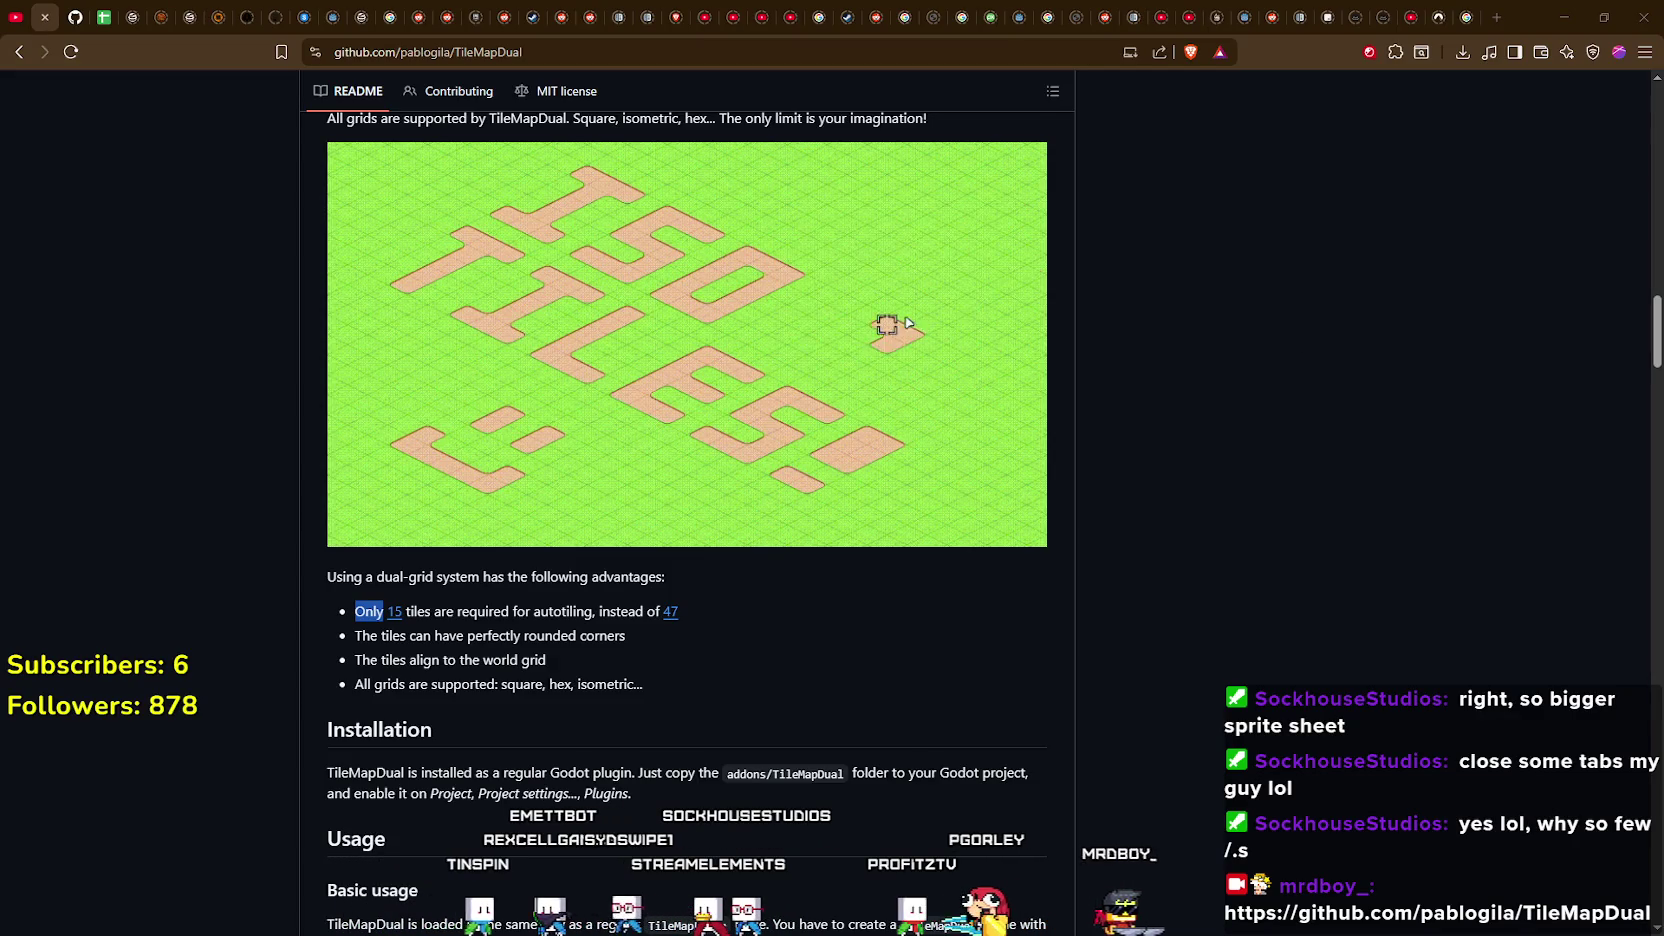
Read the Godot 4.6 dev 5 snapshot's 2D renderer notes in a maximized Brave window.
key("alt+Tab")
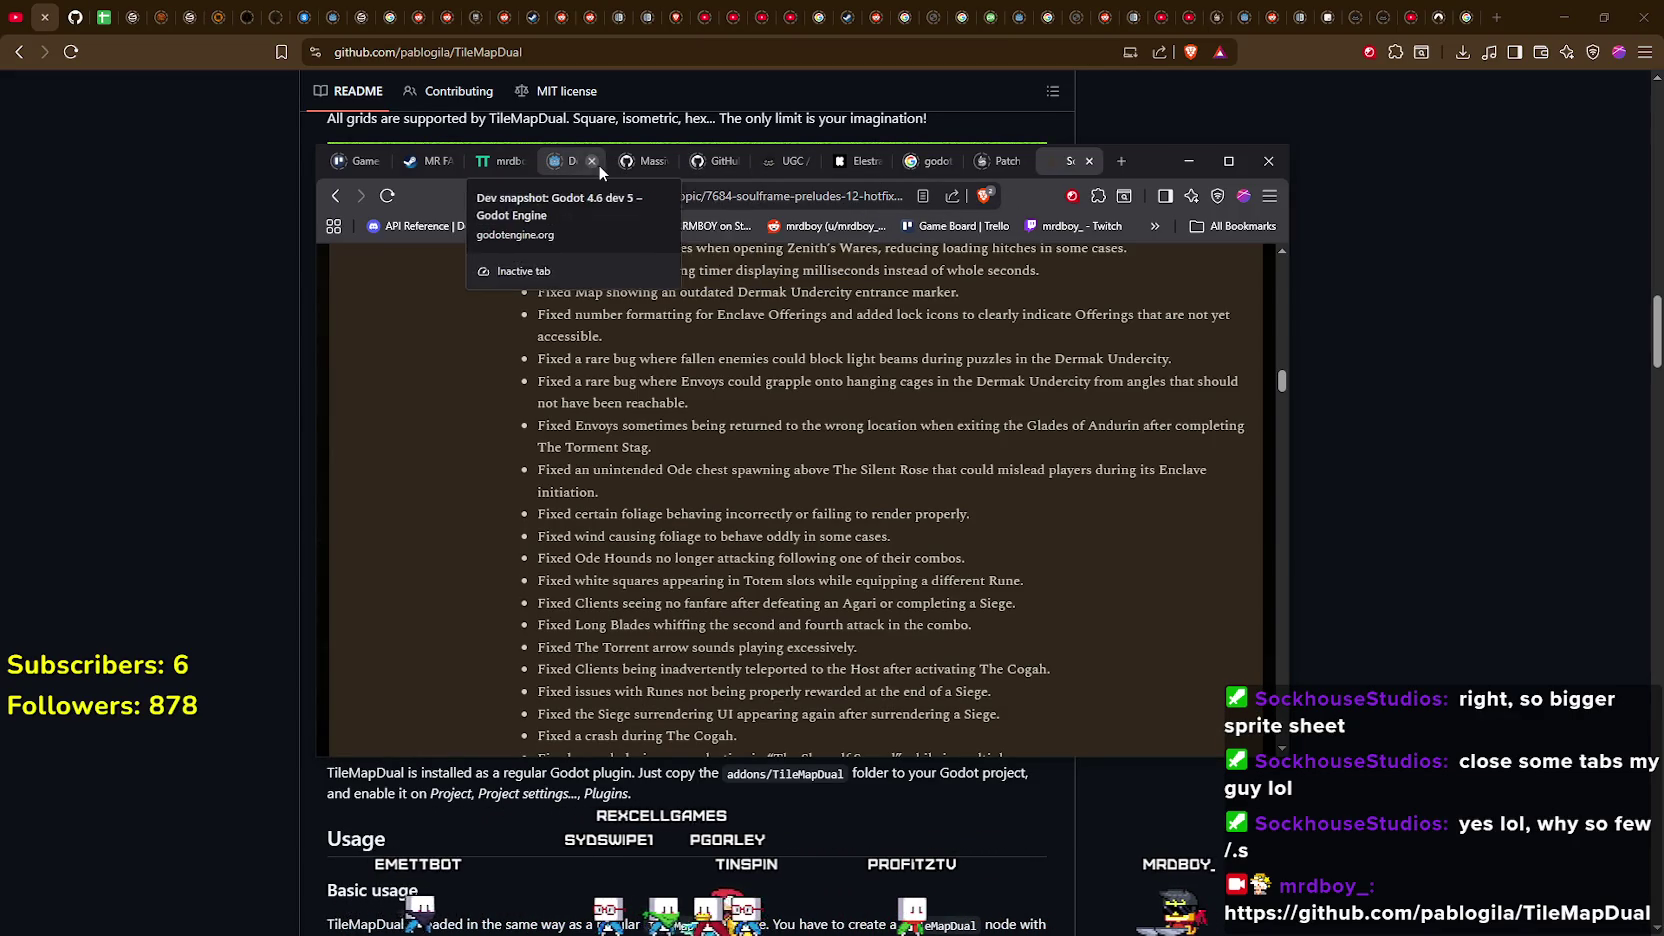
left_click(636, 163)
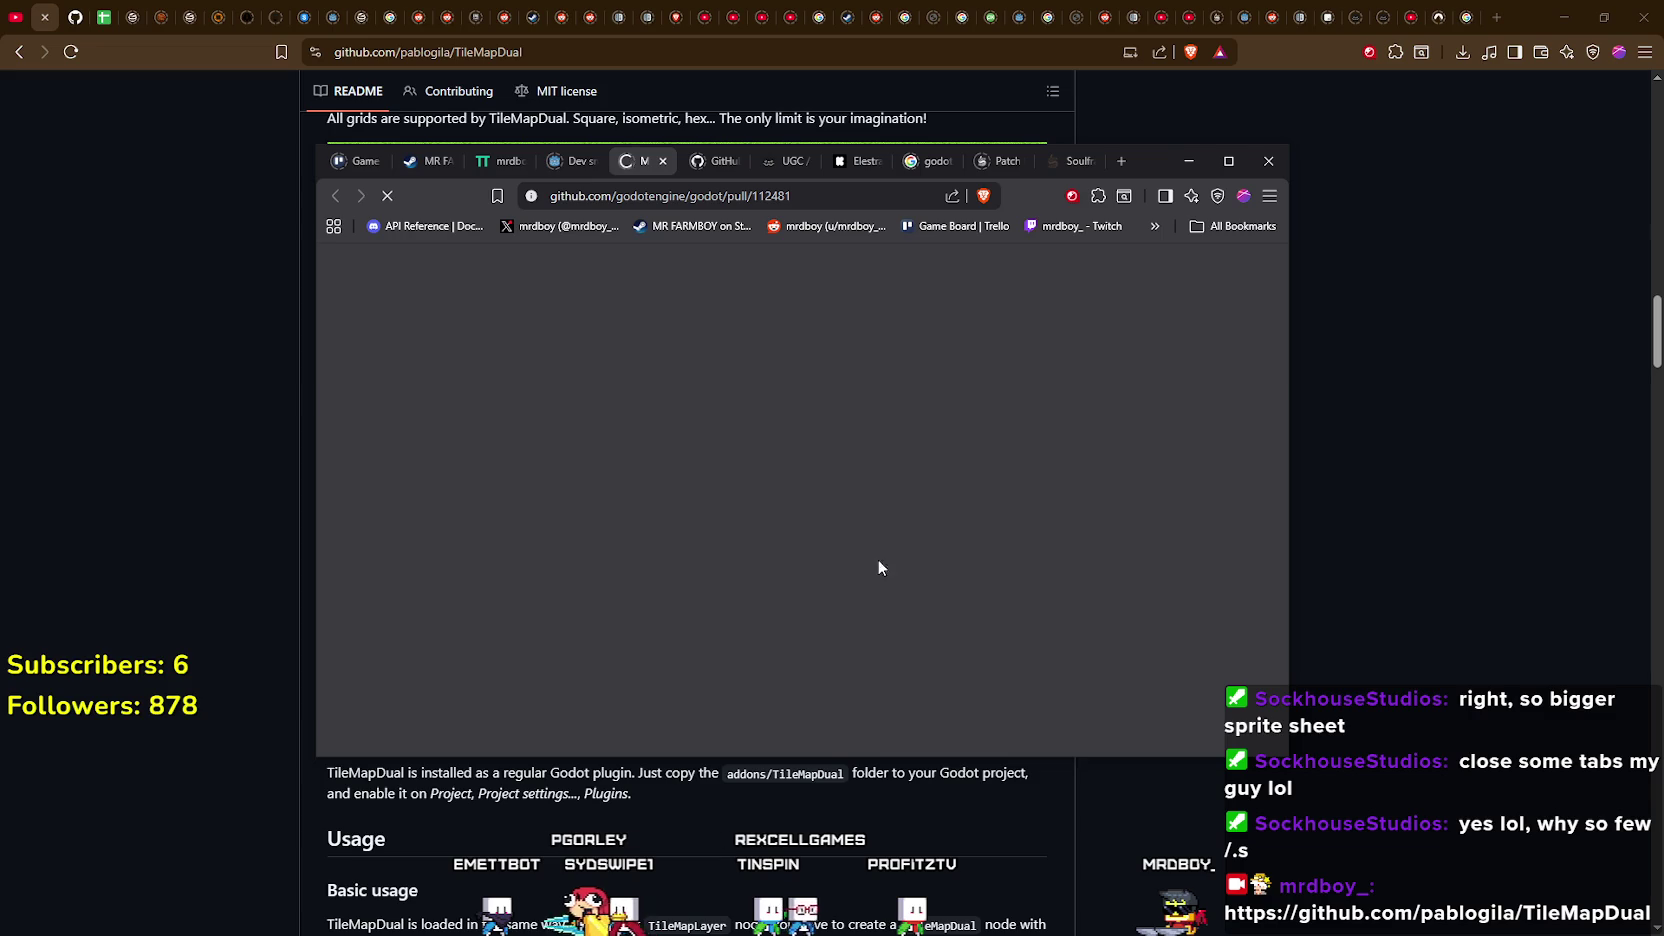
left_click(1225, 165)
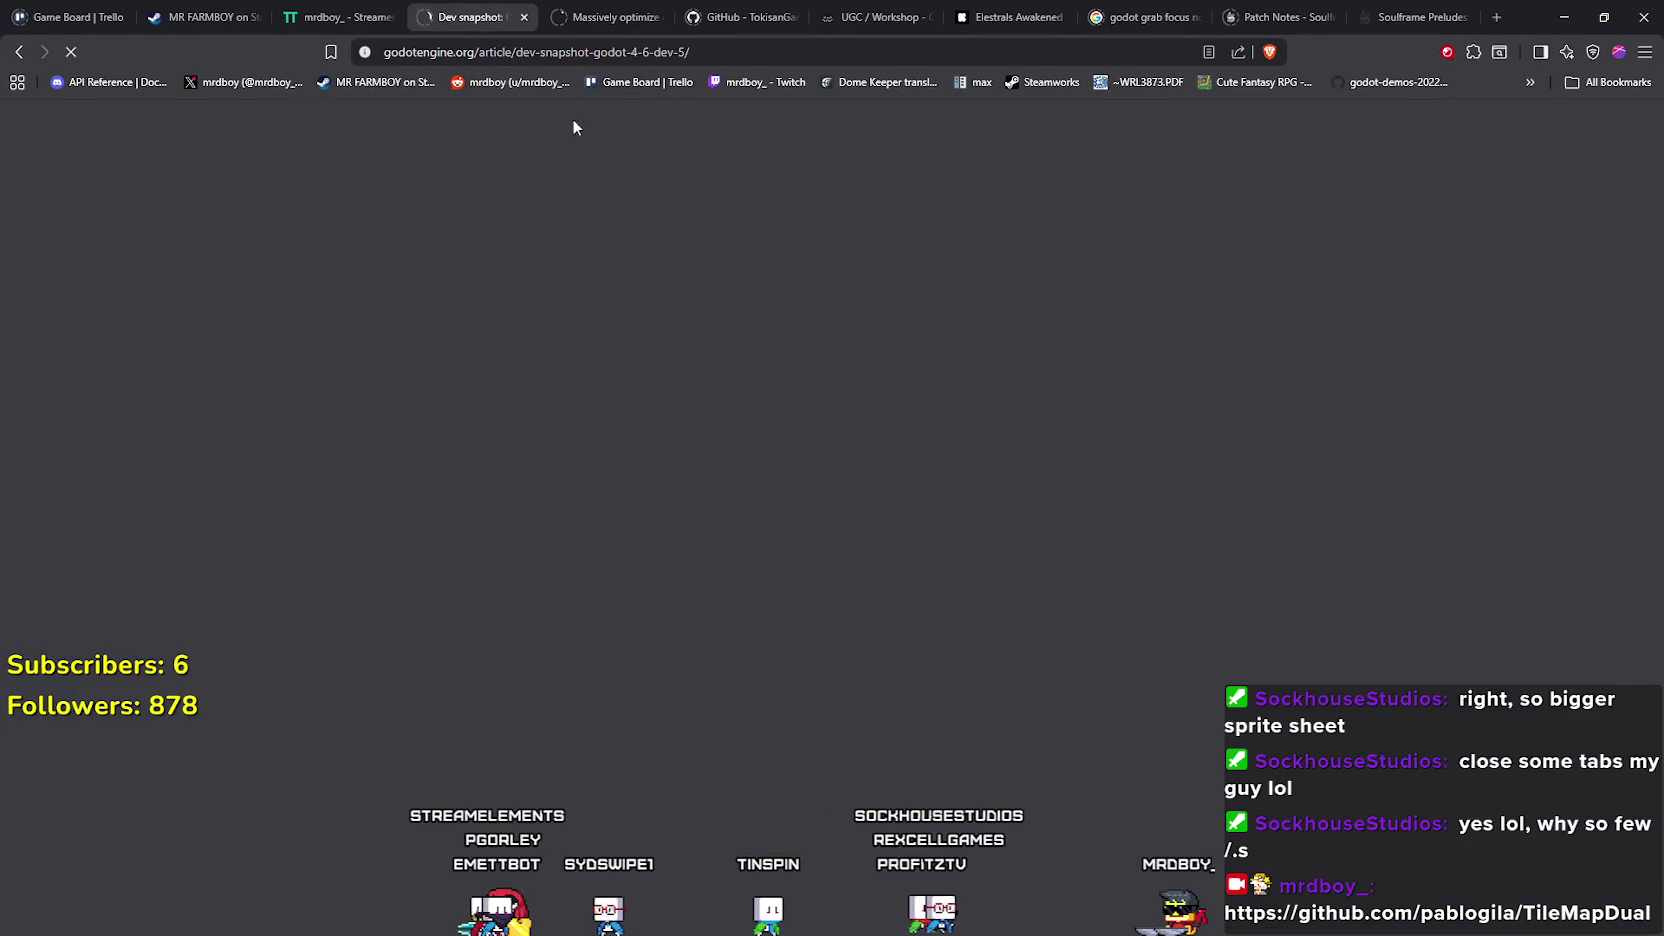
scroll(660, 537, "up", 10)
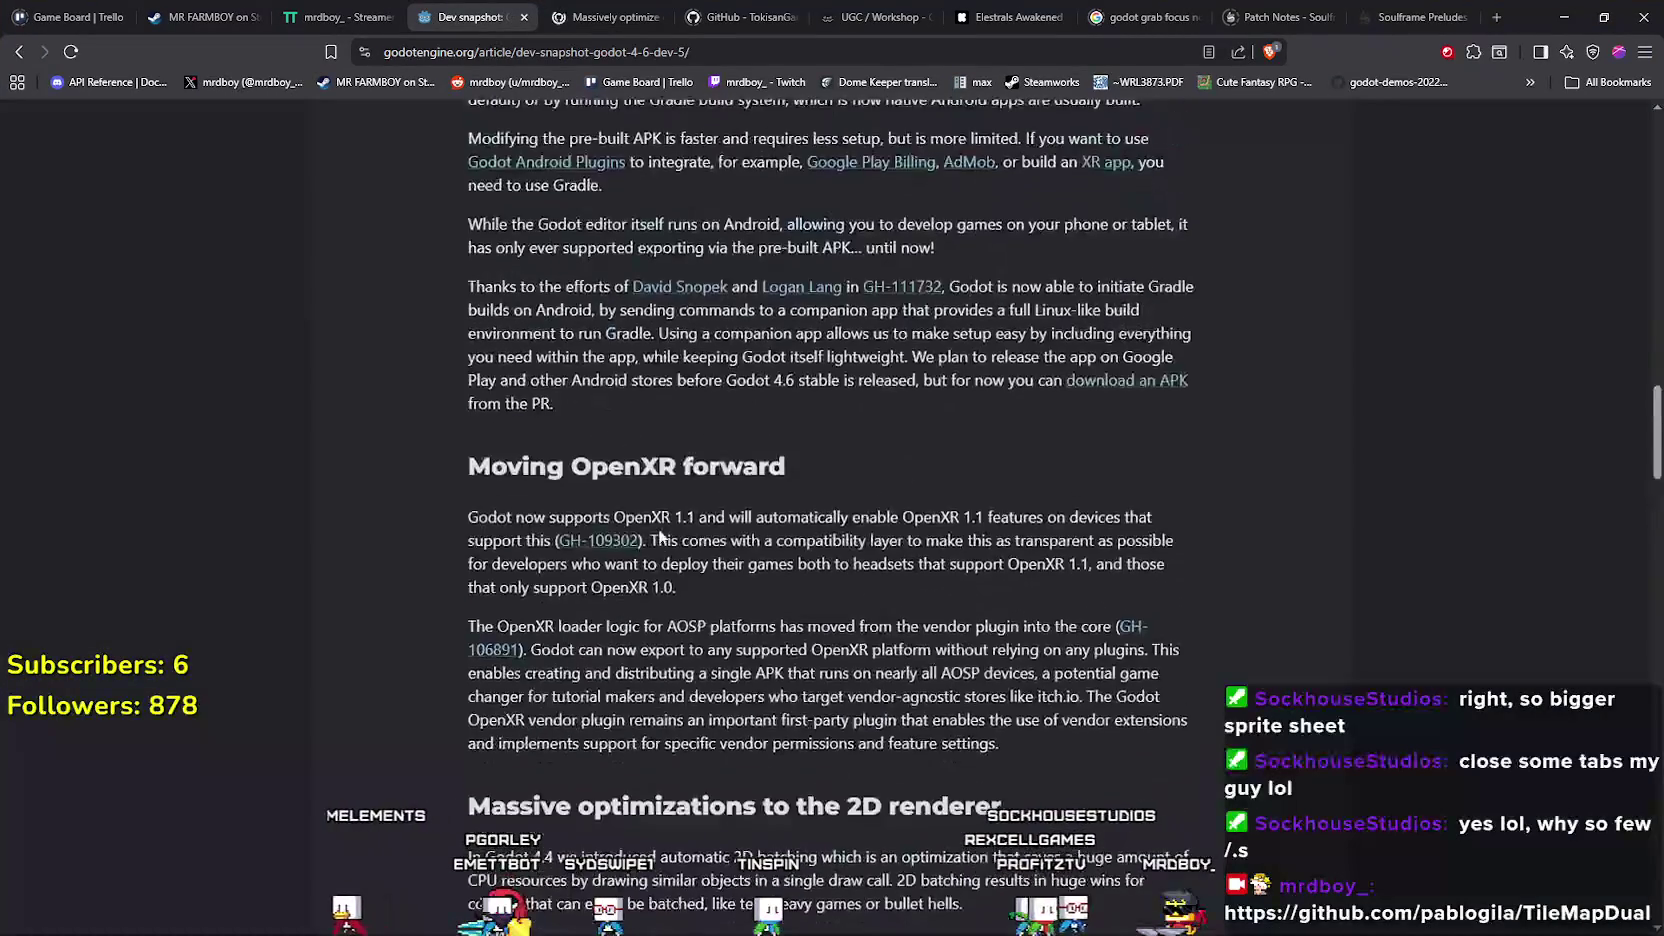
scroll(660, 537, "down", 5)
mouse_move(466, 287)
left_mouse_down()
mouse_move(630, 472)
mouse_move(1096, 577)
left_mouse_up()
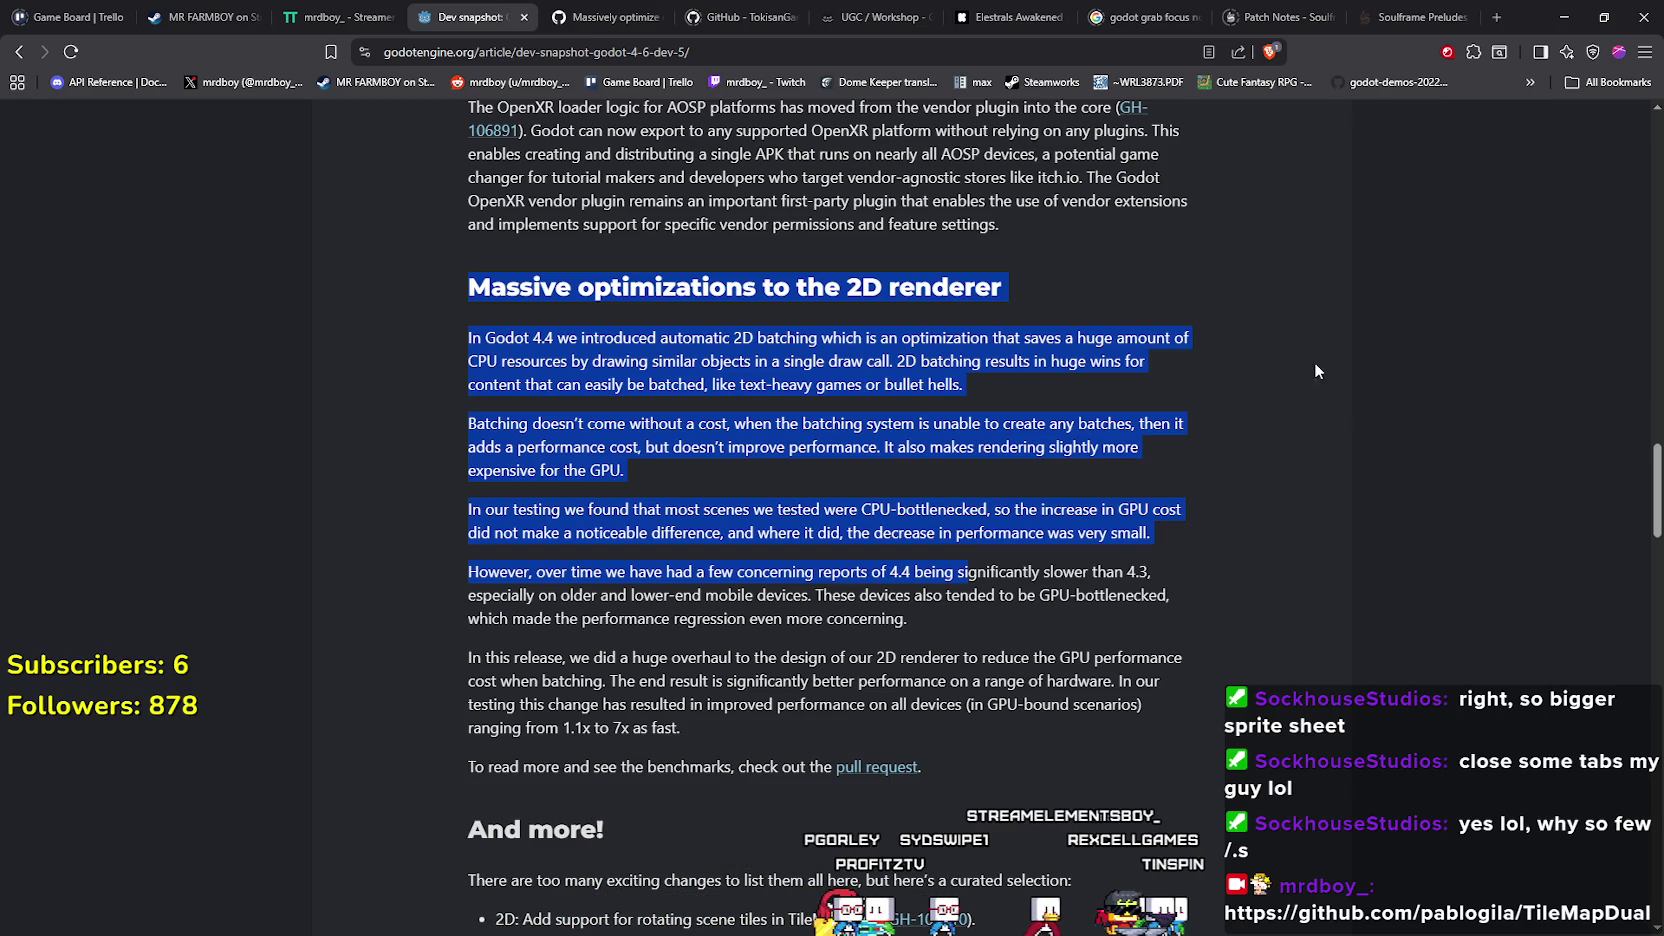
Back in Godot, save the Church scene and expand its two upgrade entries.
left_click(1576, 17)
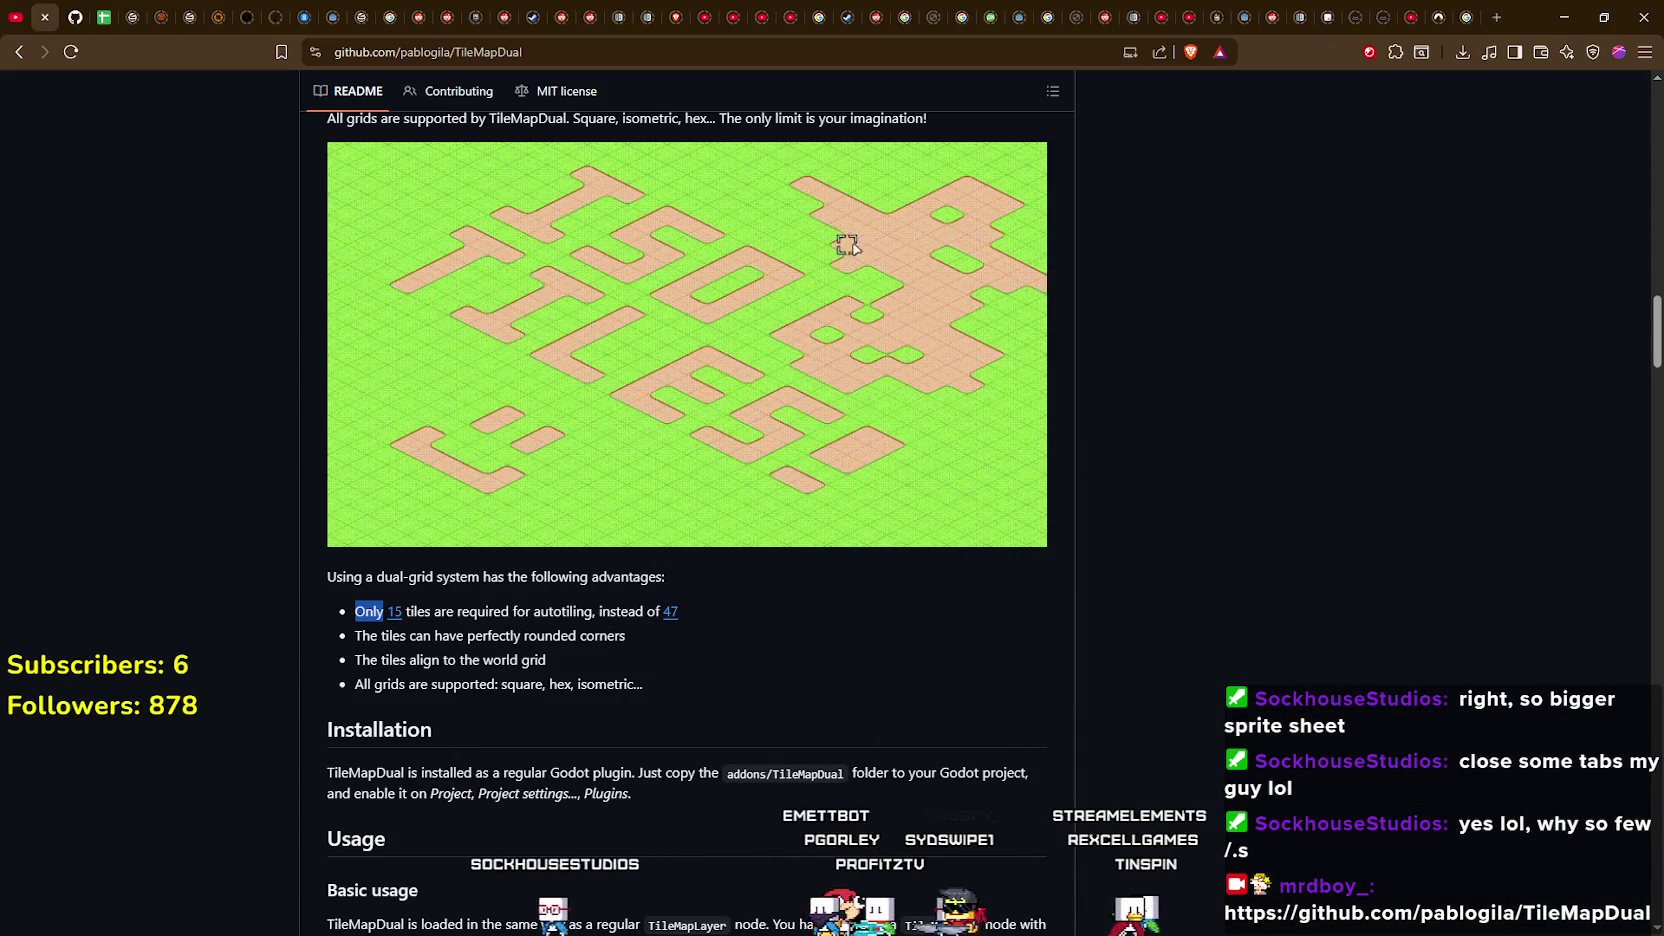
key("alt+Tab")
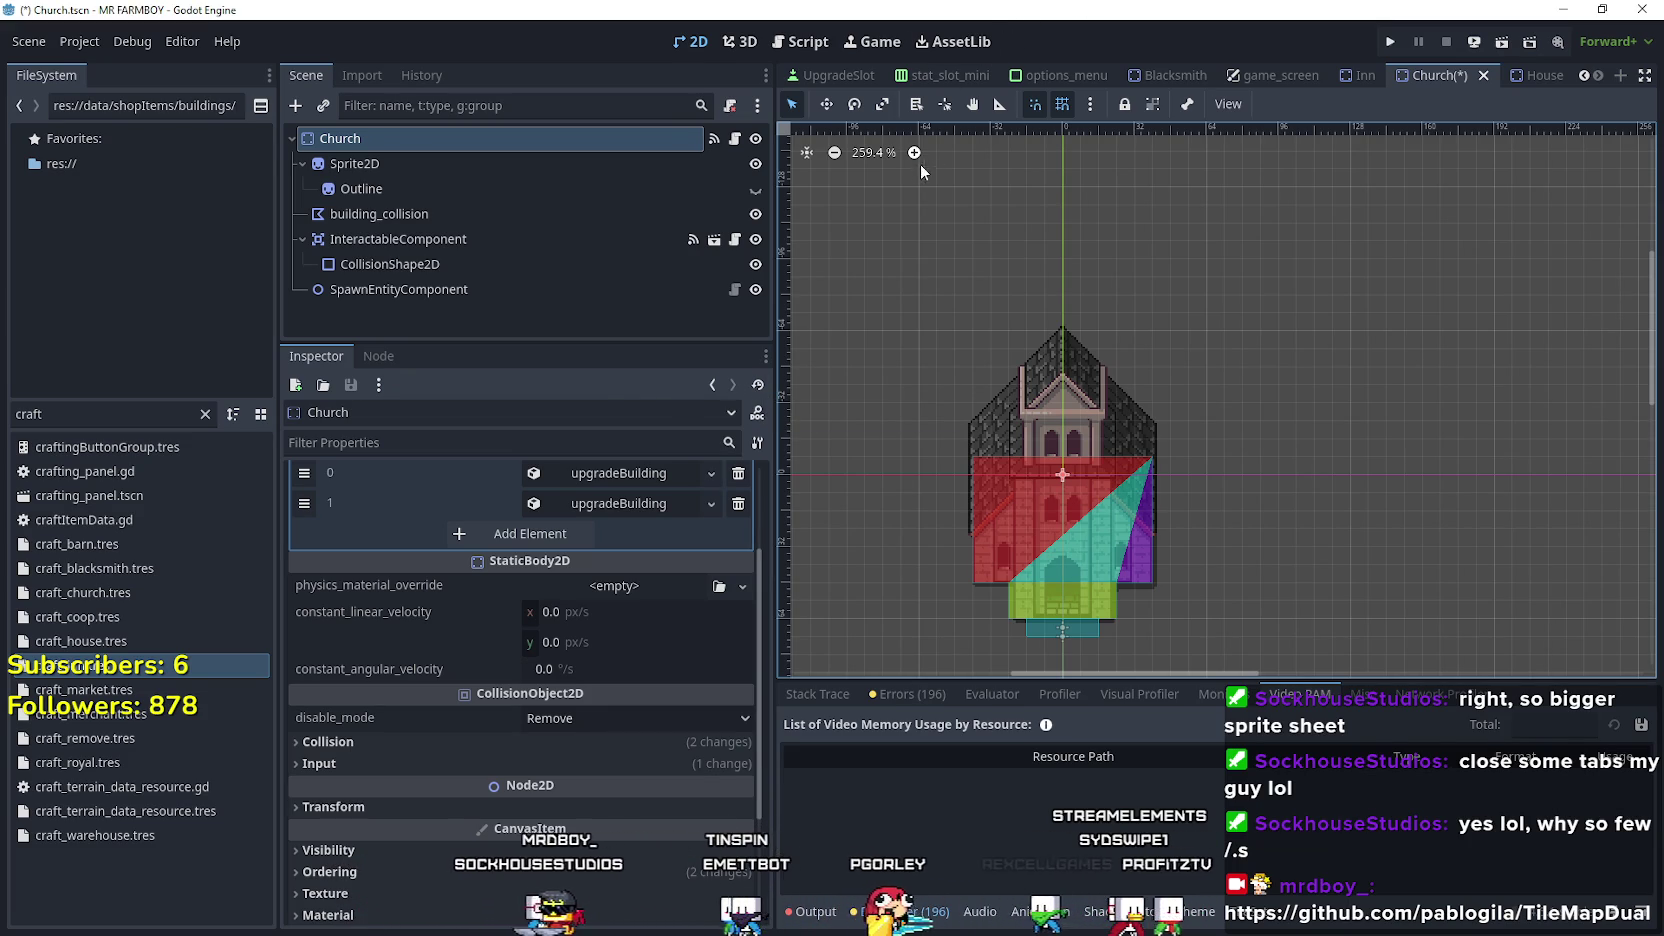
key("ctrl+s")
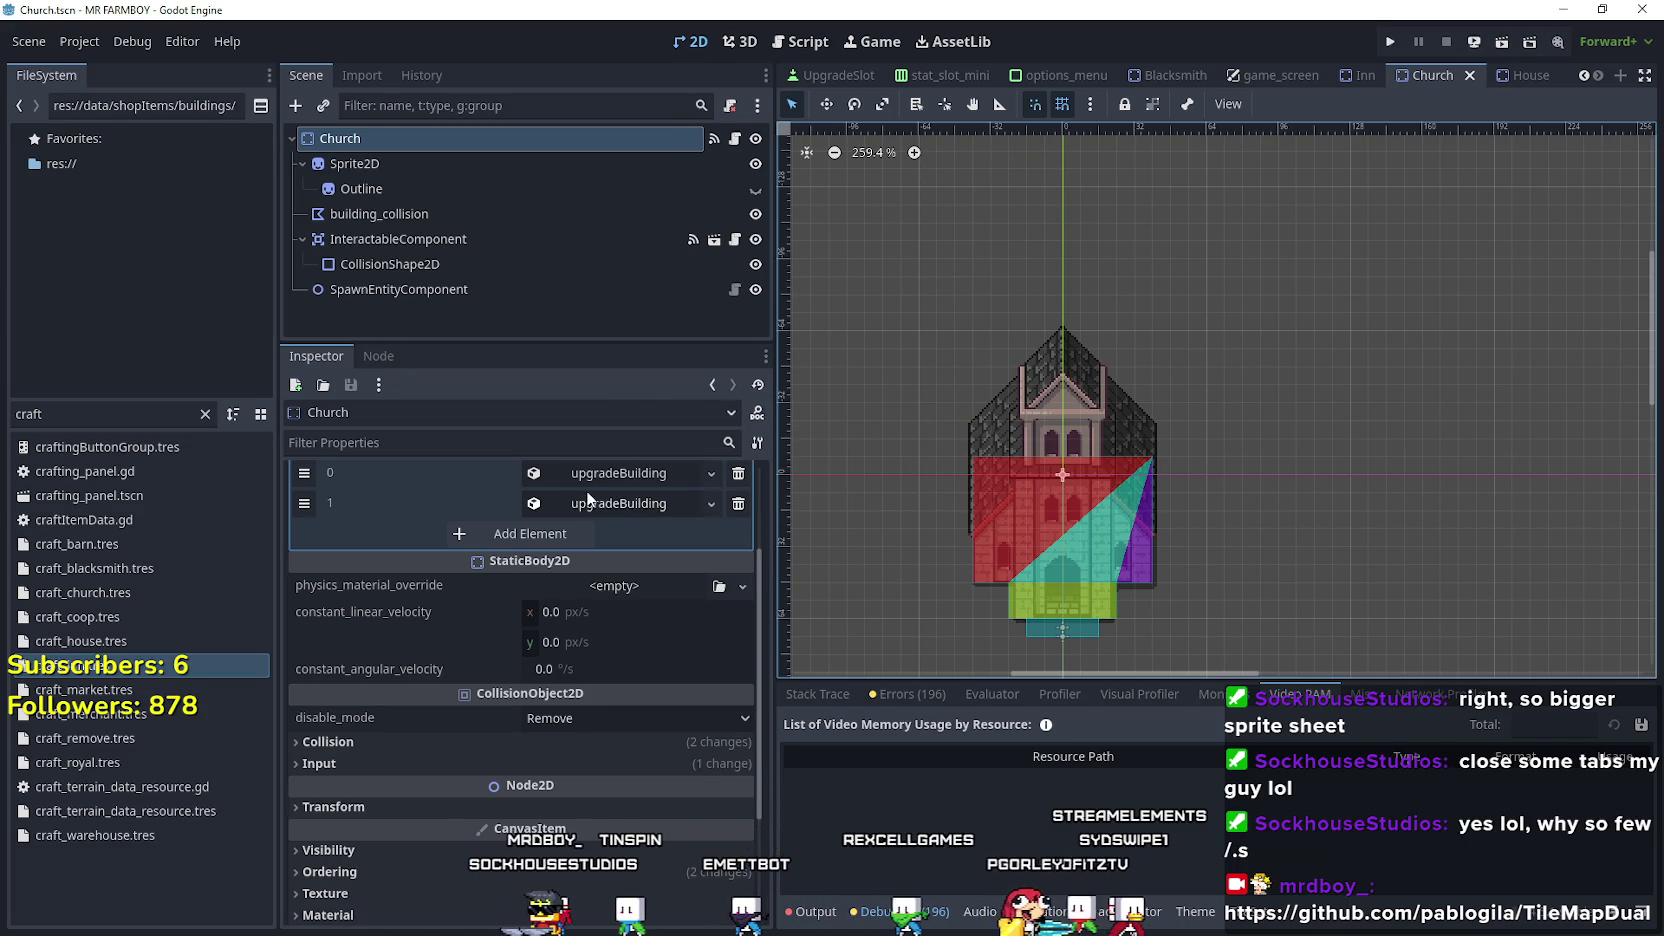
left_click(588, 495)
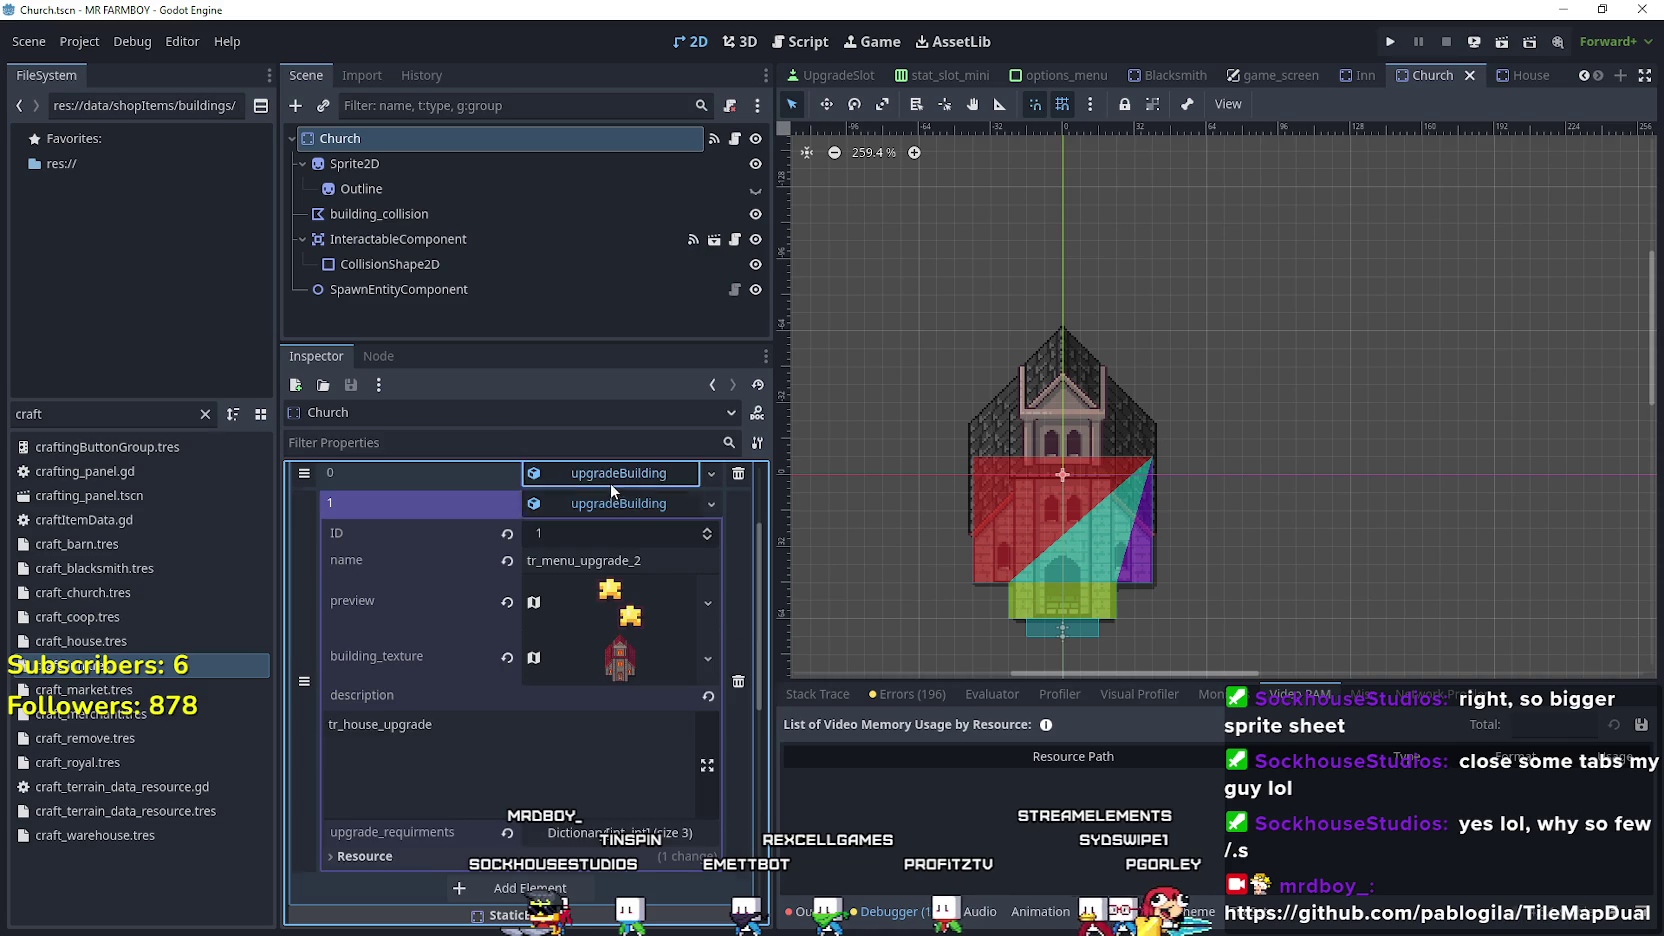
left_click(610, 478)
Run the MR FARMBOY project with the Run Project (F5) button.
left_click(1389, 43)
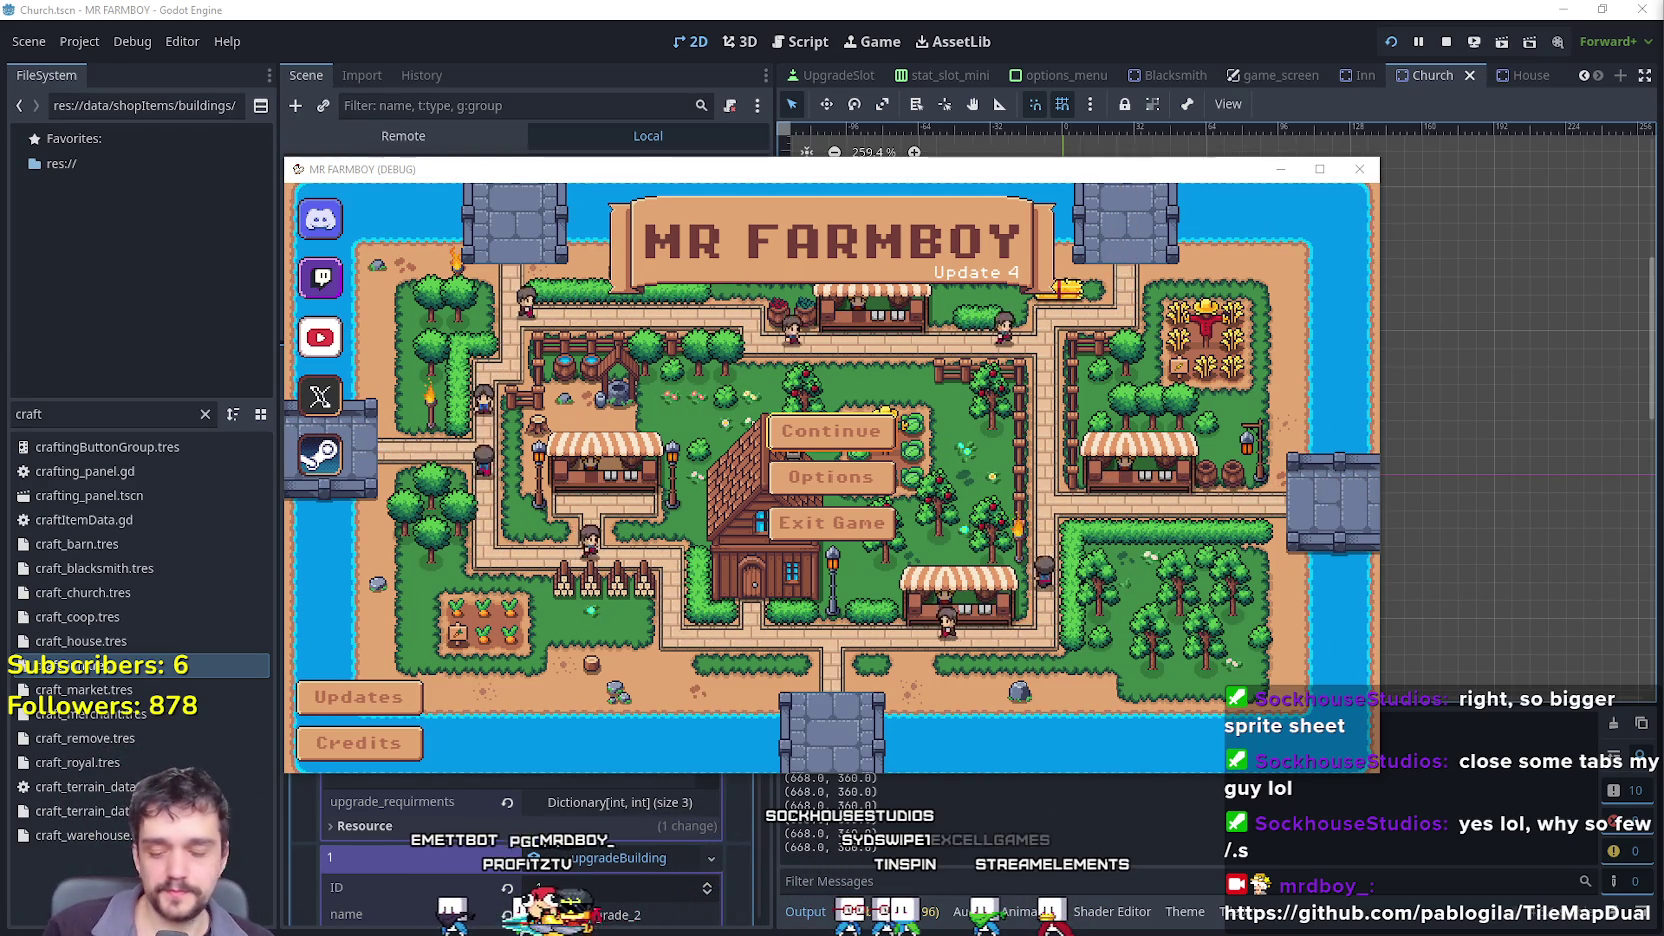
Maximize the game window, start a new game in save slot 3 and dismiss the intro letter.
left_click(1319, 169)
left_click(830, 405)
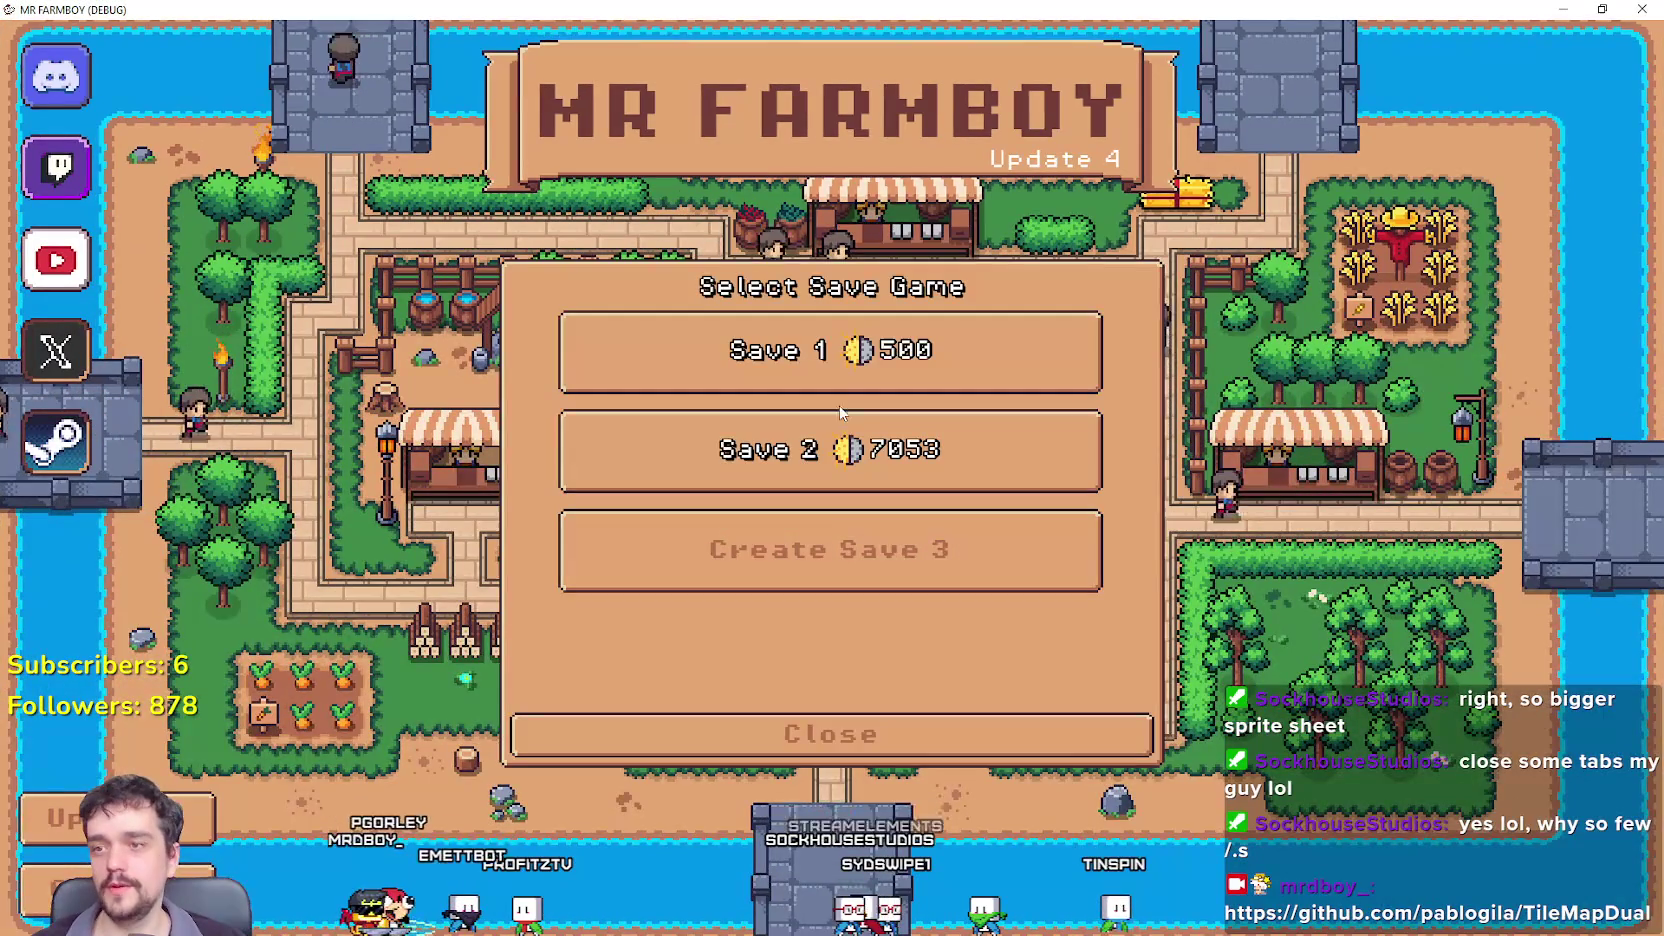
left_click(830, 549)
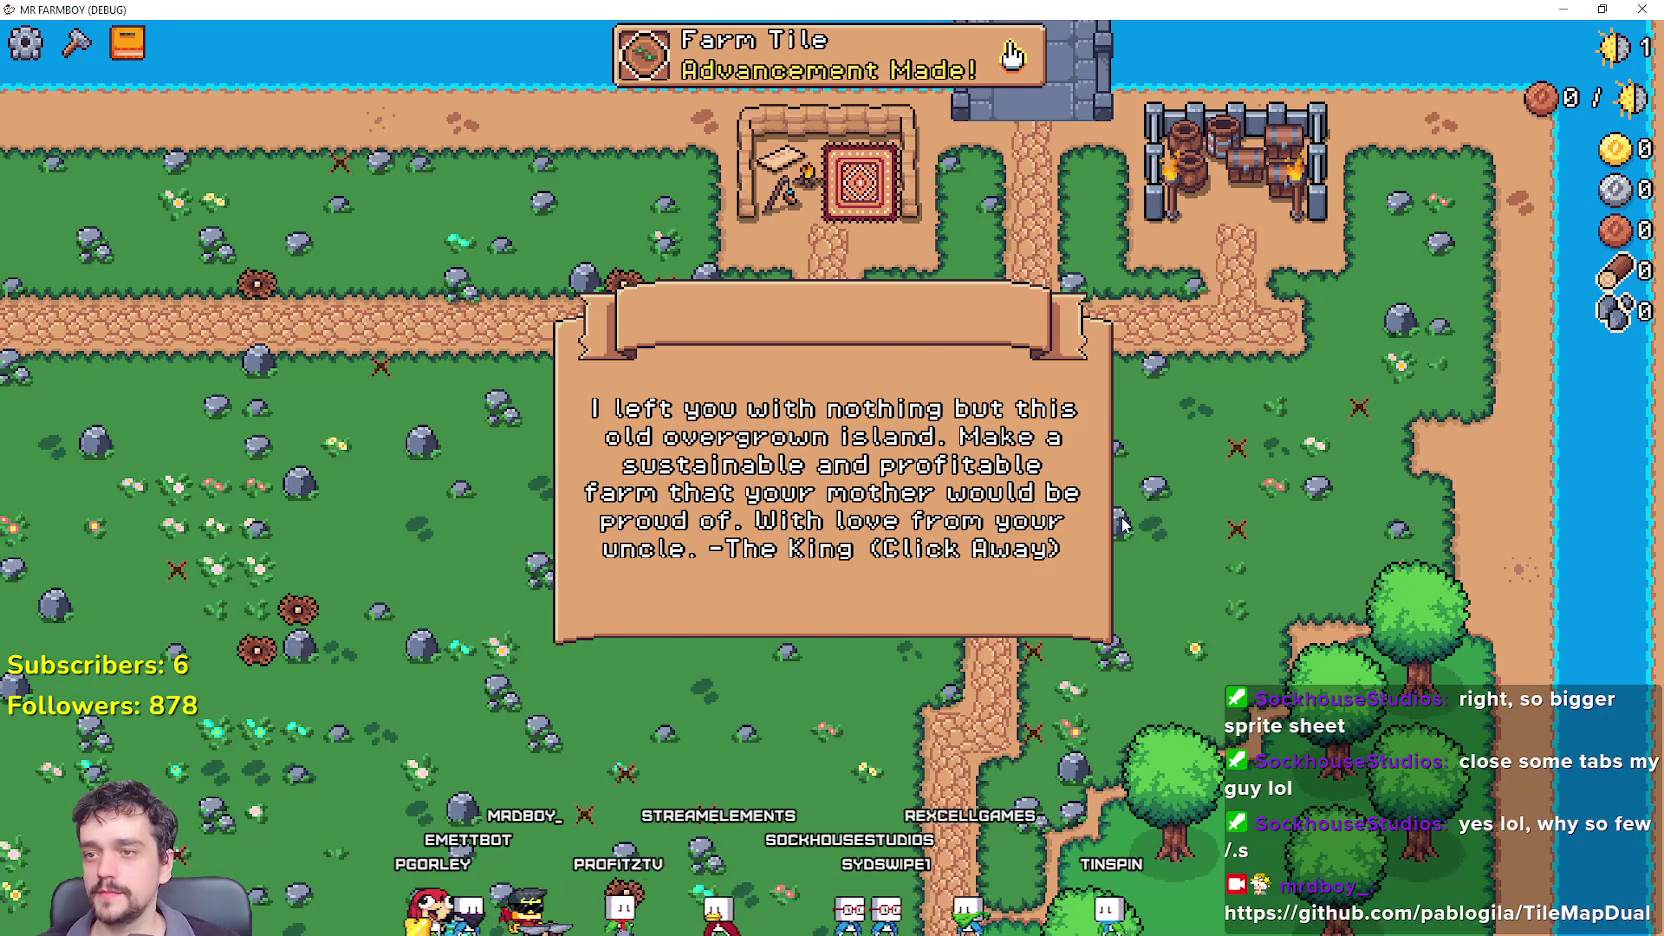
left_click(1122, 523)
Walk the farmer to the church and view Upgrade 1's cost tooltip.
key("s")
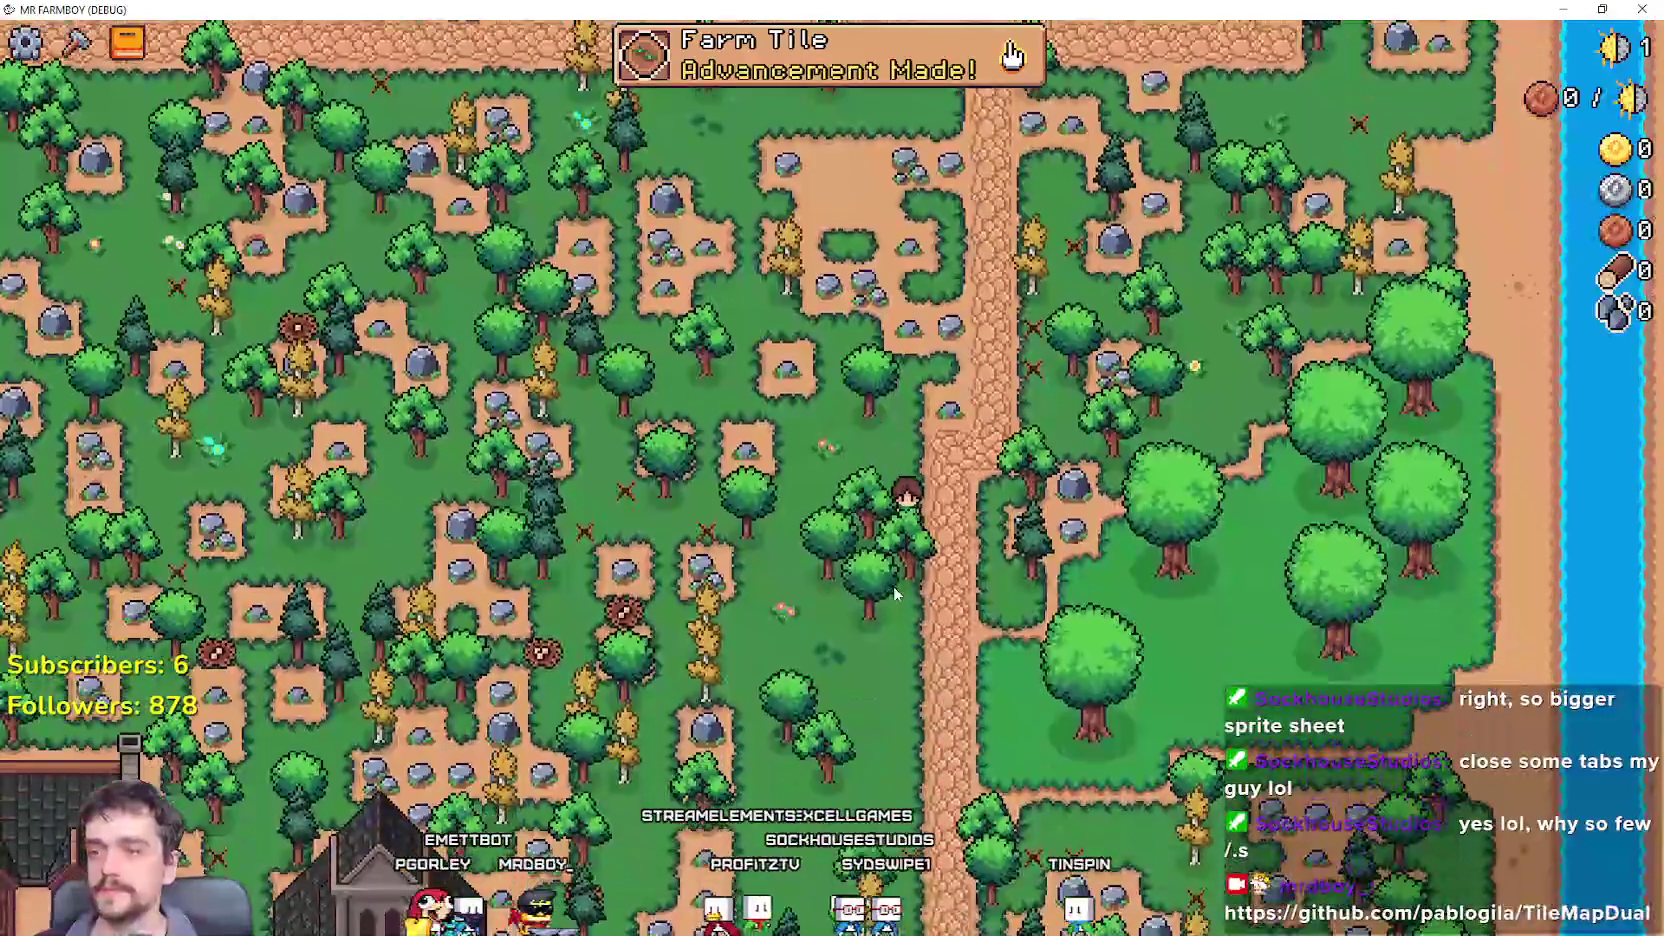
key("a")
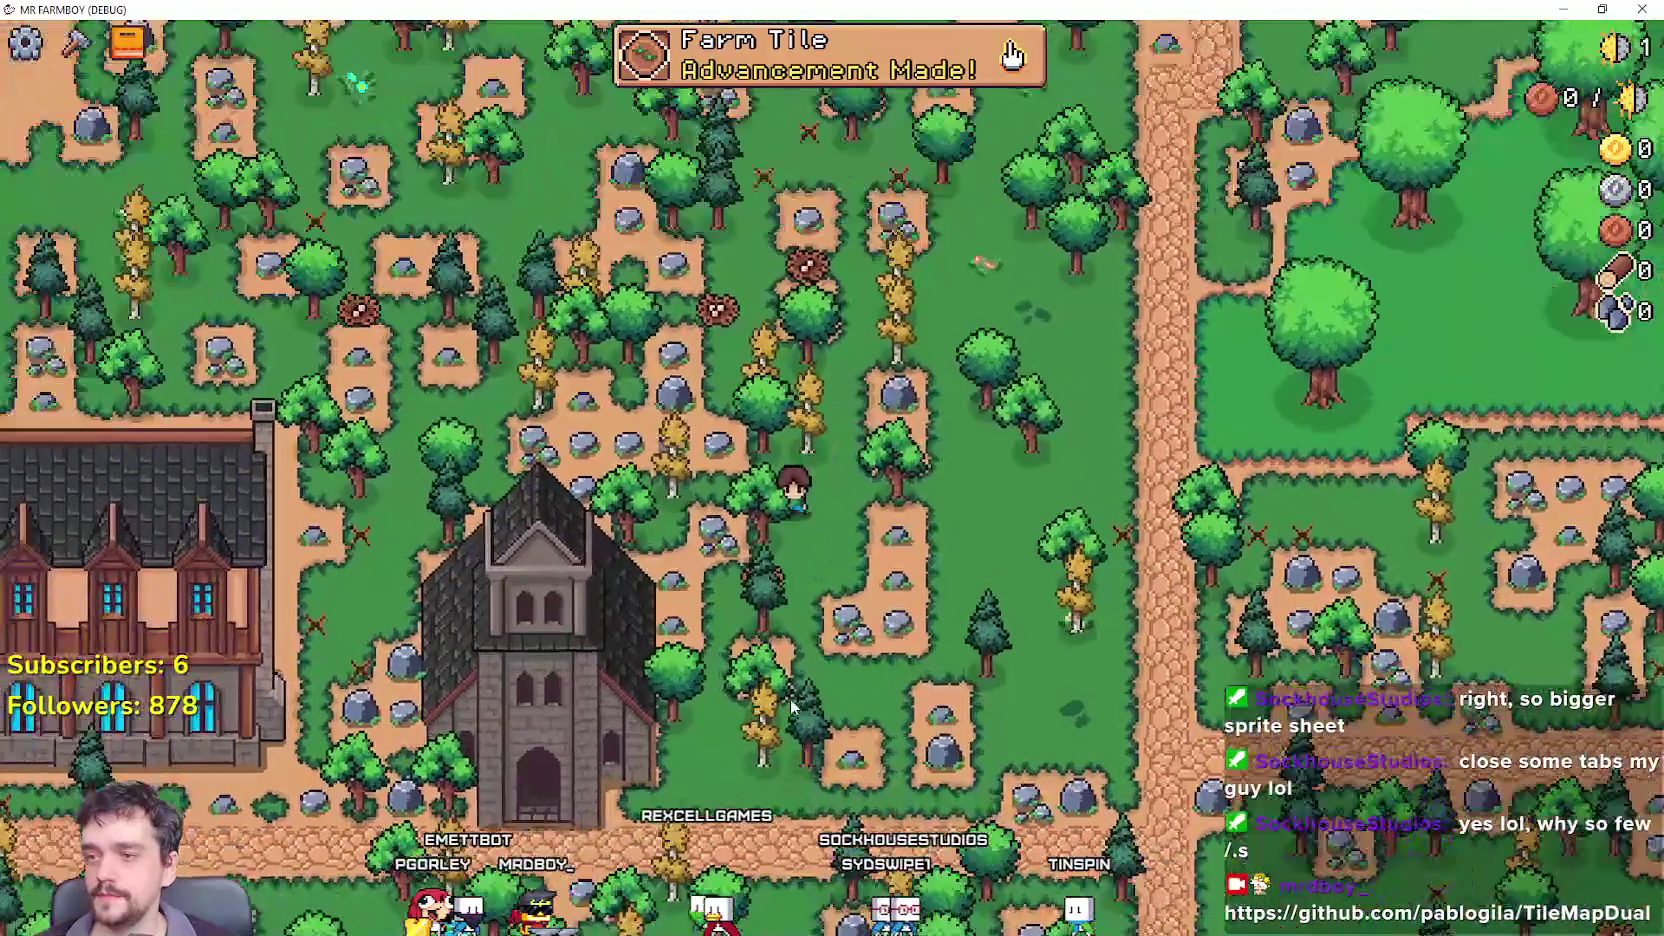
key("s")
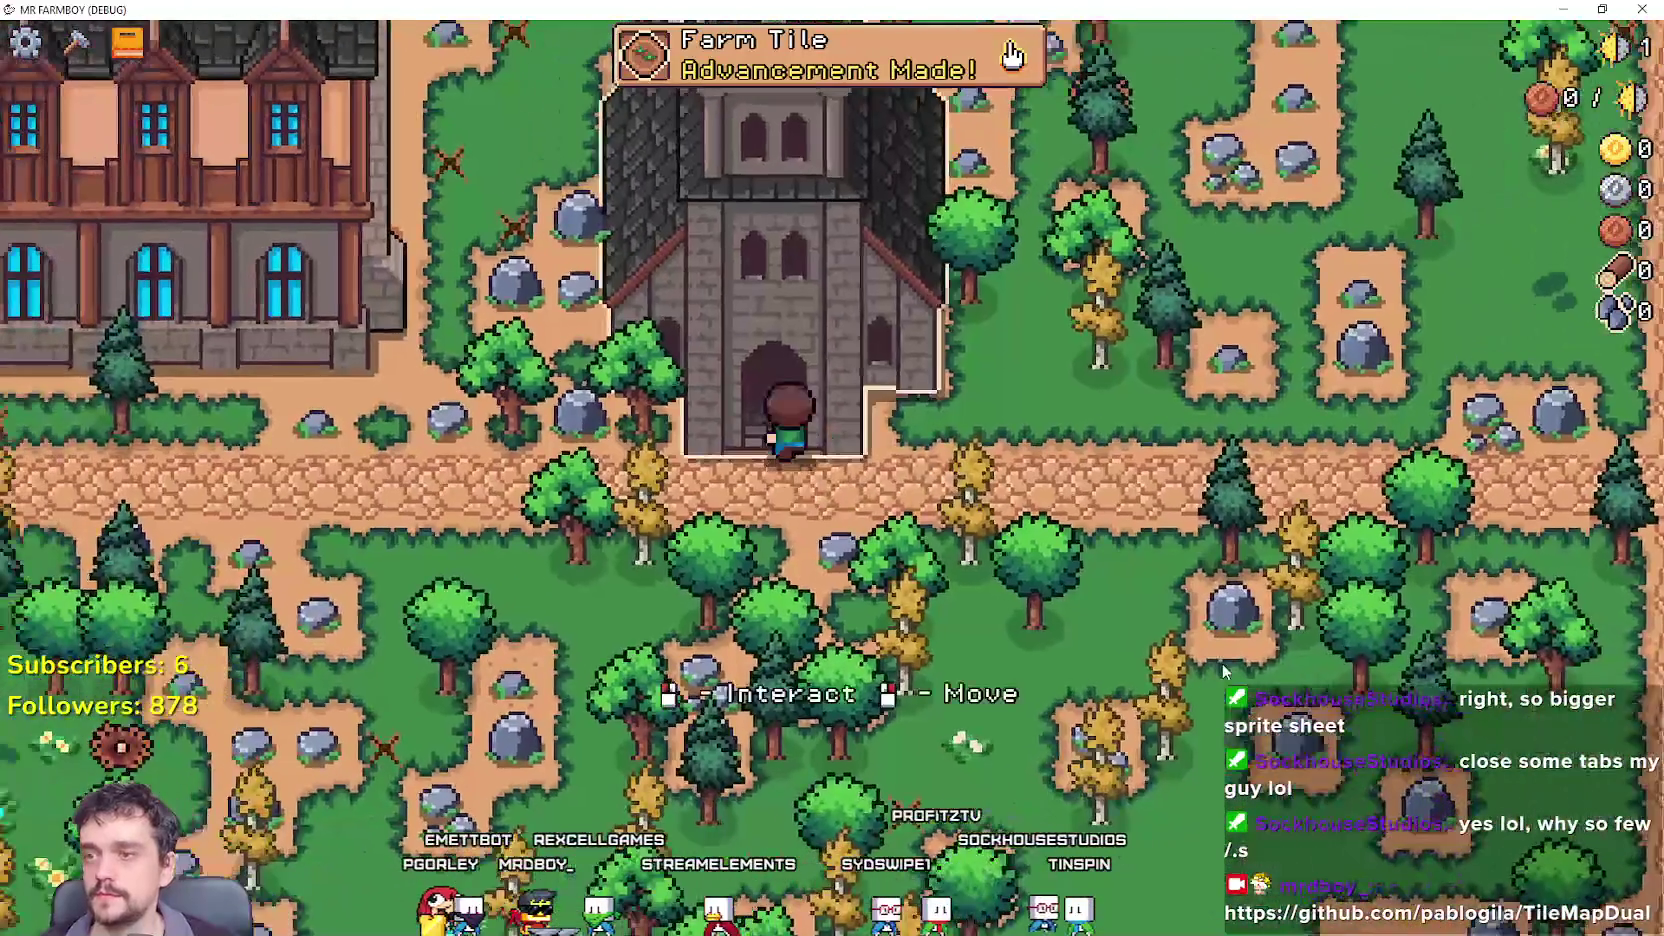
key("e")
mouse_move(1096, 318)
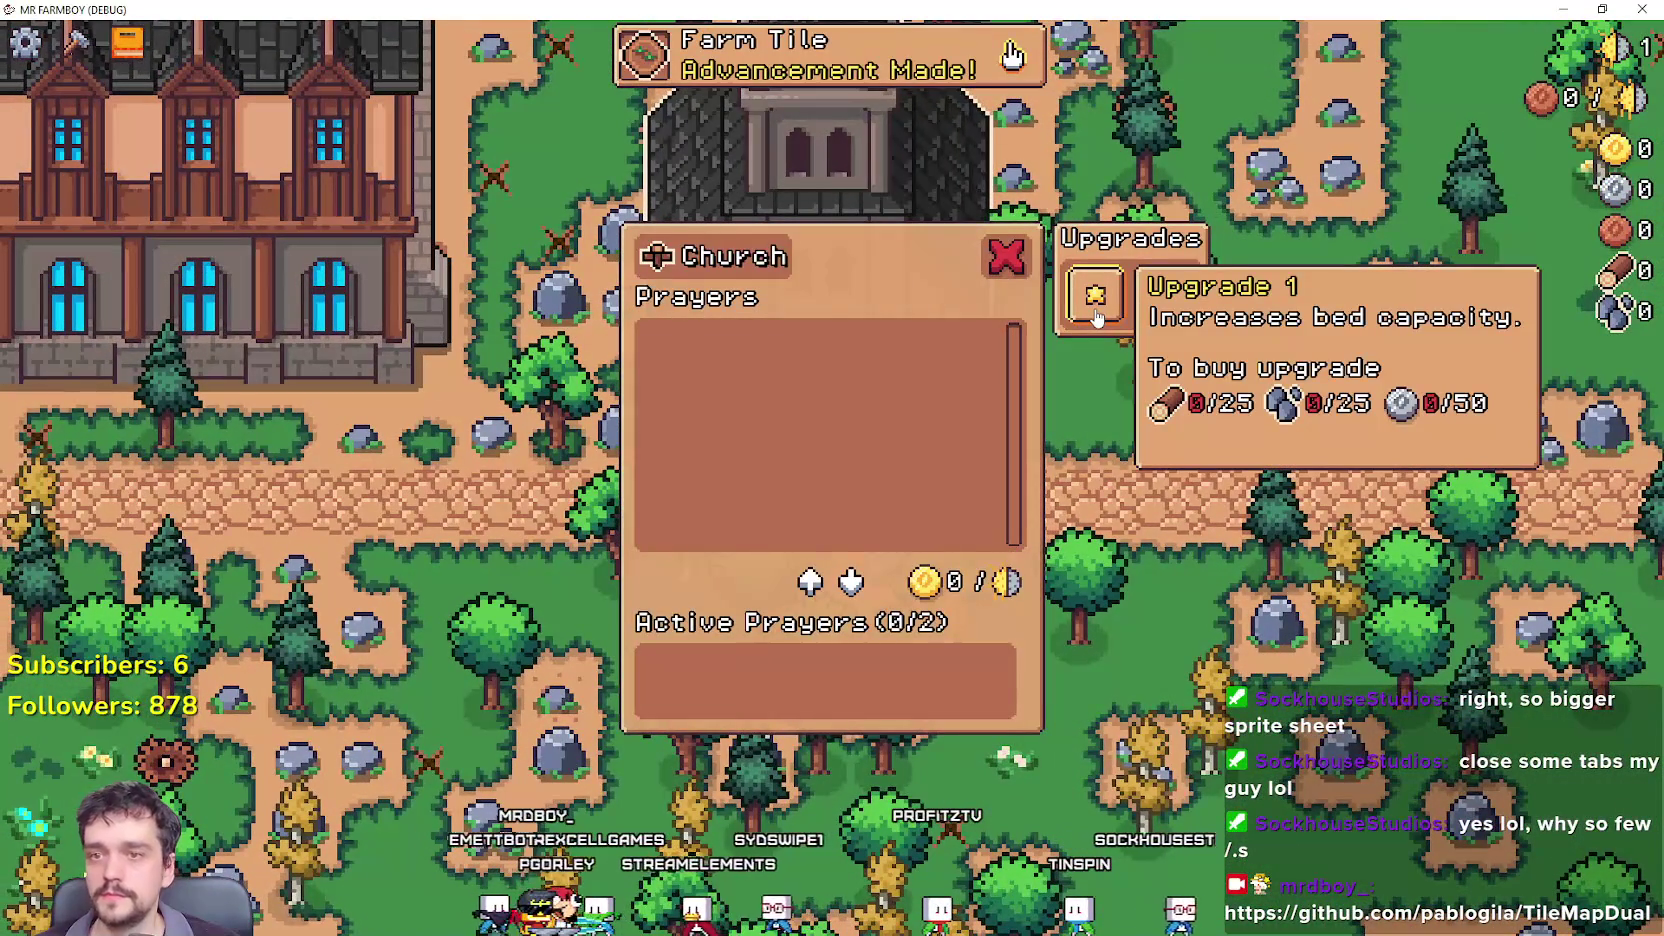
mouse_move(1147, 315)
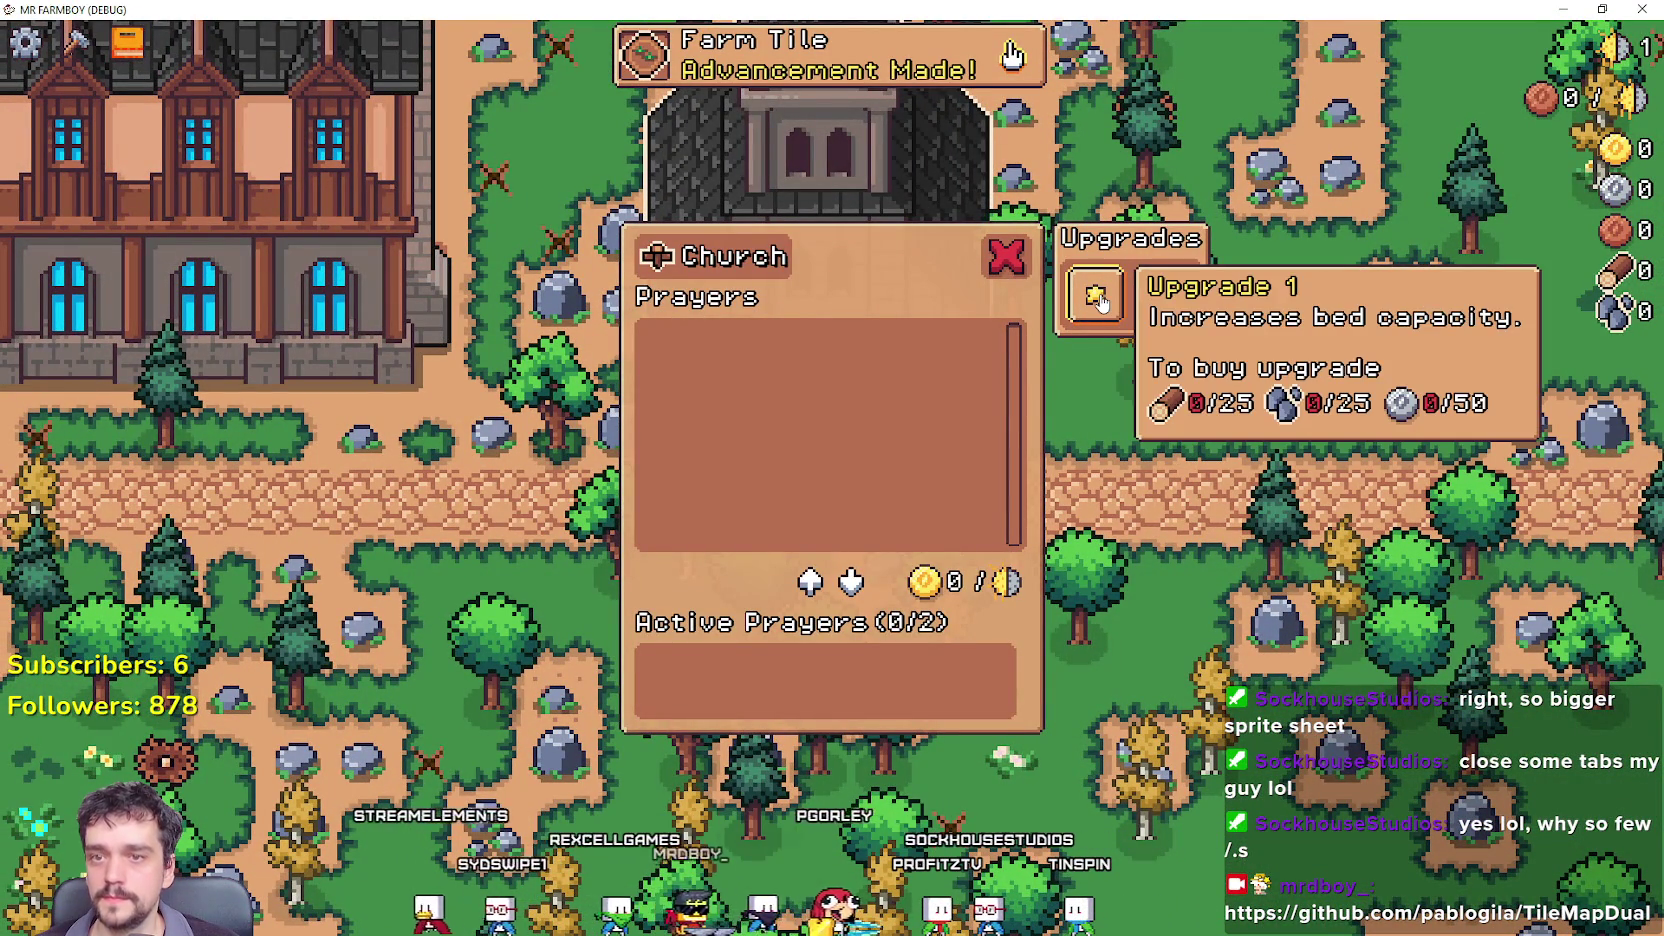
Reopen the Church panel and recheck Upgrade 1, now at 3/25 wood.
key("Escape")
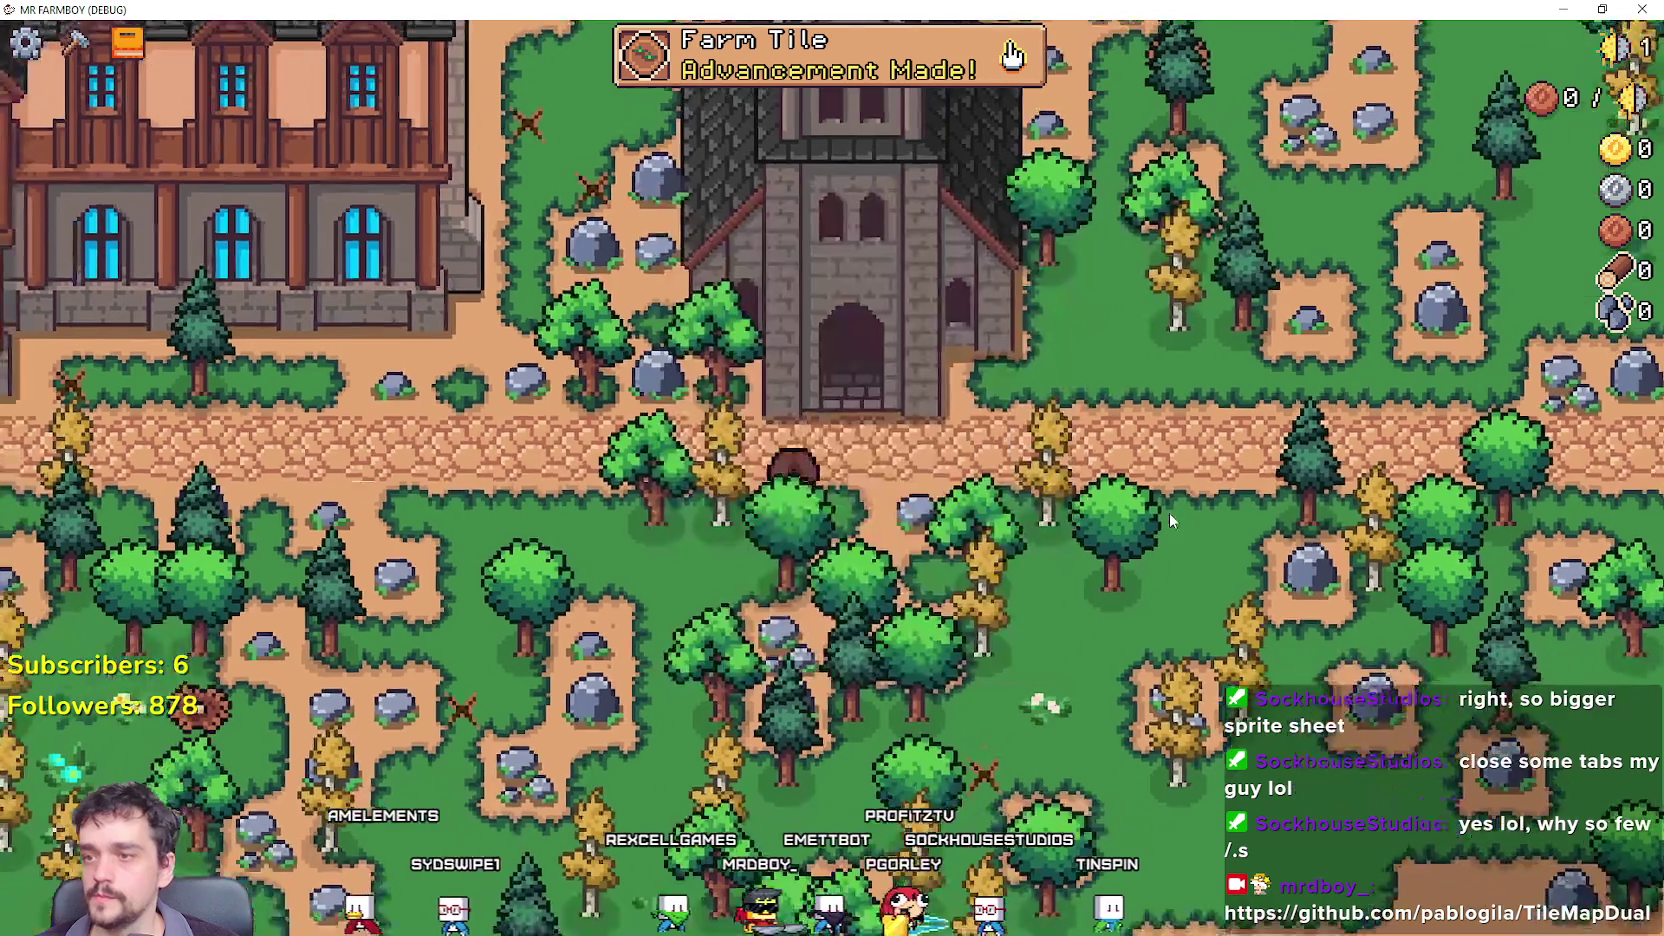
key("w")
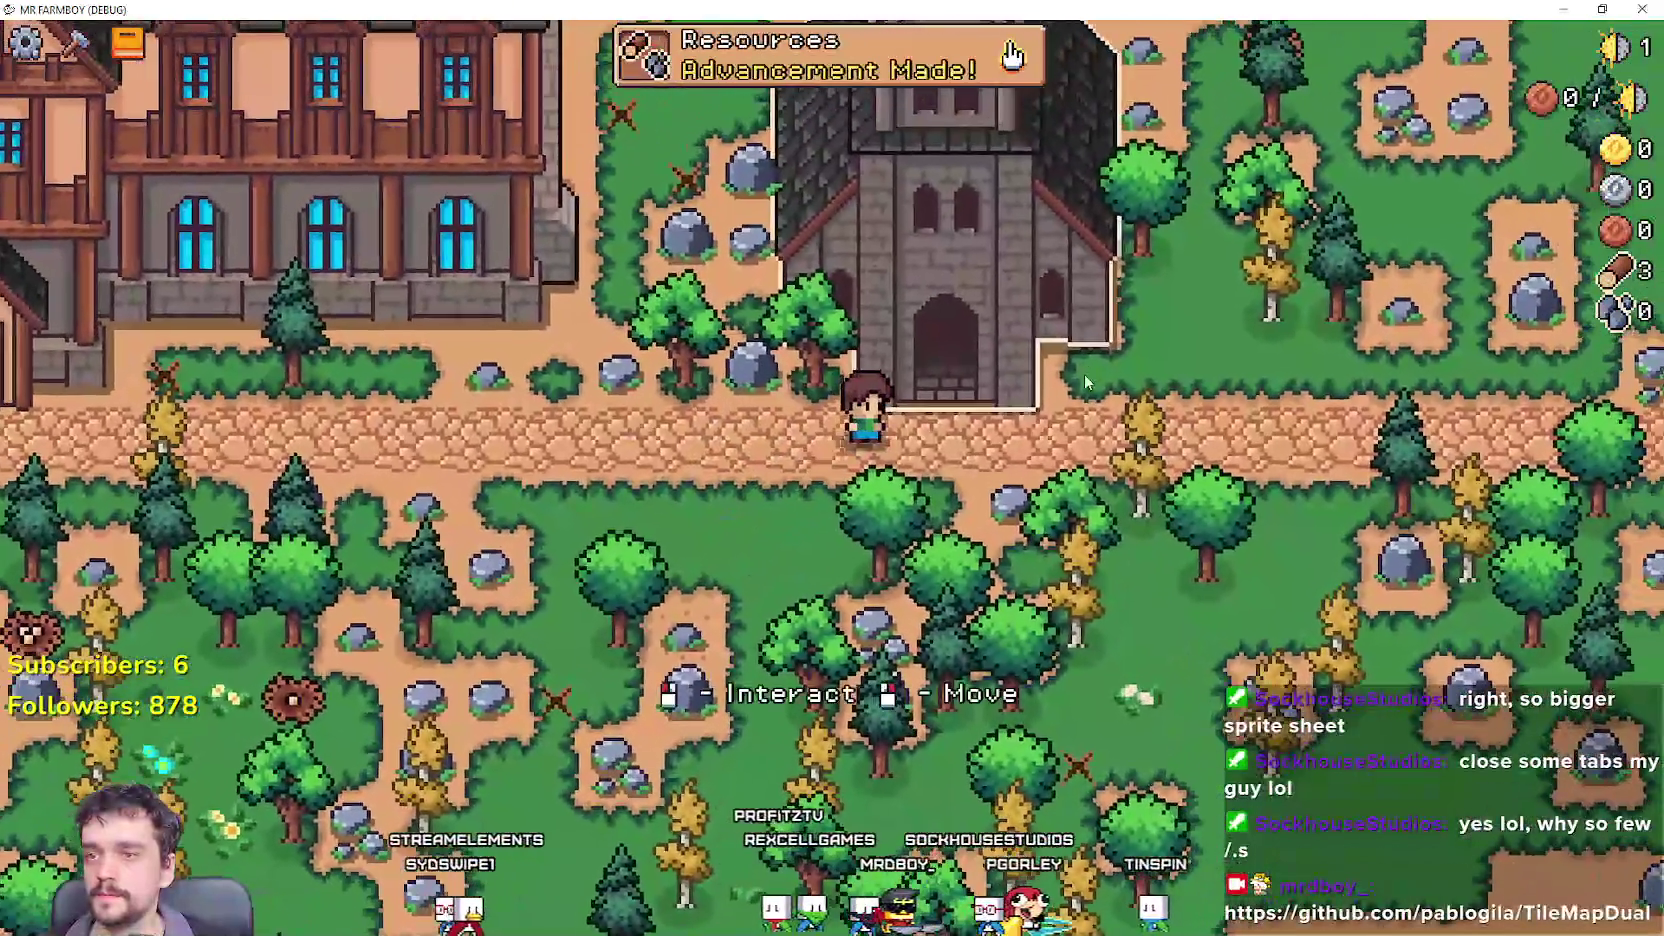
left_click(1086, 380)
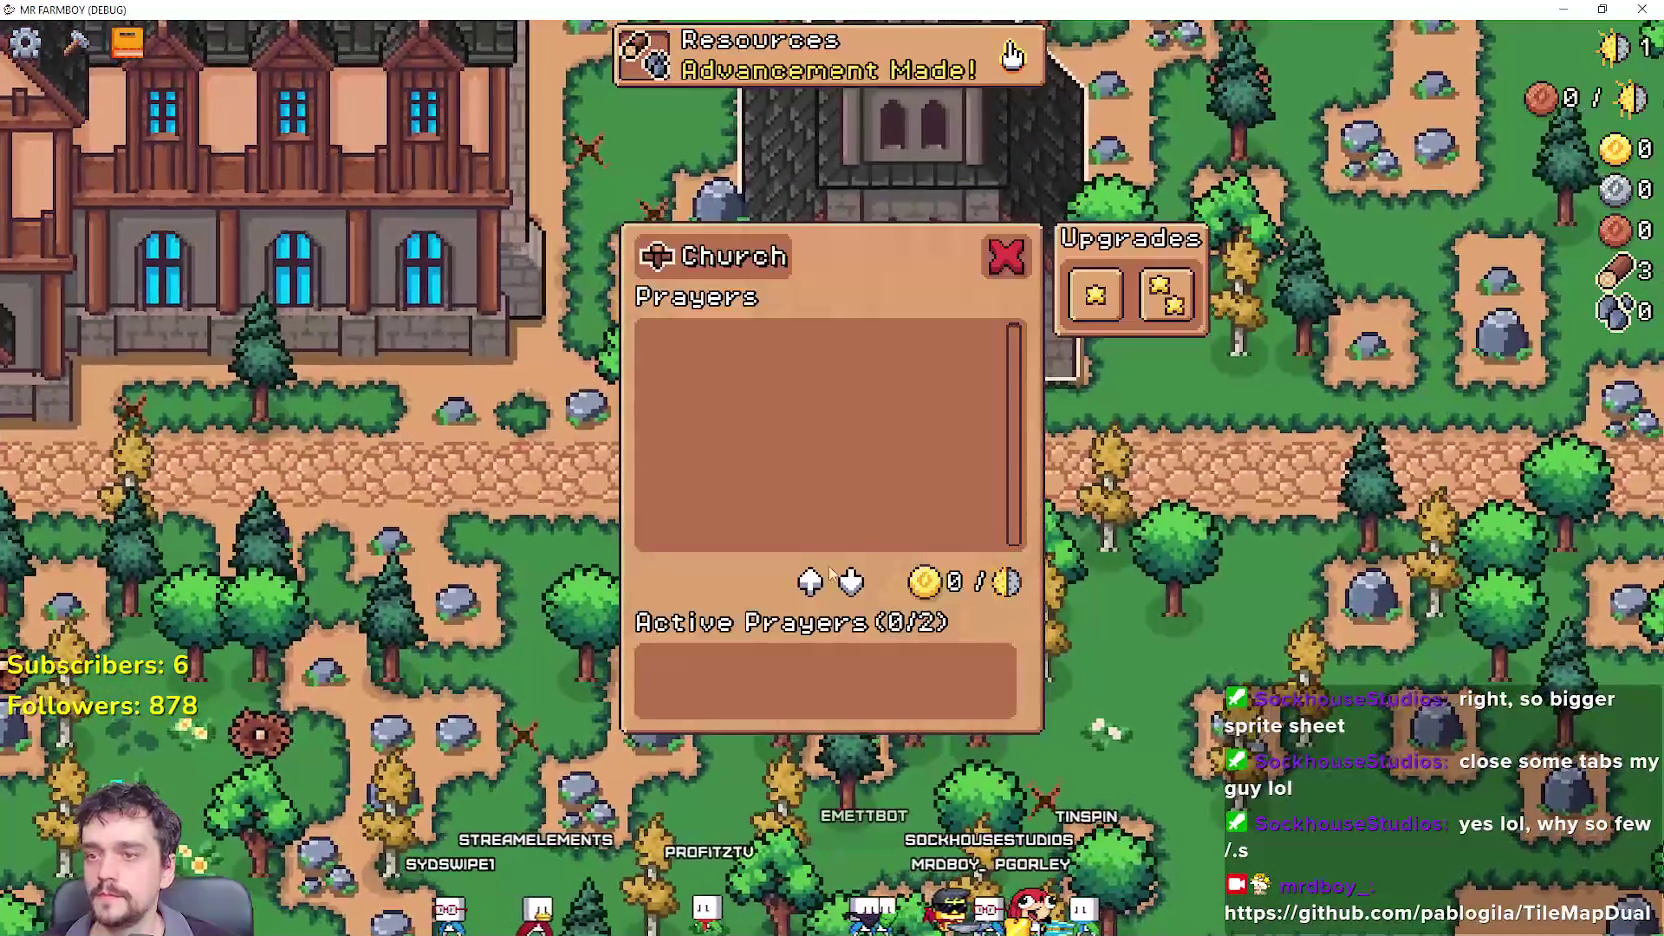
mouse_move(1116, 300)
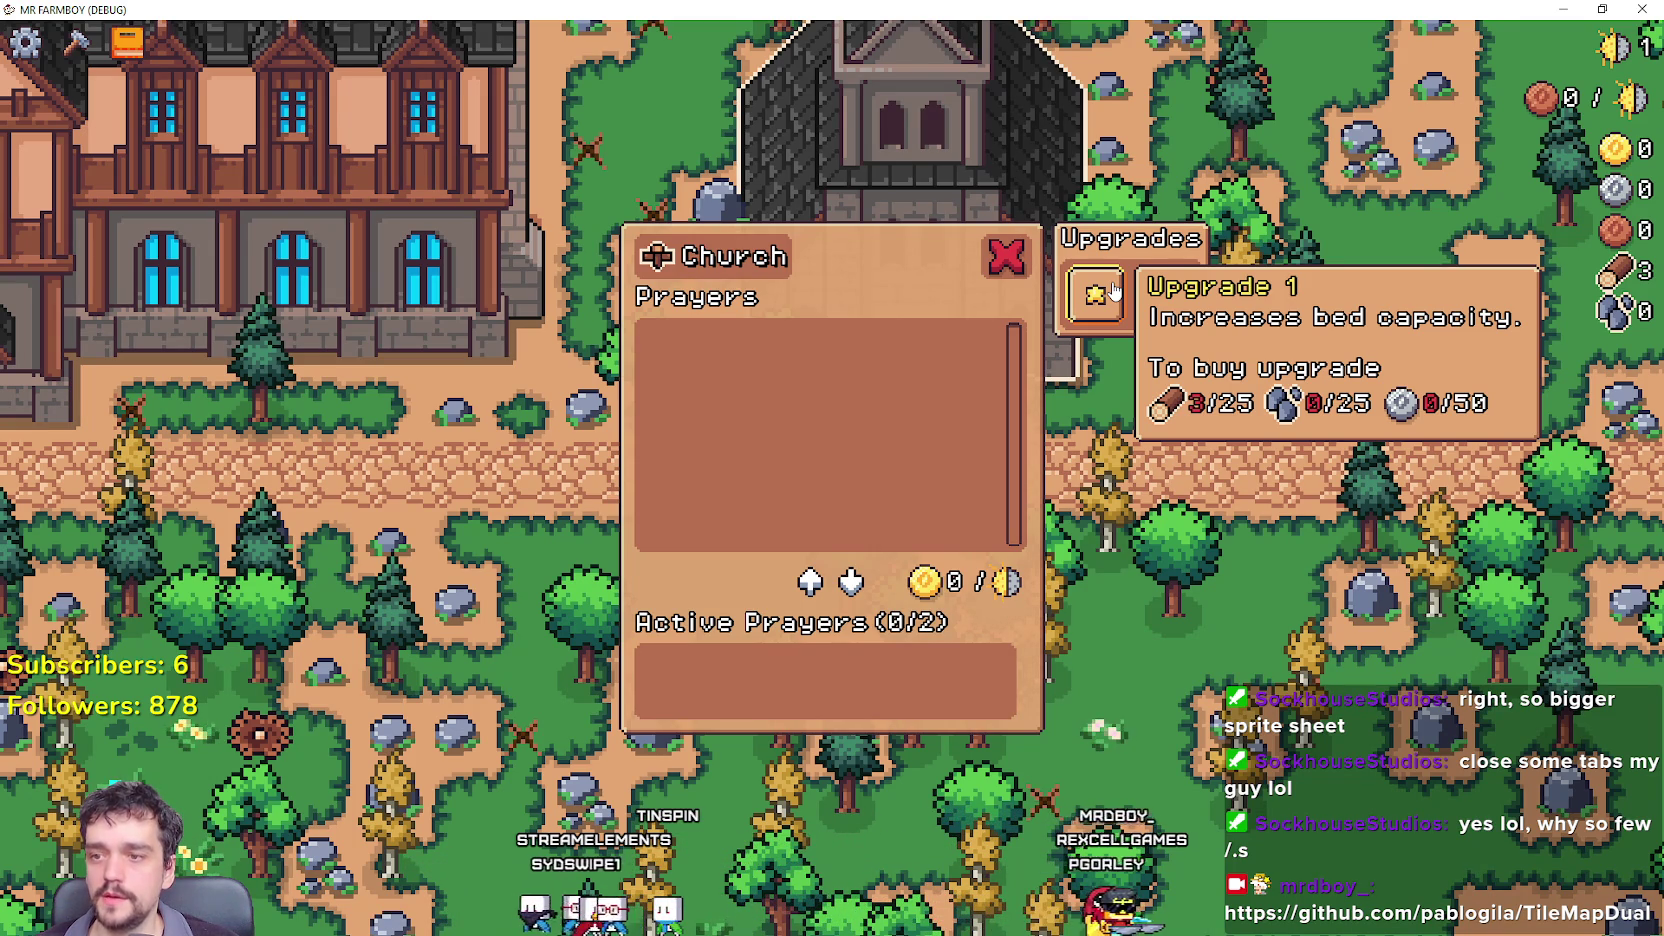
Walk to the Inn and look over its upgrade tooltip.
key("a")
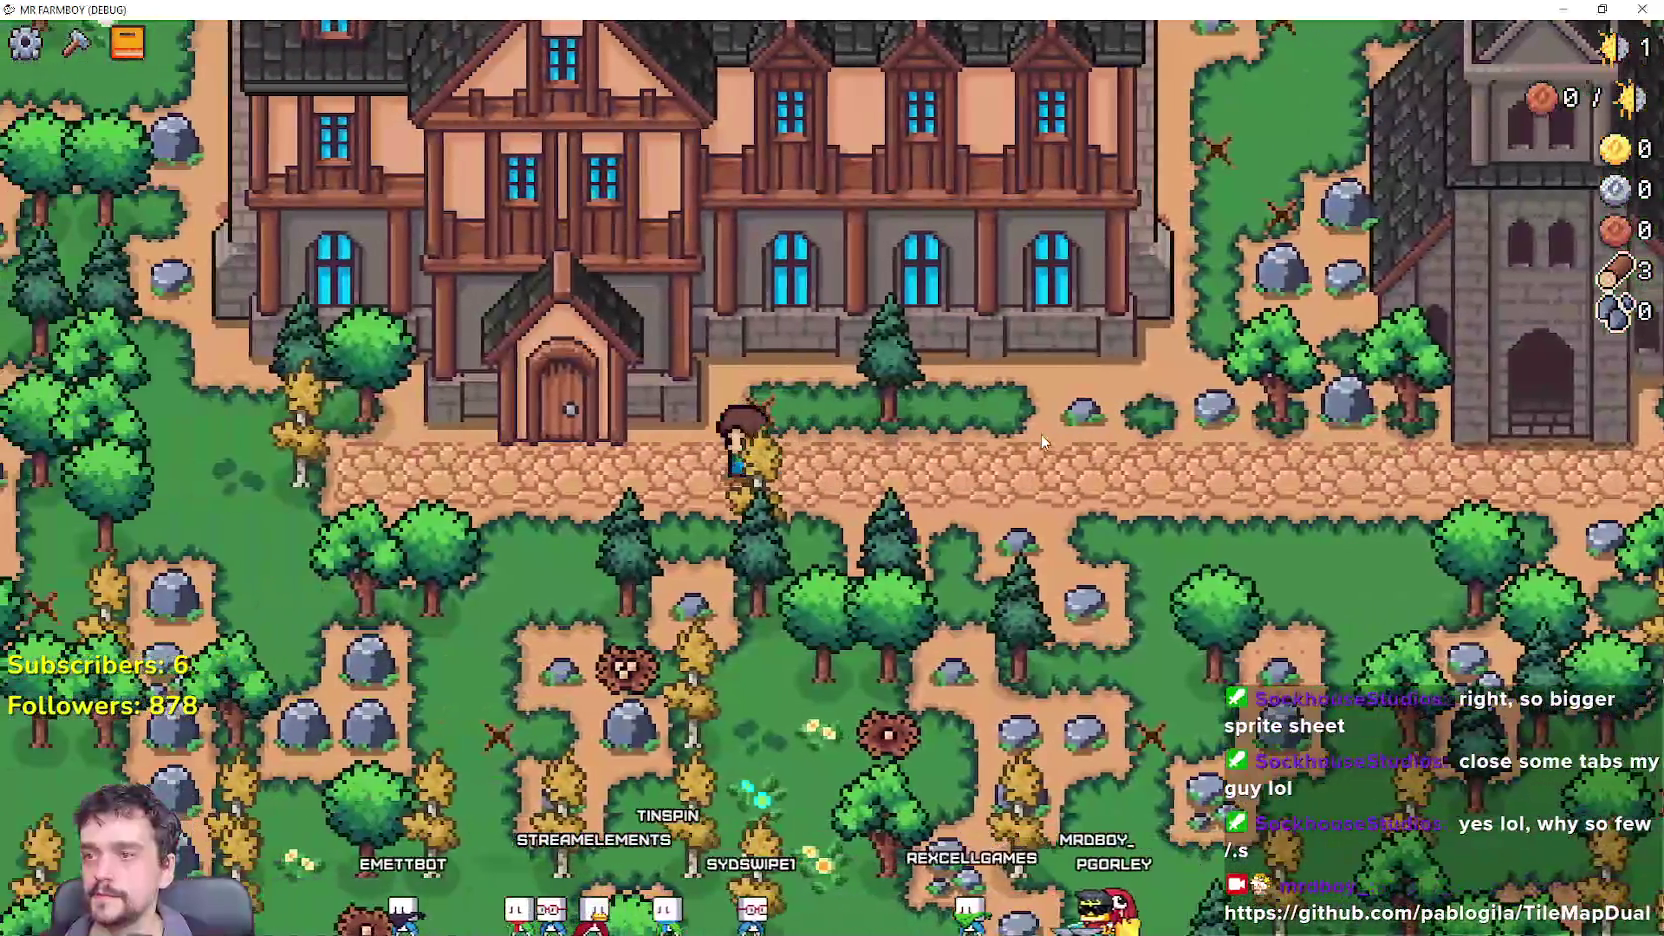
key("a")
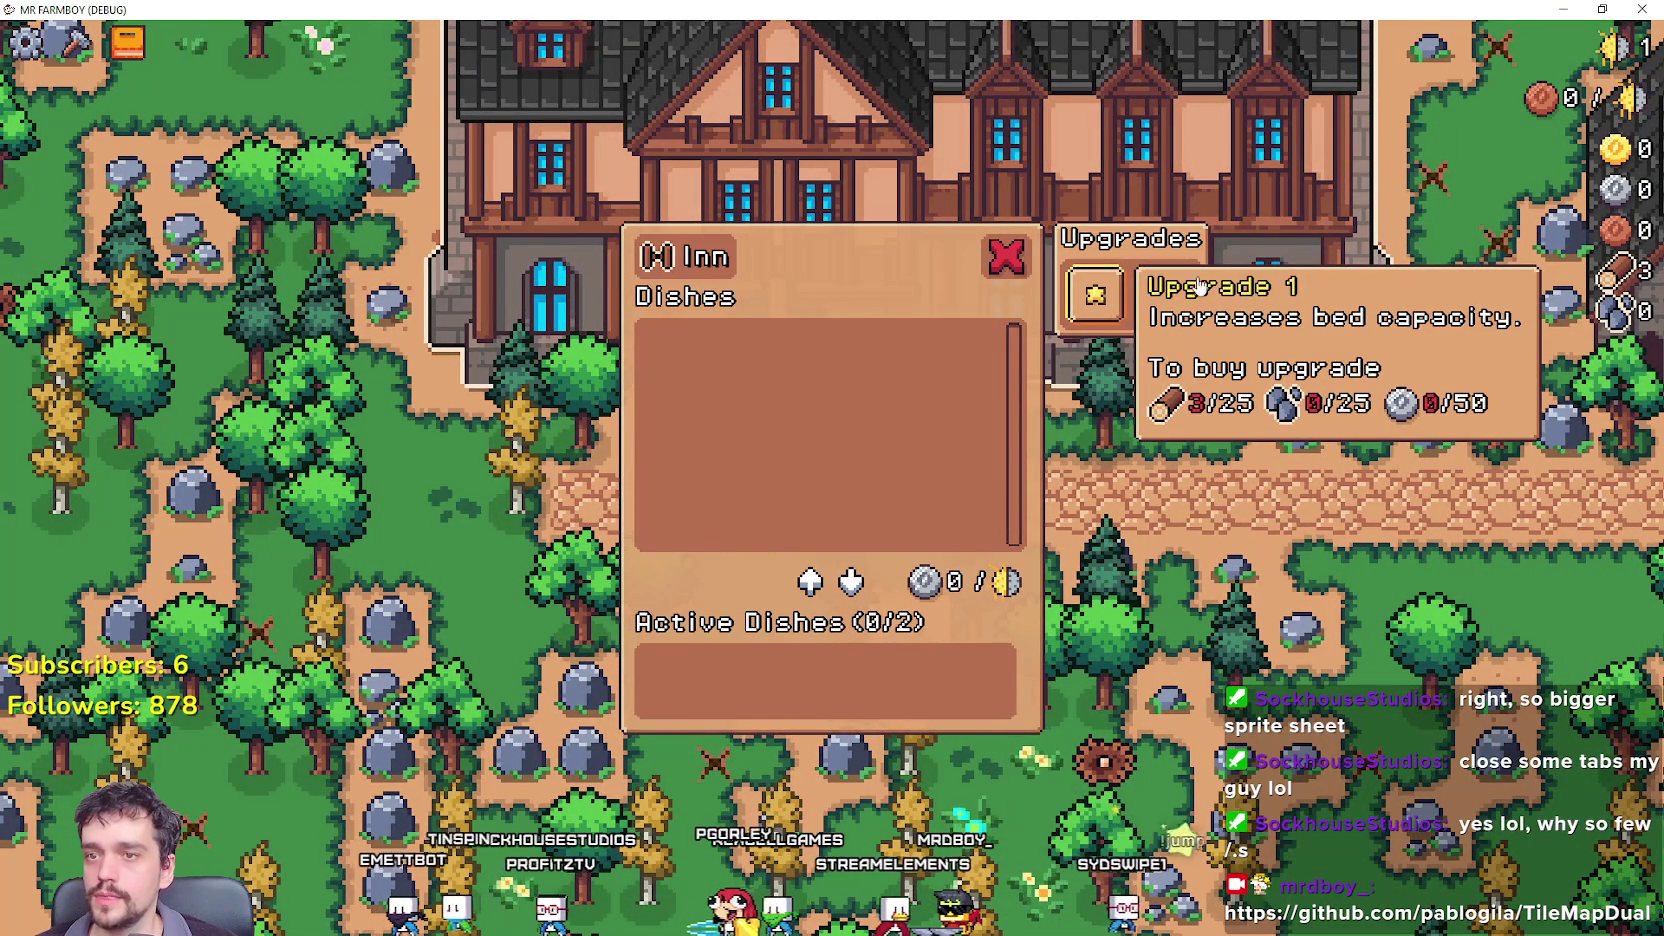
mouse_move(1163, 290)
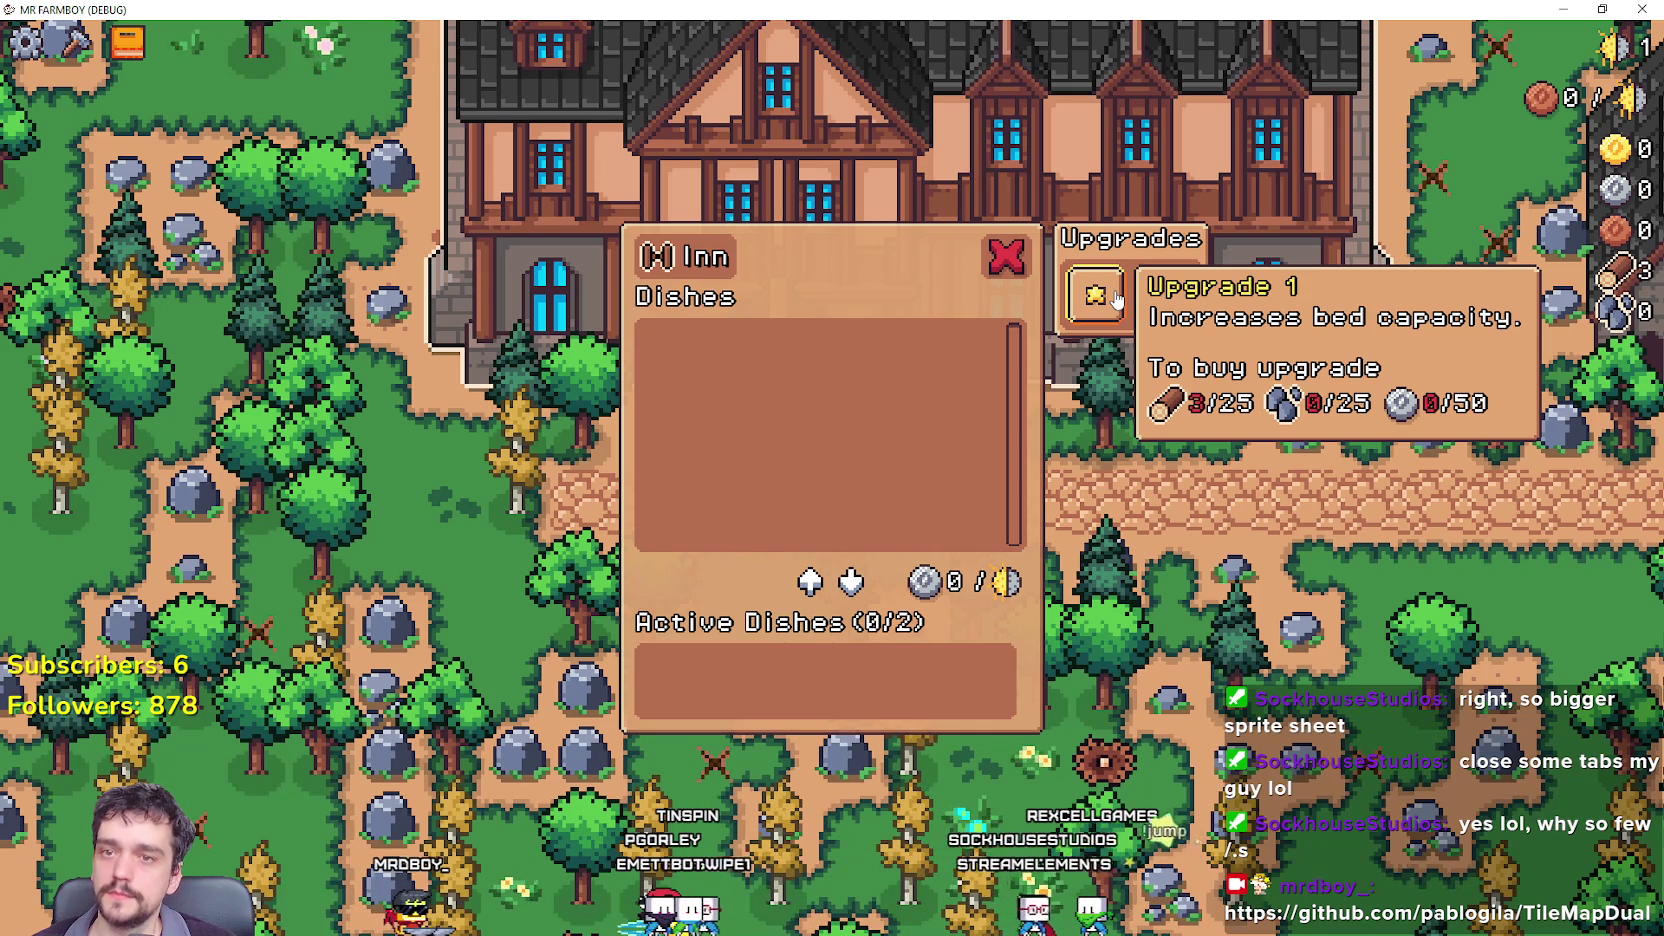
Return to the church and view Upgrade 2's cost: 100 wood, 100 stone, 1 gold.
key("d")
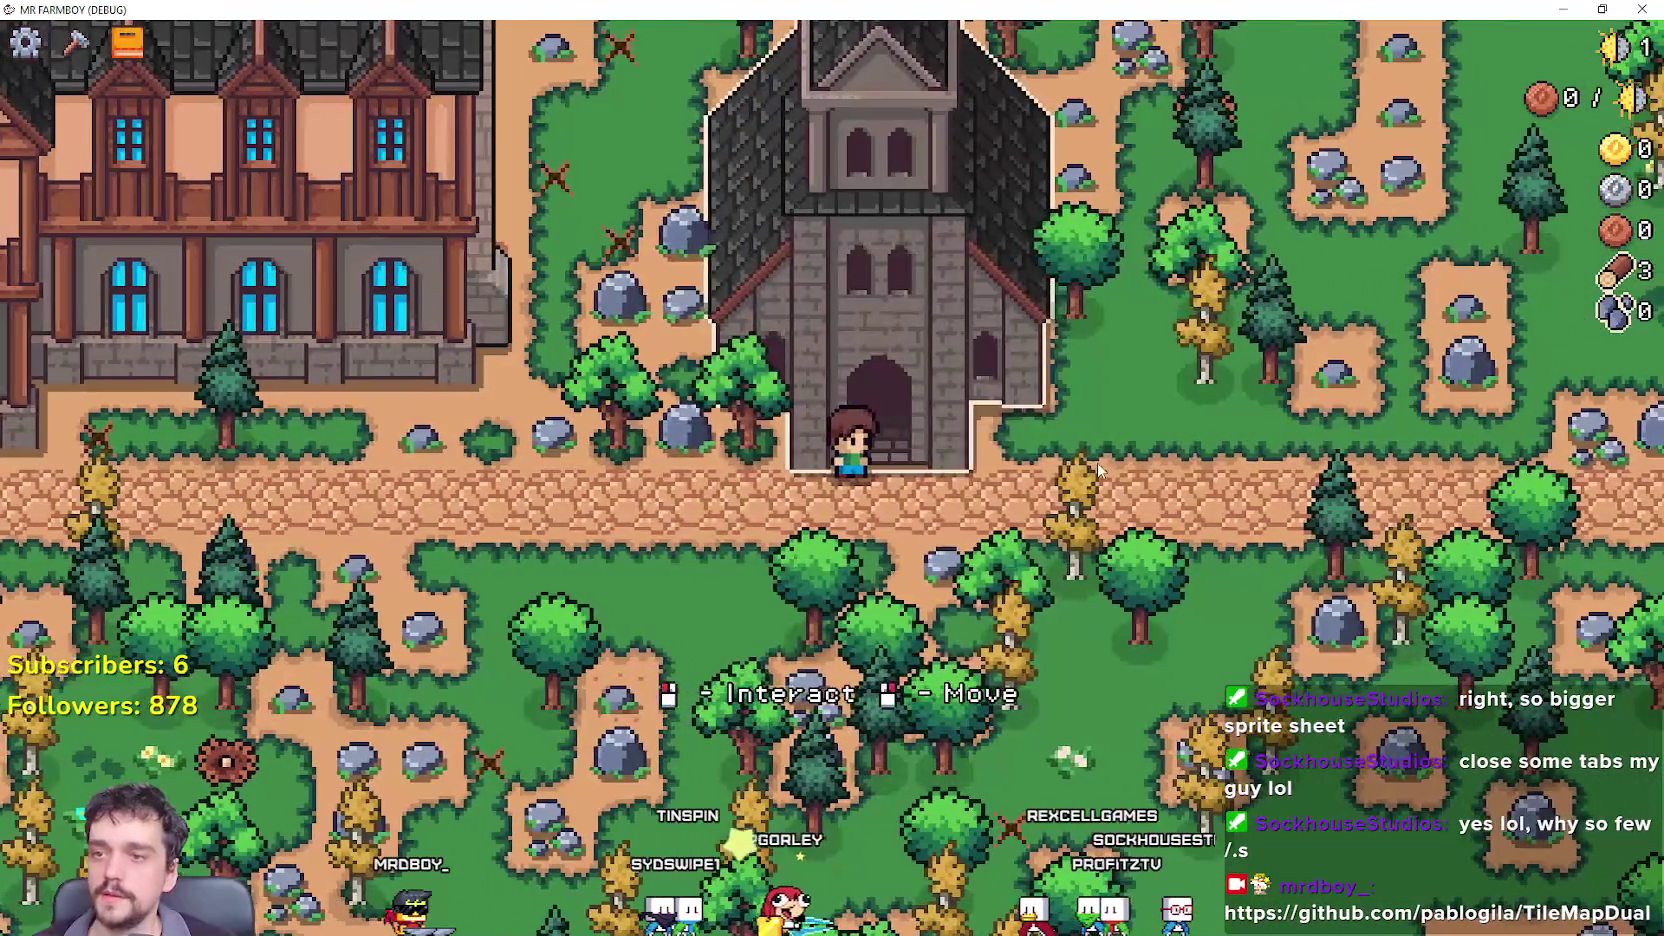
key("w")
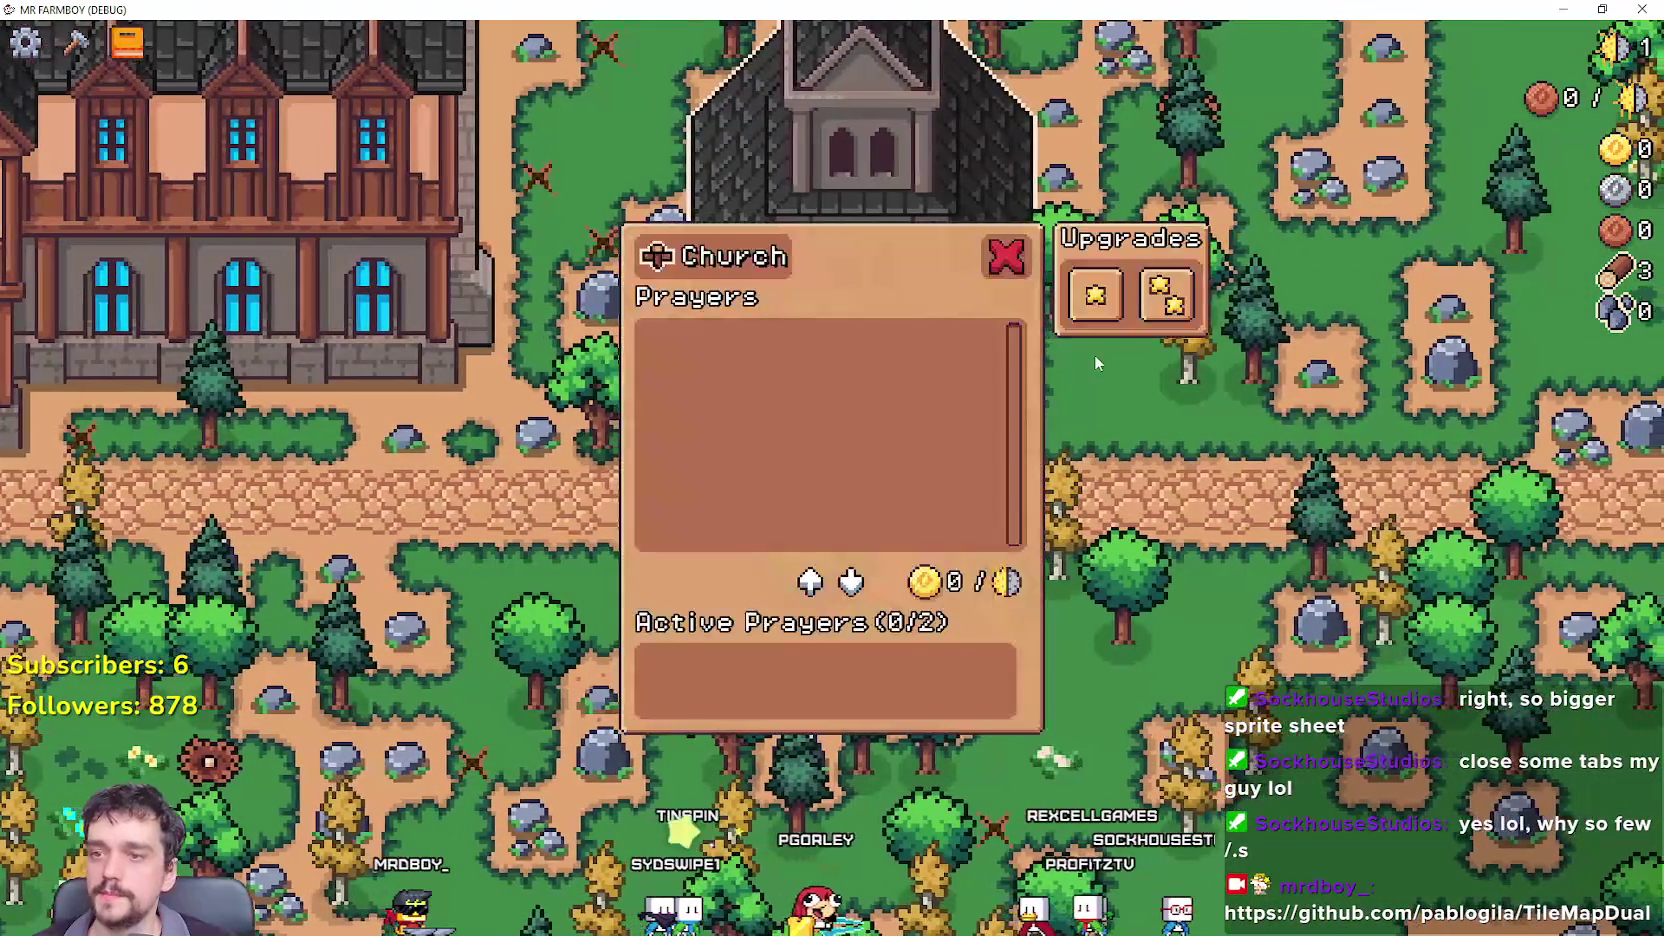
key("a")
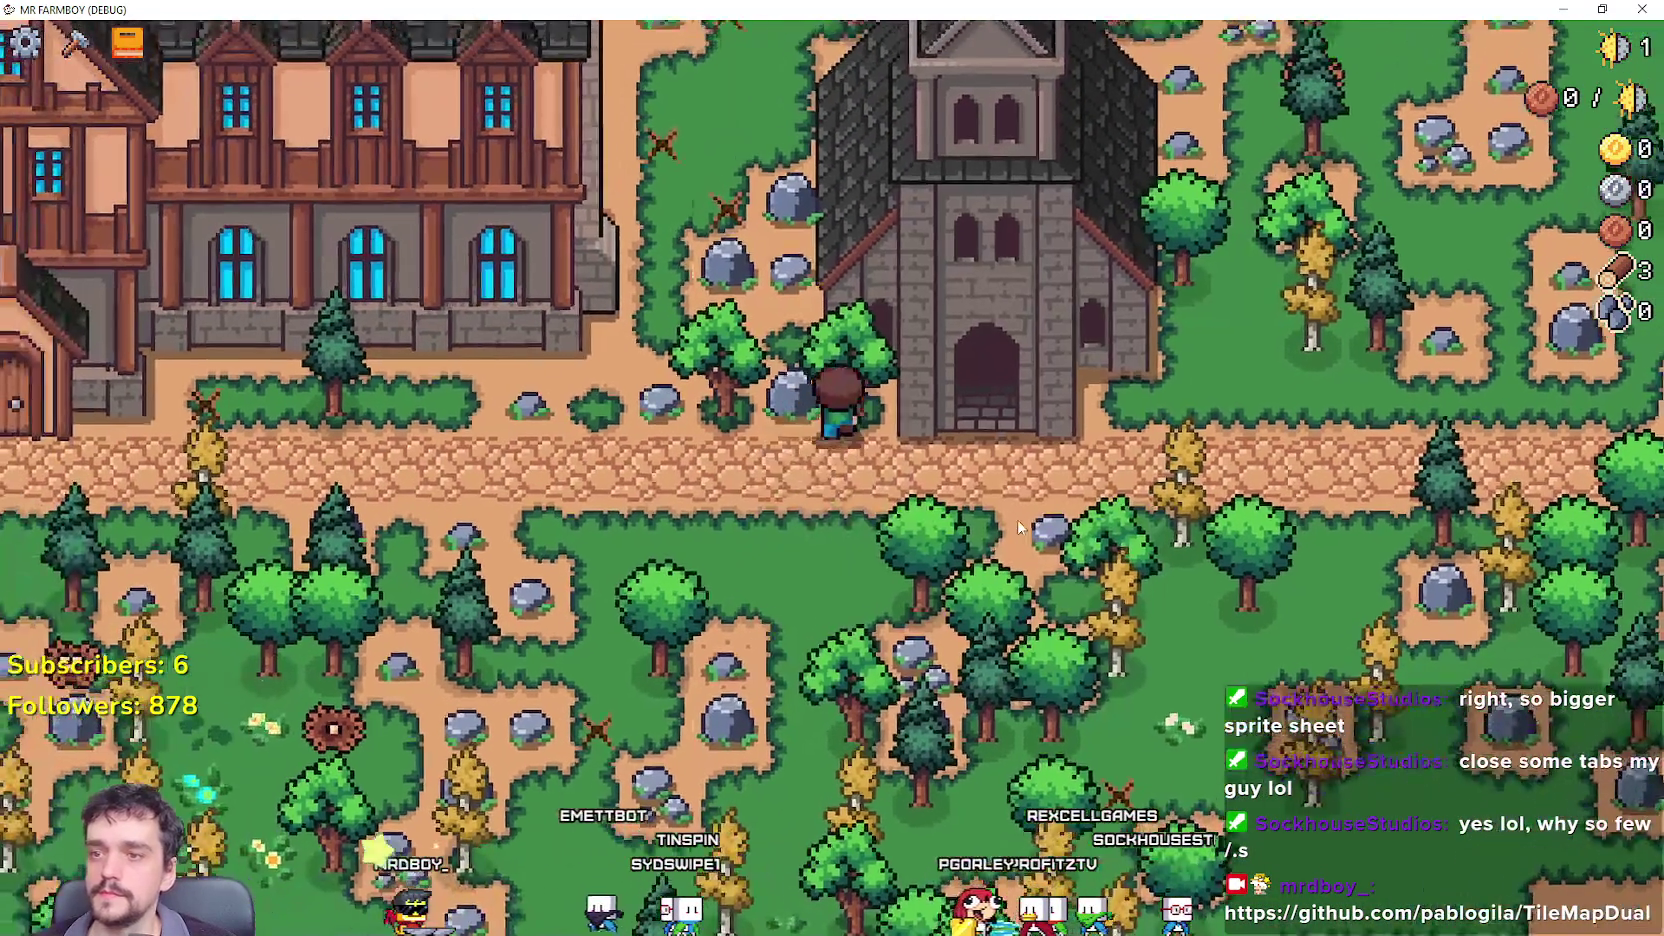
key("d")
key("w")
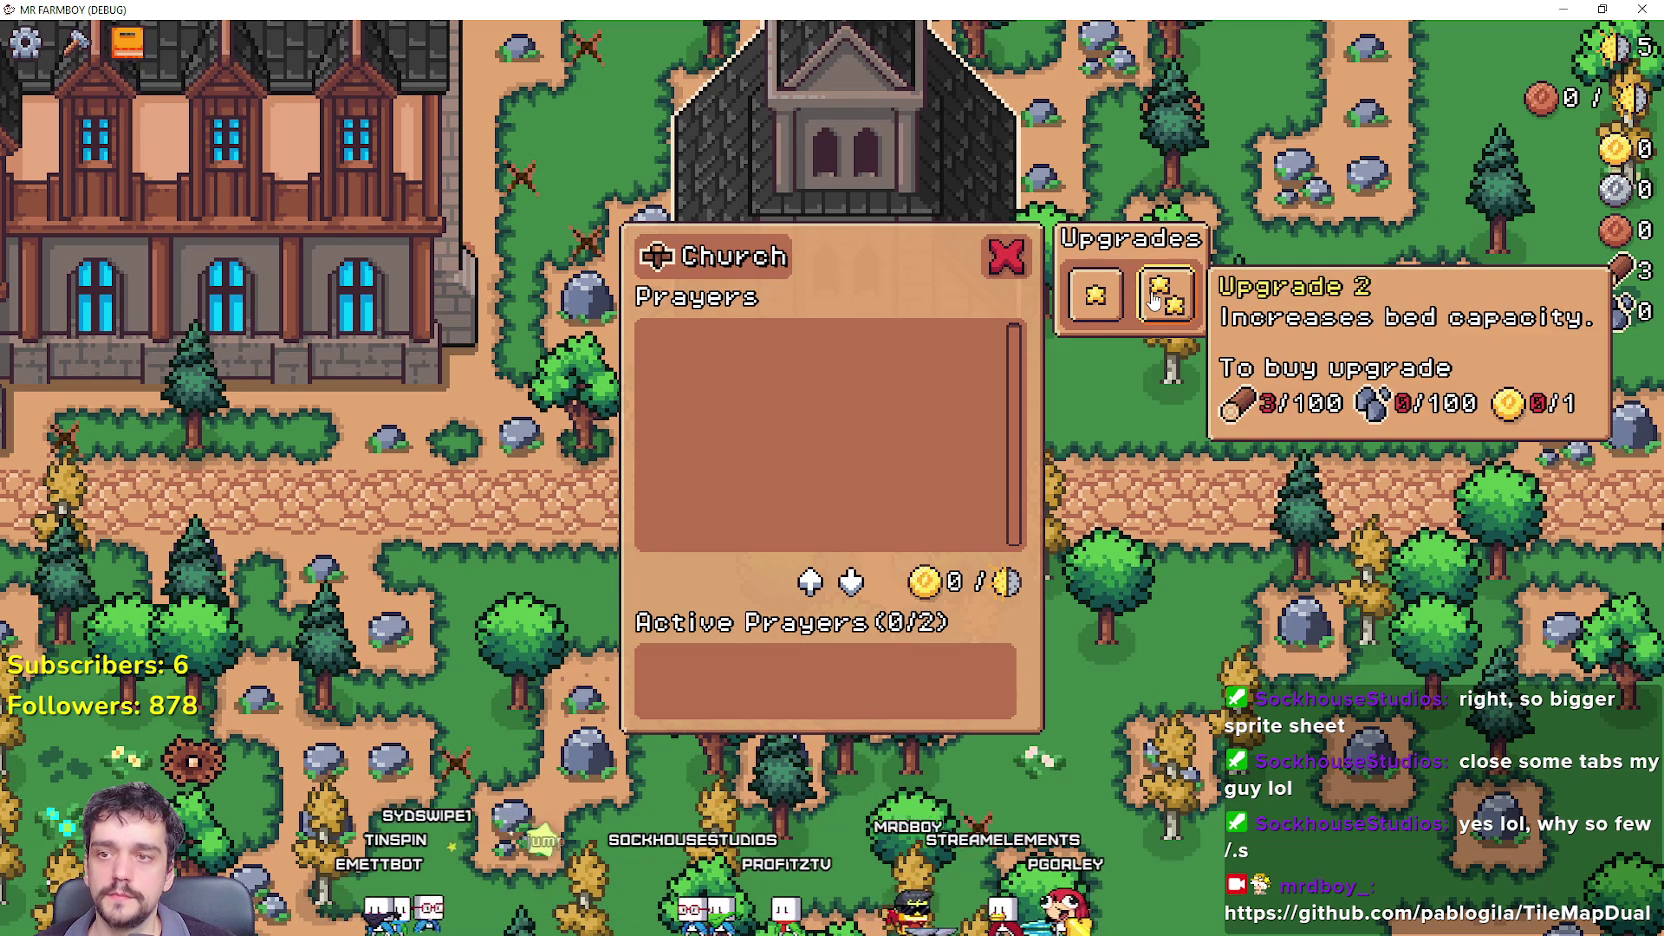
Close the Church panel and walk left collecting wood and stone.
key("Escape")
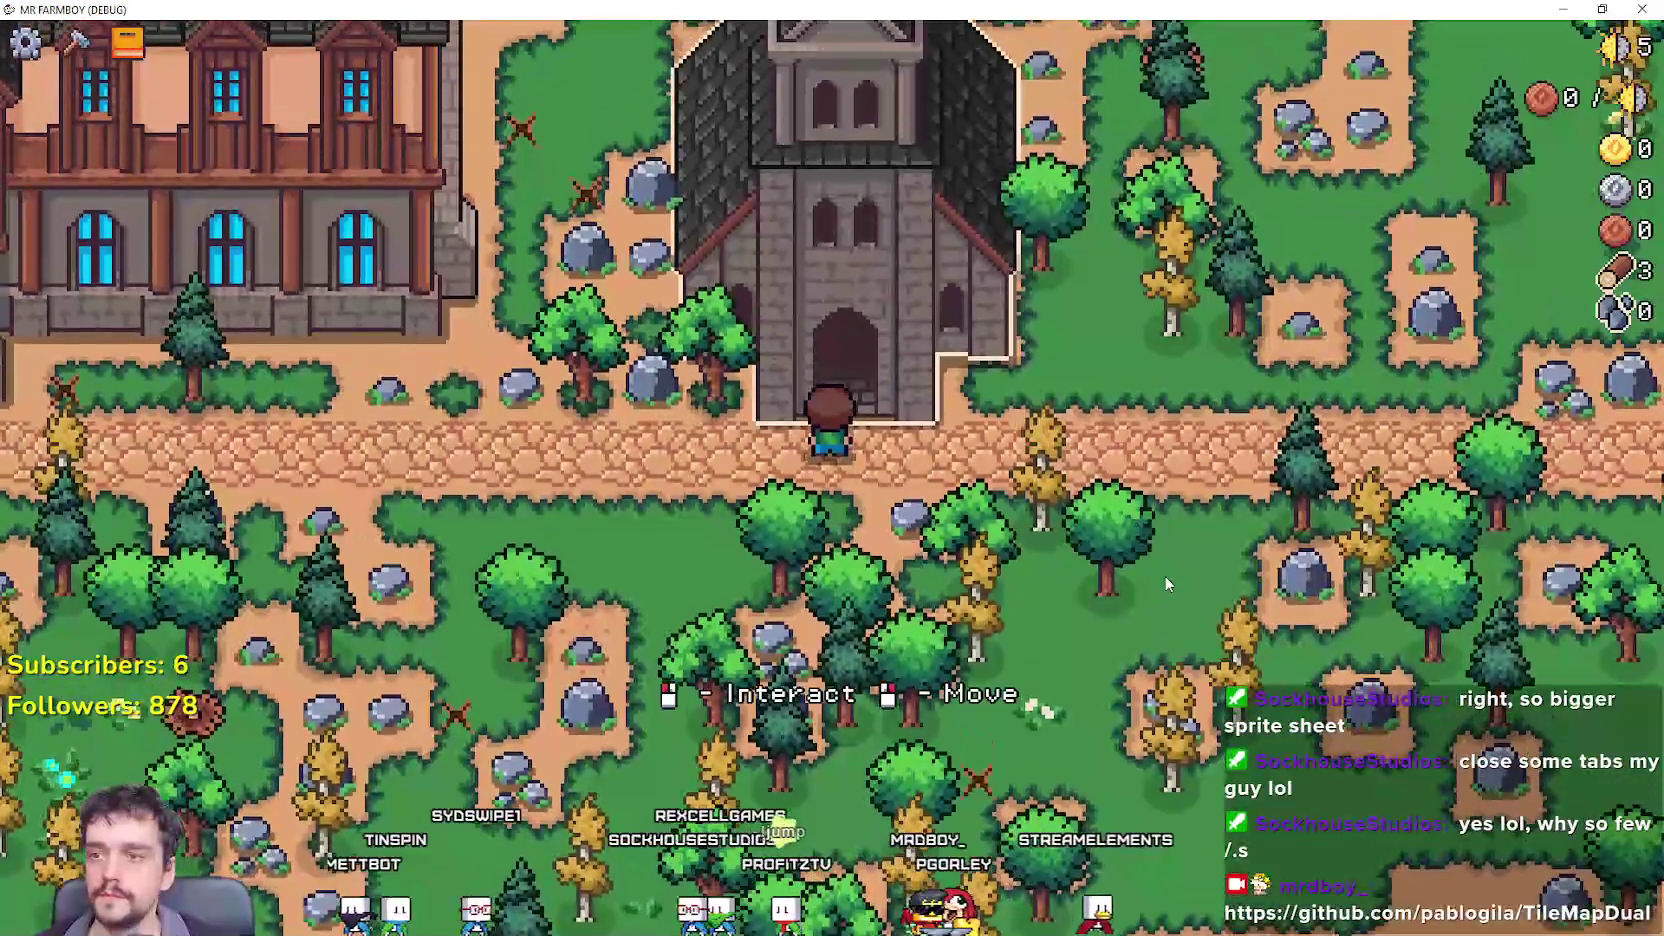
key("a")
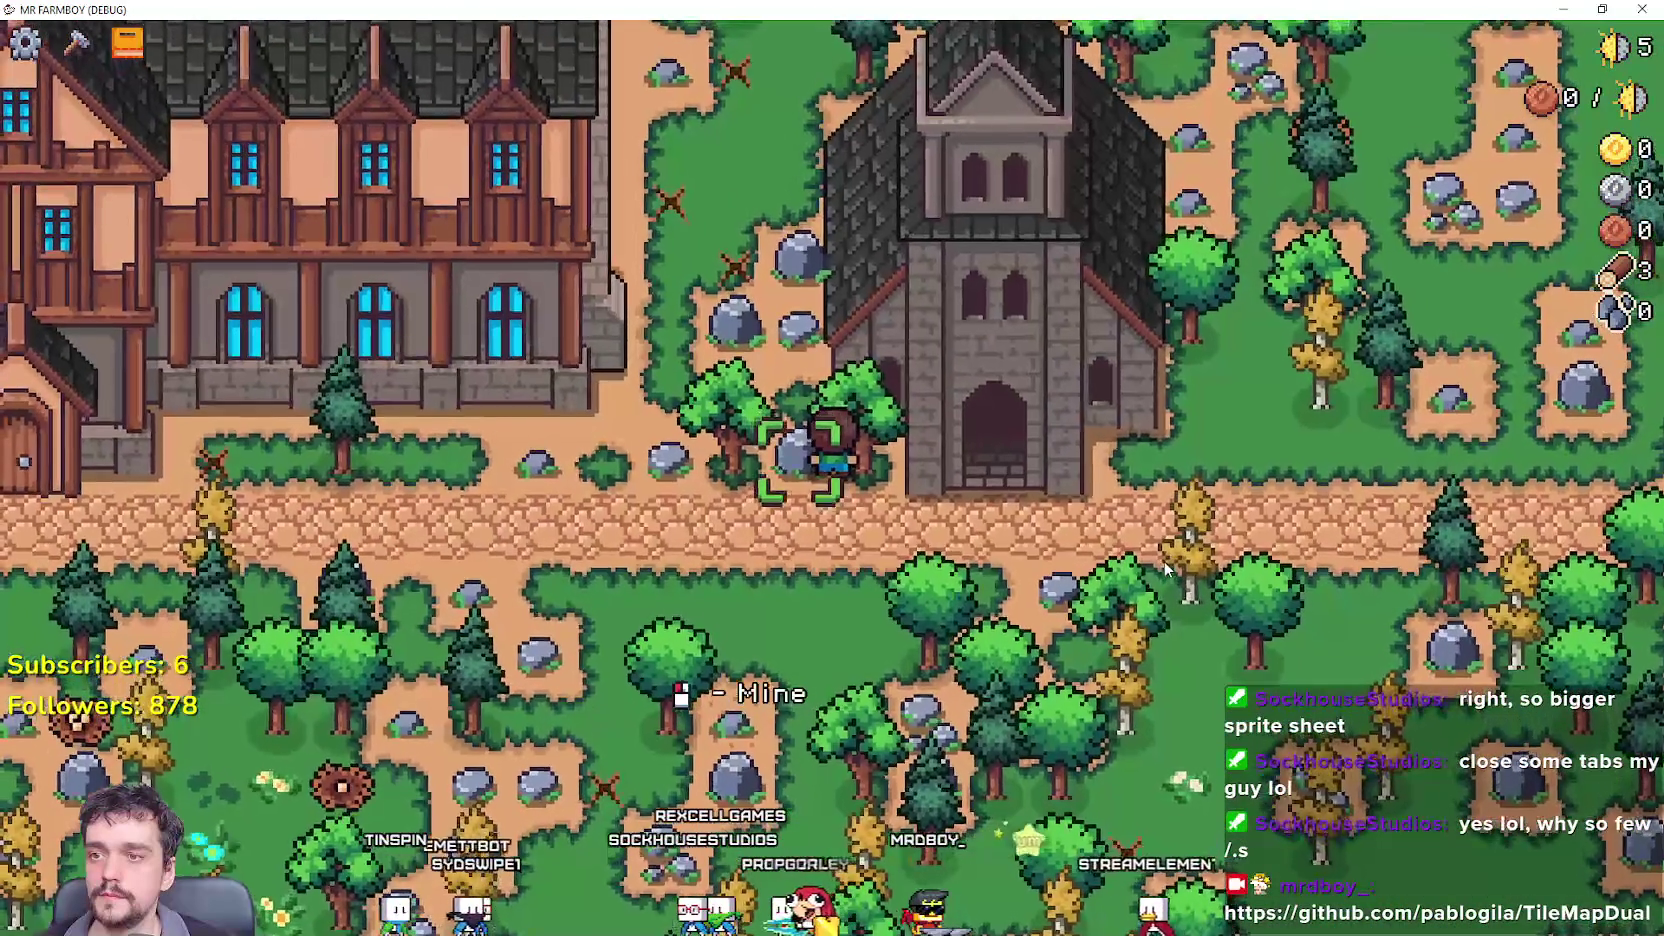
key("a")
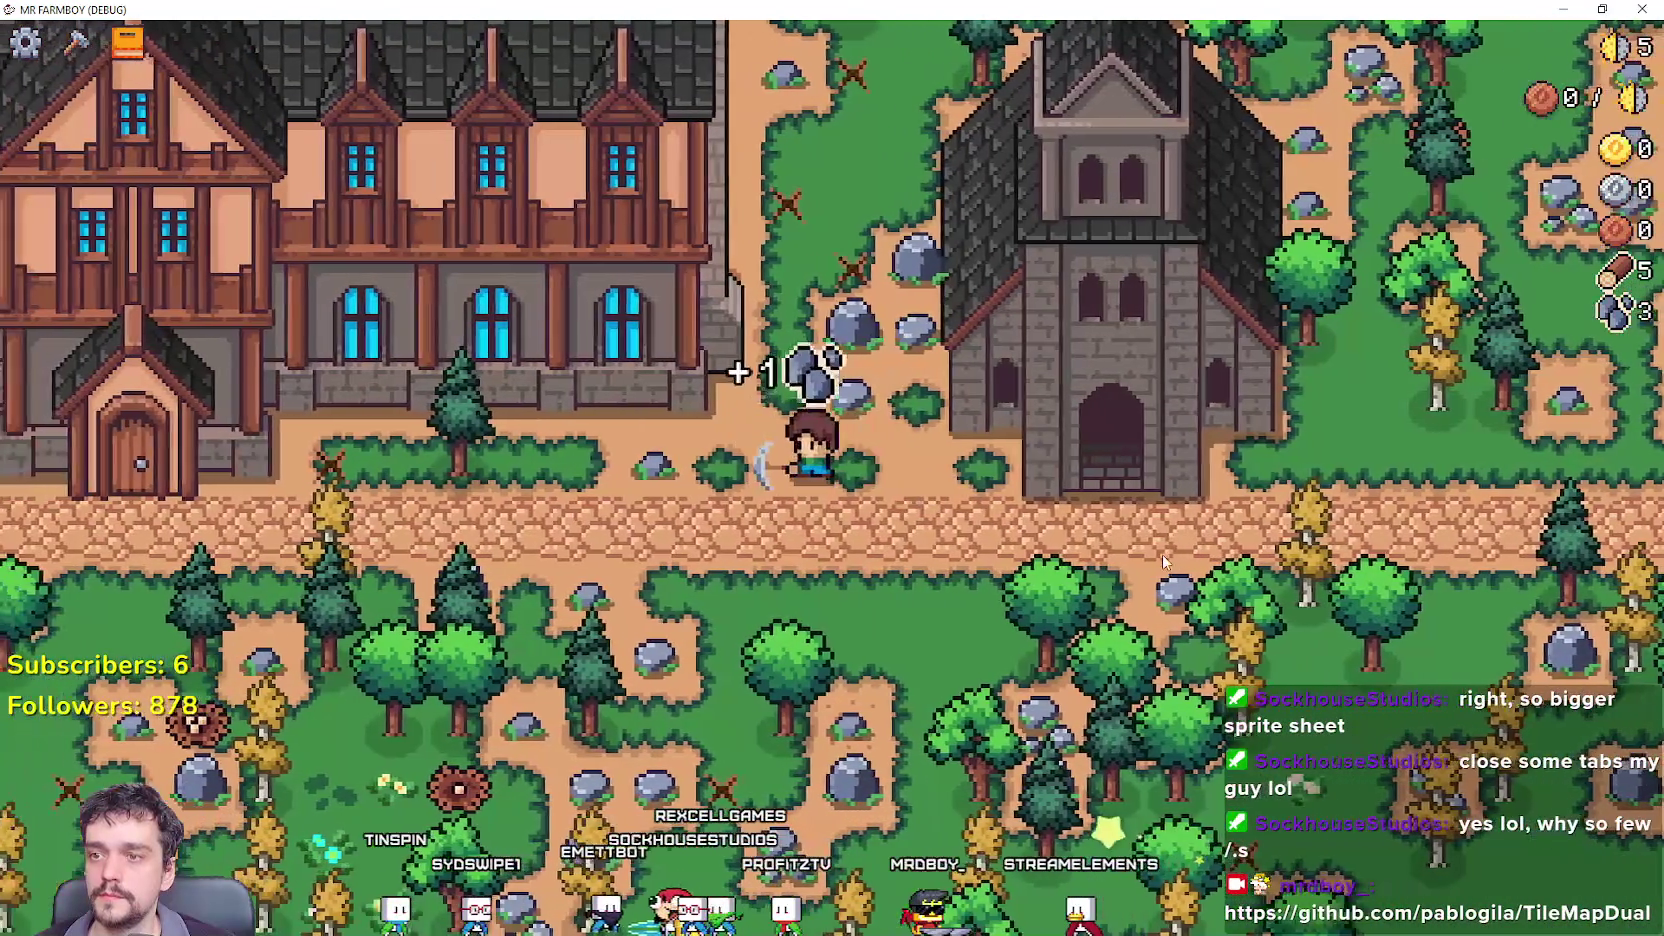
key("a")
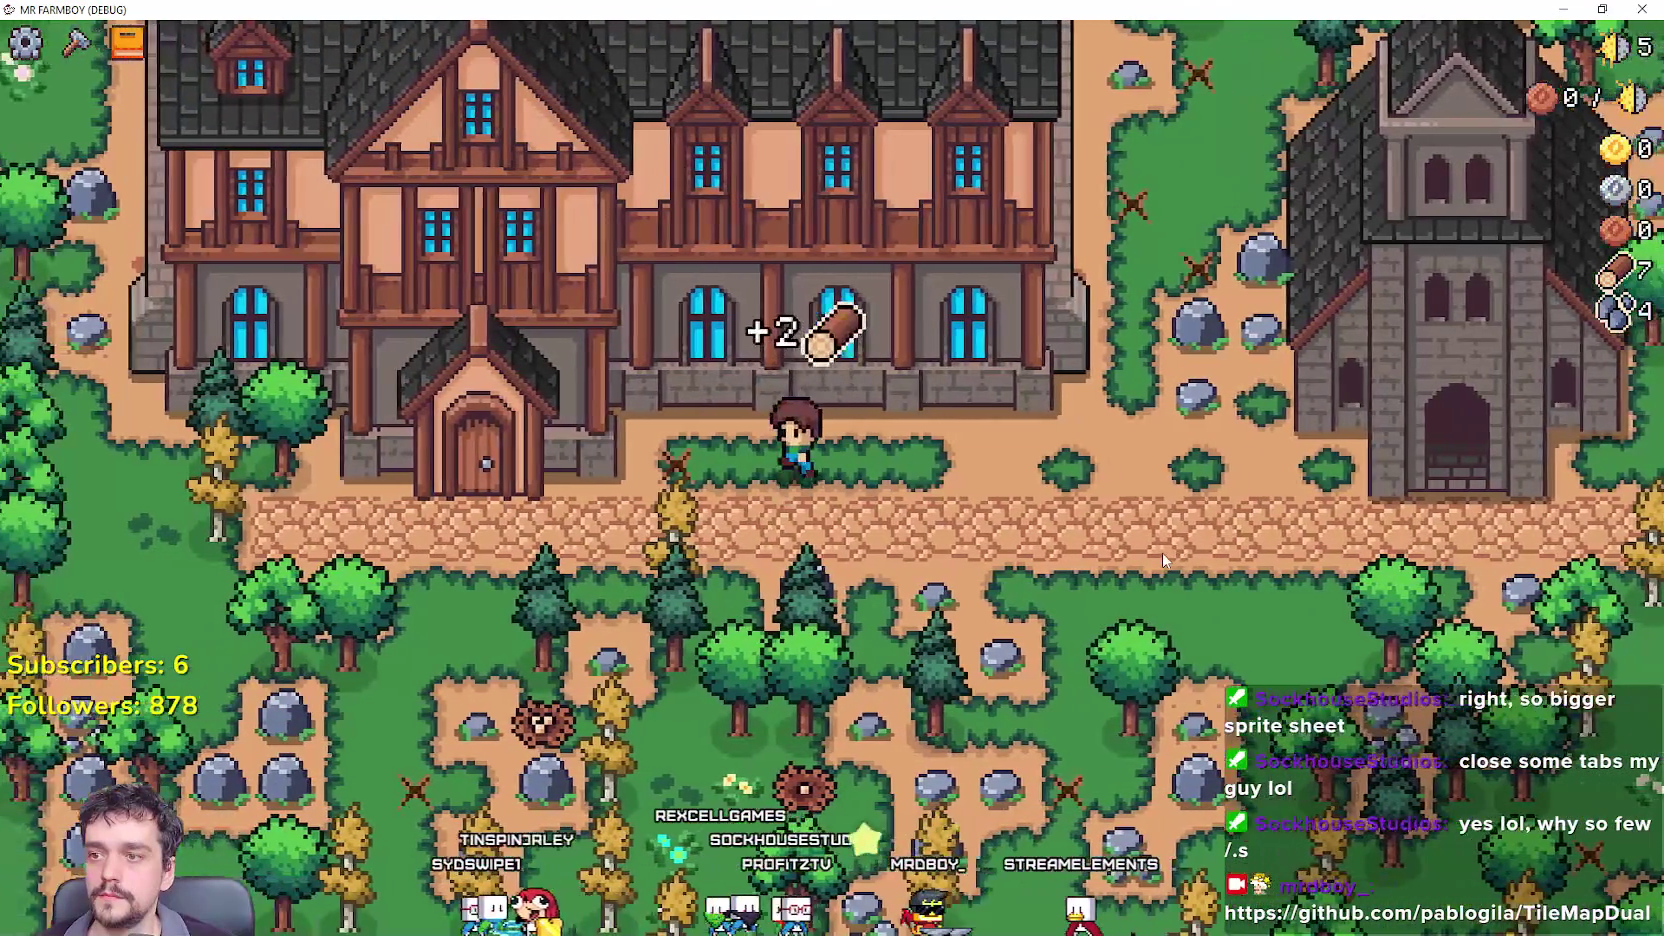
key("s")
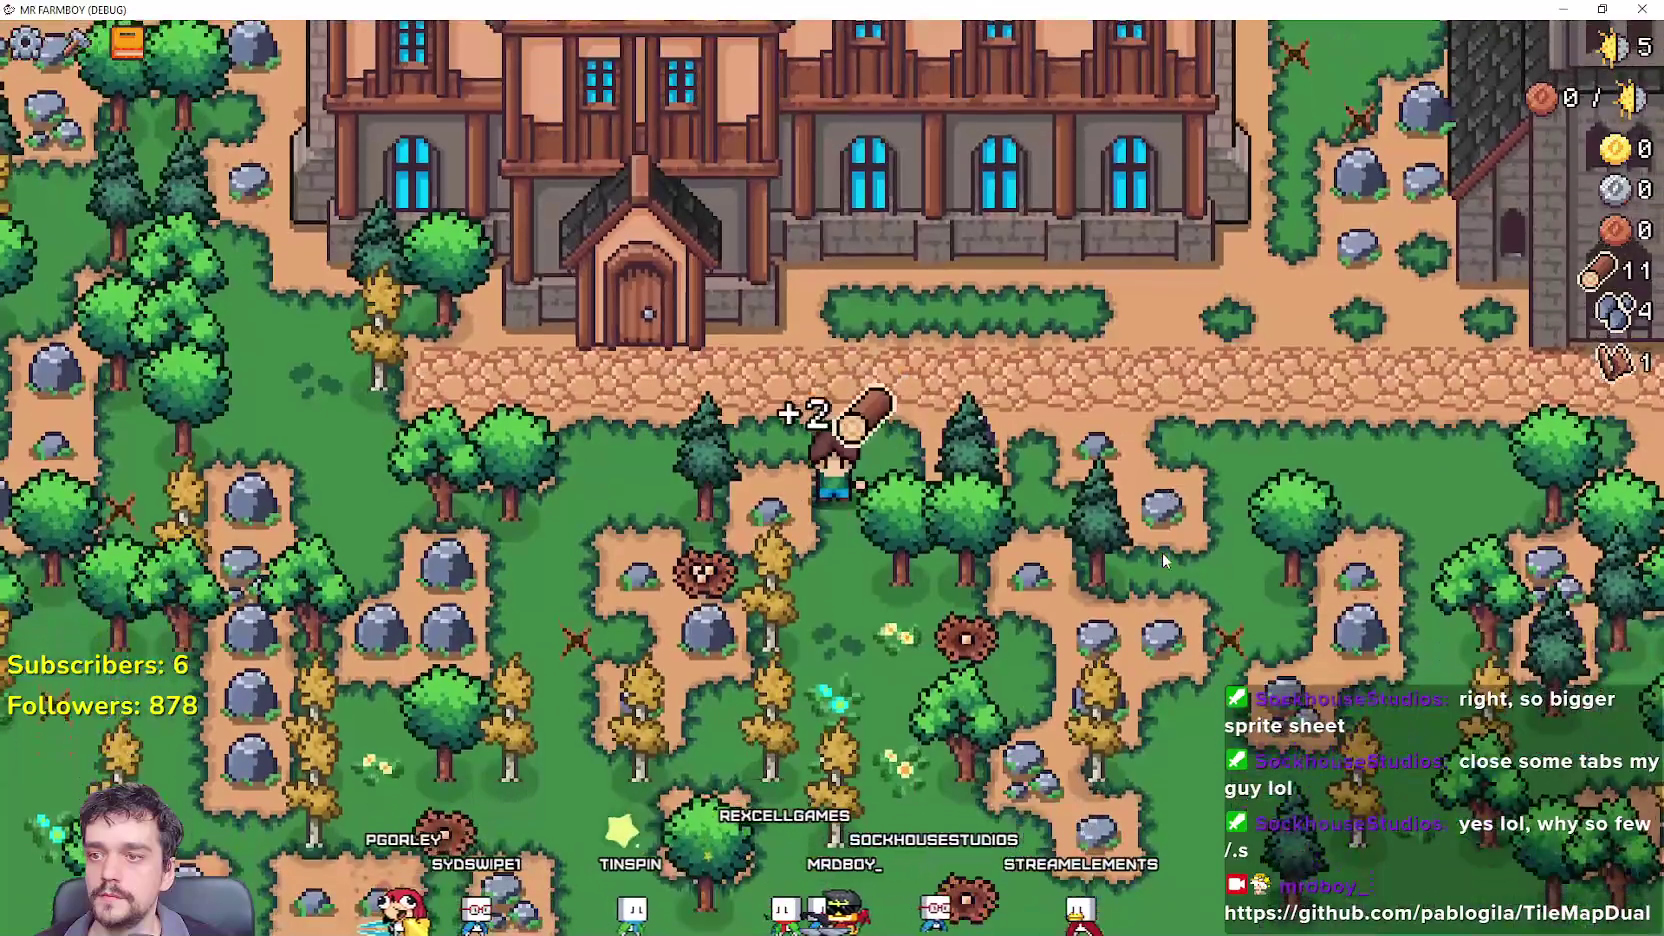
Check the Inn's second upgrade cost, then open the Church panel's upgrades.
key("w")
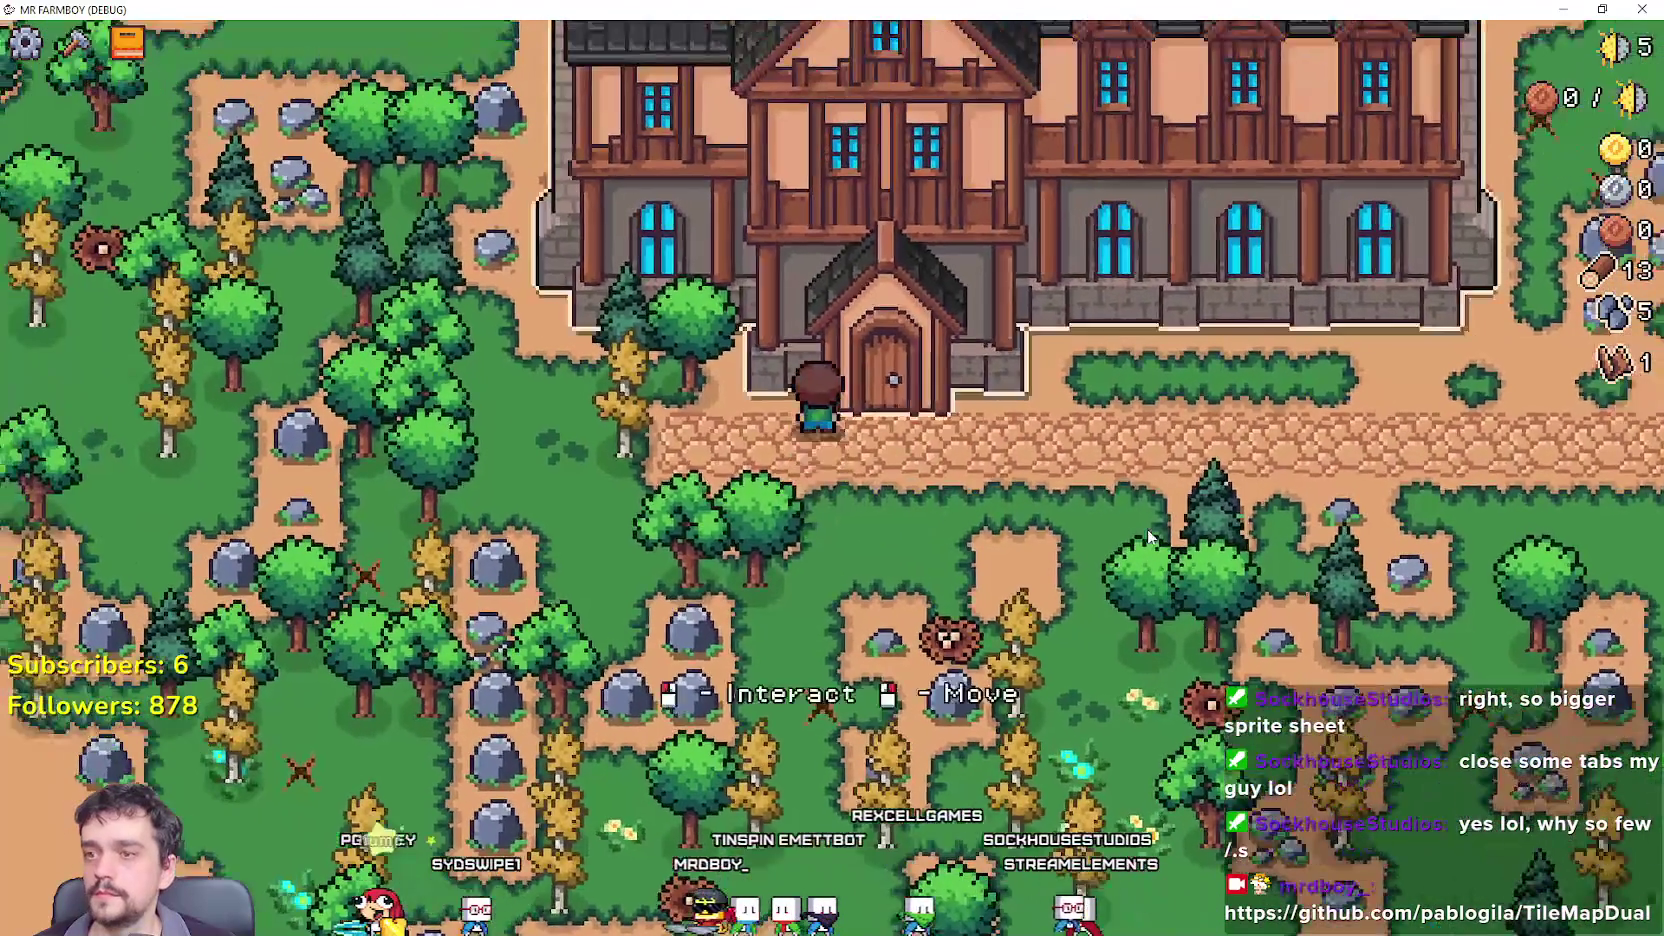
key("e")
mouse_move(1155, 318)
key("d")
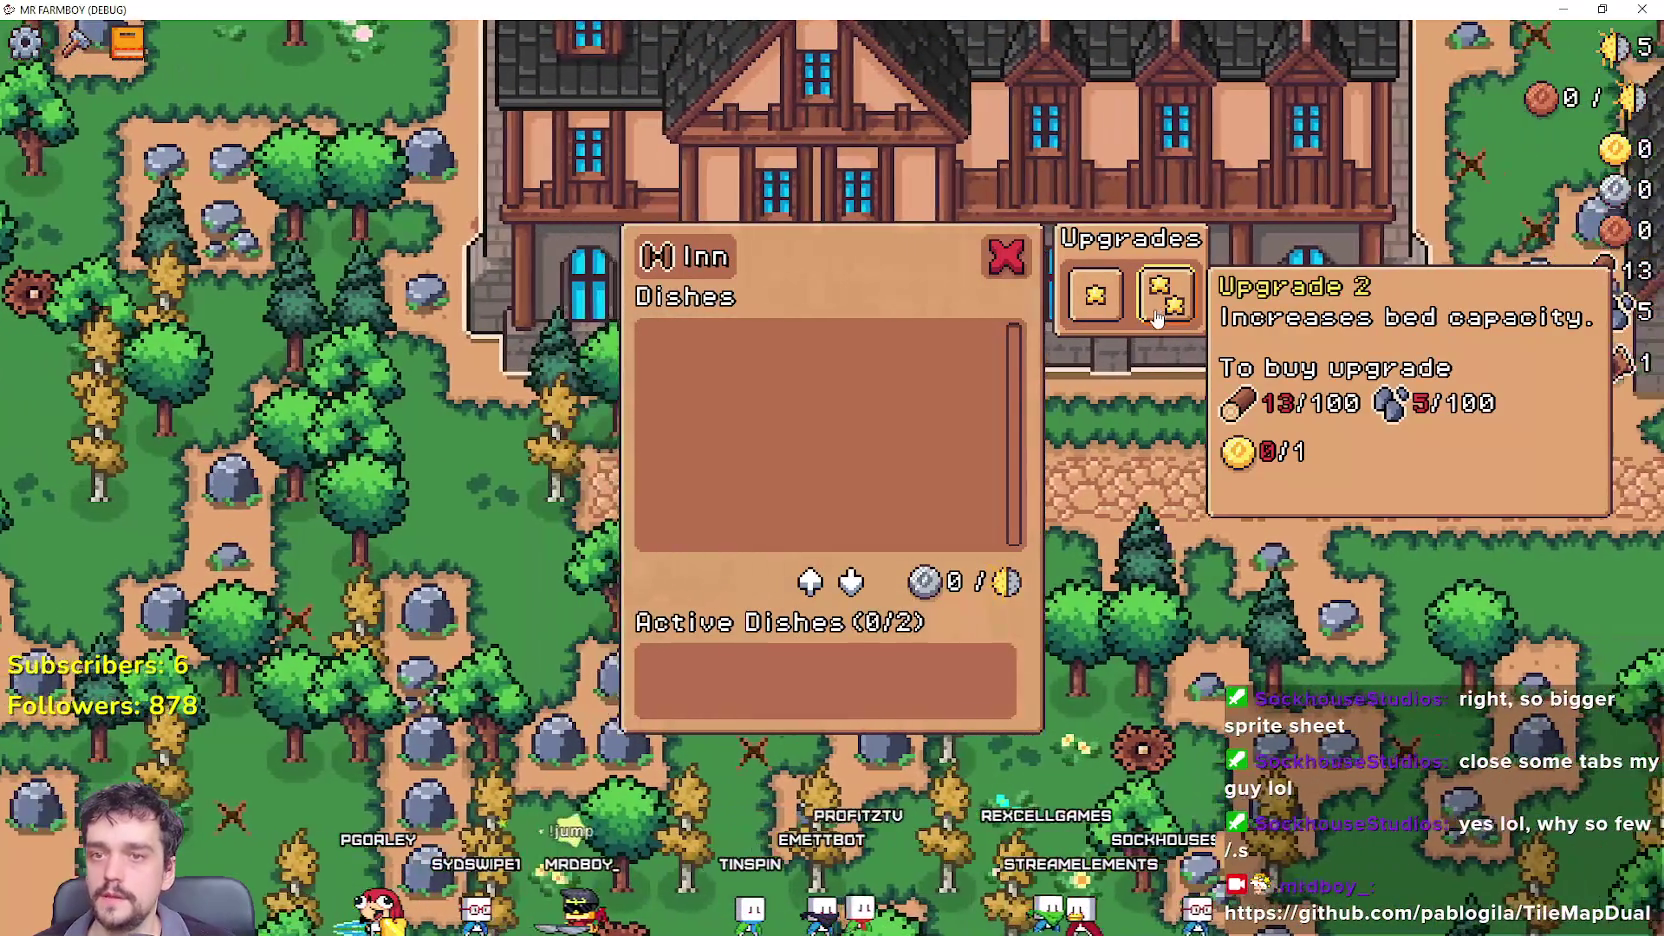
key("d")
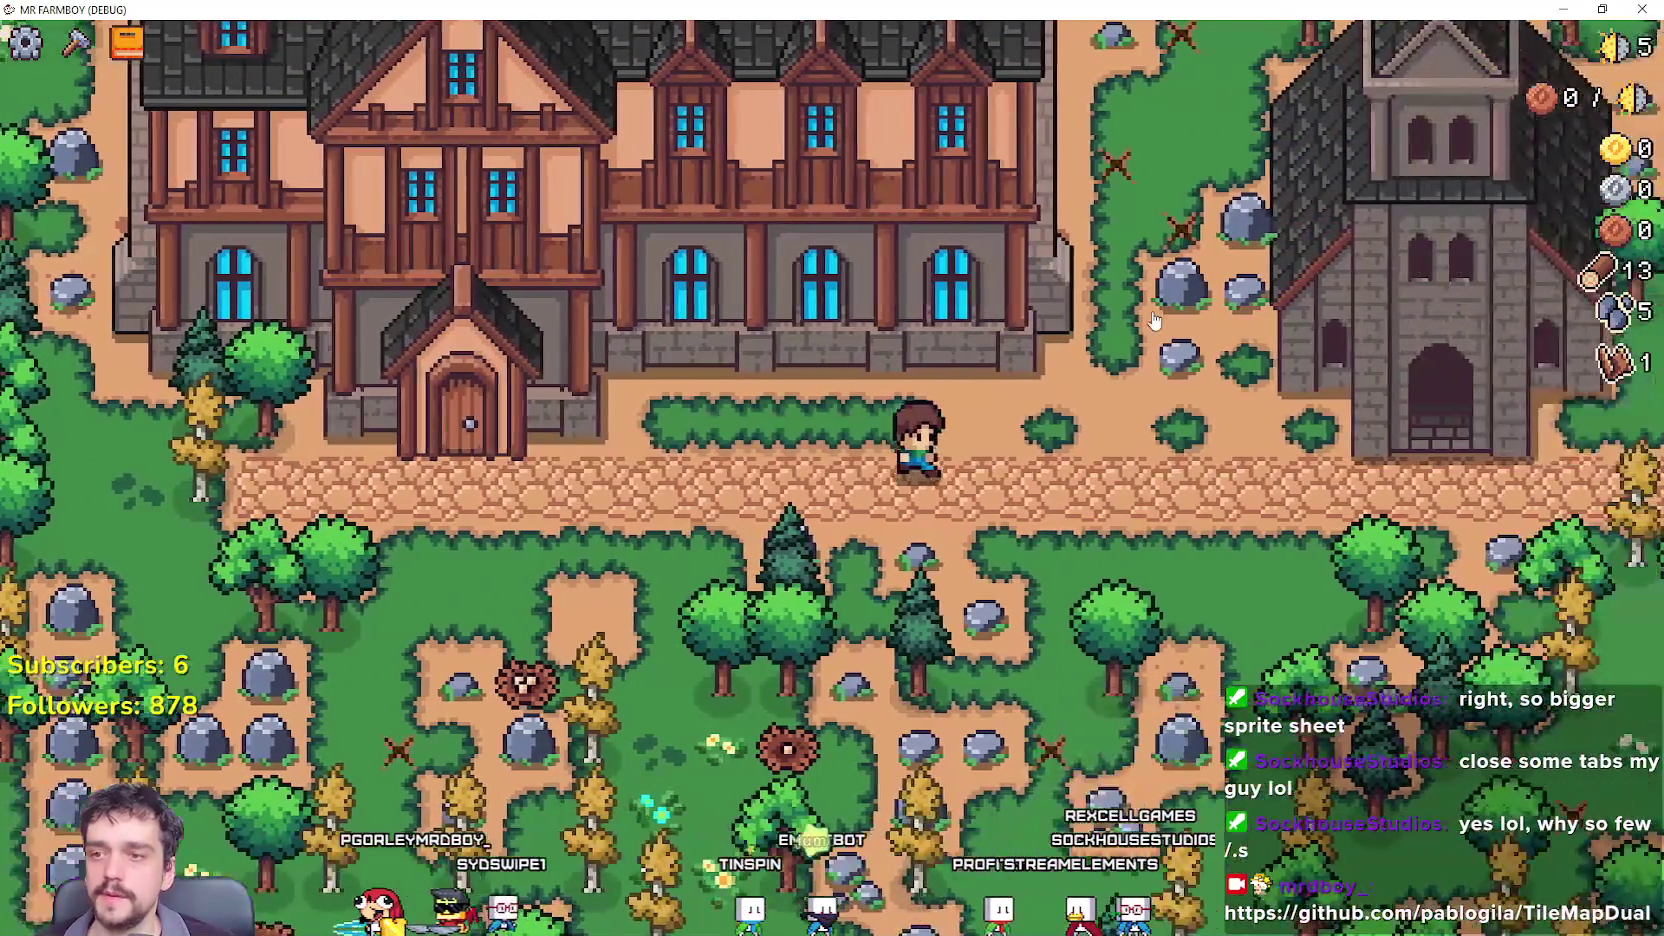
key("d")
key("e")
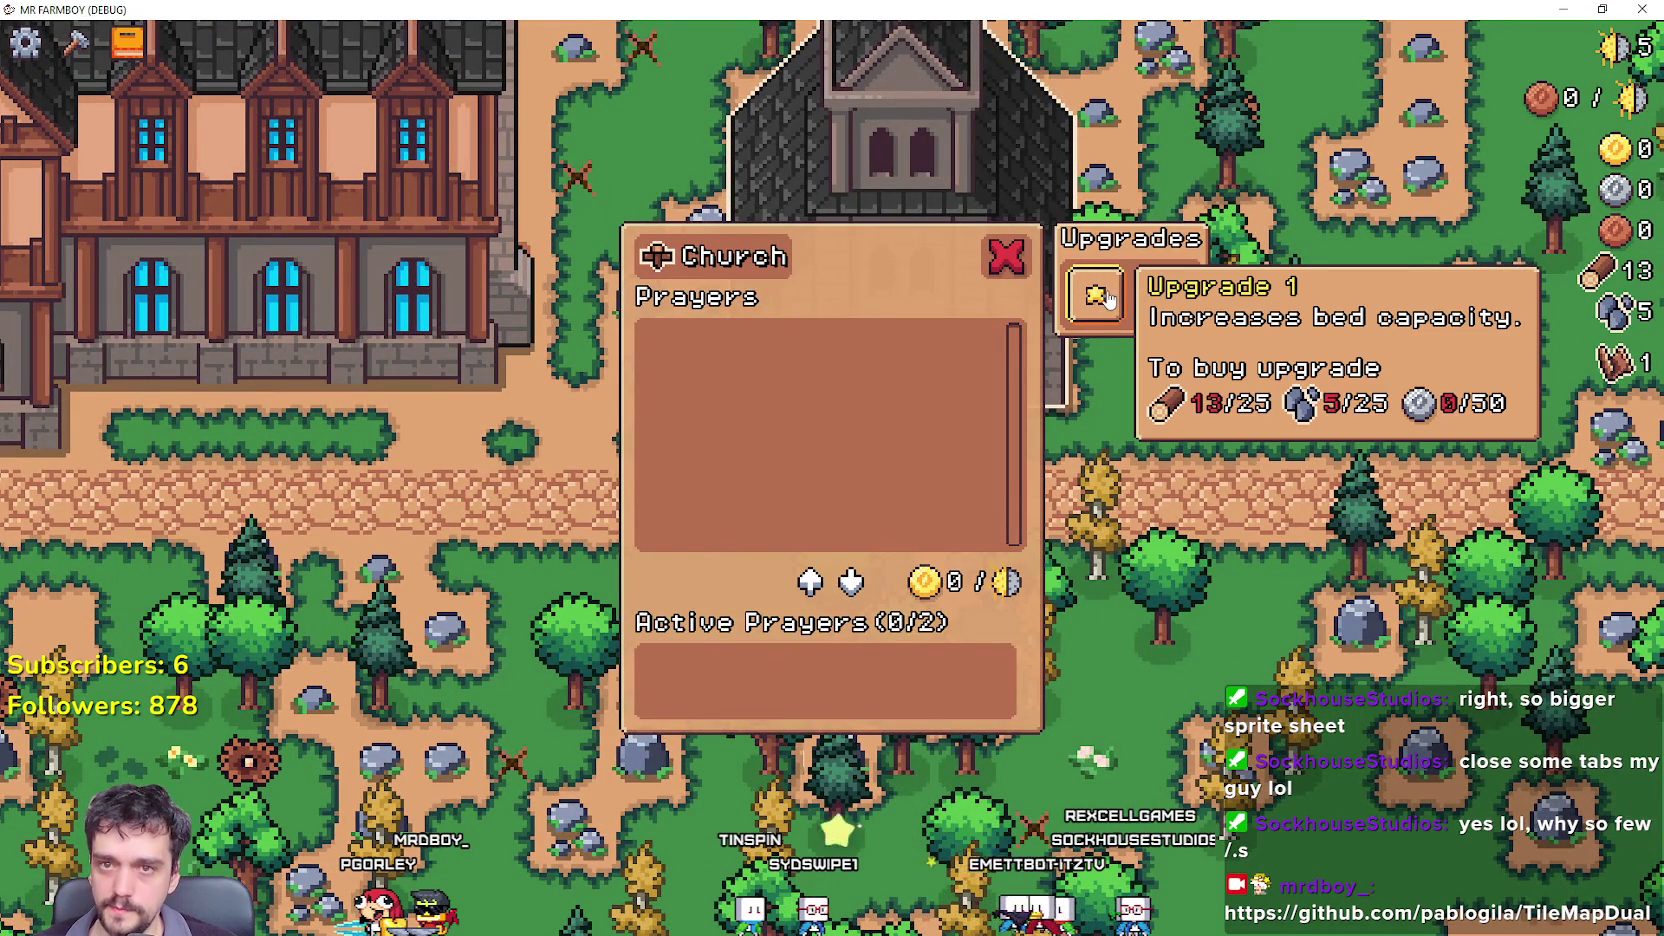
Chop trees and mine rocks around the village for more wood and stone.
key("w")
key("d")
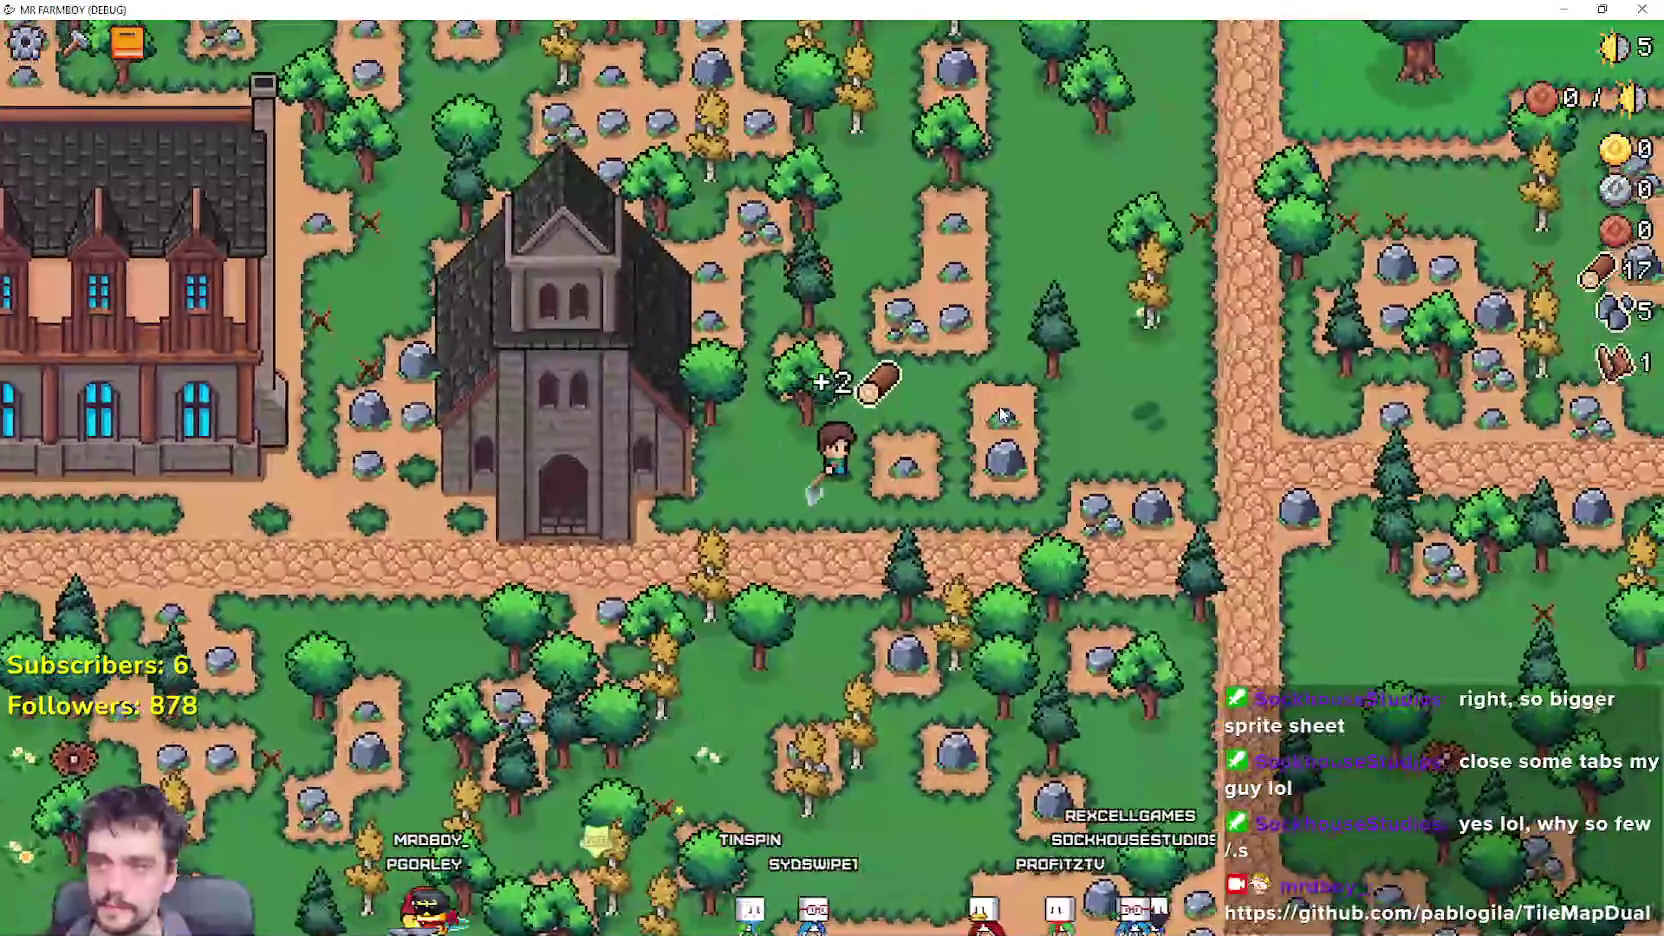
key("d")
key("w")
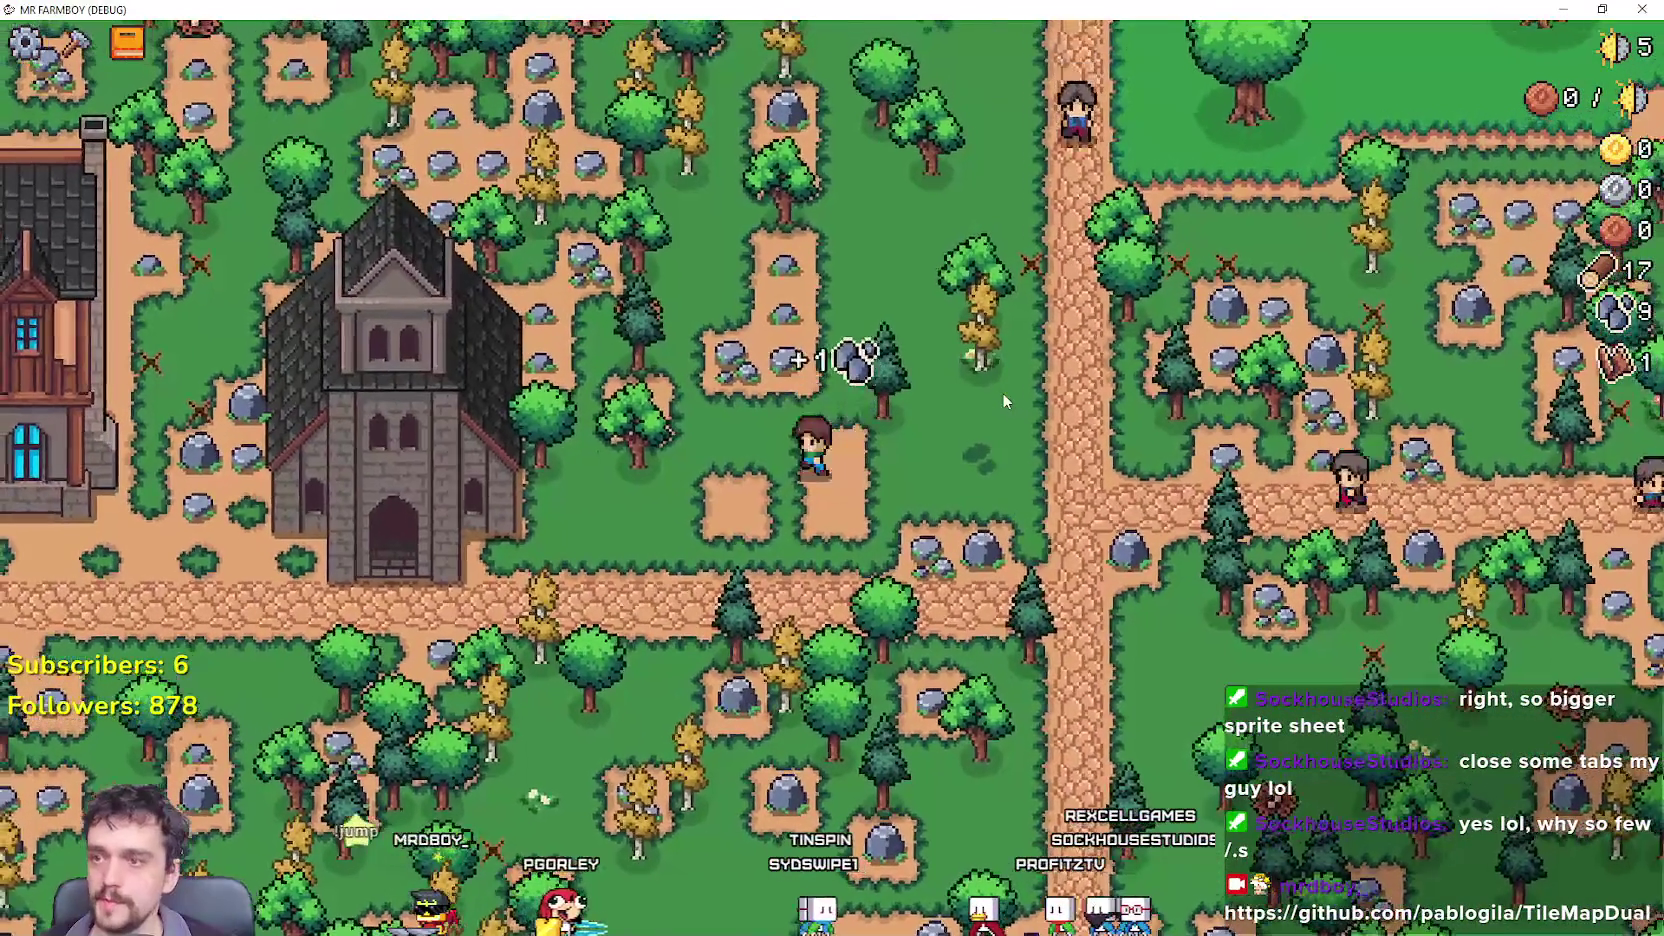
key("a")
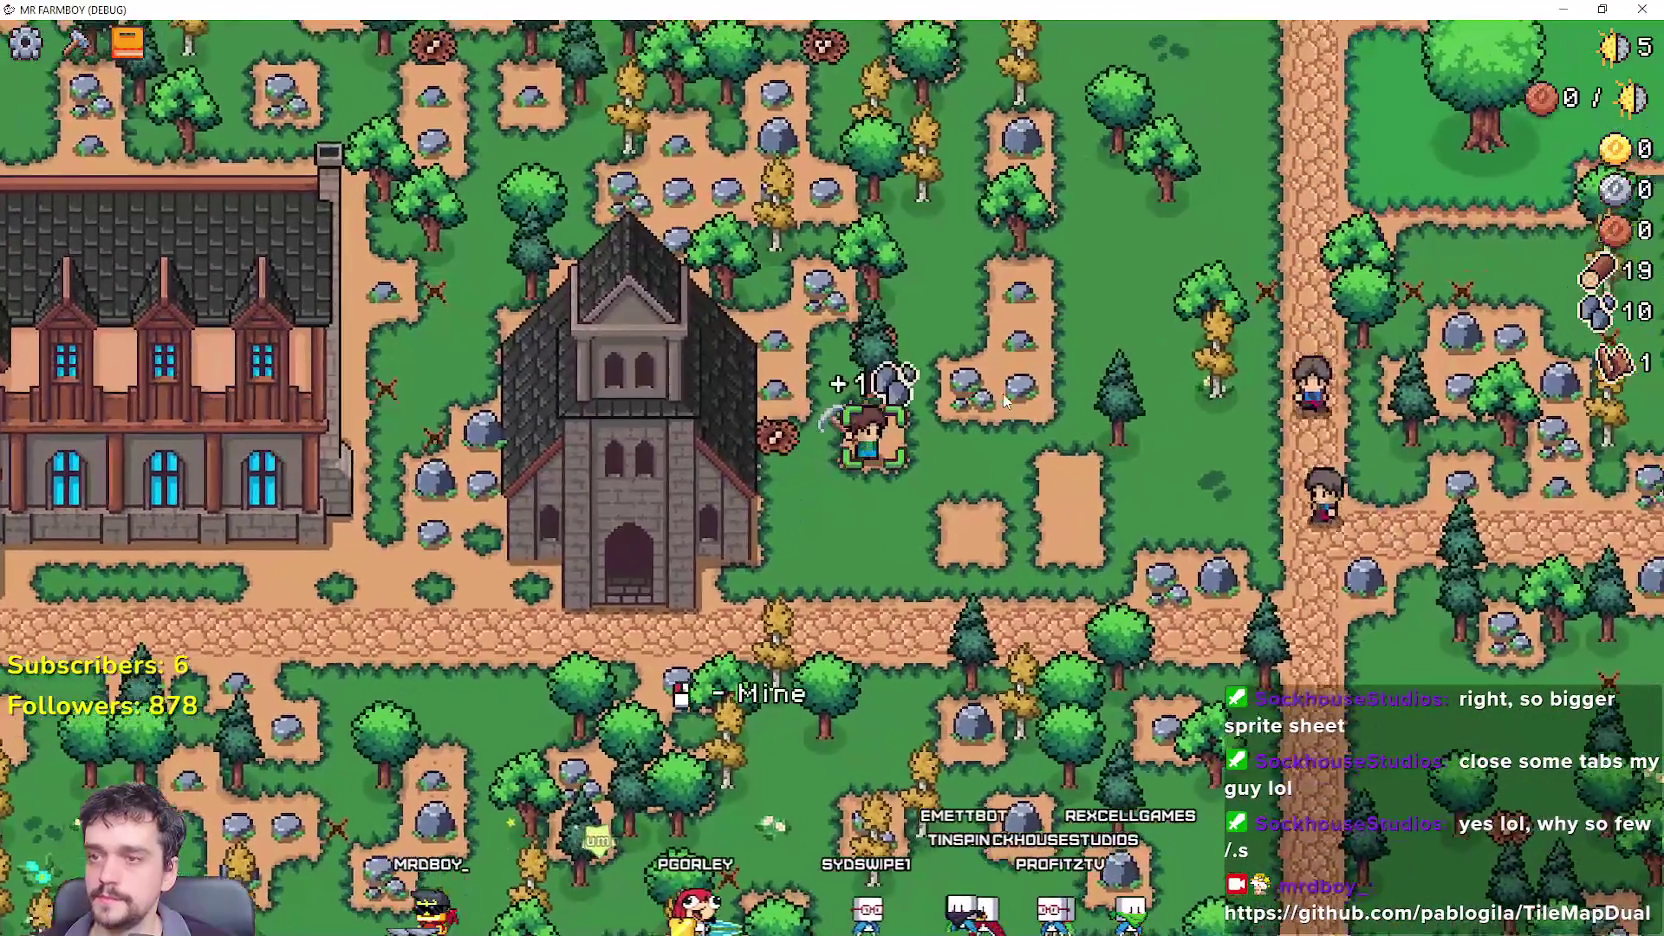
key("w")
key("a")
key("d")
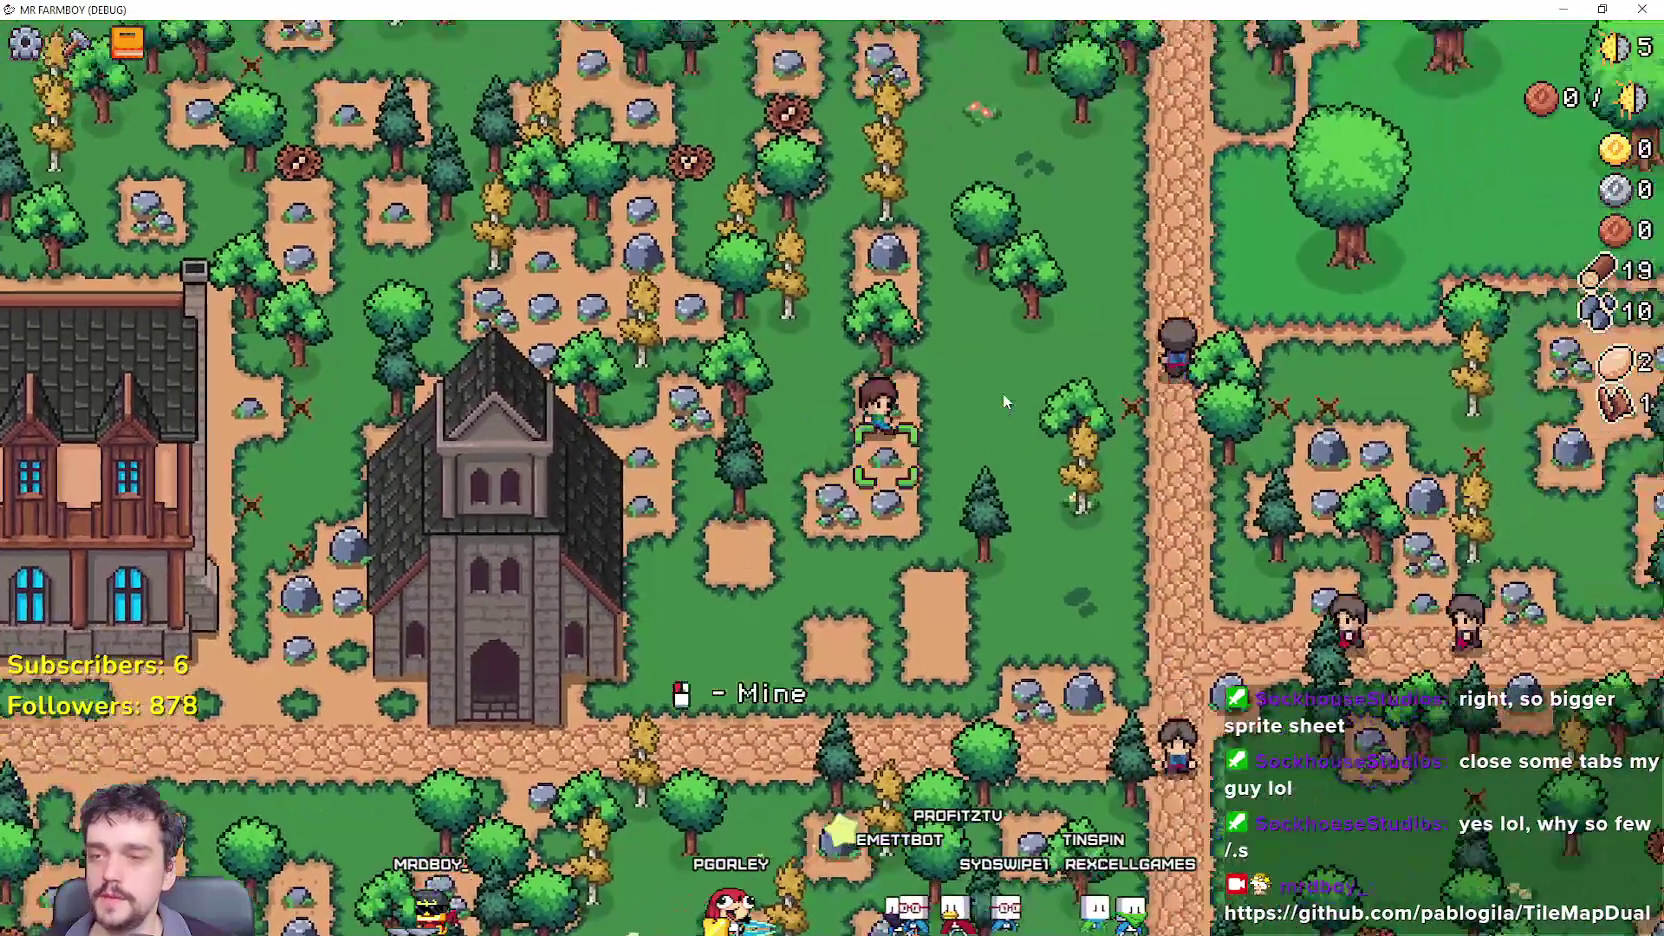
key("w")
key("d")
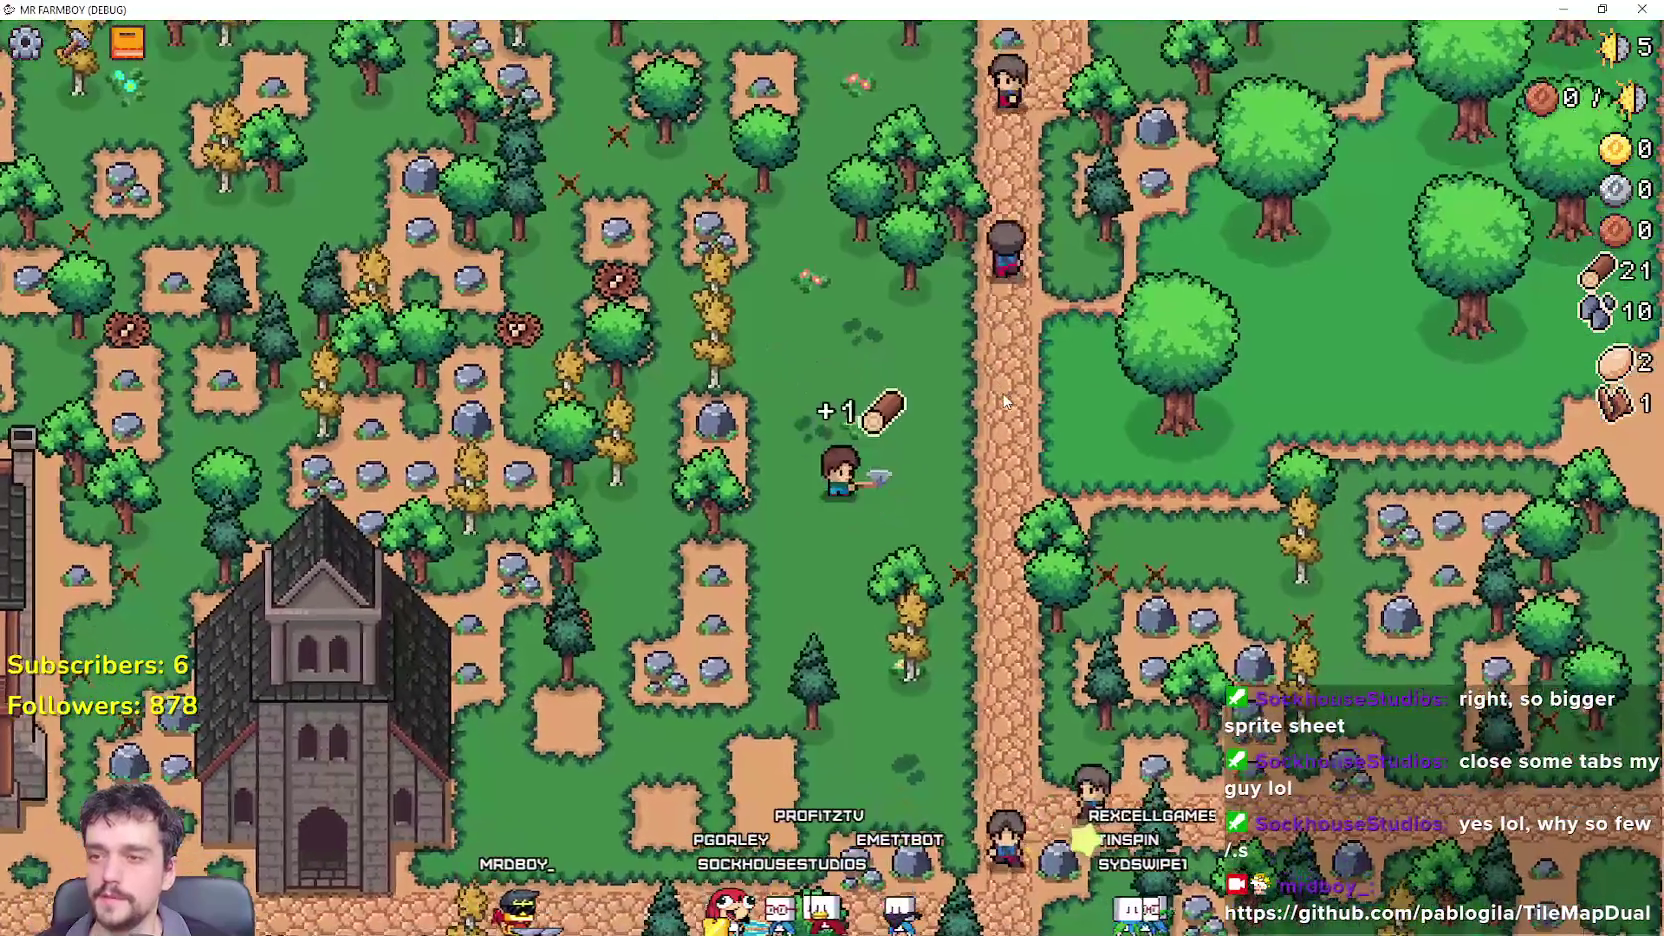
key("s")
key("a")
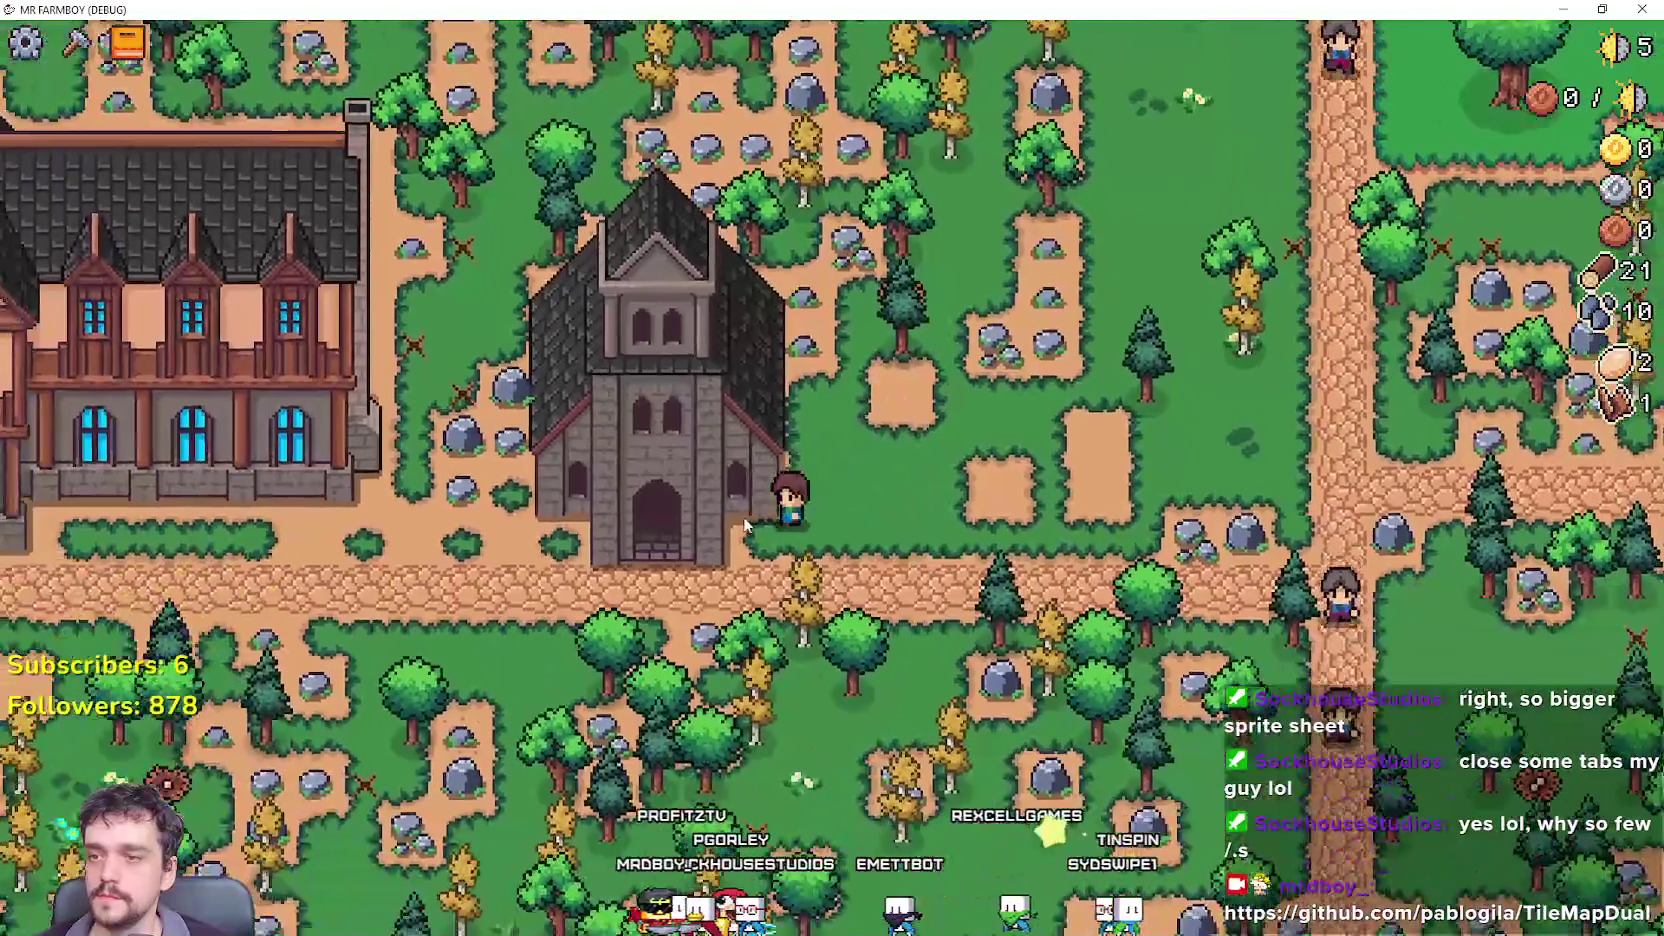
Compare the Church and Inn Upgrade 2 costs, then head off to mine stone.
key("e")
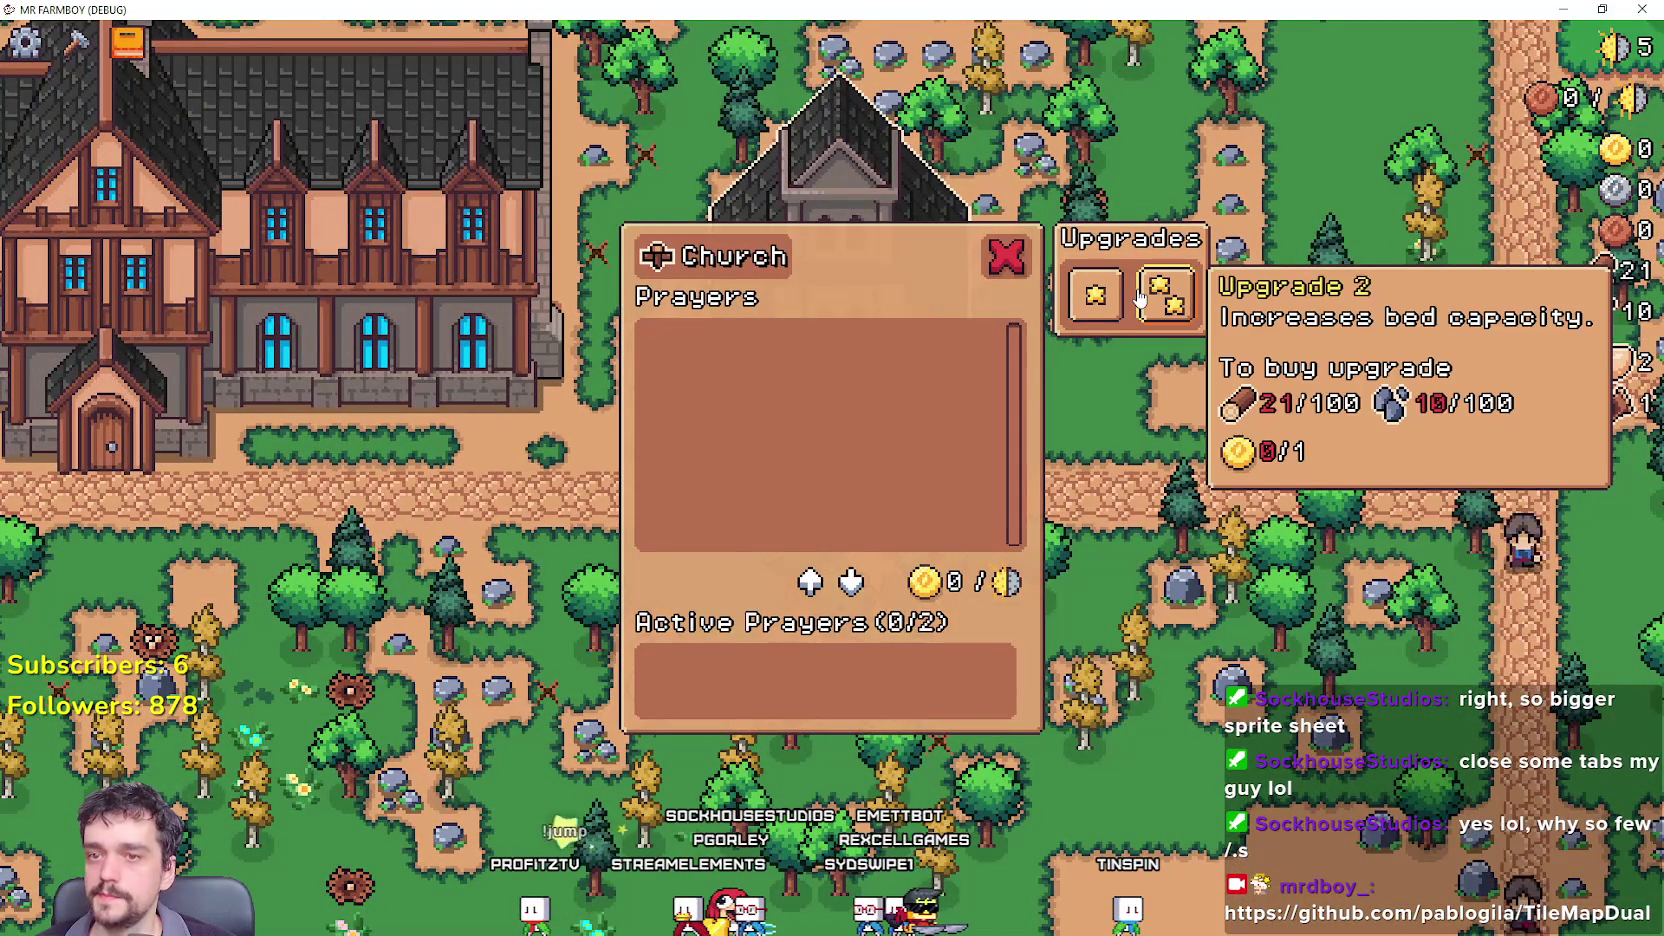
key("Escape")
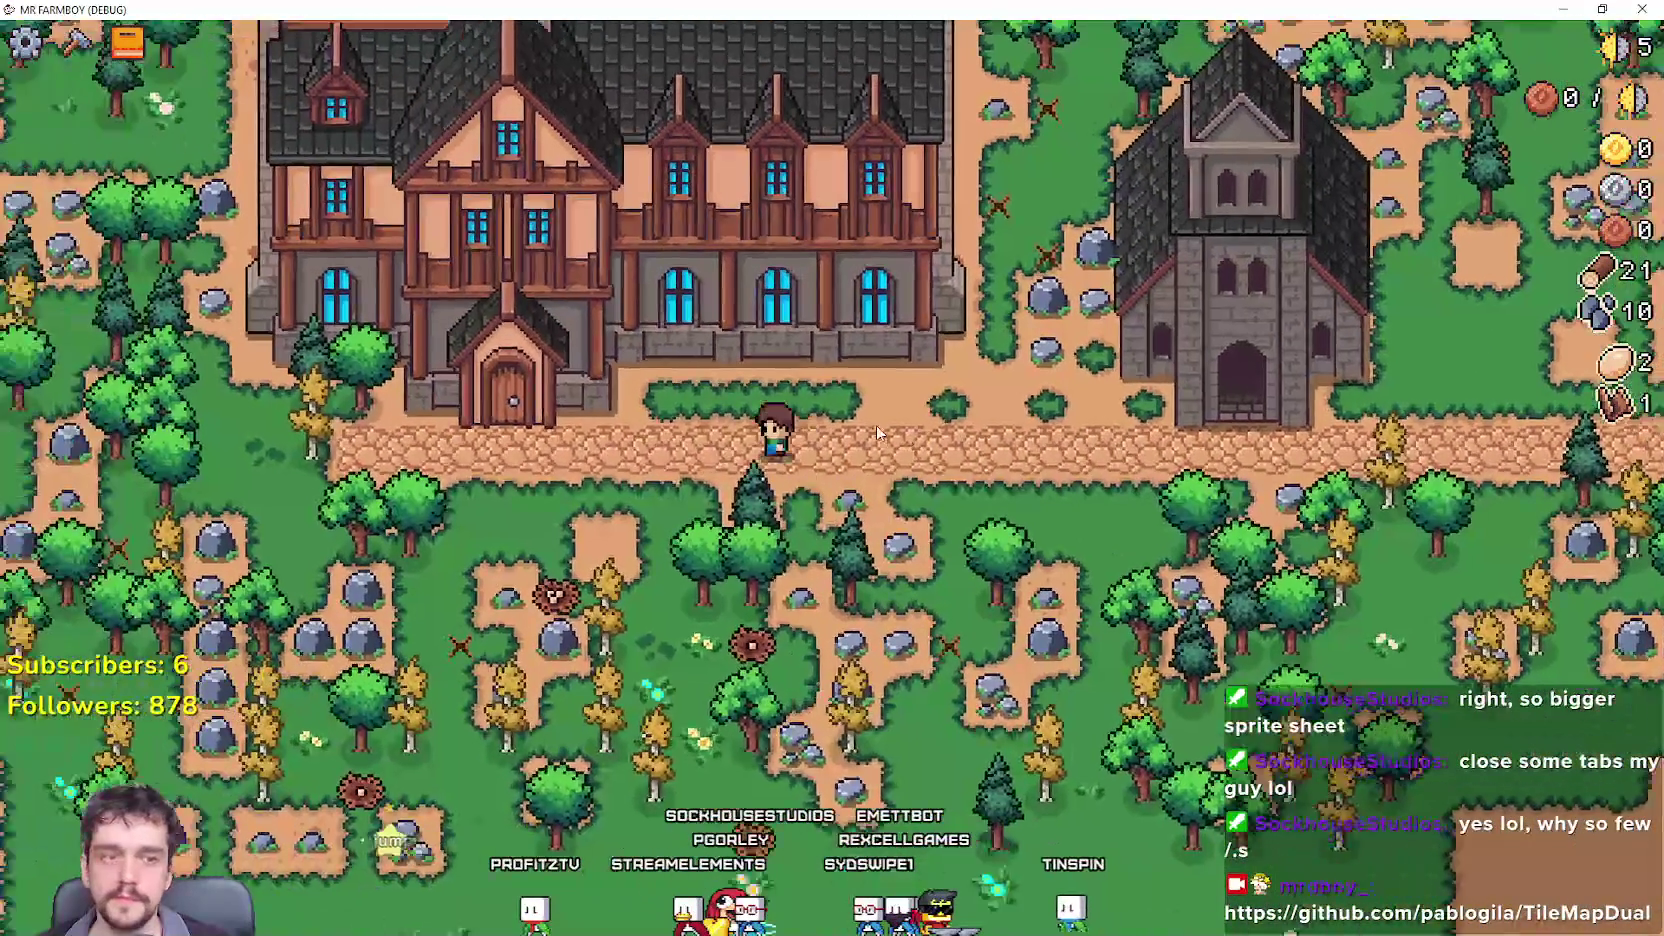
key("e")
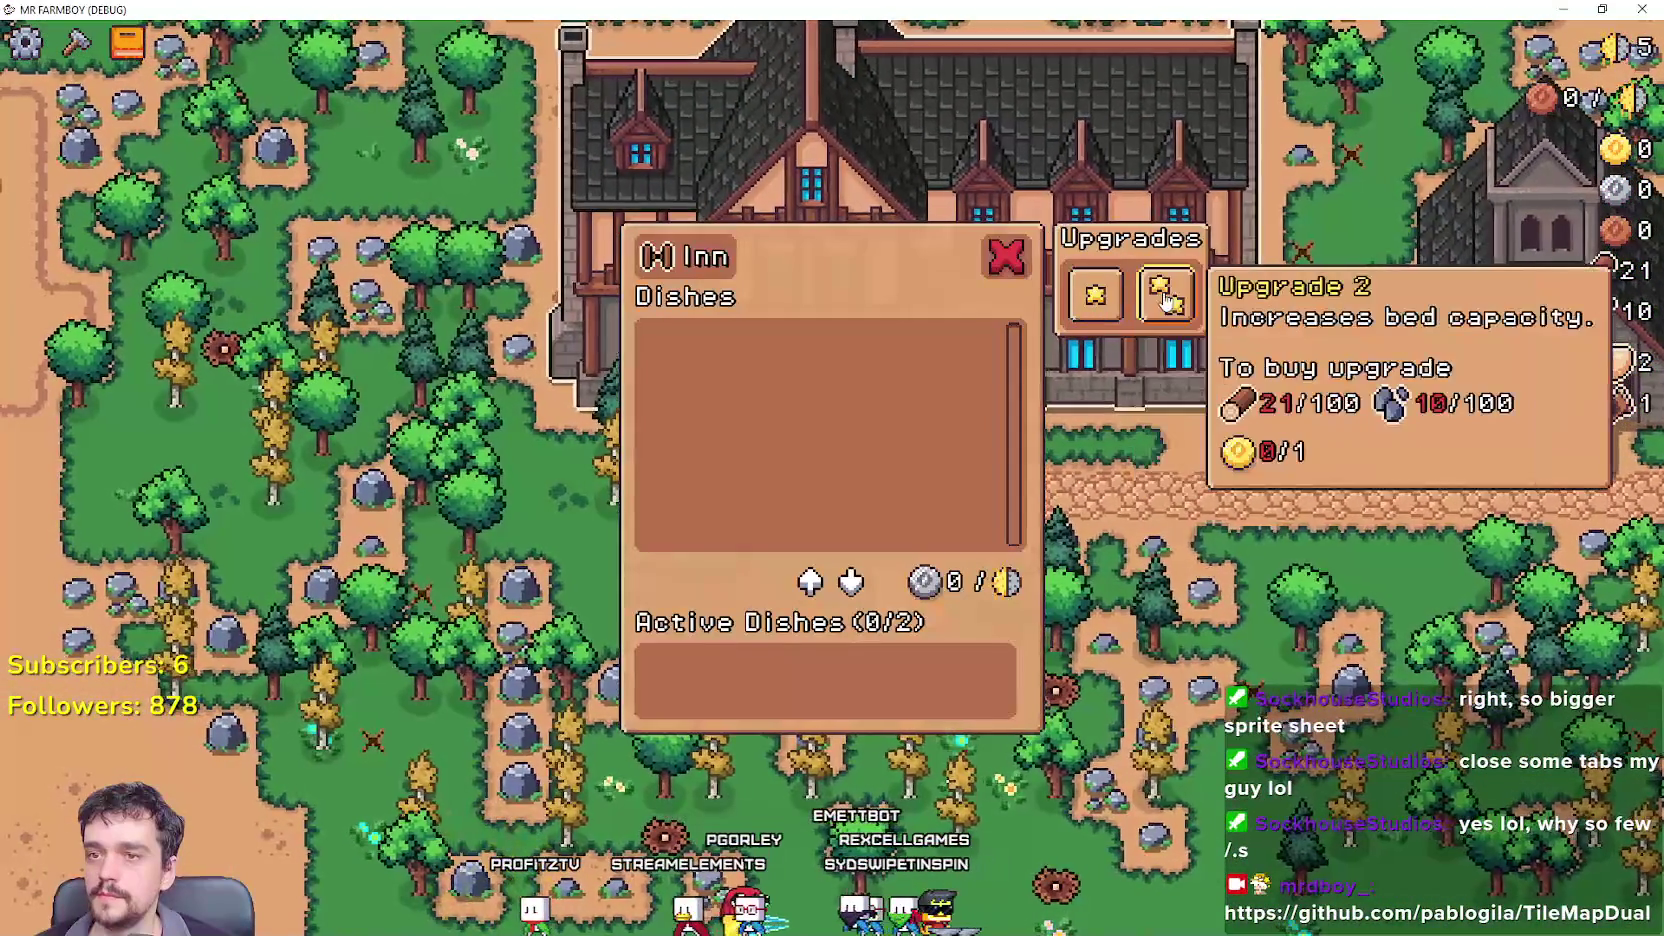
key("Escape")
key("d")
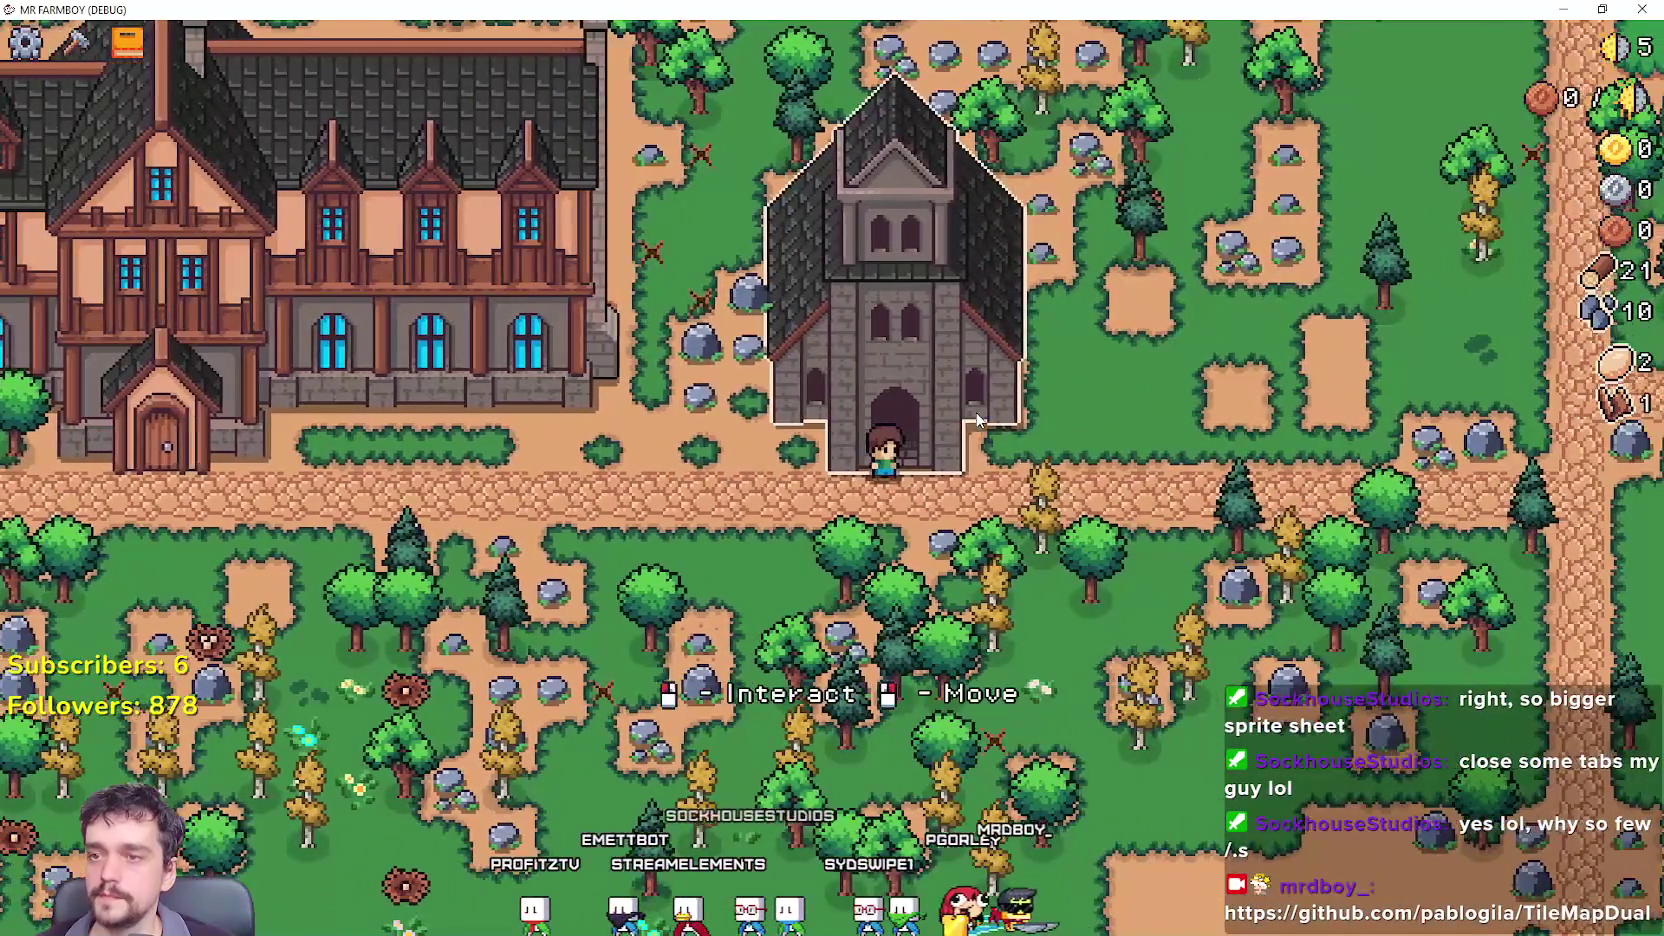
key("e")
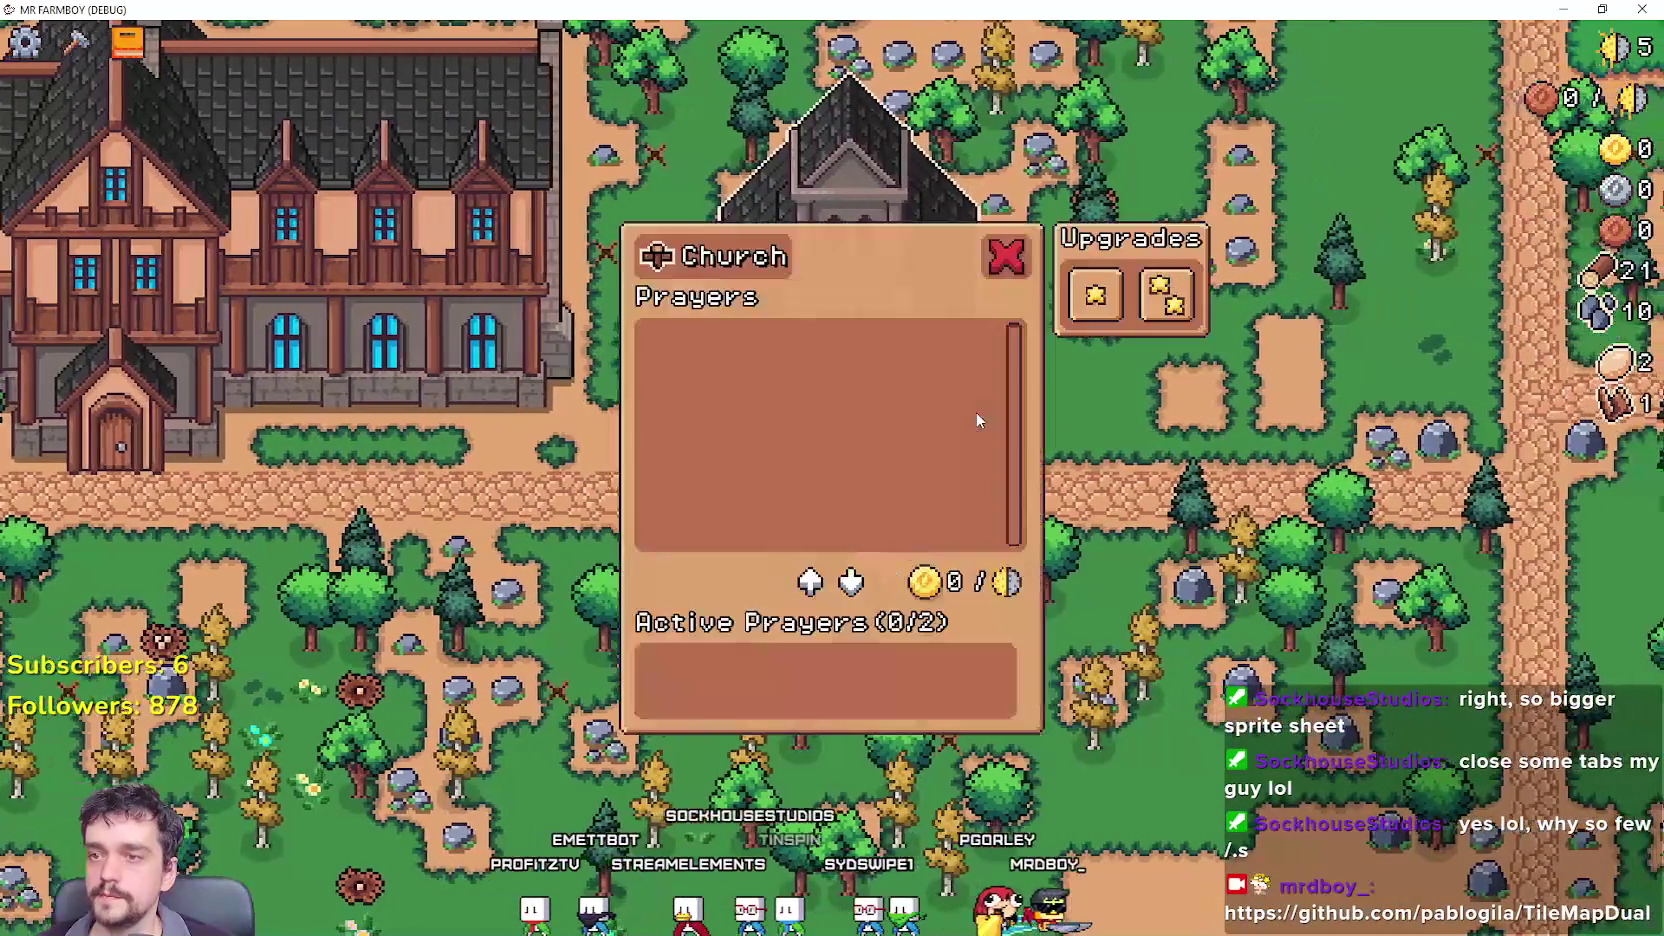
key("Escape")
Mine the rocks and chop trees beside the church for stone and wood.
key("d")
key("a")
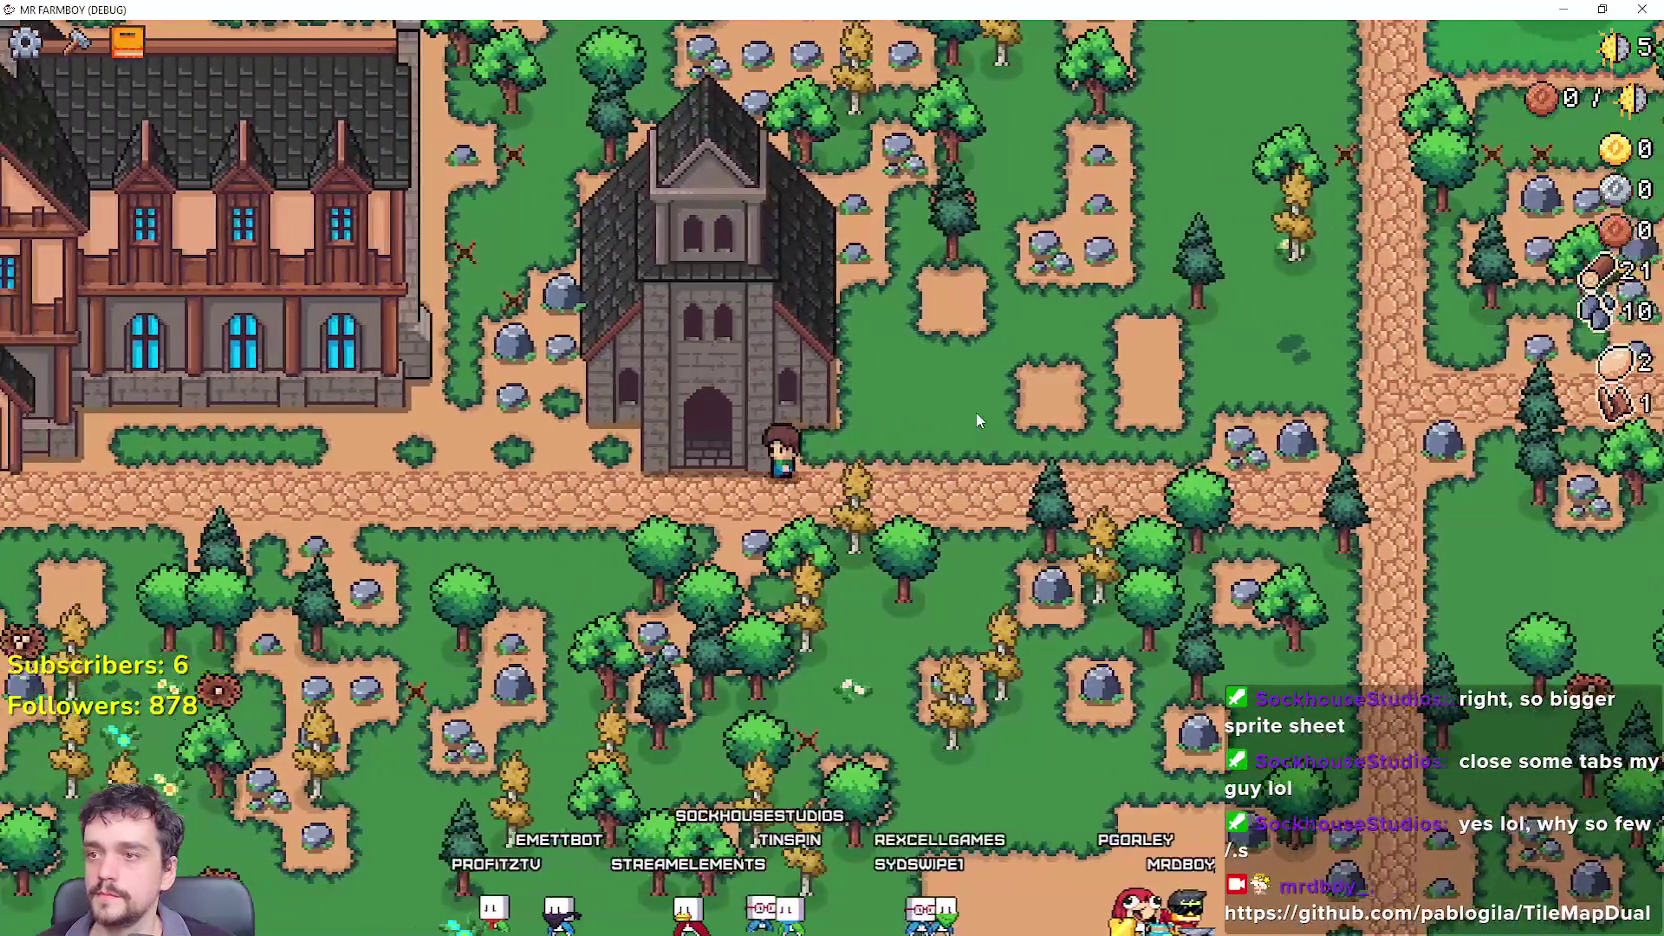
key("w")
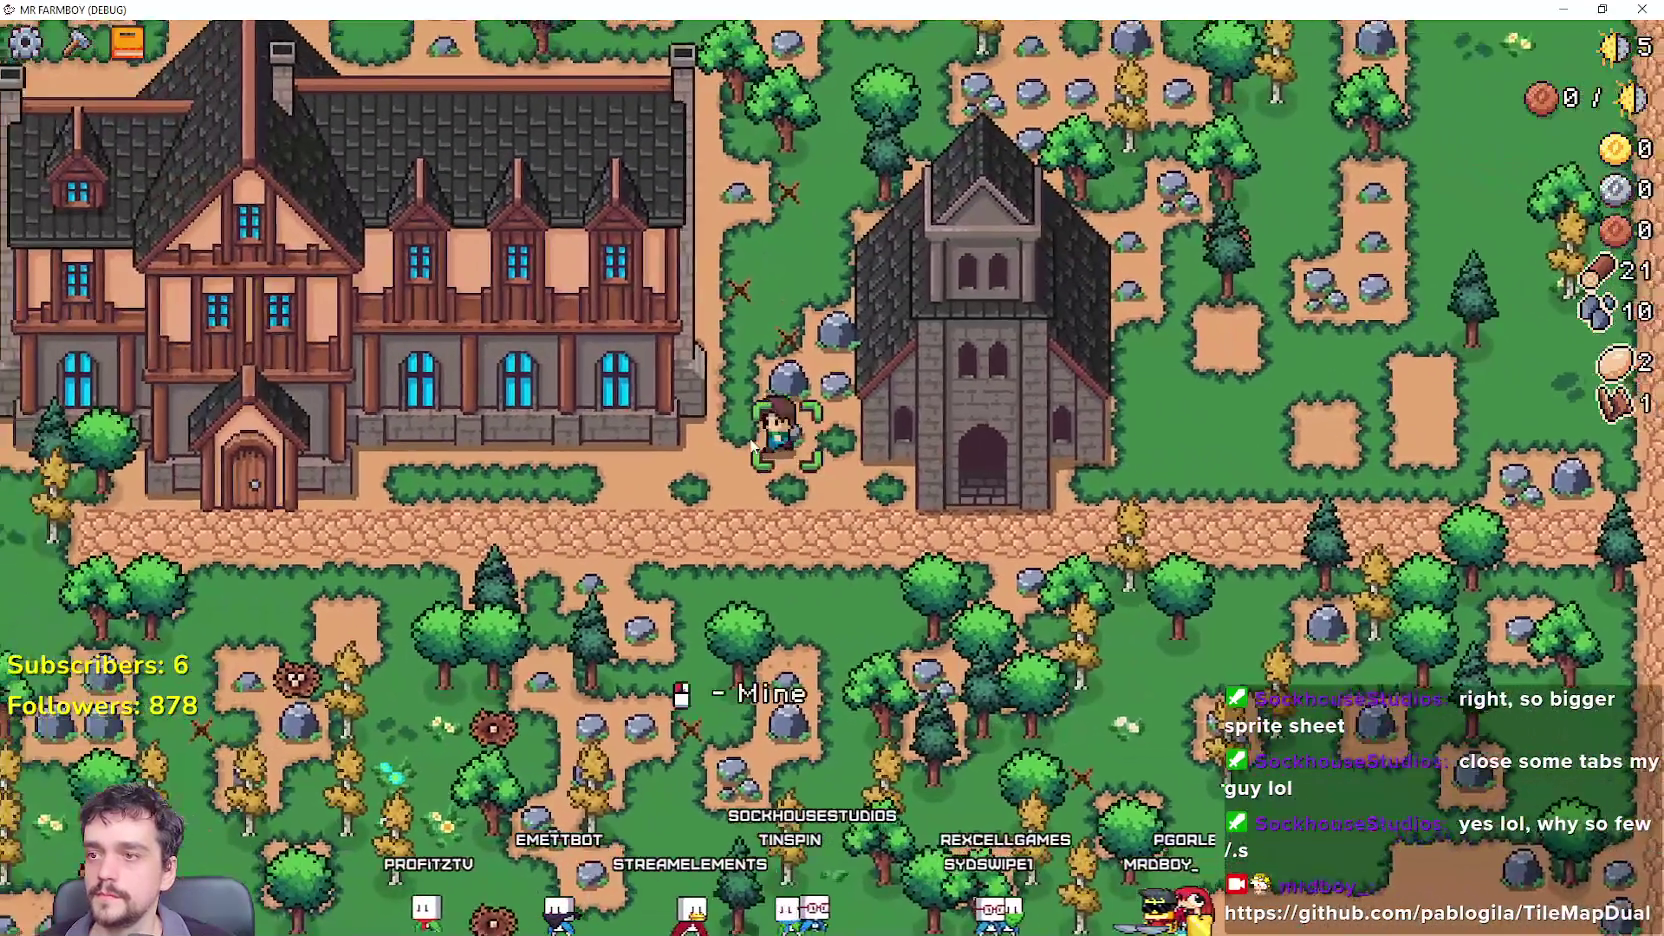
key("w")
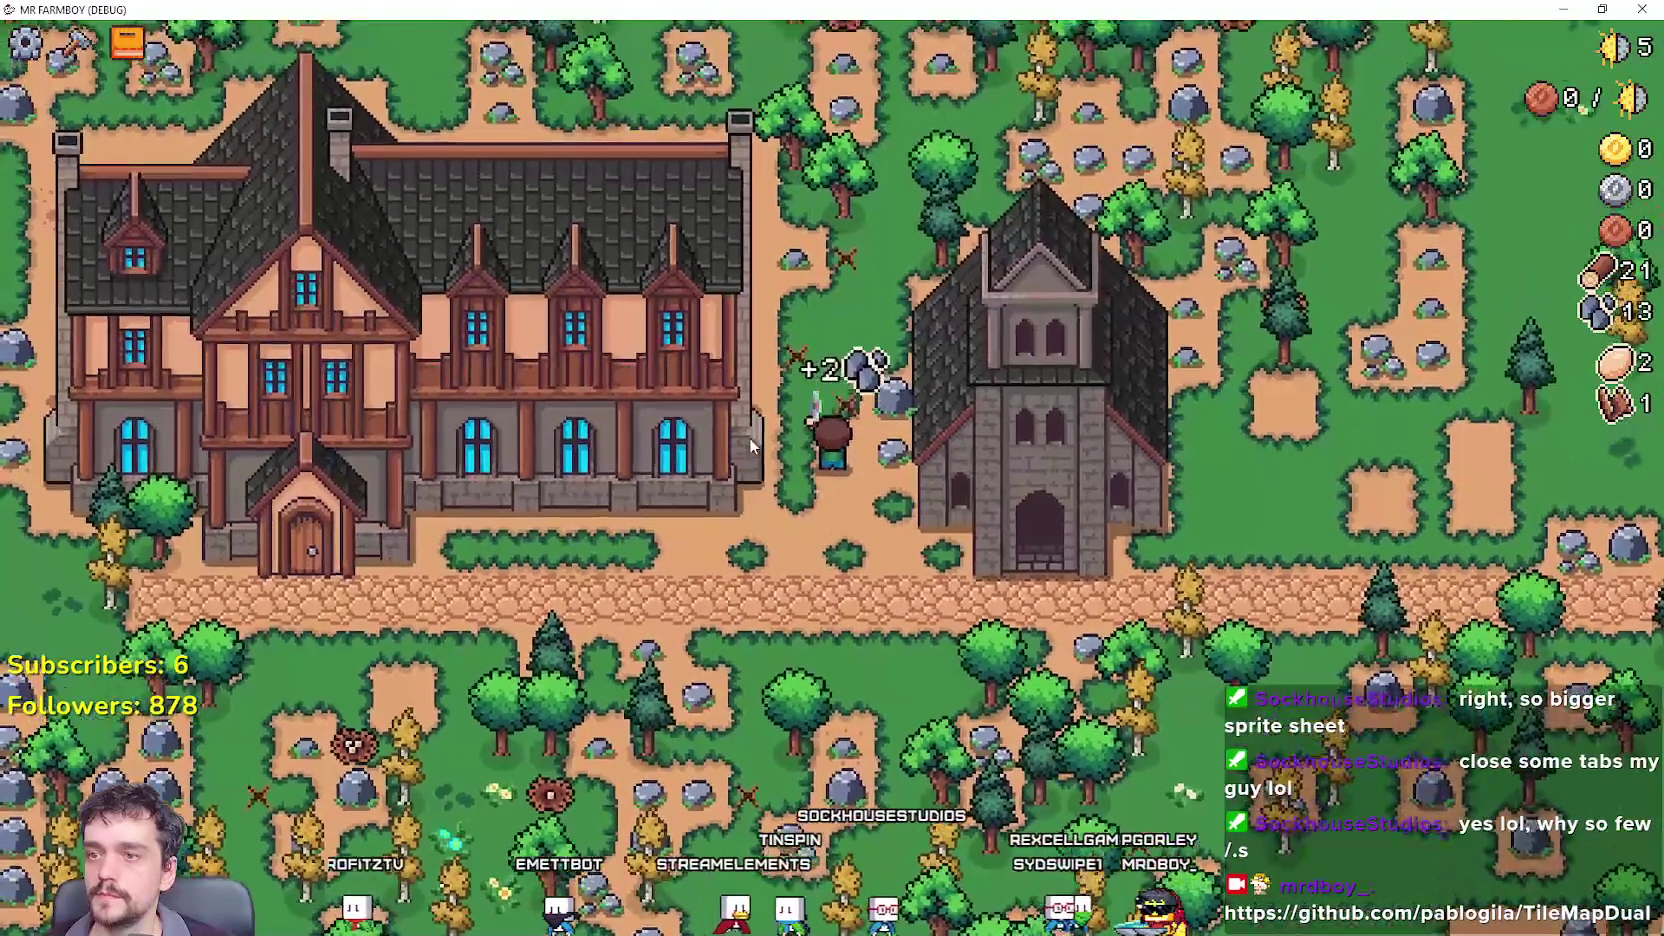
left_click(751, 445)
key("w")
key("a")
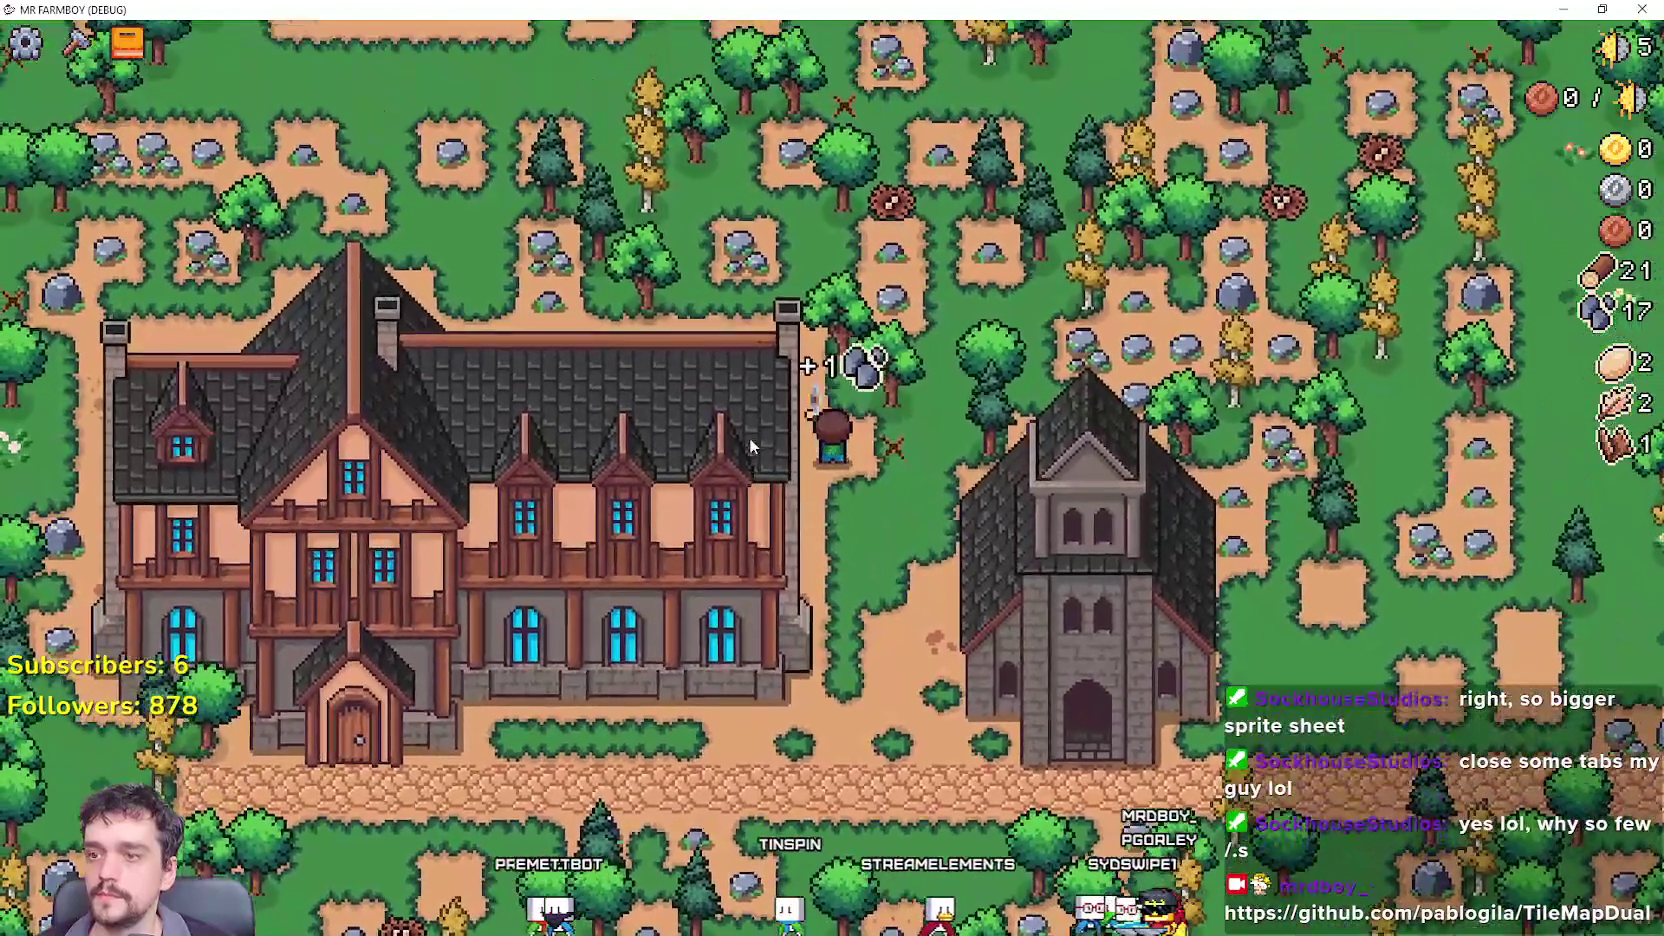
key("w")
left_click(751, 445)
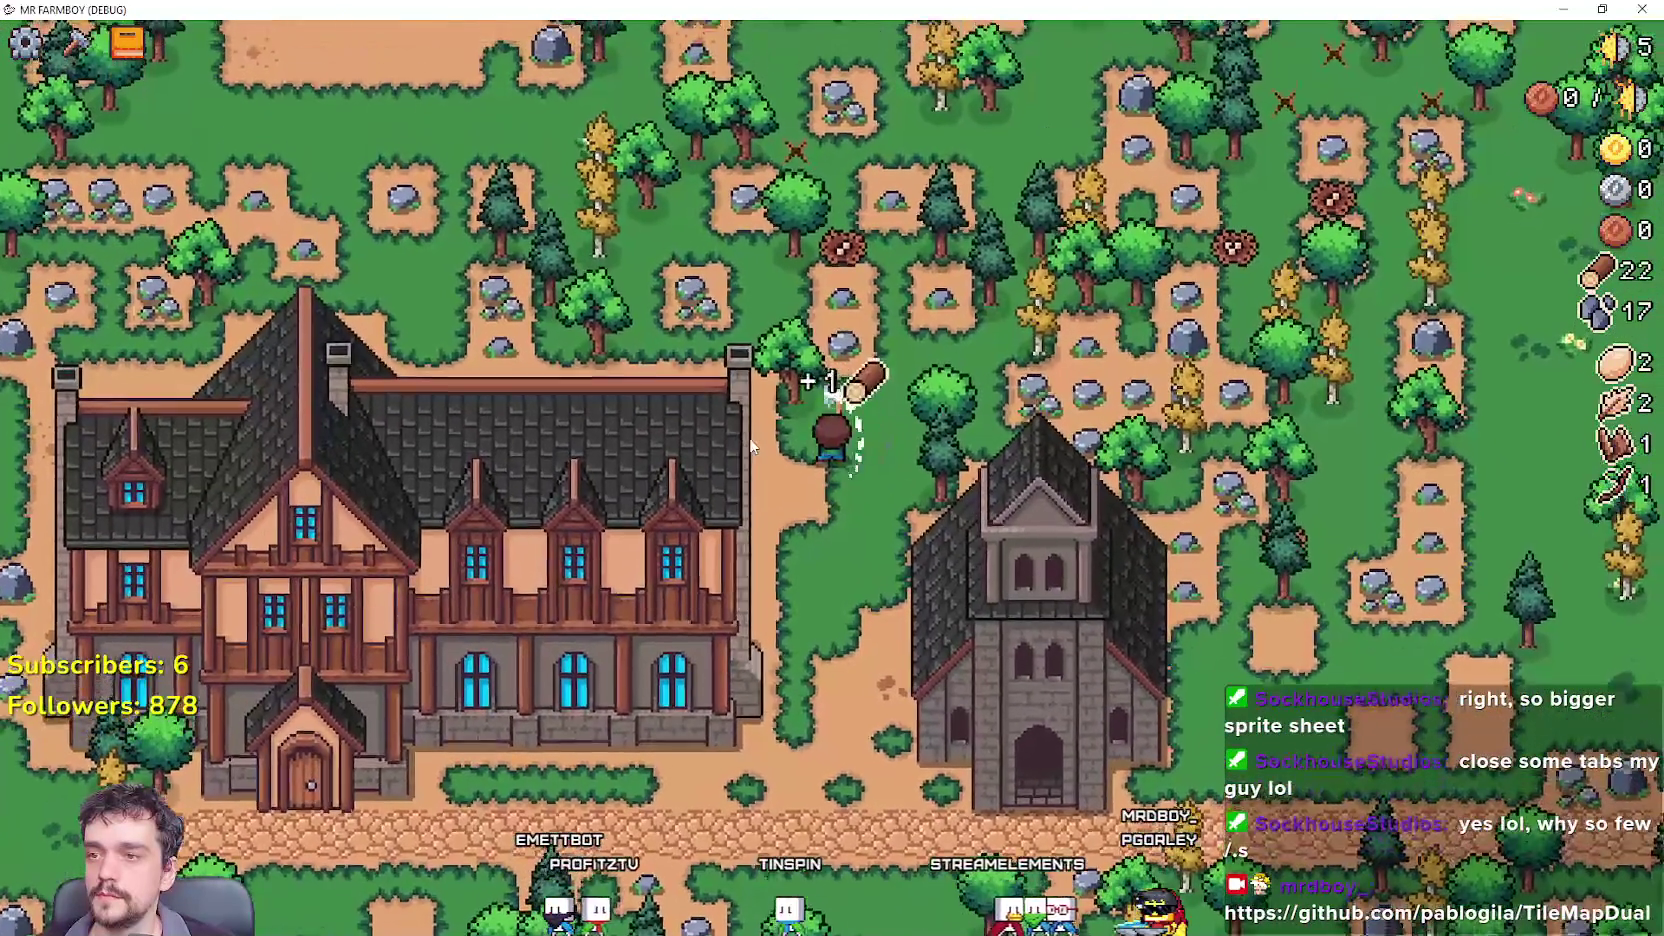
key("w")
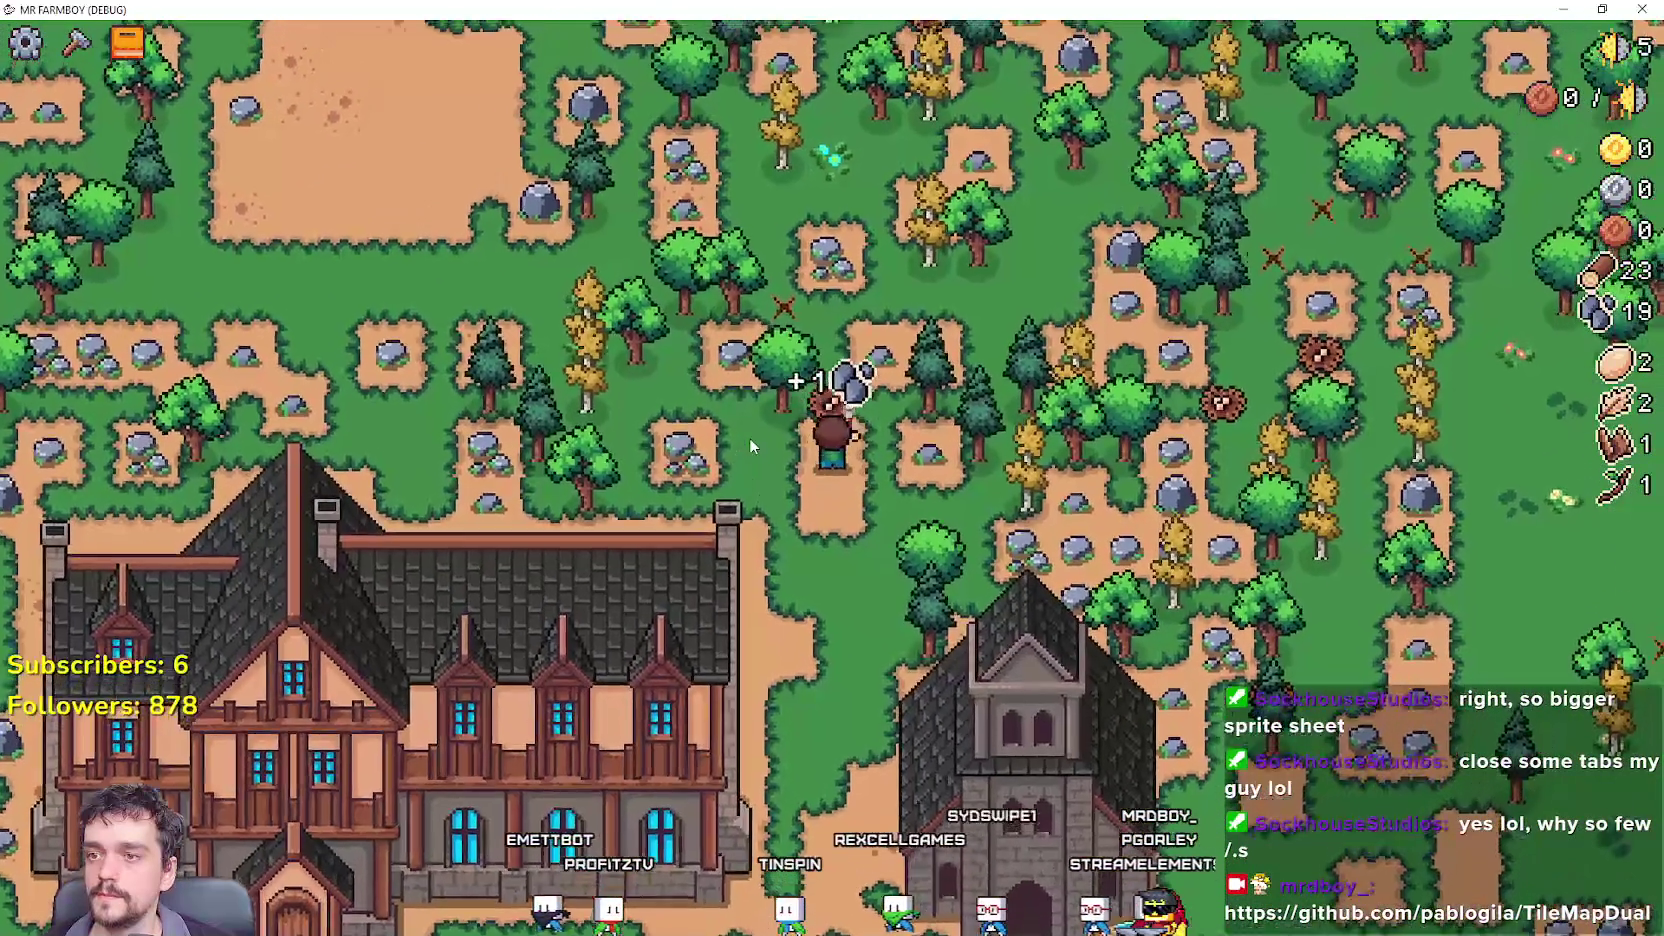
left_click(751, 445)
key("w")
left_click(751, 445)
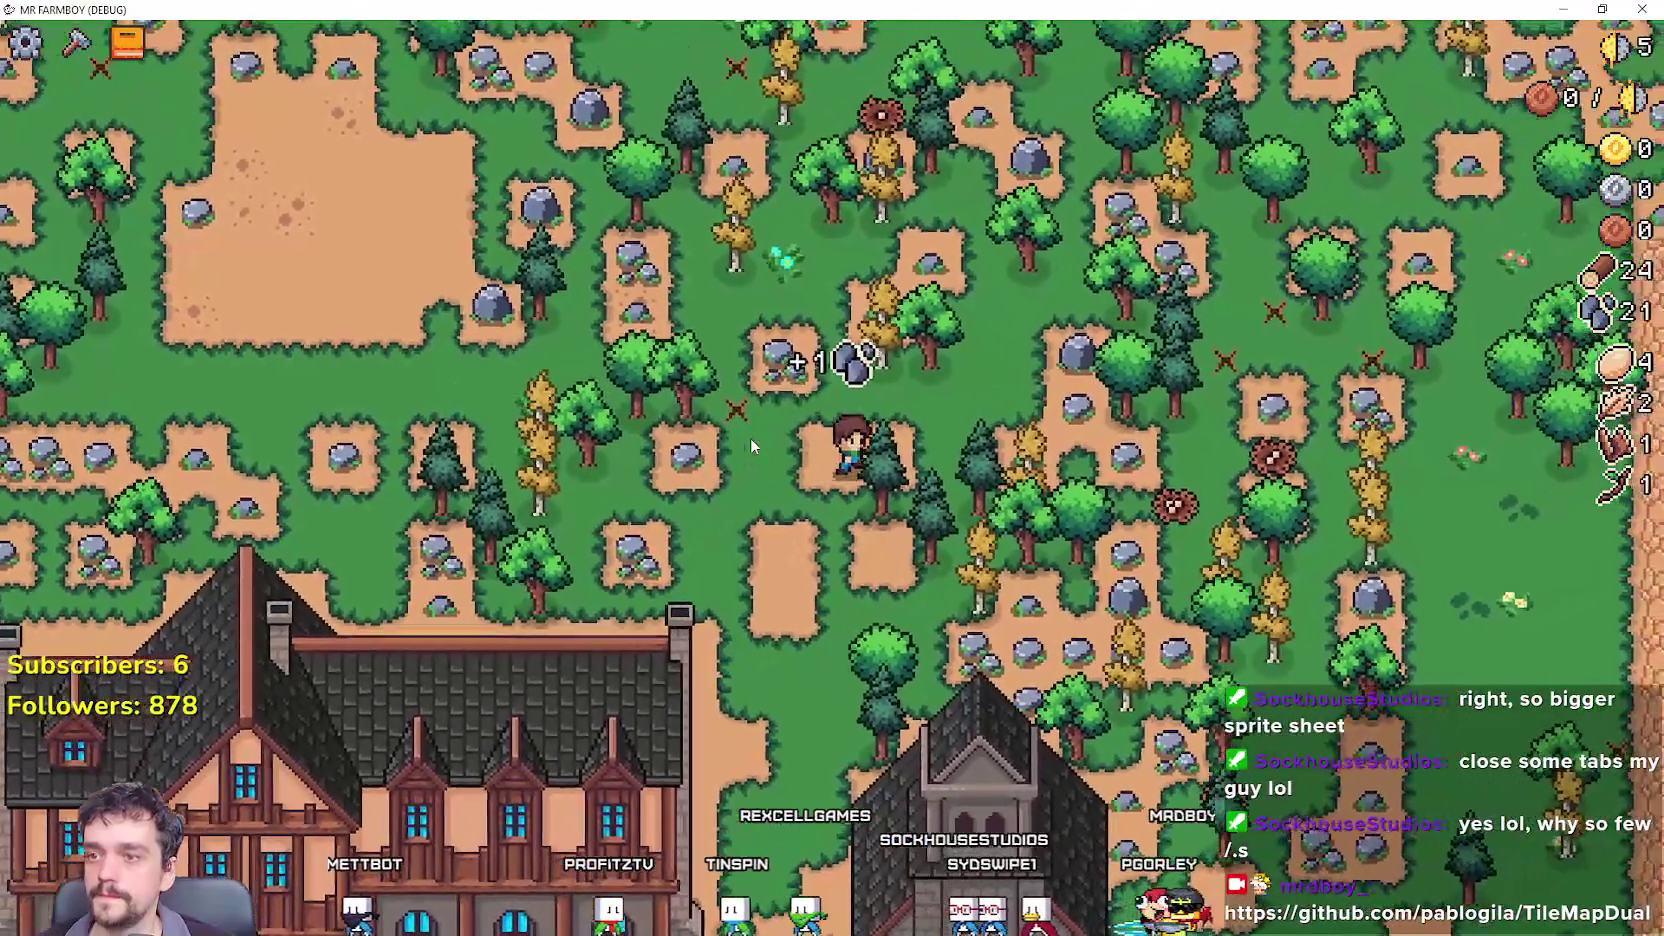
key("s")
left_click(751, 445)
Keep gathering along the road until stone reaches 30.
key("d")
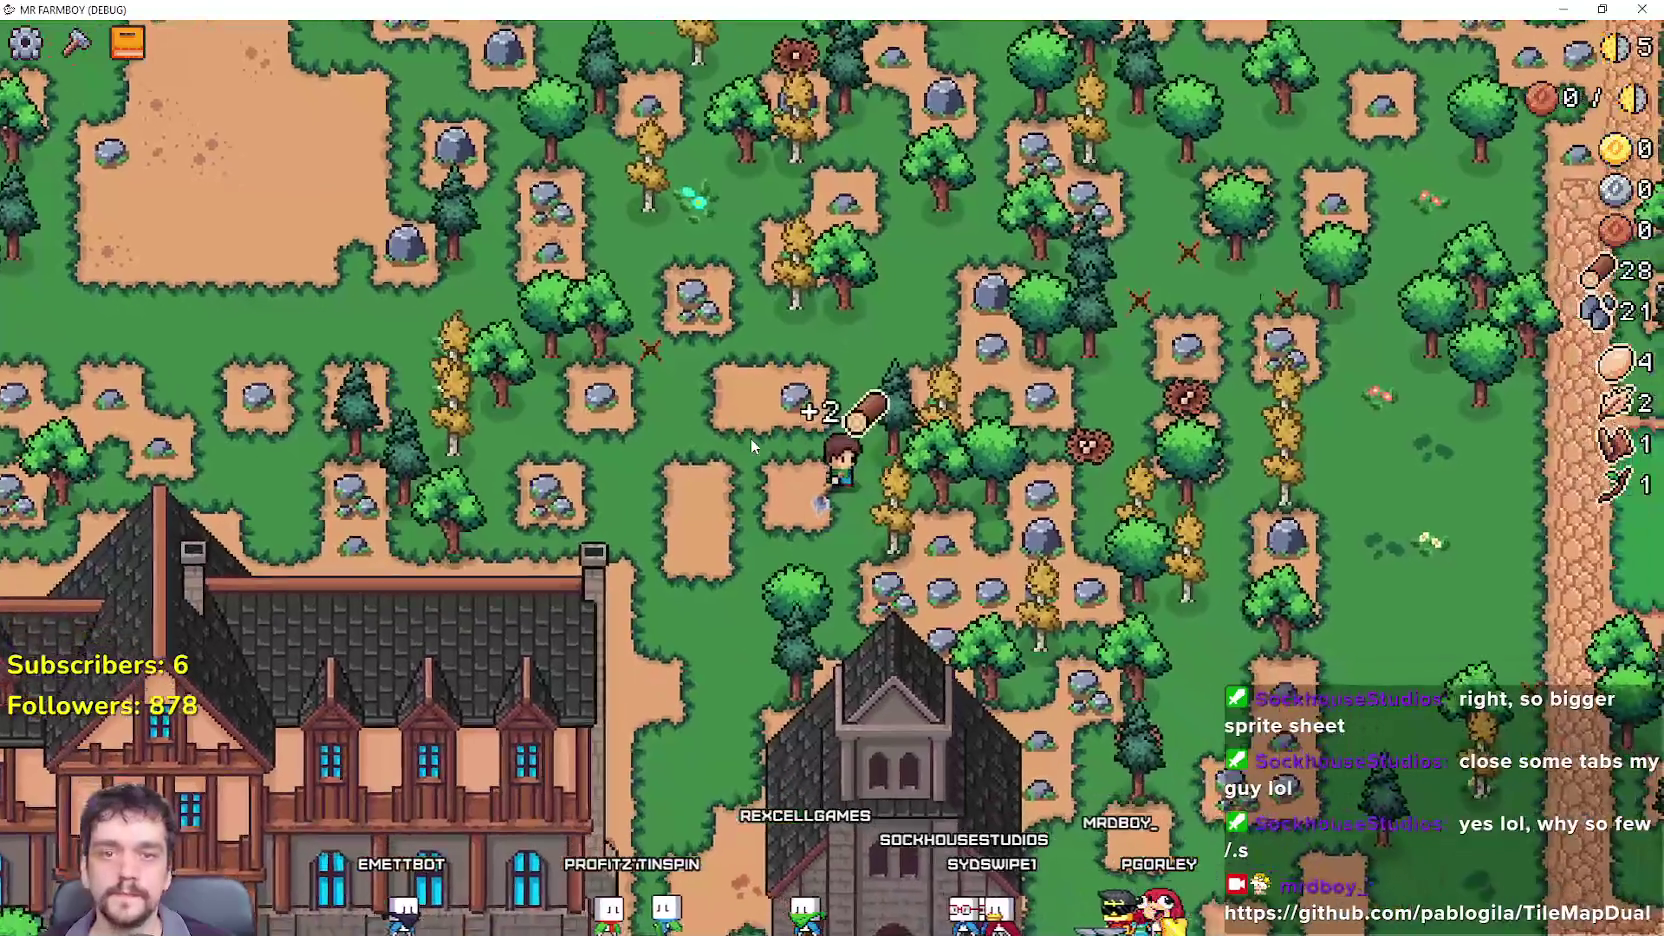
key("s")
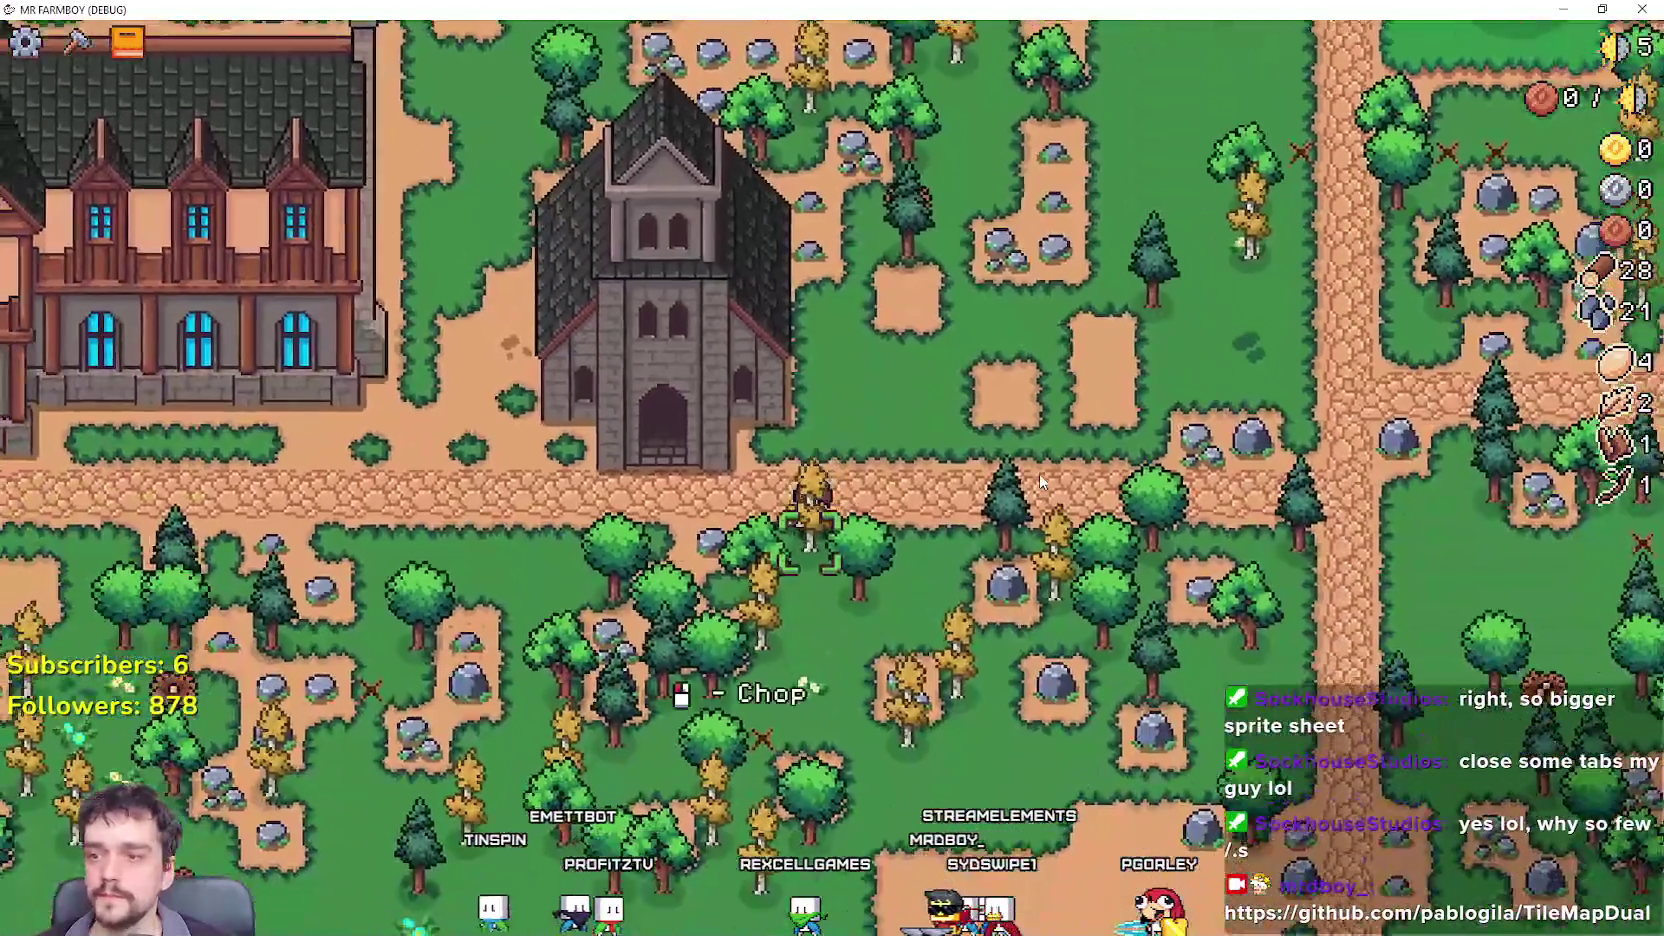
left_click(1039, 473)
key("a")
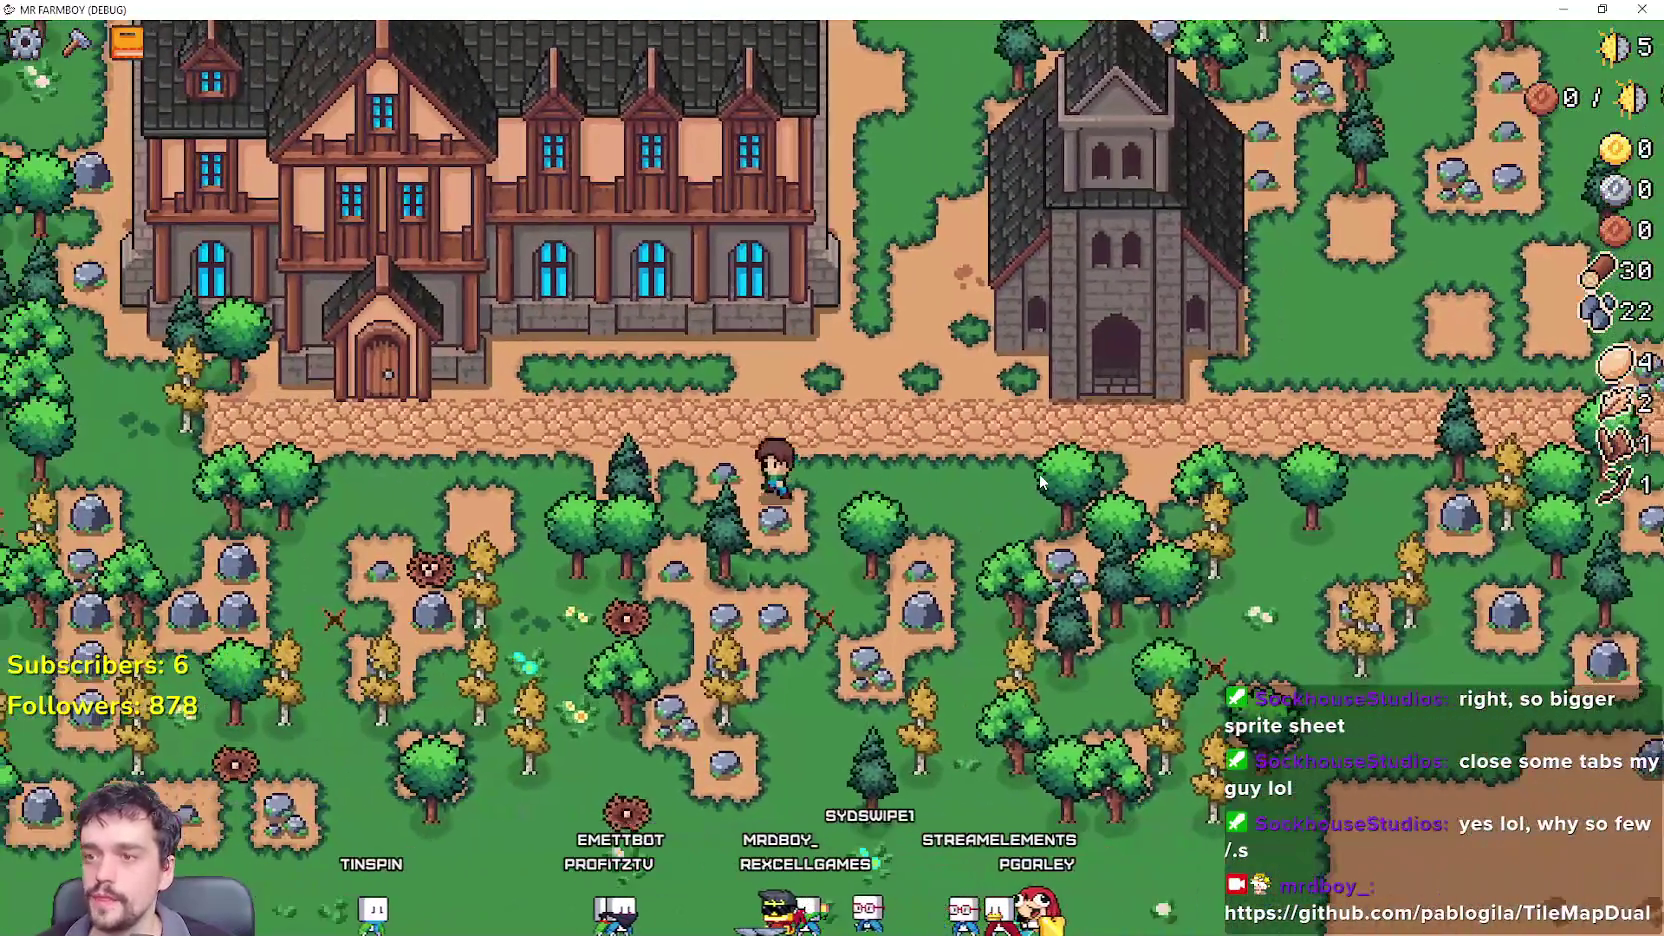
left_click(1040, 482)
key("s")
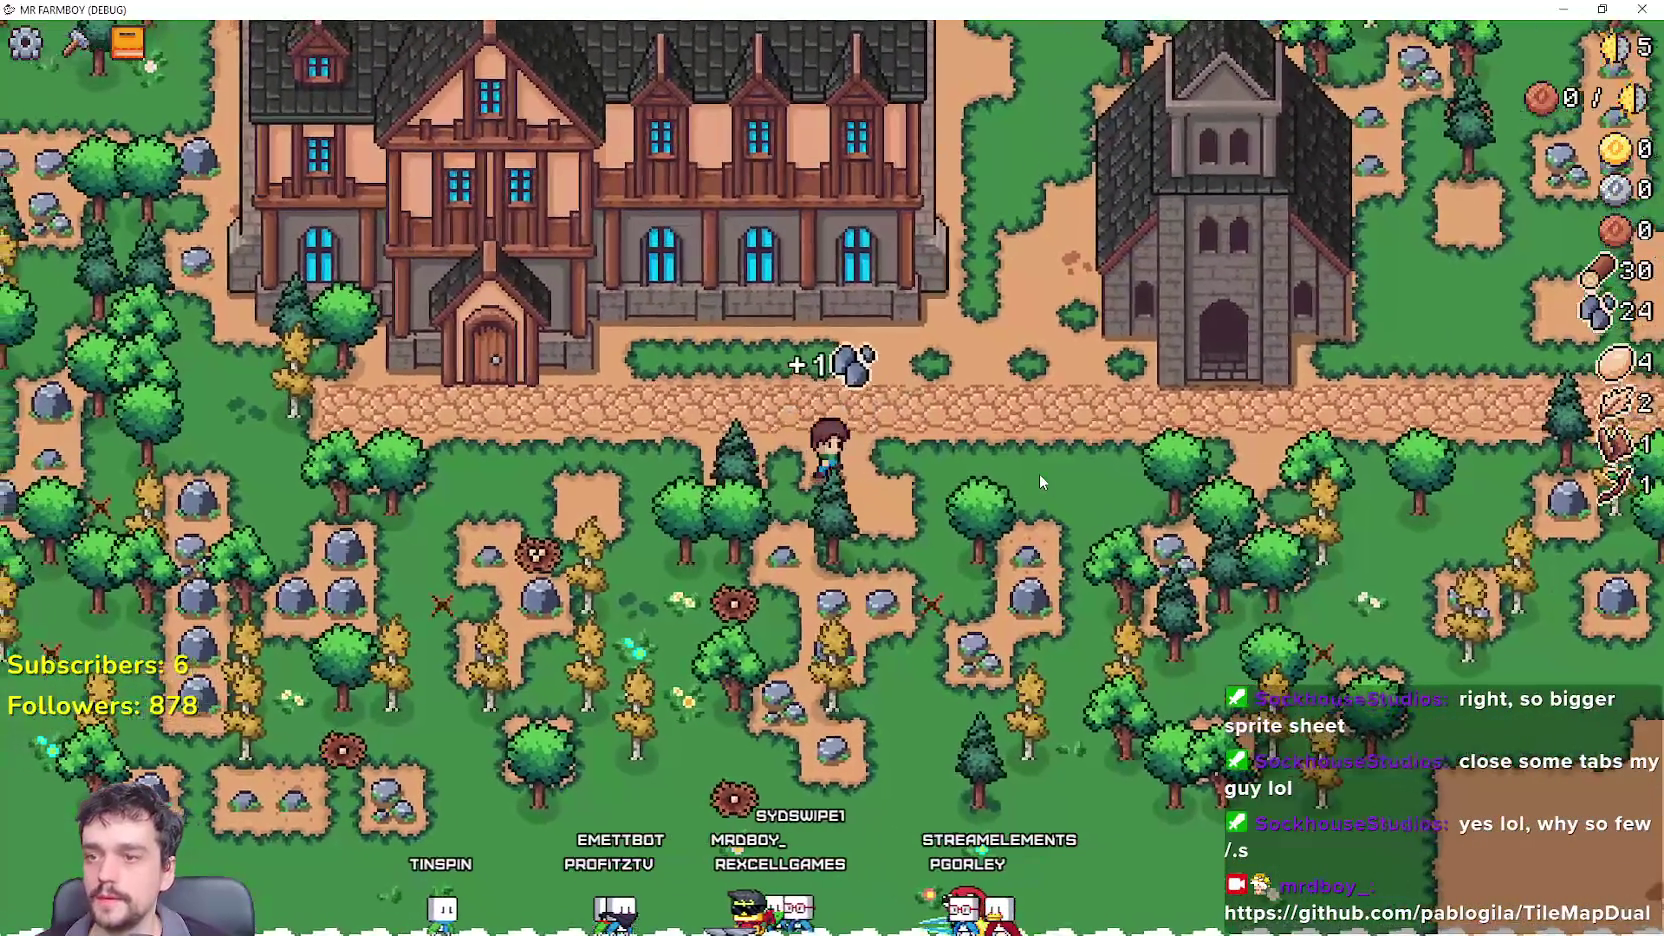
key("w")
key("d")
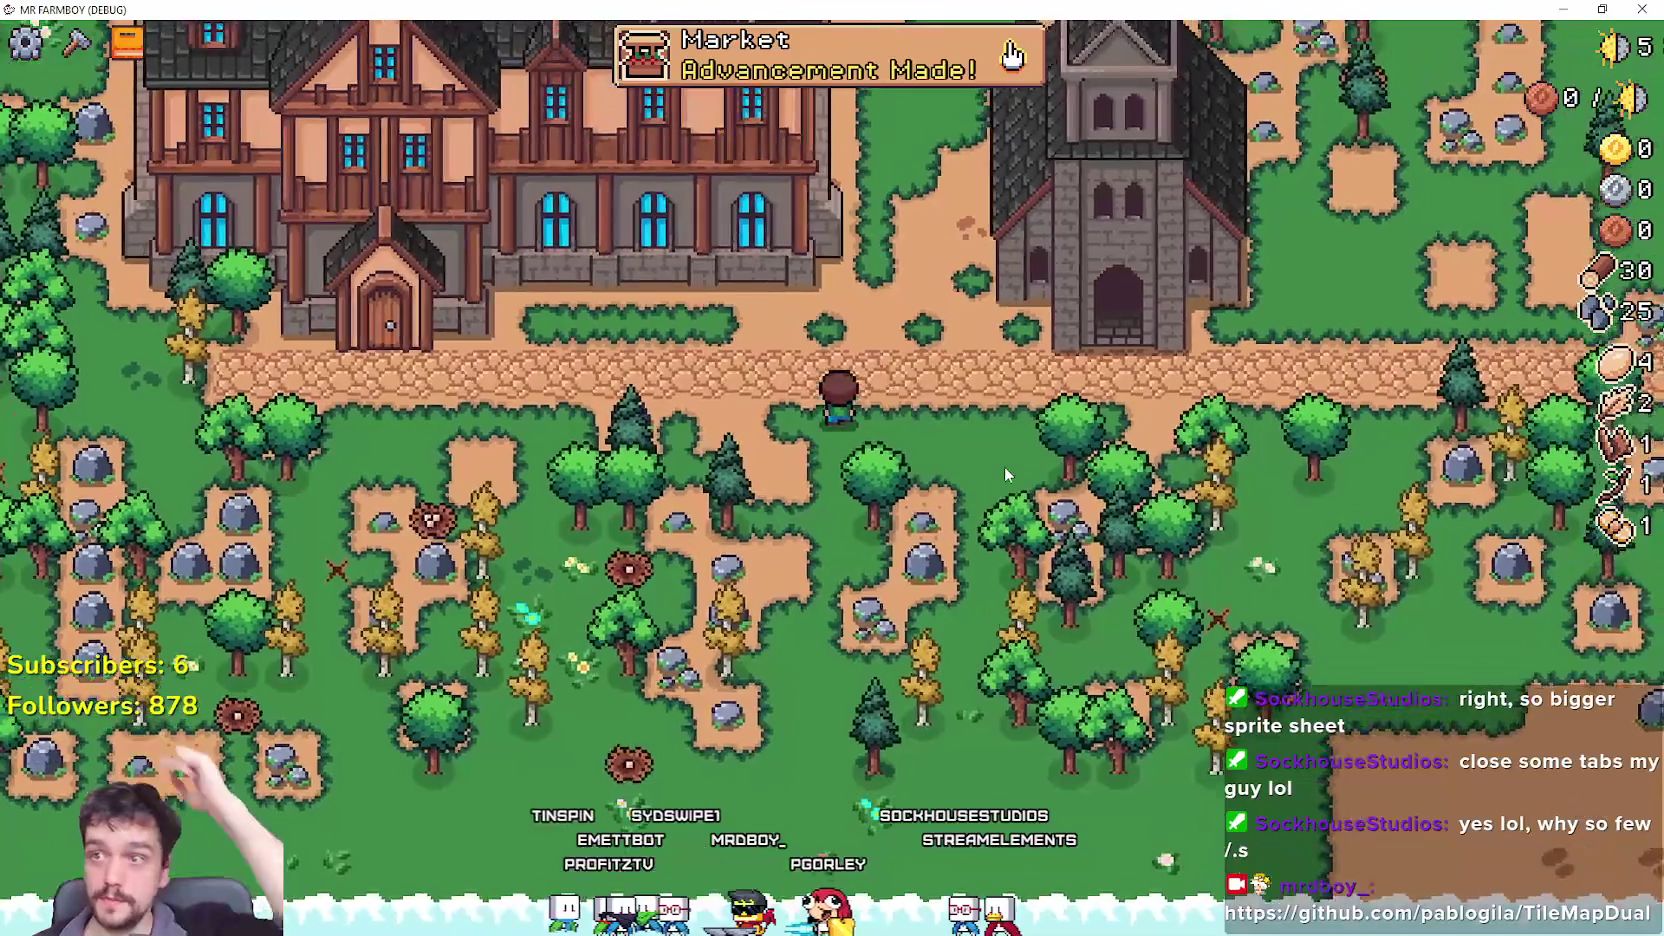
key("d")
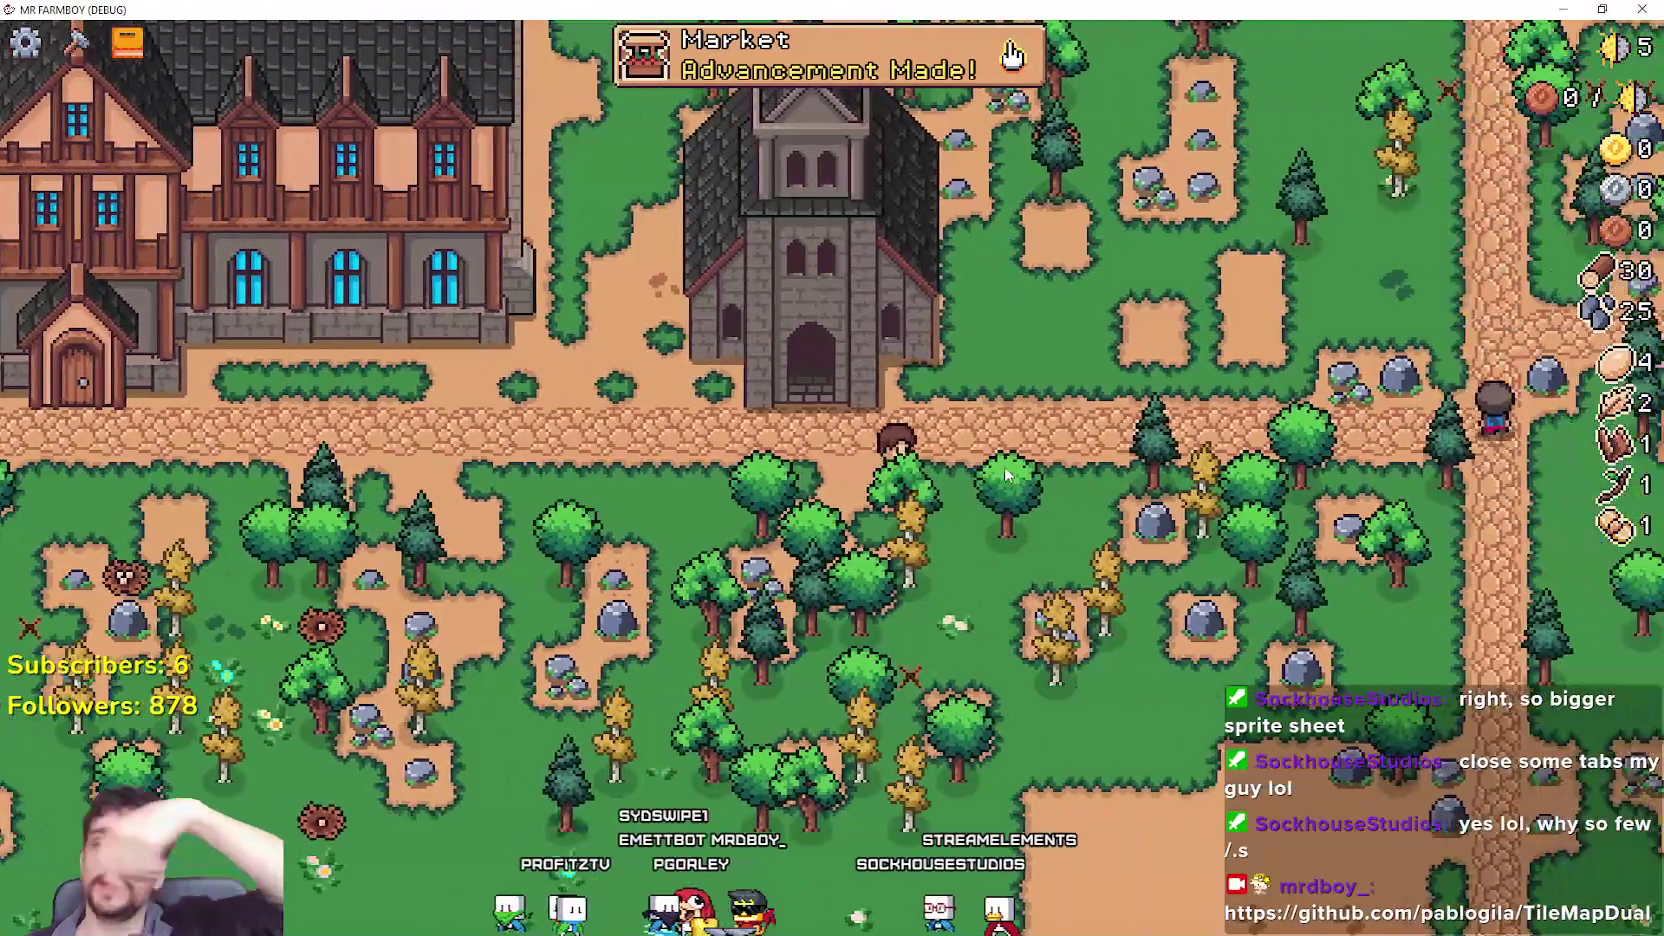
key("w")
key("d")
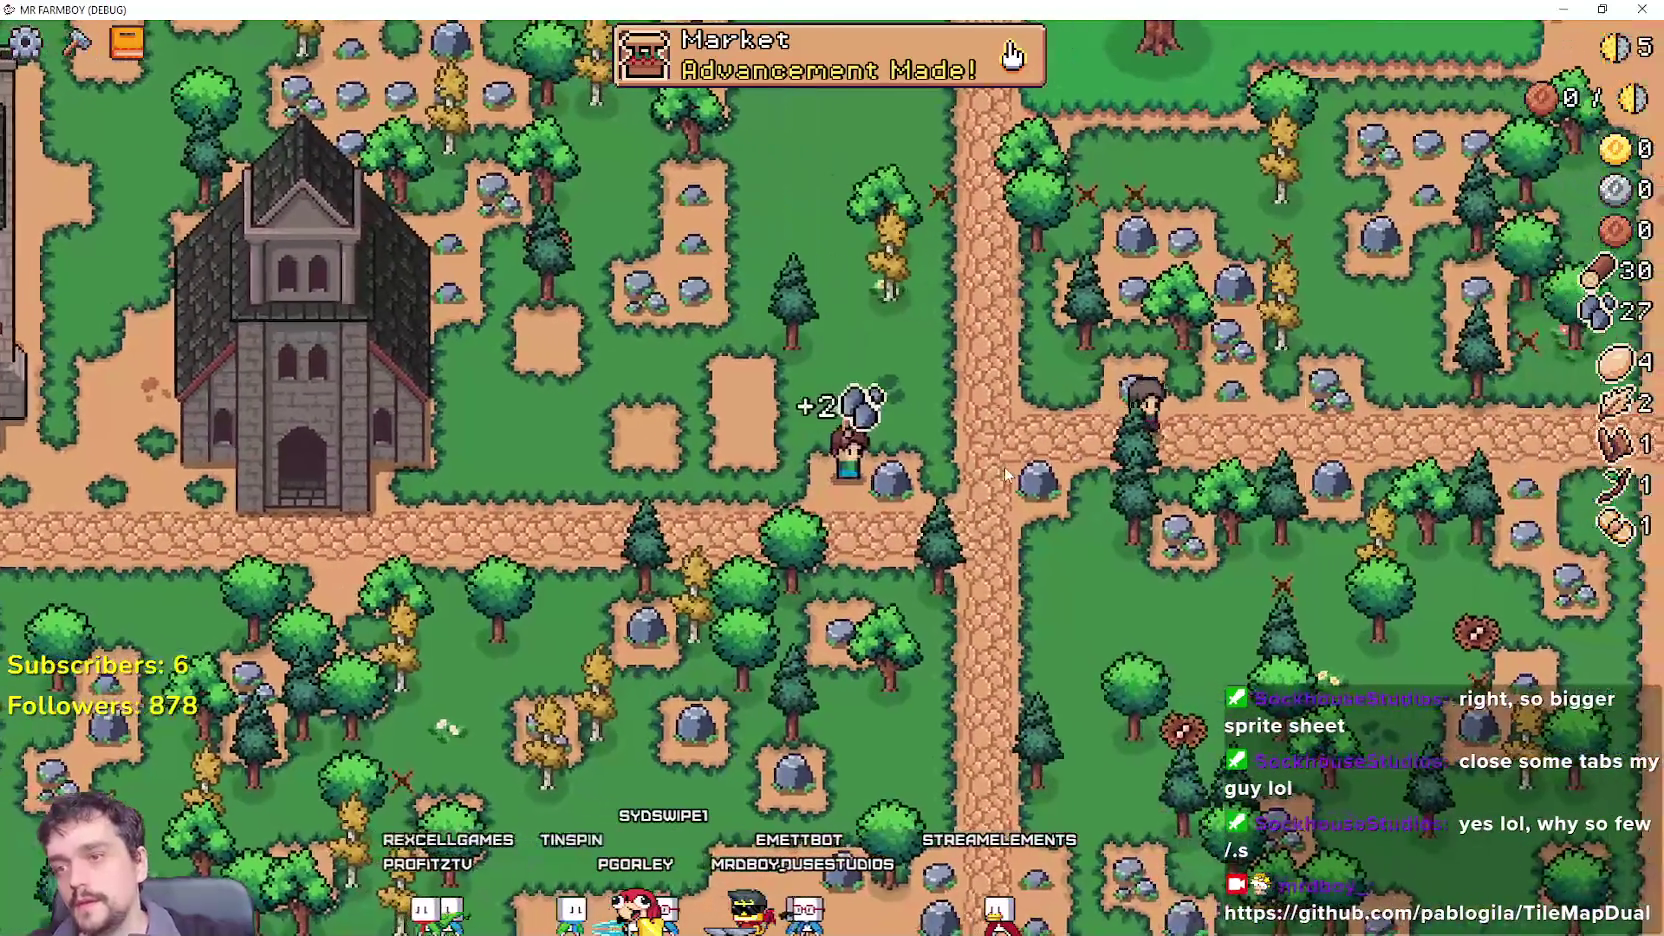
left_click(1005, 470)
Walk the farmer back to the church and open its upgrades panel.
key("a")
key("w")
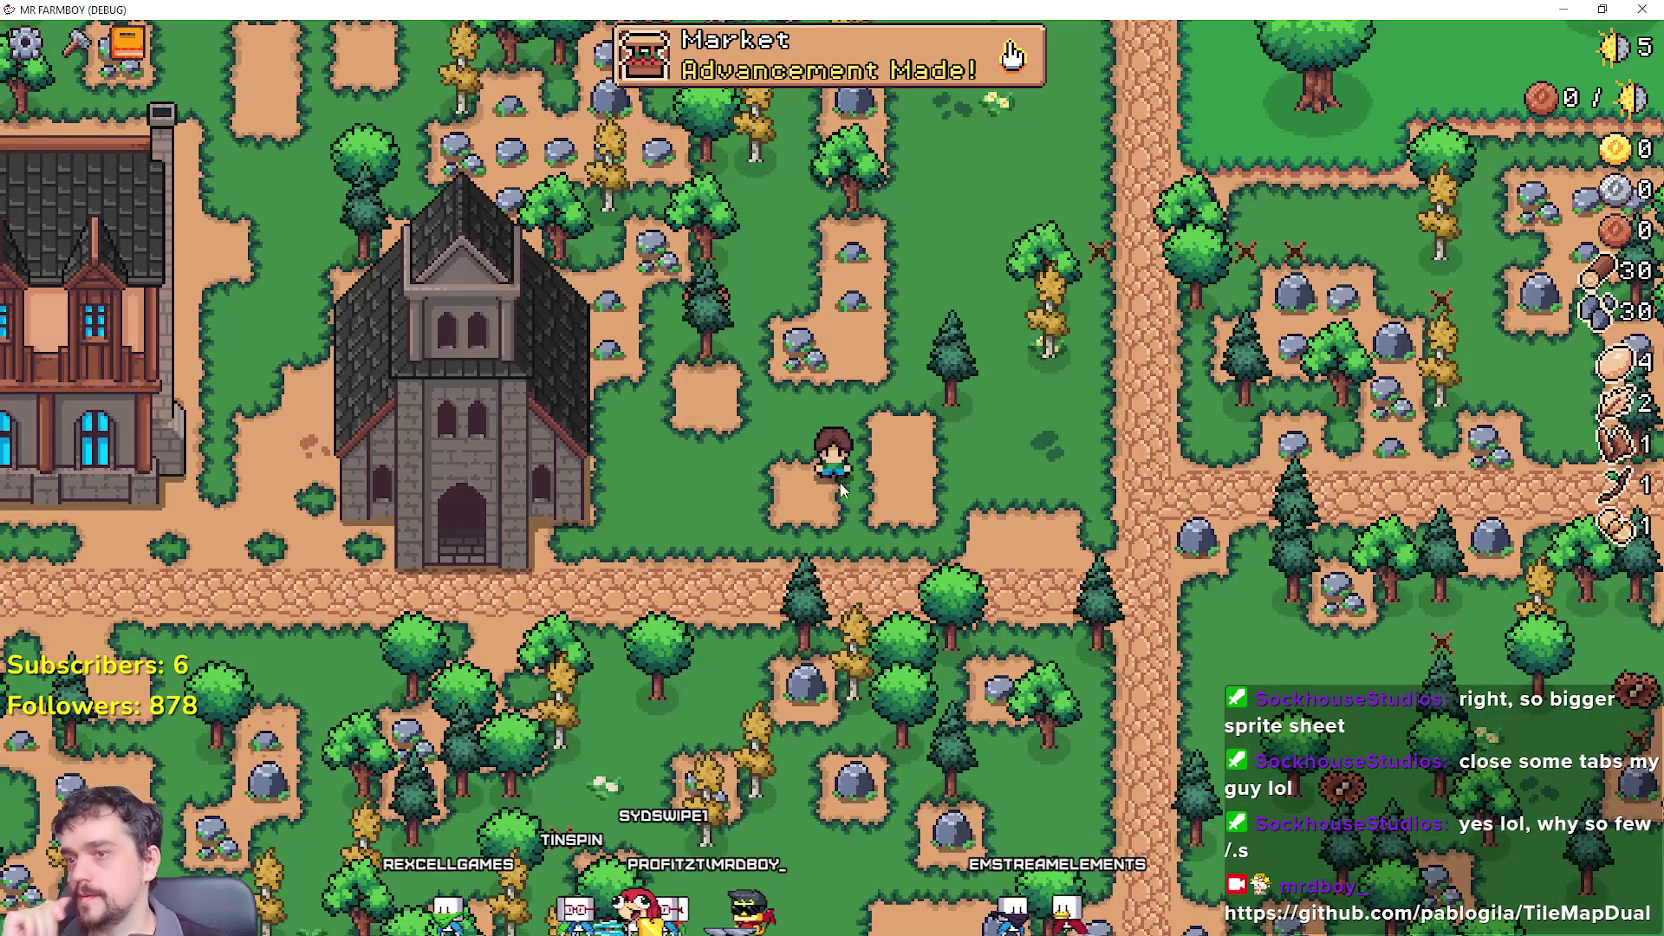
left_click(460, 400)
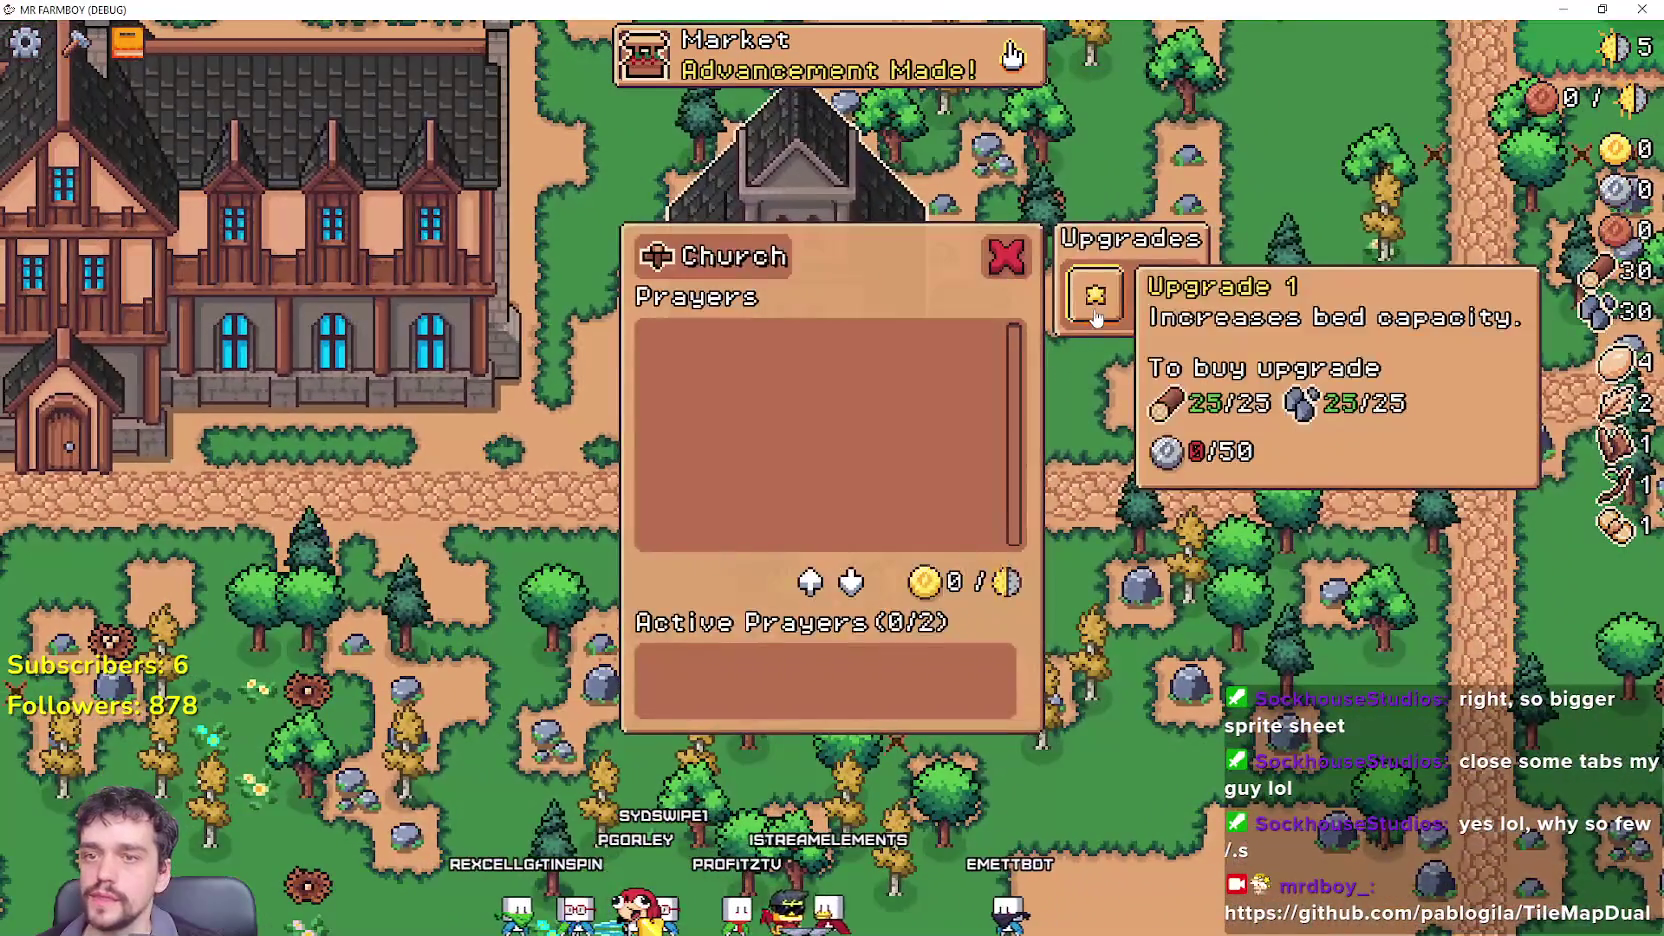
Attempt the Church's first upgrade twice, then zoom out over the whole town map.
left_click(1093, 310)
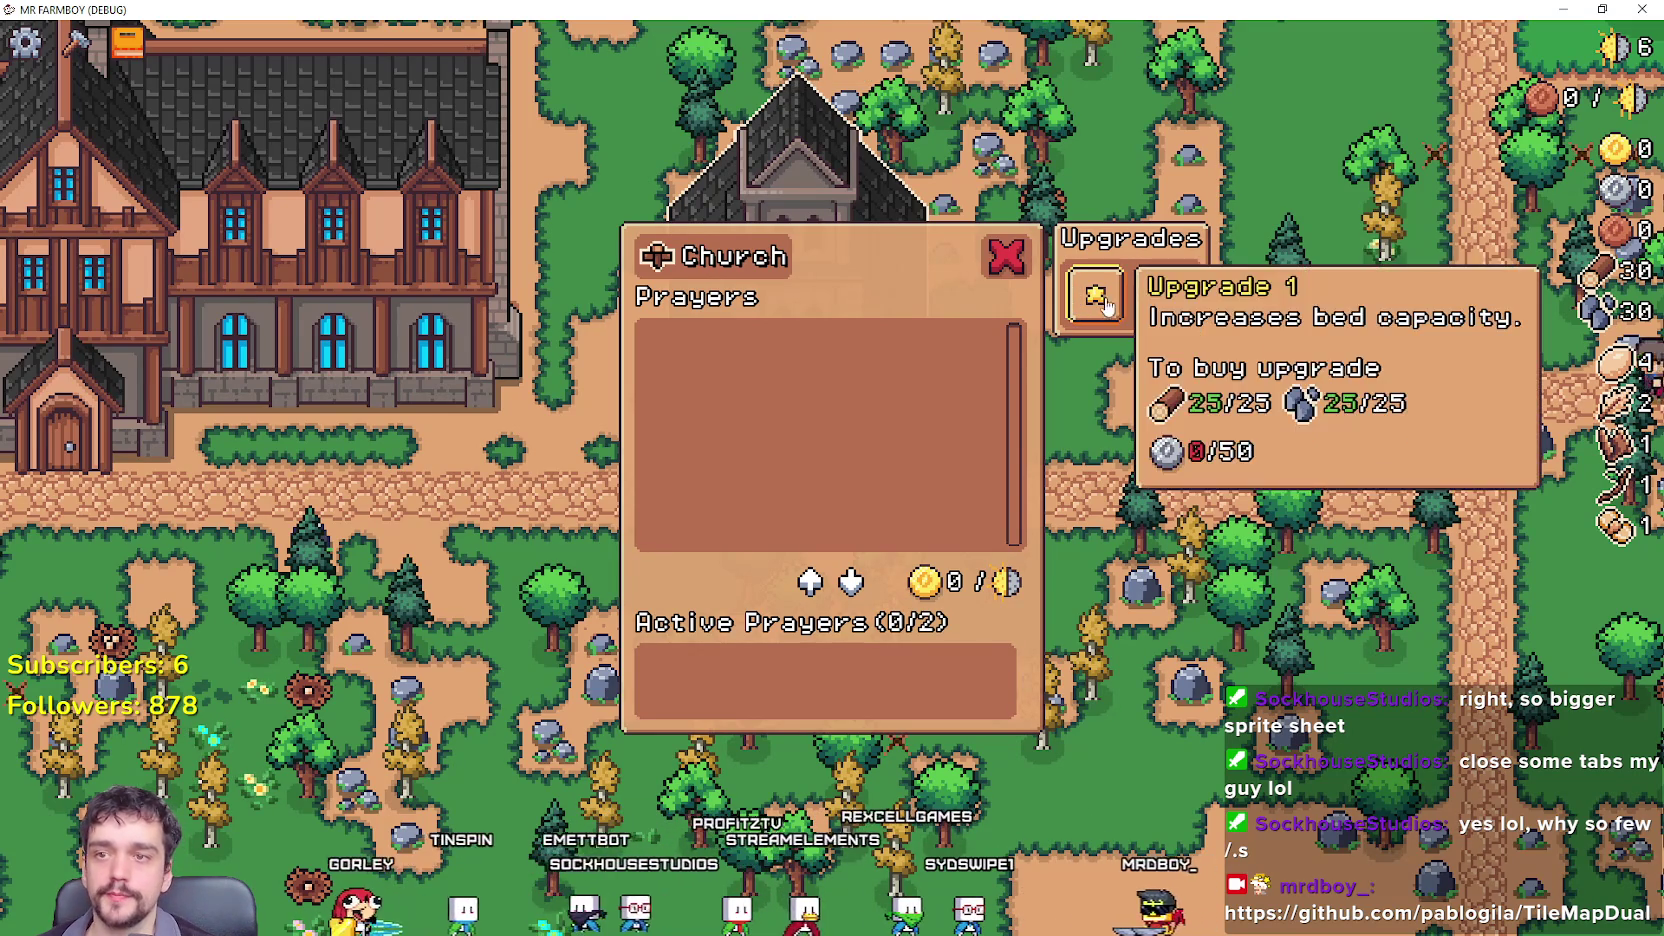
left_click(1100, 305)
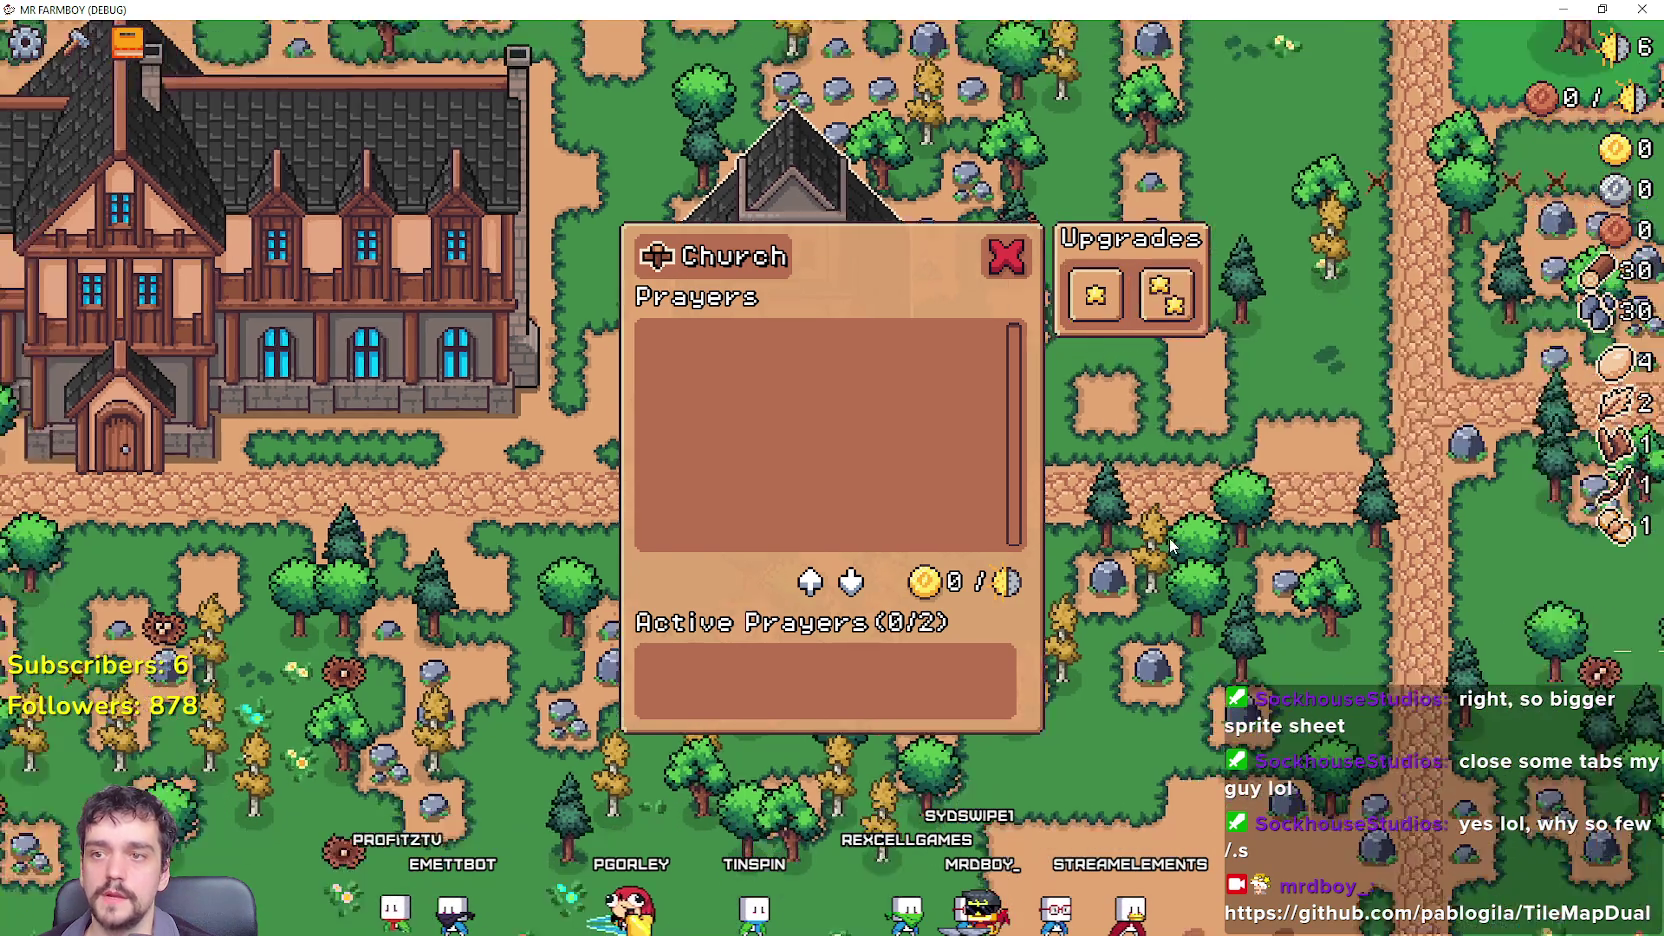
scroll(1169, 537, "down", 3)
scroll(815, 609, "down", 1)
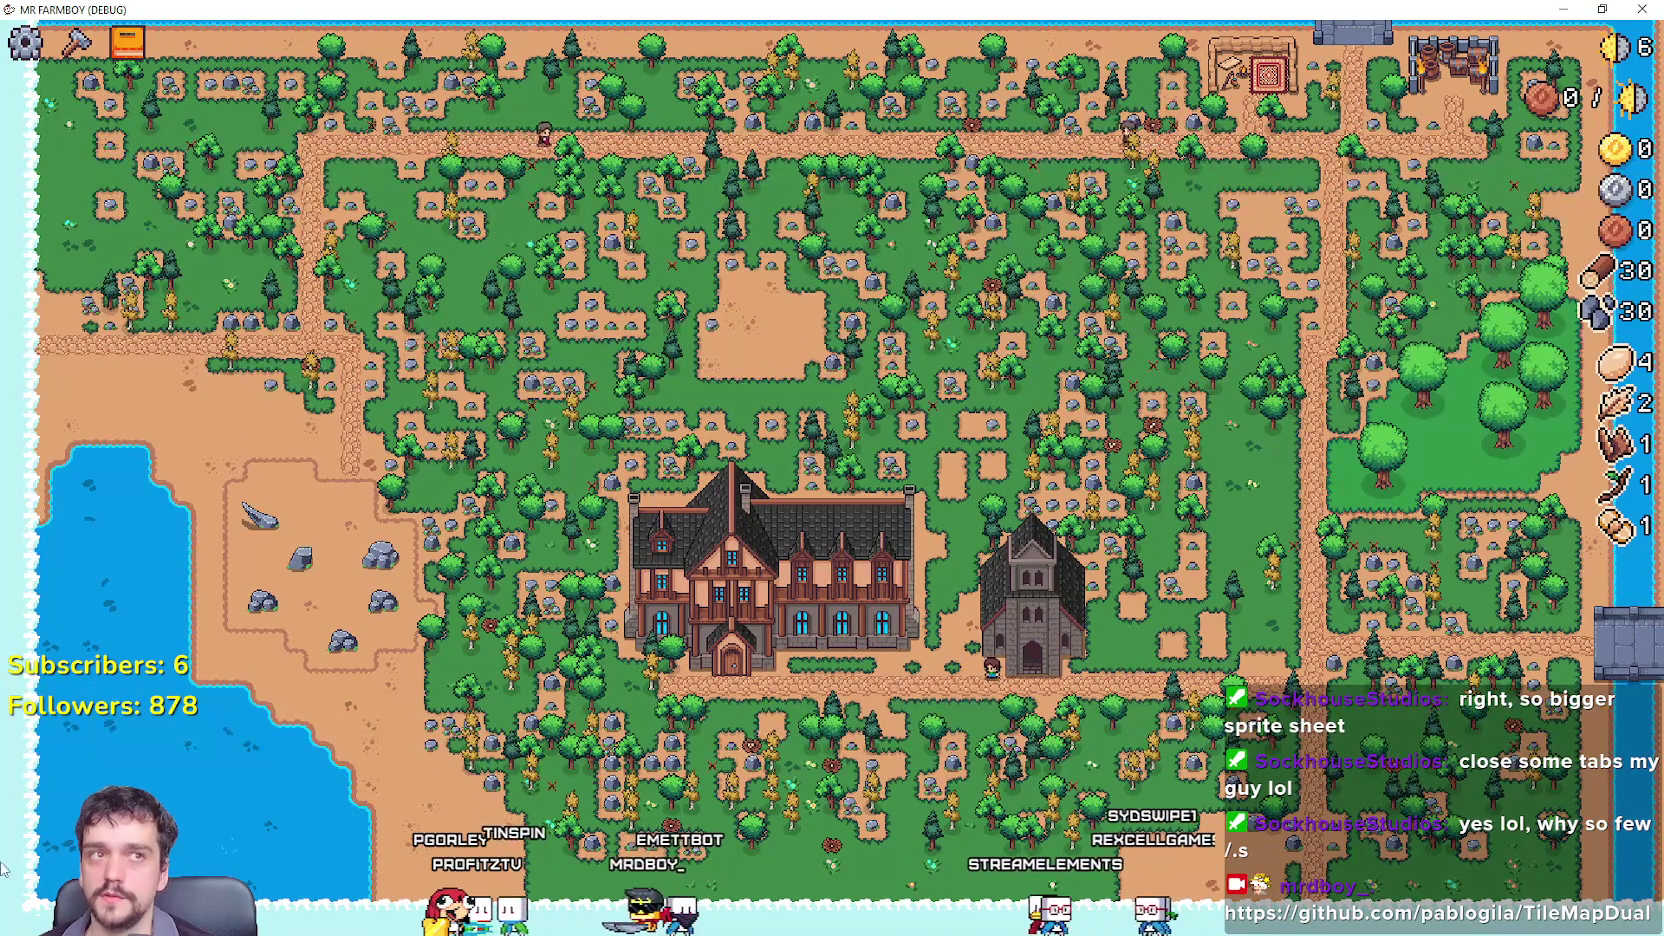
Zoom back in, check the Church's upgrade, then try the Inn's Upgrade 1.
scroll(689, 598, "up", 5)
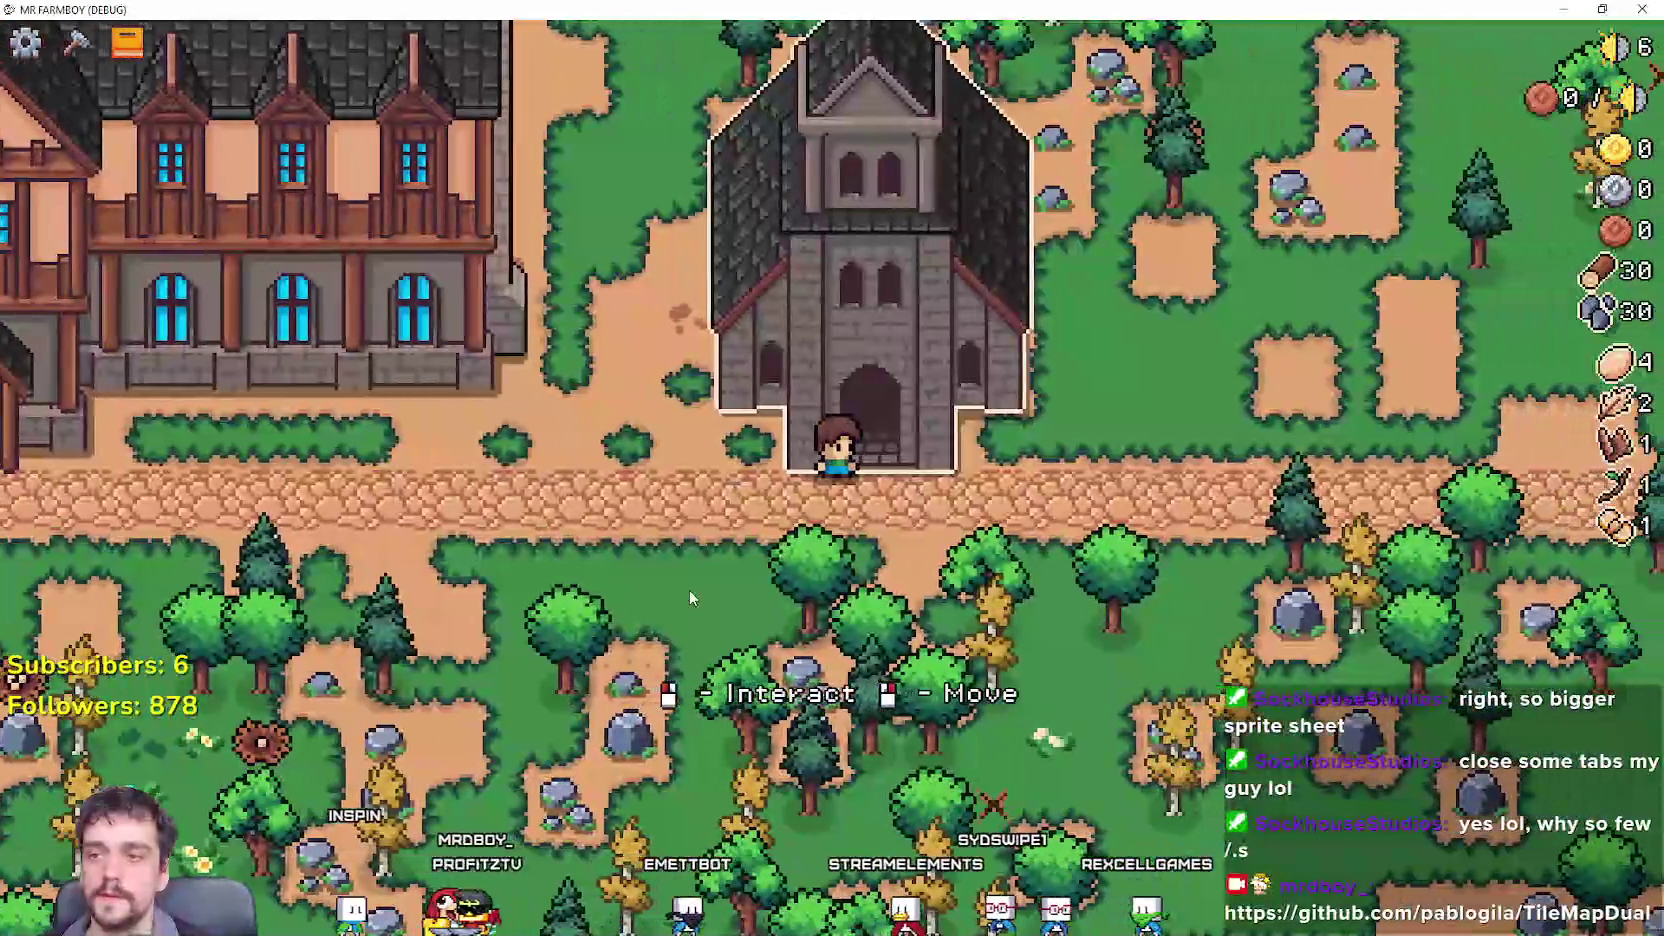
left_click(844, 462)
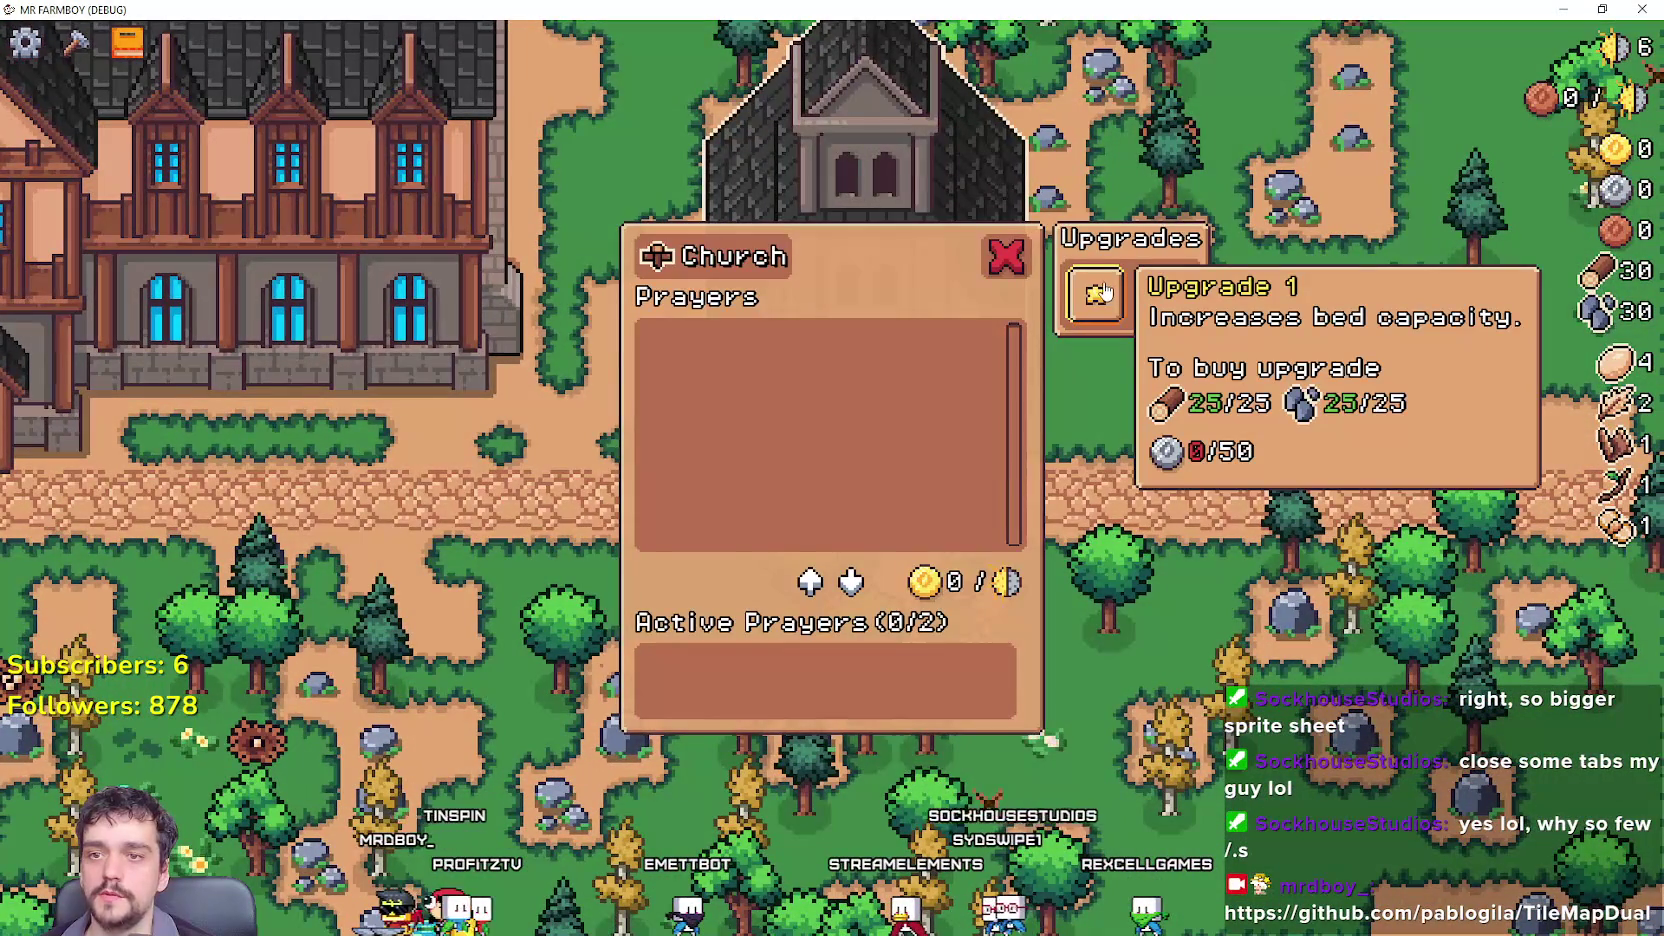
key("a")
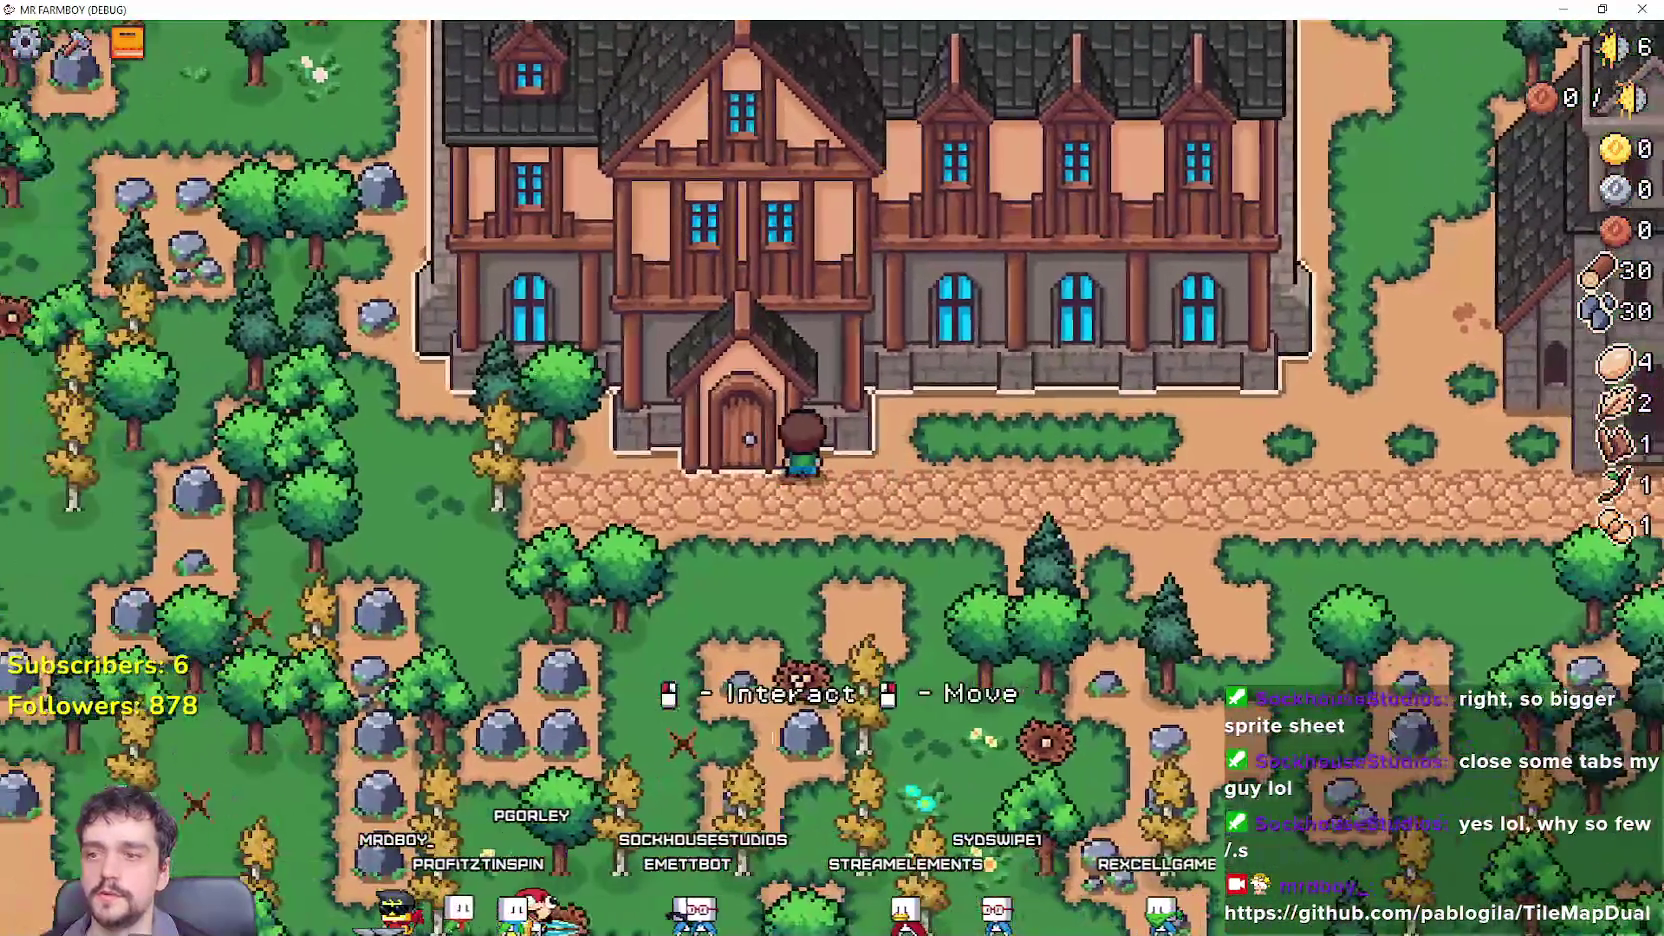
left_click(1140, 366)
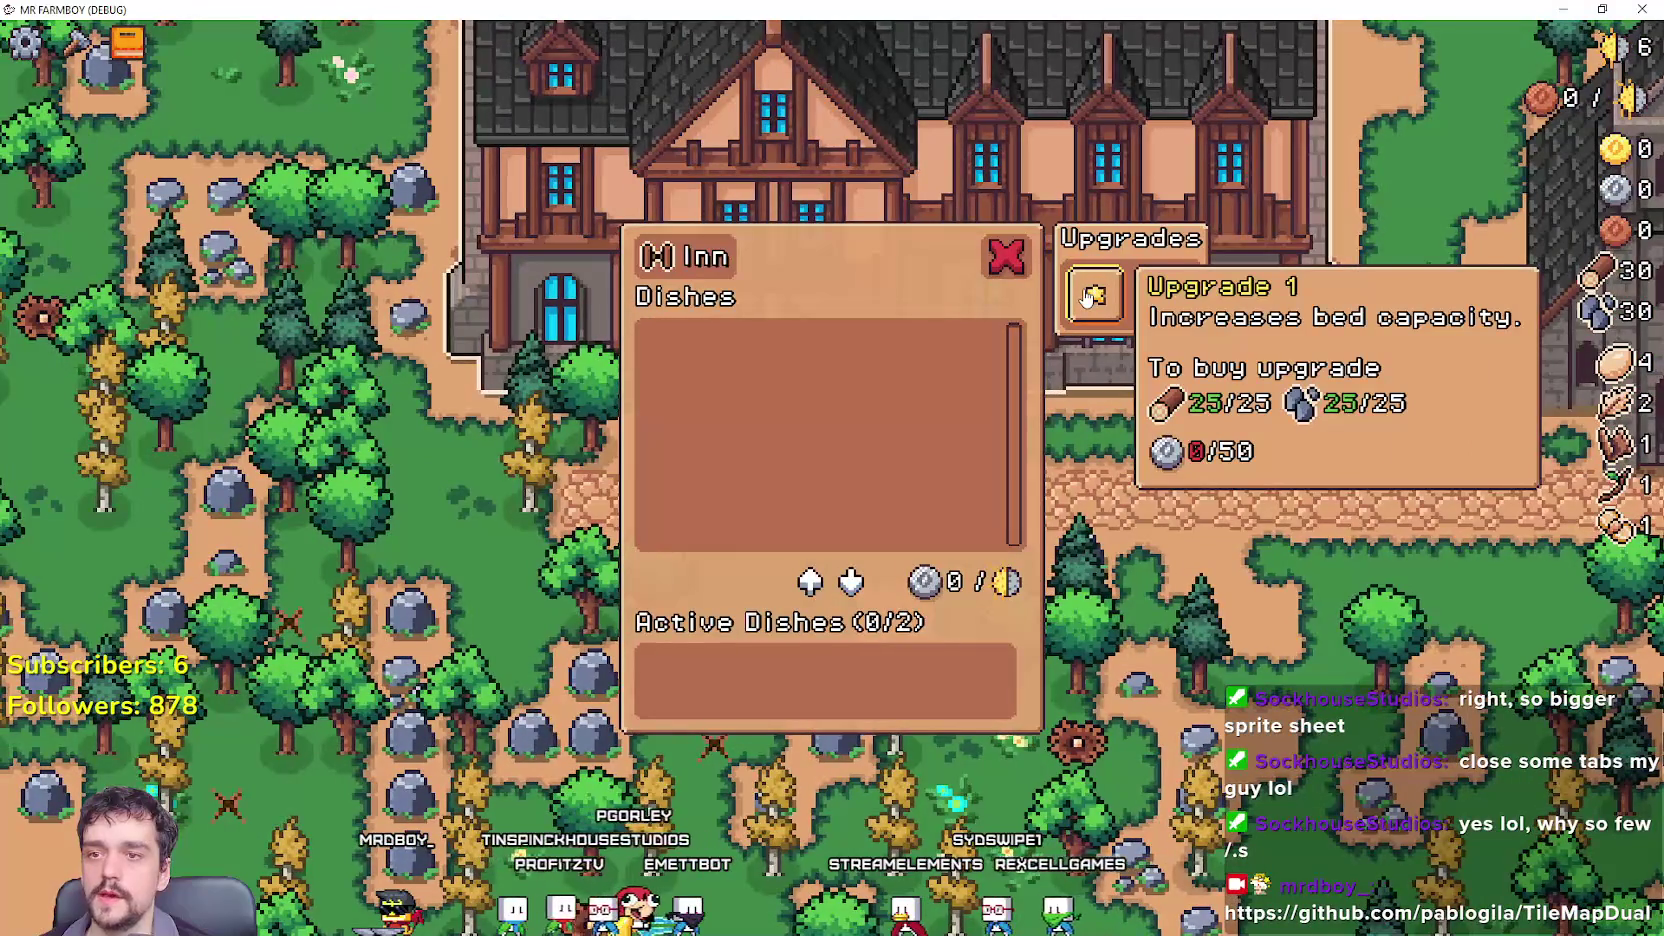
left_click(1088, 297)
mouse_move(1175, 293)
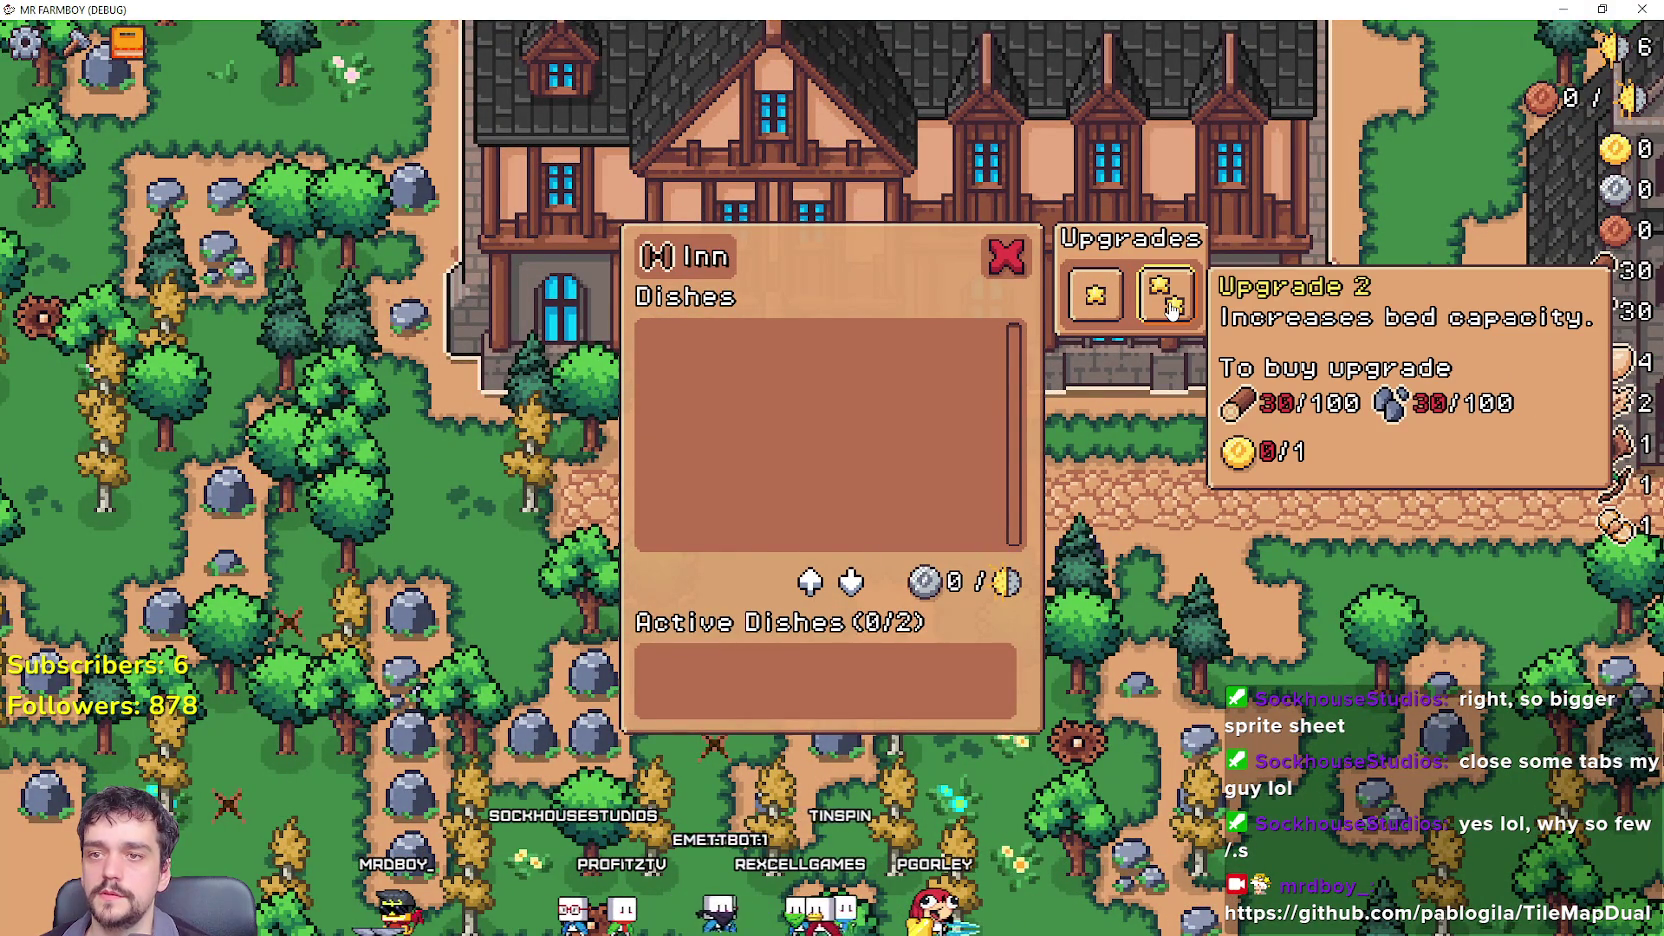
Recheck the Church's upgrade requirements, then leave the game for the Godot editor.
key("d")
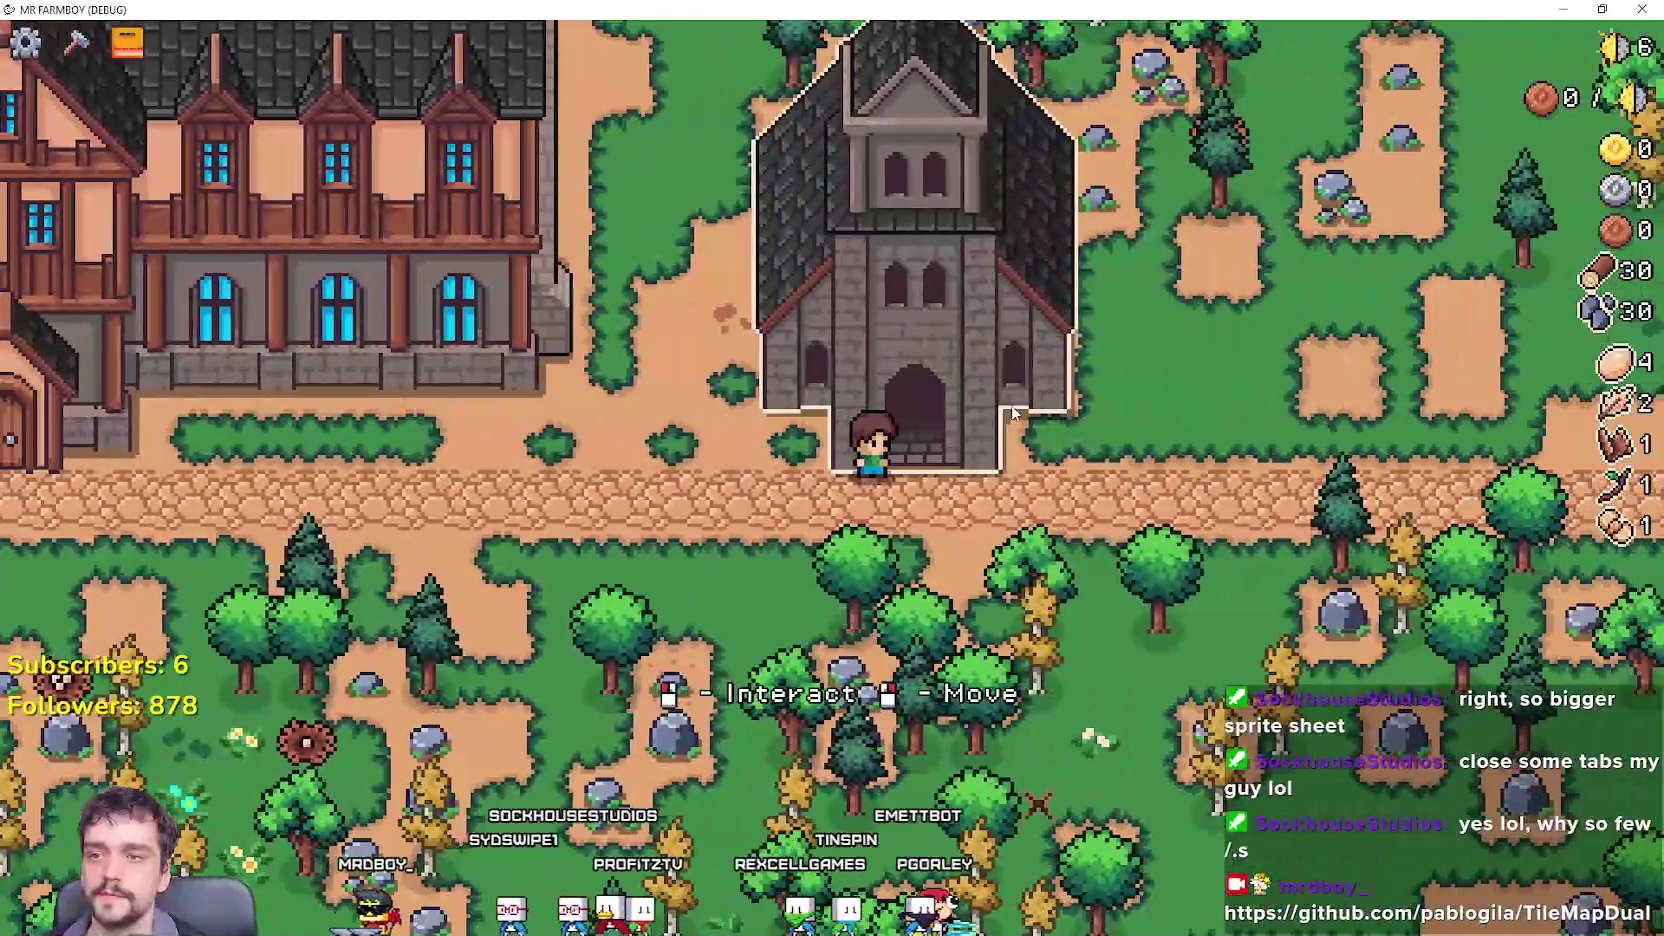
key("e")
mouse_move(1093, 300)
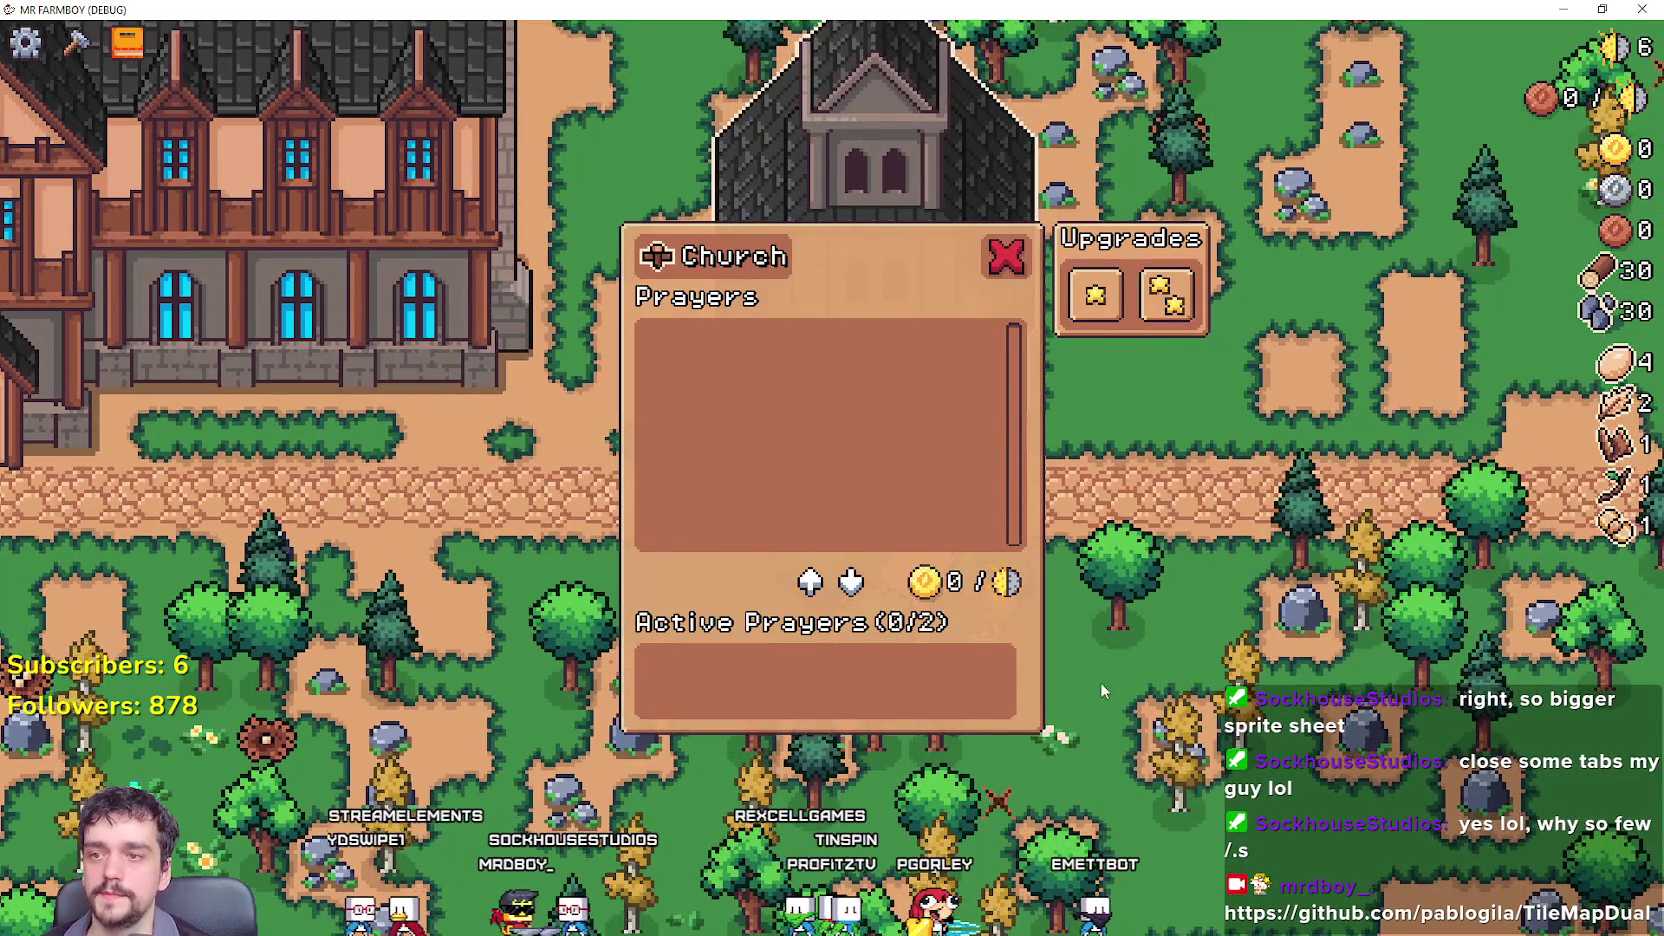
key("s")
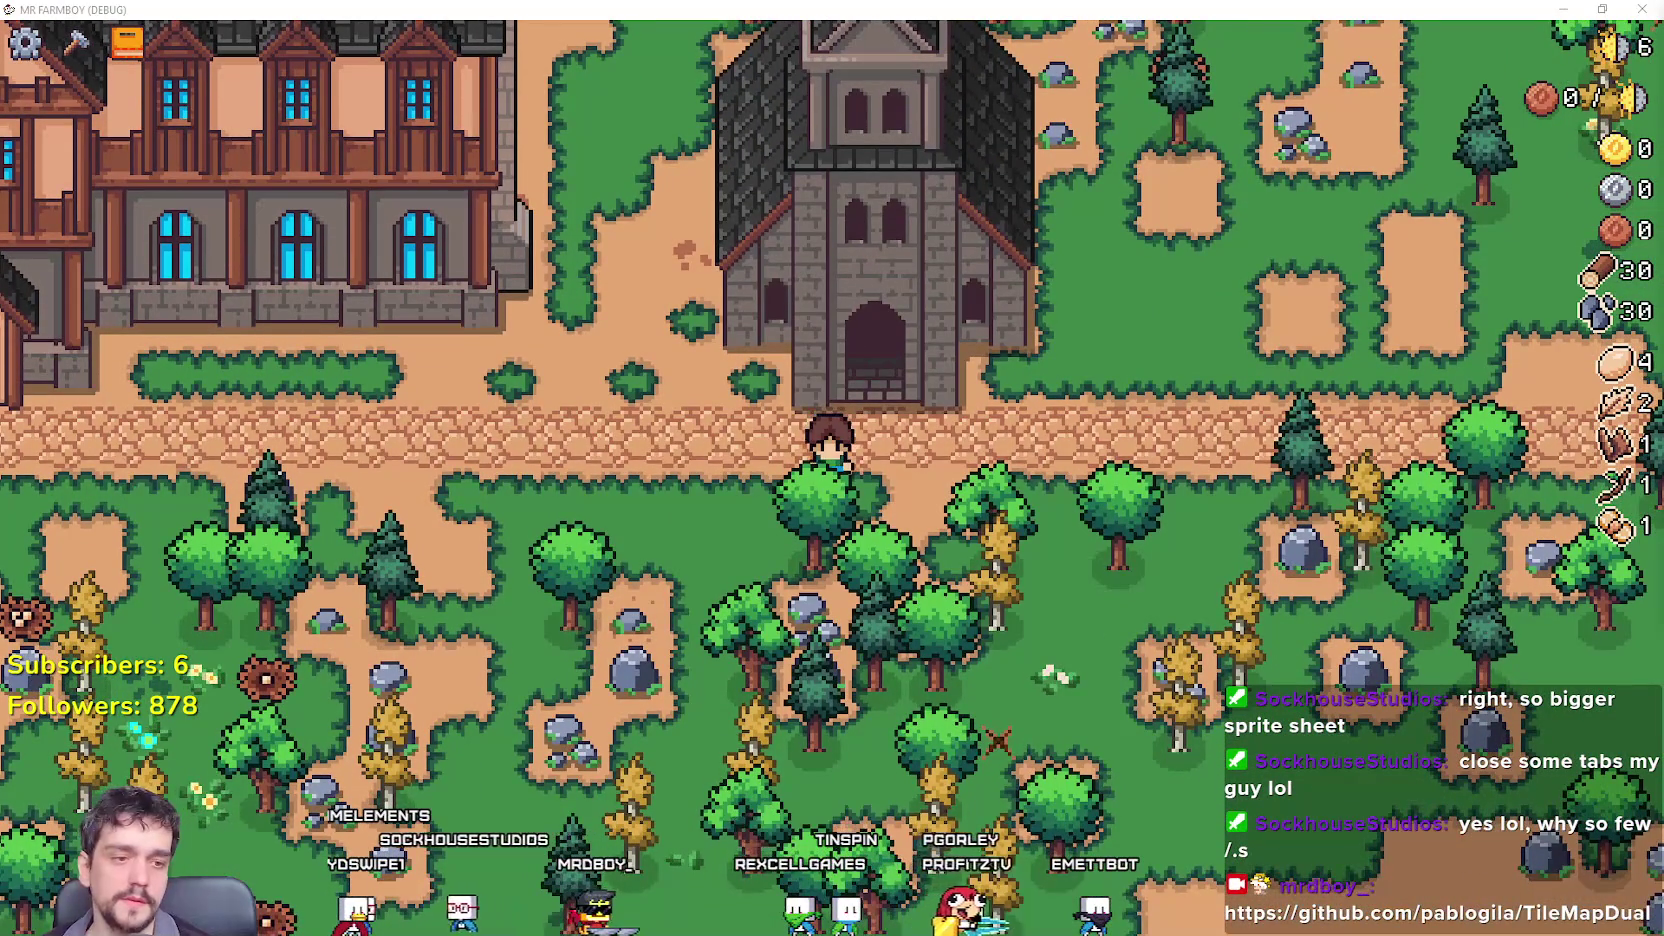
key("alt+Tab")
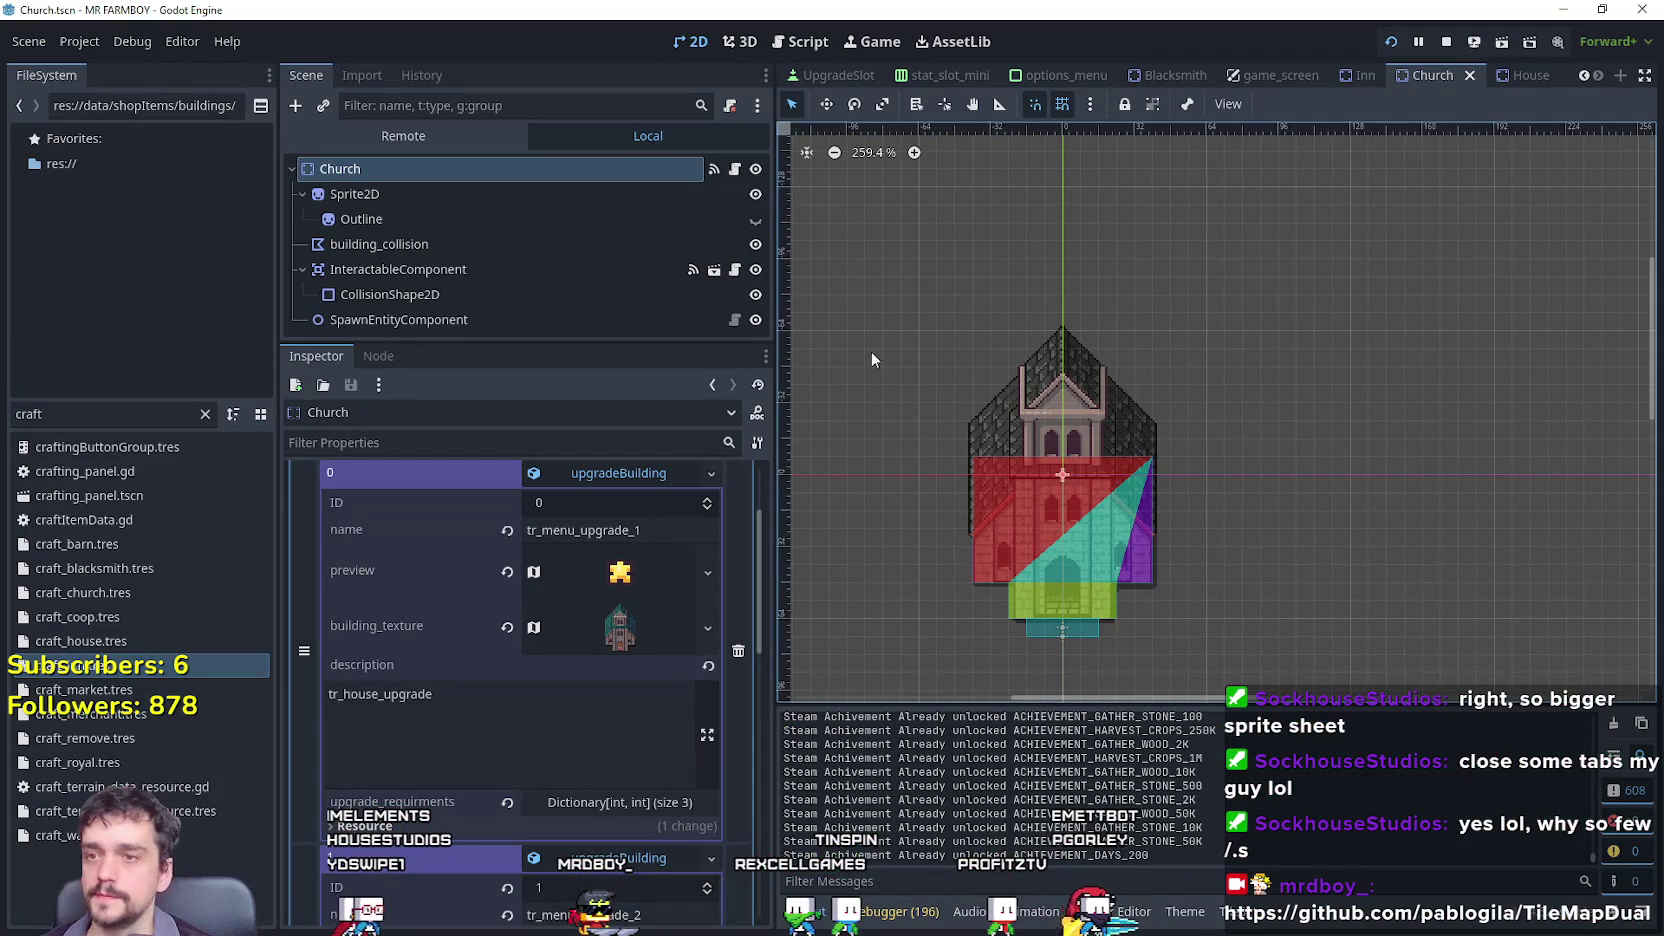
In the Inn scene, set the first upgrade to 500 wood and 50 stone, removing Silver.
left_click(1348, 80)
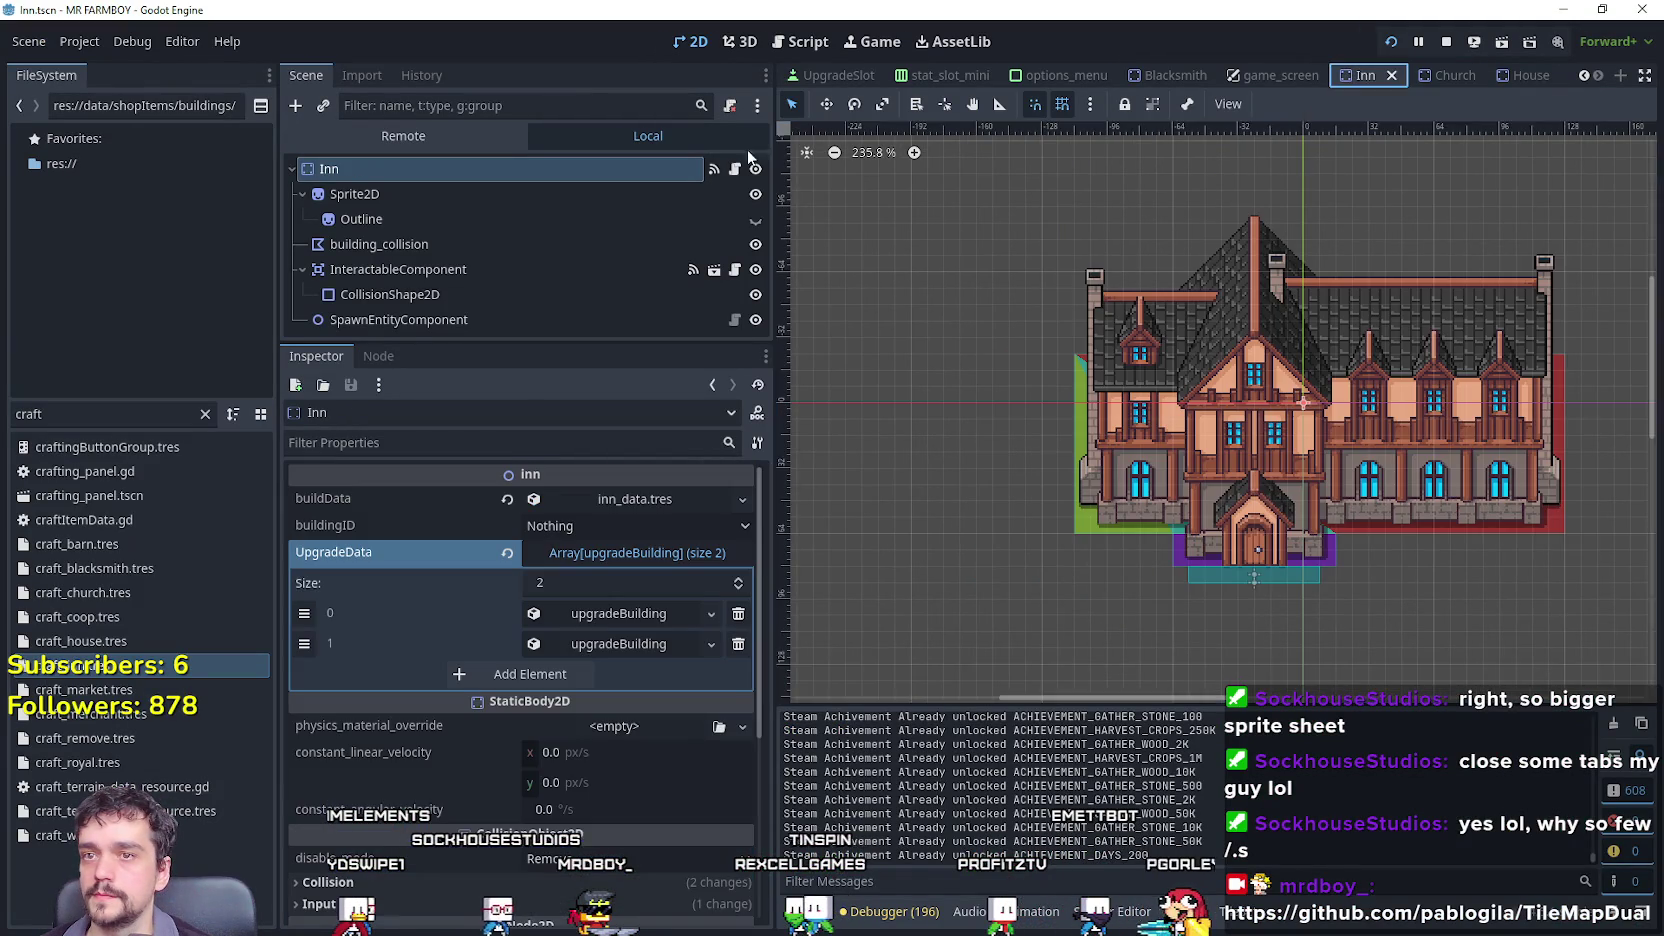
left_click(623, 614)
scroll(610, 650, "down", 5)
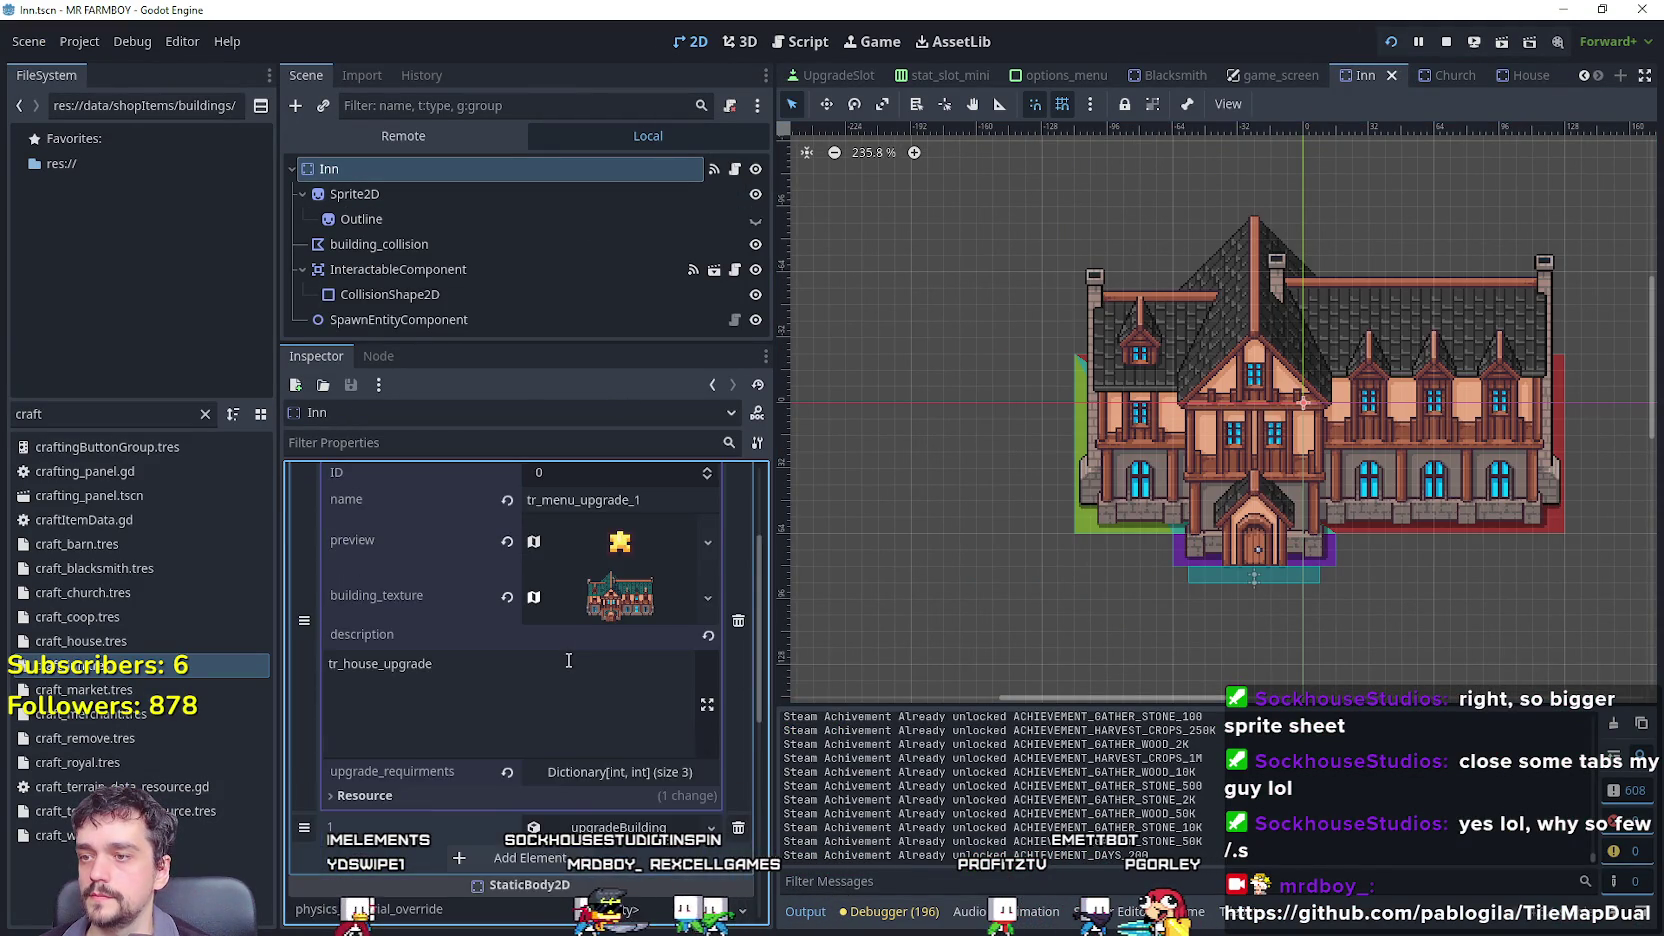
left_click(597, 705)
scroll(585, 685, "down", 2)
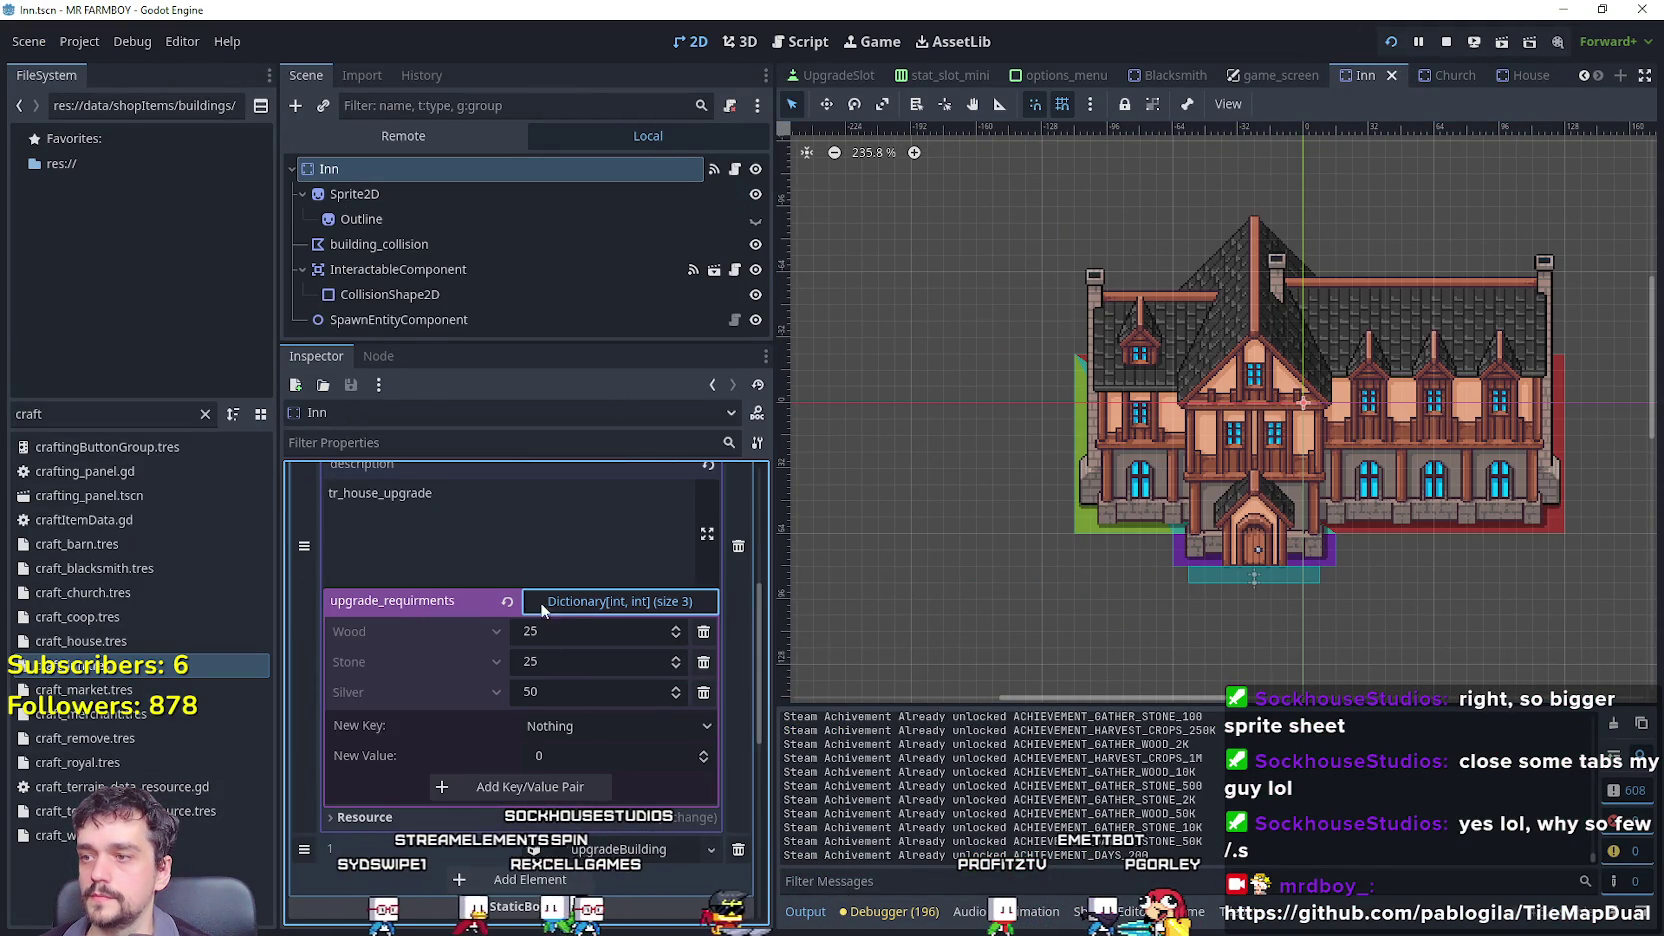
right_click(452, 607)
key("Escape")
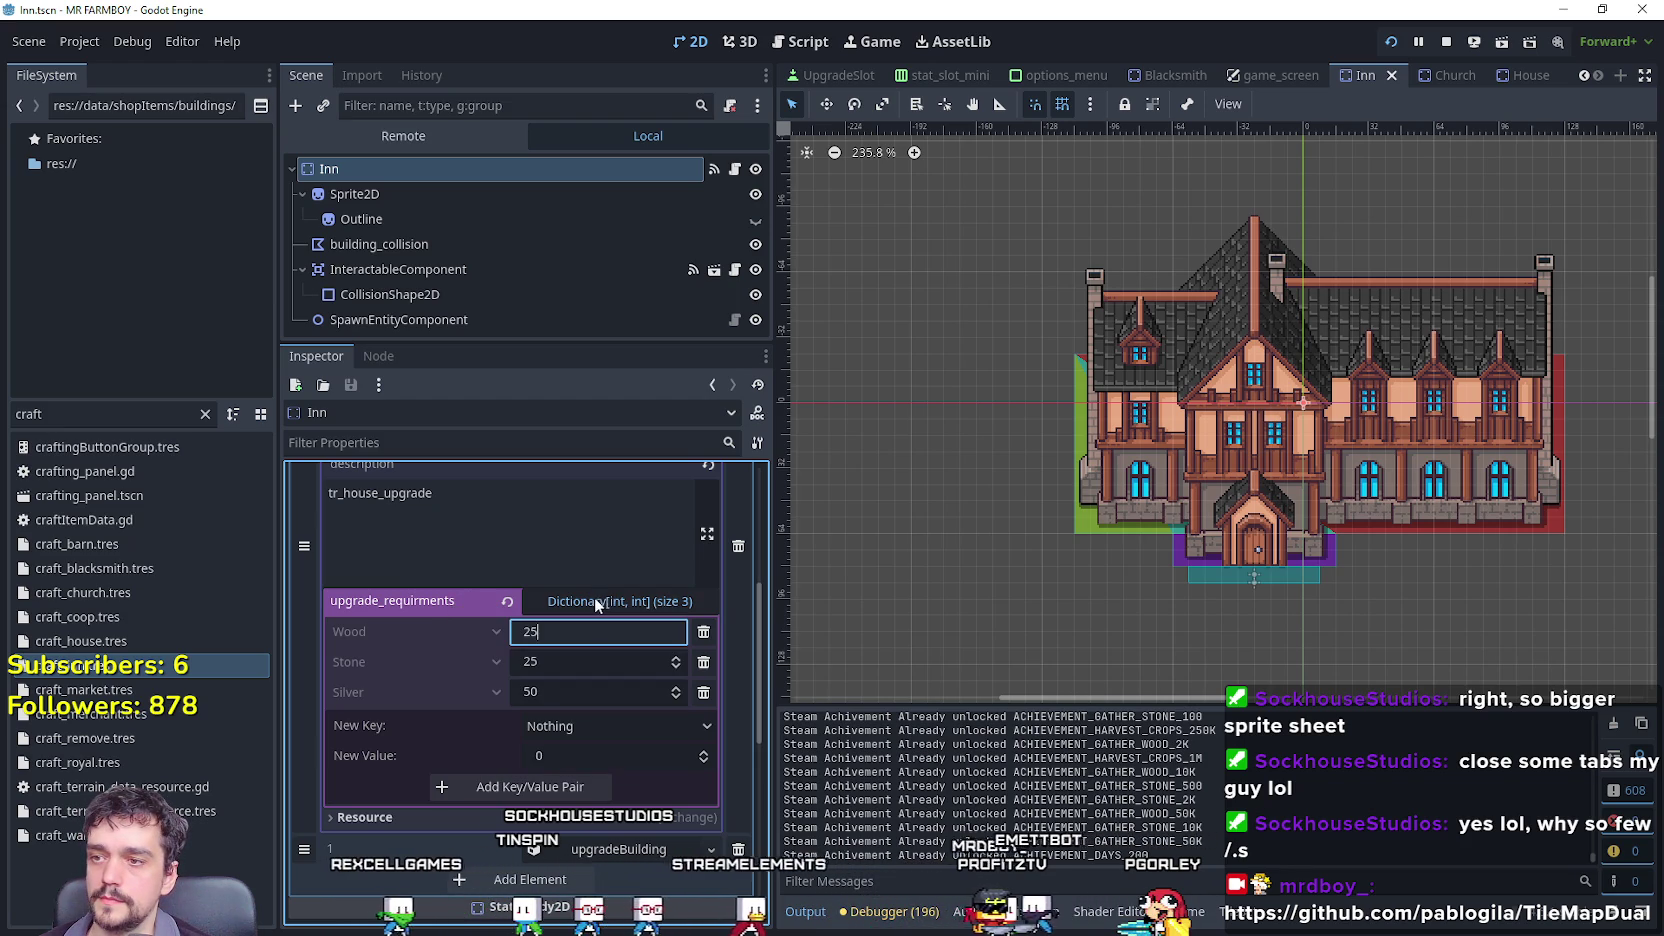
type("1")
key("BackSpace")
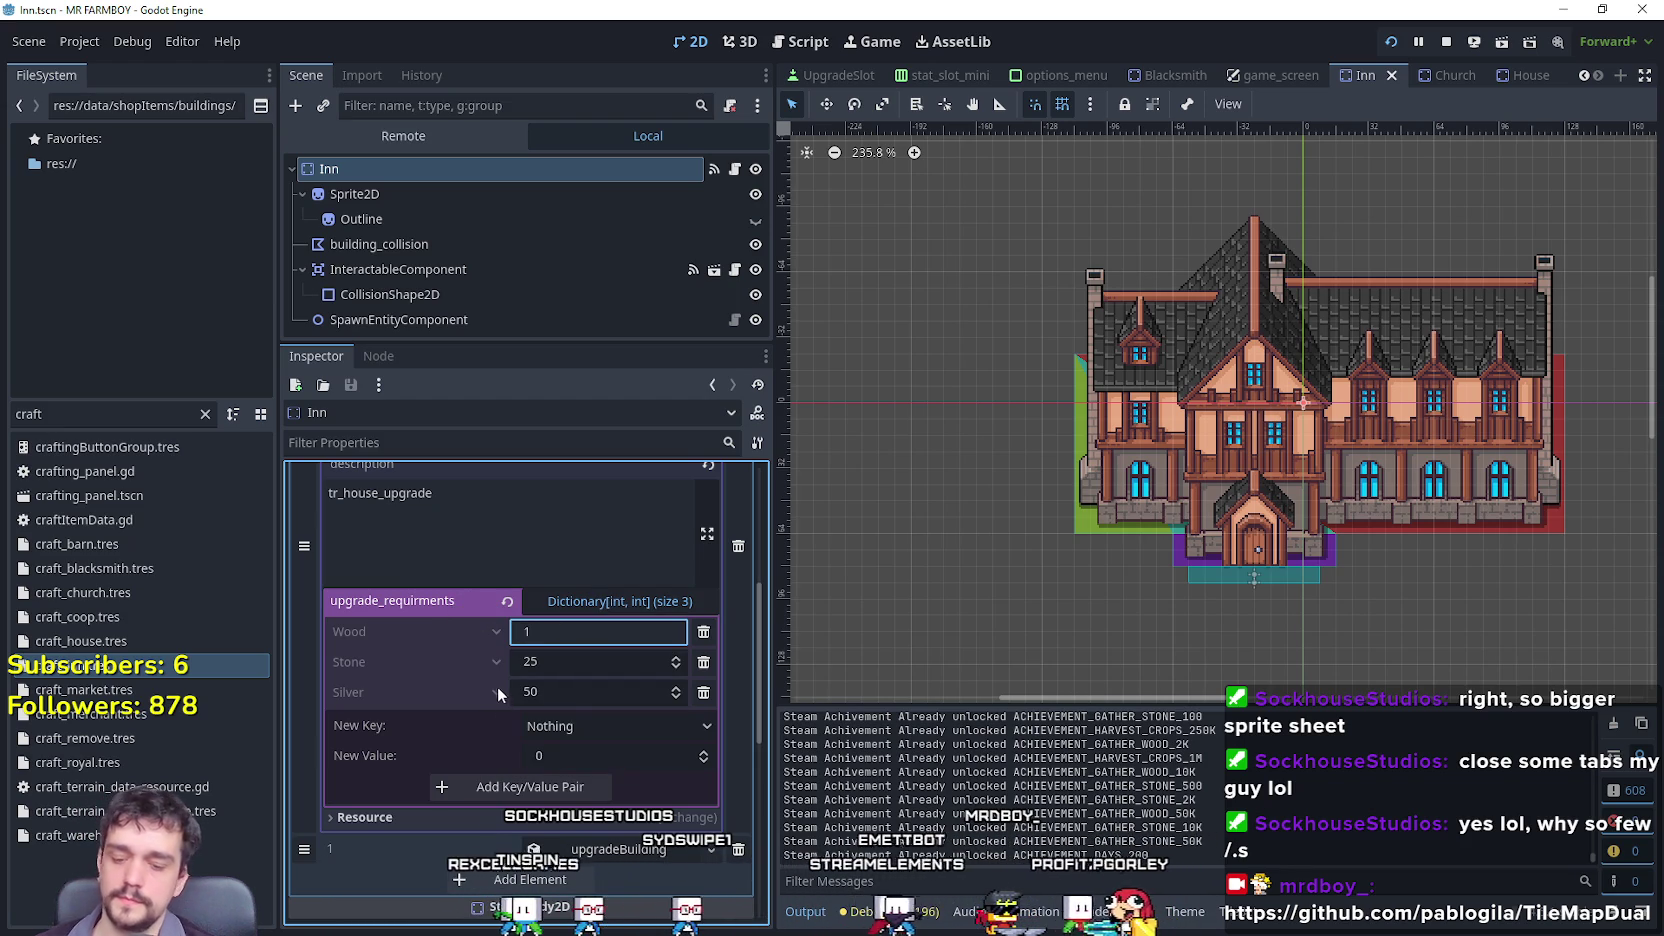
type("500")
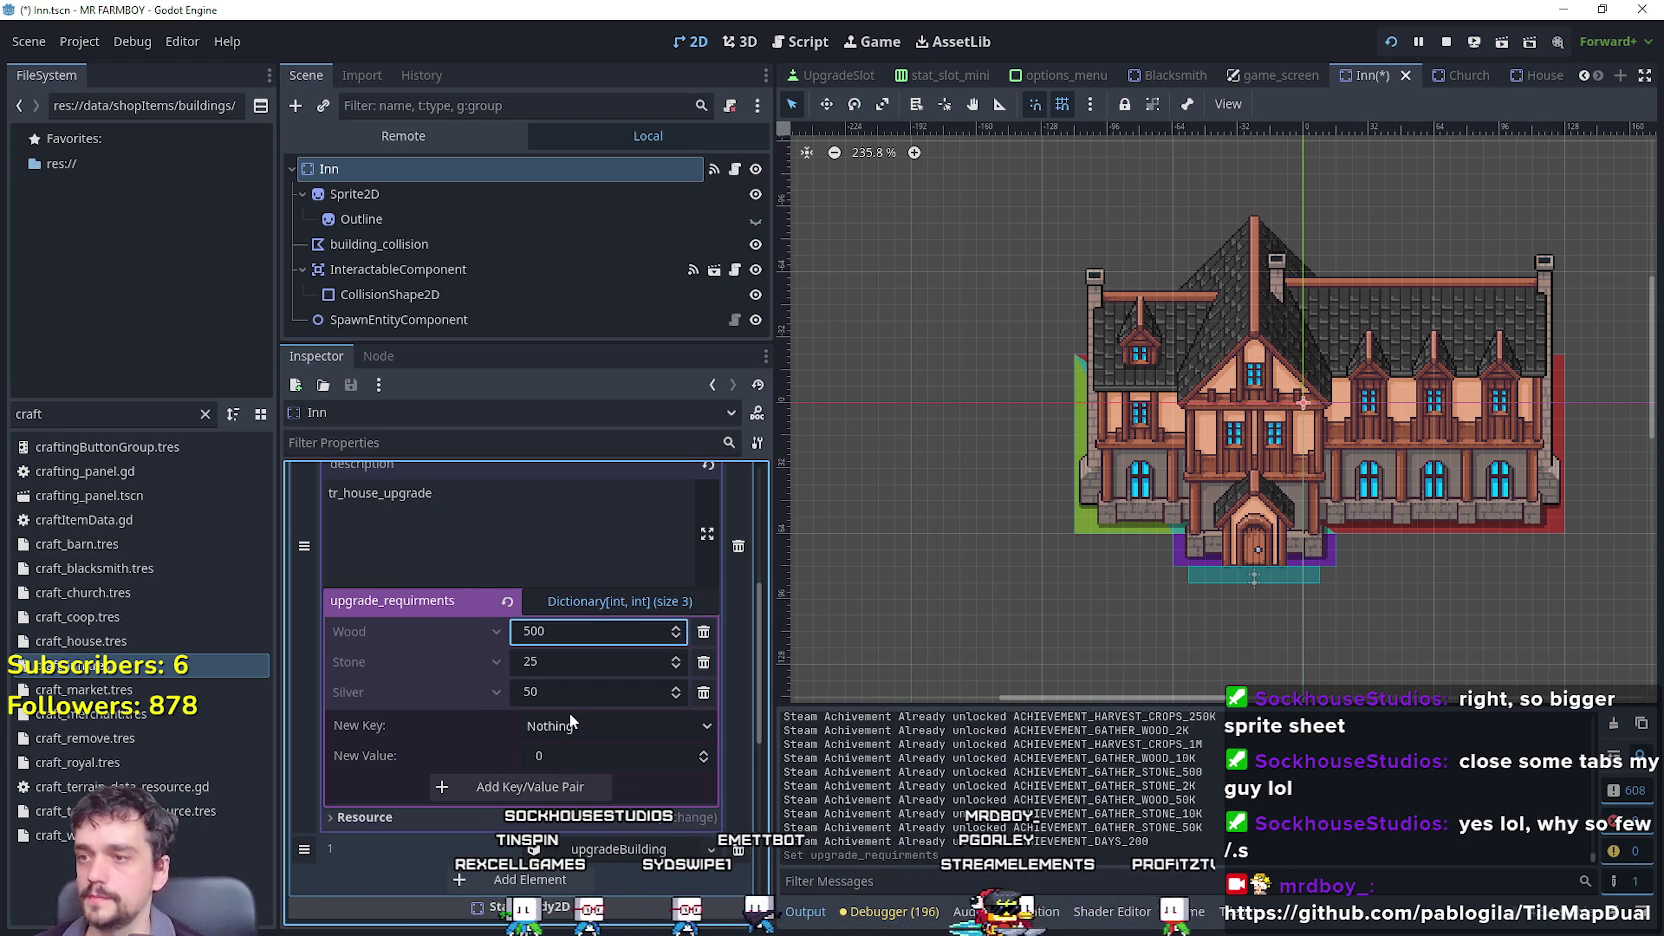
left_click(603, 662)
type("500")
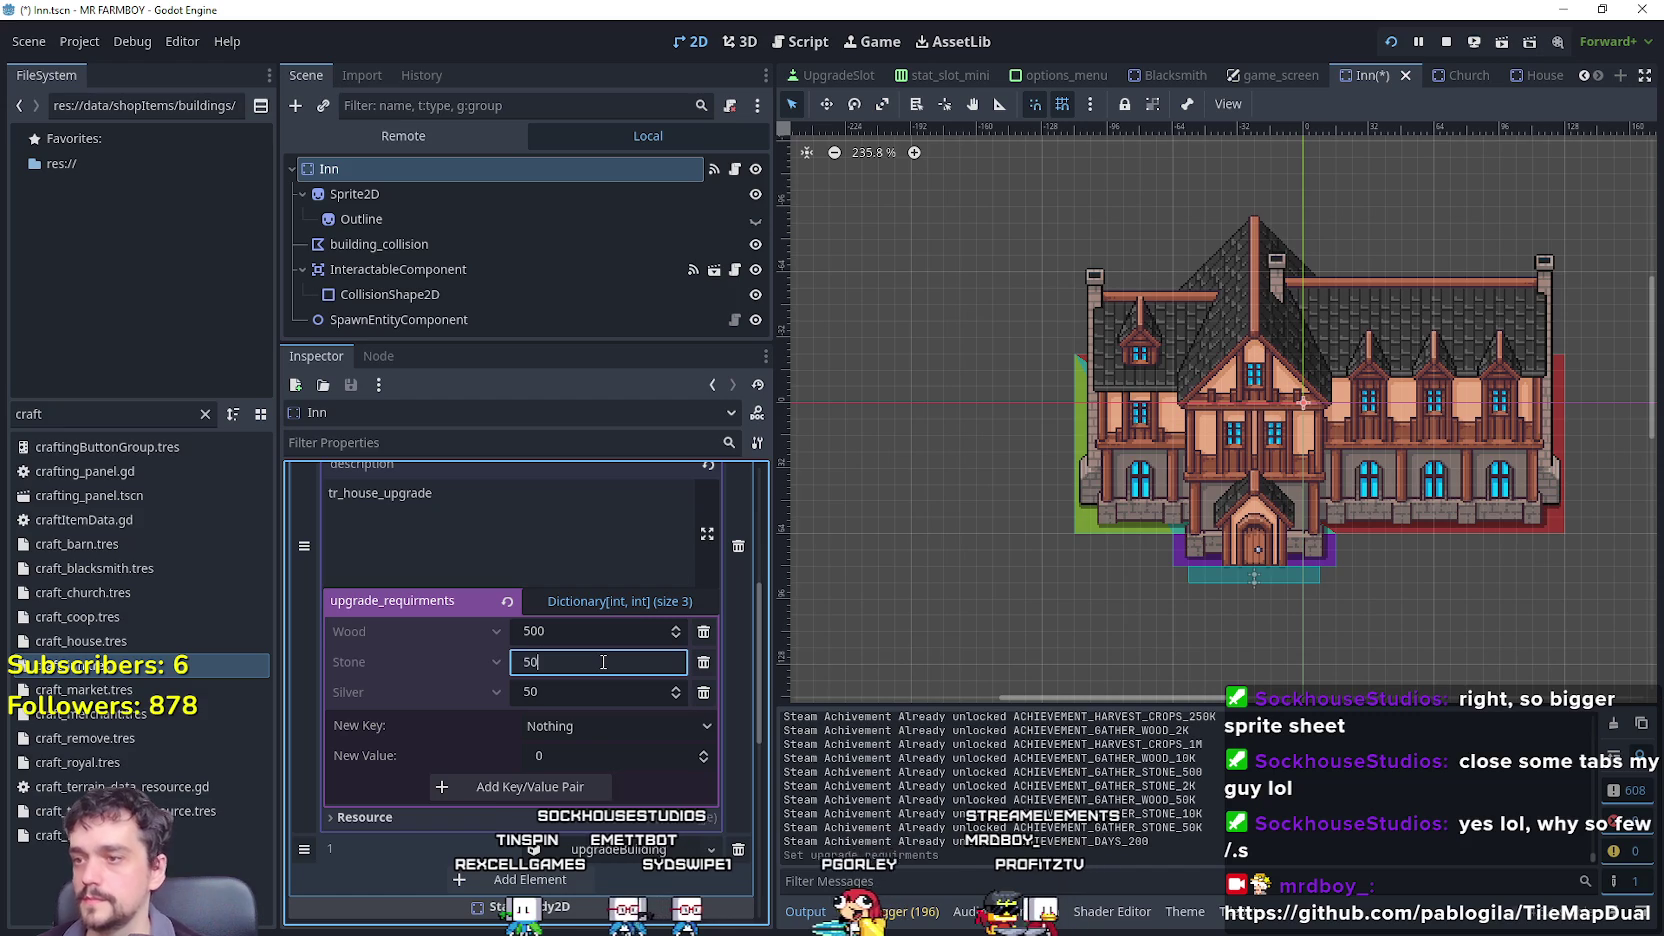
left_click(704, 697)
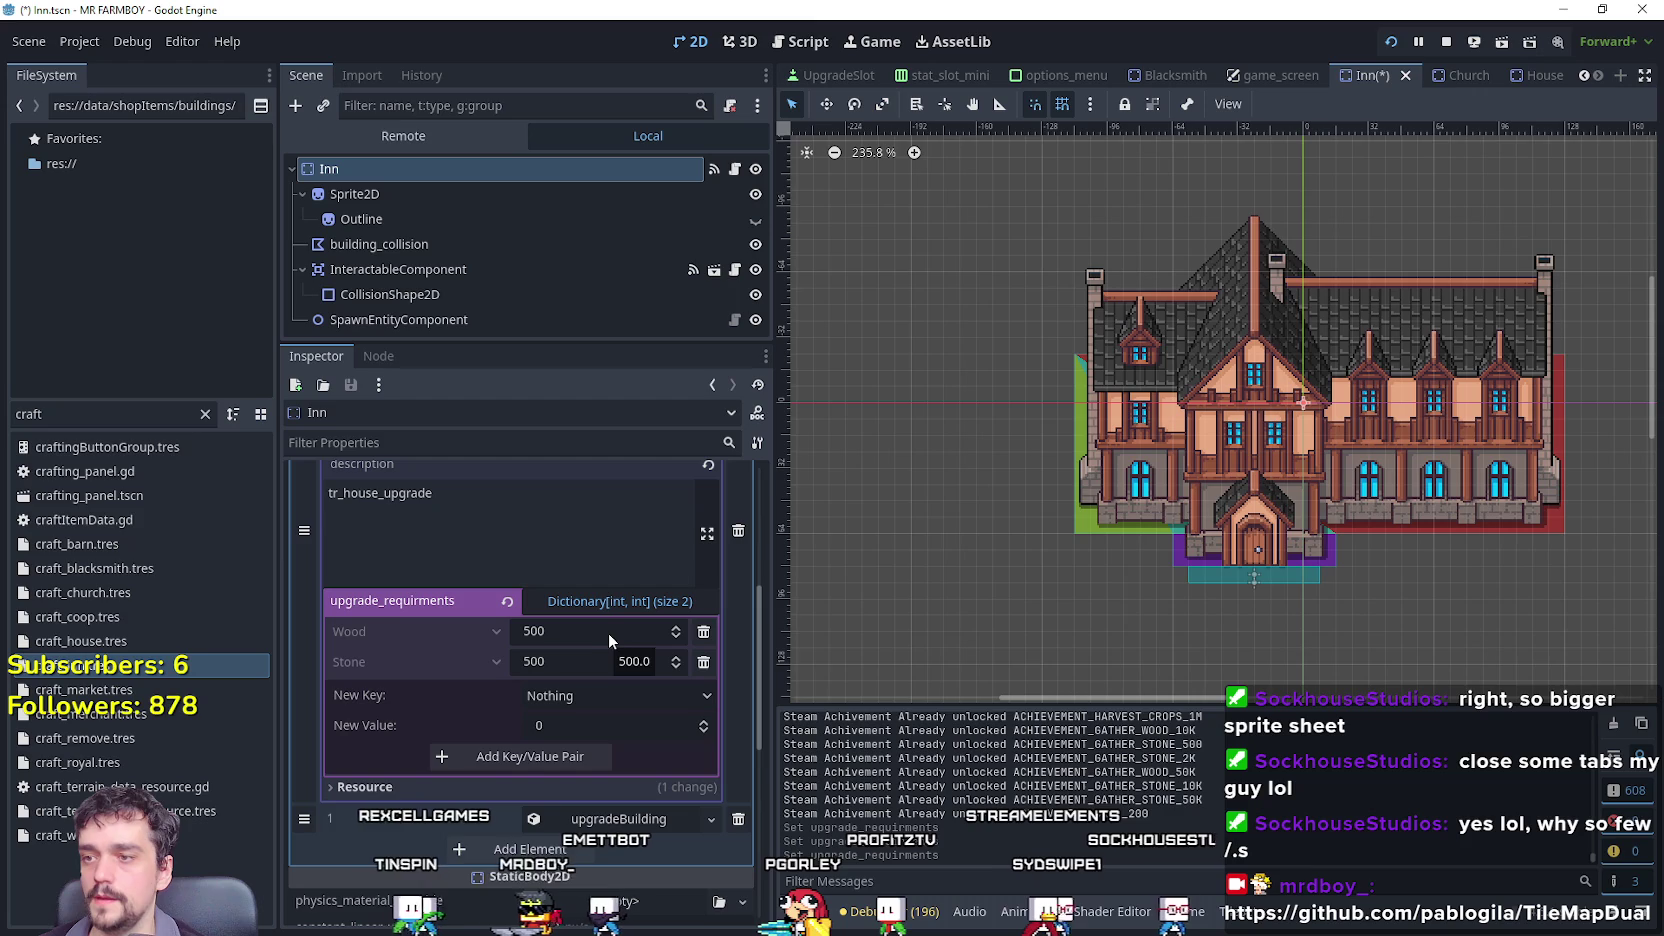
left_click(614, 603)
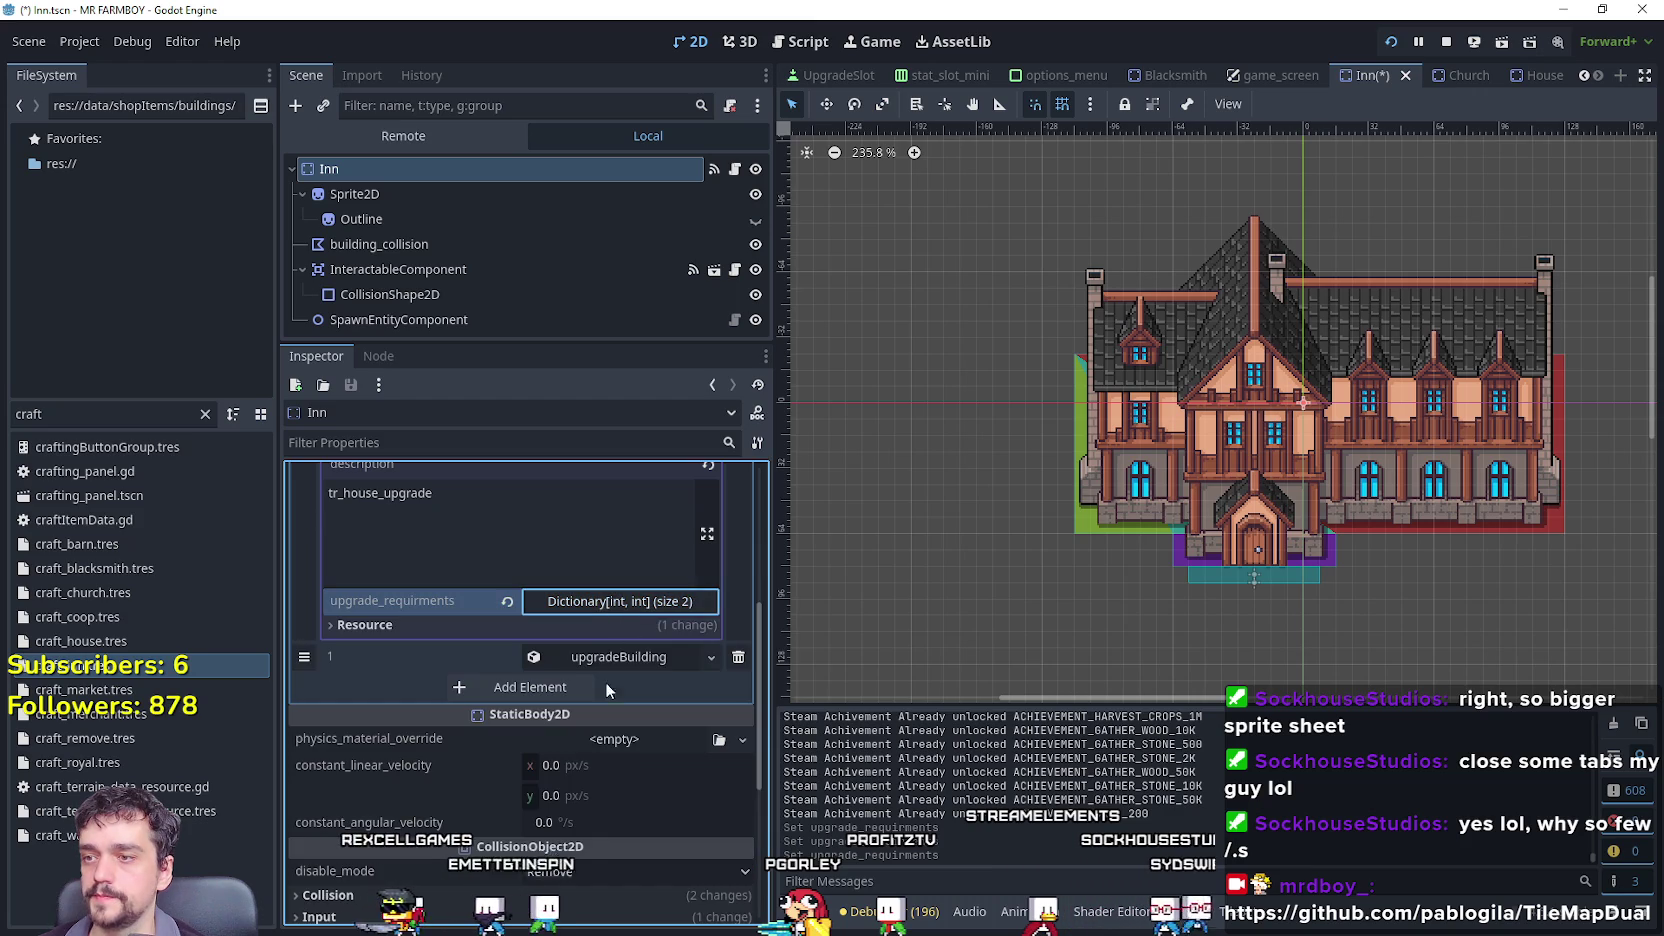
Raise the Inn's second upgrade to 1000 wood and 1000 stone and drop its Gold requirement.
left_click(625, 659)
scroll(597, 782, "down", 3)
left_click(618, 748)
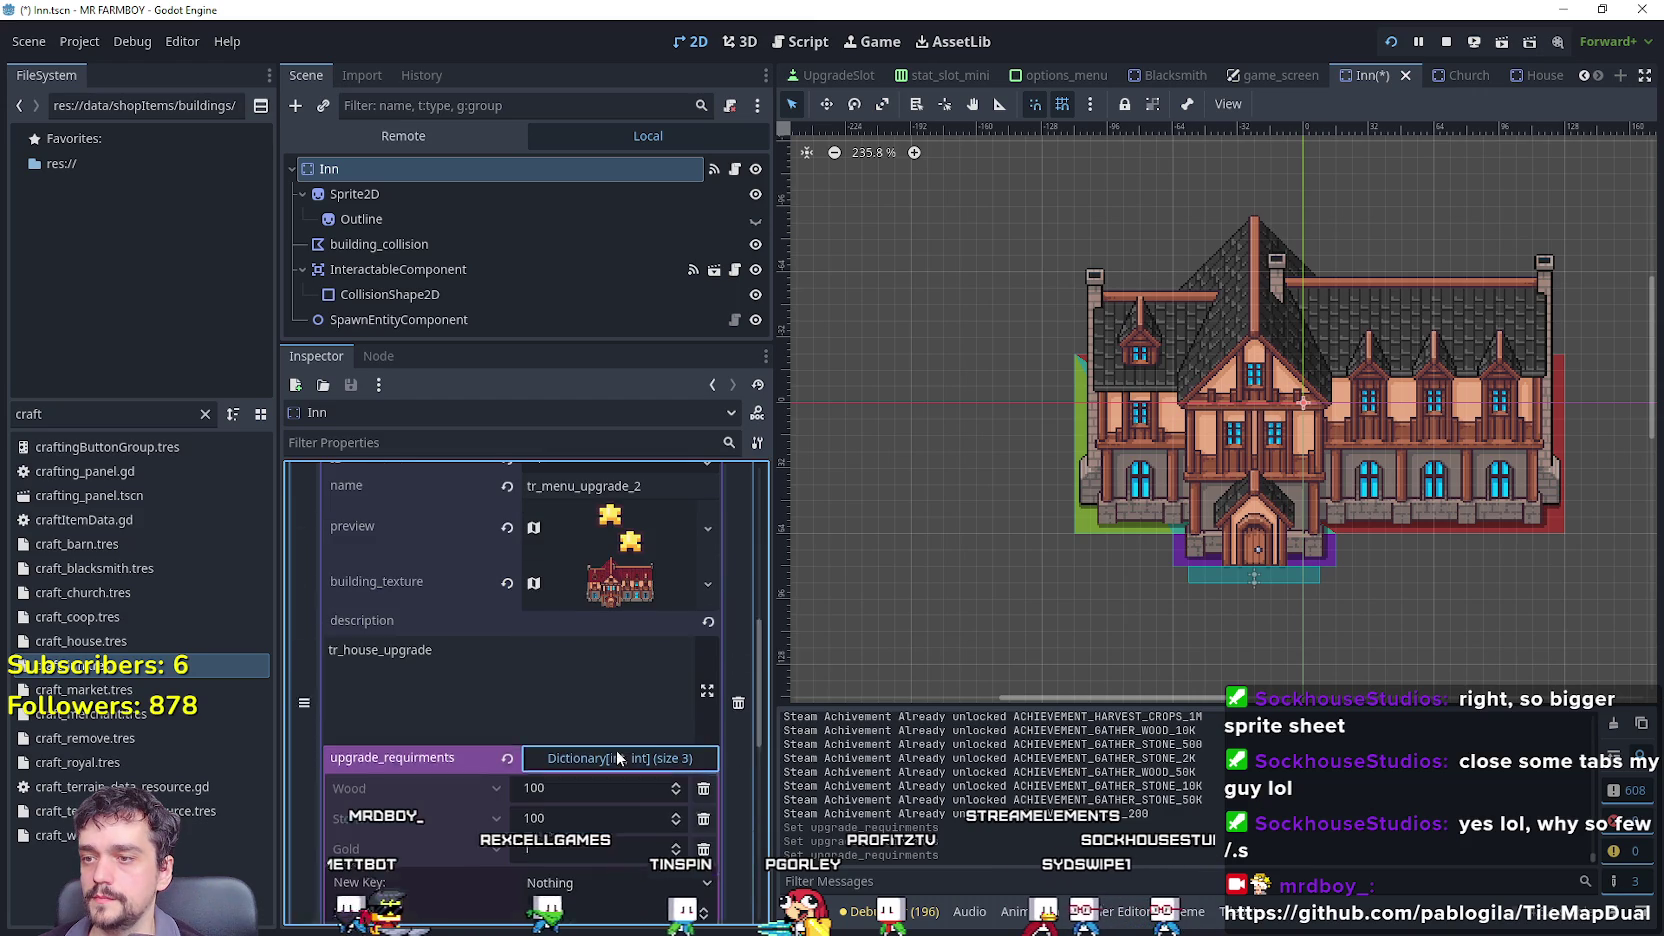
scroll(620, 720, "down", 2)
left_click(623, 678)
left_click(618, 673)
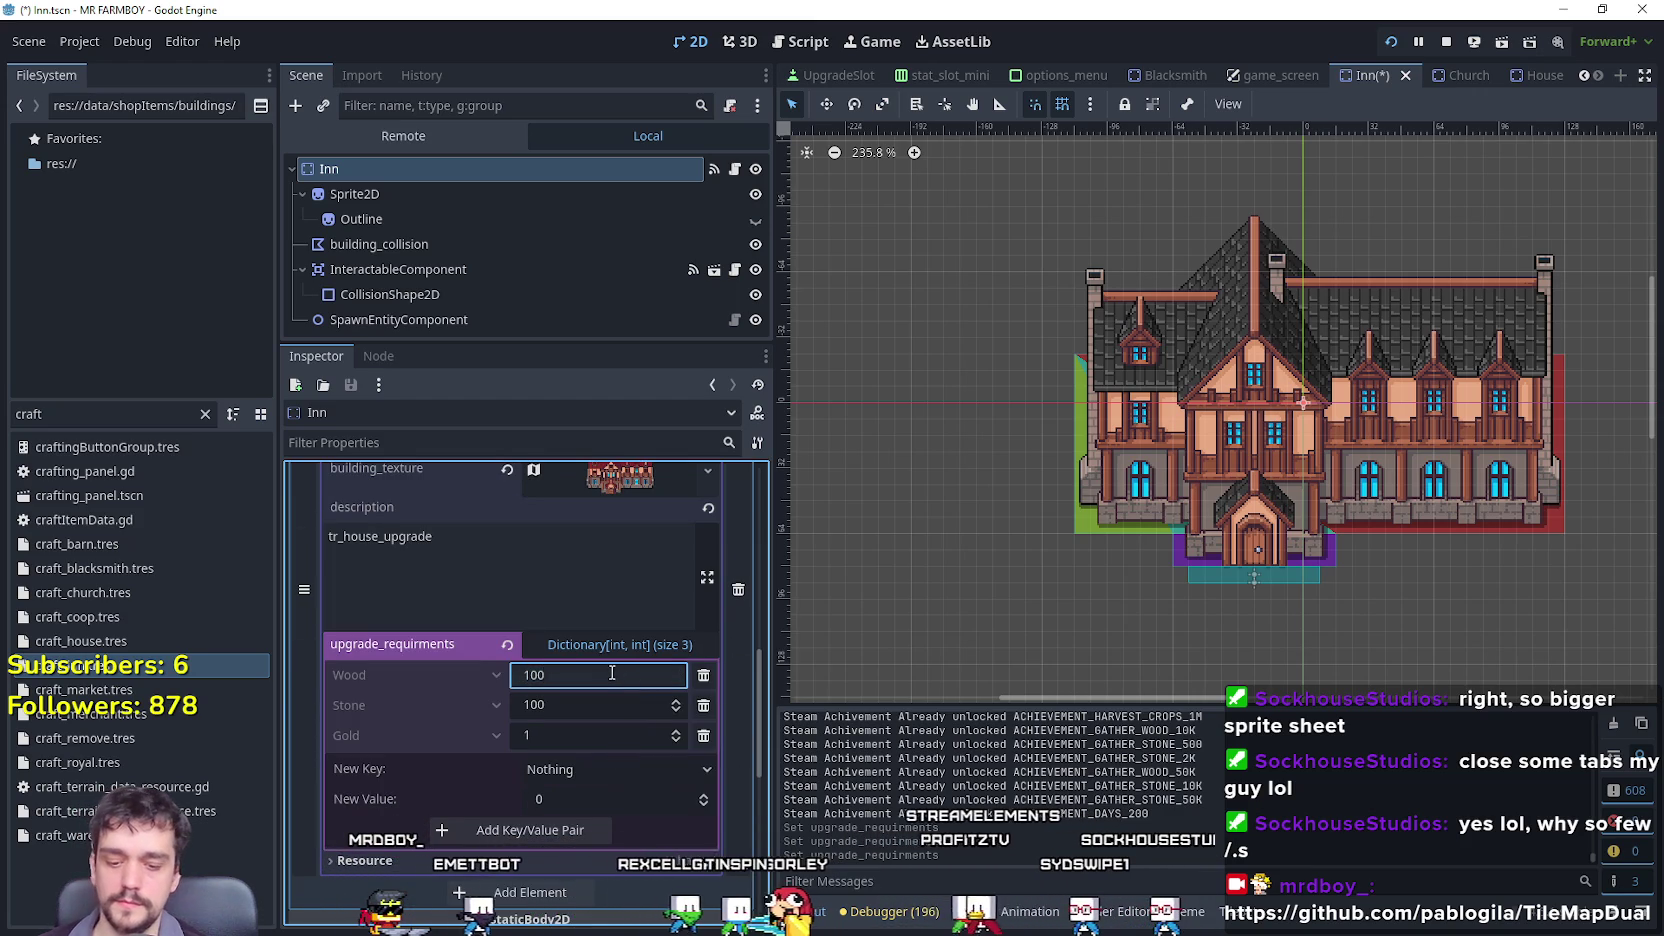
type("0")
left_click(580, 704)
type("0")
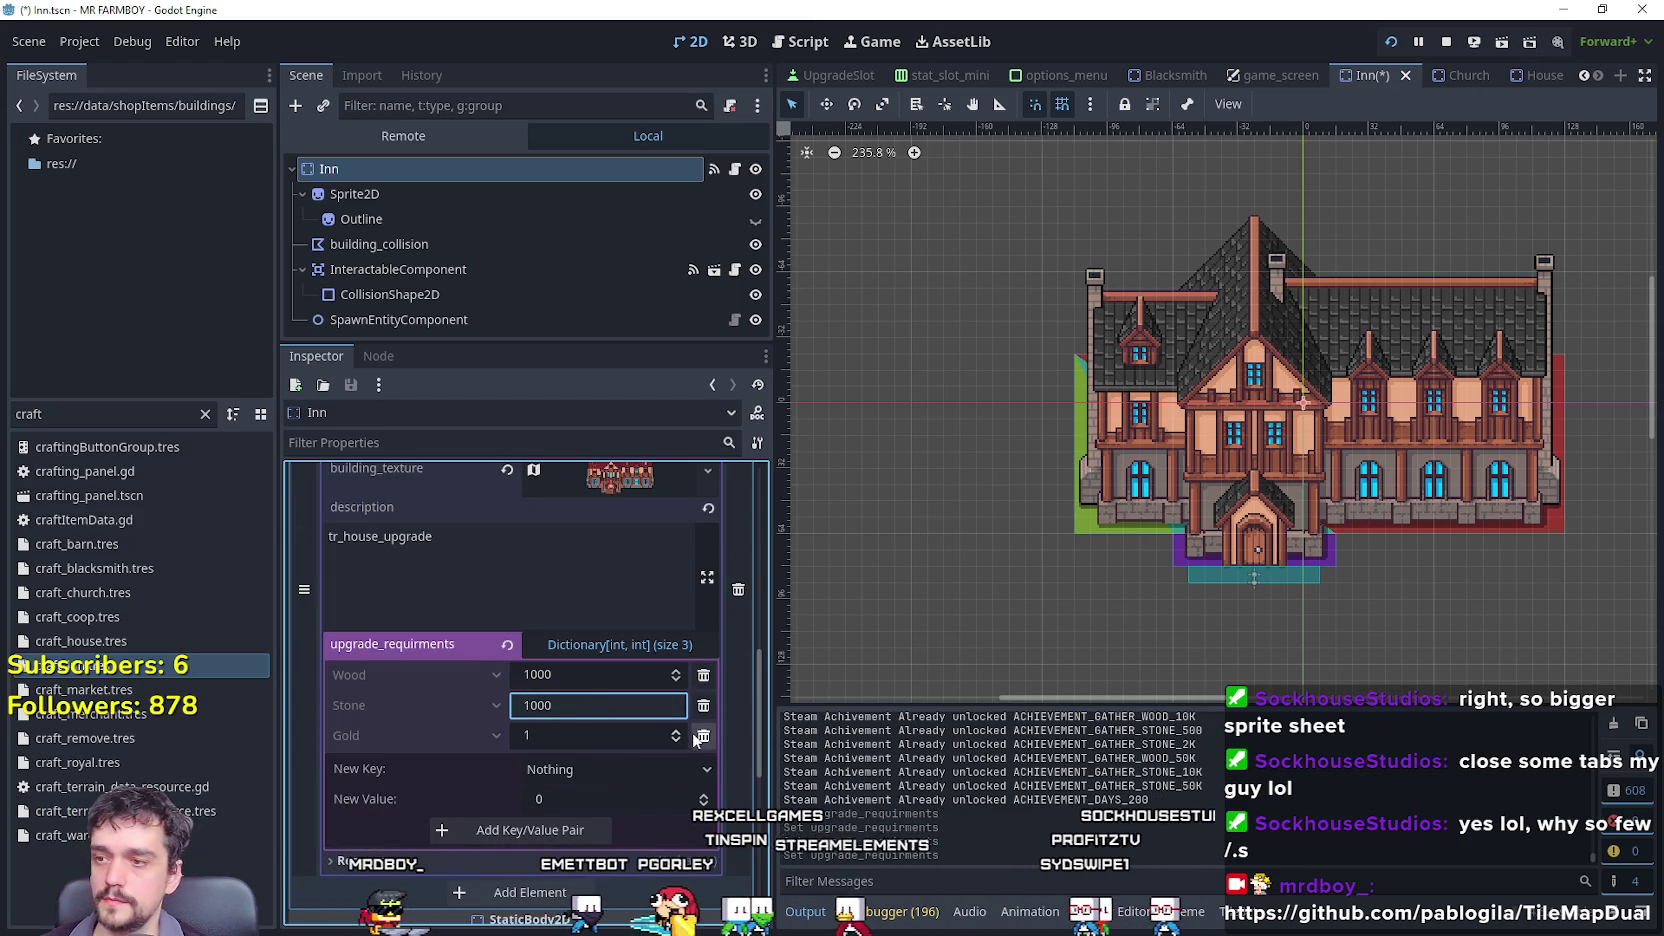
left_click(703, 737)
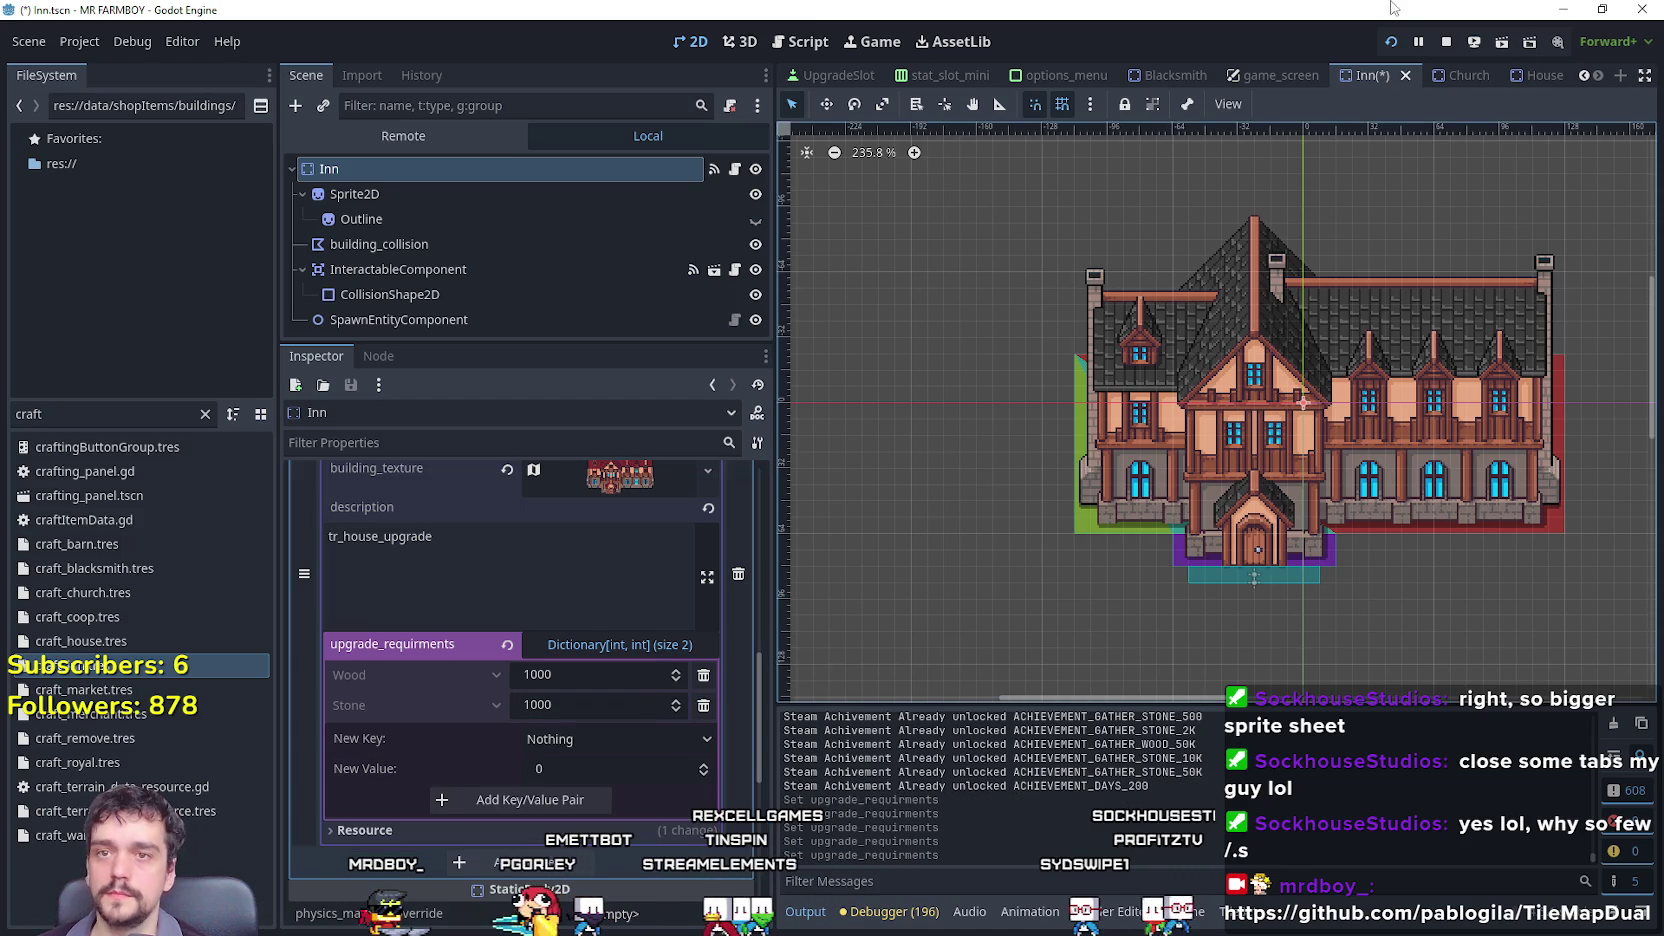
In the Church's first upgrade, delete the Silver requirement and set Wood to 1000.
left_click(1462, 75)
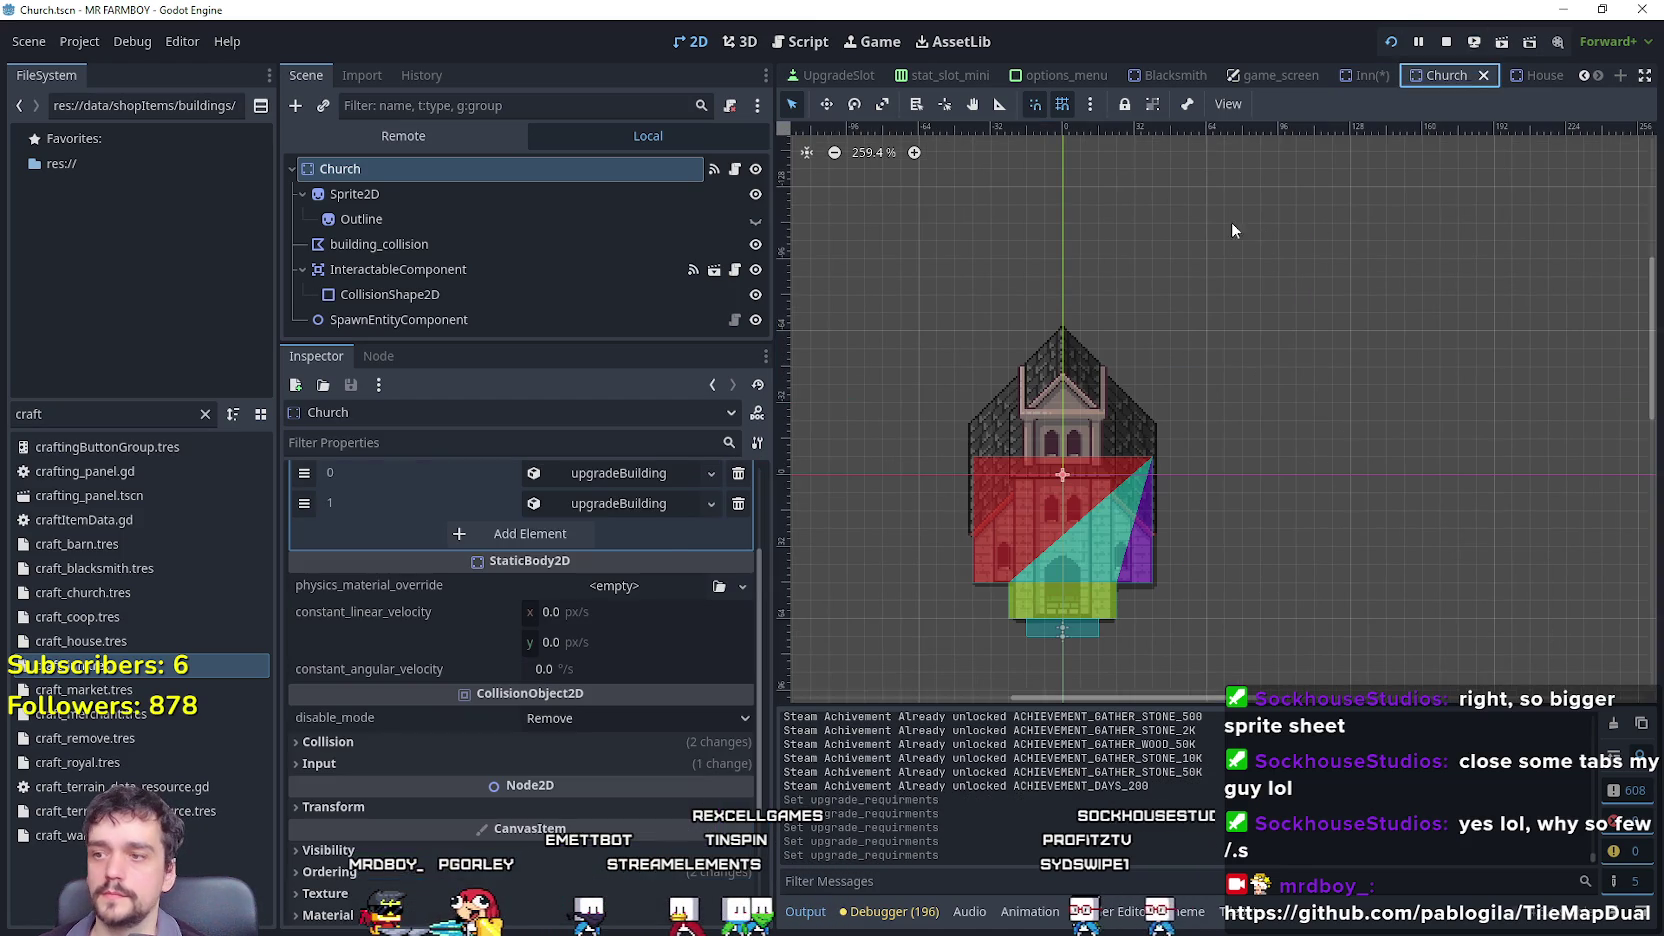
left_click(653, 474)
scroll(620, 560, "down", 3)
left_click(618, 577)
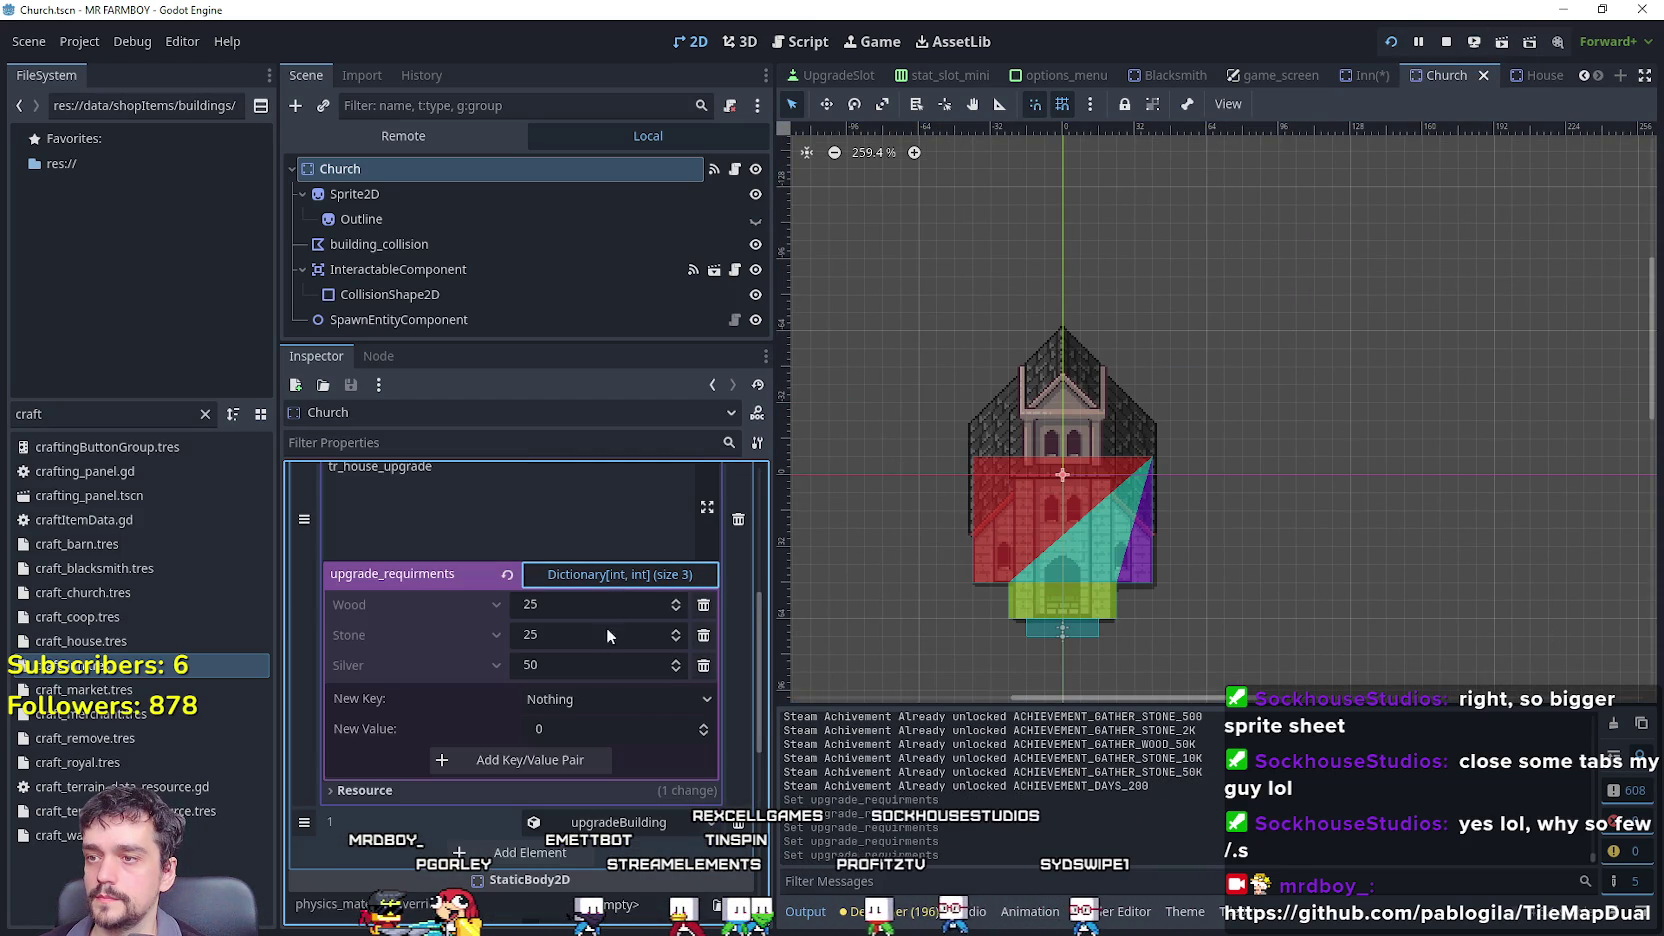
left_click(704, 666)
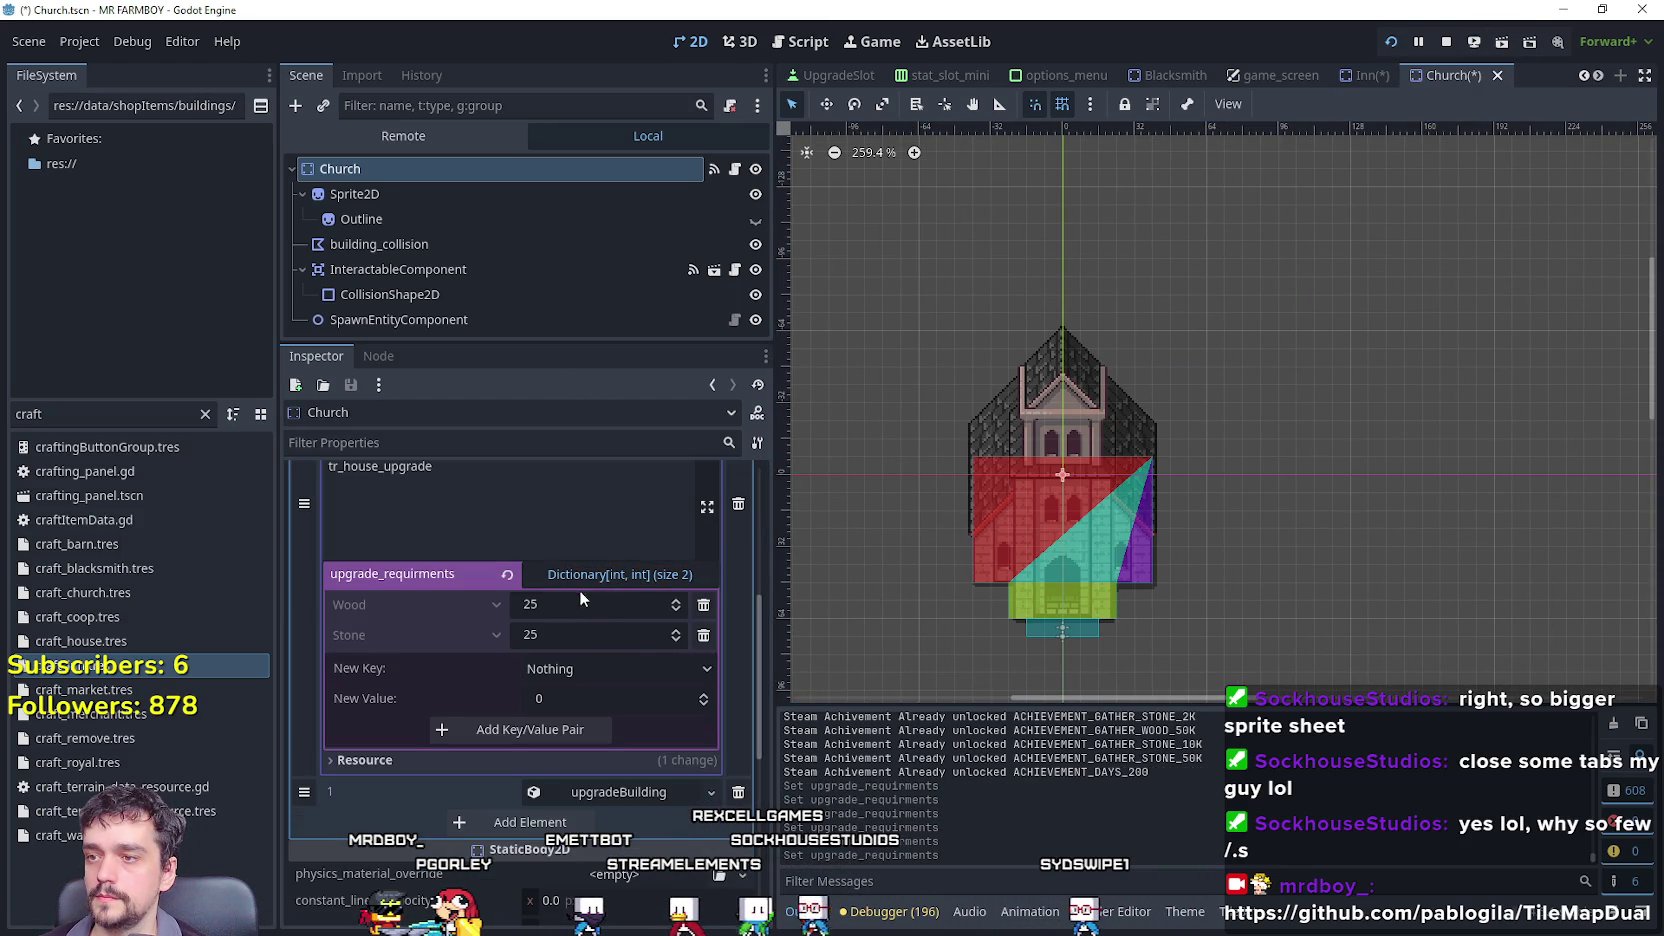
left_click(585, 605)
type("1")
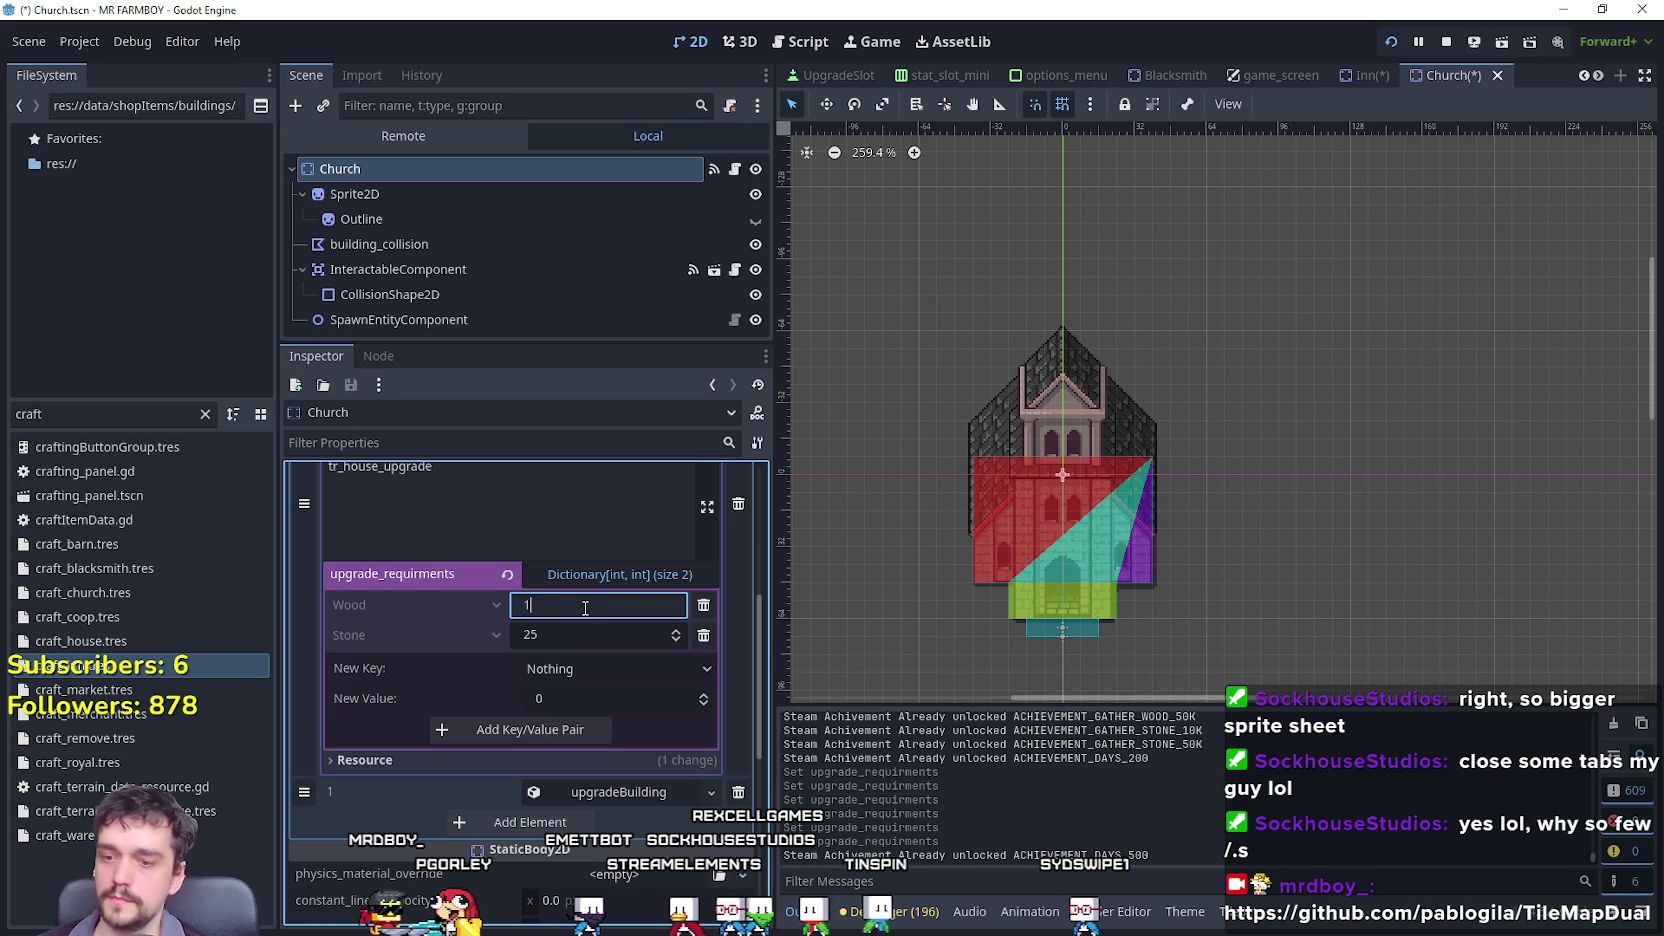
type("00")
key("Return")
type("1000")
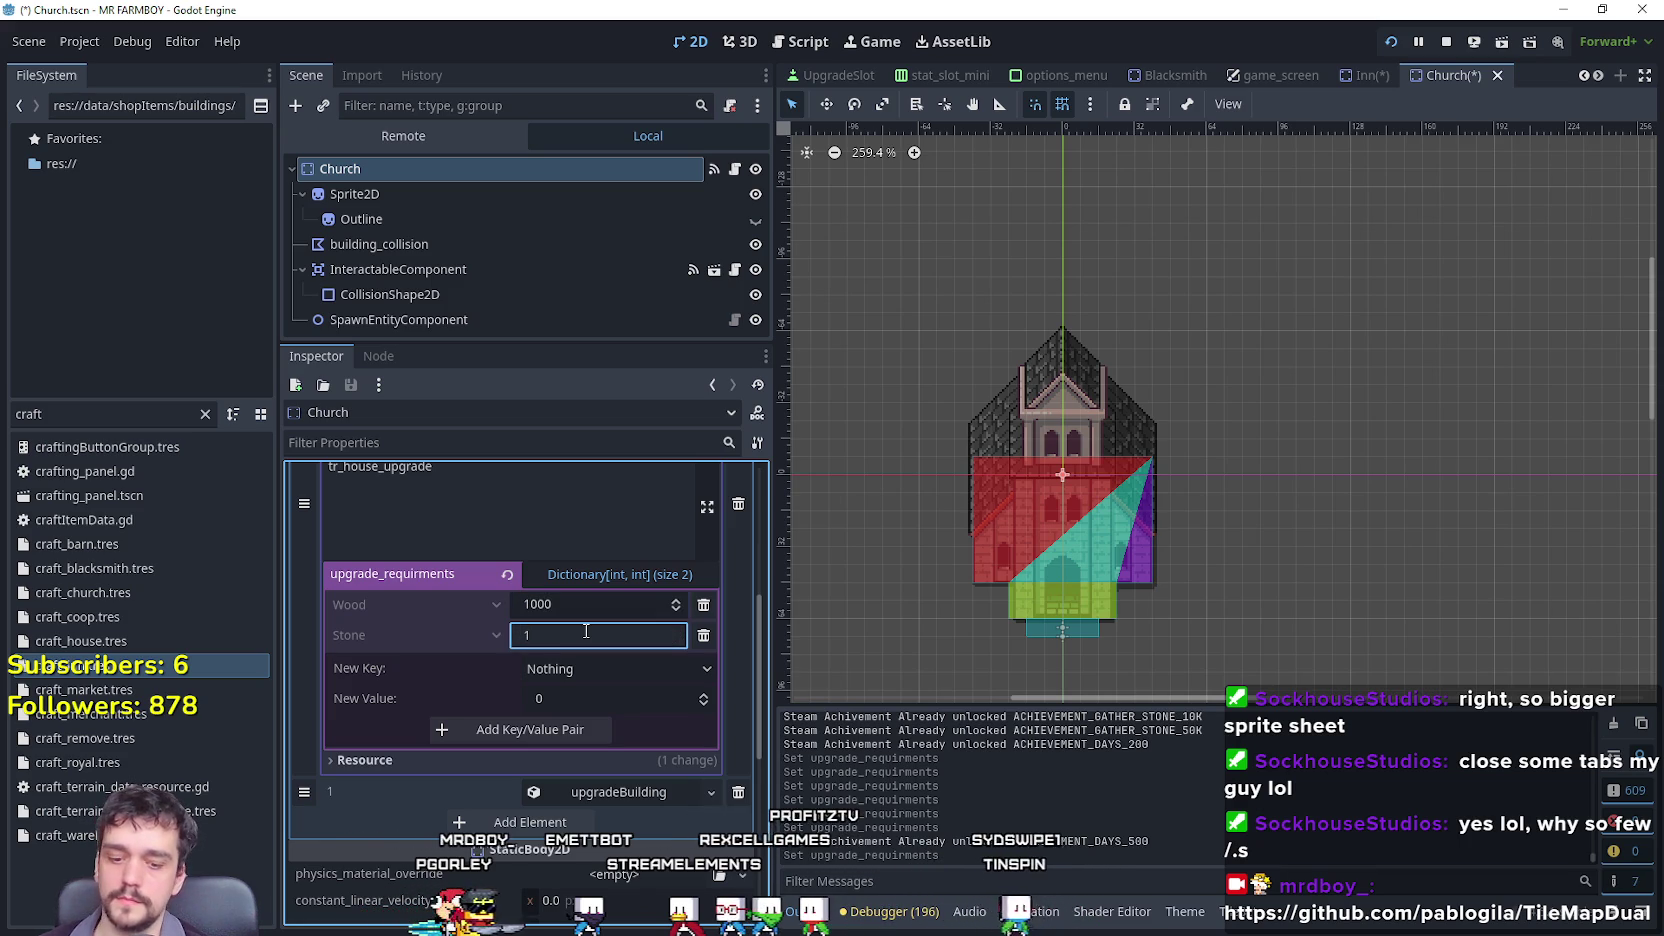
Set the Church's second upgrade requirements to 1500 and remove its Gold requirement.
left_click(642, 796)
scroll(621, 762, "down", 5)
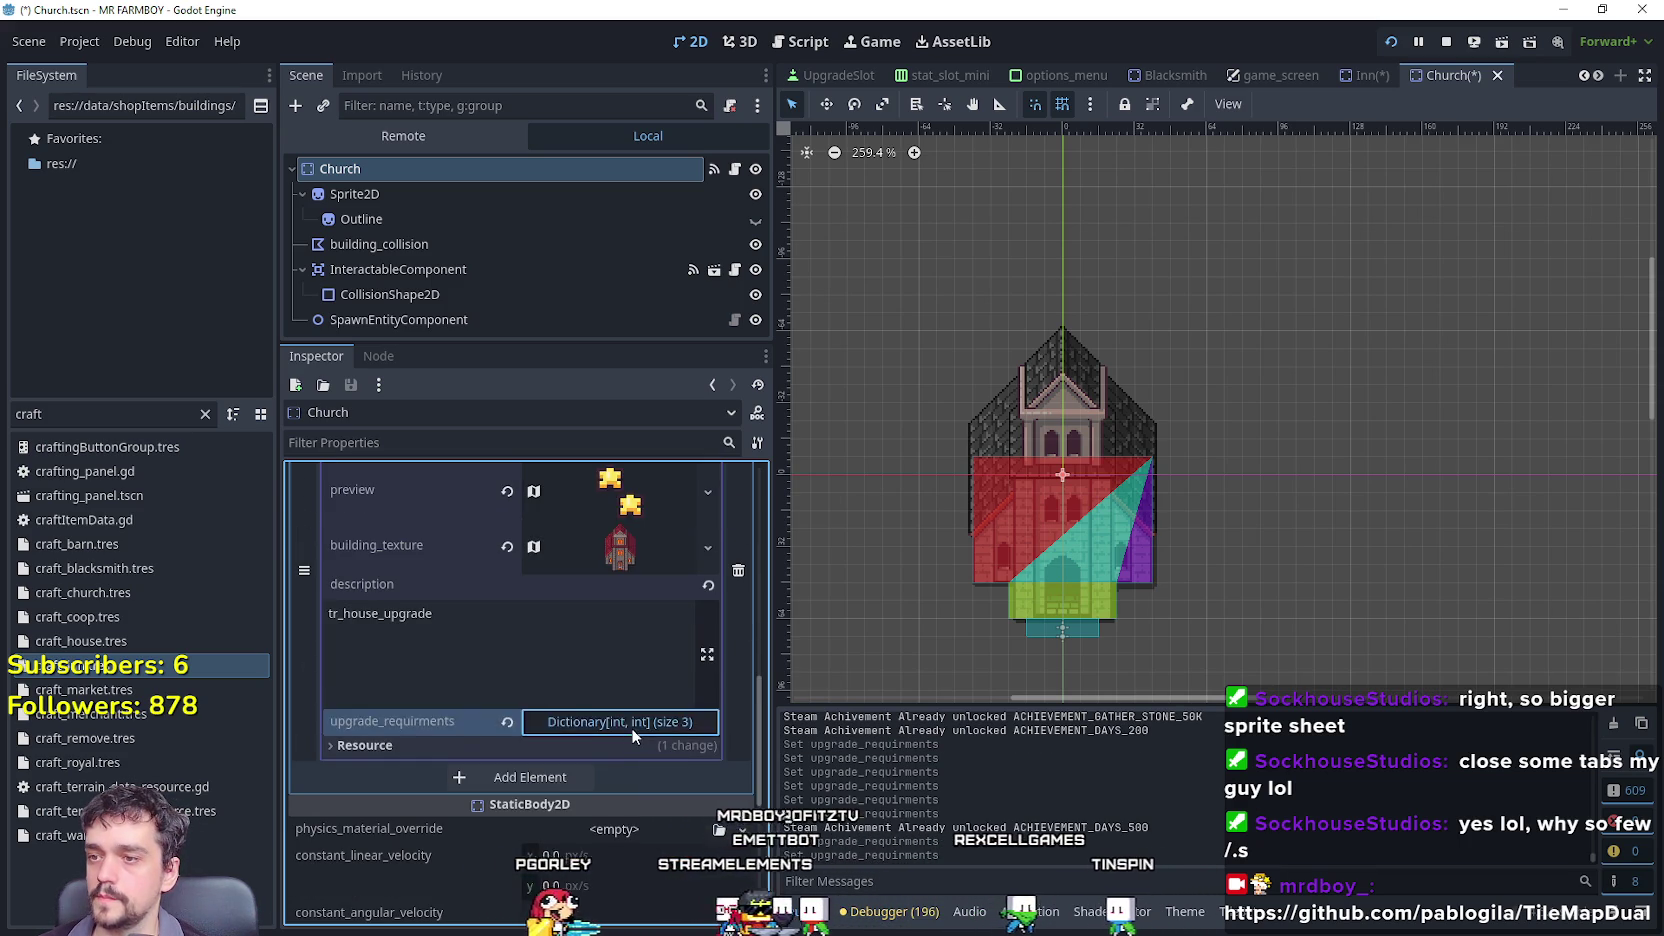
left_click(630, 722)
scroll(622, 725, "down", 3)
type("1500")
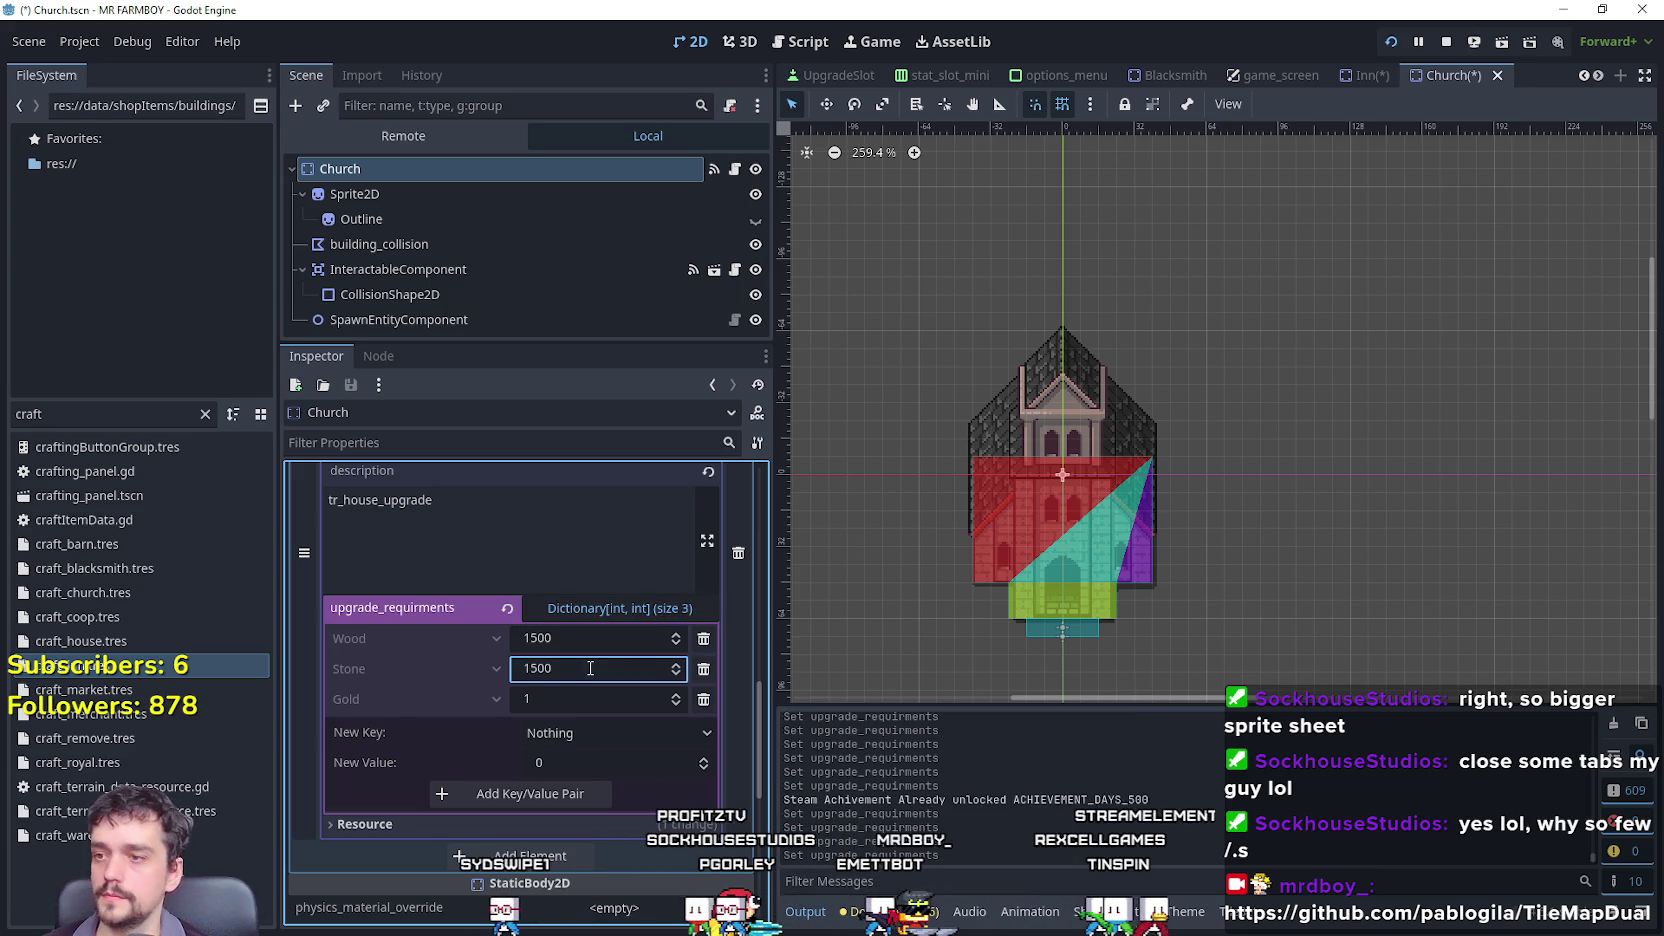
left_click(704, 699)
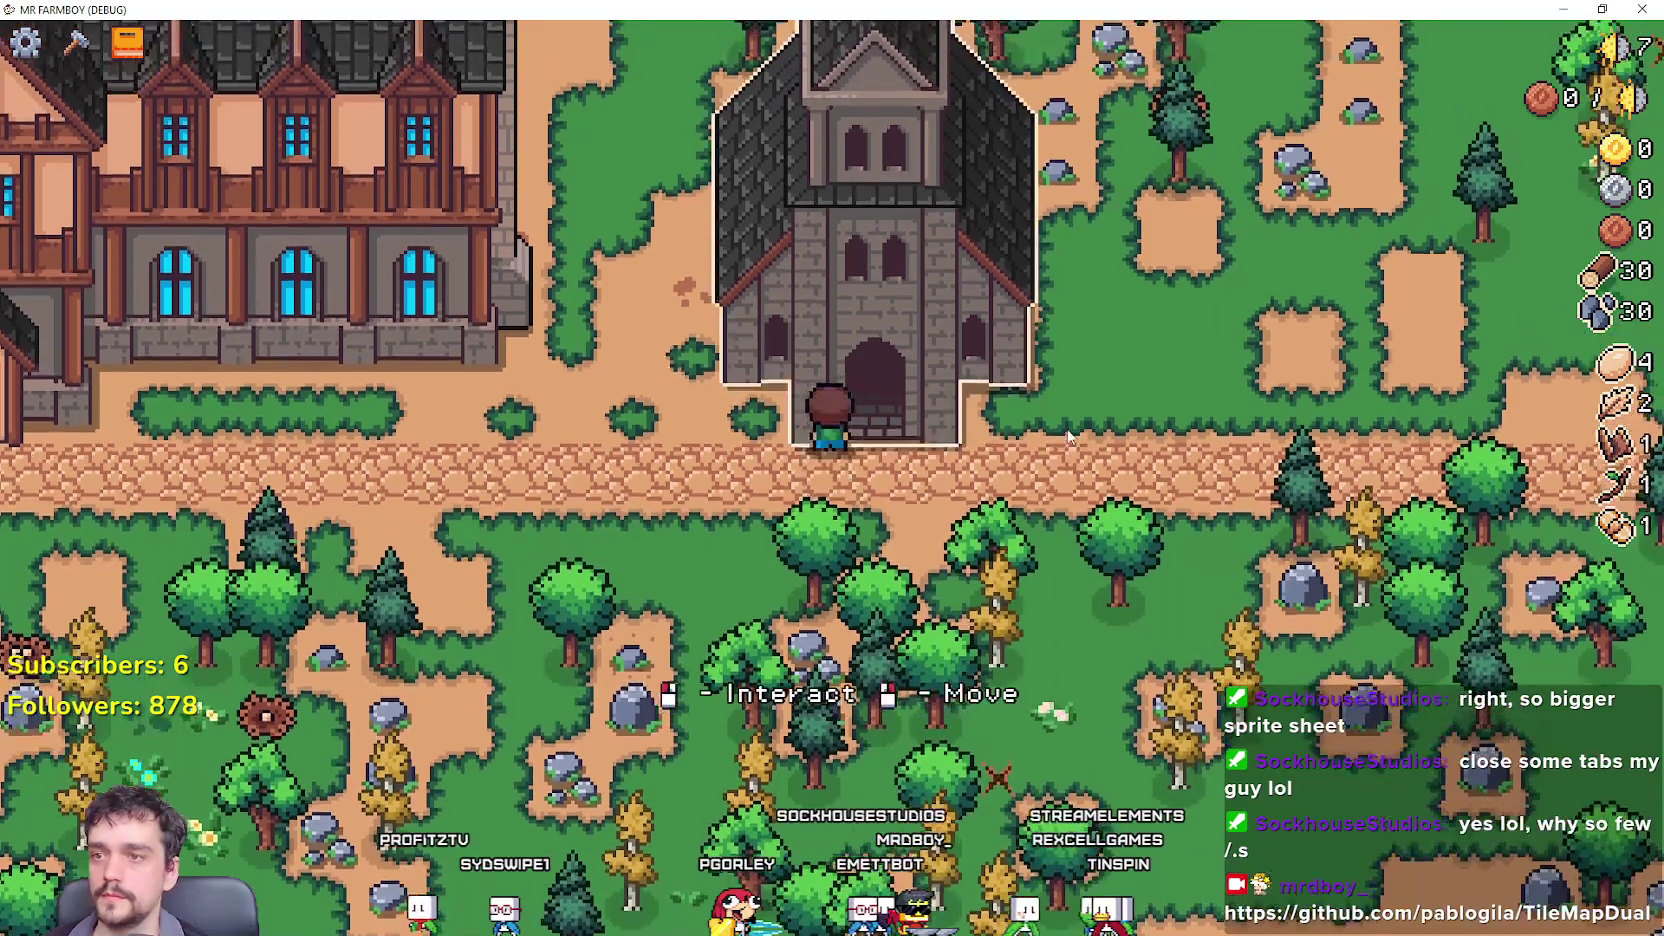
key("e")
left_click(1094, 300)
key("e")
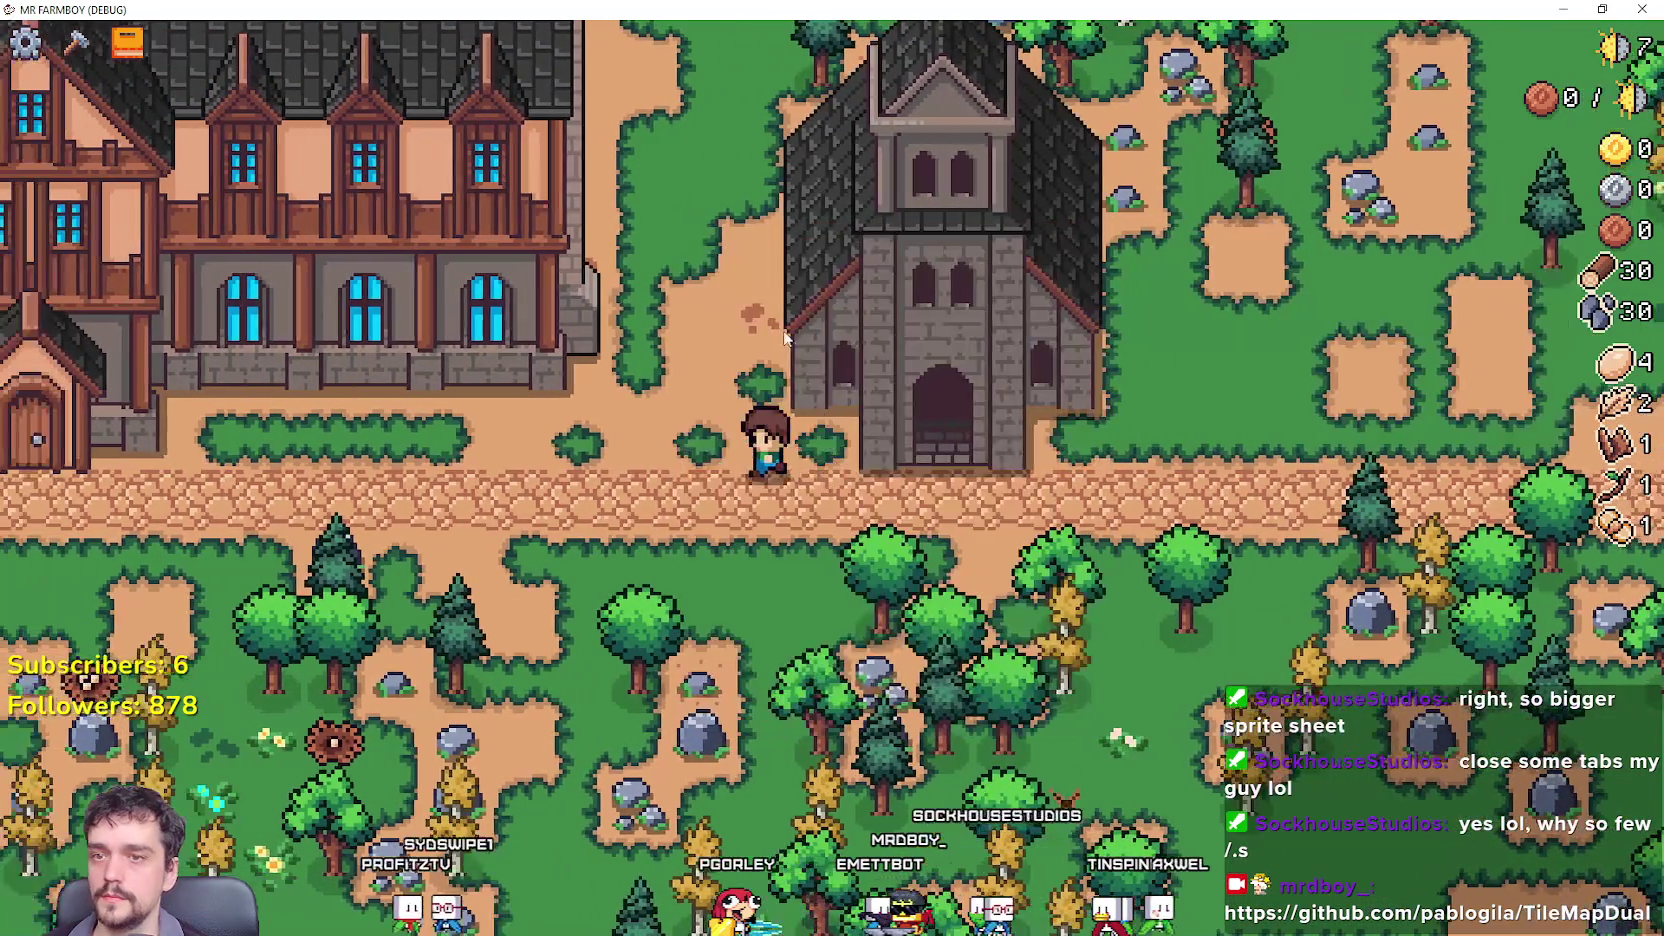
key("a")
key("e")
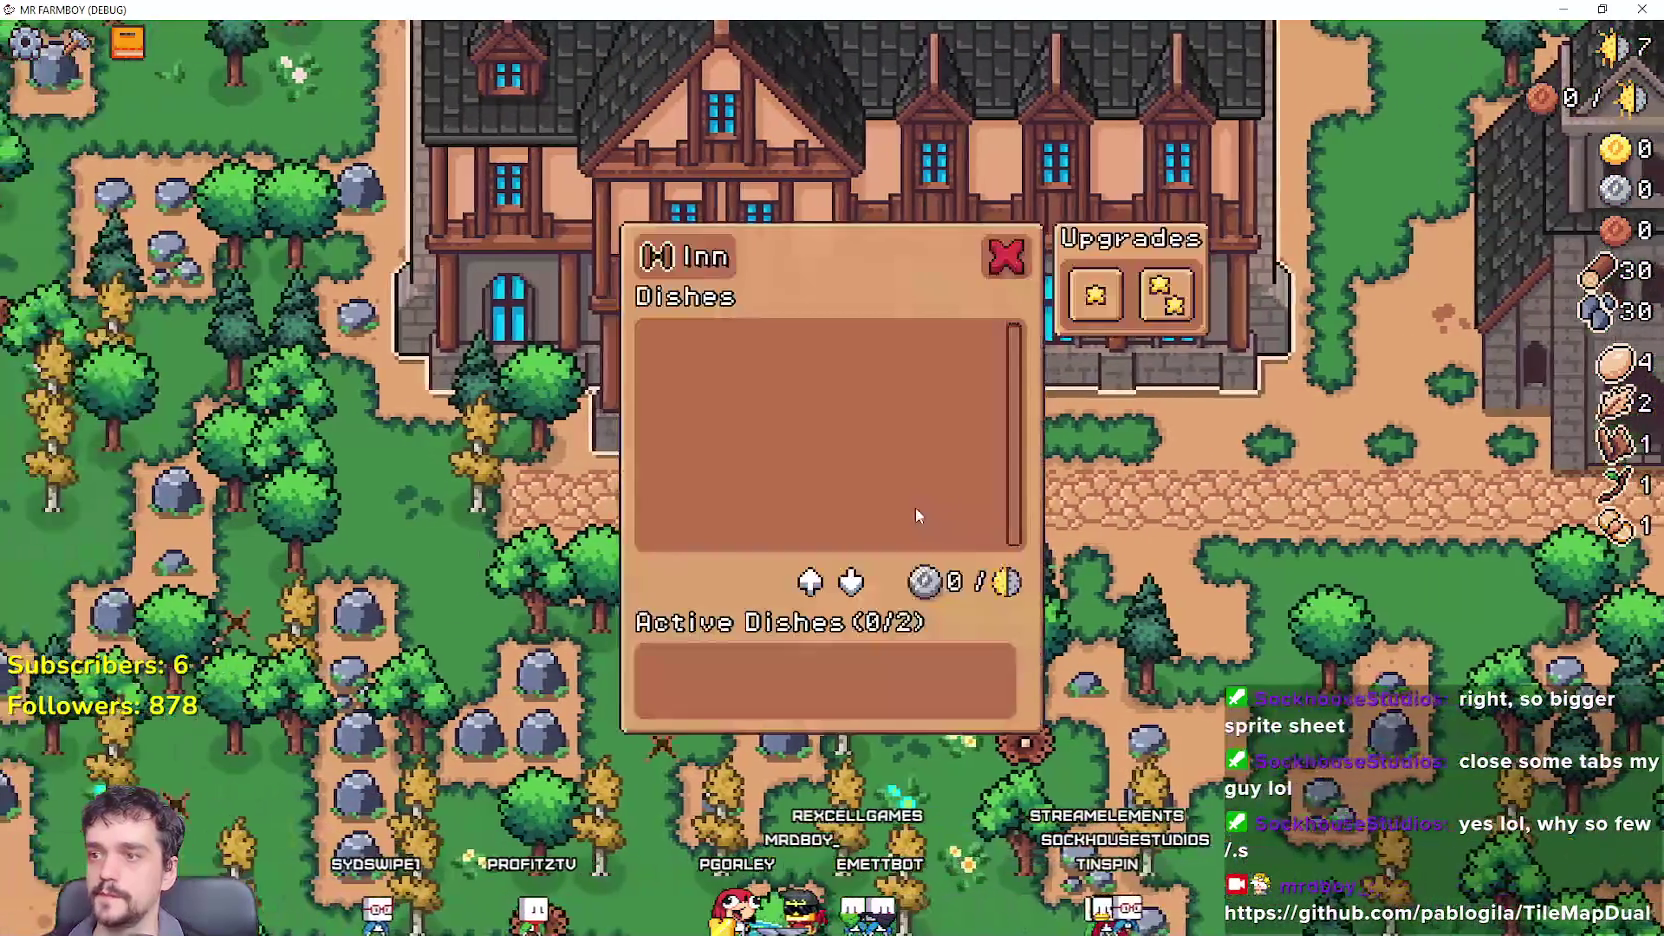
left_click(1092, 292)
key("e")
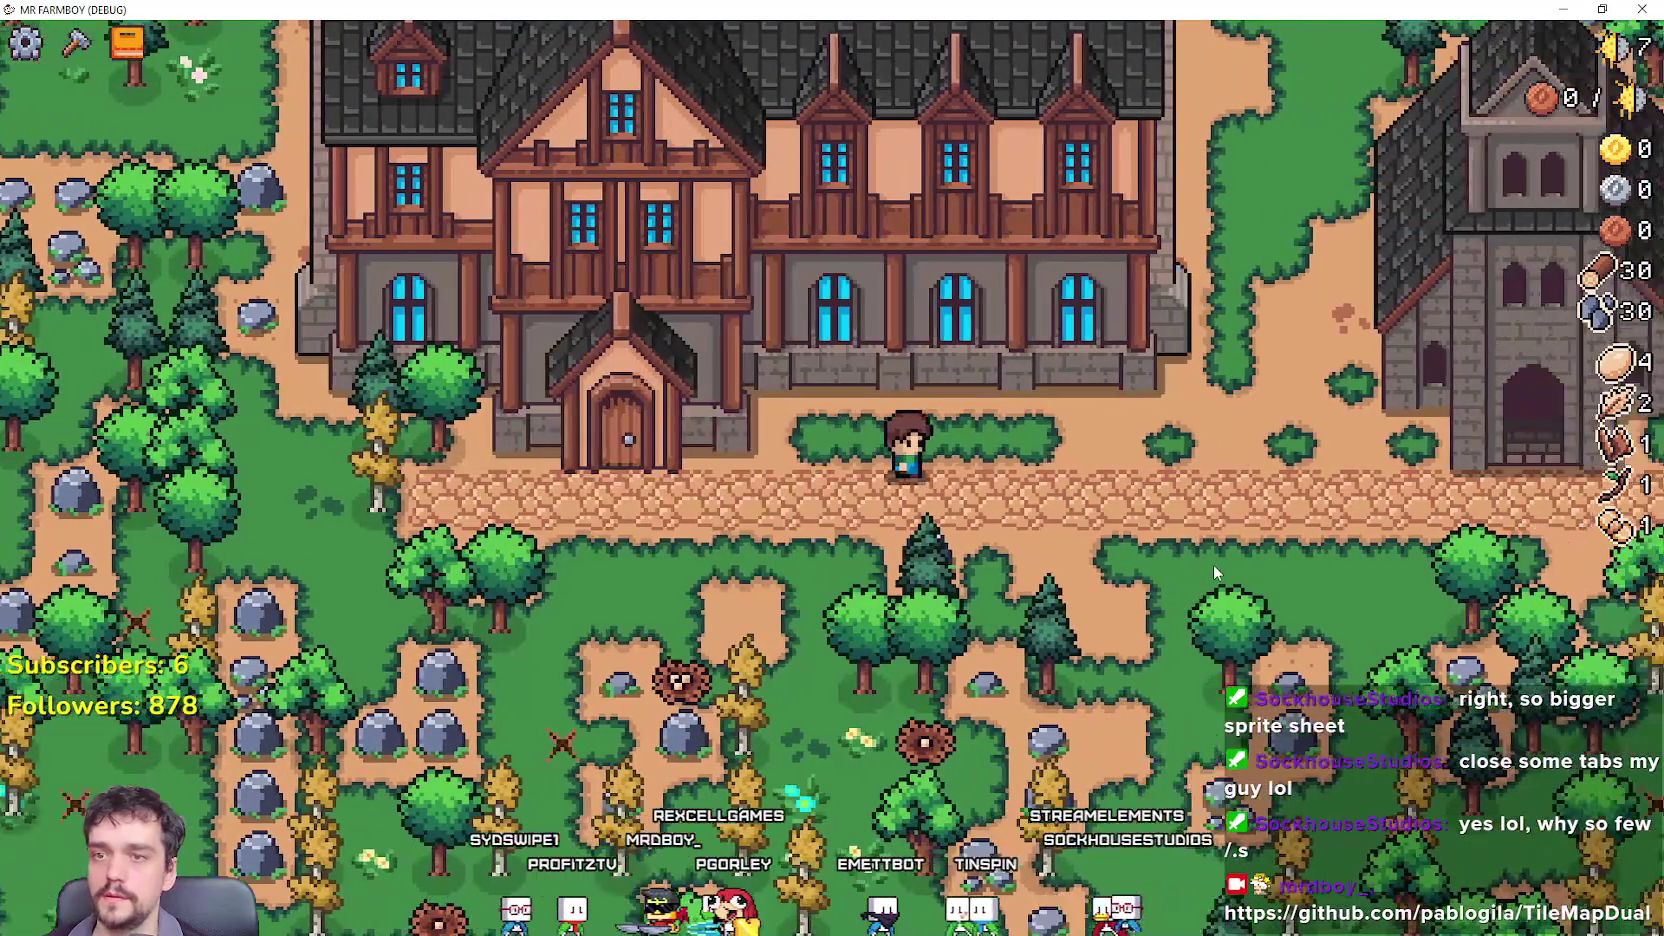
key("d")
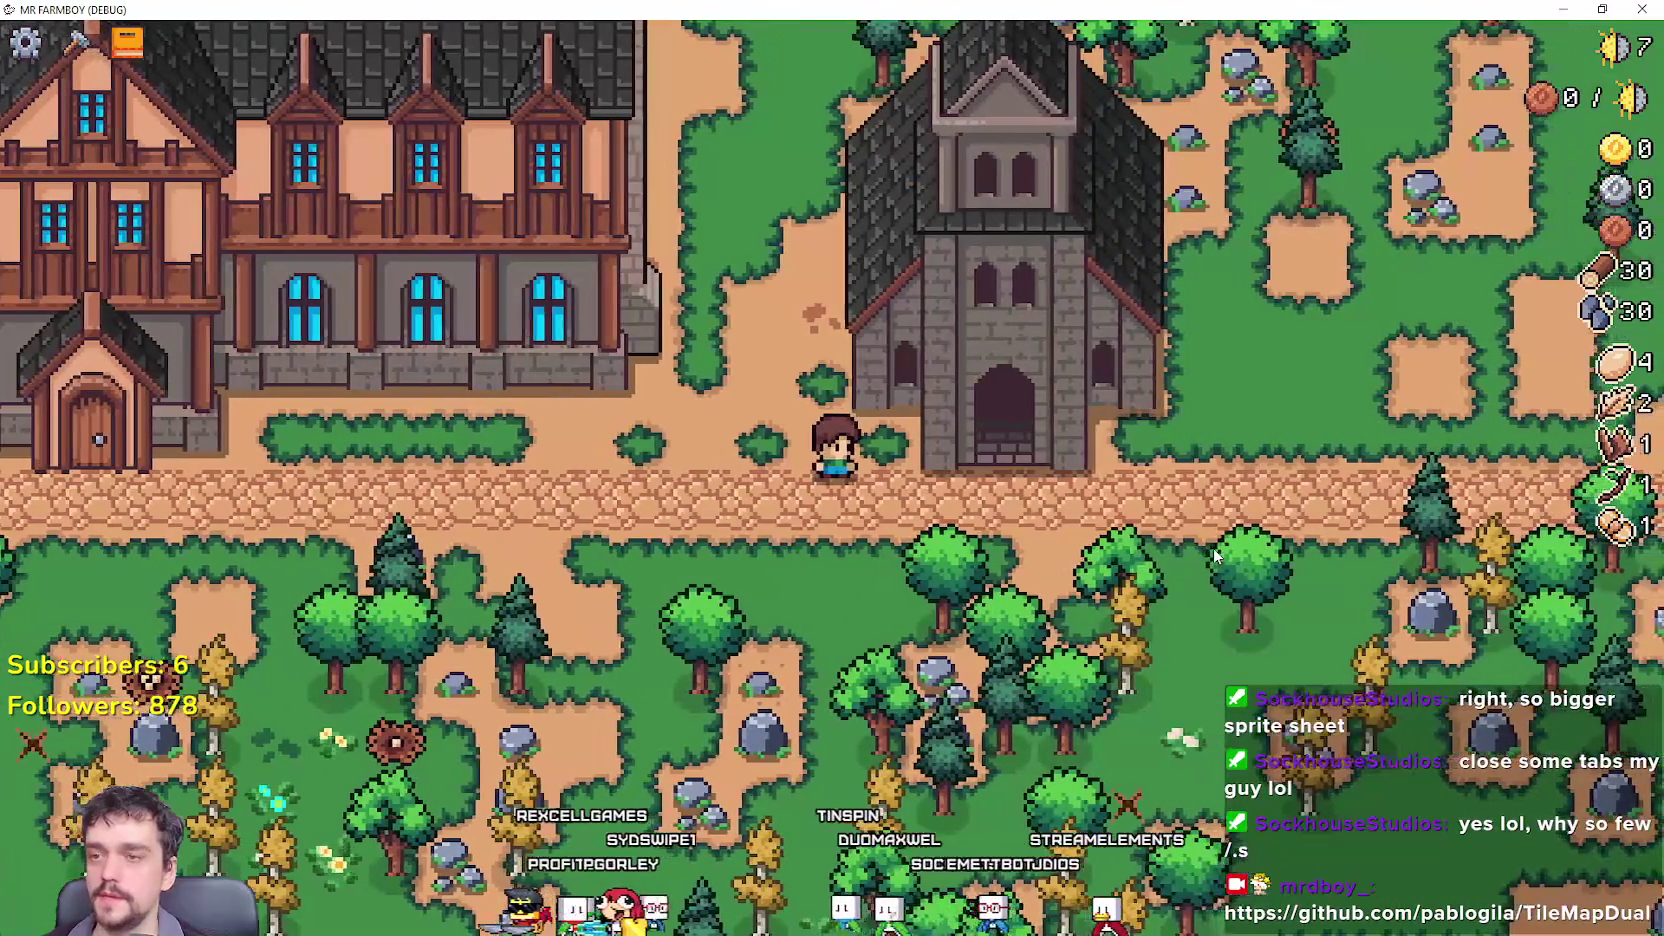
key("a")
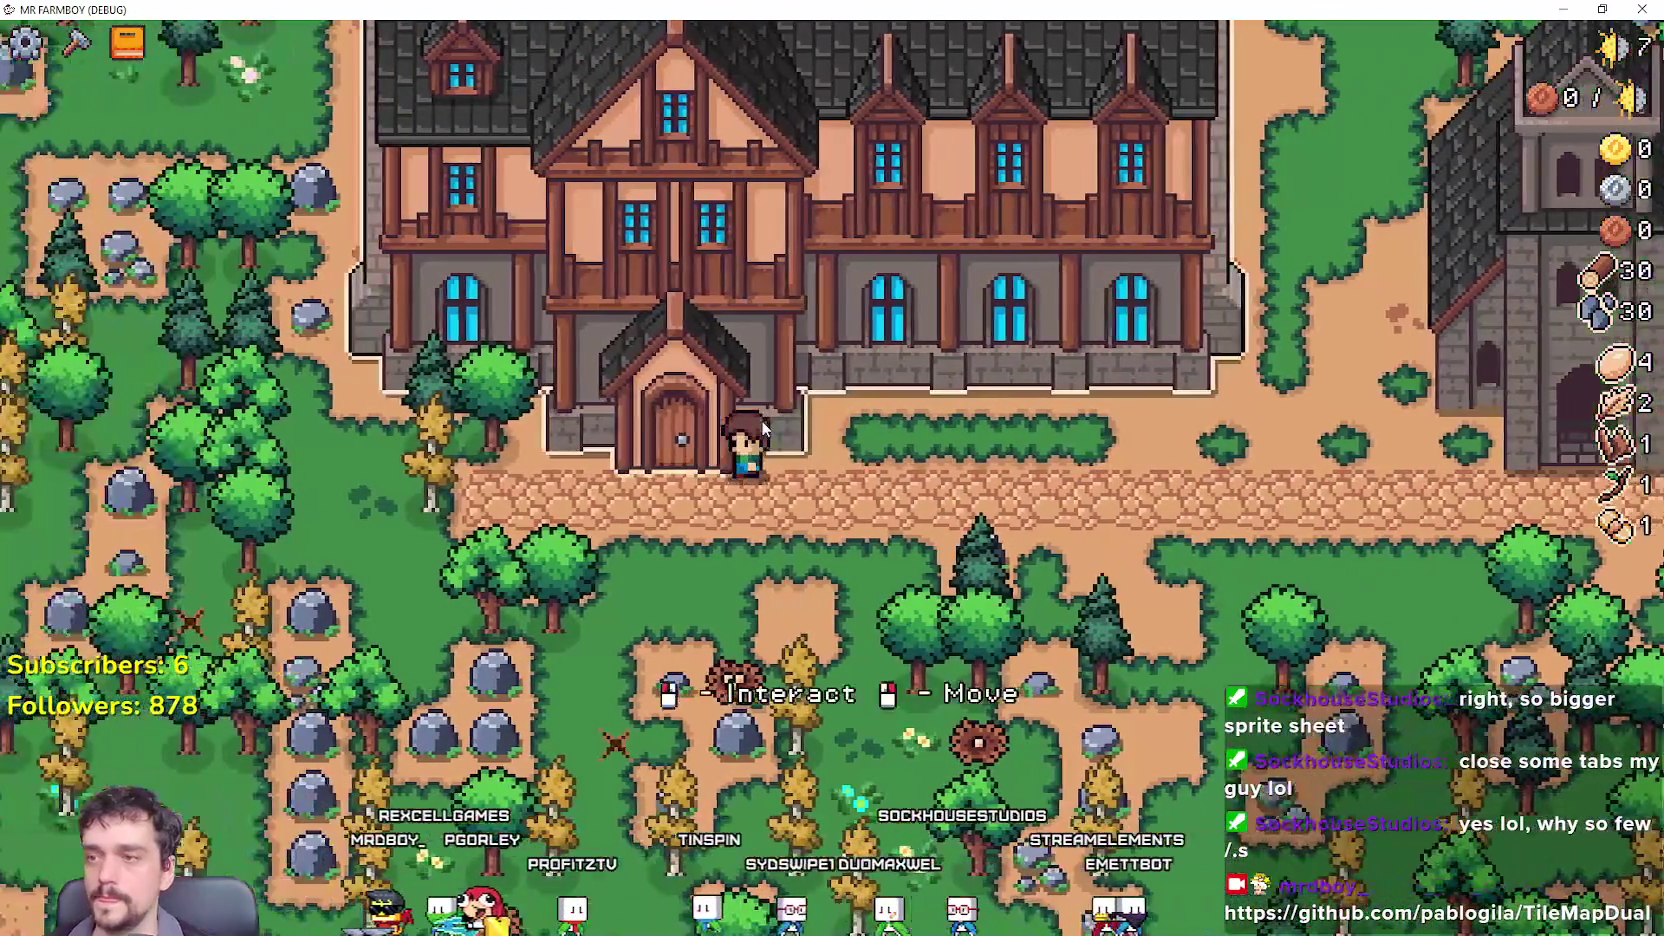
key("e")
key("e")
key("d")
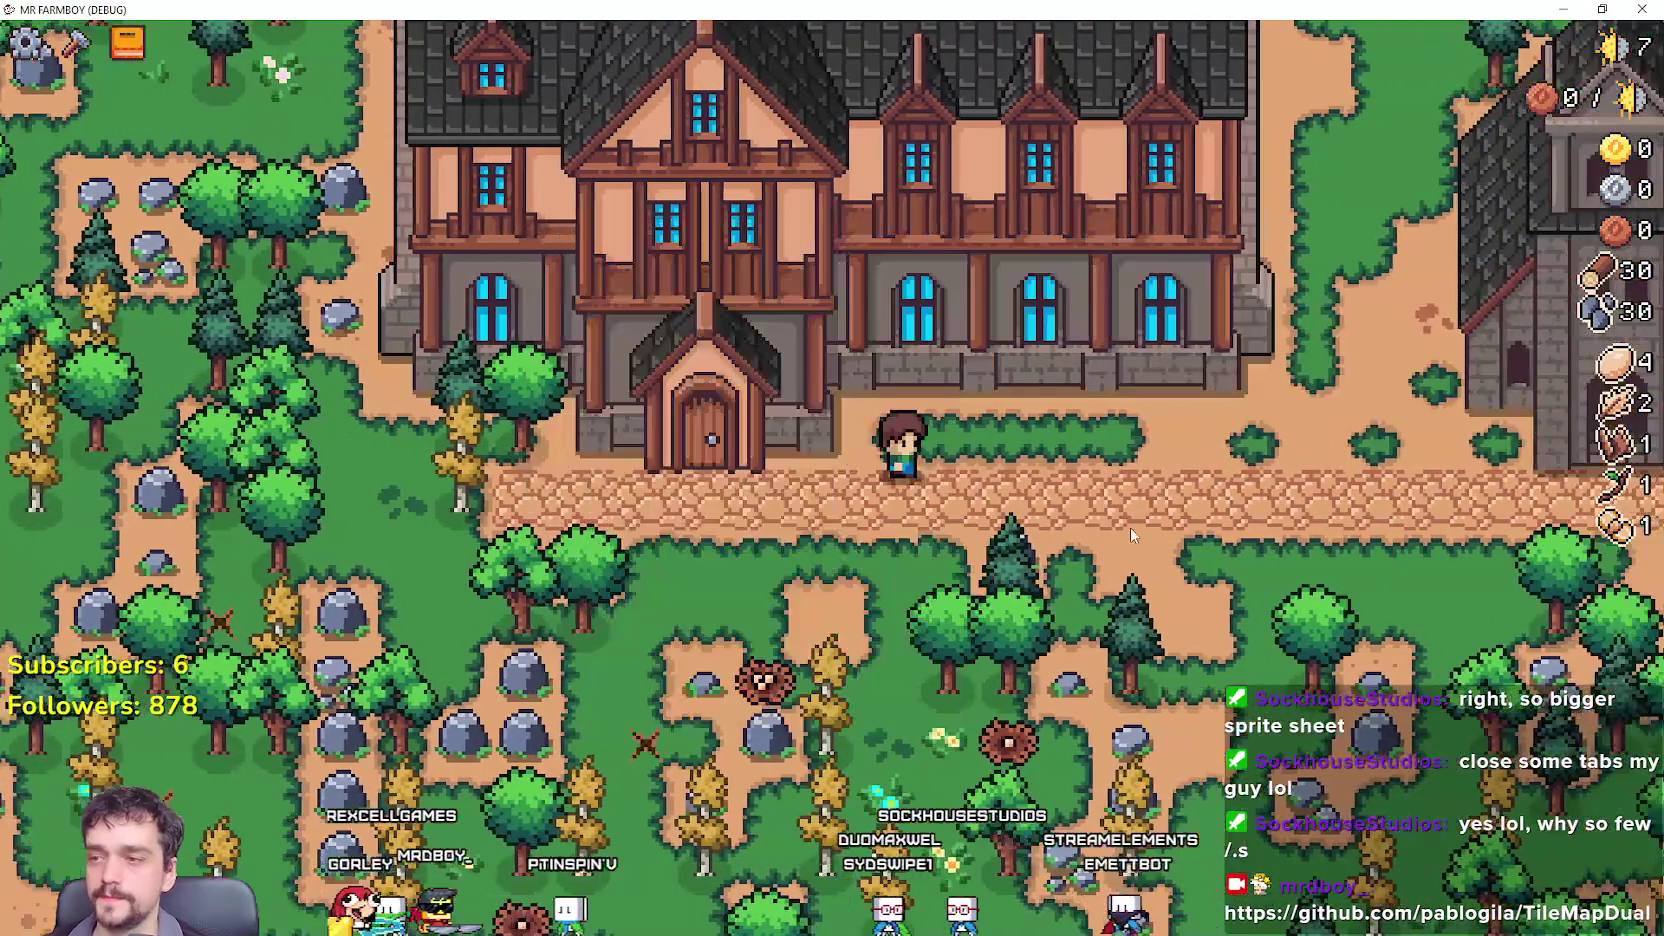
key("d")
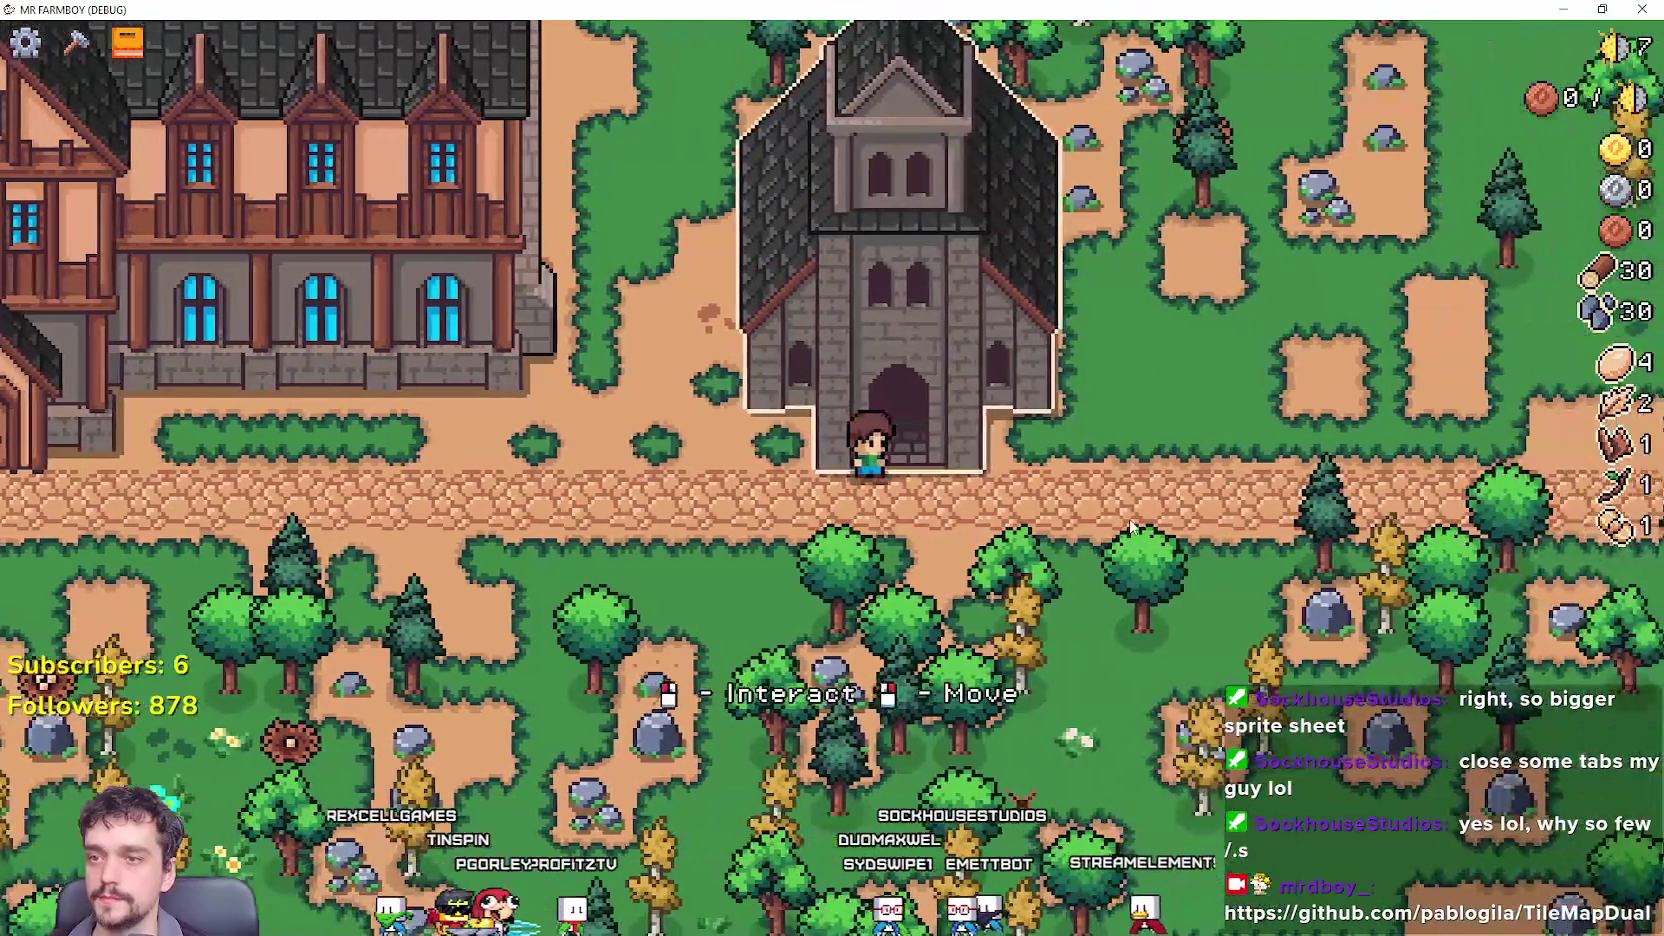
key("e")
key("e")
key("d")
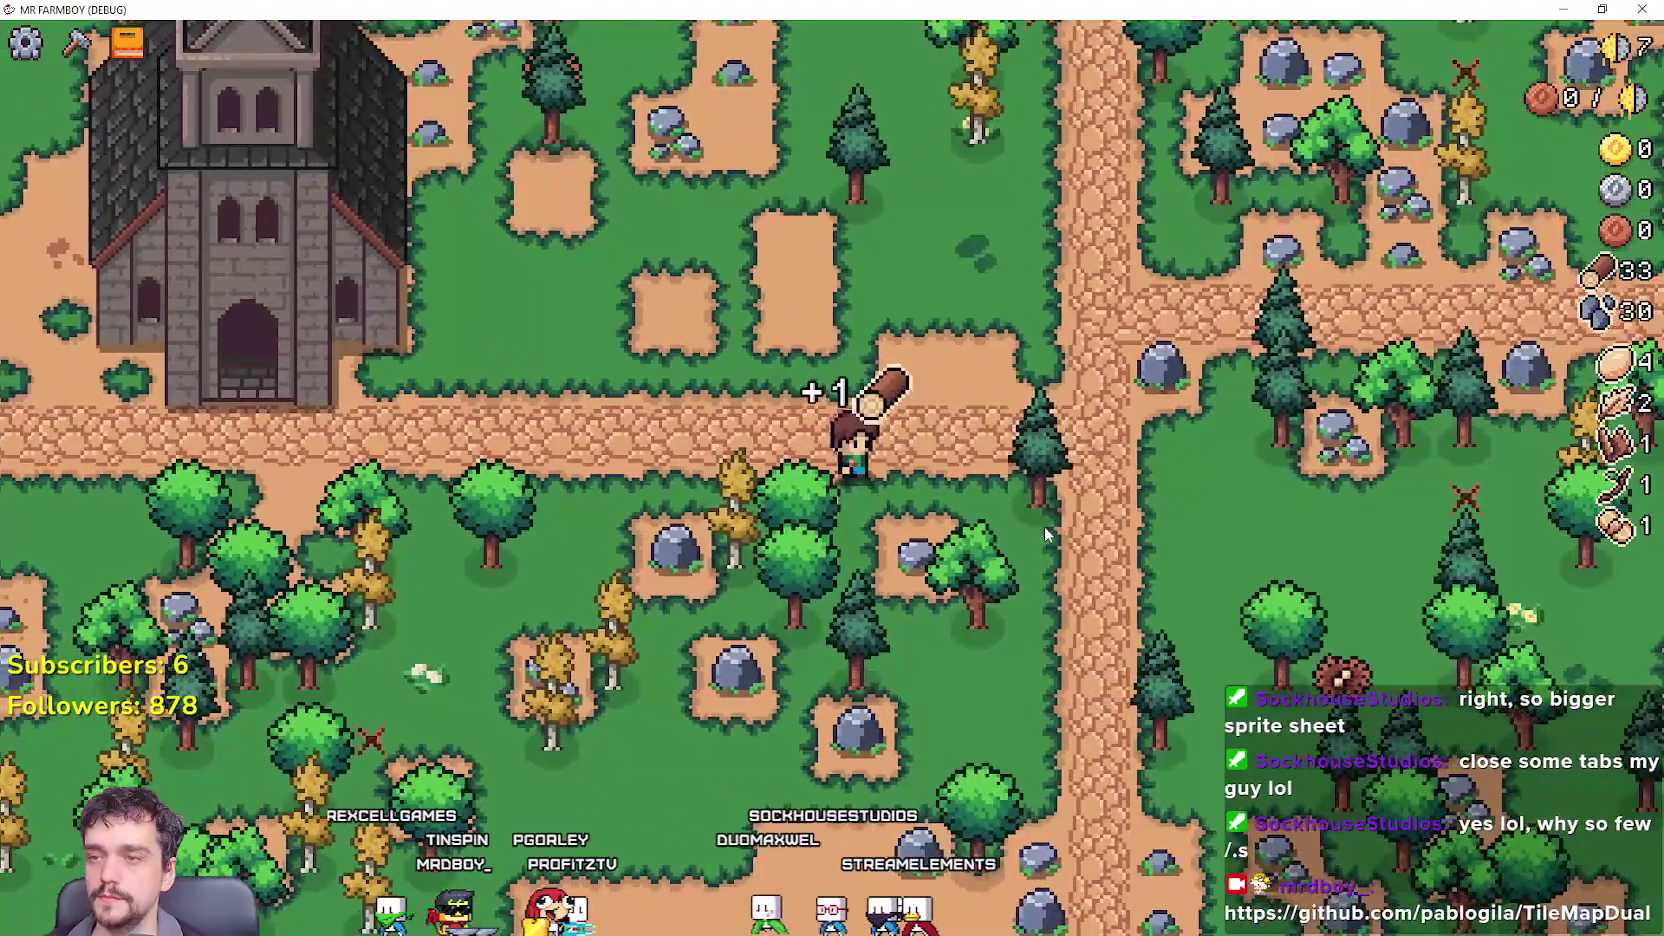
key("w")
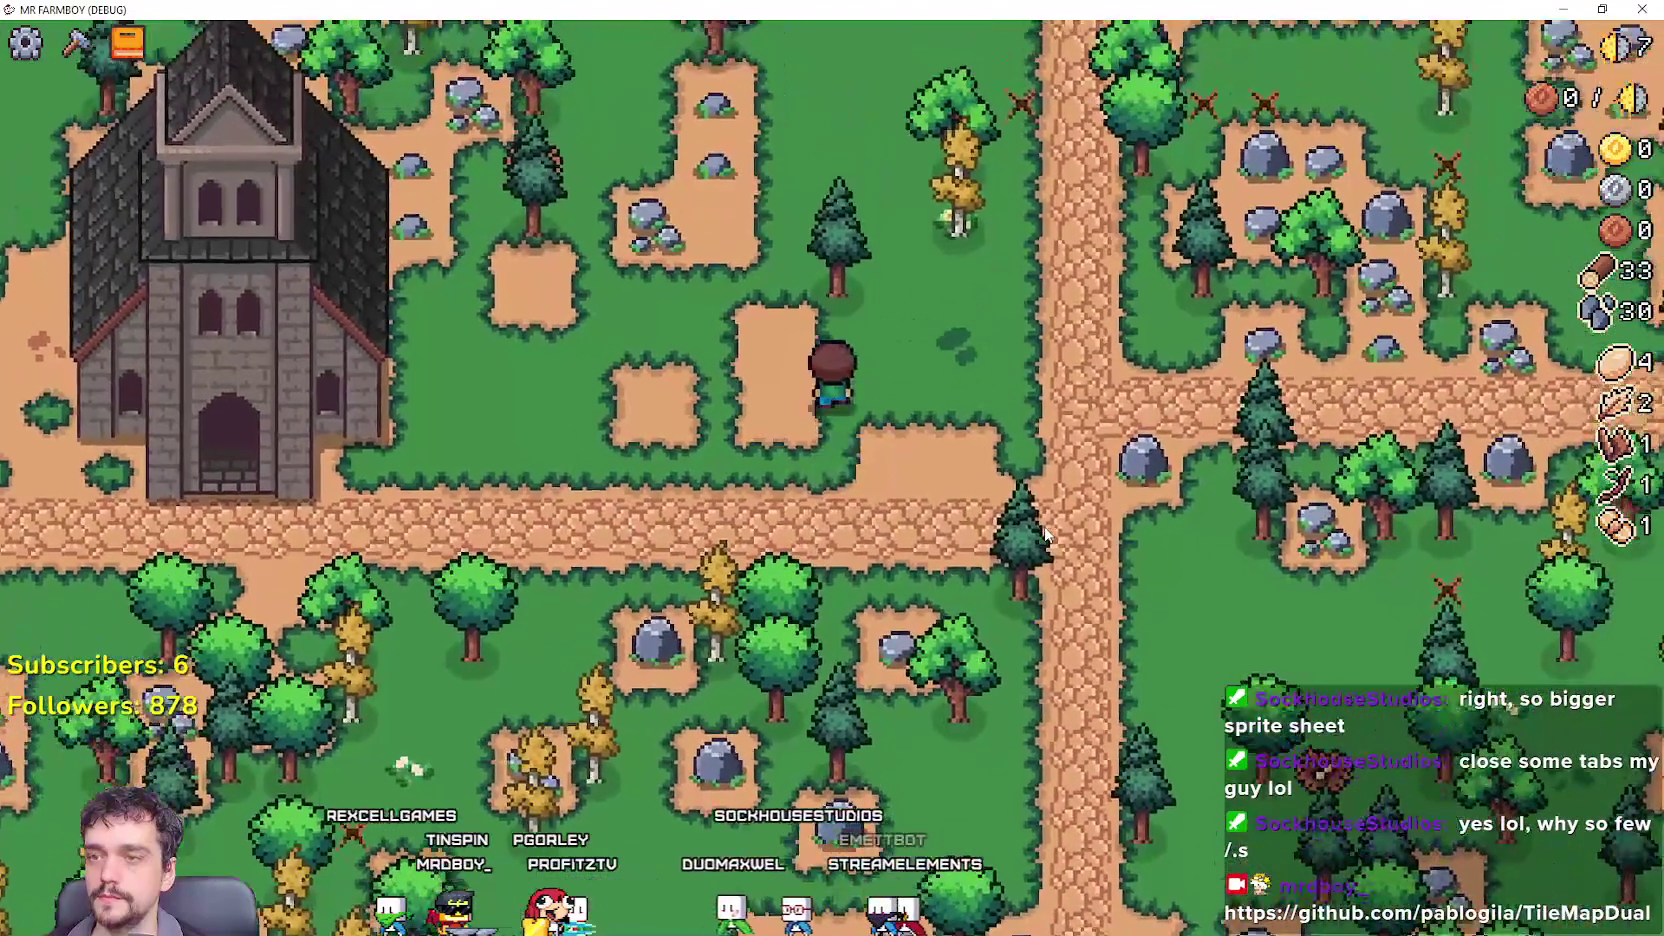
key("c")
key("c")
key("t")
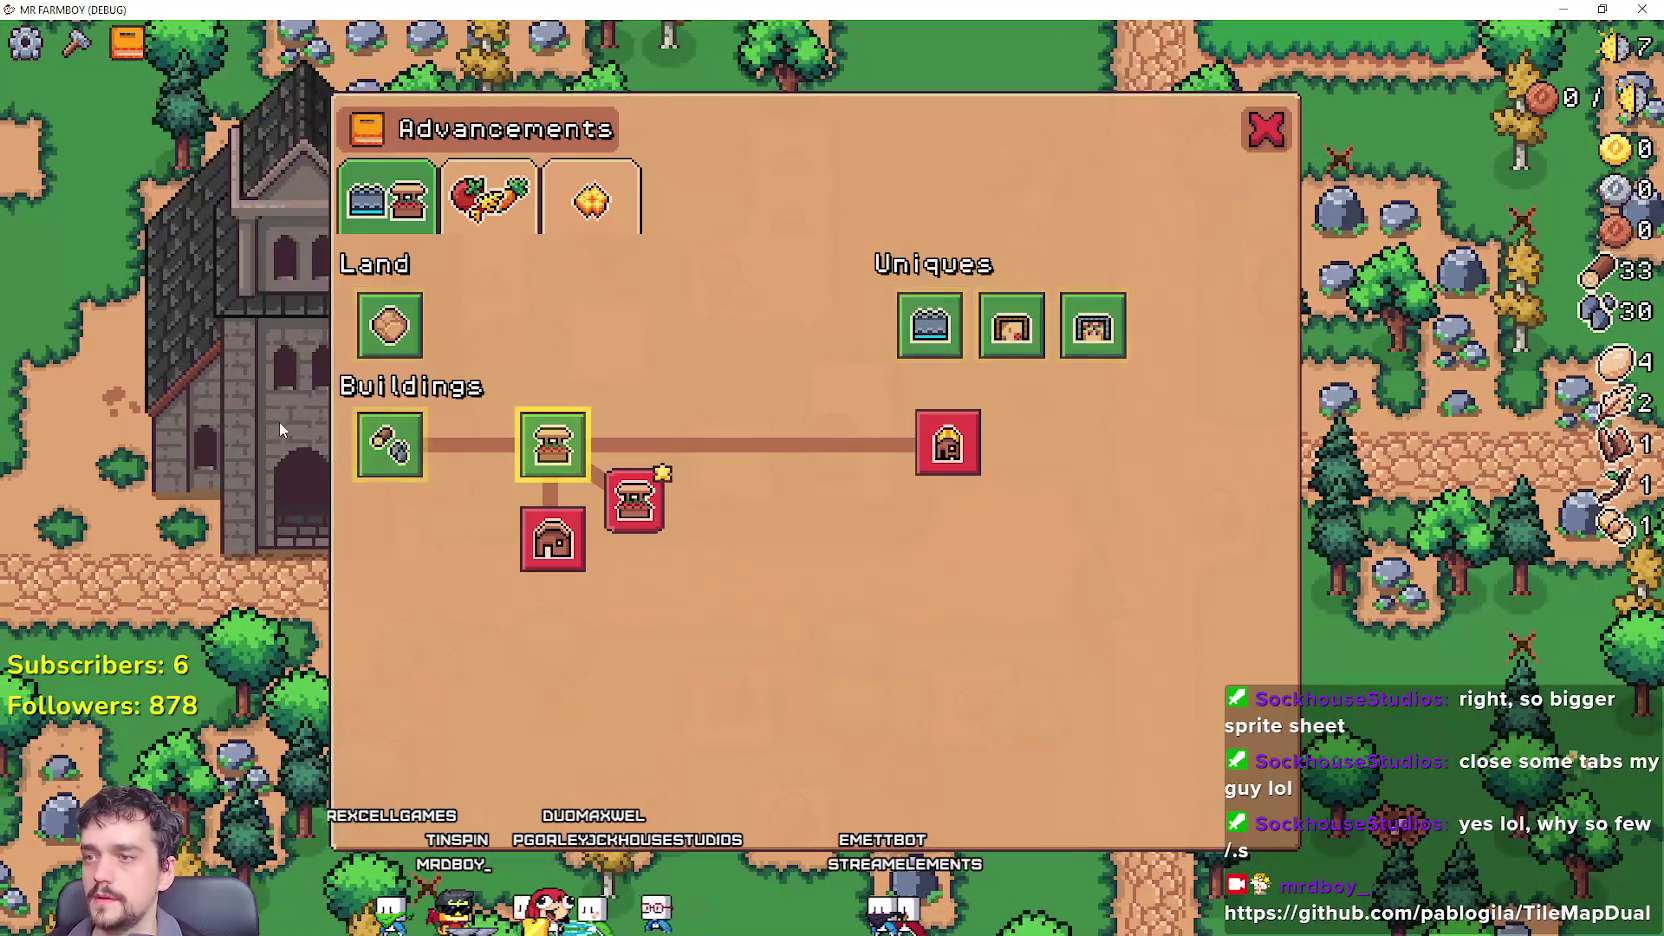
key("t")
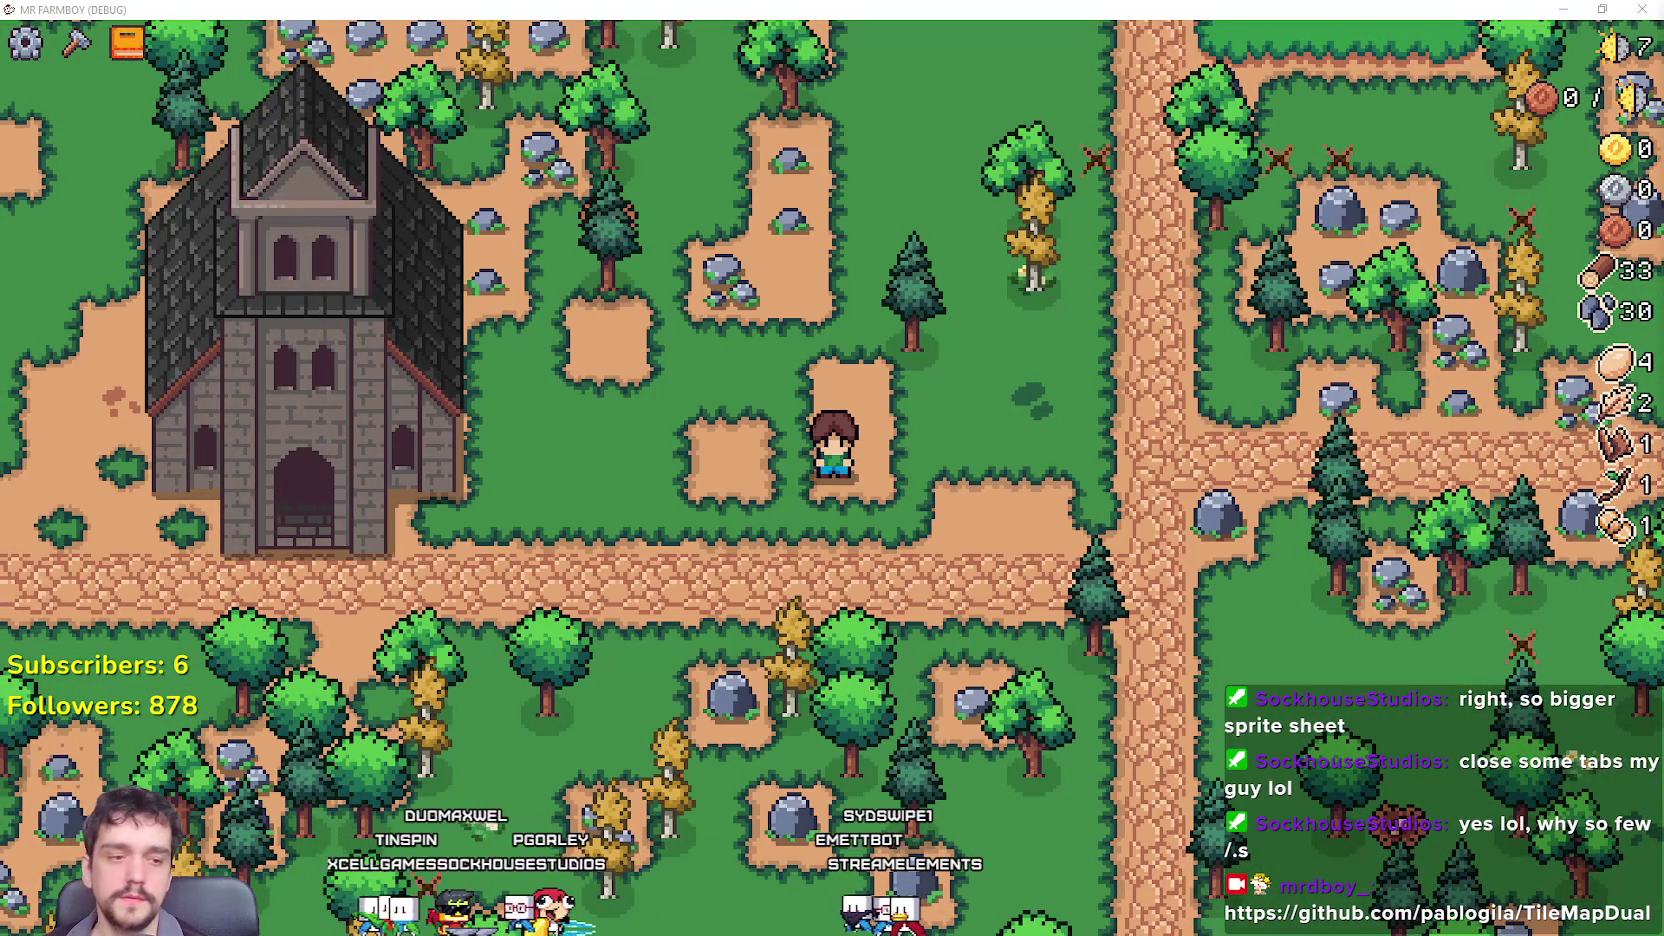
key("F8")
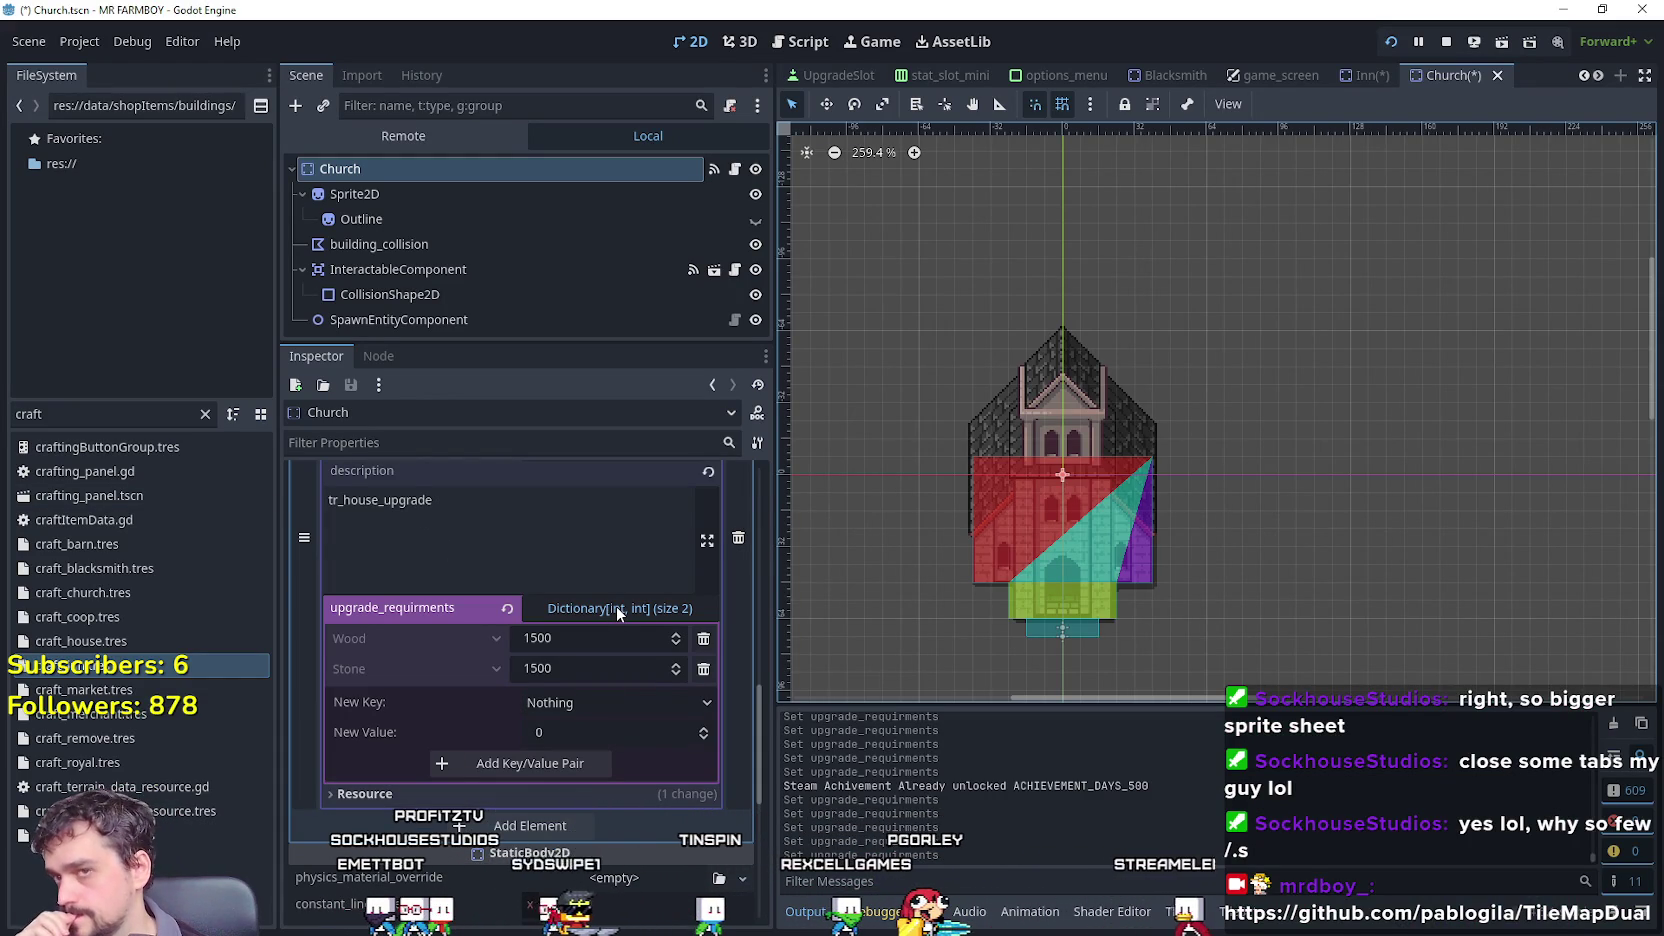
Save the Church scene, then show the Inn's upgrade requirement entries.
key("ctrl+s")
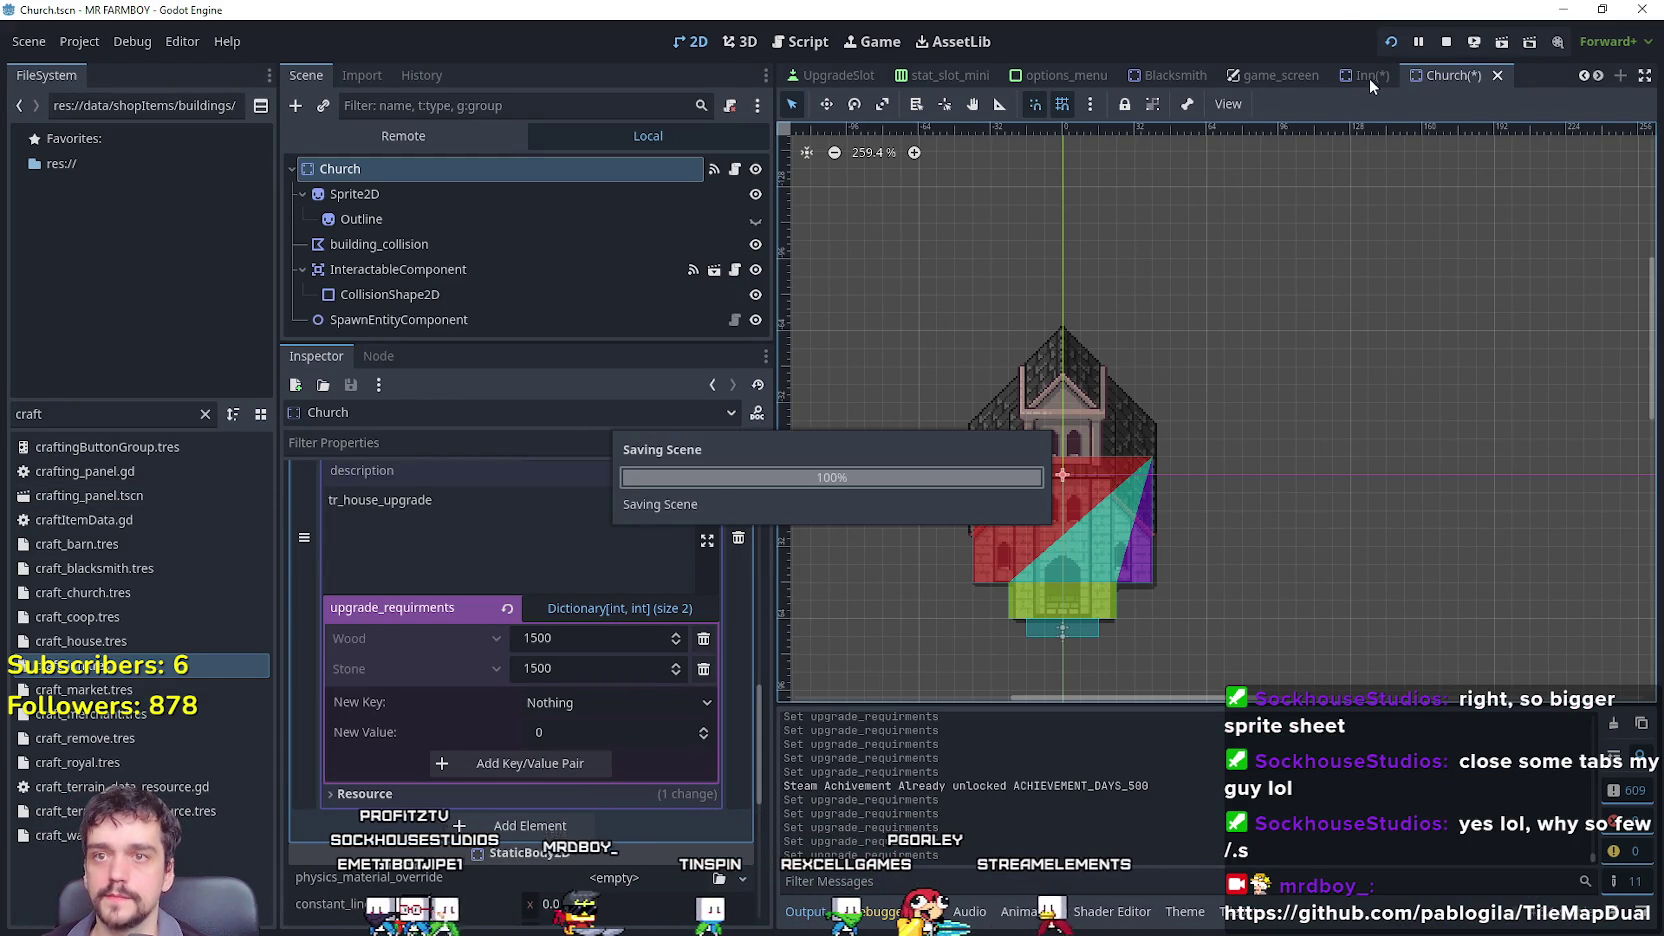
left_click(1365, 77)
key("ctrl+s")
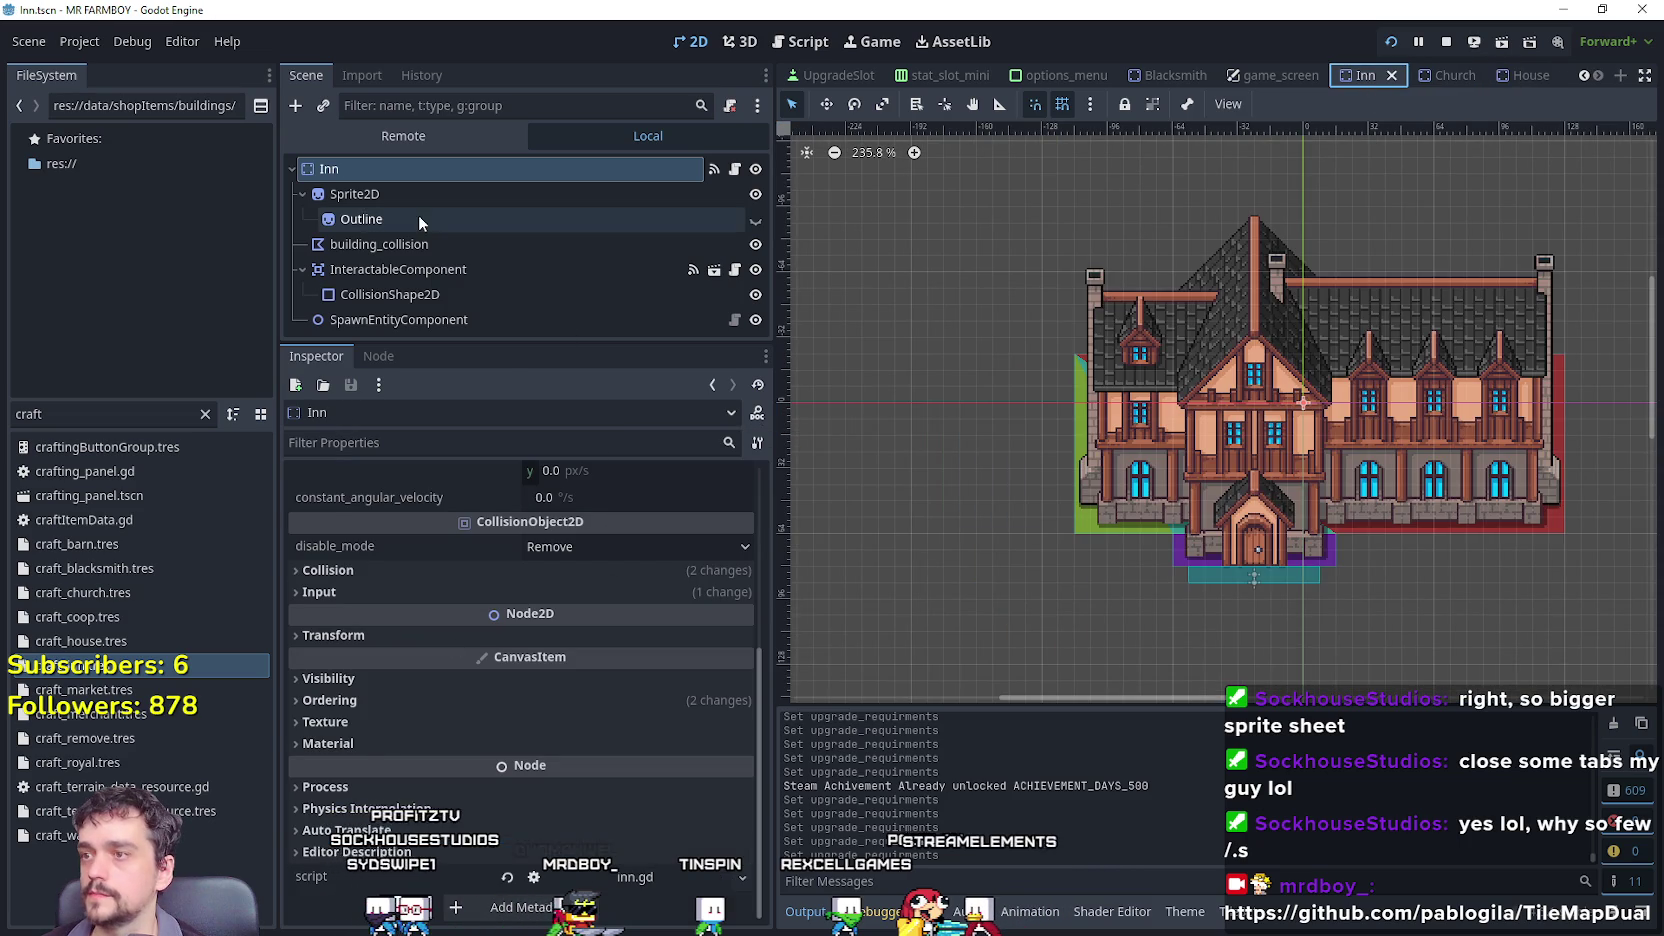
scroll(564, 517, "up", 5)
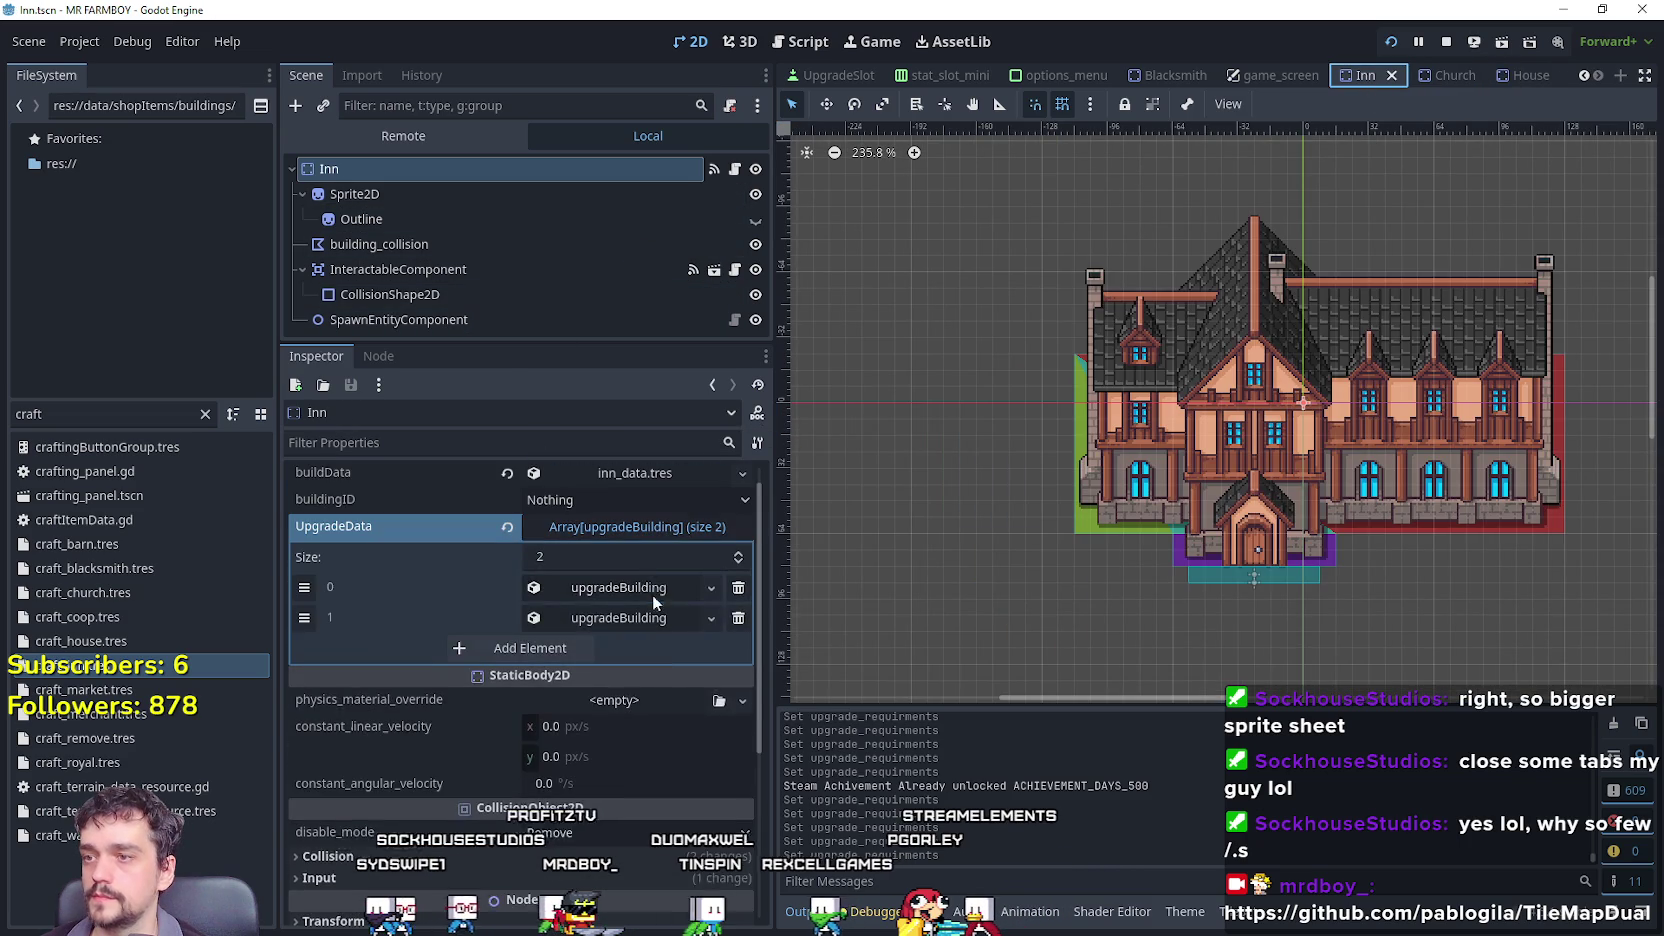
scroll(576, 744, "down", 2)
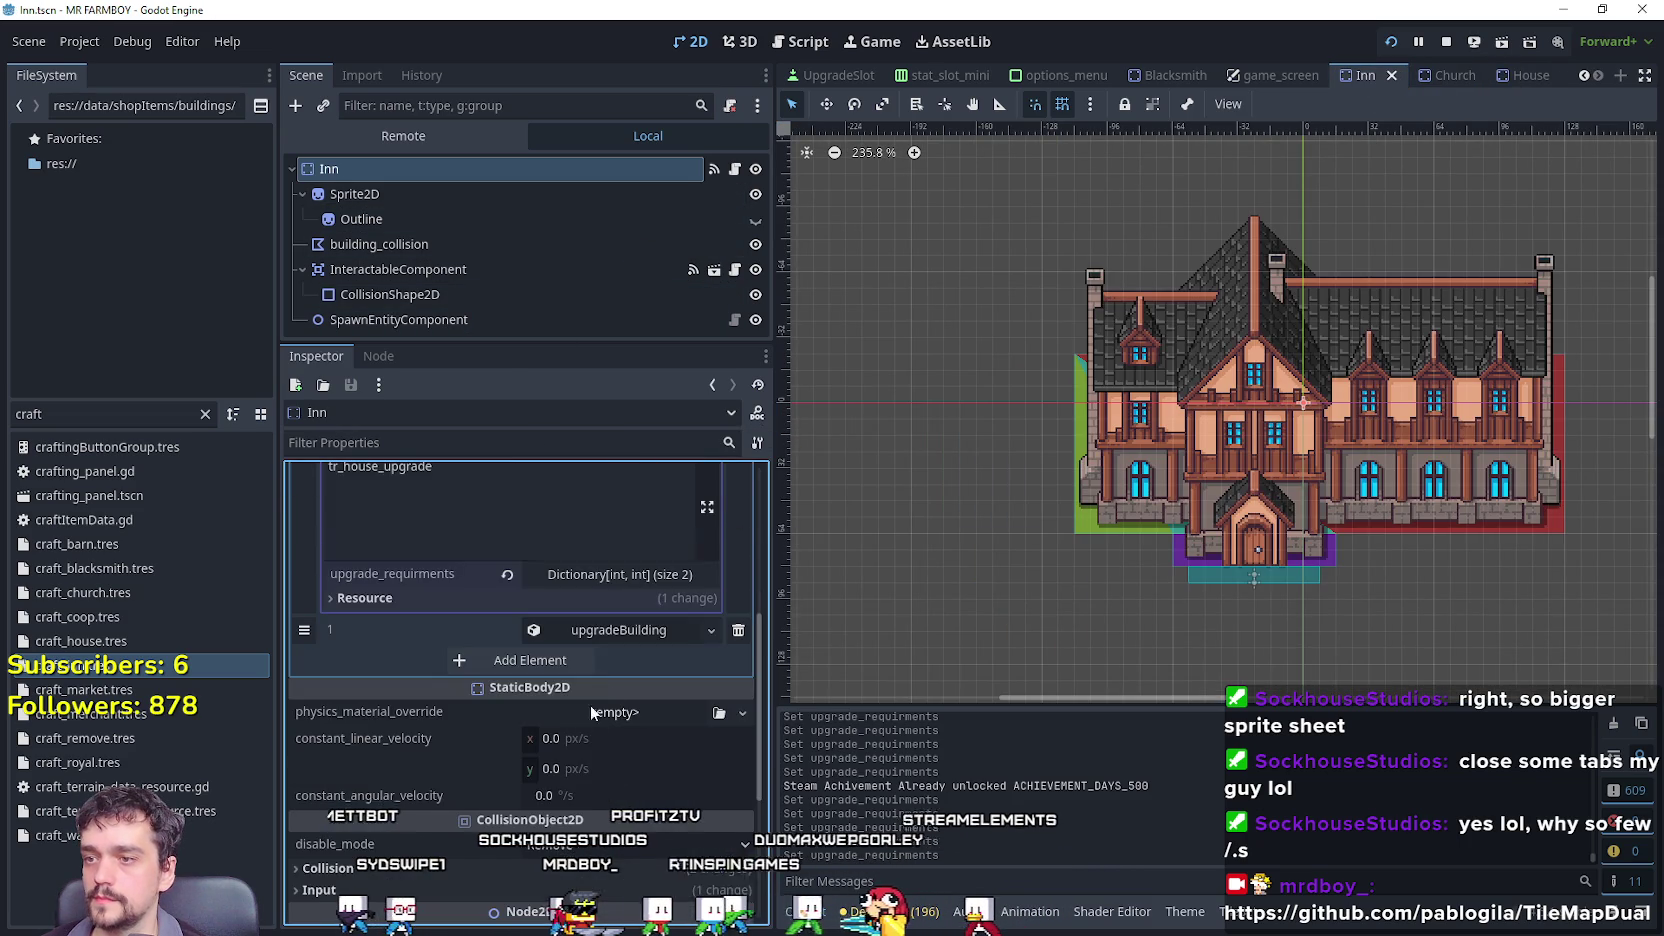
left_click(618, 574)
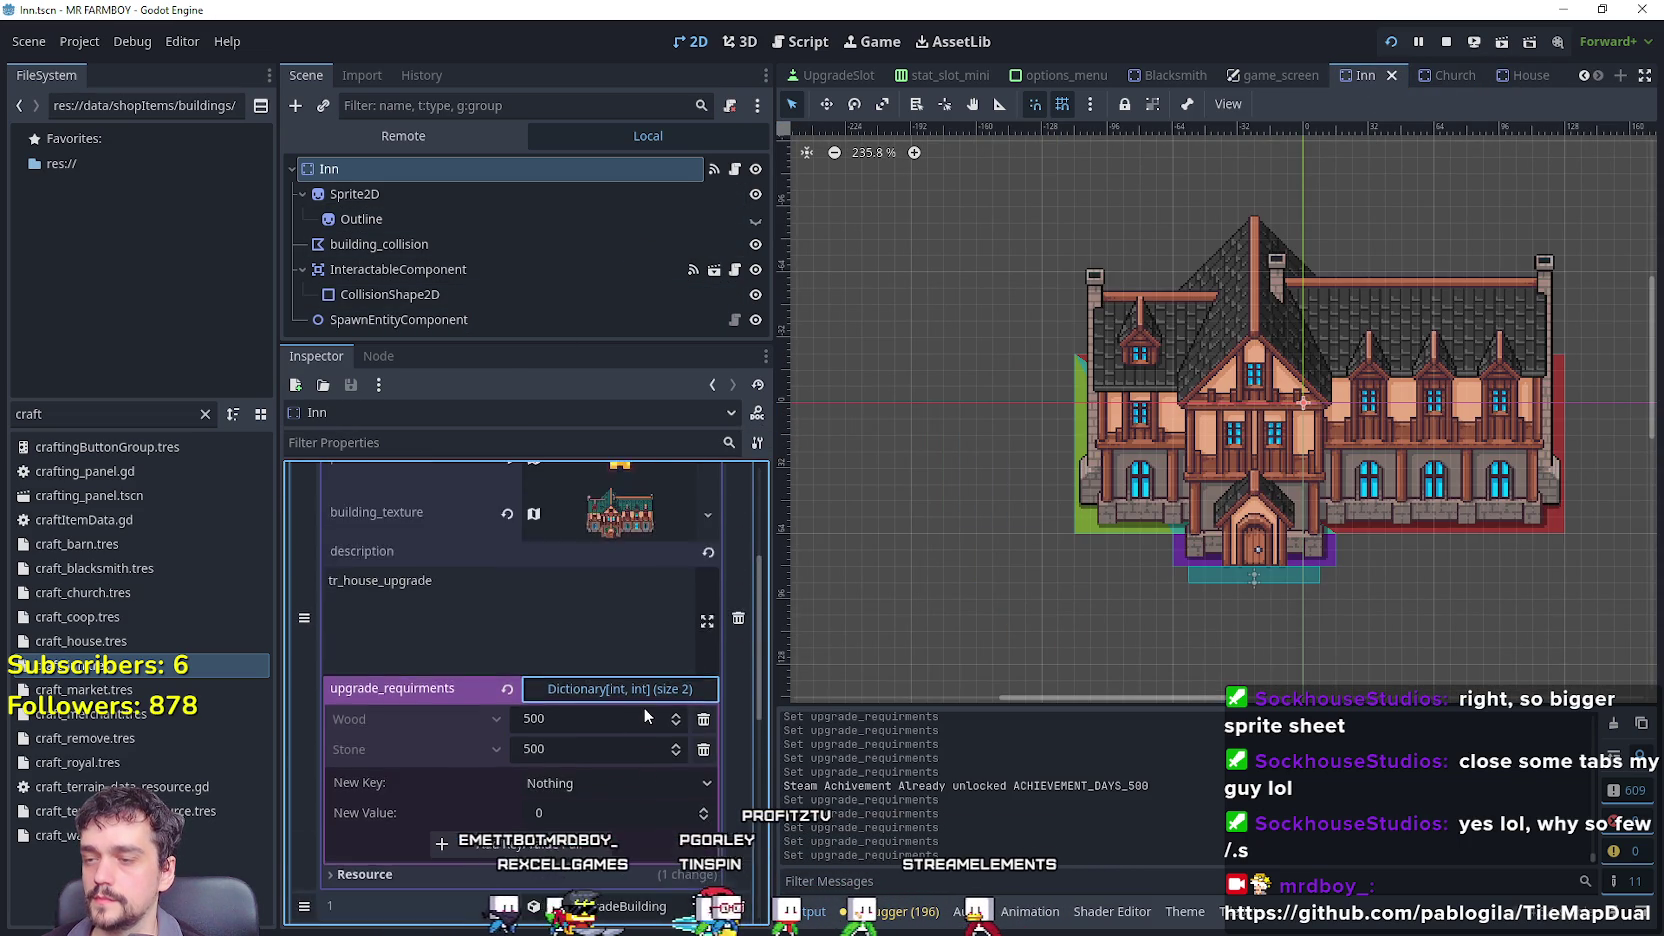
Add Wheat 1 with value 50 to the Inn's upgrade requirements.
left_click(589, 667)
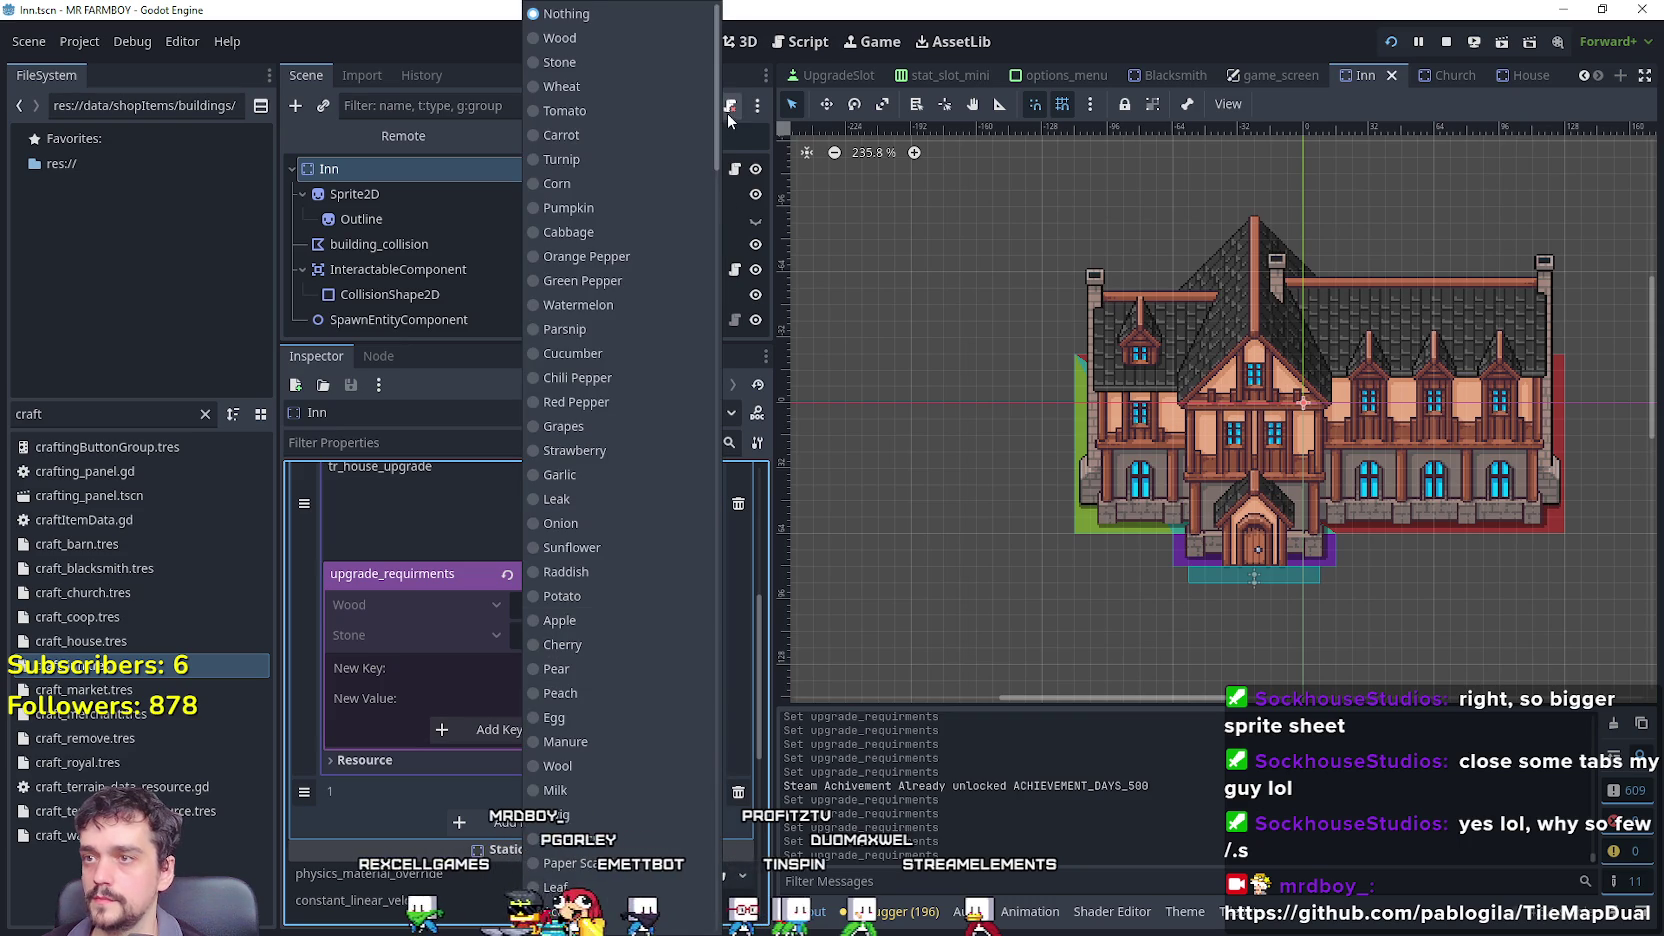
mouse_move(718, 116)
left_mouse_down()
mouse_move(718, 252)
mouse_move(714, 220)
left_mouse_up()
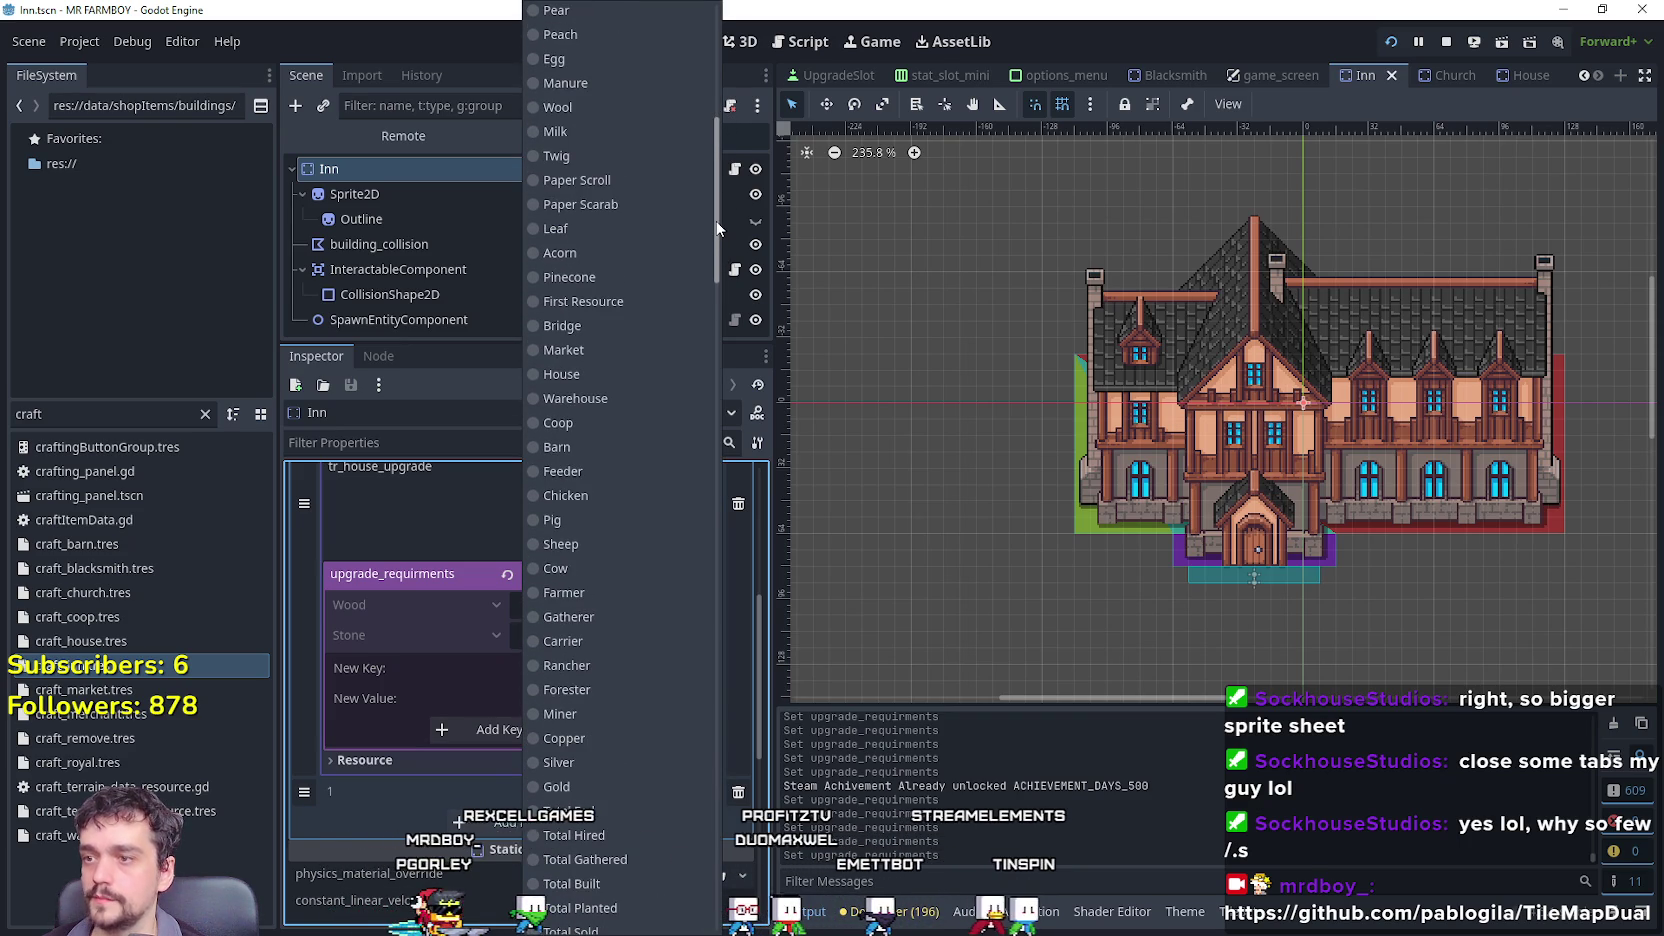
left_click_drag(716, 228, 719, 406)
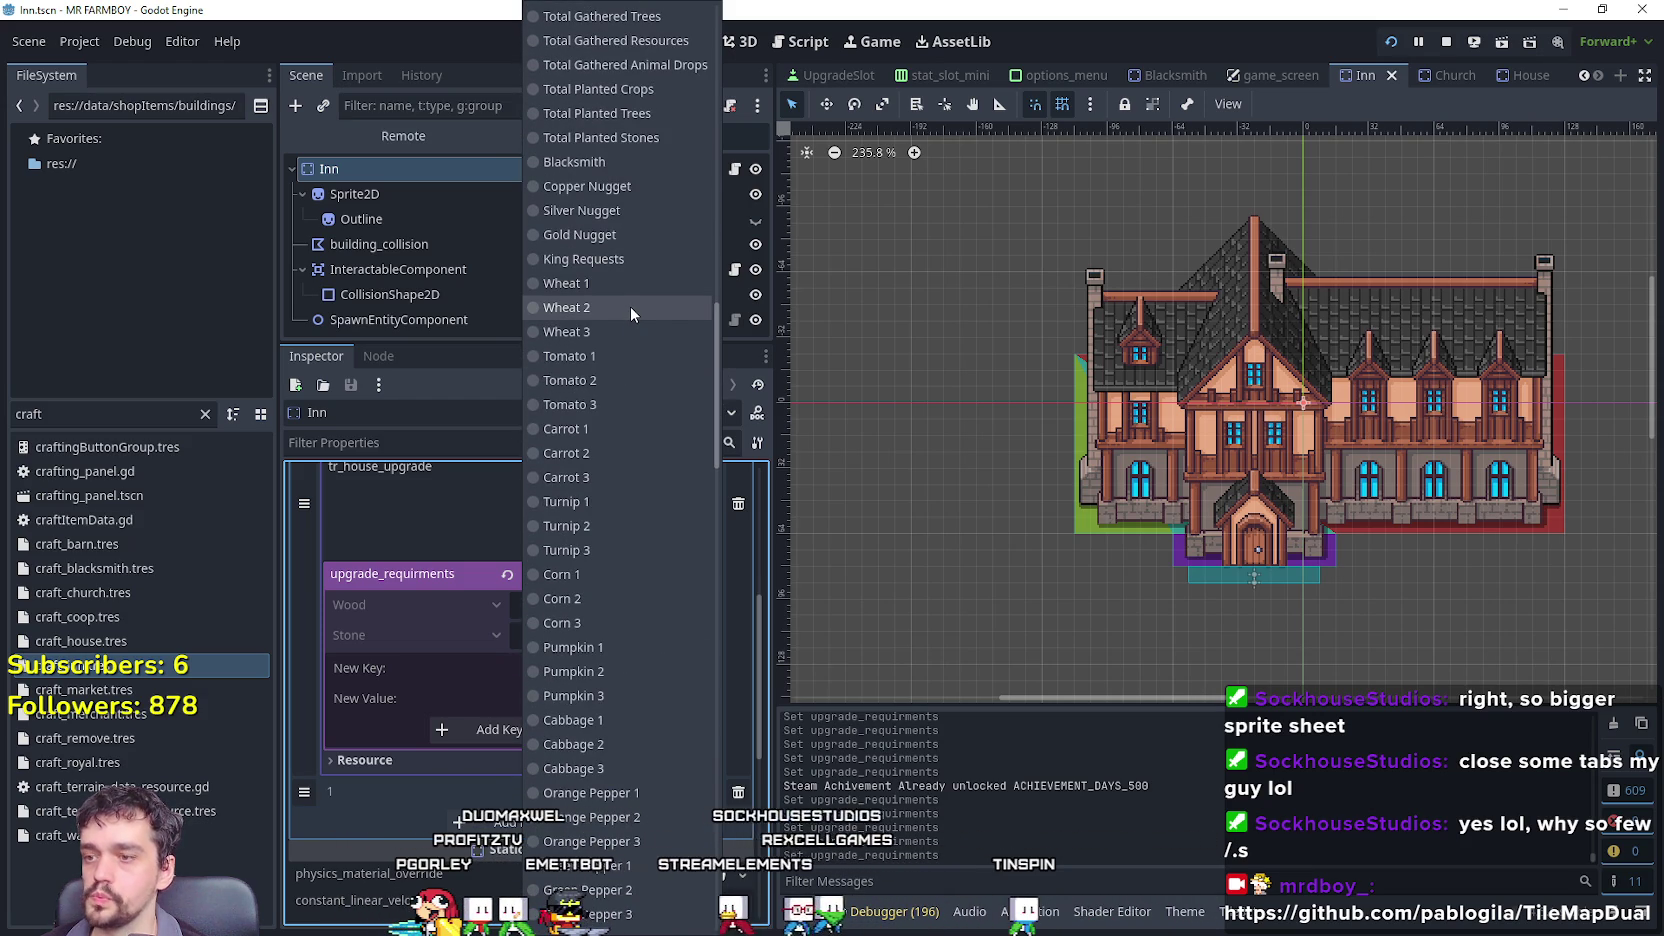
scroll(627, 642, "down", 5)
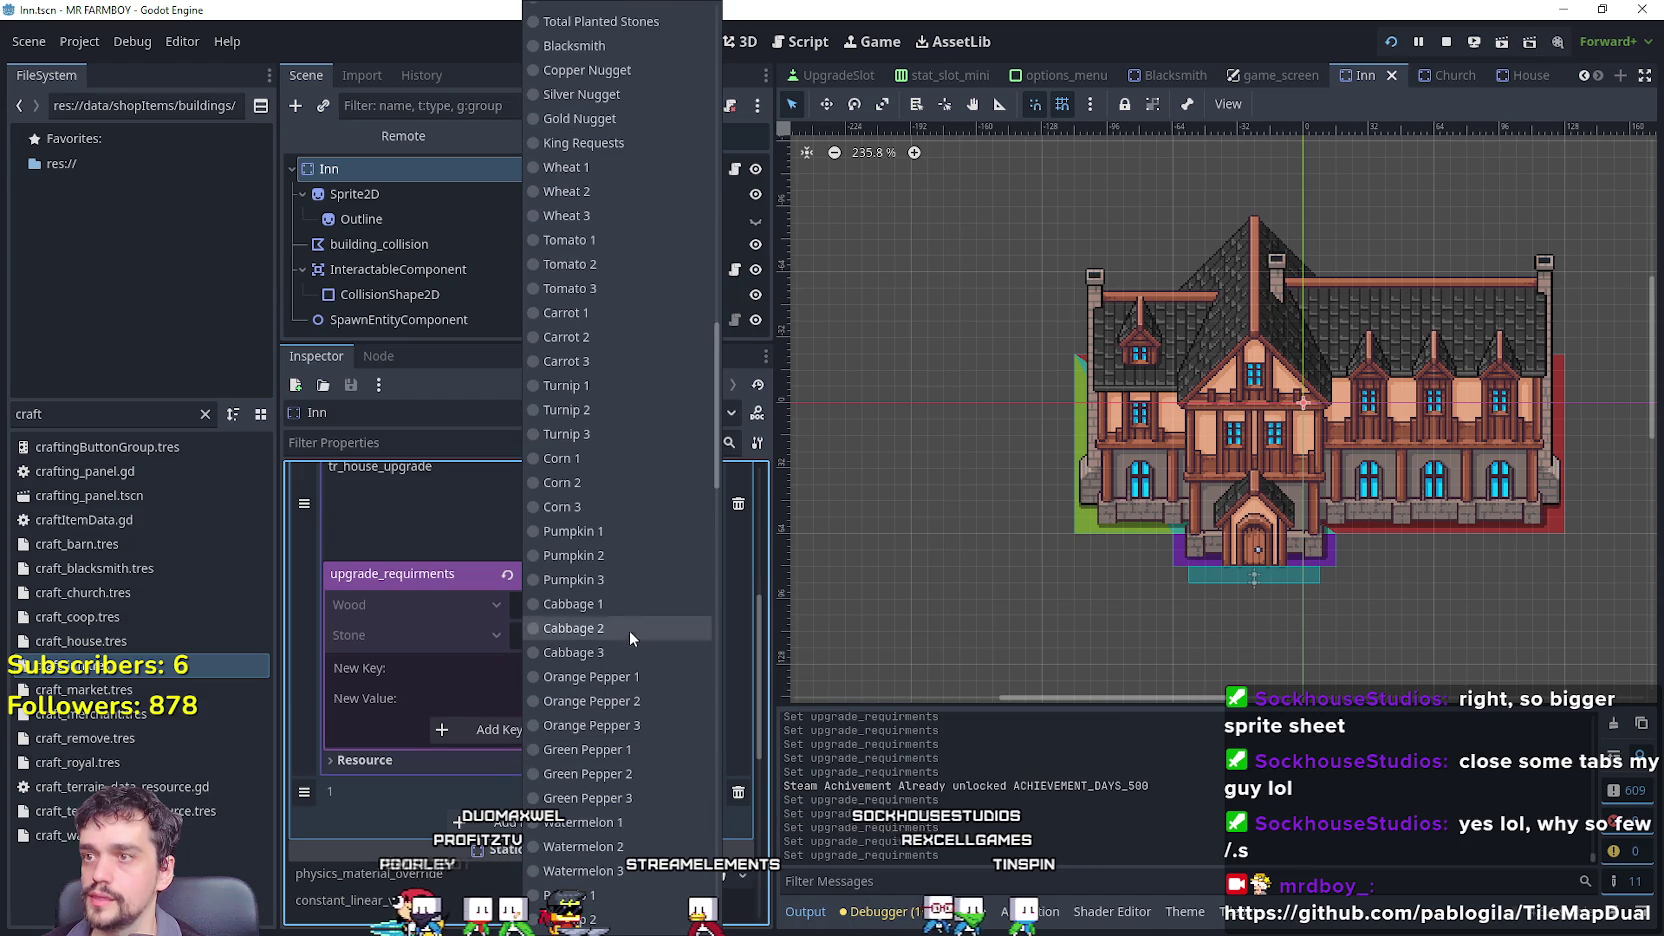
left_click(599, 172)
left_click(601, 711)
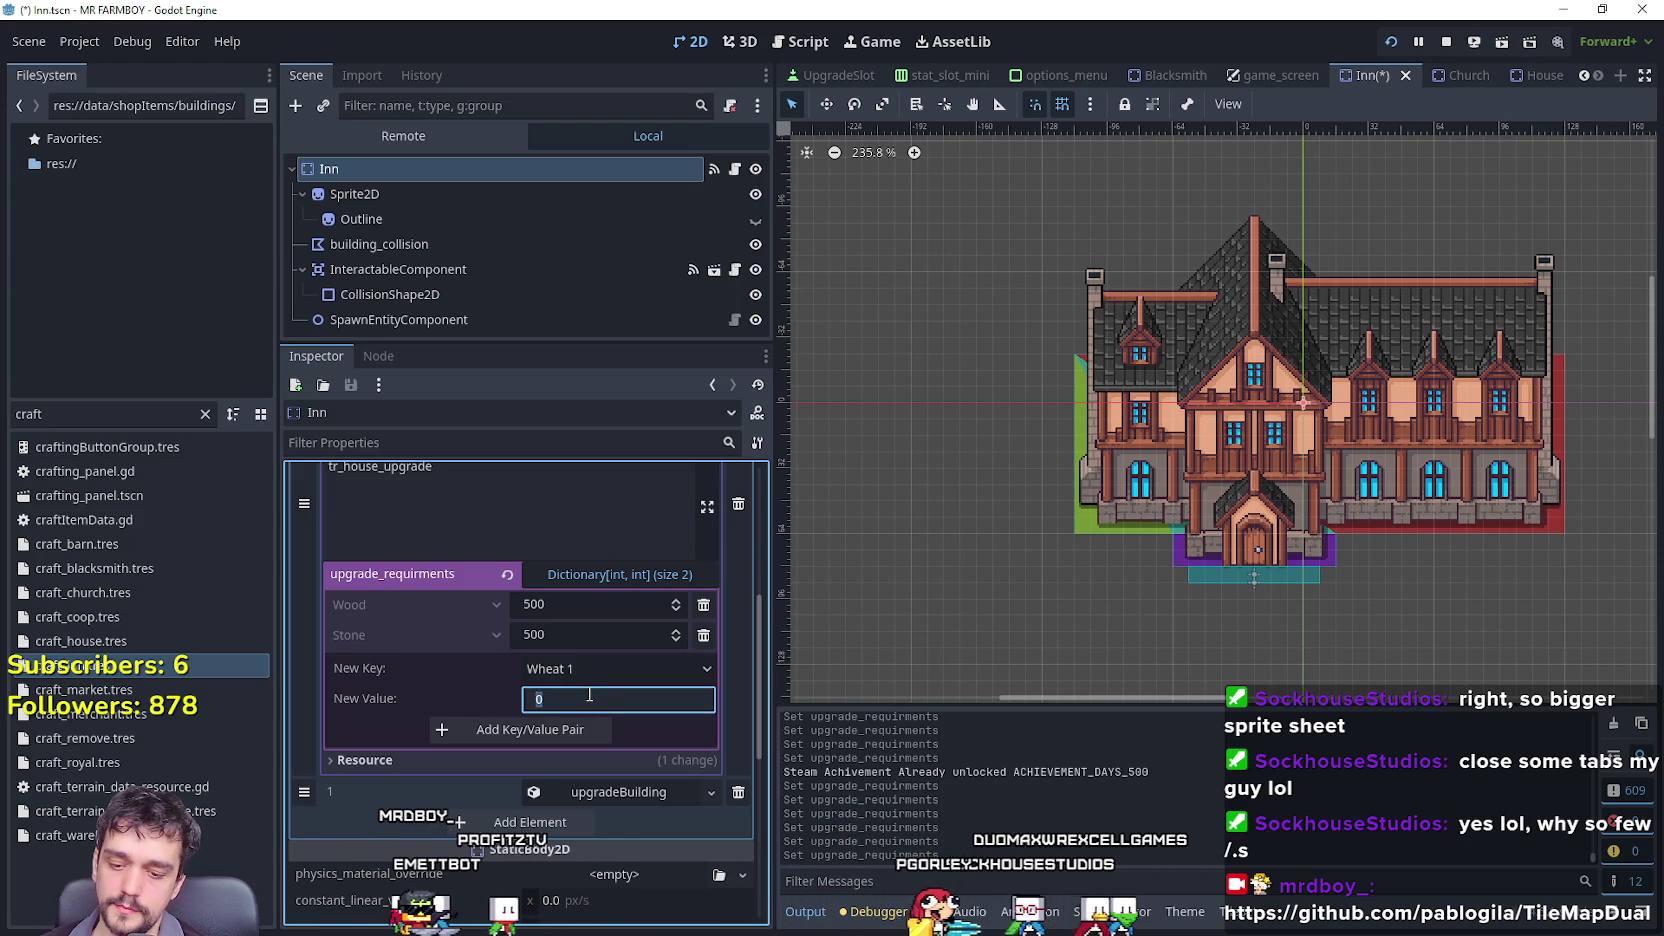
type("50")
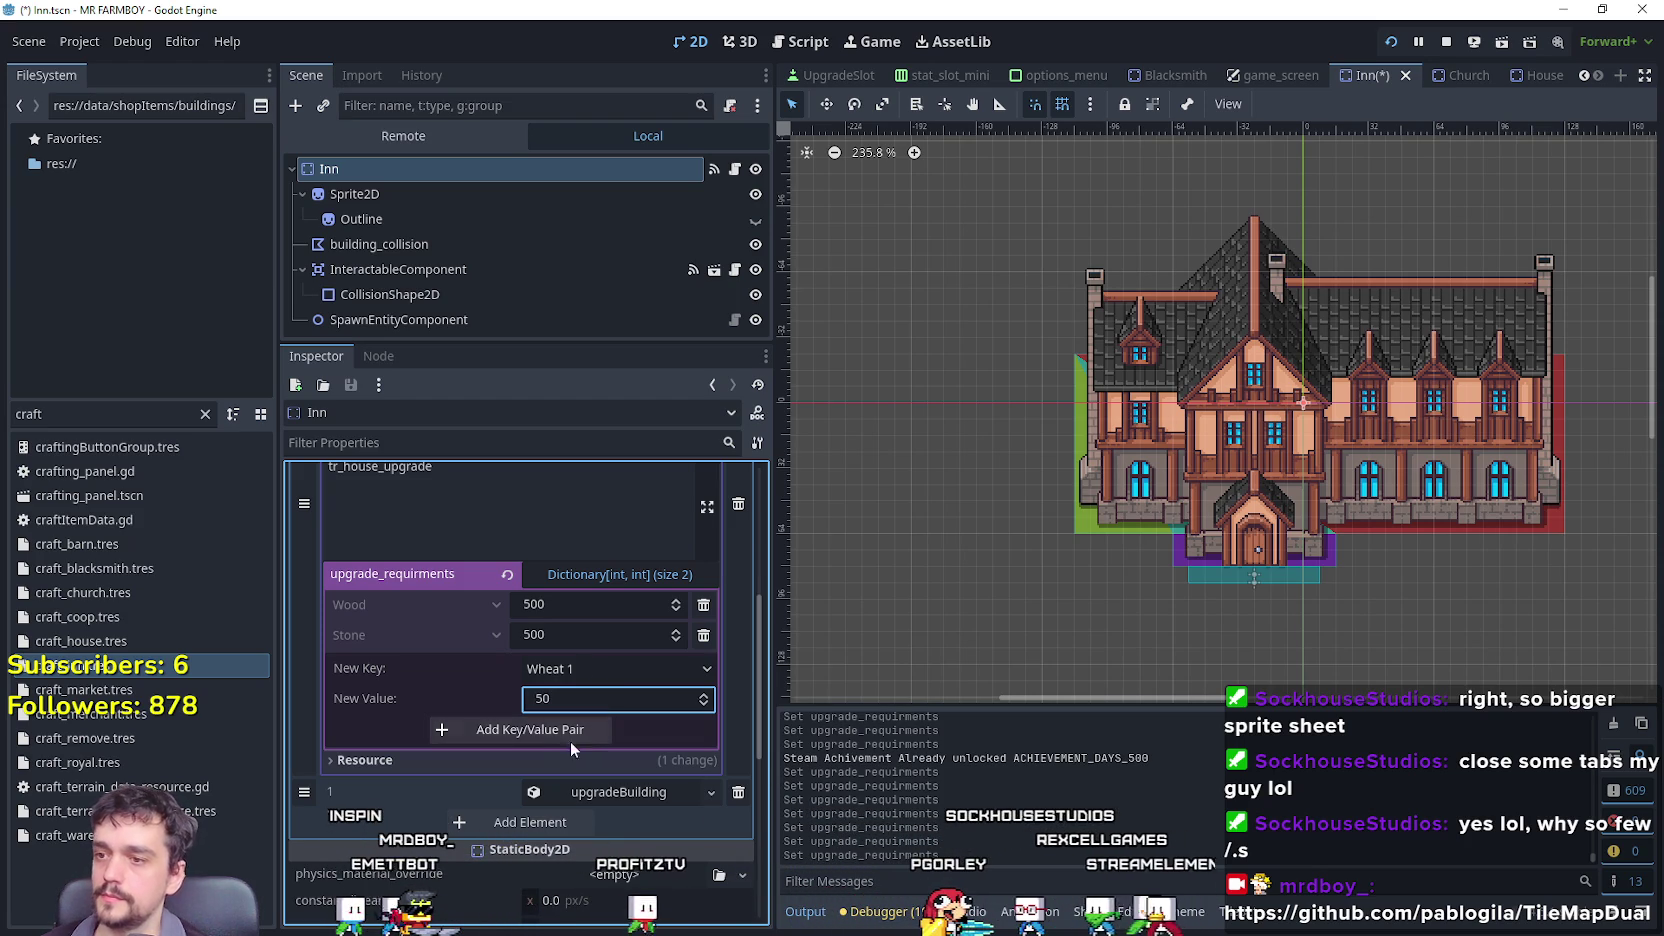
left_click(566, 736)
Add Corn 1 with value 50 to the requirements dictionary.
left_click(604, 701)
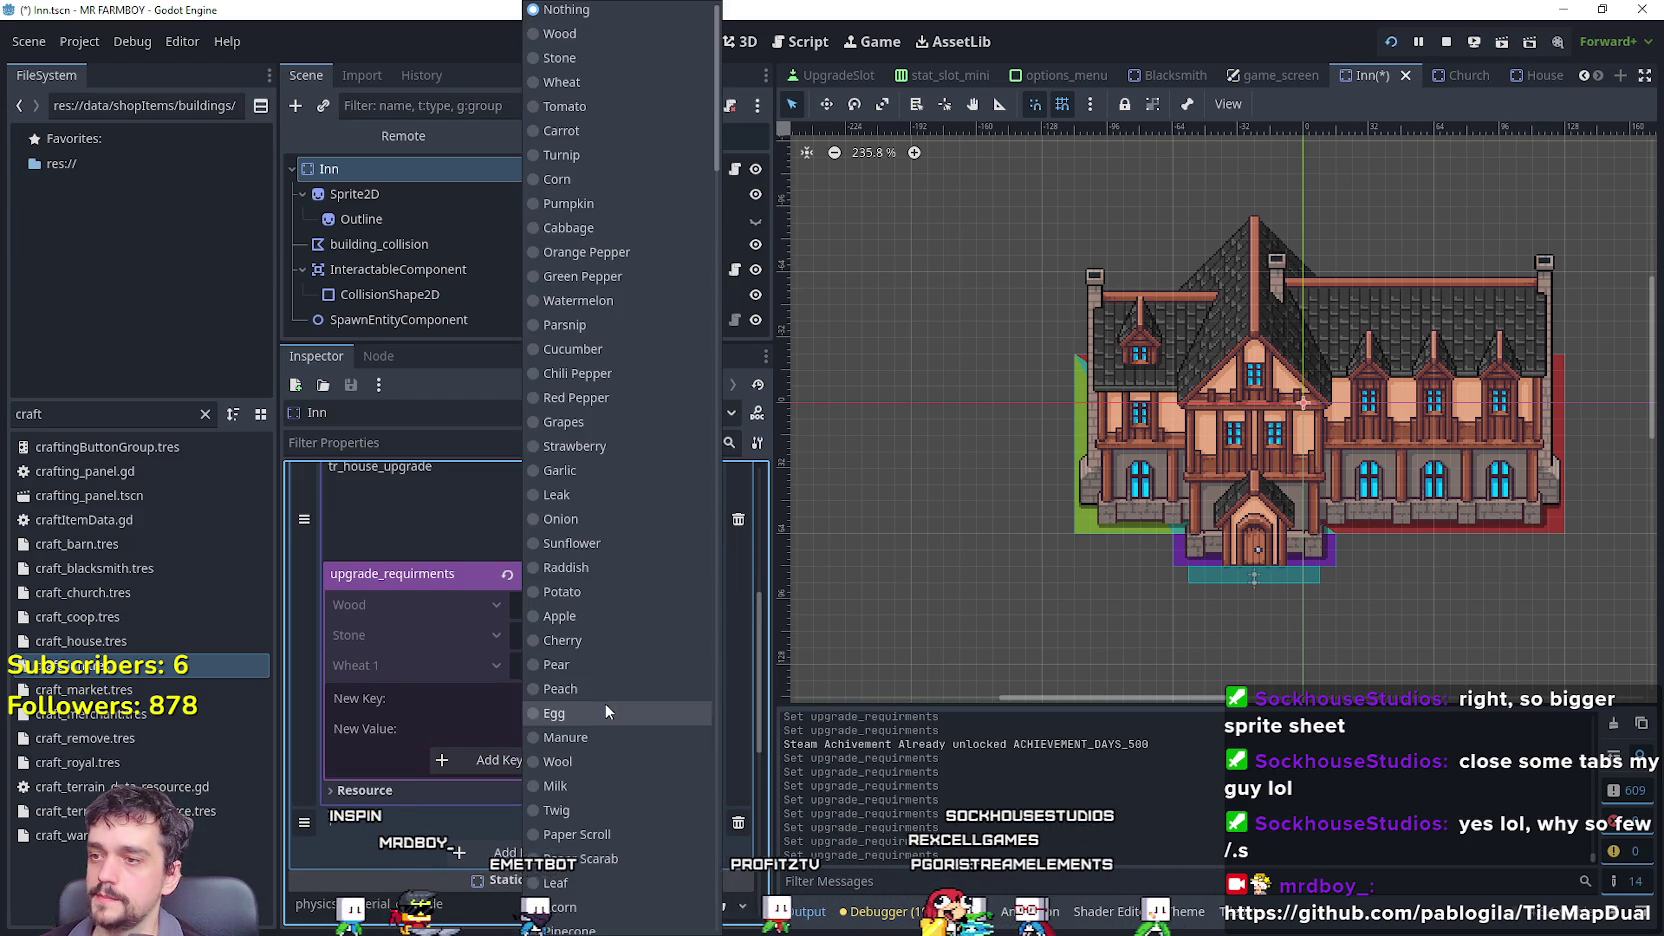
left_click_drag(714, 105, 715, 400)
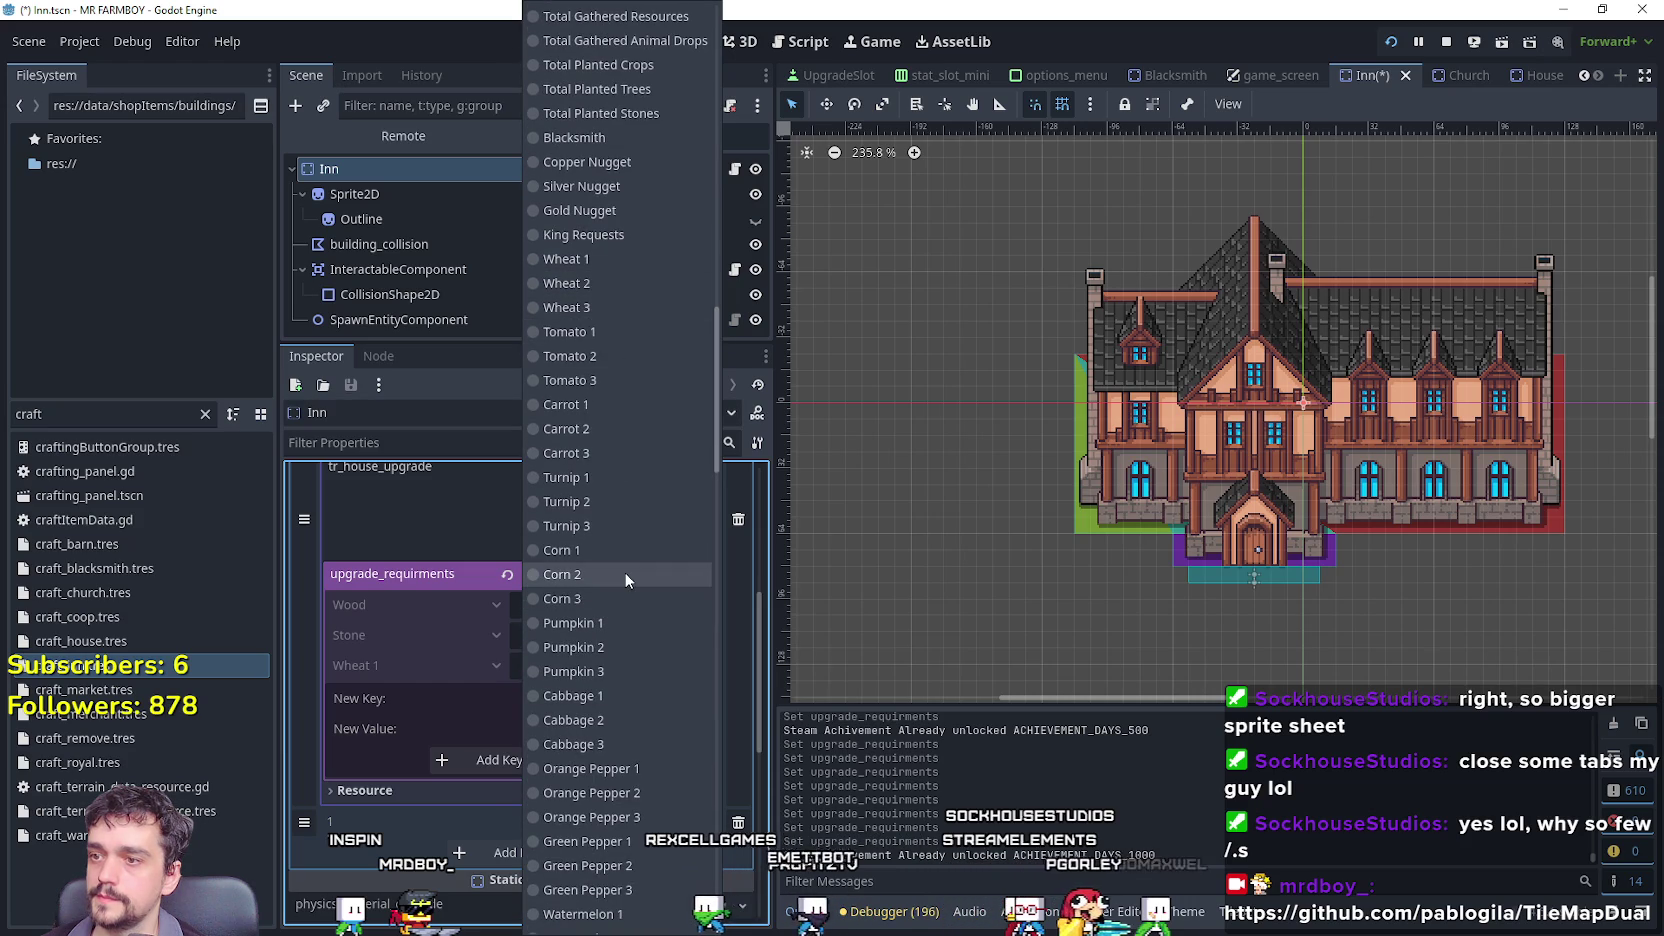
left_click(618, 549)
left_click(590, 728)
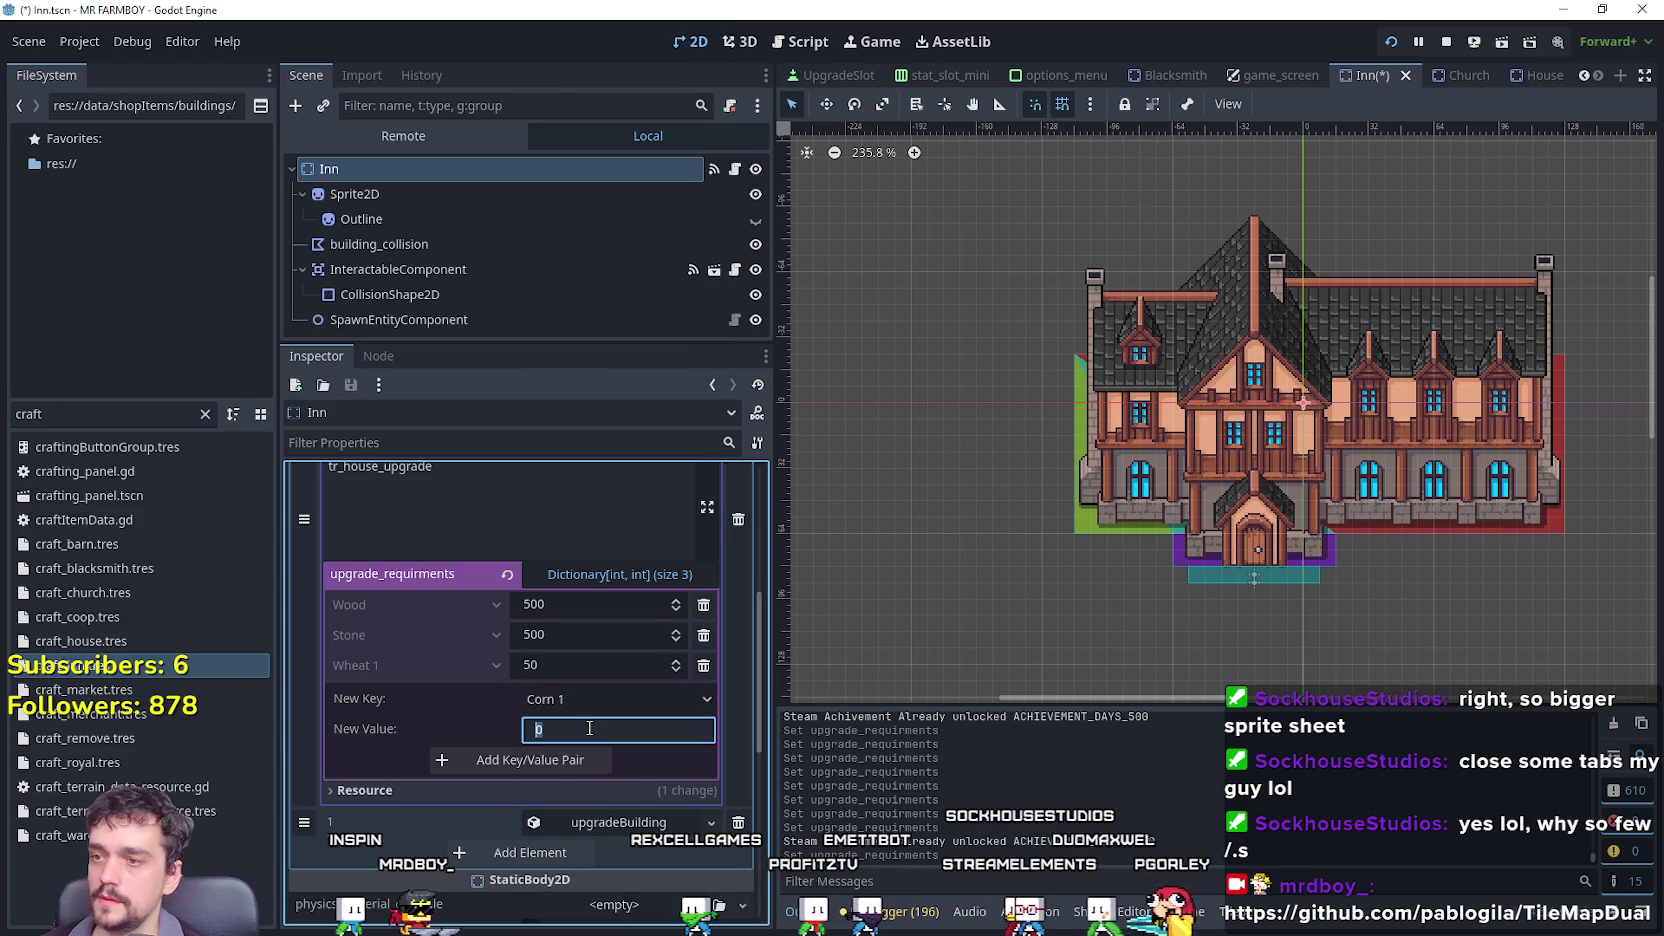
type("50")
left_click(565, 762)
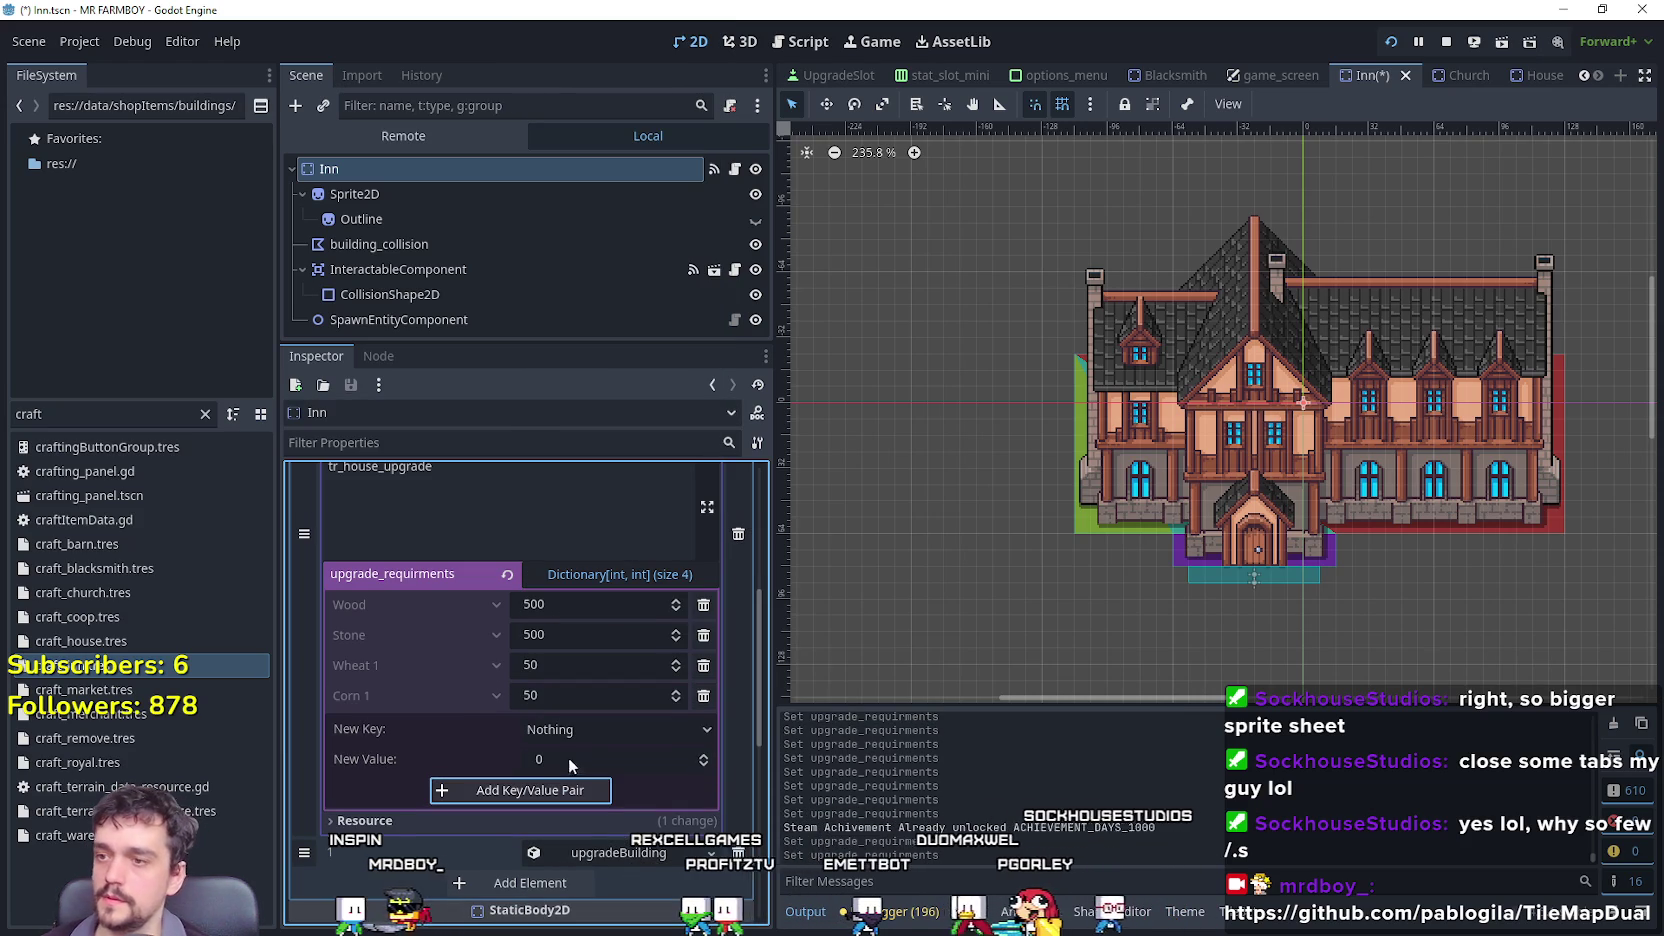
Add Orange Pepper 1 with value 50 to the requirements dictionary.
left_click(602, 729)
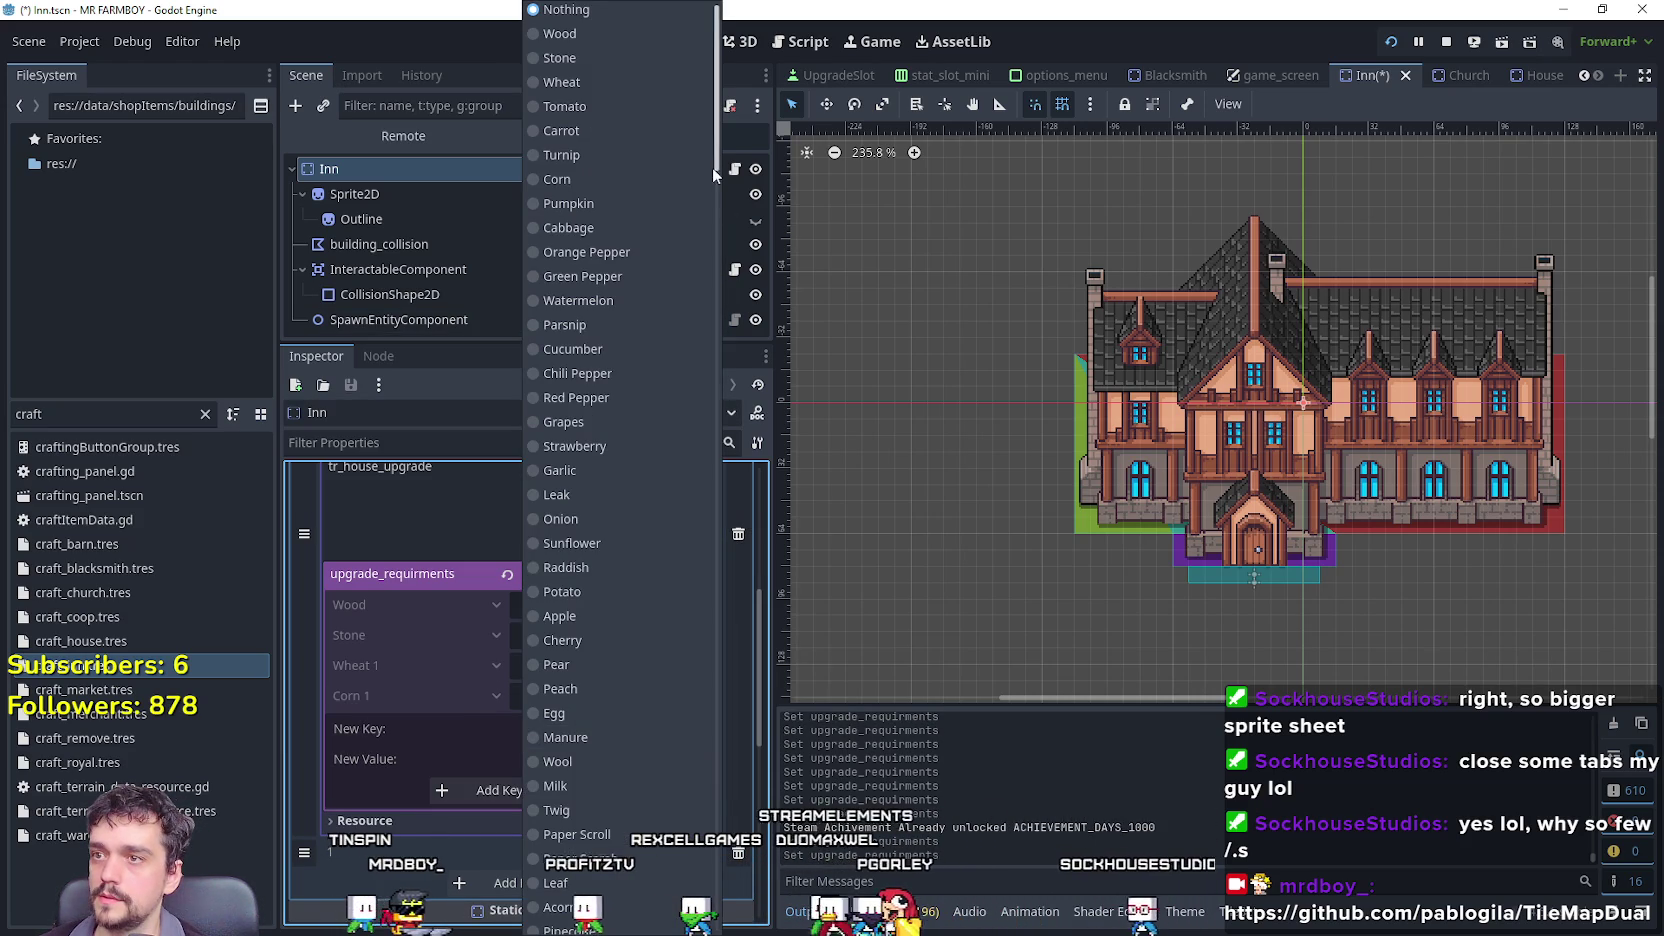
left_click_drag(719, 150, 714, 545)
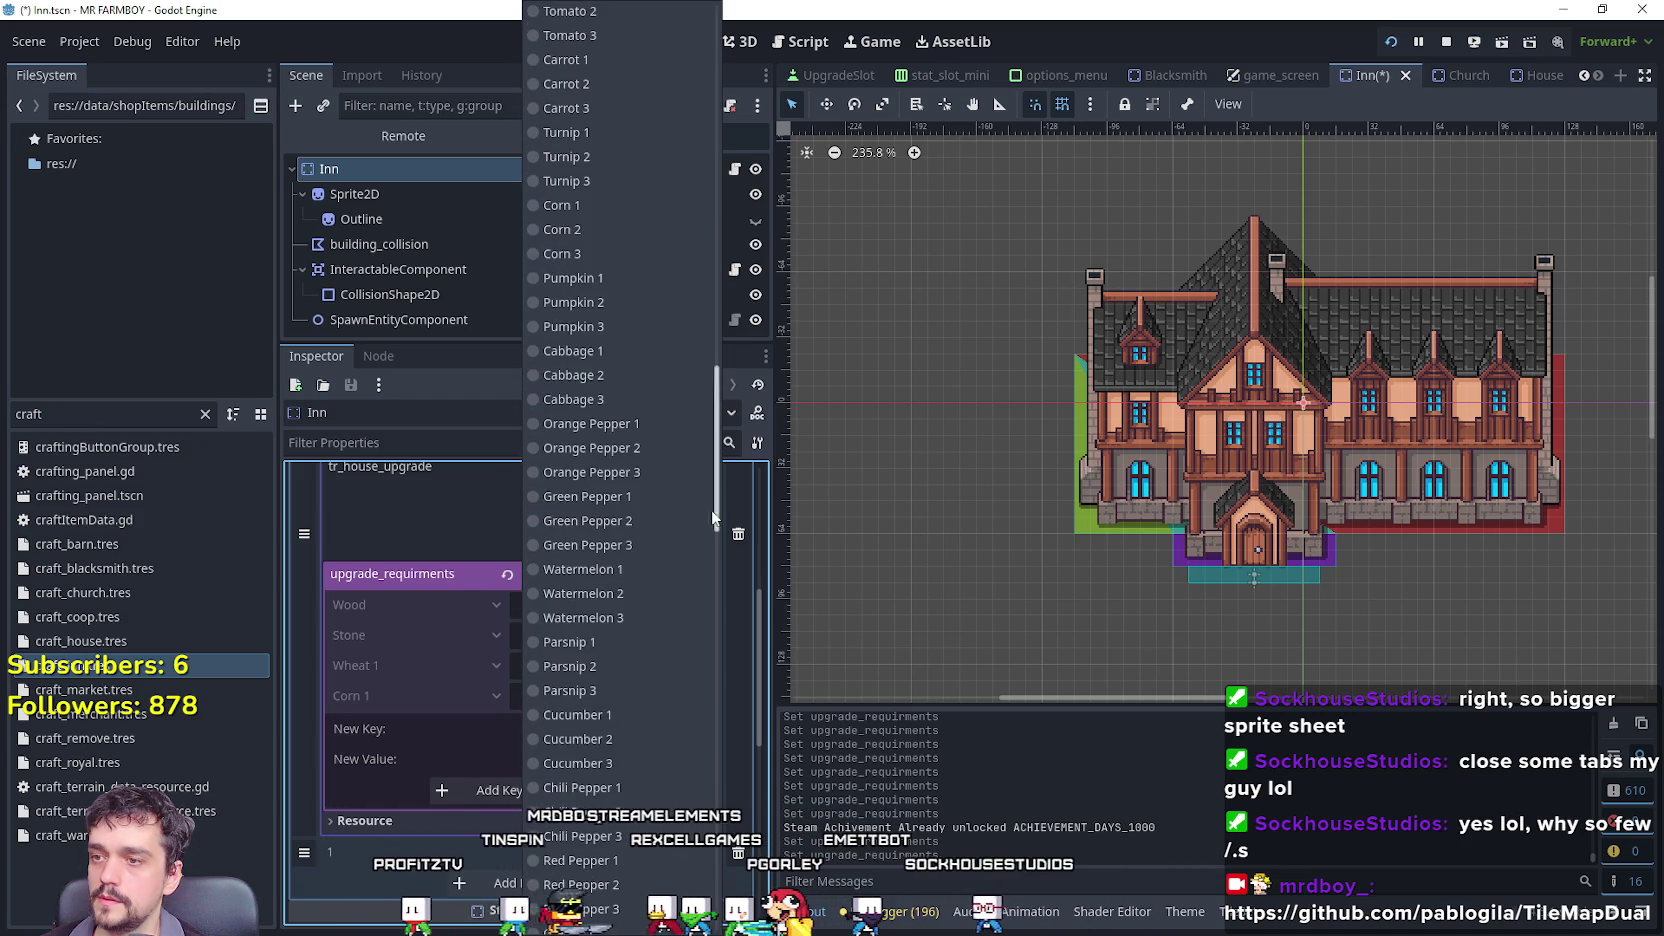
left_click(605, 424)
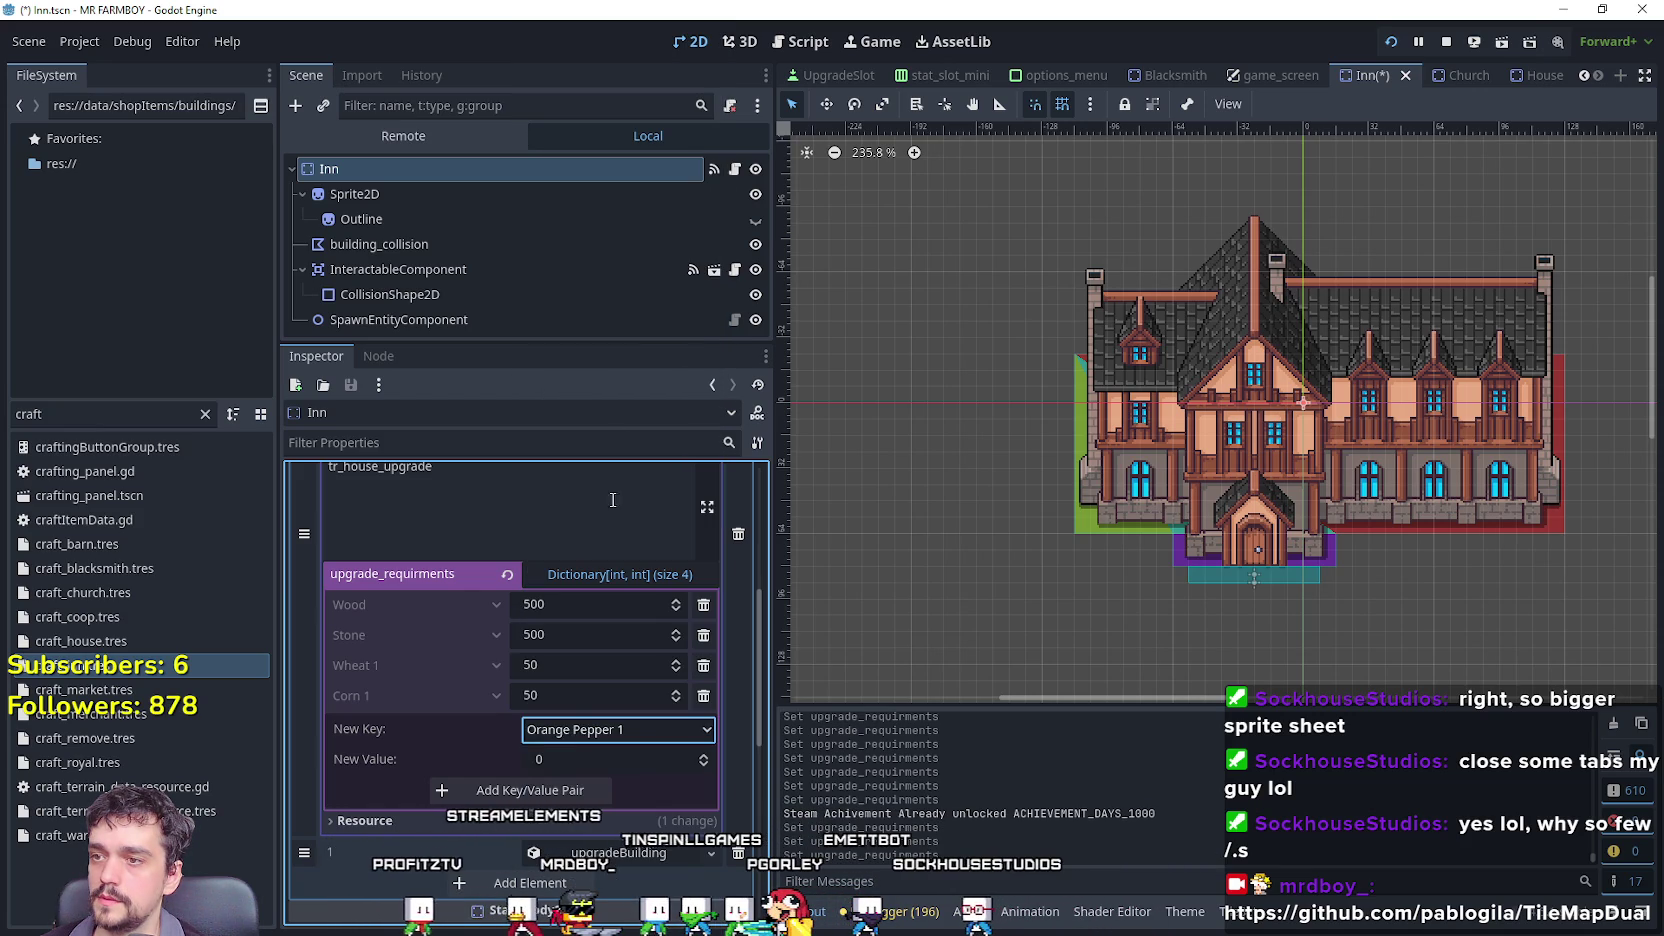
left_click(573, 790)
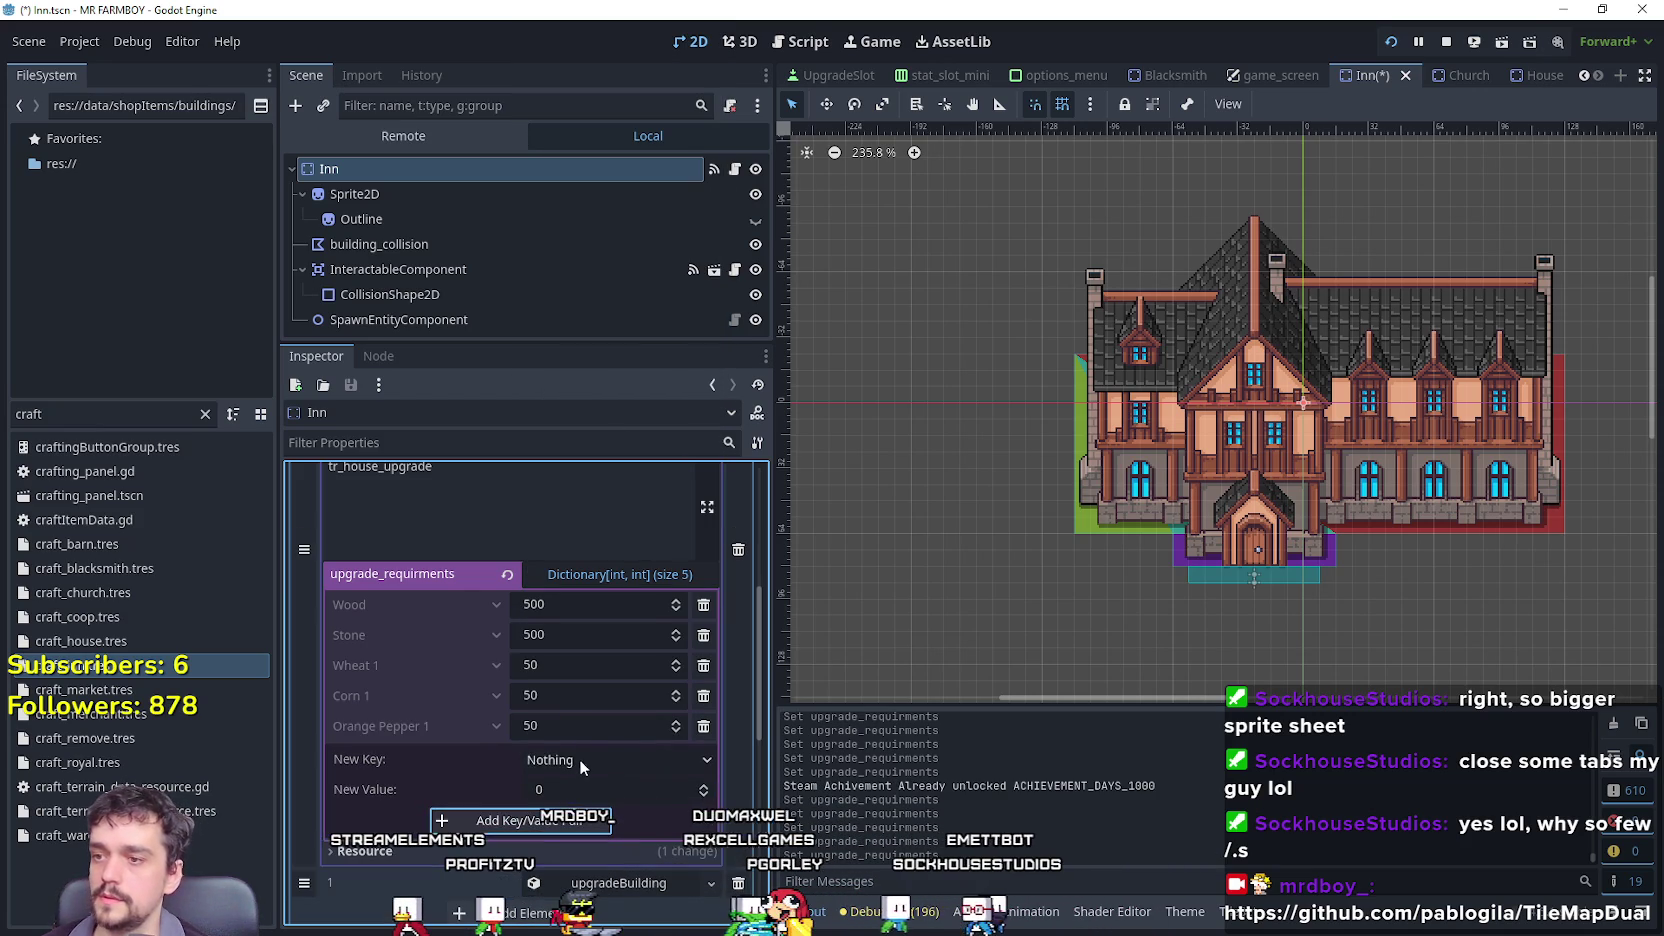
key("alt+Tab")
In the running game, open the Inn's dishes and upgrades panel and view the Upgrade 1 requirements.
scroll(912, 420, "down", 3)
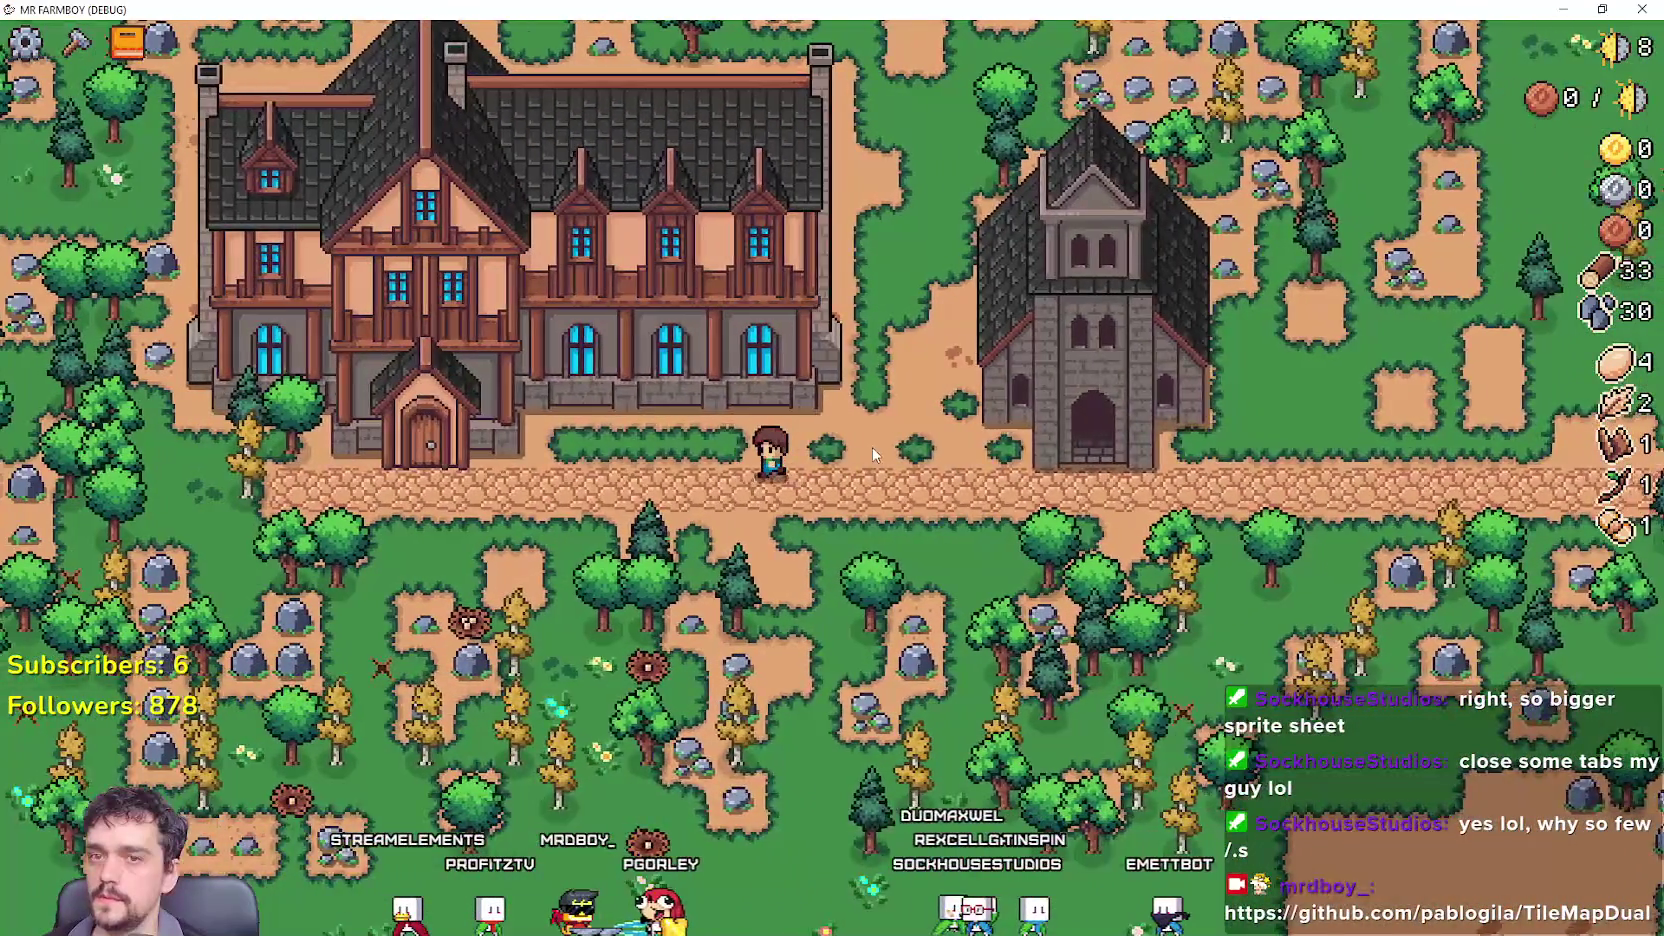
key("a")
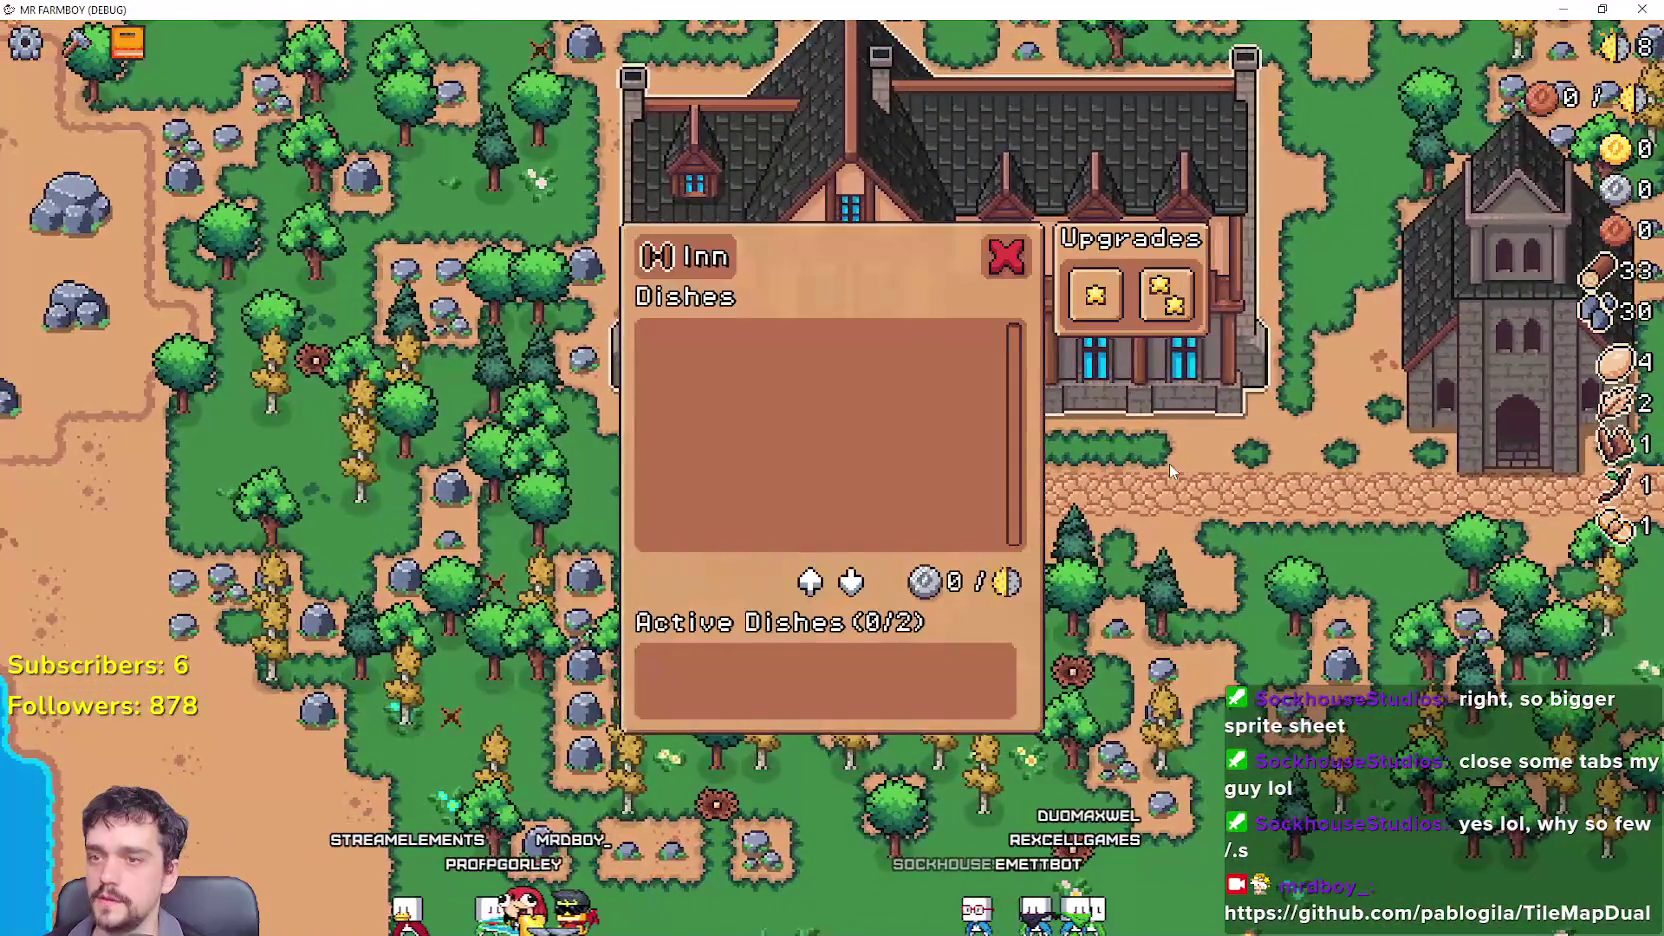
mouse_move(1104, 315)
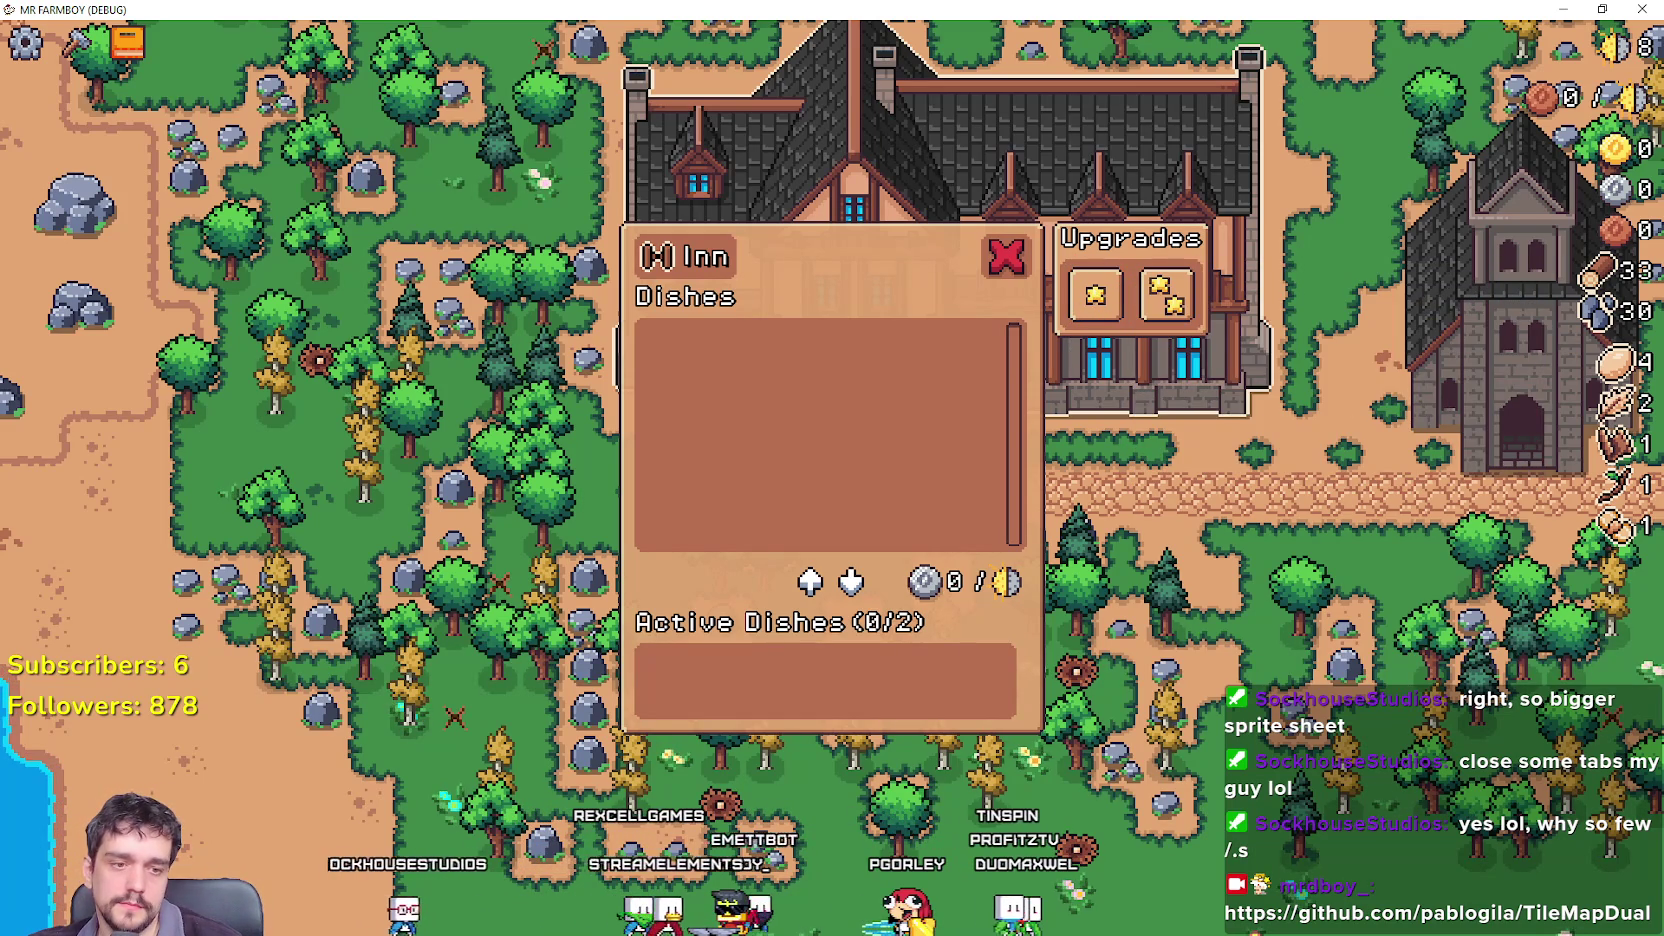
Filter FileSystem for 'tool', open tooltip_component_test.tscn, and open its script.
key("alt+Tab")
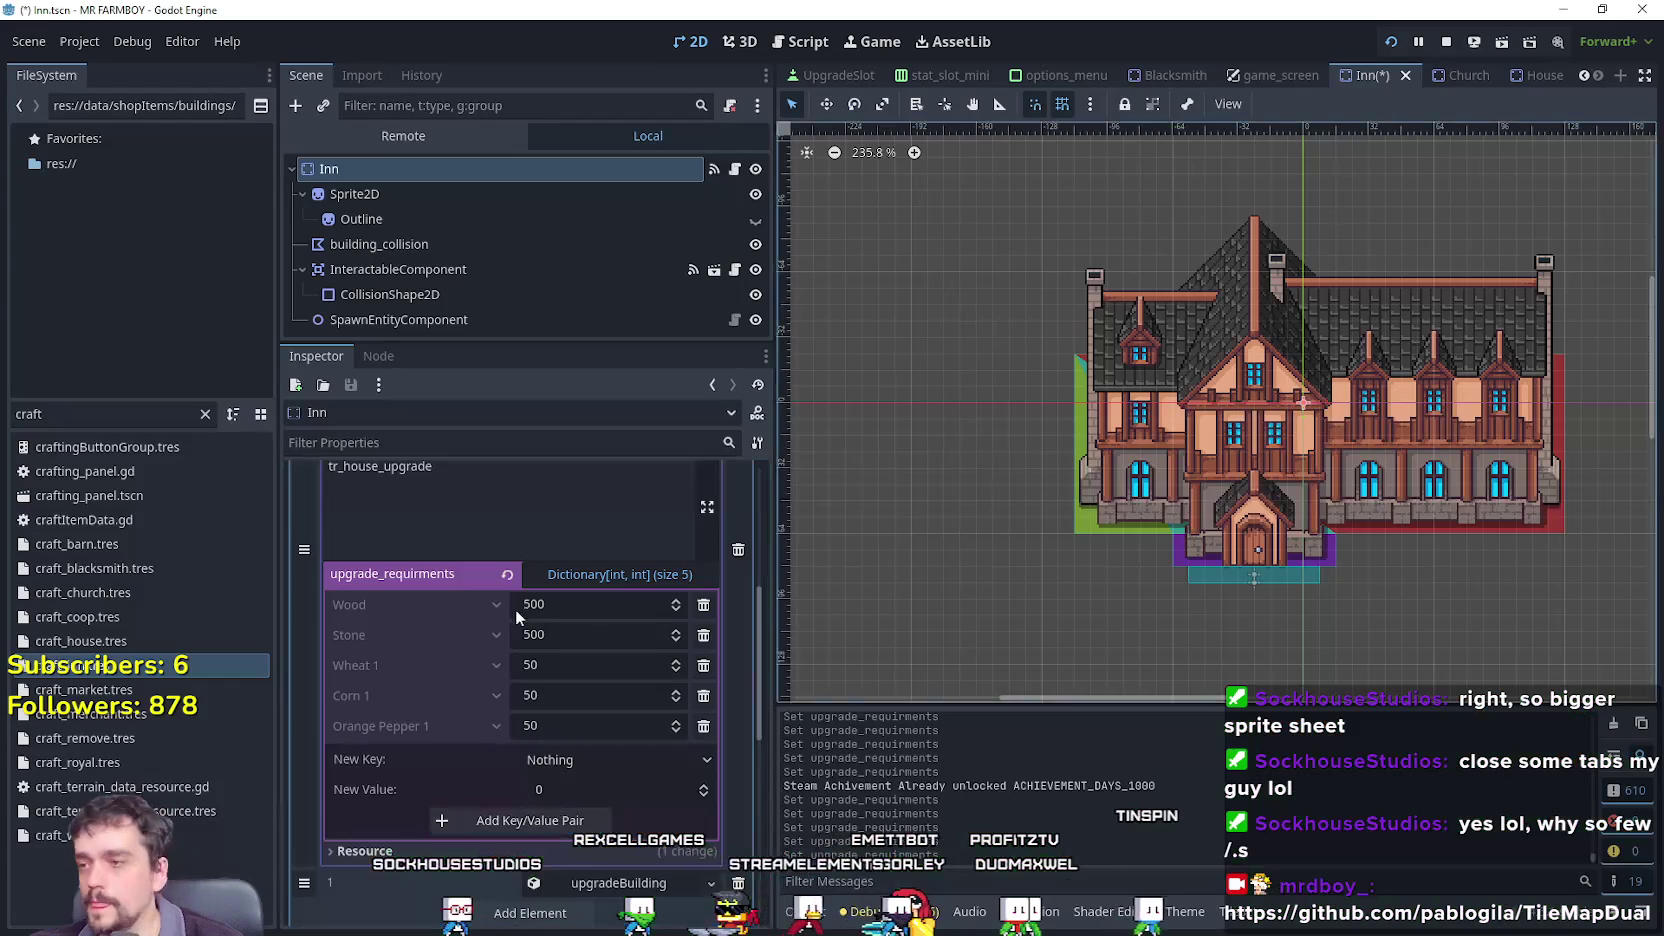
double_click(84, 414)
type("tool")
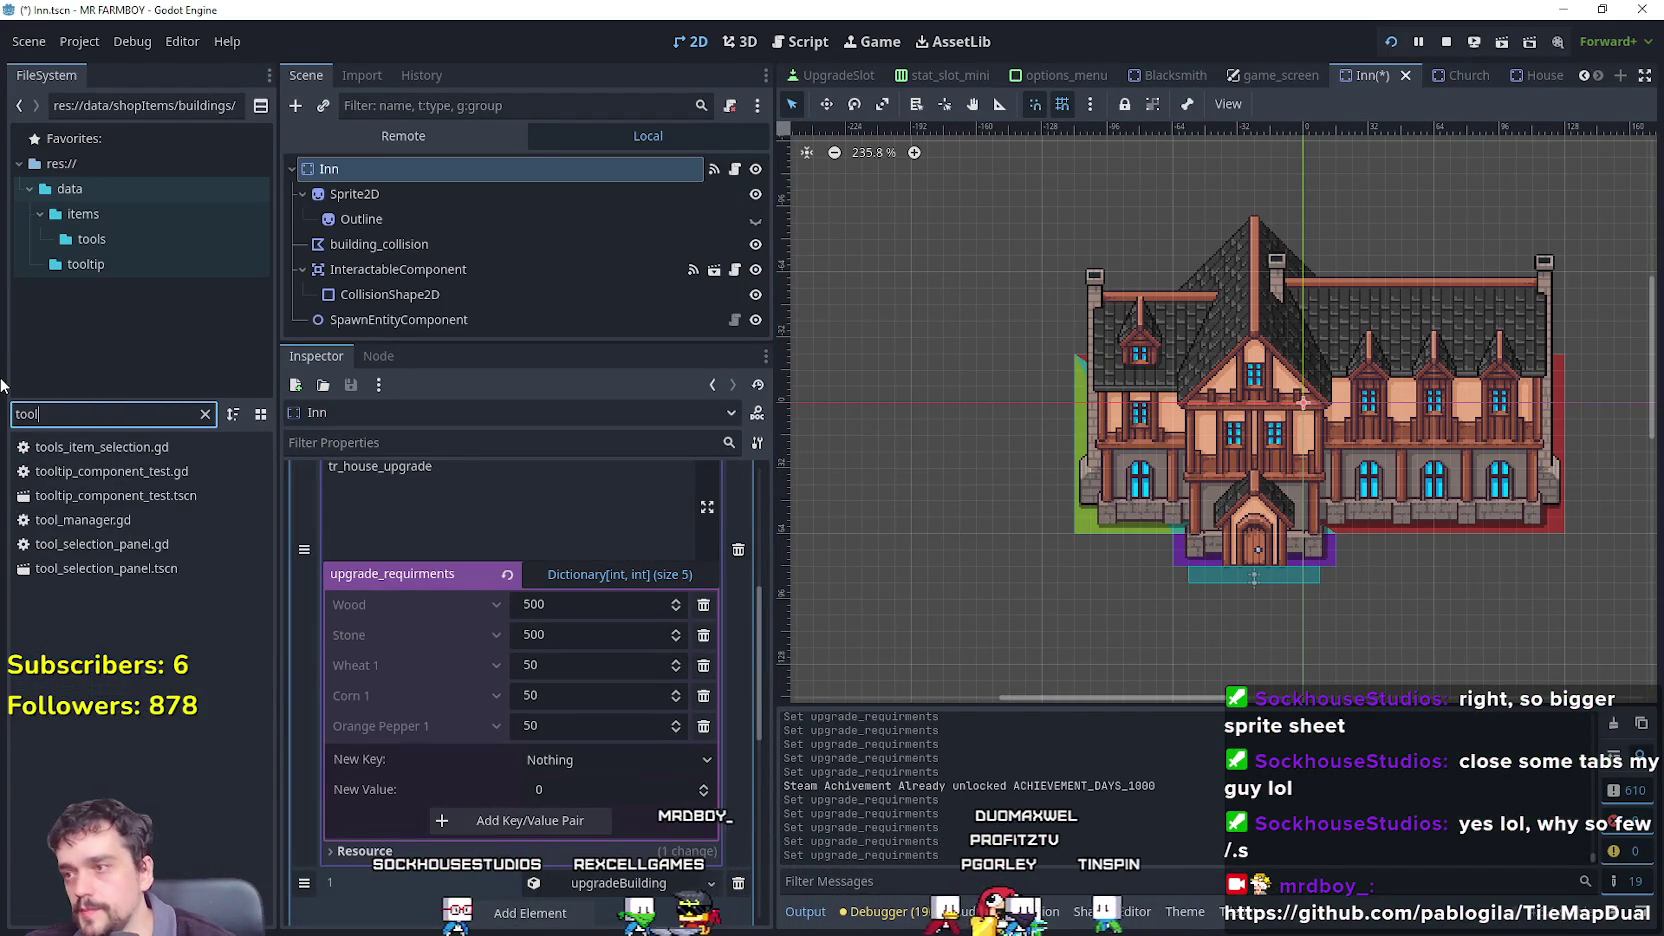
double_click(176, 496)
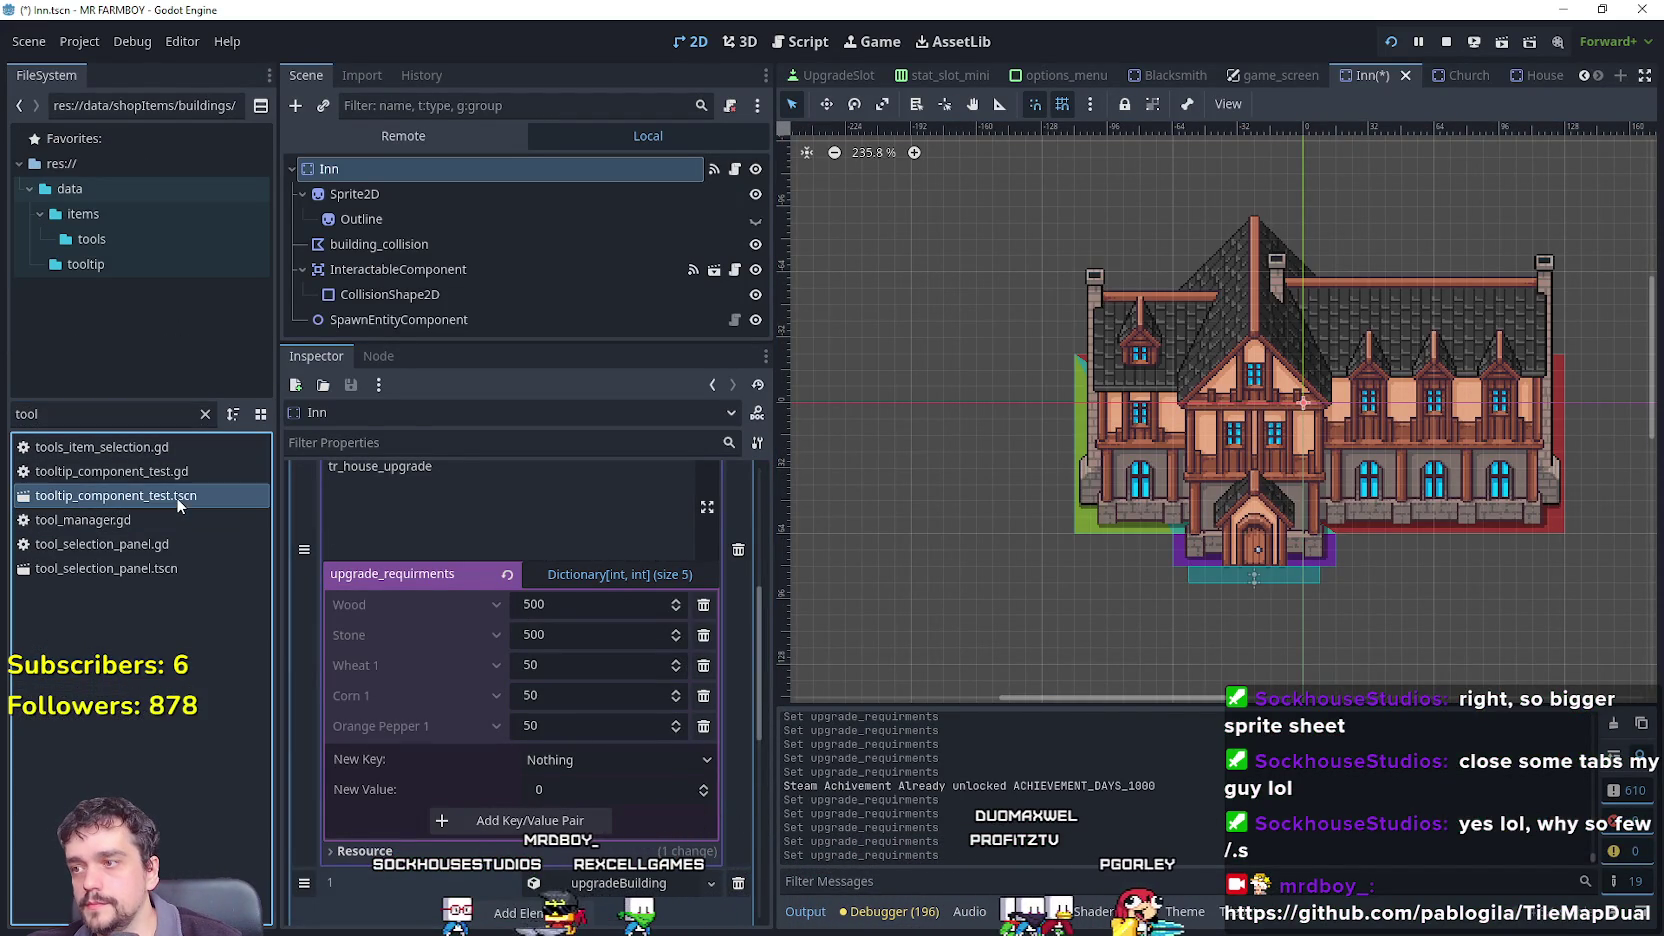
left_click(731, 169)
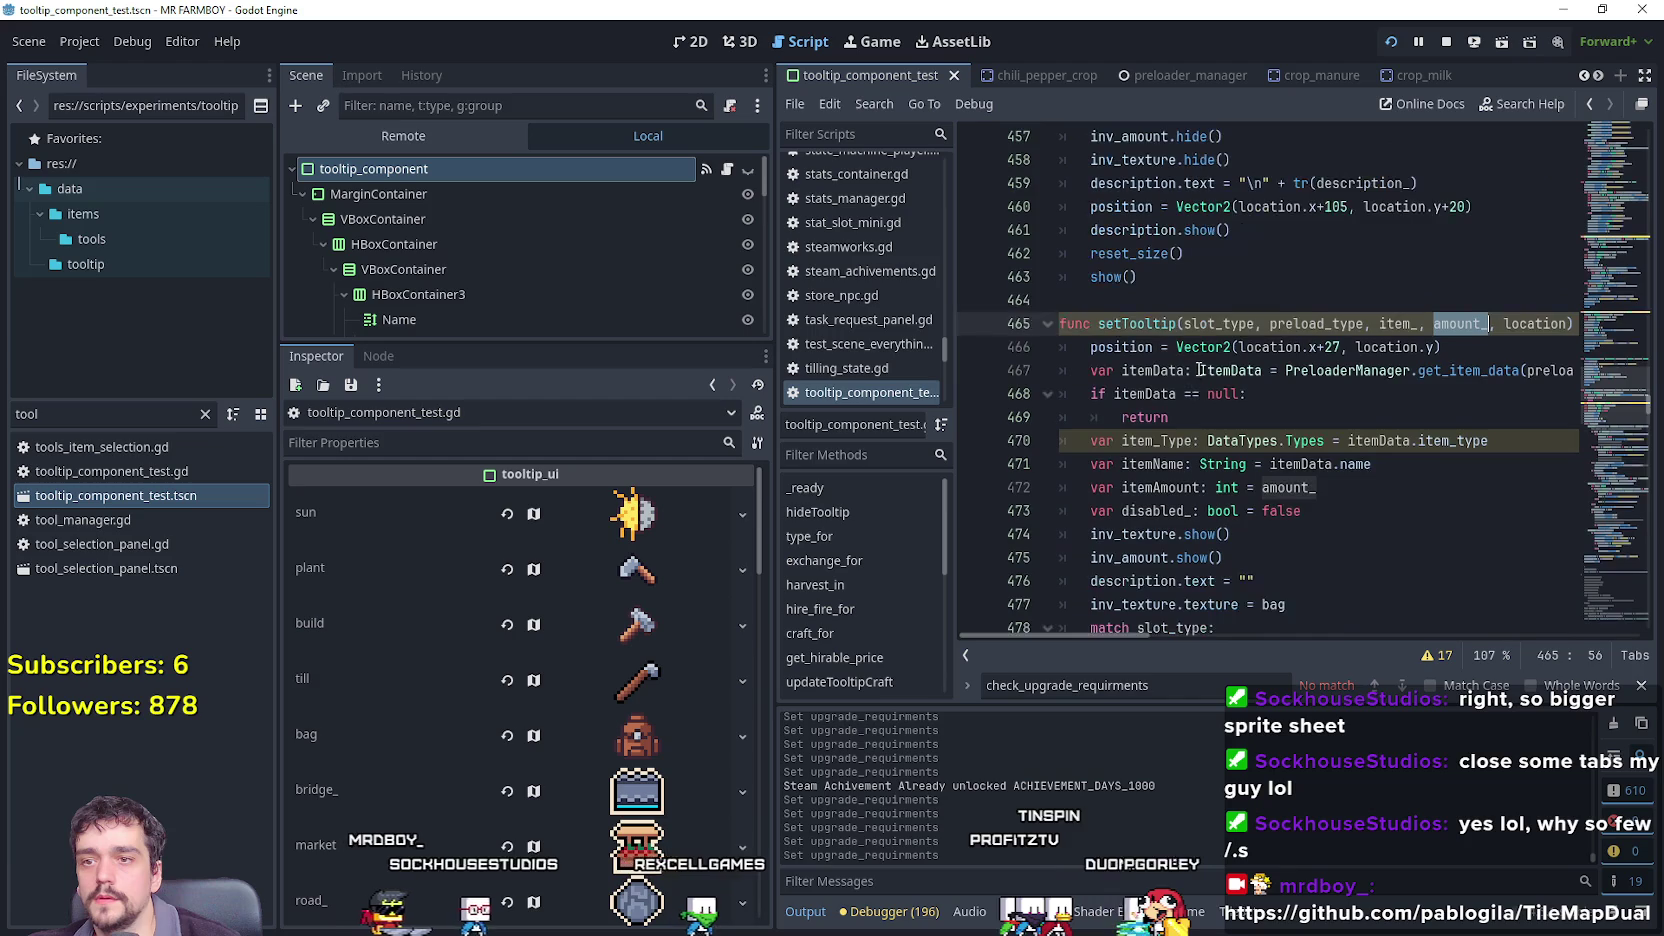
Jump from the setTooltipTabs code to the get_requirments_upgrade function definition.
scroll(1218, 396, "up", 3)
left_click(1341, 537)
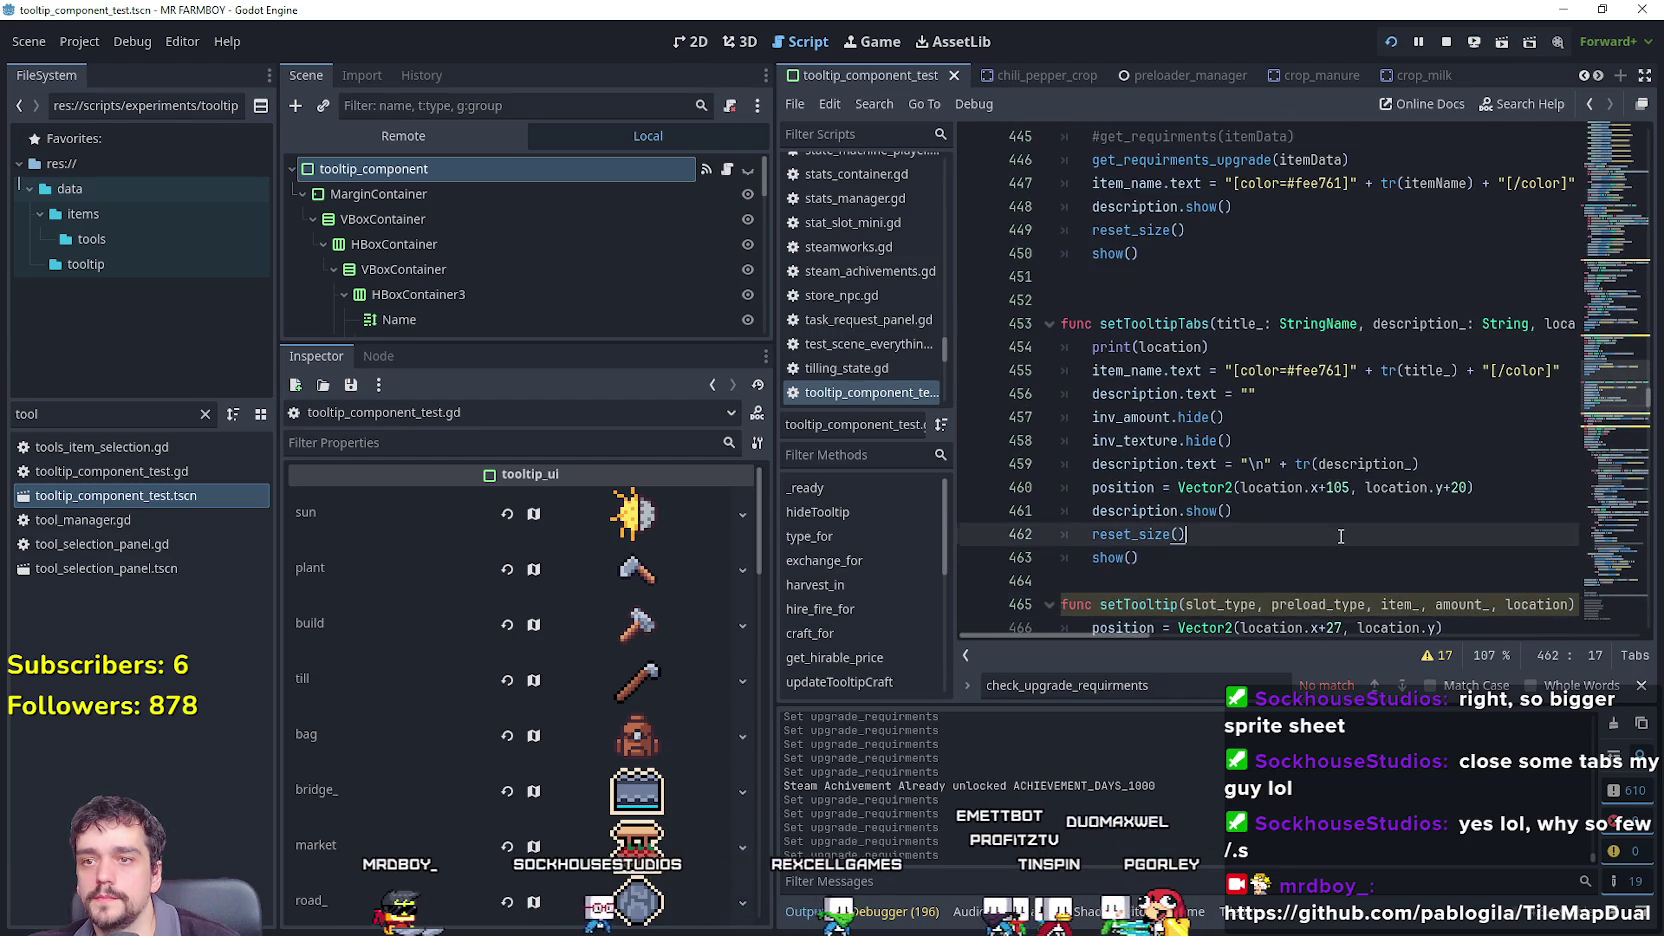
scroll(1341, 537, "up", 5)
scroll(1341, 537, "up", 5)
scroll(1255, 509, "down", 4)
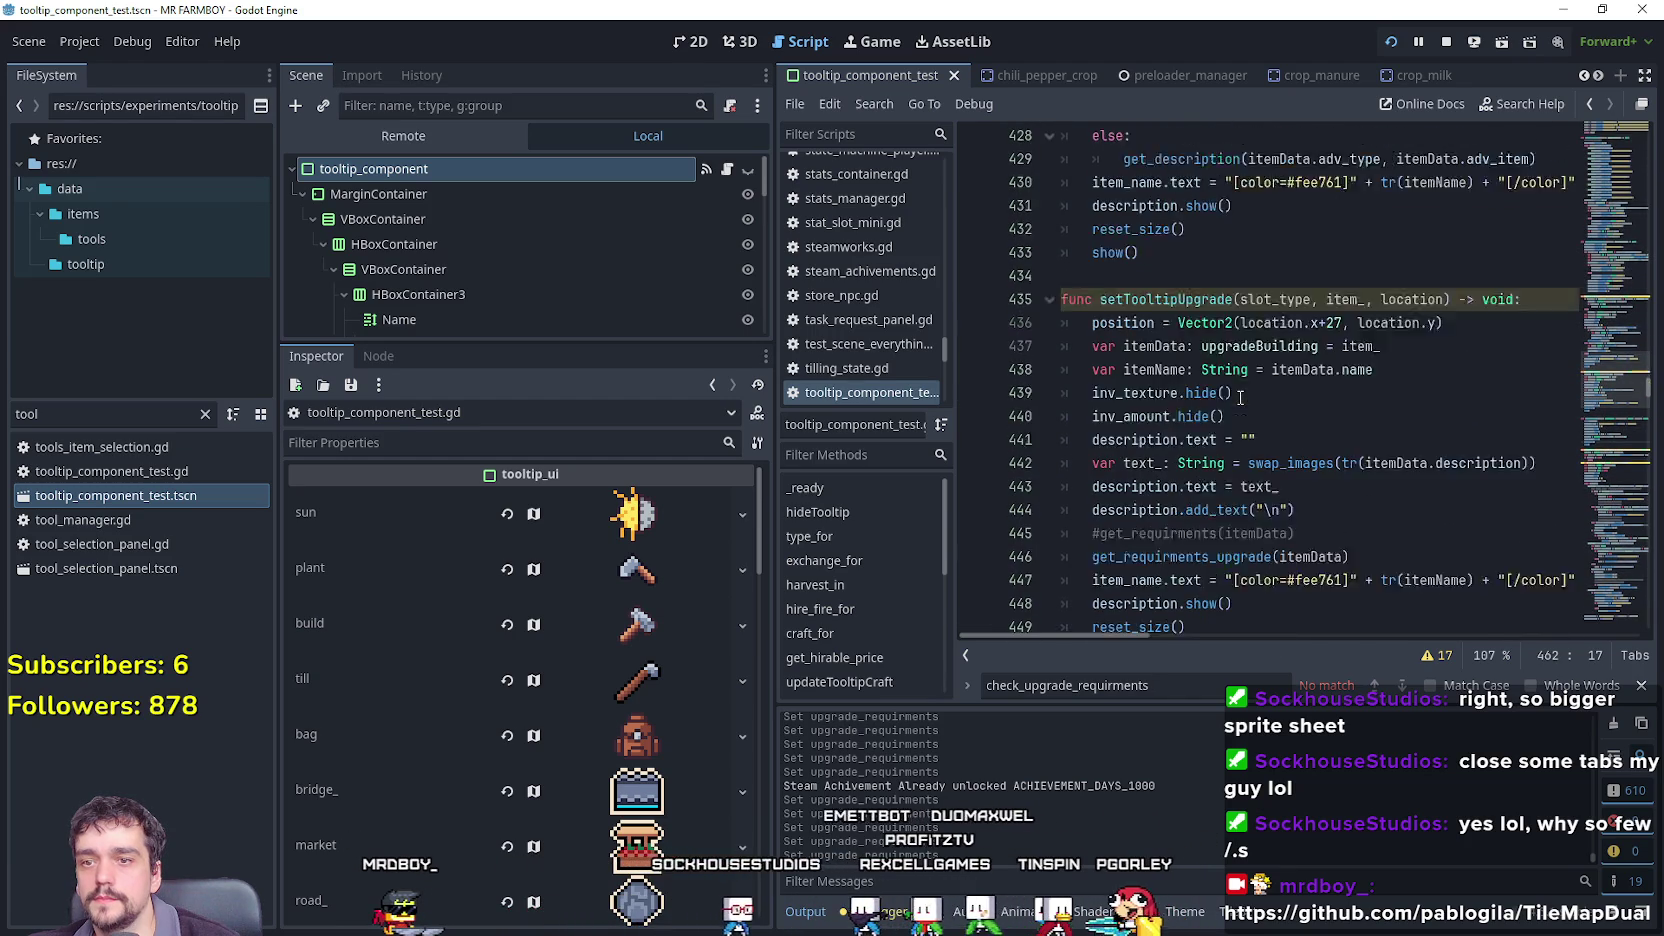
left_click(1236, 536)
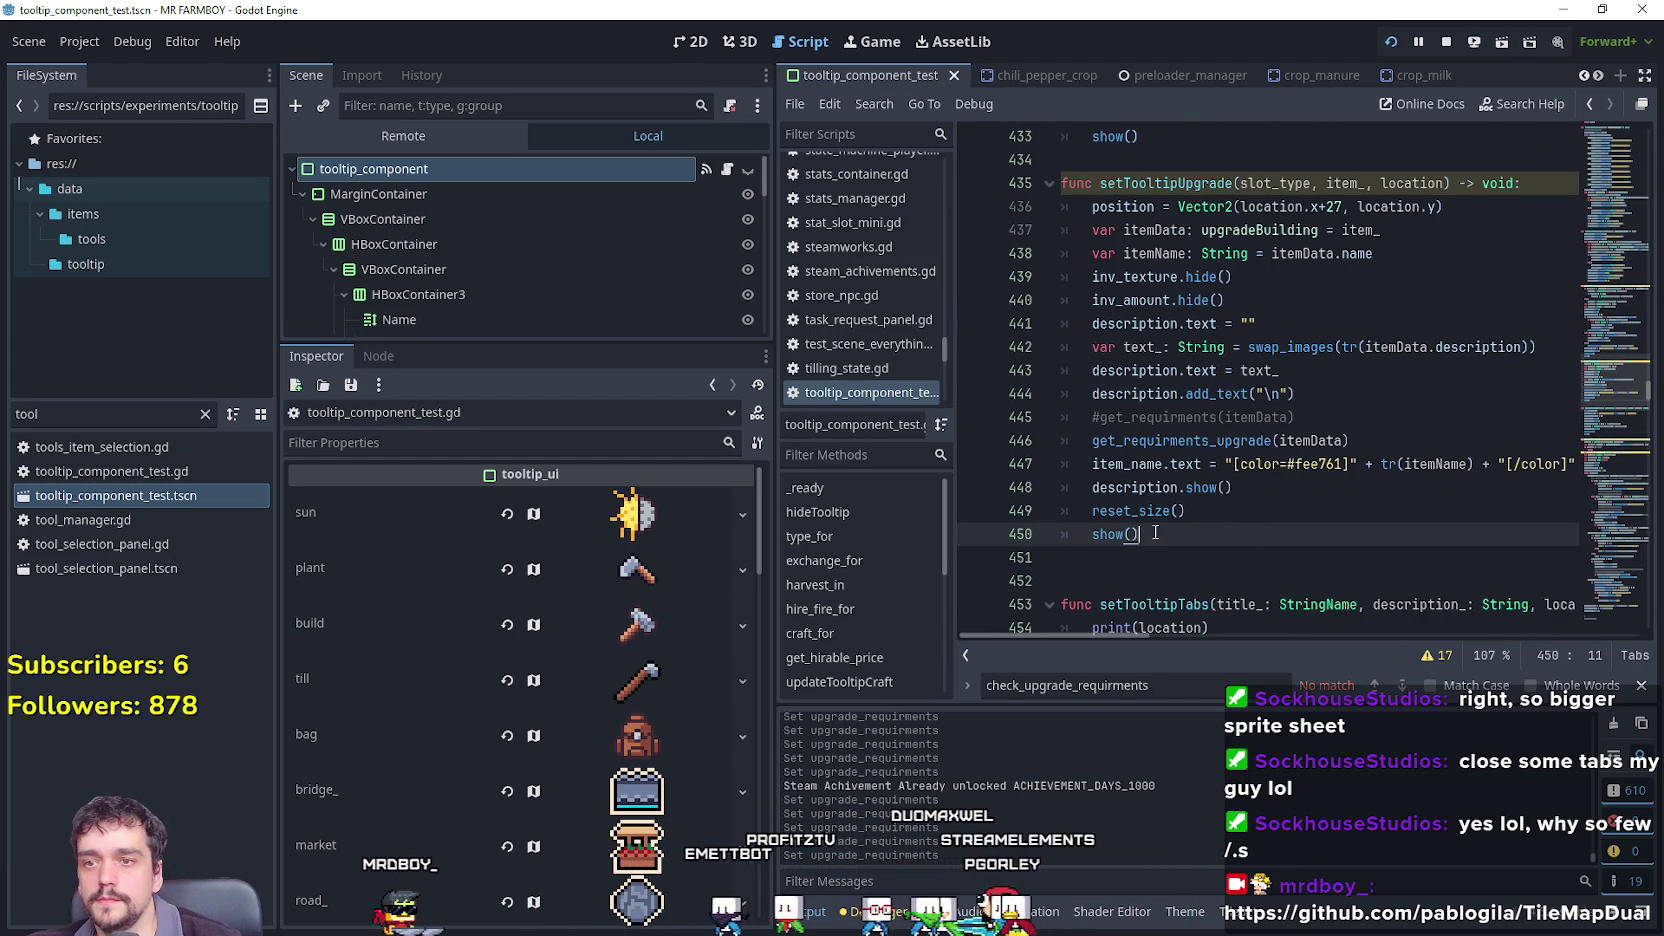
double_click(1110, 535)
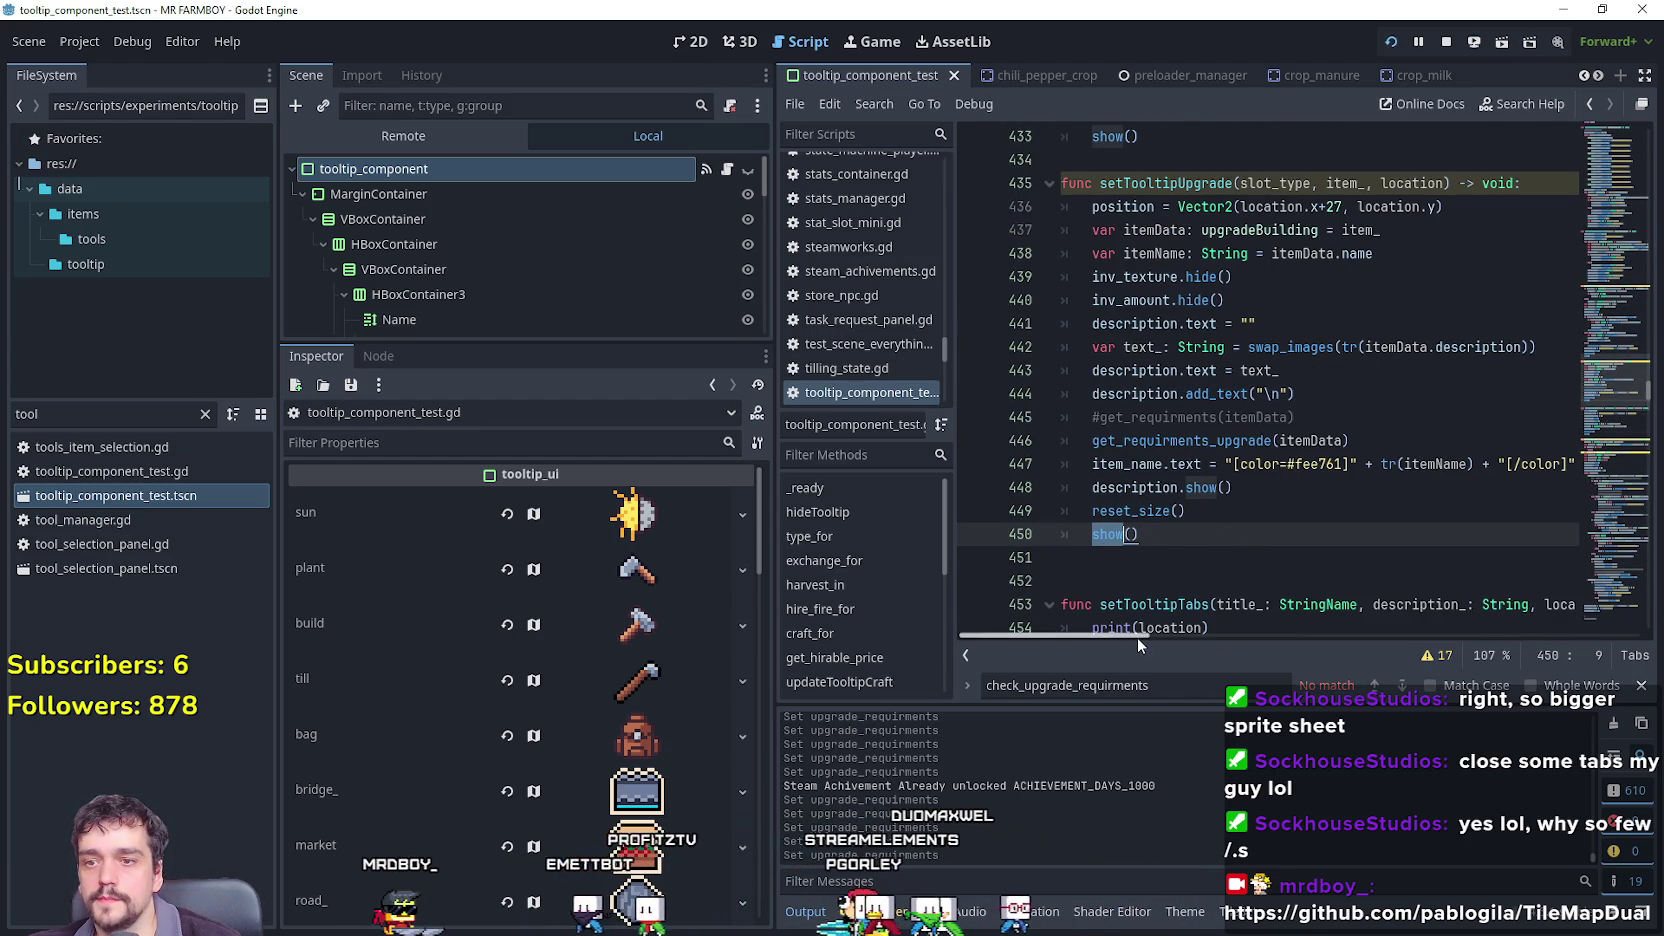
left_click(1165, 535)
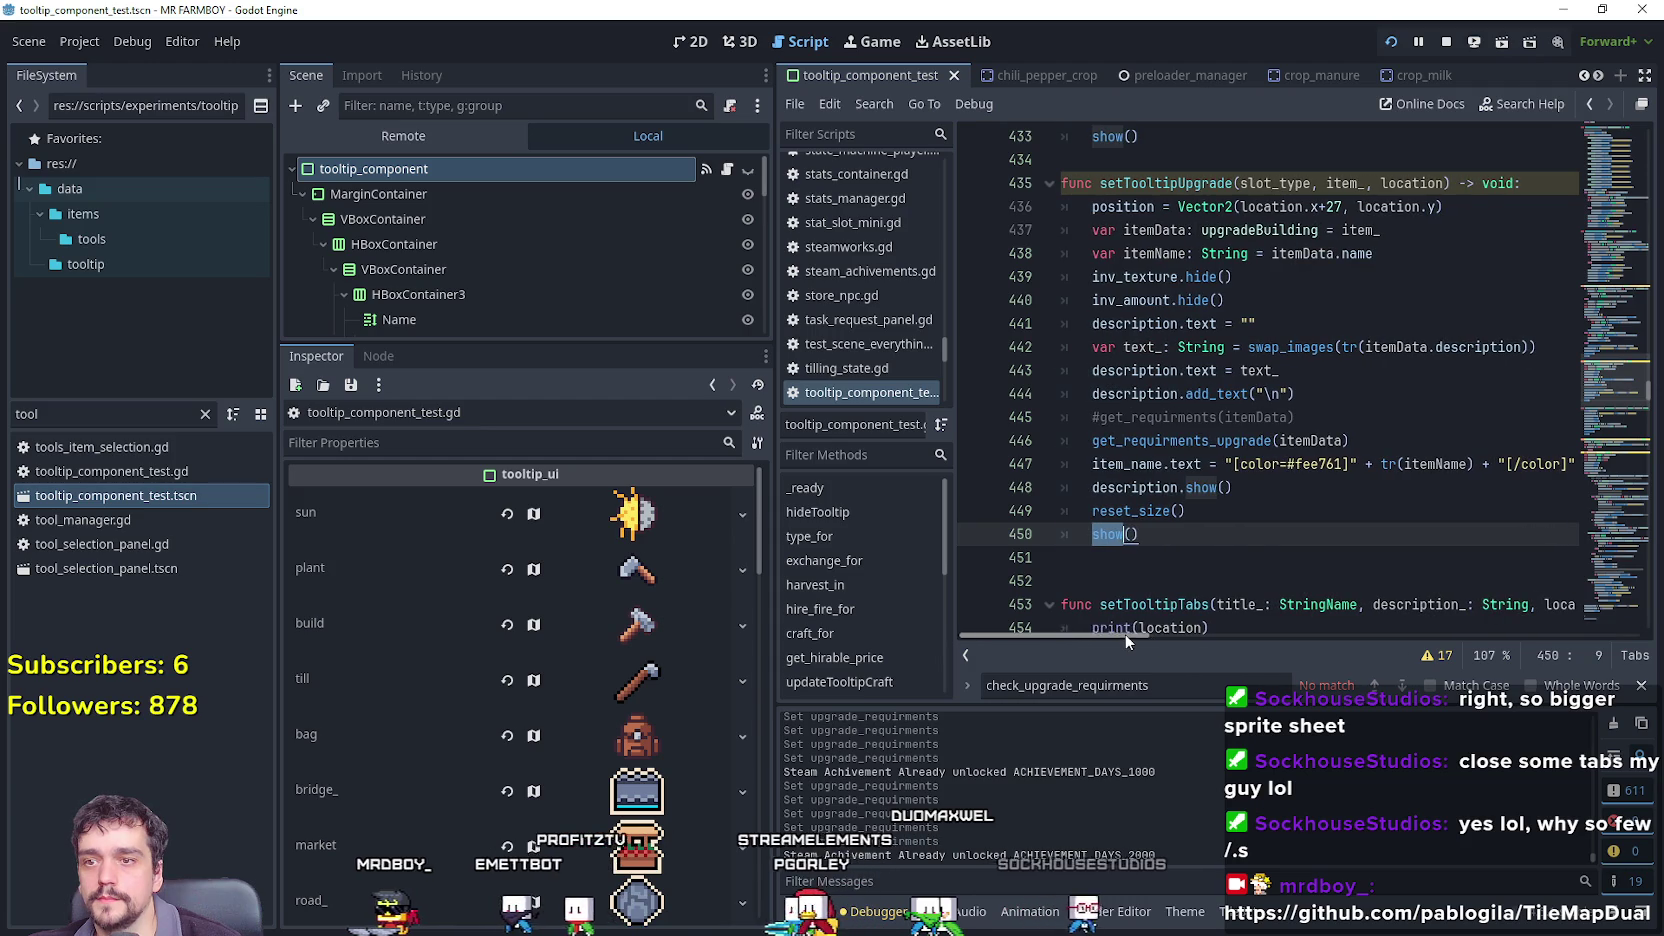
left_click(1187, 440, "ctrl")
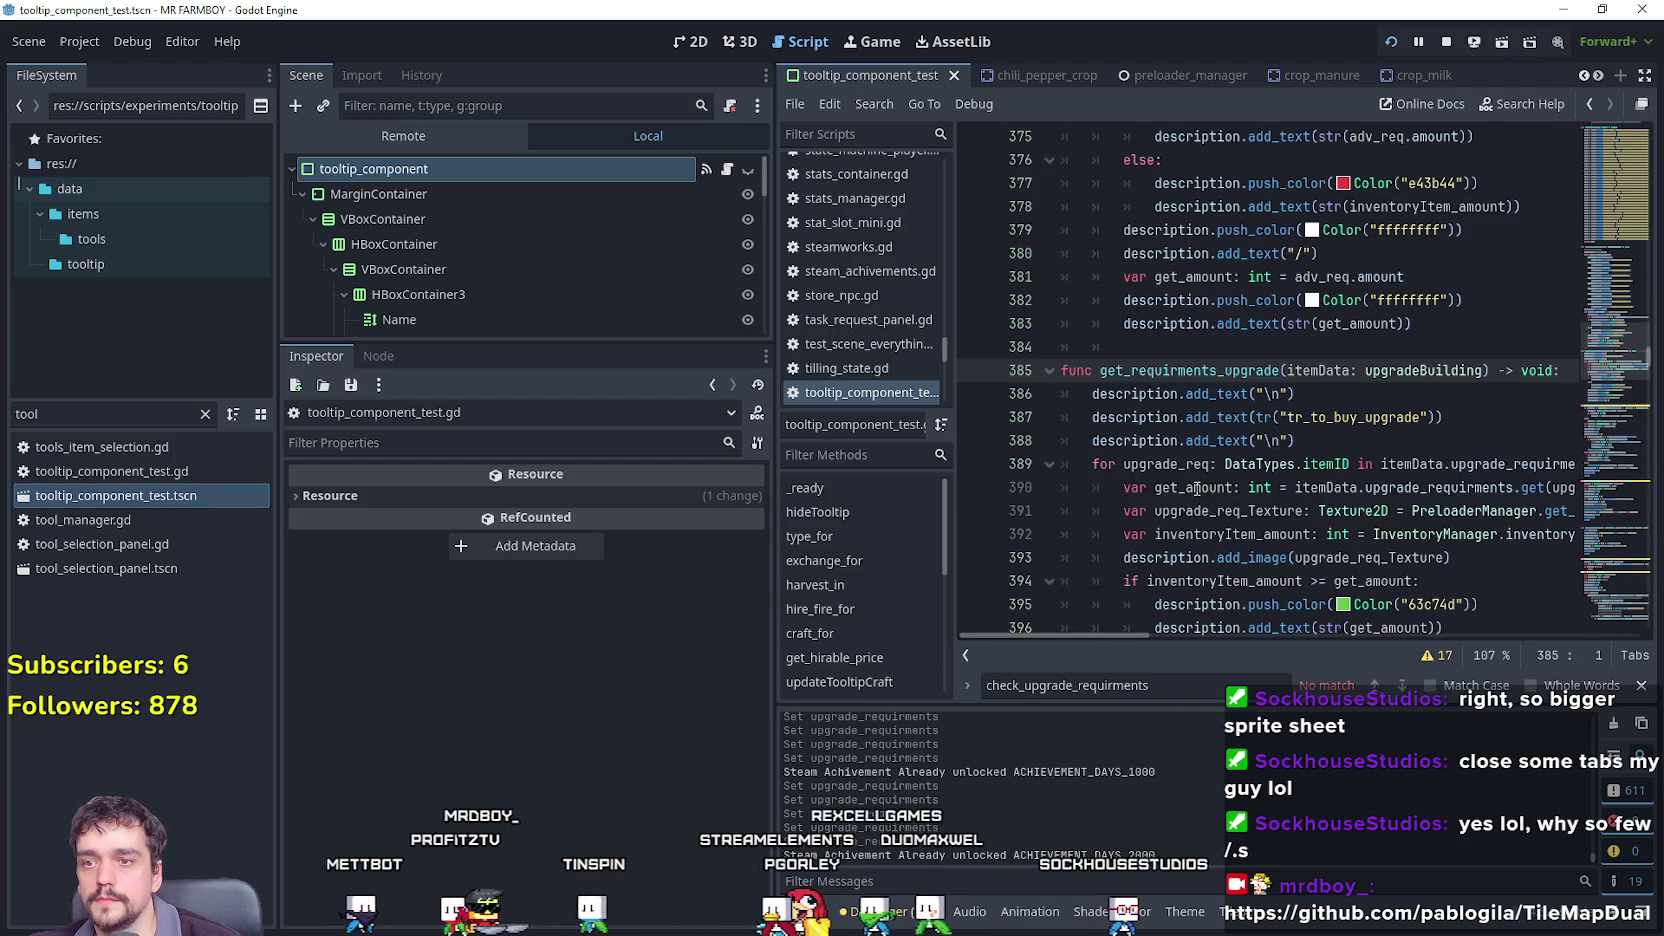
scroll(1197, 488, "down", 3)
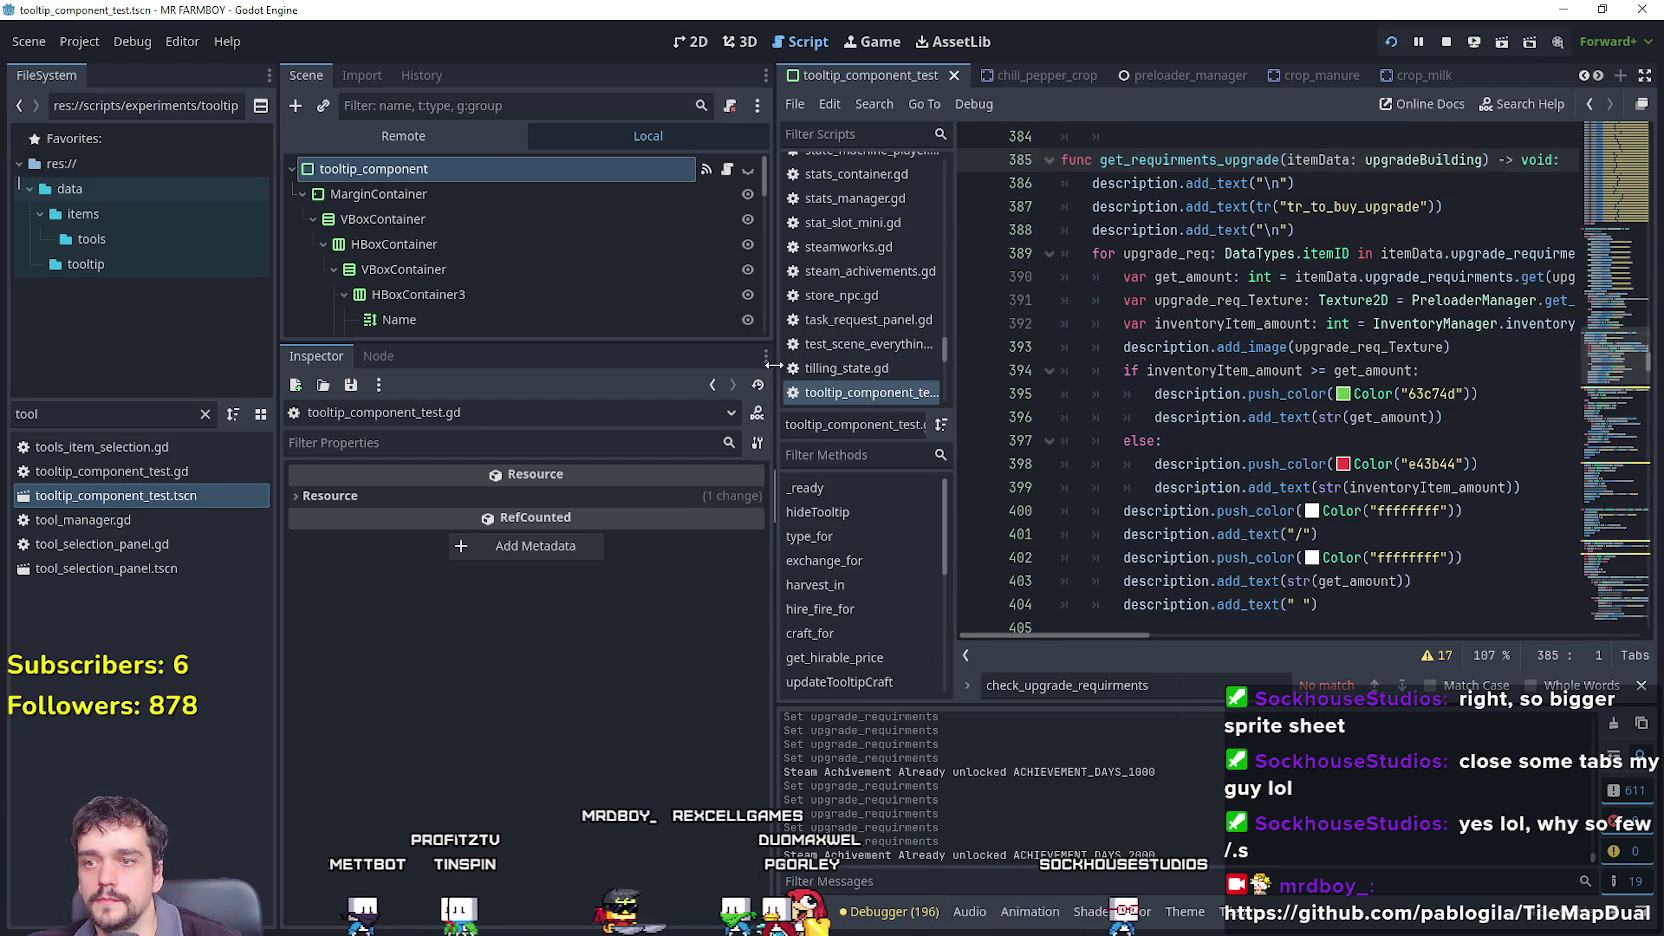
left_click_drag(774, 364, 563, 364)
left_click(1245, 394)
Select and copy the upgrade_req_Texture lookup line 391.
scroll(1222, 507, "down", 1)
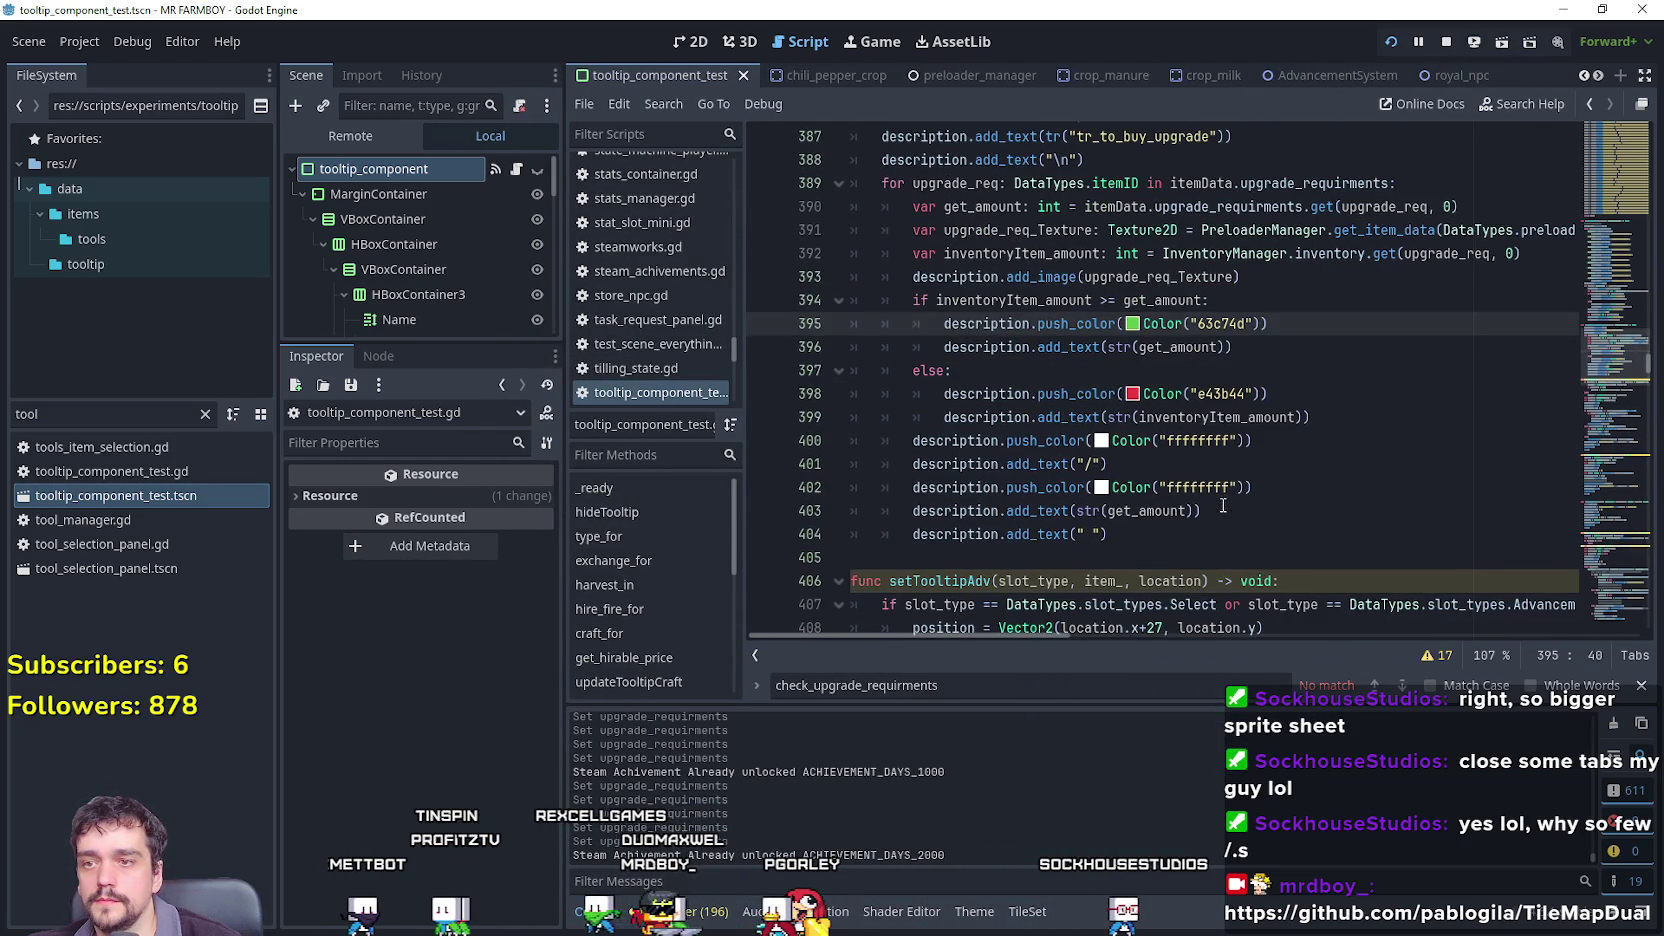
left_click(1224, 503)
left_click(1368, 553)
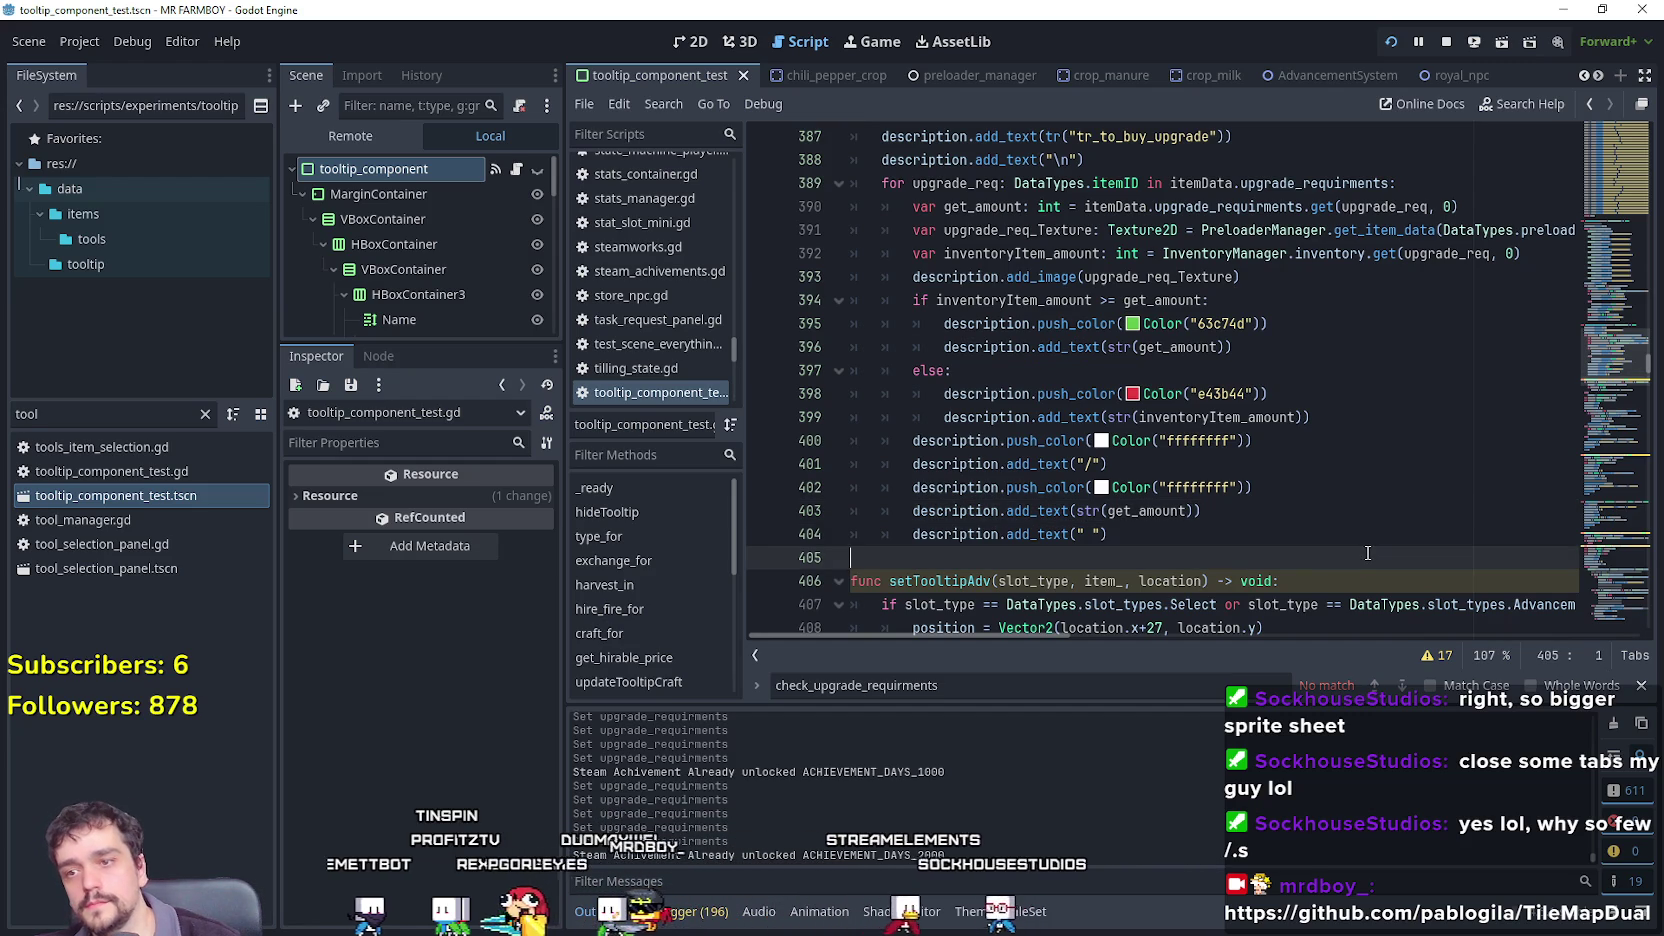
scroll(1363, 552, "up", 1)
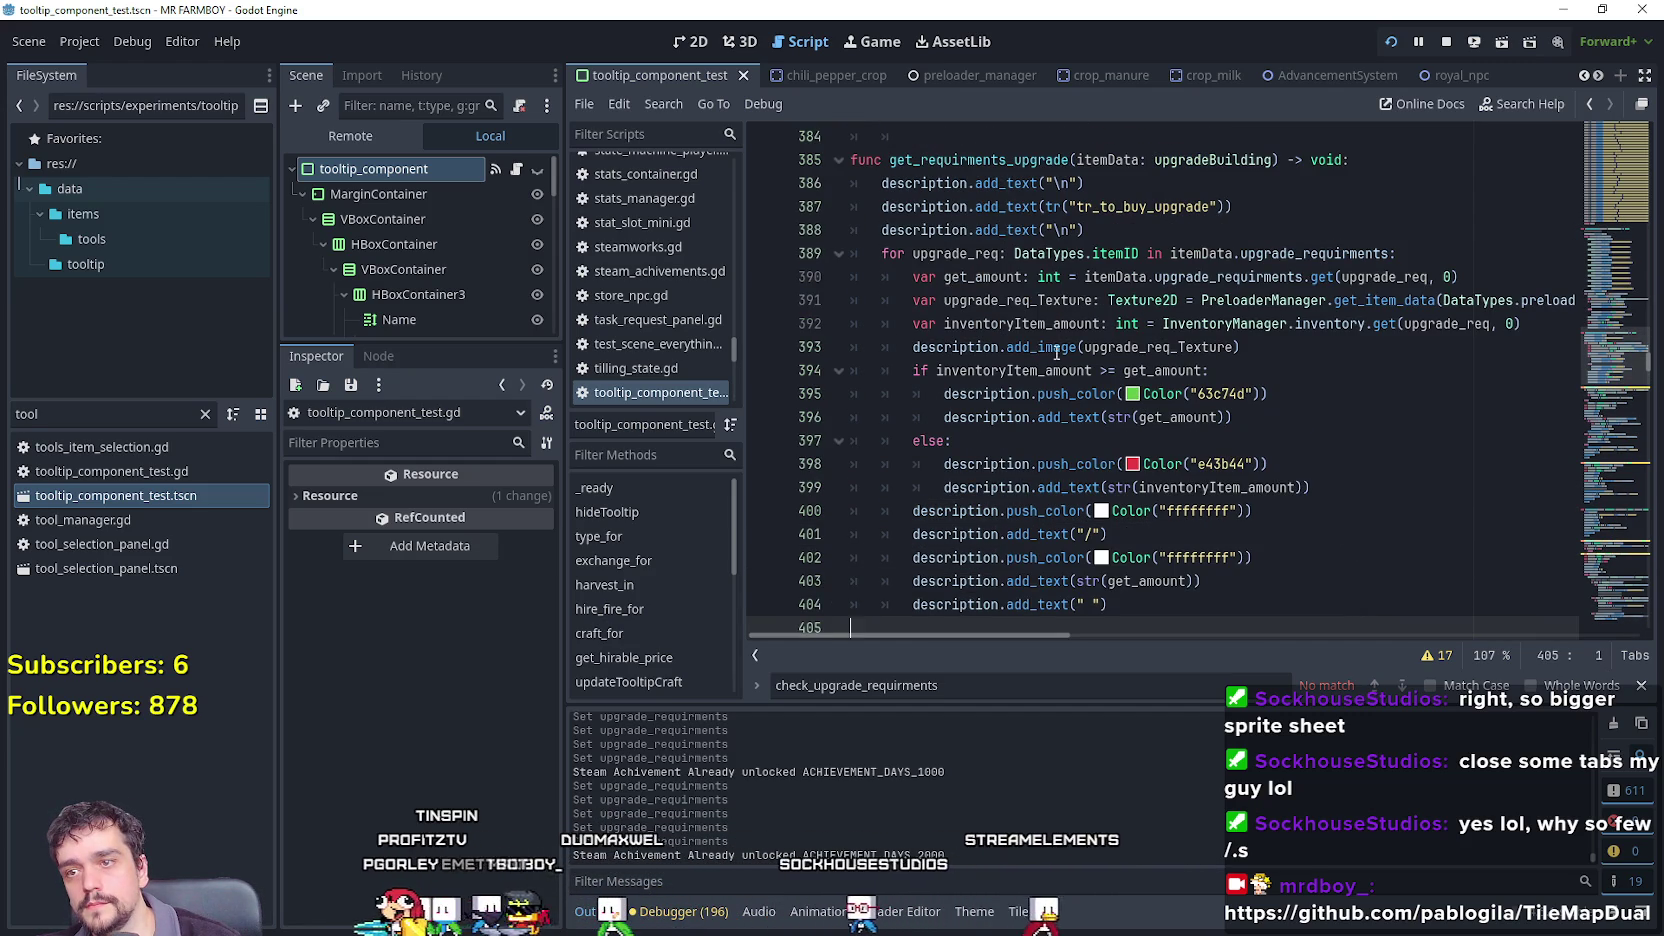
left_click(1346, 322)
double_click(1341, 301)
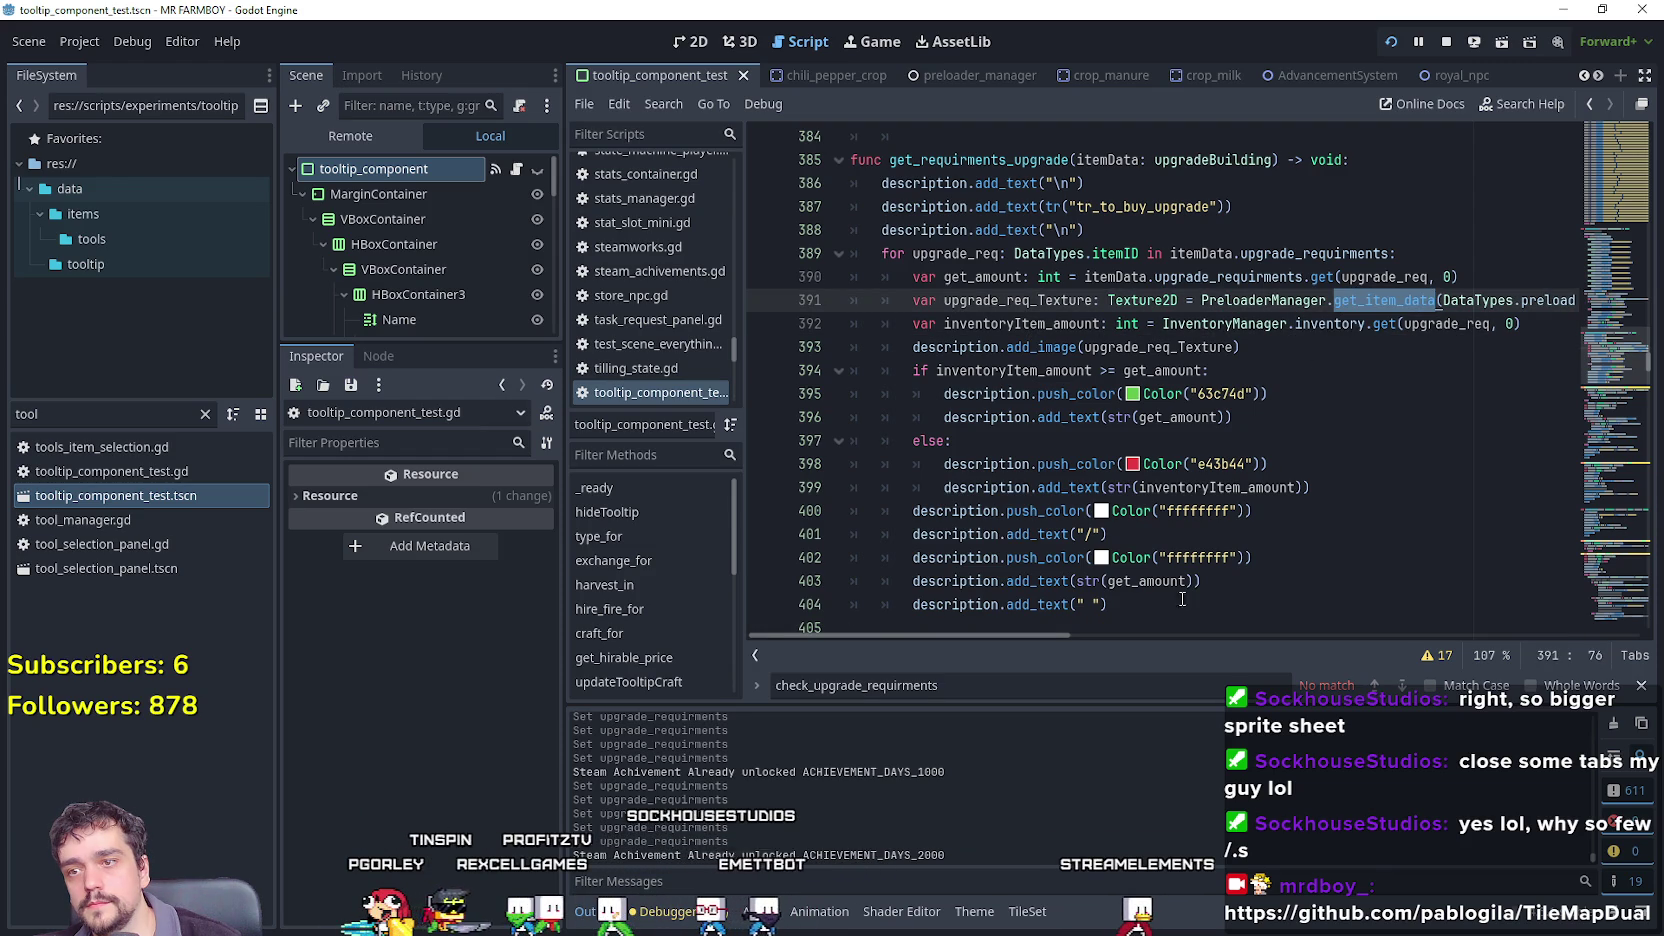
mouse_move(1017, 641)
left_mouse_down()
mouse_move(1214, 640)
mouse_move(900, 592)
left_mouse_up()
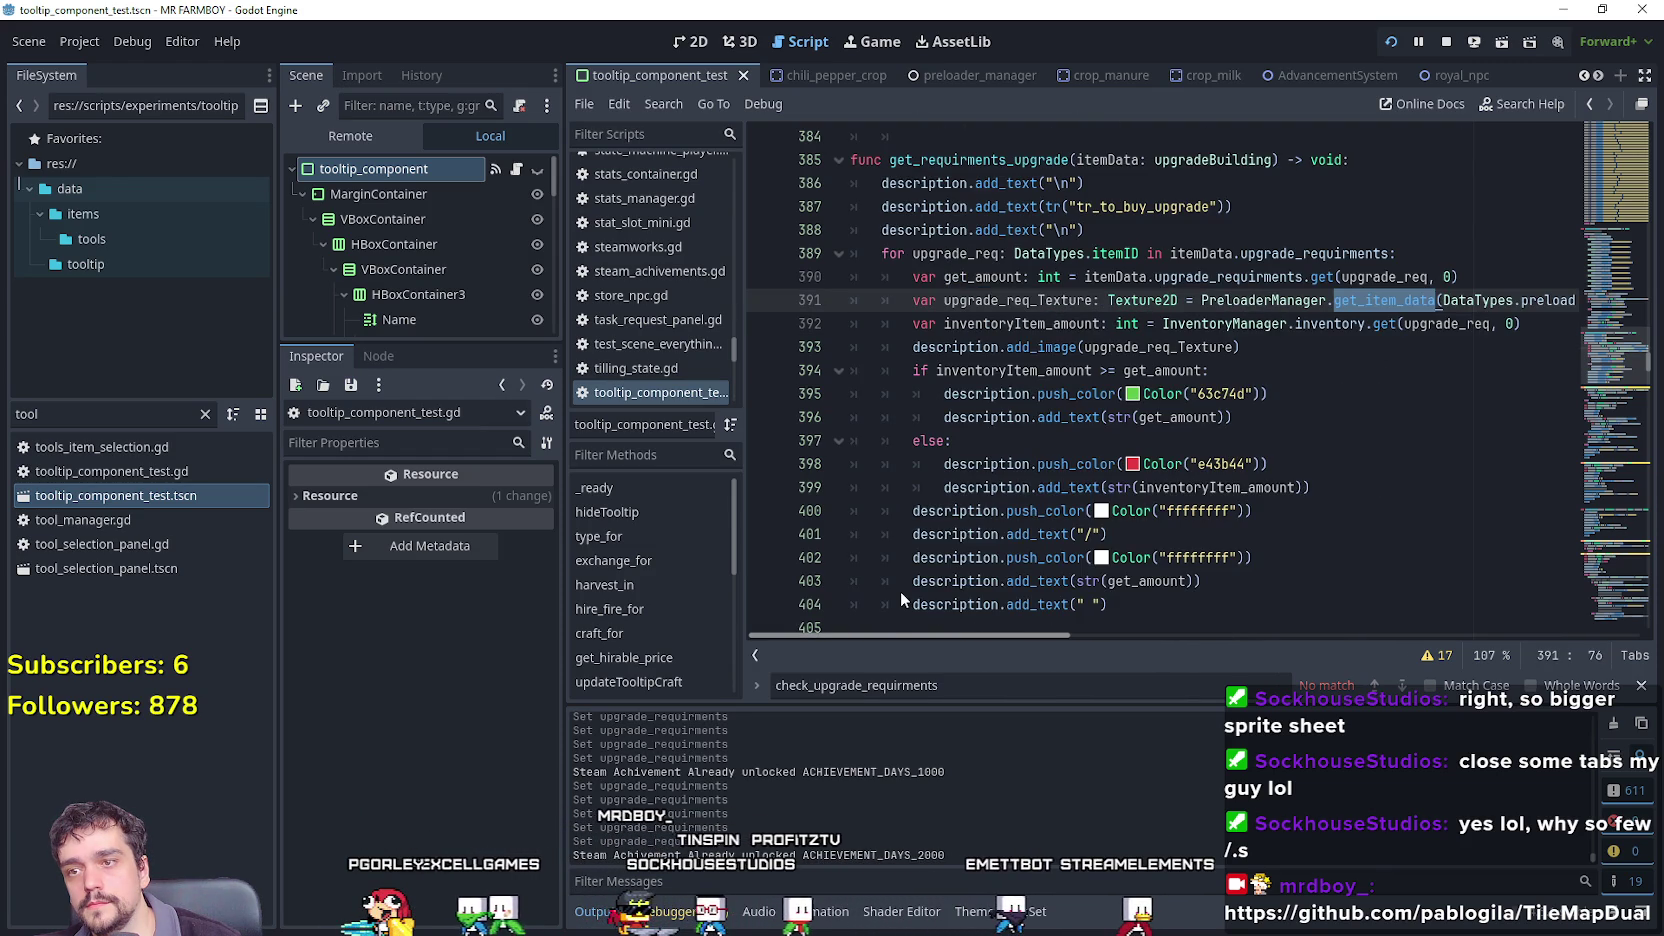
left_click(1037, 300)
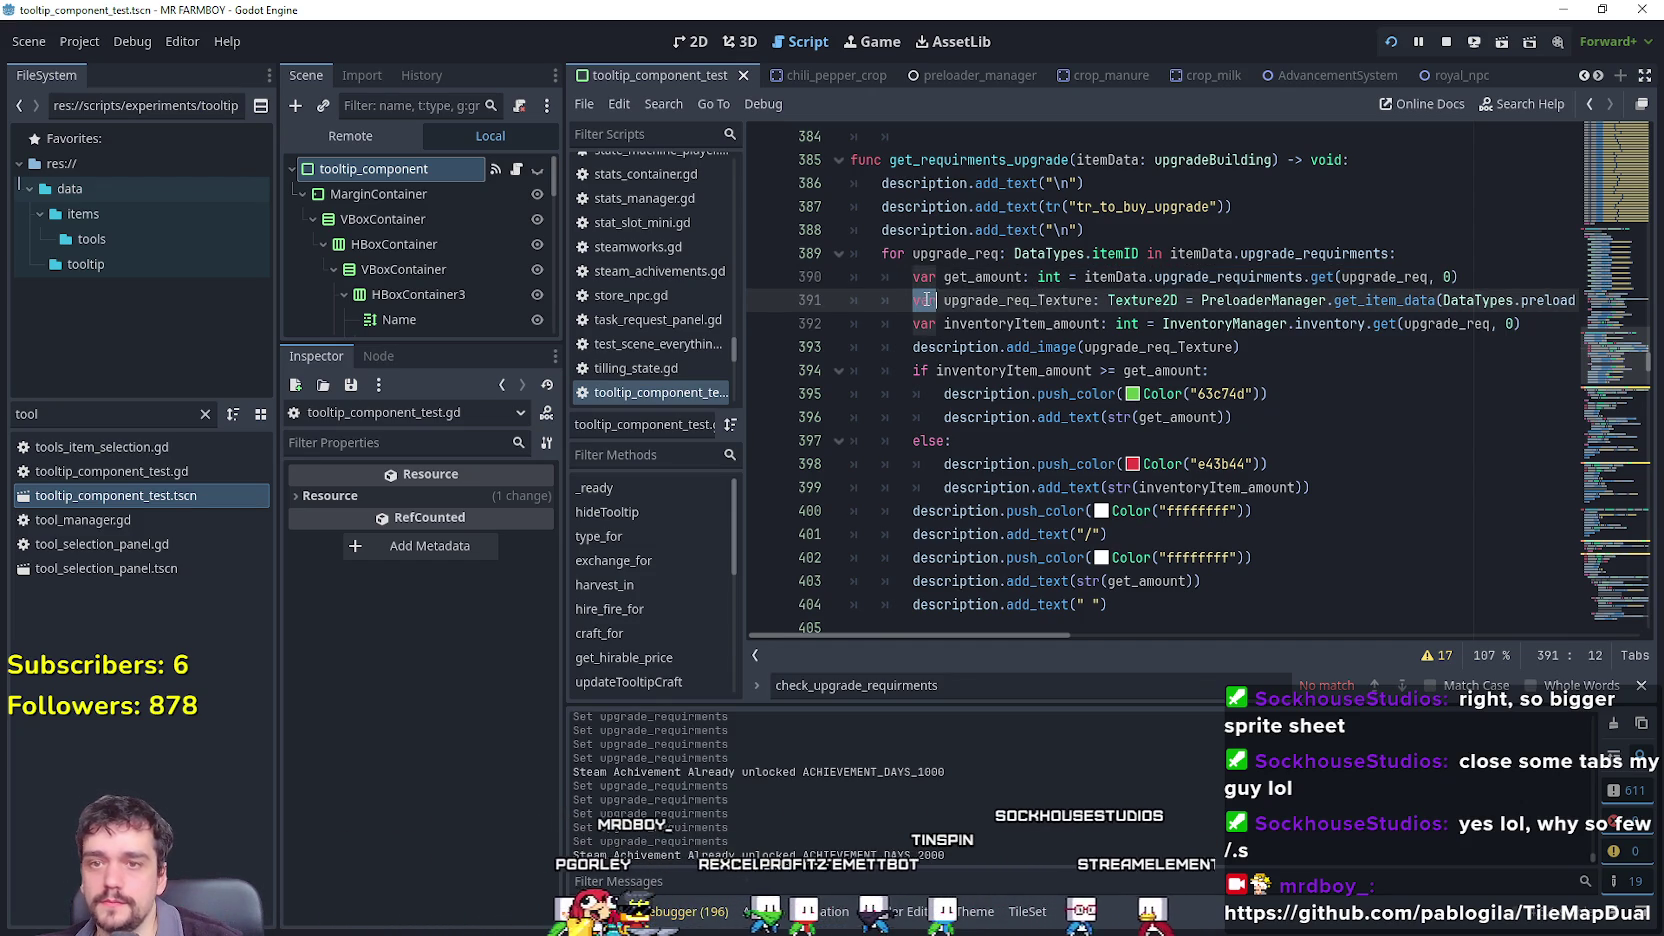
left_click_drag(912, 300, 1093, 300)
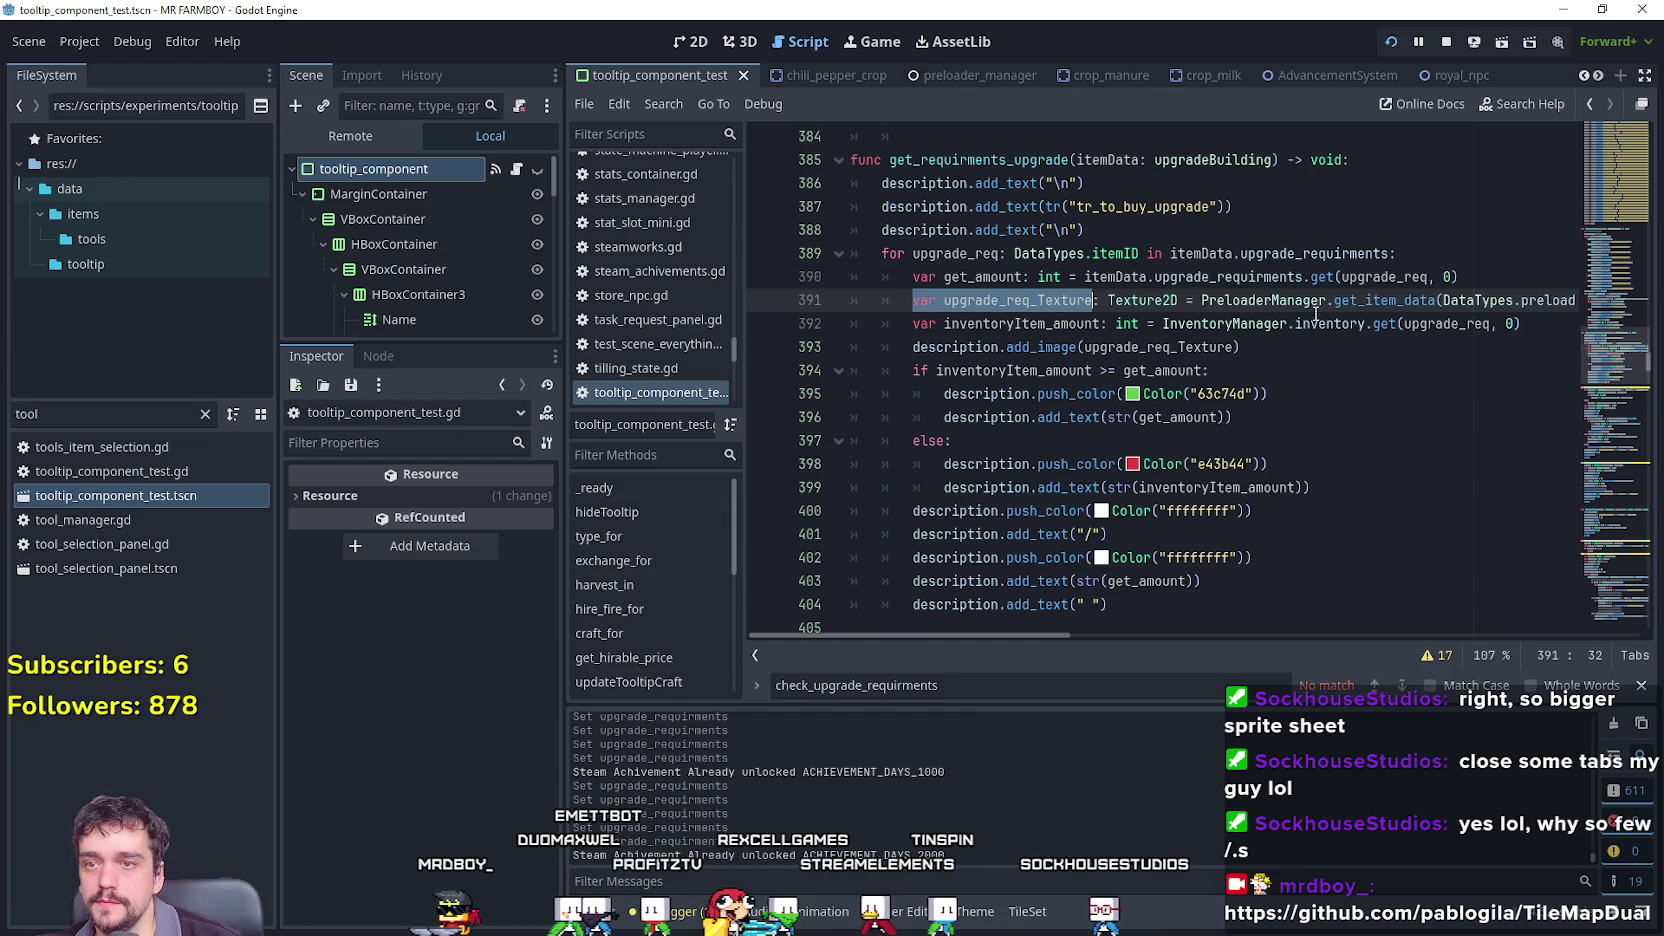
mouse_move(1560, 300)
left_mouse_down()
mouse_move(1600, 300)
mouse_move(720, 258)
mouse_move(916, 300)
left_mouse_up()
mouse_move(1045, 300)
left_mouse_down()
mouse_move(1580, 300)
mouse_move(1556, 300)
left_mouse_up()
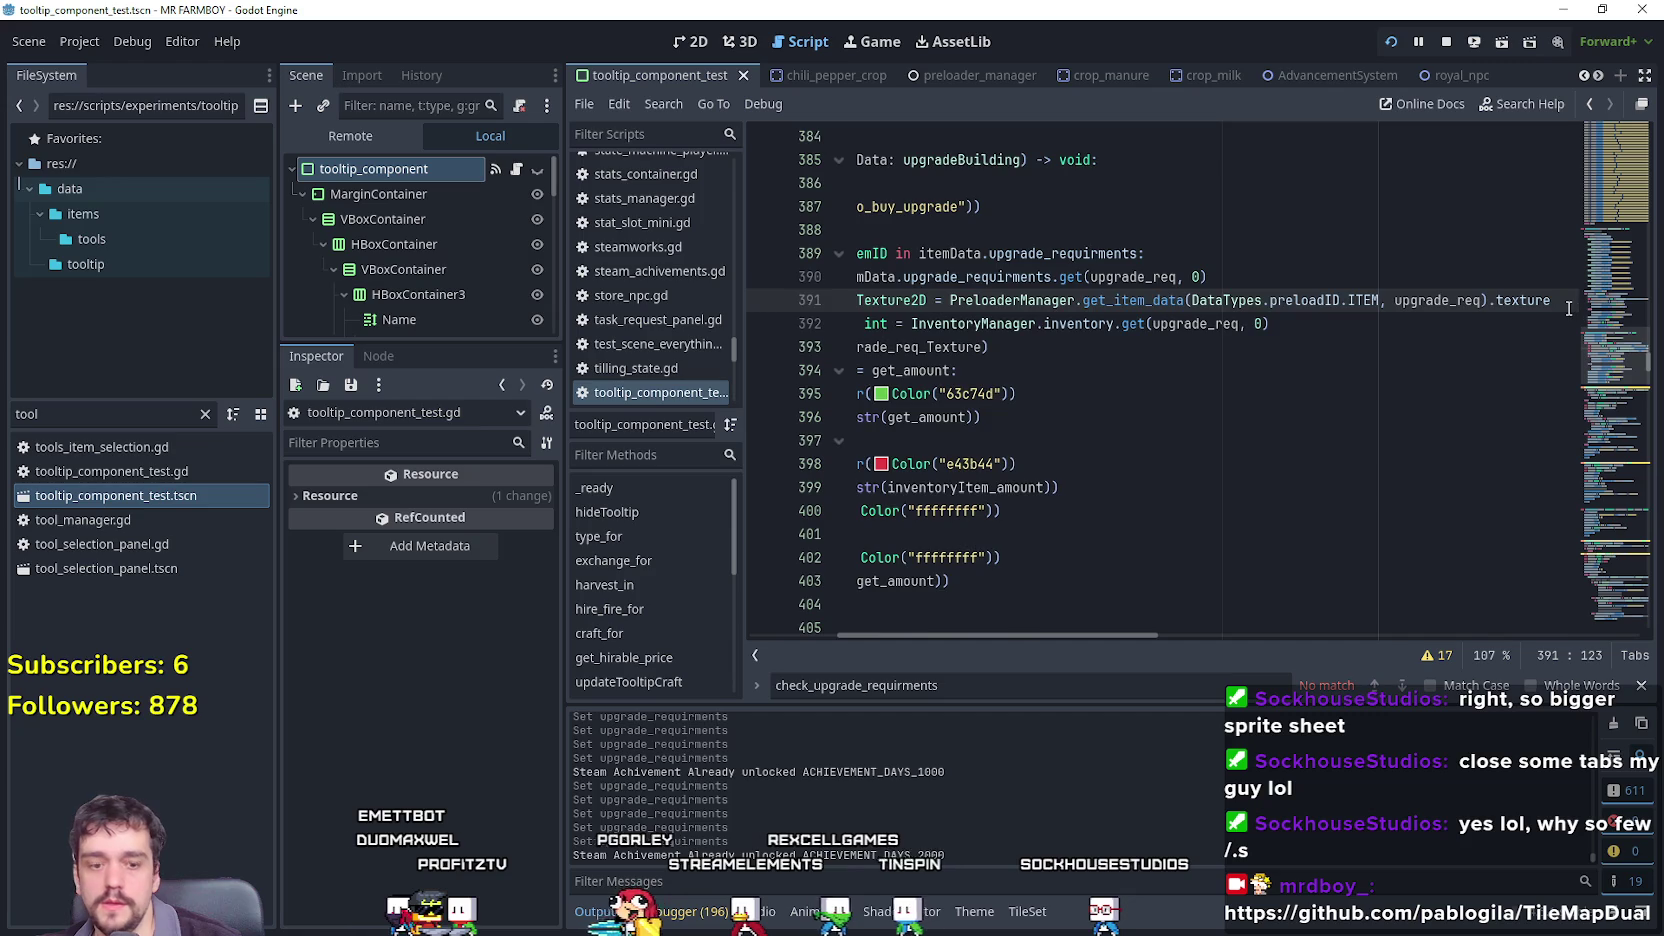
Paste it as line 392, rename the variable to upgrade_req_Rarity, and select its trailing .texture.
key("Return")
key("ctrl+v")
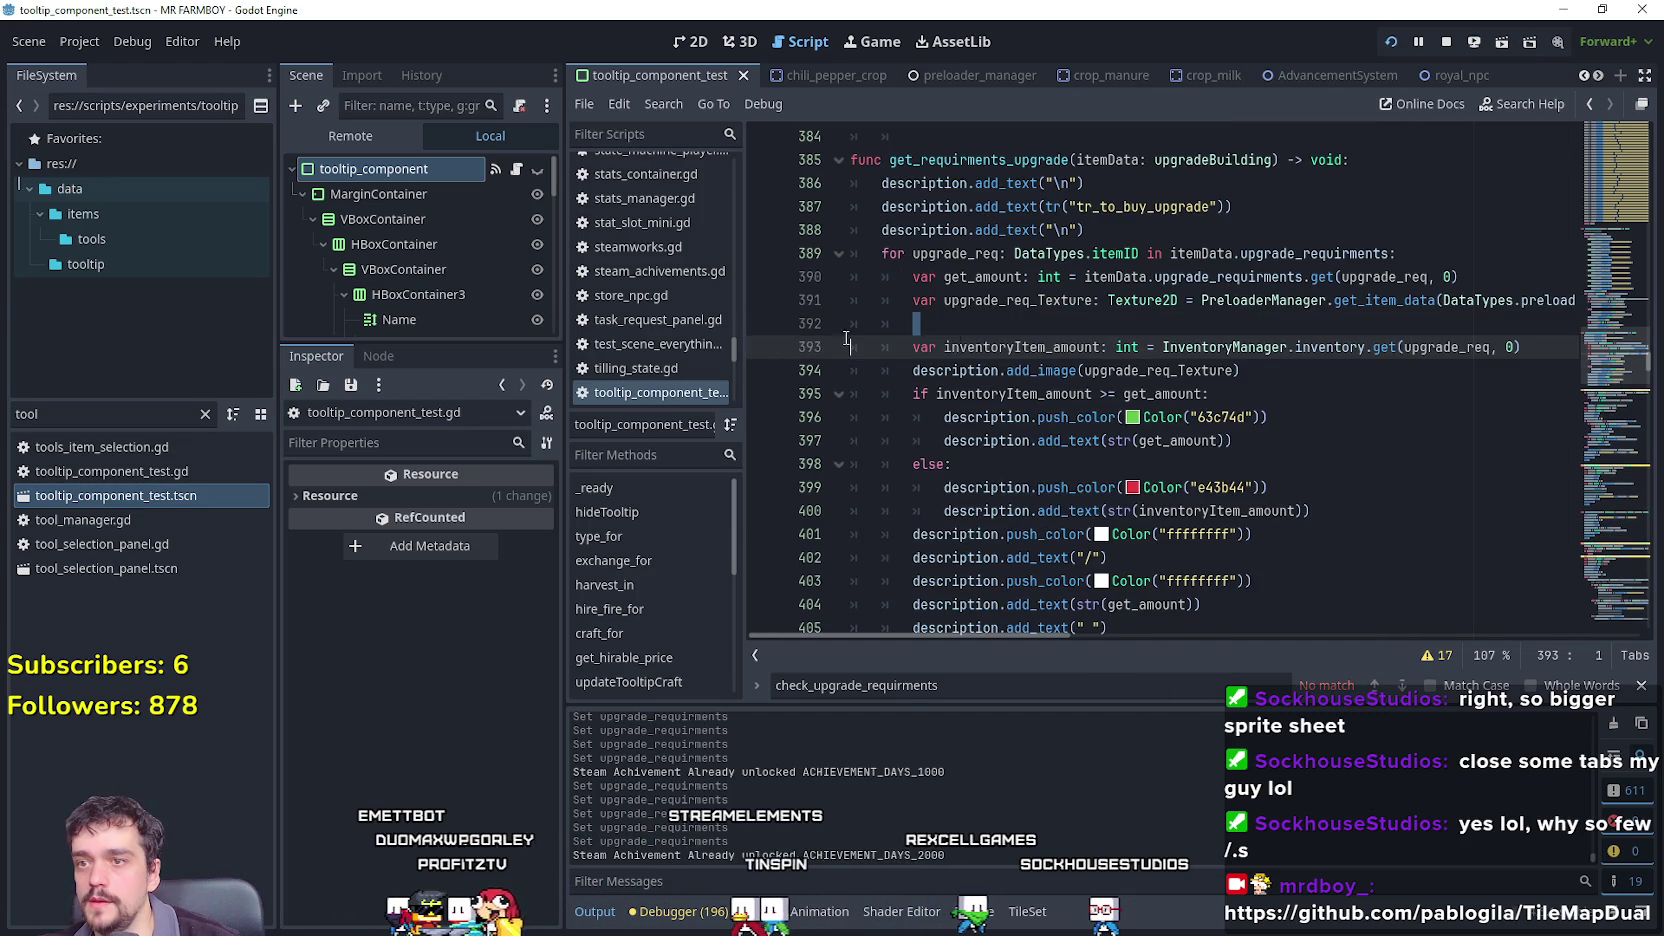
left_click(975, 300)
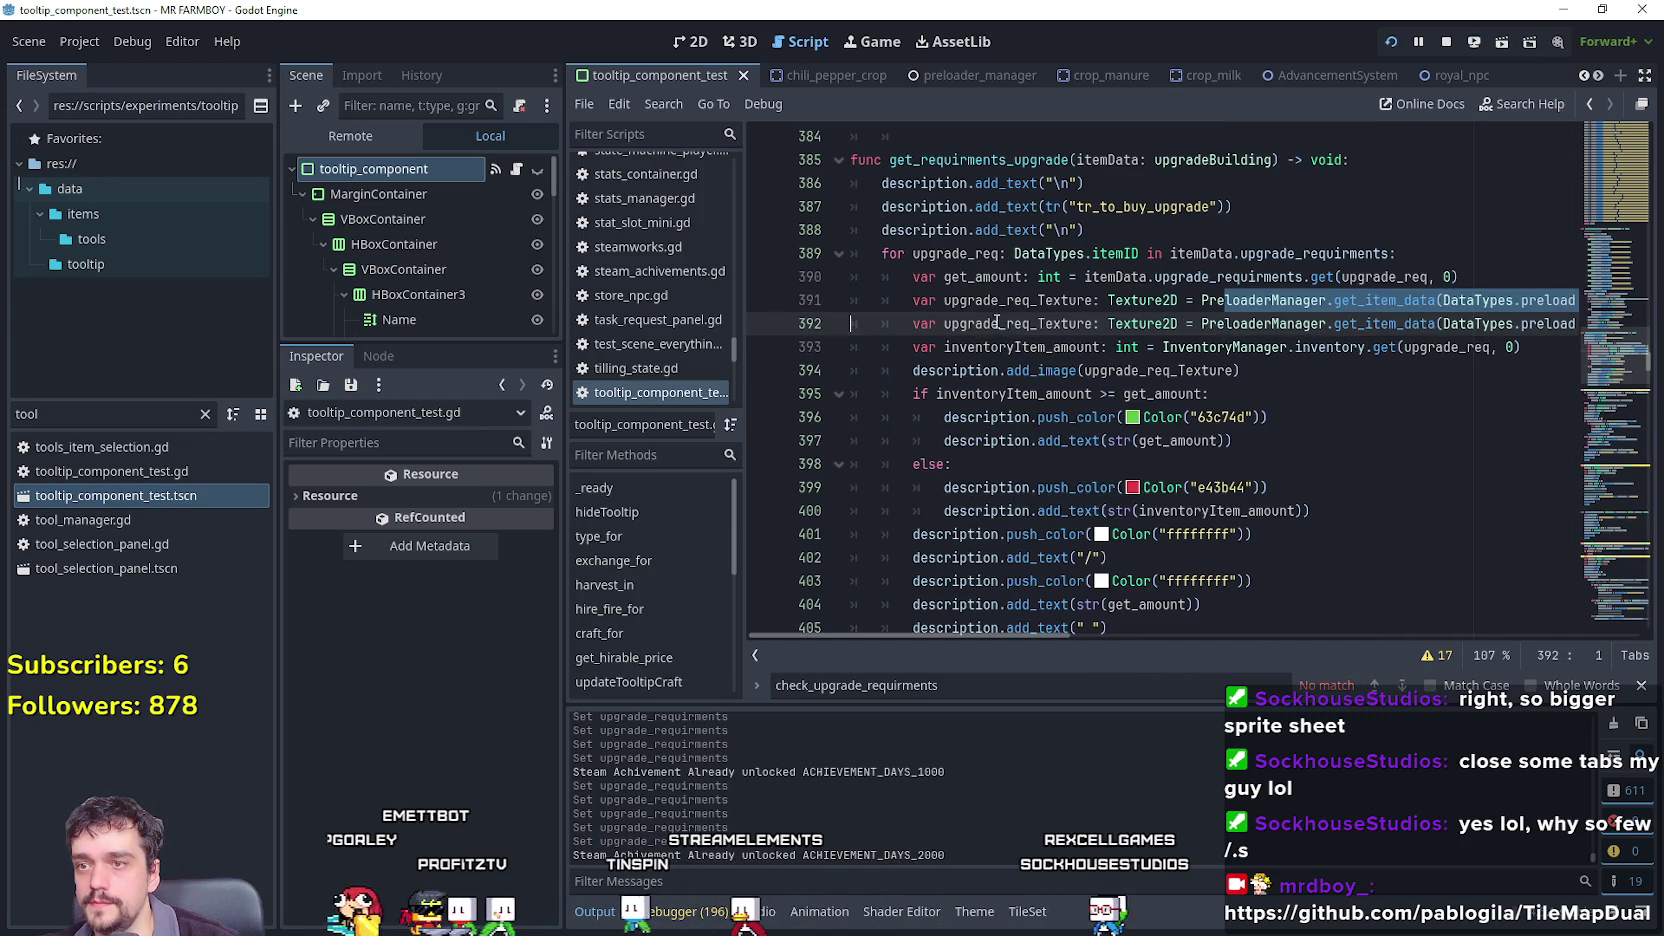
left_click(1000, 323)
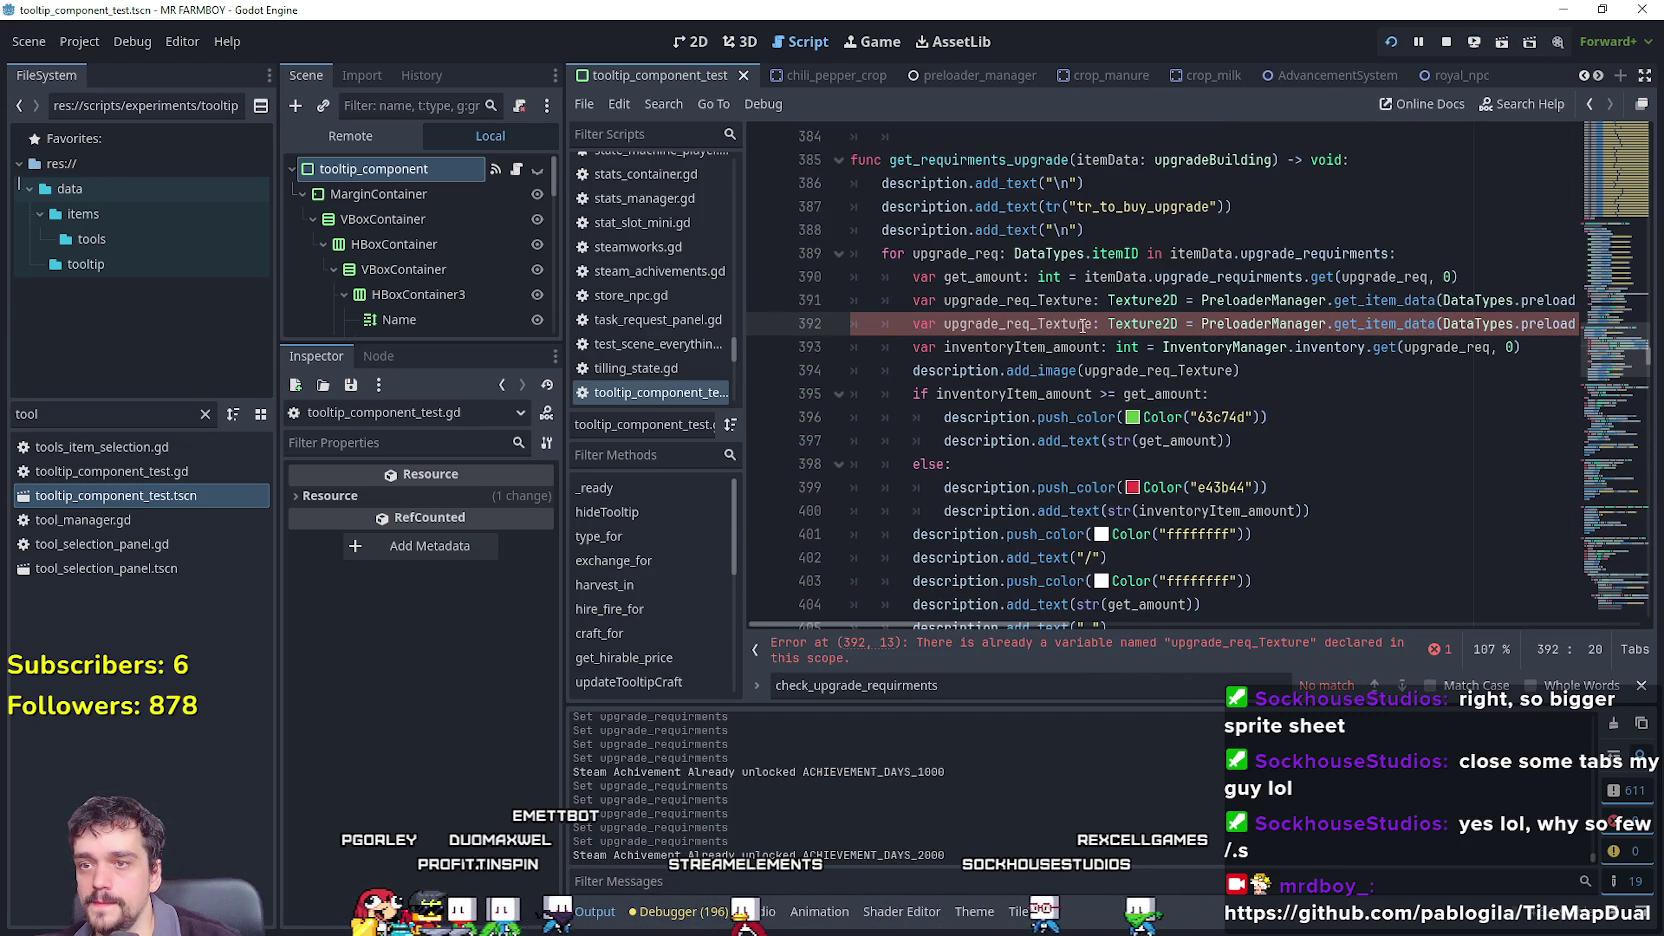
left_click_drag(1095, 323, 1038, 318)
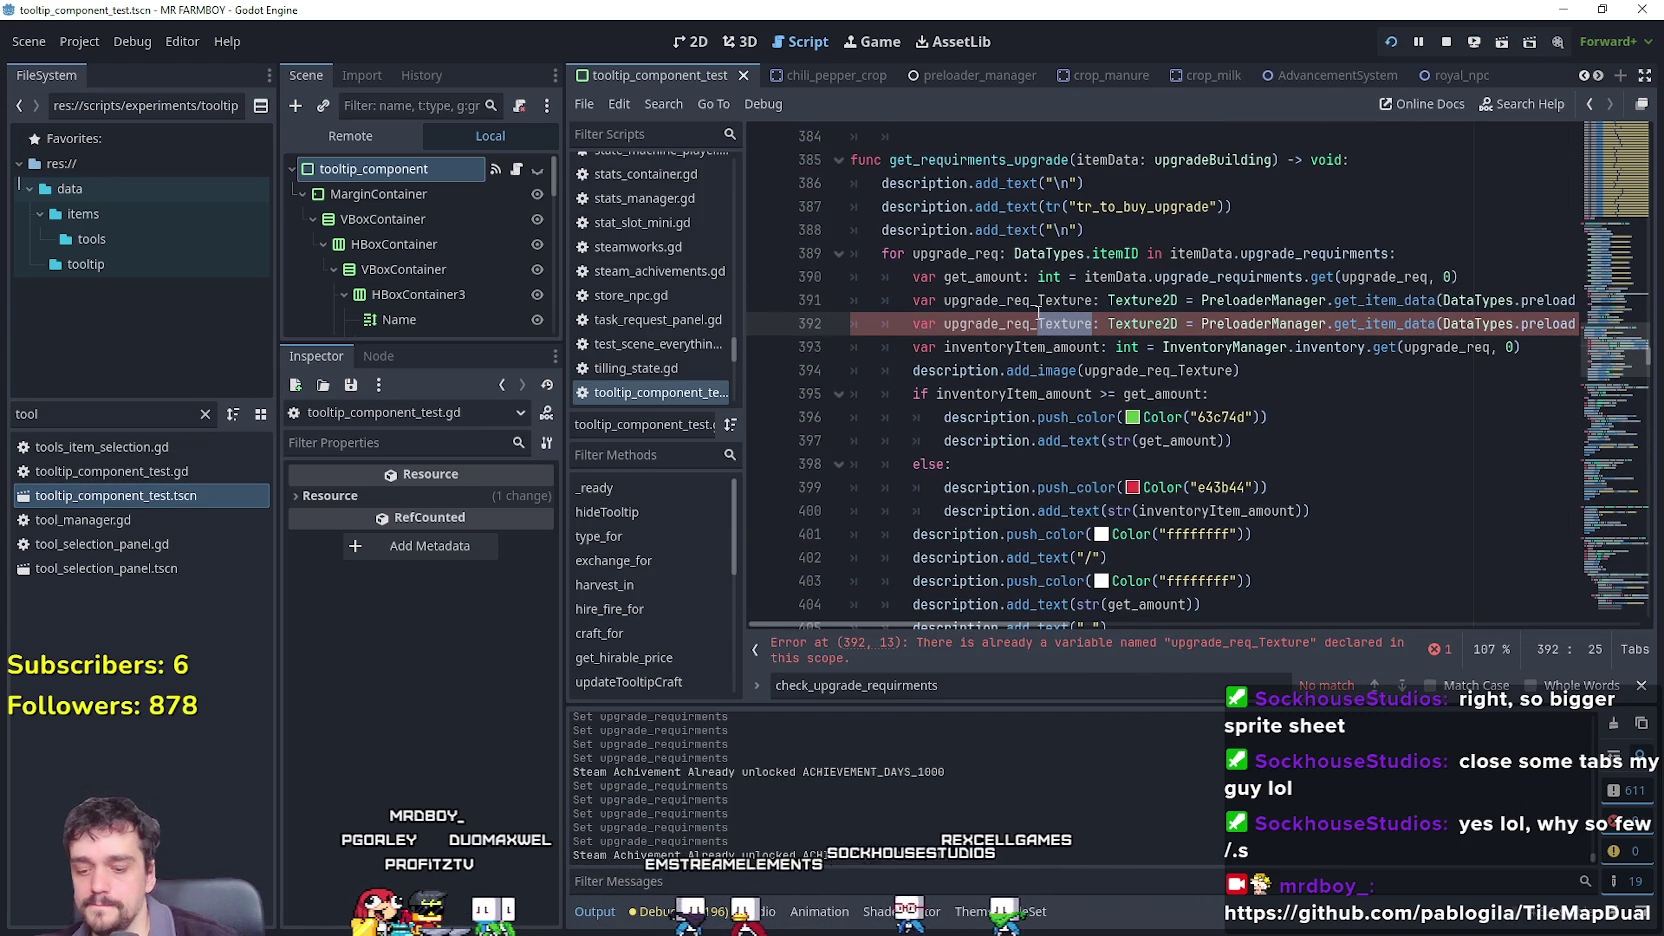
type("Rarity")
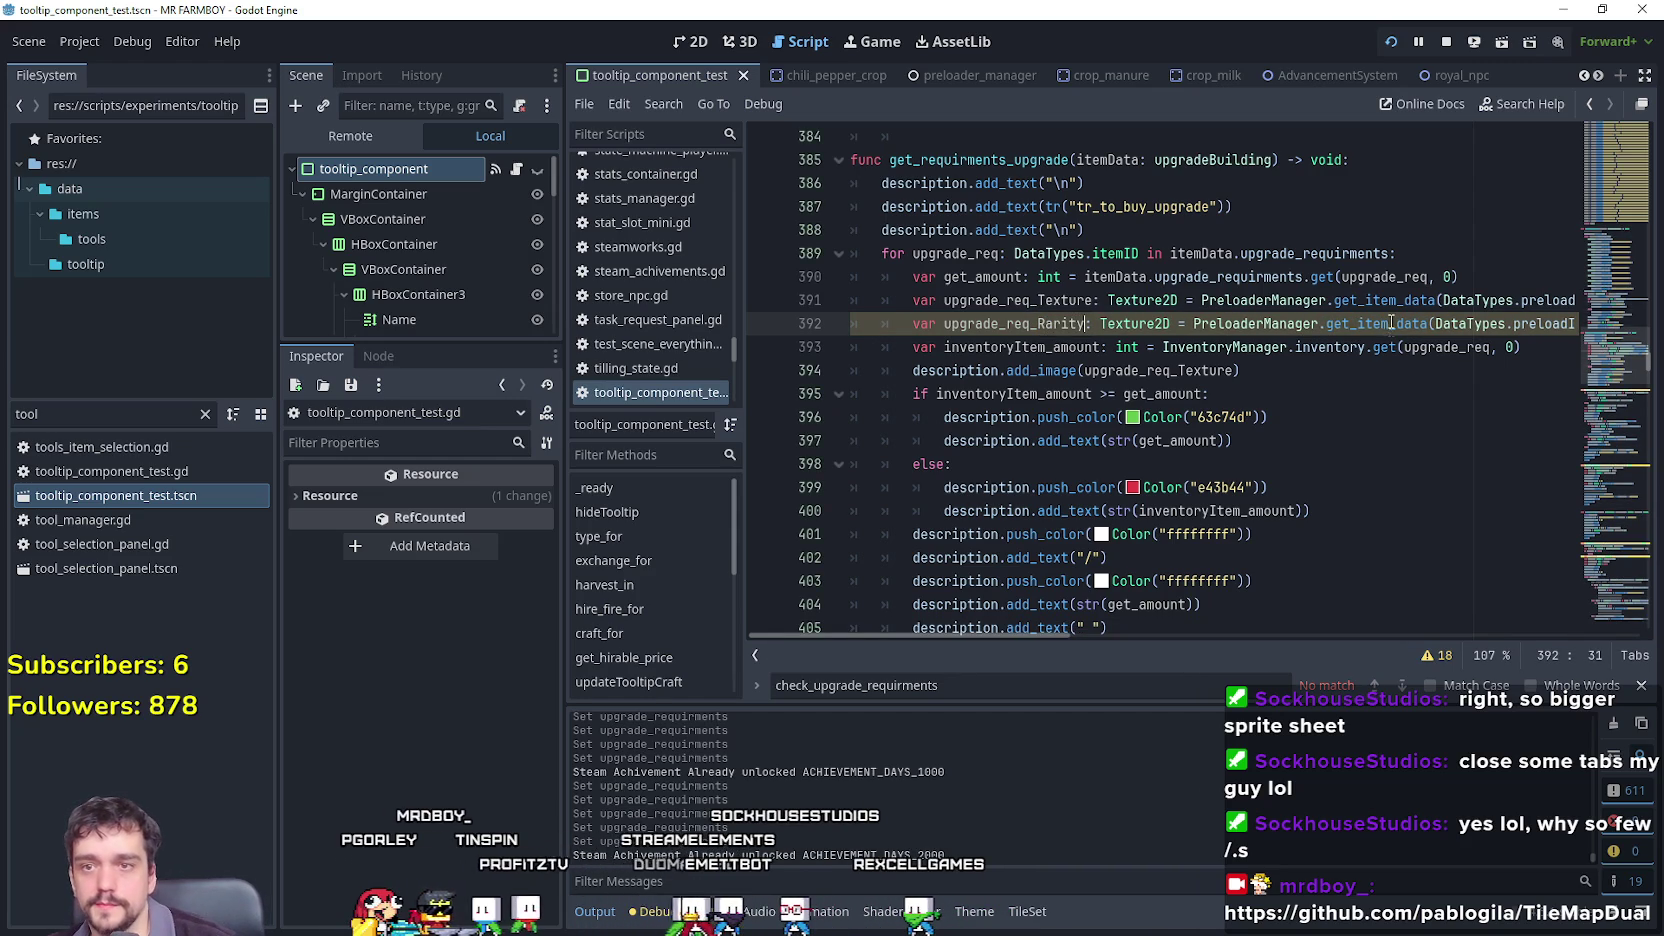
left_click_drag(1575, 323, 1603, 327)
double_click(1549, 323)
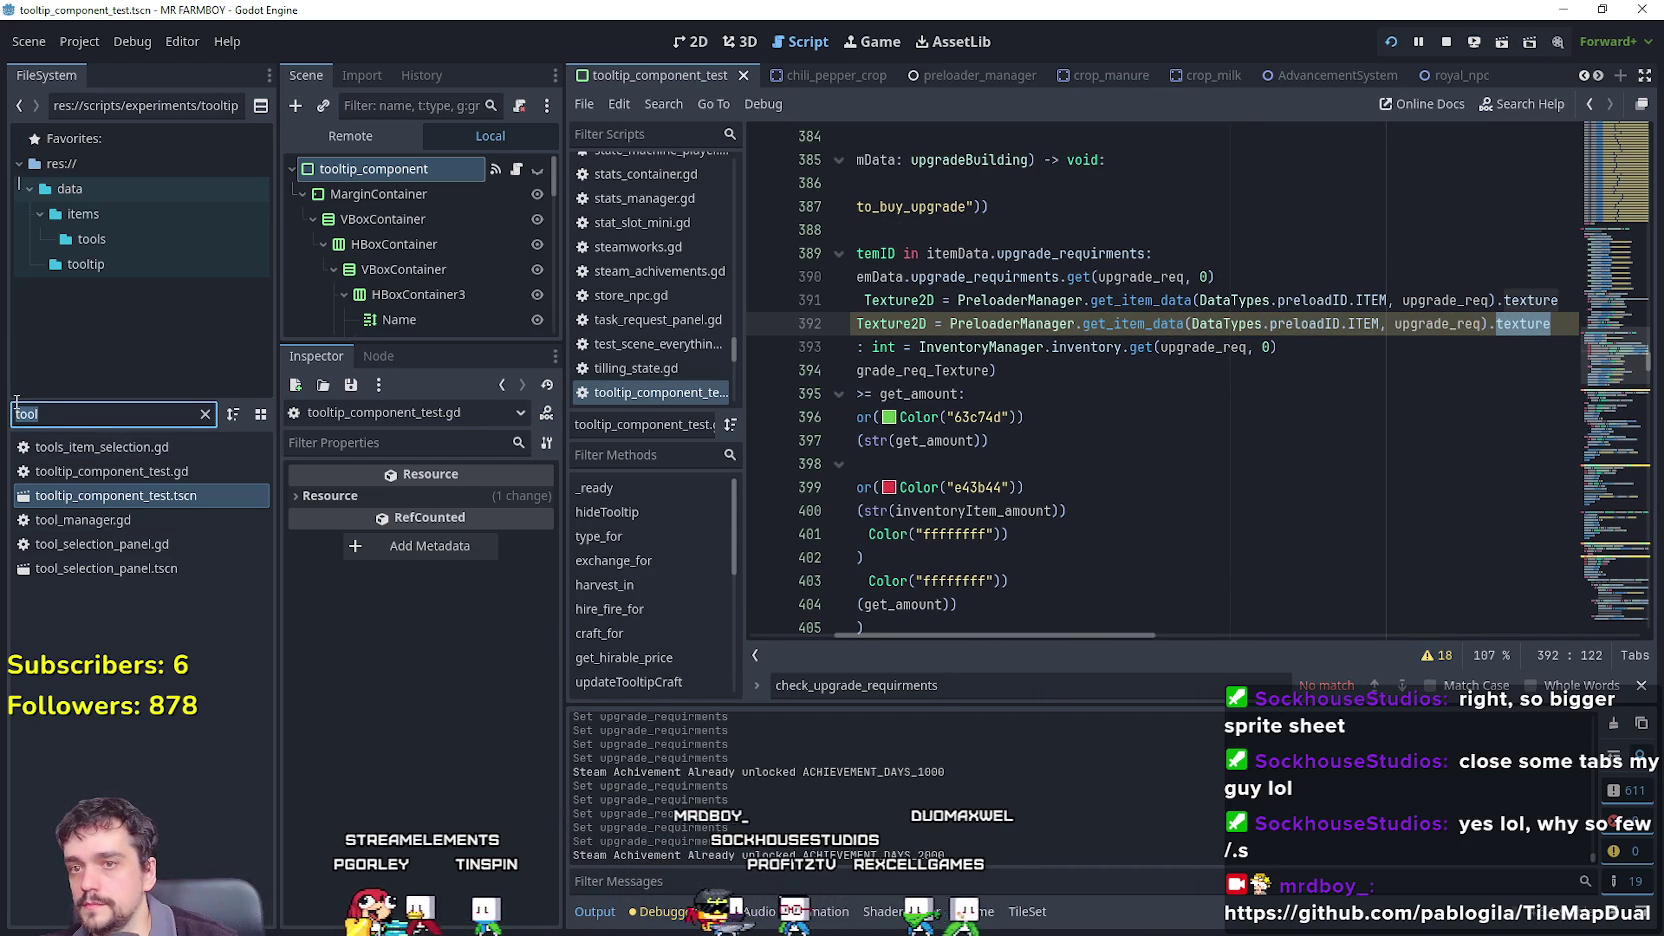
Check wheat_data_1.tres's item_rarity_type field, then make line 392 read .item_rarity_type instead of .texture.
type("wh")
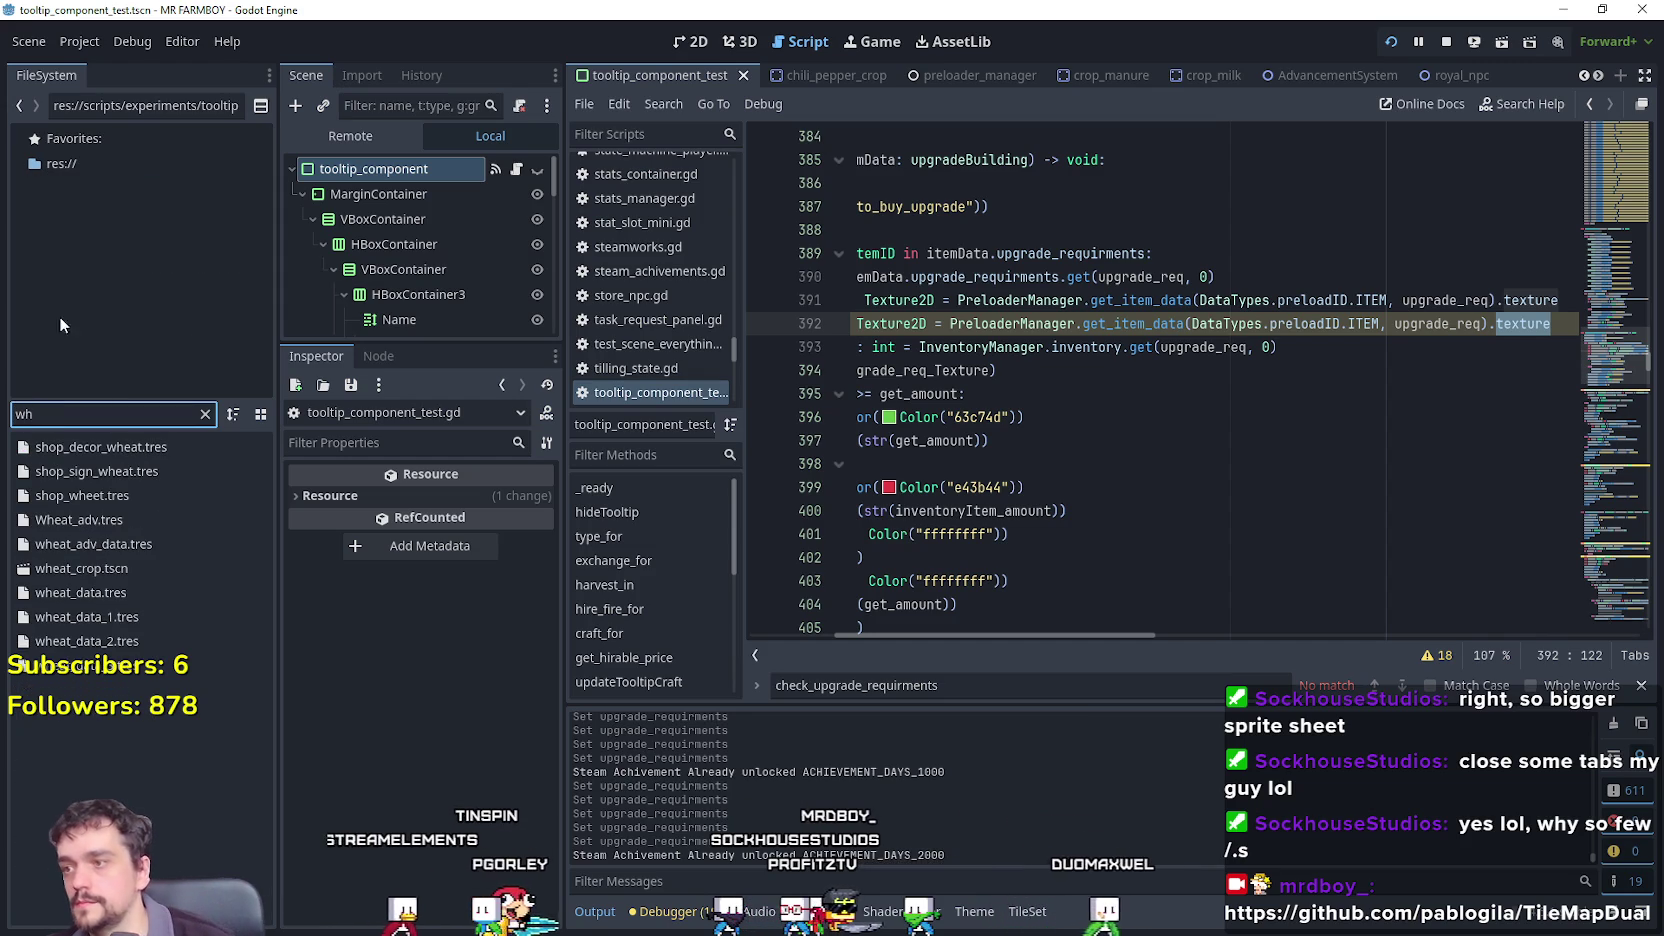
left_click(117, 617)
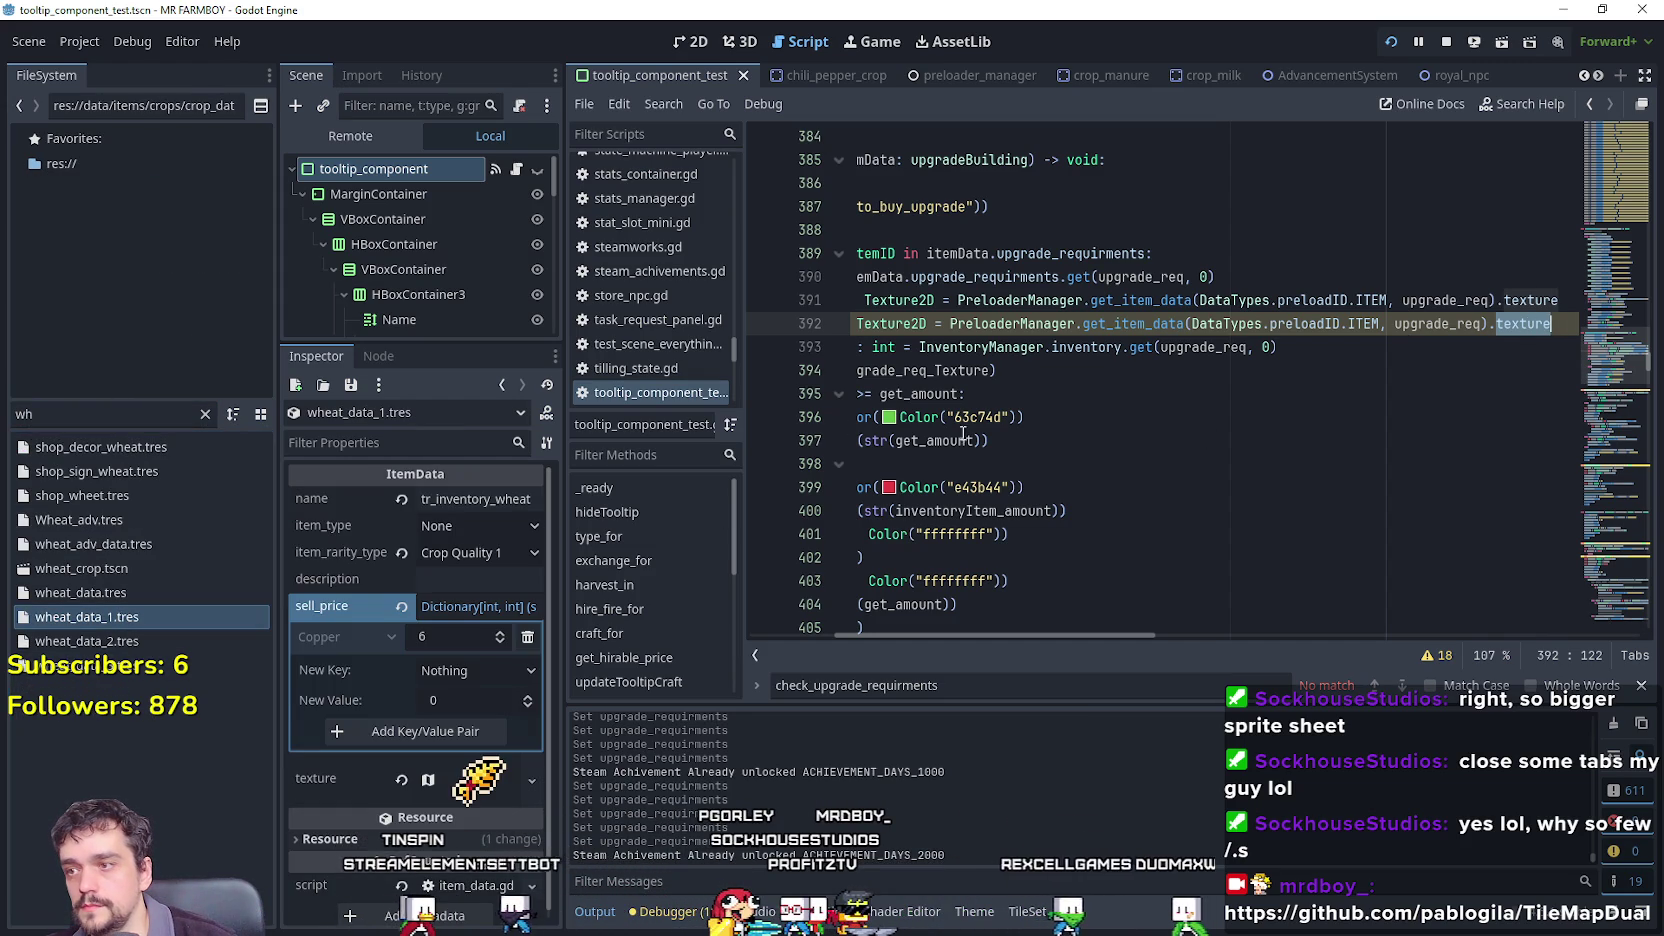
mouse_move(345, 556)
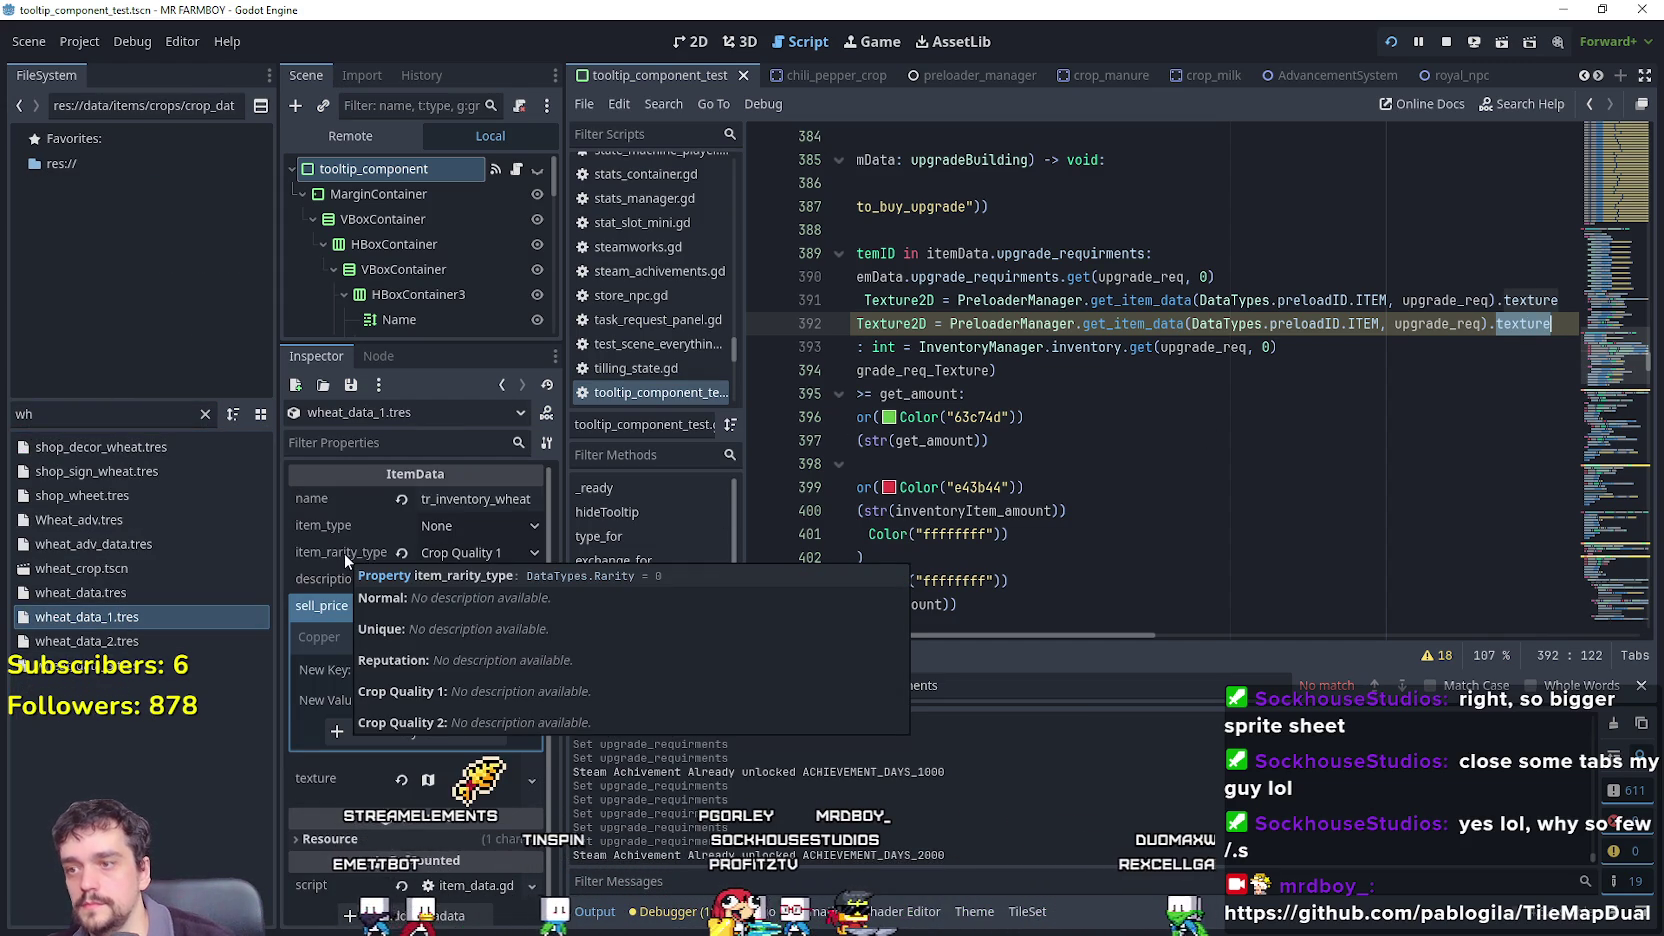
type("item")
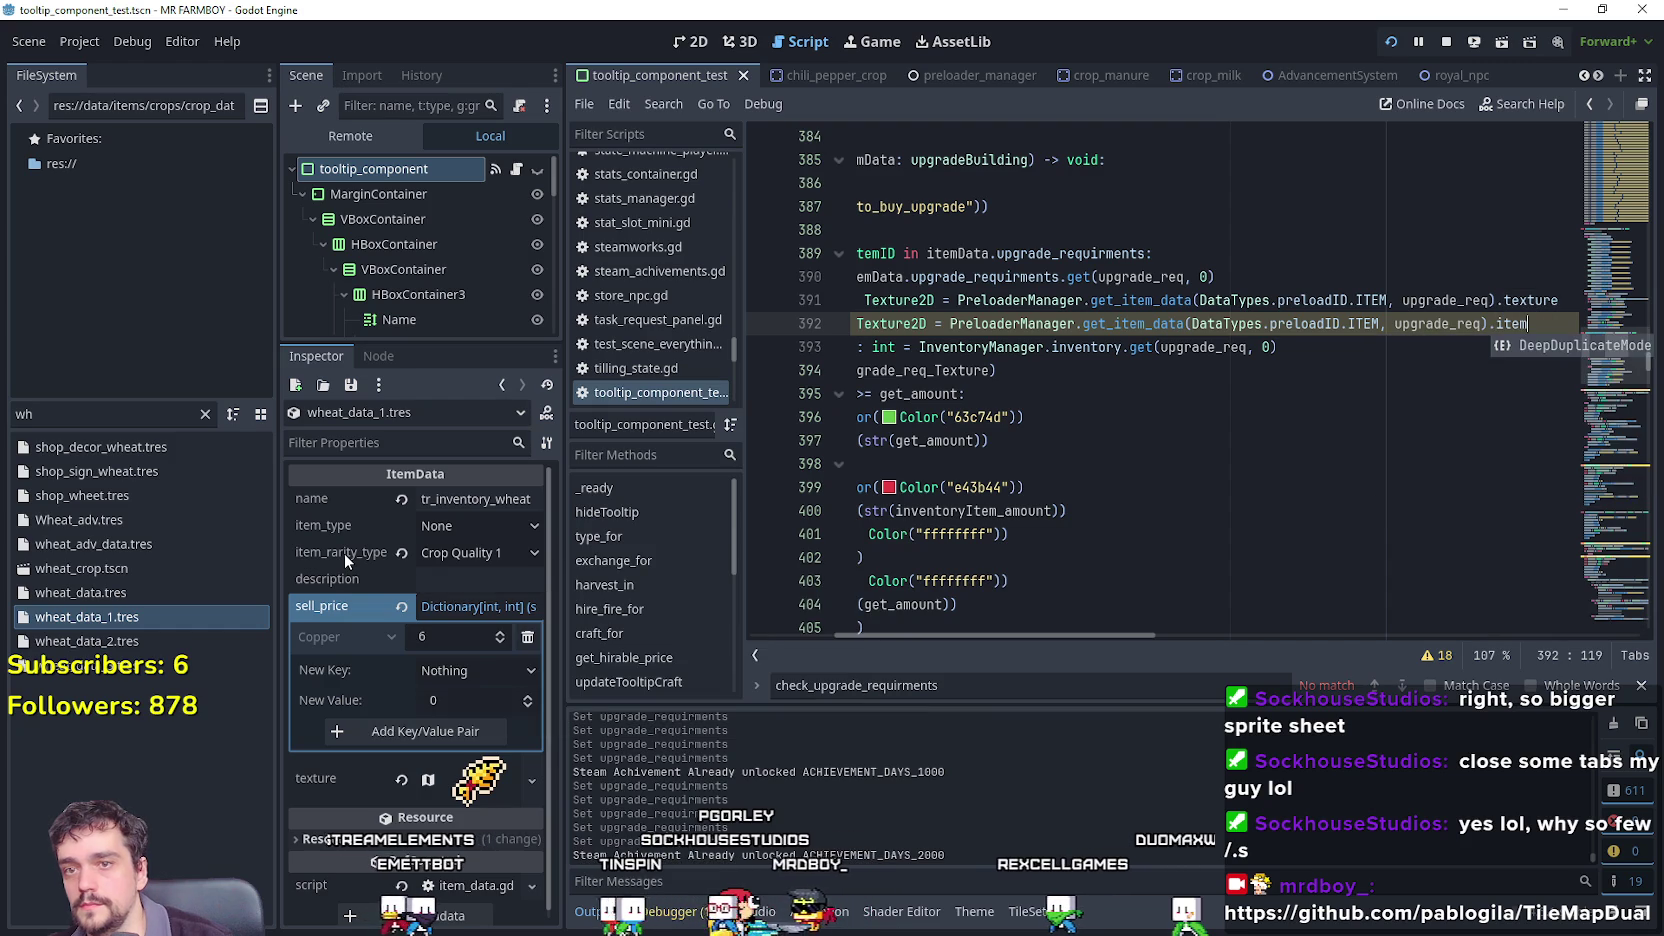
type("_rarity_type")
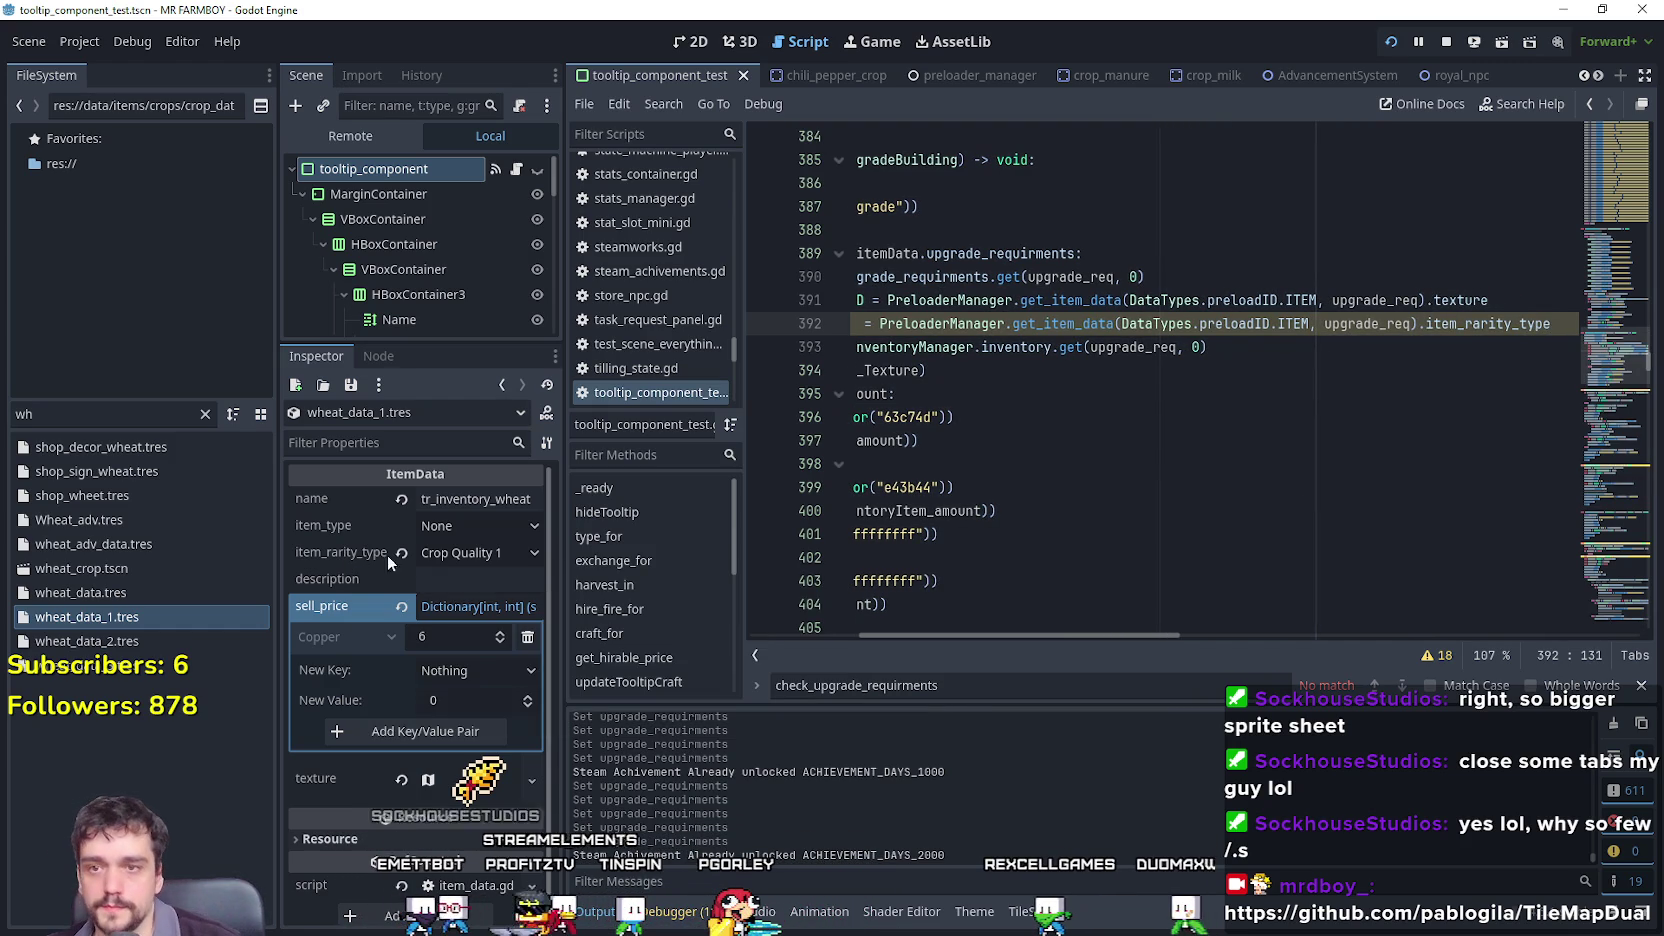
Insert a new line after the add_image call on line 394 and type 'if' to start a condition.
left_click(1100, 323)
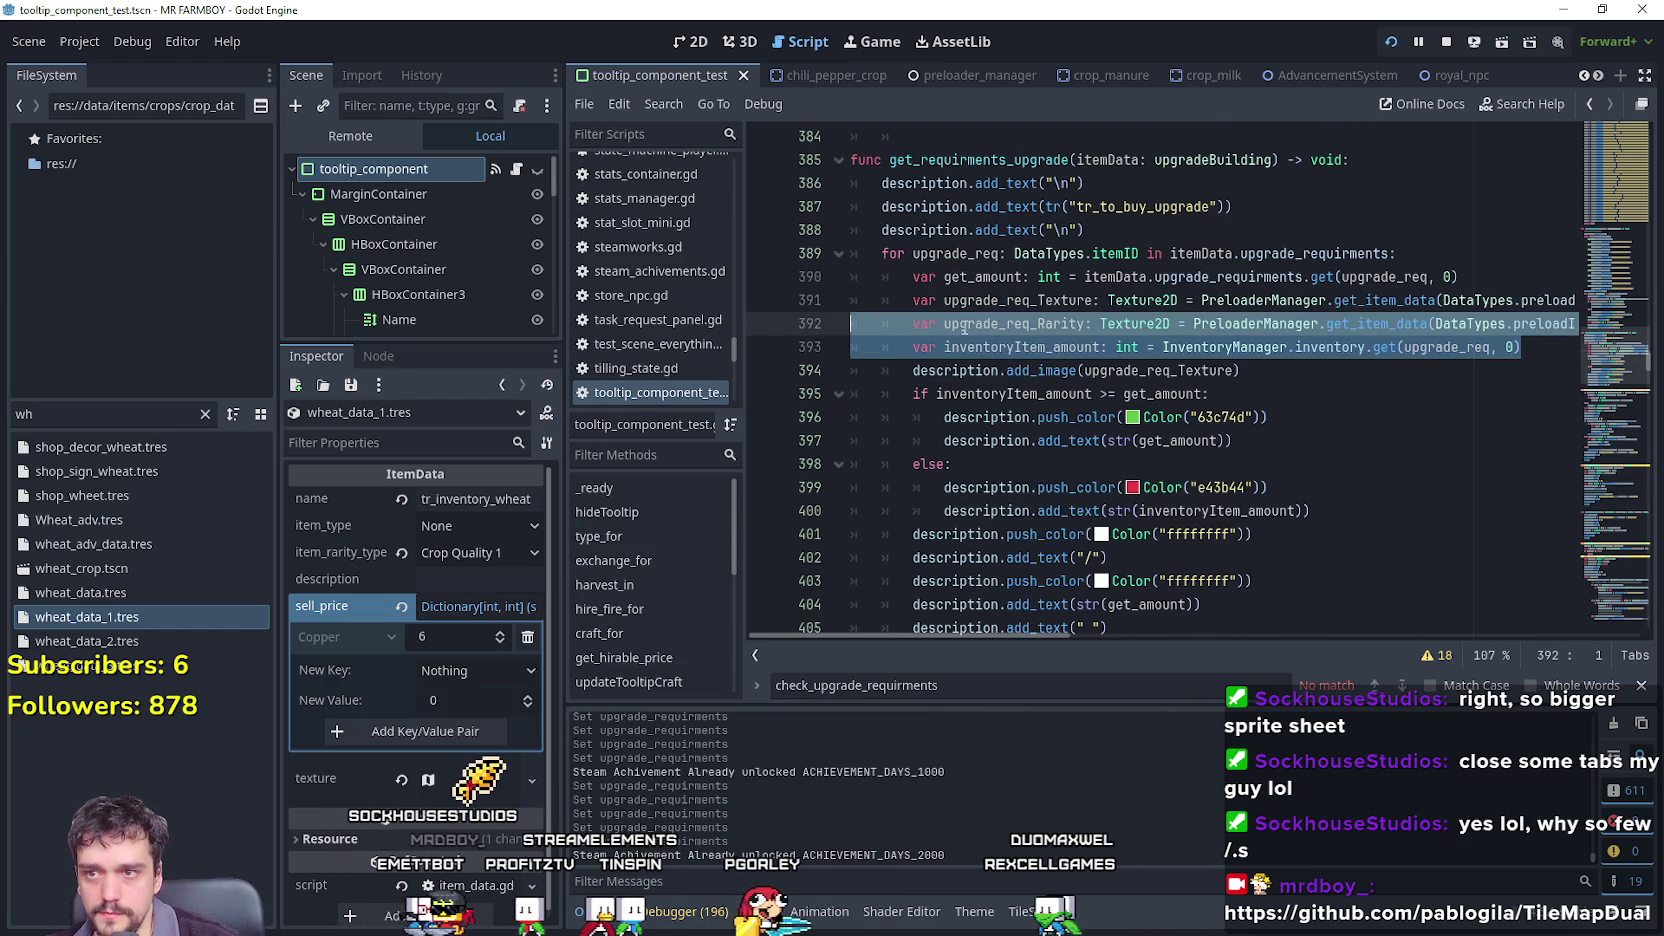
double_click(1022, 323)
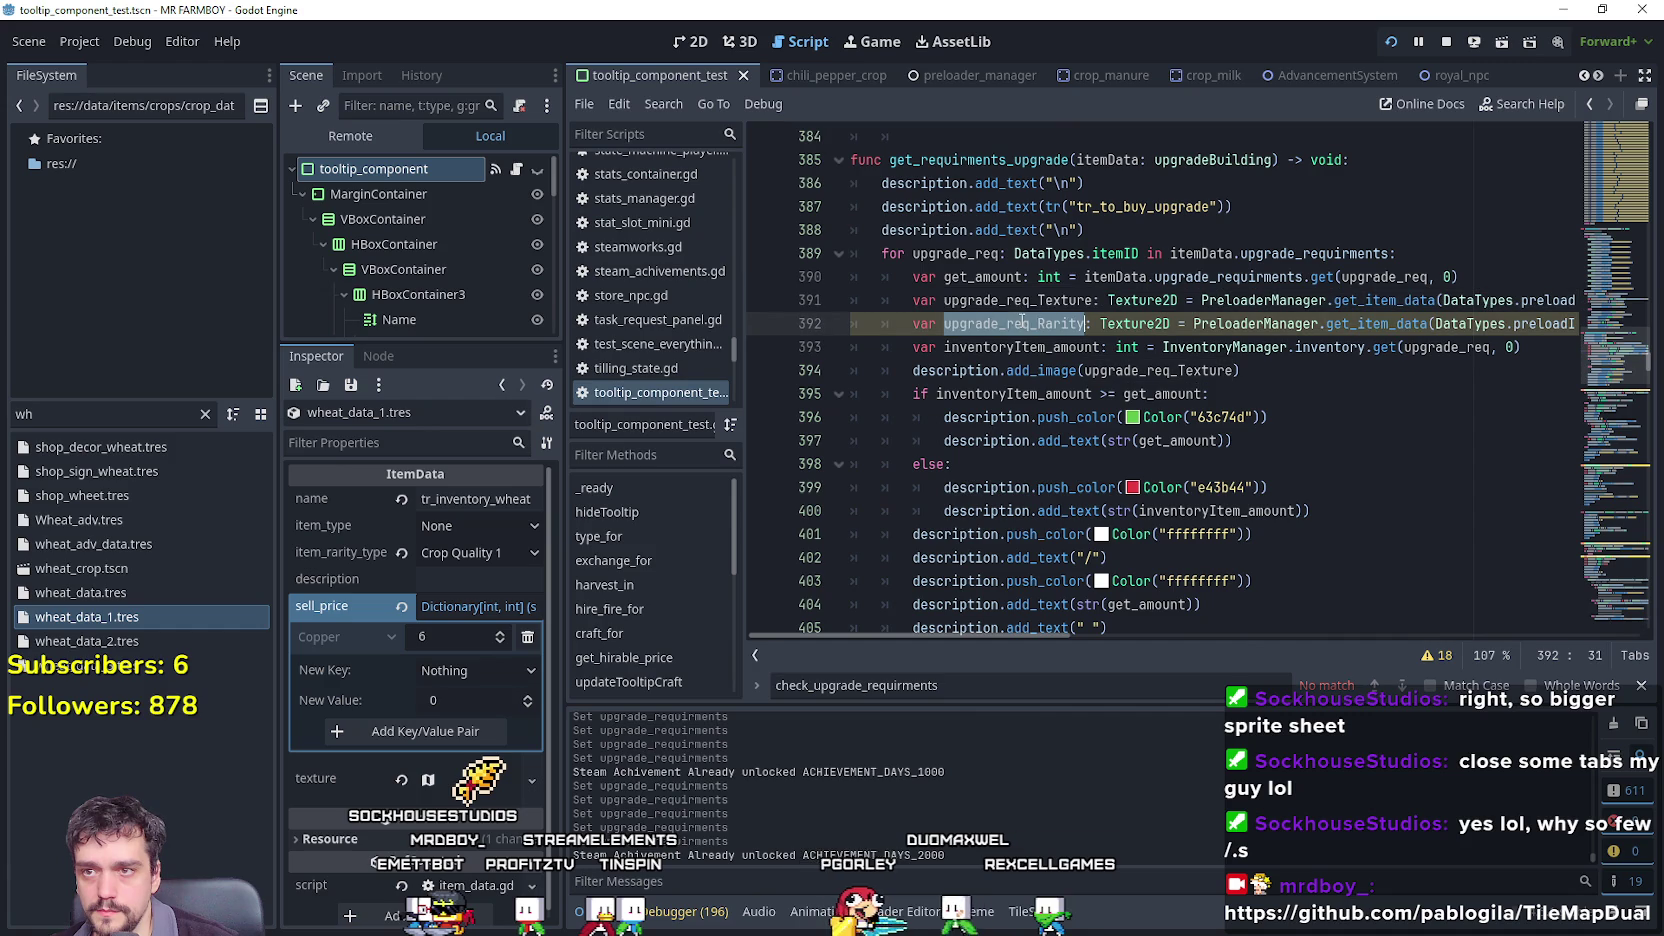
left_click(1346, 347)
scroll(1286, 383, "down", 2)
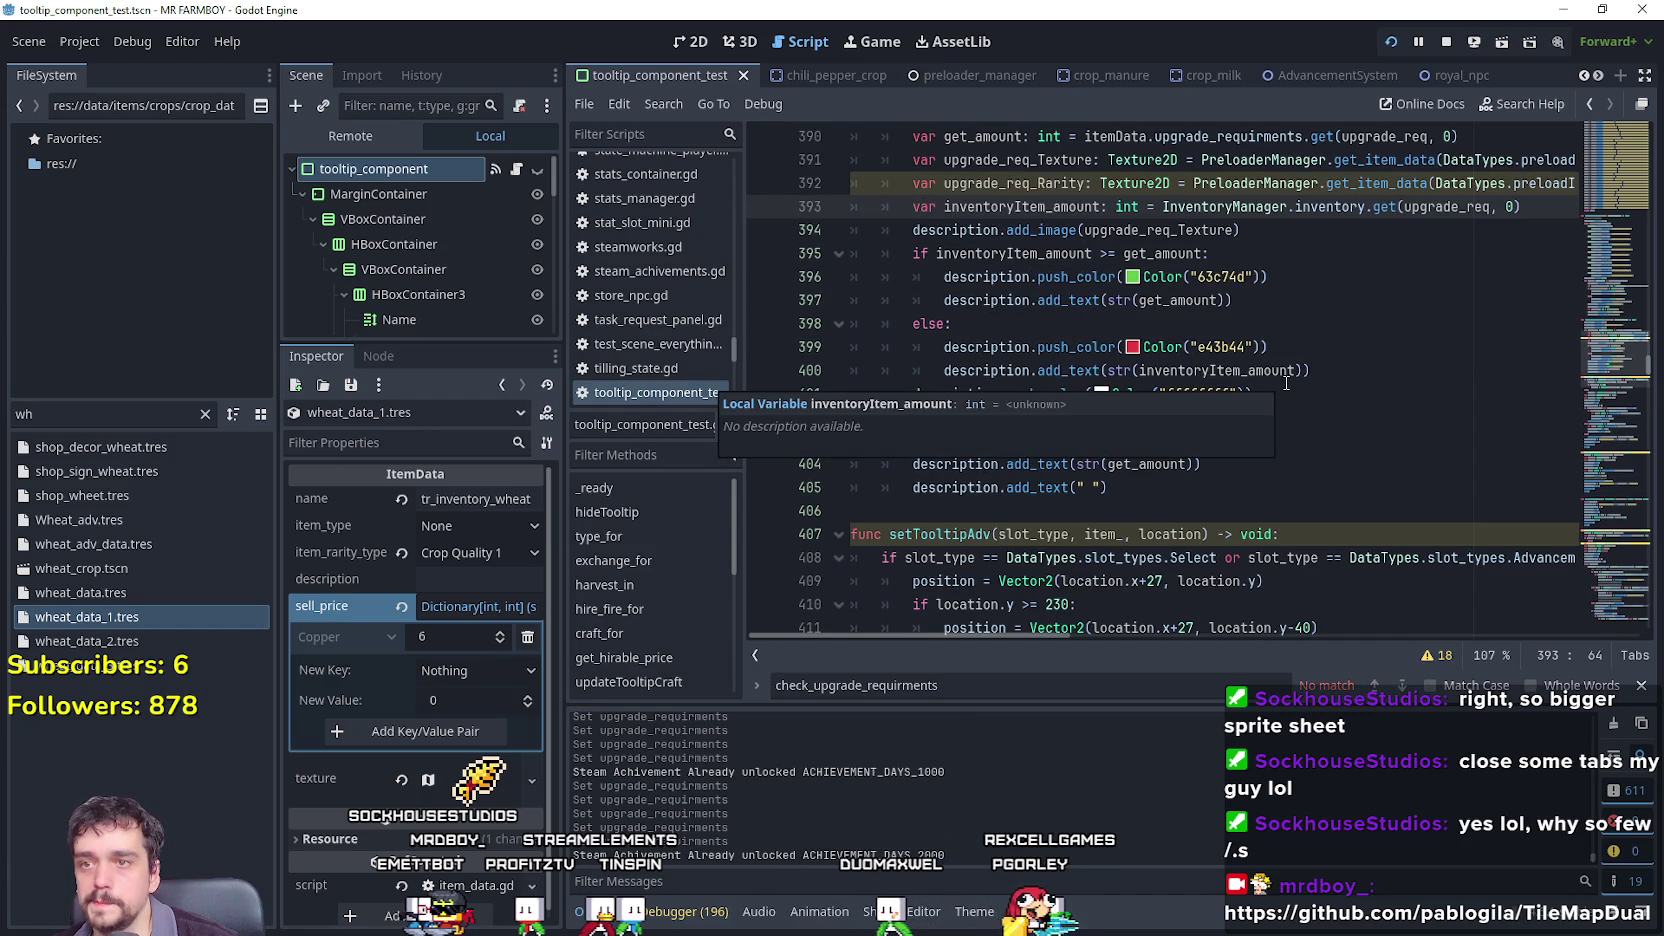
left_click(1294, 230)
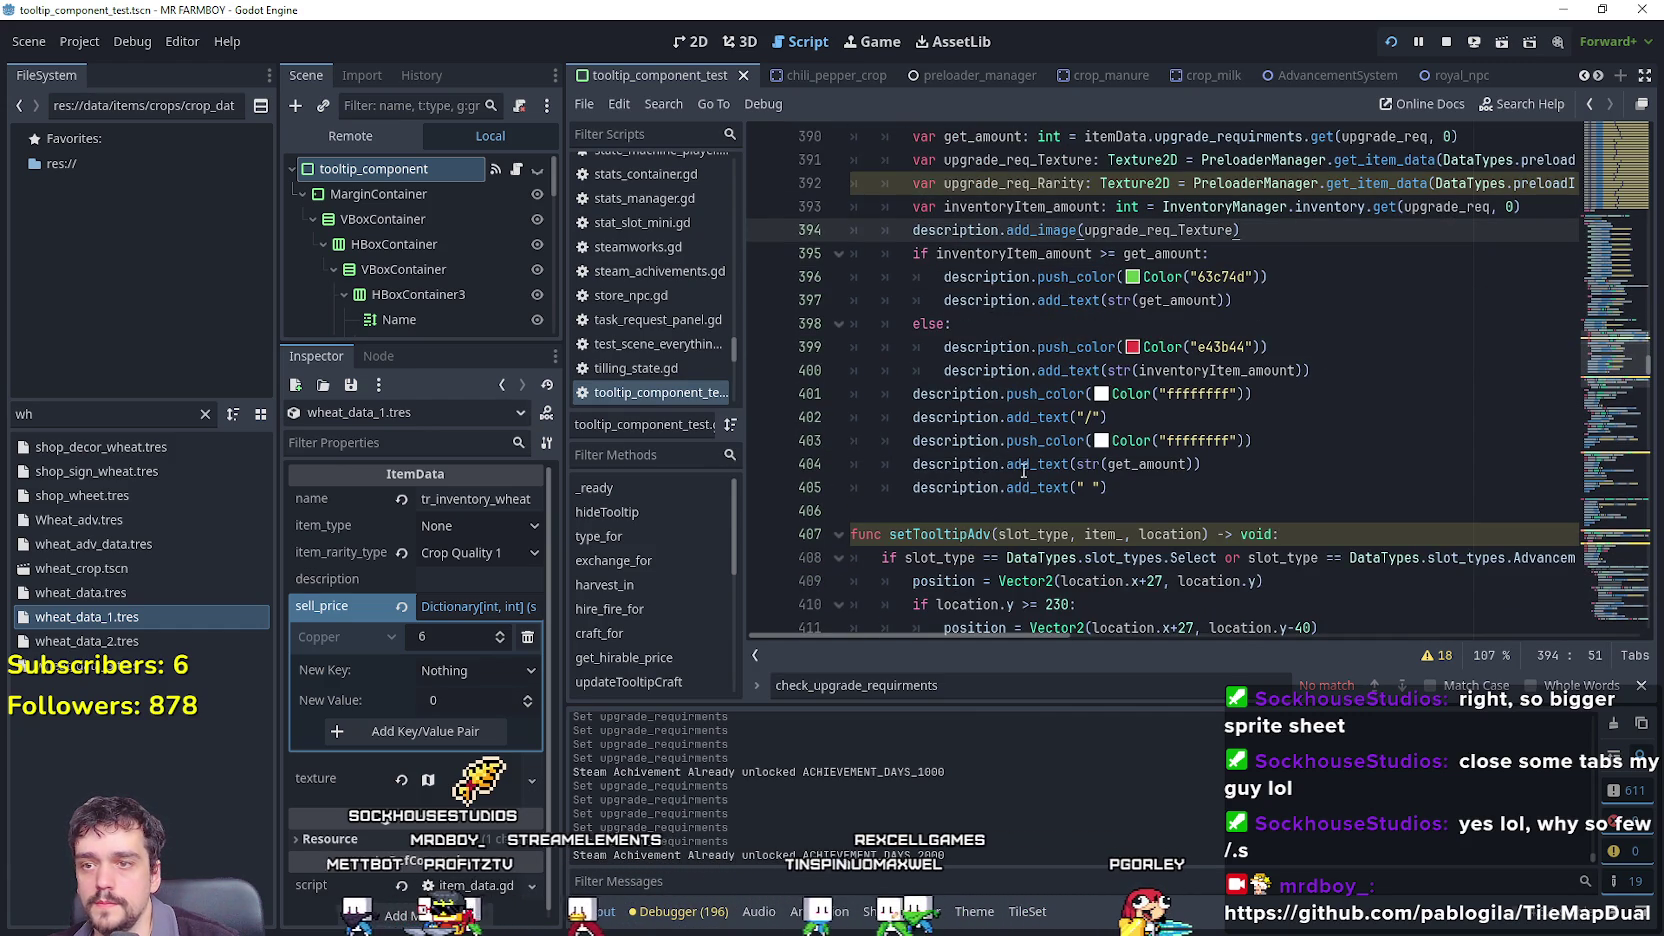
left_click(1300, 440)
scroll(1310, 470, "up", 1)
left_click(1323, 488)
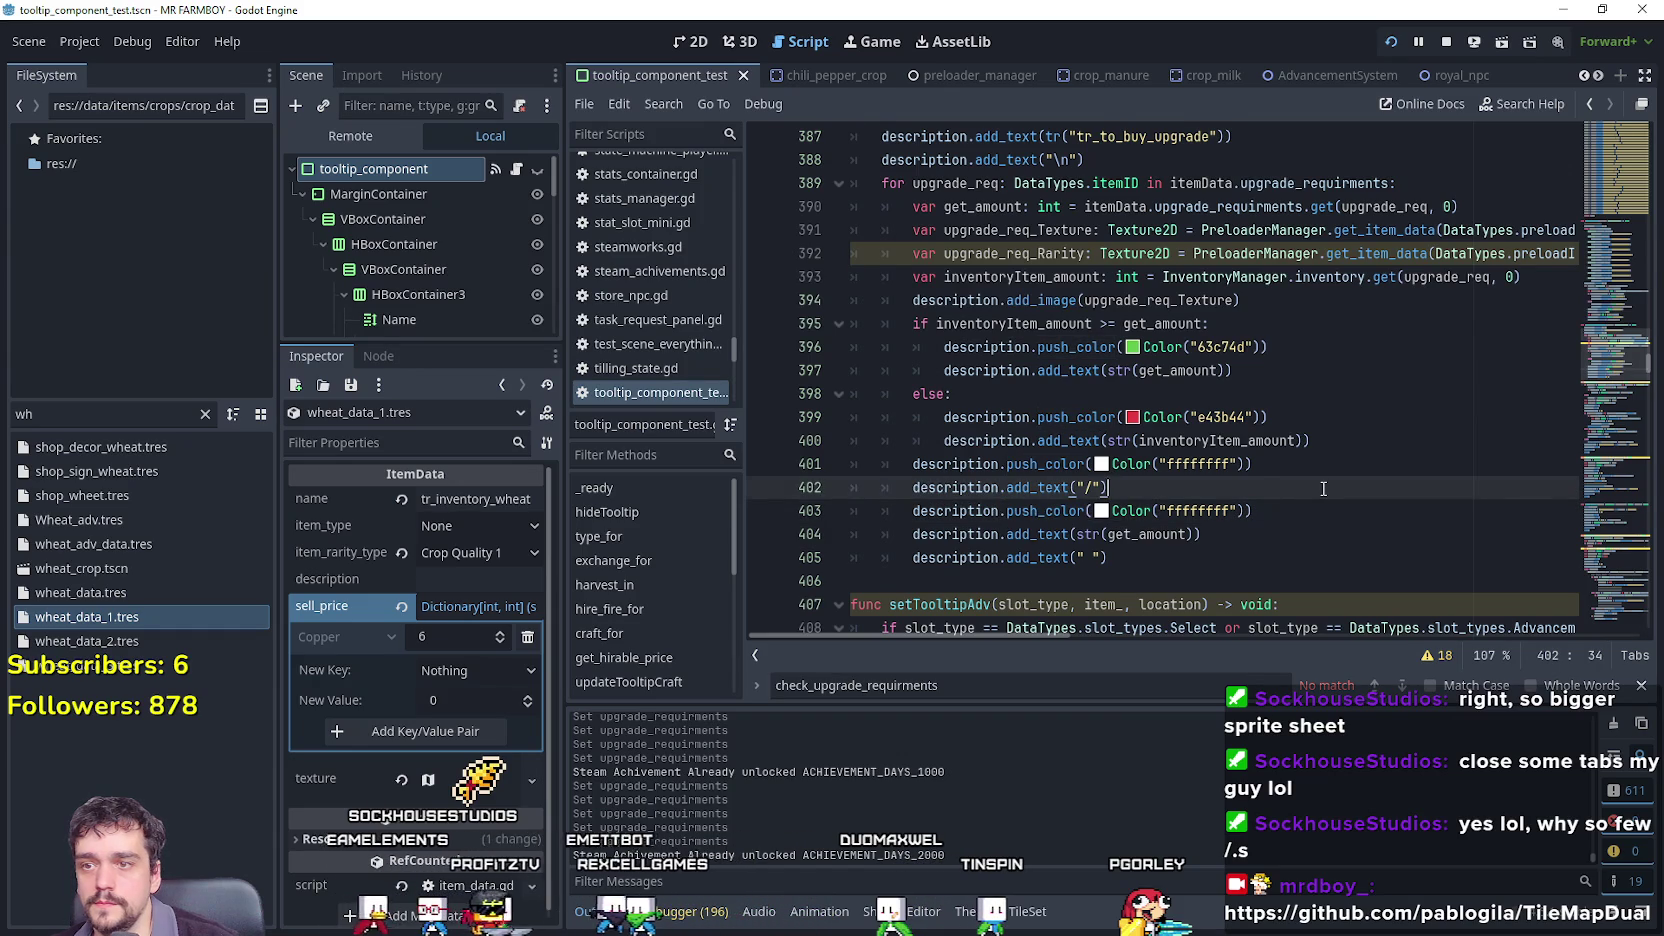
scroll(1323, 488, "up", 1)
left_click(1355, 512)
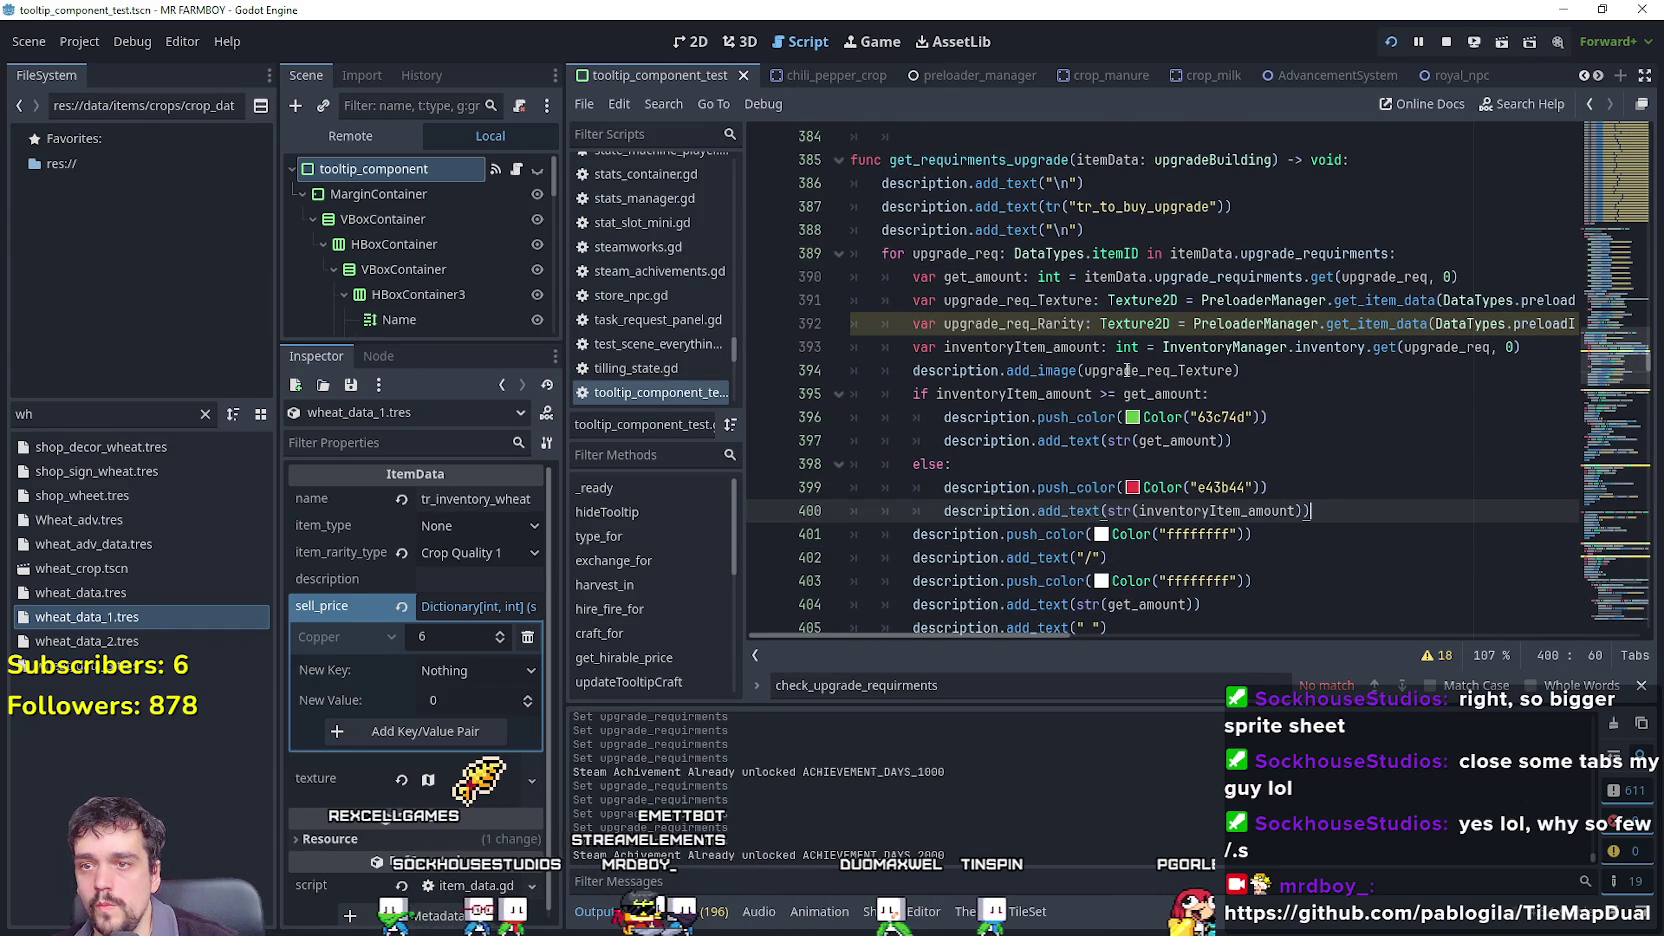
left_click(1262, 371)
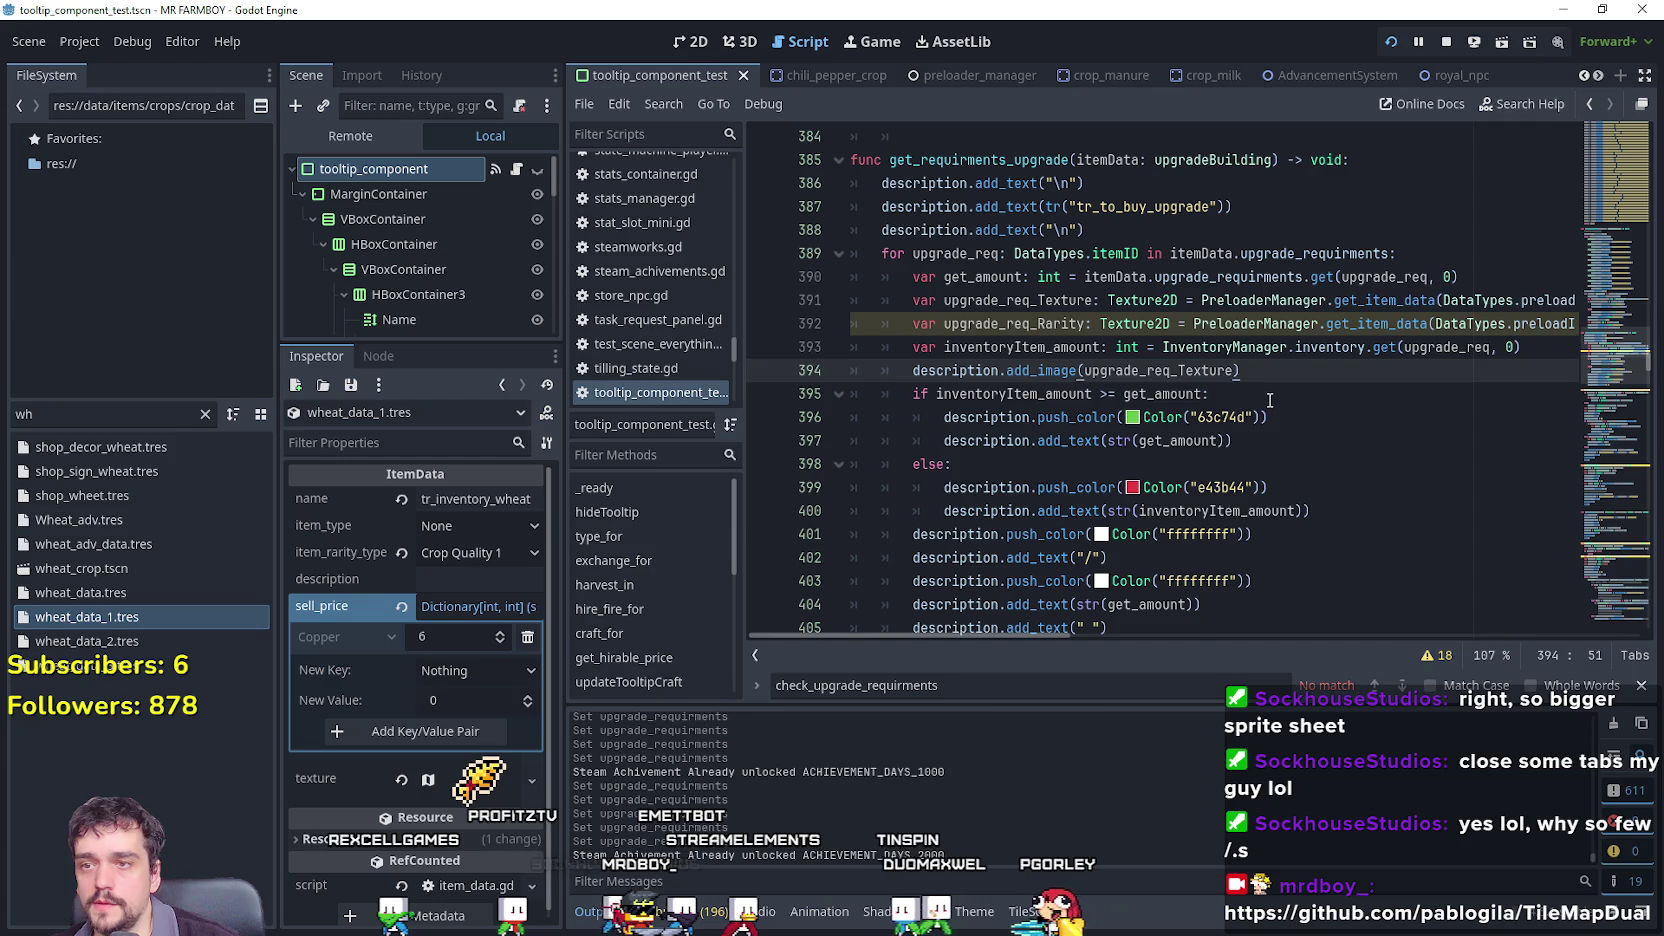
key("Return")
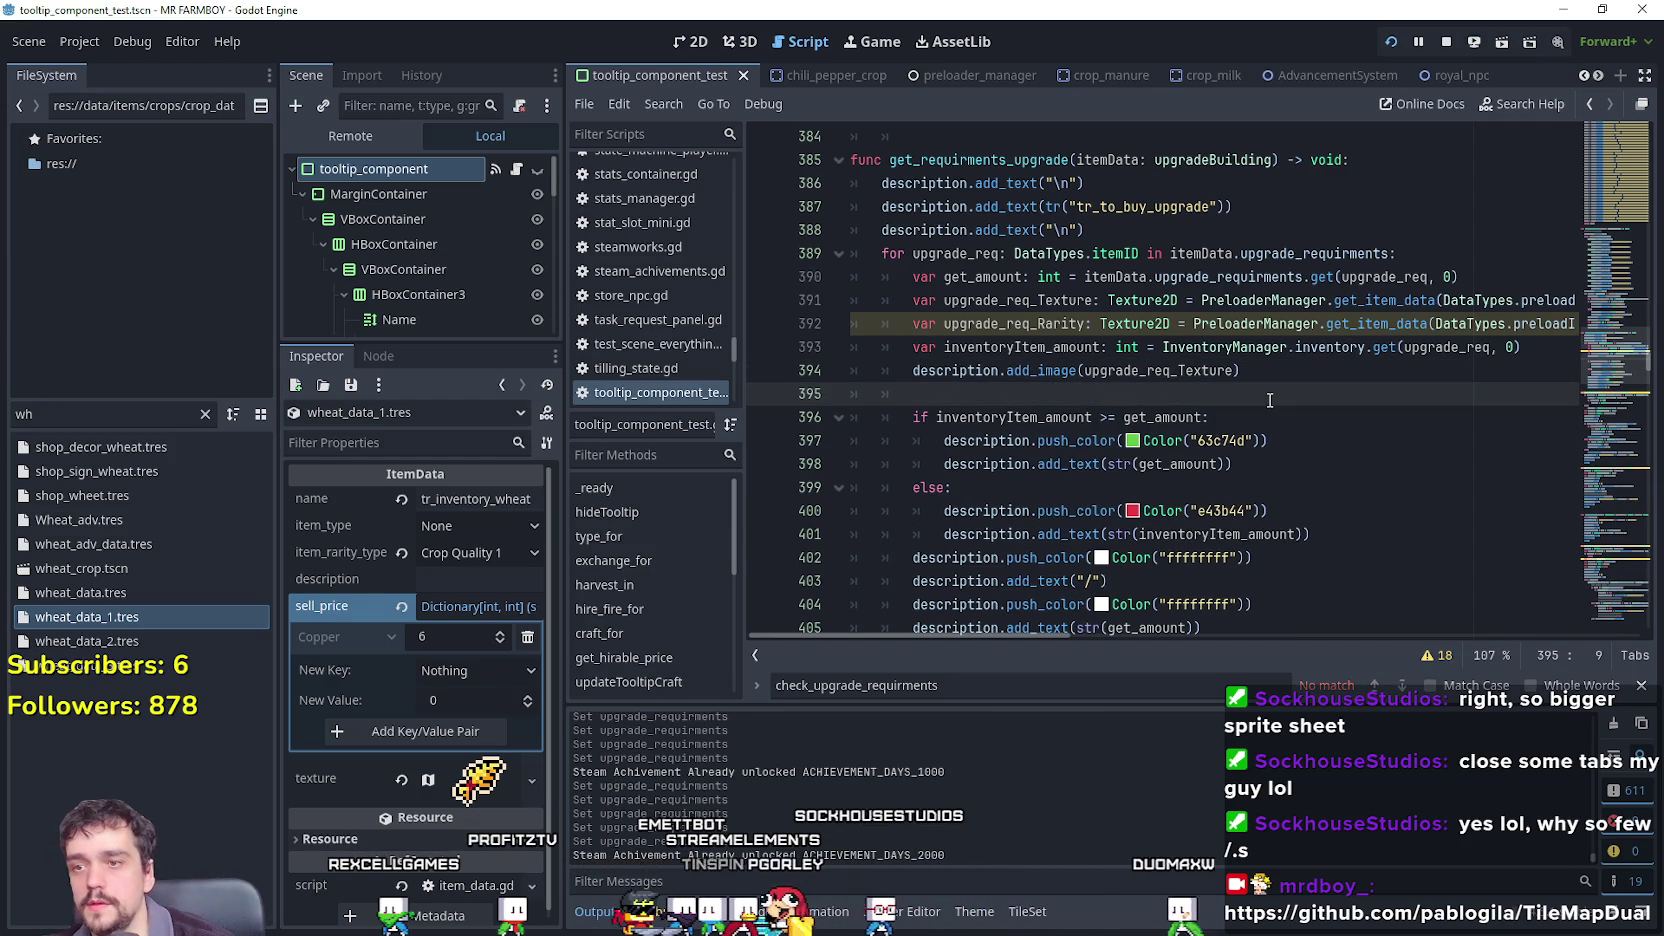
type("if")
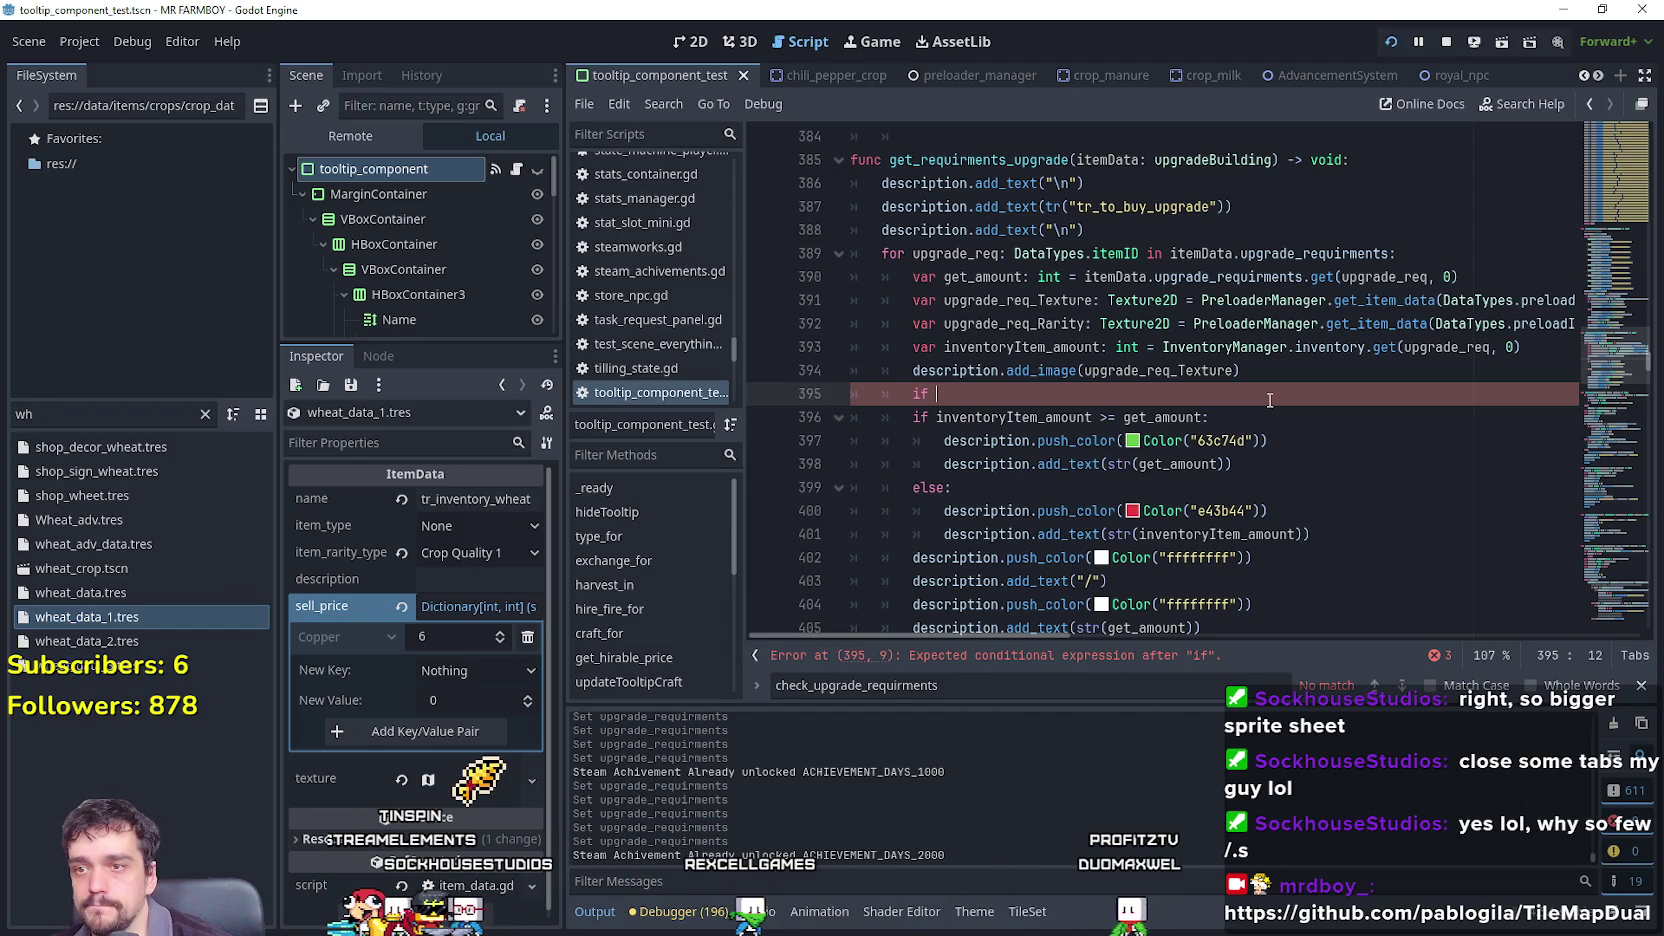
Replace the if with 'match upgrade_req_Rarity' and a DataTypes.Rarity.CROP_QUALITY_1 case.
type("pgra")
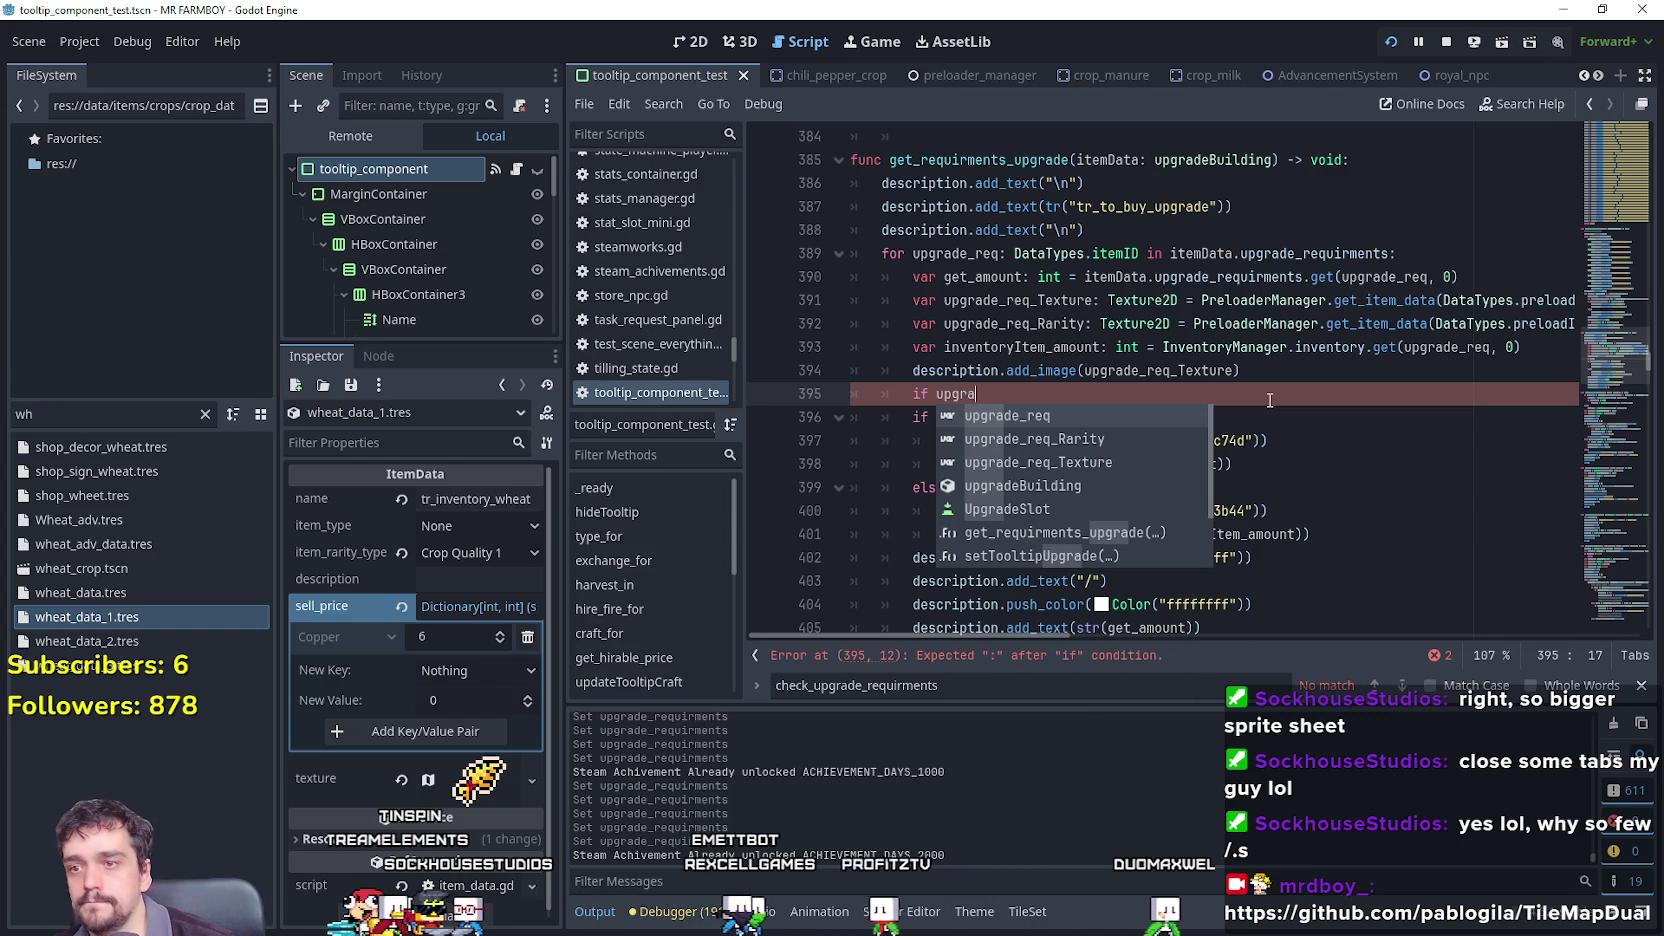
key("BackSpace")
key("BackSpace")
key("BackSpace")
type("m")
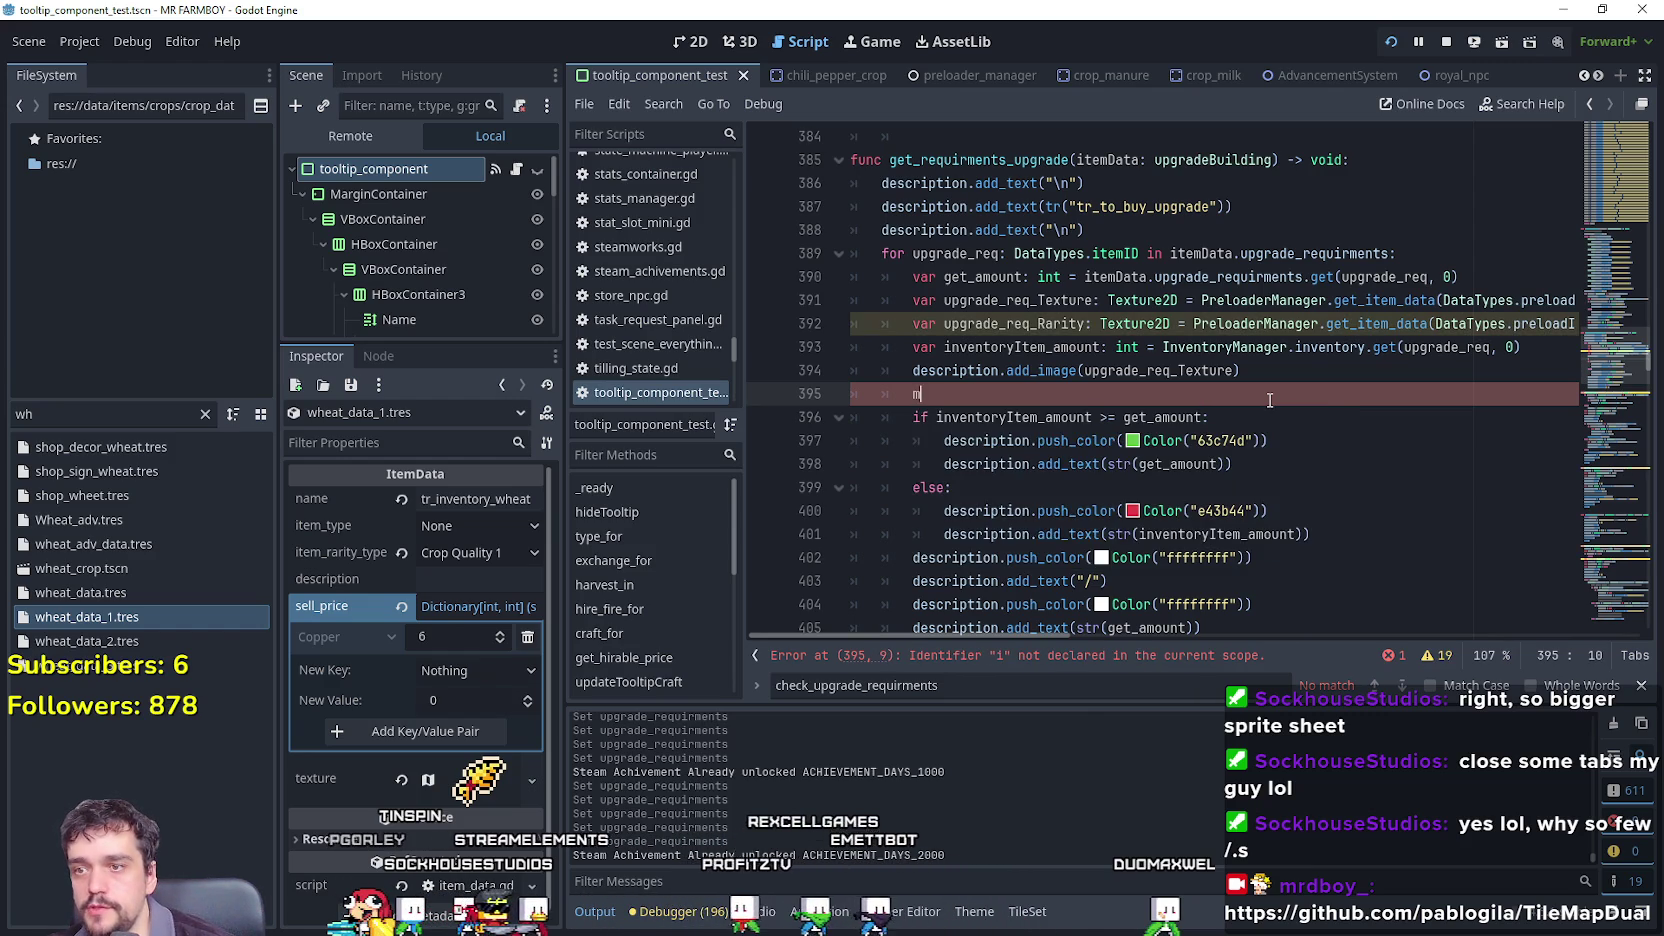
type("atch ")
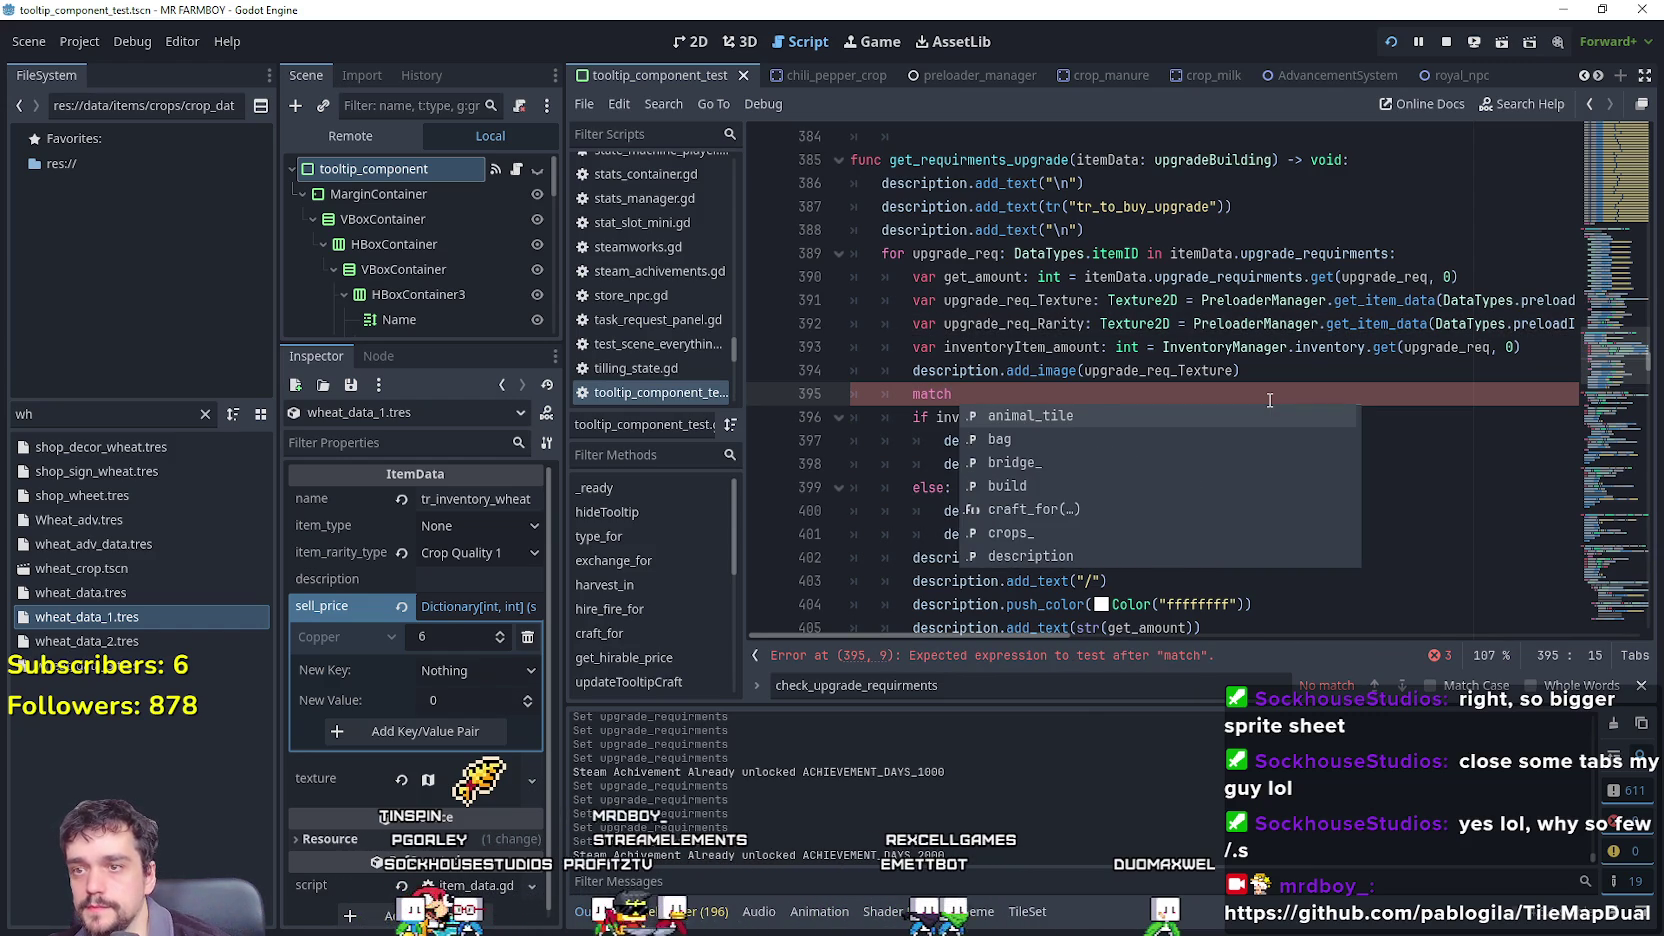
type("upgrade")
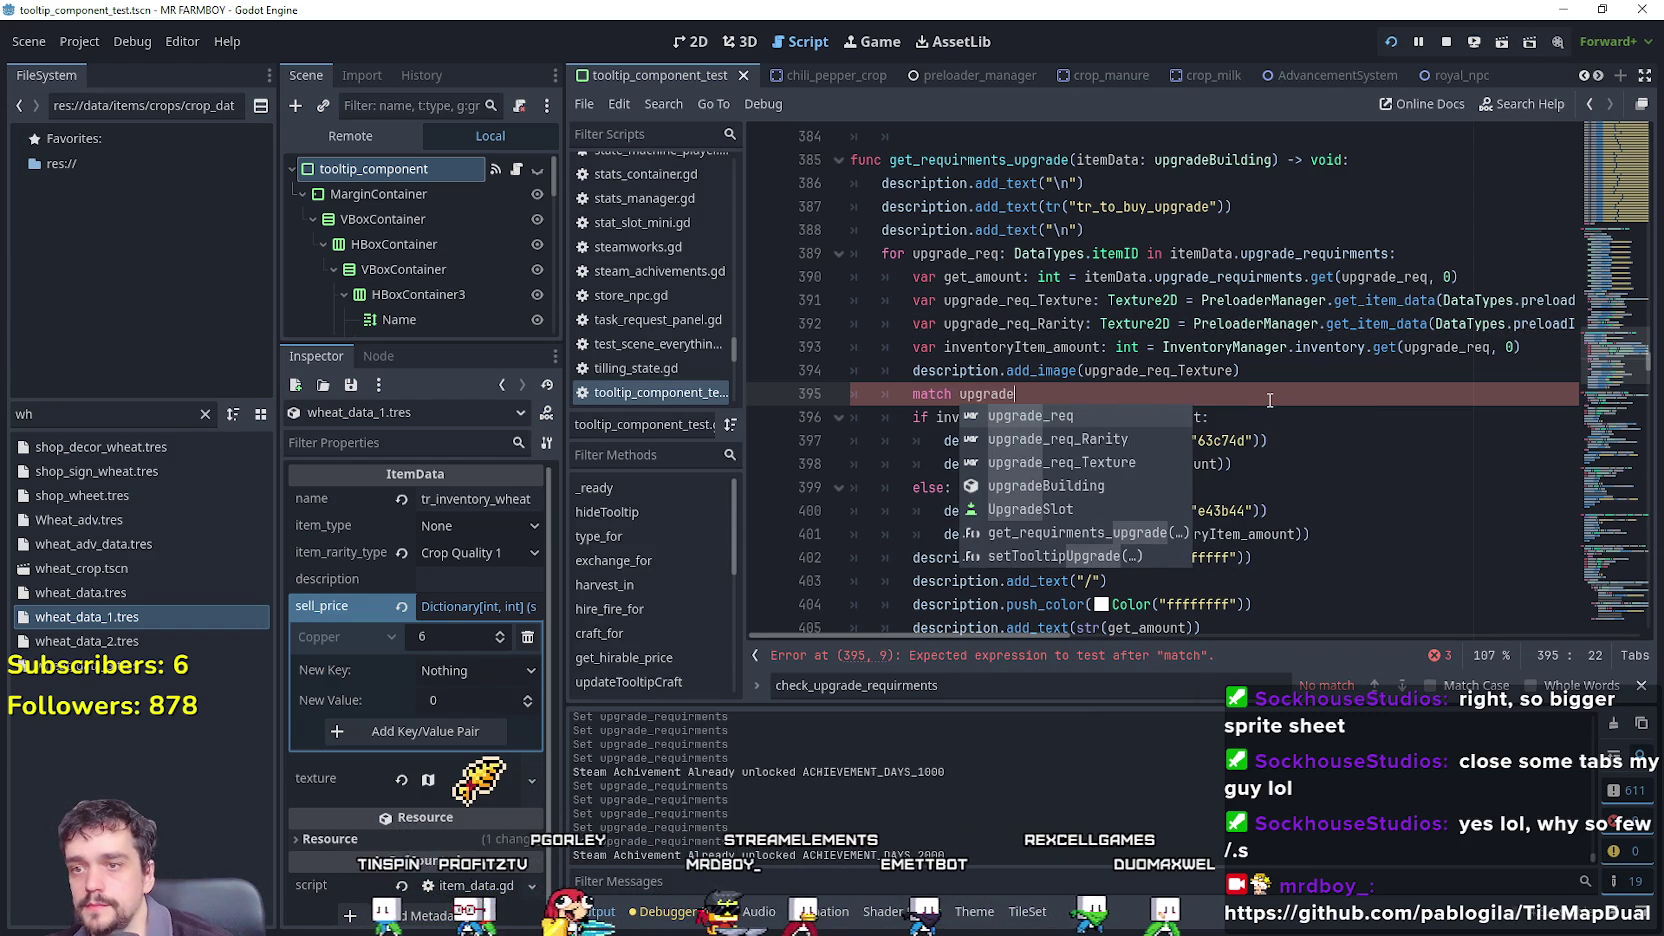
key("Return")
key("Return")
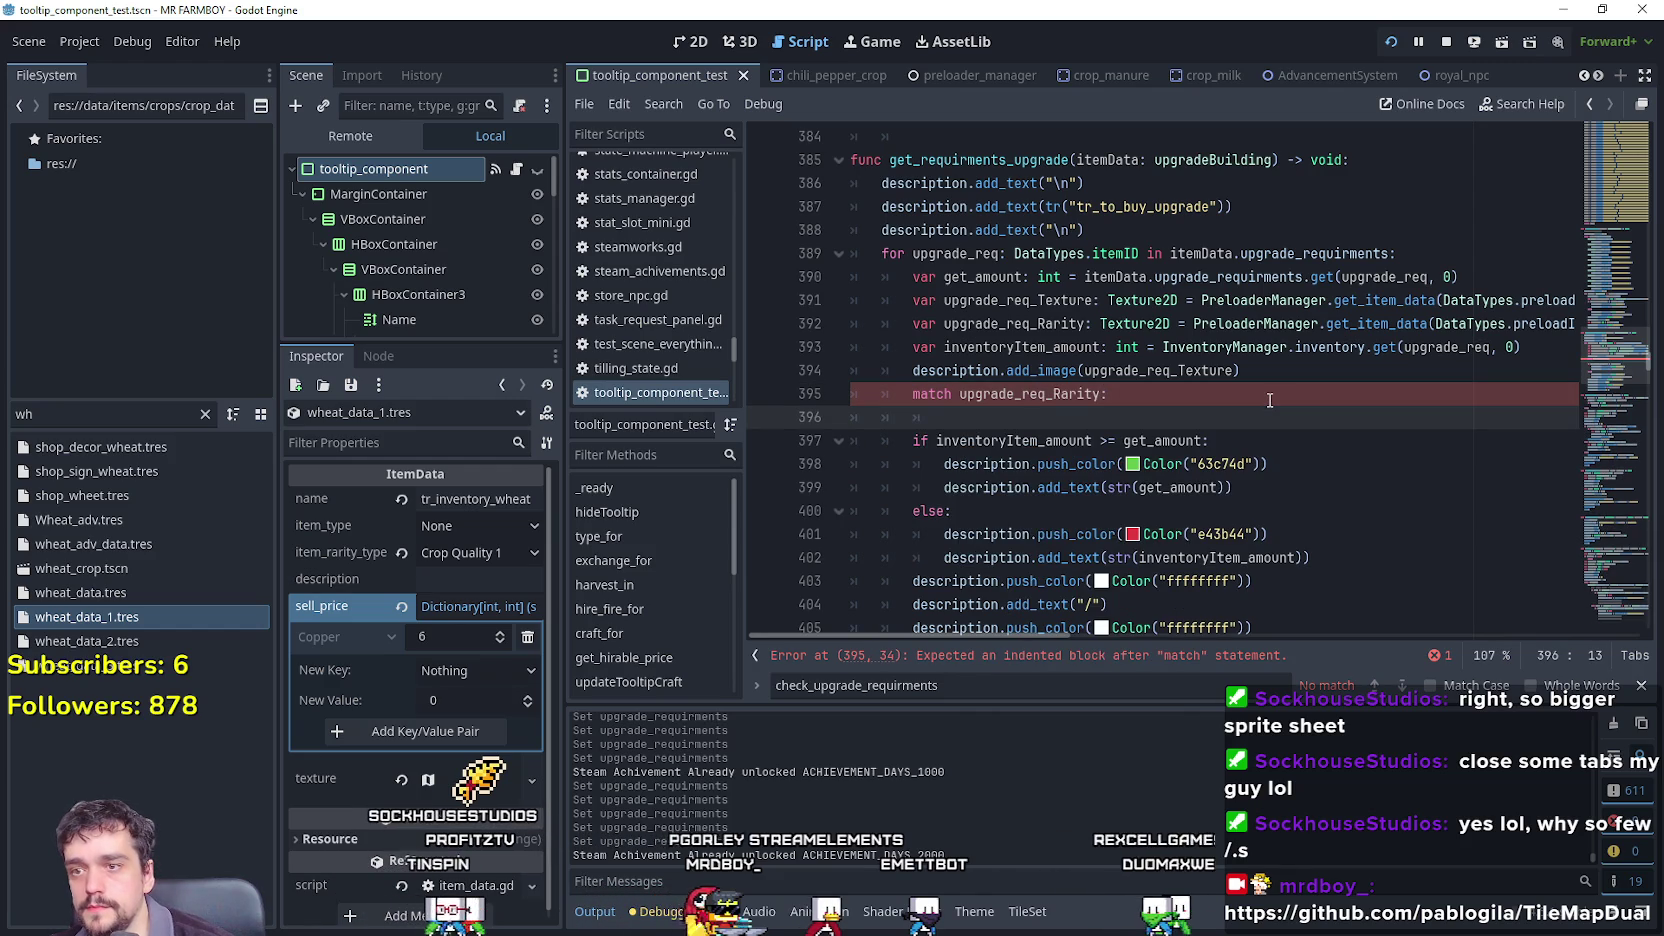
type("D")
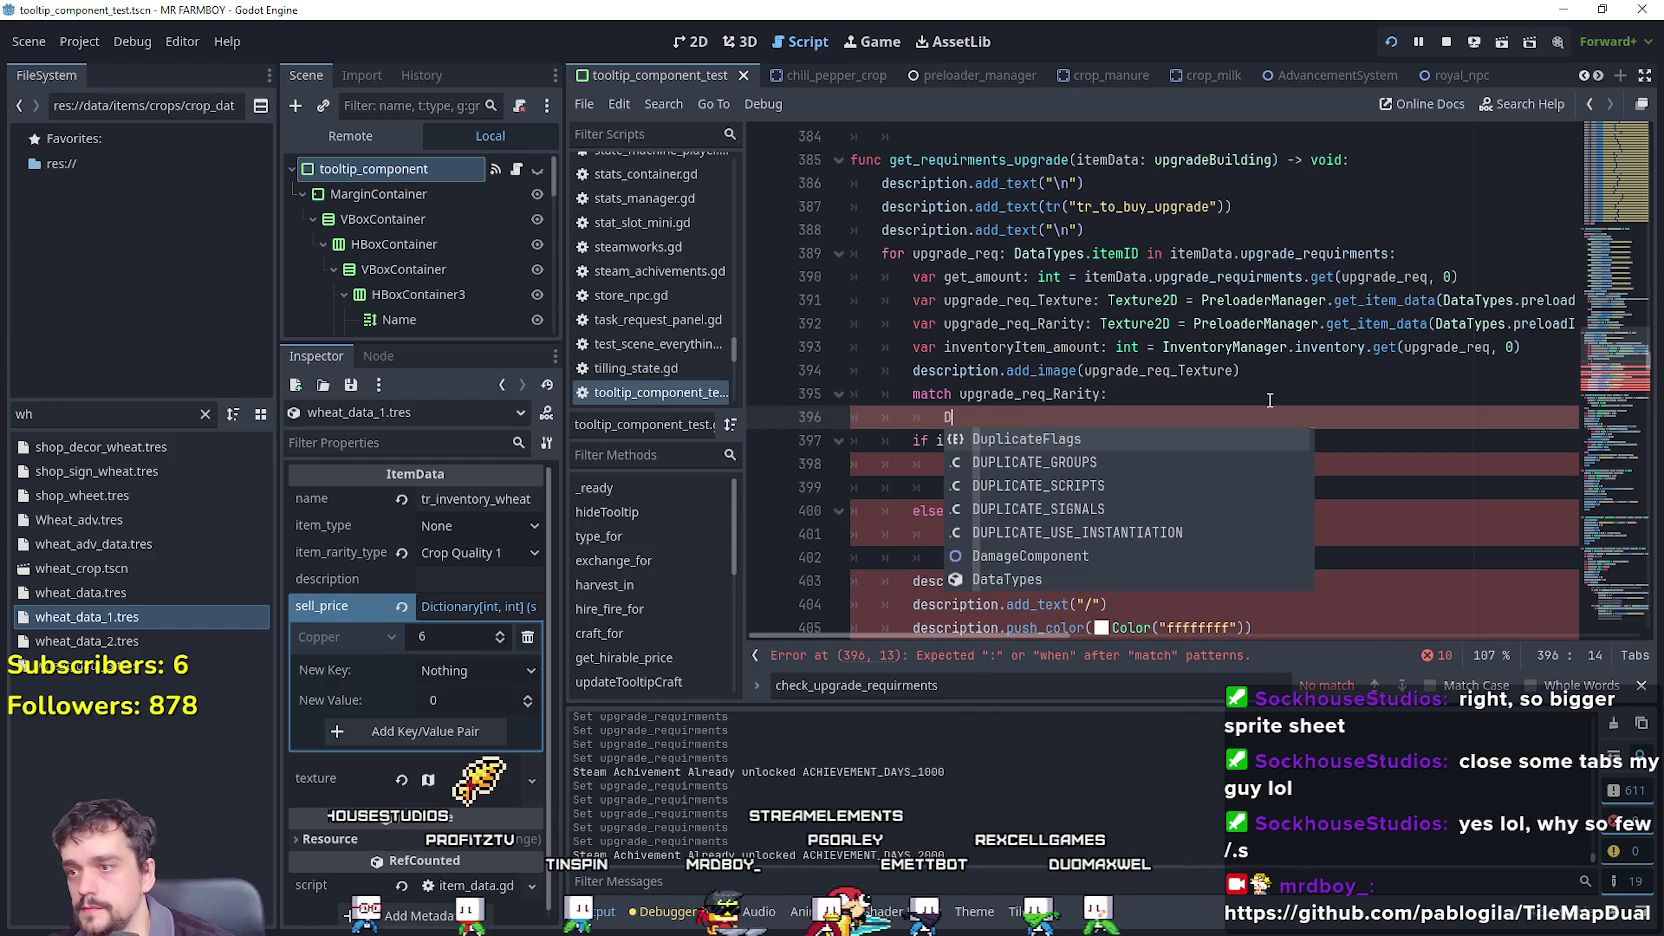
type("ataTypes.R")
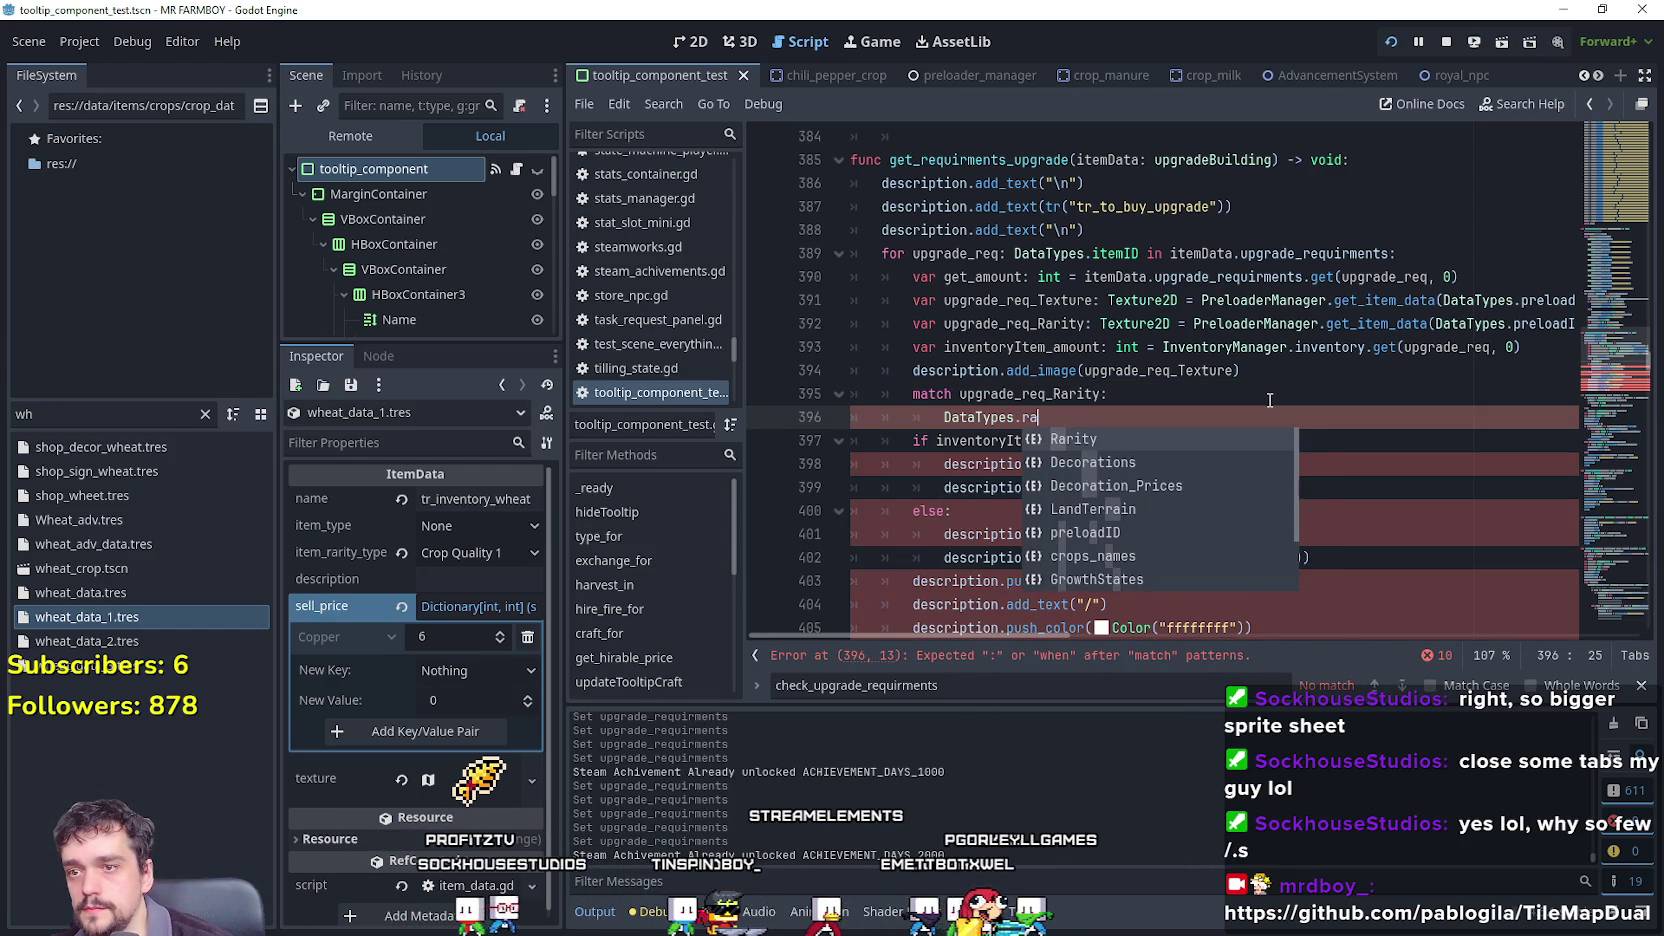
key("Return")
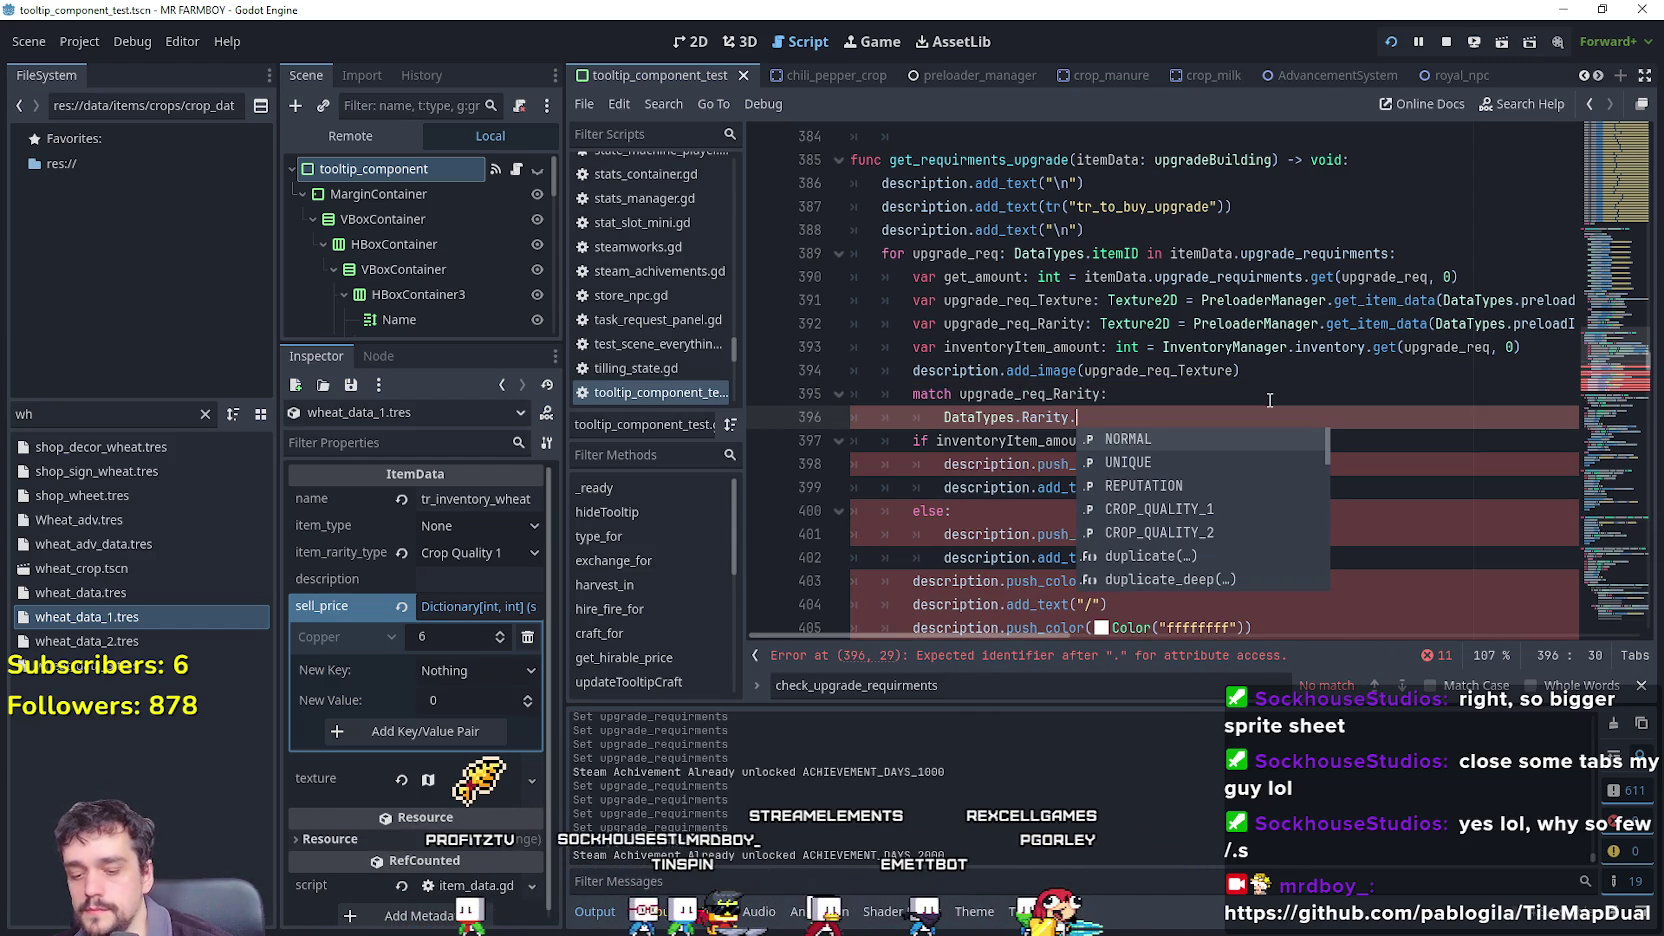
key("Down")
key("Down")
key("Down")
key("Return")
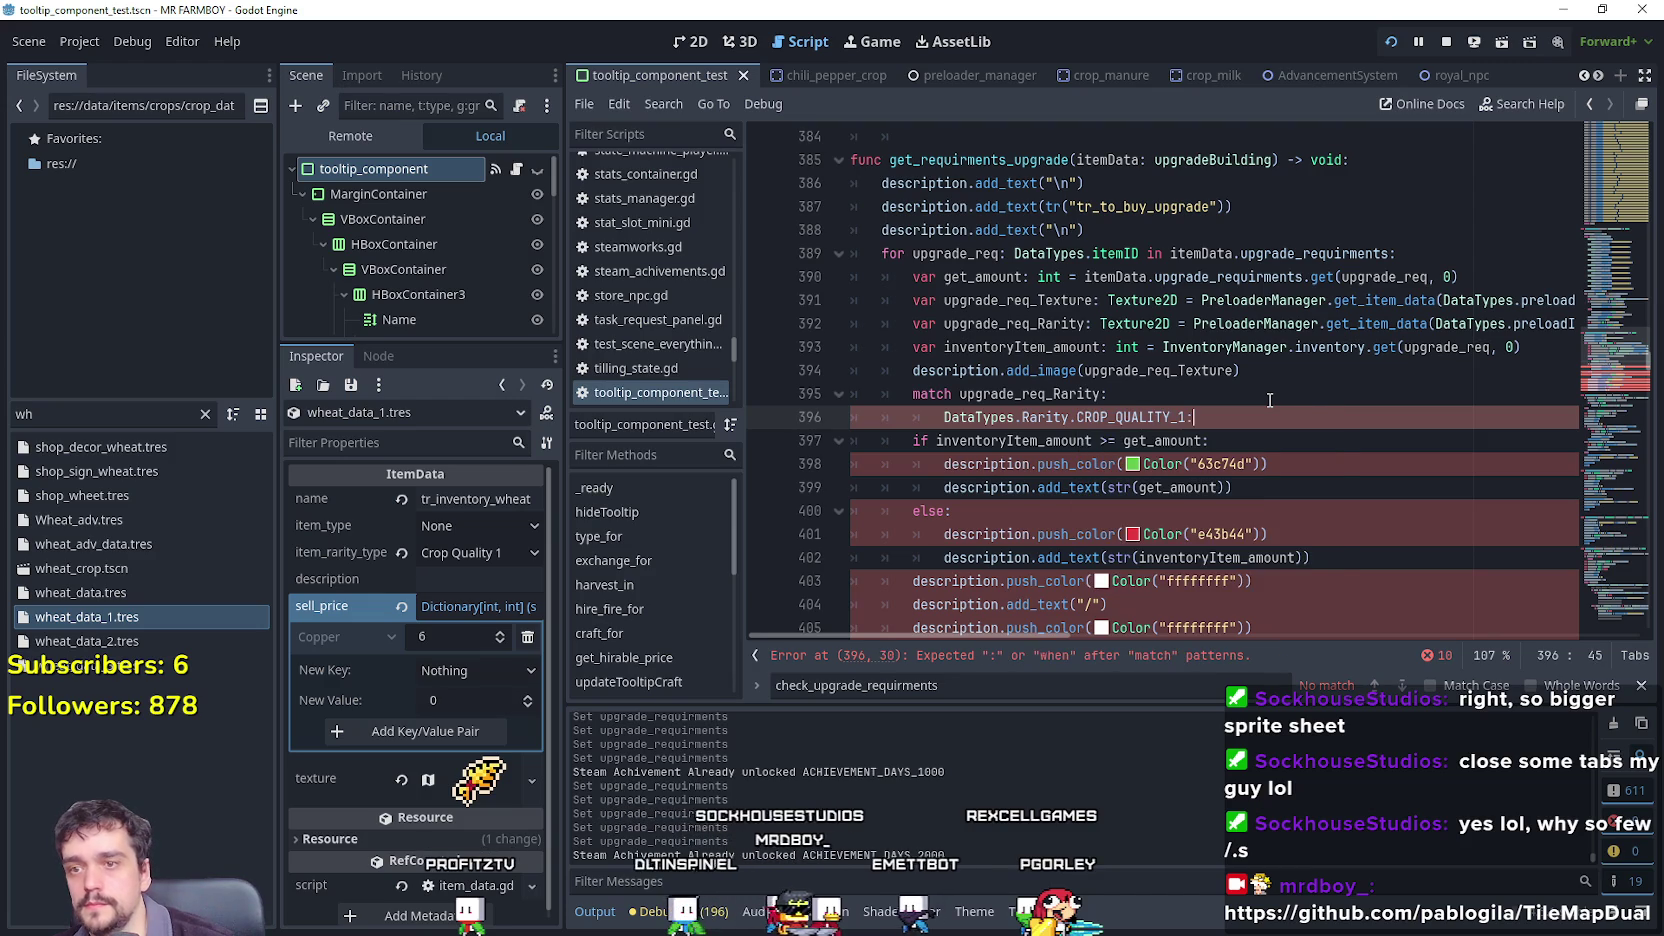
key("Return")
Duplicate the pattern line to create the CROP_QUALITY_2 case, discarding an extra UNIQUE case.
left_click_drag(1031, 423, 874, 409)
key("ctrl+c")
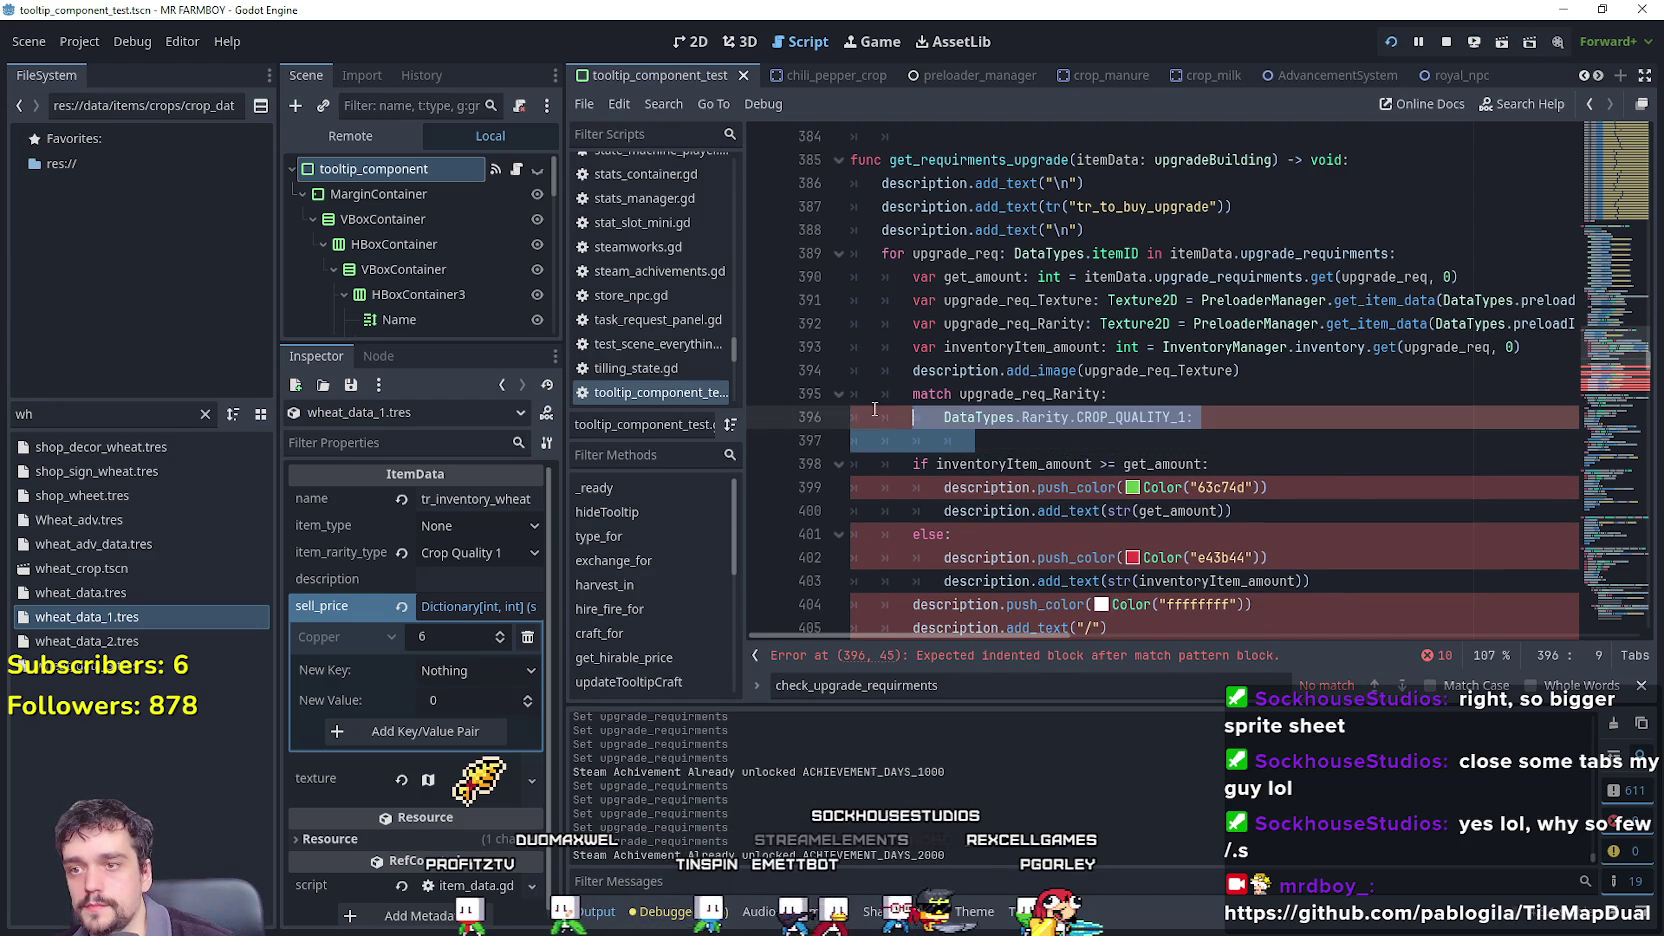
left_click(1047, 437)
key("ctrl+v")
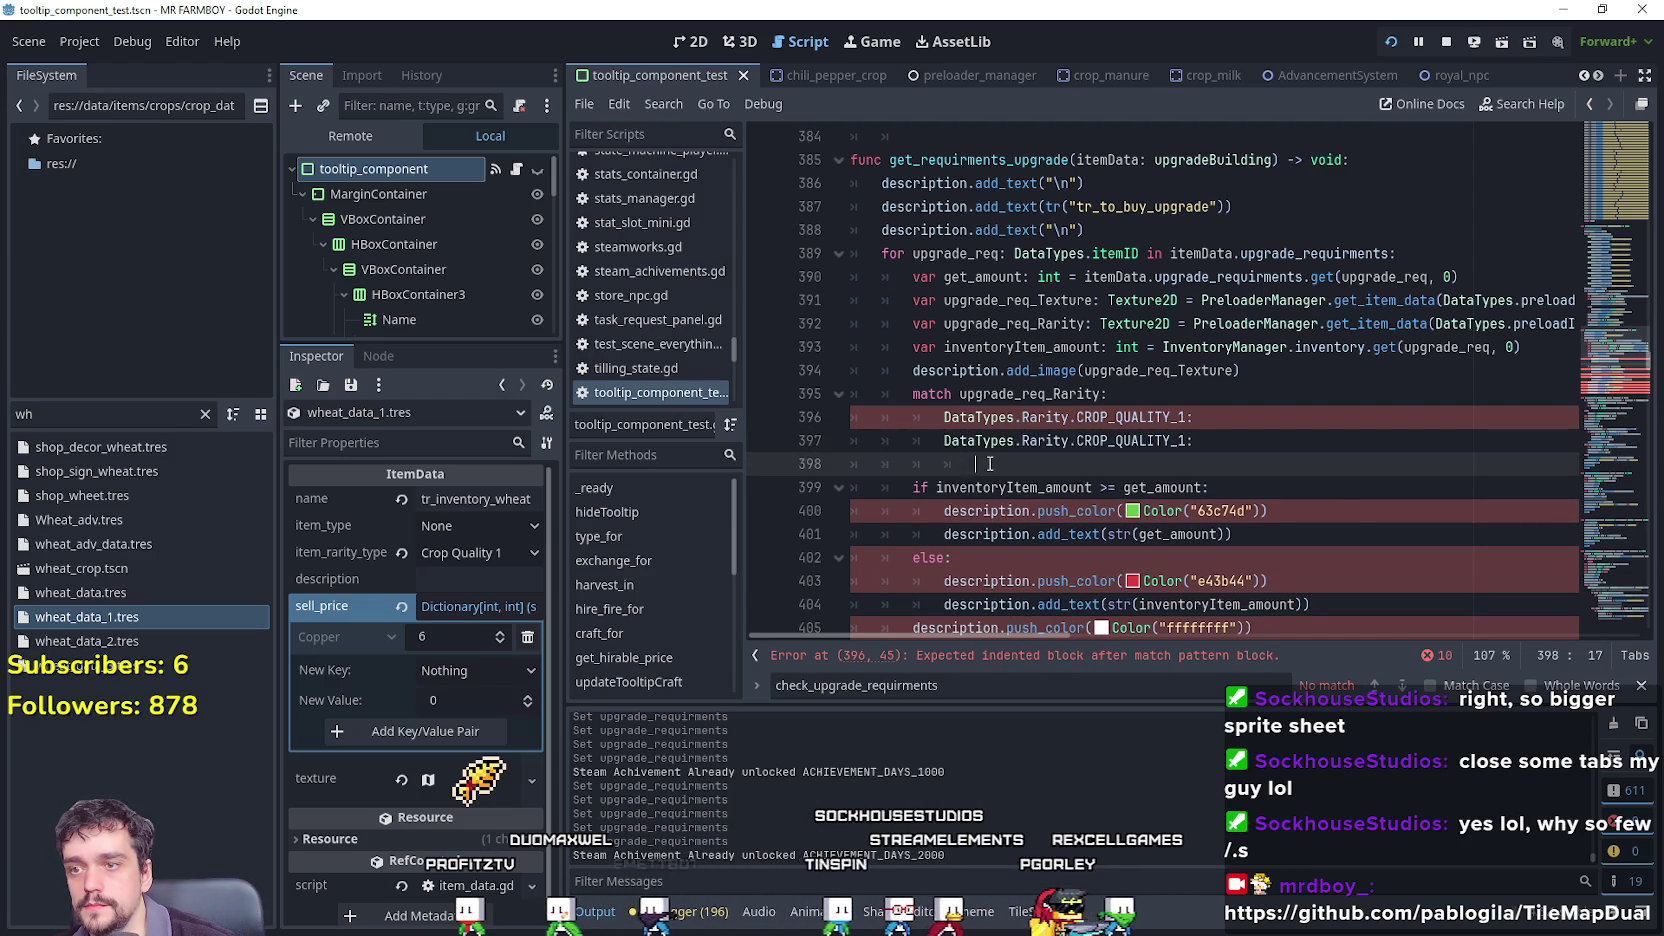
key("ctrl+v")
left_click(1183, 440)
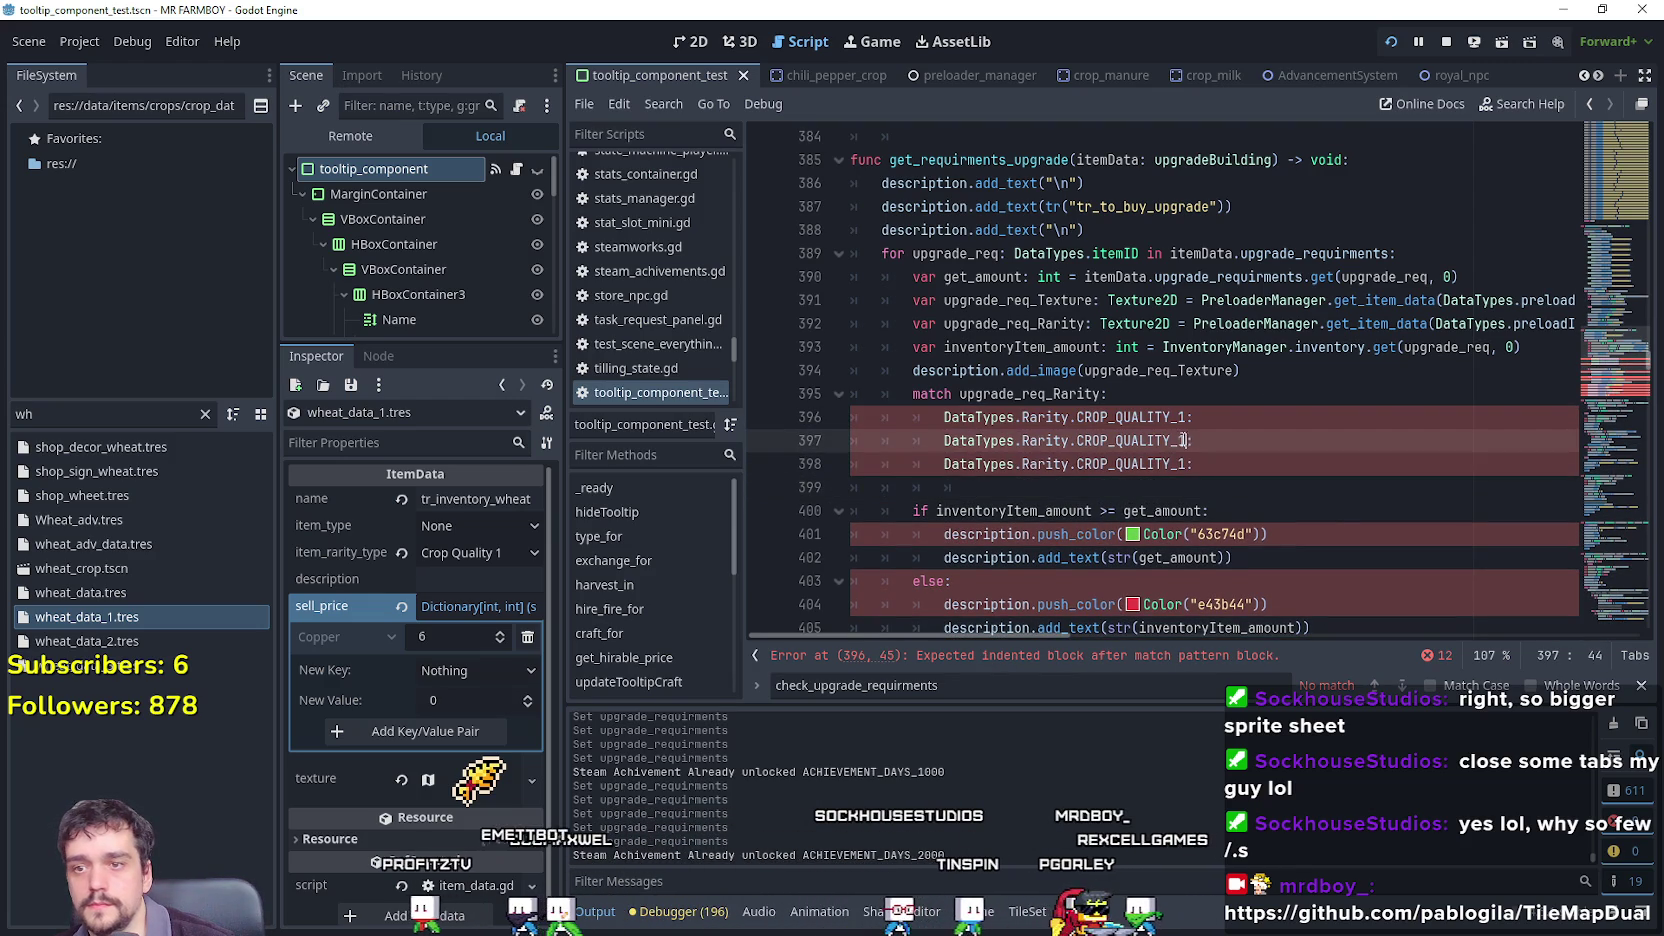
type("2")
double_click(1182, 462)
type("Uni")
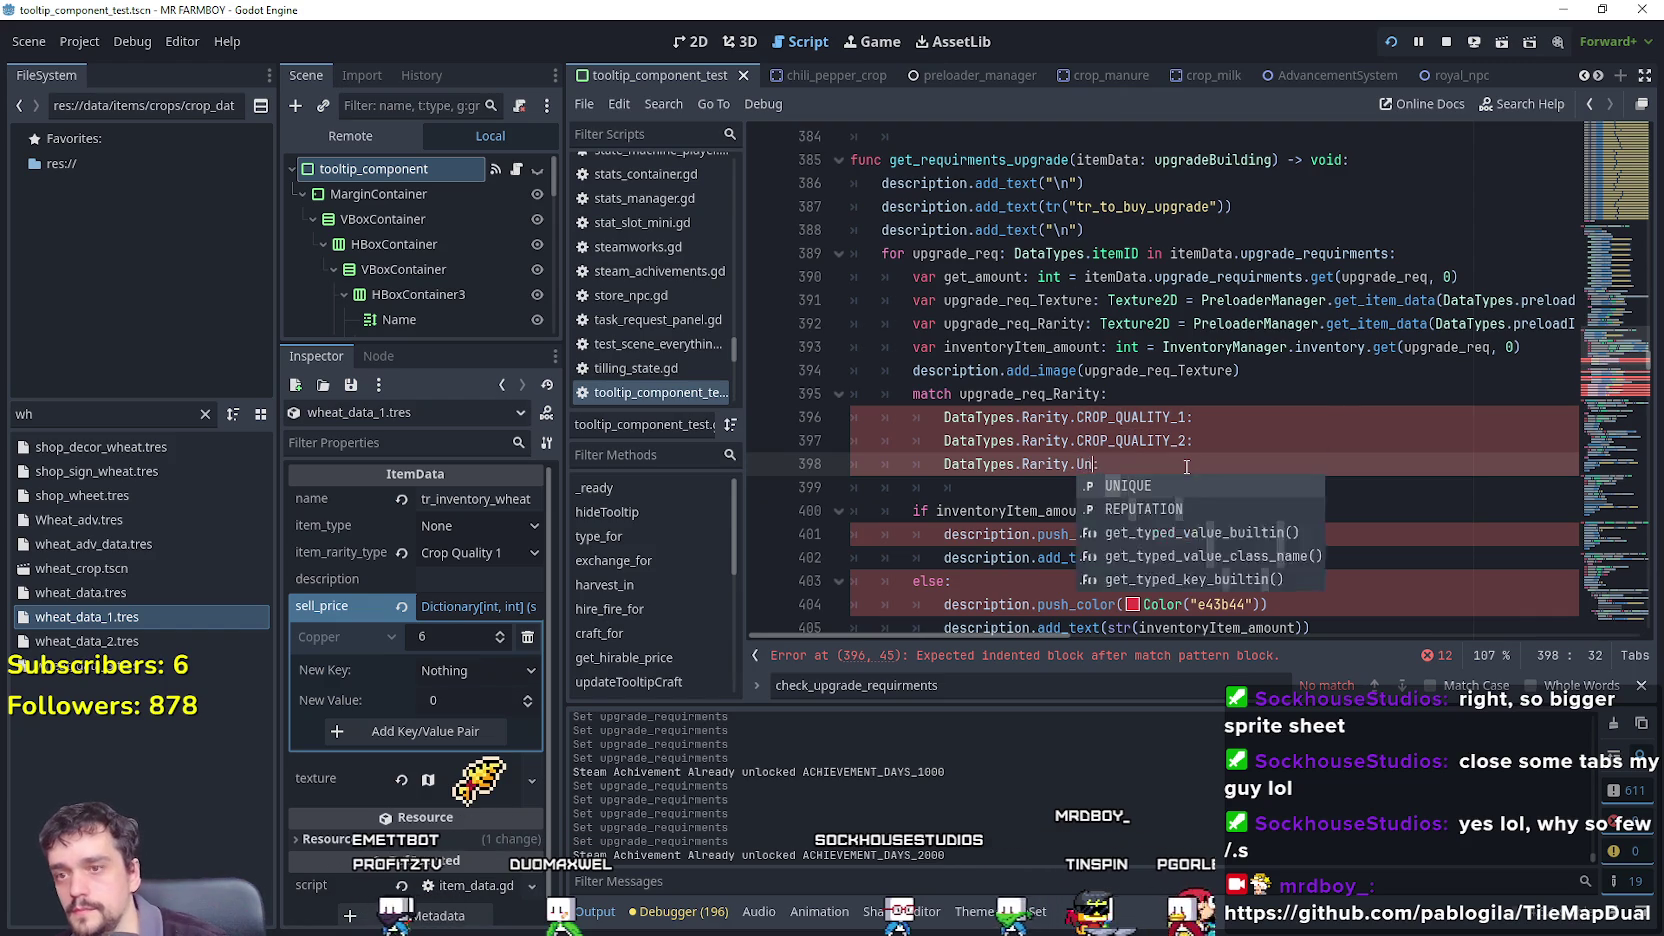
key("Return")
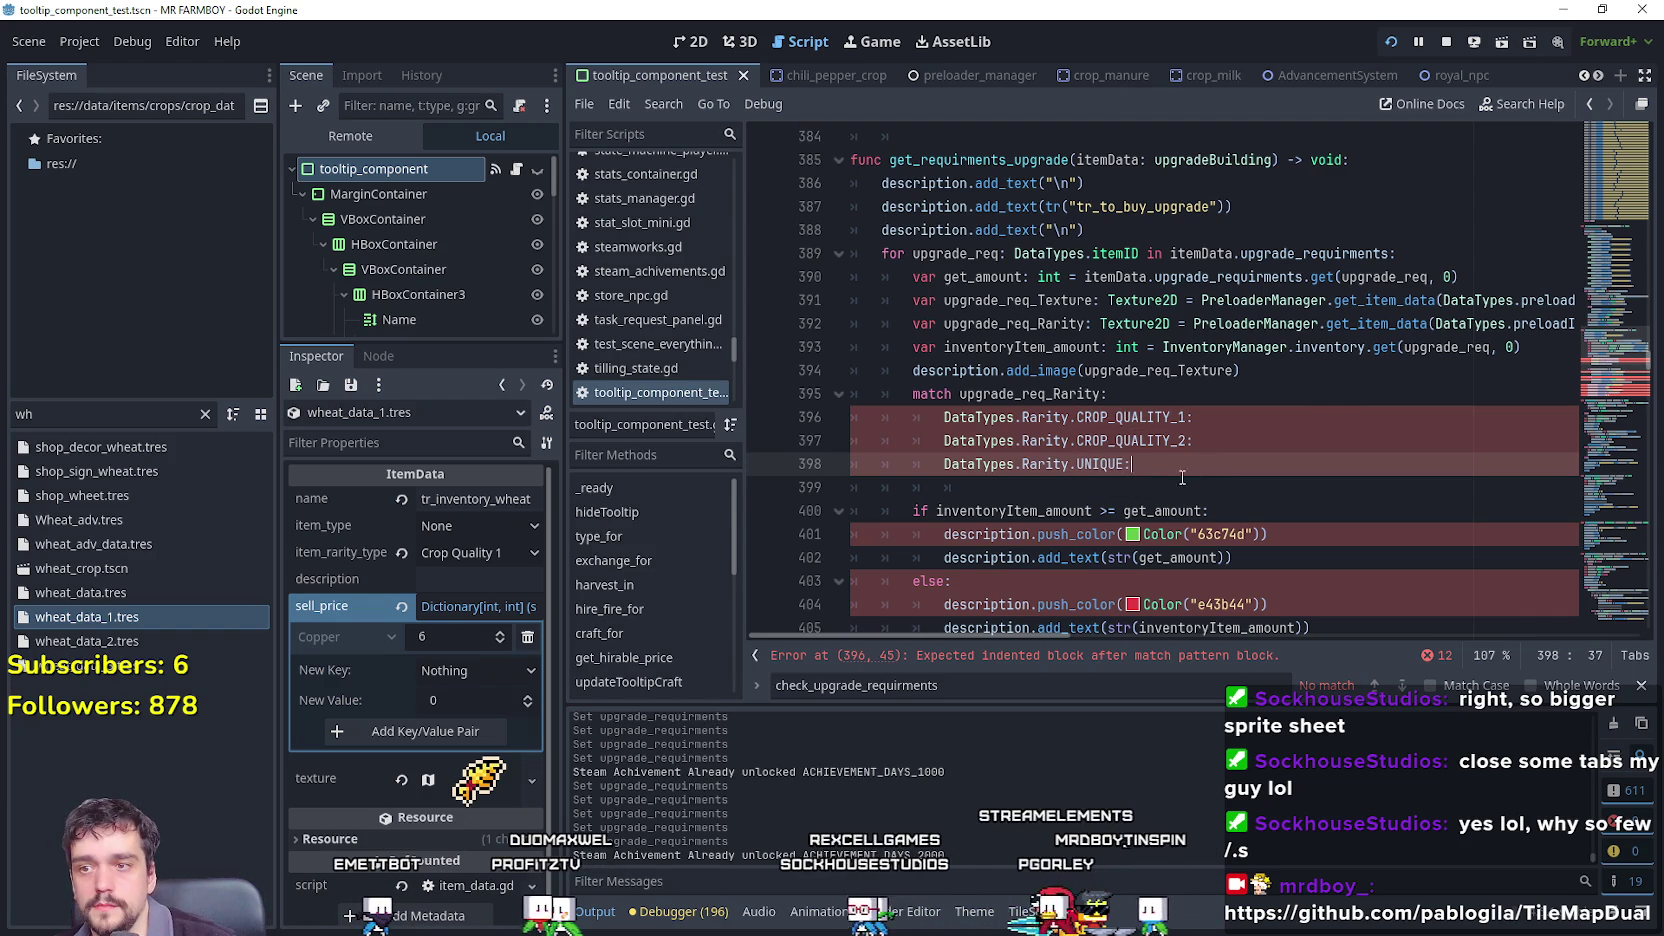
key("Down")
left_click_drag(1237, 469, 855, 464)
key("BackSpace")
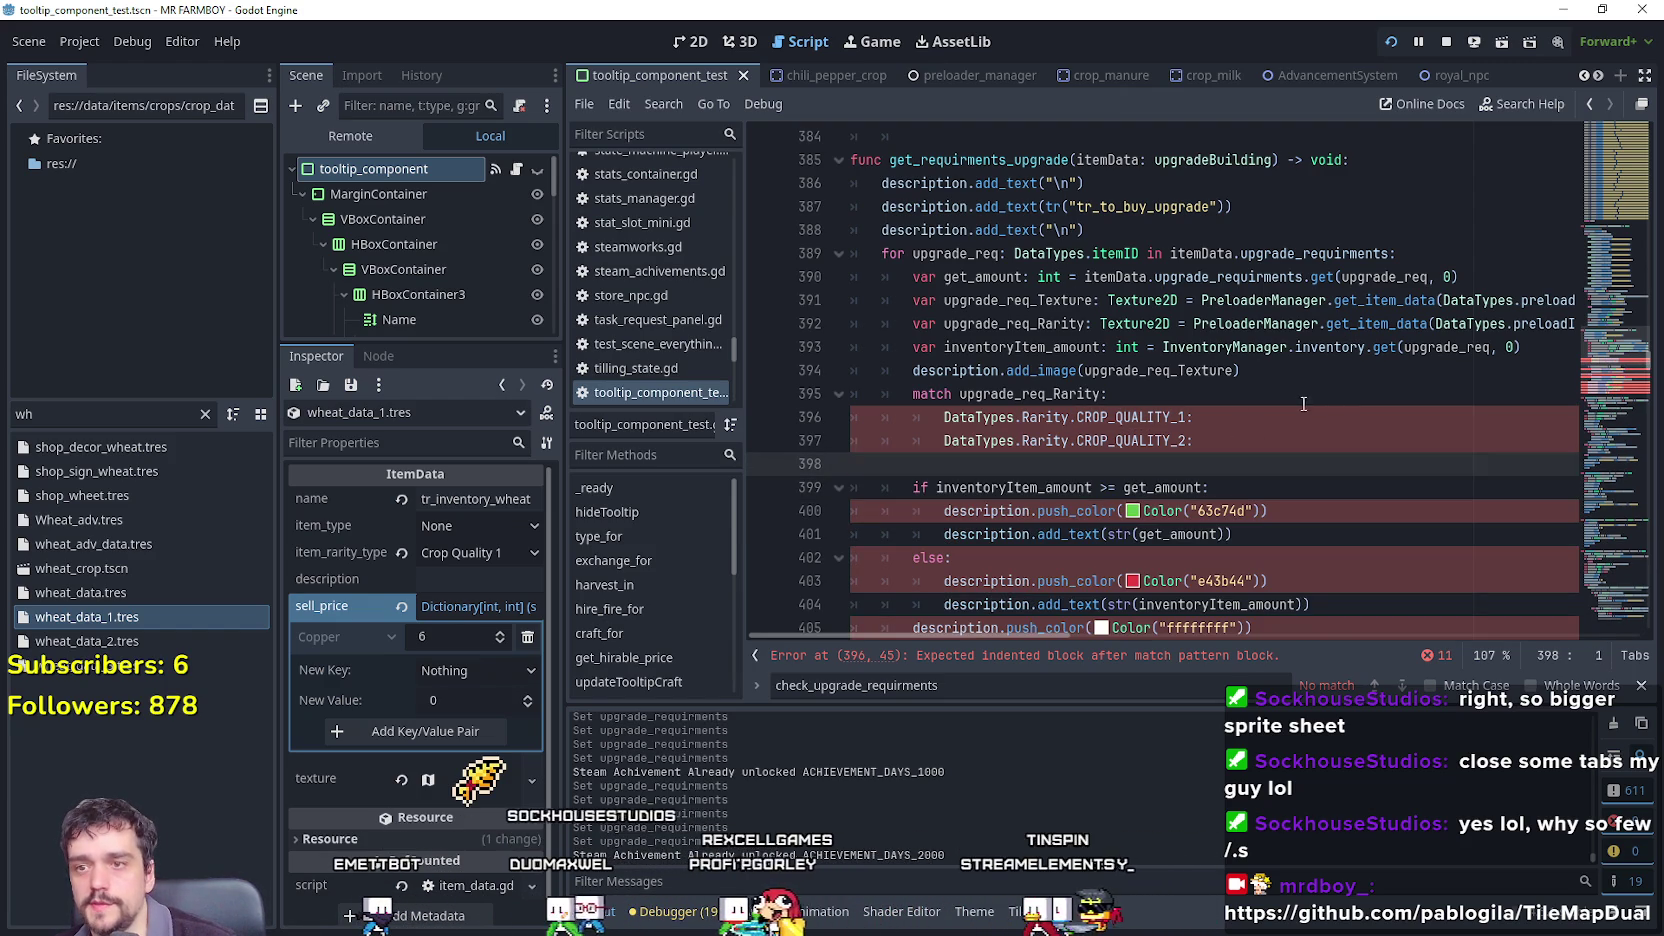
Copy the description.add_image call from line 394 into the CROP_QUALITY_1 case.
left_click(1276, 422)
key("Return")
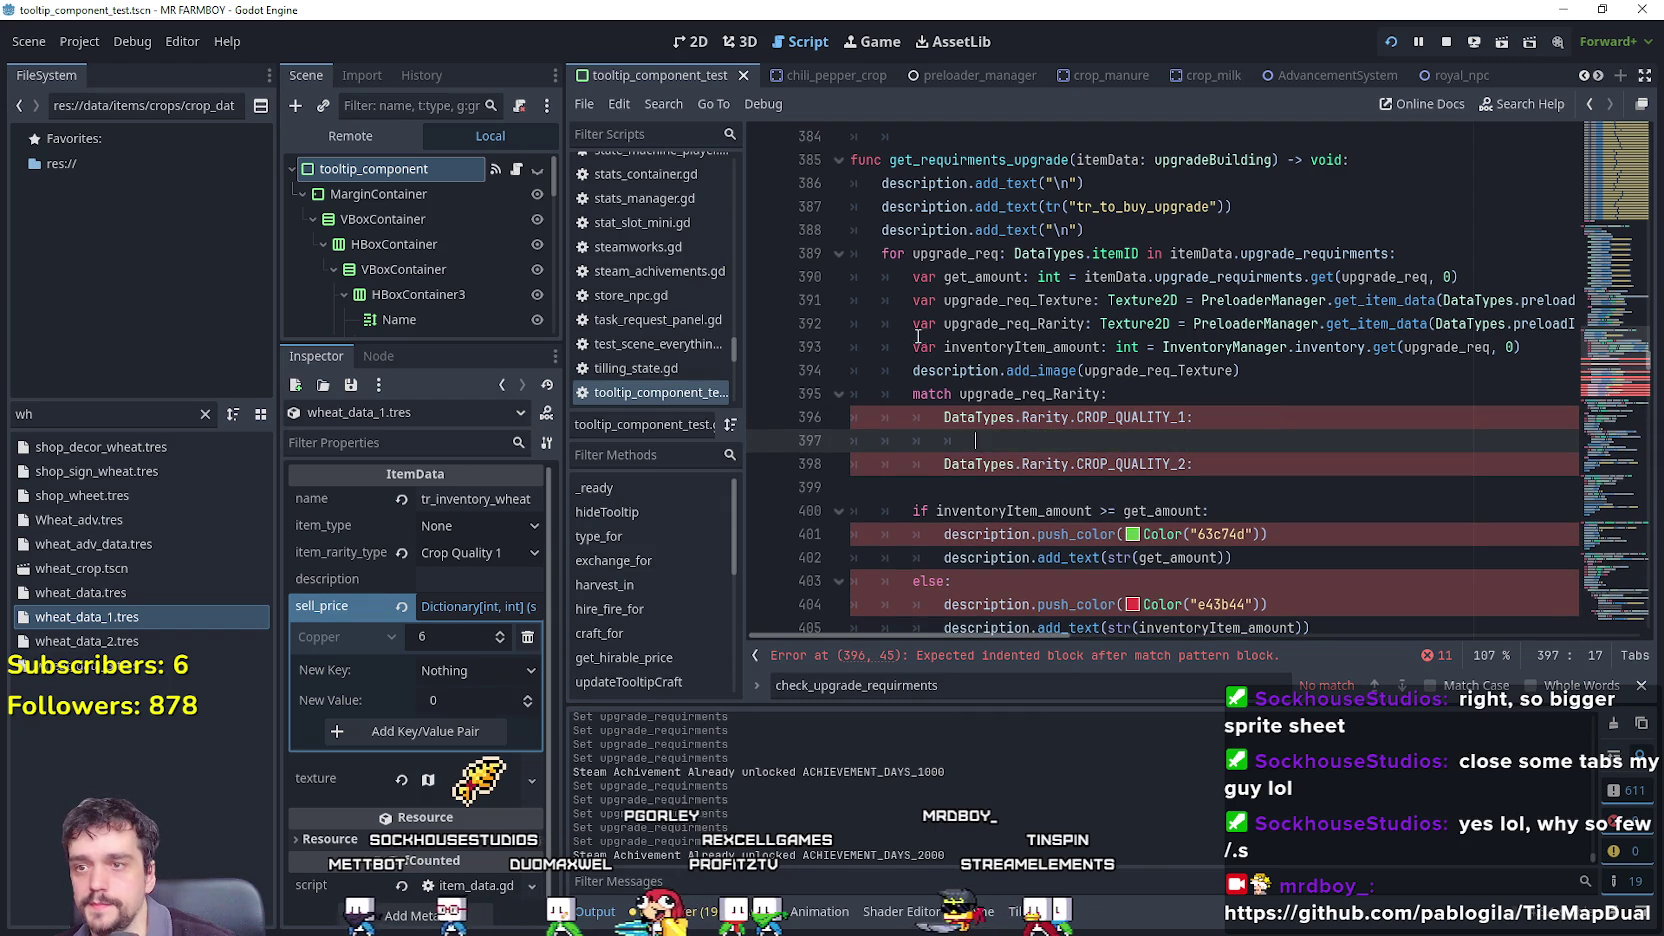
left_click_drag(912, 370, 1241, 370)
key("ctrl+c")
left_click(1089, 448)
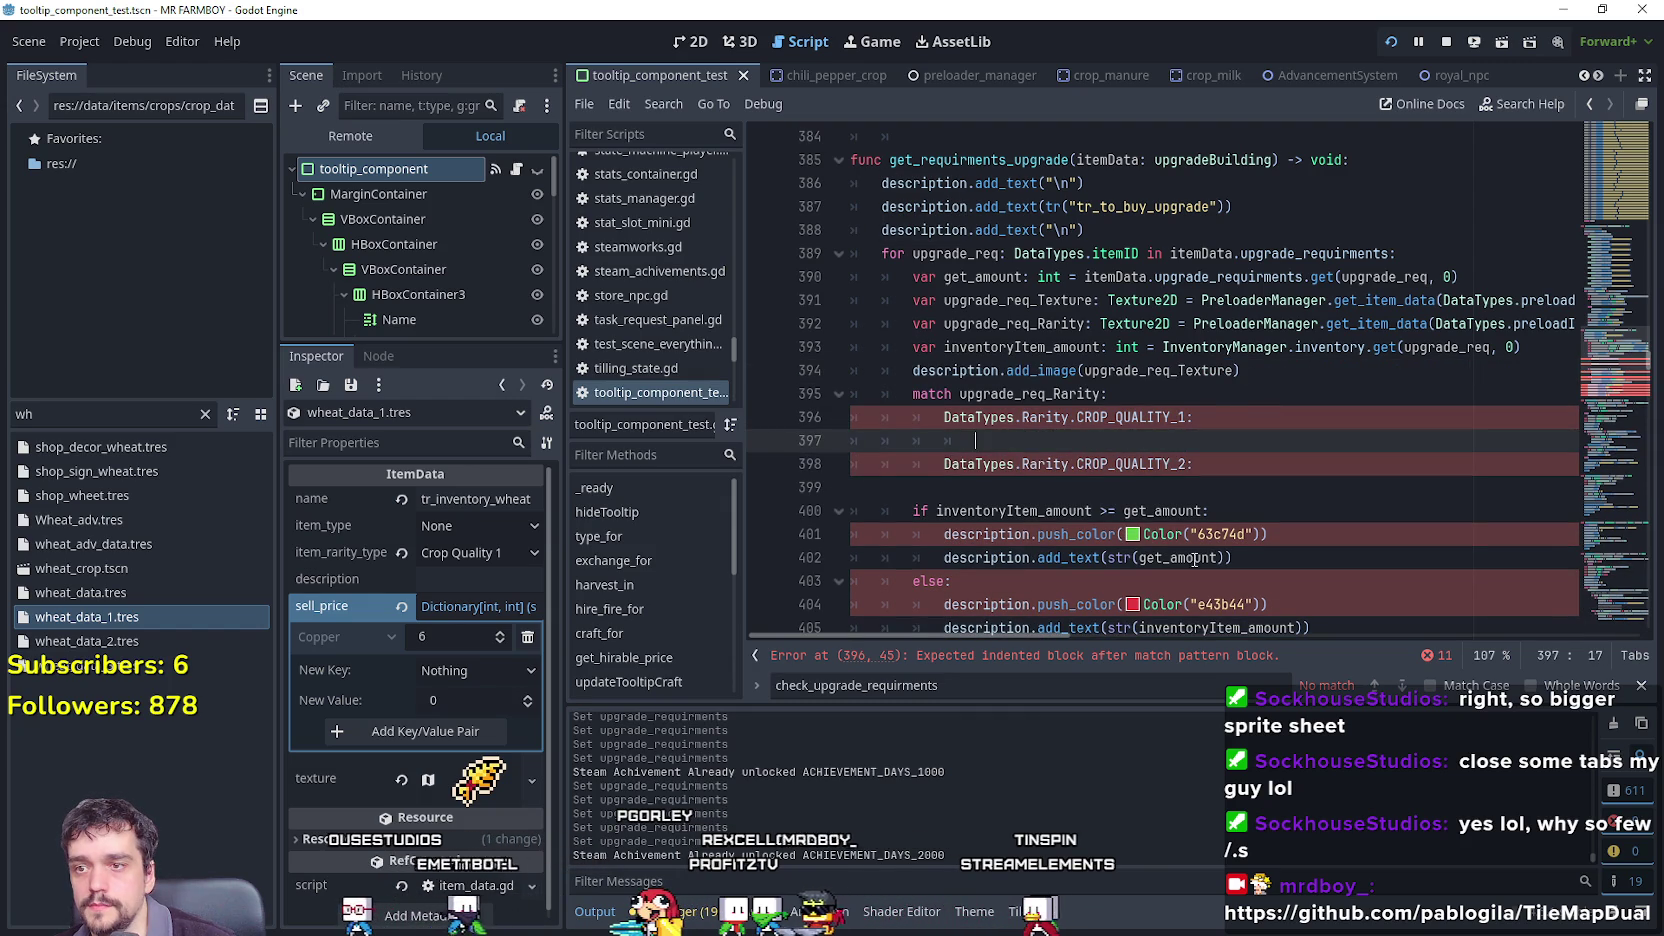
key("ctrl+v")
left_click(1016, 487)
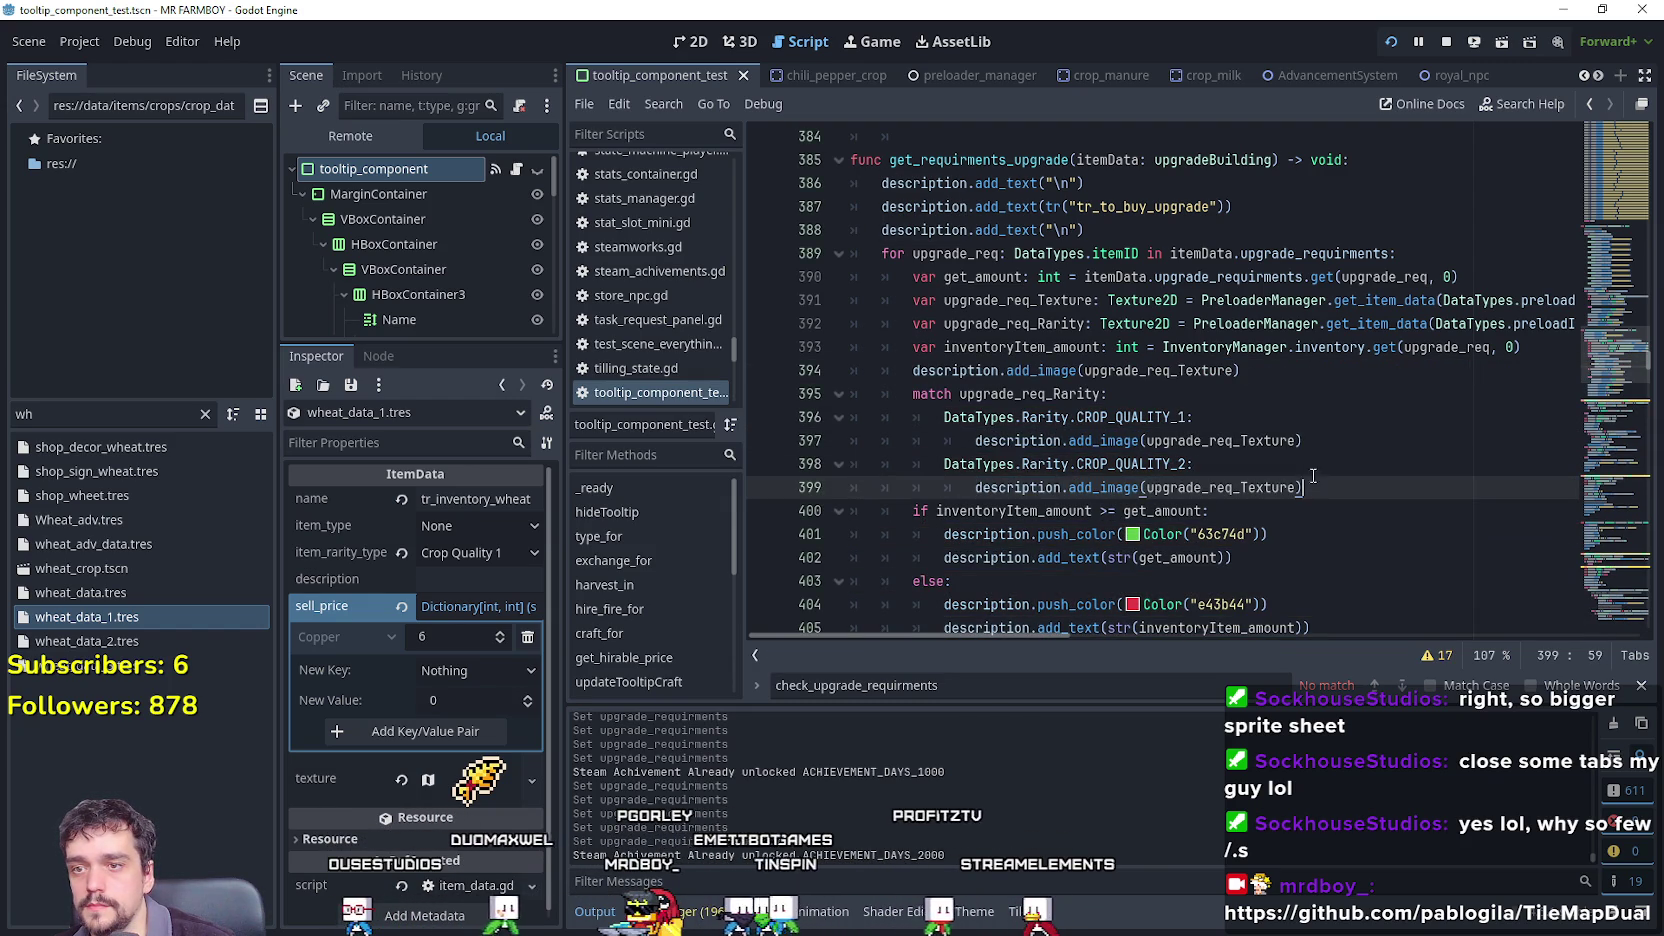
double_click(1262, 443)
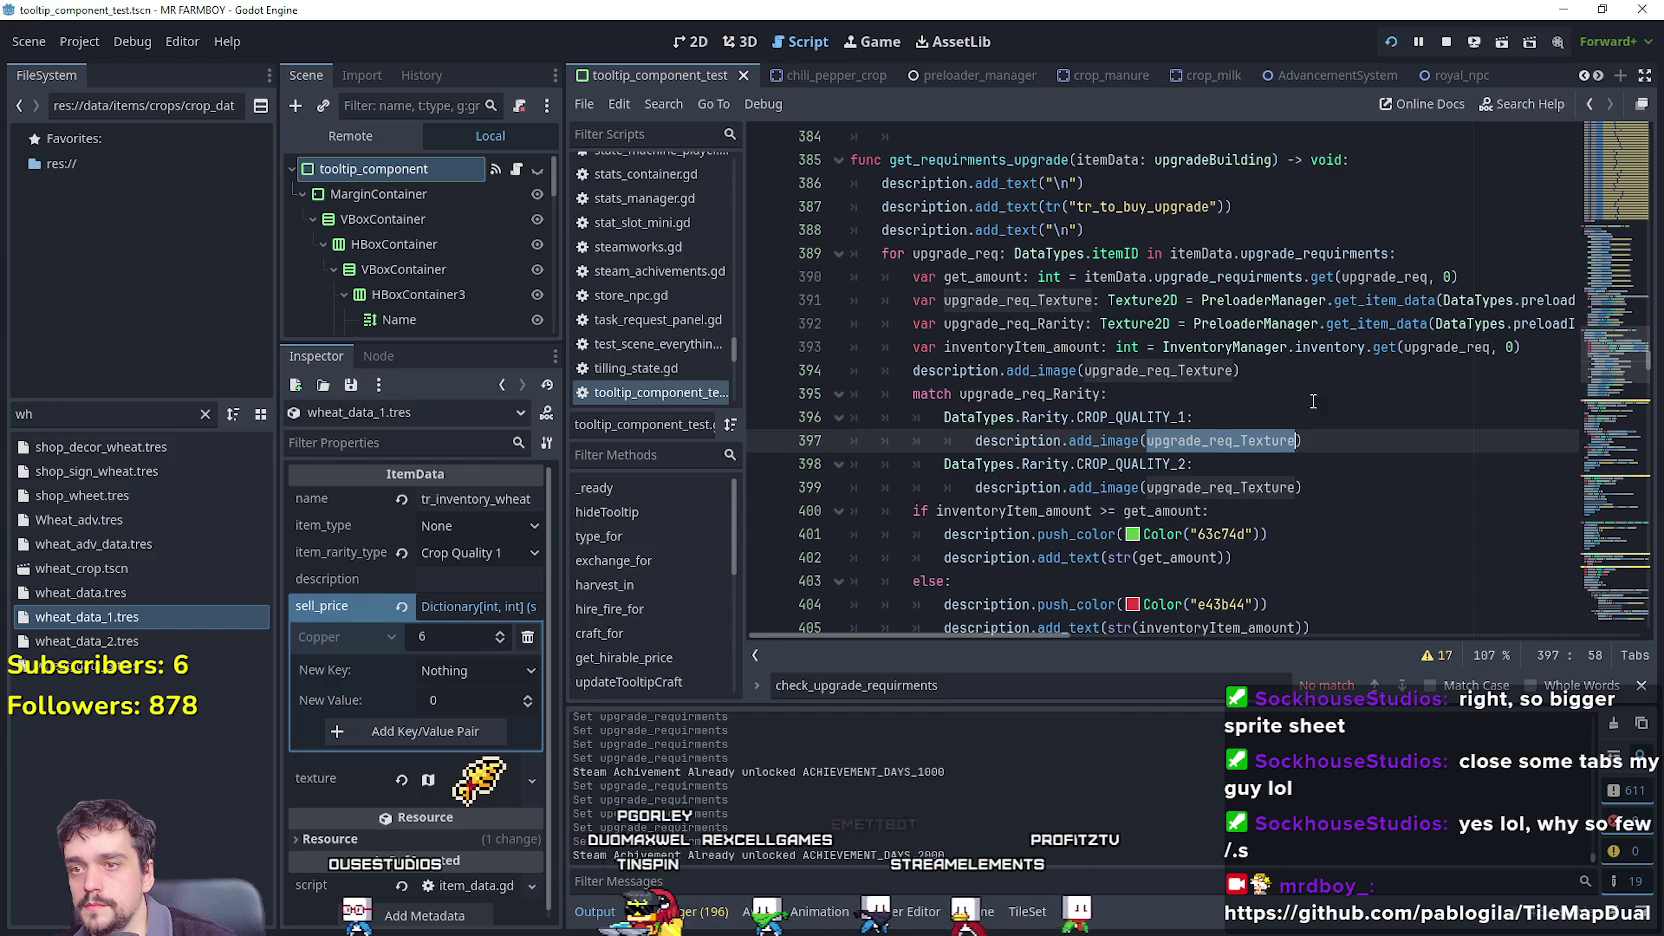
left_click(100, 413)
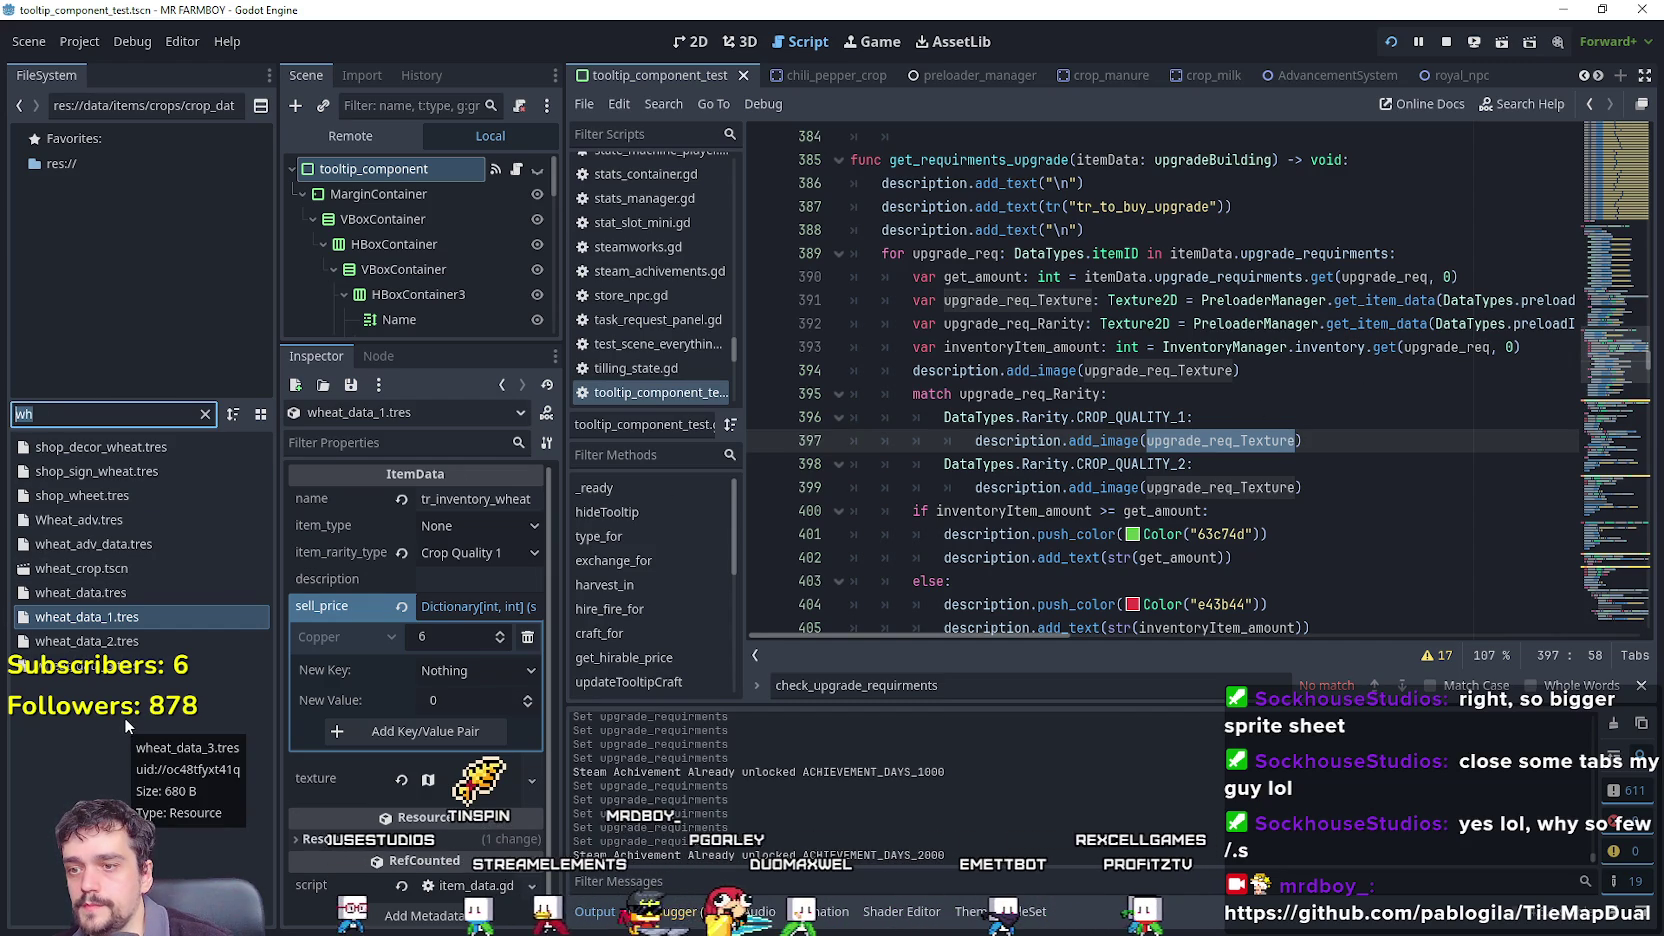
double_click(1103, 440)
Search all project files for add_image, then replace upgrade_req_Texture on line 397 with 'silver'.
key("ctrl+shift+f")
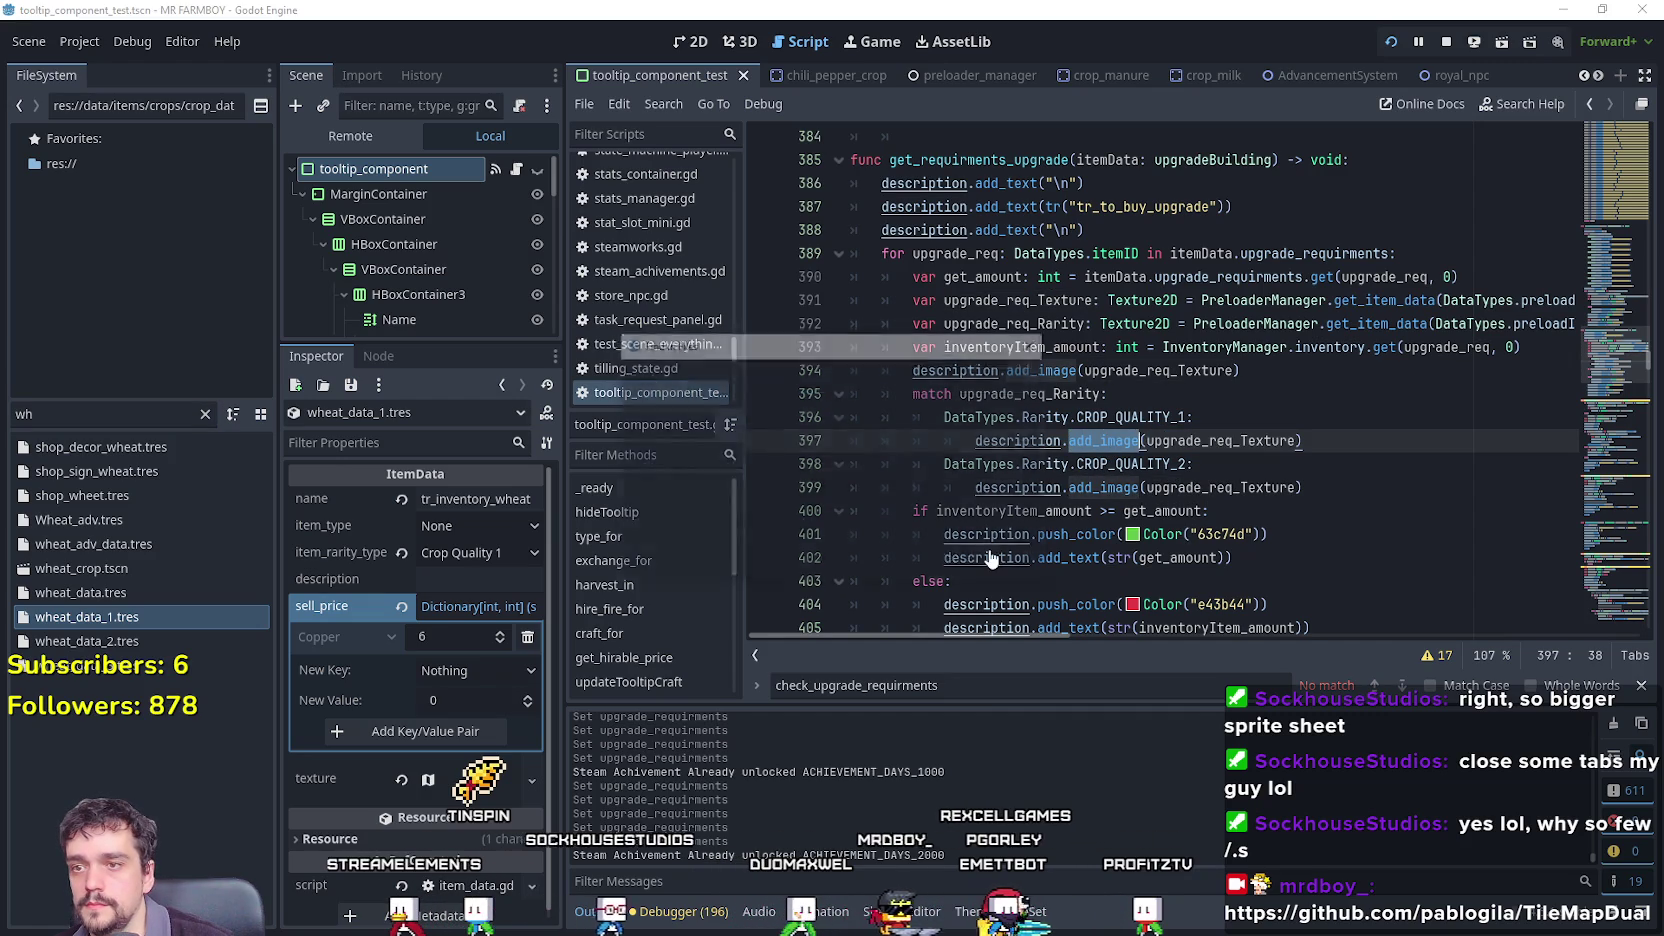
left_click(846, 551)
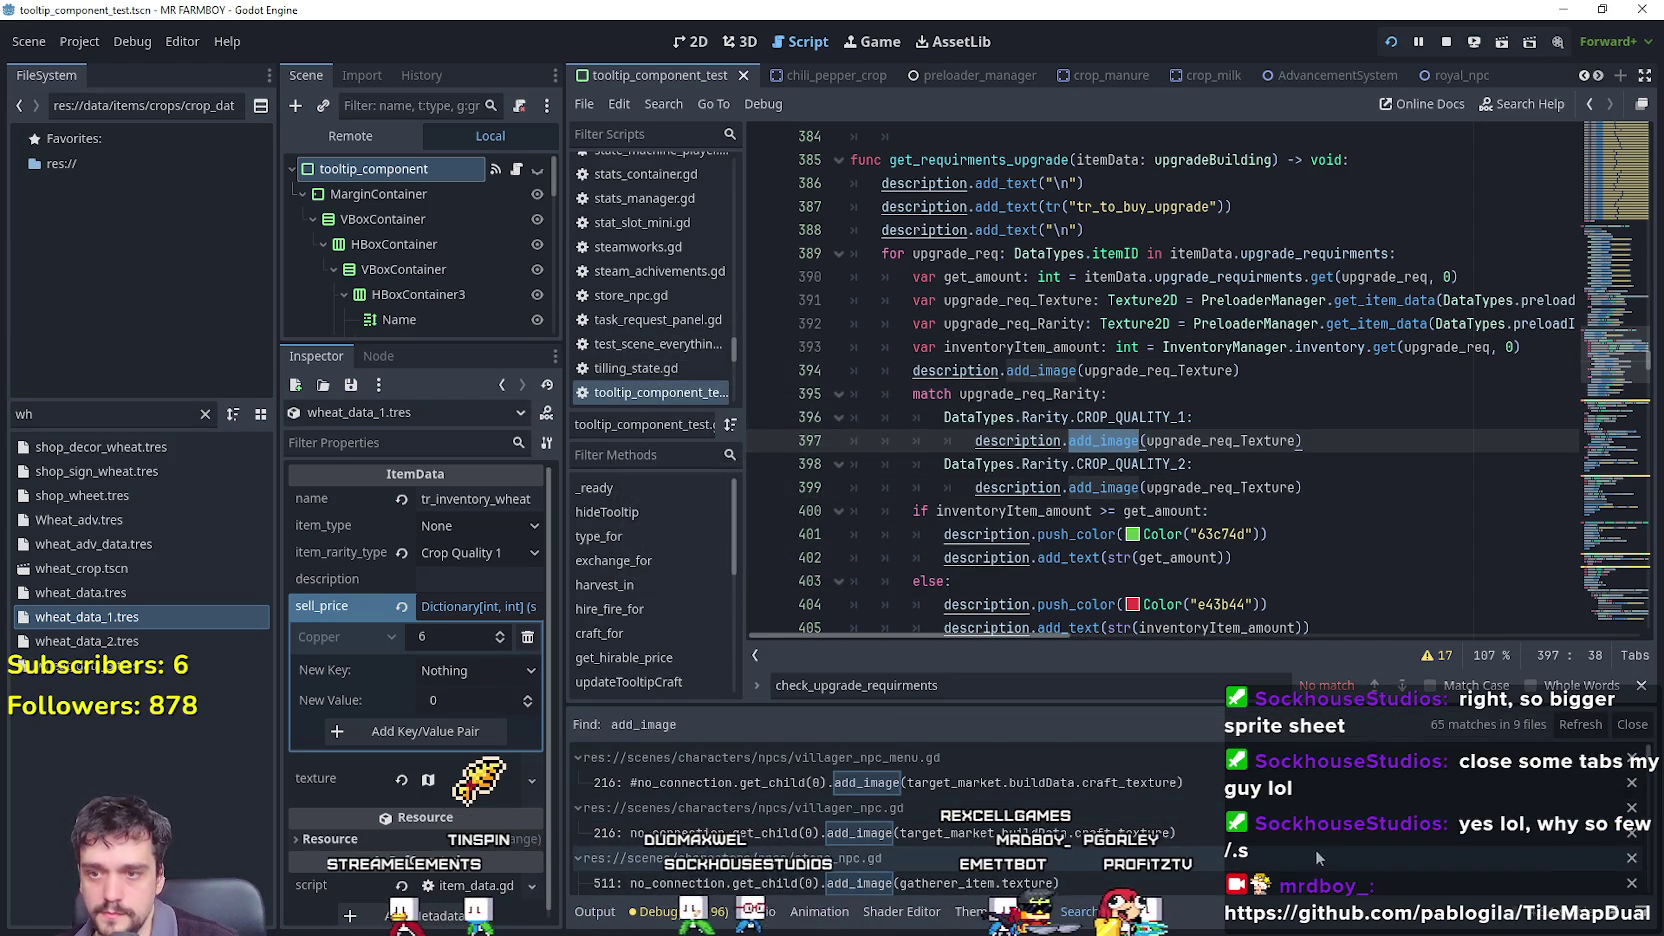
scroll(1273, 832, "down", 3)
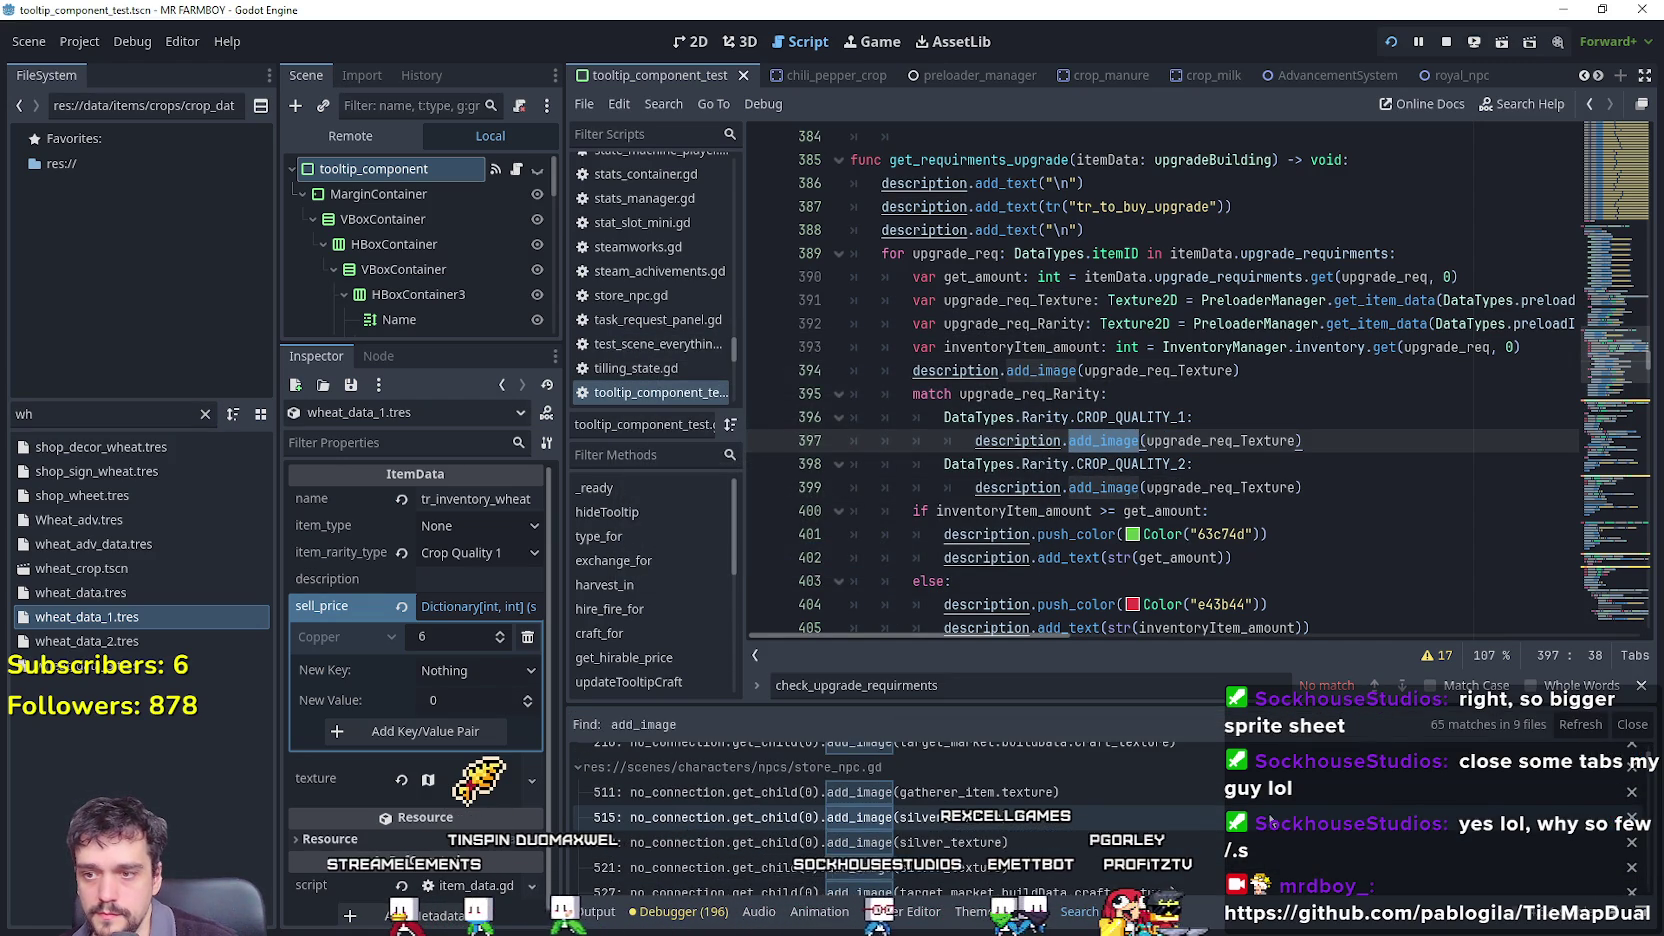
scroll(1007, 800, "down", 1)
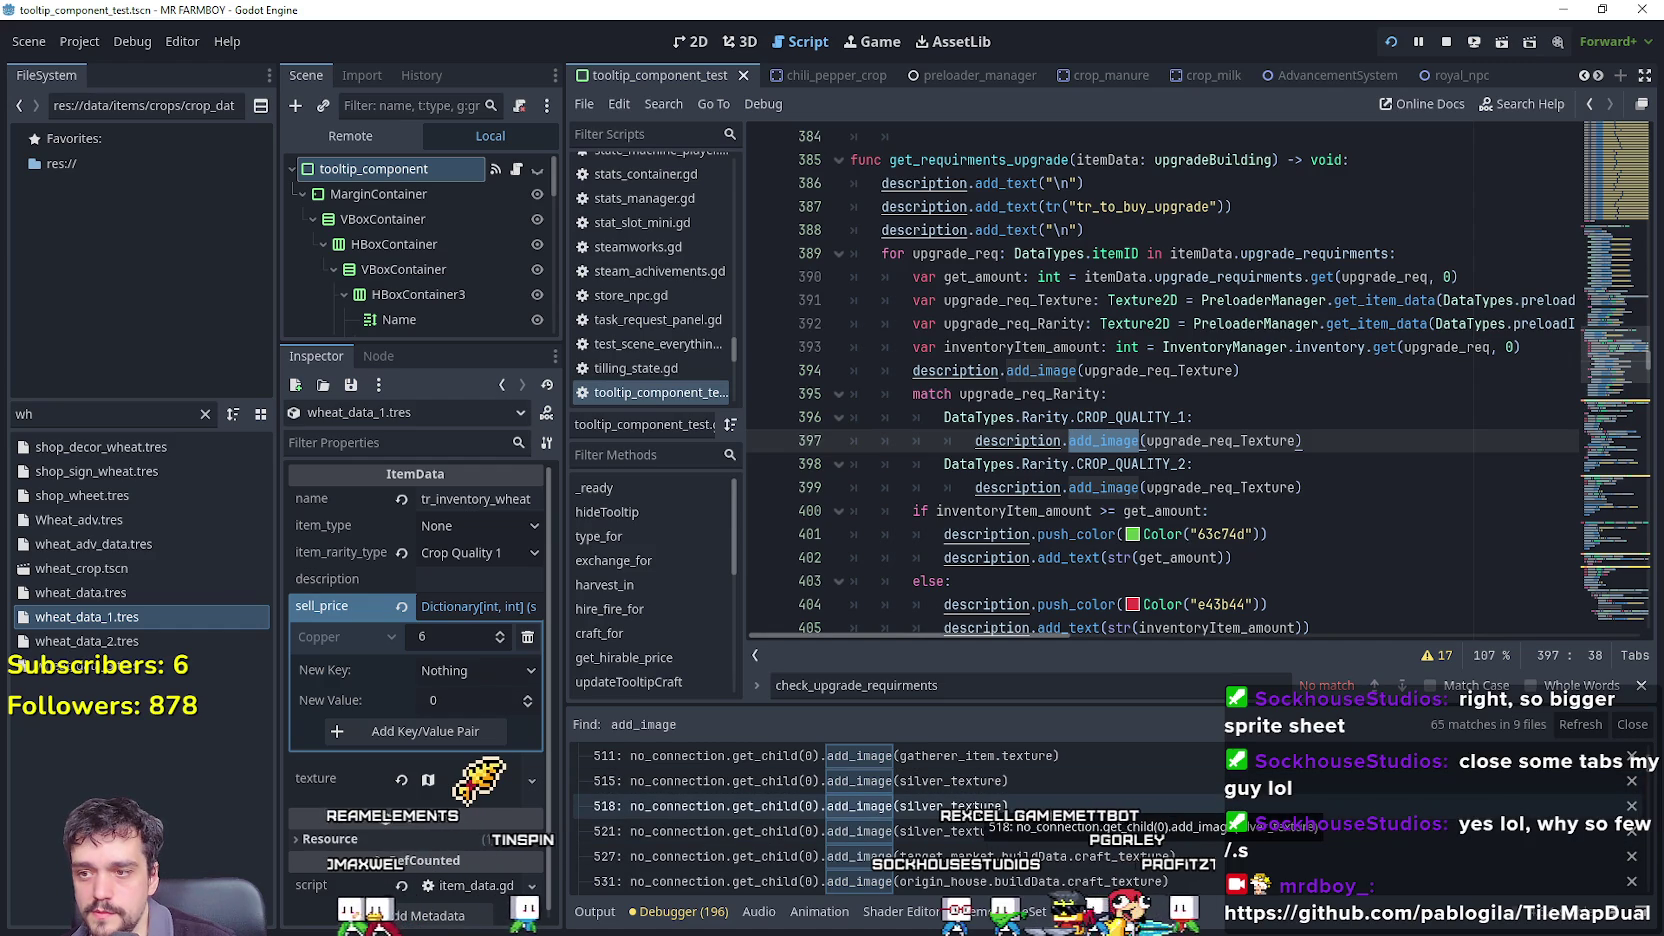
double_click(1218, 441)
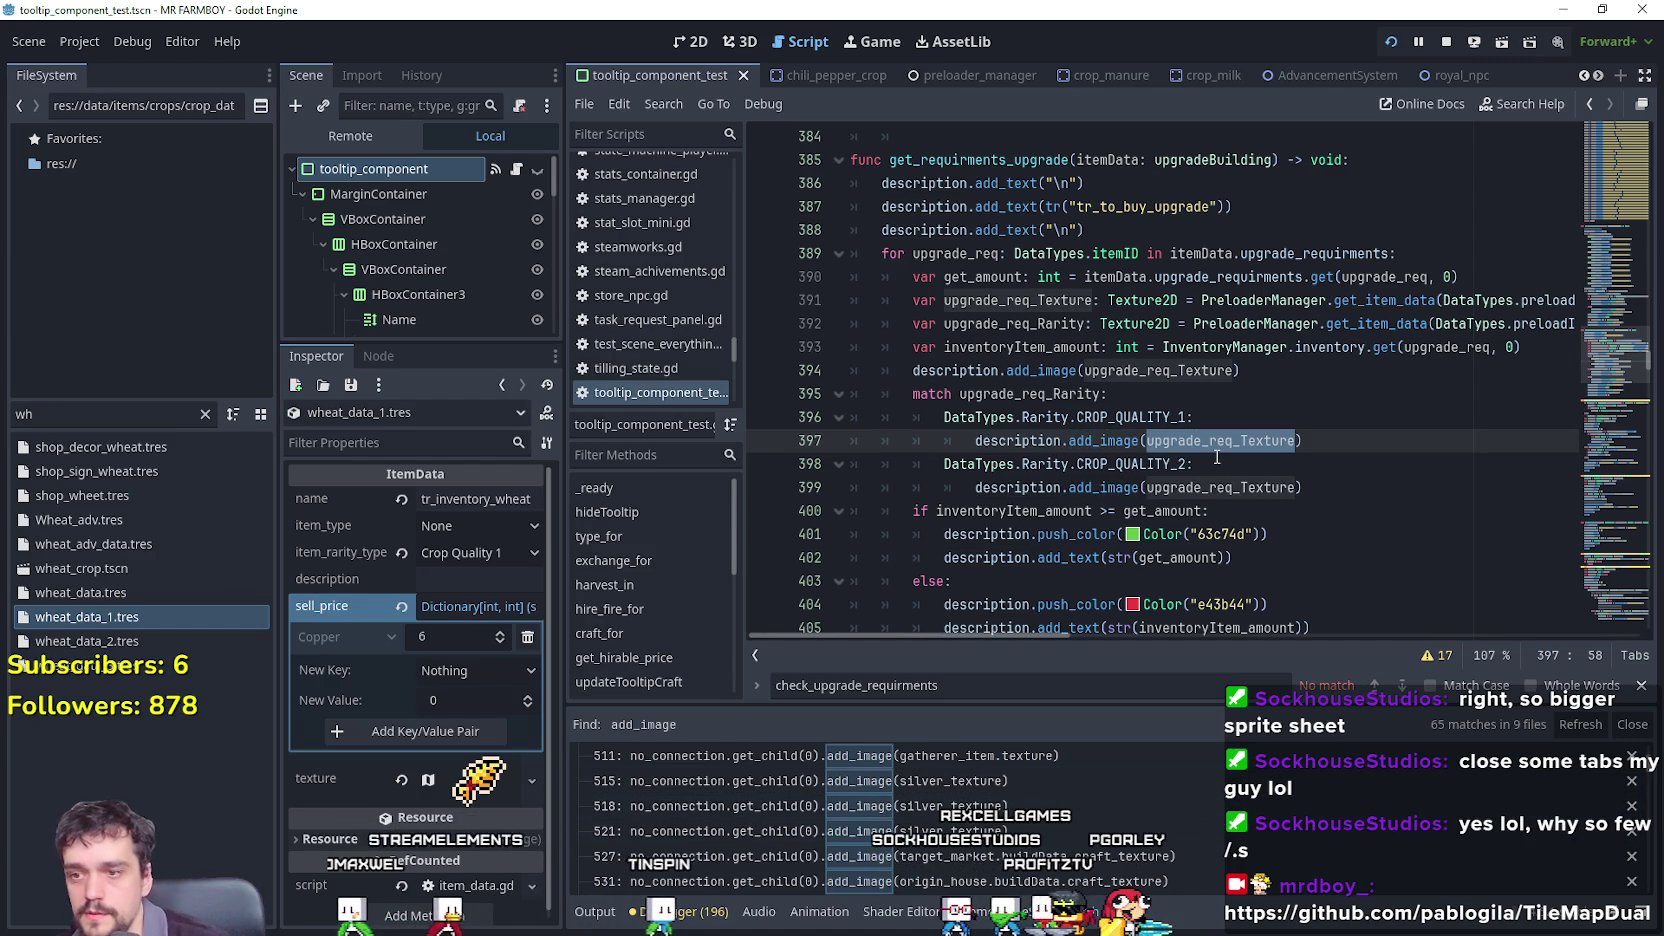
type("silver")
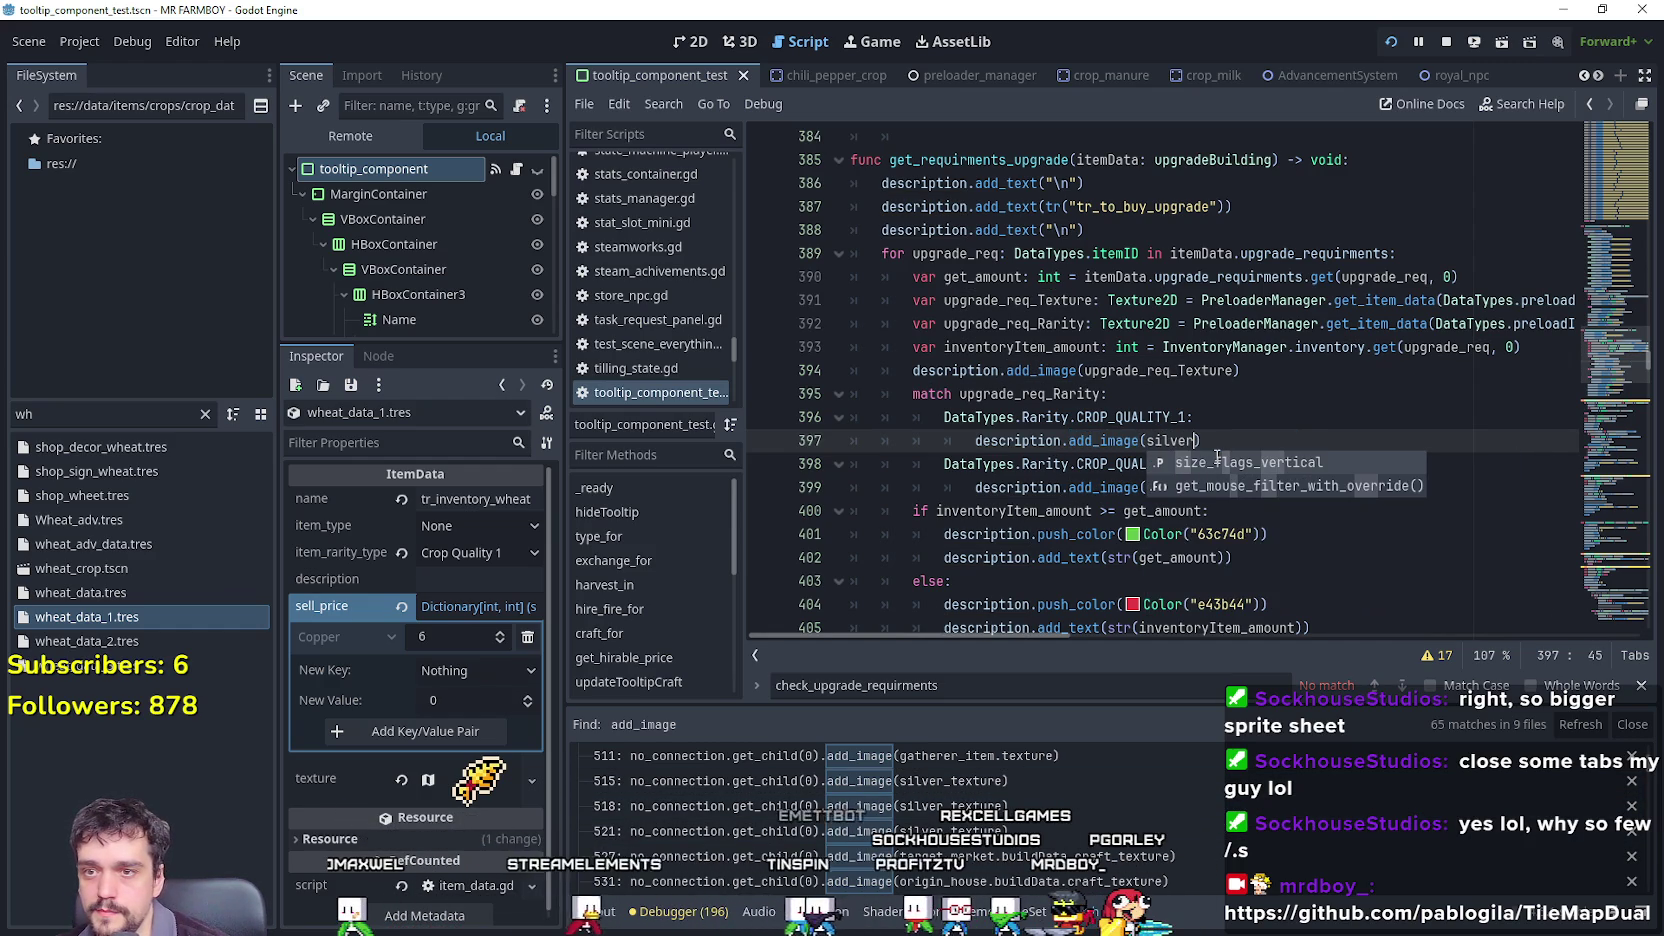
Open the store_npc.gd match at line 515 and look up where silver_texture is declared.
left_click(994, 786)
scroll(1057, 788, "down", 1)
scroll(1060, 782, "down", 8)
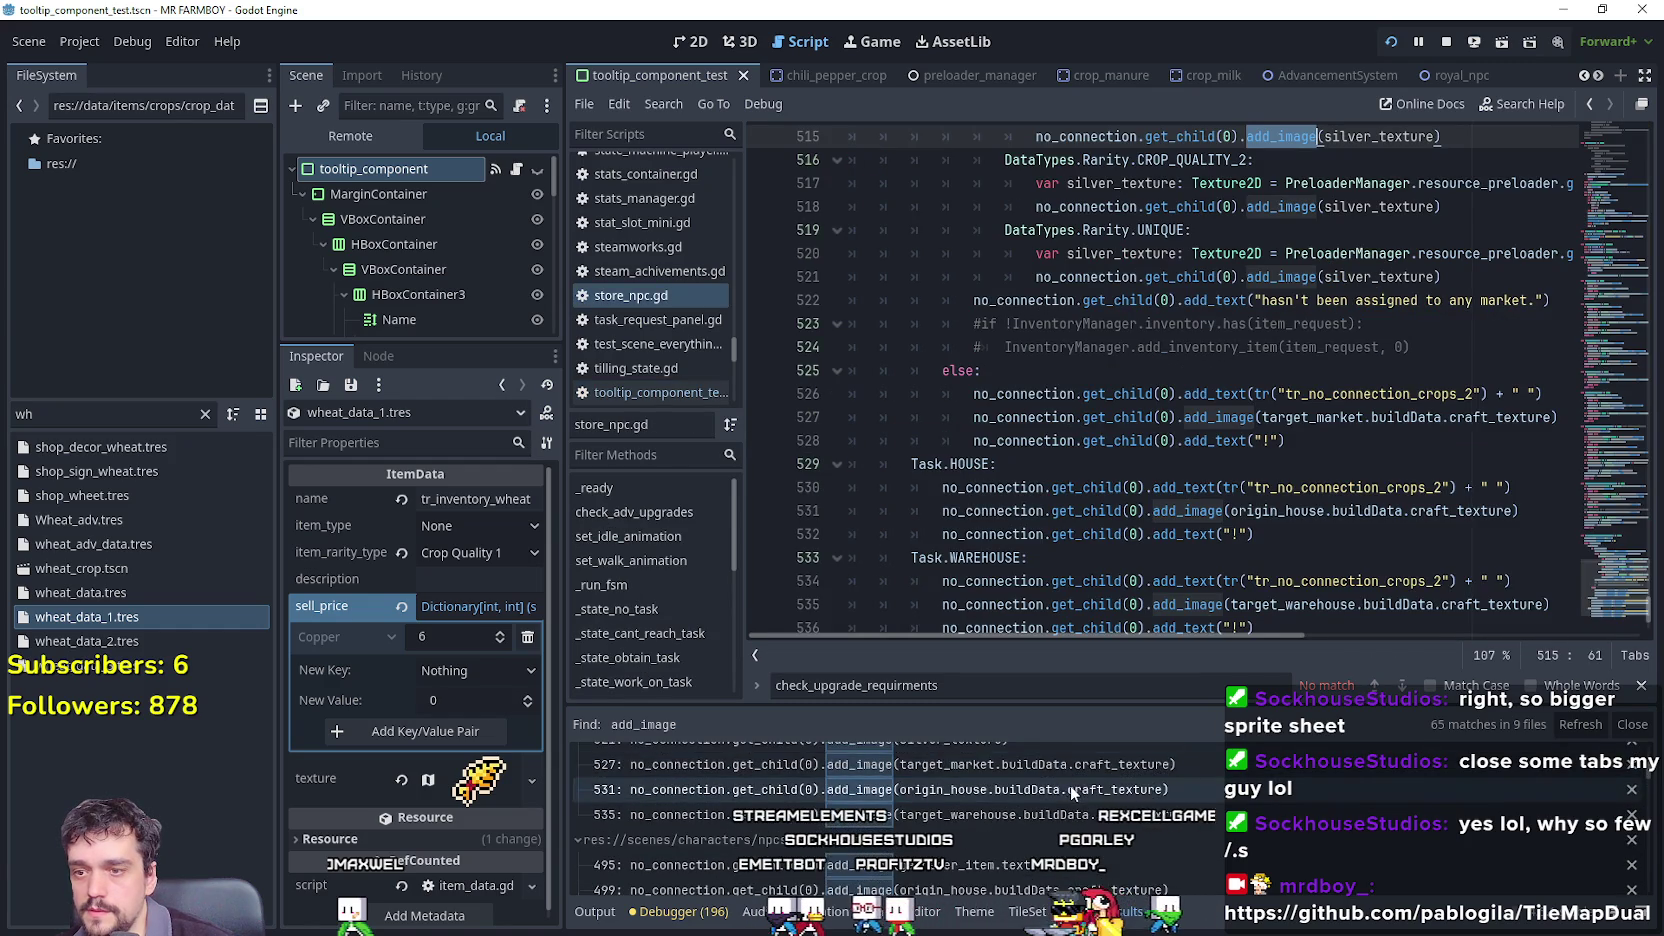
scroll(1076, 783, "down", 3)
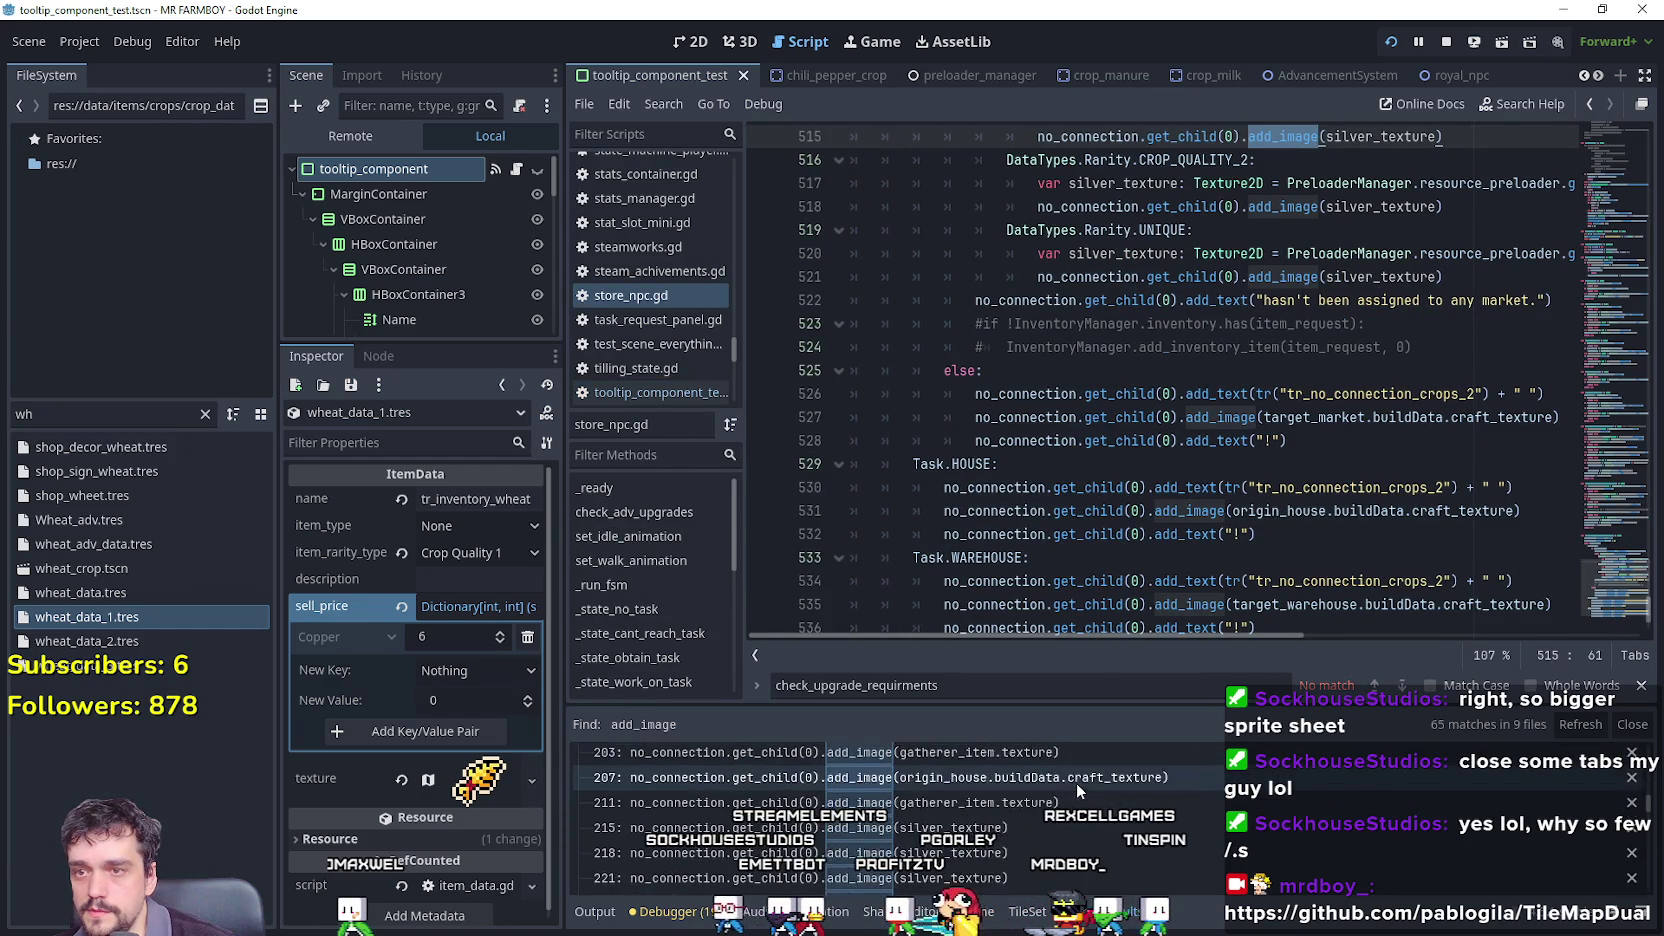
scroll(1160, 380, "up", 3)
left_click(1410, 346)
right_click(1410, 346)
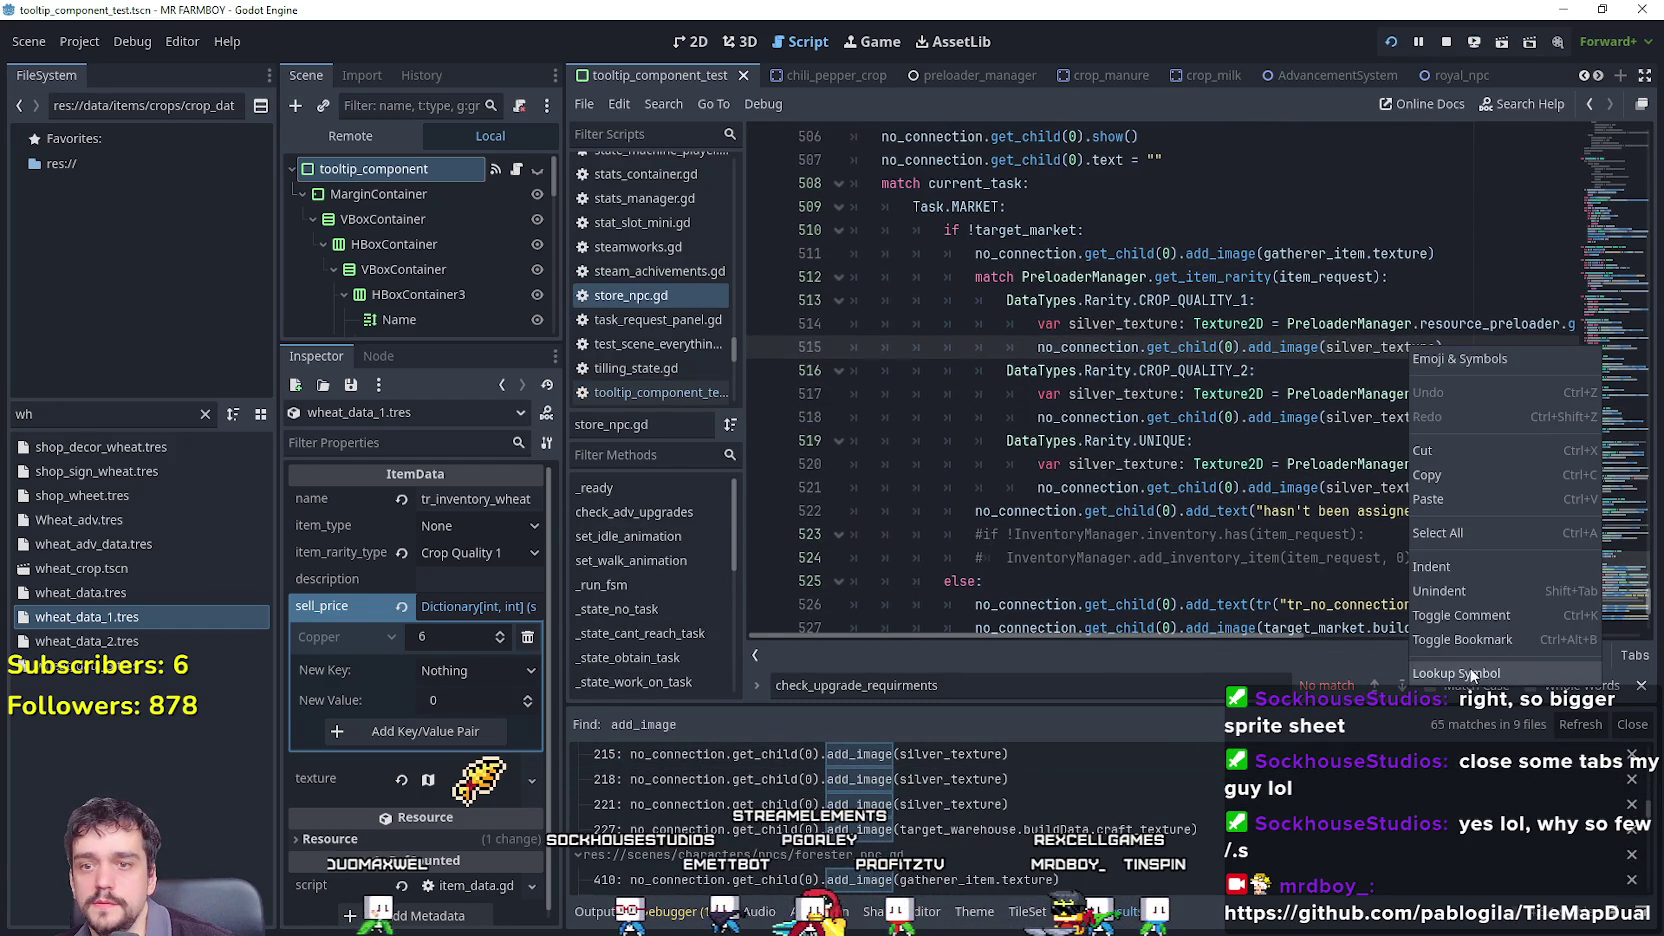
left_click(1480, 673)
Find the first silver_texture match and copy line 514 loading star_silver_texture, then return to the erroring line.
scroll(1362, 407, "up", 1)
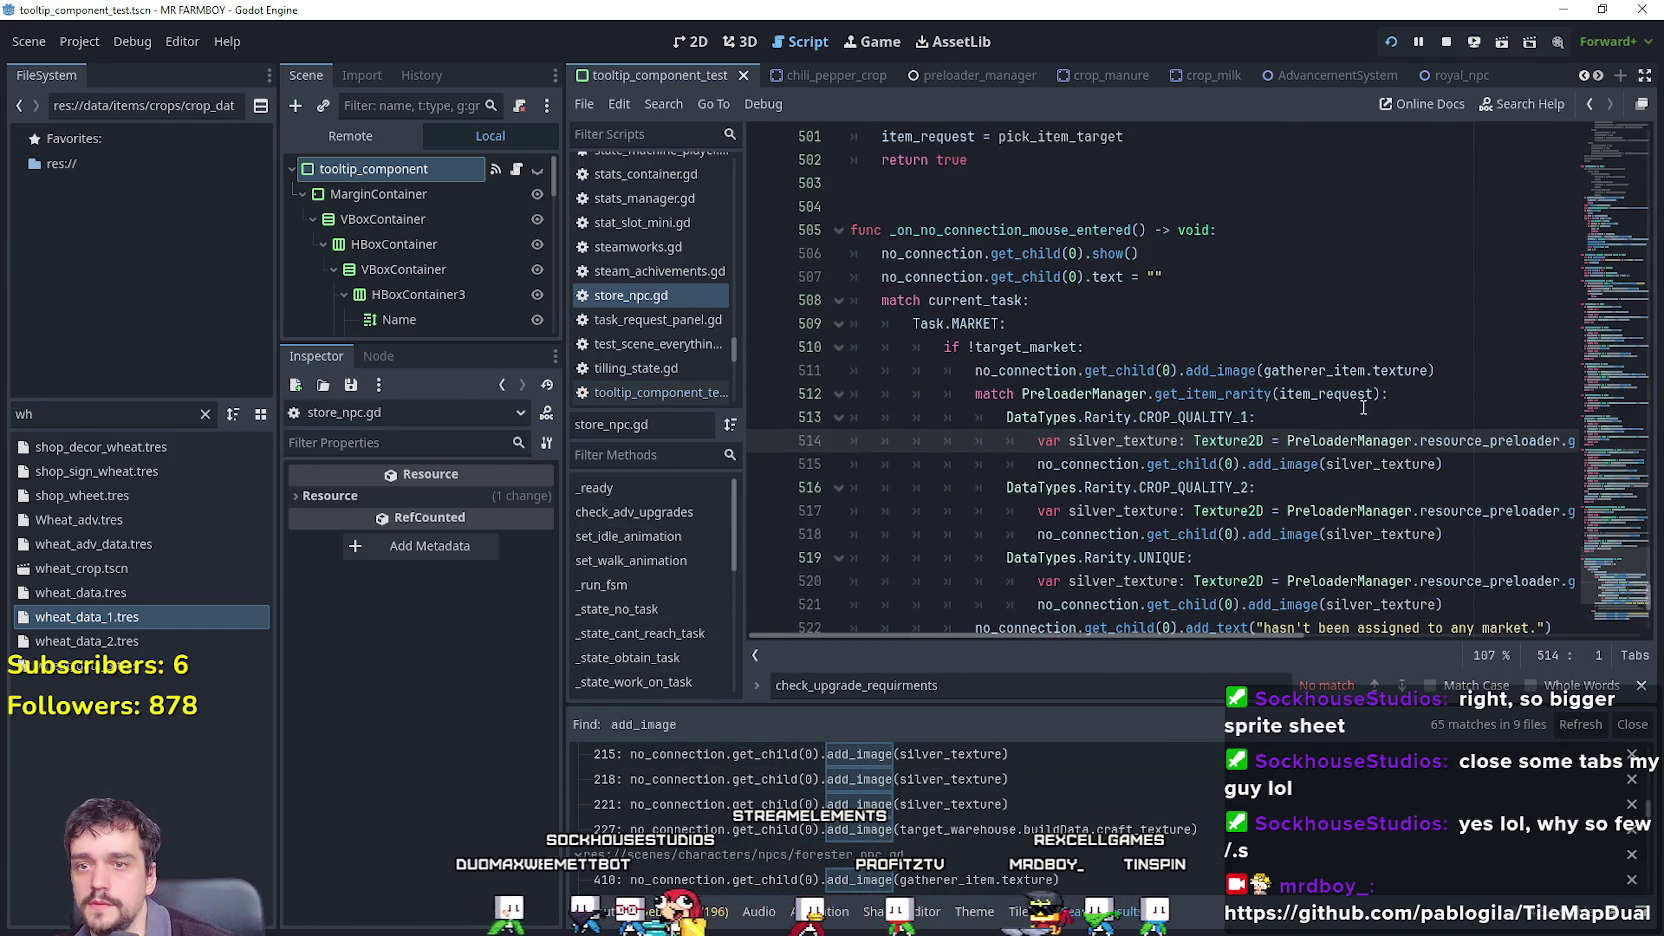
double_click(1377, 458)
key("ctrl+f")
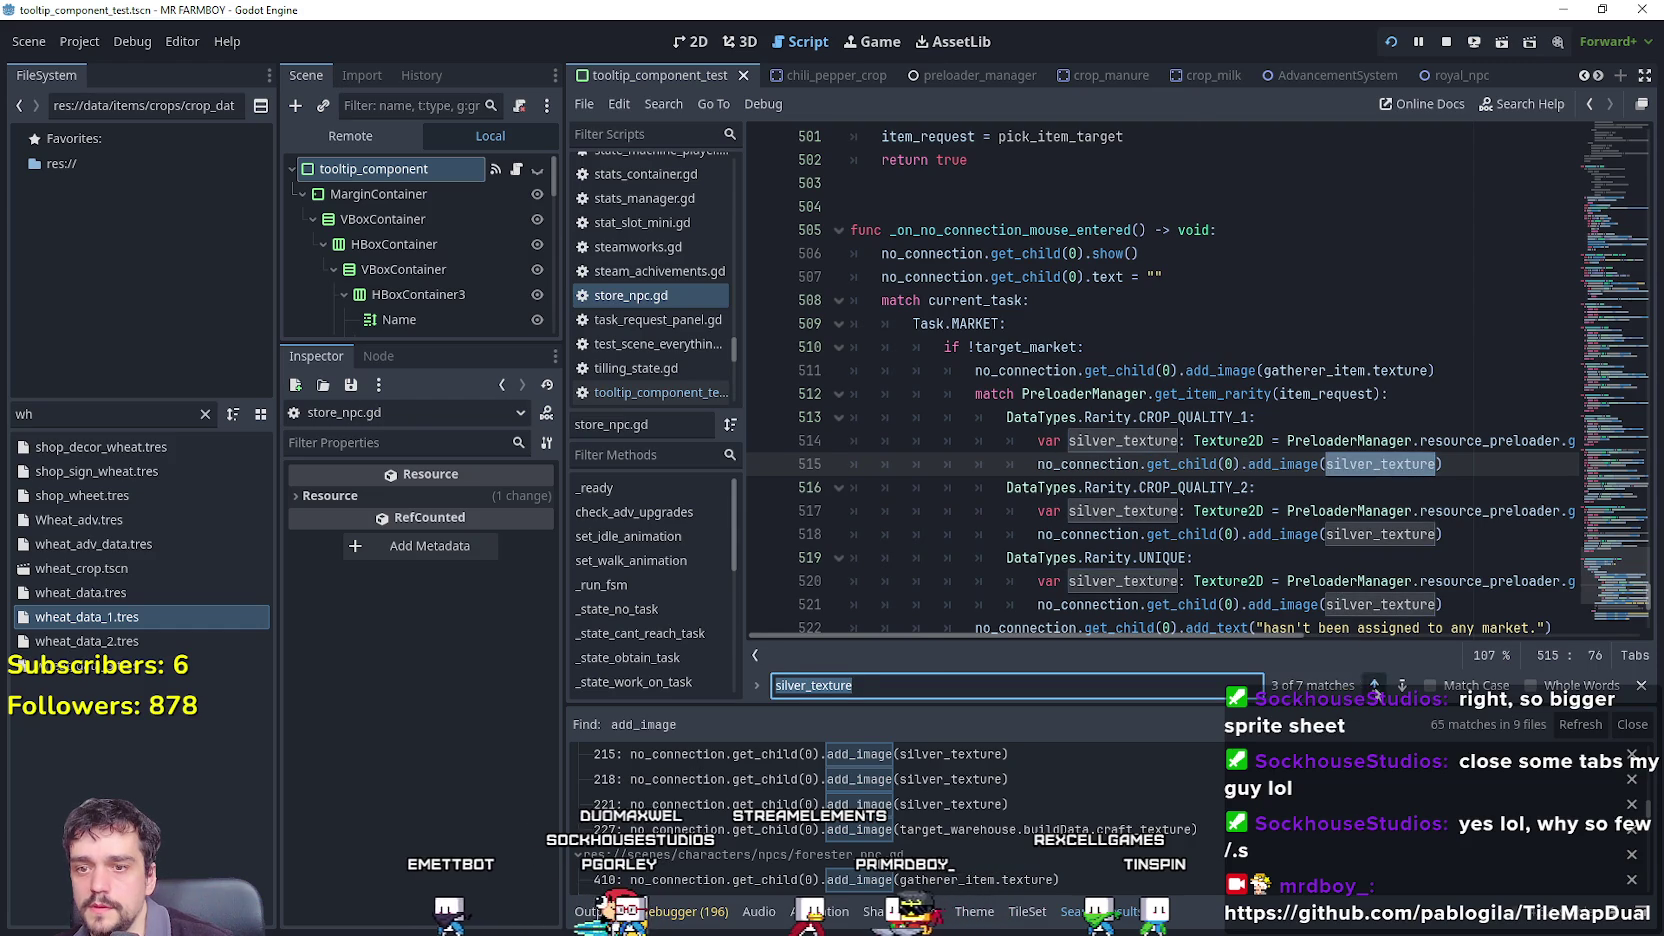
left_click(1374, 686)
left_click(1374, 686)
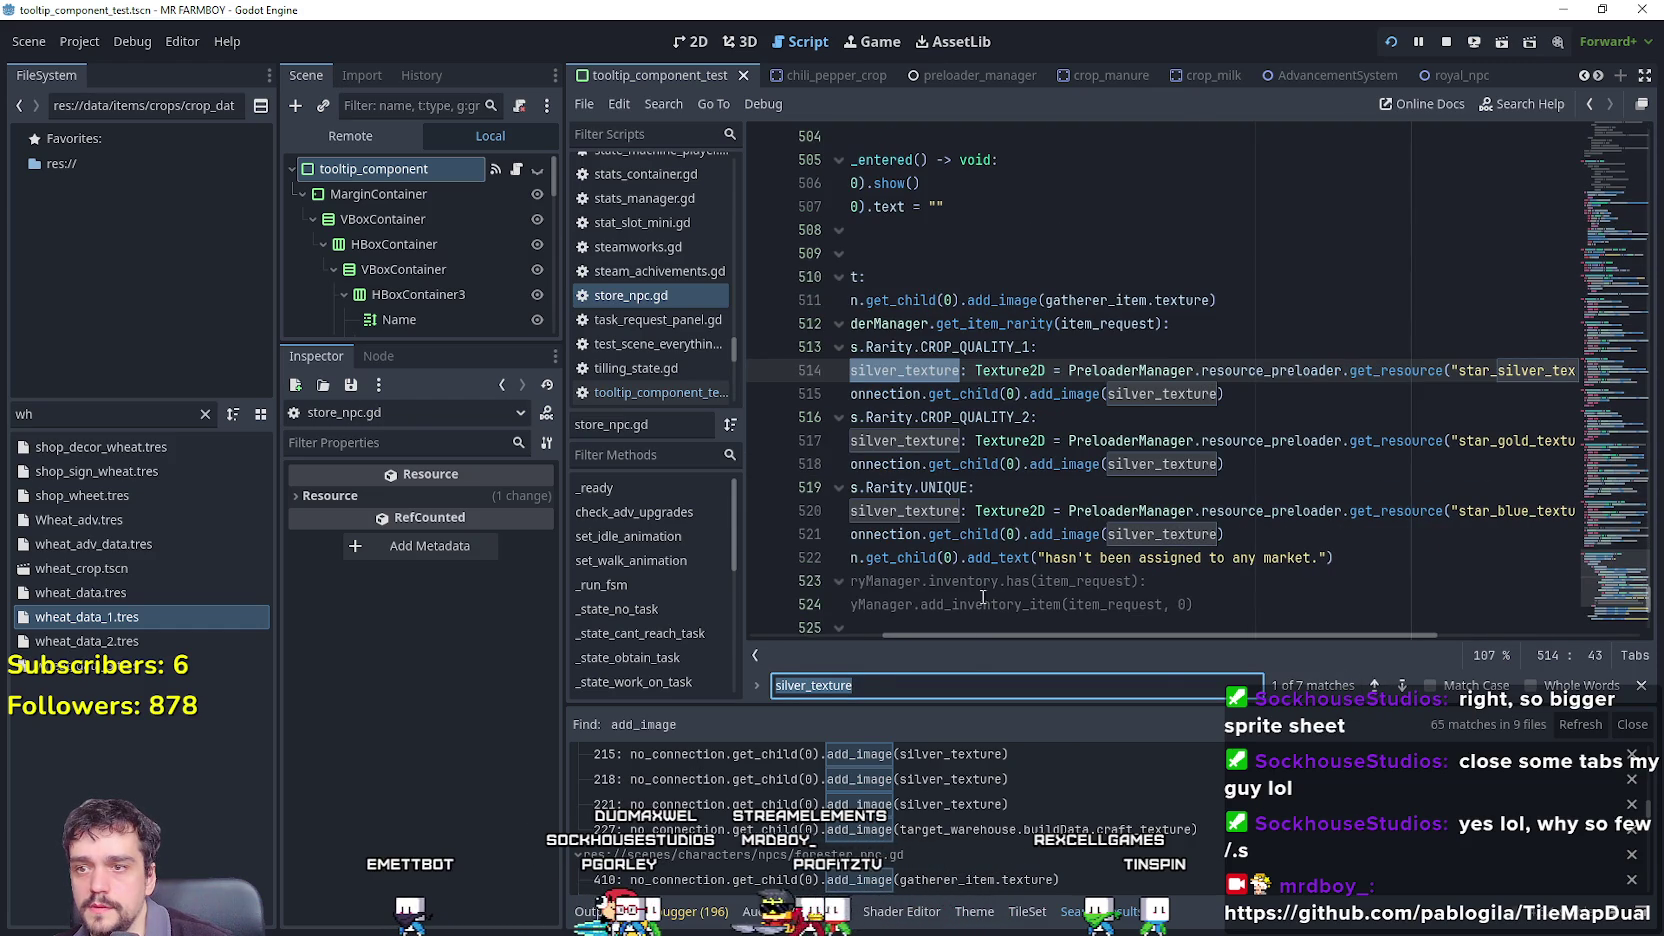
mouse_move(1265, 634)
left_mouse_down()
mouse_move(1342, 640)
mouse_move(1083, 633)
left_mouse_up()
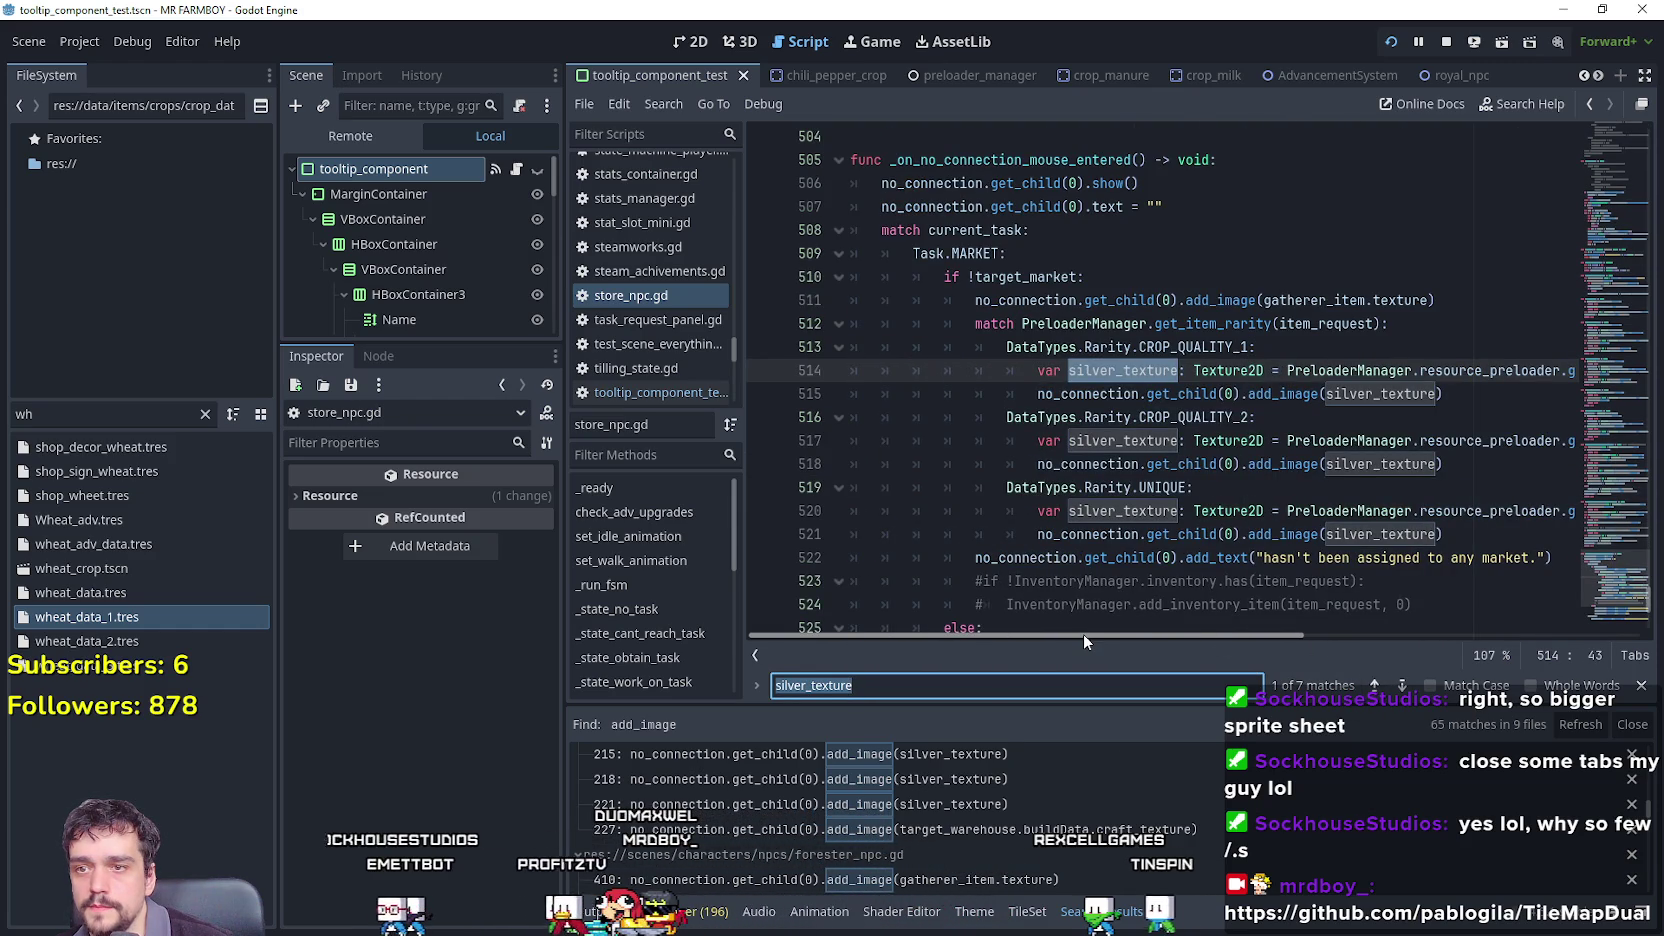
triple_click(1027, 366)
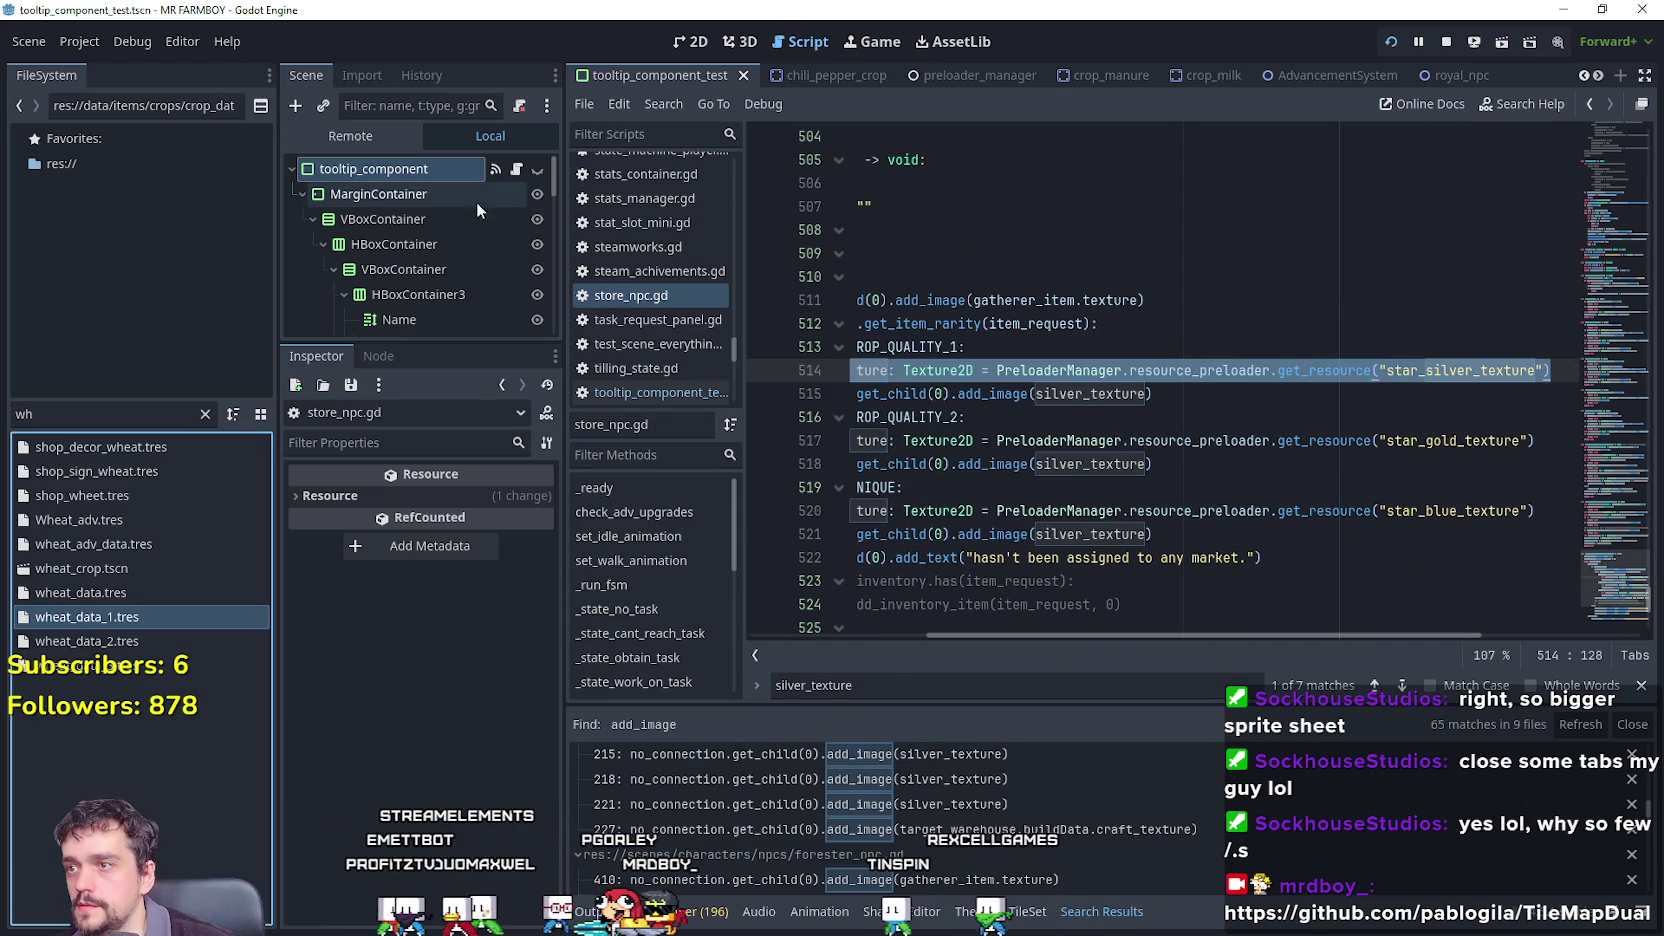
left_click(660, 392)
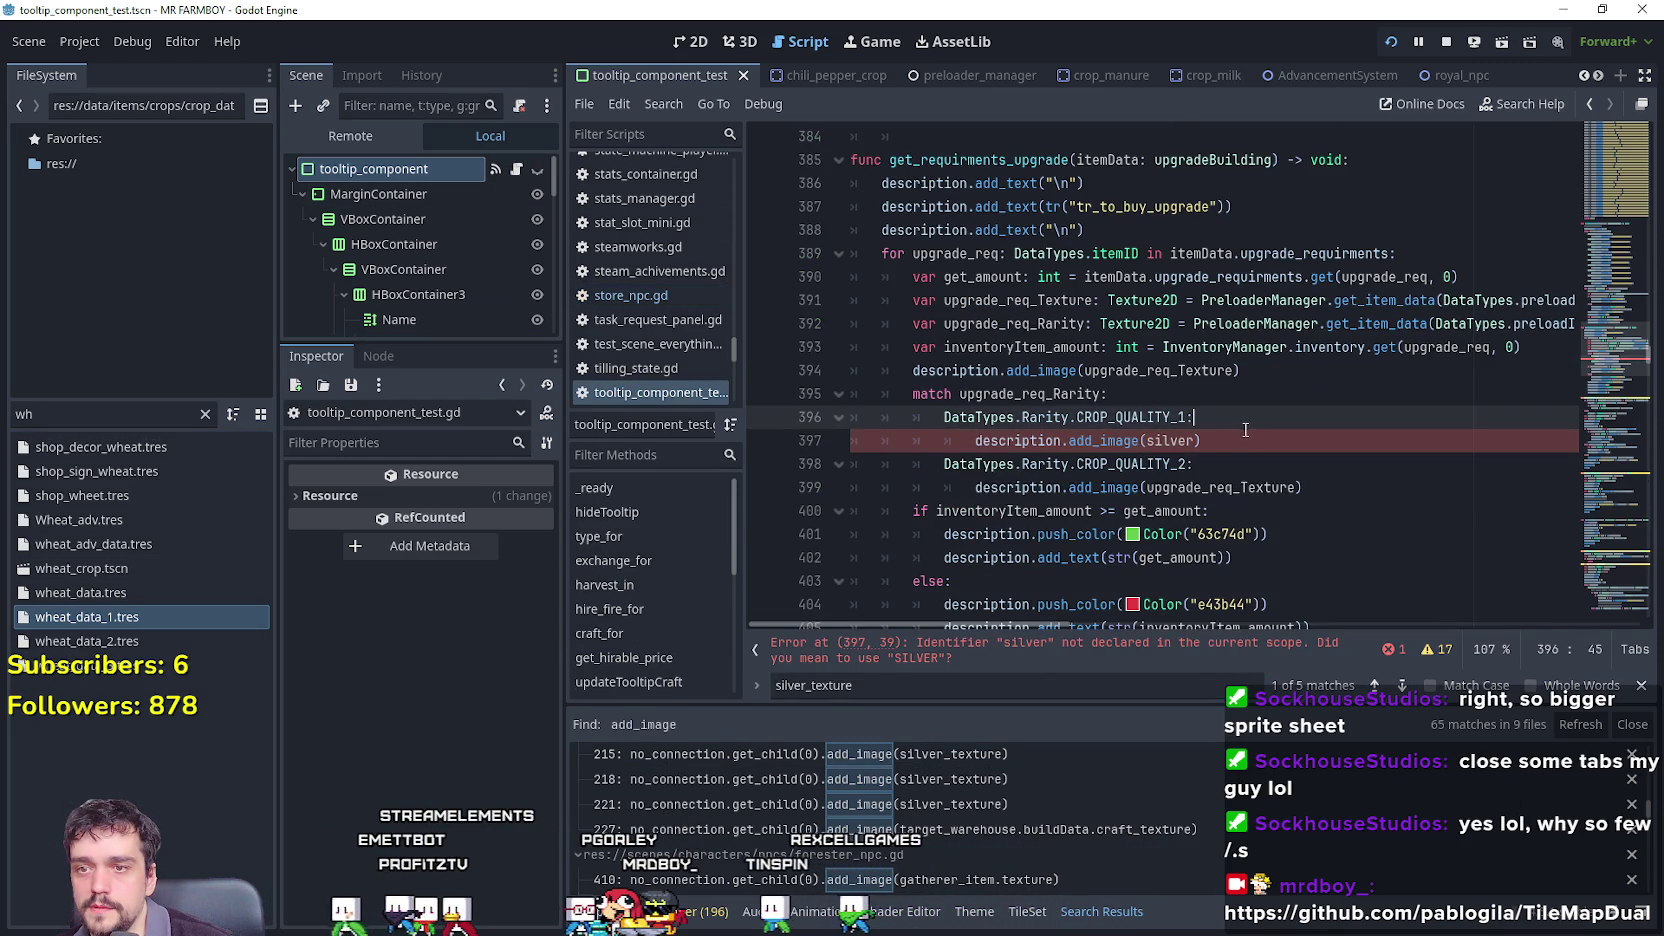
Under CROP_QUALITY_1, load silver_texture from star_silver_texture, pass it to add_image, and copy both lines.
key("Return")
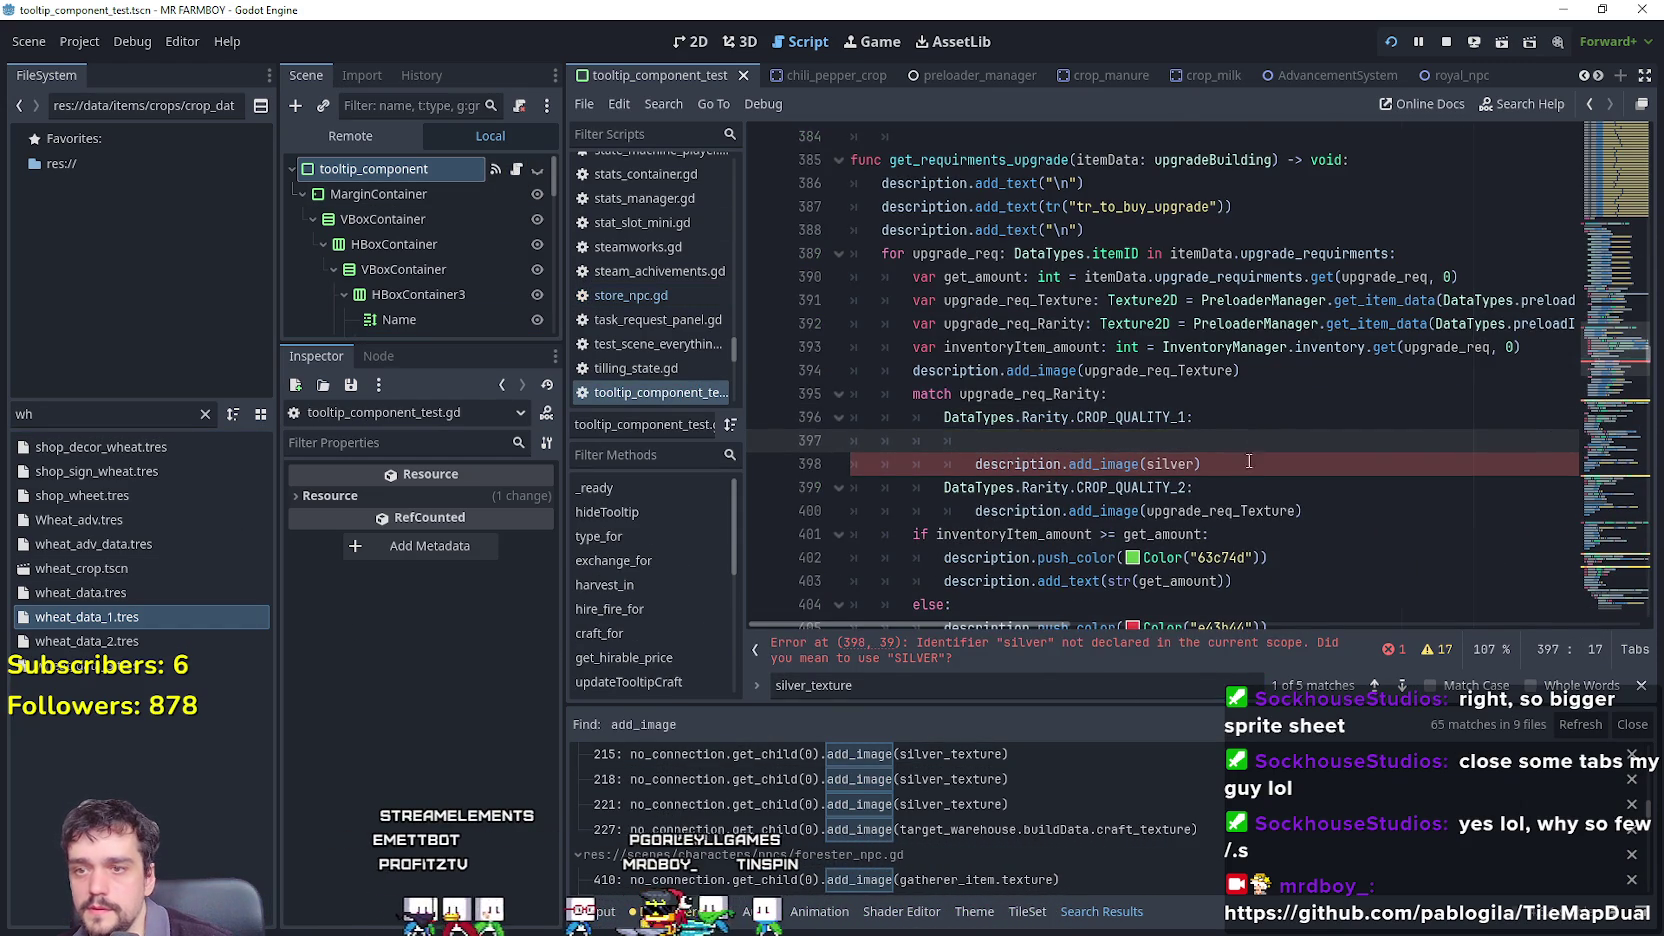
type("var silver_texture: Texture2D = PreloaderManager.resource_preloader.get_resource(\"star_silver_texture\")")
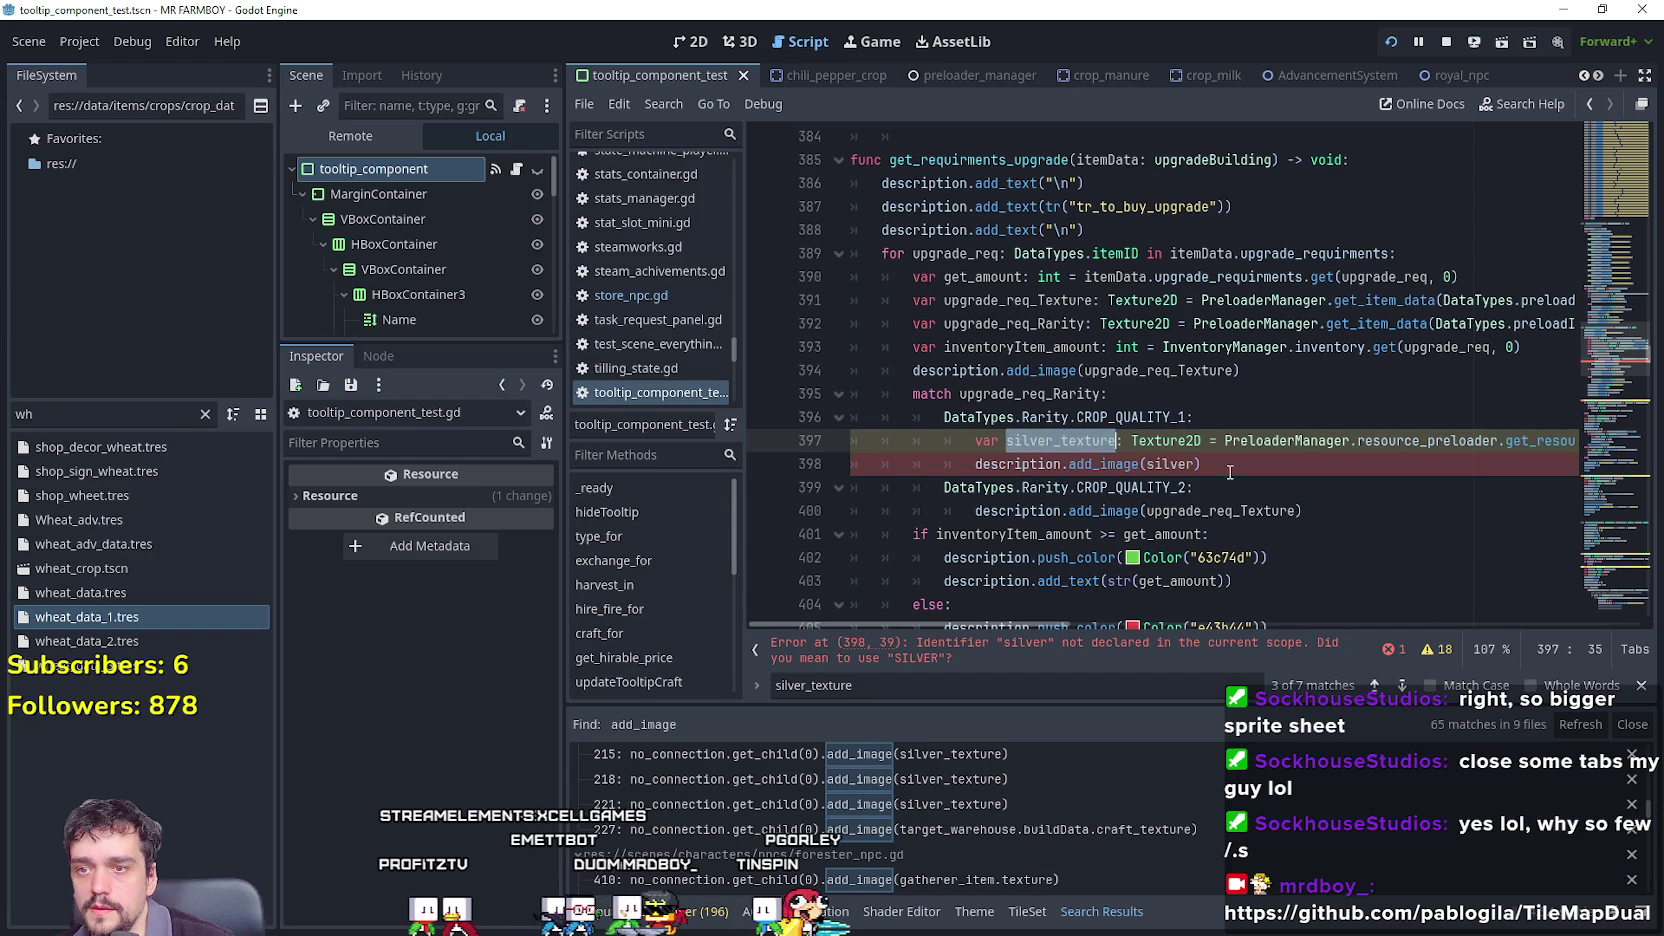
left_click(1196, 464)
type("_texture")
mouse_move(1264, 464)
left_mouse_down()
mouse_move(1120, 440)
mouse_move(1590, 440)
mouse_move(830, 453)
left_mouse_up()
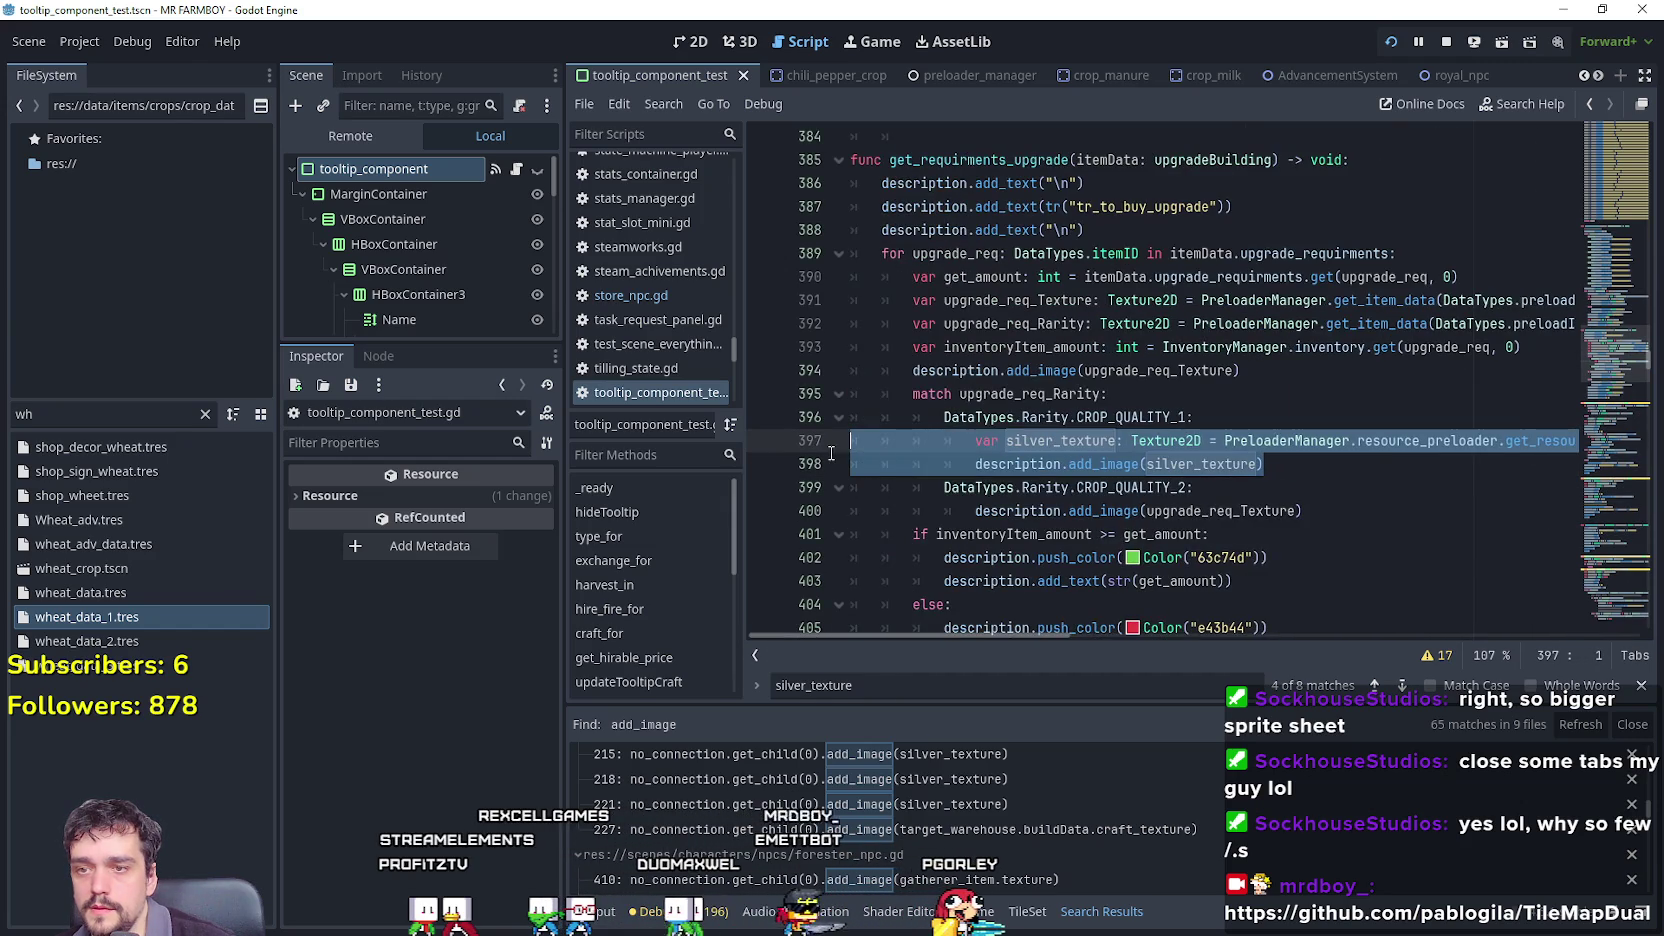
key("ctrl+c")
Replace the CROP_QUALITY_2 add_image line with the copied lines, renamed to gold_texture.
triple_click(1134, 510)
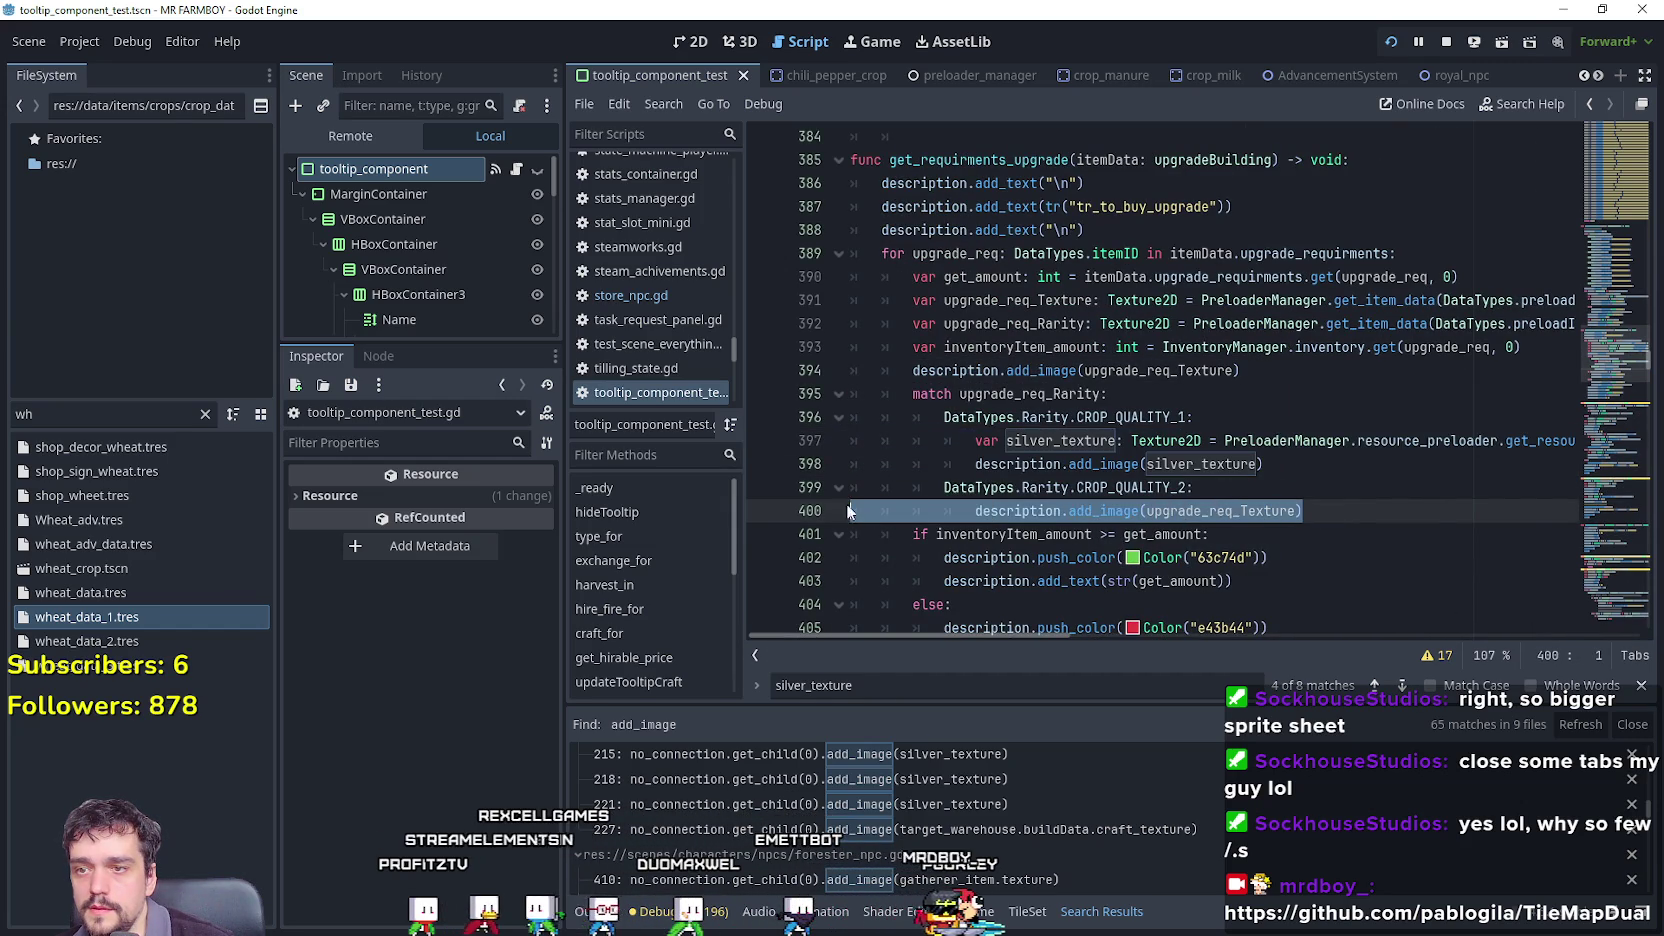
key("ctrl+v")
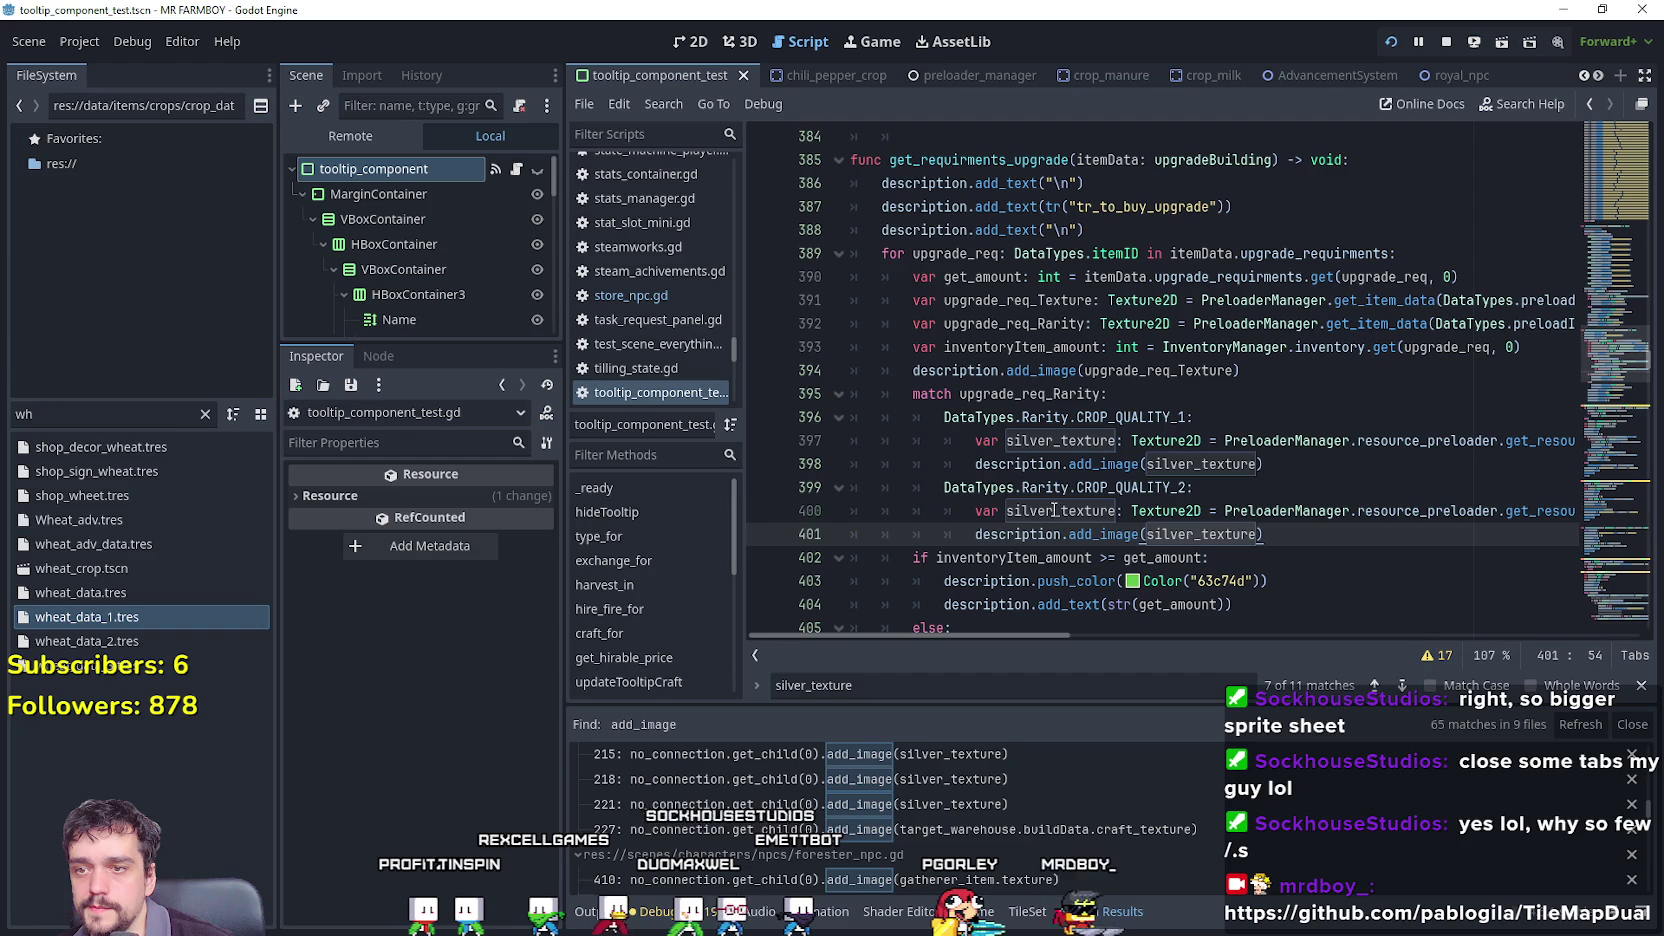
left_click_drag(1116, 510, 984, 511)
type("gold")
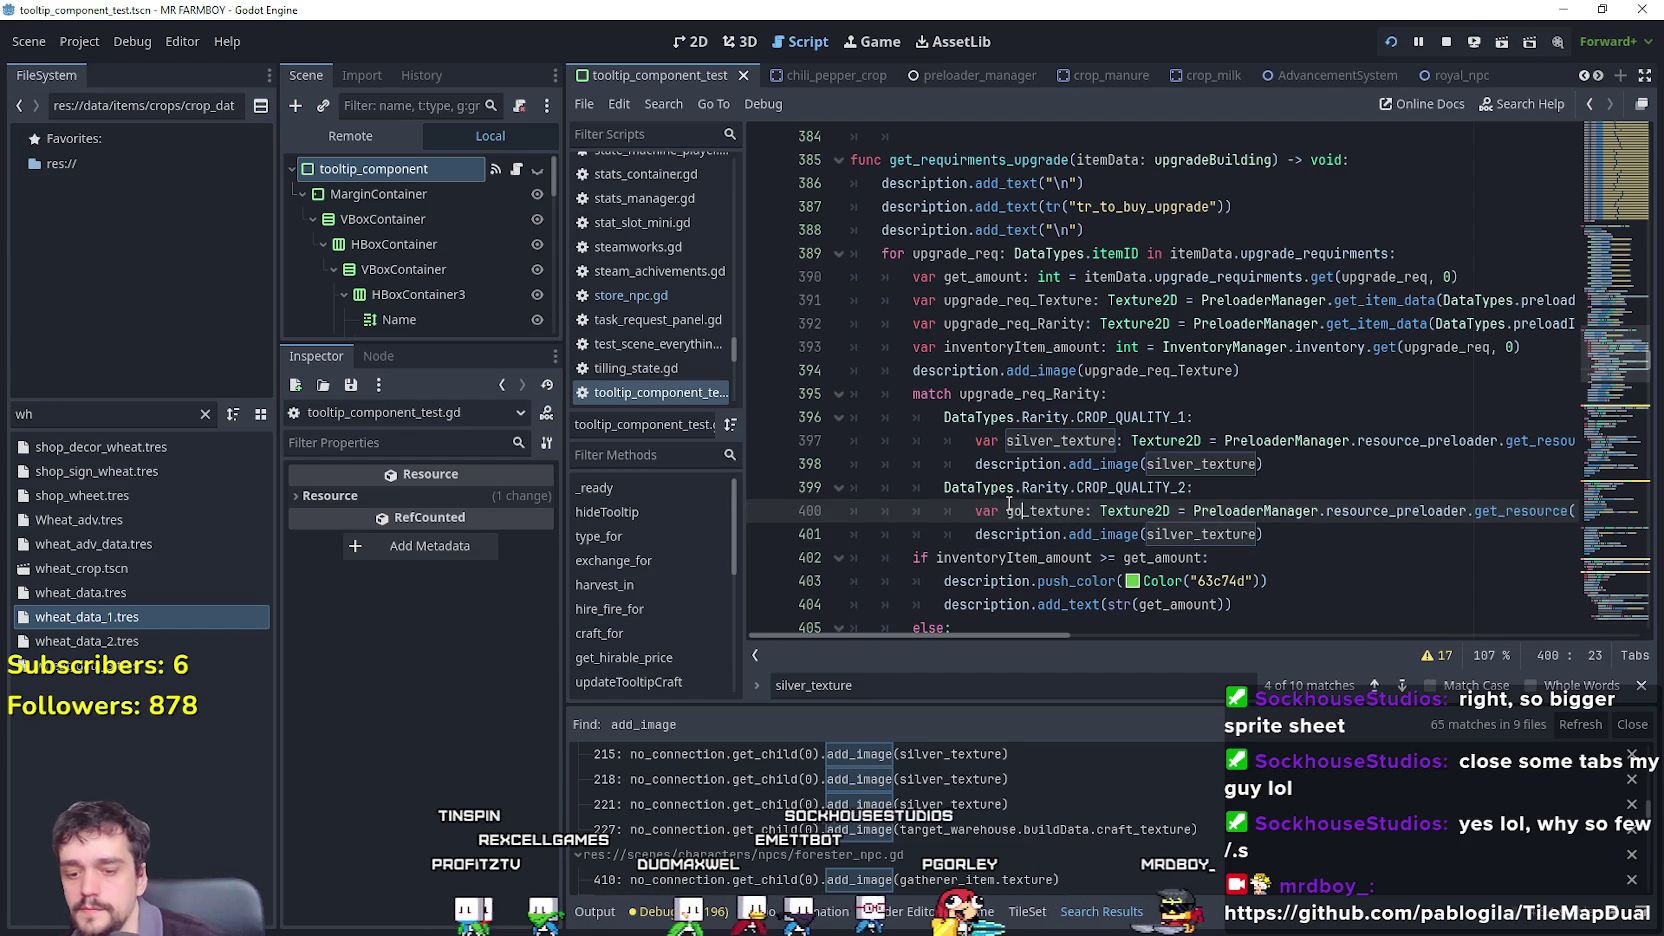
double_click(1012, 510)
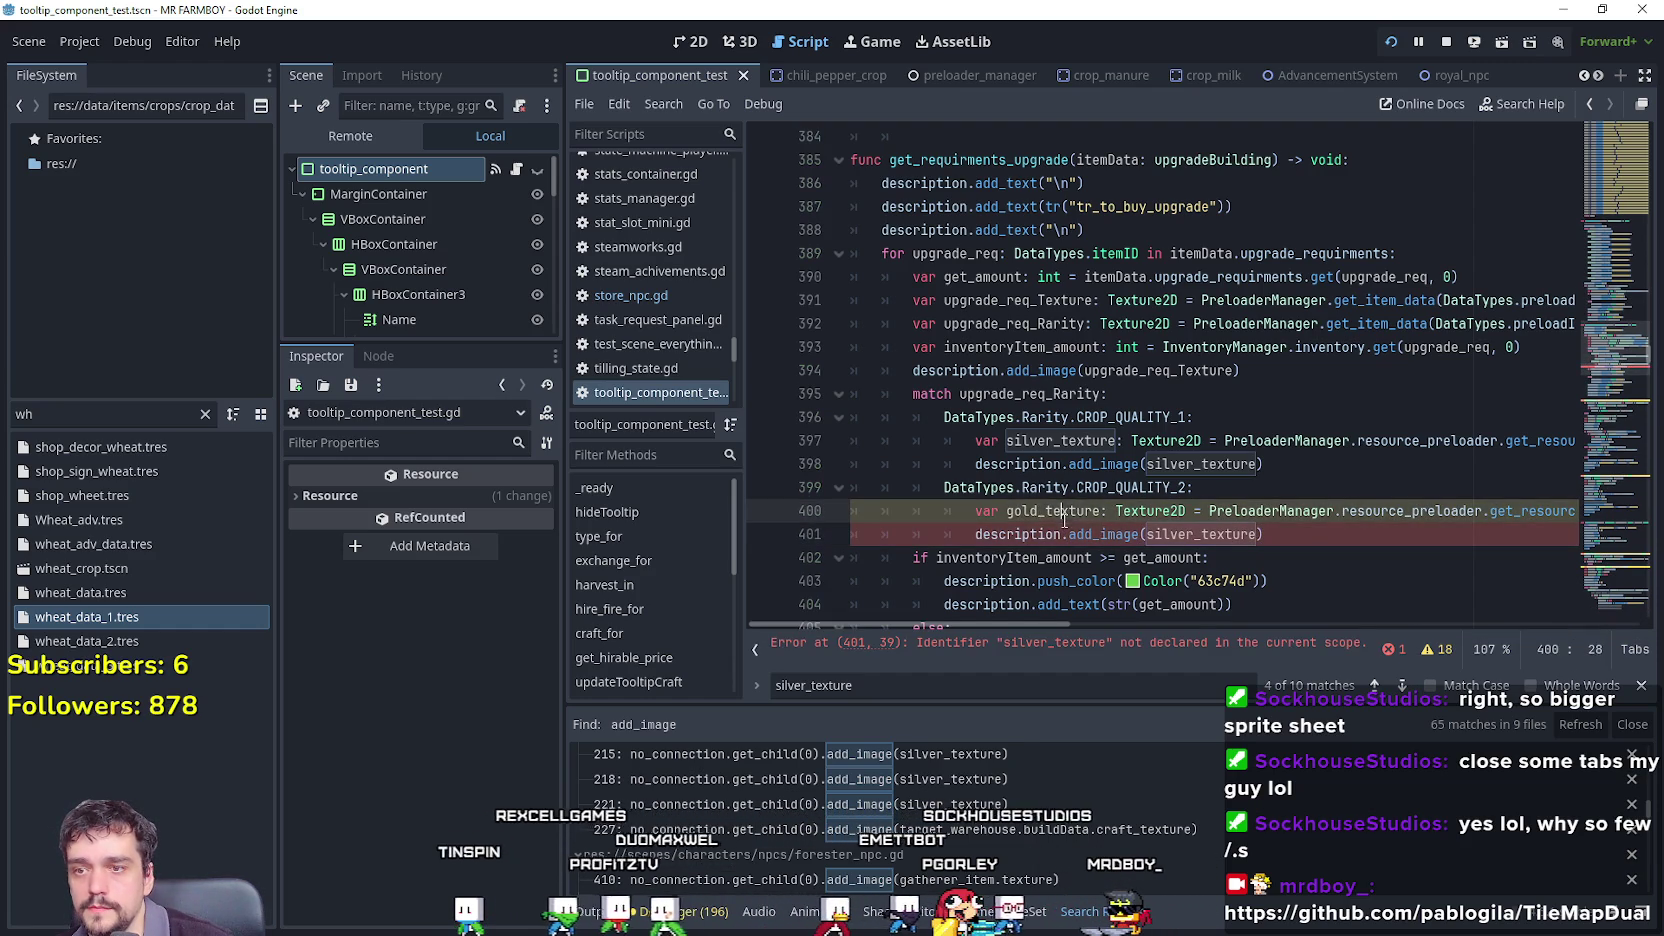
double_click(1200, 534)
key("ctrl+v")
Point gold_texture at star_gold_texture and save the script.
scroll(1460, 512, "right", 3)
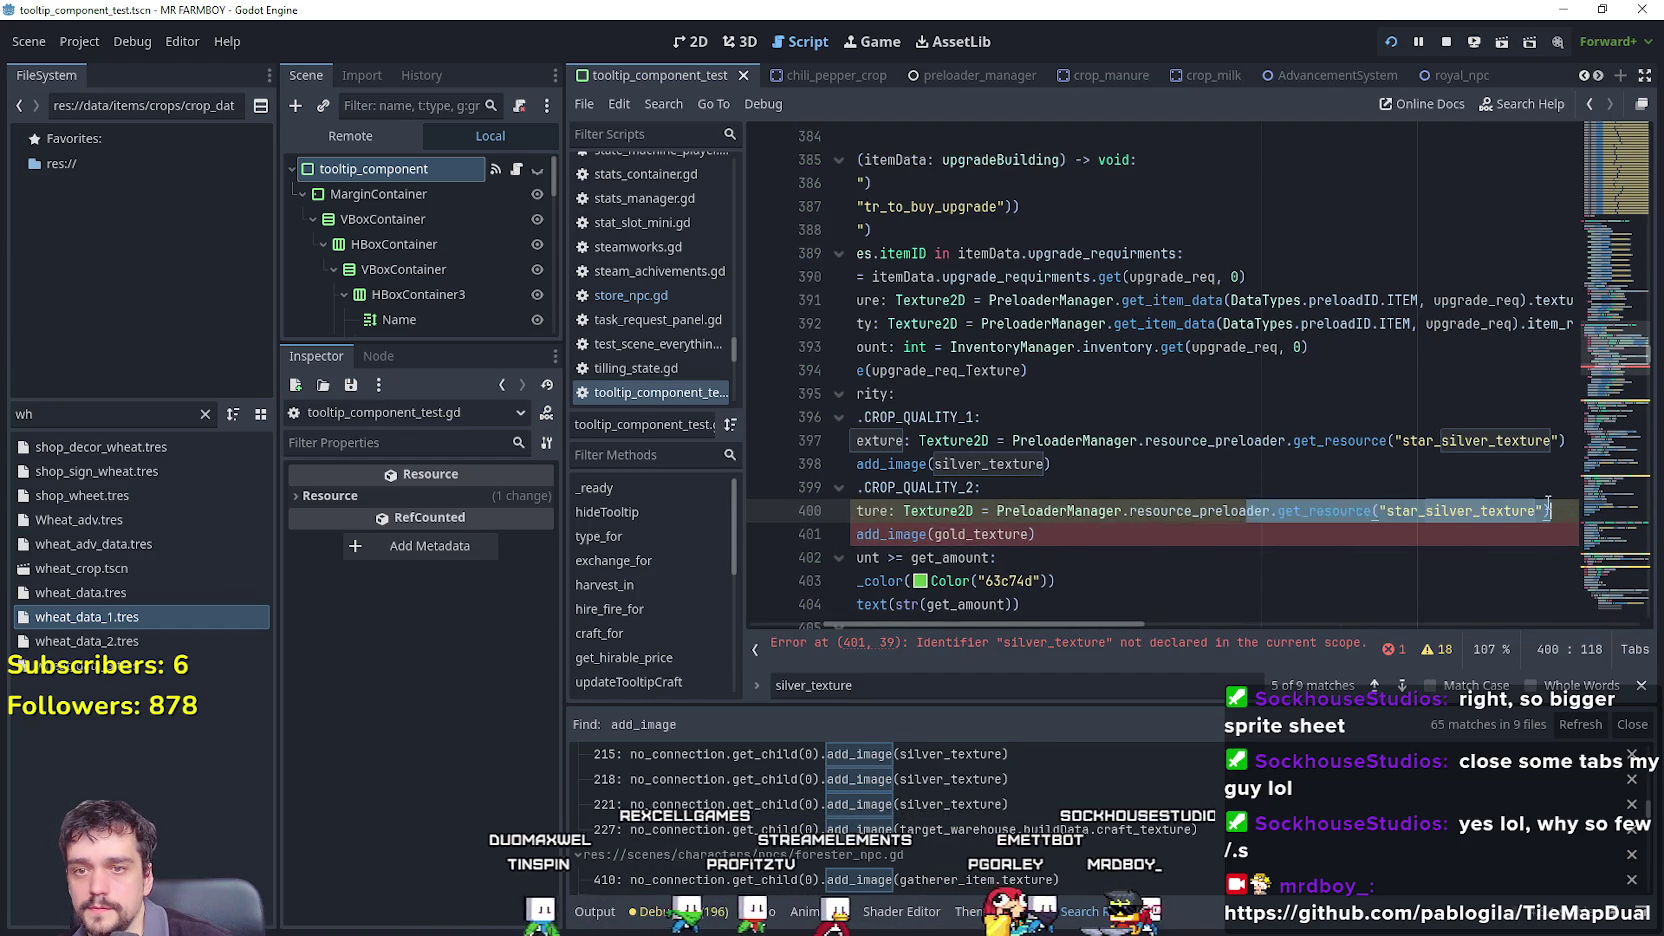
left_click(1460, 512)
key("Left")
key("Left")
key("Left")
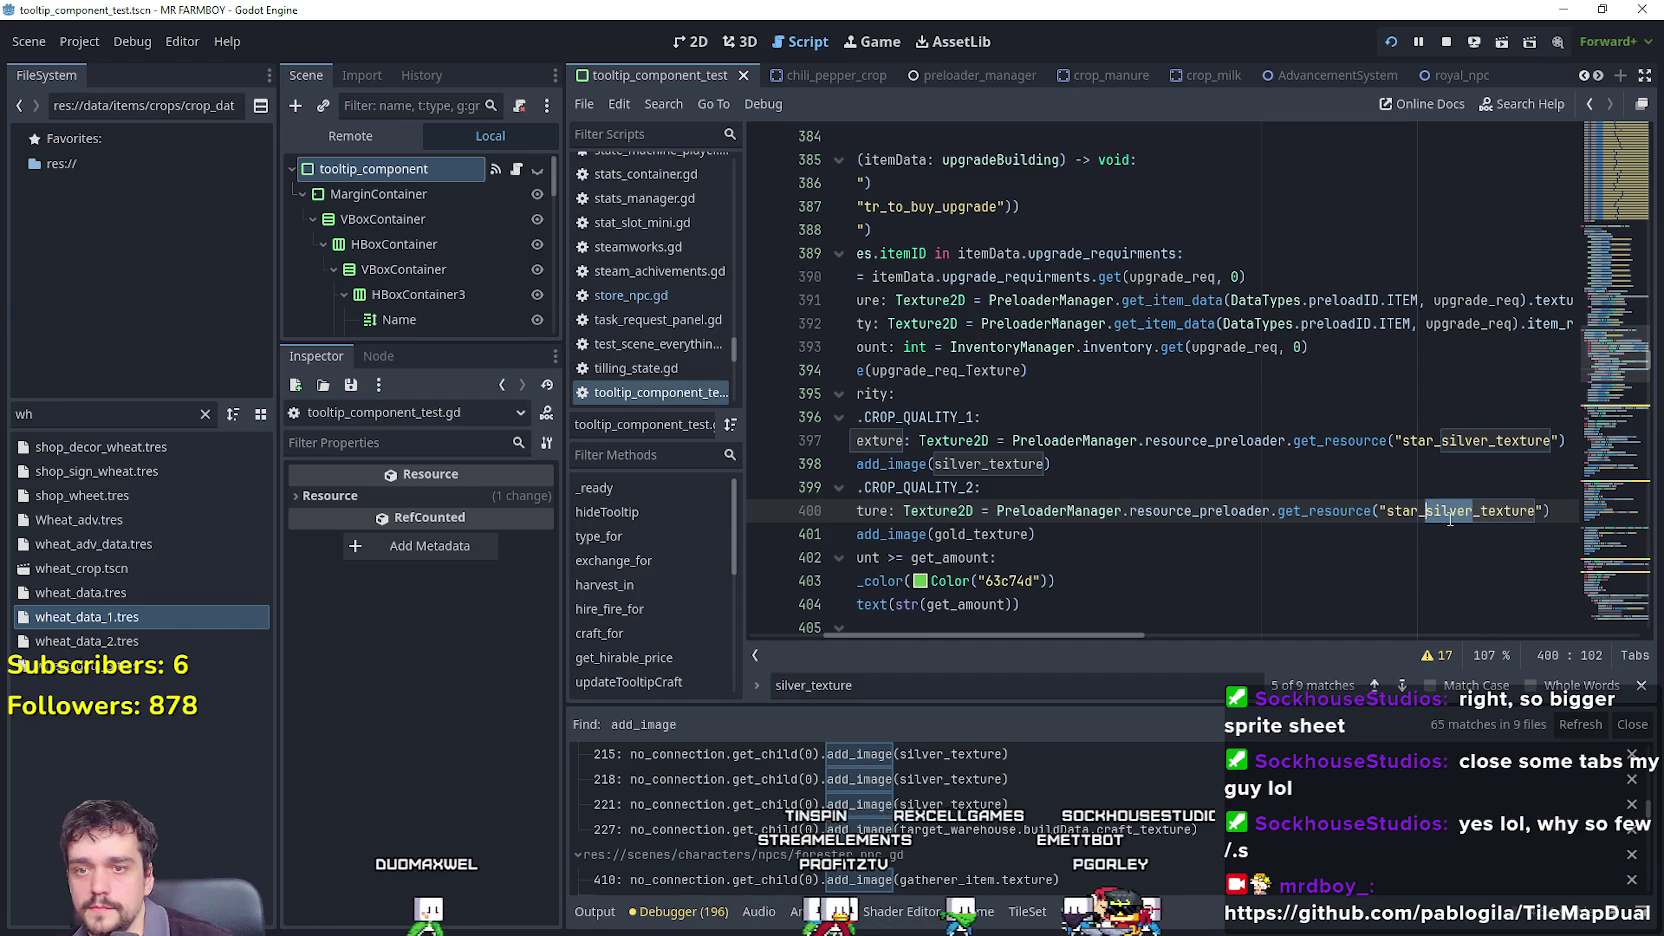
key("BackSpace")
key("BackSpace")
key("BackSpace")
key("Delete")
key("Delete")
key("Delete")
type("gold")
left_click(1179, 532)
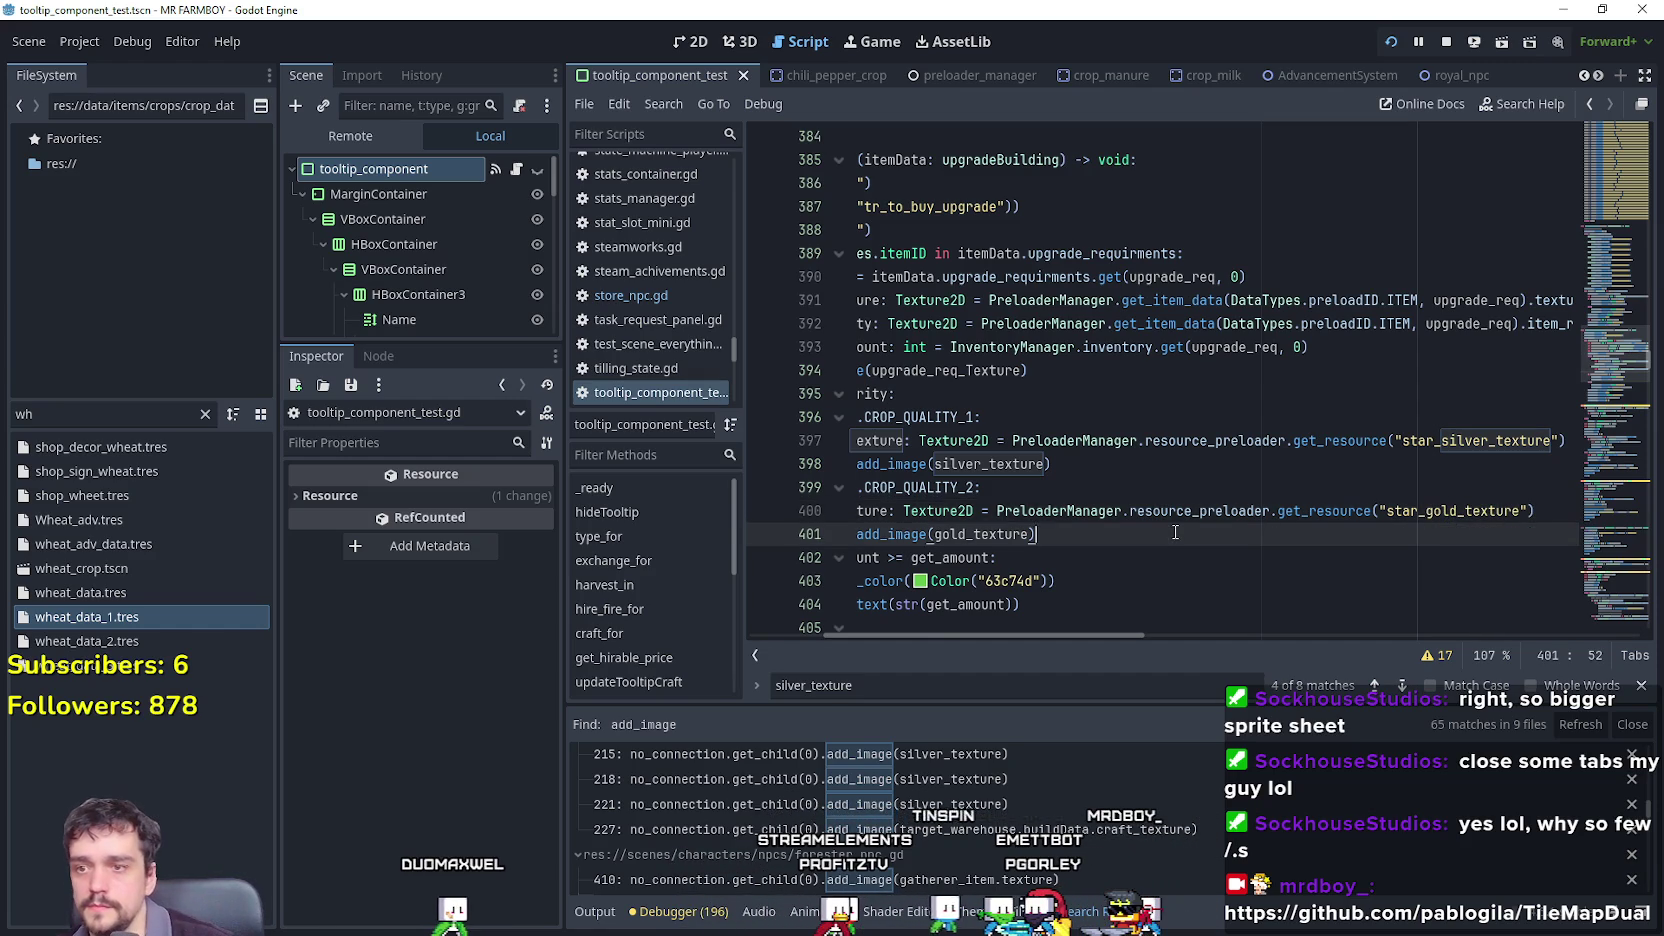
key("ctrl+s")
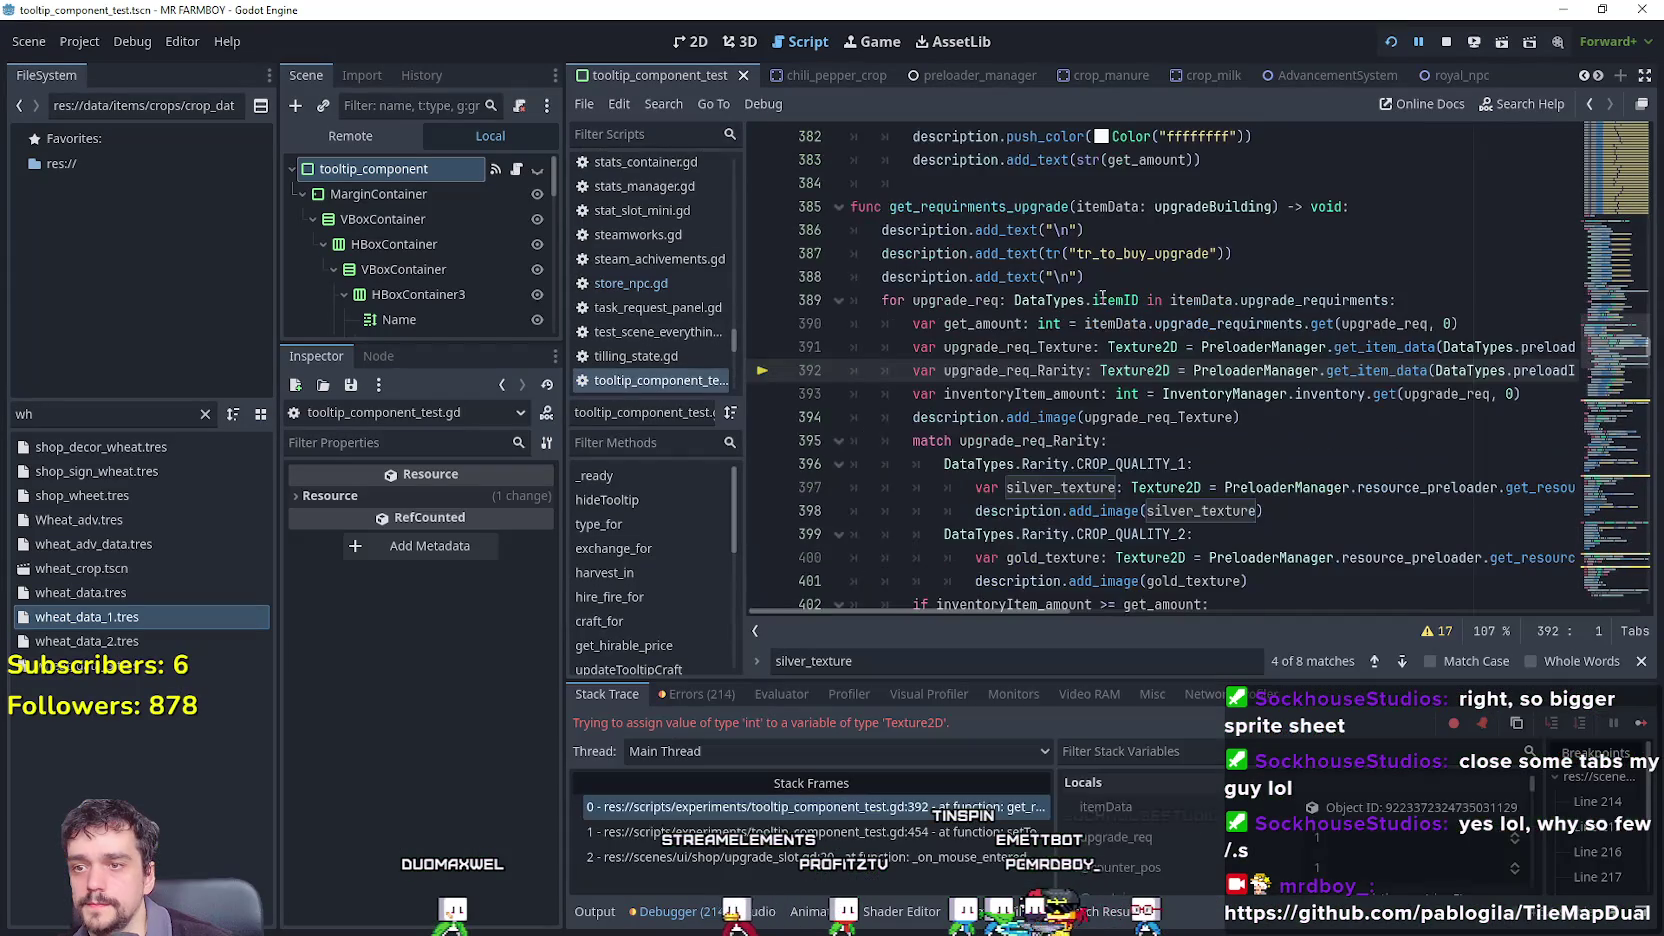
Inspect the int-to-Texture2D error on line 392 and the itemData values in Locals.
left_click_drag(1066, 617, 1205, 618)
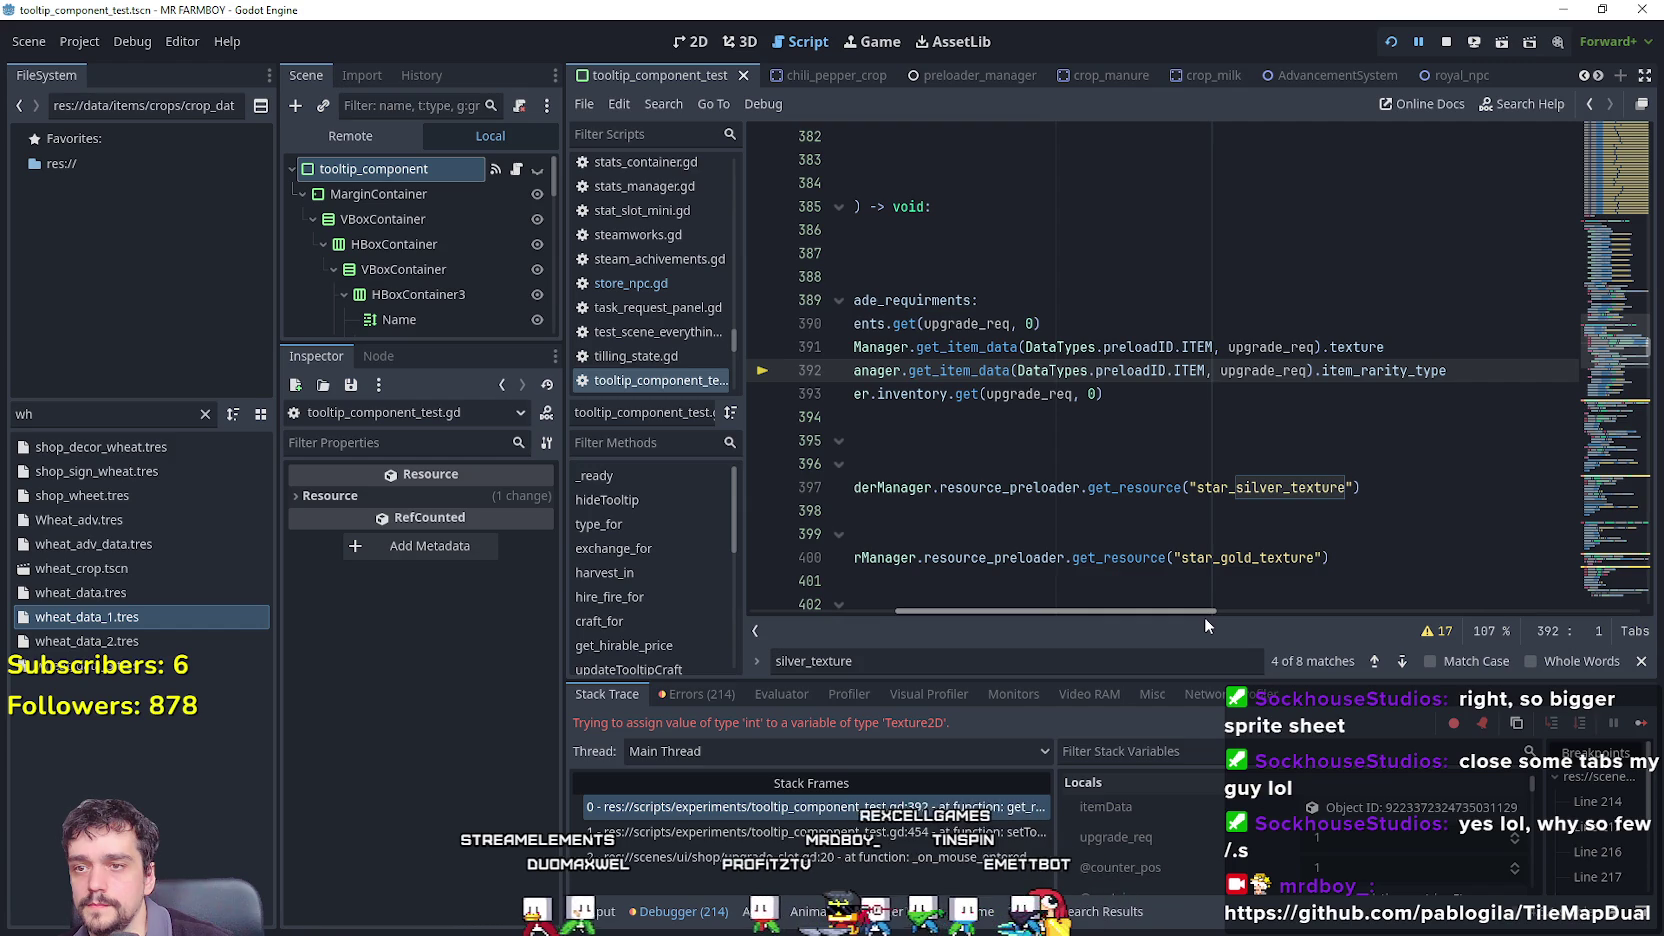
double_click(1266, 373)
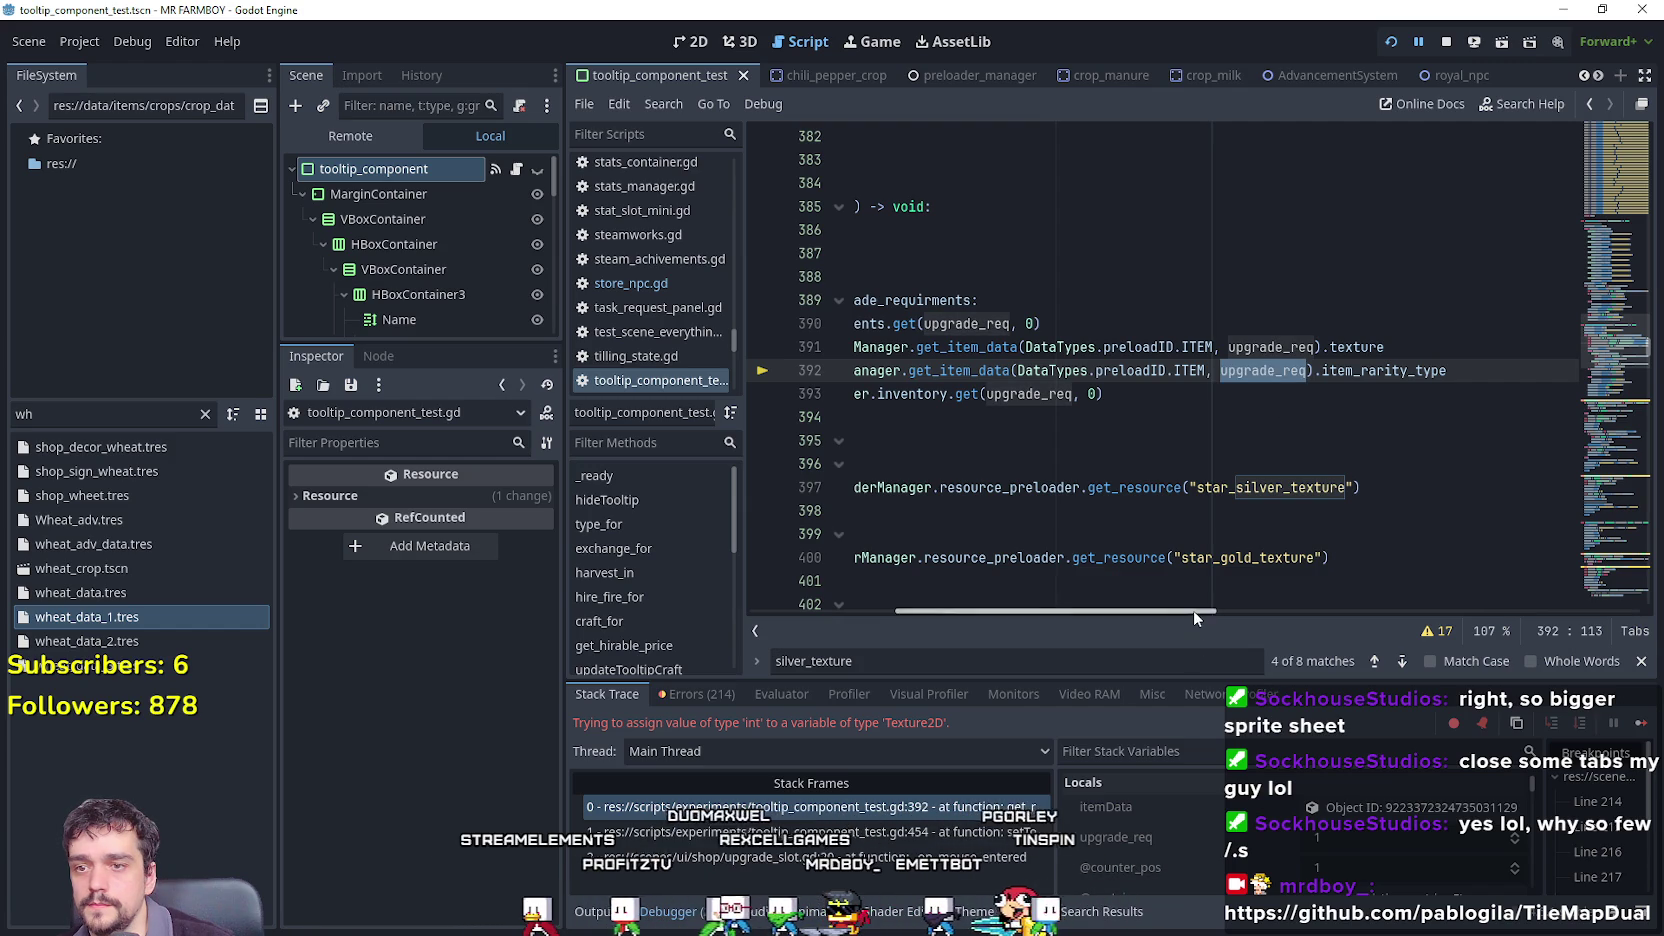
left_click_drag(1193, 610, 965, 602)
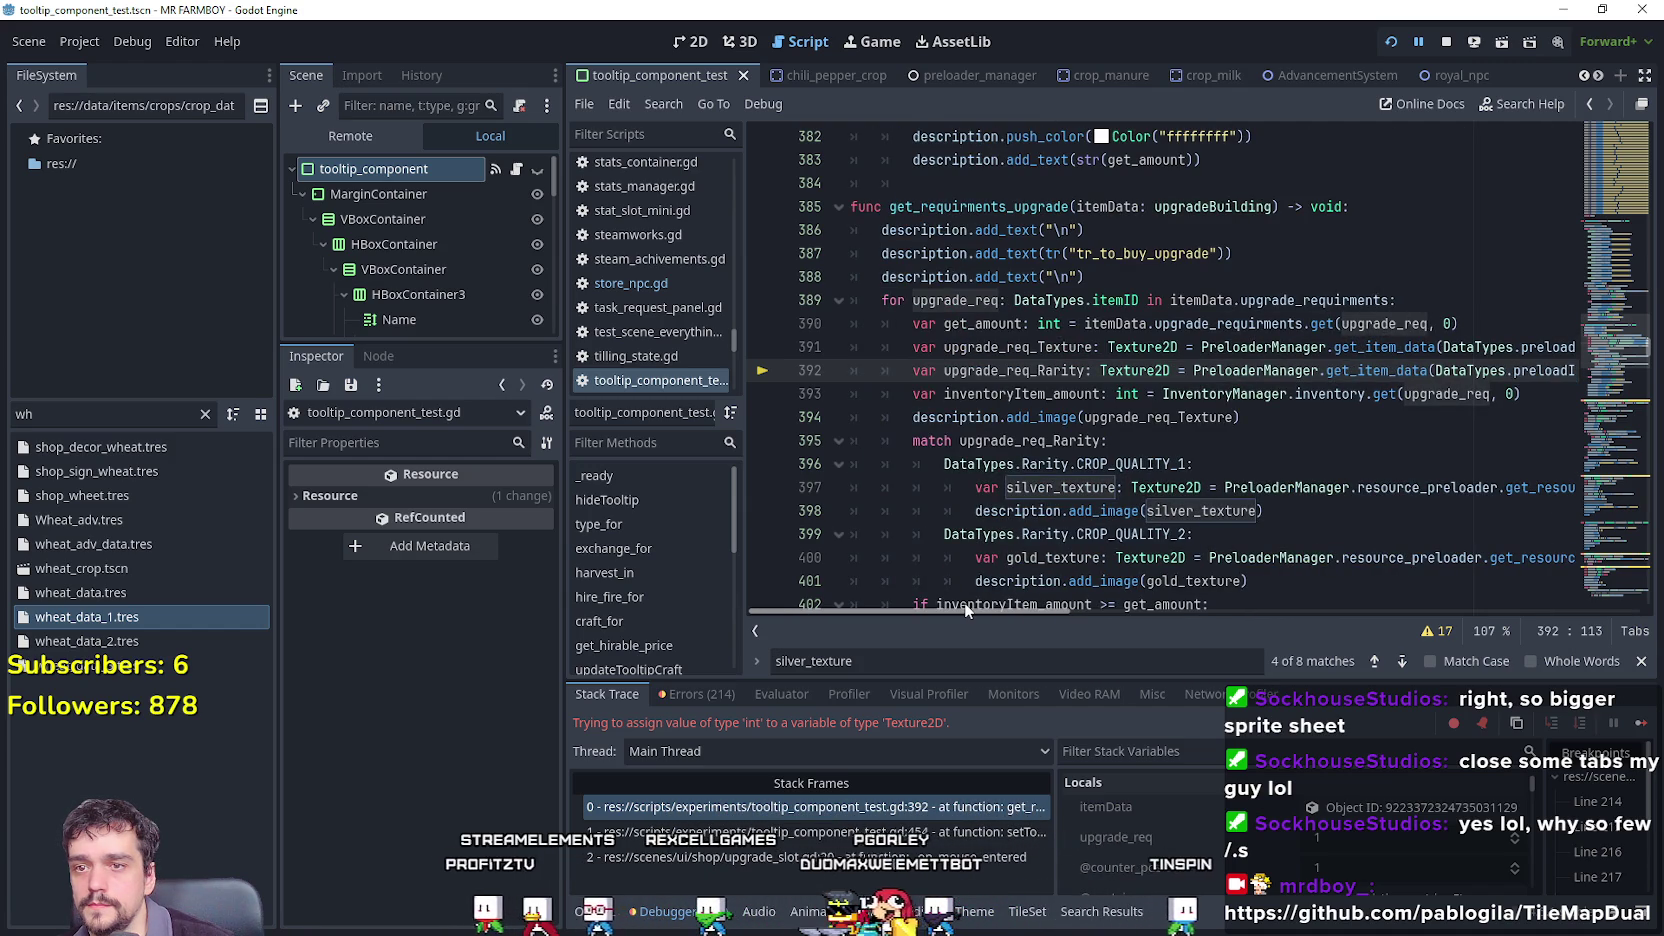
scroll(1132, 623, "right", 3)
scroll(1179, 636, "right", 2)
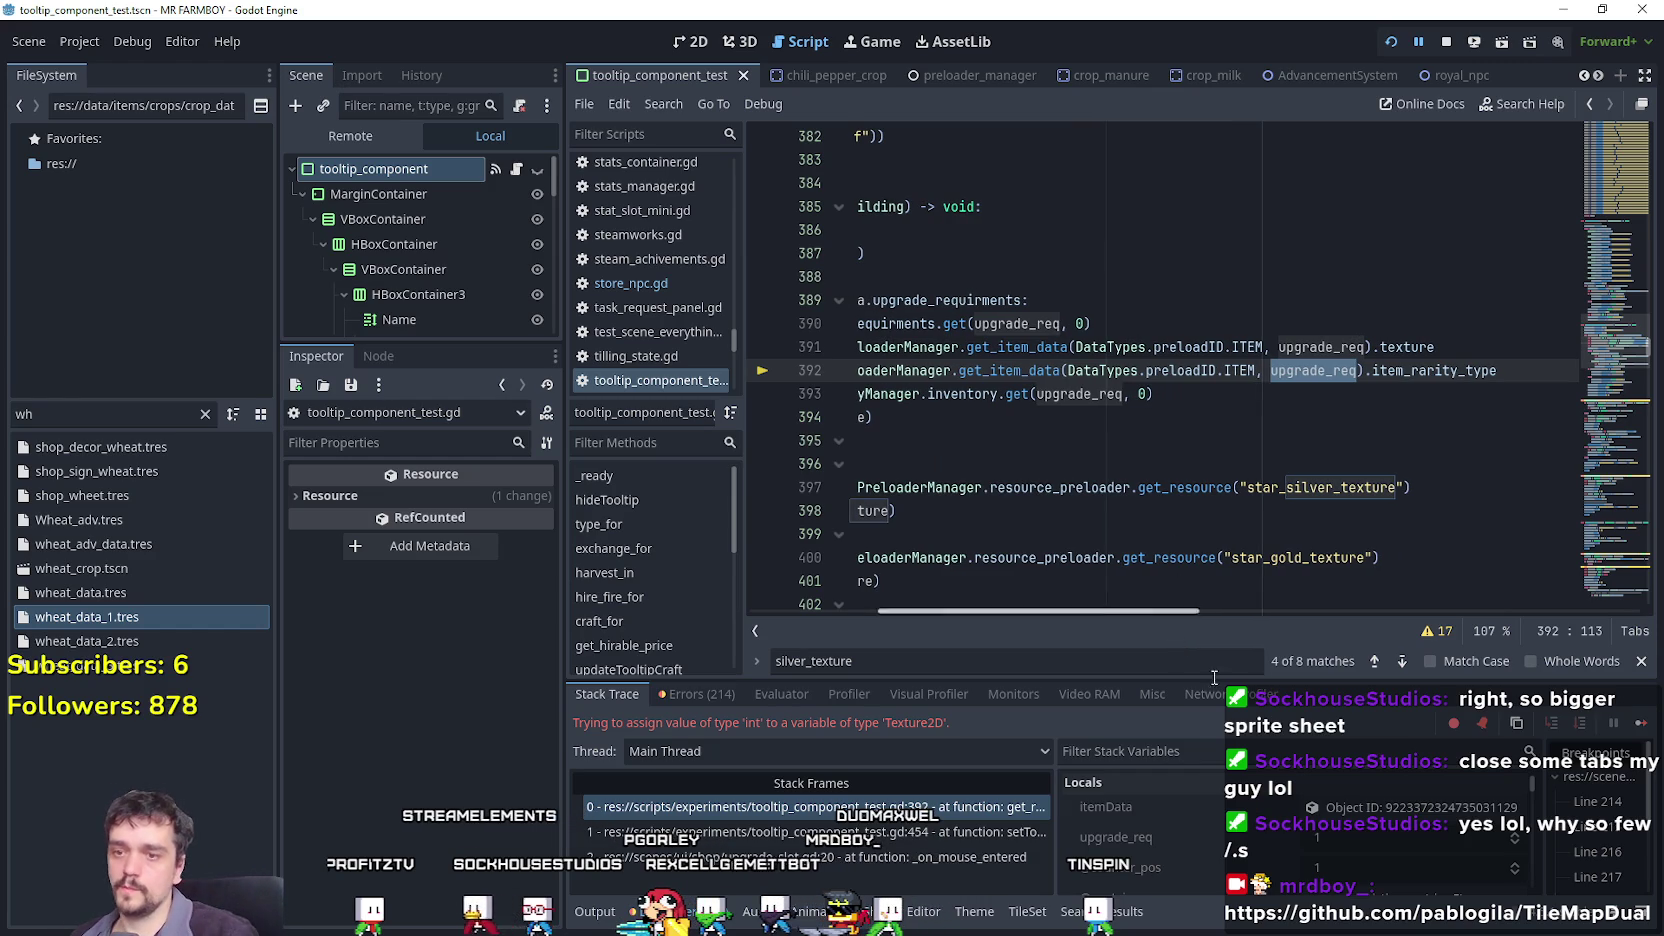
left_click(1105, 806)
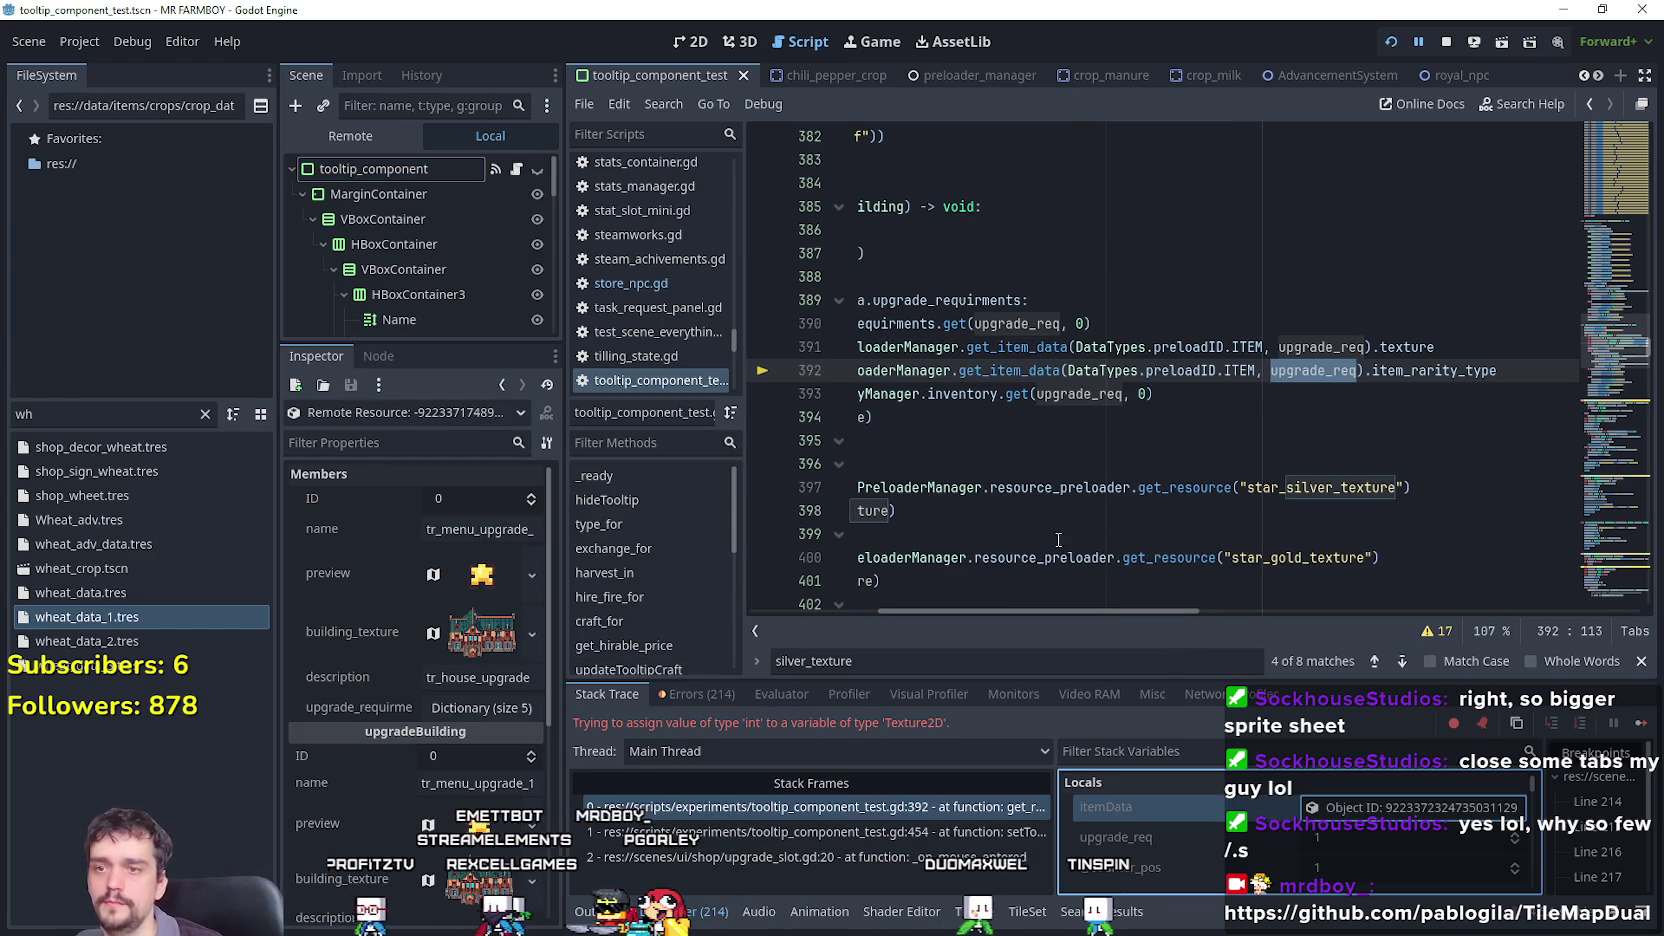
Change upgrade_req_Rarity's type from Texture2D to int and save to rerun the game.
left_click_drag(1141, 608, 878, 602)
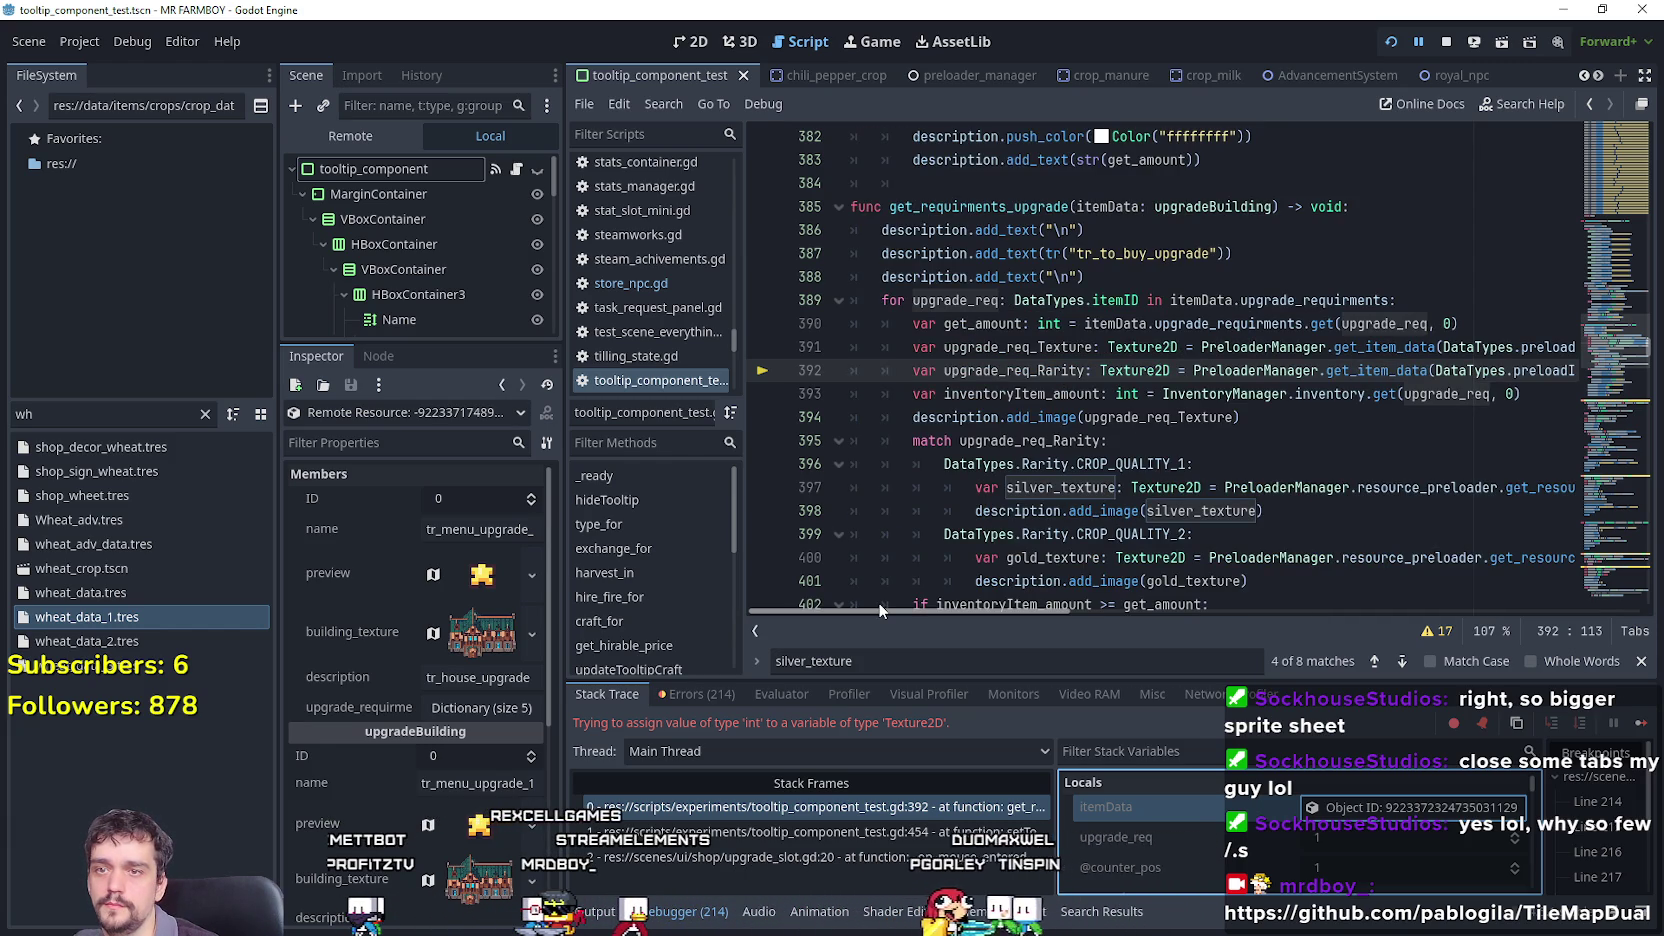
scroll(1009, 636, "right", 3)
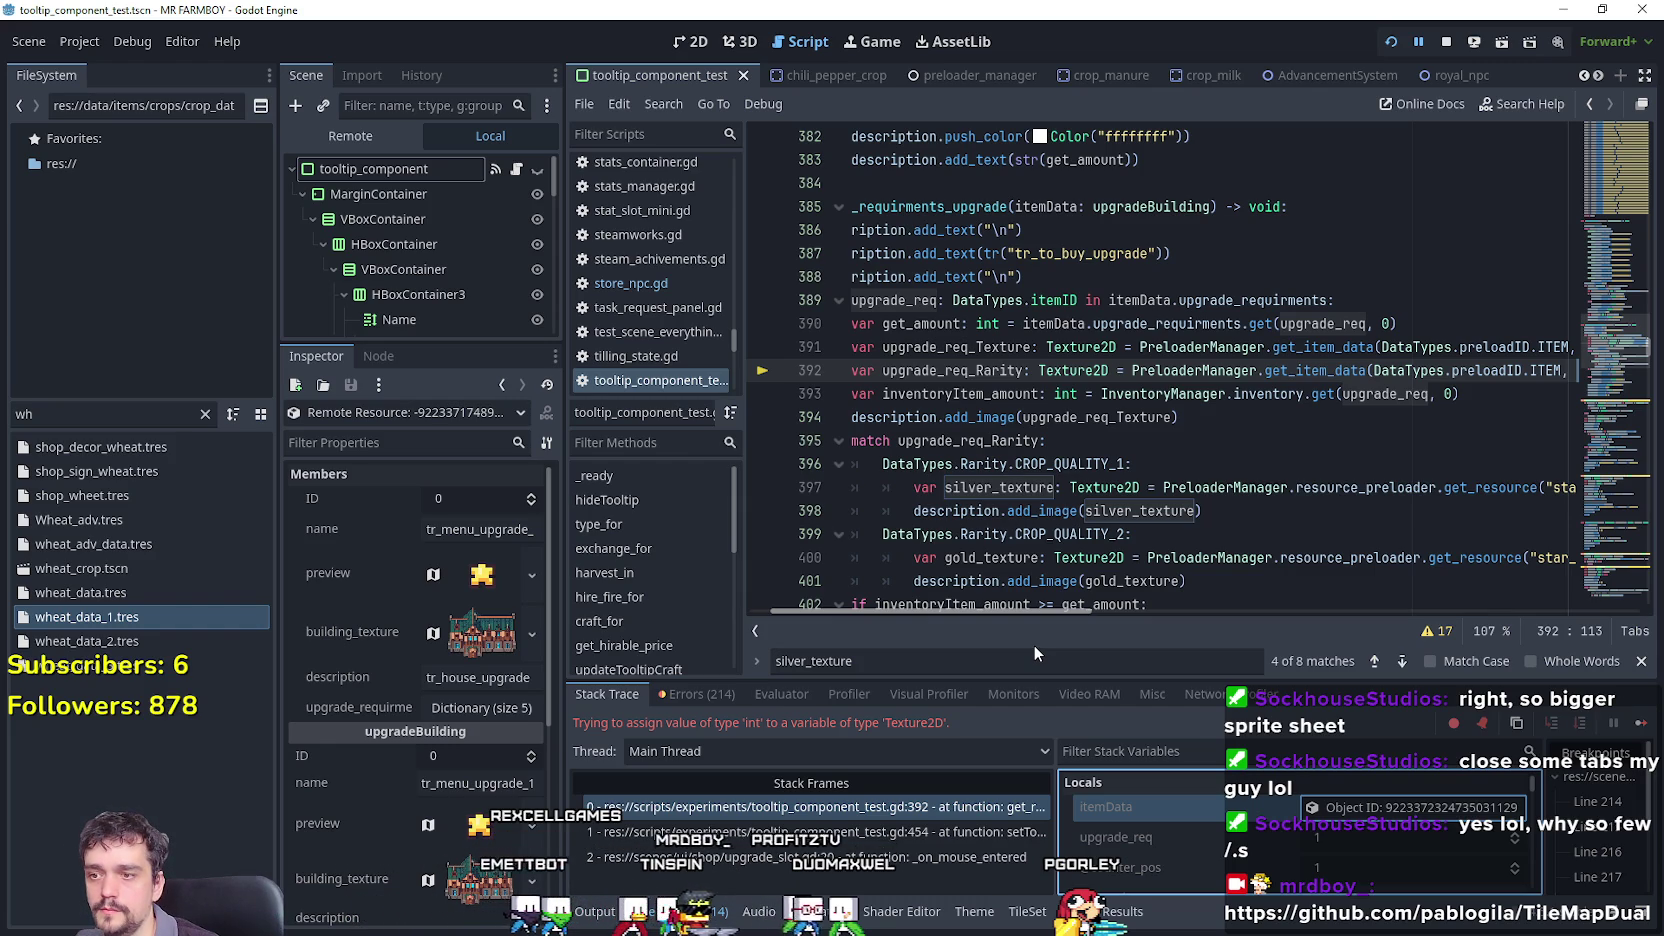
scroll(1034, 646, "right", 1)
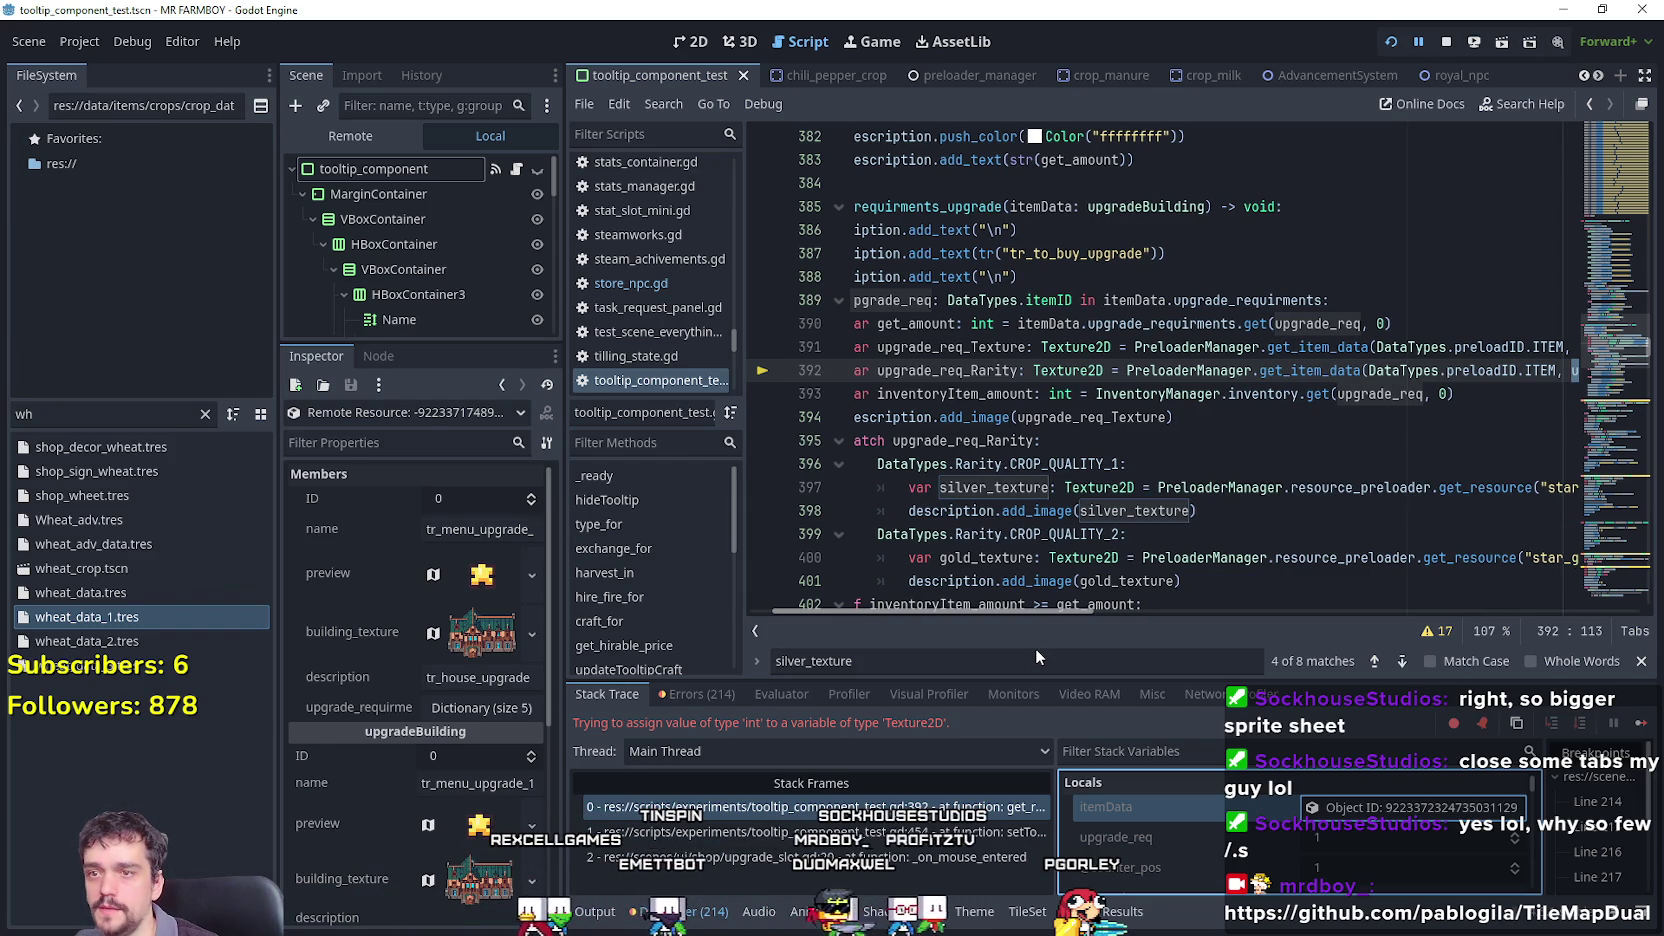
scroll(1160, 644, "right", 5)
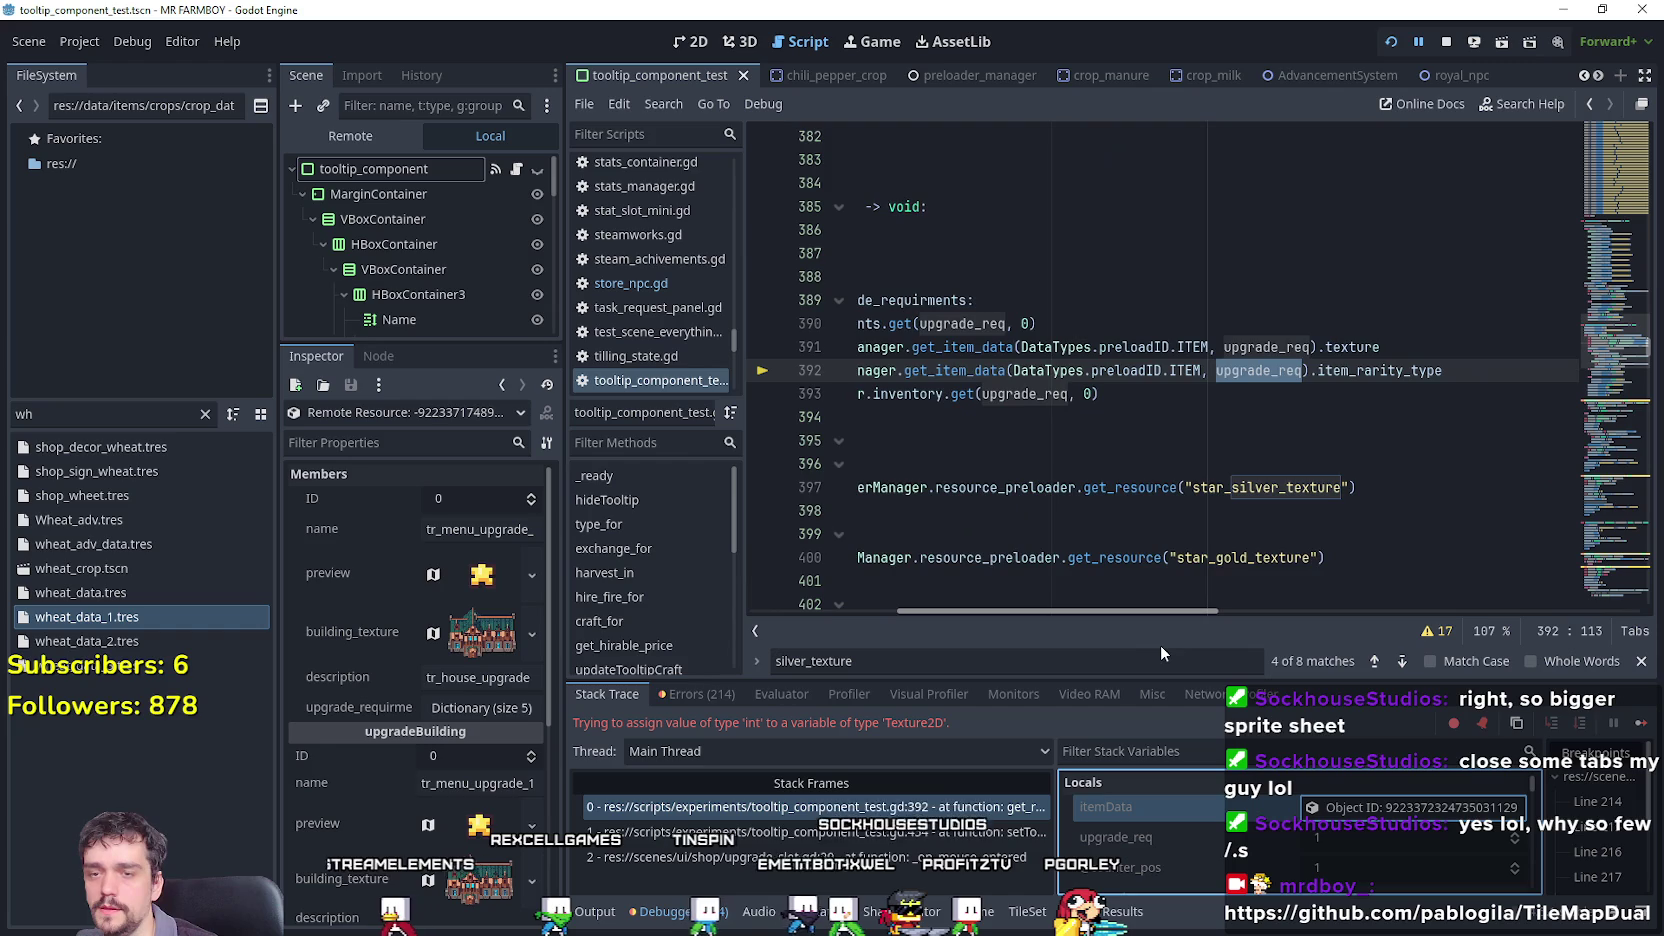
scroll(1150, 620, "left", 6)
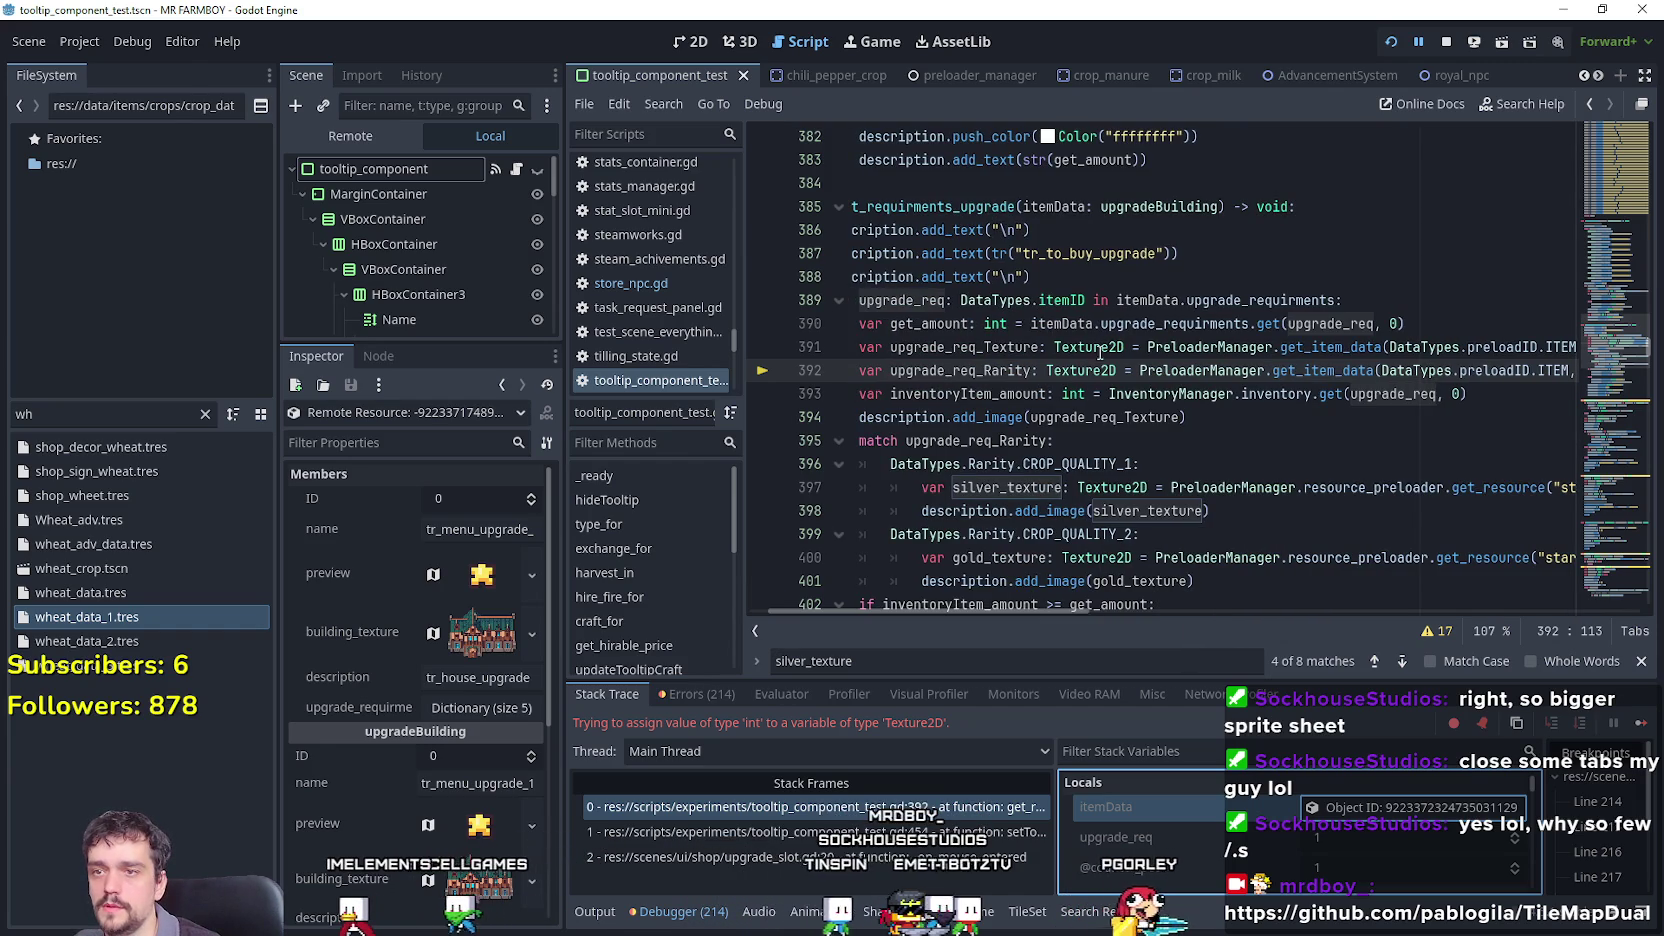
double_click(1085, 370)
type("int")
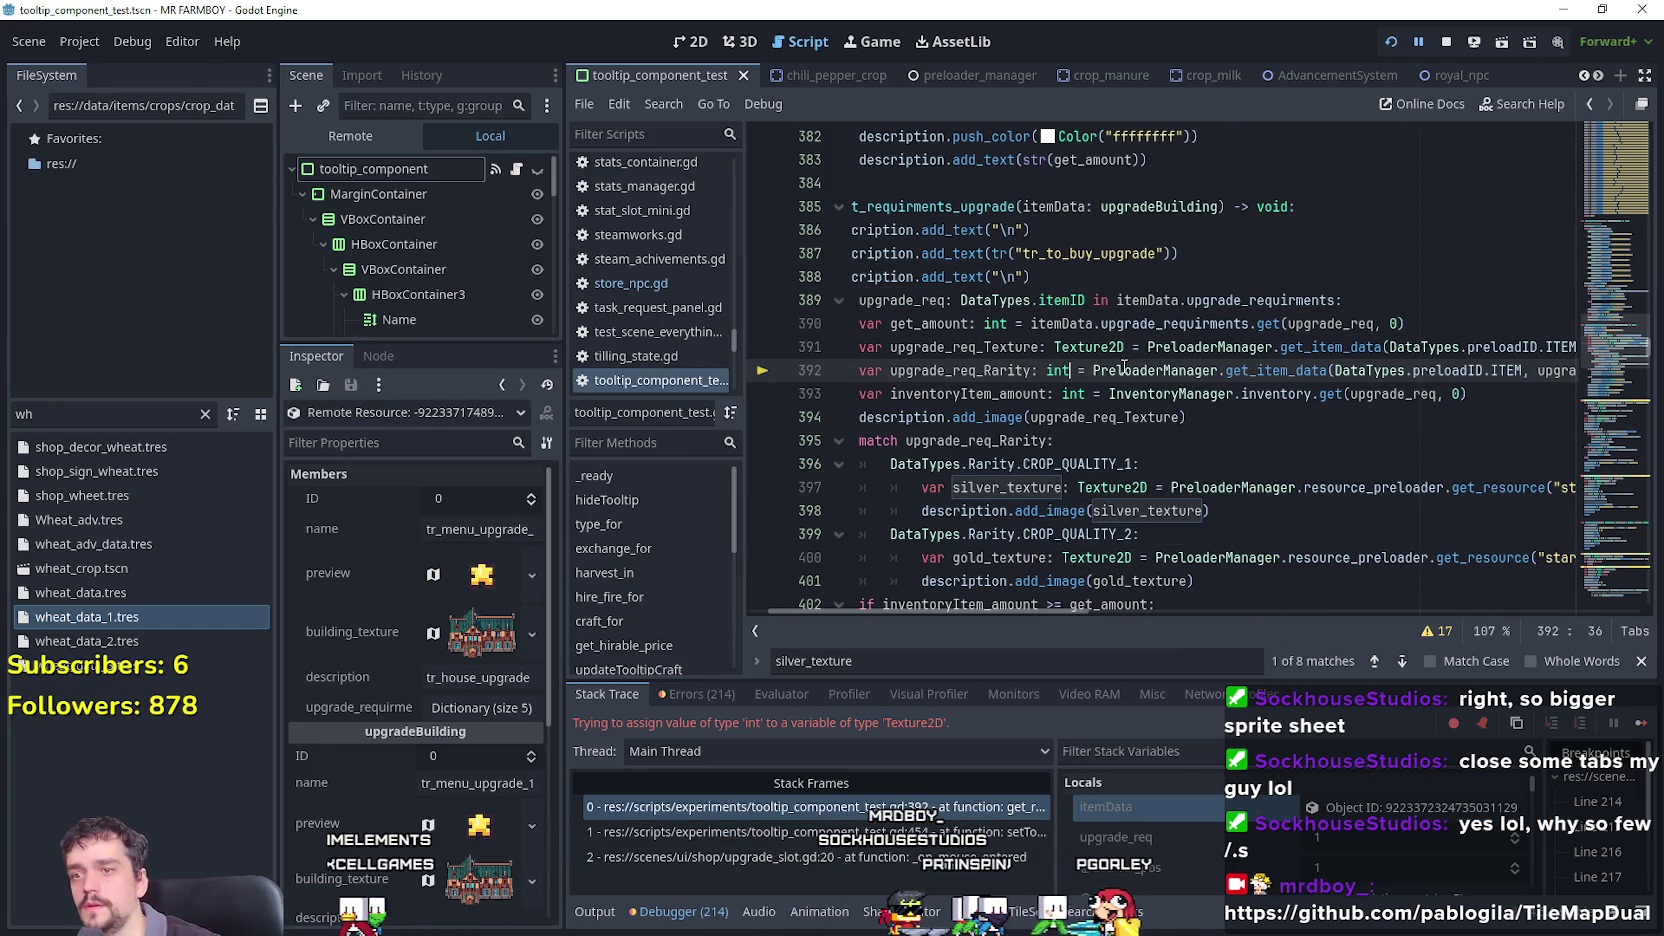
left_click(1125, 370)
key("ctrl+s")
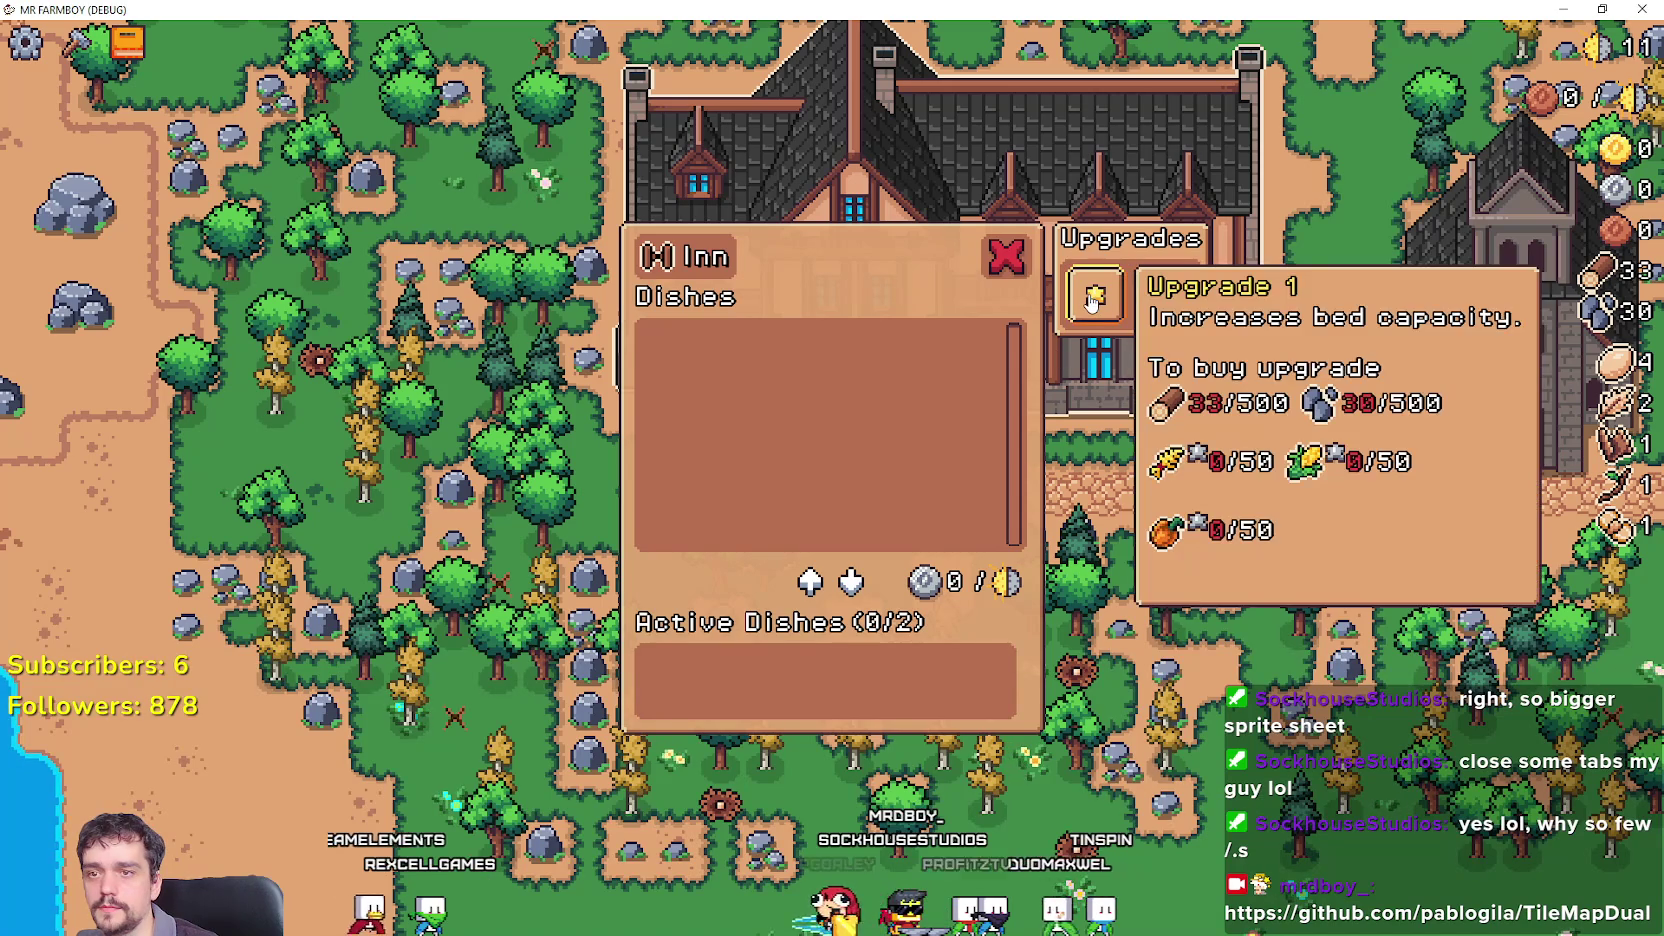
Bring up the Inn Upgrade 1 tooltip showing three 0/50 crop requirements with star icons.
mouse_move(1095, 297)
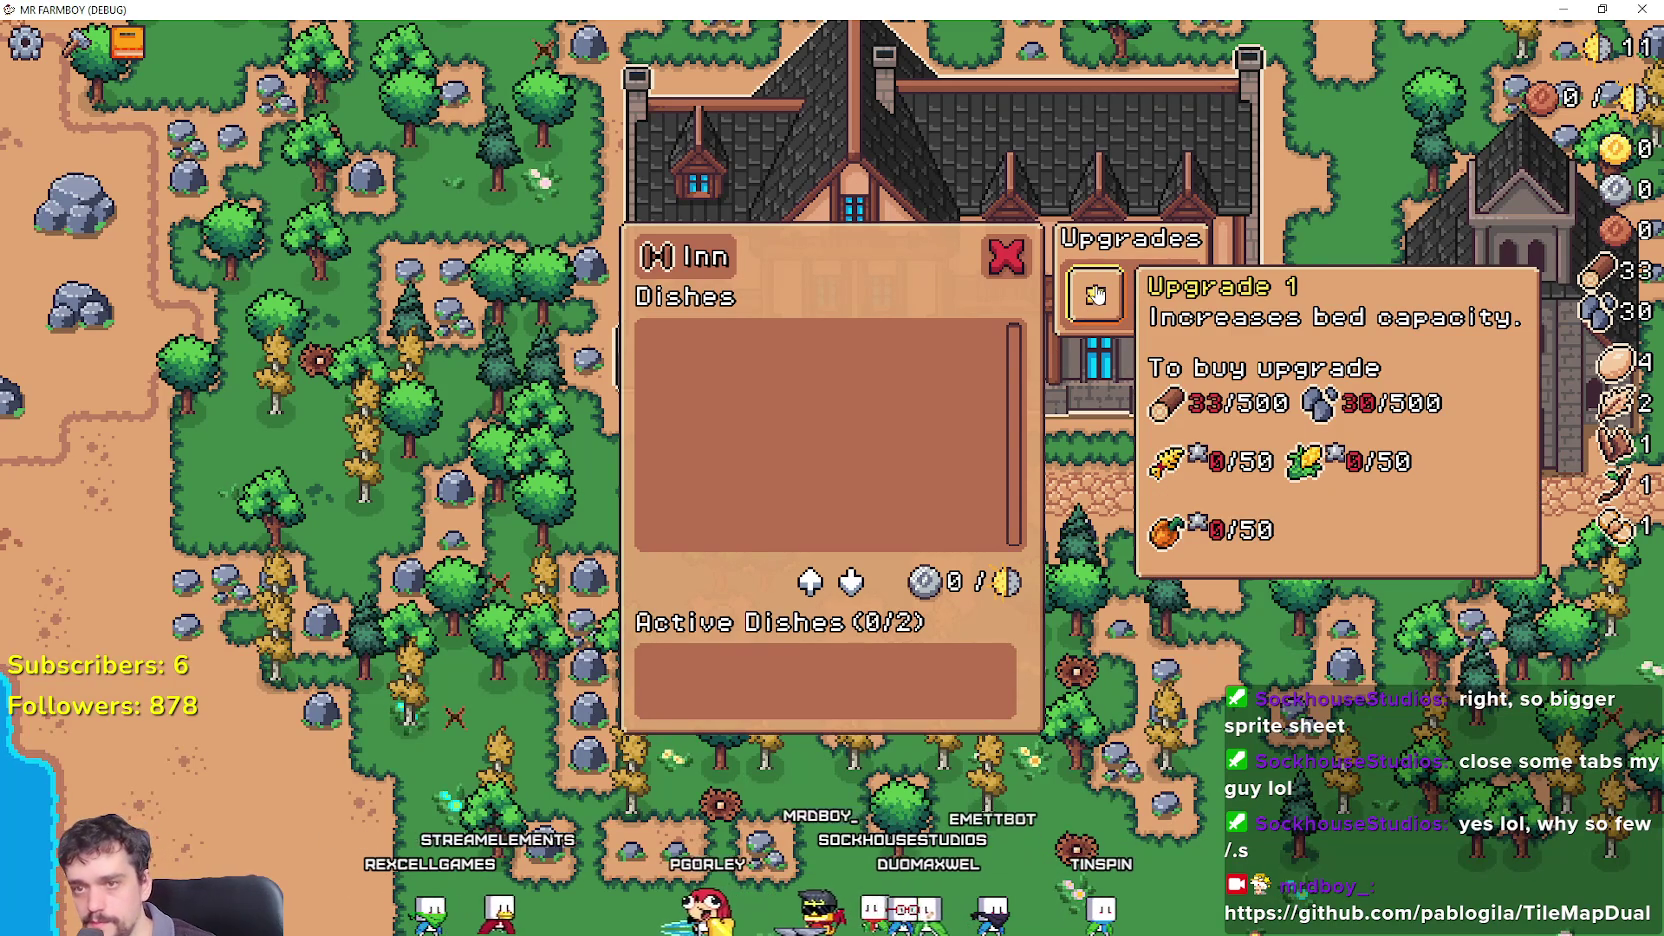
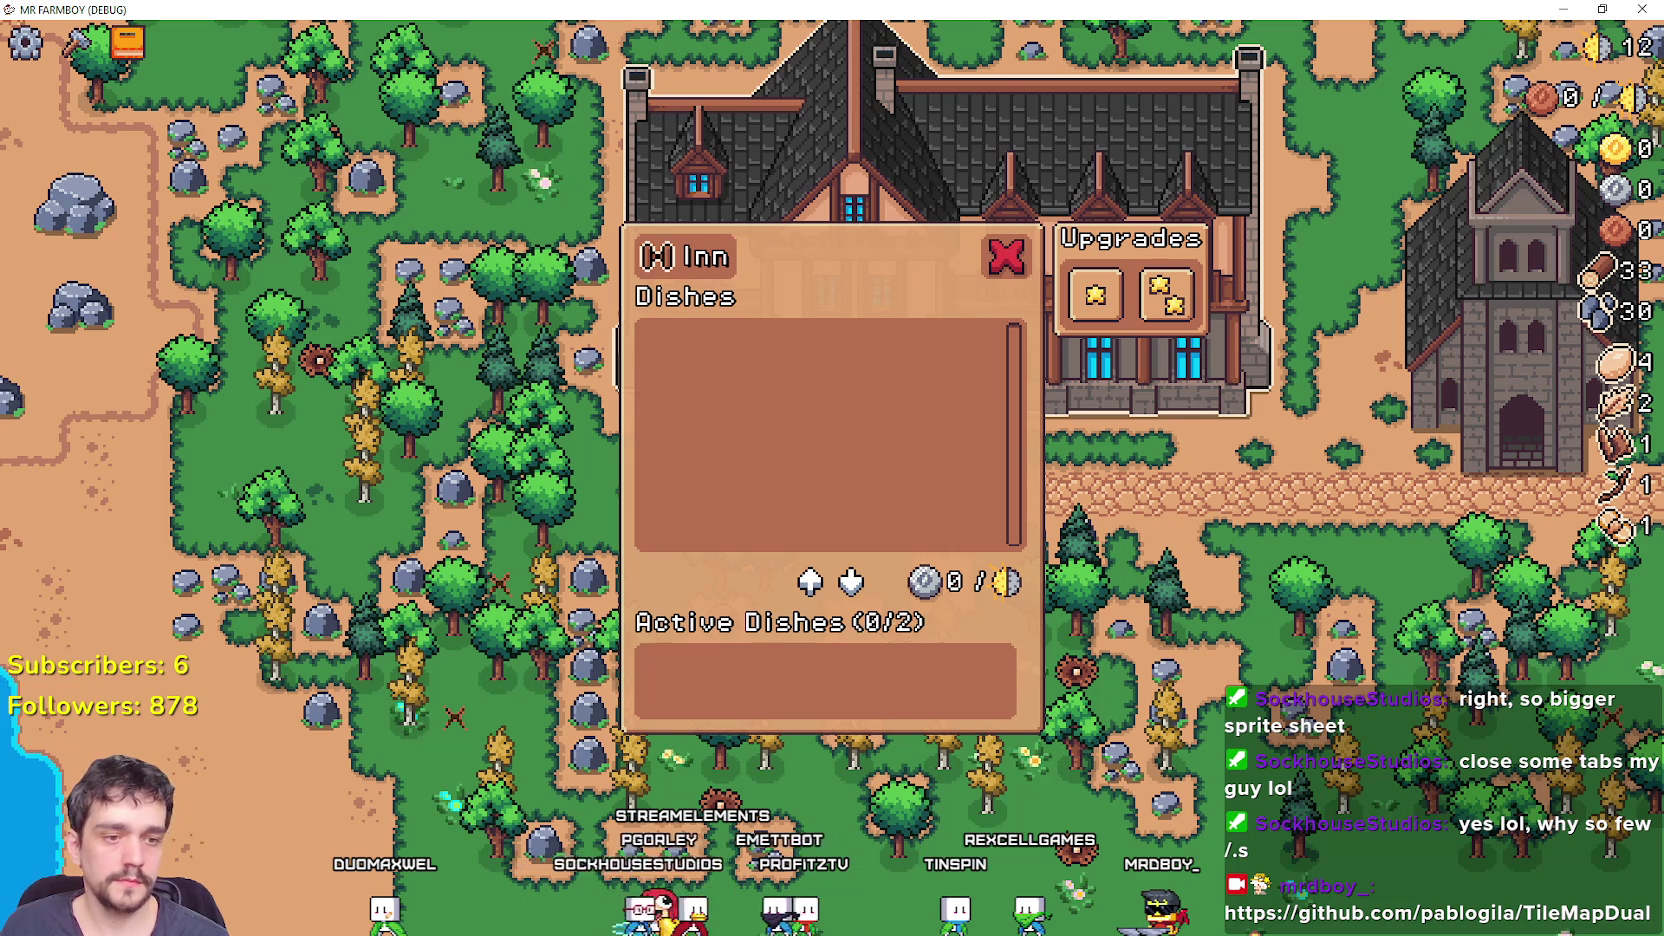
Return to the editor, close the silver_texture search and enlarge the Scene and Inspector docks.
key("alt+Tab")
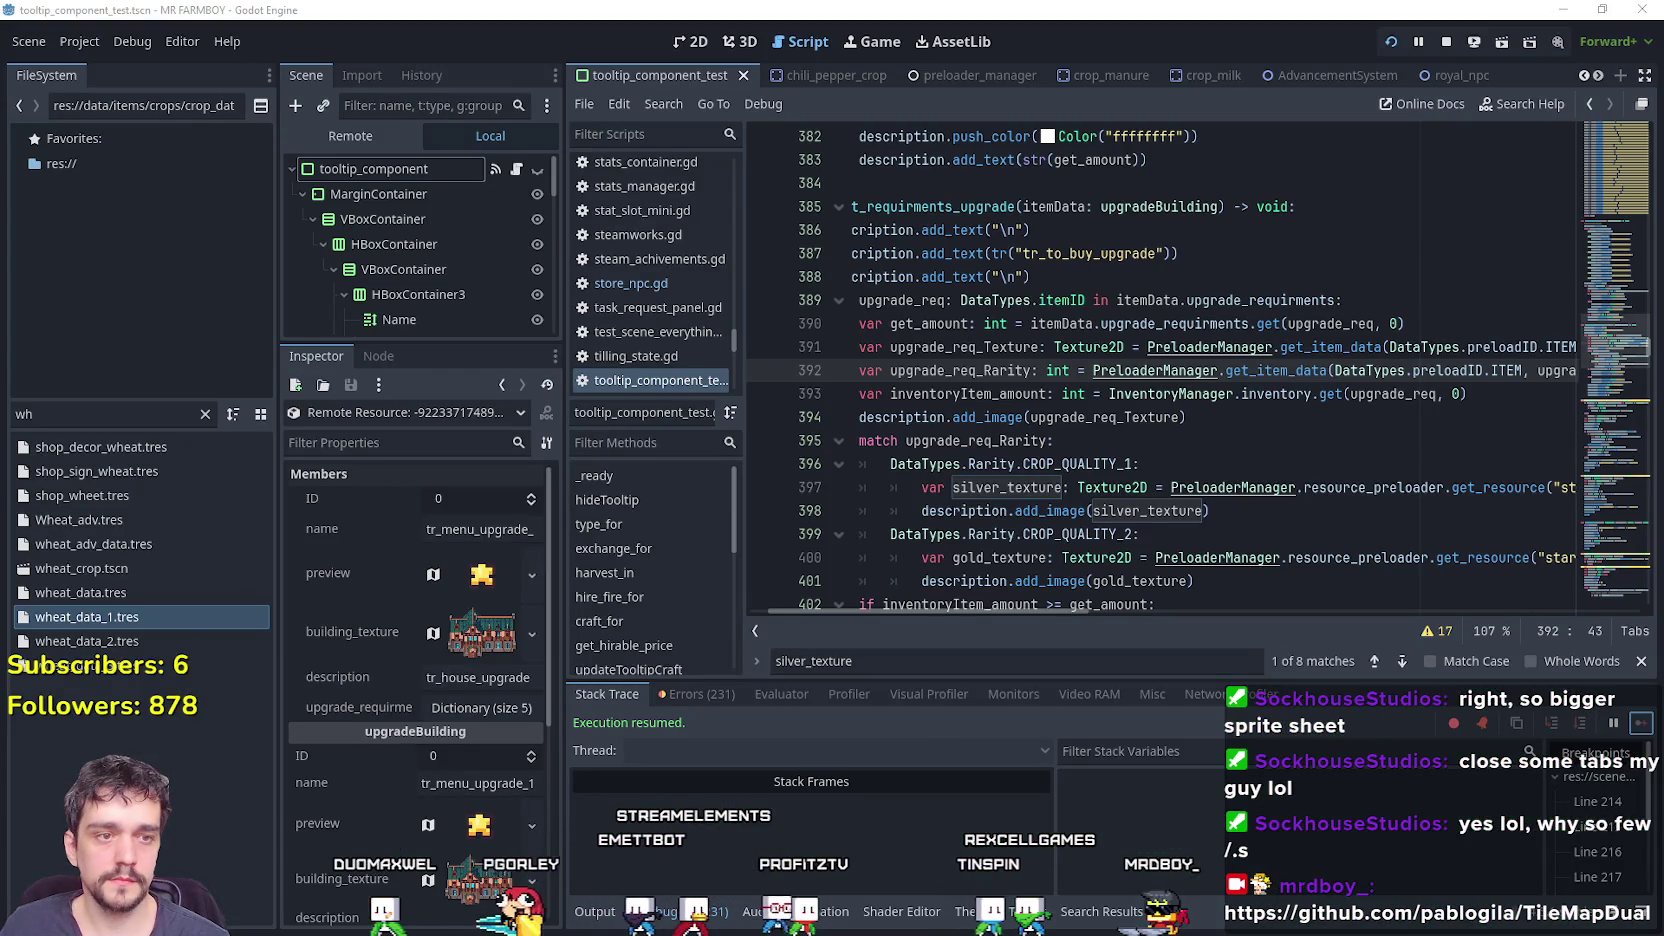
left_click(1062, 417)
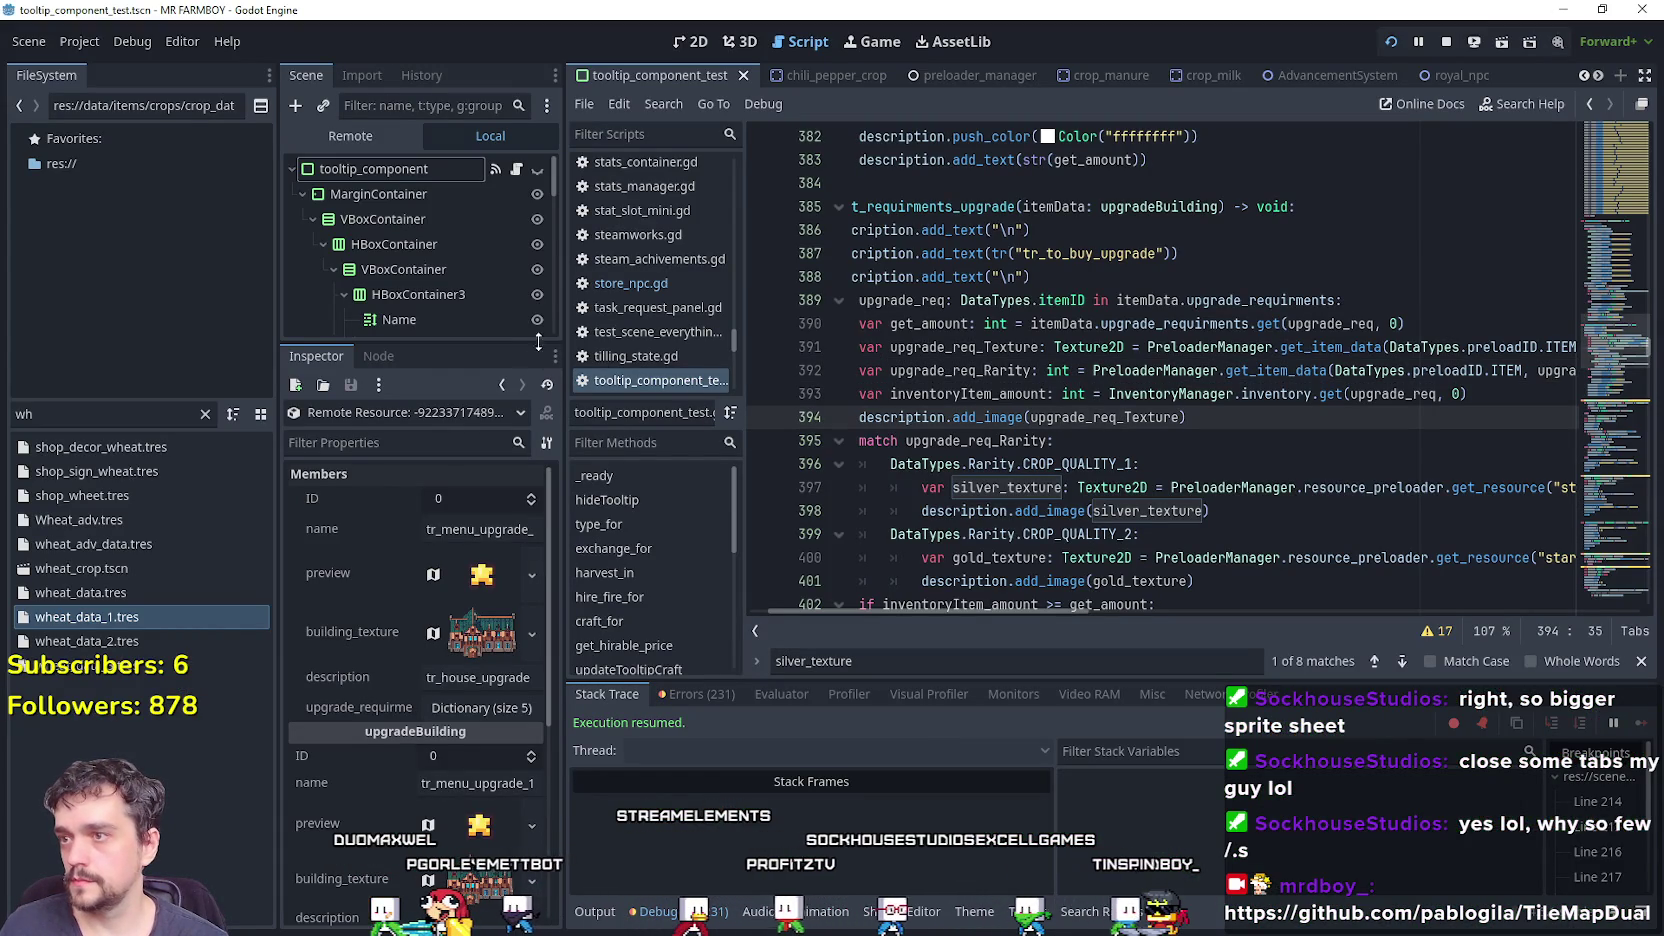
left_click_drag(563, 342, 638, 342)
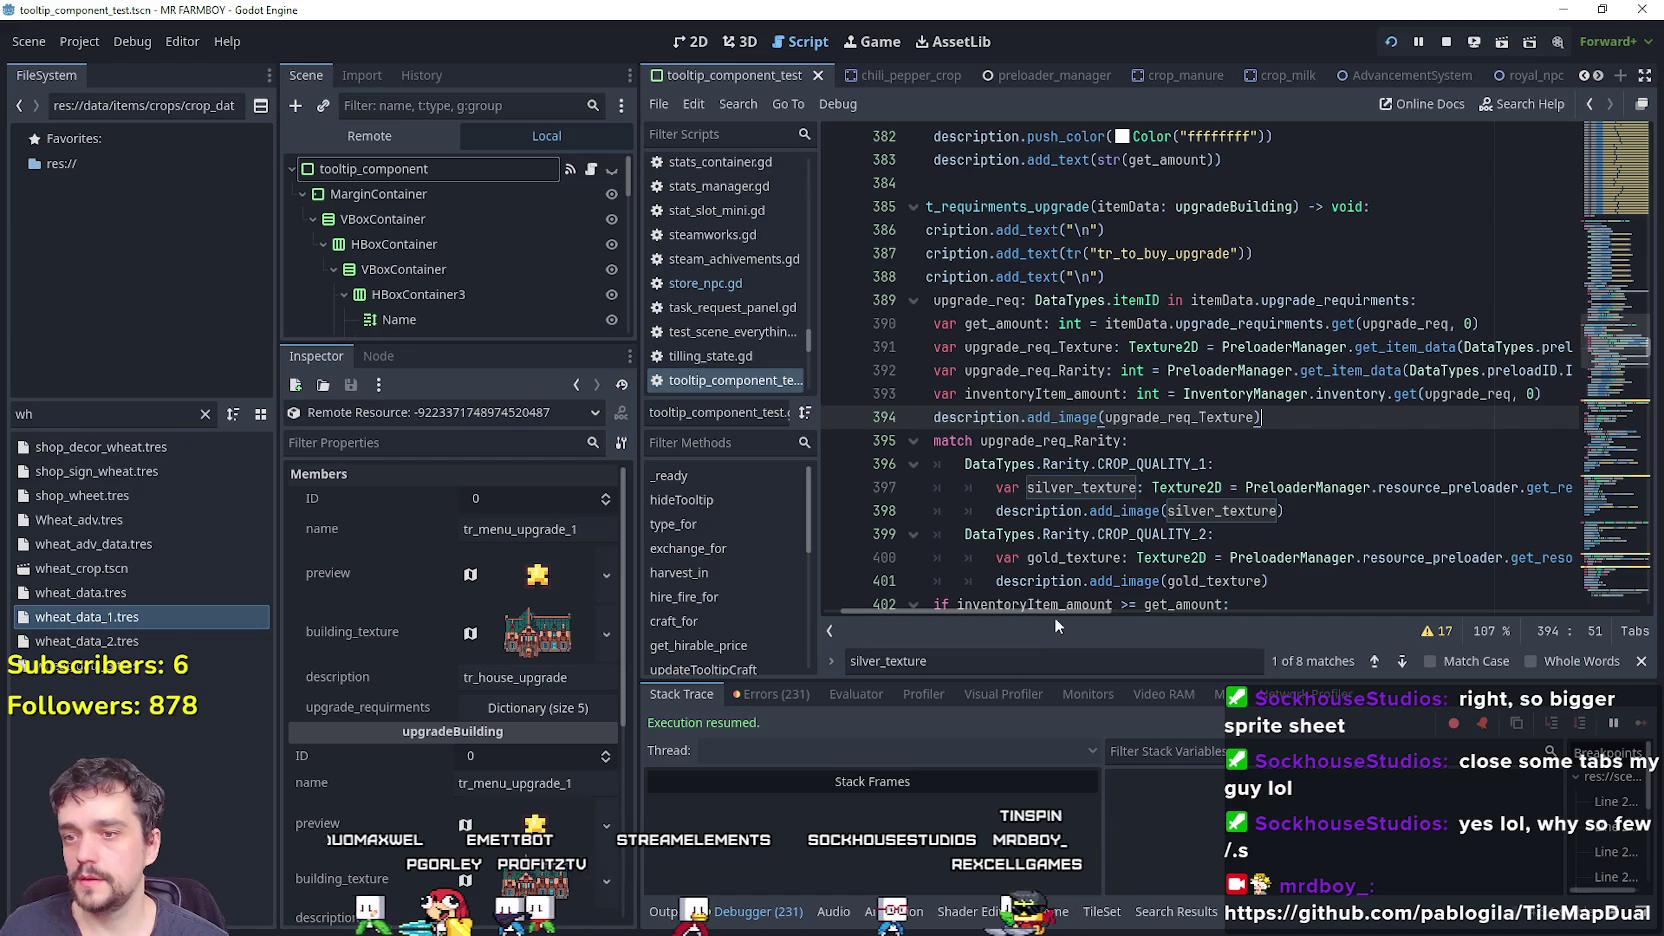
key("Escape")
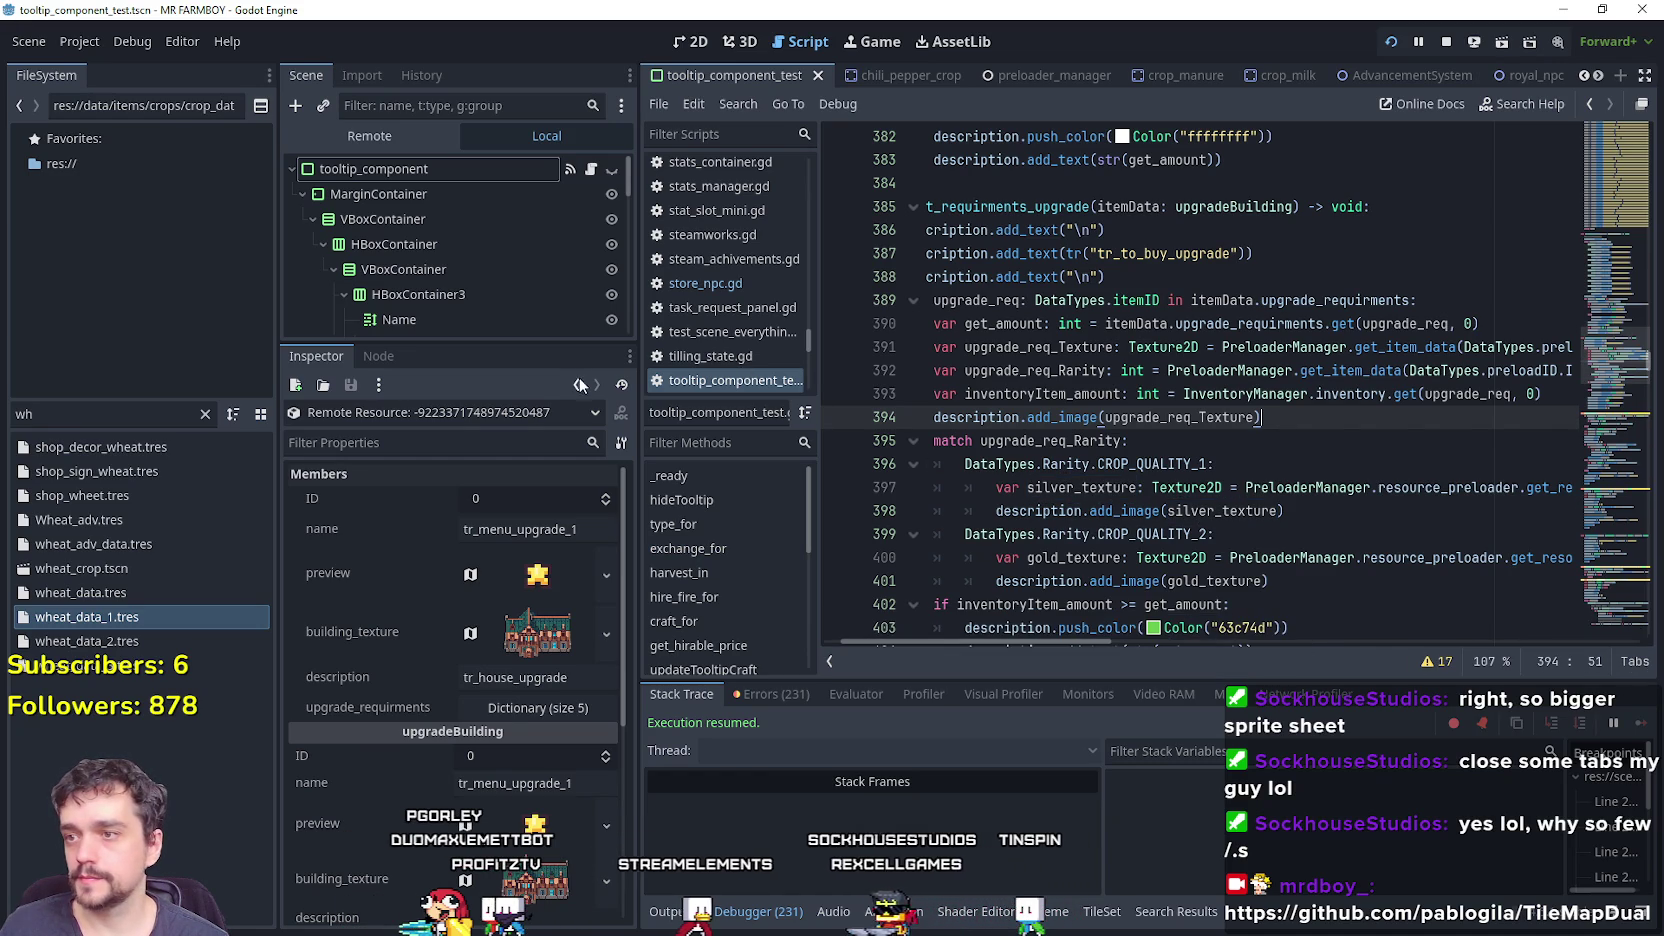
left_click_drag(541, 342, 541, 533)
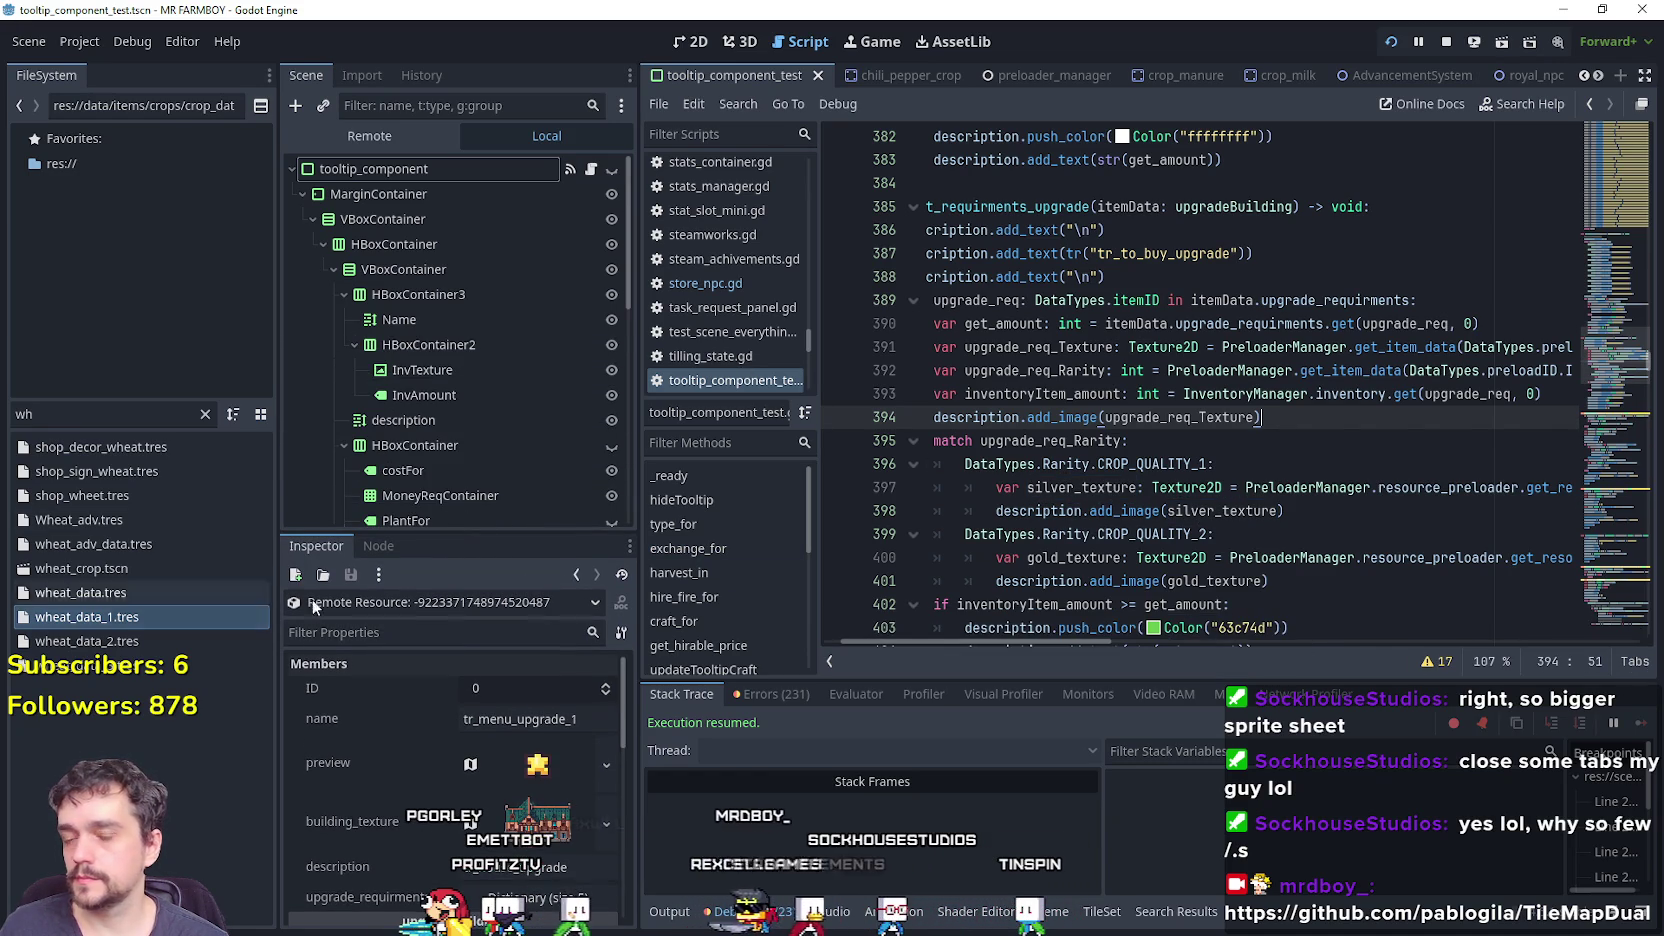
scroll(1293, 434, "down", 1)
left_click(1293, 434)
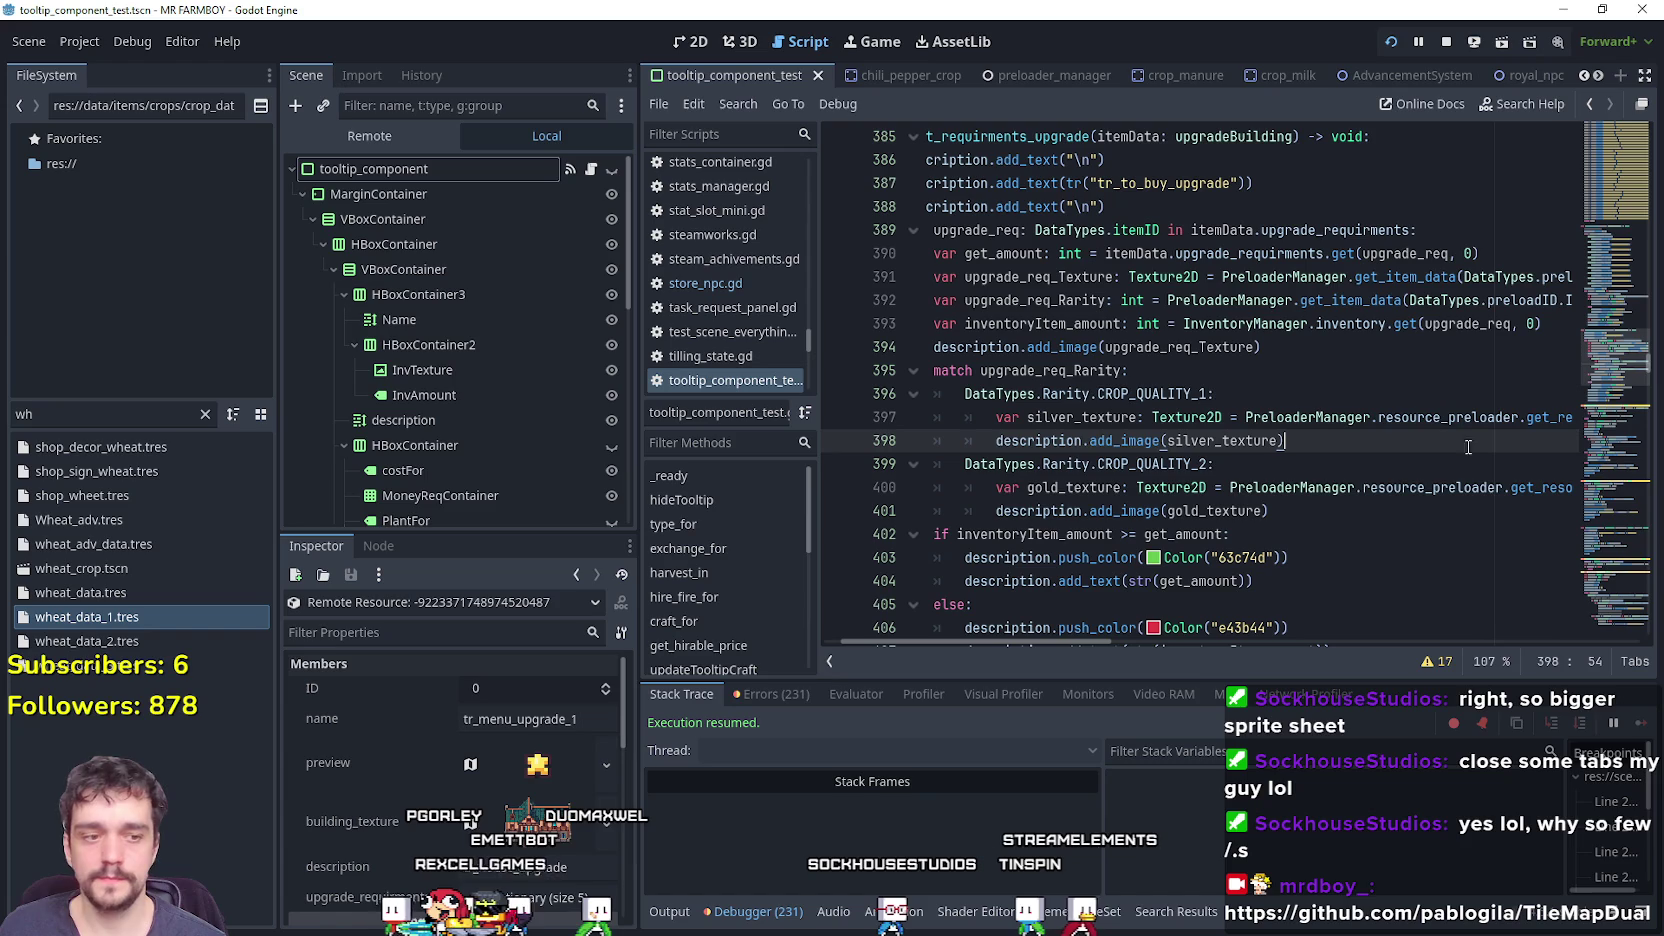
Replace the FileSystem filter's wheat text with the start of 'inn'.
left_click(46, 403)
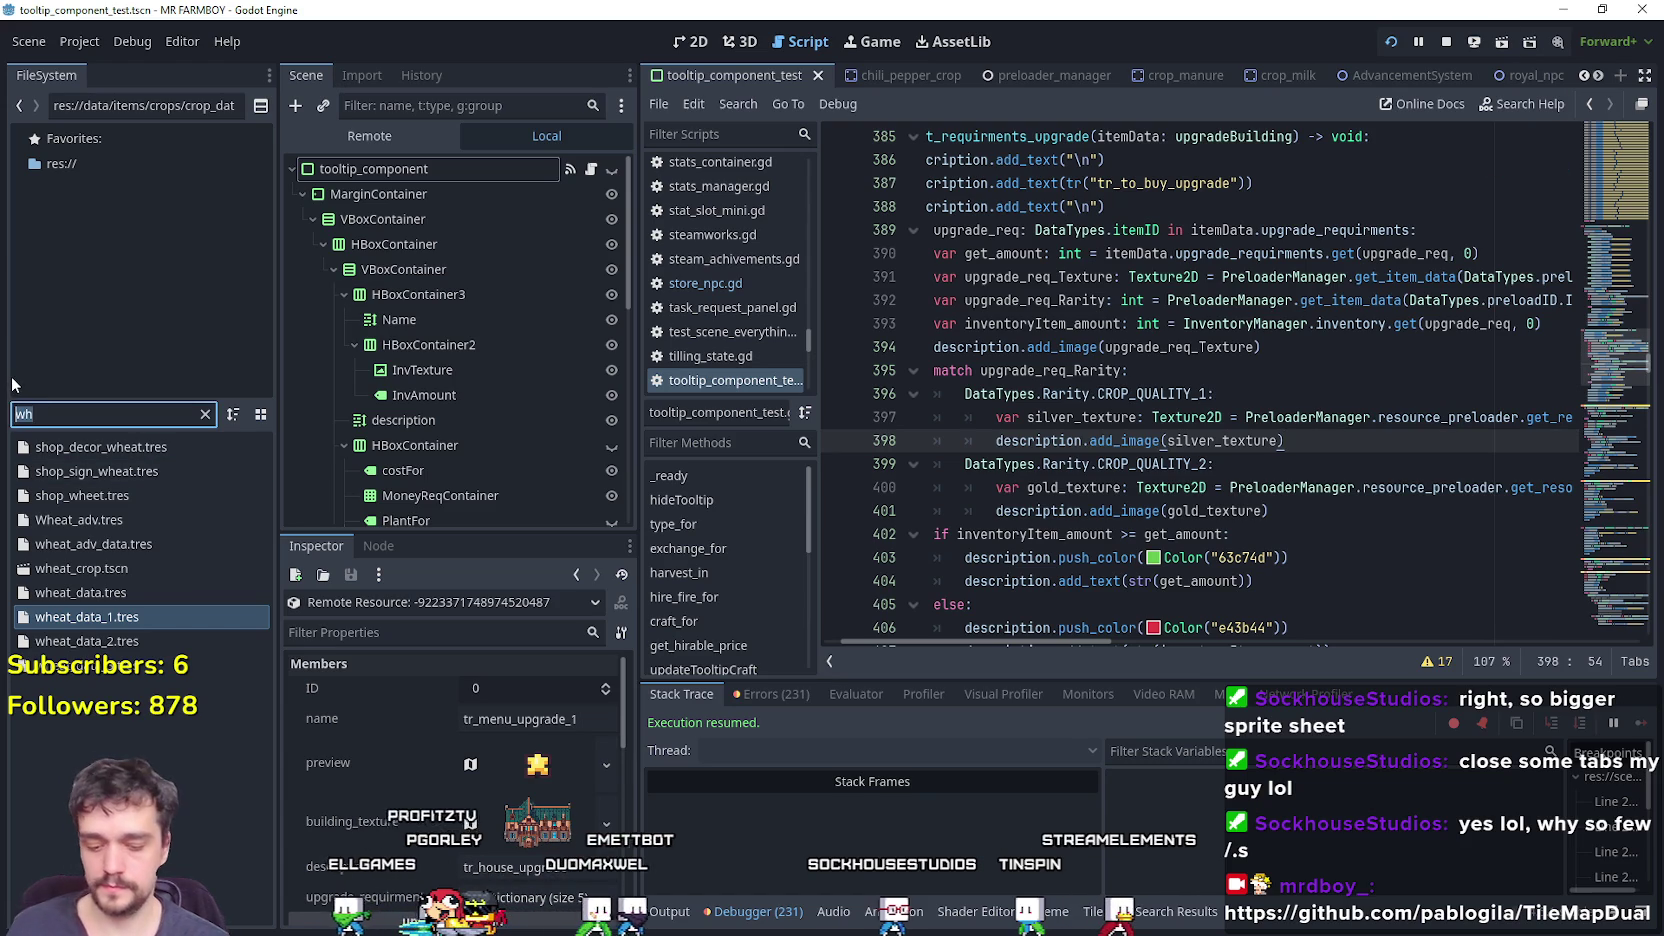
key("BackSpace")
key("BackSpace")
type("inm")
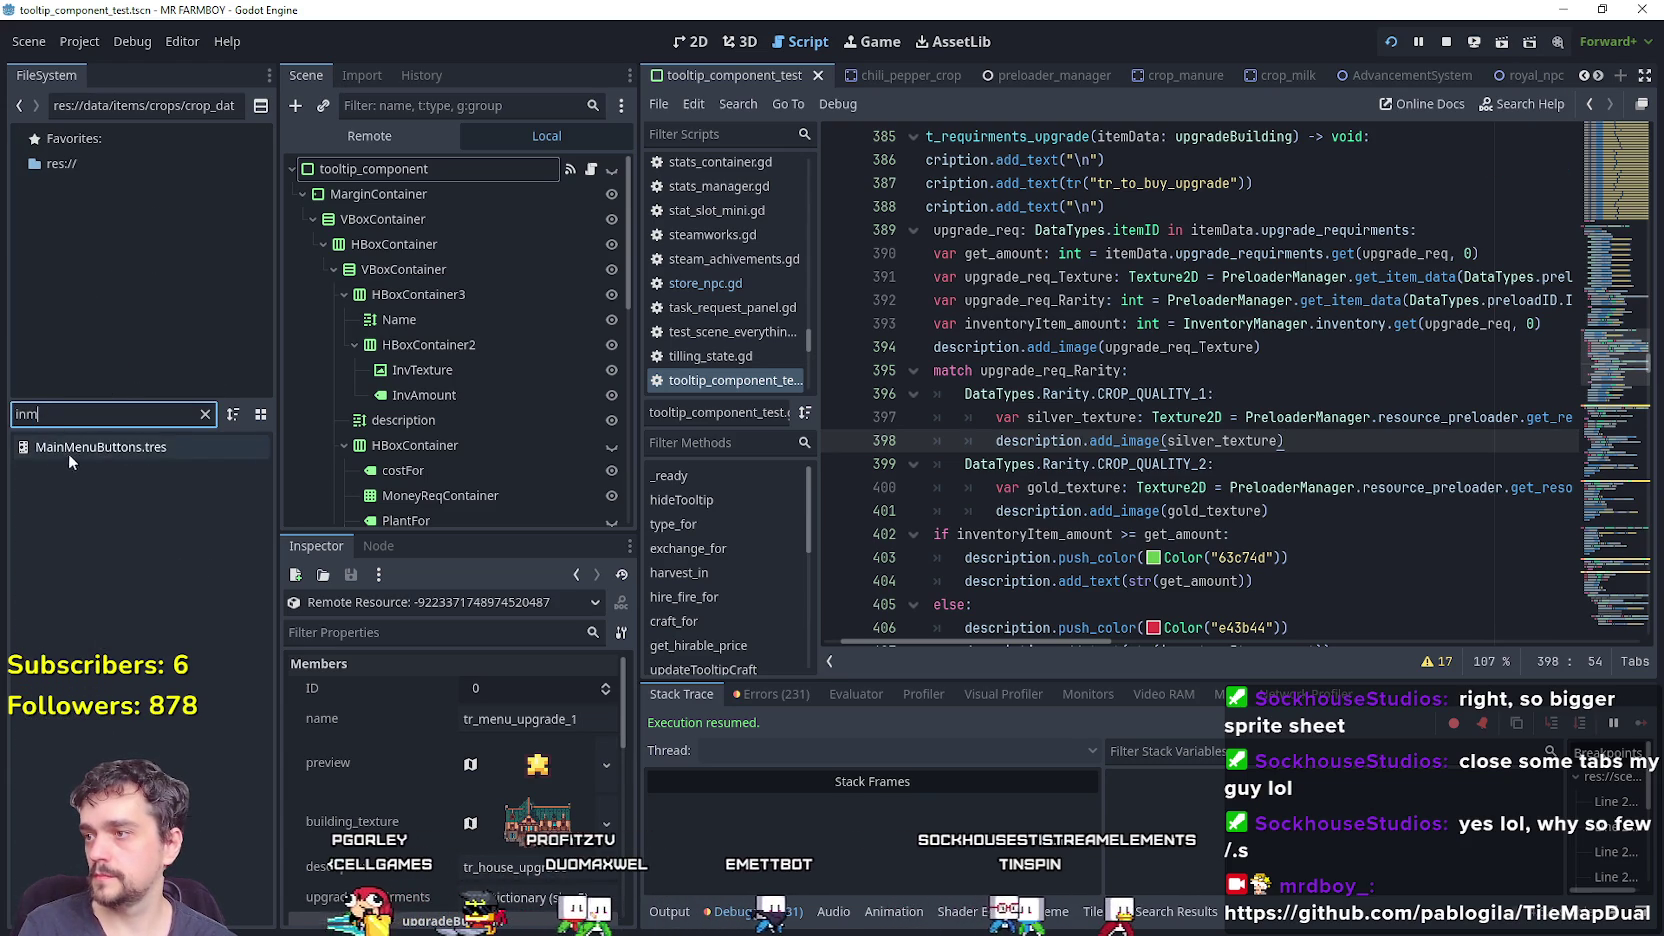
key("BackSpace")
Finish the 'inn' filter, open inn.tscn in 2D and expand the second upgrade's data.
type("n")
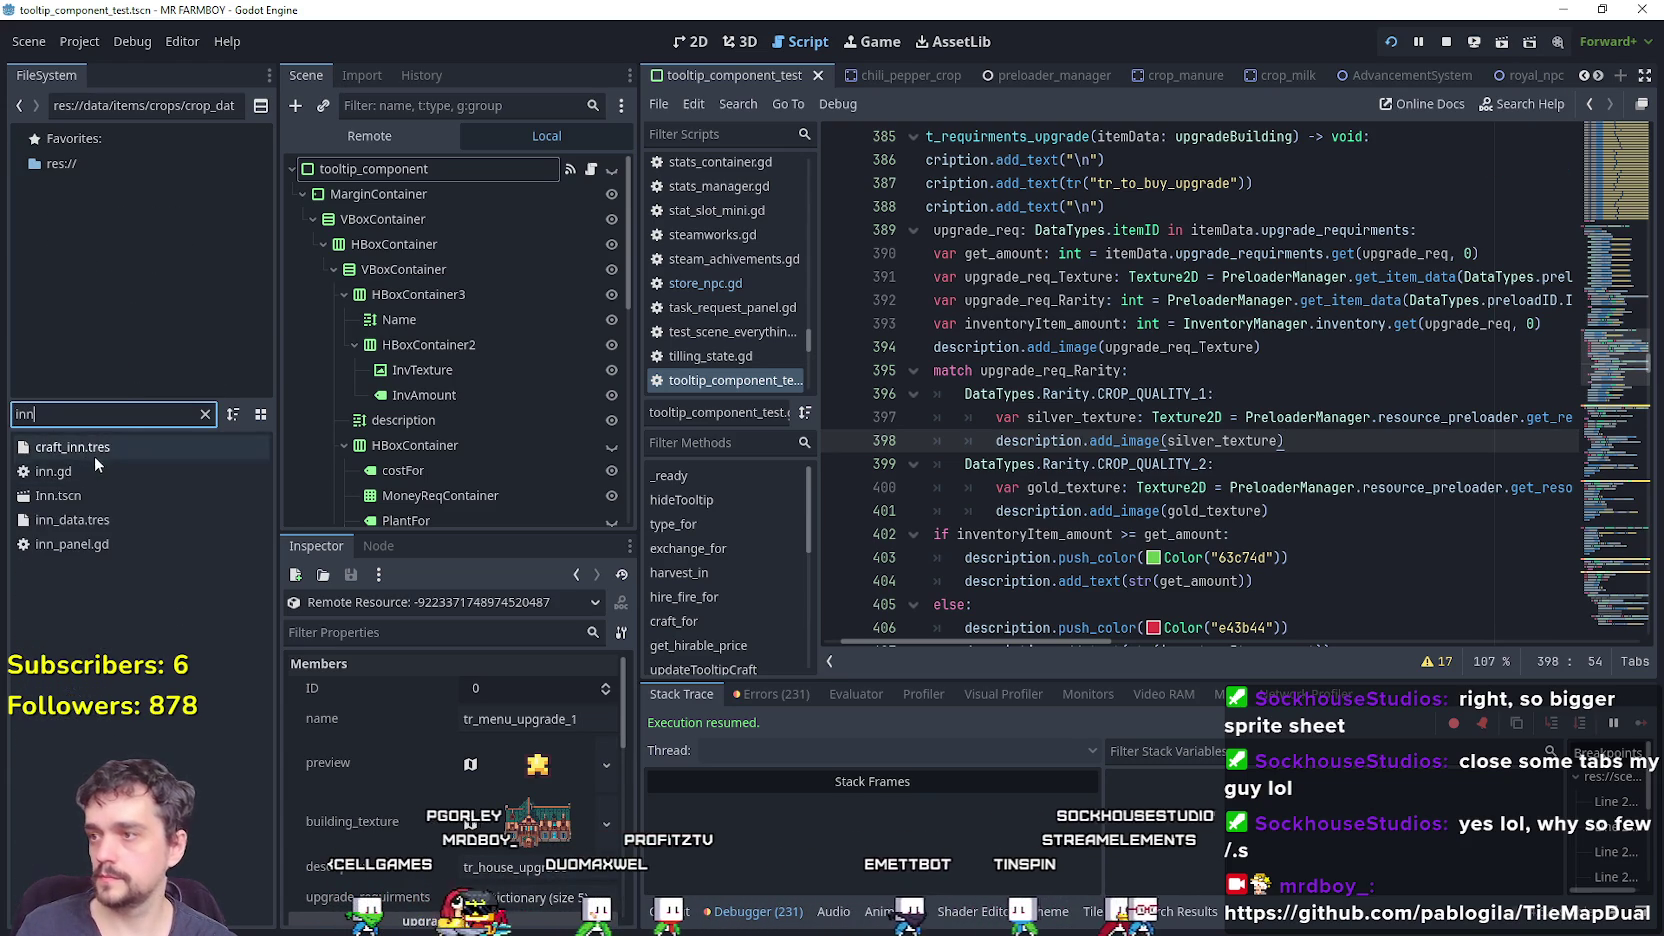
double_click(78, 489)
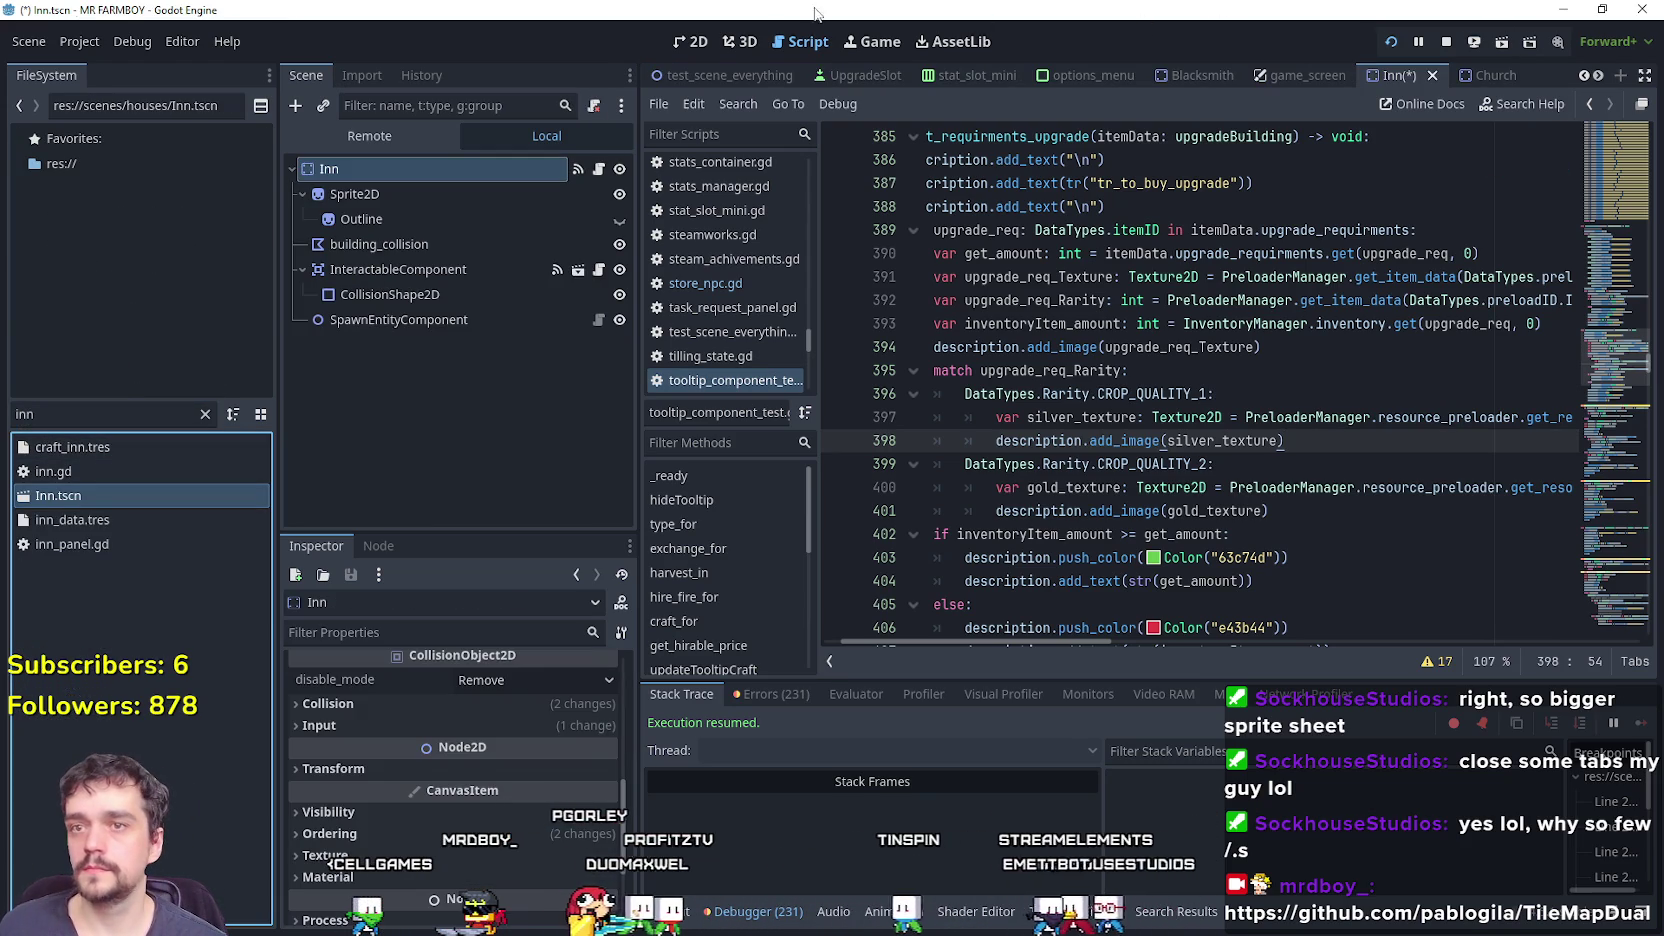
left_click(690, 41)
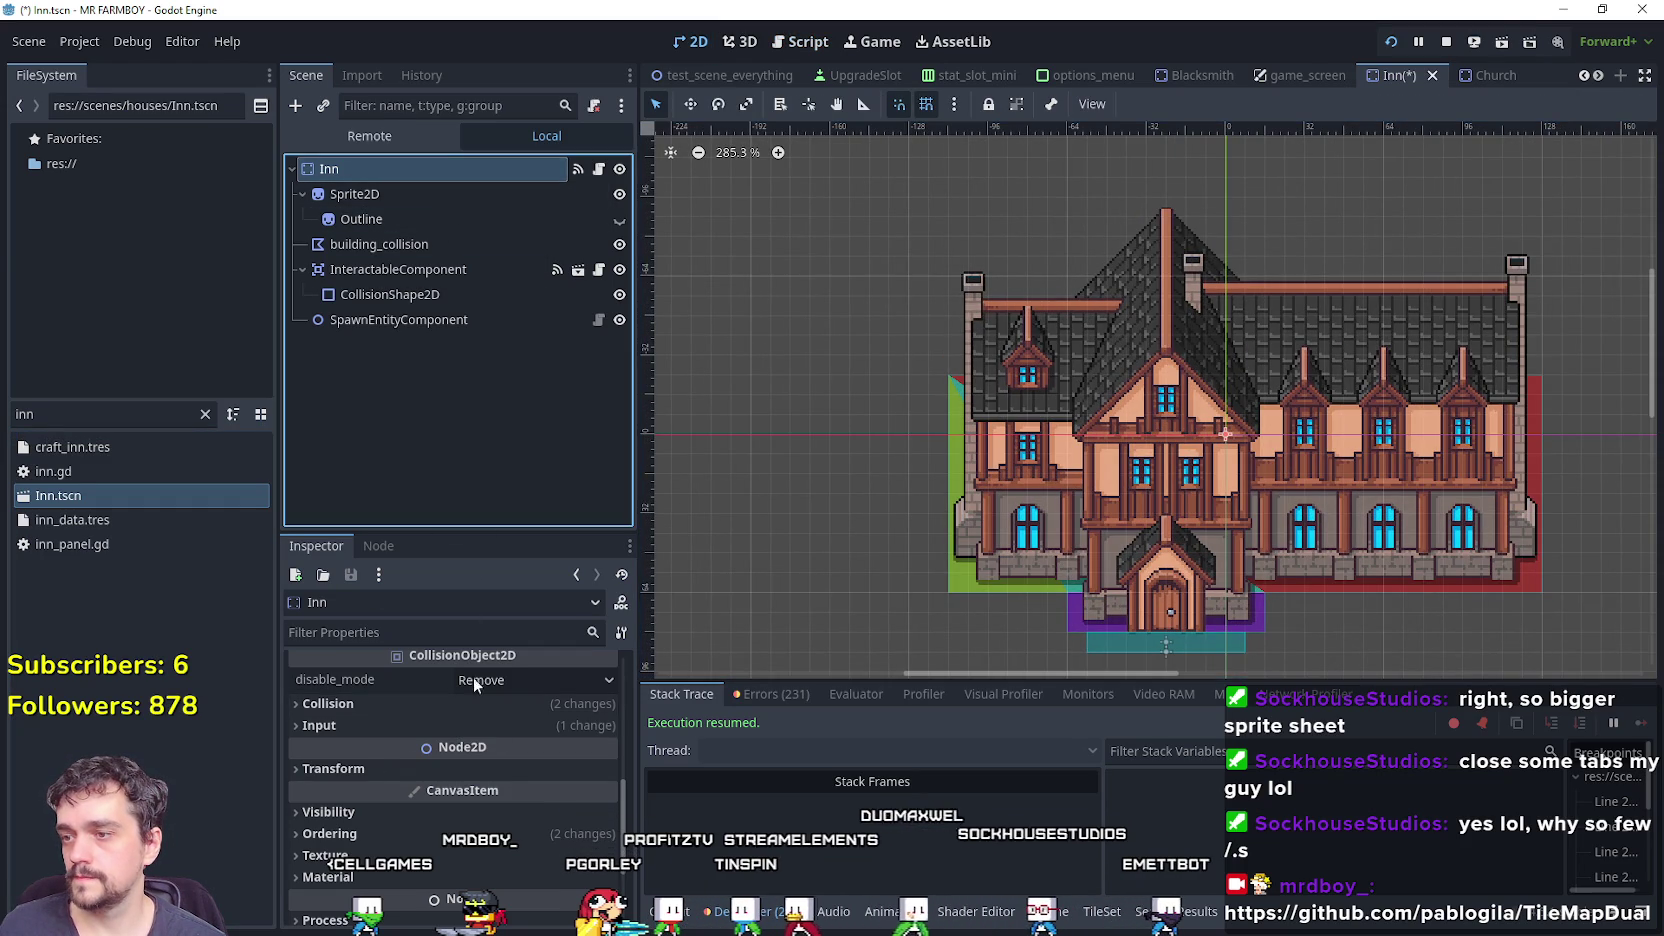
scroll(495, 700, "down", 5)
left_click(517, 728)
left_click(517, 798)
scroll(518, 790, "down", 5)
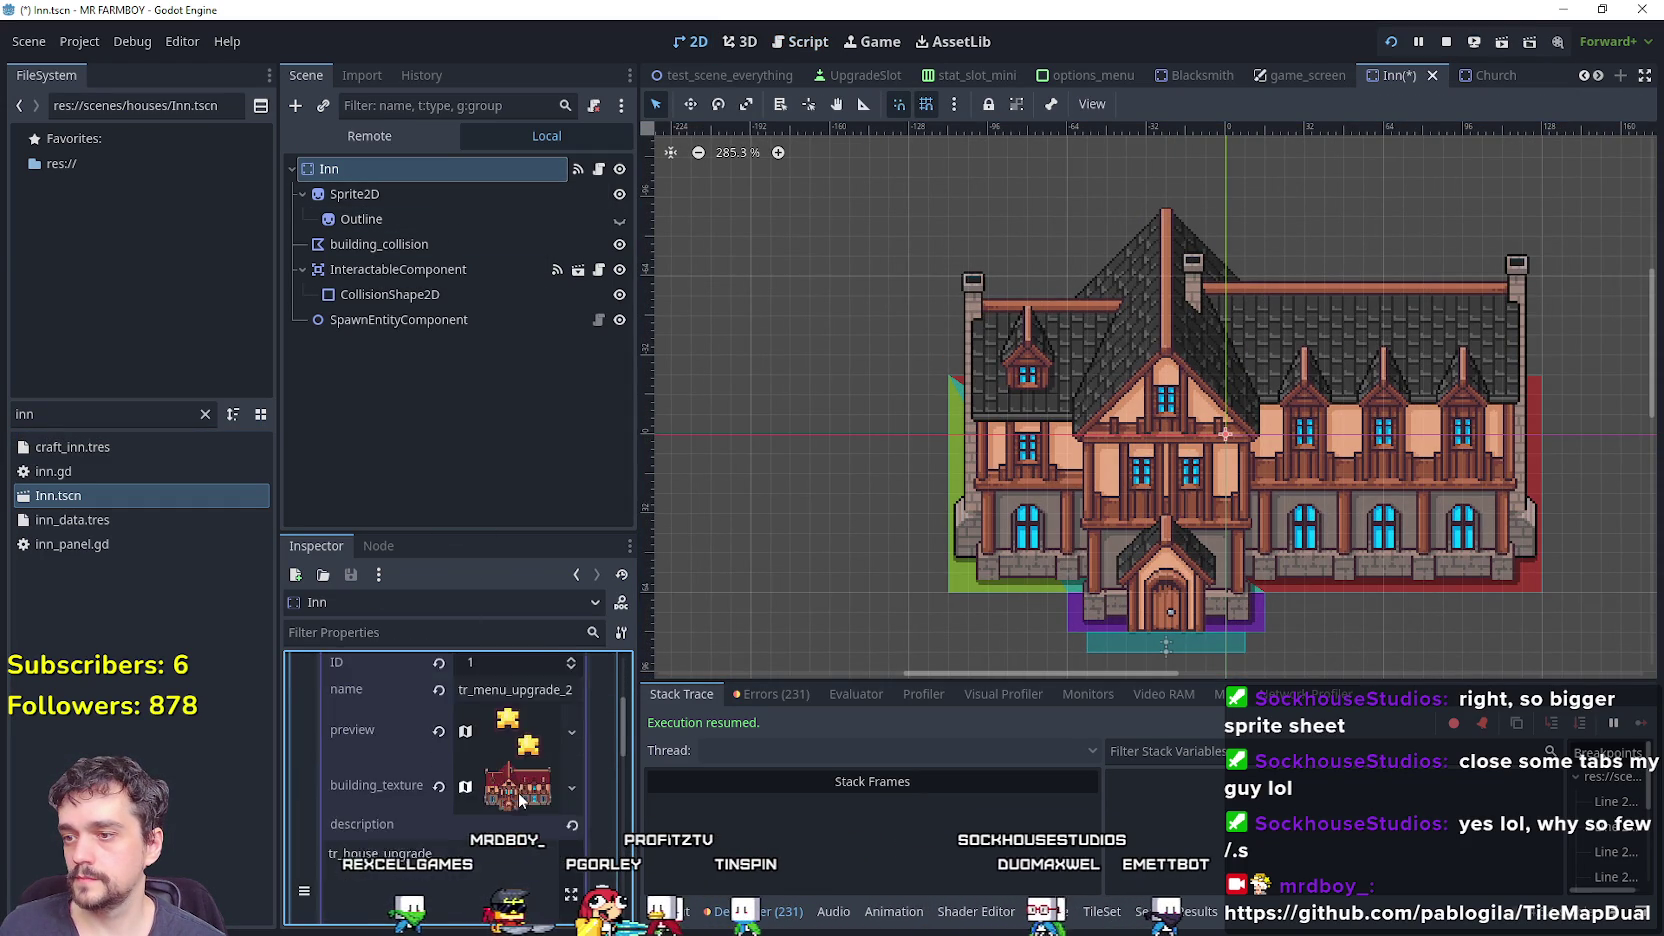
scroll(510, 774, "down", 4)
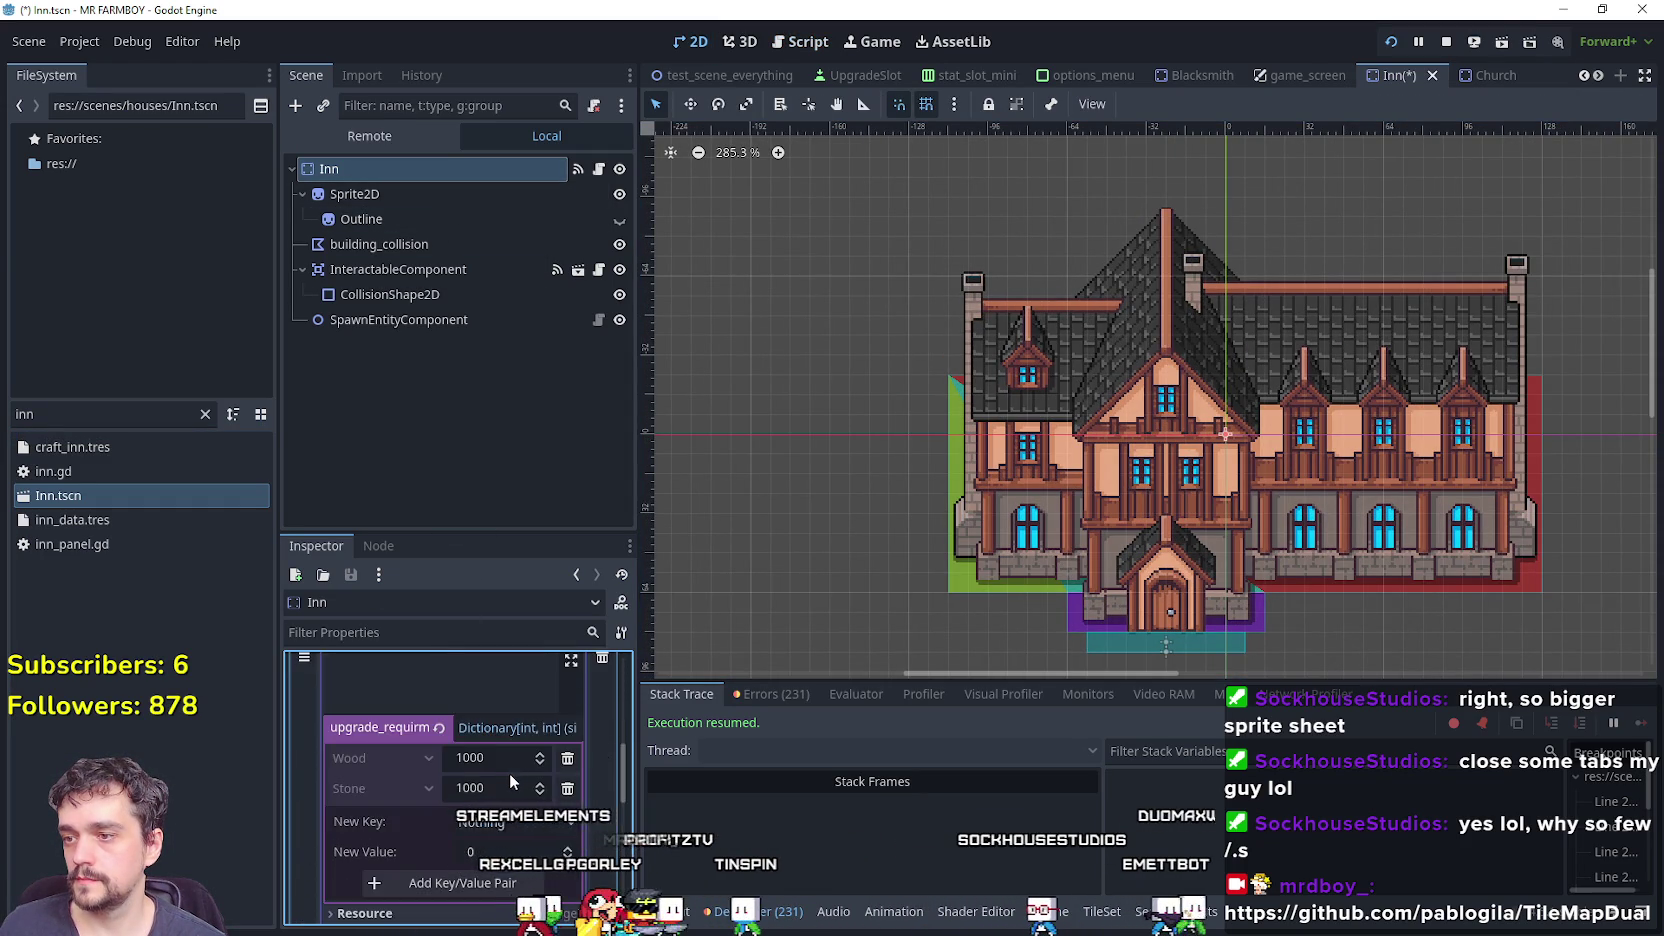
scroll(1255, 638, "down", 3)
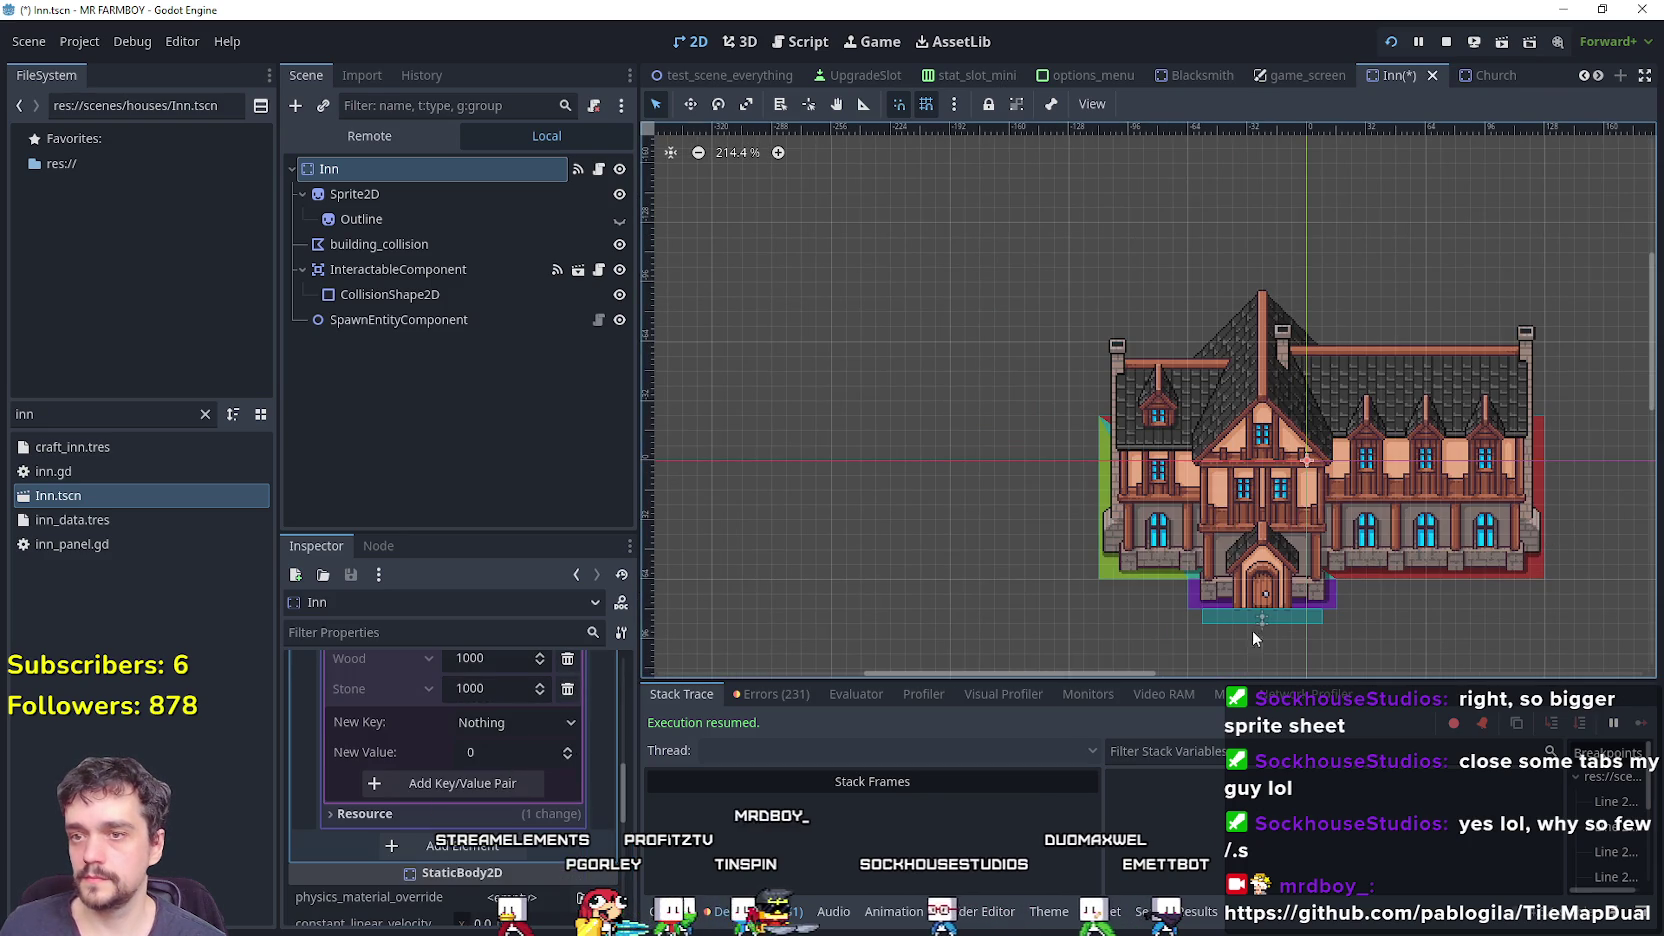
left_click_drag(484, 533, 484, 325)
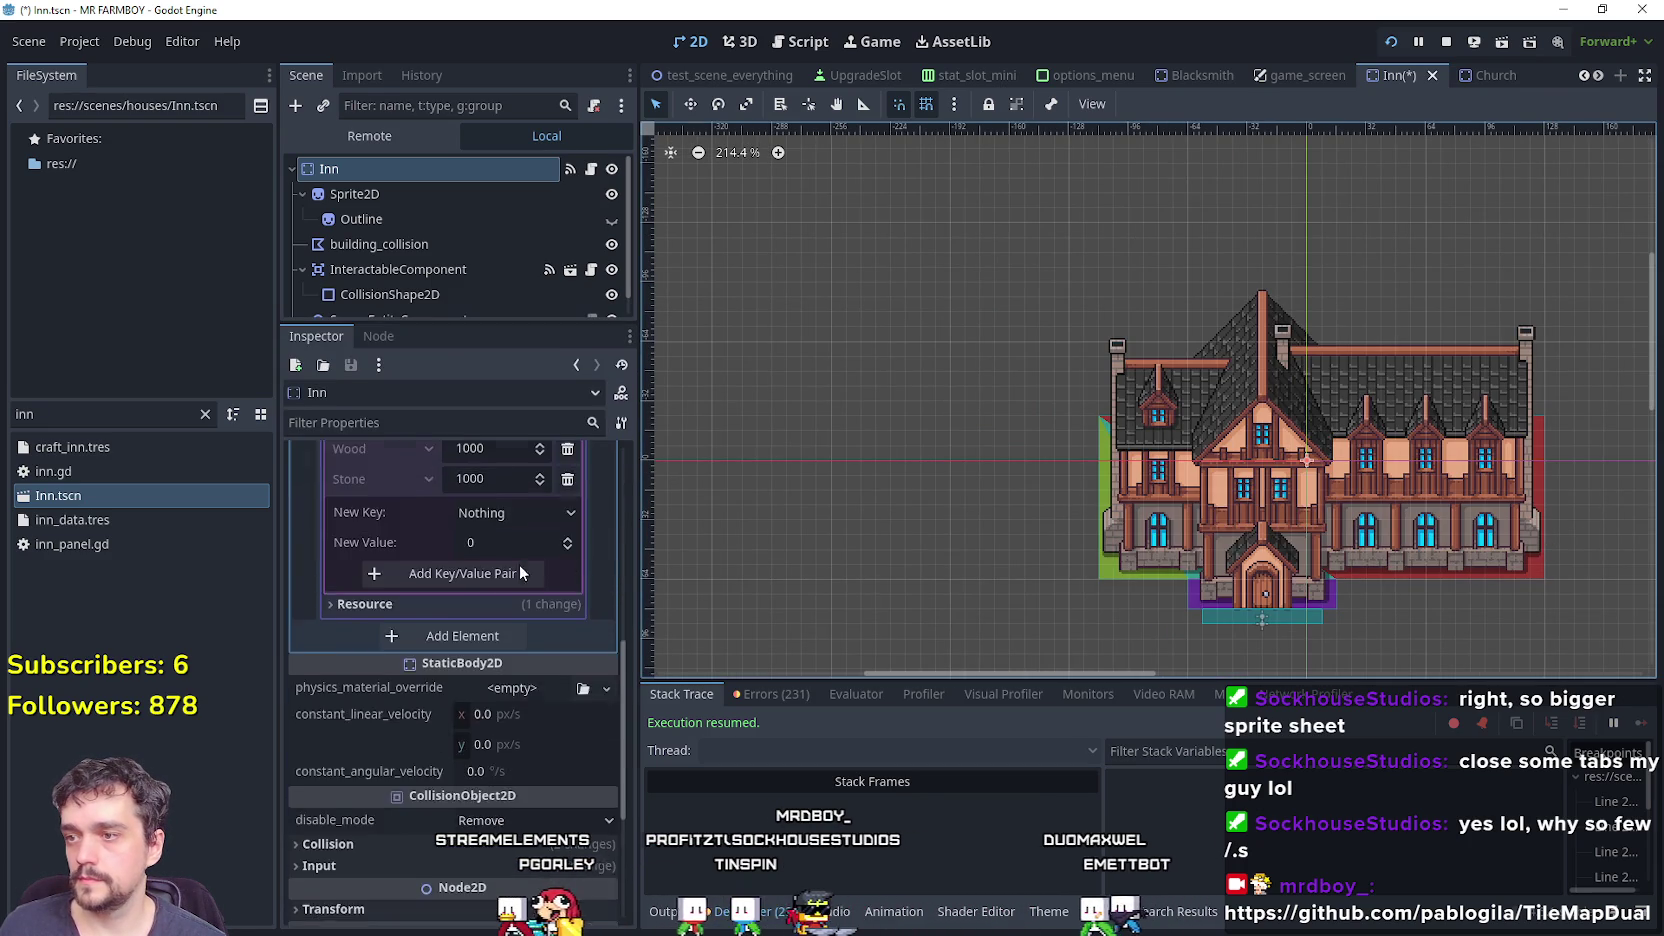
scroll(528, 585, "up", 3)
scroll(528, 585, "up", 3)
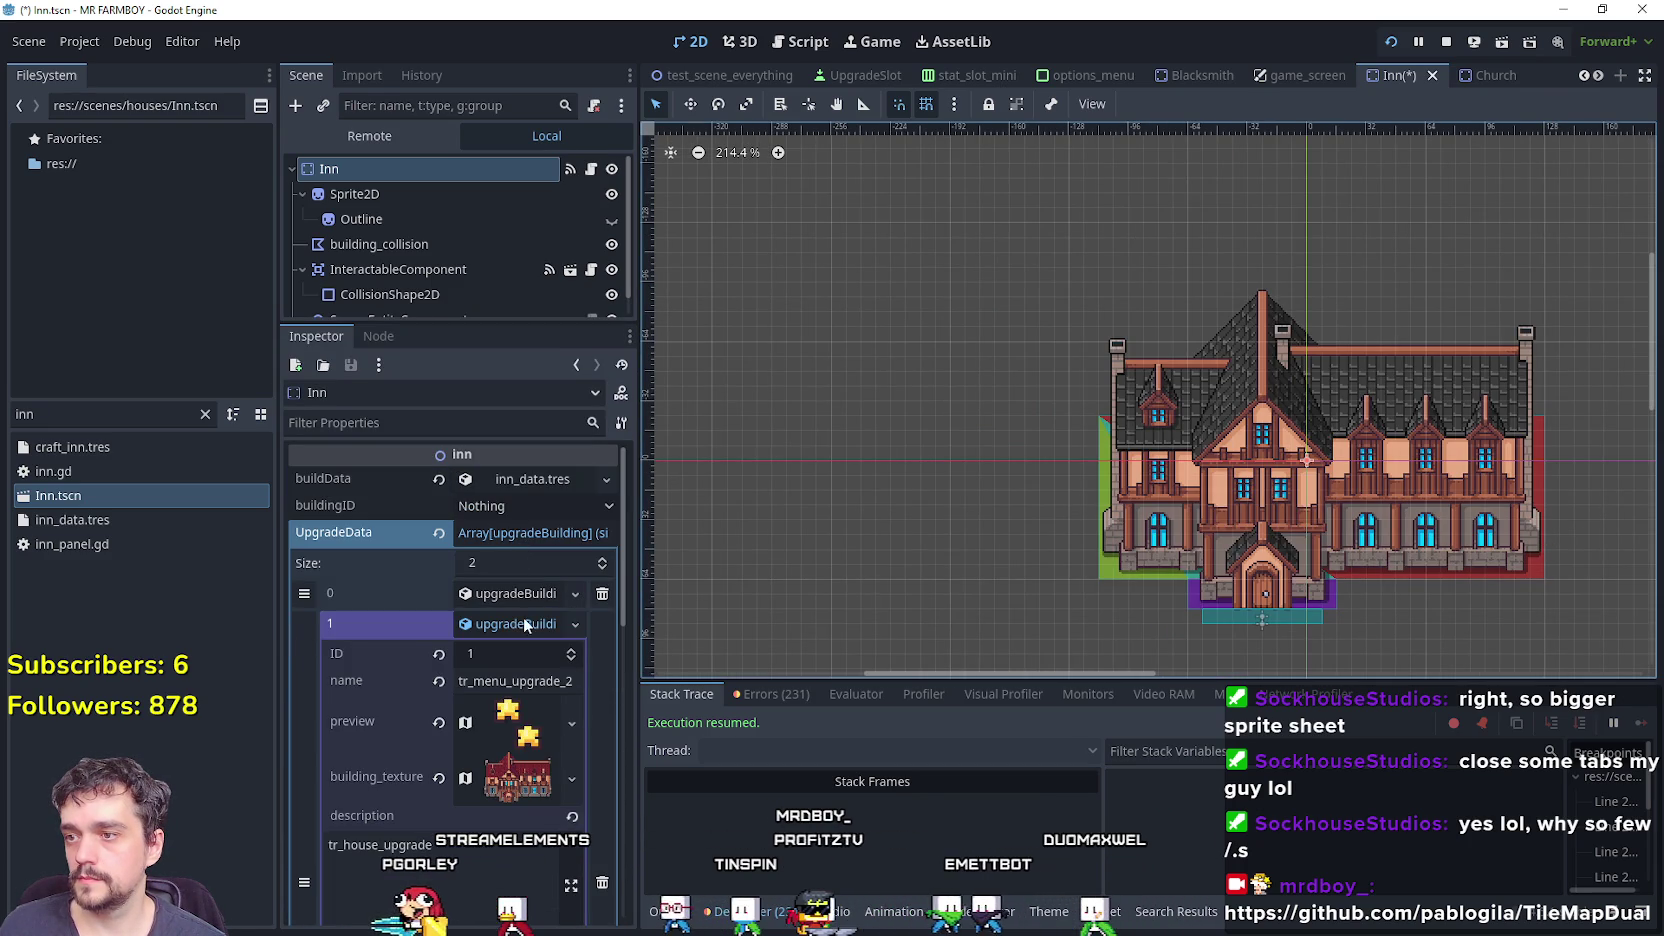
scroll(510, 700, "down", 6)
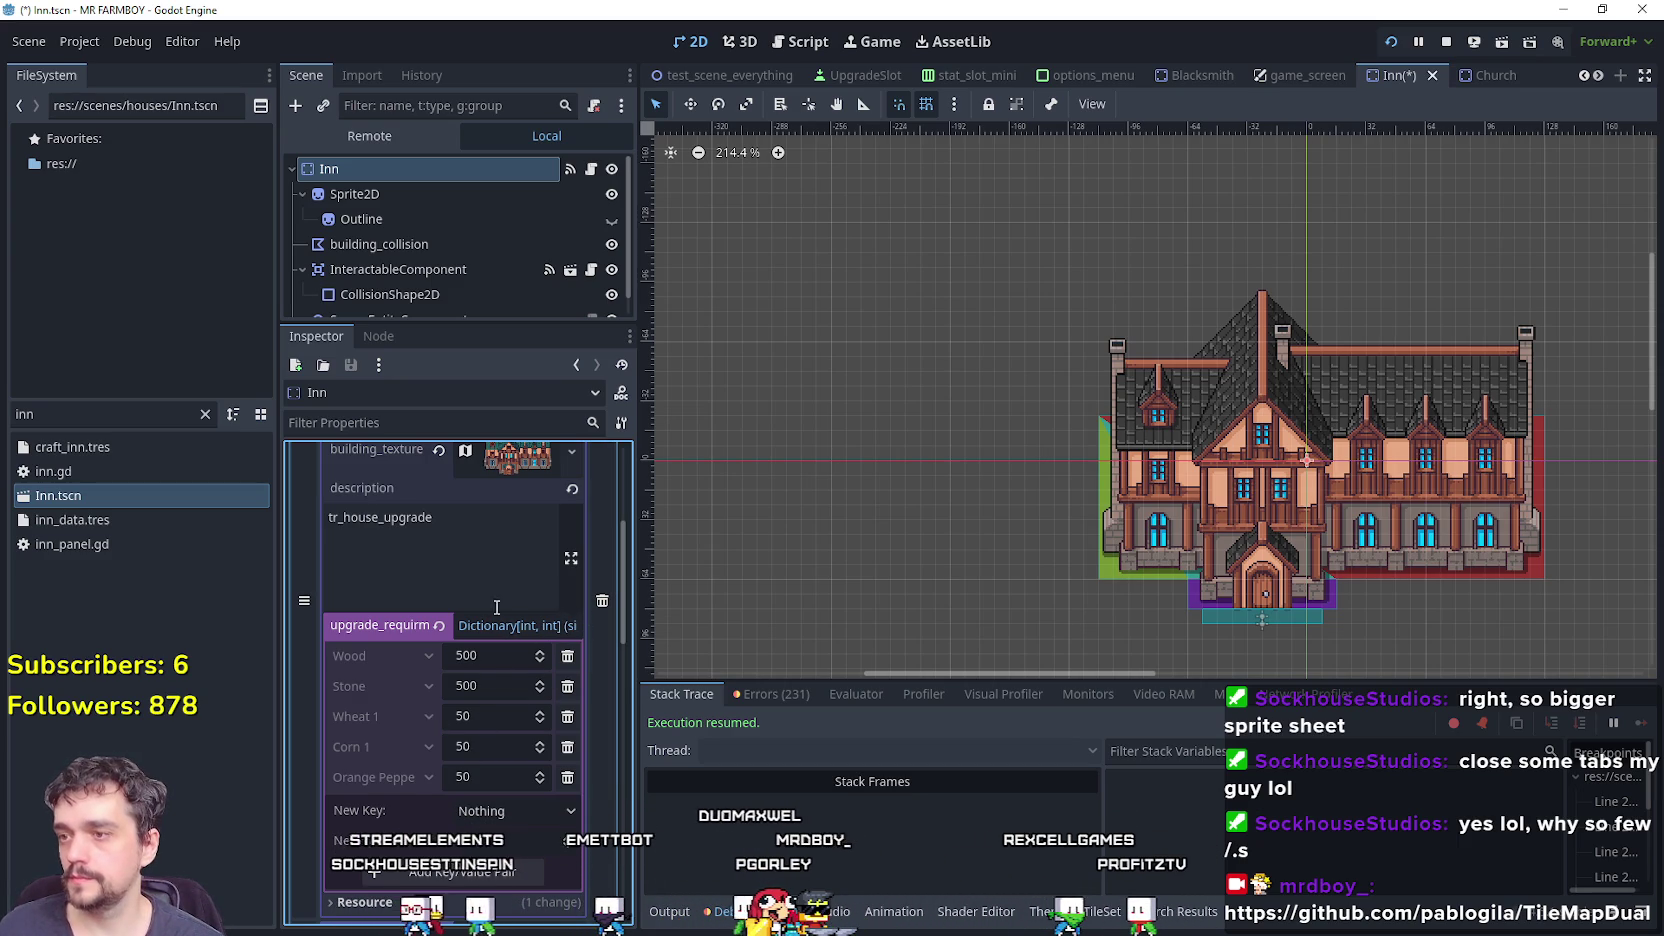
scroll(520, 780, "down", 5)
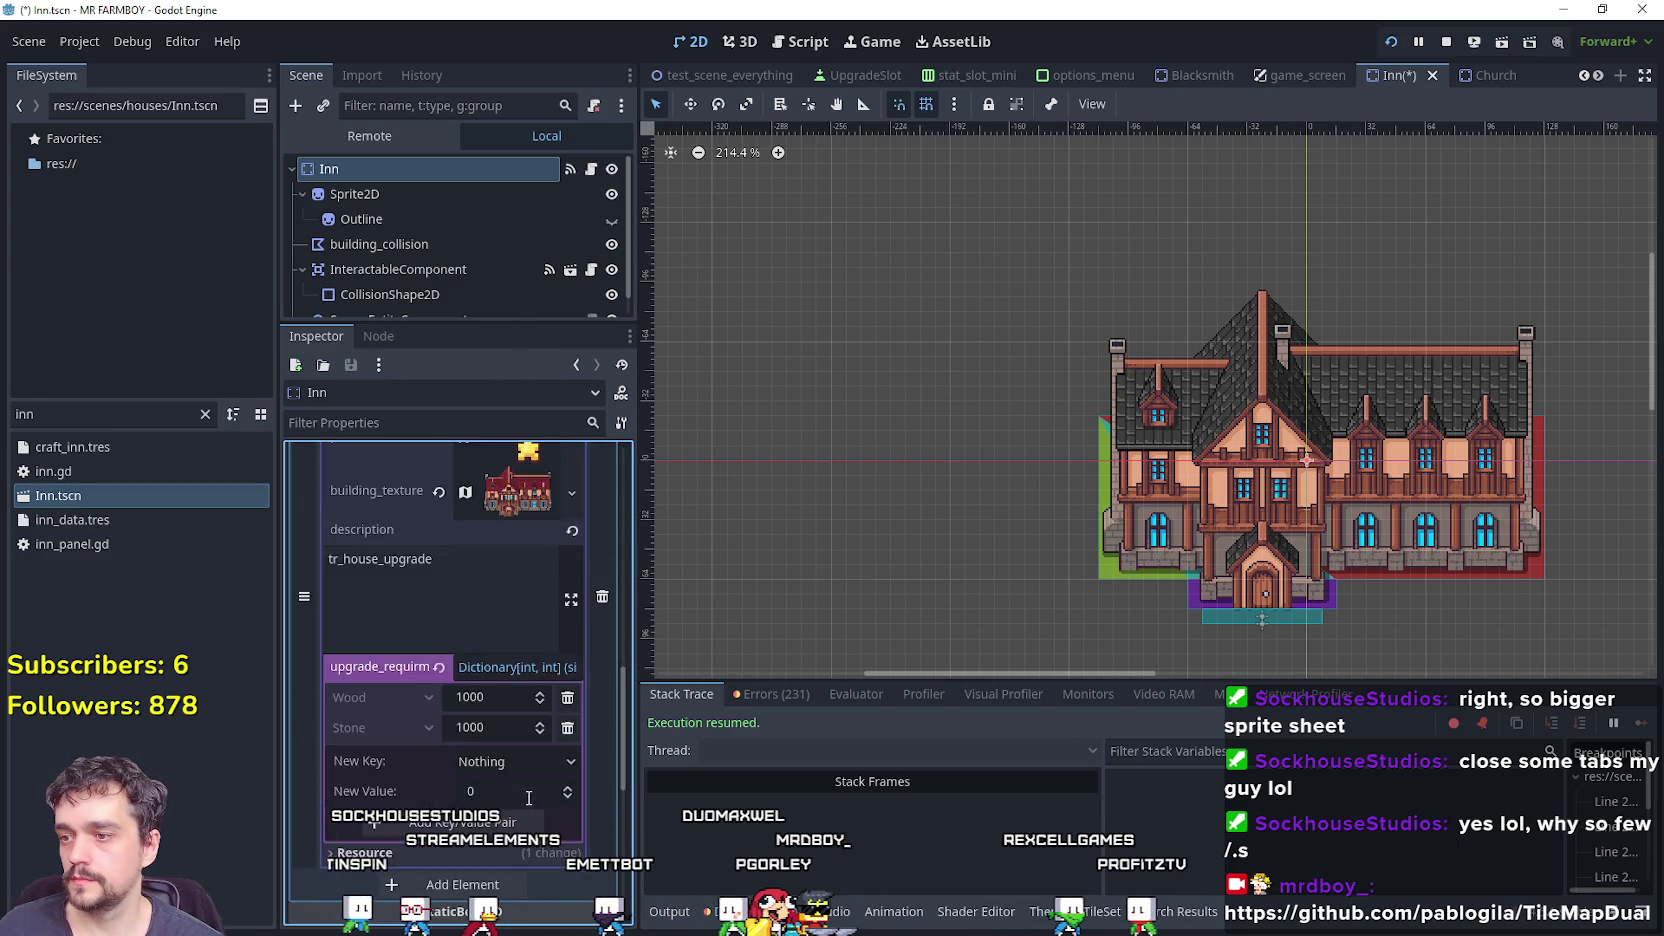
scroll(528, 797, "down", 1)
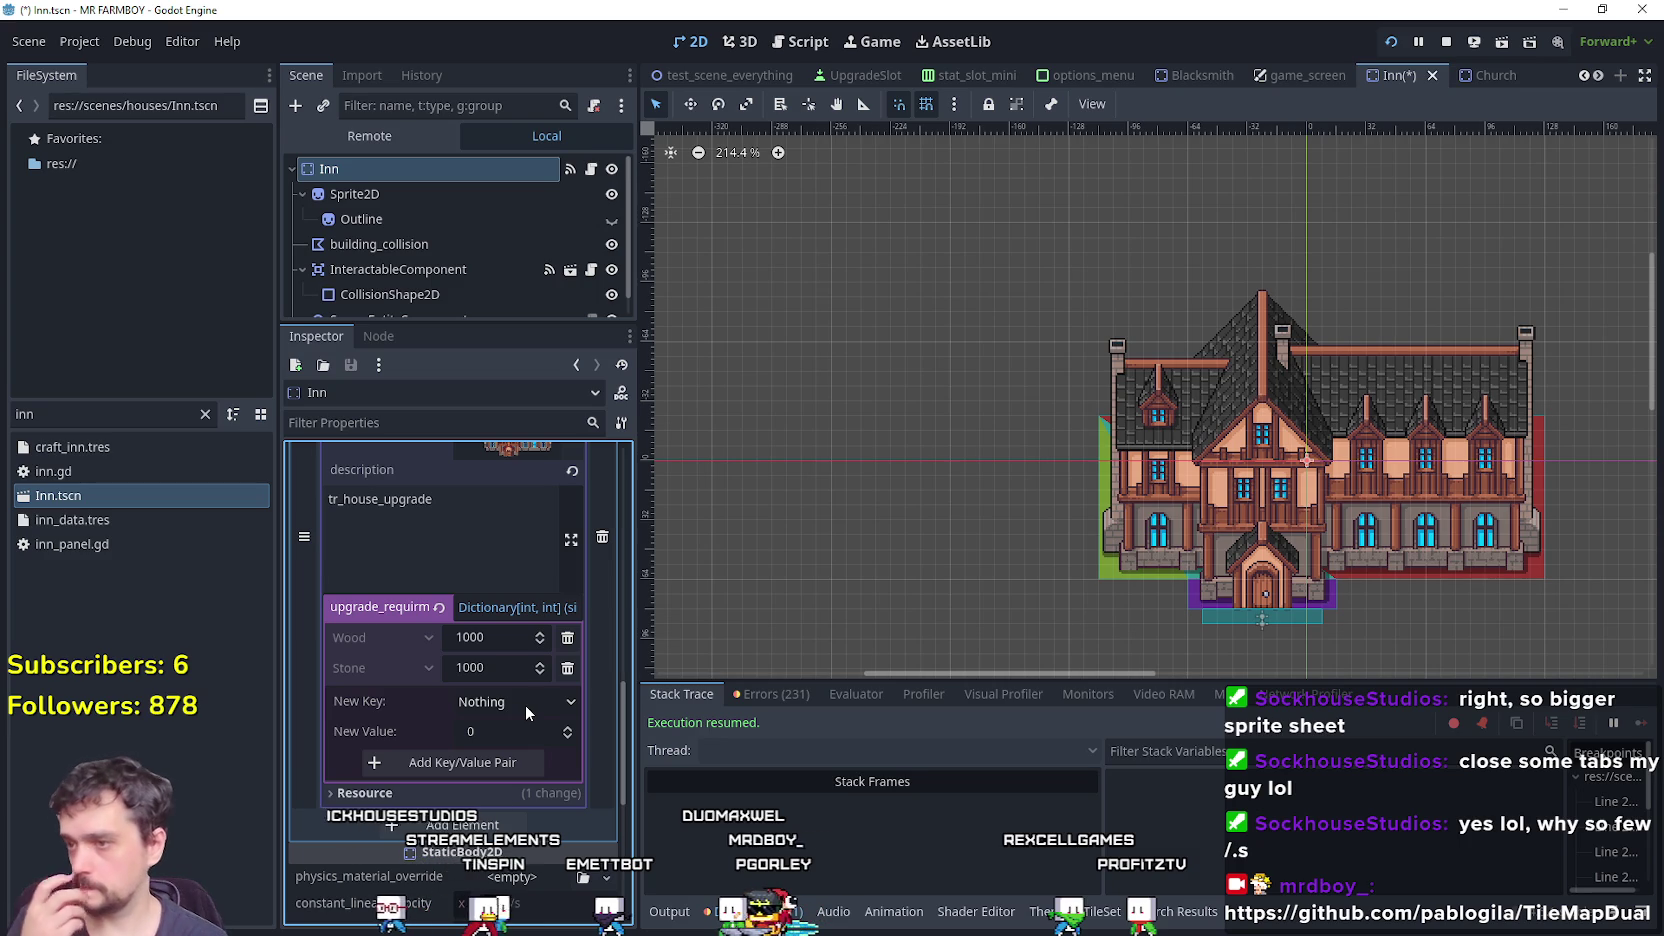
Add Watermelon 1 with amount 50 to the upgrade requirements.
left_click(523, 707)
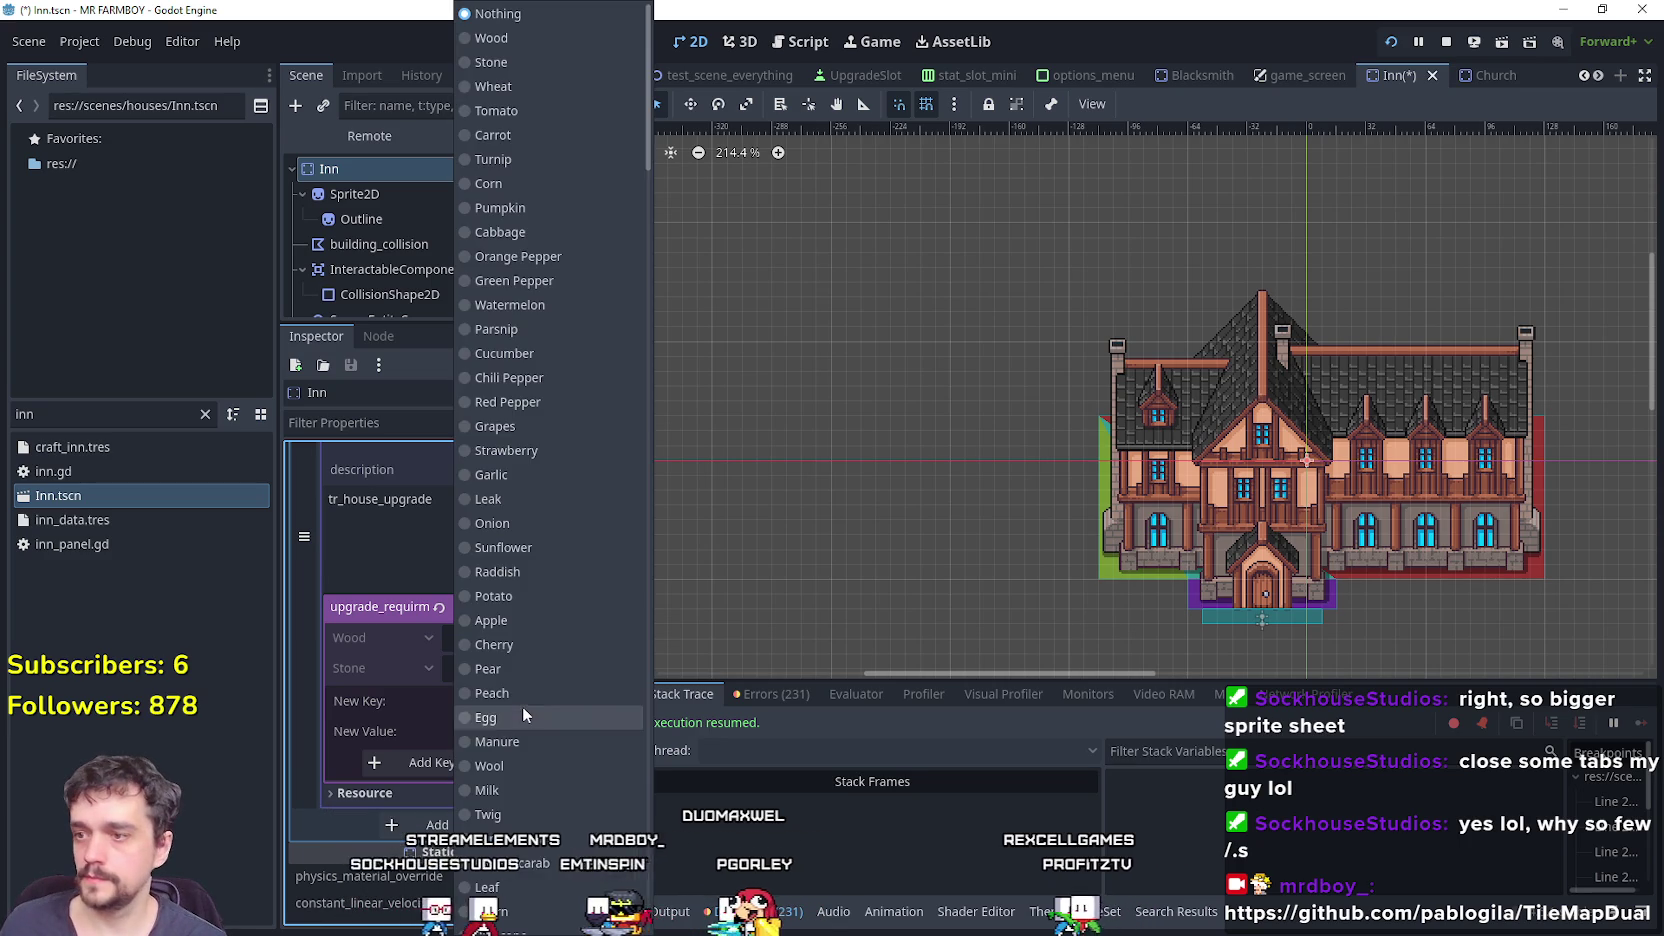
mouse_move(648, 160)
left_mouse_down()
mouse_move(690, 928)
mouse_move(630, 651)
left_mouse_up()
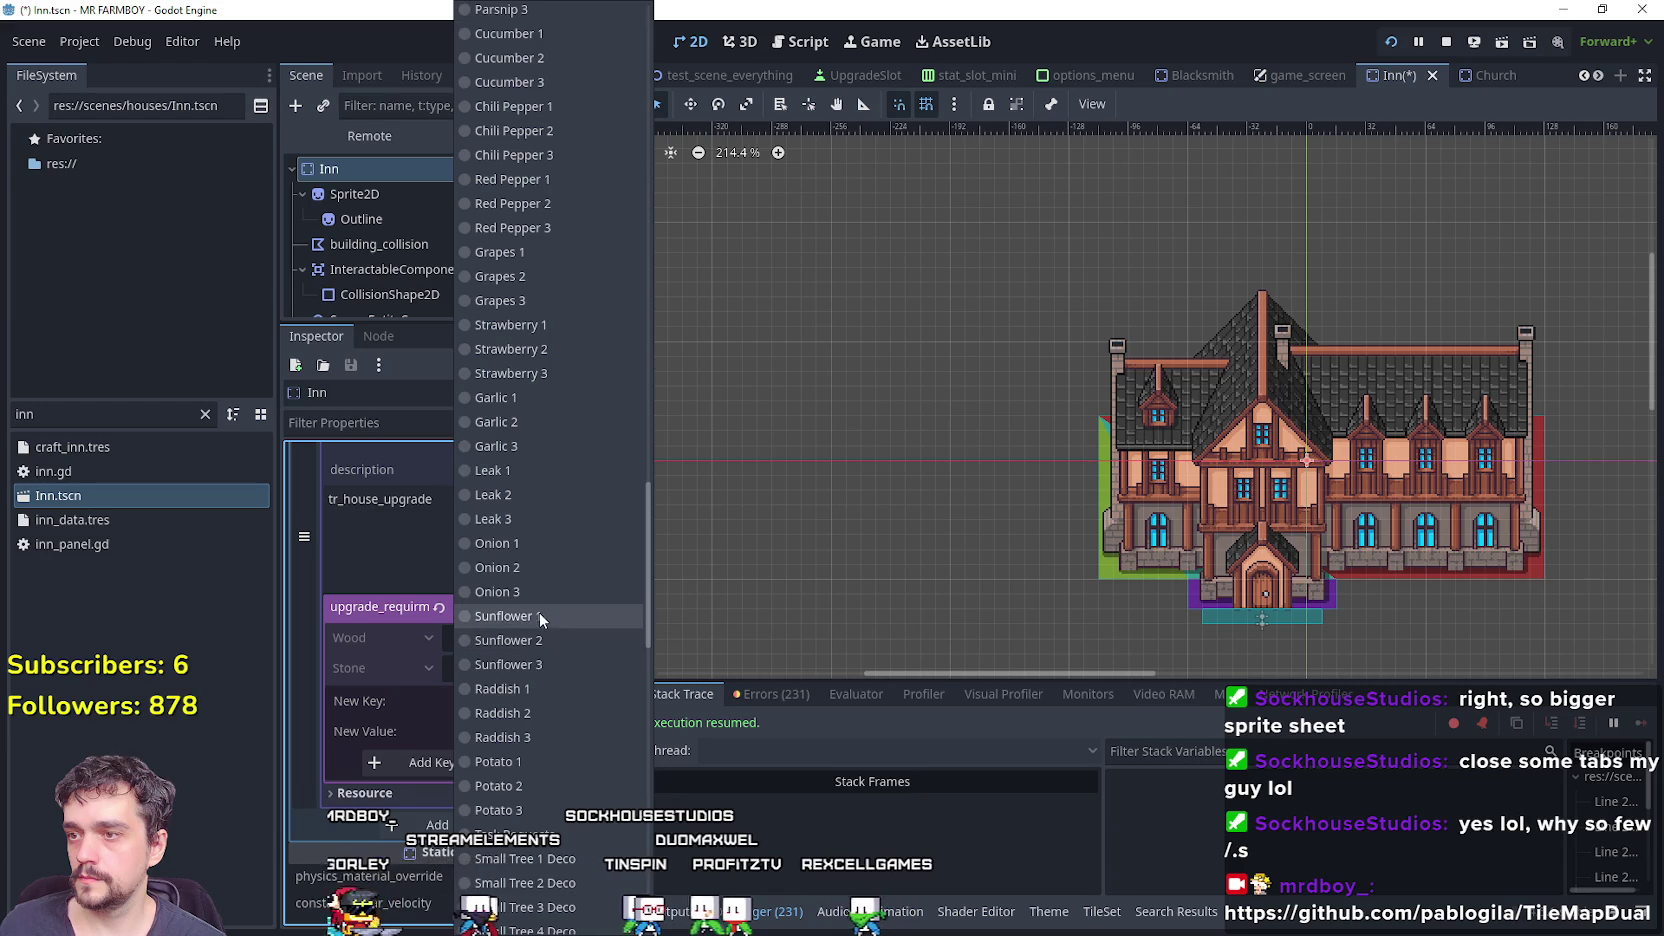
scroll(540, 611, "up", 10)
scroll(545, 612, "up", 3)
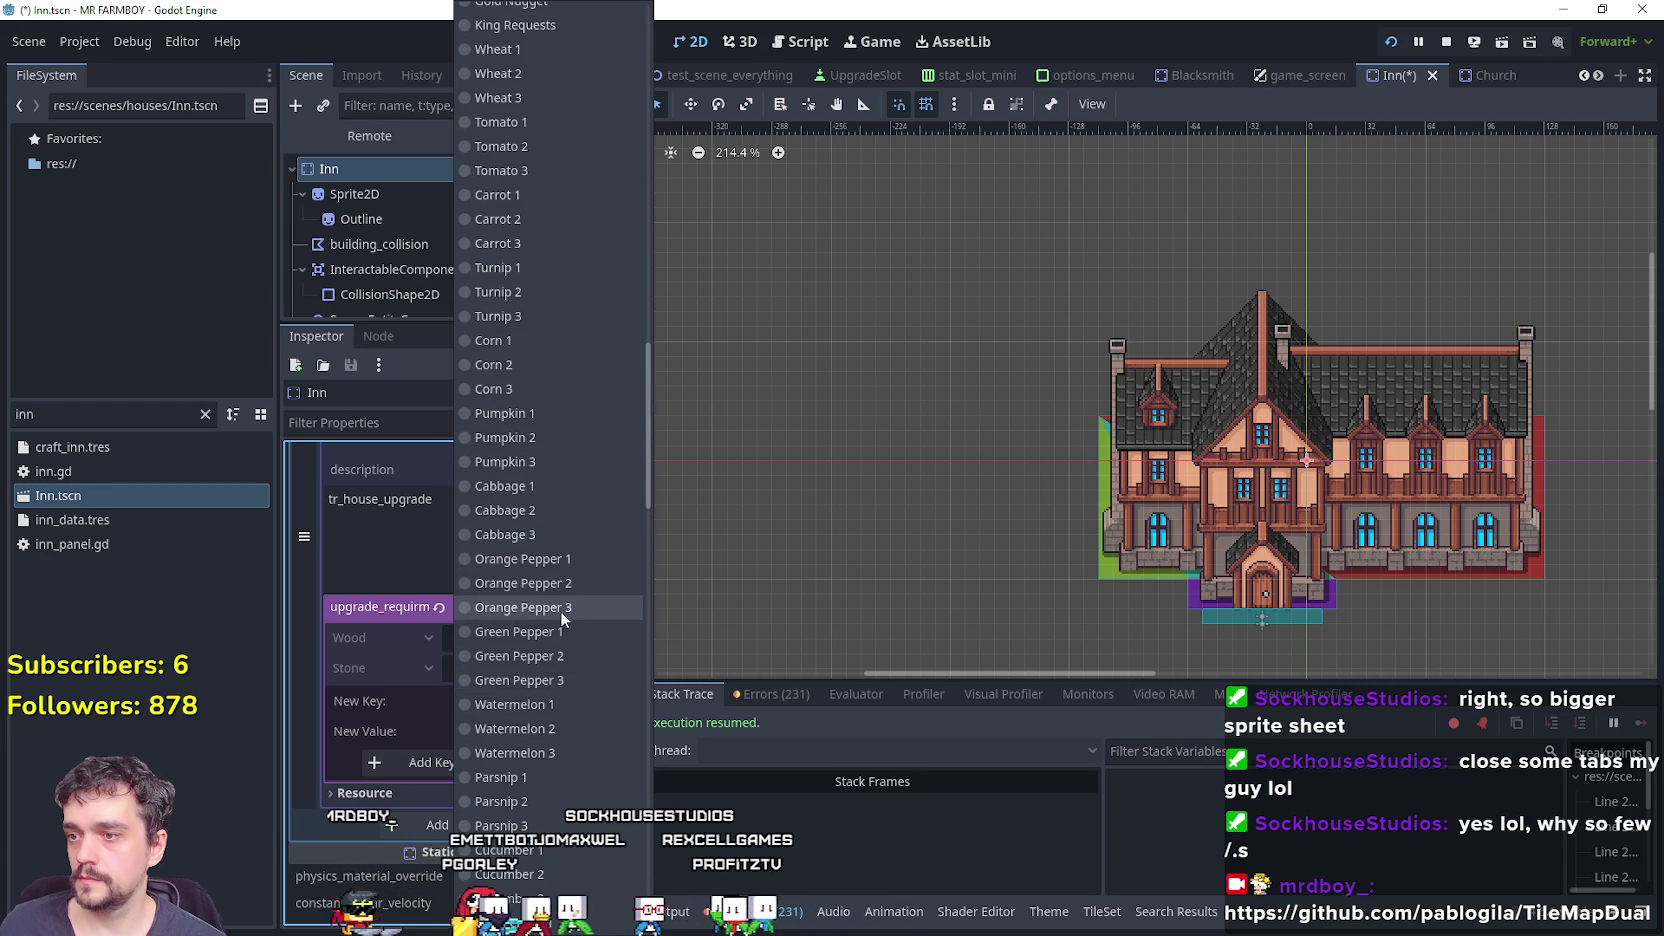
left_click(559, 707)
left_click(512, 733)
type("50")
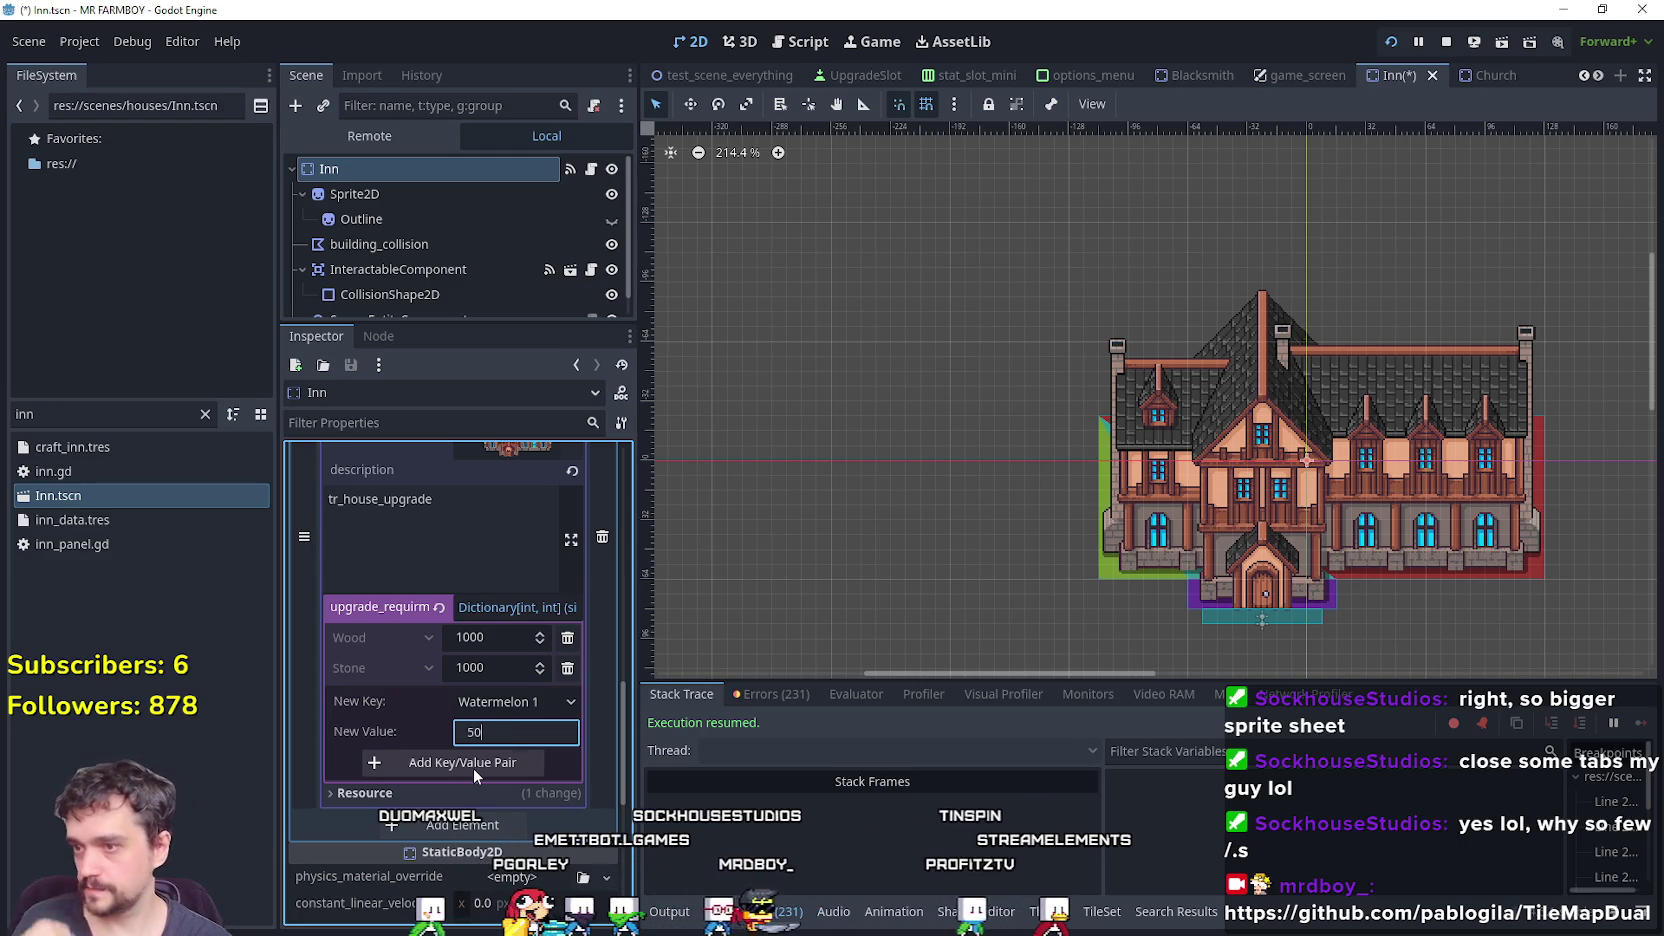
left_click(480, 762)
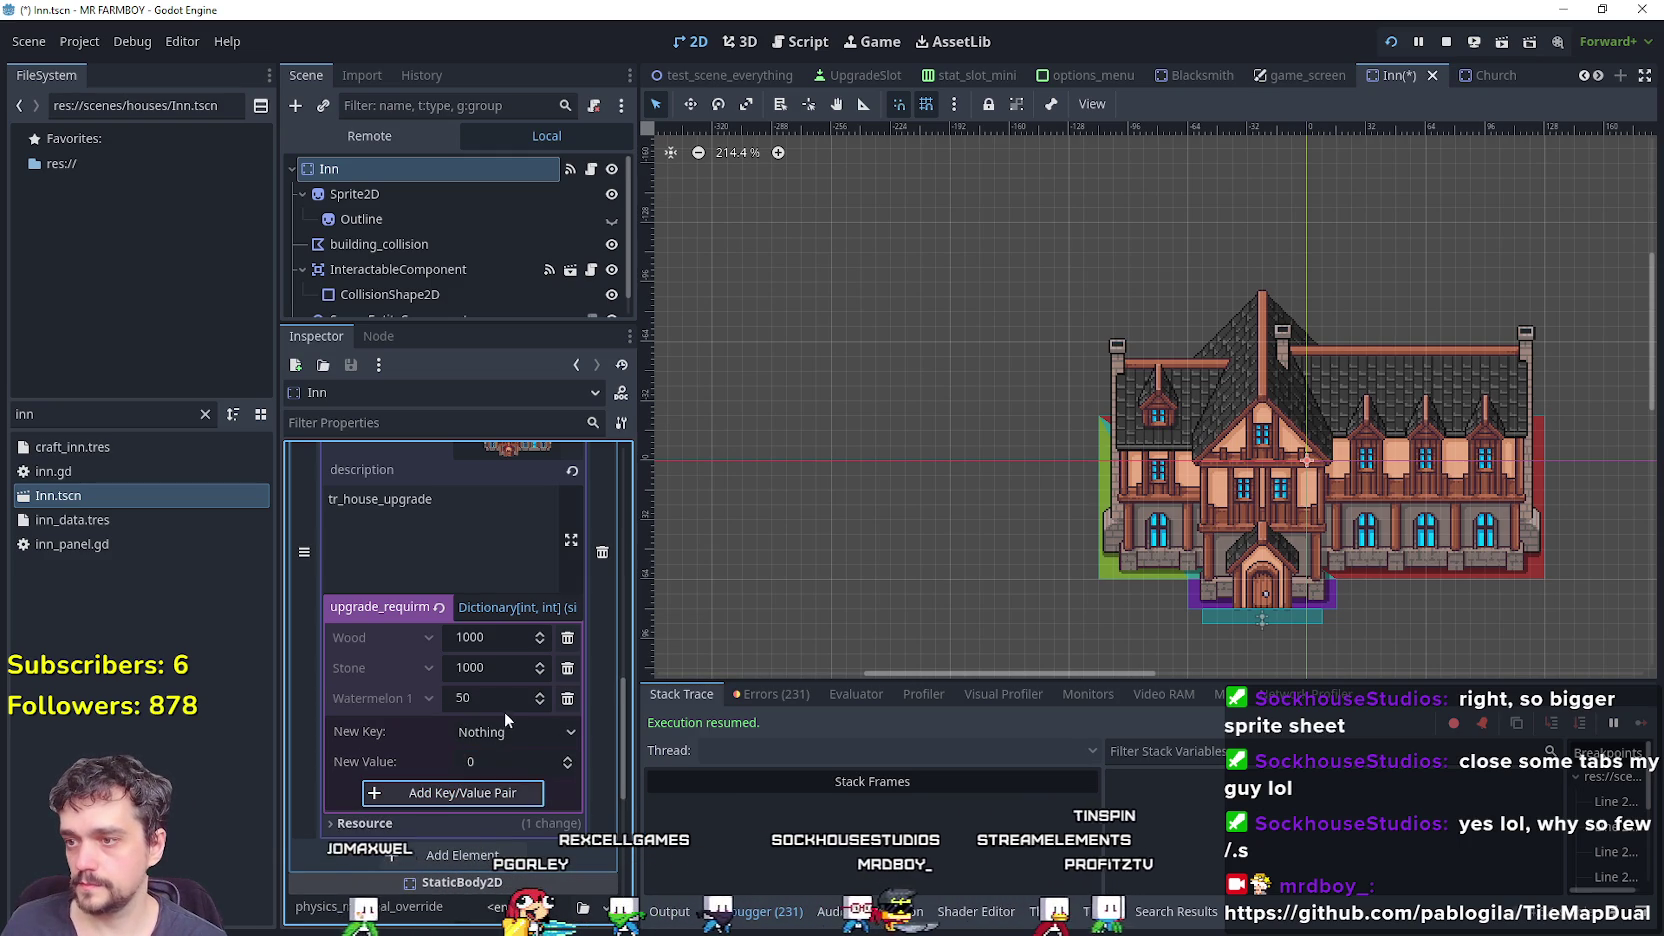
Add Red Pepper 1 and Turnip 1 requirements at 50 each.
left_click(506, 740)
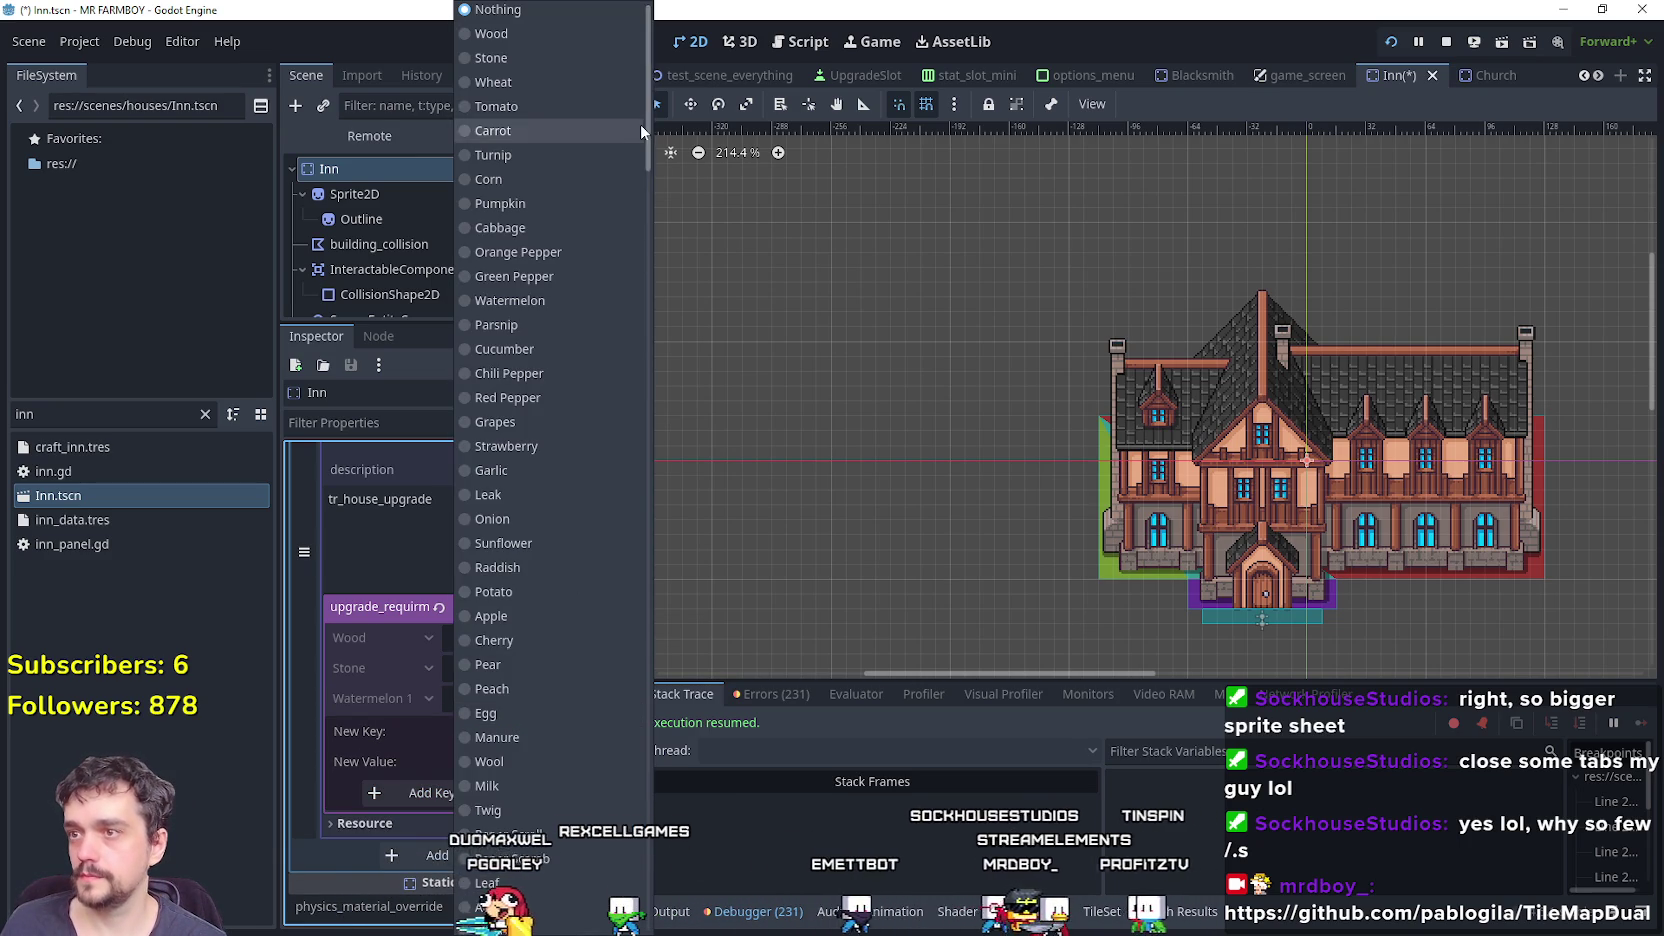
scroll(627, 676, "down", 15)
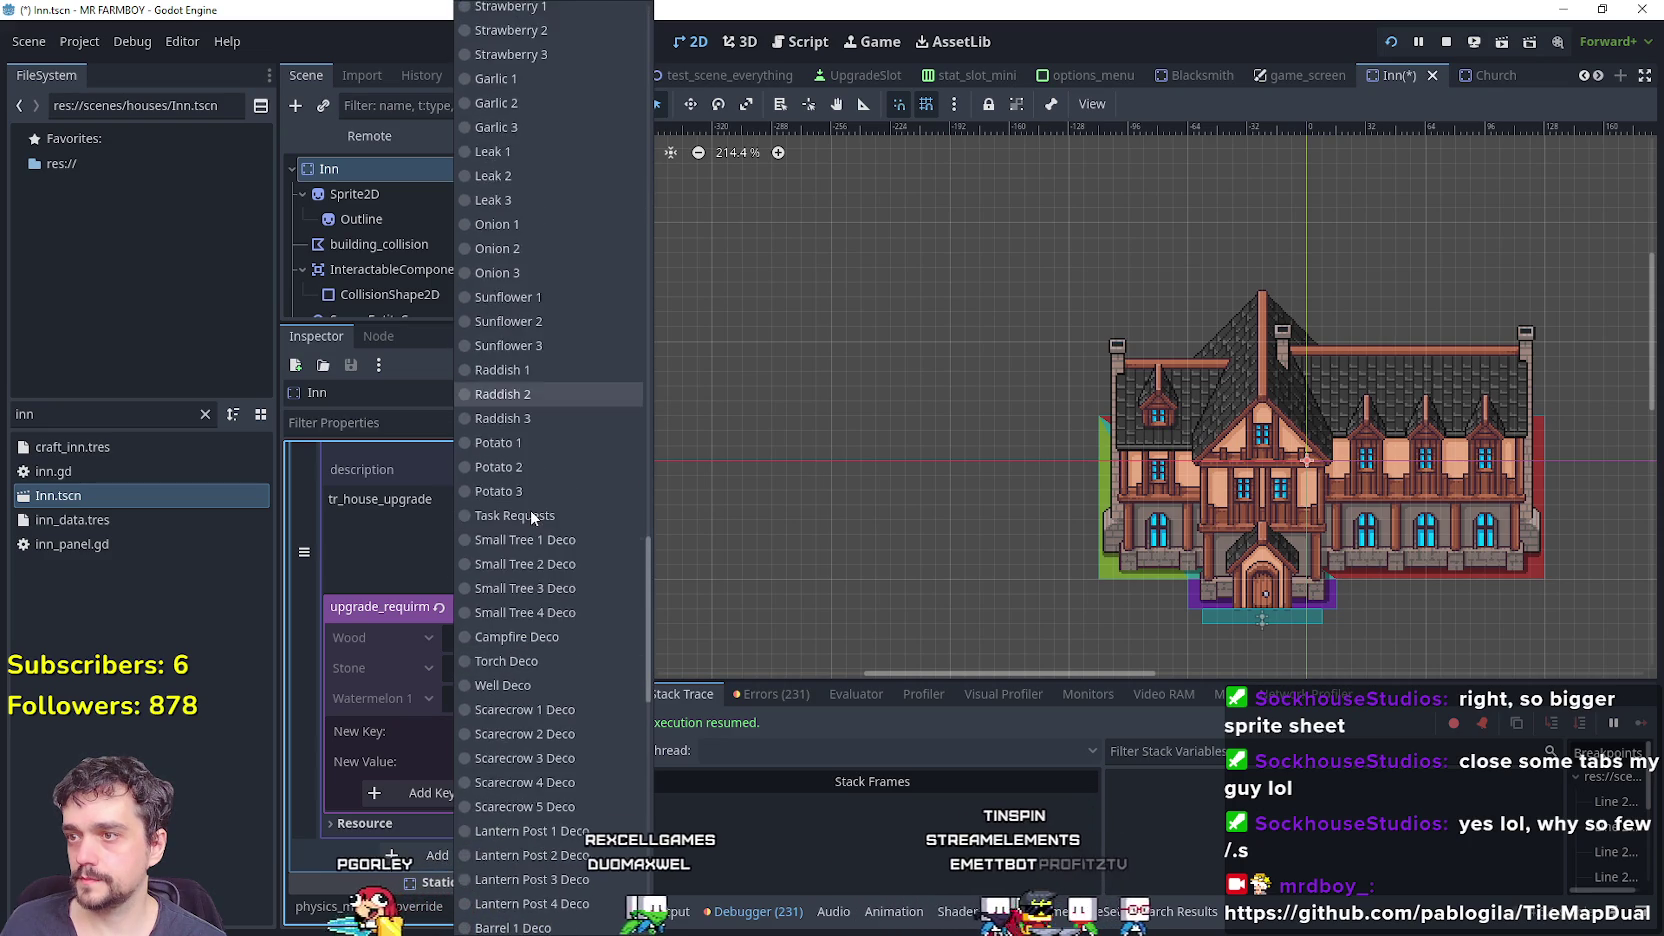
scroll(530, 510, "up", 5)
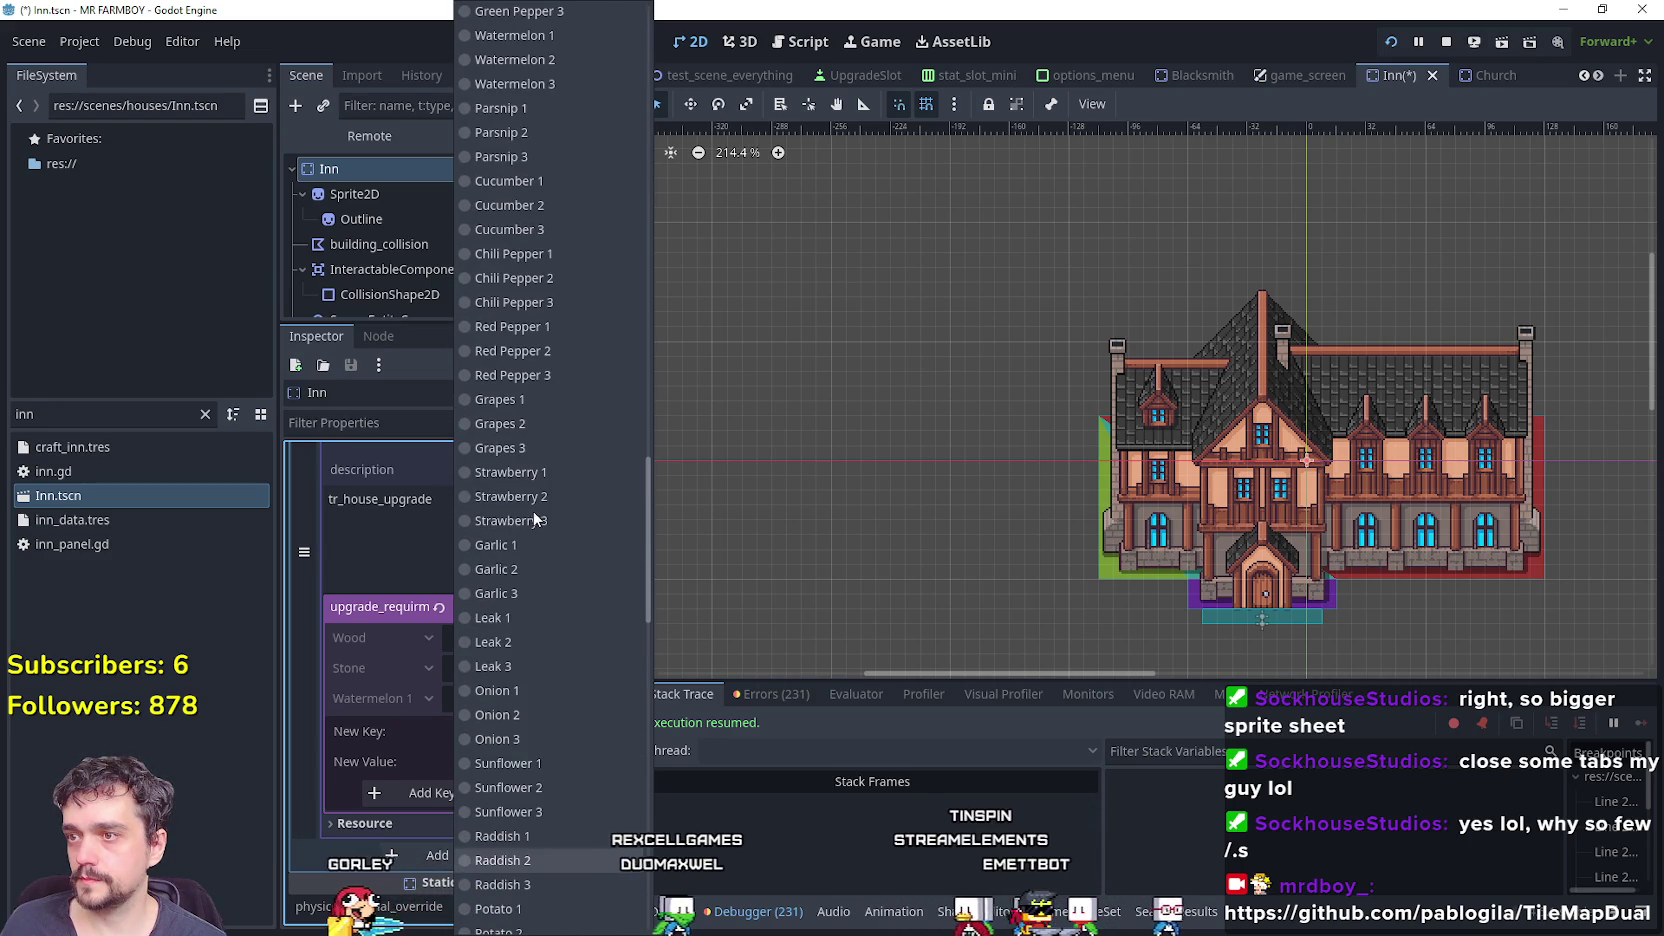
left_click(540, 328)
left_click(490, 760)
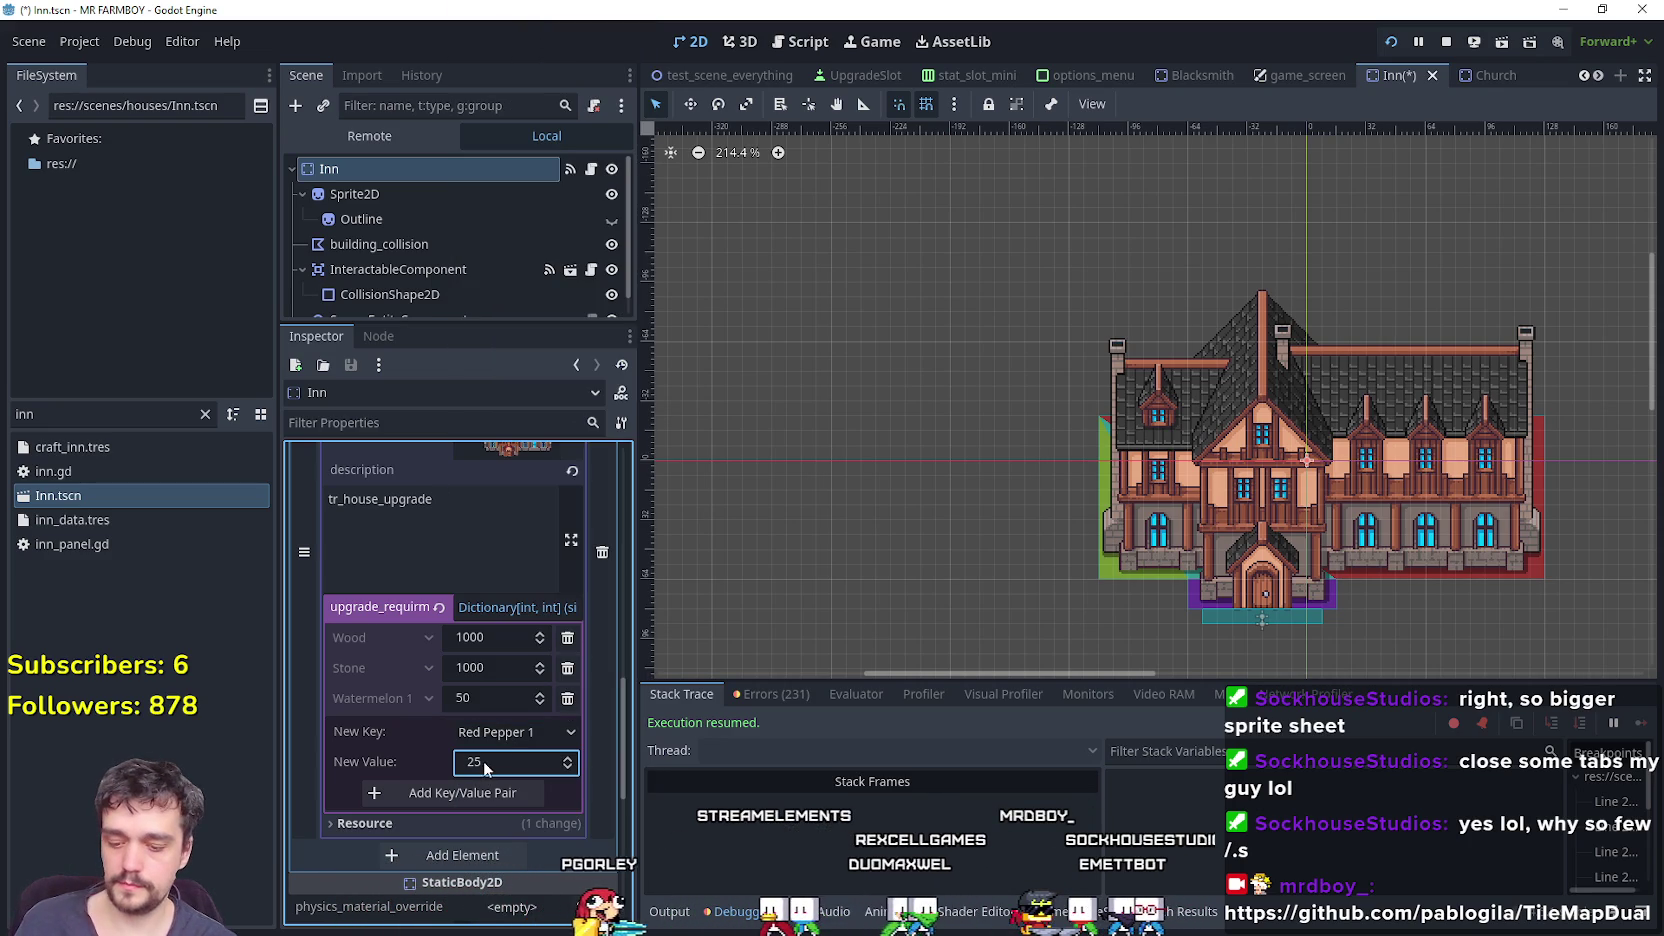
left_click(497, 792)
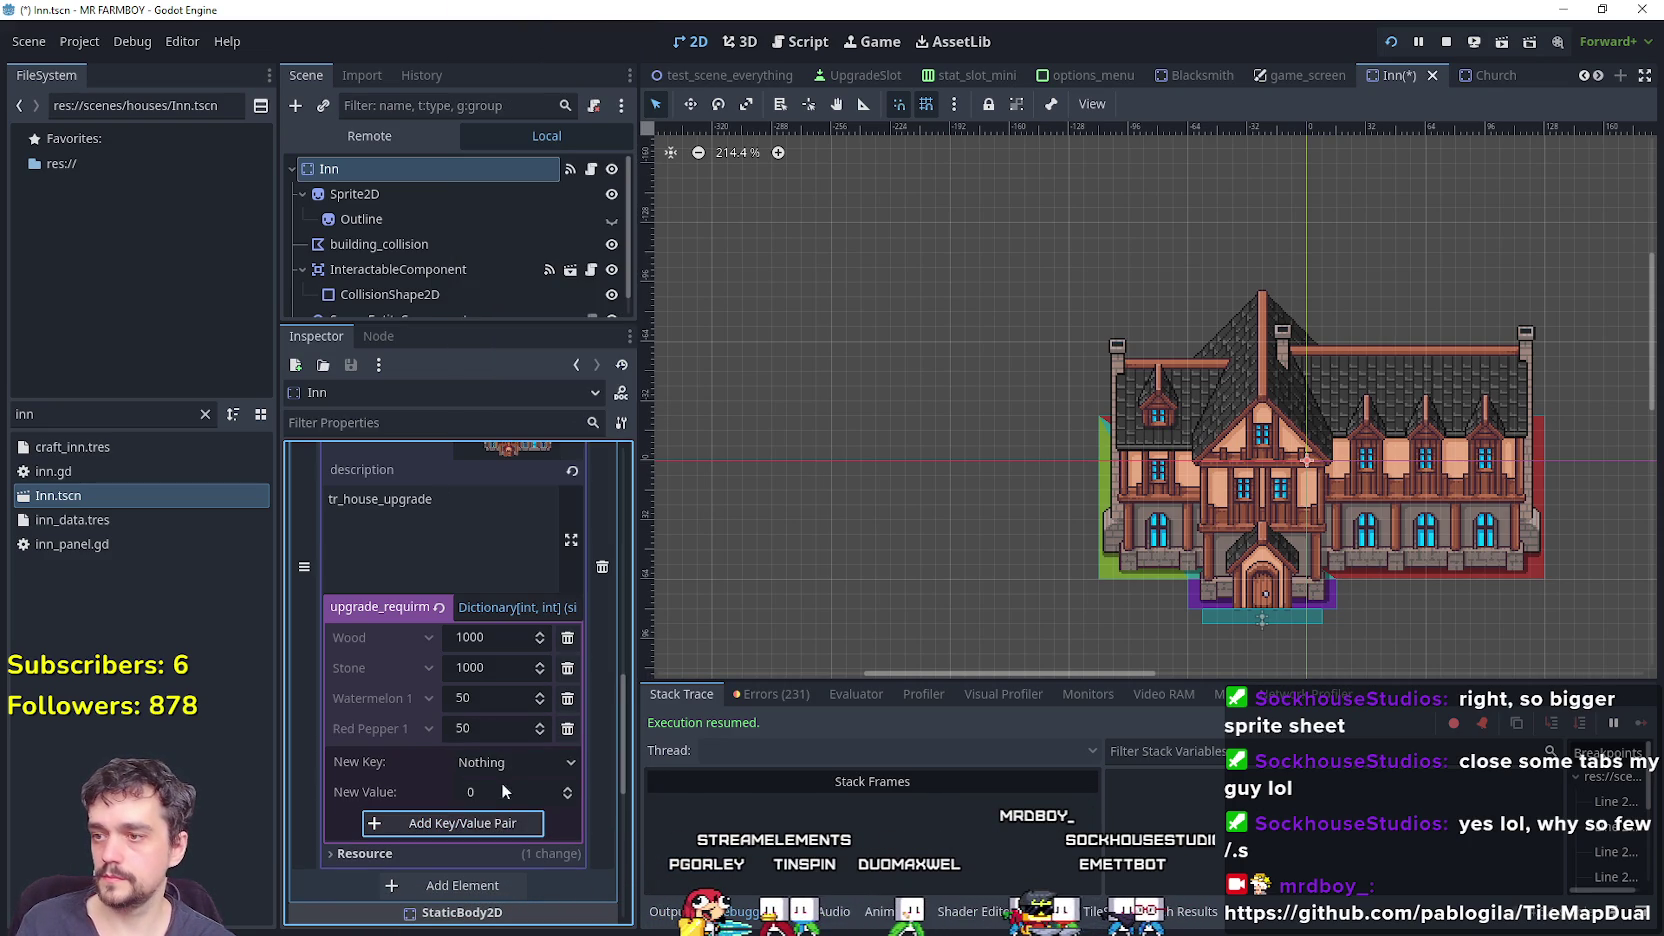
left_click(530, 758)
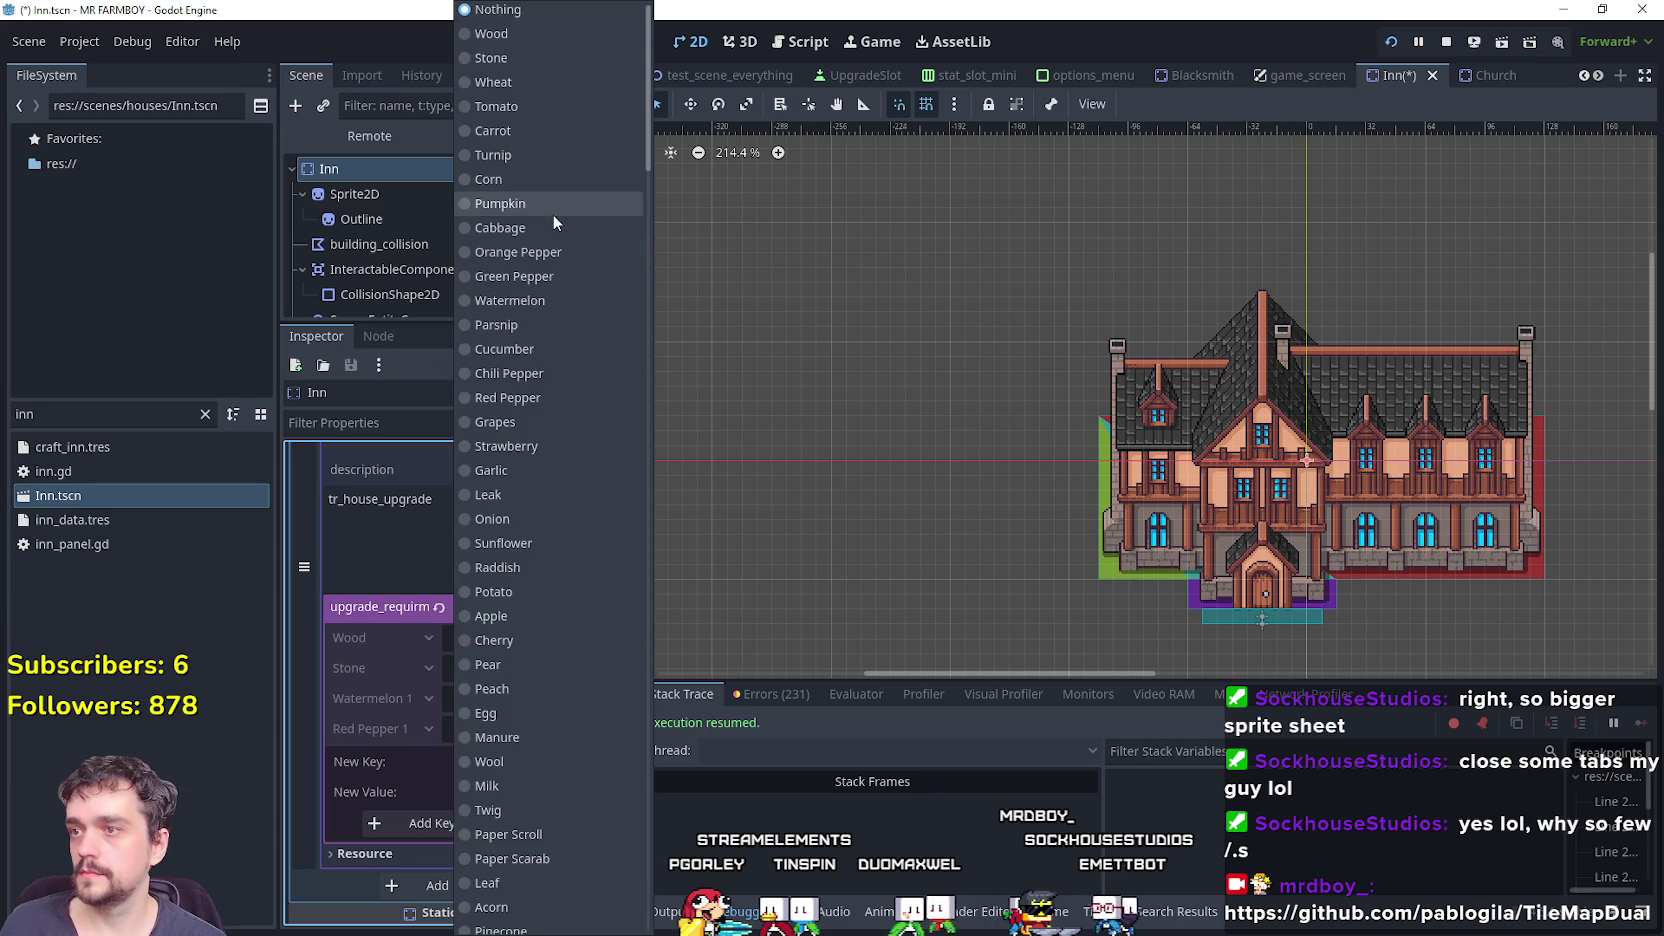
scroll(519, 810, "down", 10)
scroll(529, 770, "down", 5)
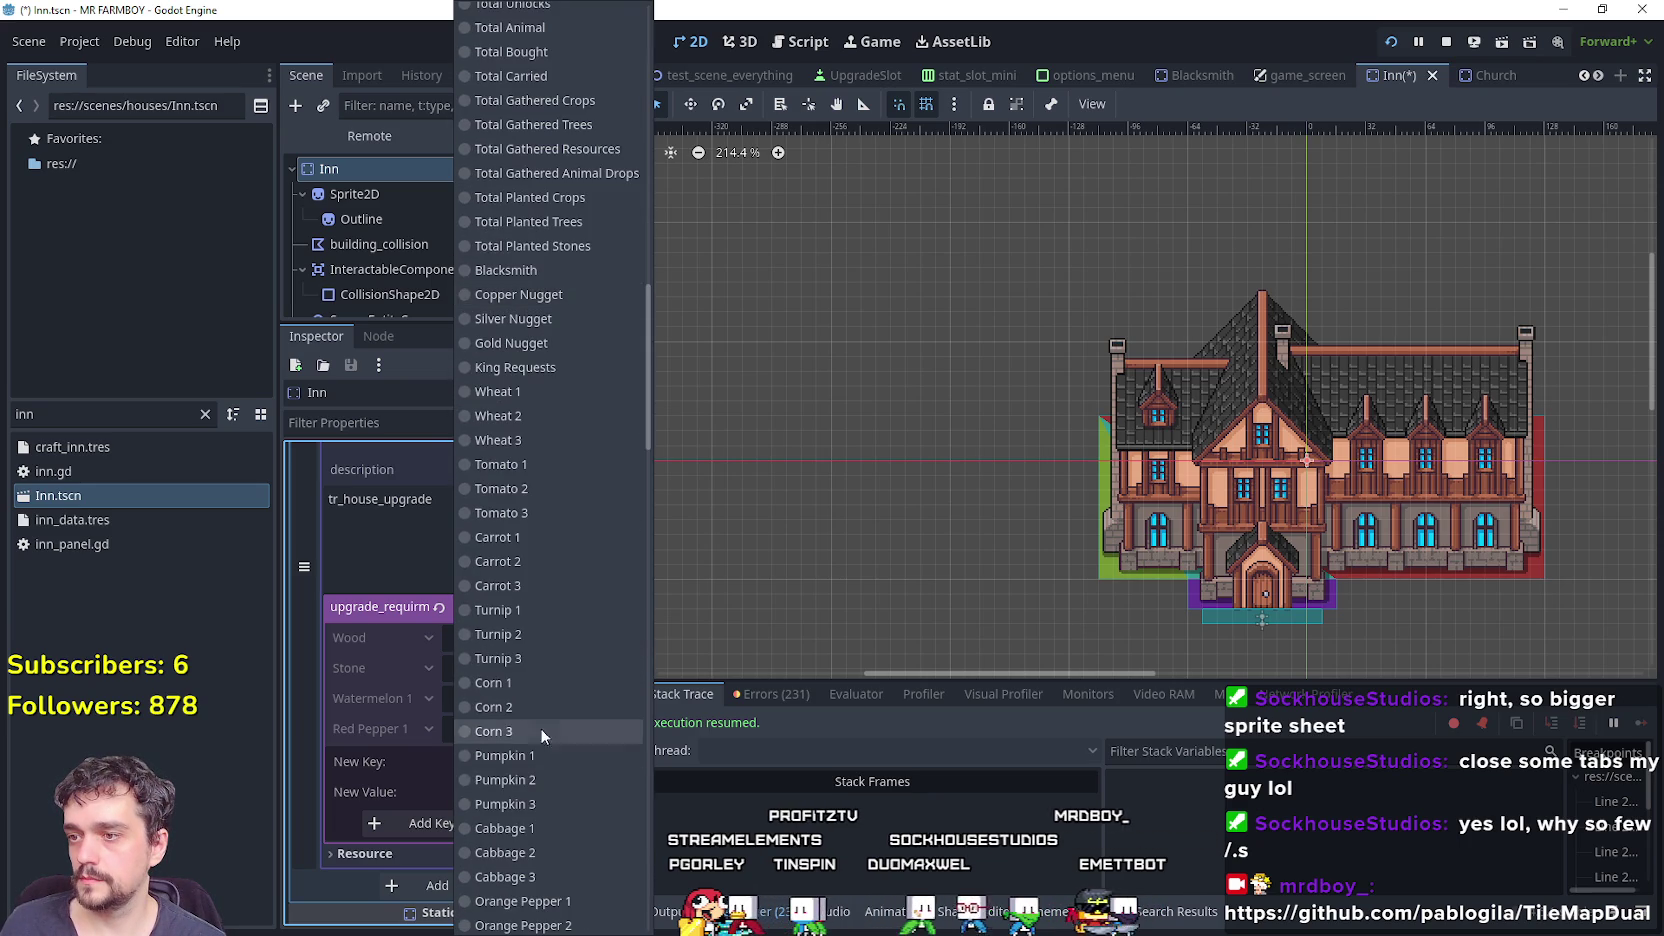
left_click(548, 612)
type("50")
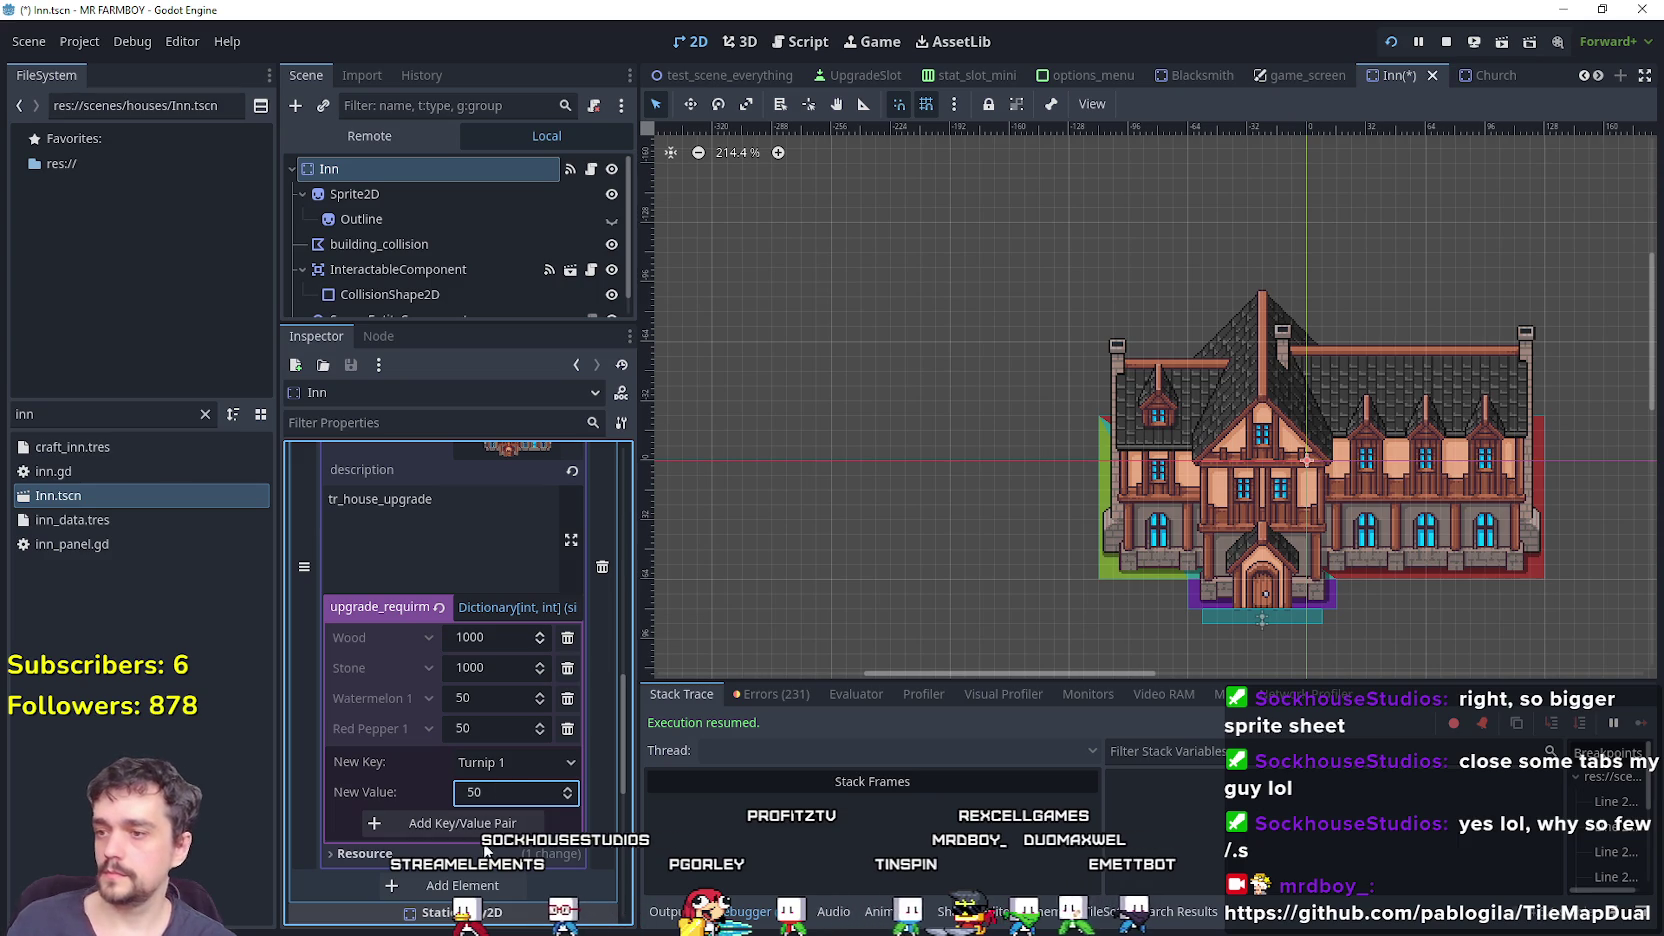
left_click(488, 823)
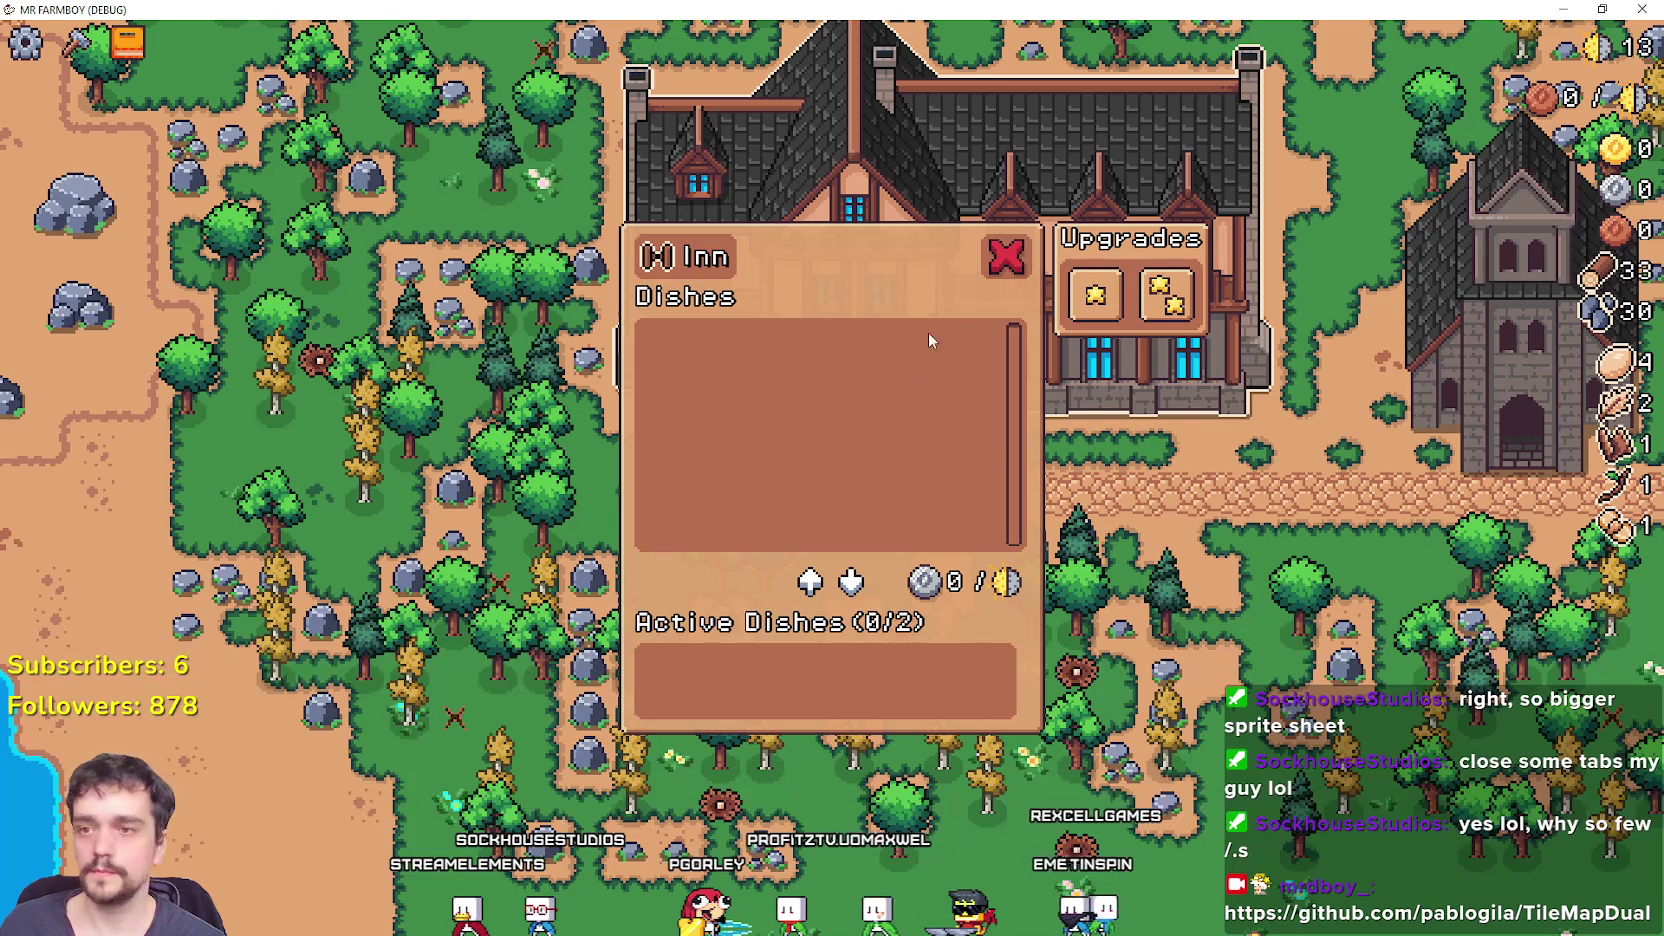
Back in the editor, add a Cucumber 1 requirement of 50 to the second upgrade.
mouse_move(1098, 297)
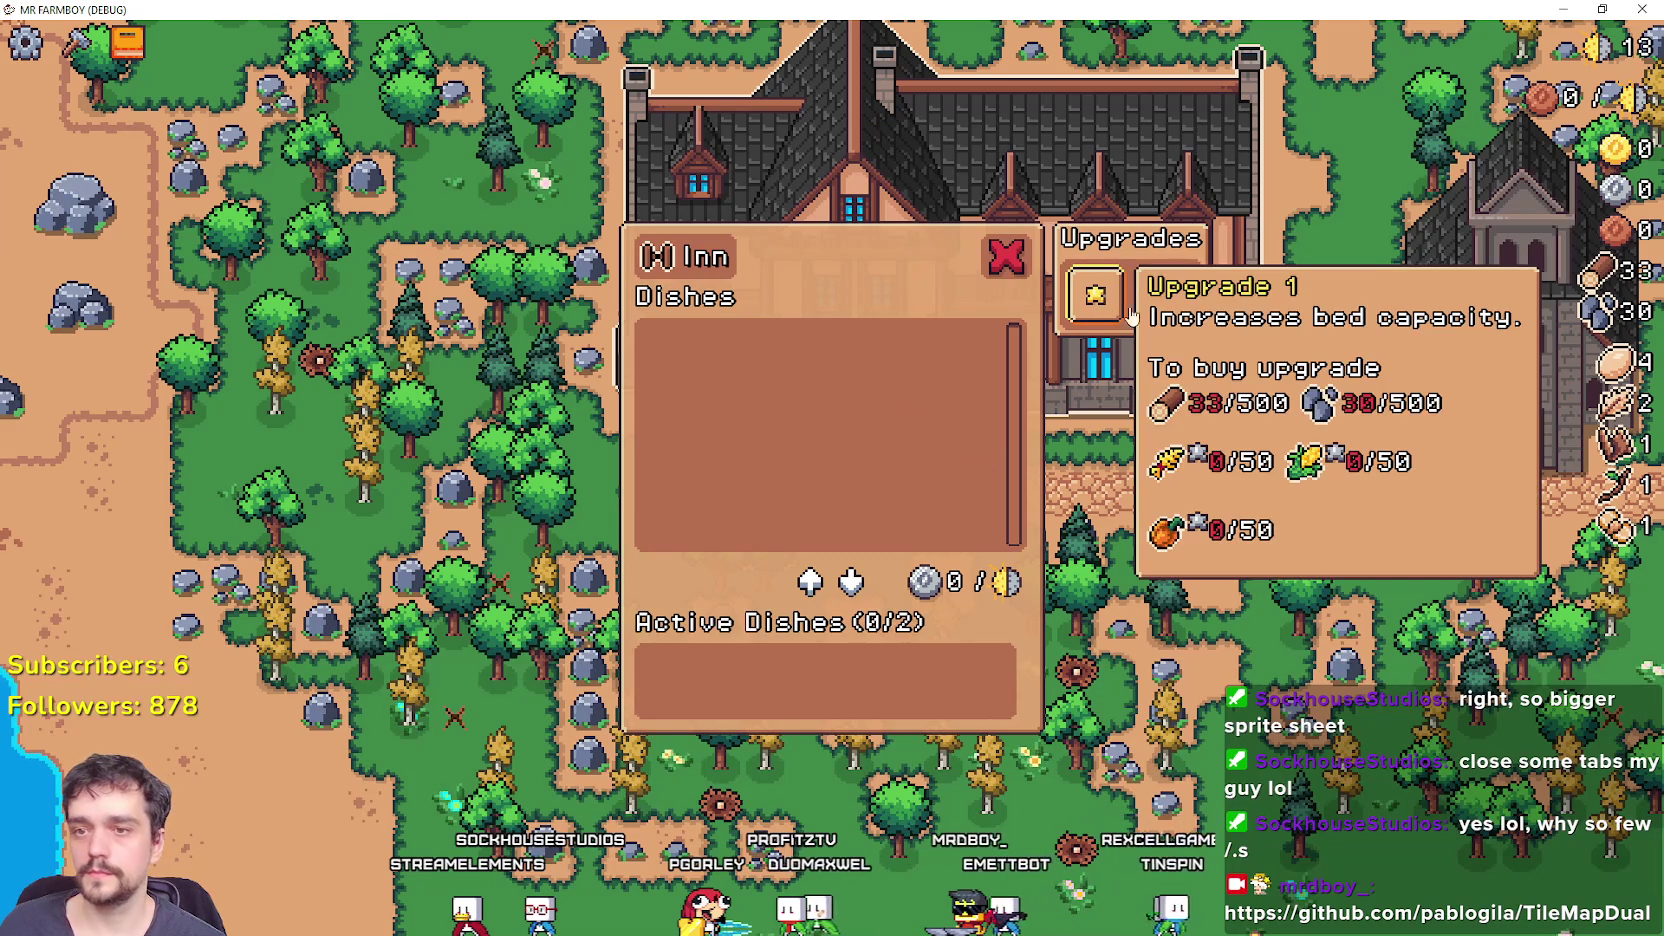
mouse_move(1168, 300)
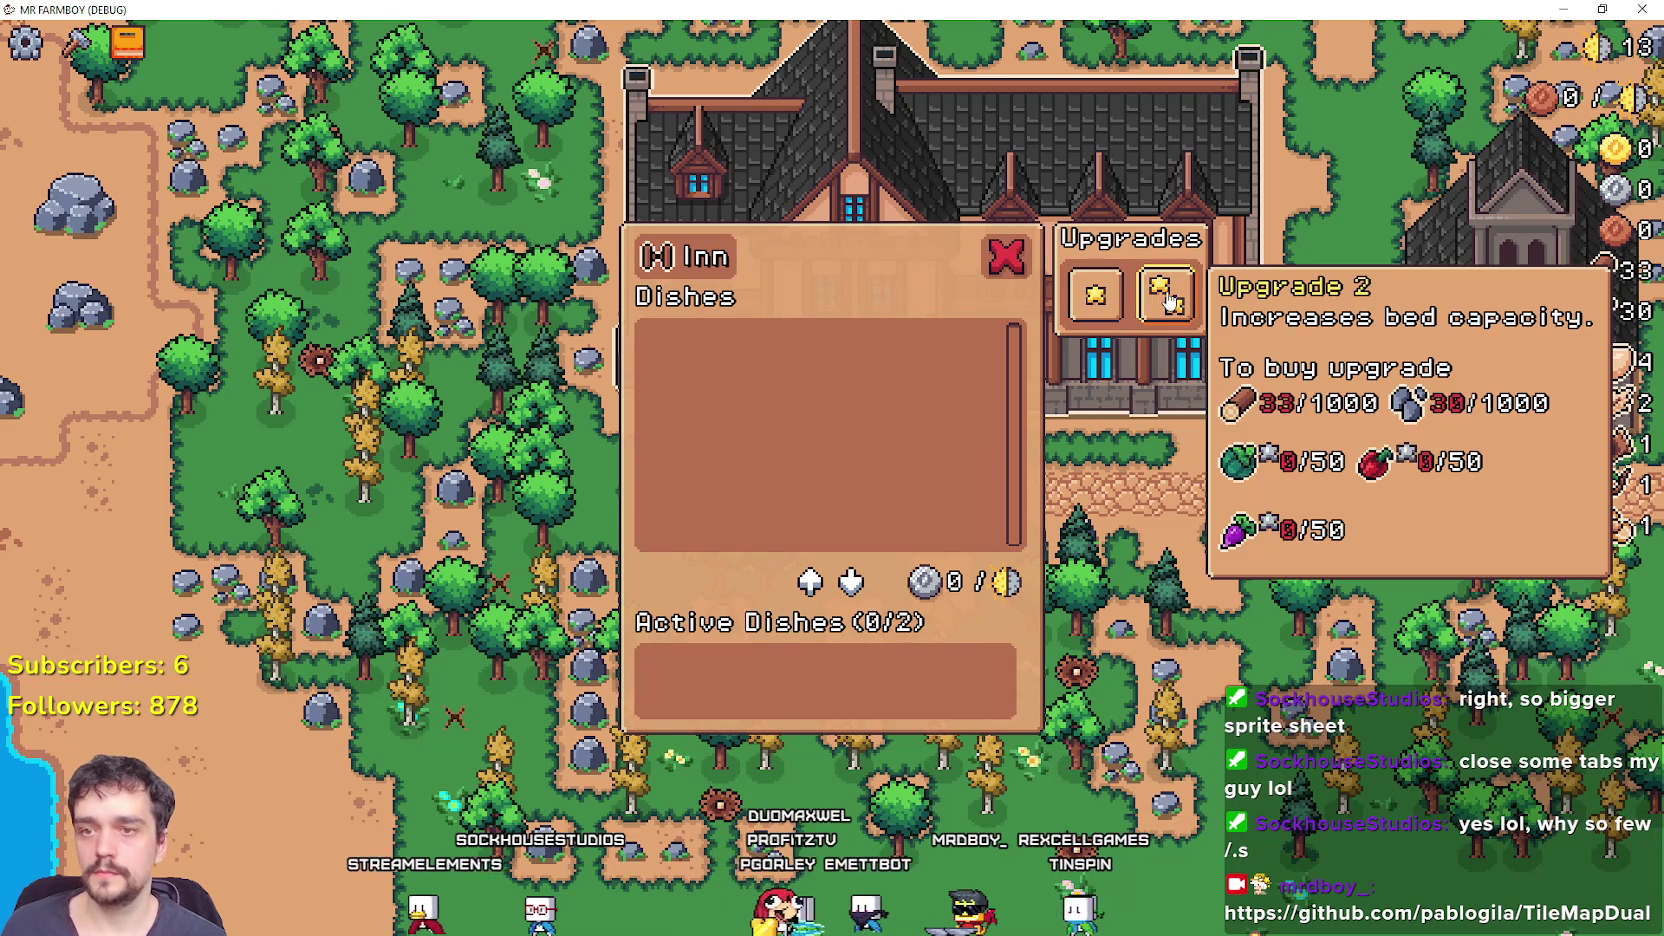
key("alt+Tab")
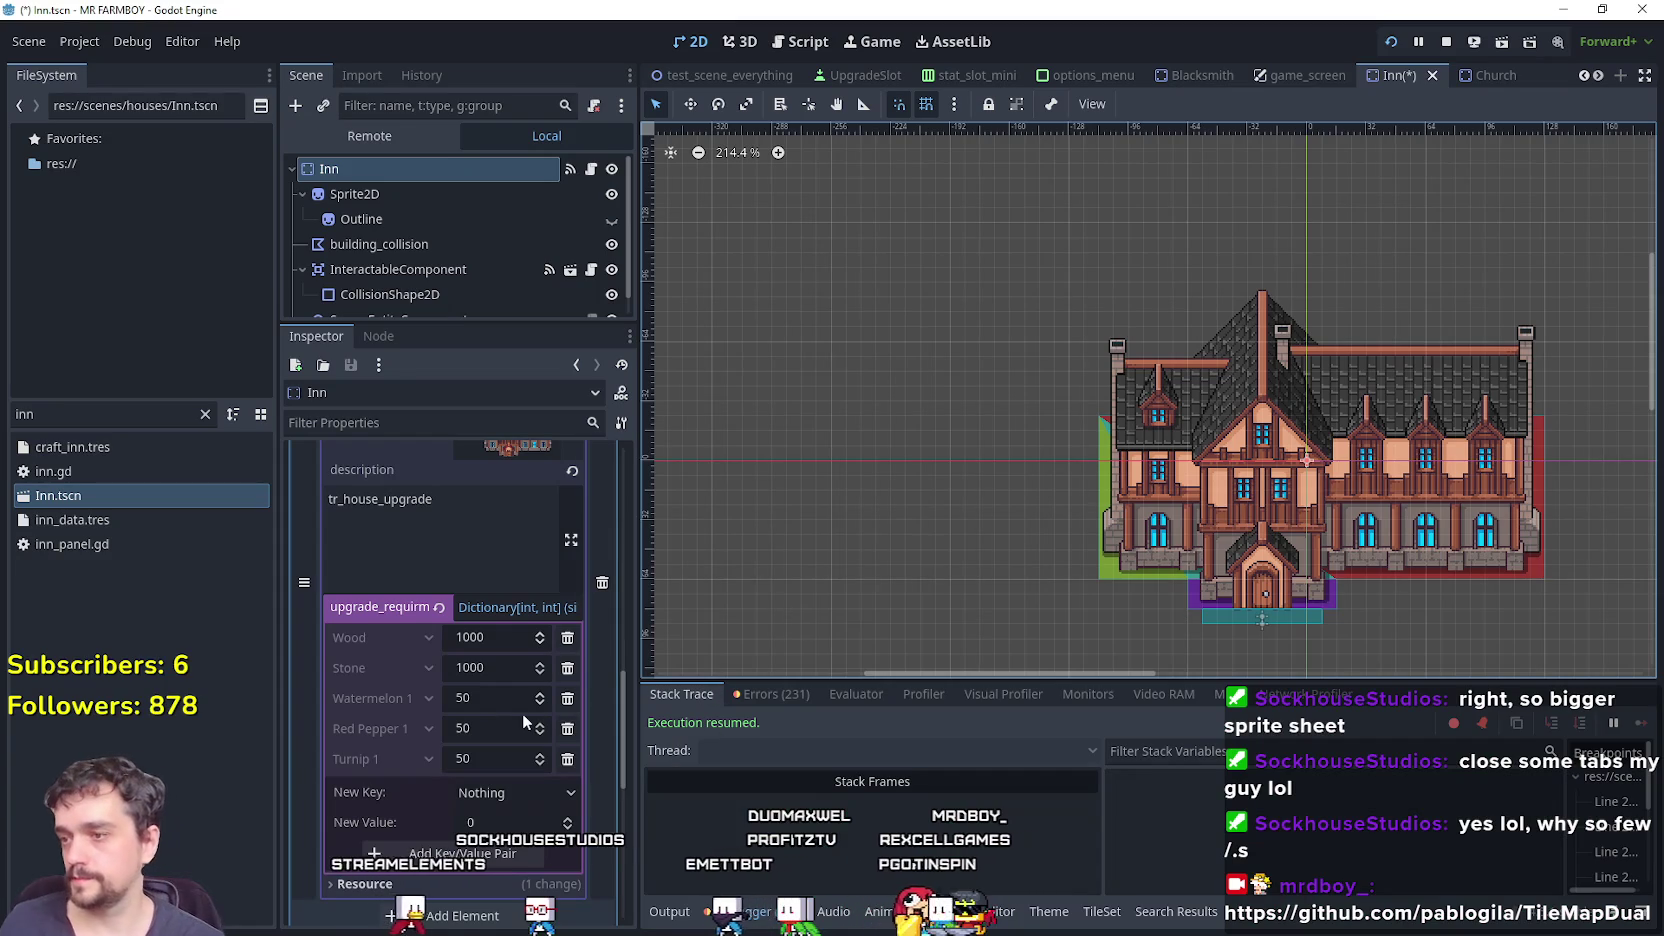
left_click(508, 793)
scroll(540, 450, "down", 15)
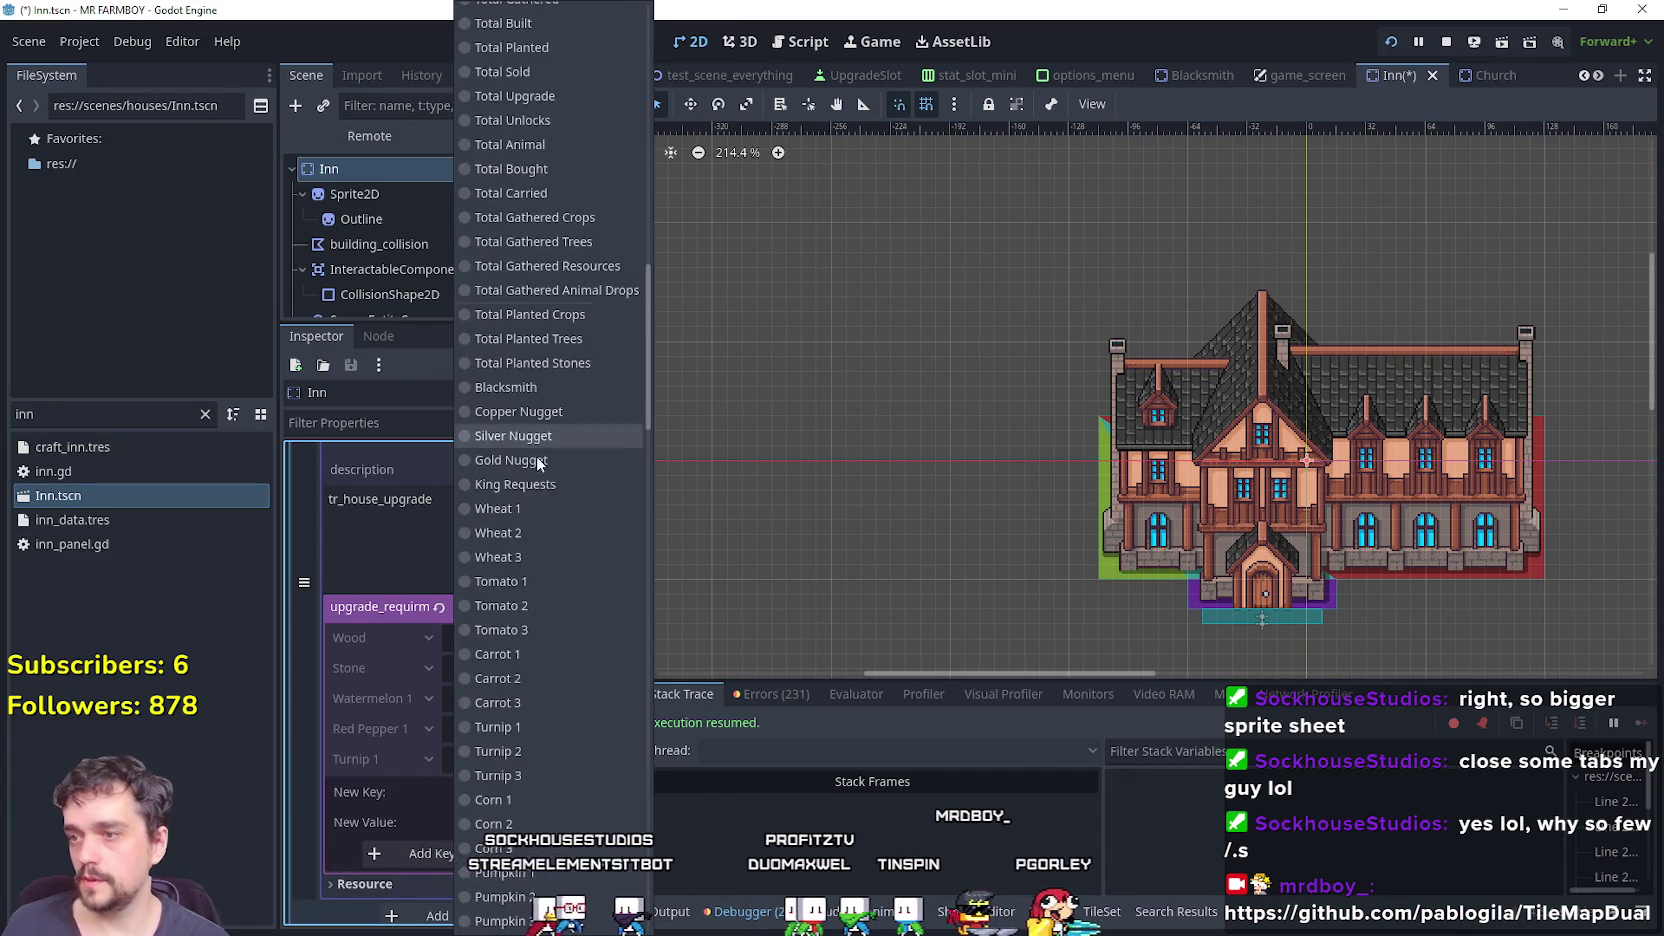
scroll(559, 649, "down", 5)
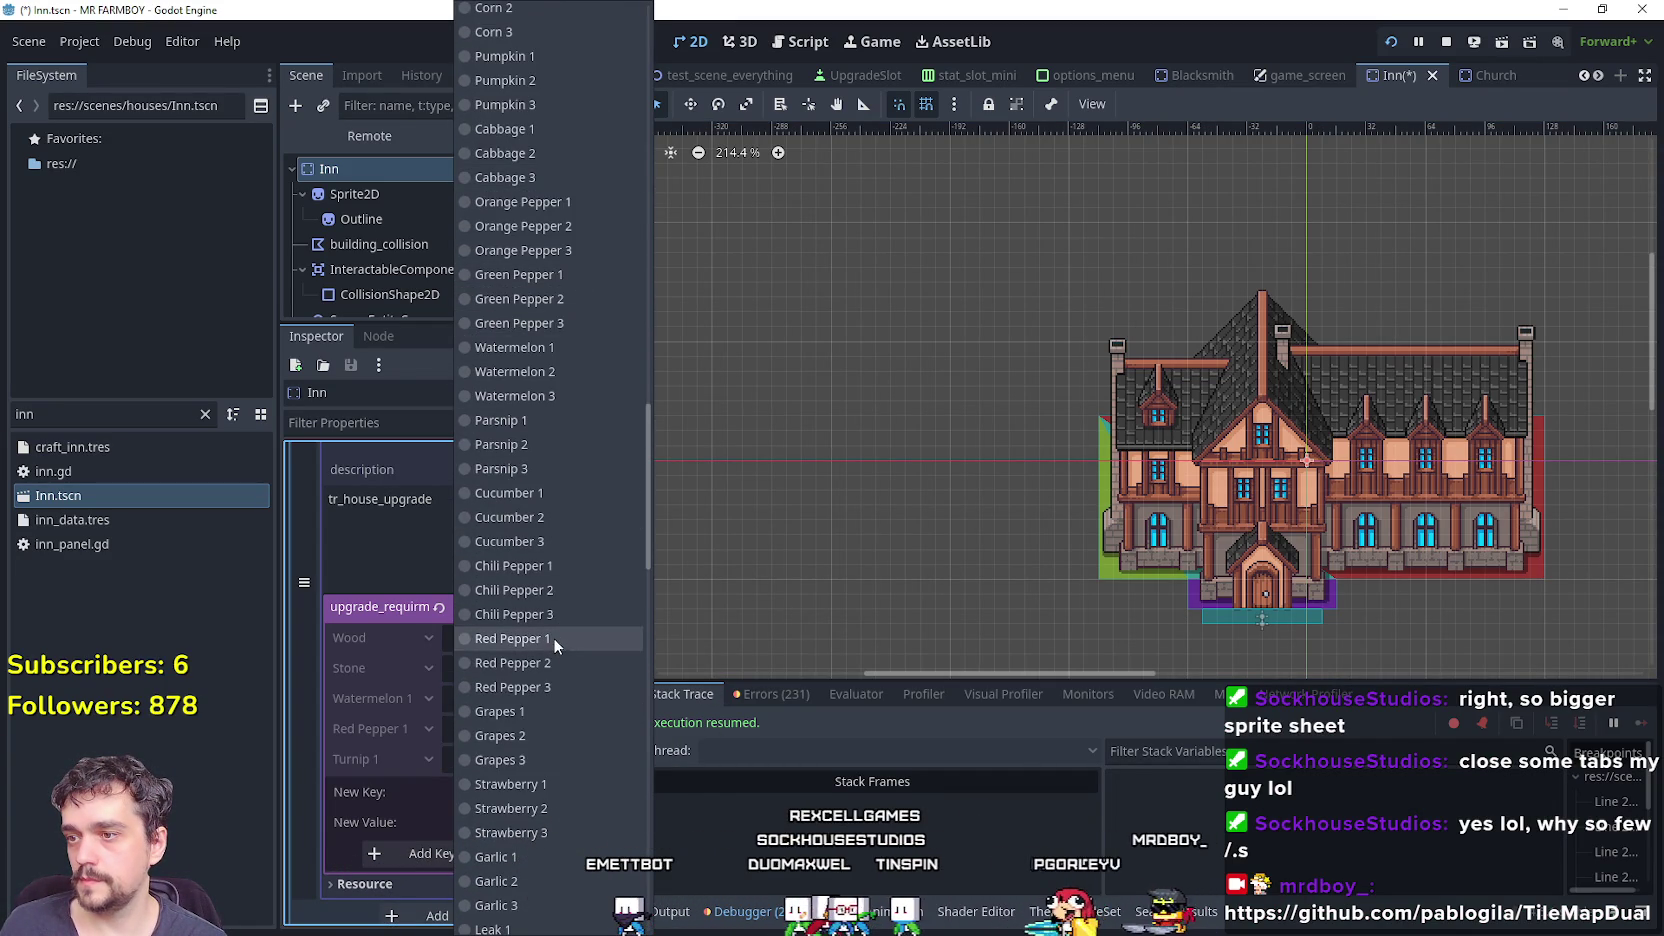
left_click(557, 492)
type("50")
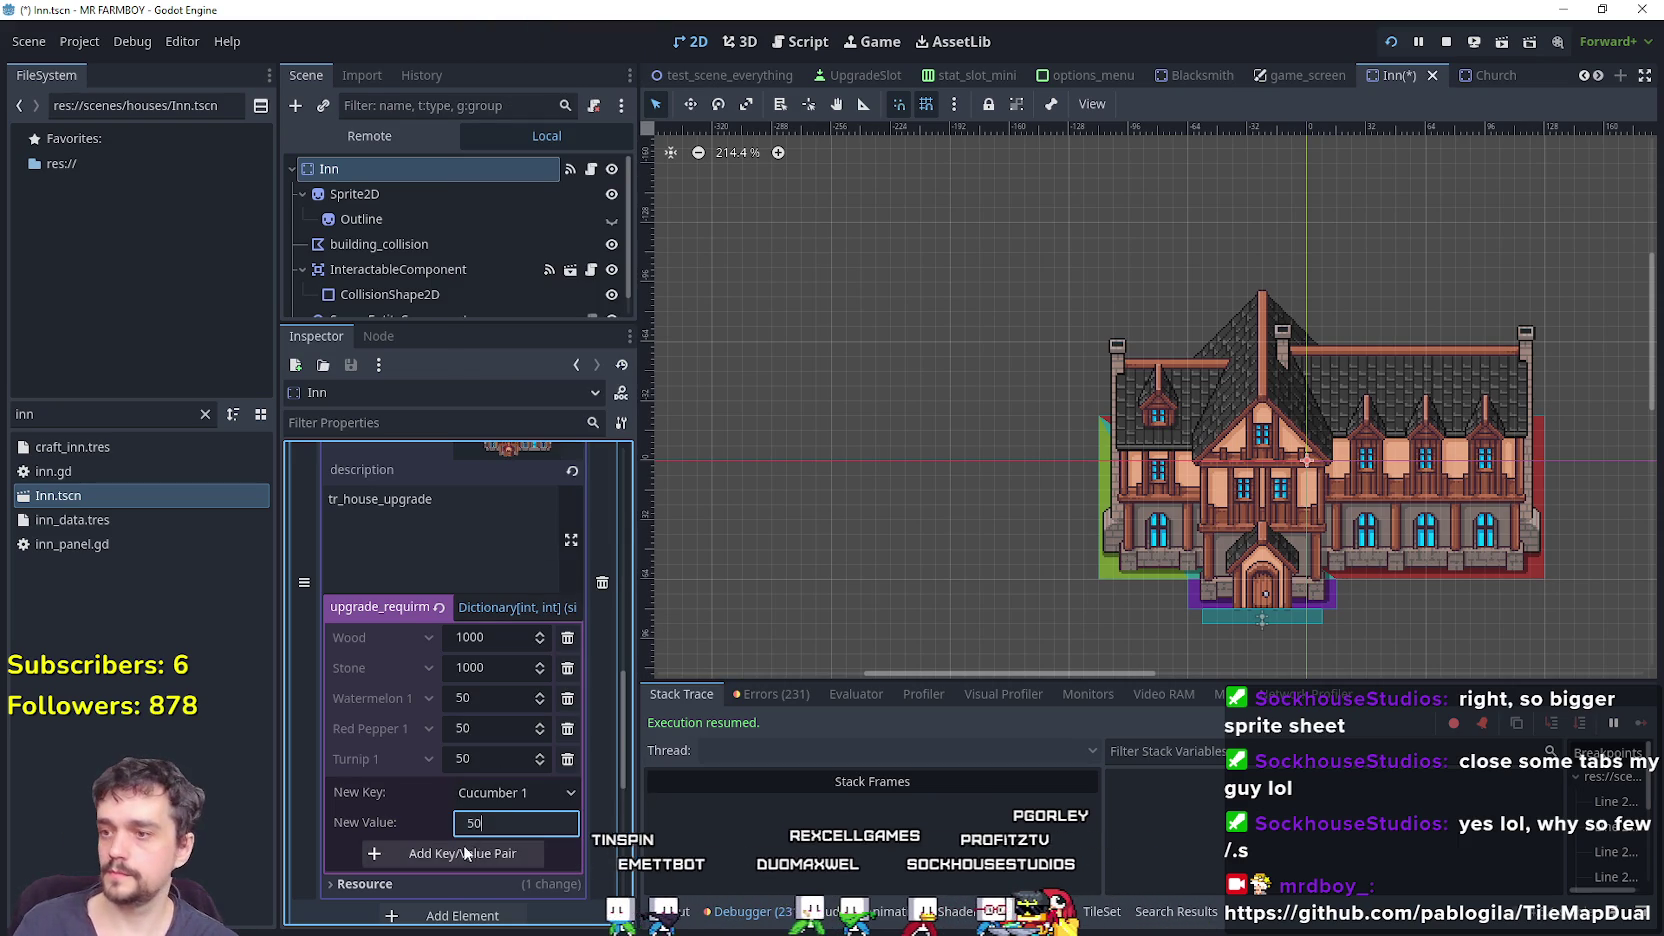
left_click(464, 852)
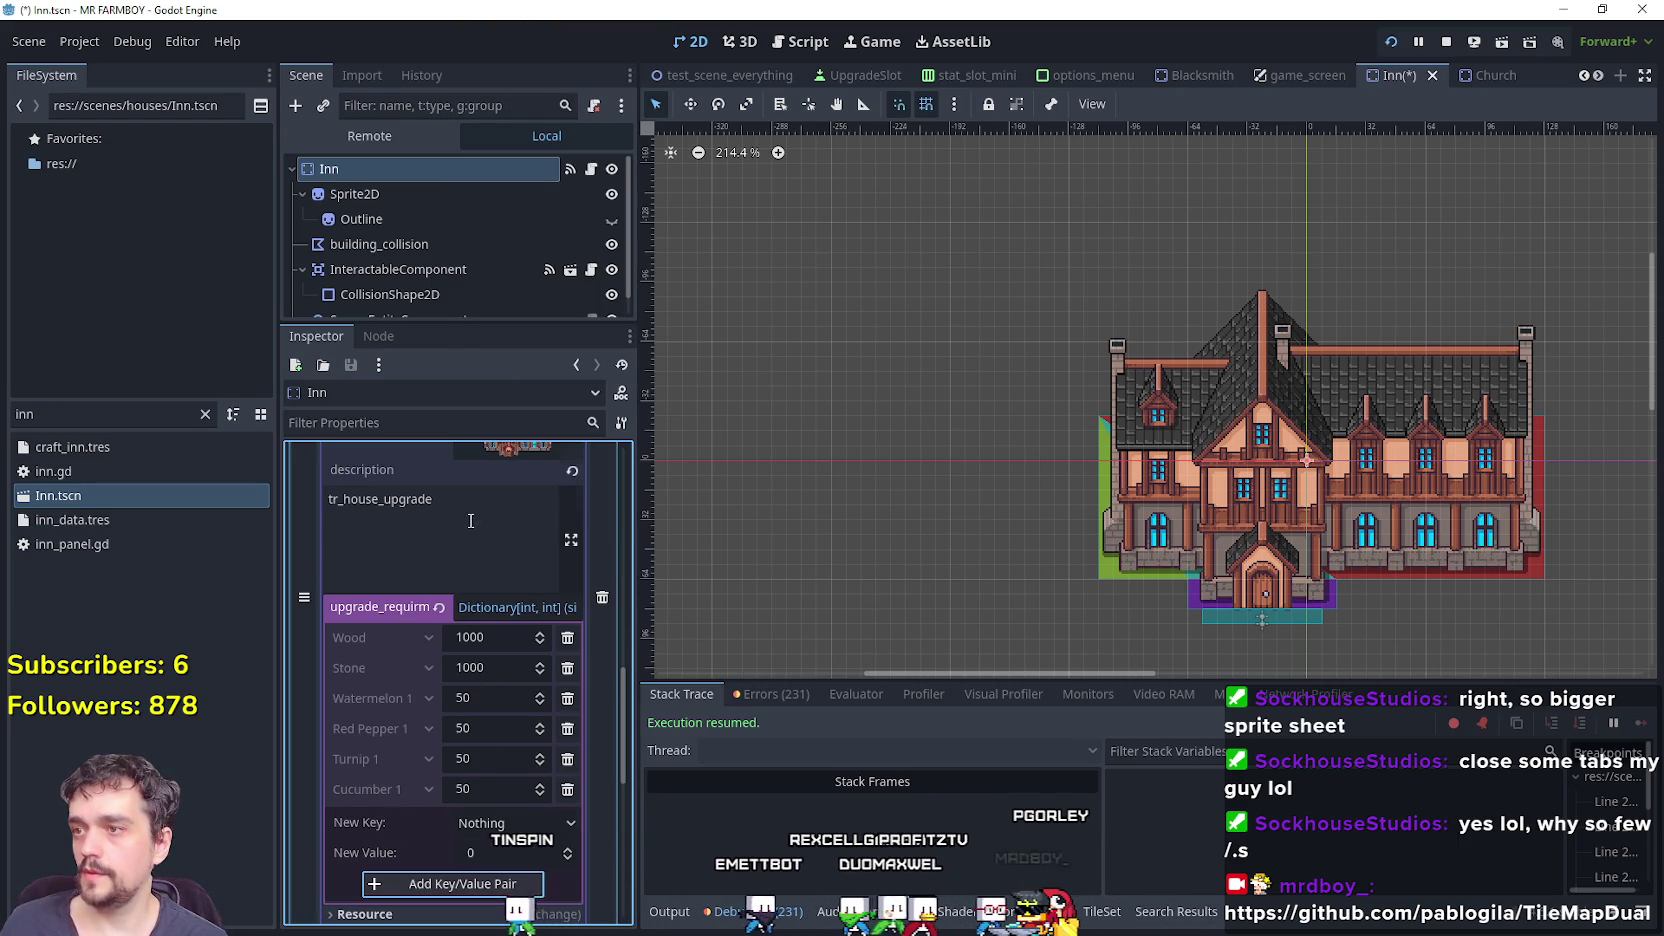
scroll(490, 560, "up", 3)
Add Grapes 1 at 50 to the first upgrade and relaunch the game with F5.
left_click(520, 508)
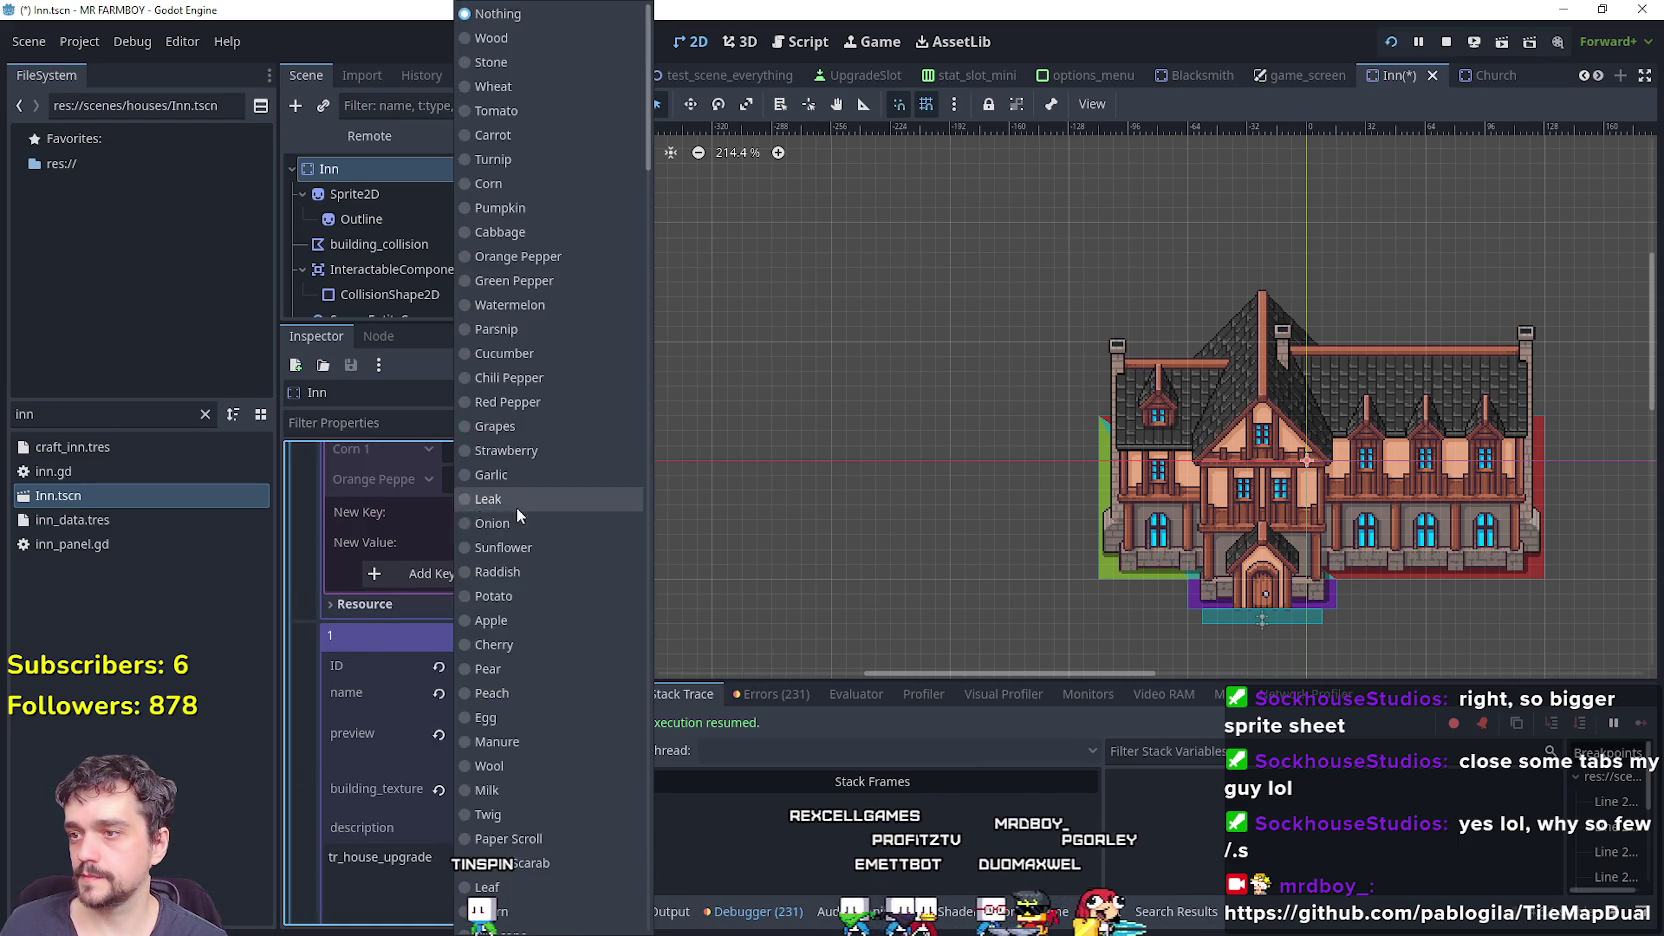
scroll(552, 840, "down", 5)
scroll(545, 822, "down", 5)
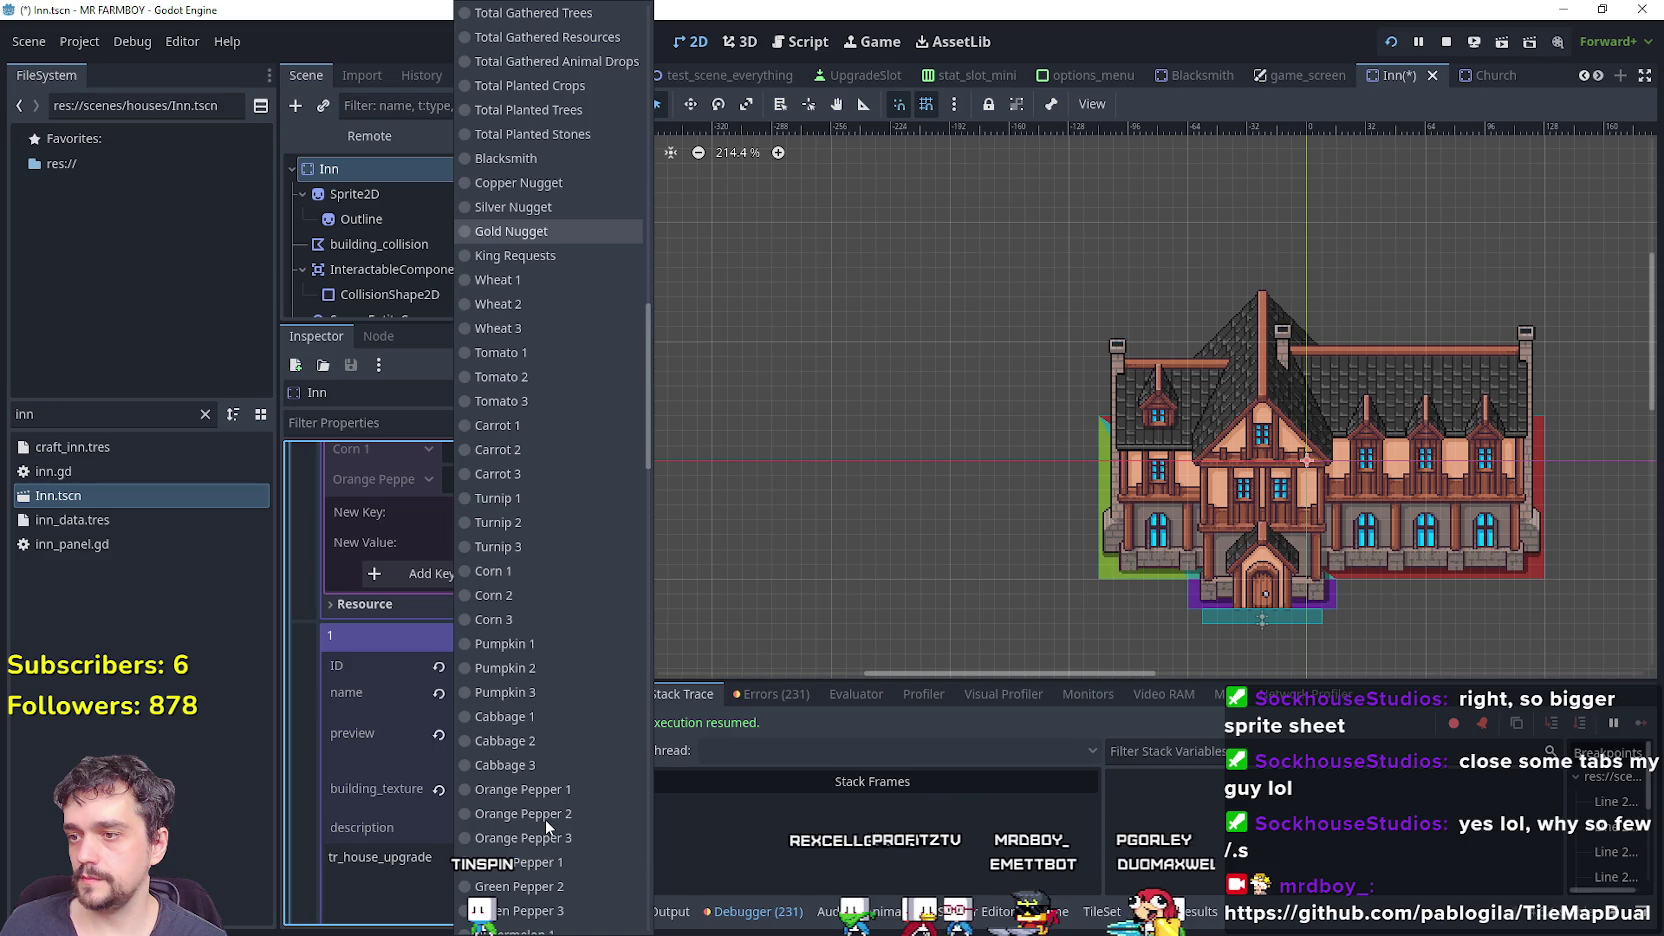
scroll(545, 816, "down", 4)
scroll(546, 780, "down", 2)
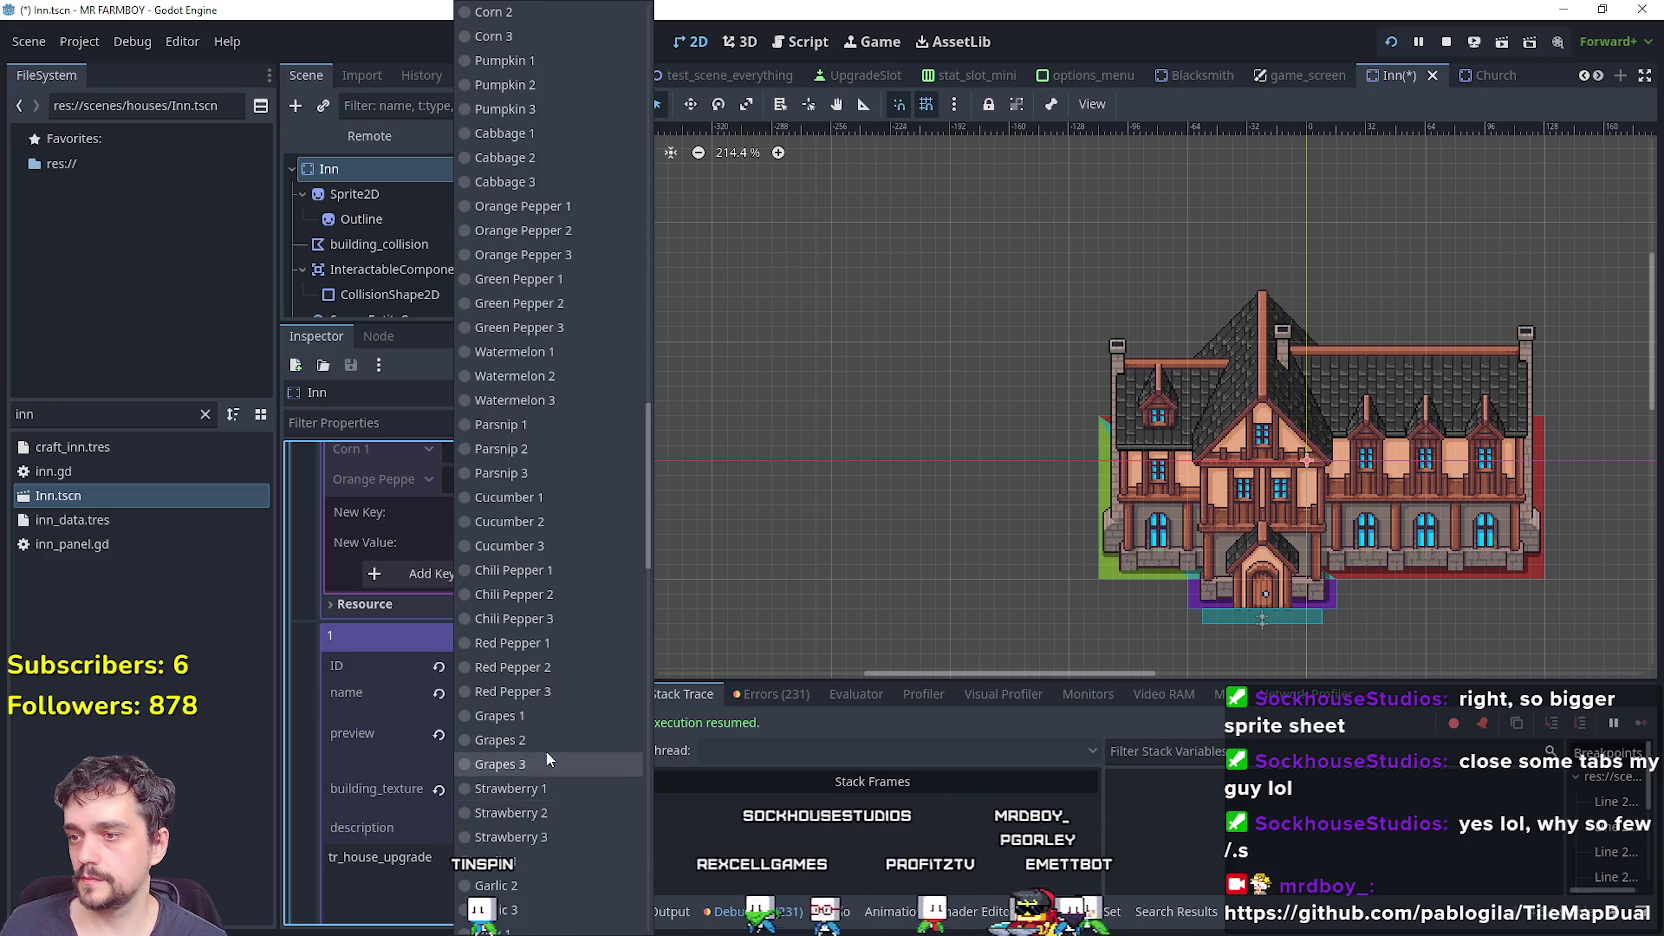
left_click(540, 720)
left_click(487, 543)
type("50")
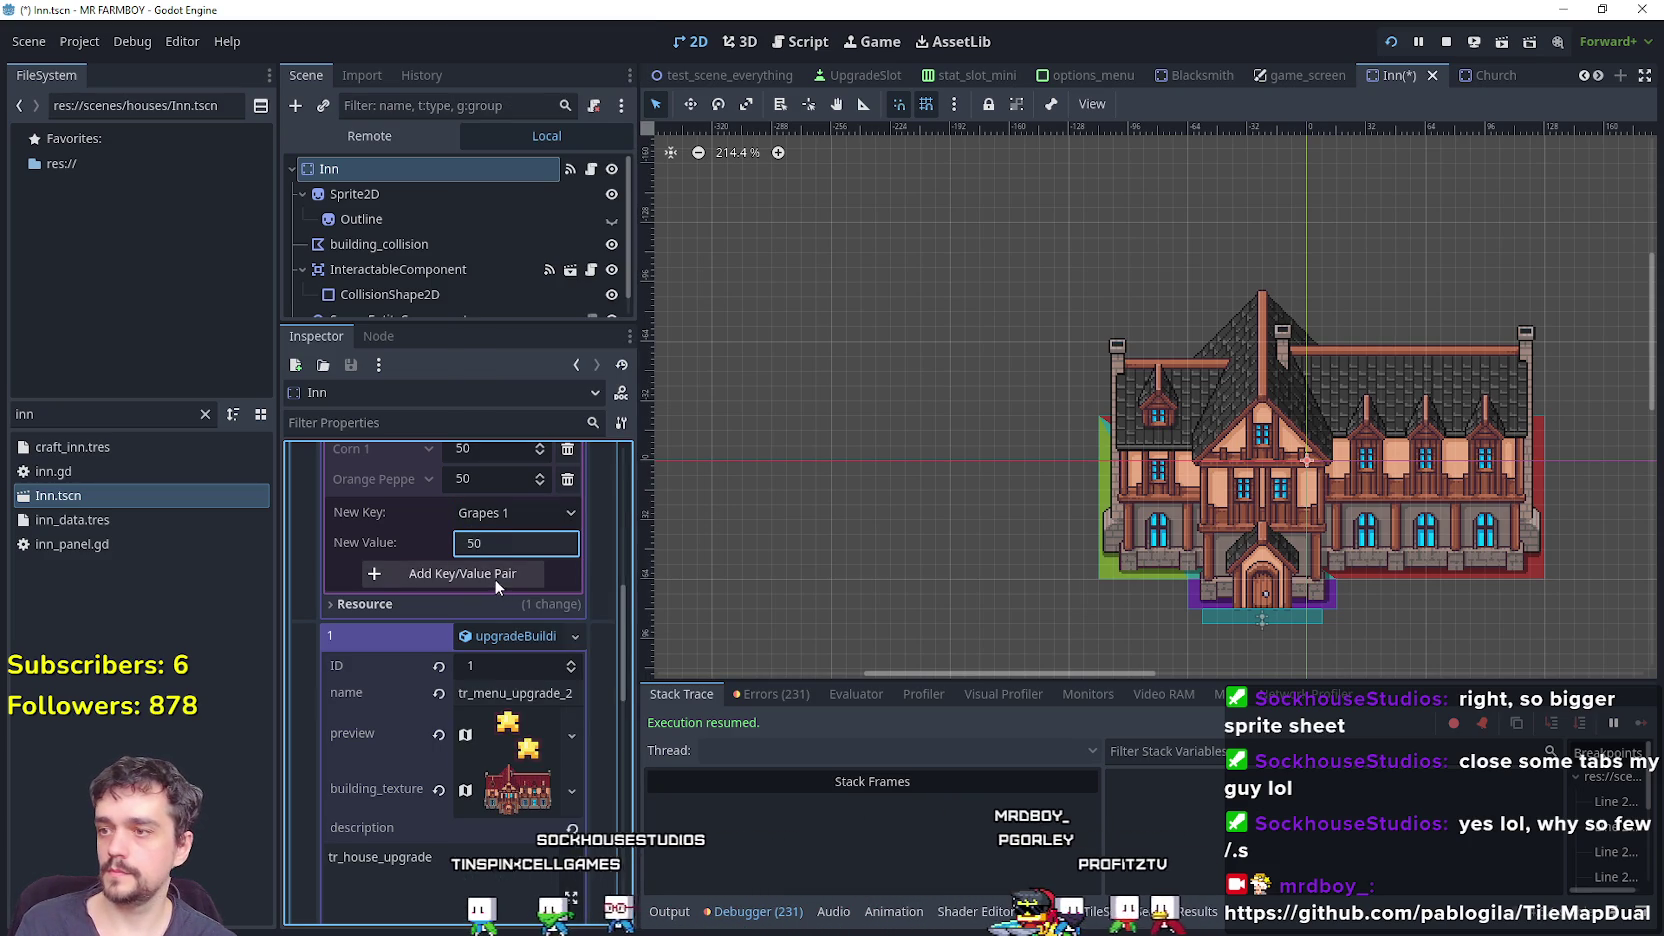
left_click(494, 578)
key("F5")
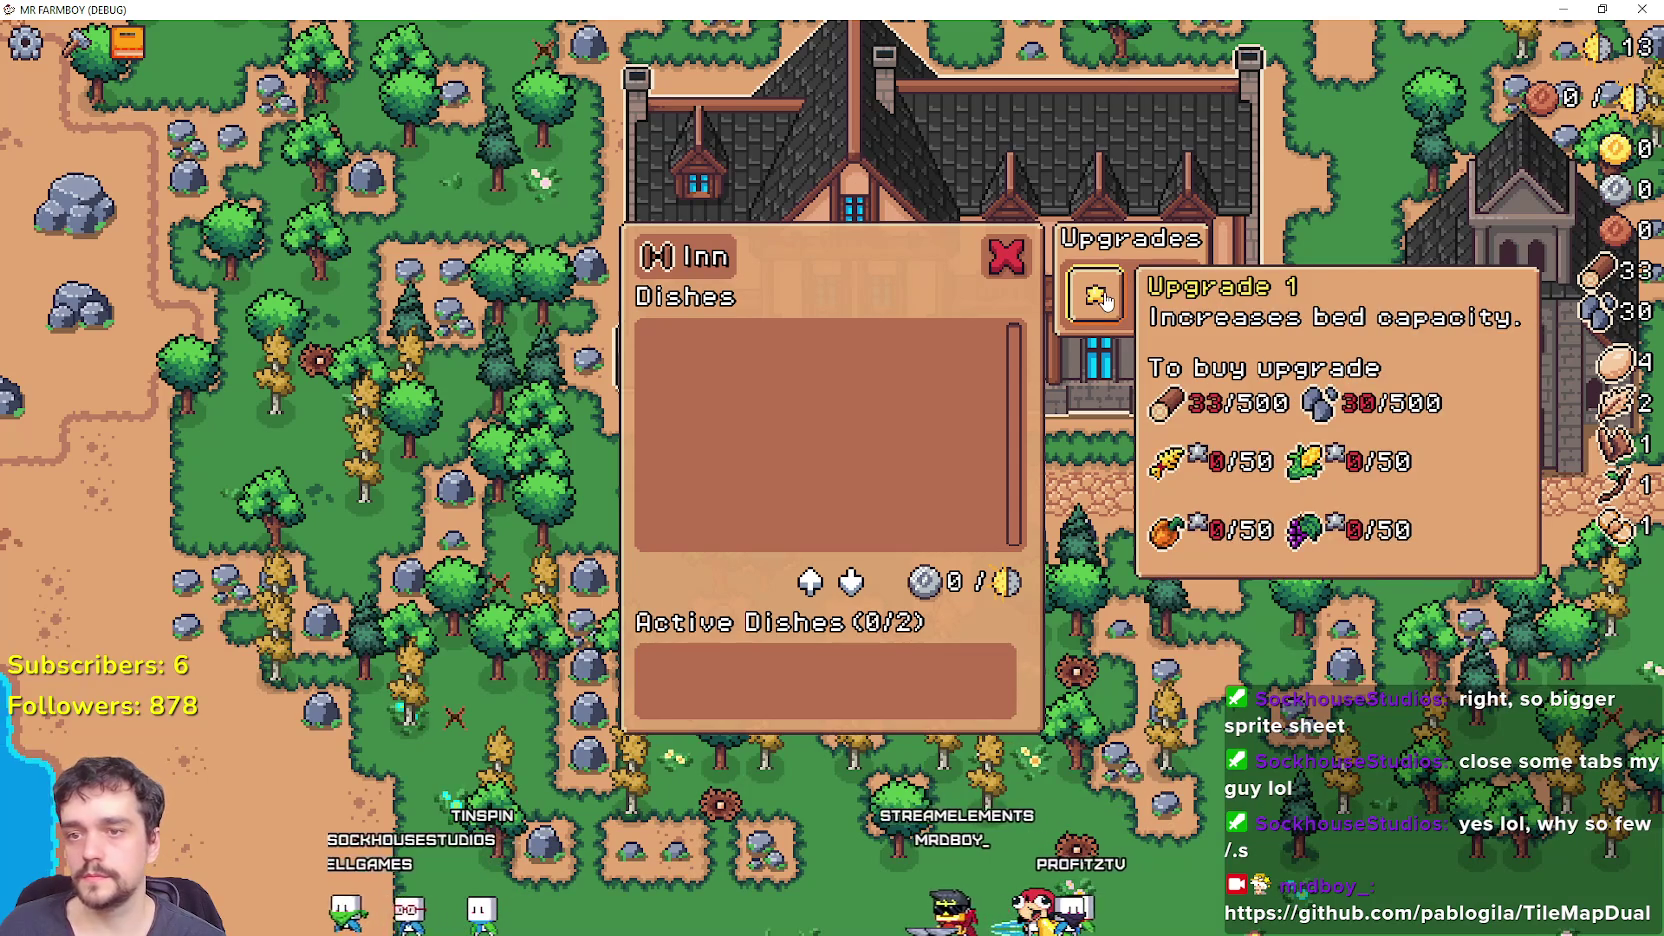
Confirm the Upgrade 2 tooltip lists Wood, Stone and four crops at 0/50, then return to the editor.
left_click(1105, 300)
mouse_move(1155, 290)
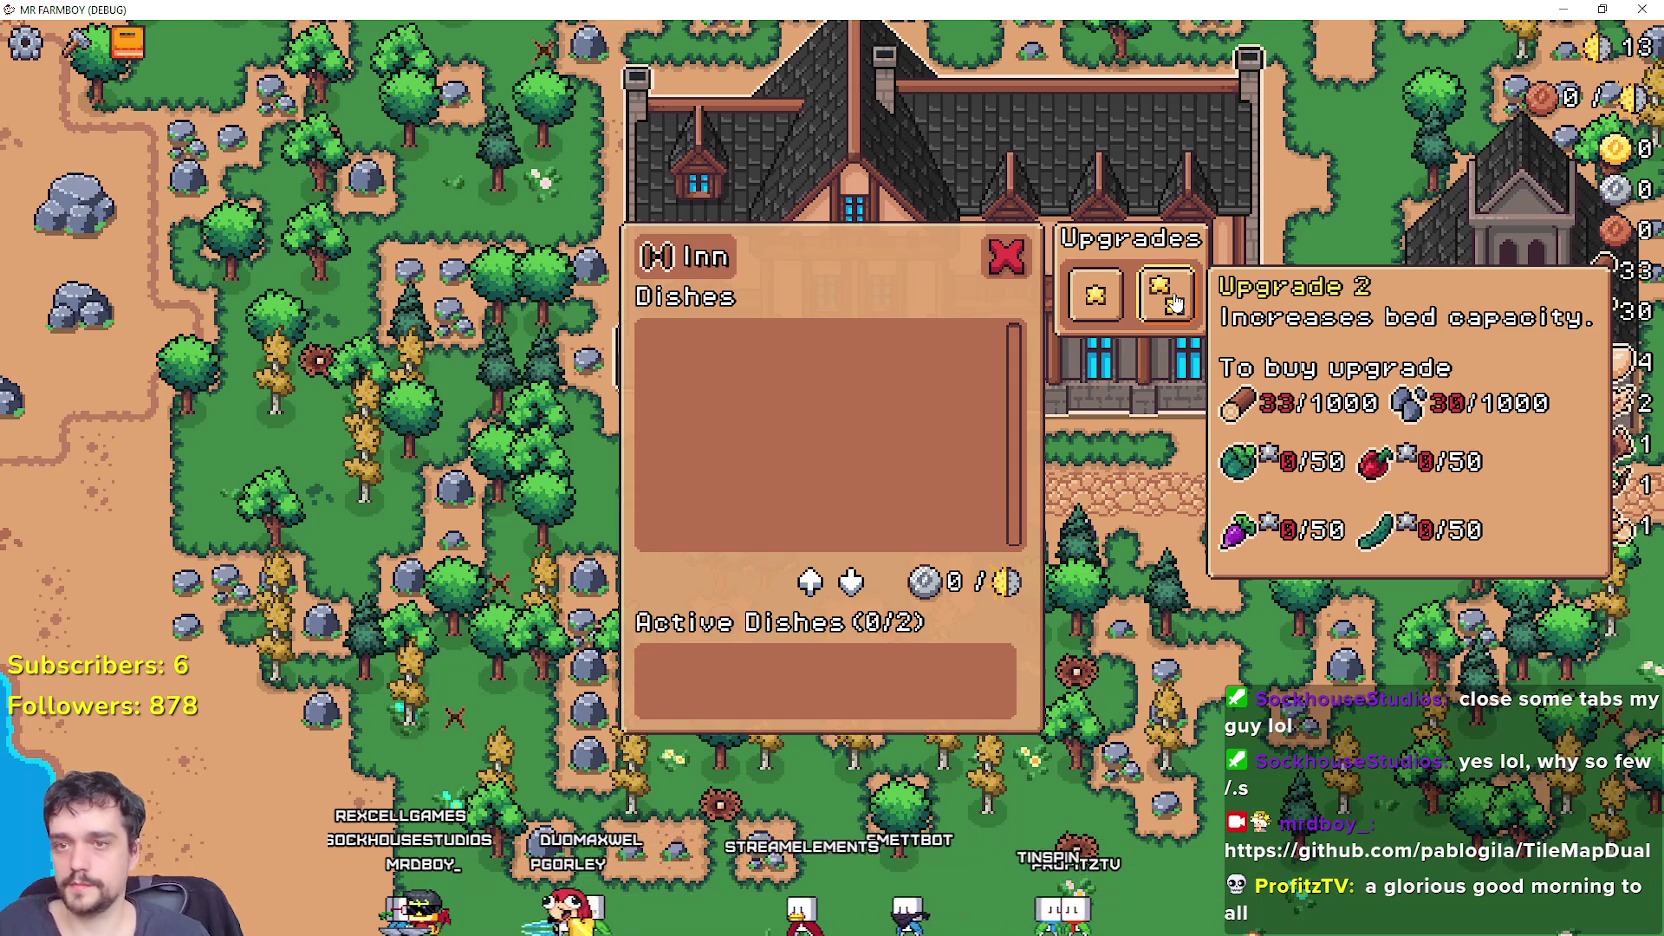
left_click(1170, 298)
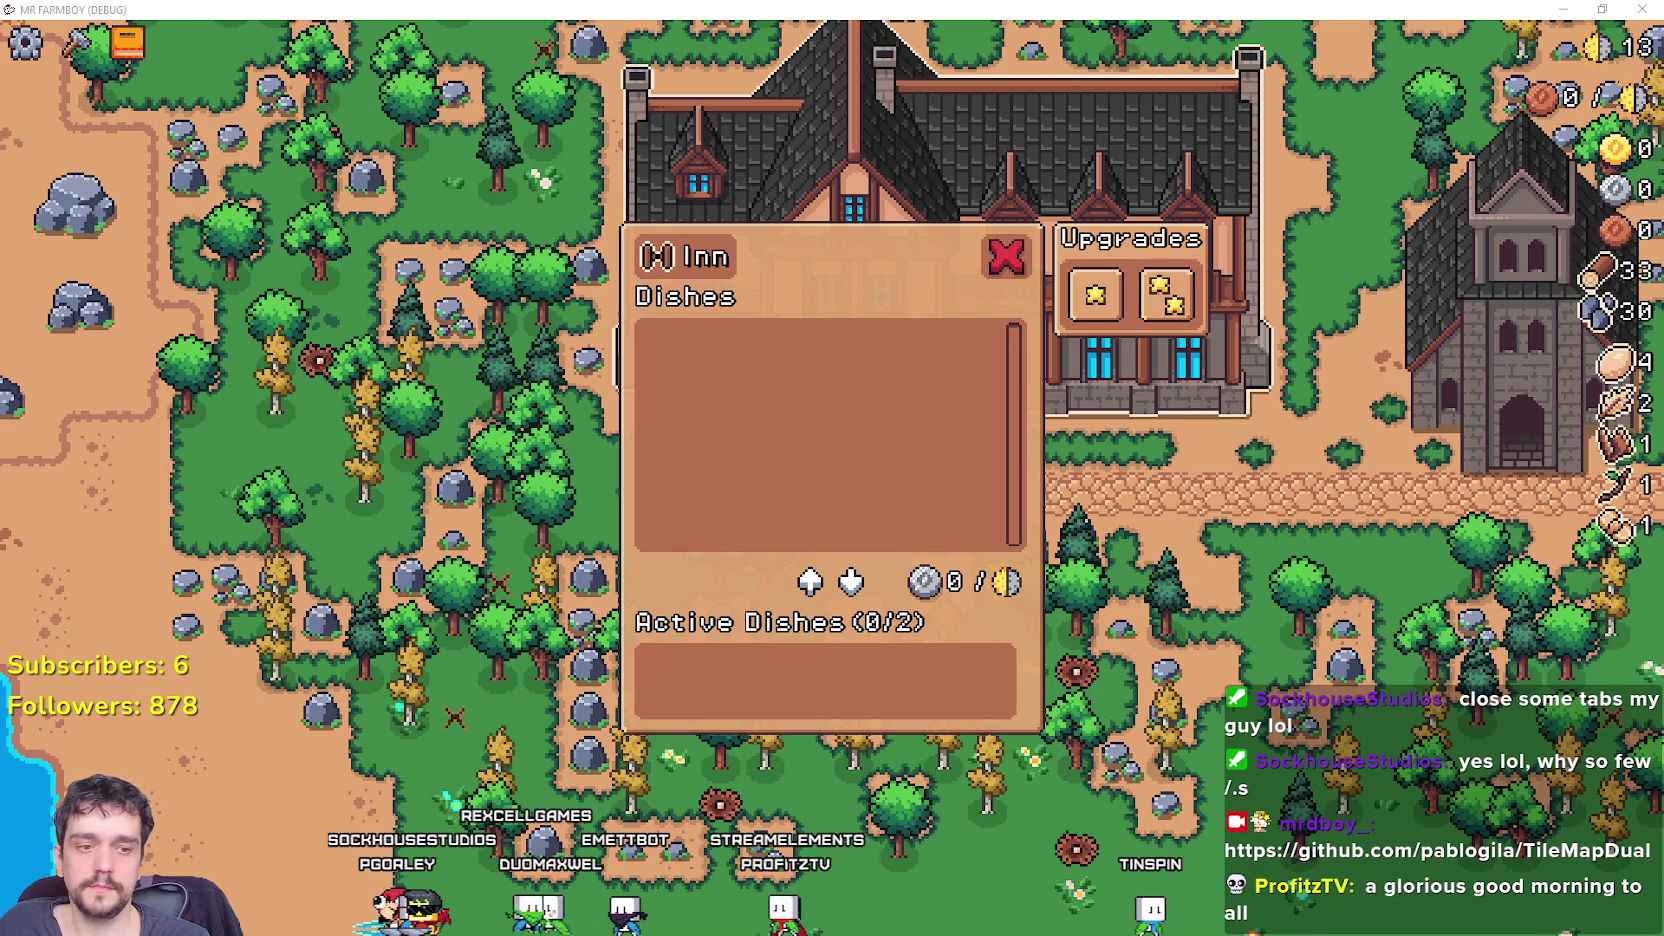
key("alt+Tab")
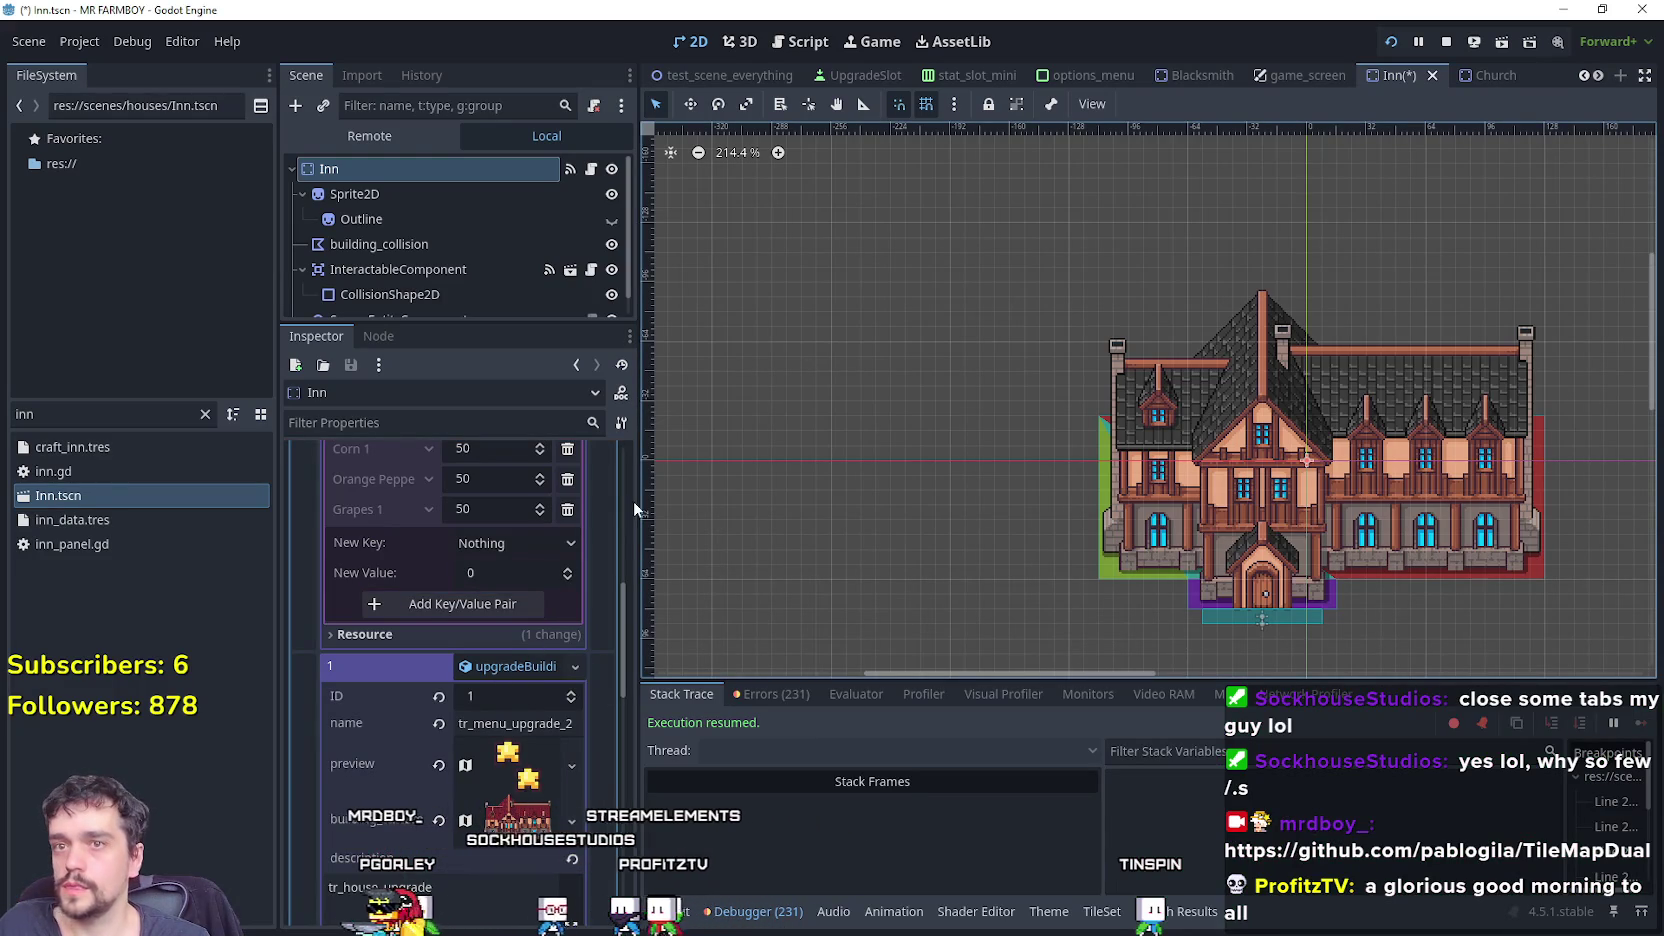
Save the Inn scene, open the Church scene and expand its first upgrade's requirements.
key("ctrl+s")
left_click(1476, 75)
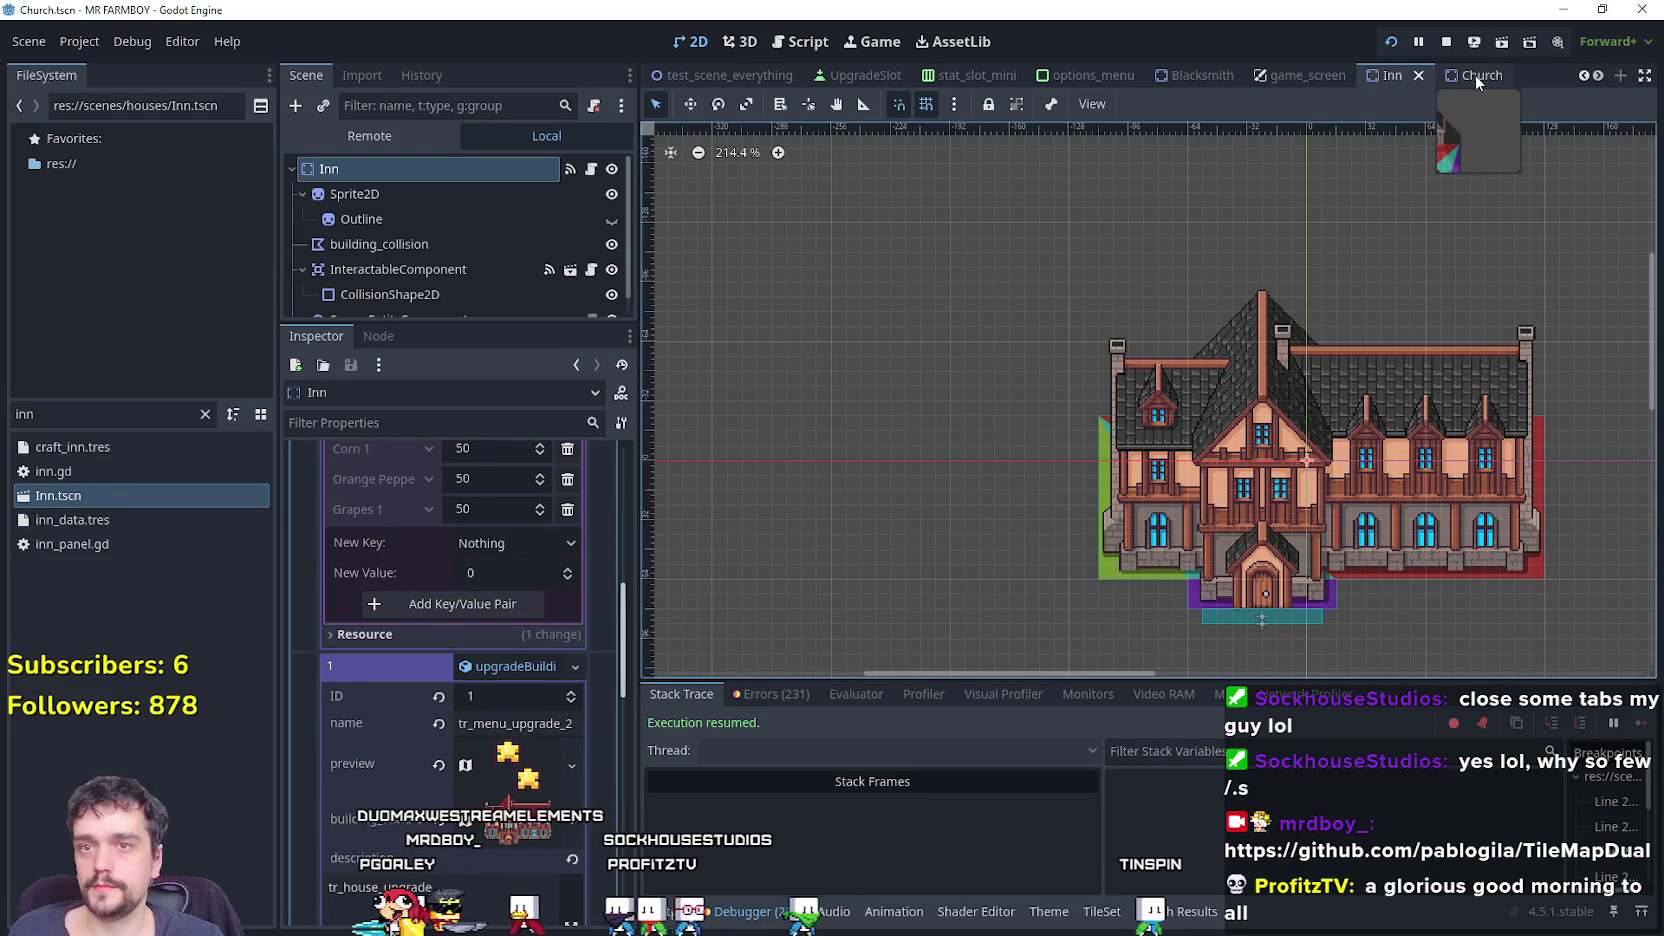
left_click(530, 532)
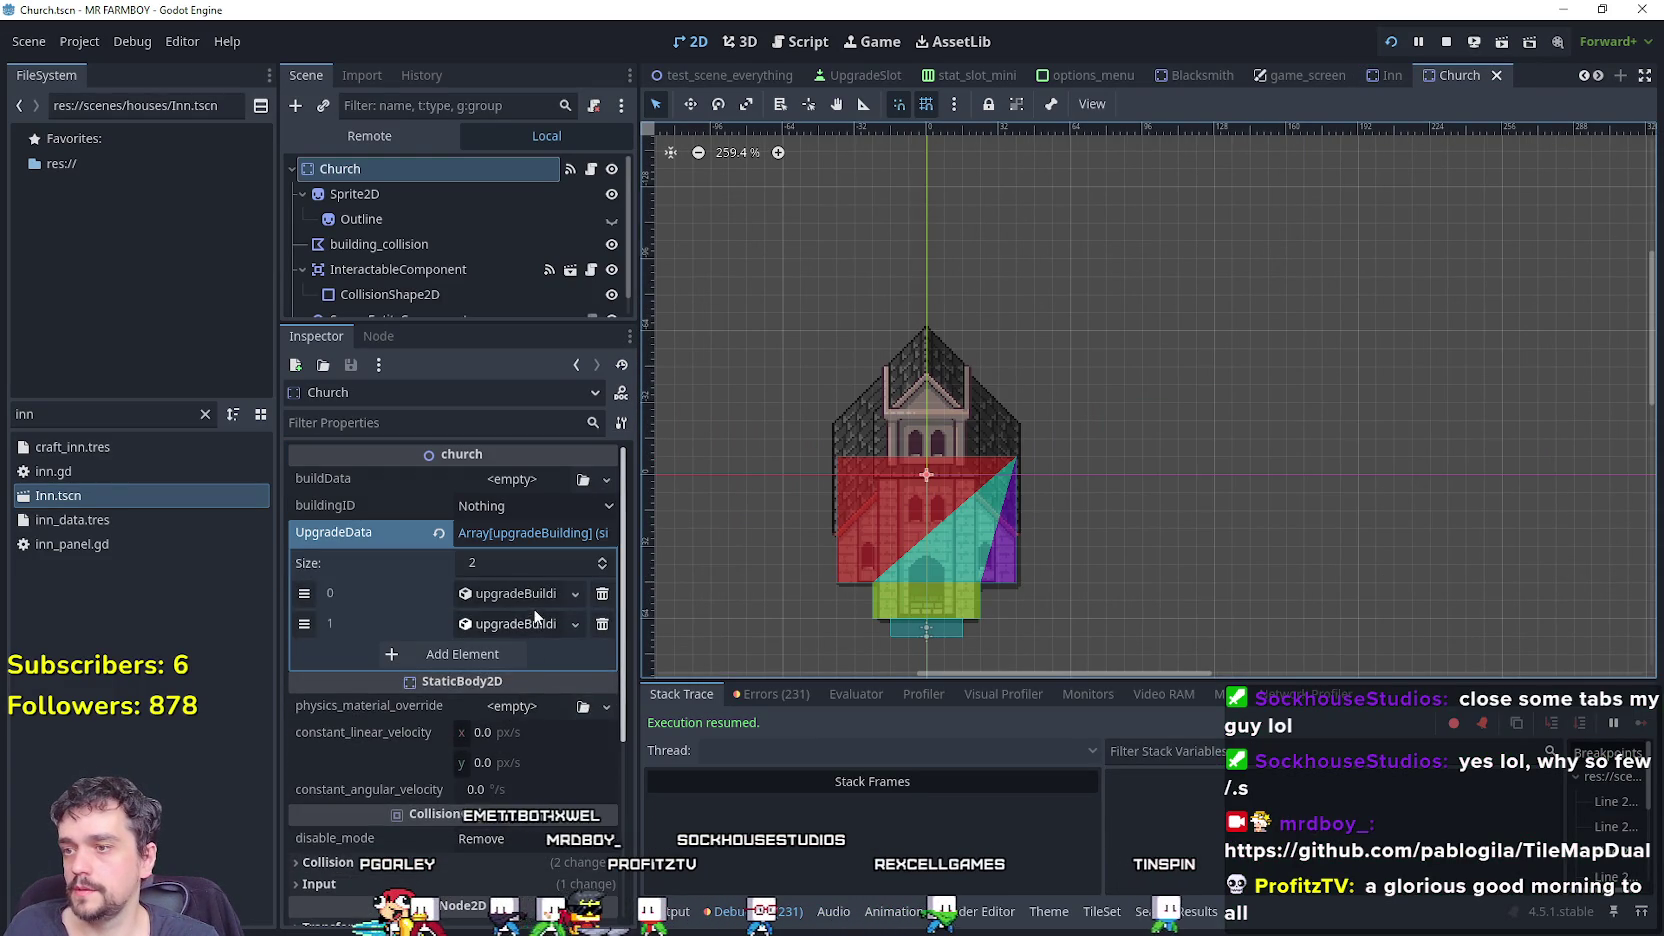
left_click(515, 593)
left_click(488, 688)
left_click(514, 601)
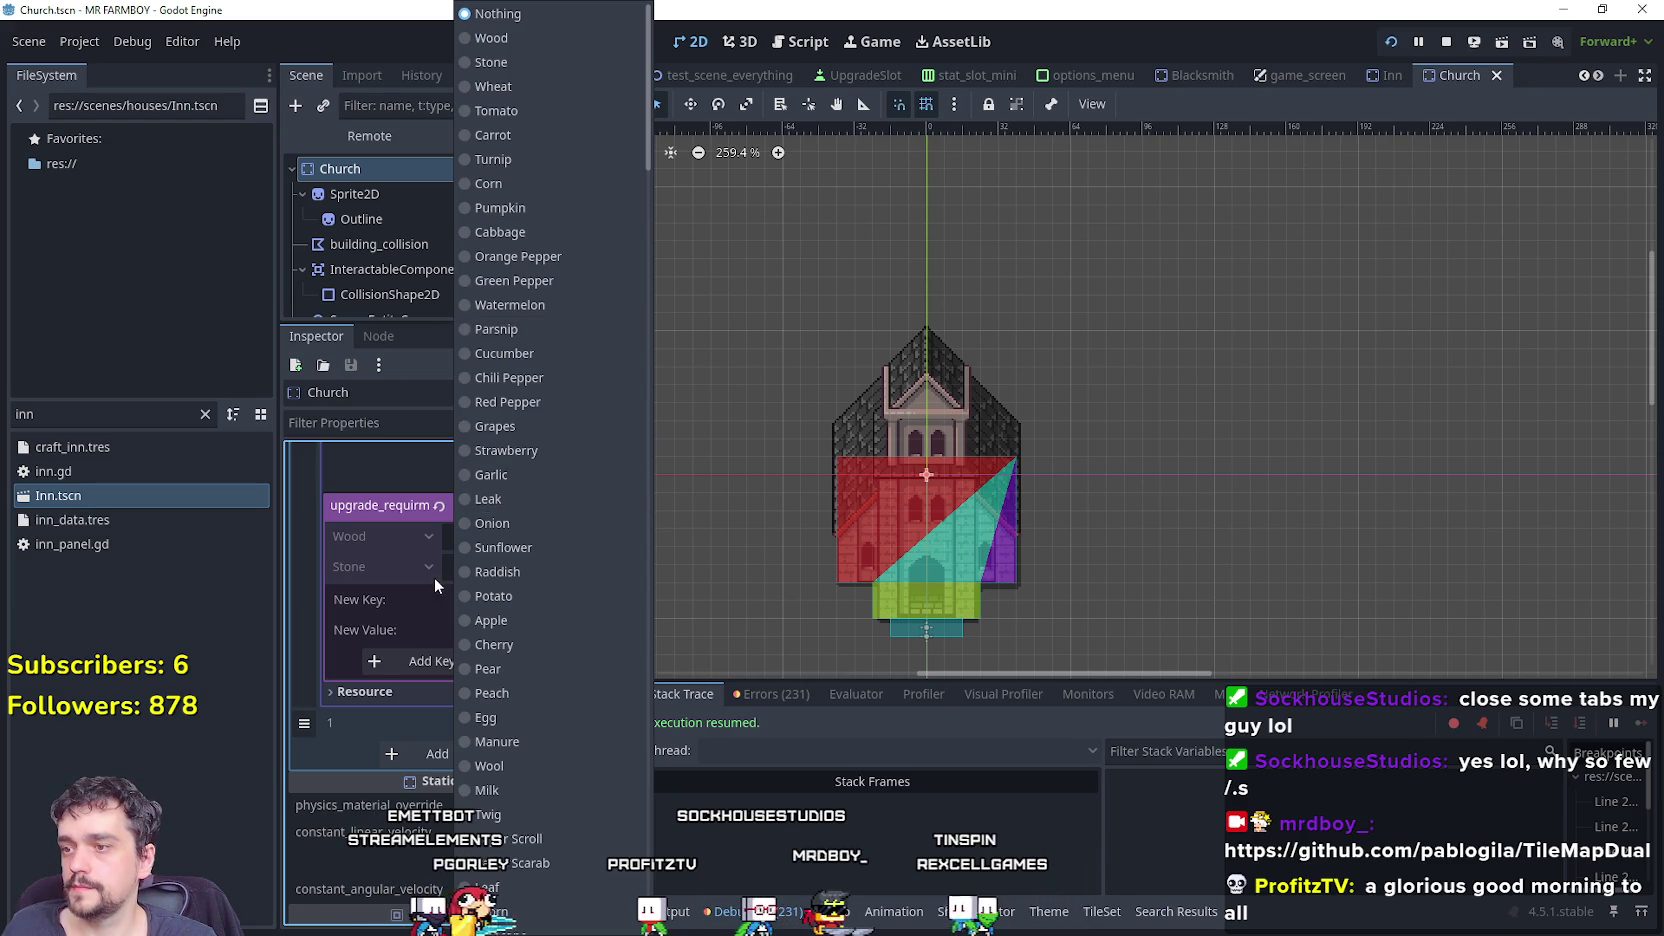
left_click(408, 595)
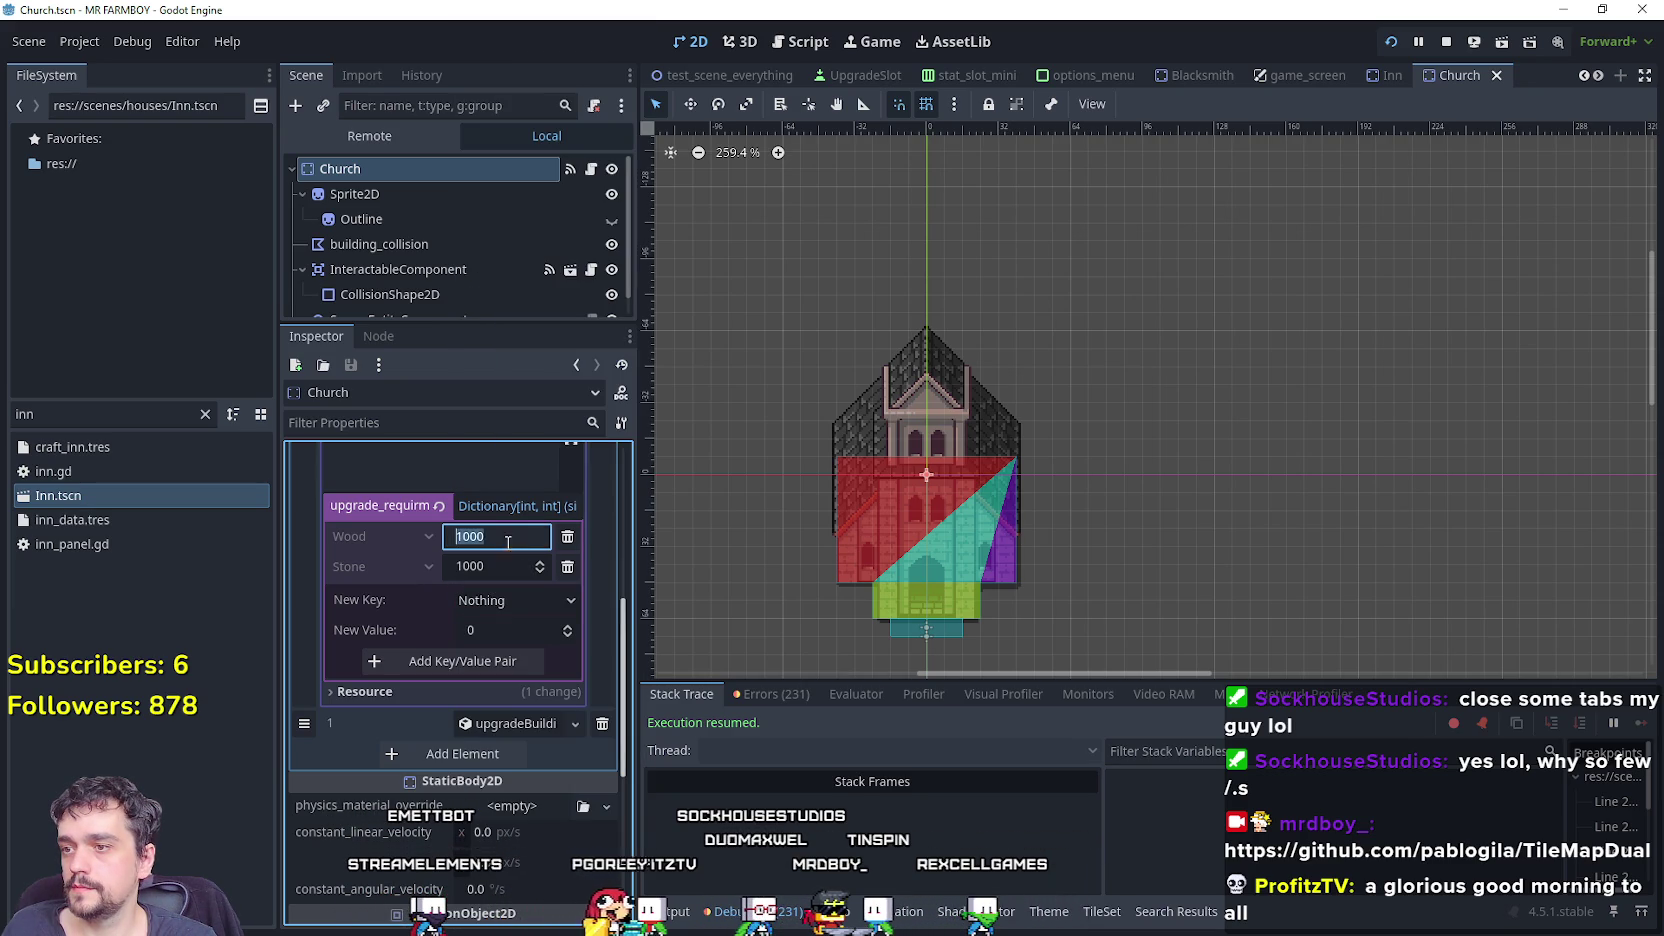
Add Tomato 2 and Cabbage 2 requirements at 5 each.
left_click(481, 601)
scroll(516, 514, "down", 10)
scroll(516, 522, "down", 10)
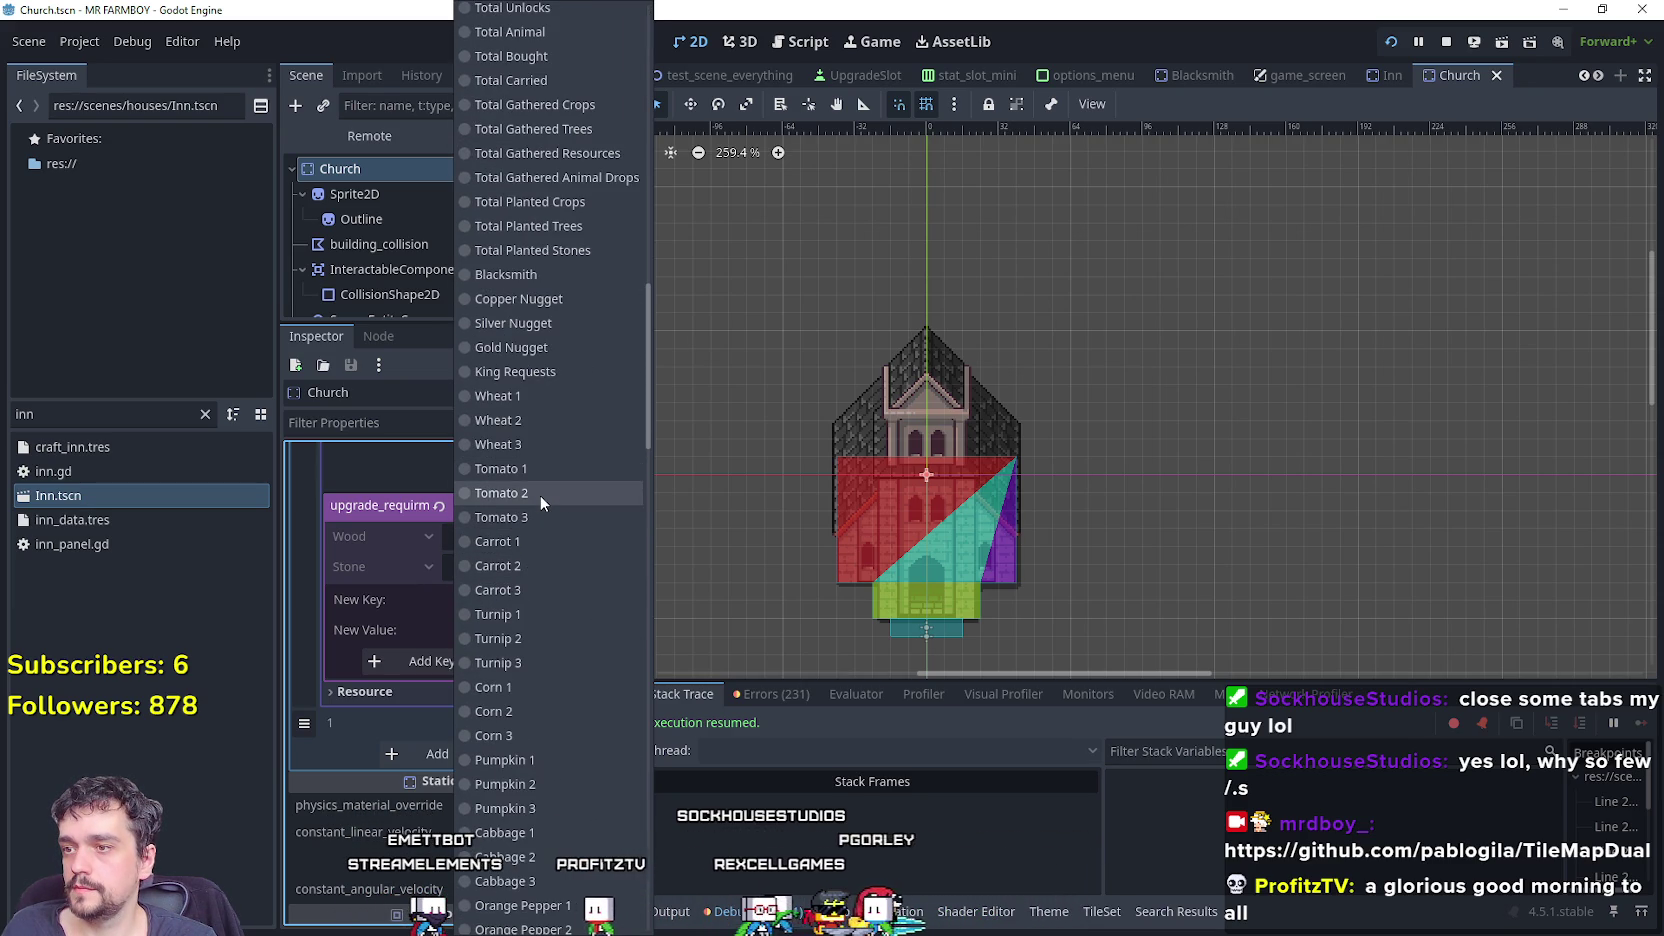
left_click(540, 494)
left_click(510, 625)
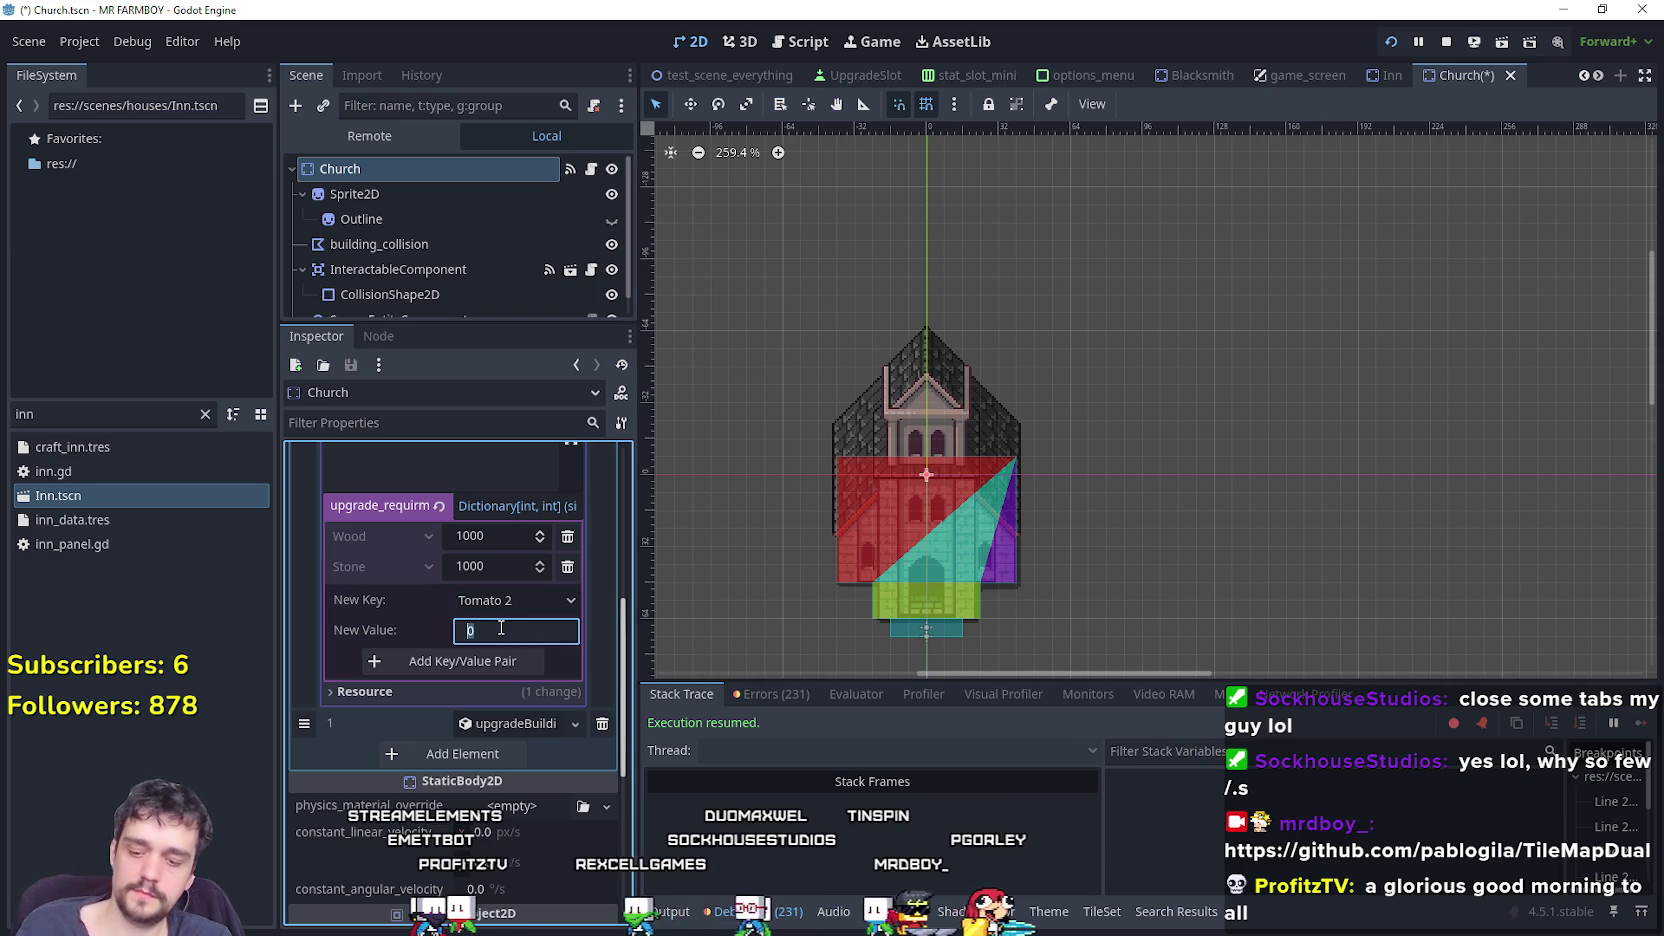
type("5")
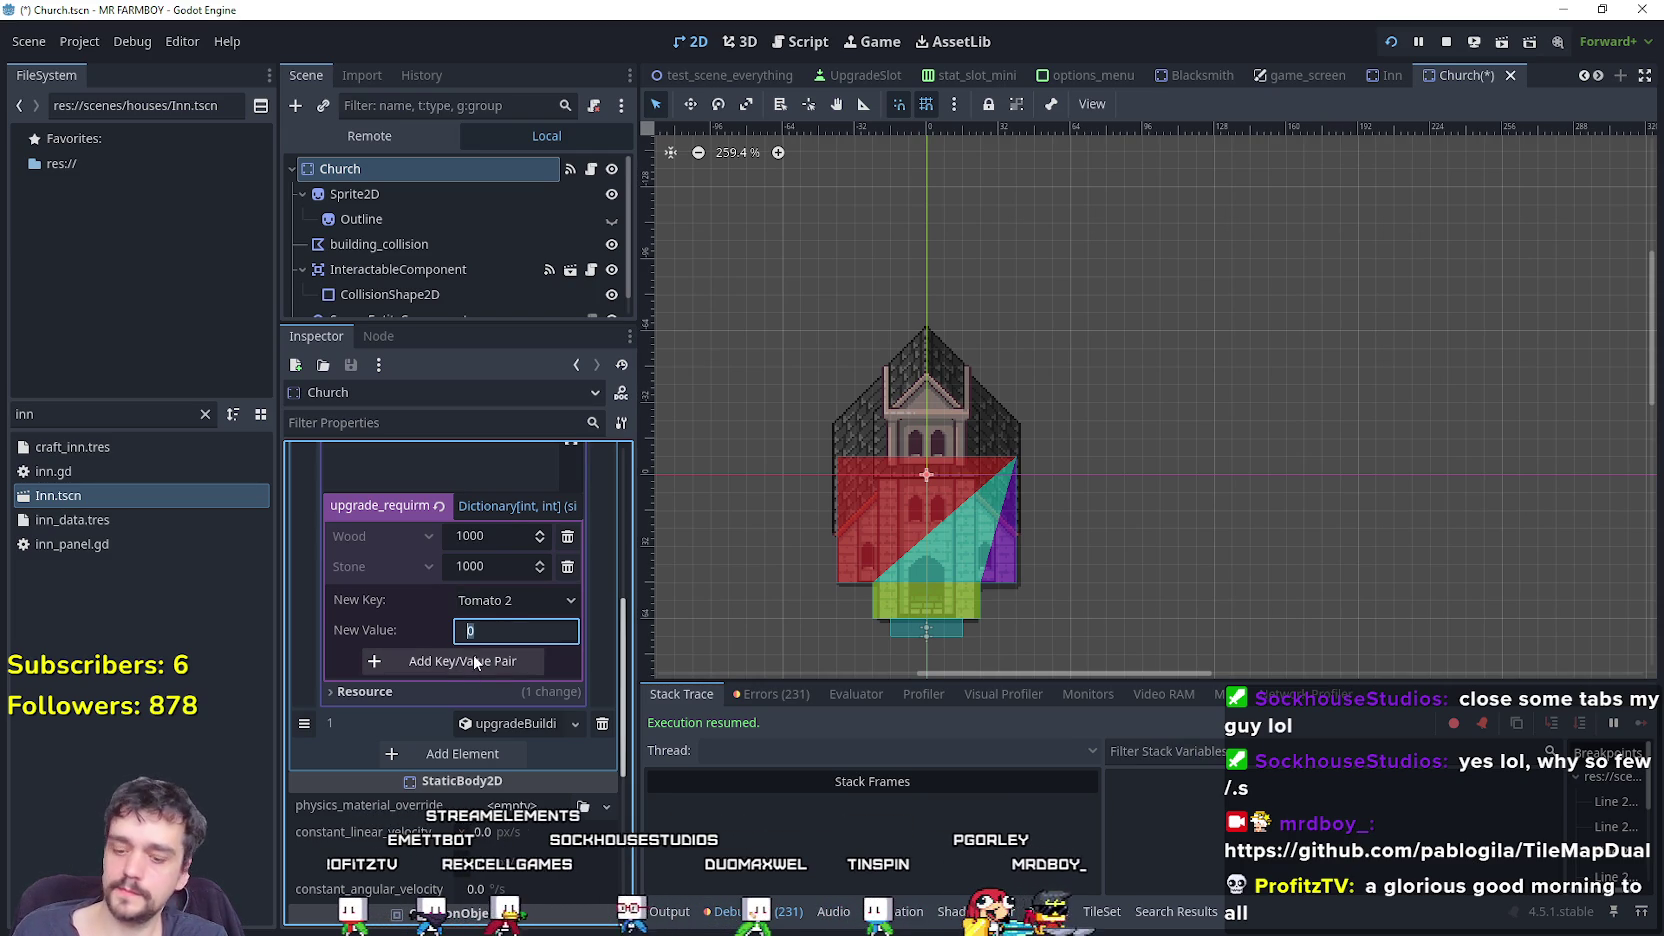
left_click(529, 656)
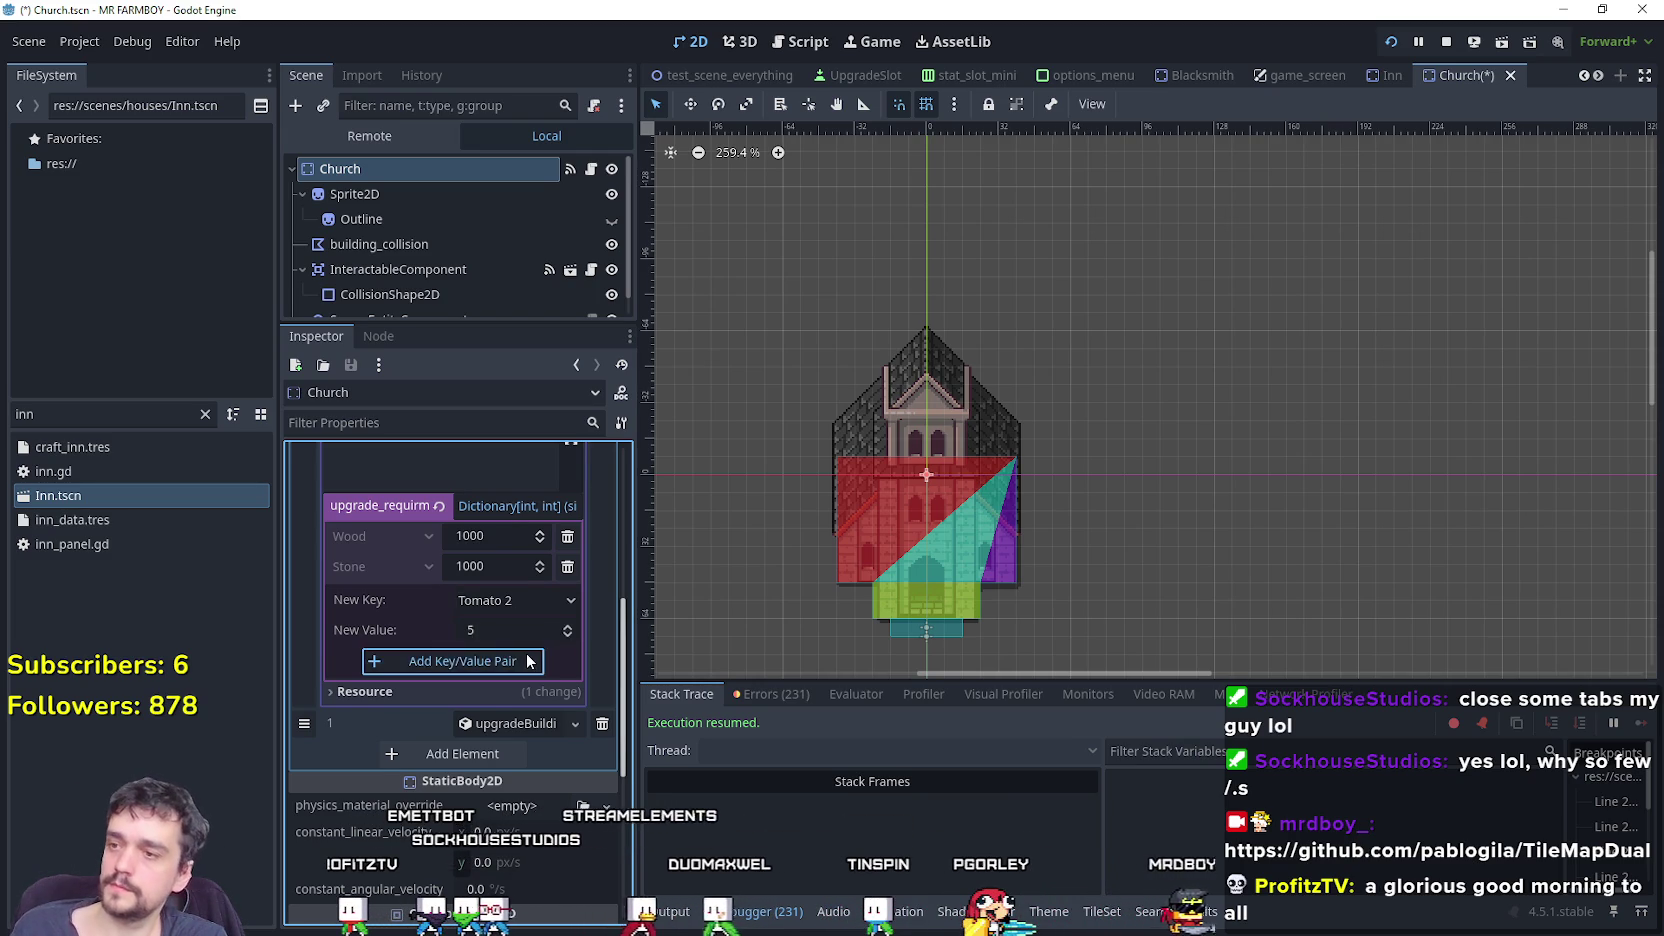
left_click(520, 629)
scroll(536, 474, "down", 15)
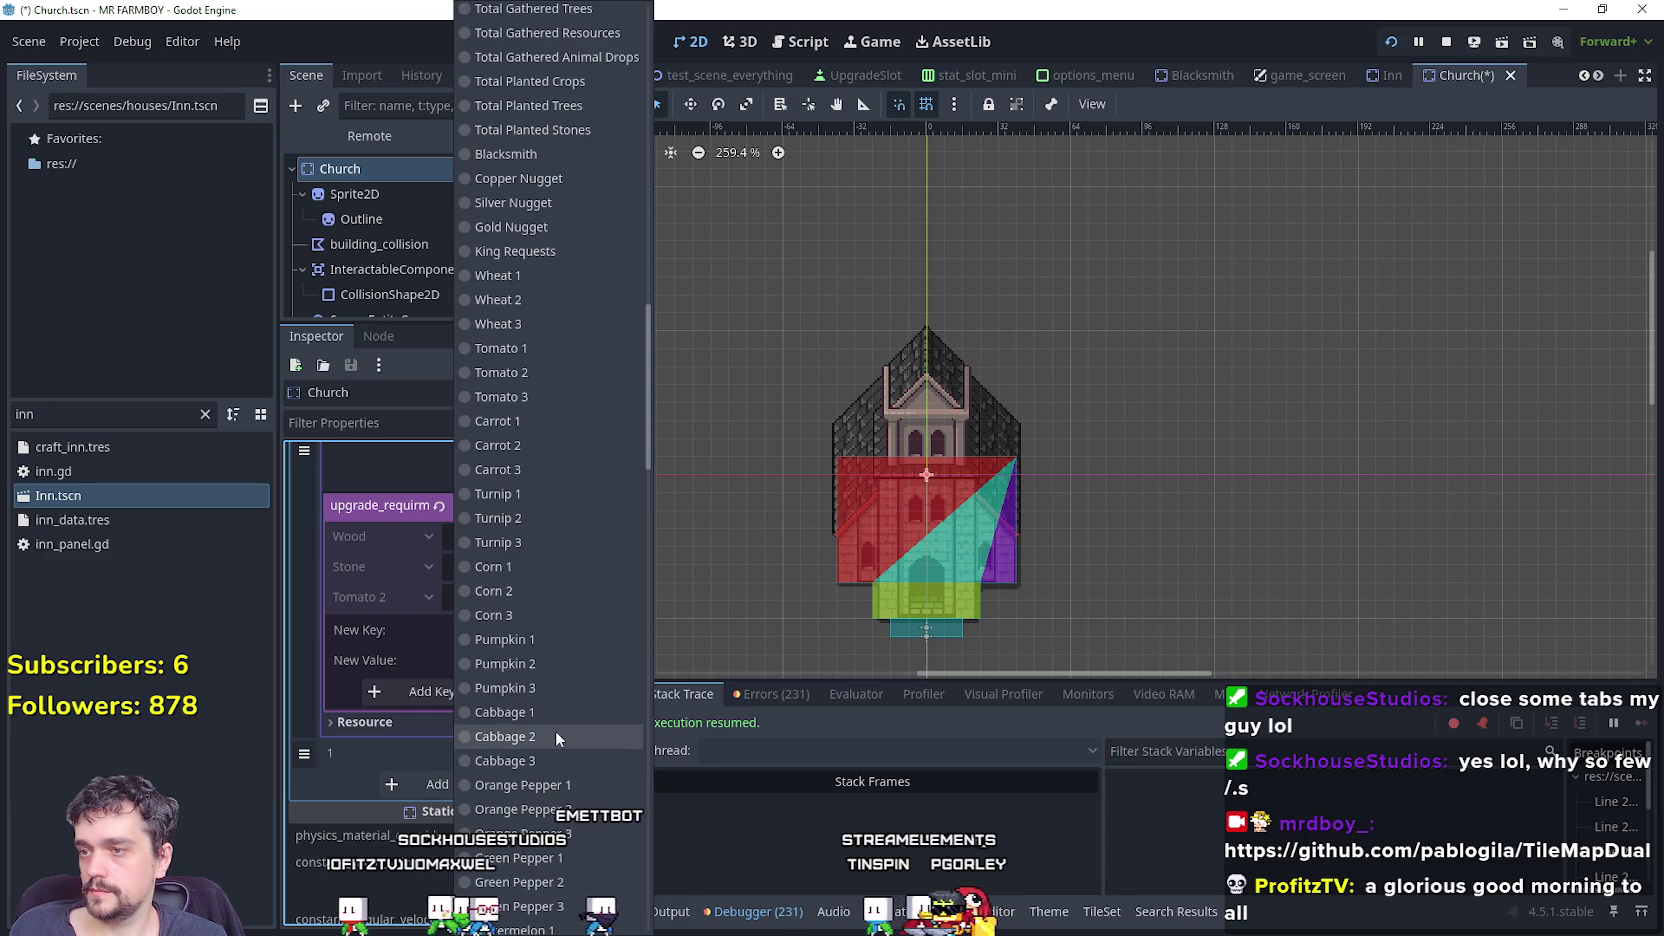
left_click(555, 733)
left_click(495, 660)
left_click(505, 697)
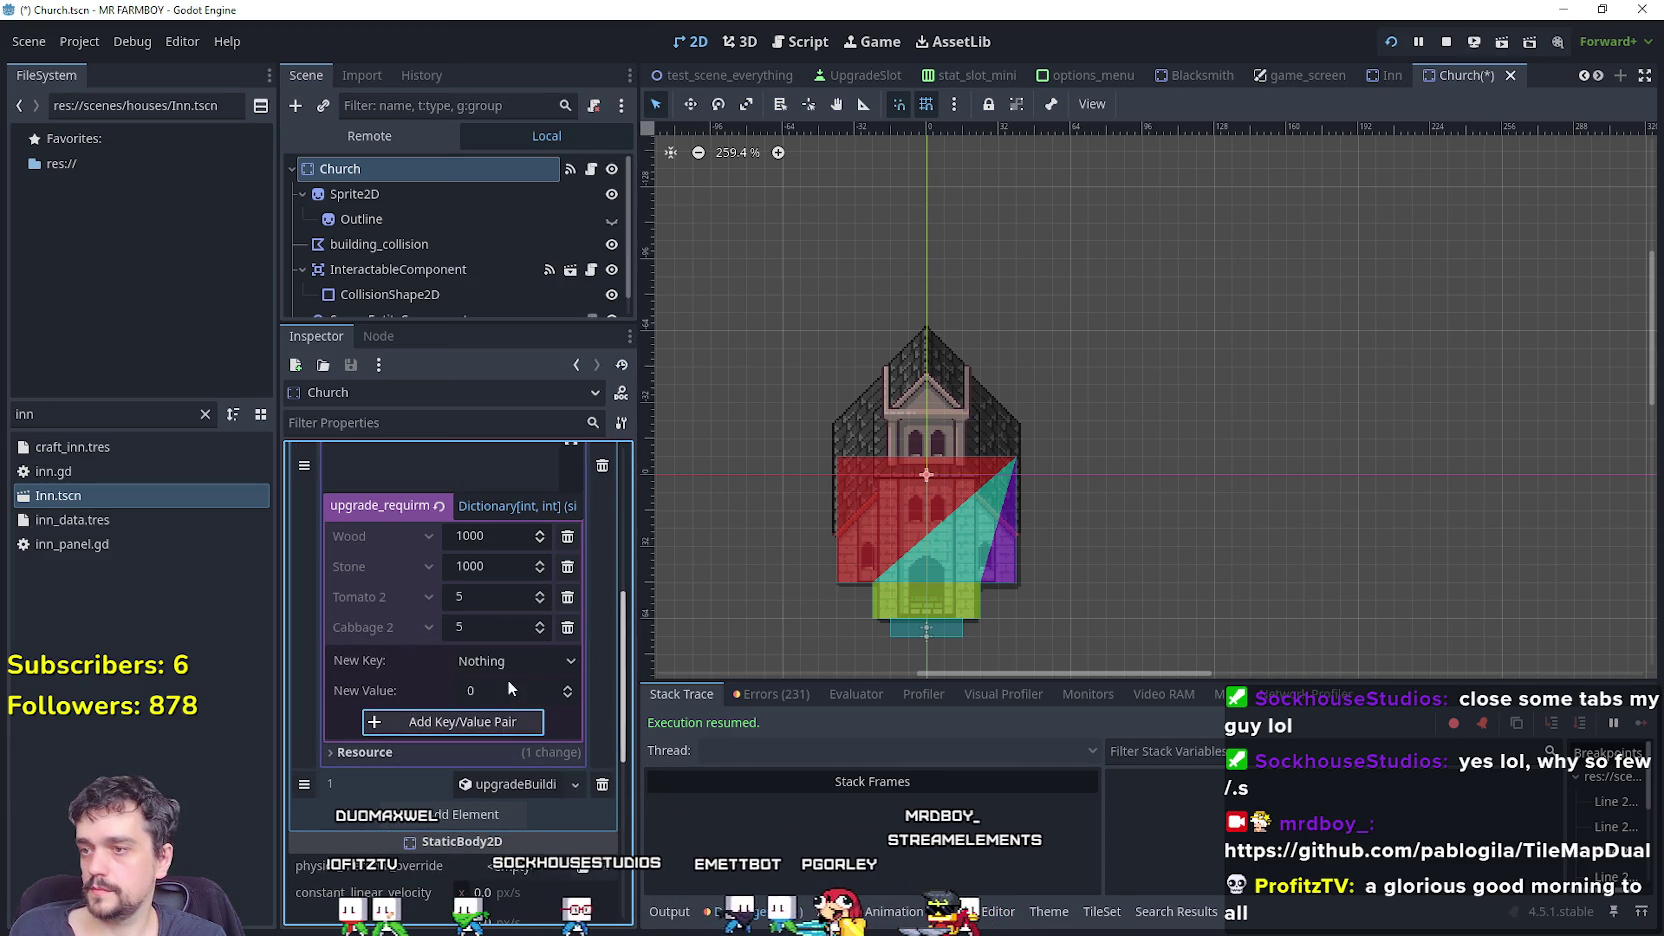
Add Carrot 2 and Strawberry 2 requirements at 5 each.
left_click(516, 659)
scroll(510, 630, "down", 10)
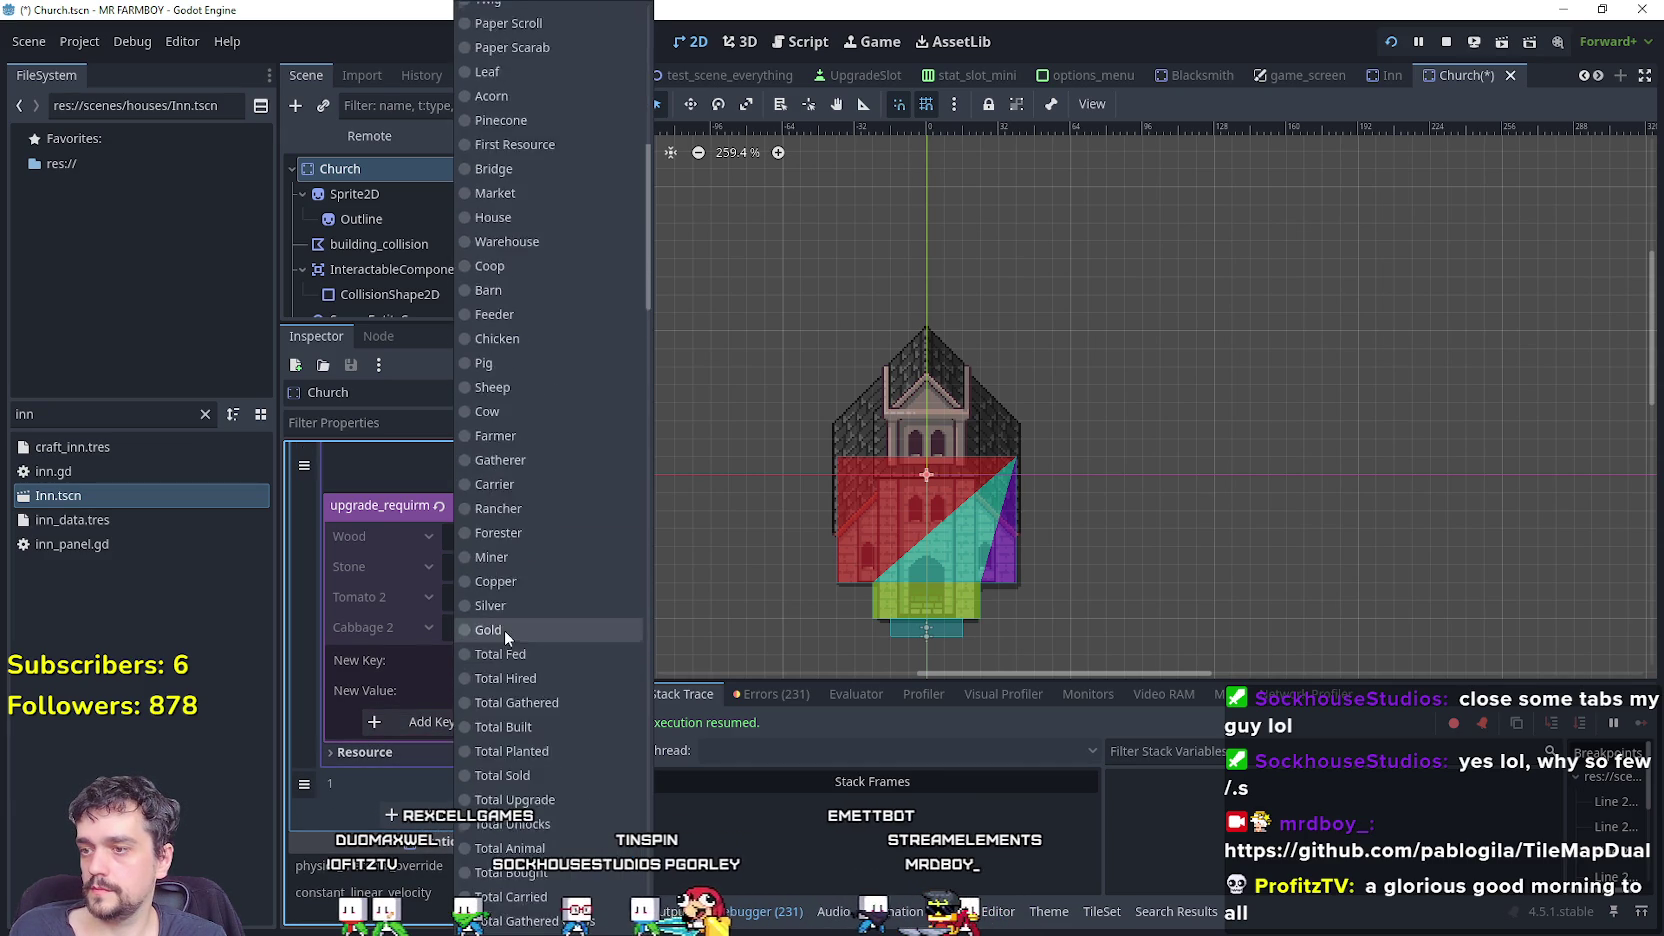
scroll(549, 651, "down", 2)
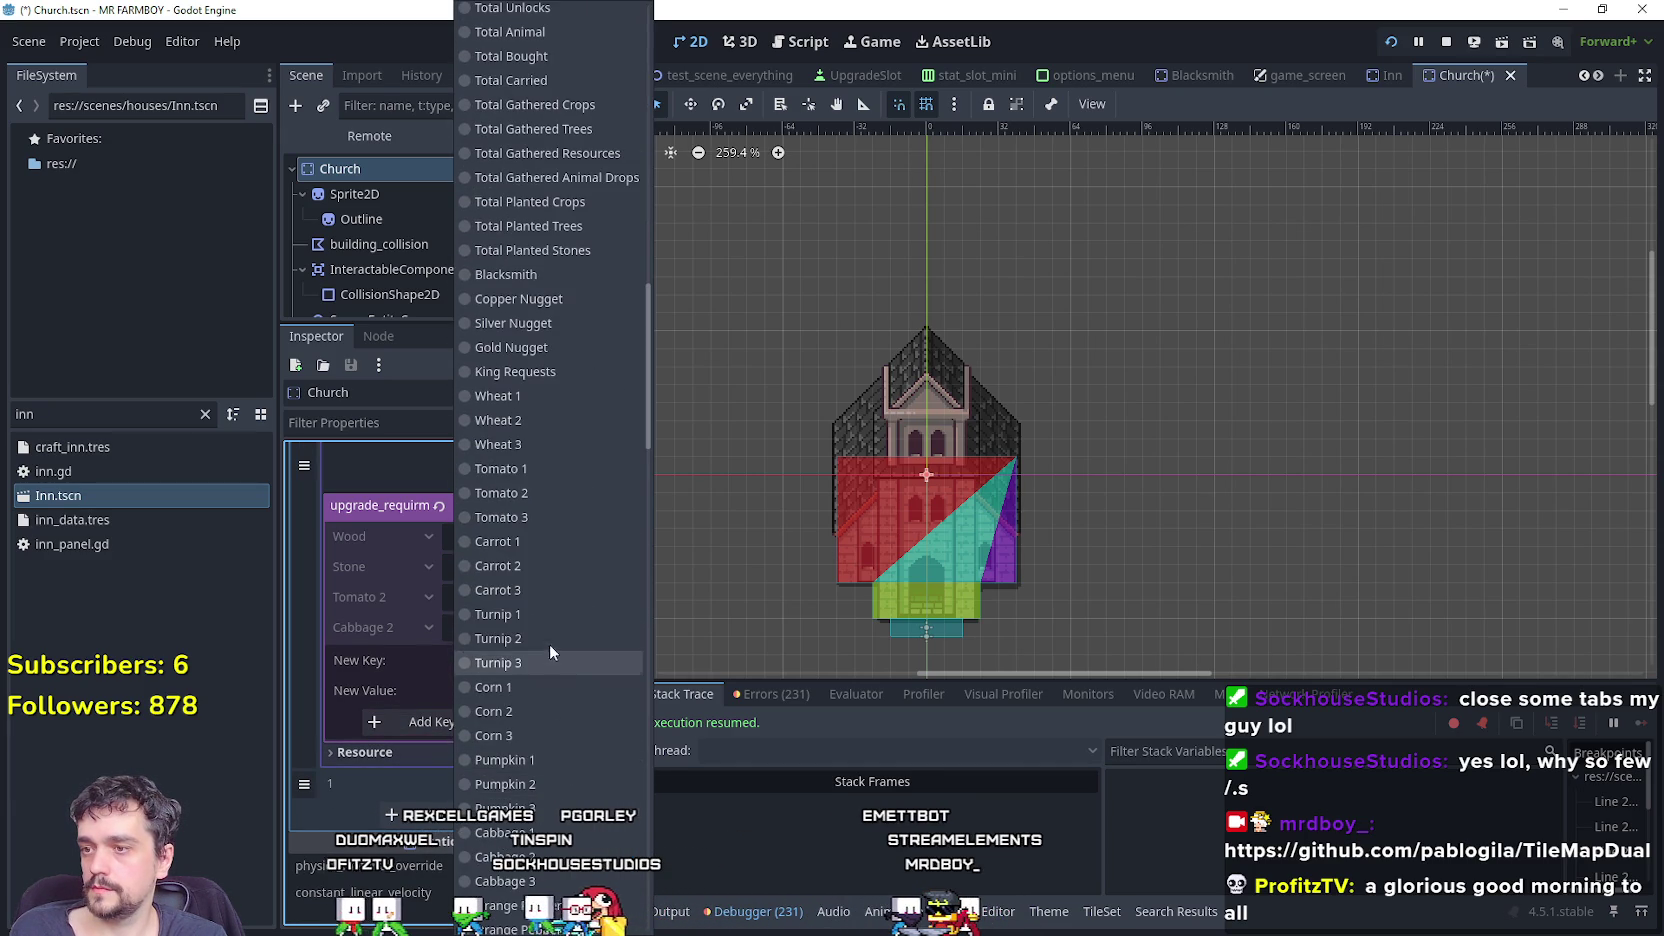
left_click(545, 566)
left_click(507, 698)
type("5")
left_click(500, 722)
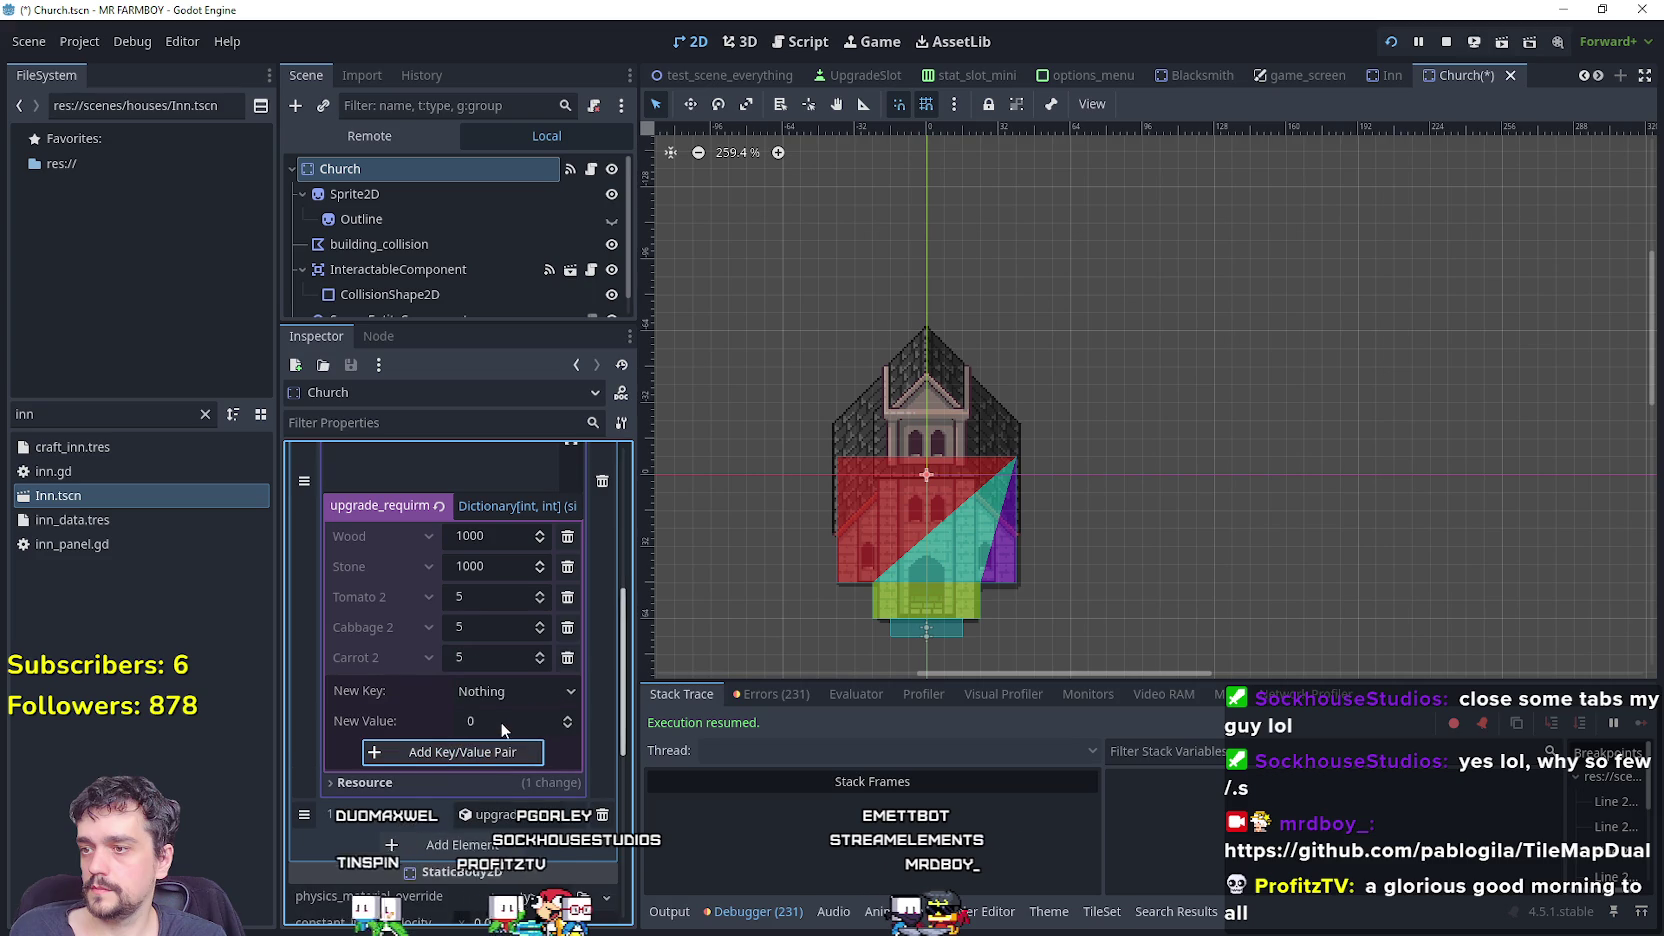
left_click(507, 690)
scroll(510, 686, "down", 10)
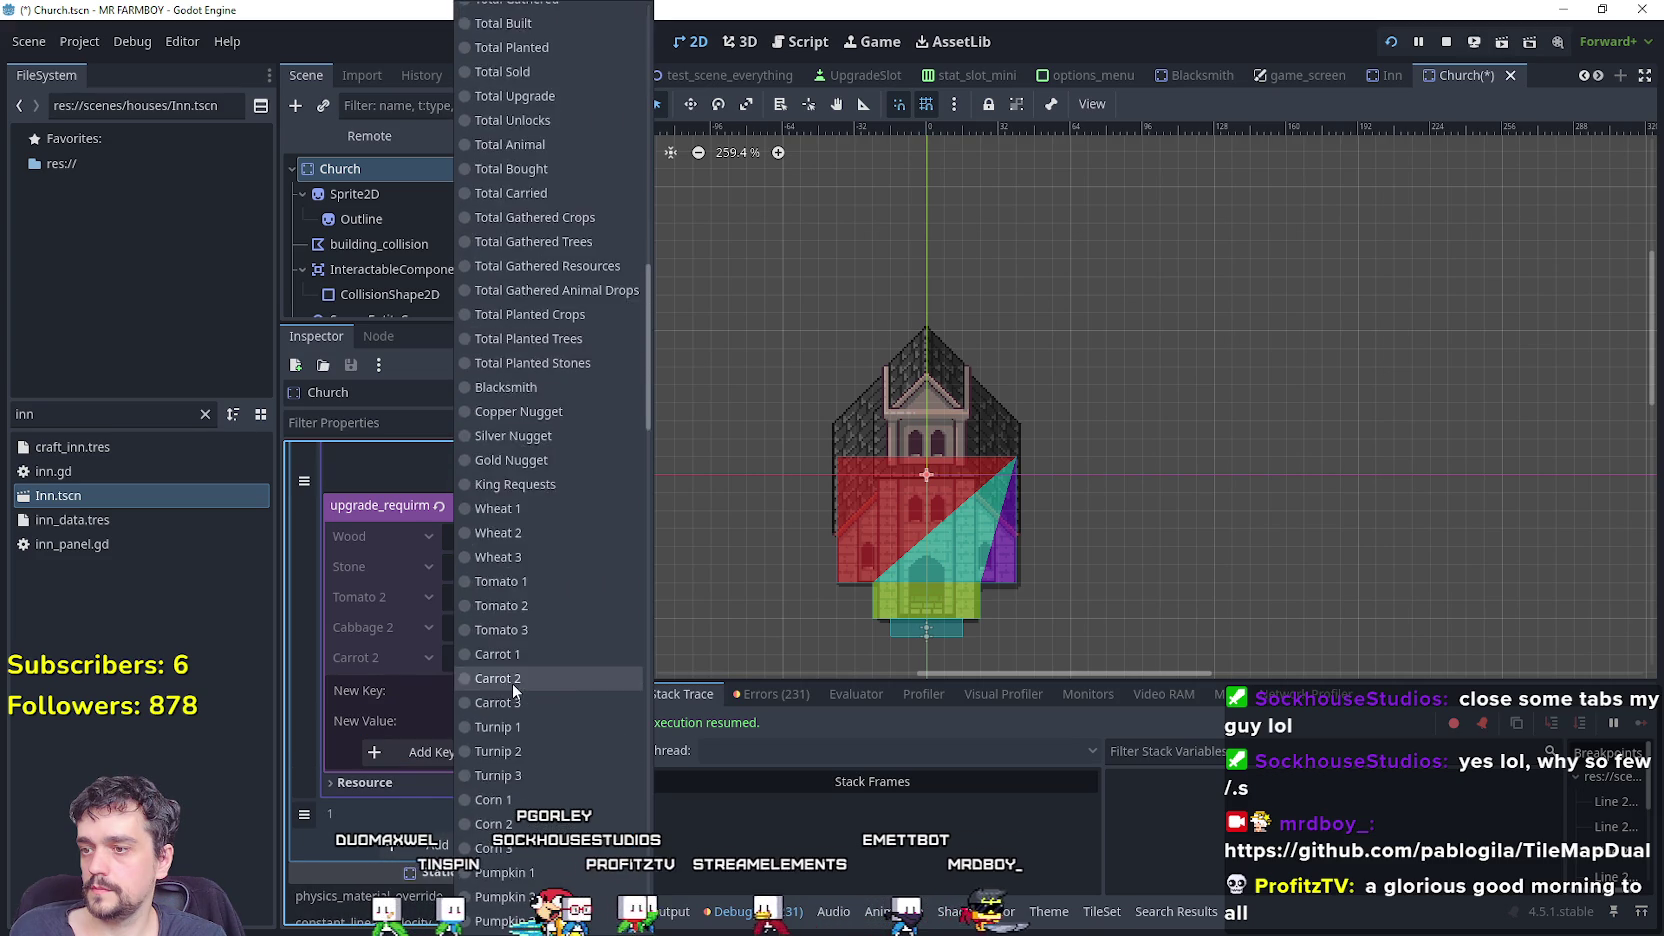
scroll(515, 685, "down", 10)
left_click(515, 797)
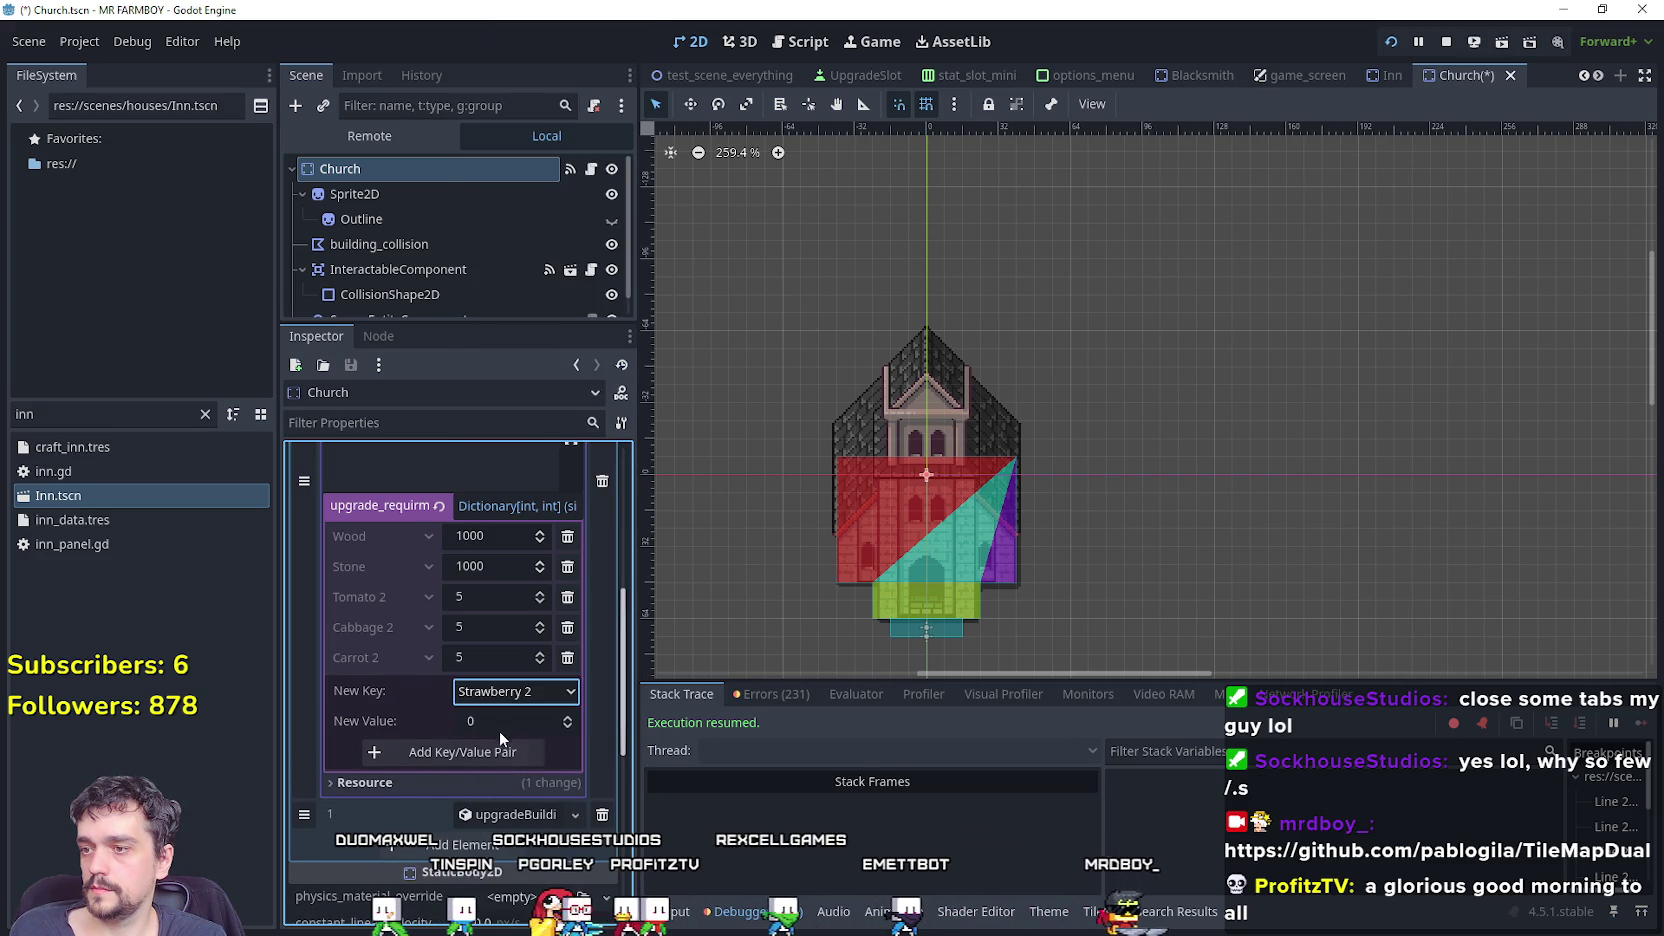
left_click(498, 754)
scroll(480, 707, "down", 3)
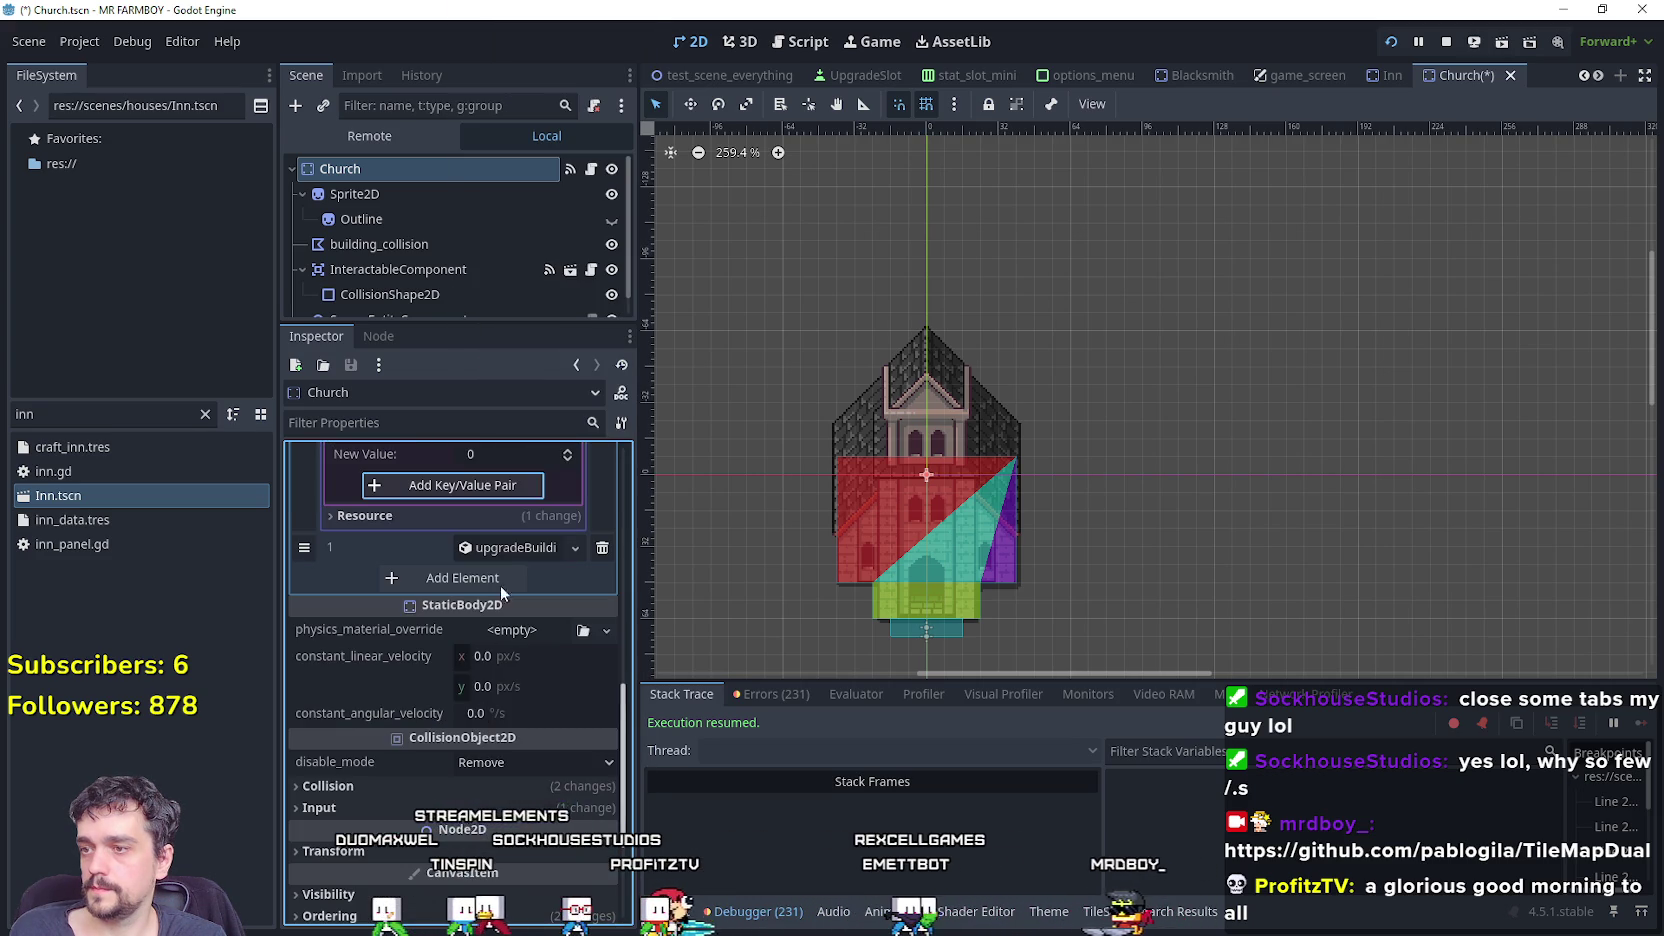
Expand the second Church upgrade and add Orange Pepper 2 and Raddish 2 at 5 each.
left_click(506, 546)
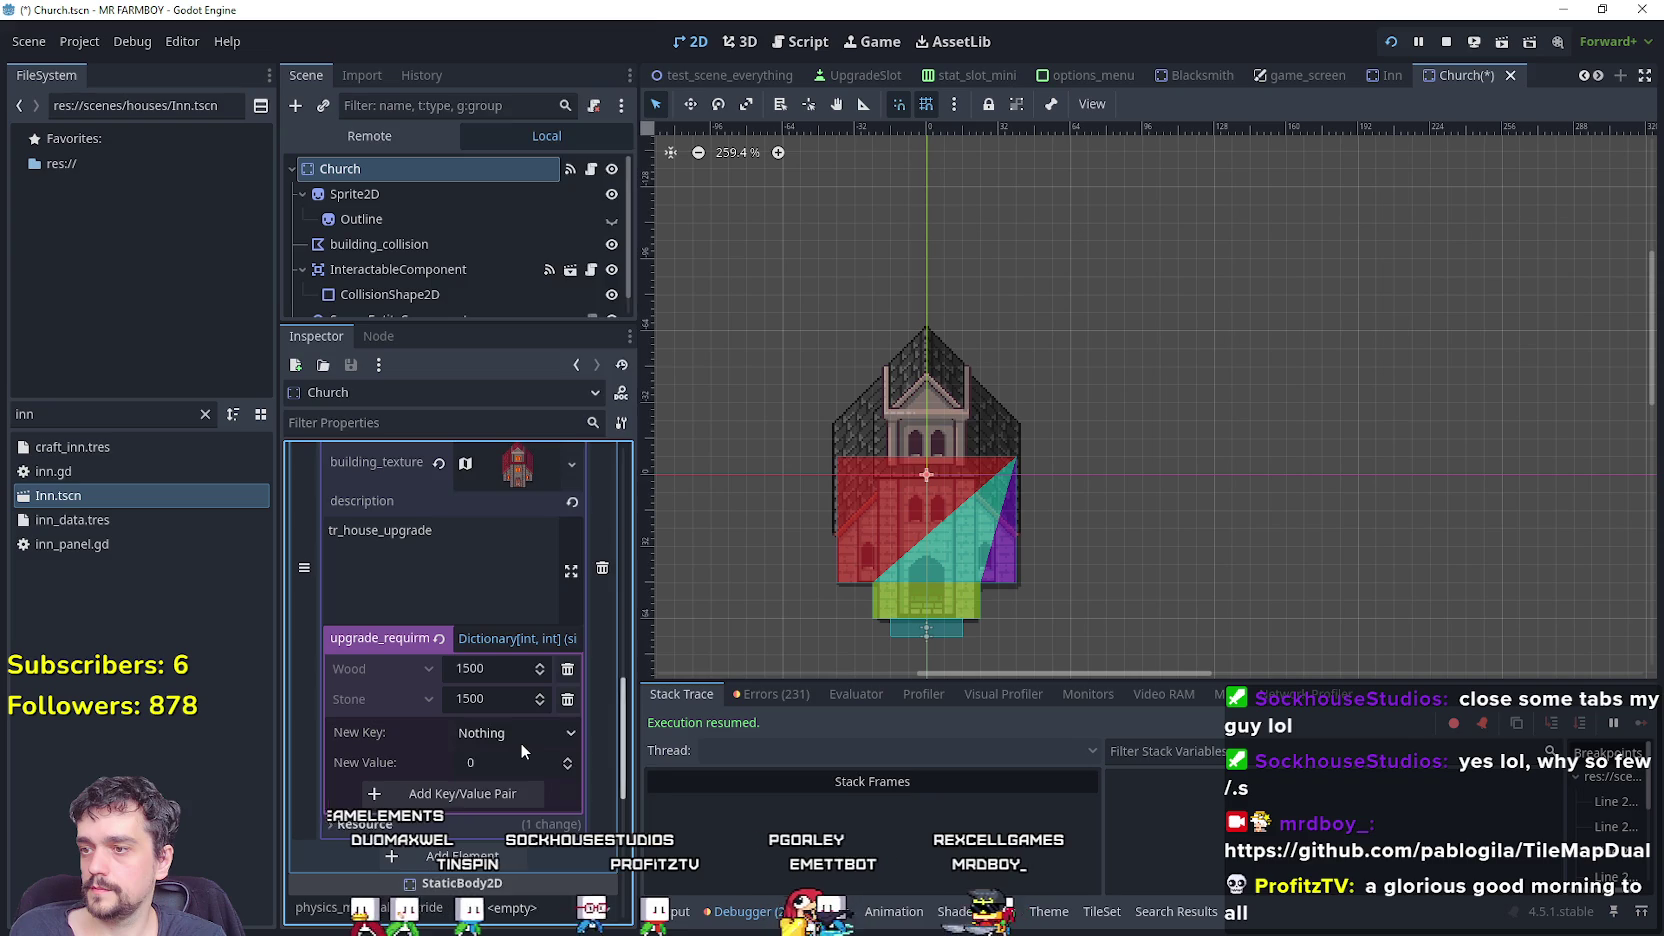
left_click(520, 742)
scroll(520, 720, "down", 10)
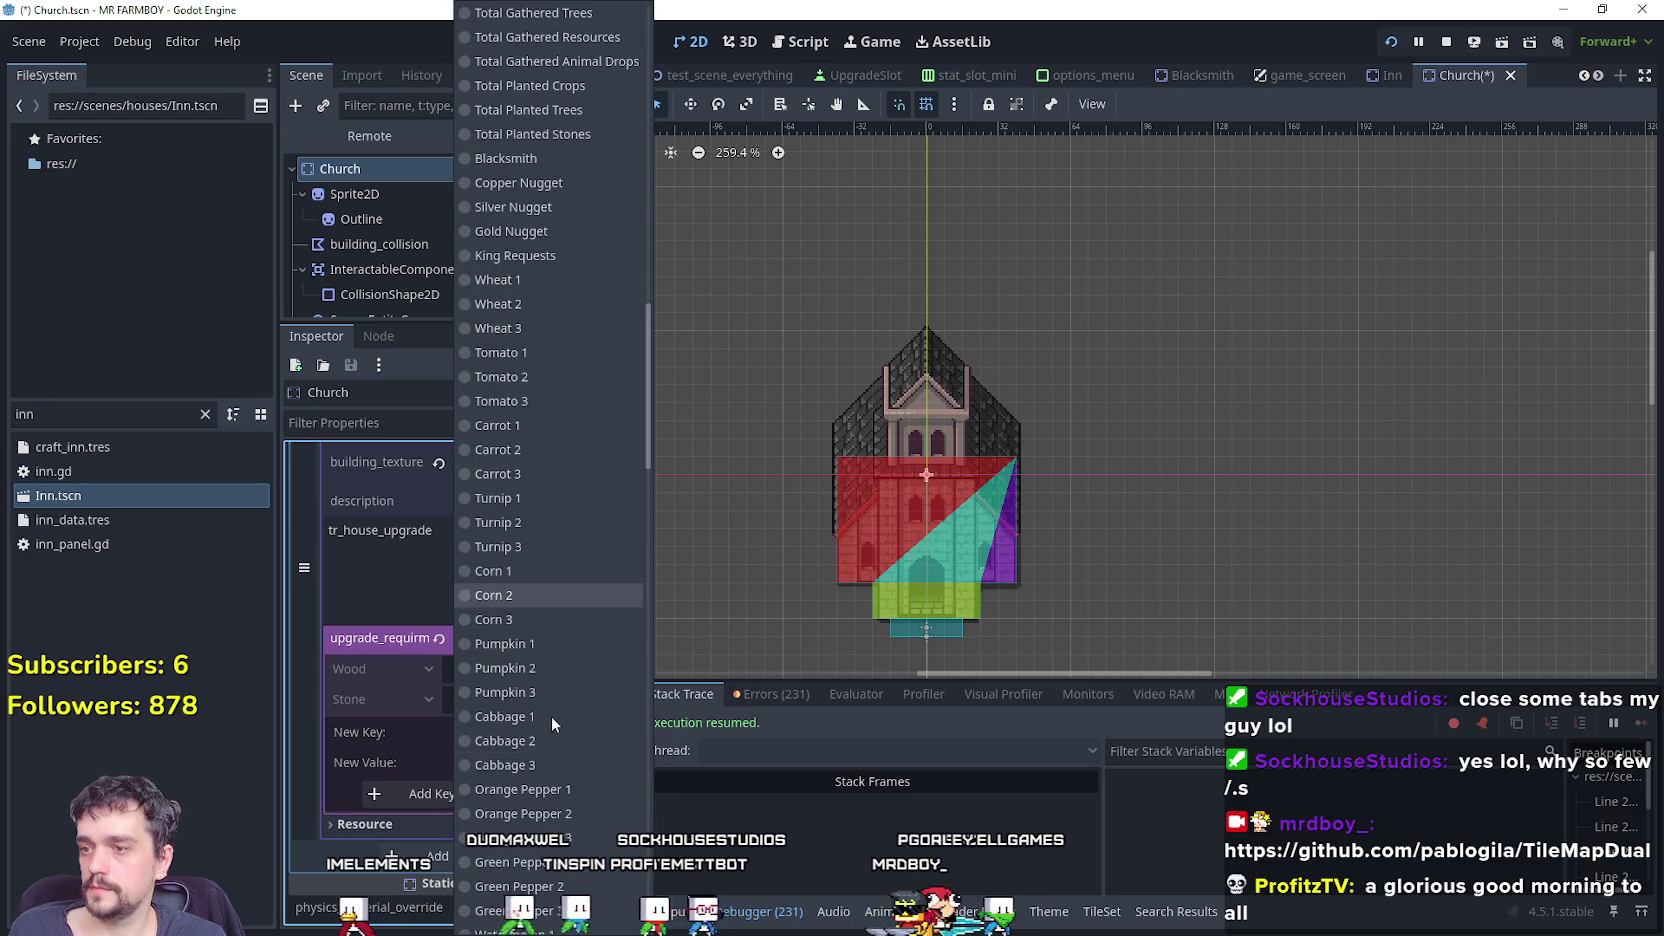
left_click(545, 812)
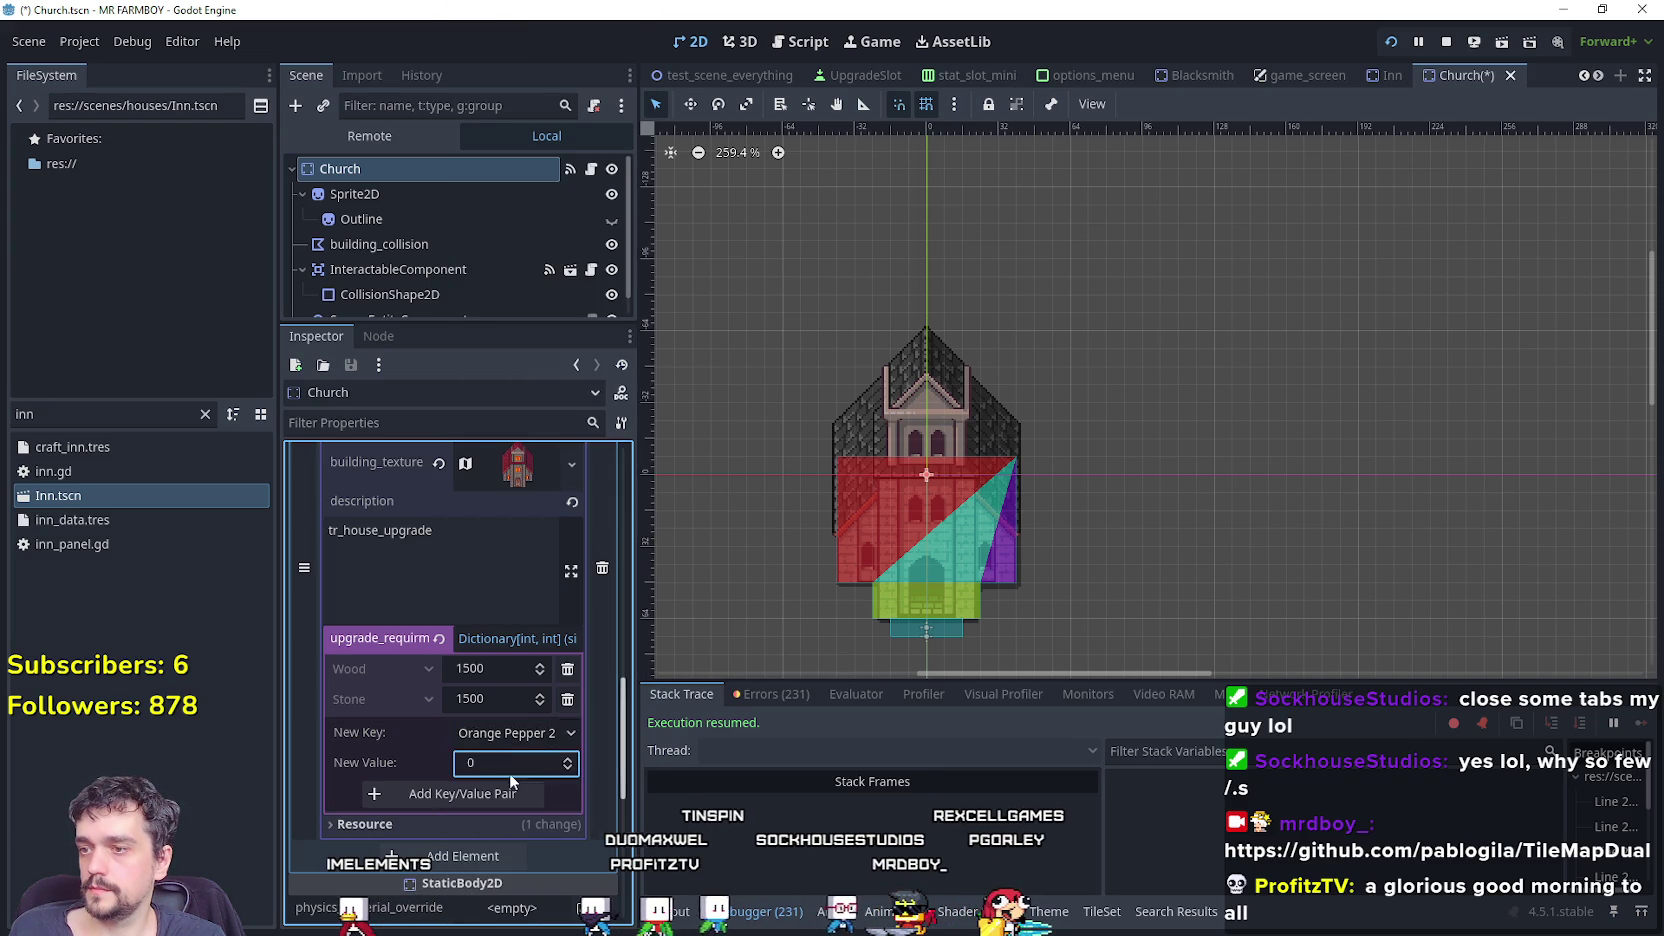
left_click(507, 795)
left_click(510, 763)
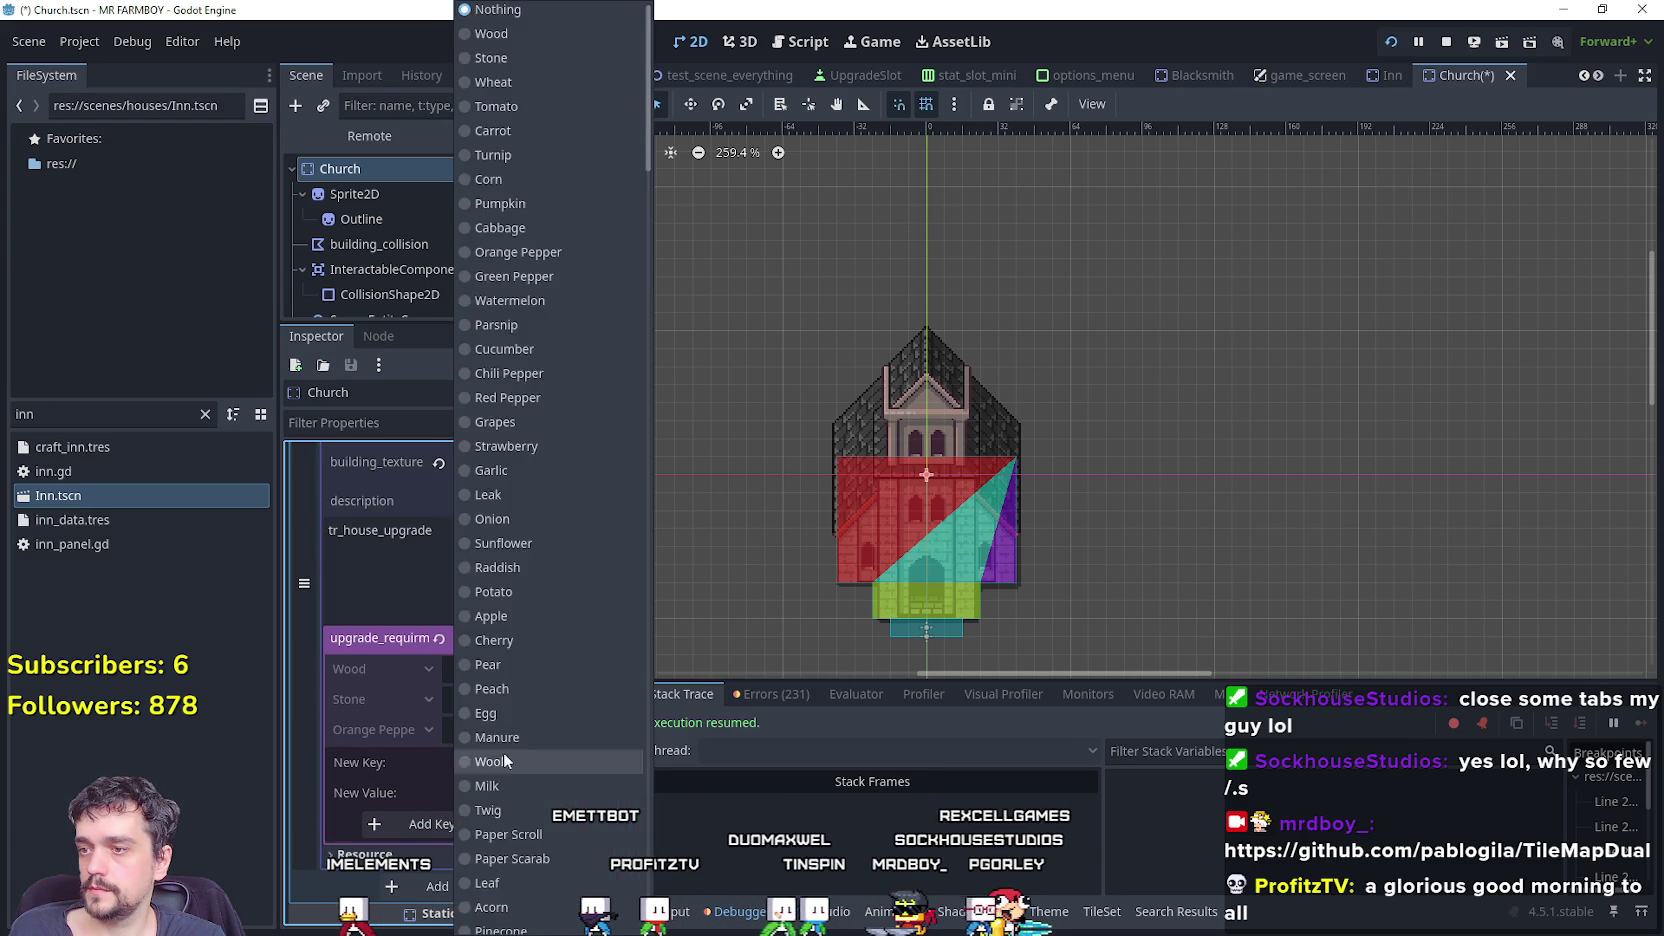
scroll(507, 750, "down", 15)
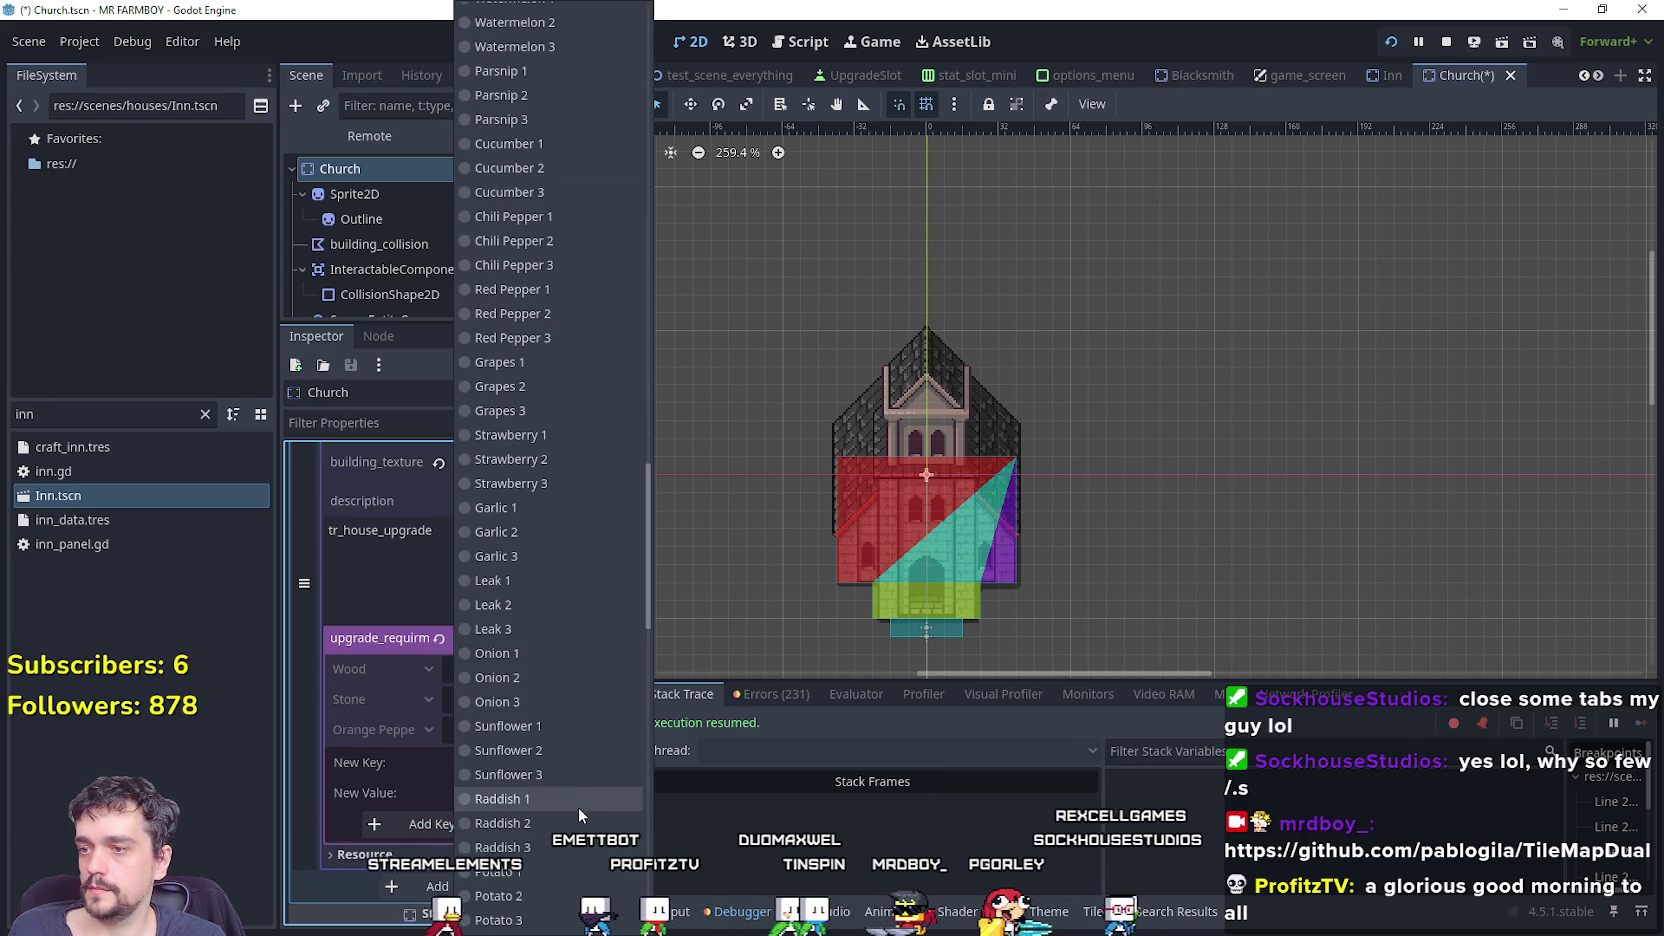
left_click(502, 822)
left_click(502, 830)
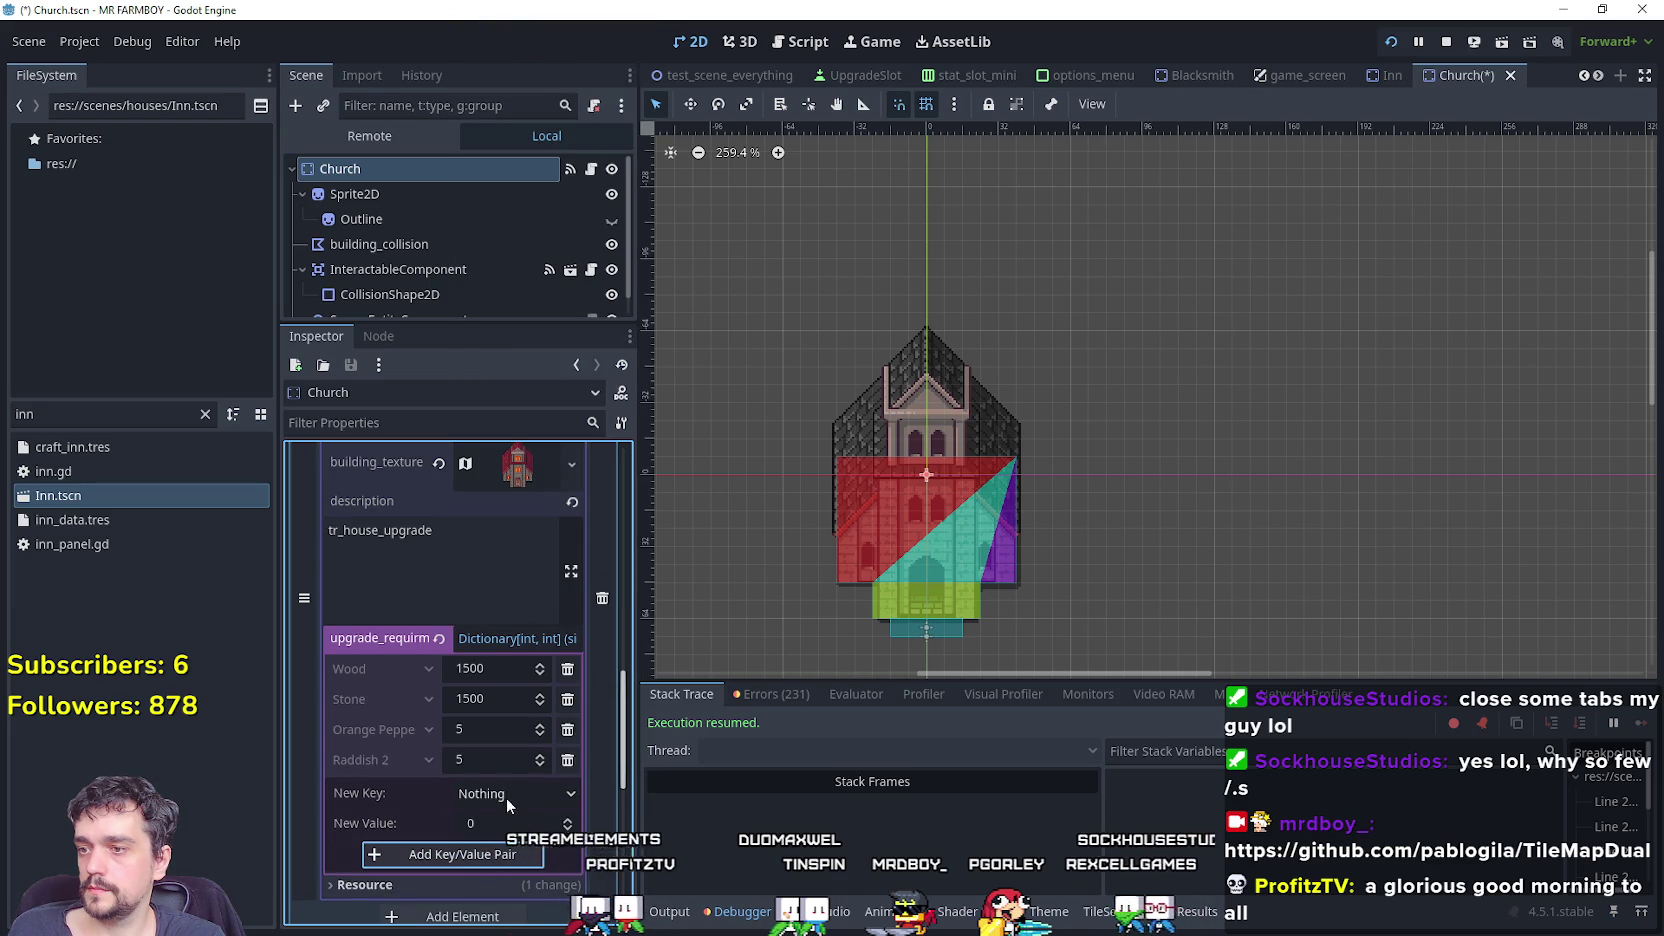
Add Potato 2 and Pumpkin 2 requirements at 5 each.
left_click(506, 797)
scroll(512, 757, "down", 15)
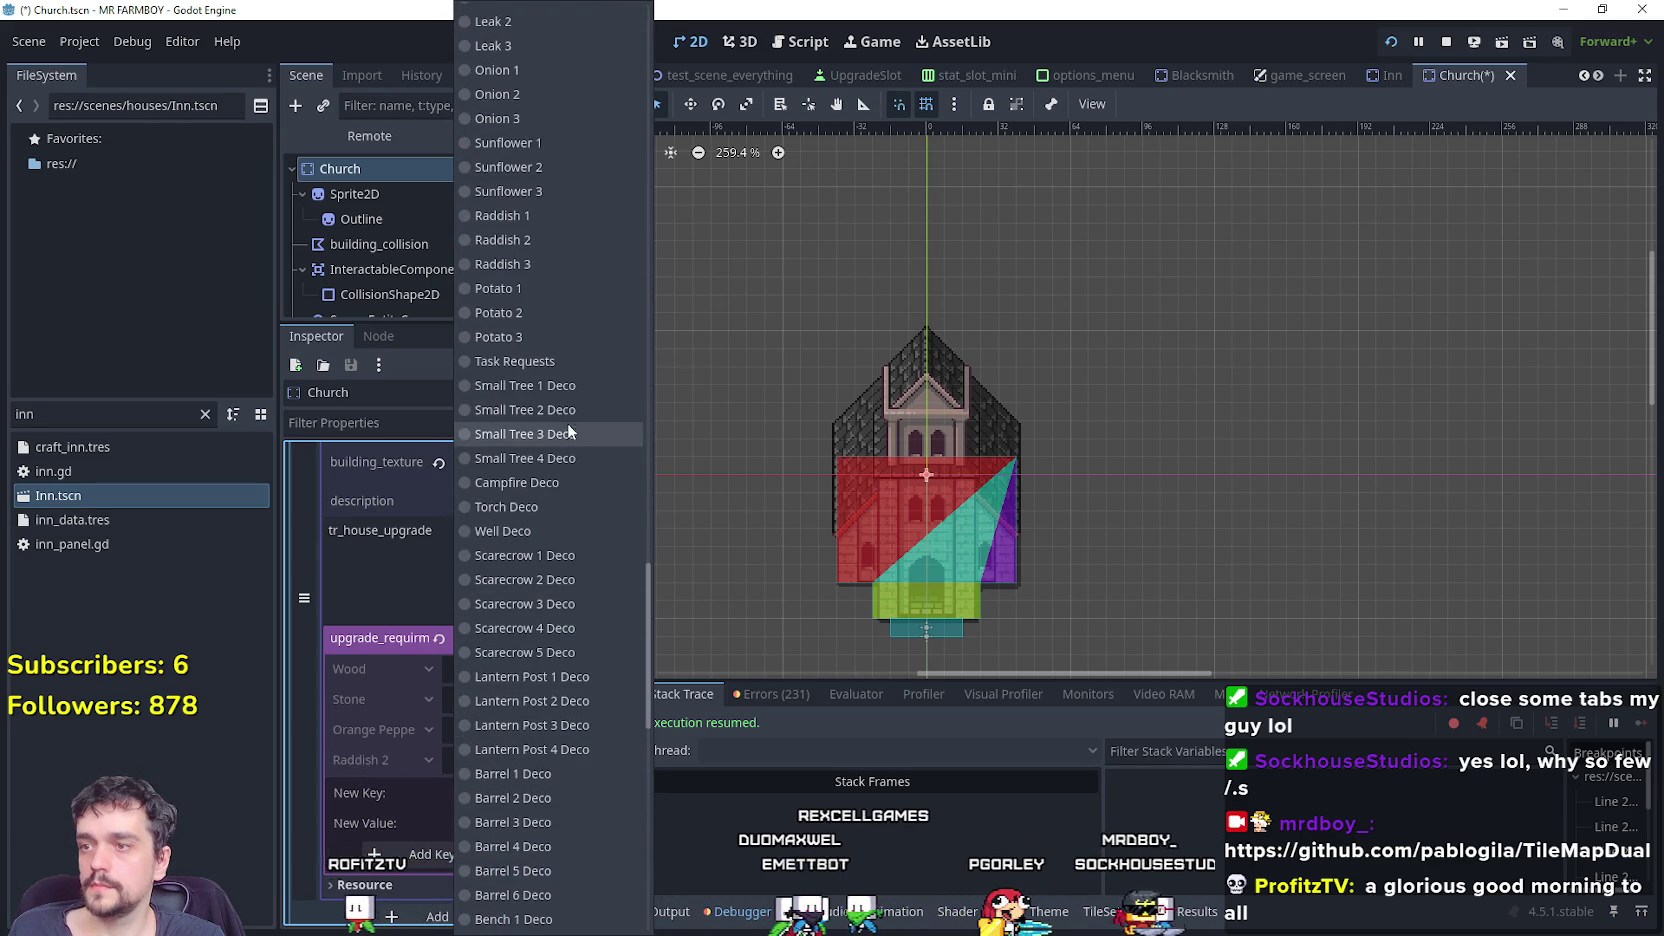
left_click(528, 312)
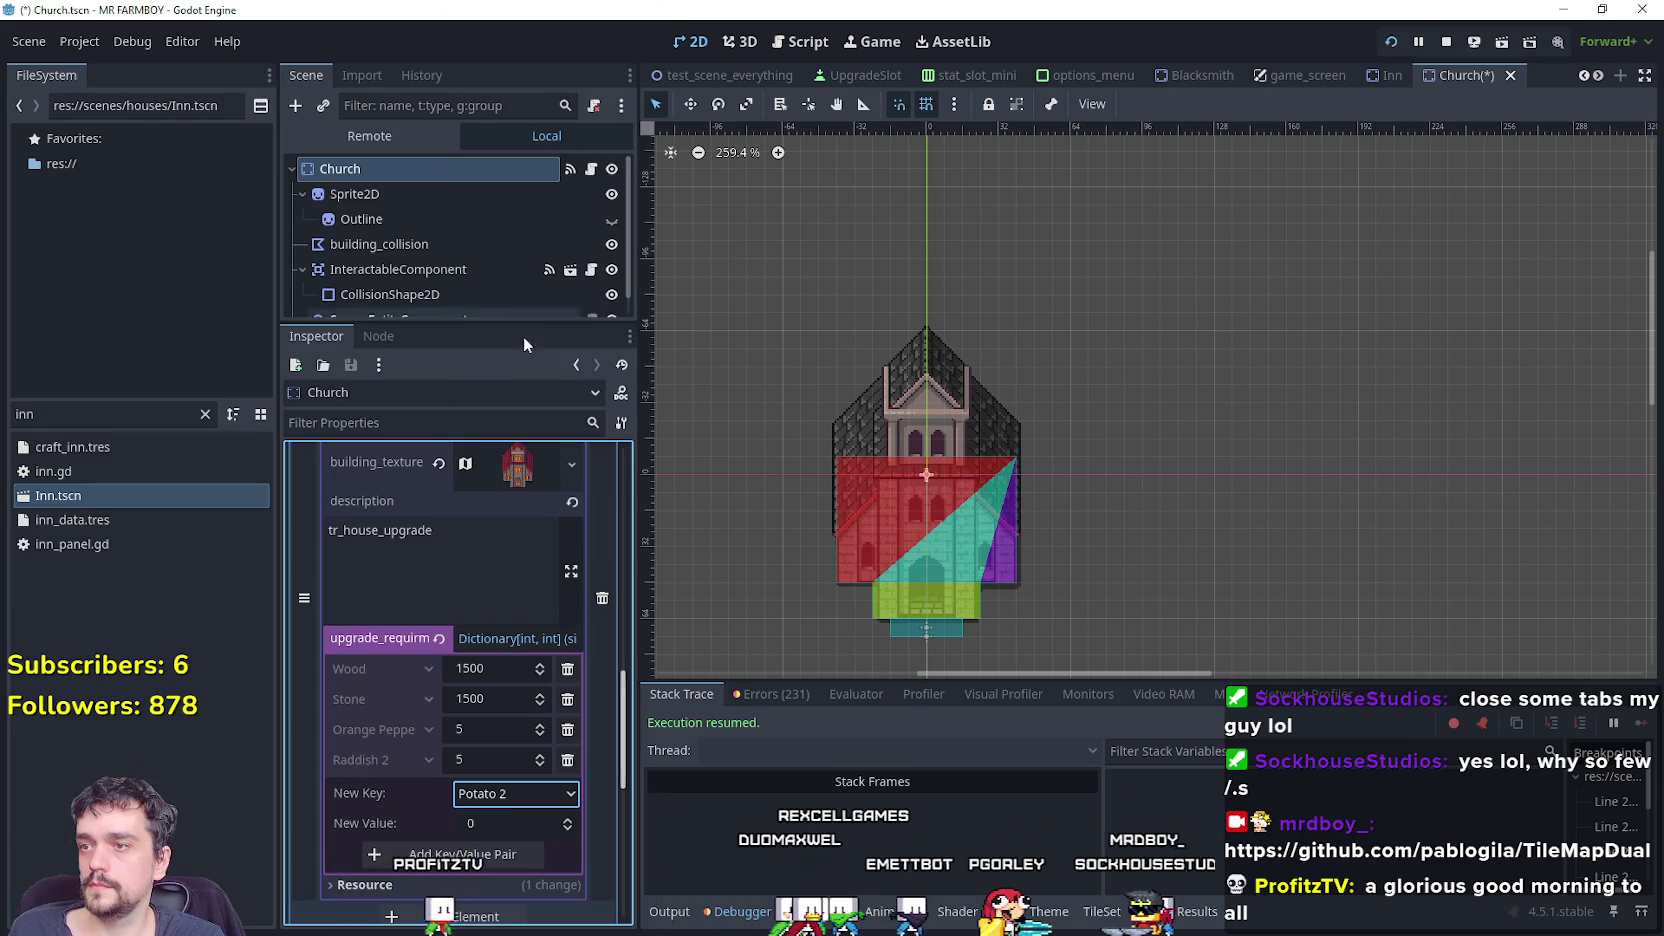
left_click(500, 823)
type("5")
left_click(476, 855)
left_click(500, 823)
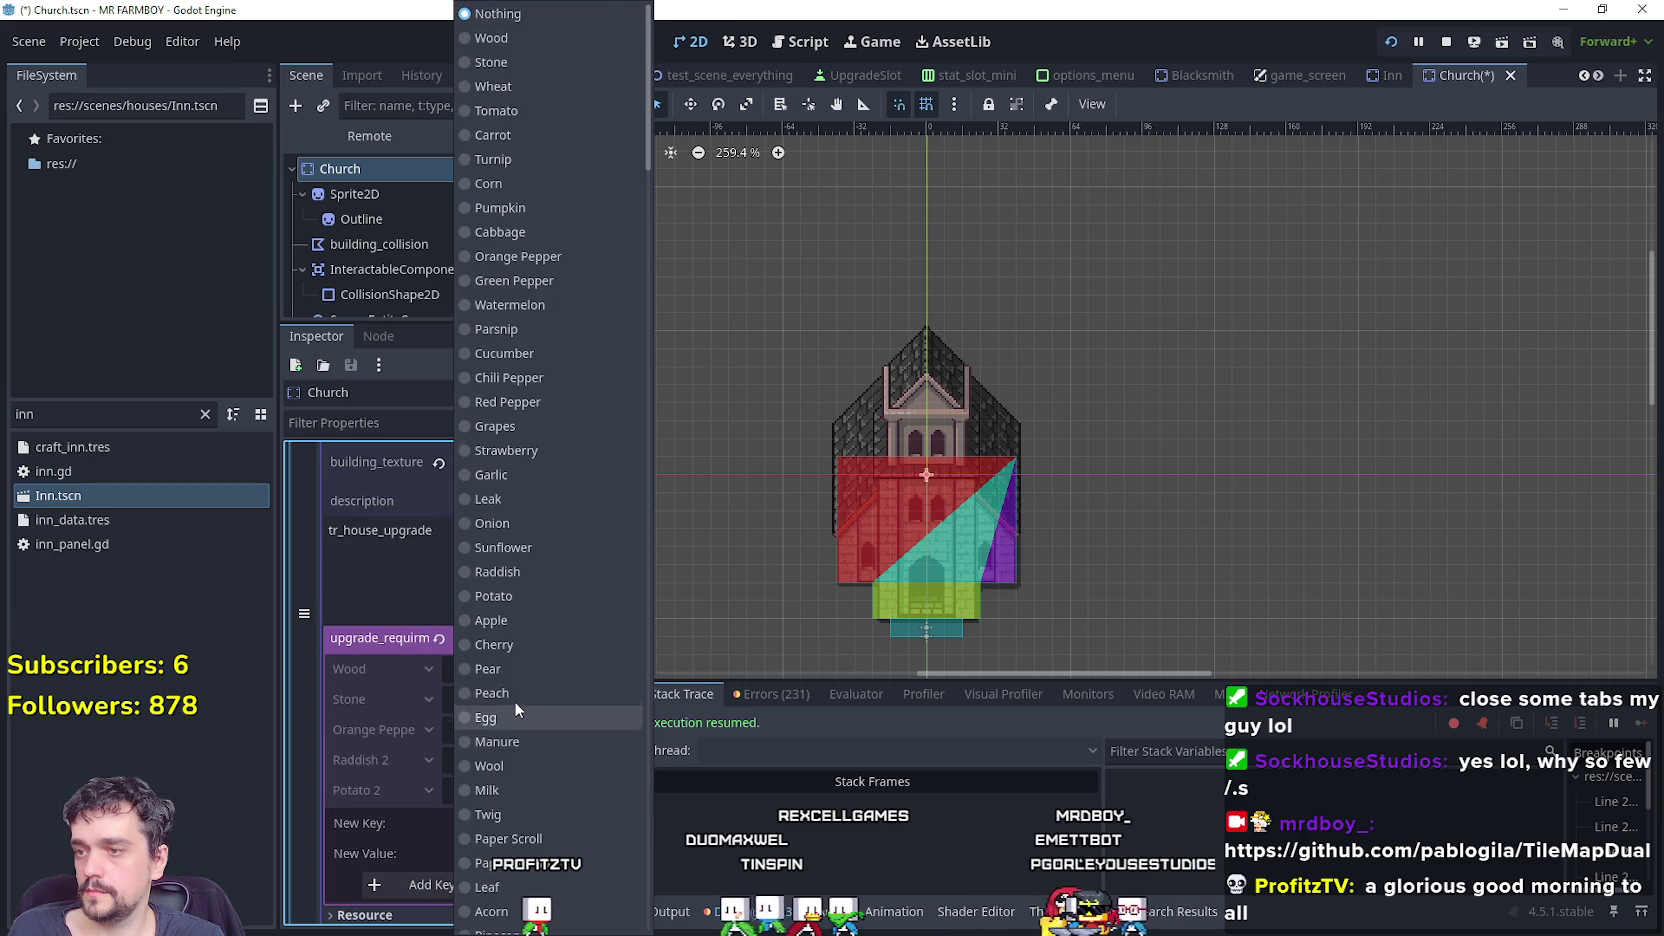
scroll(540, 530, "down", 10)
scroll(544, 556, "down", 5)
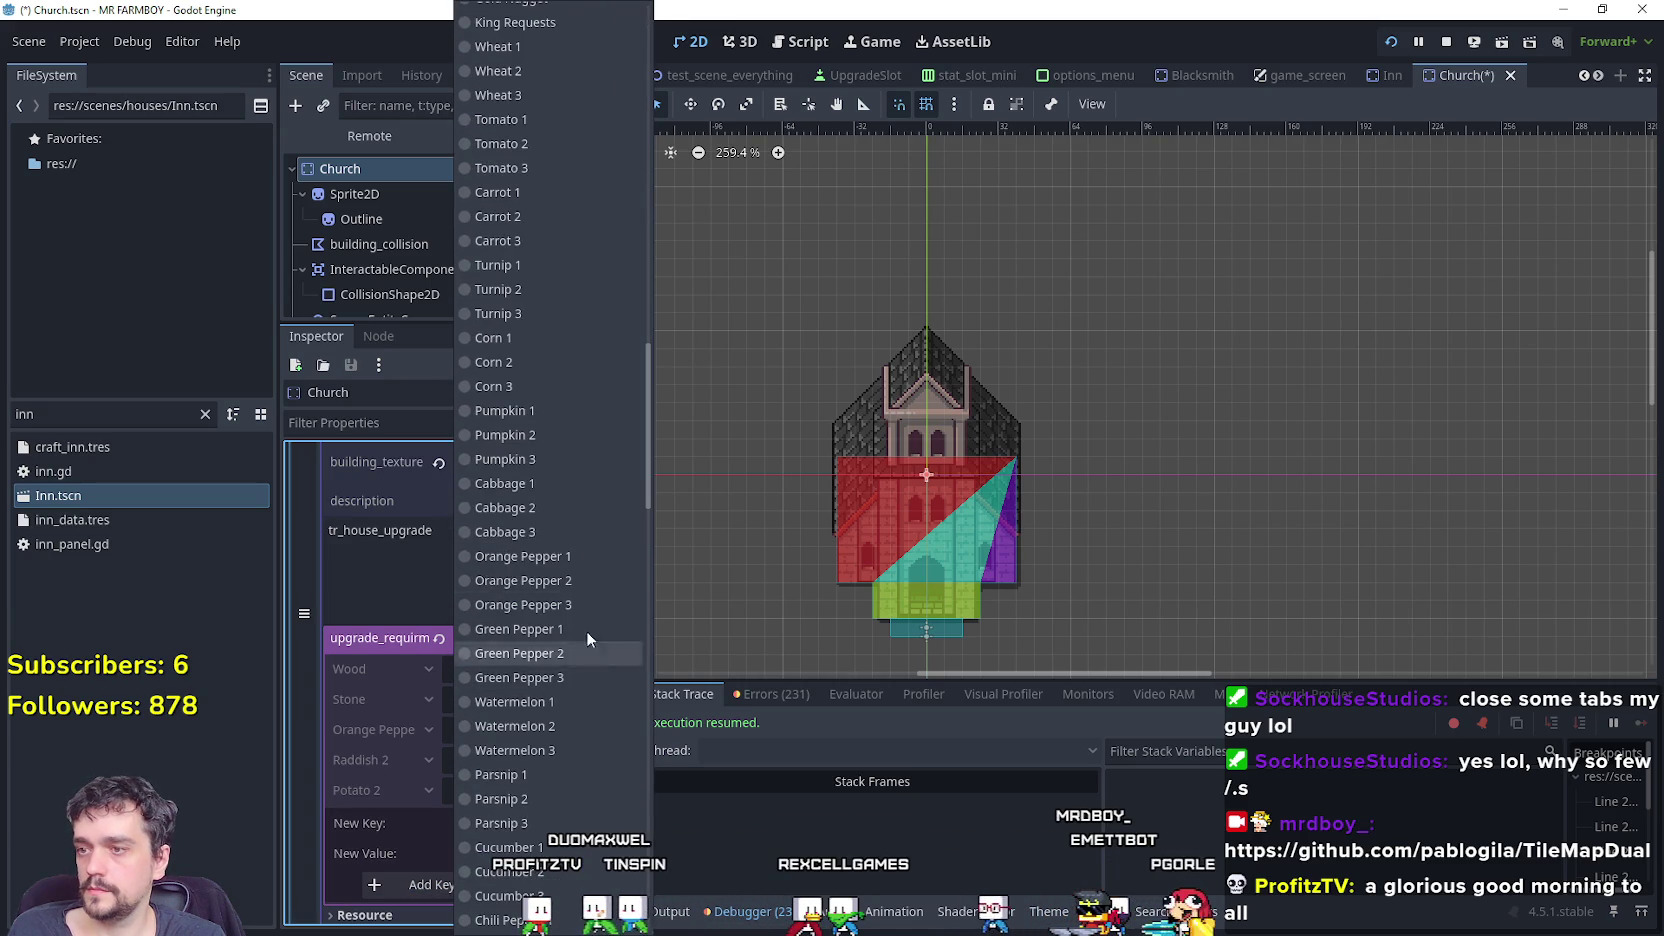
left_click(559, 436)
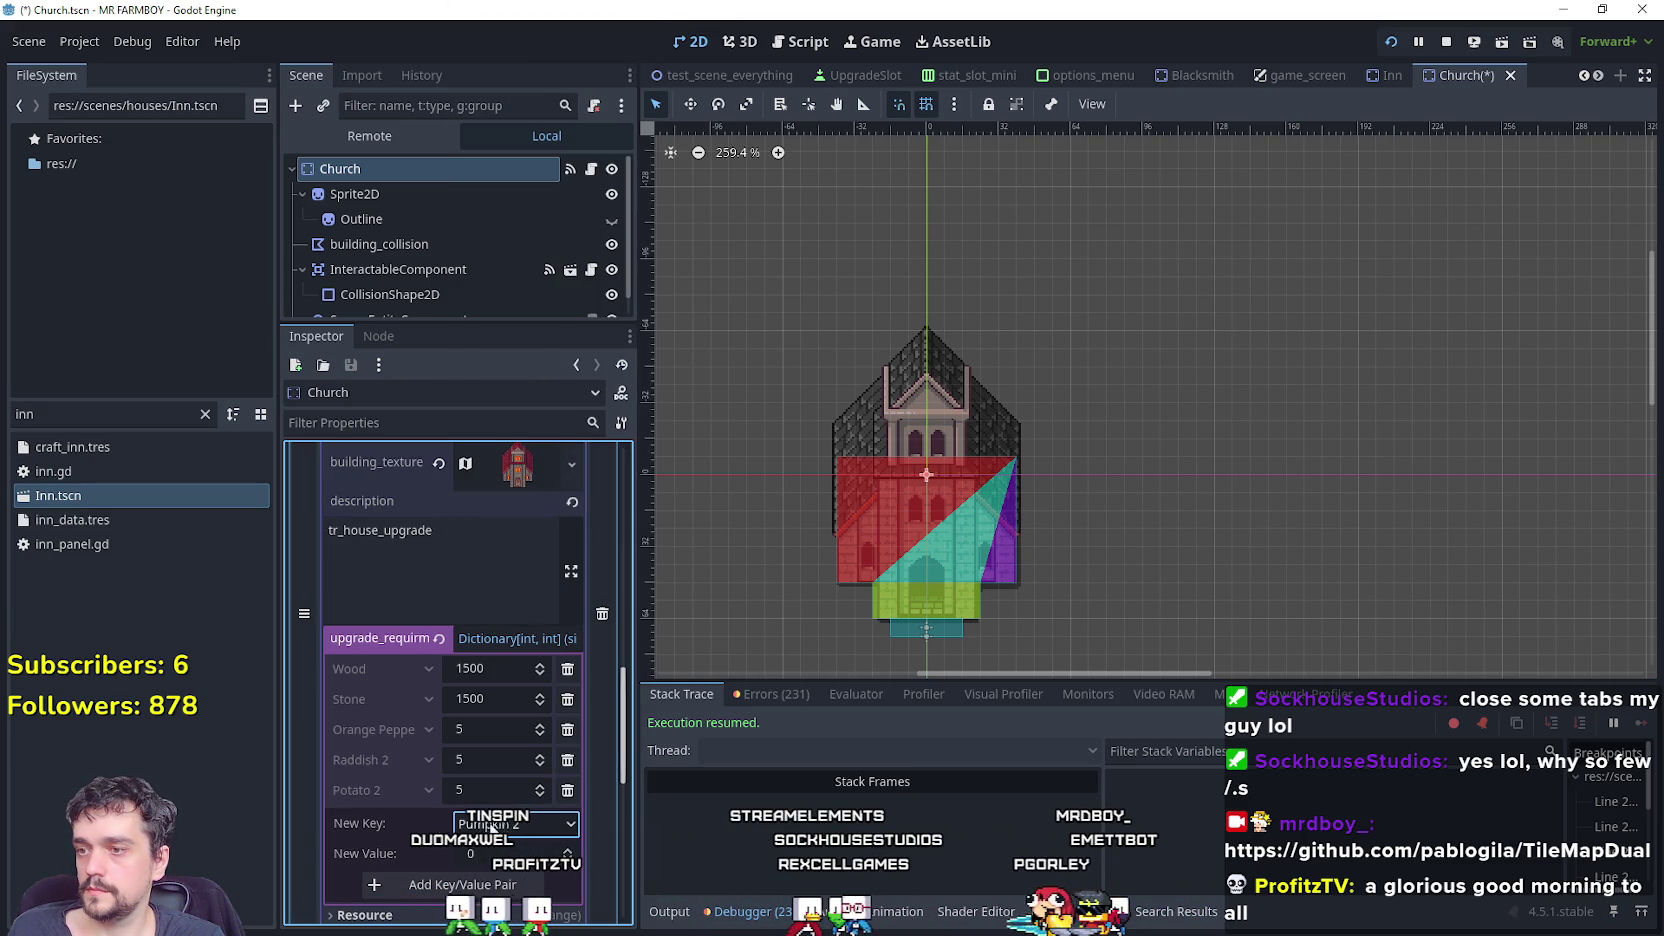
left_click(510, 854)
type("5")
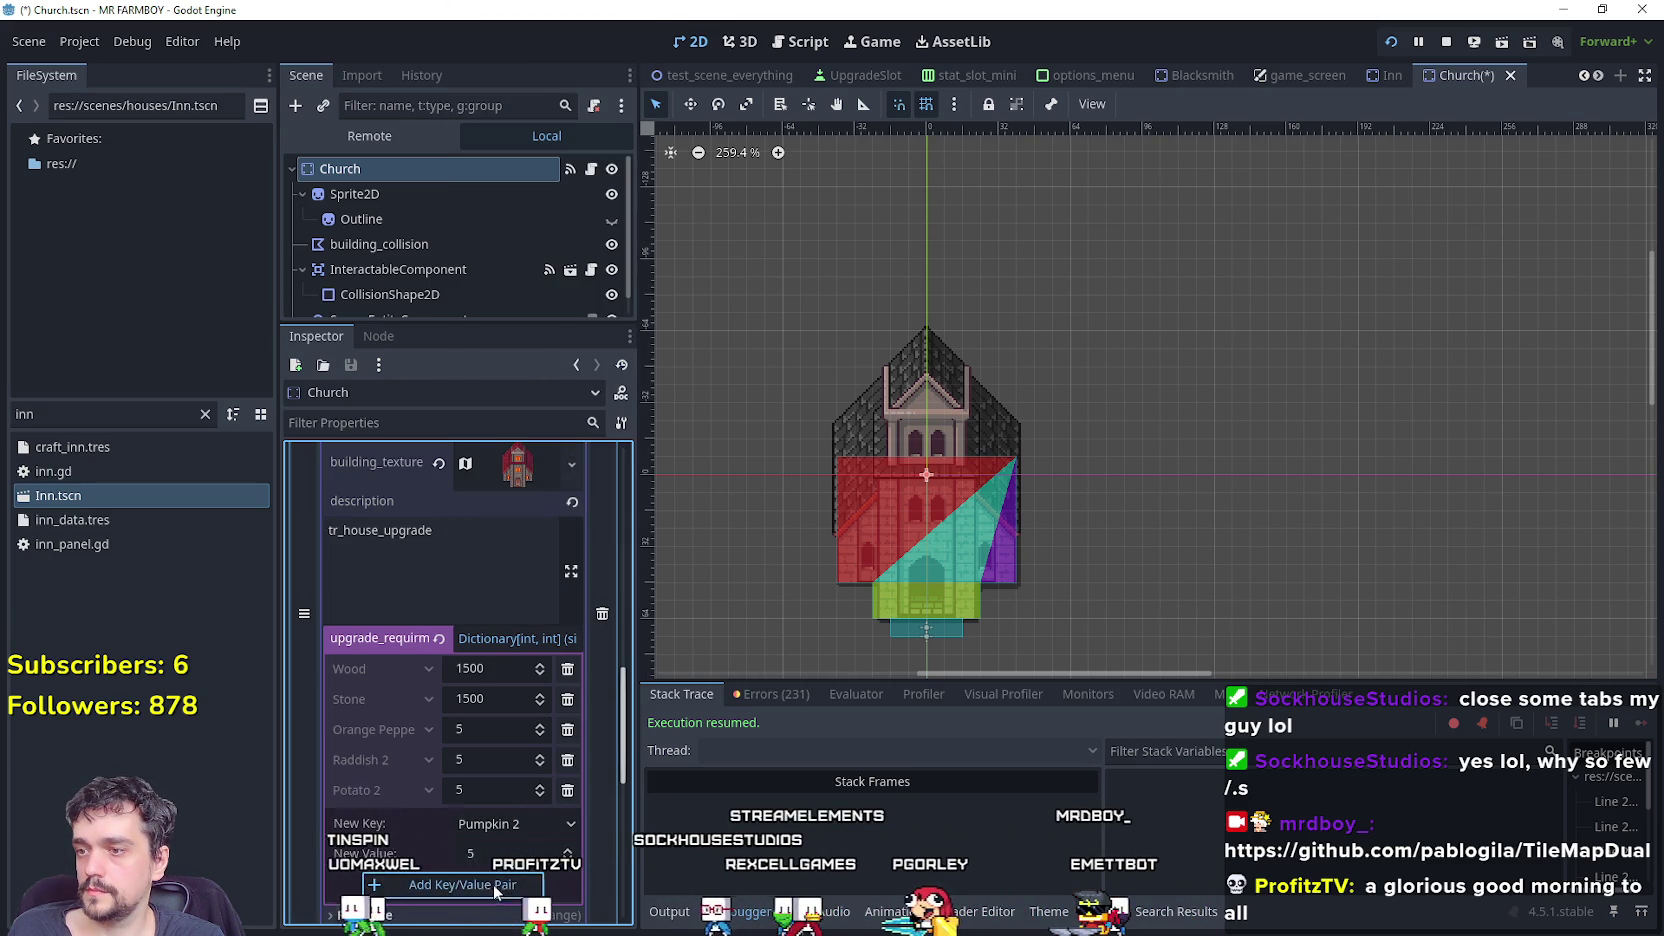
left_click(484, 890)
In the running game, walk the farmer to the Church and read its upgrade requirement cards.
key("alt+Tab")
mouse_move(1108, 302)
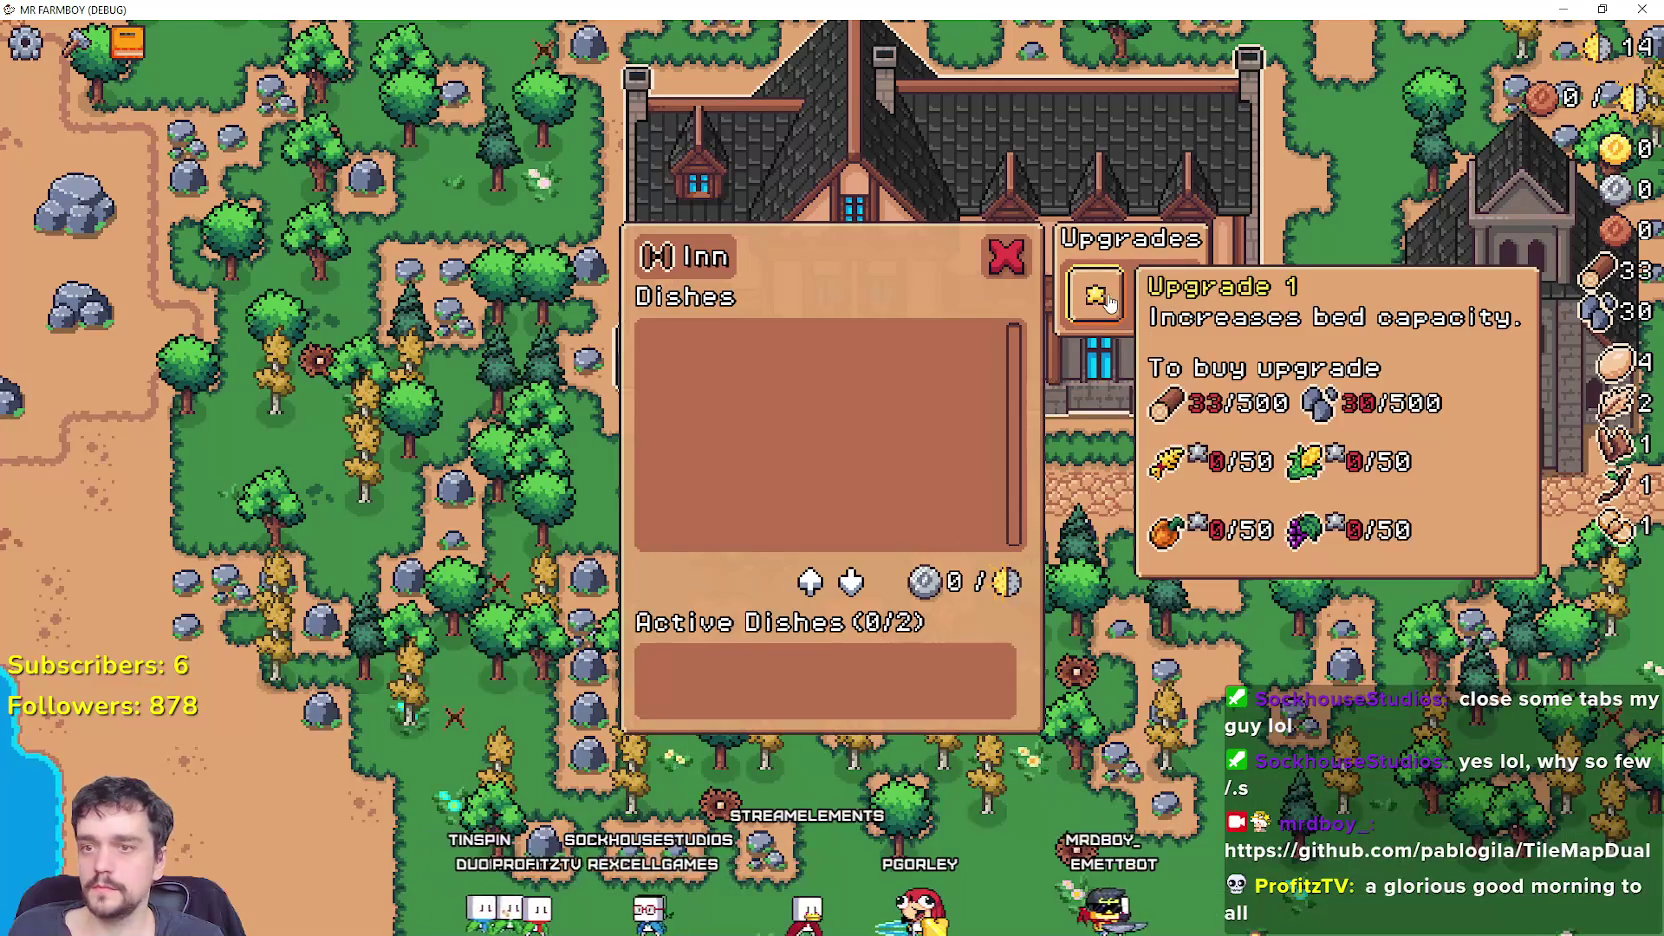
key("d")
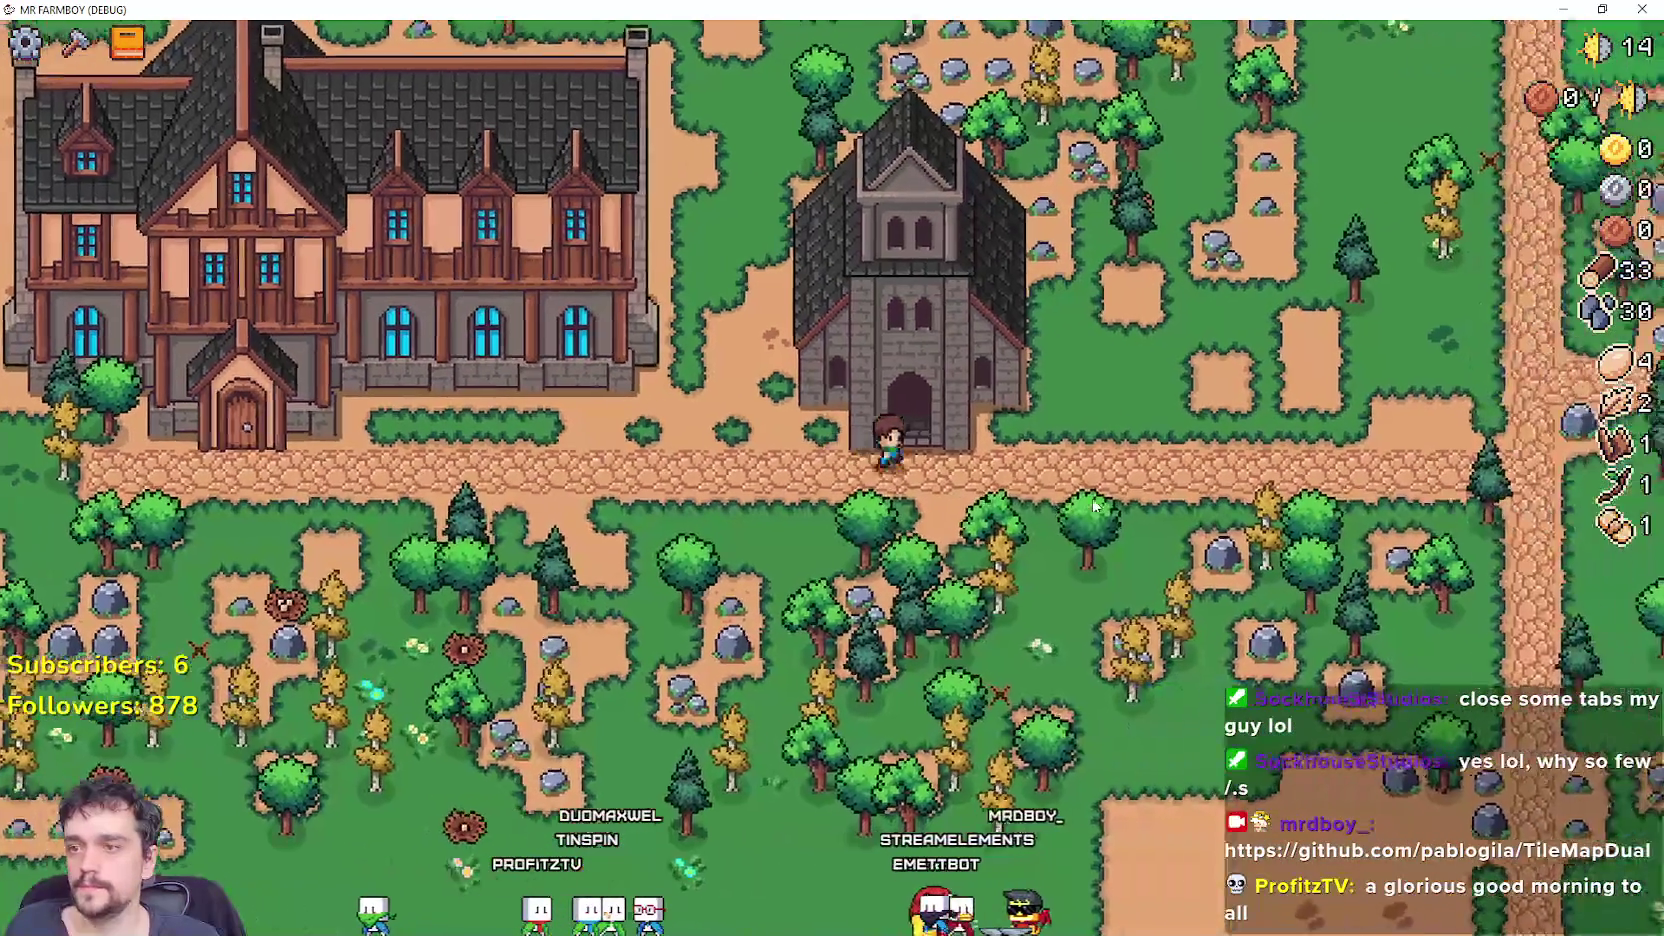
key("e")
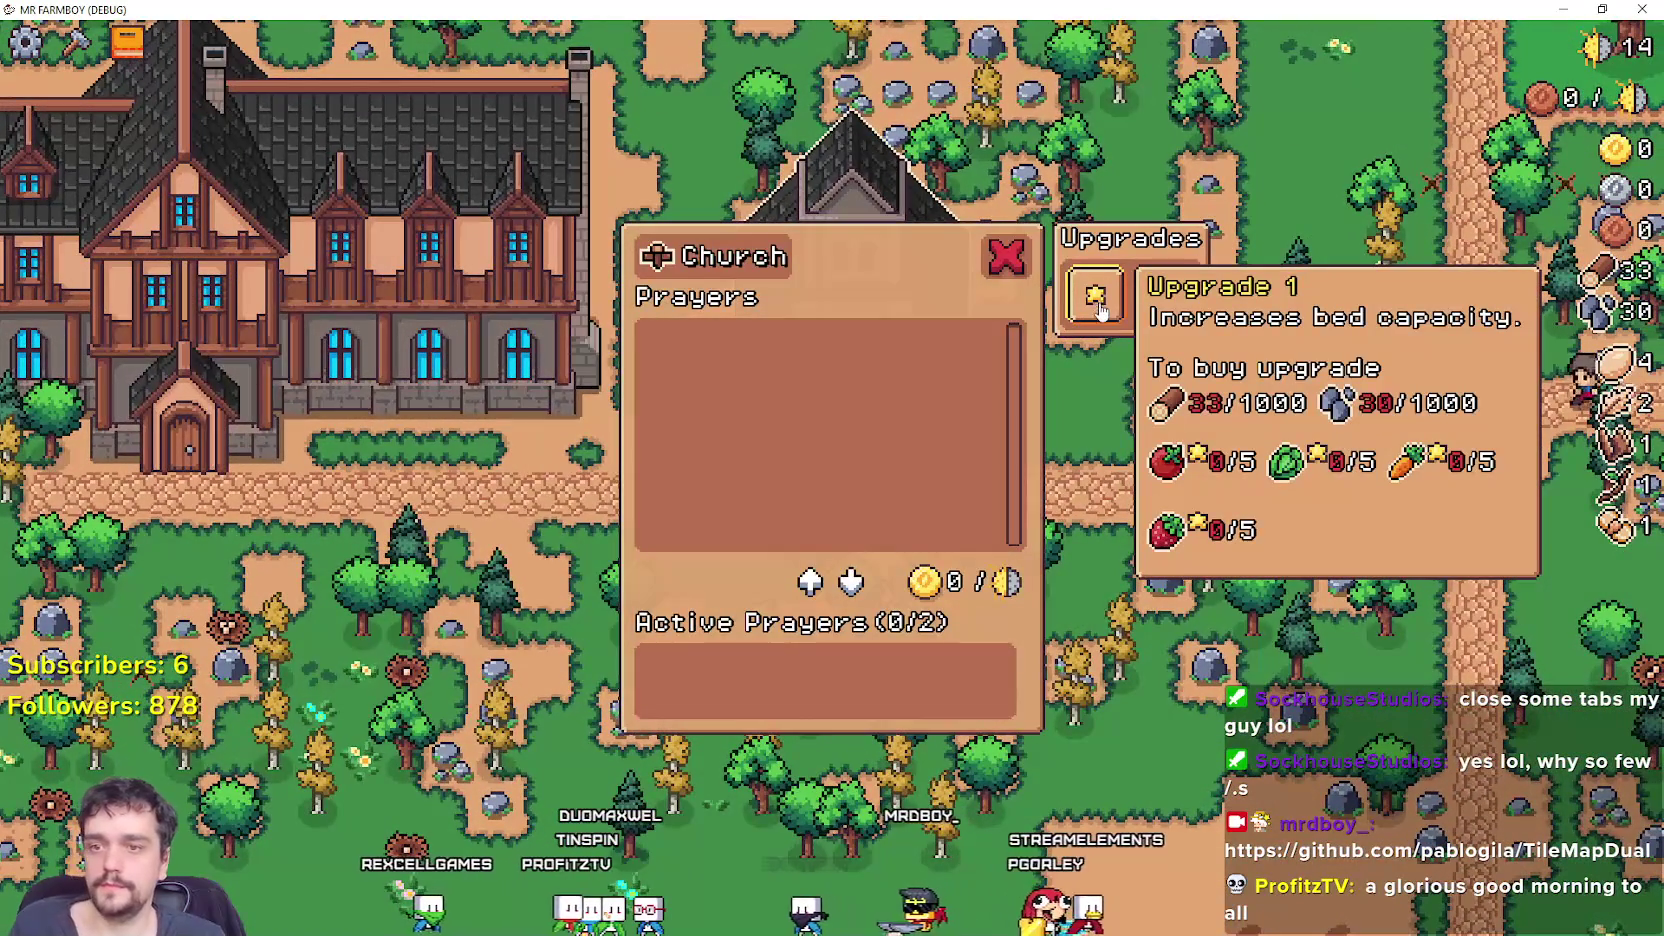
mouse_move(1173, 302)
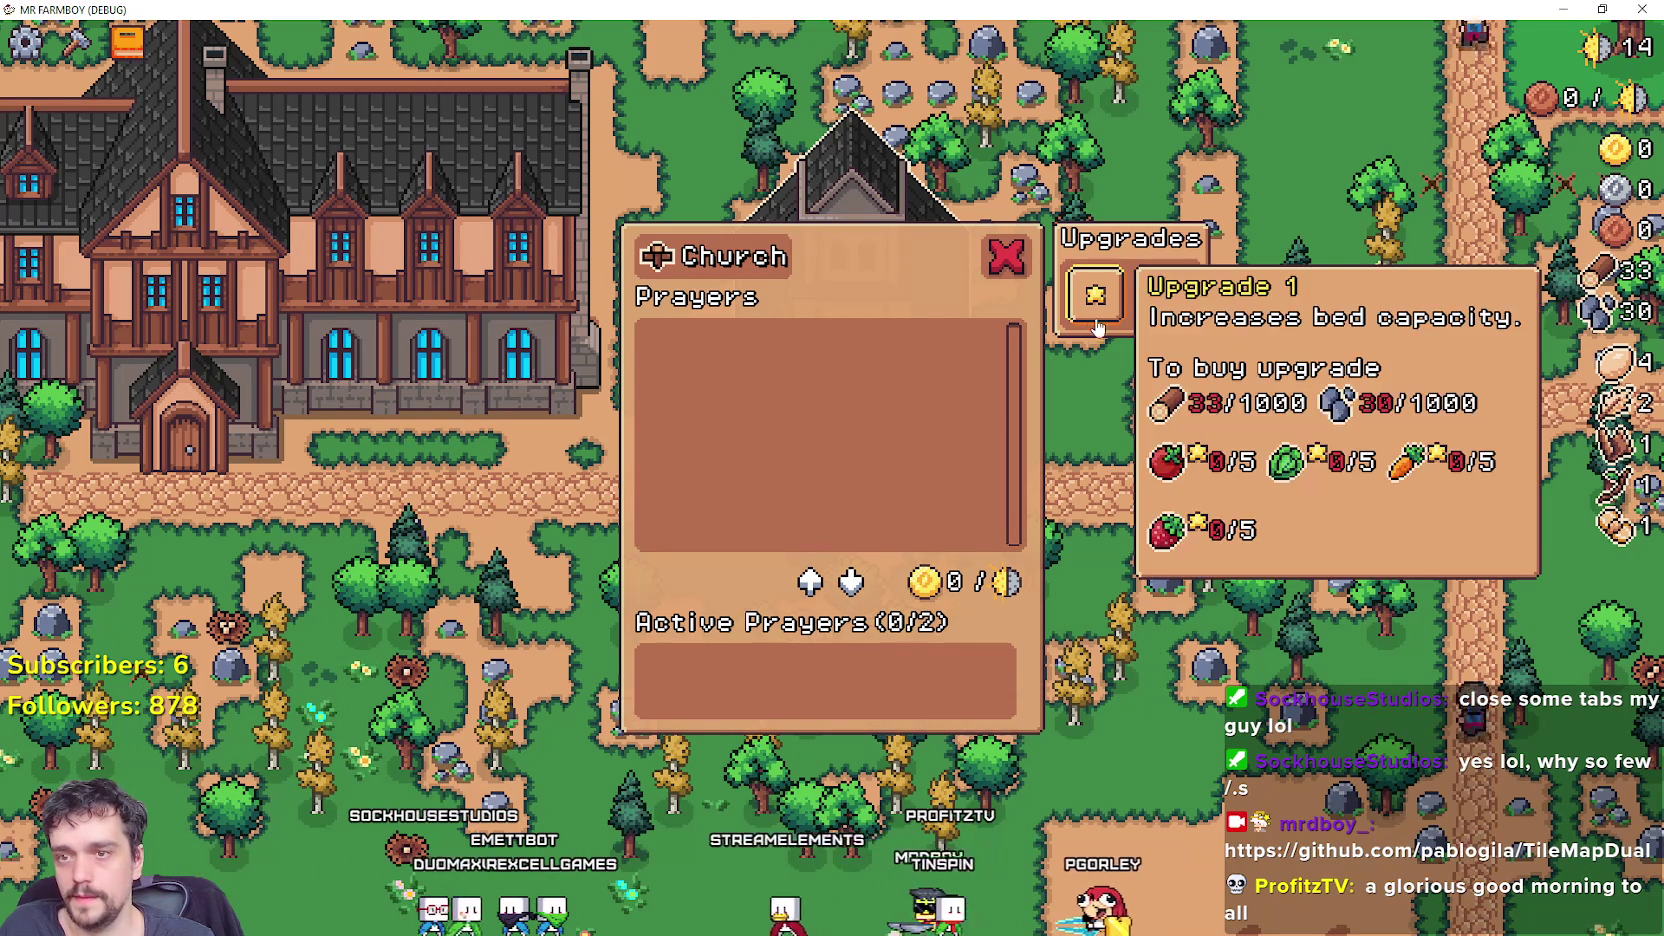
left_click(1010, 280)
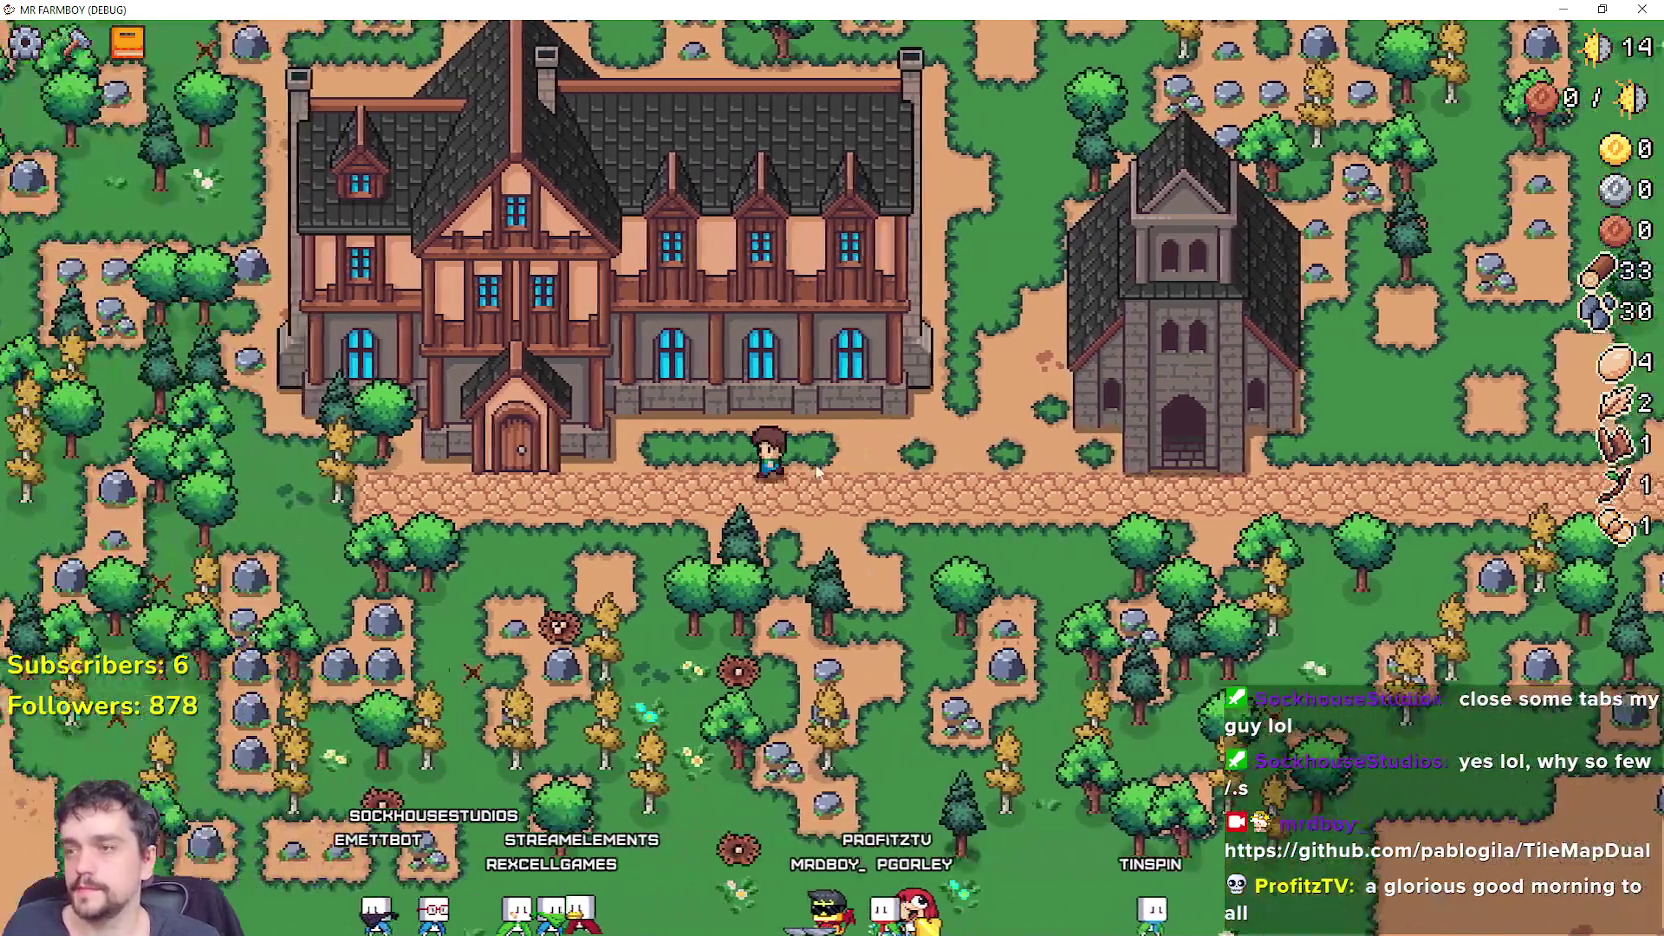
Open the Inn panel to compare its upgrade costs, then close it.
left_click(817, 472)
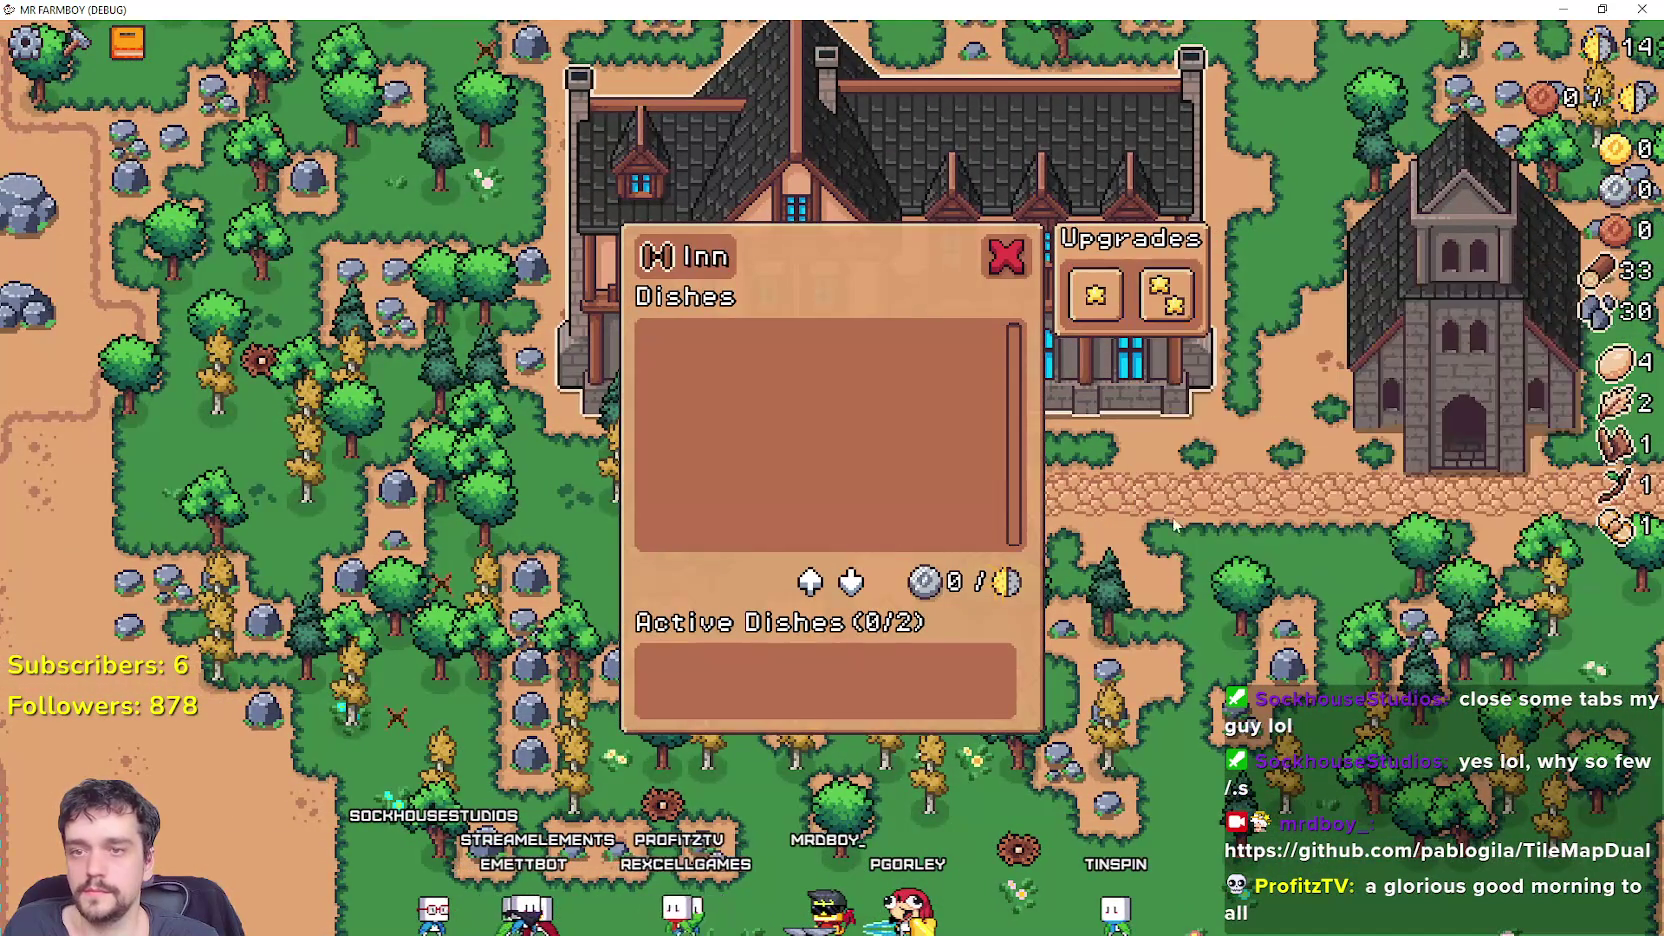
left_click(1176, 562)
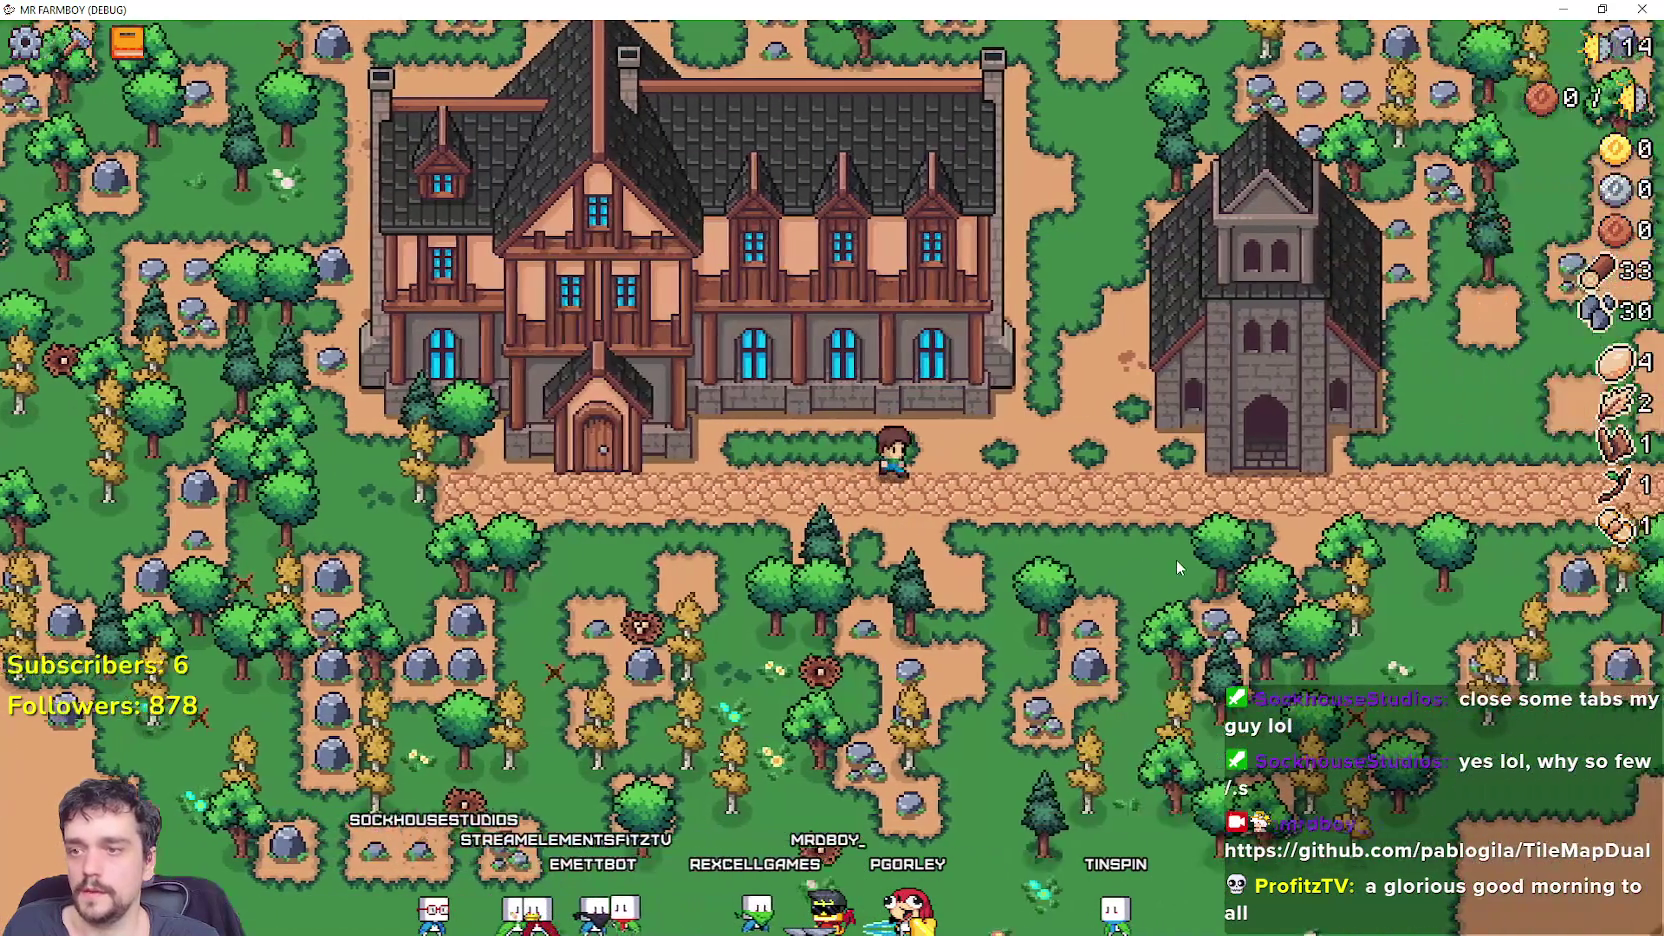
scroll(1177, 562, "up", 3)
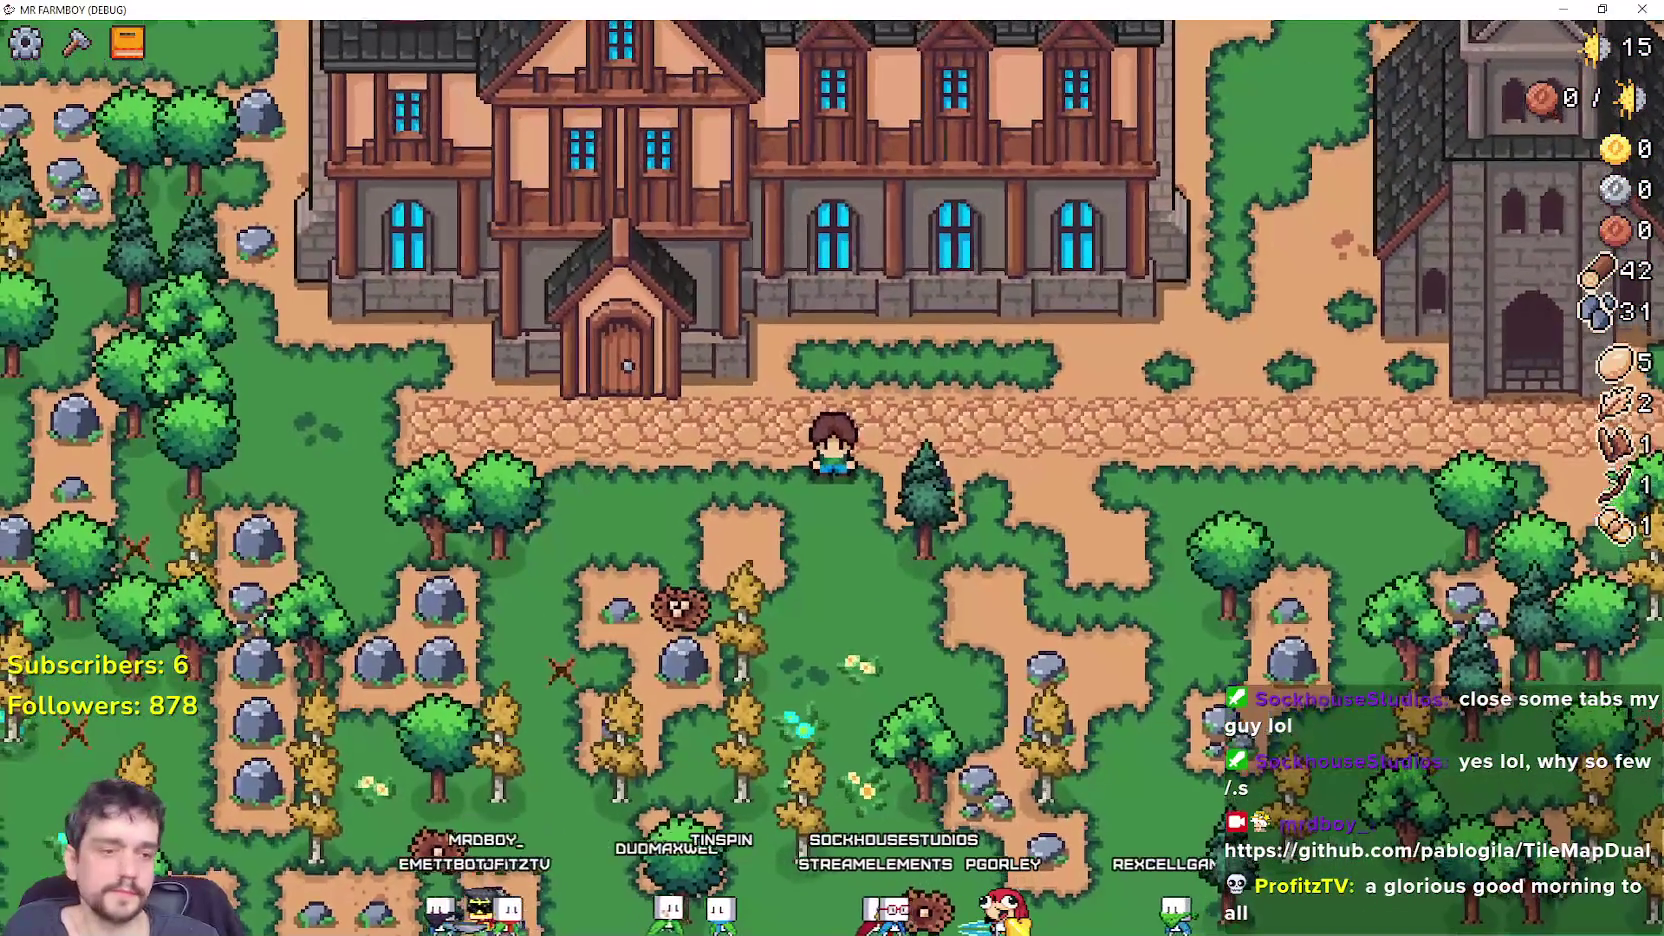
Filter FileSystem for farmer, wheat and wood, inspecting farmer_data.tres, wheat_data.tres and wood_data.tres.
key("alt+Tab")
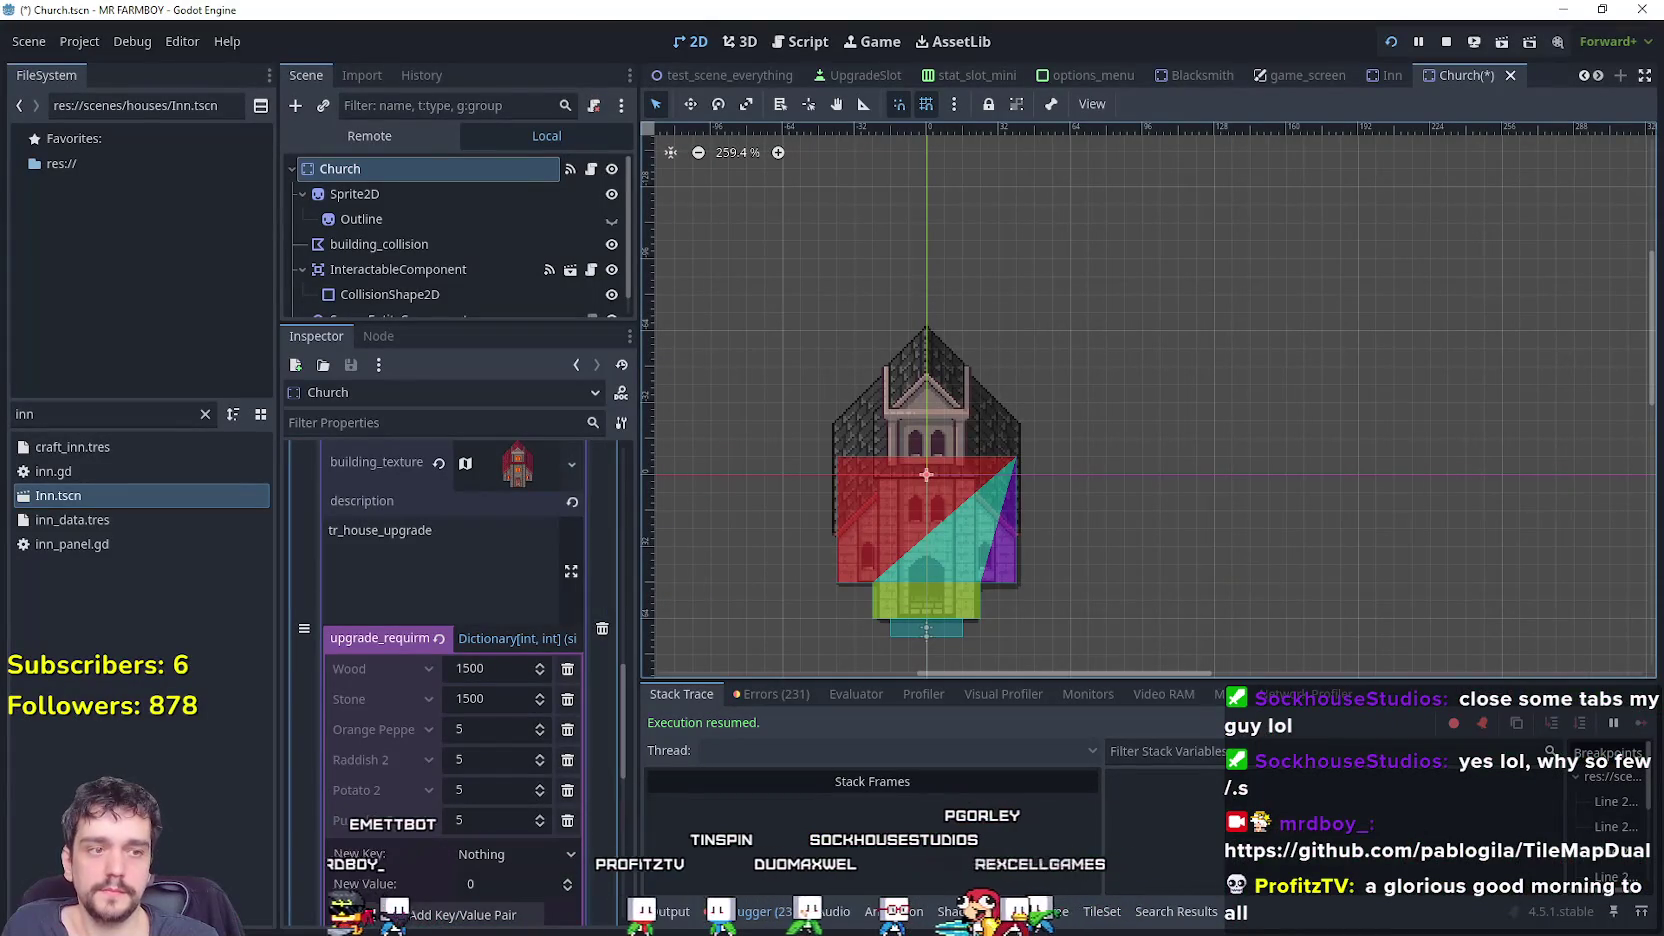
double_click(24, 413)
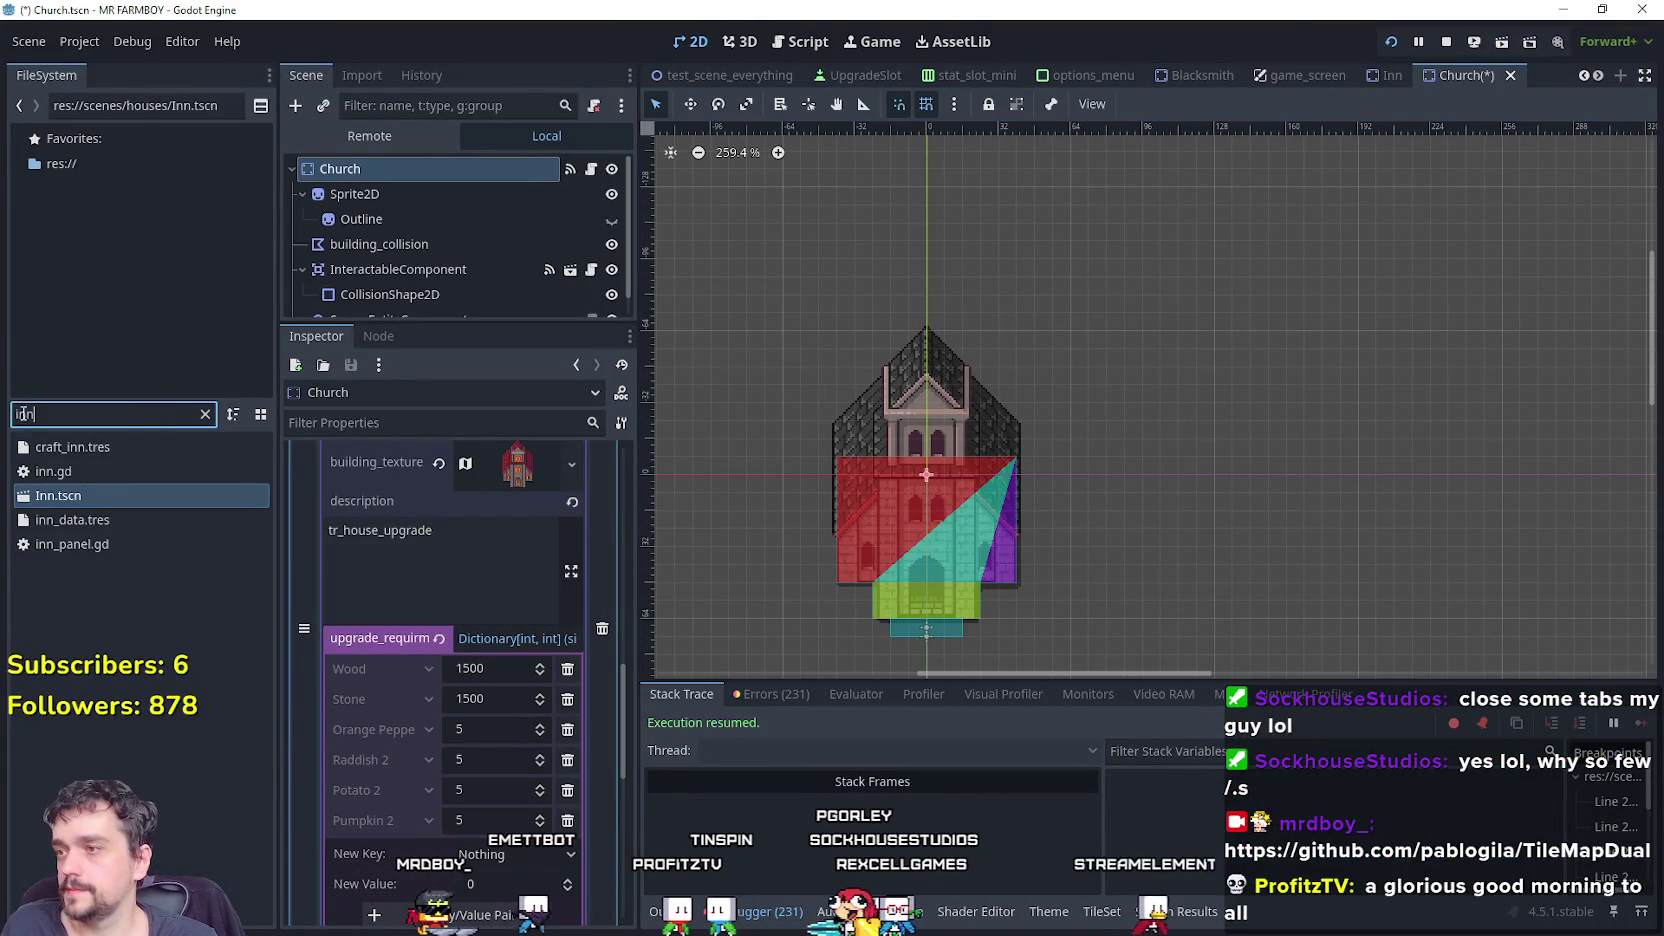
type("farmer")
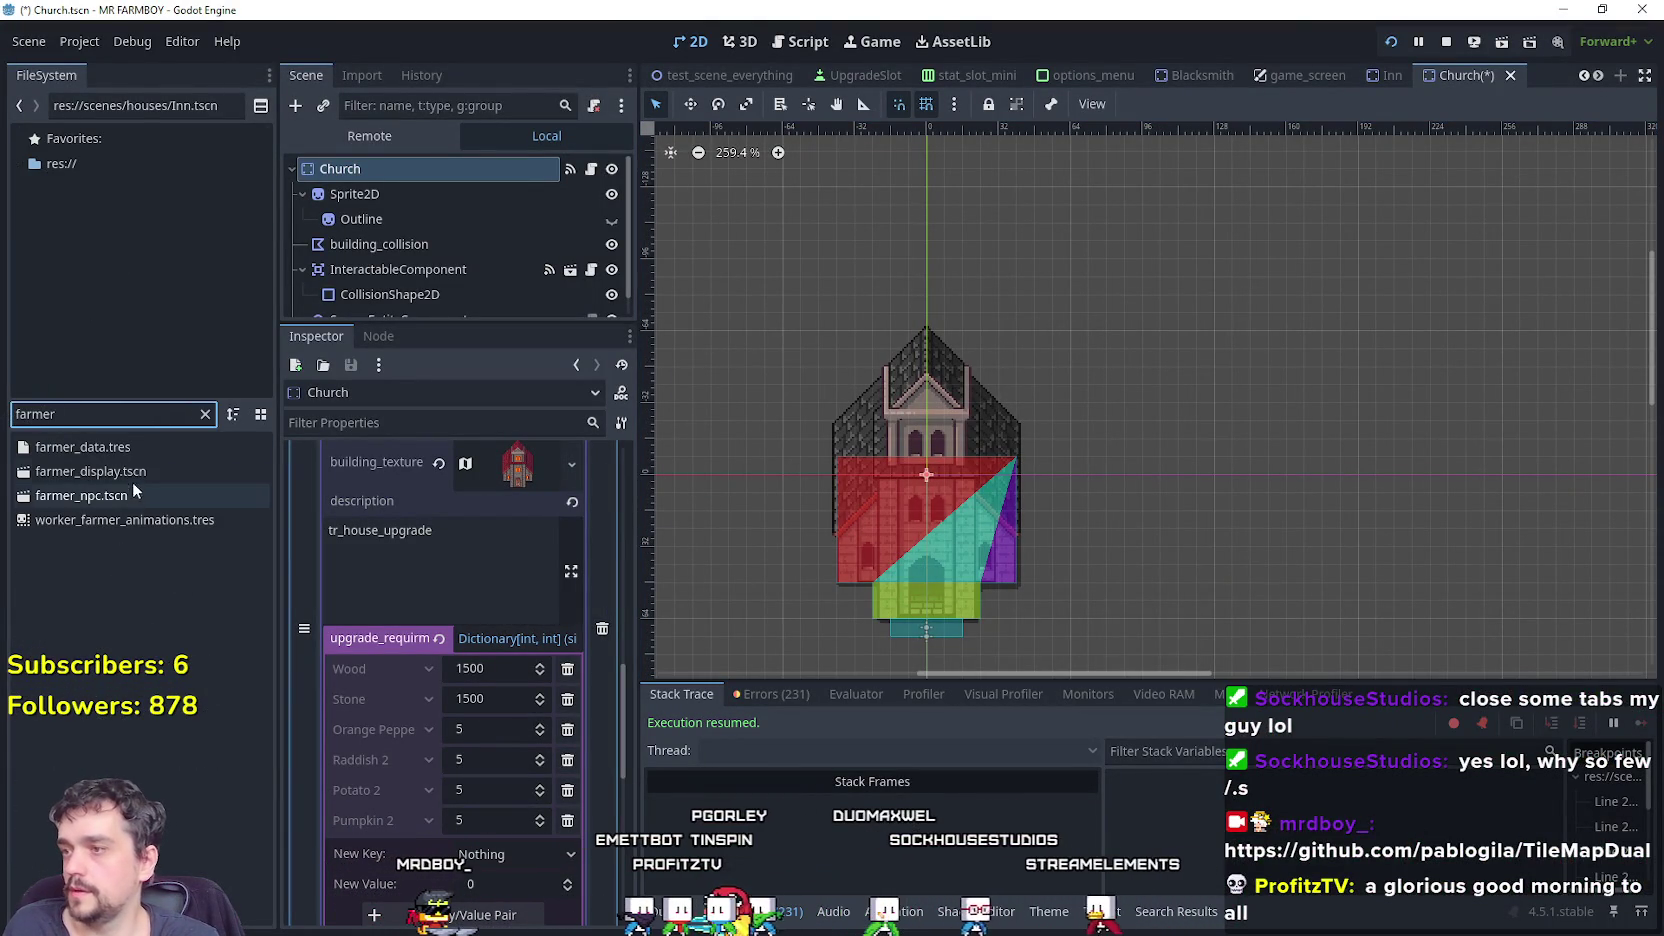
left_click(135, 448)
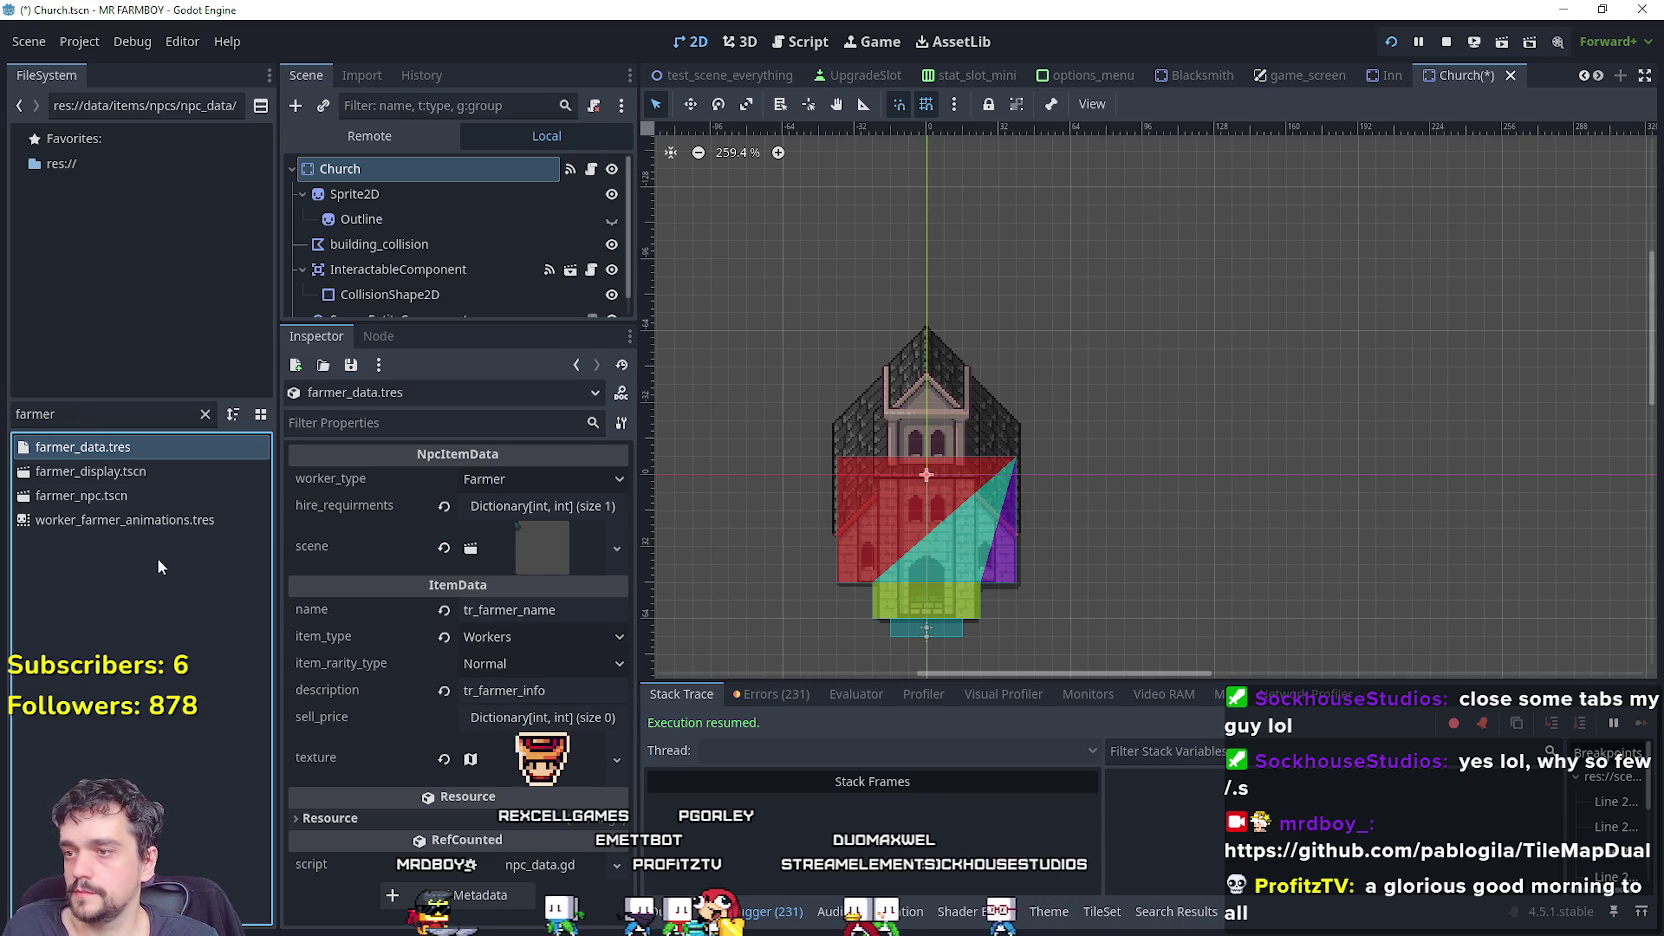
key("ctrl+f")
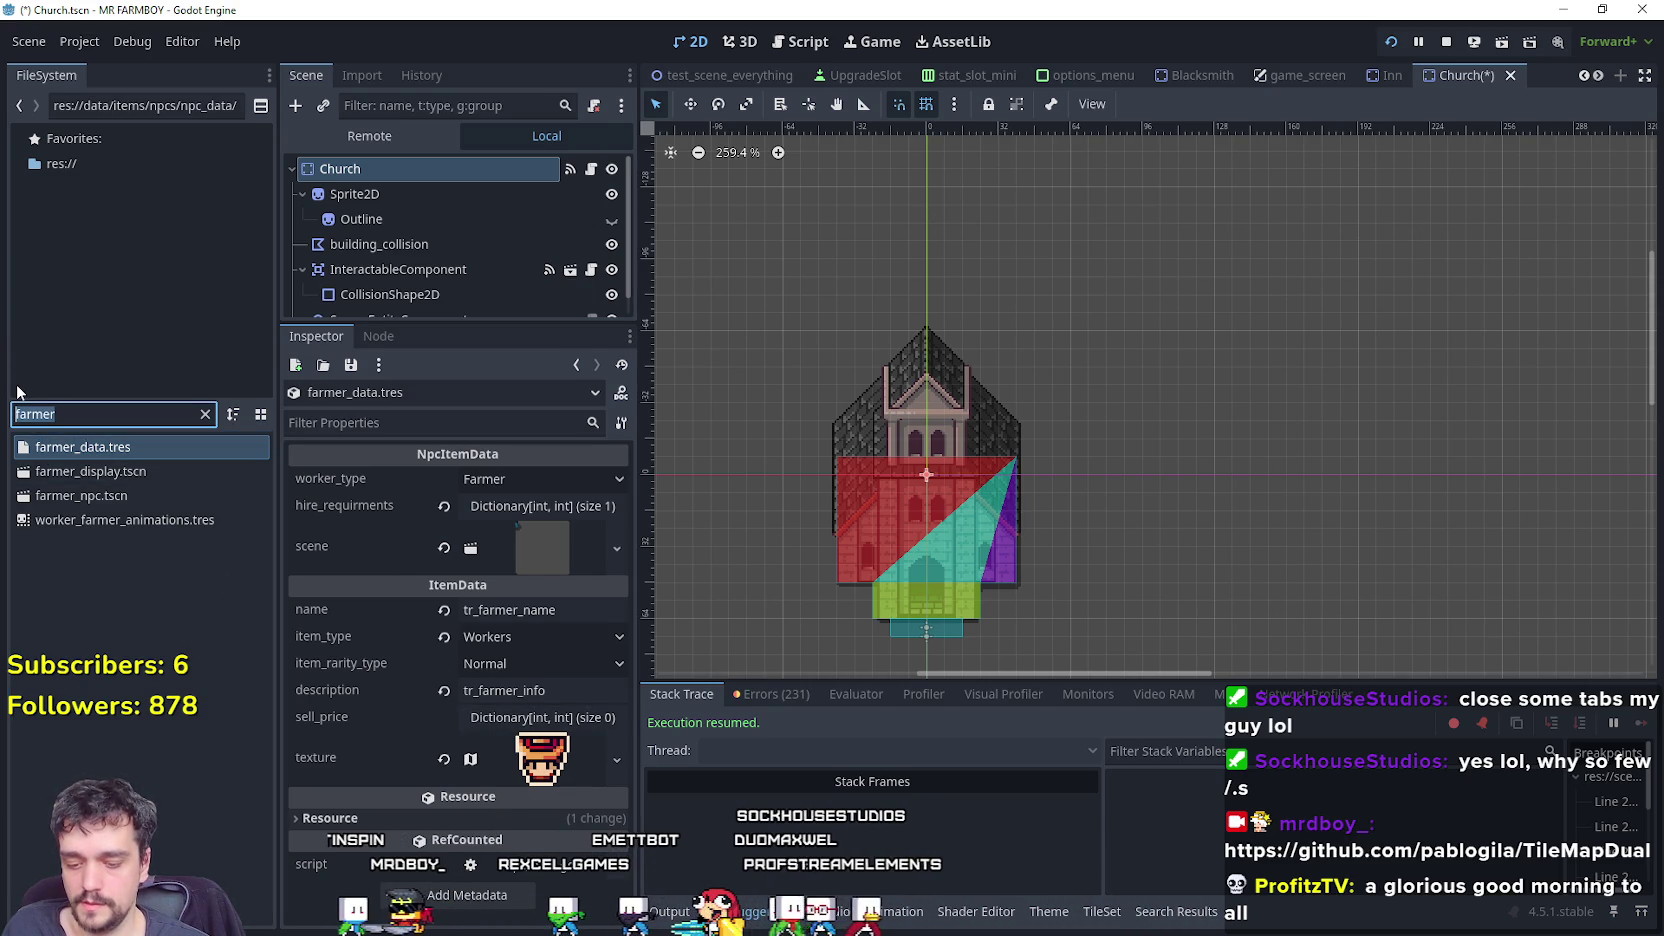
type("wheat")
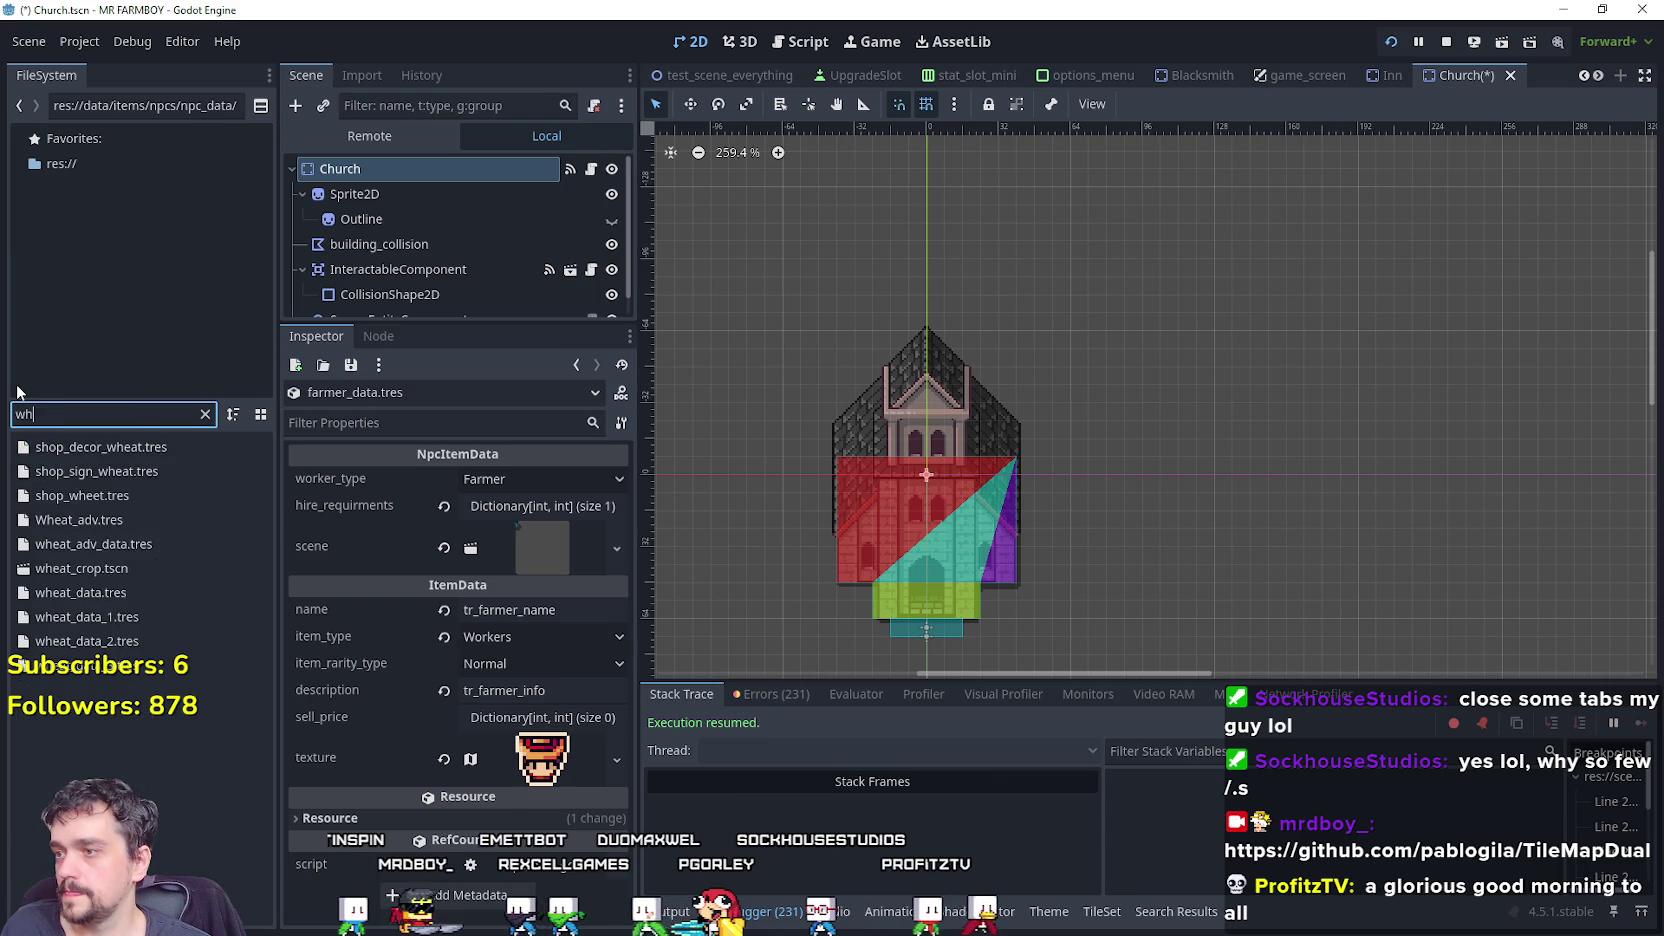
left_click(139, 574)
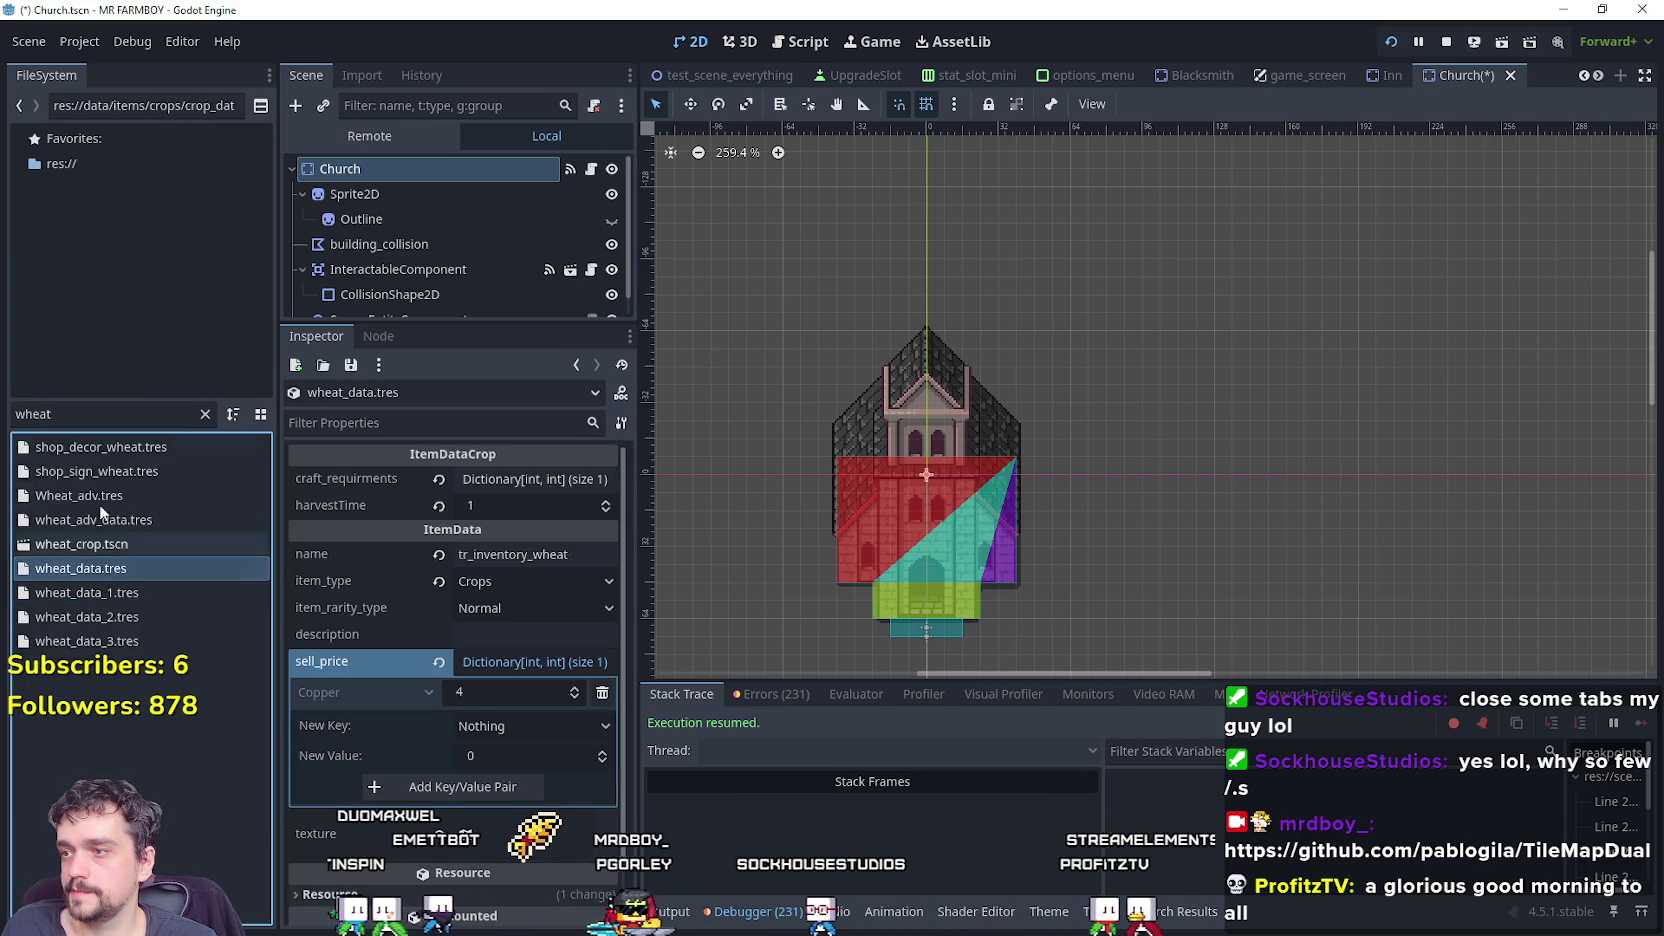
double_click(101, 414)
type("w")
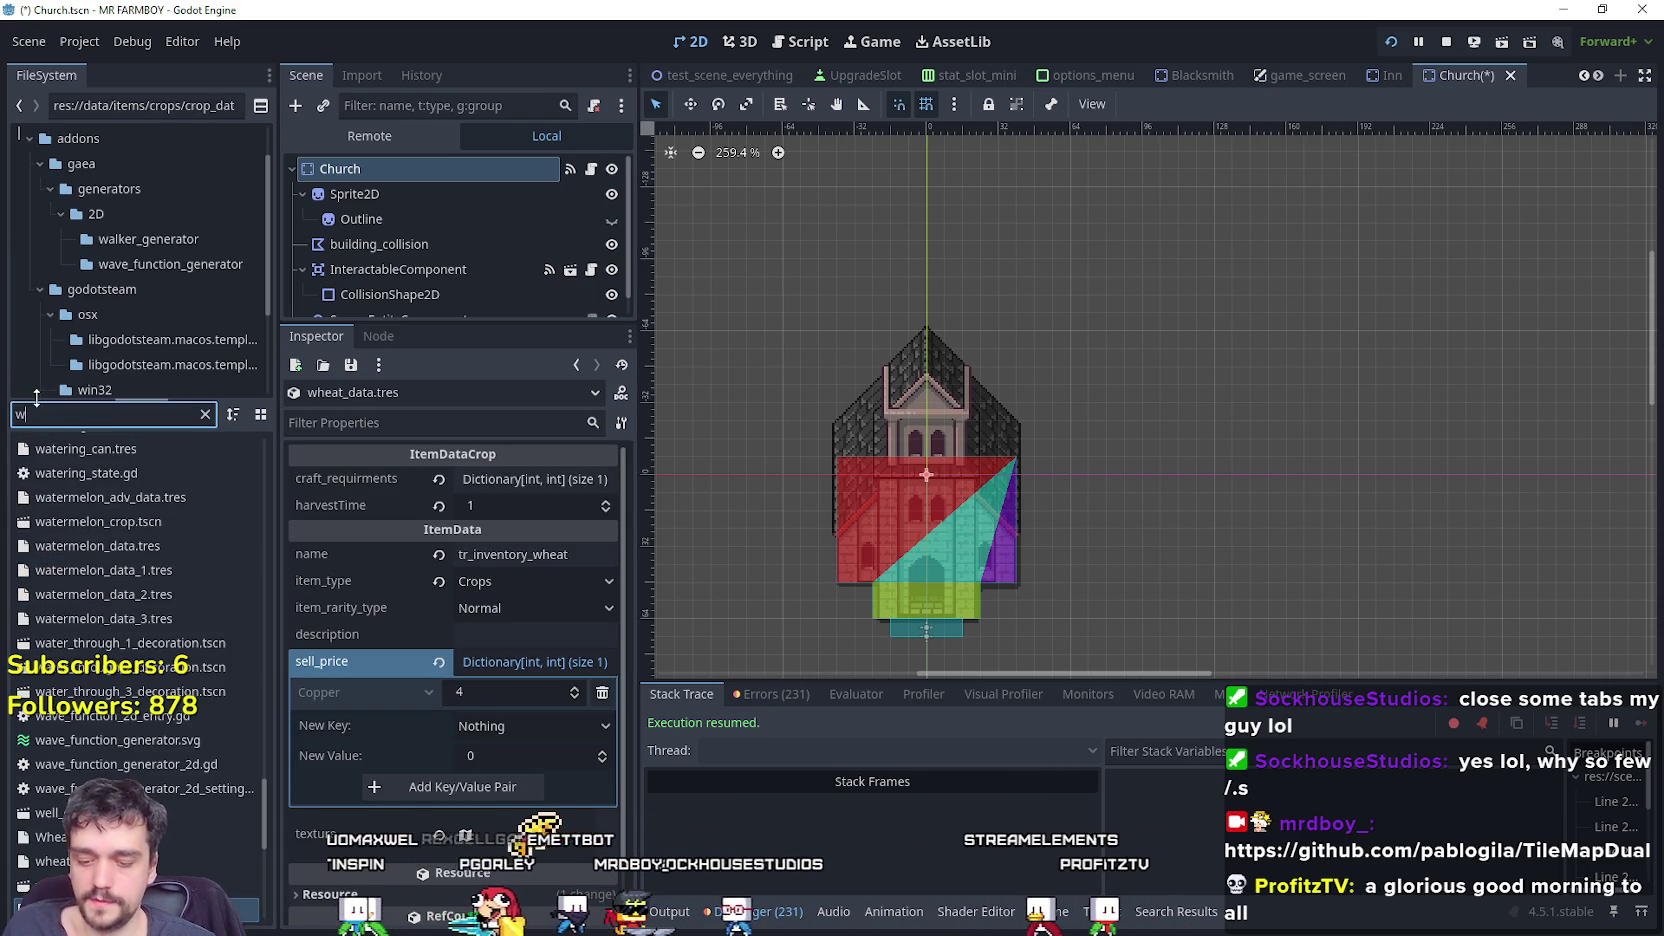
type("ood")
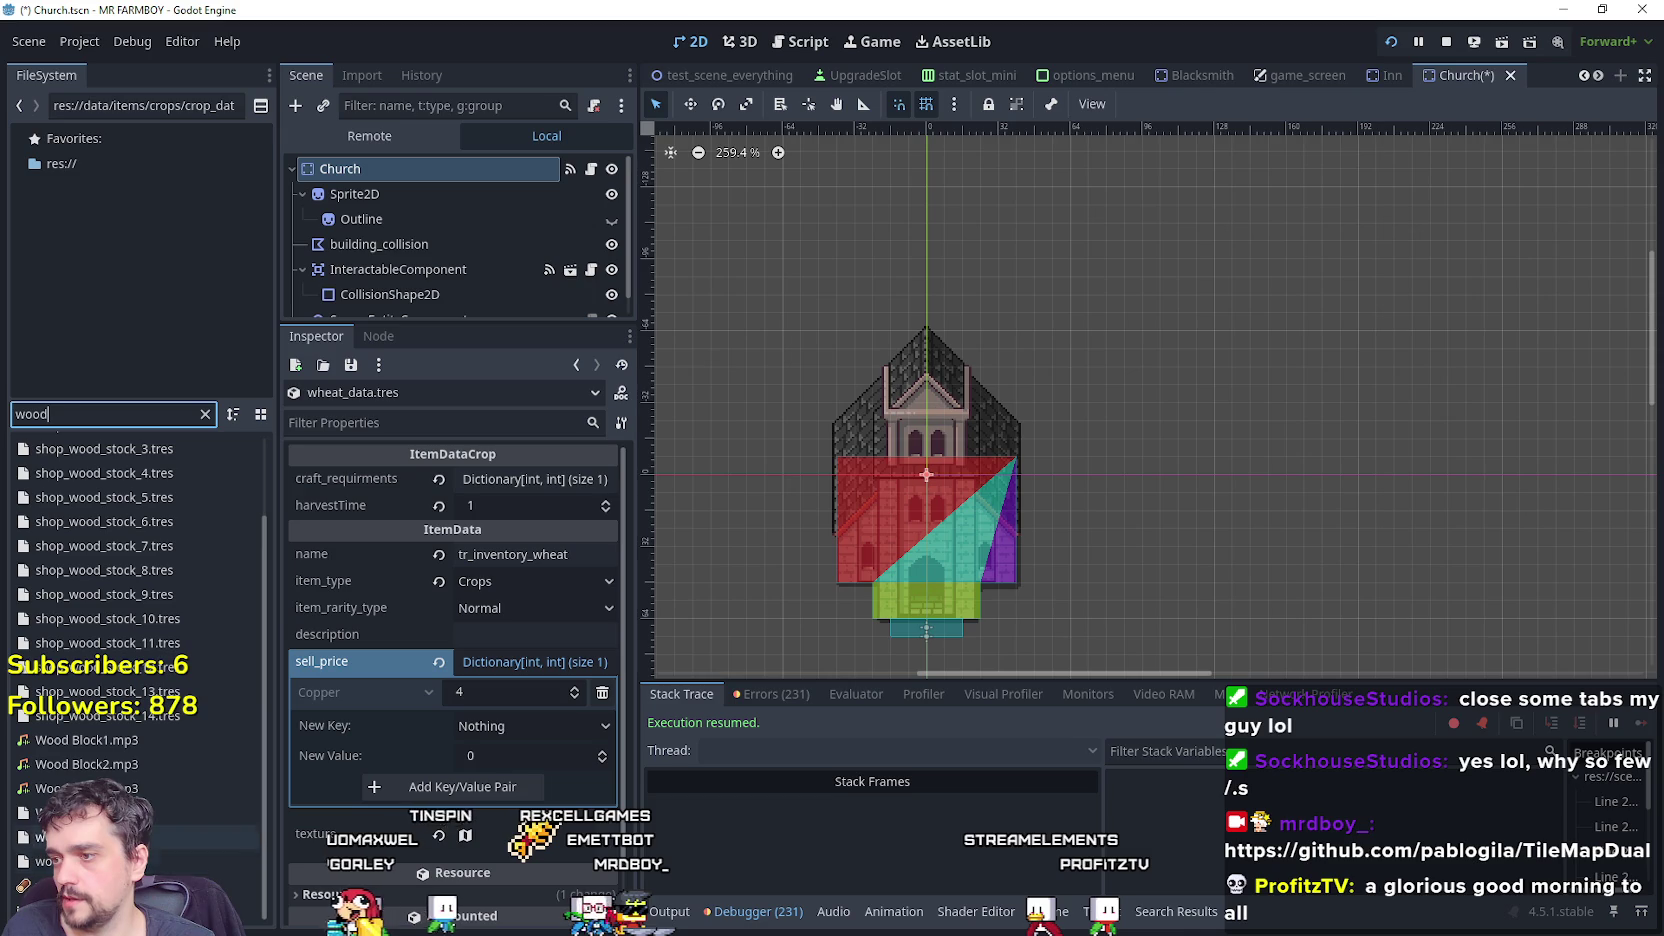
left_click(145, 862)
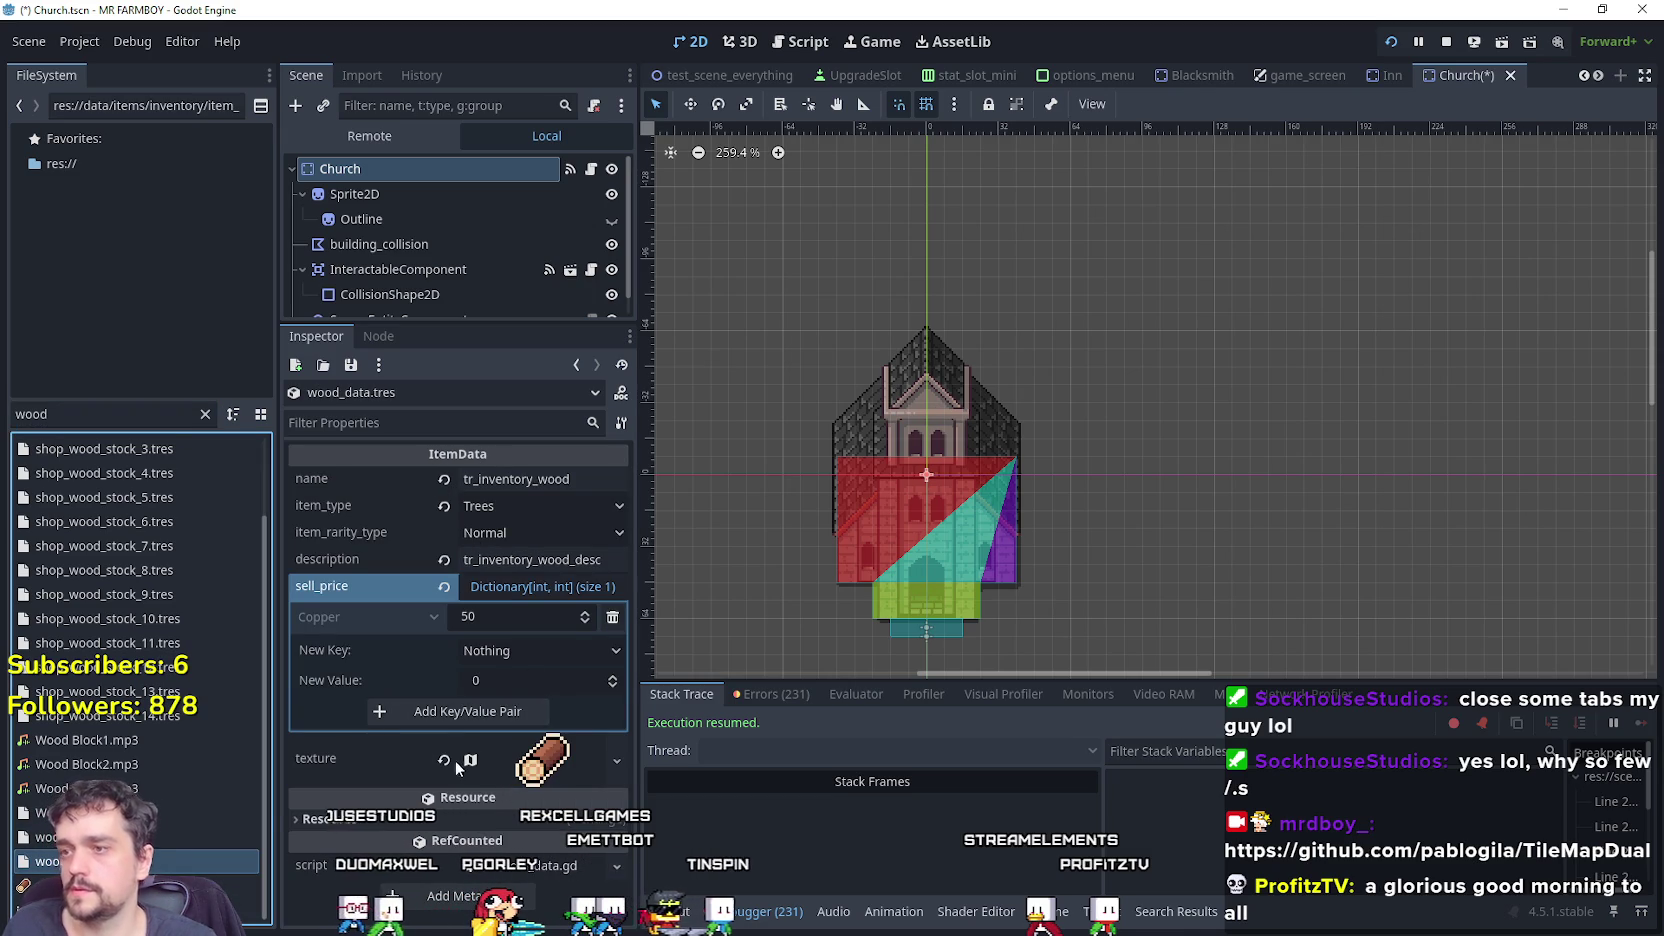
Create a 'dishes' folder inside the inventory data folder.
right_click(53, 862)
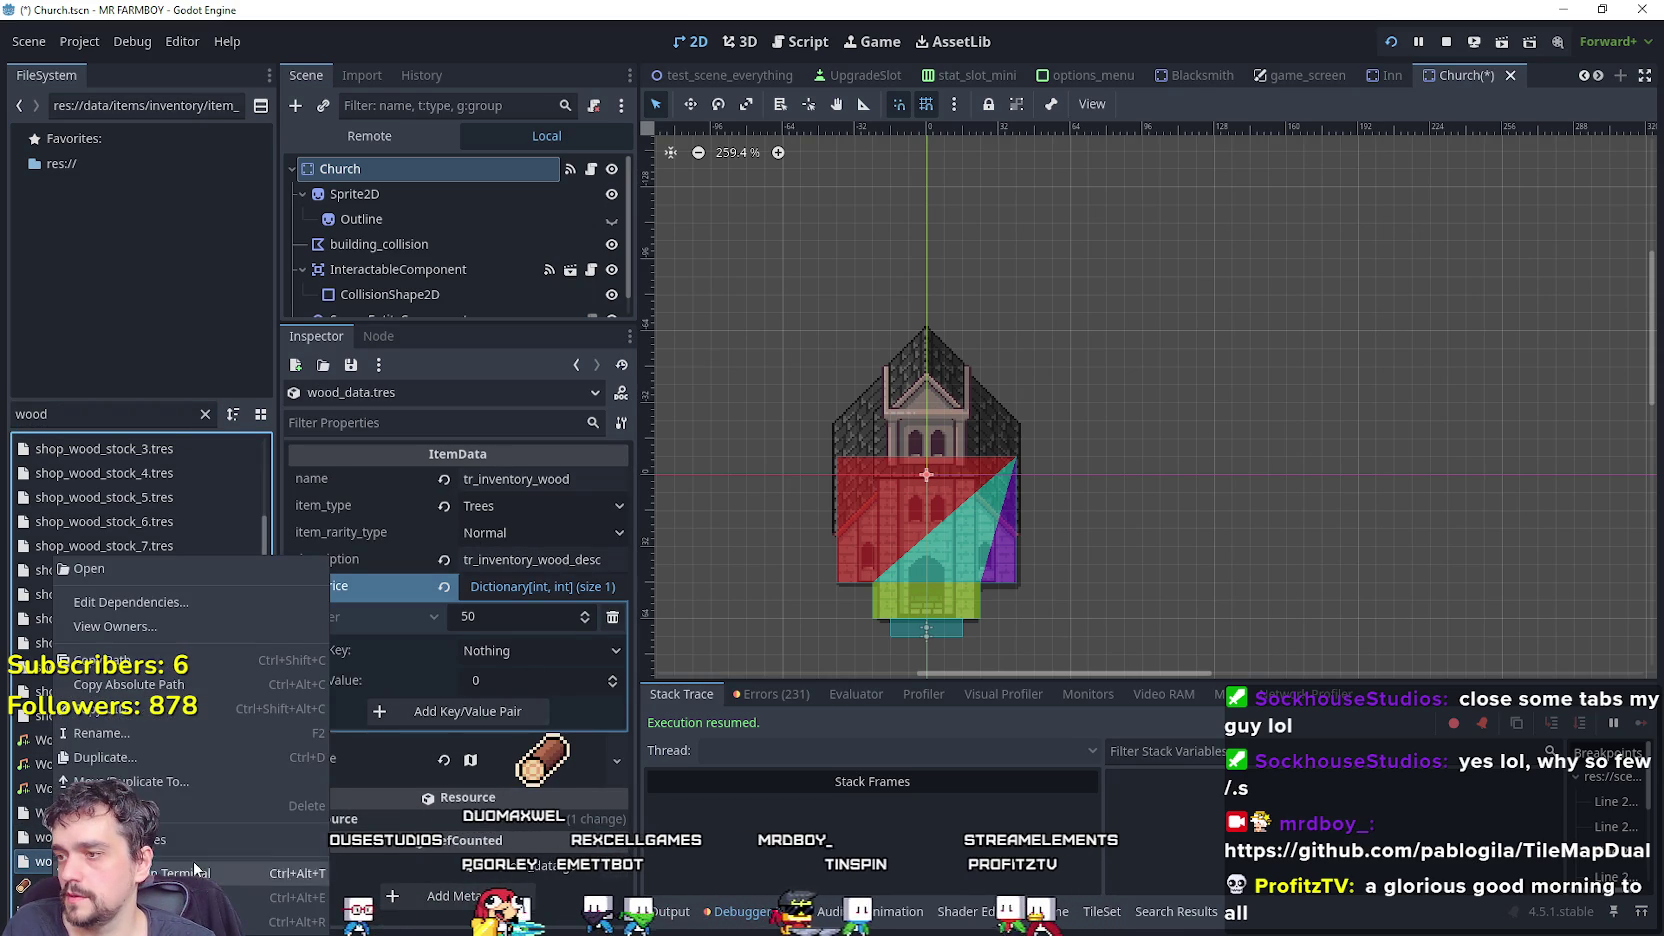
left_click(205, 414)
left_click(205, 414)
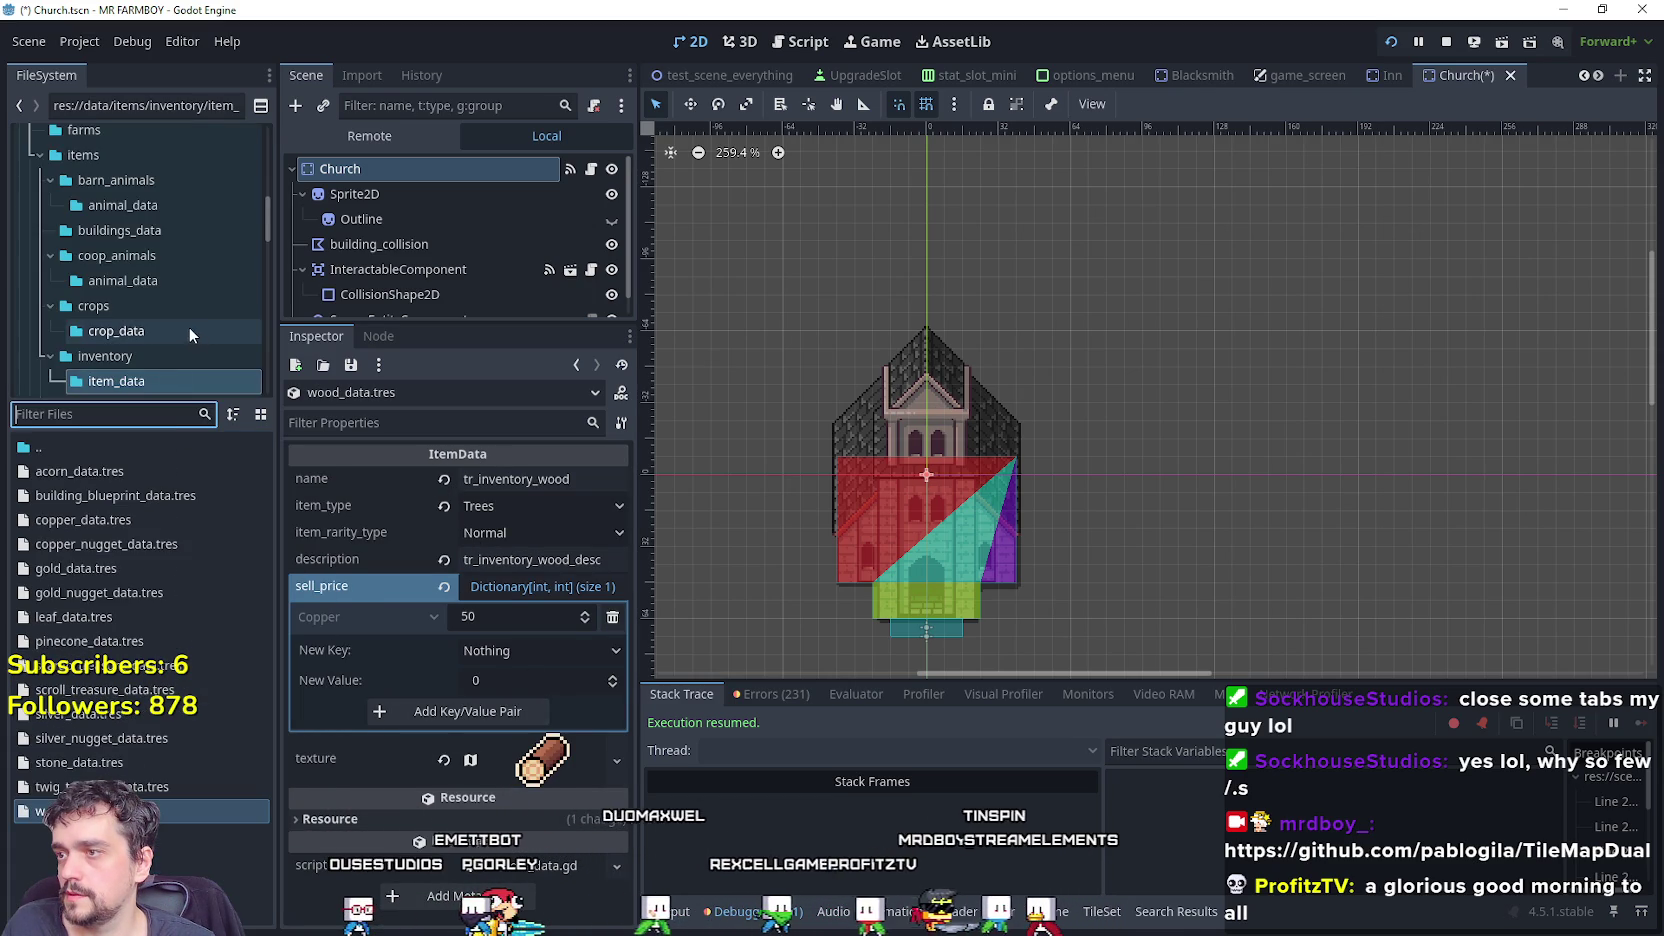
scroll(182, 330, "down", 1)
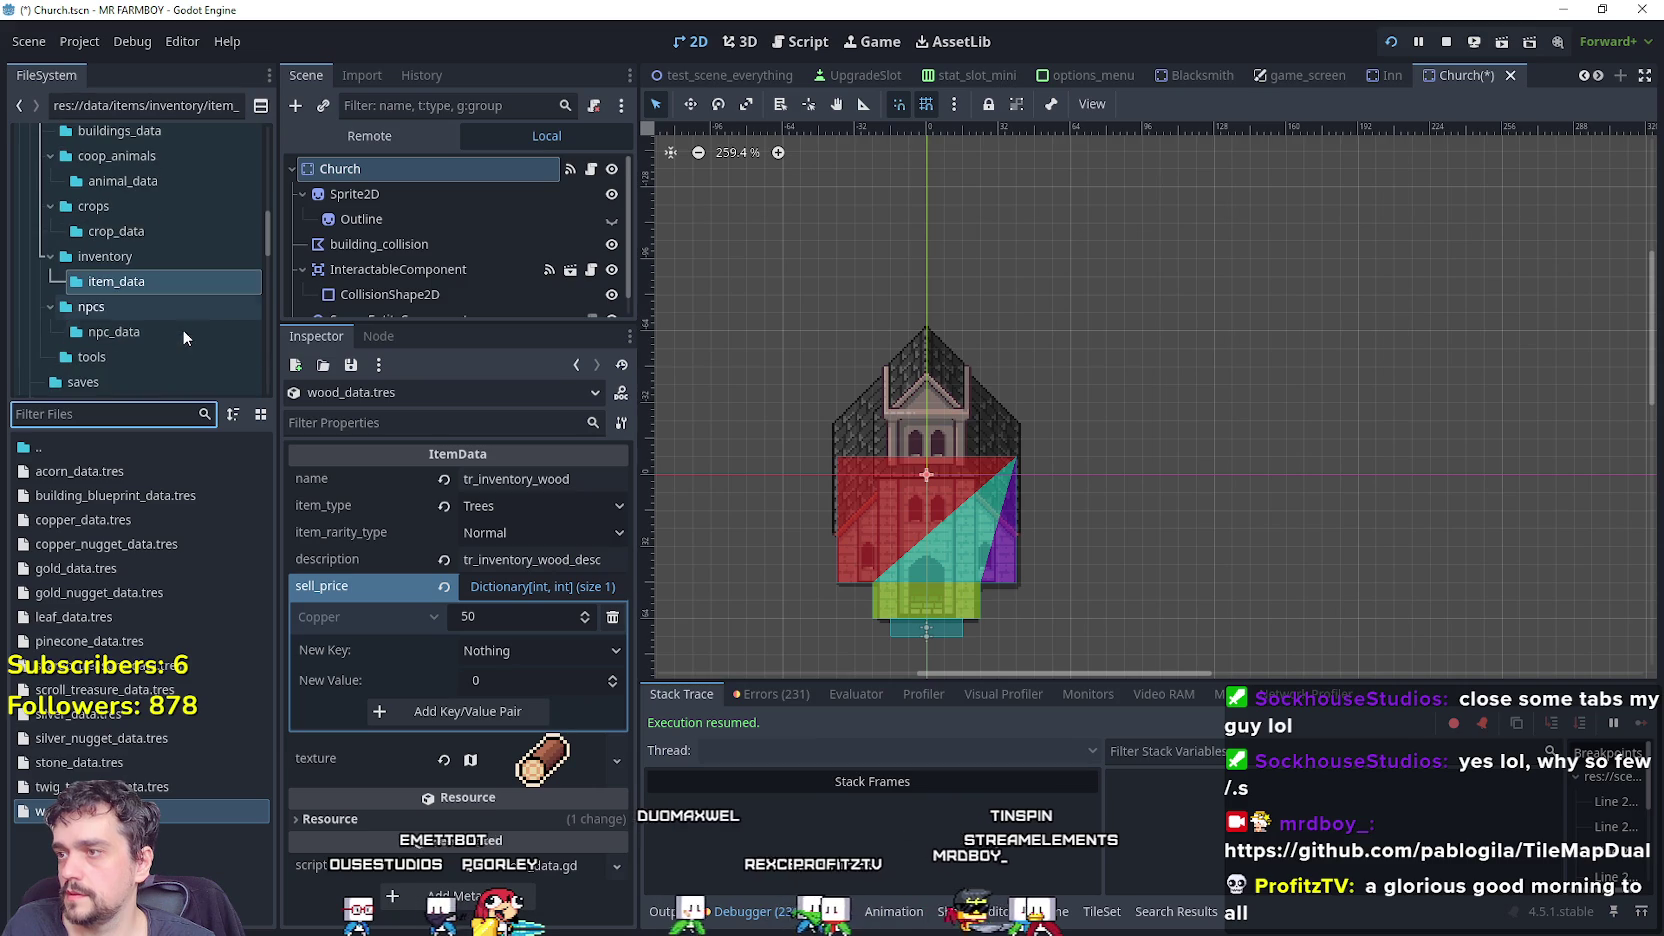
left_click(162, 249)
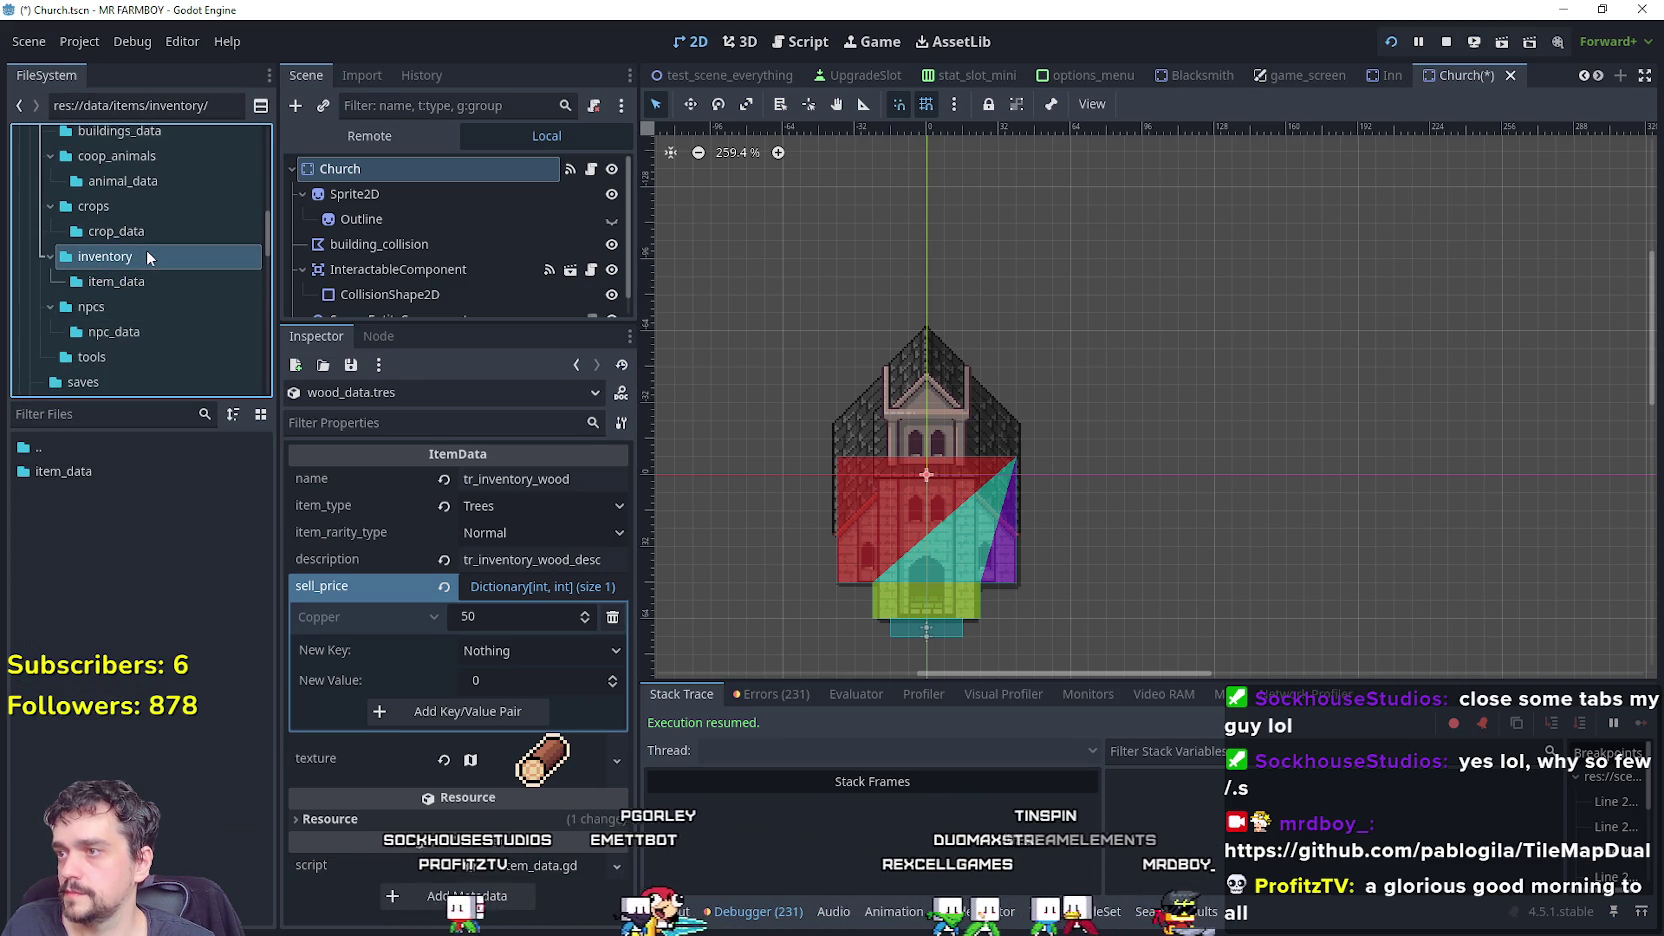
right_click(116, 575)
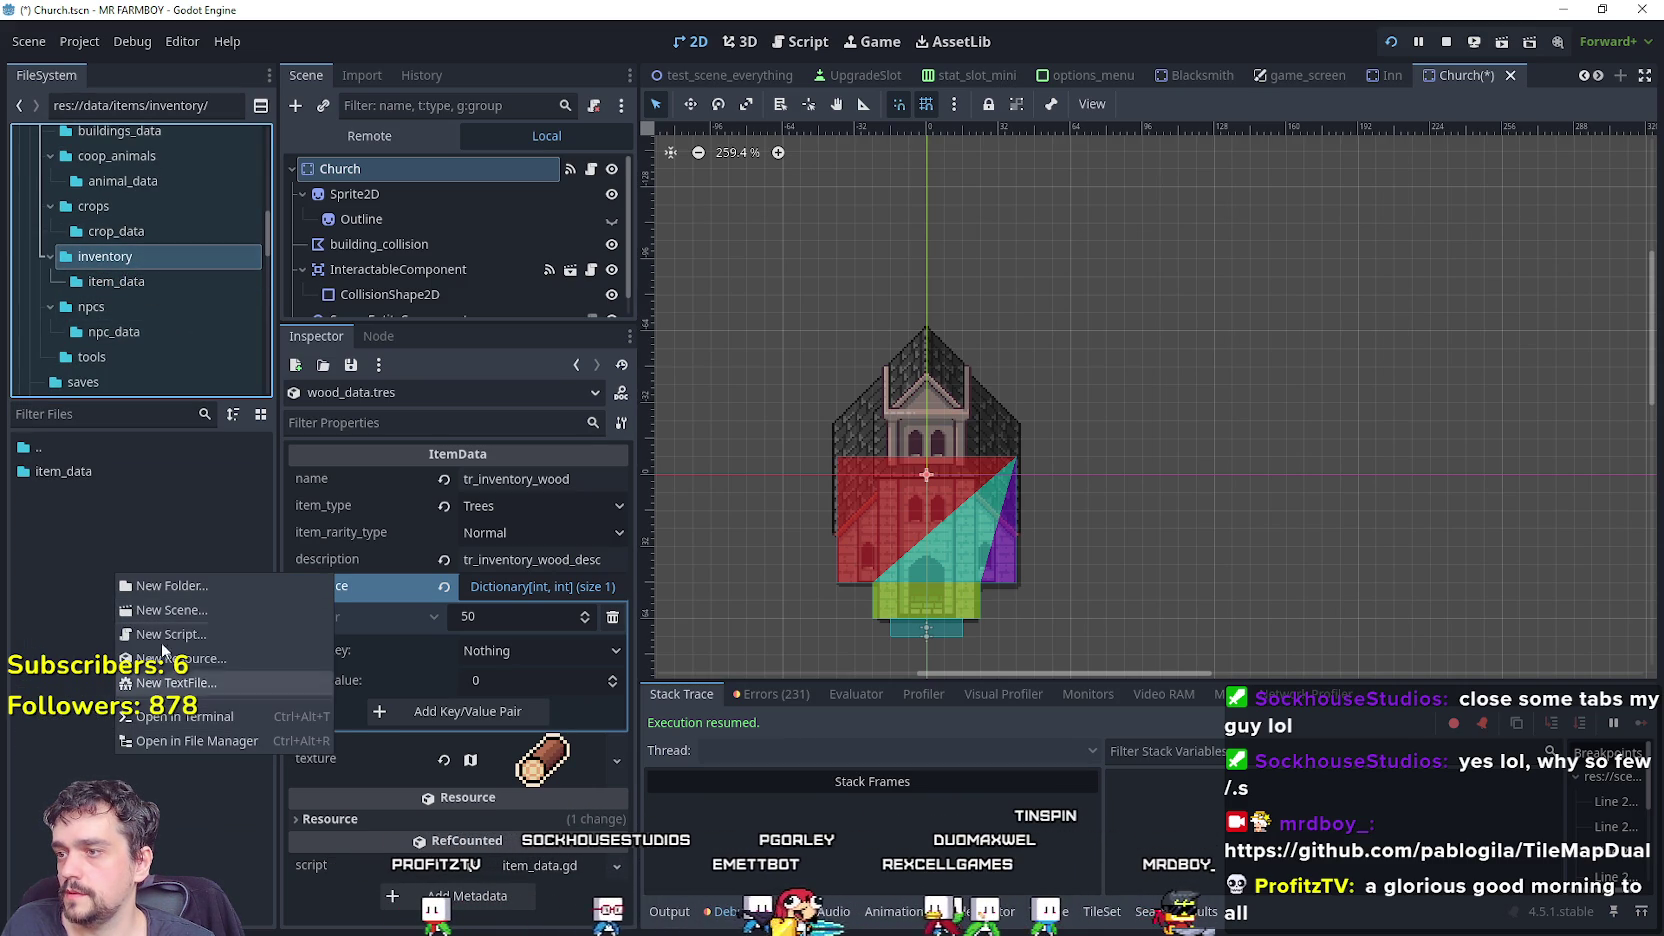
left_click(199, 584)
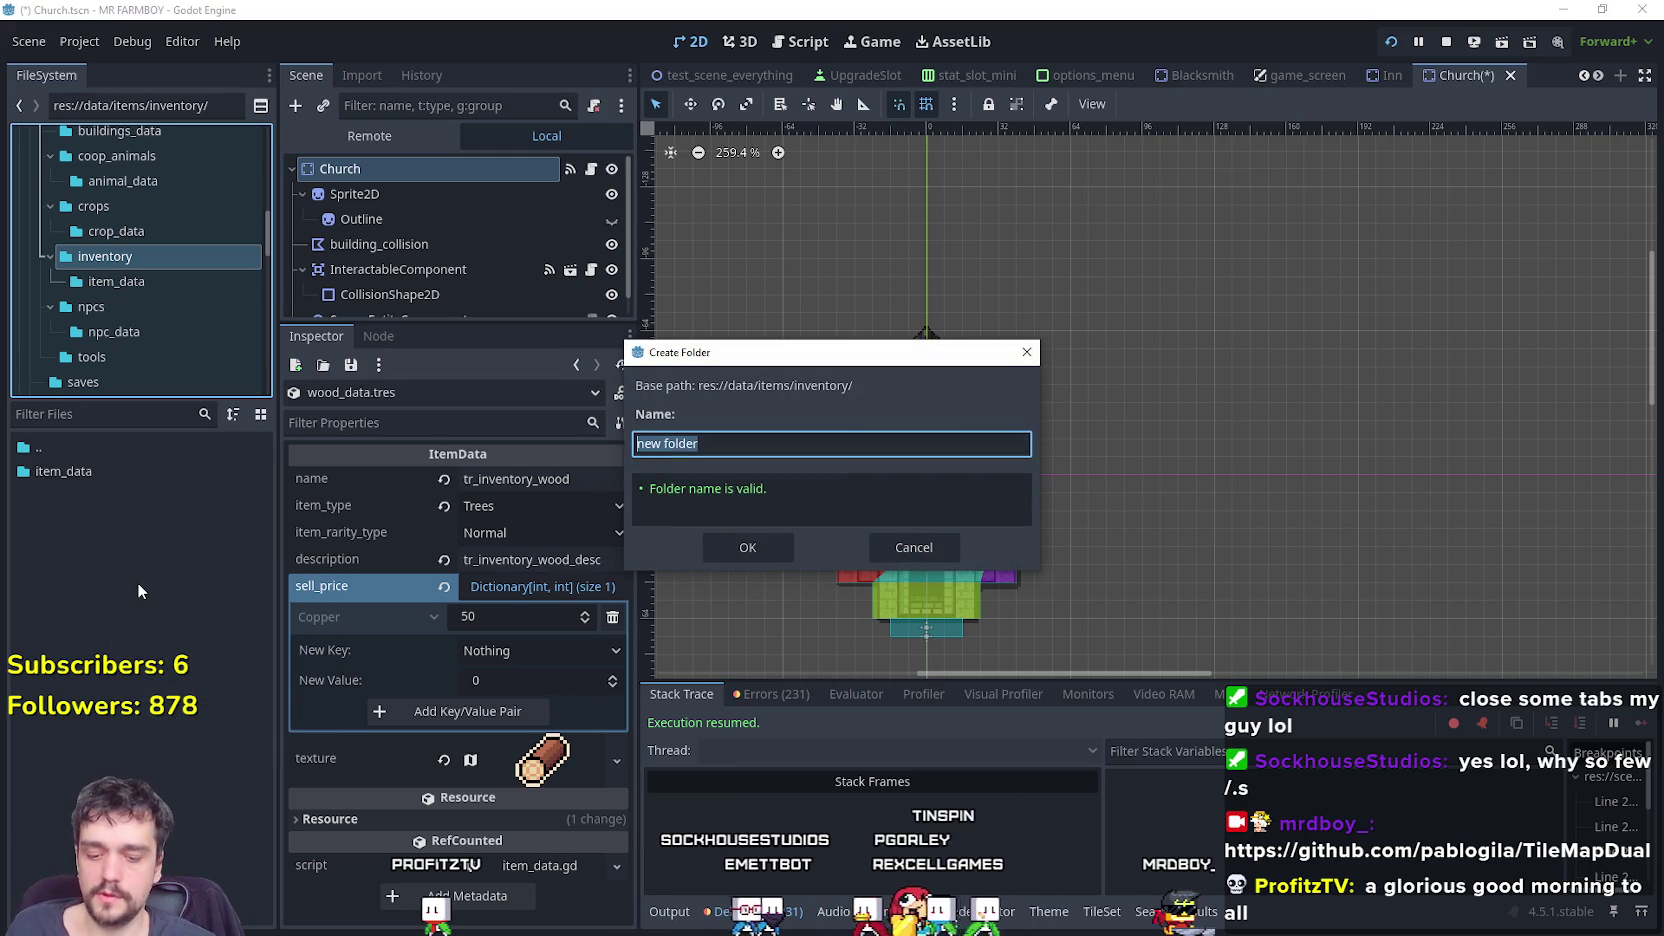
type("dishes")
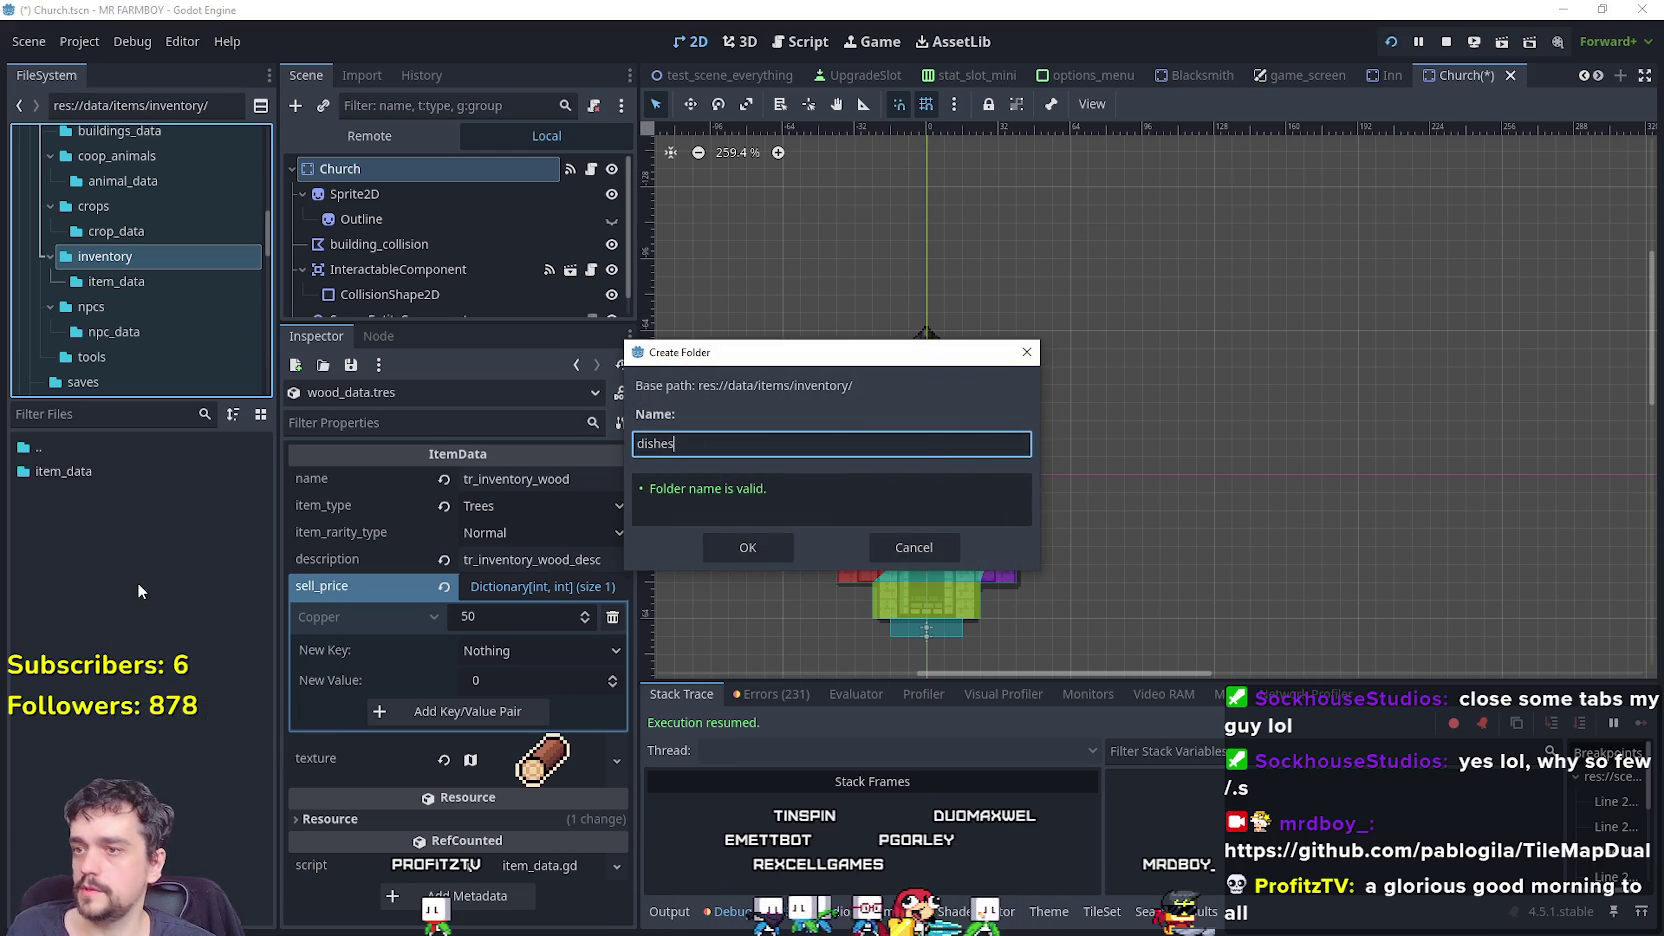
key("Return")
Add a 'prayers' folder beside it and open the item_data folder.
right_click(97, 520)
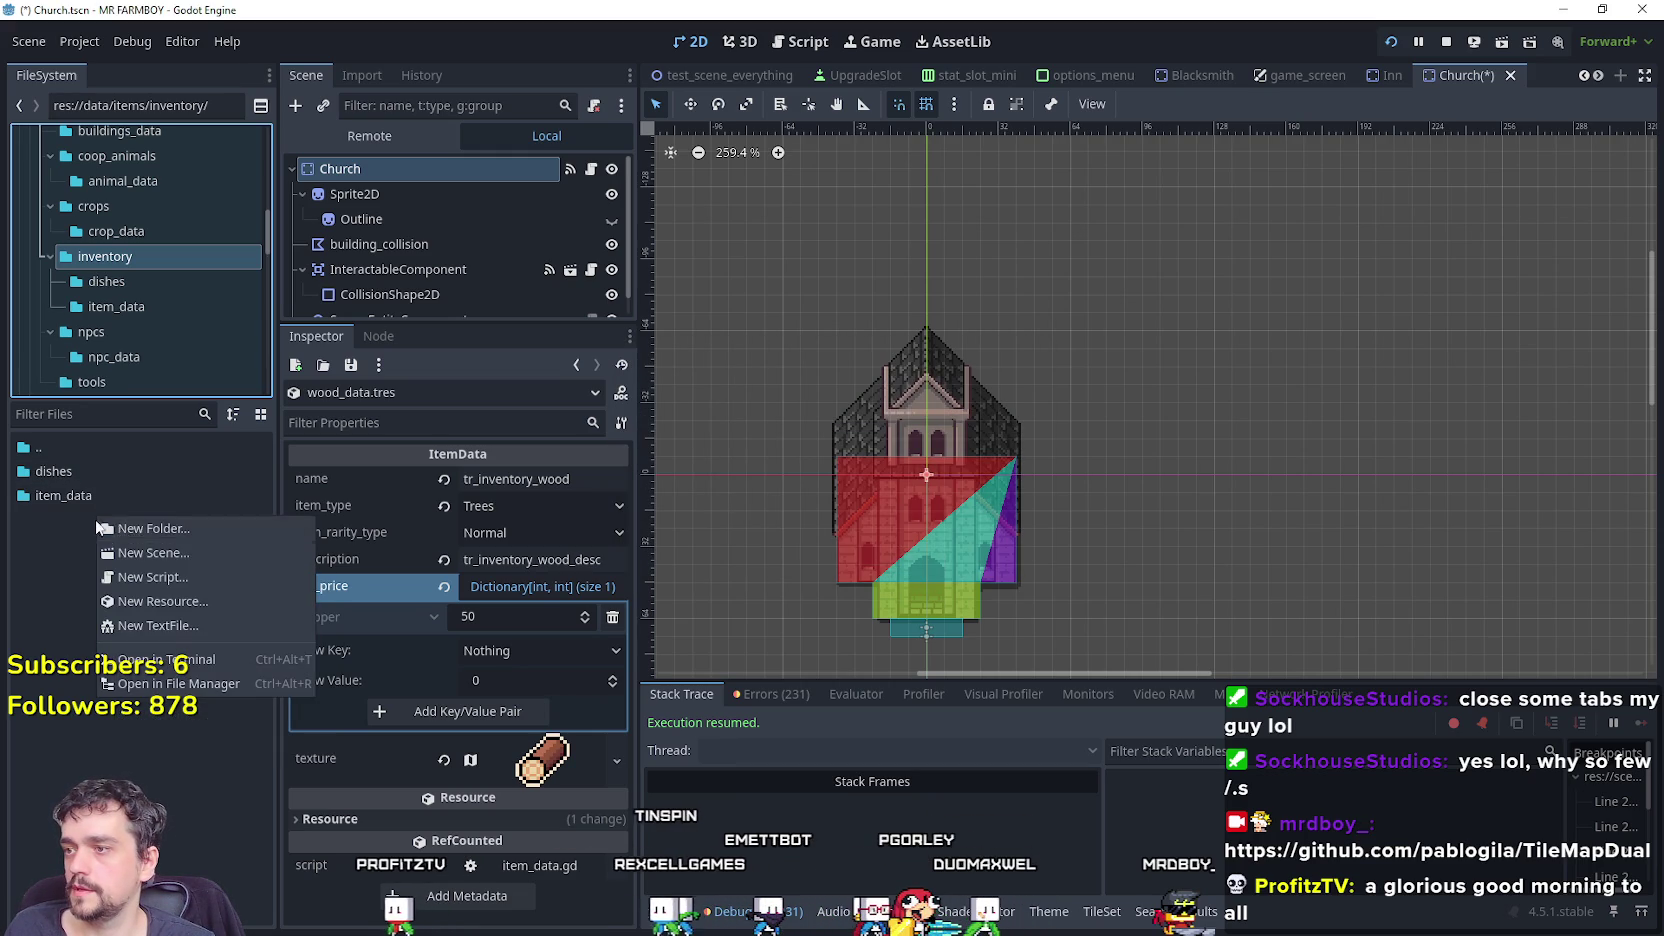
left_click(151, 528)
type("pr")
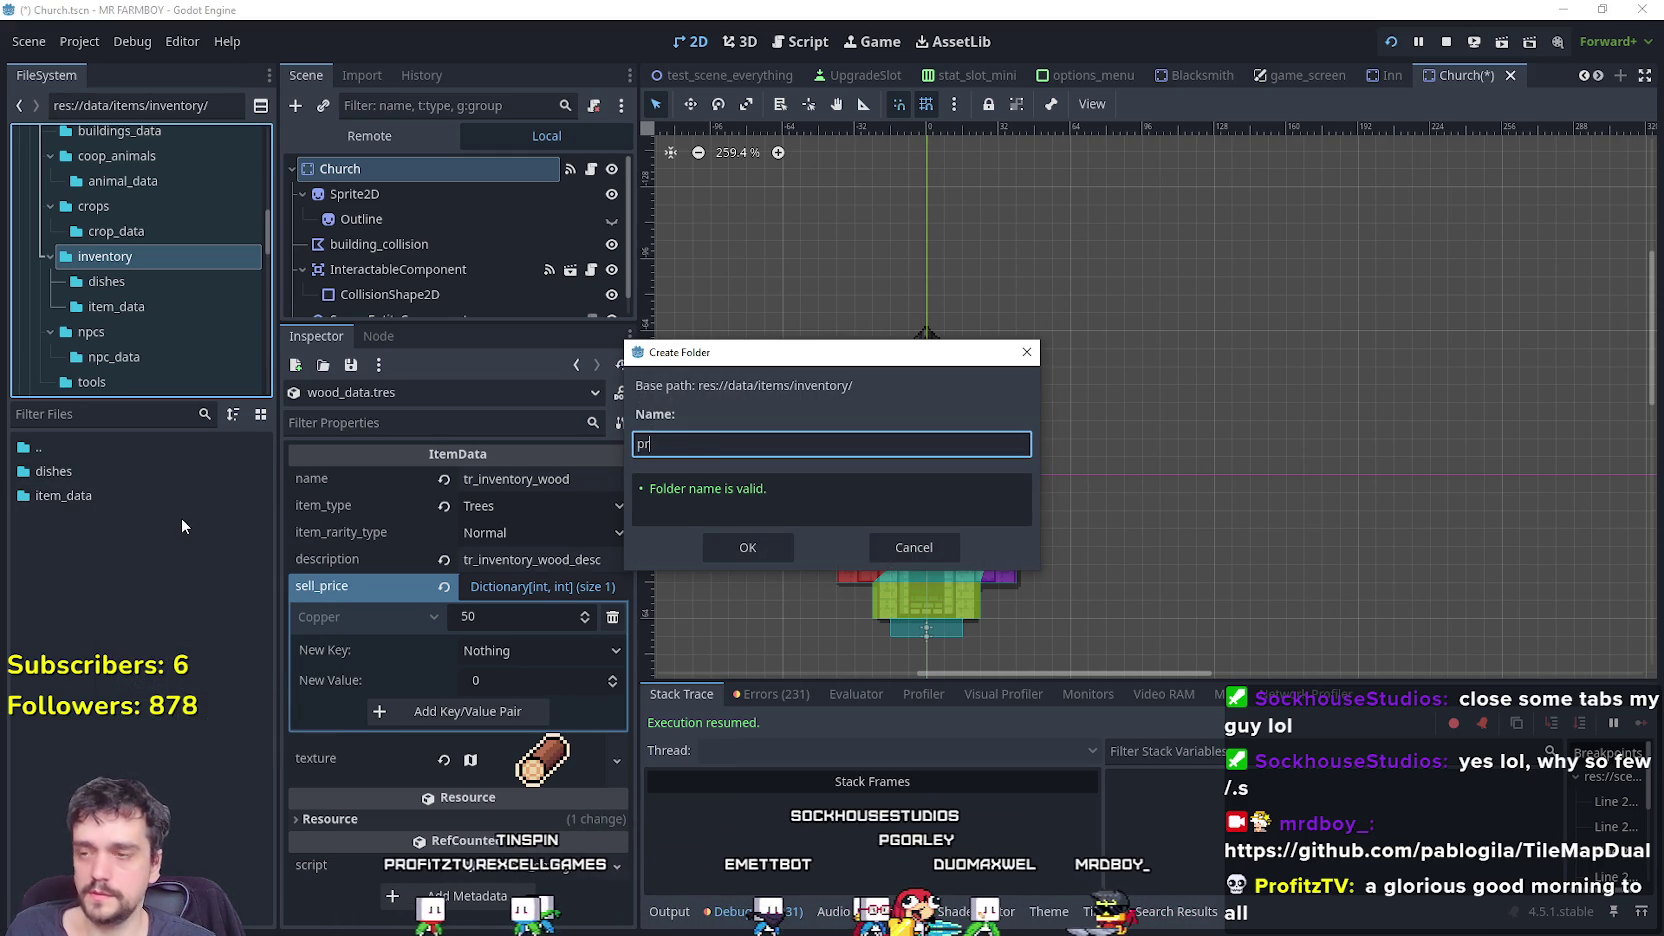
type("ayers")
key("Return")
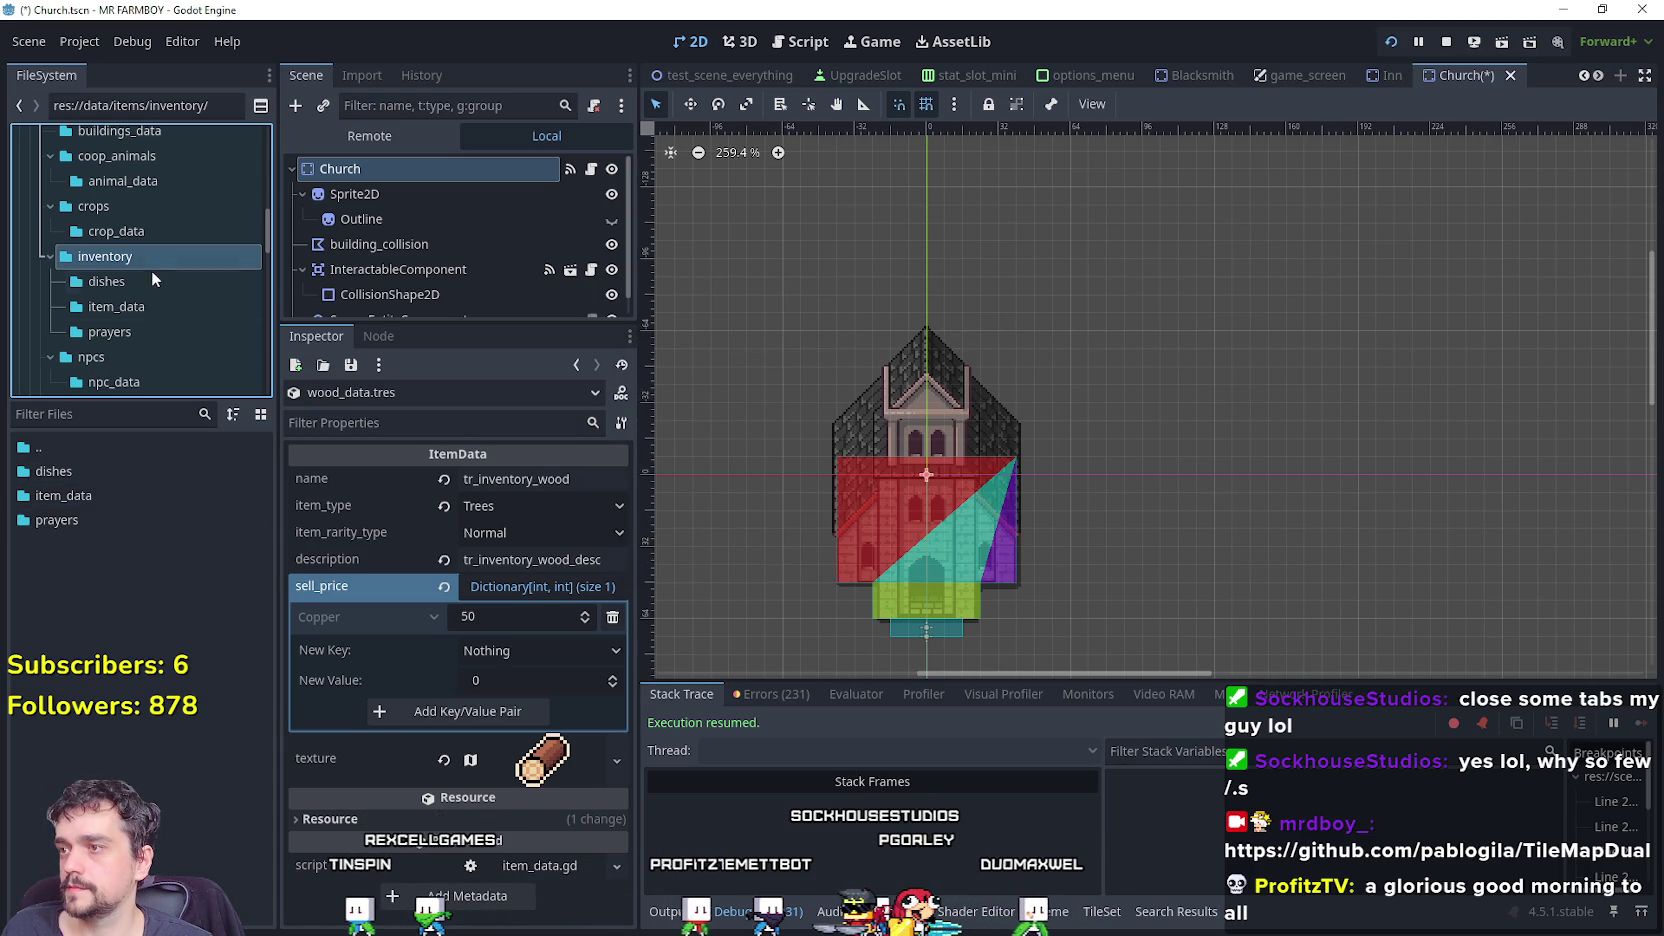
double_click(104, 497)
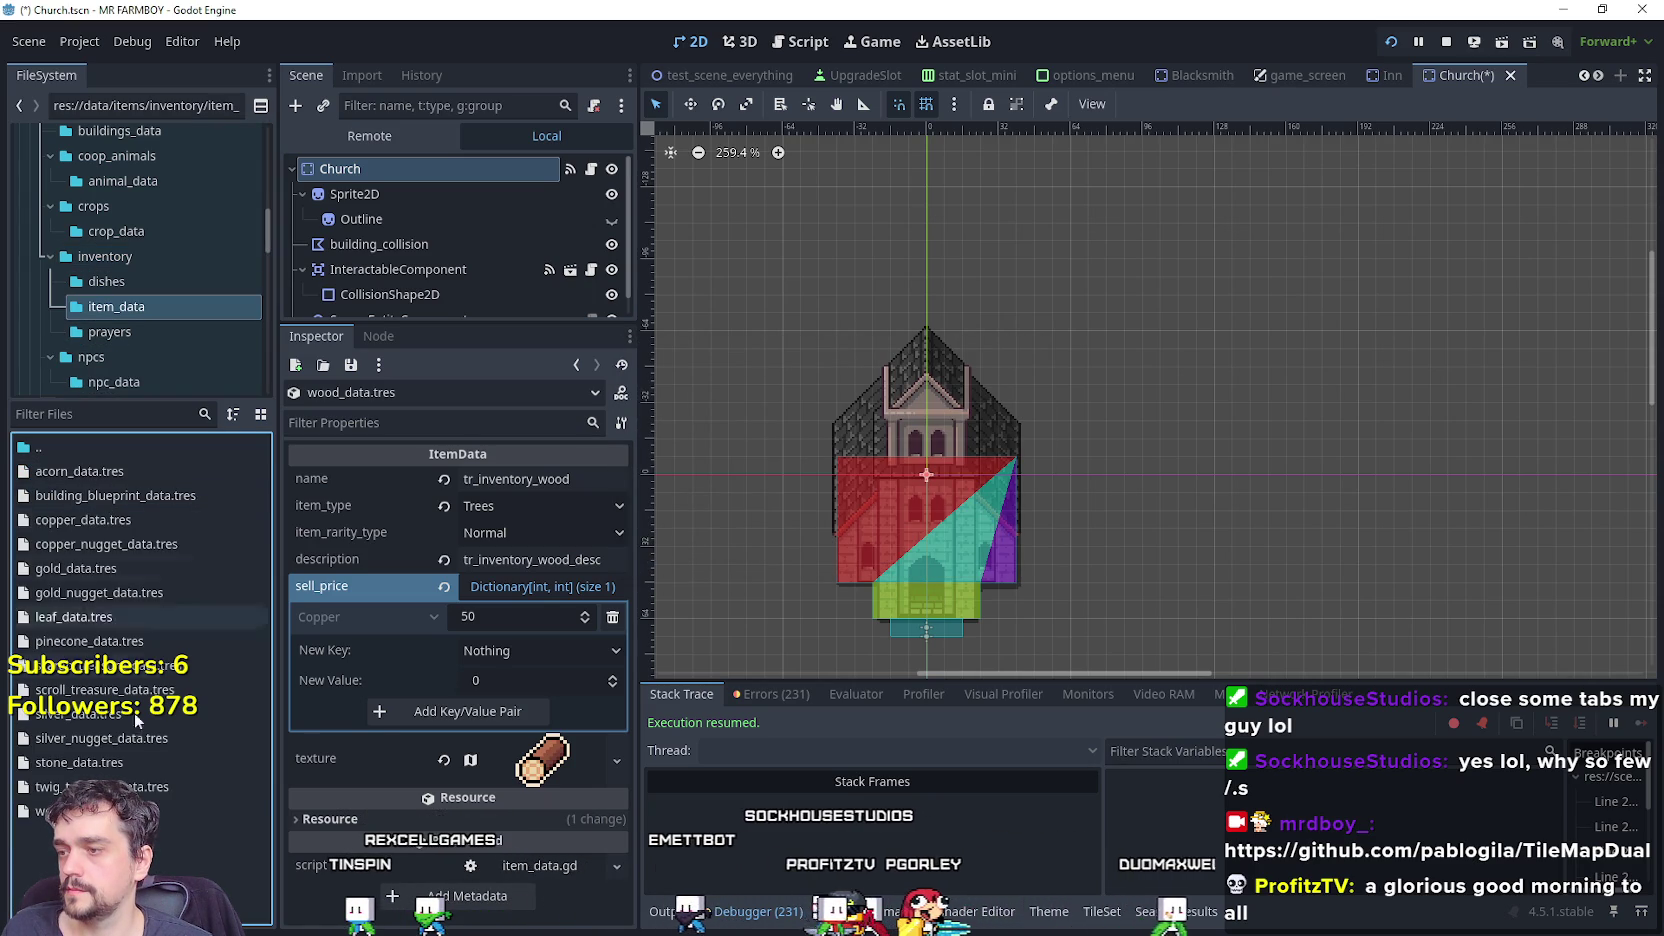
Duplicate wood_data.tres as farmer_dish_data.tres, move it into dishes, and select it.
left_click(94, 411)
right_click(90, 811)
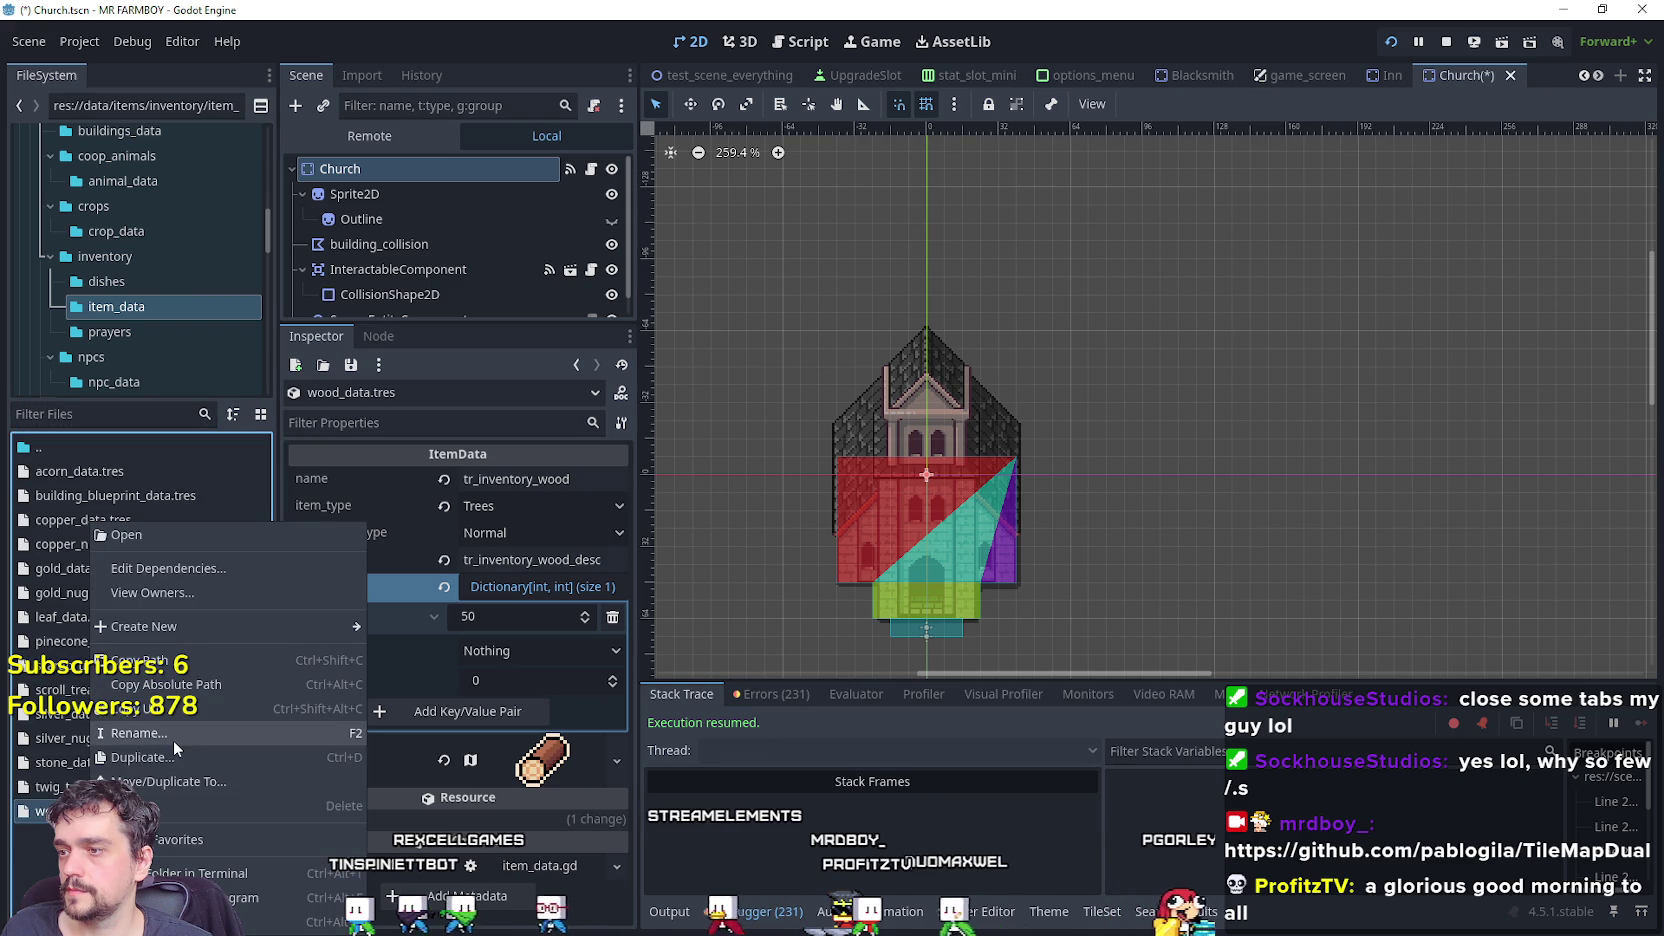
left_click(140, 757)
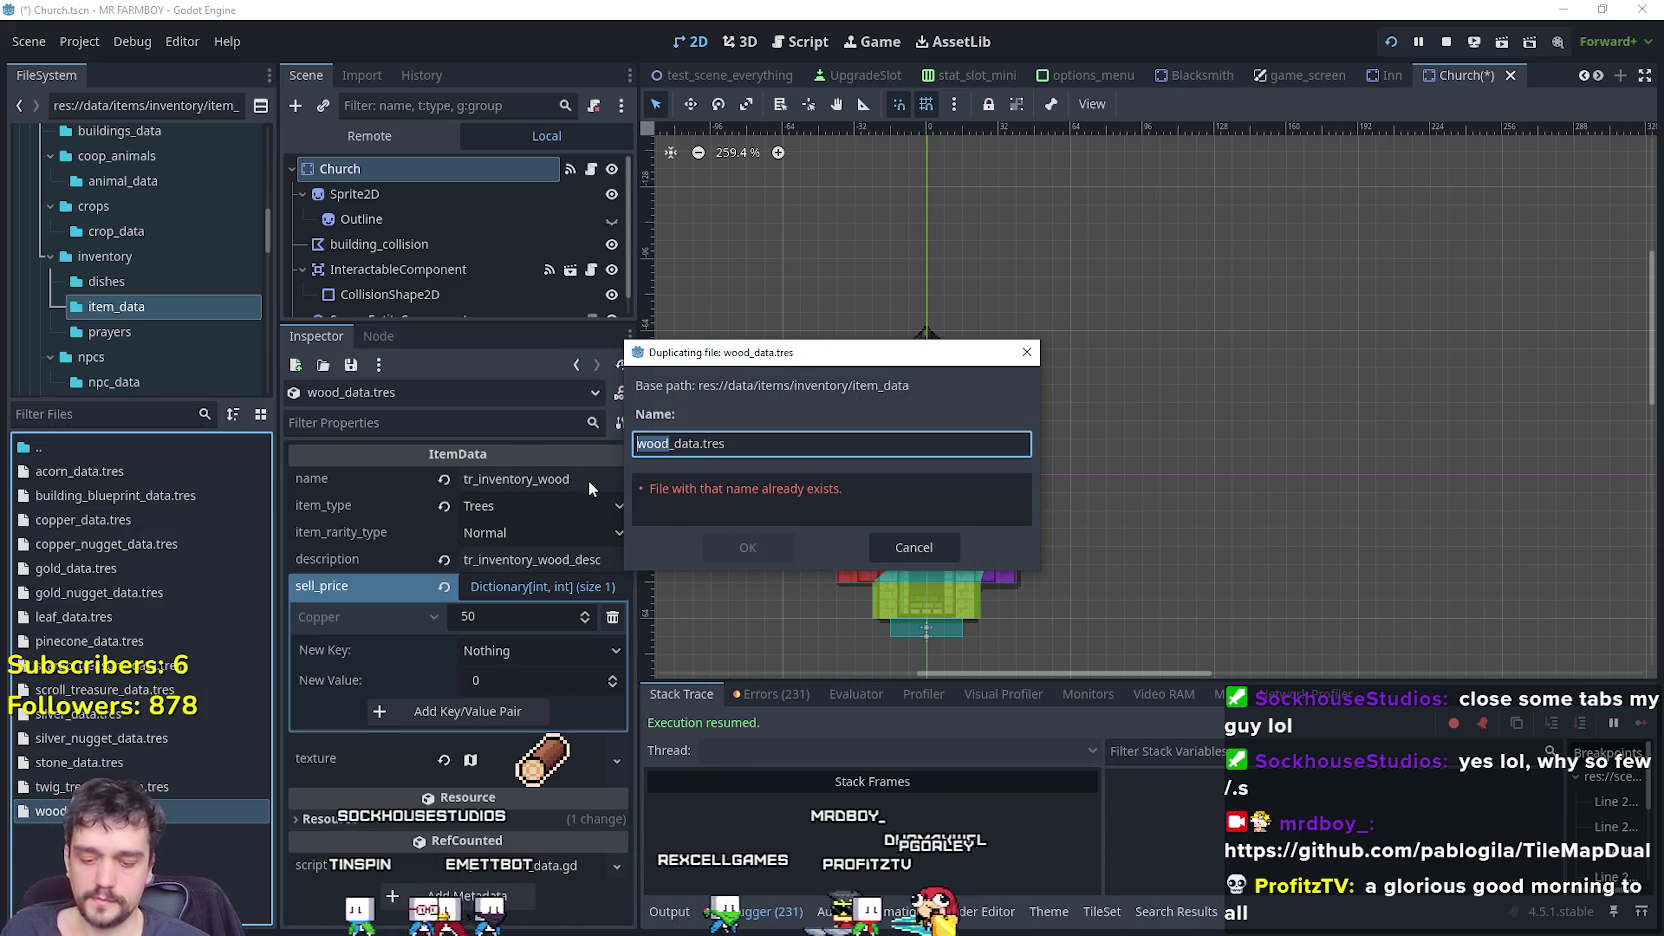
type("farmer_dish")
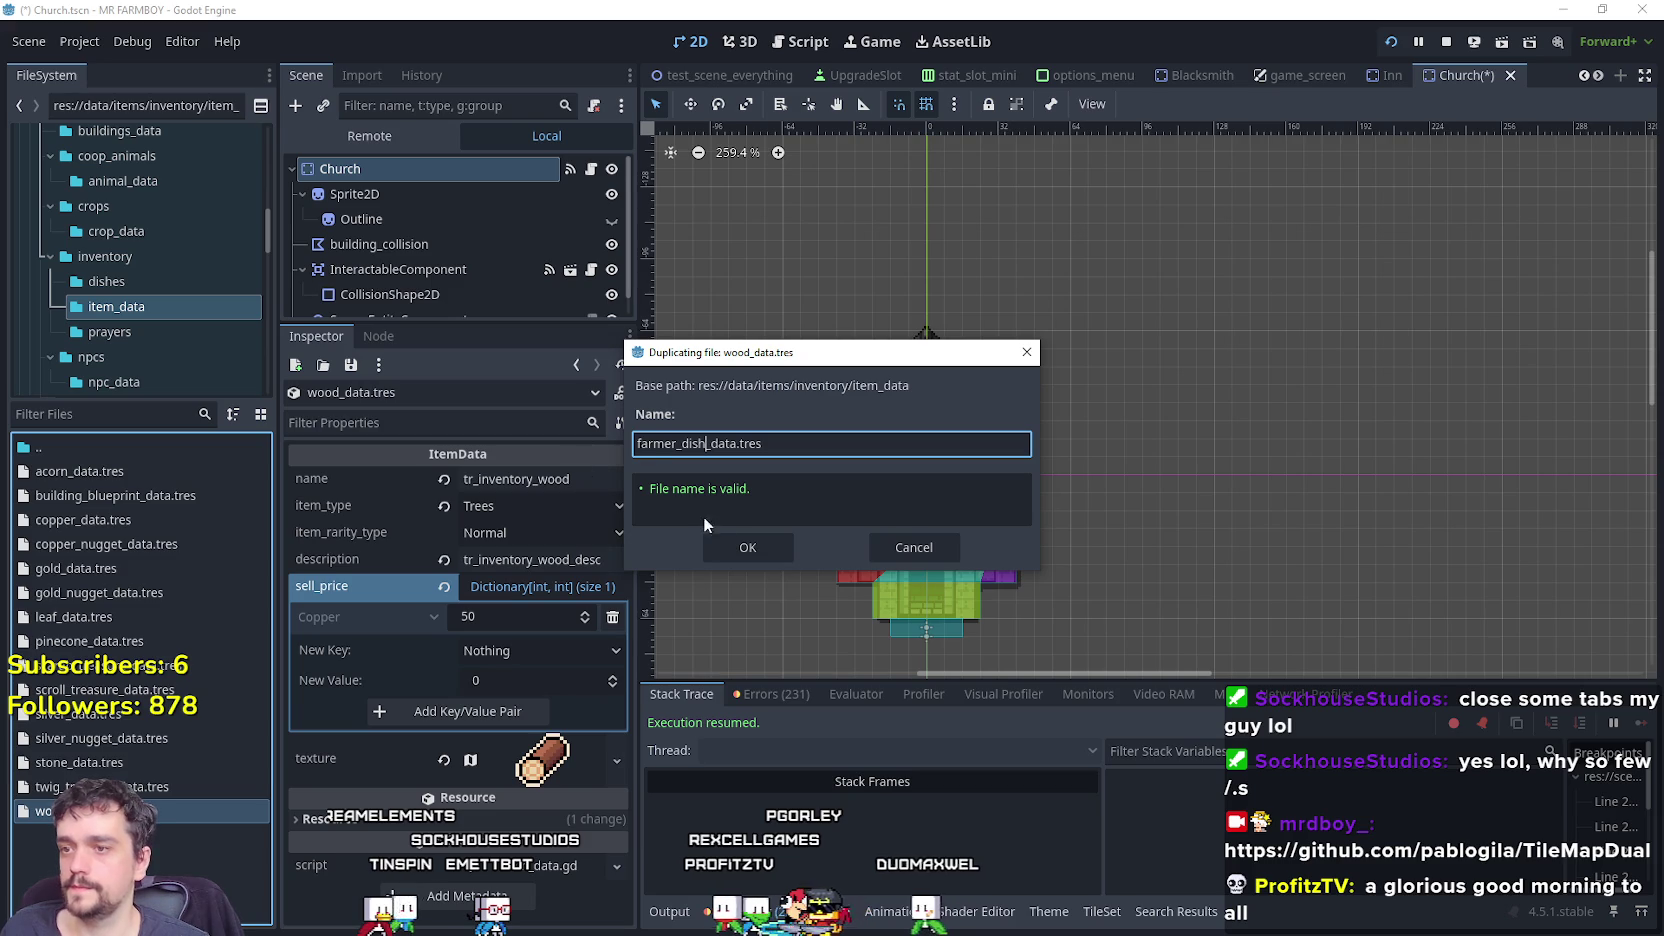
key("Return")
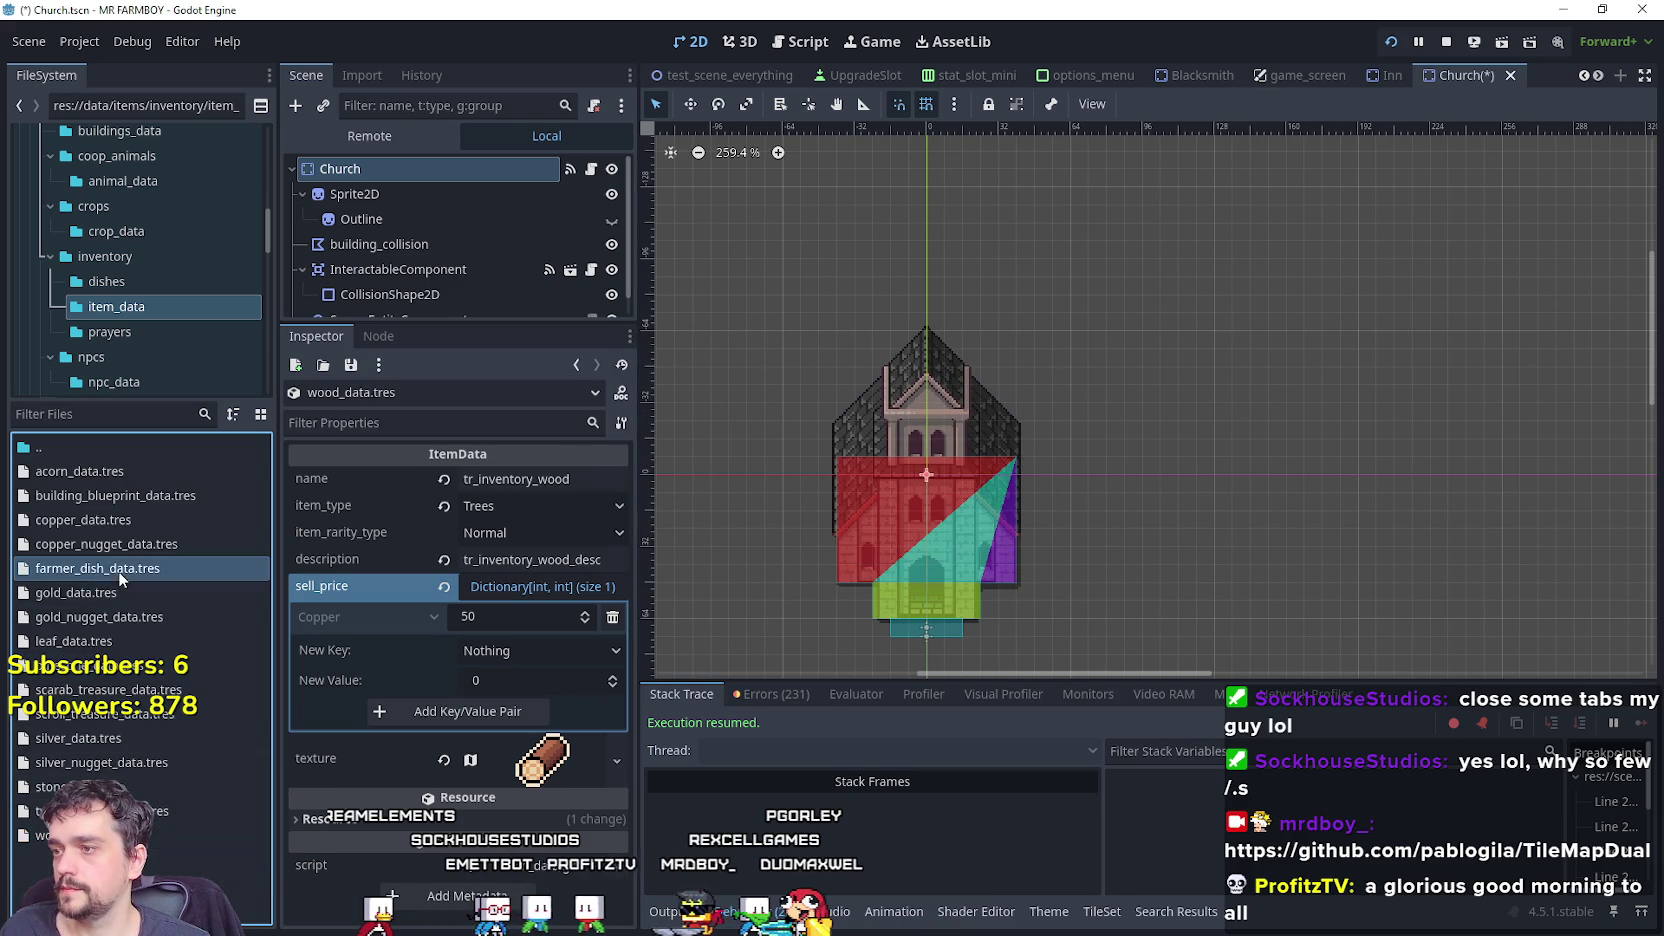
mouse_move(118, 571)
left_mouse_down()
mouse_move(151, 386)
mouse_move(108, 281)
left_mouse_up()
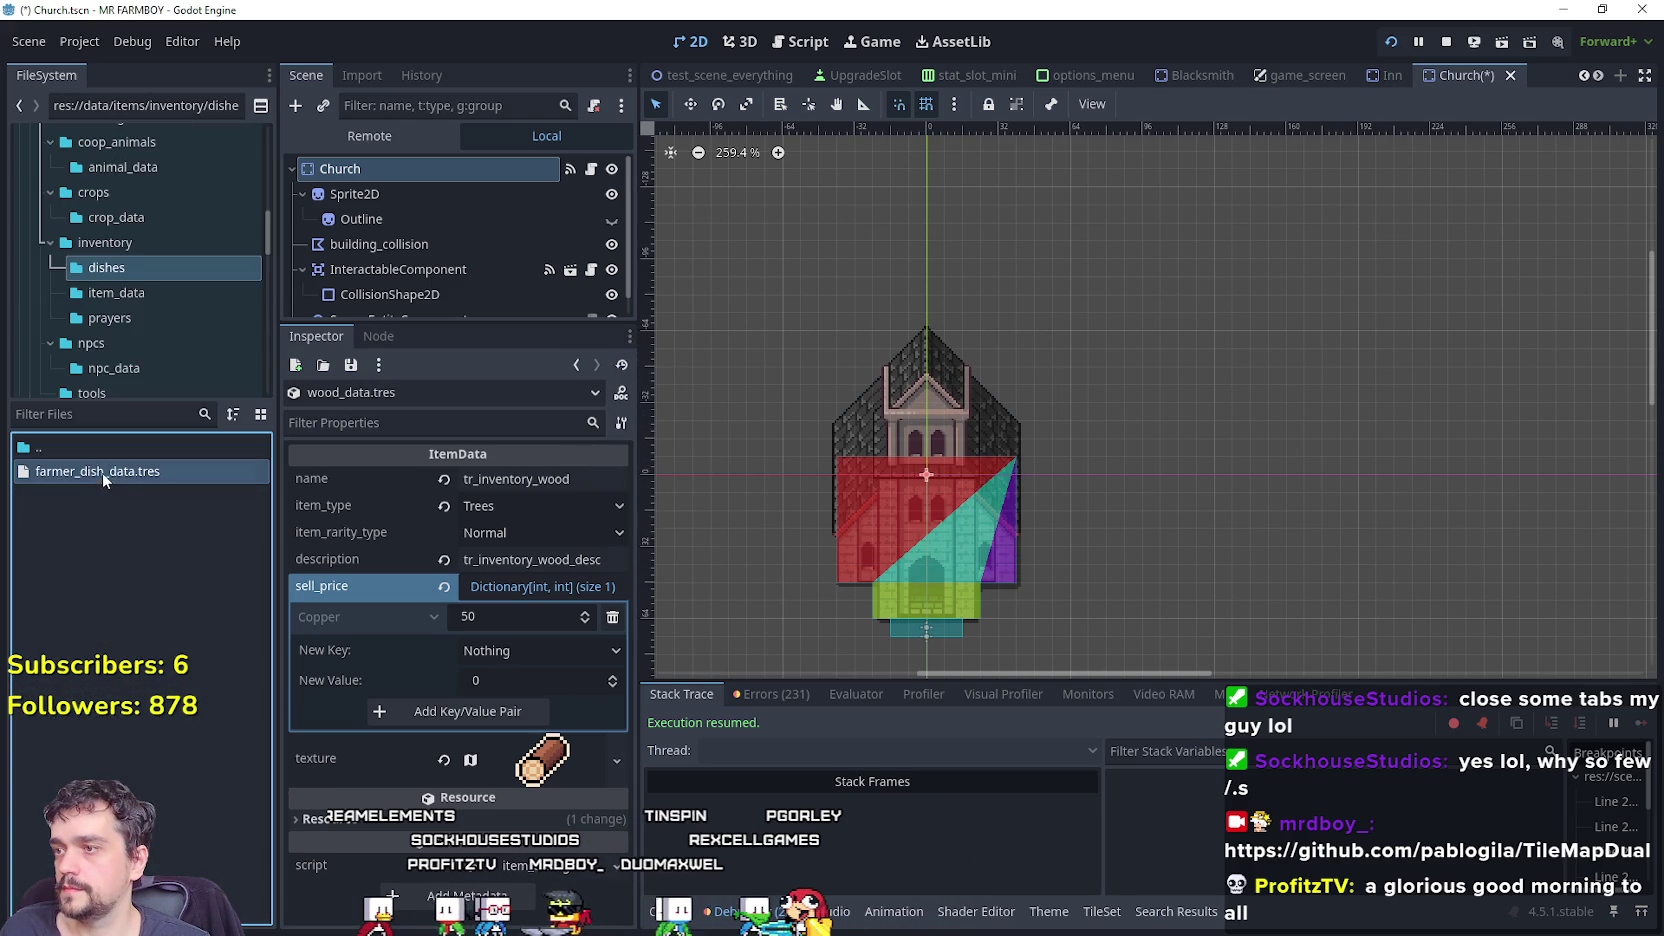
left_click(104, 479)
Set the item type to None, leaving rarity at Normal.
right_click(122, 473)
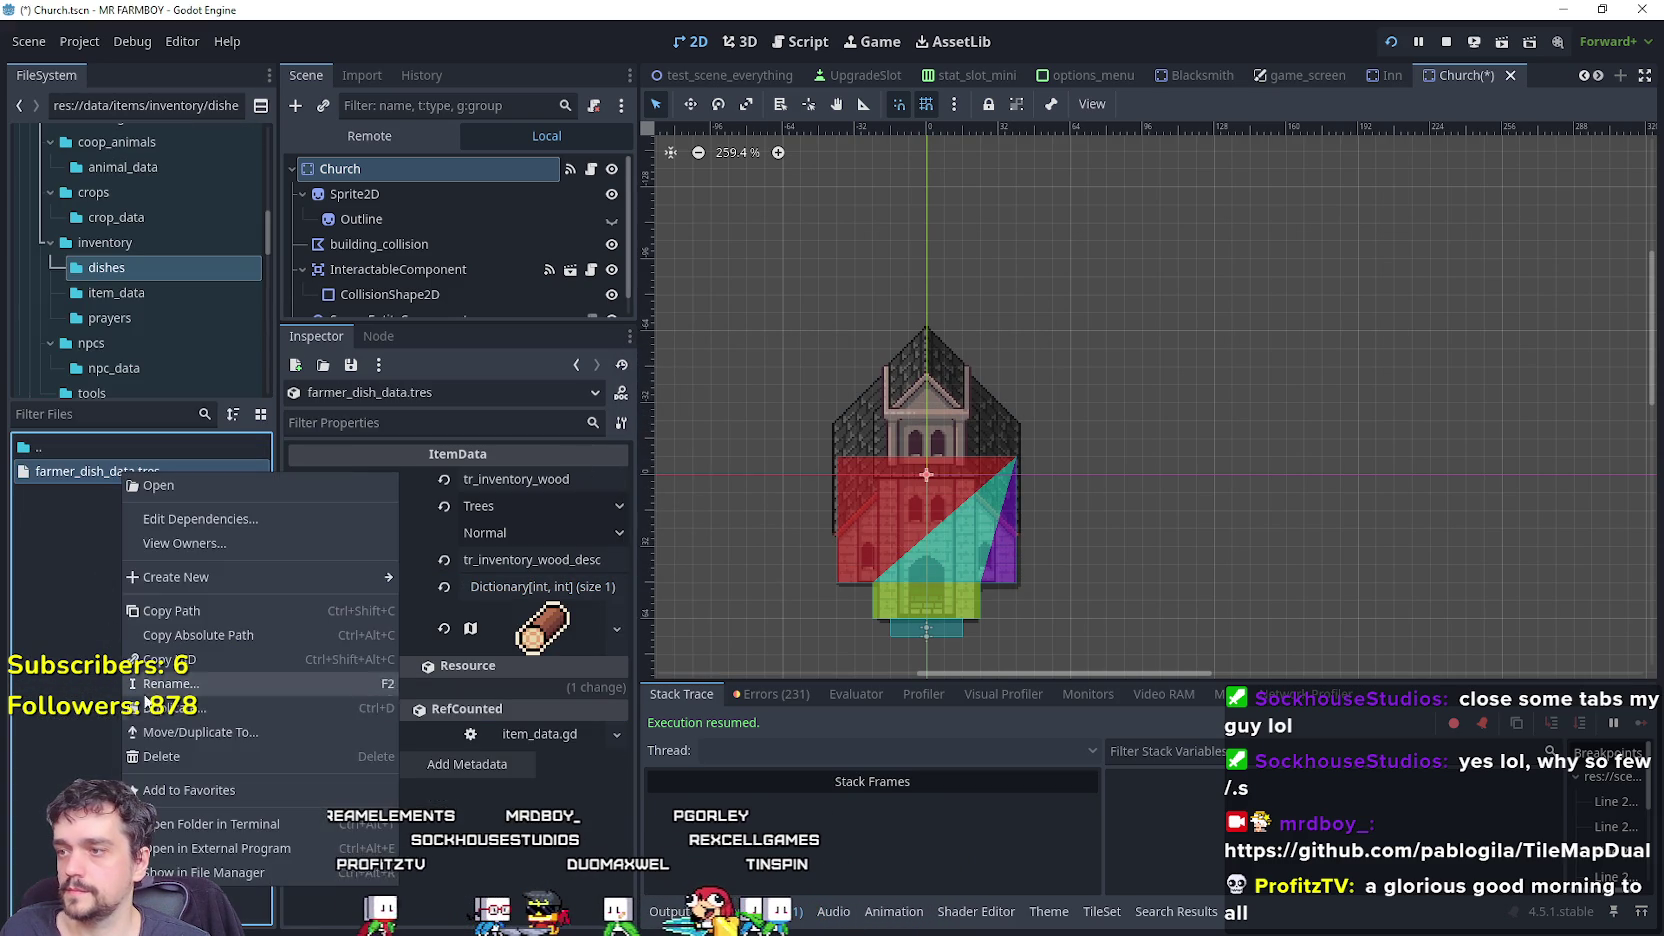
left_click(195, 612)
double_click(537, 479)
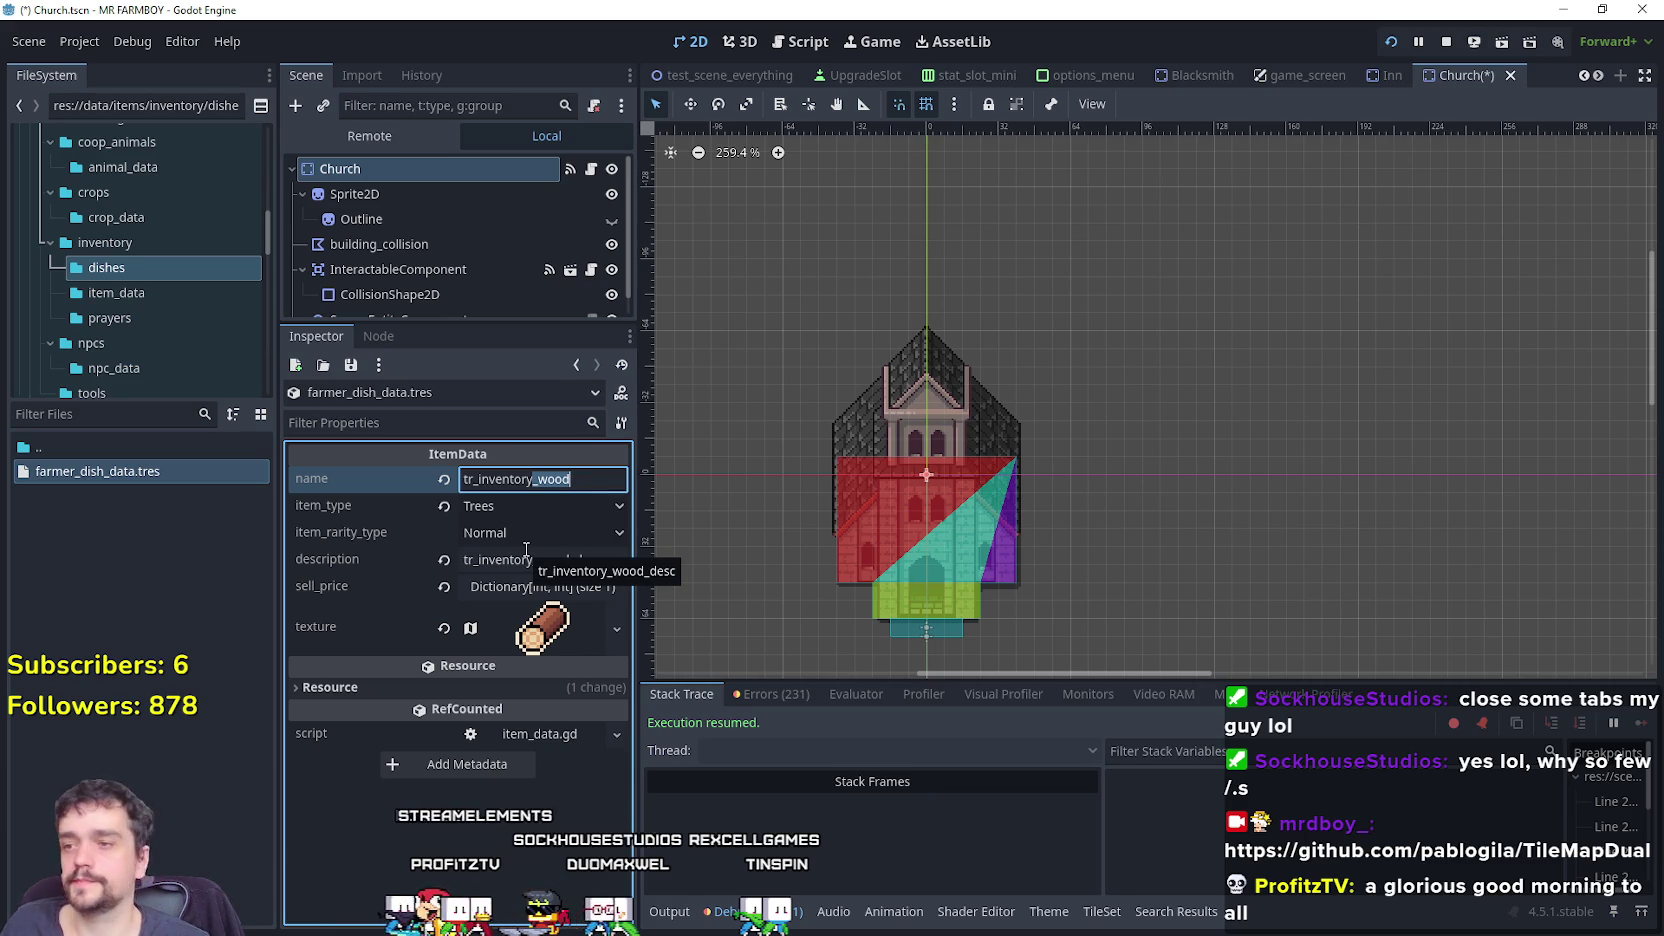
left_click(538, 479)
left_click(512, 502)
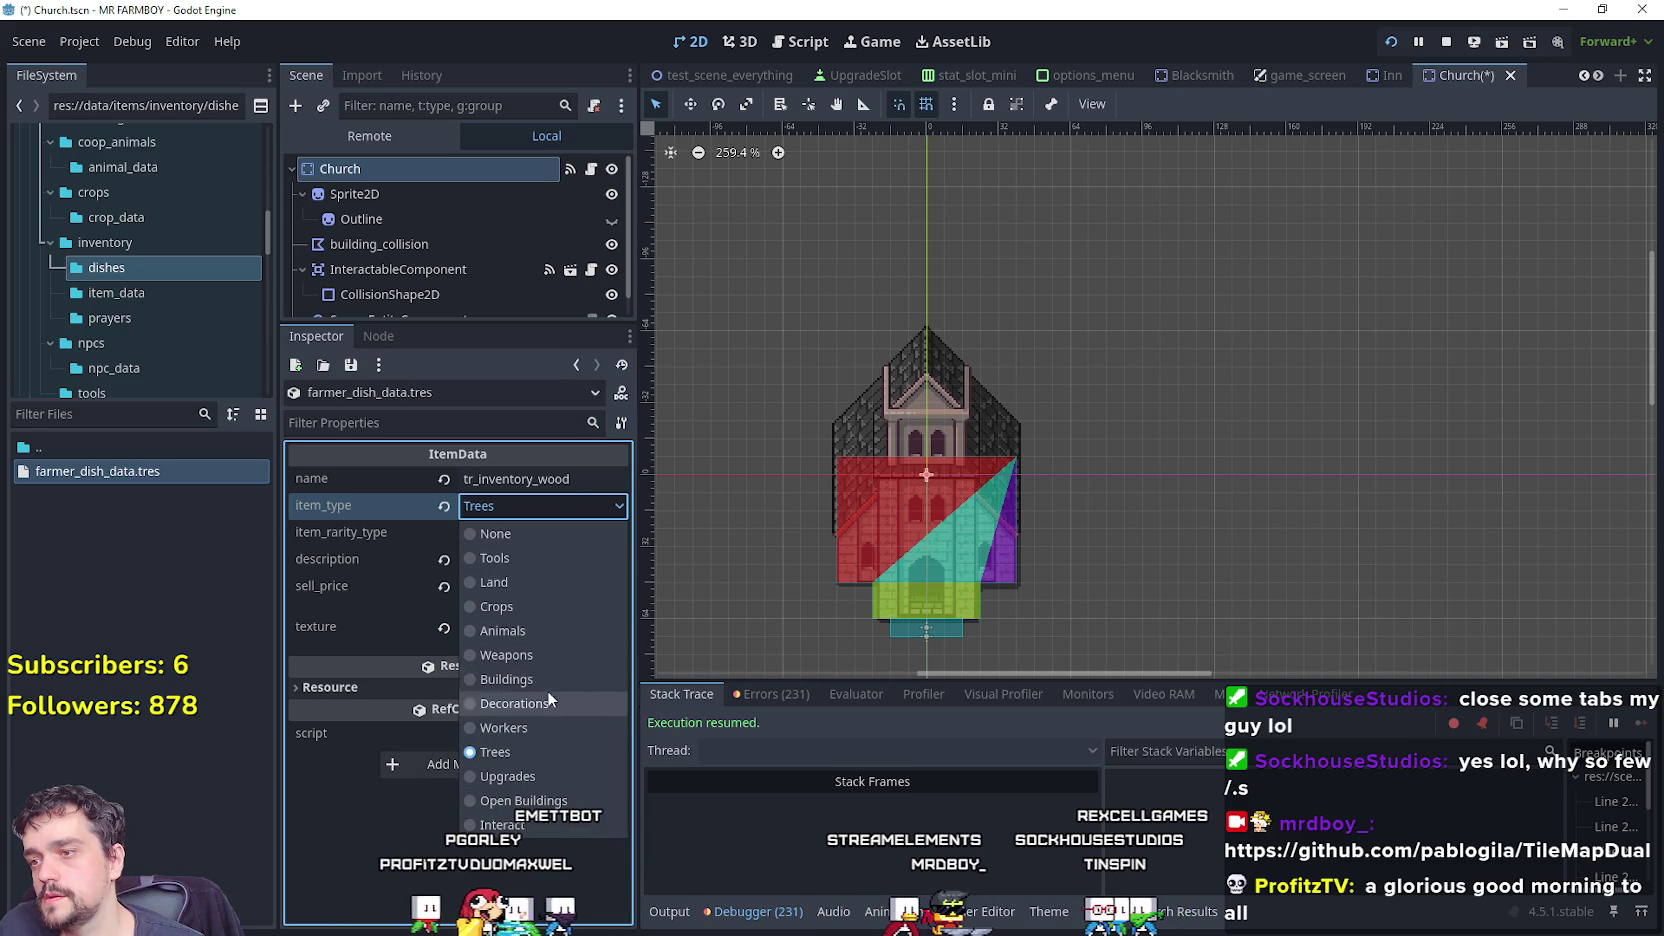
left_click(552, 530)
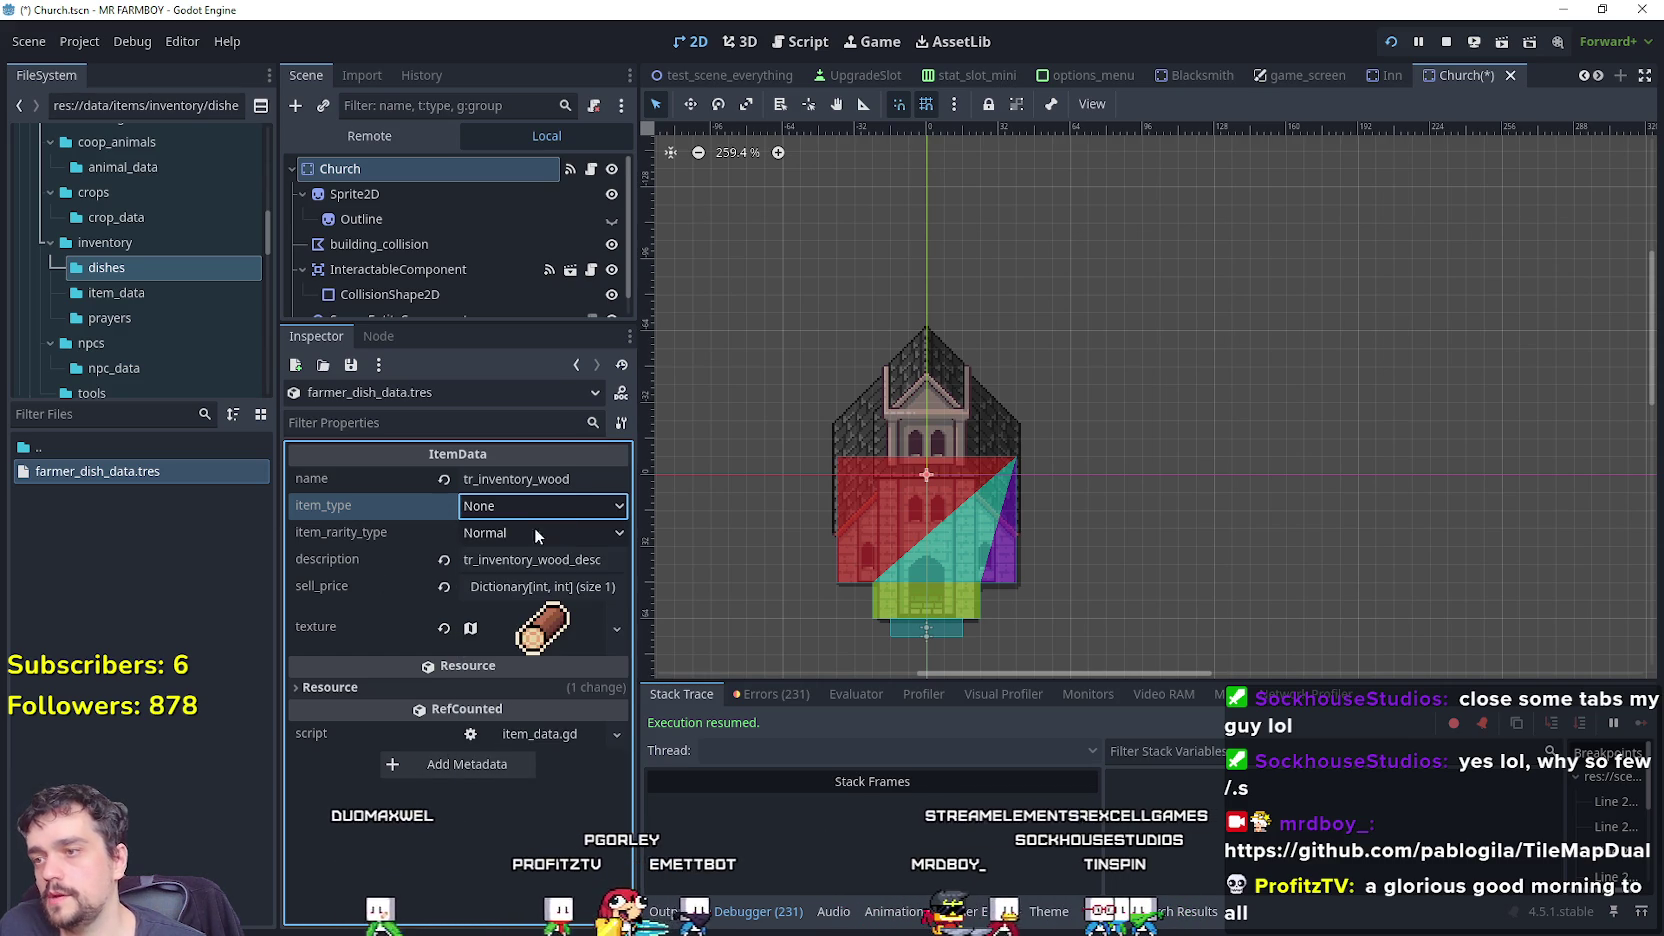
left_click(521, 533)
left_click(521, 530)
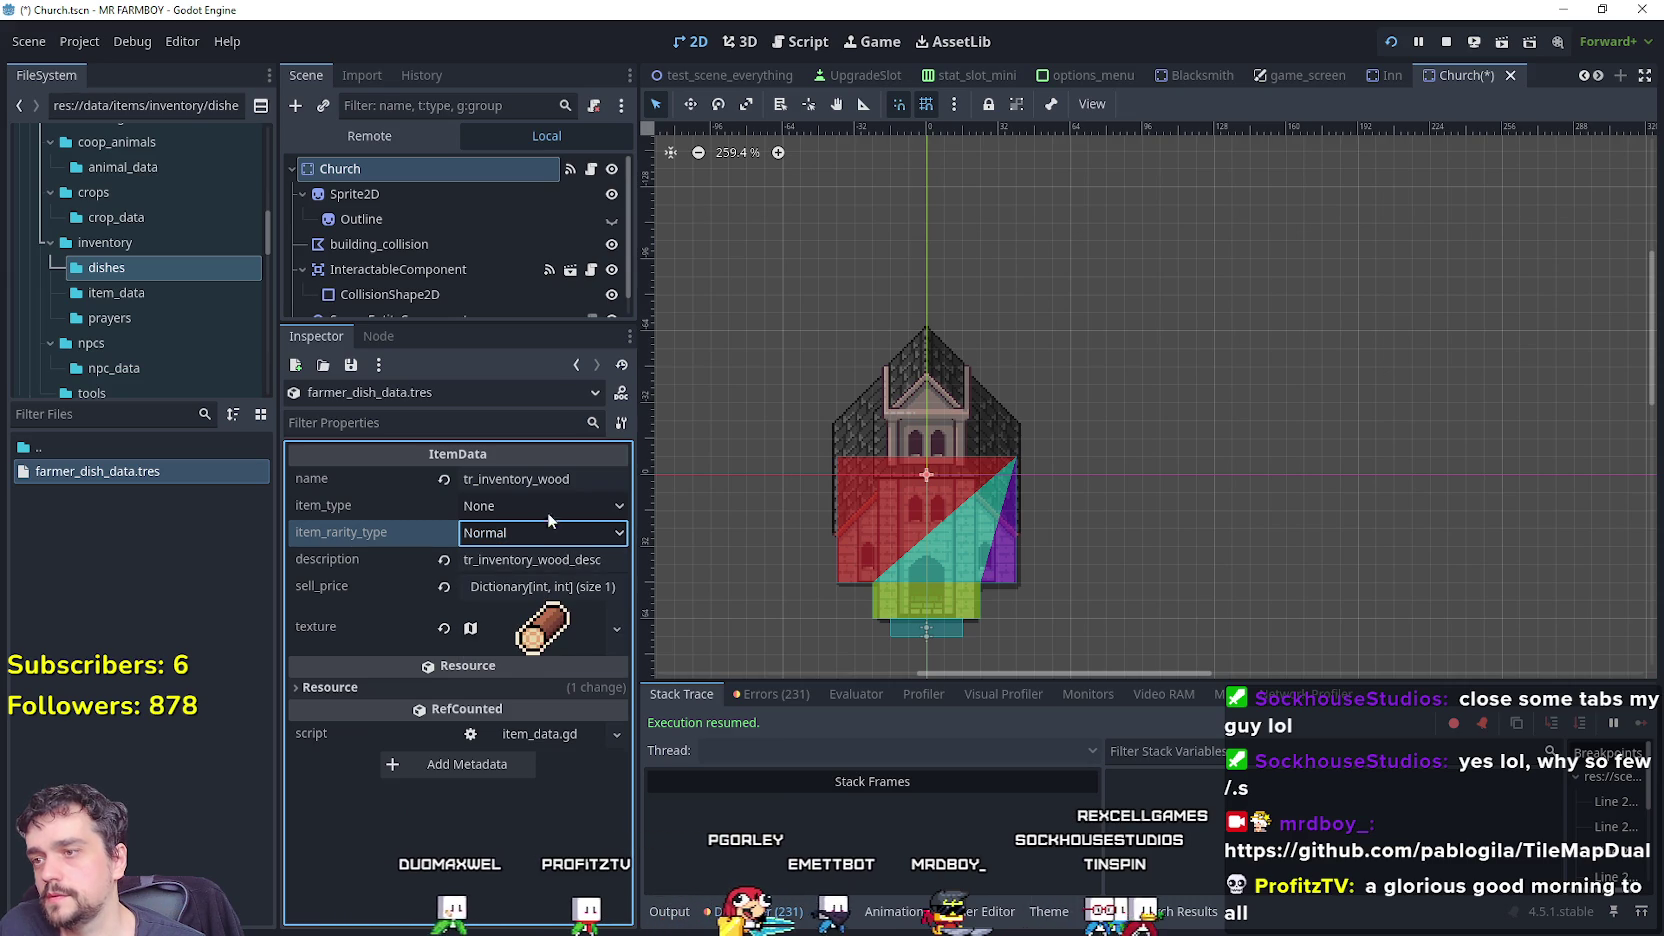
Change the name to tr_inventory_farmer_dish and the description key to farmer dish.
left_click(567, 479)
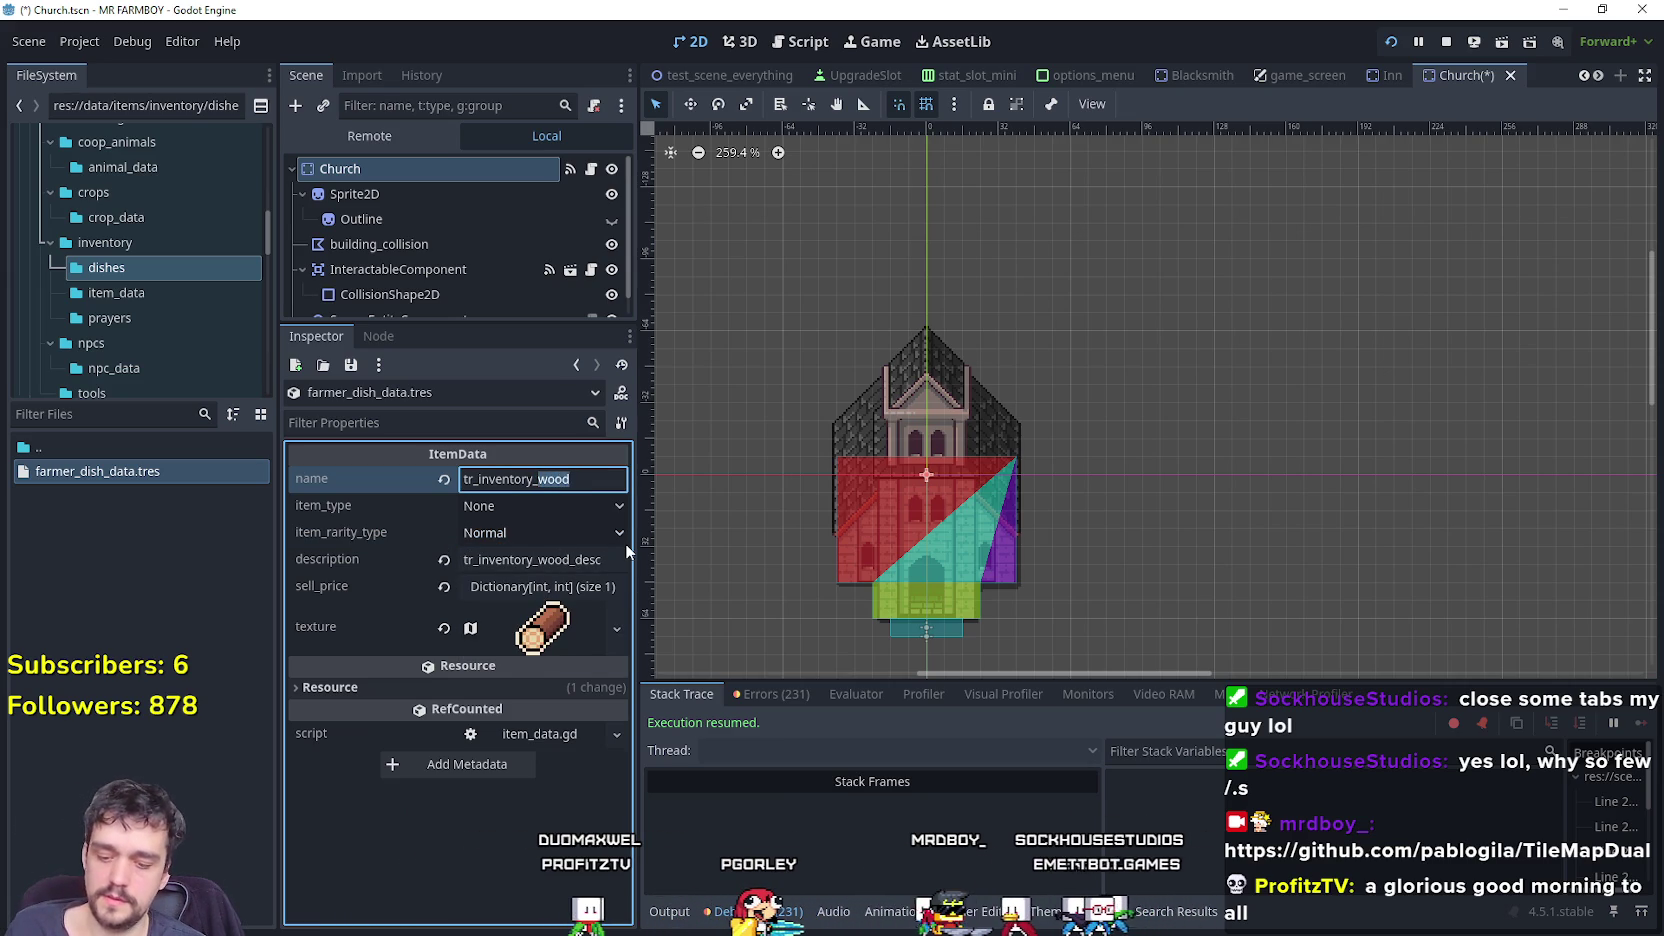
type("farmer_dish")
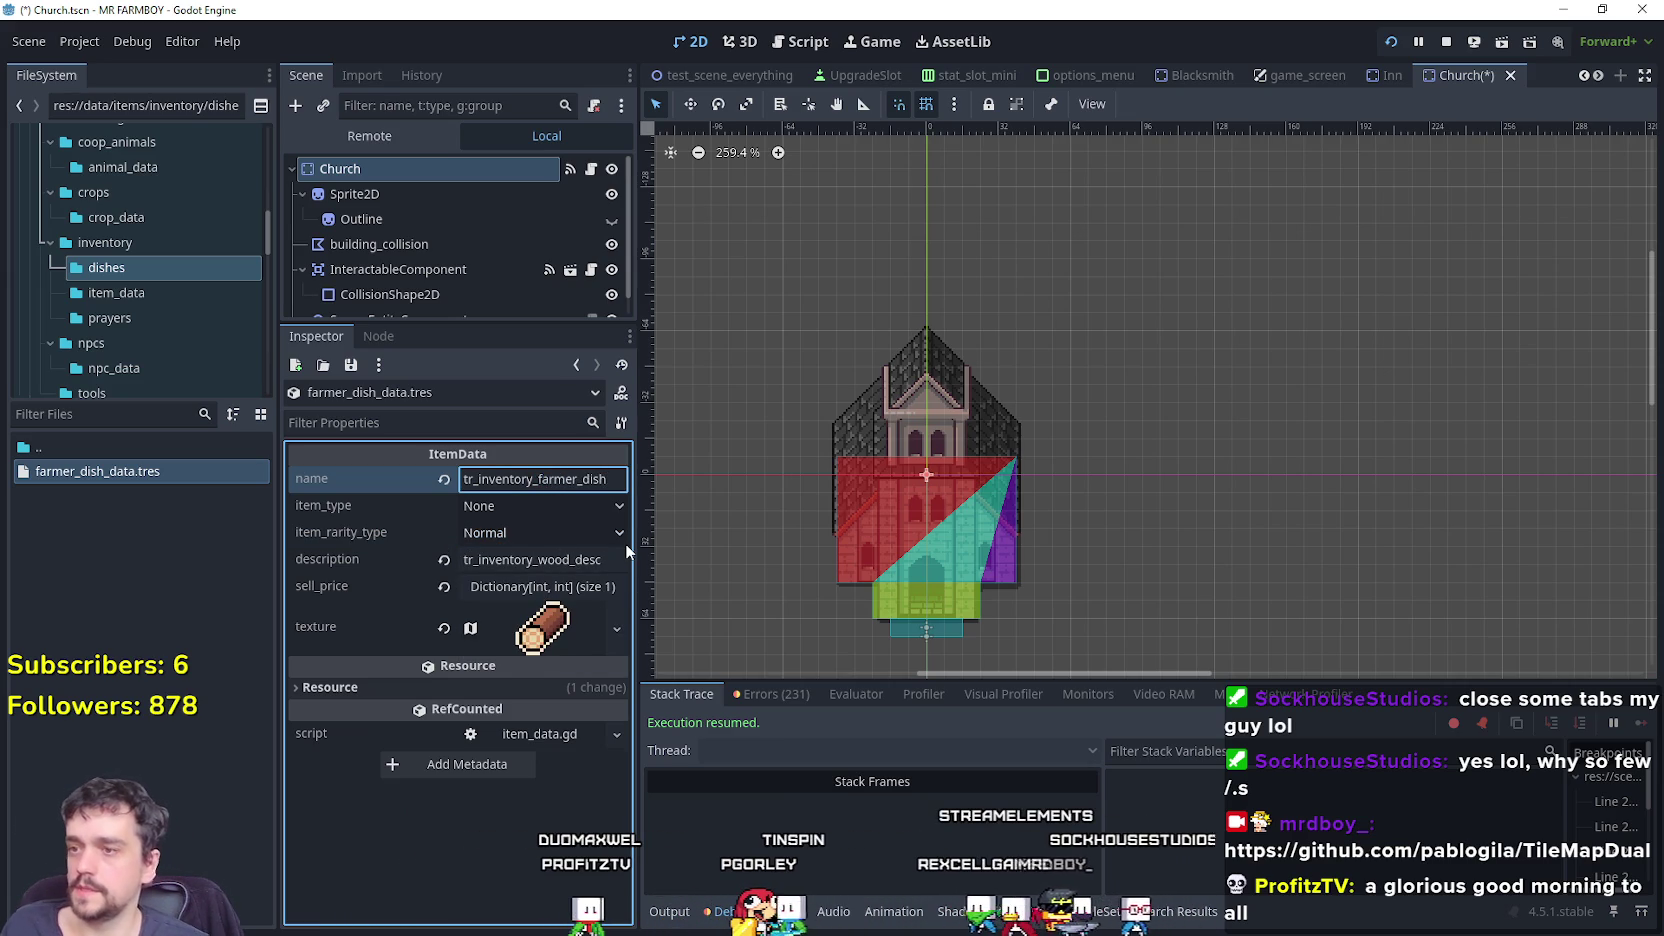
double_click(540, 561)
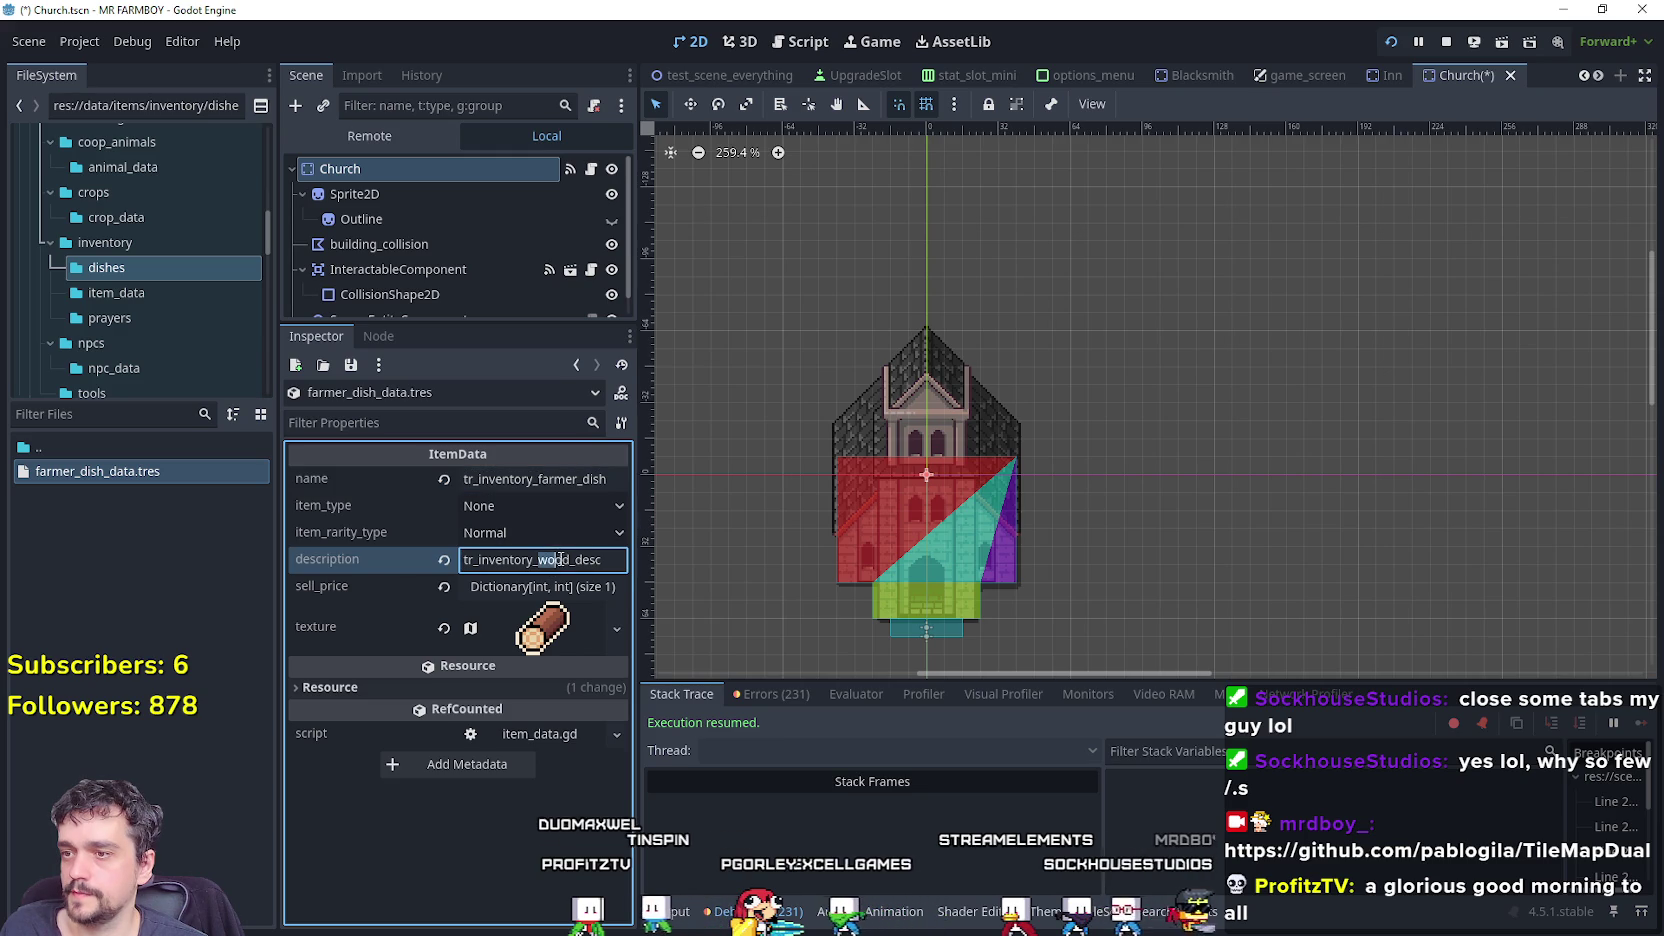
type("farmer")
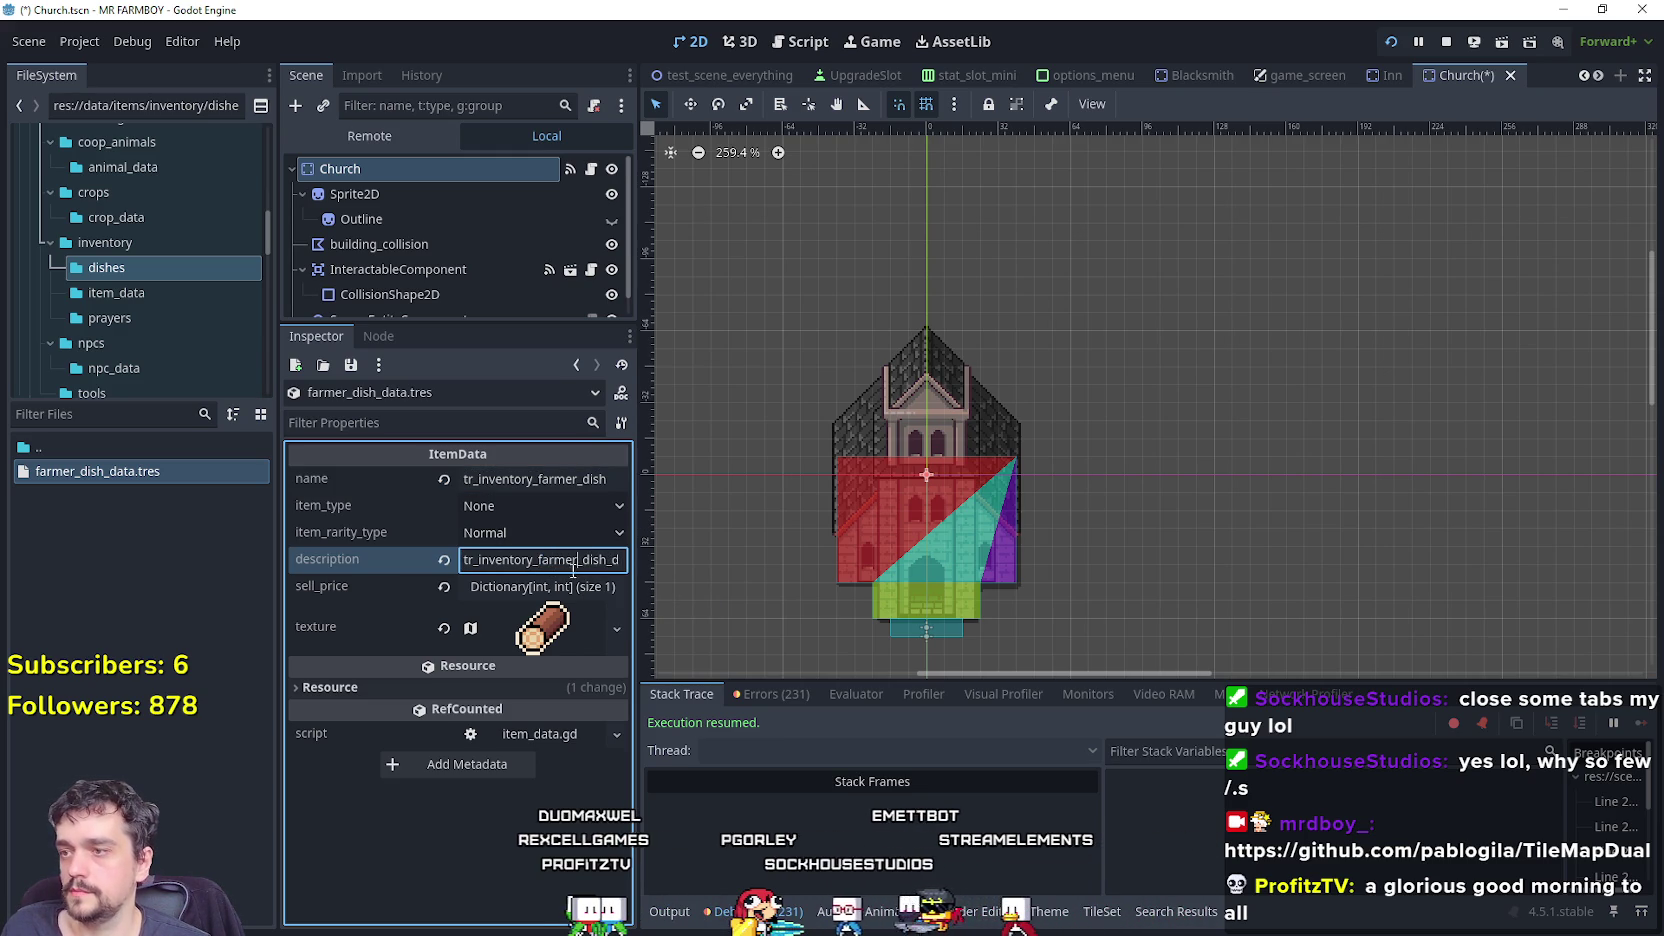
left_click(529, 589)
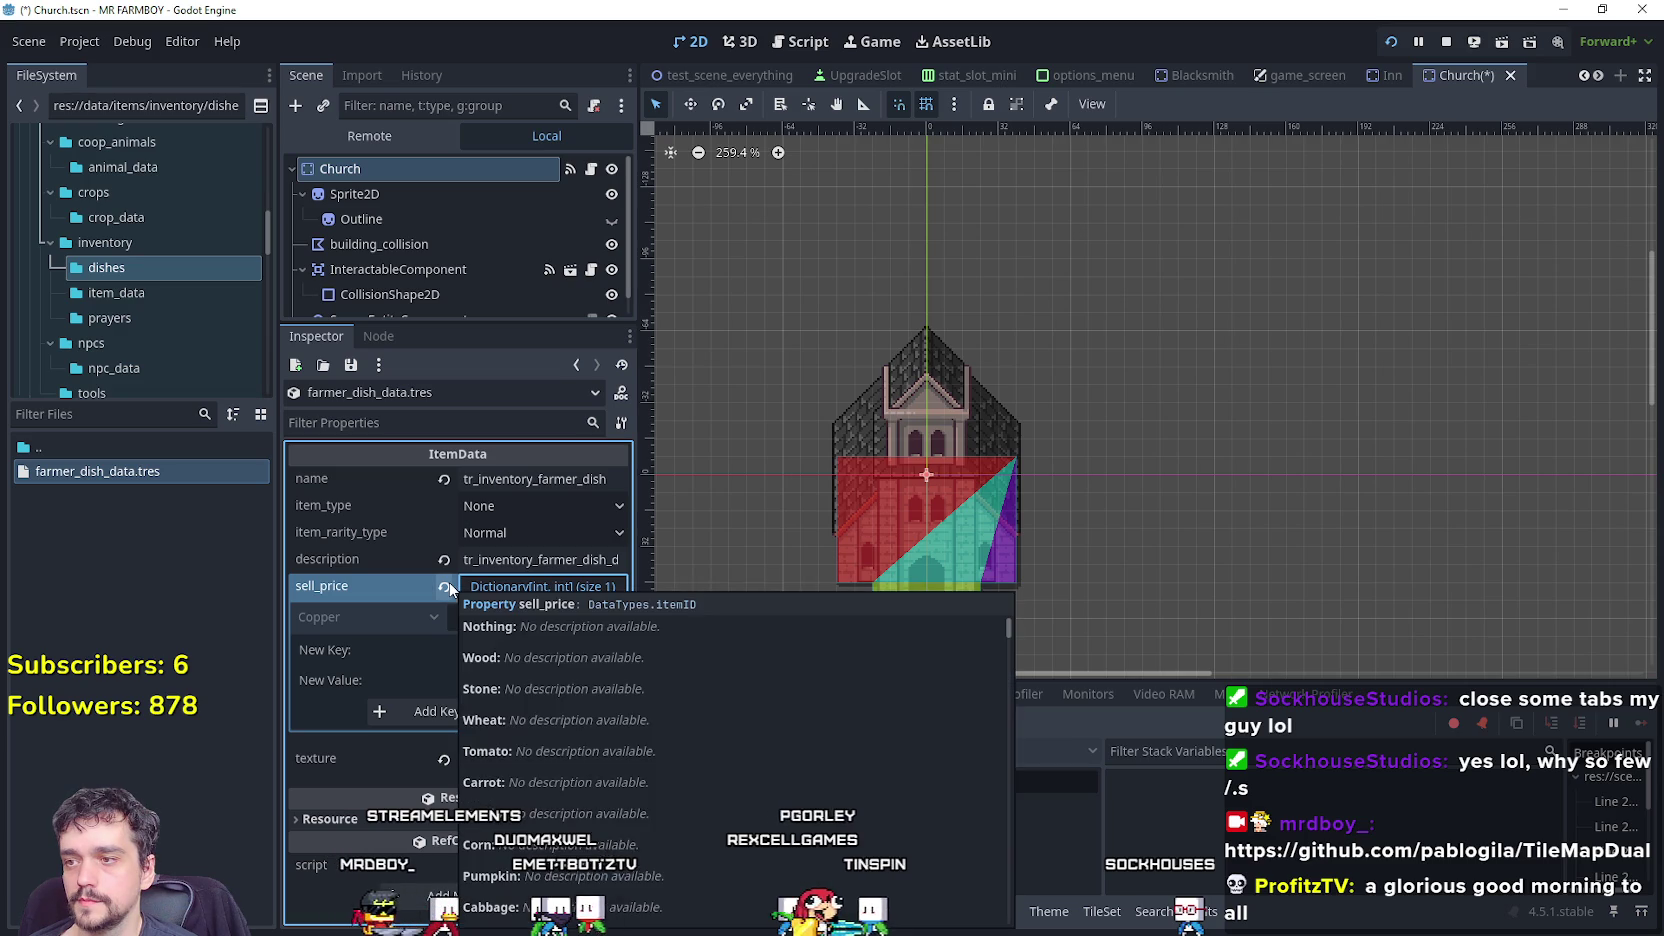
Clear the sell price and open the Region Editor on the icon's AtlasTexture.
left_click(444, 586)
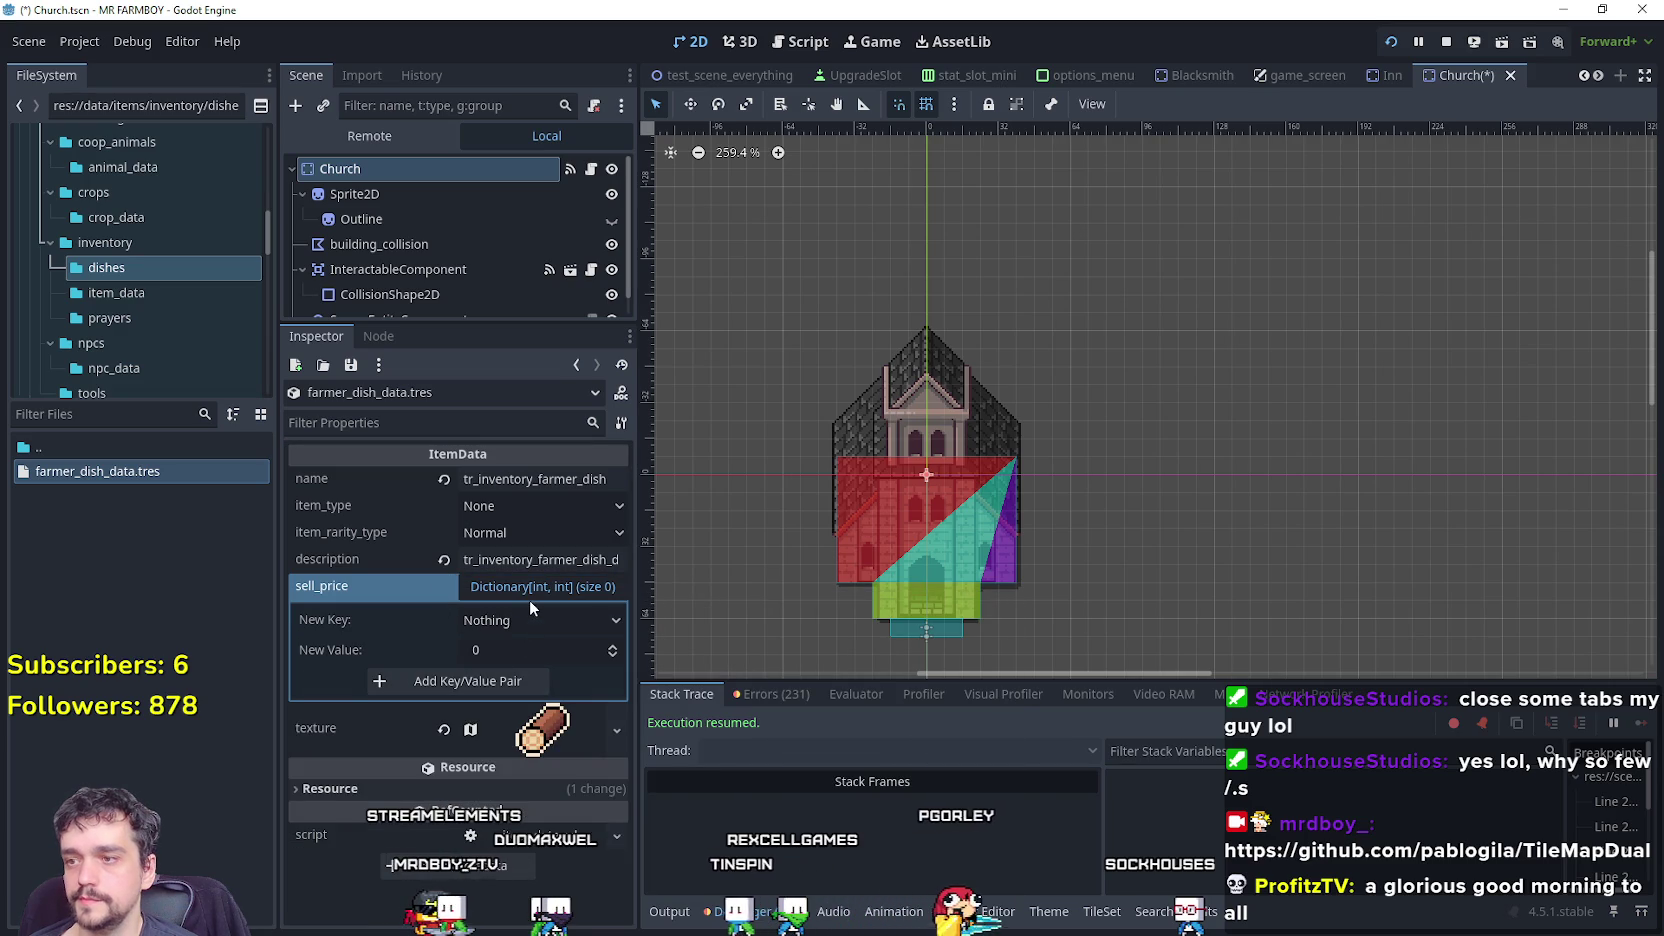
left_click(558, 735)
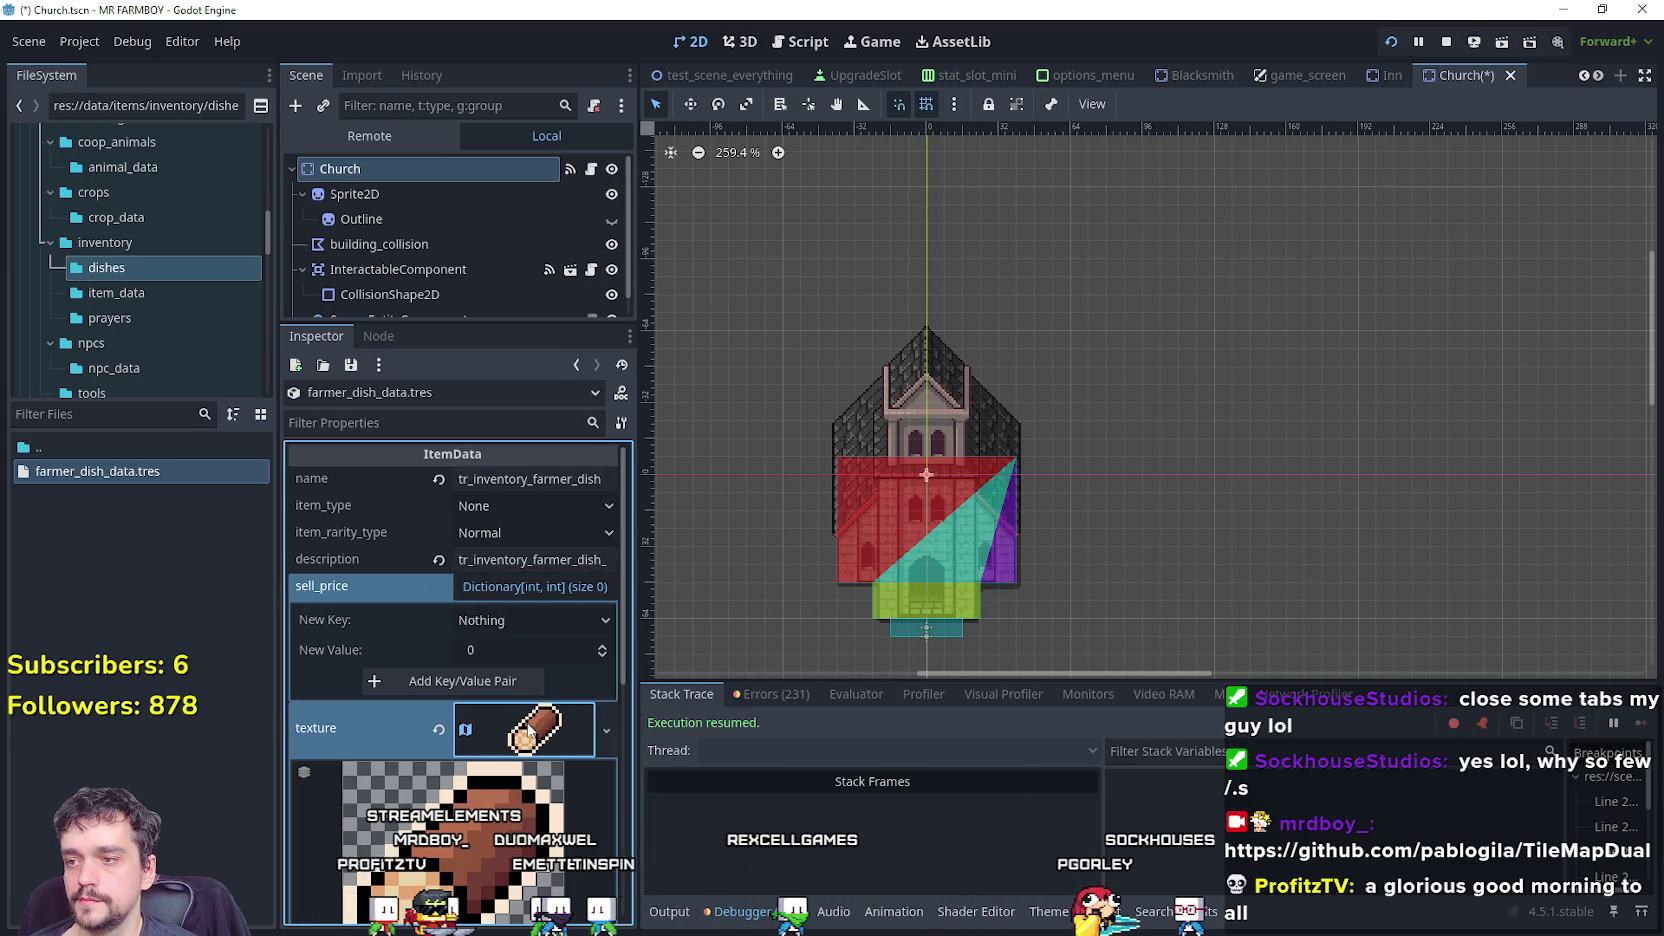
right_click(530, 733)
left_click(557, 808)
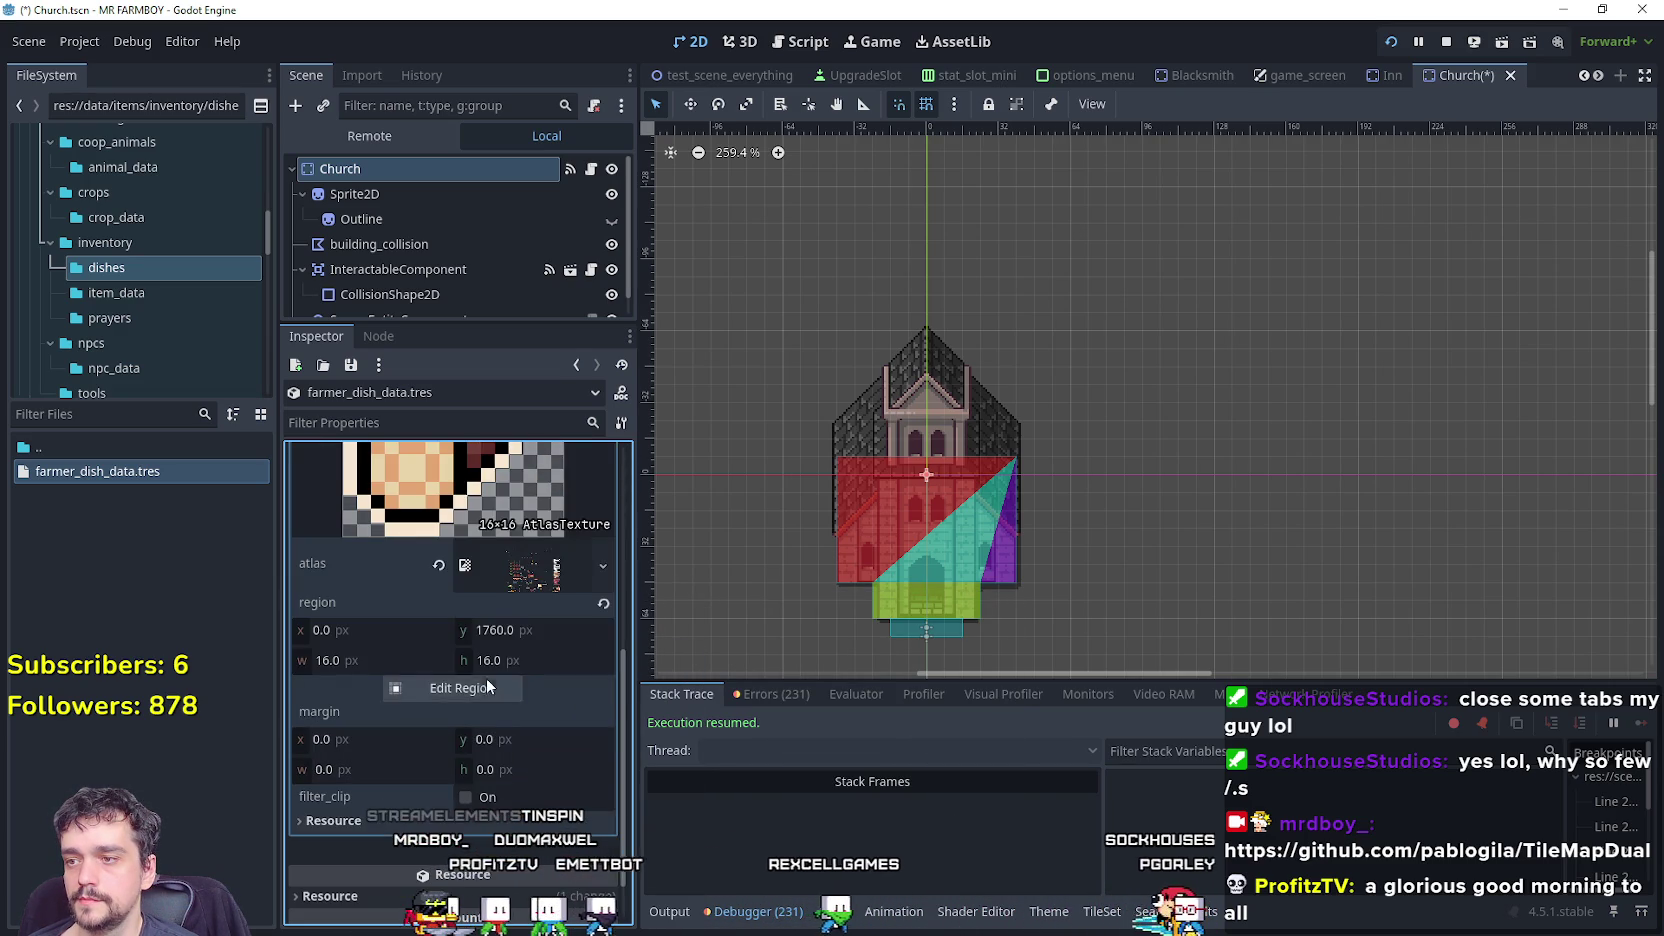
left_click(486, 681)
scroll(623, 534, "down", 4)
Select the 16×16 red berry tile at region 256, 1760 as the icon, then close the editor.
scroll(623, 556, "down", 5)
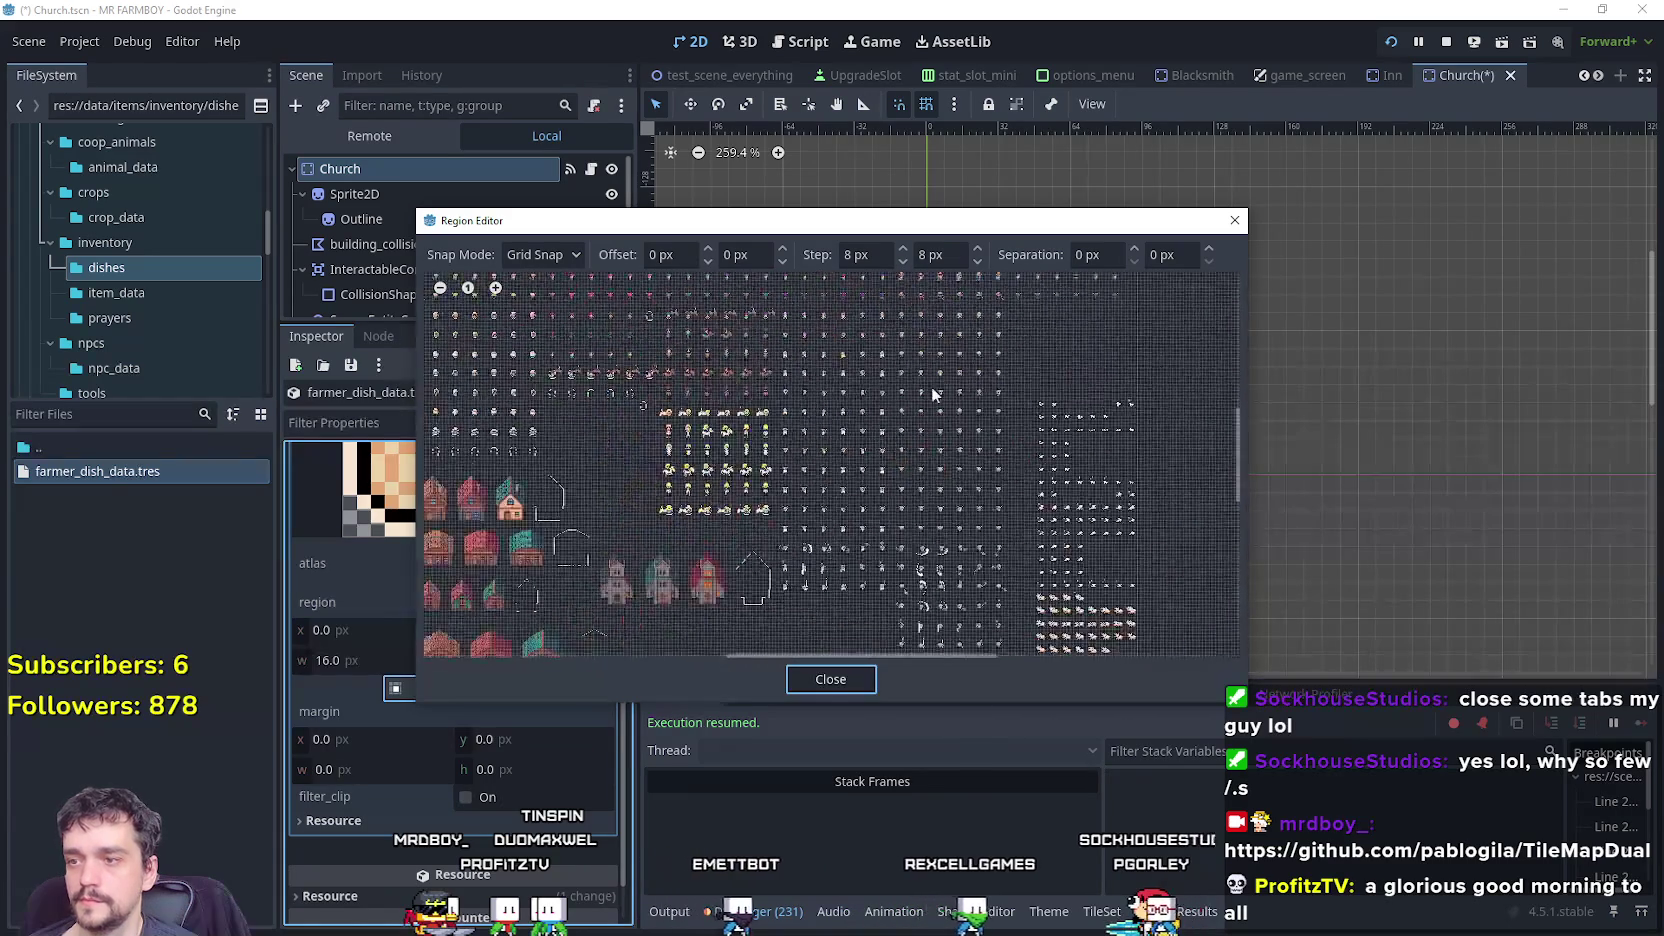
scroll(768, 614, "up", 4)
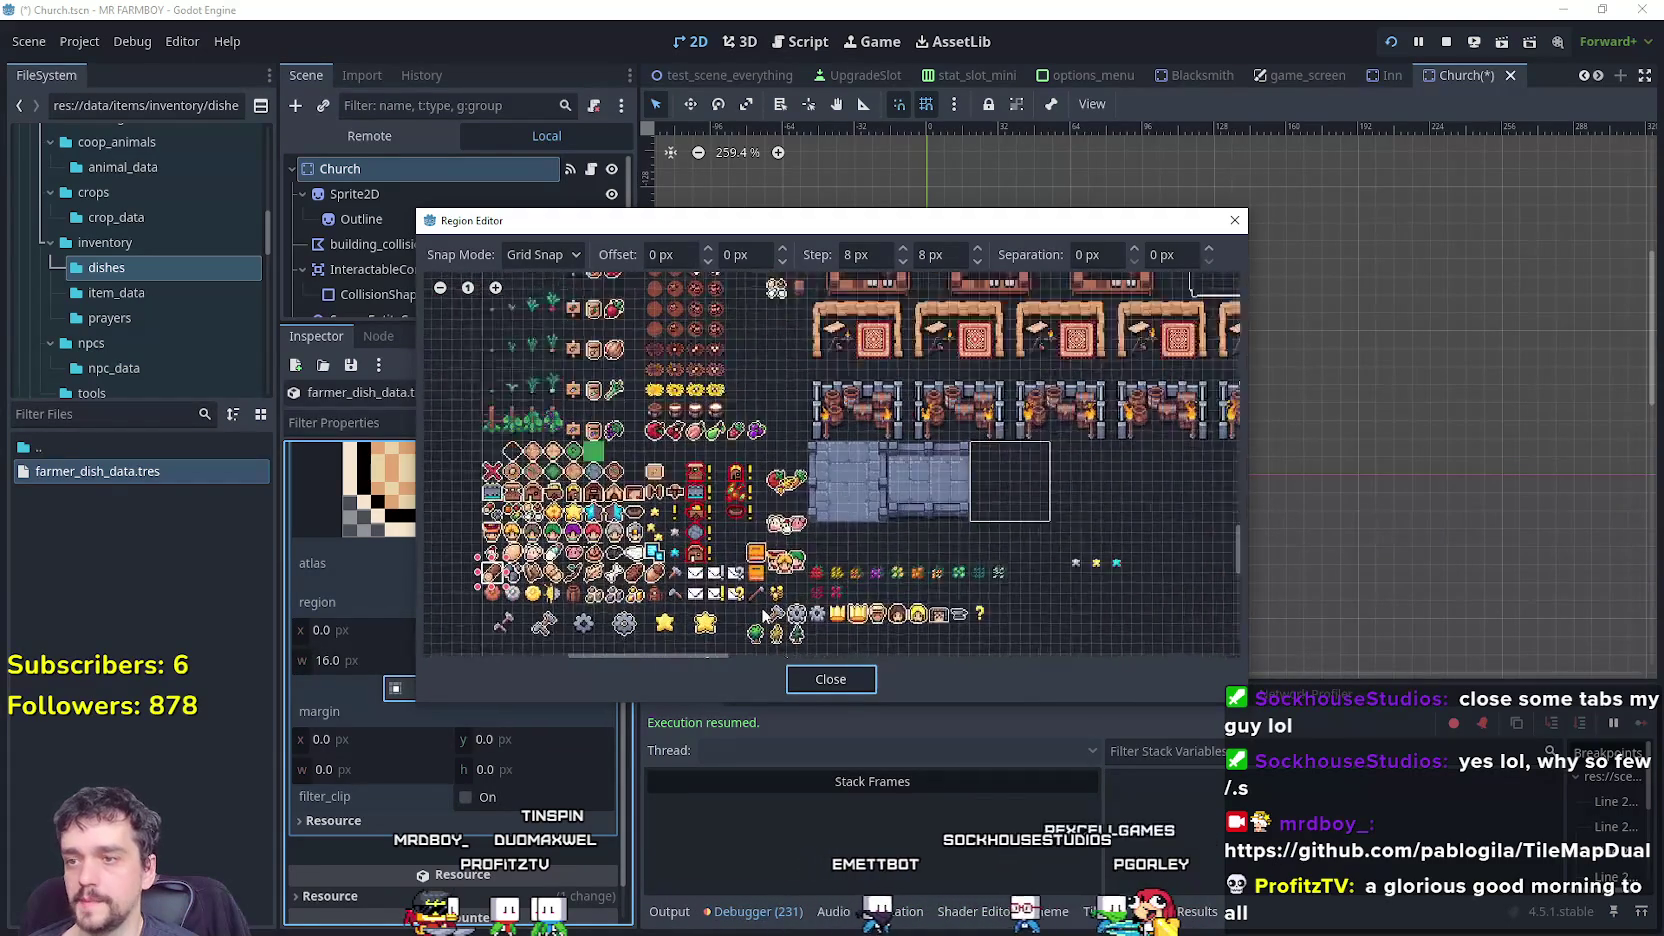
scroll(860, 410, "down", 2)
scroll(860, 412, "down", 5)
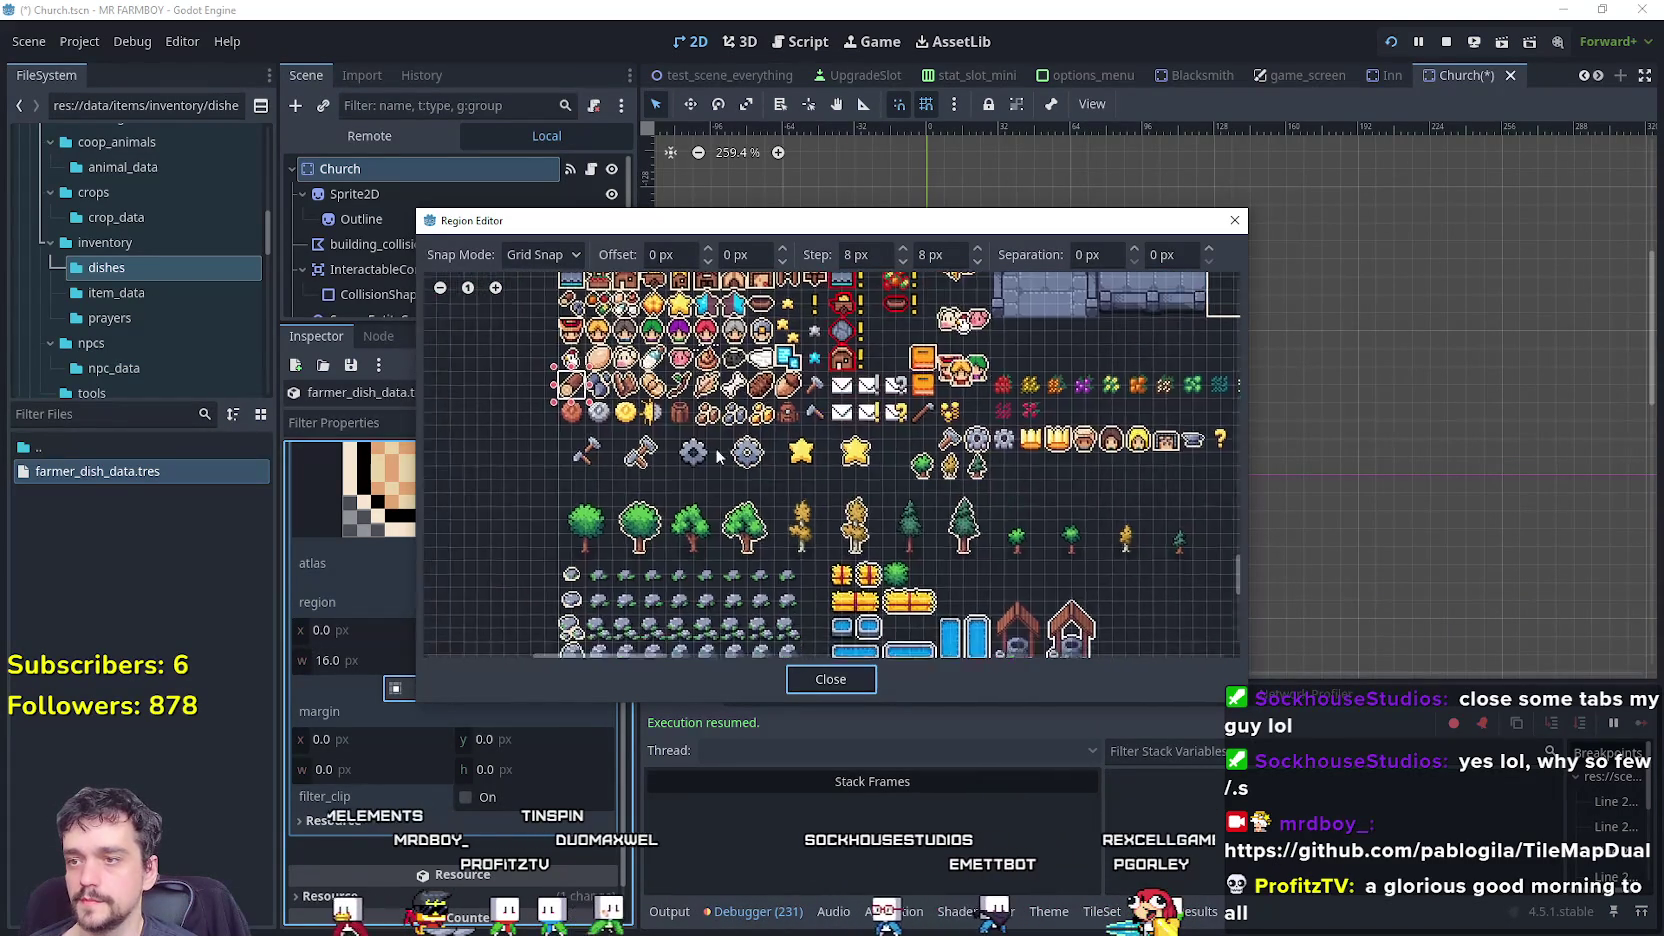
scroll(850, 500, "left", 4)
scroll(602, 426, "down", 3)
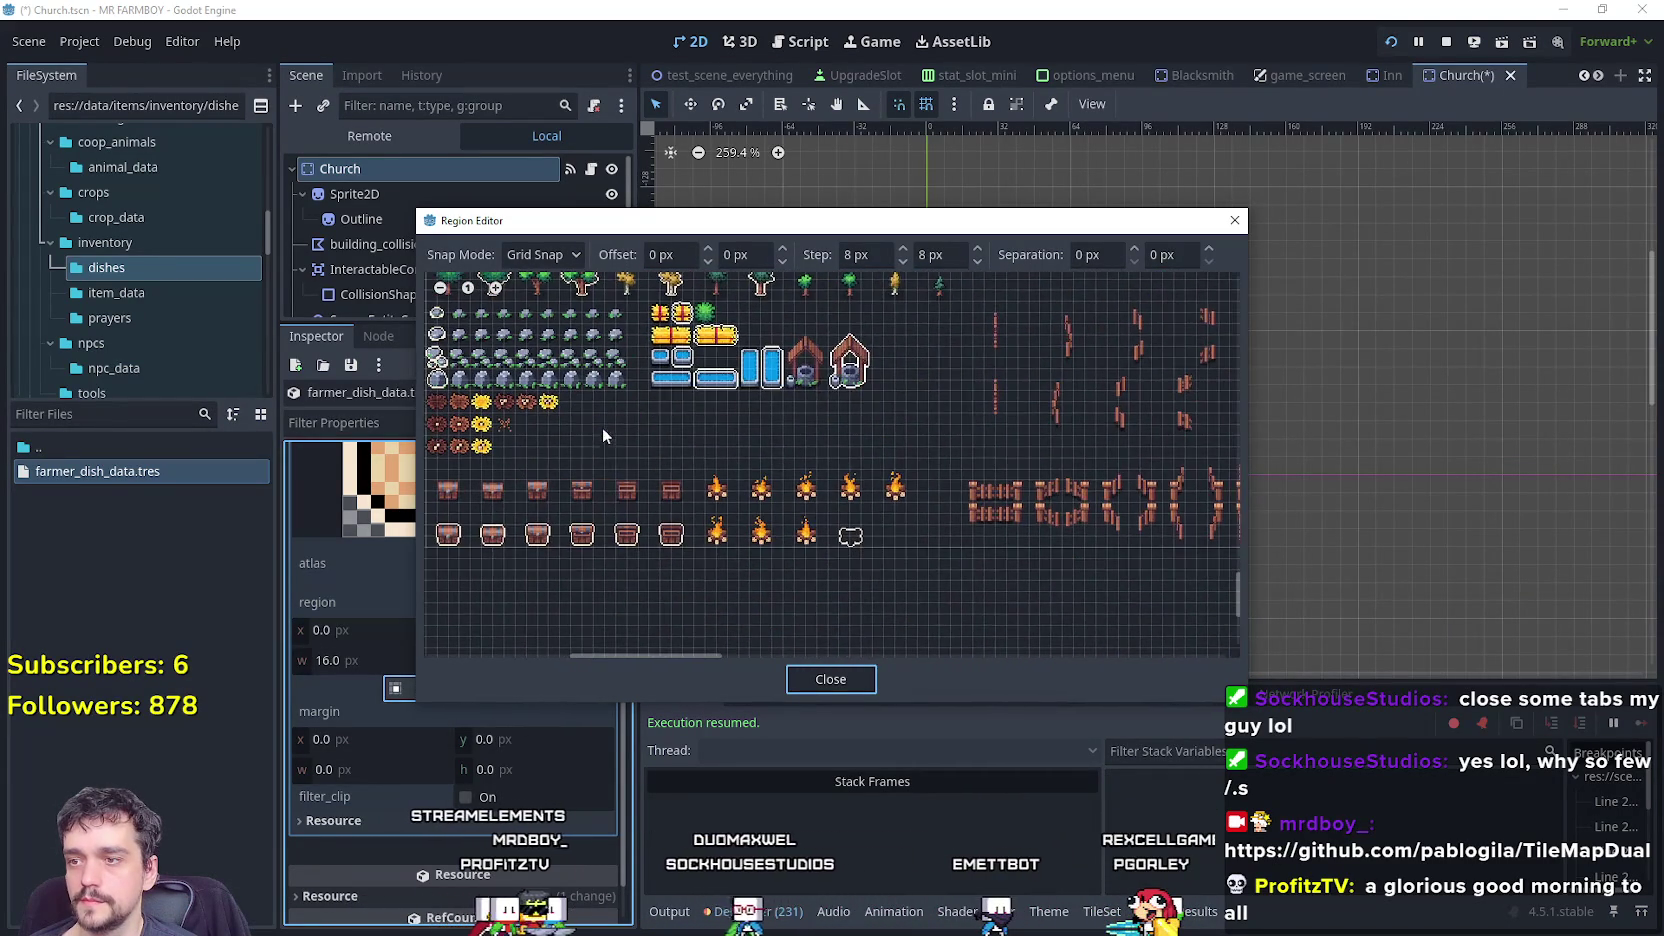
scroll(675, 506, "up", 5)
scroll(670, 572, "left", 3)
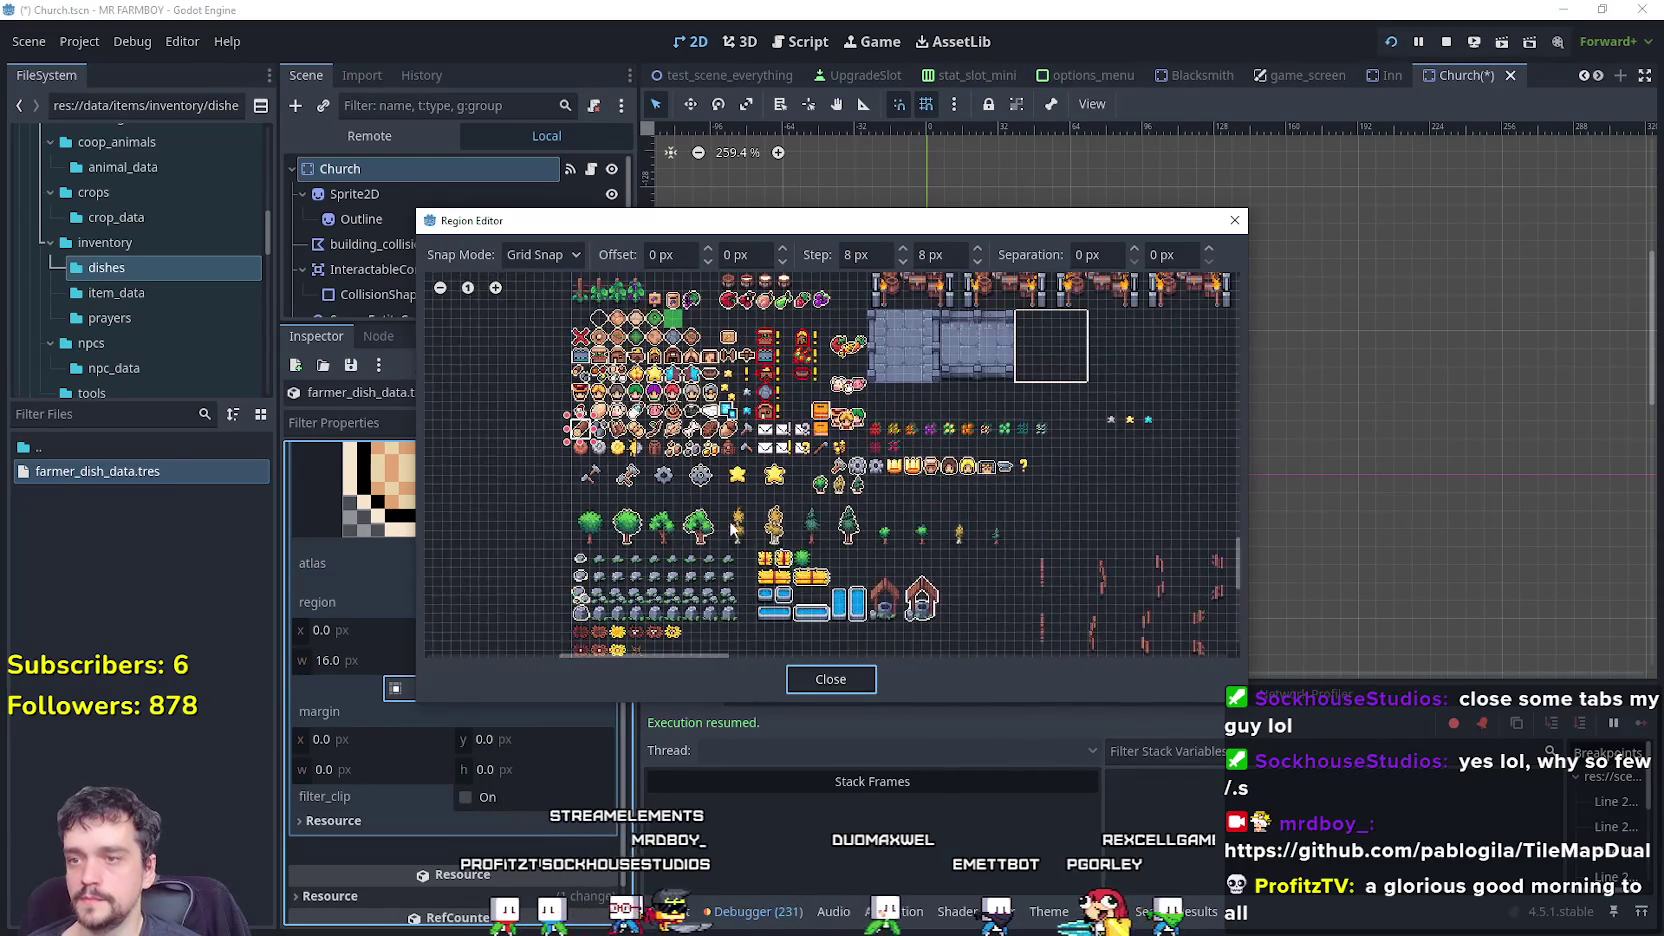
scroll(670, 572, "up", 3)
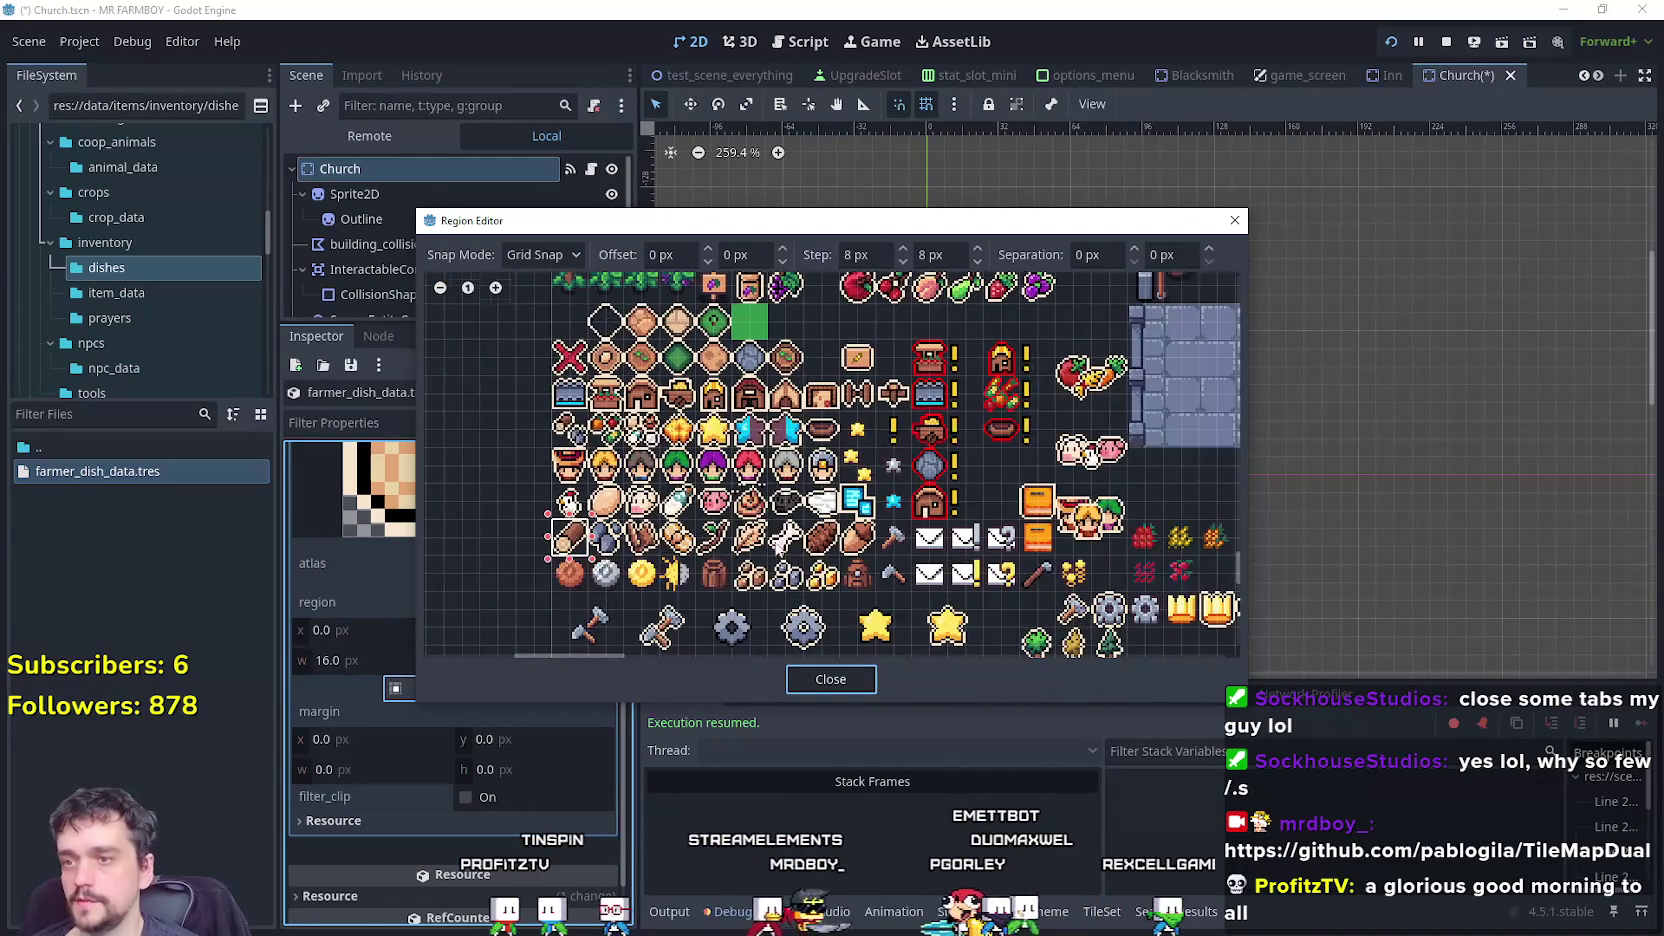
scroll(848, 548, "up", 2)
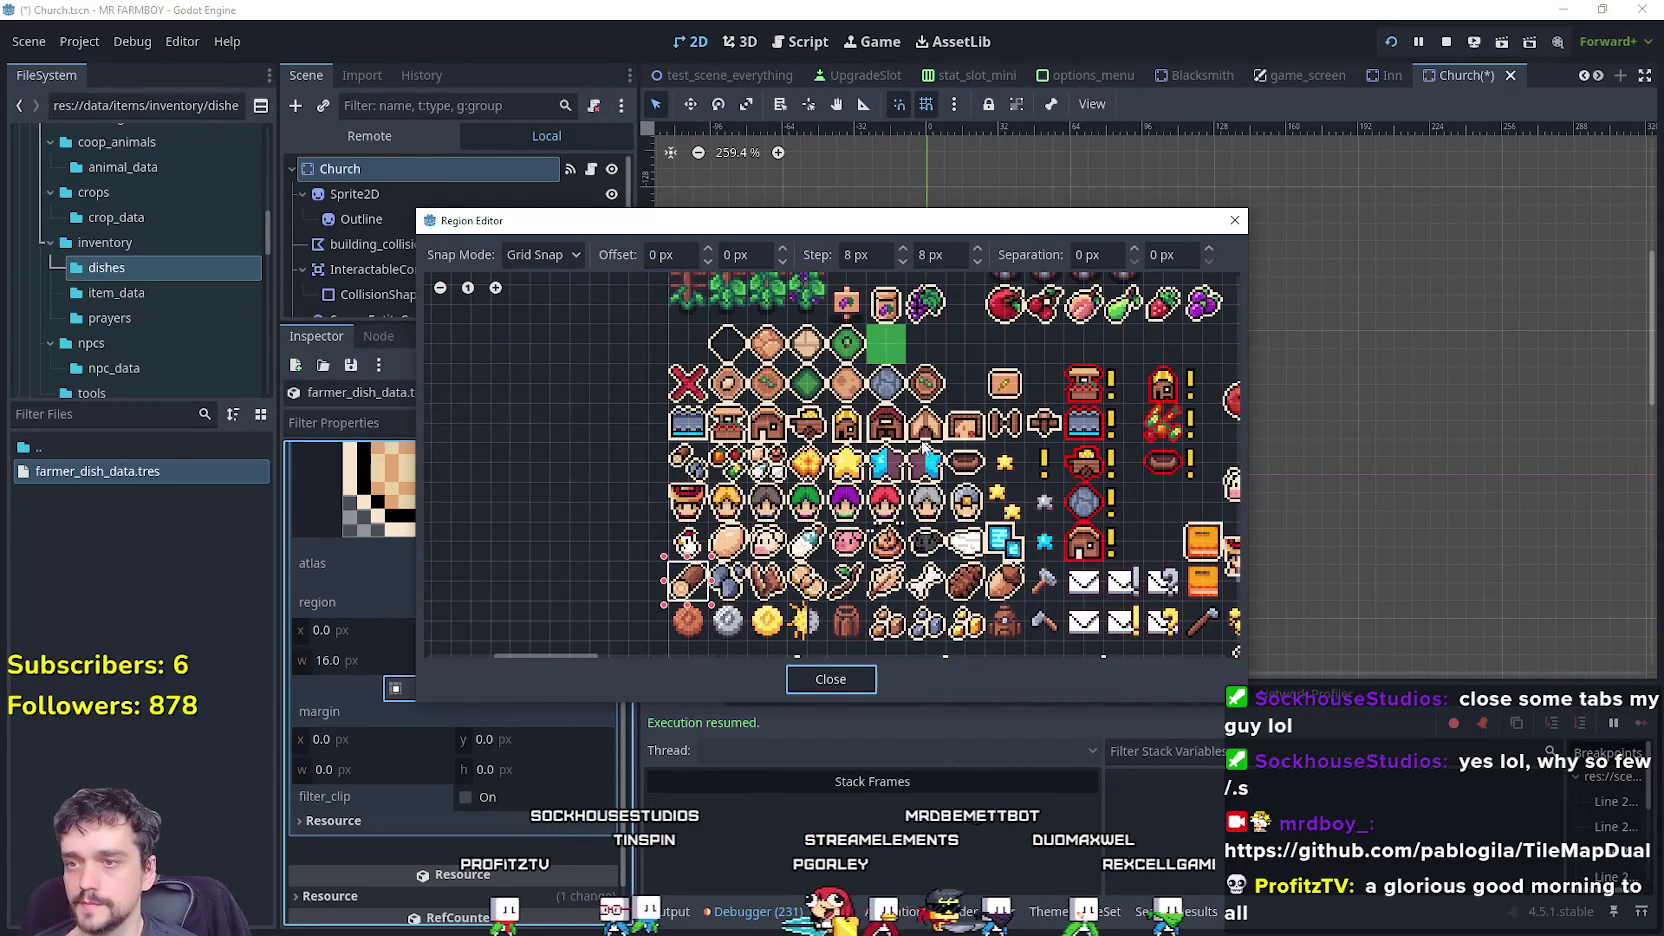
scroll(883, 425, "down", 3)
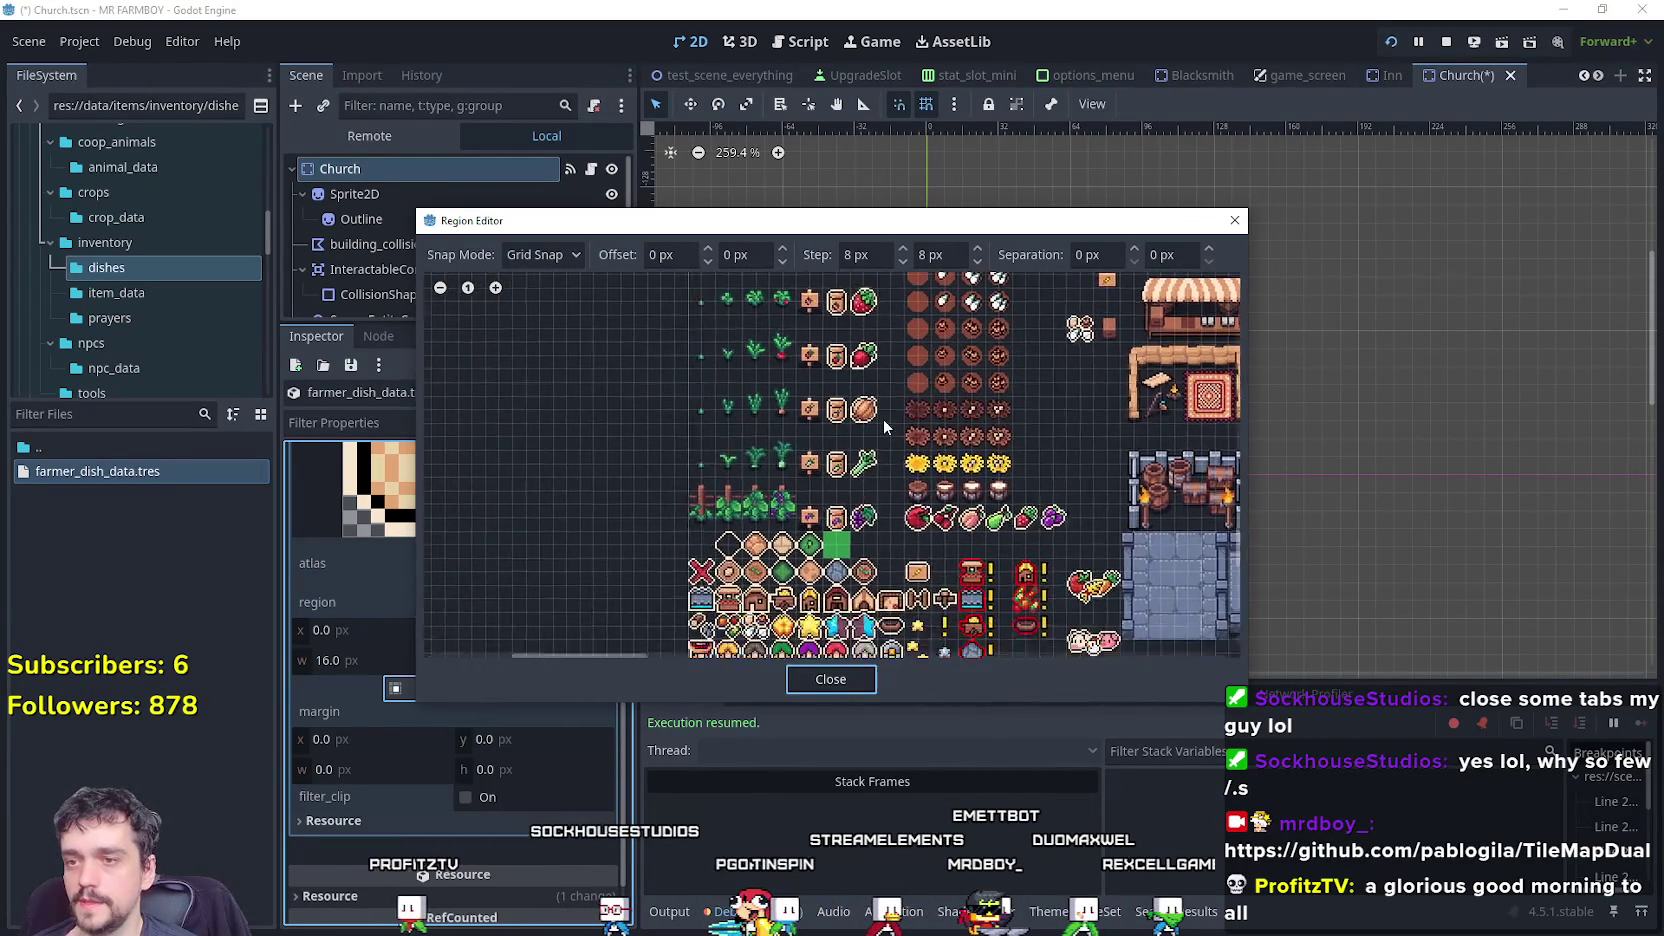
left_click_drag(883, 419, 862, 338)
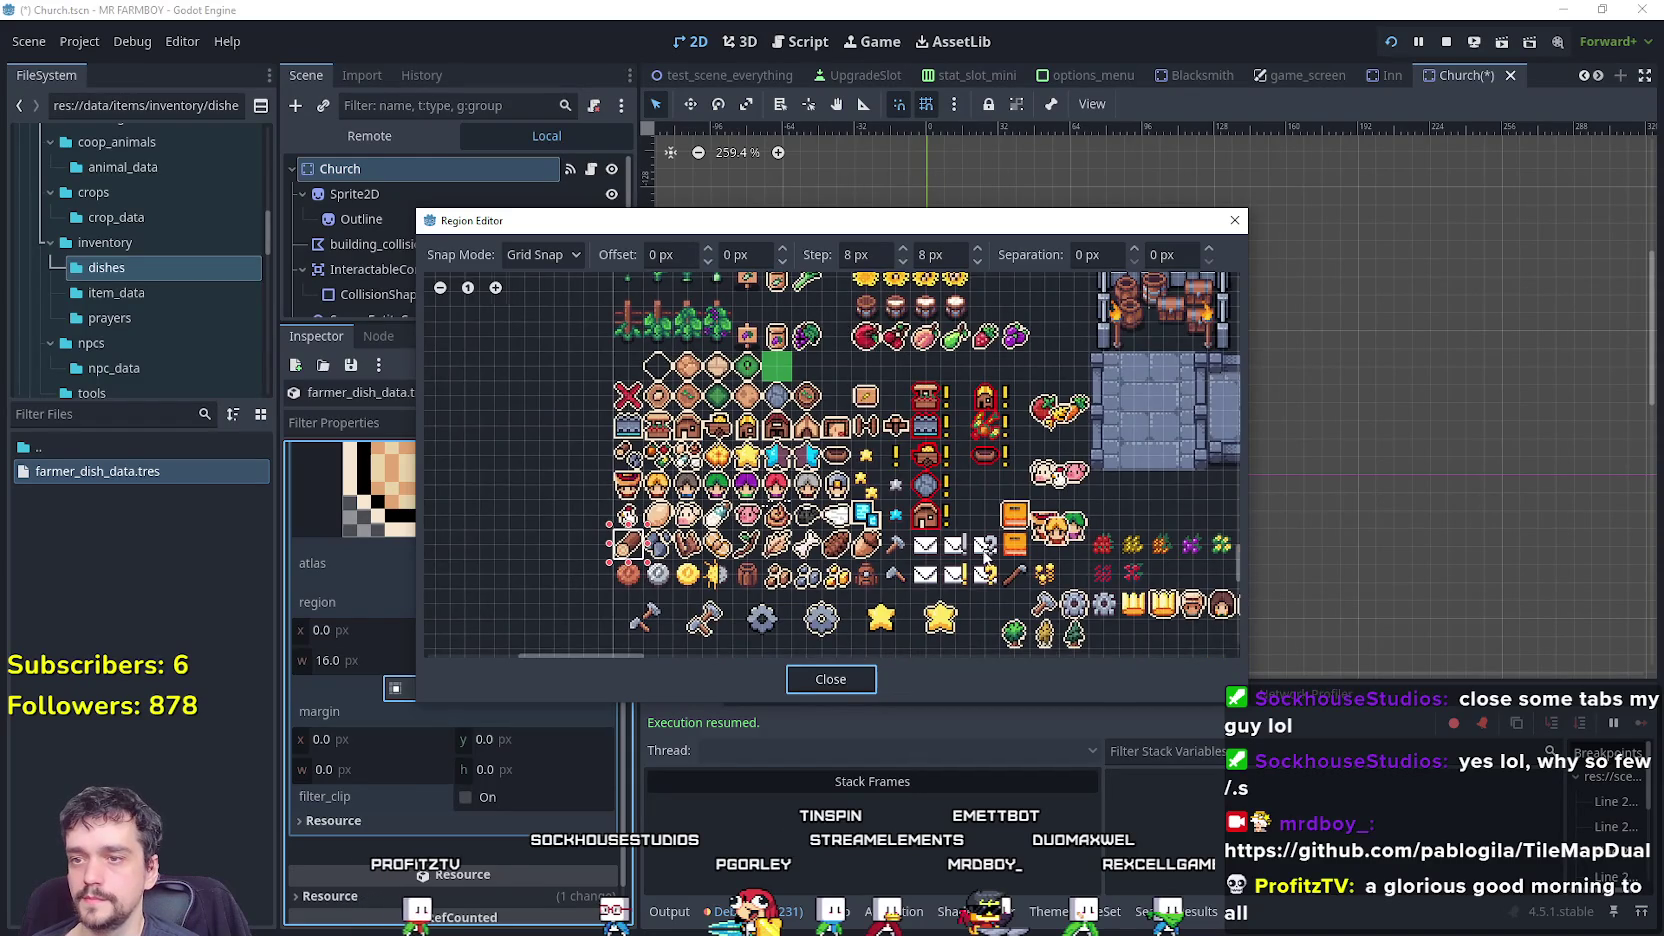
left_click_drag(985, 560, 1028, 543)
scroll(806, 500, "up", 2)
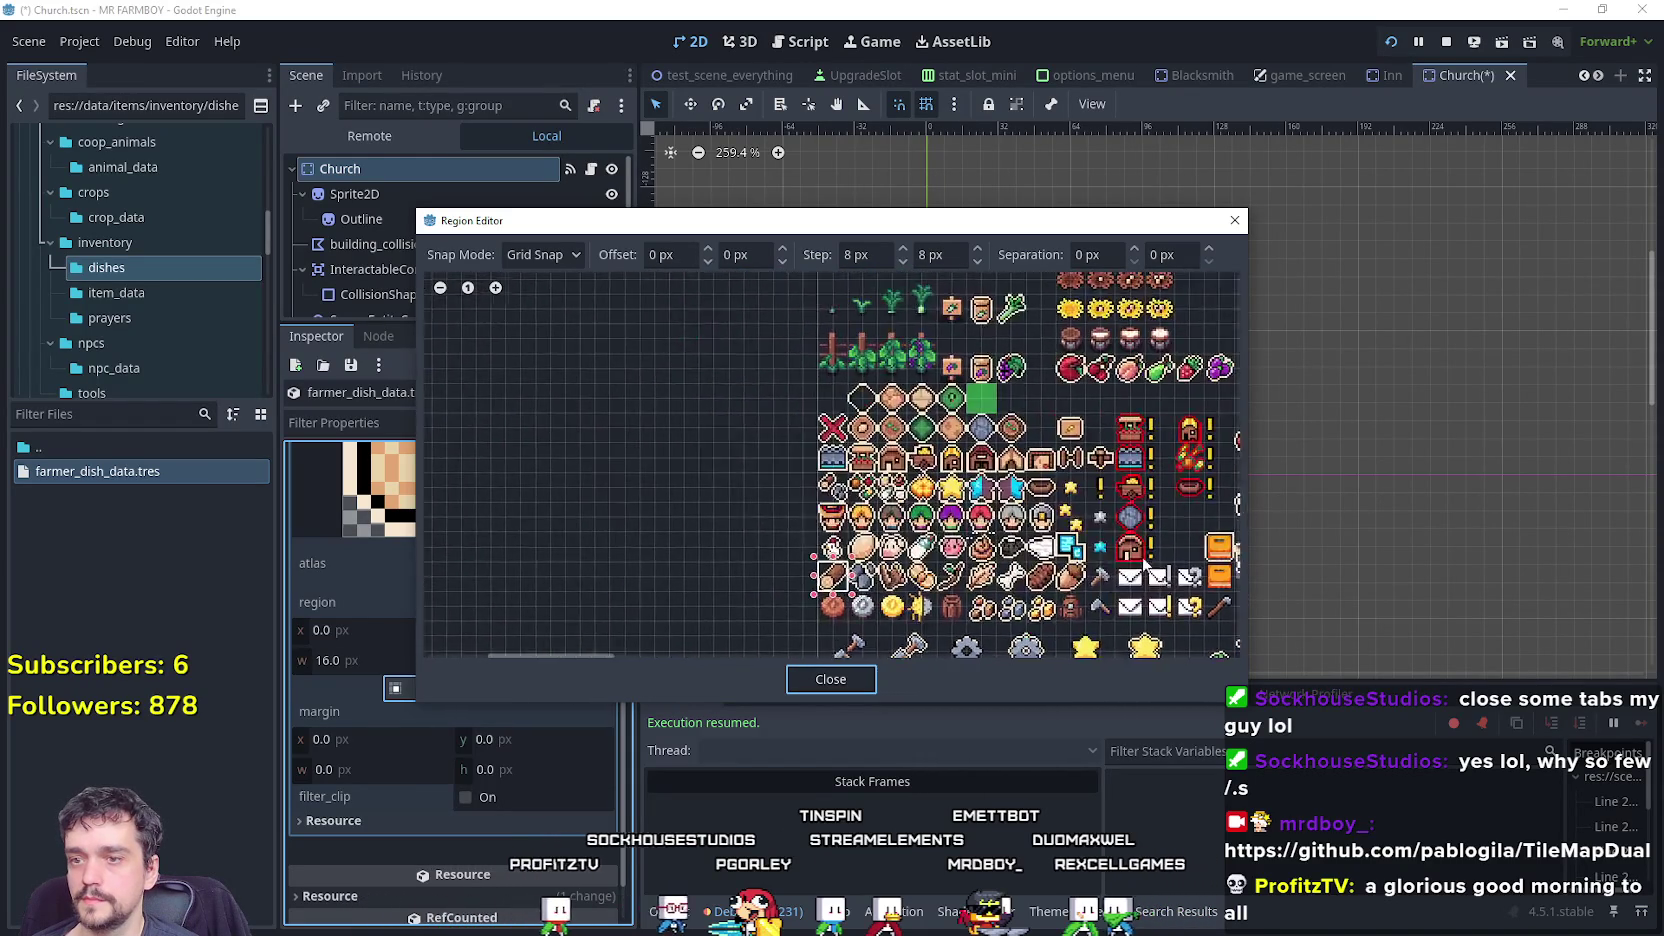
left_click_drag(1200, 430, 786, 525)
scroll(786, 525, "up", 1)
left_click_drag(745, 470, 790, 515)
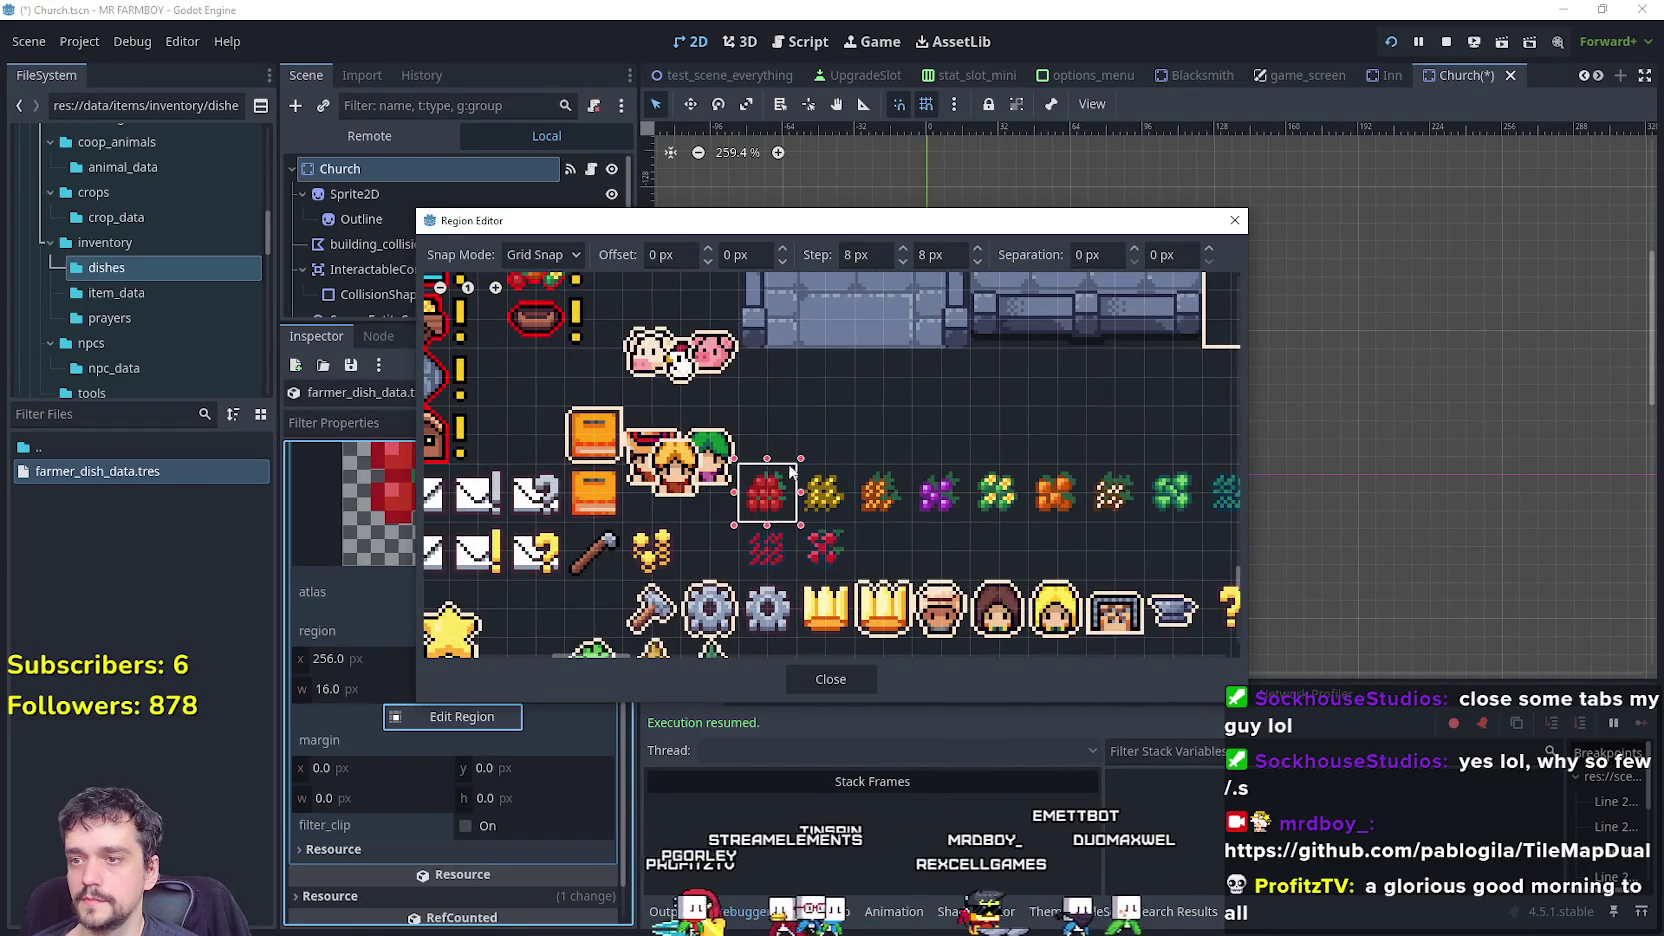
scroll(884, 537, "down", 3)
left_click(810, 679)
Add a Corn 1 sell price entry with value 5.
scroll(562, 735, "up", 5)
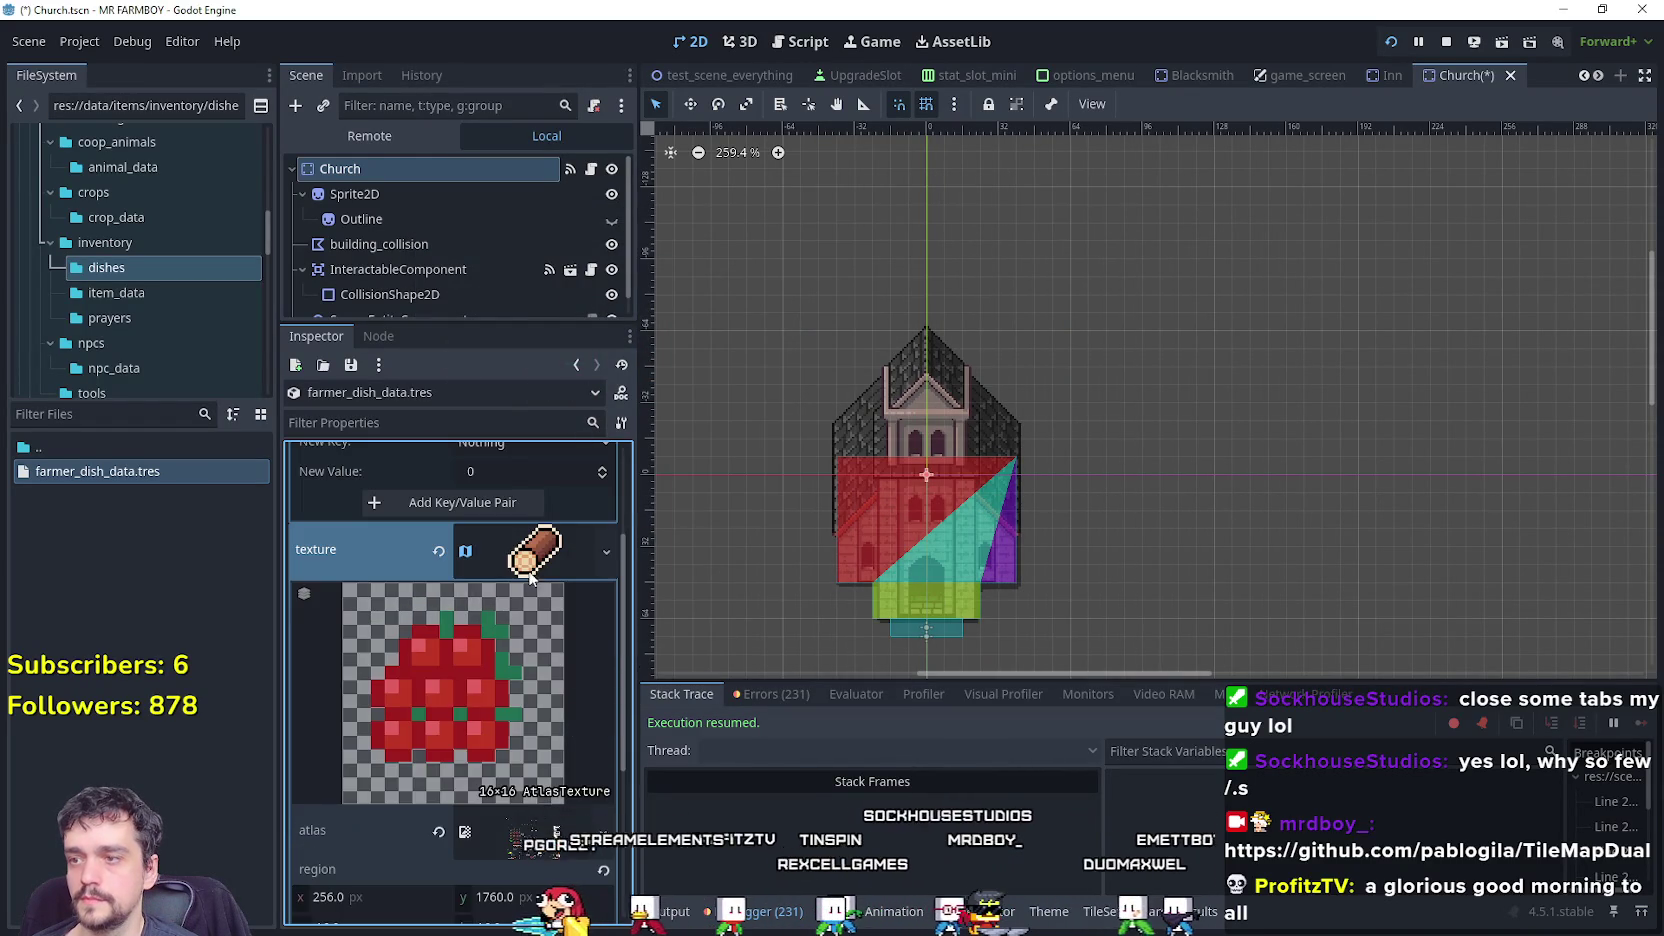
left_click(540, 549)
left_click(540, 628)
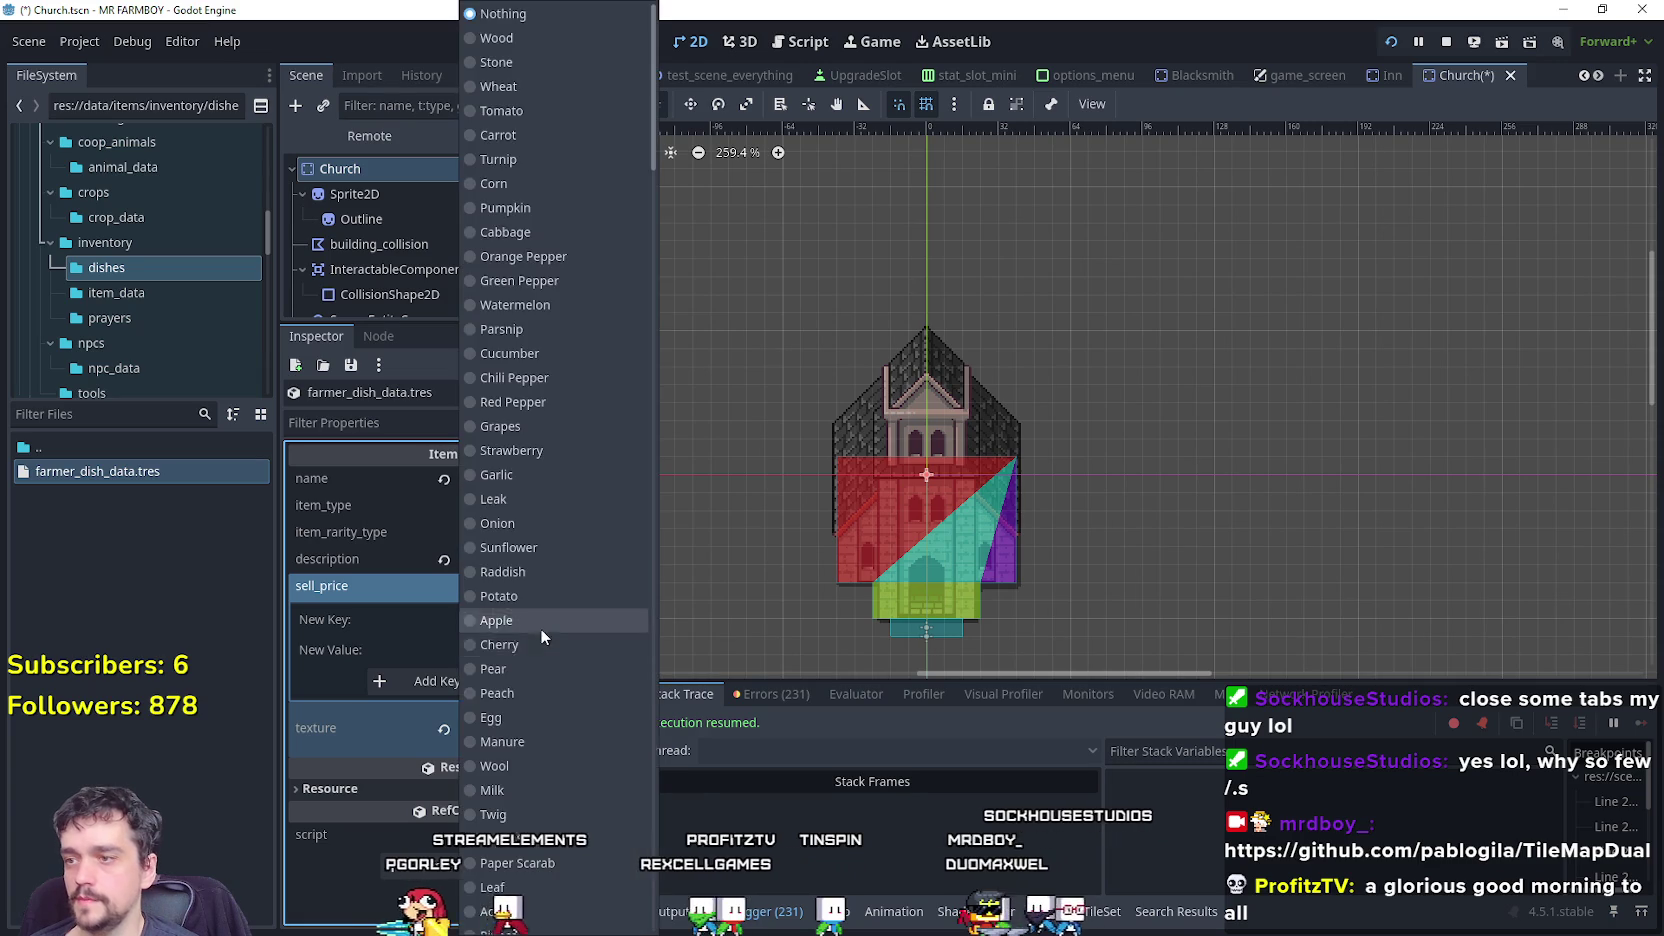
scroll(572, 540, "down", 10)
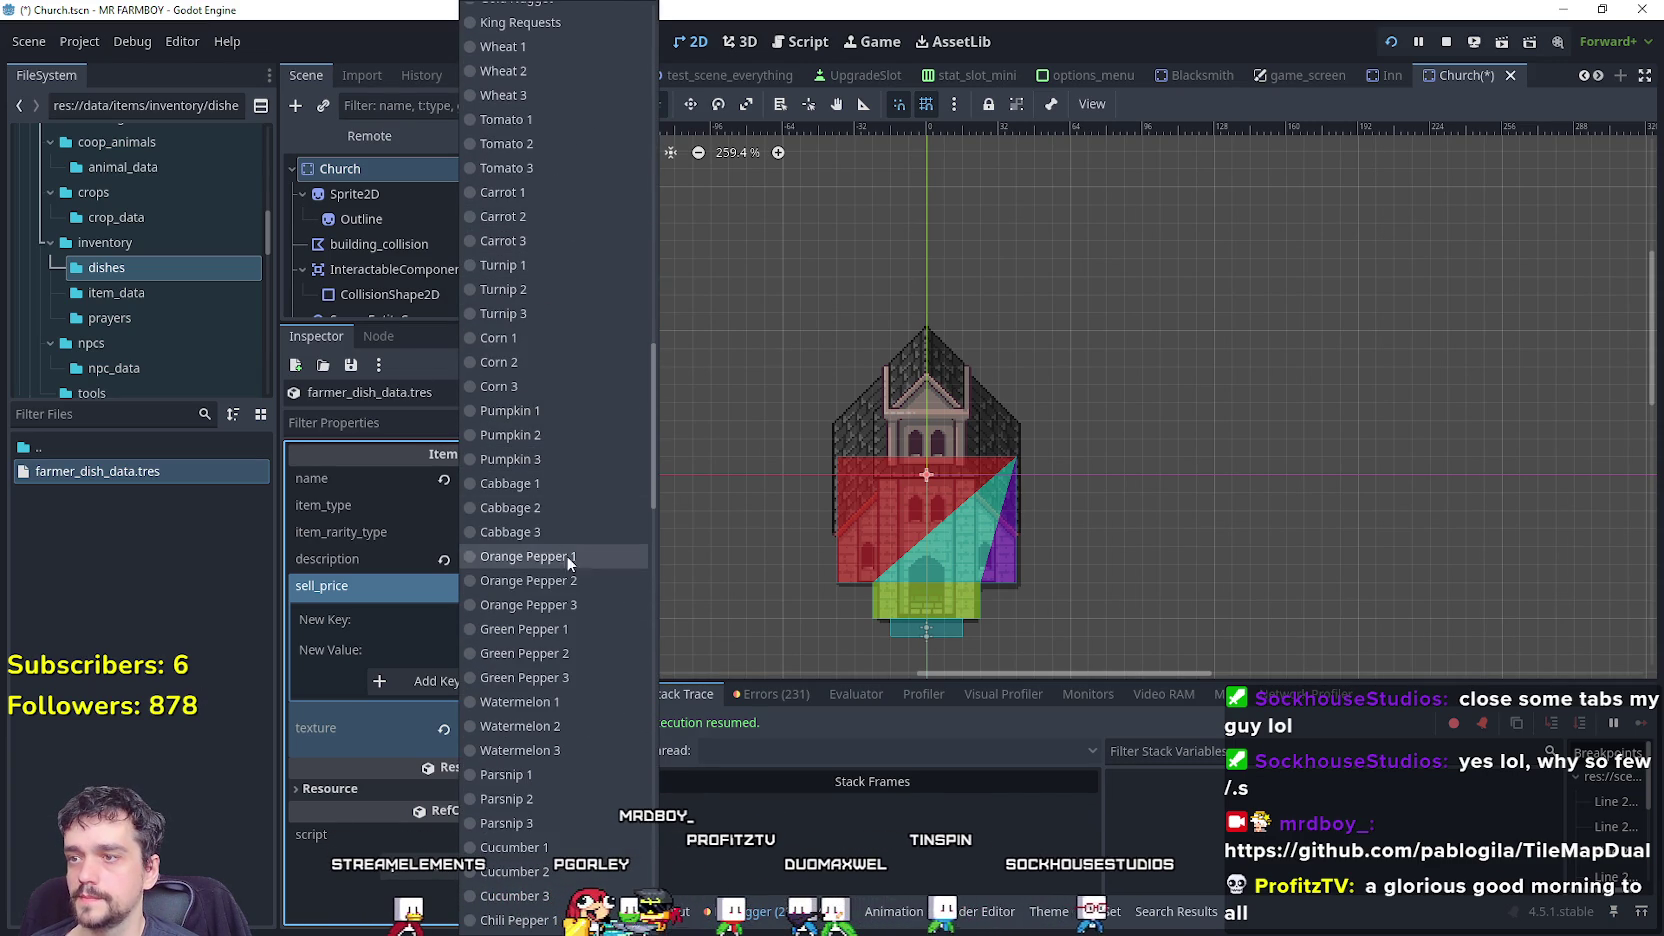
left_click(556, 337)
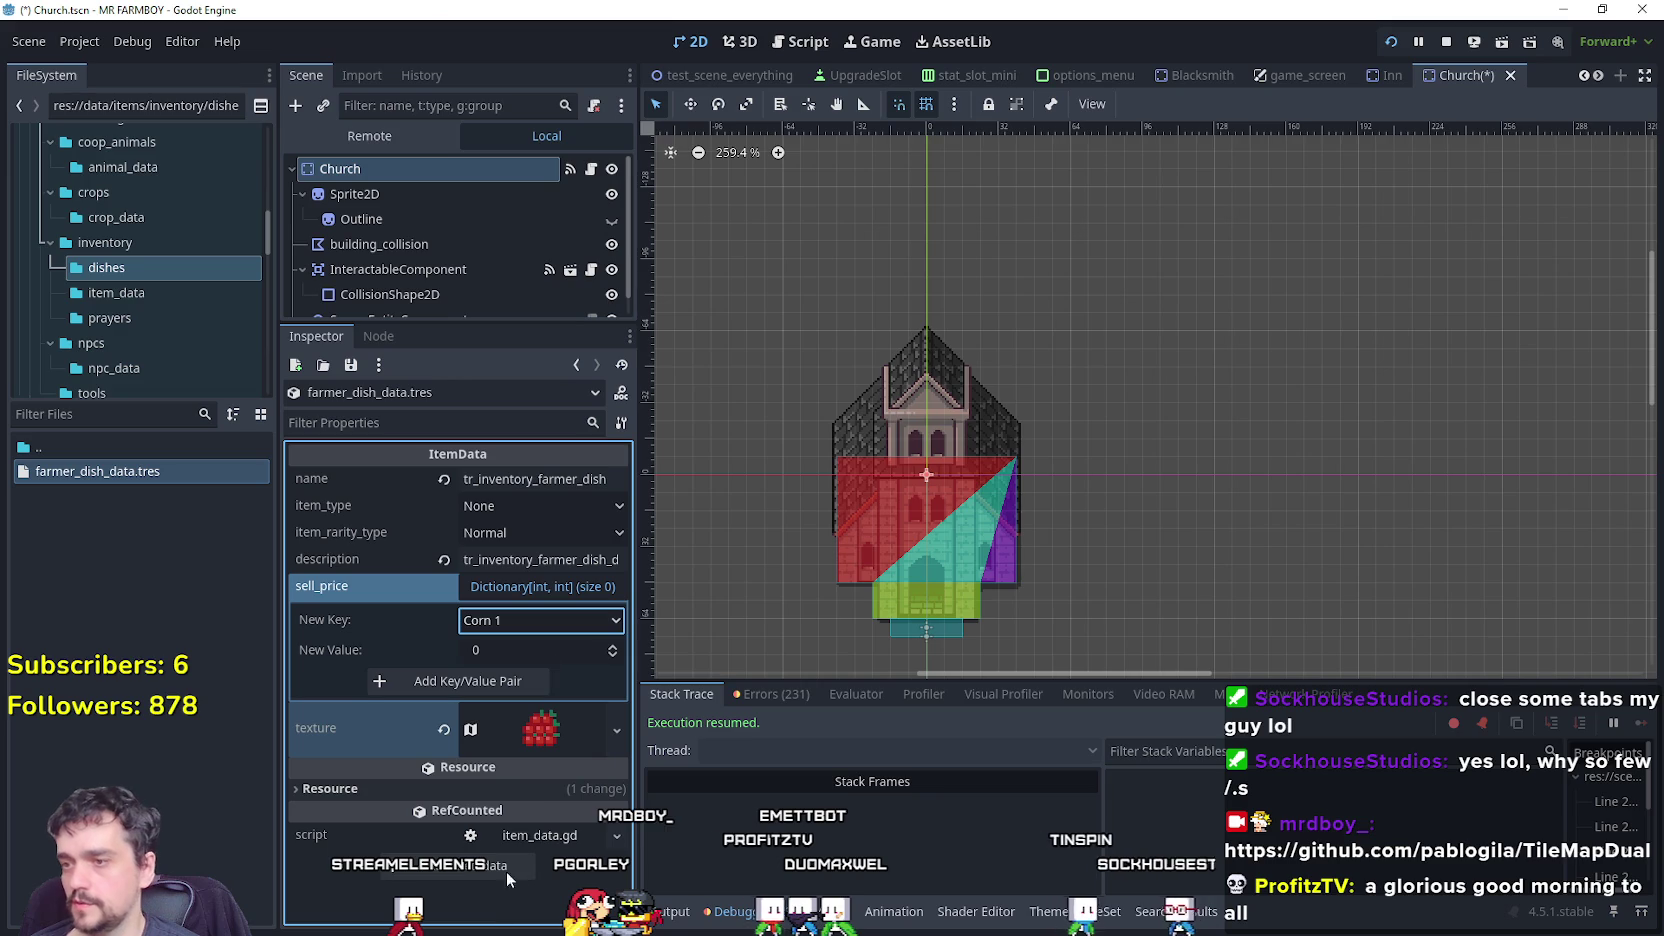
left_click(559, 653)
type("5")
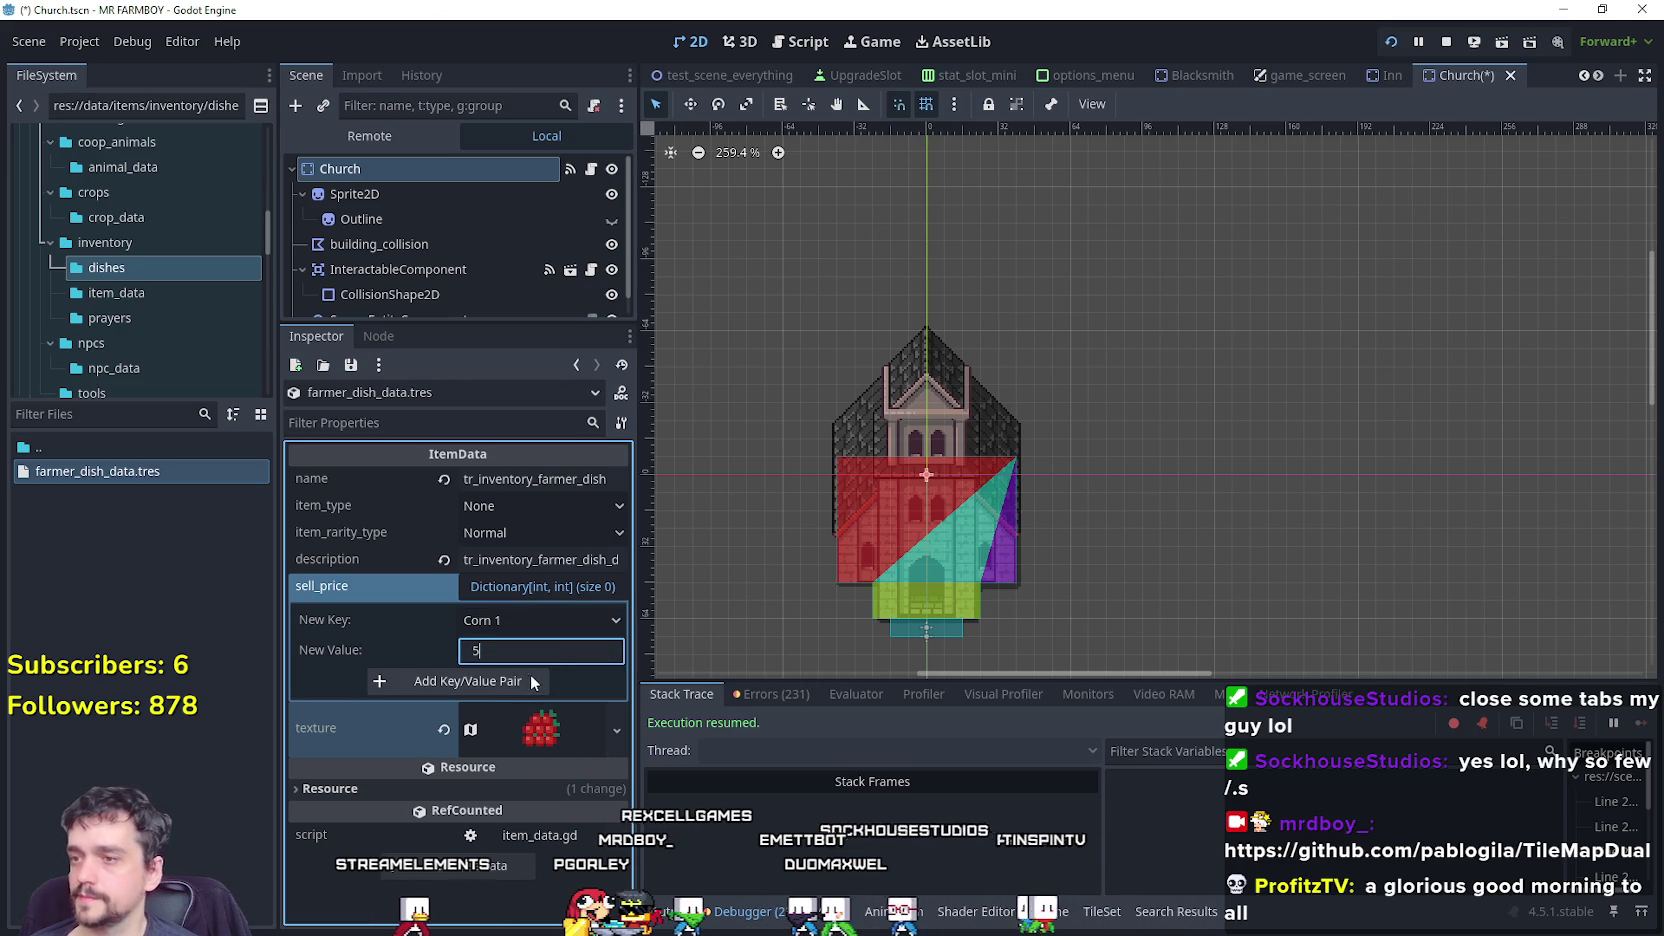
left_click(502, 689)
Add Wheat 1 and Strawberry 1 sell price entries, also at 5.
left_click(526, 648)
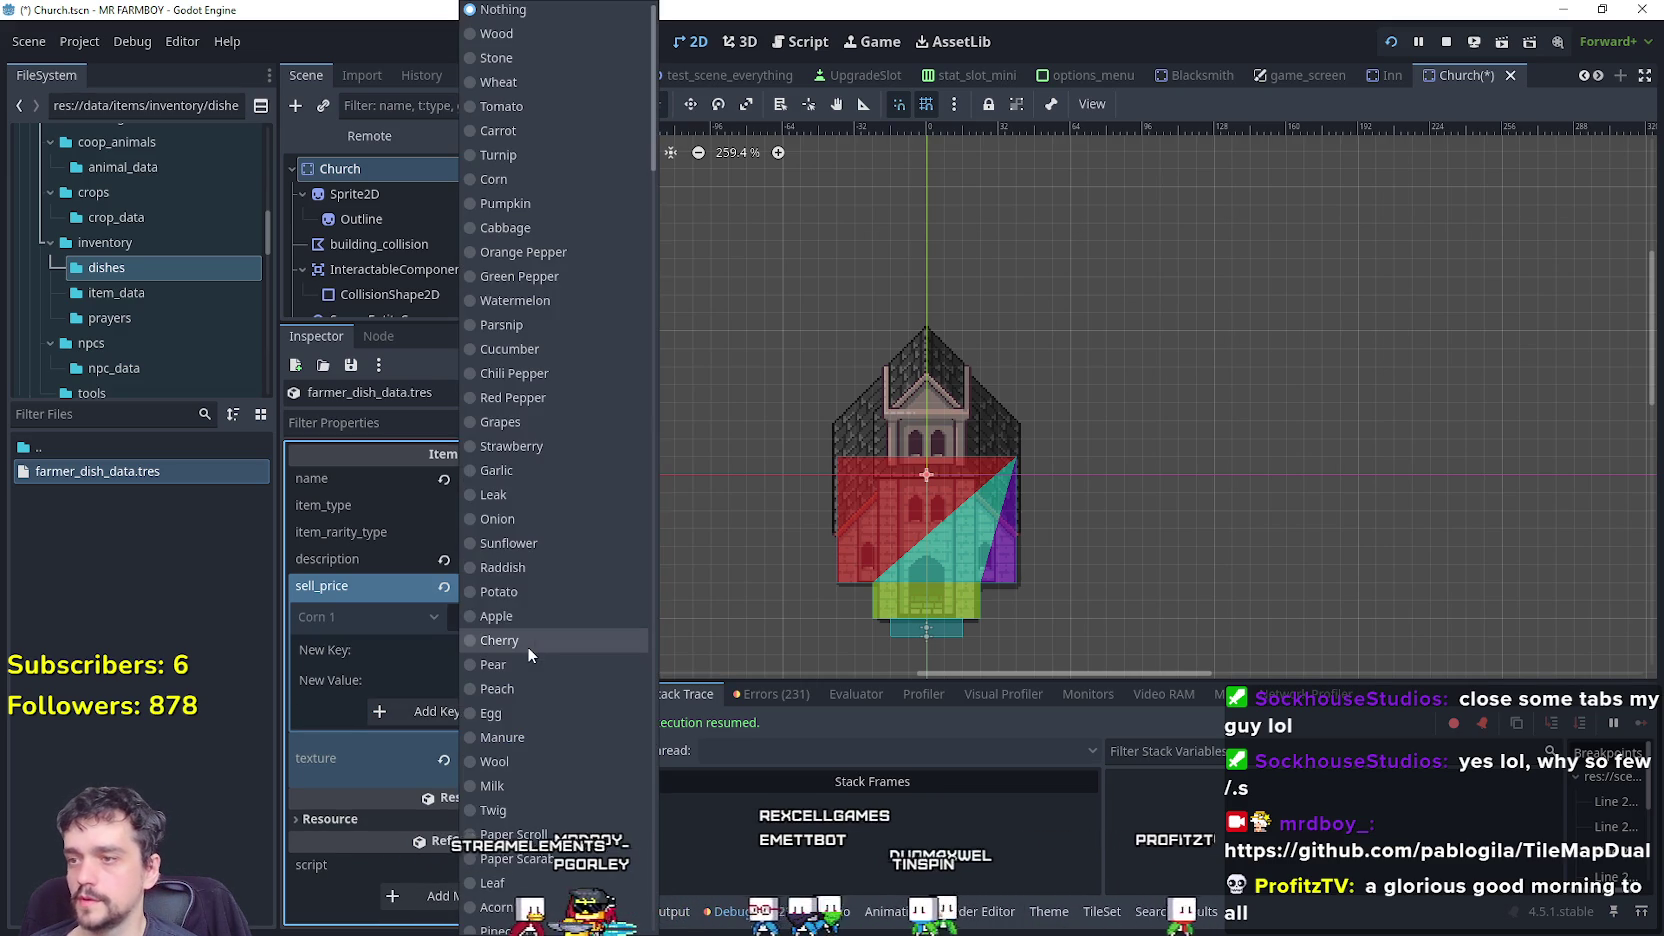
scroll(569, 463, "down", 5)
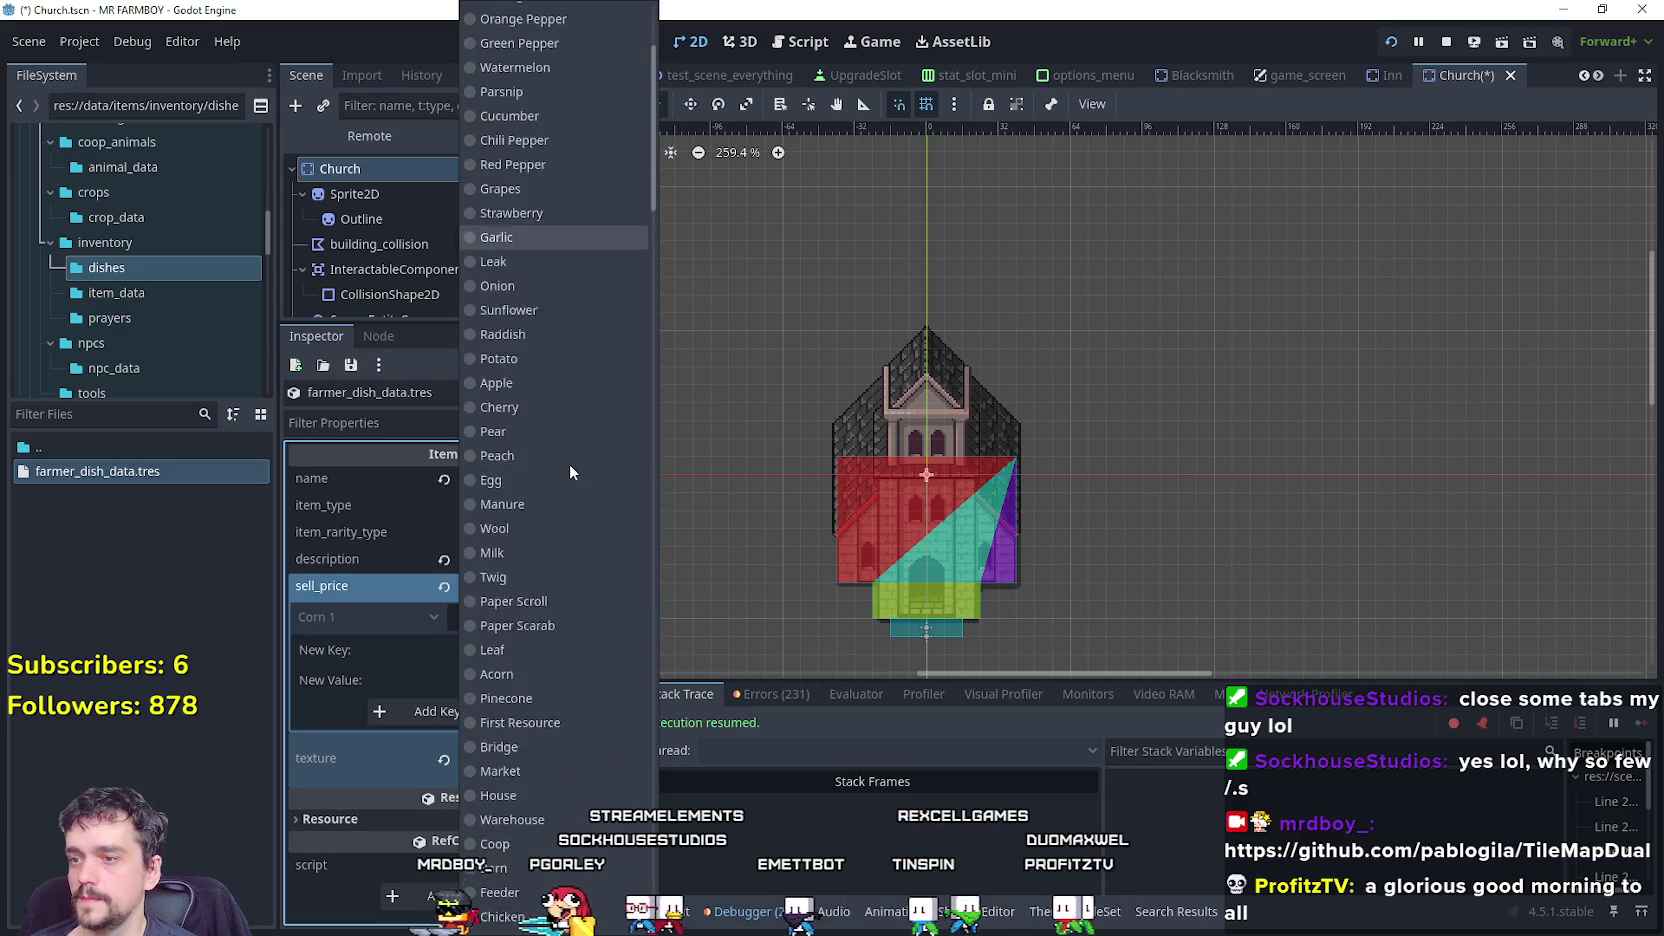
scroll(569, 463, "down", 20)
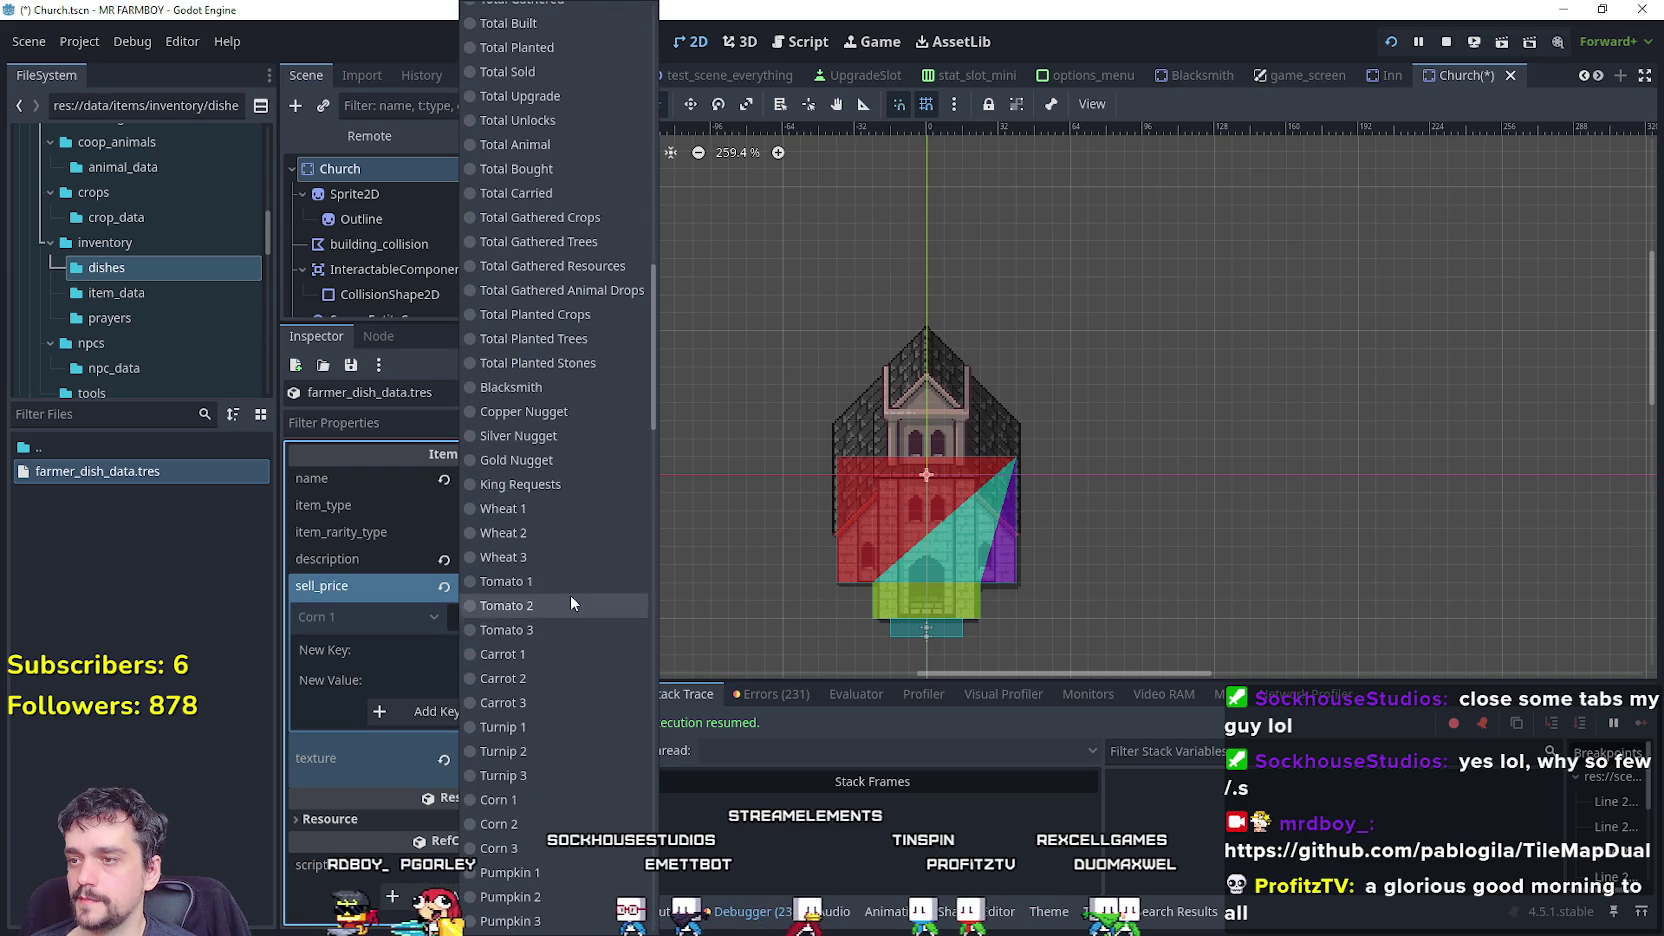
left_click(556, 508)
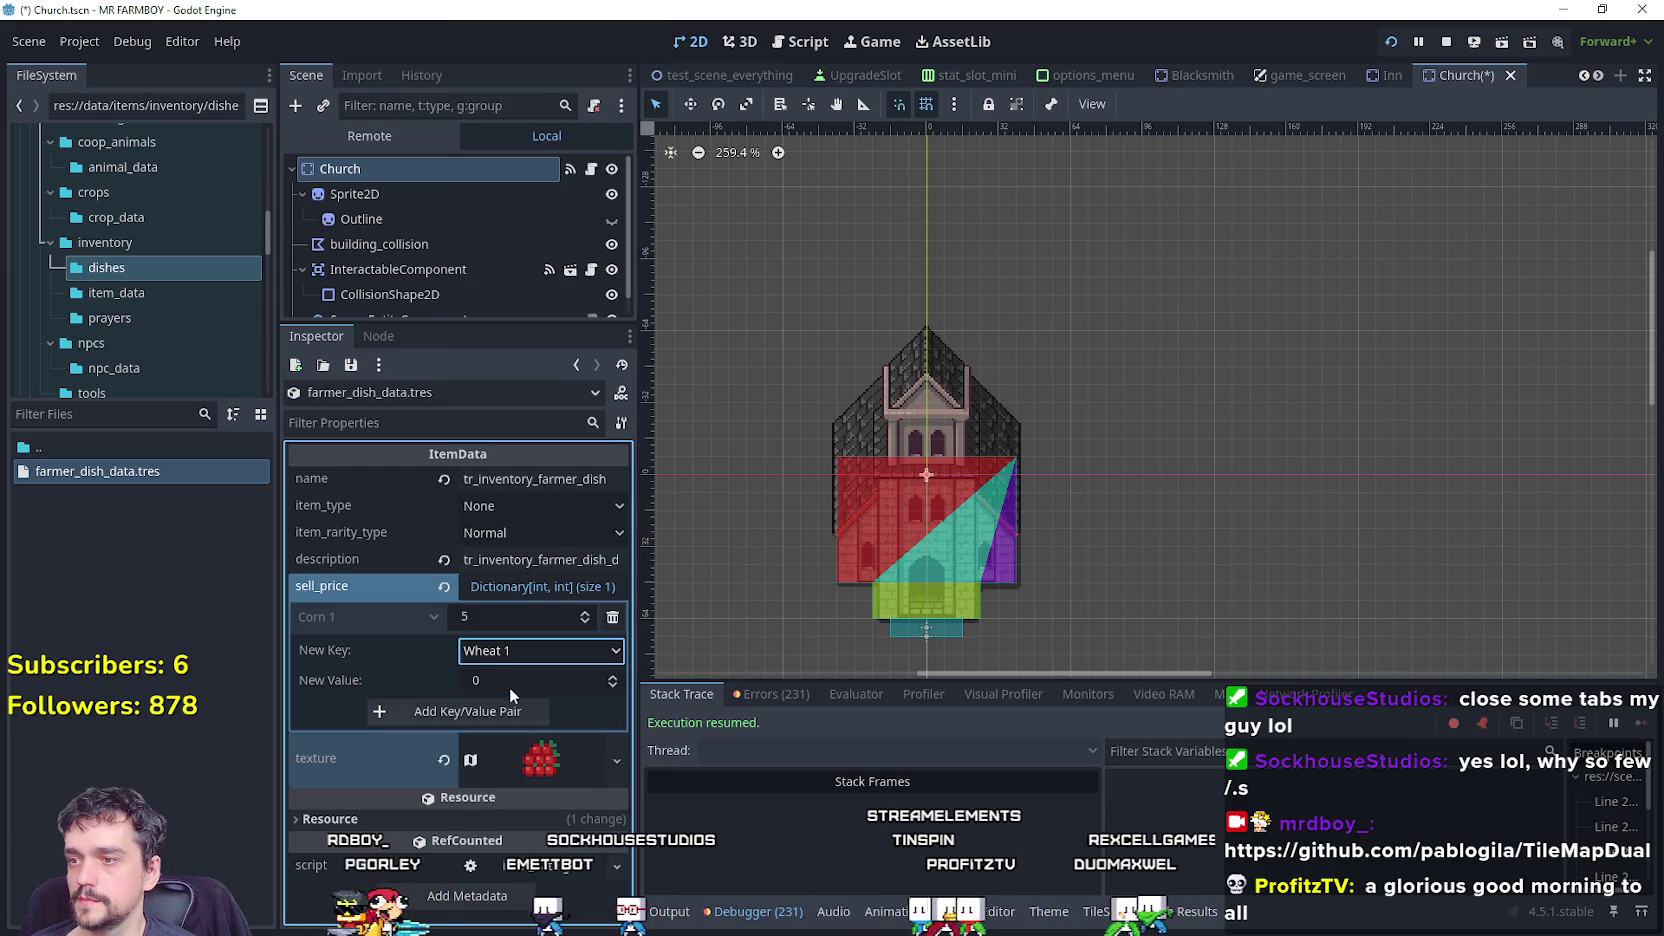
left_click(494, 712)
left_click(525, 681)
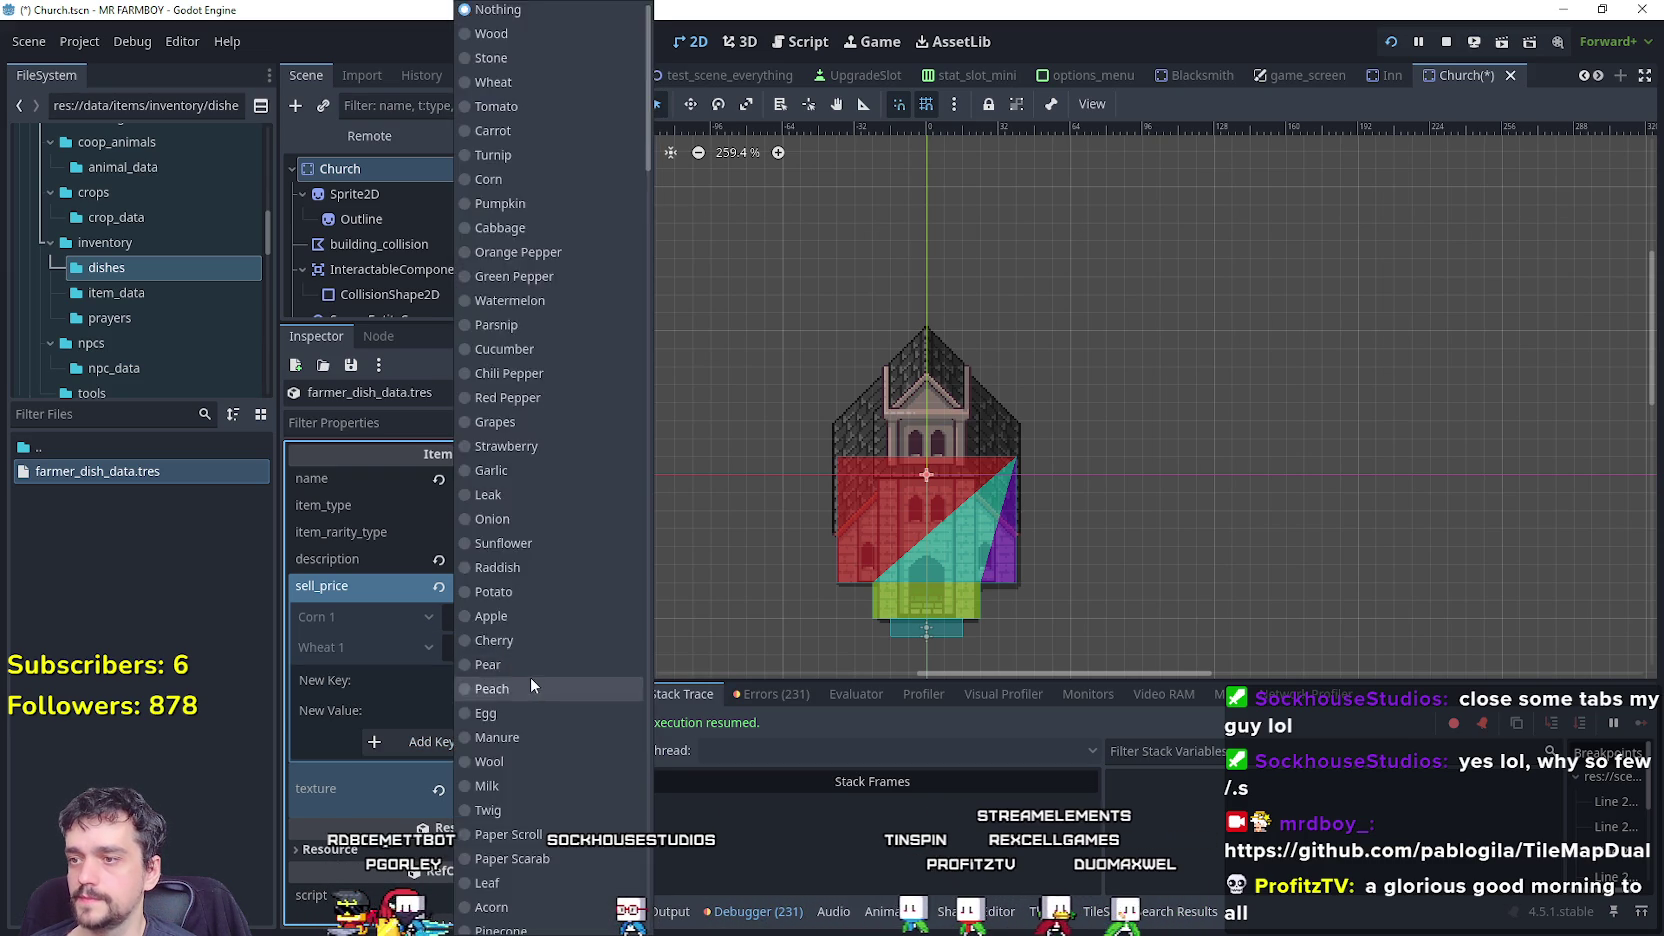
scroll(528, 692, "down", 10)
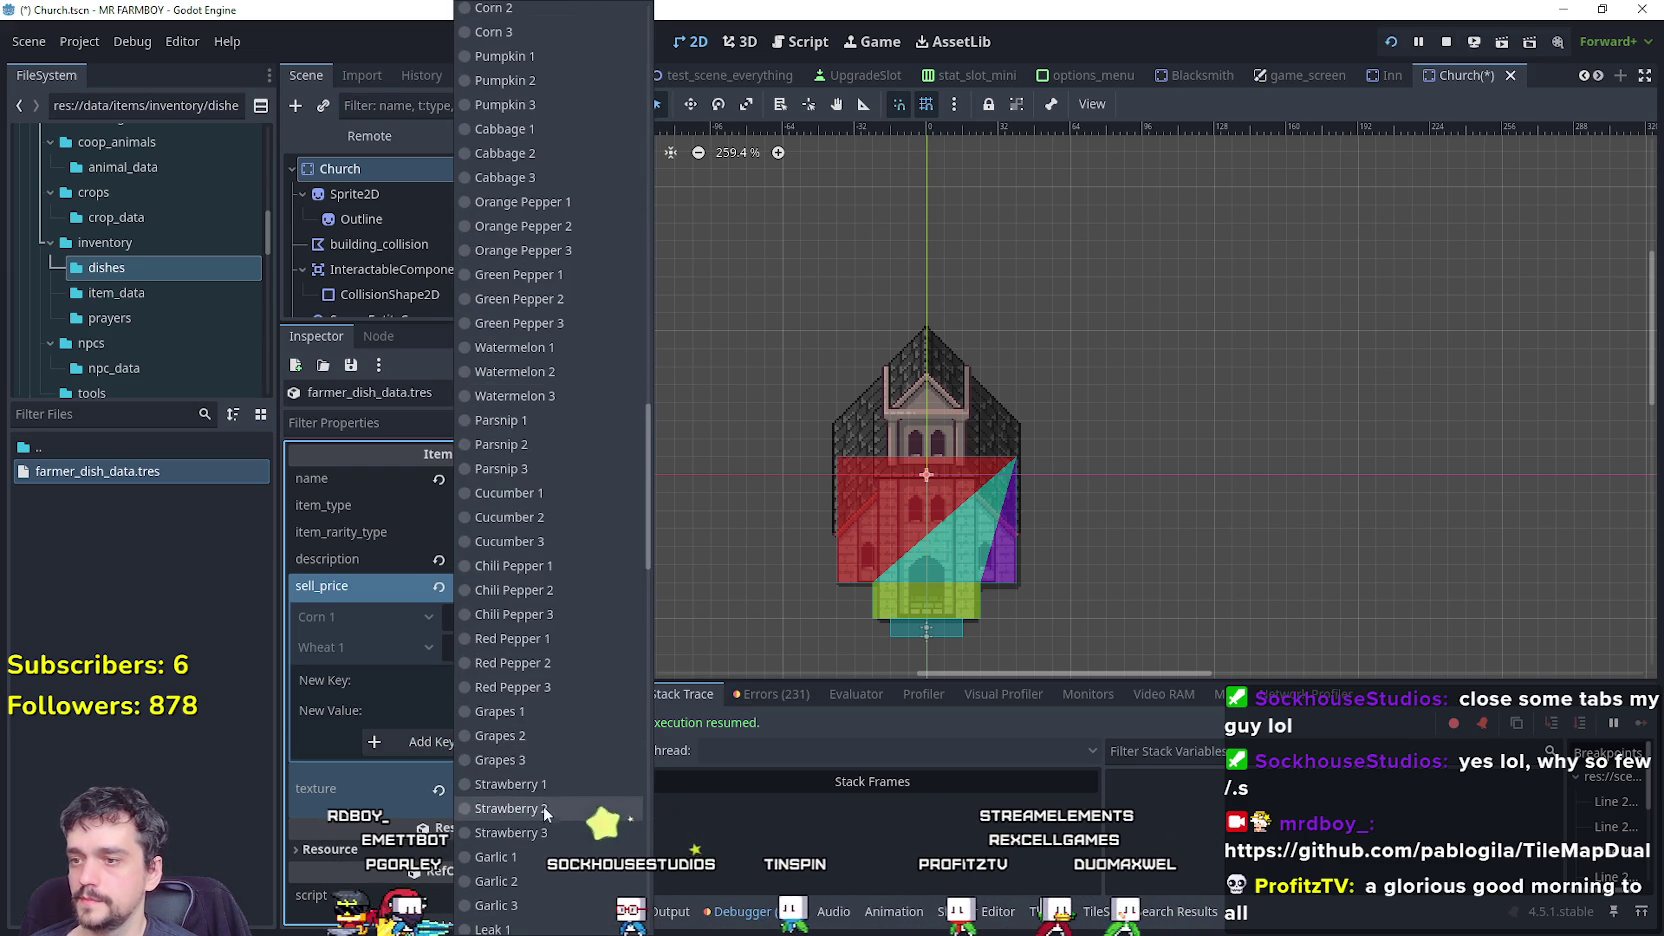
left_click(553, 786)
left_click(520, 741)
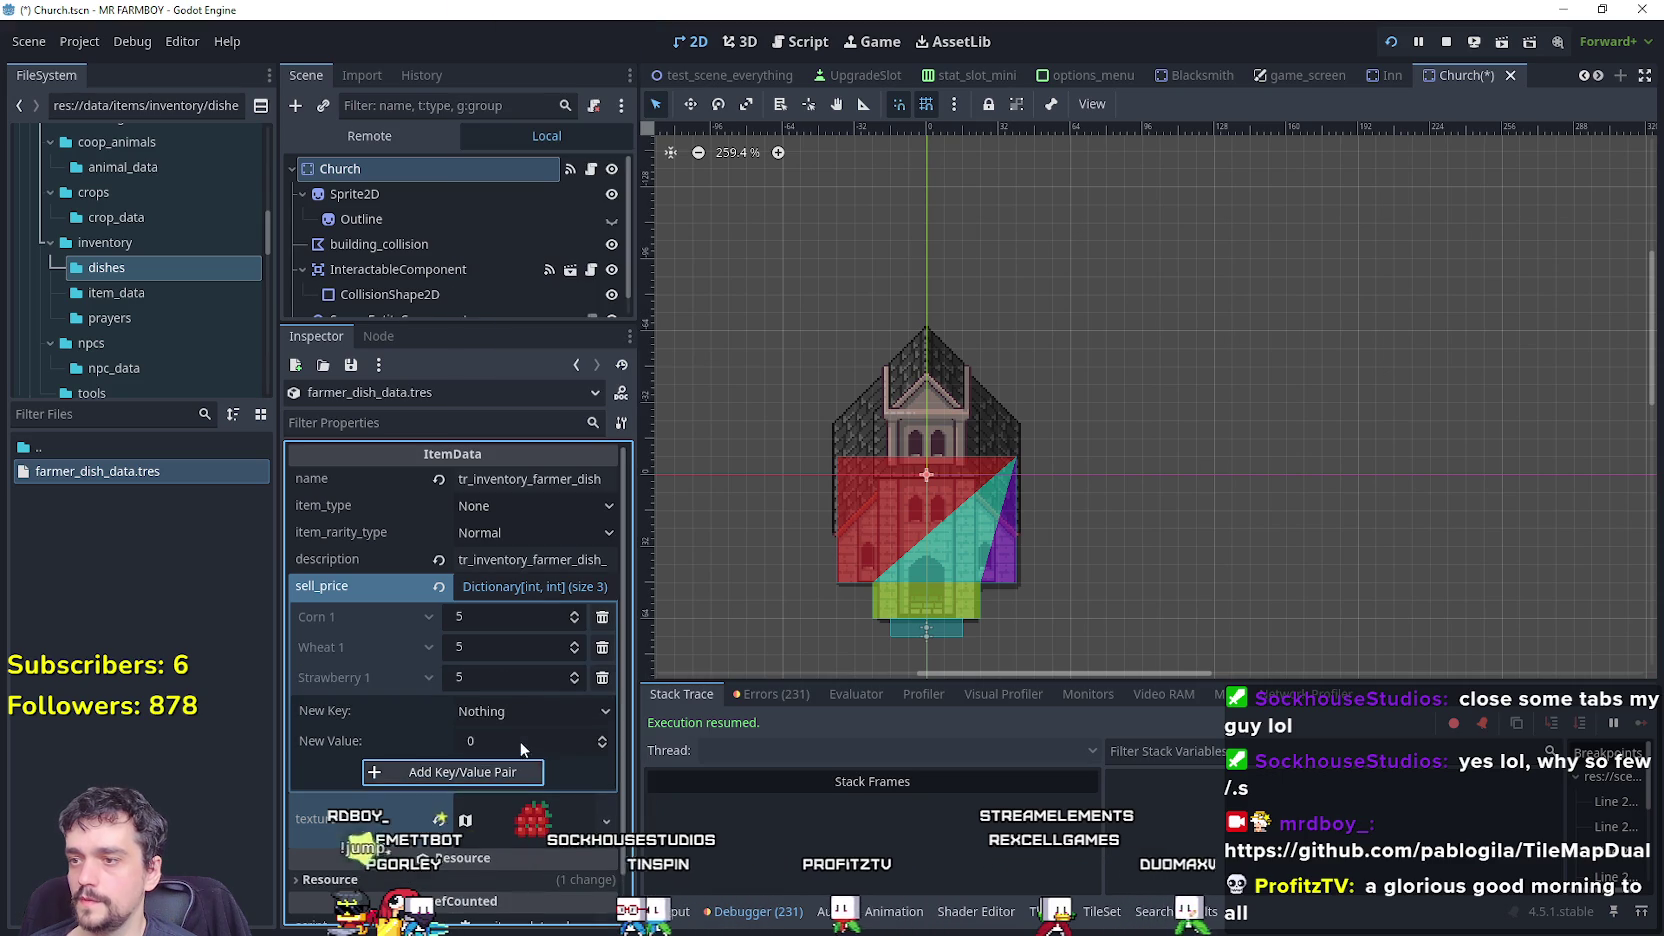
Save farmer_dish_data.tres, confirming its item type stays None.
left_click(540, 586)
key("ctrl+s")
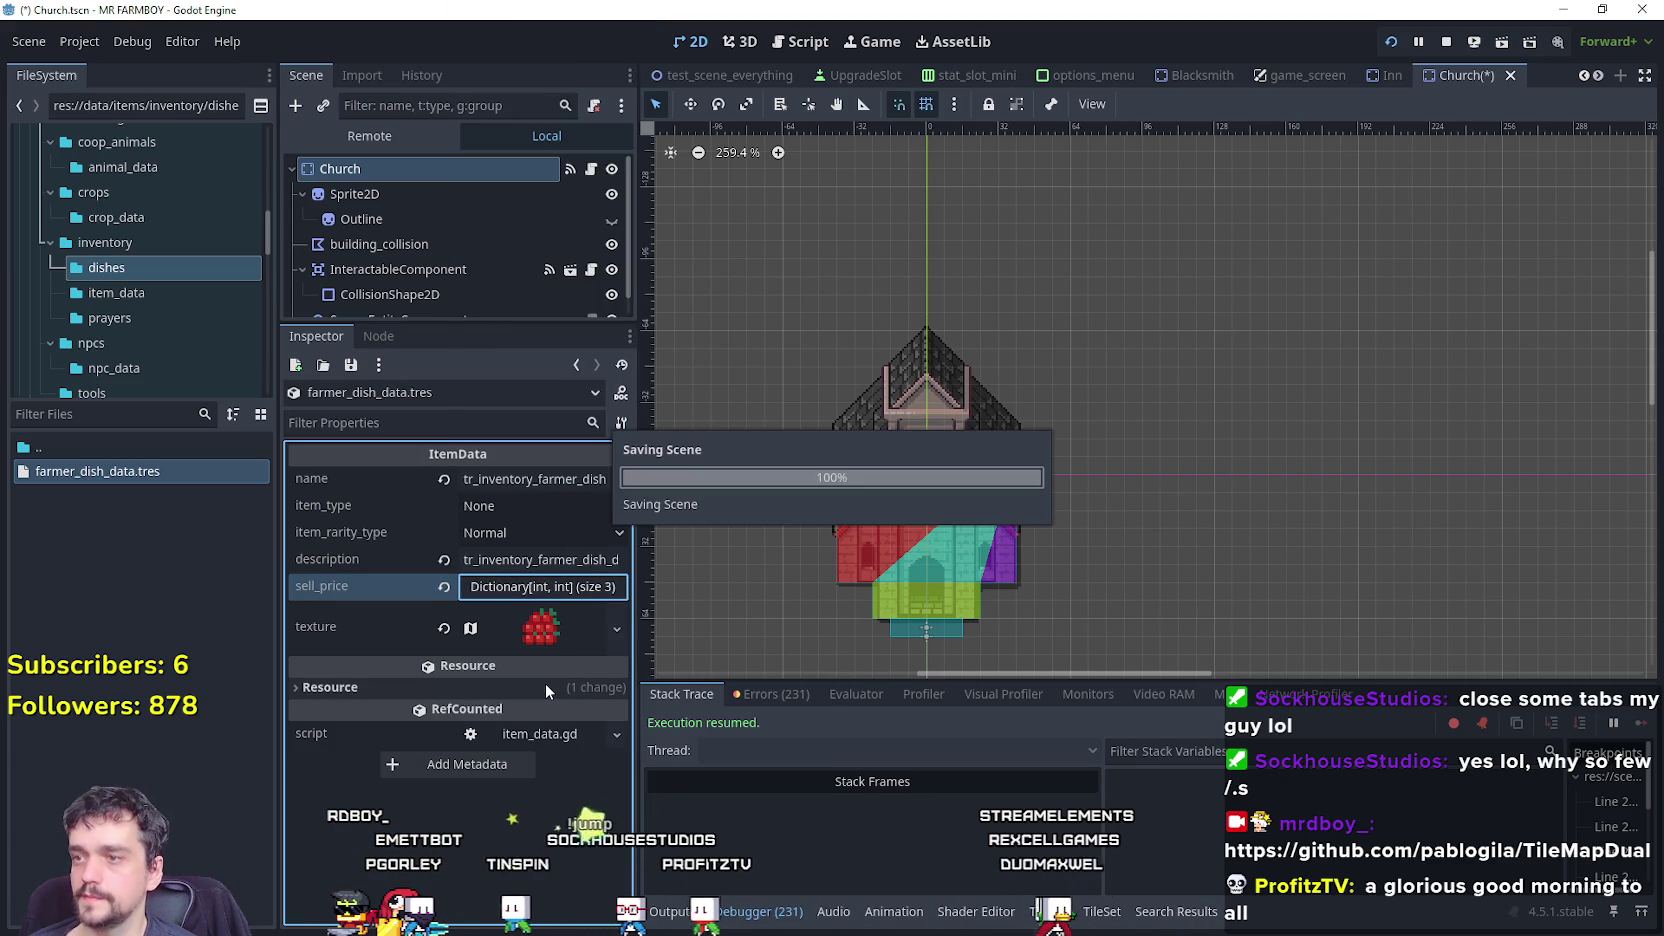
left_click(117, 471)
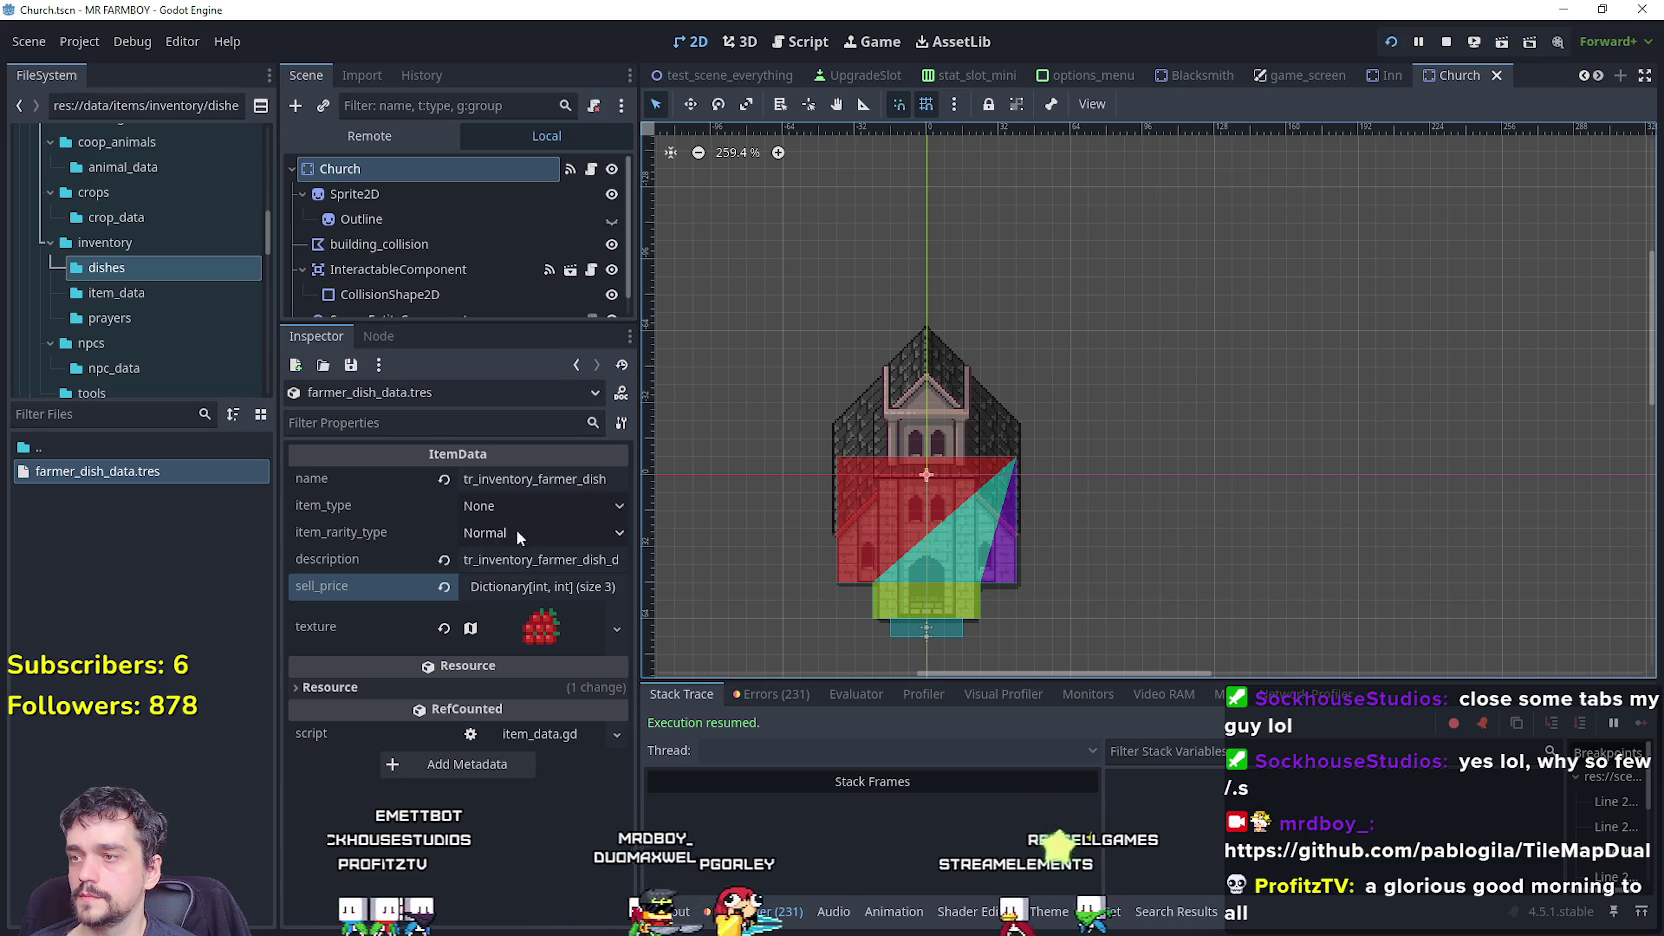
left_click(526, 503)
left_click(529, 500)
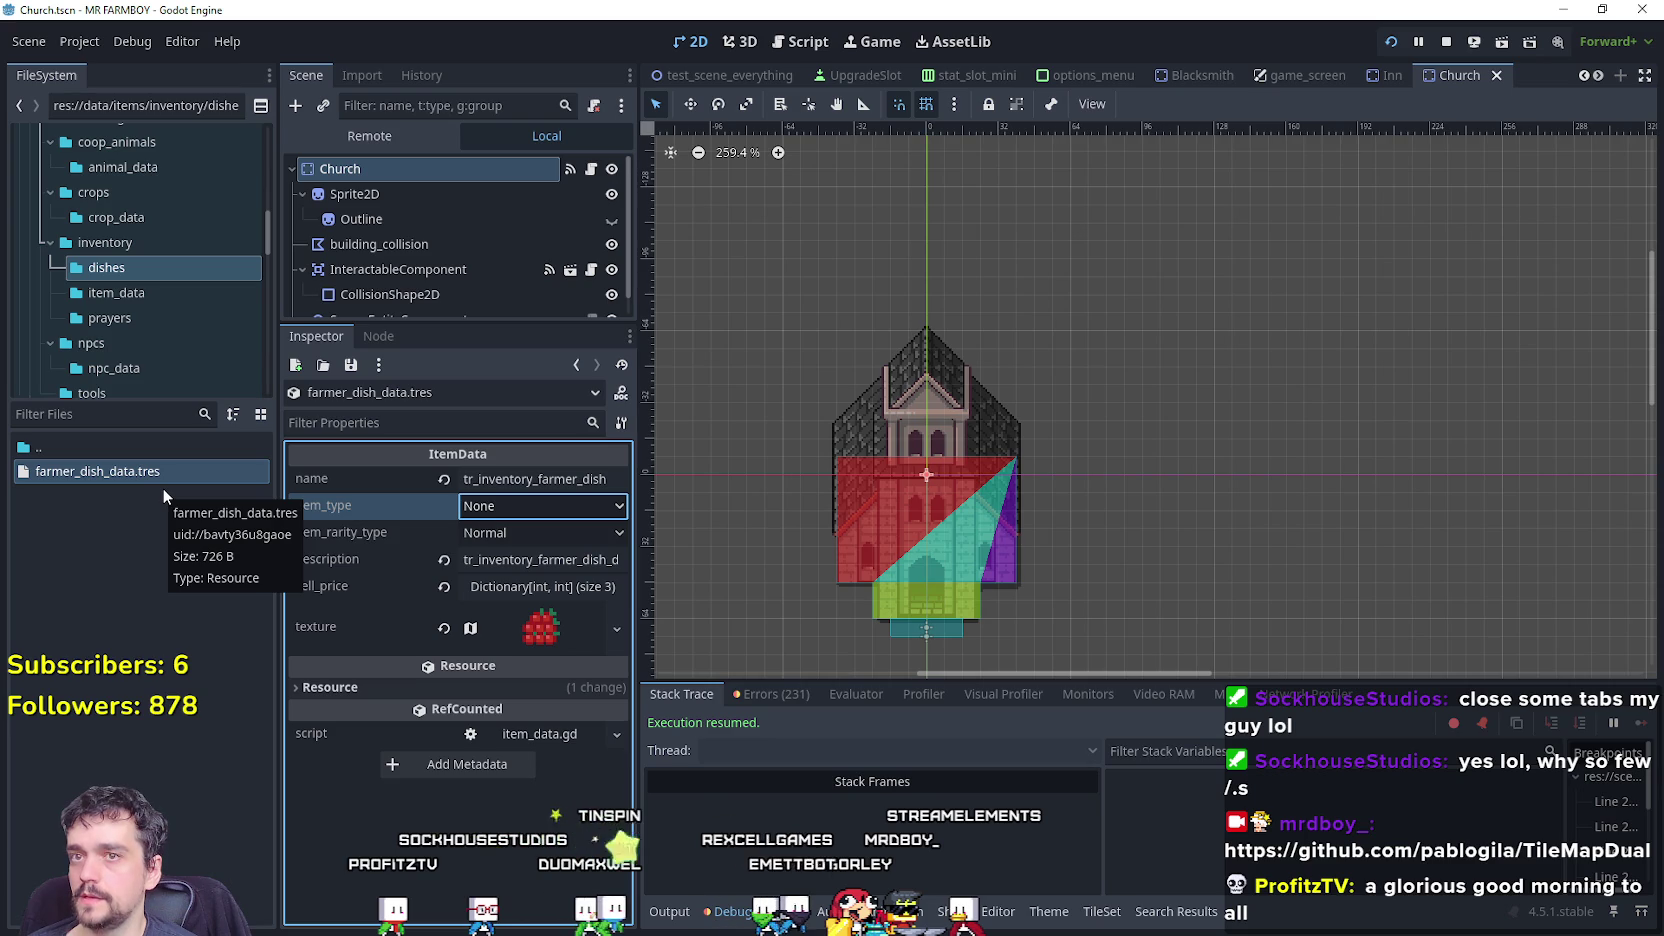
left_click(126, 414)
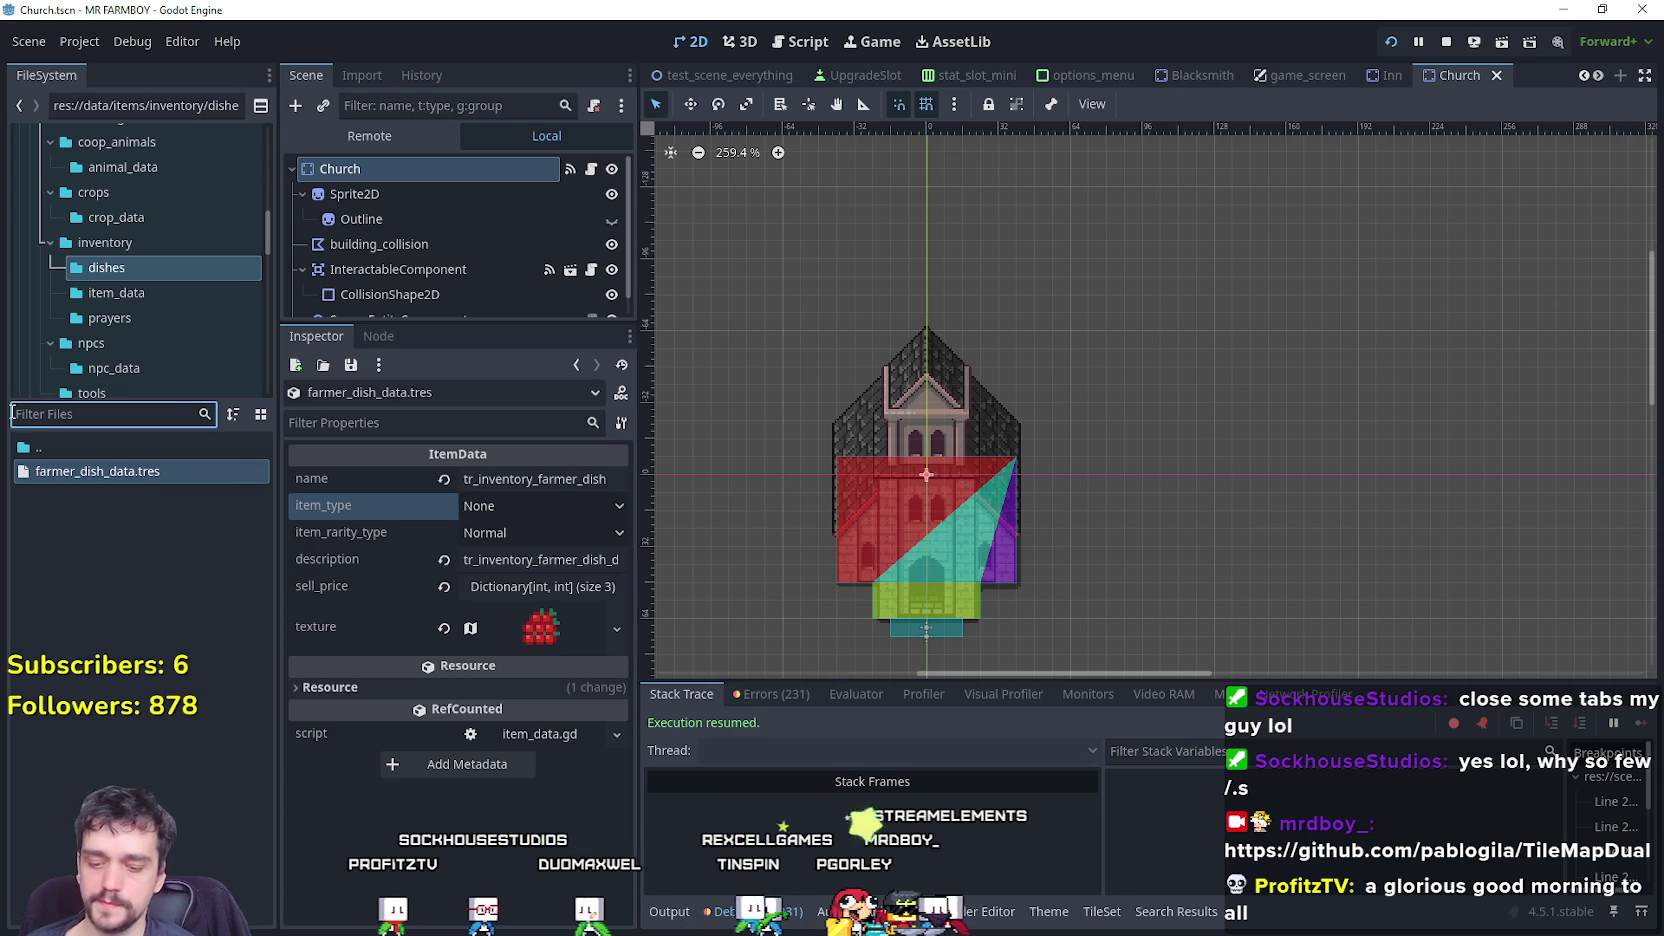
In data_types.gd, append FARMER_DISH after CHURCH in the item enum and save.
type("typ")
double_click(75, 446)
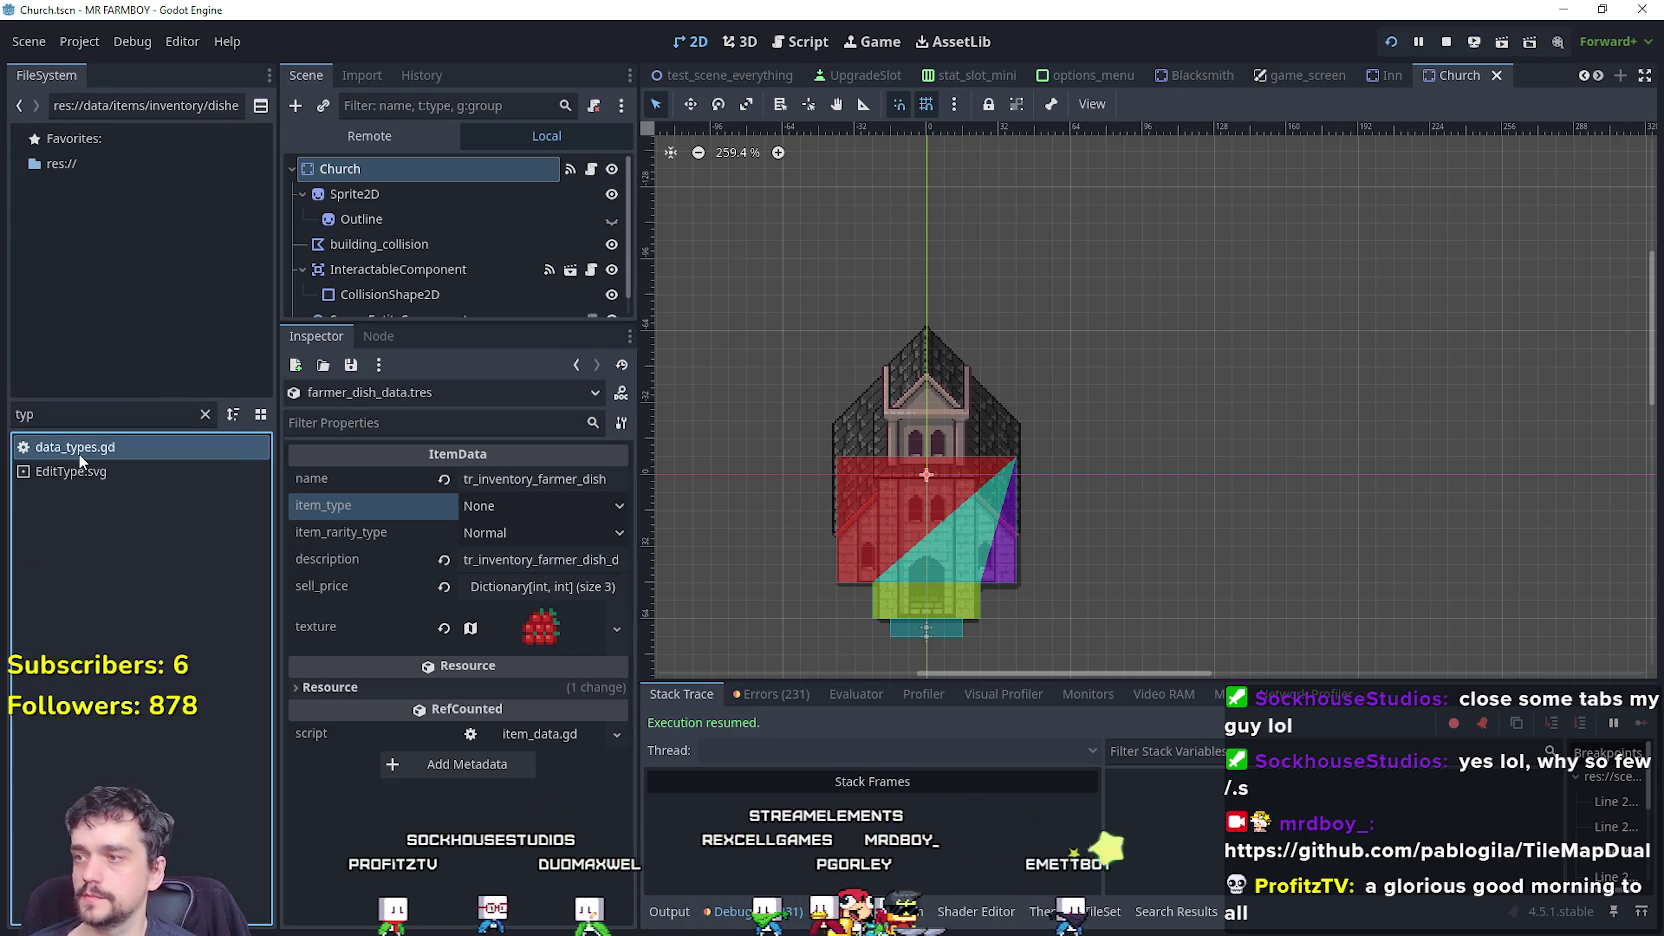
type(",")
key("Return")
type("FARMER_")
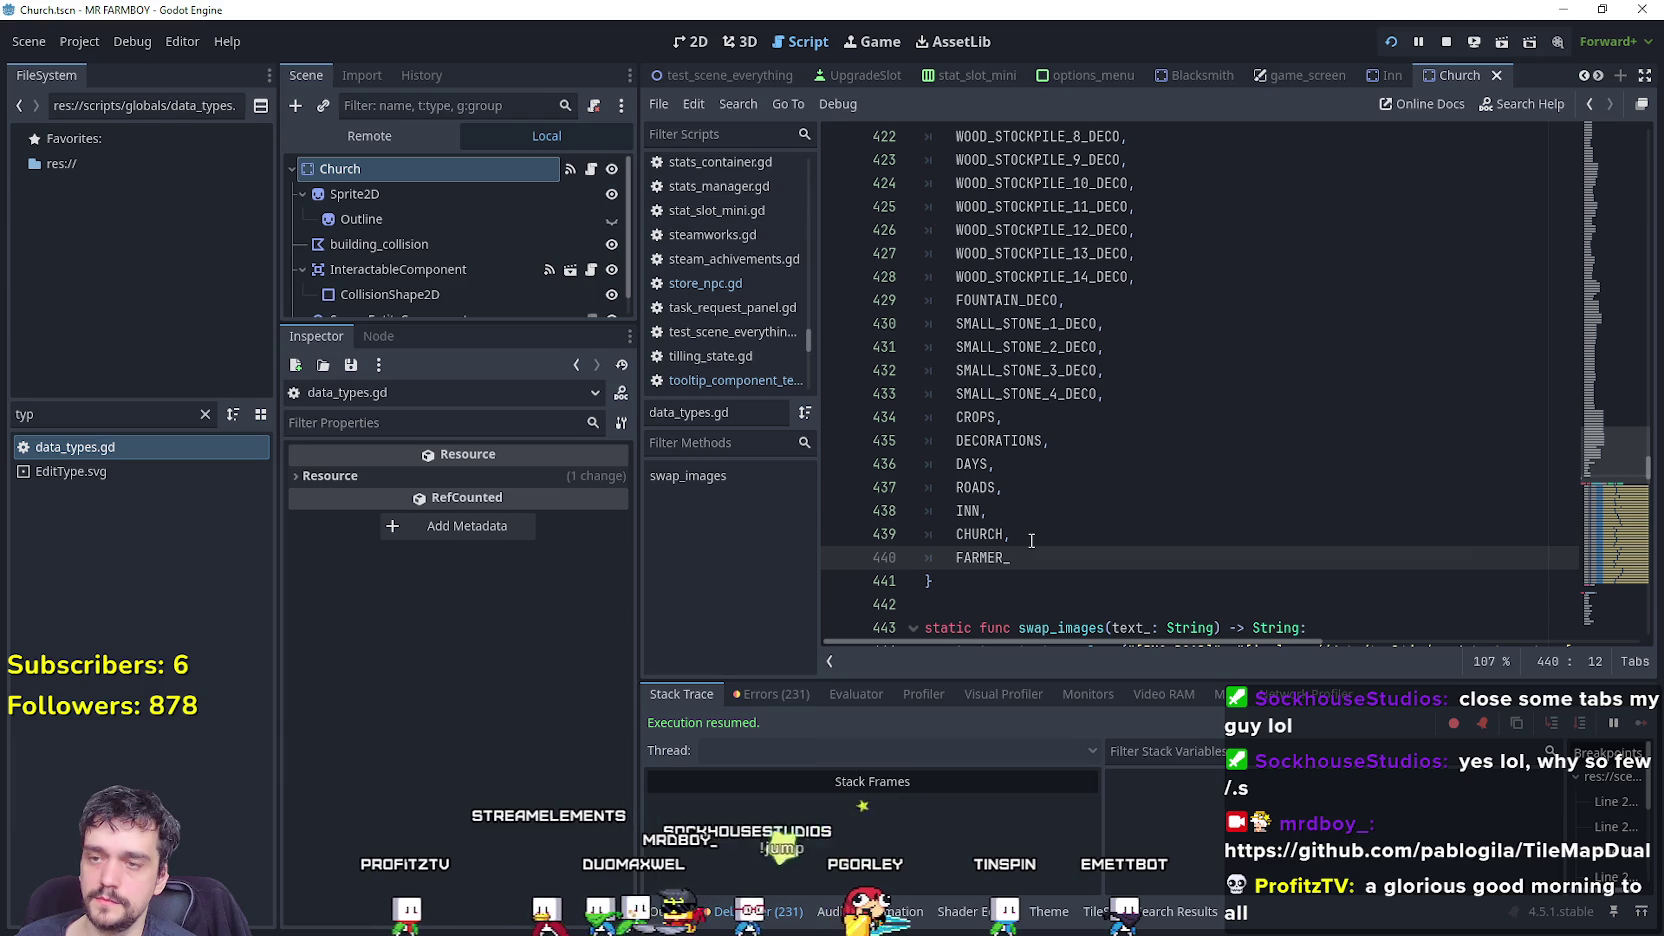
type("DISH")
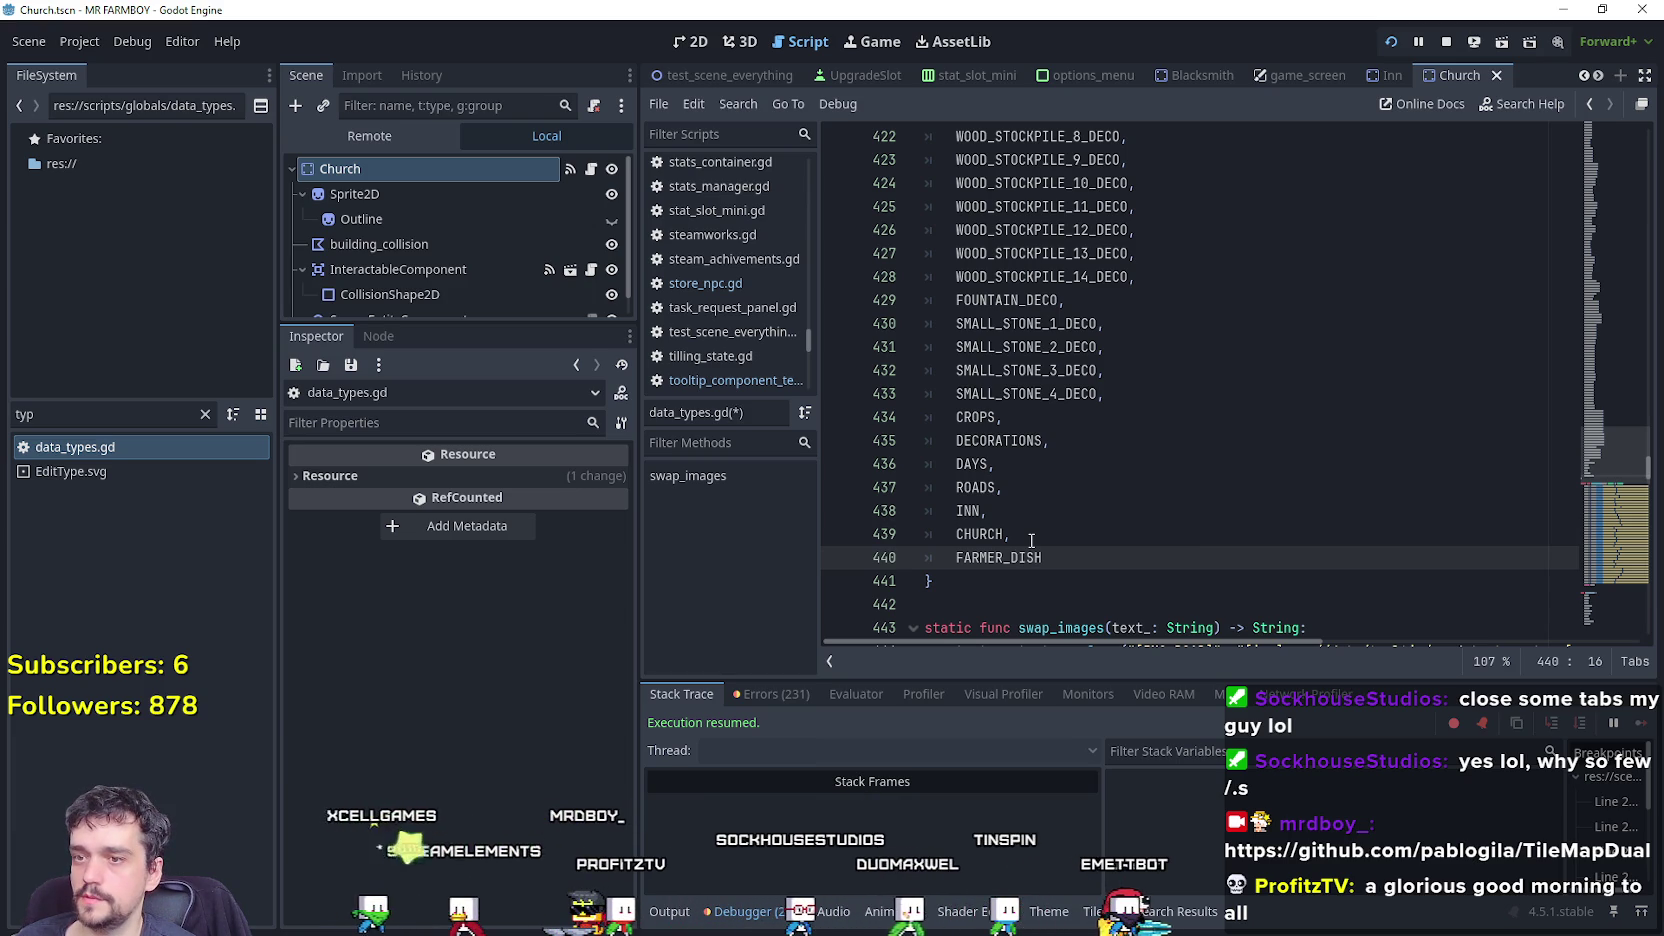
key("ctrl+s")
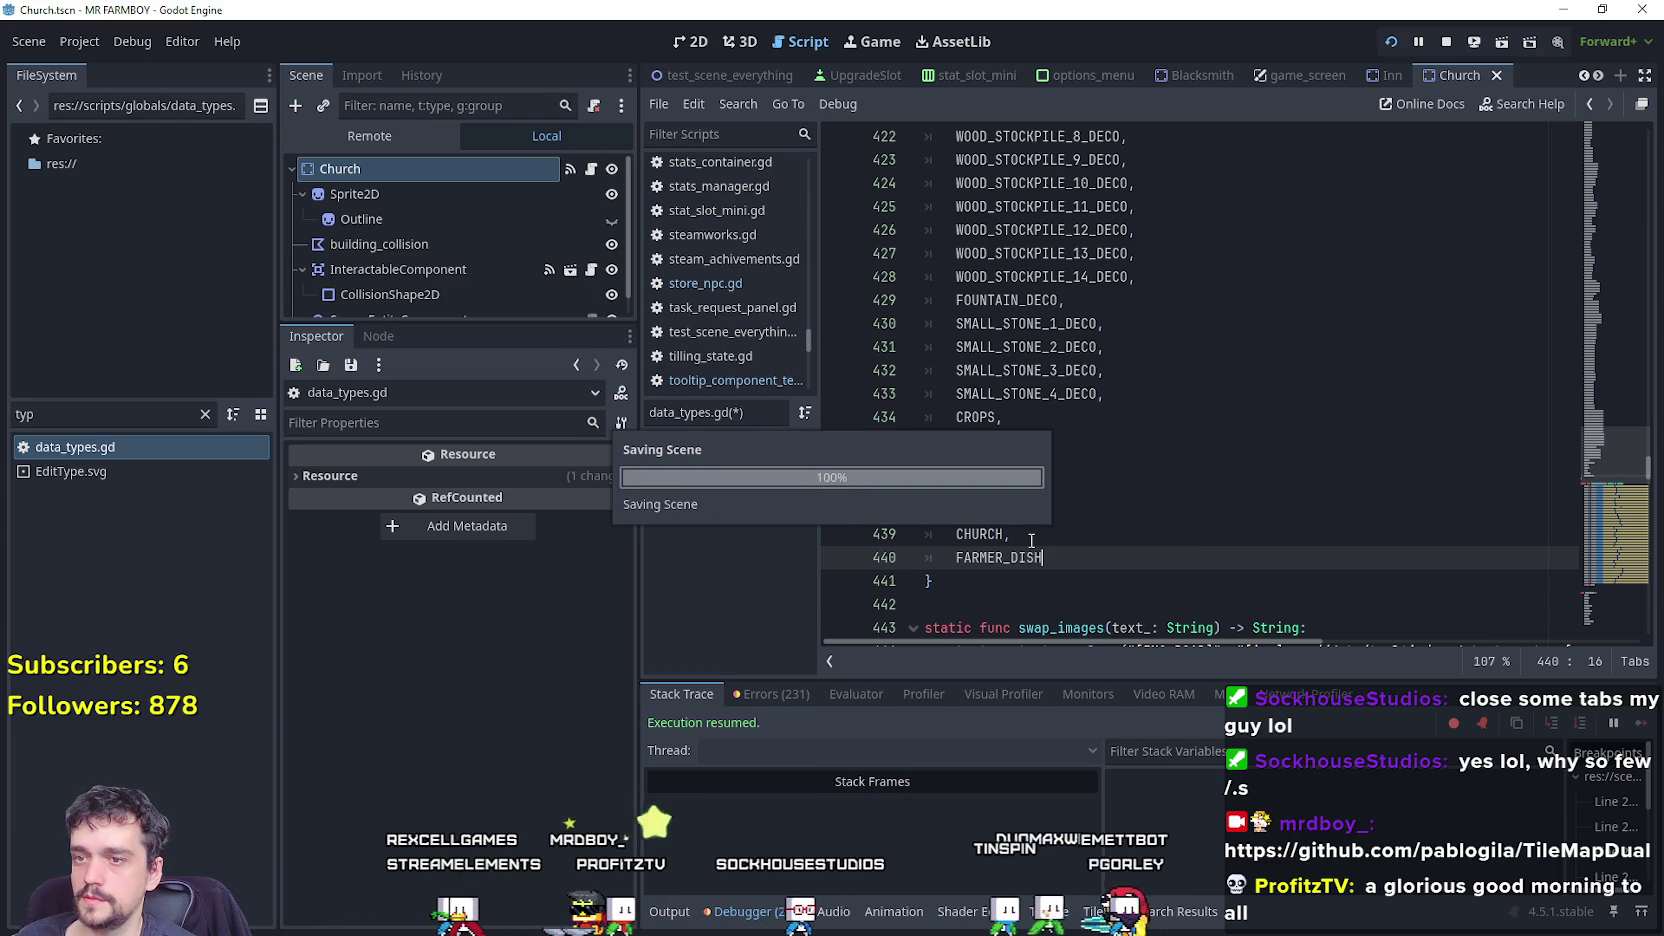
Open the preloader manager scene and select its ItemPreloader node.
left_click(205, 414)
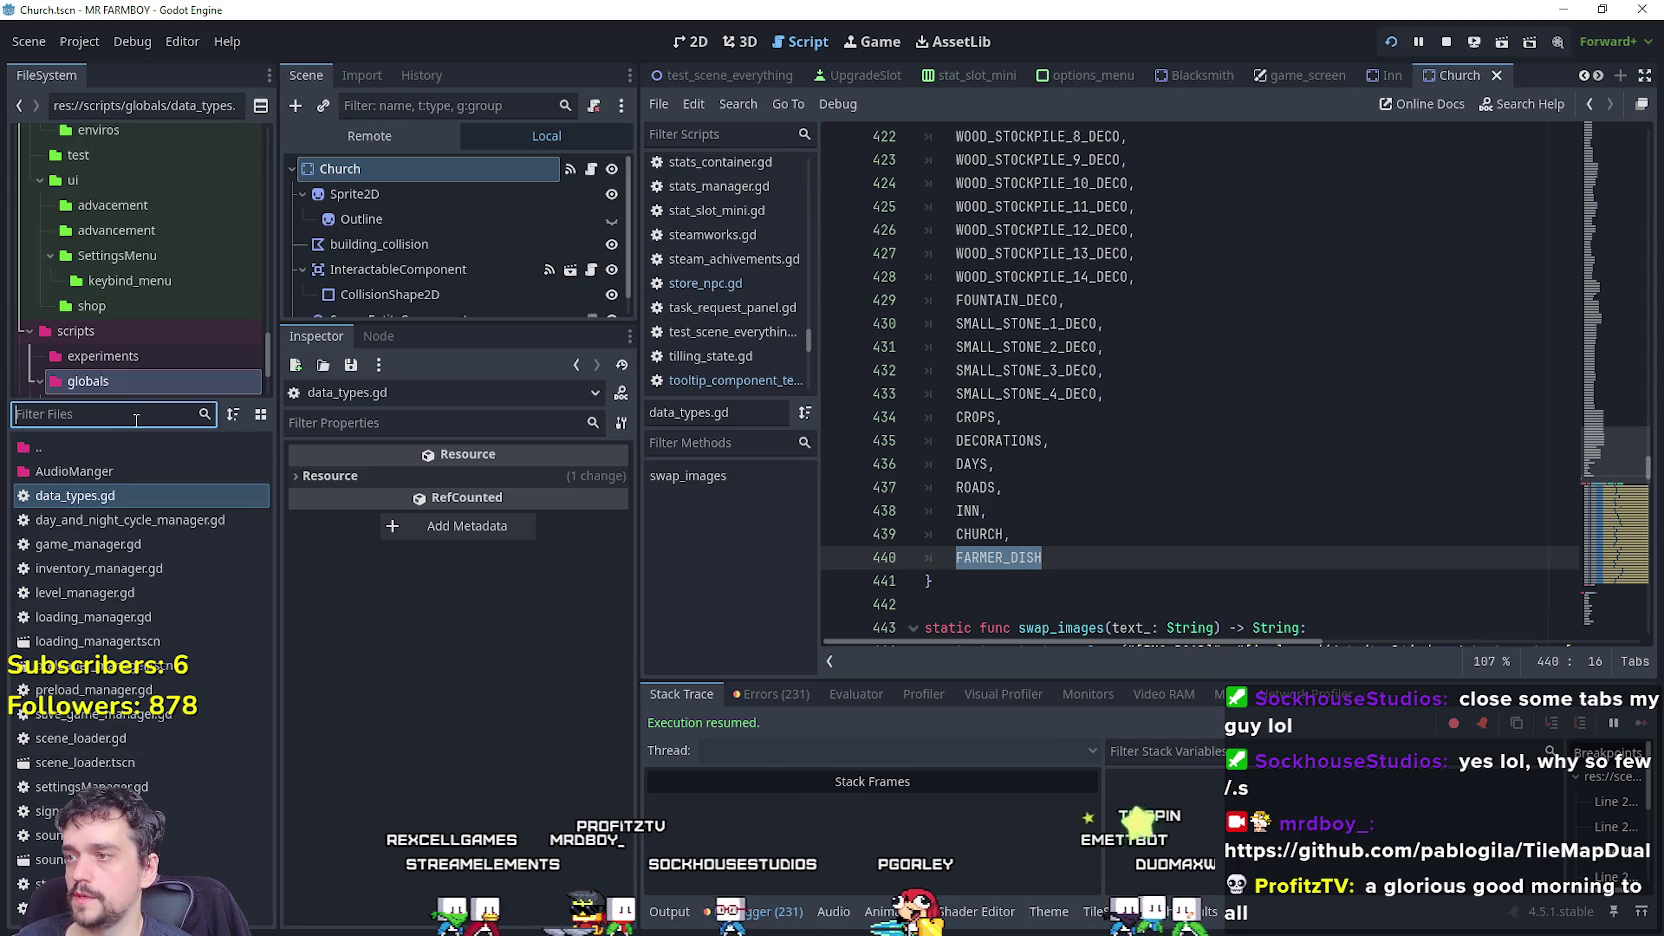
type("prel")
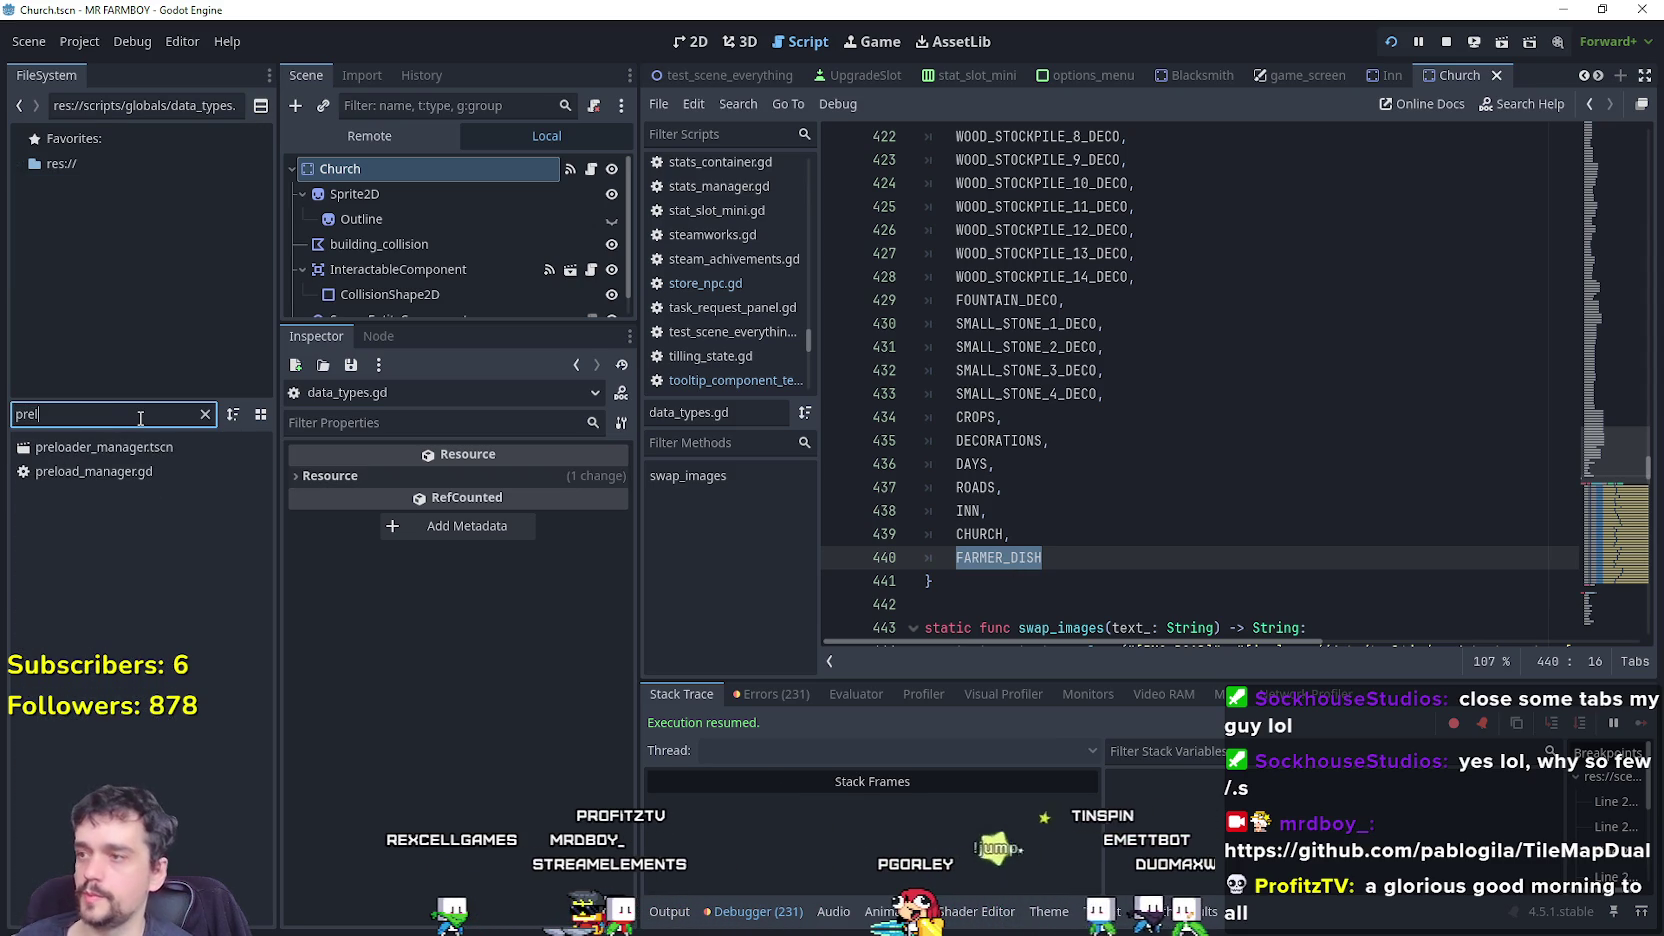
double_click(141, 455)
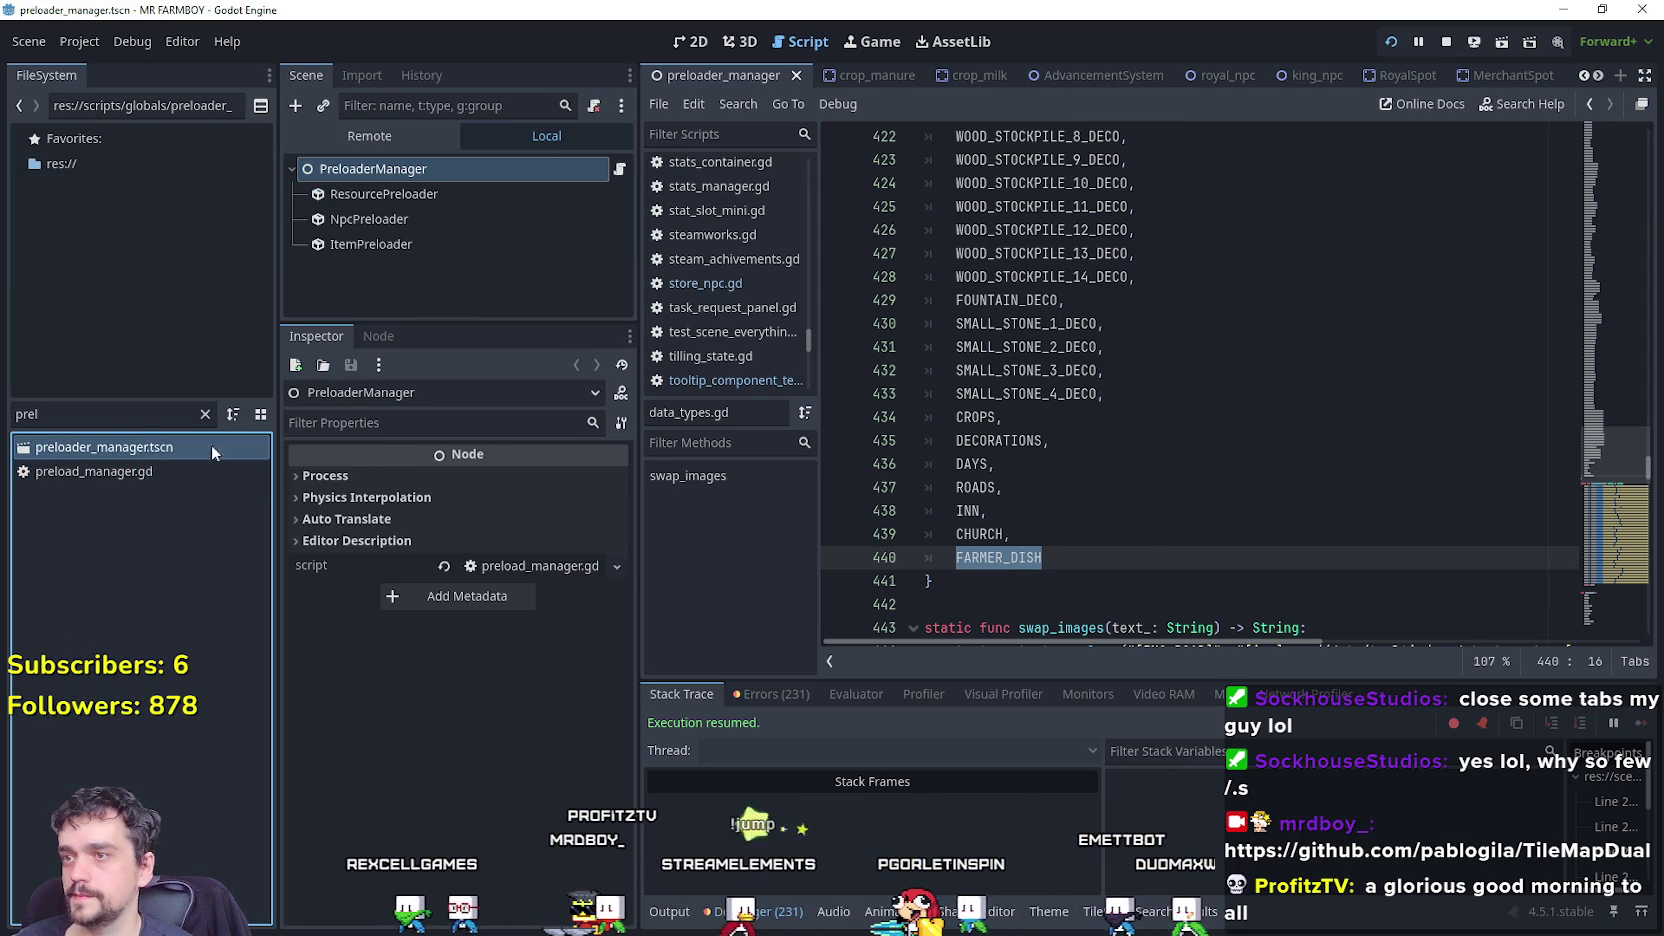
left_click(398, 196)
left_click(400, 243)
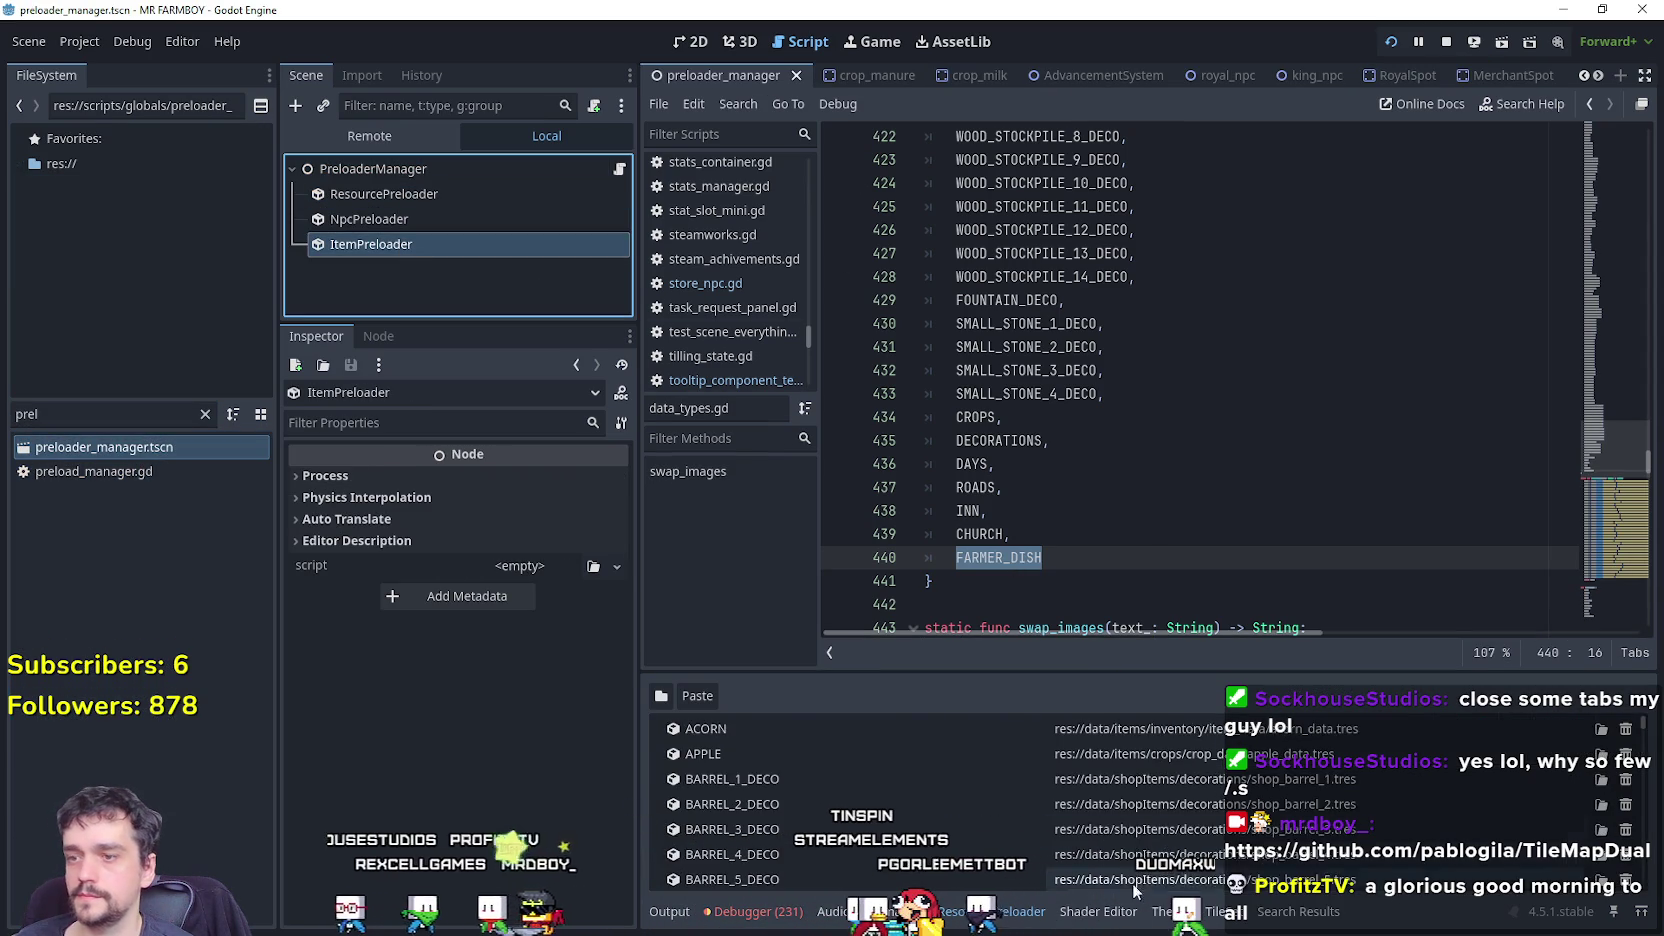
scroll(1132, 850, "down", 2)
Load dishes/farmer_dish_data.tres into the ItemPreloader and name the entry FARMER_DISH.
left_click(668, 694)
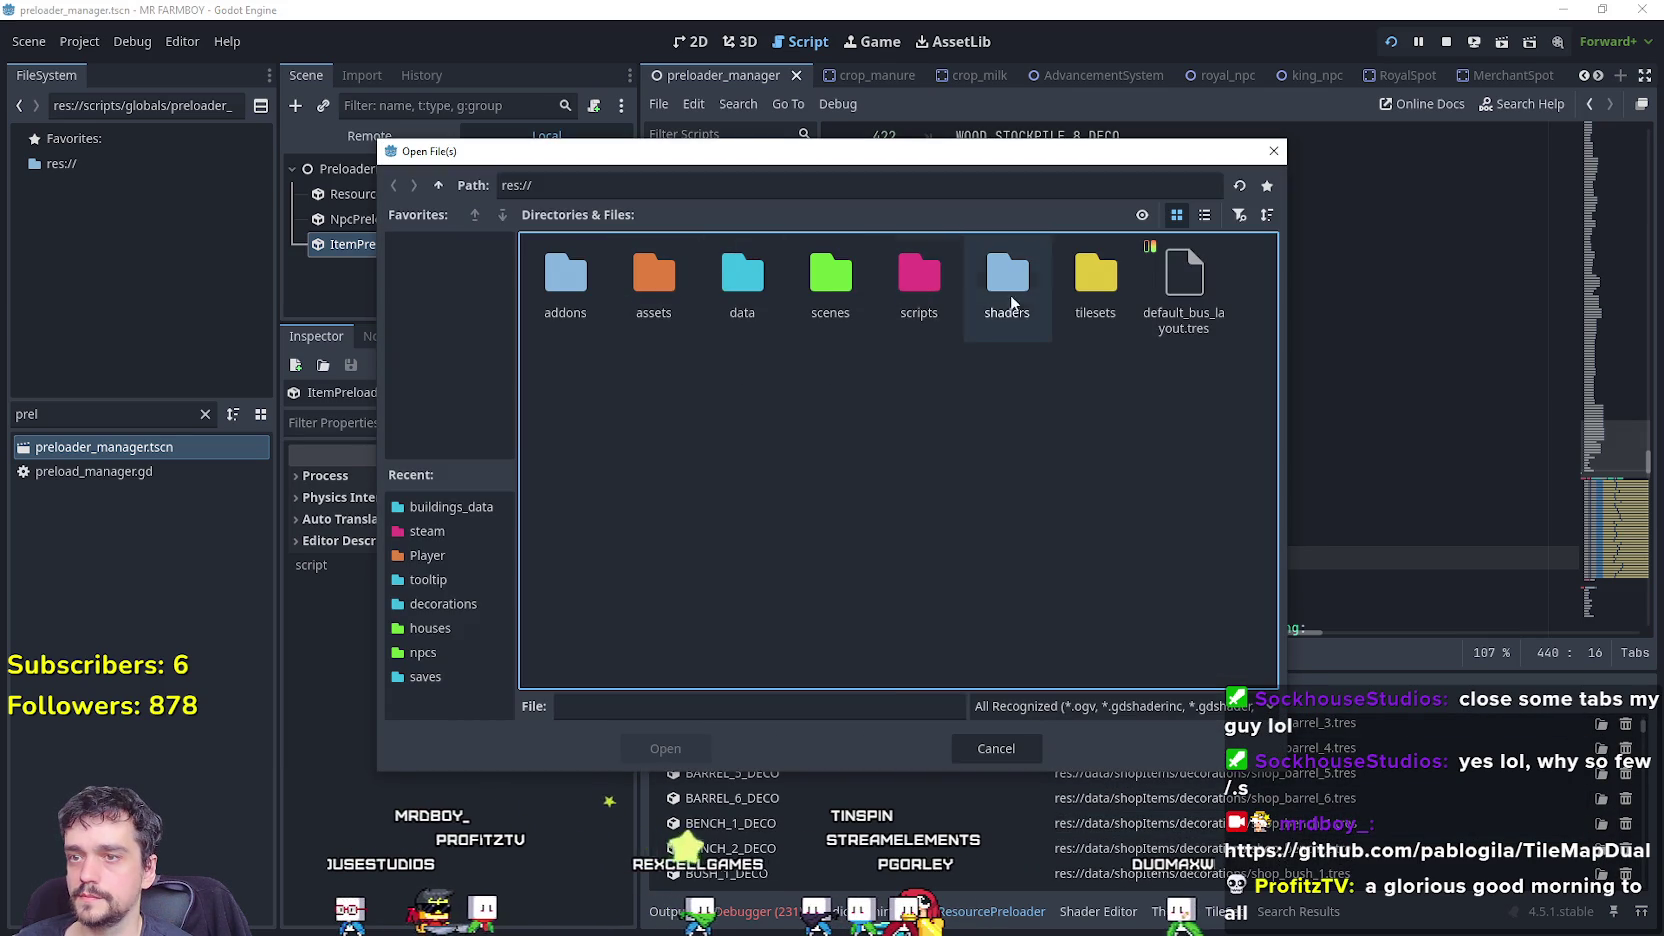
double_click(742, 278)
double_click(768, 294)
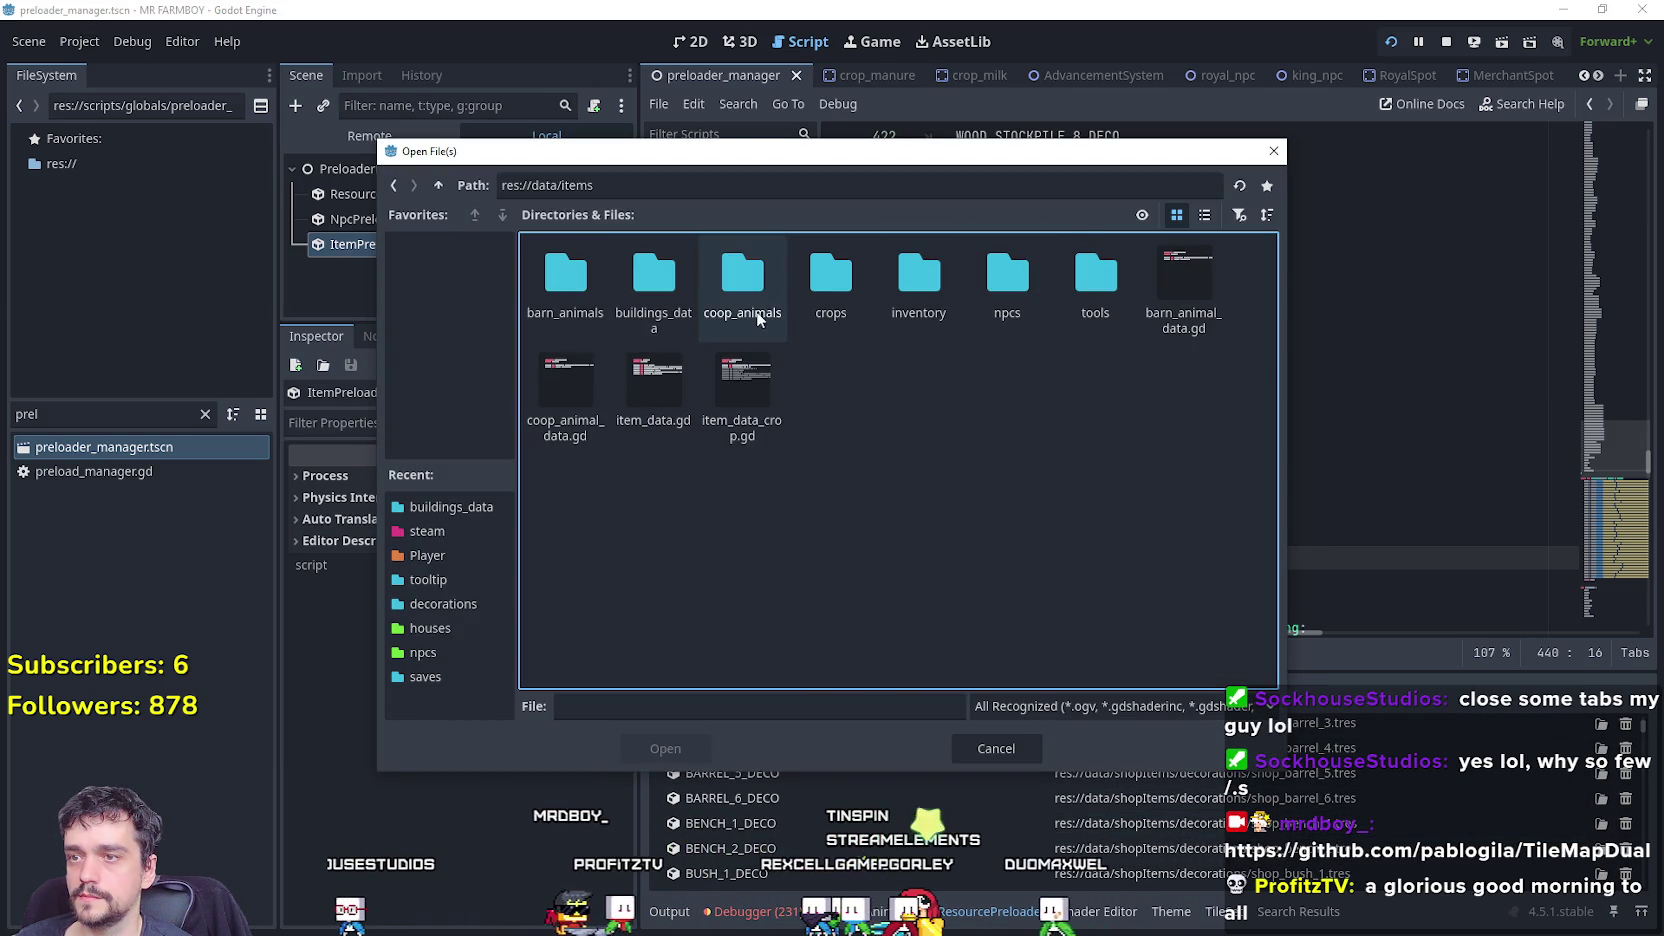
double_click(918, 287)
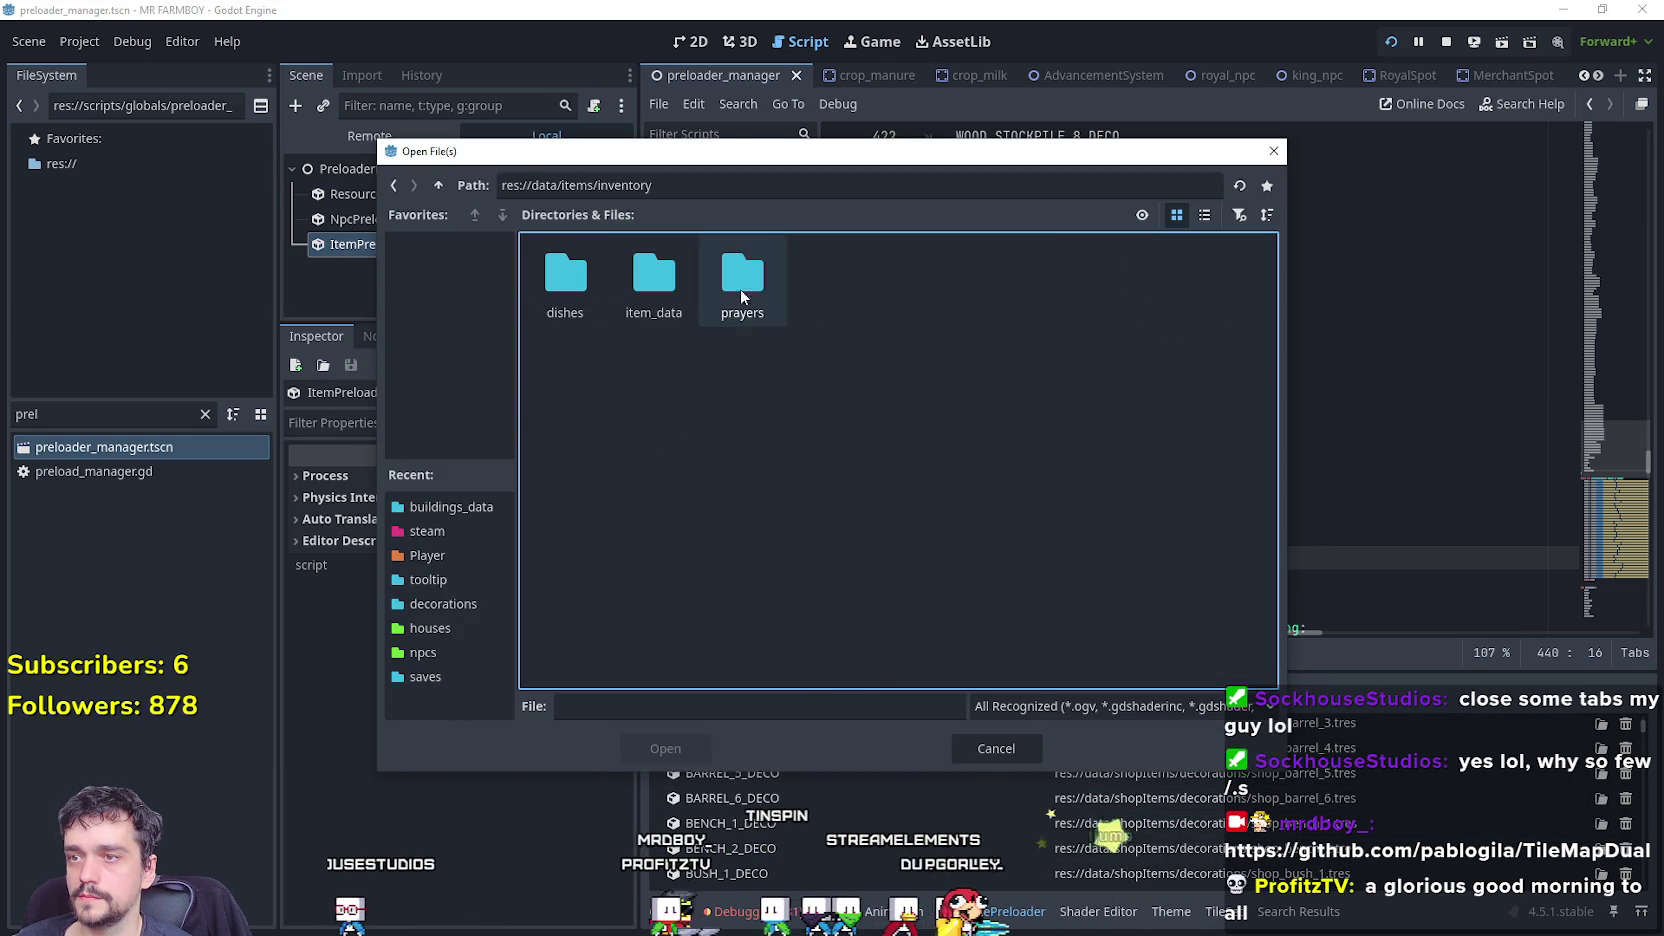
double_click(564, 283)
double_click(564, 283)
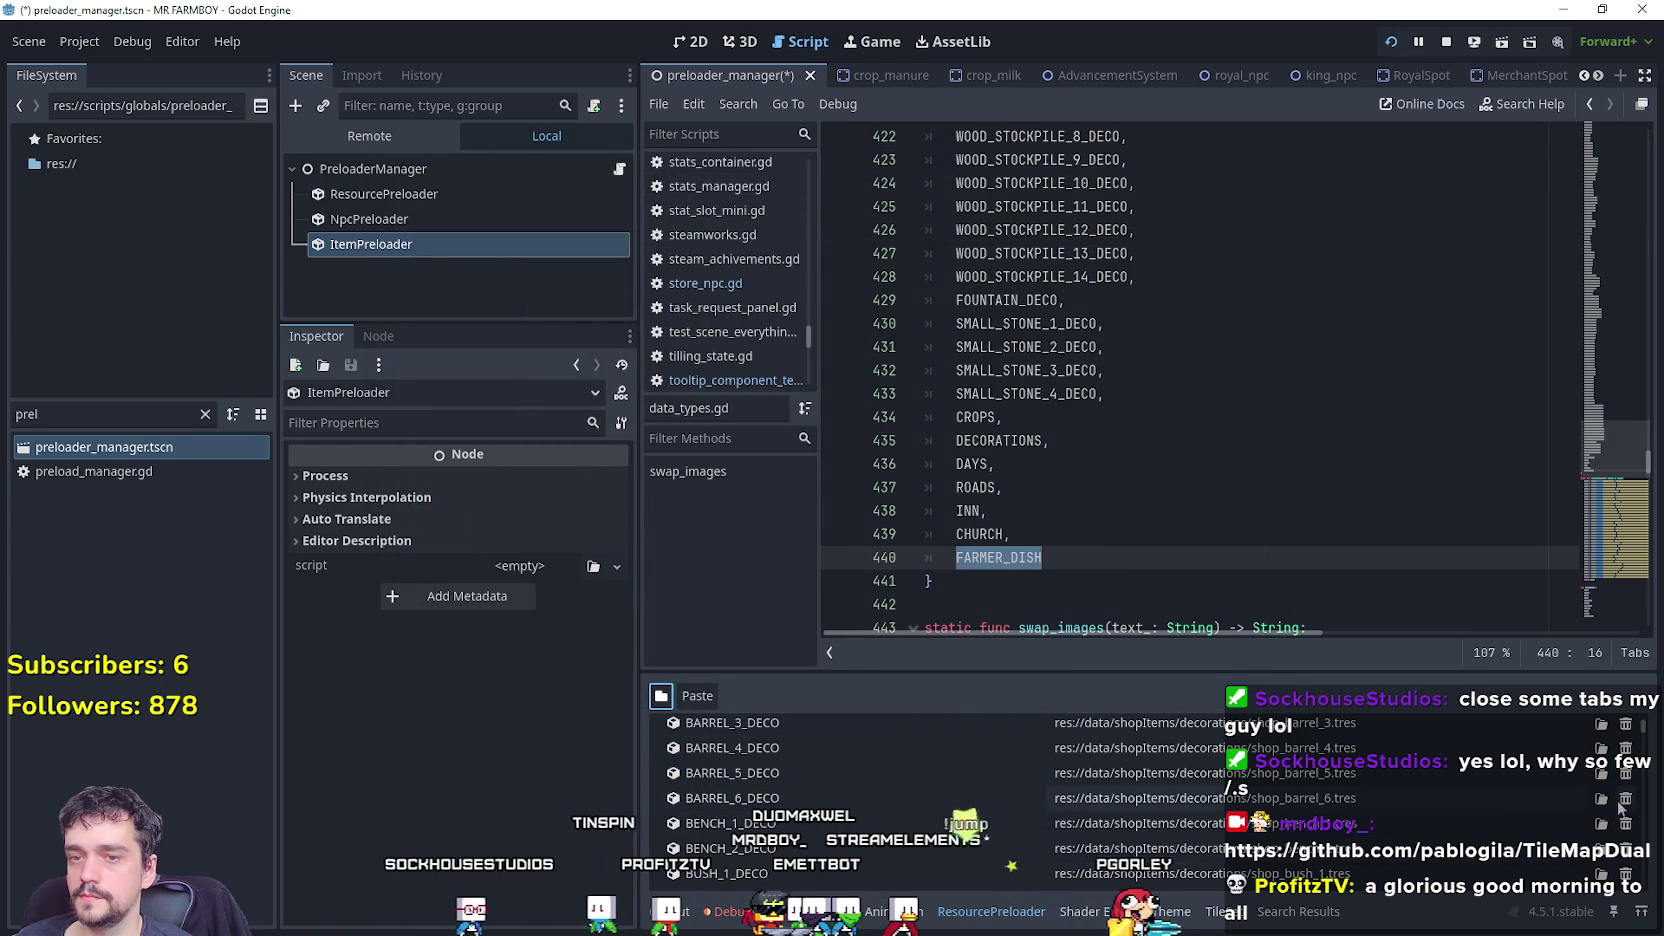
scroll(1647, 731, "down", 10)
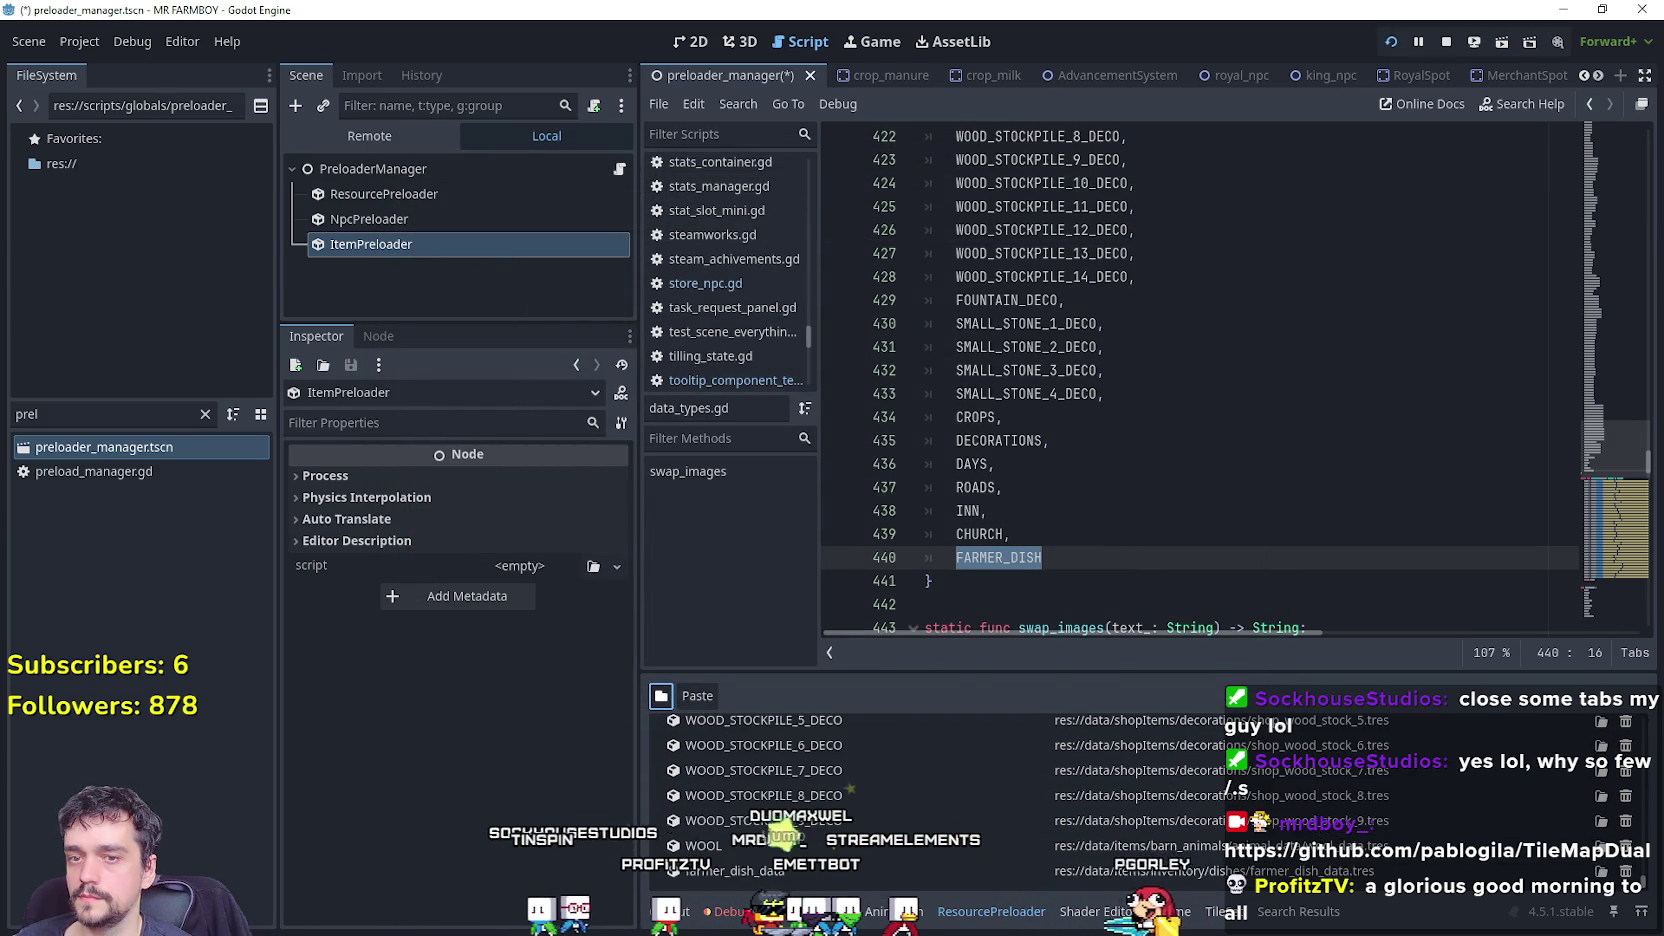
double_click(727, 870)
type("FARMER_DISH")
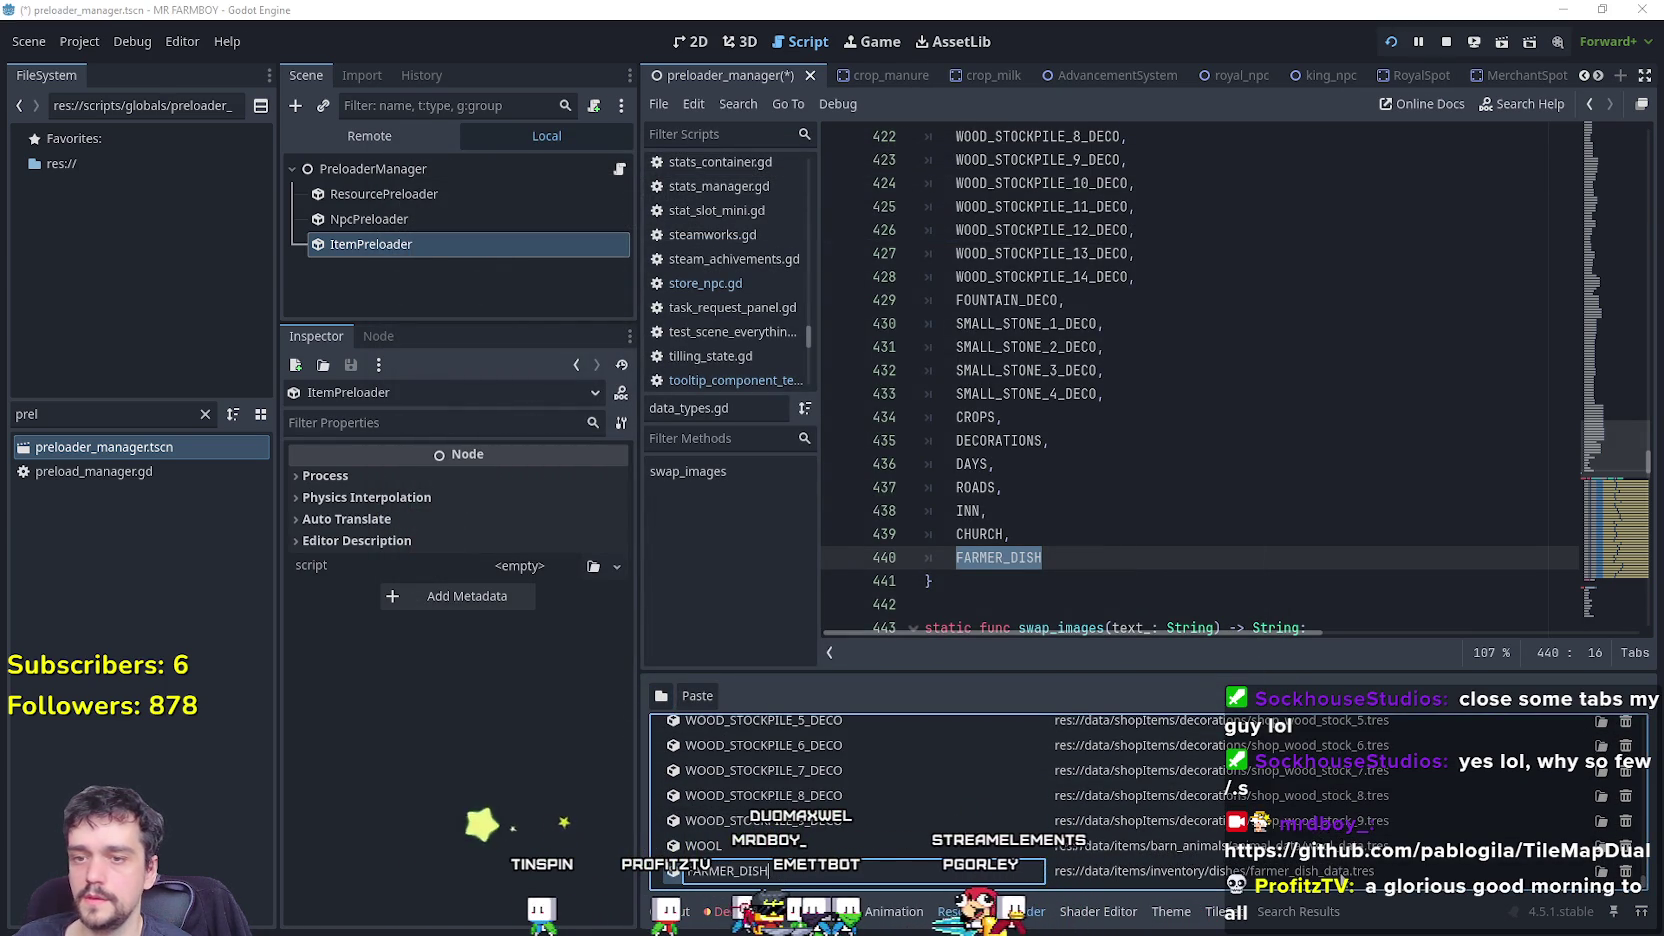
Open Inn.tscn and review its building ID choices without changing them.
left_click(105, 414)
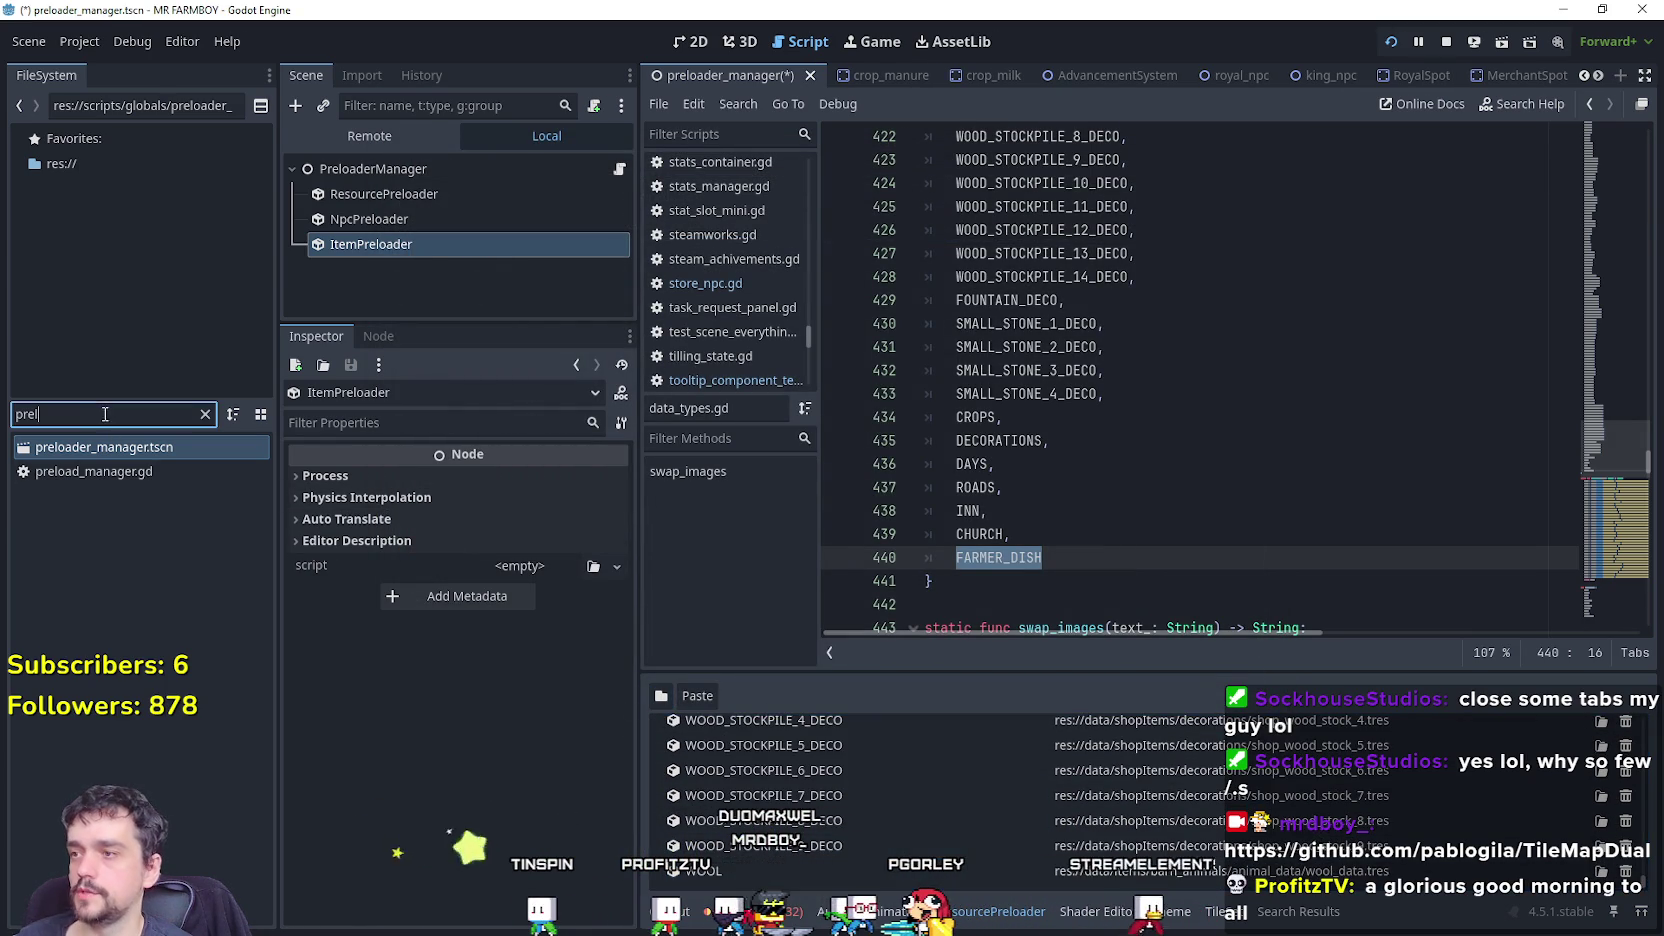
double_click(105, 414)
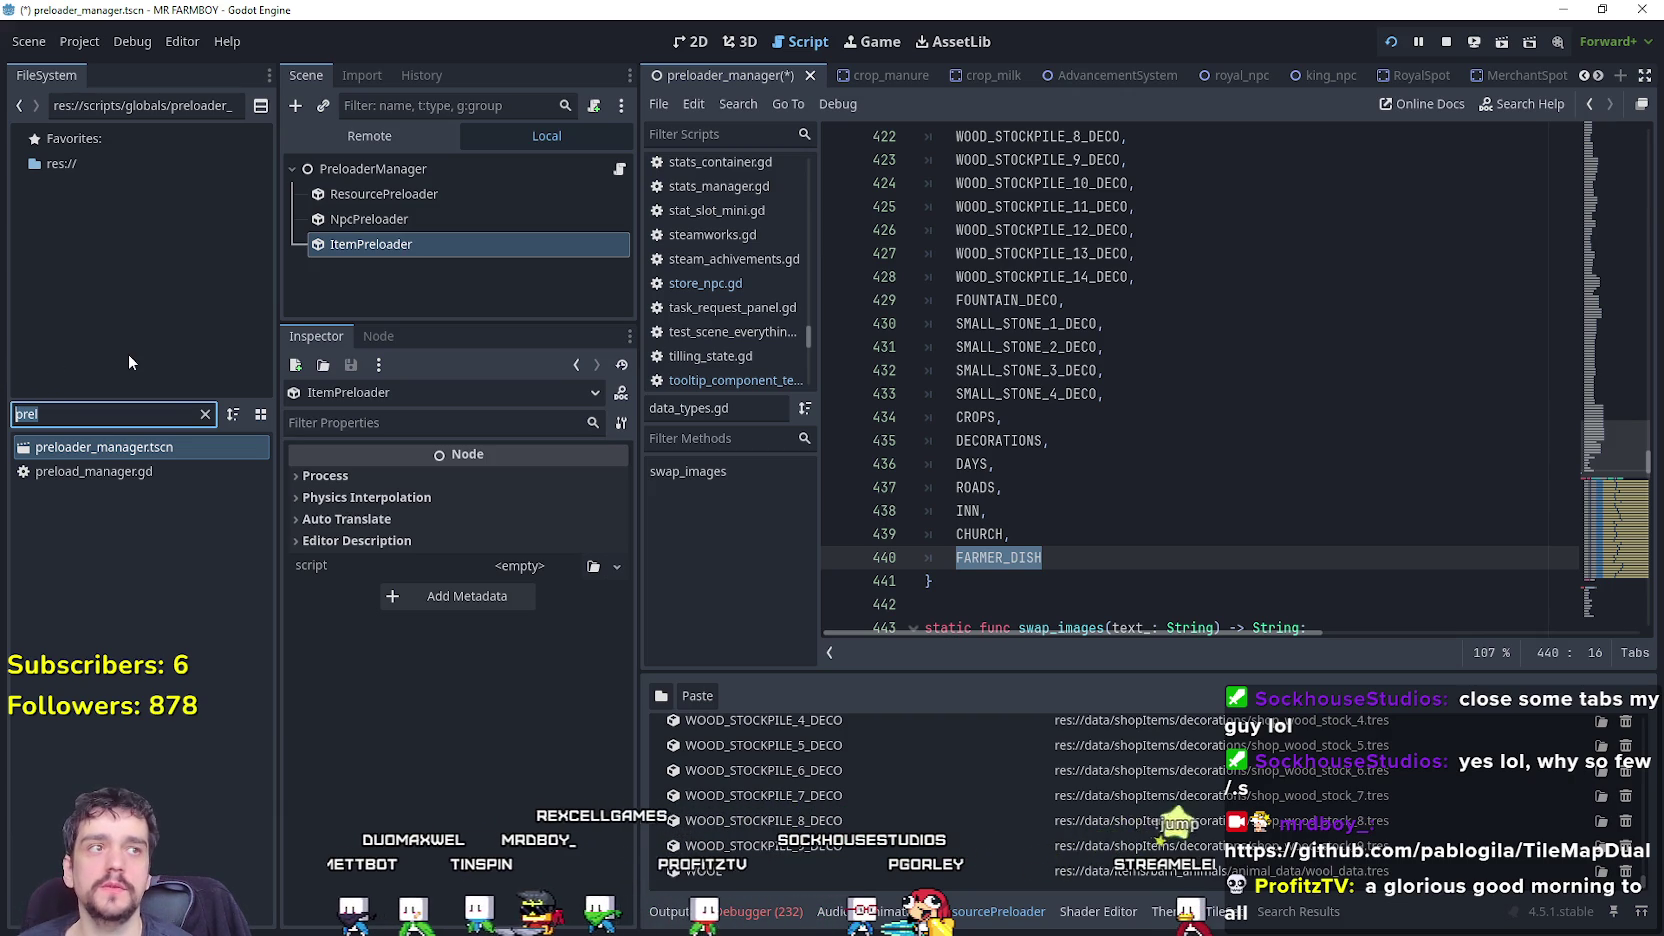
key("BackSpace")
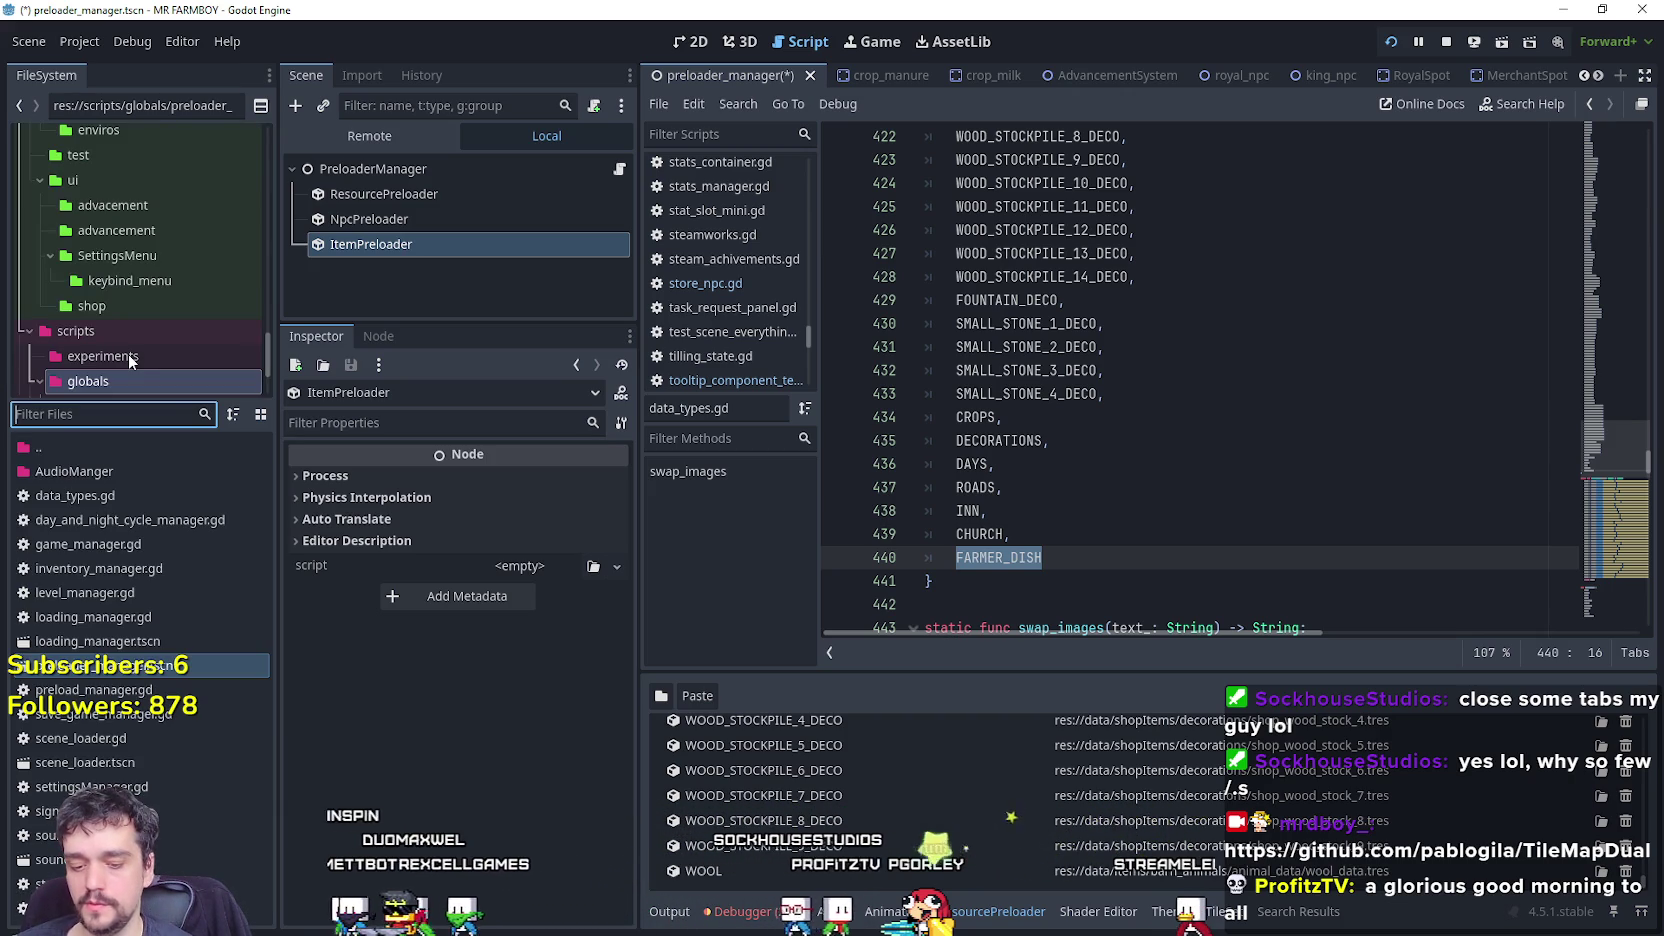
type("inn")
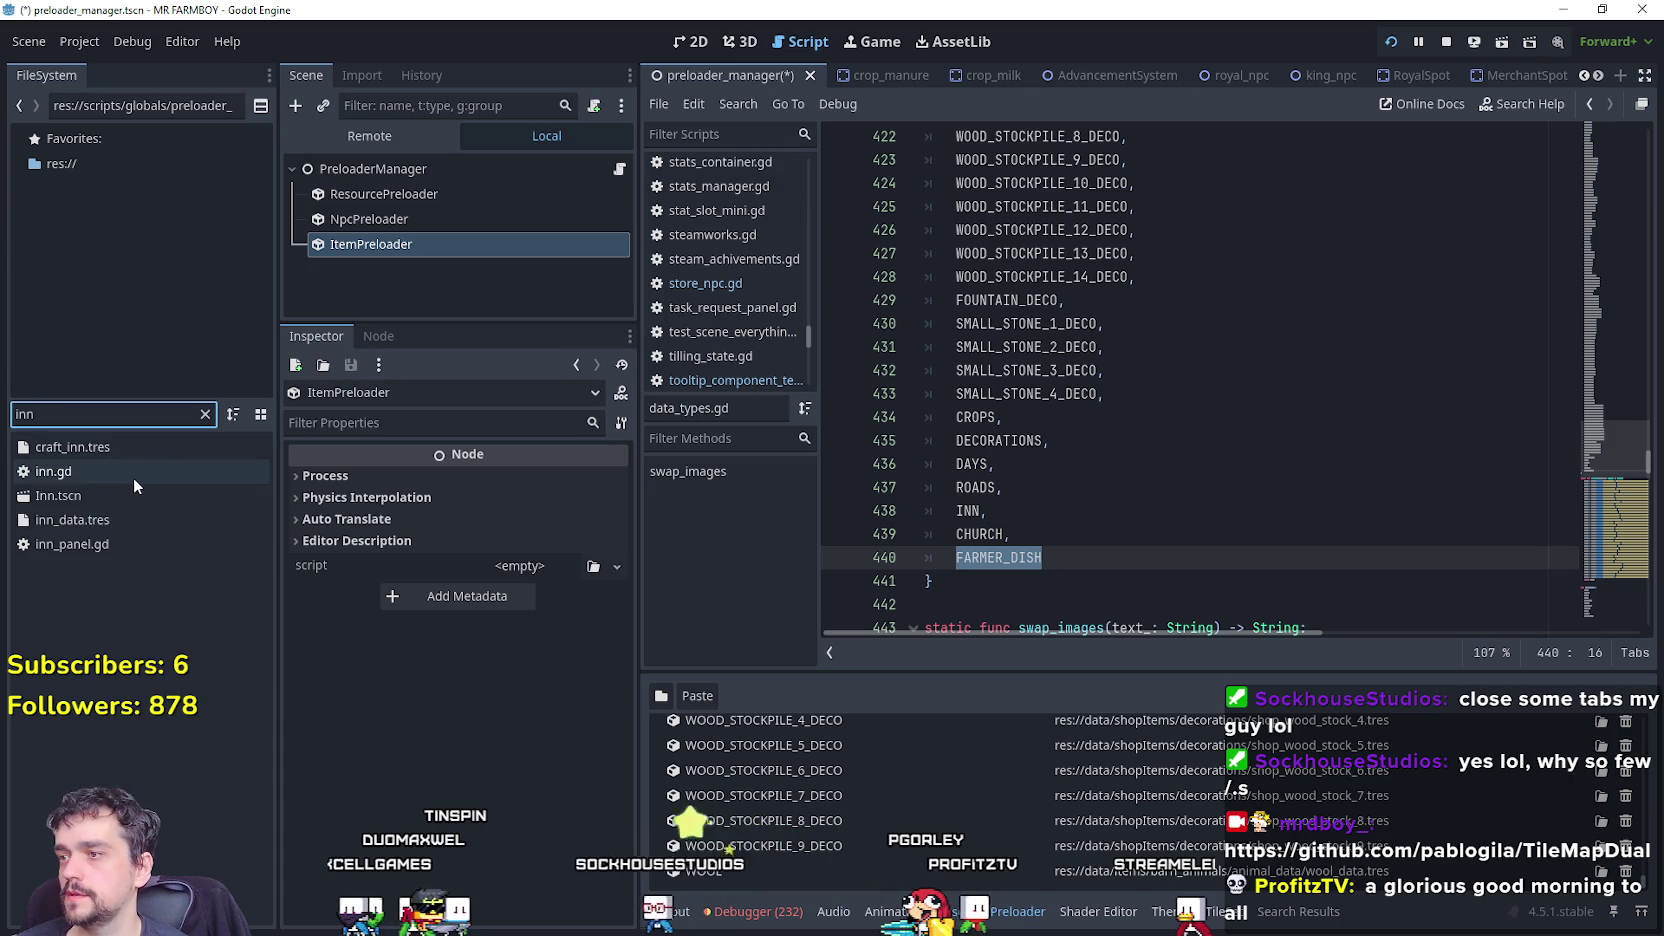
double_click(124, 494)
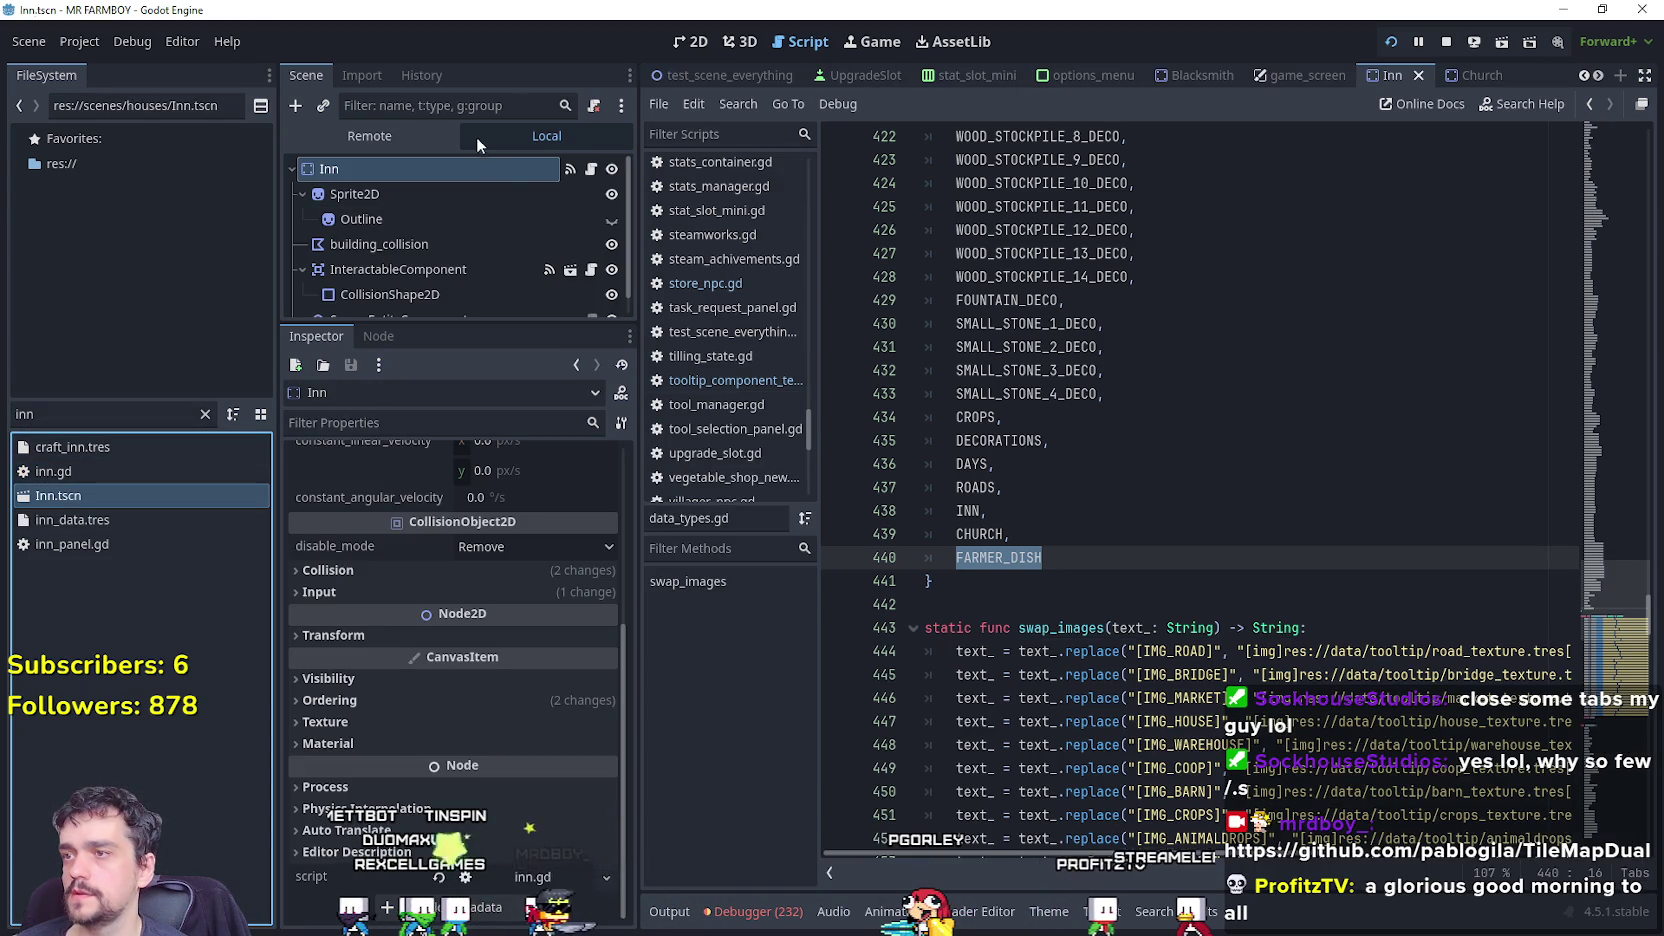
scroll(546, 584, "up", 5)
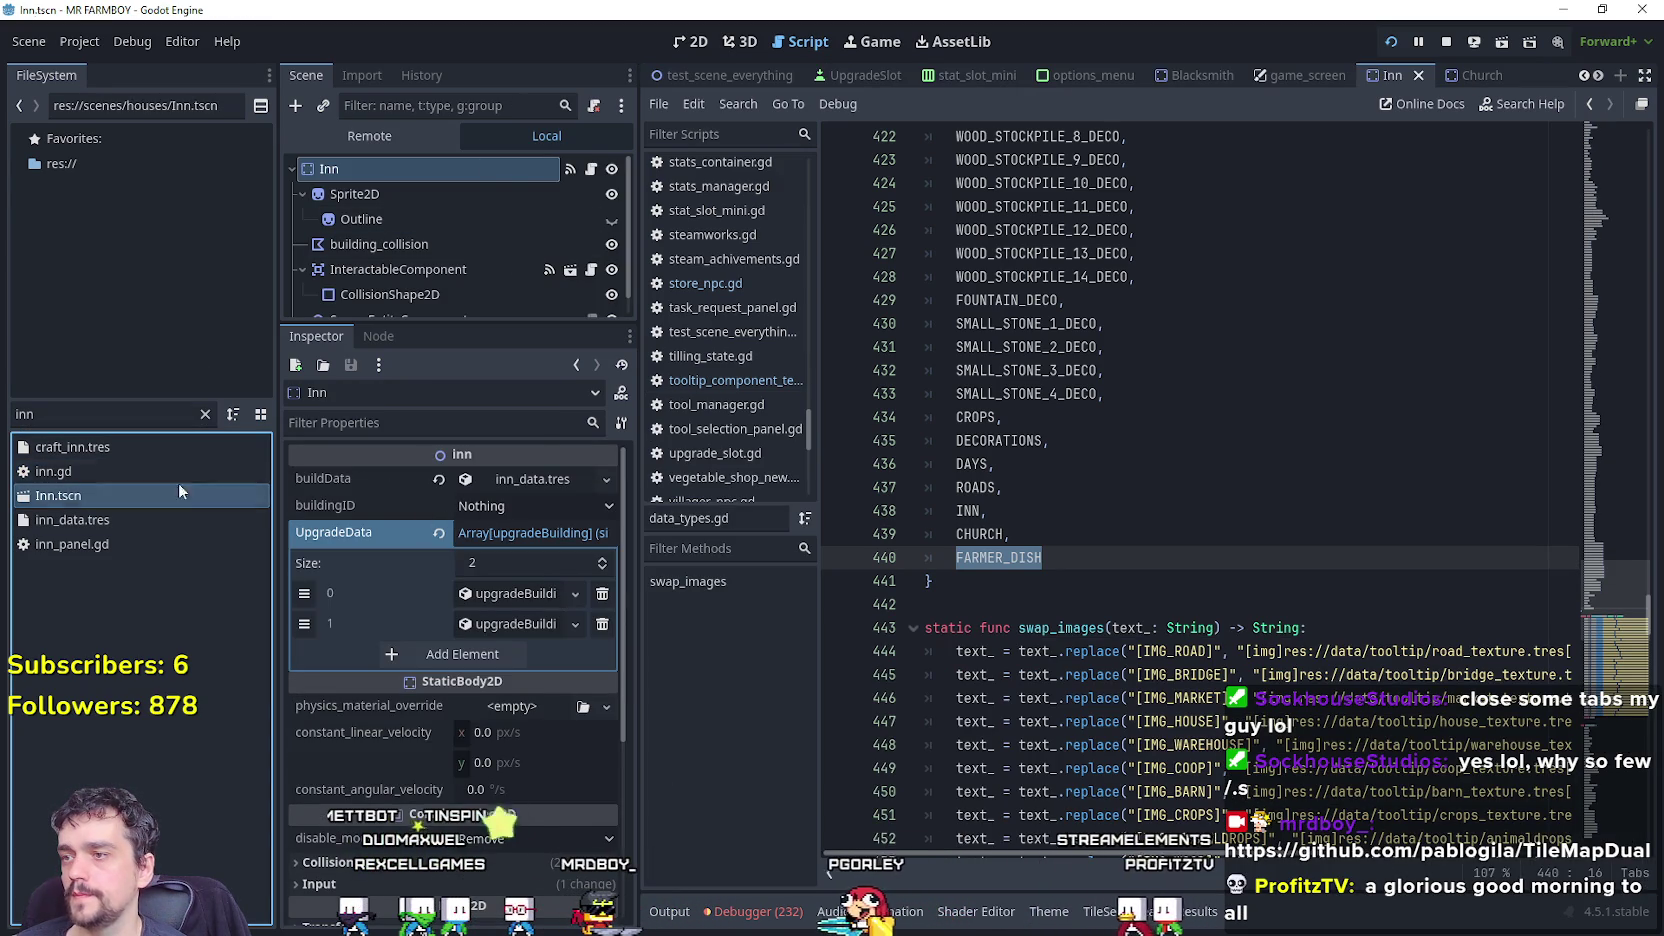
left_click(552, 507)
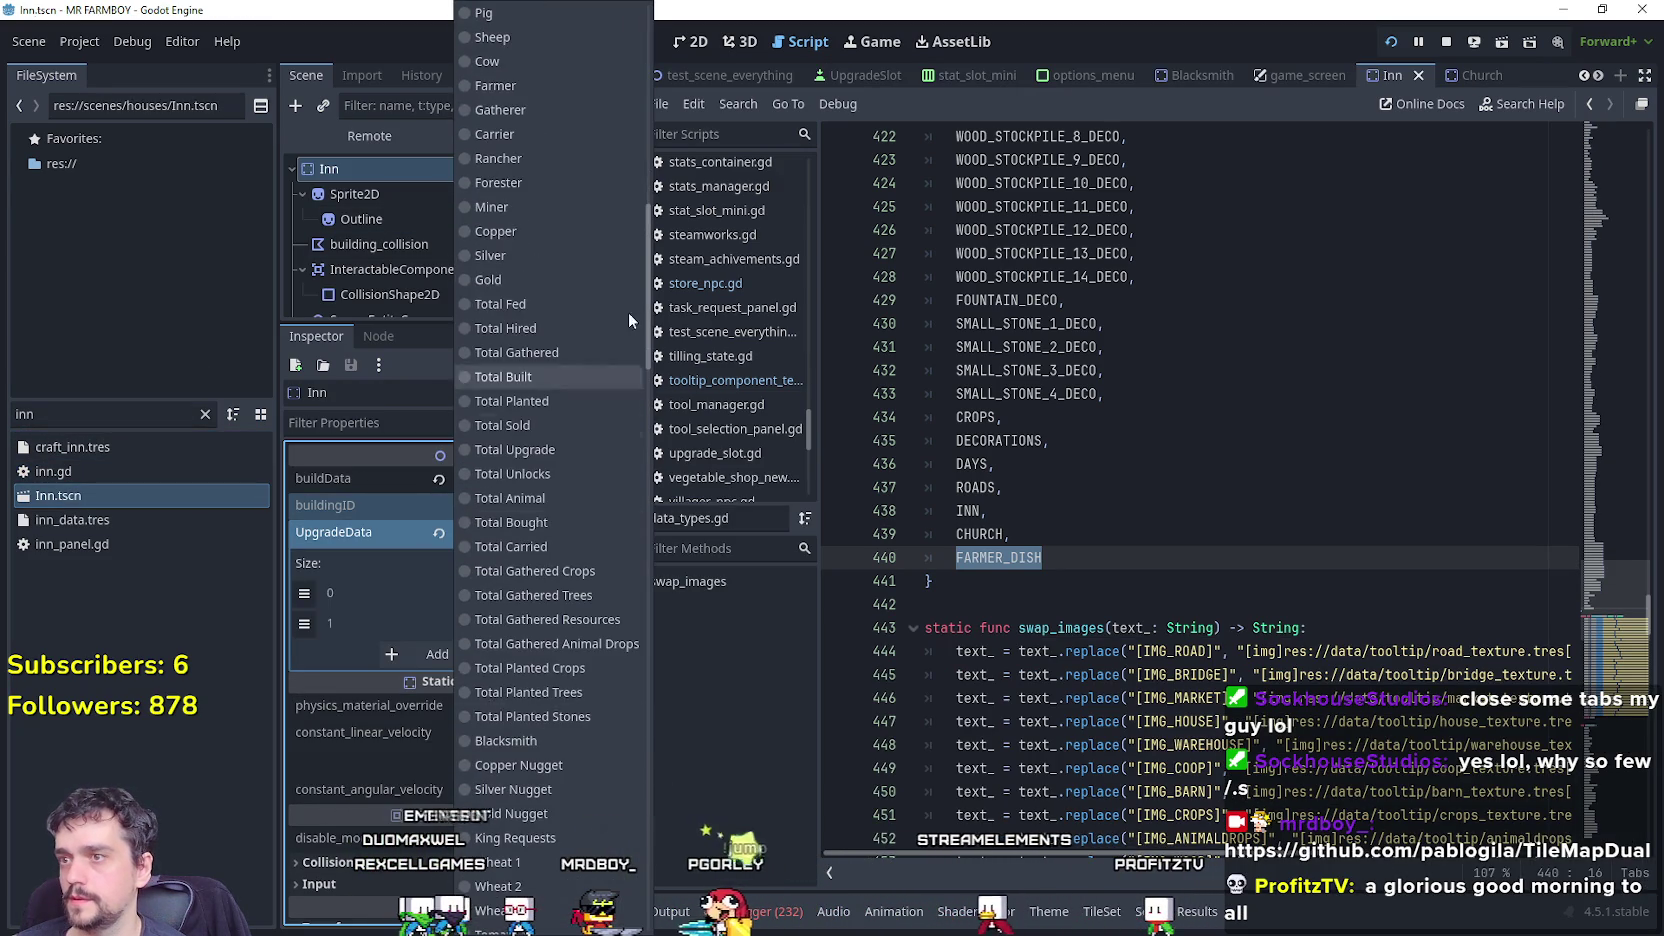
scroll(630, 320, "down", 15)
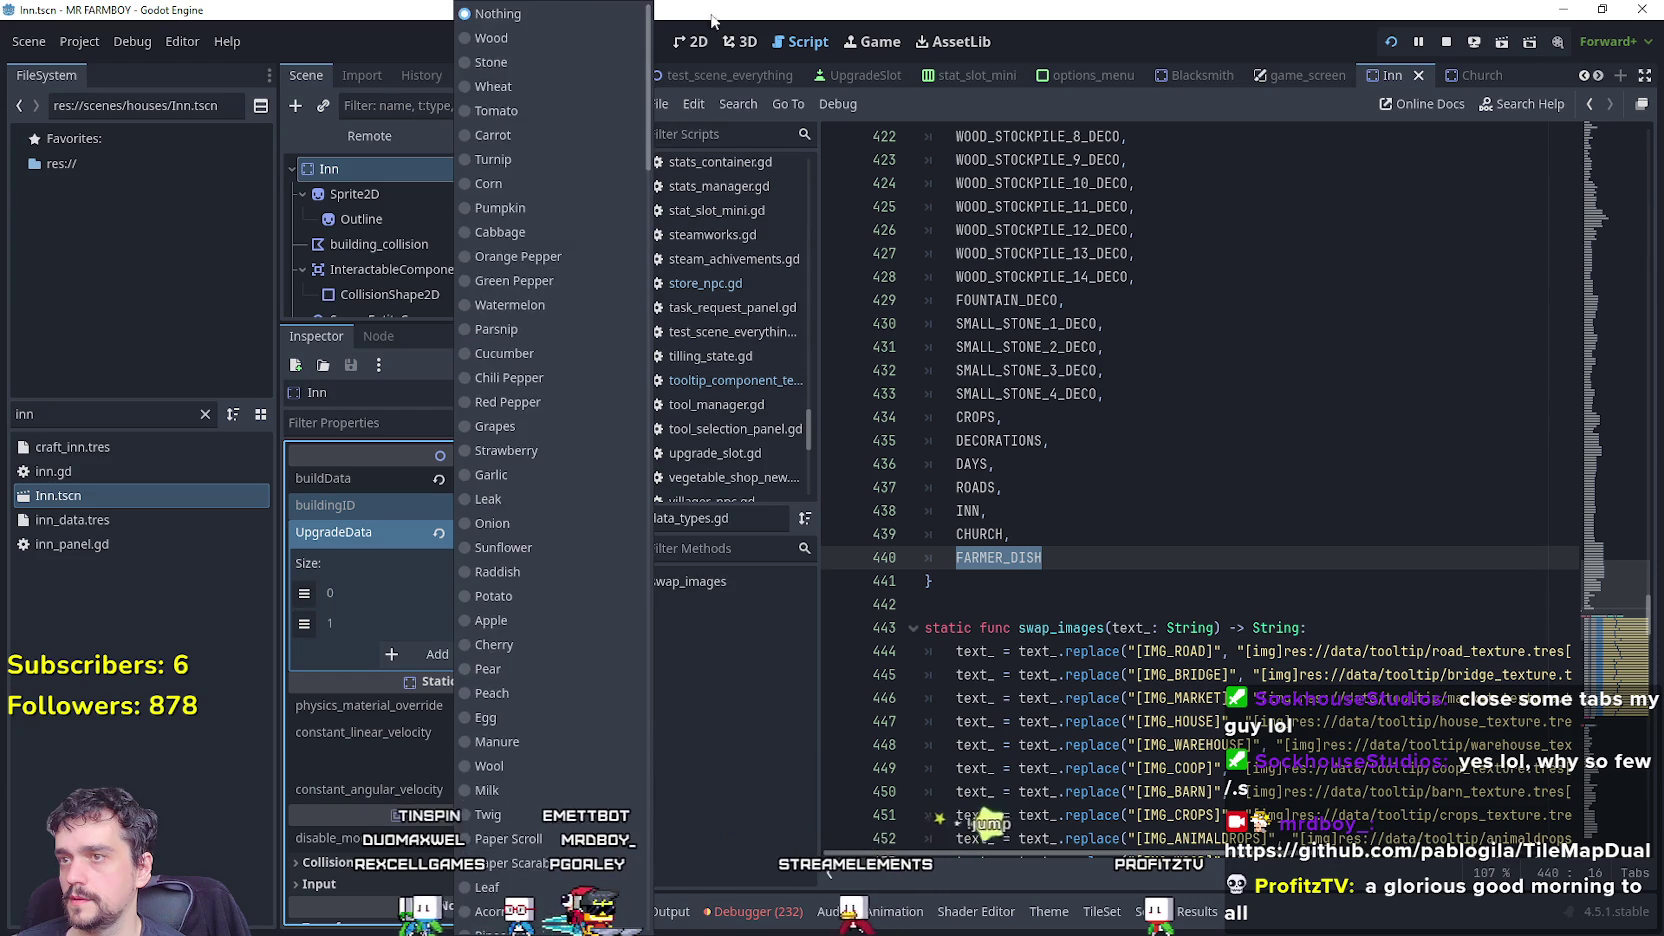
left_click_drag(1045, 557, 960, 300)
Stop the running game and inspect the game_screen InnPanel's empty inn_buffs dictionary.
left_click(1135, 253)
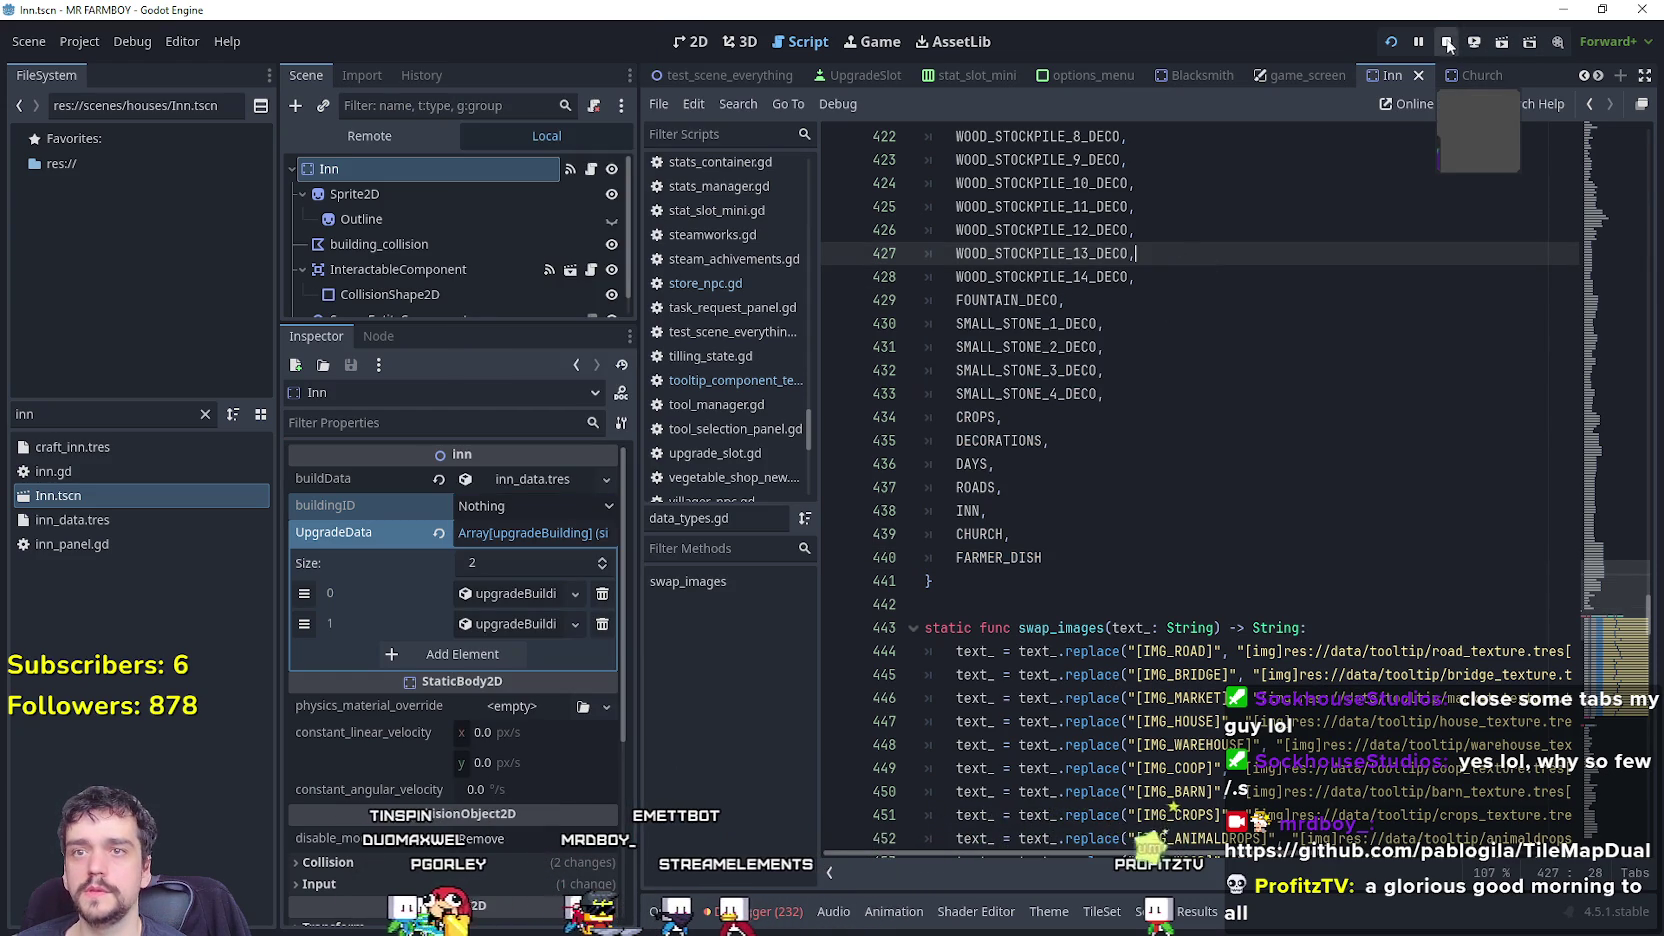
left_click(1447, 45)
double_click(24, 414)
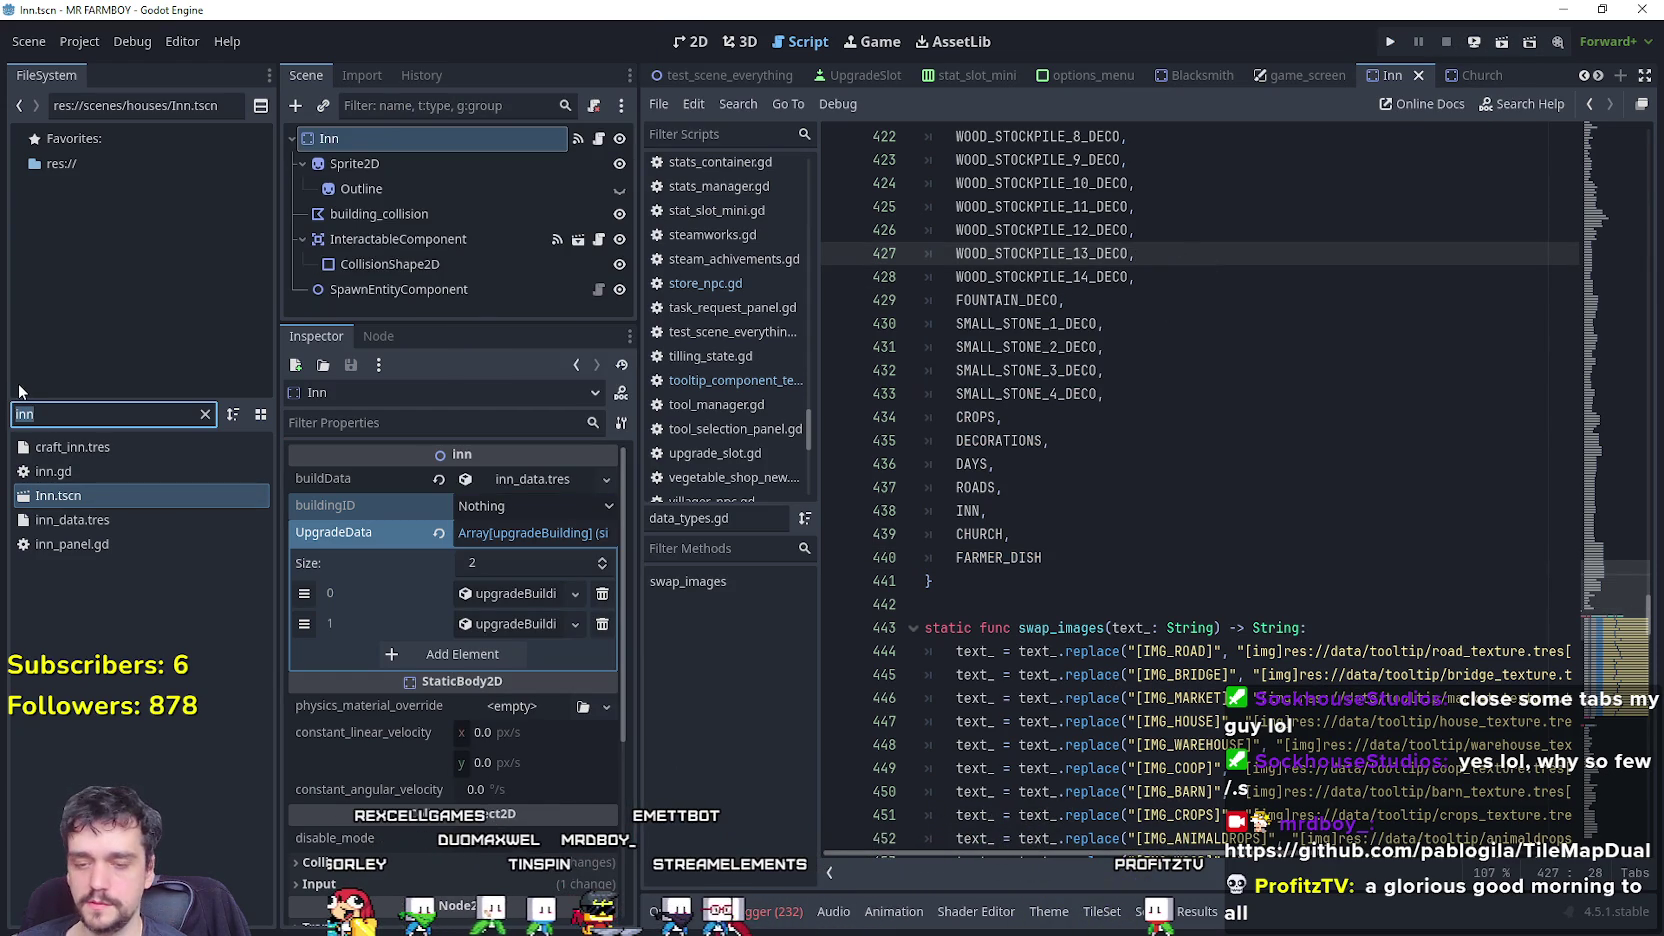
left_click(1300, 75)
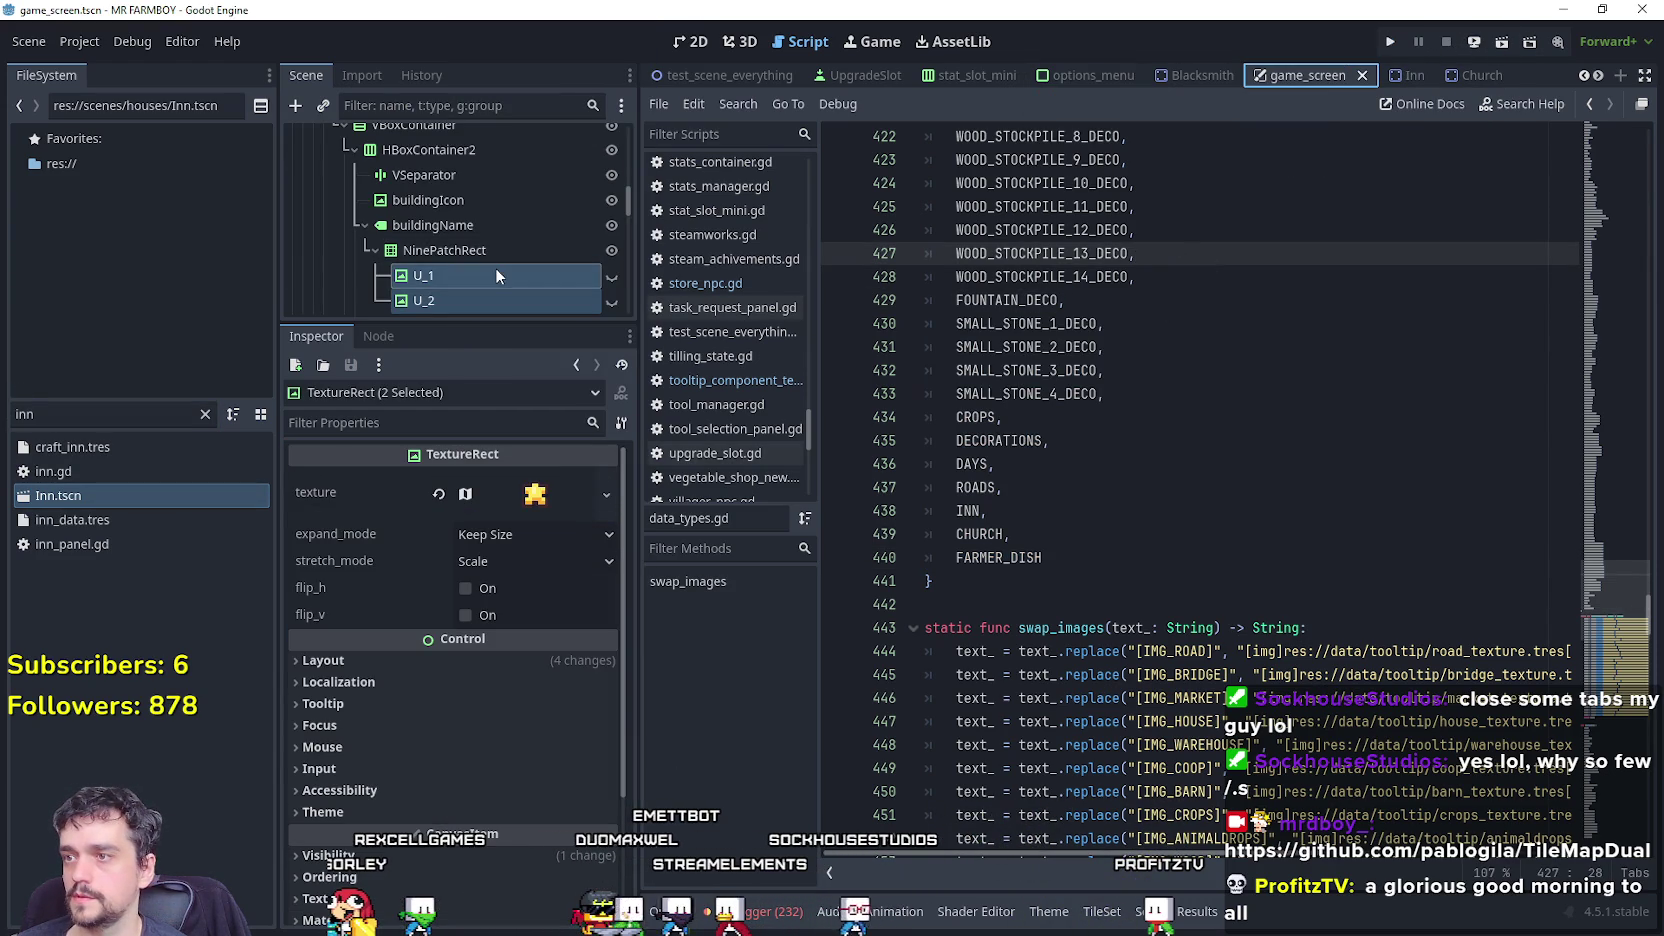
scroll(494, 256, "up", 5)
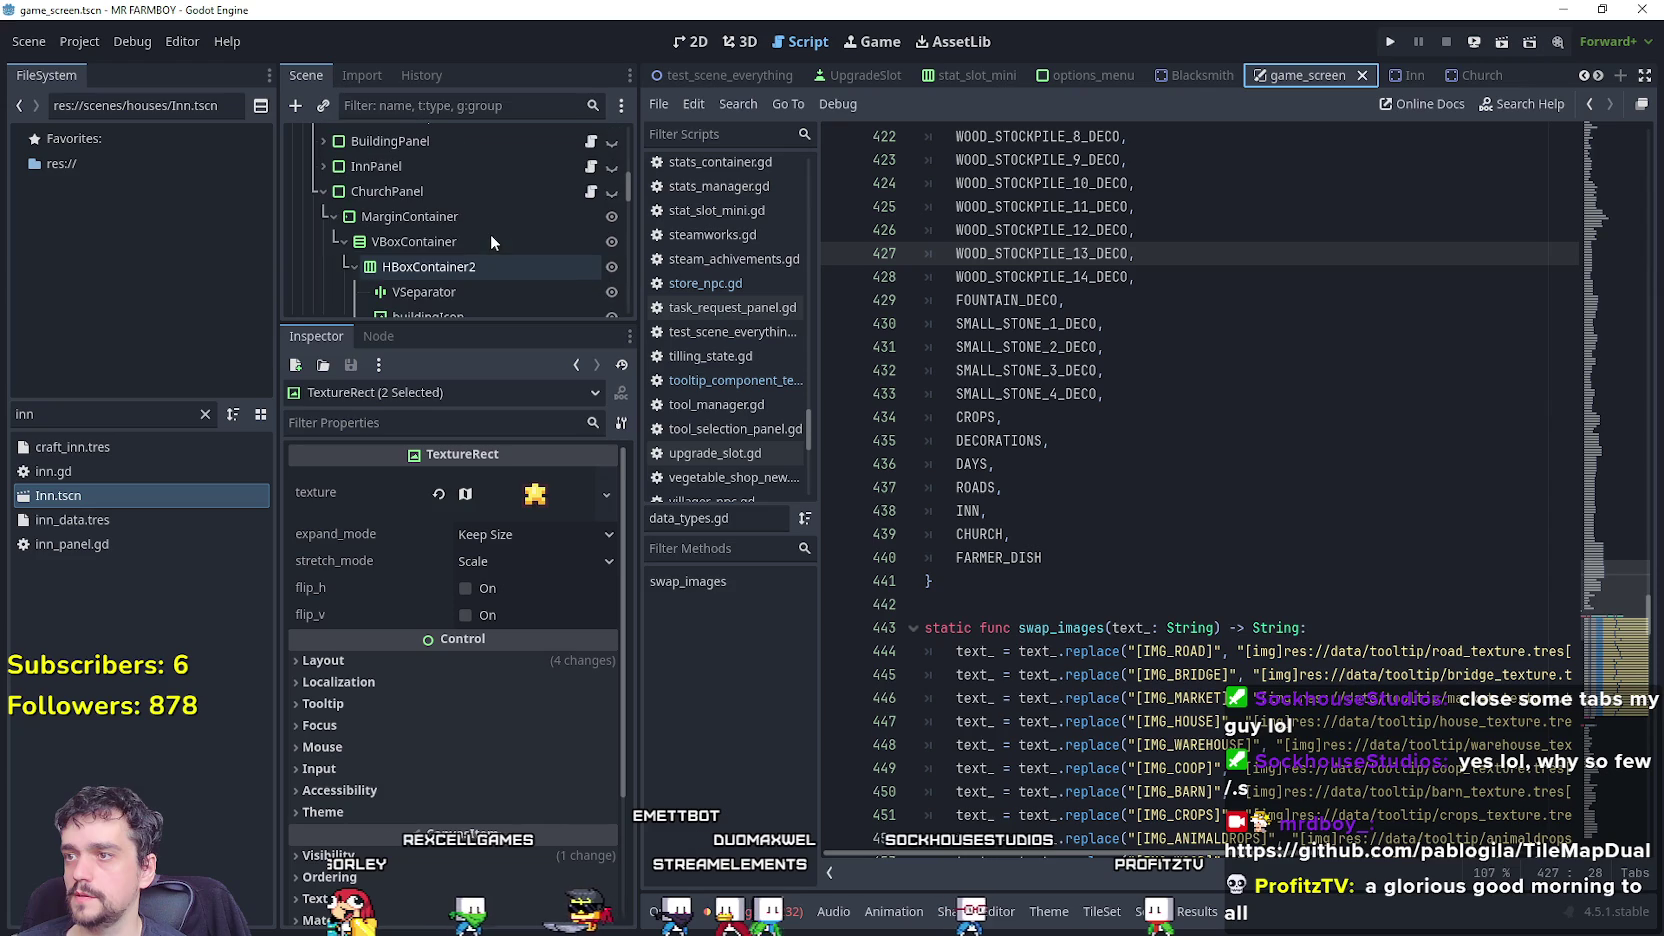
left_click(453, 190)
left_click(452, 166)
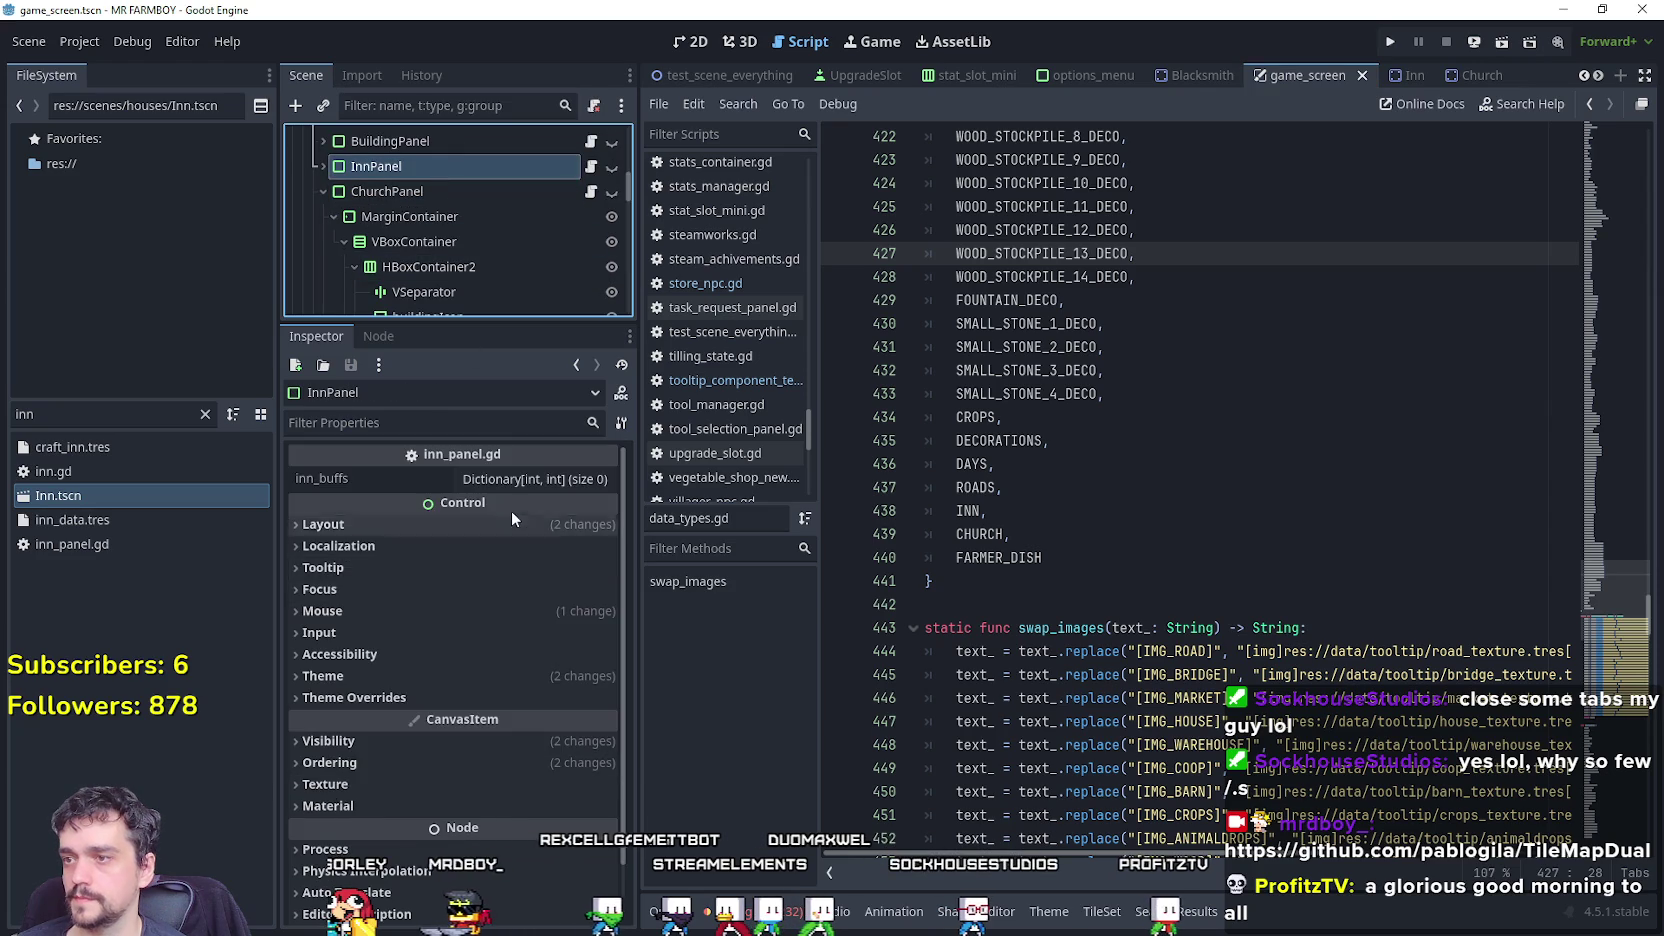
left_click(535, 479)
left_click(552, 511)
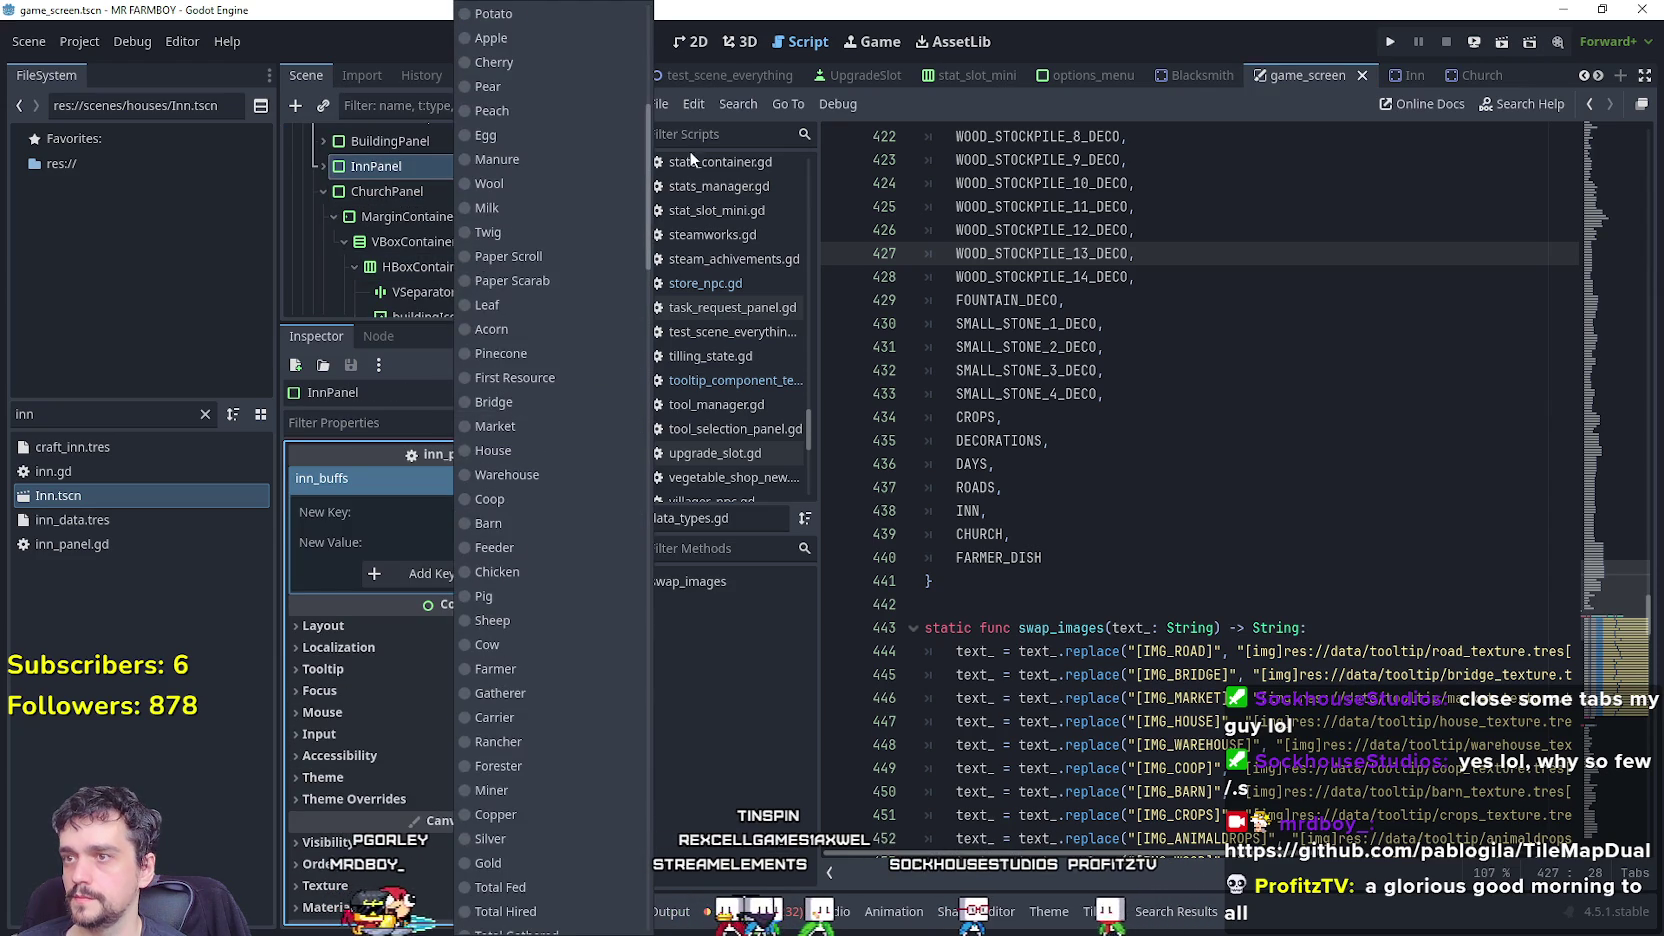
scroll(550, 450, "down", 10)
left_click_drag(1140, 253, 1105, 370)
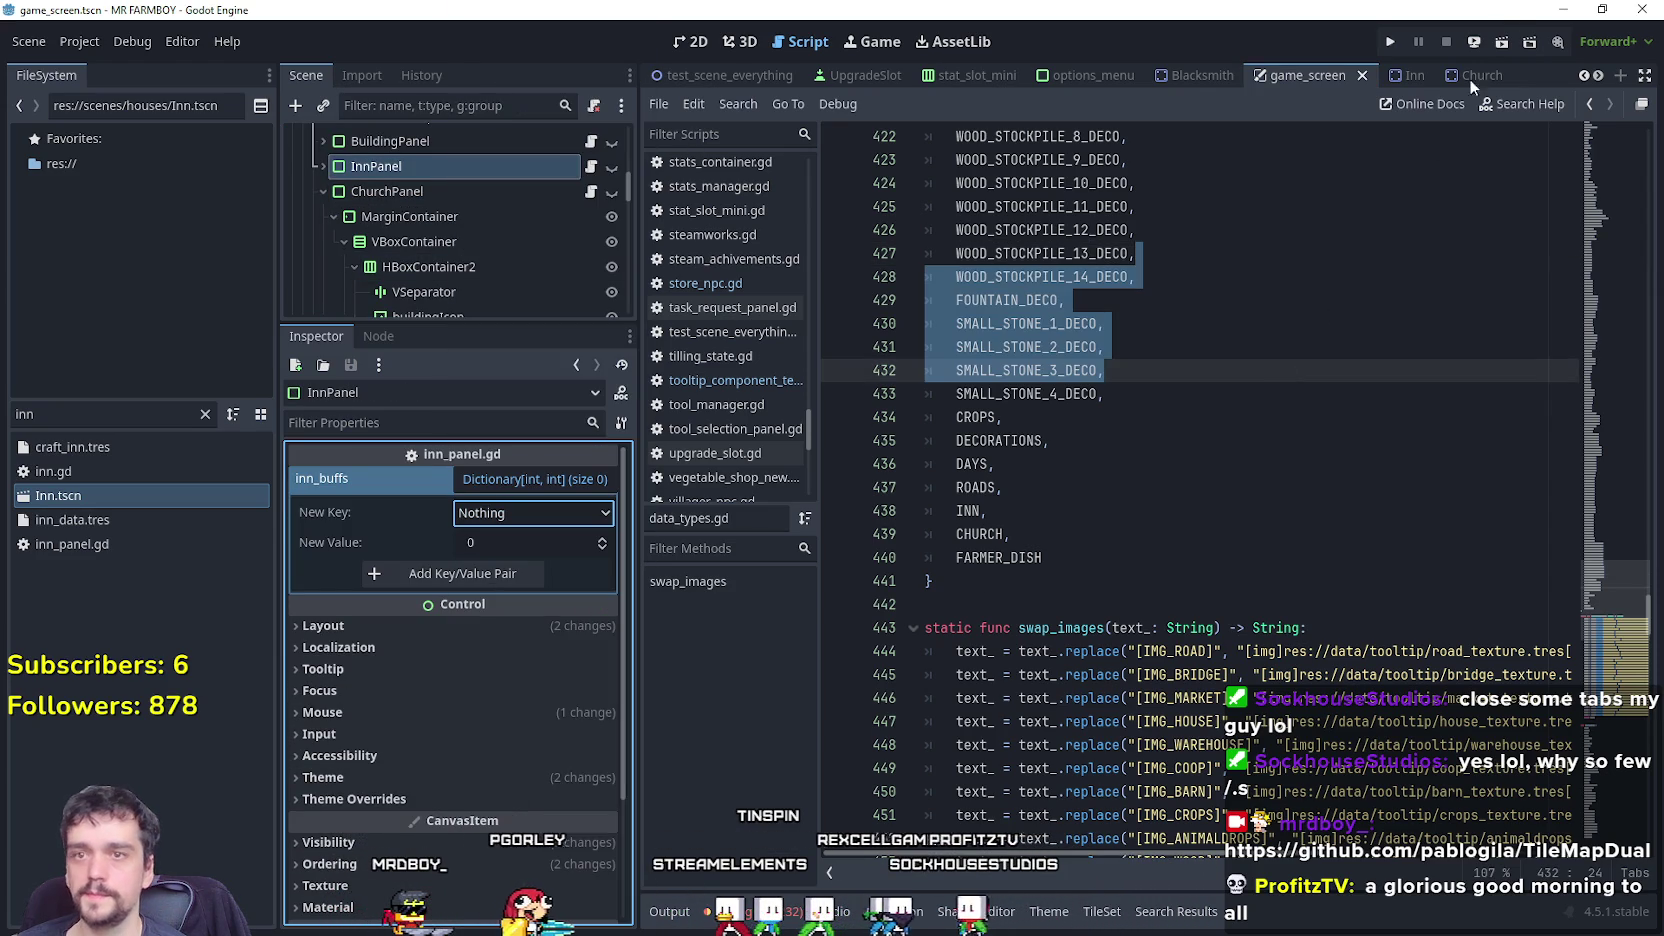
Reload the current project, saving the preloader manager scene first.
left_click(79, 41)
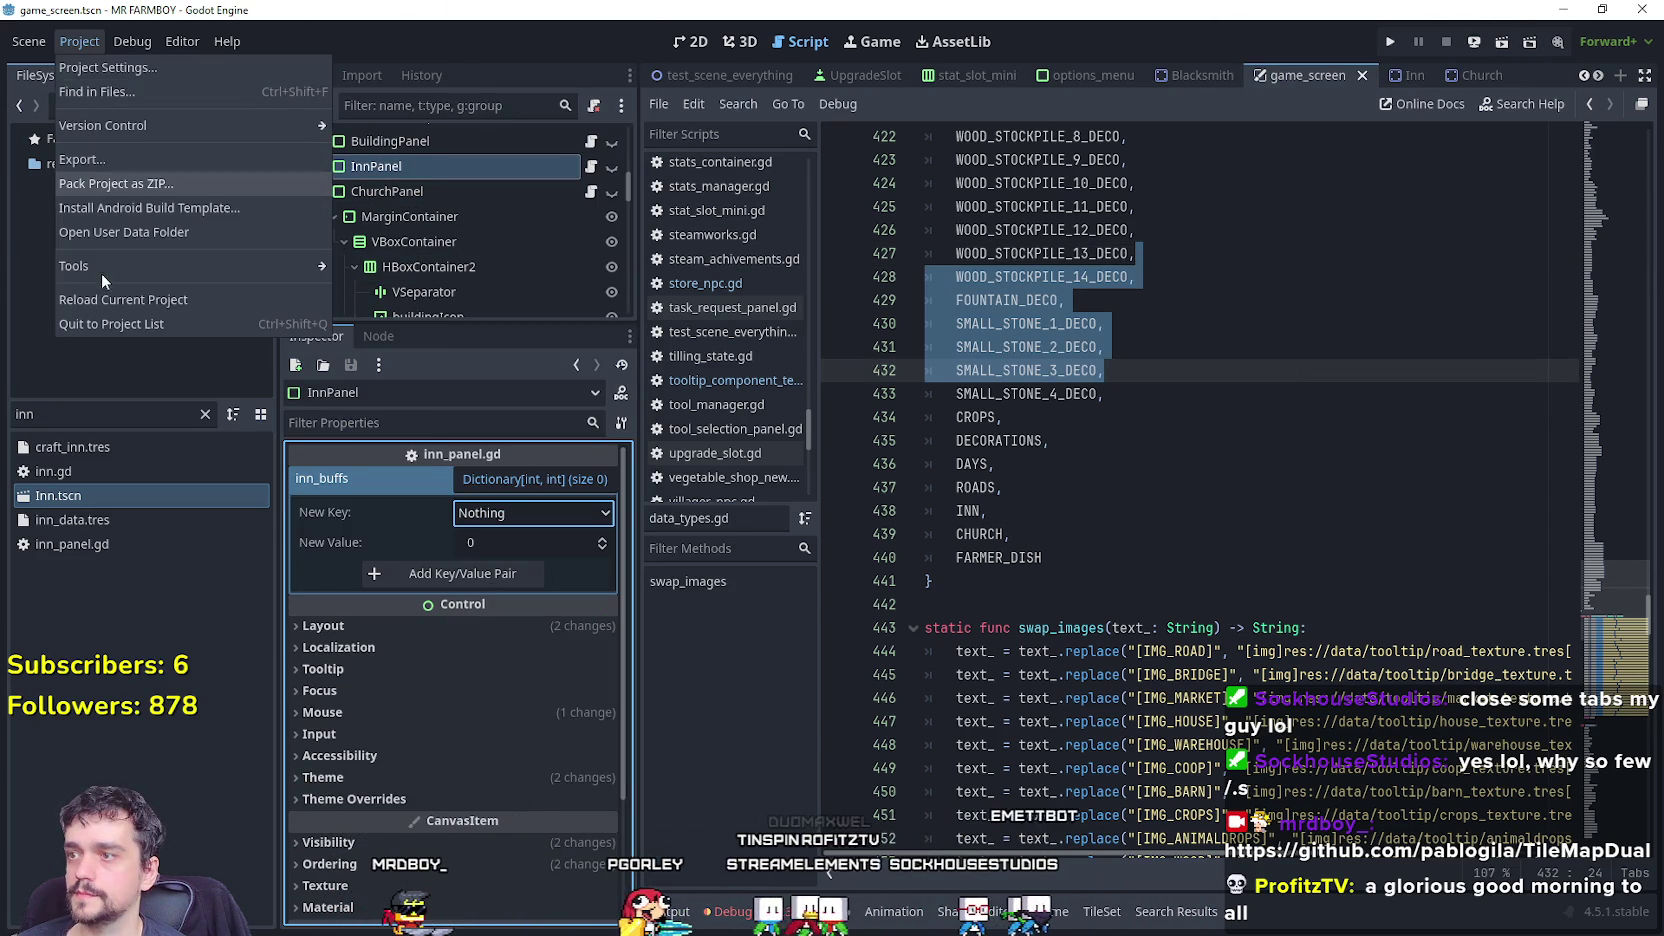
left_click(123, 299)
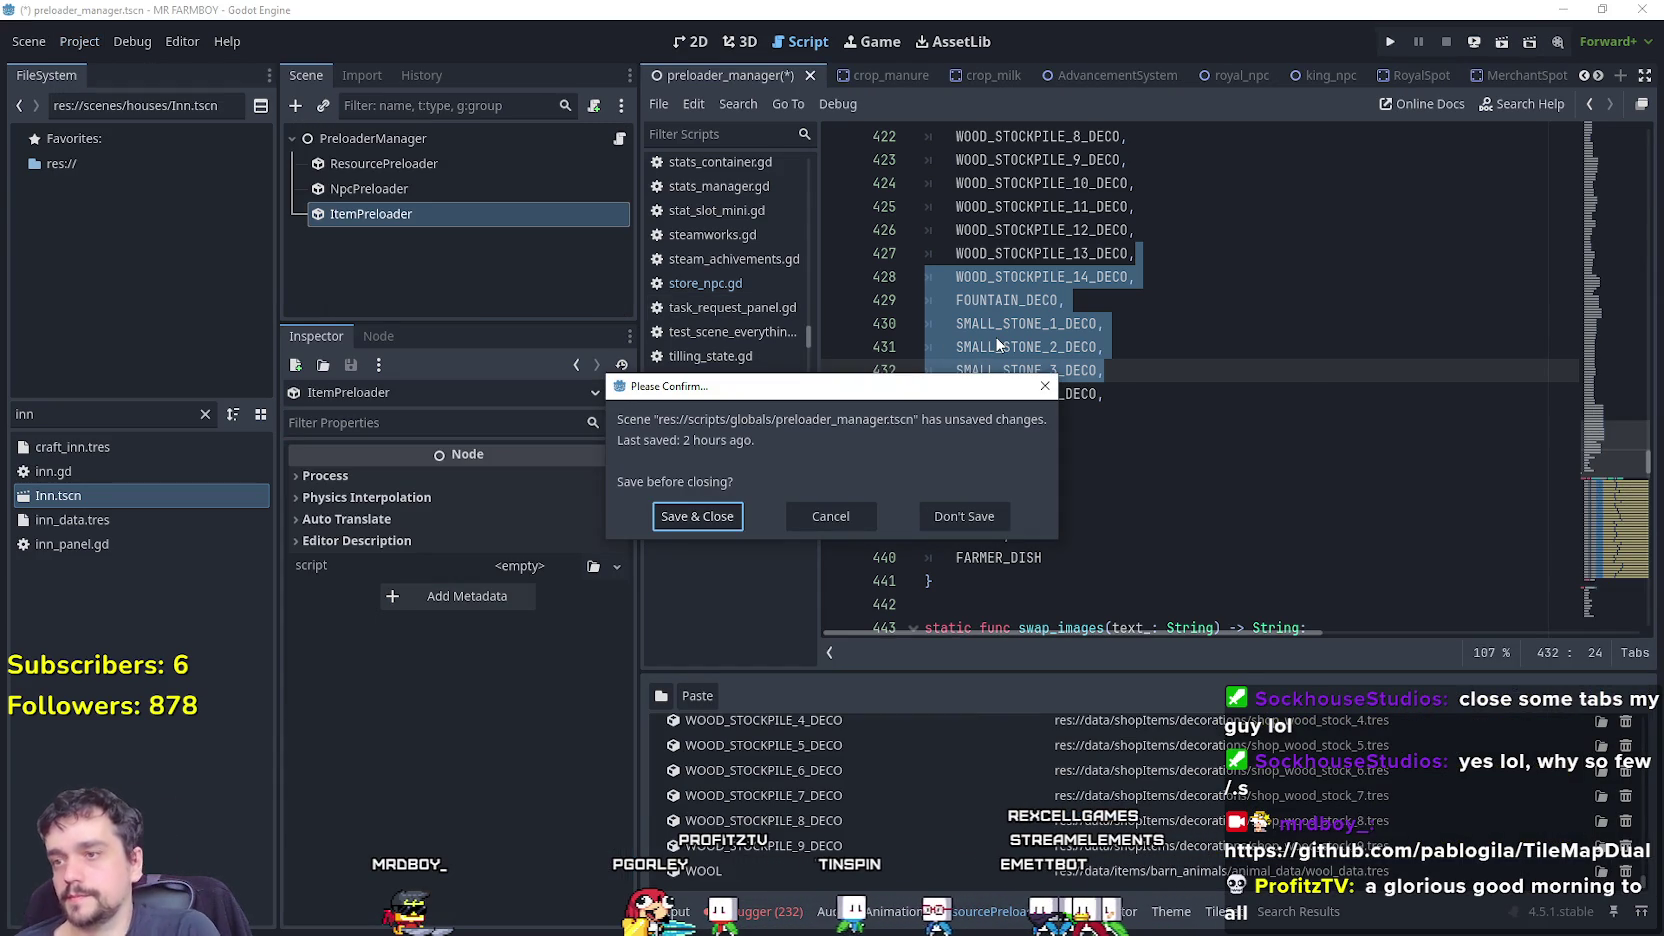
left_click(693, 514)
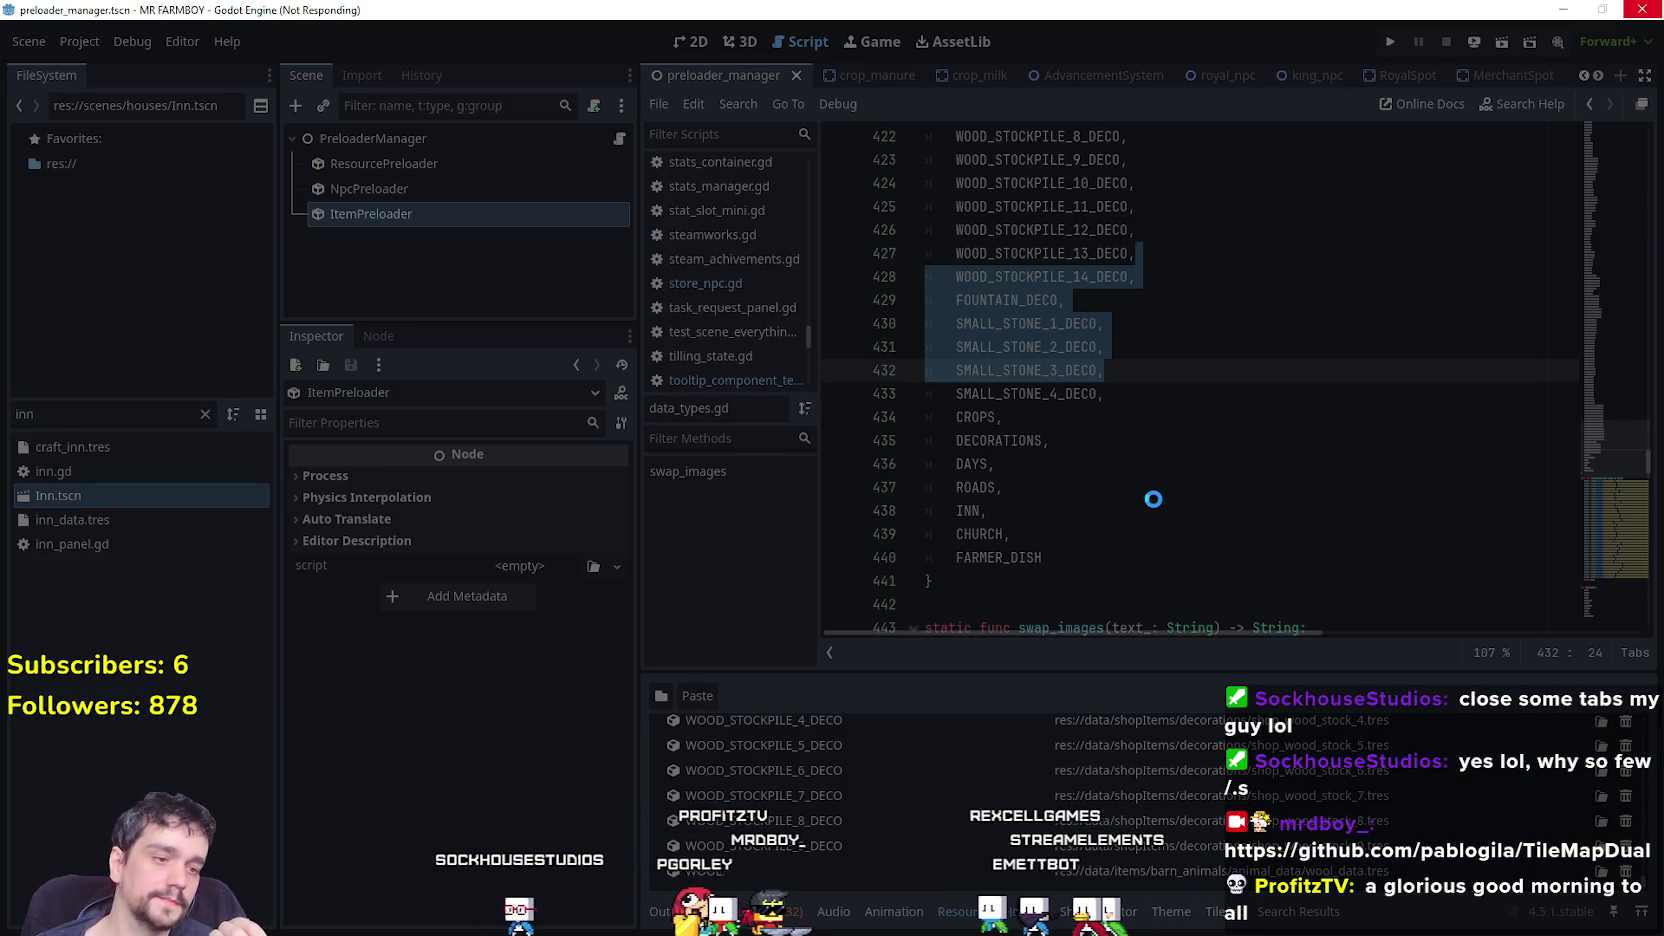
key("alt+Tab")
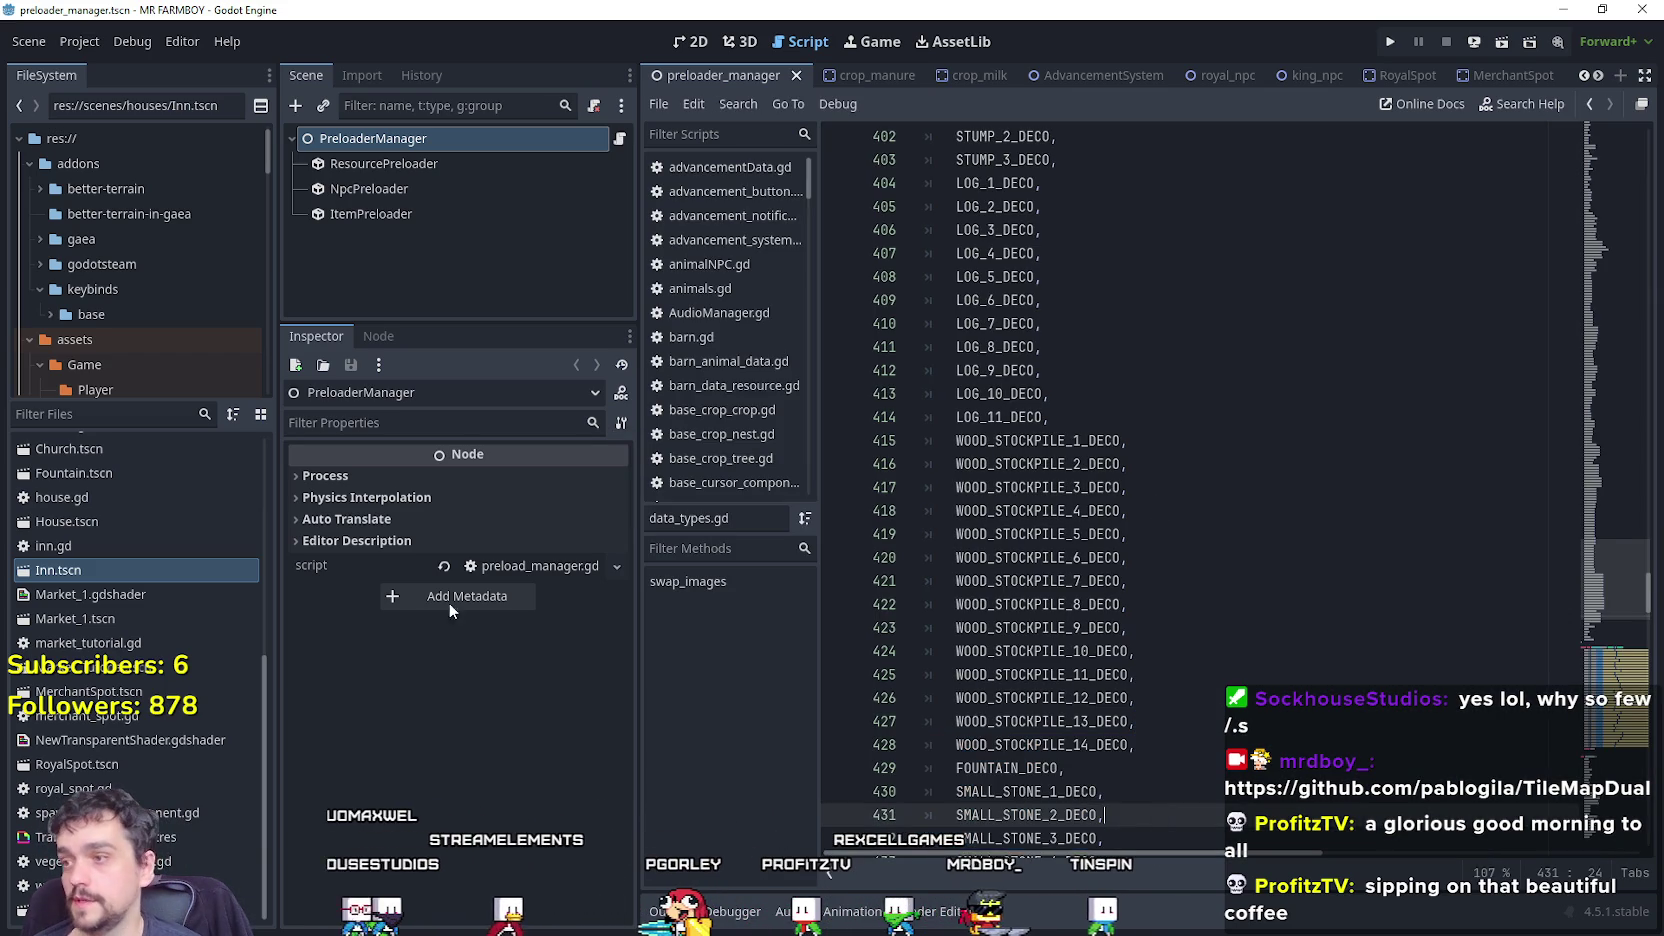
Open Inn.tscn and set the Inn's buildingID to Inn.
left_click(160, 572)
double_click(159, 576)
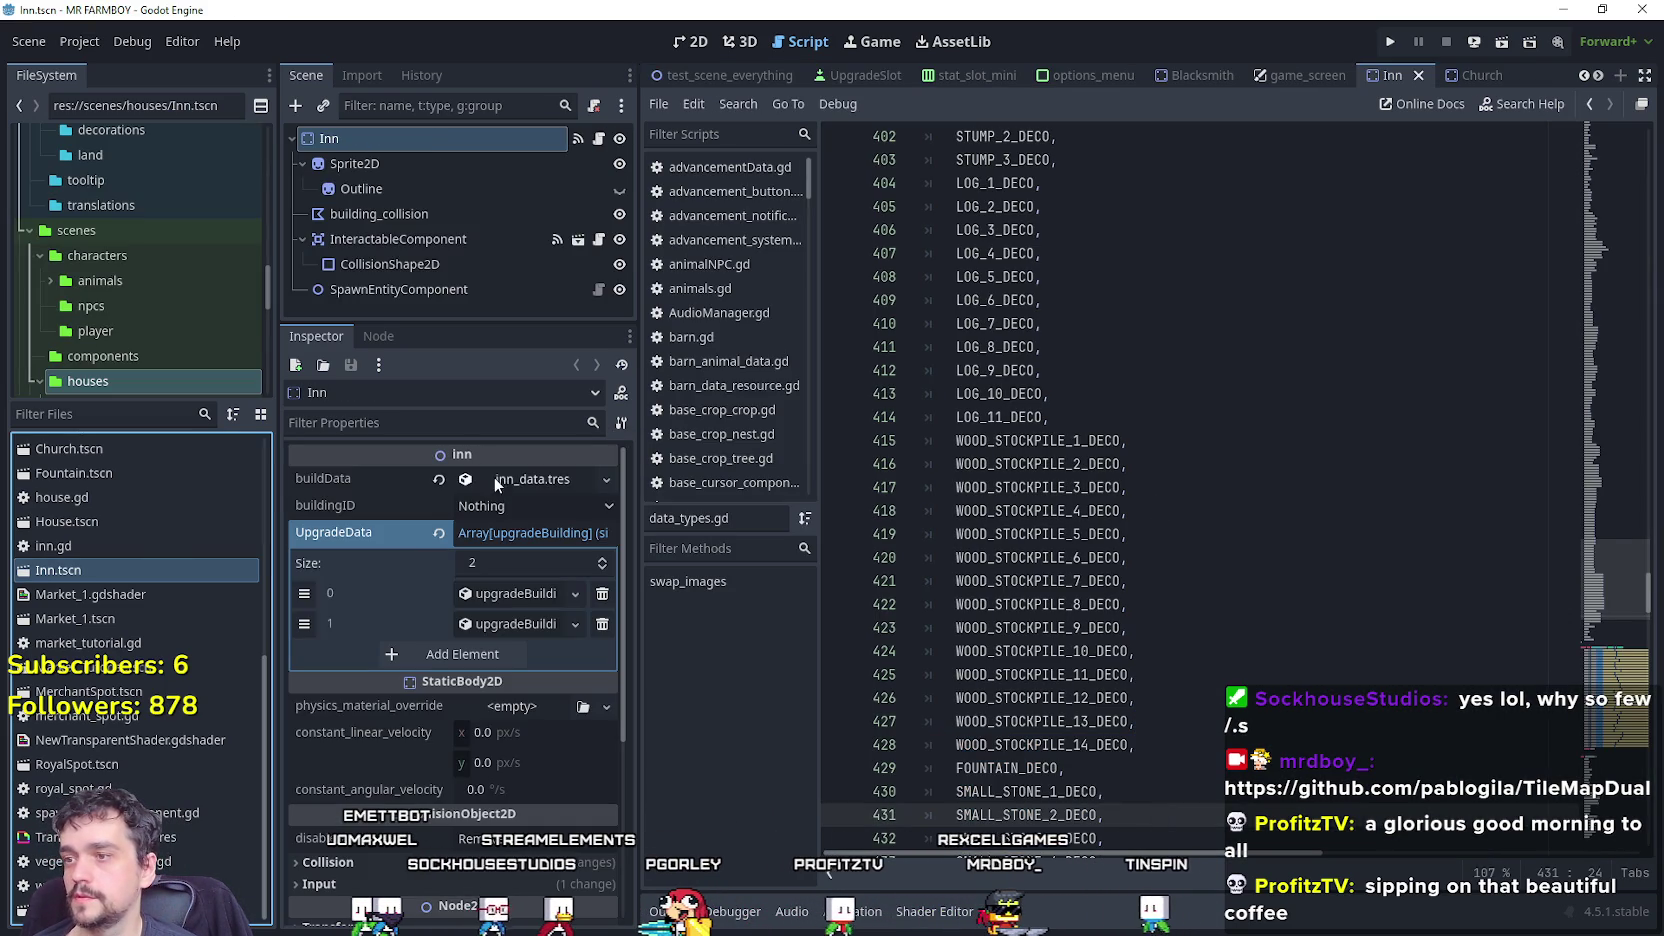
left_click(504, 484)
left_click(504, 484)
left_click(504, 508)
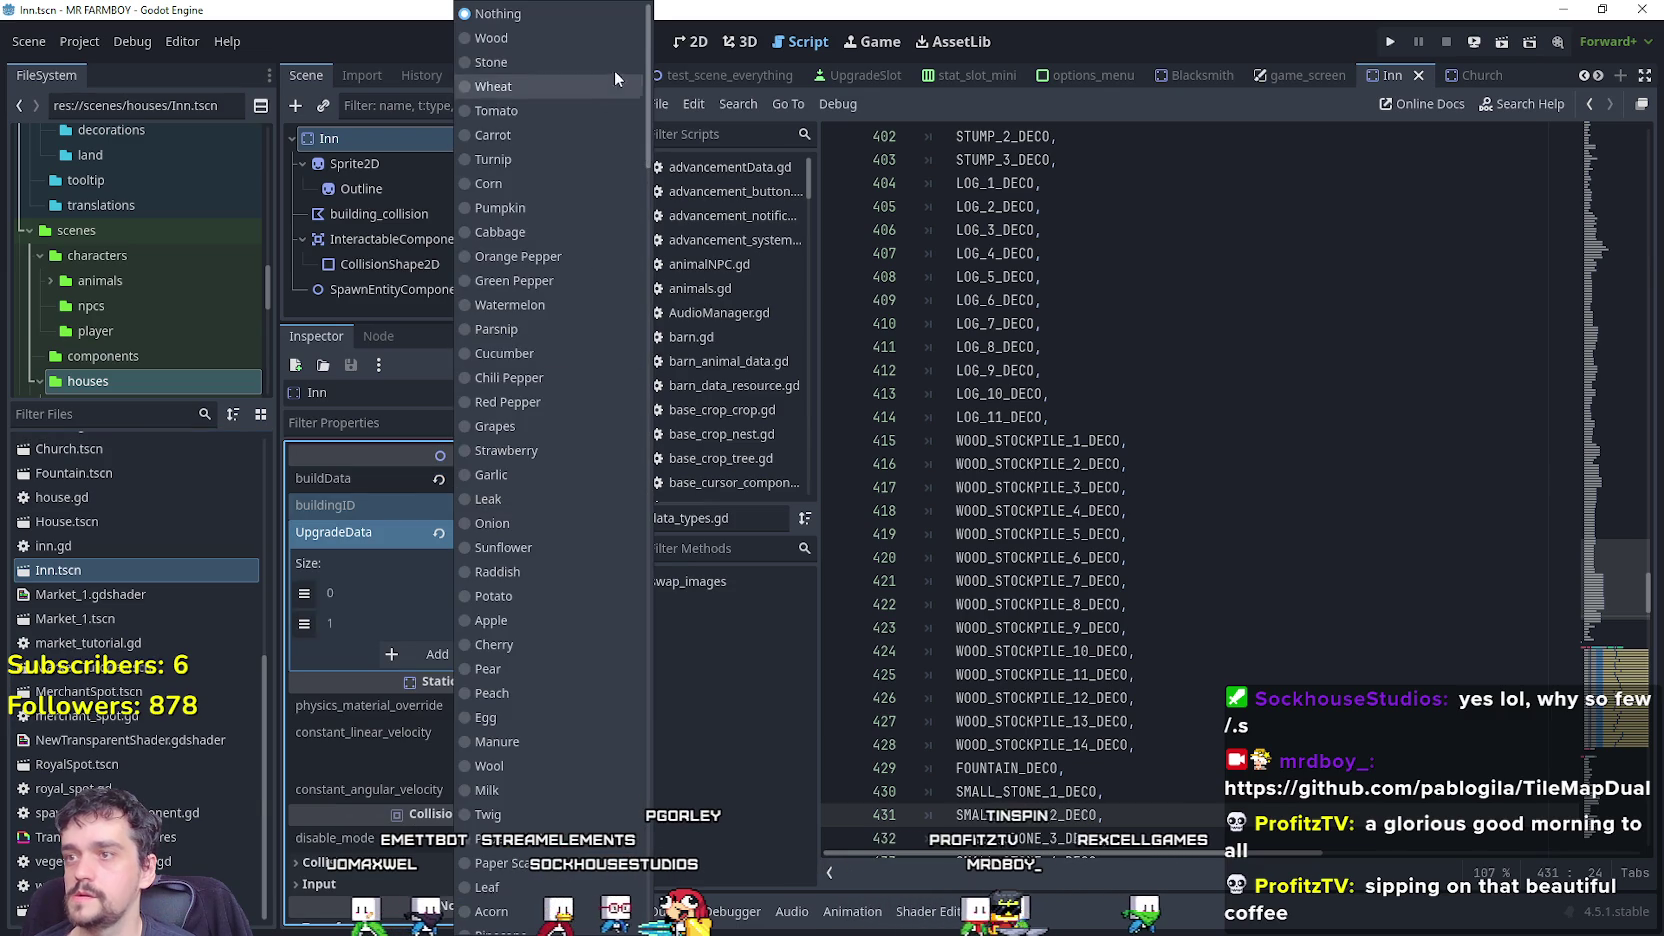
scroll(560, 868, "down", 15)
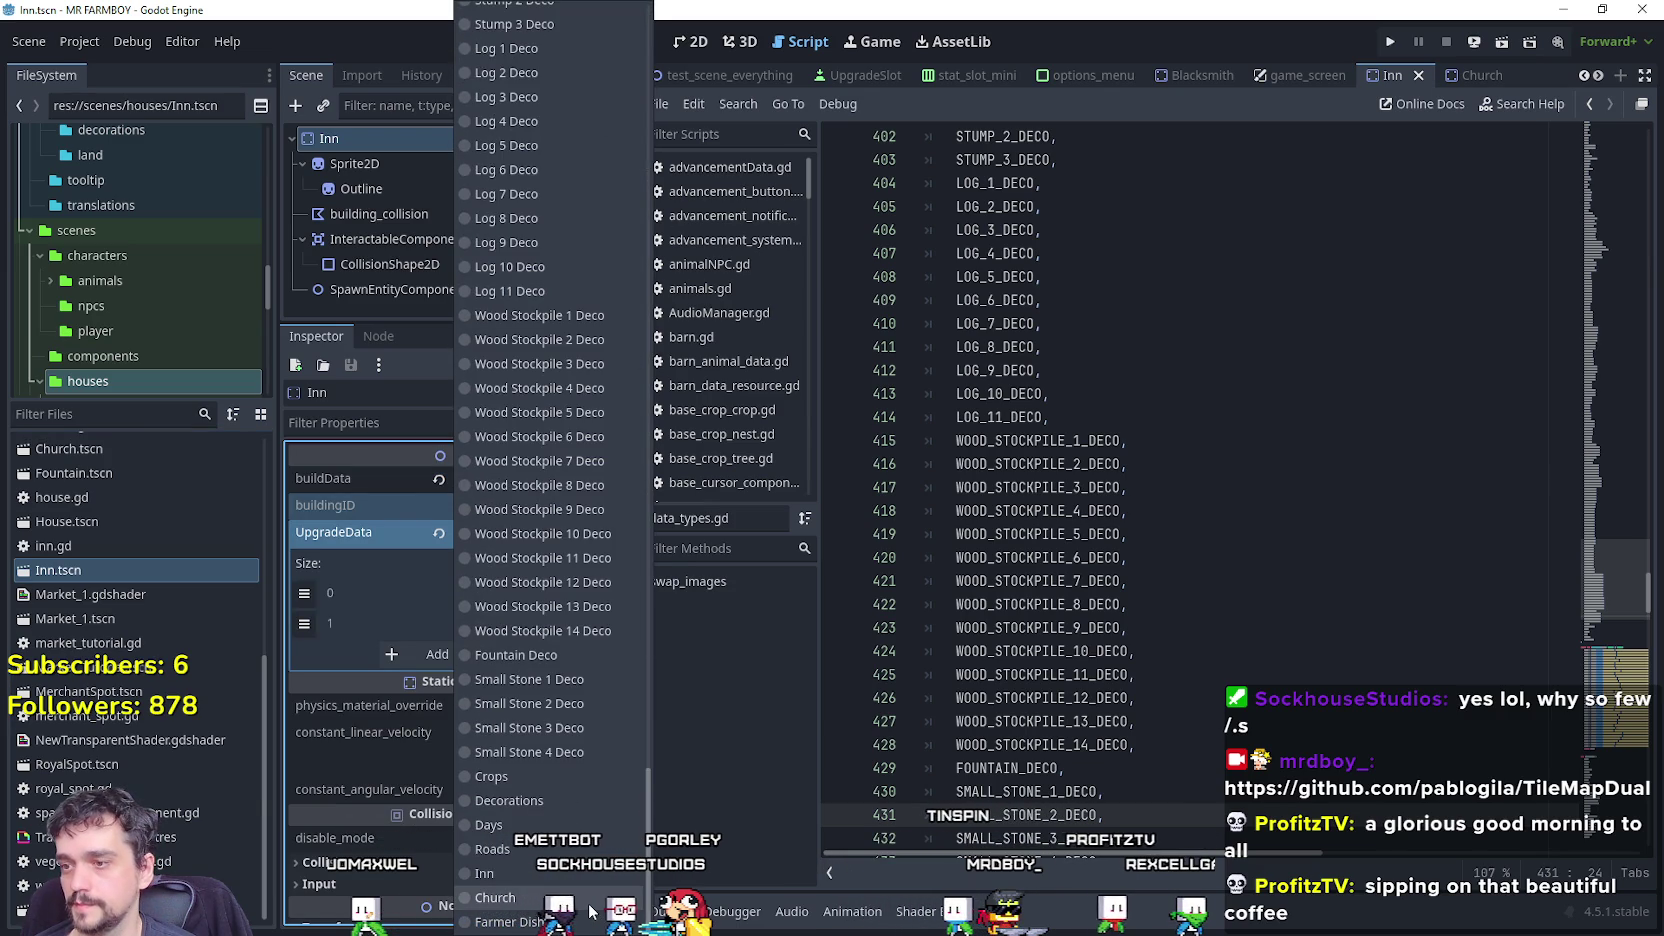
left_click(560, 872)
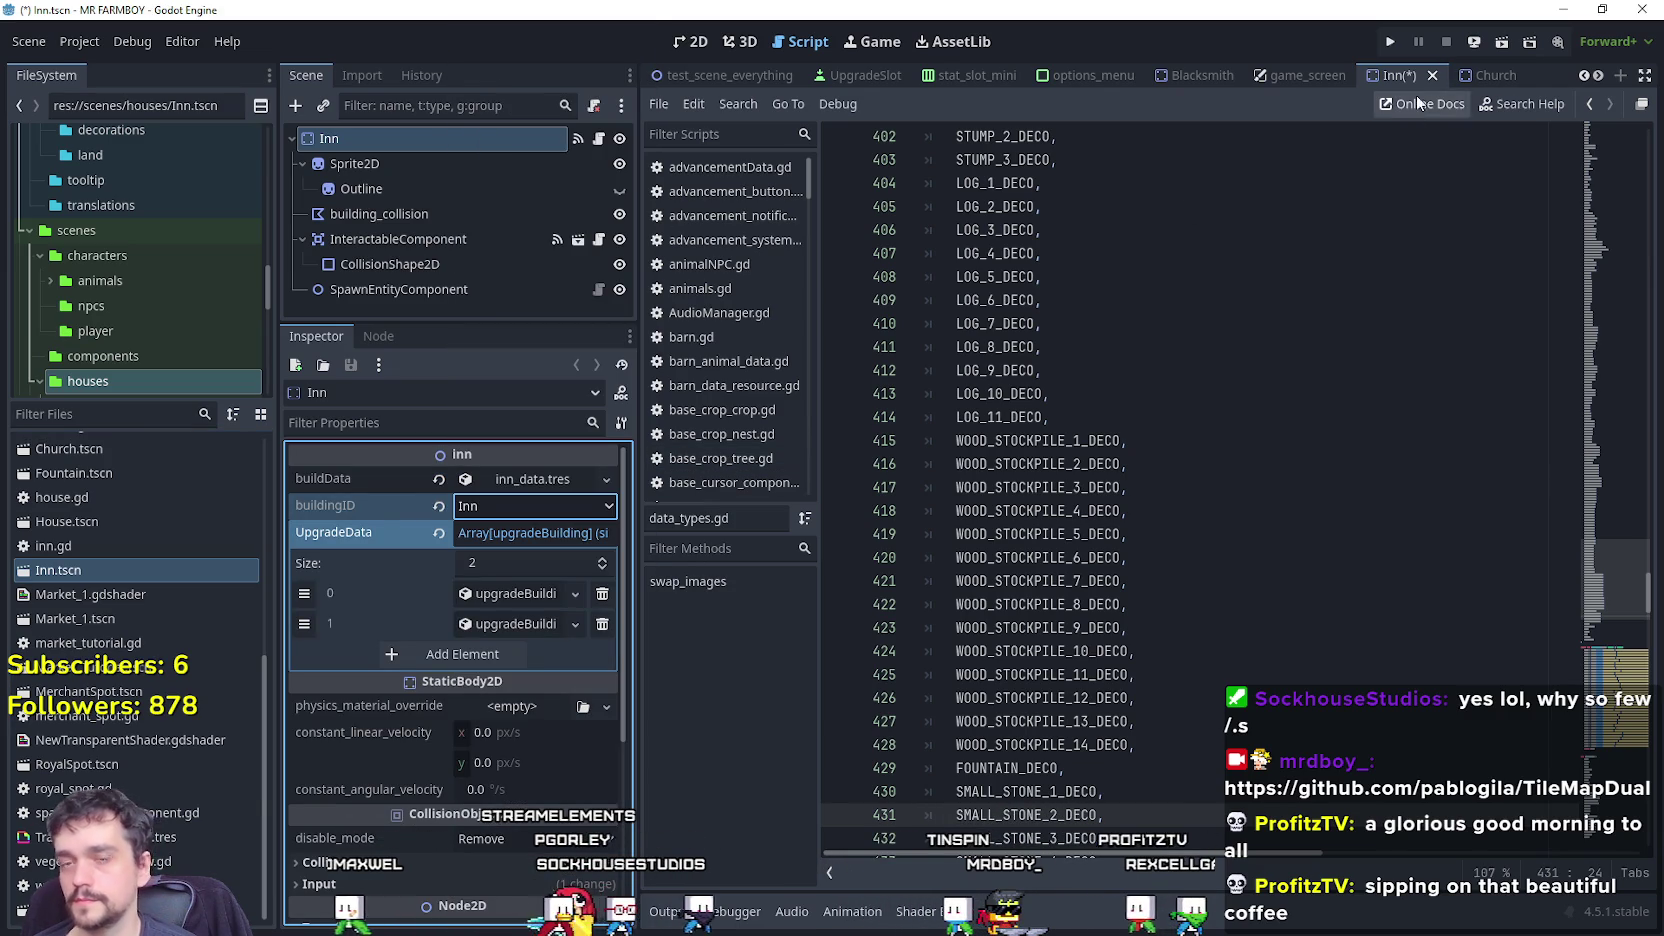
Set the Church's buildingID to Church, quick-load church_data.tres as buildData, and save.
left_click(1482, 74)
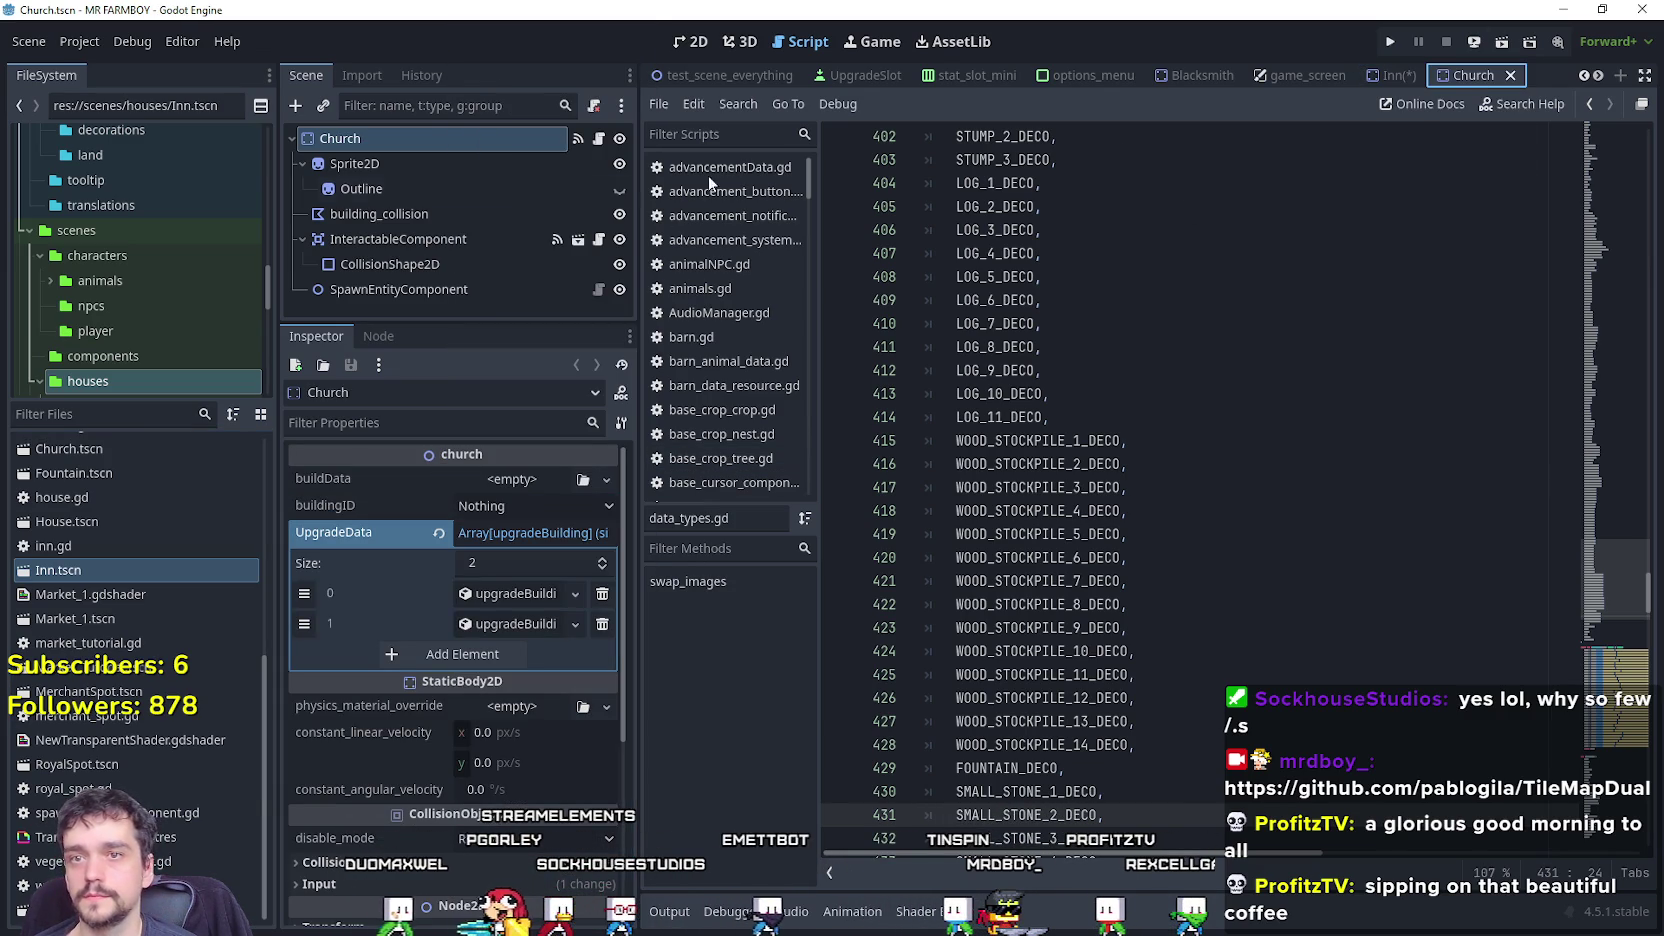
left_click(540, 508)
left_click_drag(650, 157, 650, 920)
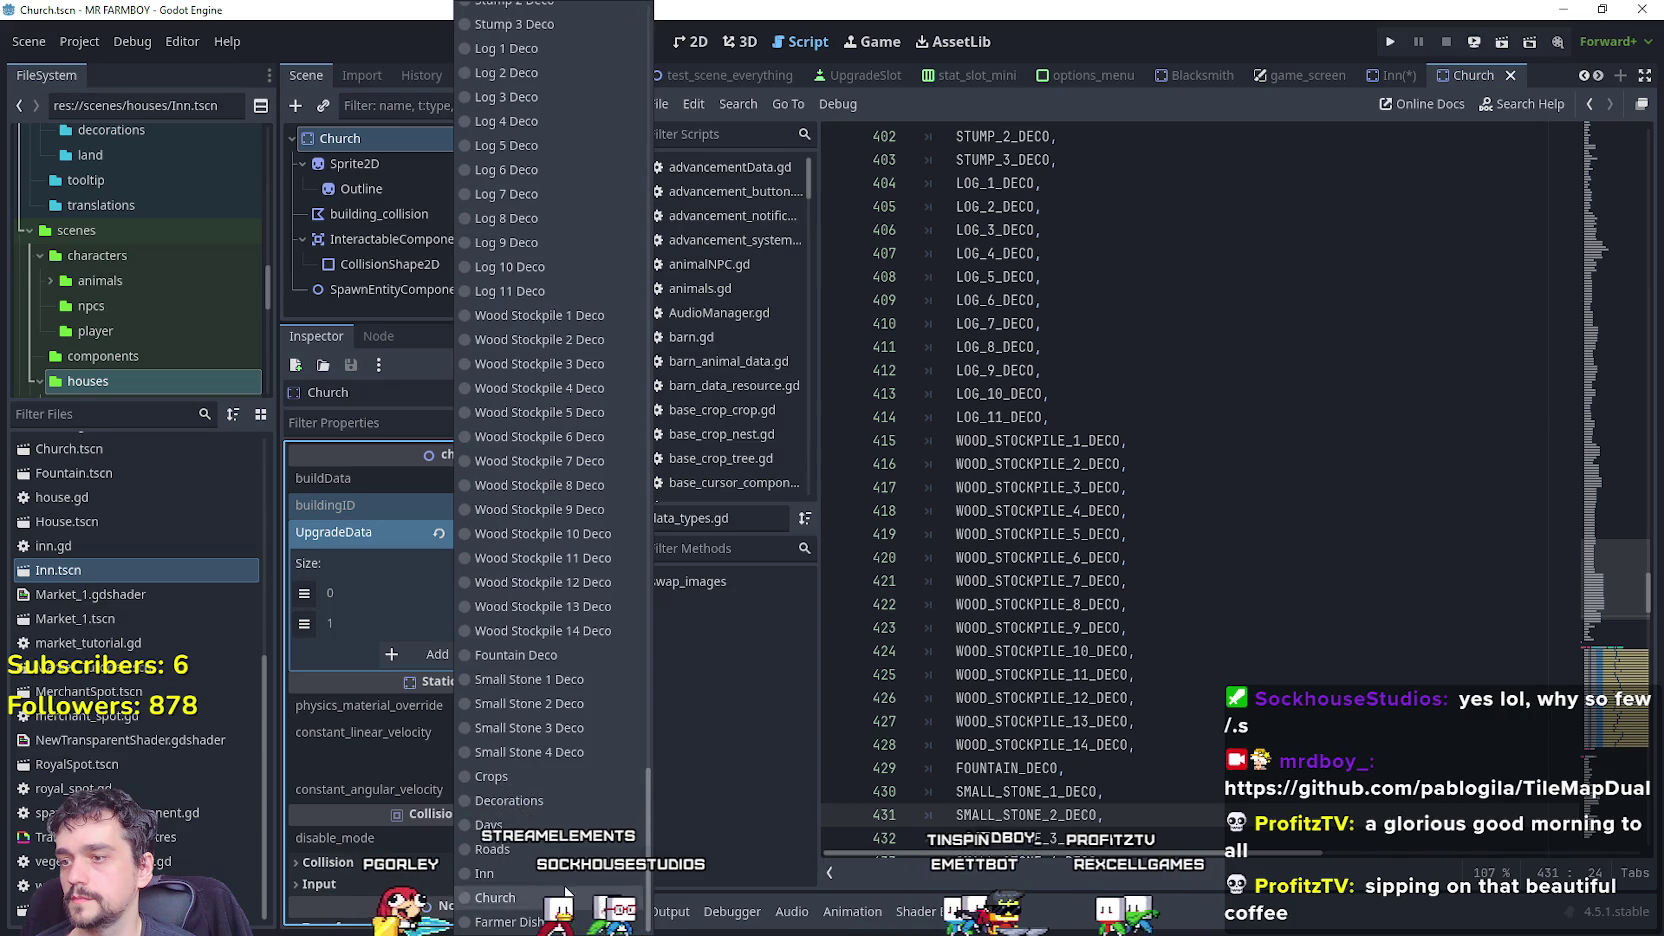
left_click(490, 902)
left_click(606, 479)
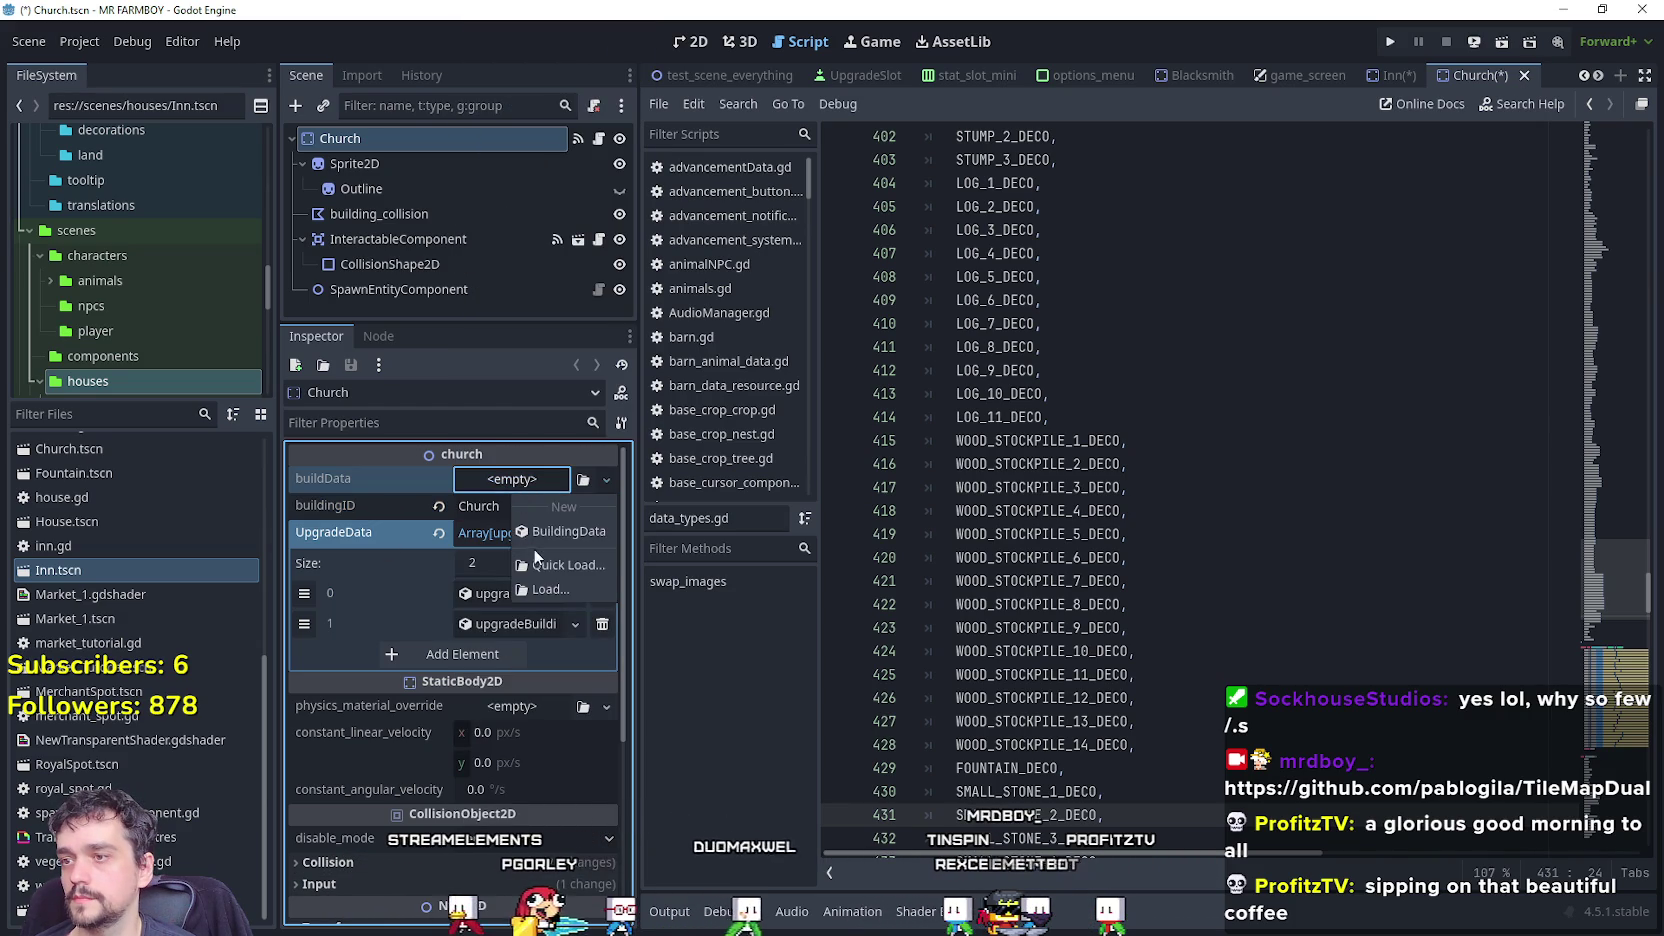
left_click(600, 507)
type("chu")
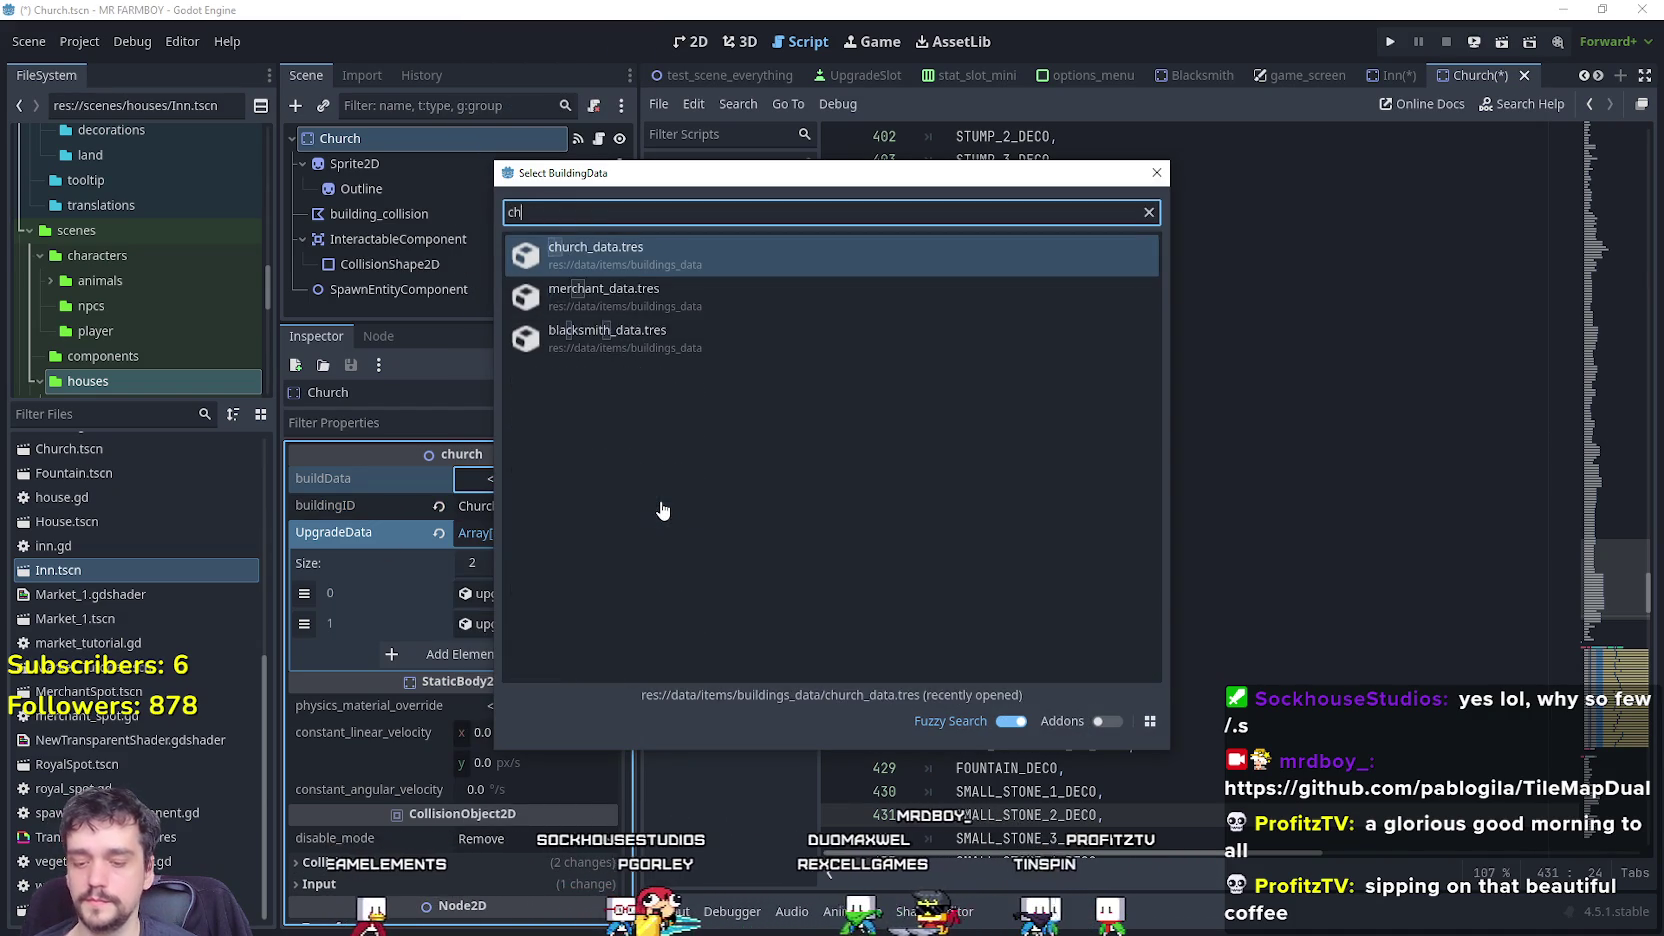
key("Return")
key("ctrl+s")
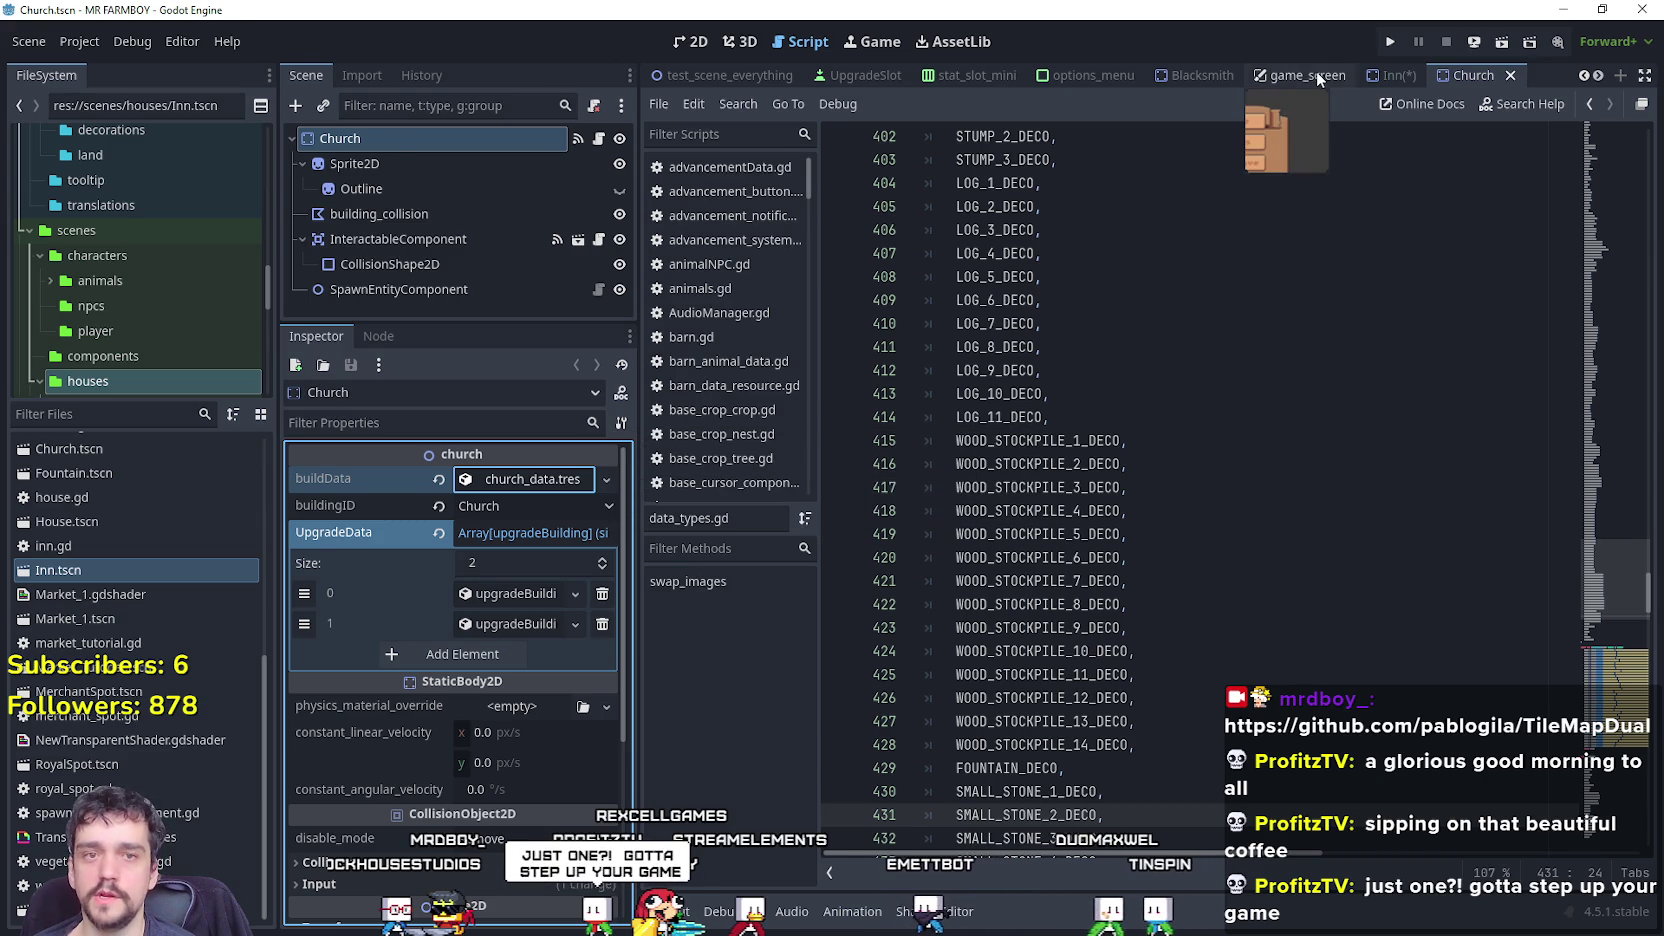
In game_screen, pick Farmer Dish as InnPanel's new inn_buffs key and save the scene.
left_click(1318, 78)
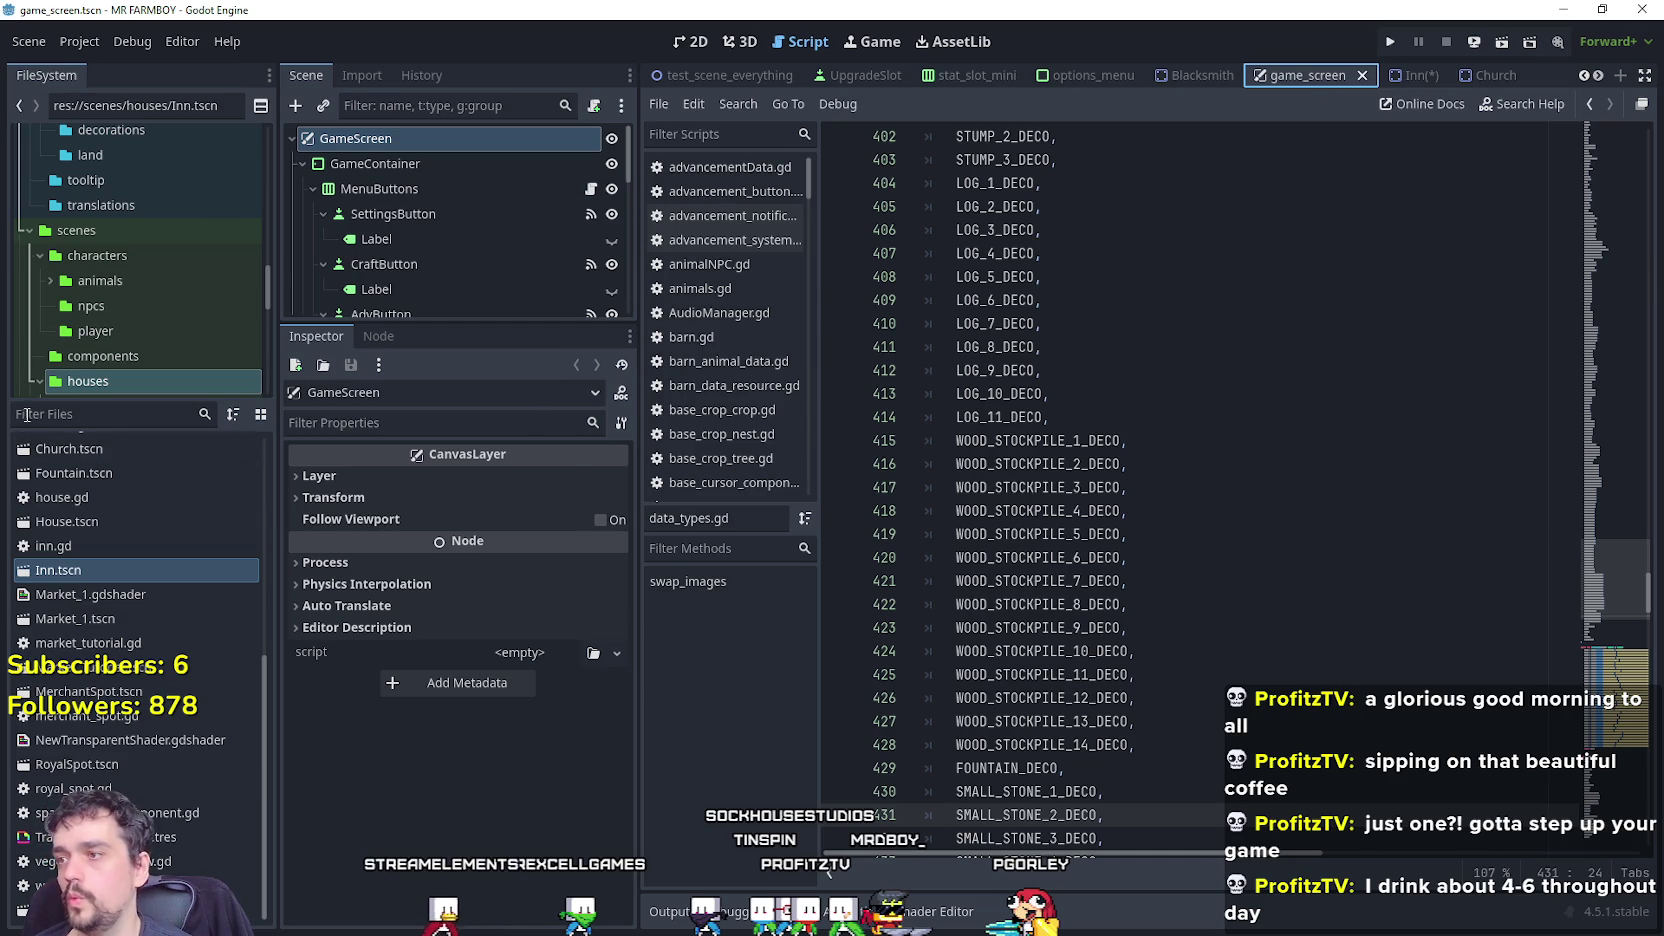
scroll(536, 273, "down", 5)
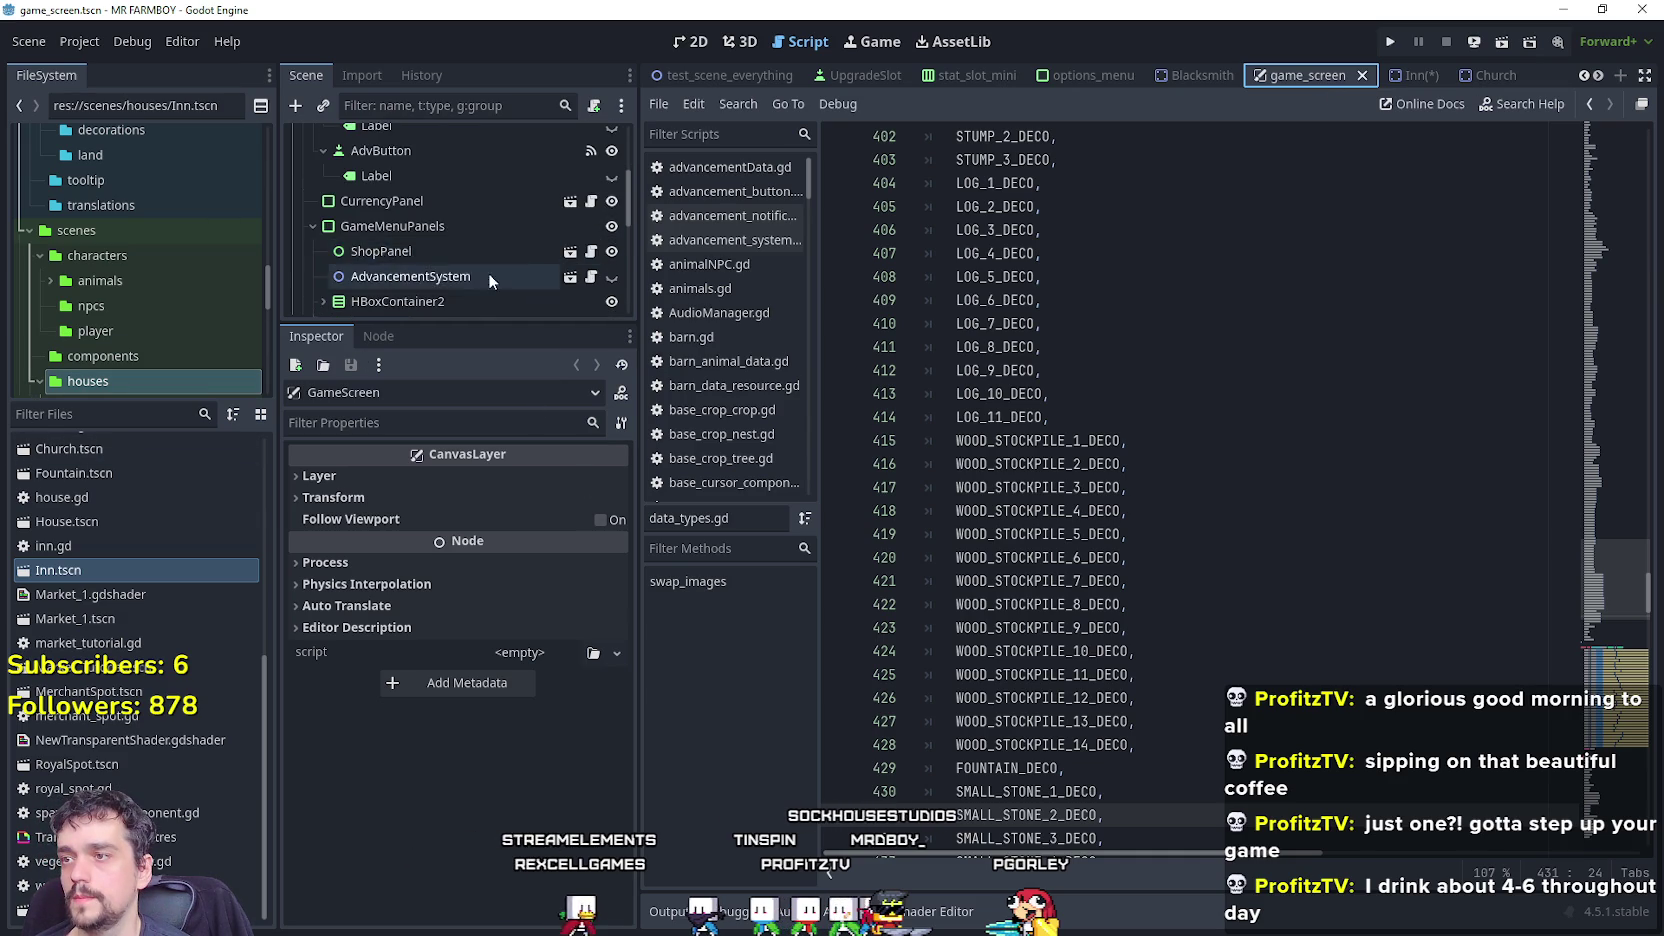
scroll(450, 240, "down", 1)
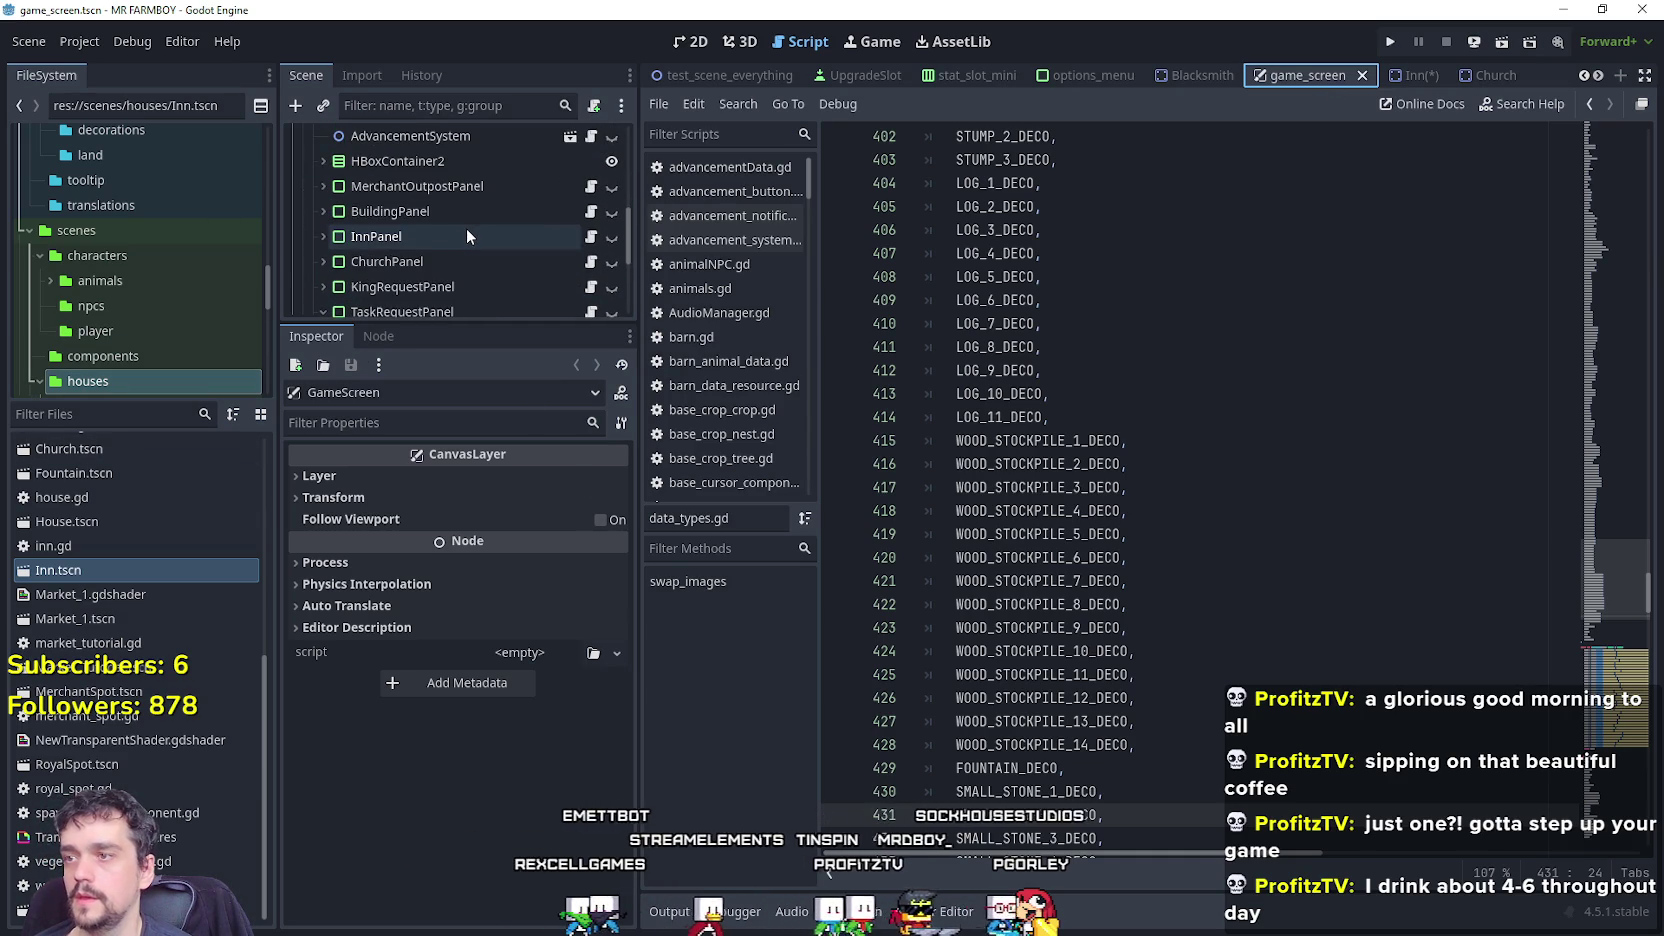
left_click(465, 236)
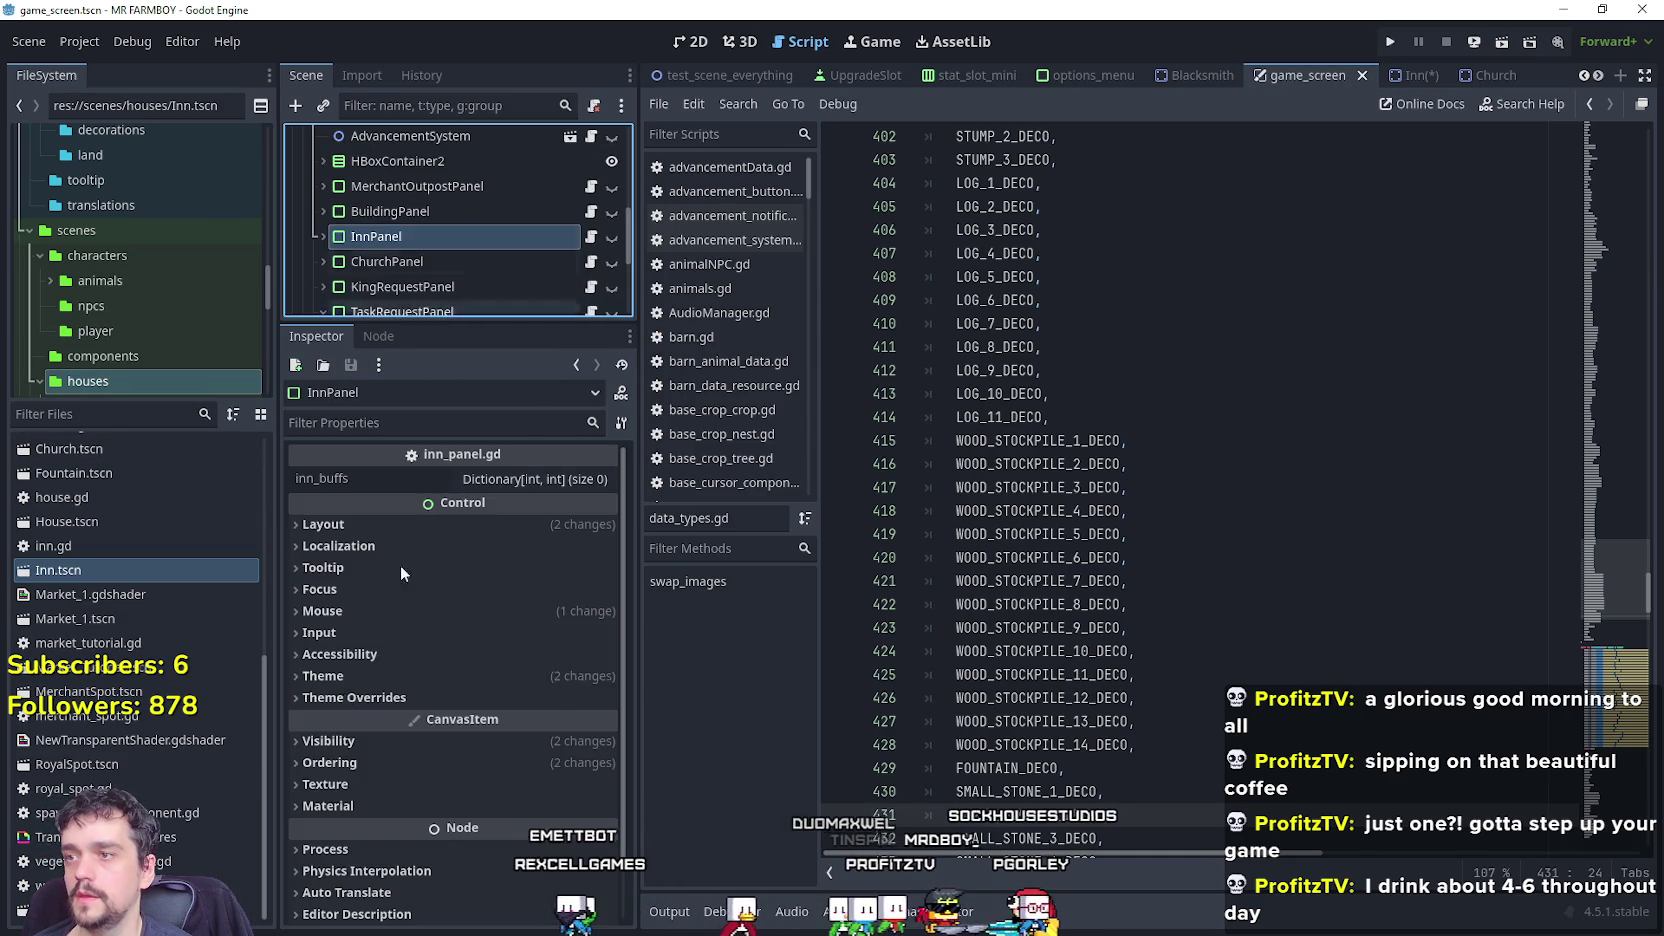
left_click(550, 481)
left_click(530, 512)
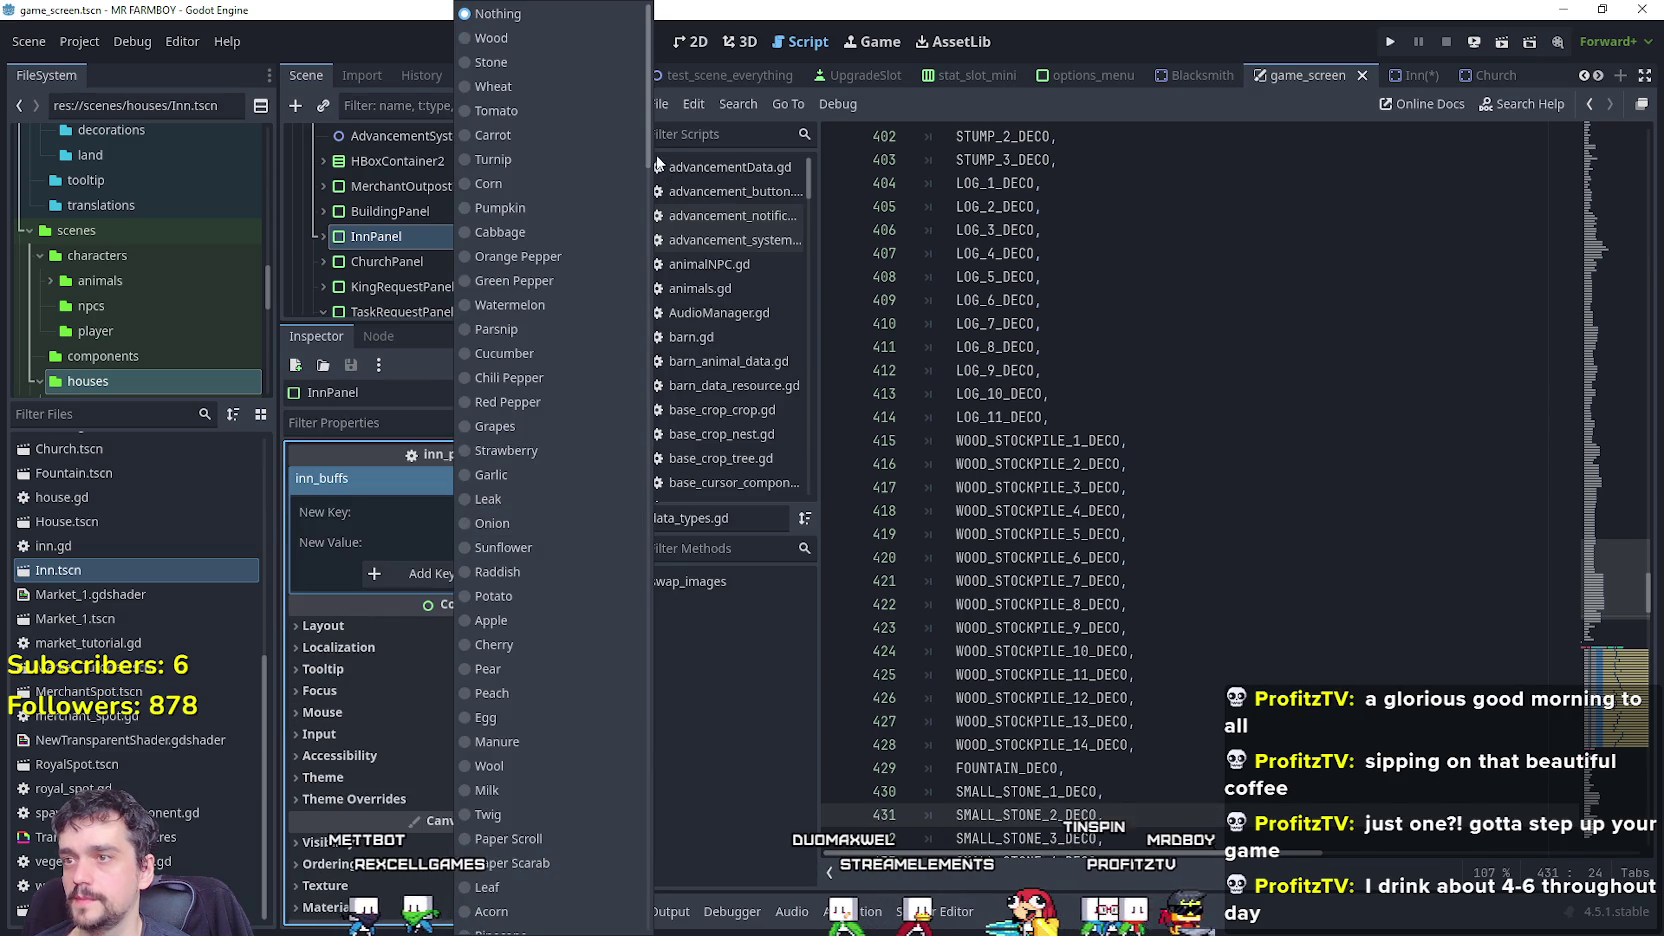
scroll(598, 706, "down", 10)
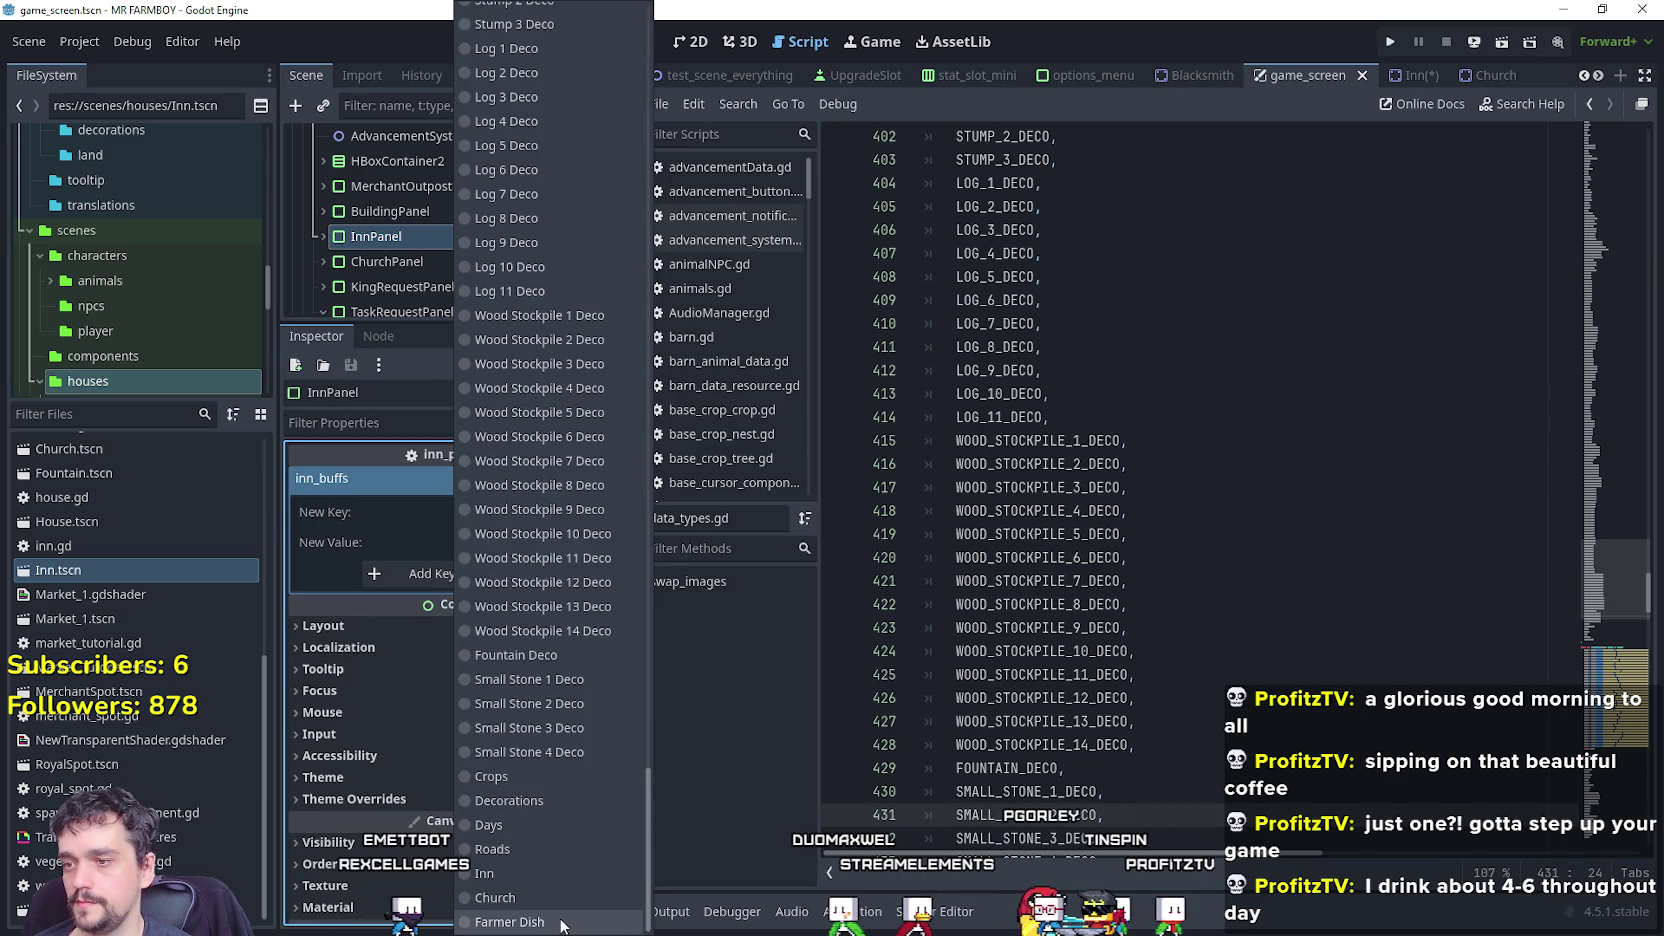
left_click(561, 922)
key("ctrl+s")
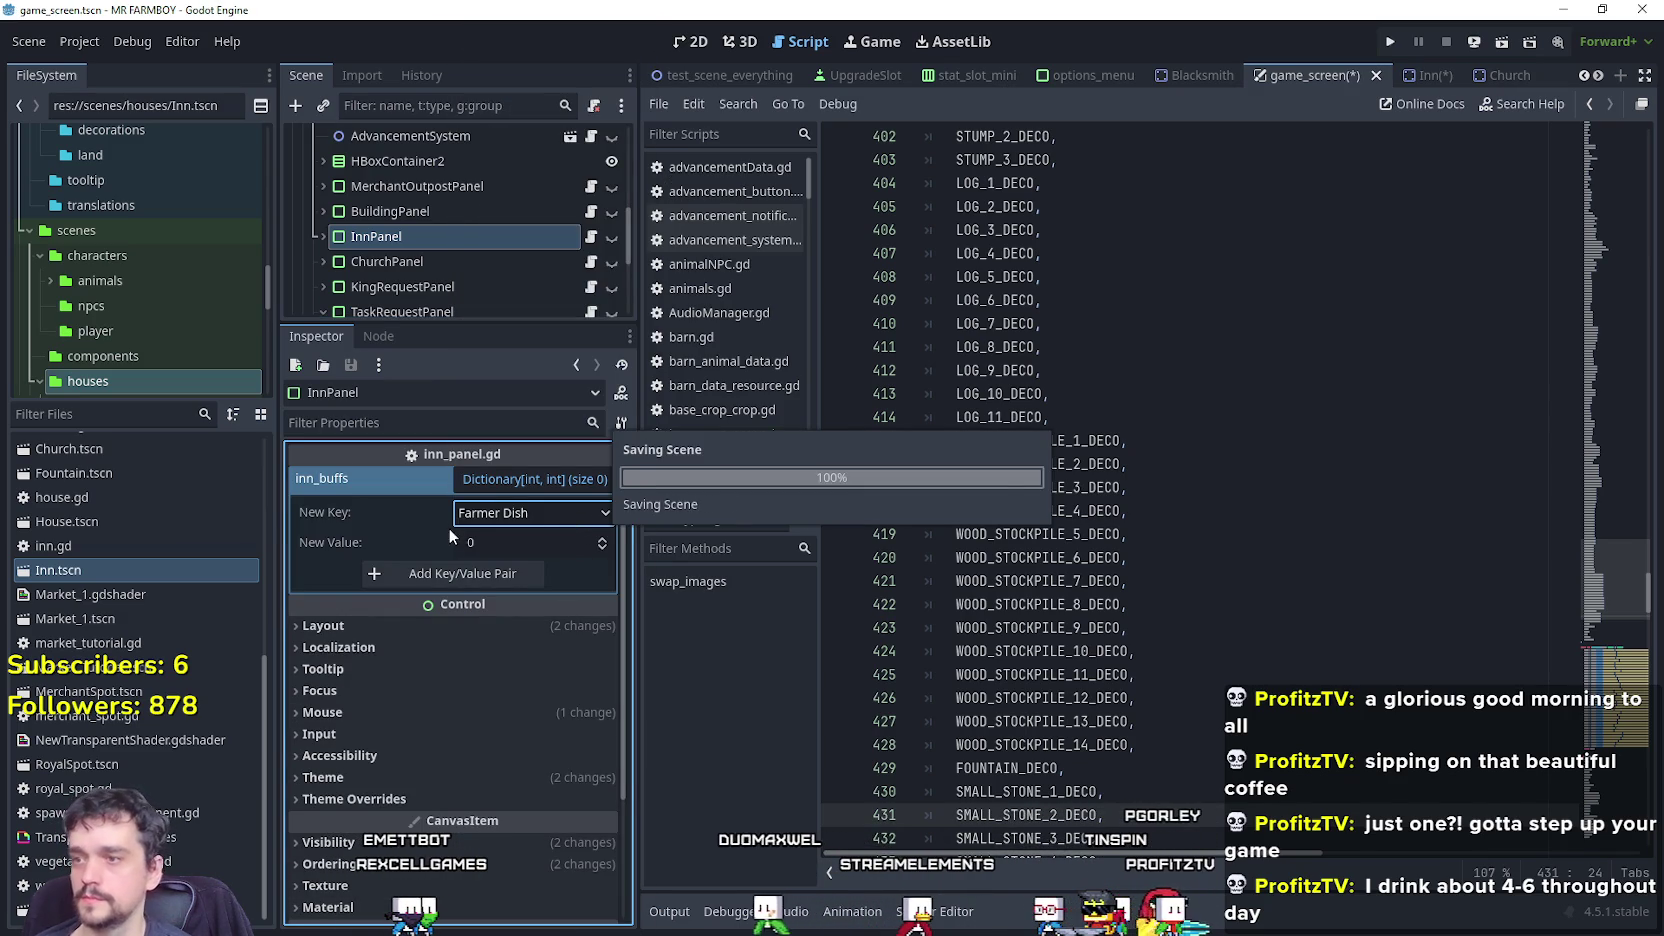
Switch to the Inn scene and save it.
left_click(1410, 479)
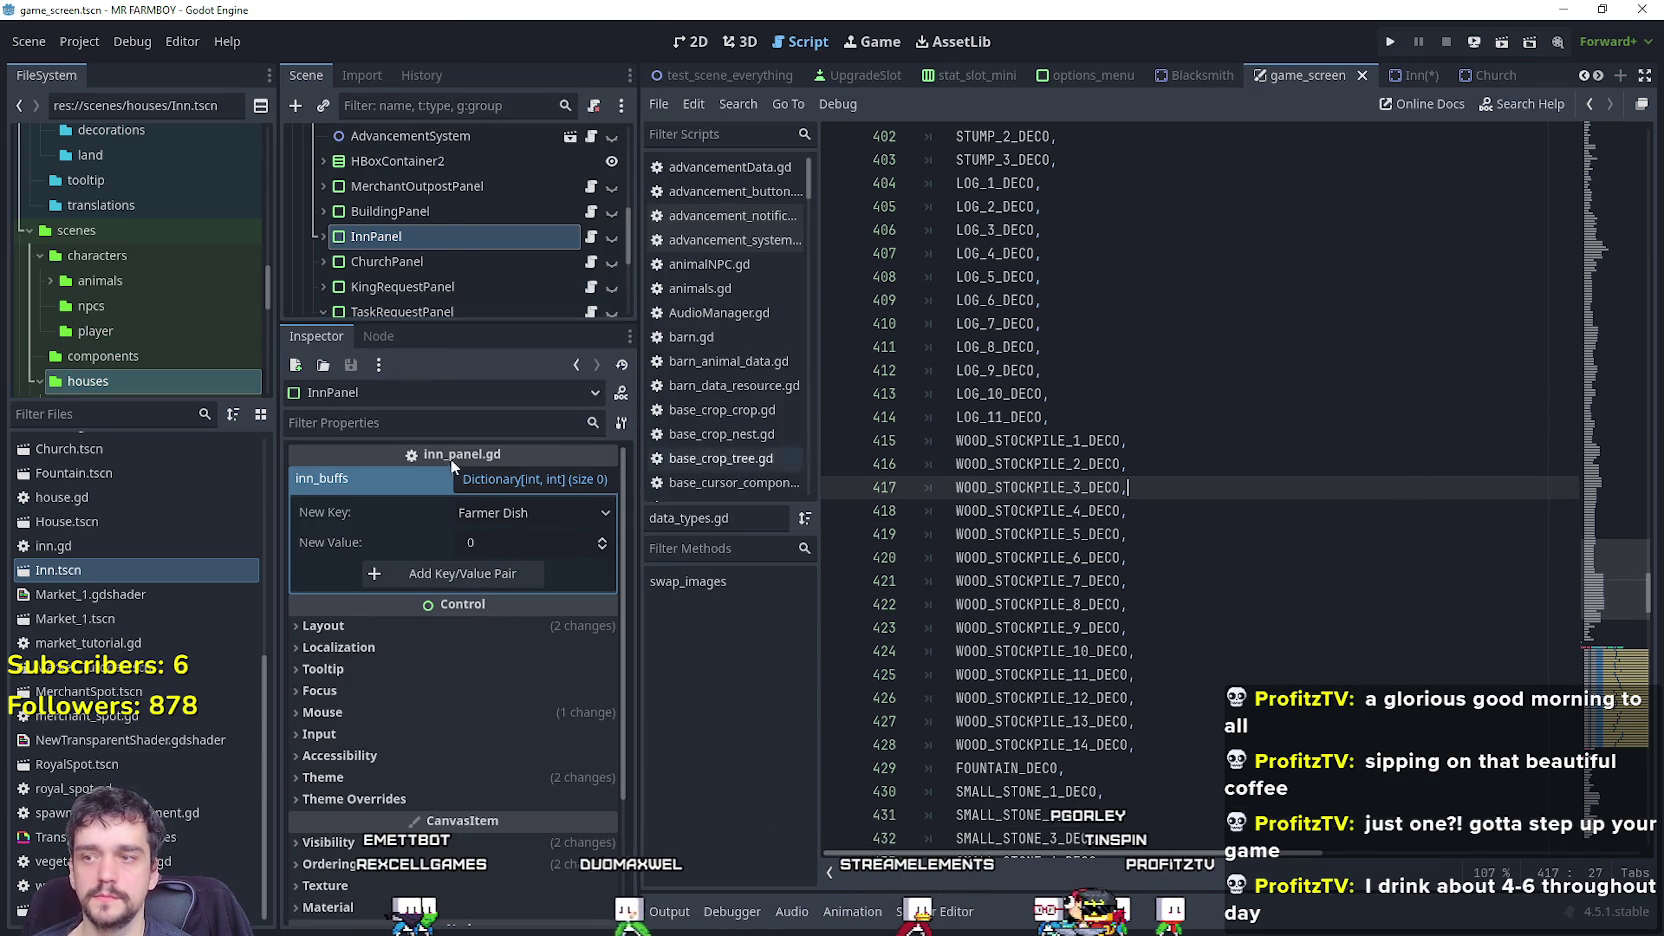
left_click(1410, 75)
key("ctrl+s")
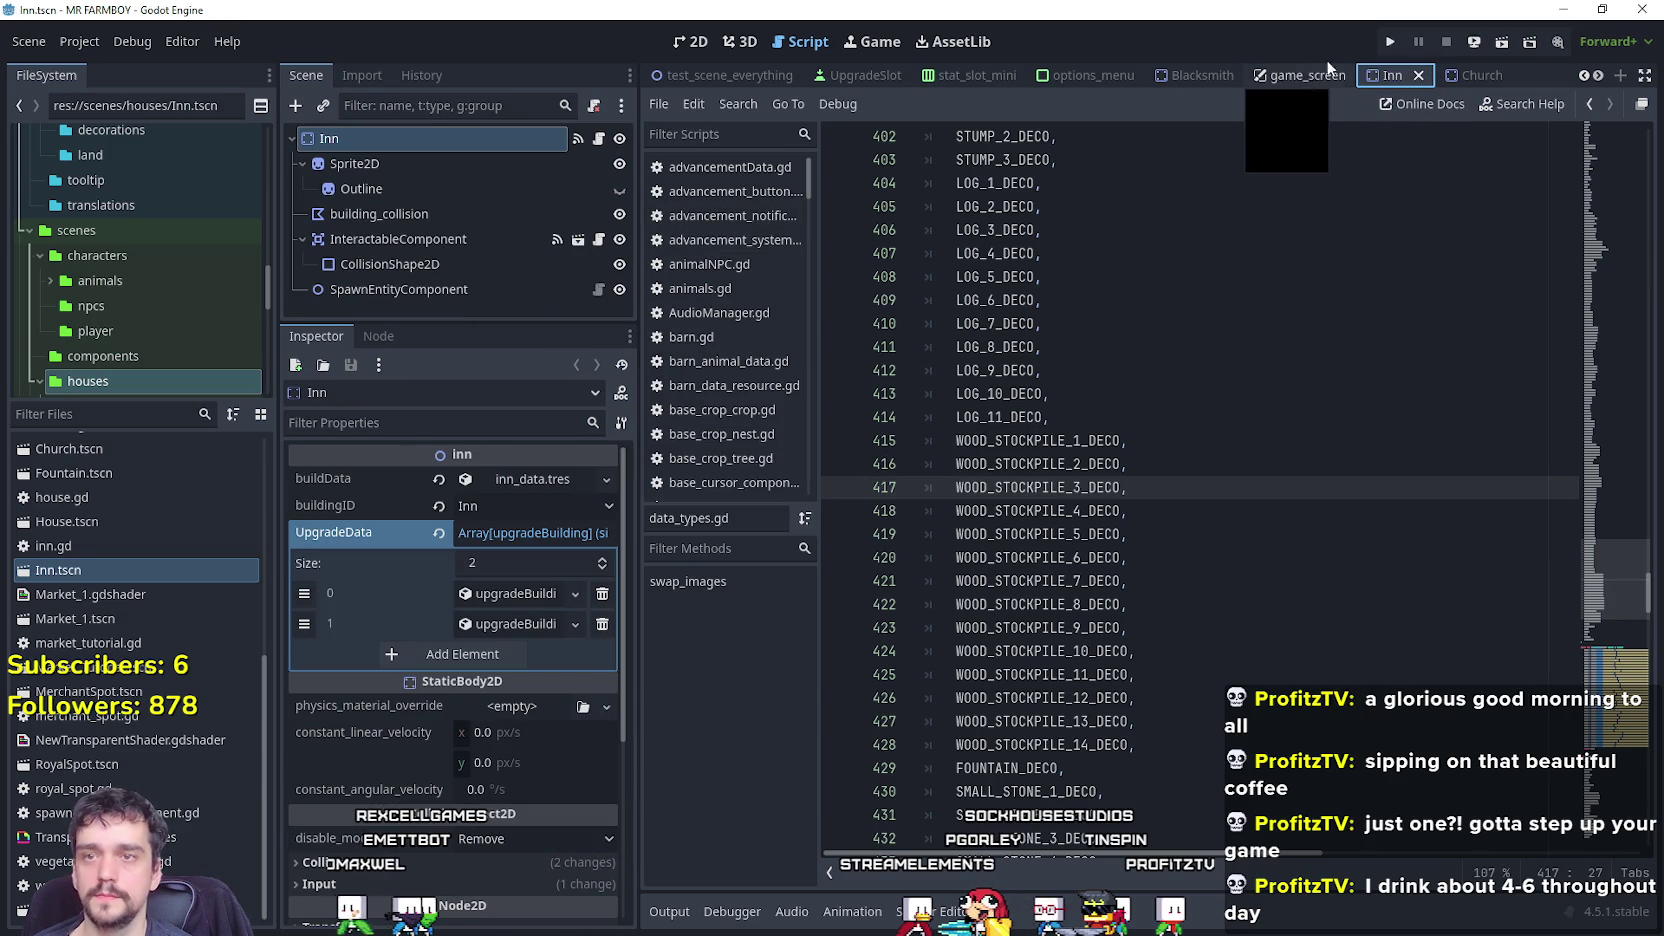
Run the game, continue from a save slot, and dismiss the intro message.
left_click(1384, 42)
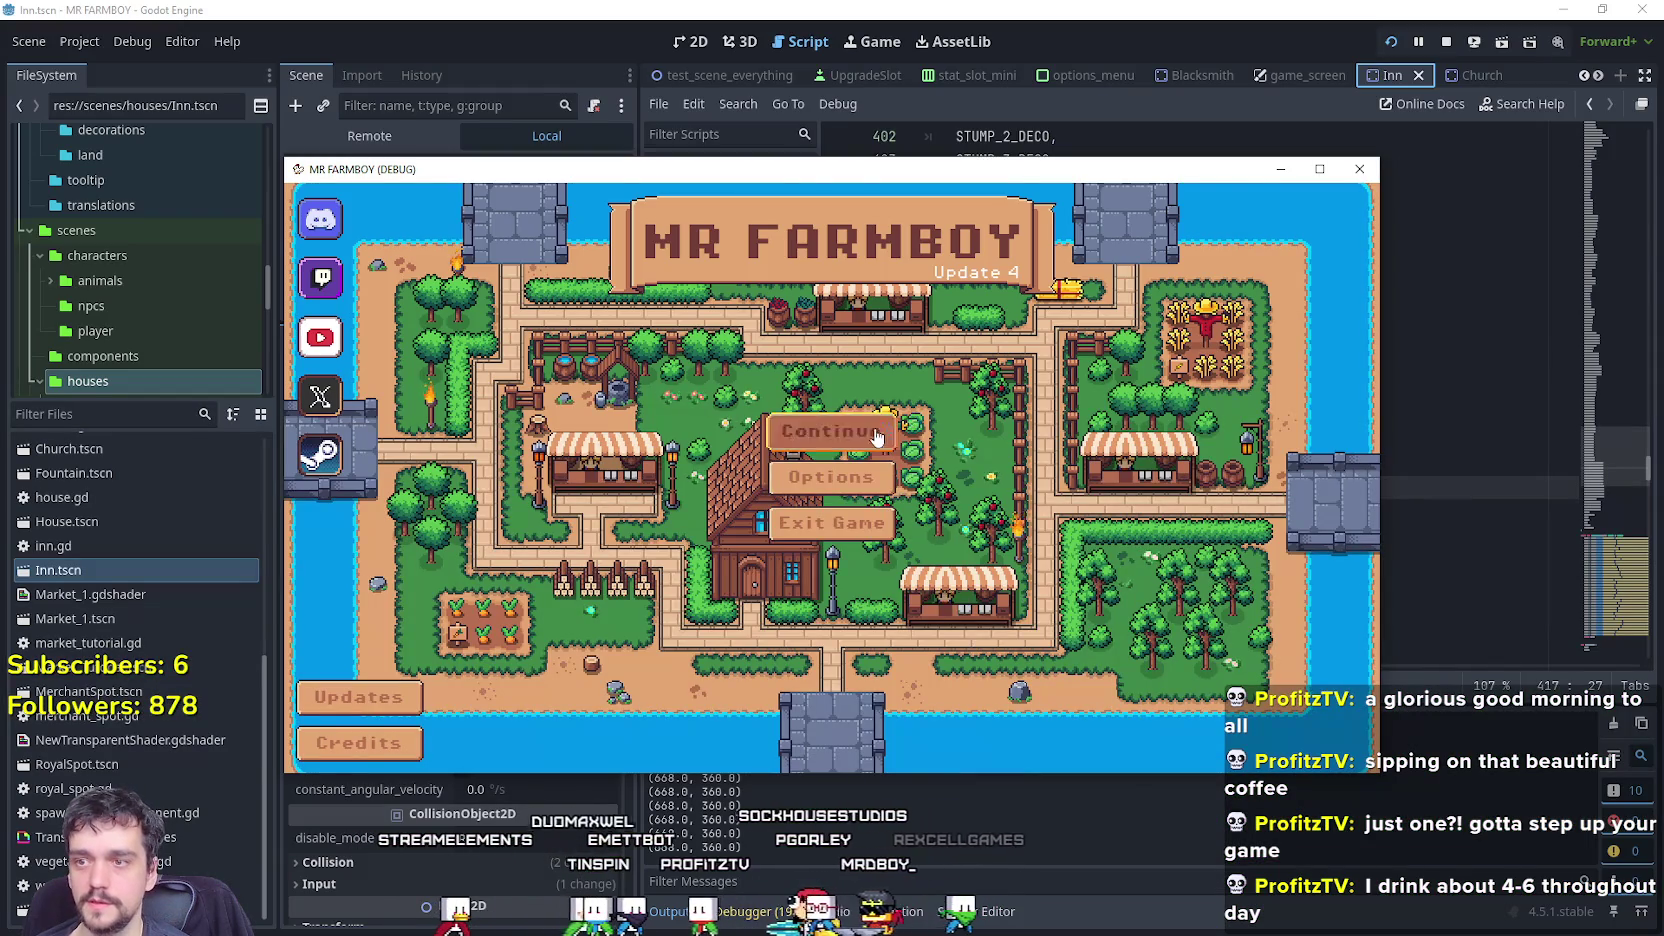
left_click(876, 437)
left_click(862, 470)
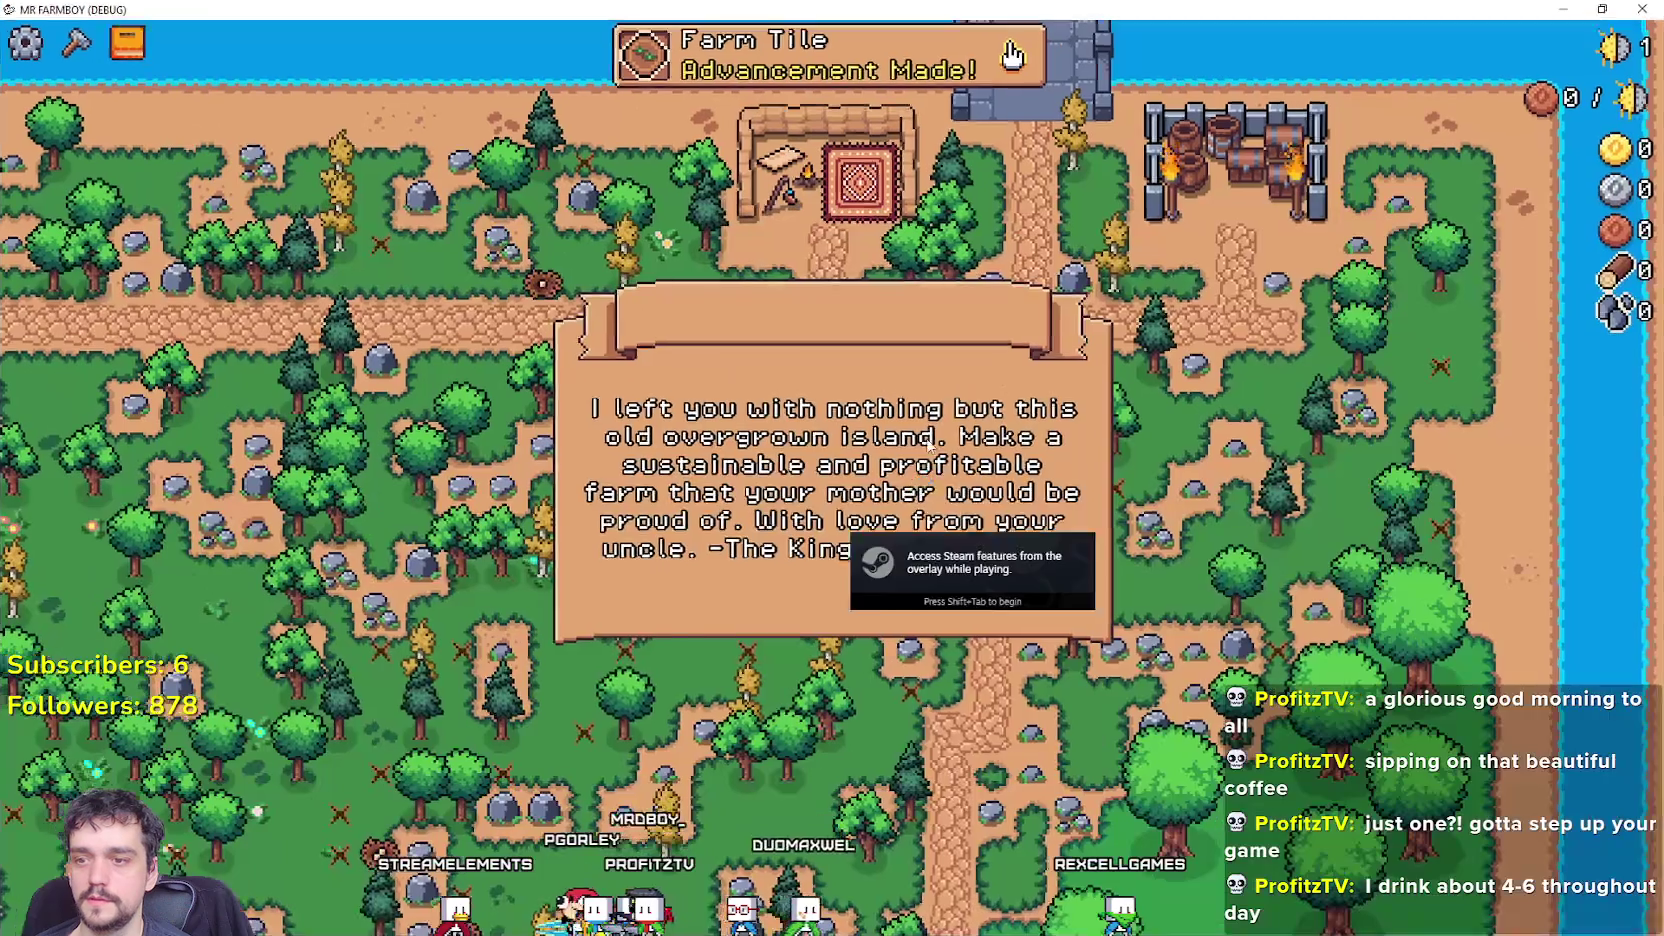
left_click(1061, 494)
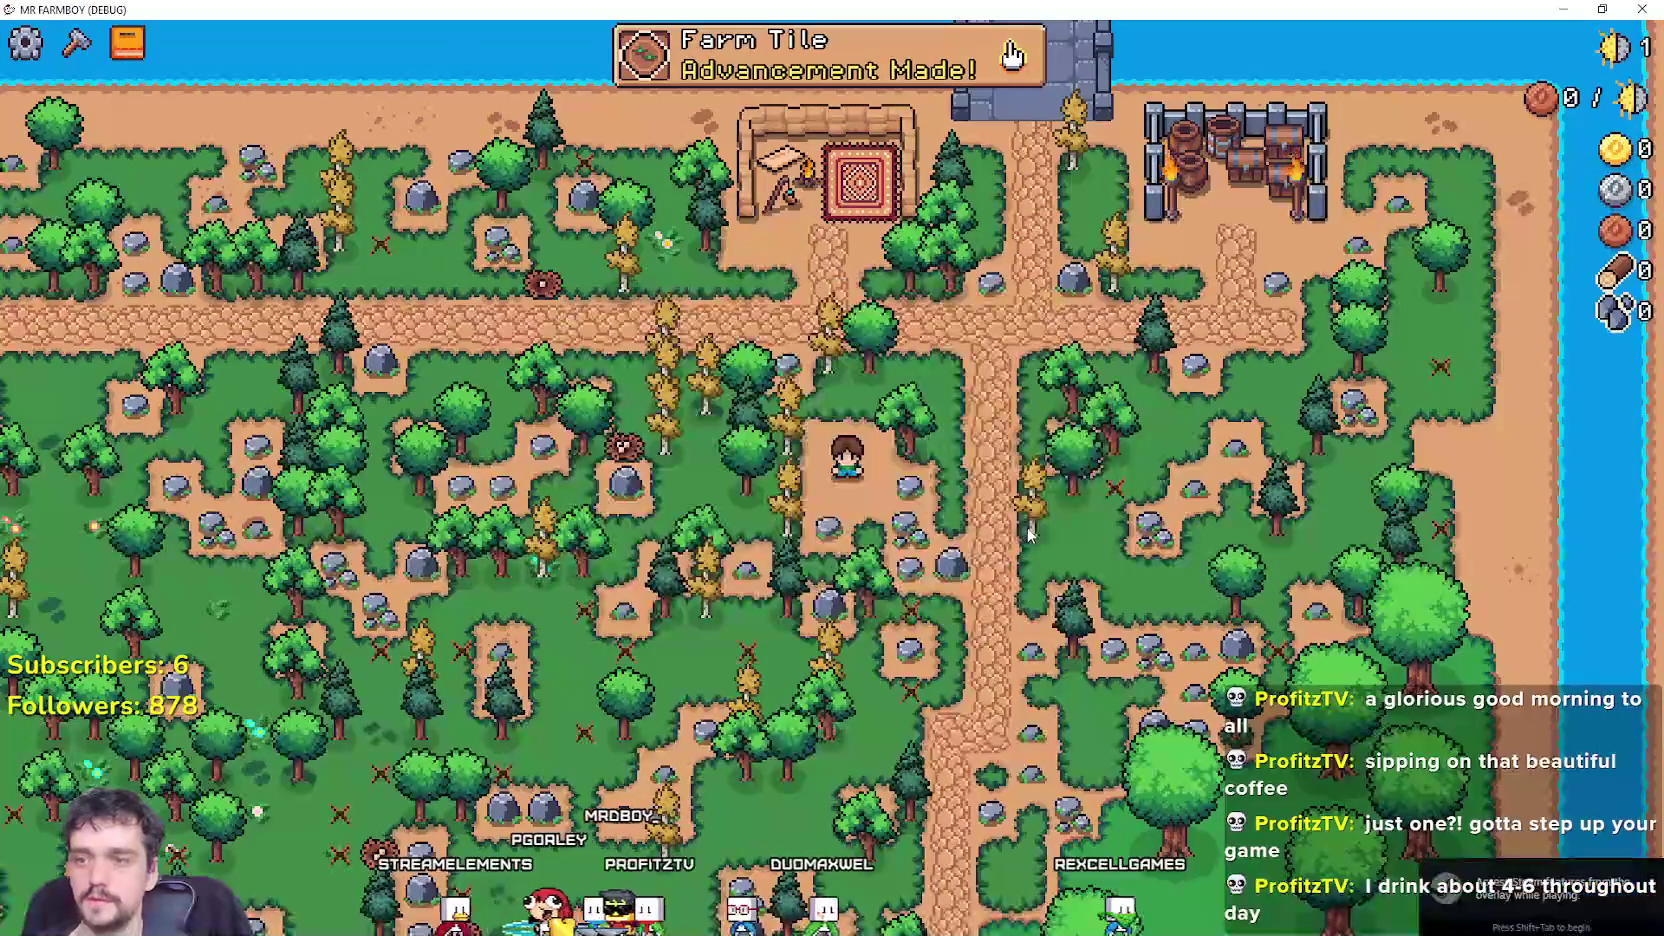
Walk the farmer to the church, then open and close its dialog.
key("s")
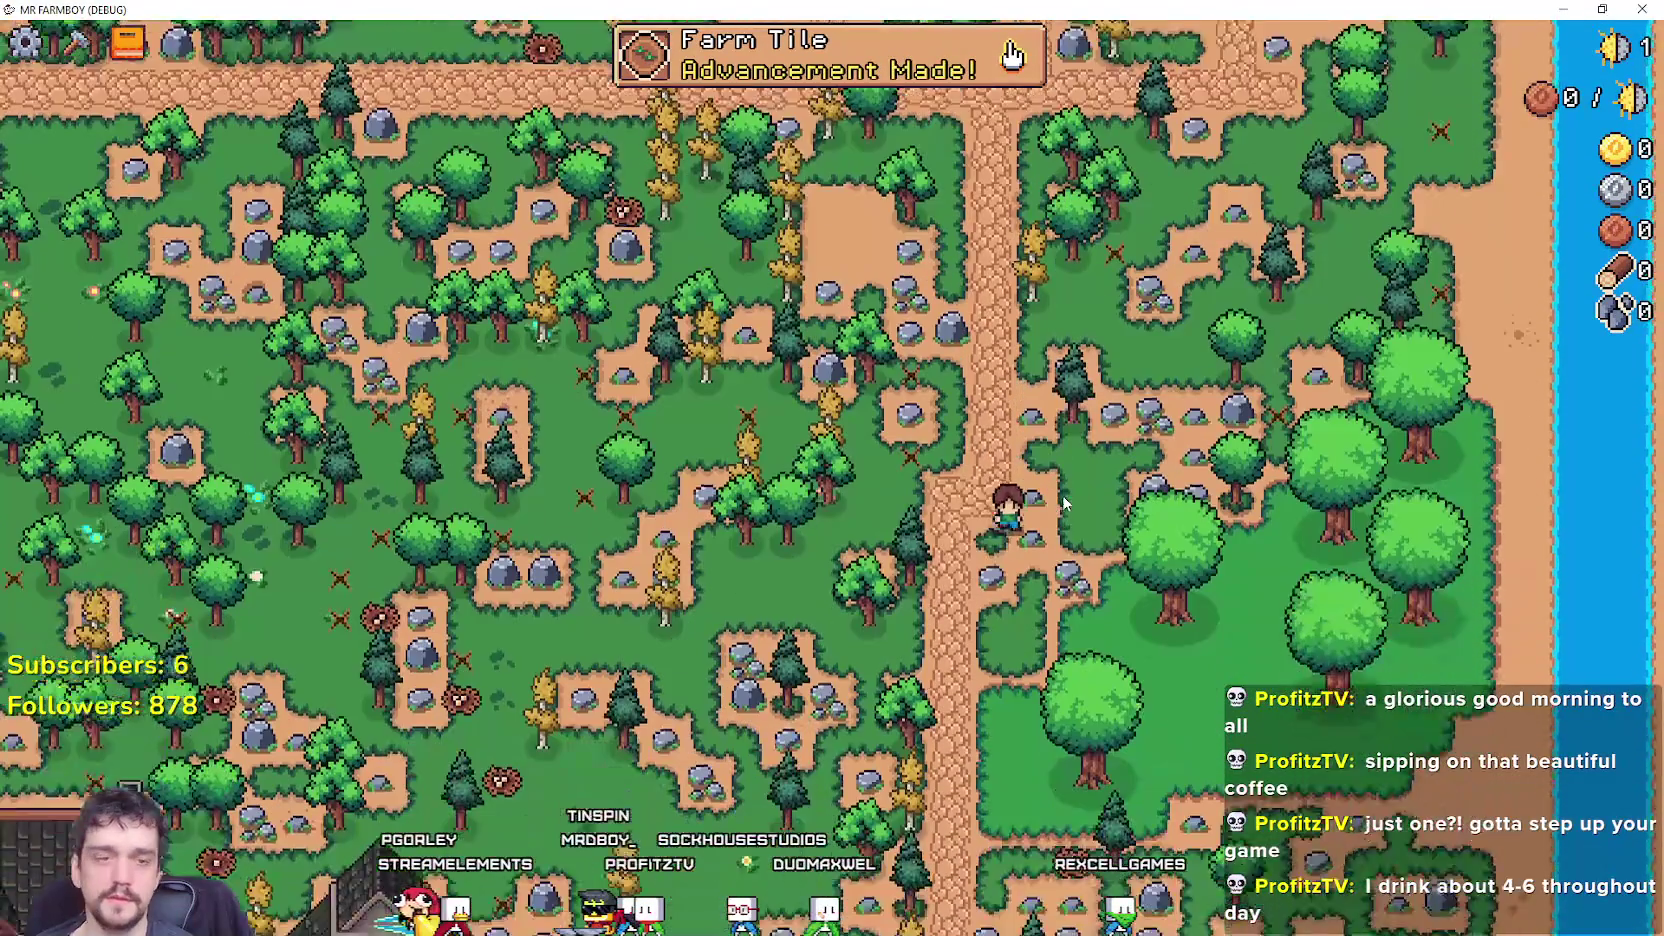
key("a")
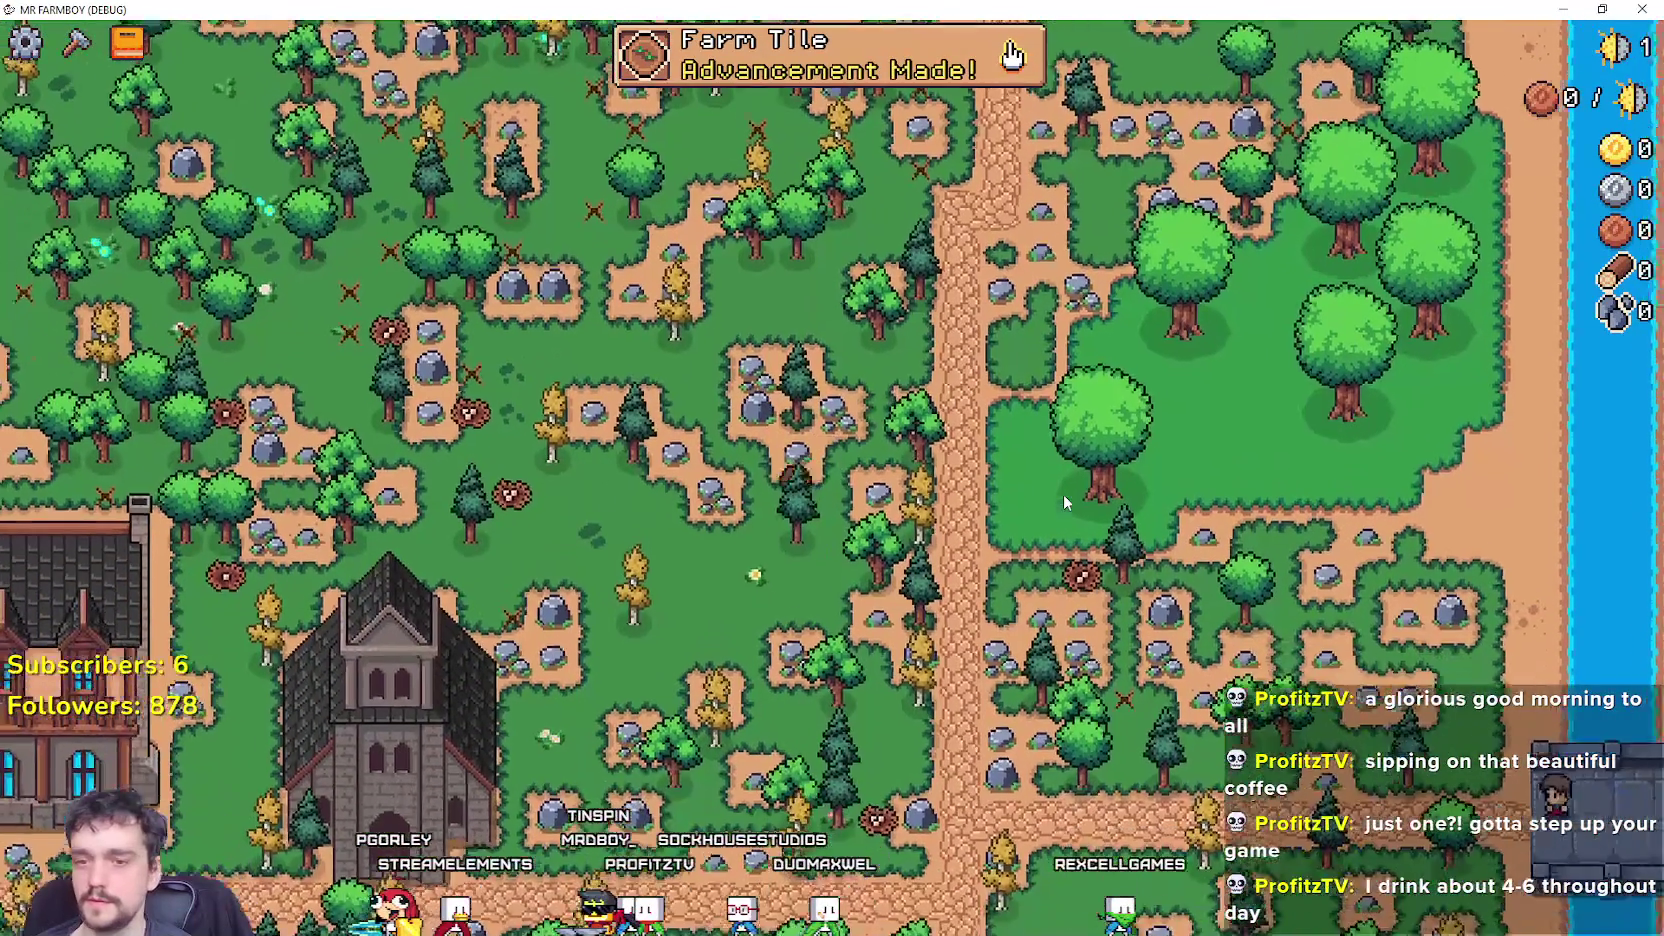
key("s")
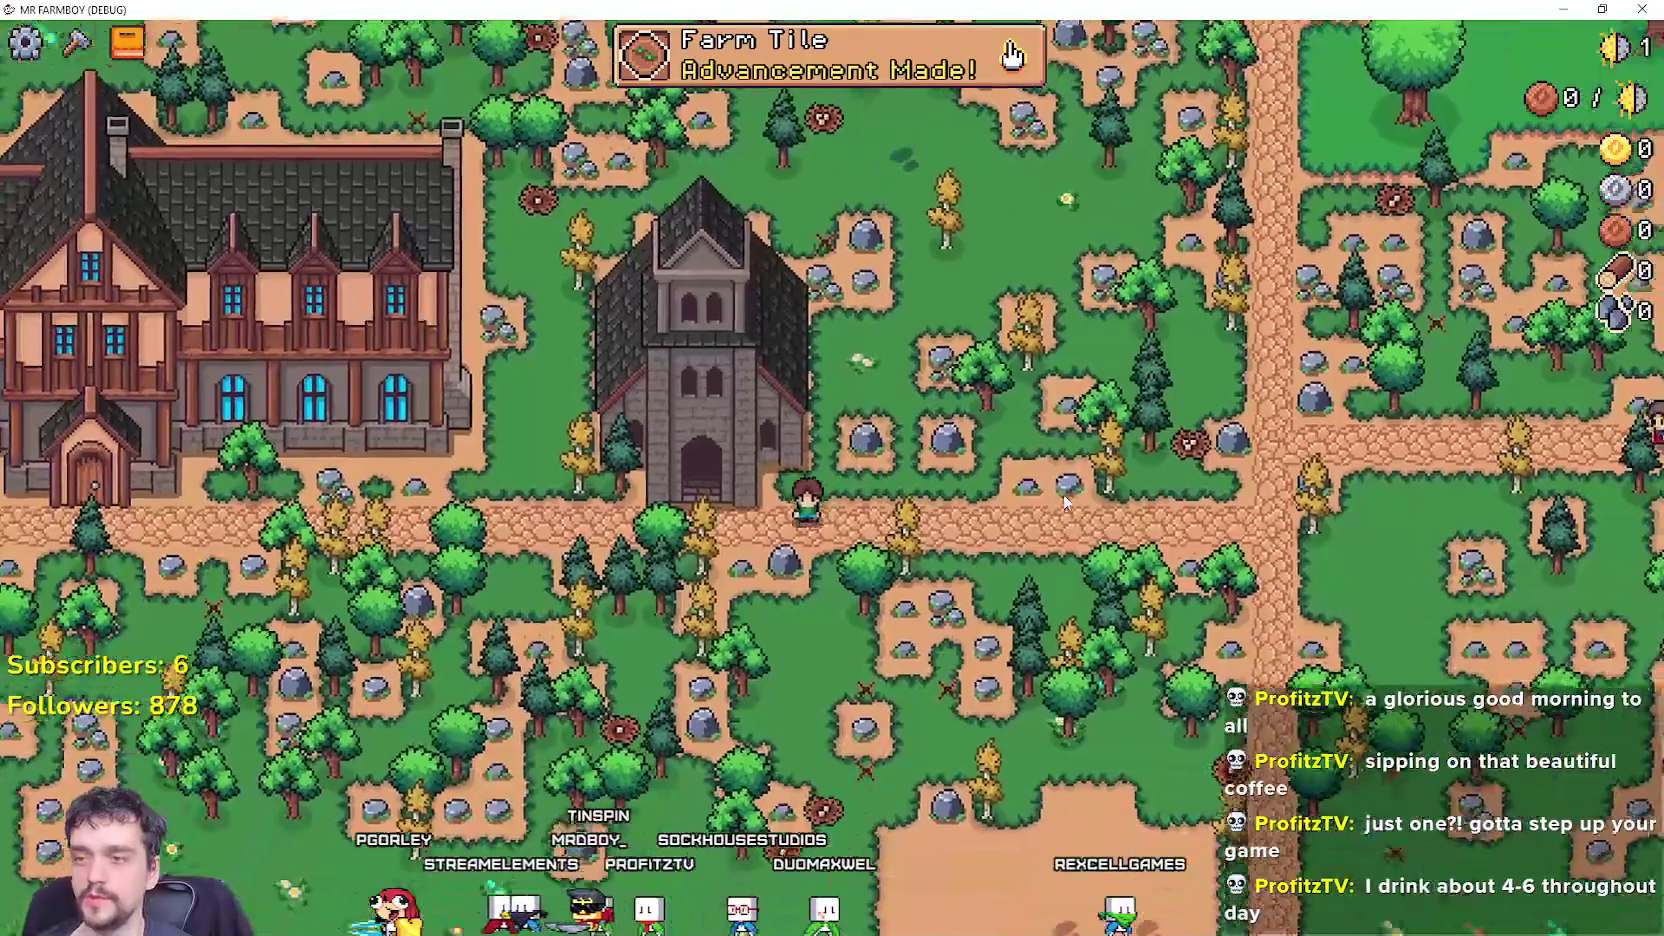
key("e")
key("Escape")
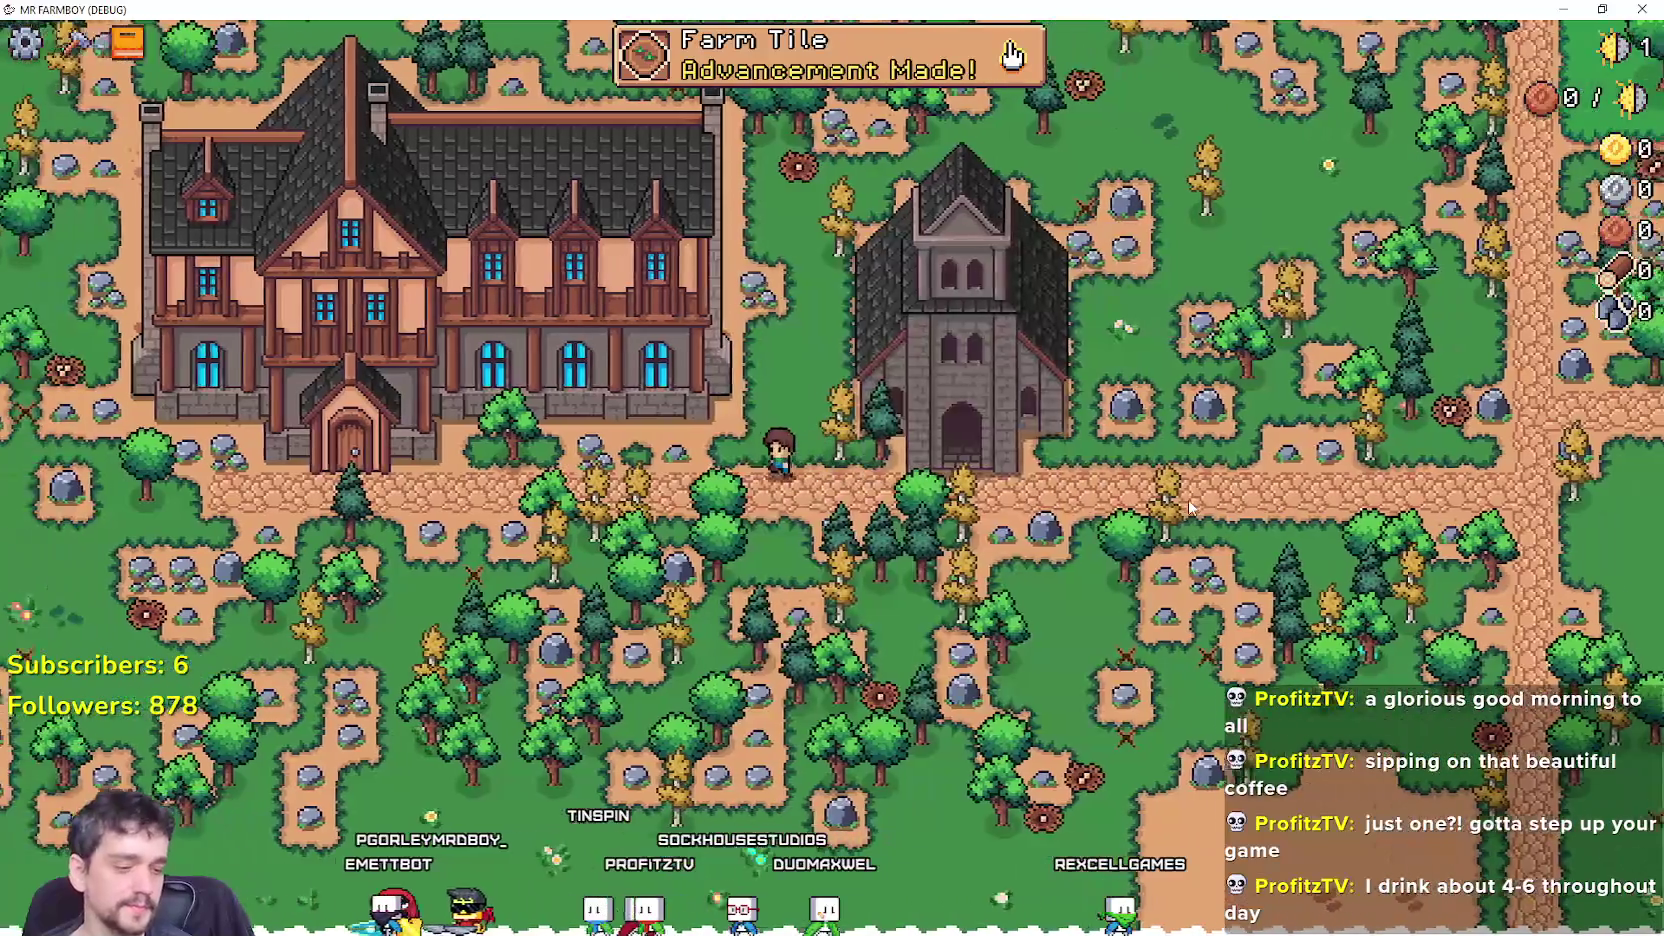
Walk to the Inn, check its empty Dishes panel (Active Dishes 0/2), and quit the game.
key("a")
key("a")
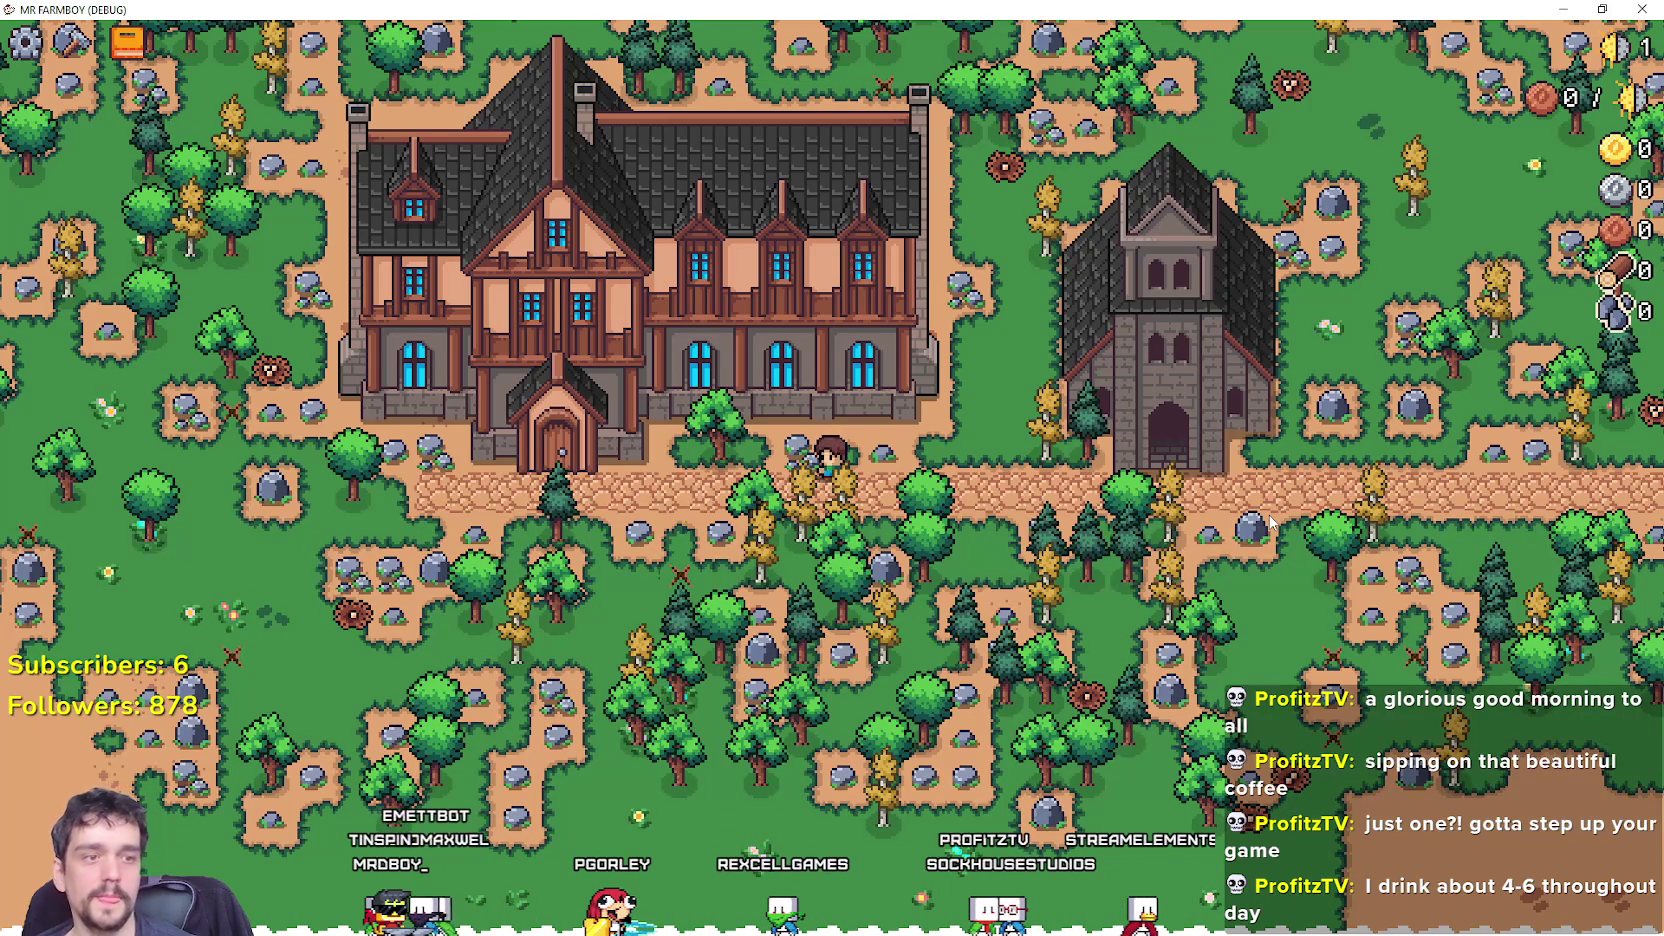
key("e")
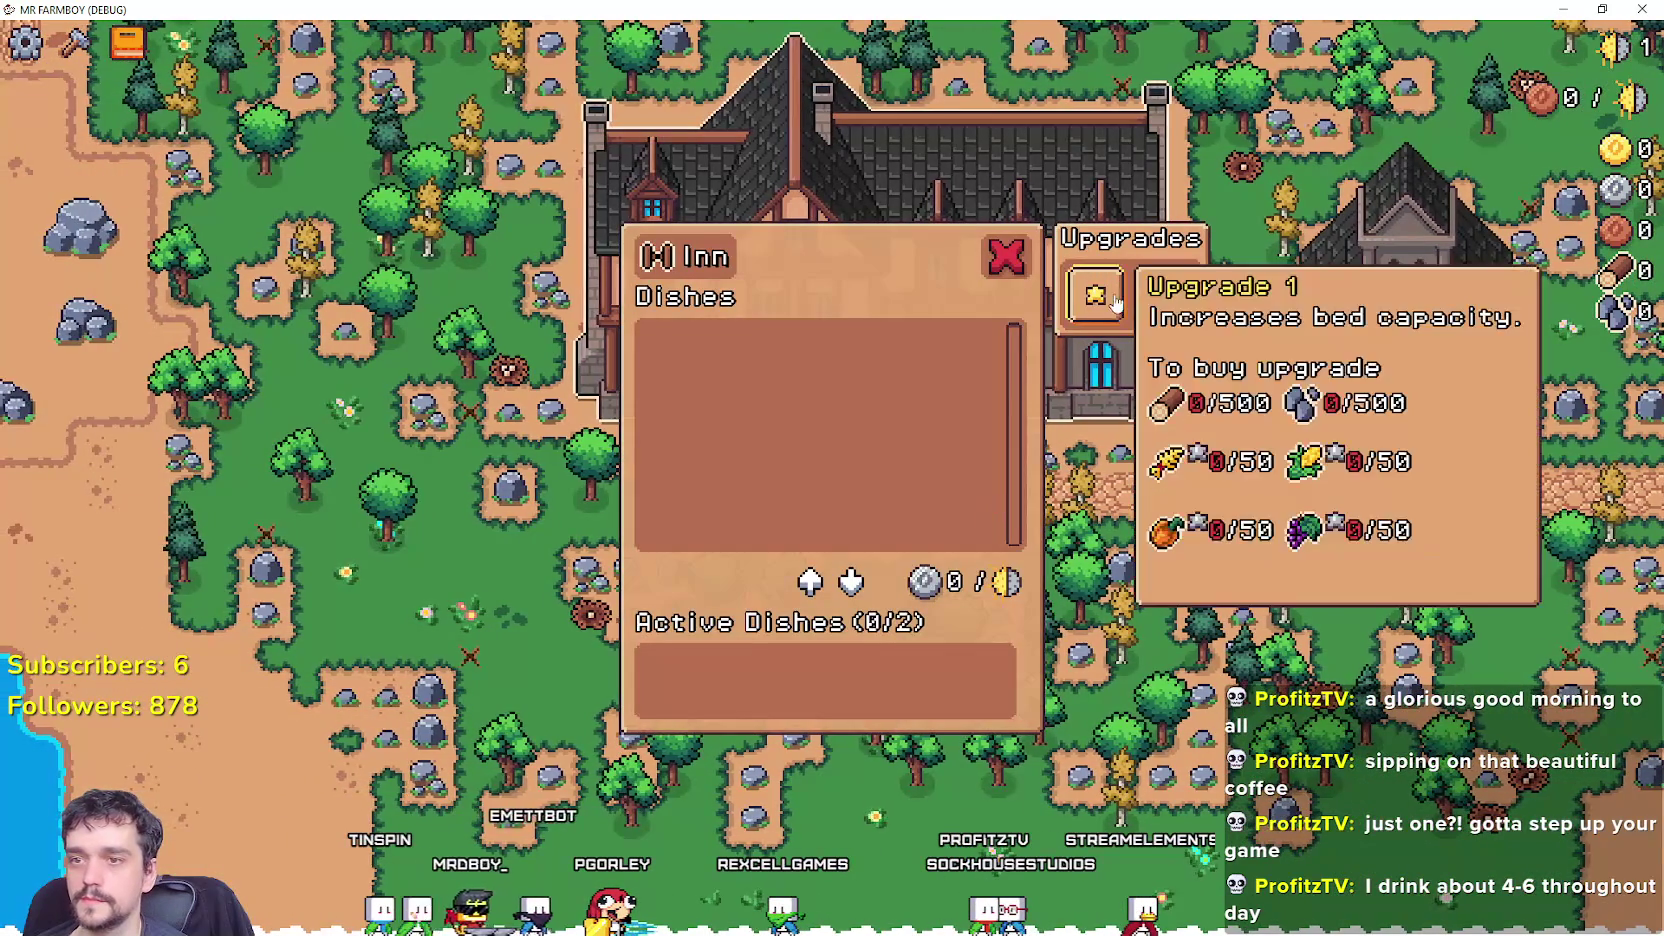
left_click(1006, 256)
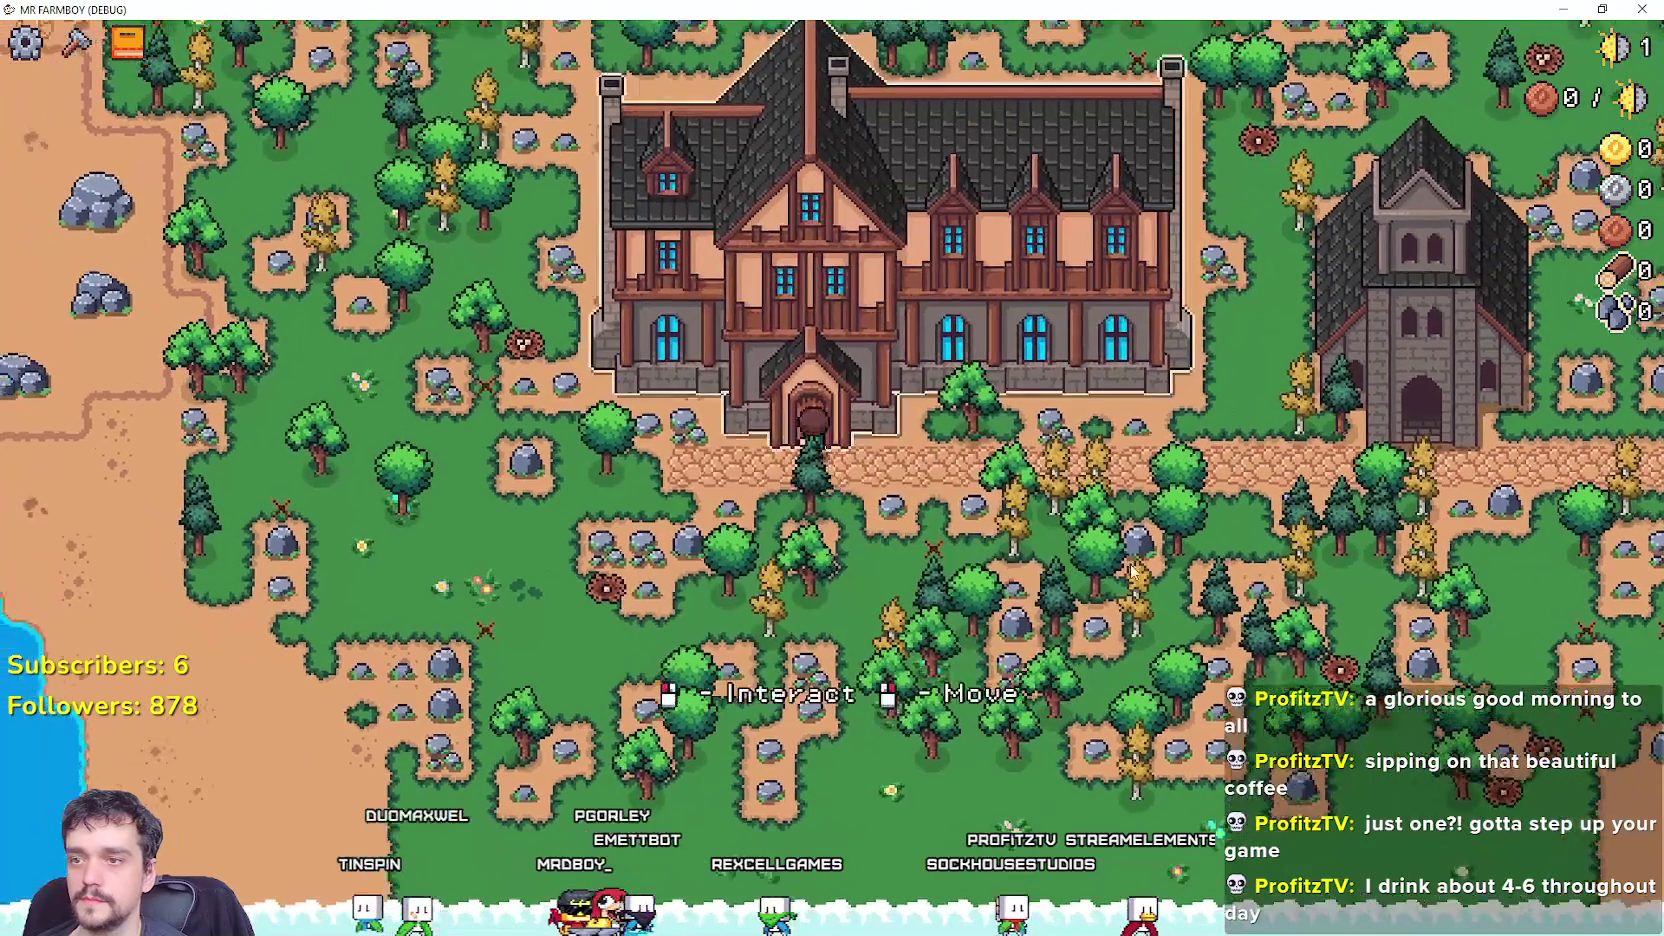
key("e")
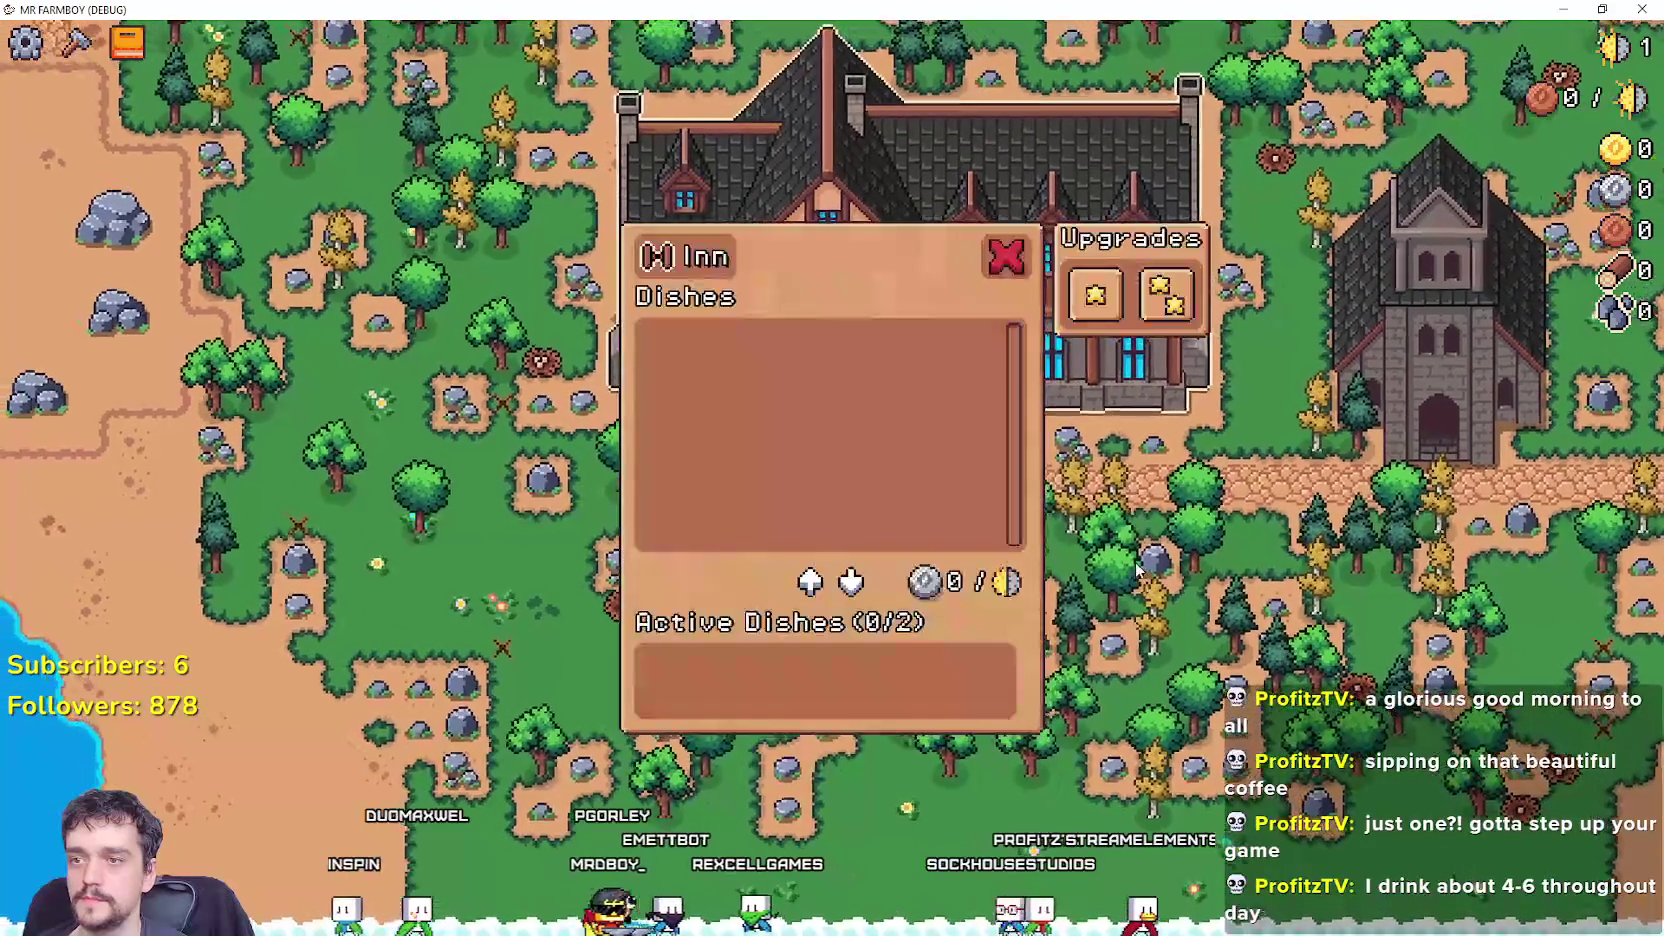
right_click(1135, 562)
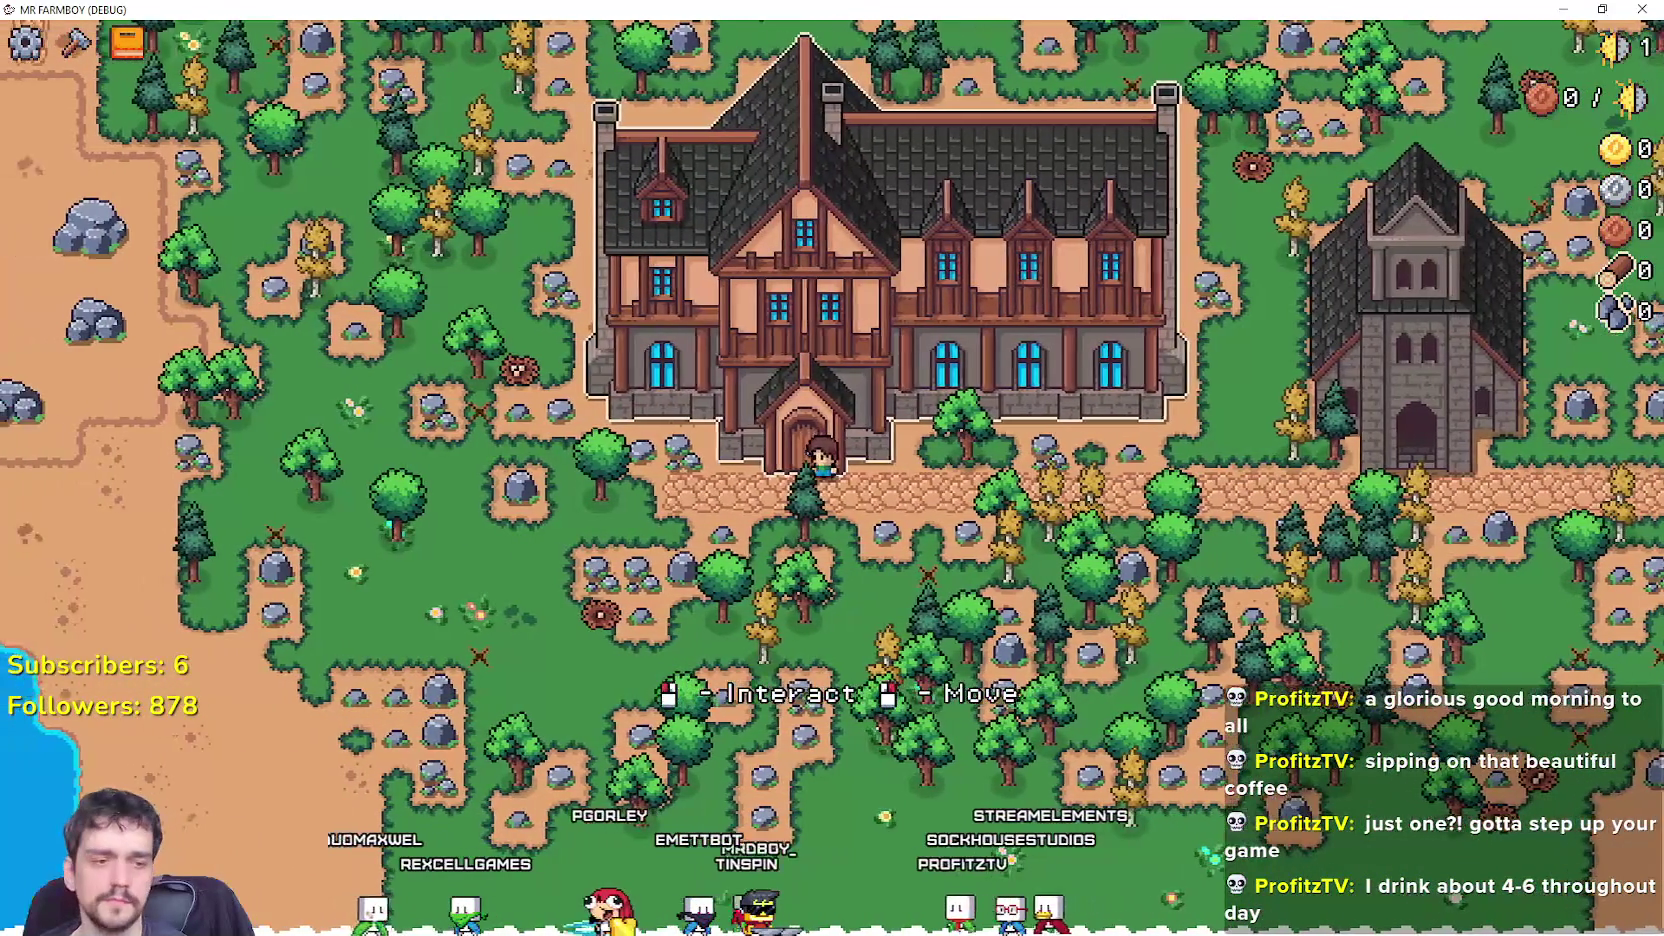
key("F8")
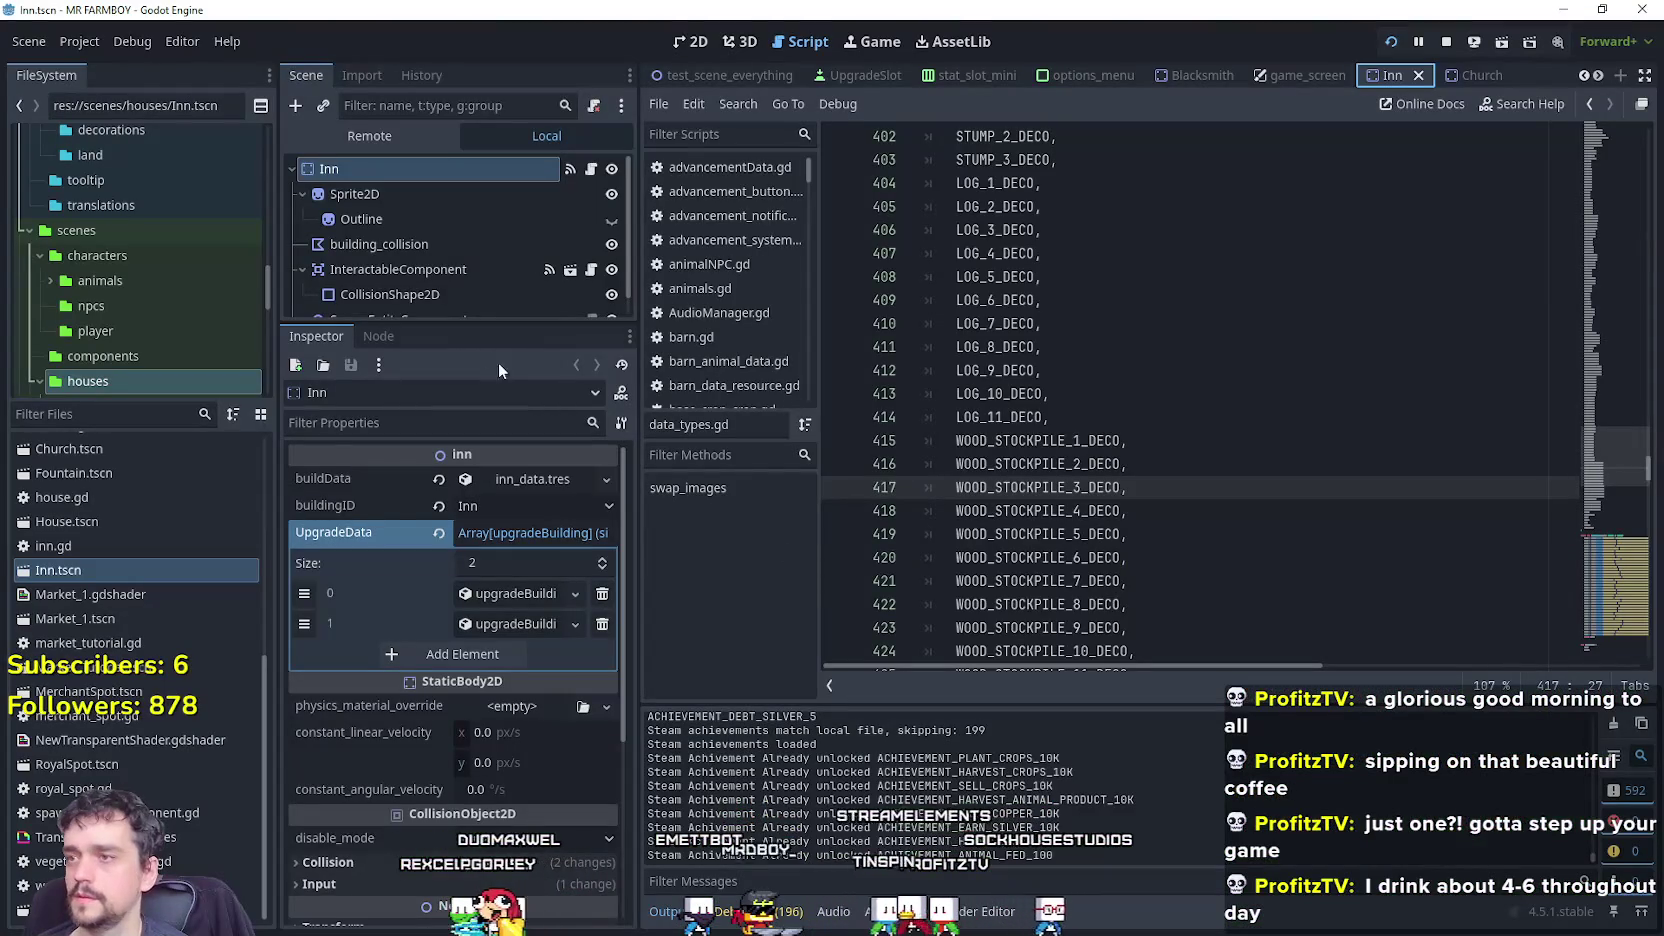
Open InnPanel's inn_panel.gd and inspect the inn_buffs slot-building code.
left_click(1310, 74)
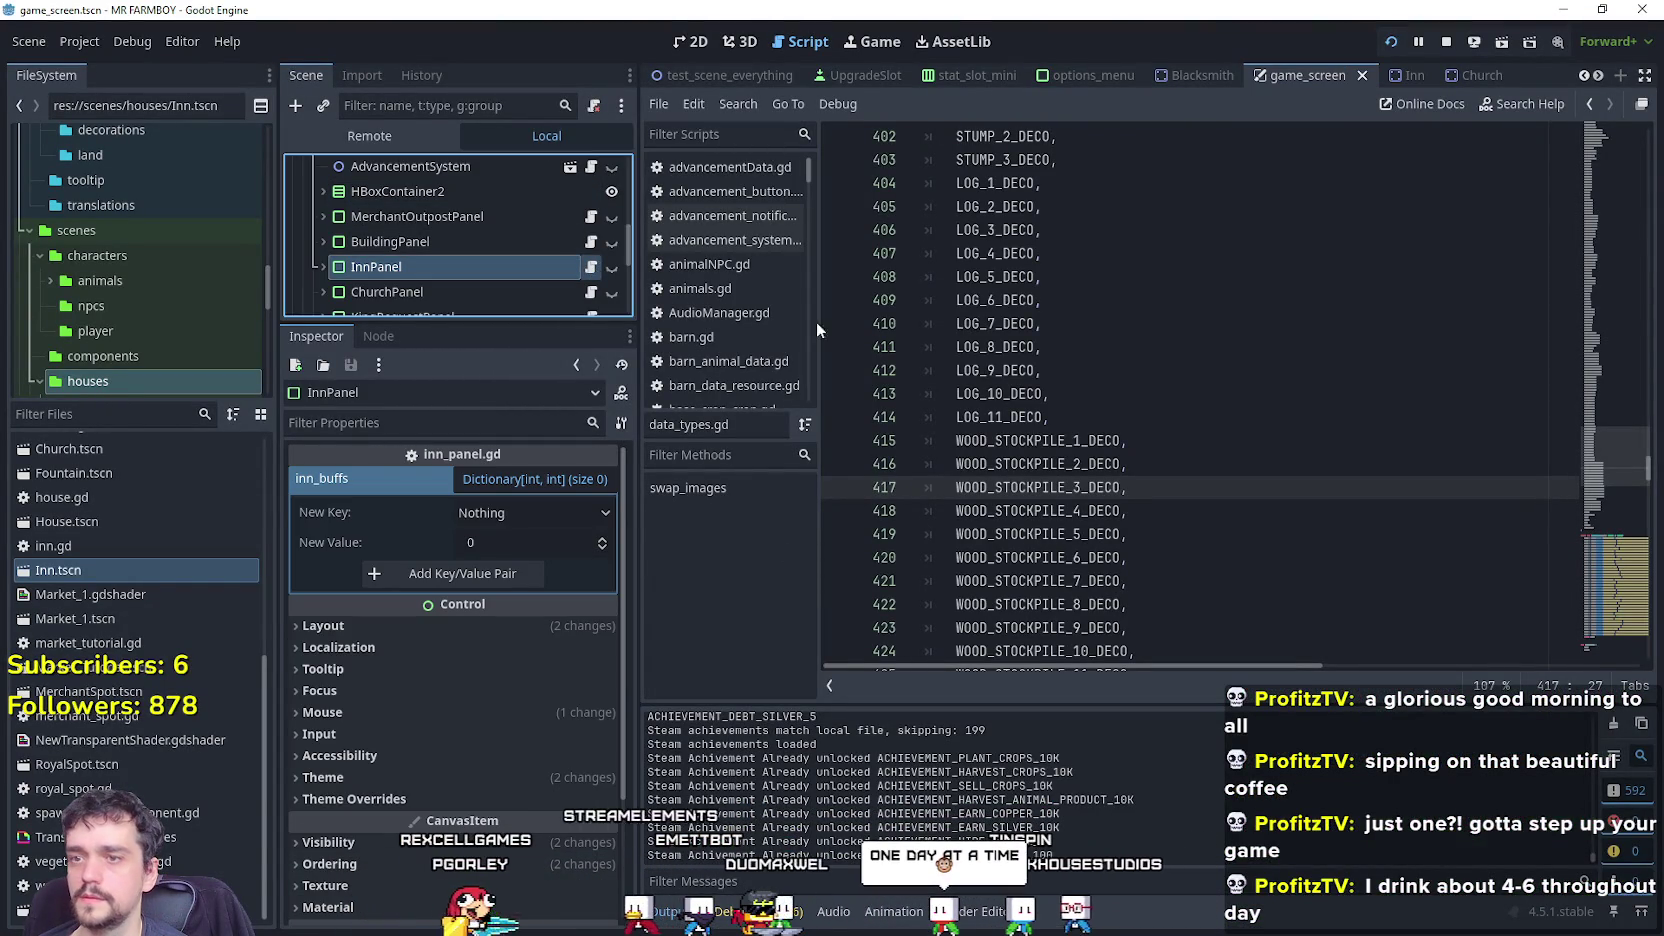
left_click(591, 266)
scroll(1200, 400, "up", 4)
left_click(1272, 456)
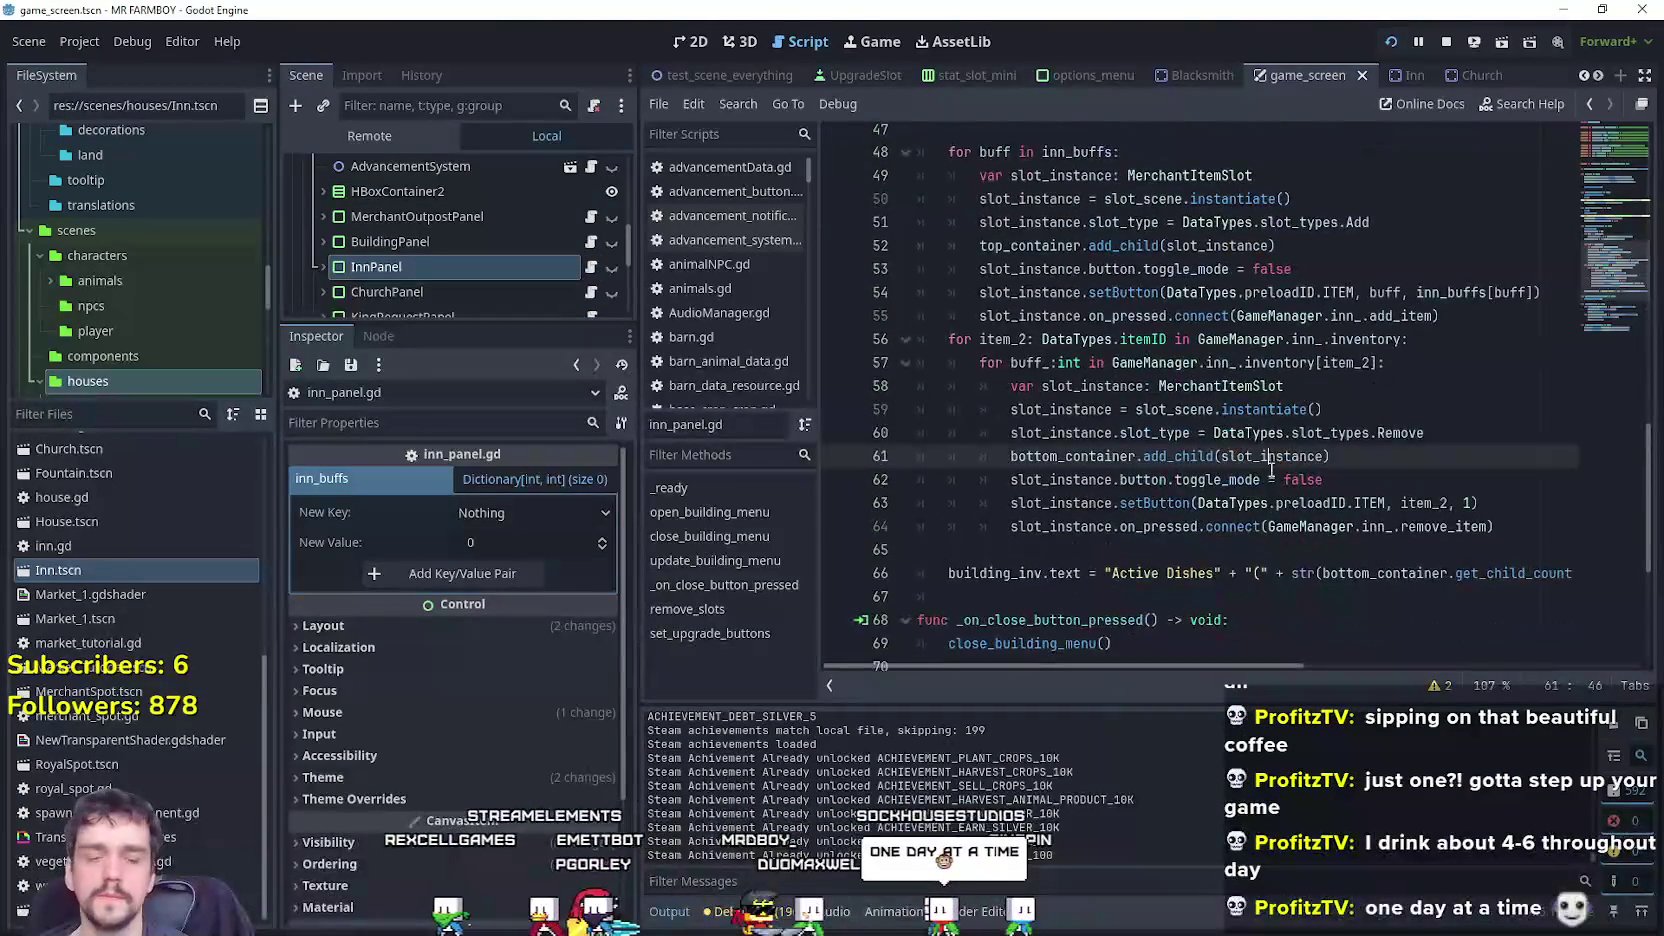
scroll(1272, 467, "up", 3)
left_click(1283, 390)
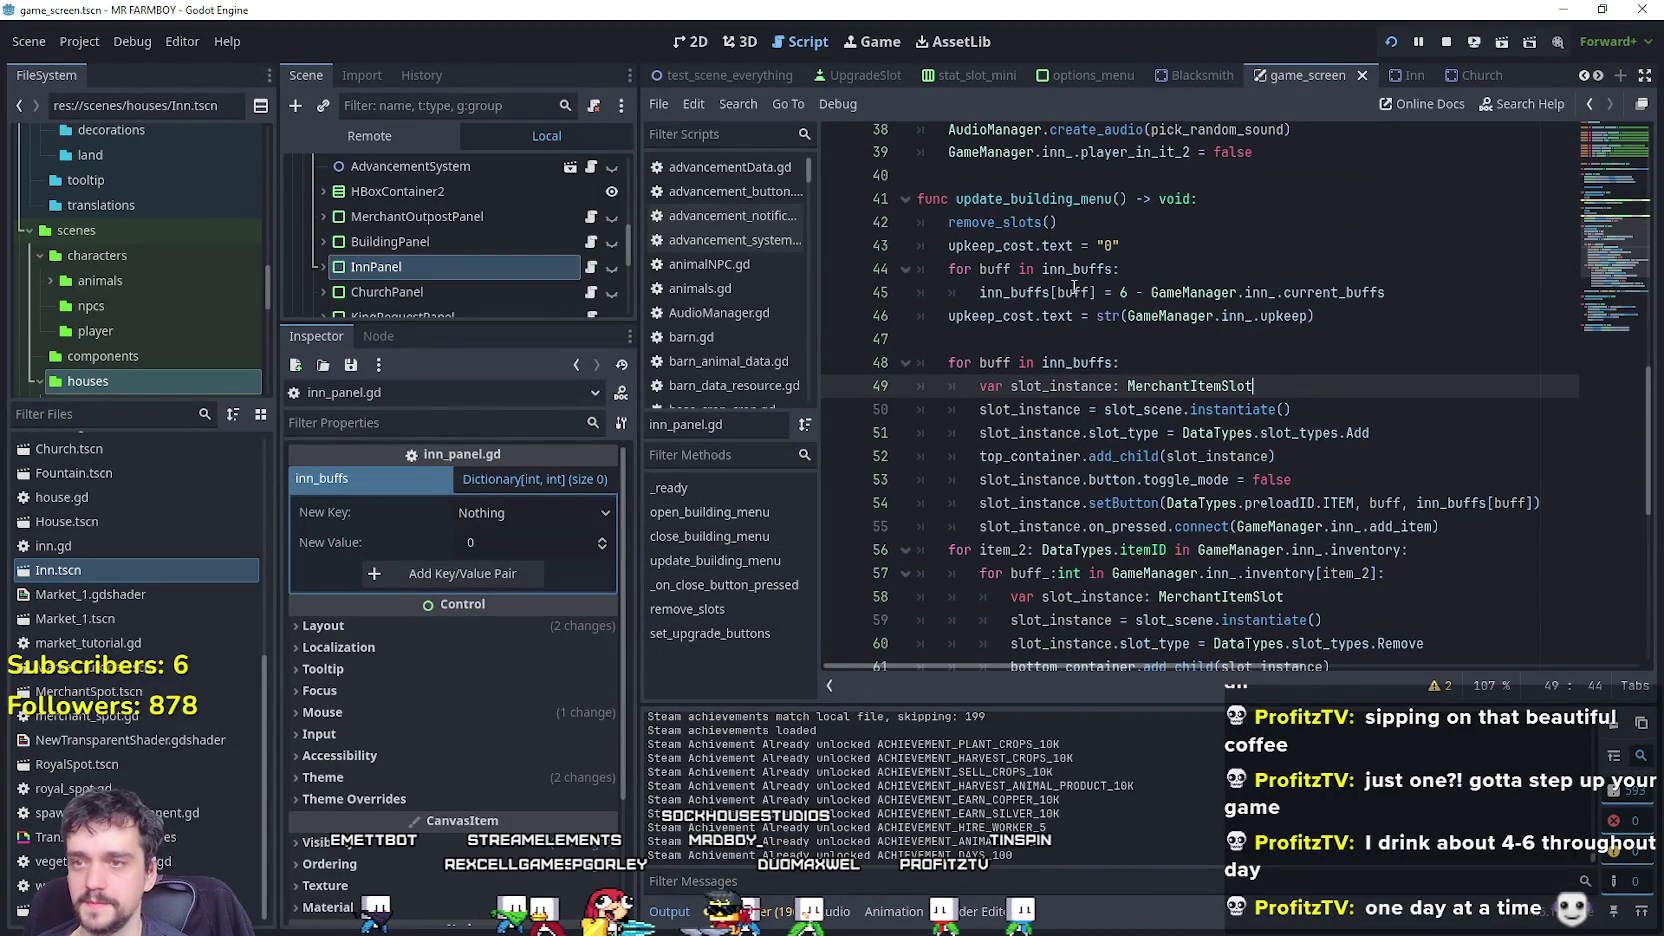
left_click(1018, 314)
left_click(1013, 294)
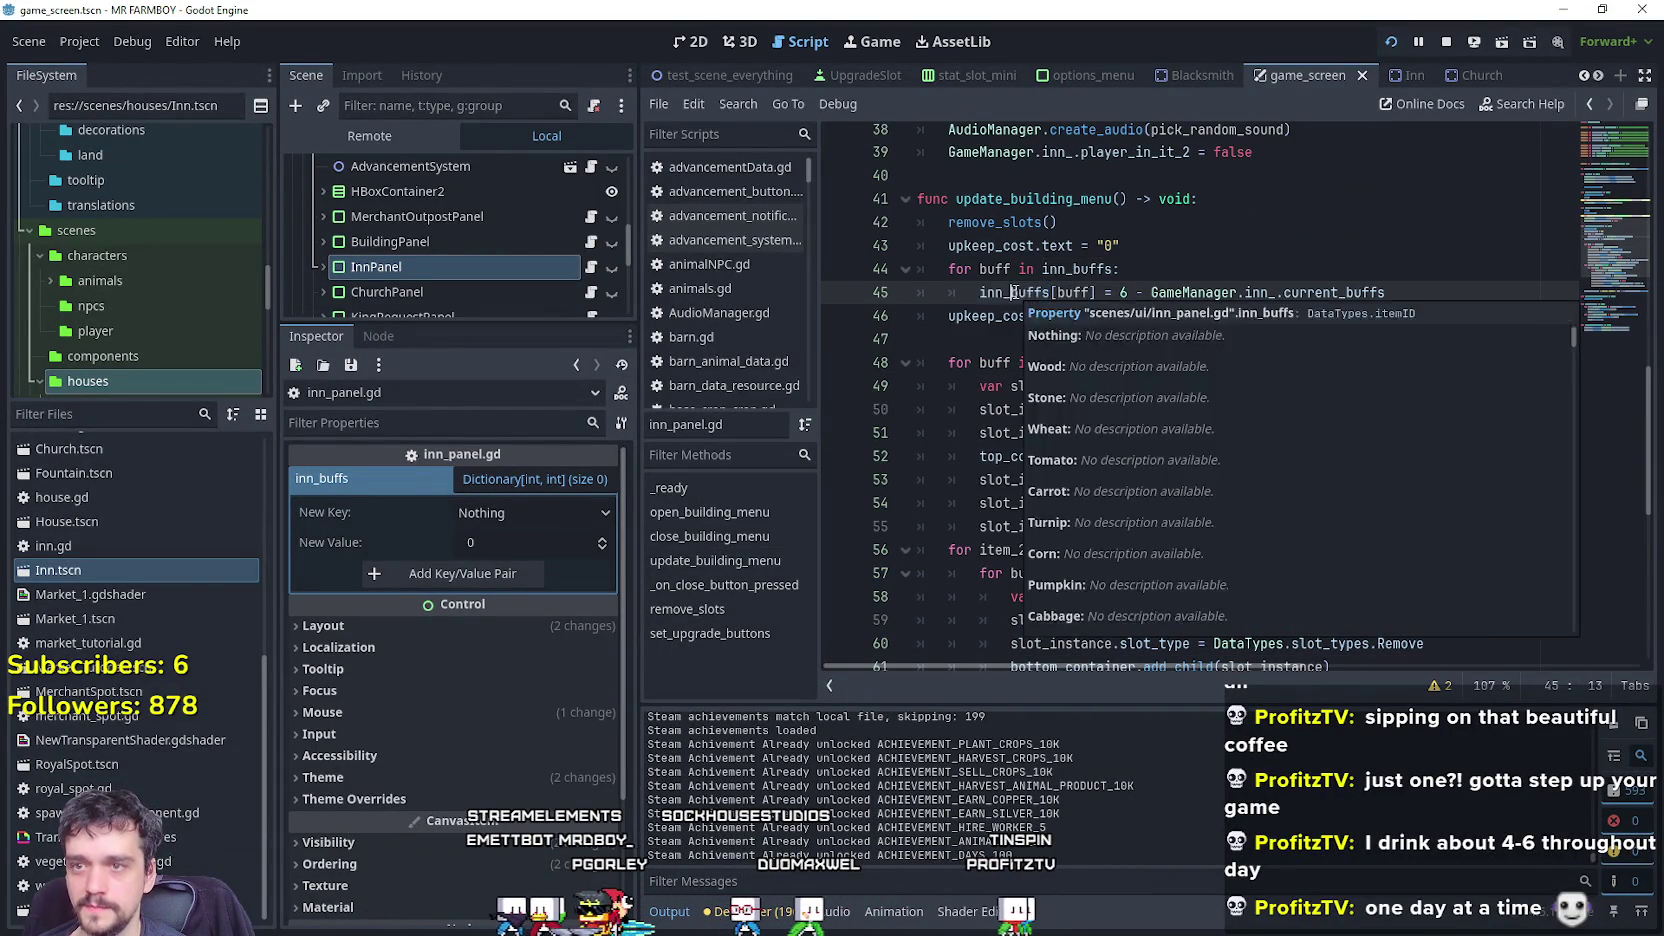
scroll(1298, 460, "up", 4)
scroll(1298, 460, "down", 1)
scroll(1290, 450, "down", 2)
left_click(1266, 413)
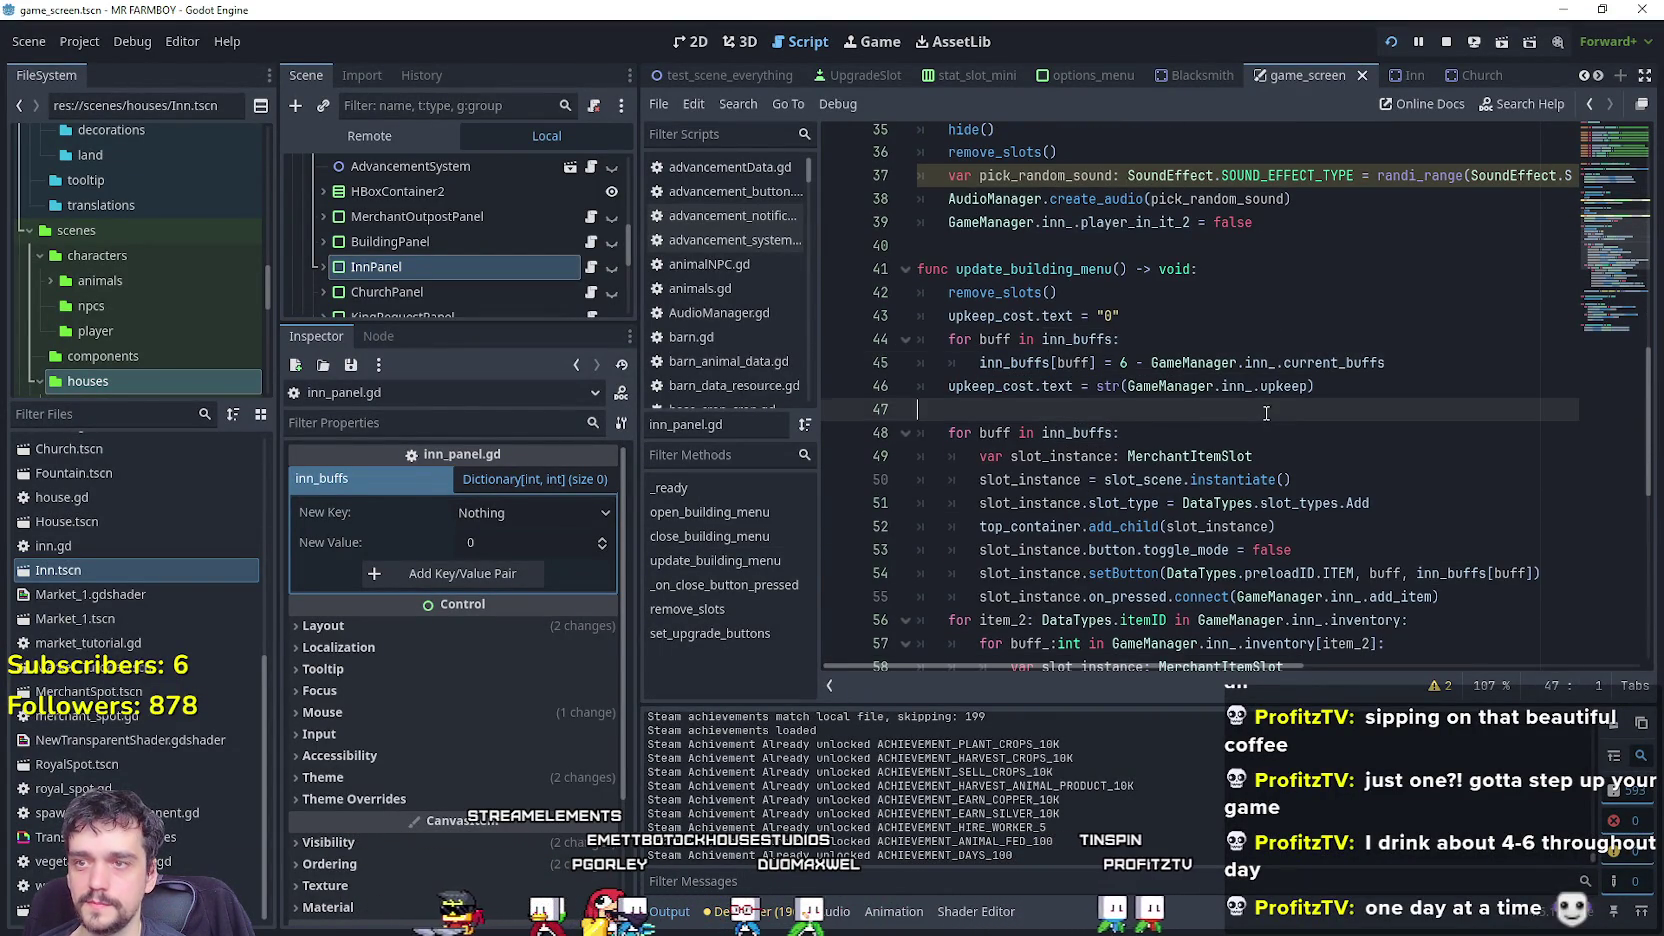
Review update_building_menu and set a breakpoint on line 55's on_pressed connection.
double_click(1007, 272)
scroll(1010, 285, "up", 4)
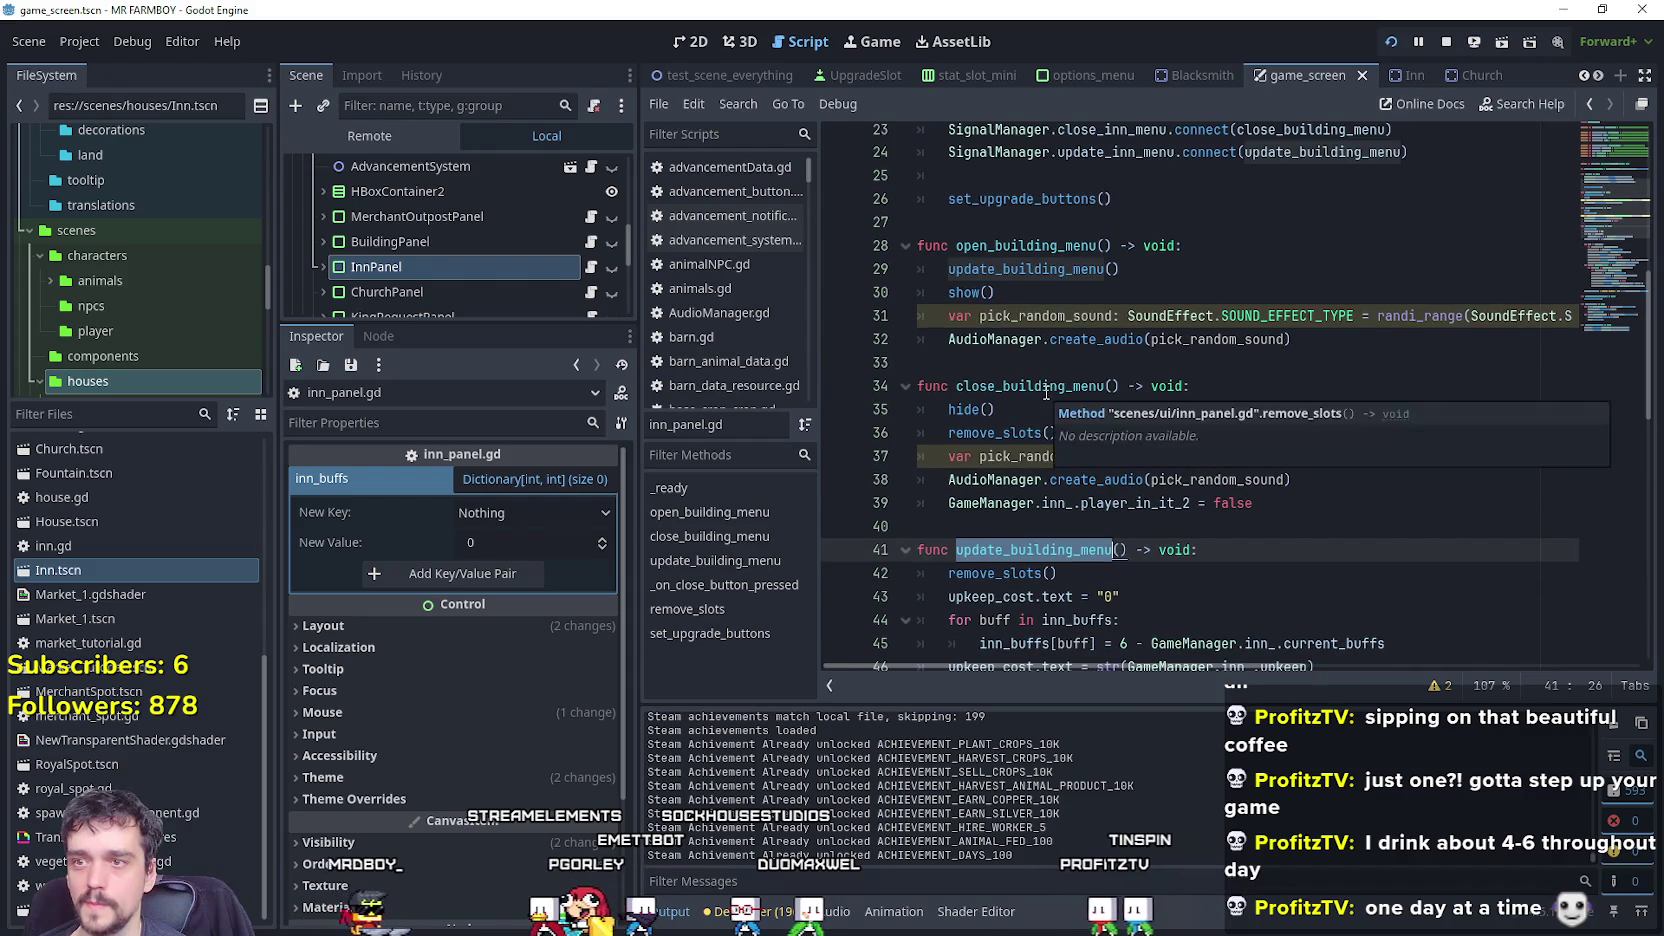
scroll(1011, 289, "down", 7)
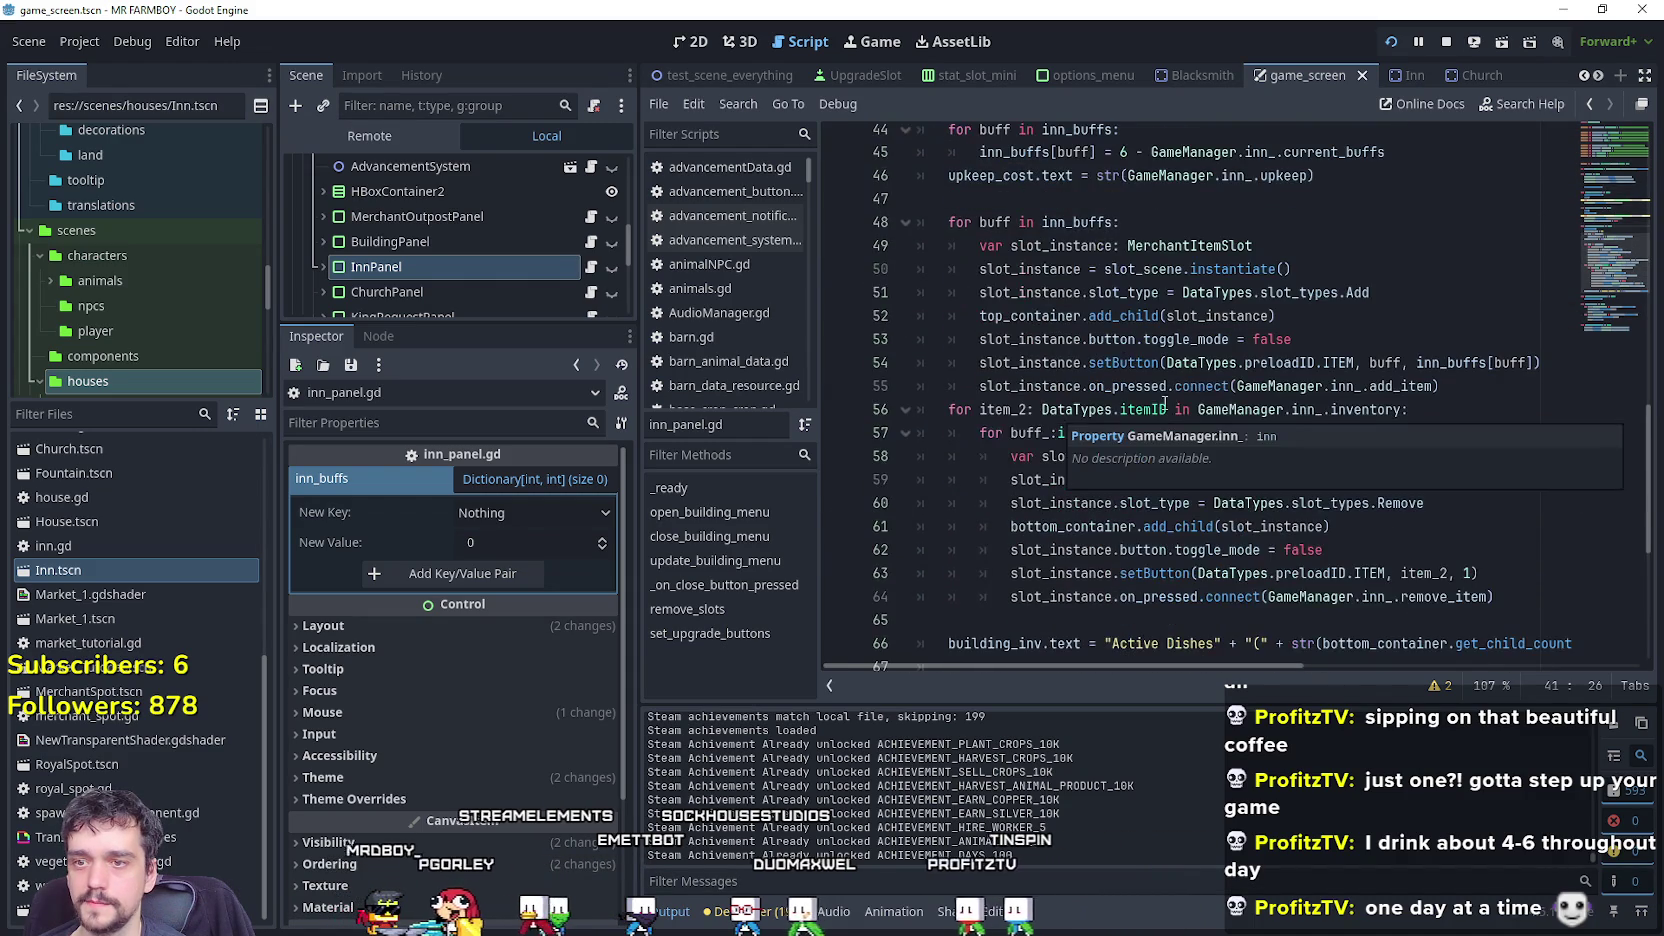
left_click(1500, 409)
left_click(1488, 384)
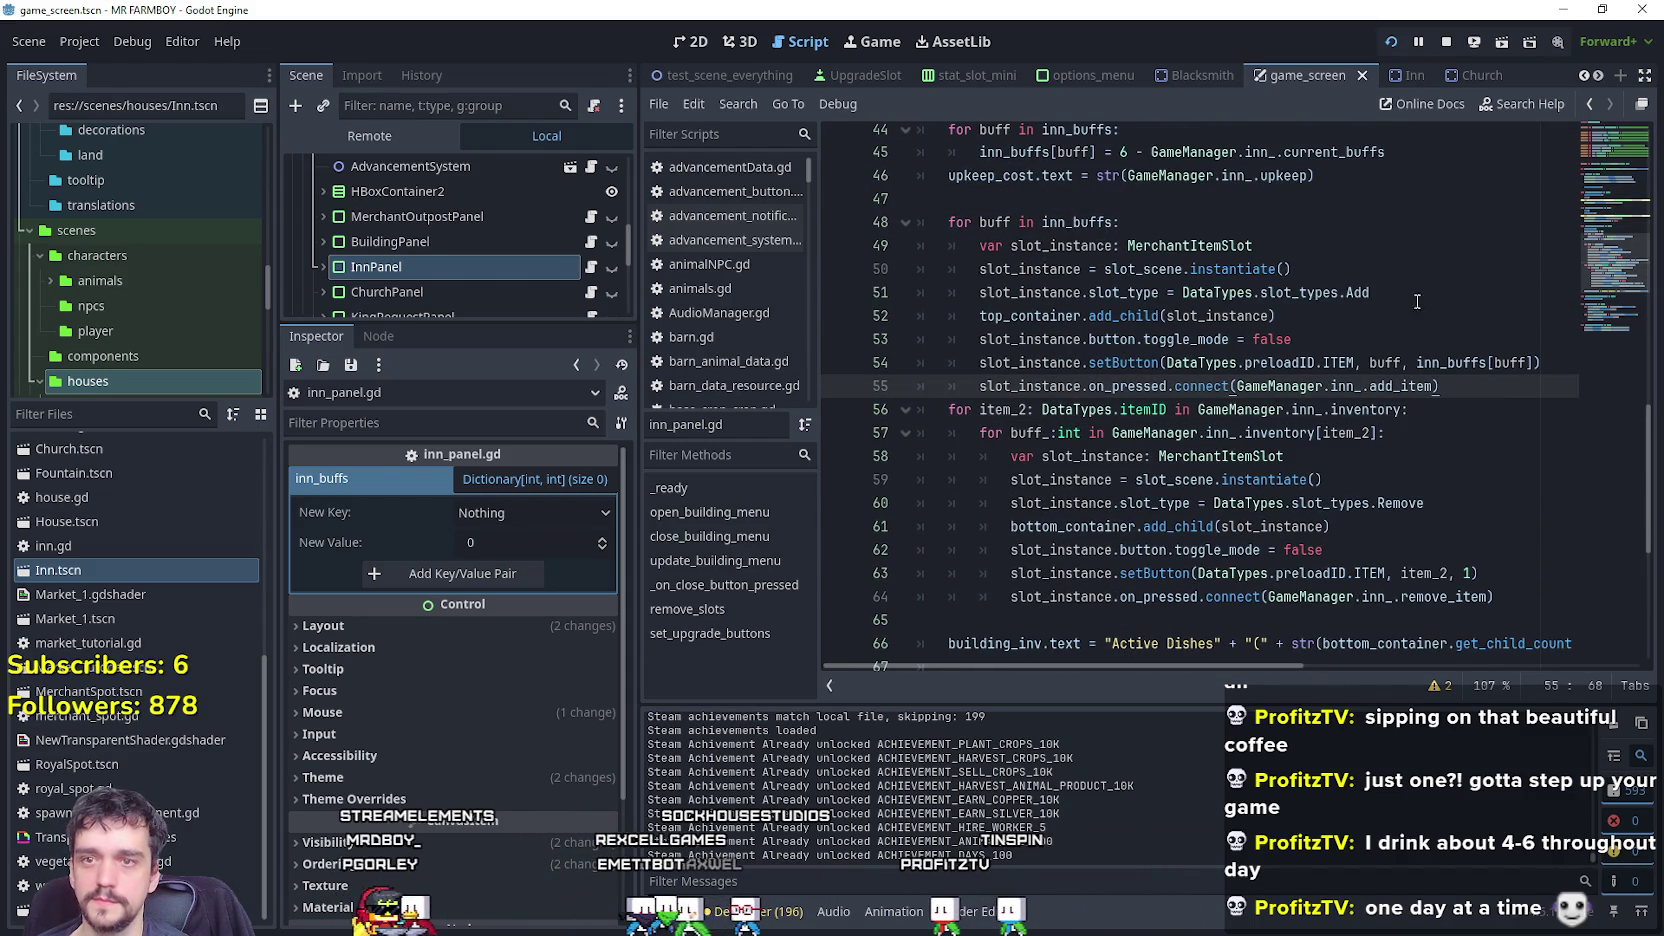
left_click(1388, 290)
left_click(1450, 388)
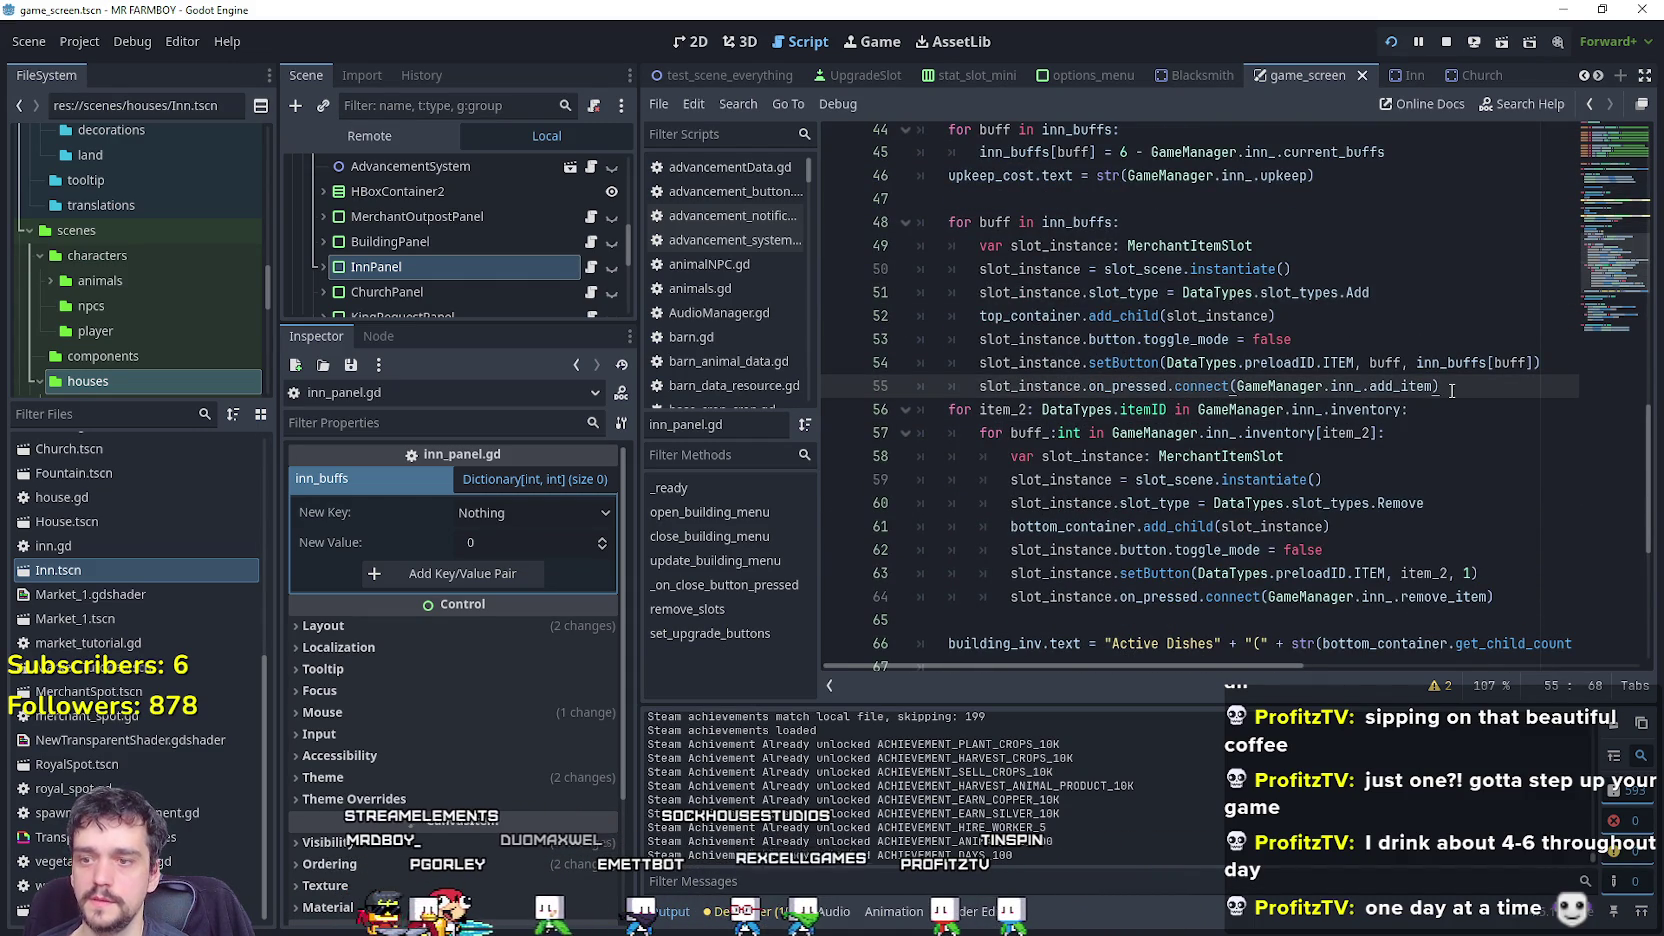
scroll(1451, 390, "down", 2)
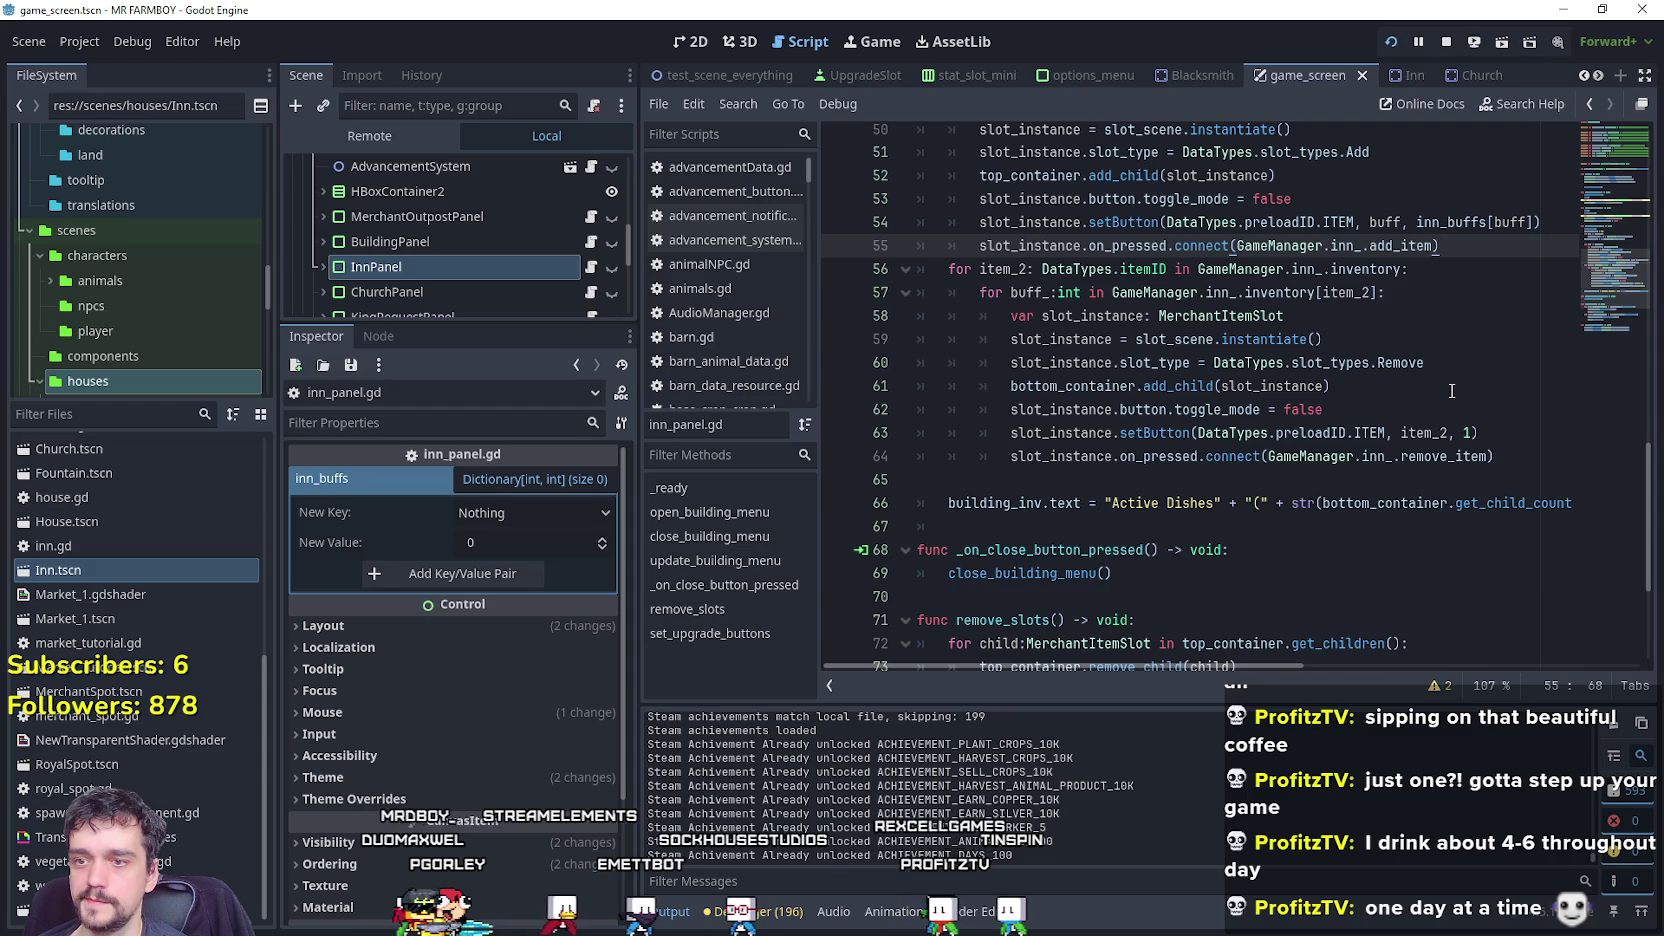
scroll(1451, 390, "up", 1)
left_click(838, 316)
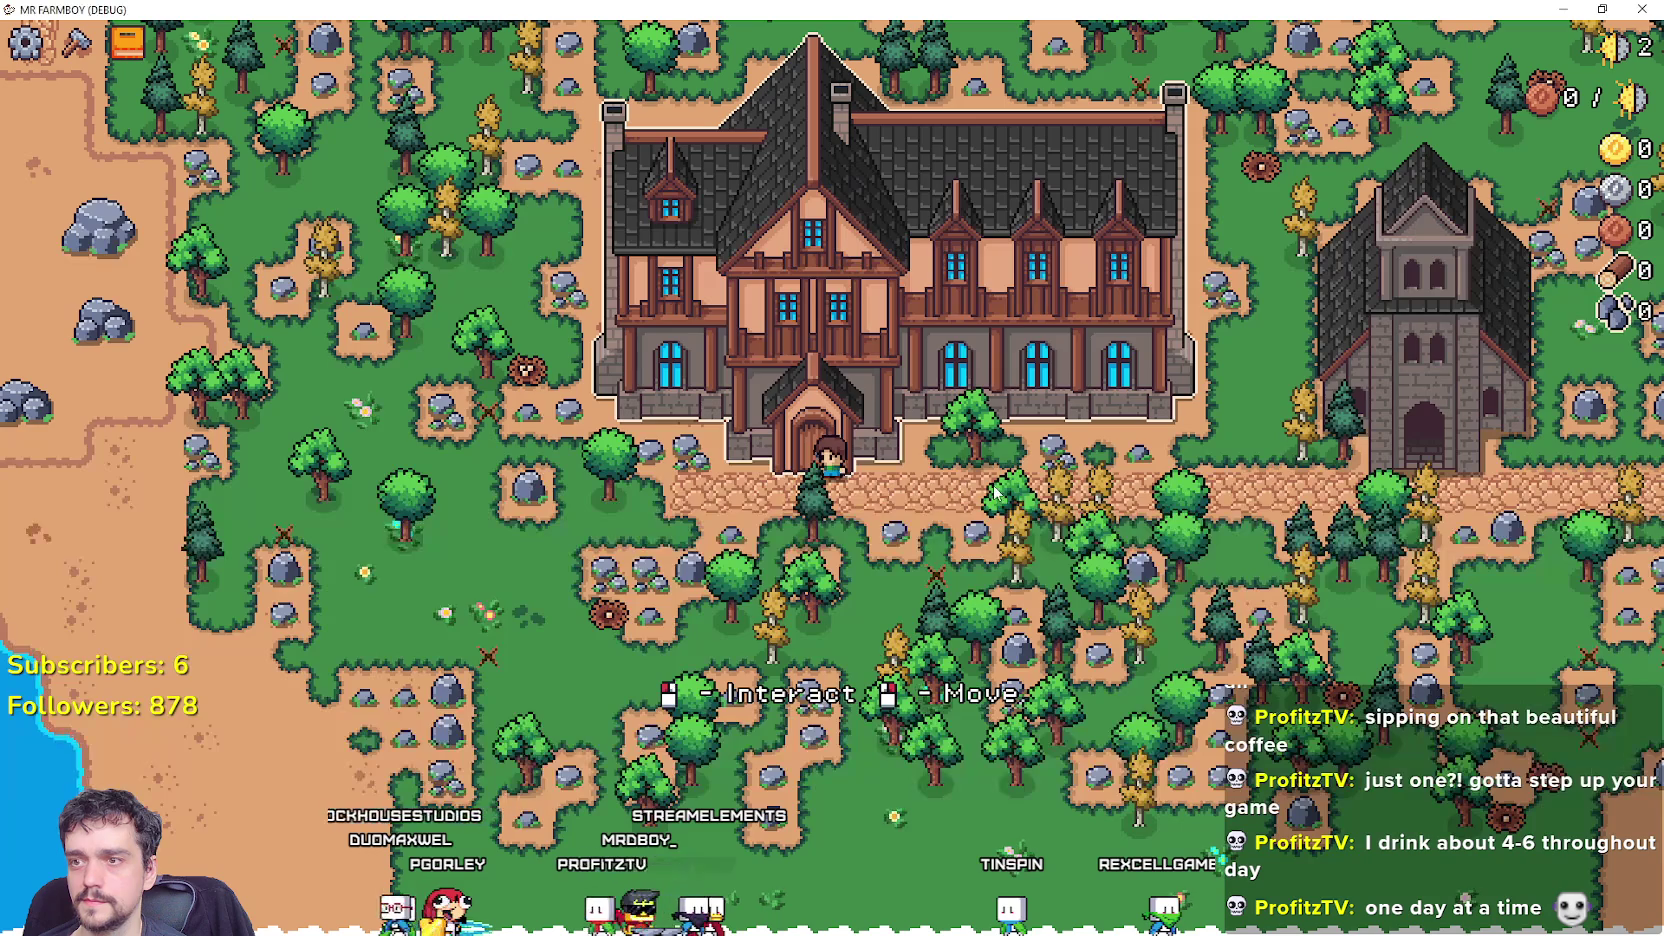
Open the Inn panel in-game and add a breakpoint on line 48's inn_buffs loop.
left_click(996, 491)
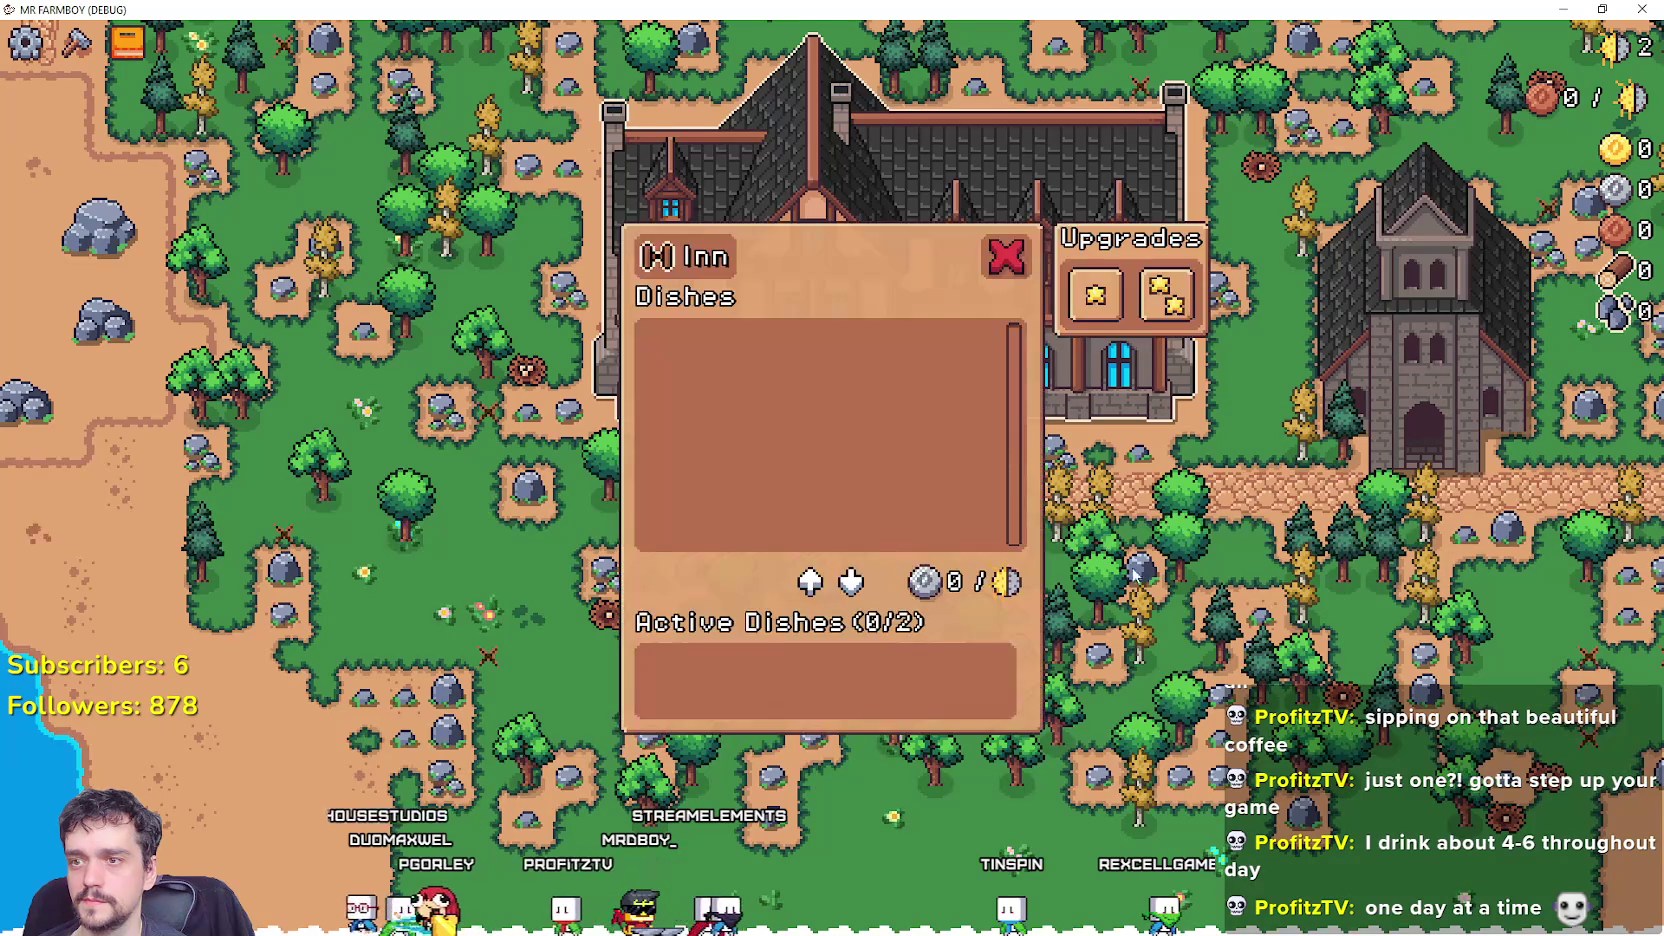
scroll(1188, 459, "up", 6)
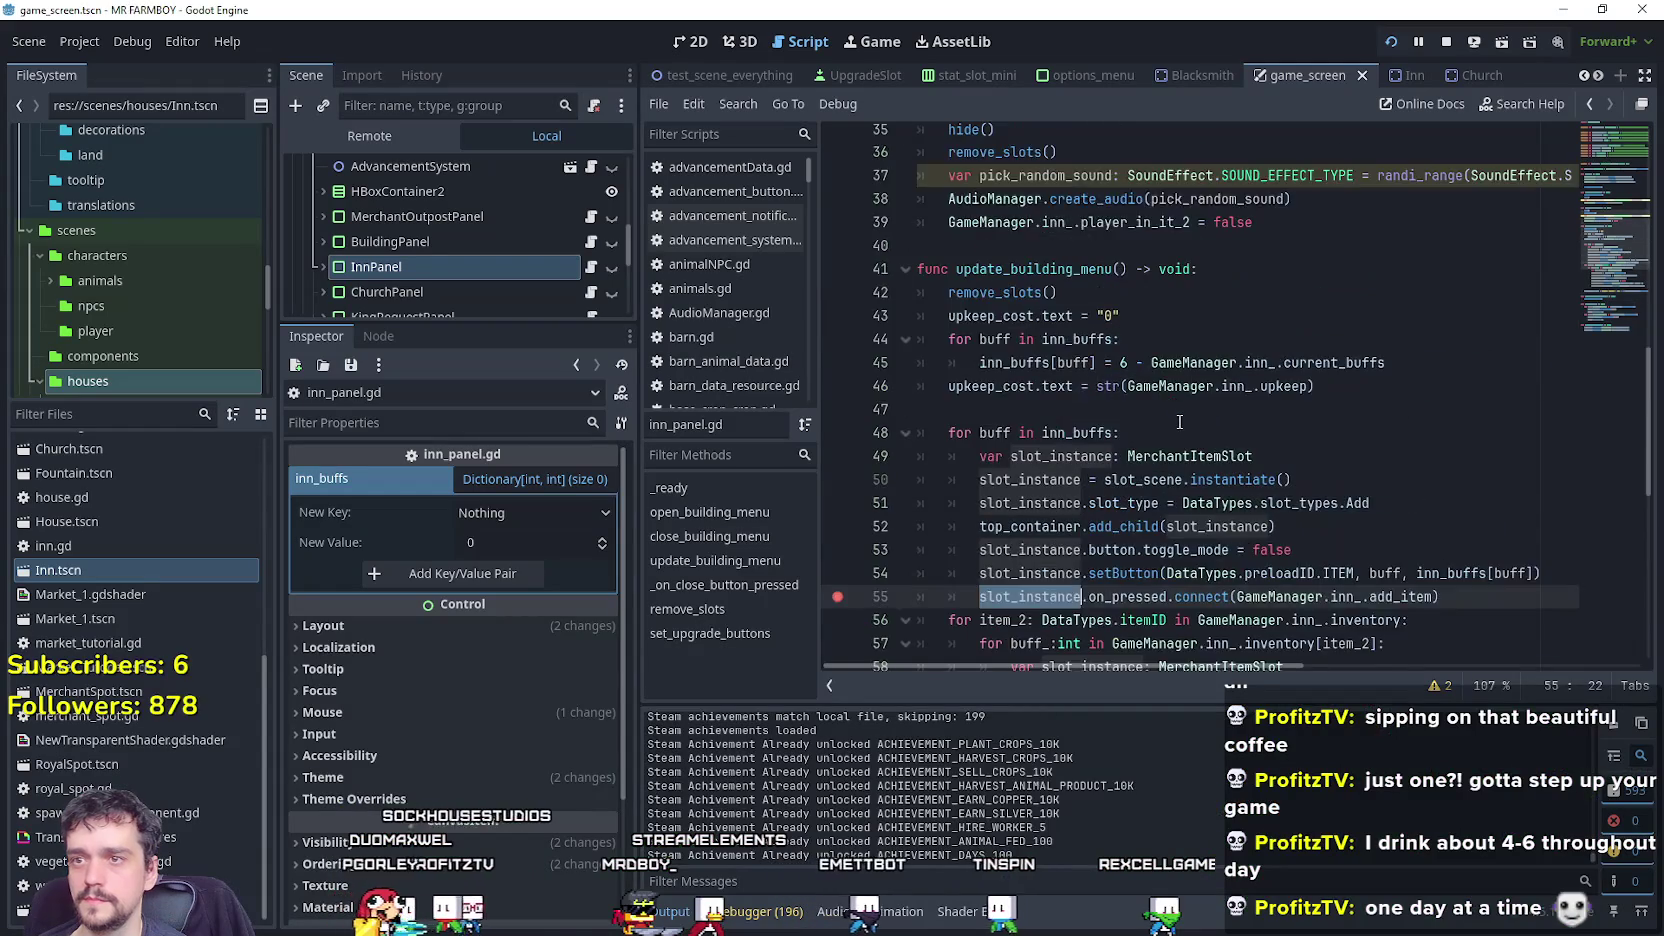
scroll(1199, 383, "up", 3)
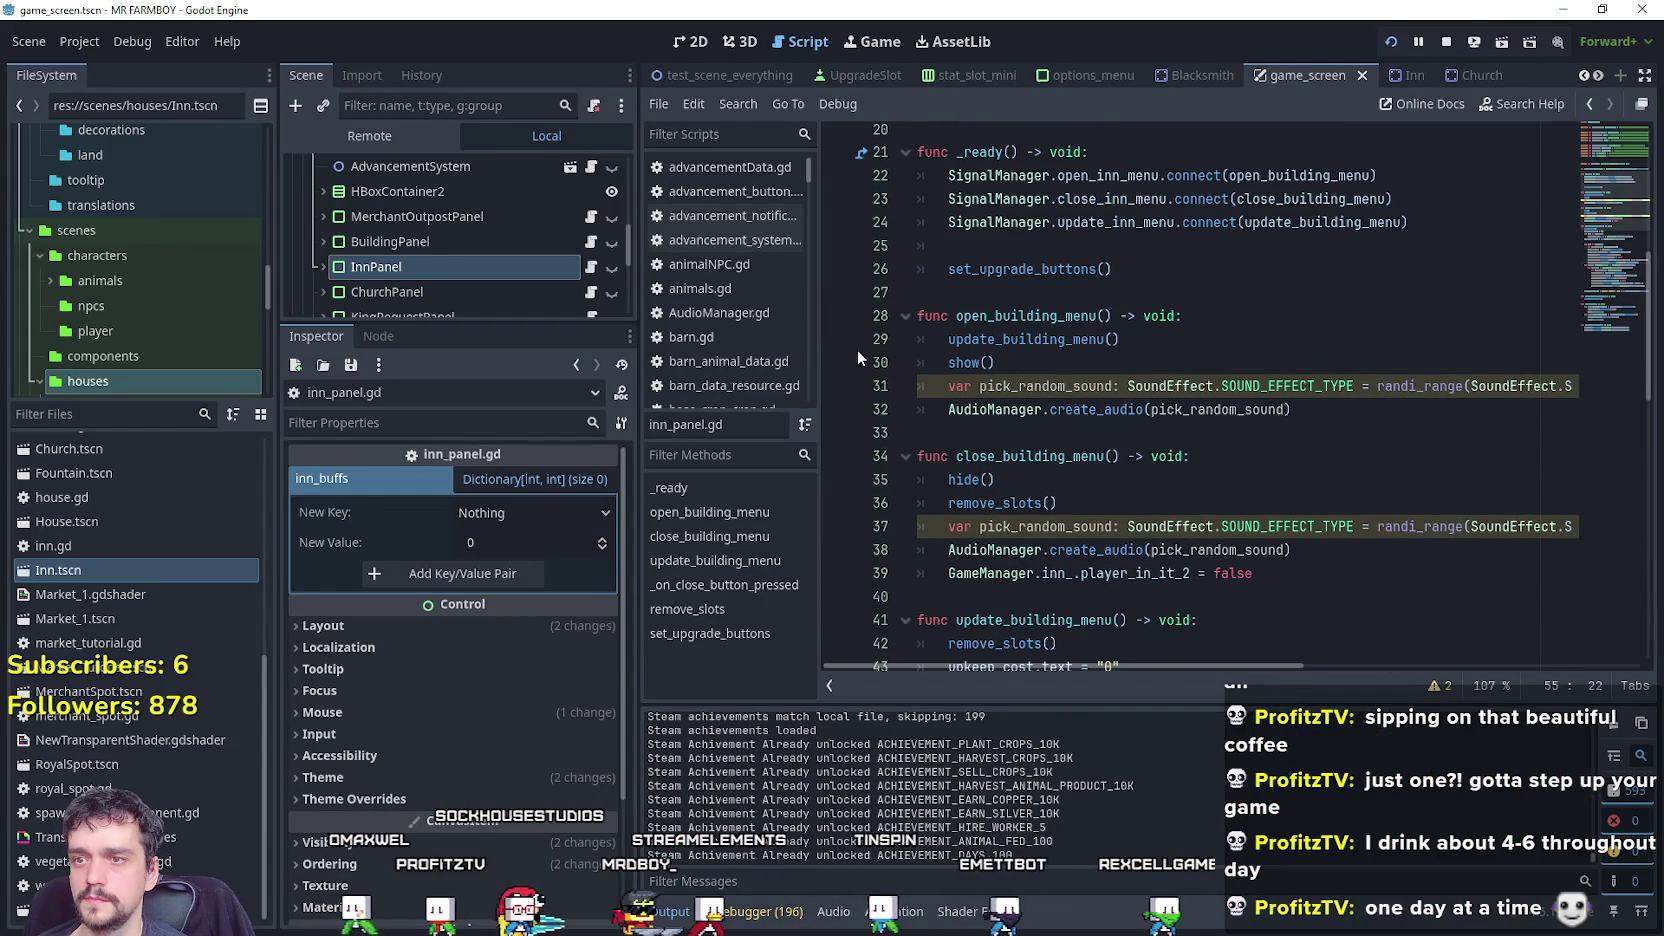
scroll(975, 344, "down", 7)
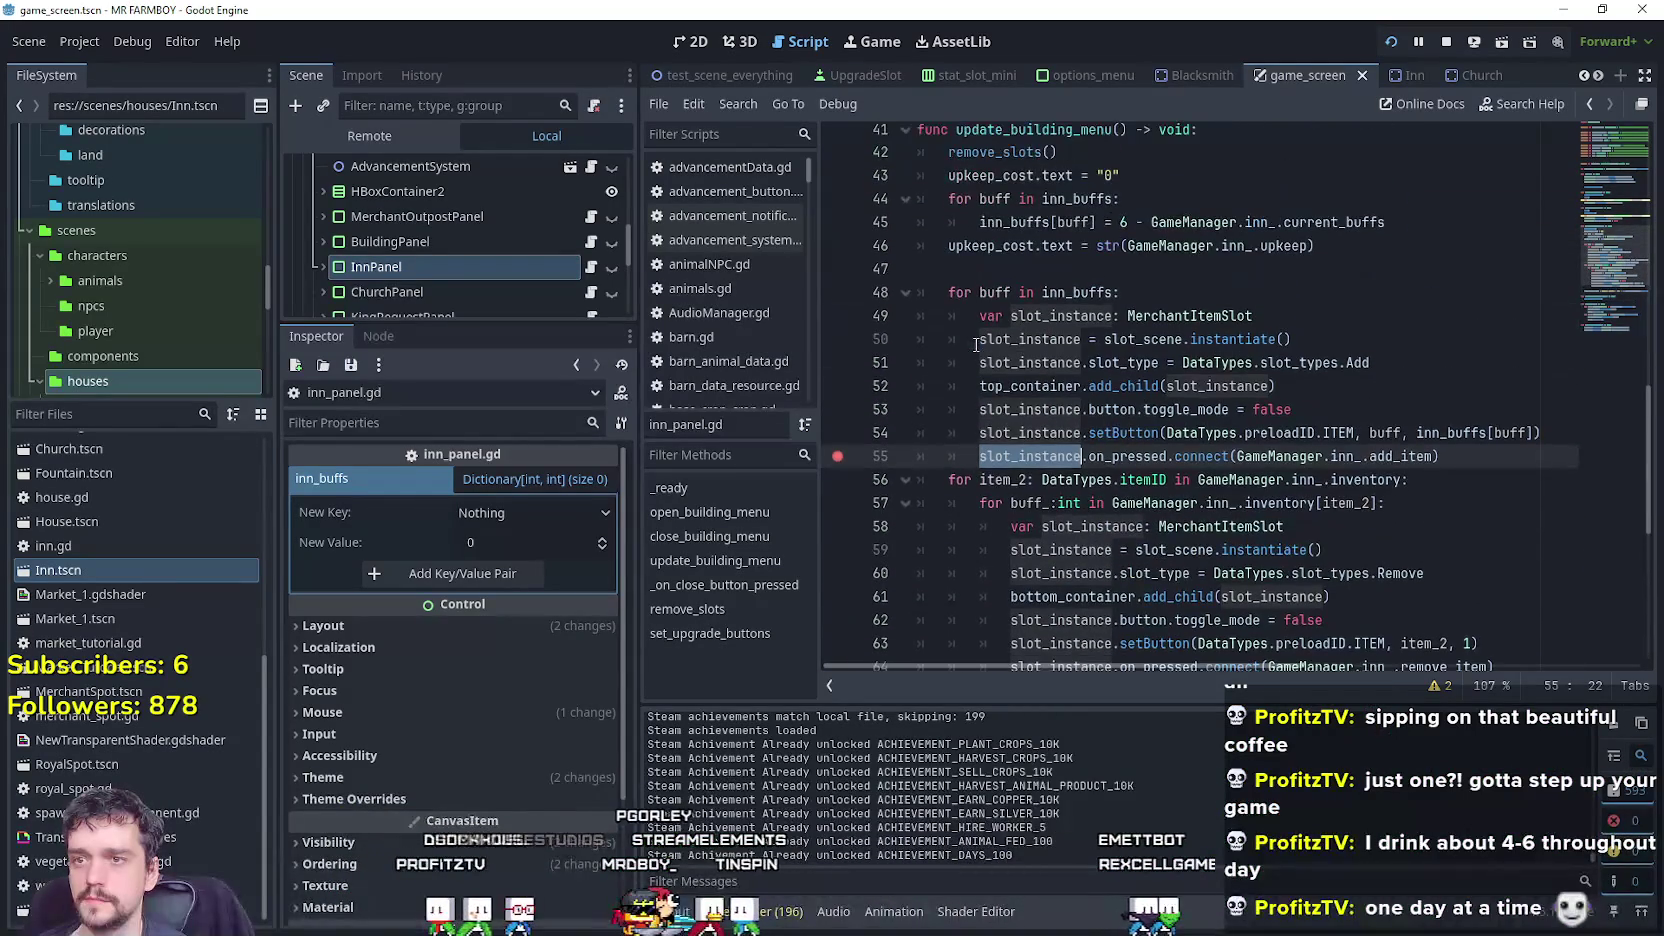
left_click(1148, 289)
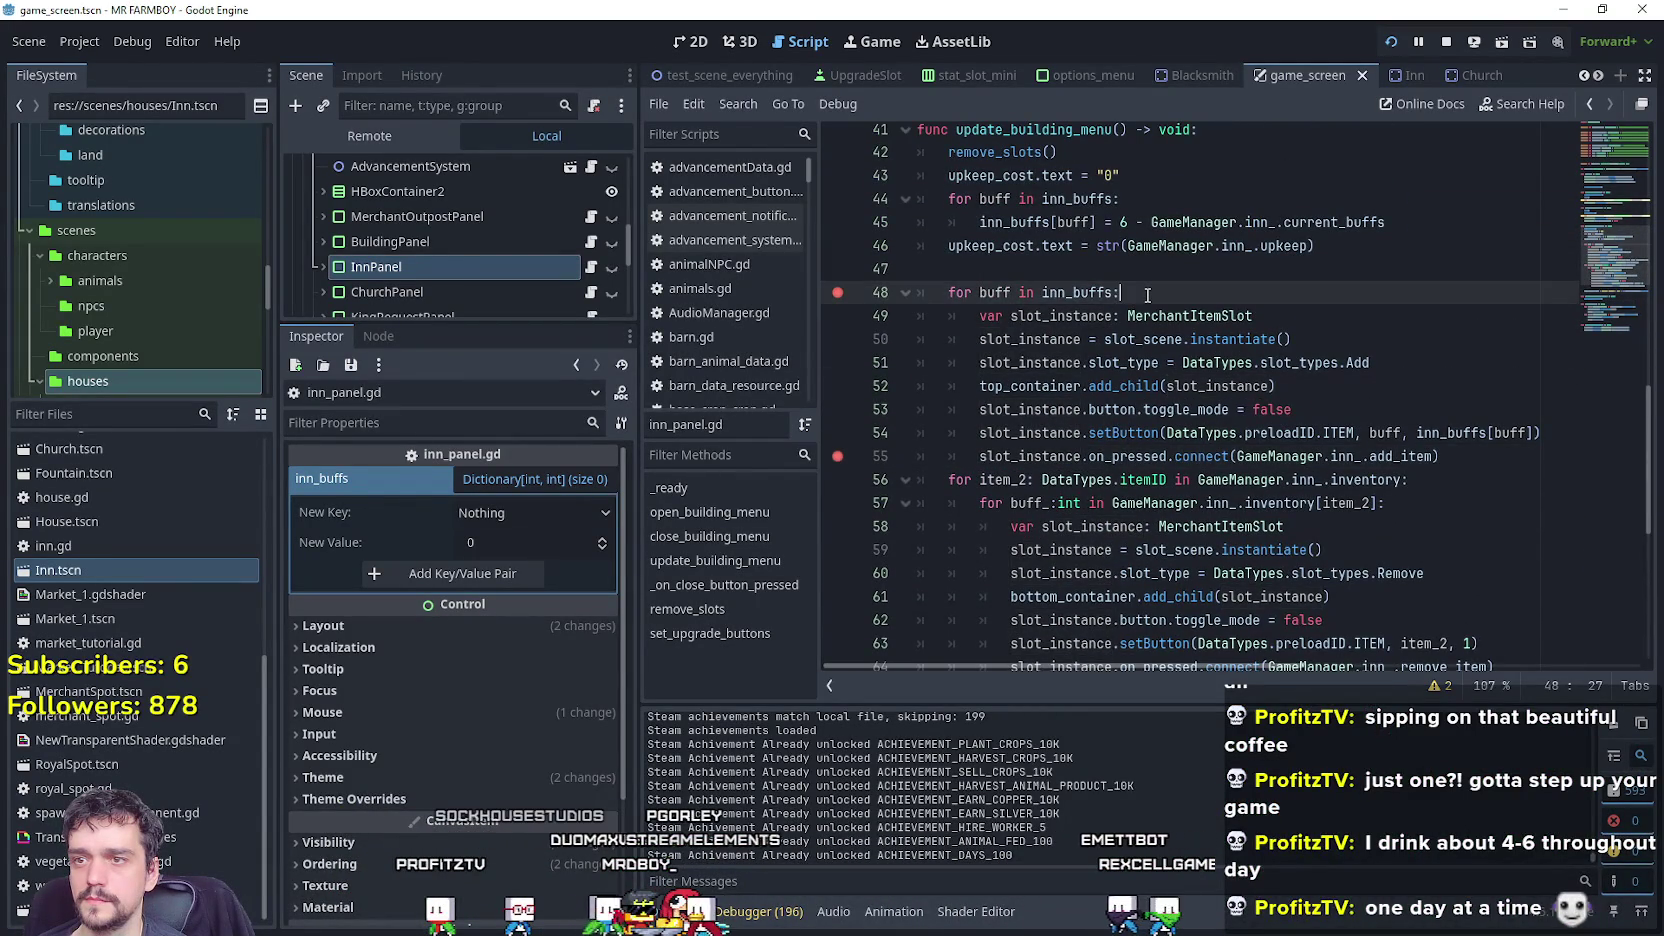
scroll(1136, 303, "up", 1)
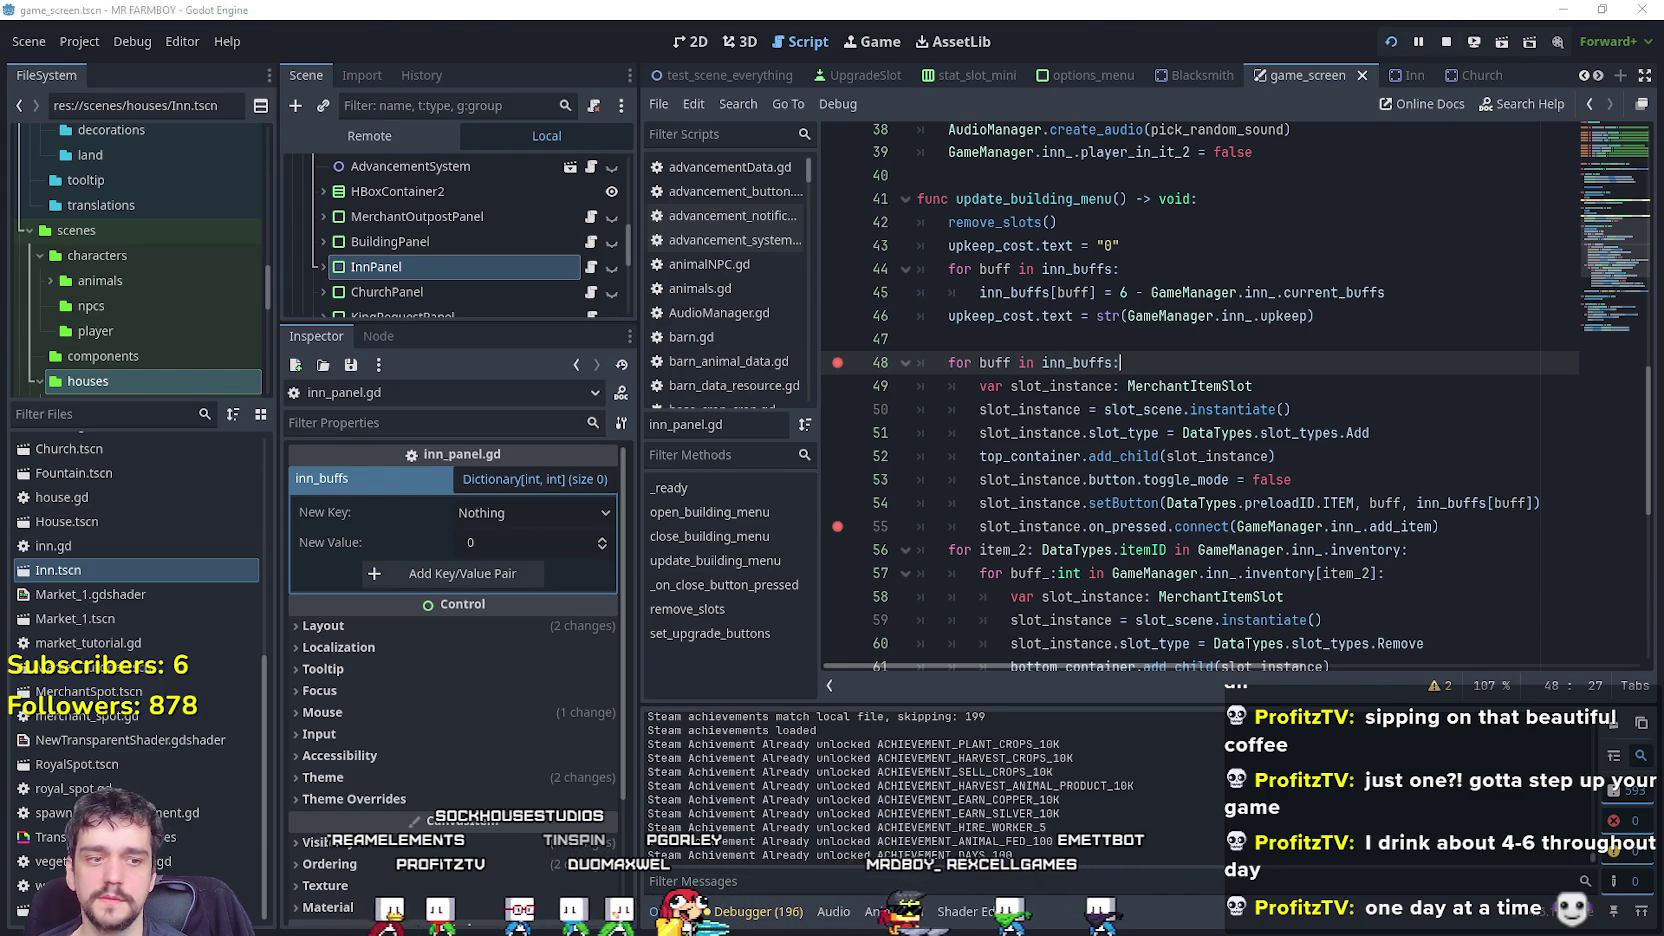
Stop the game and add a Farmer Dish key/value pair to inn_buffs.
key("Escape")
key("Escape")
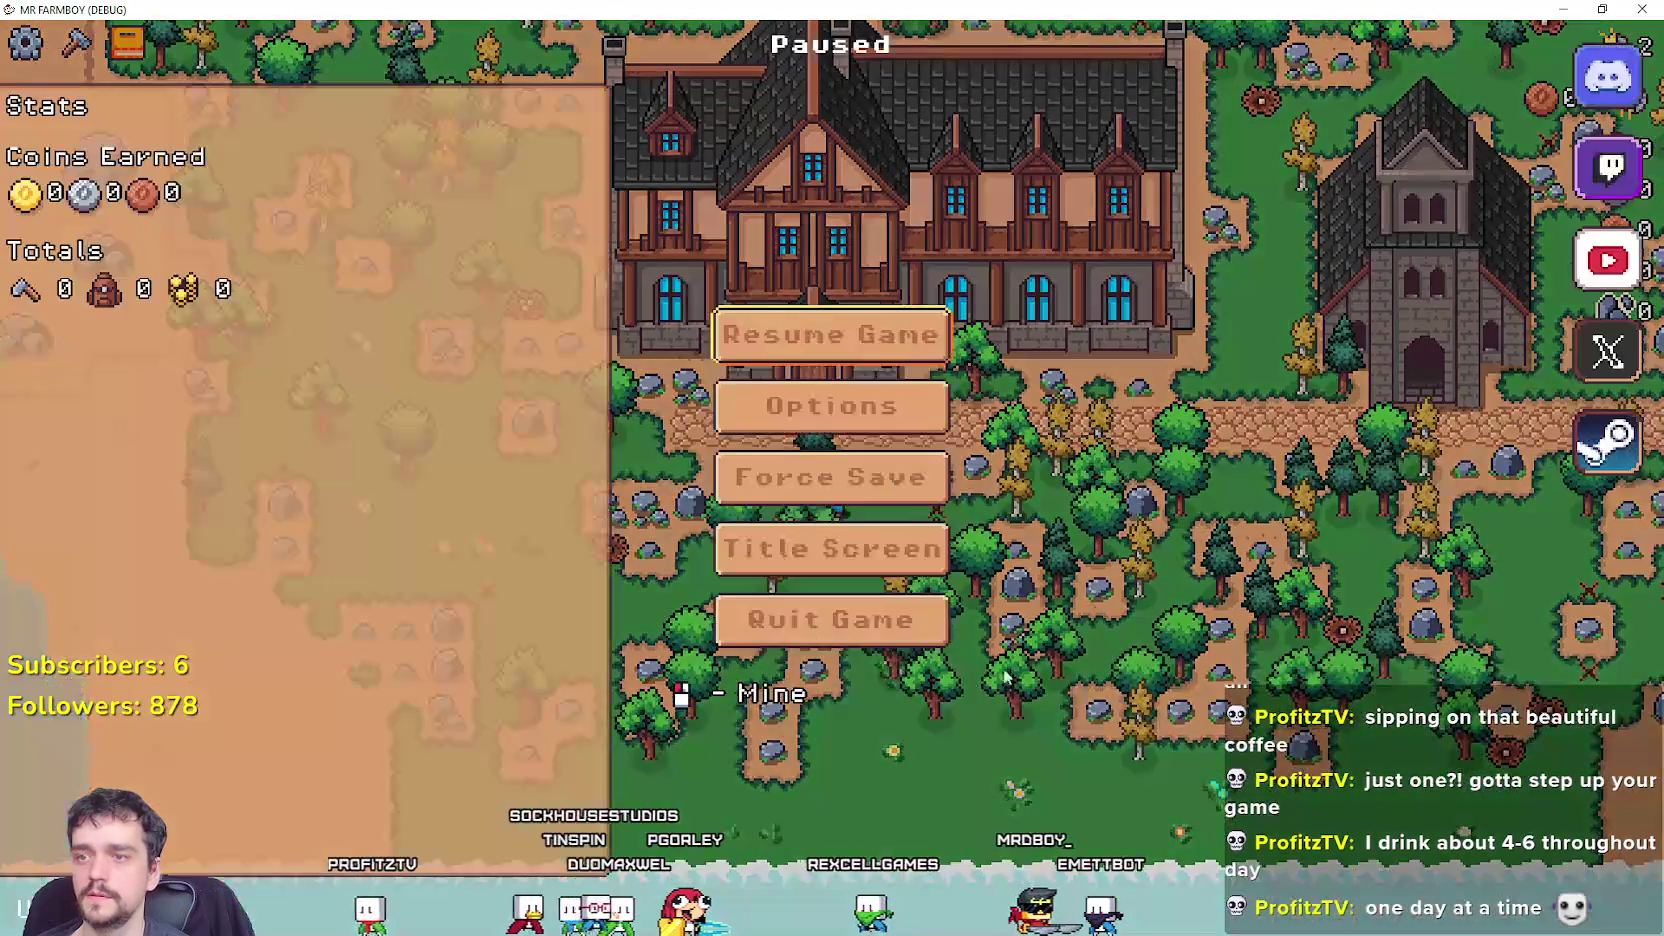
key("Escape")
key("F8")
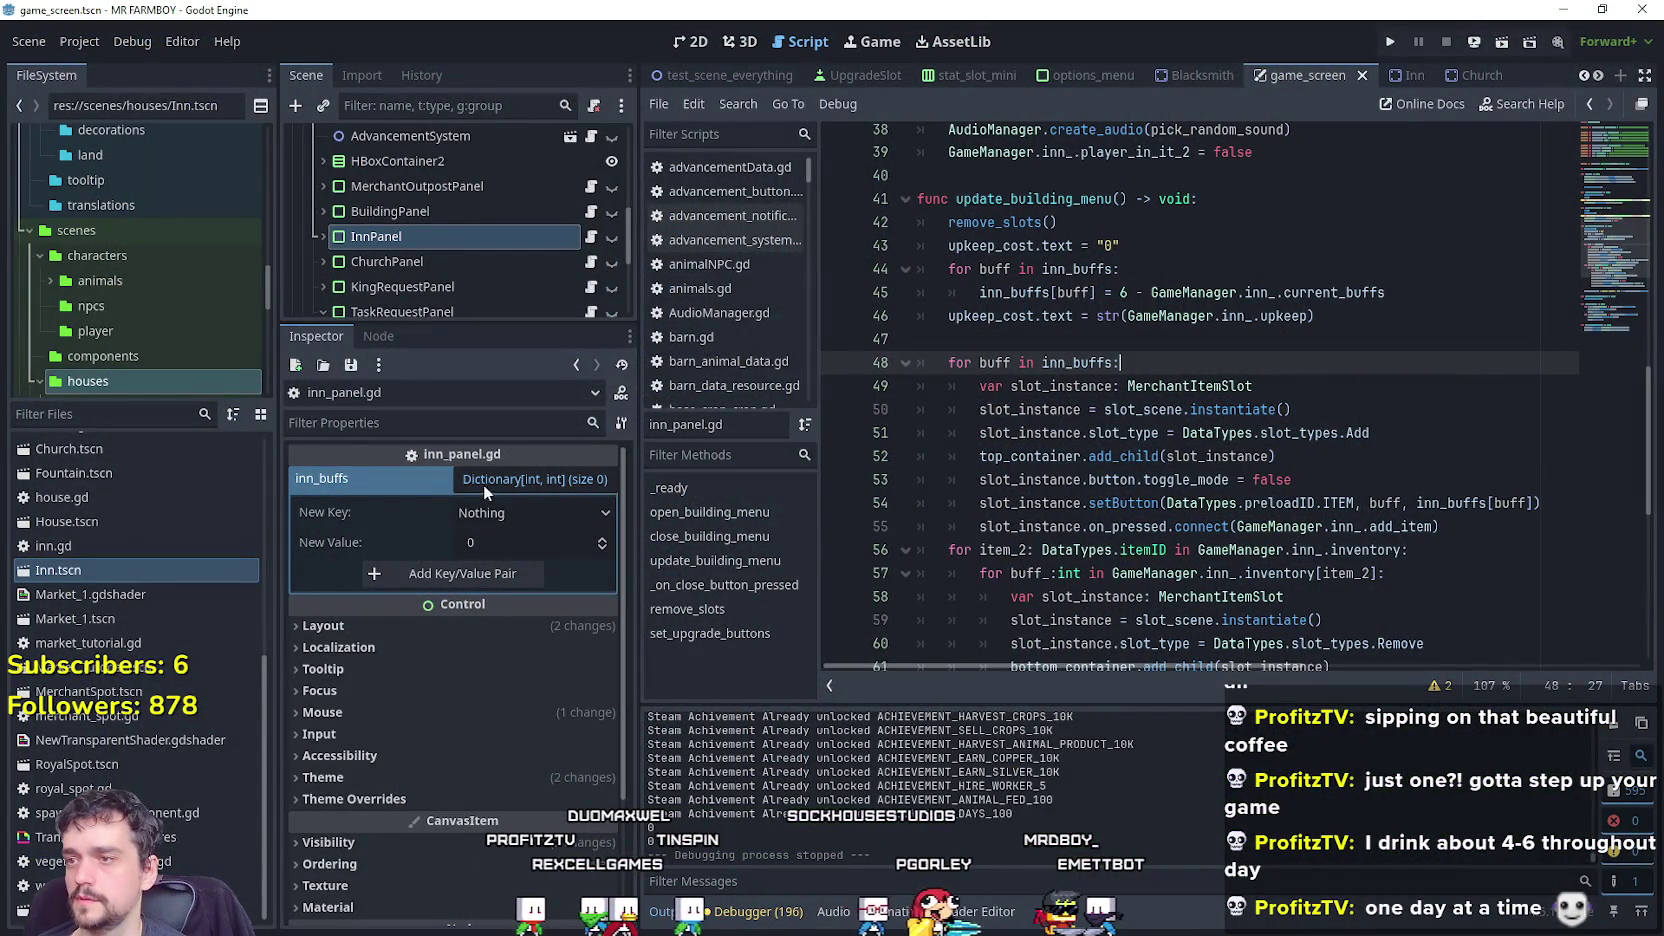
left_click(565, 512)
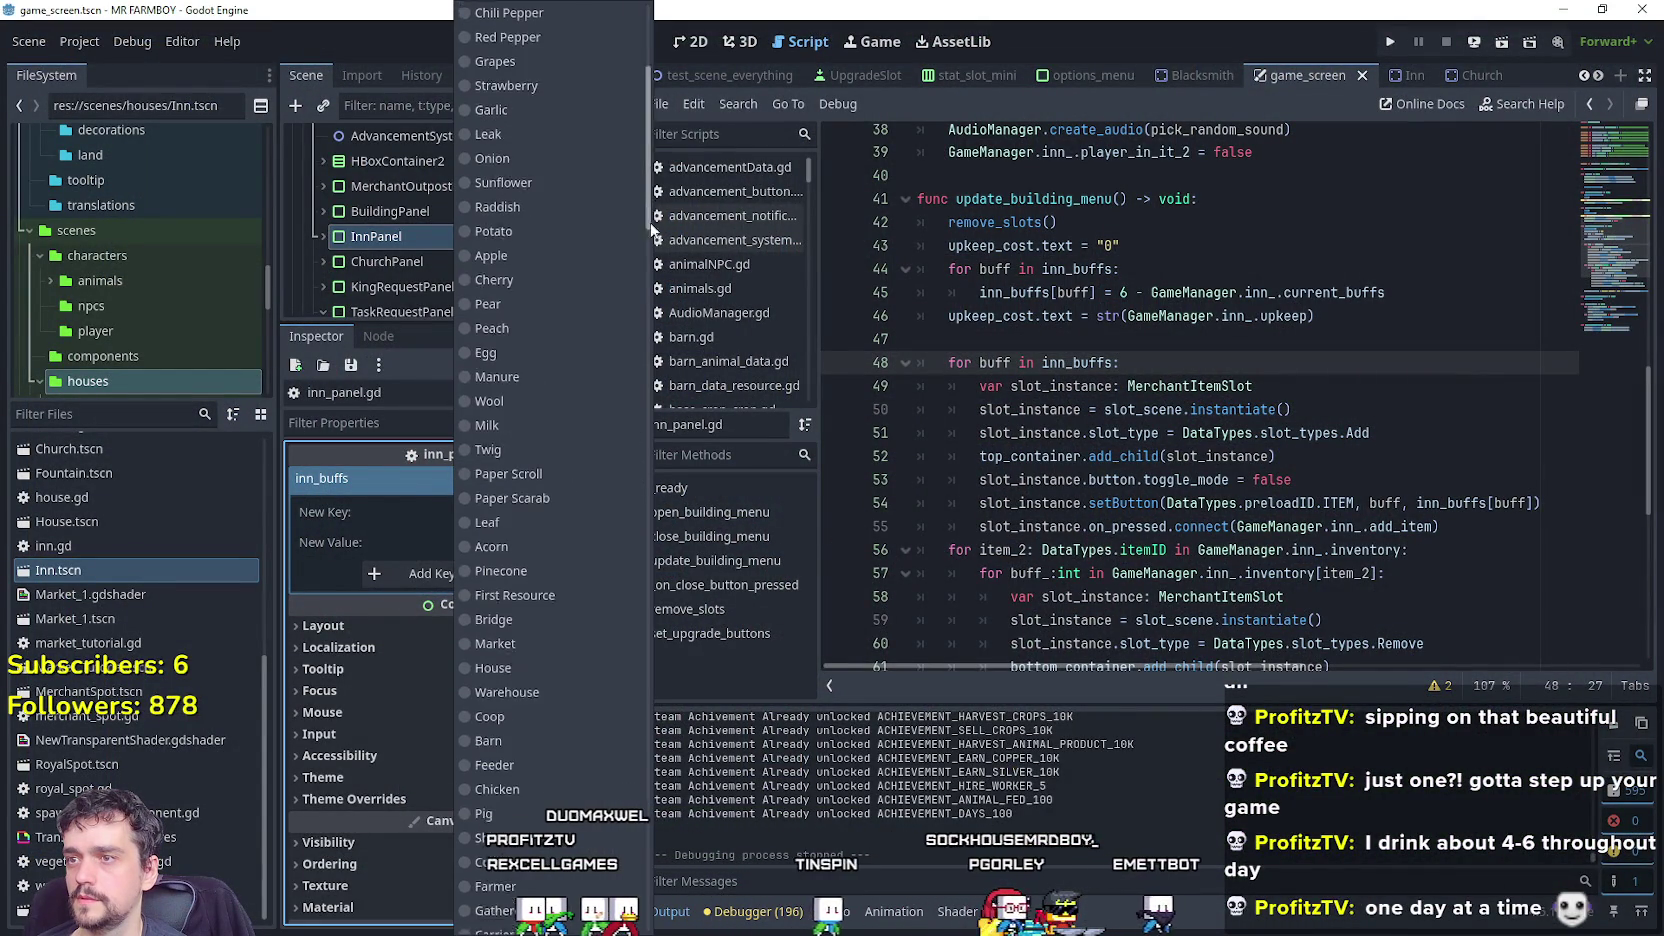
scroll(548, 500, "down", 10)
left_click(591, 928)
left_click(462, 573)
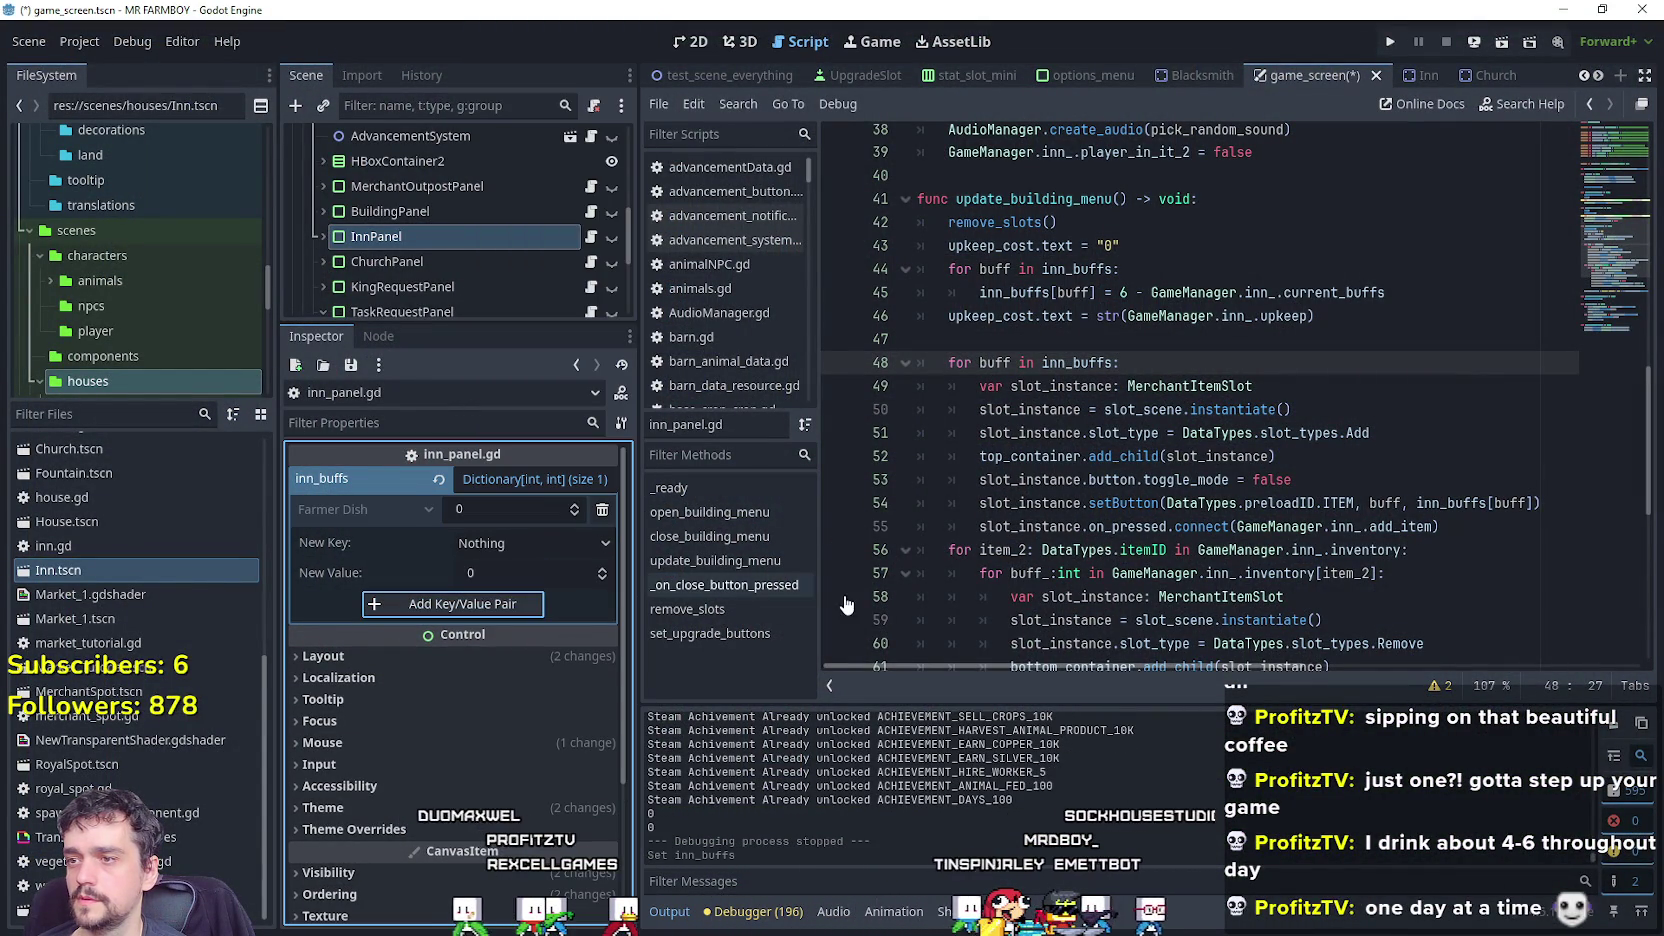
Save the game_screen scene and relaunch the game.
left_click(1231, 409)
left_click(1302, 318)
key("ctrl+s")
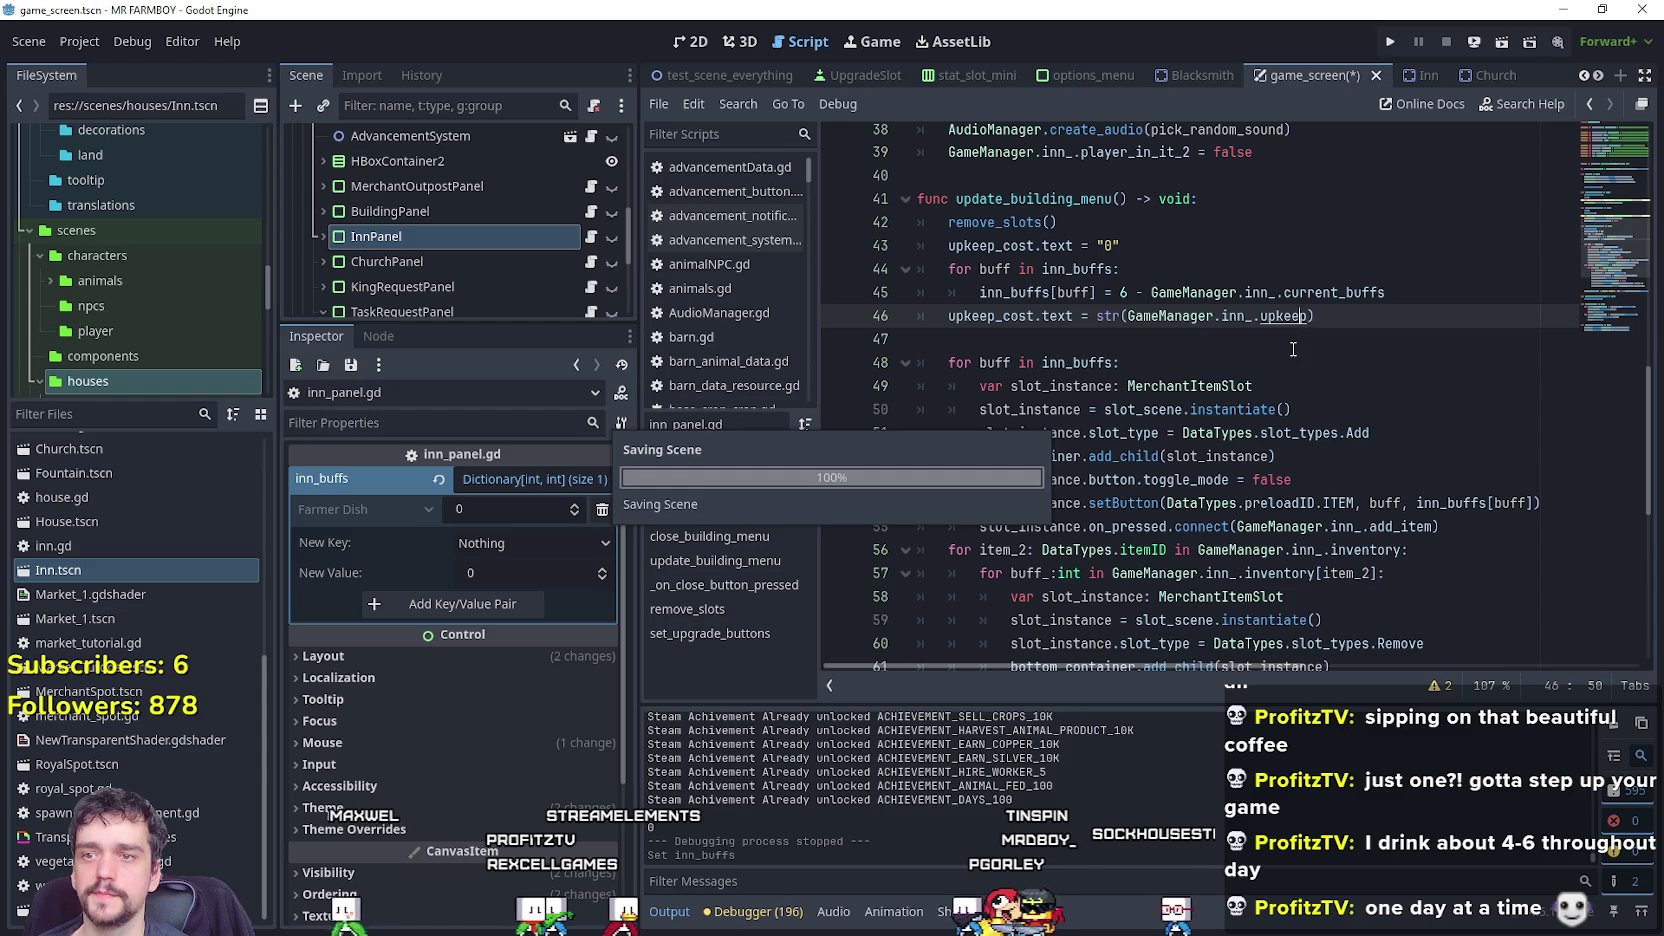
left_click(1291, 334)
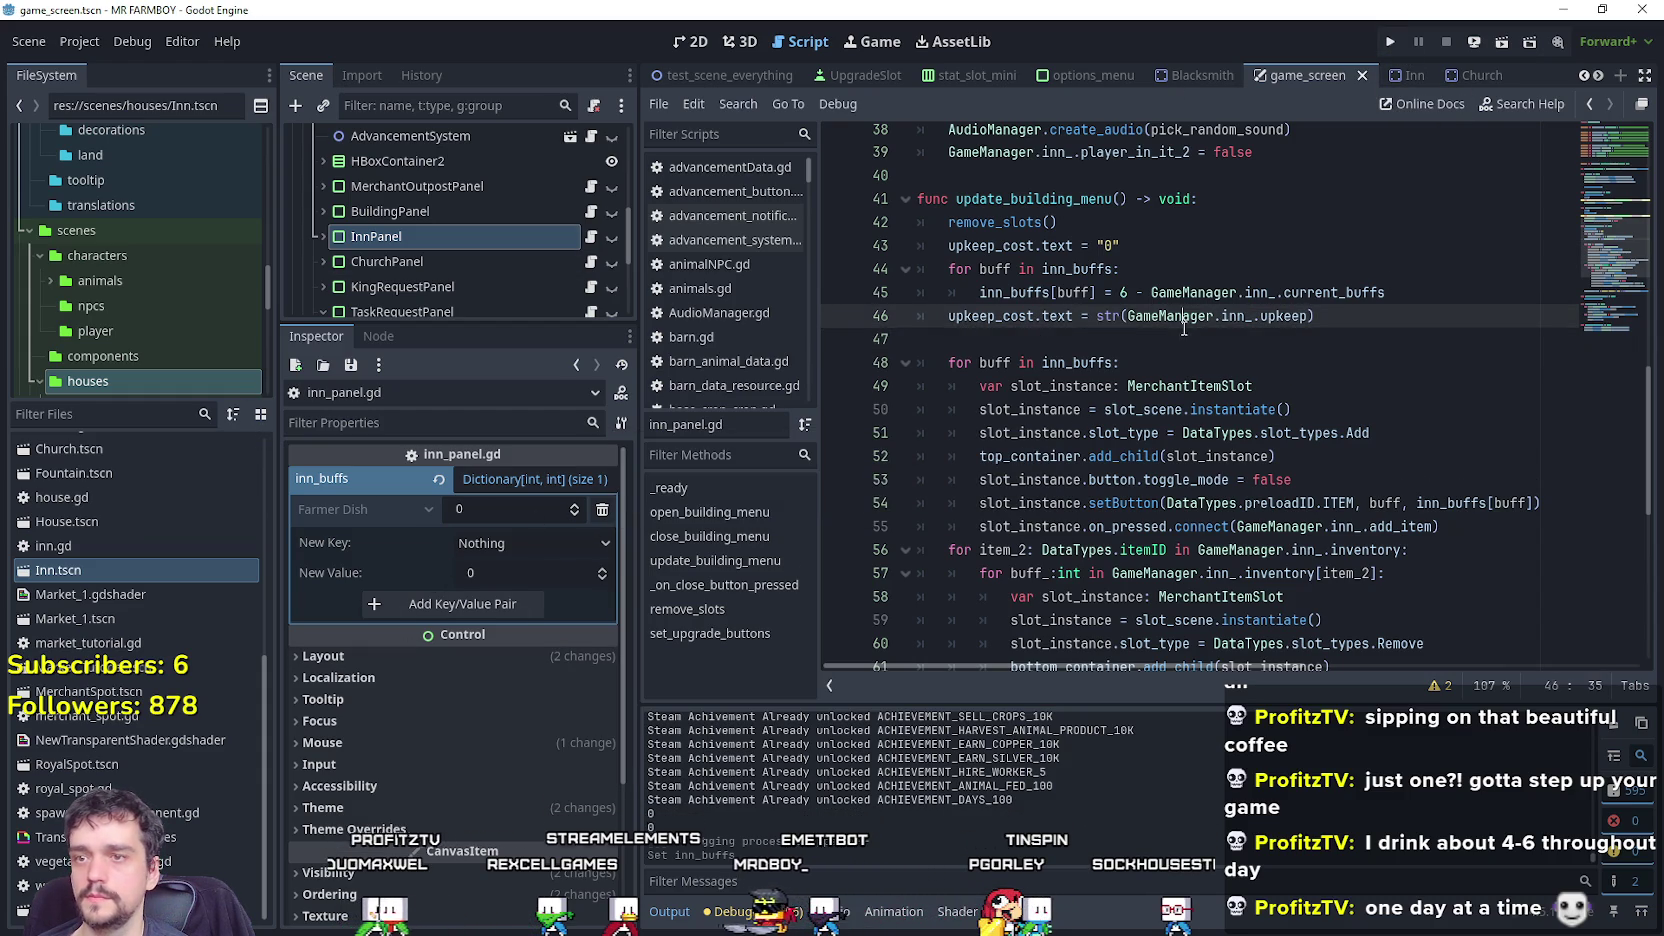
double_click(1329, 291)
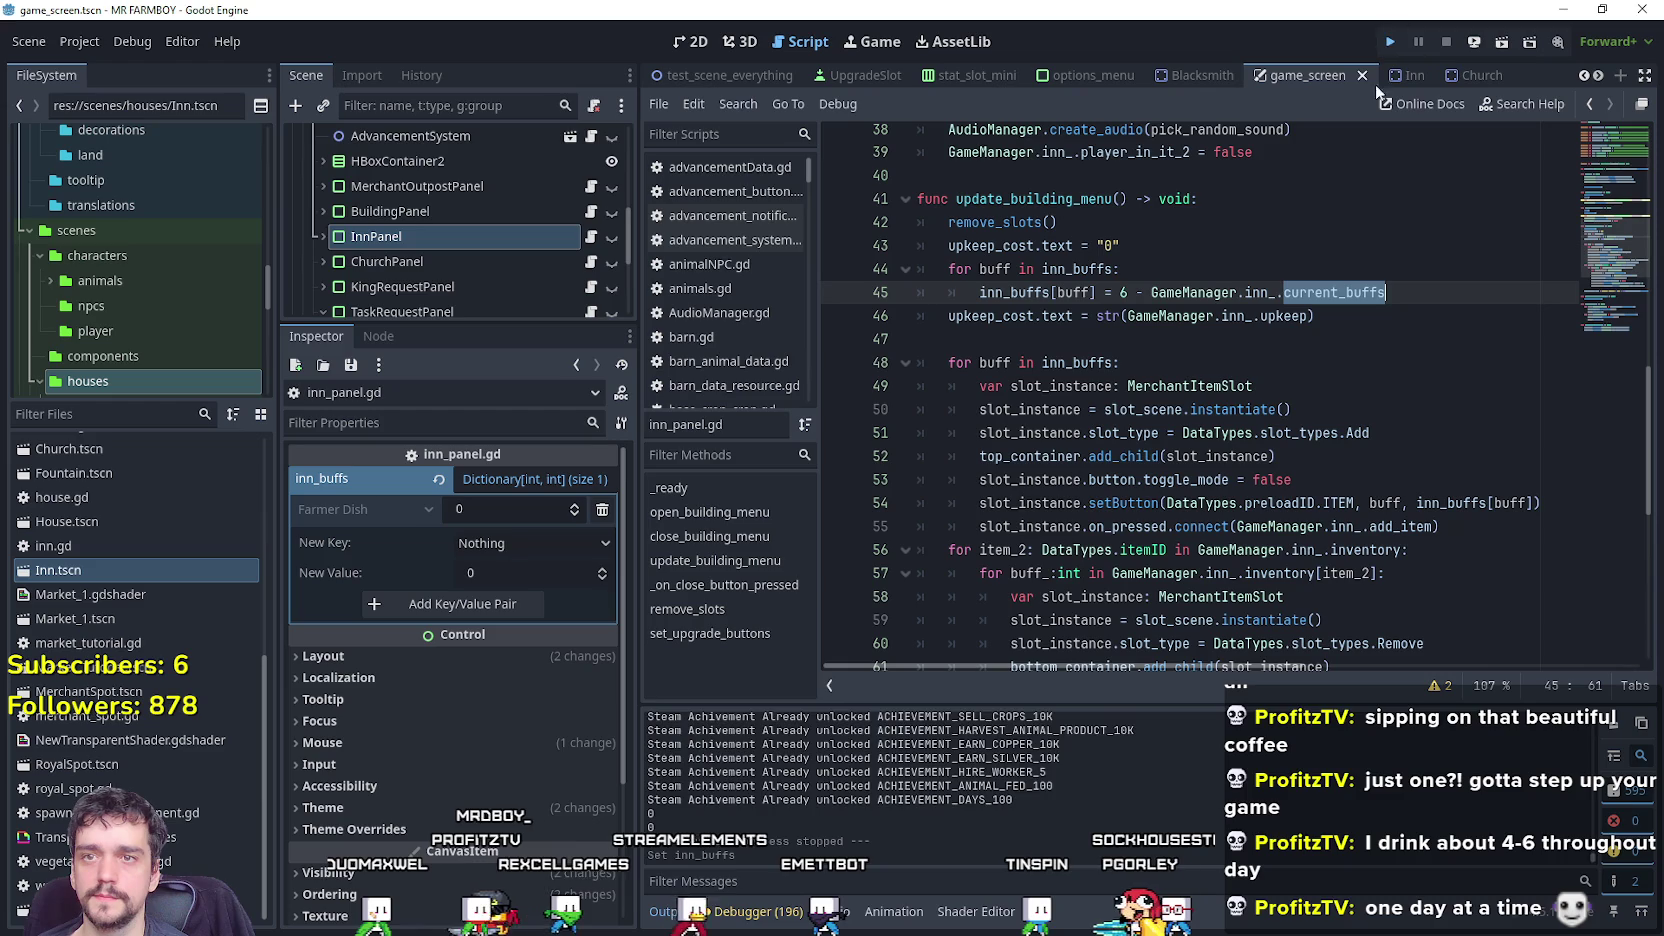
left_click(1390, 41)
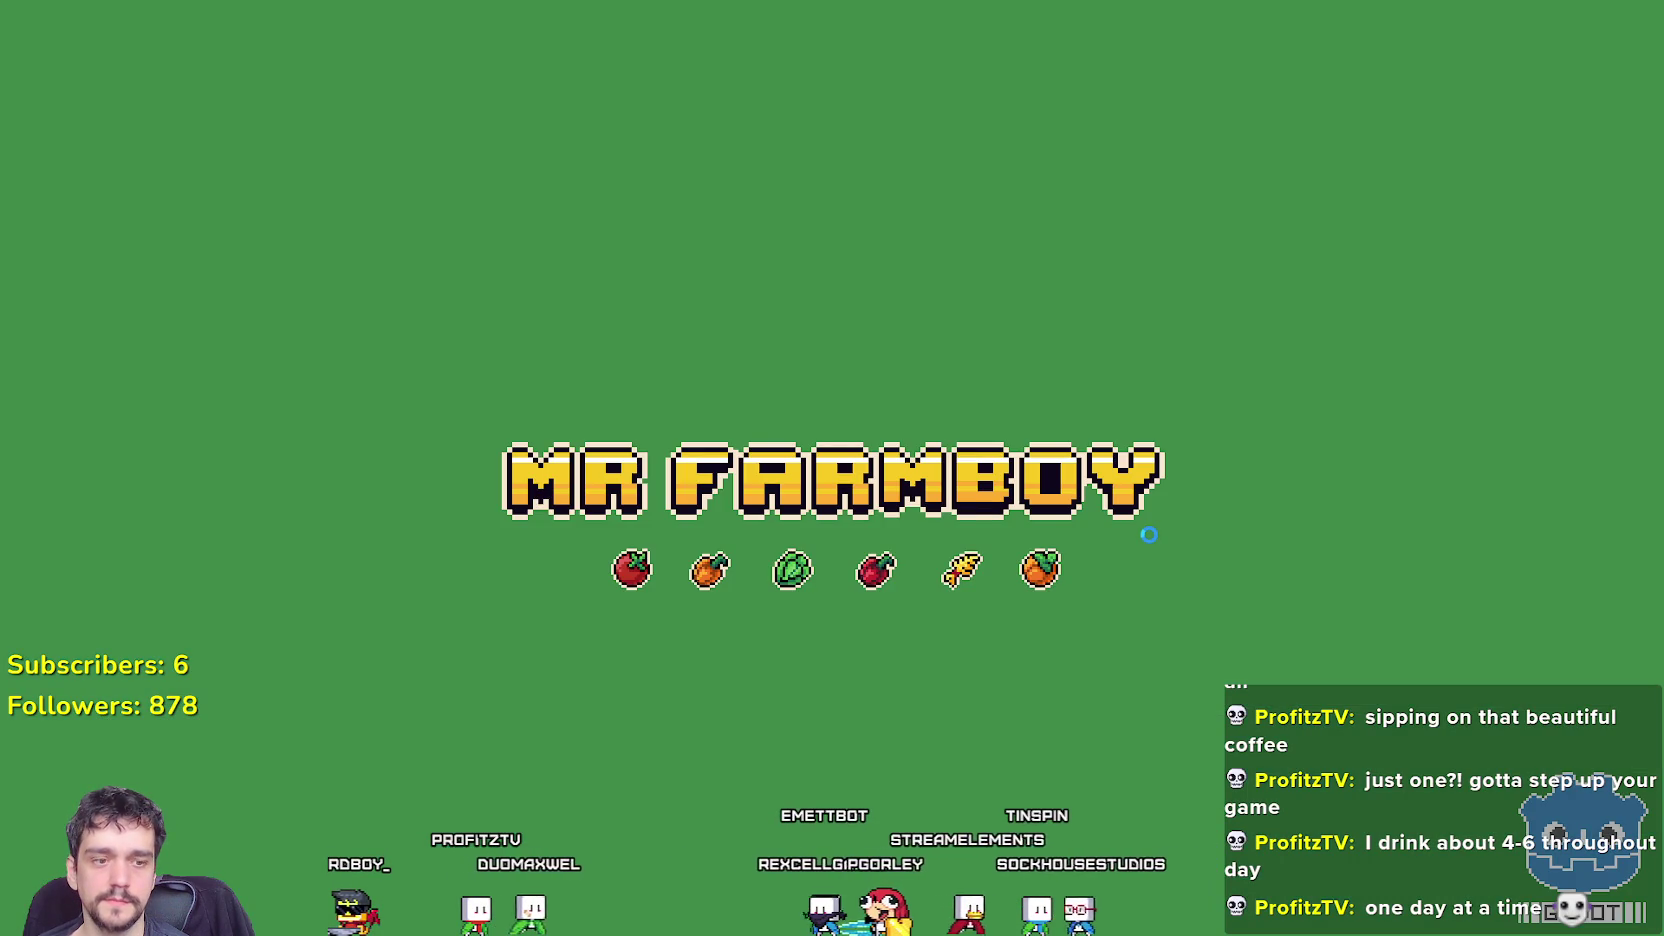
Check the food buff design notes, then delete Save 3 and start a new game in it.
key("alt+Tab")
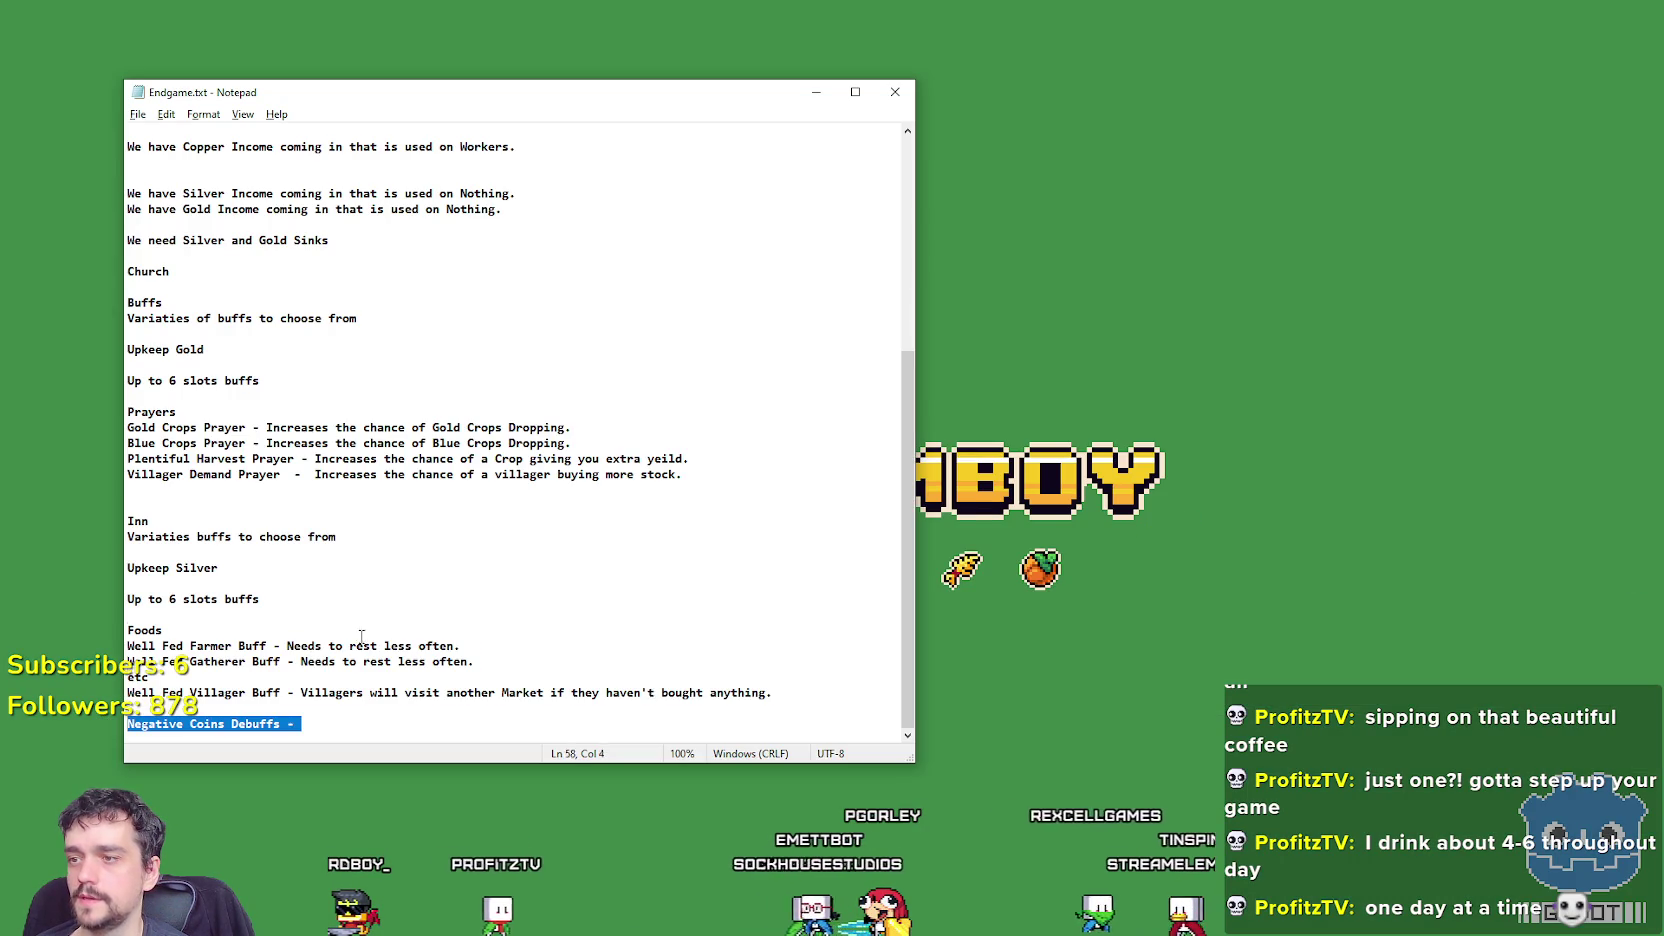
left_click(128, 412, "shift")
key("alt+Tab")
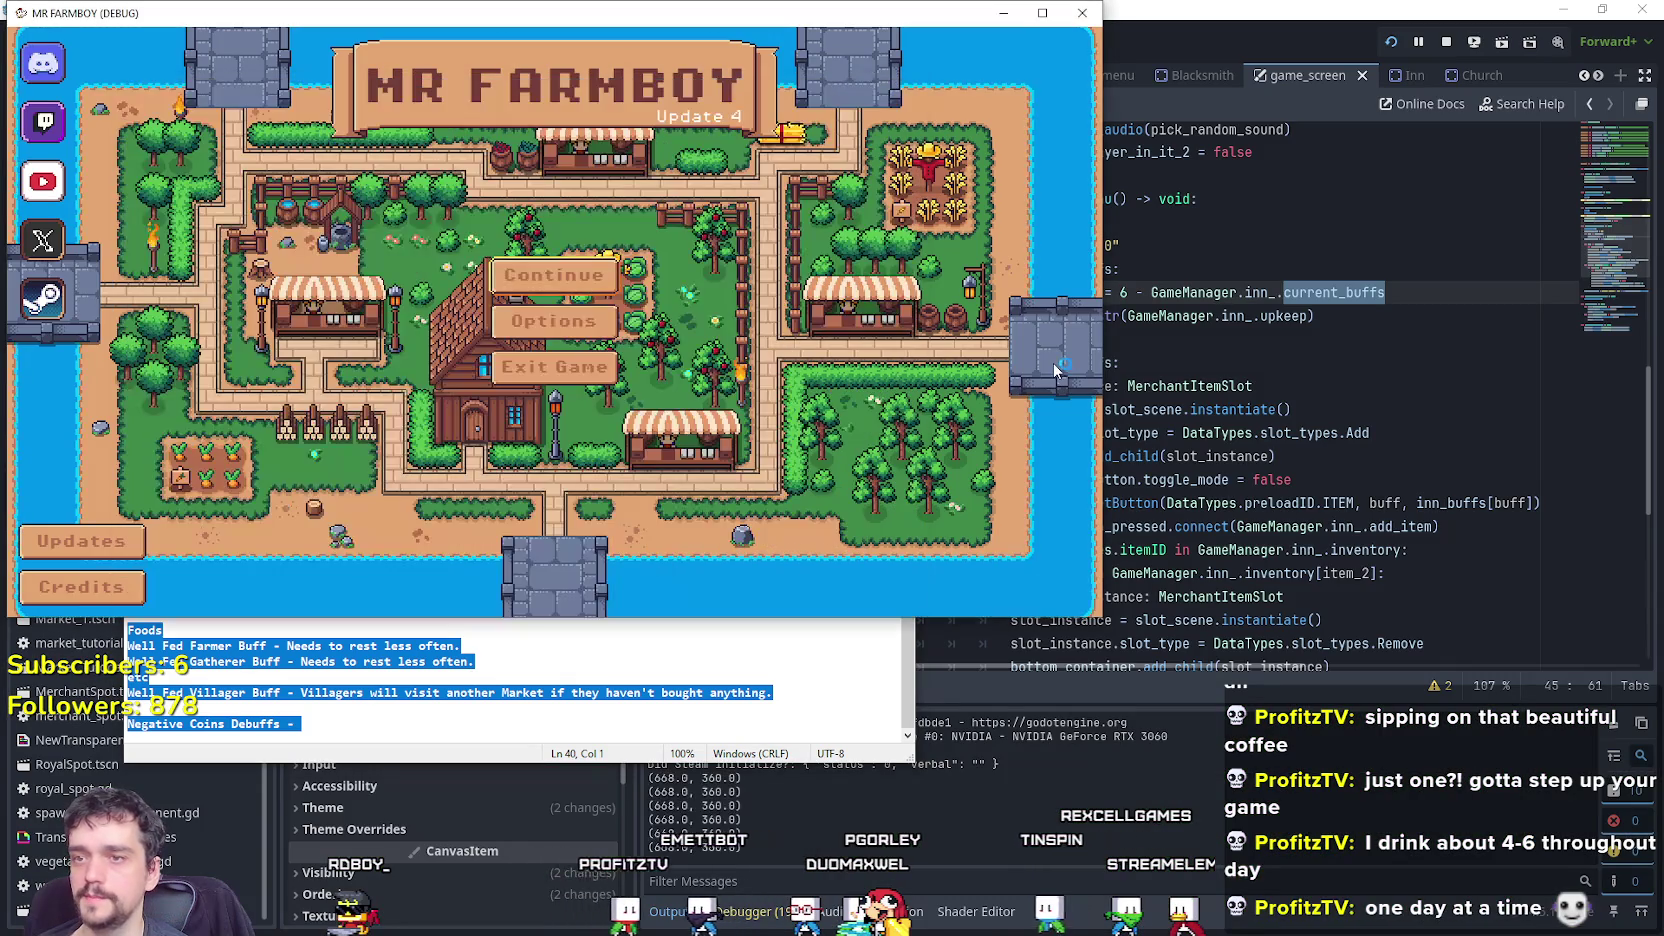
left_click(497, 276)
left_click(540, 370)
left_click(620, 374)
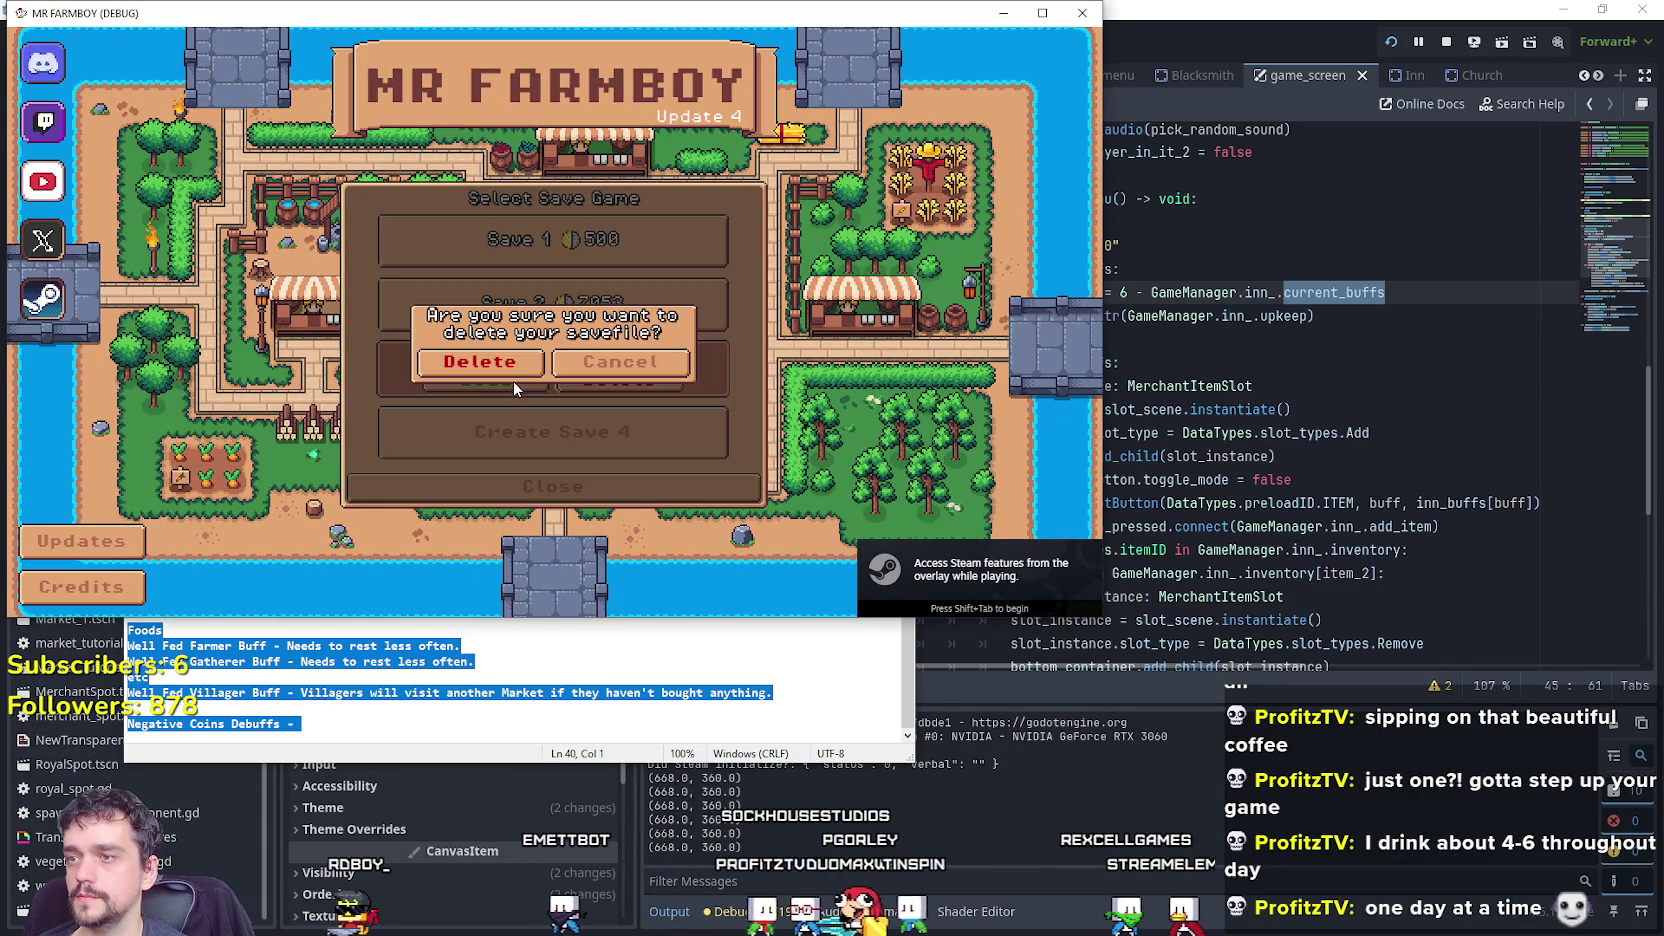
left_click(475, 362)
left_click(525, 381)
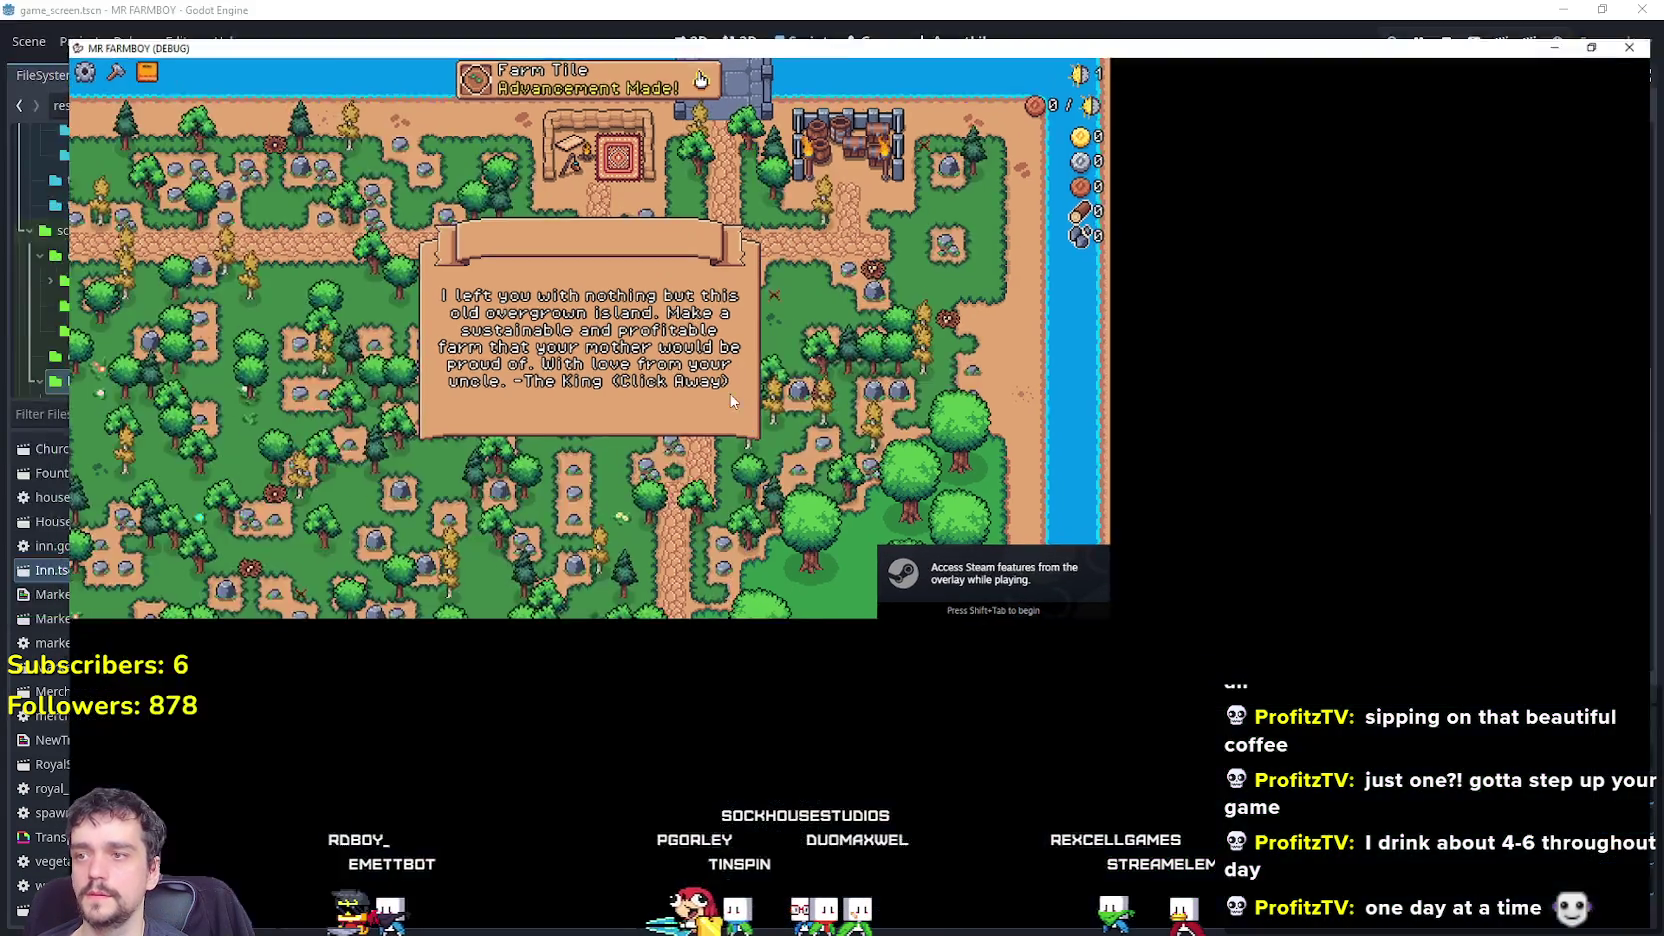
left_click(731, 401)
Walk the farmer to the inn door and interact, triggering the line 55 add_item error.
key("s")
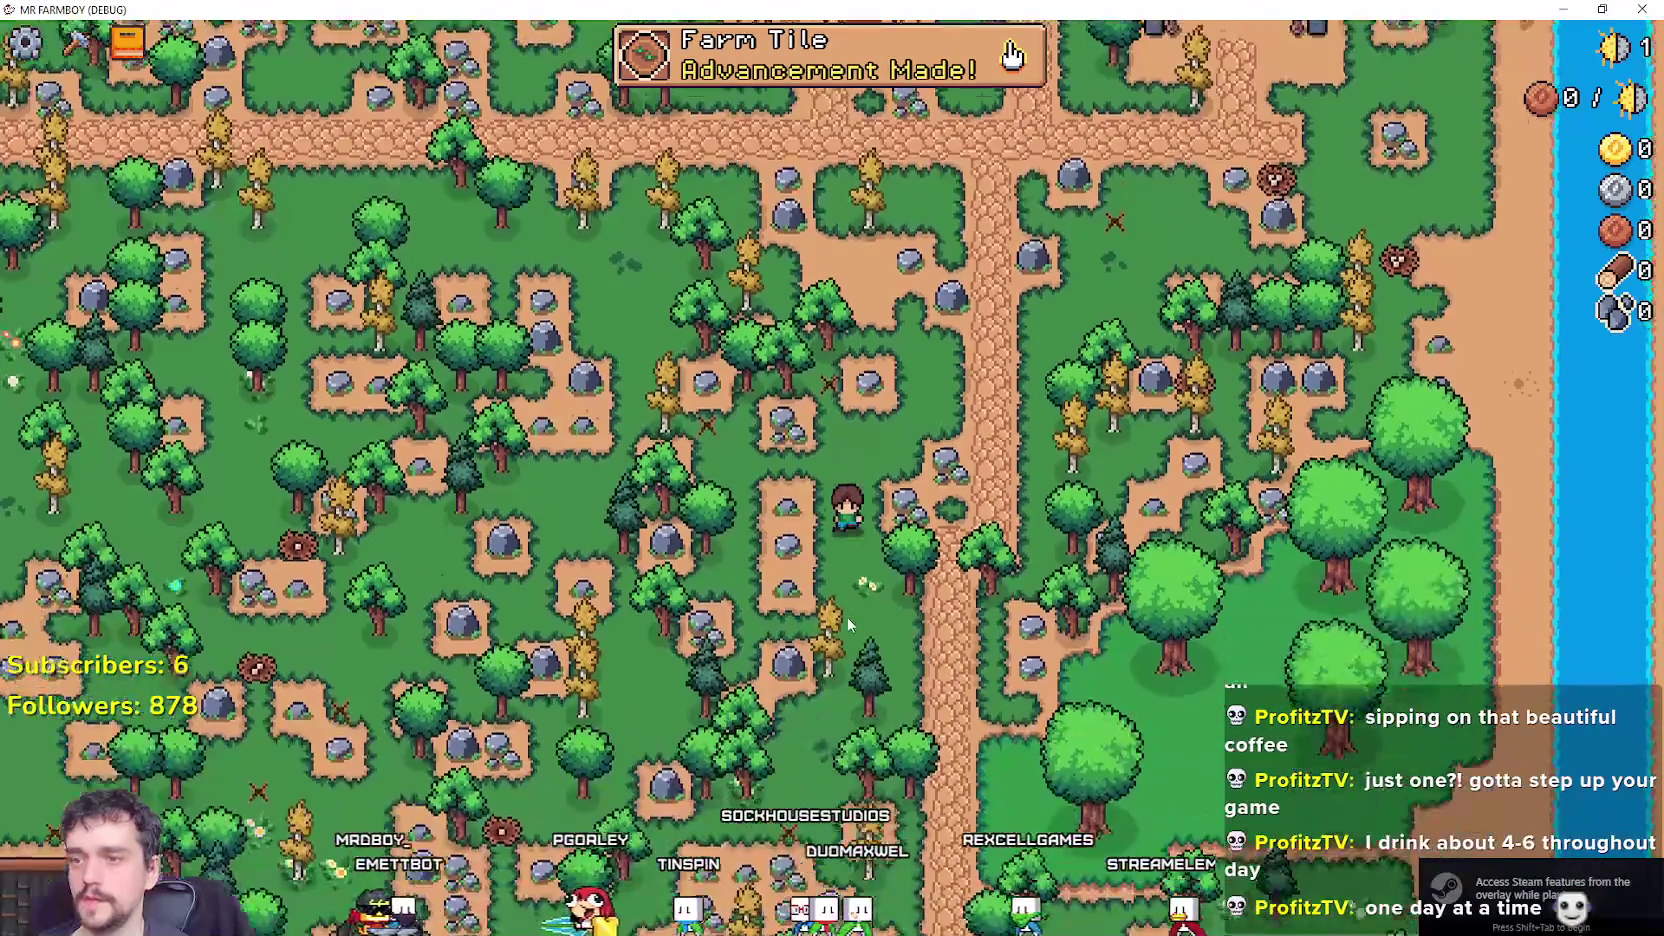
key("a")
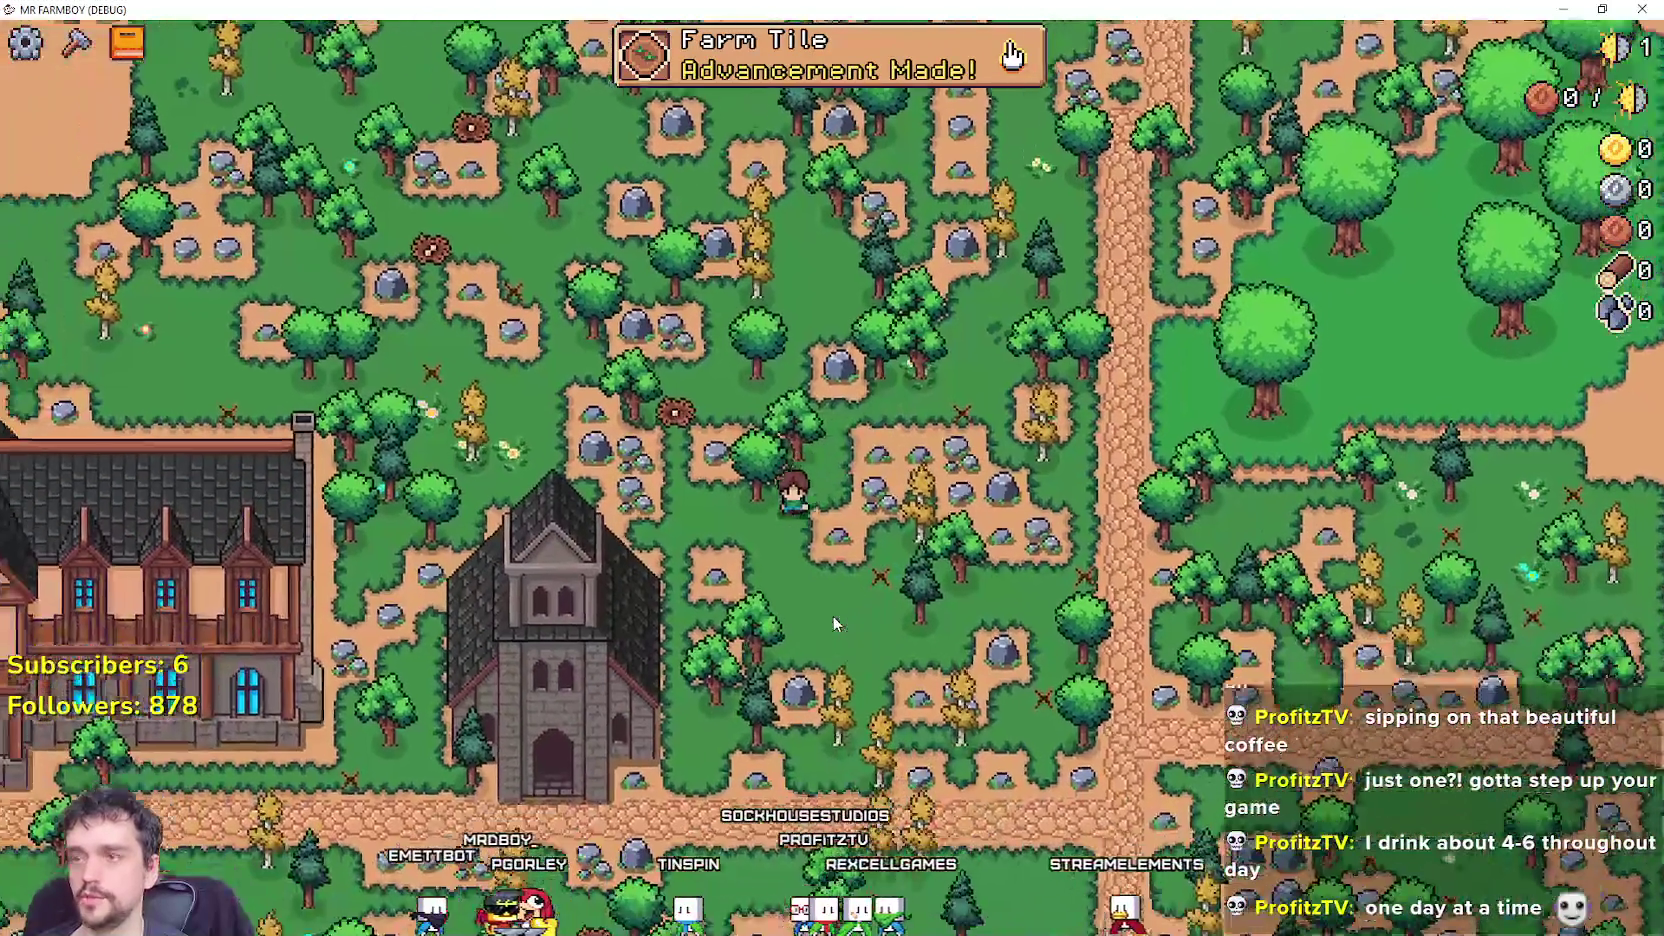
key("s")
key("a")
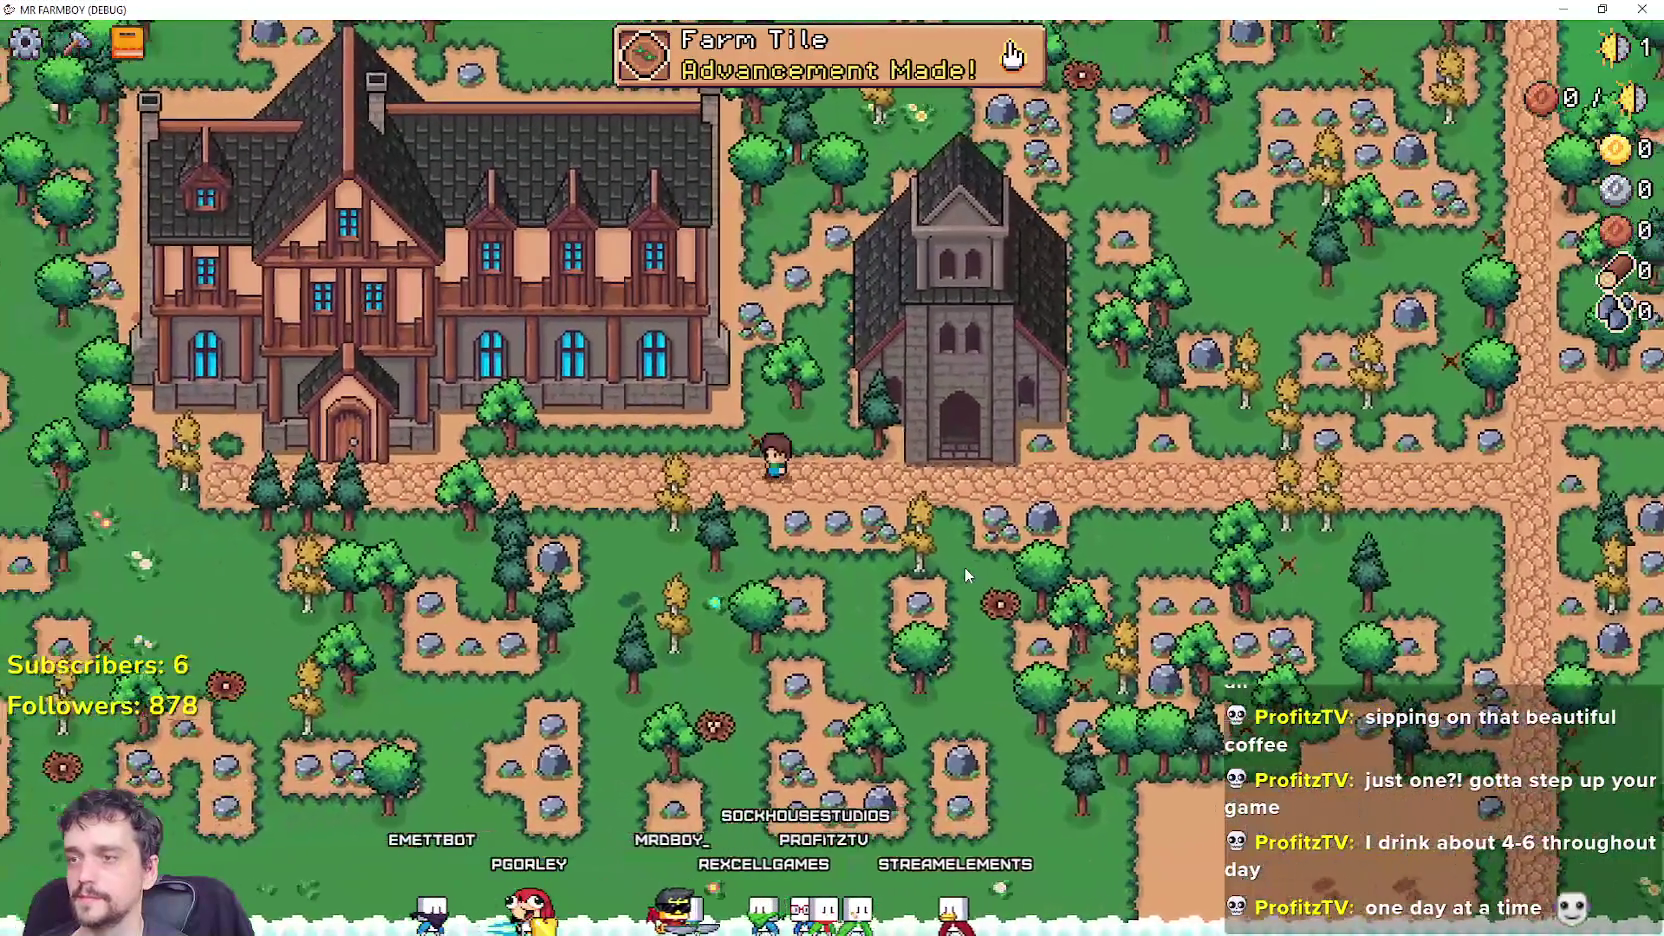
key("a")
key("w")
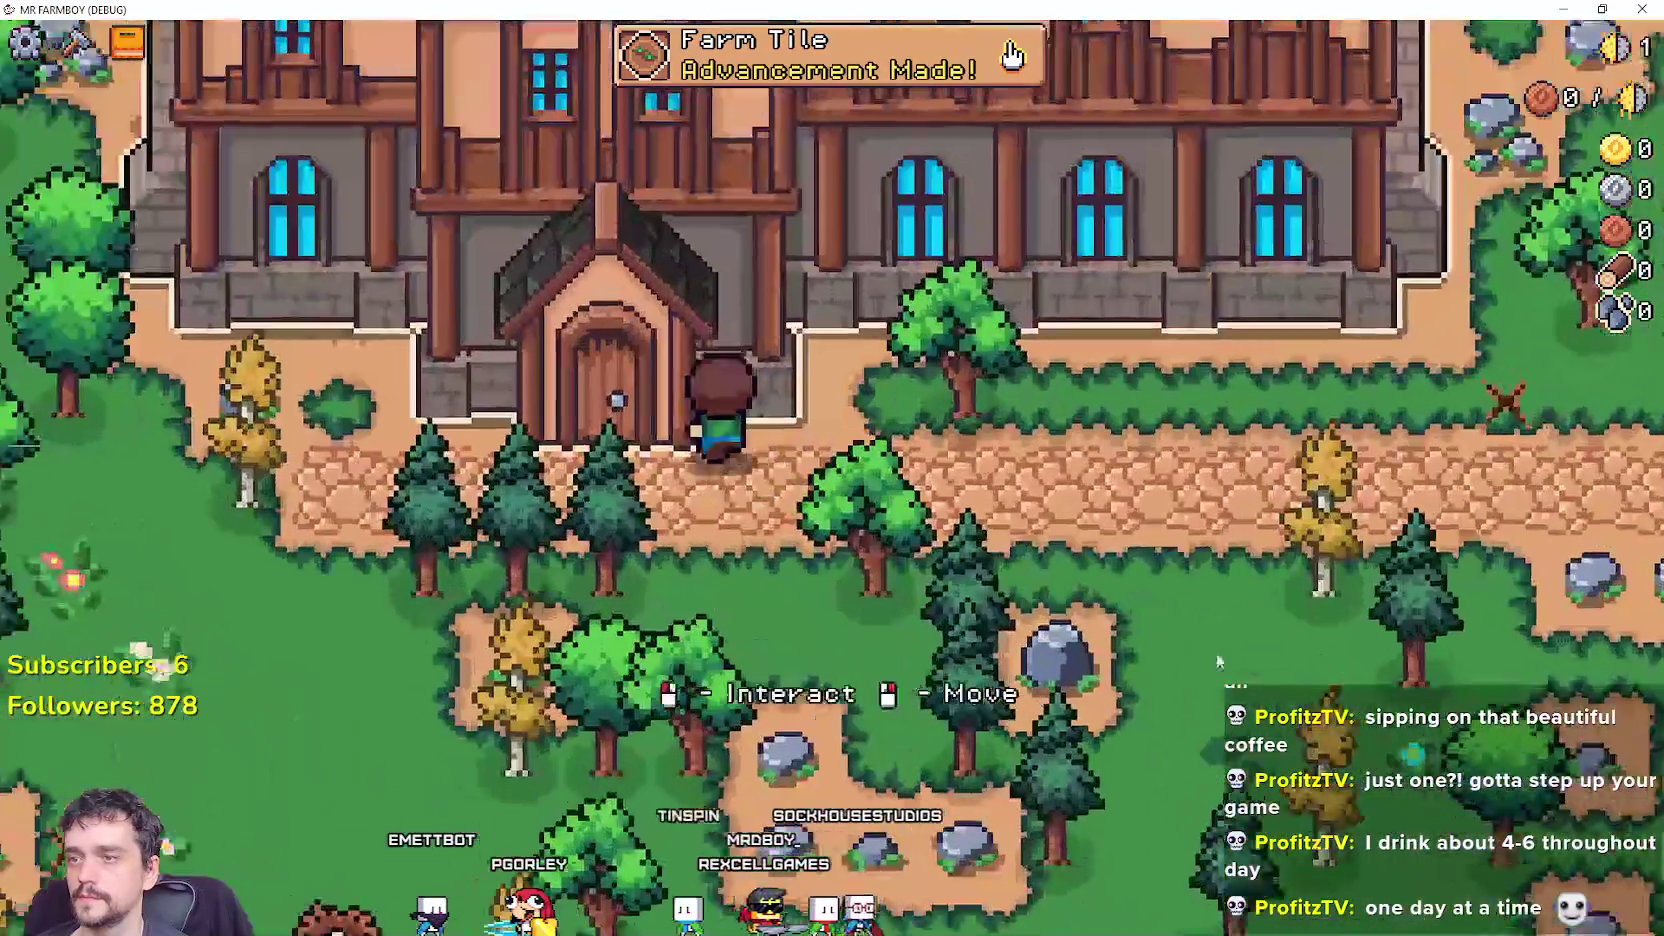
key("e")
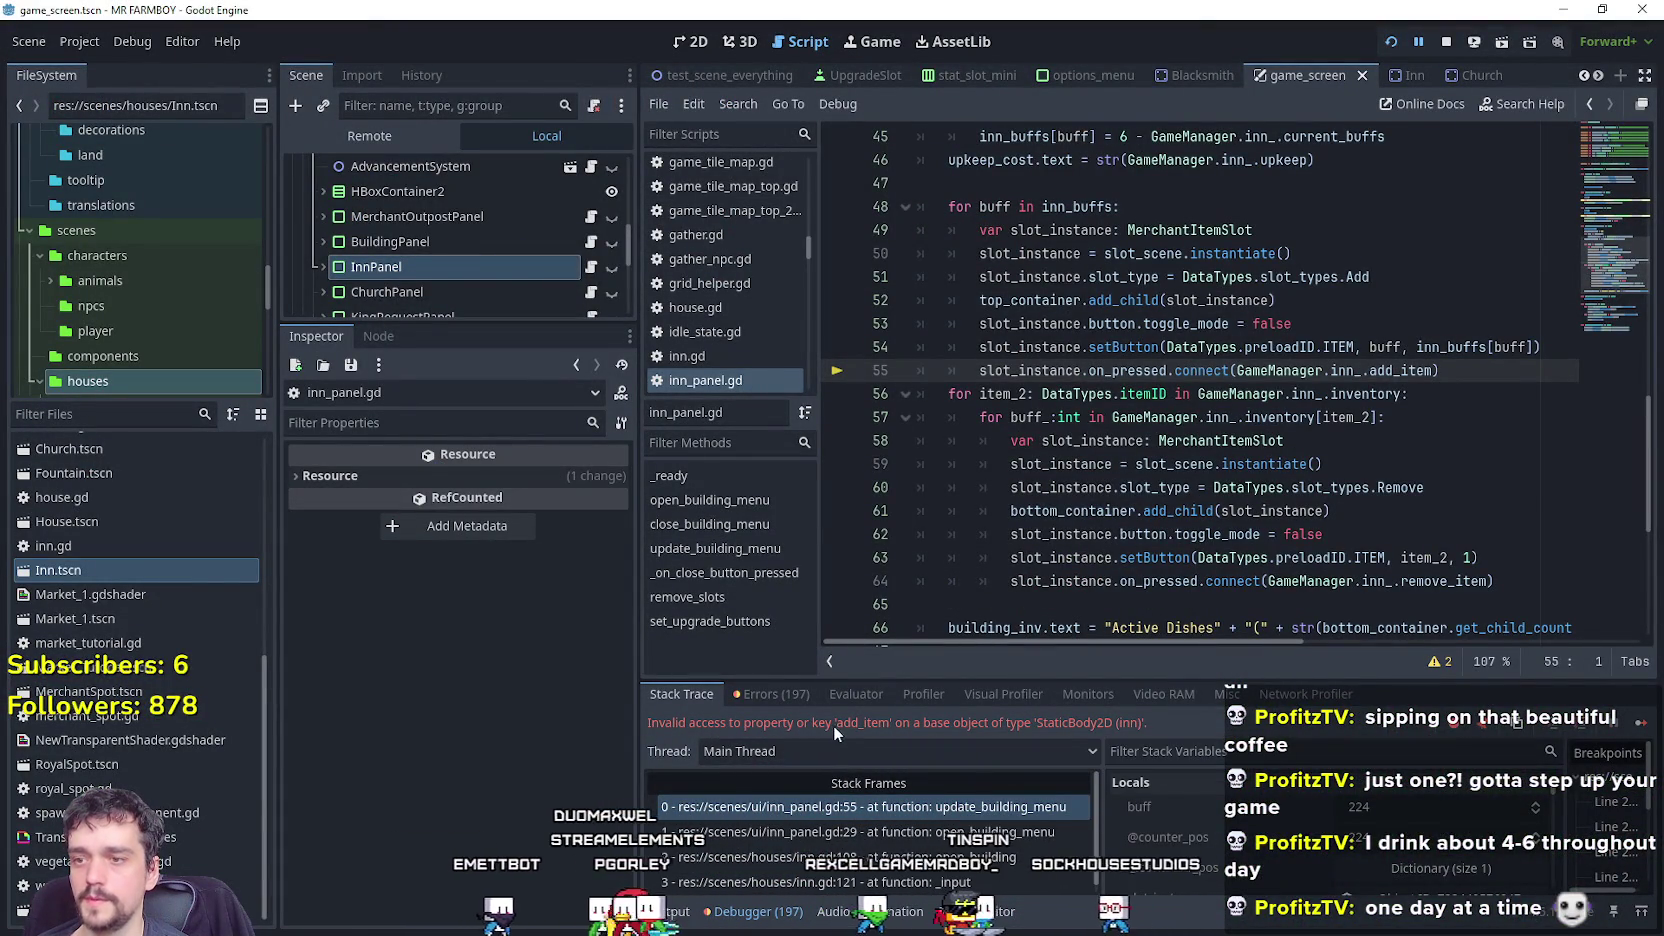
Comment out the on_pressed connects with Ctrl+K, save, and view the Farmer Dish slot (quantity 6) with its tooltip.
key("ctrl+k")
key("ctrl+s")
left_click(1394, 400)
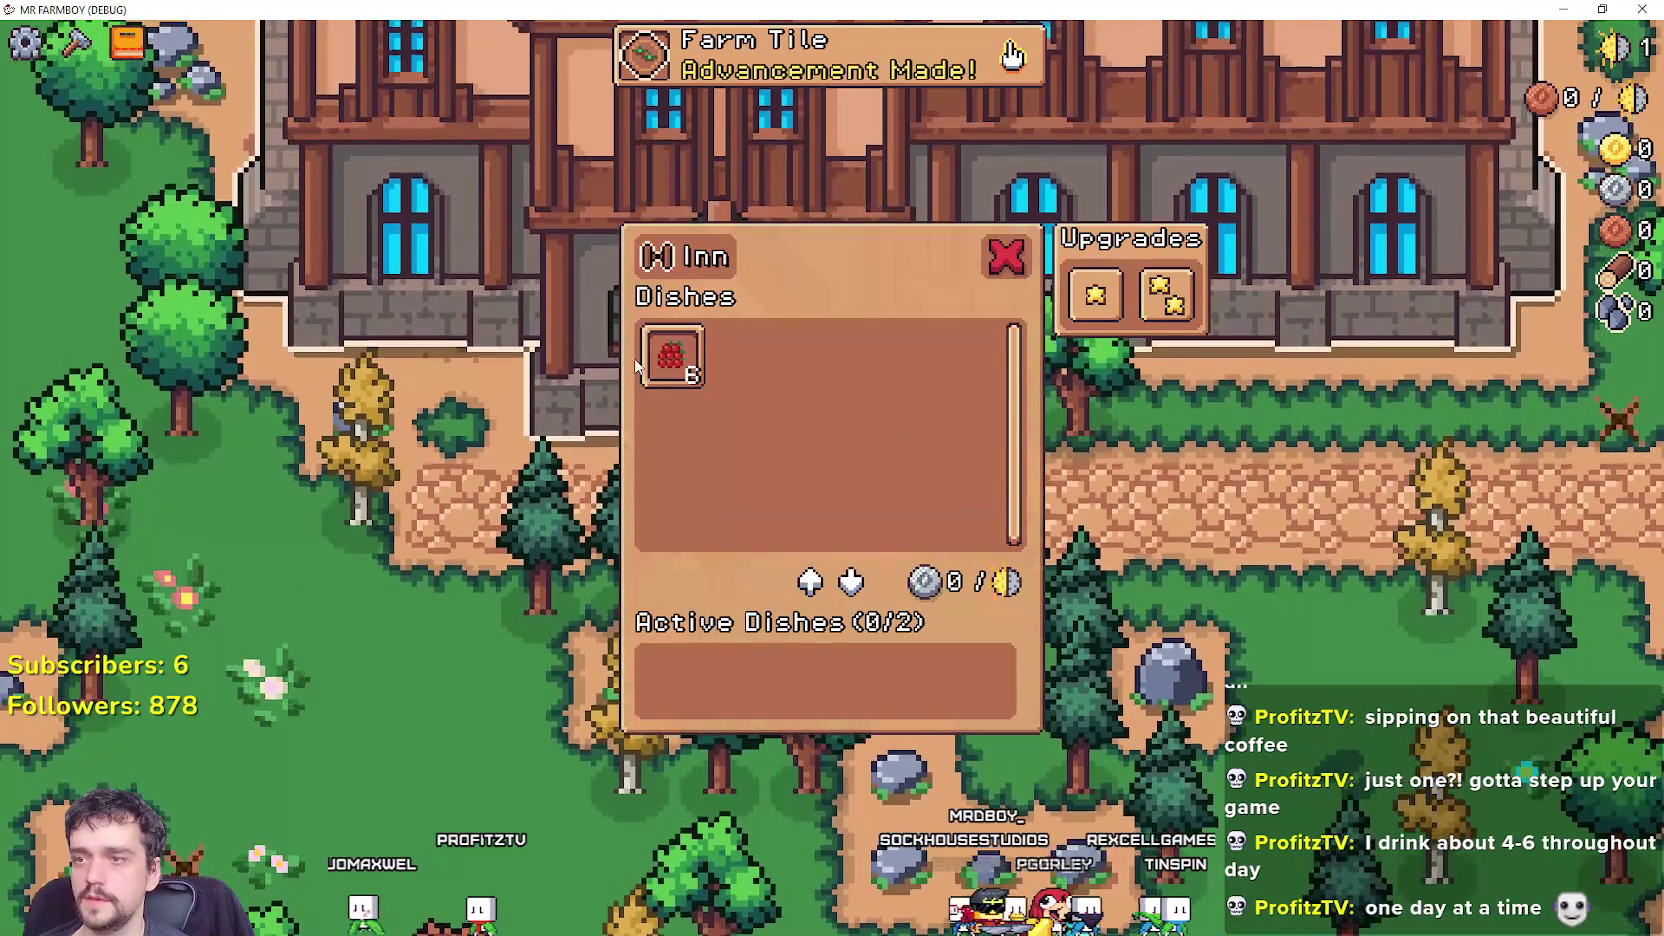
mouse_move(672, 355)
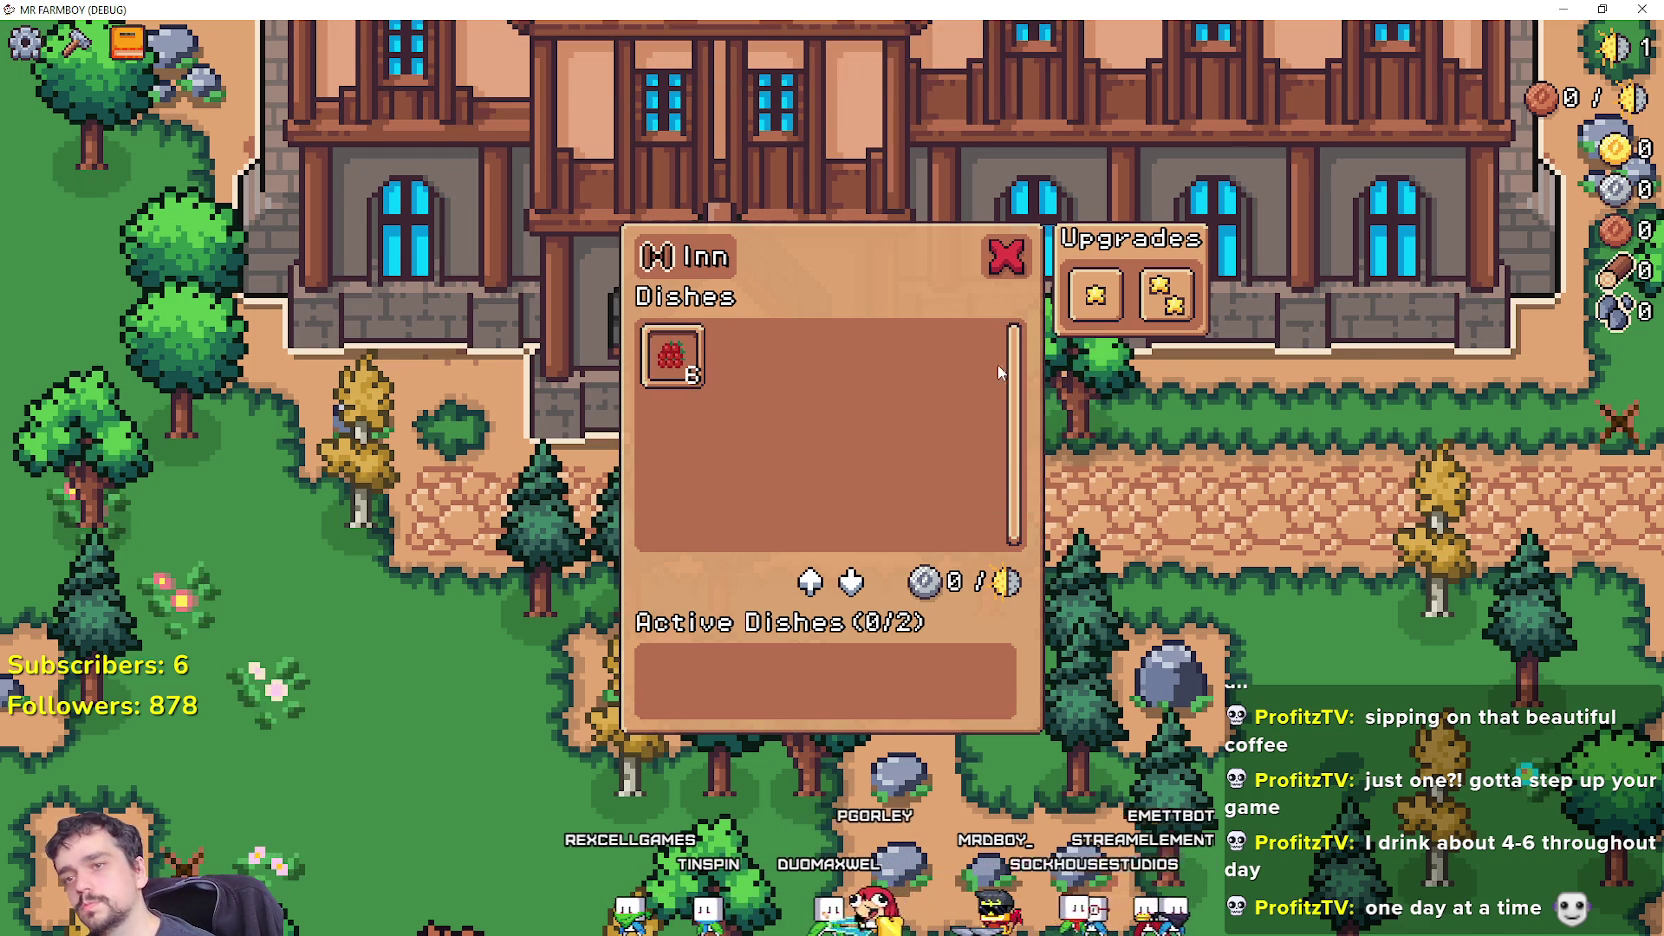
mouse_move(1147, 305)
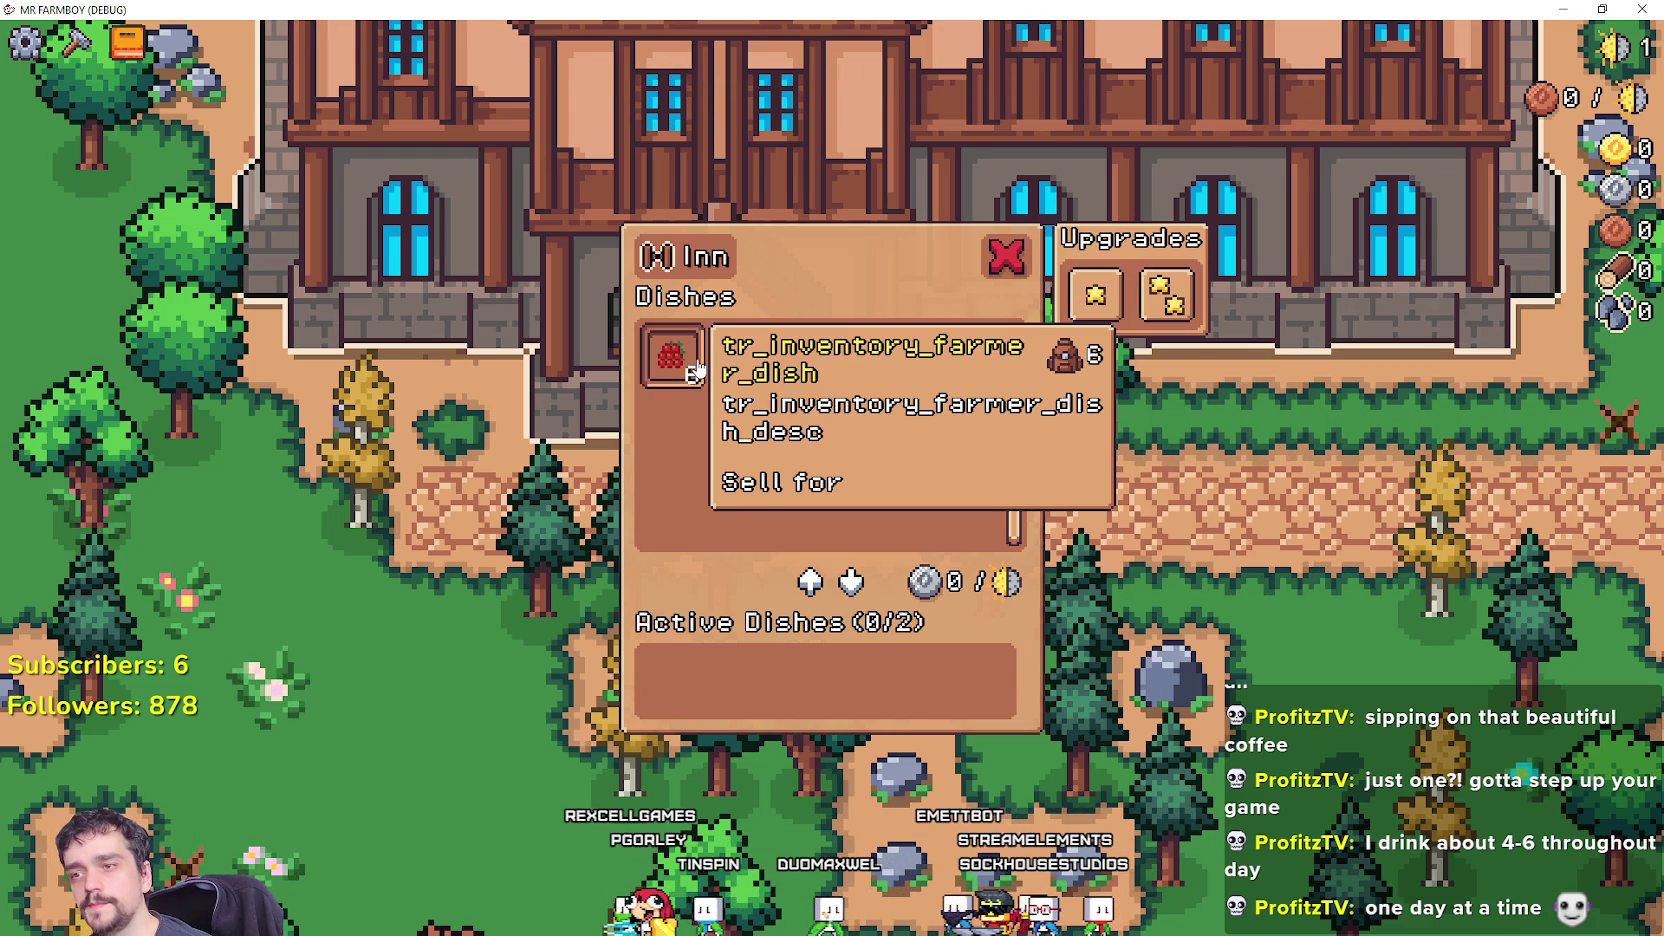
key("alt+Tab")
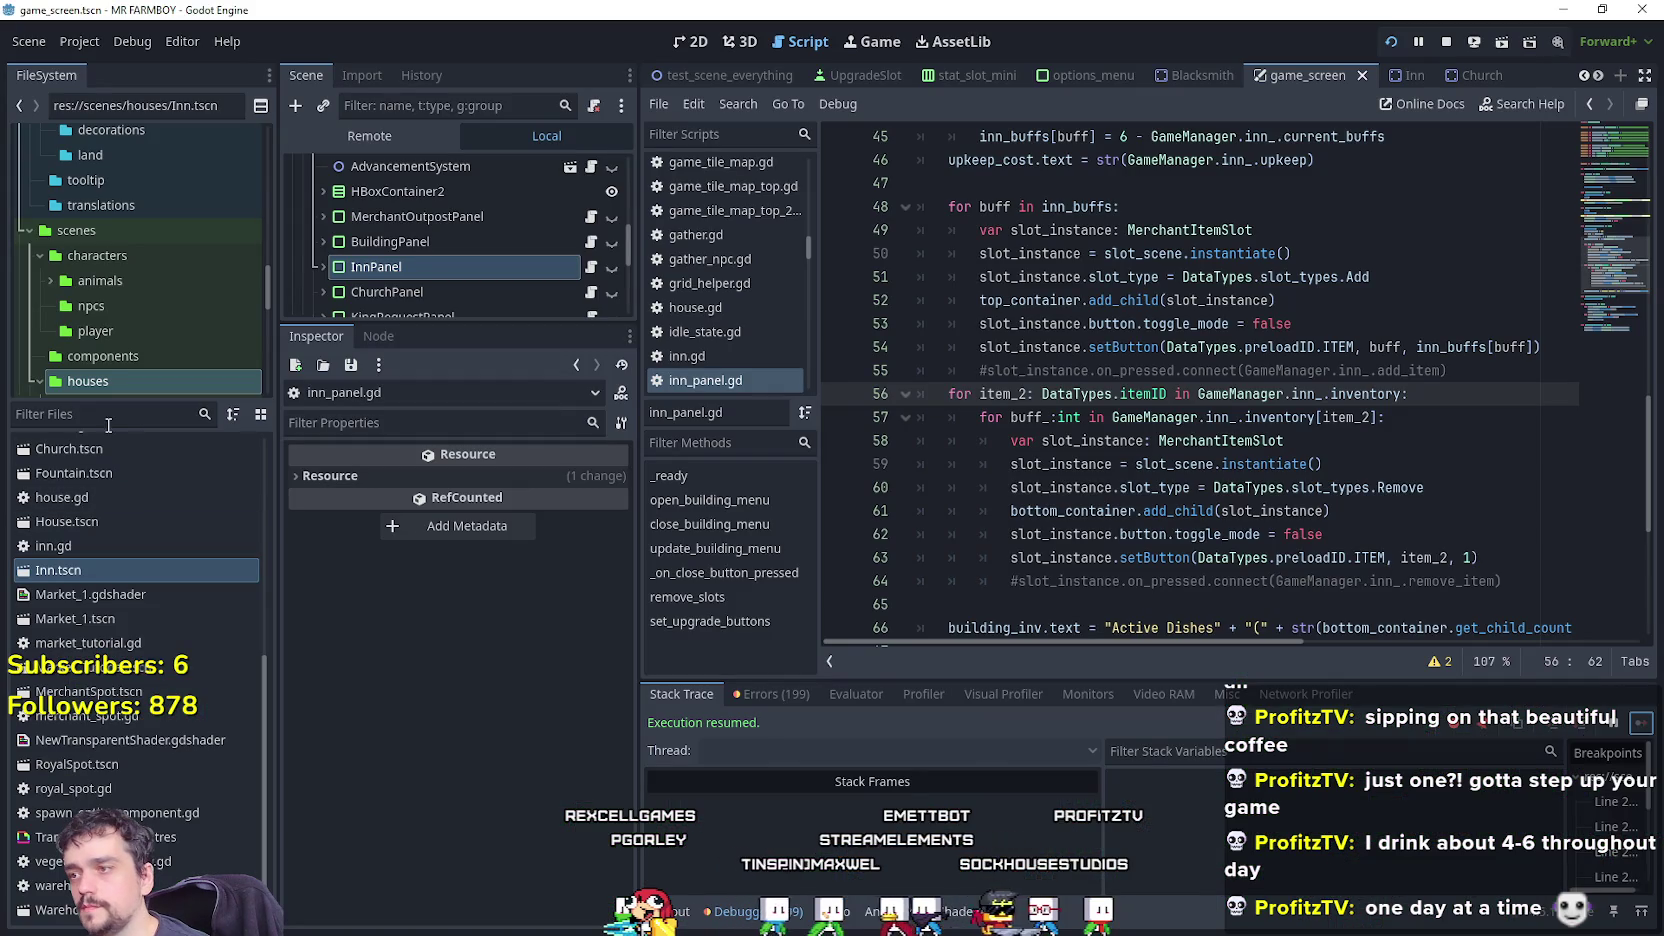
Open farmer_dish_data.tres and compare its sell_price (Wheat 1, Corn 1, Strawberry 1 at 5) with the game tooltip.
type("dish")
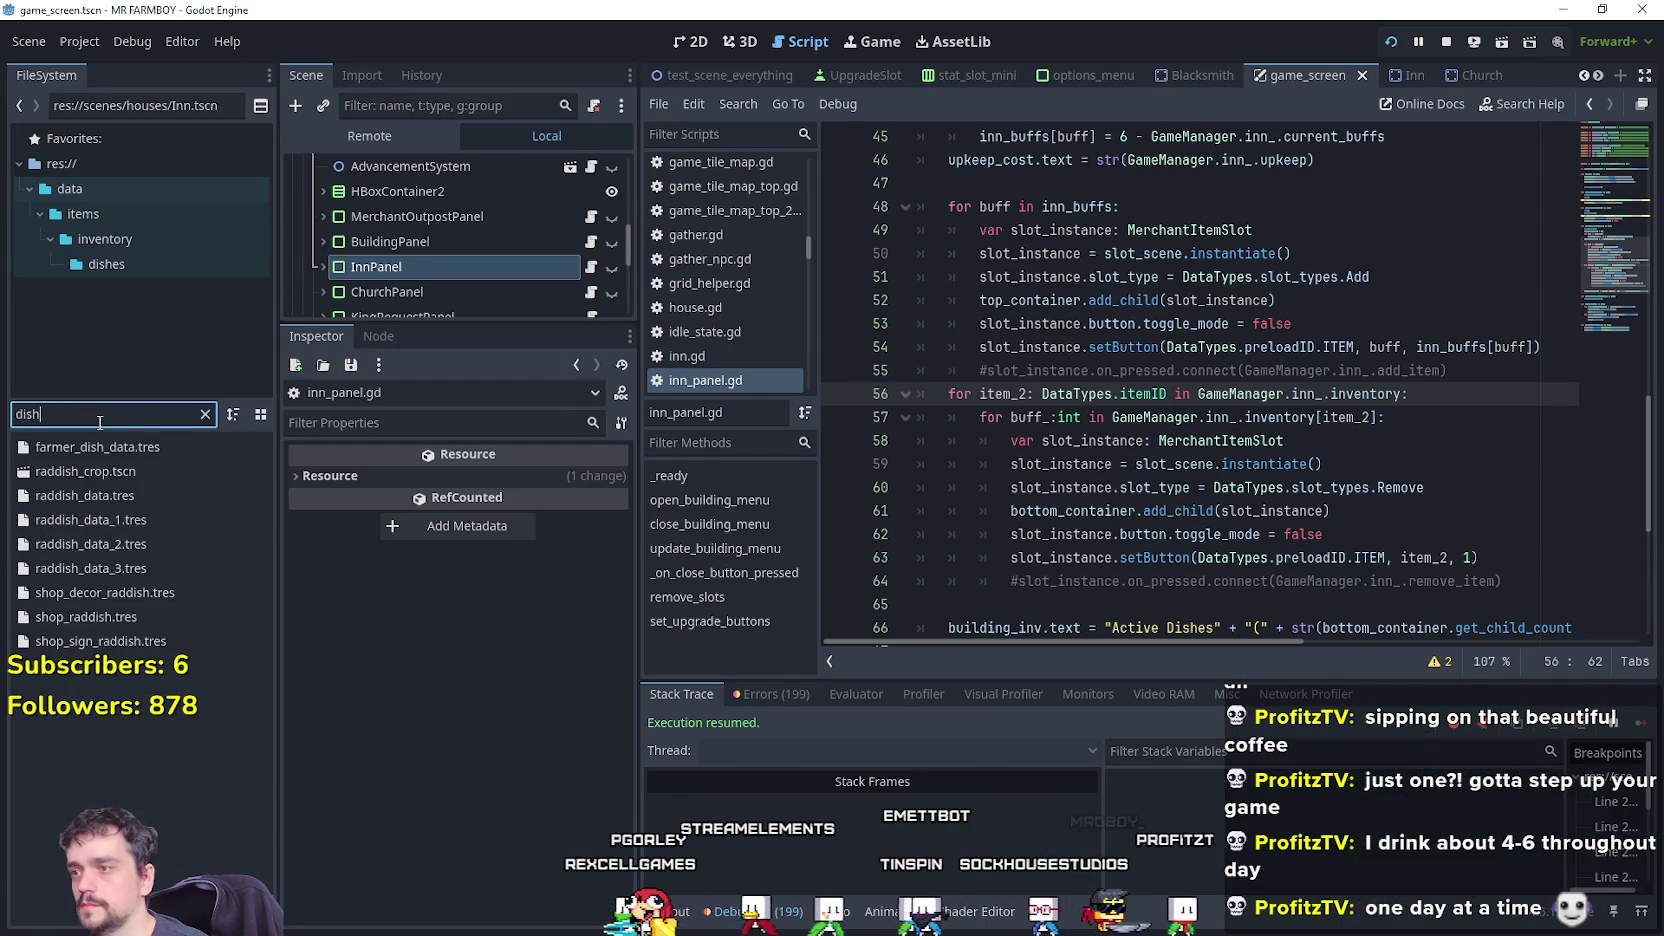
double_click(101, 446)
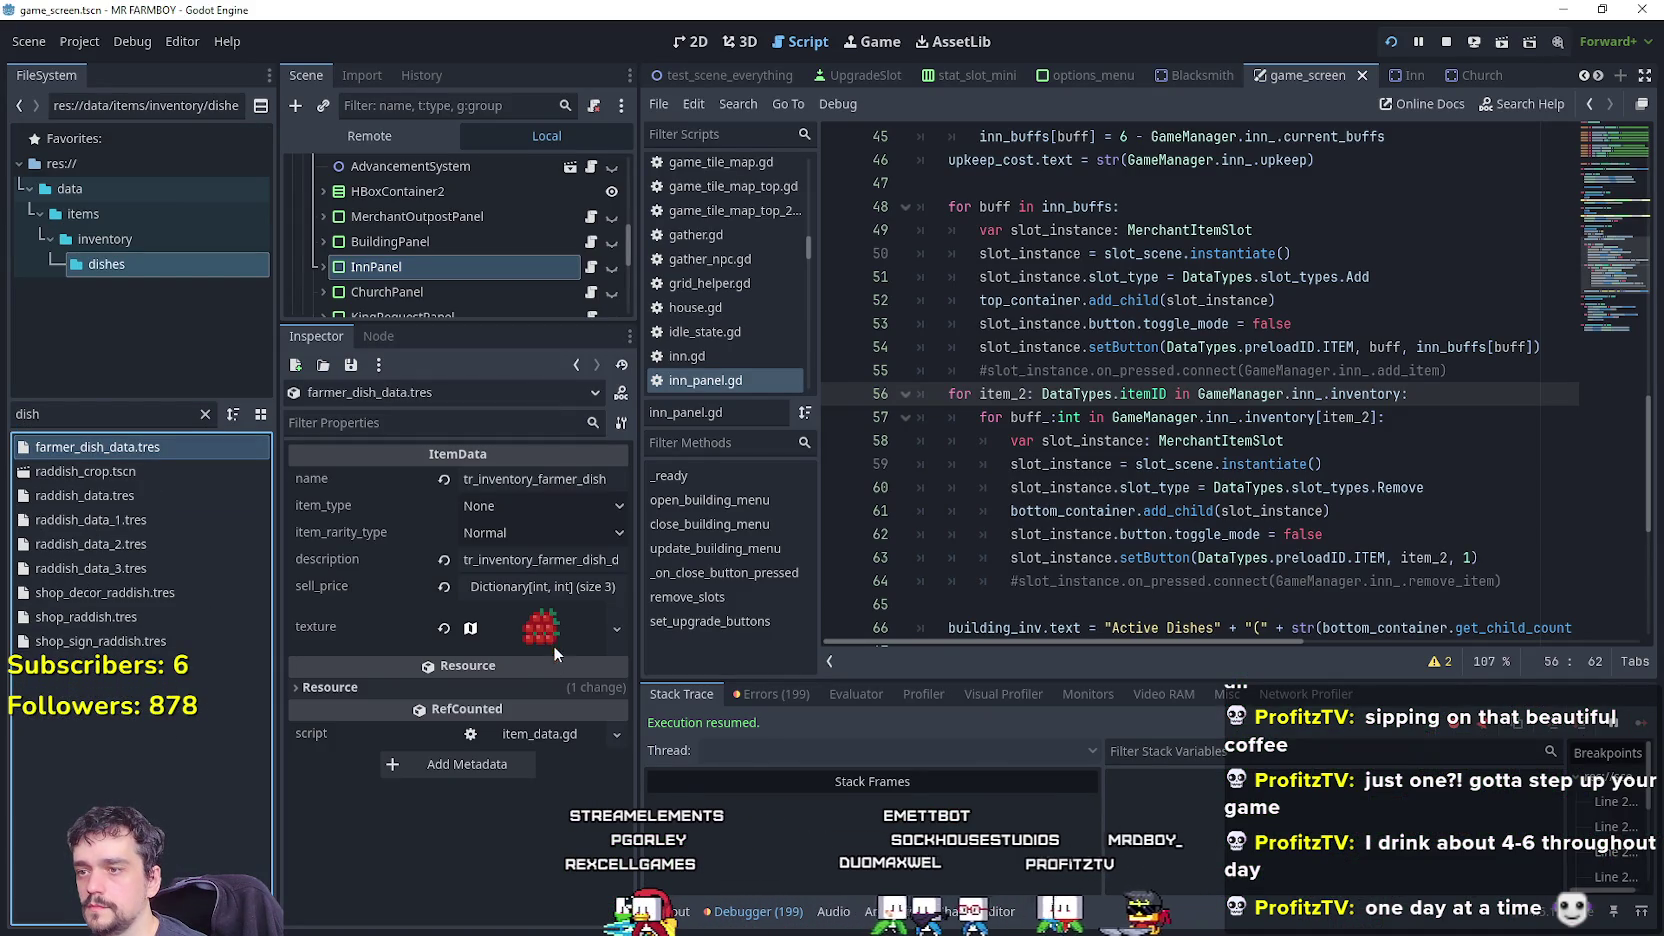
left_click(521, 588)
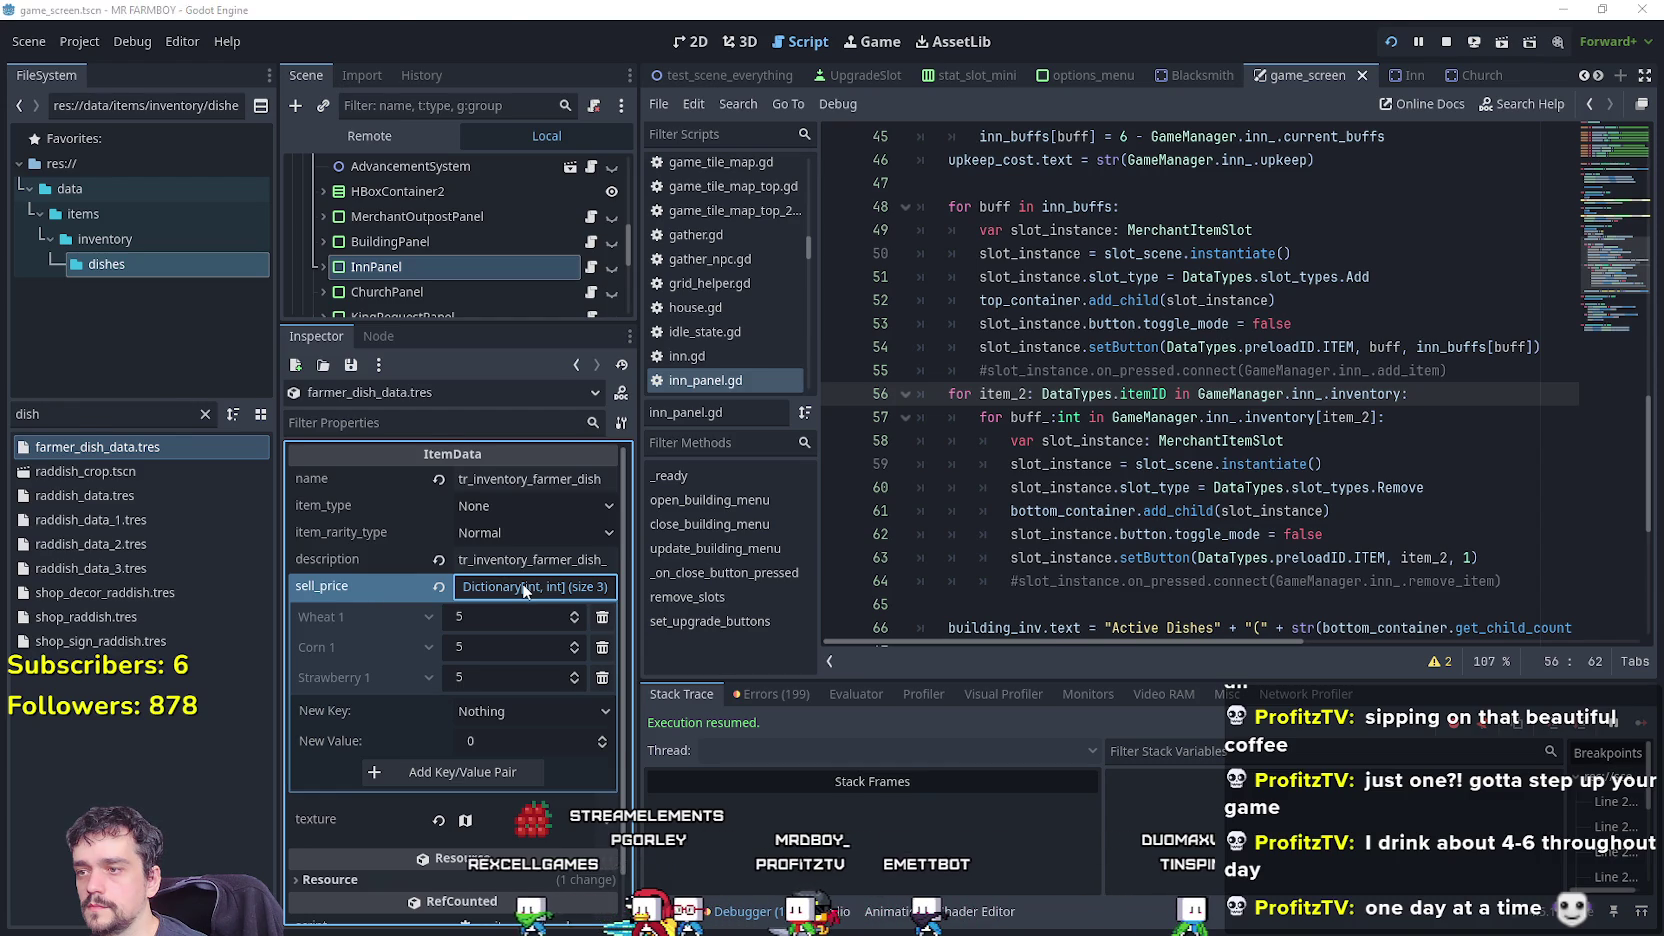
key("alt+Tab")
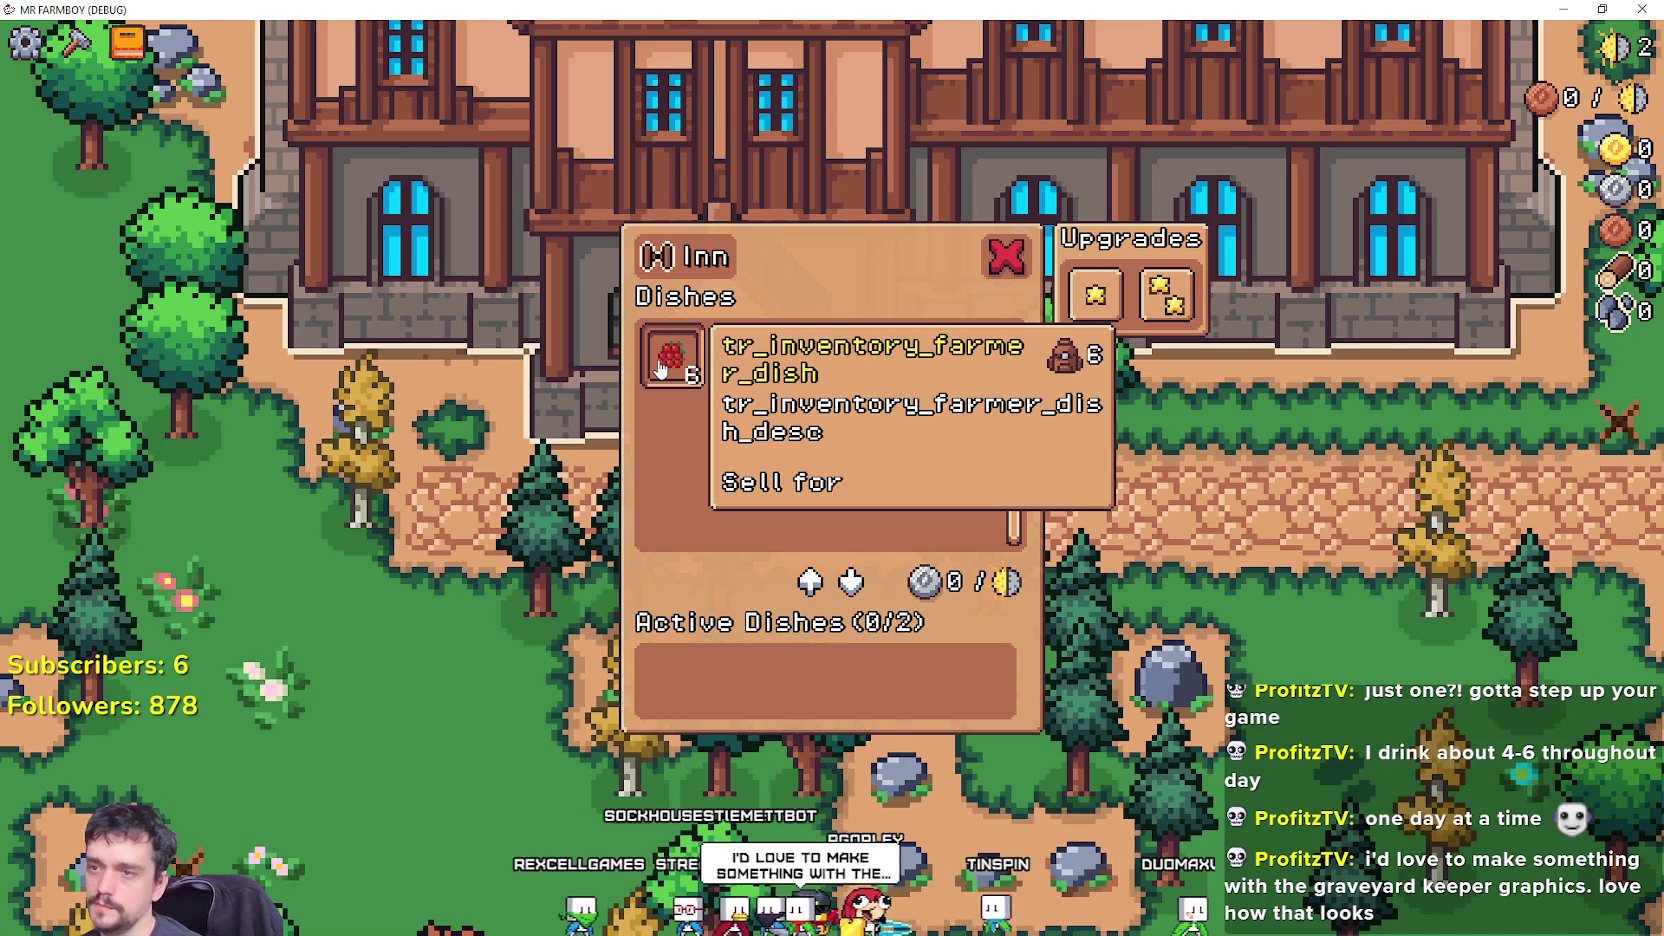
key("alt+Tab")
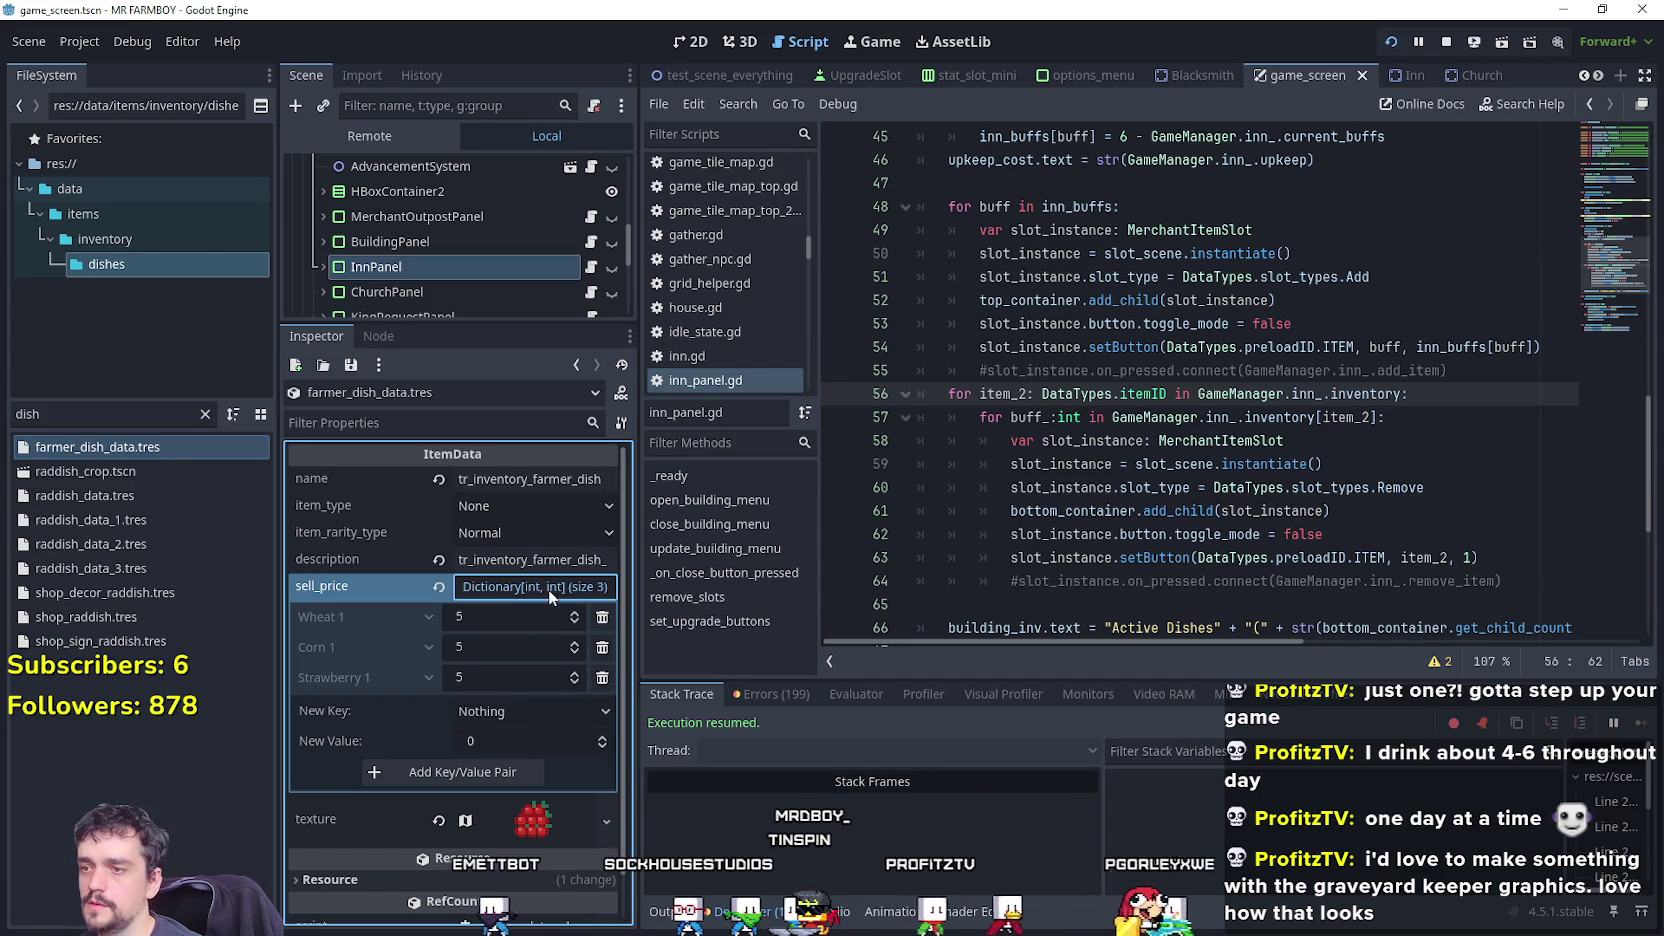
double_click(60, 413)
Open tooltip_component_test.gd from a 'toolt' FileSystem filter and inspect its image-tag replacement lines.
type("t")
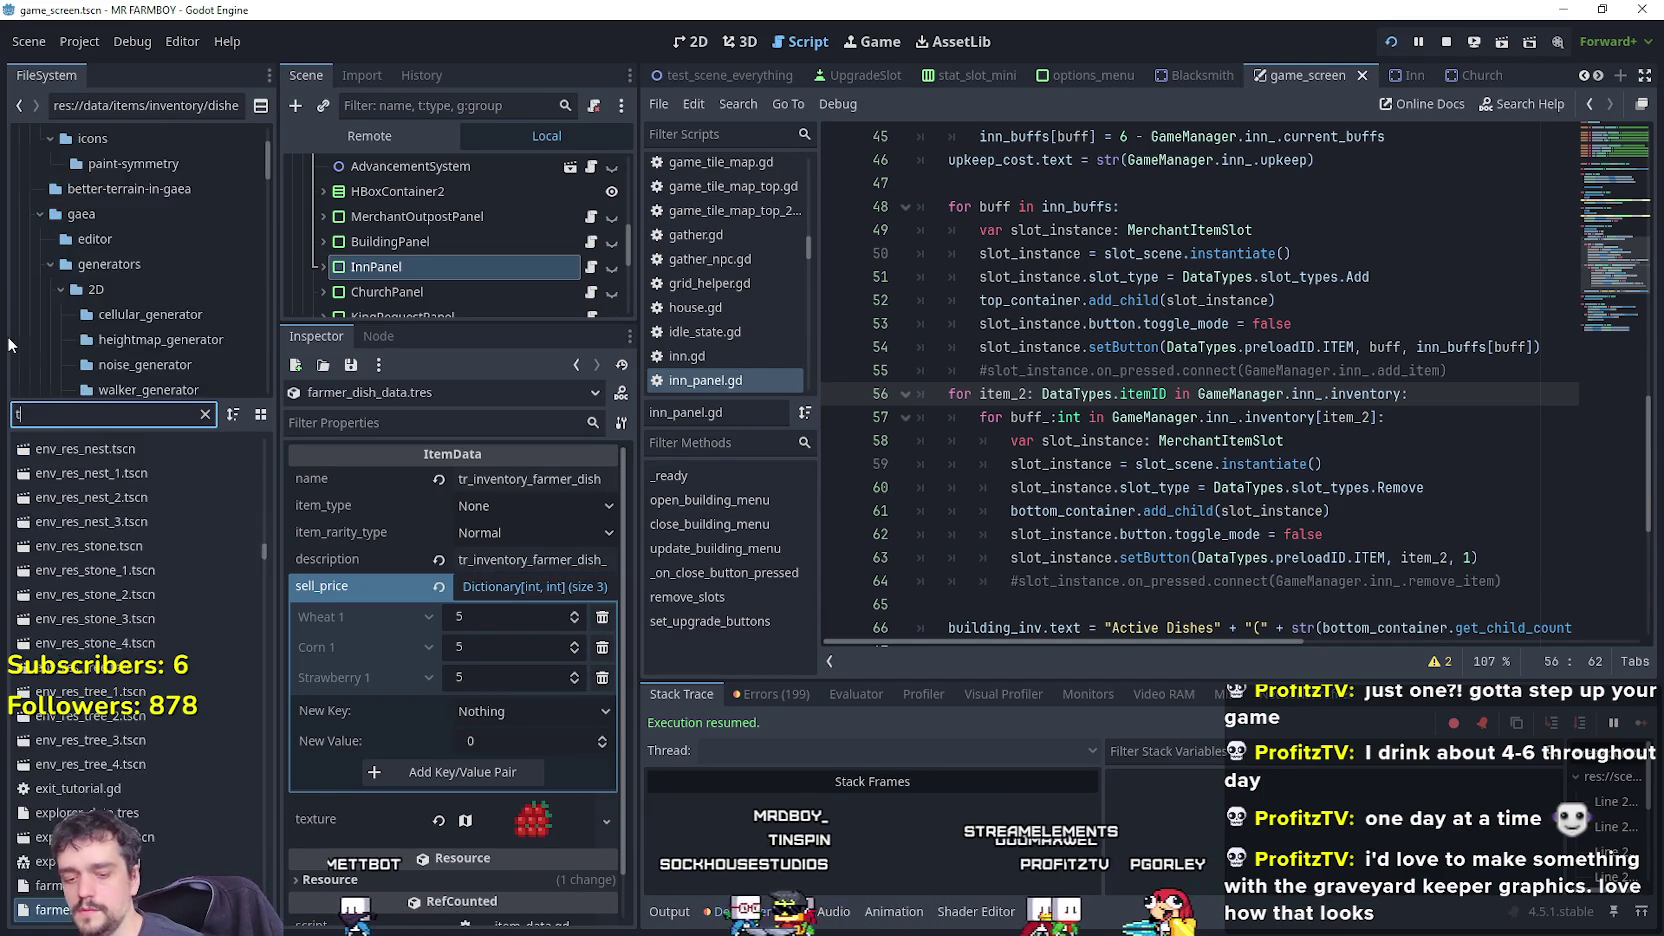
type("oolti")
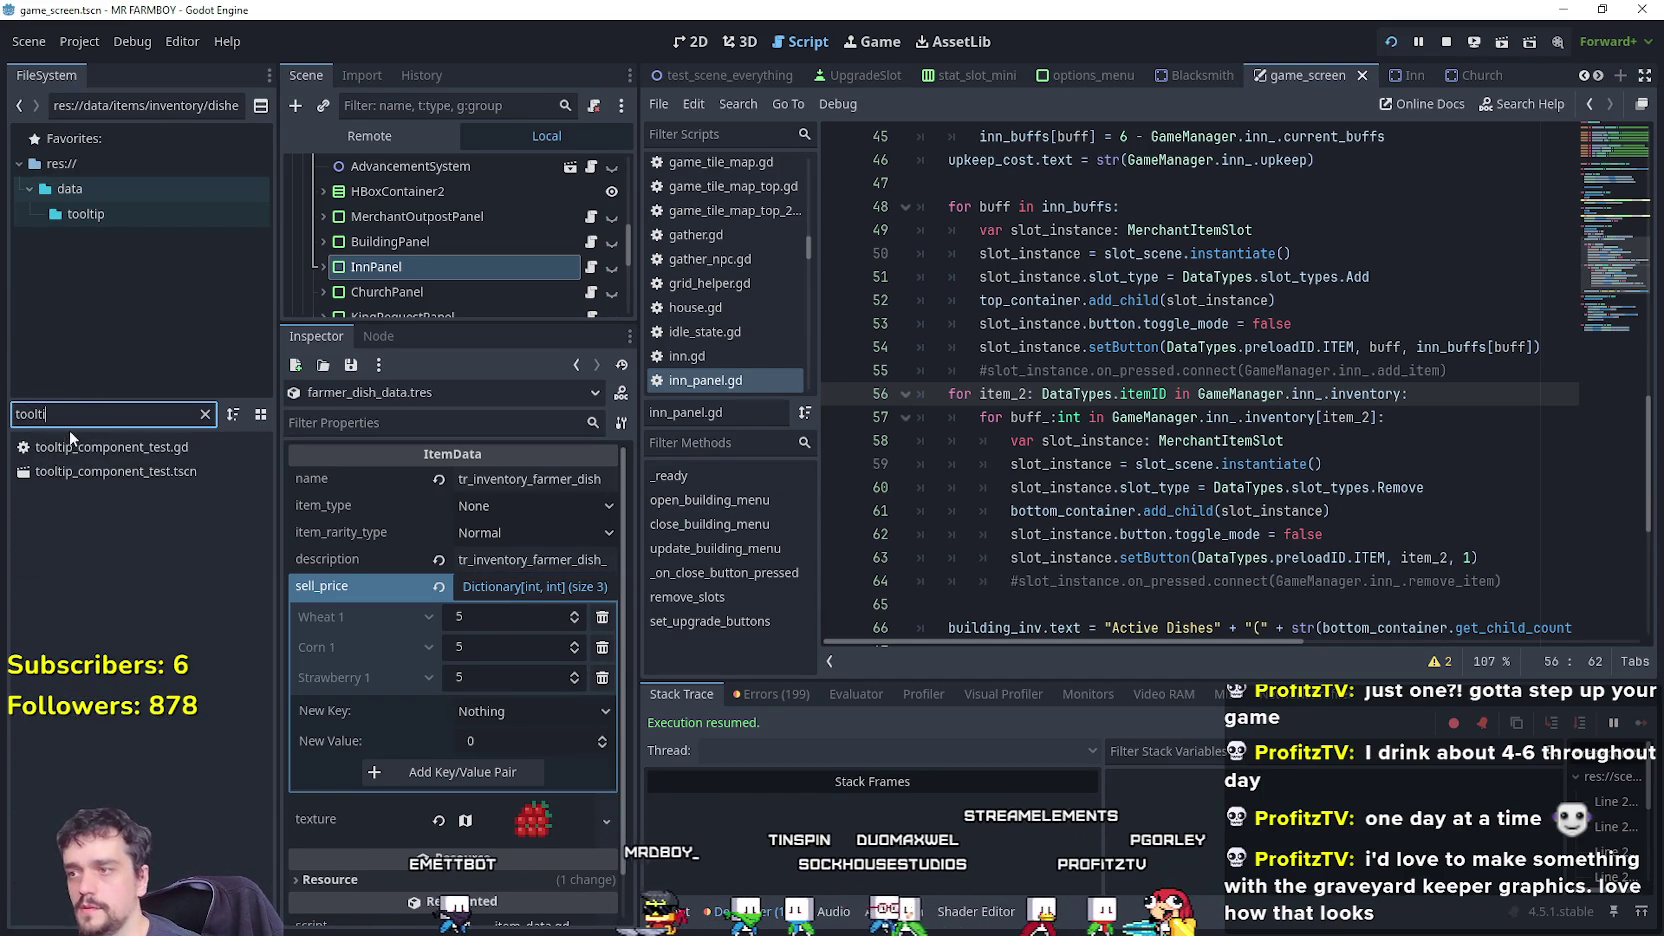
double_click(69, 440)
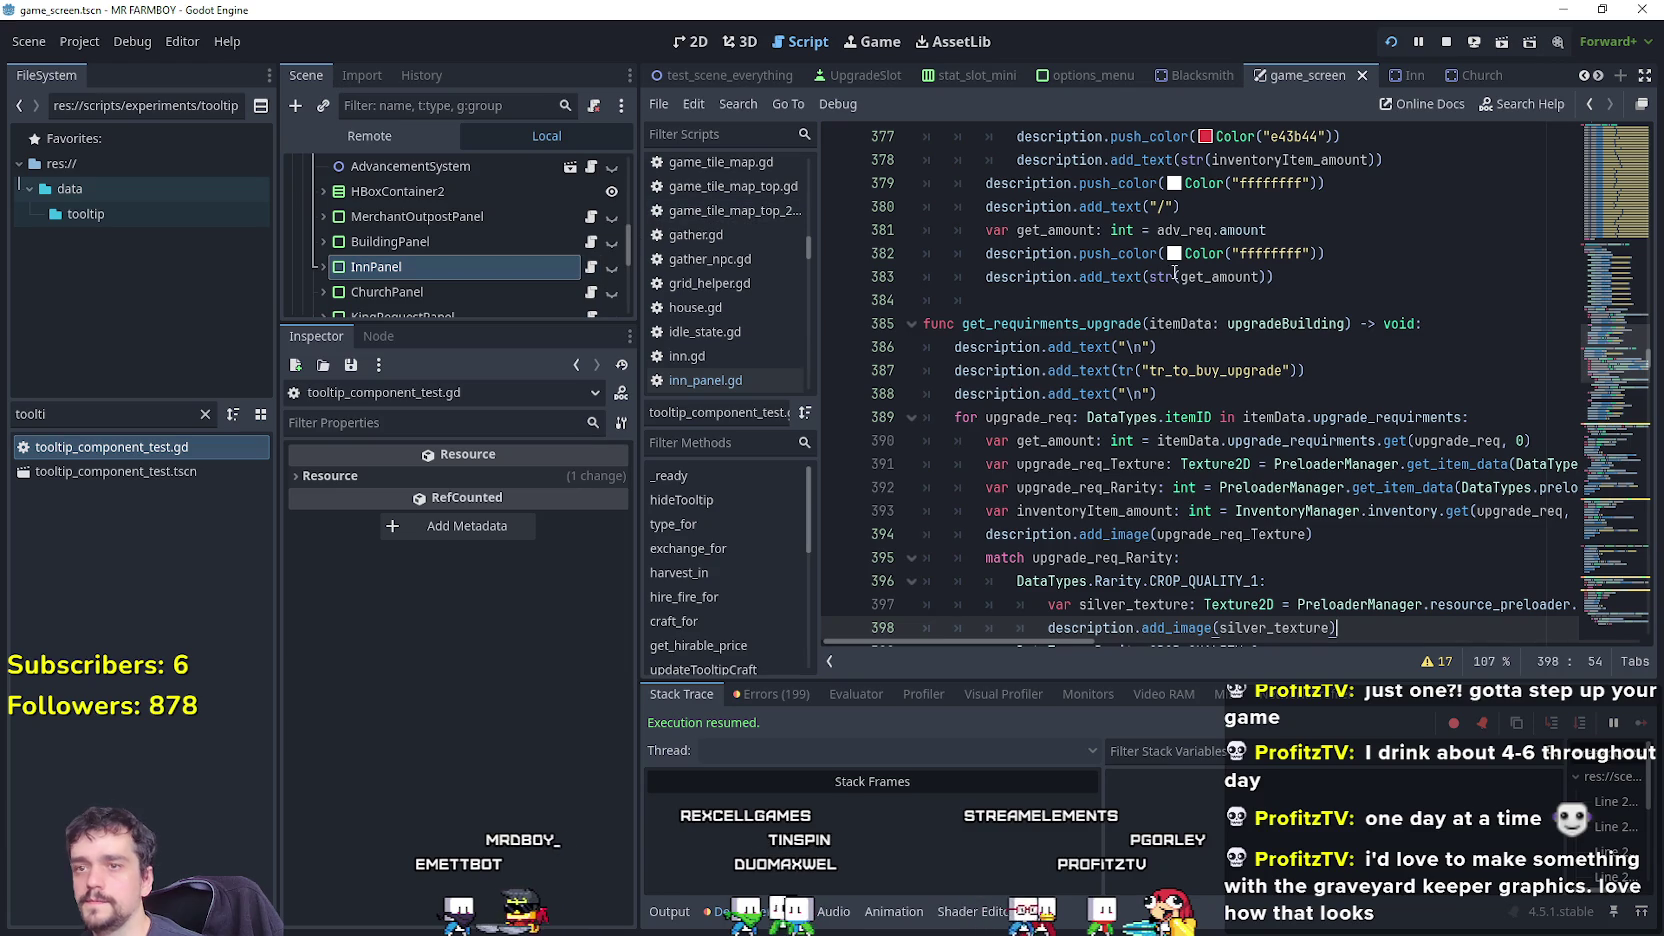
left_click(1185, 300)
scroll(1200, 340, "up", 2)
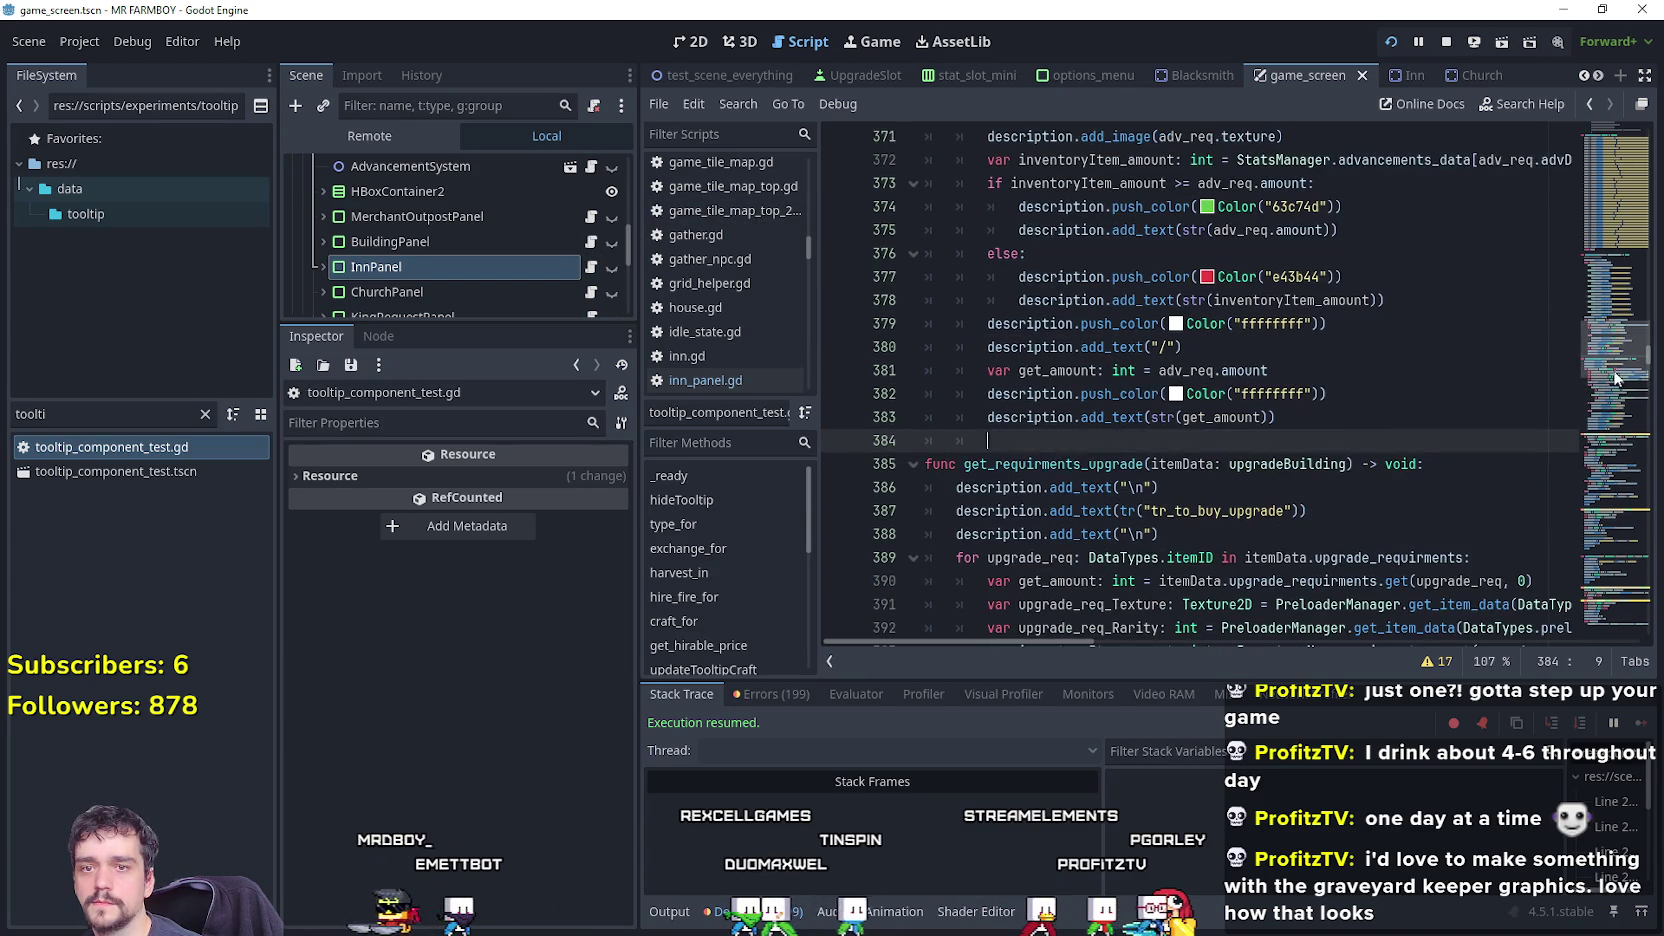
mouse_move(1614, 378)
left_mouse_down()
mouse_move(1615, 274)
mouse_move(1612, 350)
left_mouse_up()
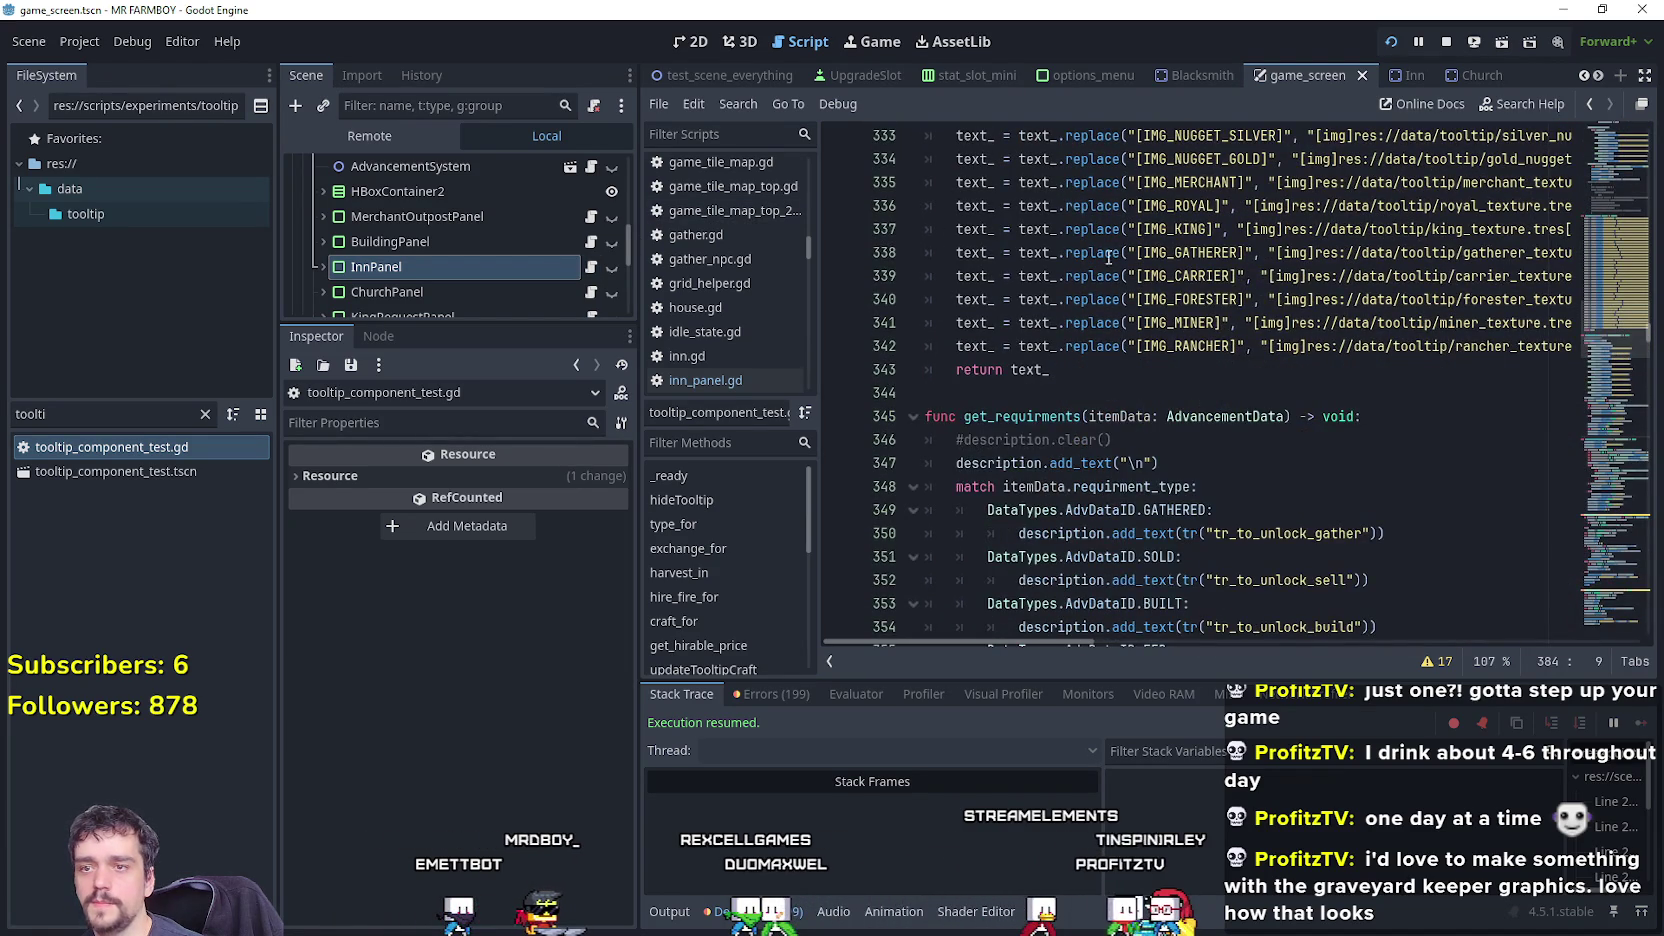
scroll(1309, 424, "up", 2)
left_click(1099, 494)
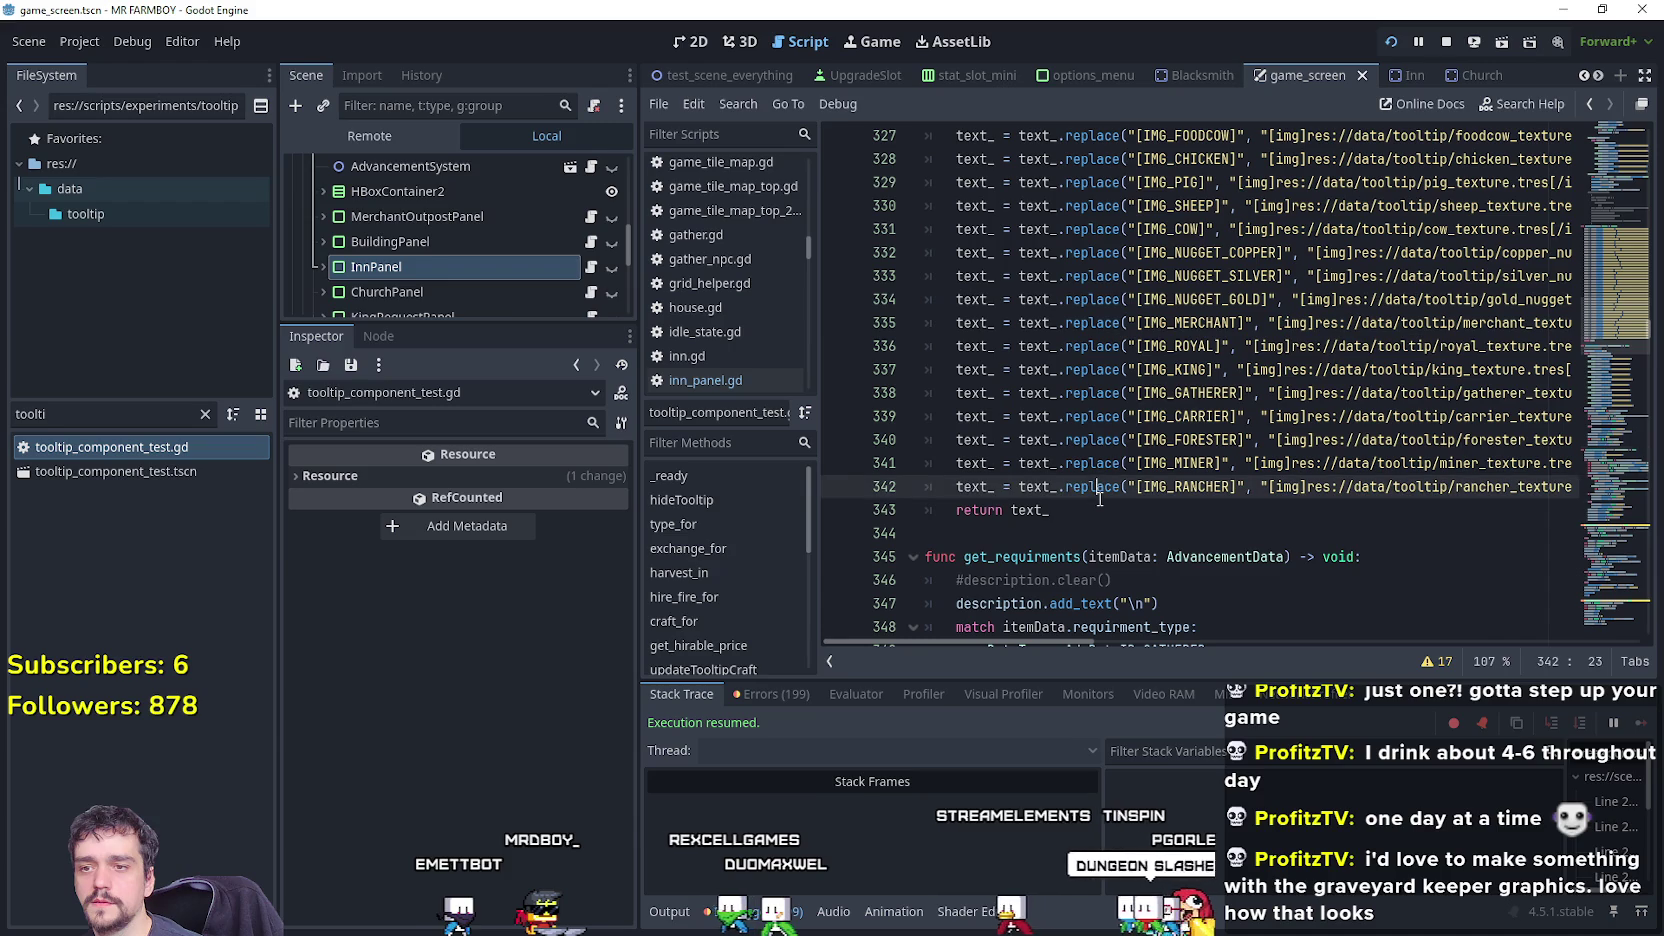
left_click(1197, 535)
Review the Decorations build text line and the Buildings case in craft_for.
scroll(1614, 309, "up", 2)
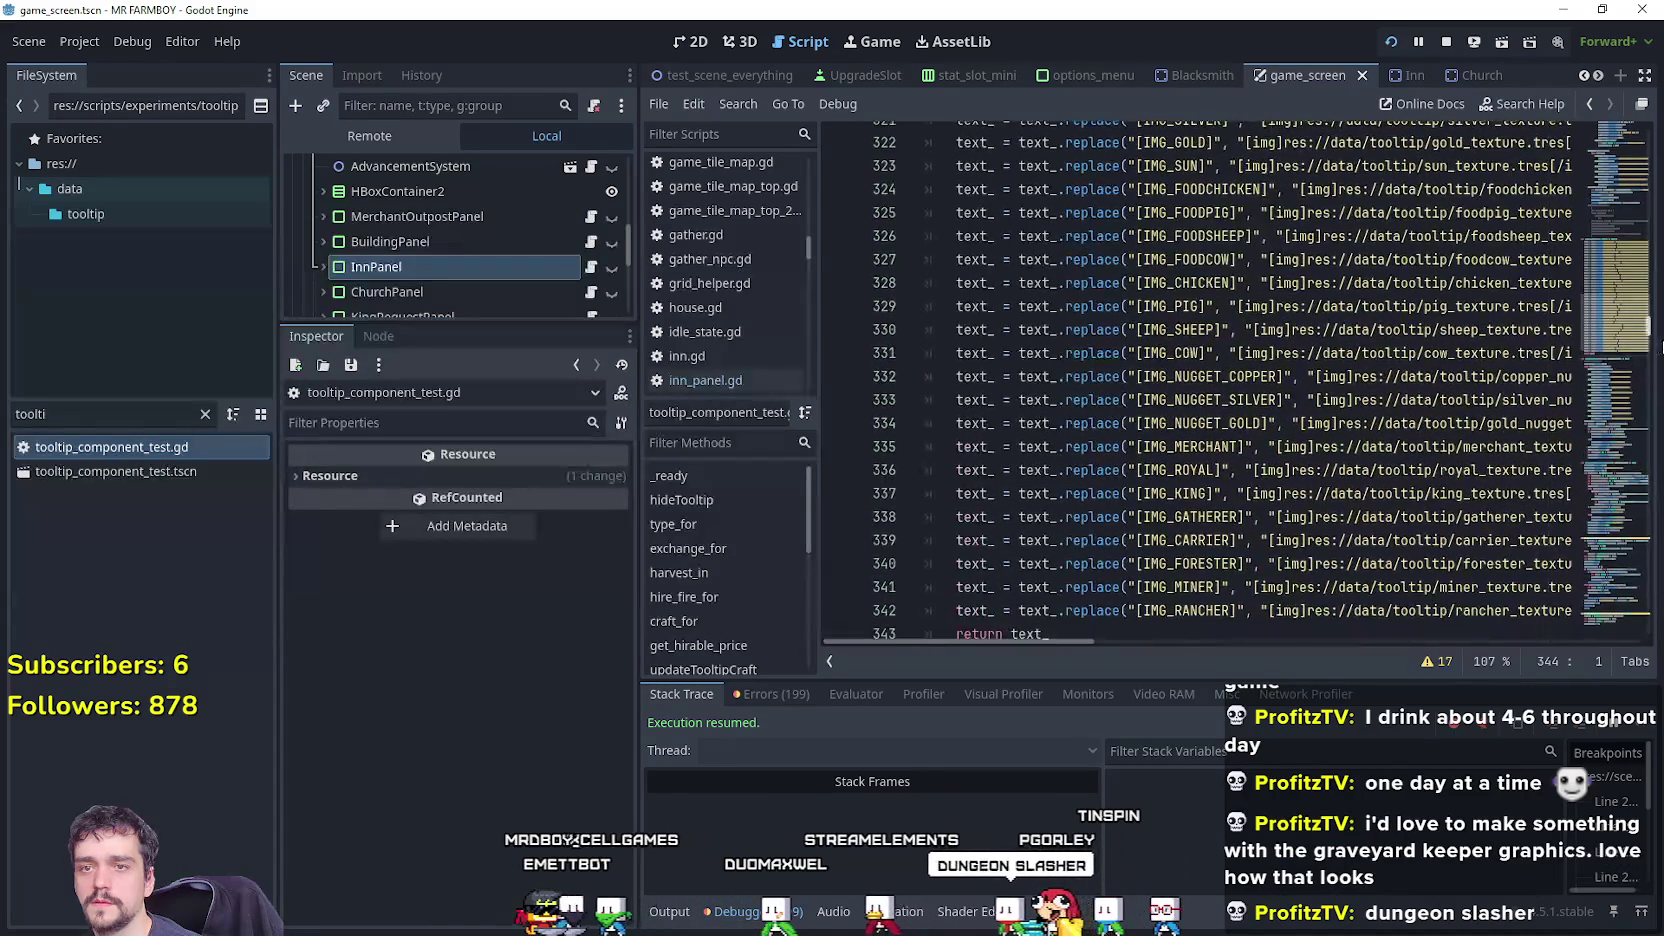
left_click_drag(1614, 309, 1654, 182)
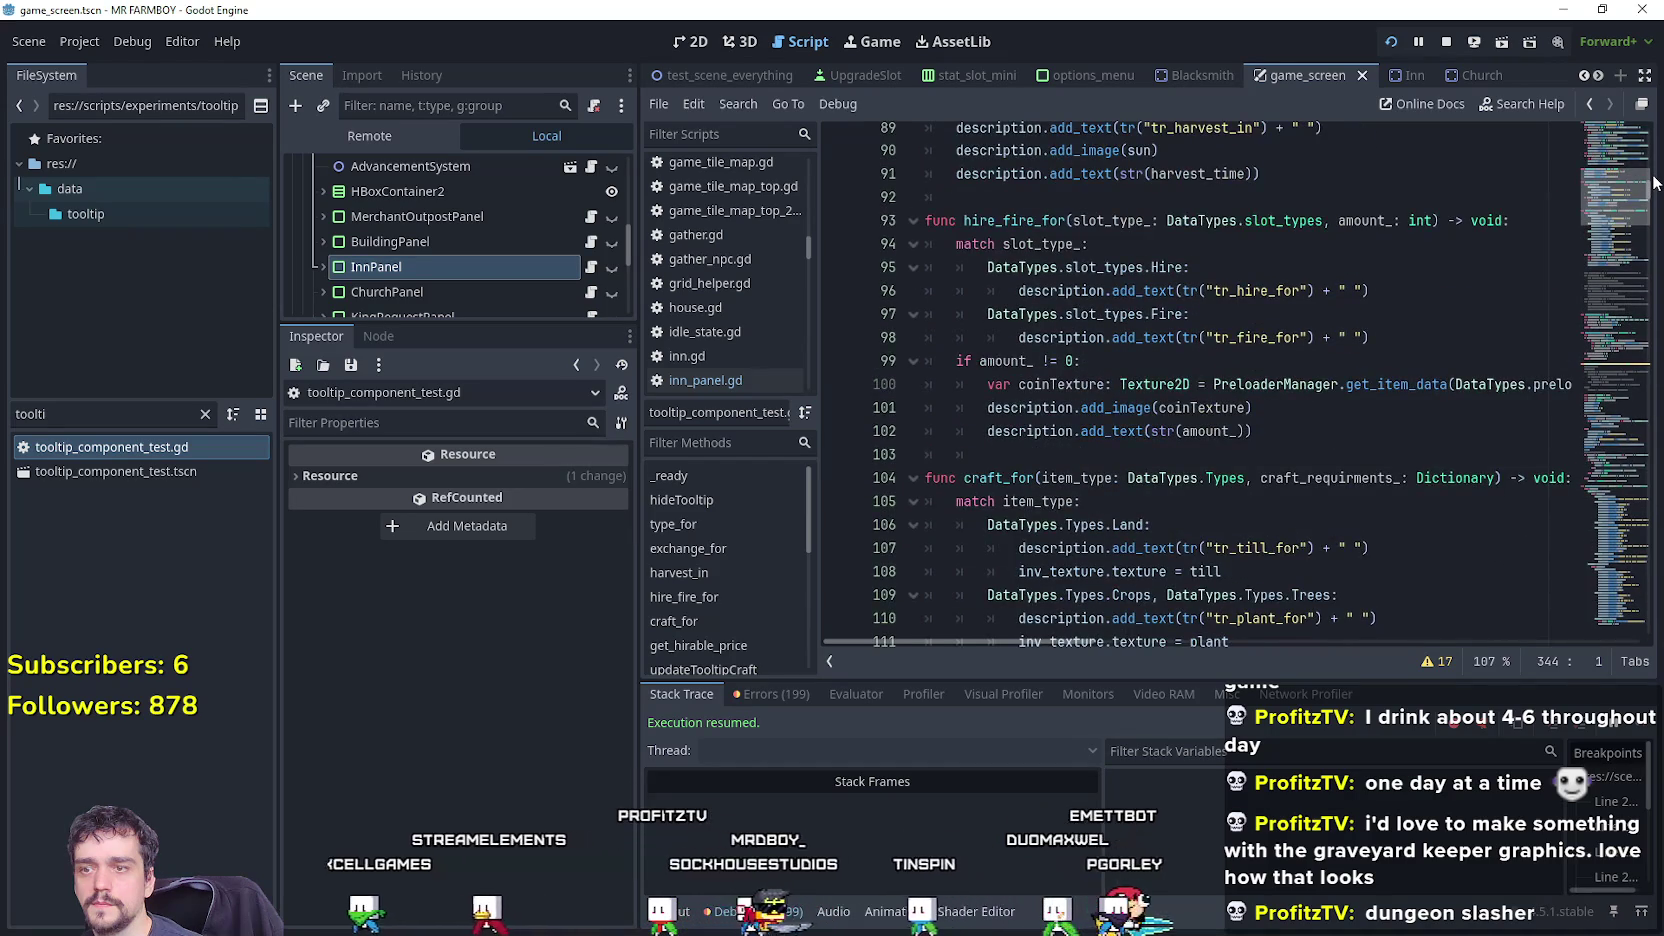
scroll(1335, 297, "down", 5)
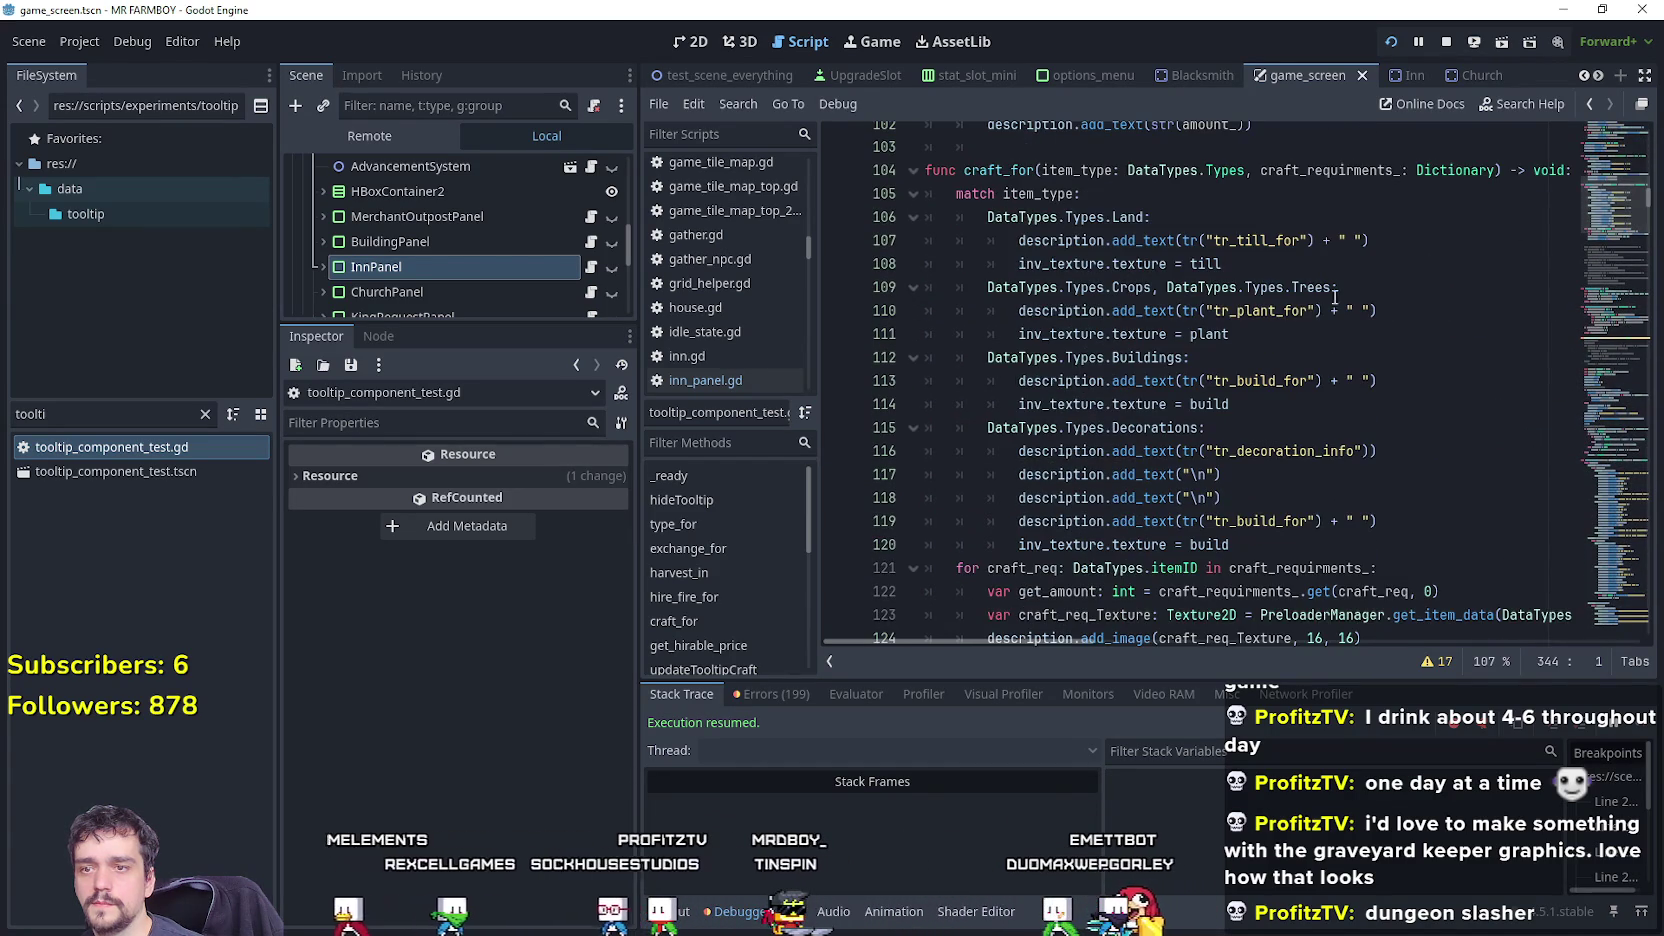
left_click(1272, 424)
scroll(1265, 421, "up", 1)
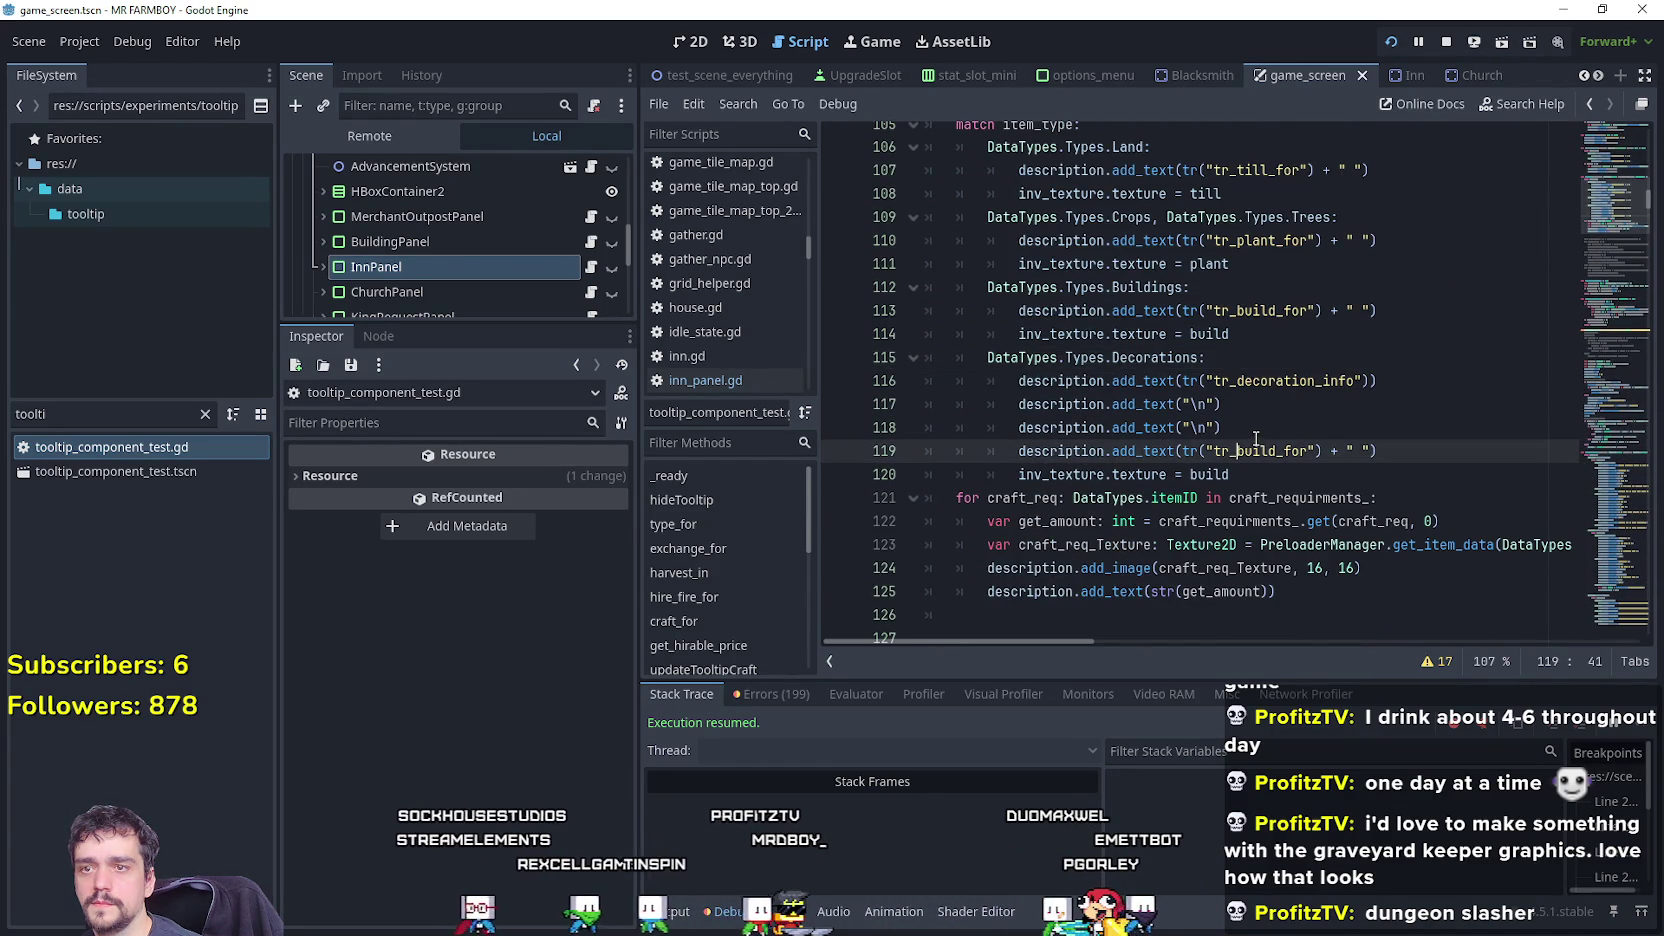
key("Down")
key("Down")
key("Down")
left_click(1118, 427)
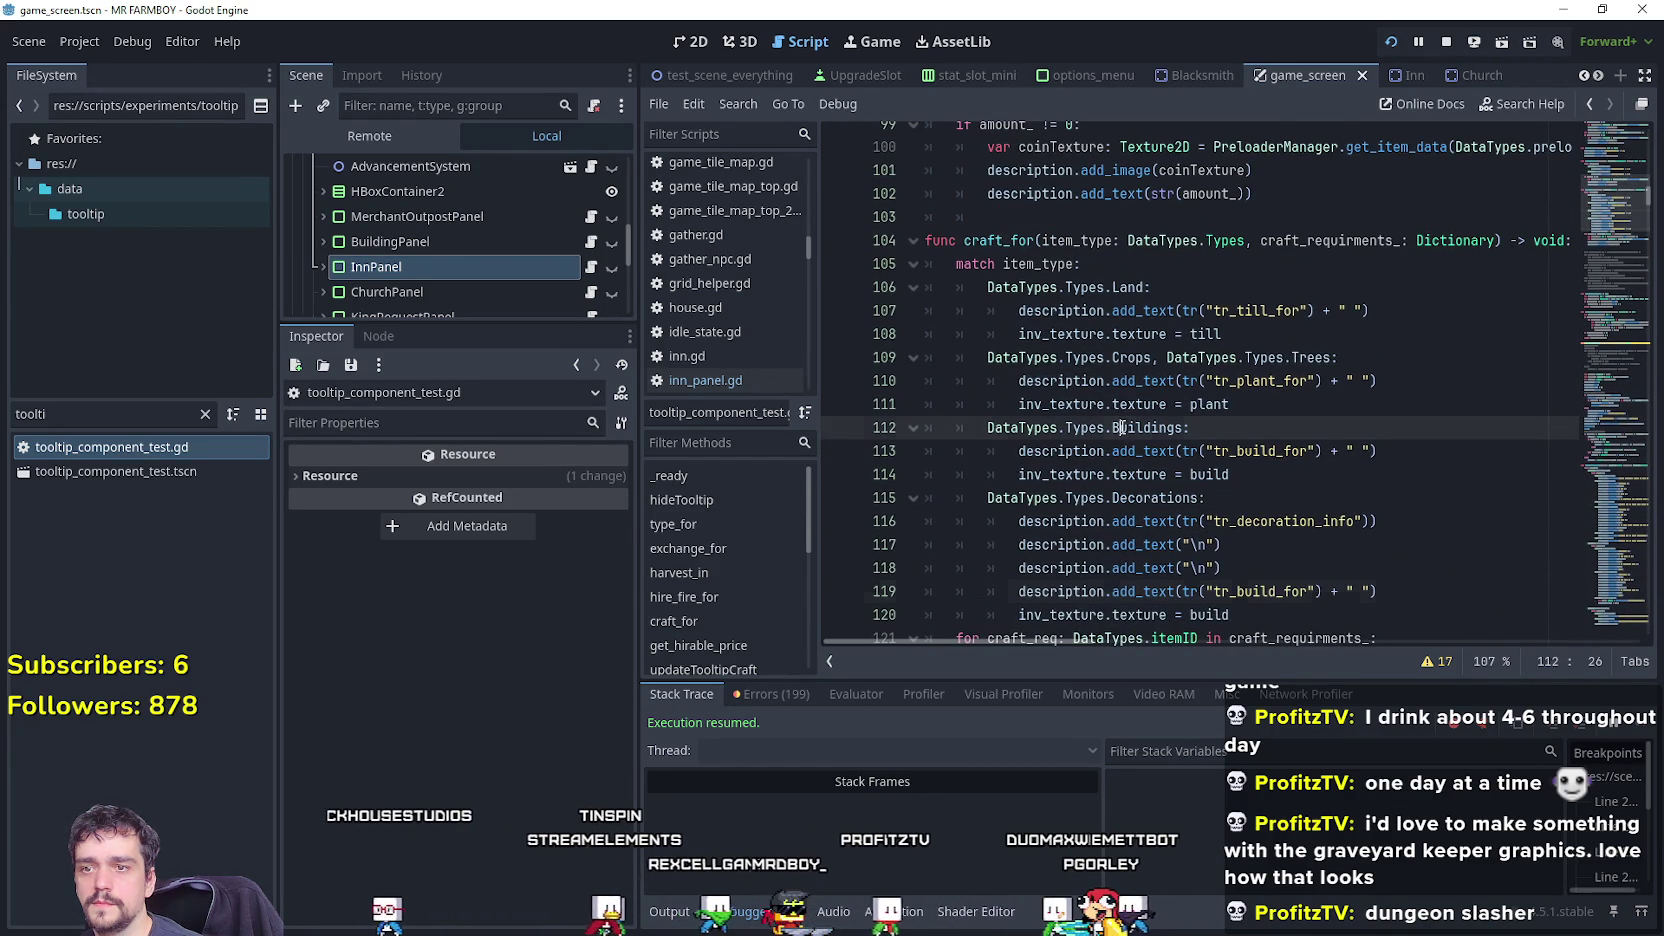
scroll(1129, 422, "down", 1)
Check the Crops entry on line 109 and the Fire case in hire_fire_for.
double_click(1131, 287)
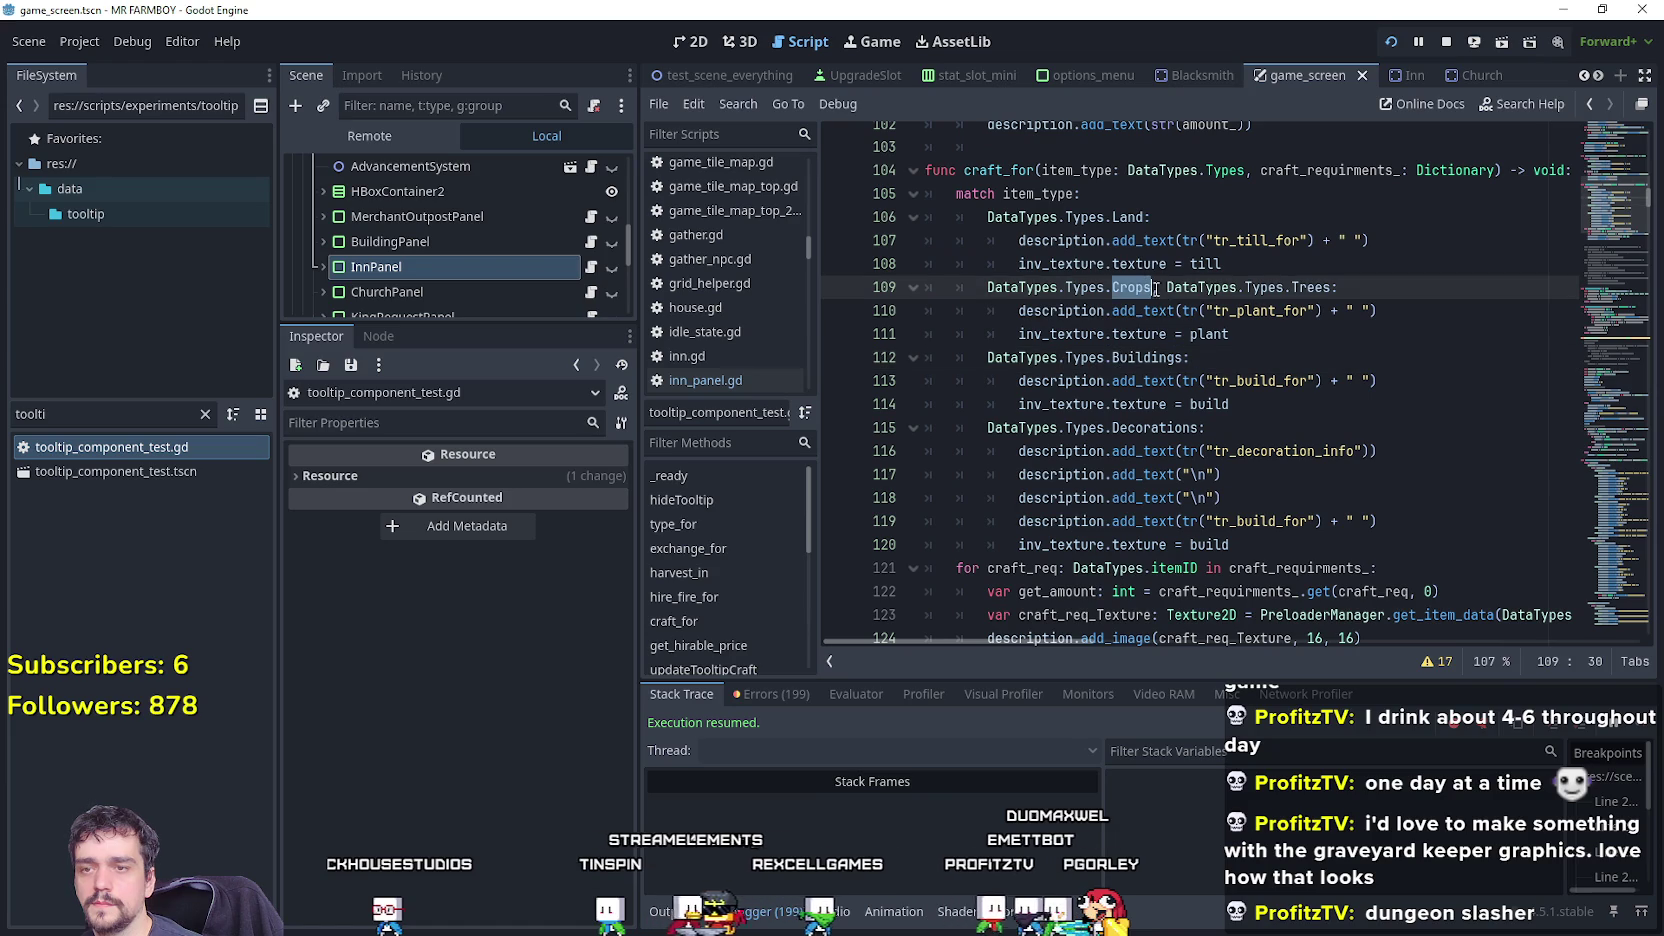
left_click(1290, 334)
scroll(1330, 470, "down", 4)
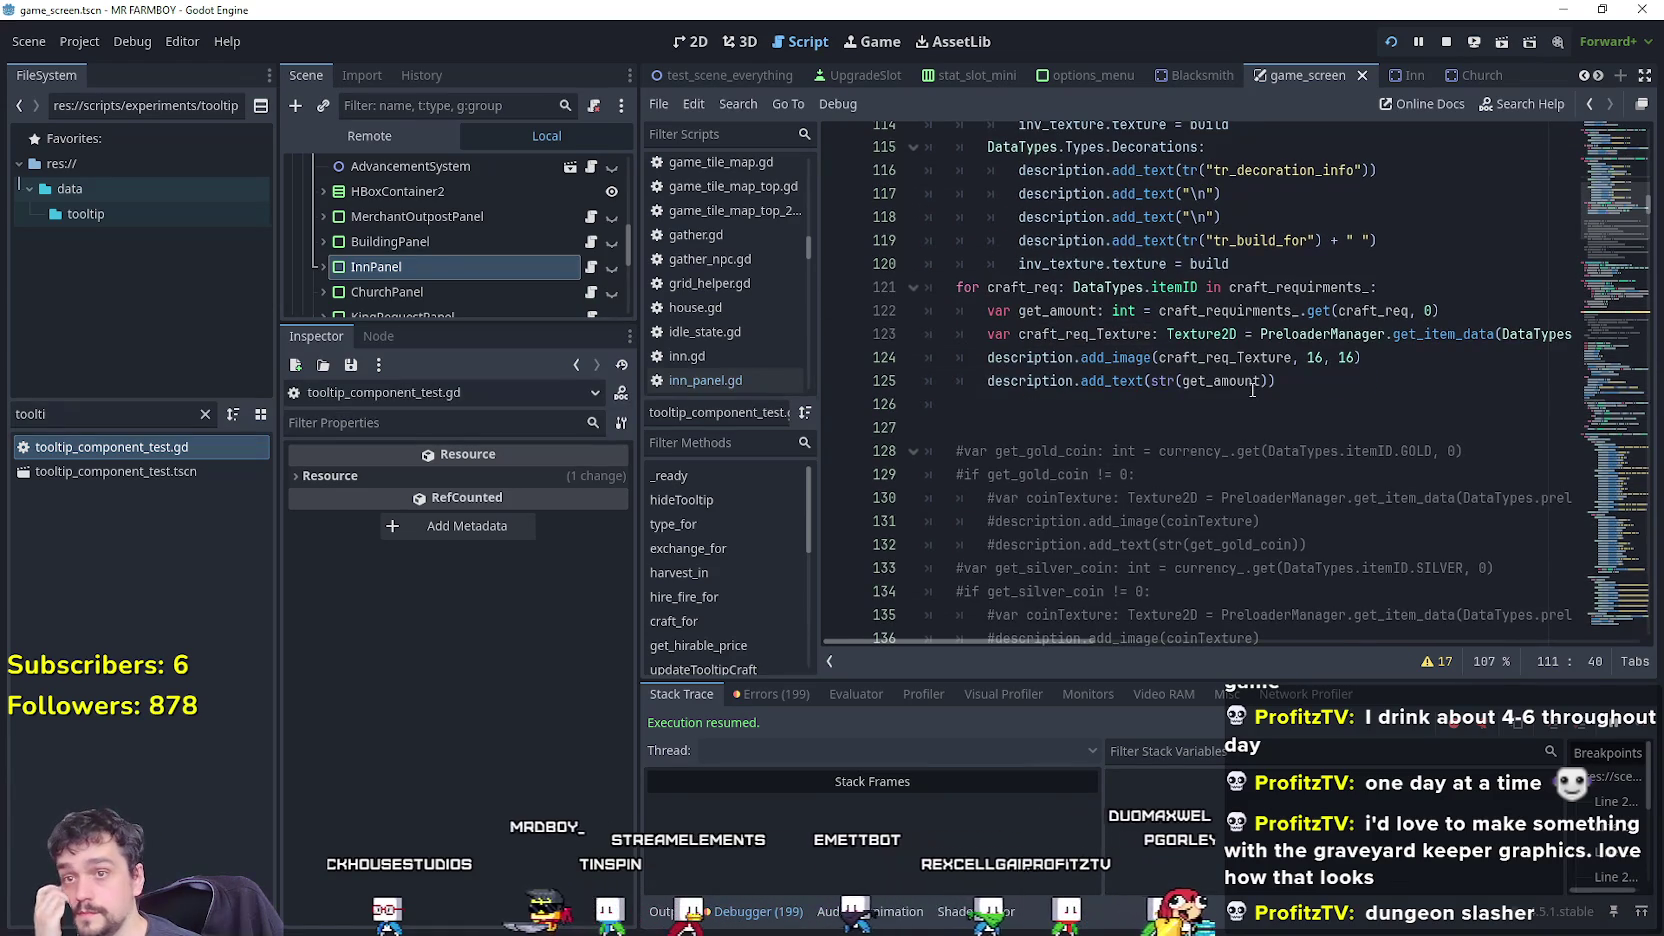
scroll(1252, 390, "up", 4)
scroll(1260, 395, "up", 4)
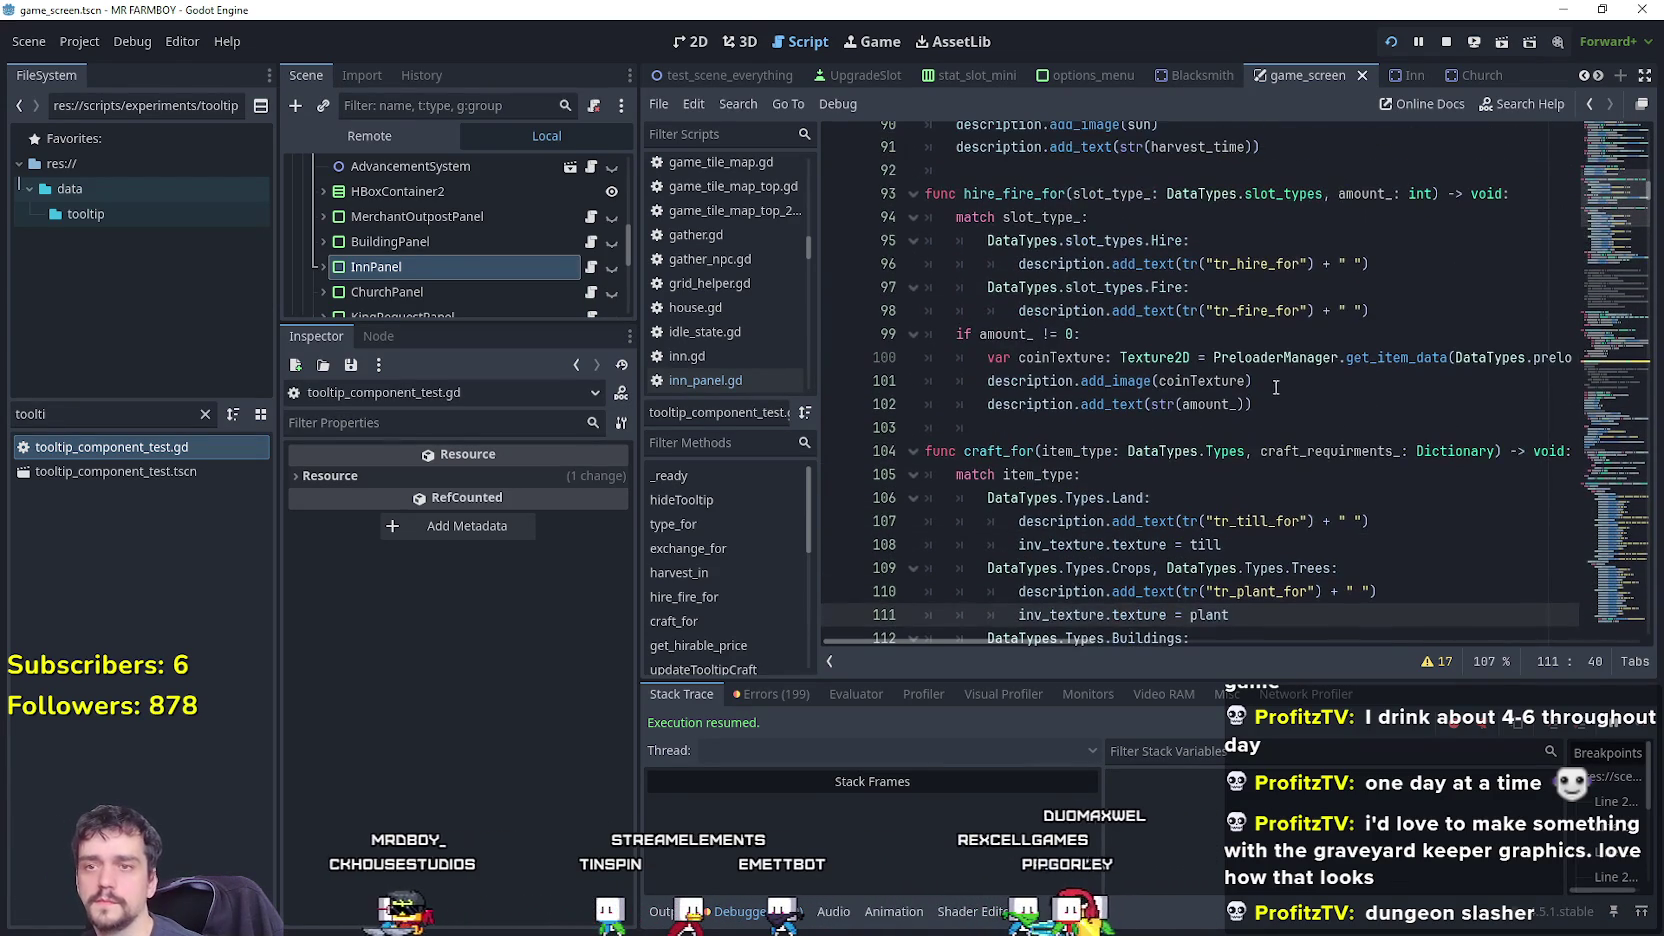
left_click(1380, 310)
Inspect the harvest_in function and the Select and Buy cases in type_for.
scroll(1286, 385, "up", 3)
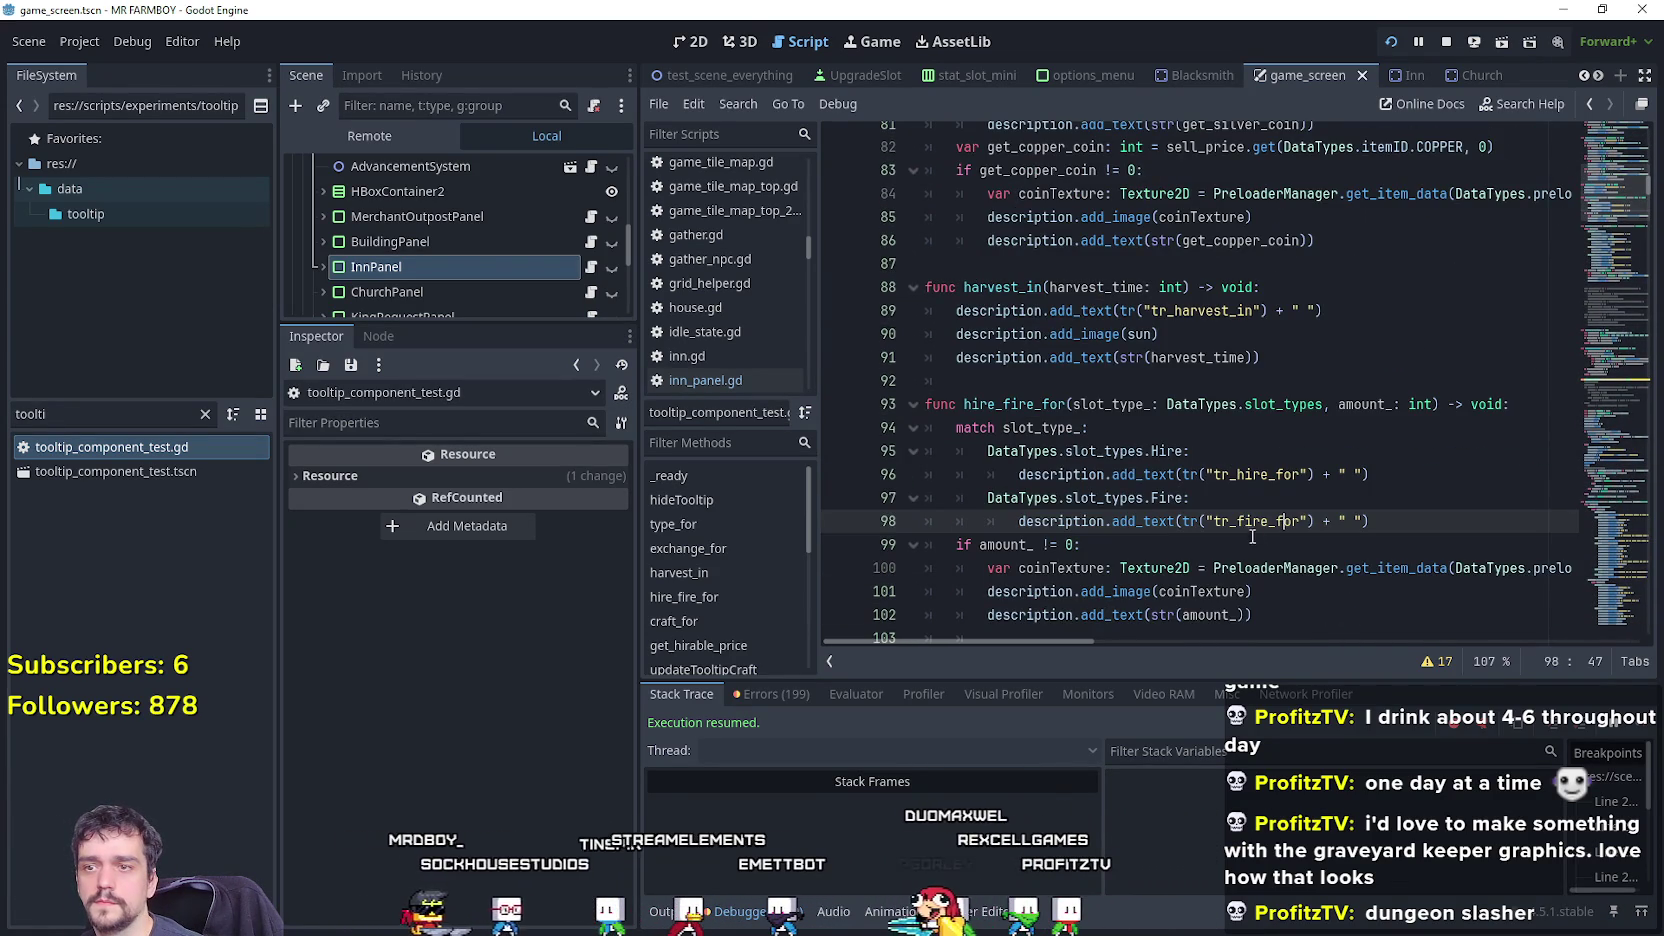
scroll(1300, 474, "up", 2)
left_click(1300, 474)
scroll(1300, 474, "up", 7)
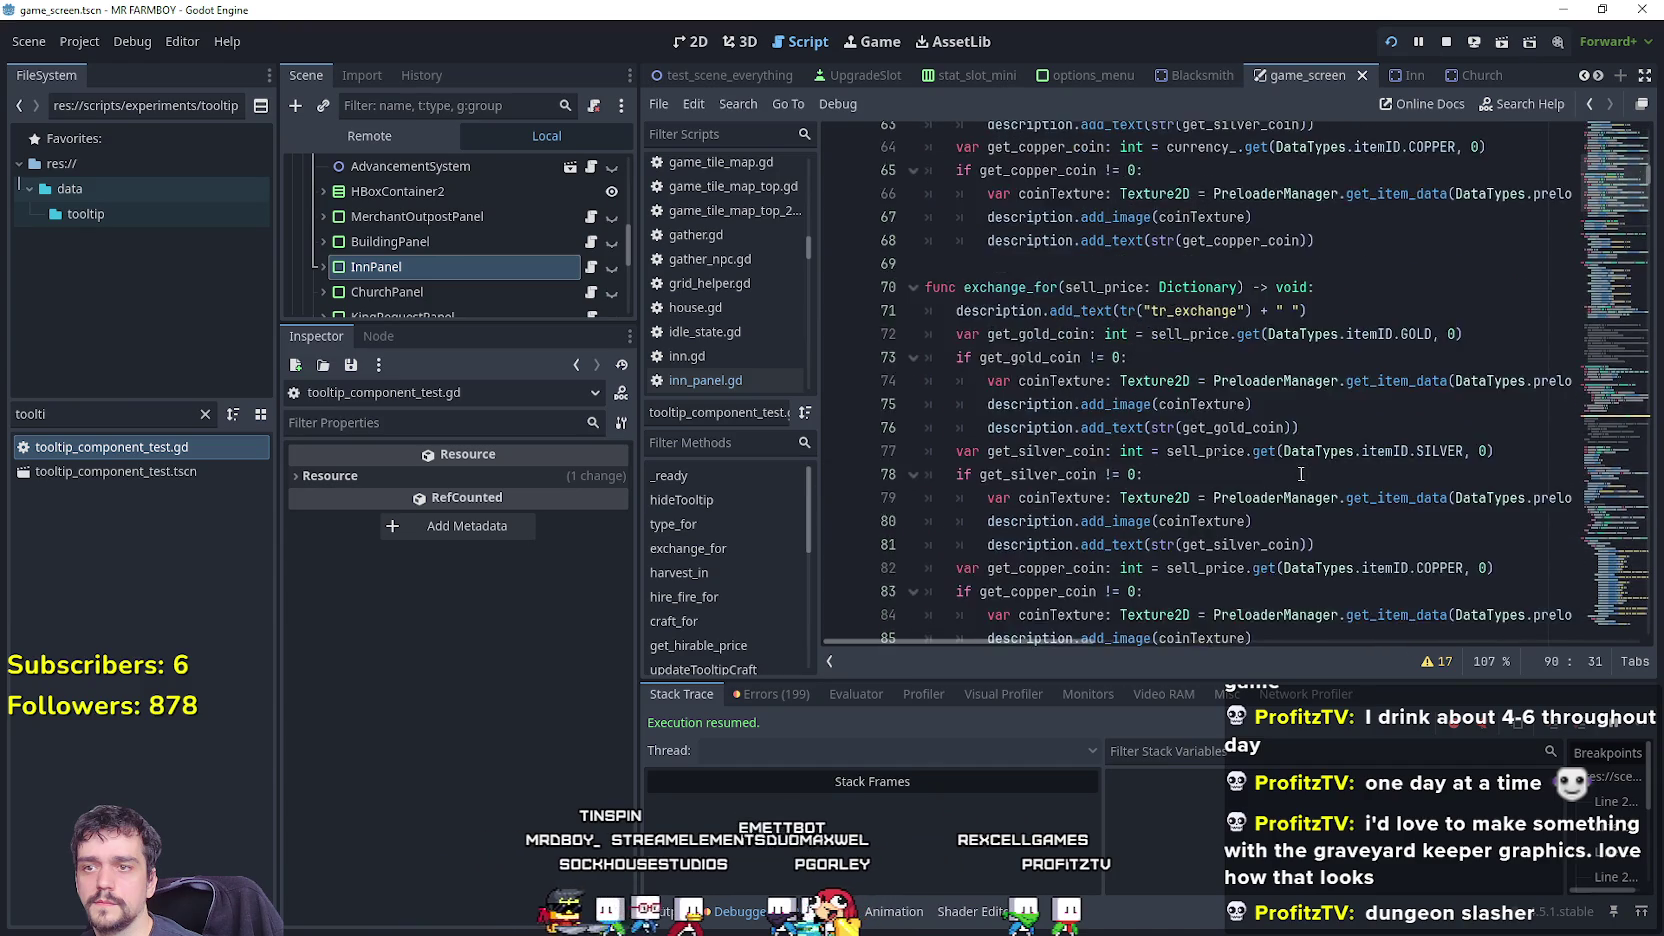
left_click(1296, 476)
scroll(1296, 476, "up", 4)
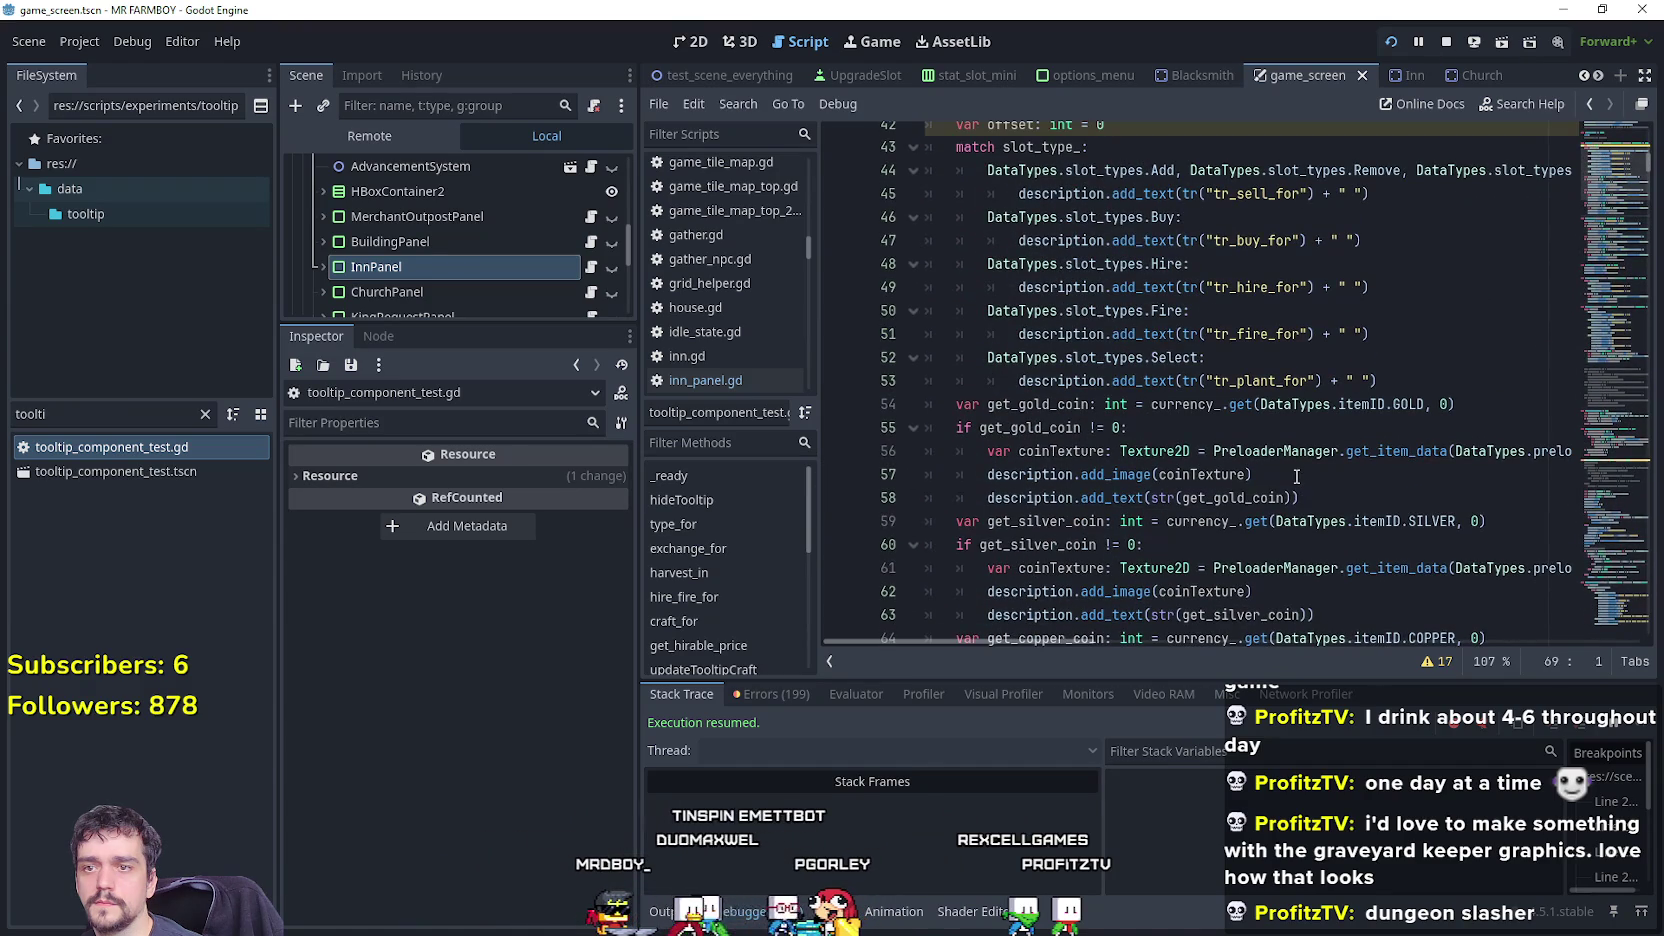
left_click(1304, 368)
scroll(1305, 369, "up", 3)
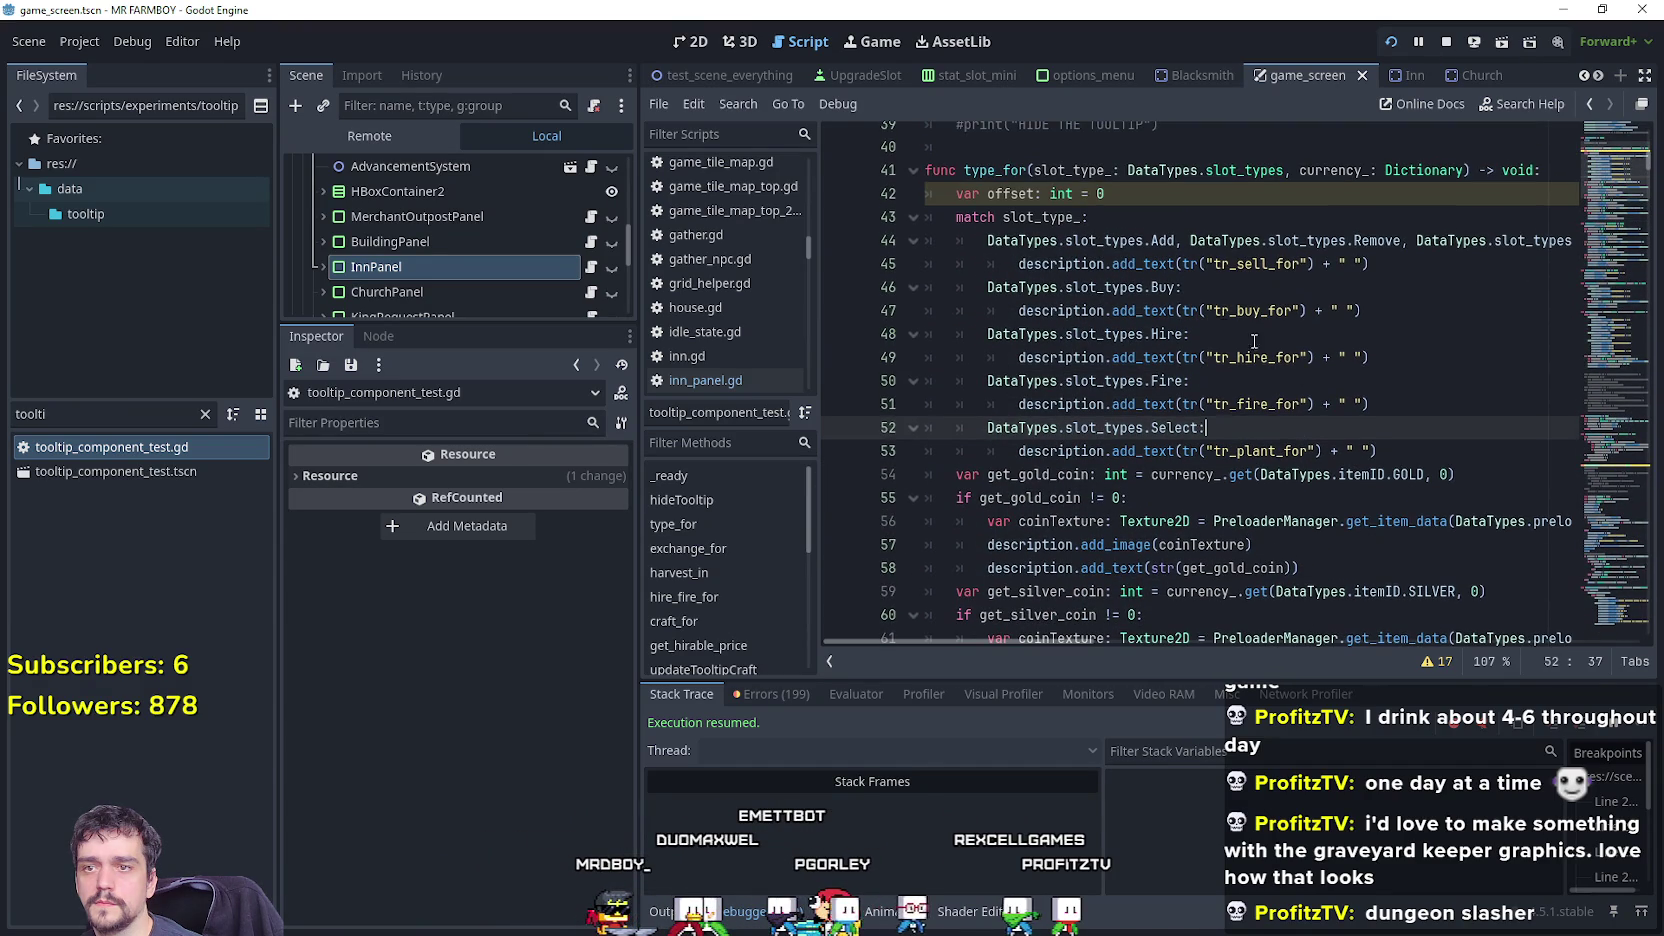
left_click(1228, 289)
Add a breakpoint on line 45's sell text and expand the currency_ dictionary in Locals.
left_click(838, 264)
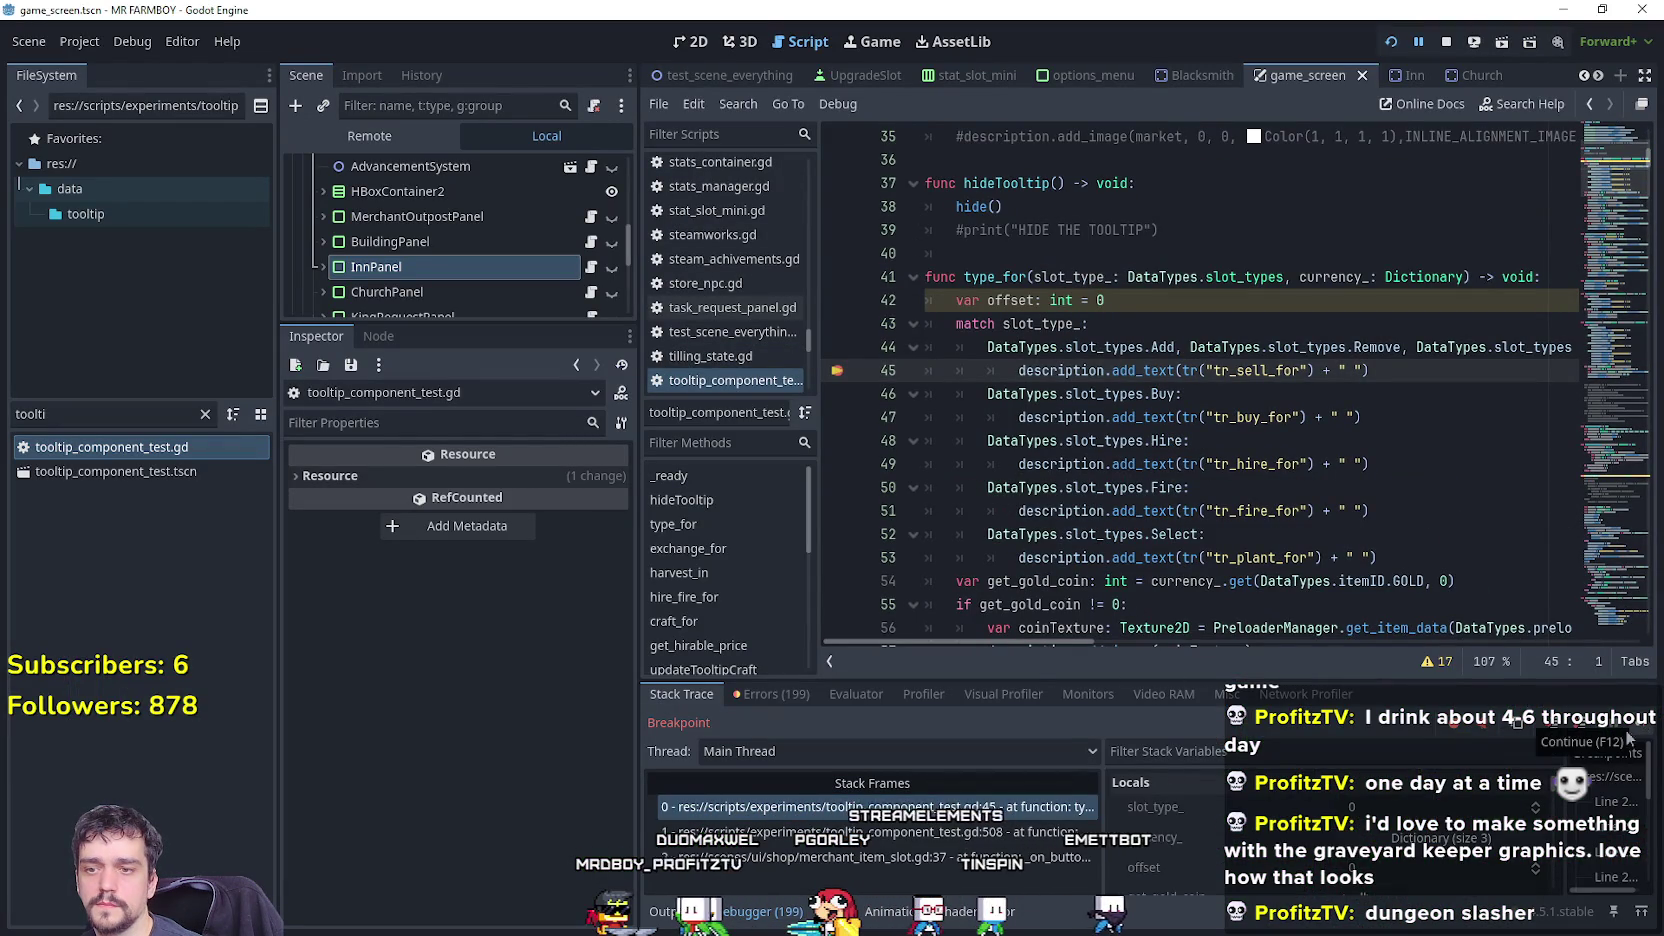
left_click(1453, 796)
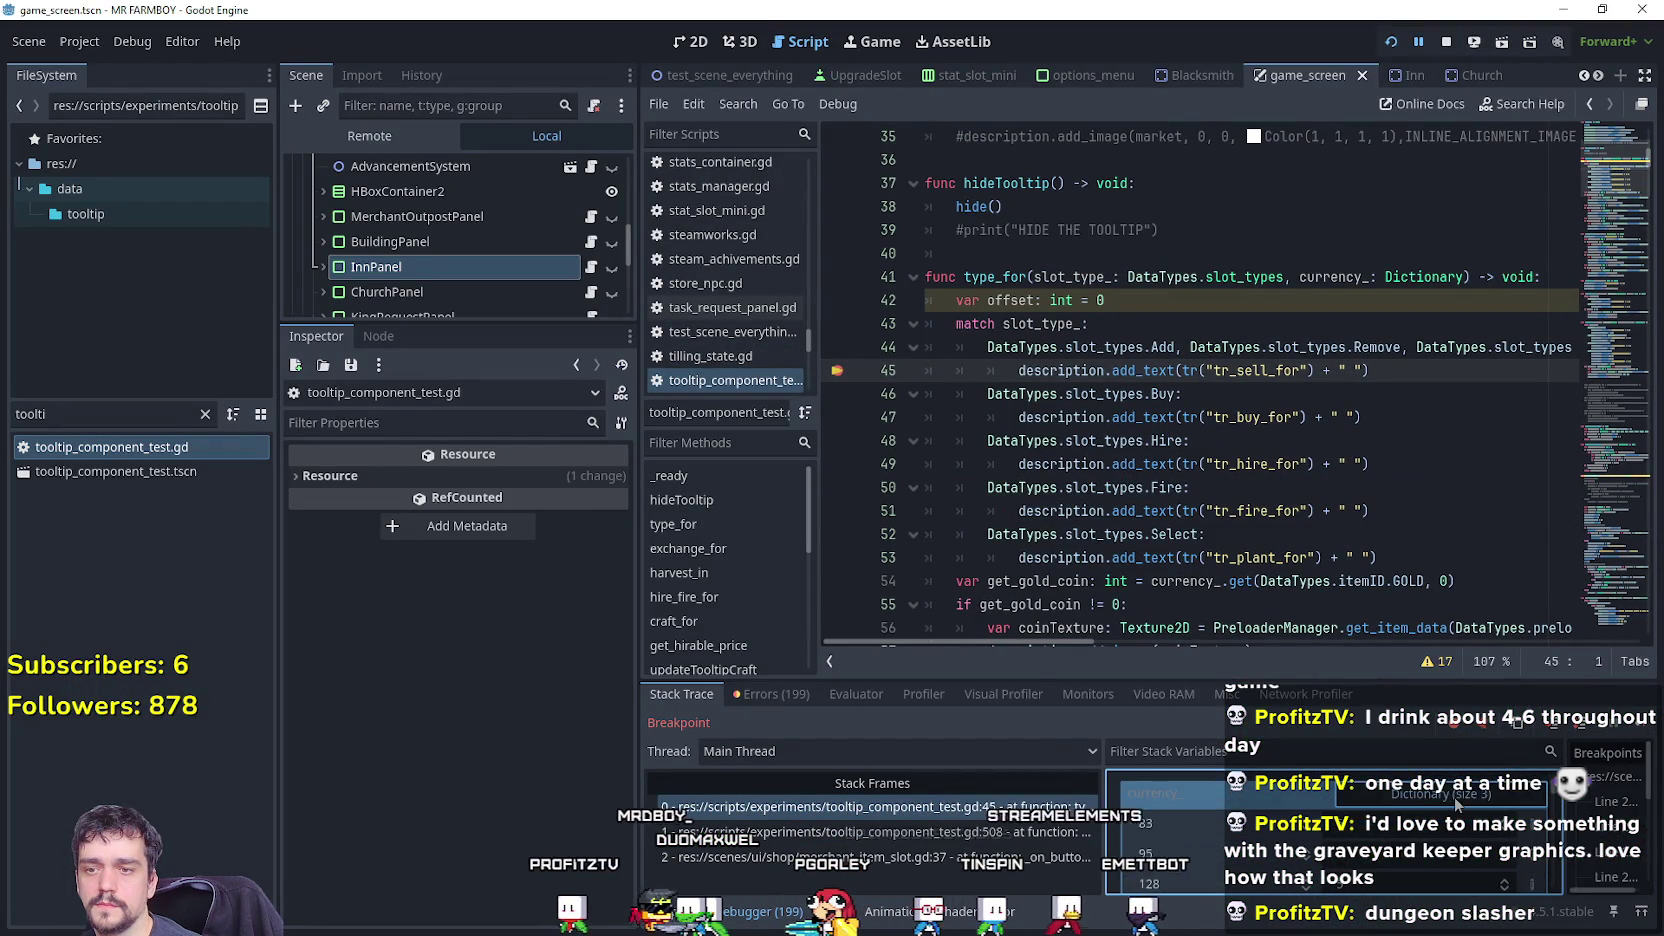
scroll(944, 383, "down", 3)
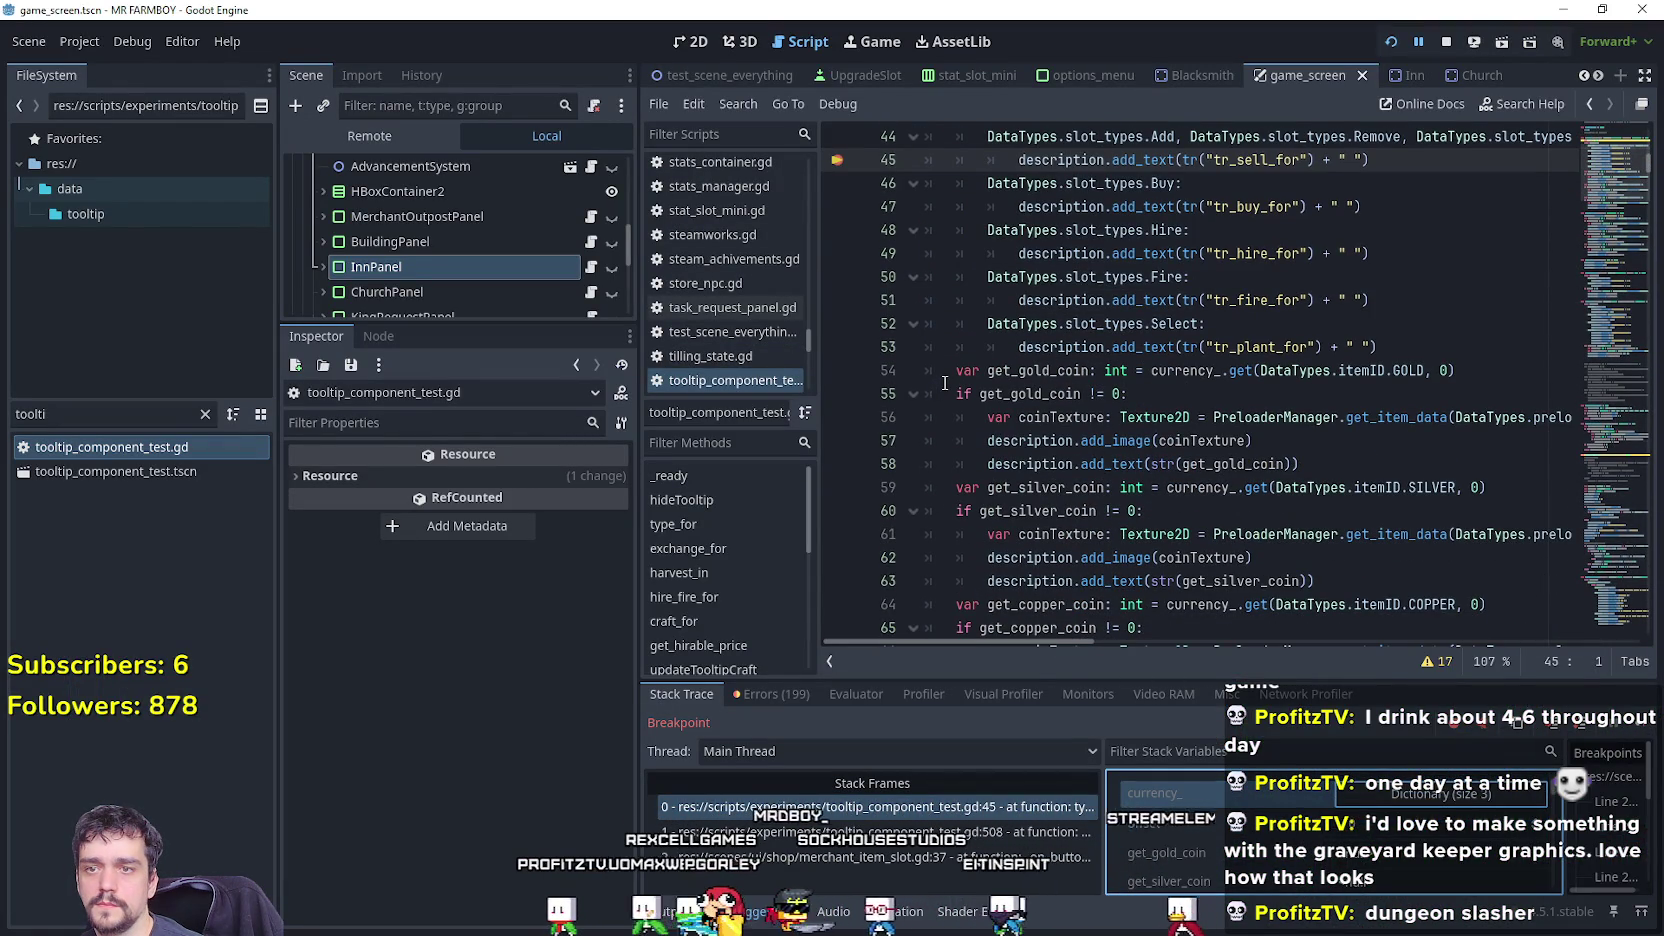
Select and review the coin lines around line 68 against the currency_ values.
mouse_move(955, 370)
left_mouse_down()
mouse_move(1342, 372)
mouse_move(1340, 530)
mouse_move(1380, 557)
left_mouse_up()
scroll(1380, 547, "down", 2)
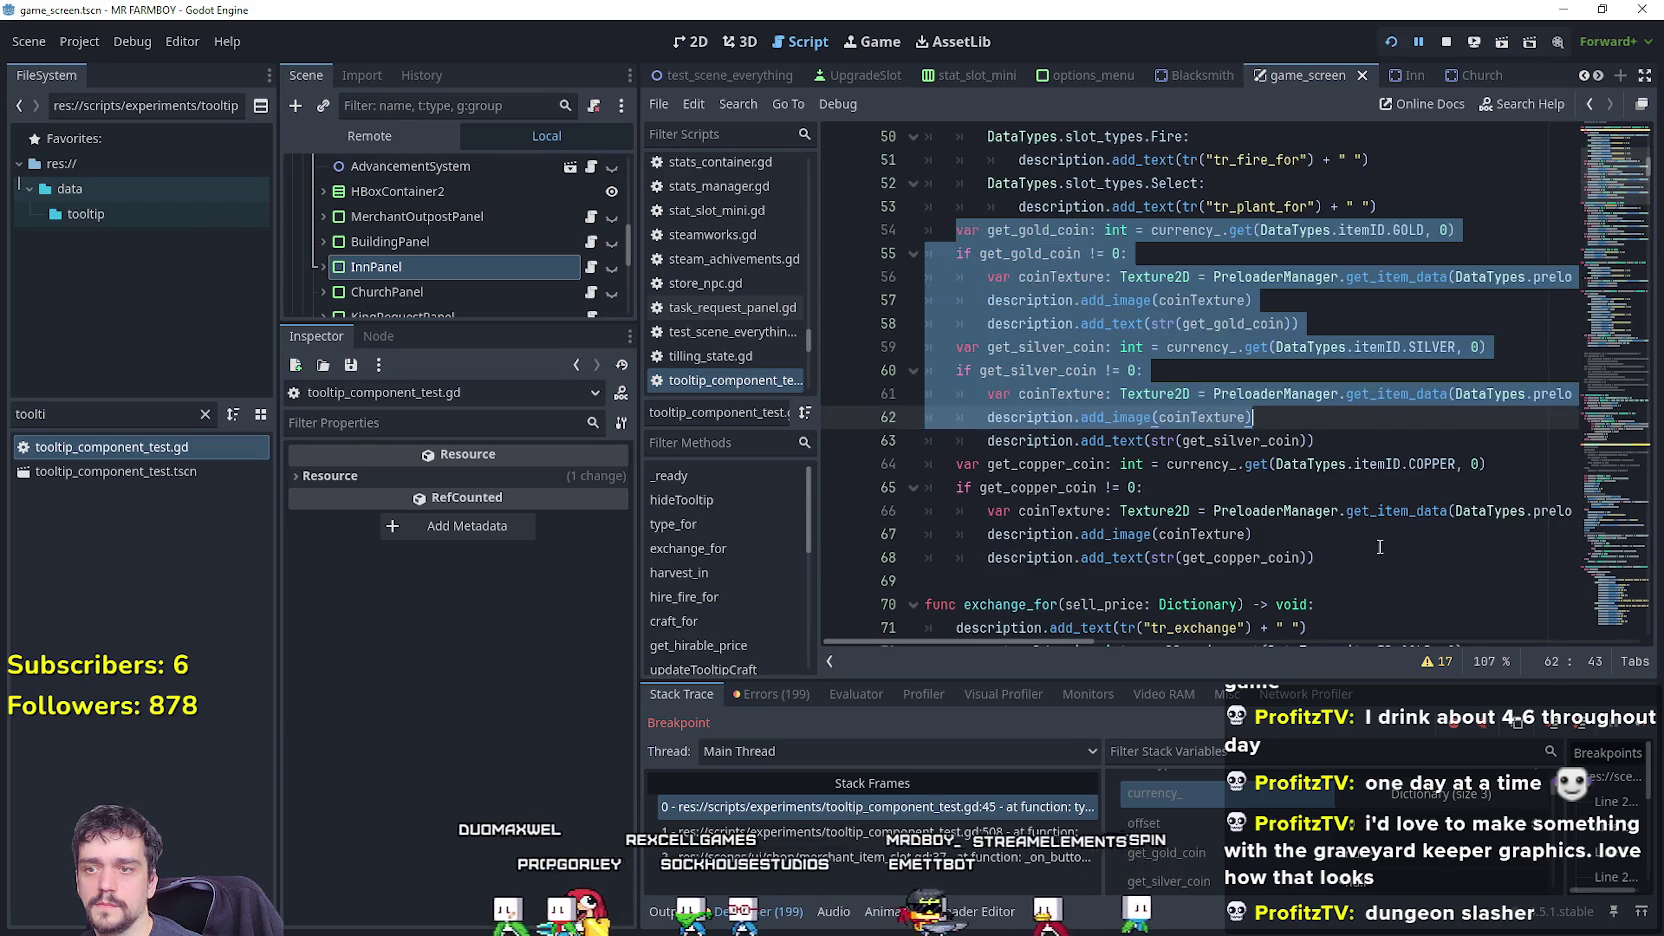
key("Down")
key("Down")
key("Down")
left_click(1355, 557)
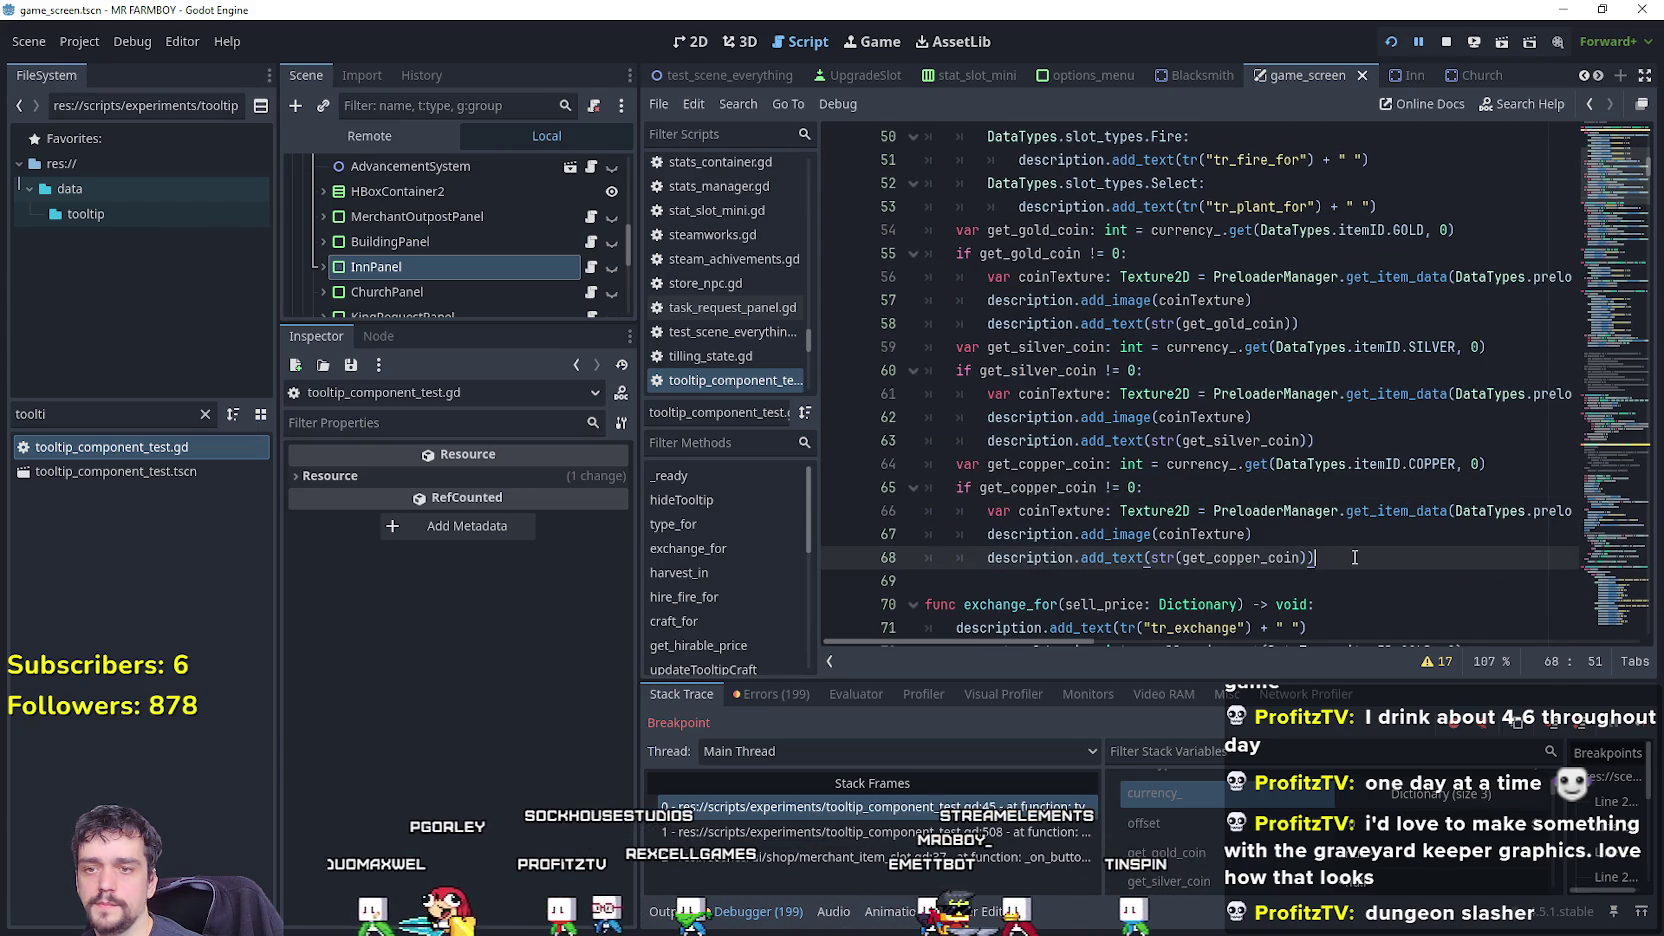
scroll(1411, 468, "up", 4)
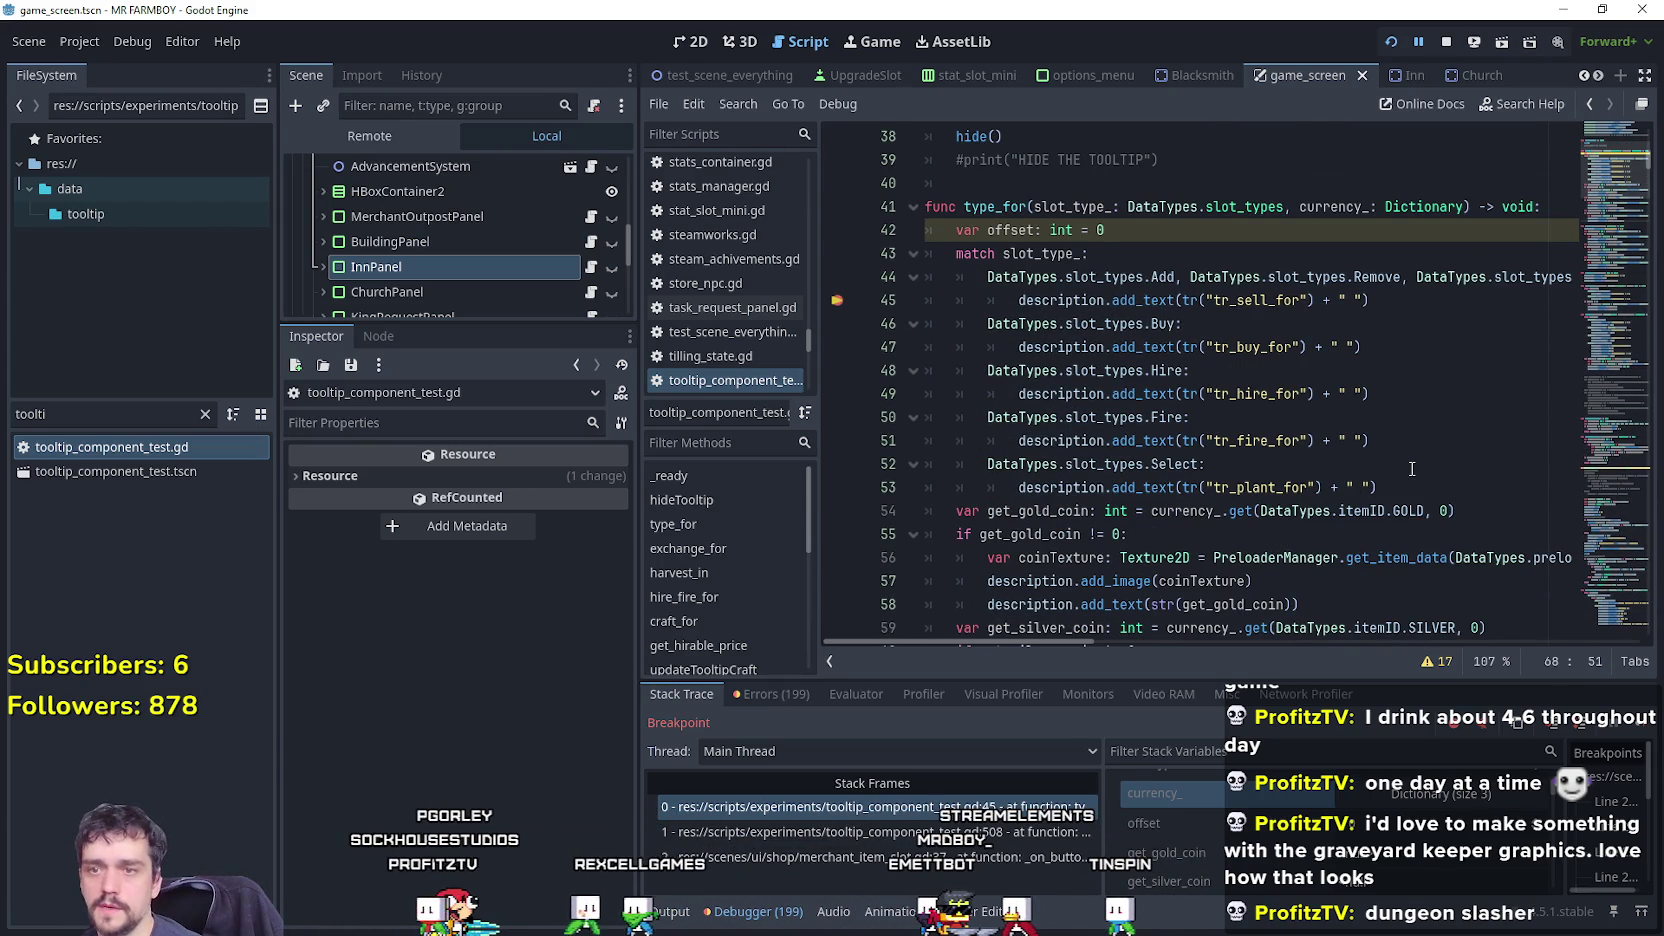
scroll(1411, 468, "down", 3)
scroll(1320, 415, "up", 1)
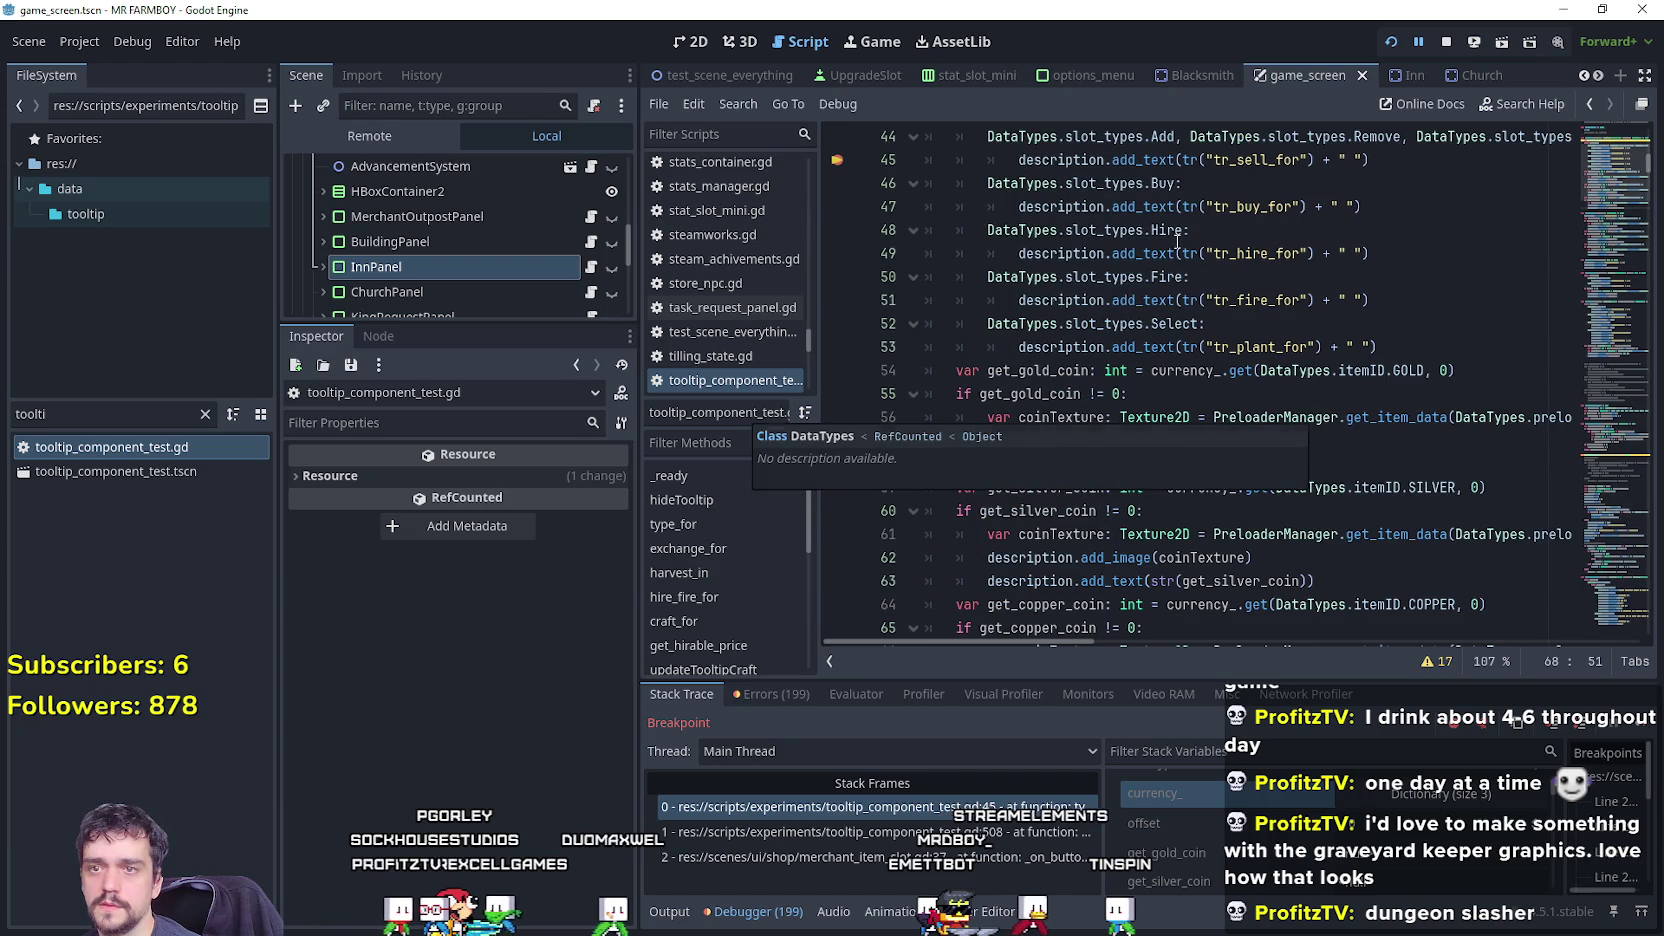
scroll(1489, 525, "down", 7)
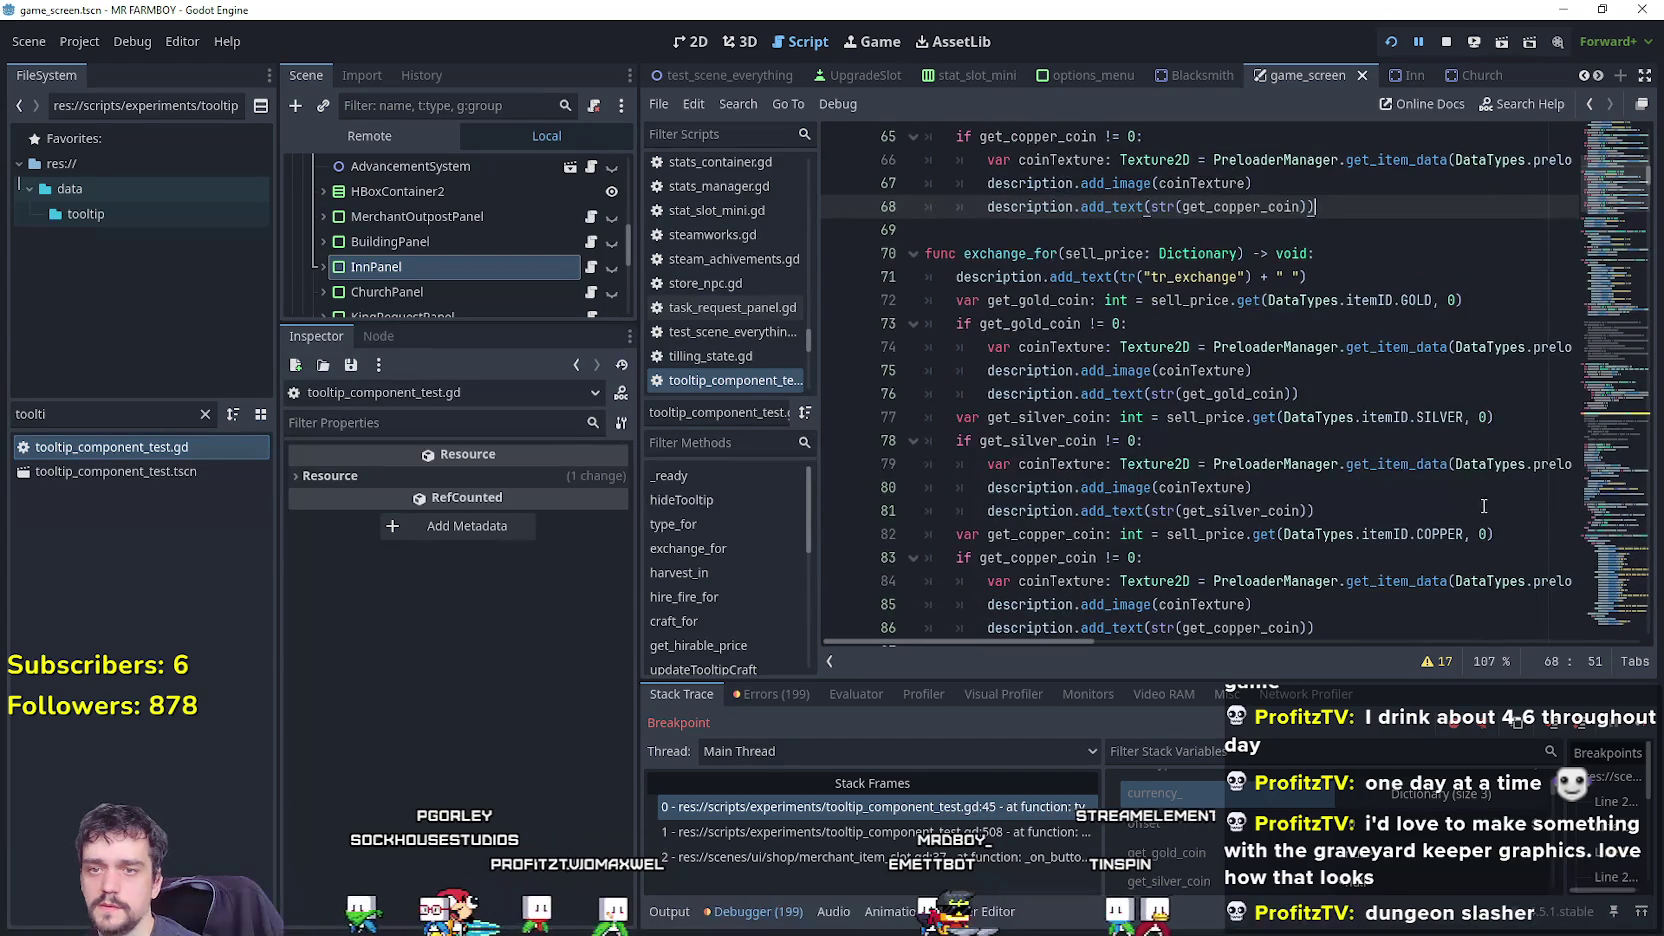
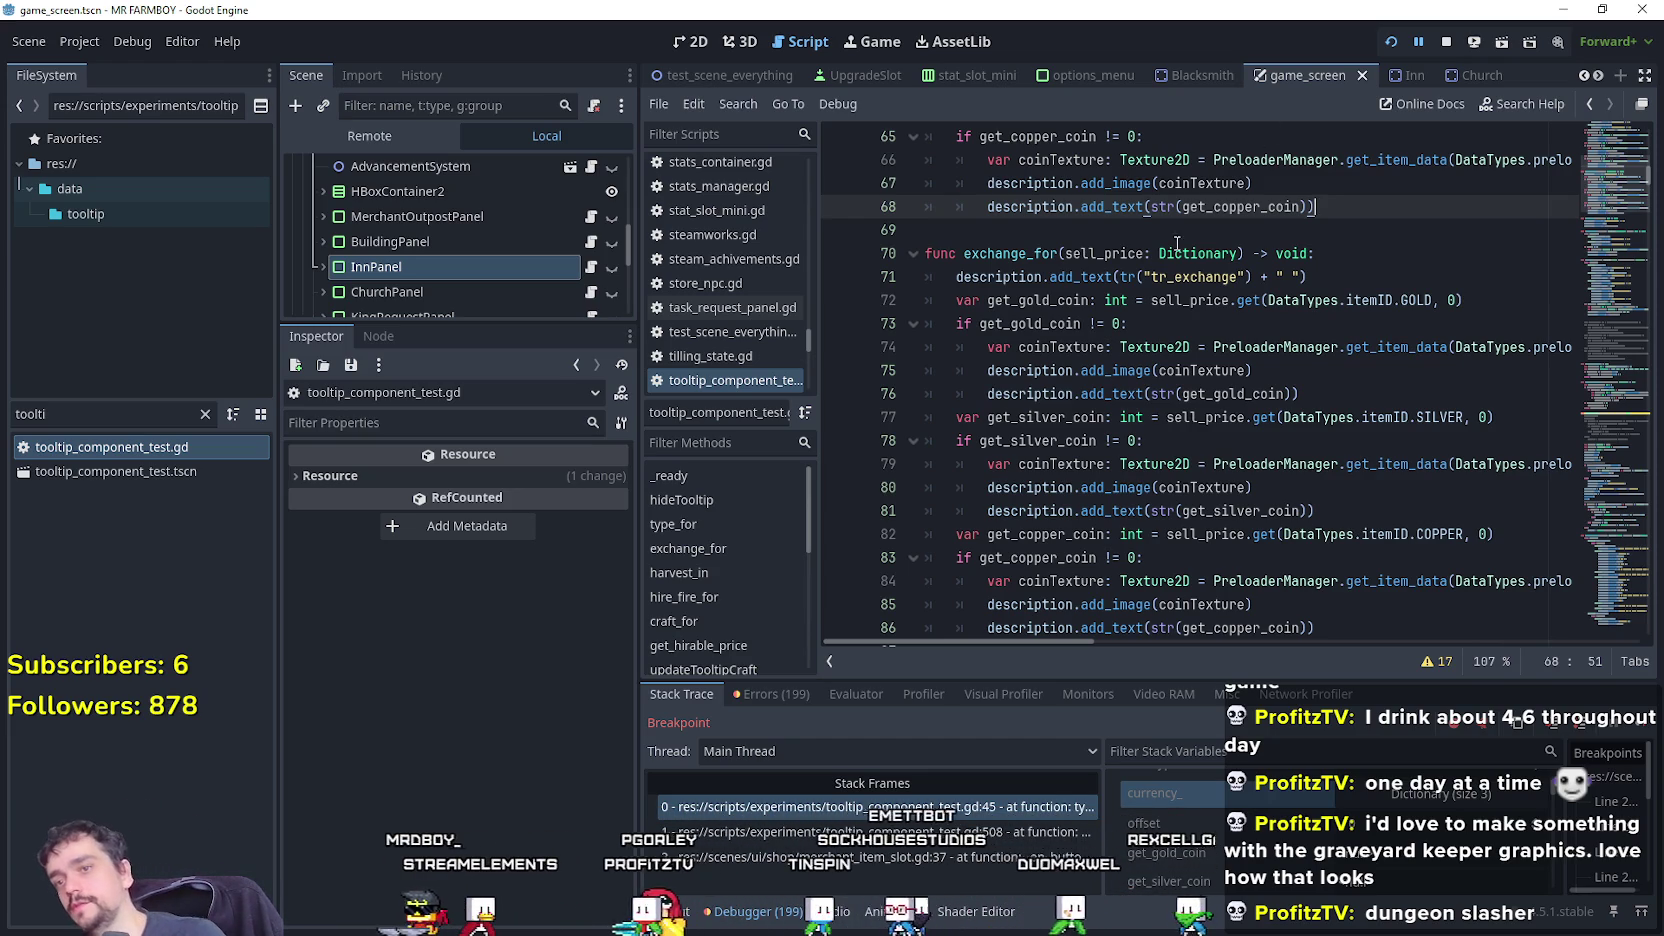
Leave the script at empty line 69 and switch to Steam's MR FARMBOY Global Gameplay Stats page.
left_click(1100, 229)
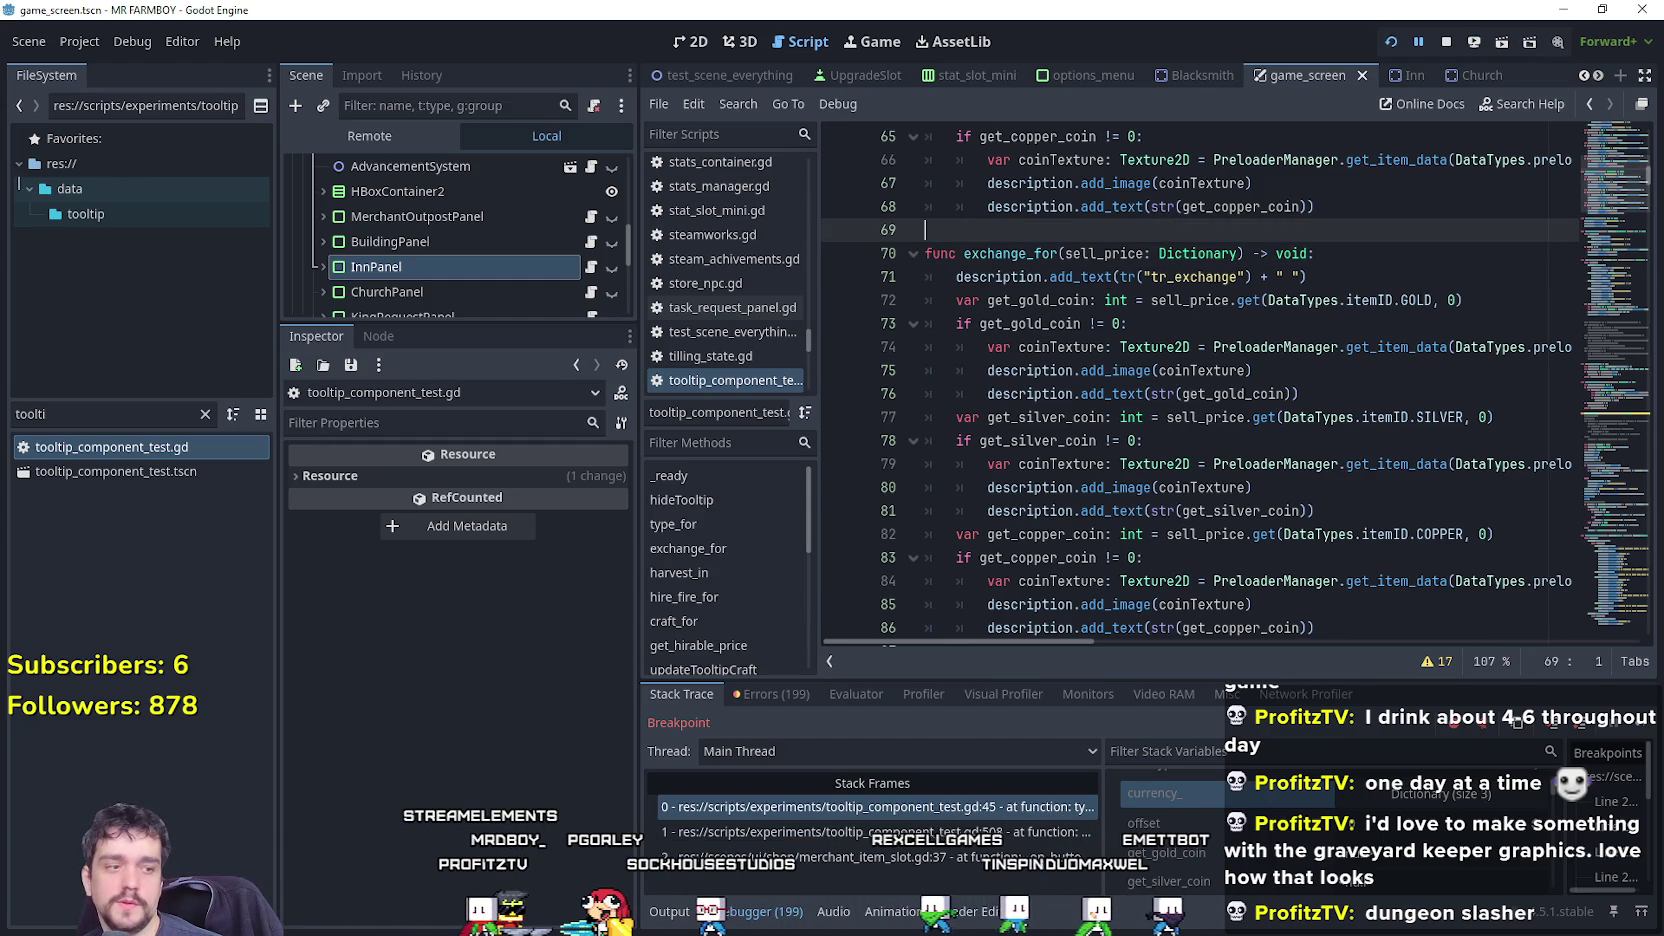
key("alt+Tab")
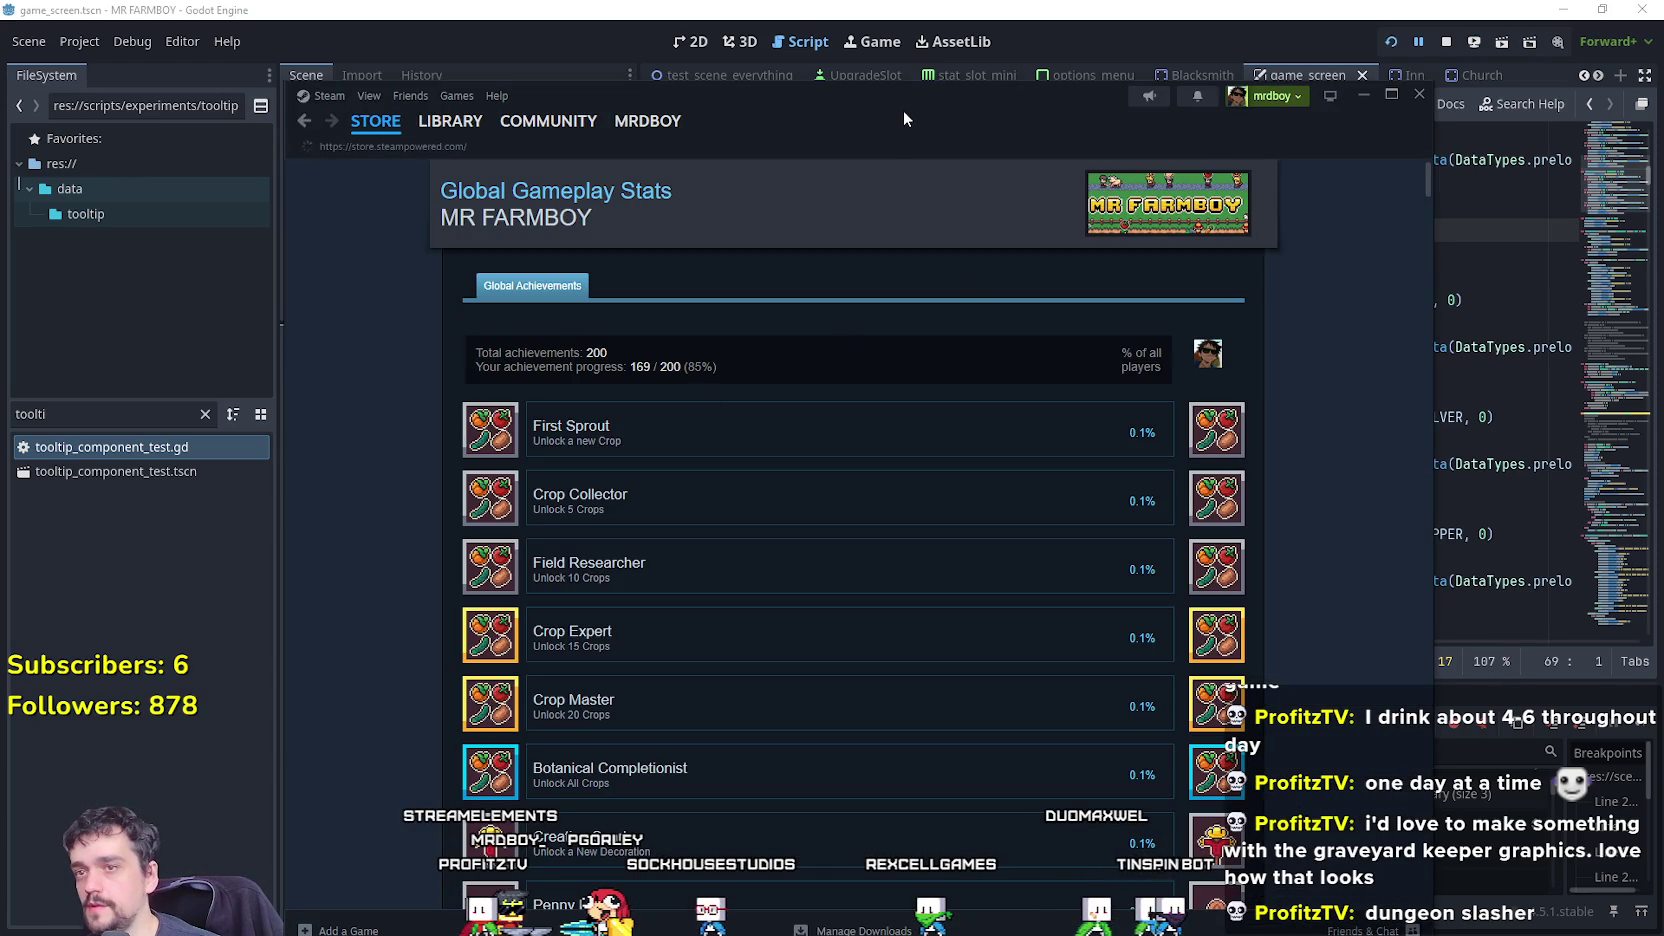
Search the Steam store for 'grave' to reach Graveyard Keeper.
left_click_drag(904, 118, 865, 115)
left_click(1081, 175)
type("gr")
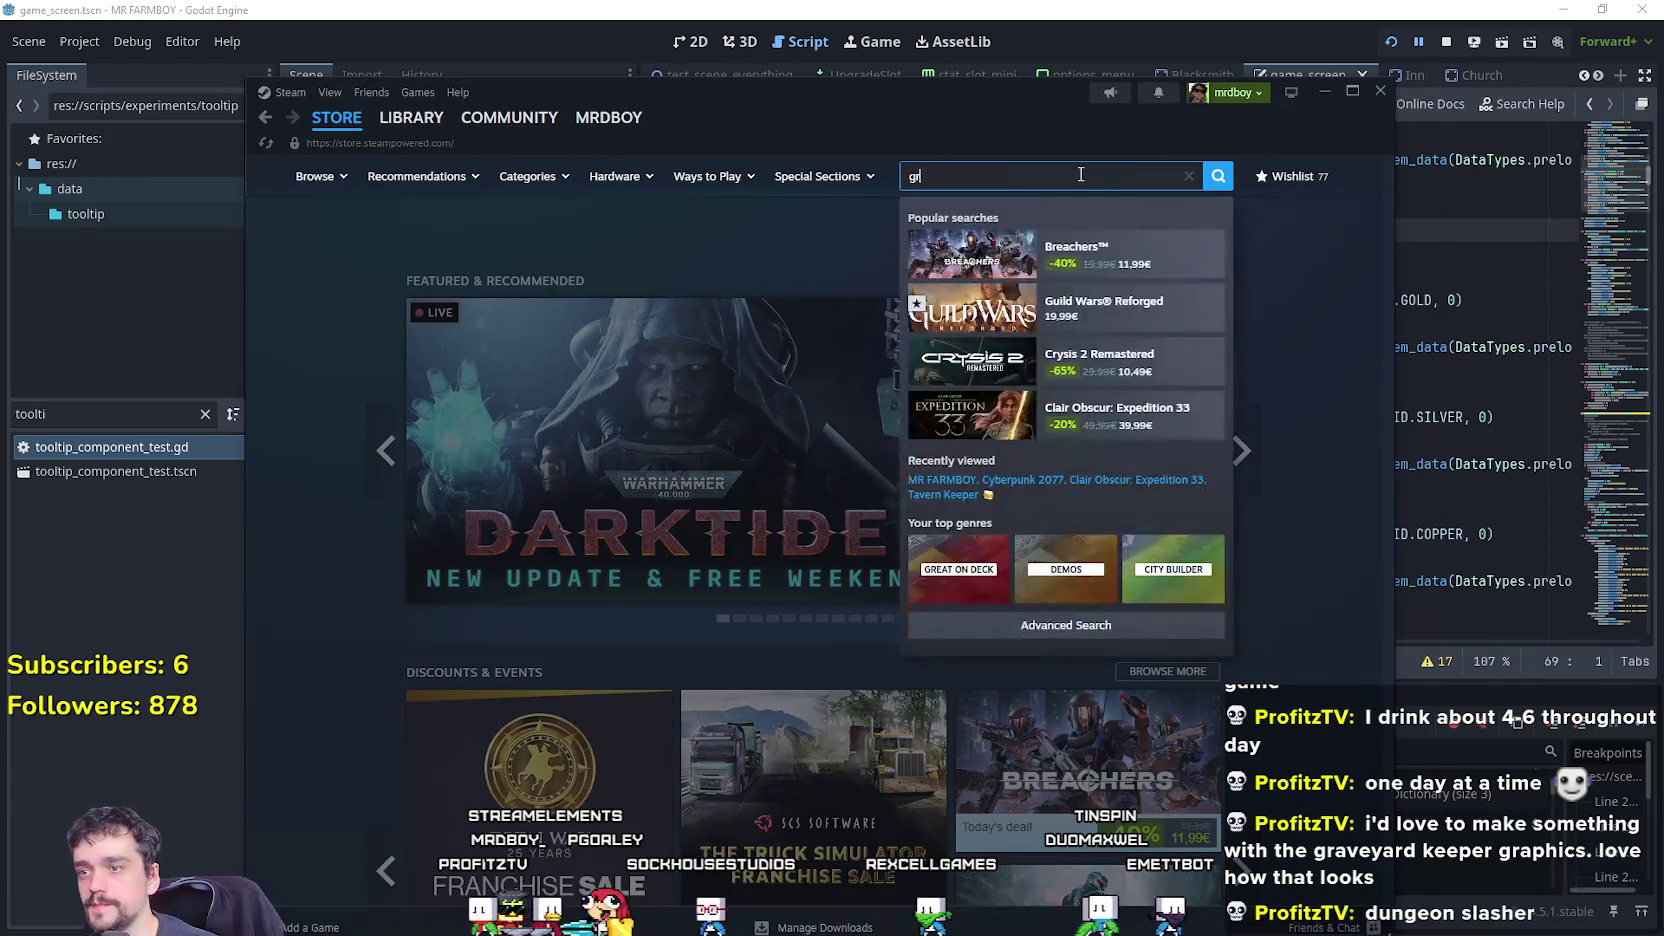
type("ave")
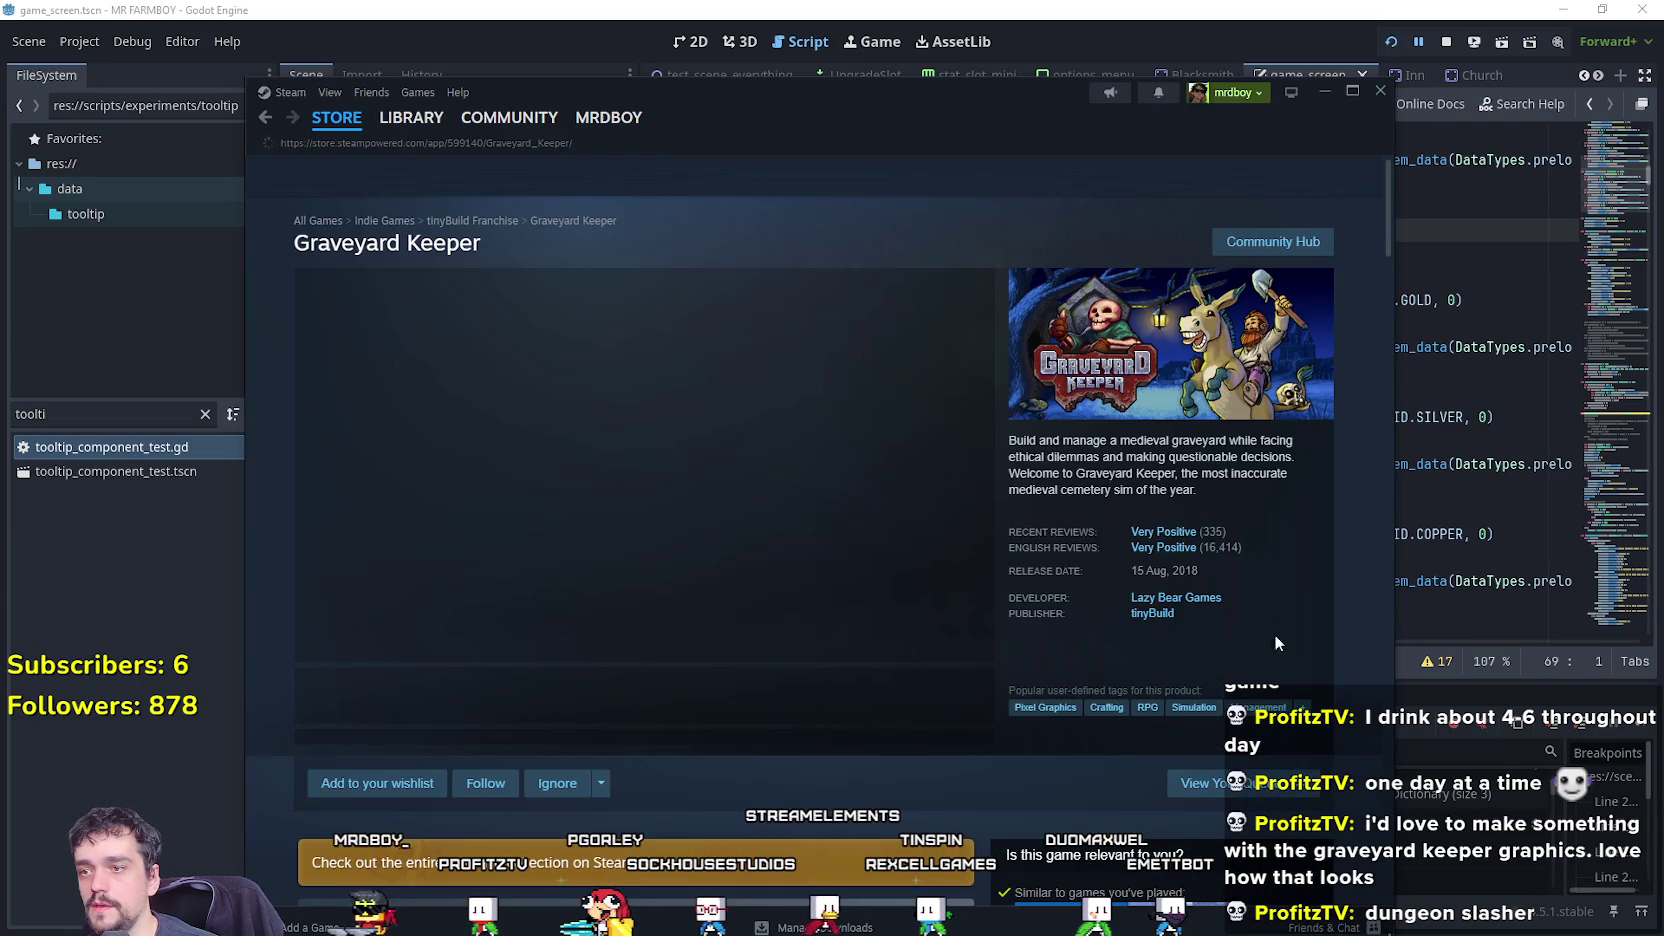
View Graveyard Keeper screenshots full size with Steam maximized, paging through to the Morgue shot, then close.
left_click(557, 699)
left_click(784, 464)
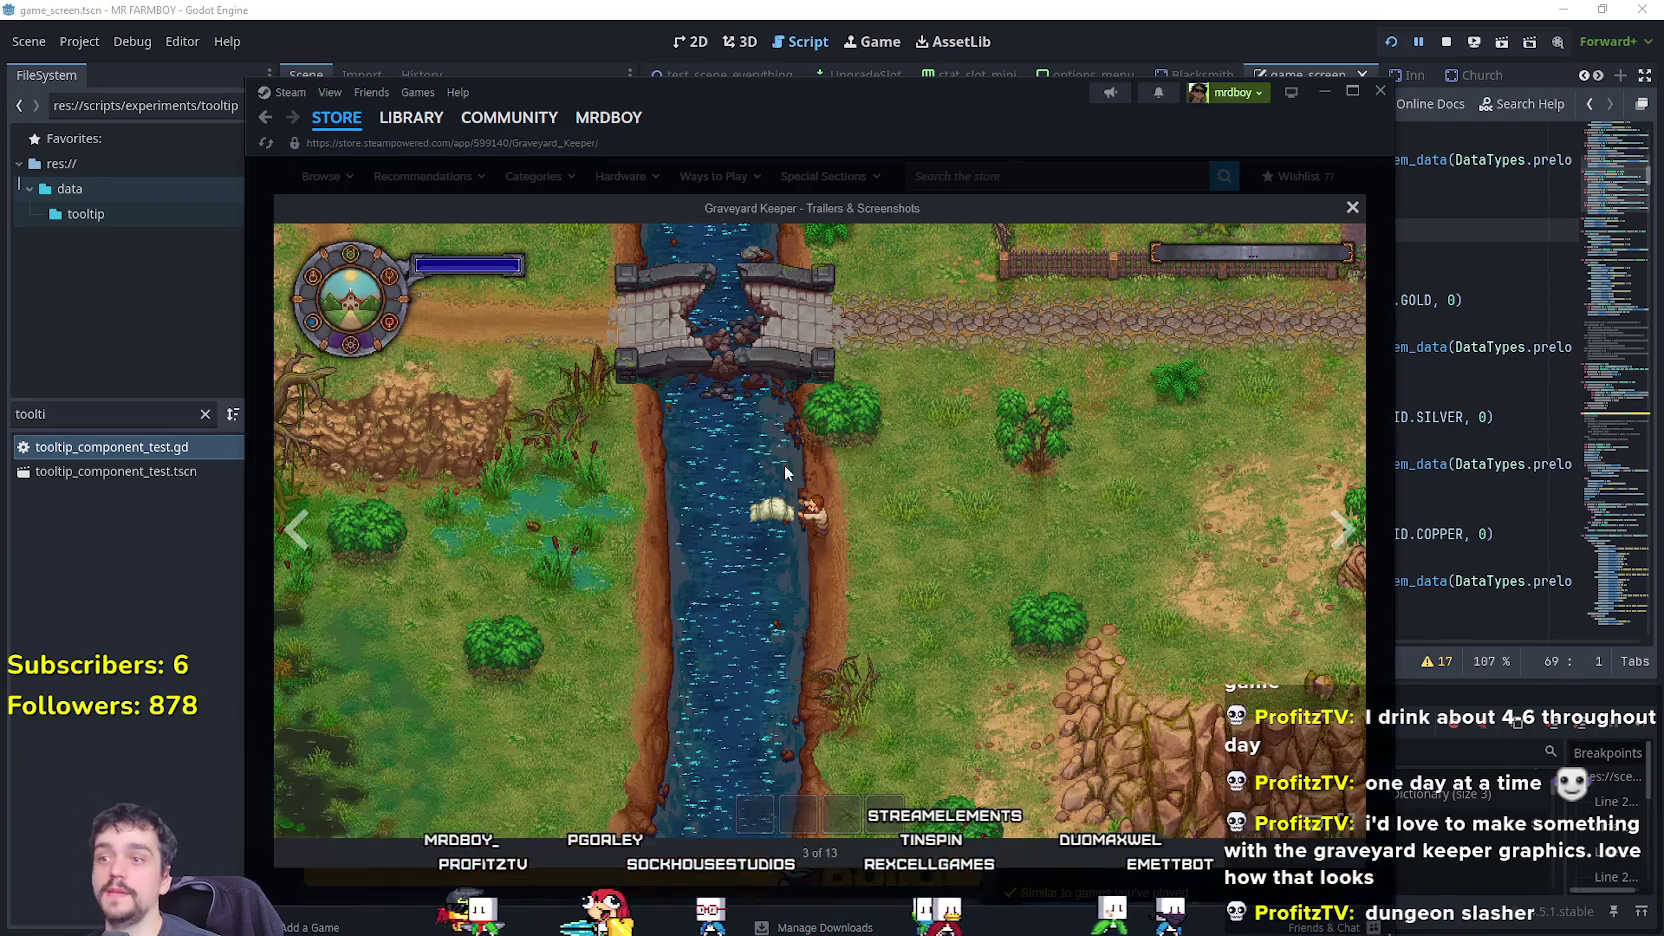
left_click(1332, 552)
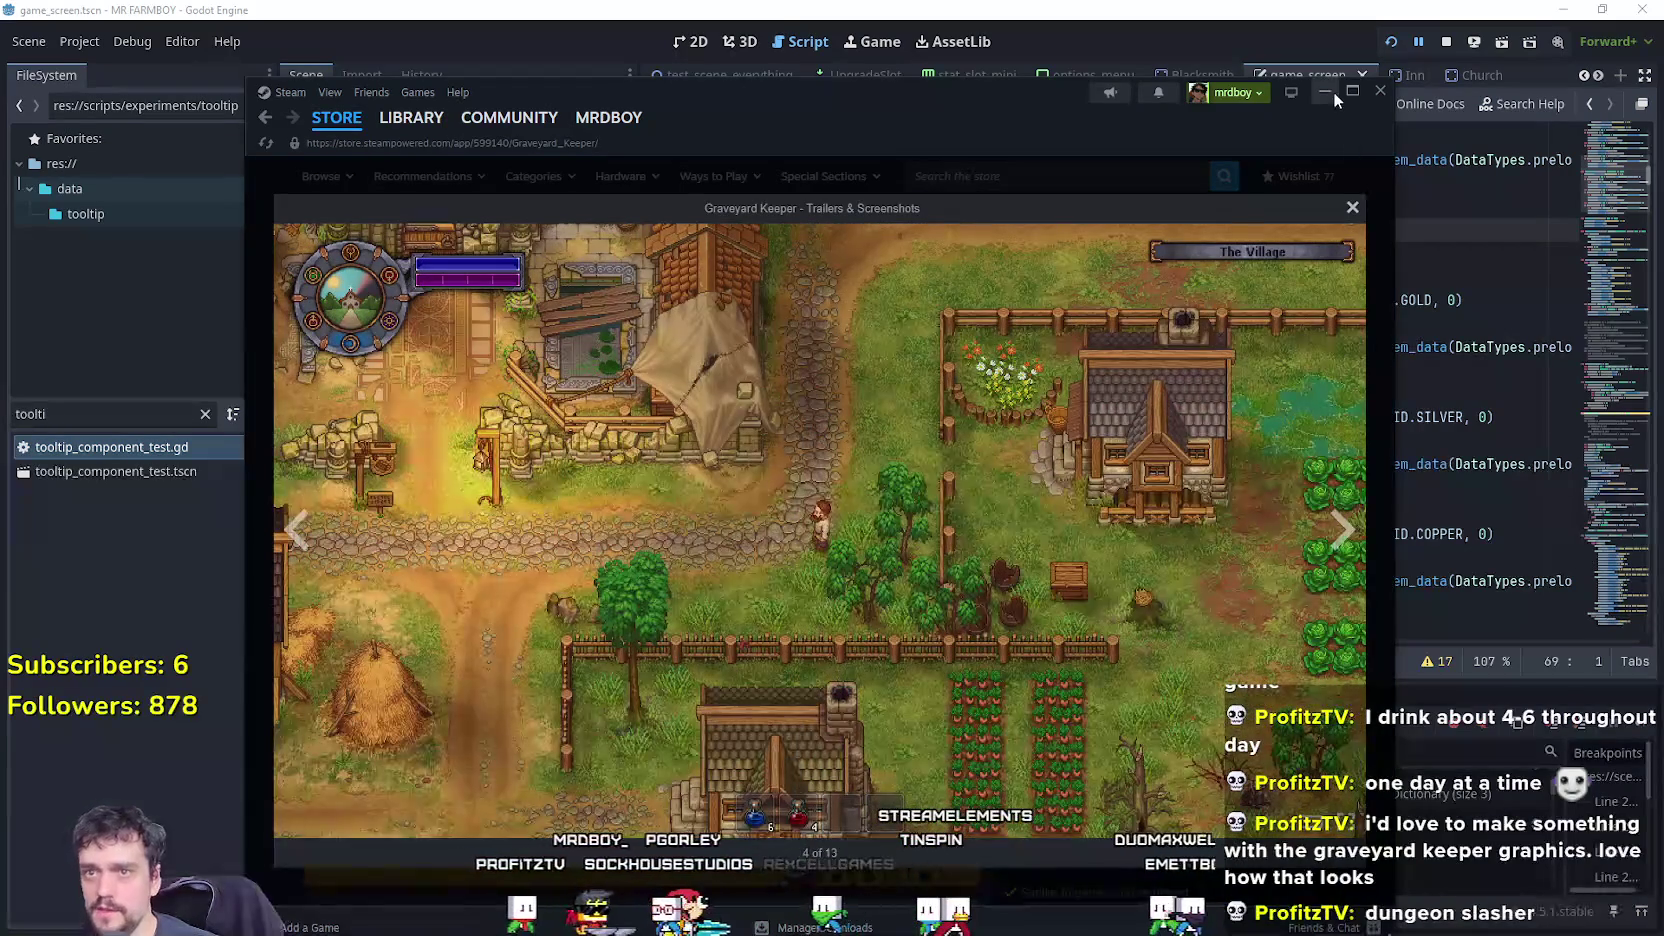
left_click(1350, 90)
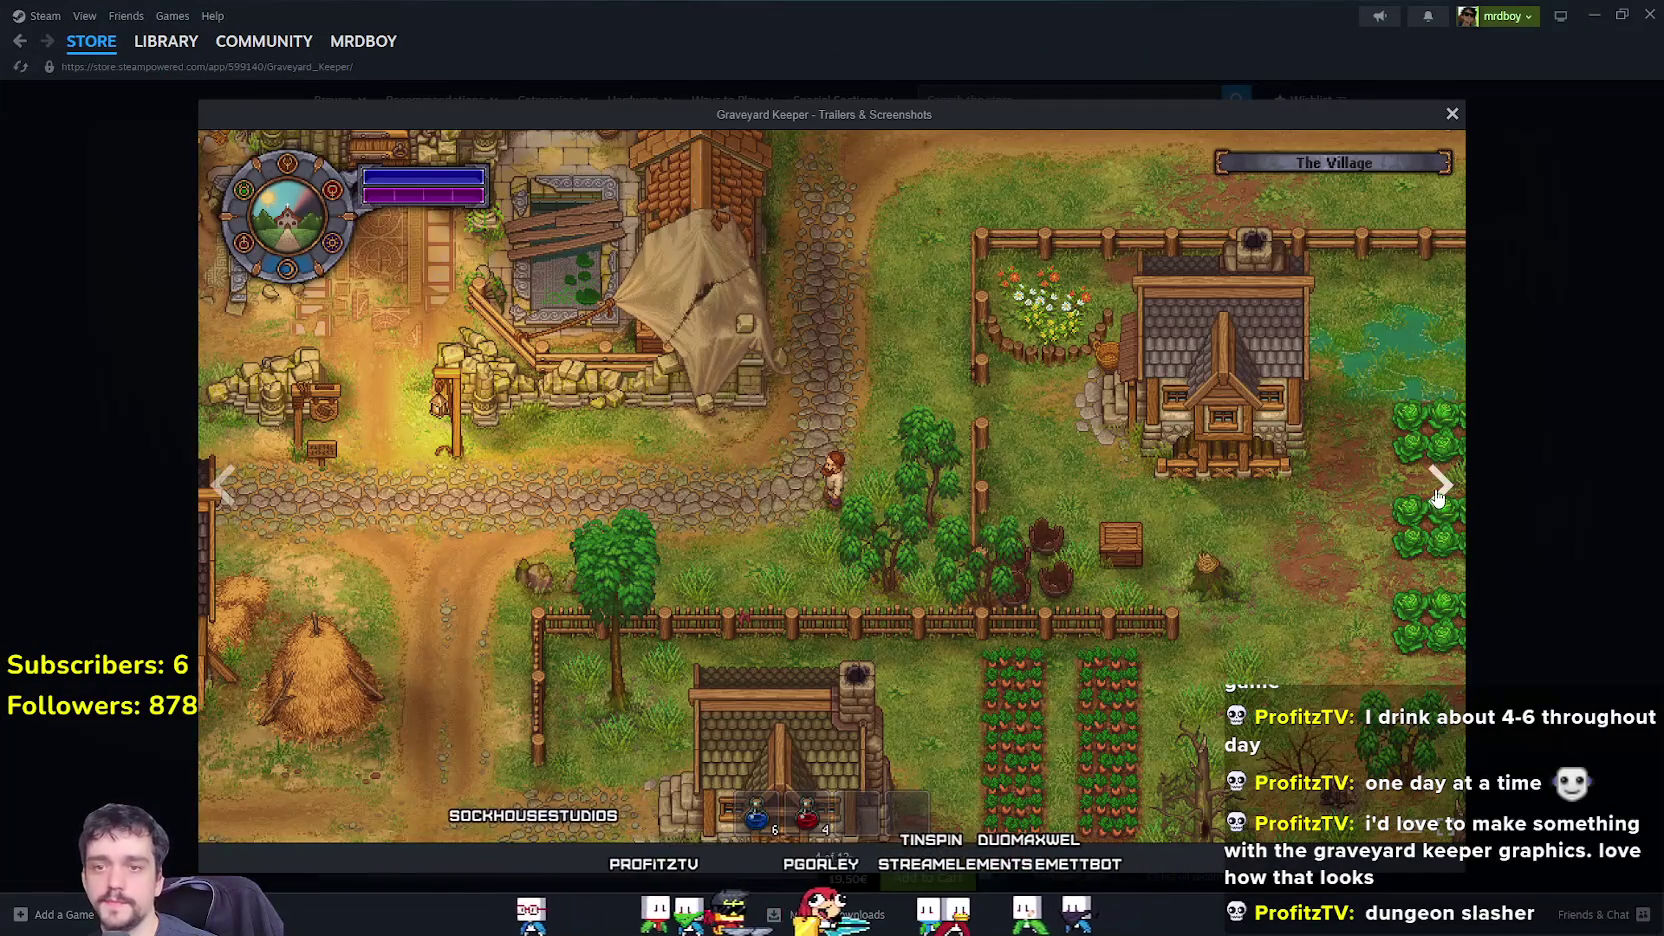
left_click(1437, 490)
left_click(1437, 490)
left_click(1437, 490)
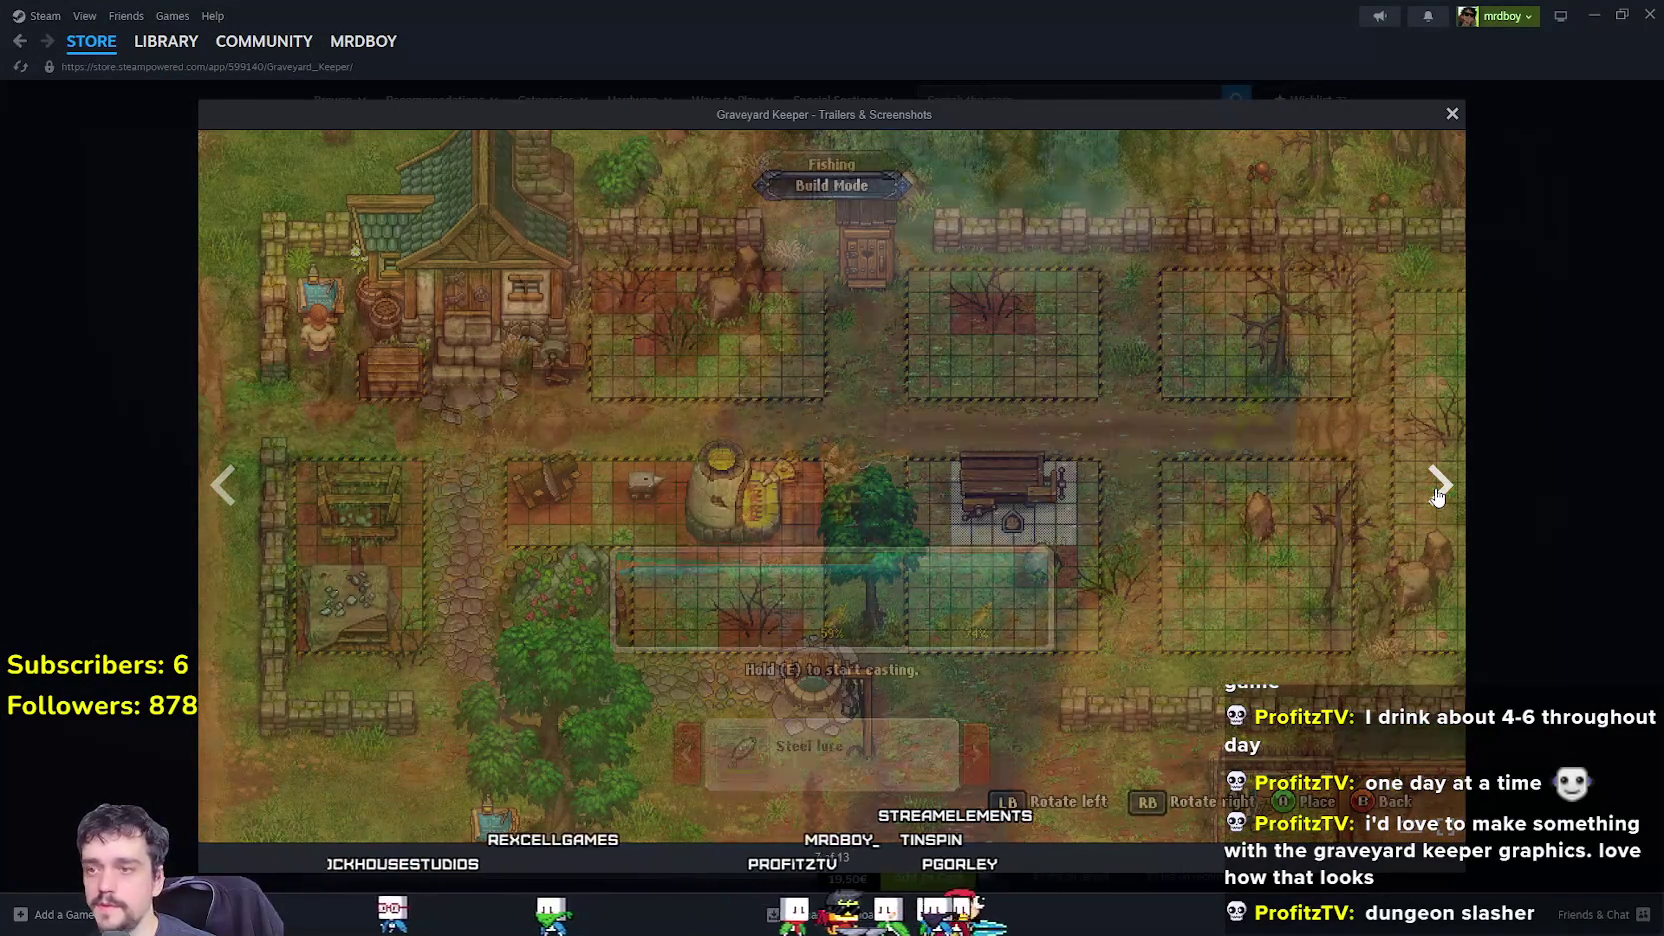
left_click(1437, 490)
left_click(1443, 505)
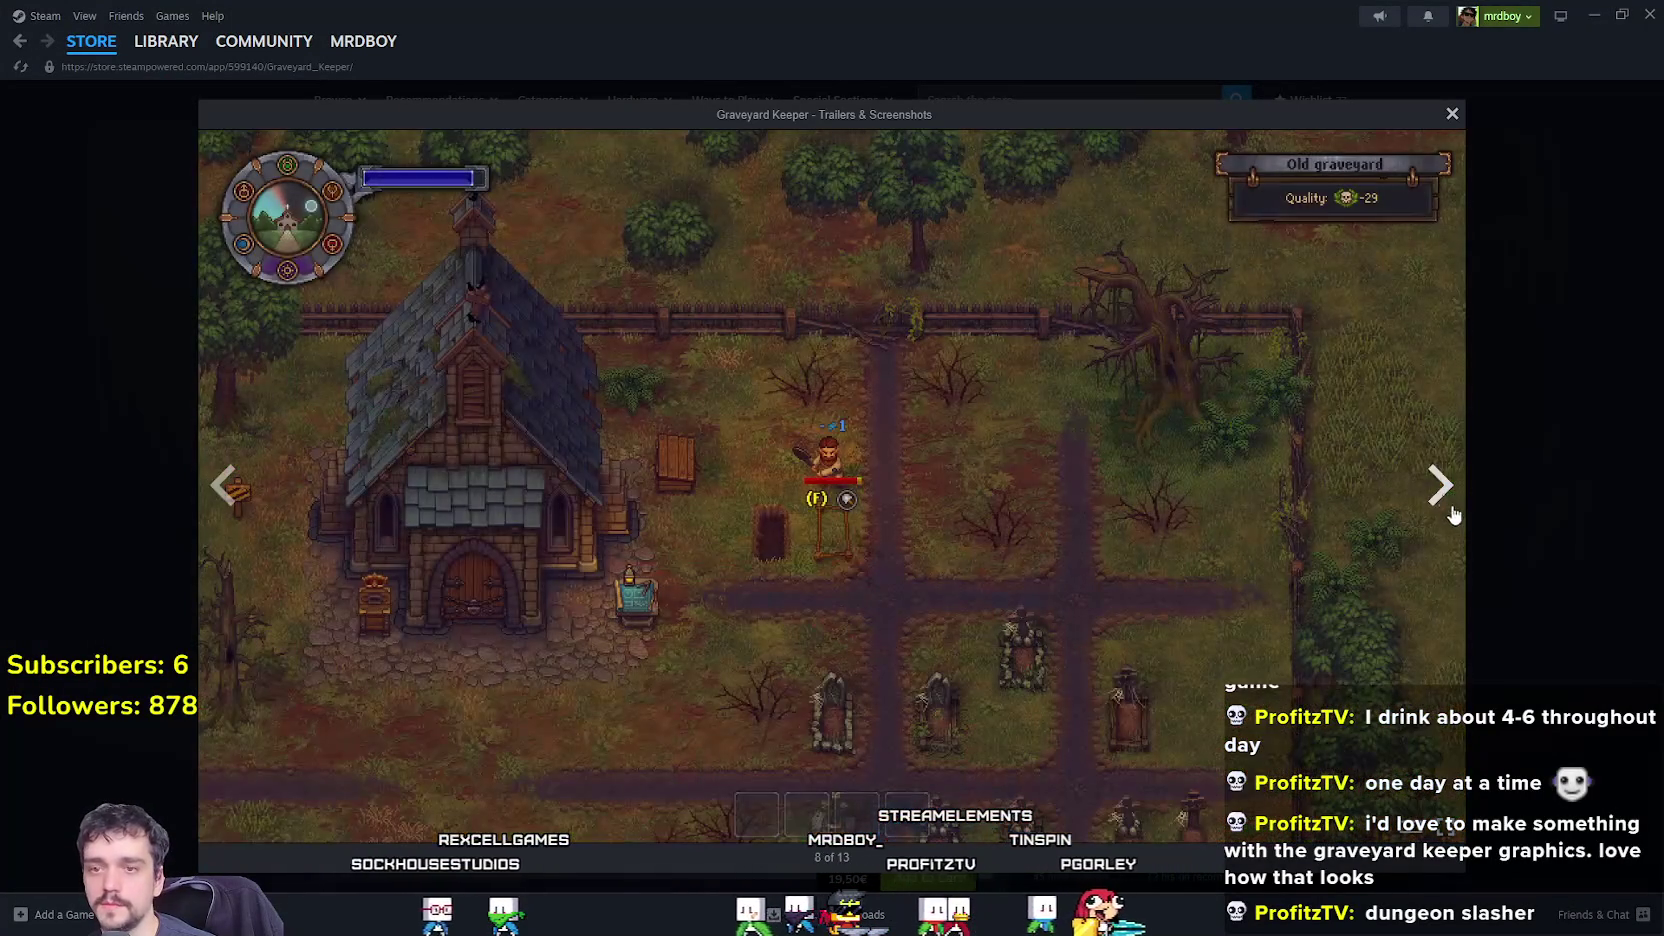
left_click(1437, 480)
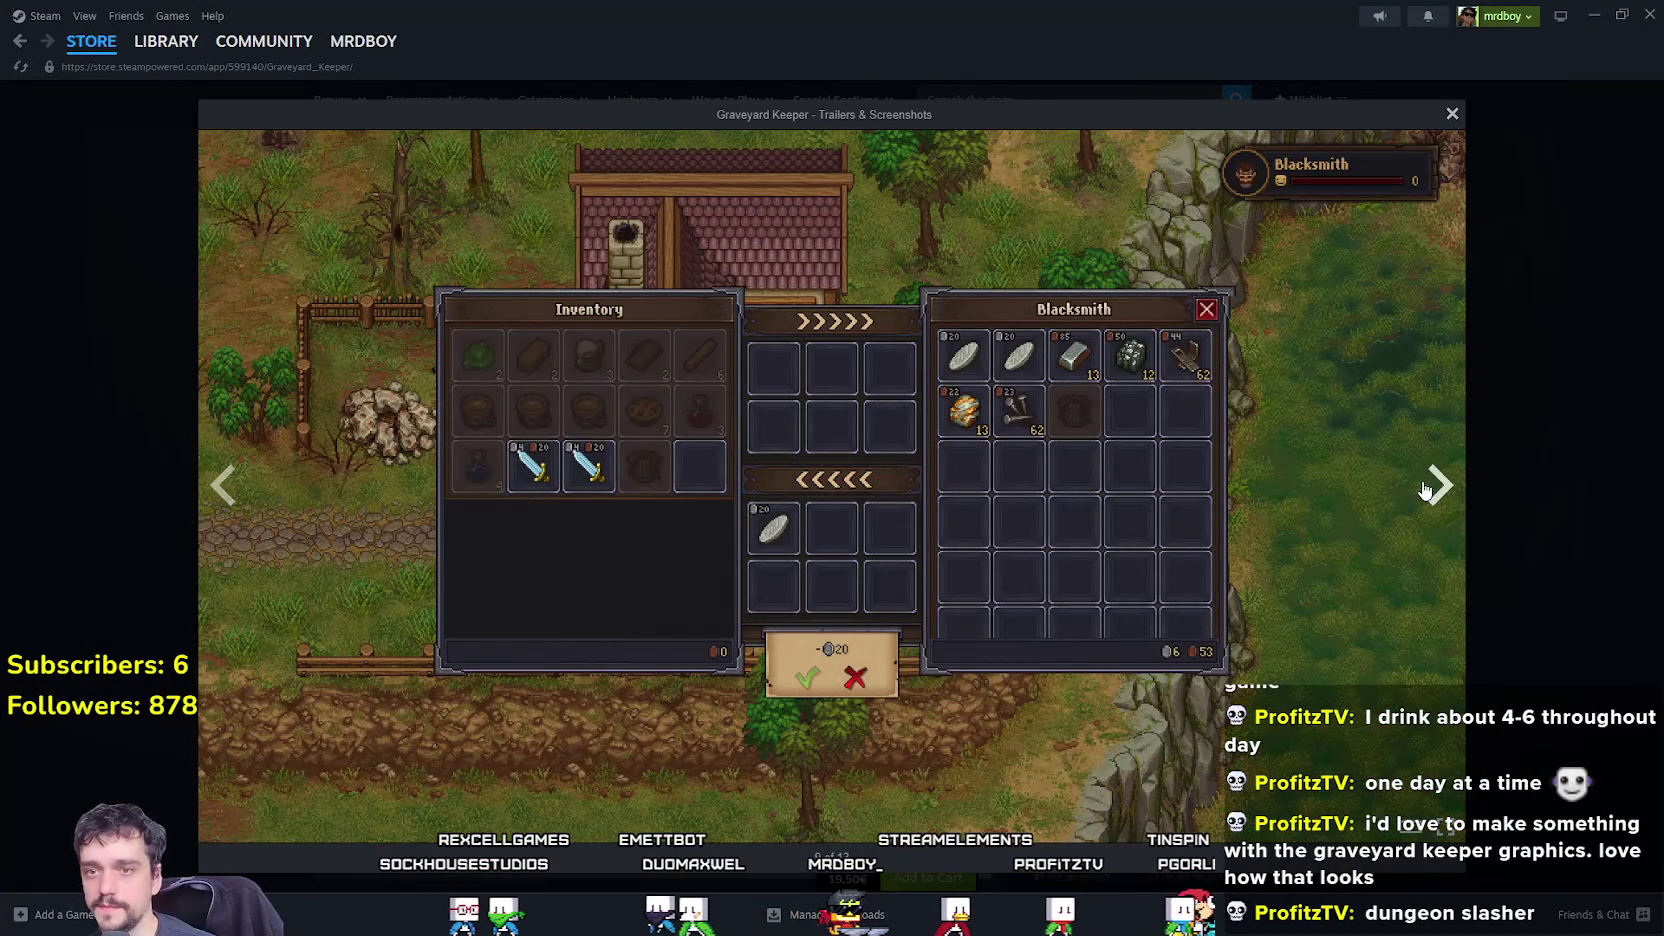
left_click(1428, 490)
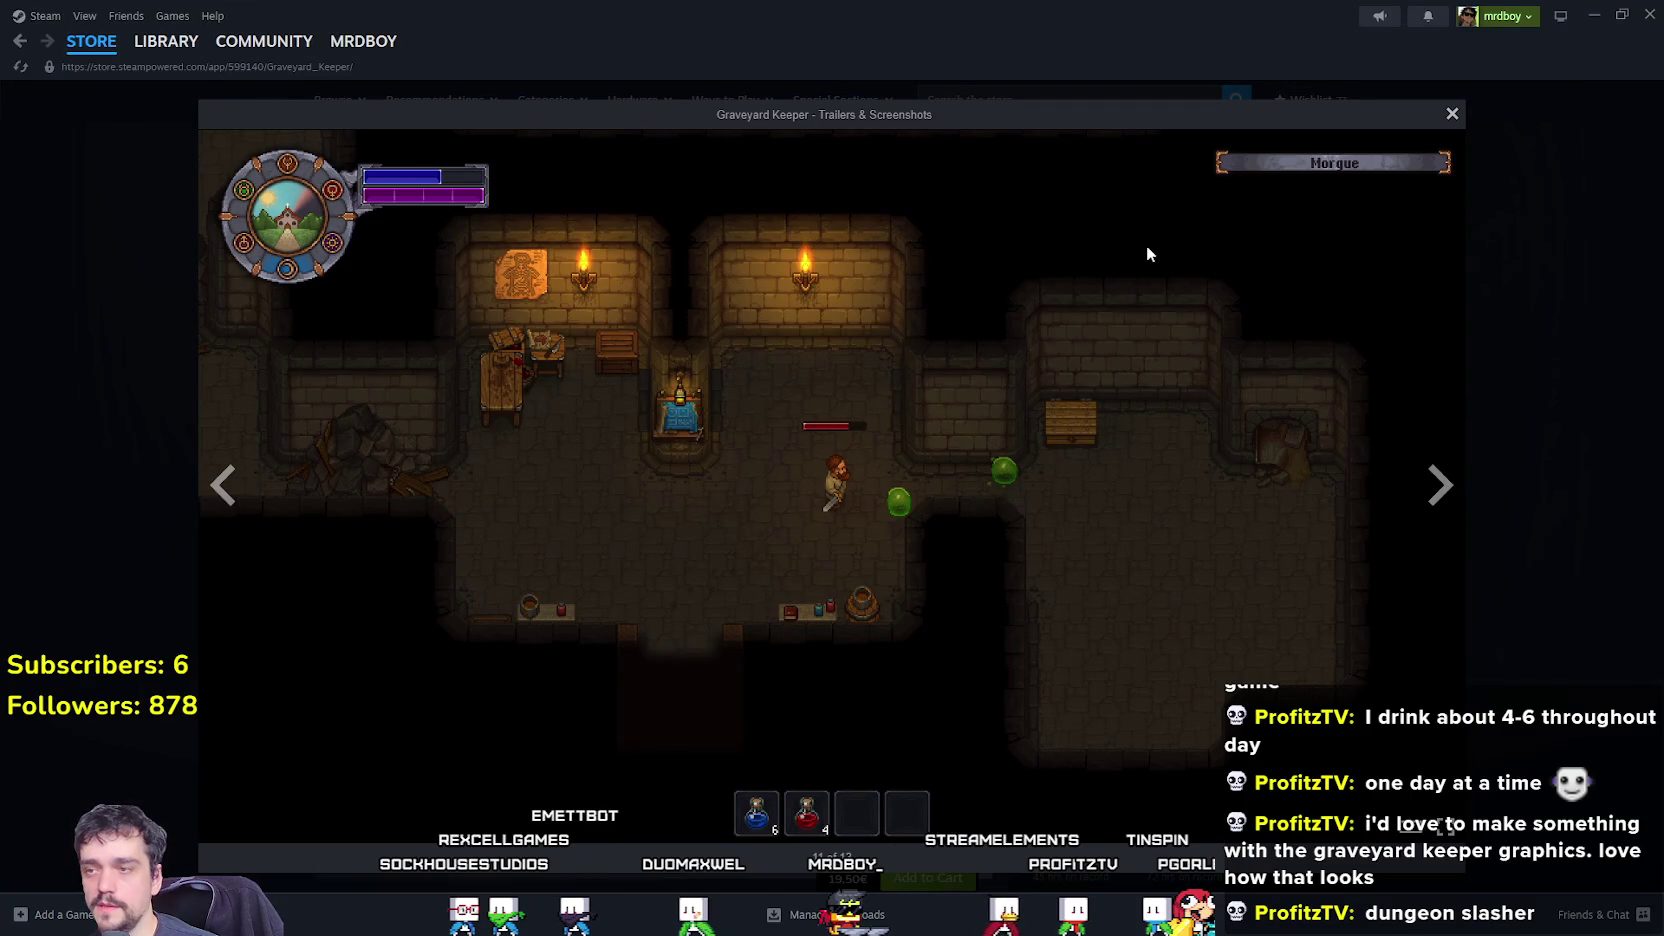
left_click(1573, 417)
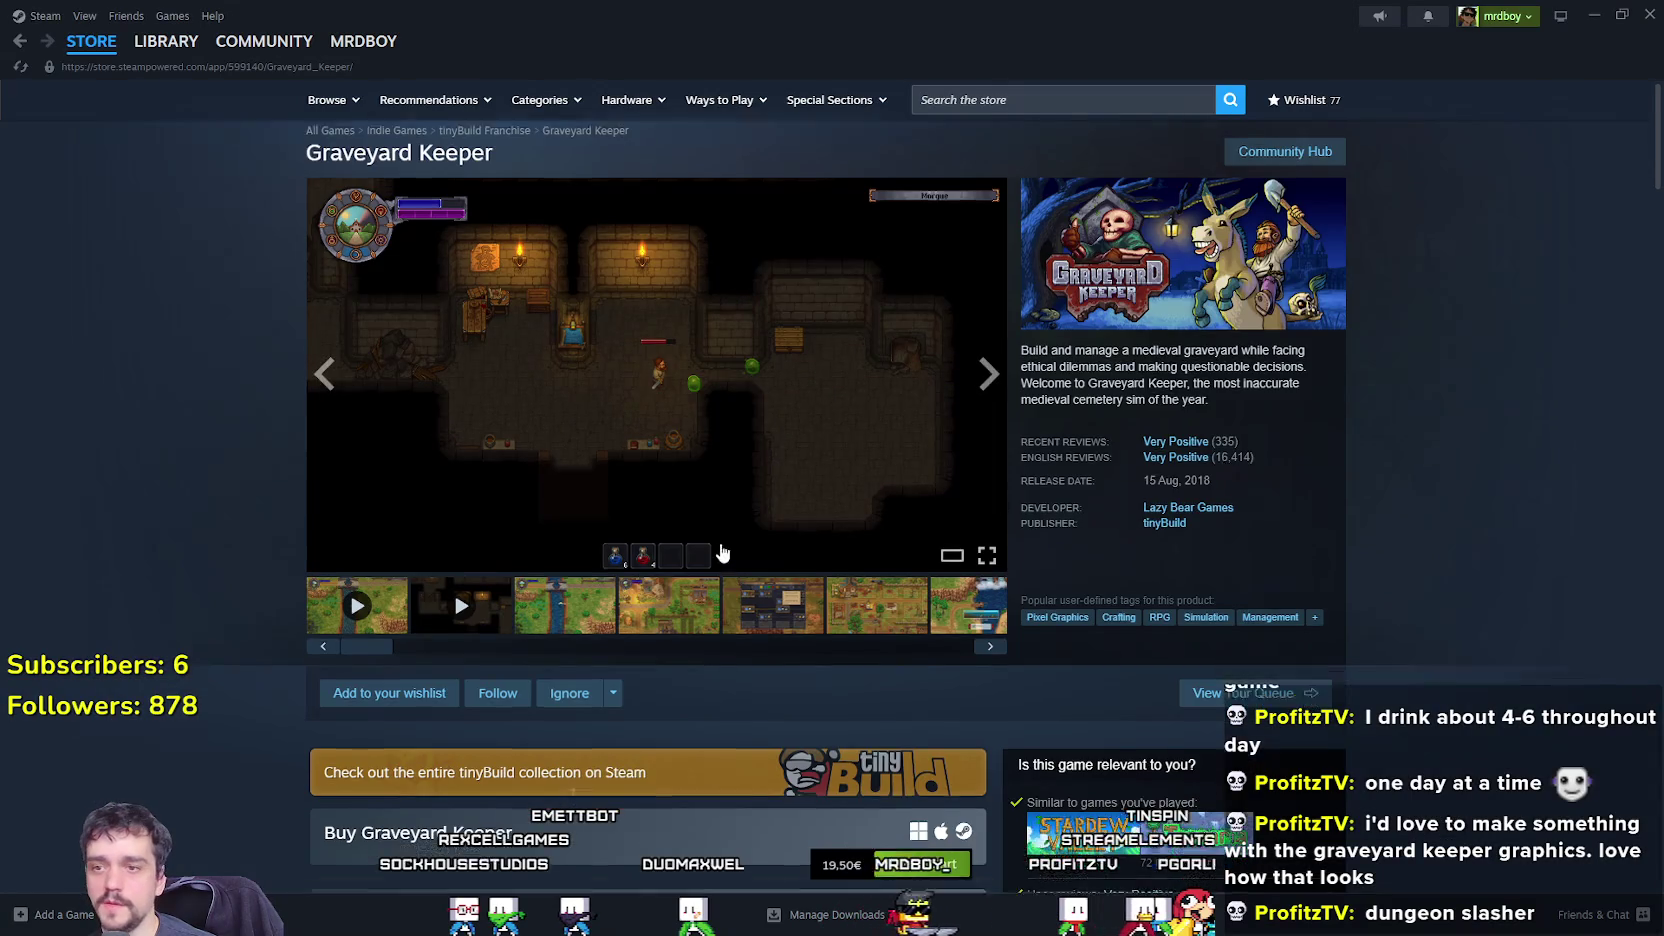
Scroll the Graveyard Keeper page and bring up the store search suggestions.
scroll(866, 832, "down", 1)
scroll(866, 832, "down", 5)
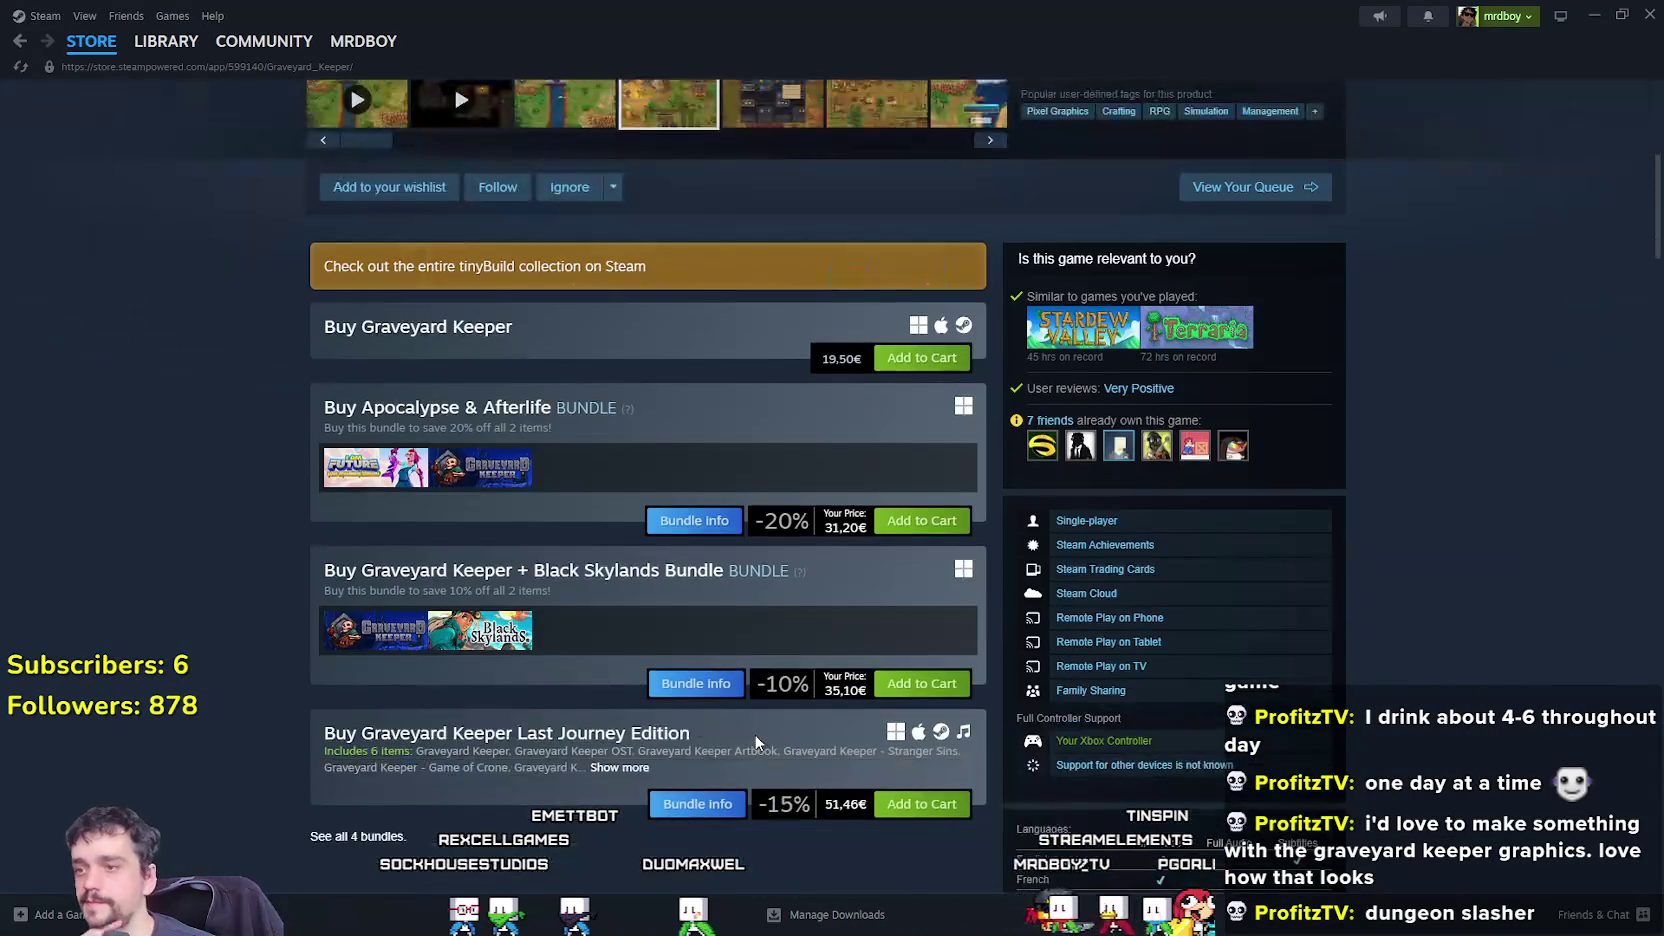
scroll(744, 732, "up", 6)
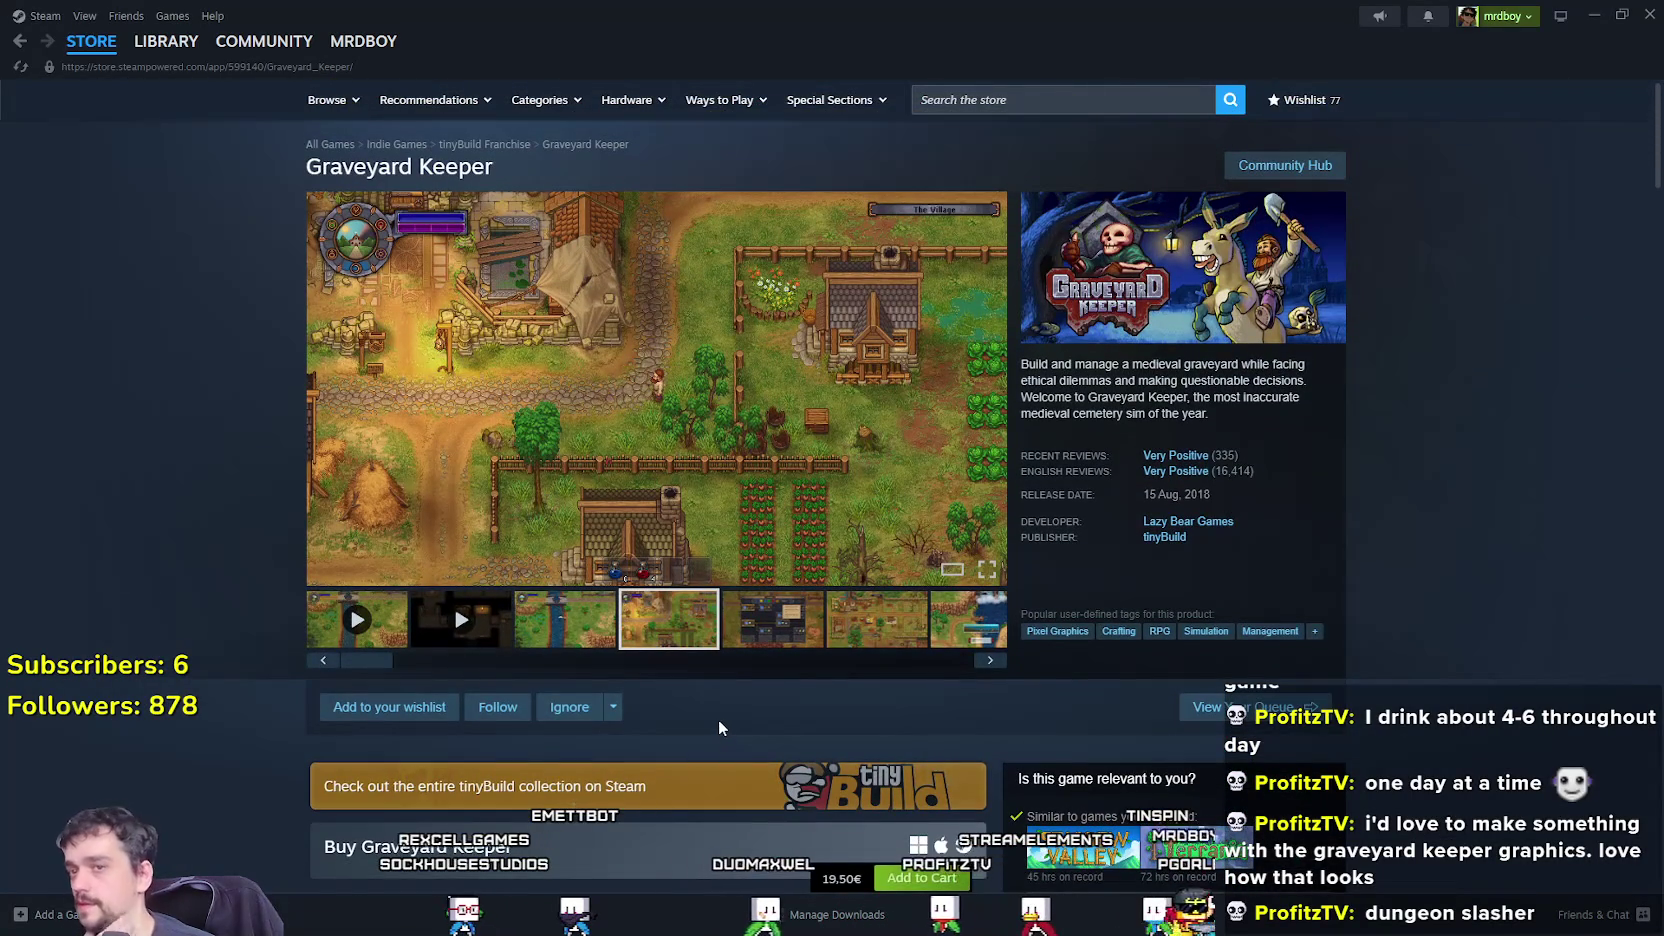
left_click(962, 100)
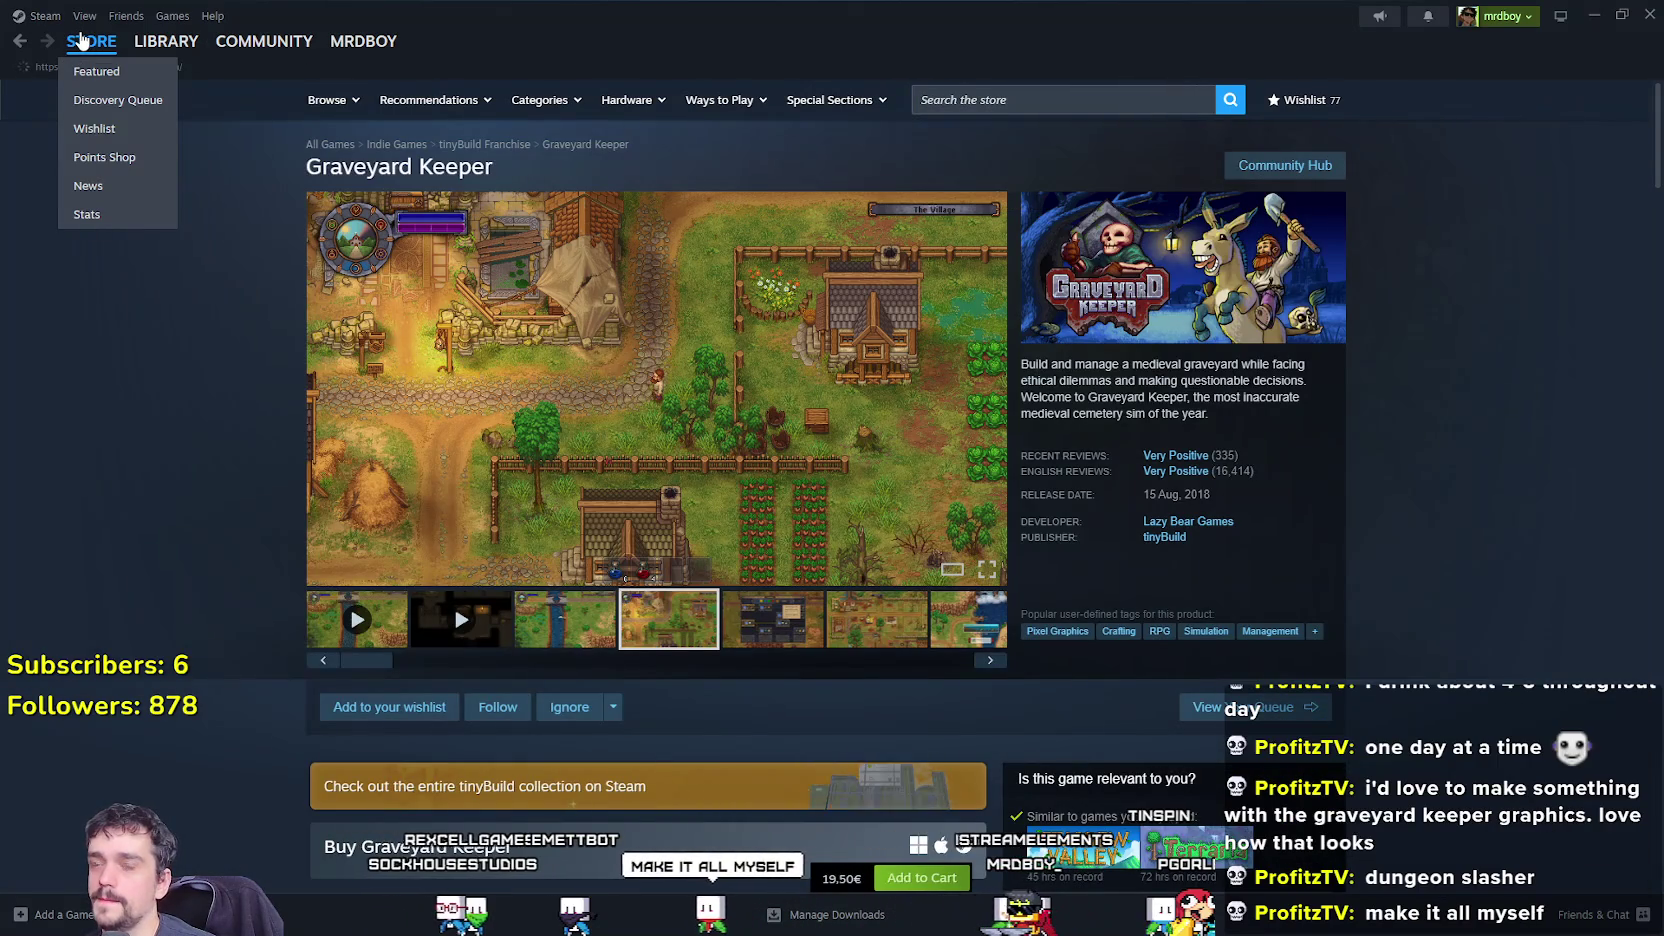
Return to the store front and step through the Featured carousel eight times.
left_click(82, 40)
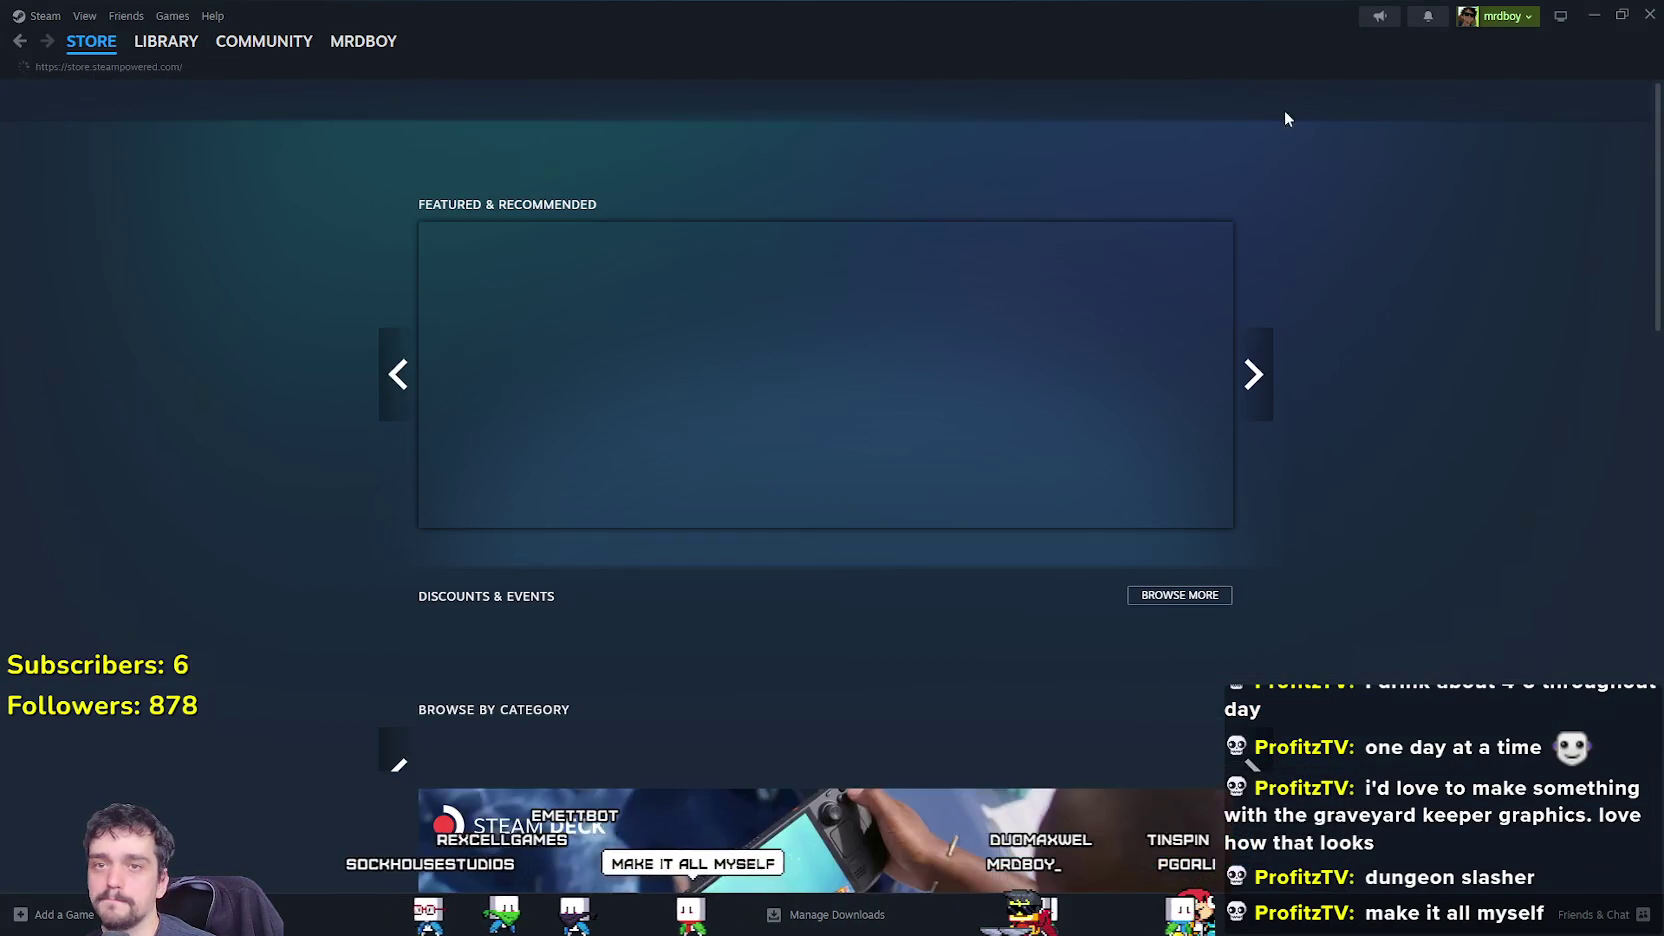
left_click(1254, 374)
left_click(1254, 374)
left_click(1254, 374)
left_click(1254, 374)
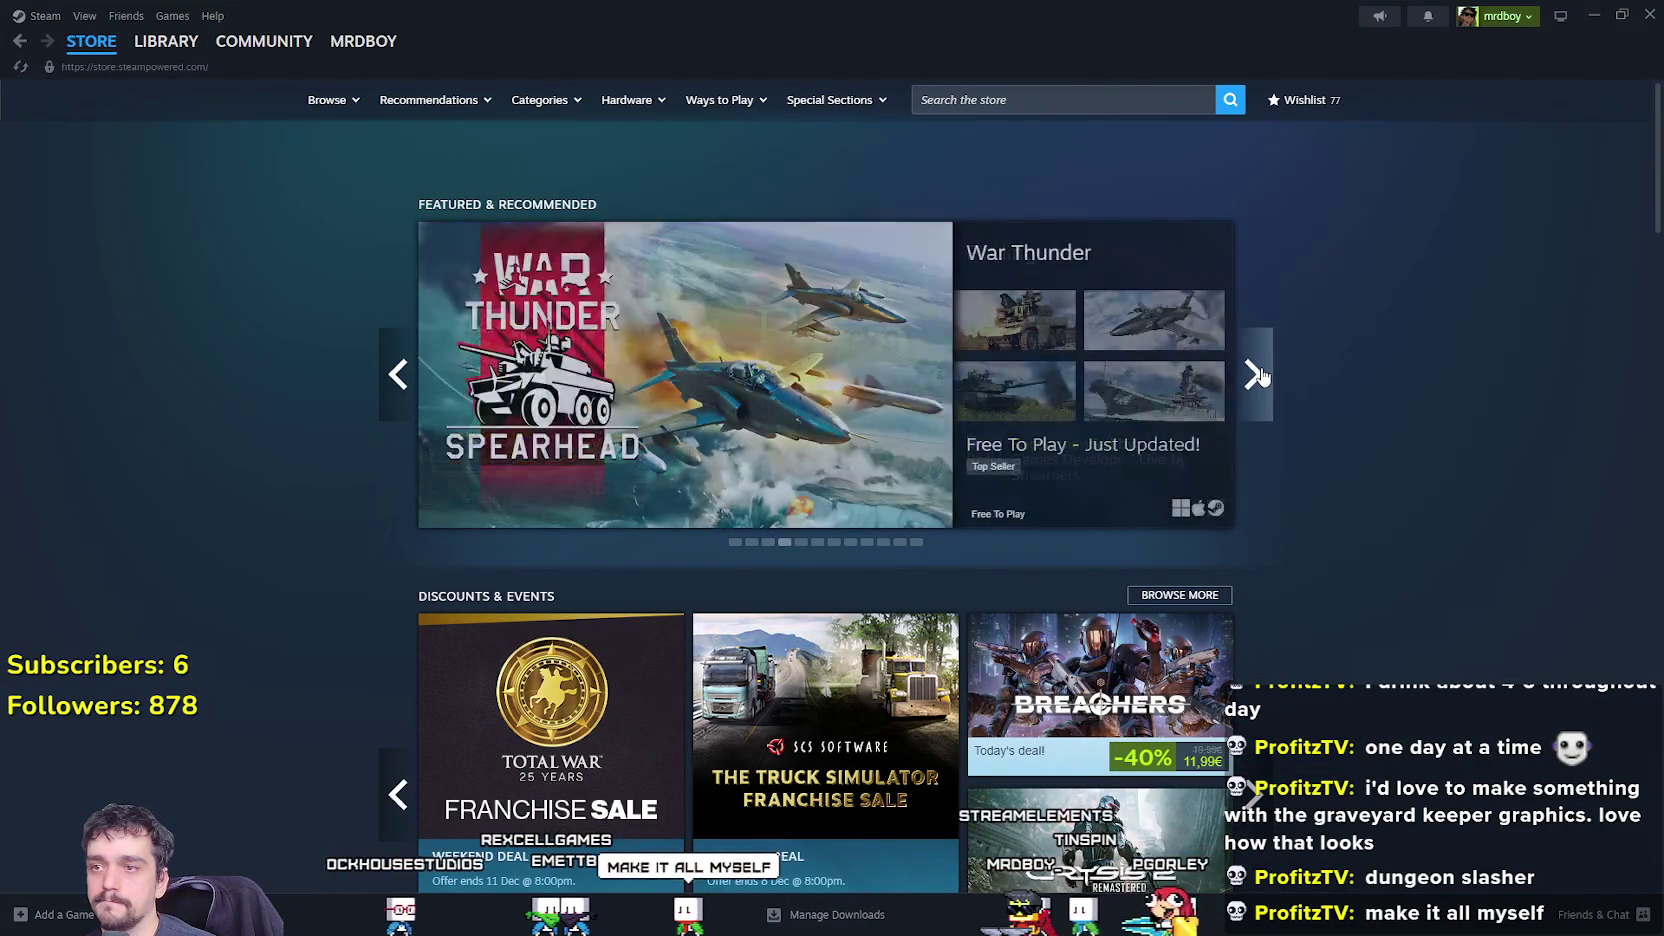
left_click(1254, 374)
left_click(1254, 374)
left_click(1254, 374)
left_click(1258, 374)
left_click(1258, 374)
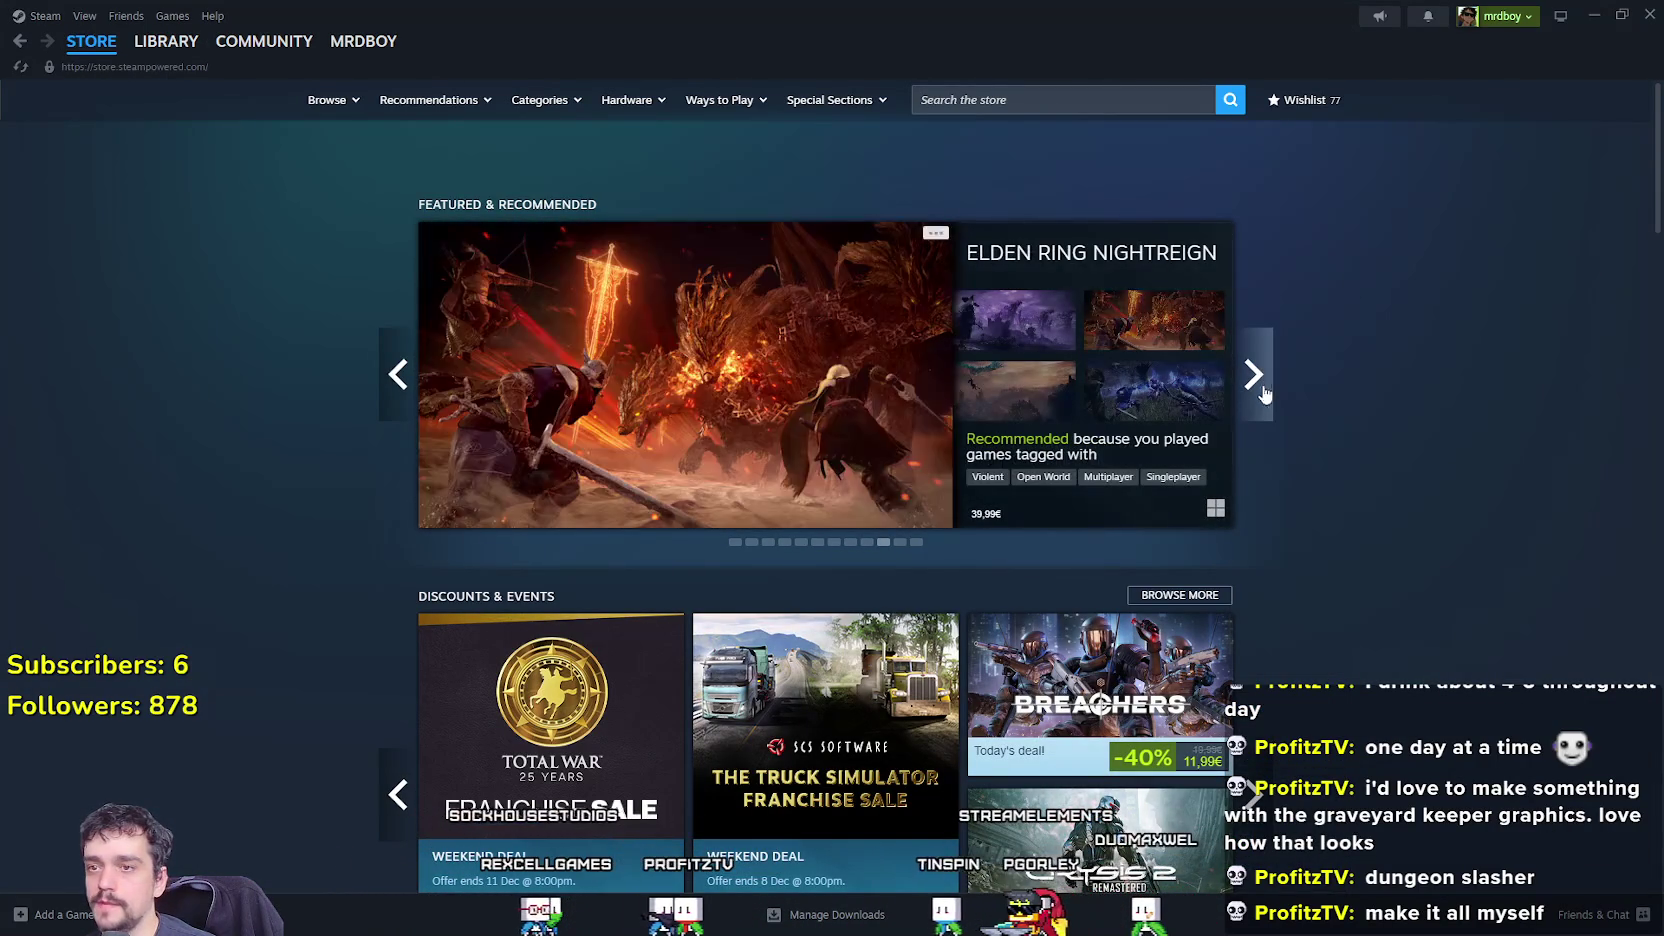
left_click(1260, 380)
left_click(1264, 390)
Search the store for 'Warhammer', then 'Dark', and open Warhammer 40,000: Darktide.
left_click(1147, 103)
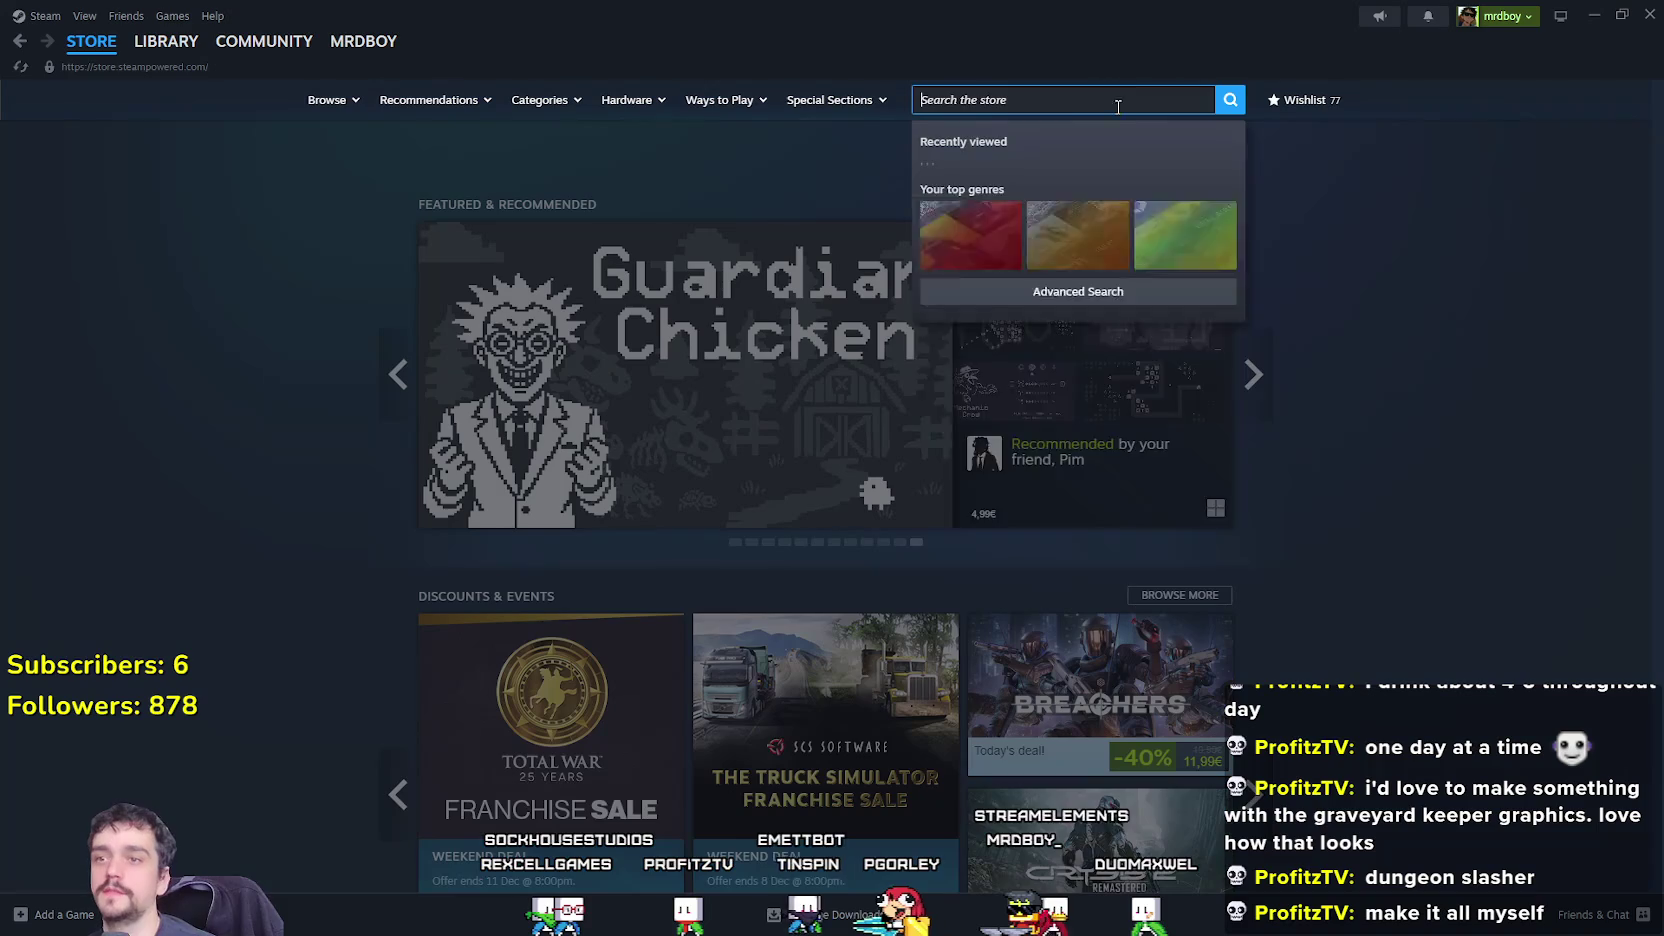
type("Warh")
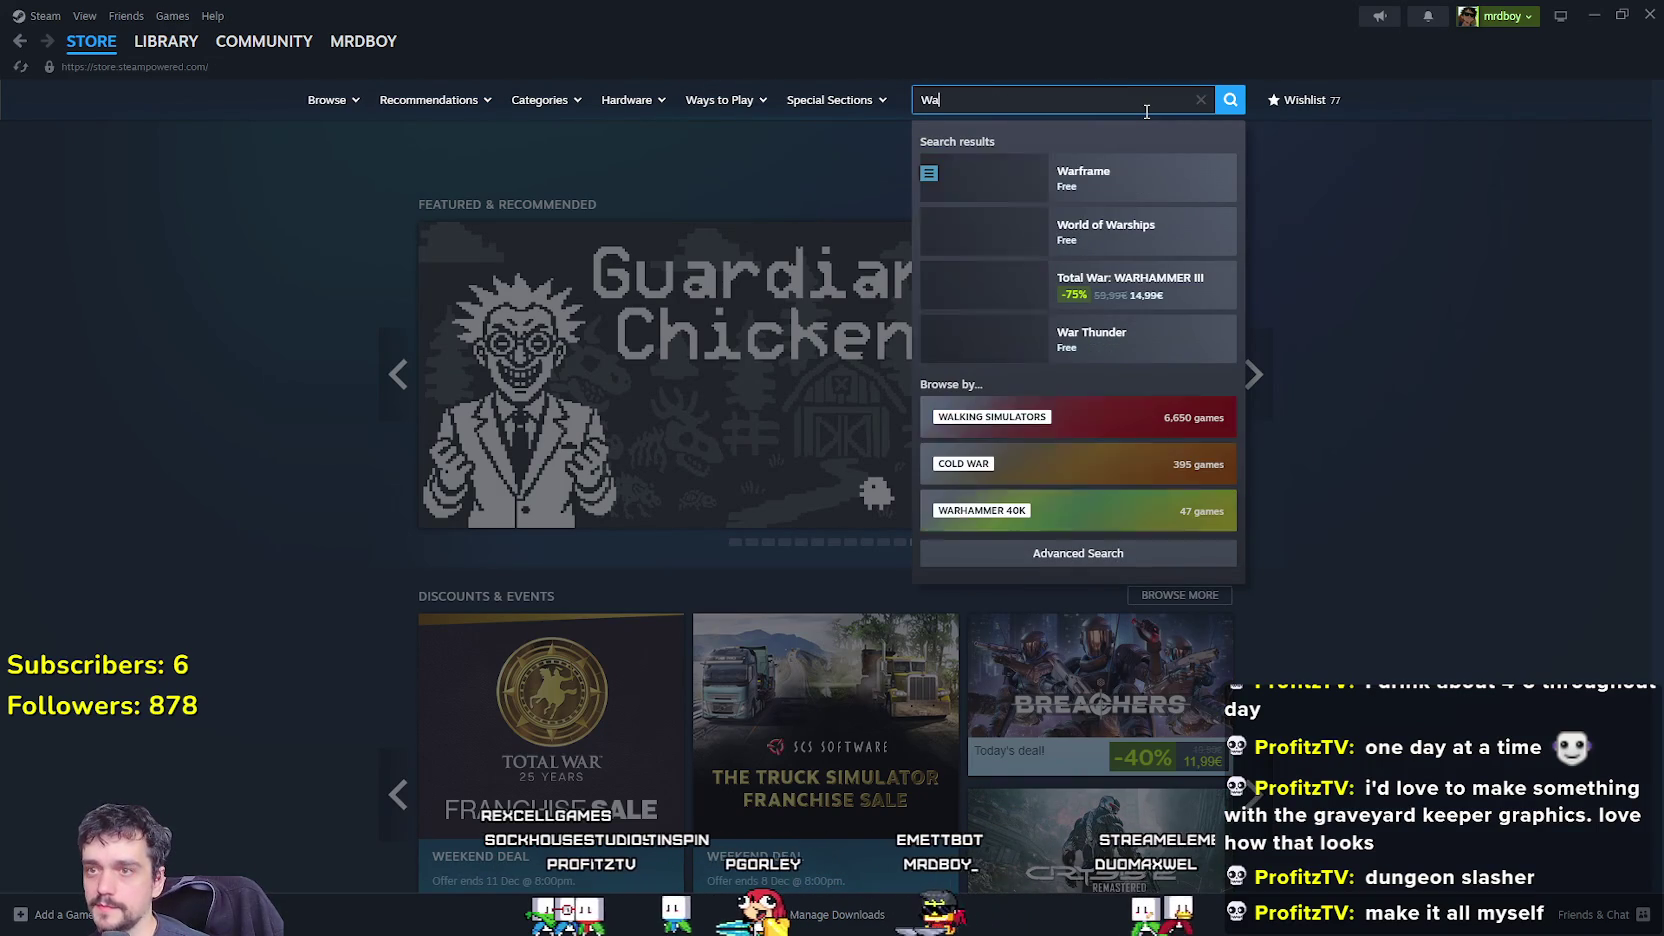
type("amm")
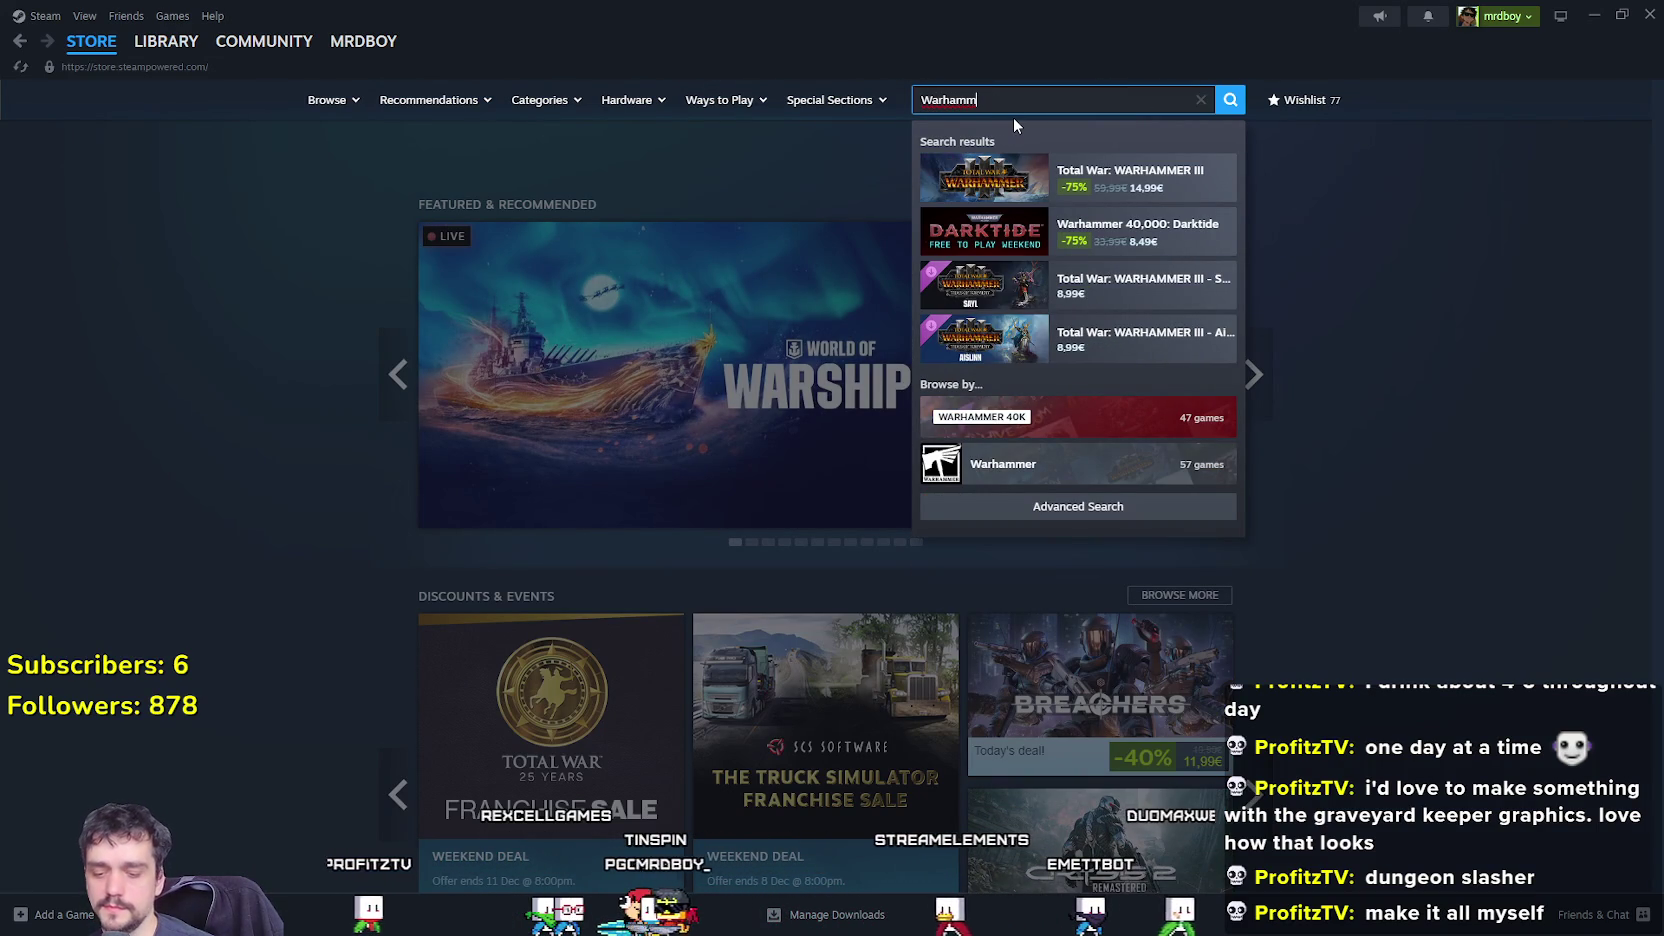
key("BackSpace")
key("BackSpace")
key("BackSpace")
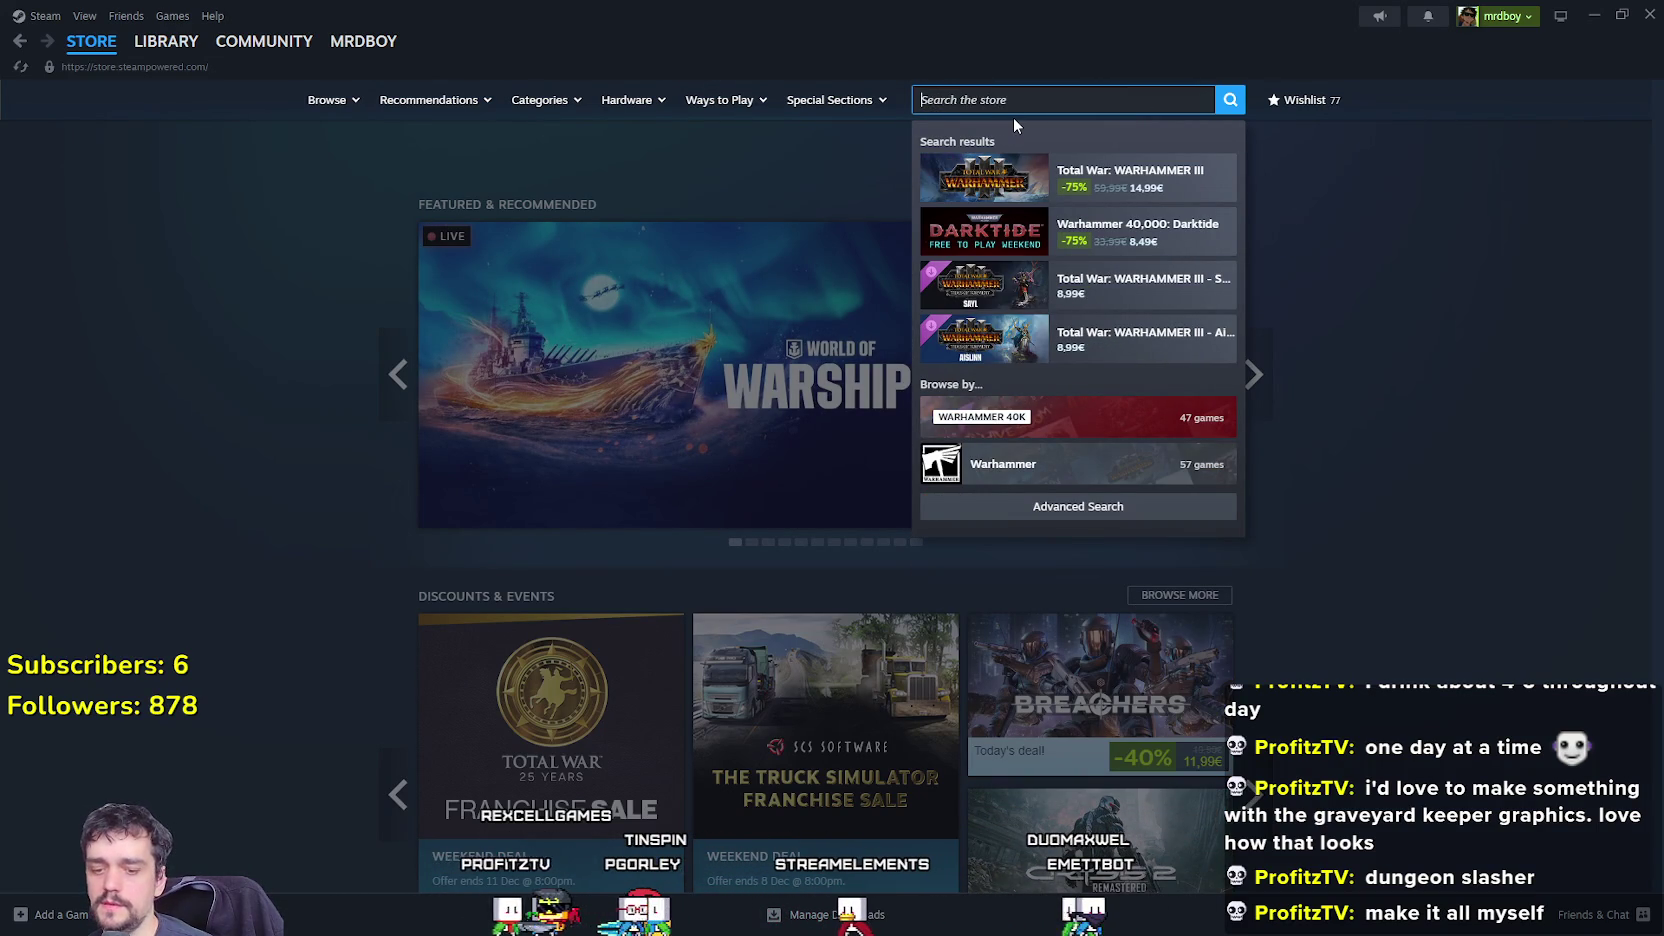
type("Dark")
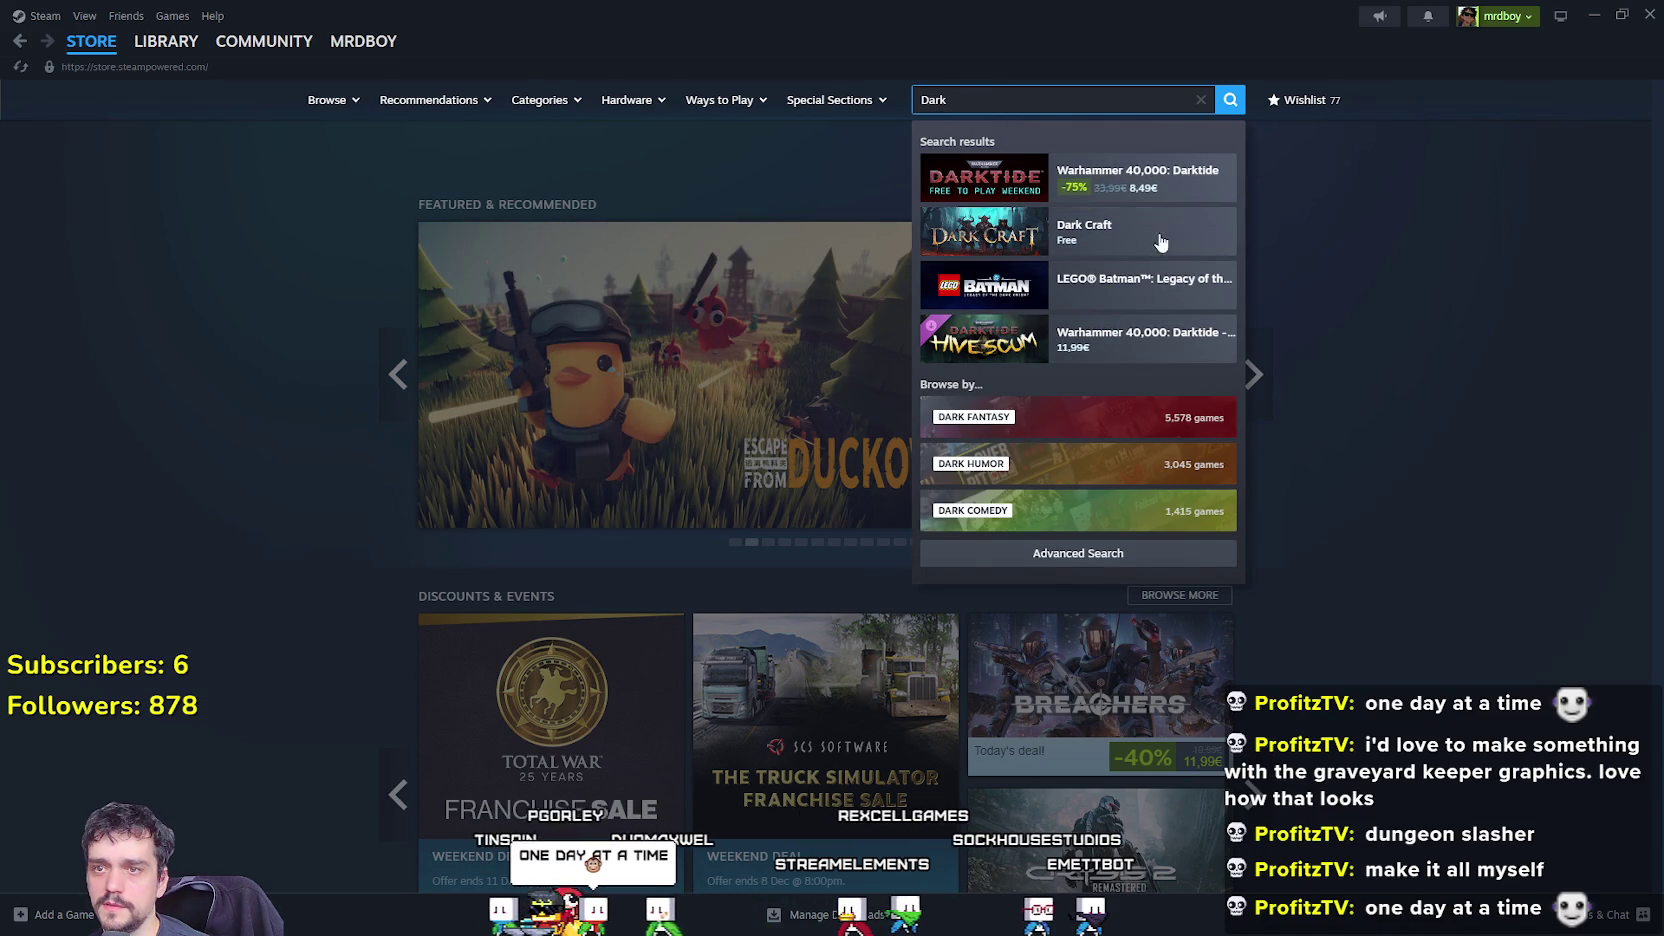
left_click(1140, 178)
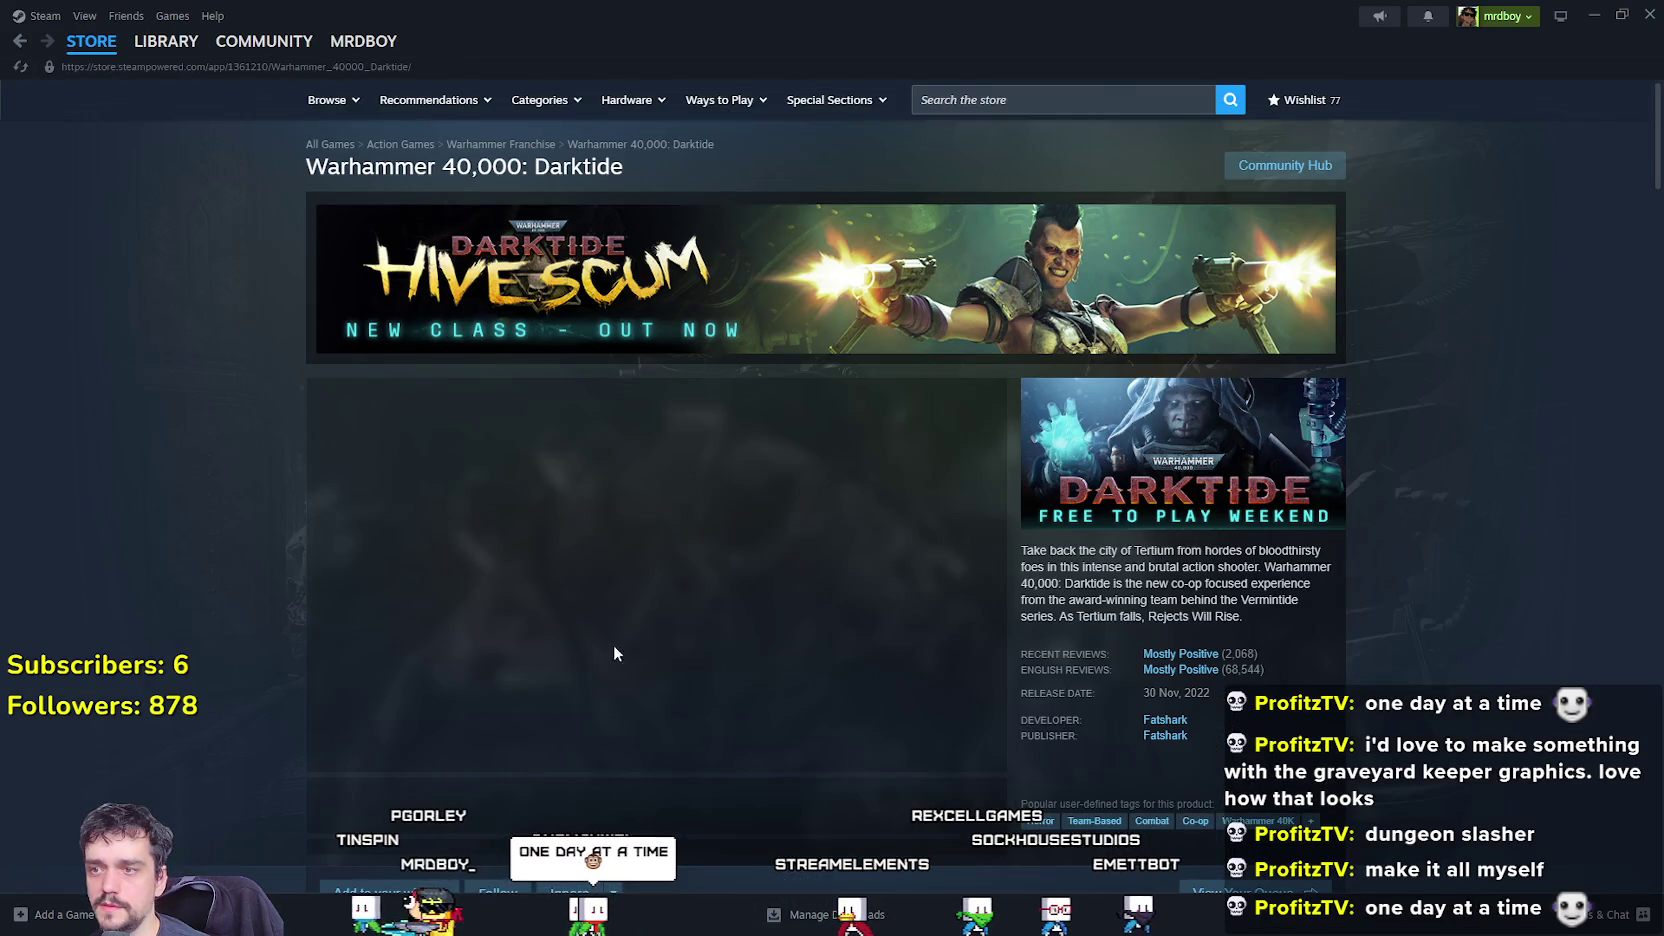
Scroll the Darktide page, select the free-to-play end date and title, and open the free-weekend announcement.
scroll(614, 644, "down", 3)
scroll(609, 492, "down", 5)
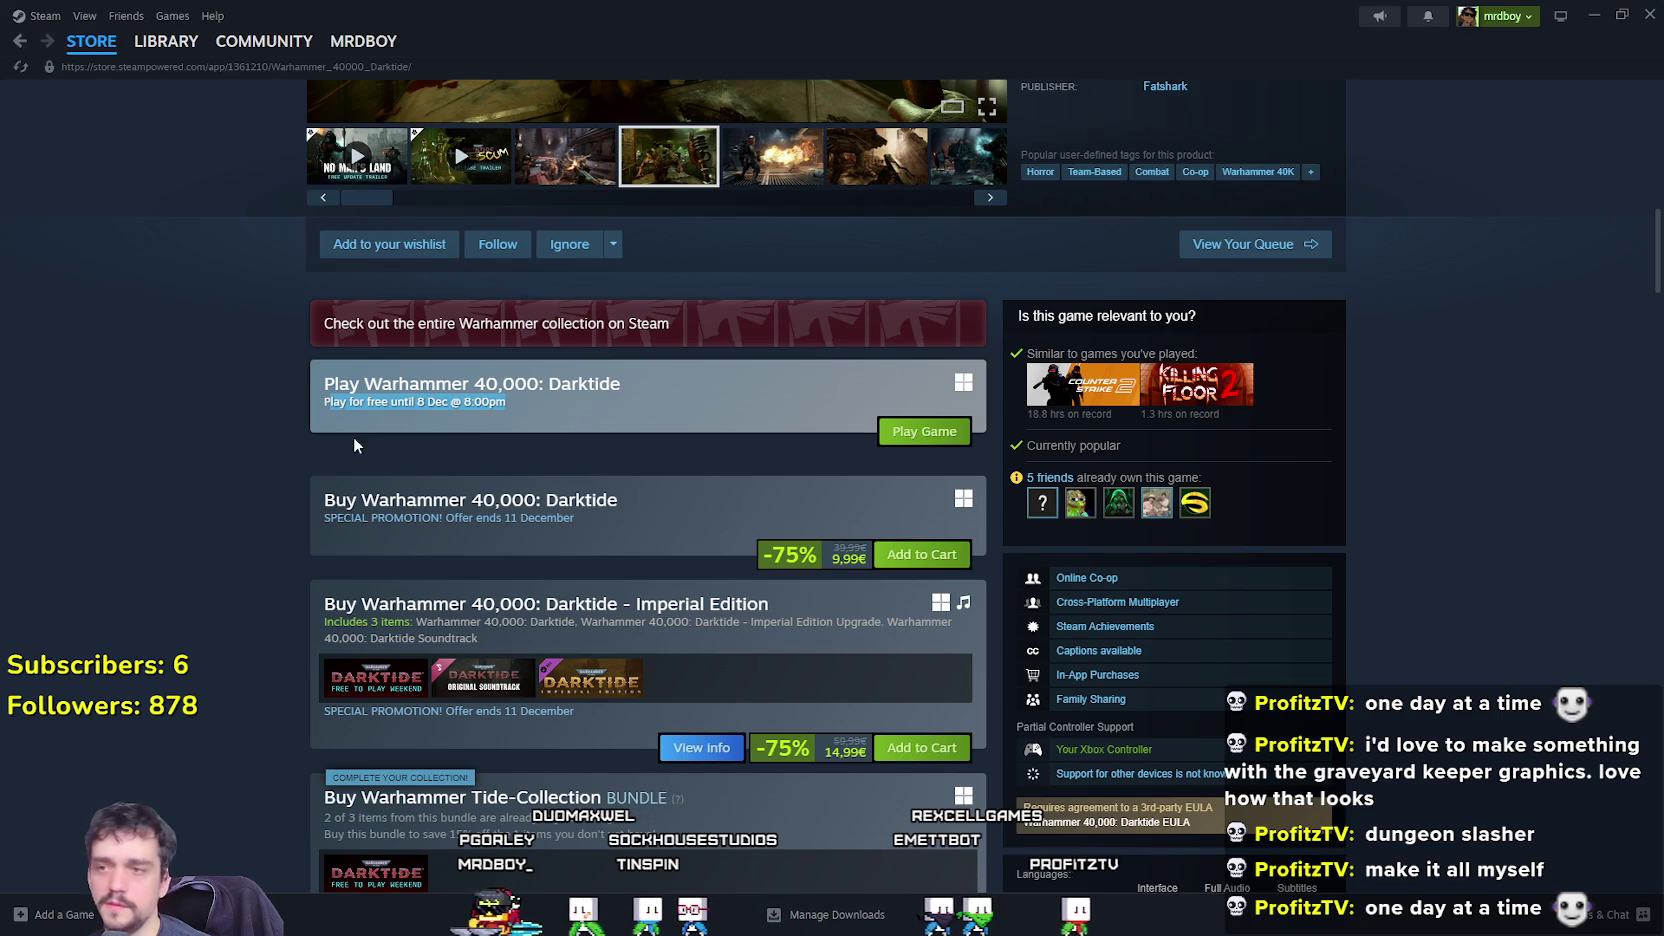
left_click_drag(318, 395, 506, 413)
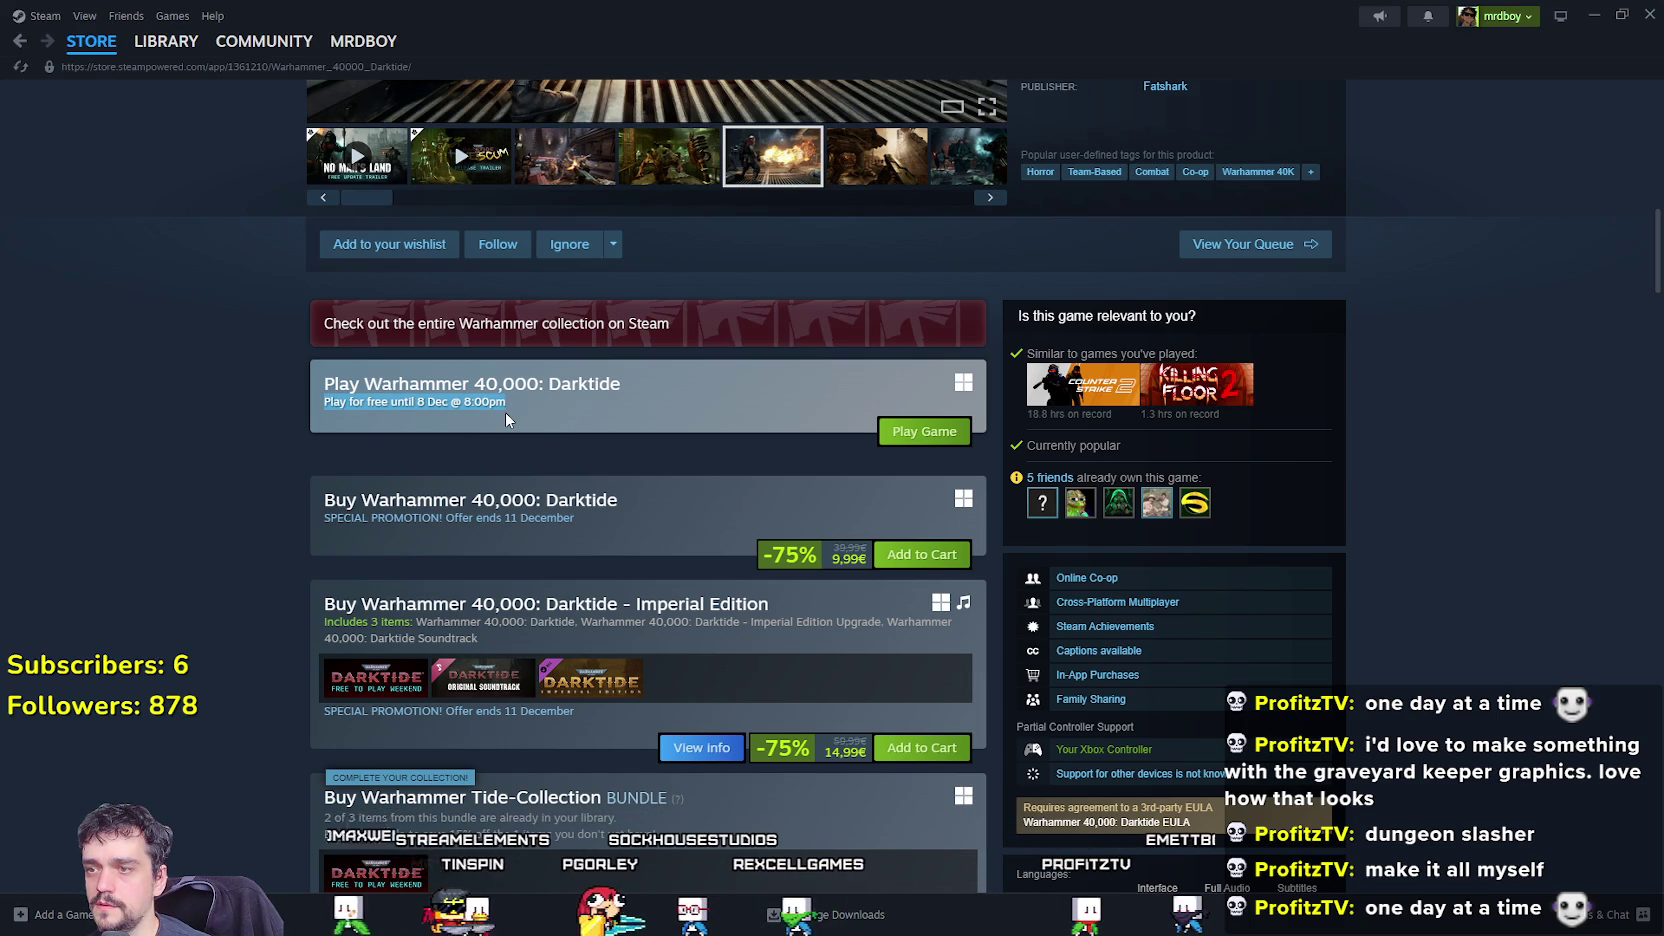
triple_click(500, 385)
scroll(714, 546, "up", 2)
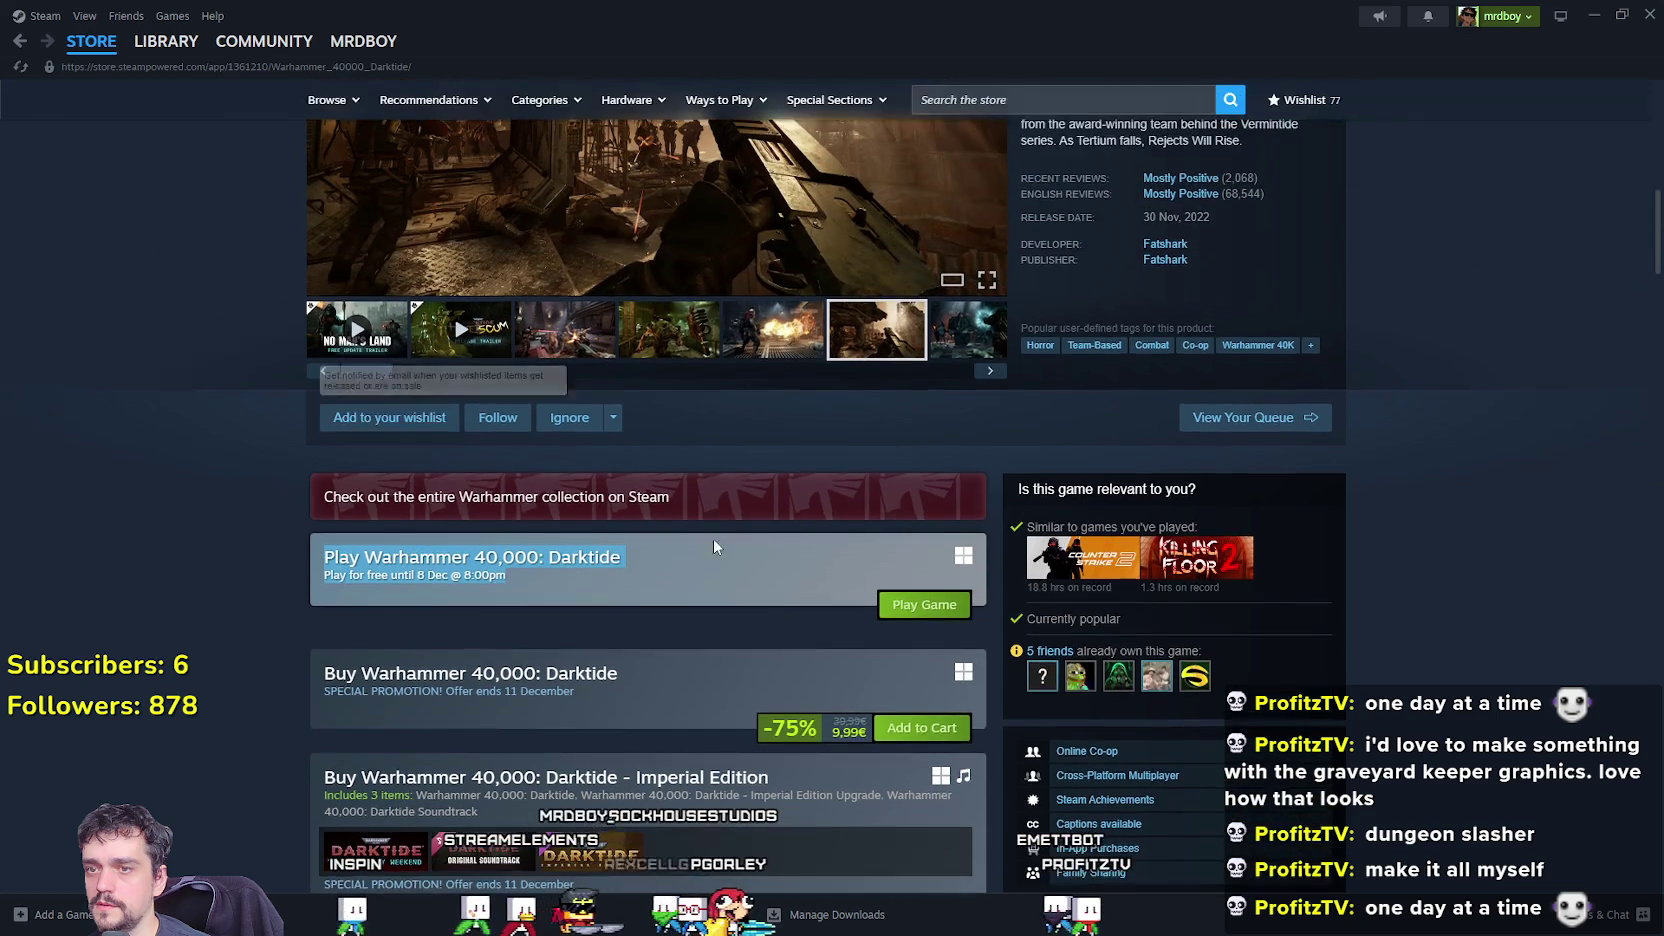
scroll(758, 542, "up", 3)
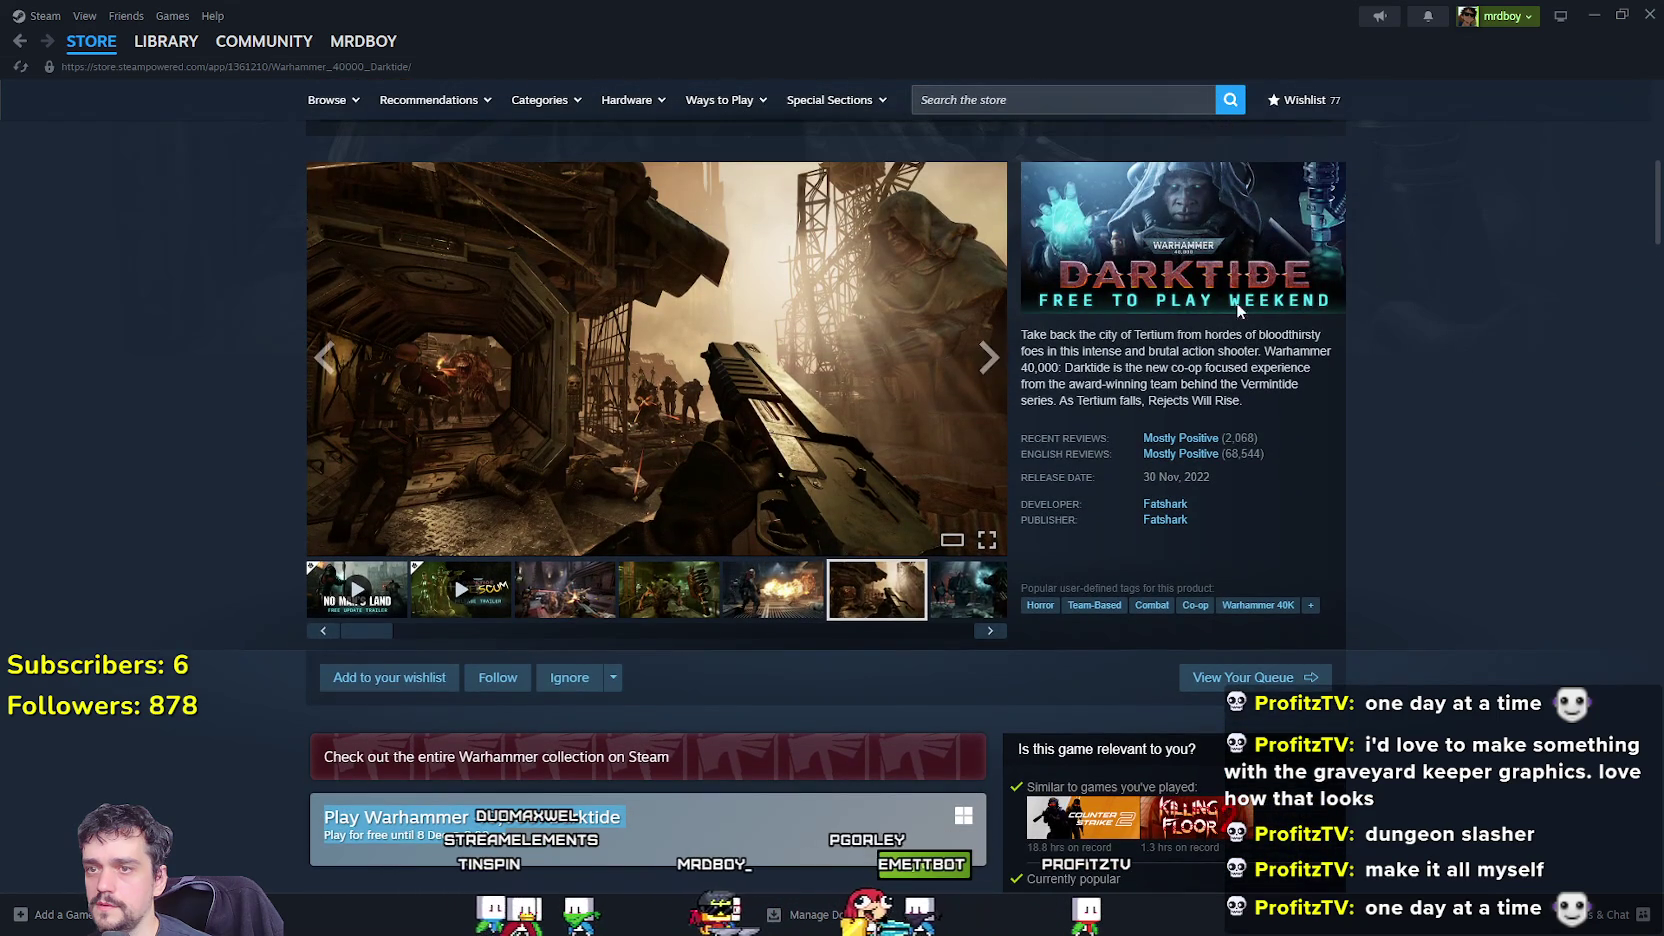
scroll(753, 478, "down", 12)
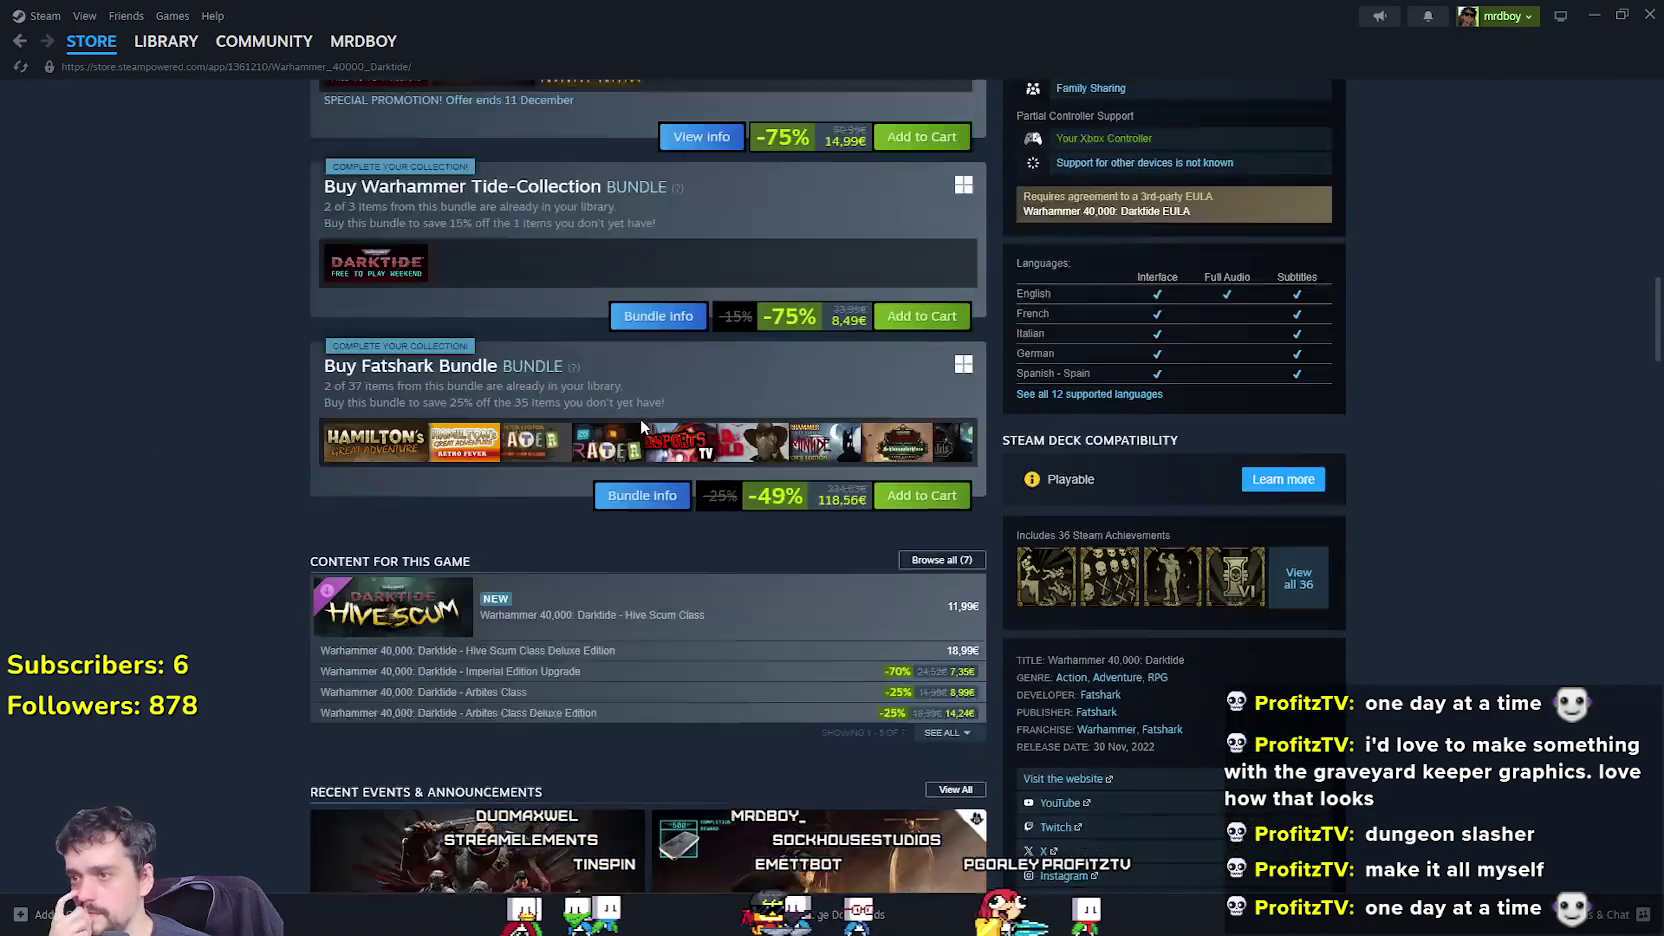
scroll(752, 477, "down", 3)
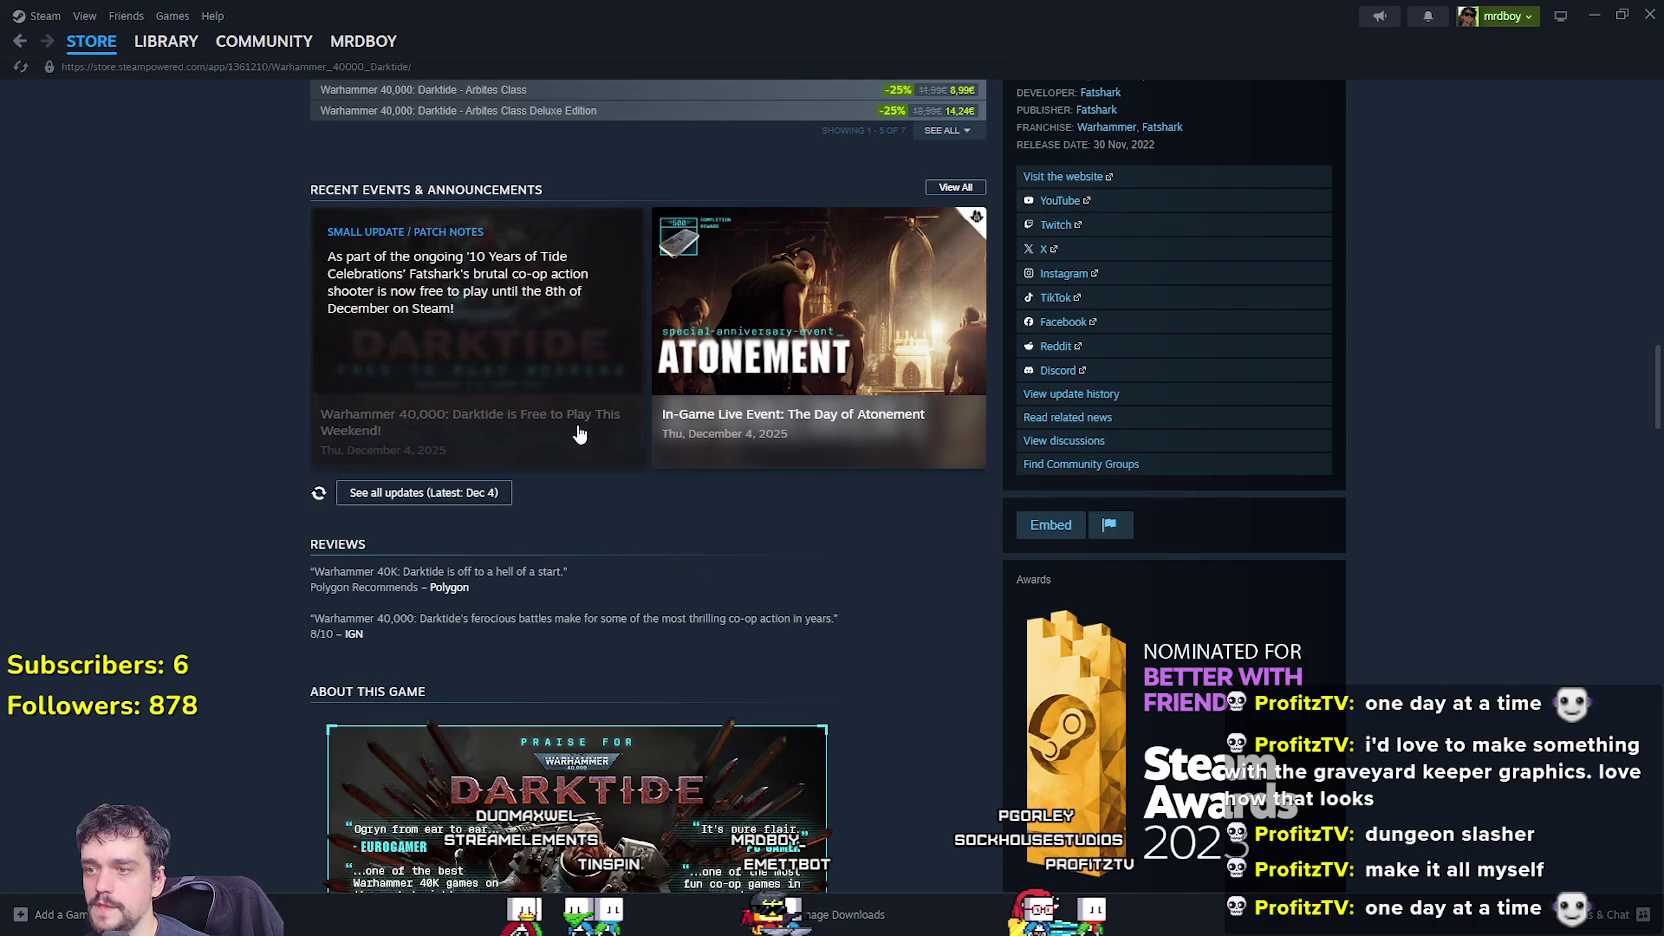
left_click(592, 447)
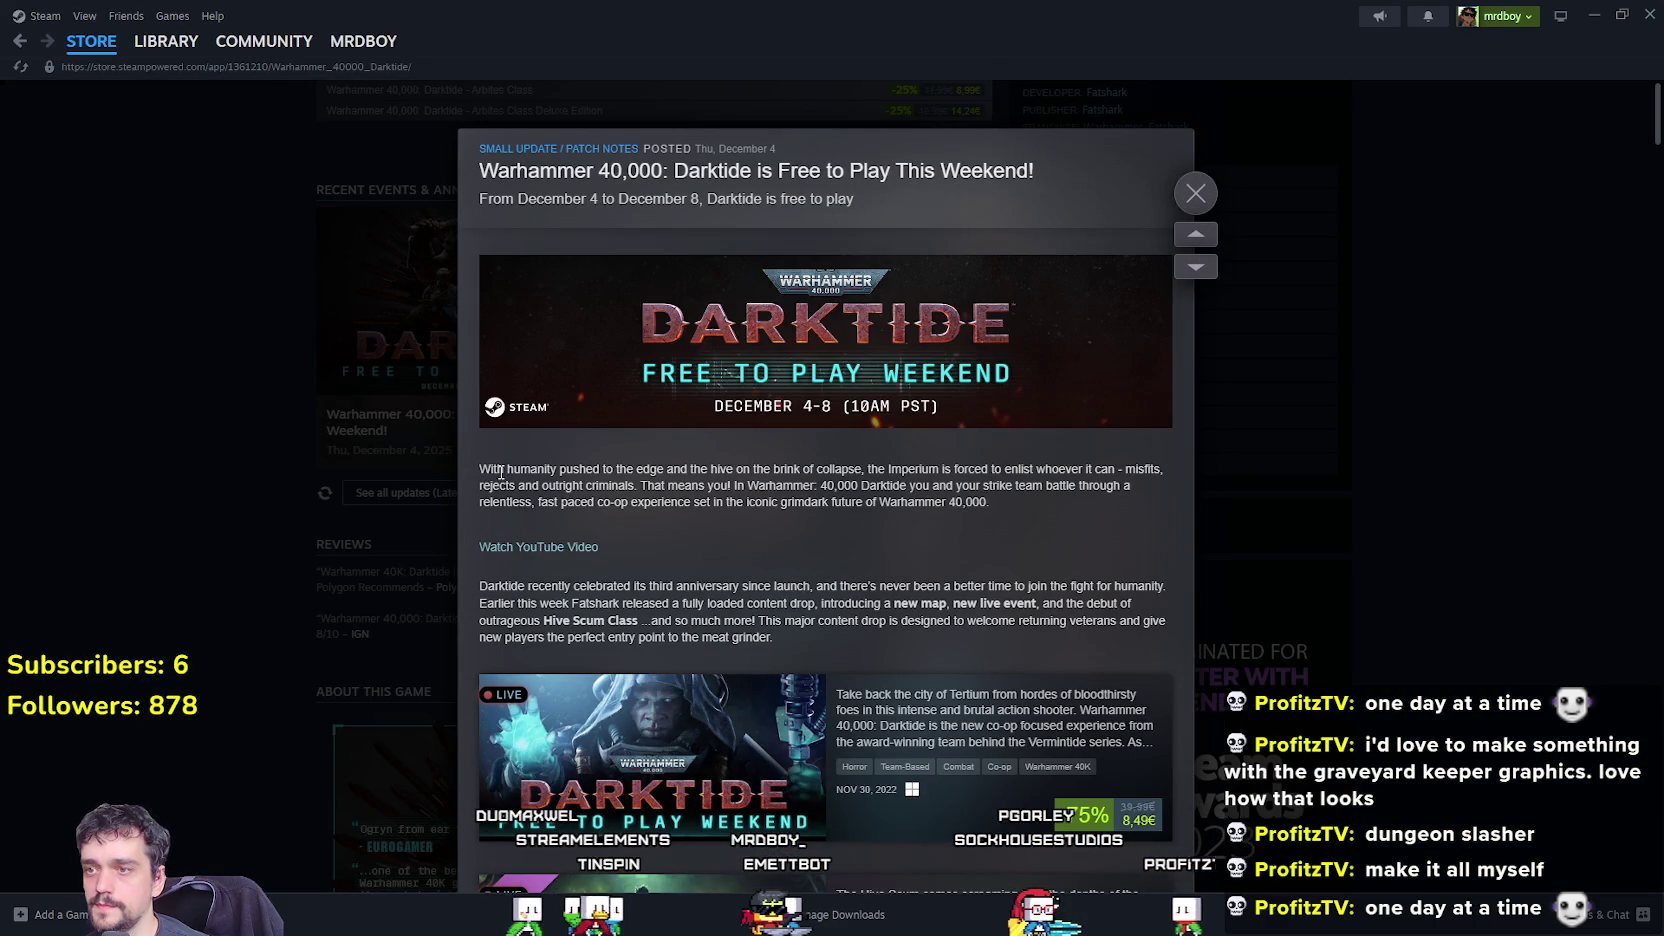
Read the free-weekend announcement, selecting then clearing its first paragraph, and close it.
left_click_drag(501, 471, 926, 513)
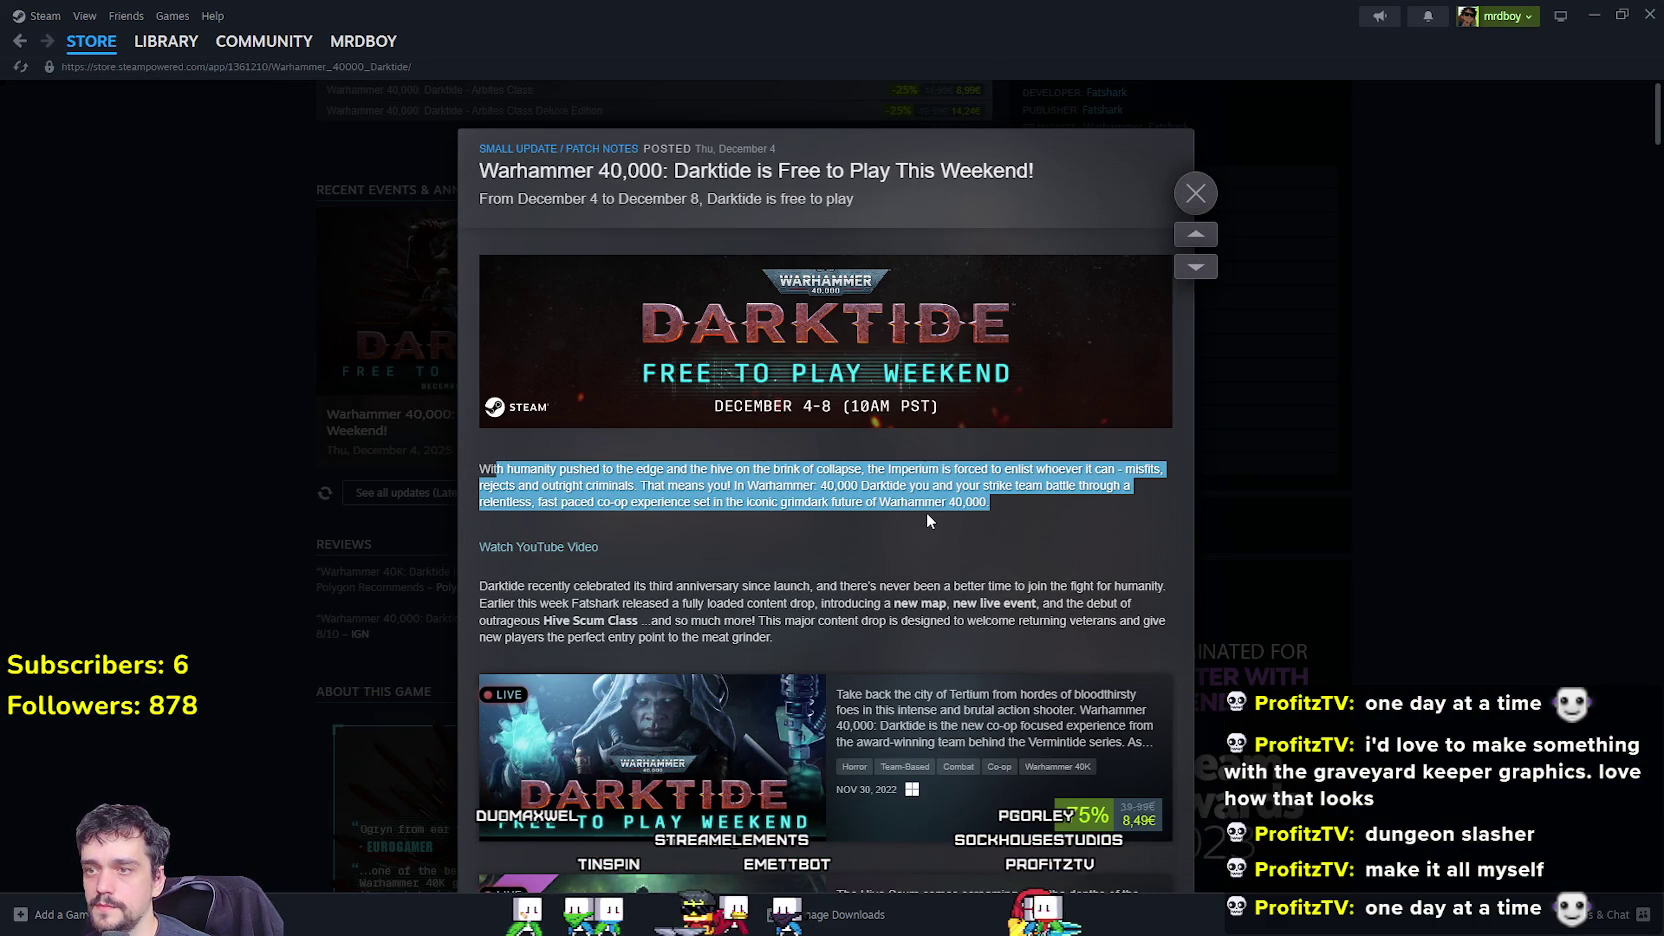
scroll(926, 520, "down", 3)
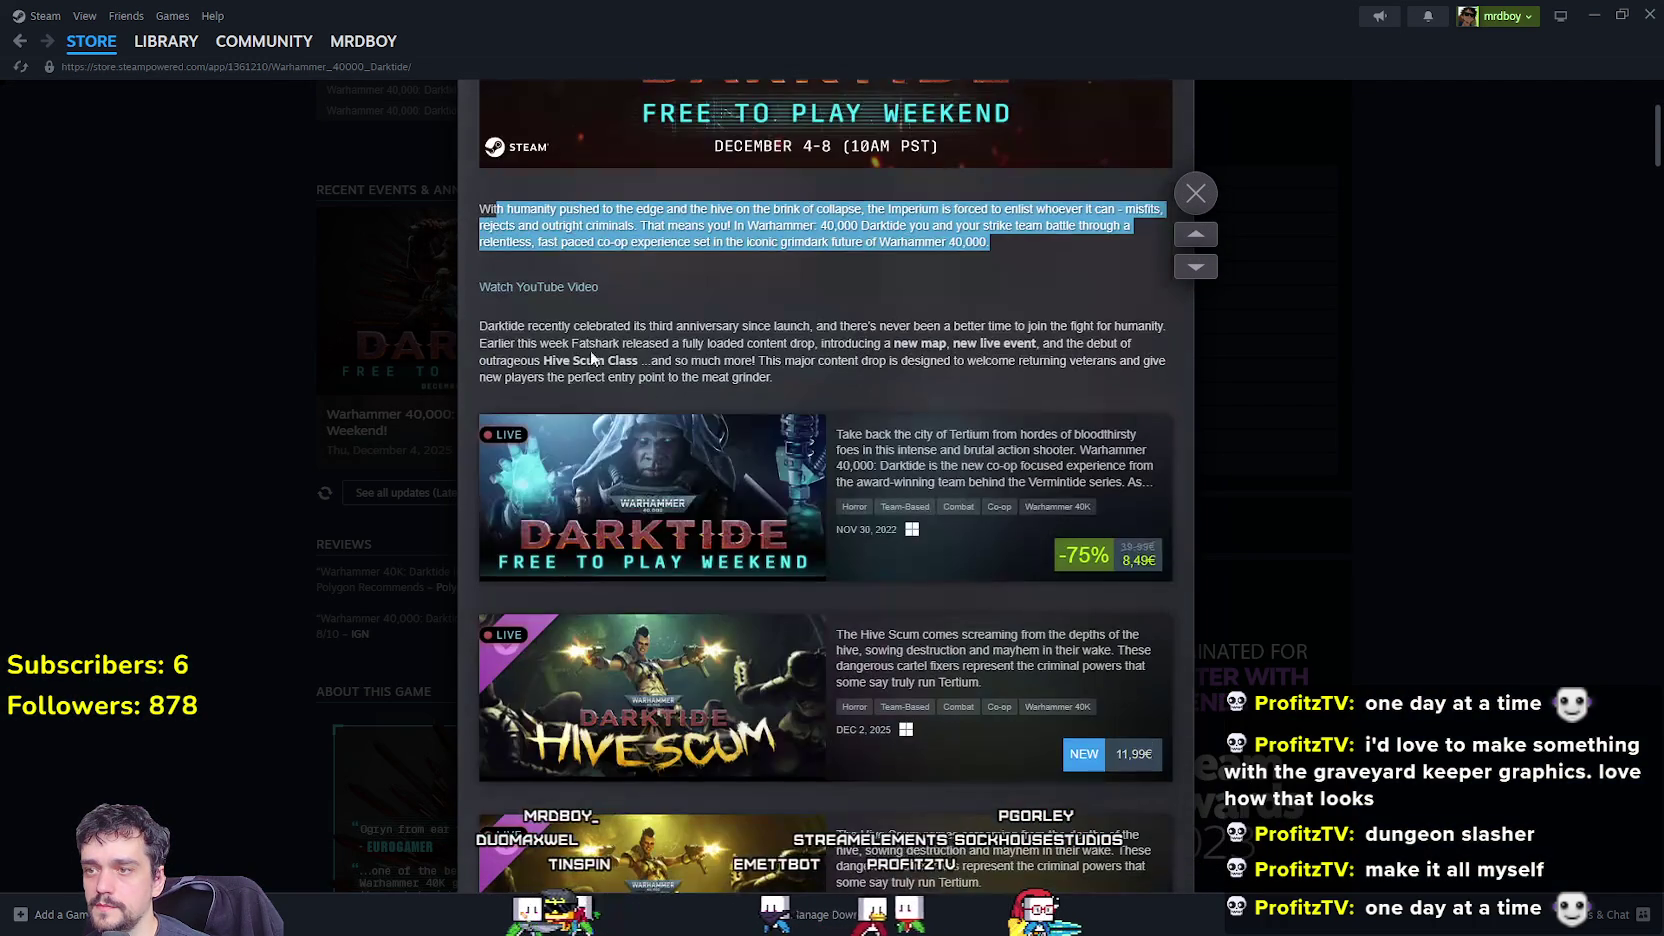
left_click(582, 340)
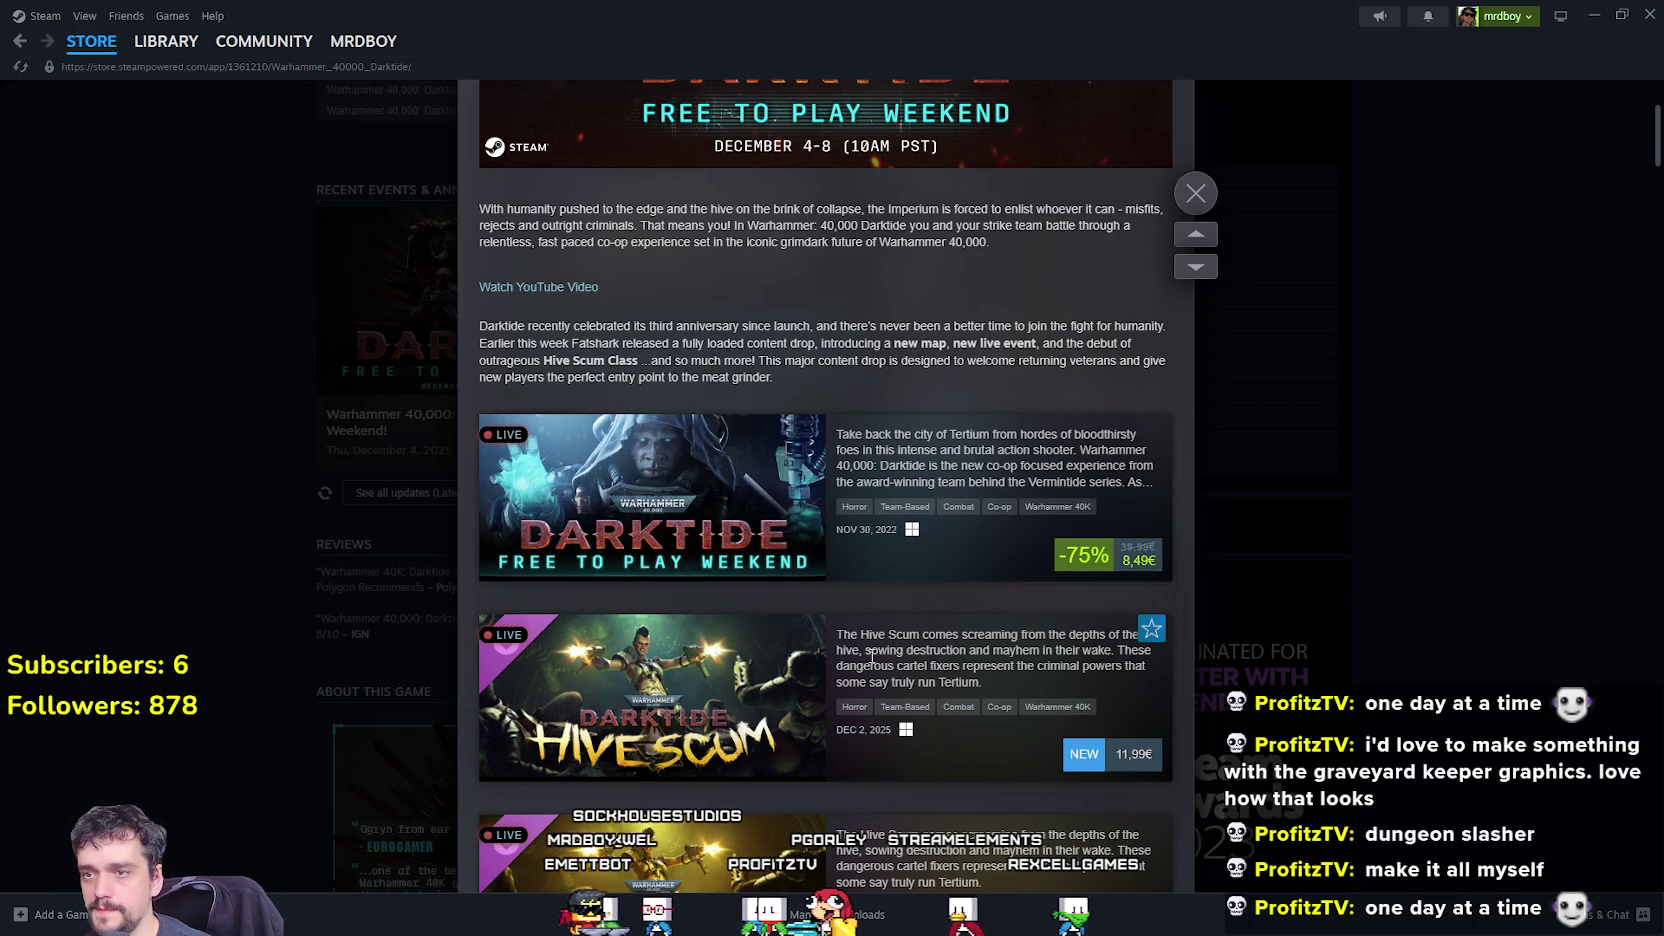
scroll(872, 657, "down", 1)
mouse_move(806, 650)
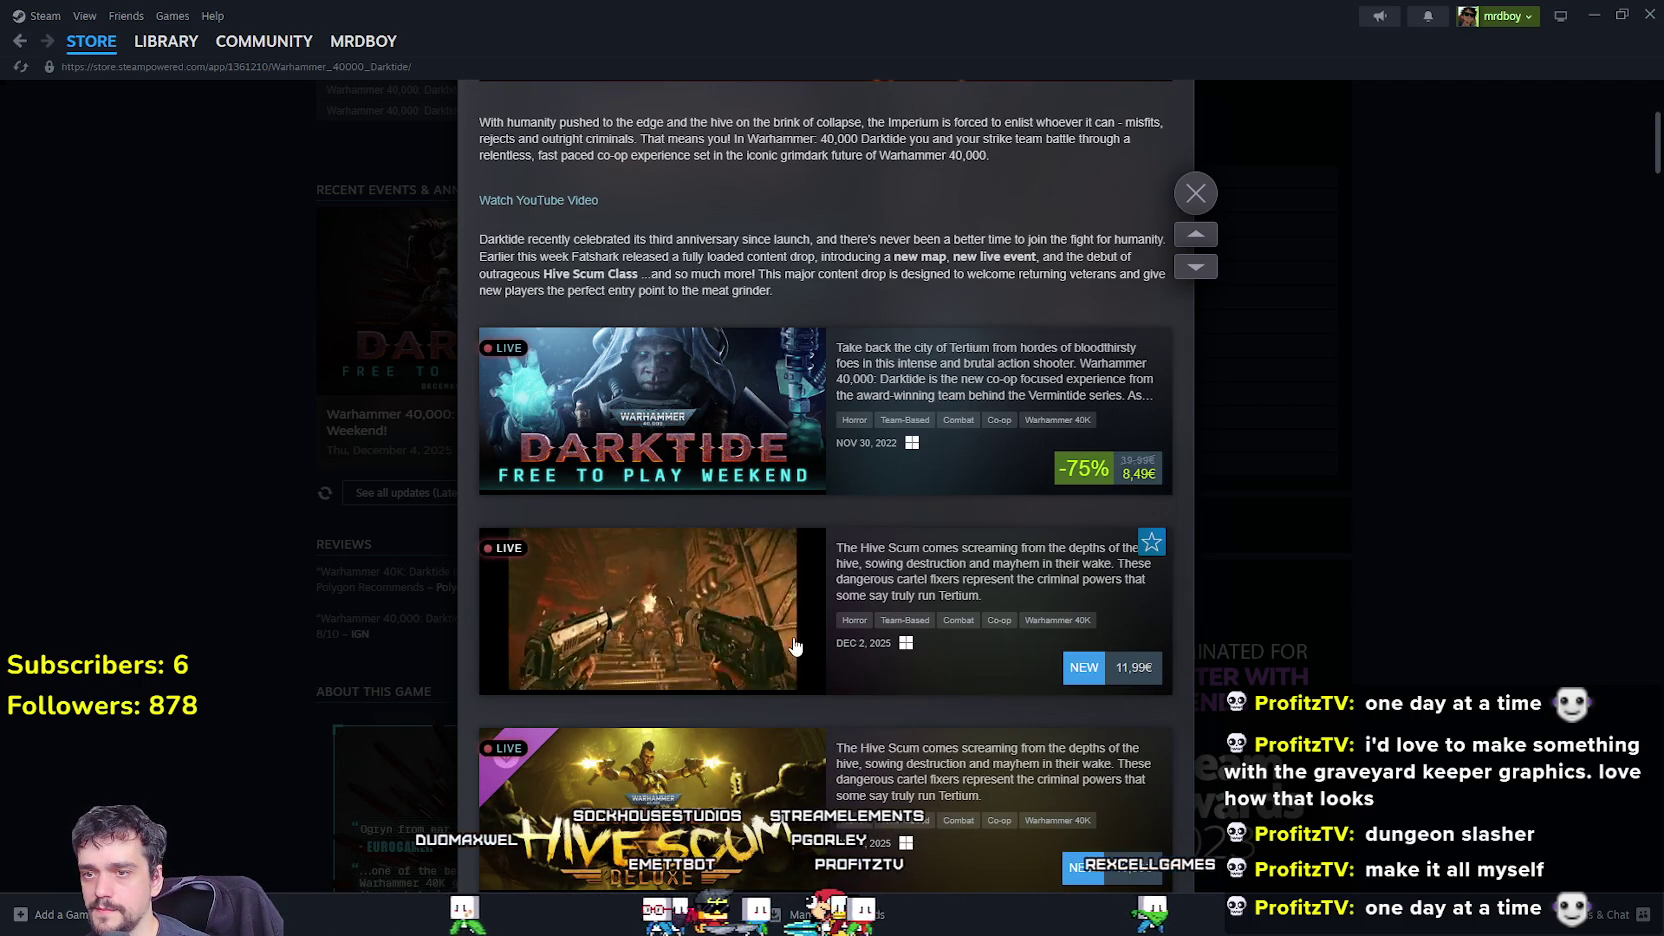
mouse_move(1162, 809)
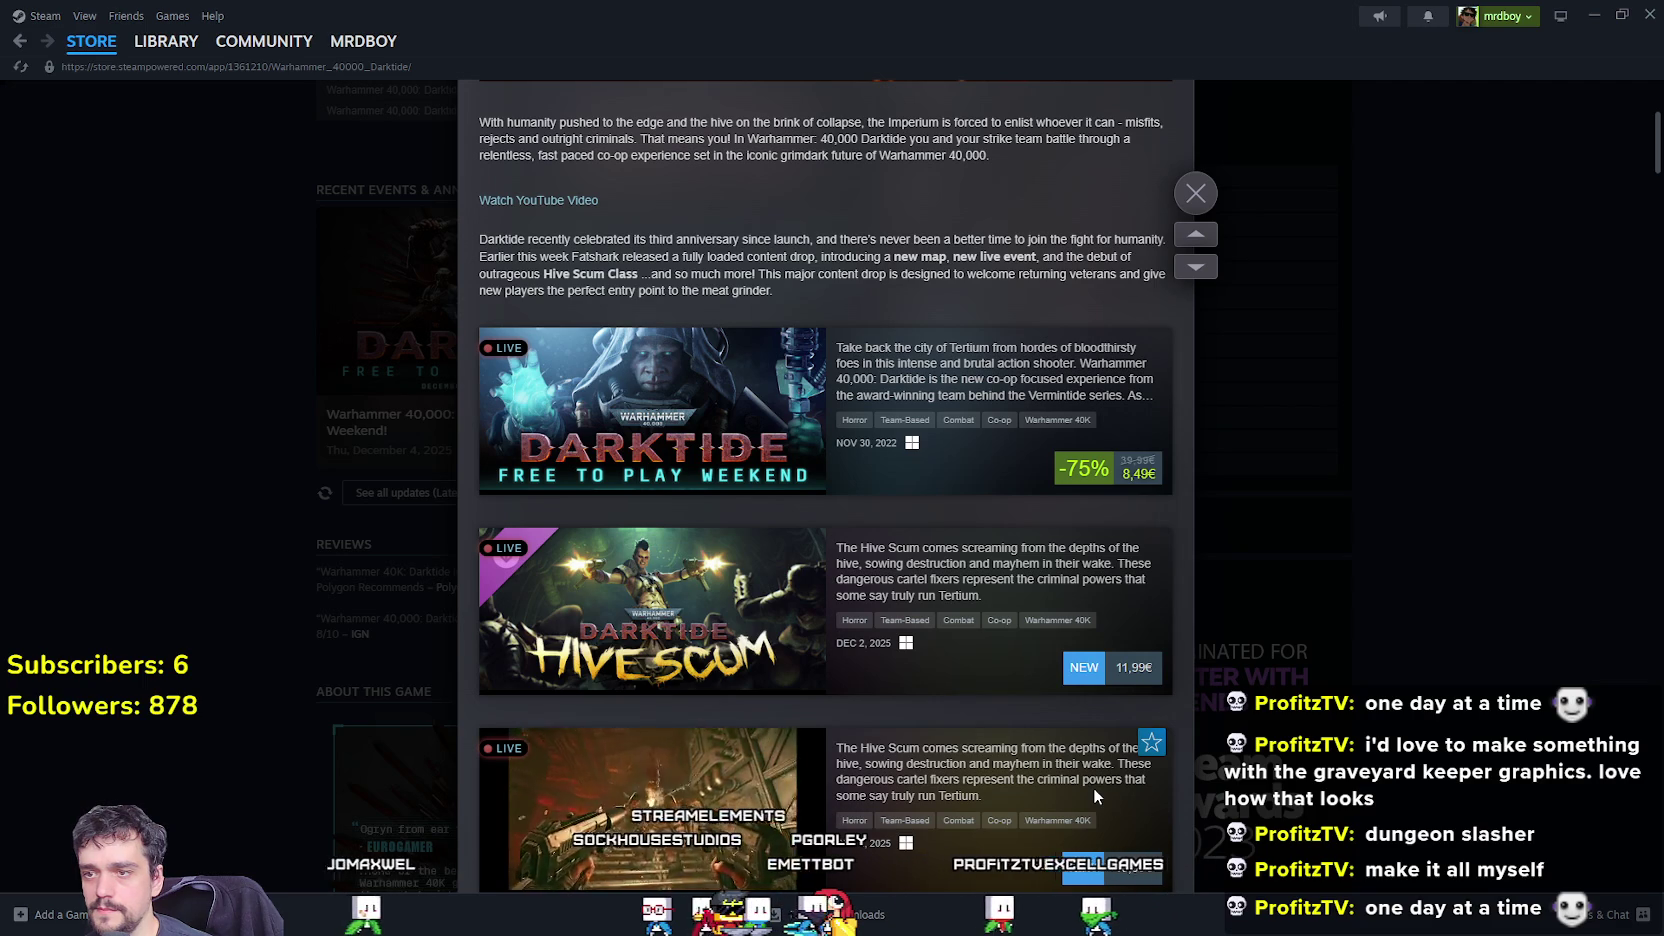
scroll(1093, 786, "down", 3)
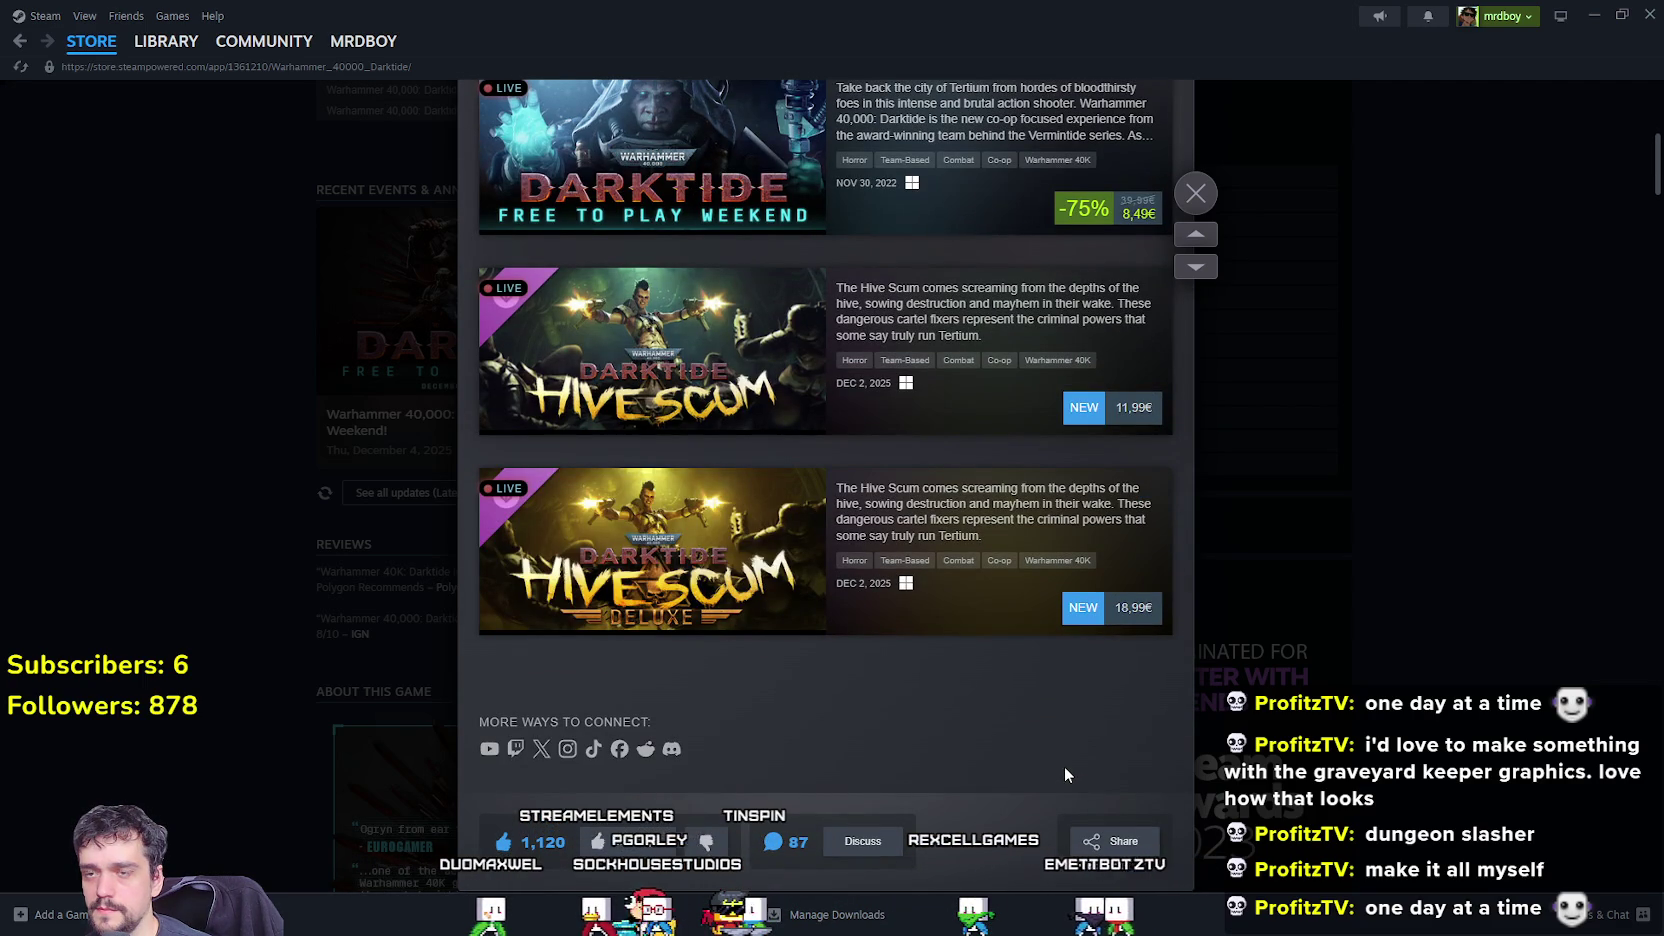
mouse_move(944, 370)
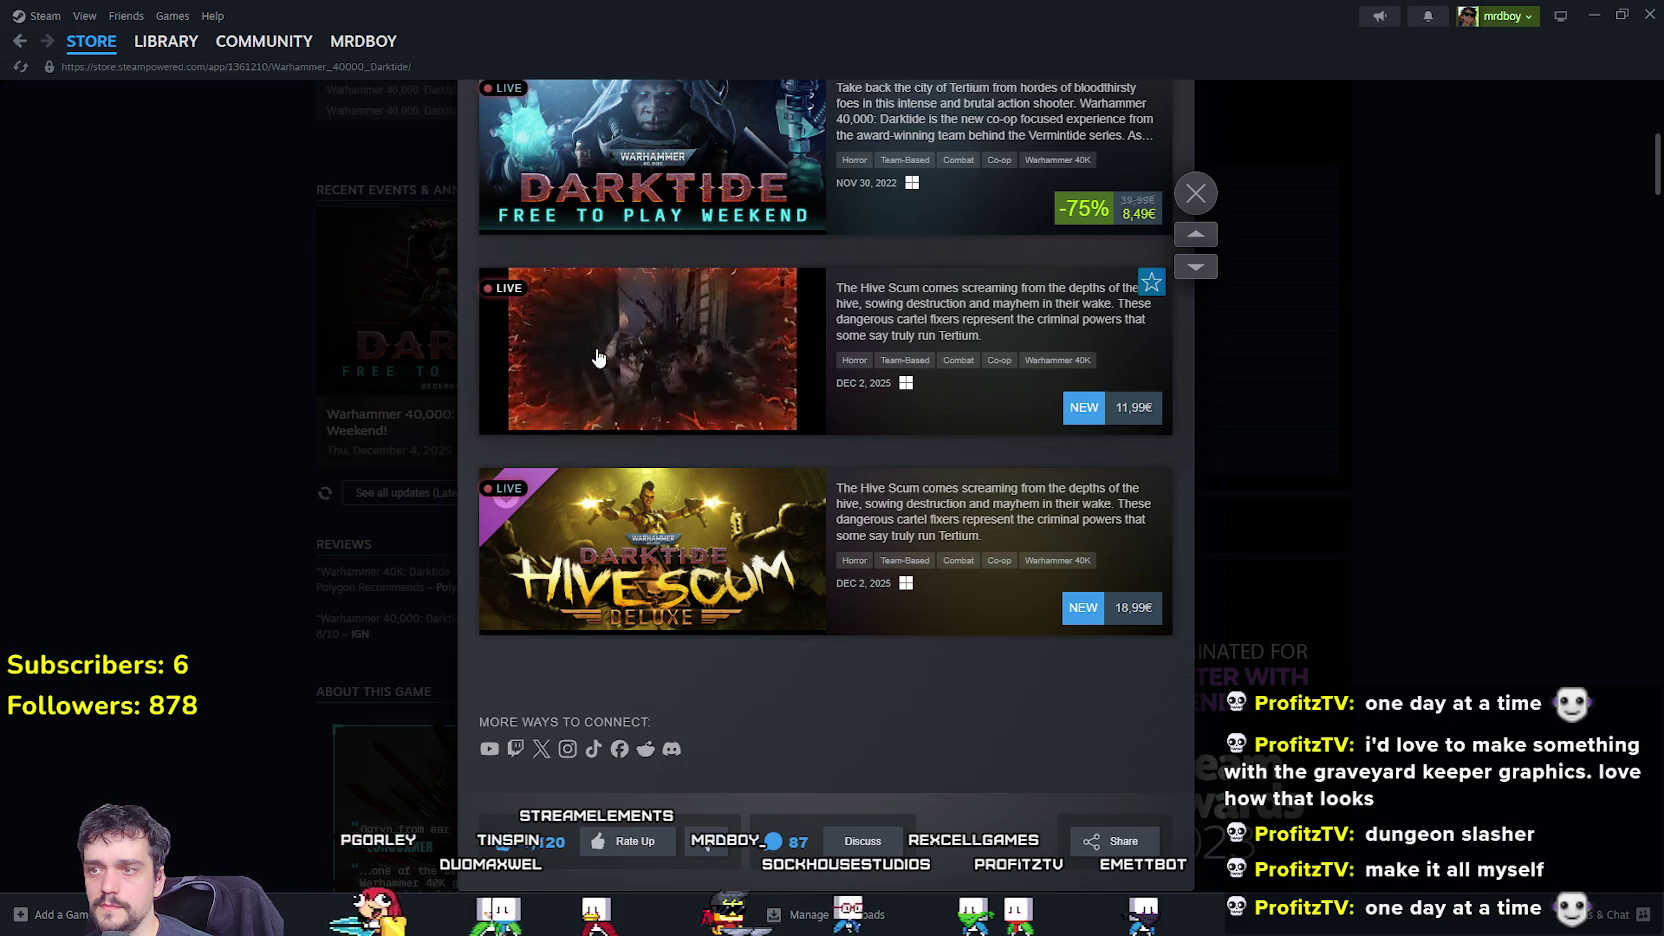
left_click(1473, 412)
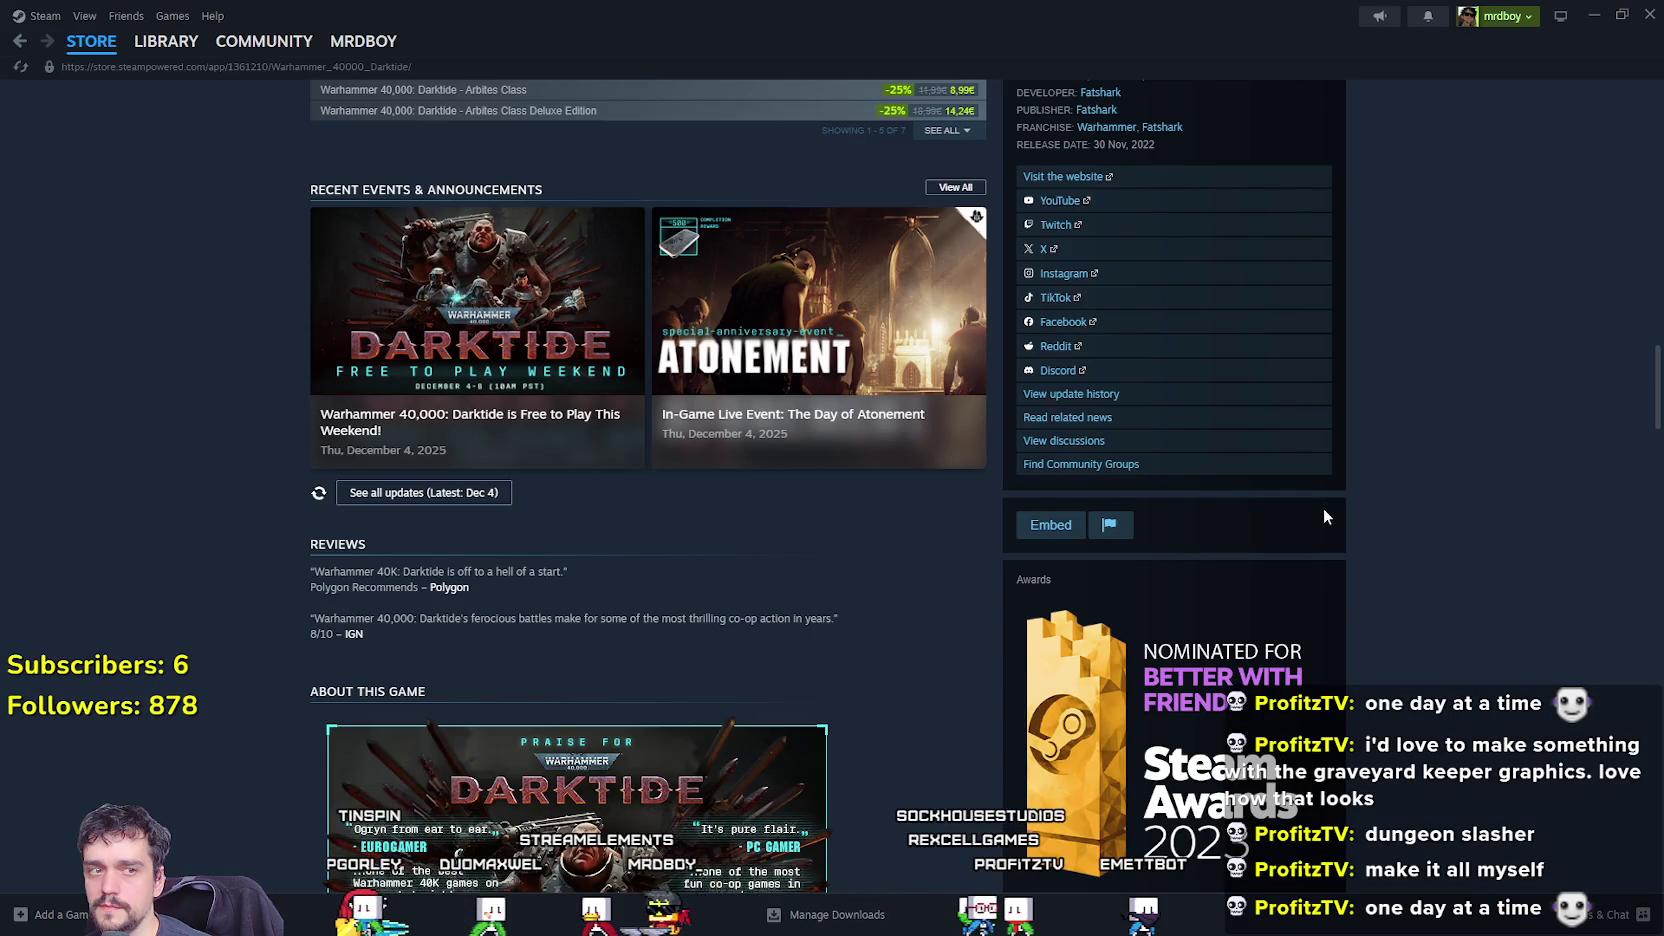
scroll(1324, 510, "up", 2)
Switch to the running MR FARMBOY game, scroll the Market inventory, and close it.
key("alt+Tab")
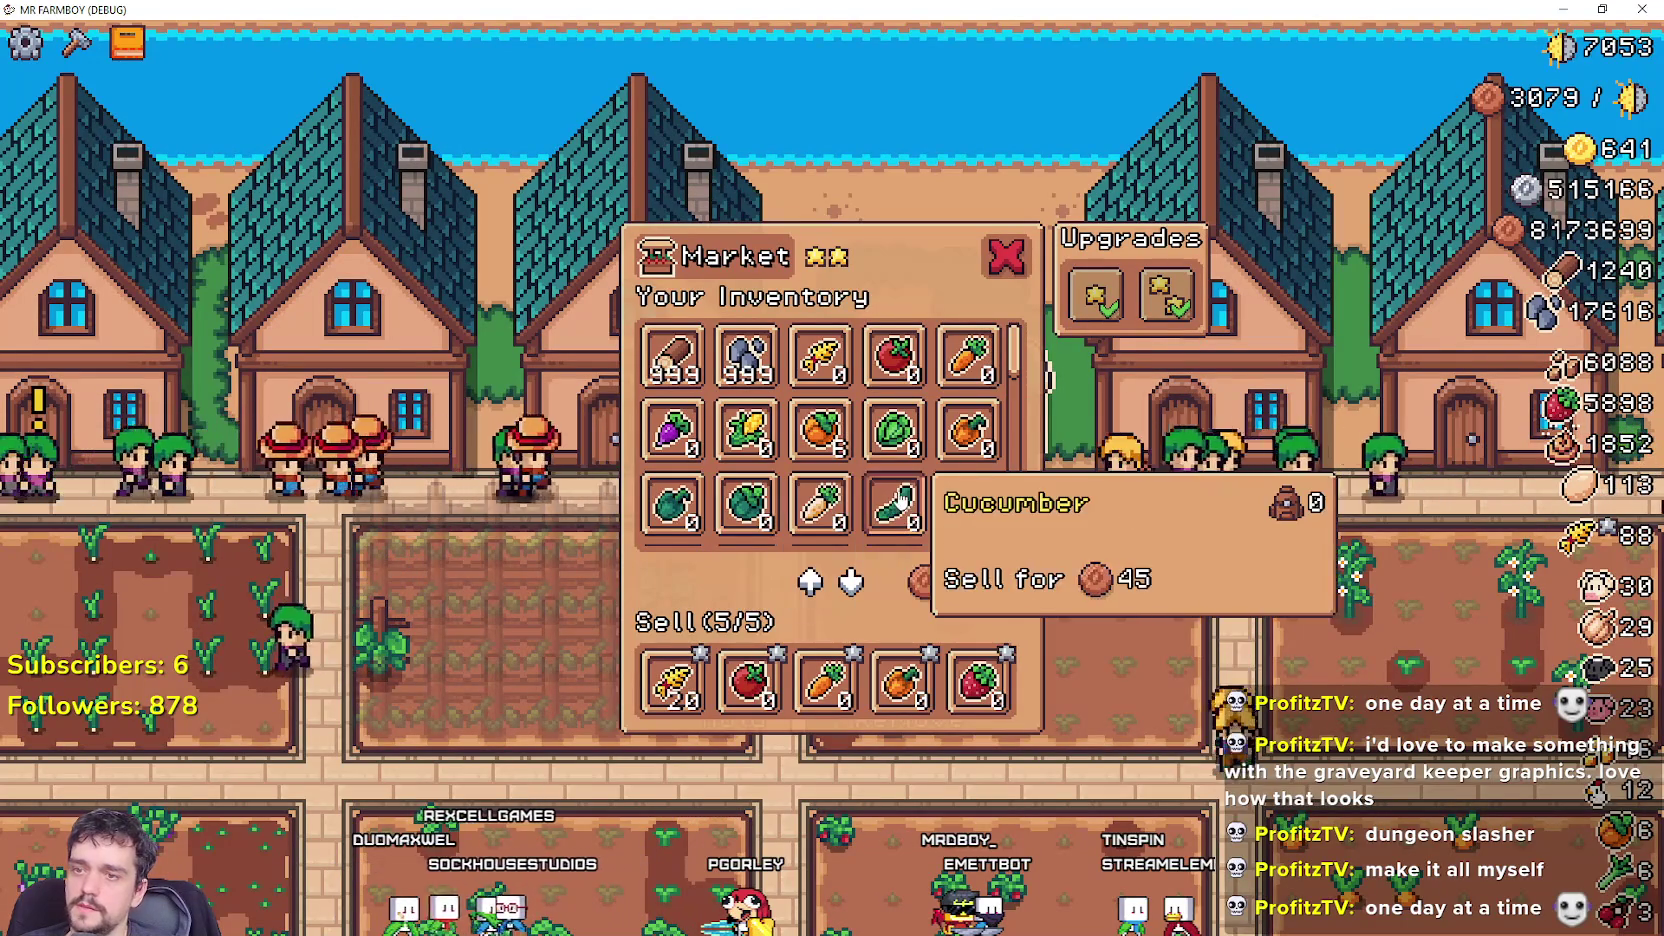
scroll(995, 480, "down", 3)
scroll(936, 472, "down", 1)
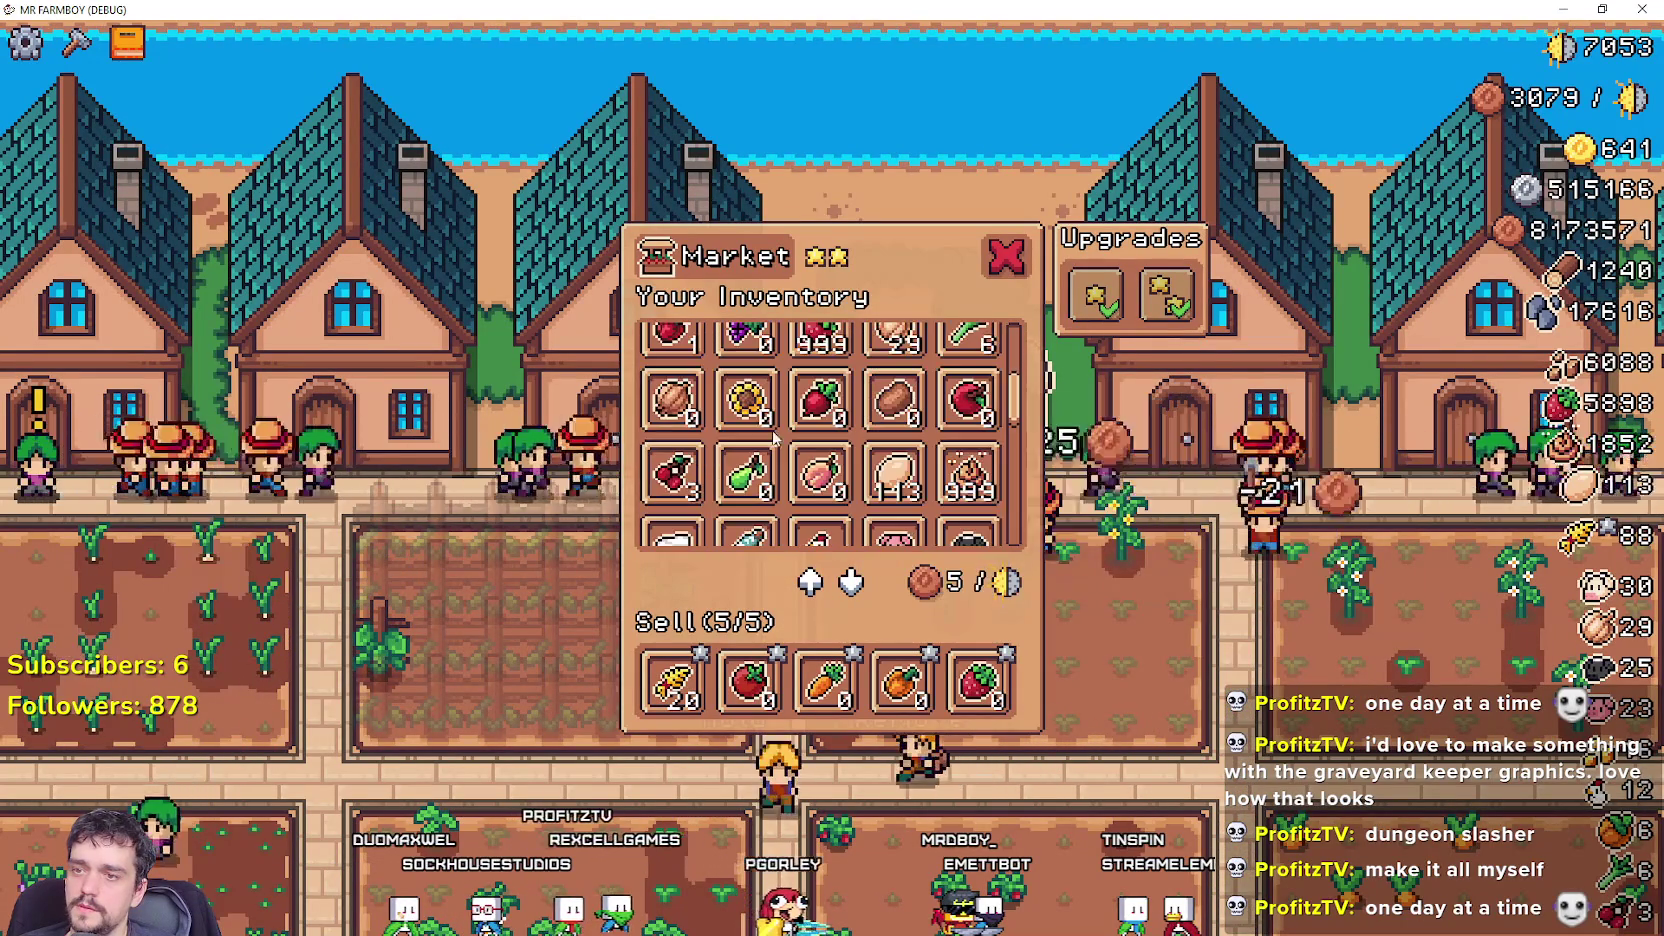
scroll(900, 500, "down", 2)
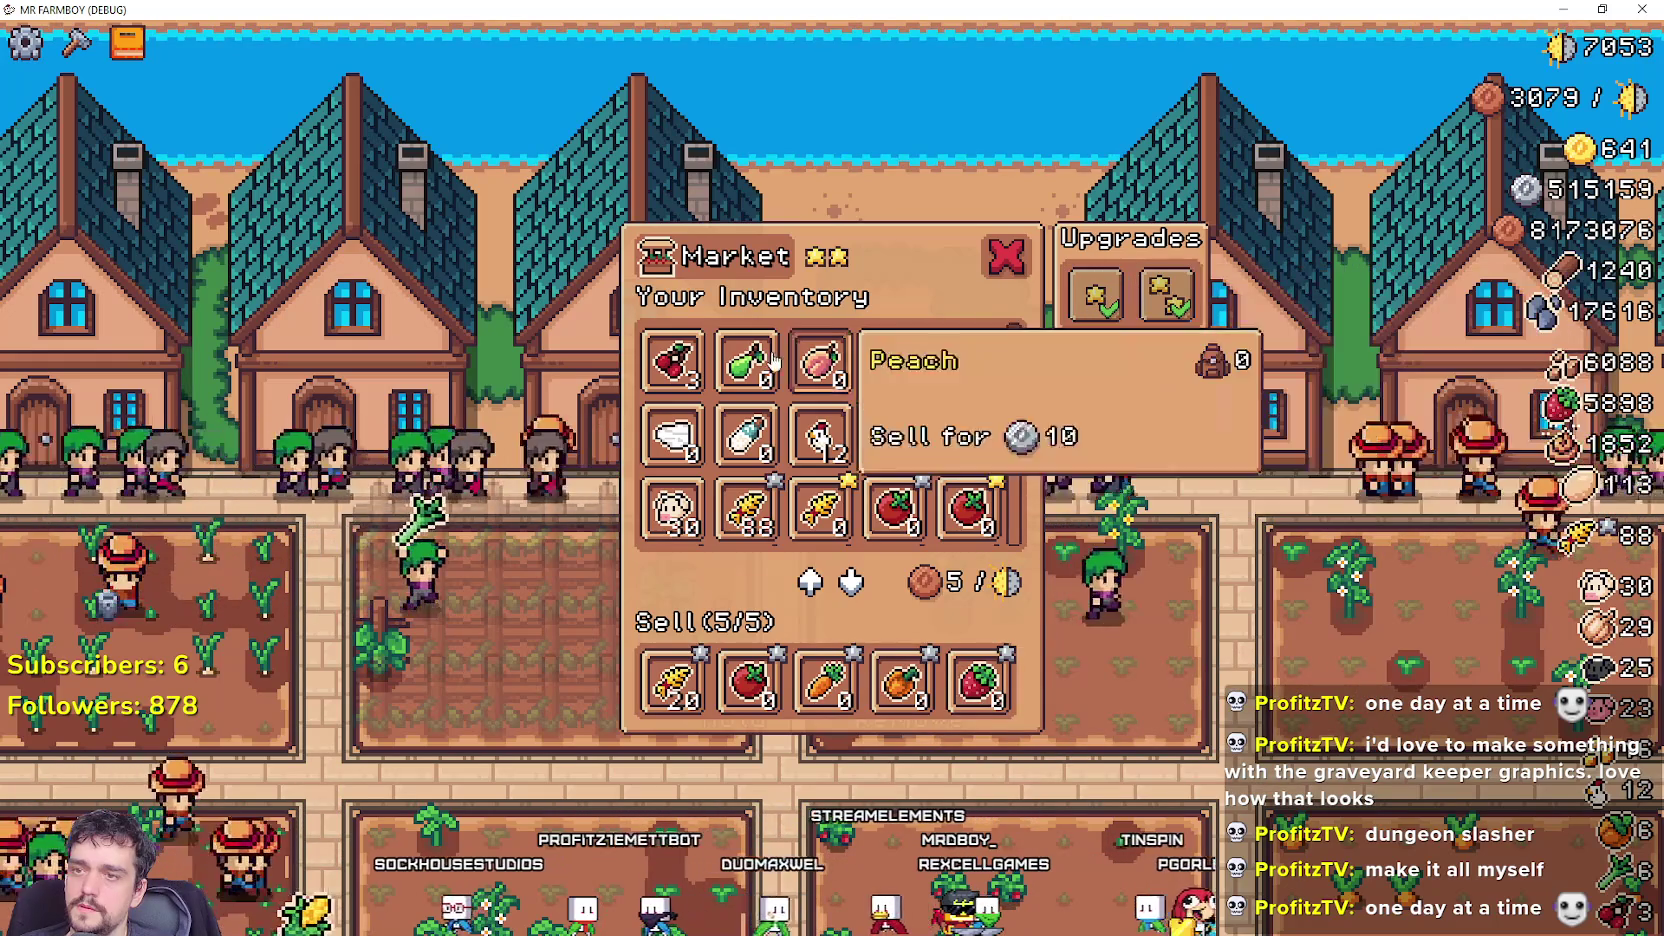
scroll(680, 445, "down", 3)
scroll(970, 495, "down", 3)
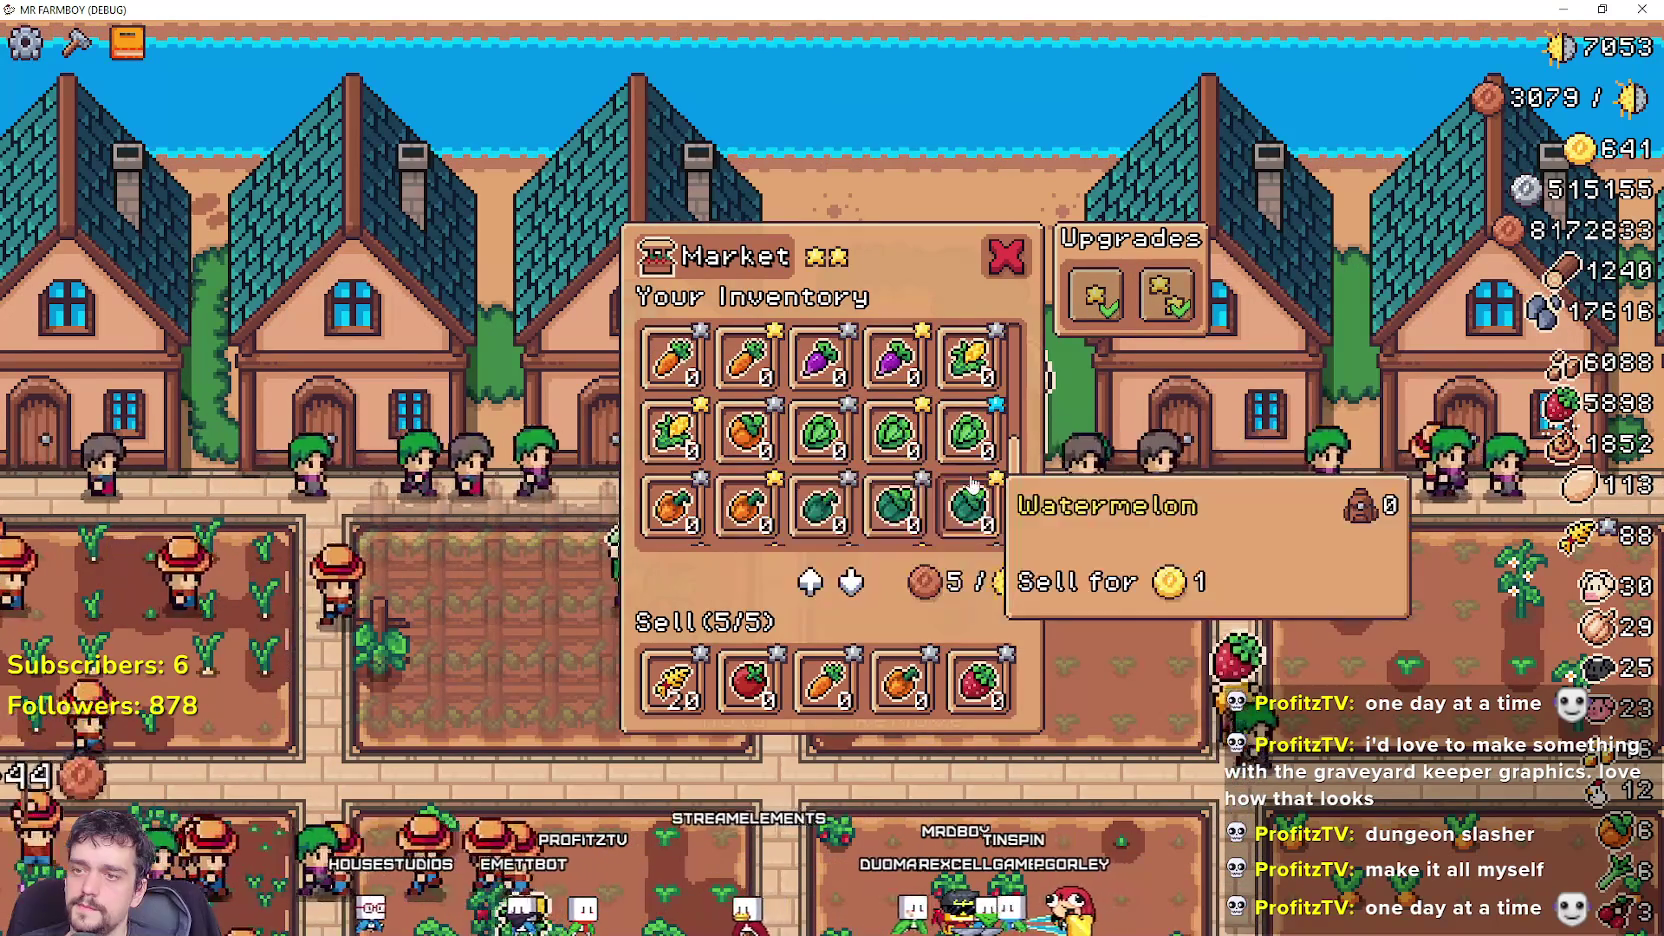
key("Escape")
Open two houses' Hireable Workers panels and inspect the 2000 hire cost tooltips.
left_click(1043, 473)
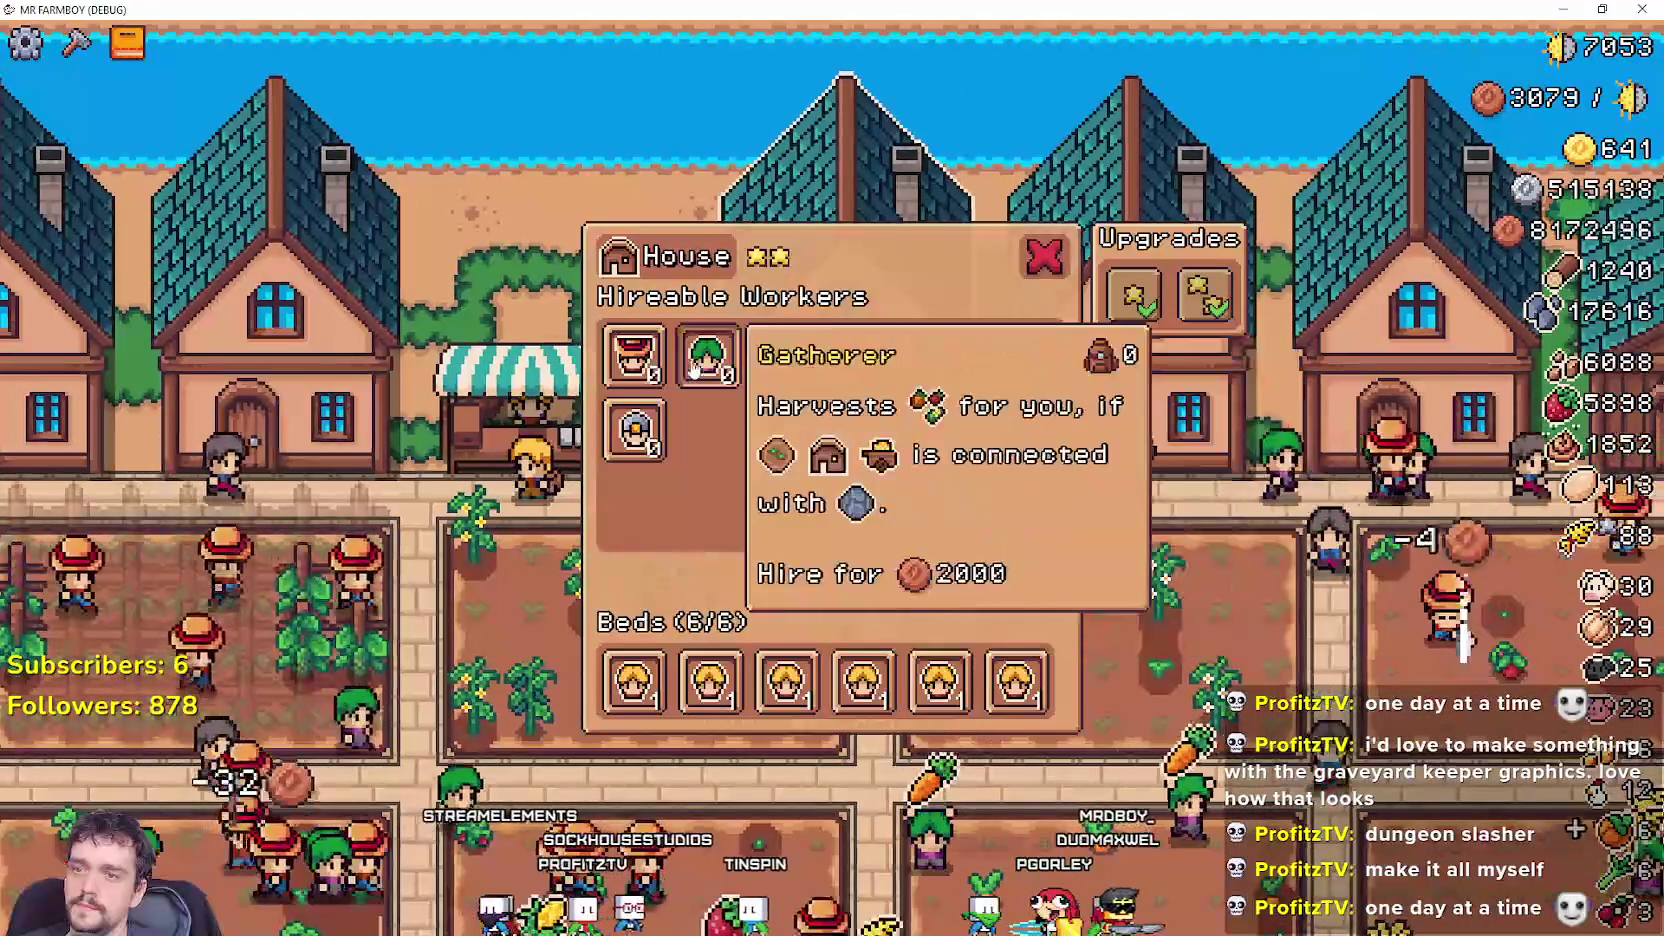
mouse_move(946, 372)
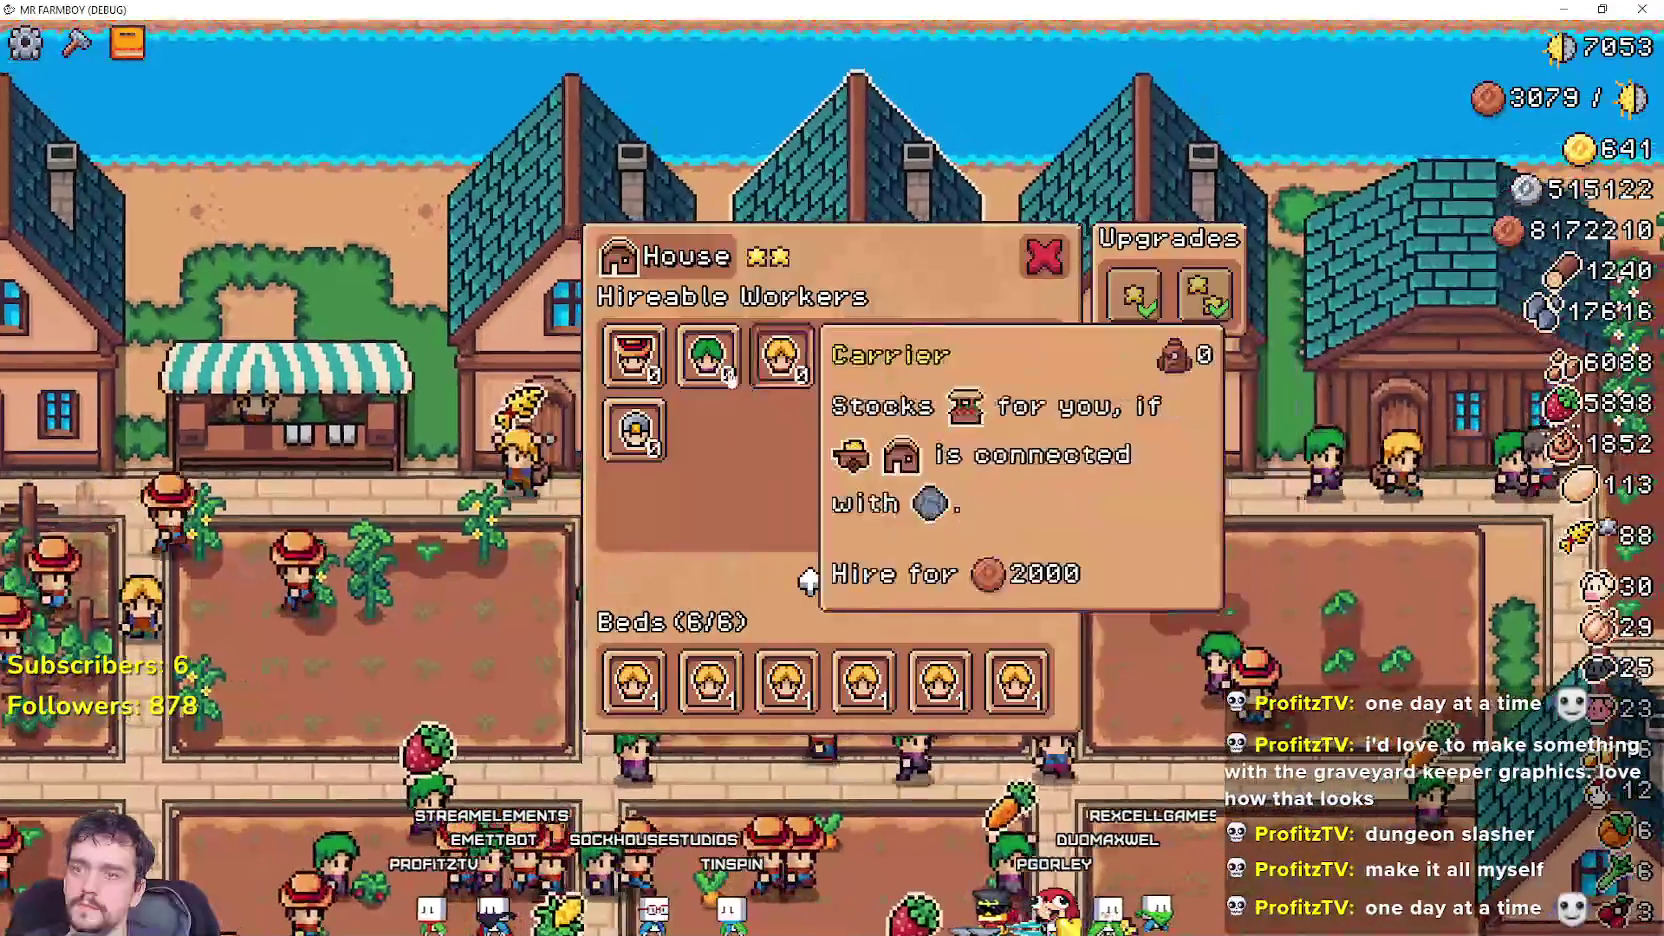
mouse_move(781, 378)
left_click(1190, 420)
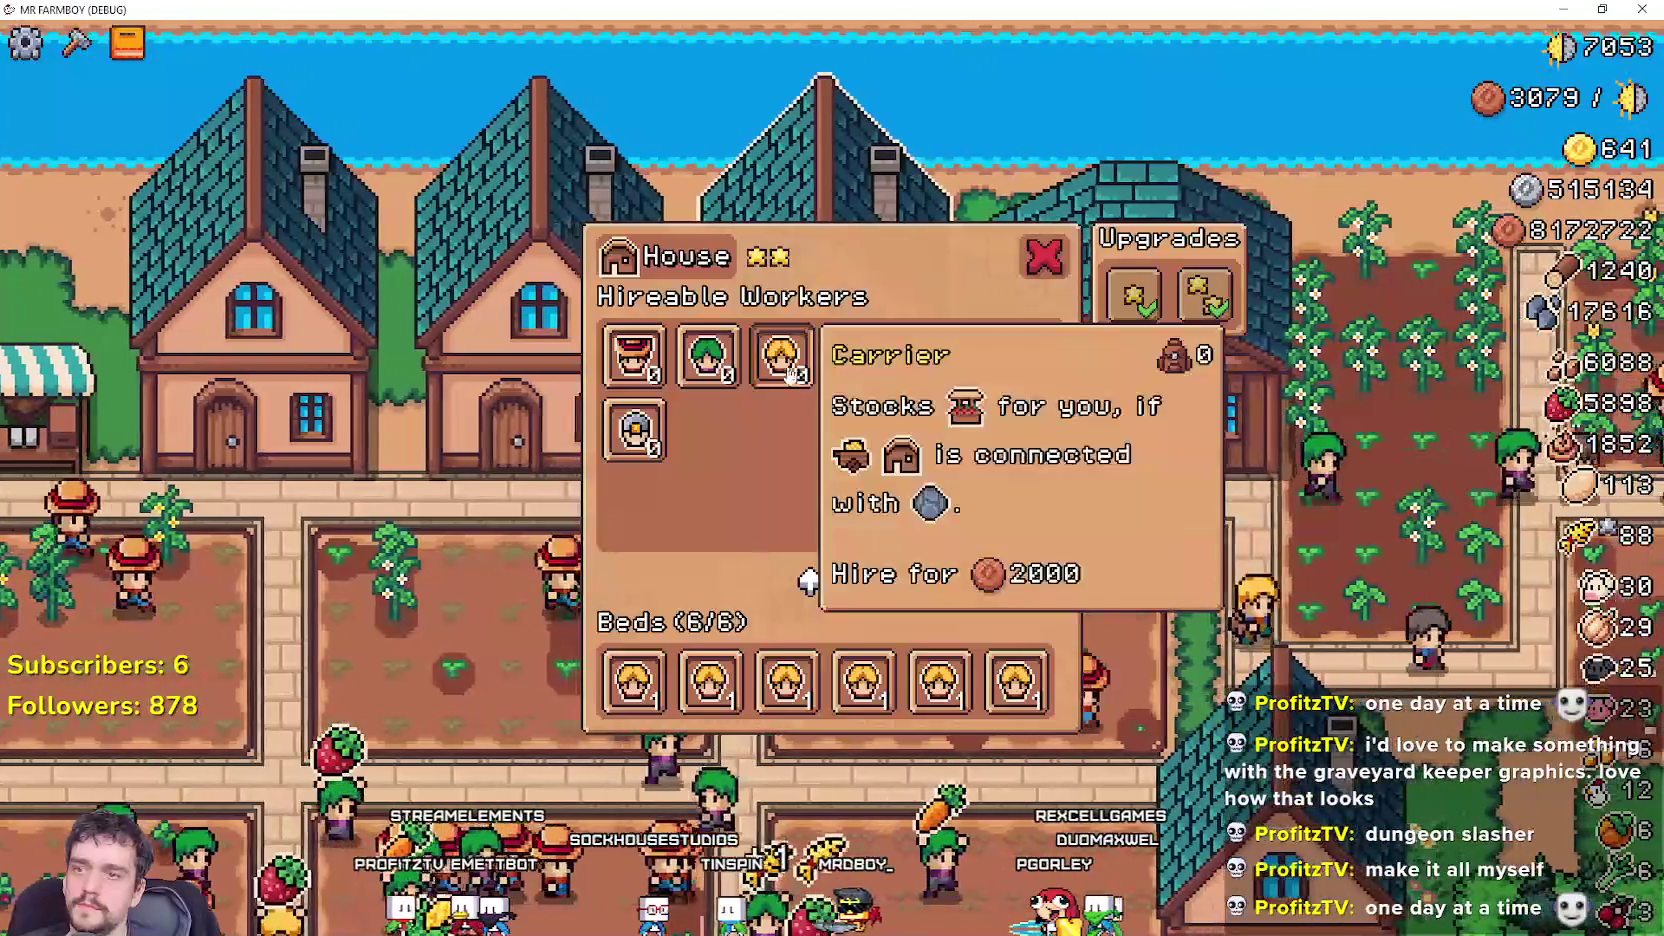
Browse the warehouse inventory, then reopen a house's Hireable Workers panel to check its tooltips.
left_click(1093, 456)
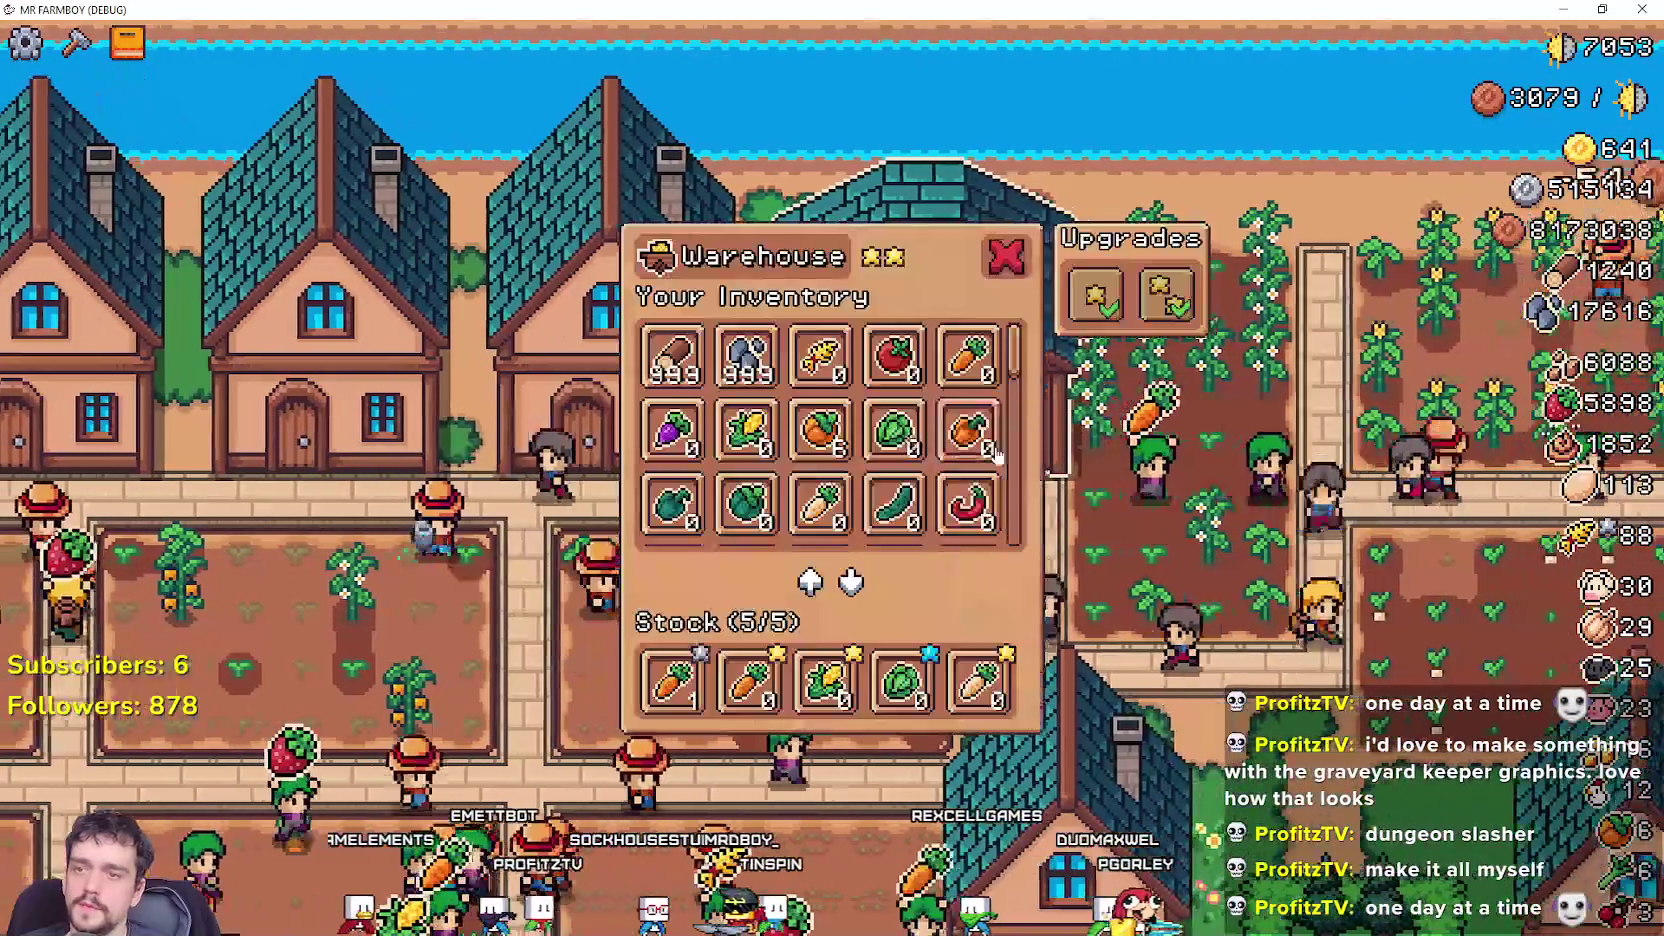
scroll(830, 430, "down", 1)
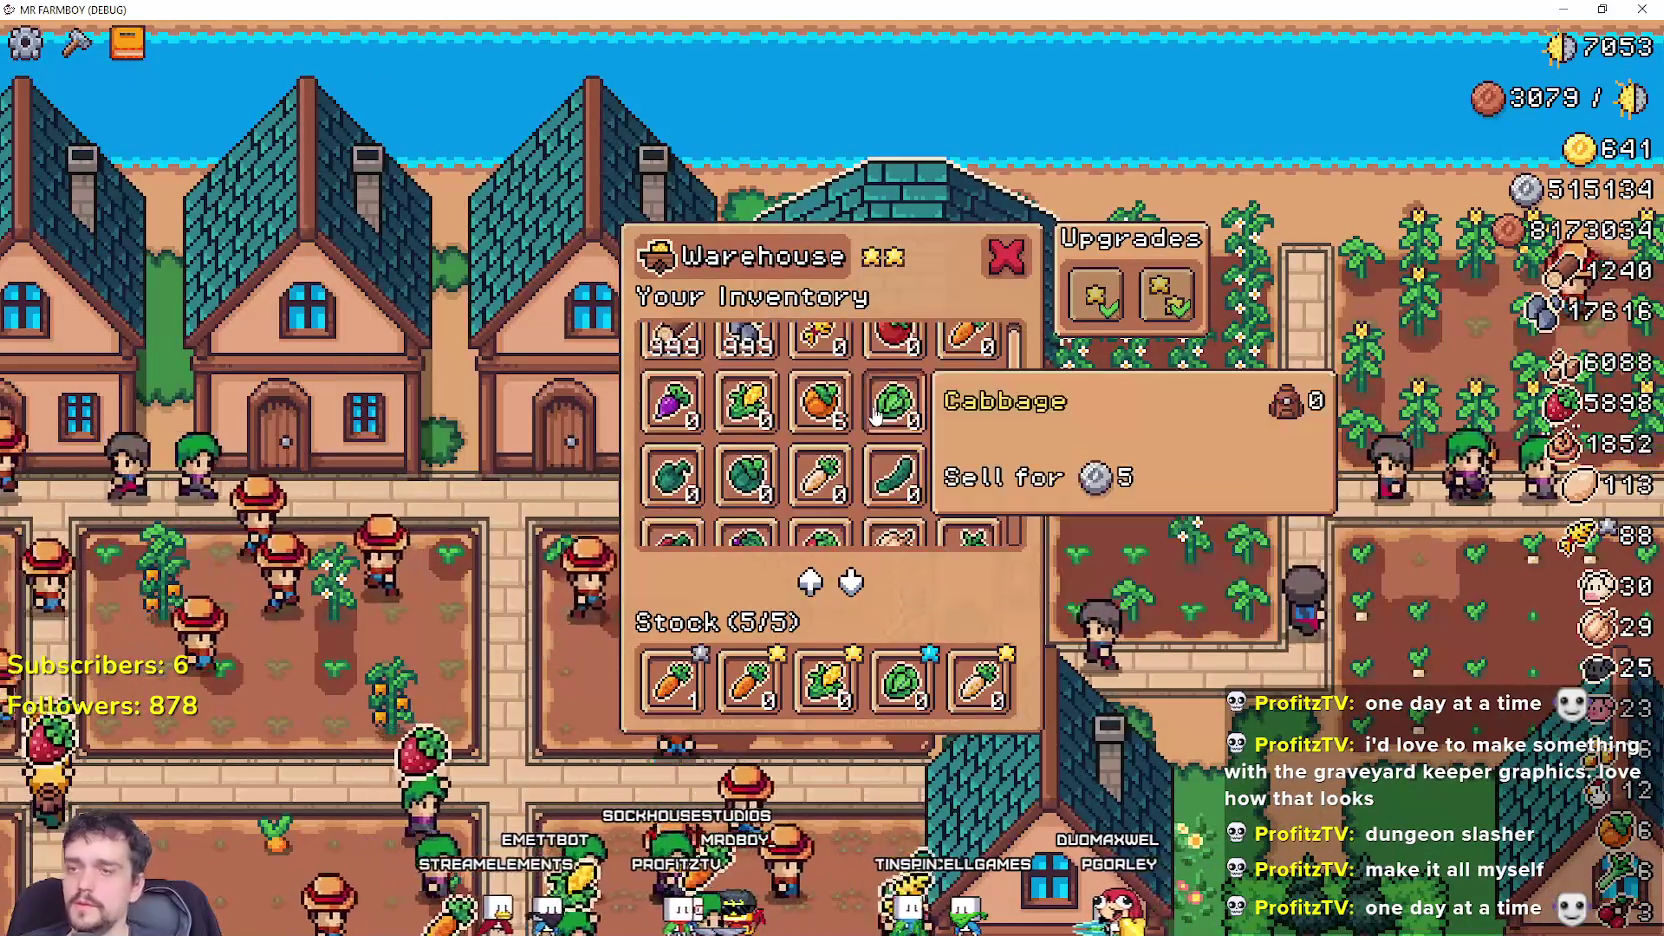
scroll(830, 425, "up", 1)
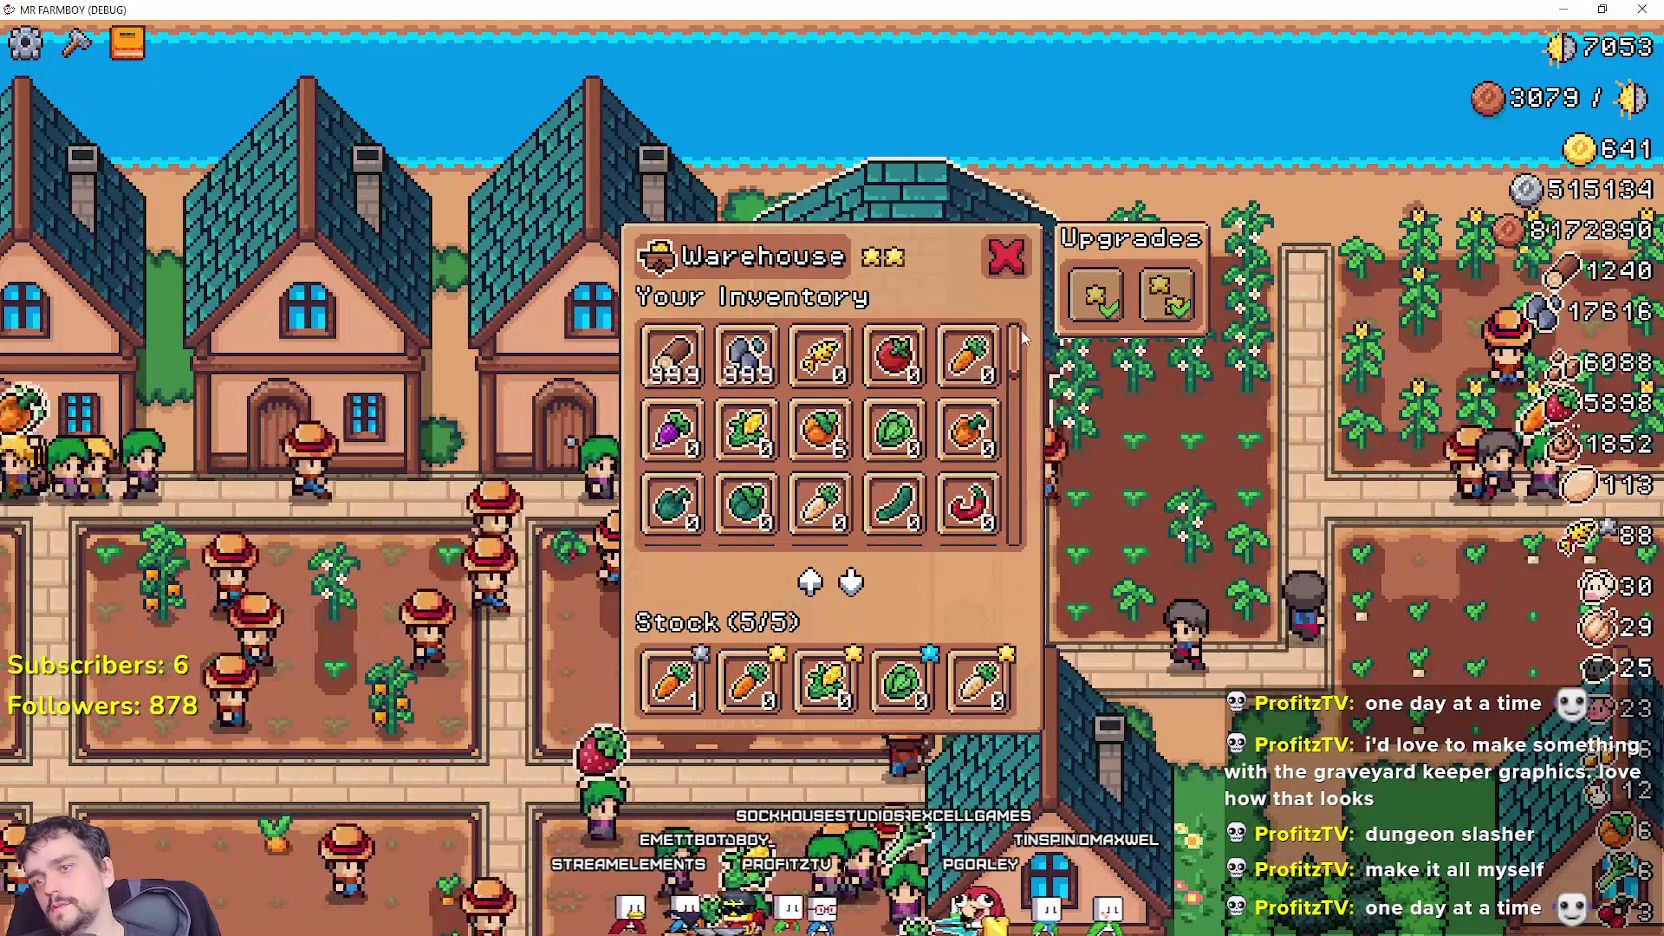
scroll(957, 372, "down", 1)
left_click(580, 420)
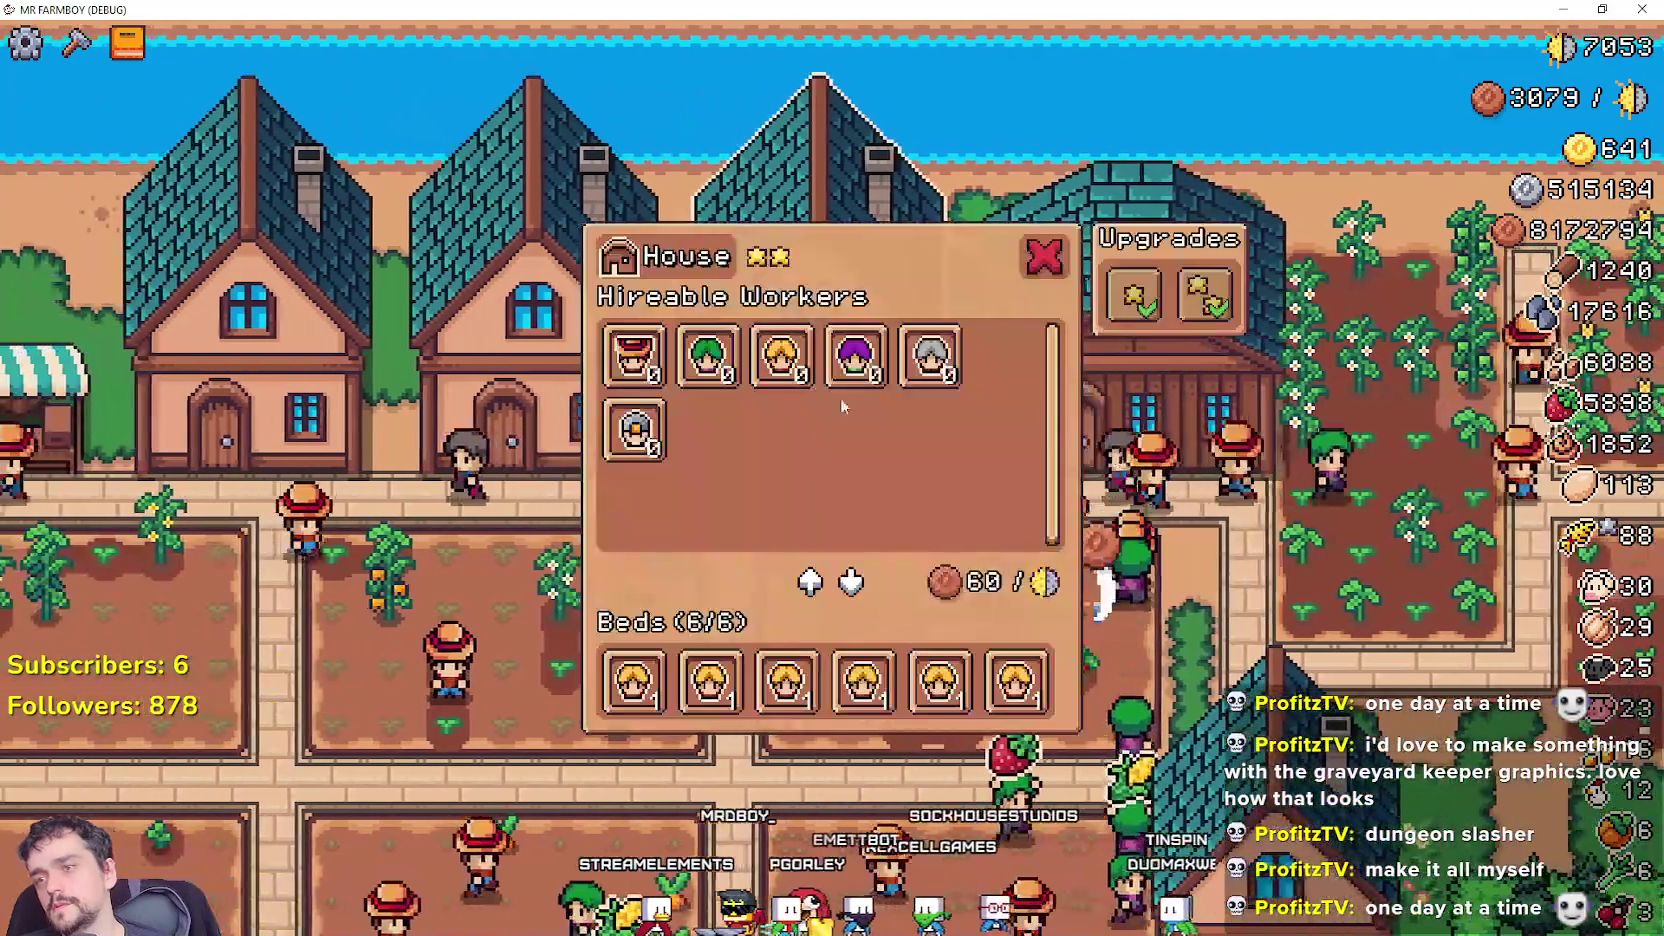
mouse_move(930, 378)
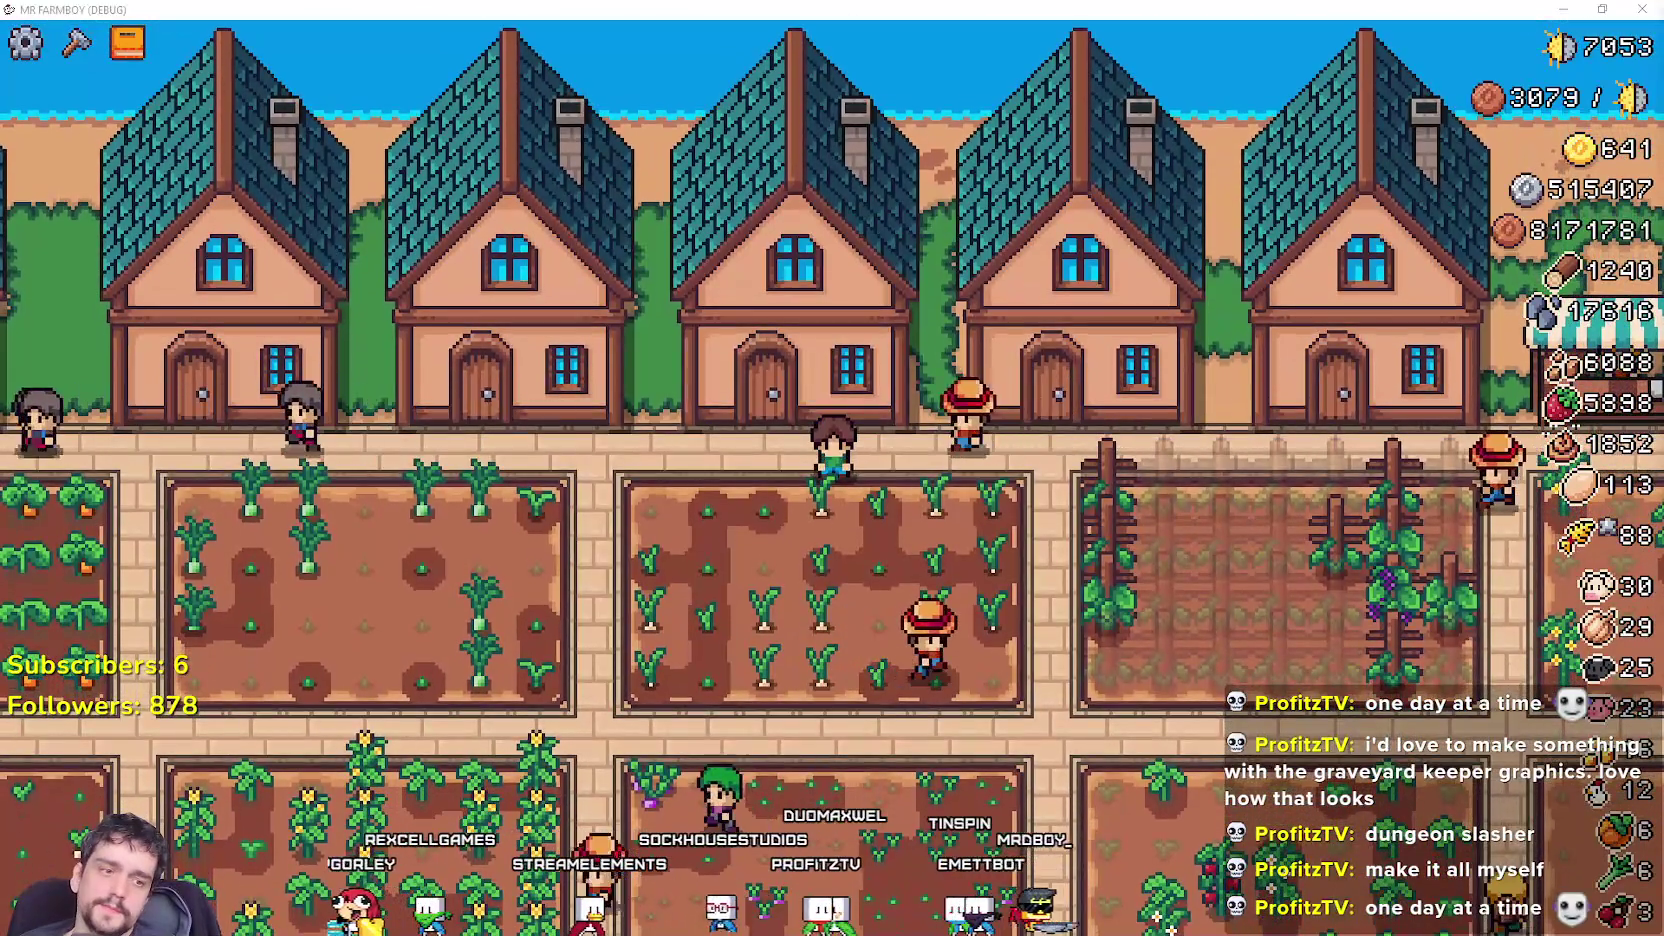
Return to Godot and review the script around the fire label and craft_for lines 122–125.
key("alt+Tab")
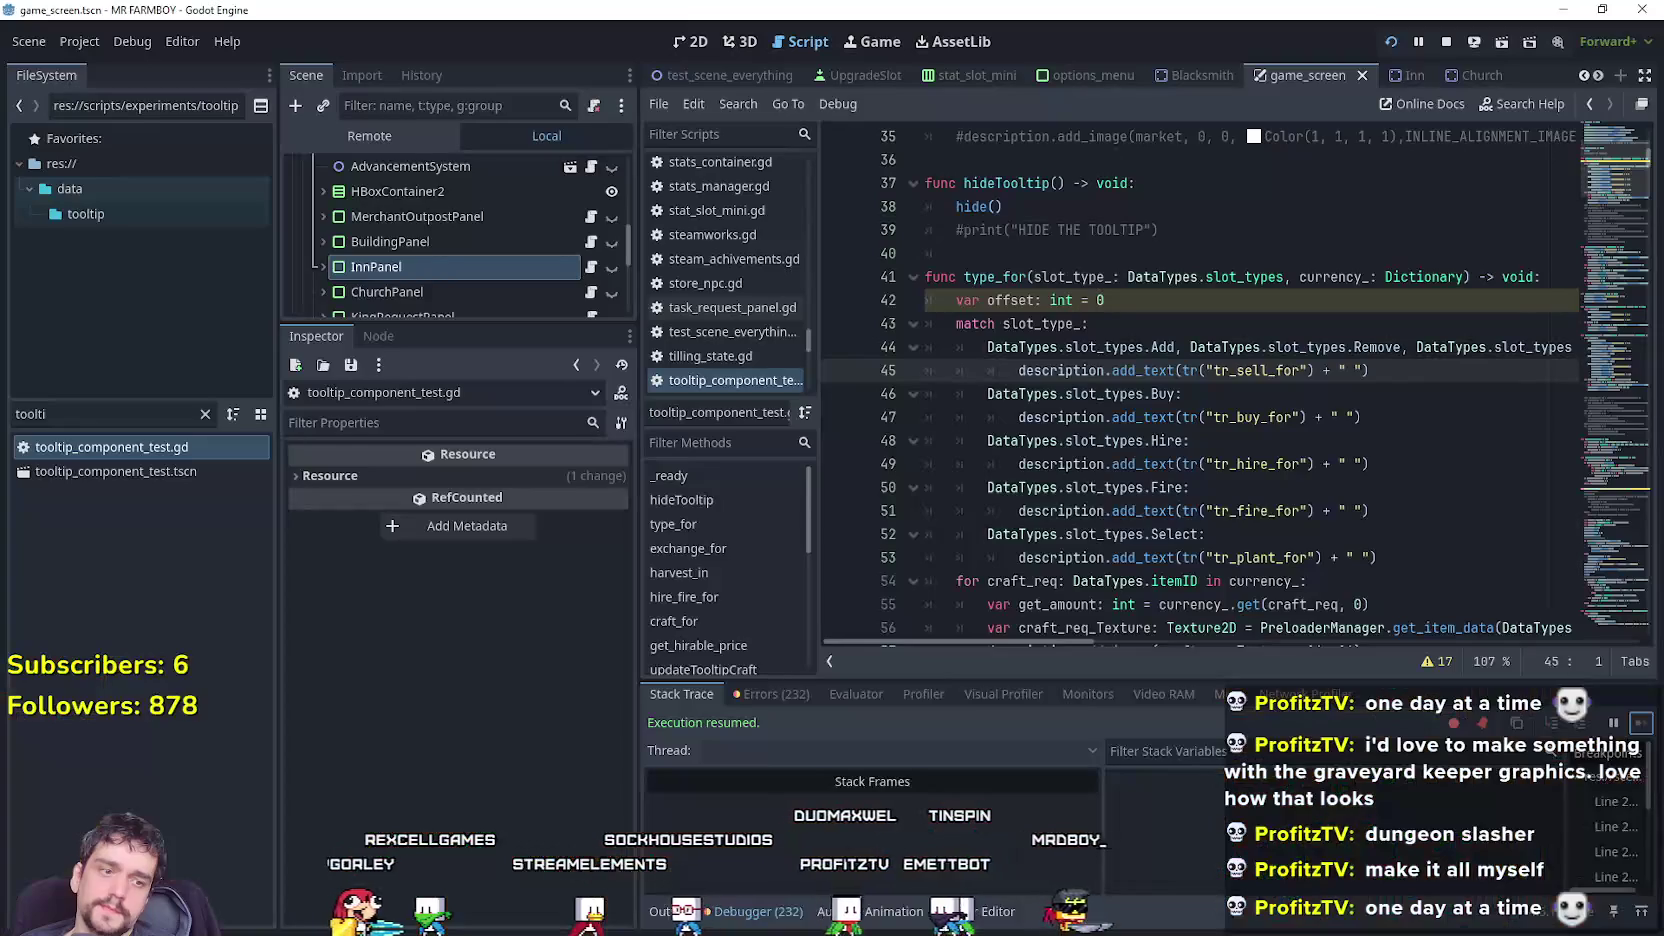
left_click(1340, 514)
scroll(1343, 450, "down", 2)
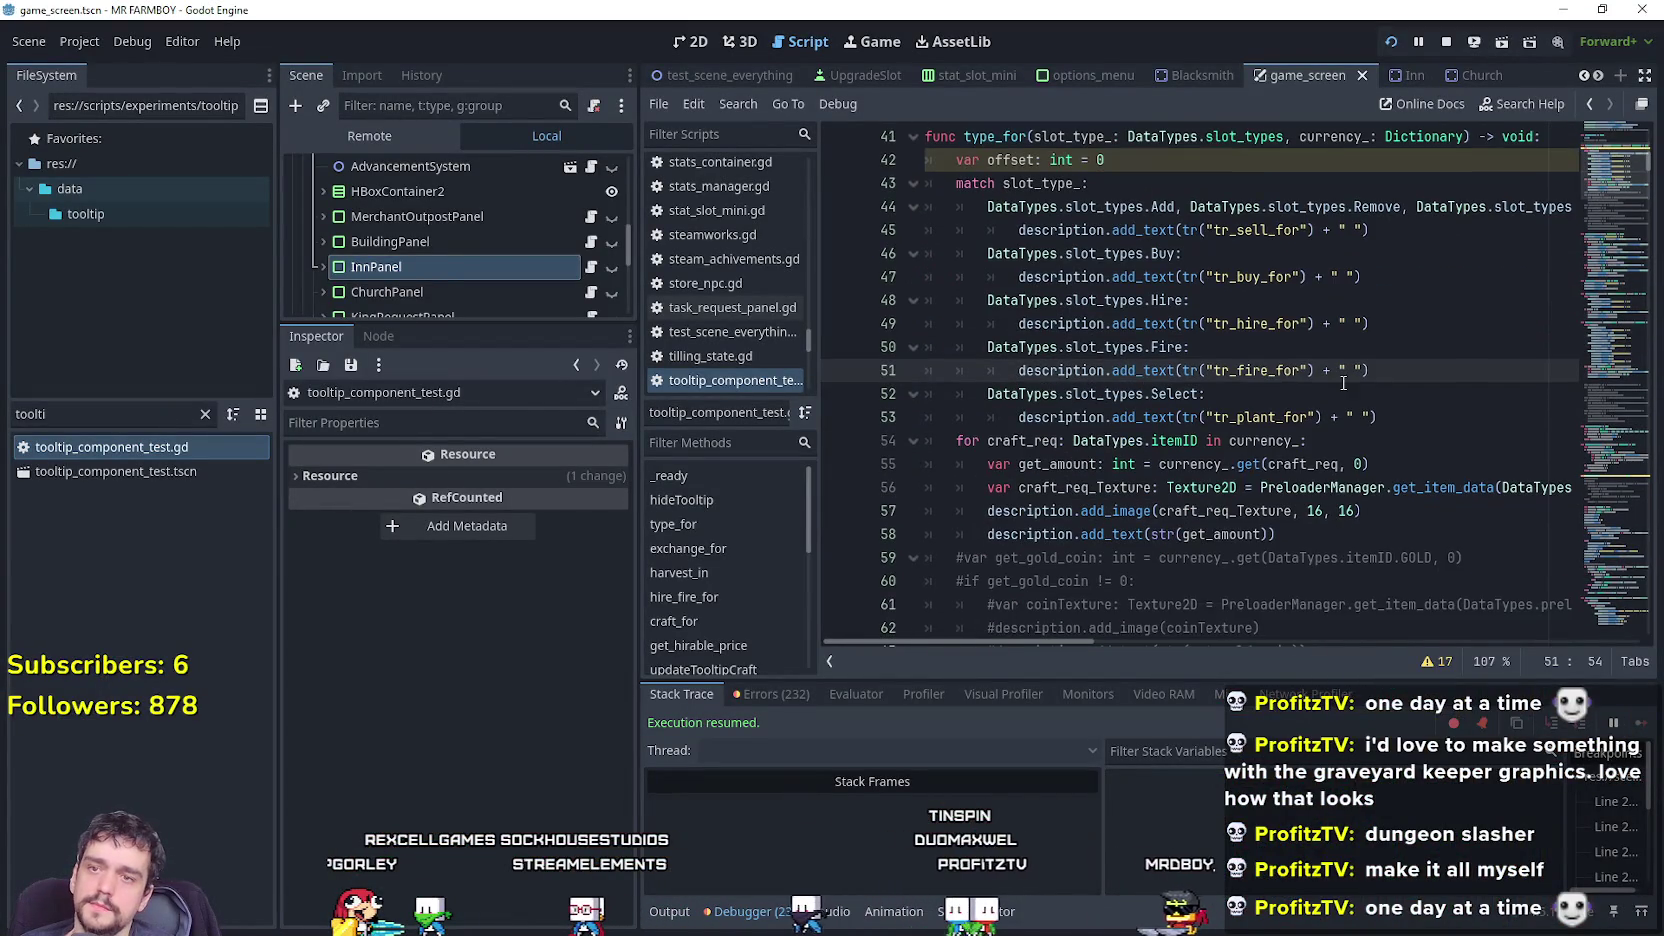
scroll(1372, 378, "down", 7)
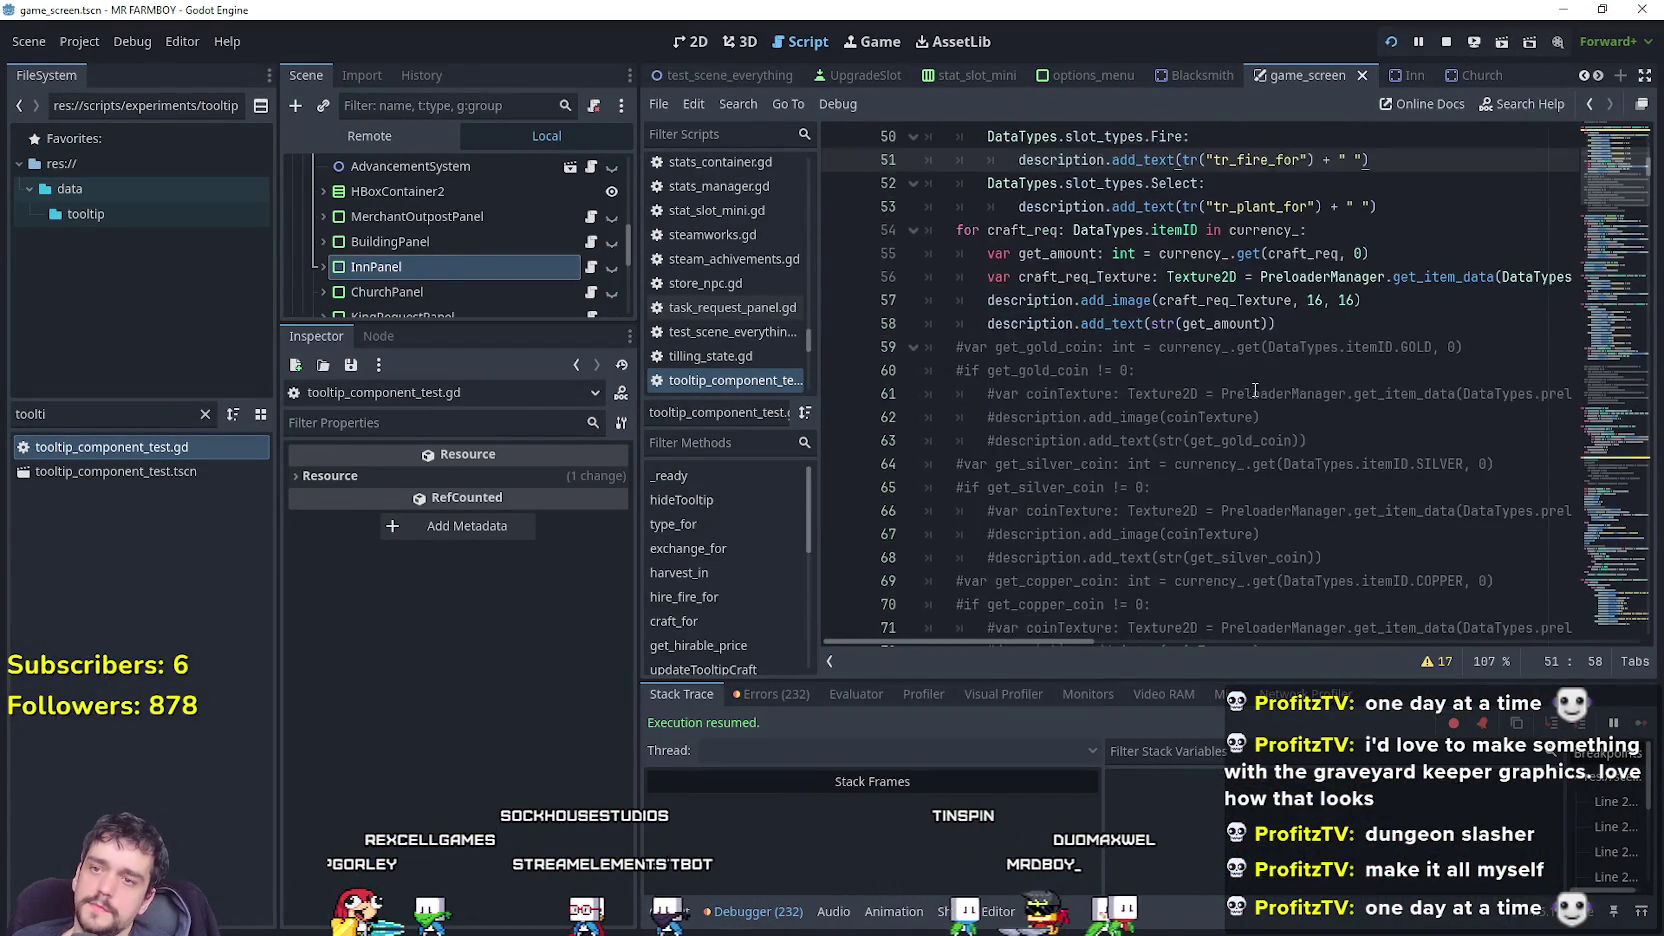
scroll(1615, 200, "down", 14)
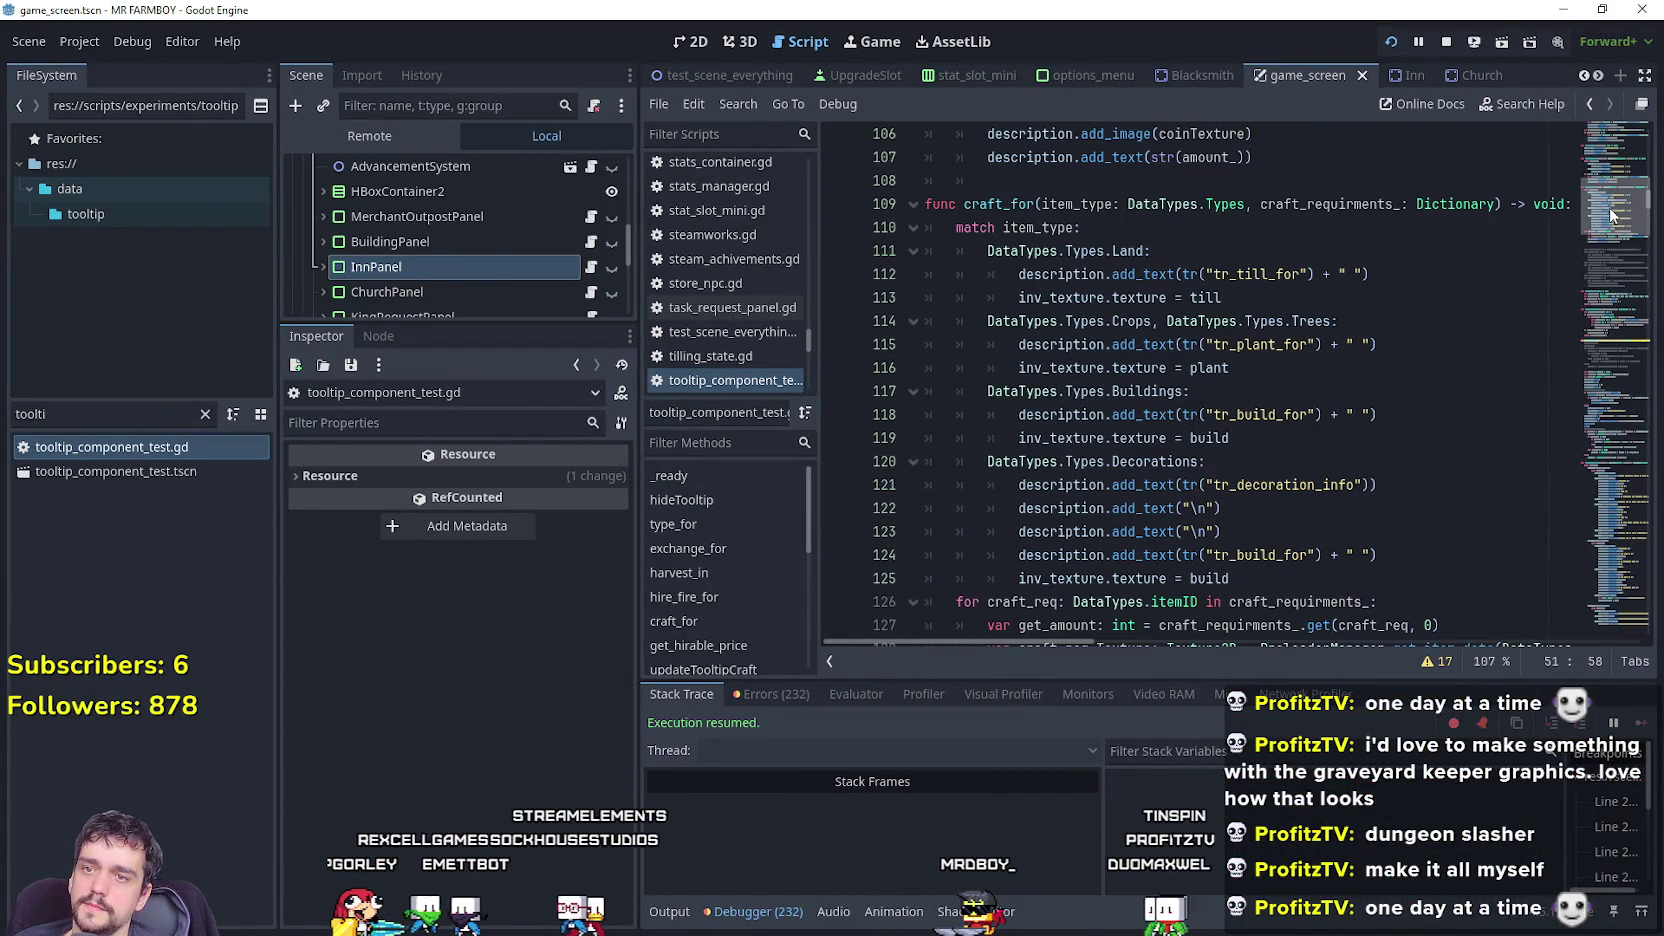
scroll(1295, 490, "down", 3)
left_click(1262, 440)
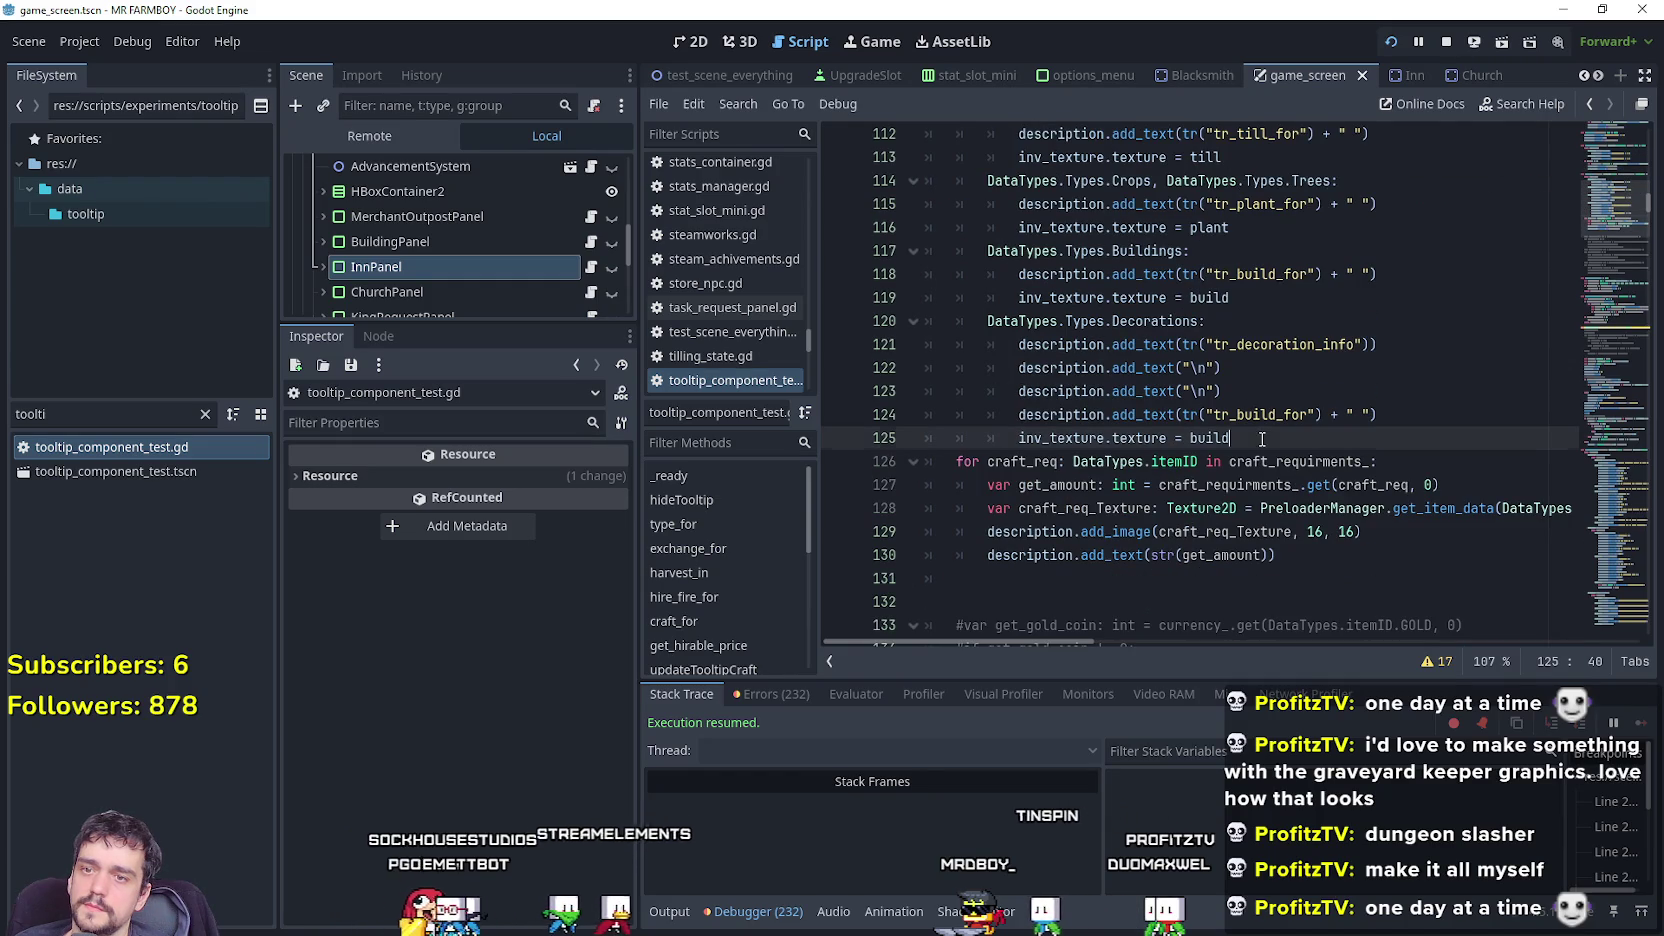
scroll(1262, 436, "down", 4)
scroll(1255, 420, "up", 6)
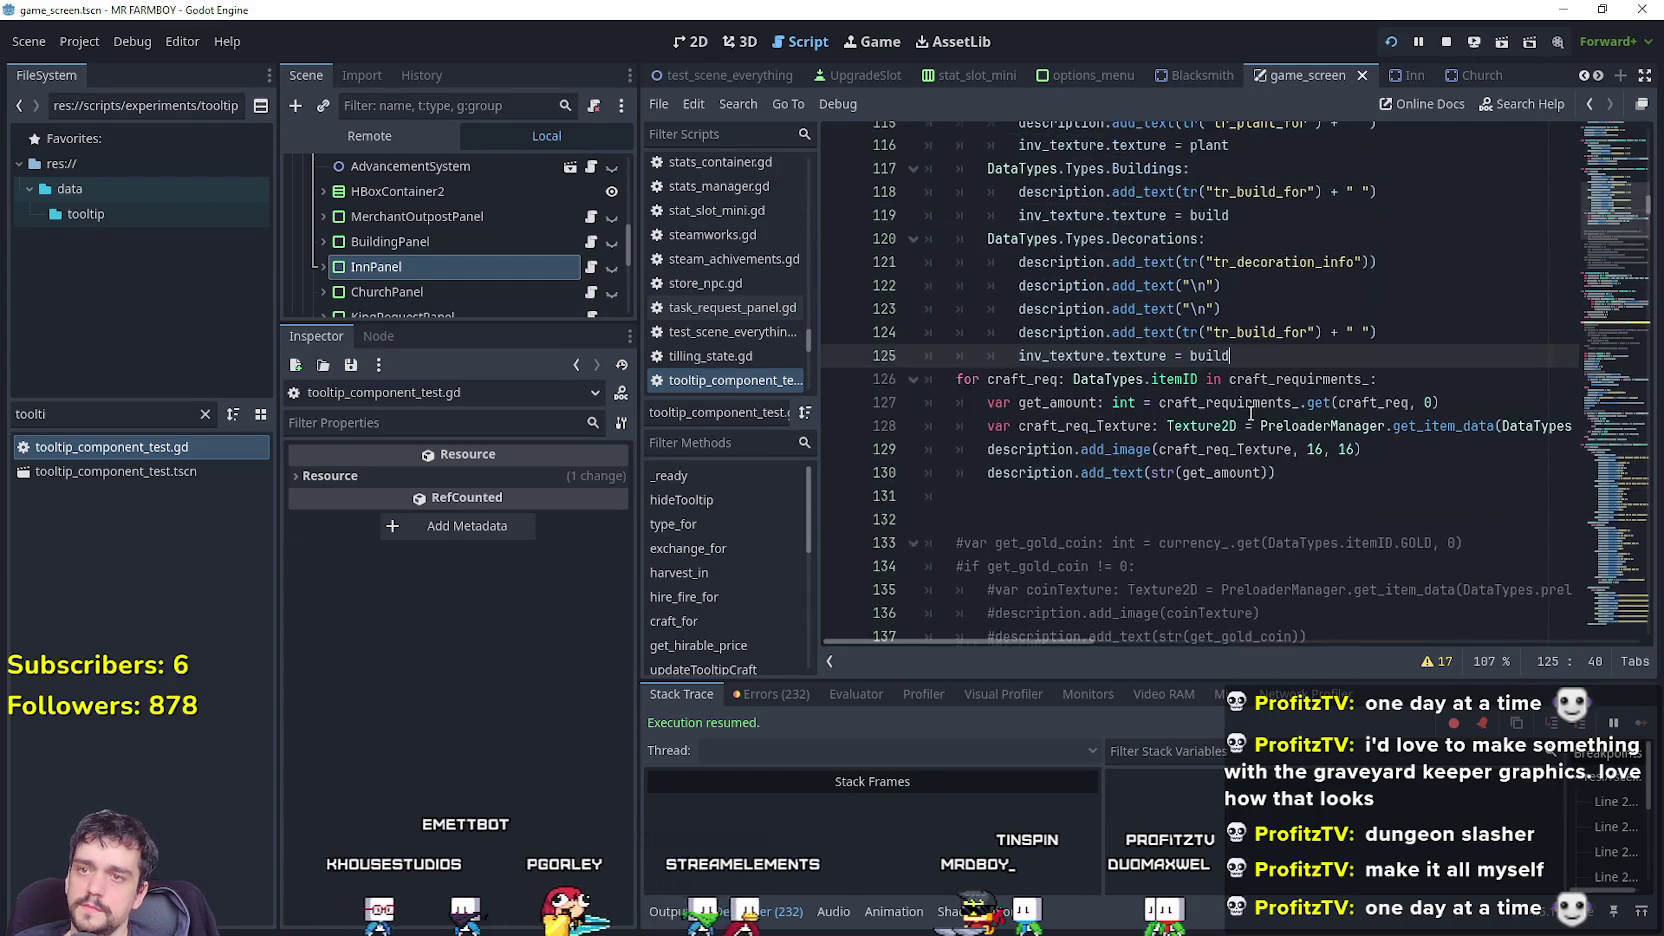
left_click(1262, 504)
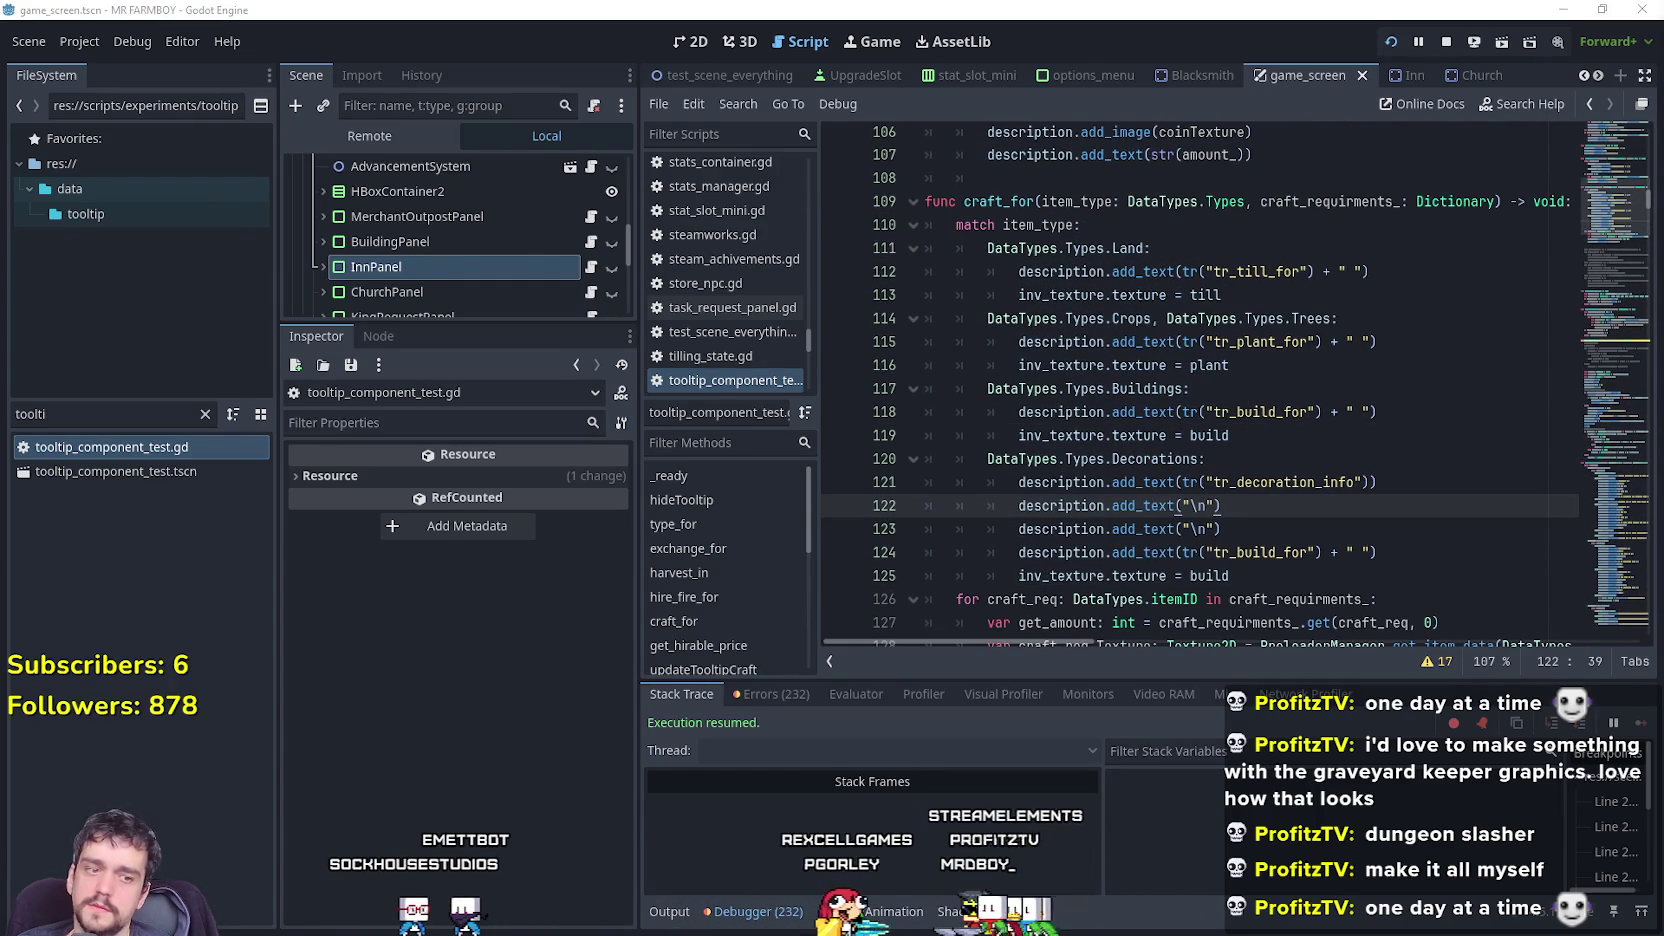
Glance at the running game and switch back to the script.
key("alt+Tab")
scroll(197, 573, "down", 2)
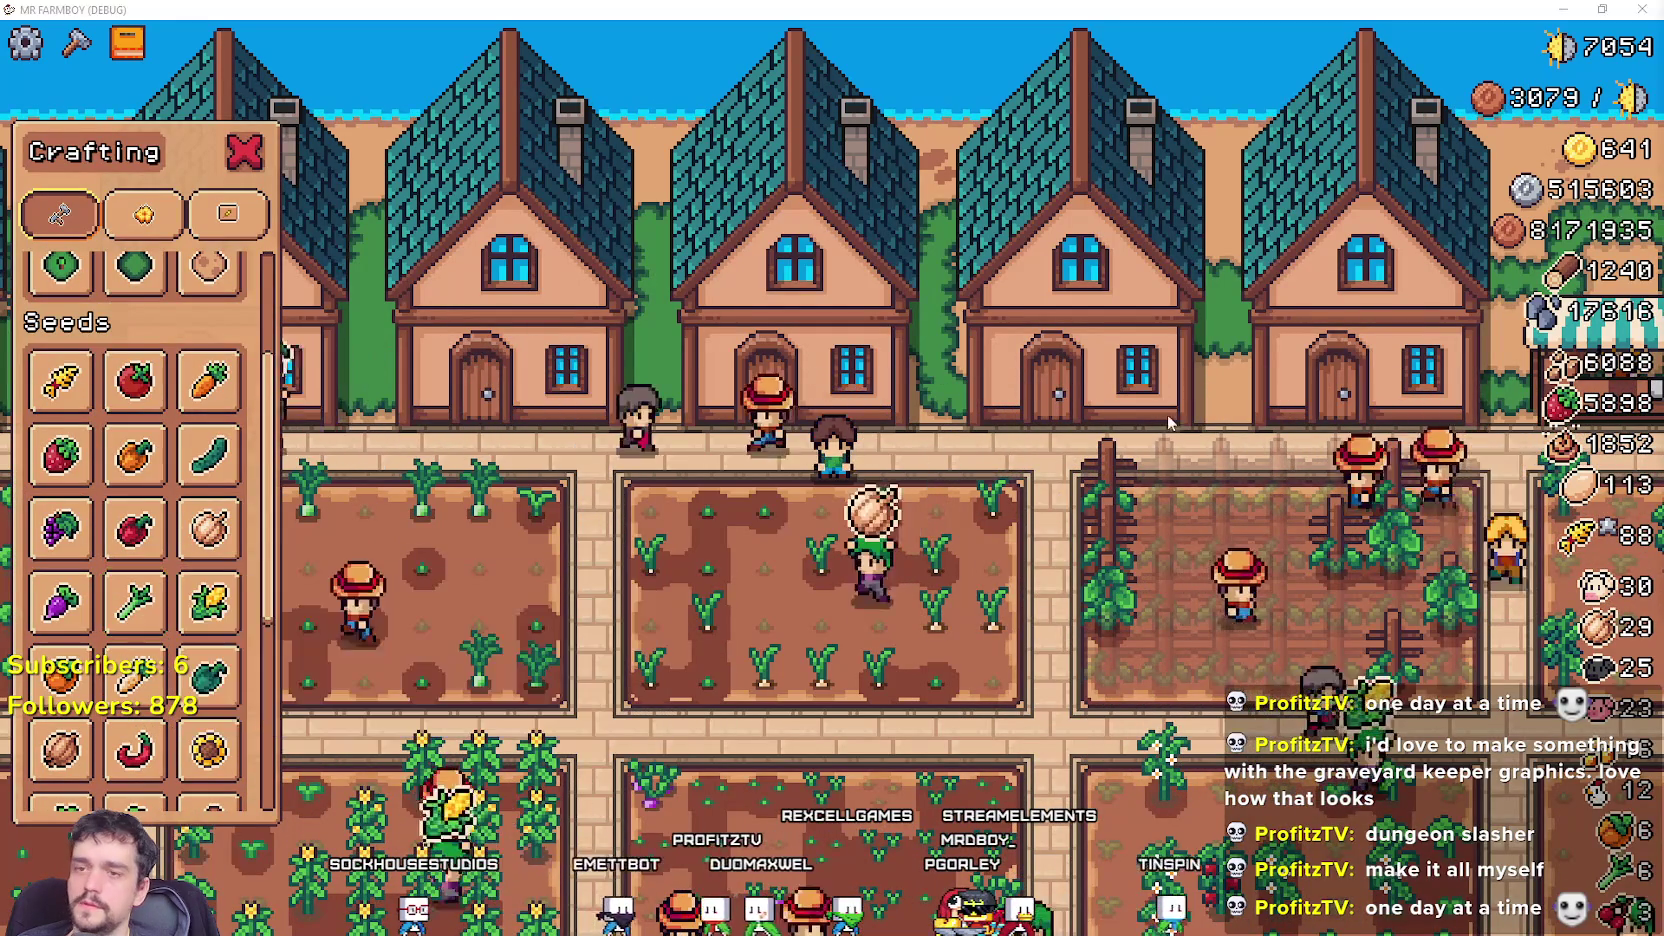
key("alt+Tab")
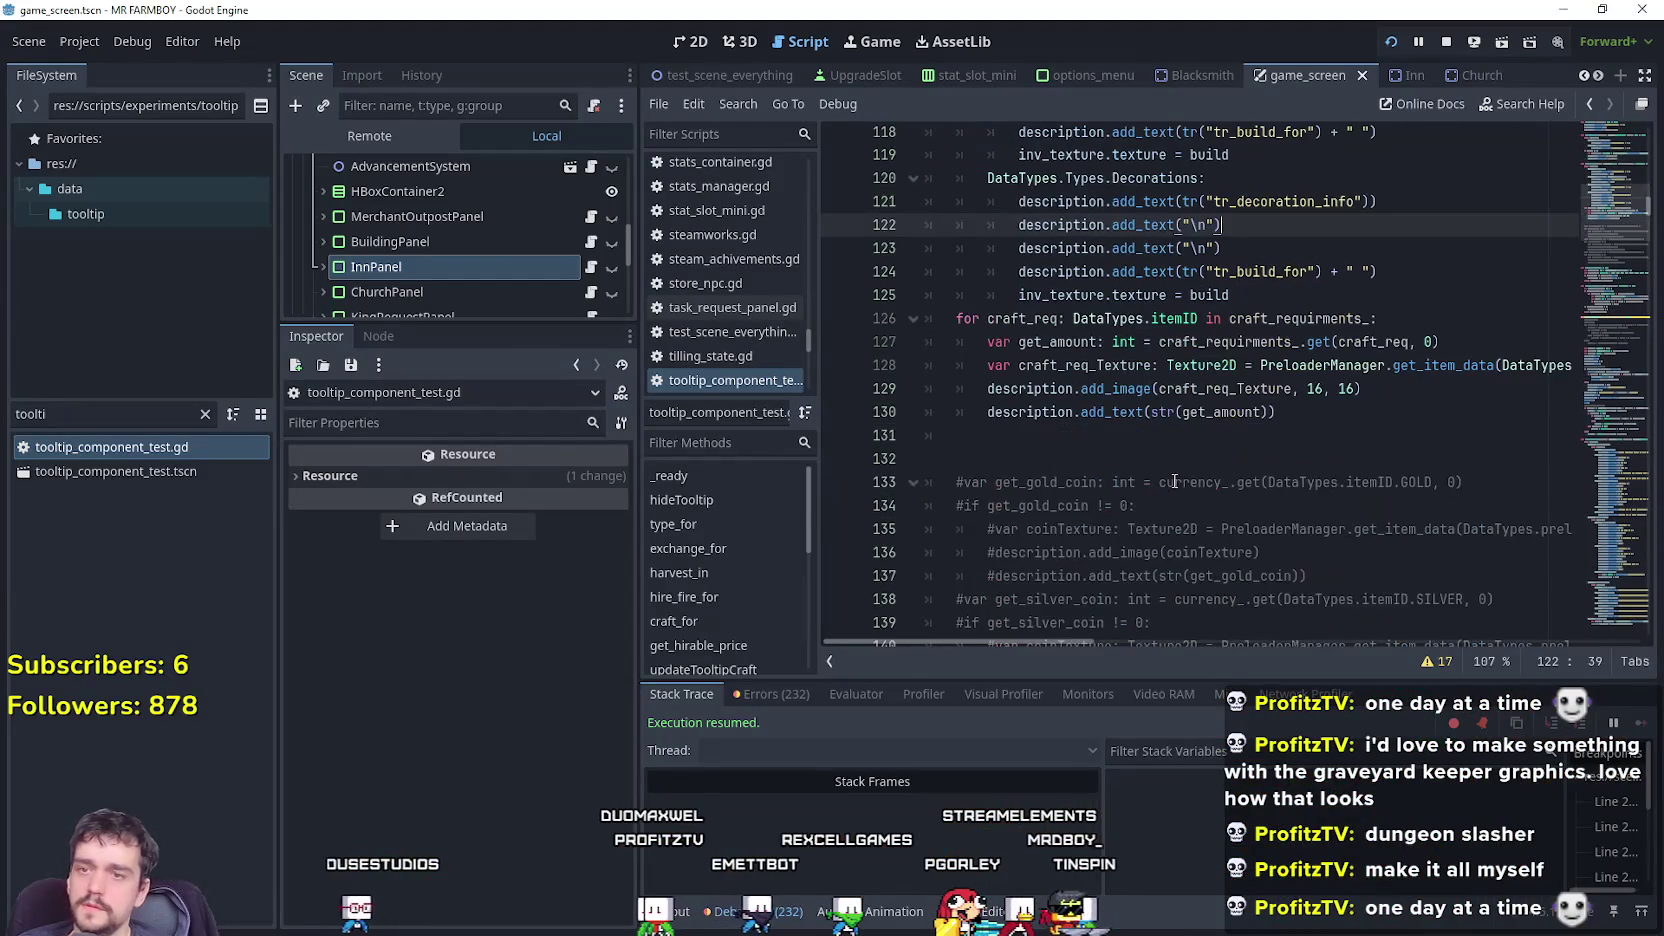
Scroll to the updateTooltipCraft function and place the caret in its name.
left_click(1223, 418)
scroll(1612, 315, "down", 10)
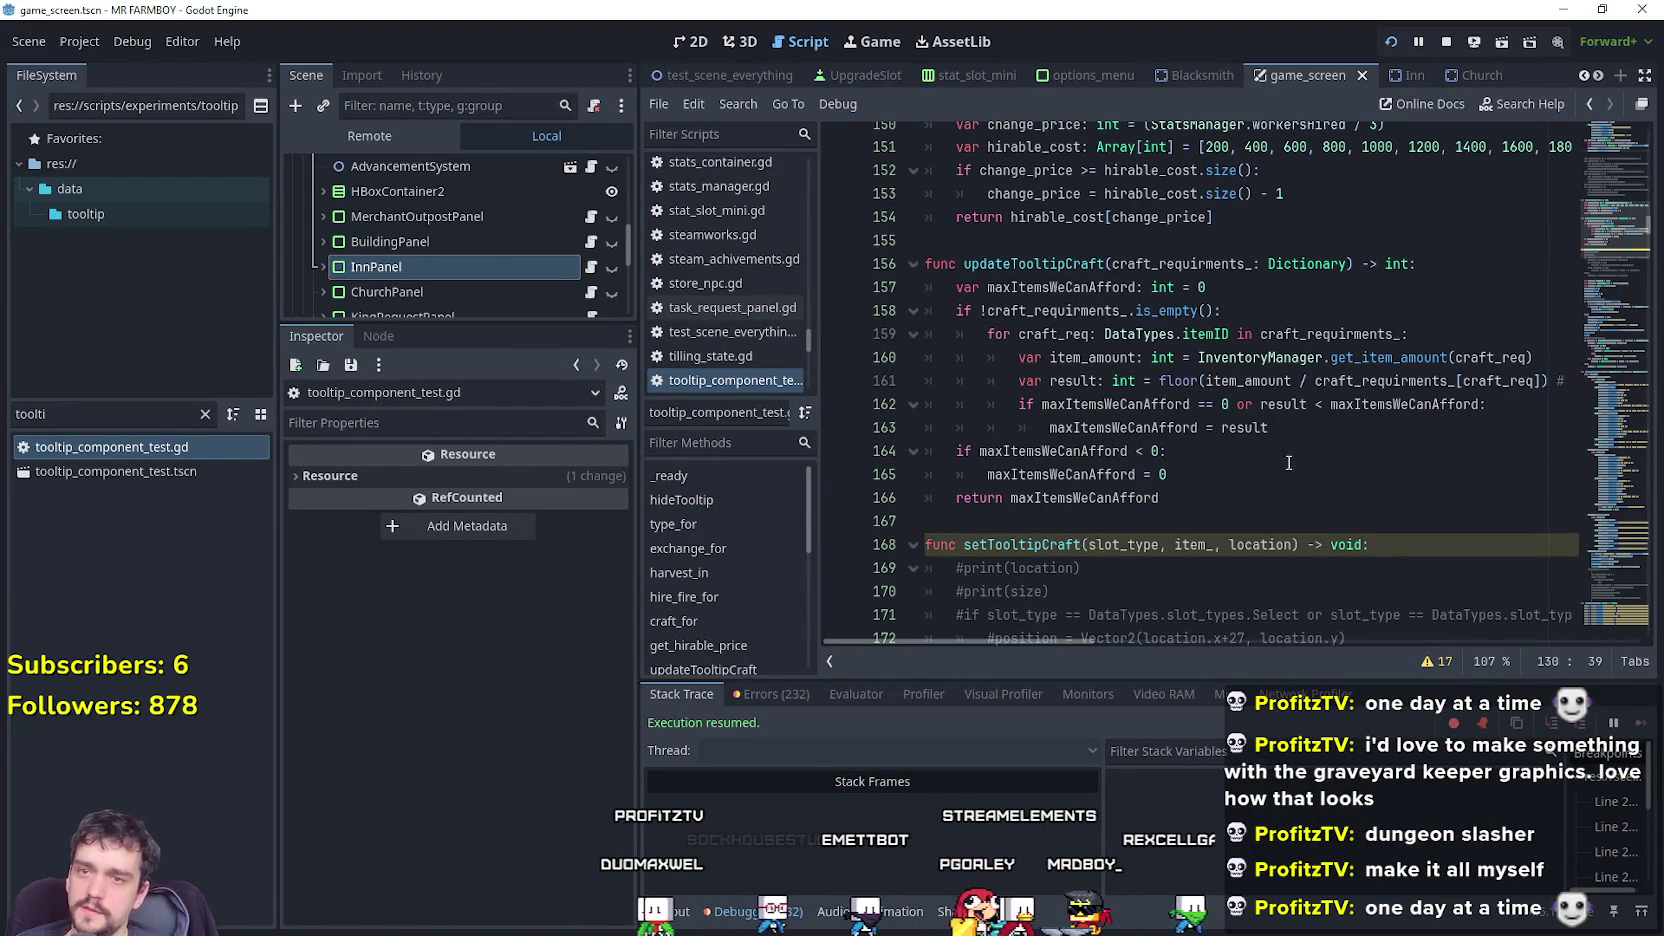
left_click(1049, 263)
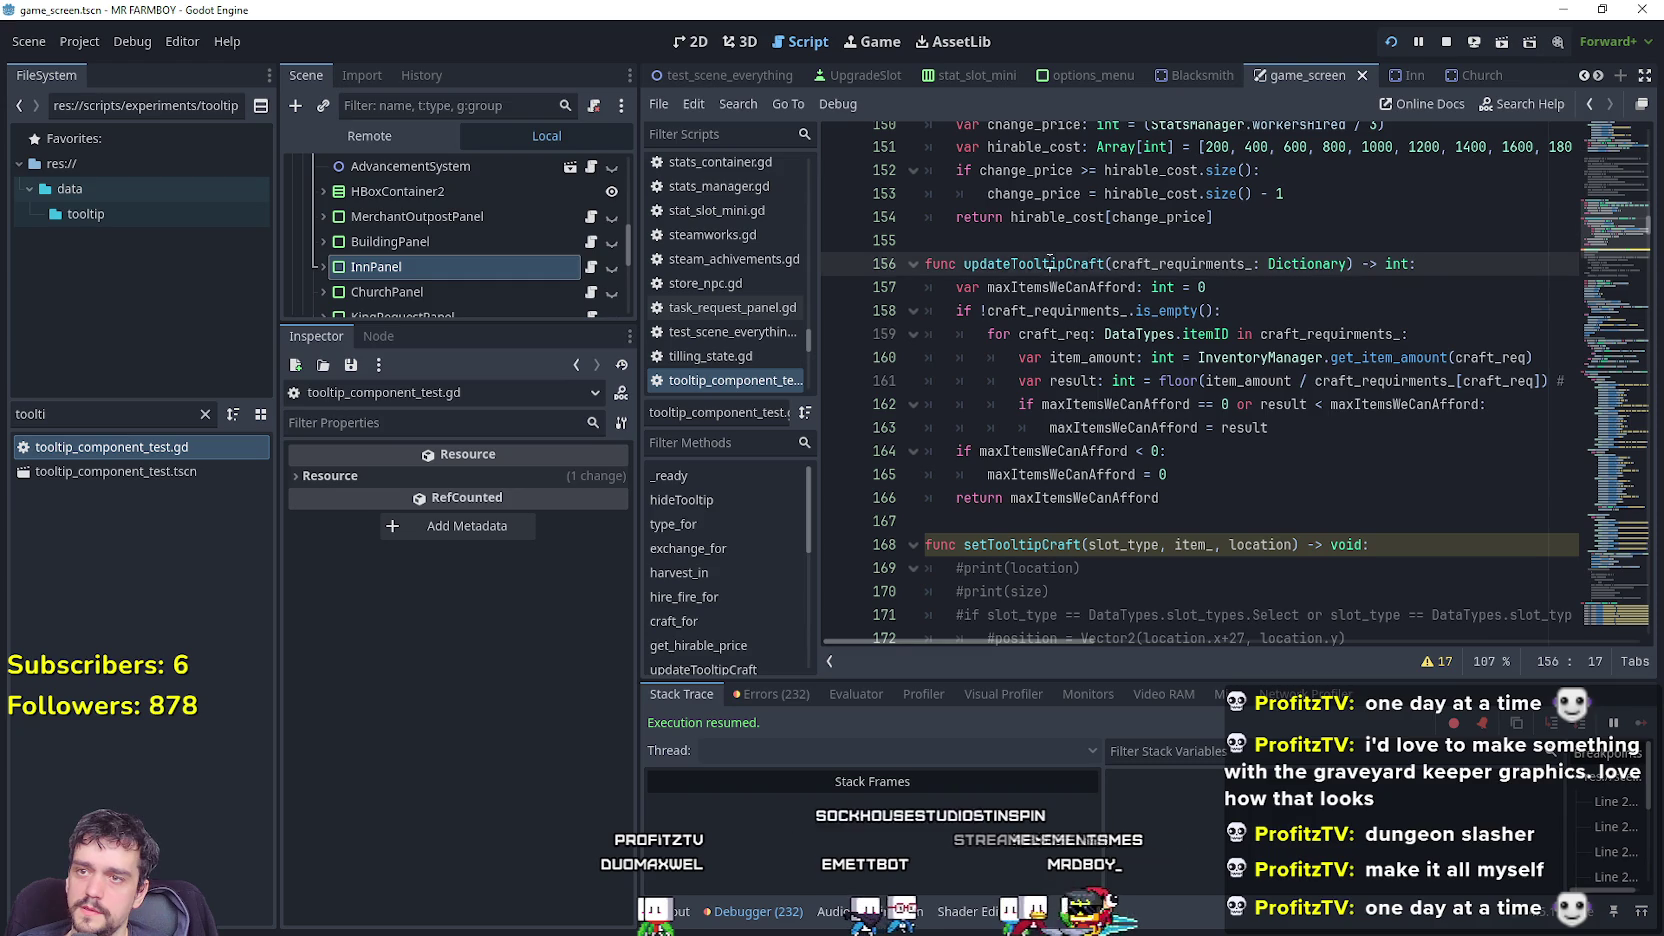
mouse_move(1040, 641)
left_mouse_down()
mouse_move(1062, 634)
mouse_move(1035, 637)
left_mouse_up()
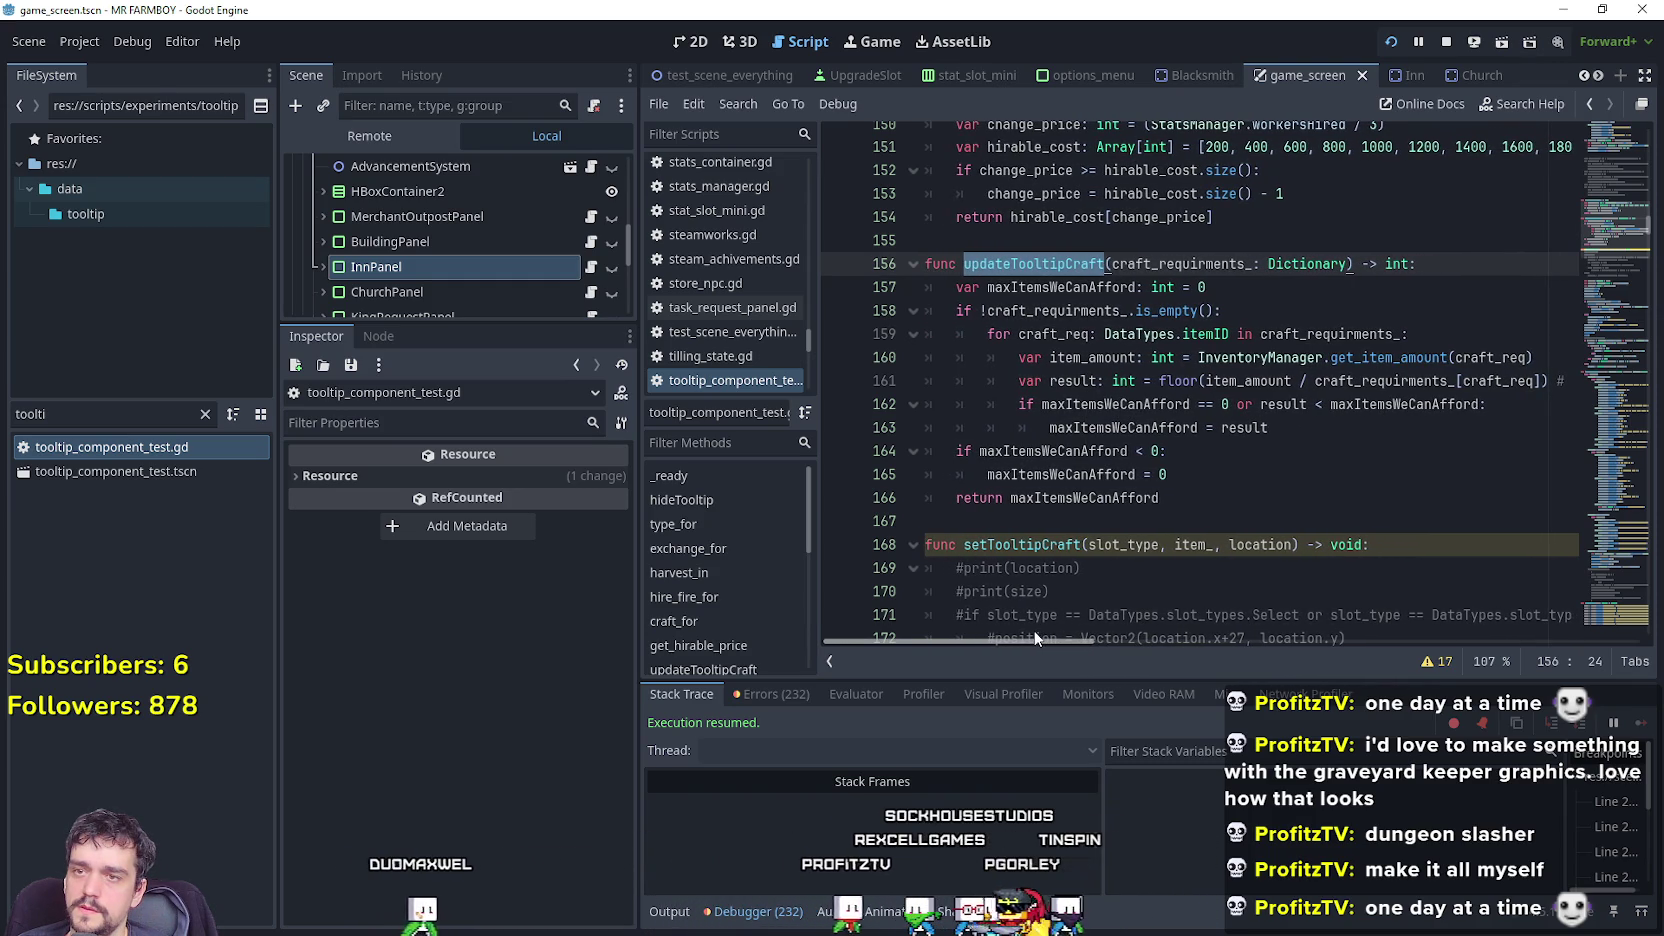
scroll(1053, 437, "up", 2)
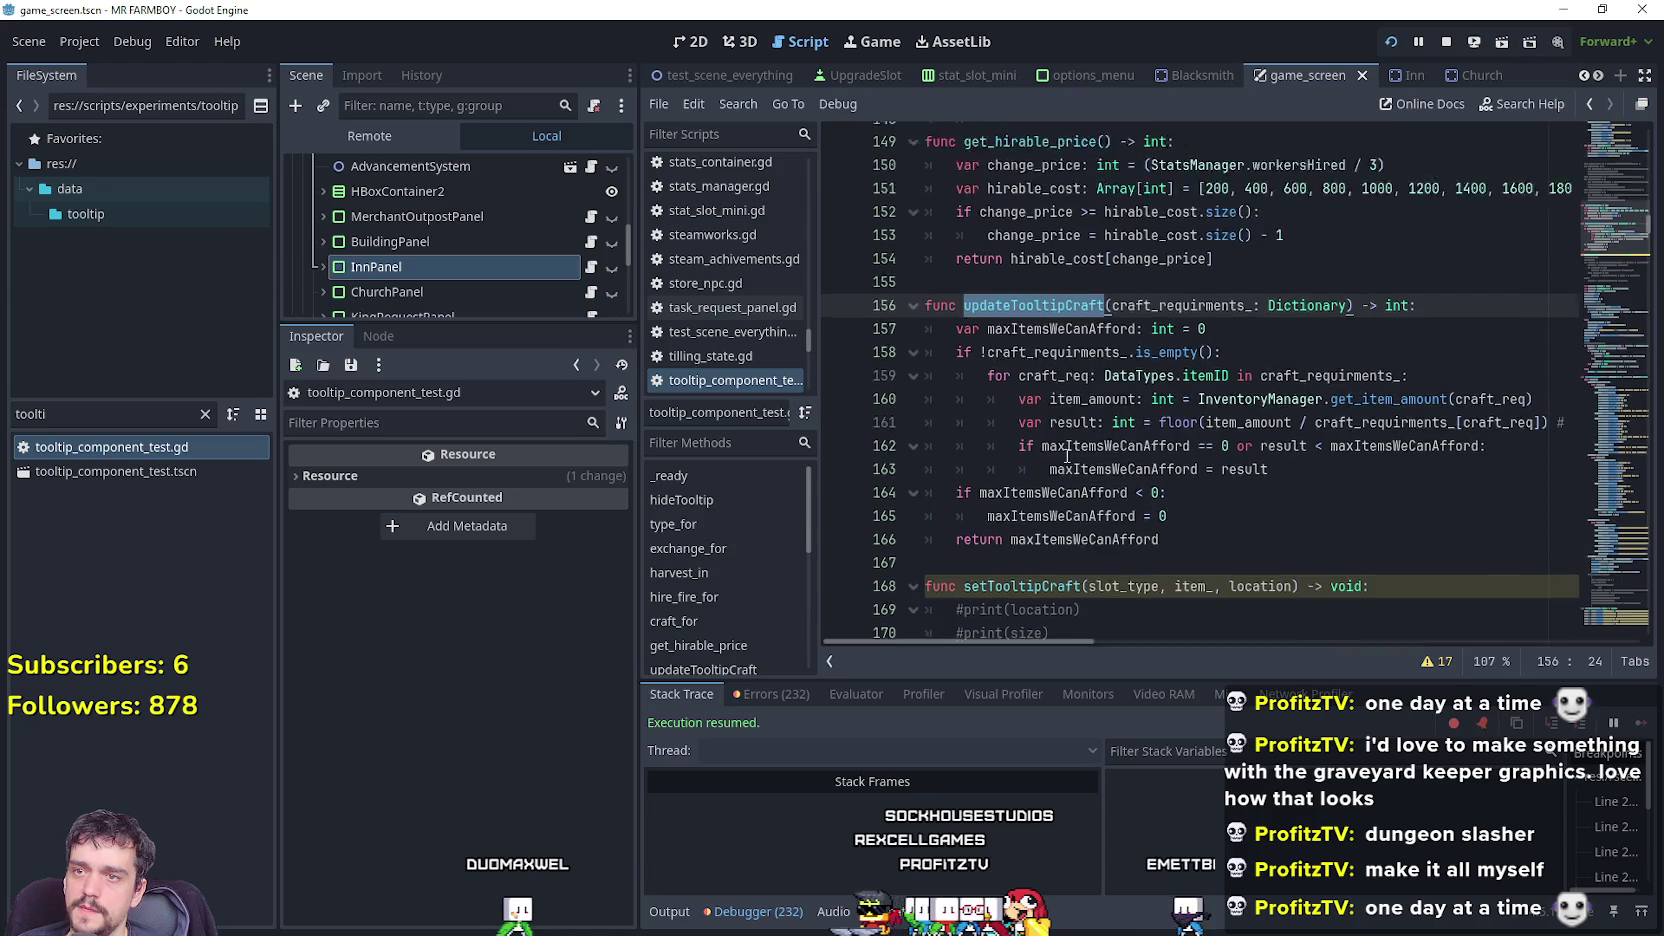
Search the script for updateTooltipCraft and step to its call on line 199.
key("ctrl+f")
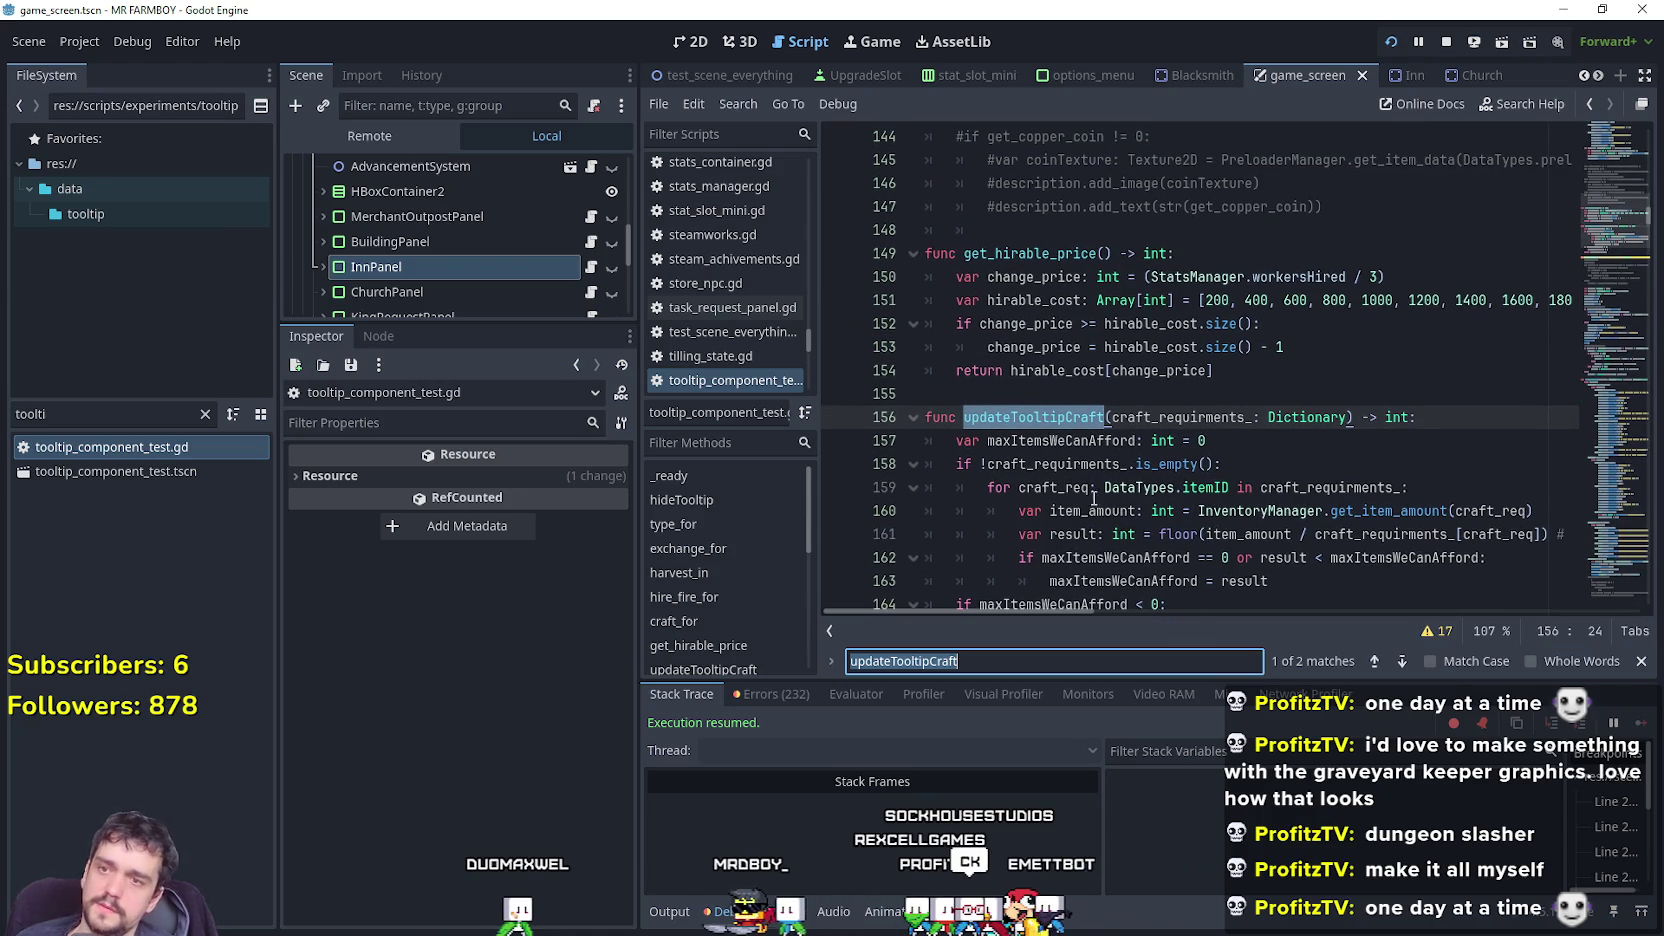
left_click(1382, 664)
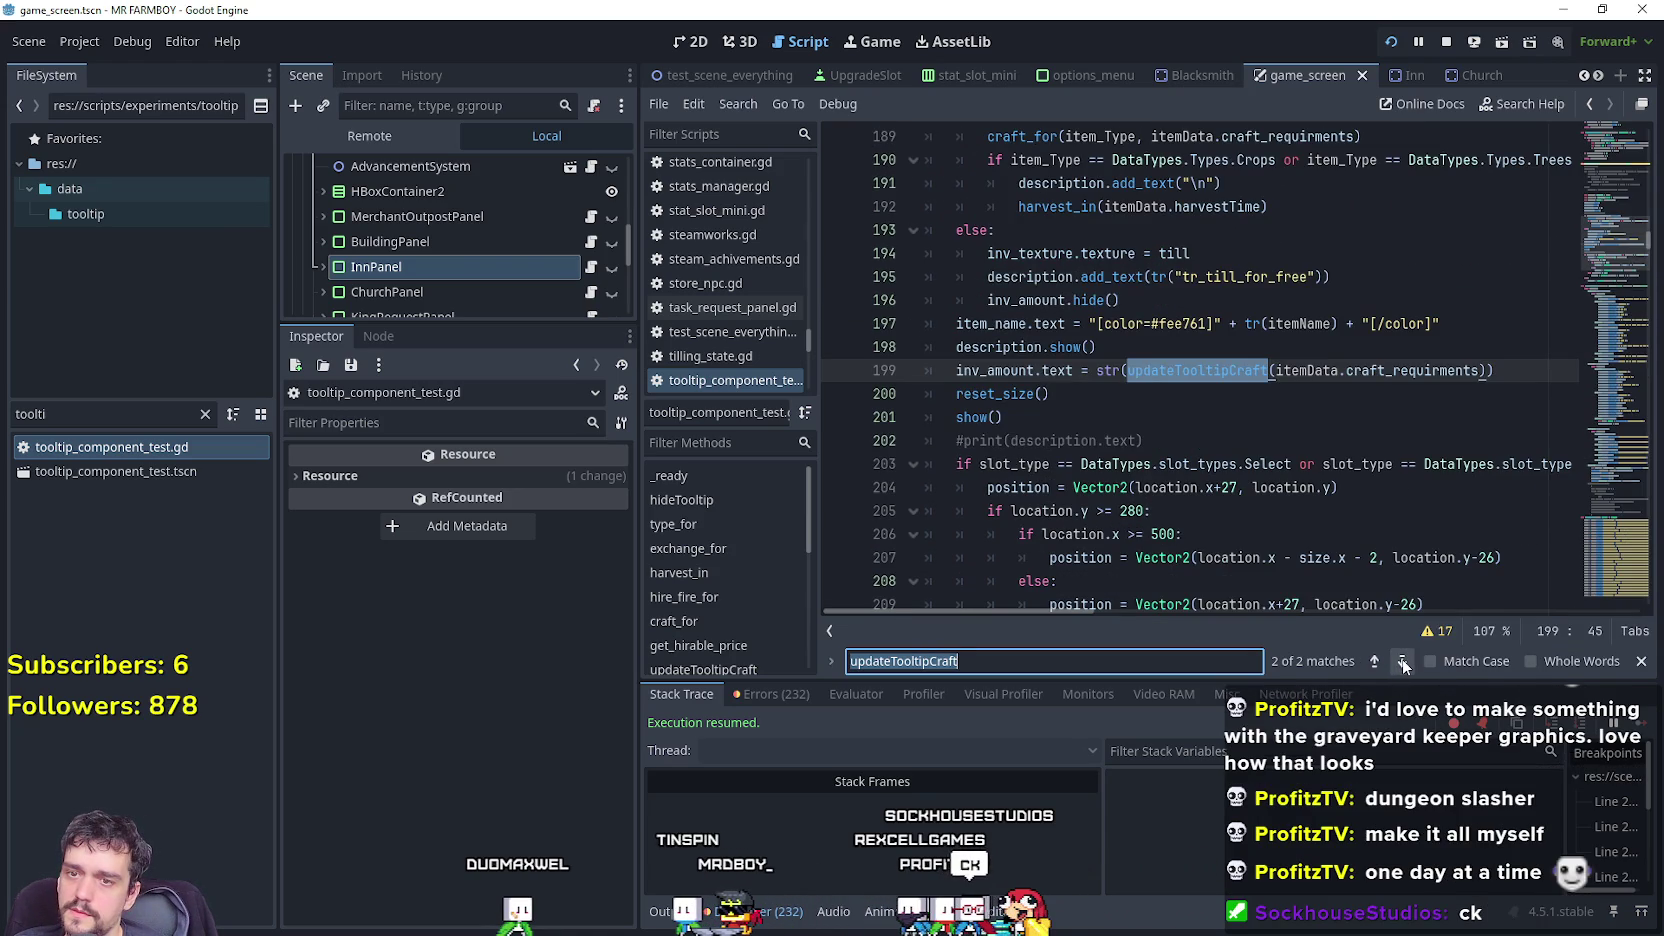
left_click(1402, 664)
left_click(1383, 664)
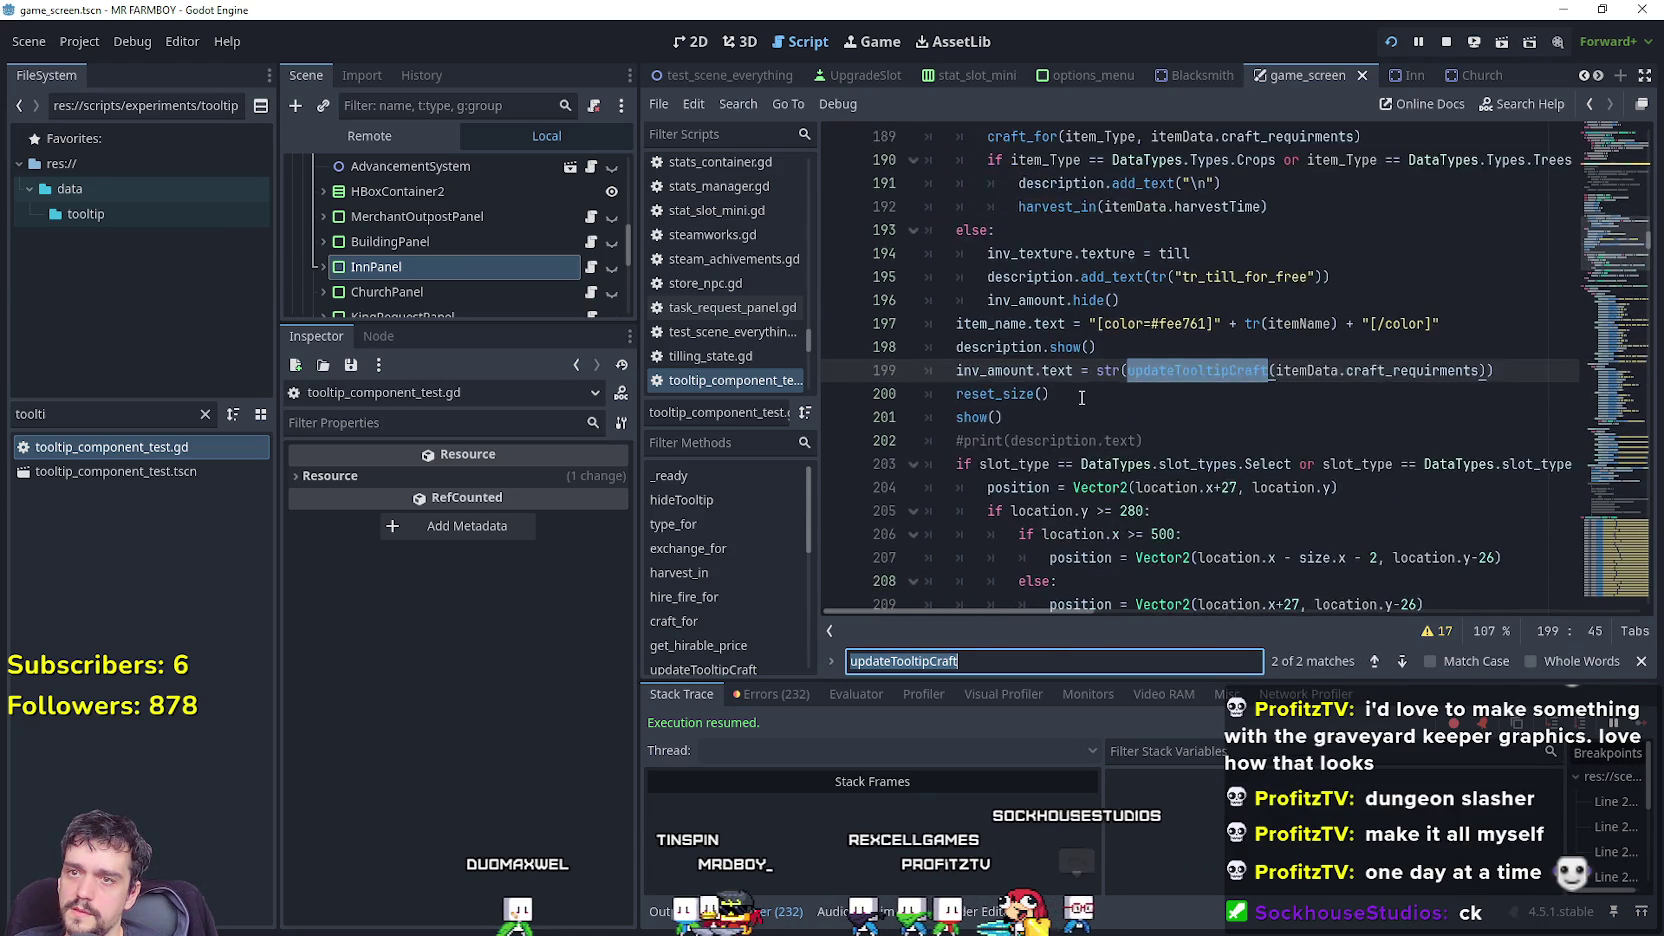
Scroll down to get_requirments_upgrade around line 390 to view its coloured amount code.
scroll(1084, 397, "up", 9)
scroll(1080, 398, "up", 4)
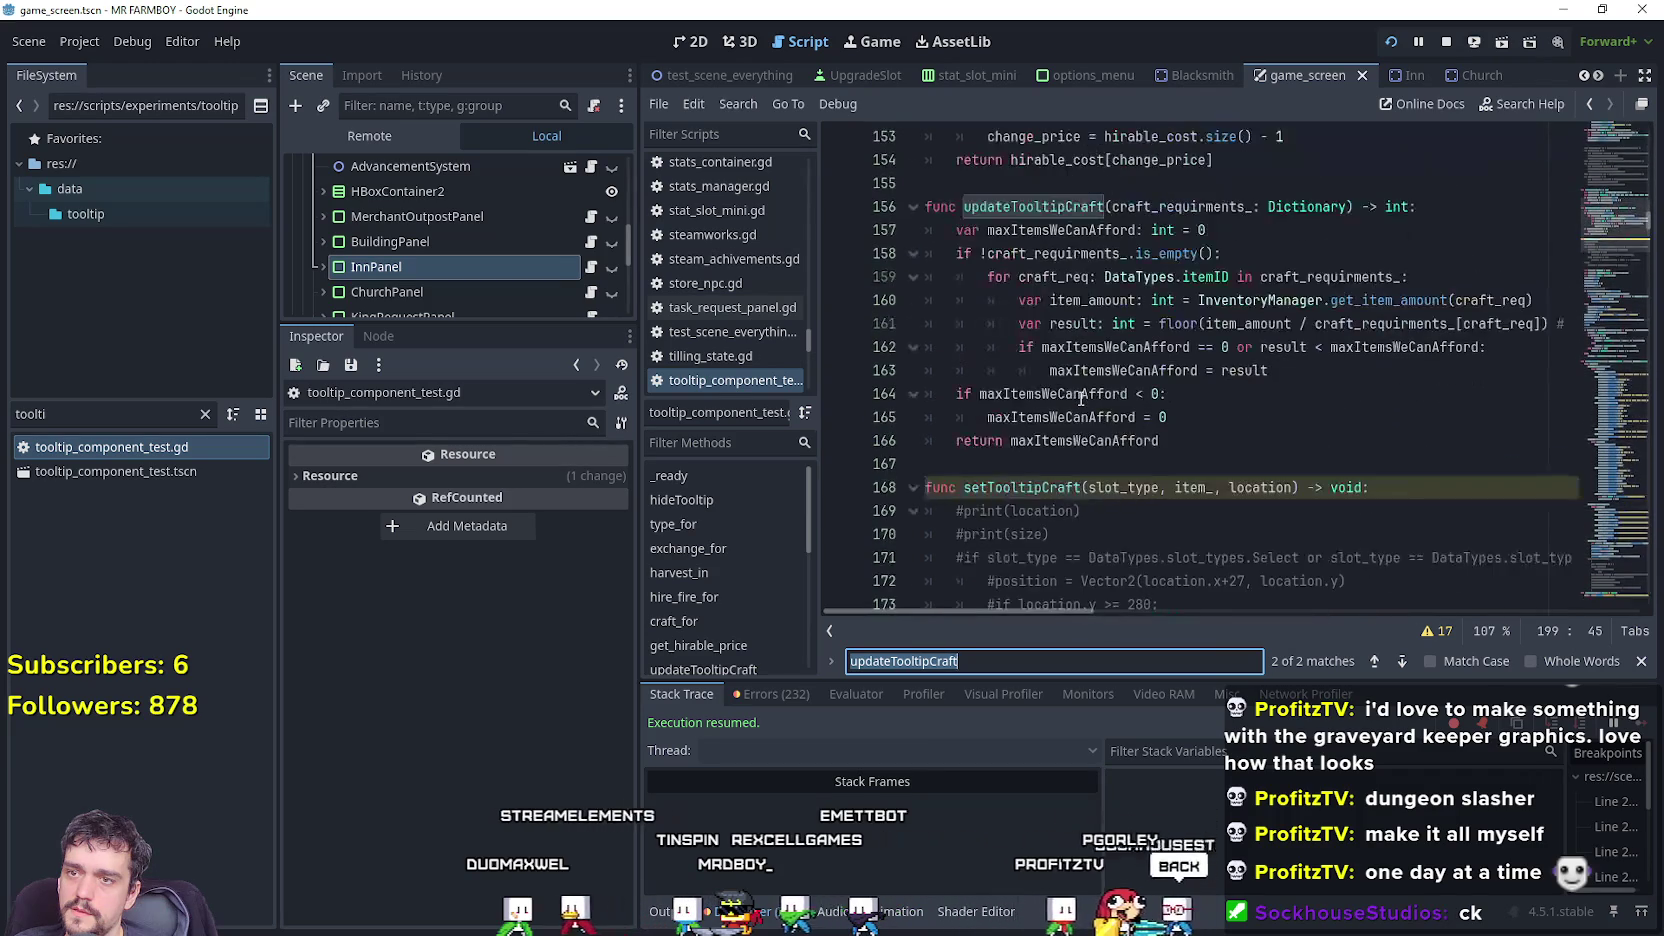
scroll(1076, 396, "down", 11)
scroll(1072, 397, "down", 1)
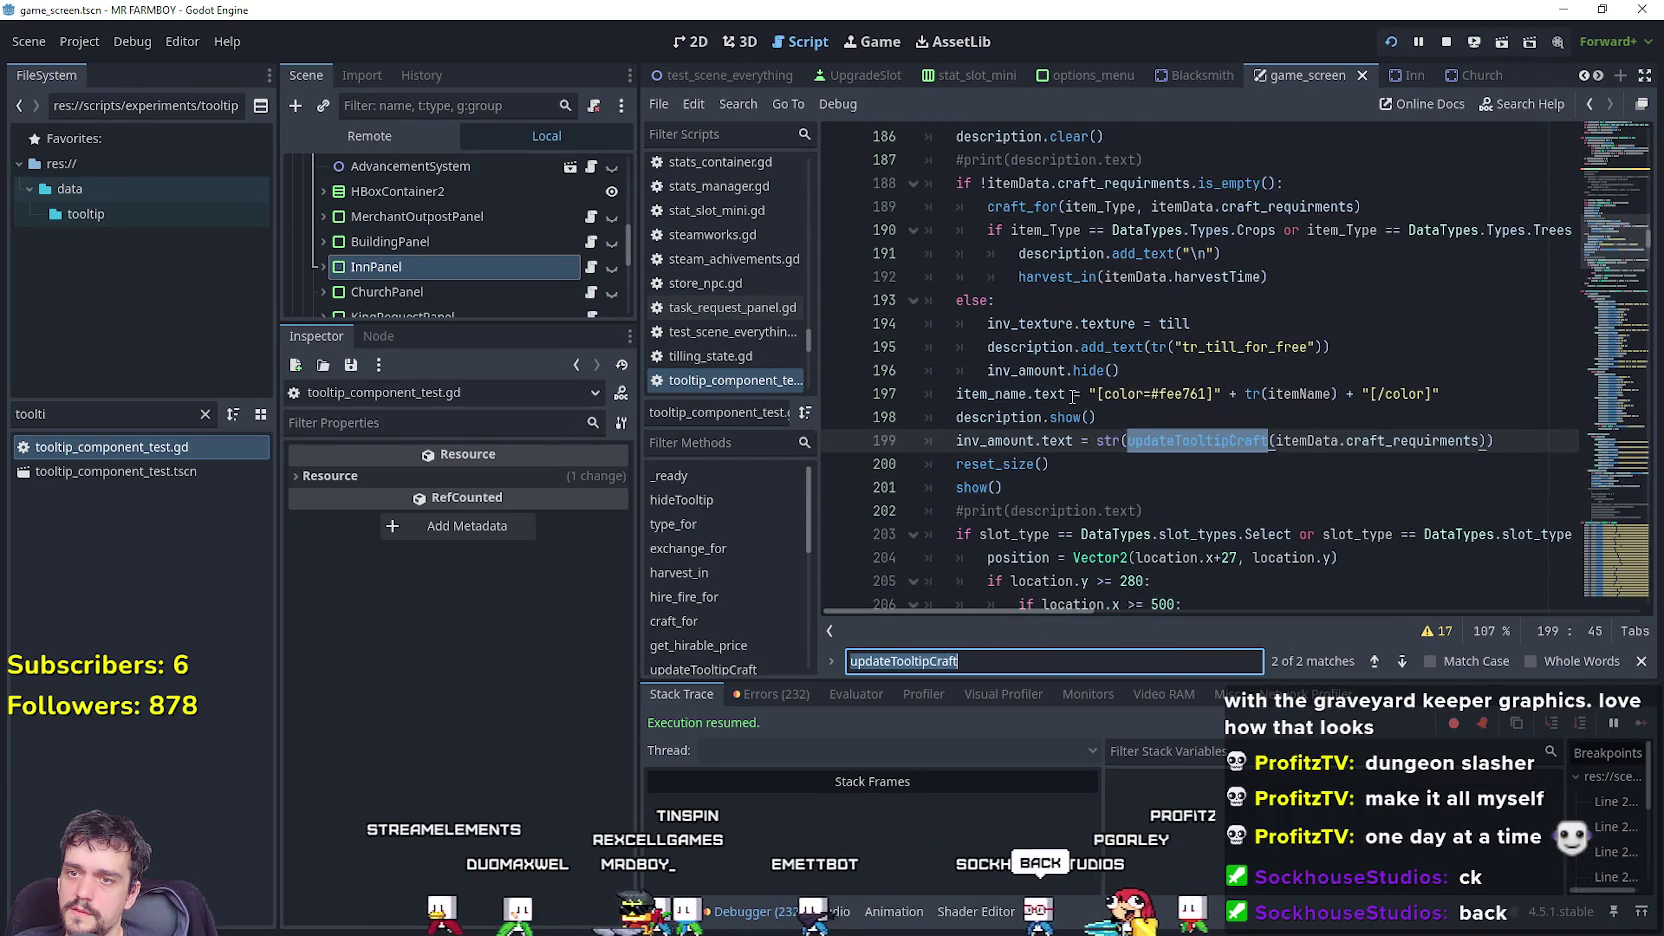
scroll(1072, 397, "up", 4)
scroll(1072, 397, "up", 4)
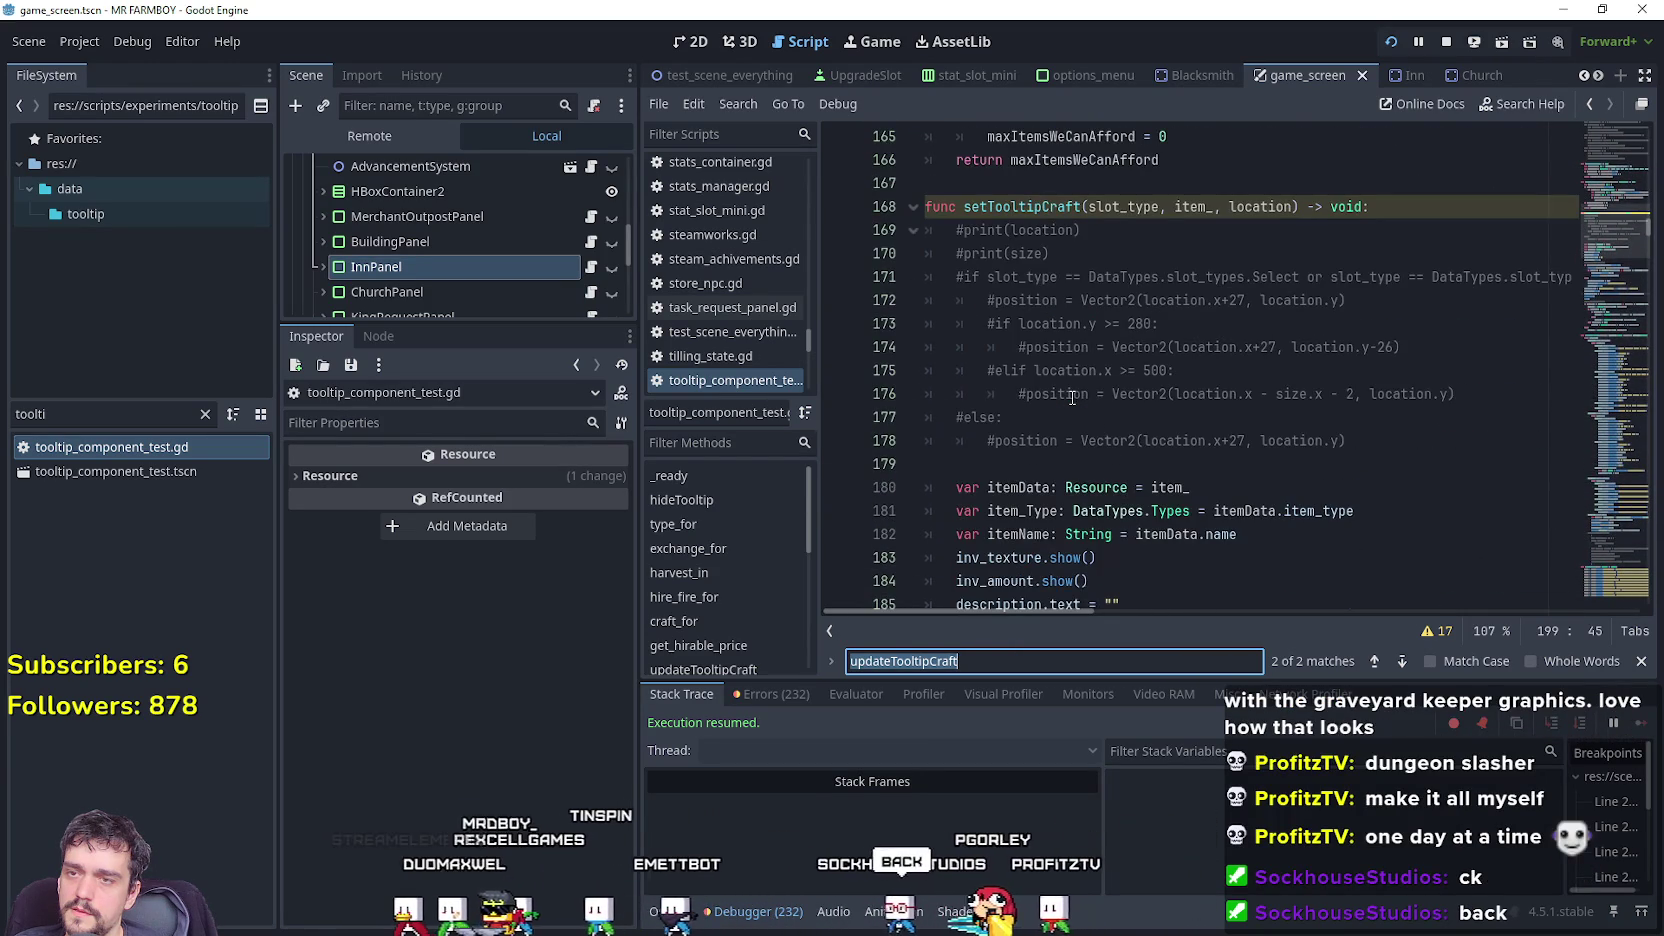
scroll(1100, 450, "down", 9)
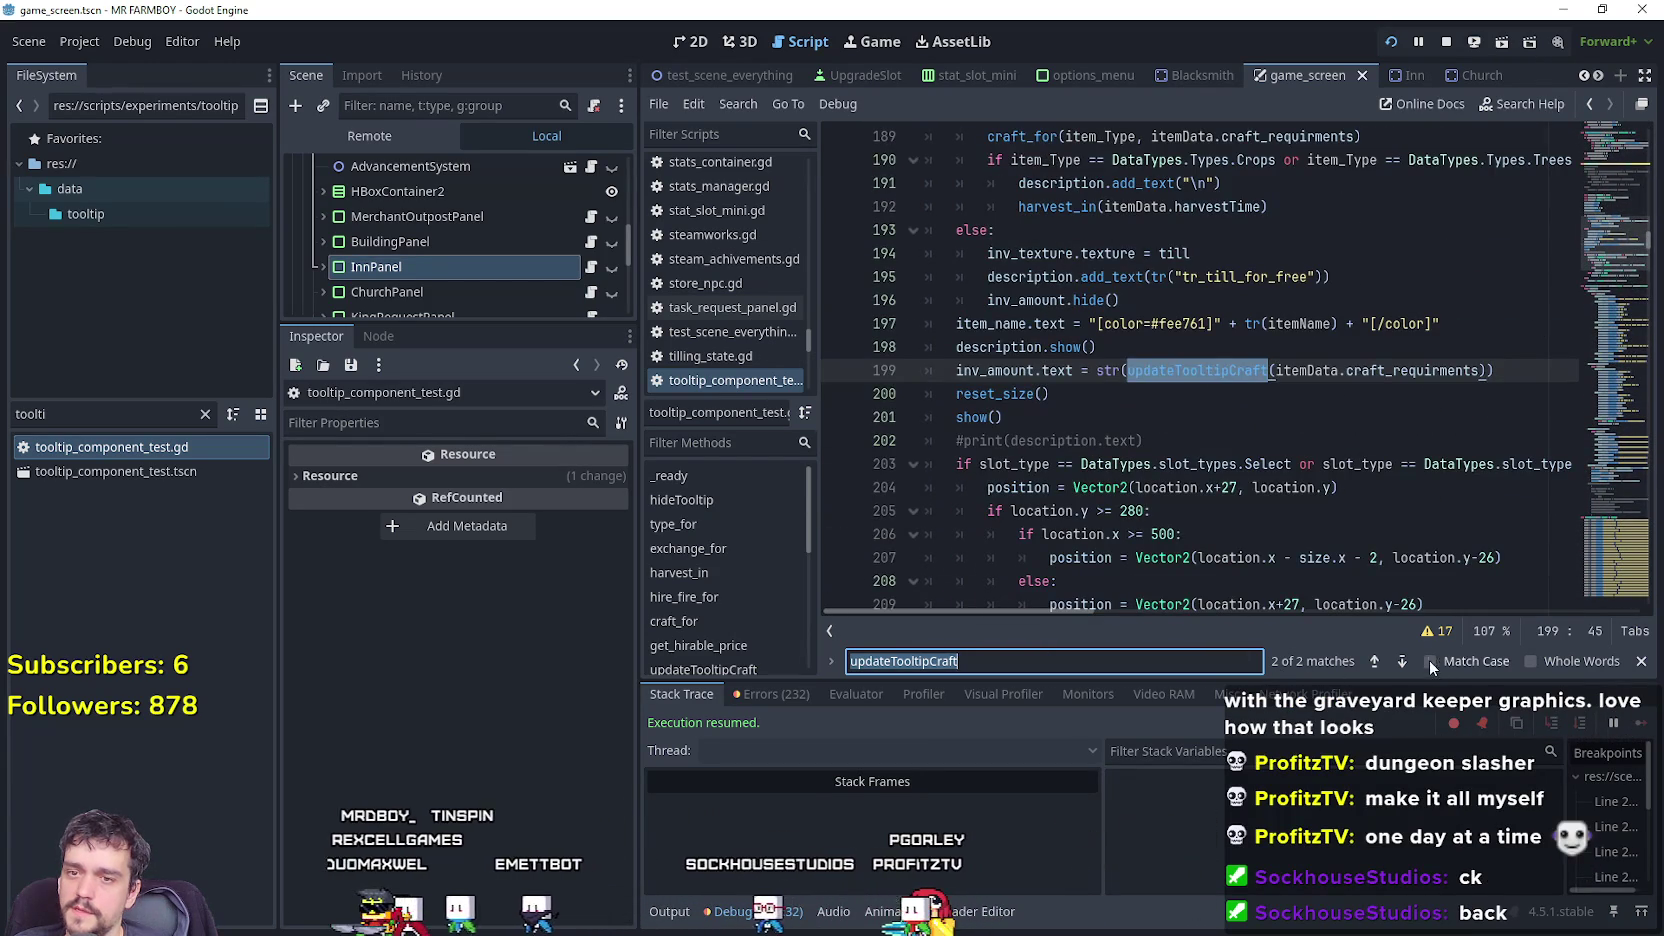
scroll(1554, 256, "down", 5)
scroll(1562, 481, "down", 3)
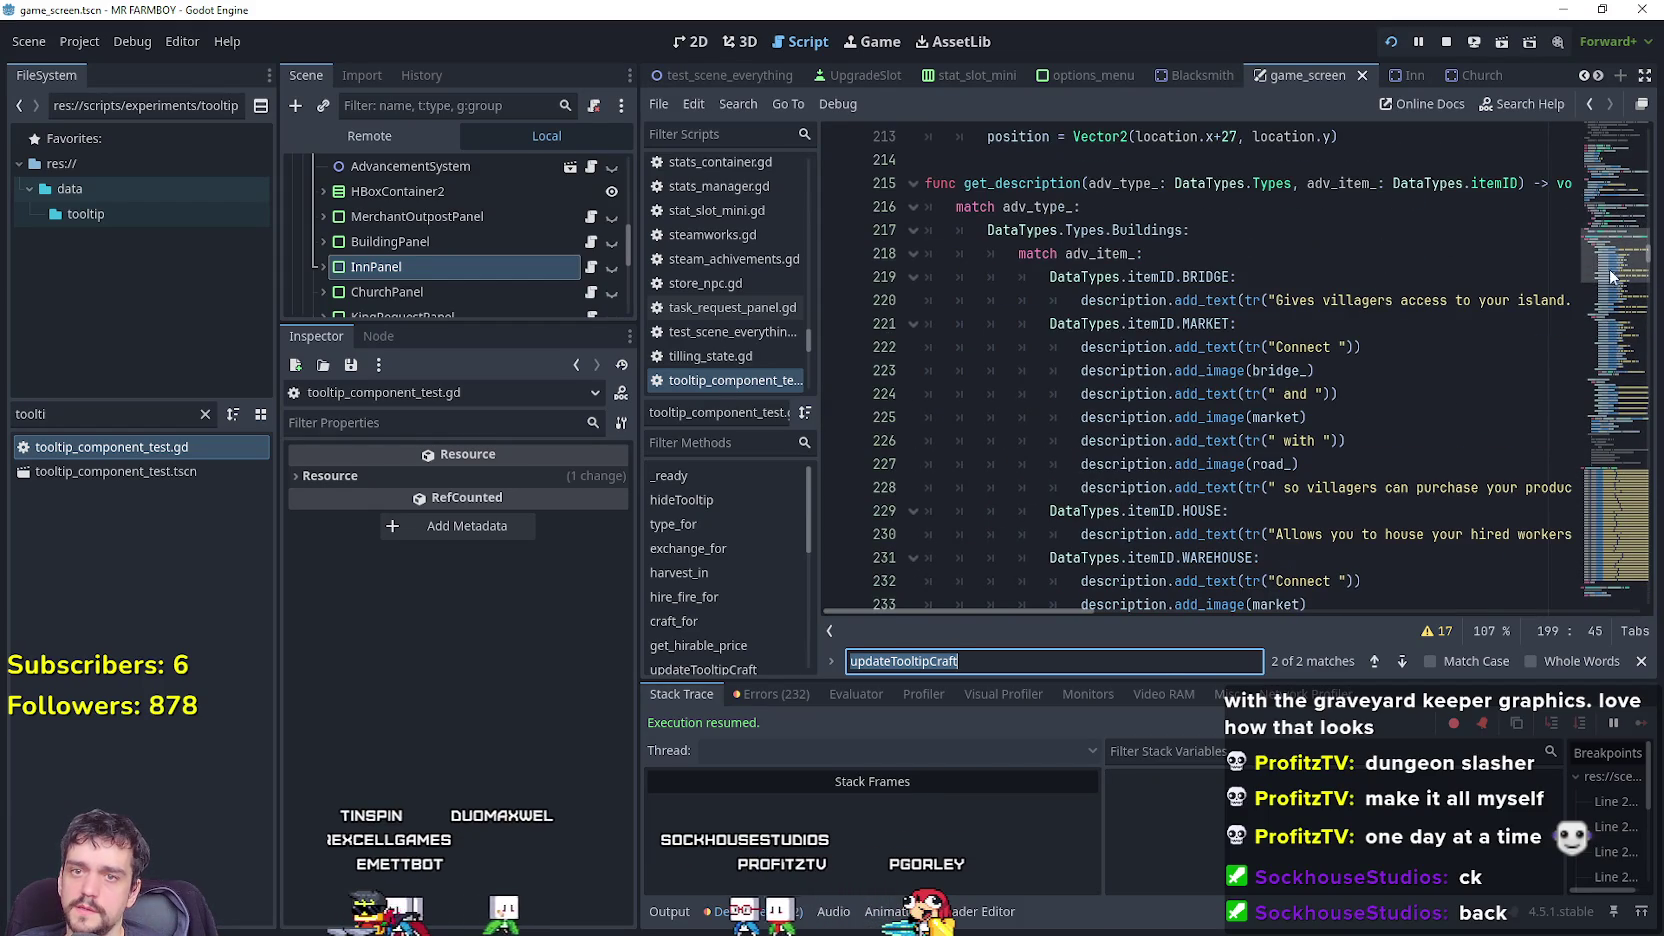
left_click_drag(1608, 262, 1606, 364)
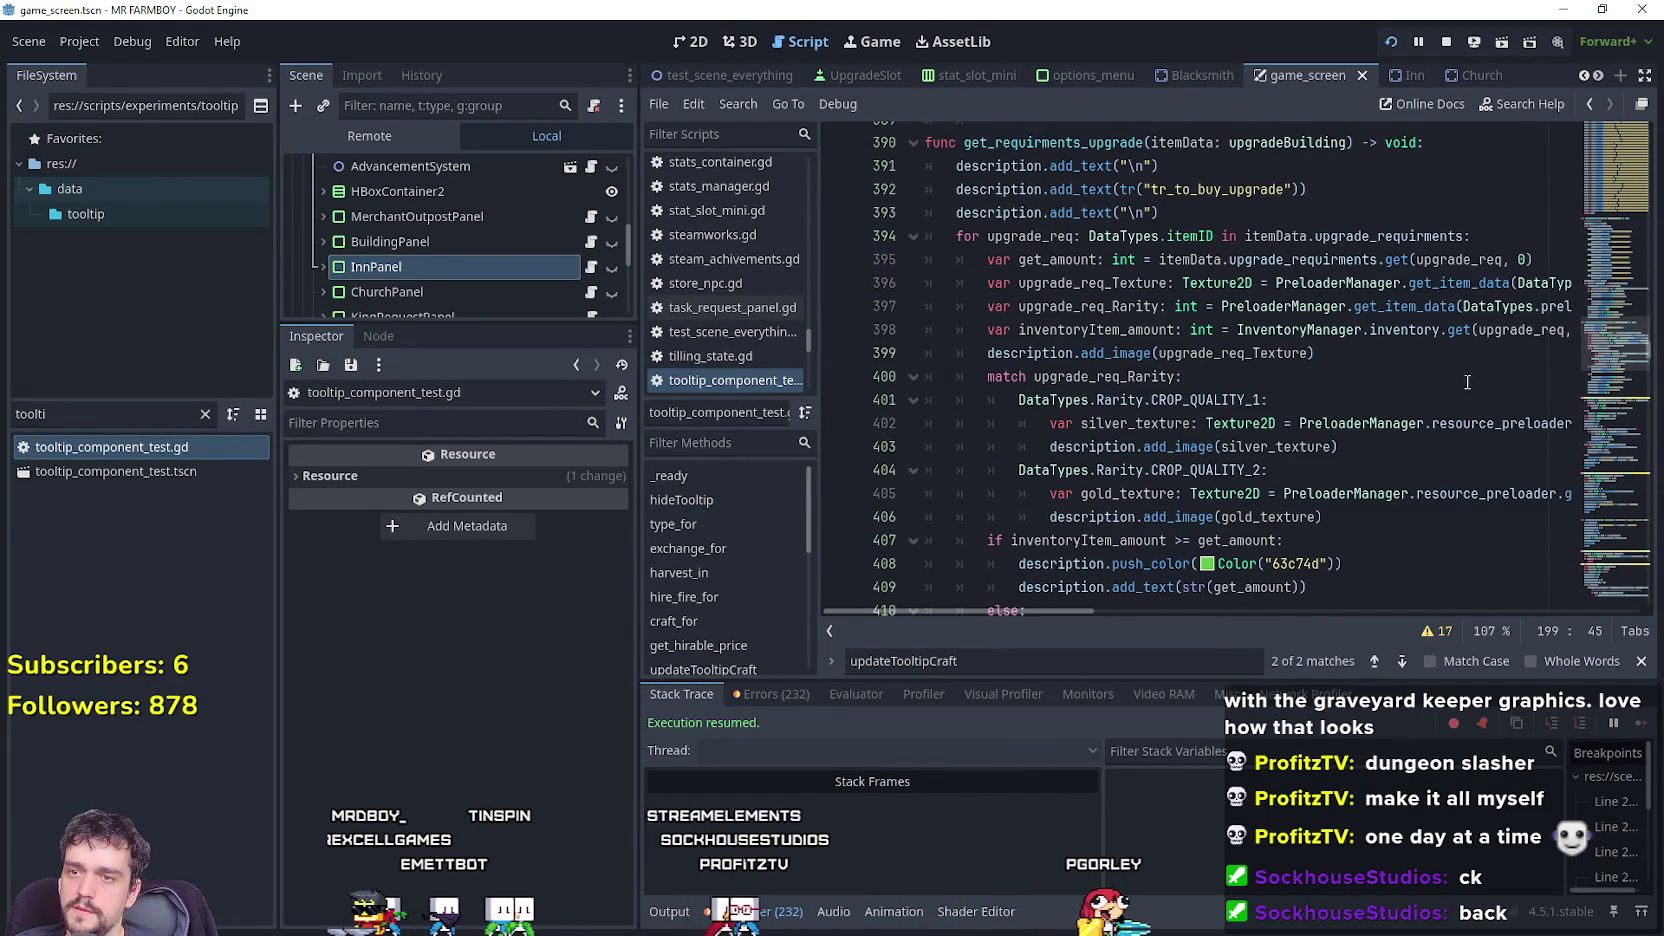
Scroll through lines 409–417 and select the get_requirments_upgrade function name.
scroll(1467, 382, "down", 2)
left_click(1103, 446)
scroll(1100, 455, "down", 3)
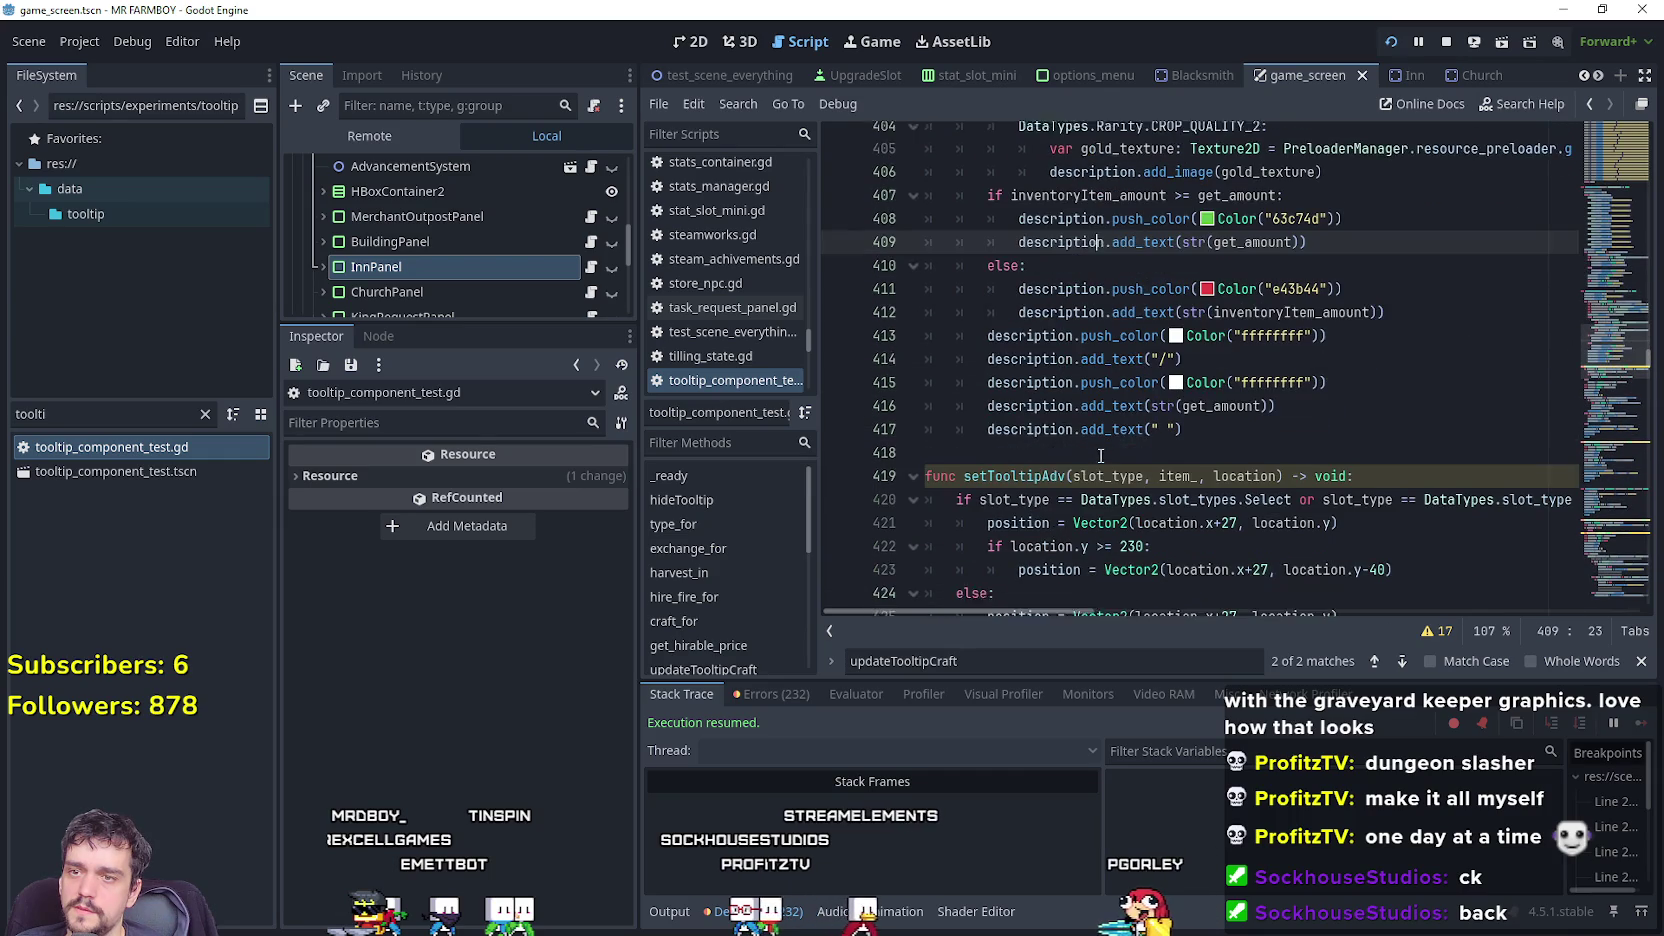
left_click(1103, 429)
scroll(1197, 427, "up", 7)
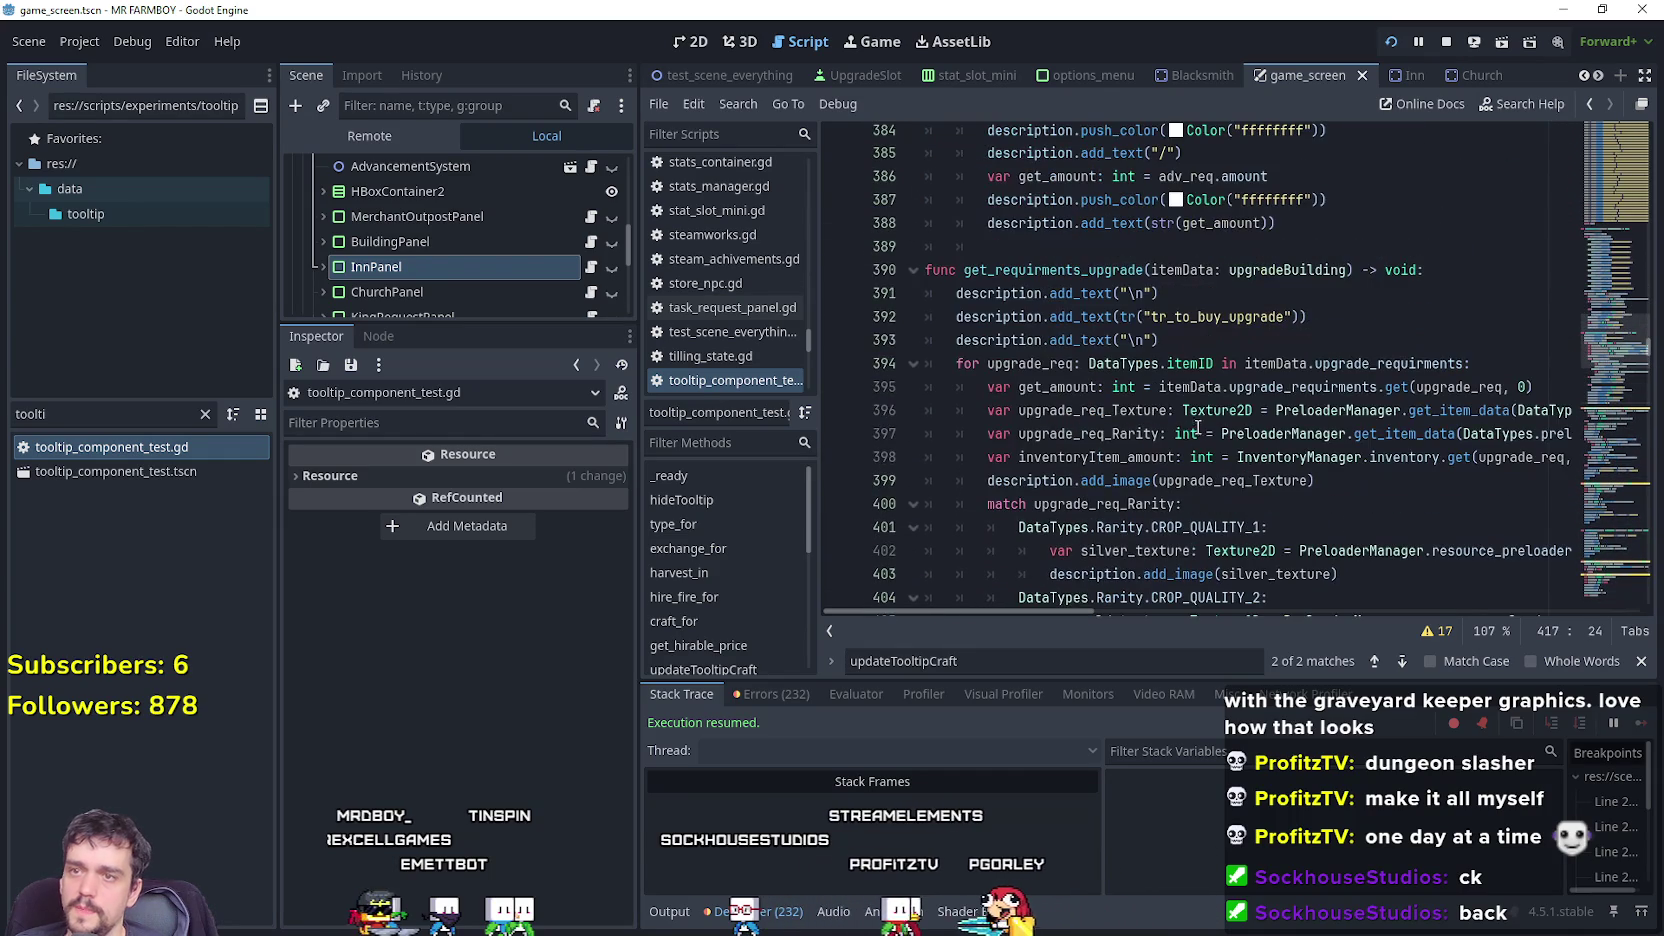
double_click(1055, 270)
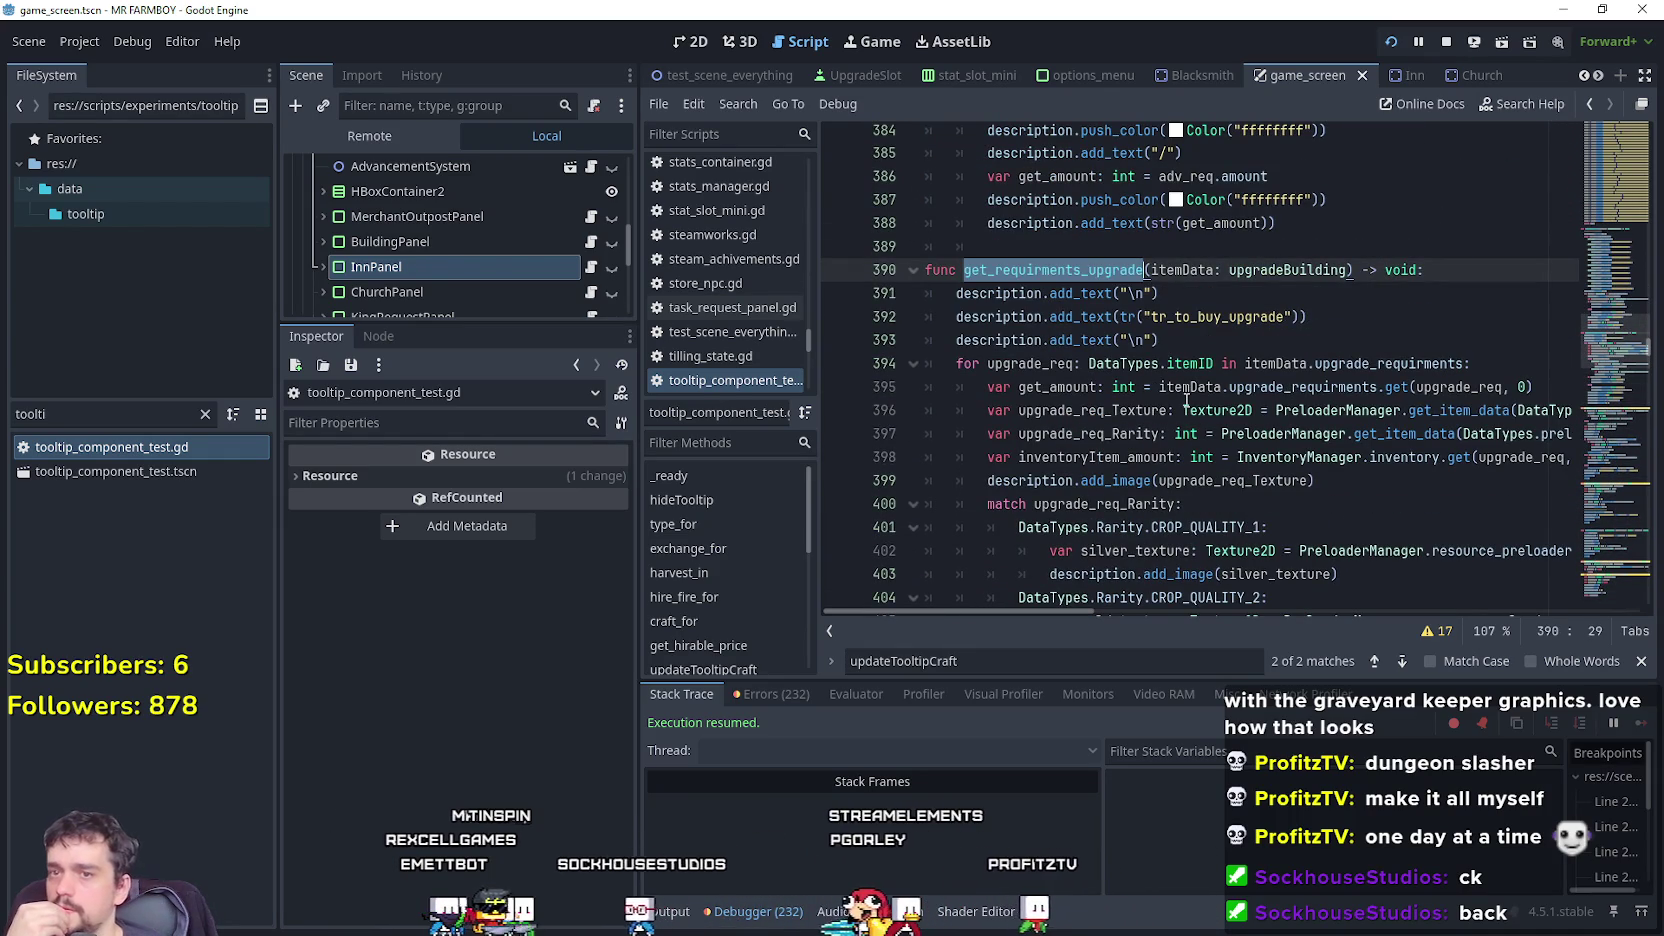
scroll(1185, 393, "down", 2)
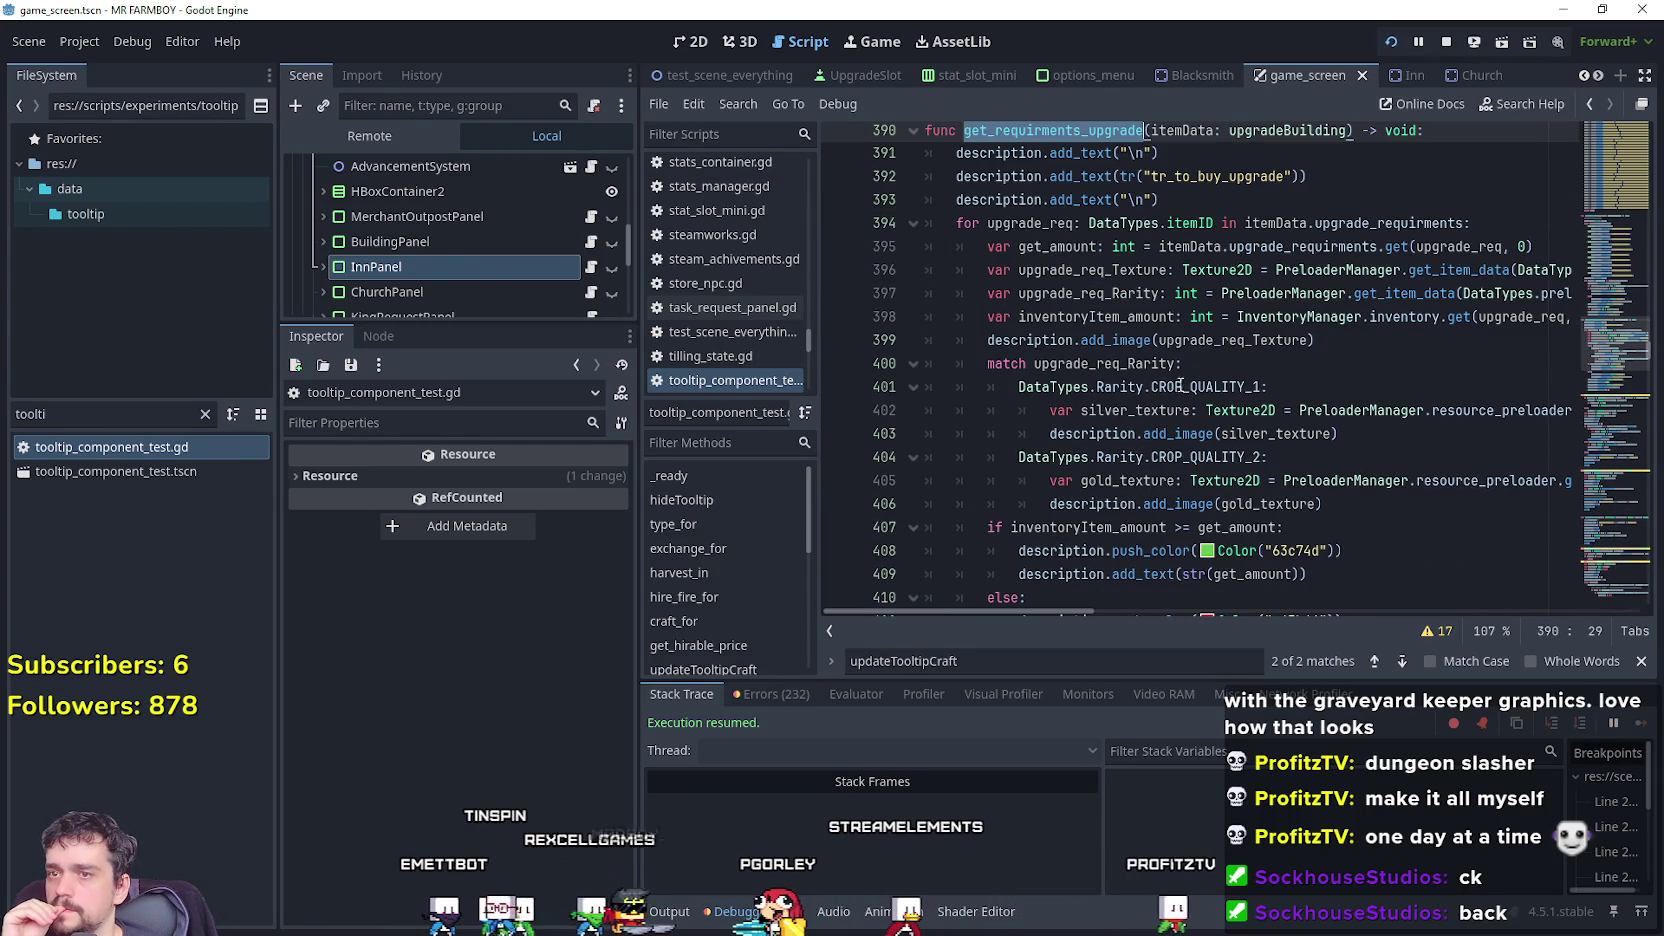
Copy the loop that colours amounts green or red, then scroll back up via the minimap.
mouse_move(1307, 176)
left_mouse_down()
mouse_move(962, 177)
mouse_move(1385, 250)
mouse_move(1385, 330)
mouse_move(1200, 350)
mouse_move(1143, 218)
mouse_move(1300, 580)
mouse_move(1320, 470)
mouse_move(1200, 380)
mouse_move(1050, 140)
mouse_move(1005, 350)
mouse_move(881, 304)
left_mouse_up()
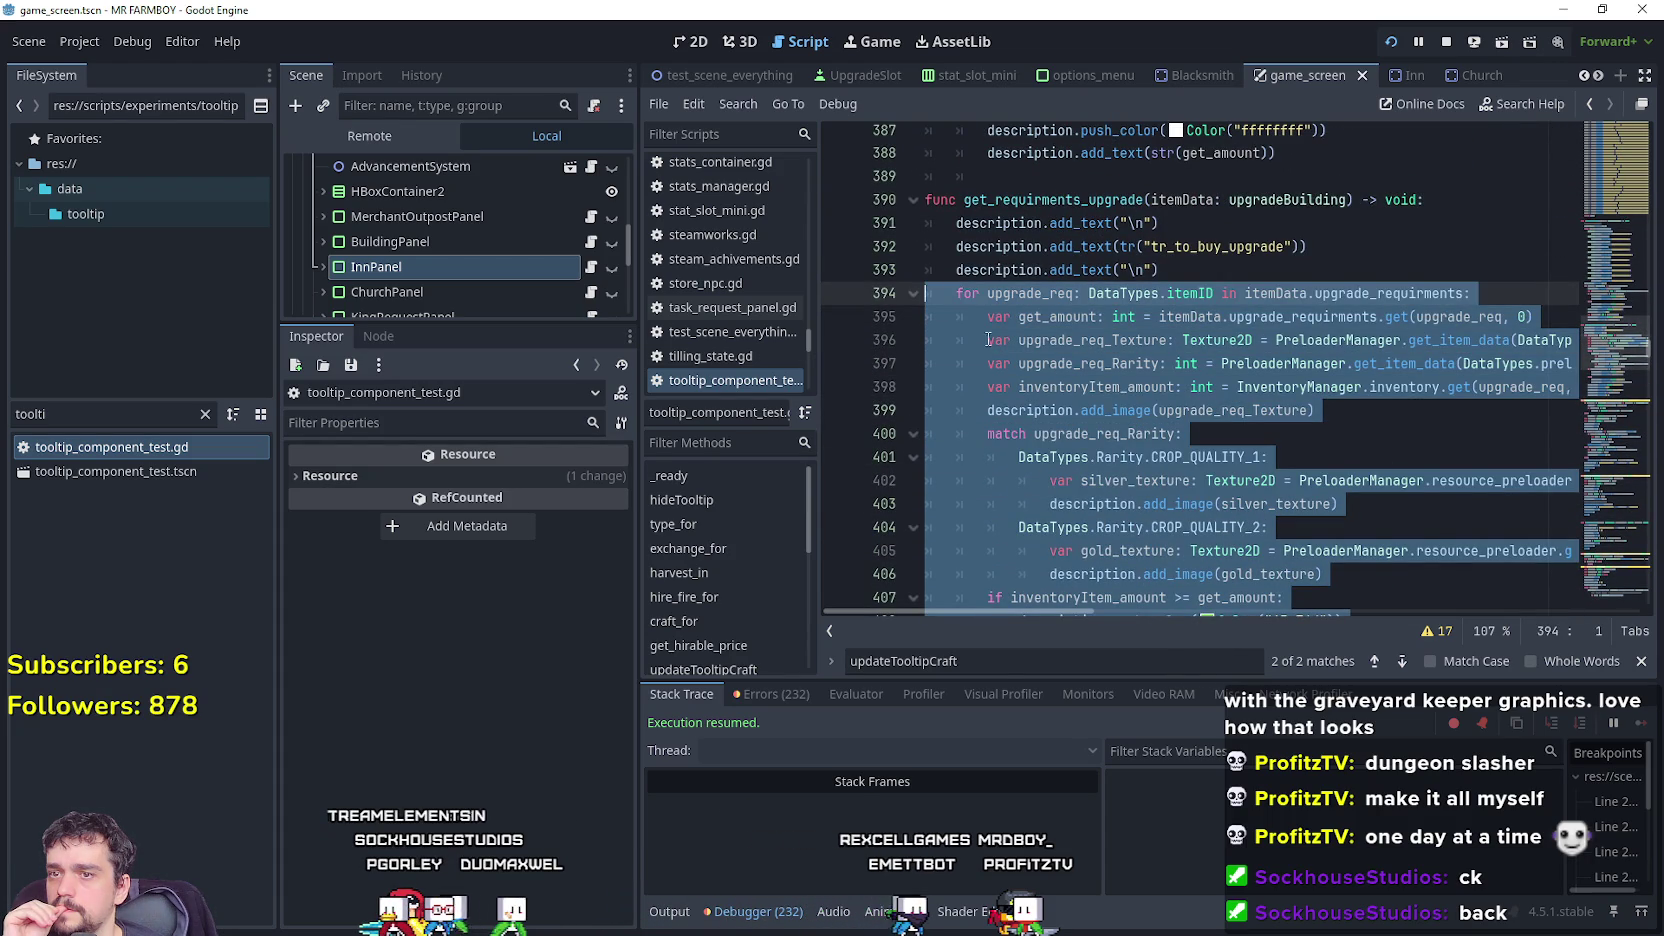
right_click(1021, 358)
left_click(1060, 488)
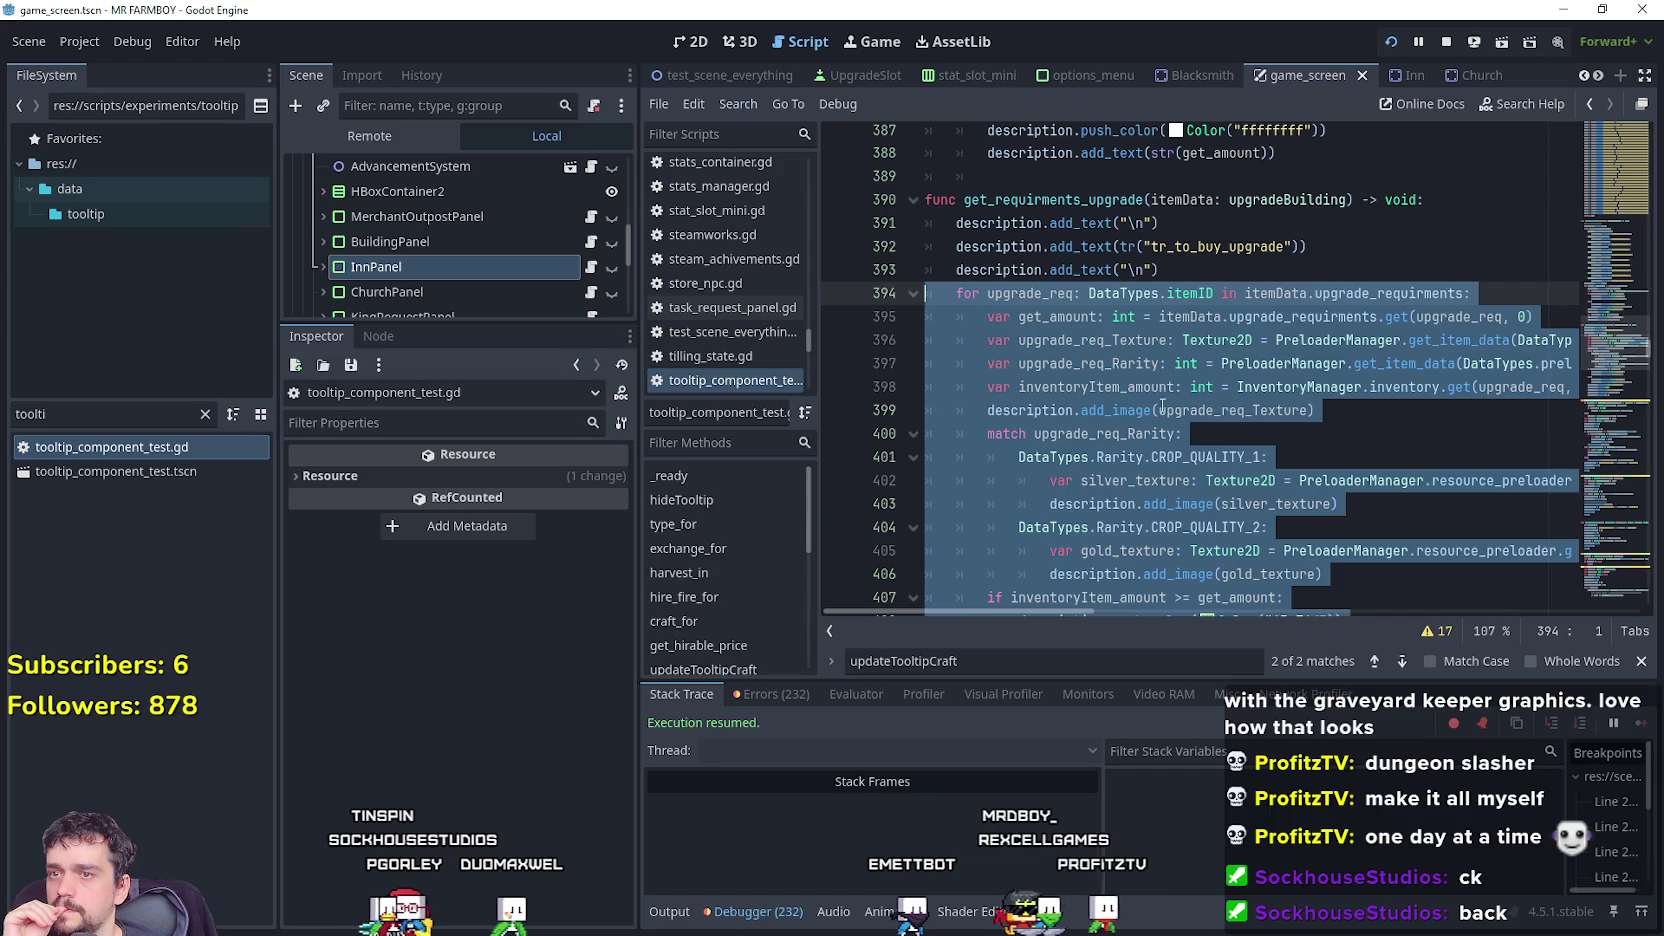
scroll(1400, 400, "up", 2)
left_click_drag(1615, 366, 1607, 257)
Scroll up to hire_fire_for and delete the stray indentation on blank line 108.
scroll(1268, 479, "up", 8)
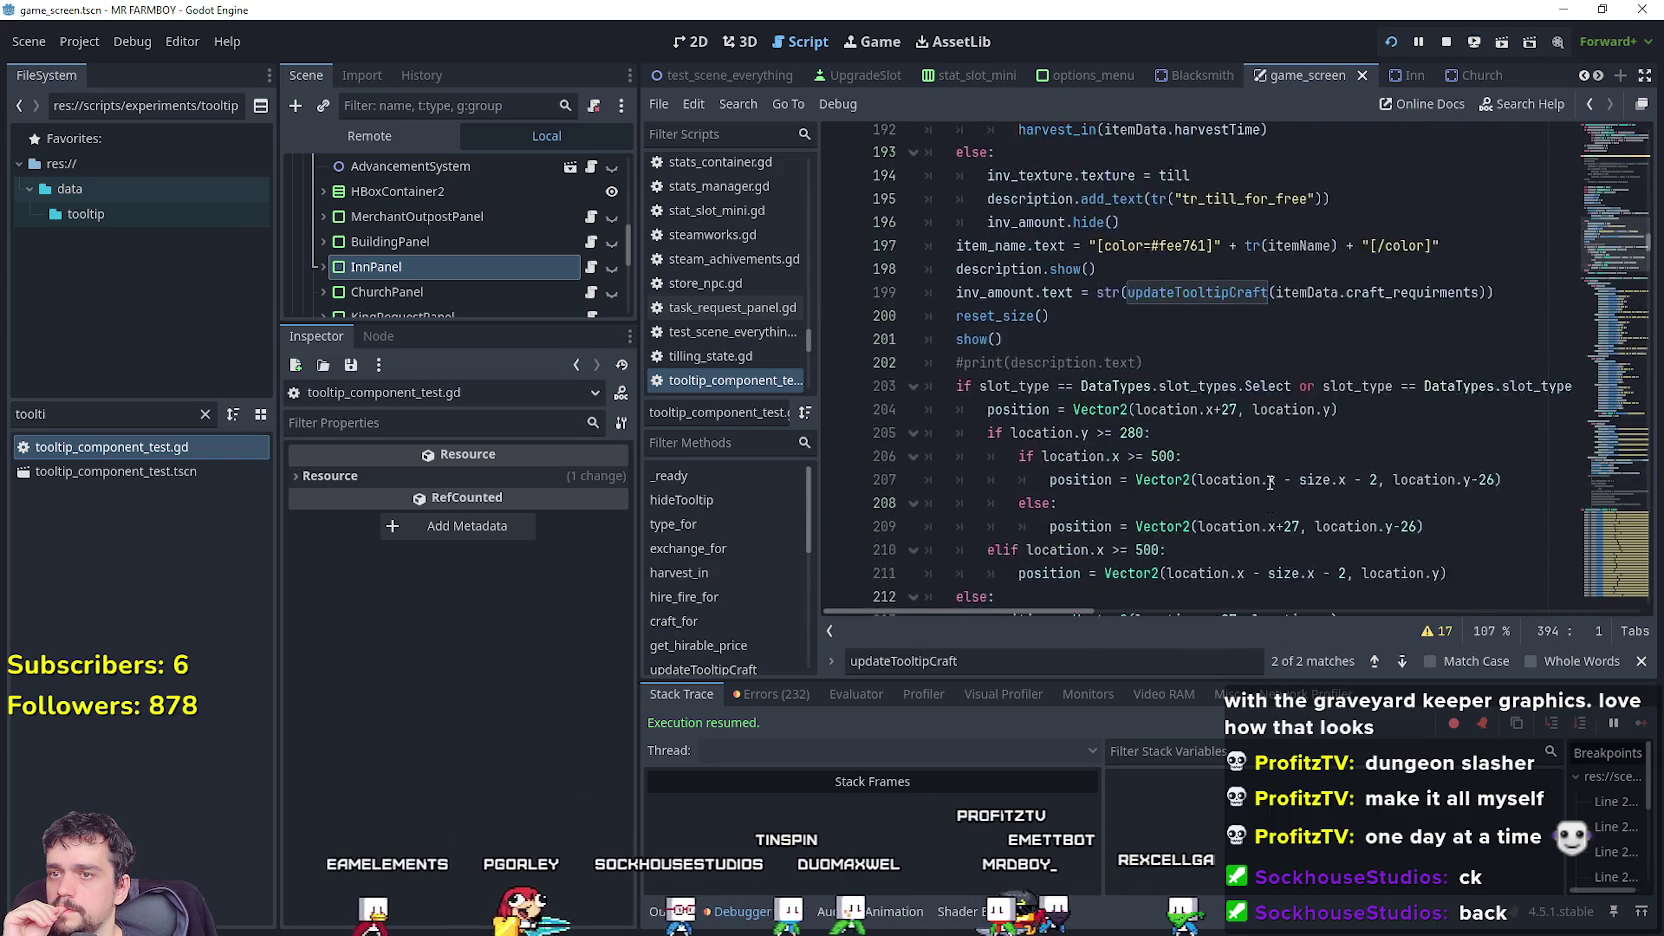
left_click(1606, 204)
scroll(1540, 240, "up", 6)
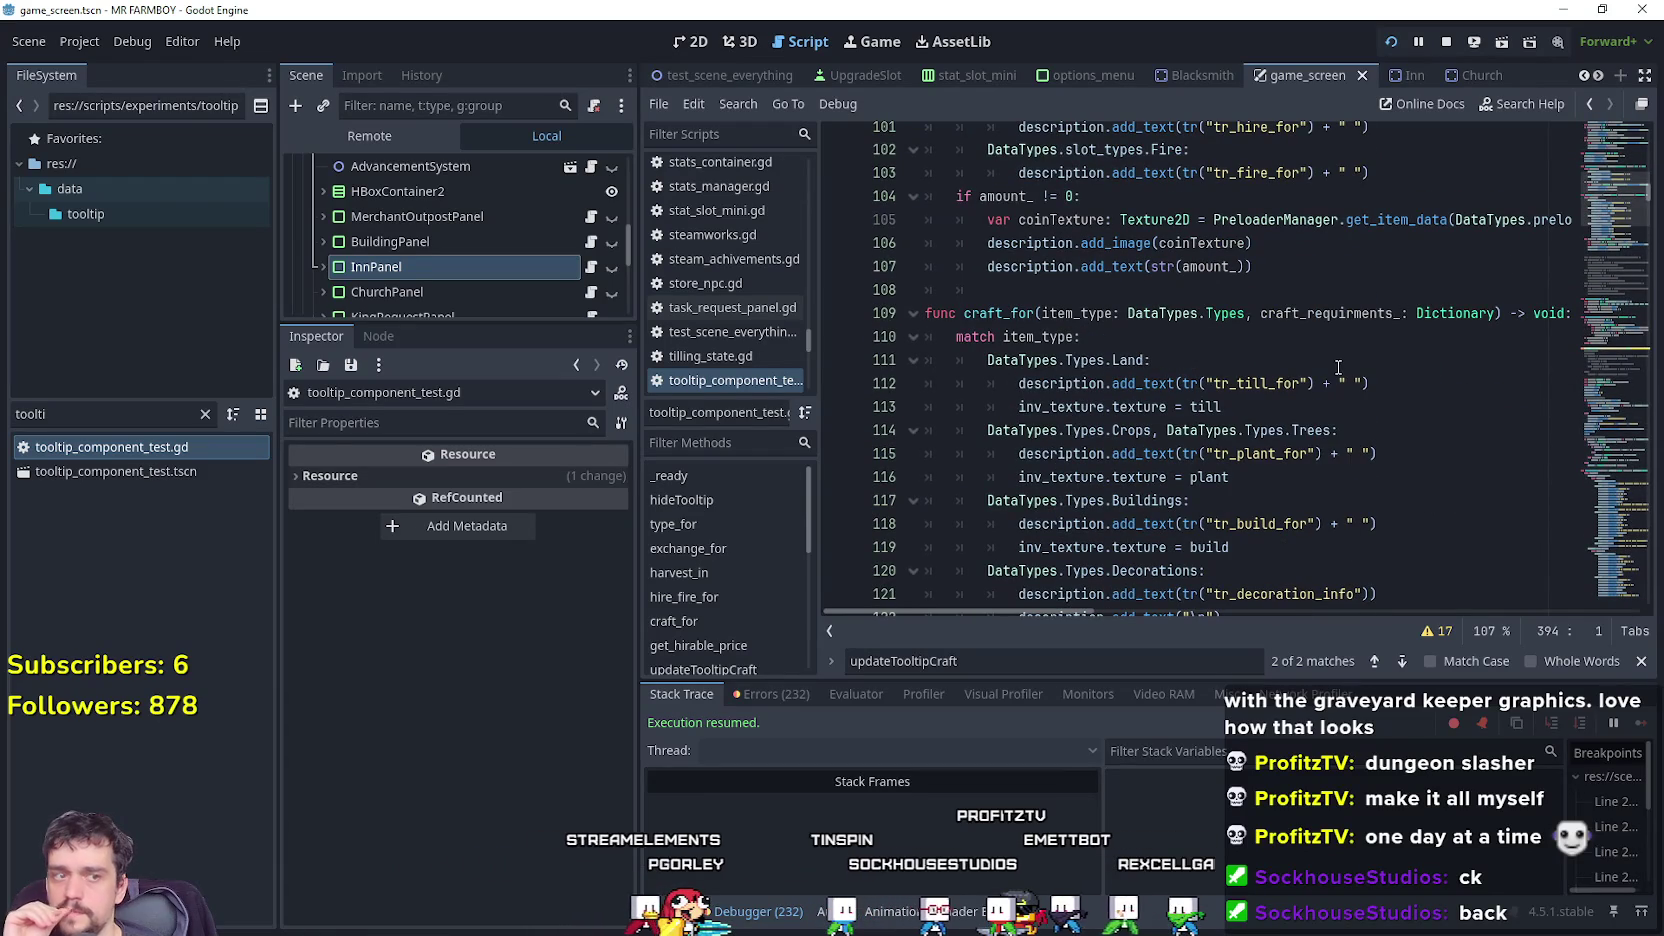
left_click(1296, 292)
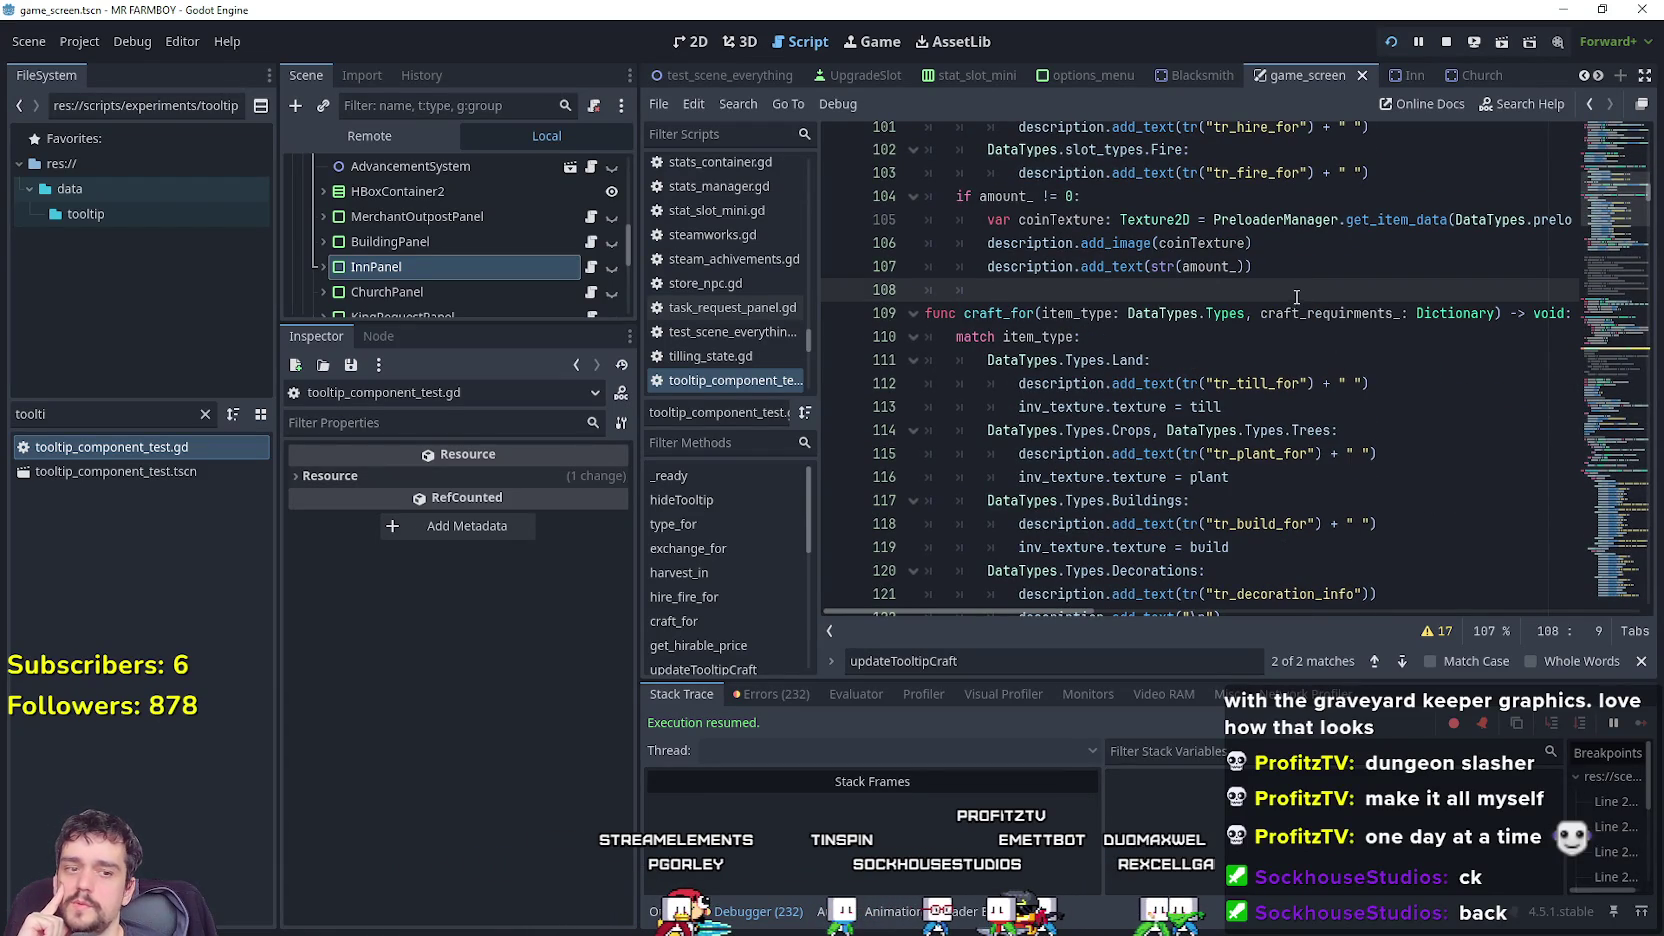
scroll(1296, 297, "up", 1)
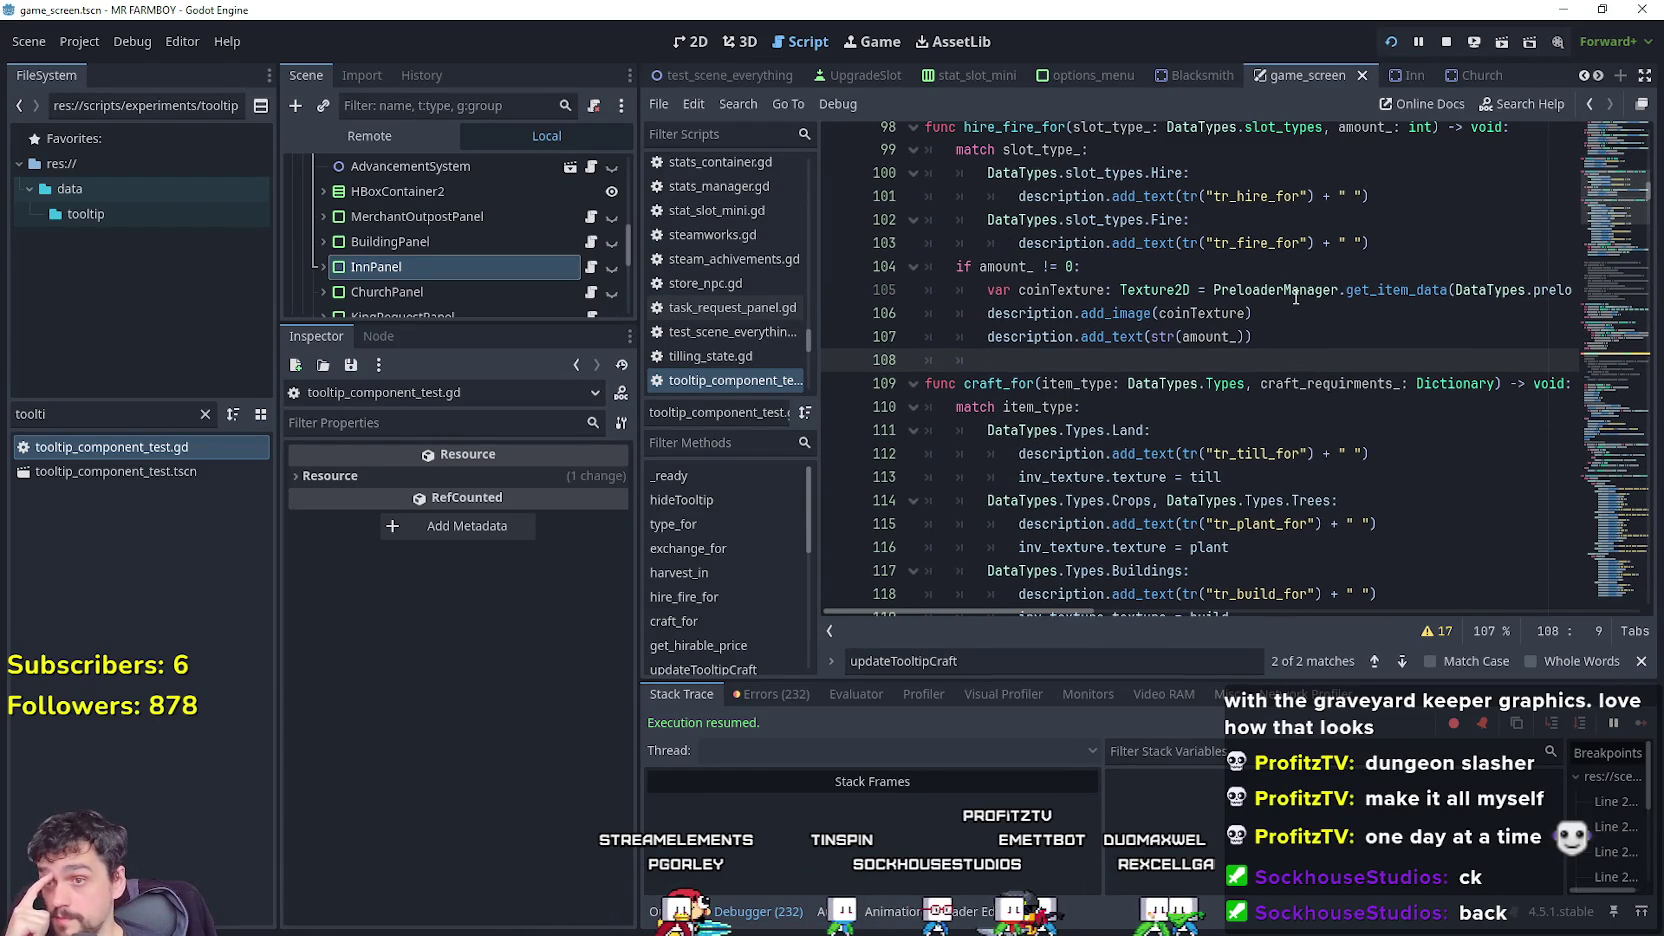
scroll(1296, 297, "up", 1)
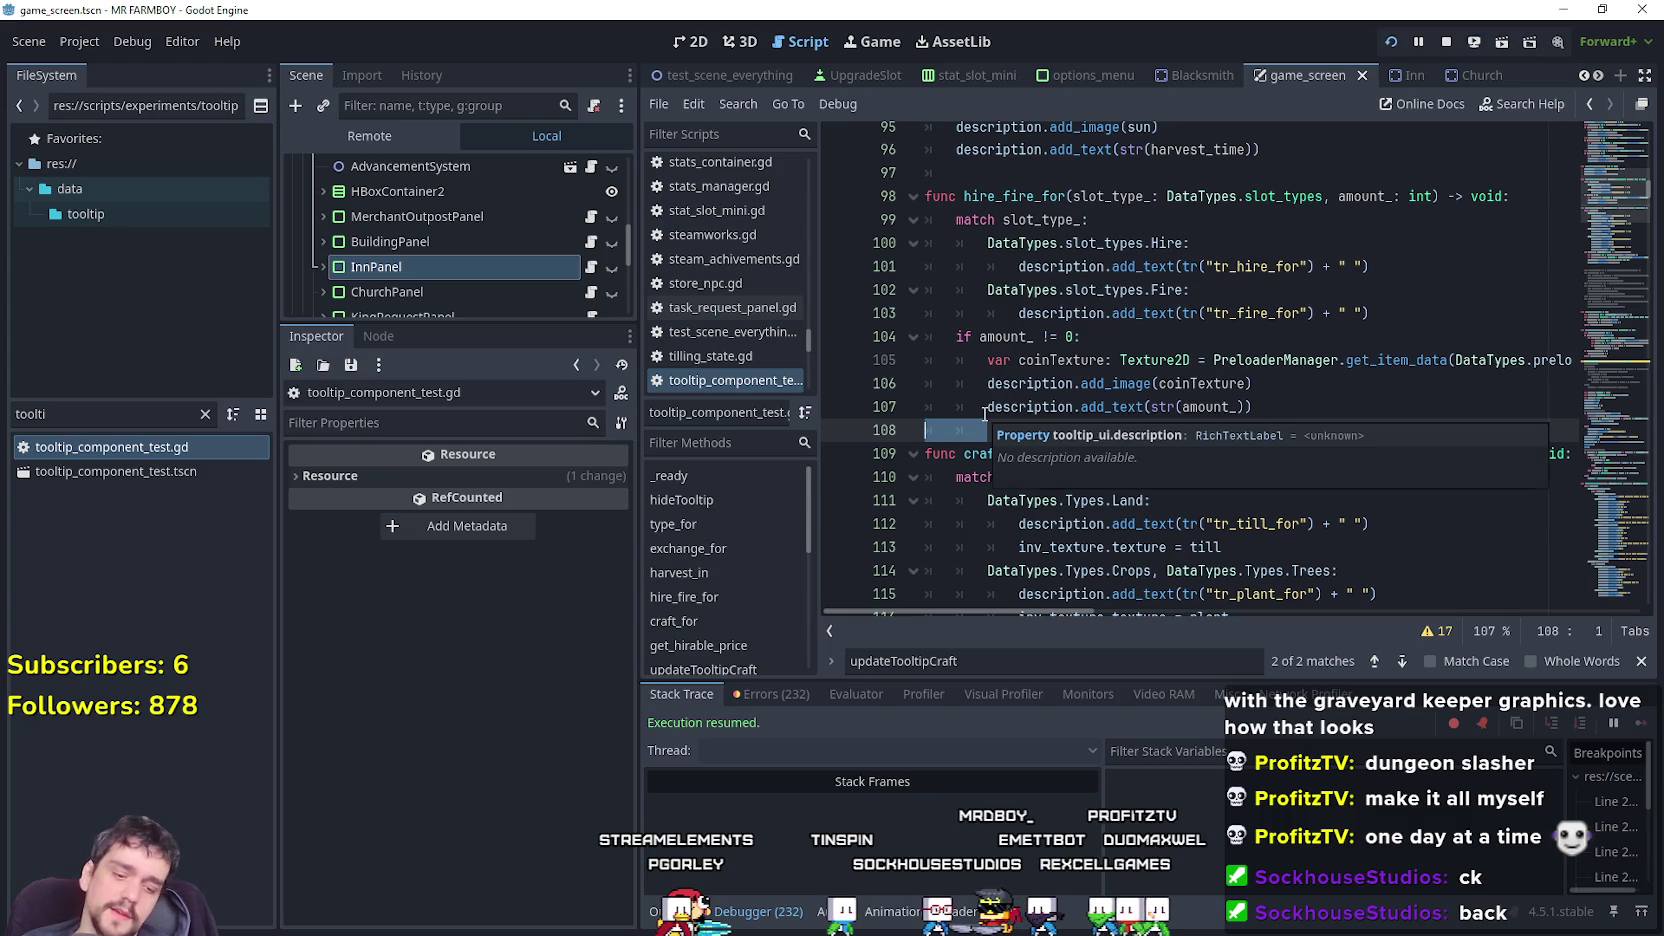
key("BackSpace")
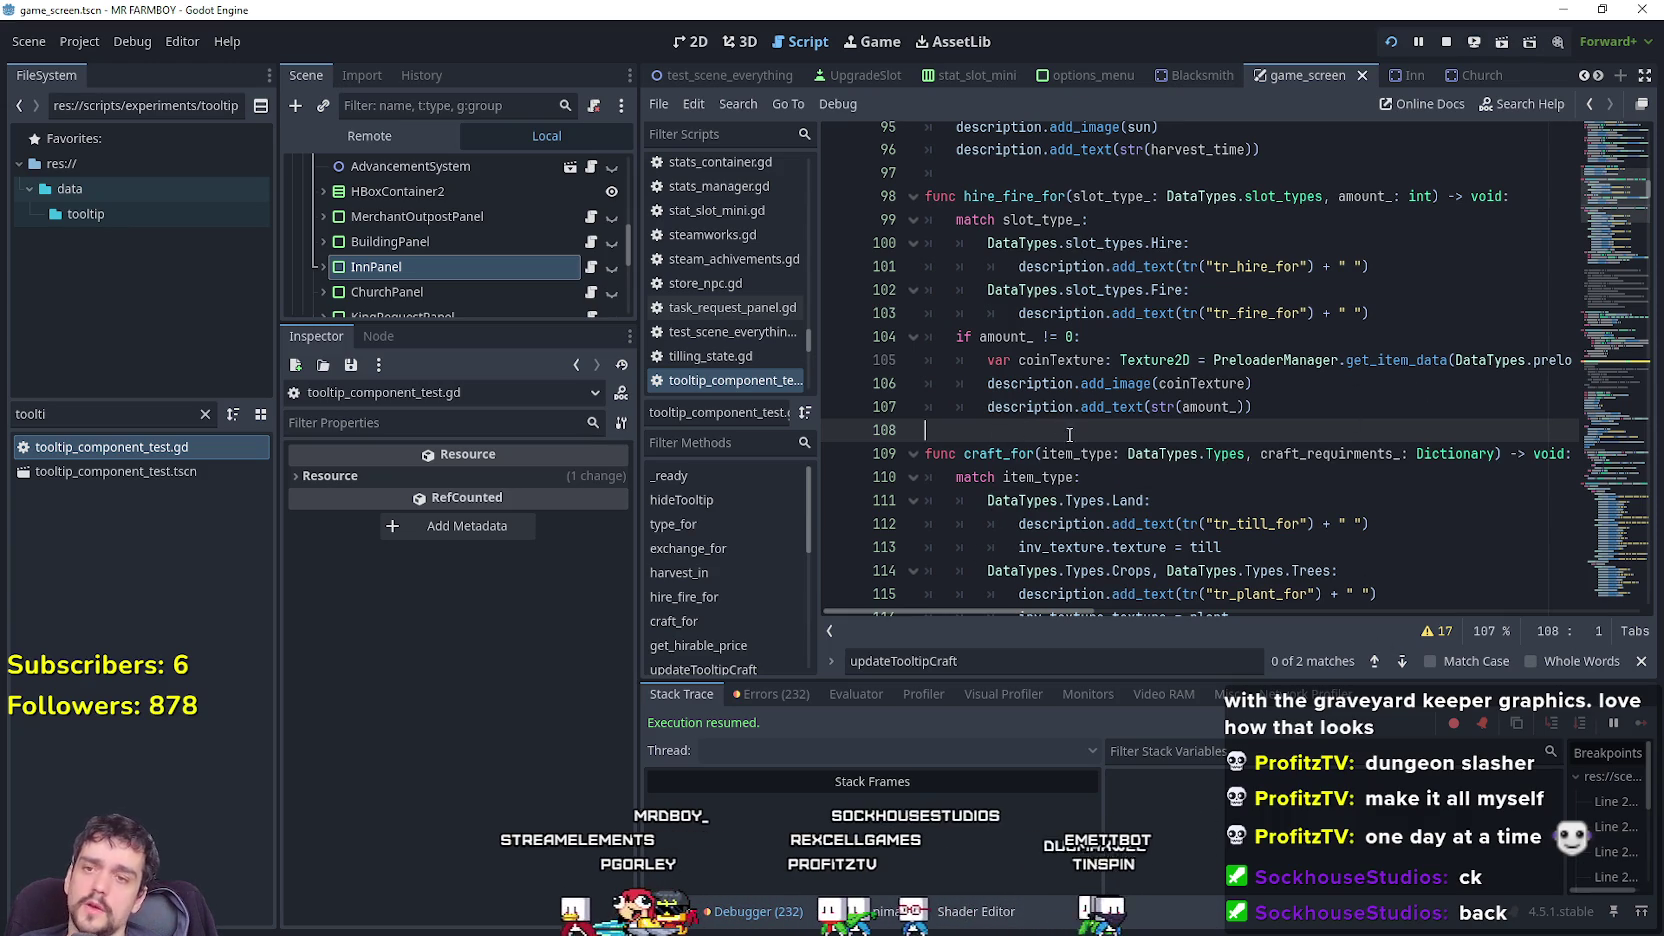
Remove the stray indentation on blank line 97 and move the caret to line 92.
scroll(1083, 418, "up", 4)
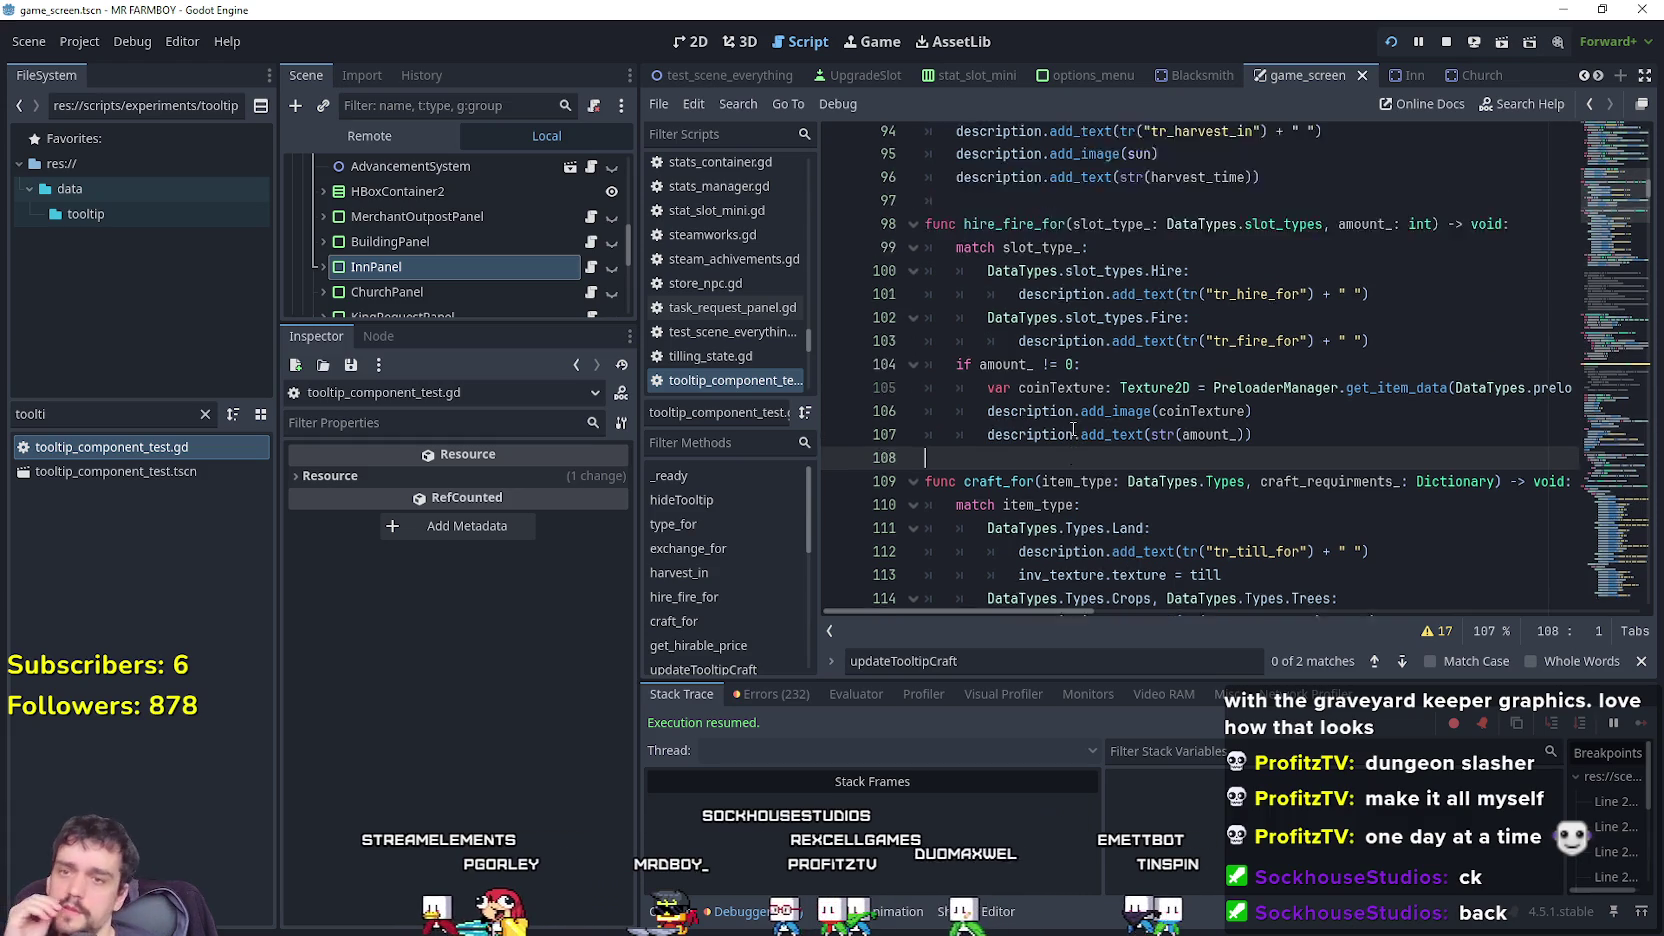
left_click(1062, 454)
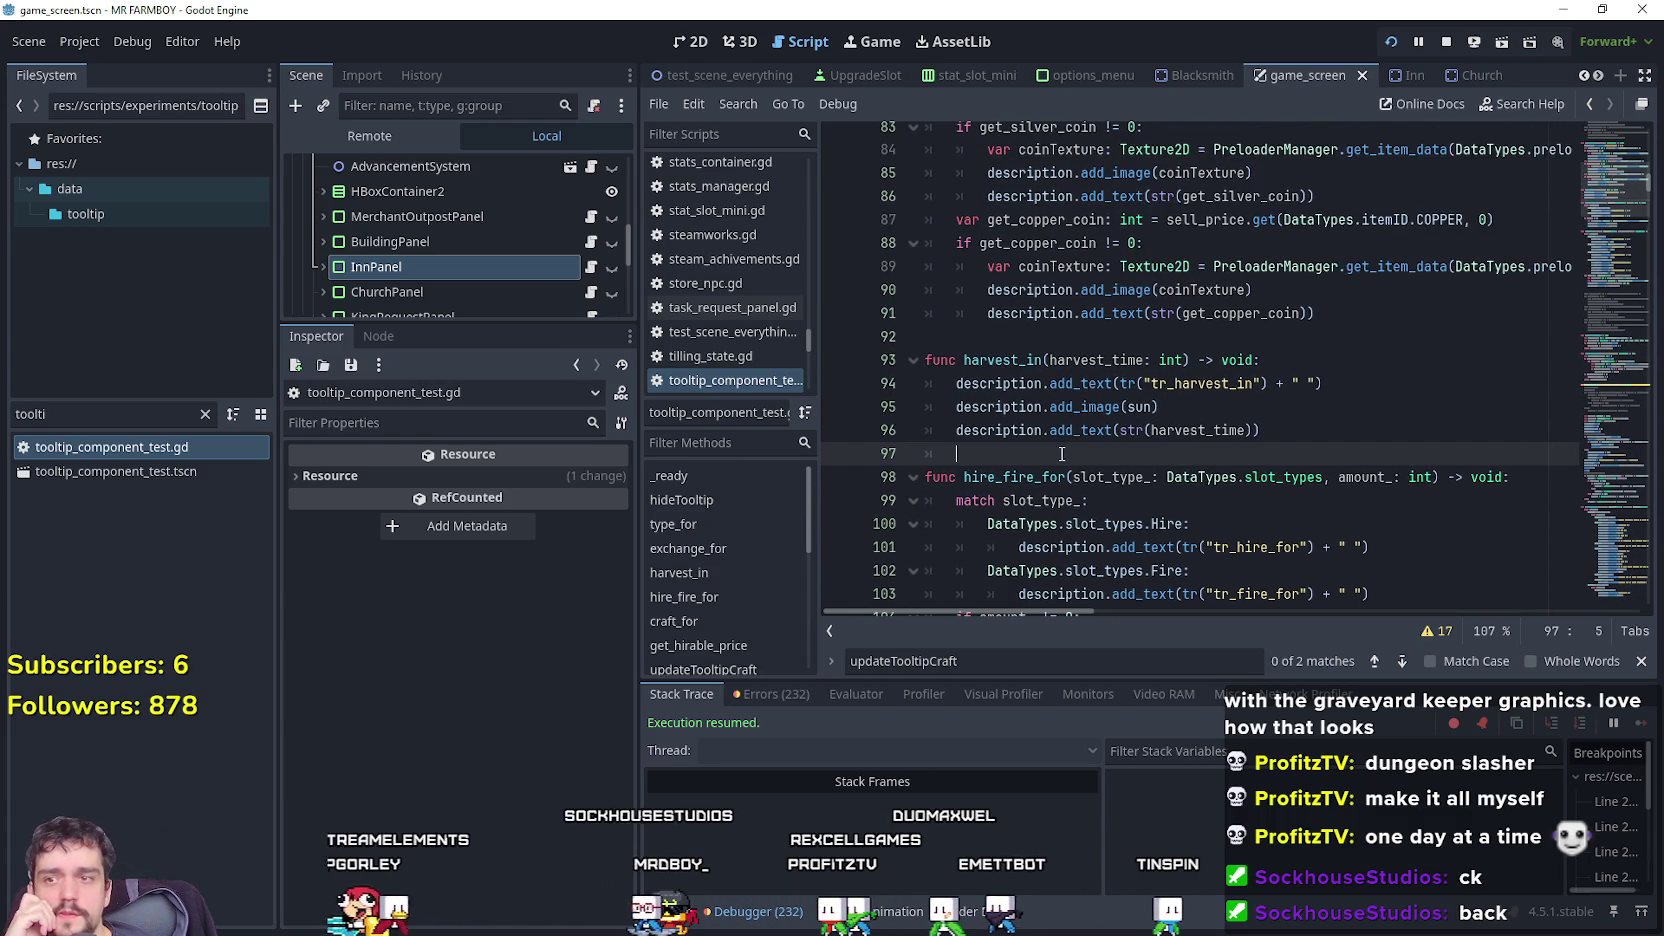
key("BackSpace")
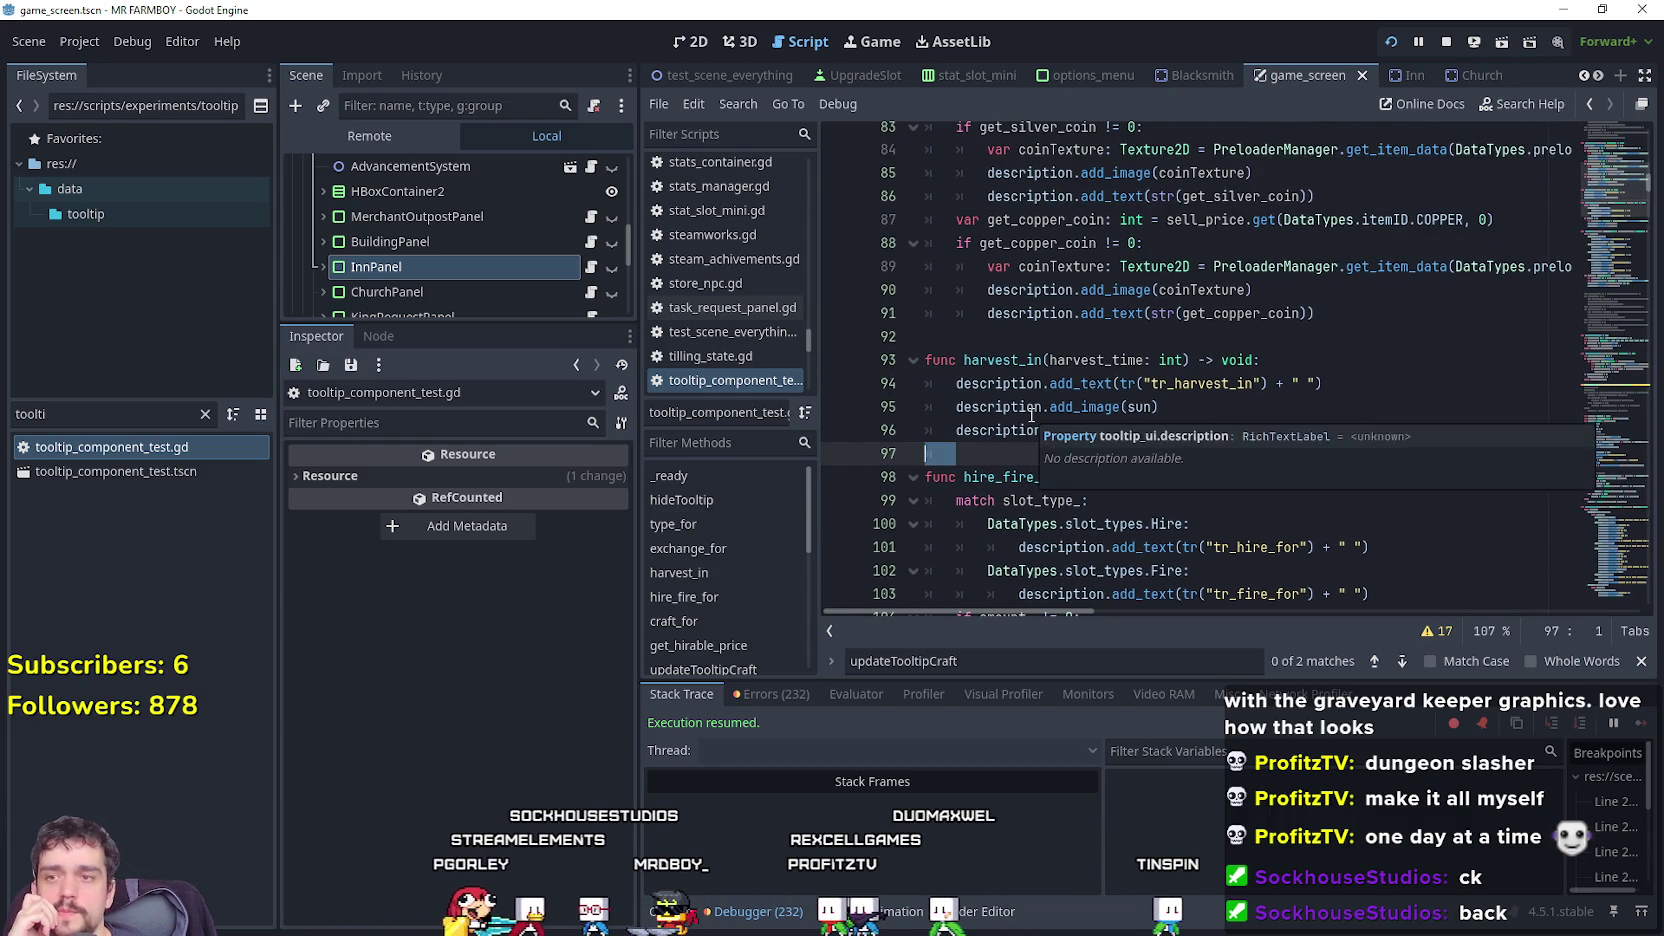
scroll(1086, 393, "up", 1)
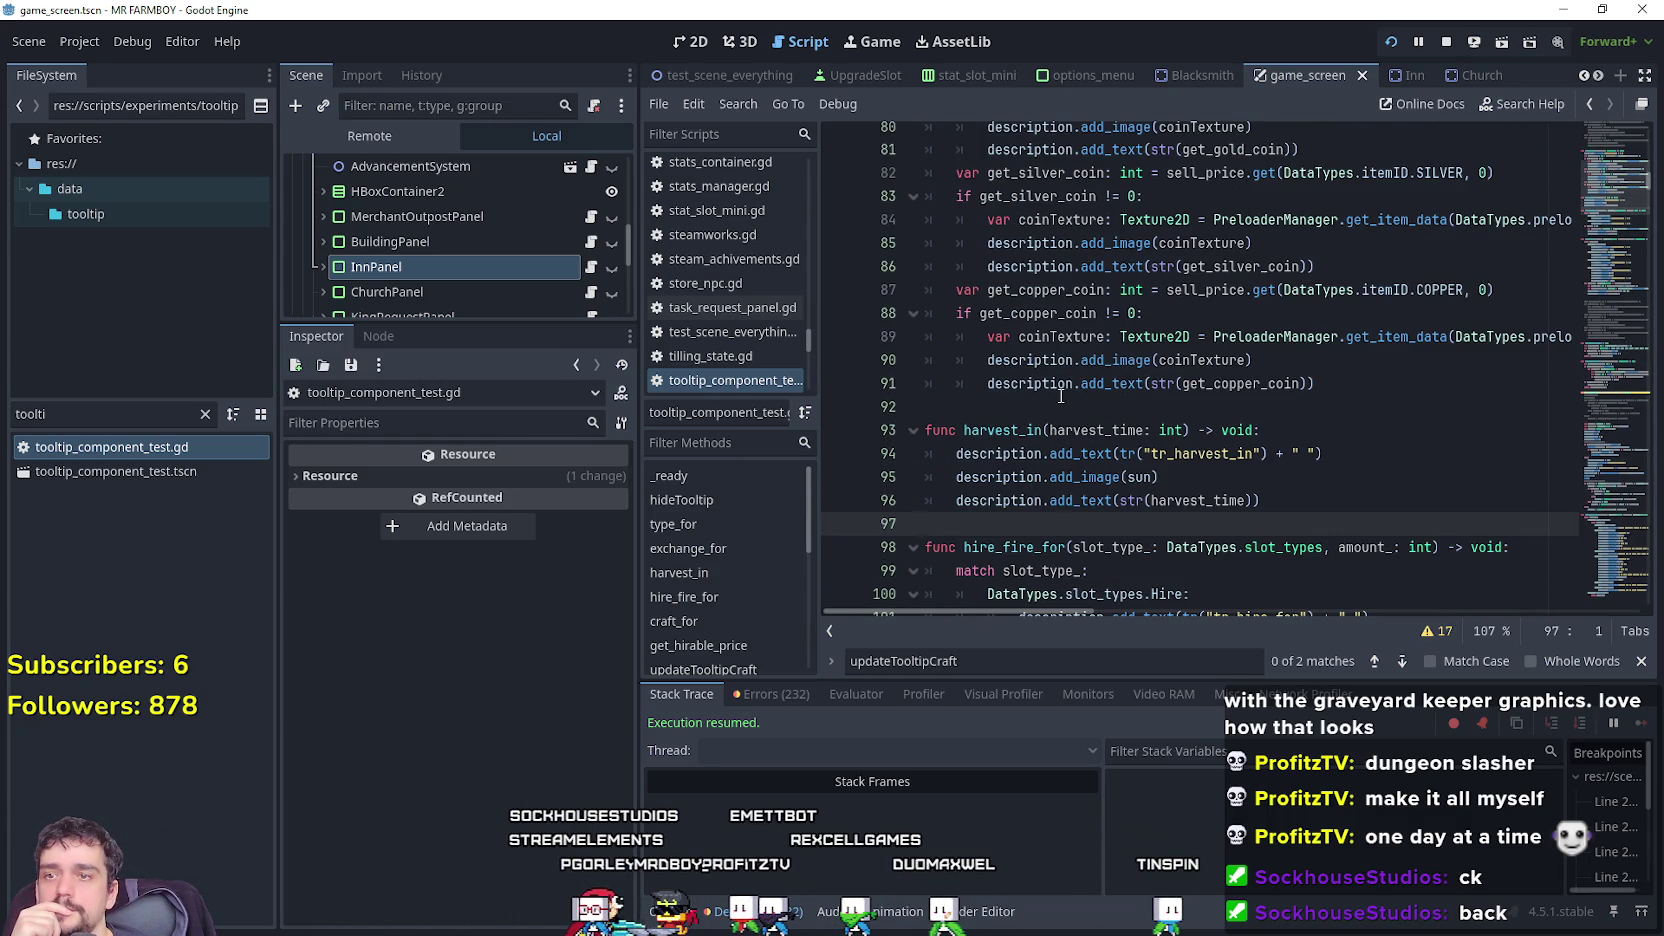
left_click(1064, 404)
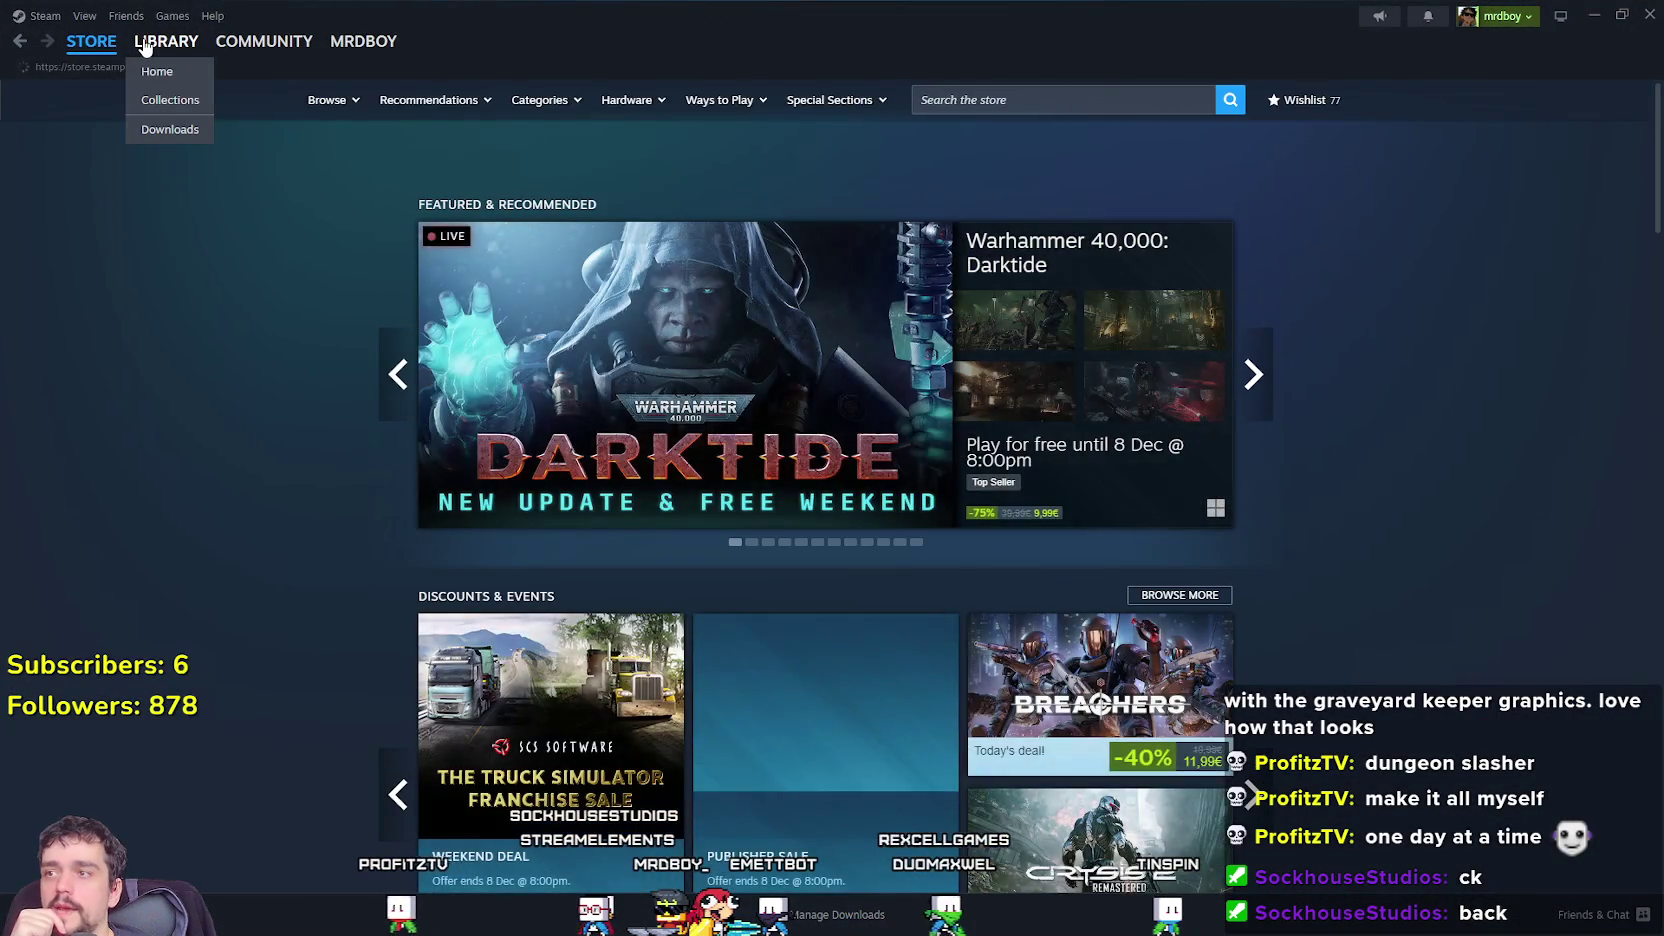
Go from the Steam library to the MR FARMBOY store page and its Community Hub.
left_click(166, 41)
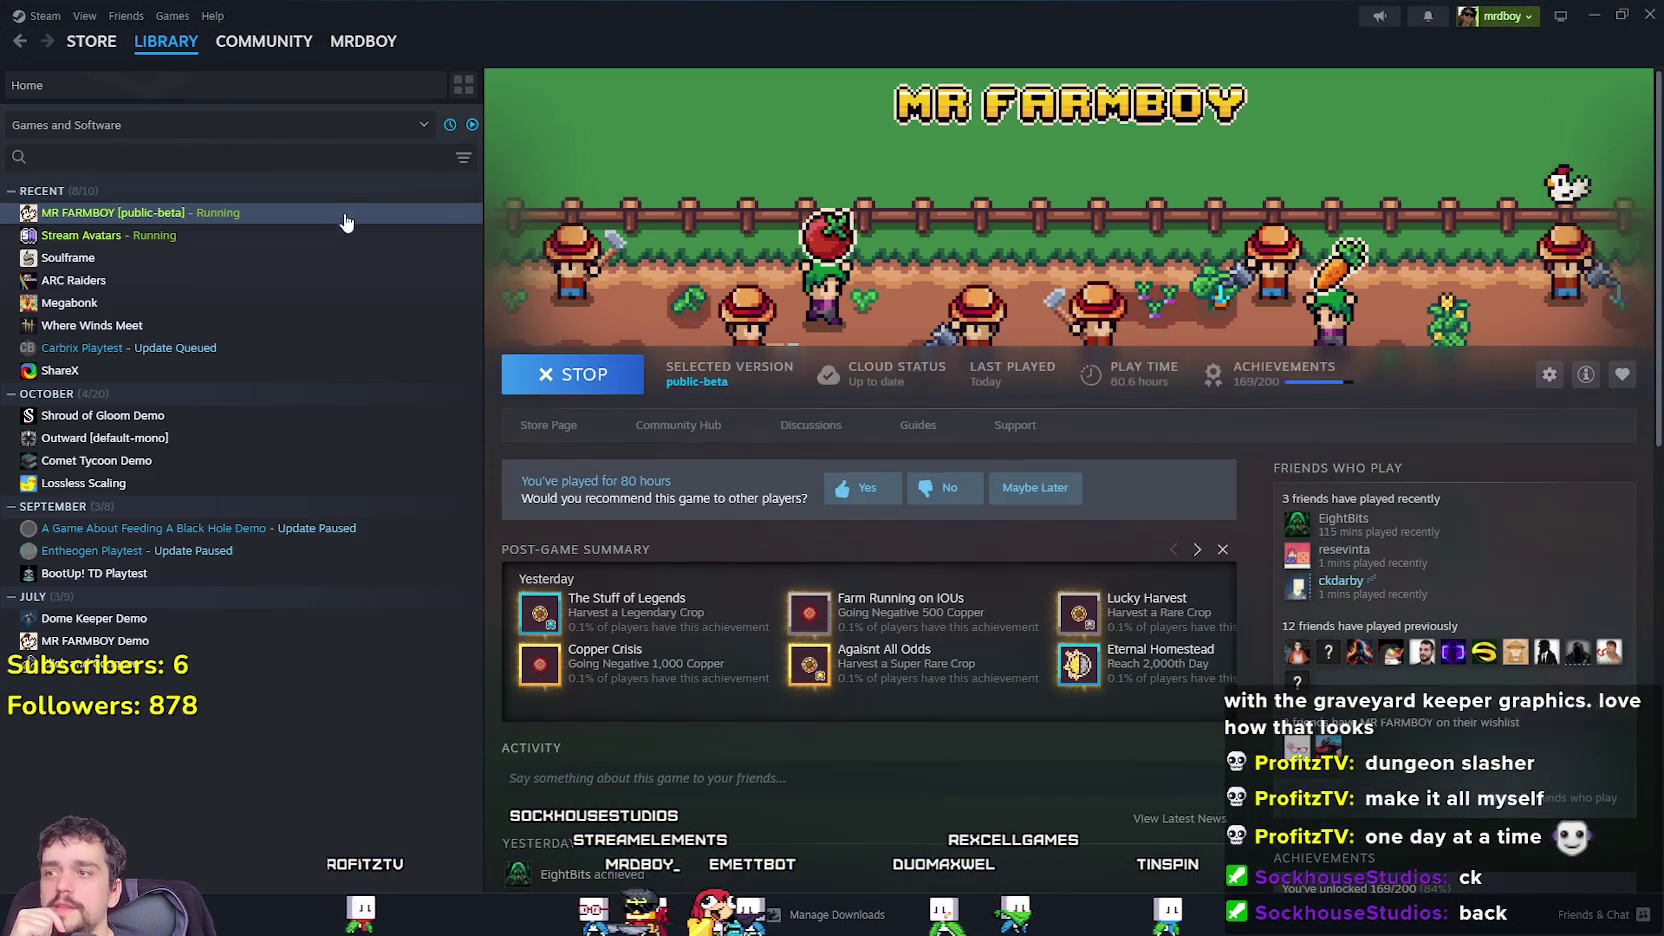
left_click(557, 429)
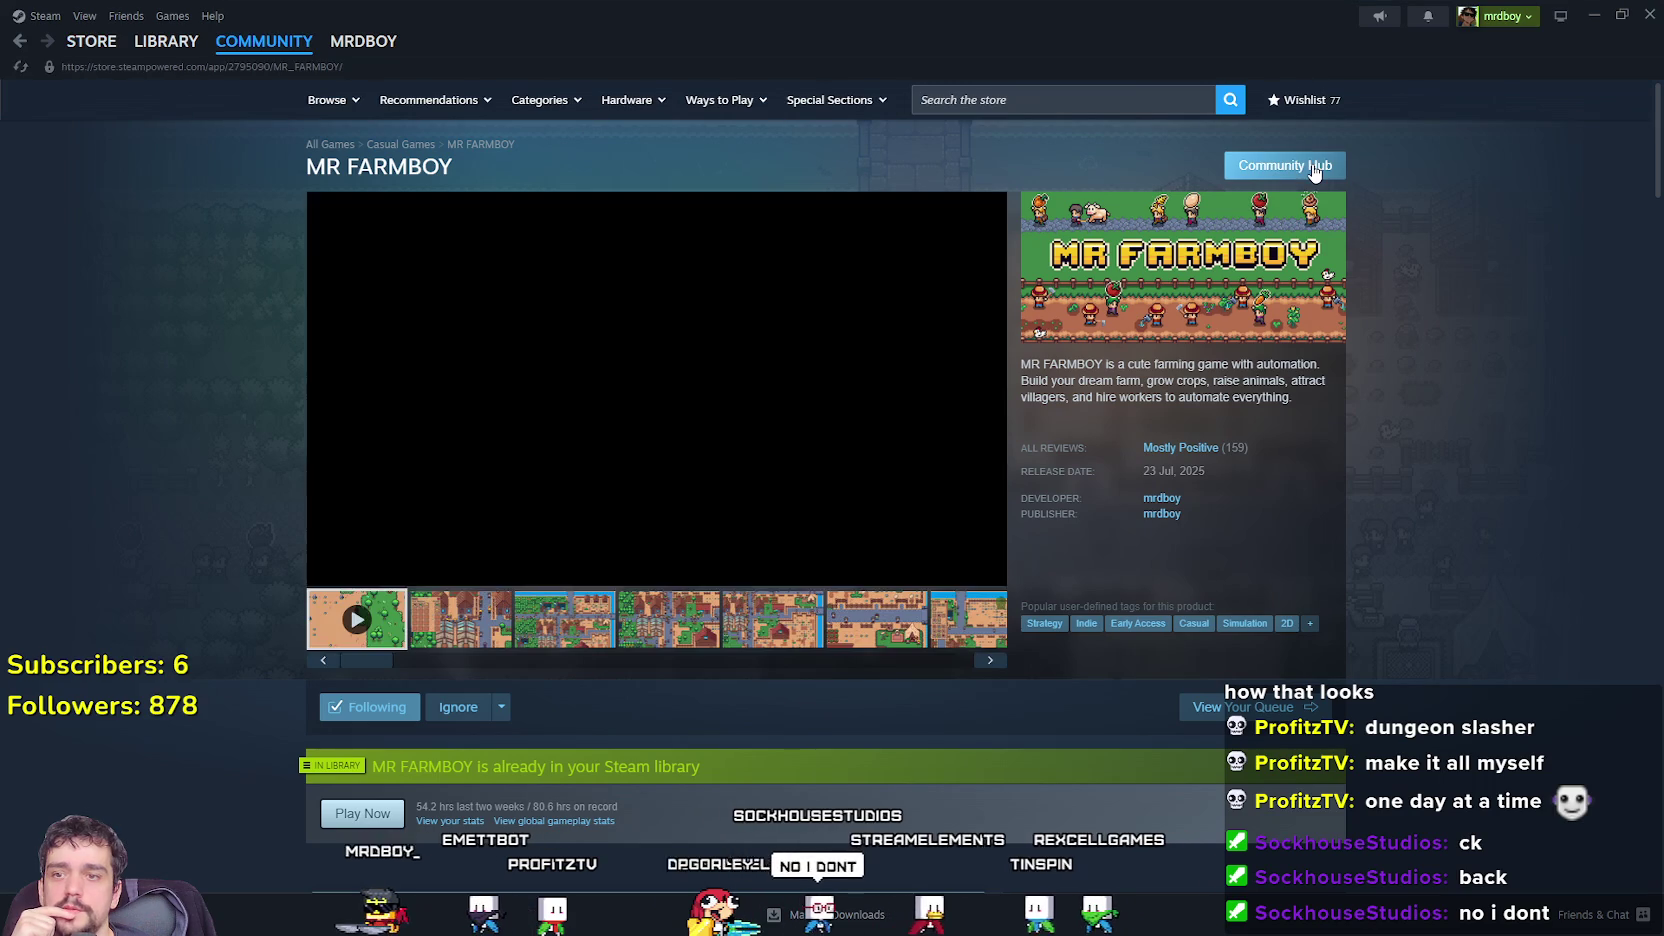
left_click(1313, 165)
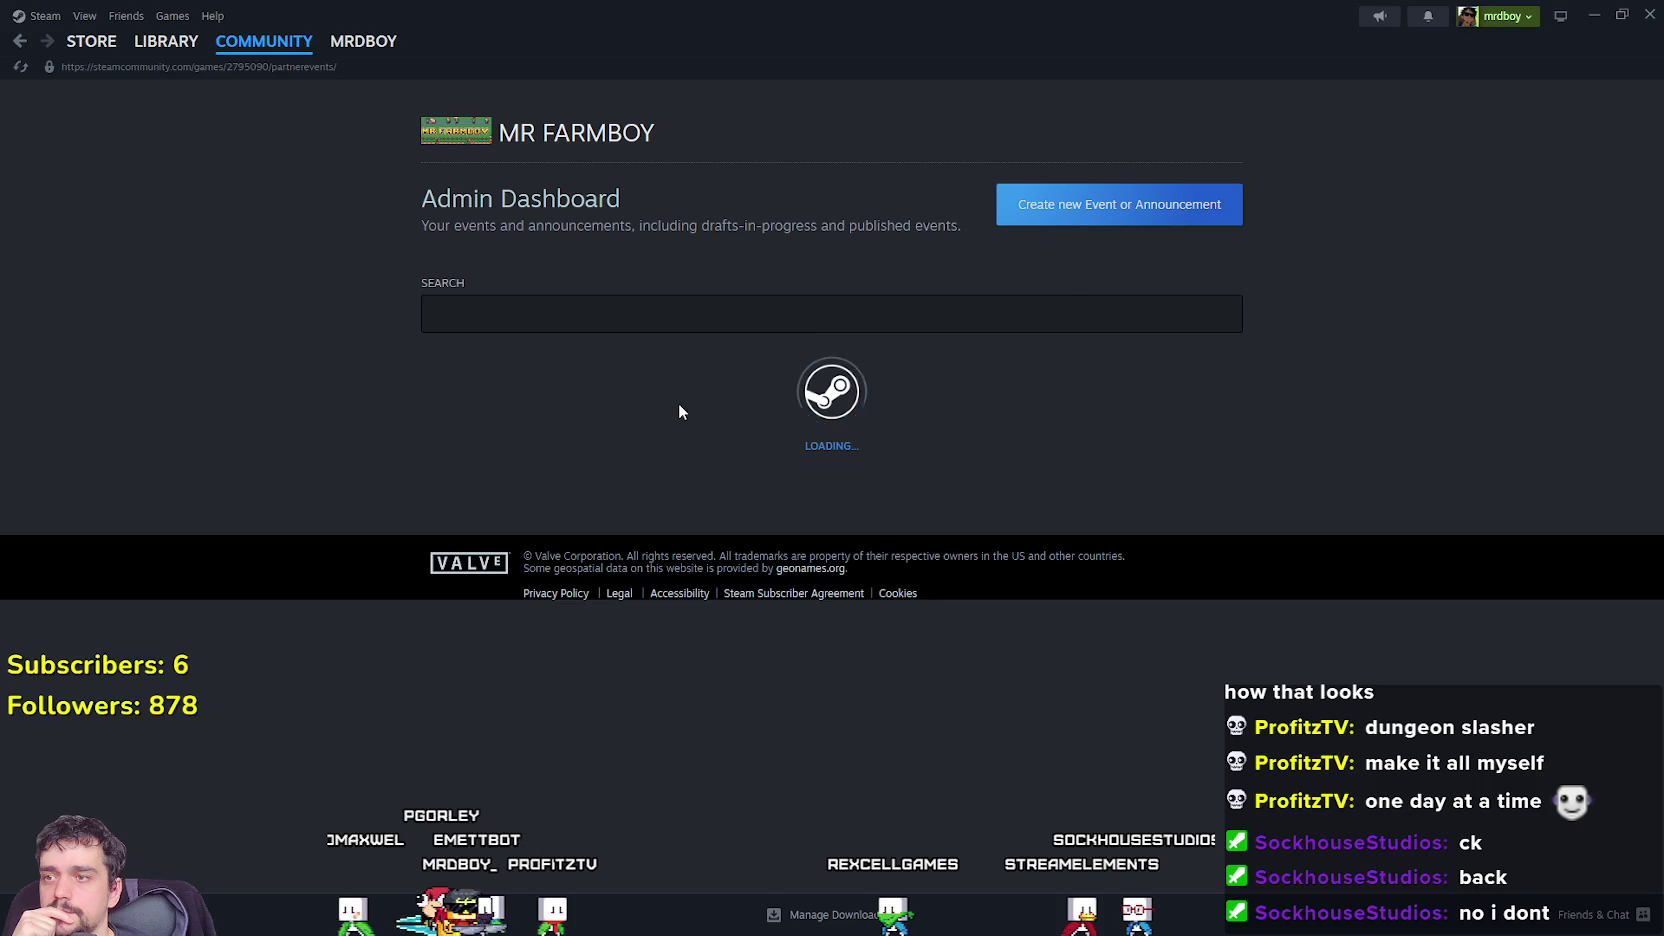
scroll(679, 403, "down", 3)
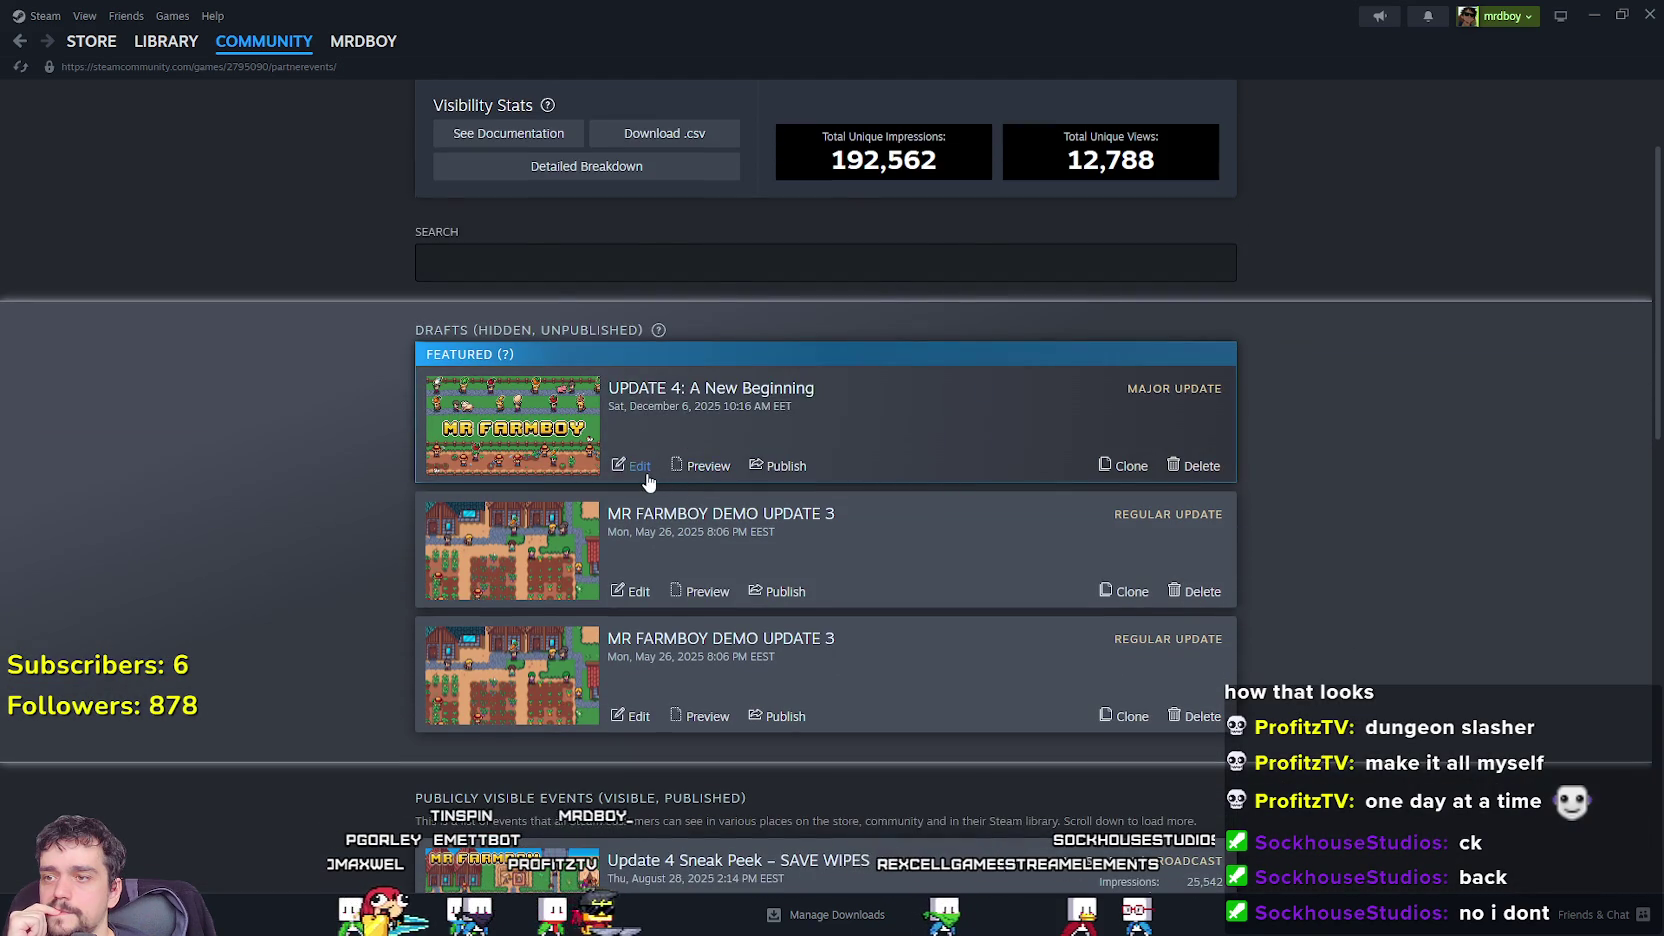
Edit the 'UPDATE 4: A New Beginning' draft and read through its update notes.
left_click(628, 466)
scroll(741, 437, "down", 7)
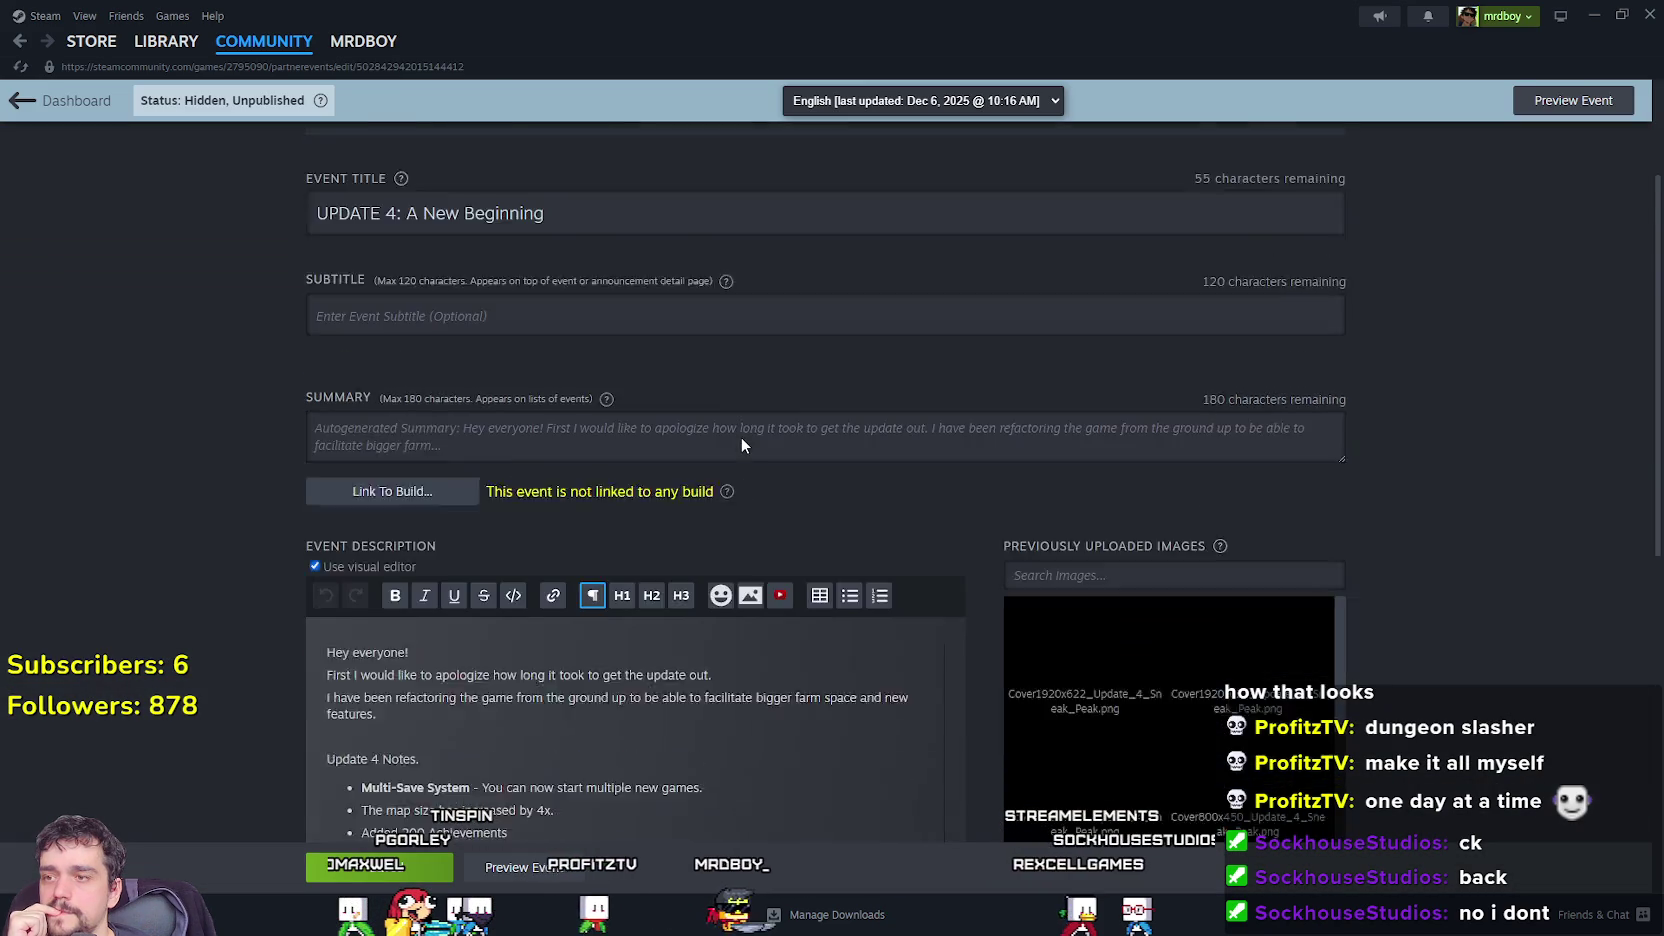
mouse_move(360, 448)
left_mouse_down()
mouse_move(689, 489)
mouse_move(404, 313)
left_mouse_up()
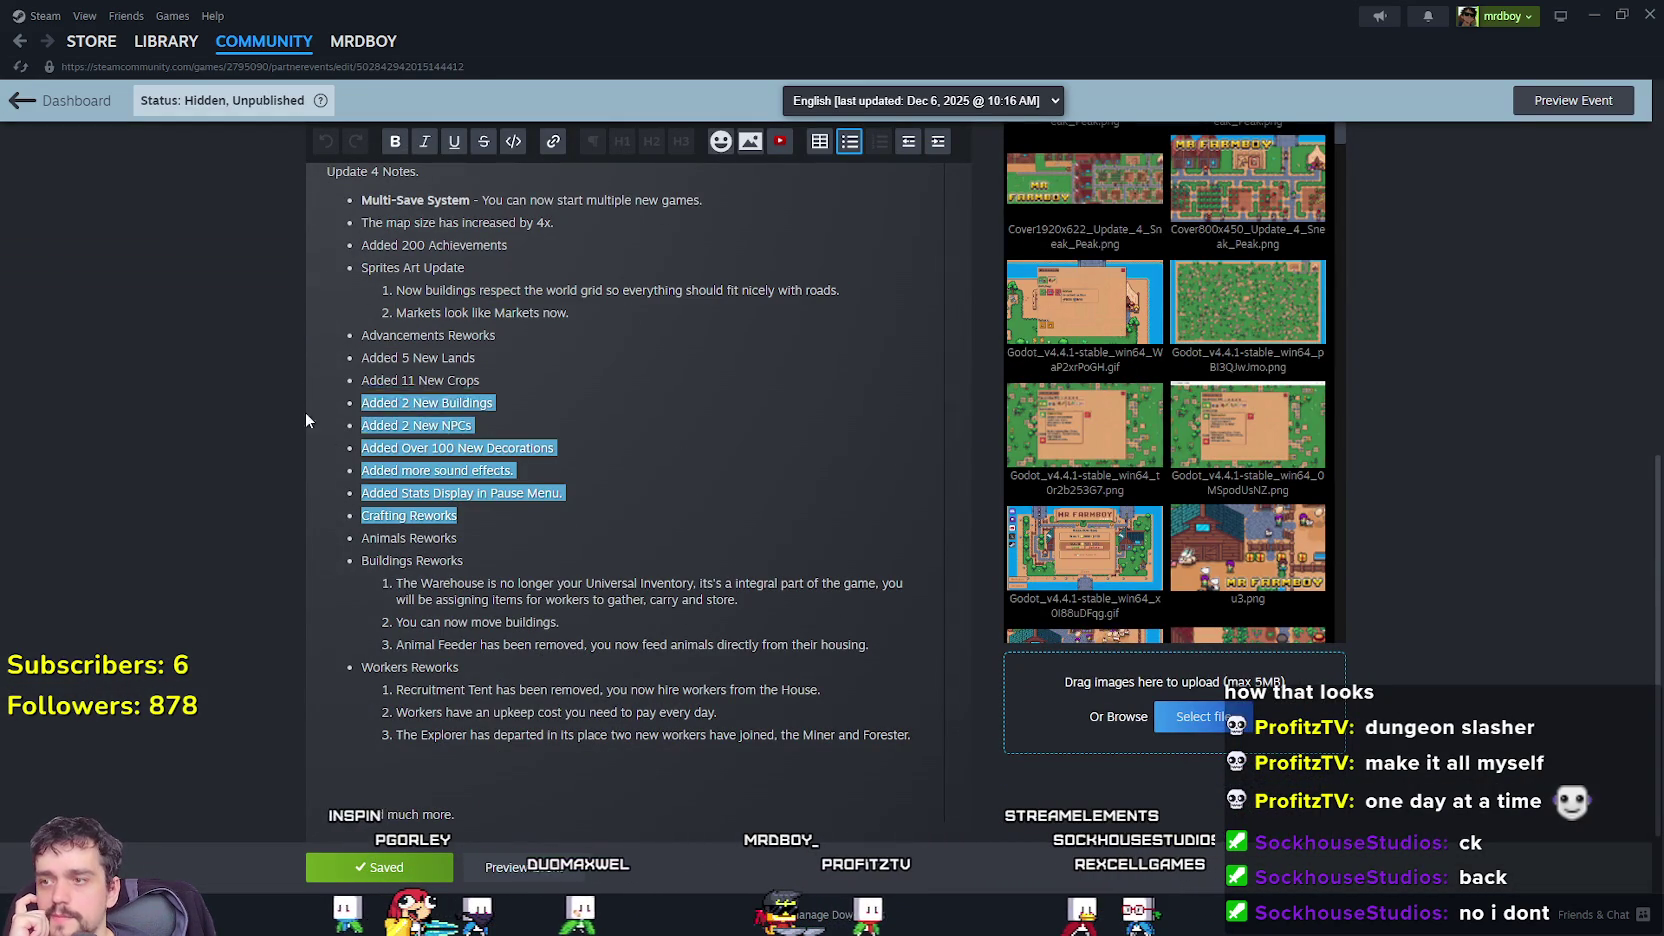
left_click(490, 520)
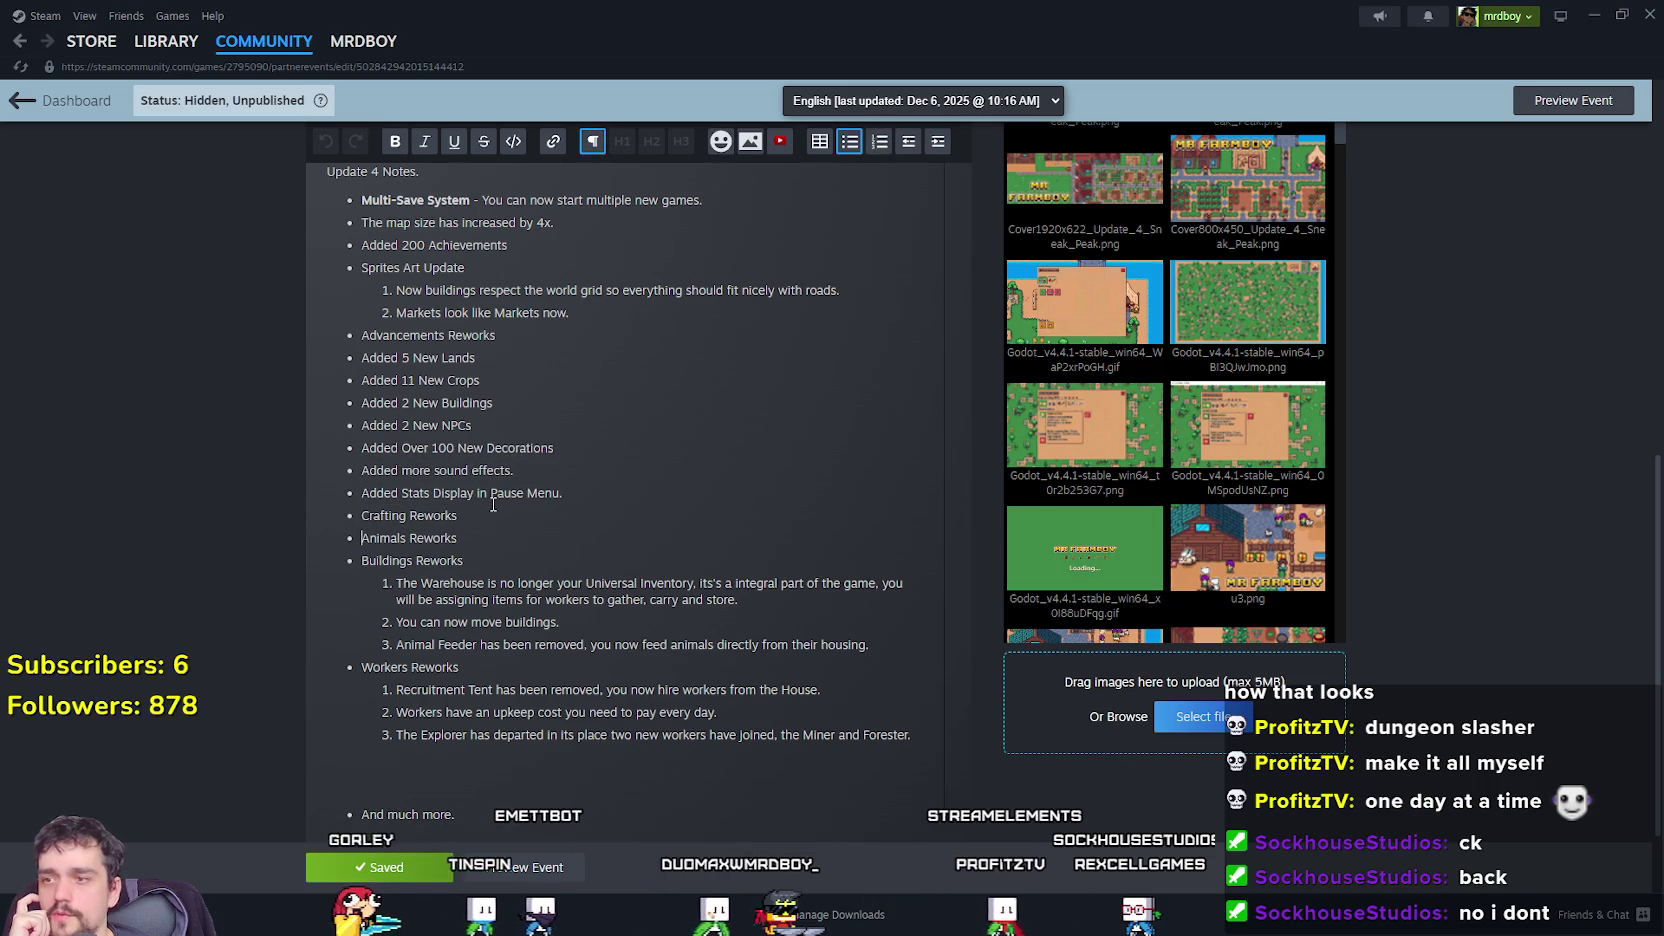
scroll(476, 537, "down", 1)
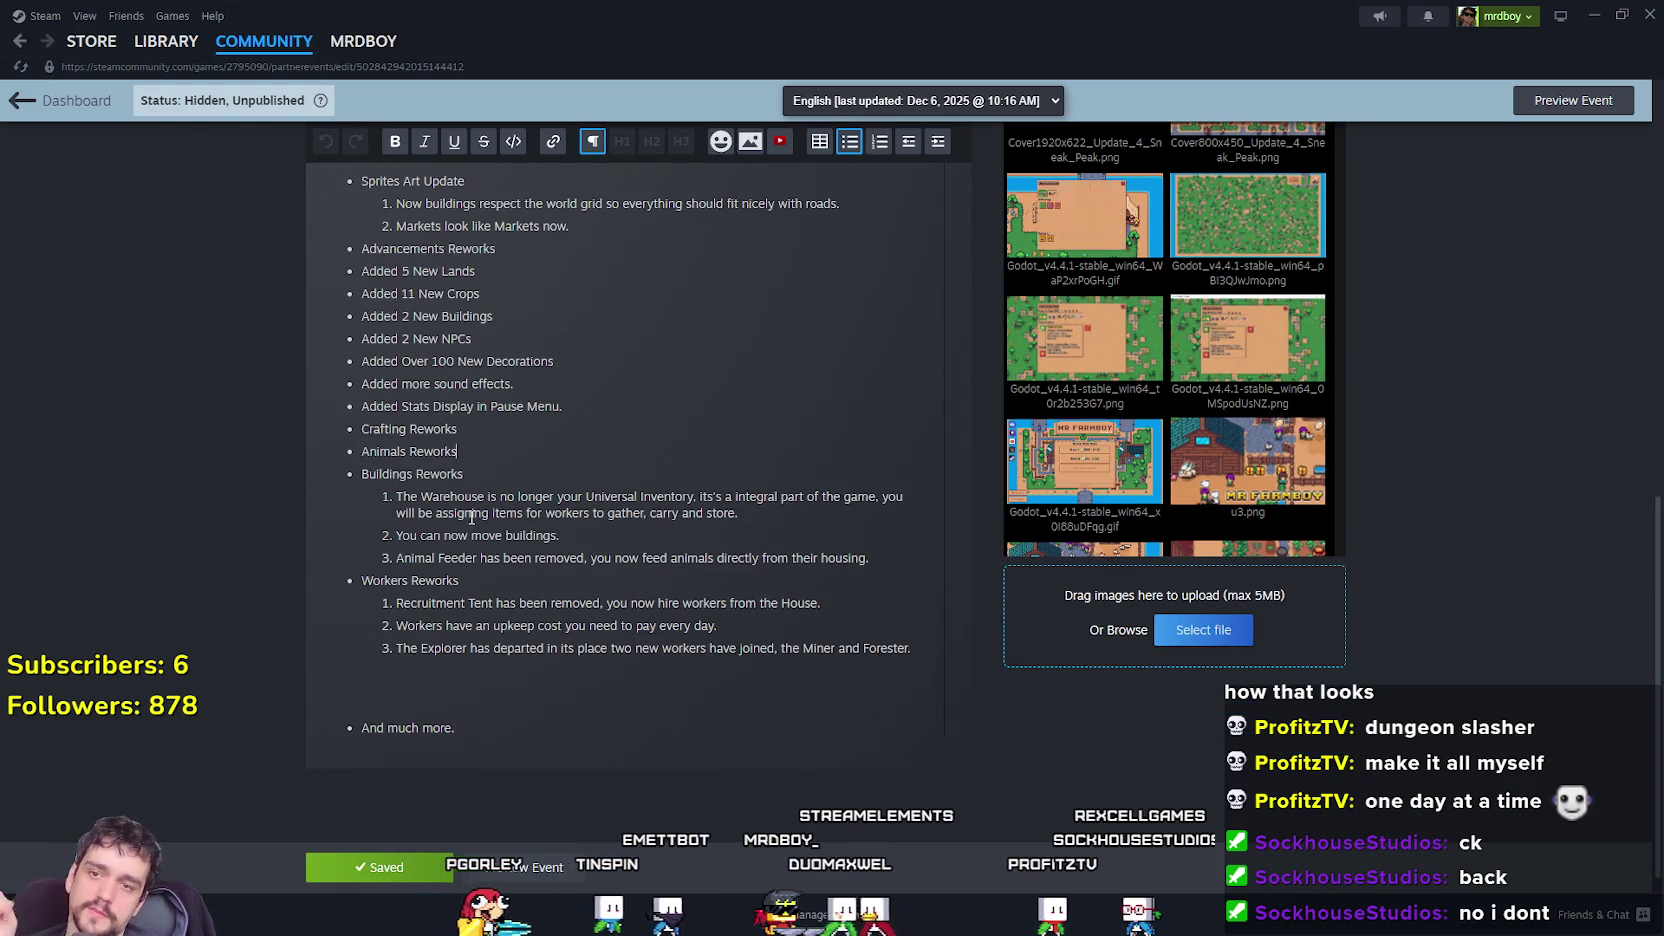
scroll(471, 516, "up", 10)
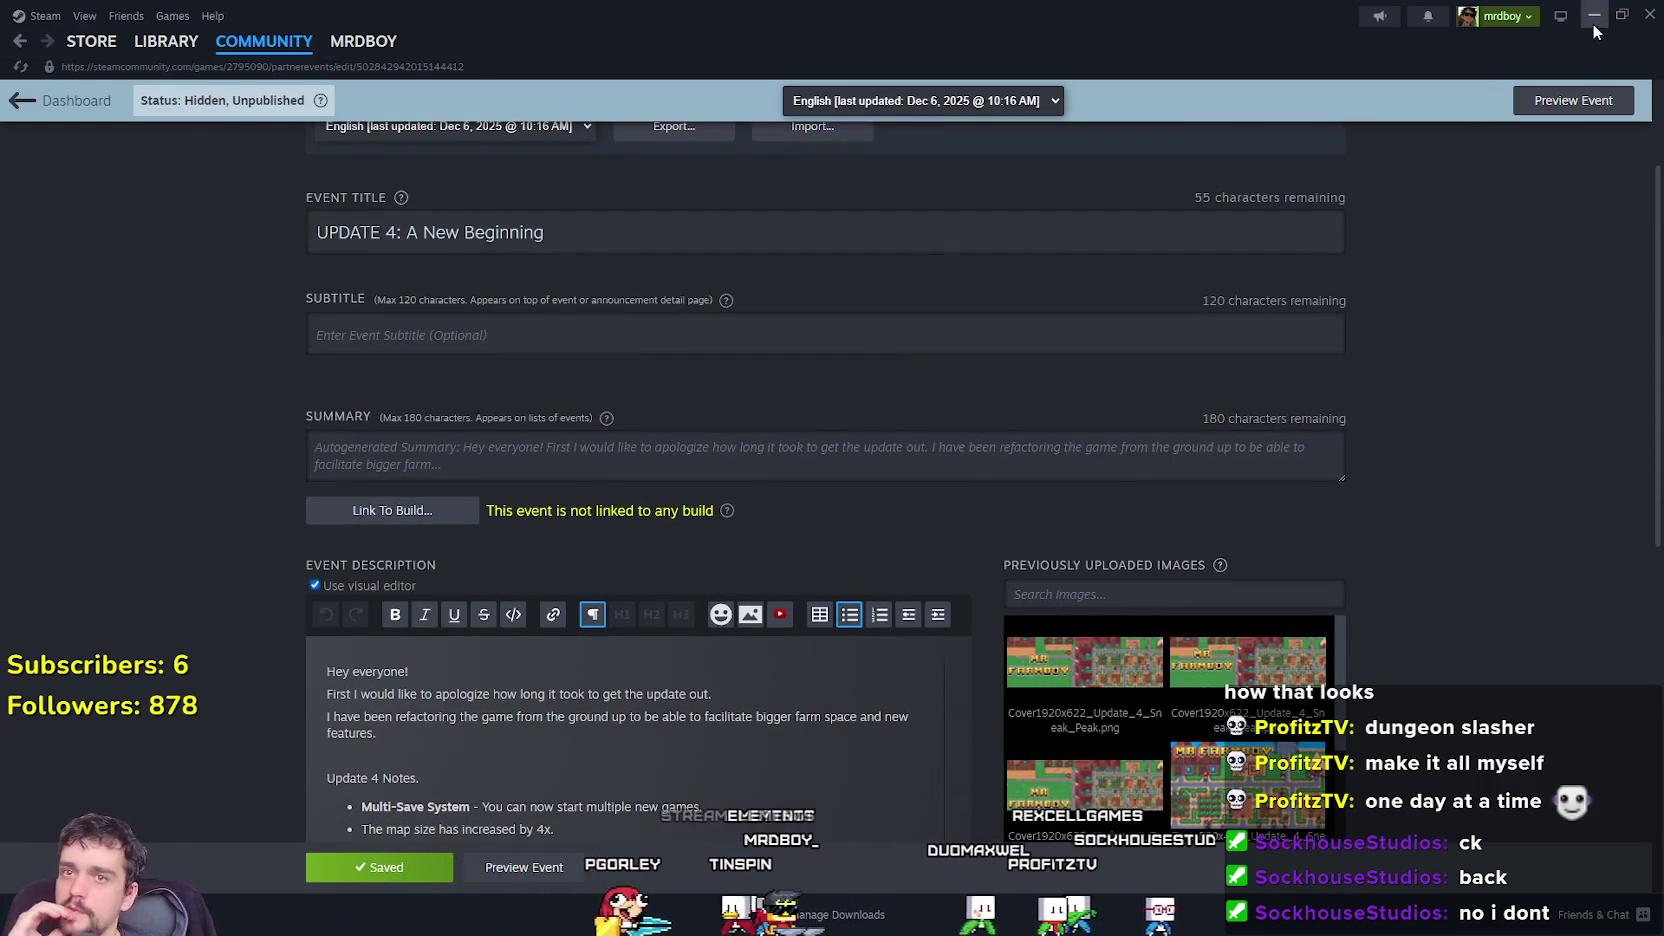
scroll(1492, 580, "down", 10)
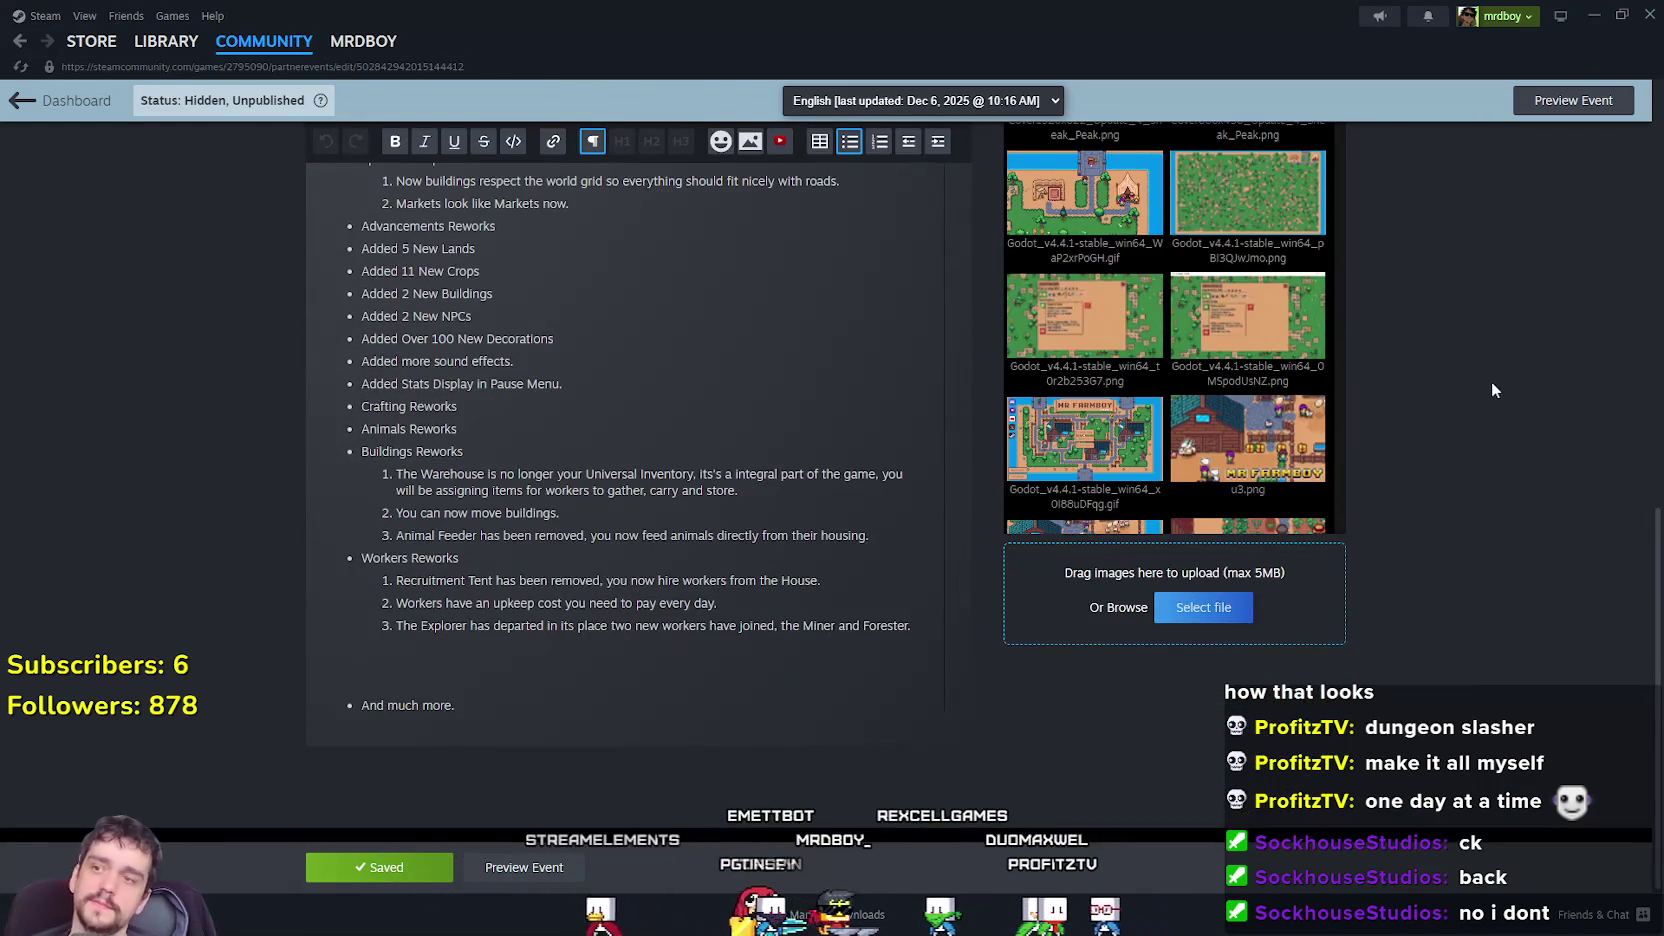
scroll(1491, 389, "up", 3)
Minimize Steam, review tooltip_component_test.gd from line 91 up to type_for, then return to Steam.
left_click(1593, 14)
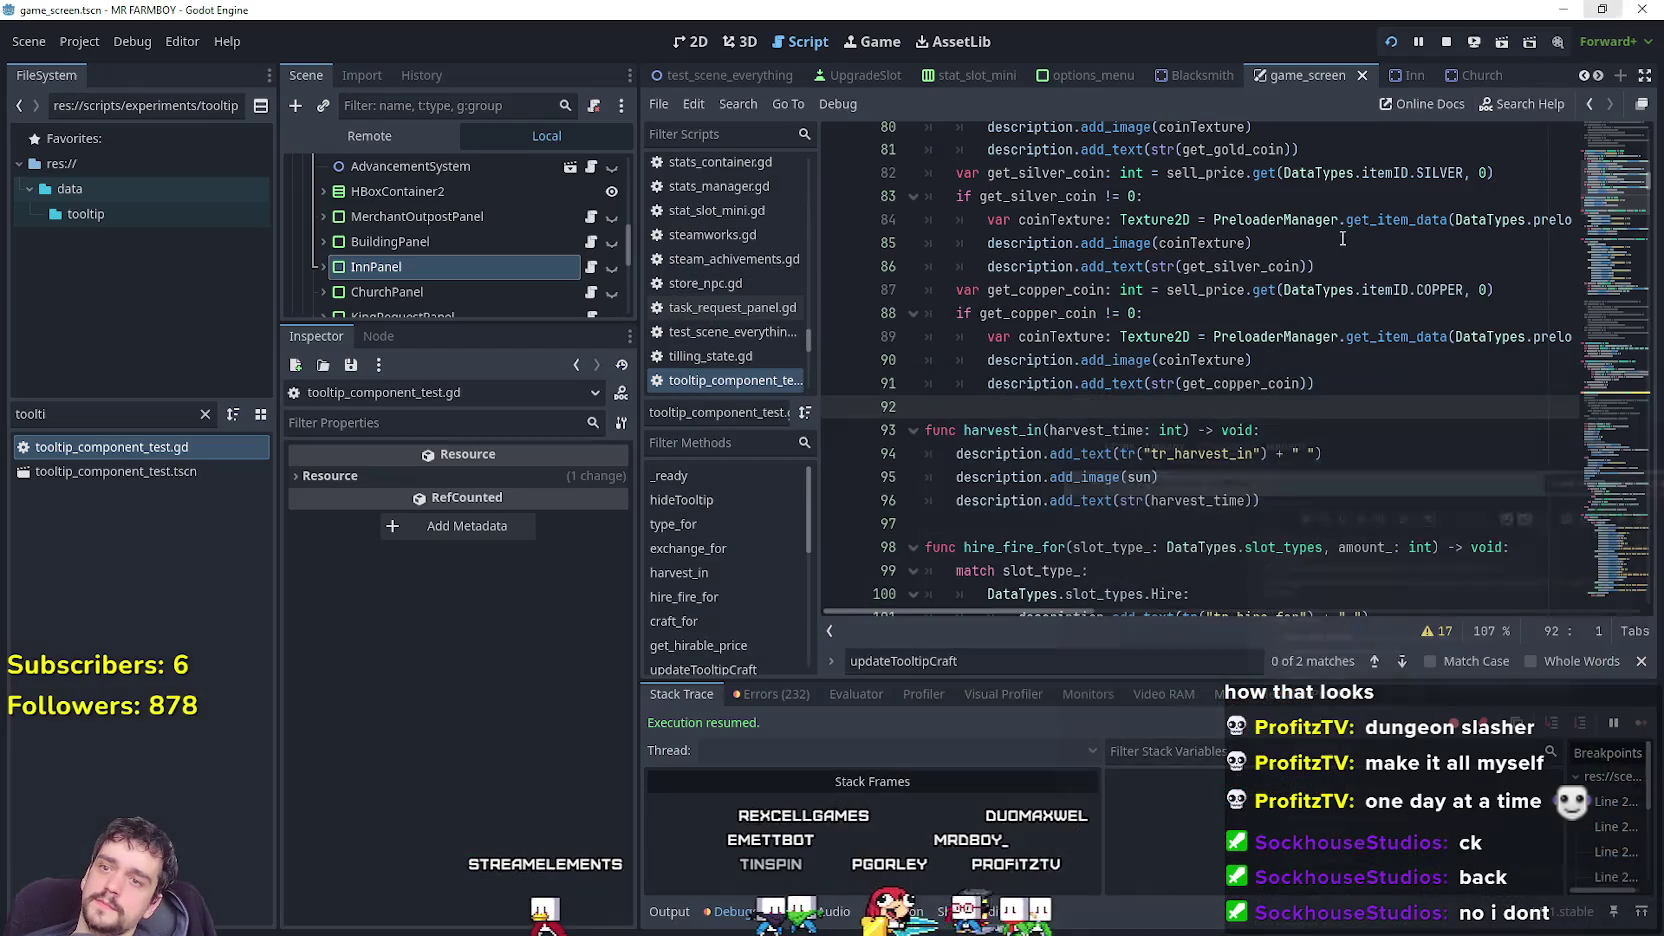
left_click(1086, 384)
scroll(1175, 460, "up", 7)
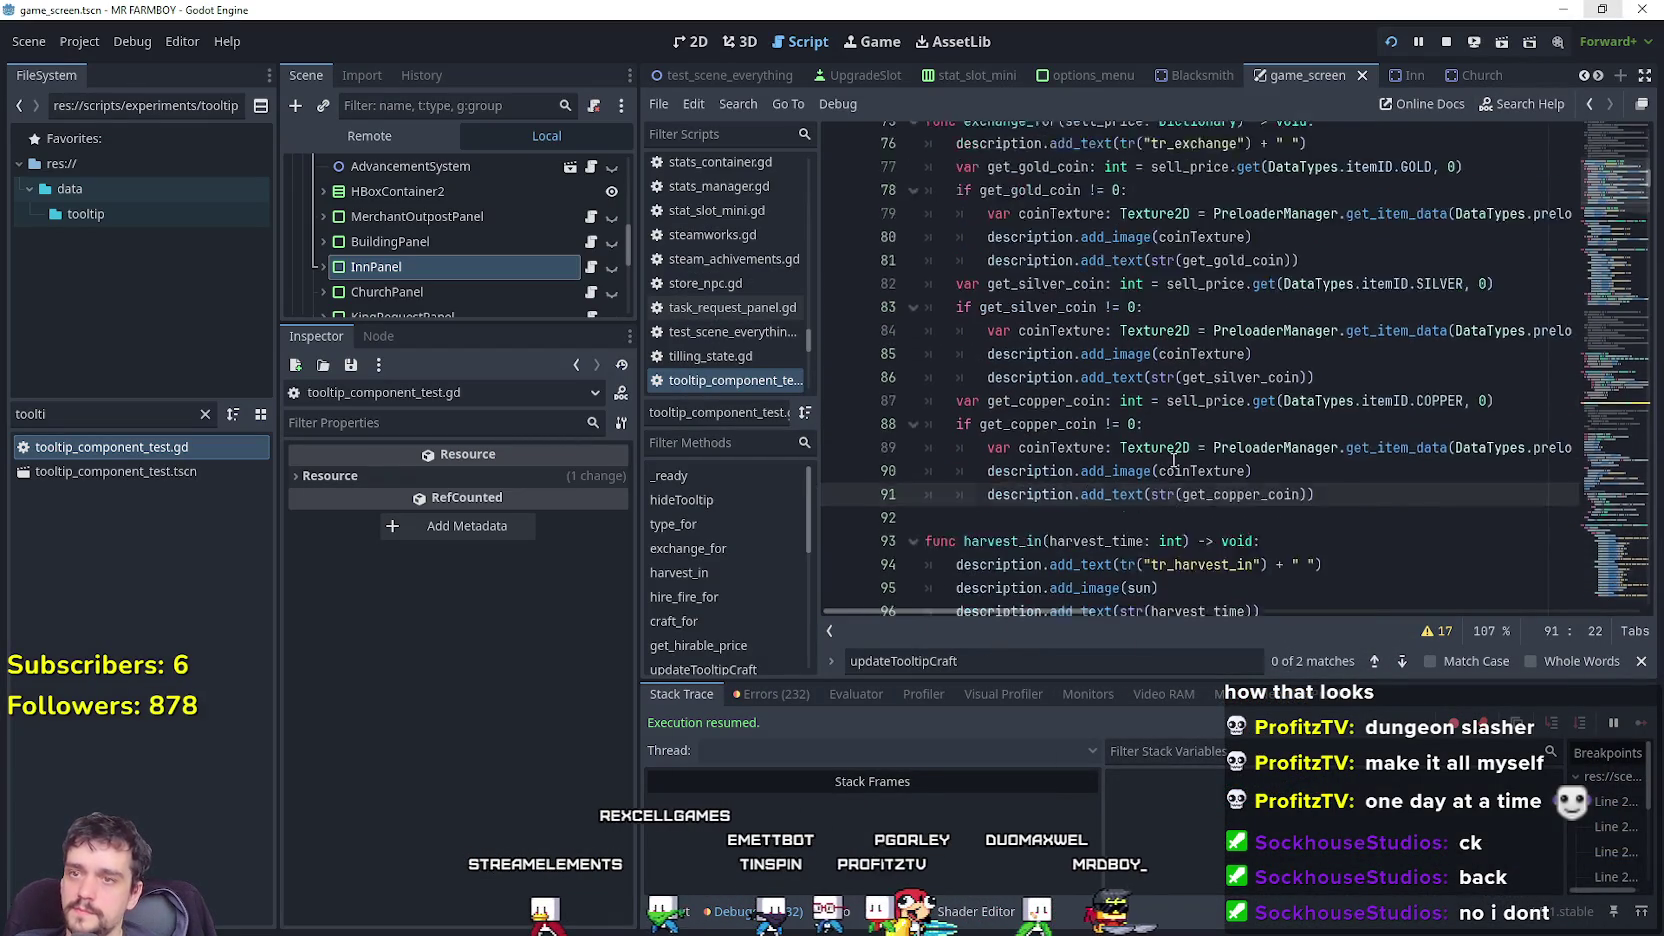
left_click(1101, 484)
scroll(1090, 460, "up", 6)
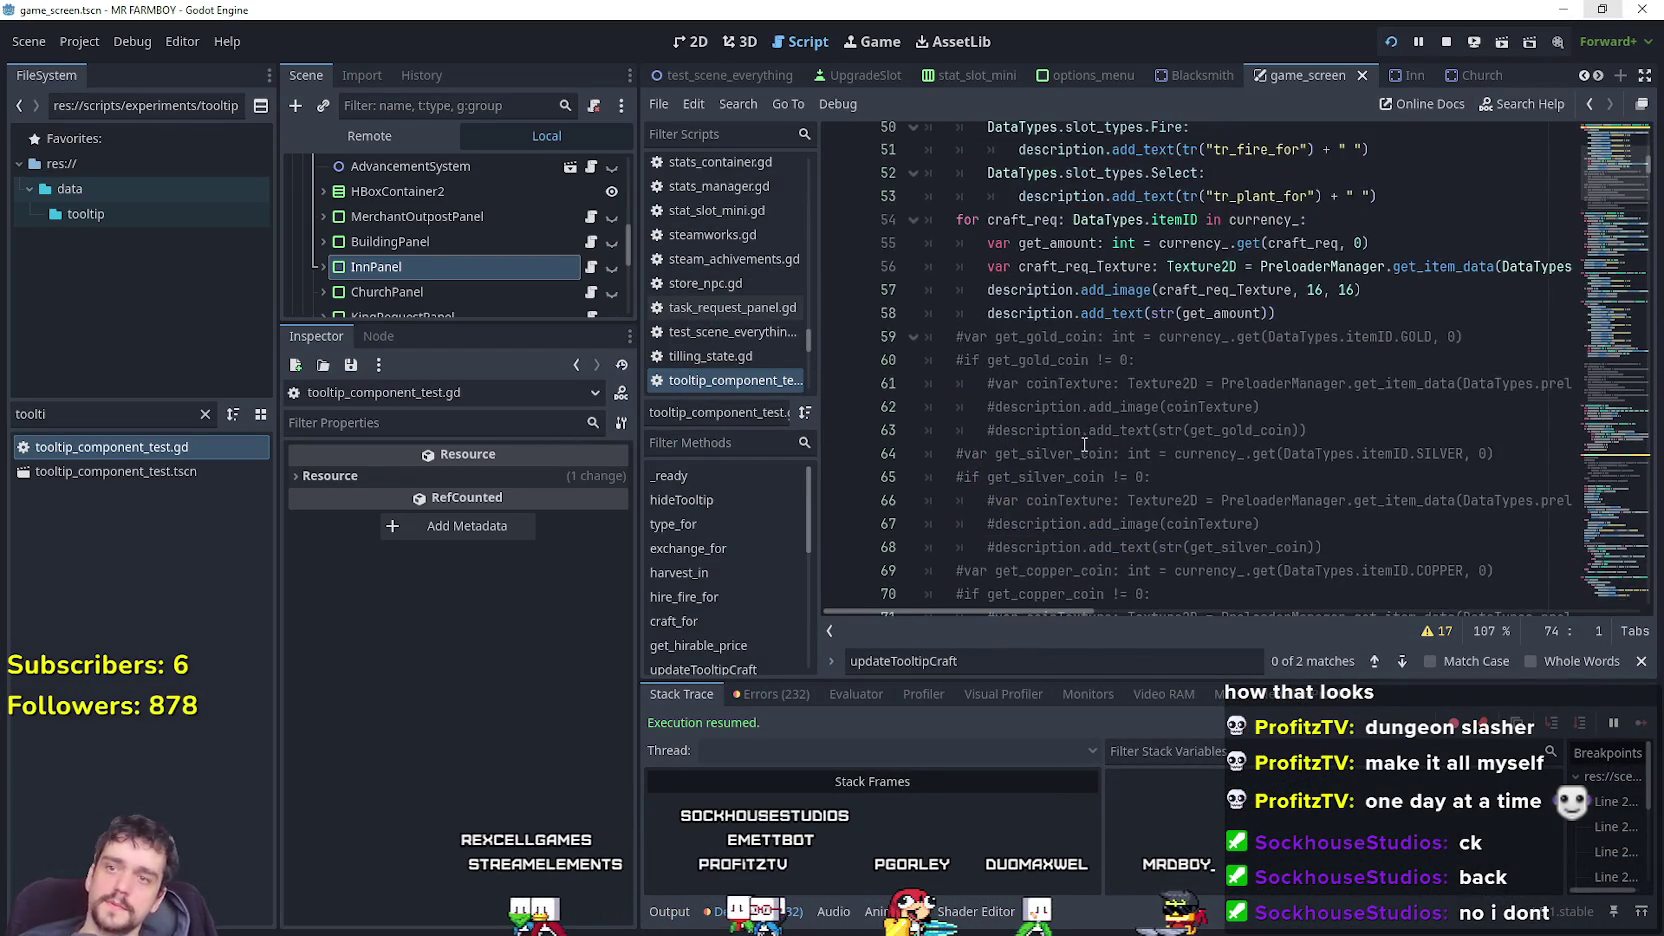
scroll(1074, 440, "up", 2)
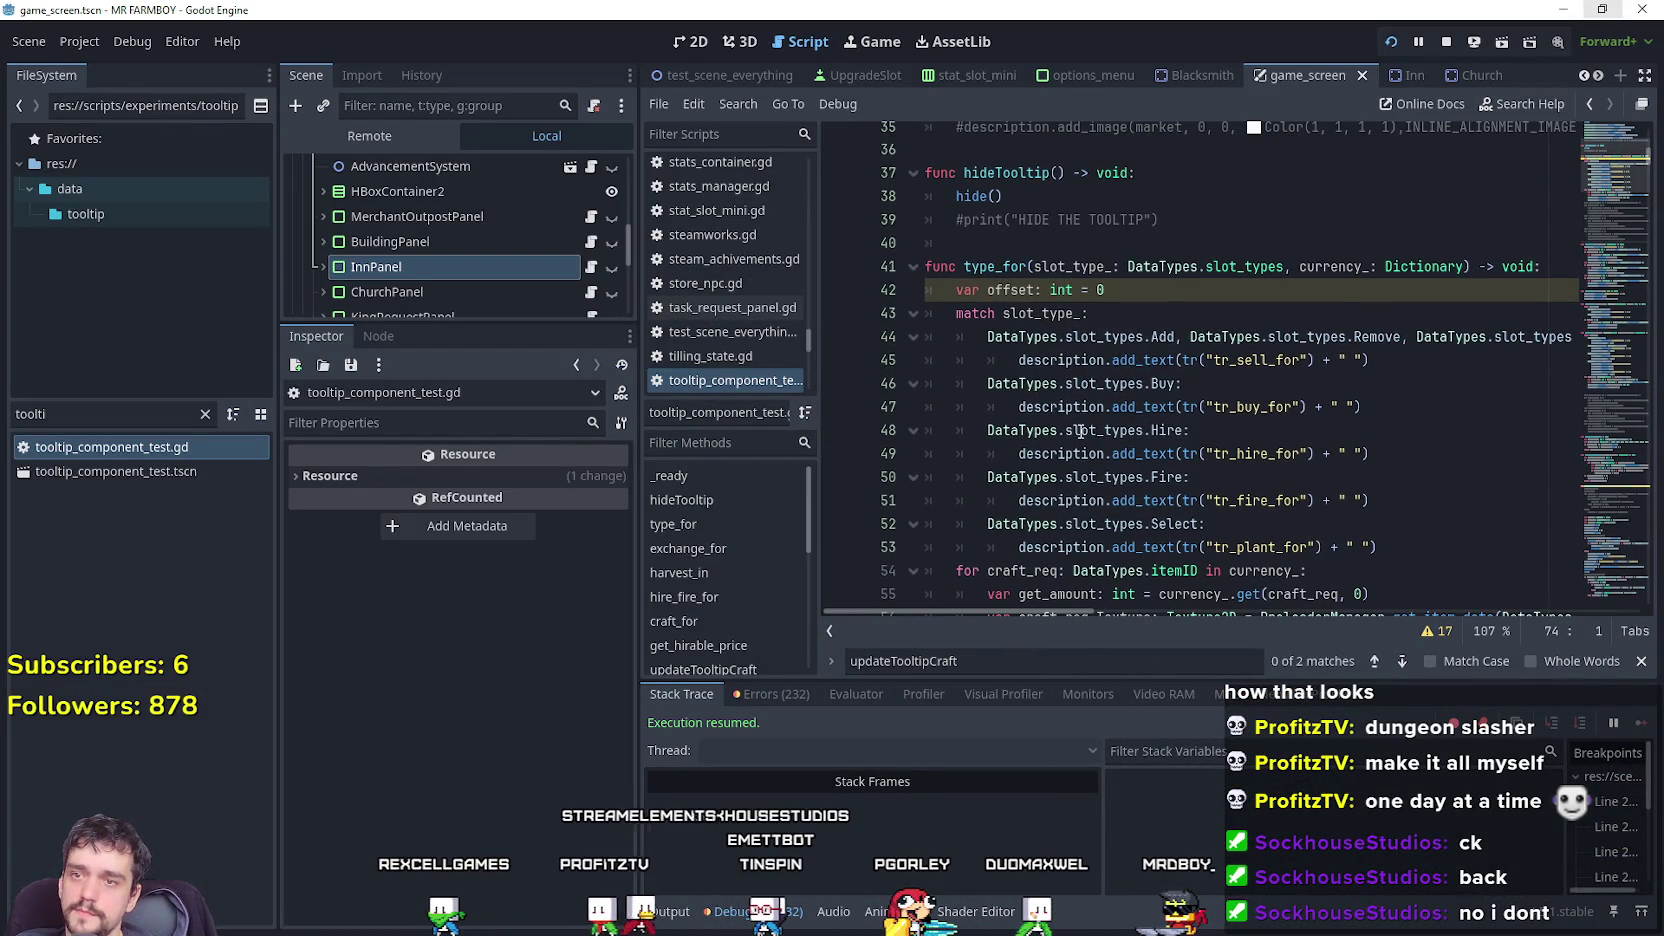
left_click(1116, 362)
key("alt+Tab")
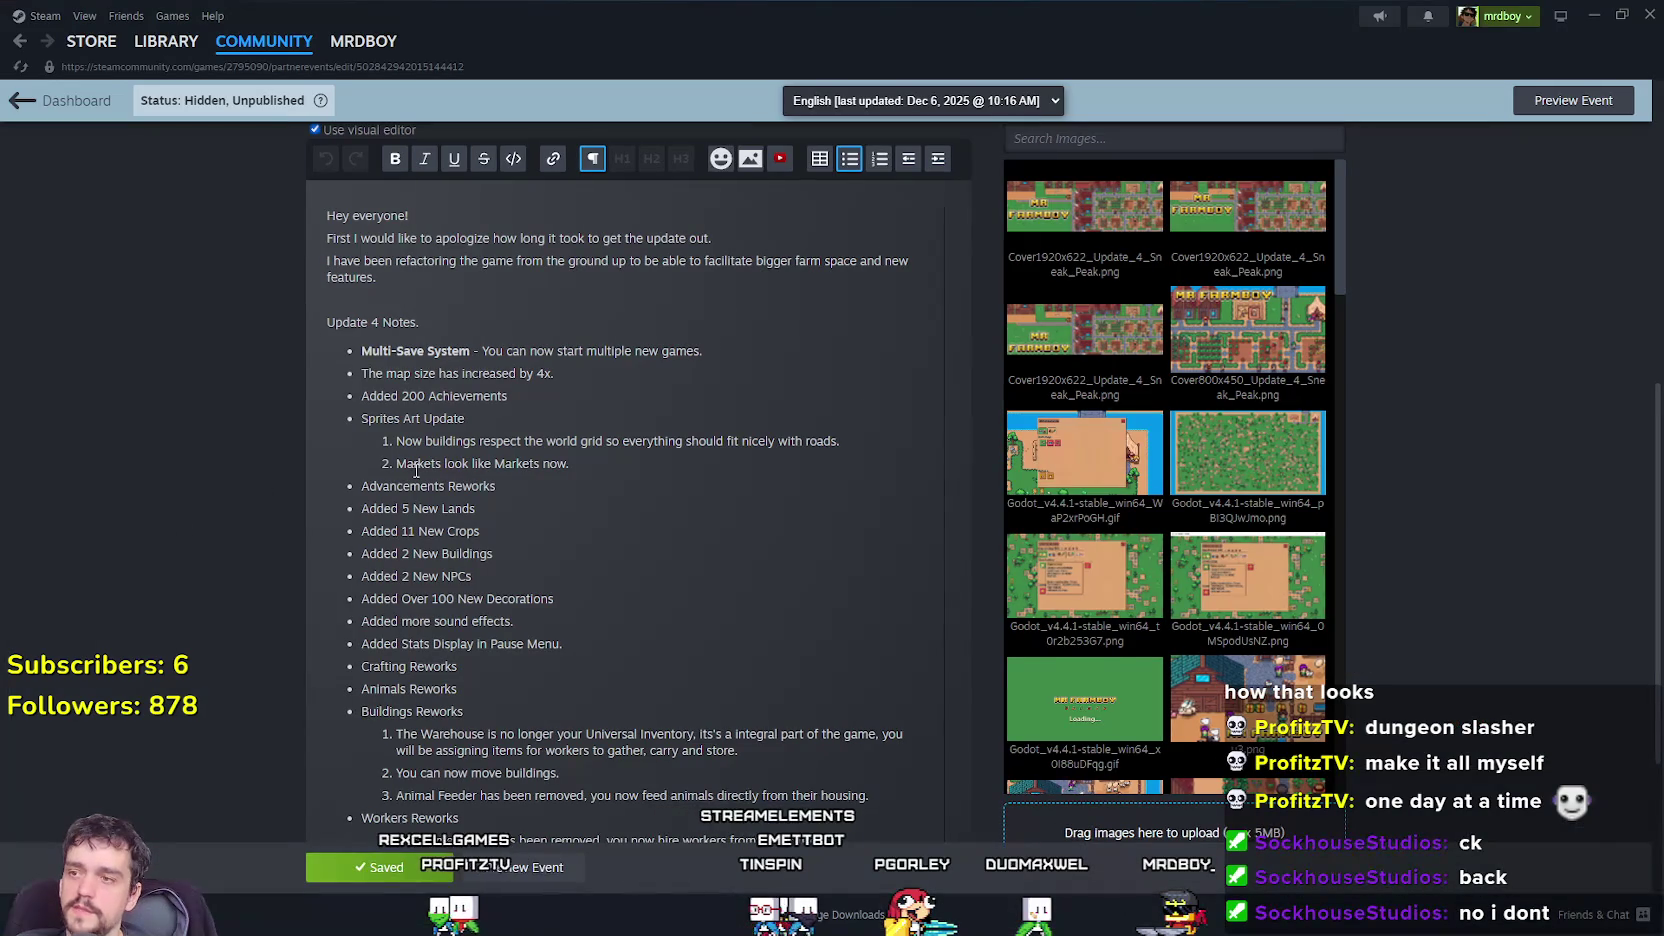
Insert a '[spoiler] Test [/spoiler]' line on the empty line above 'Update 4 Notes.'.
left_click(439, 290)
type("[sp")
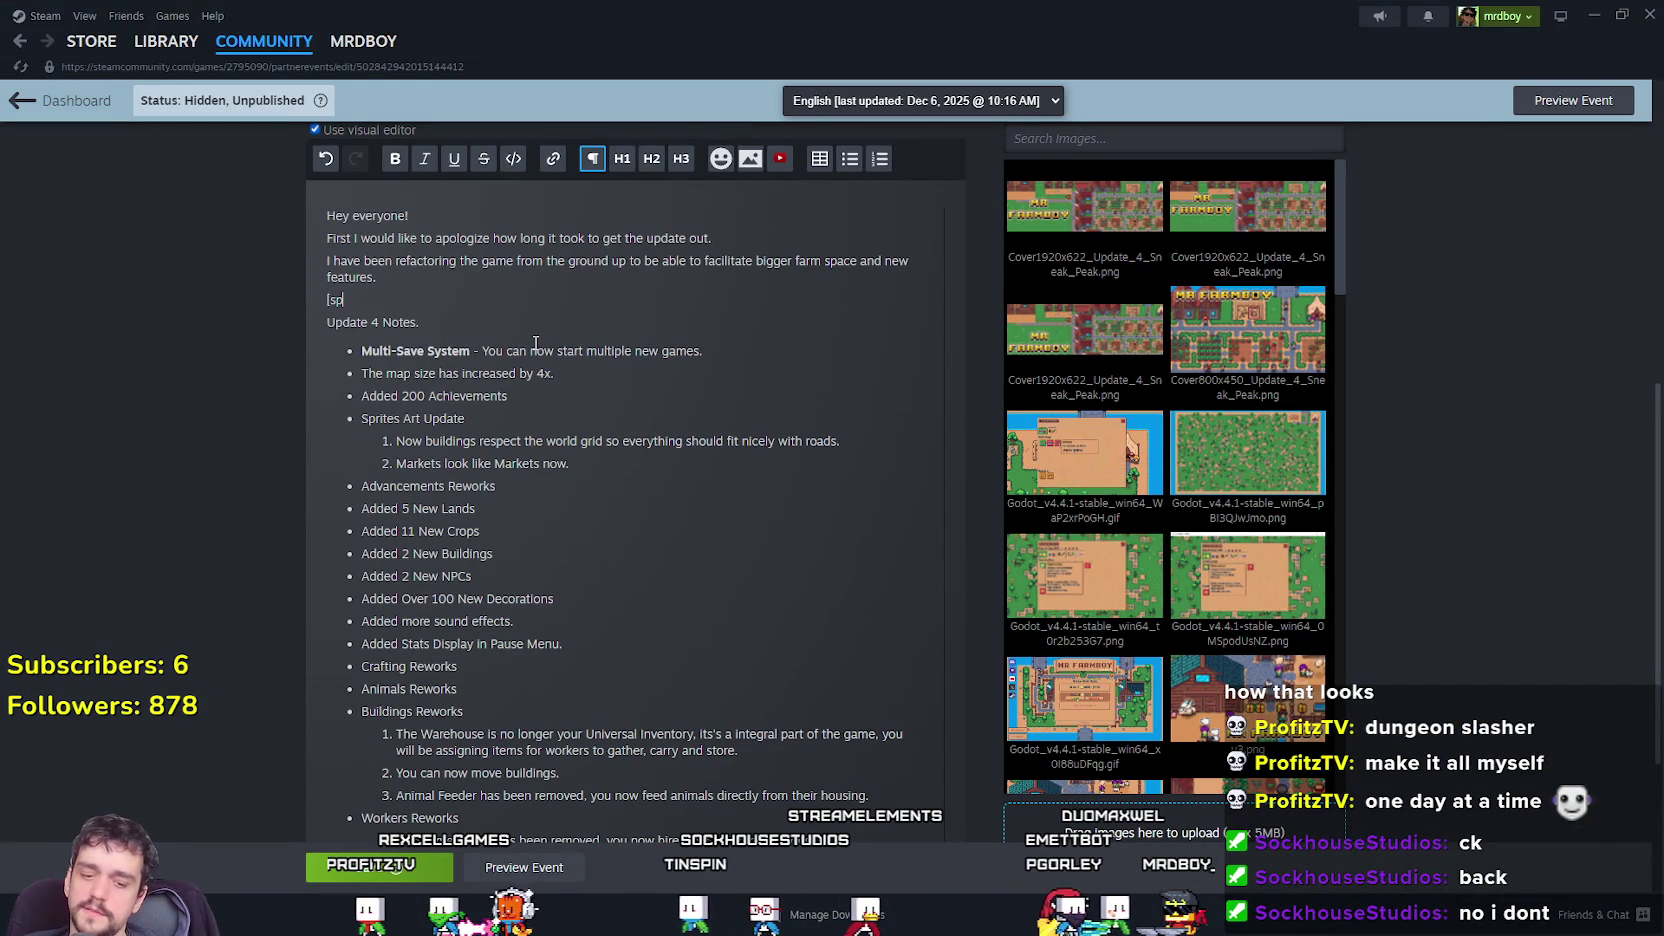
type("oile")
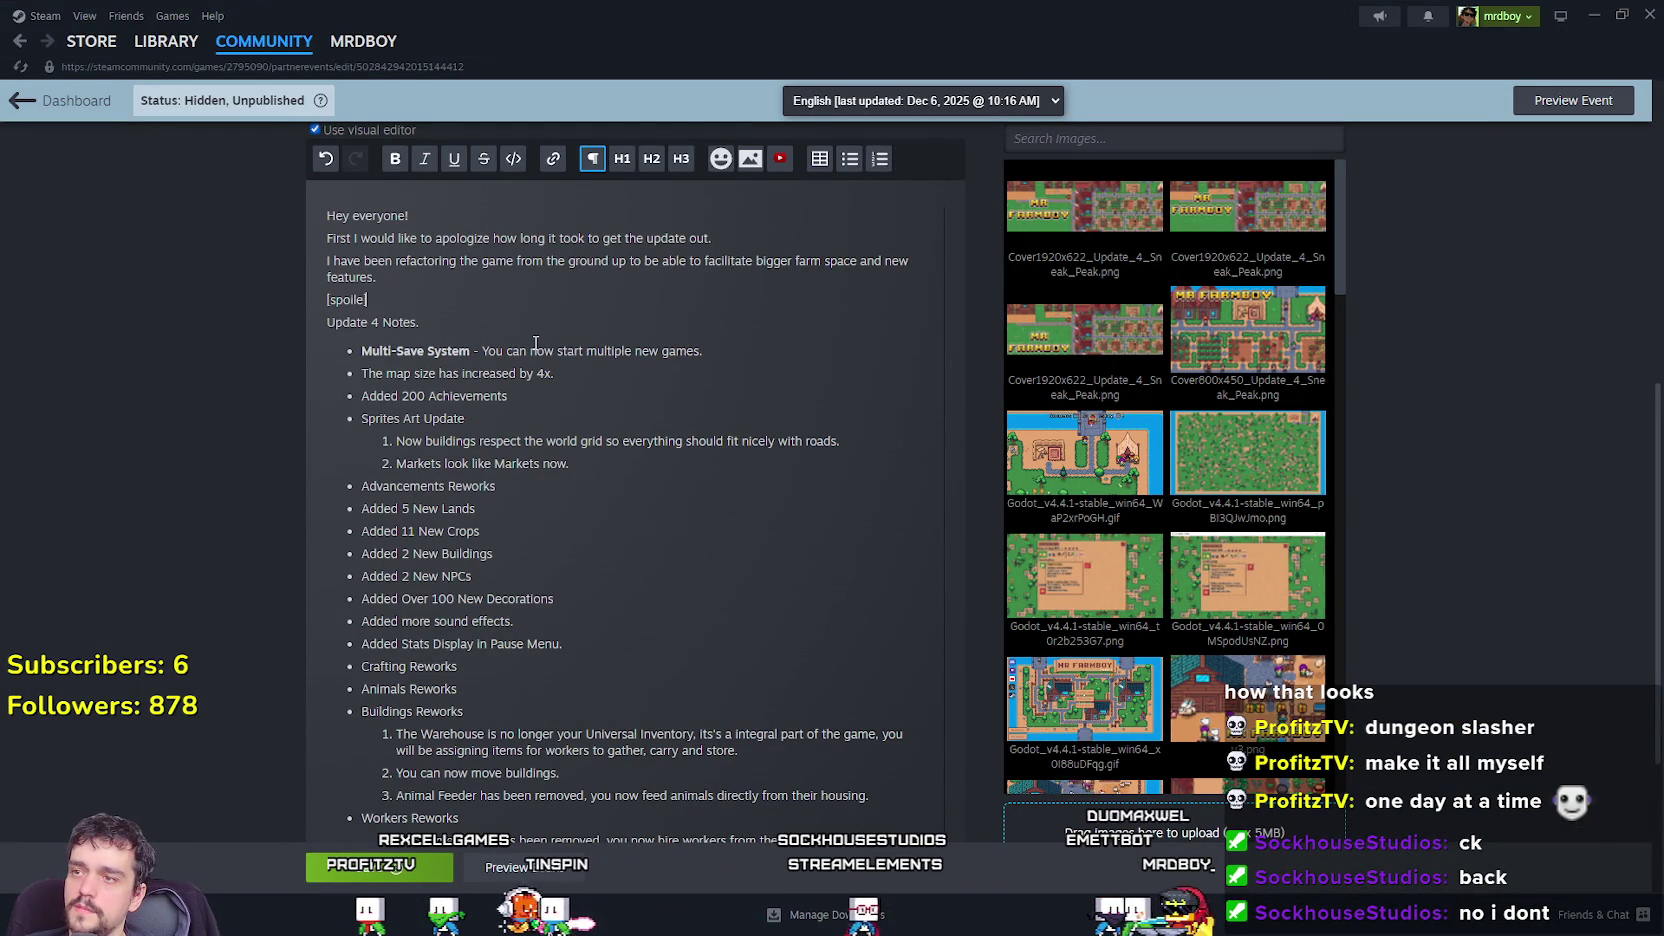
type("r")
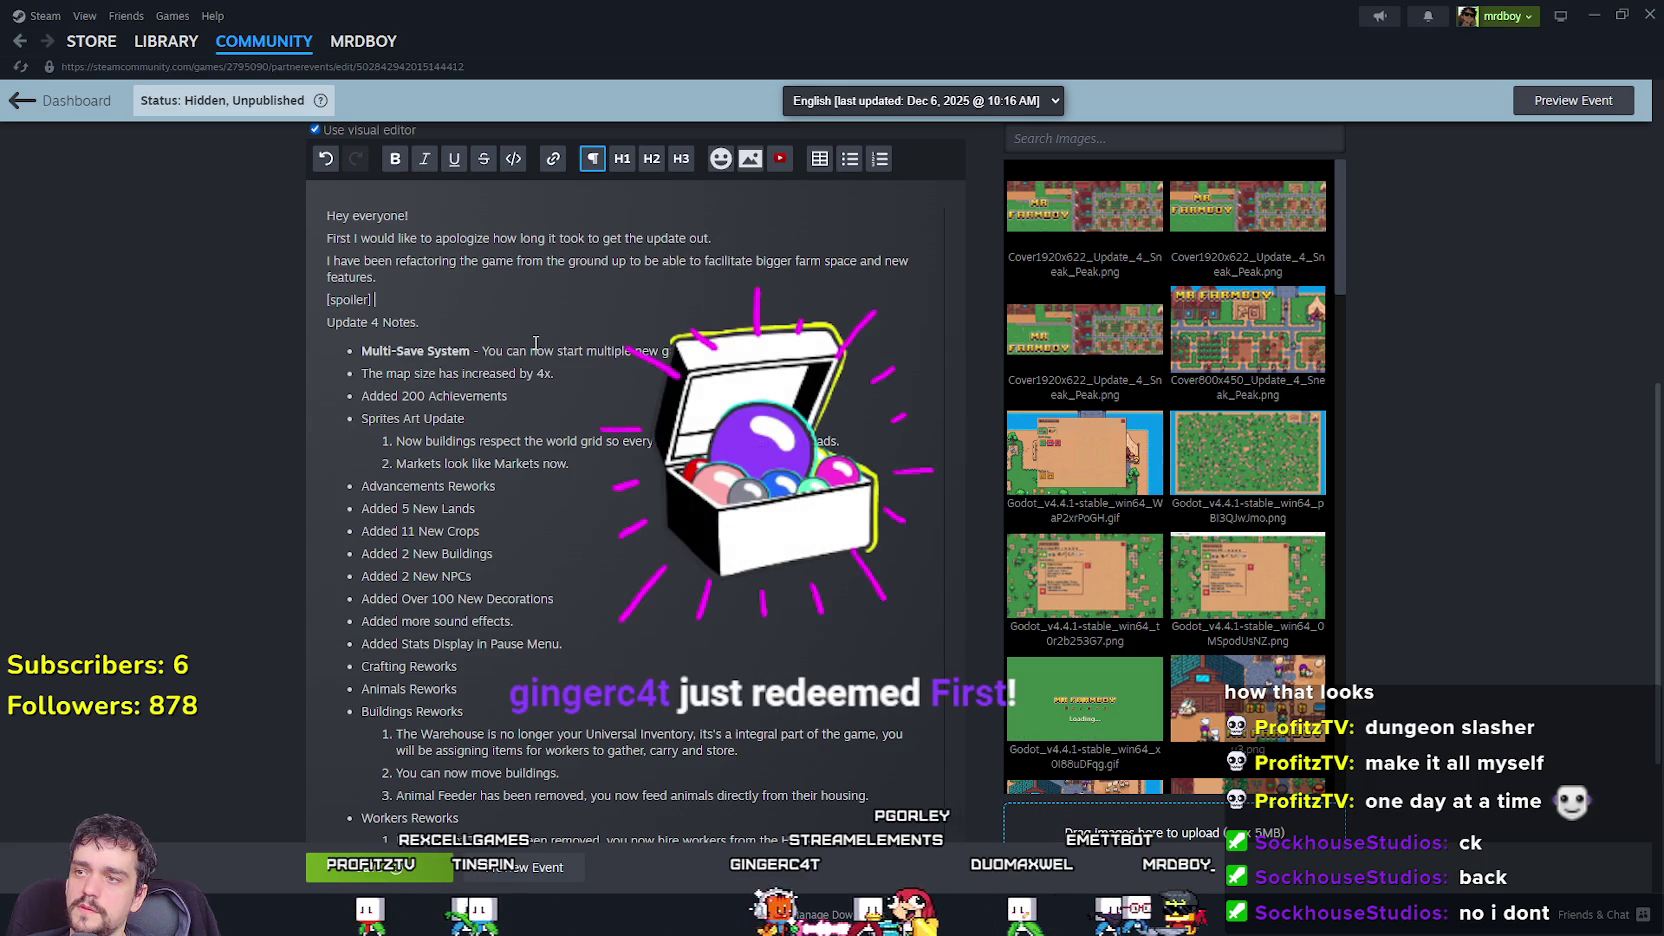
type("[/")
type("spo")
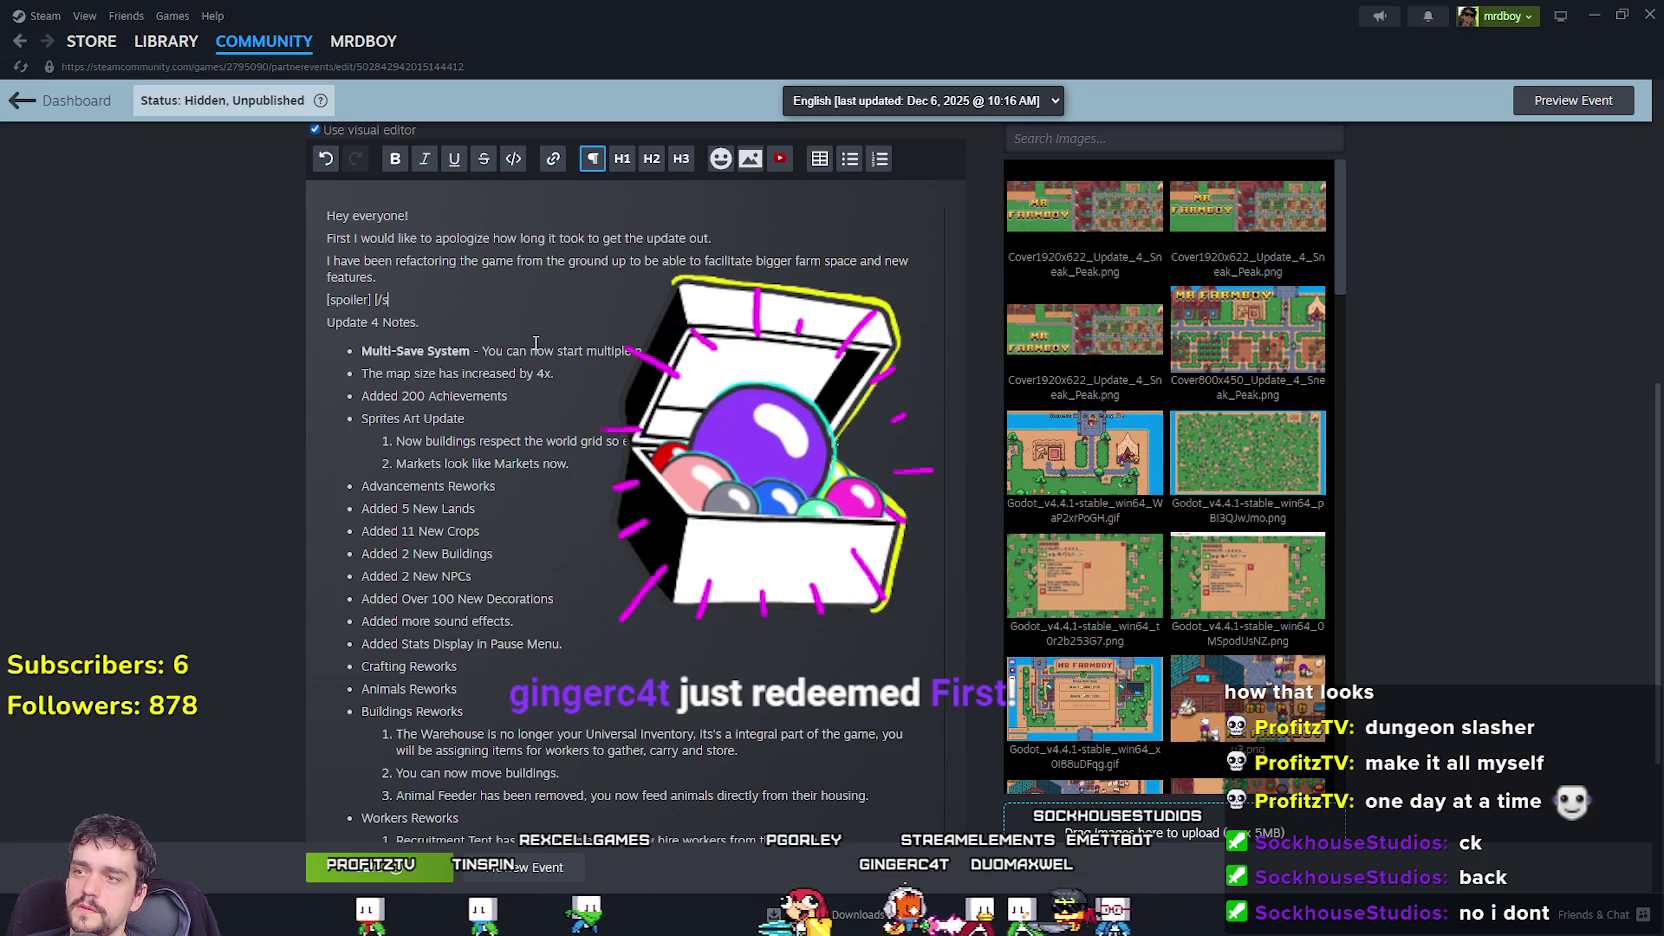
type("iler]")
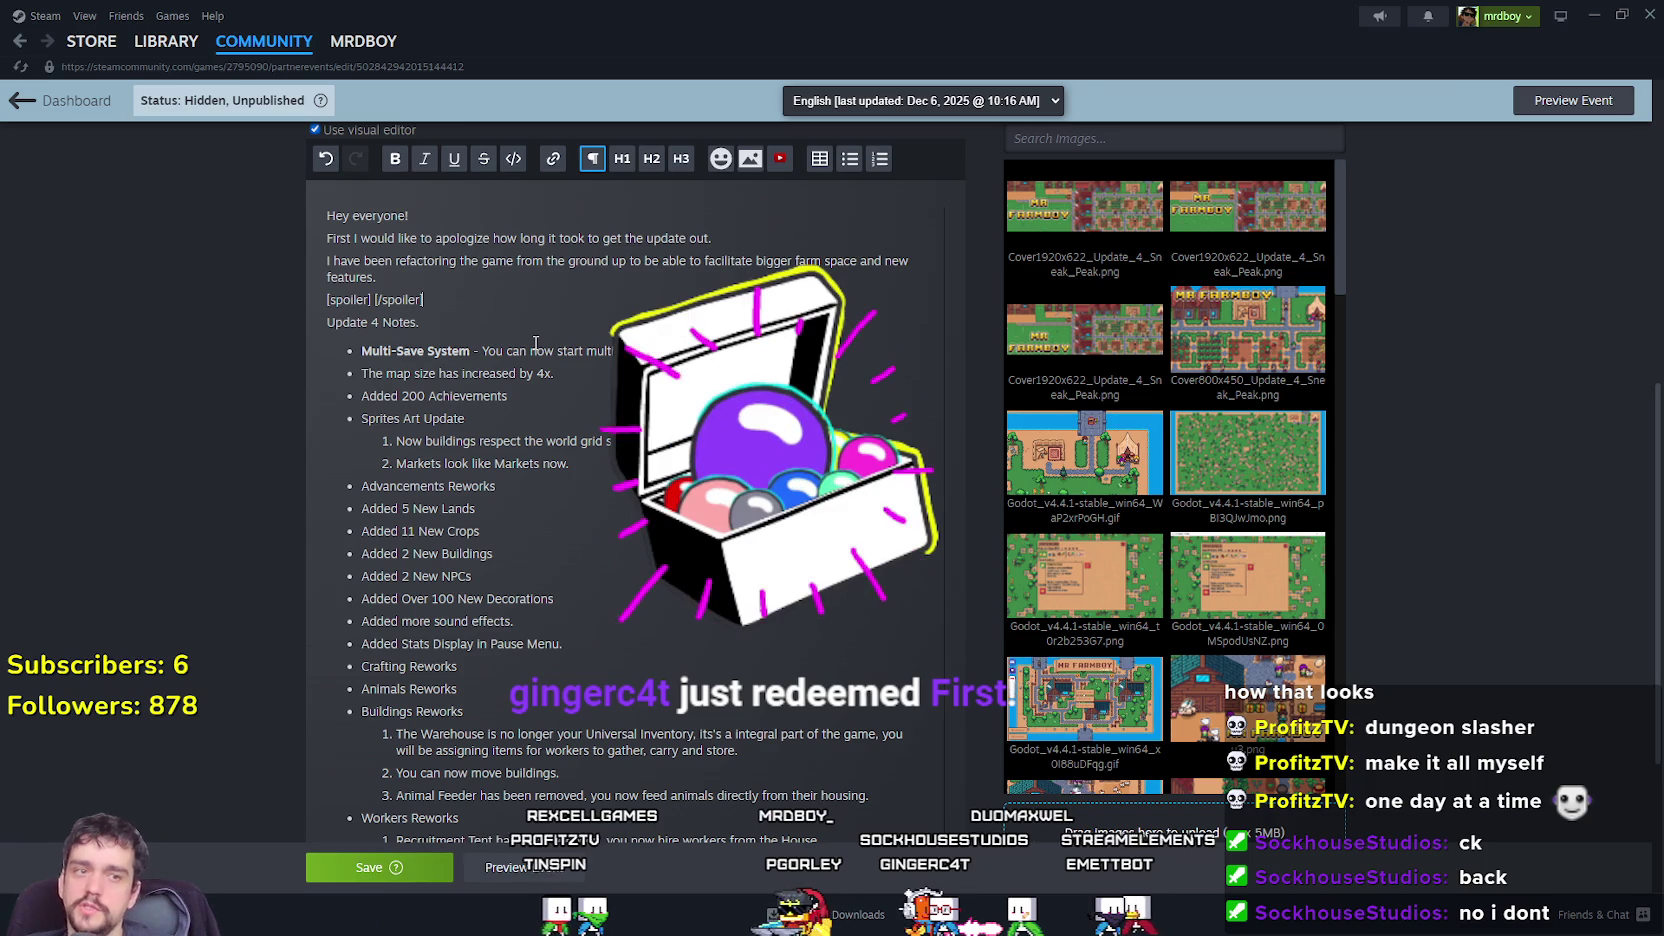
key("Left")
key("Left")
key("Left")
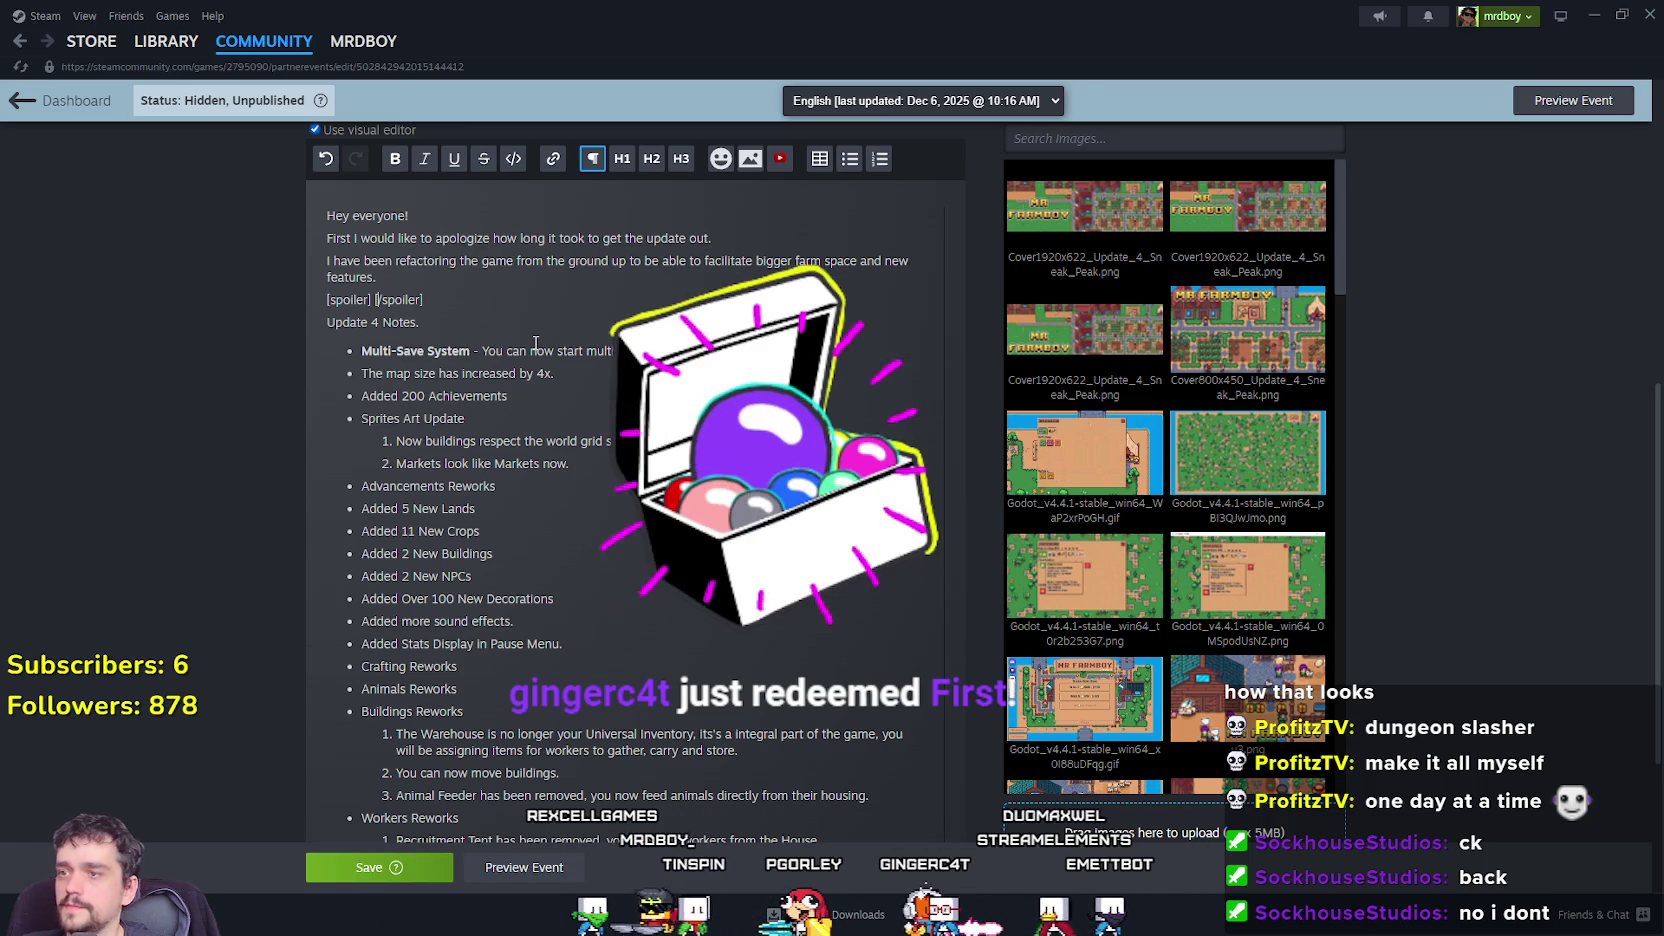
type("TTest")
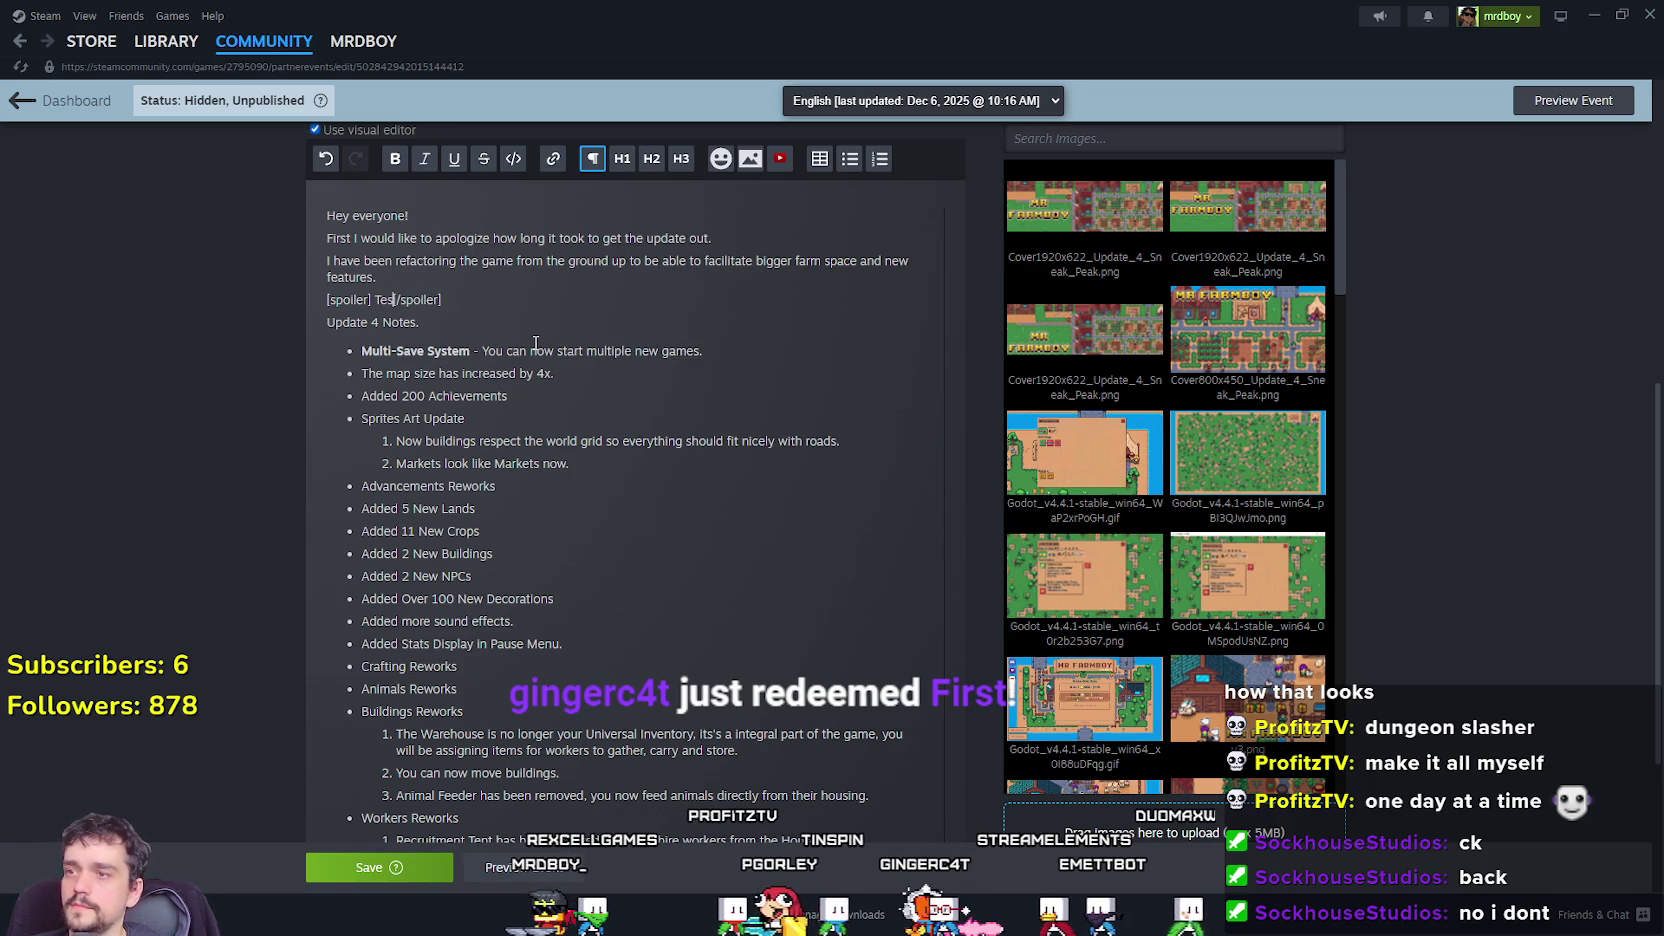
Preview the event and check how the spoiler Test line renders.
left_click(485, 862)
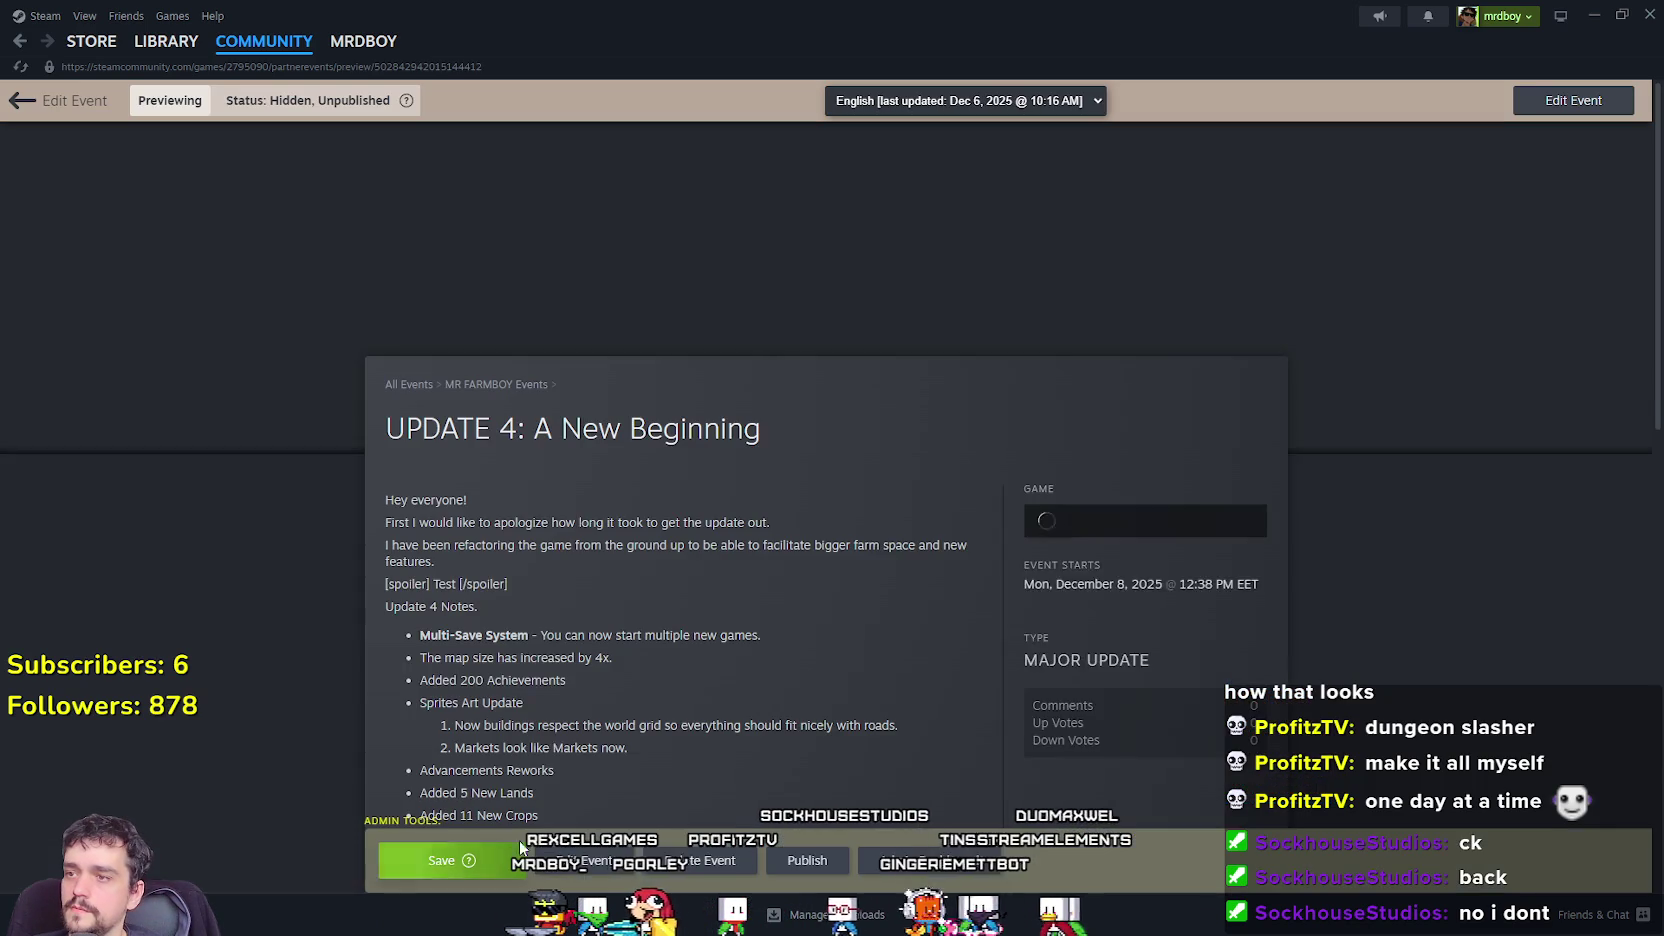
mouse_move(478, 433)
left_mouse_down()
mouse_move(452, 411)
mouse_move(523, 412)
left_mouse_up()
scroll(540, 420, "down", 3)
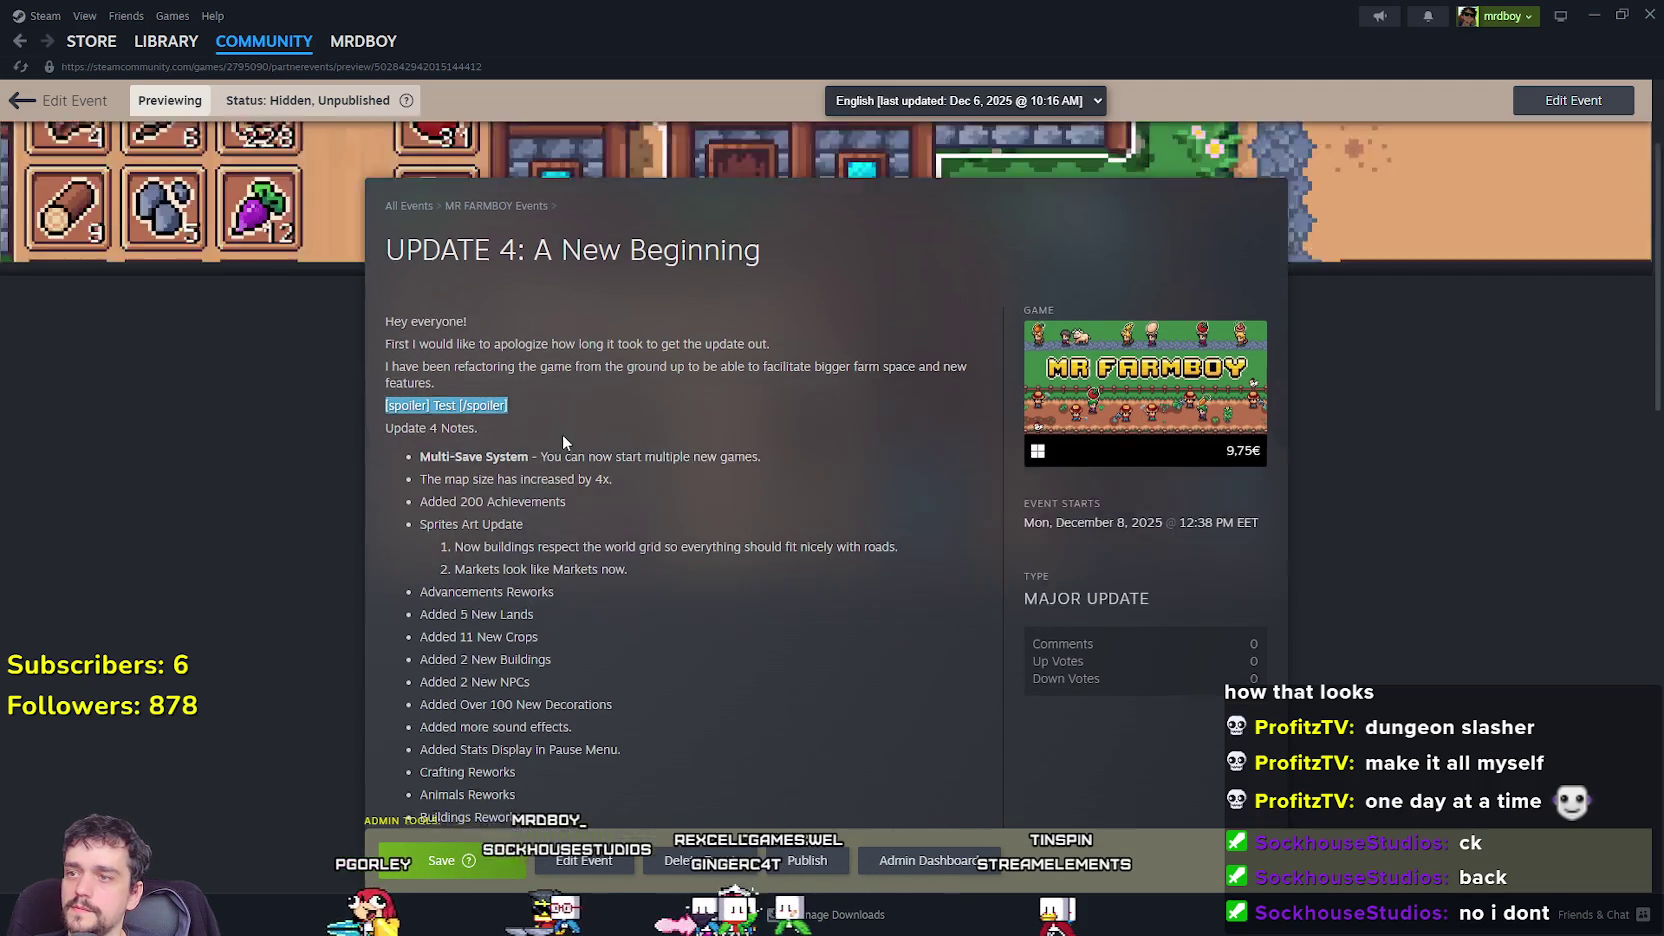
scroll(580, 440, "up", 2)
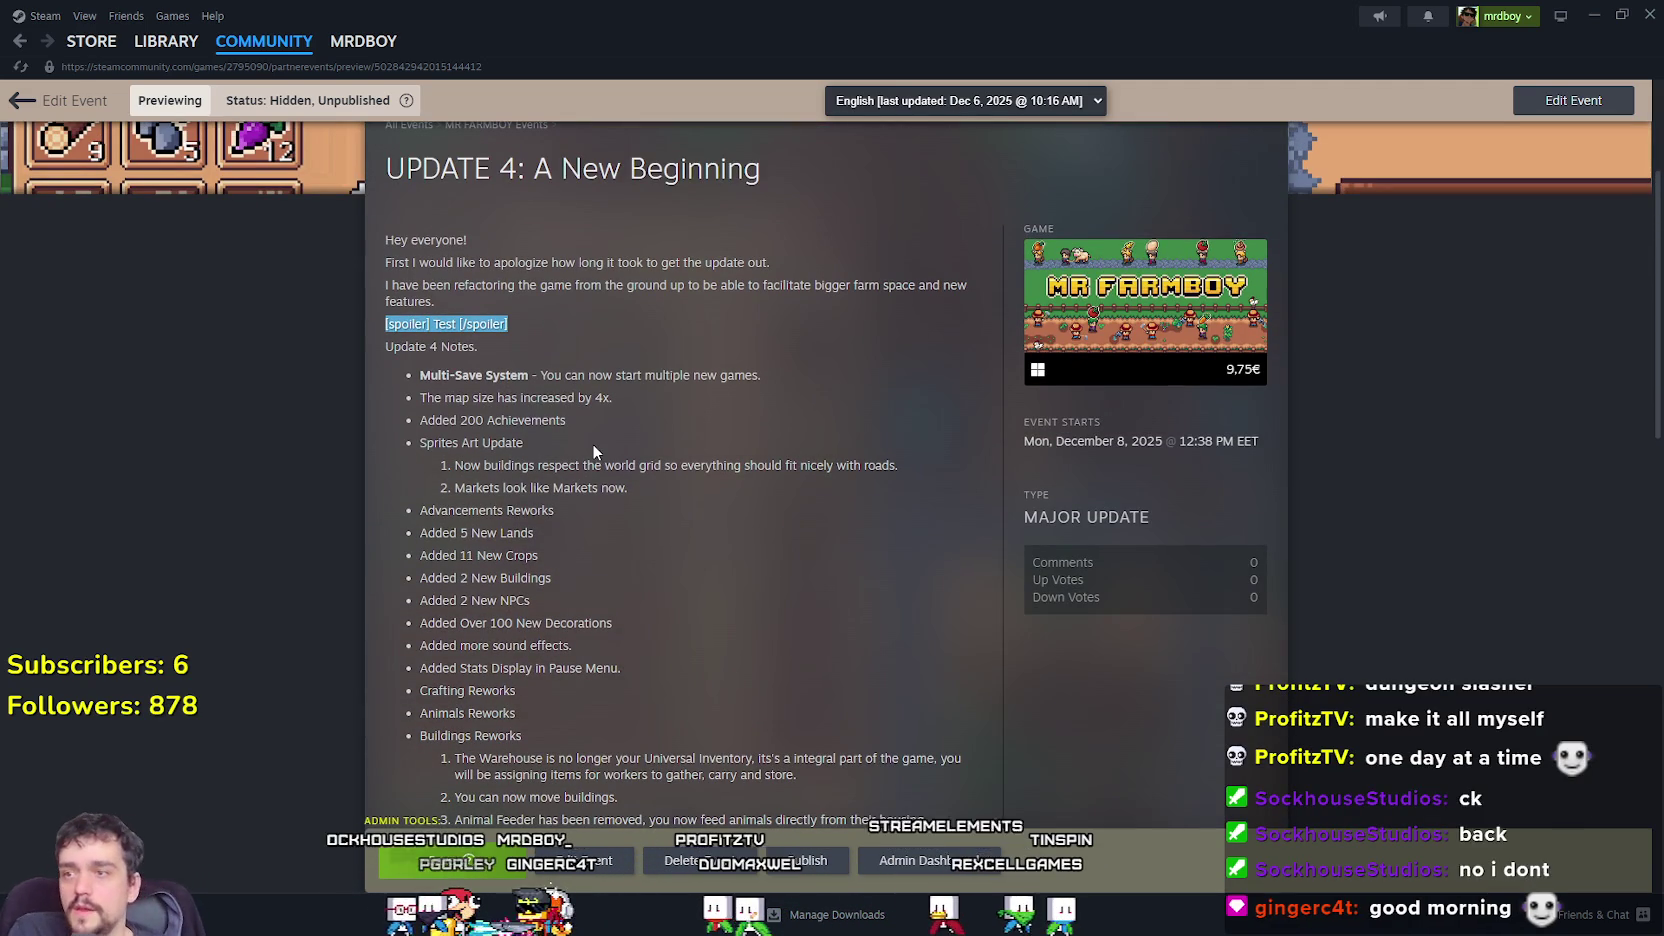
left_click(413, 330)
scroll(413, 330, "down", 5)
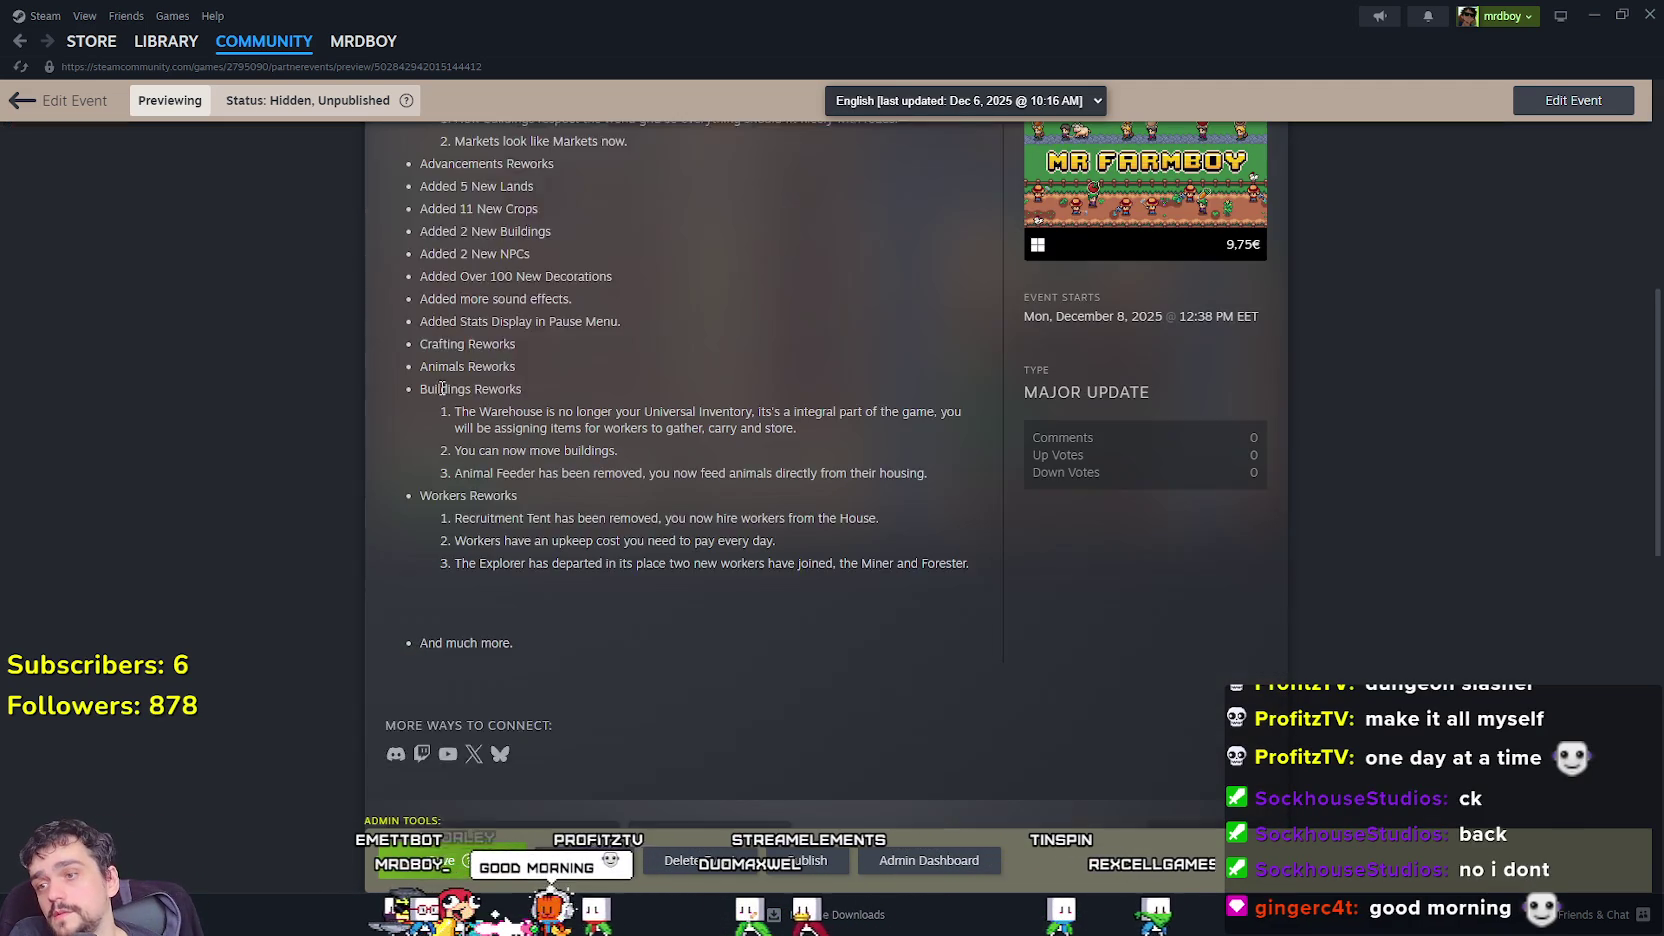
scroll(716, 686, "up", 6)
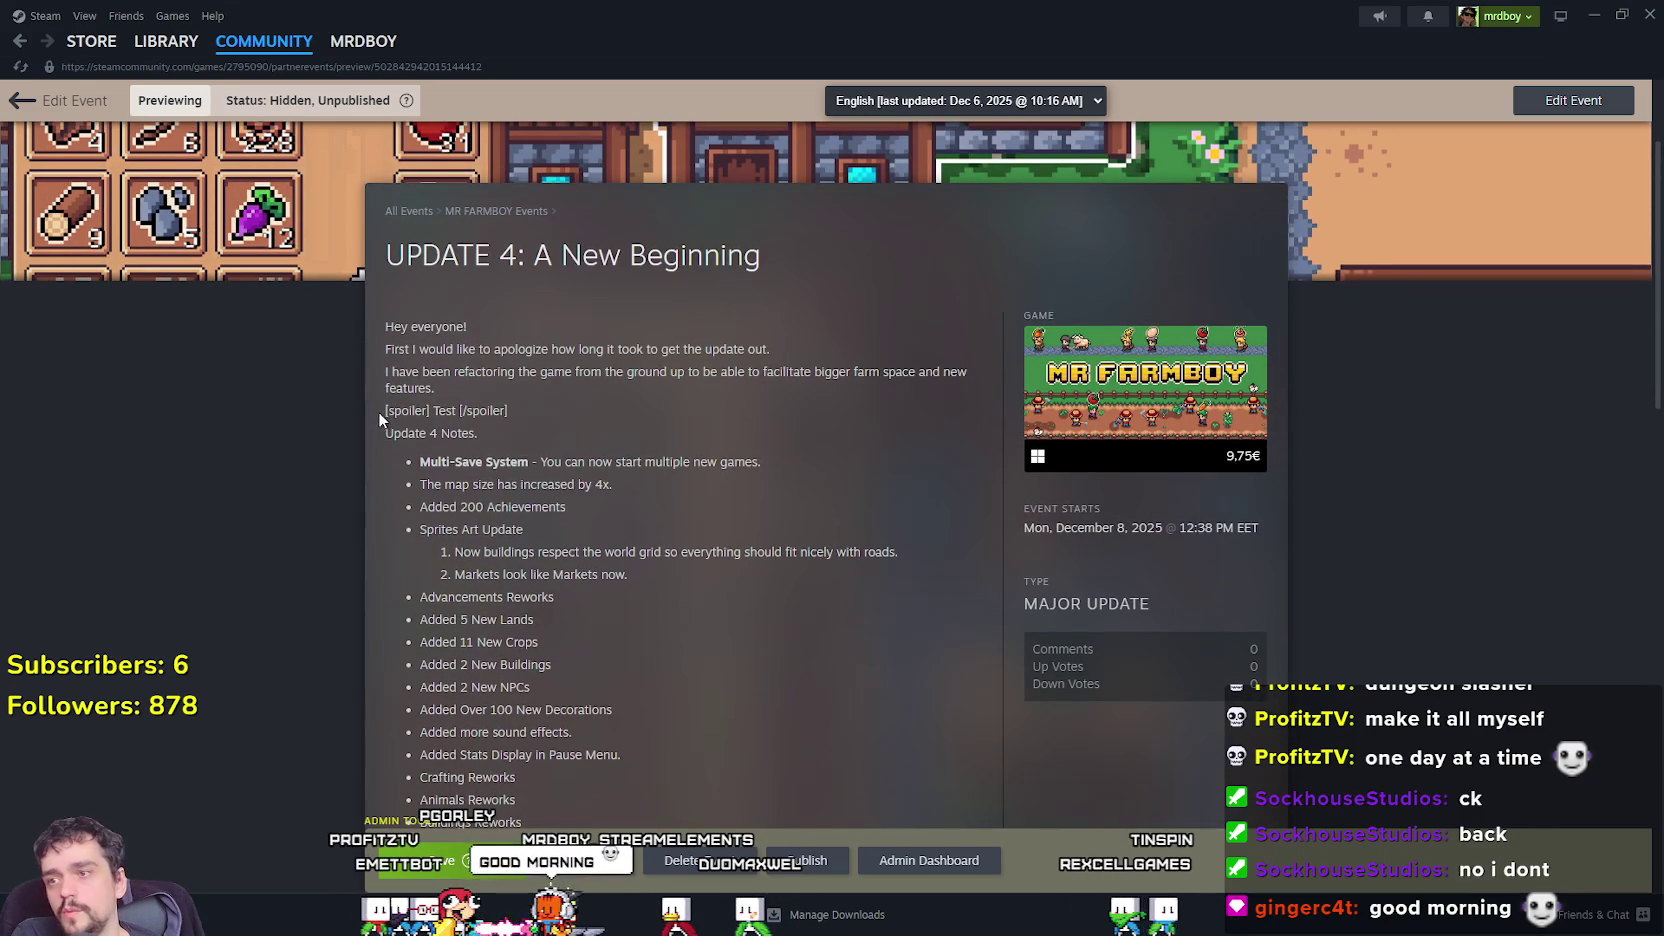
Recheck the spoiler line above 'Update 4 Notes.' in the preview, then minimize Steam.
mouse_move(378, 411)
left_mouse_down()
mouse_move(571, 427)
mouse_move(564, 406)
left_mouse_up()
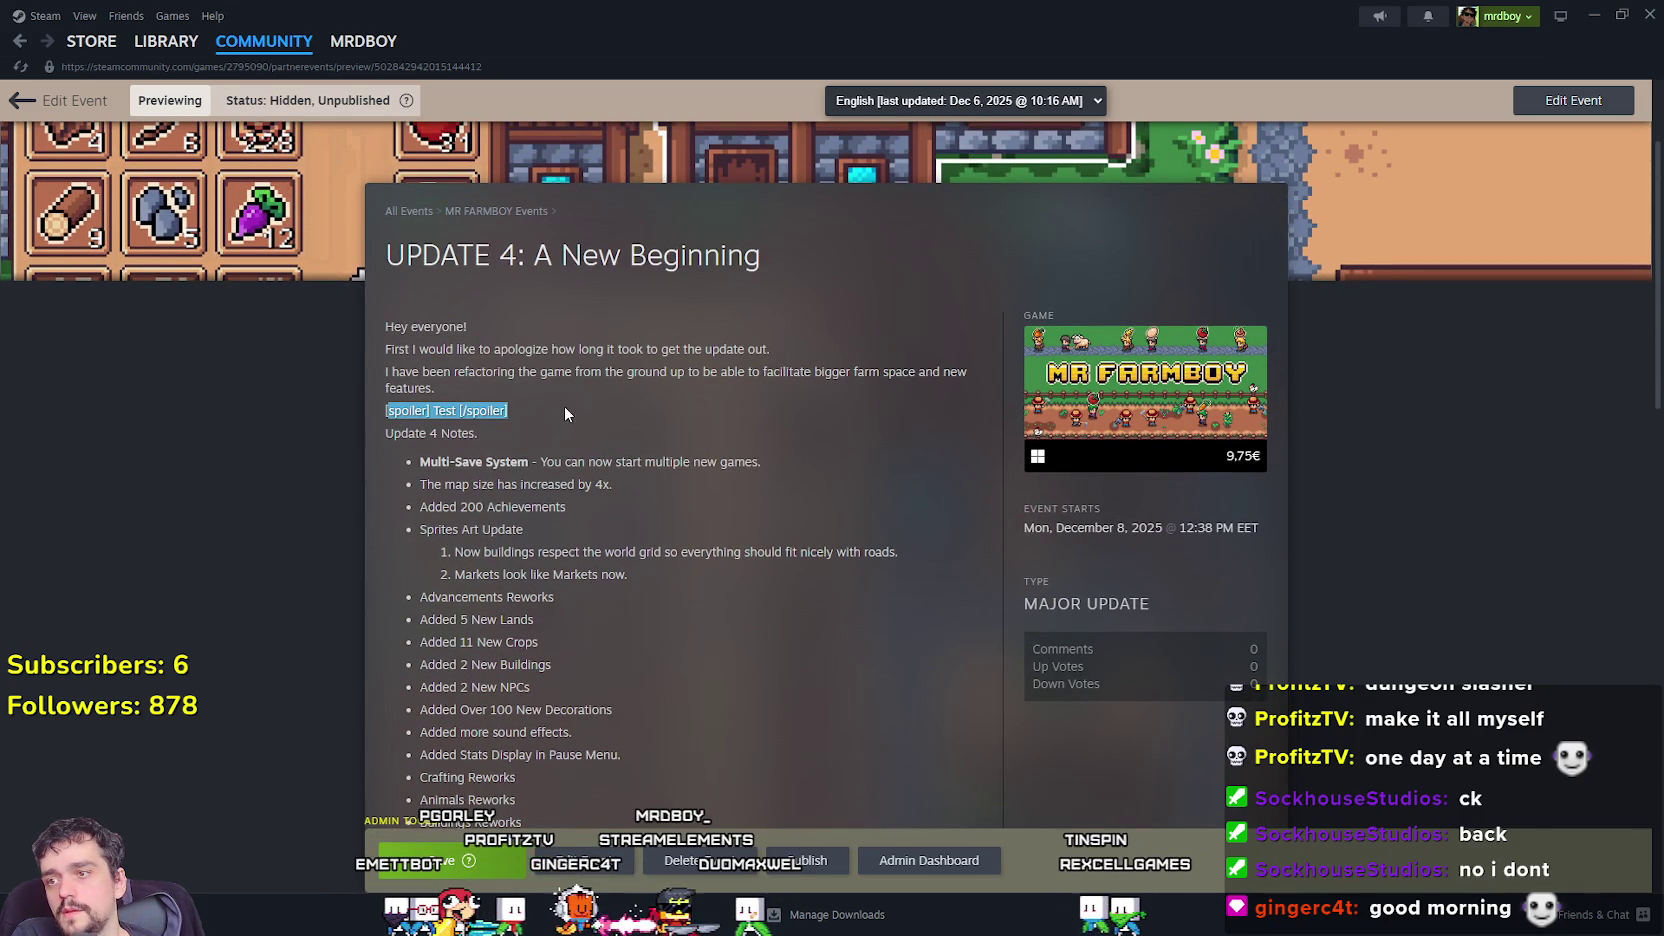
left_click(564, 406)
scroll(664, 488, "down", 2)
scroll(514, 327, "up", 1)
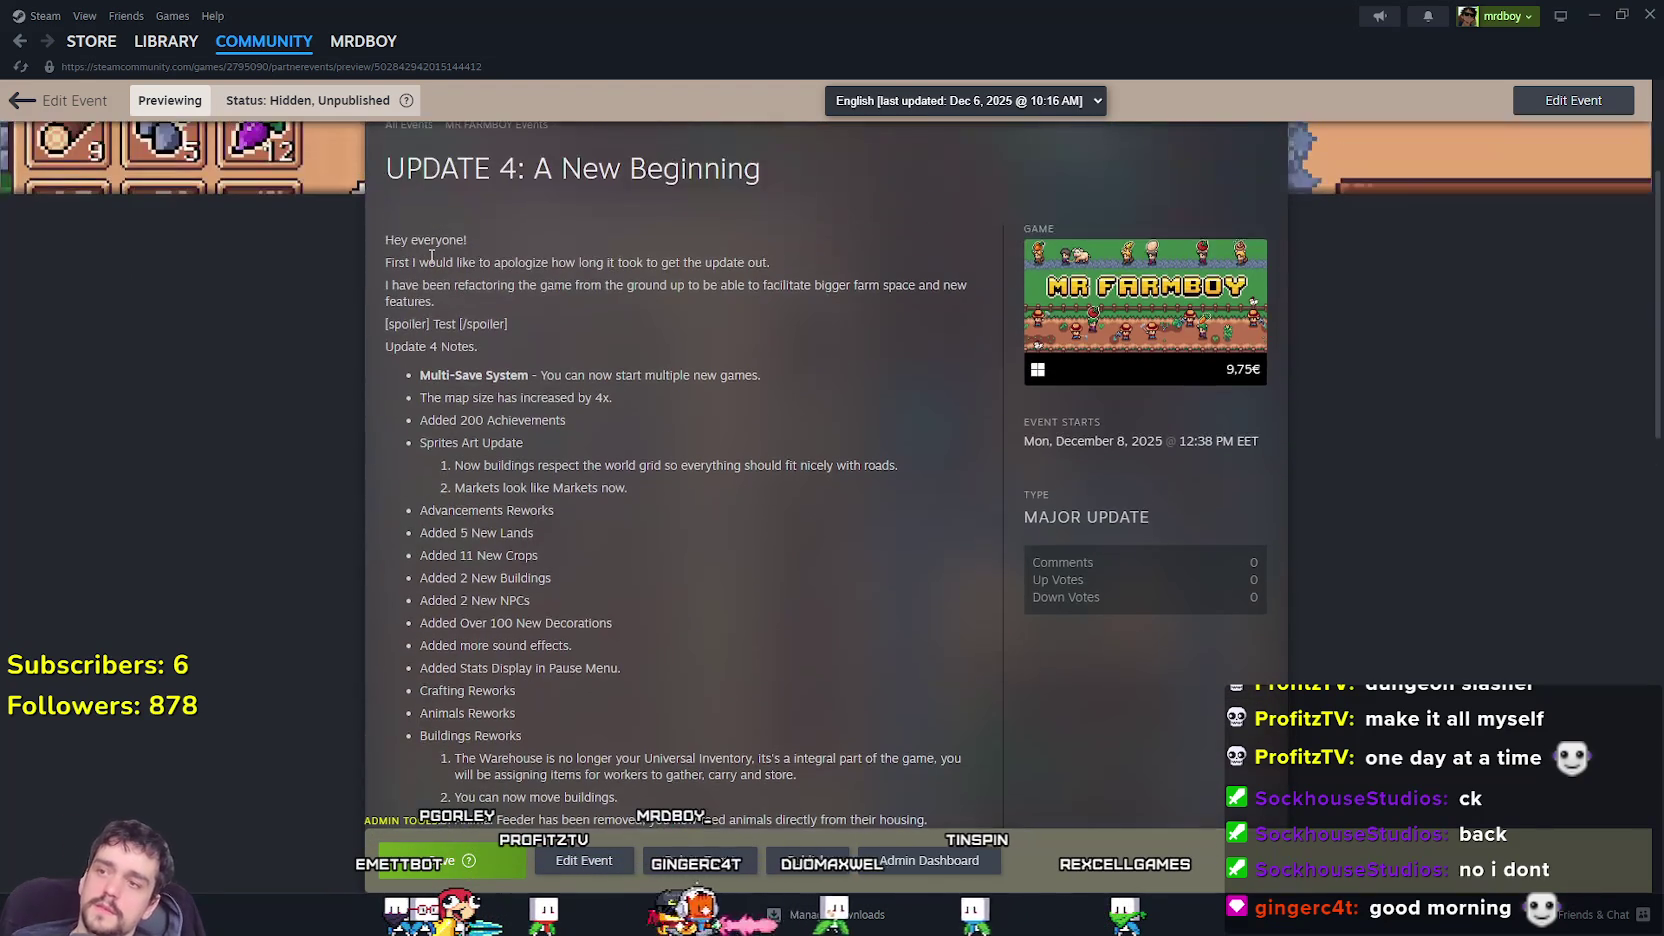
left_click_drag(385, 322, 607, 312)
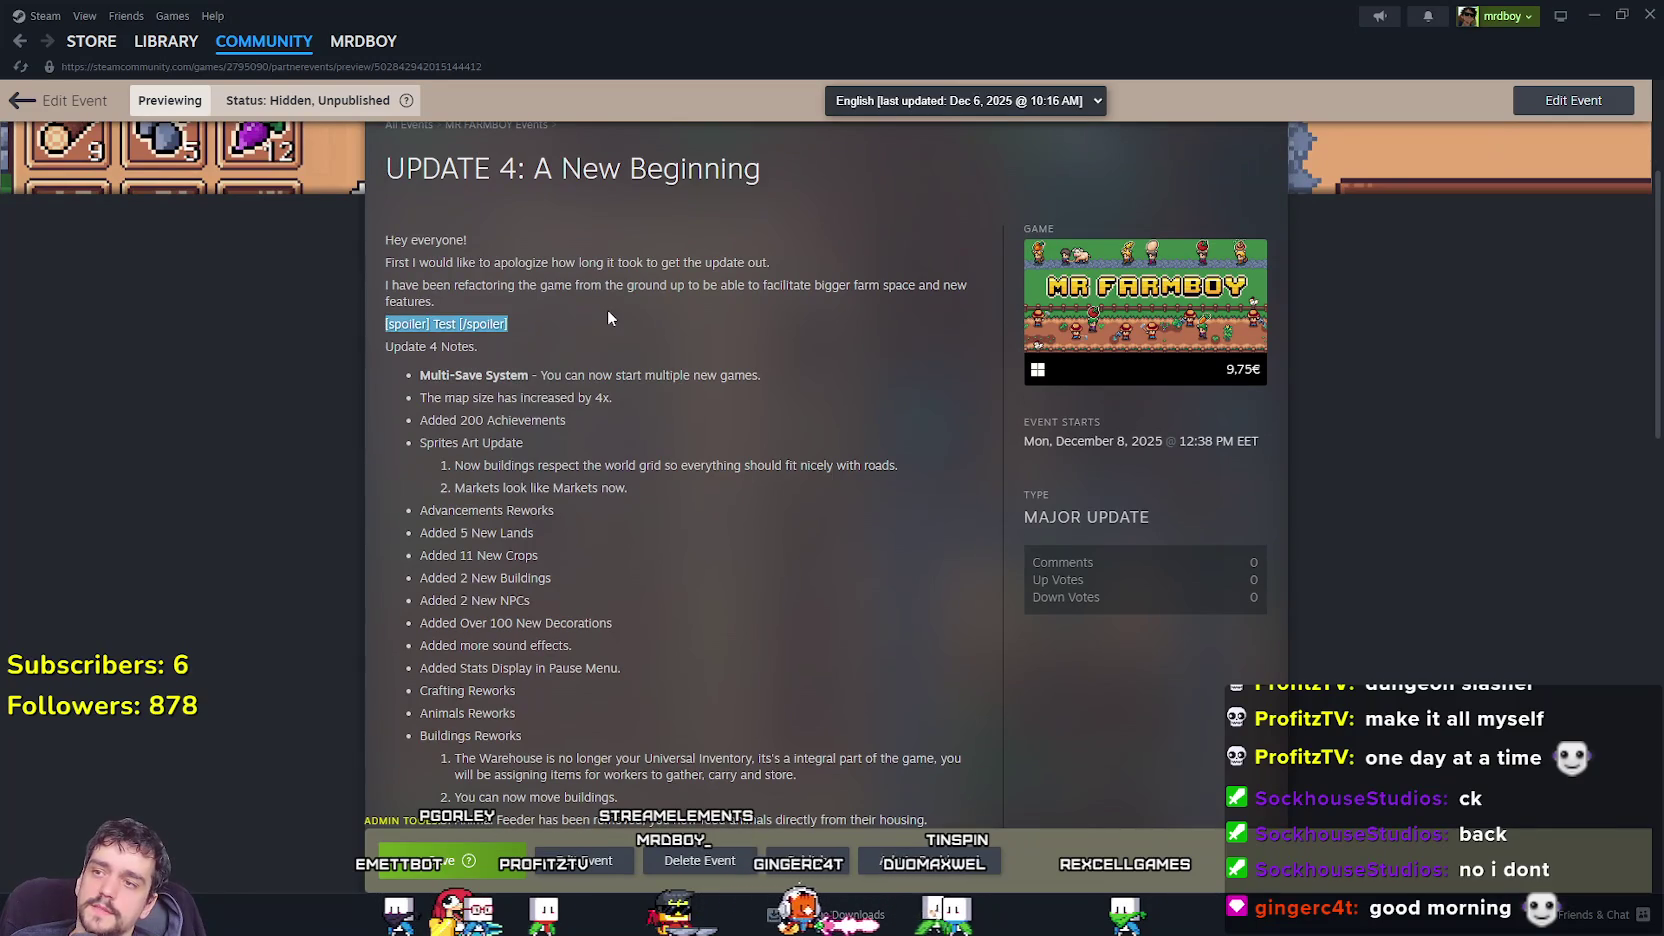
left_click(663, 326)
left_click(1598, 8)
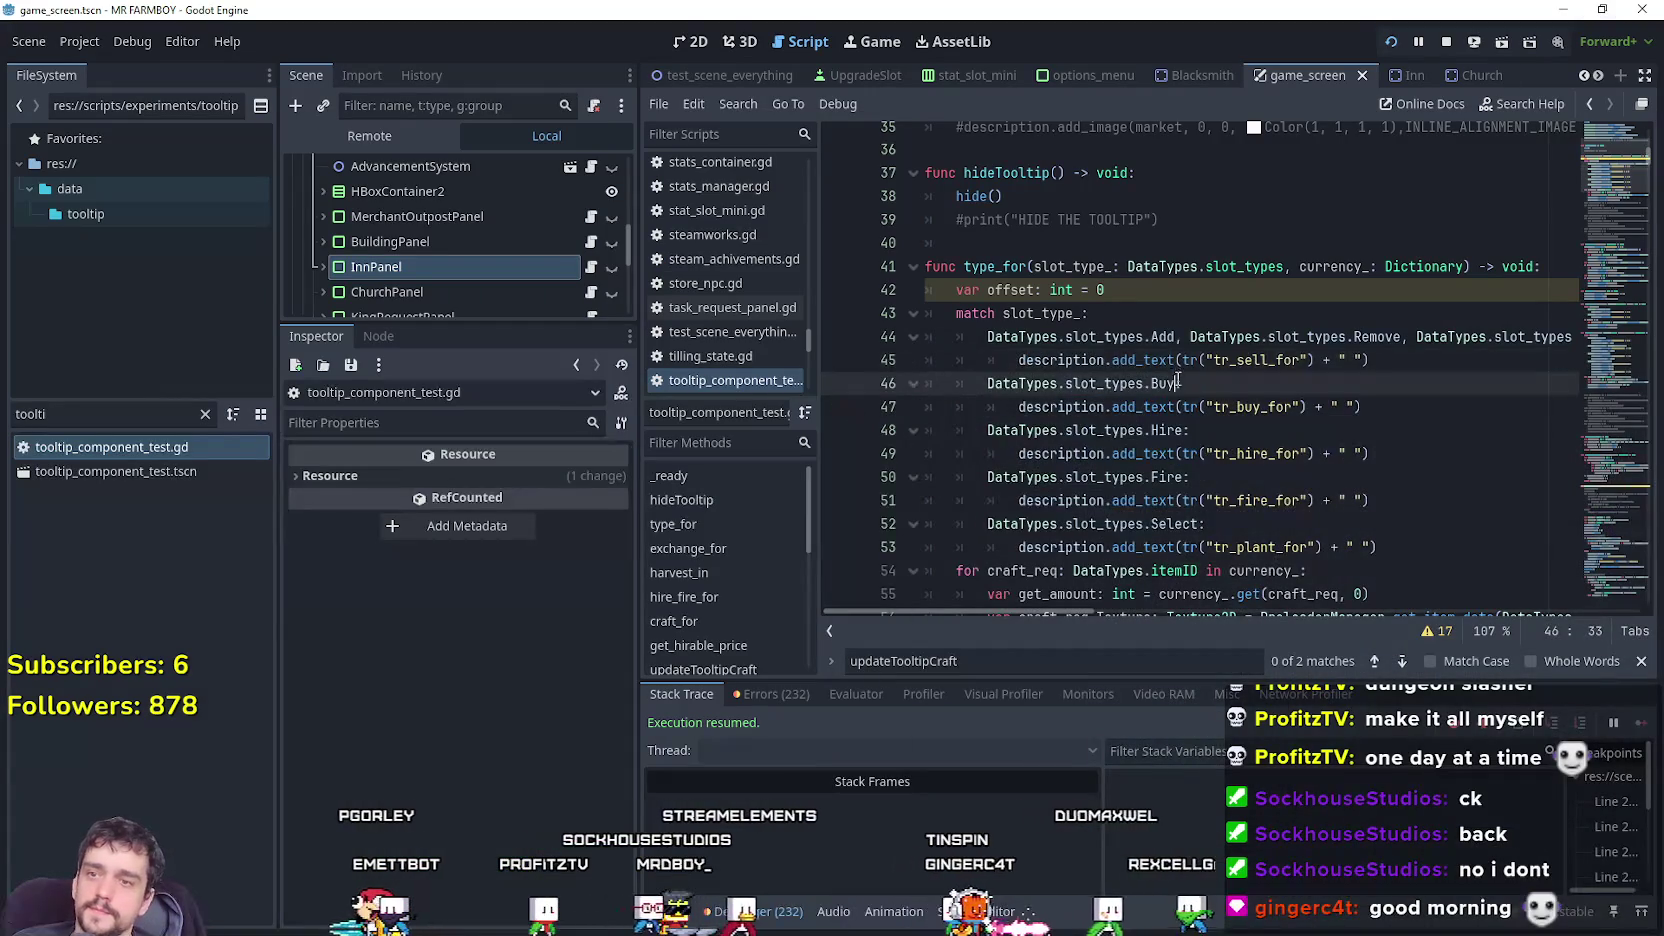
Scroll the script to craft_for and select the end of its signature on line 109.
scroll(1168, 367, "up", 3)
scroll(1168, 367, "up", 1)
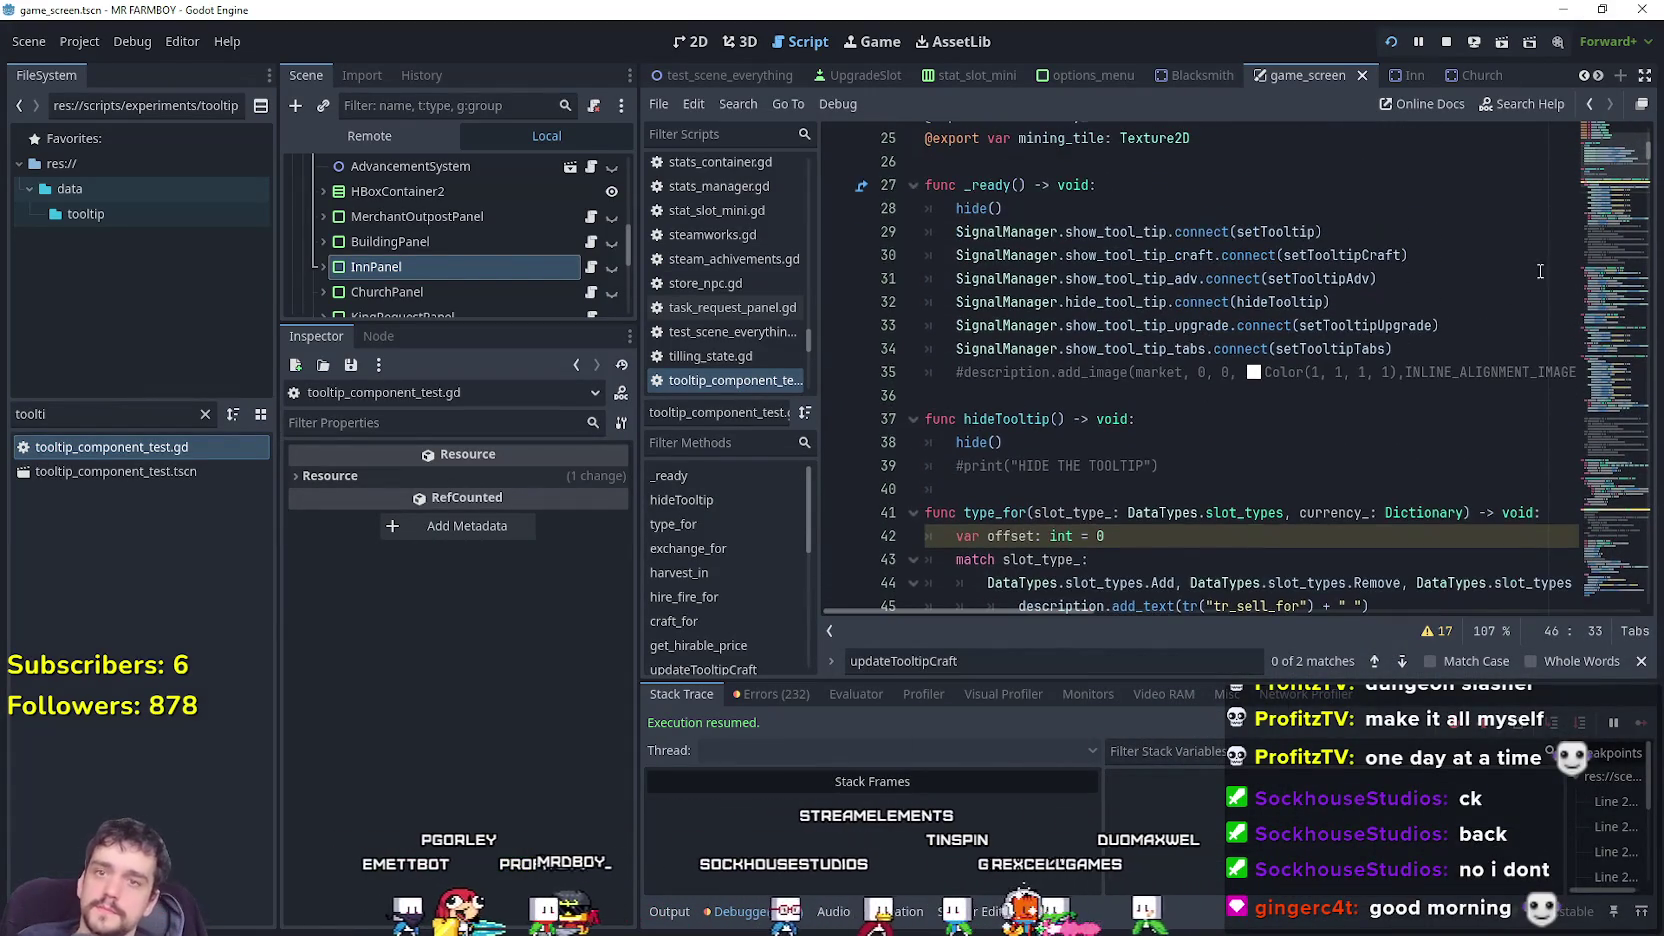
left_click(1602, 214)
left_click_drag(1602, 214, 1600, 232)
scroll(1405, 380, "down", 4)
left_click(1405, 420)
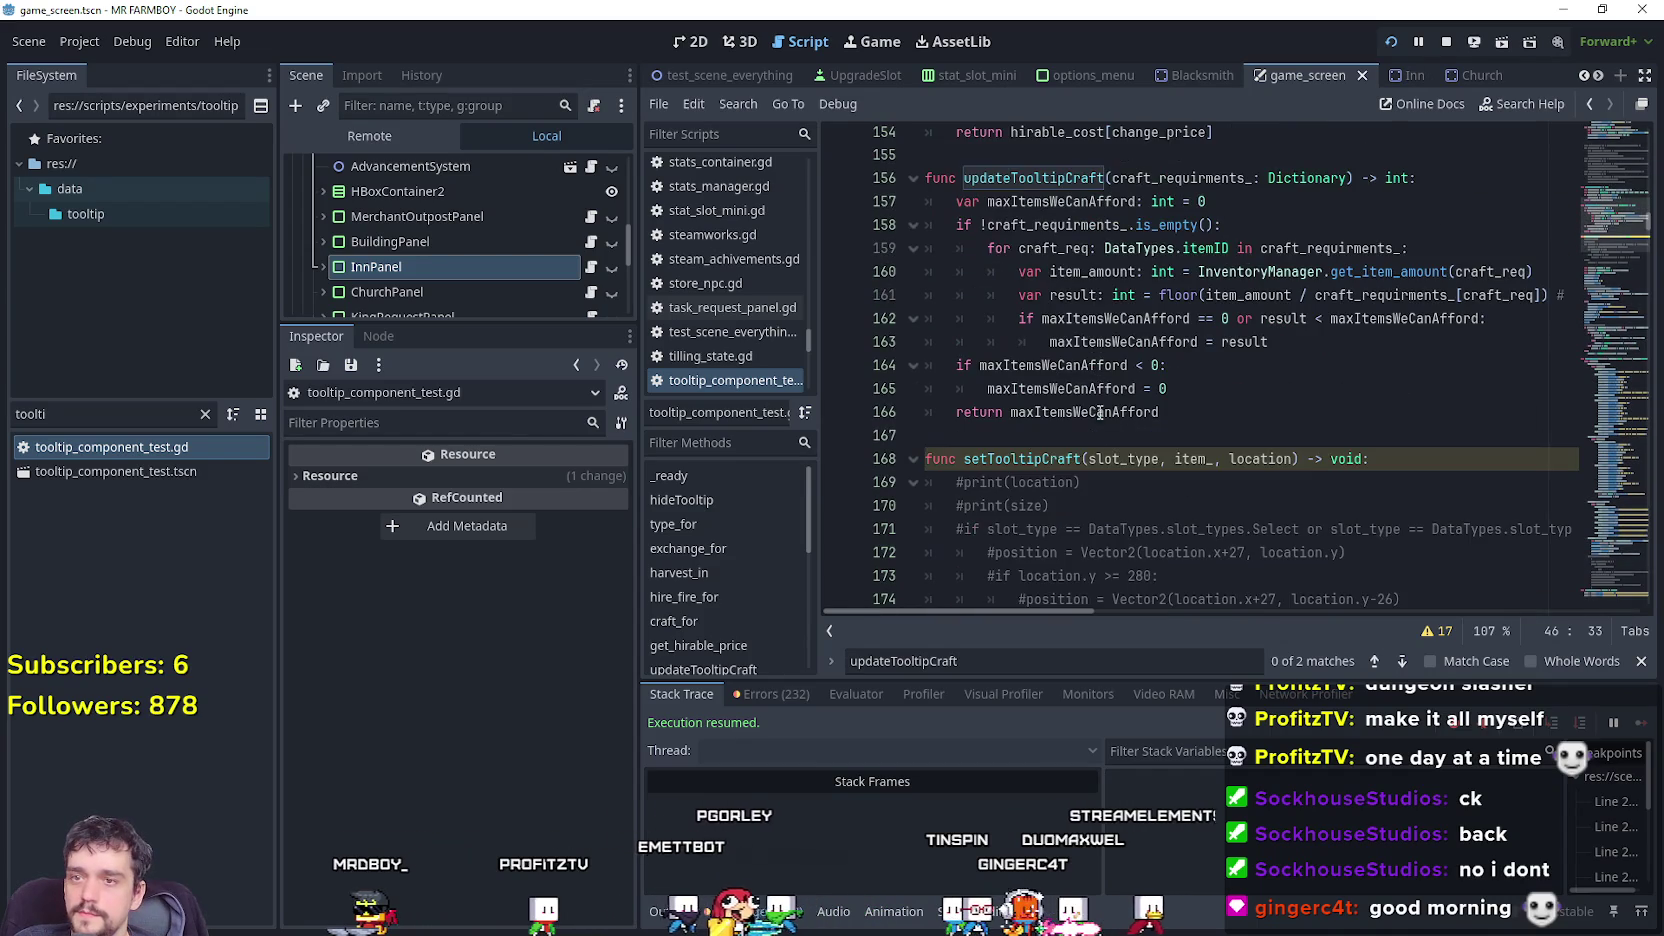
mouse_move(1620, 238)
left_mouse_down()
mouse_move(1614, 272)
mouse_move(1589, 199)
left_mouse_up()
scroll(1213, 398, "down", 3)
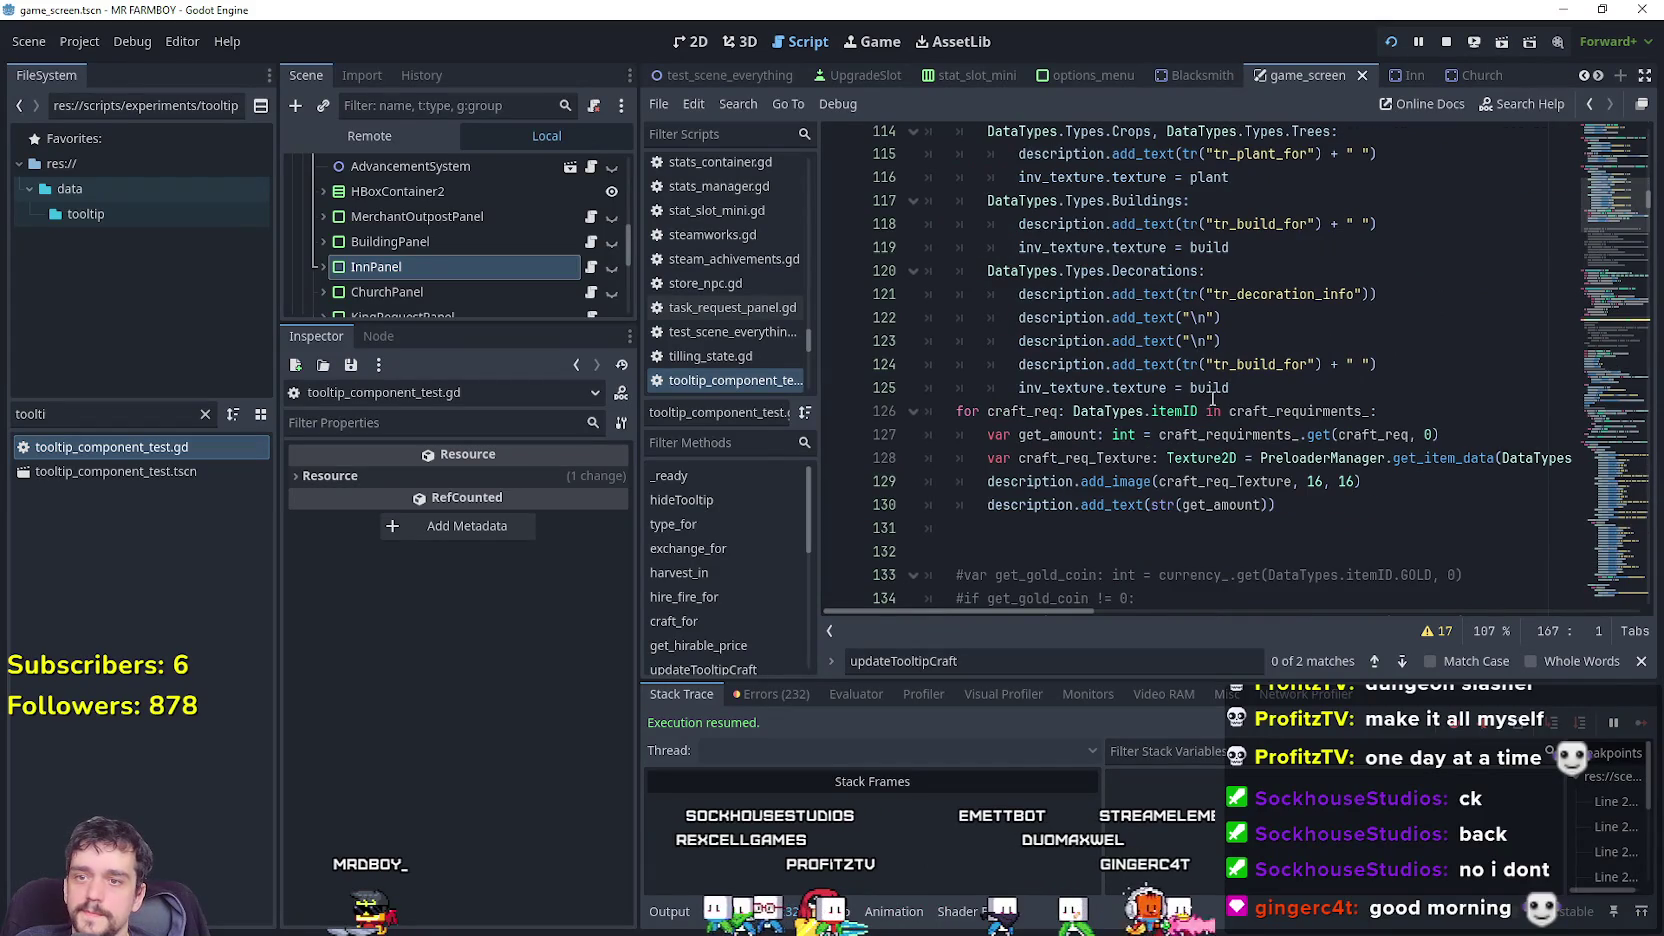
left_click(1300, 515)
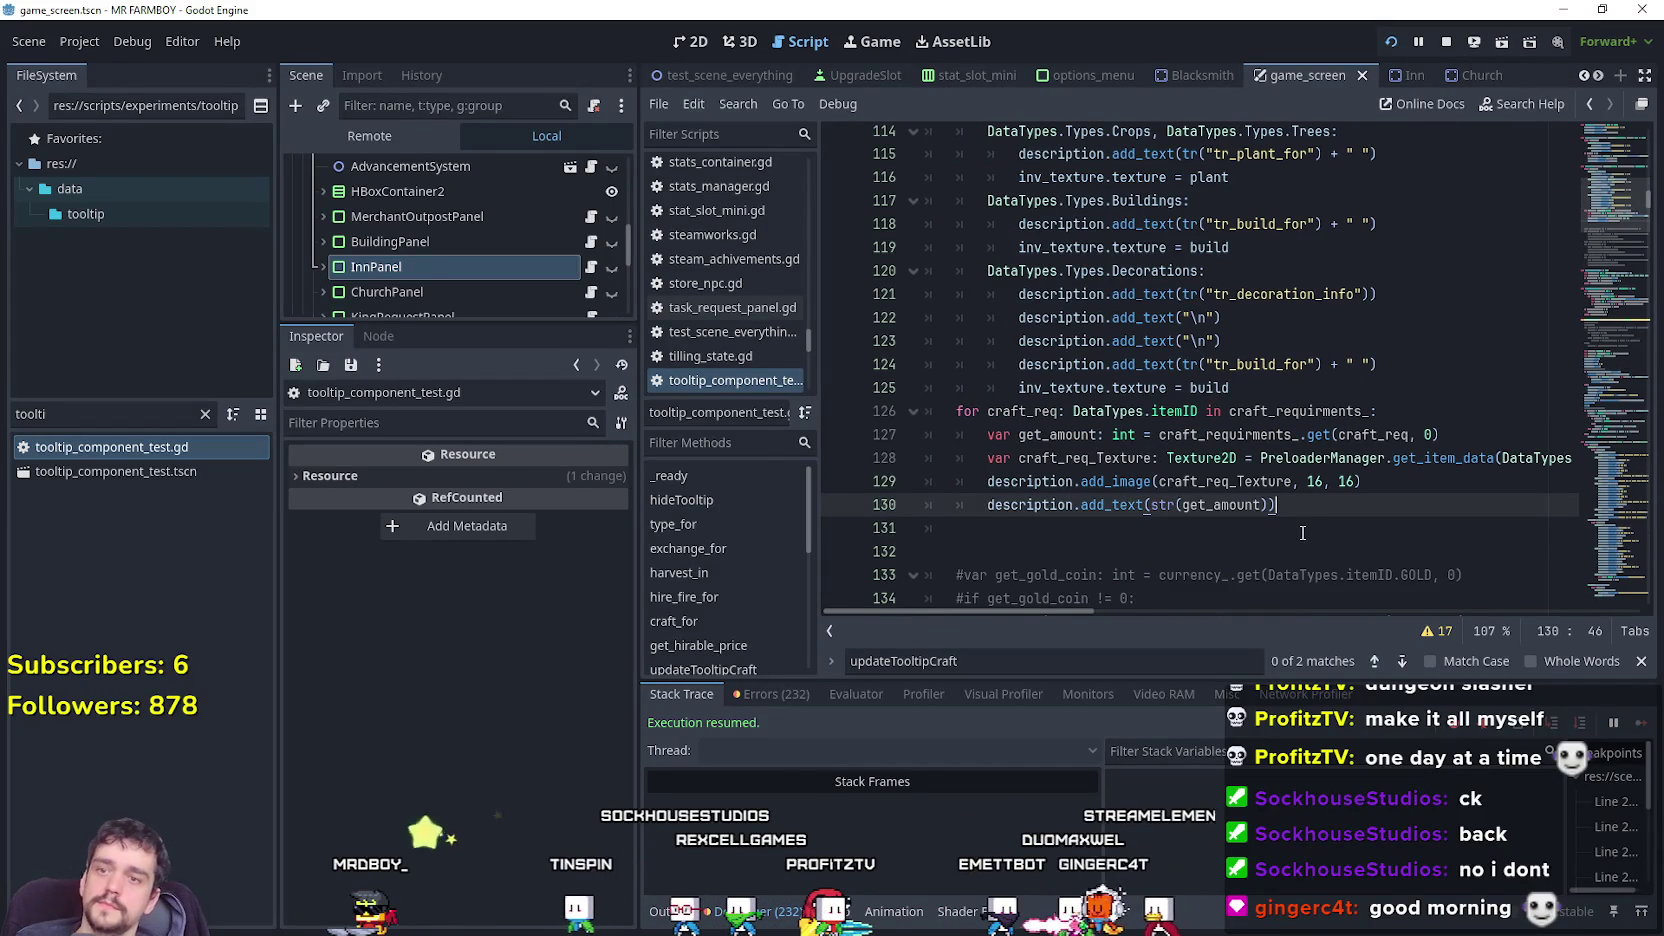
scroll(1293, 523, "up", 2)
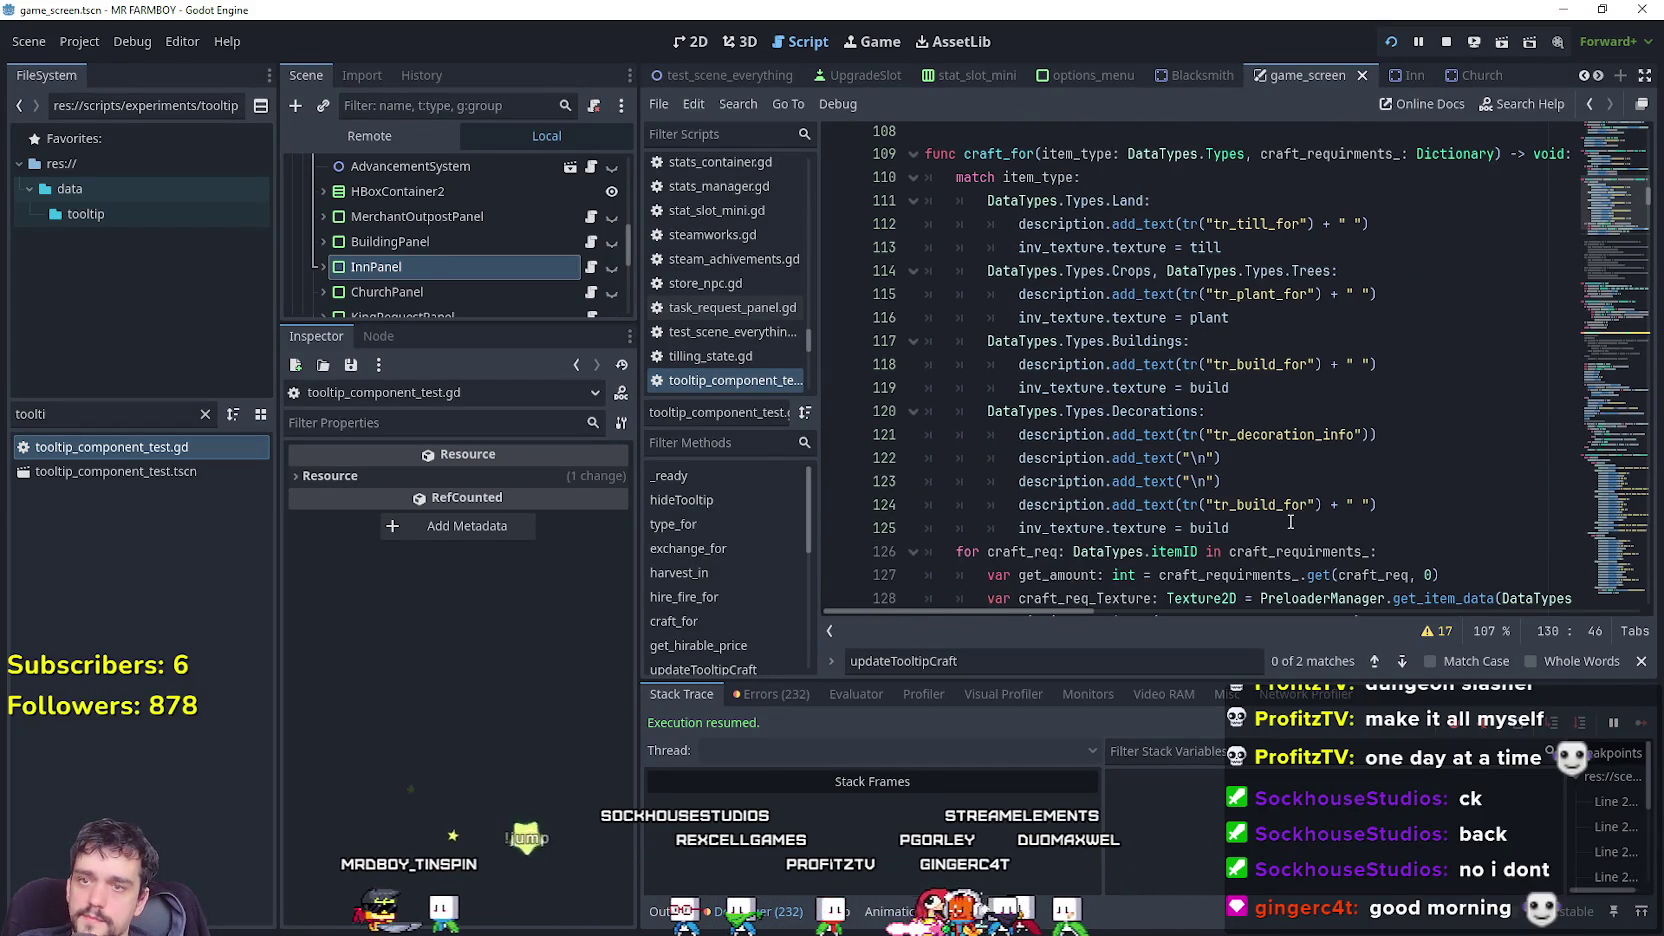
left_click(1246, 340)
left_click(1275, 323)
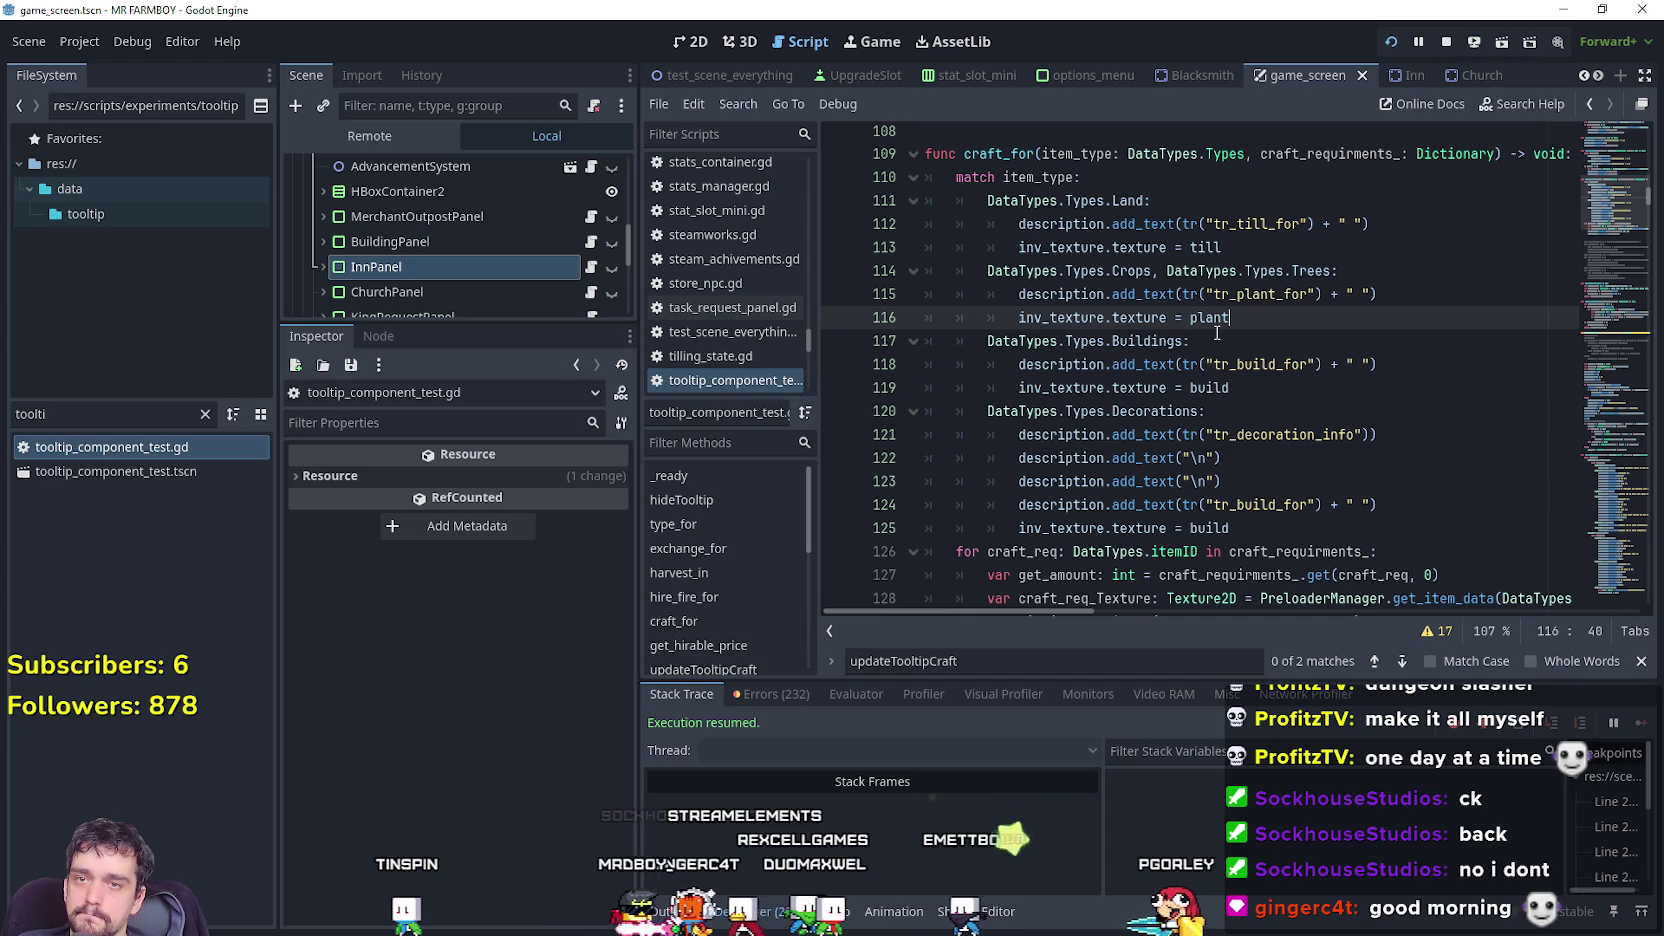
left_click_drag(1261, 153, 1575, 149)
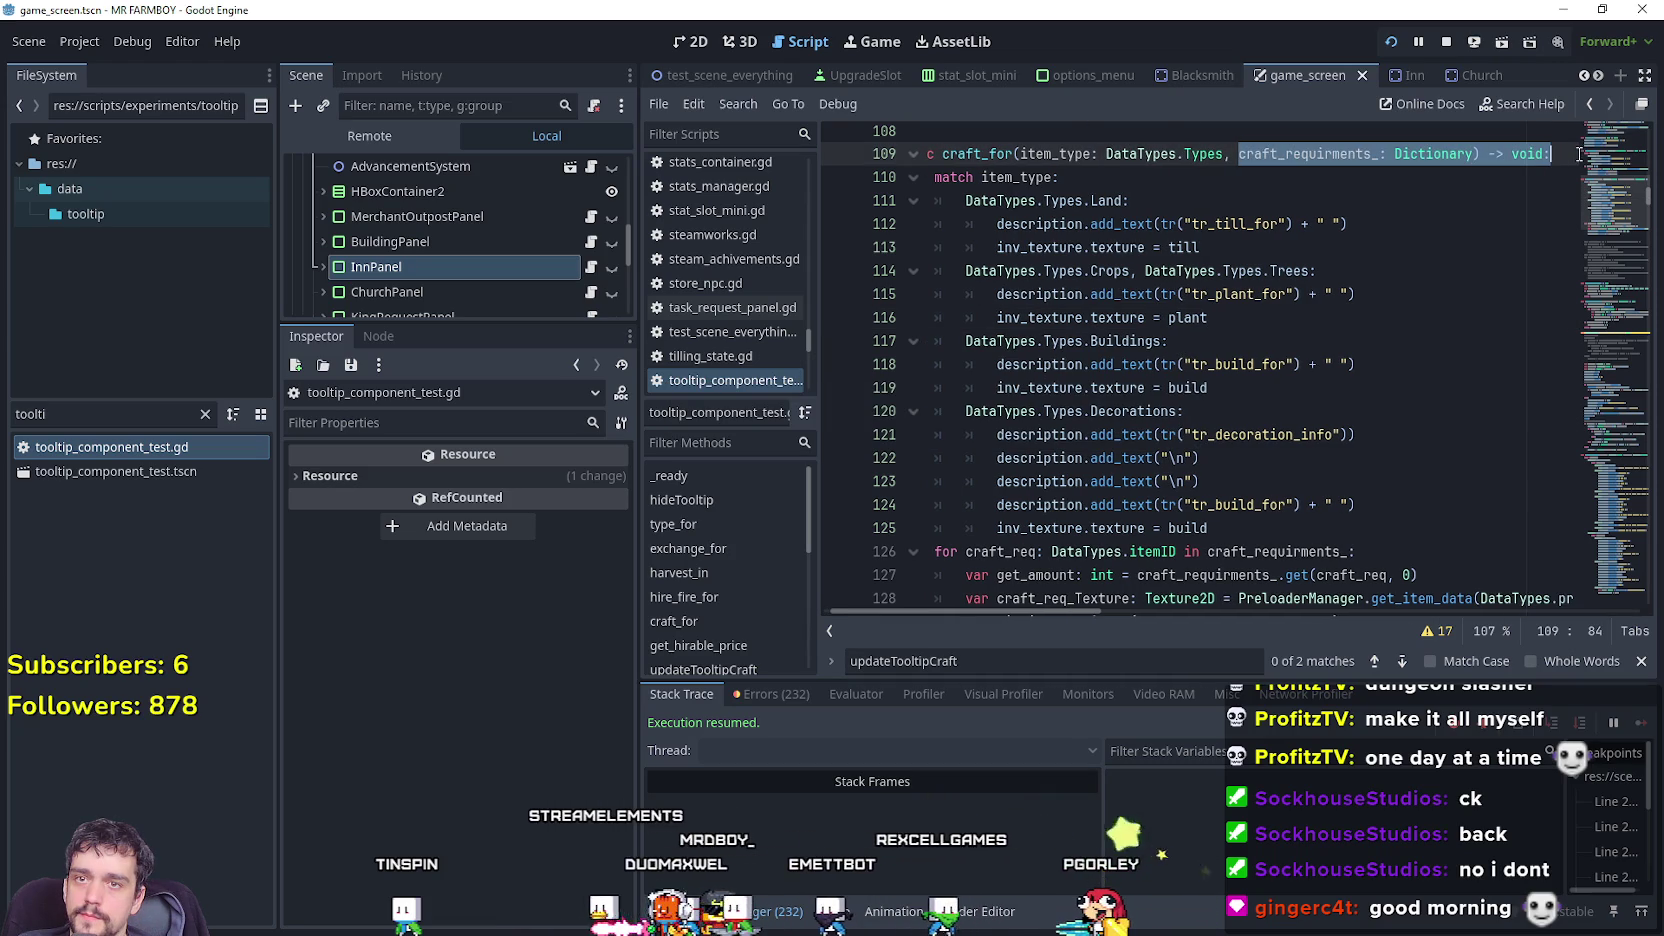
Declare showTotal as a false bool in craft_for and add showTotal to the Crops case.
left_click(1575, 149)
key("Return")
type("var show")
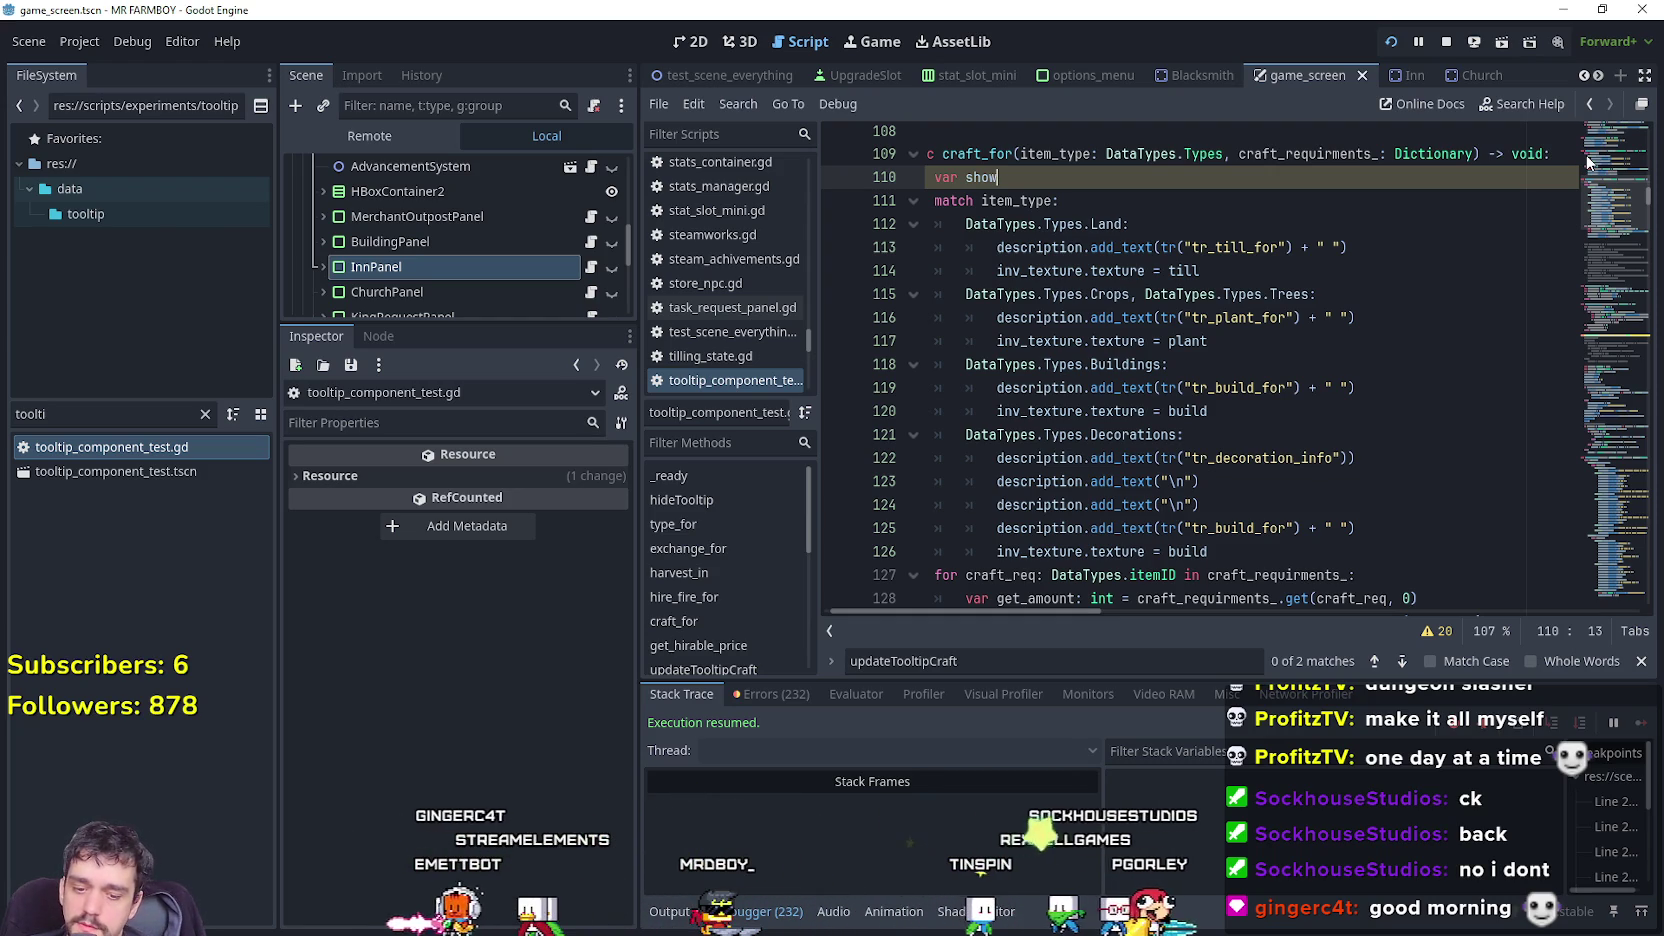
type("Total: bool = false")
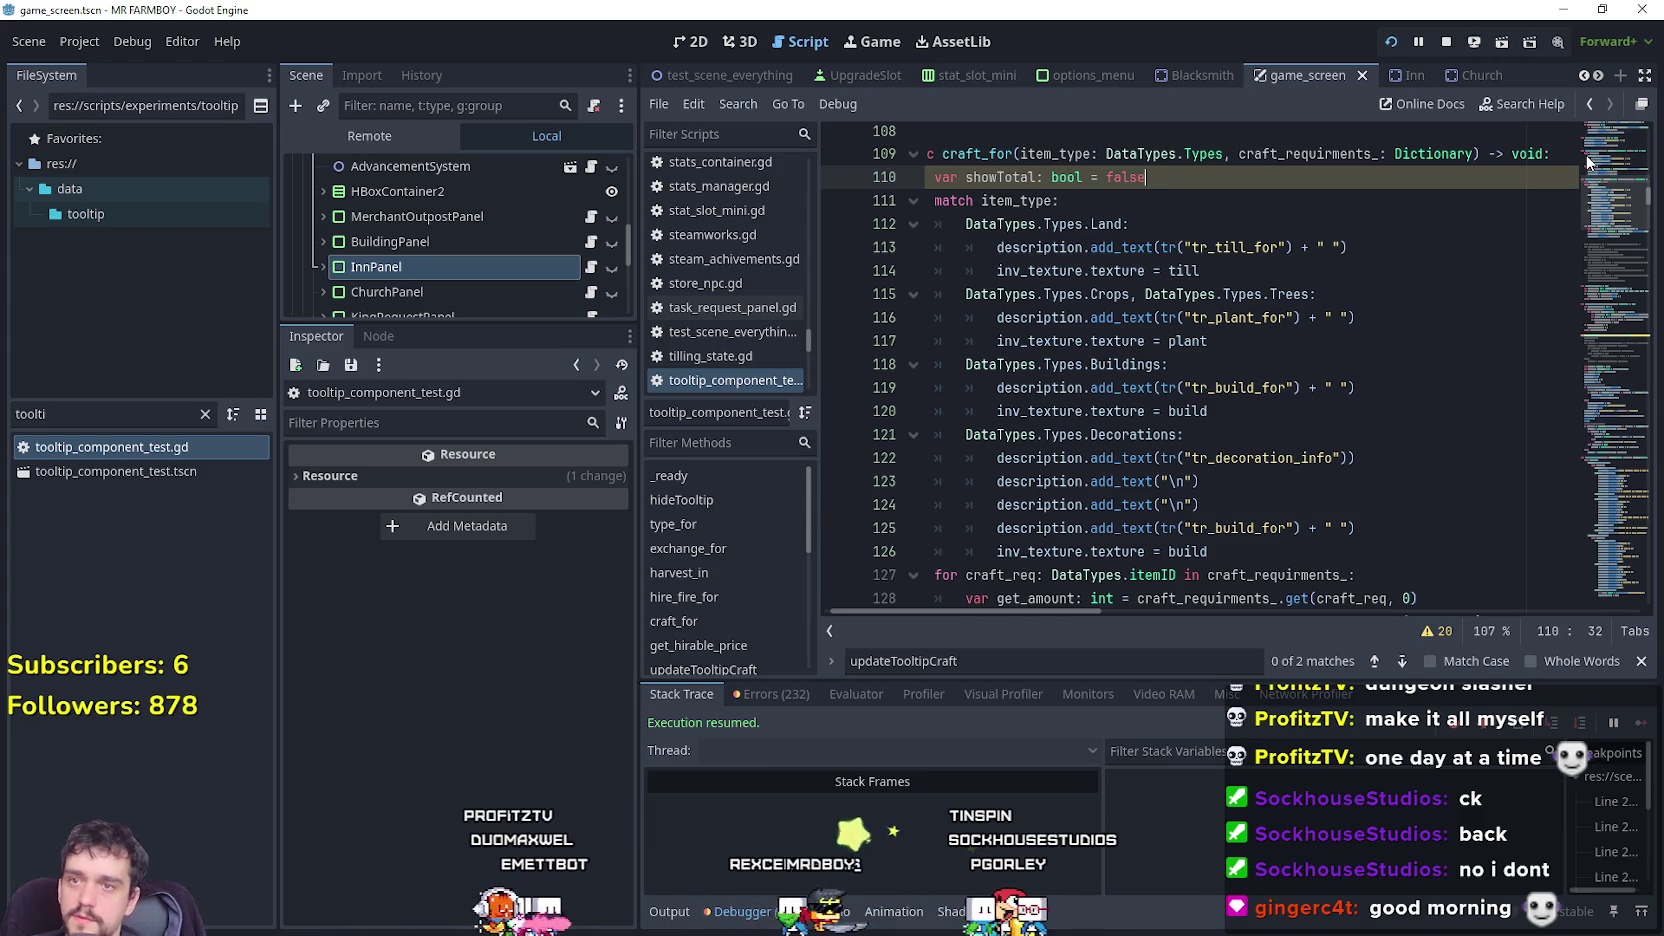
left_click(1252, 343)
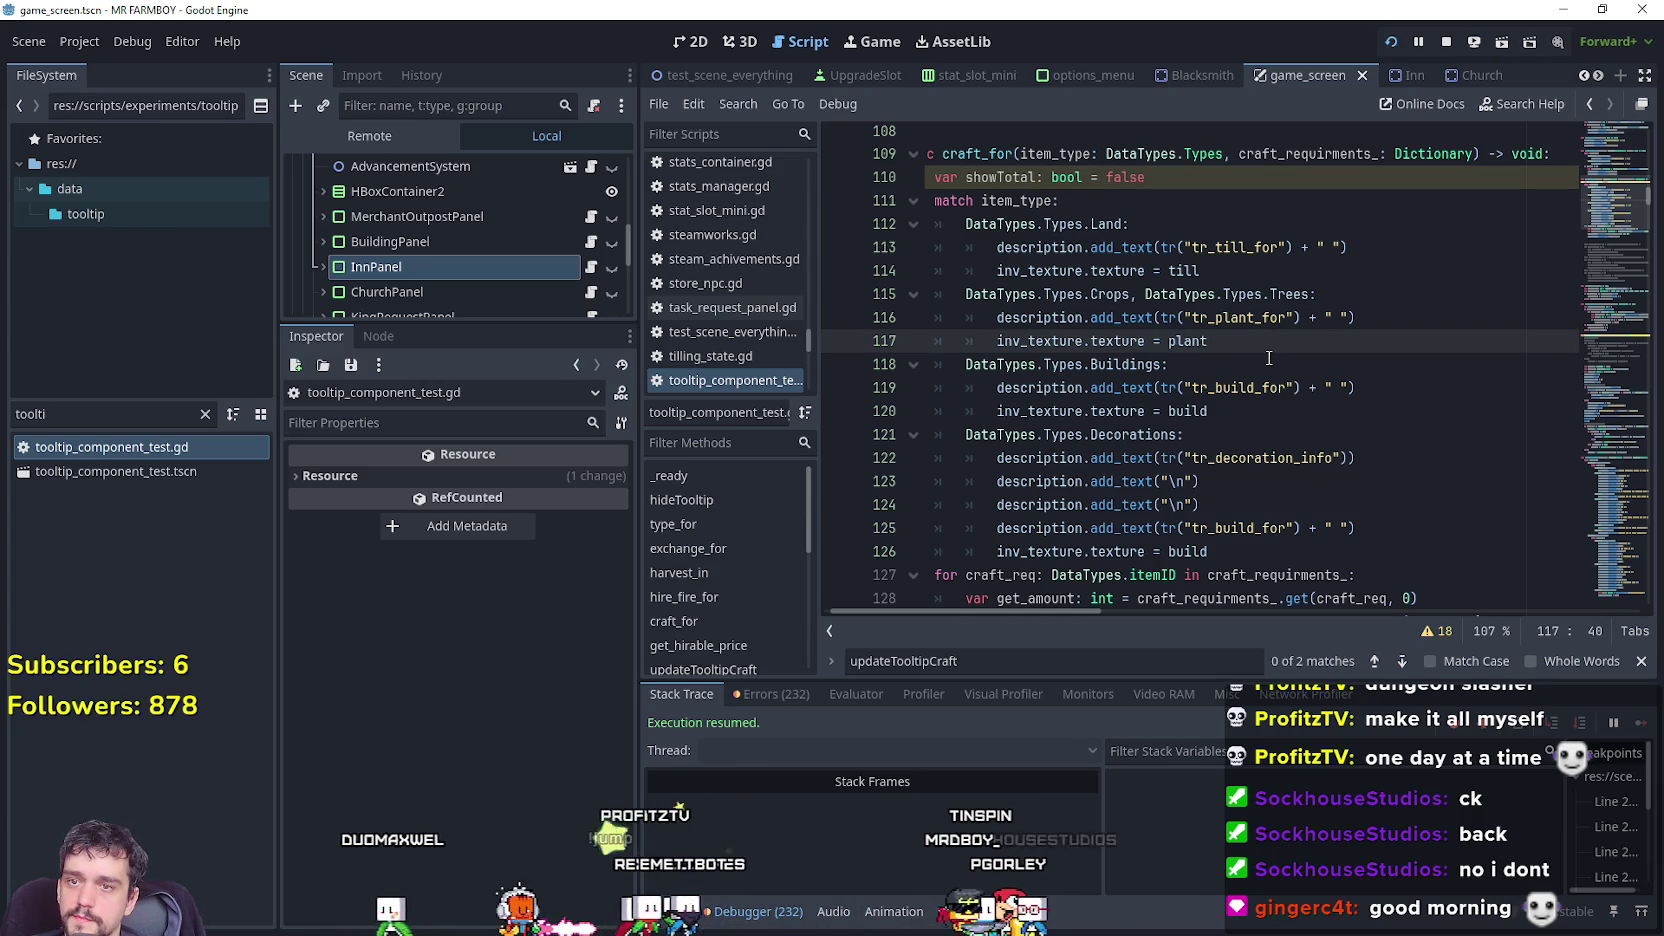
key("Return")
type("s")
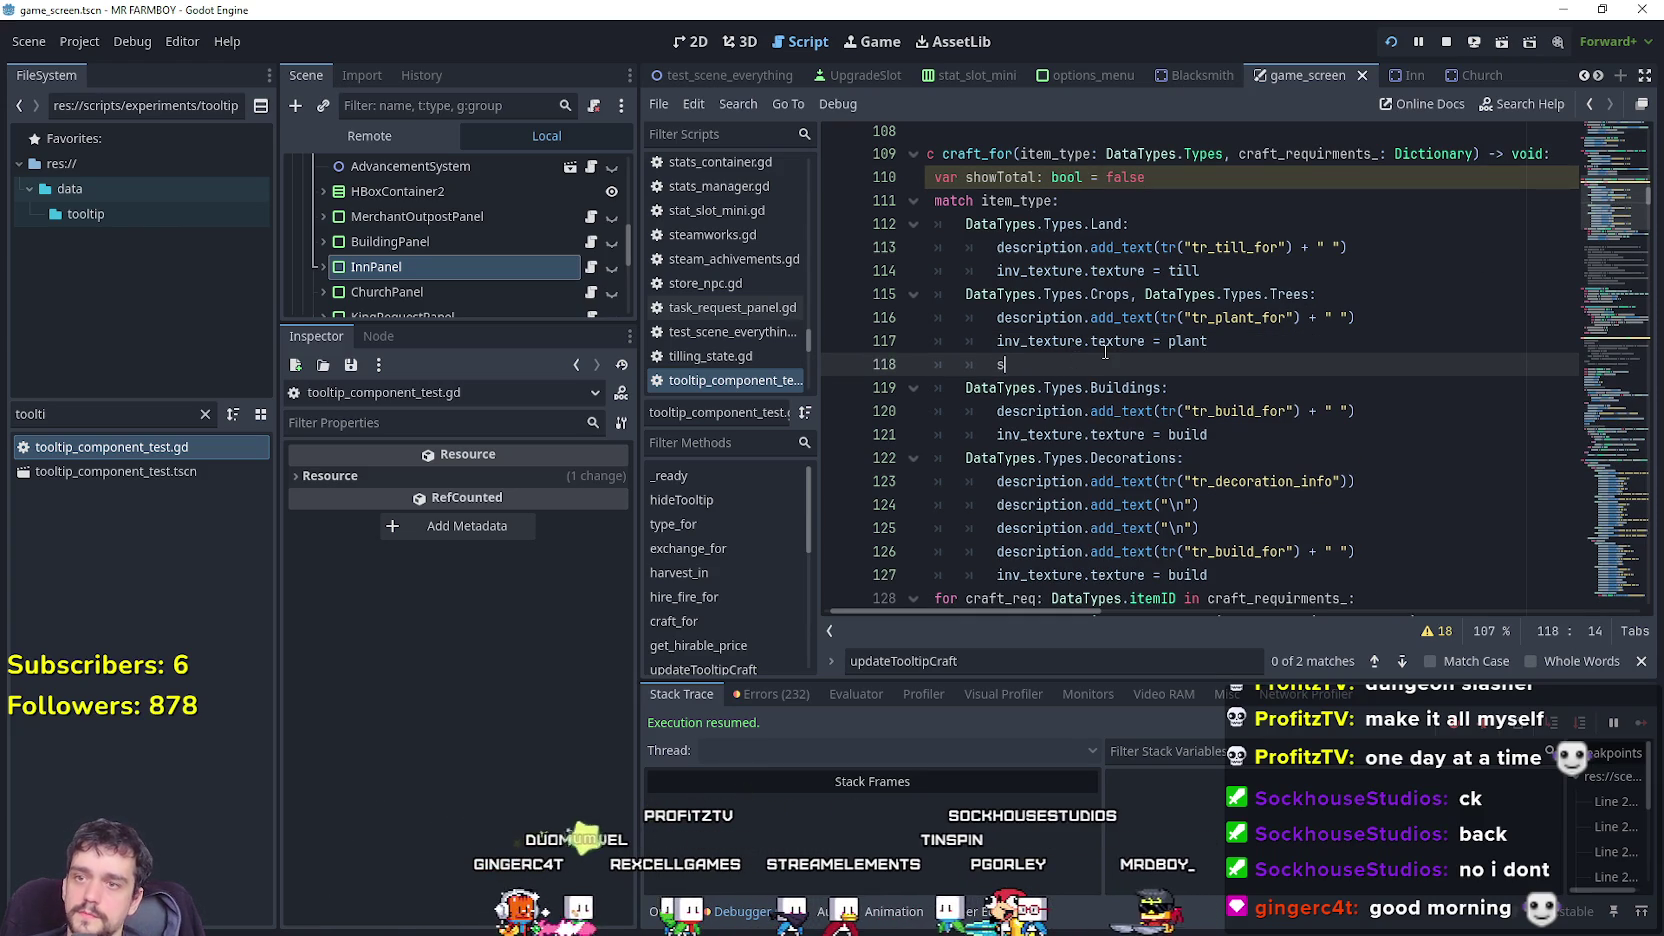
type("how")
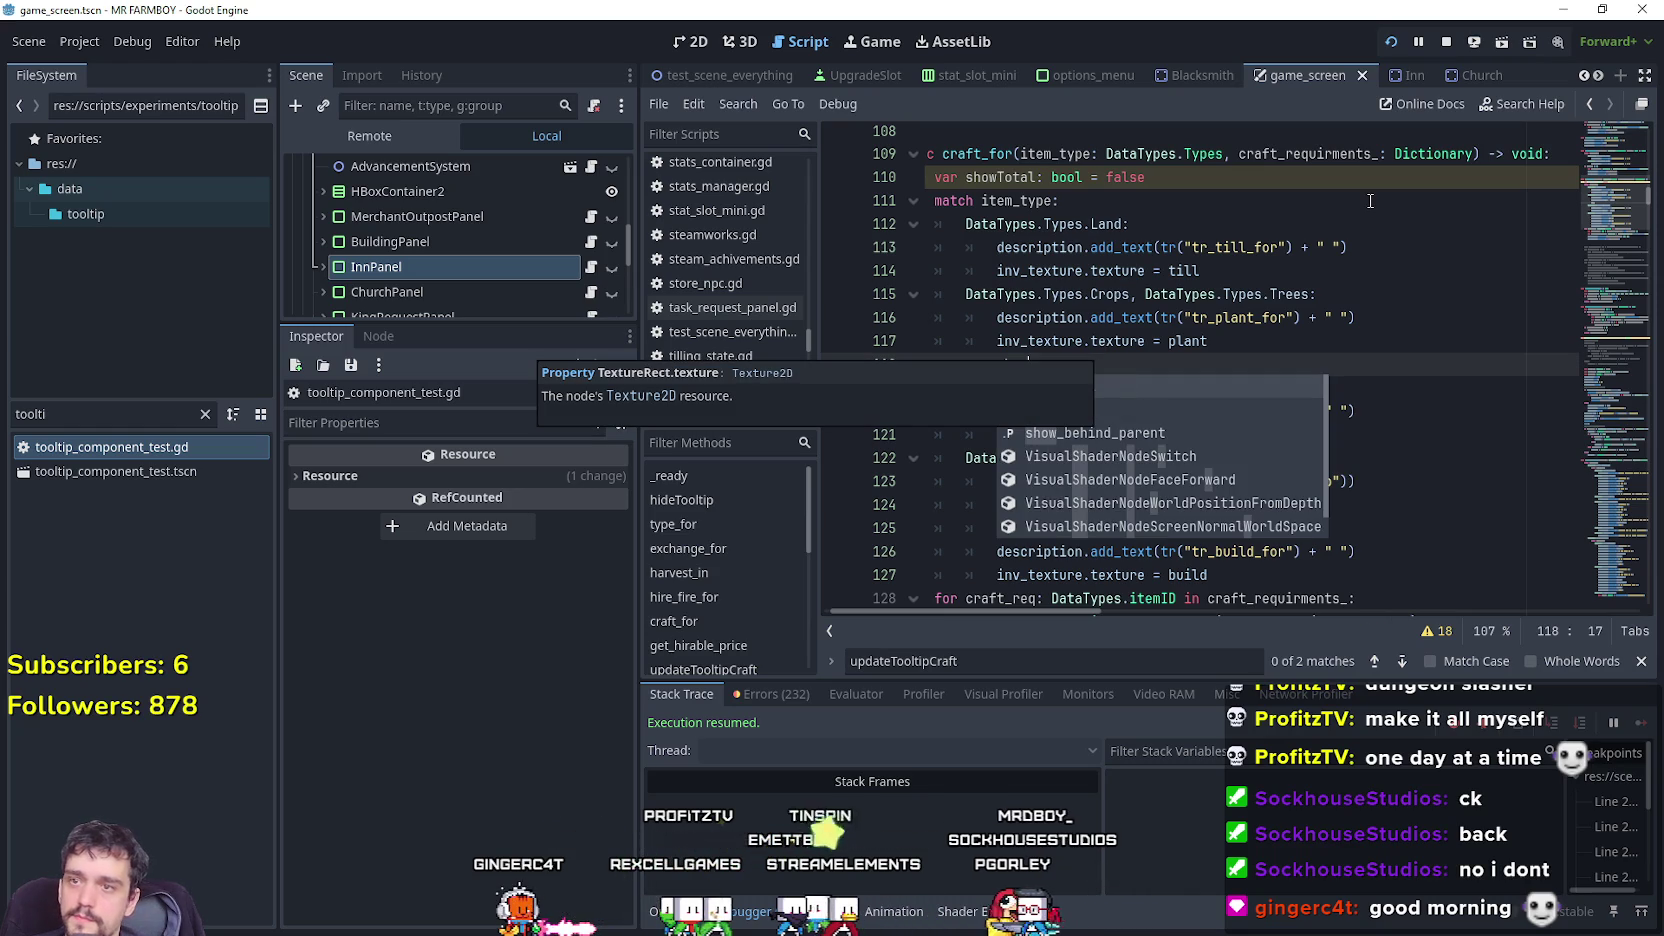
type("T")
key("Return")
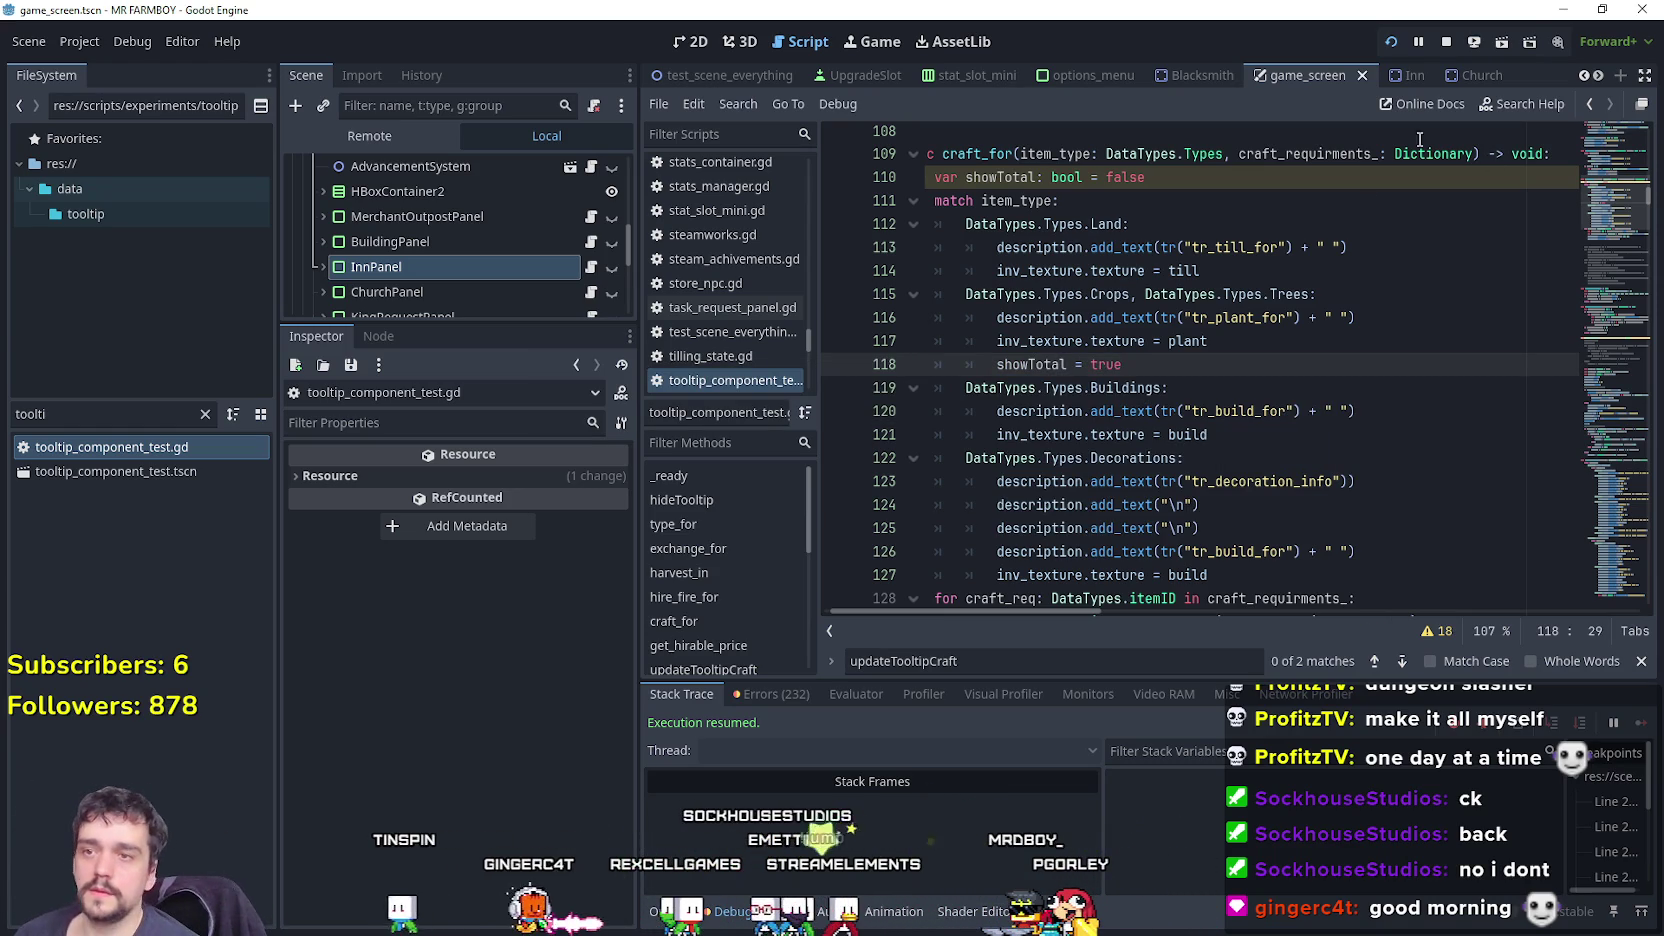
Add a showTotal line after the build texture line in the Buildings case.
scroll(1106, 328, "down", 3)
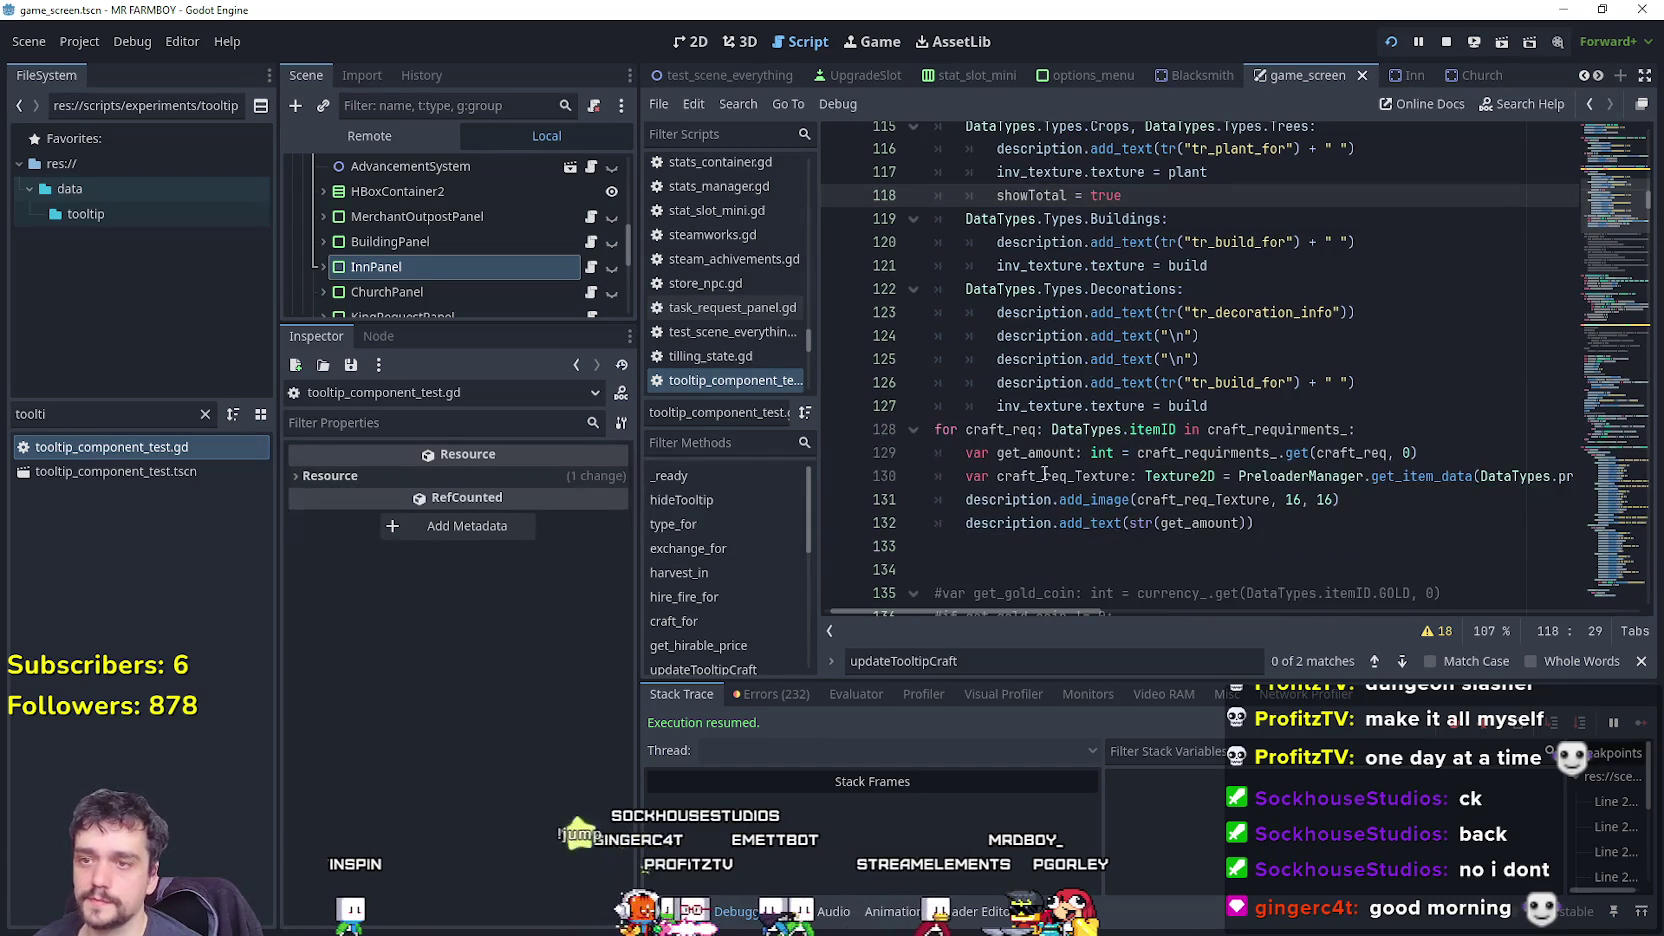
scroll(1290, 400, "up", 2)
left_click(1280, 350)
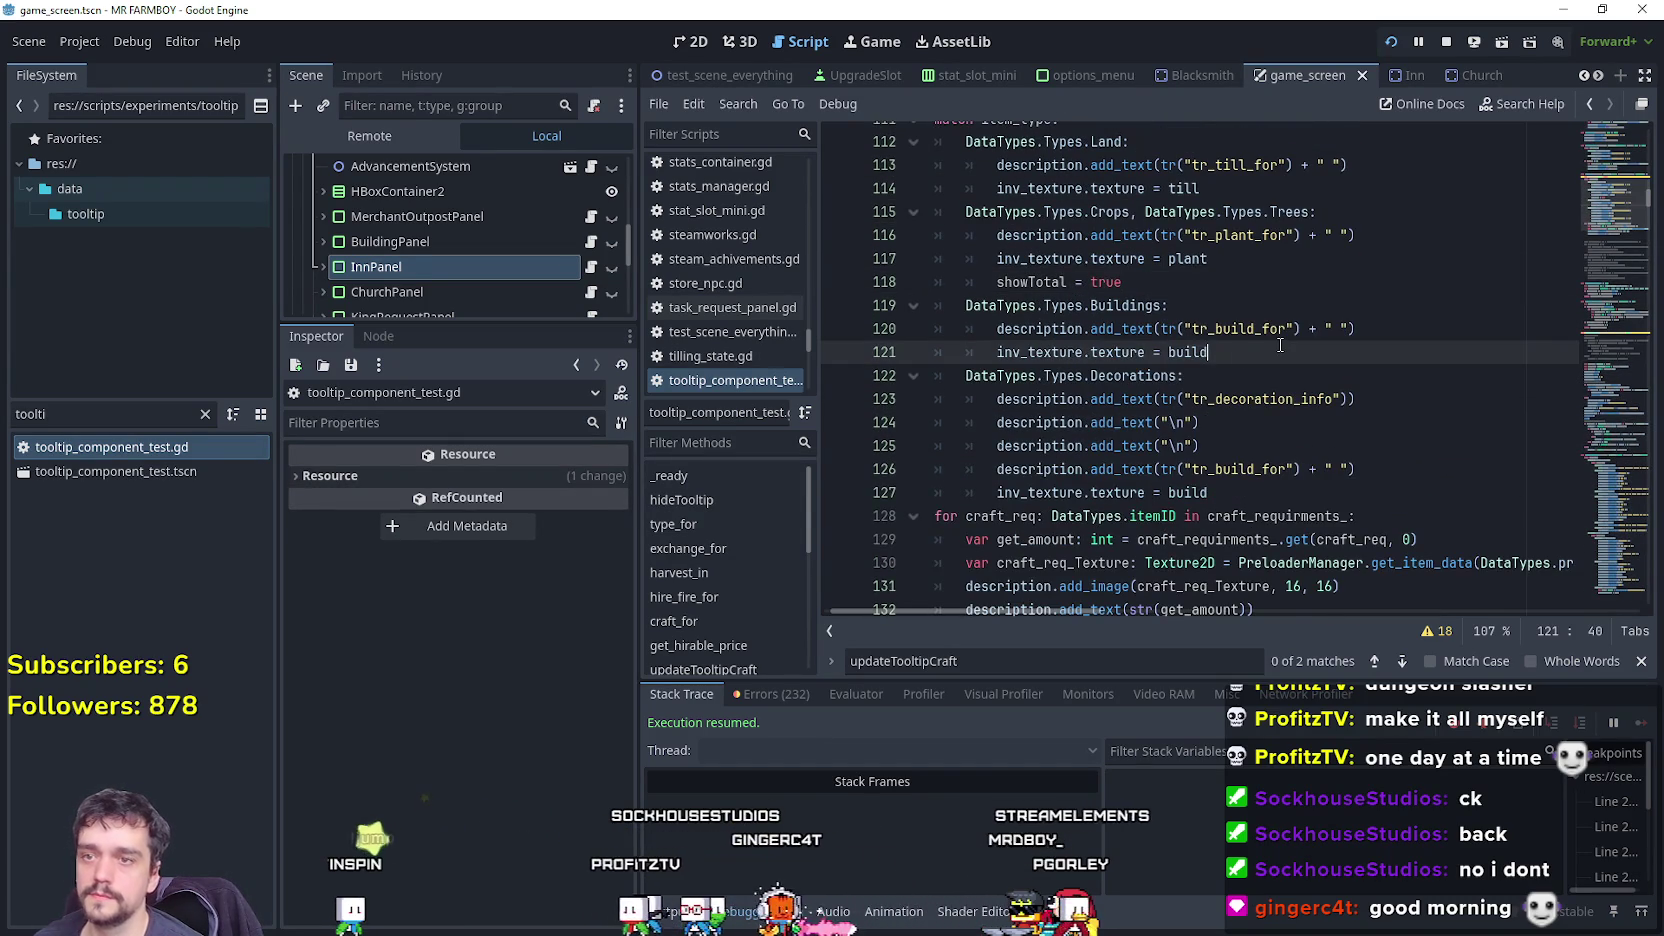
key("Return")
type("showTot")
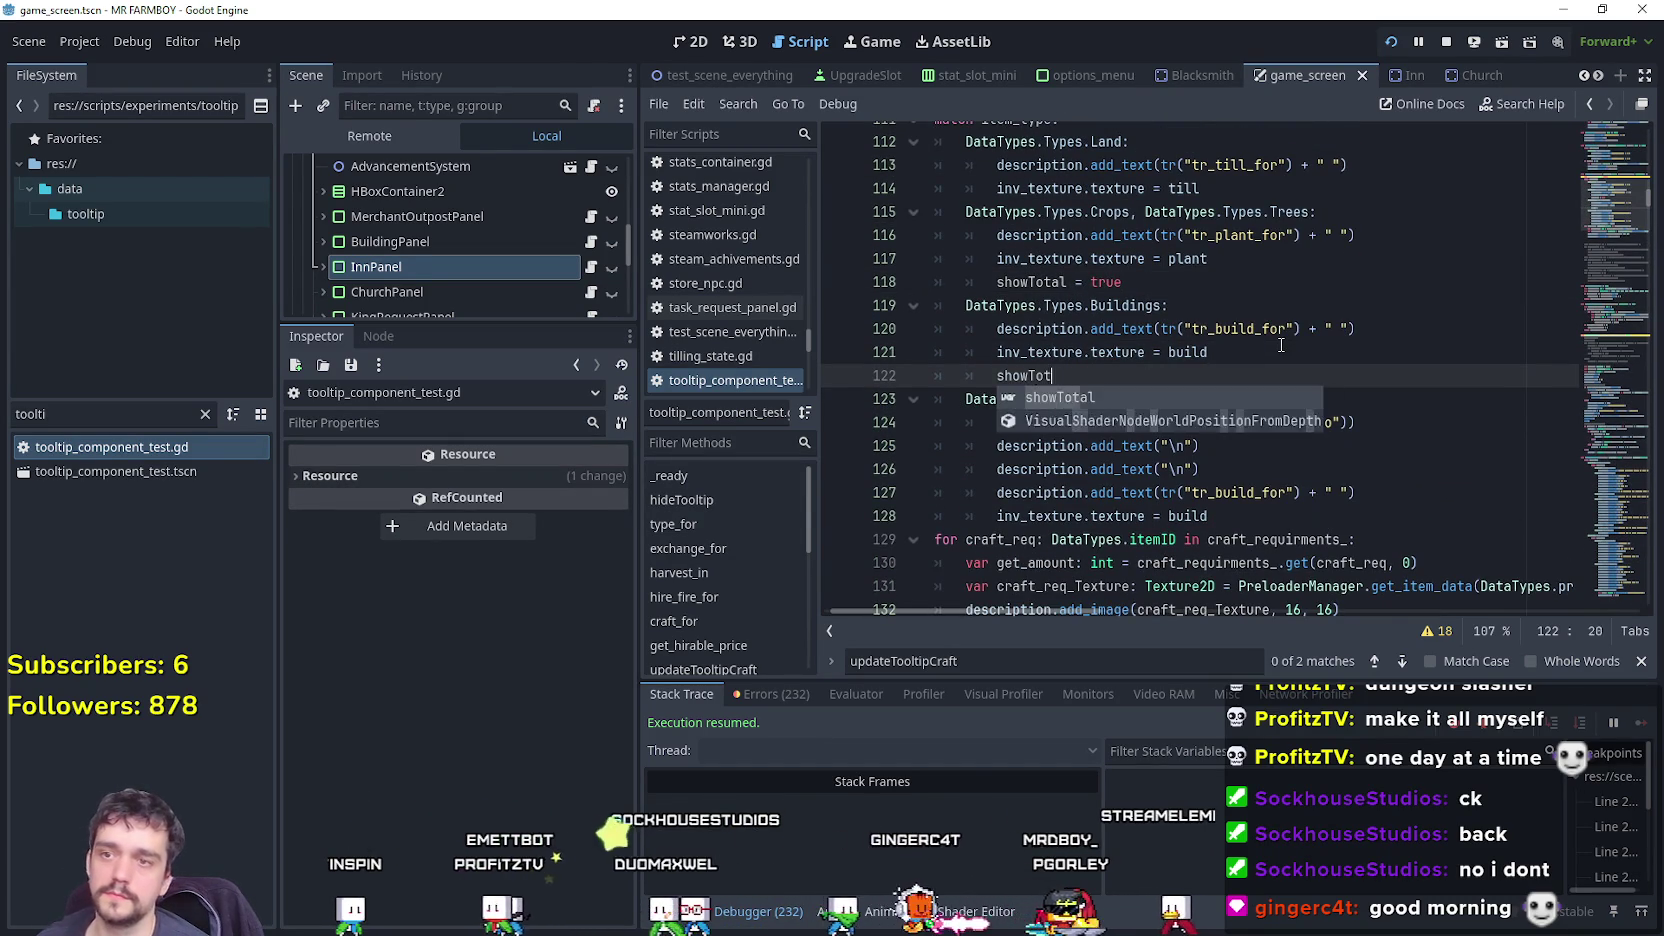
key("Return")
key("Return")
key("BackSpace")
key("BackSpace")
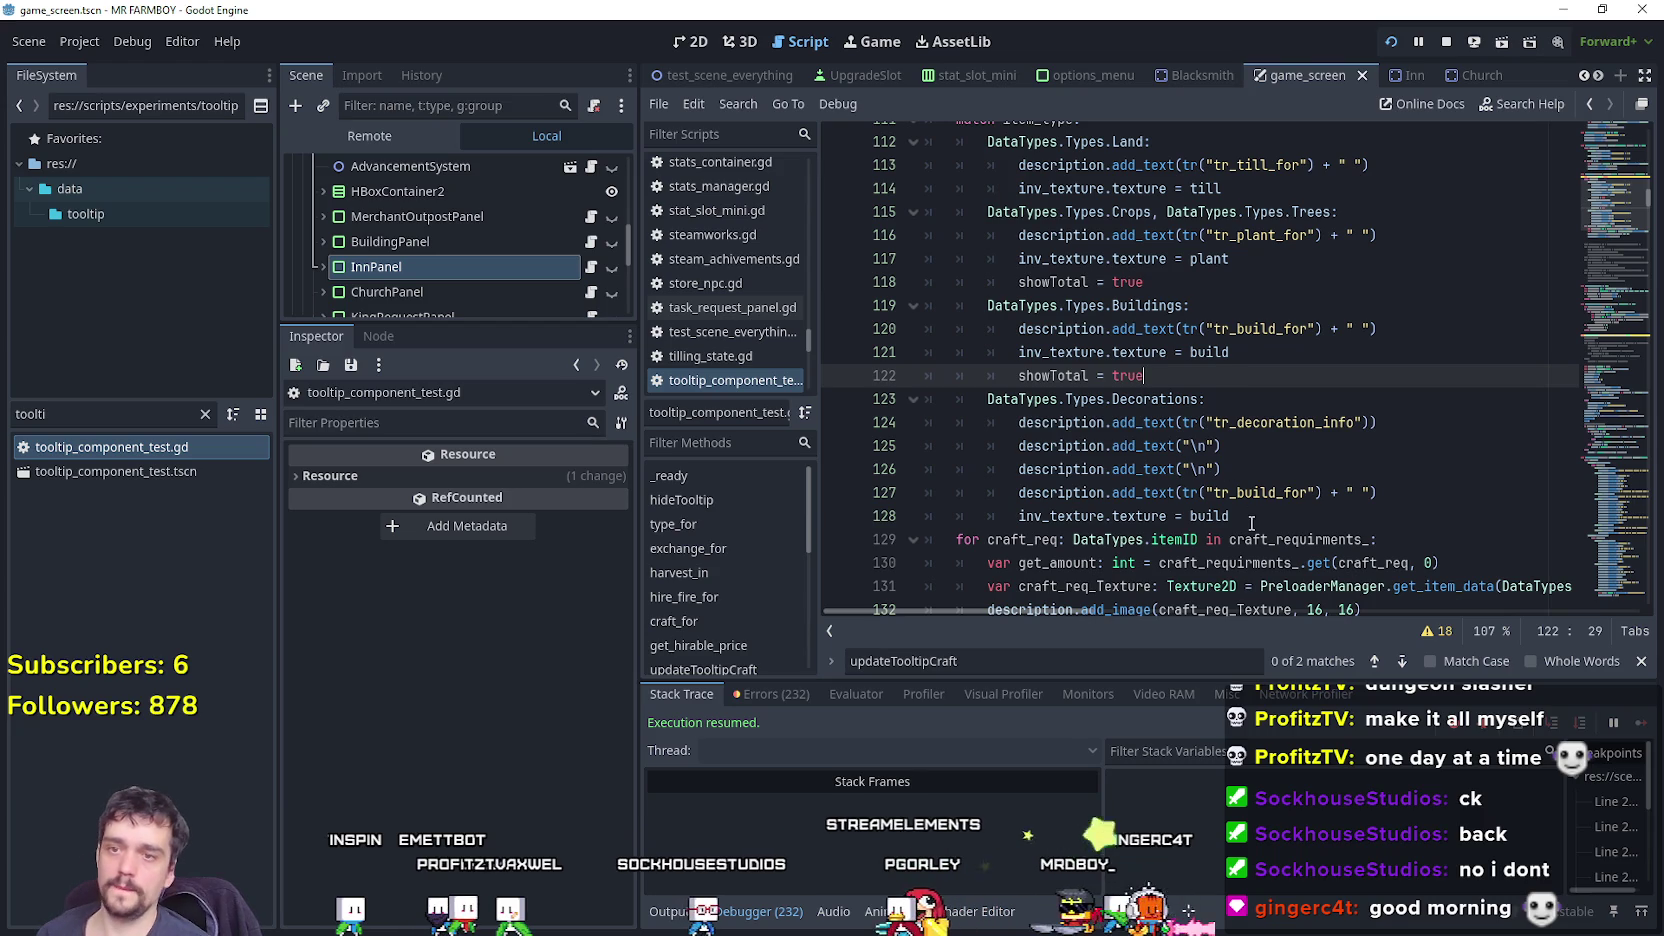
Add showTotal to the Decorations case, correcting the misspelled 'showTOtal' on line 129.
left_click(1282, 513)
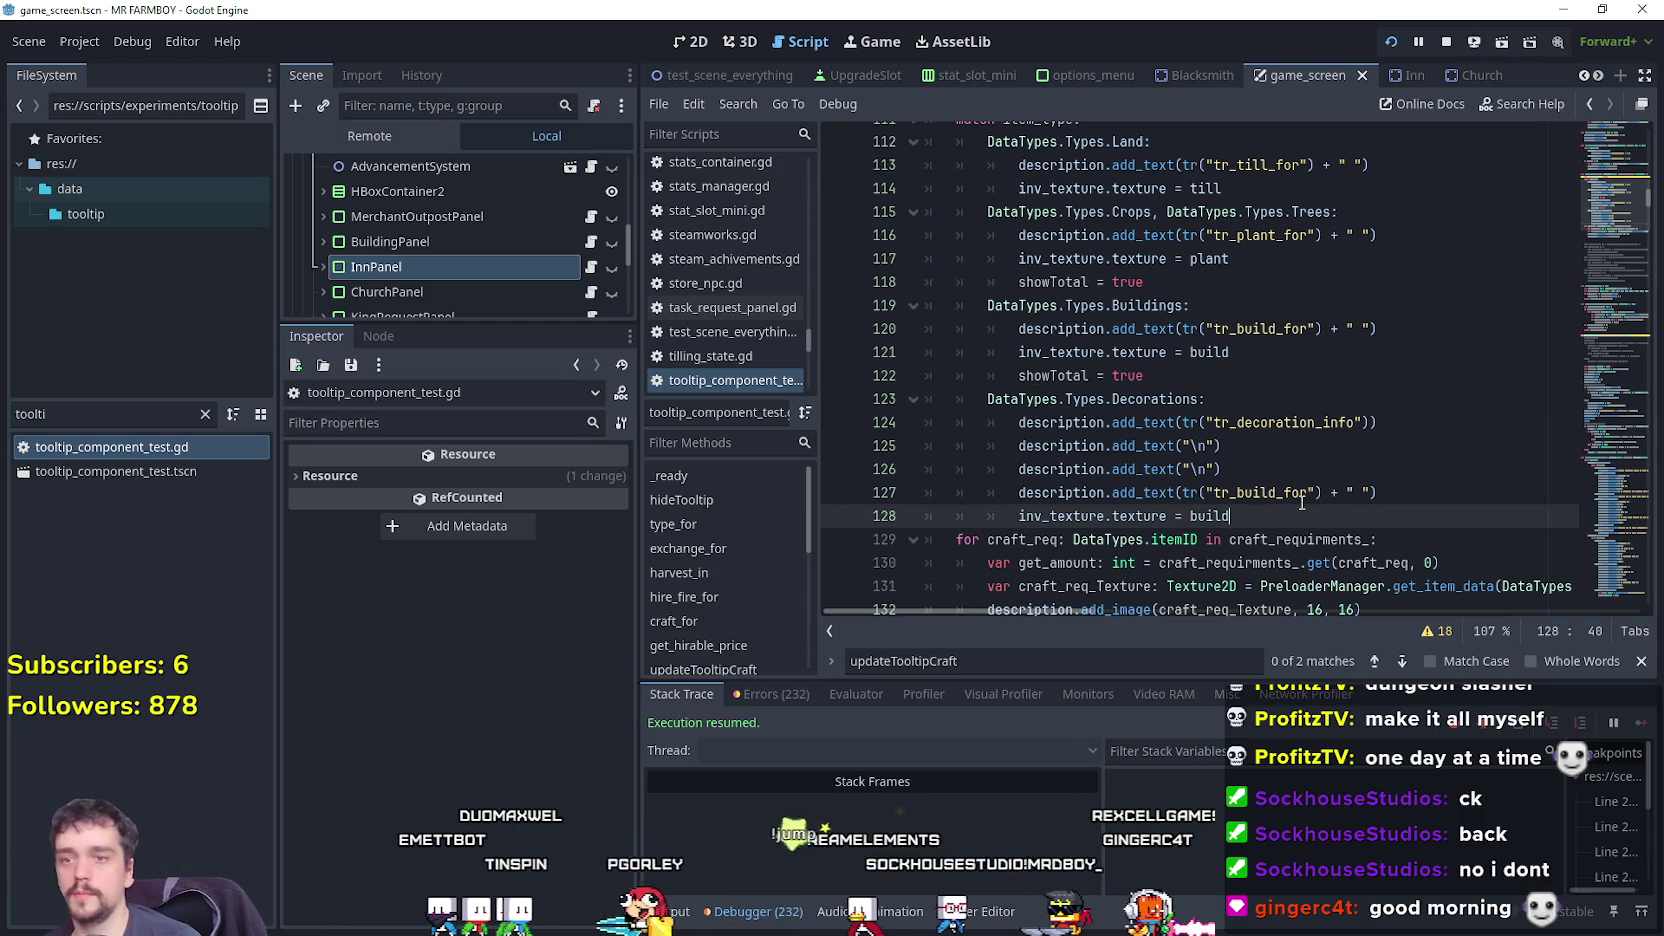
key("Return")
type("showTOtal")
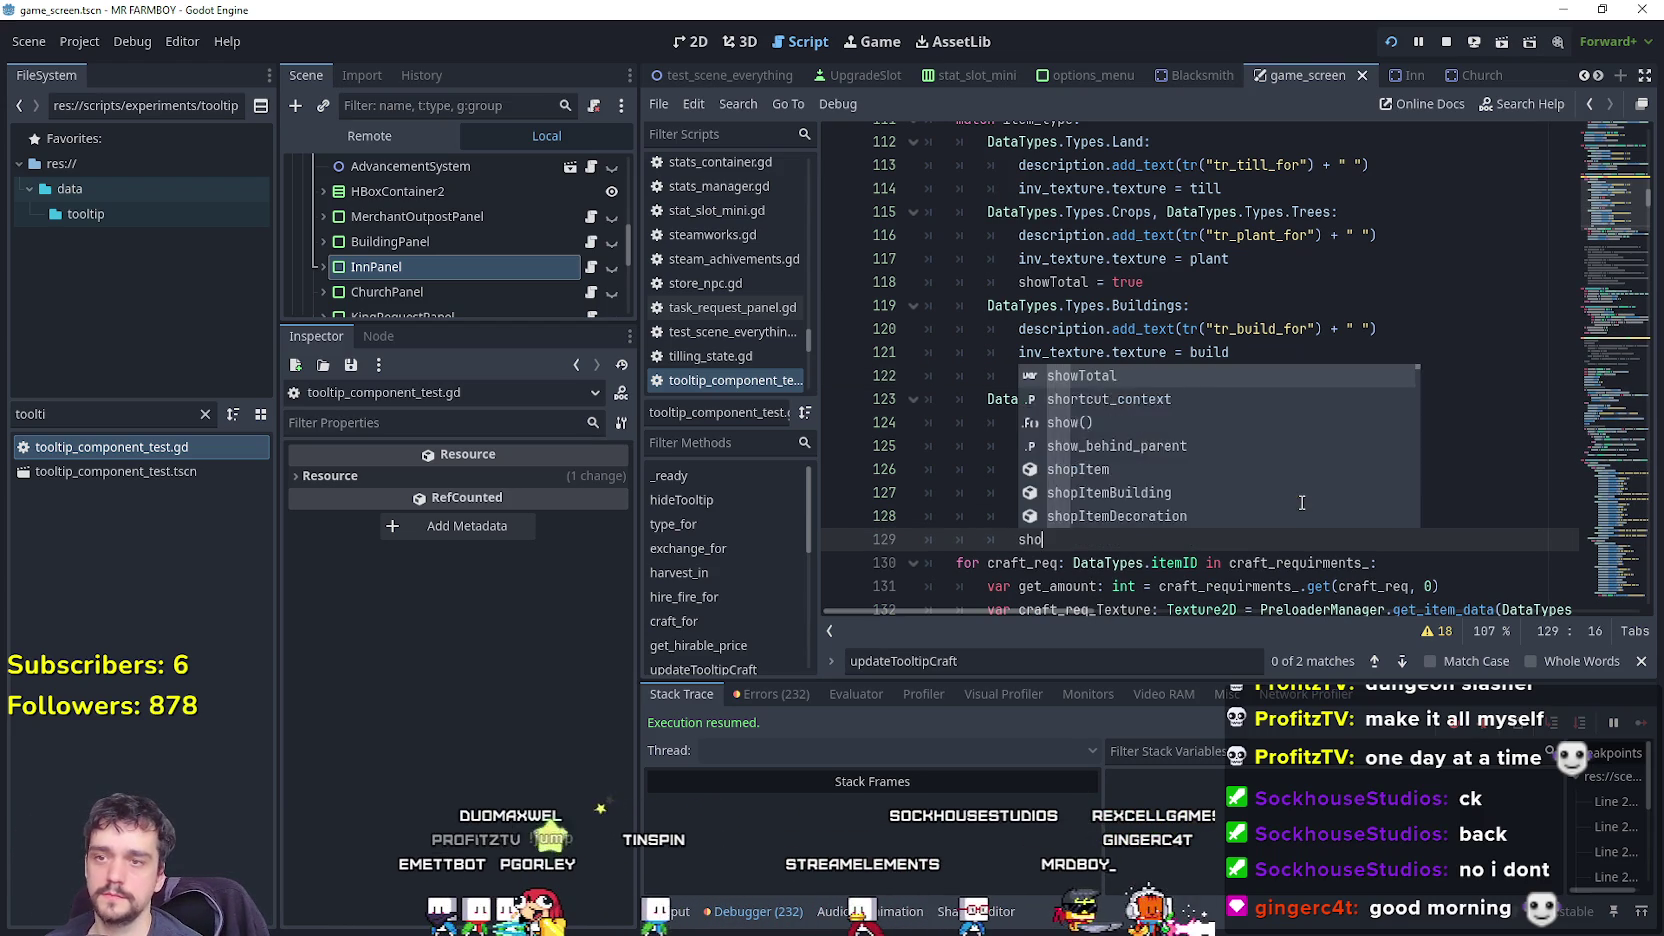
left_click(1347, 300)
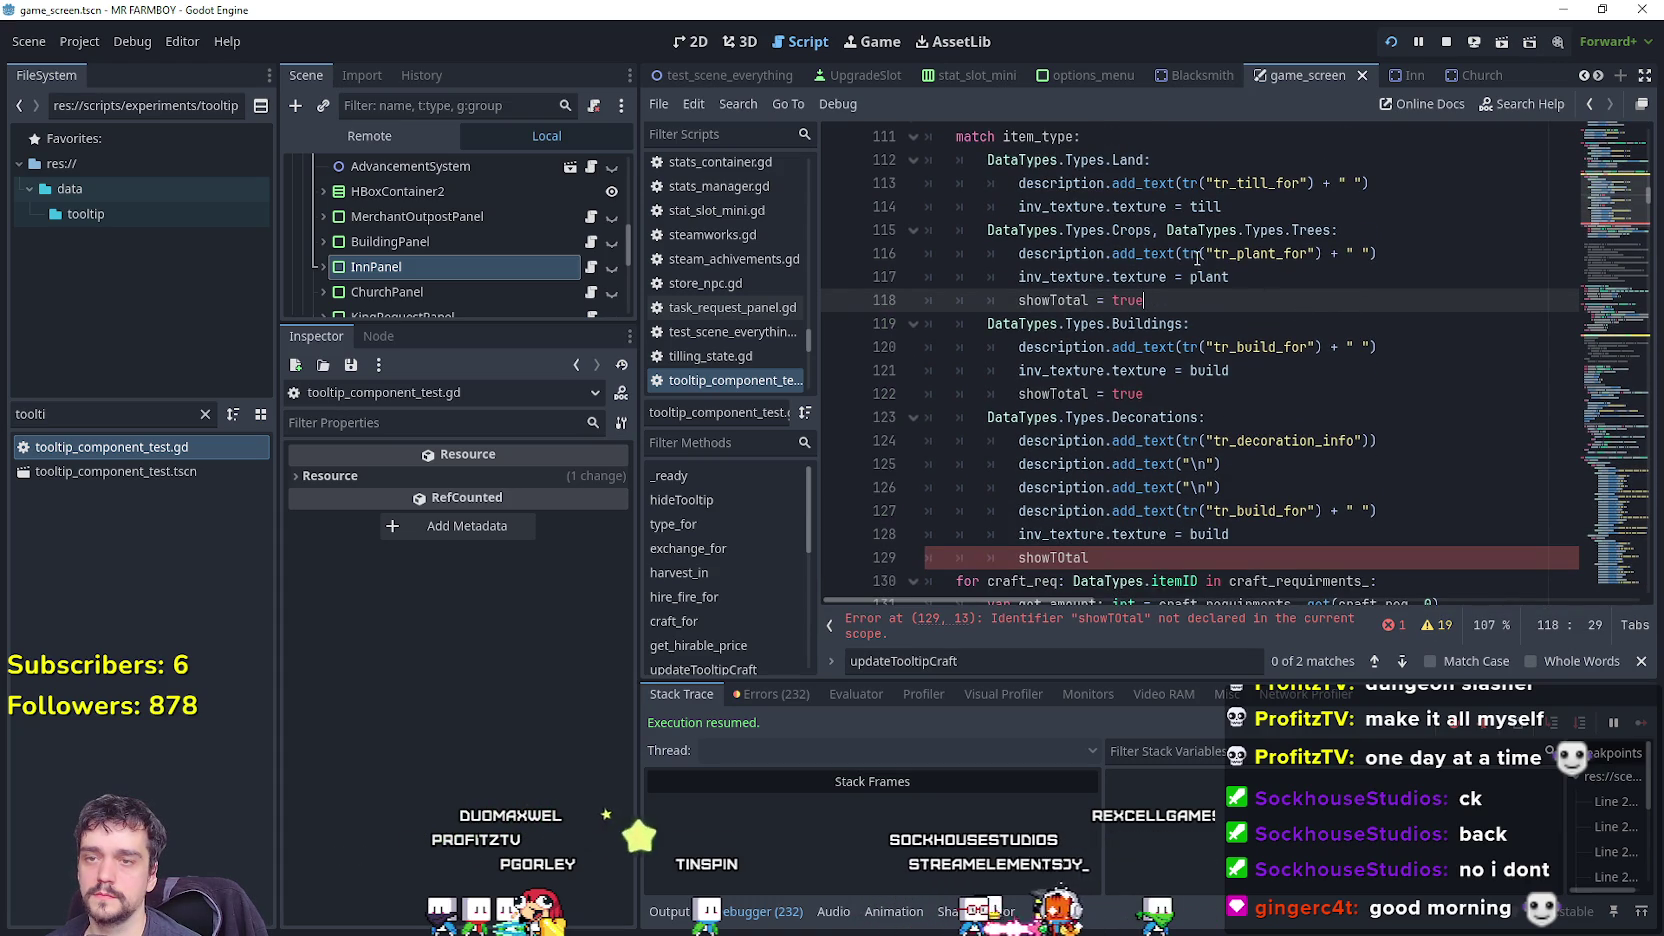
left_click(1288, 208)
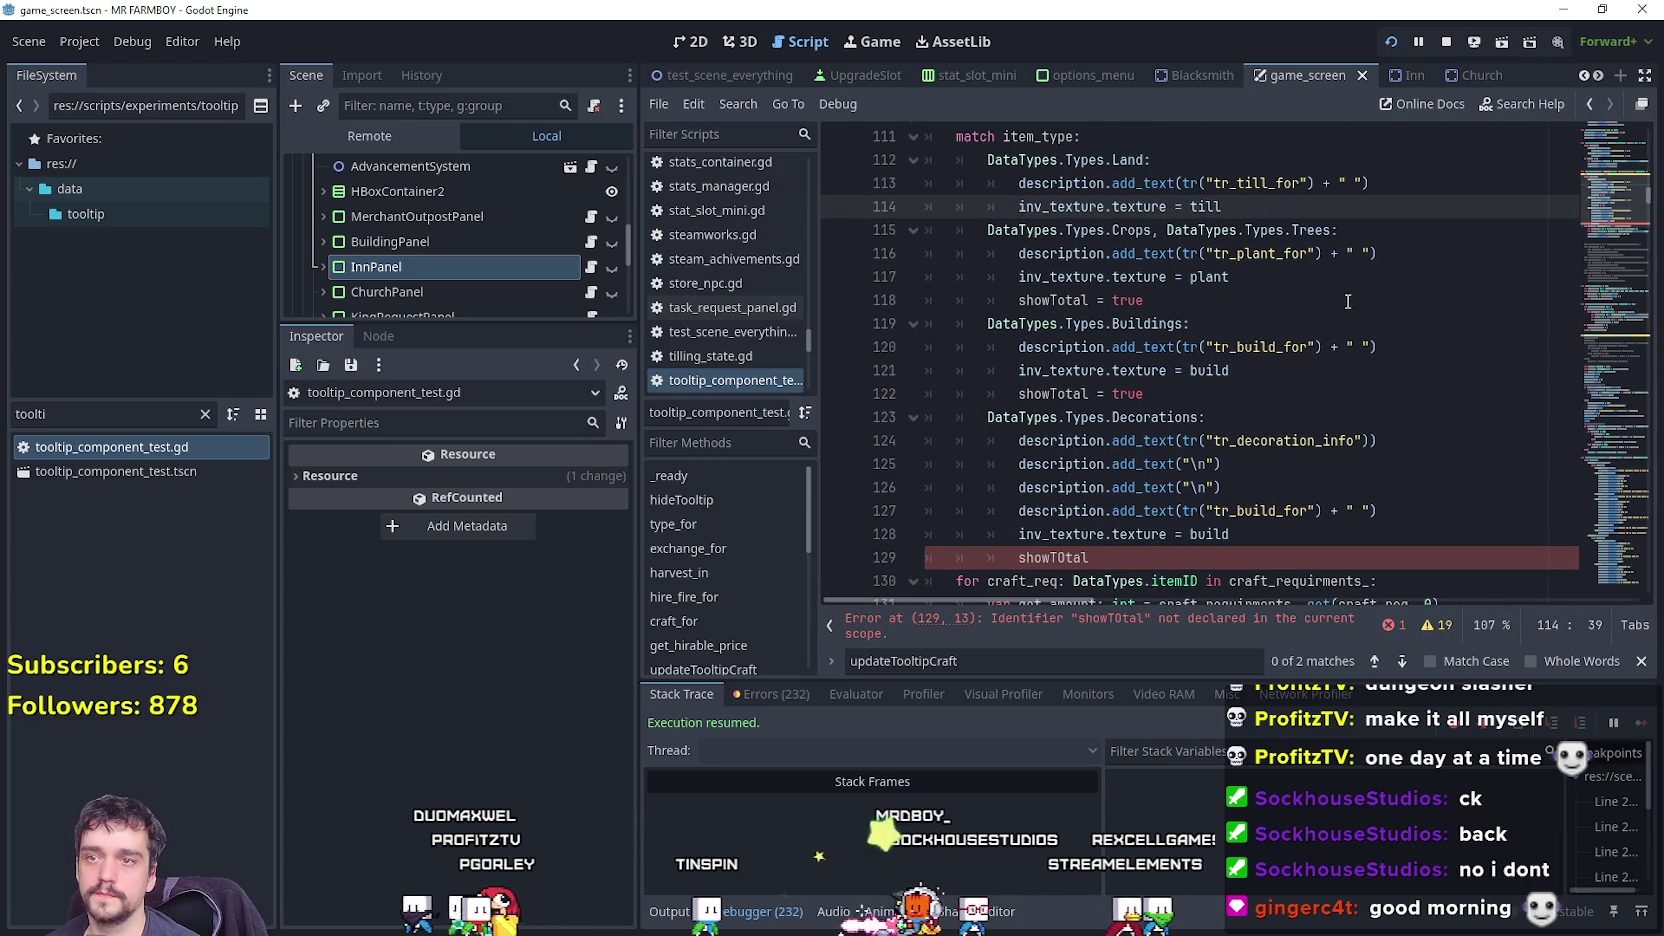
left_click(1180, 557)
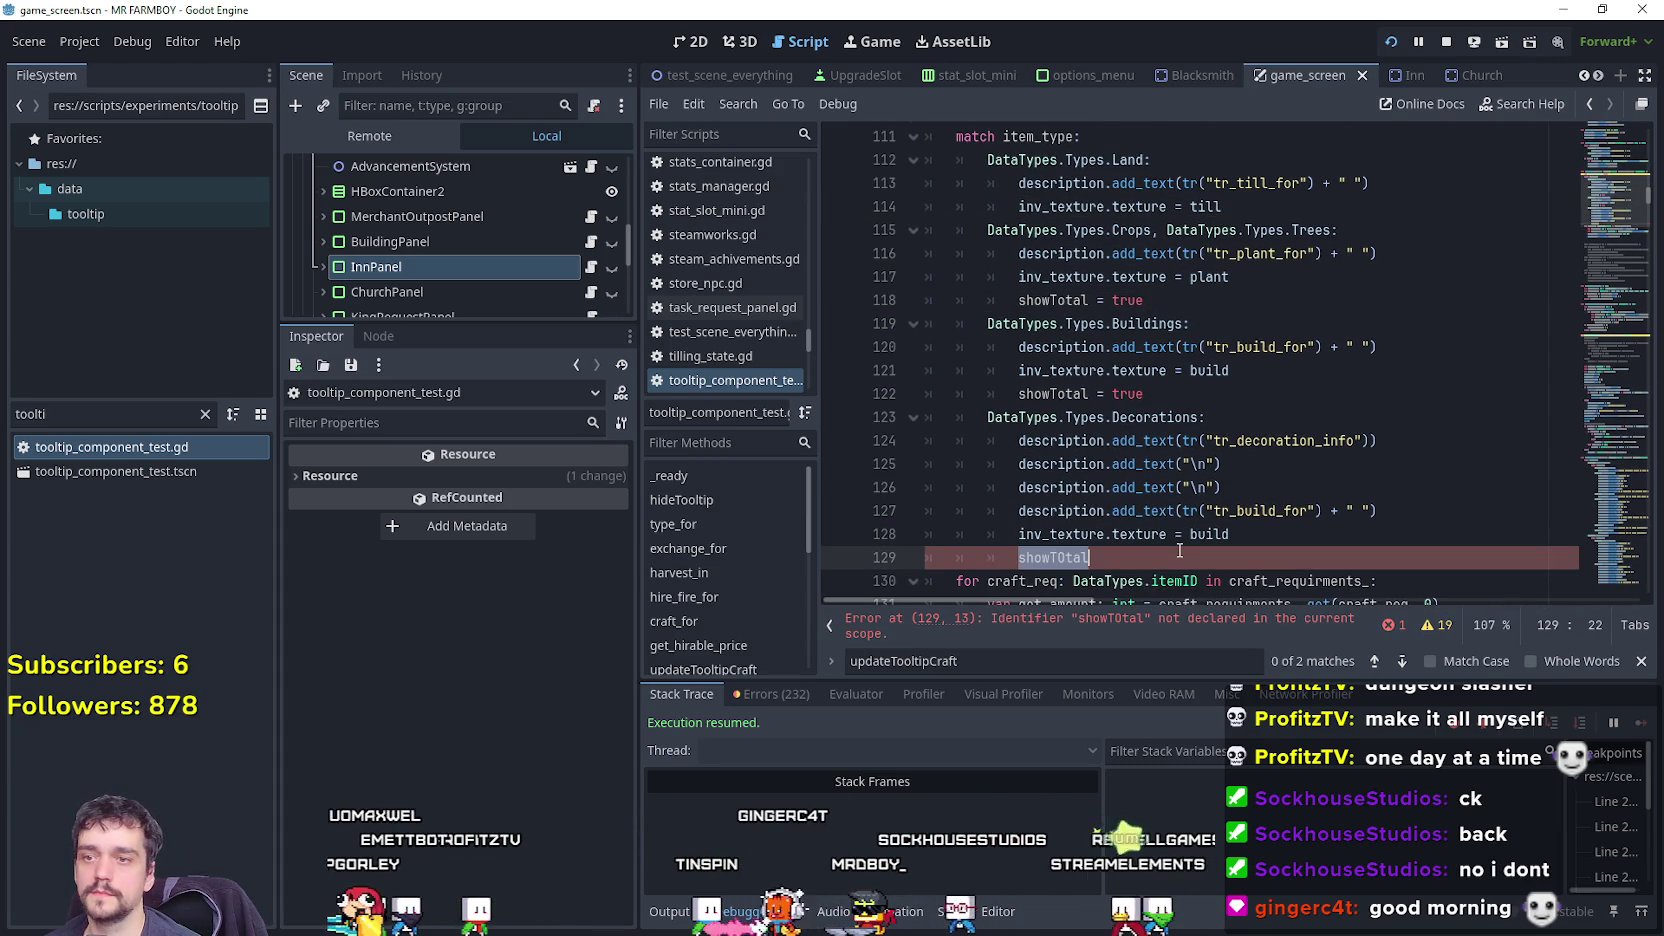
type("s")
key("BackSpace")
key("BackSpace")
key("BackSpace")
type("o")
key("Return")
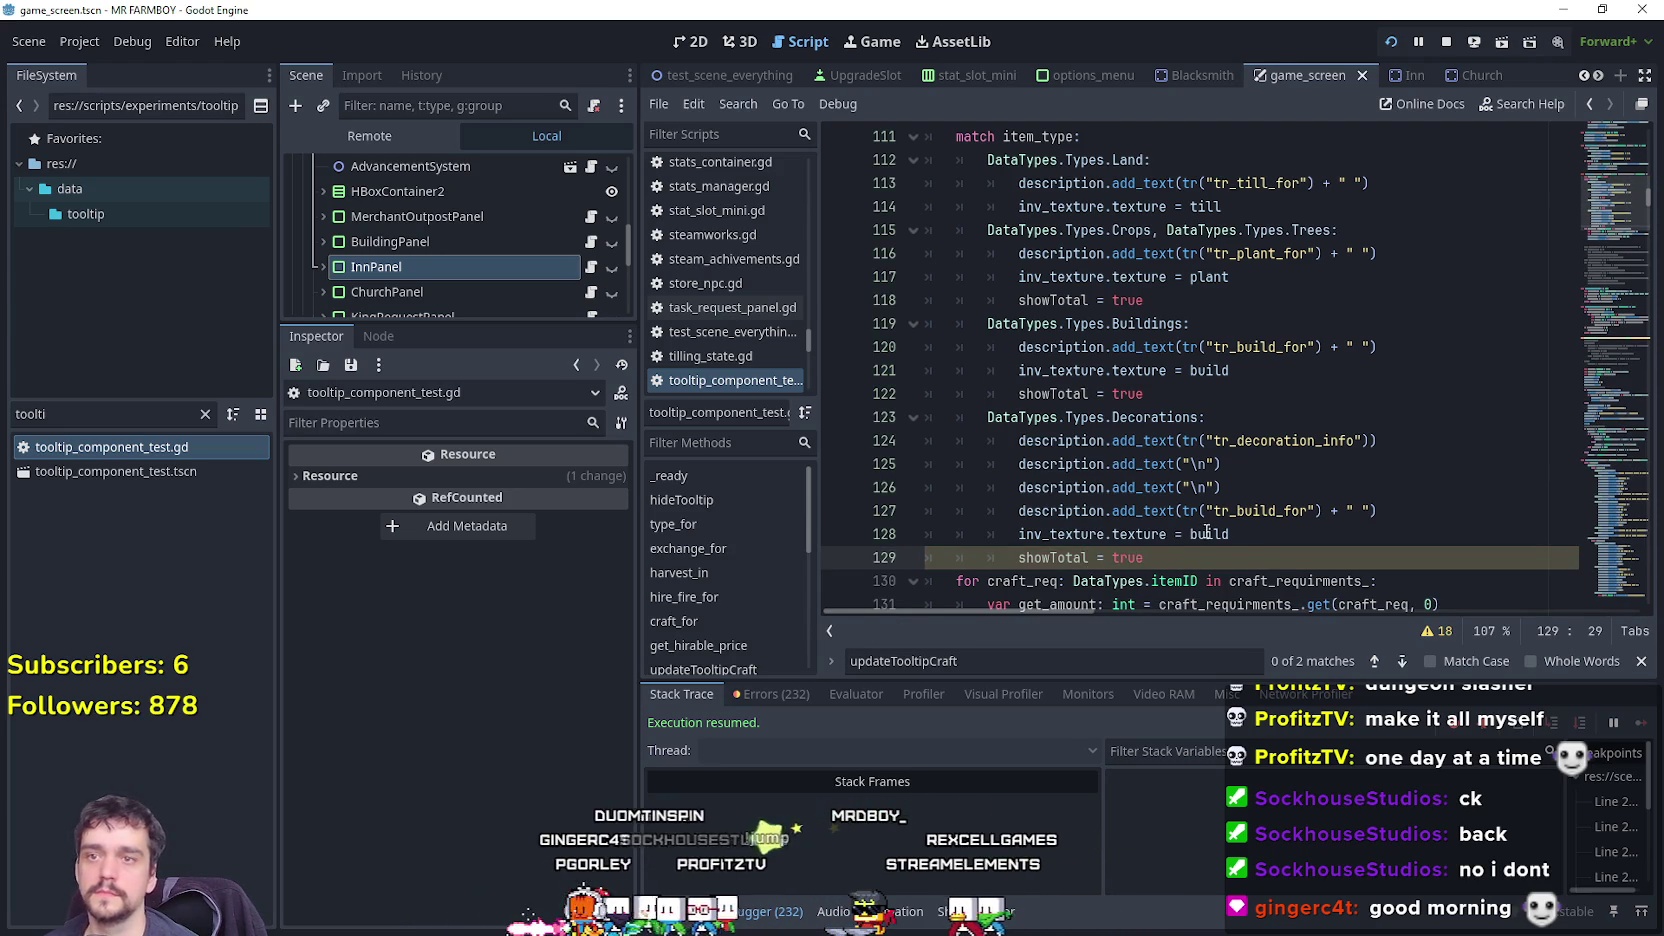
Add 'showTotal = true' under 'inv_texture.texture = till' in the Land case.
scroll(1207, 532, "up", 2)
left_click(1225, 347)
scroll(1273, 403, "down", 5)
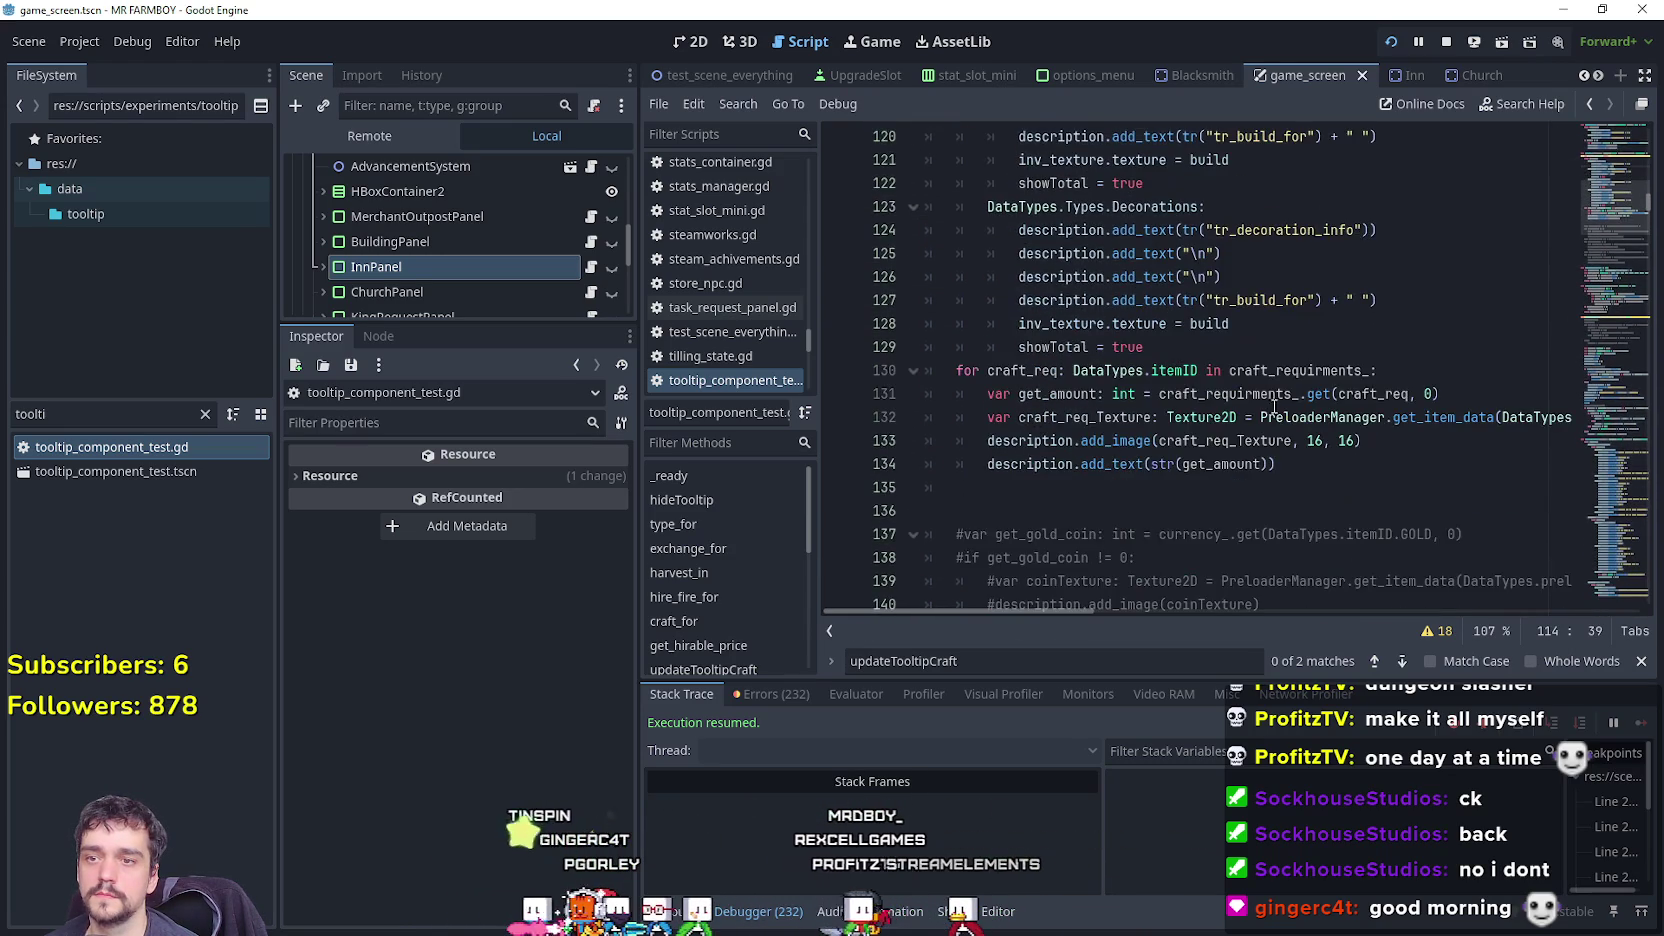
scroll(1273, 403, "down", 4)
scroll(1265, 399, "up", 2)
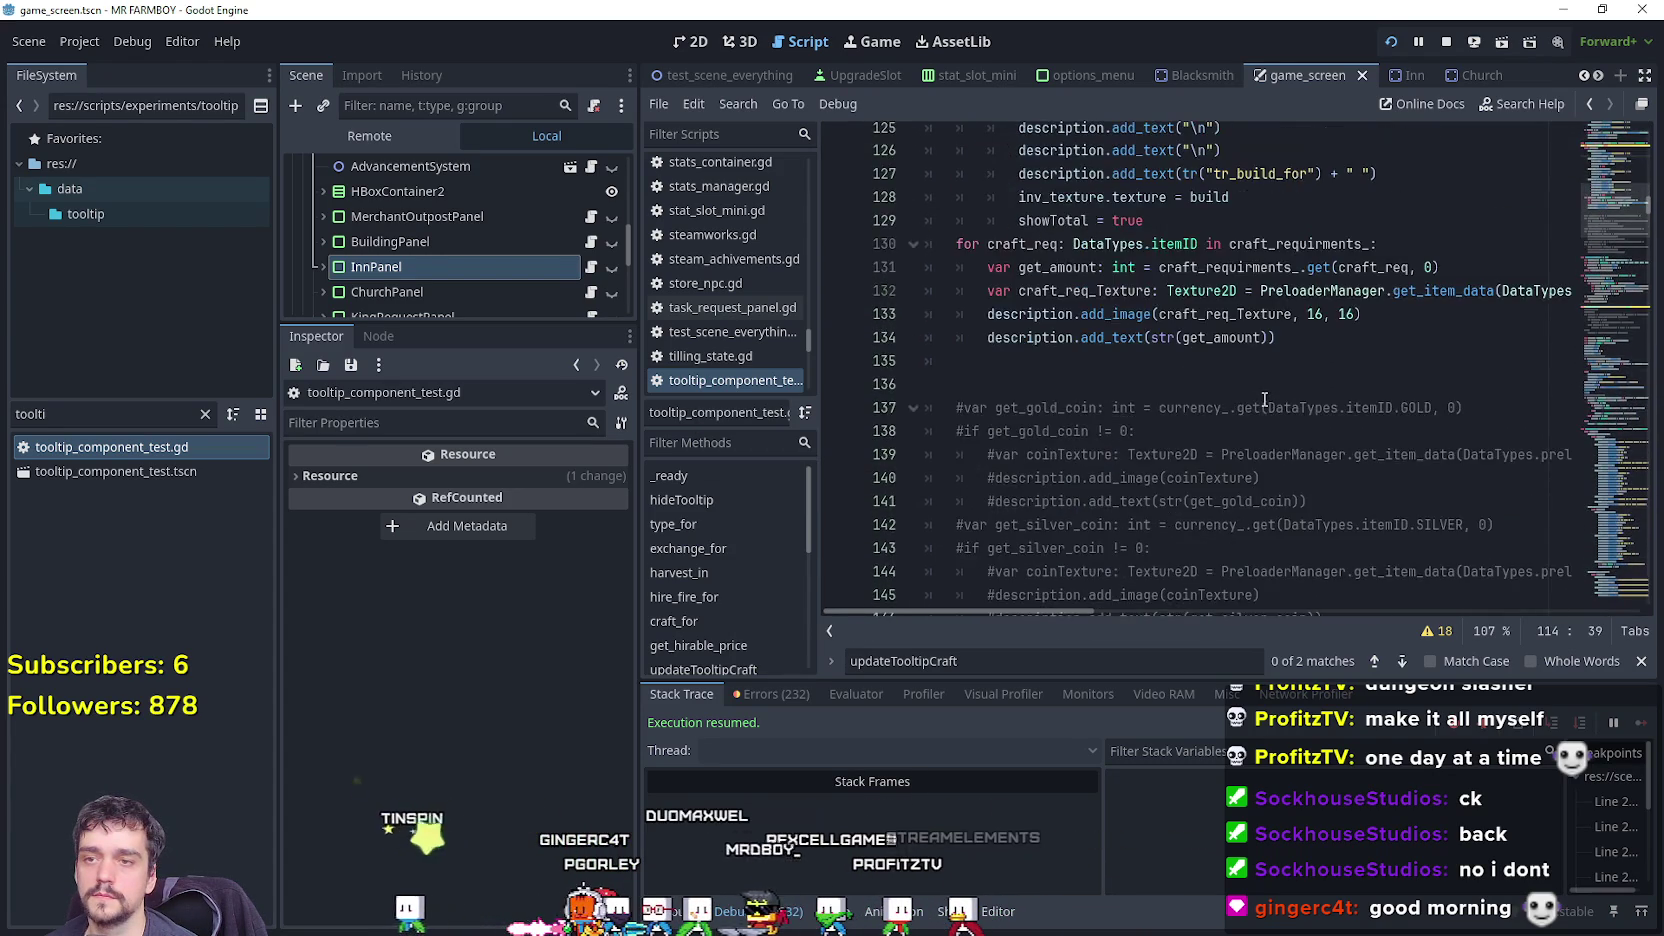
scroll(1265, 399, "up", 6)
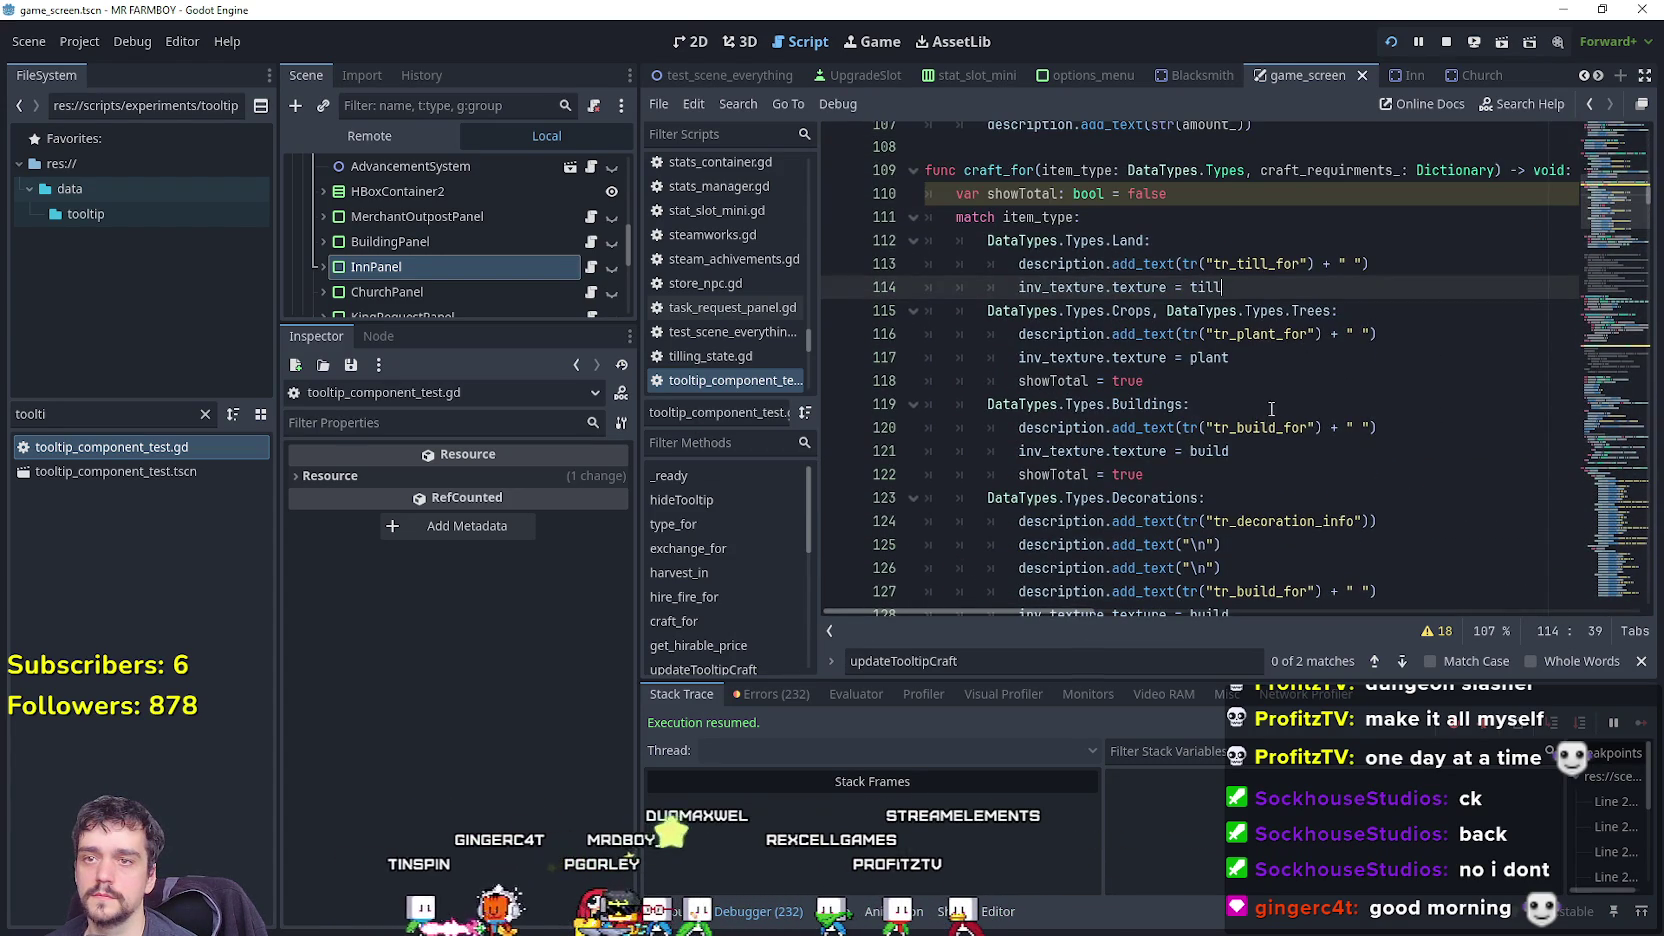
left_click(1290, 369)
scroll(1280, 414, "up", 1)
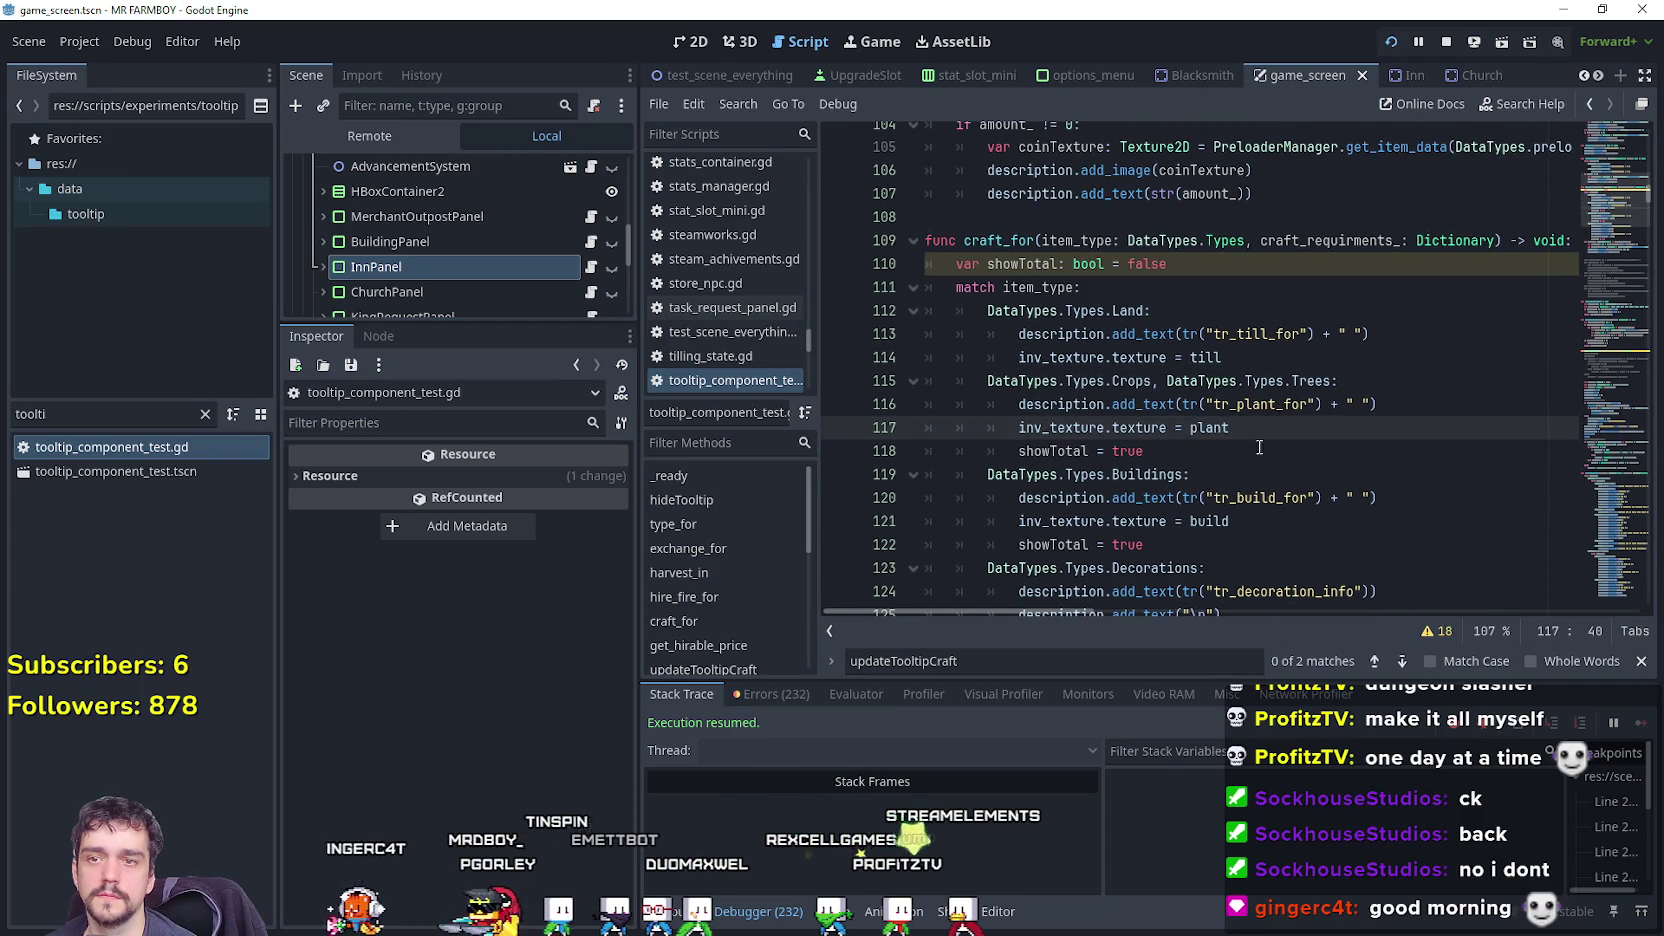
key("Up")
key("Up")
key("Up")
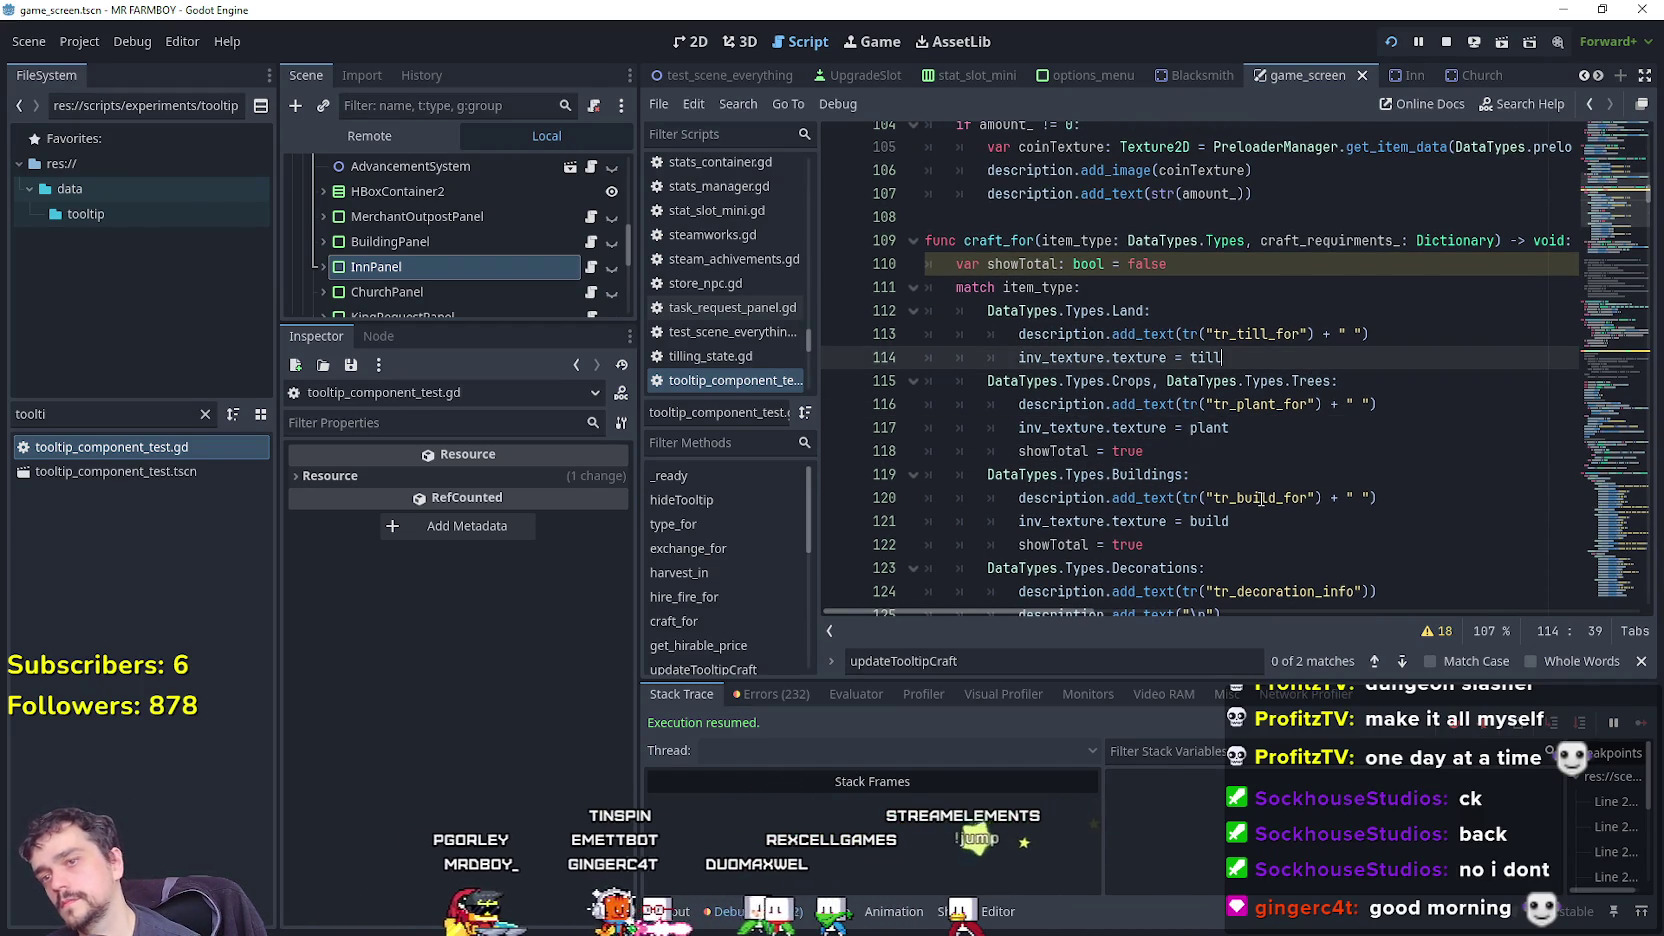
key("Return")
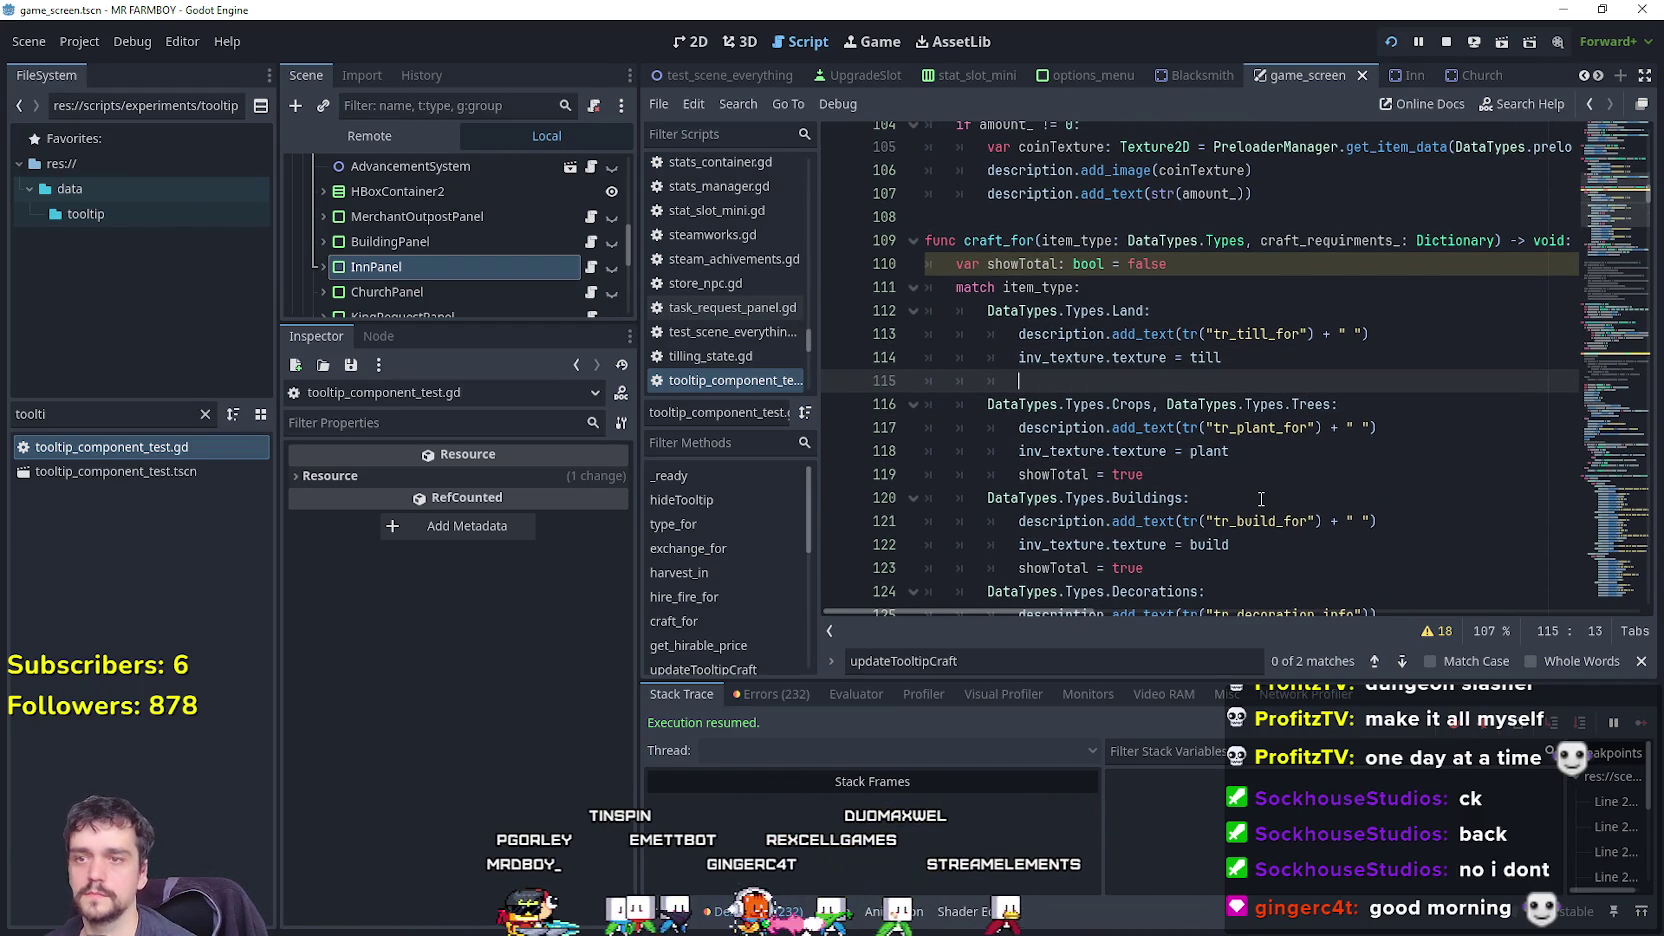
type("showT")
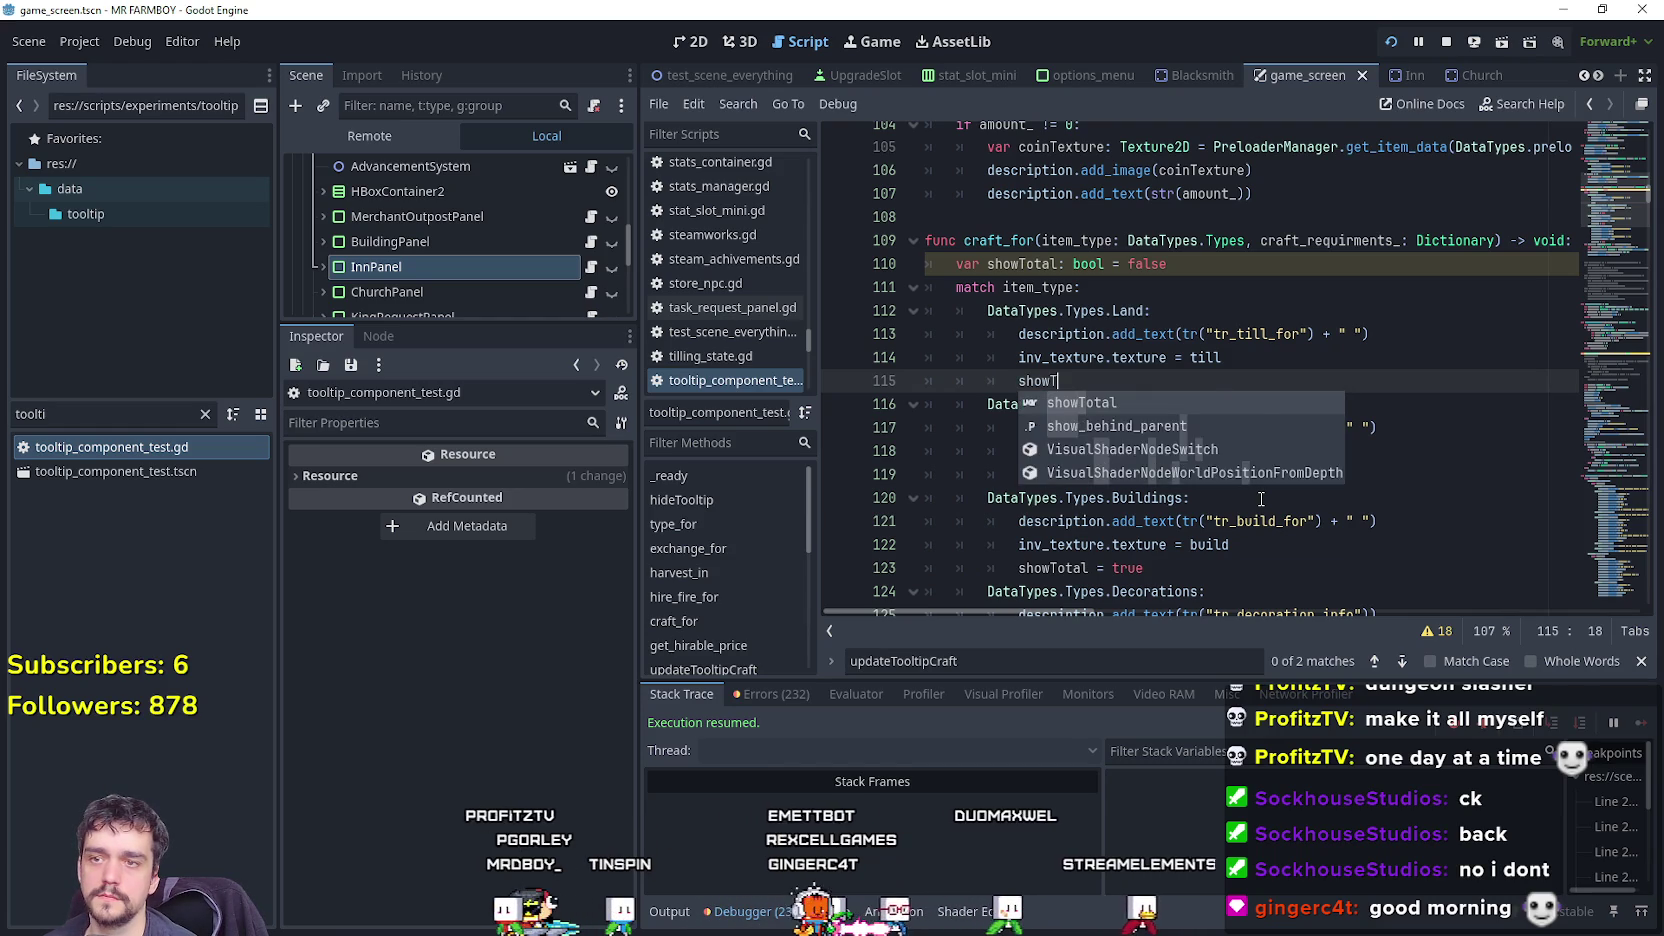
type("otal = true")
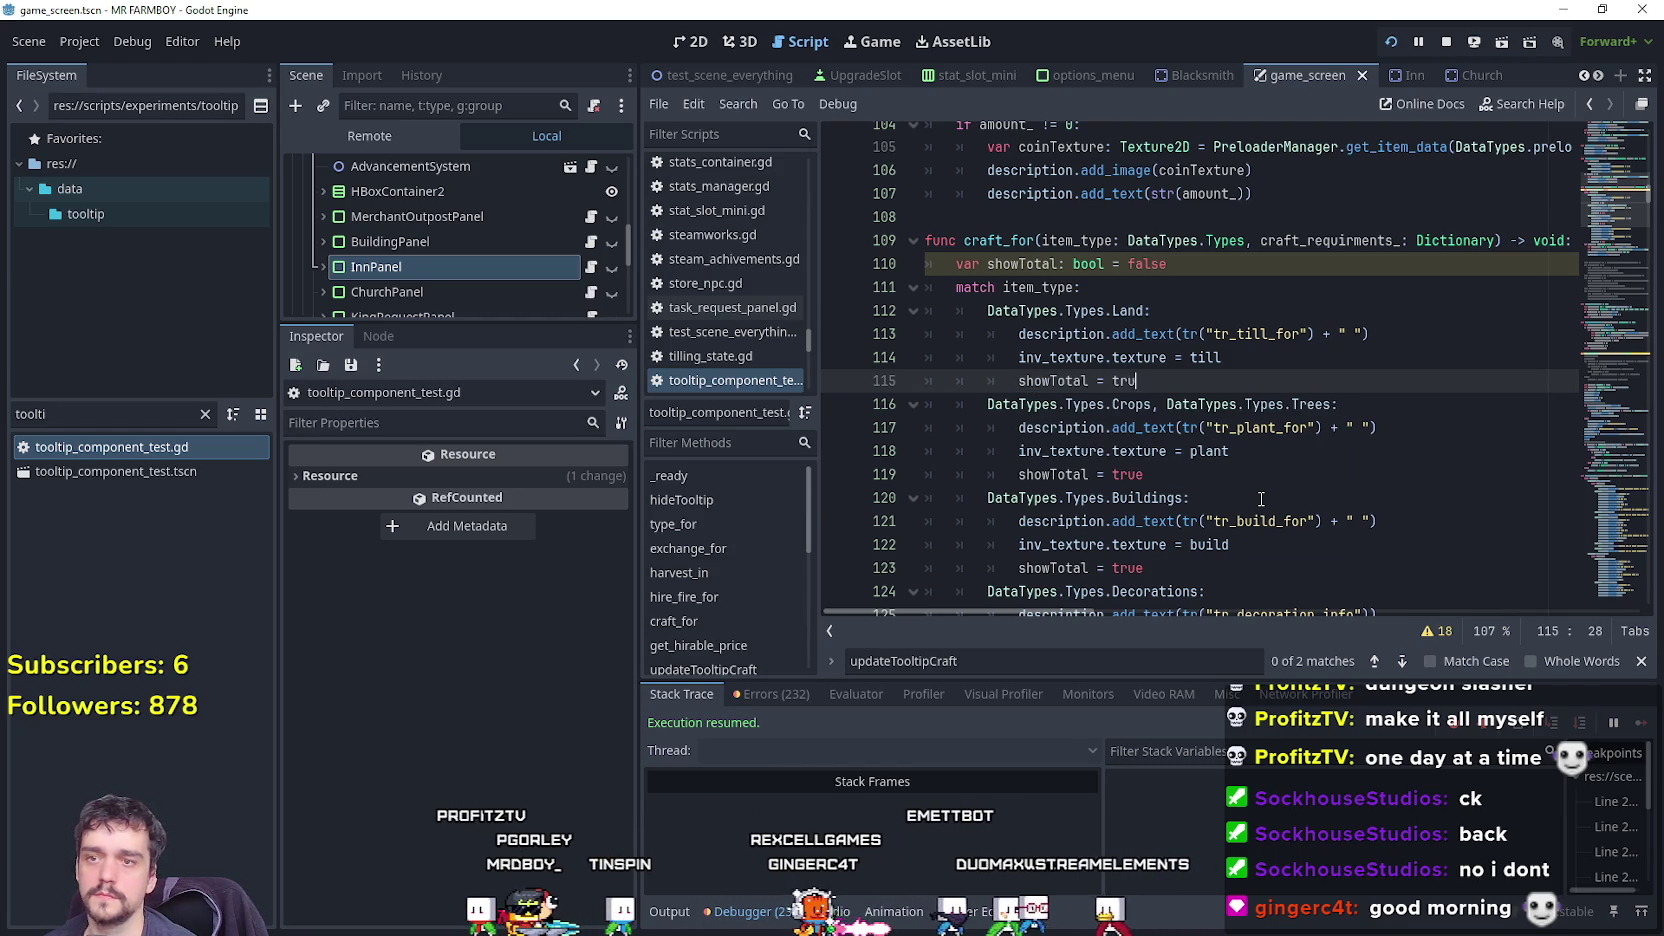
scroll(1447, 375, "up", 1)
Put the caret after hire_fire_for's coin amount text, briefly checking the running game.
scroll(1447, 375, "up", 5)
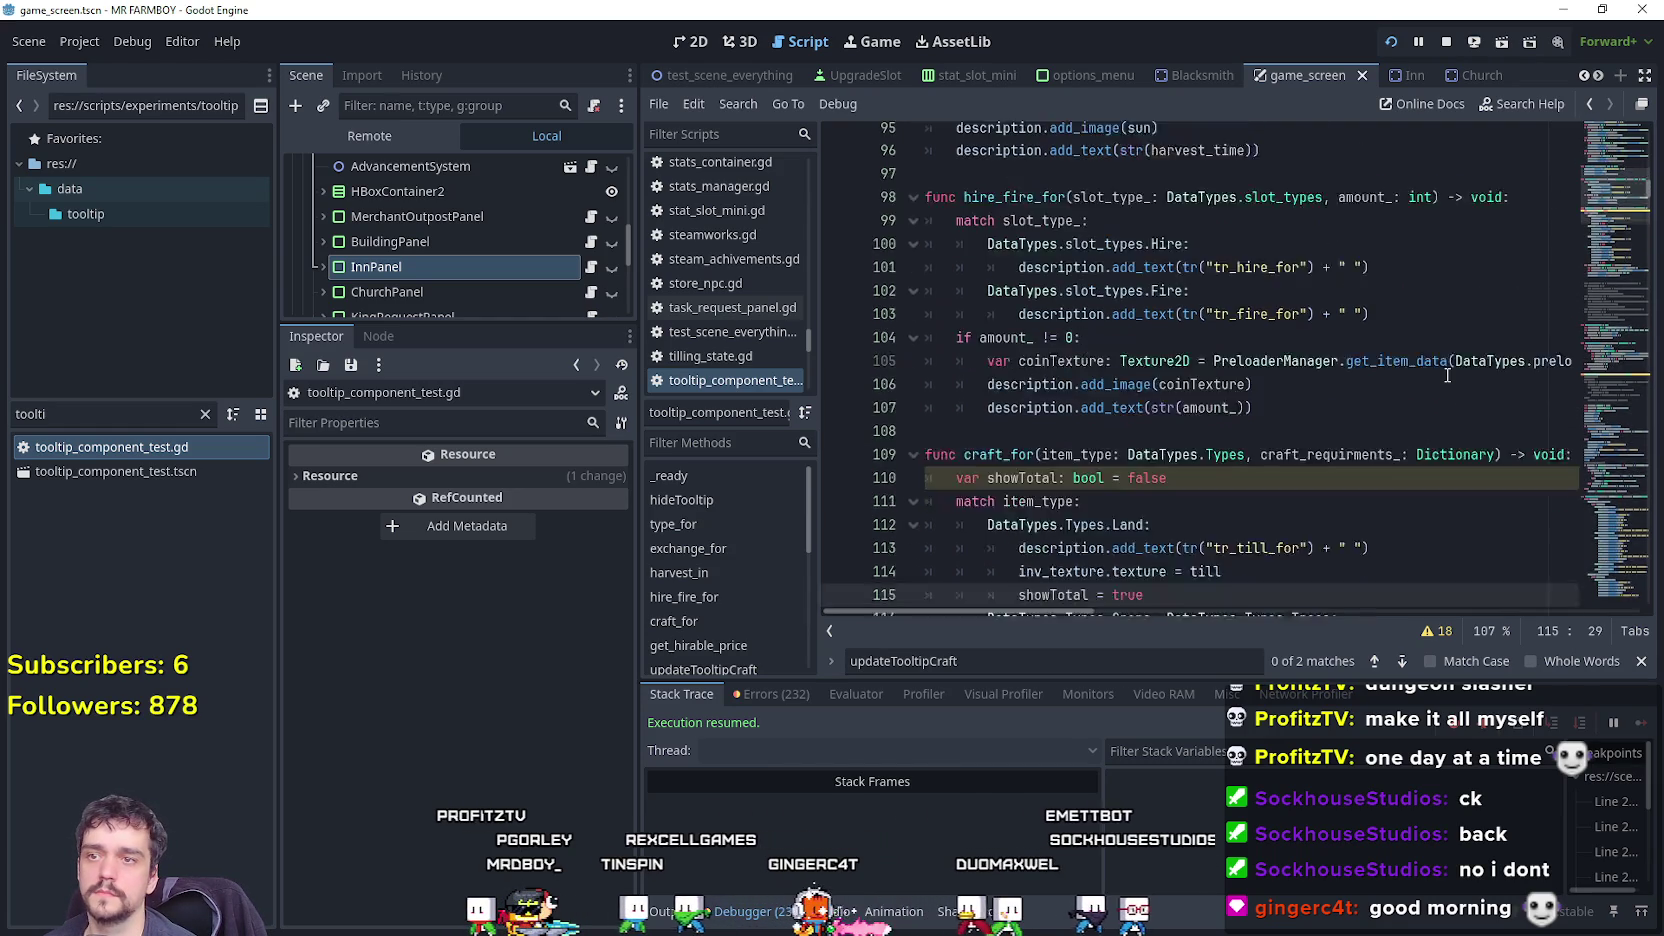
scroll(1480, 340, "up", 3)
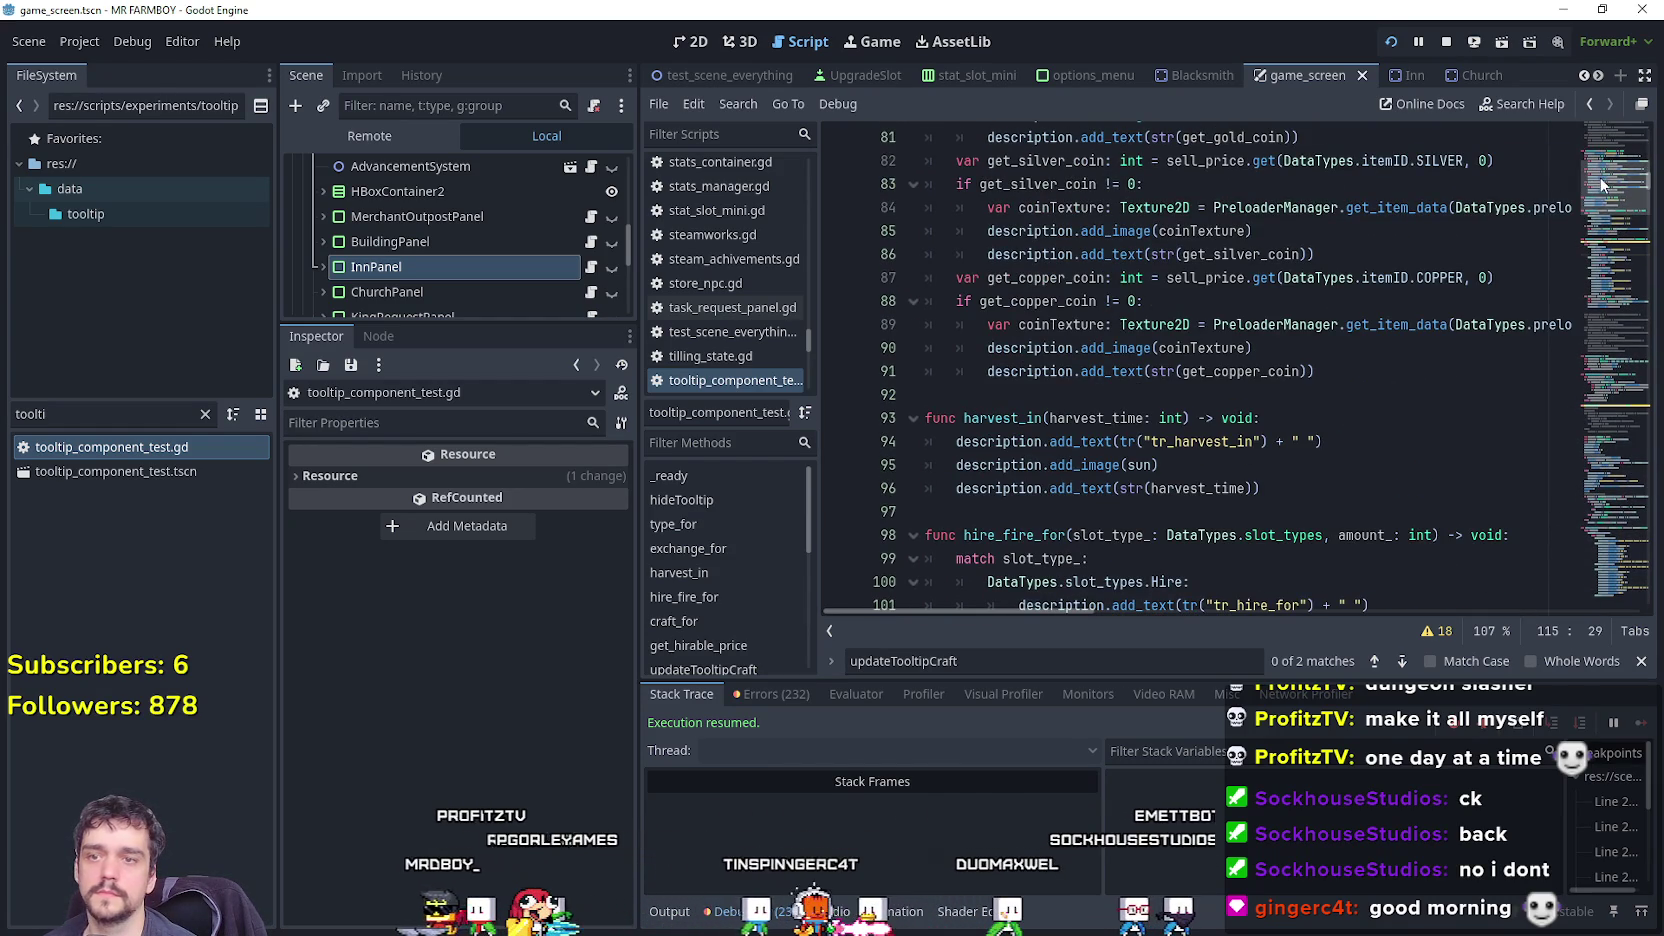
scroll(1489, 232, "down", 4)
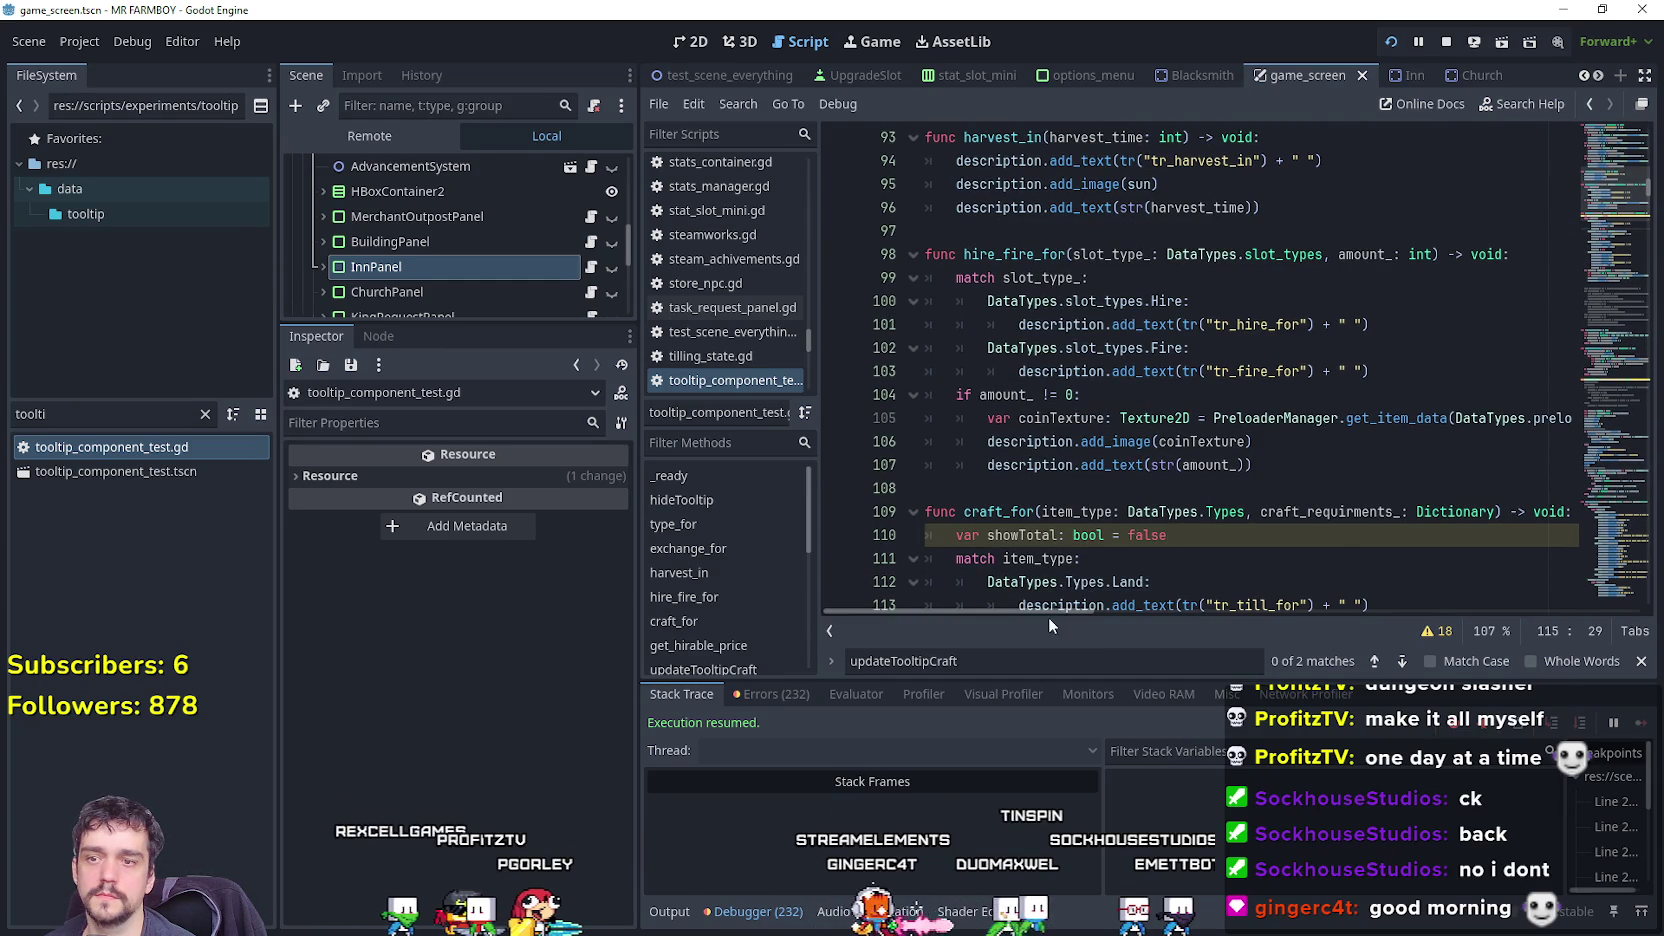
mouse_move(1050, 612)
left_mouse_down()
mouse_move(1217, 611)
mouse_move(949, 592)
left_mouse_up()
left_click(1285, 466)
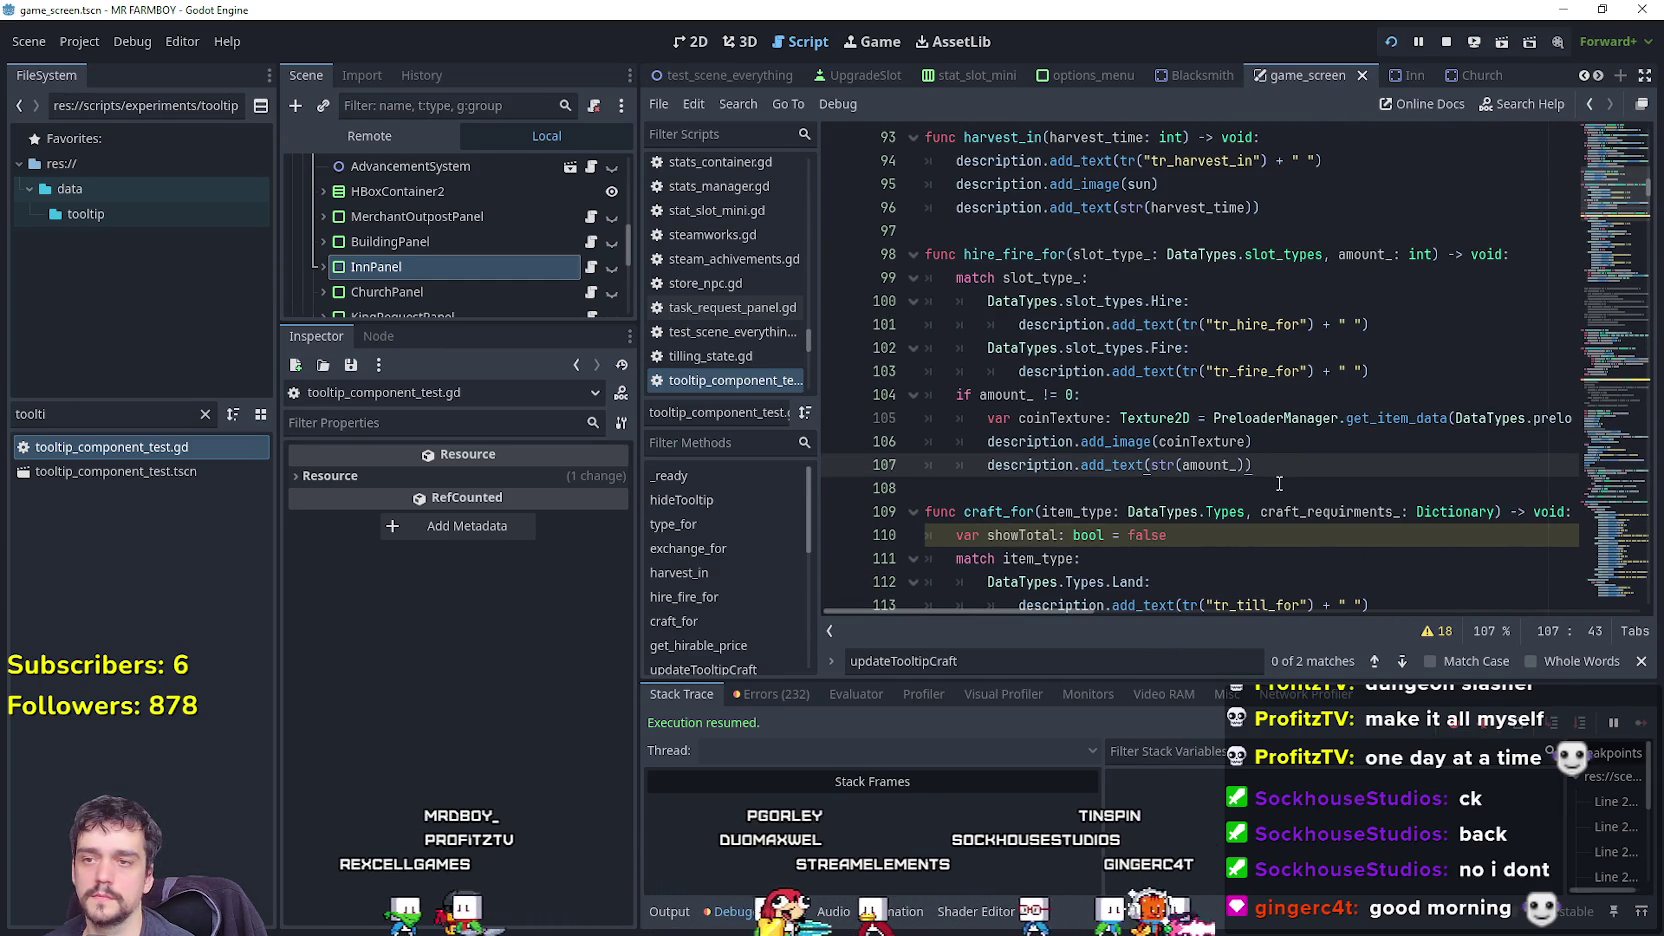
scroll(1279, 483, "down", 1)
scroll(1279, 483, "up", 3)
scroll(1279, 483, "up", 4)
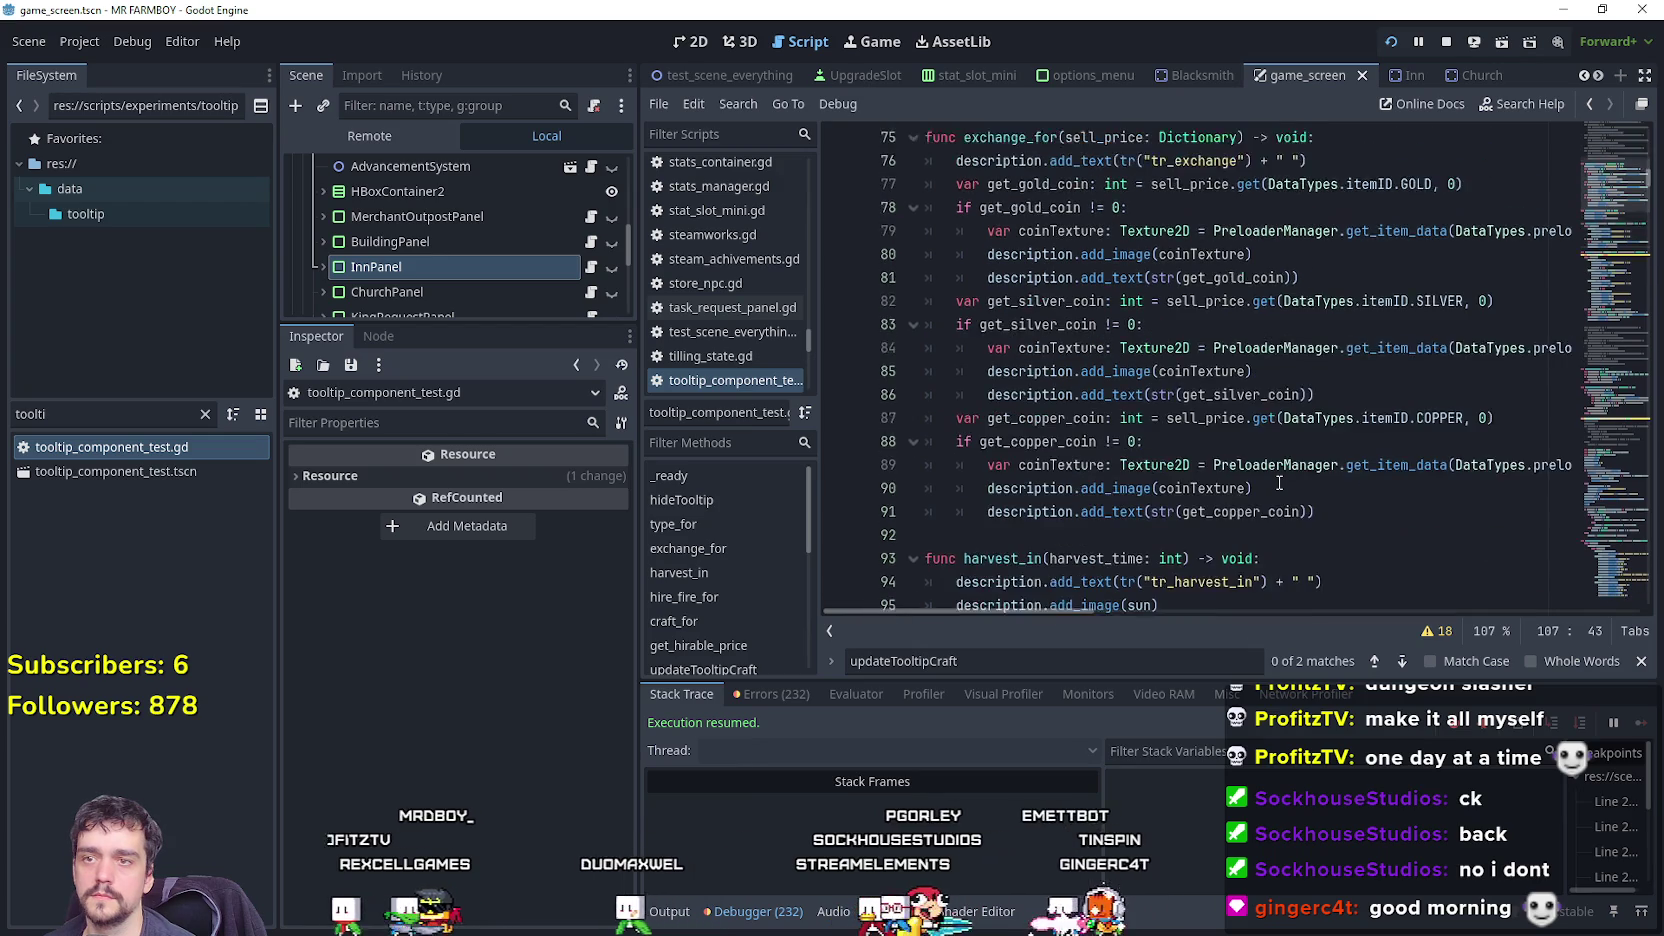
scroll(1279, 483, "up", 2)
scroll(1279, 483, "down", 5)
scroll(1281, 479, "up", 2)
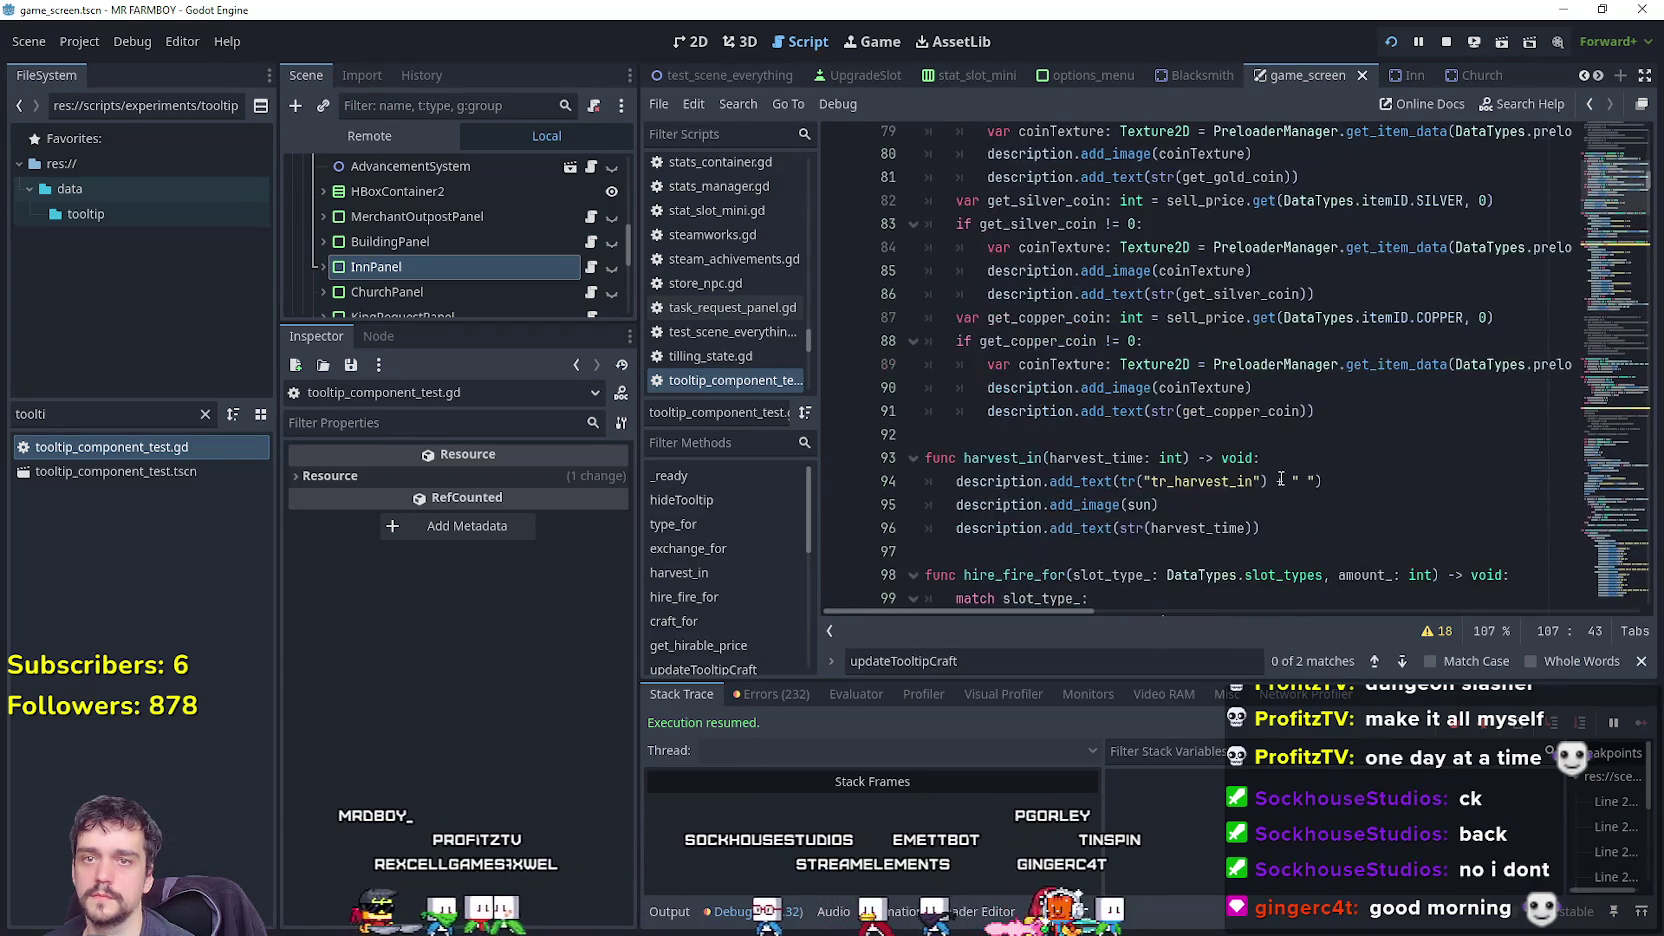
scroll(1281, 479, "down", 8)
key("alt+Tab")
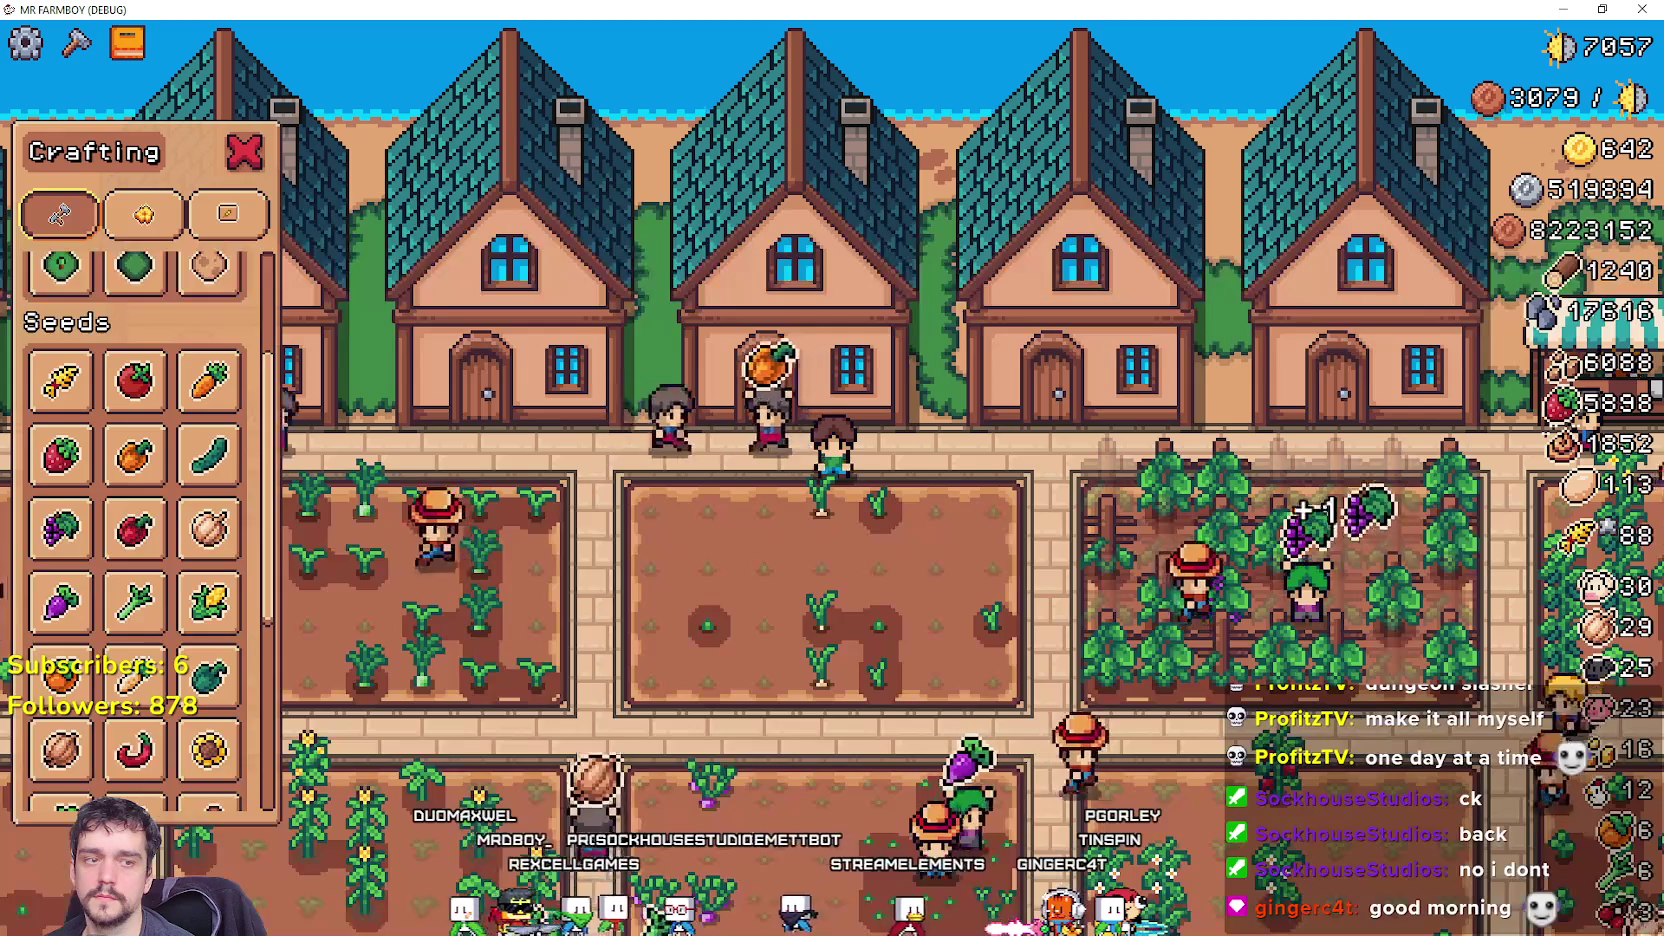
key("alt+Tab")
scroll(1215, 452, "down", 5)
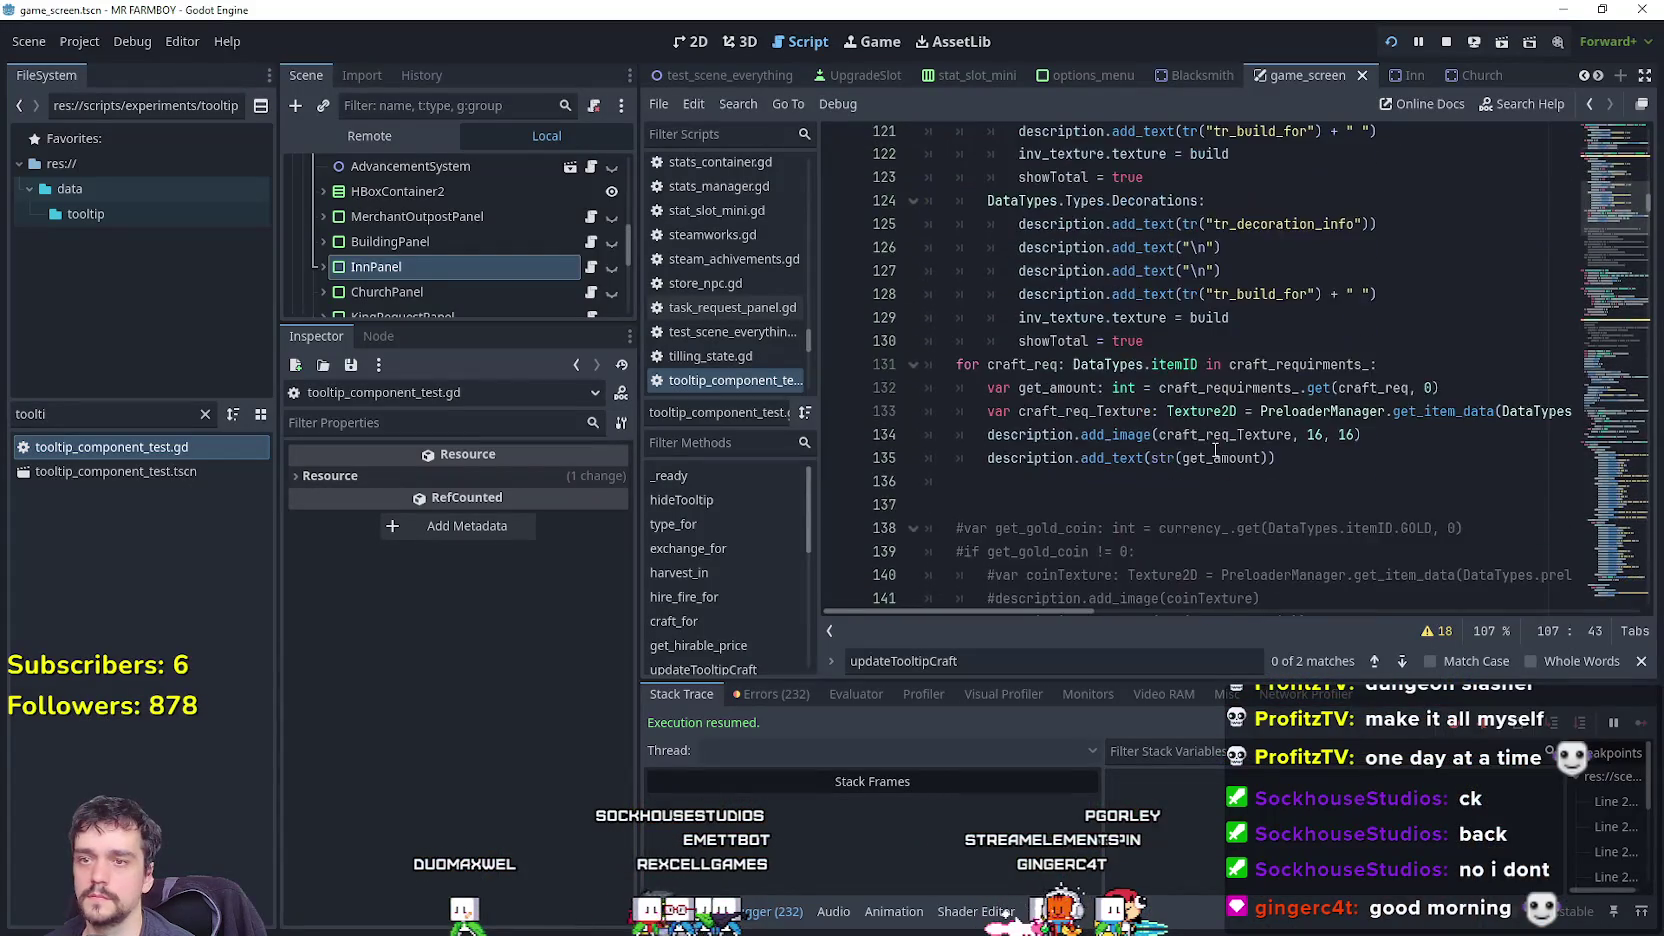
scroll(1215, 452, "up", 10)
Paste the copied green/red affordability code block onto the empty line in hire_fire_for.
left_click(1036, 525)
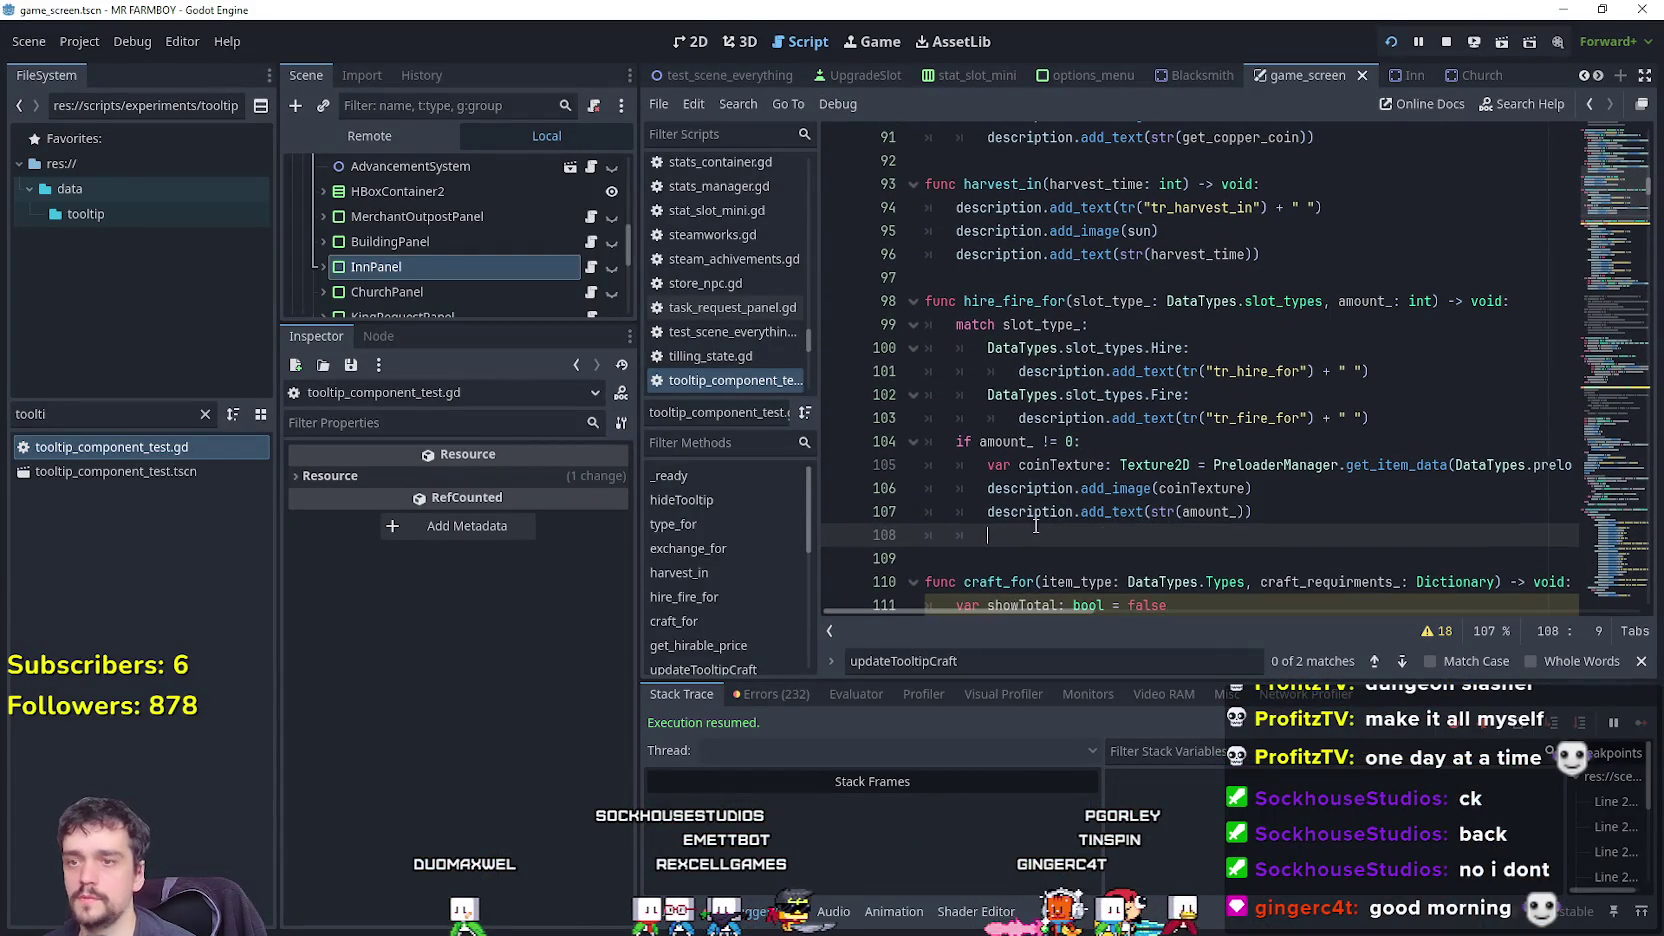
left_click_drag(1036, 525, 985, 512)
left_click(1021, 537)
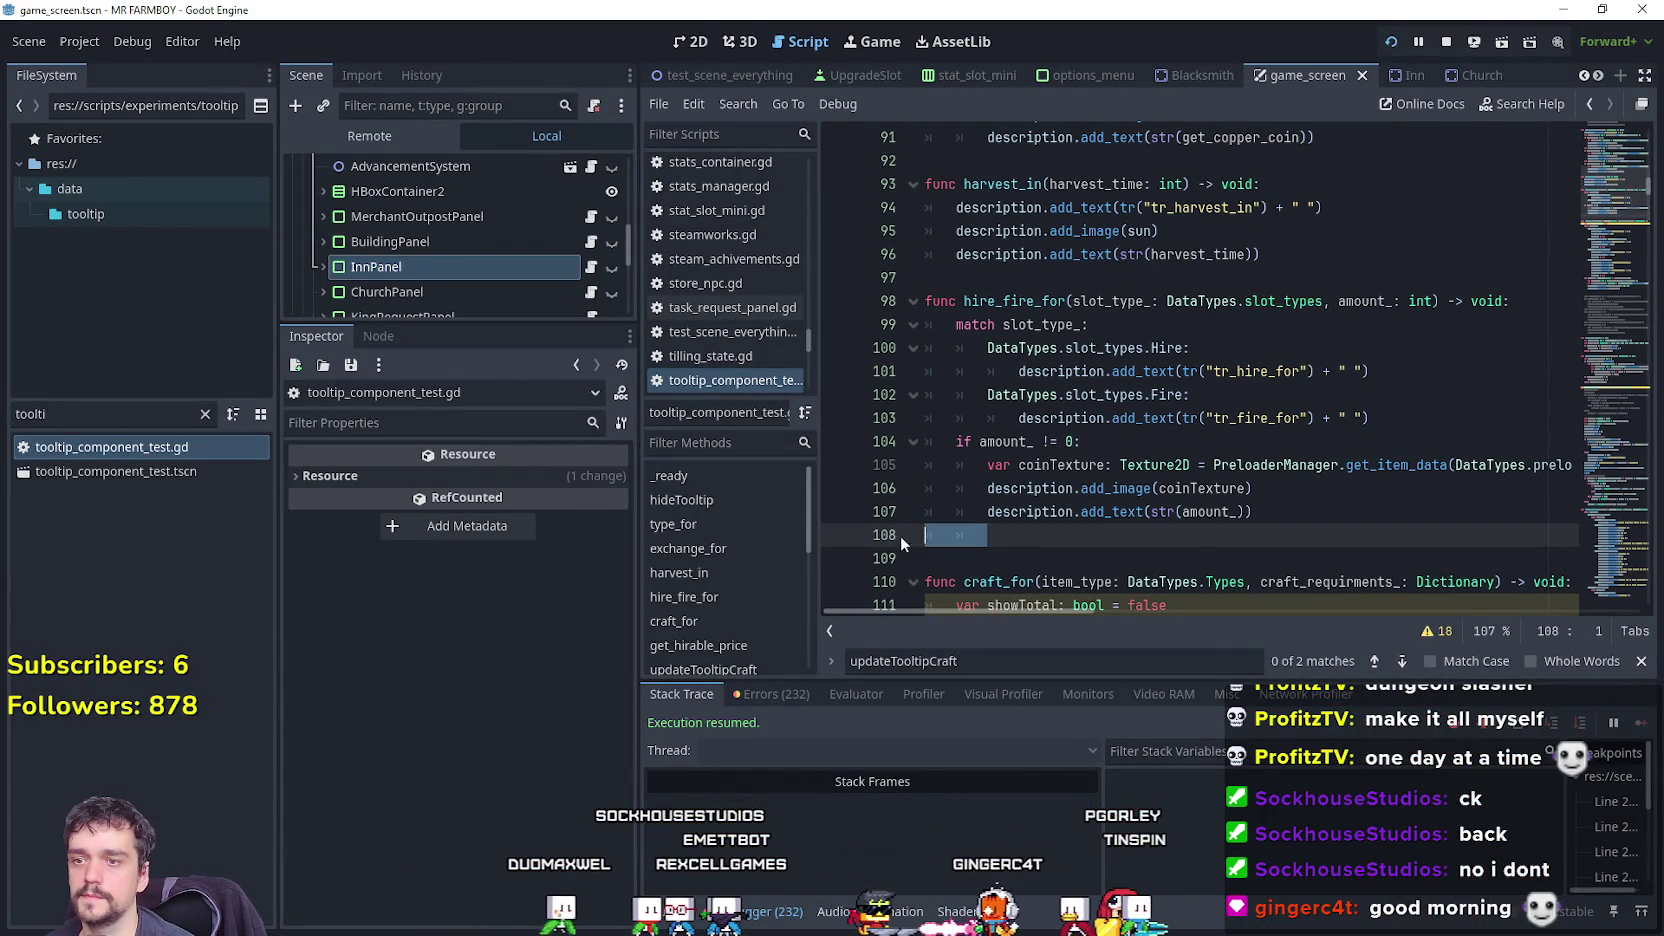
key("ctrl+z")
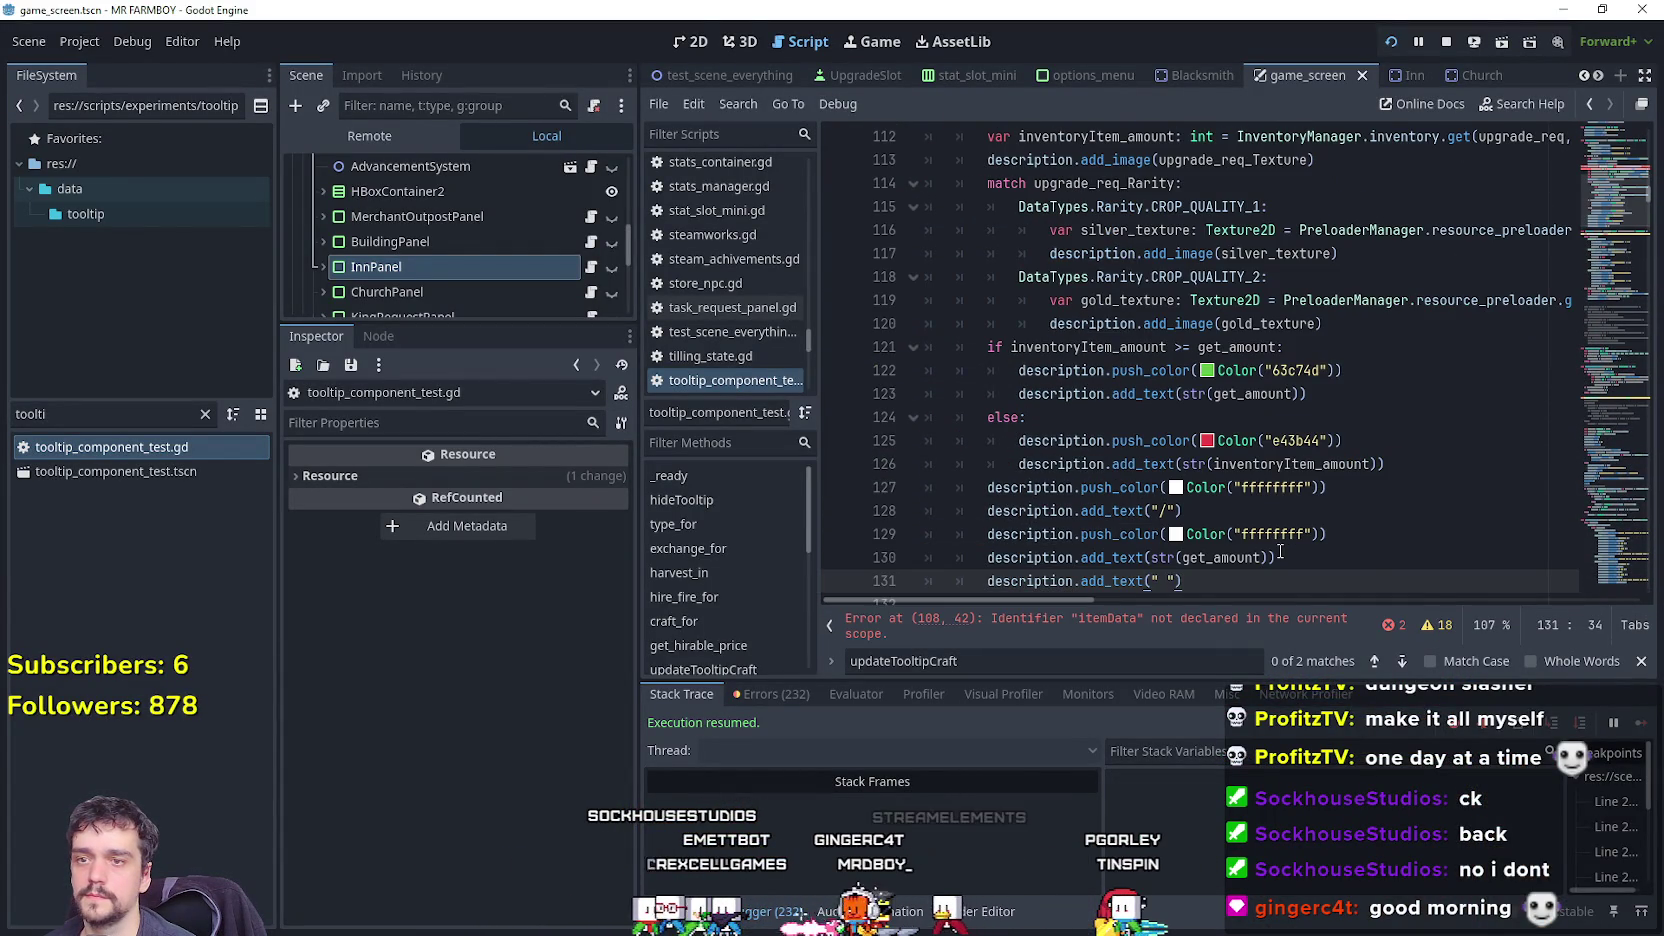
scroll(1255, 525, "up", 3)
scroll(1162, 426, "down", 1)
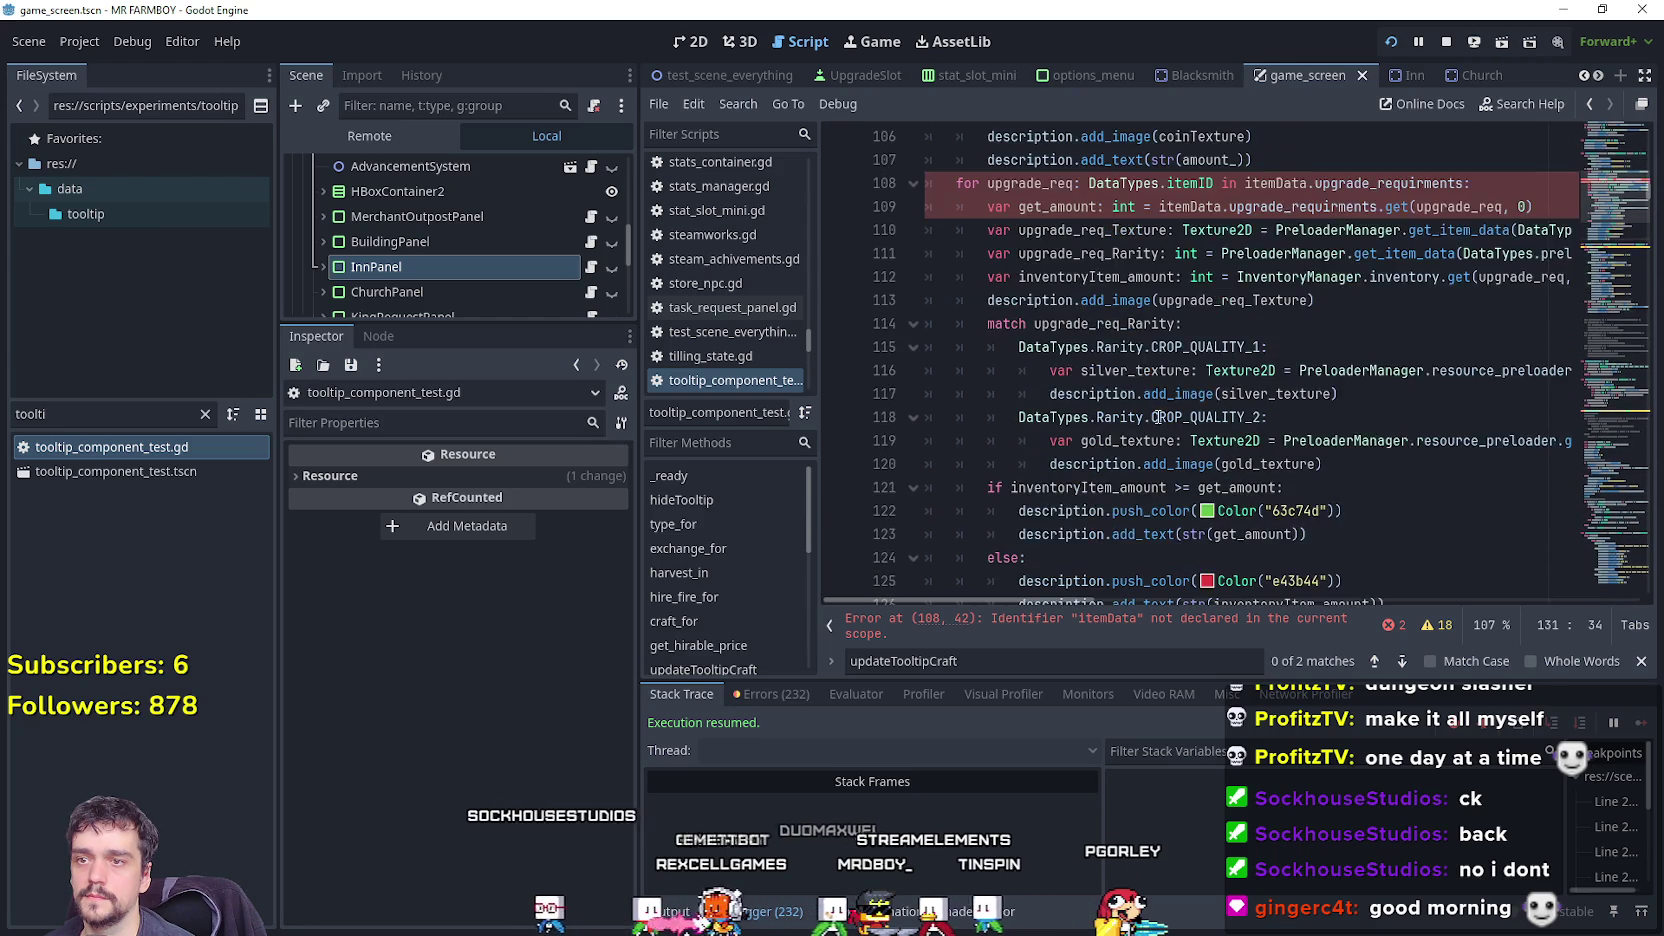
scroll(1157, 417, "up", 1)
scroll(1157, 417, "up", 3)
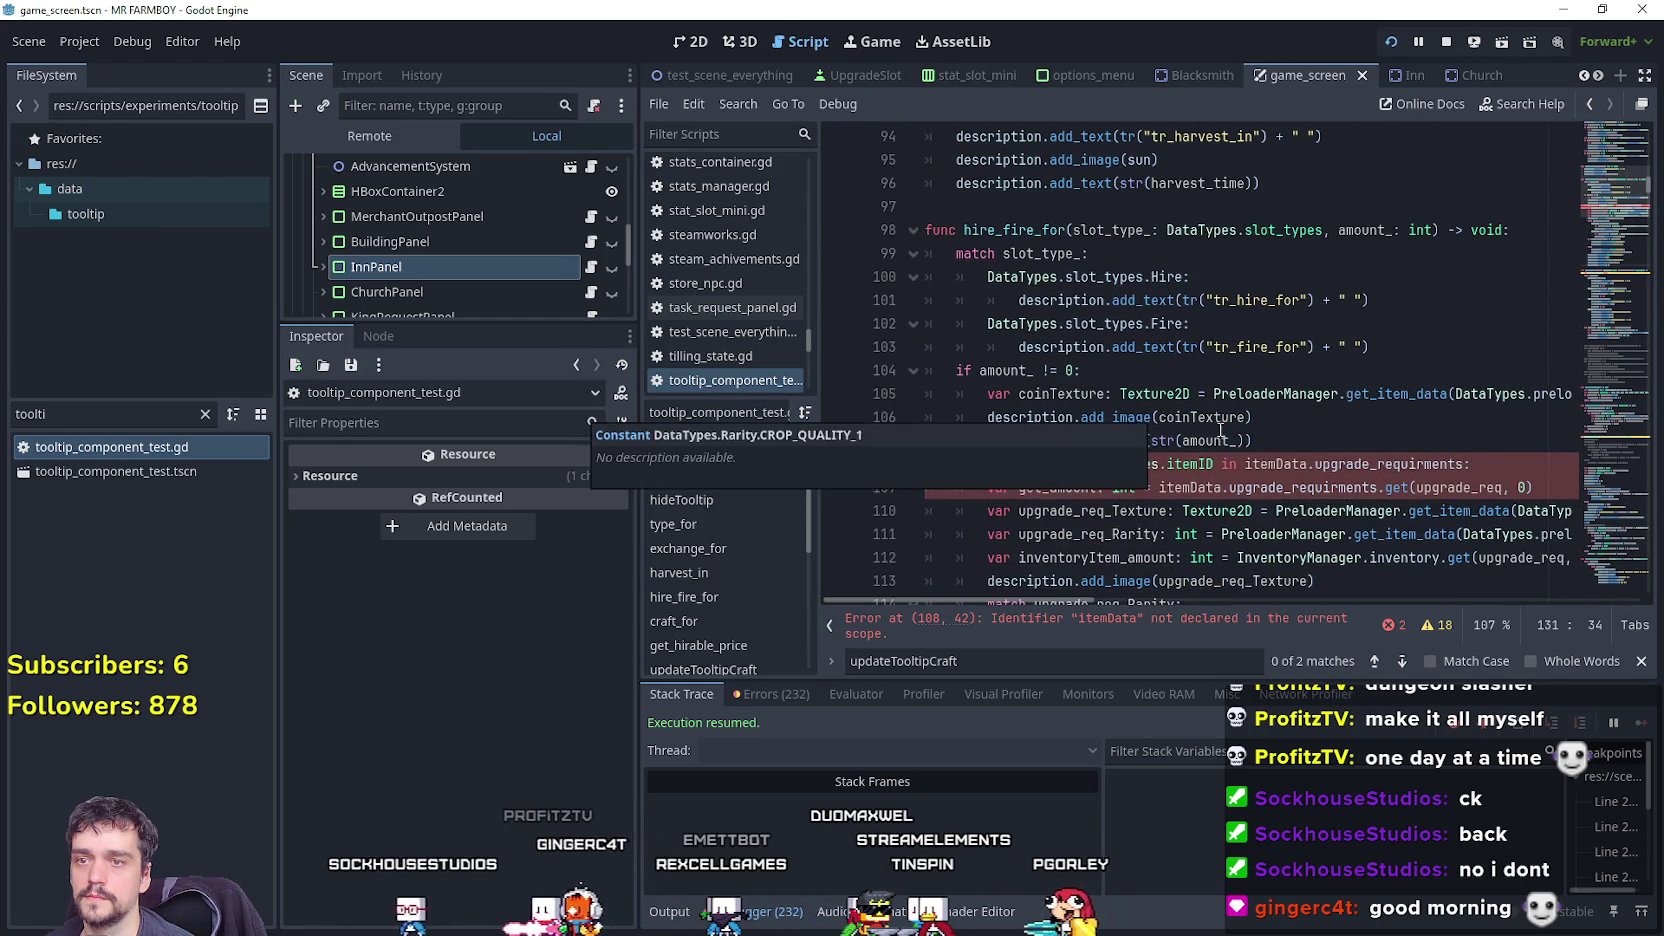
scroll(1200, 418, "down", 2)
scroll(1217, 420, "down", 3)
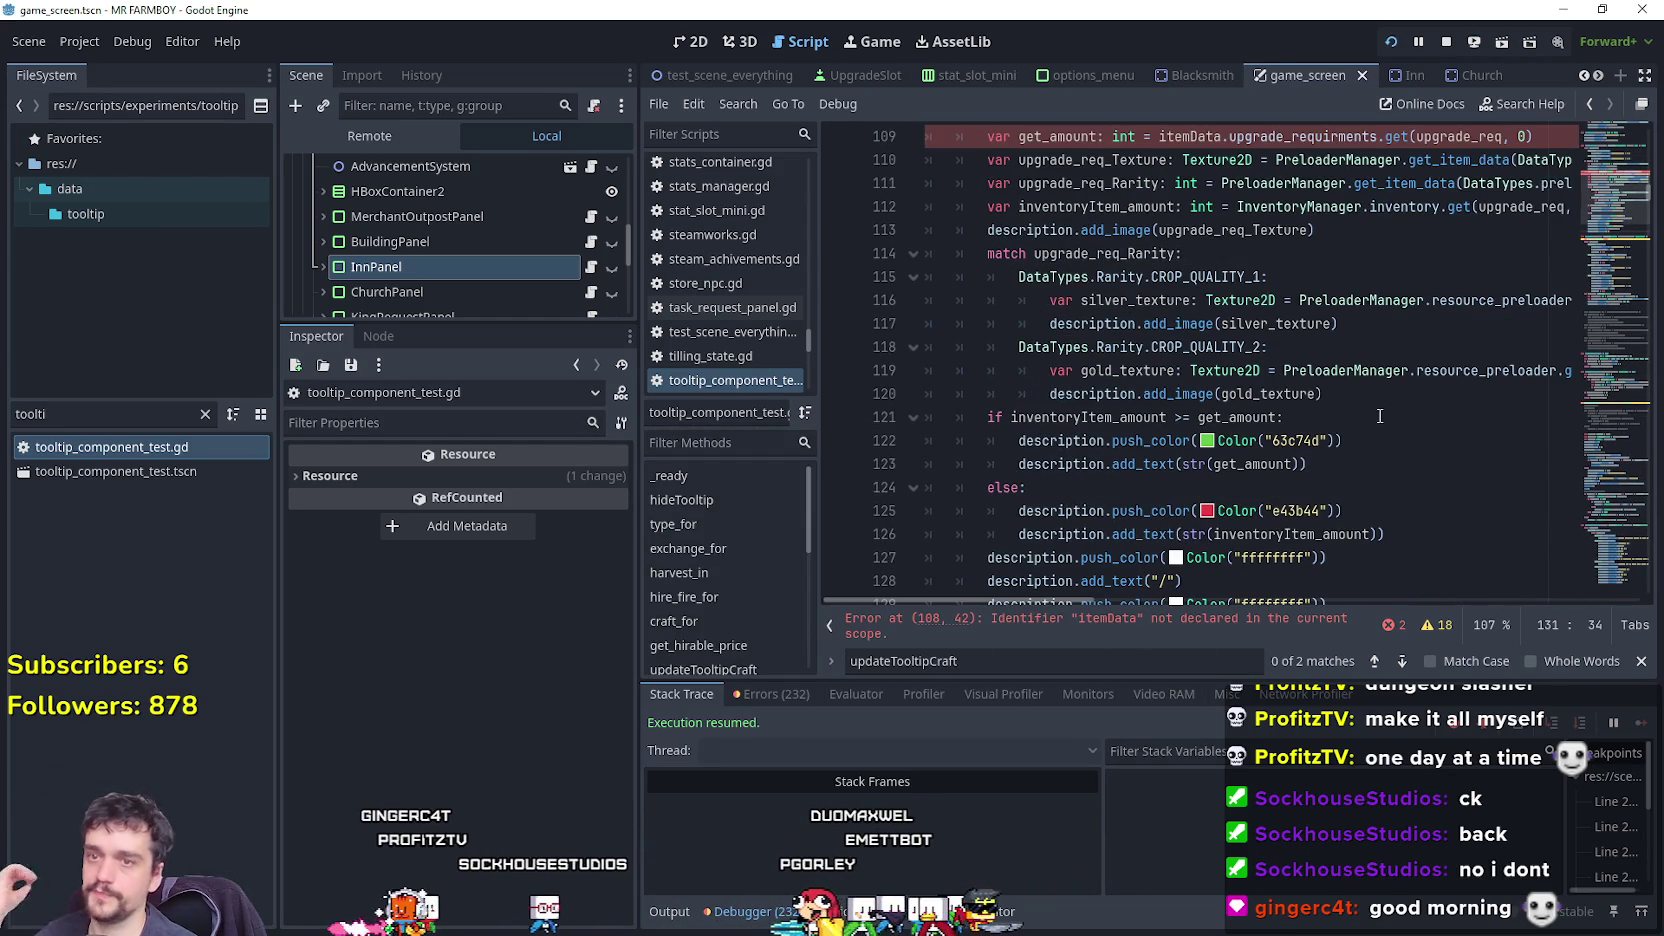
scroll(1341, 401, "down", 2)
scroll(1336, 397, "up", 2)
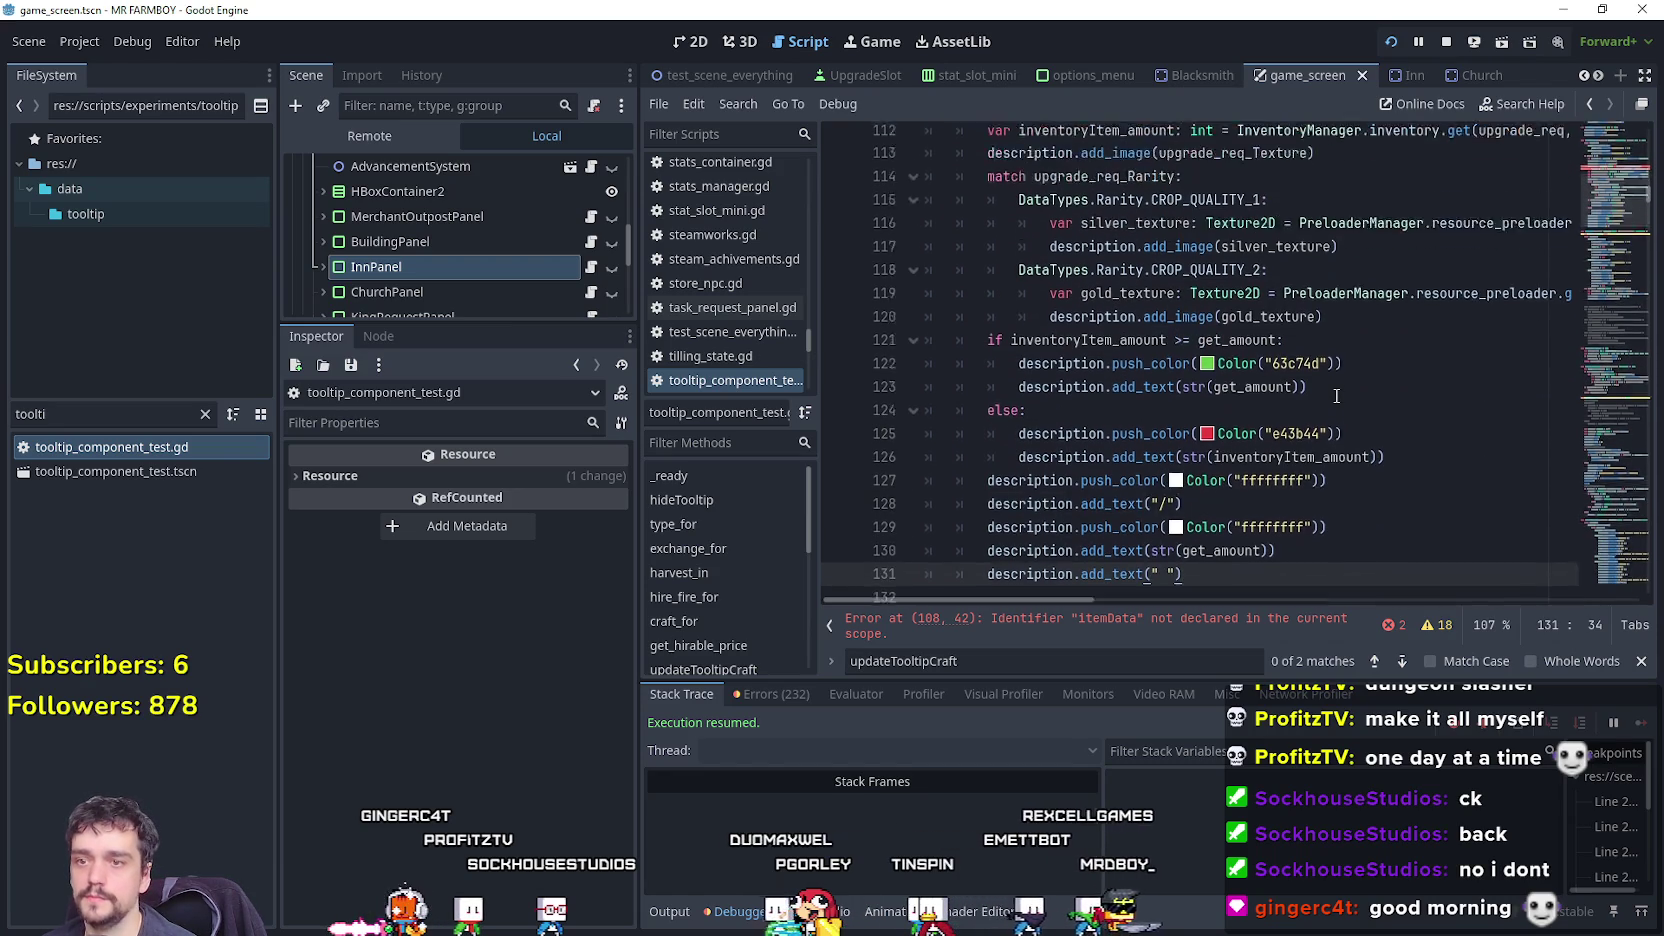
Delete the unneeded for-loop lookup and rarity lines from the pasted block.
mouse_move(1334, 395)
left_mouse_down()
mouse_move(960, 300)
mouse_move(925, 240)
mouse_move(918, 135)
mouse_move(911, 266)
left_mouse_up()
key("Delete")
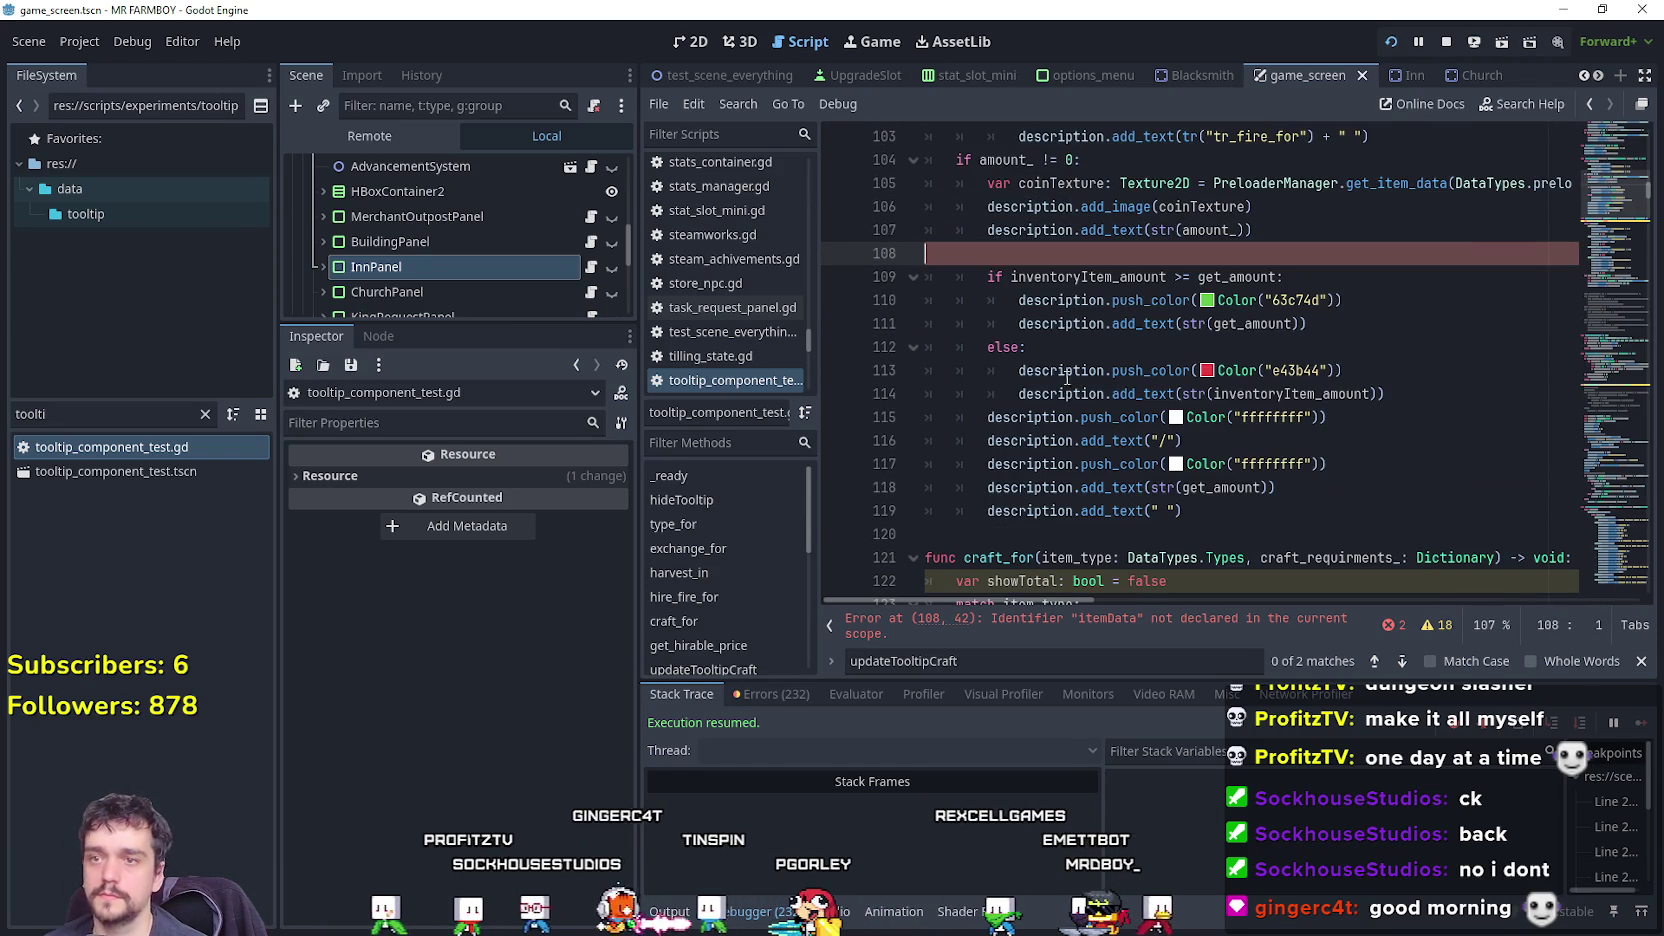
key("BackSpace")
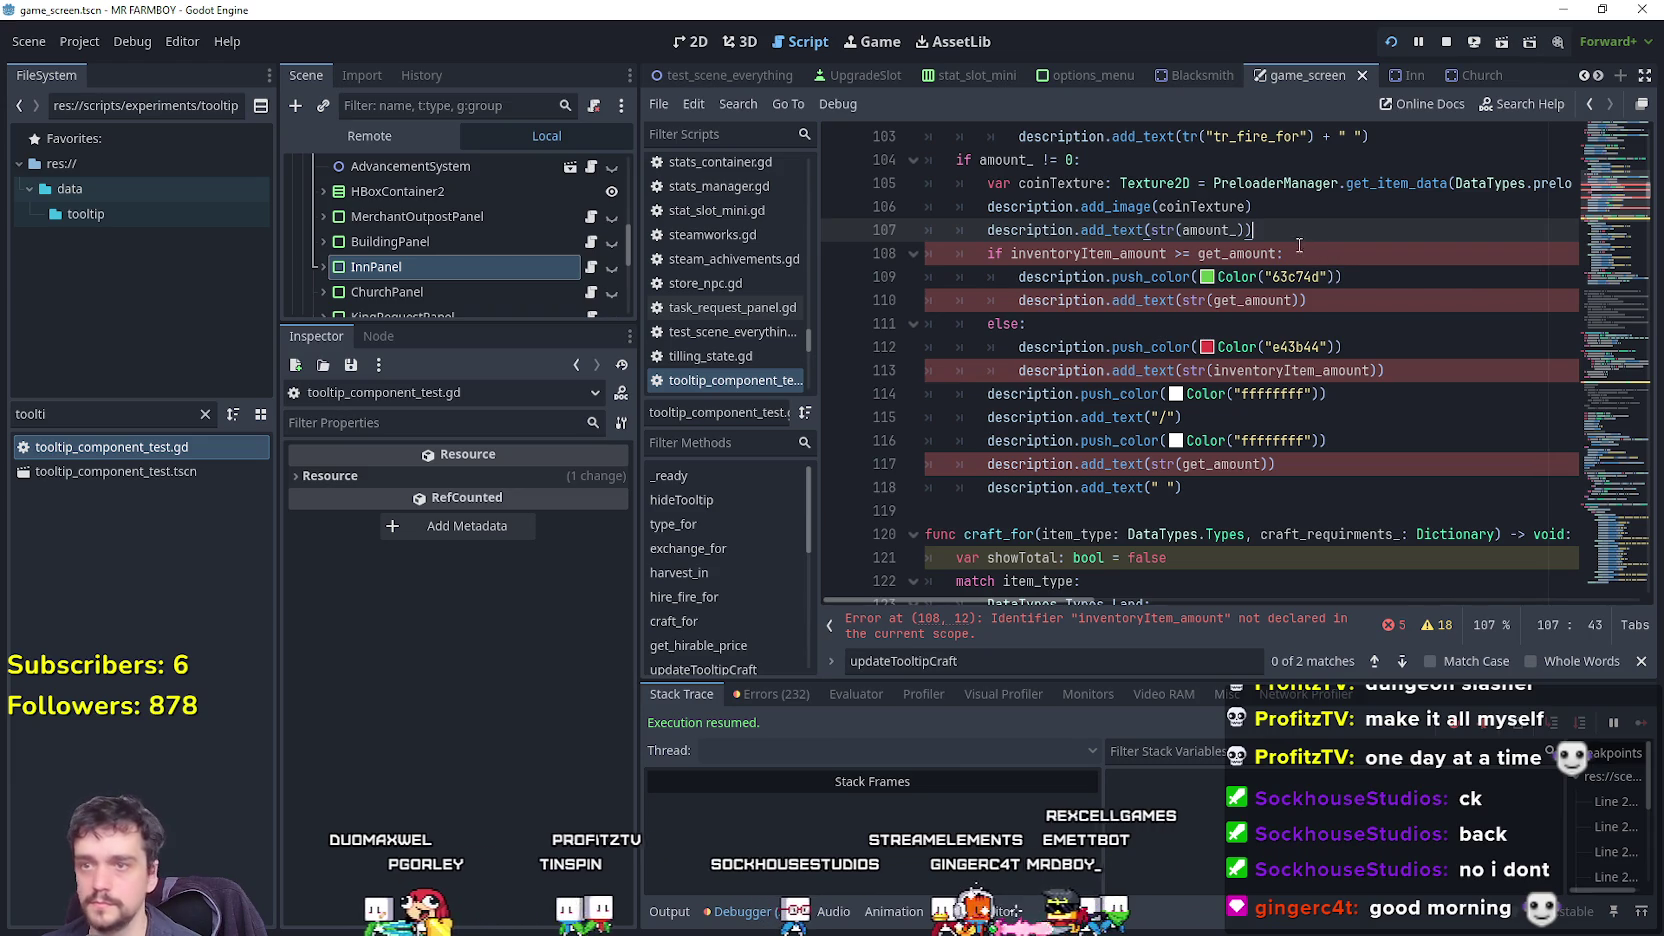
double_click(1208, 230)
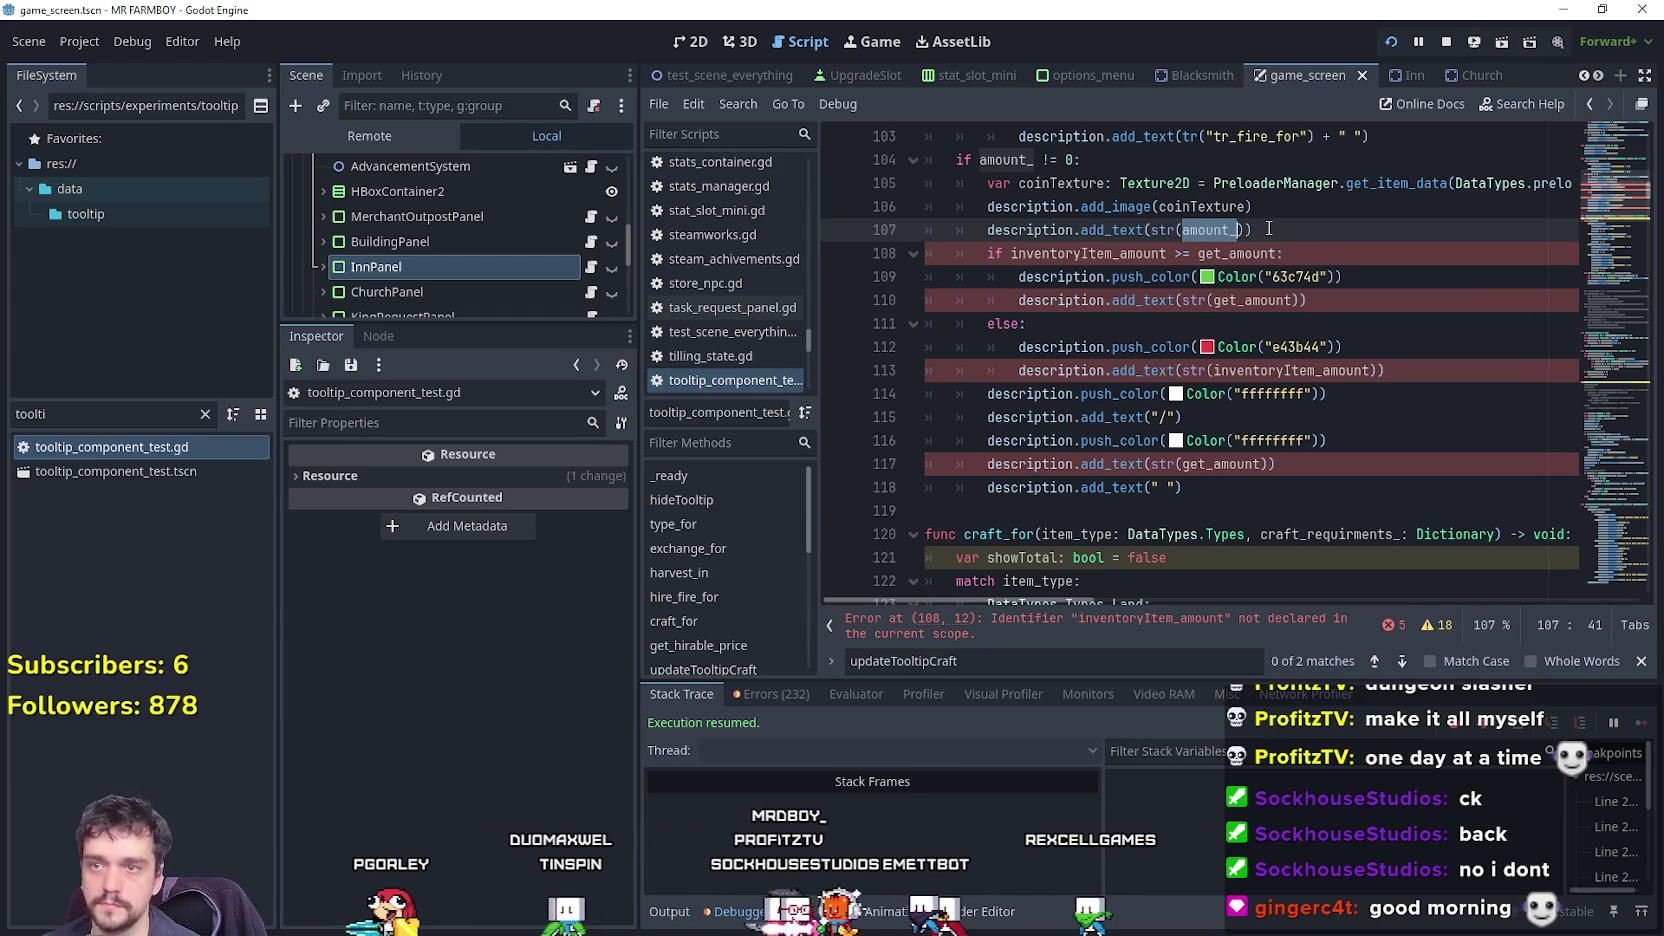
double_click(1015, 159)
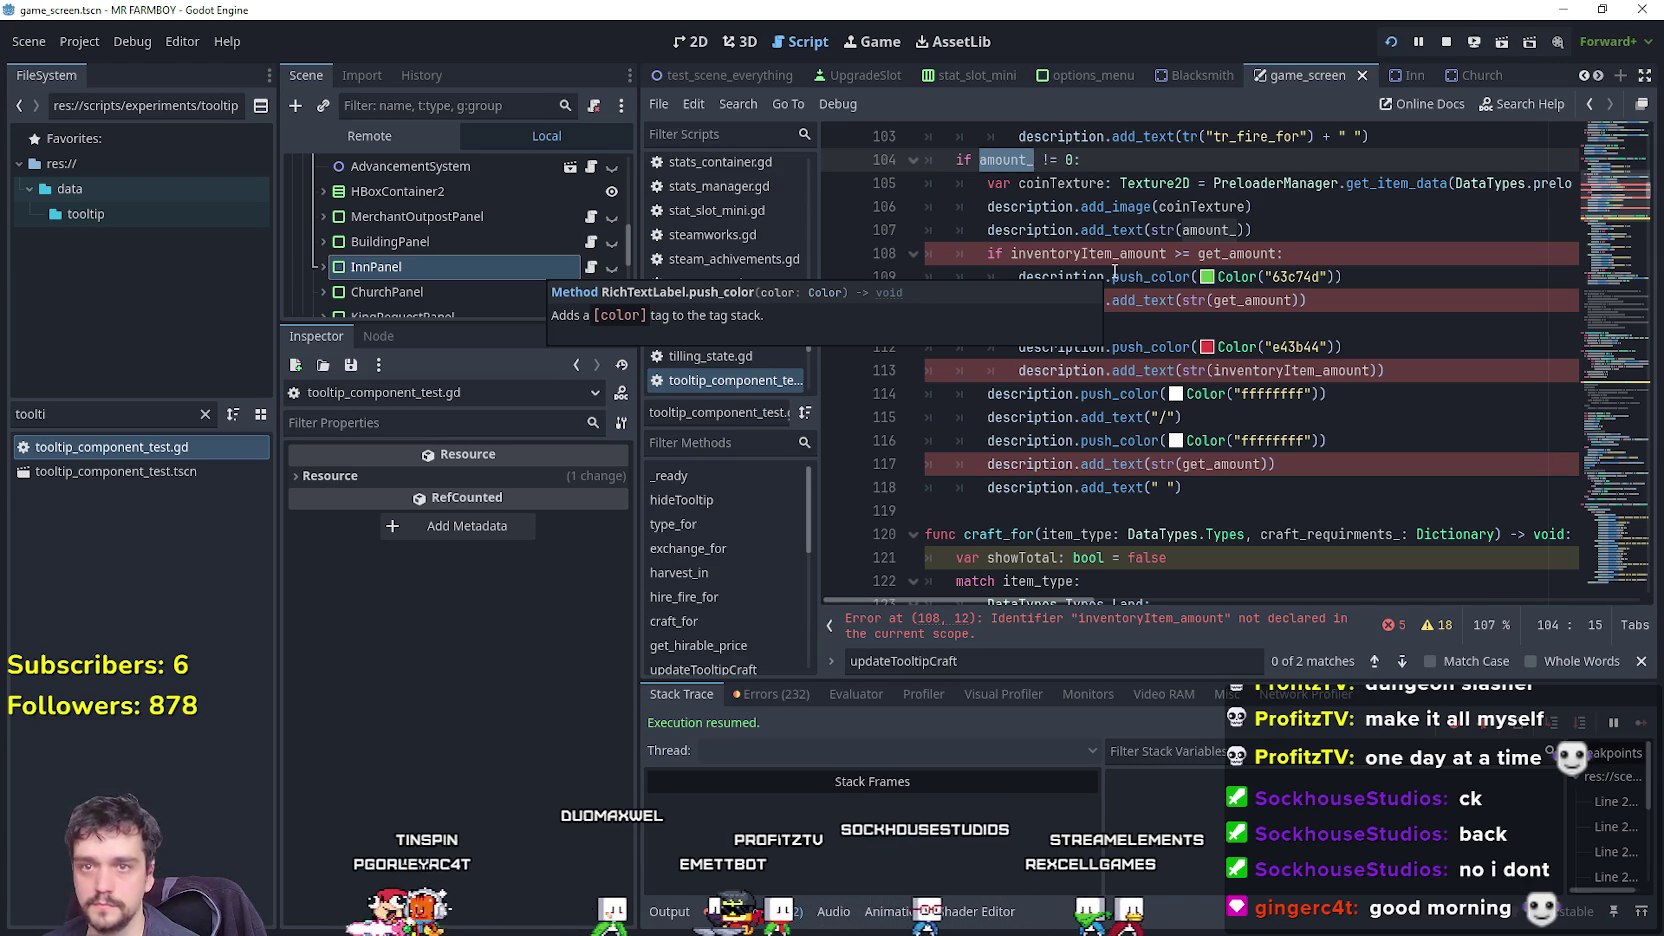
mouse_move(983, 604)
left_mouse_down()
mouse_move(1173, 594)
mouse_move(998, 592)
left_mouse_up()
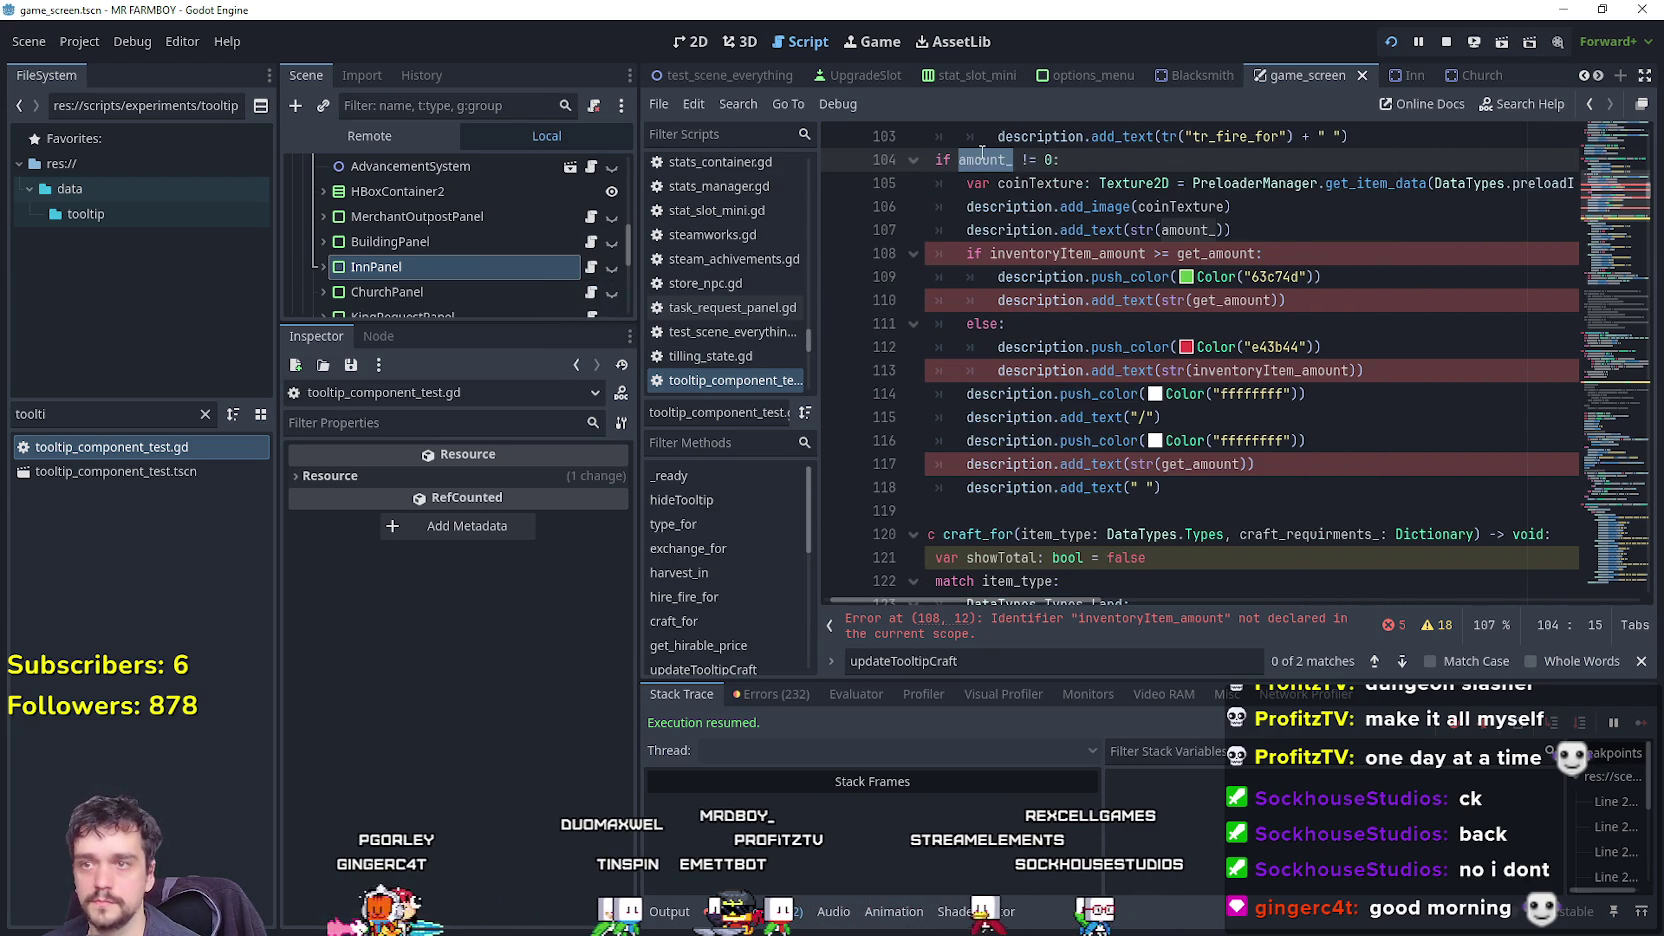
scroll(1150, 427, "up", 3)
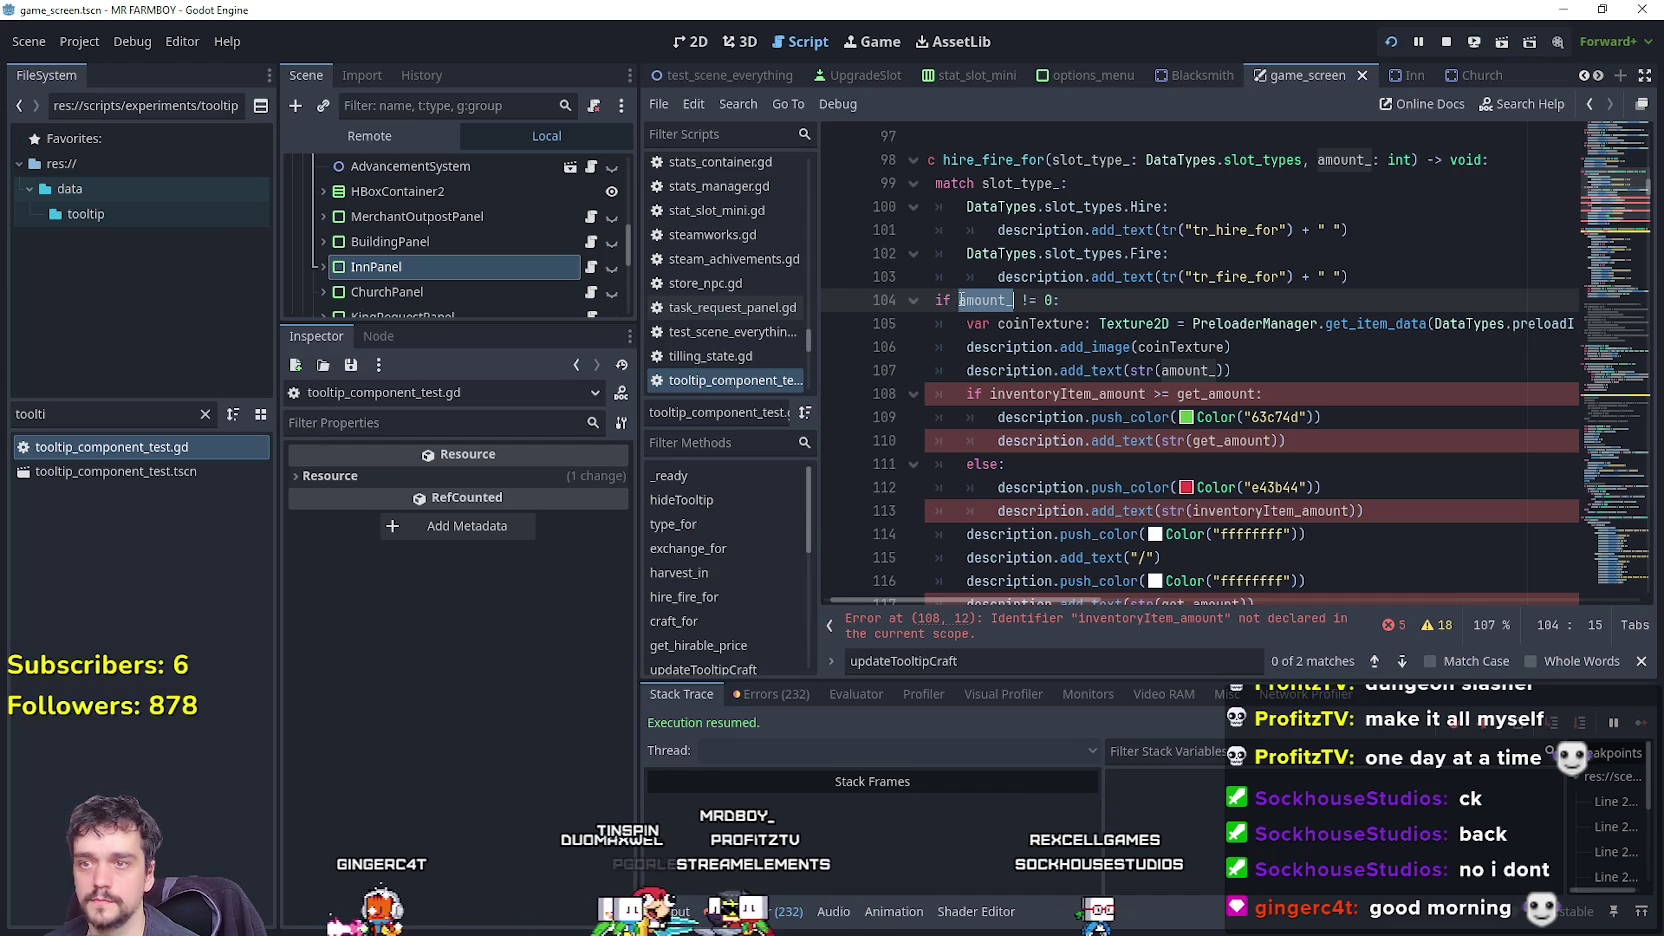
scroll(1157, 377, "down", 1)
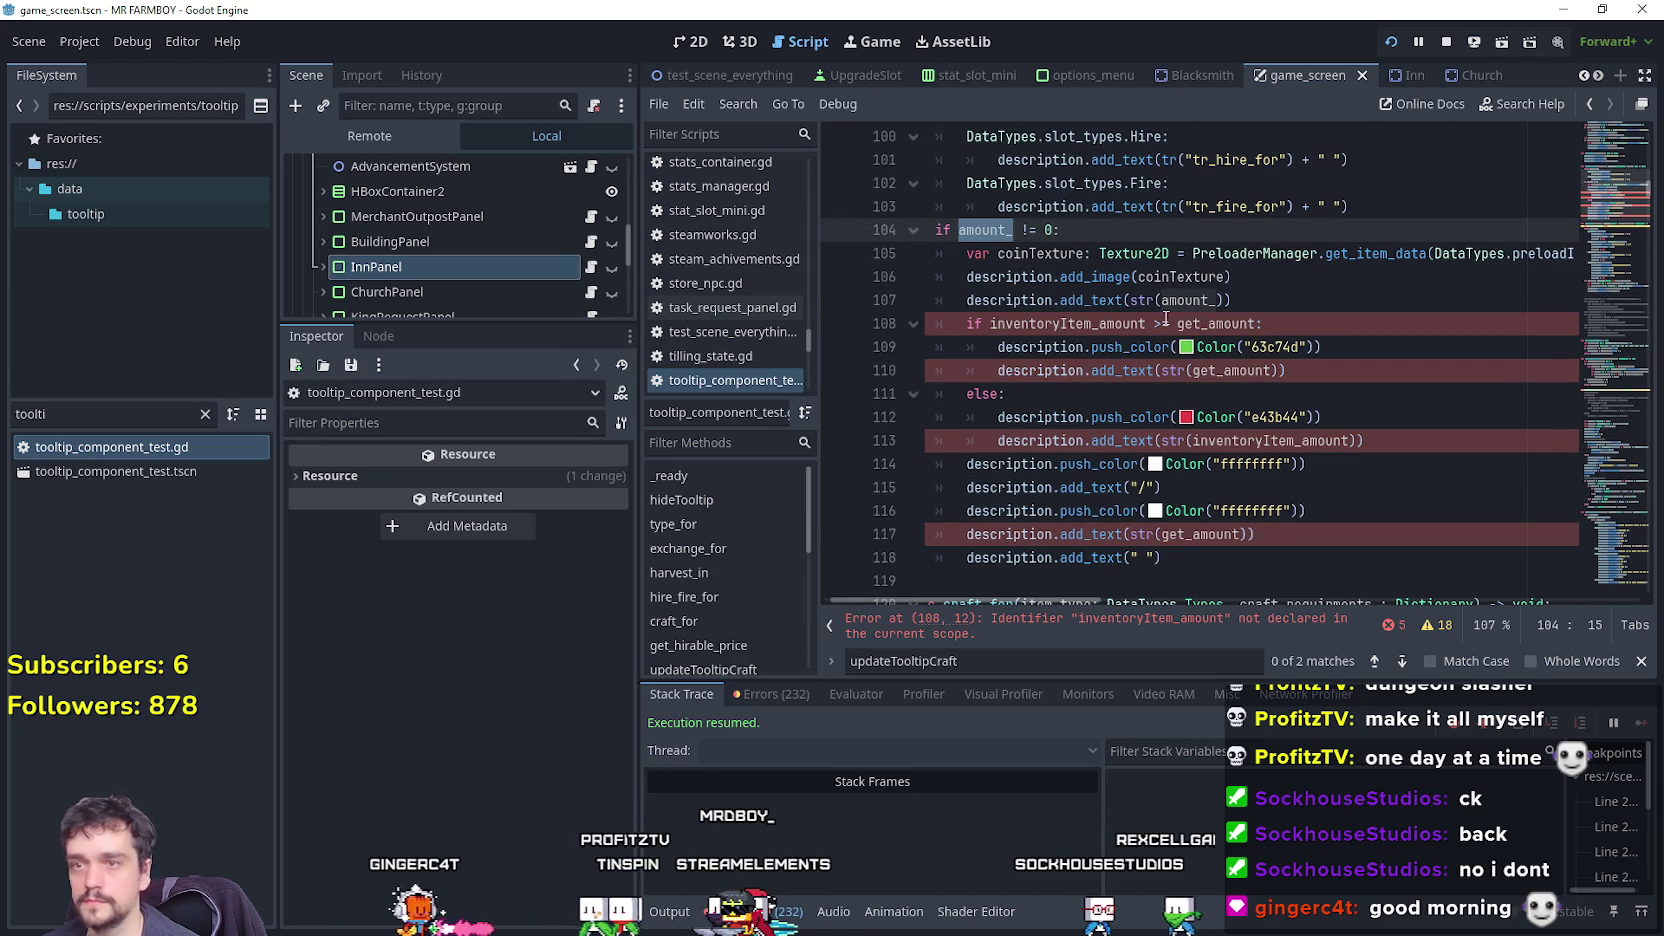
double_click(1070, 323)
double_click(1248, 323)
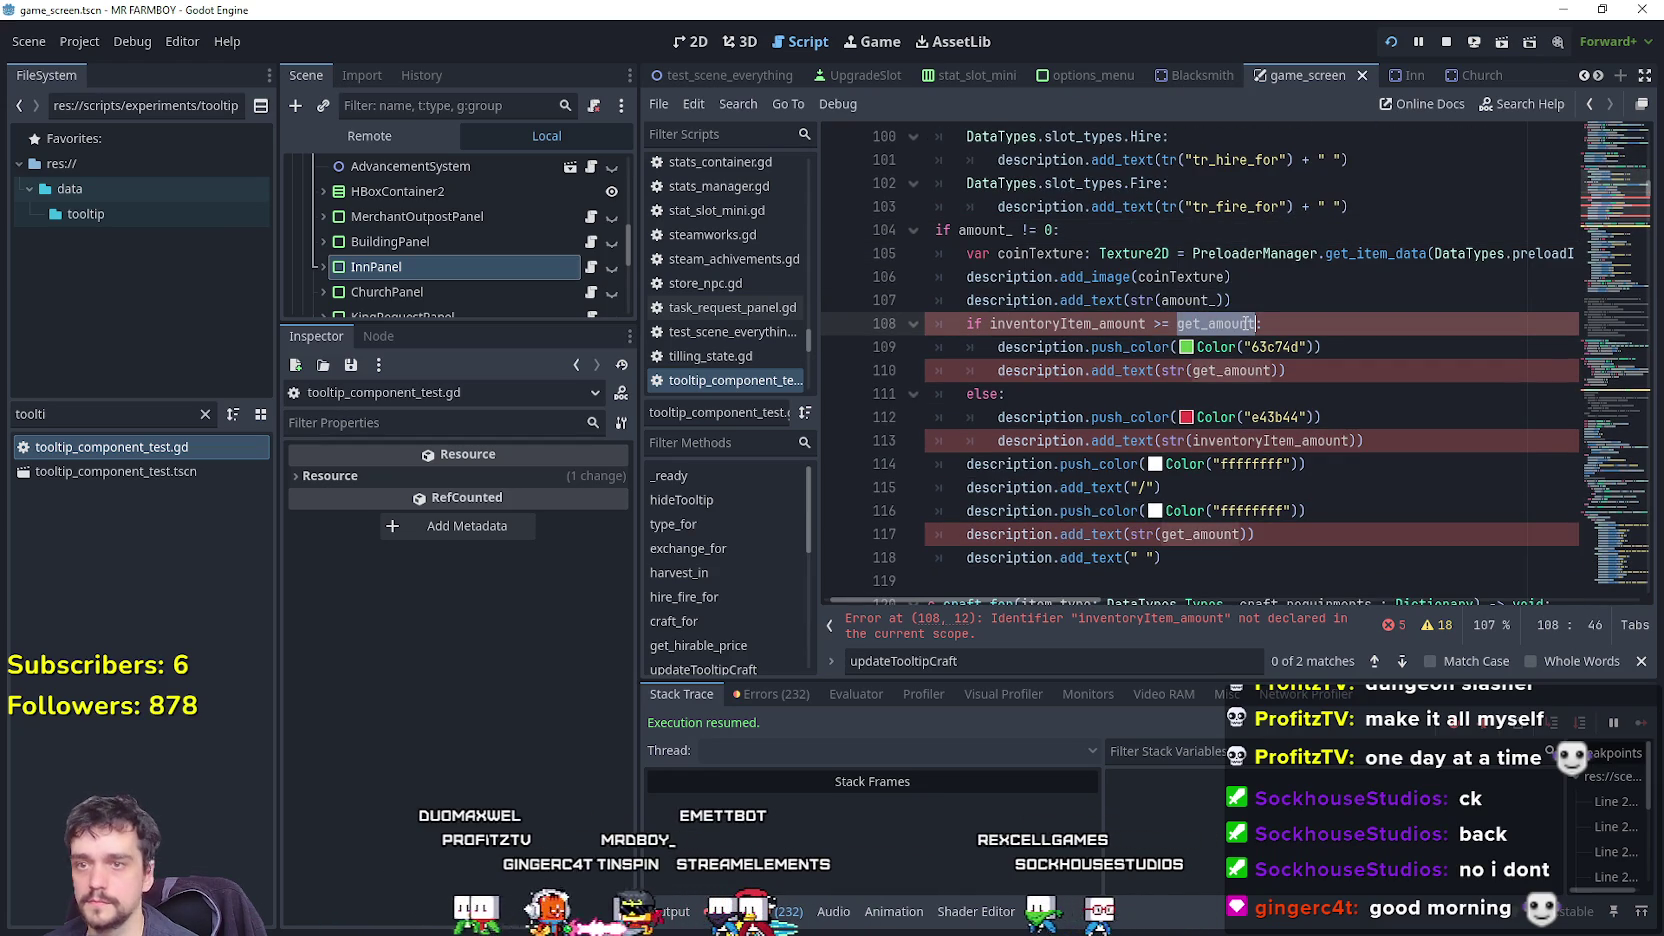
type("amount_")
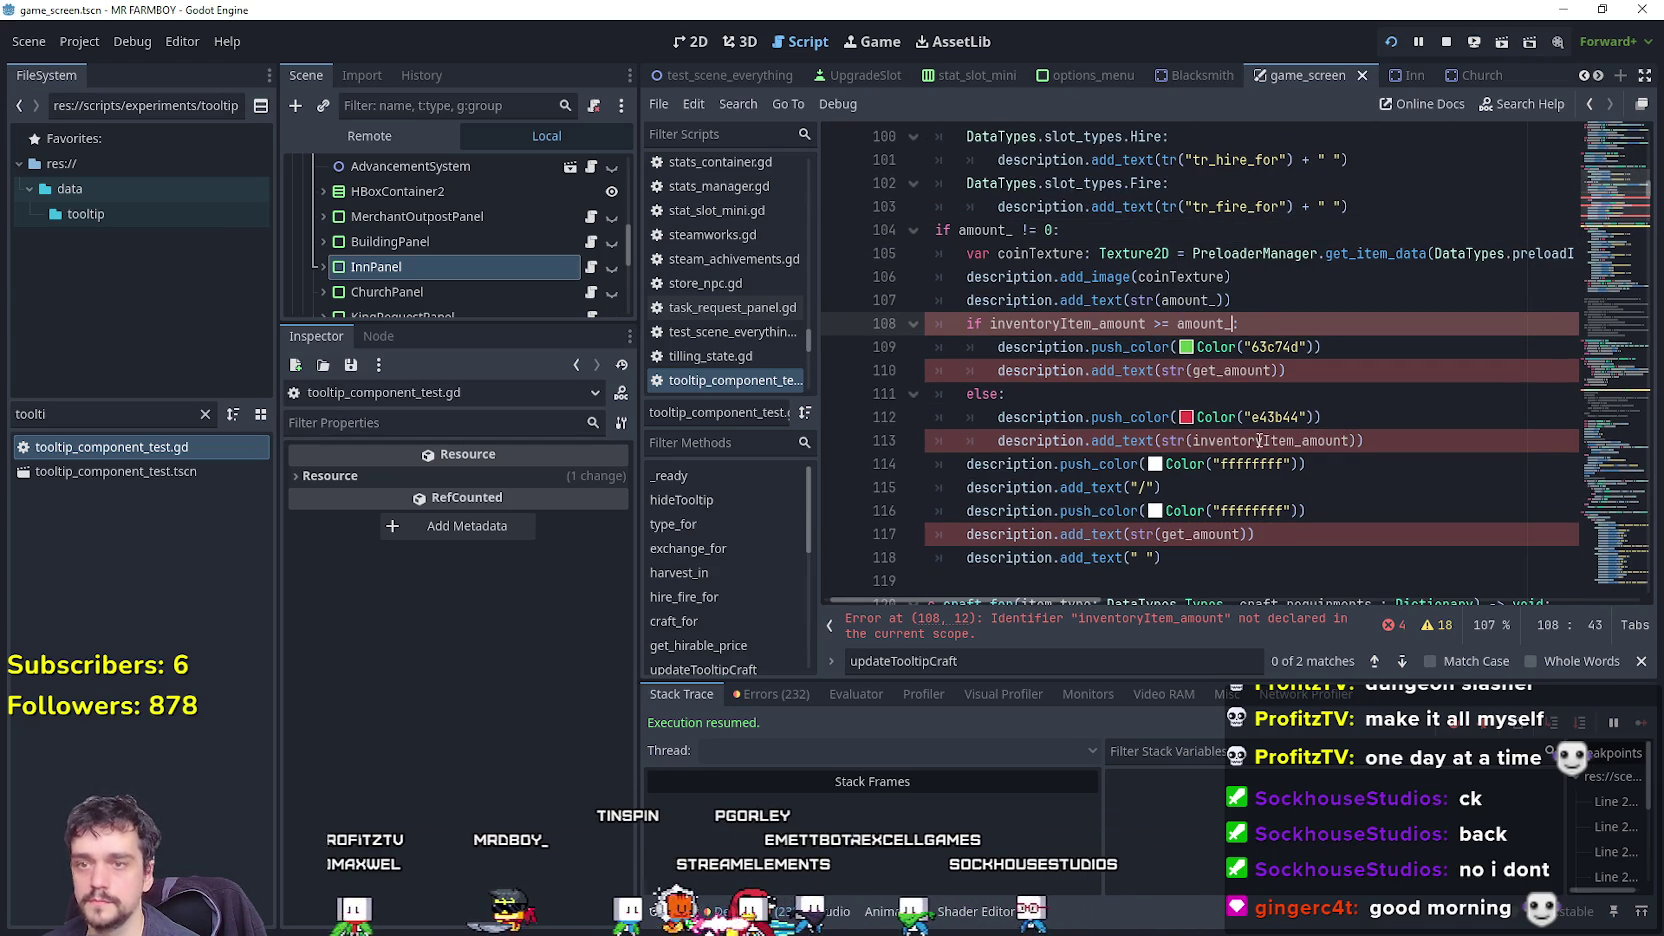
scroll(1249, 422, "down", 2)
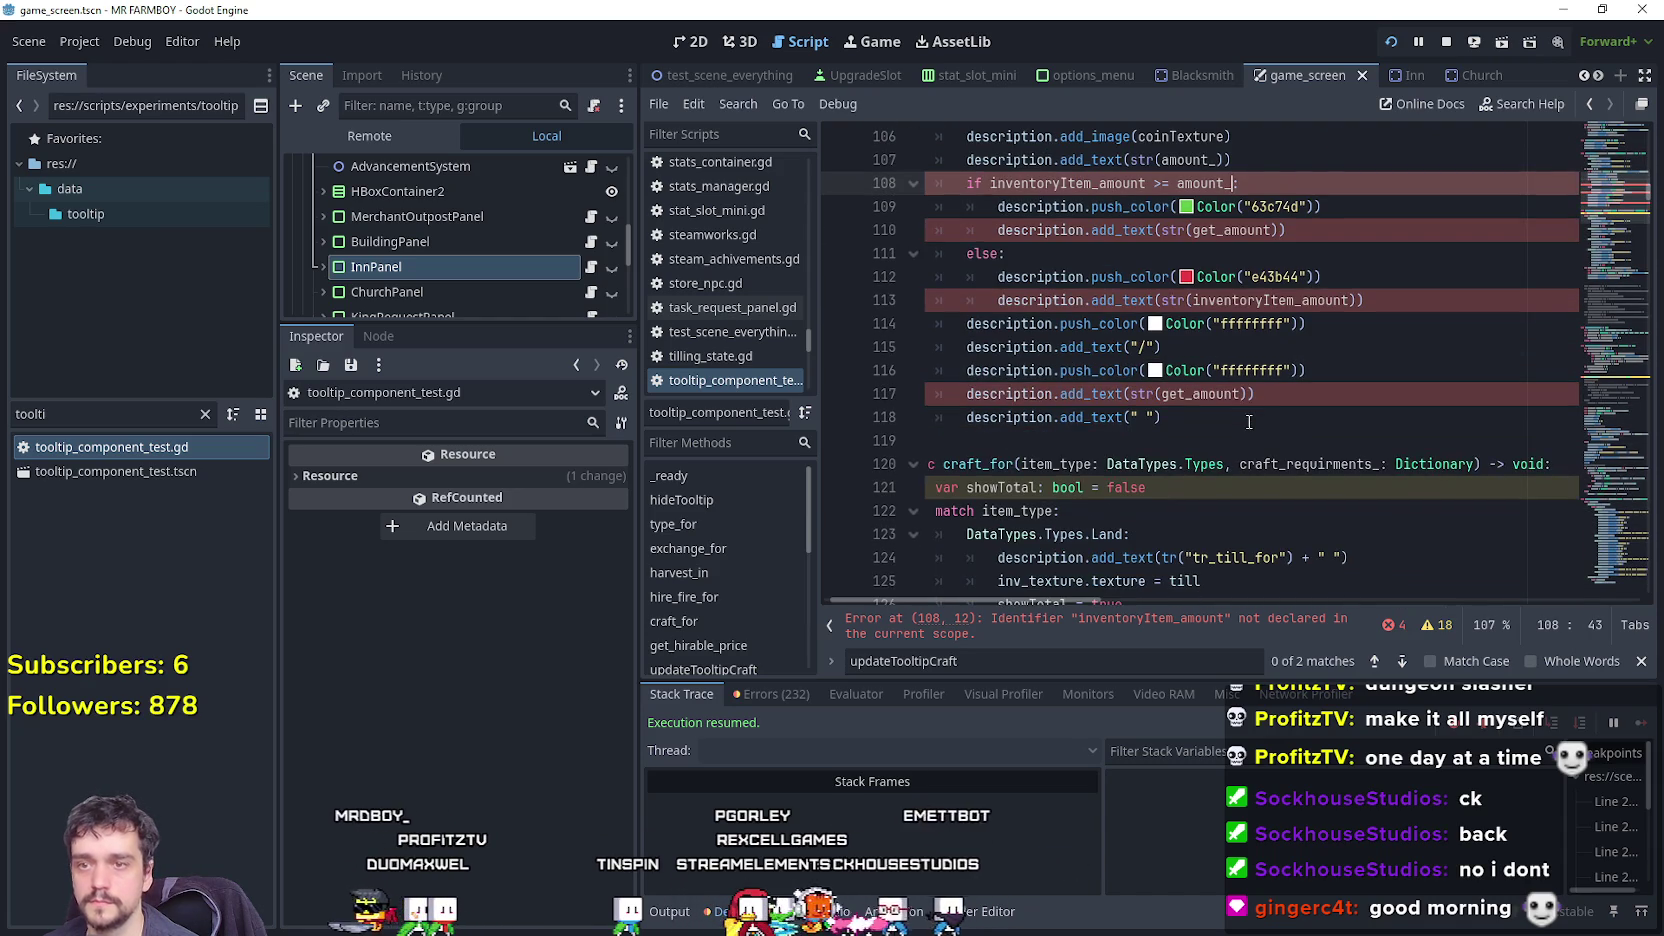
left_click(1249, 418)
double_click(1200, 393)
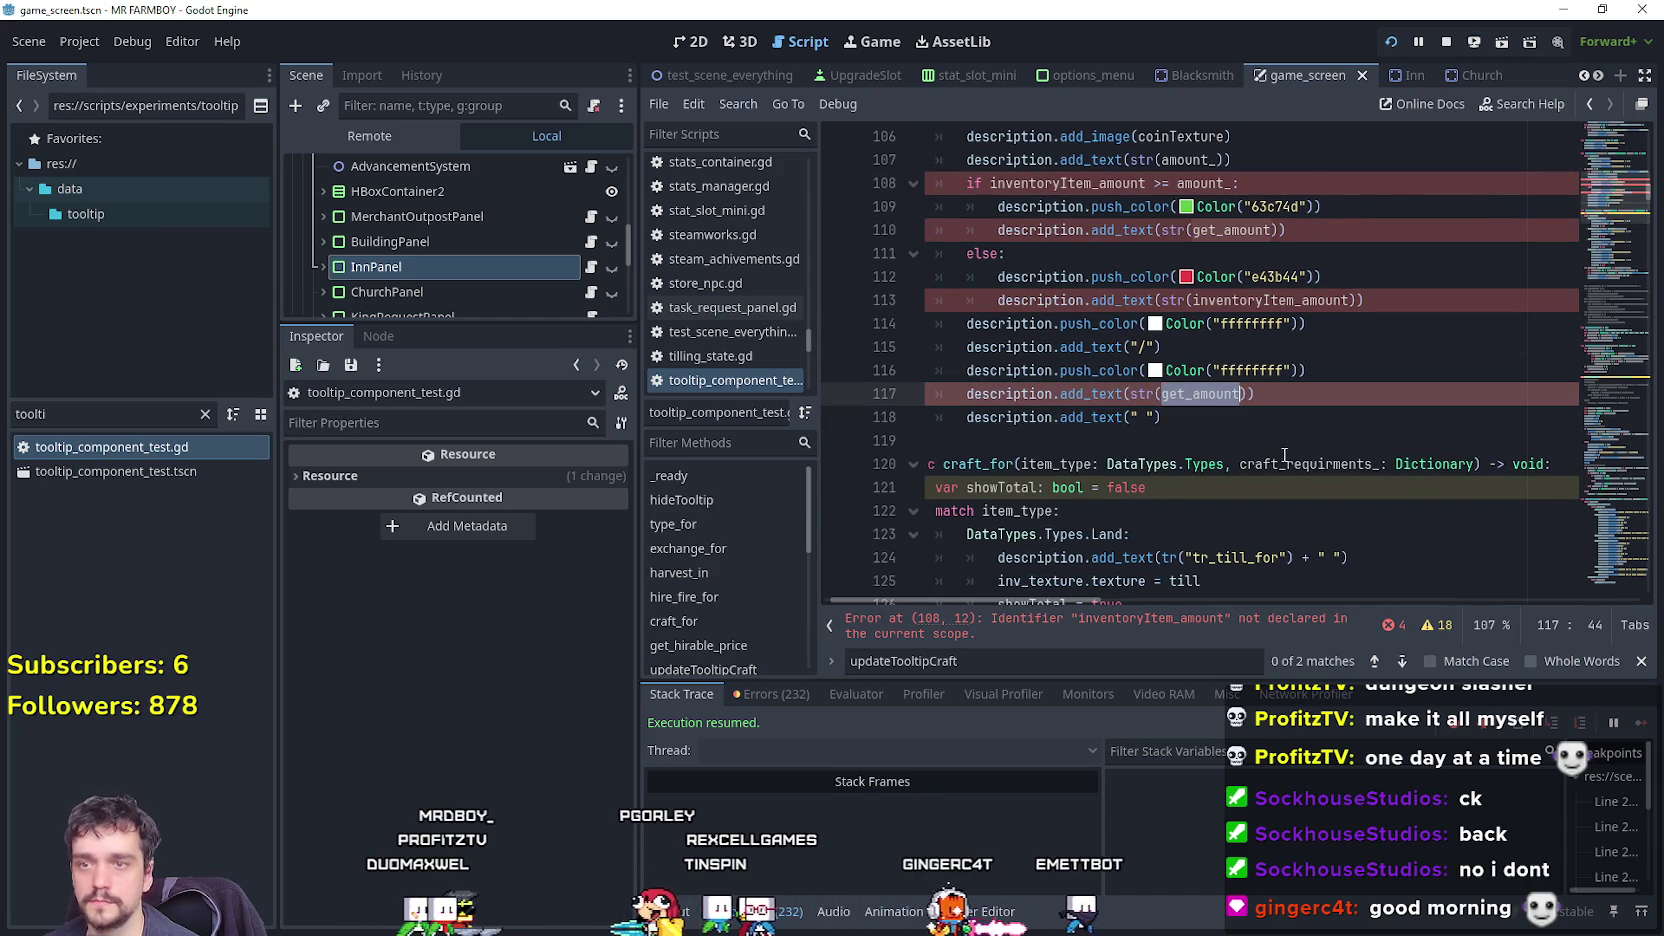
key("ctrl+z")
key("ctrl+y")
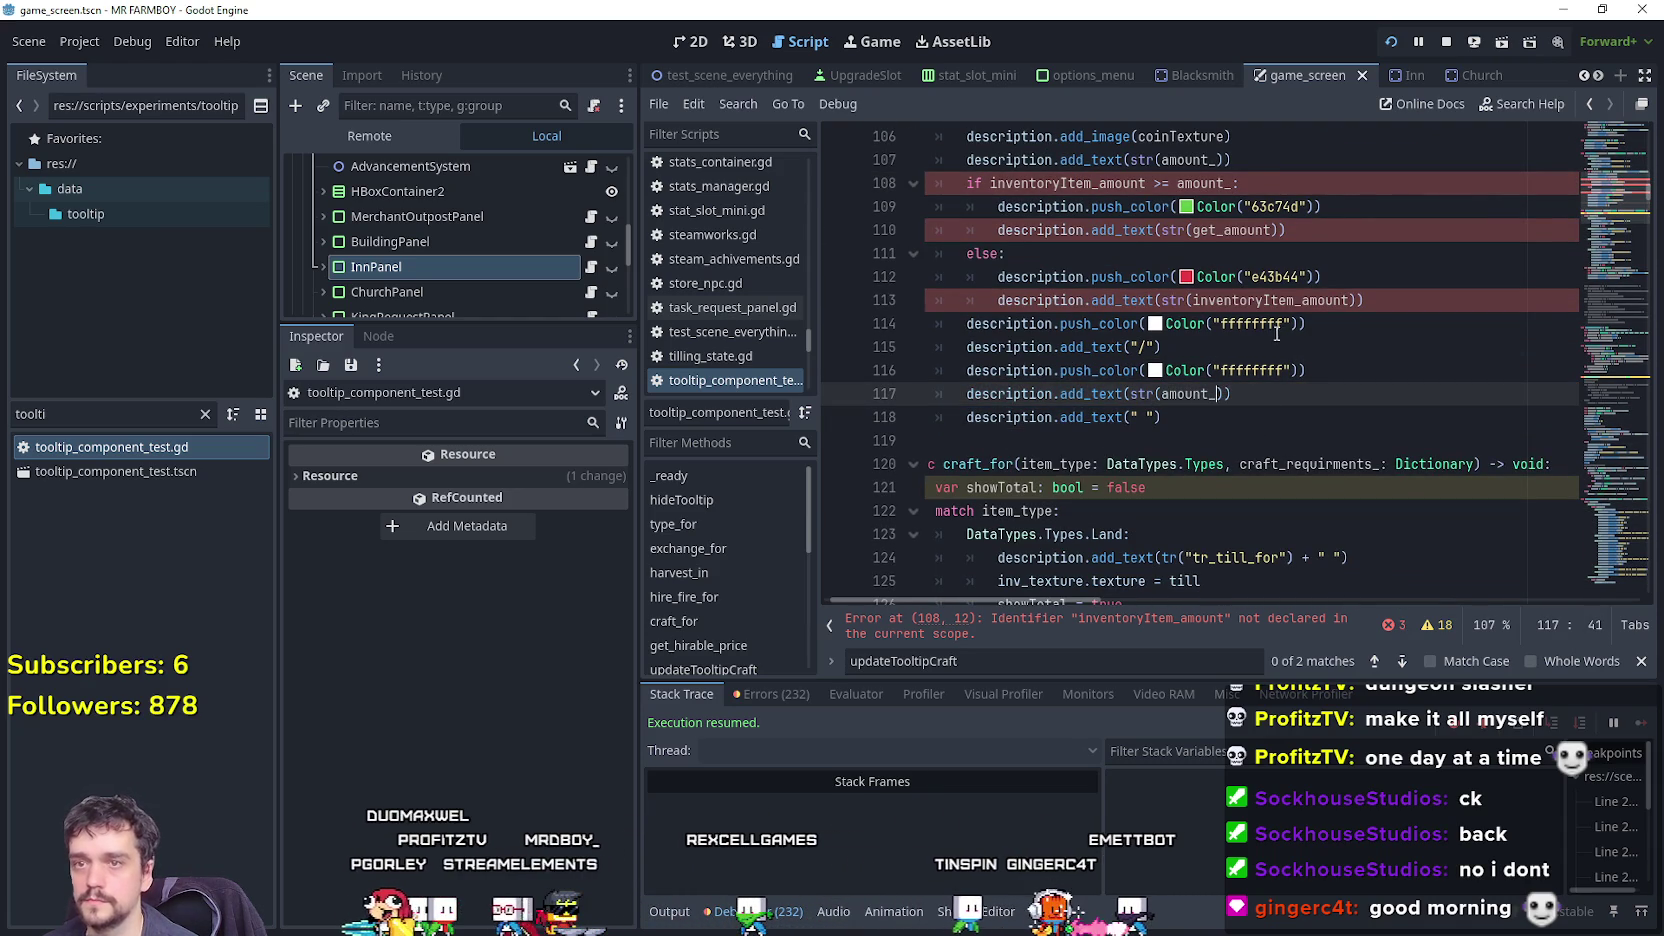
scroll(1276, 333, "up", 1)
double_click(1249, 300)
left_click(1247, 326)
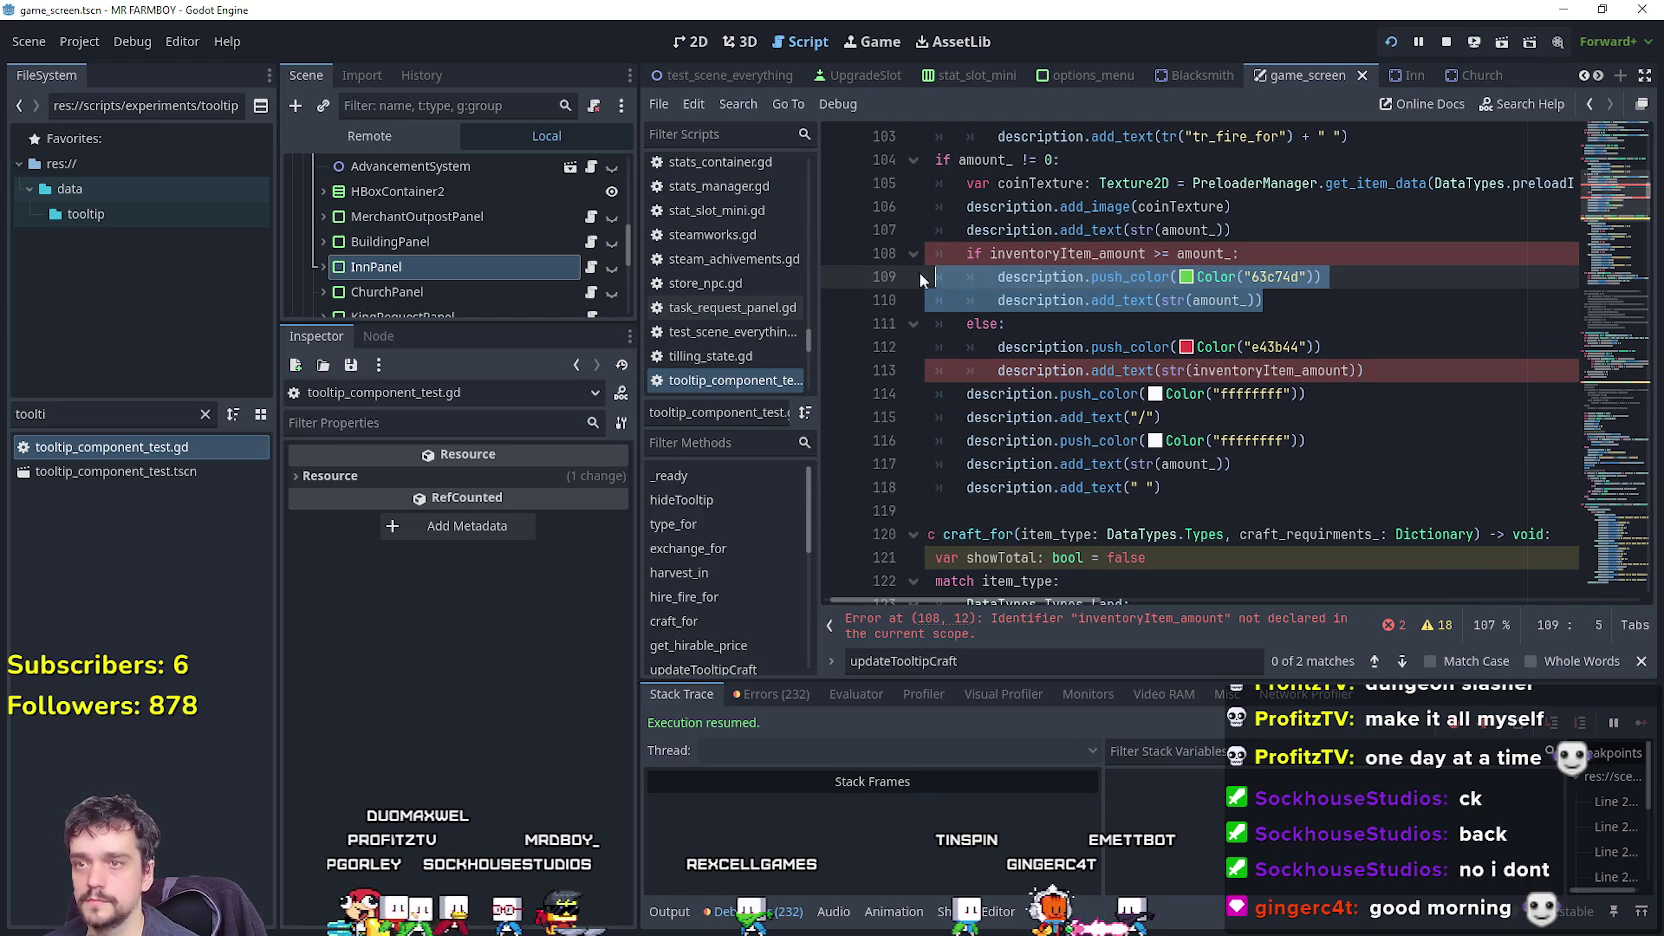
scroll(1200, 330, "up", 1)
left_click(1105, 323)
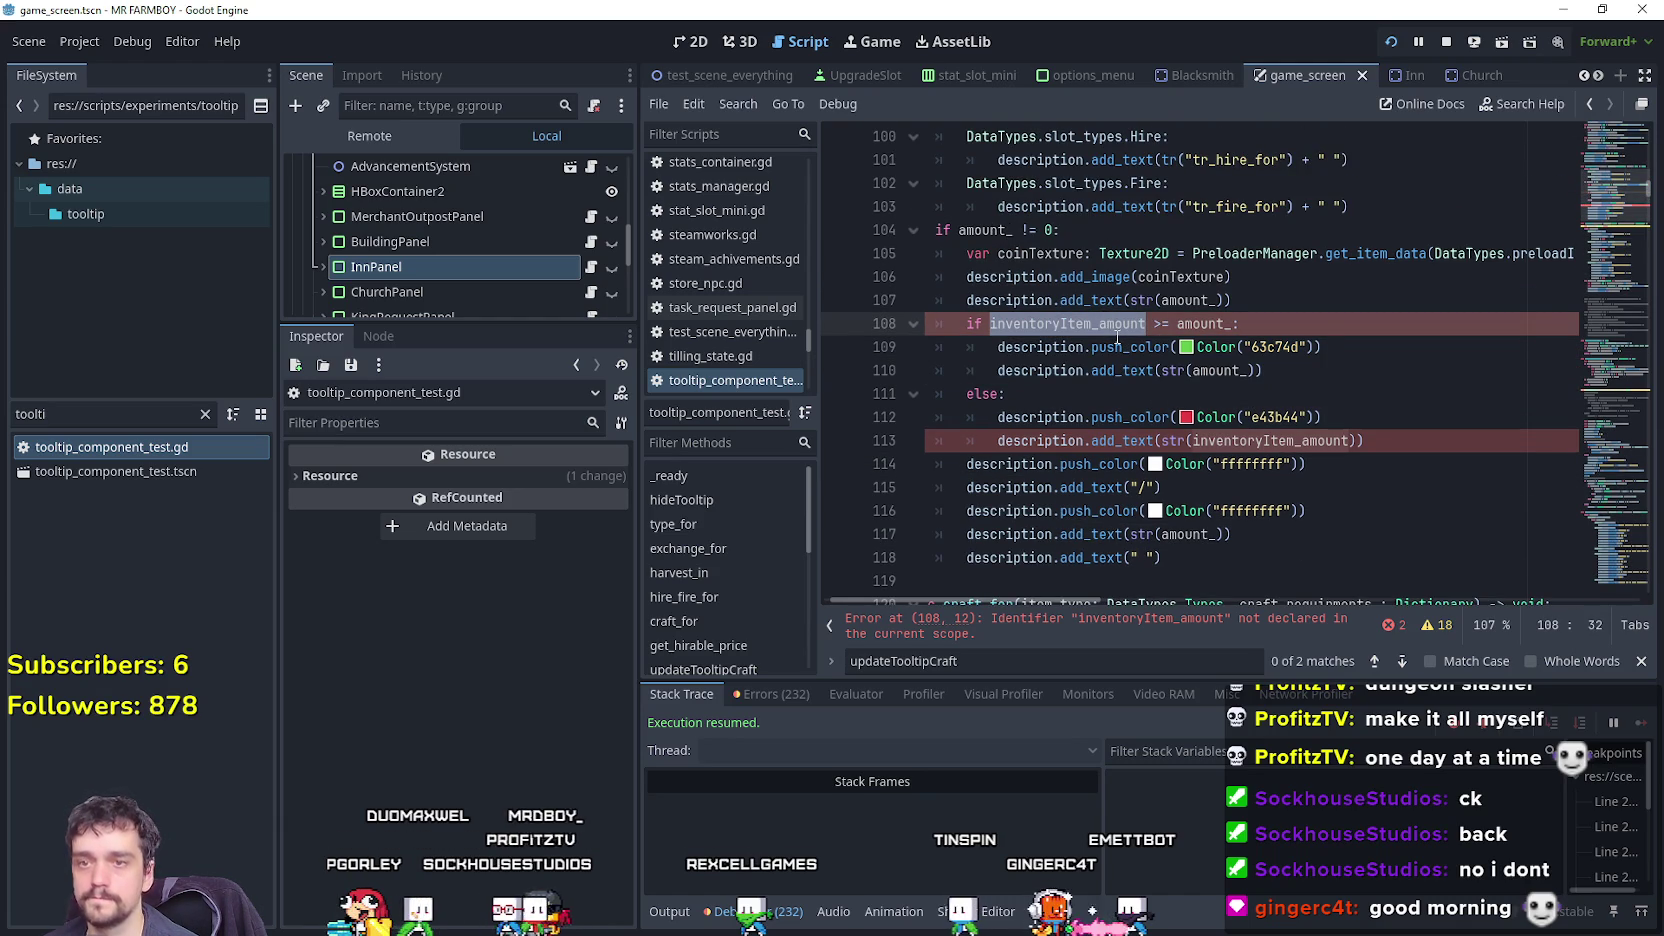
scroll(1077, 319, "up", 4)
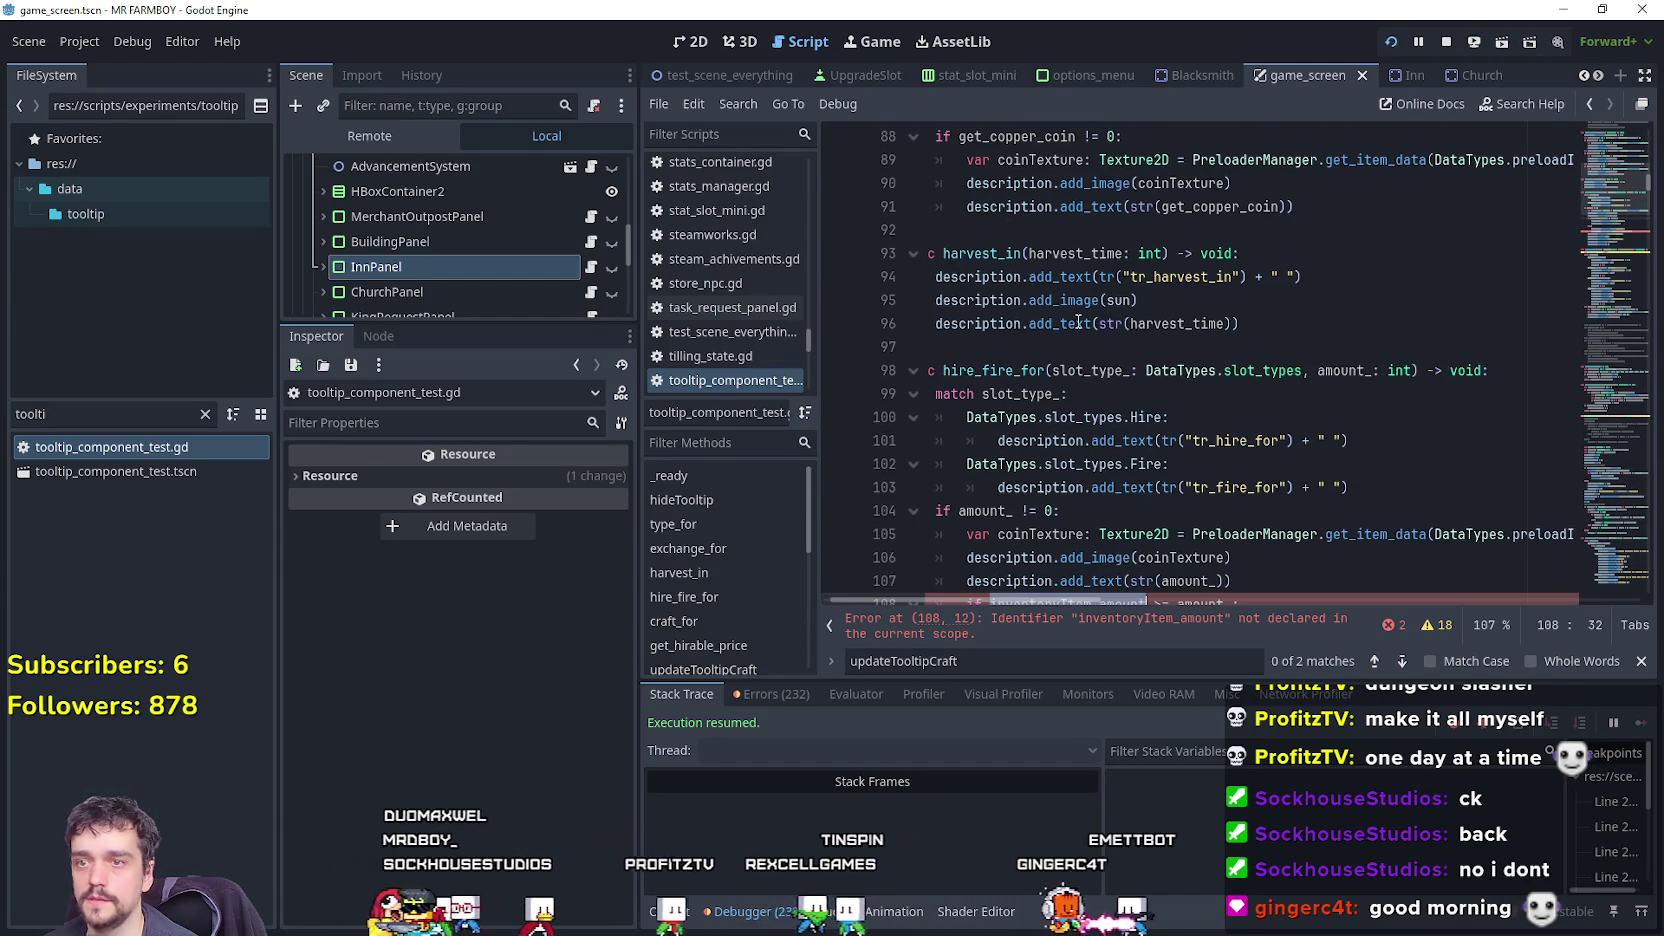
scroll(1115, 331, "down", 4)
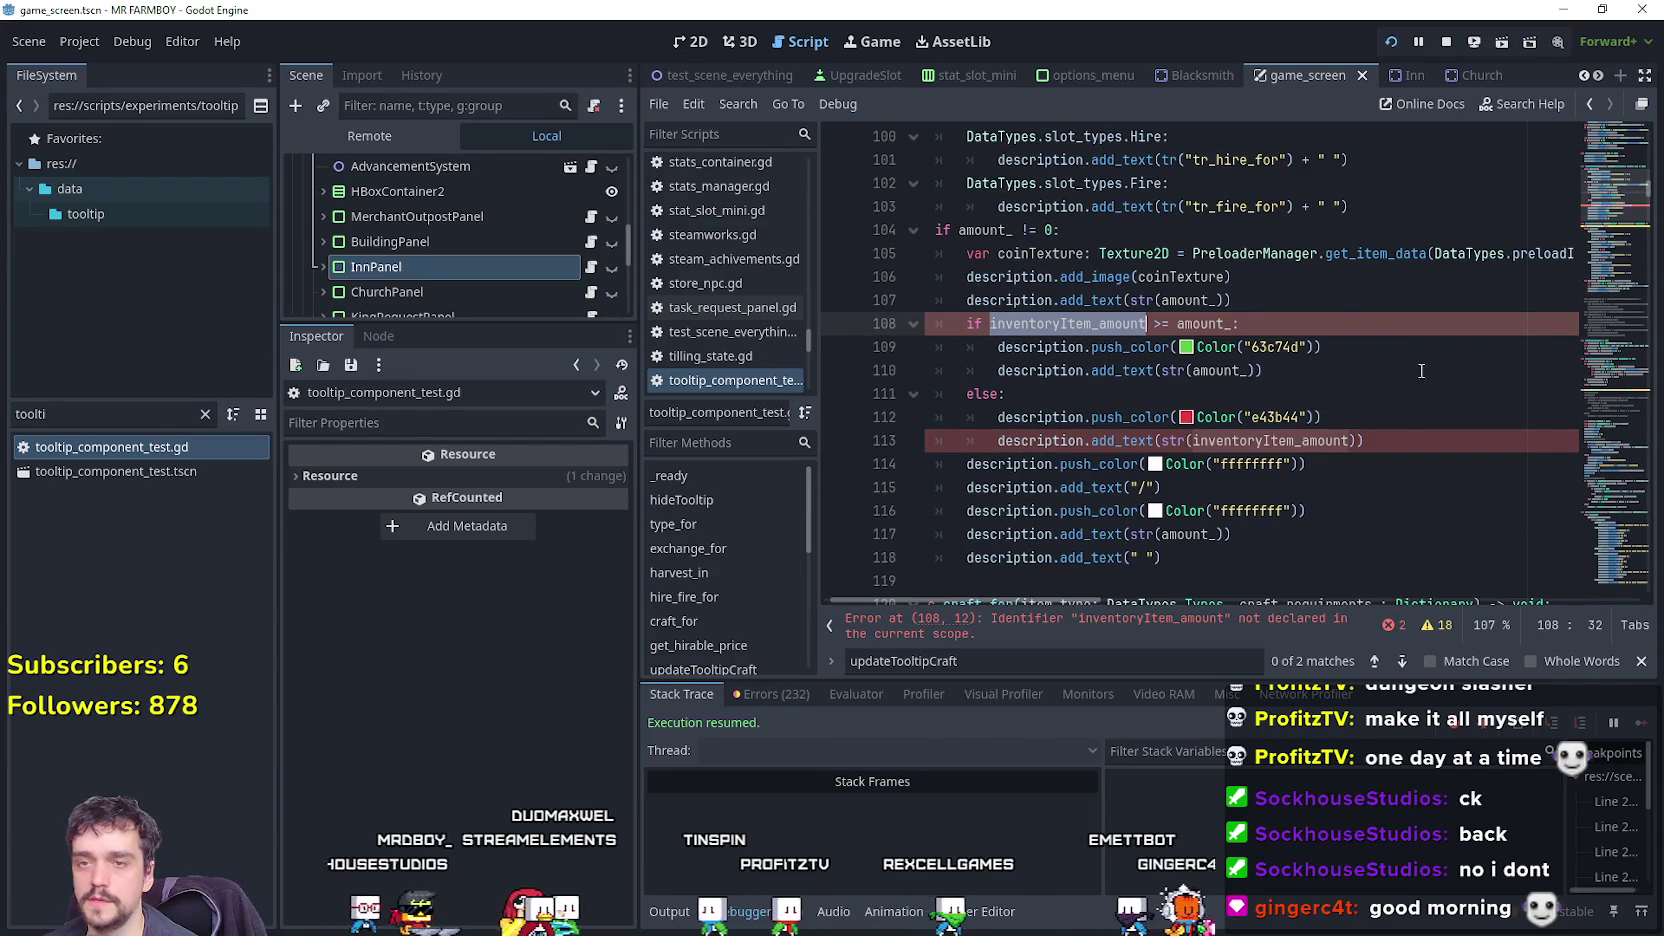
mouse_move(1063, 594)
left_mouse_down()
mouse_move(1228, 608)
mouse_move(932, 598)
left_mouse_up()
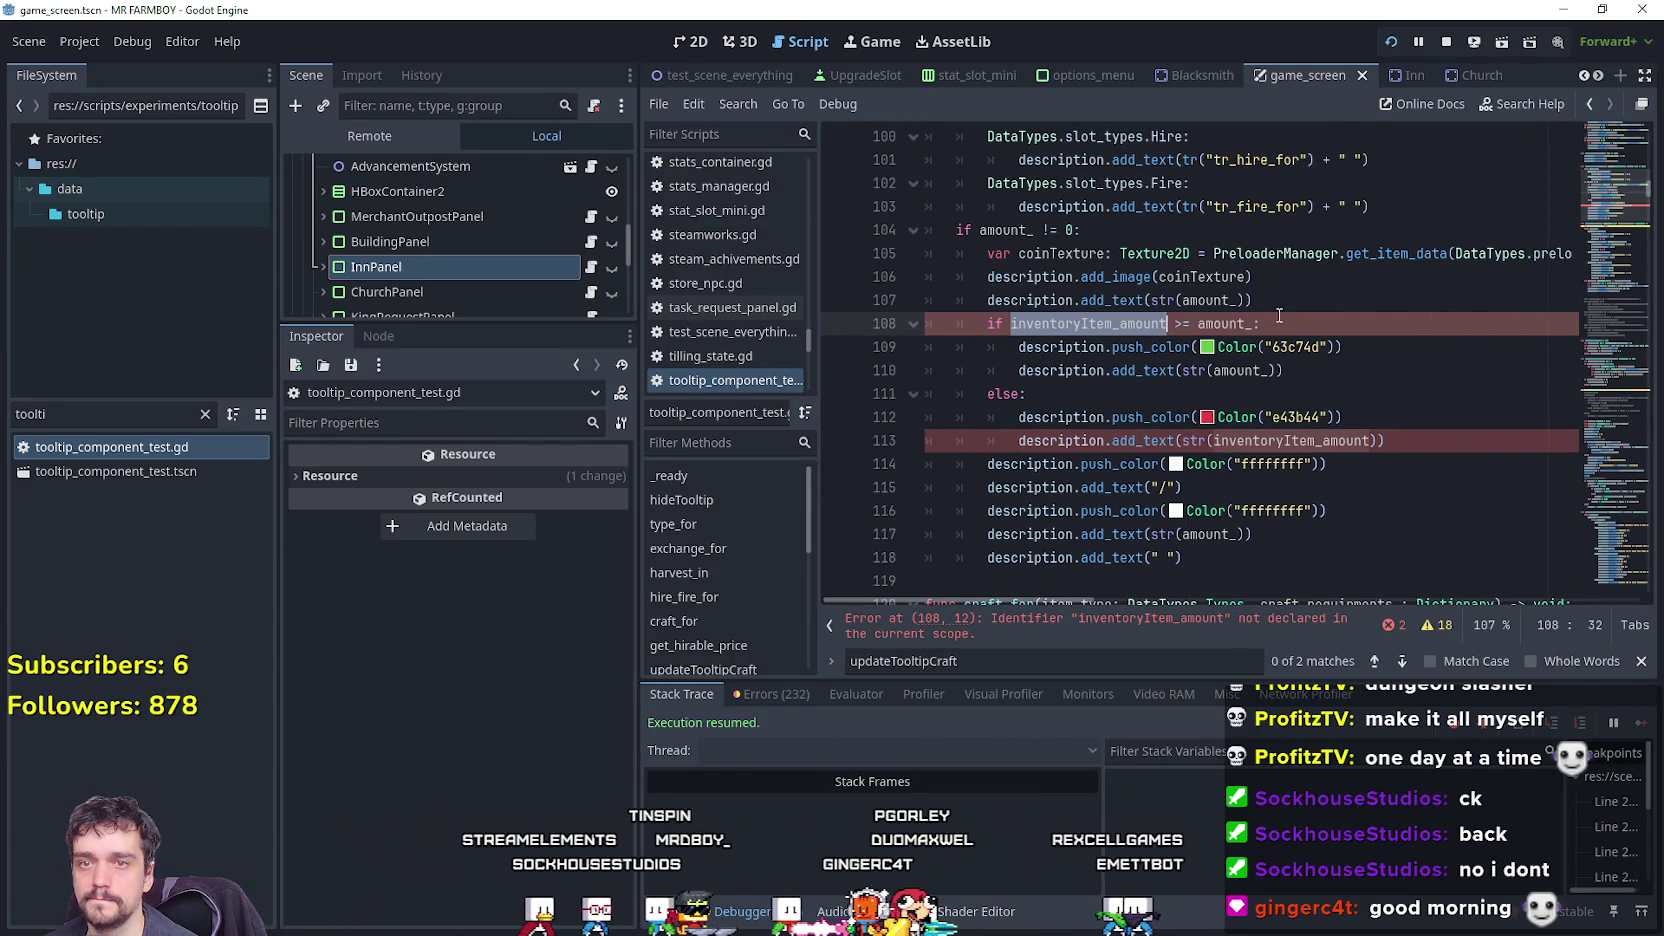
Search for inventoryItem_amount and copy its InventoryManager-based declaration on line 414.
key("ctrl+f")
left_click(1405, 661)
left_click(1405, 661)
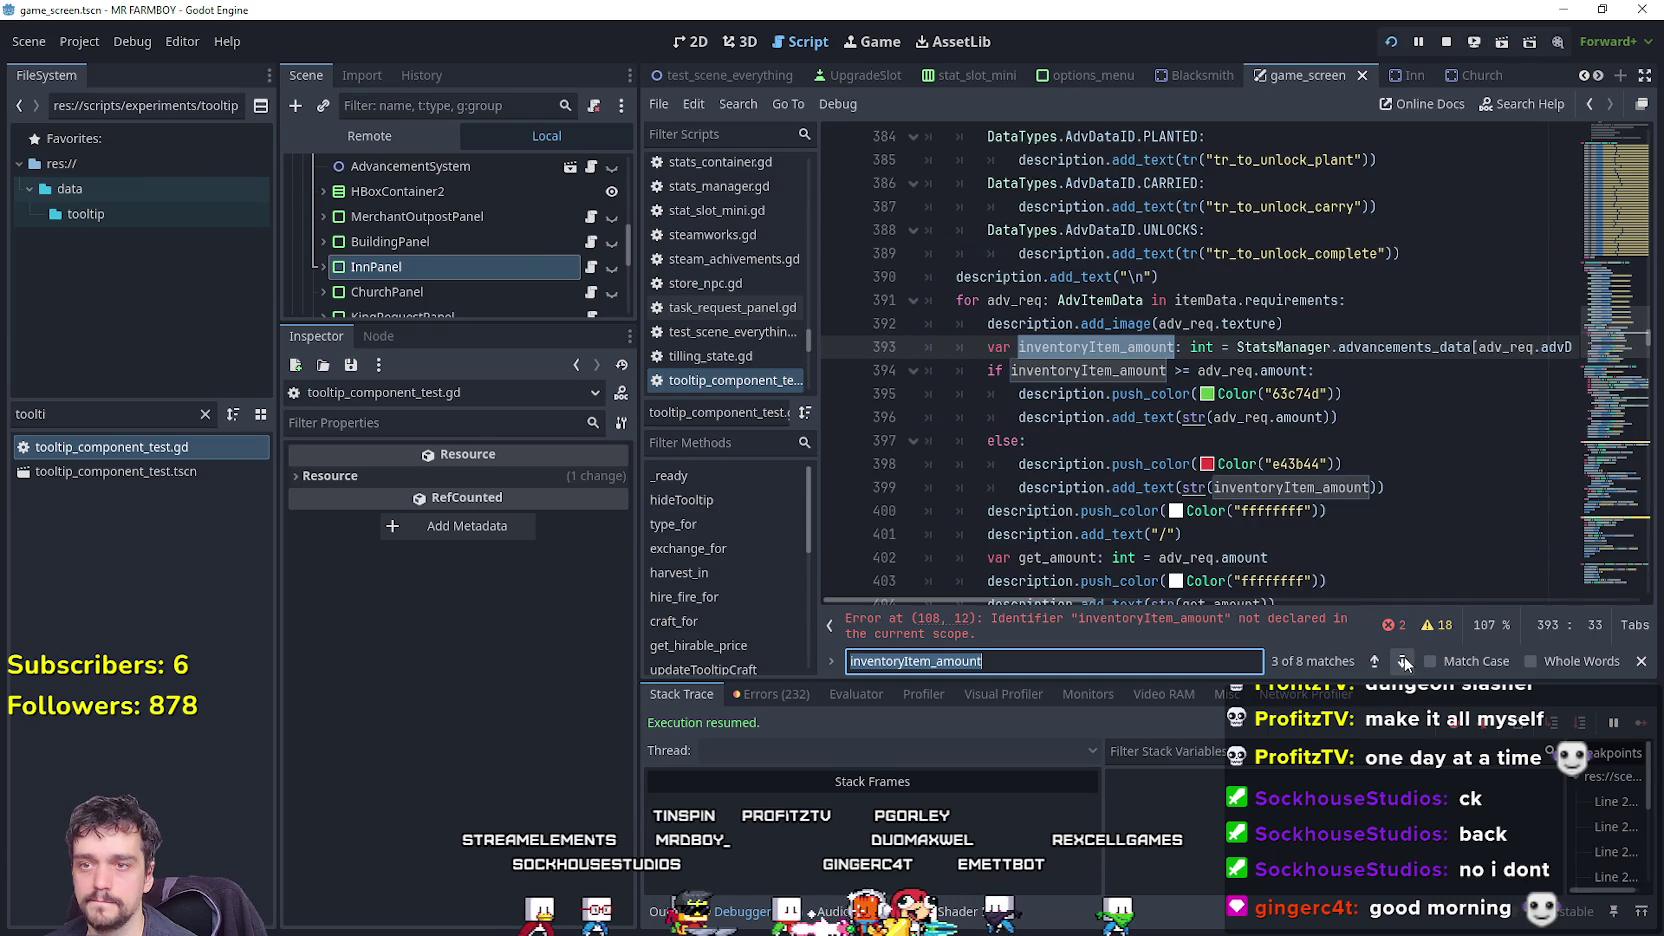
left_click(1104, 362)
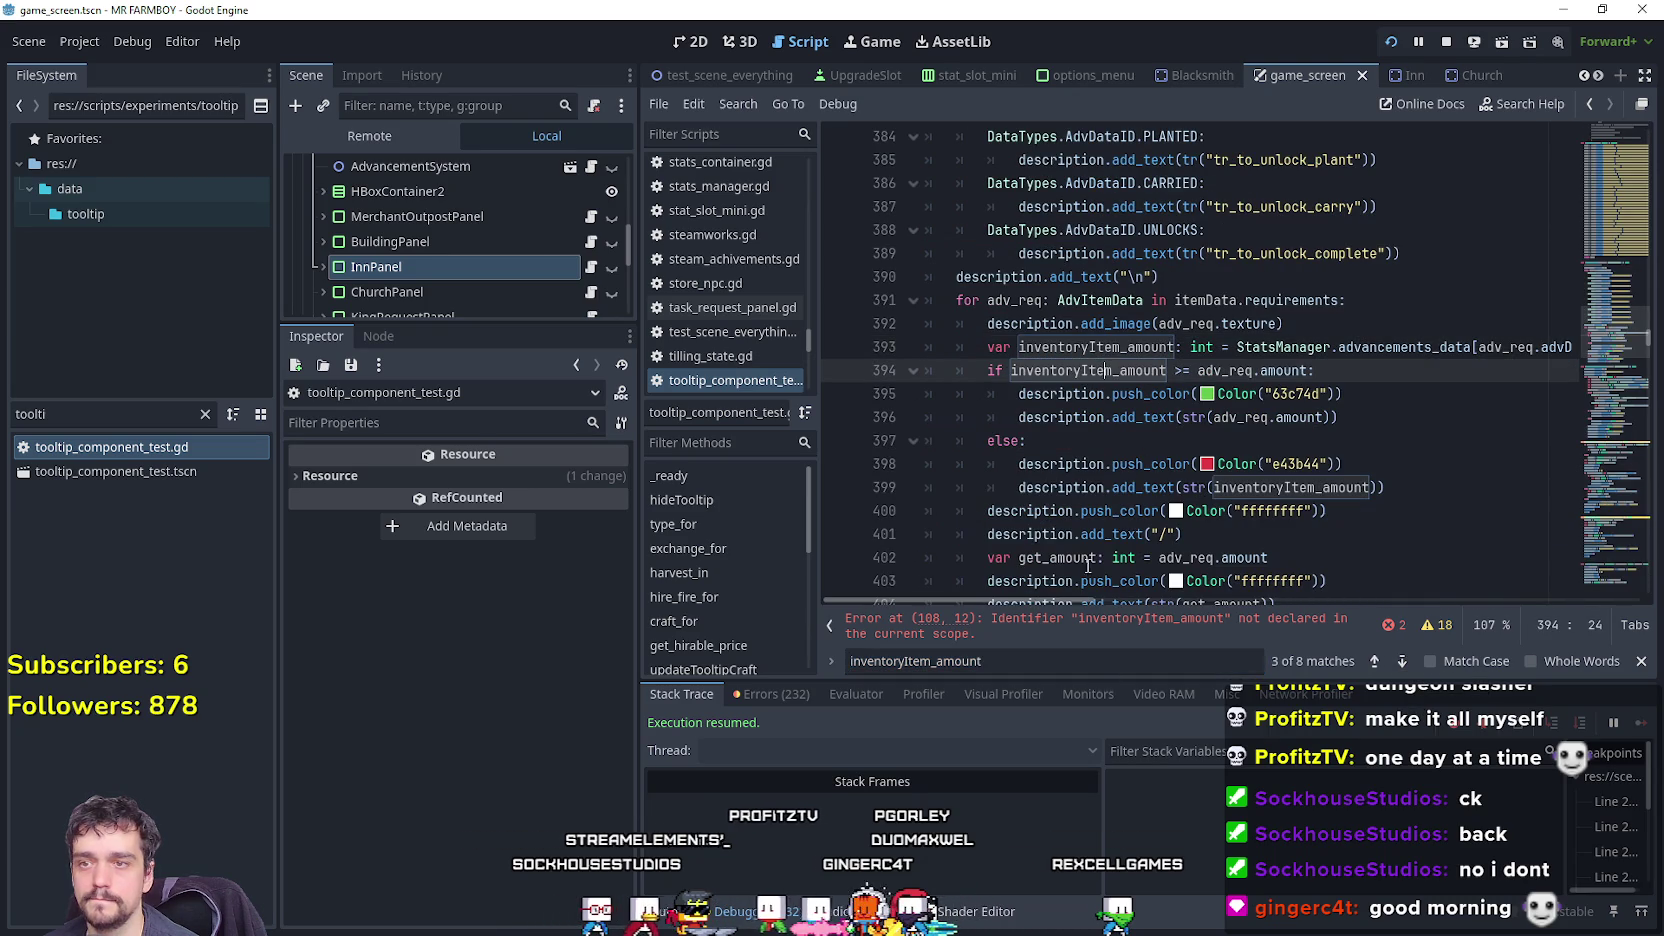
scroll(1010, 588, "right", 8)
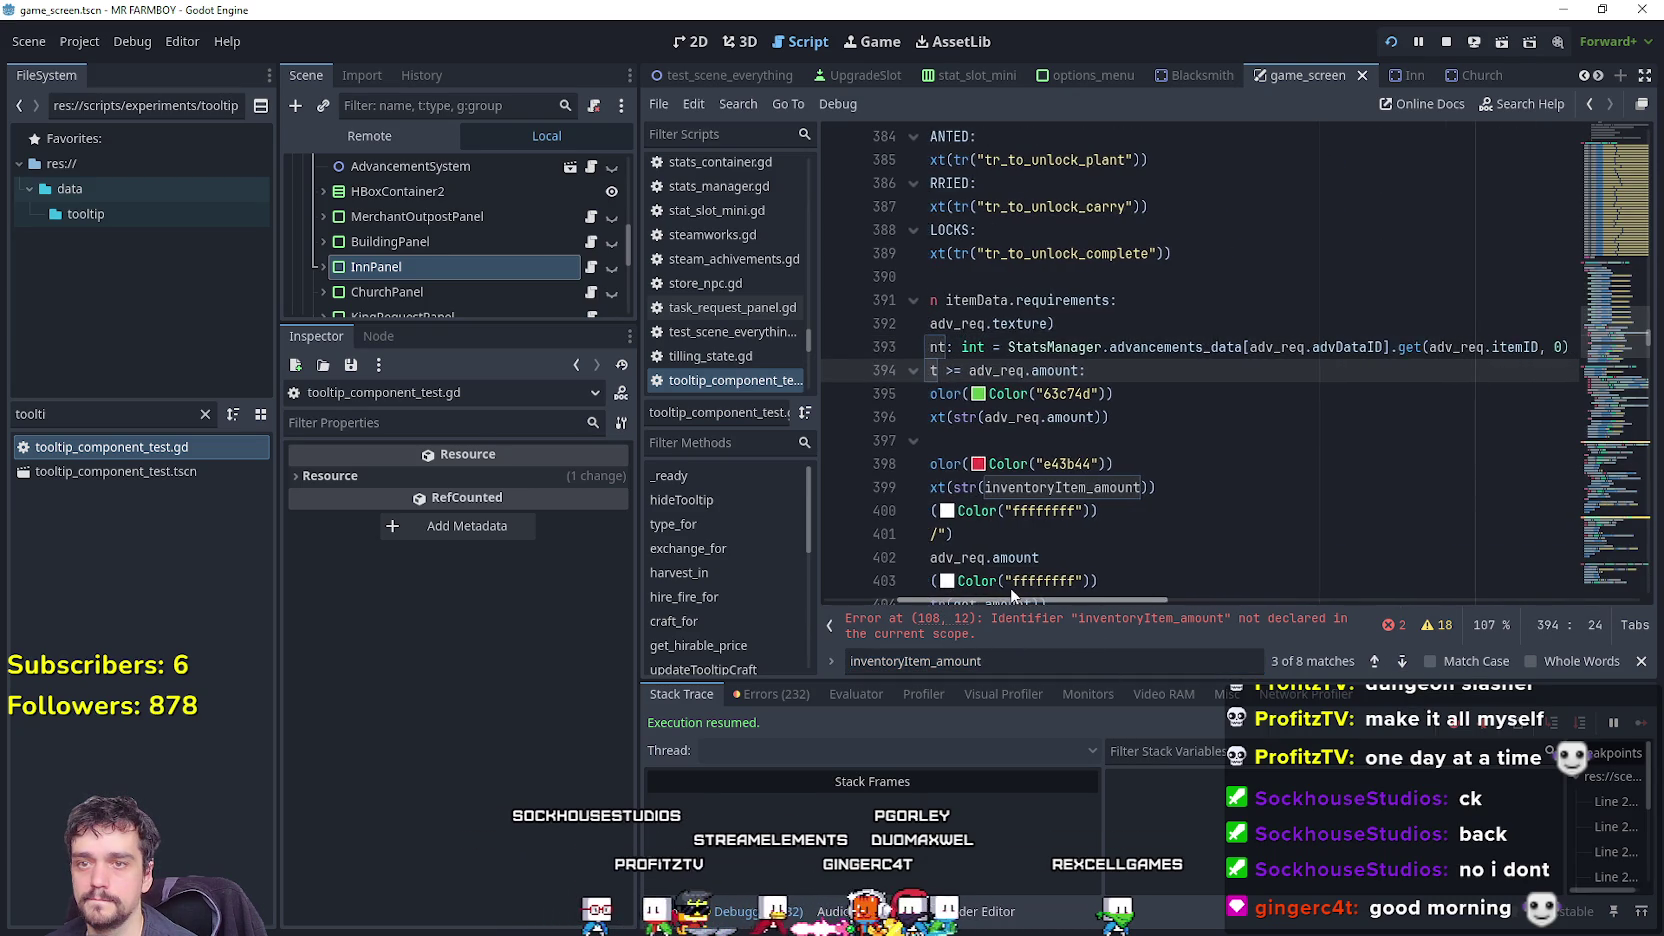
scroll(1010, 589, "left", 10)
left_click(1402, 661)
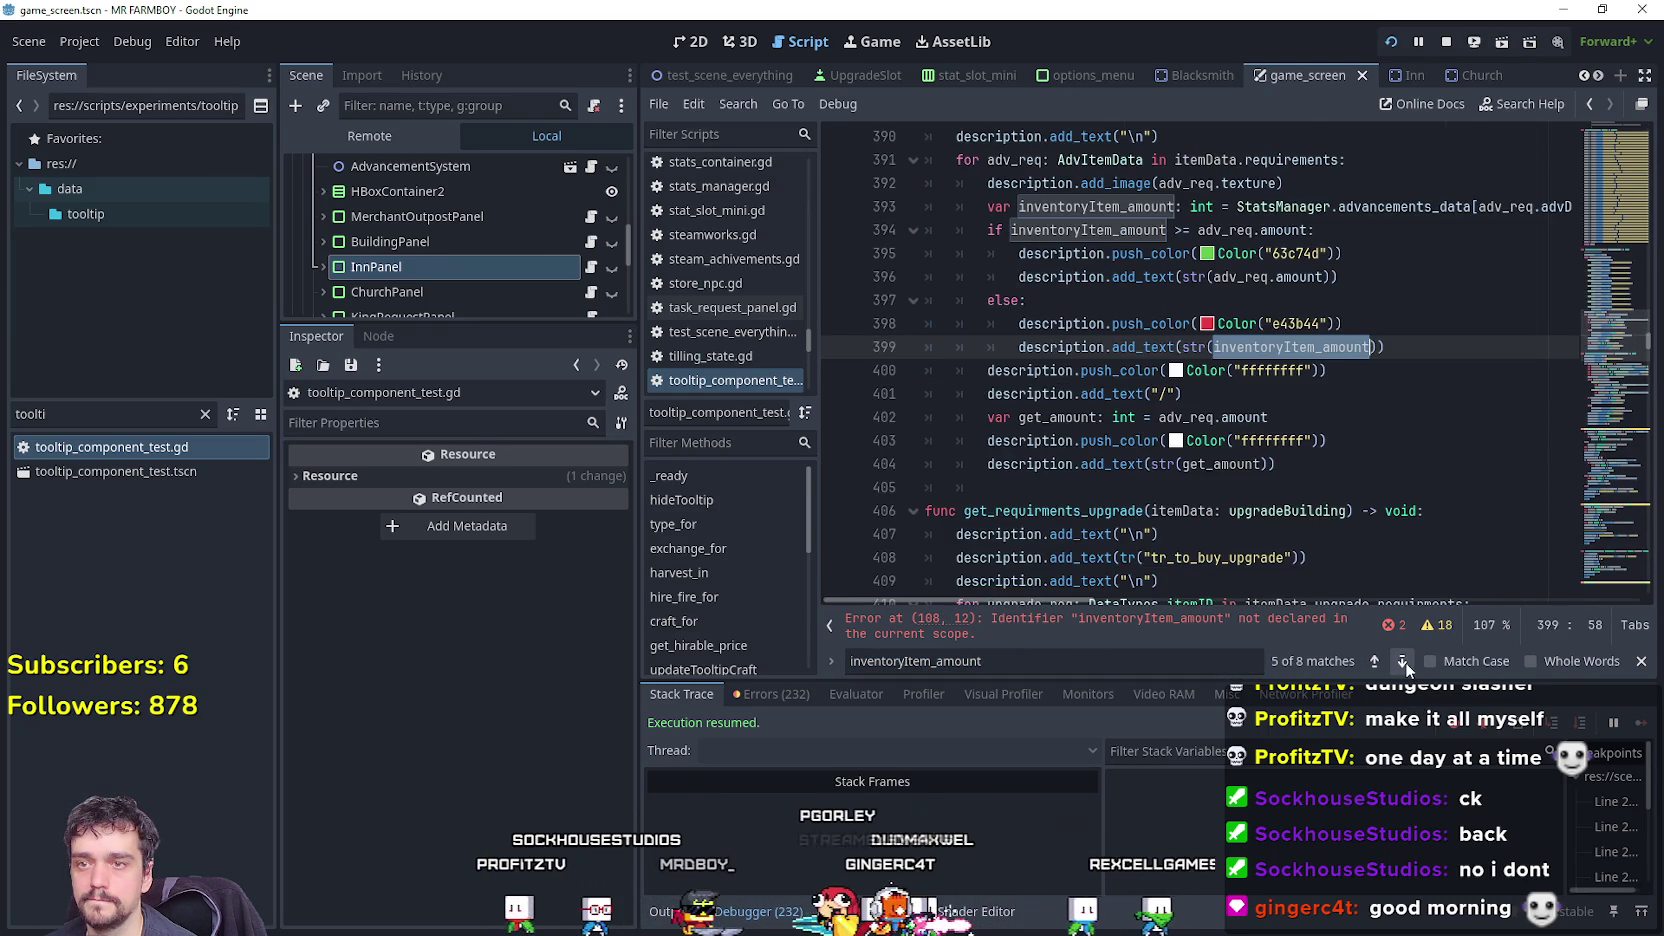
left_click(1402, 661)
left_click(1402, 661)
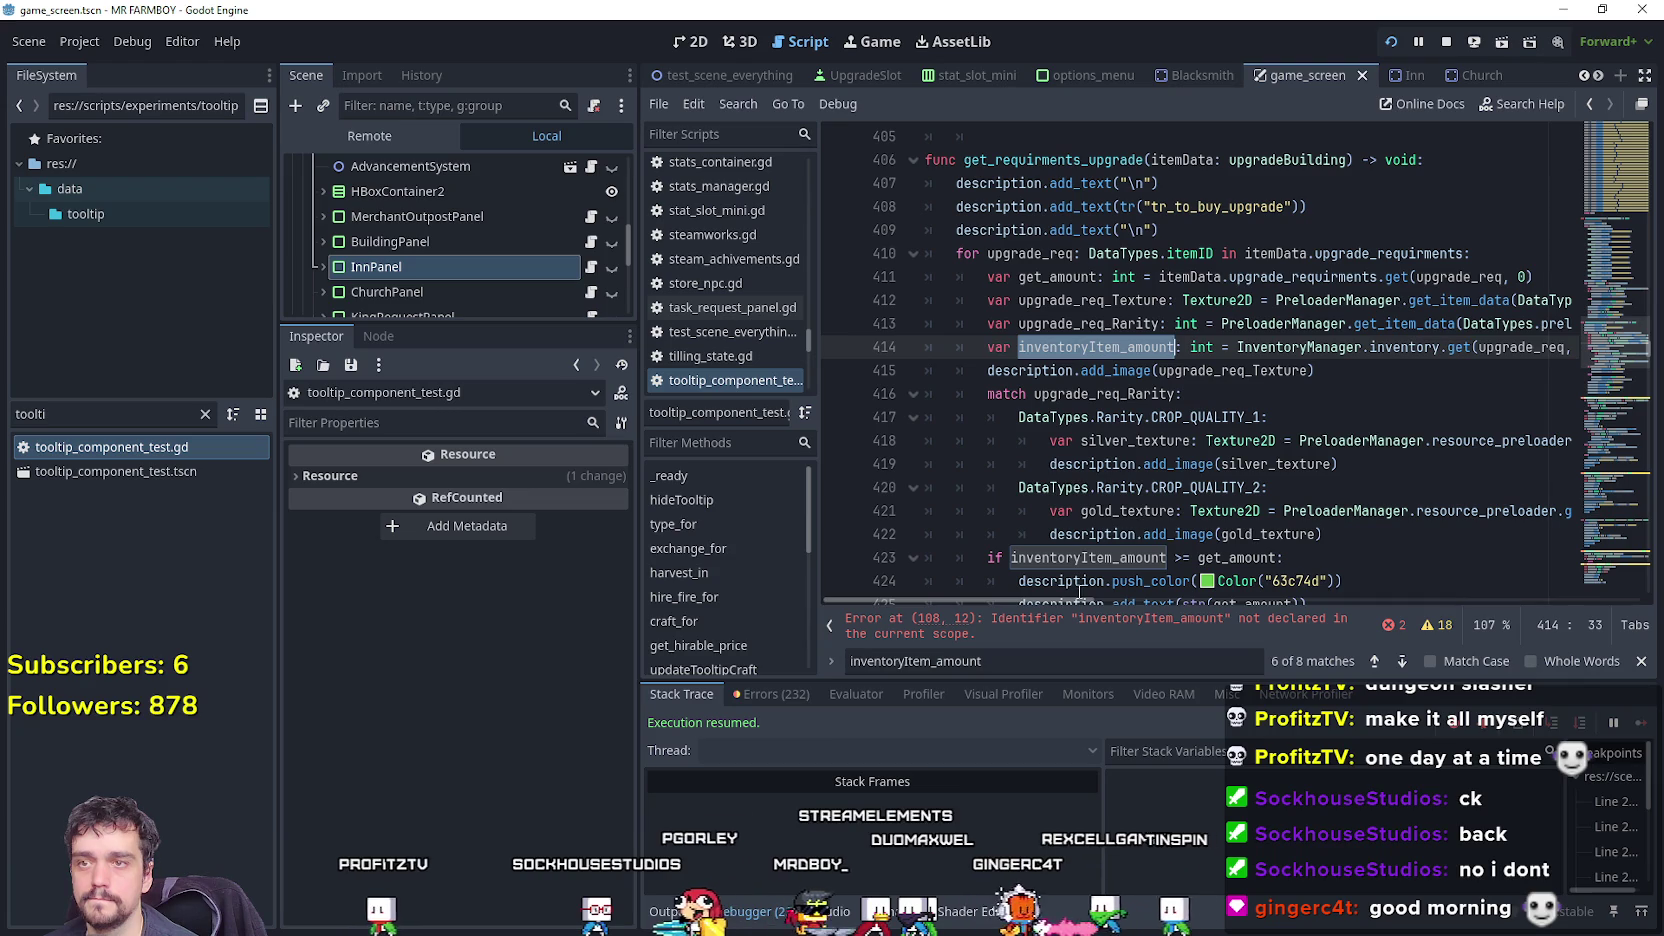
left_click_drag(1066, 598, 1170, 601)
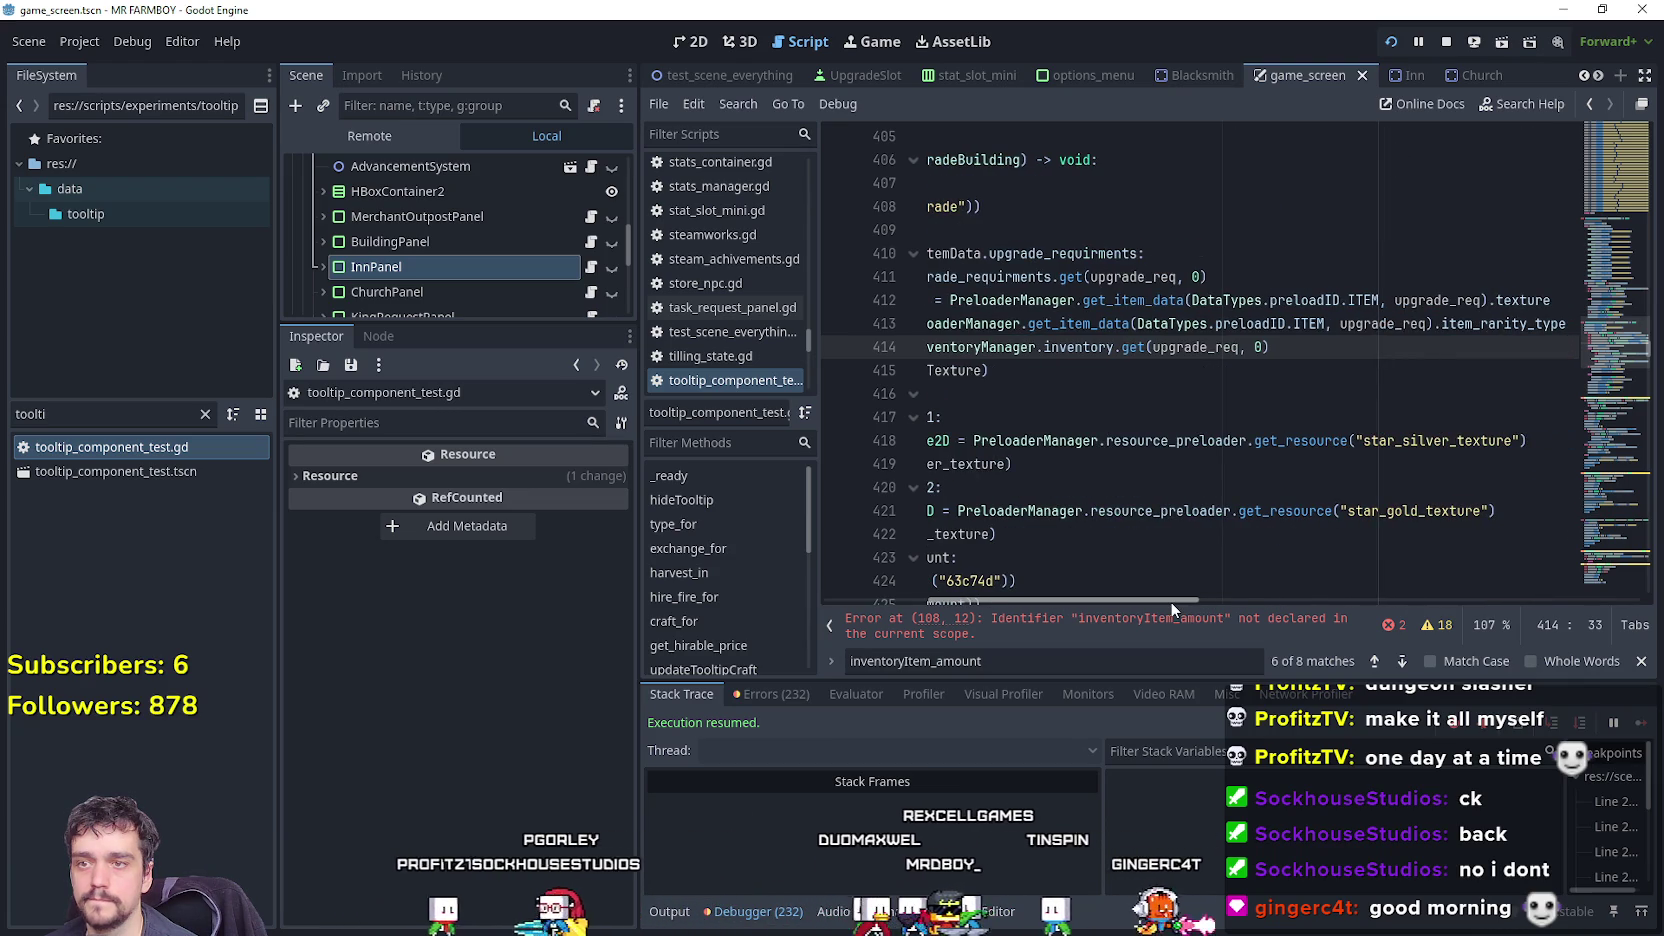
scroll(1170, 601, "left", 5)
left_click(868, 349)
key("Home")
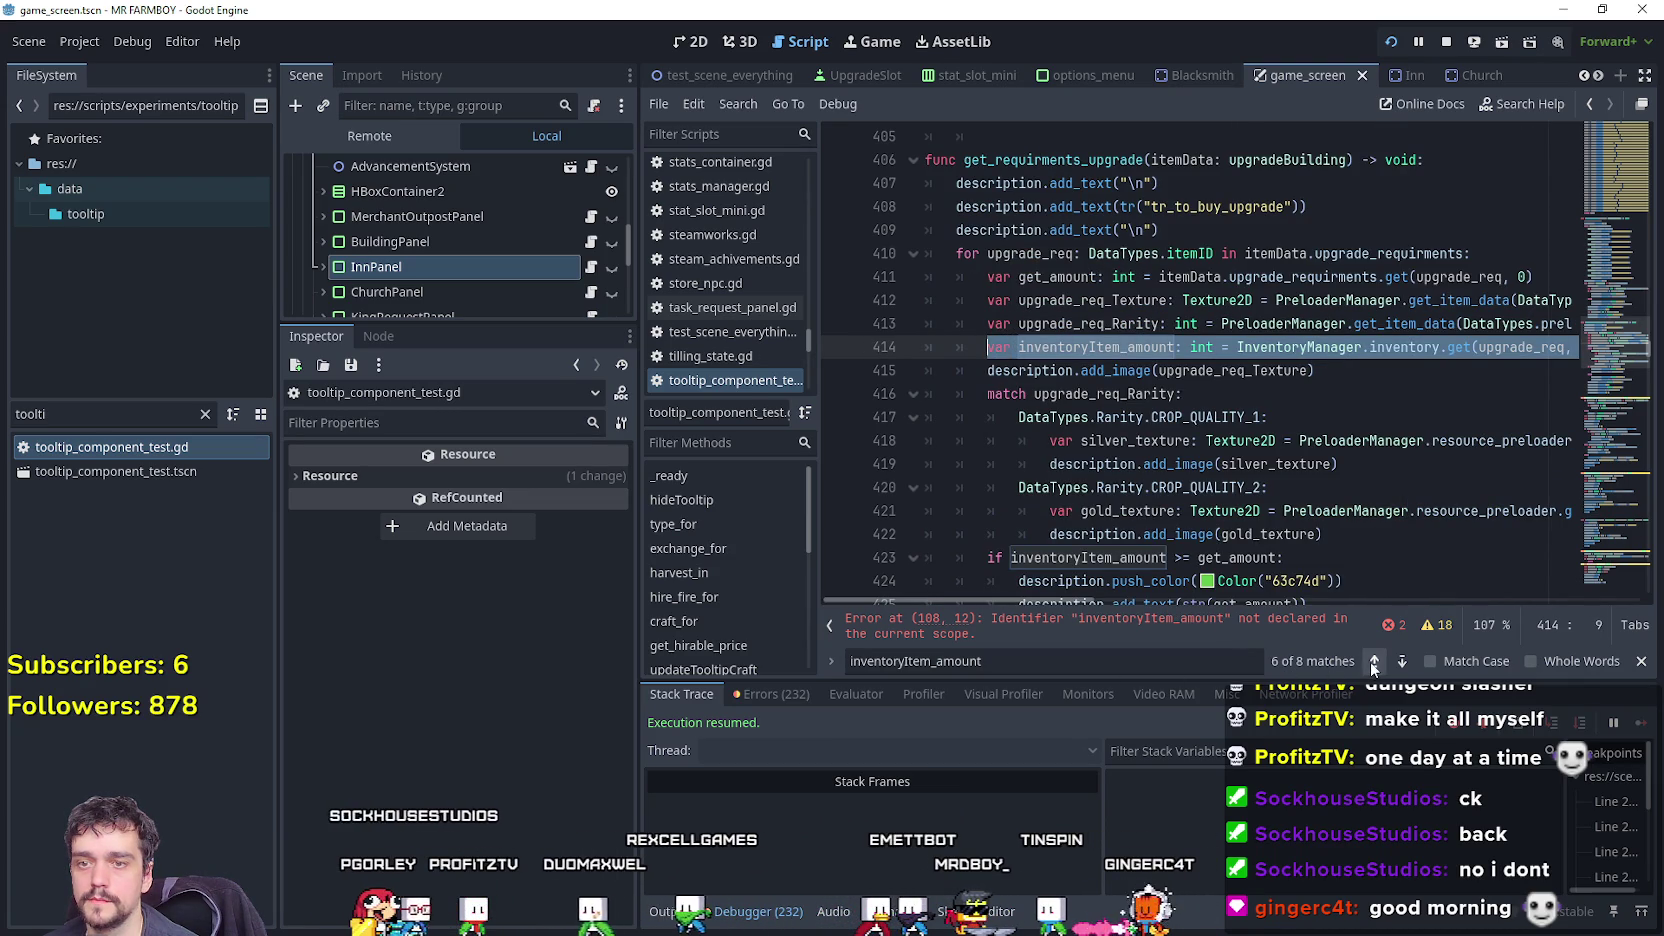
Paste the inventoryItem_amount declaration as a new line 105 atop hire_fire_for's amount block.
left_click(1141, 625)
scroll(1209, 419, "up", 1)
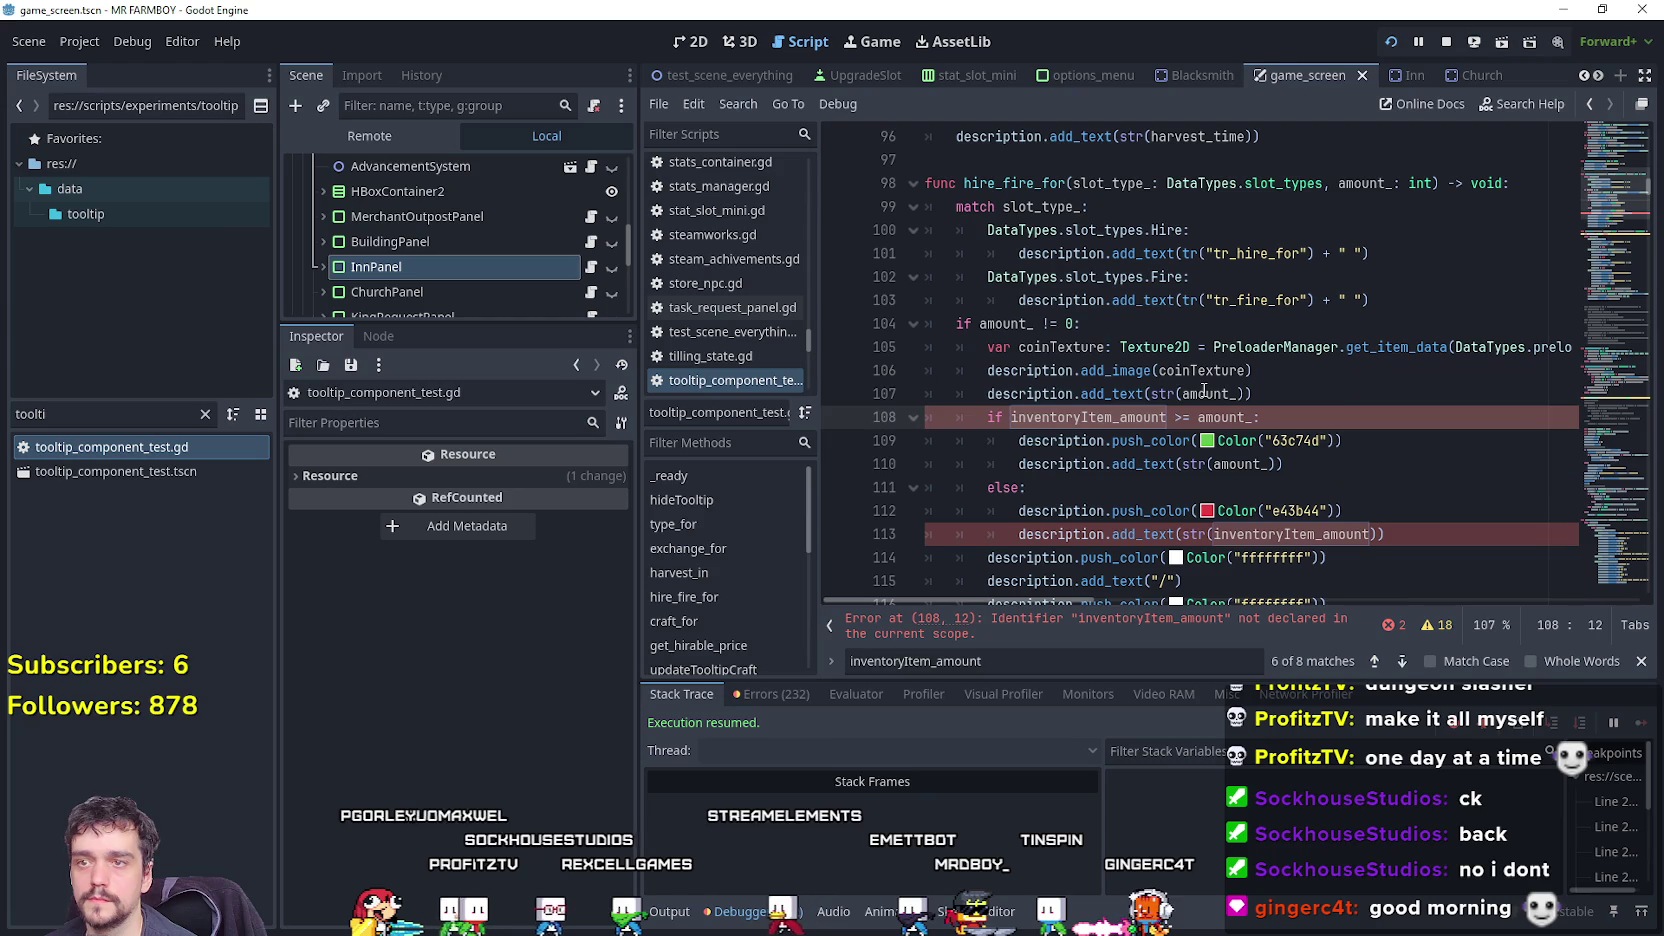
left_click(1307, 395)
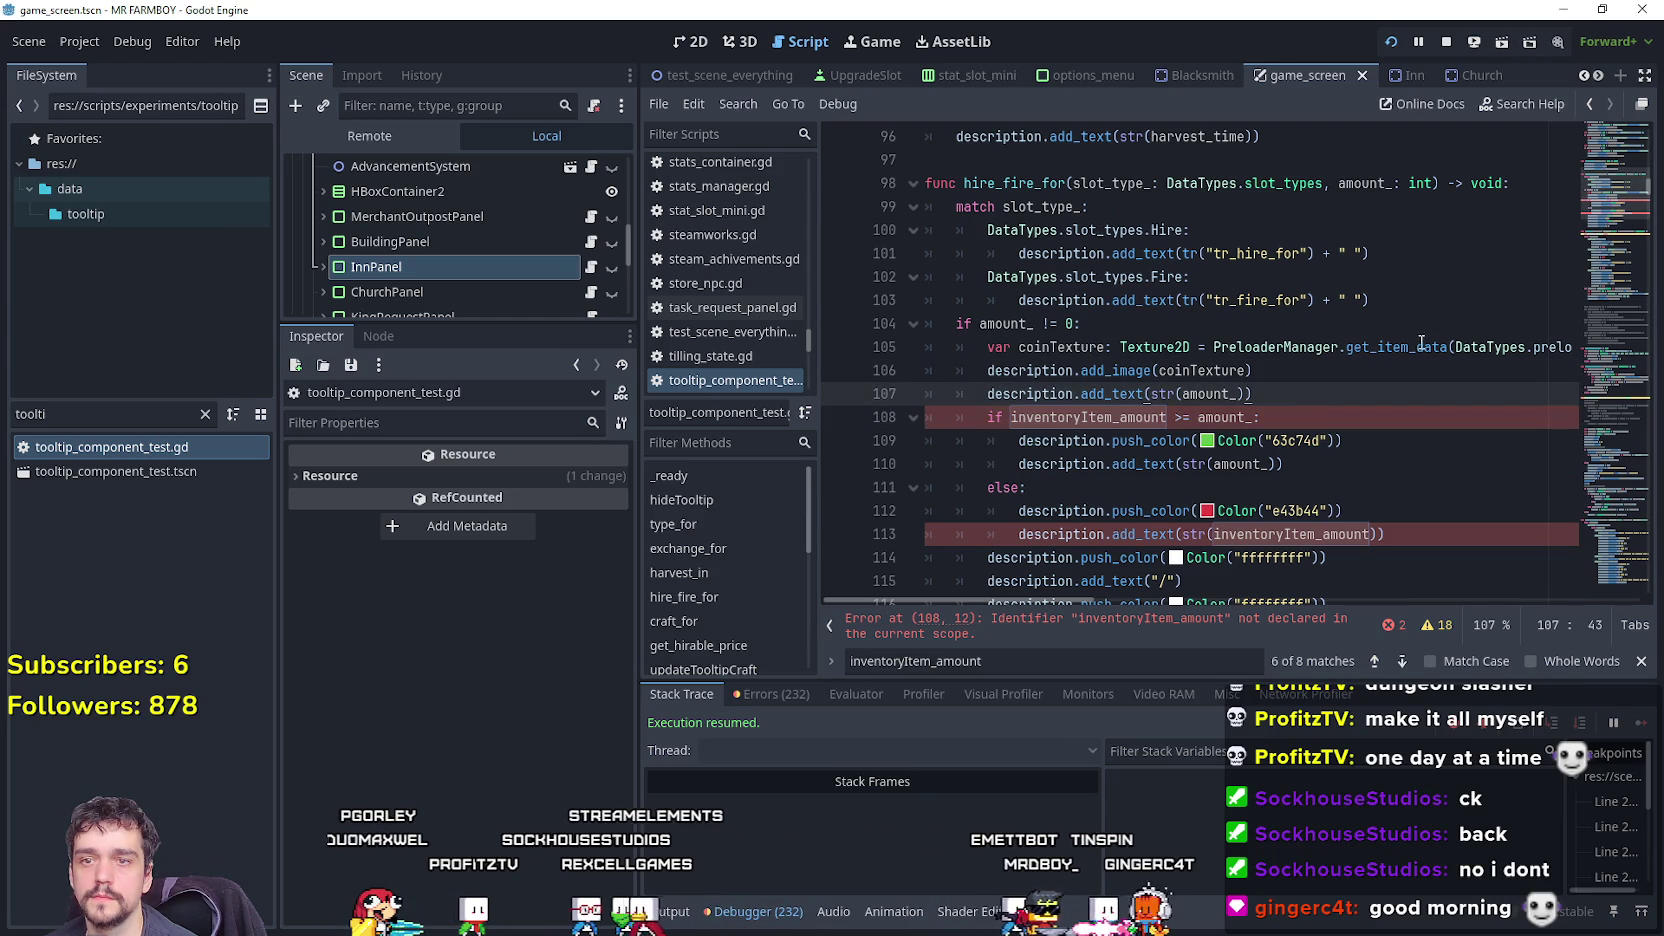
key("Up")
key("Up")
key("Up")
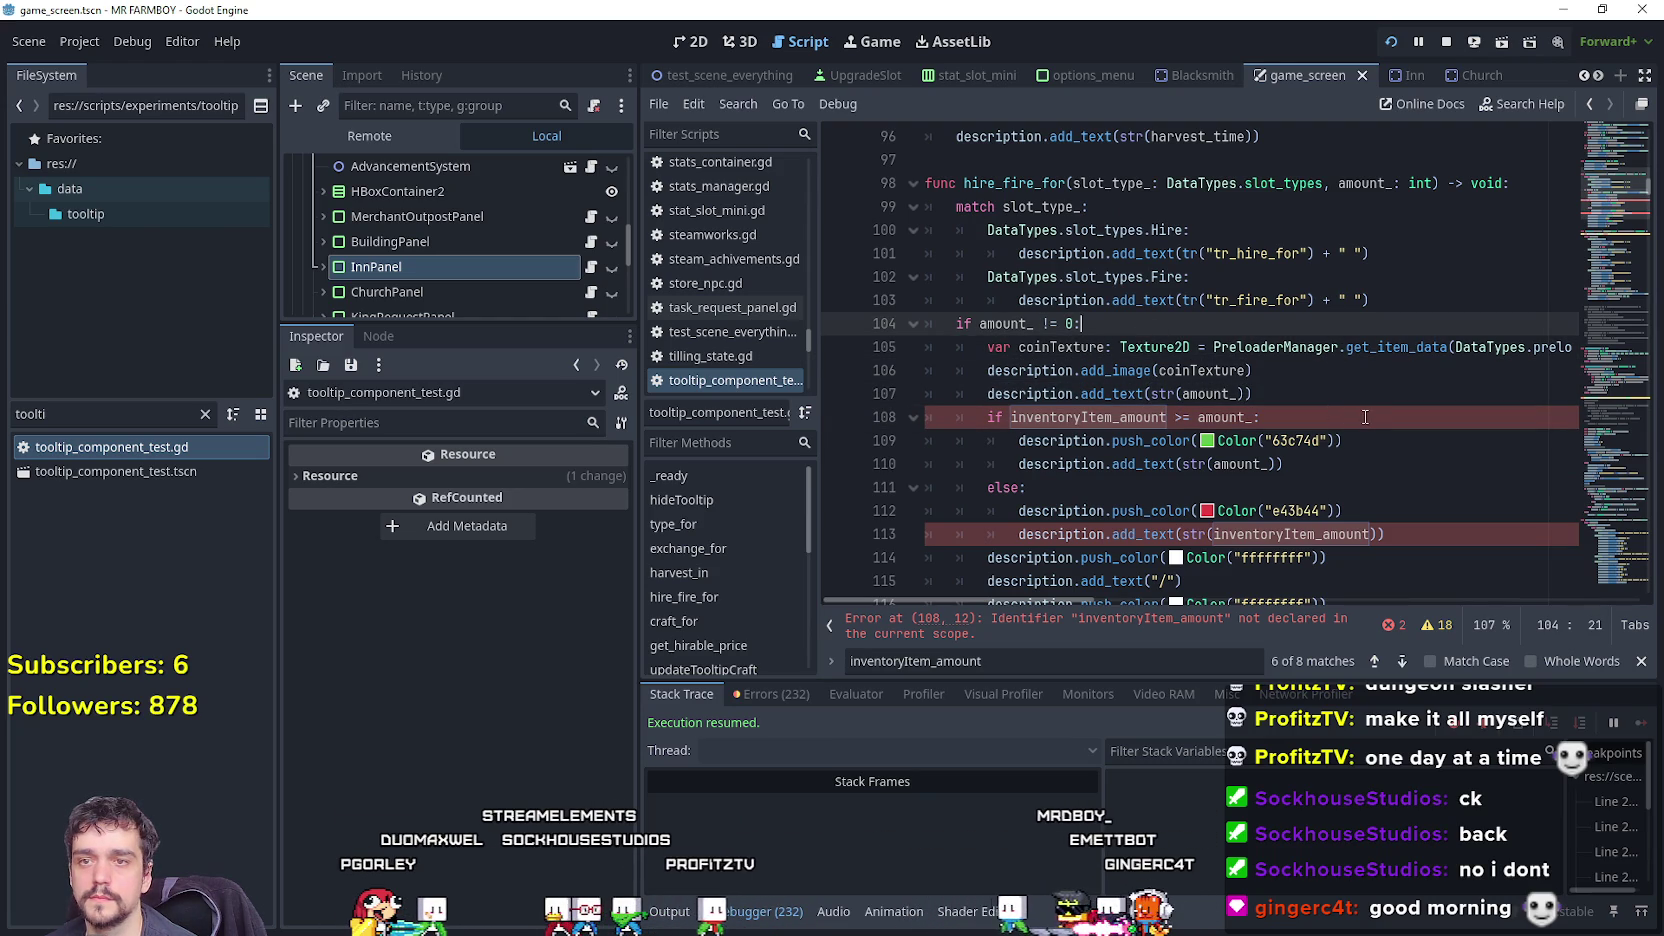
key("Return")
type("var inventoryItem_amount: int = InventoryManager.inventory.get(upgrade_req, 0)")
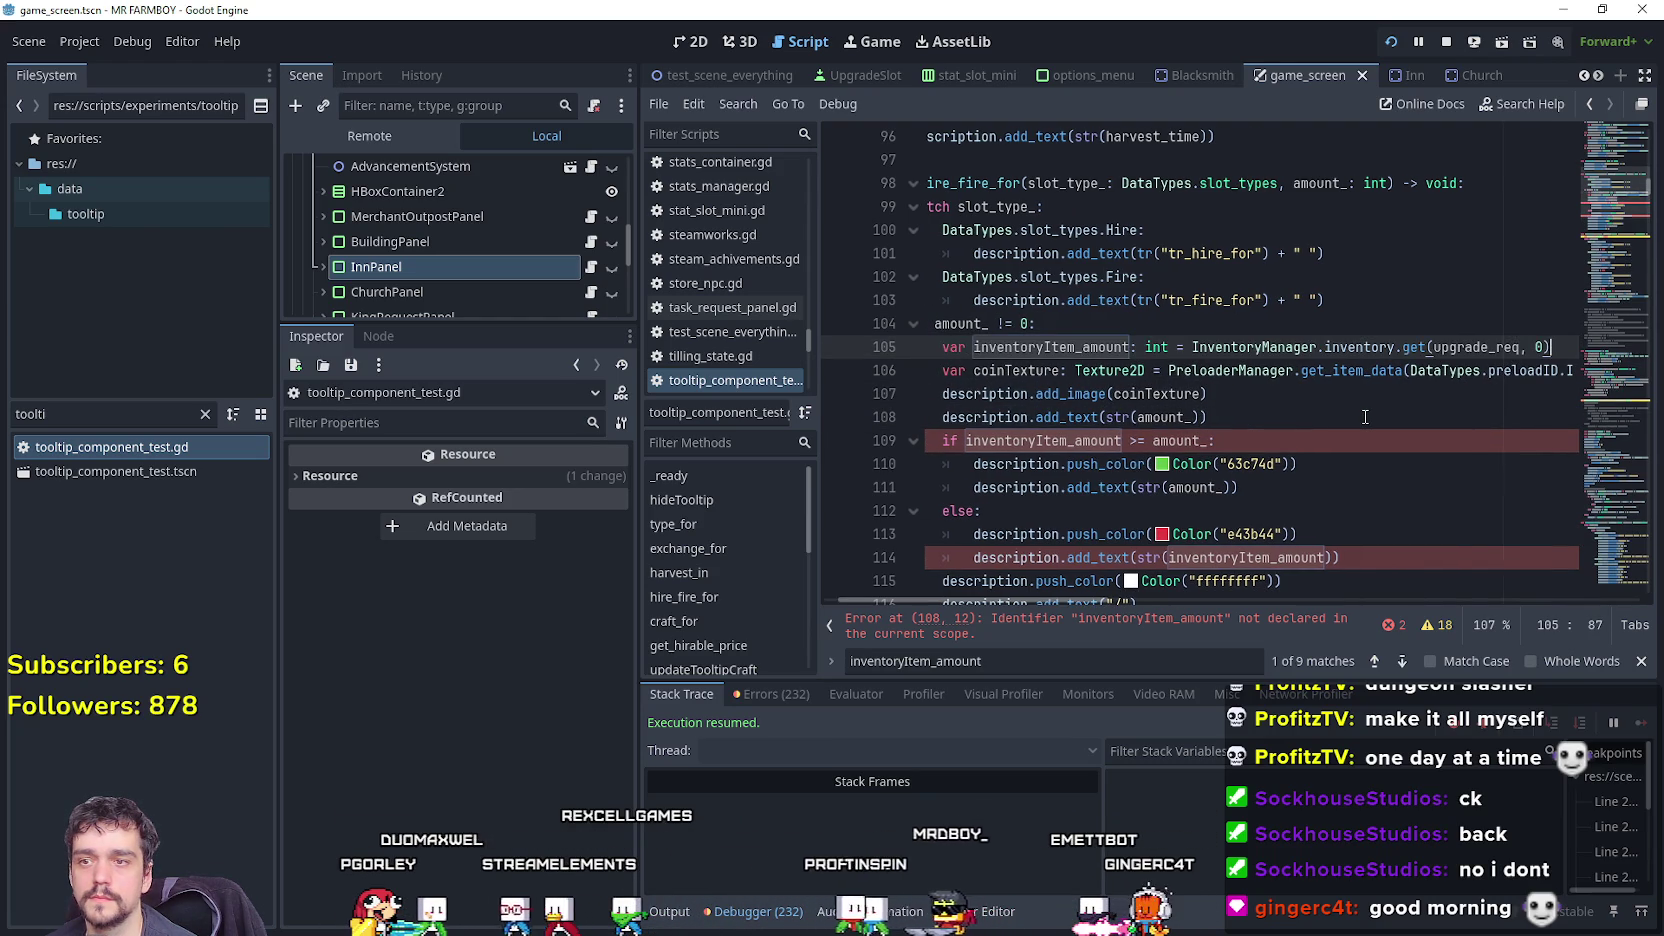
Replace the undeclared upgrade_req argument with DataTypes.itemID.COPPER in the inventoryItem_amount lookup.
double_click(1053, 346)
left_click(1475, 347)
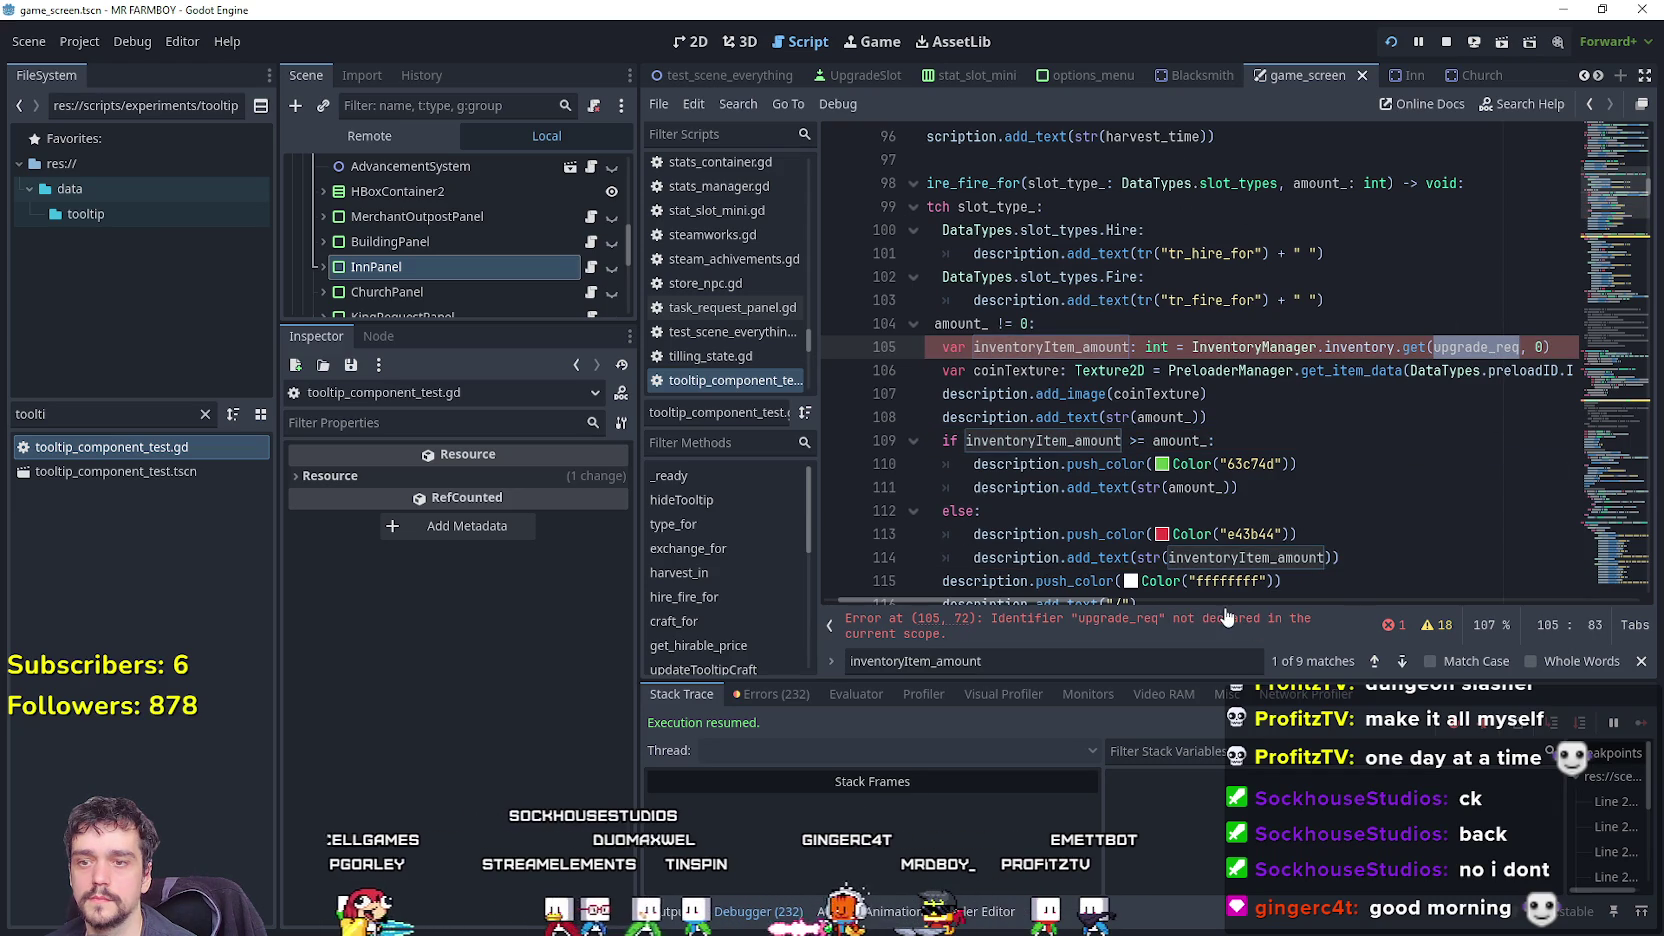
left_click_drag(1113, 597, 1215, 590)
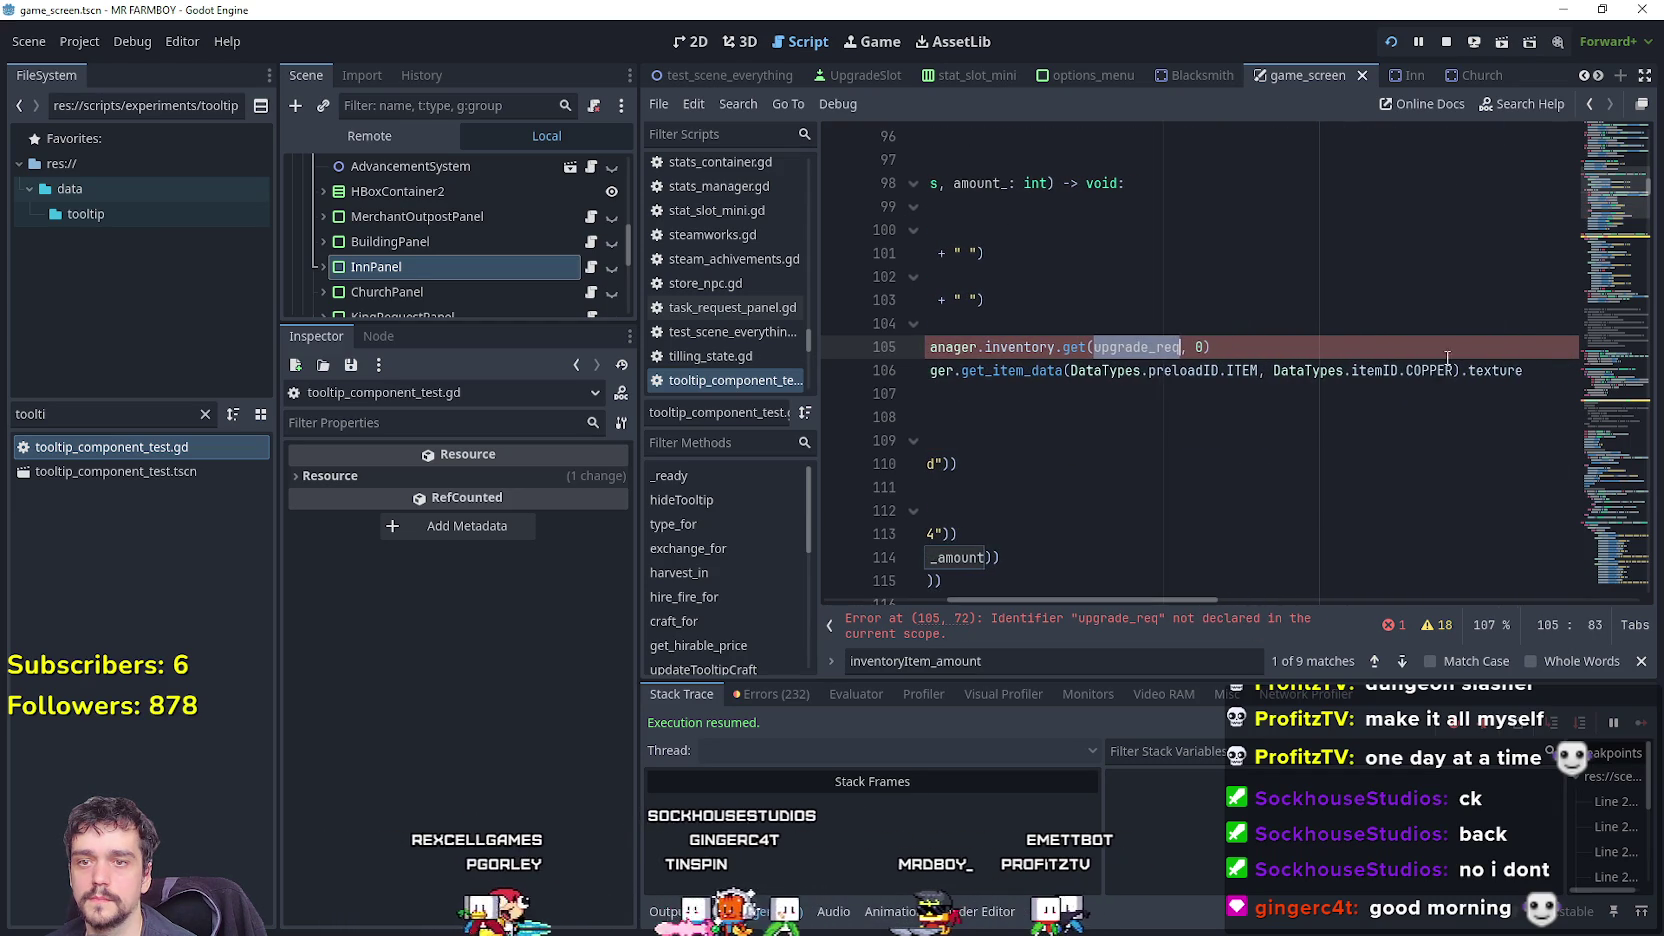
left_click(1430, 370)
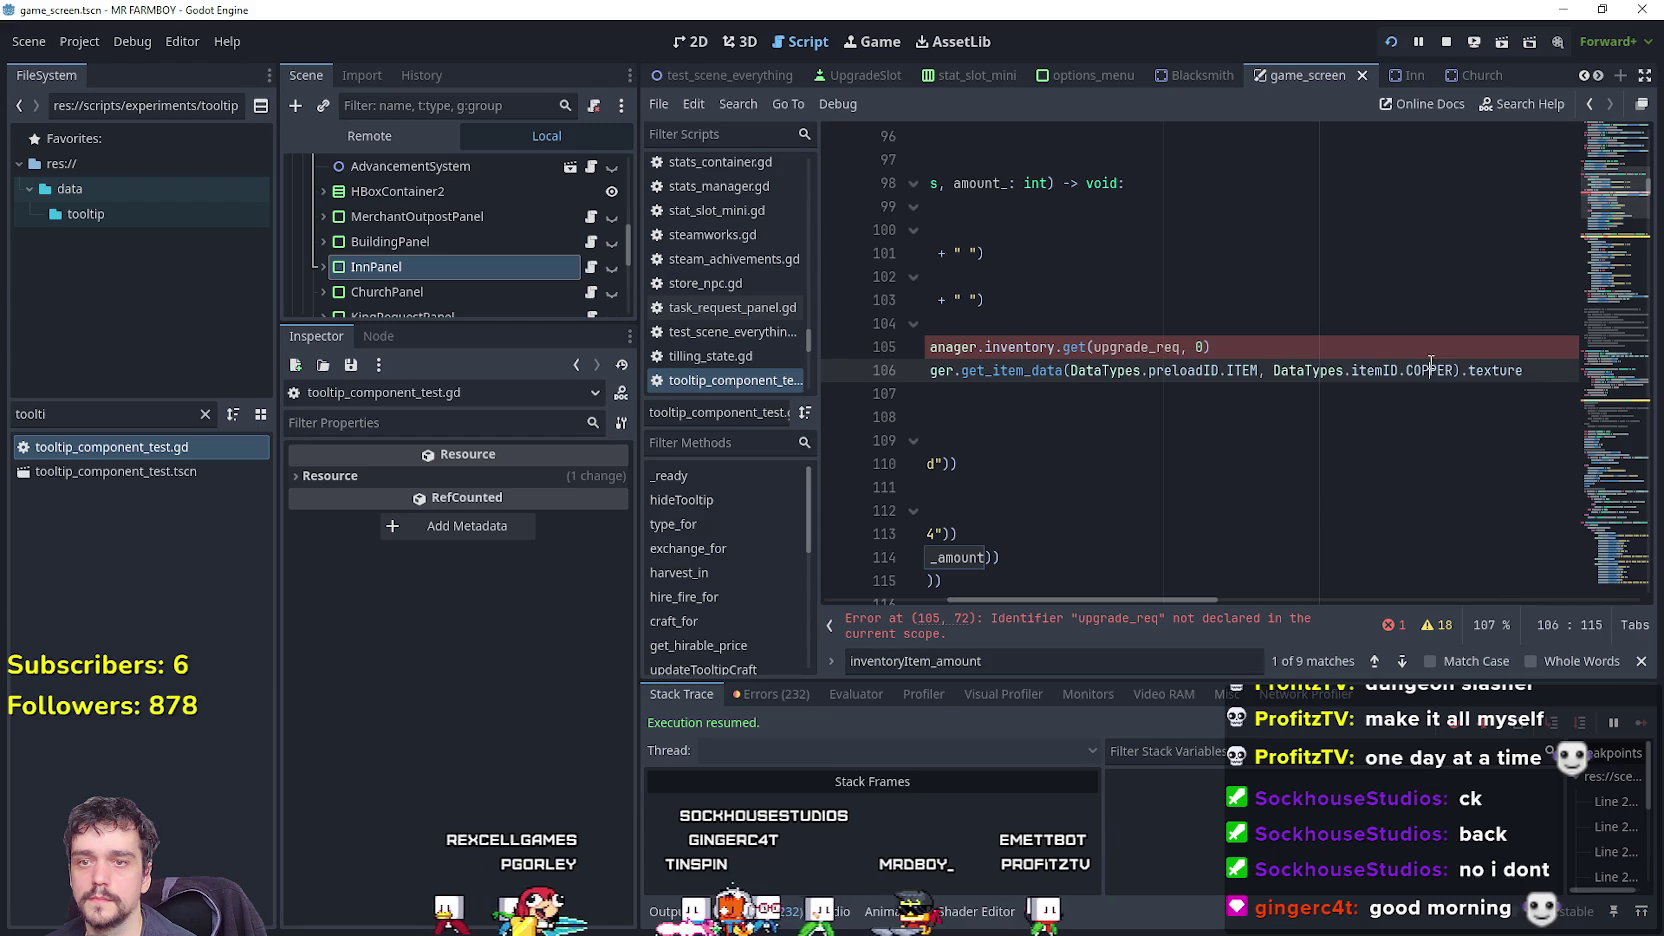
double_click(1137, 347)
type("DataTypes.itemID.COPPER")
Save the script and launch the game with F5.
left_click(1207, 415)
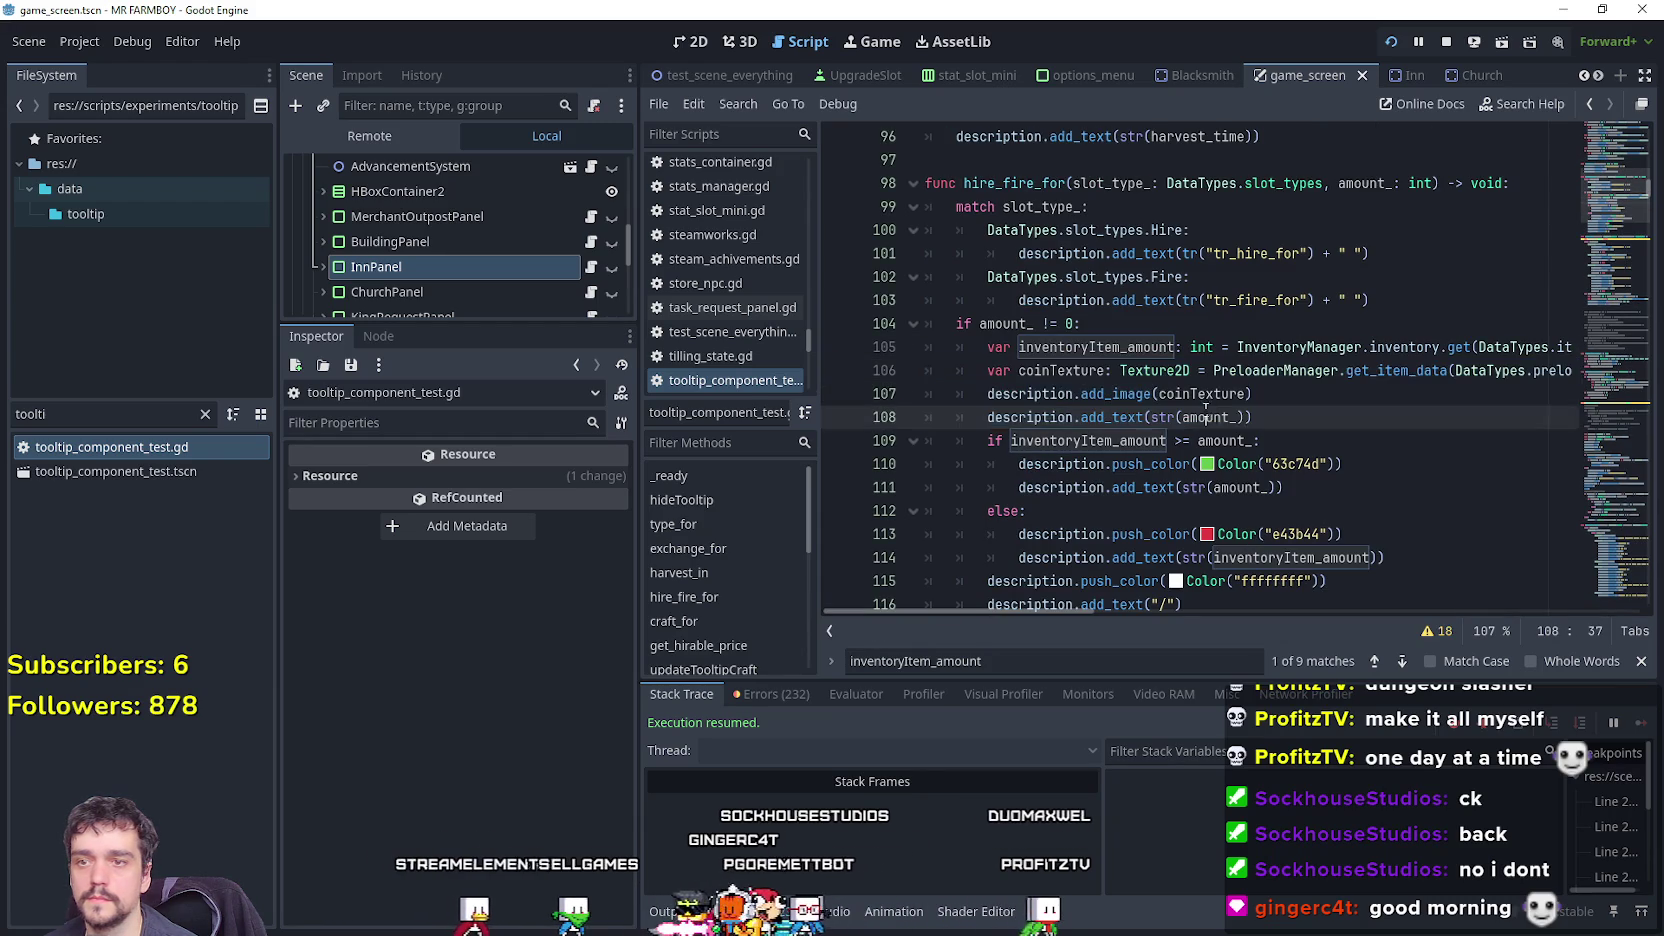
scroll(1207, 413, "down", 3)
left_click(1310, 415)
key("ctrl+s")
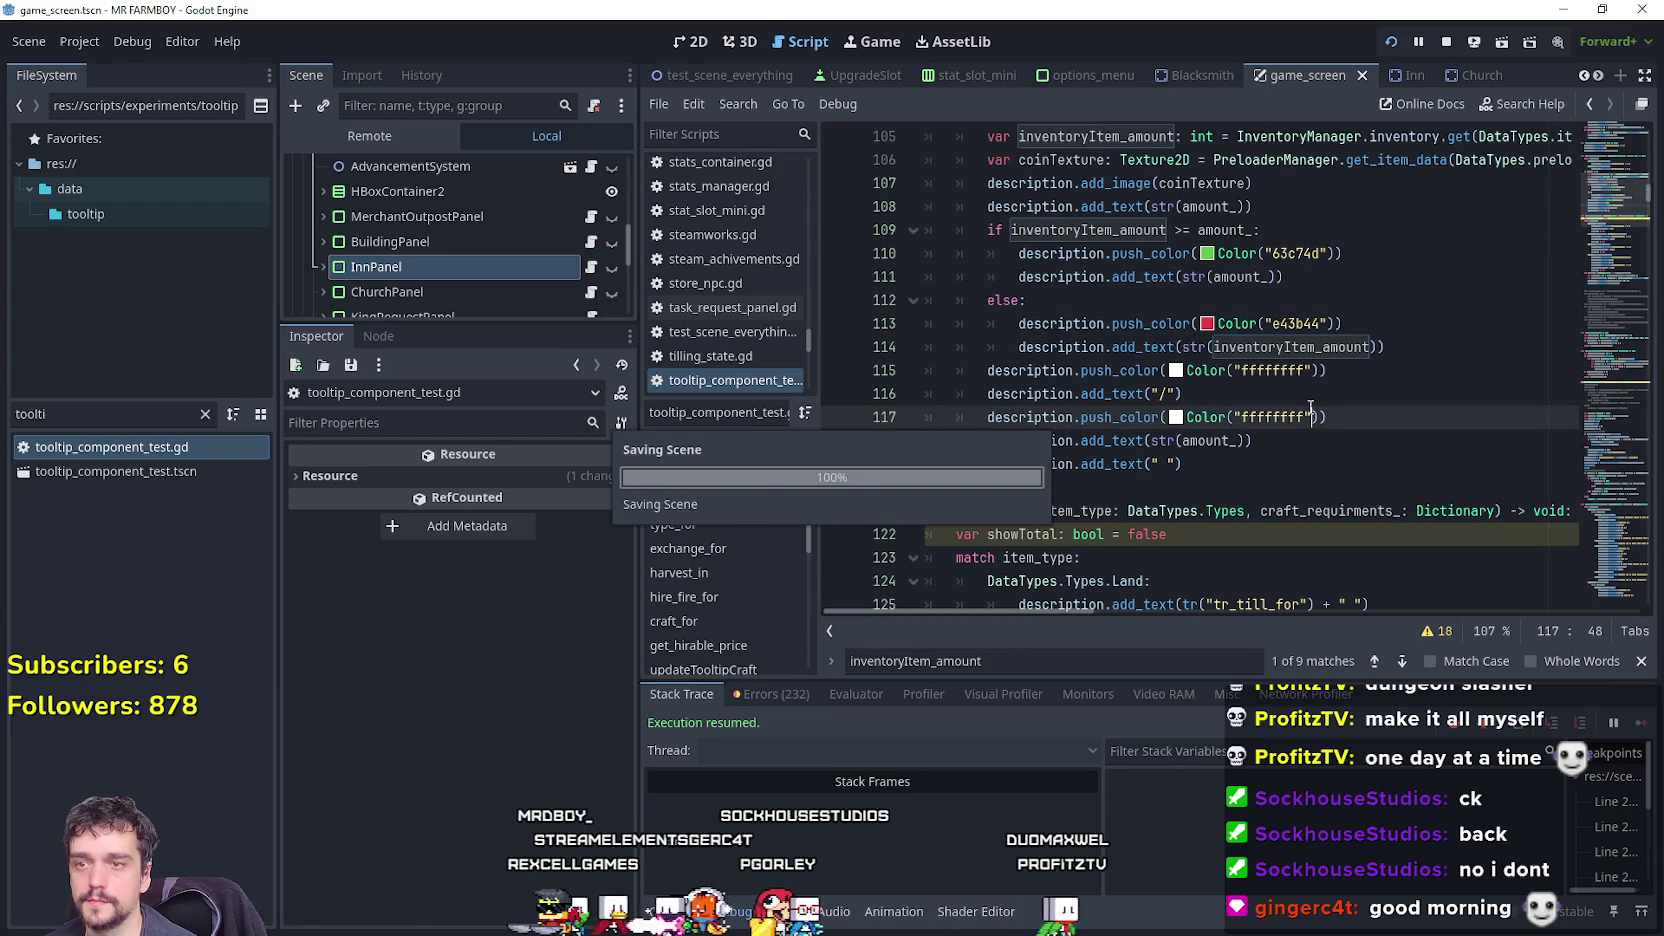
scroll(1320, 430, "up", 3)
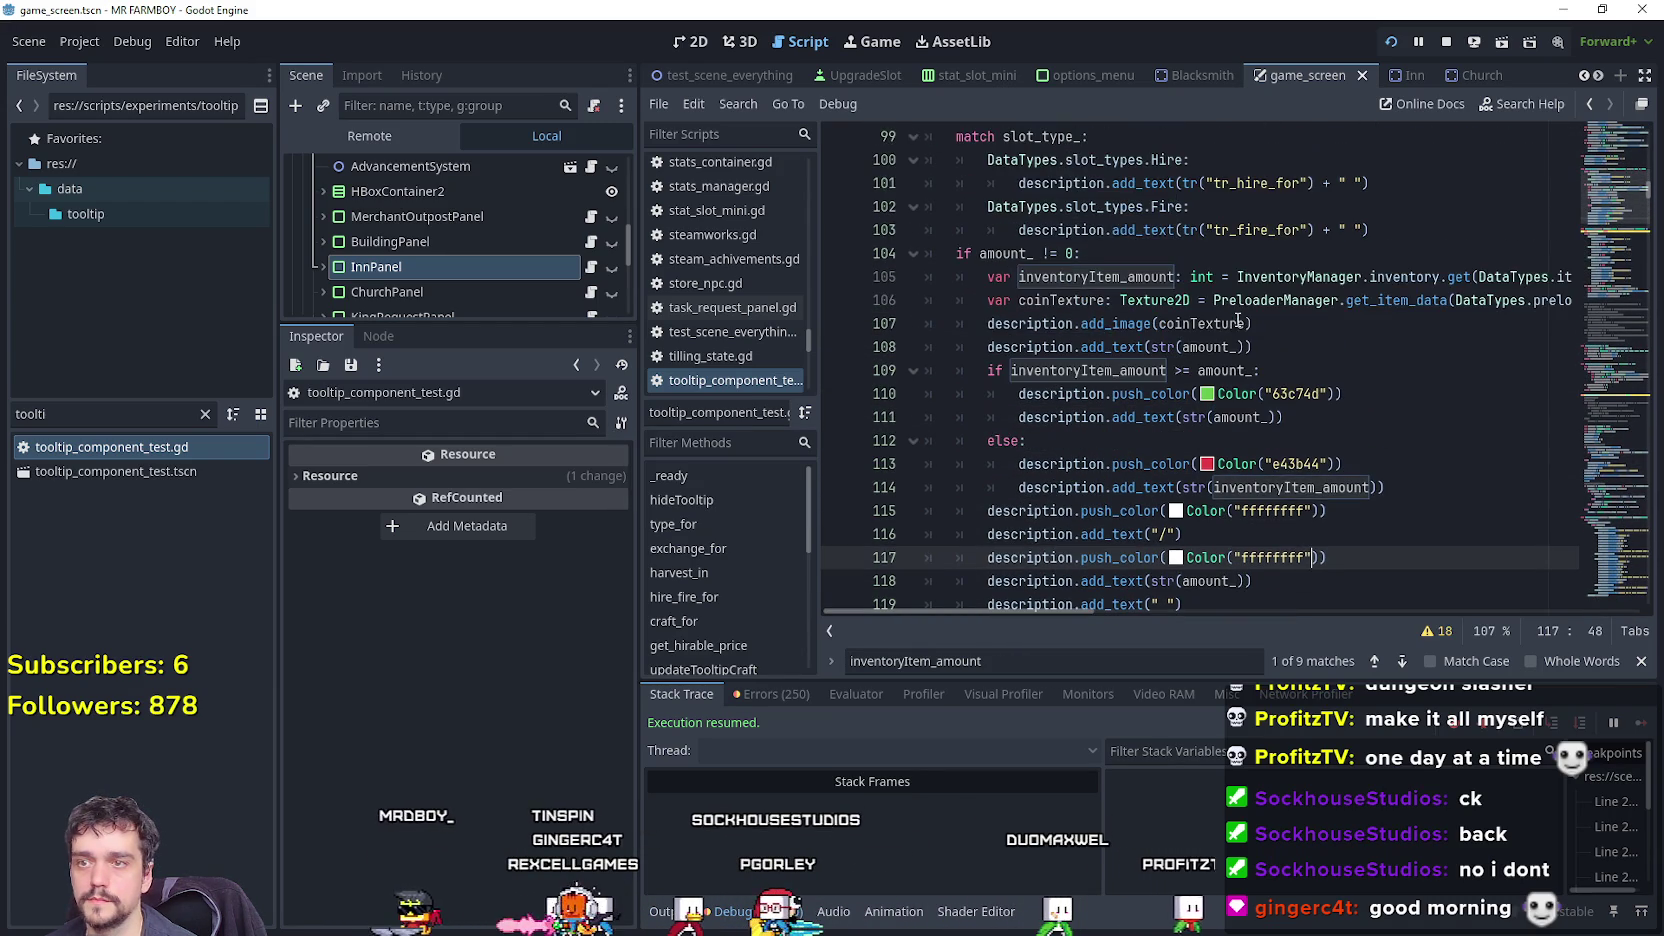
key("F5")
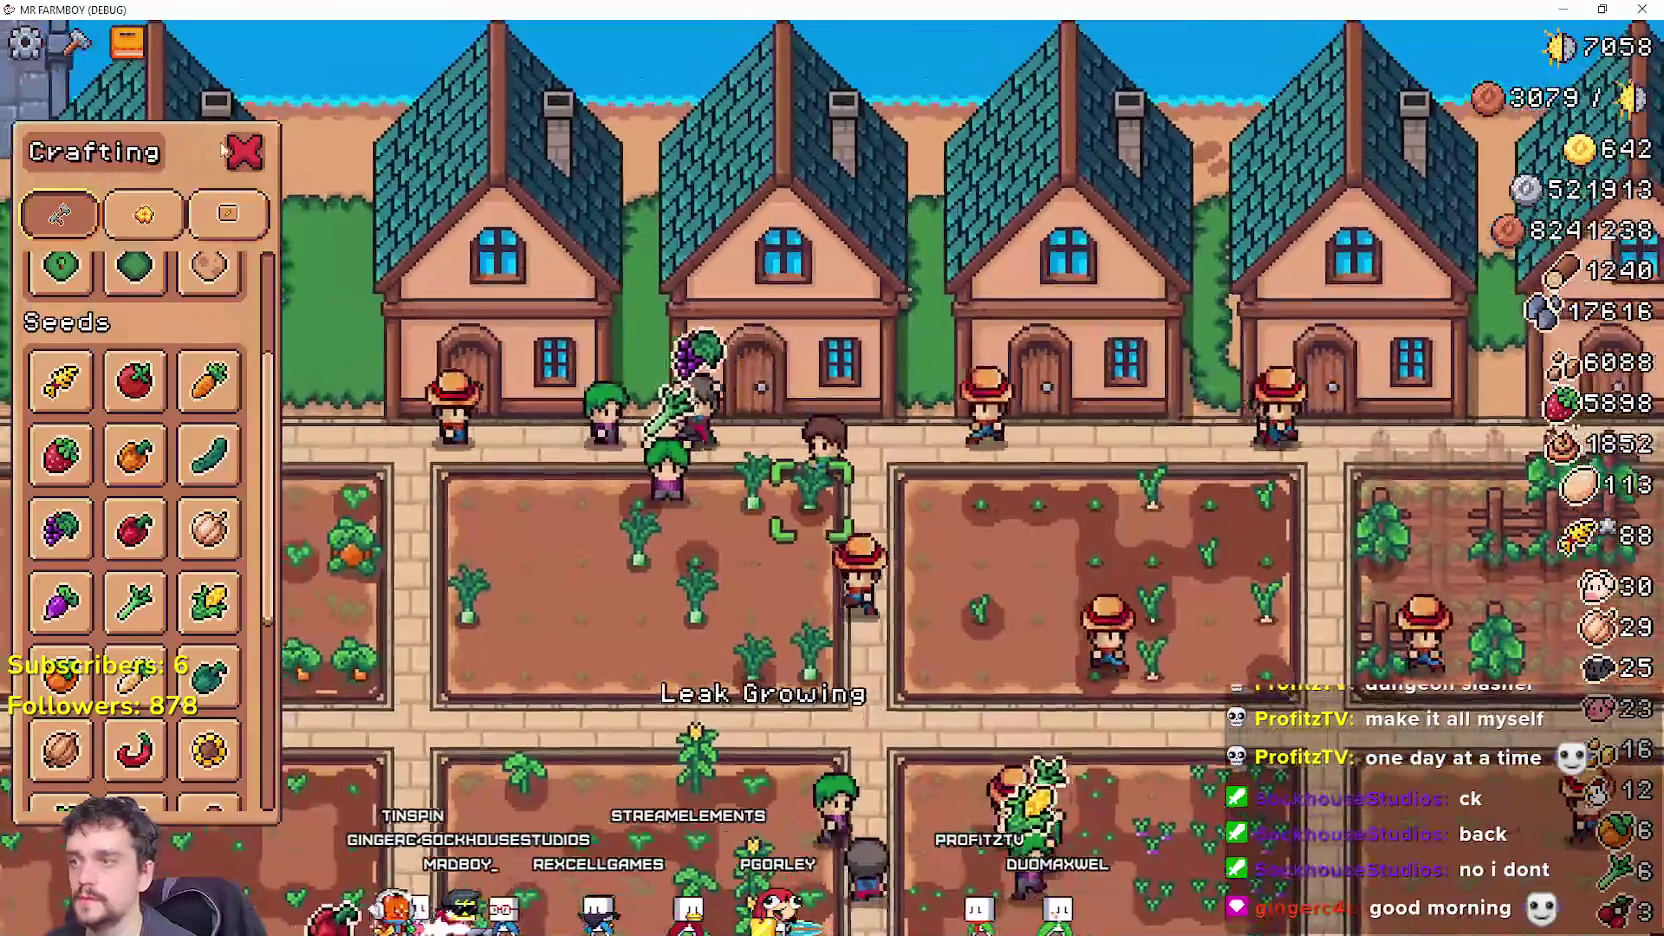
Check the House workers panel, then comment out the plain amount line in hire_fire_for and save.
key("Escape")
left_click(884, 410)
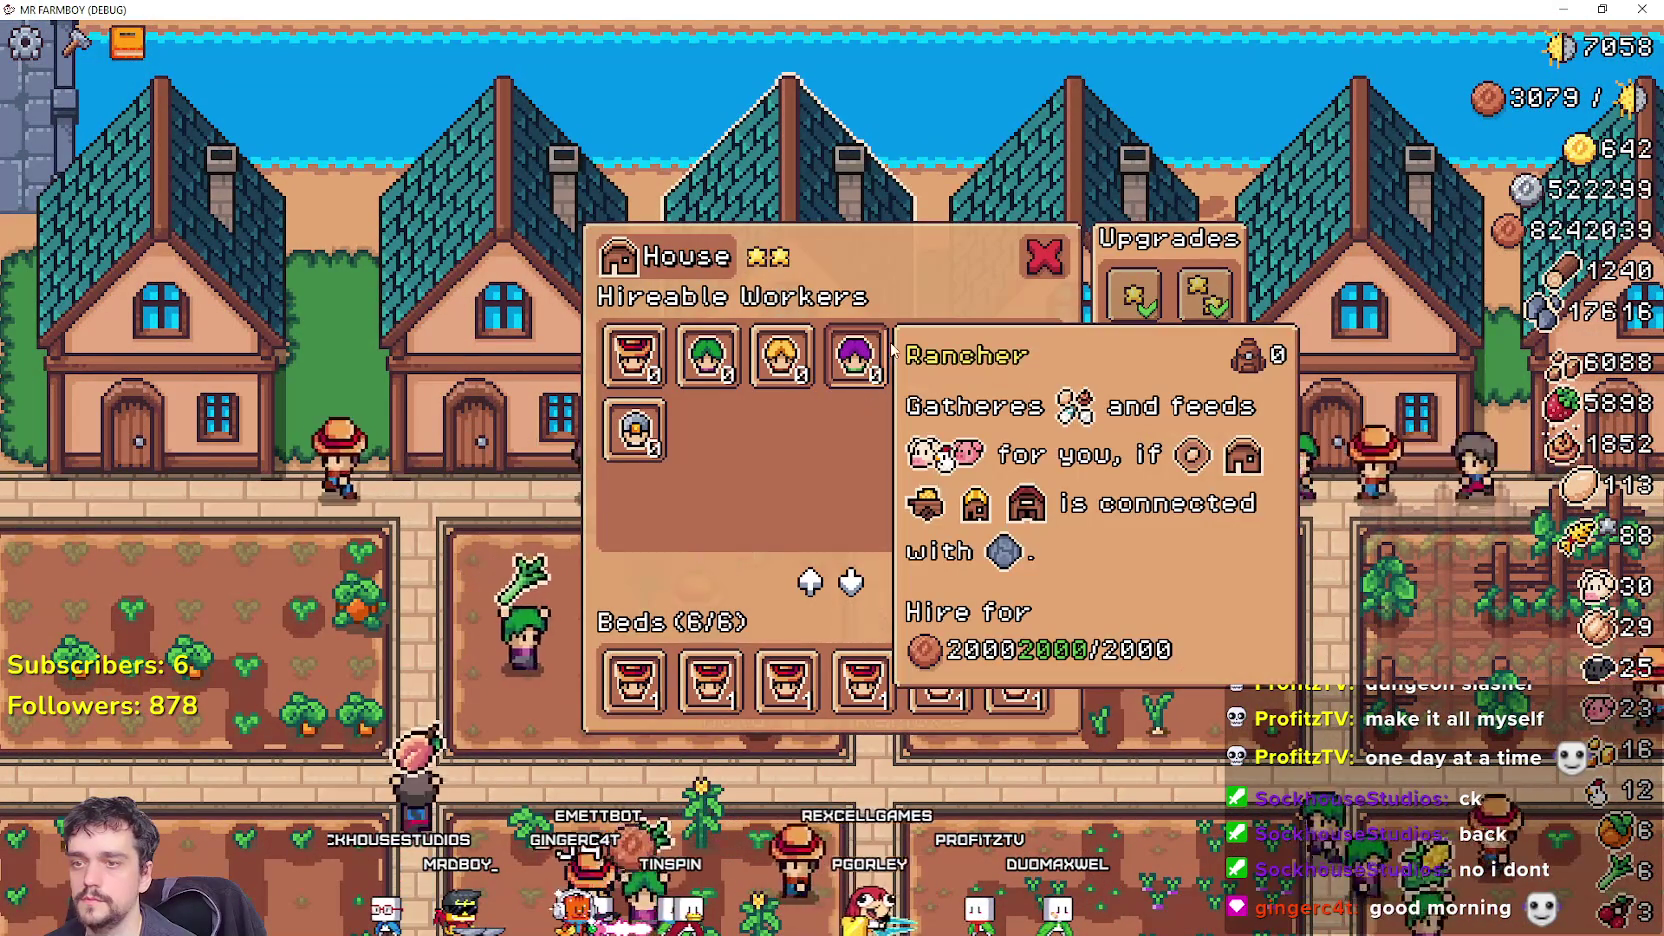
key("alt+Tab")
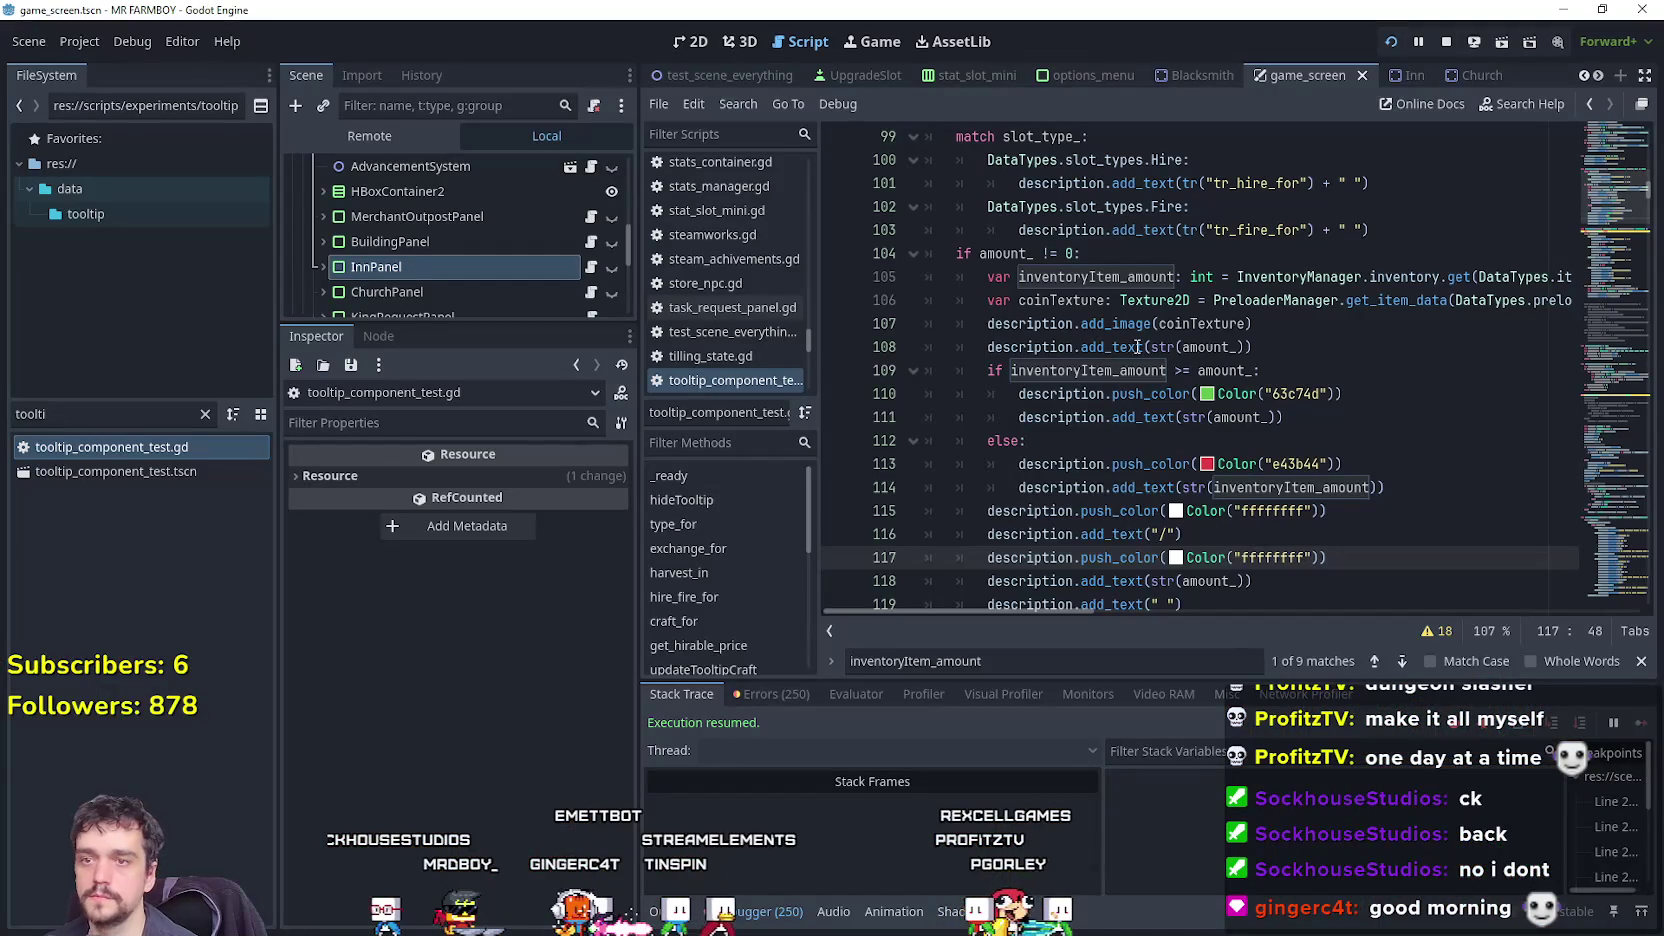
left_click(963, 345)
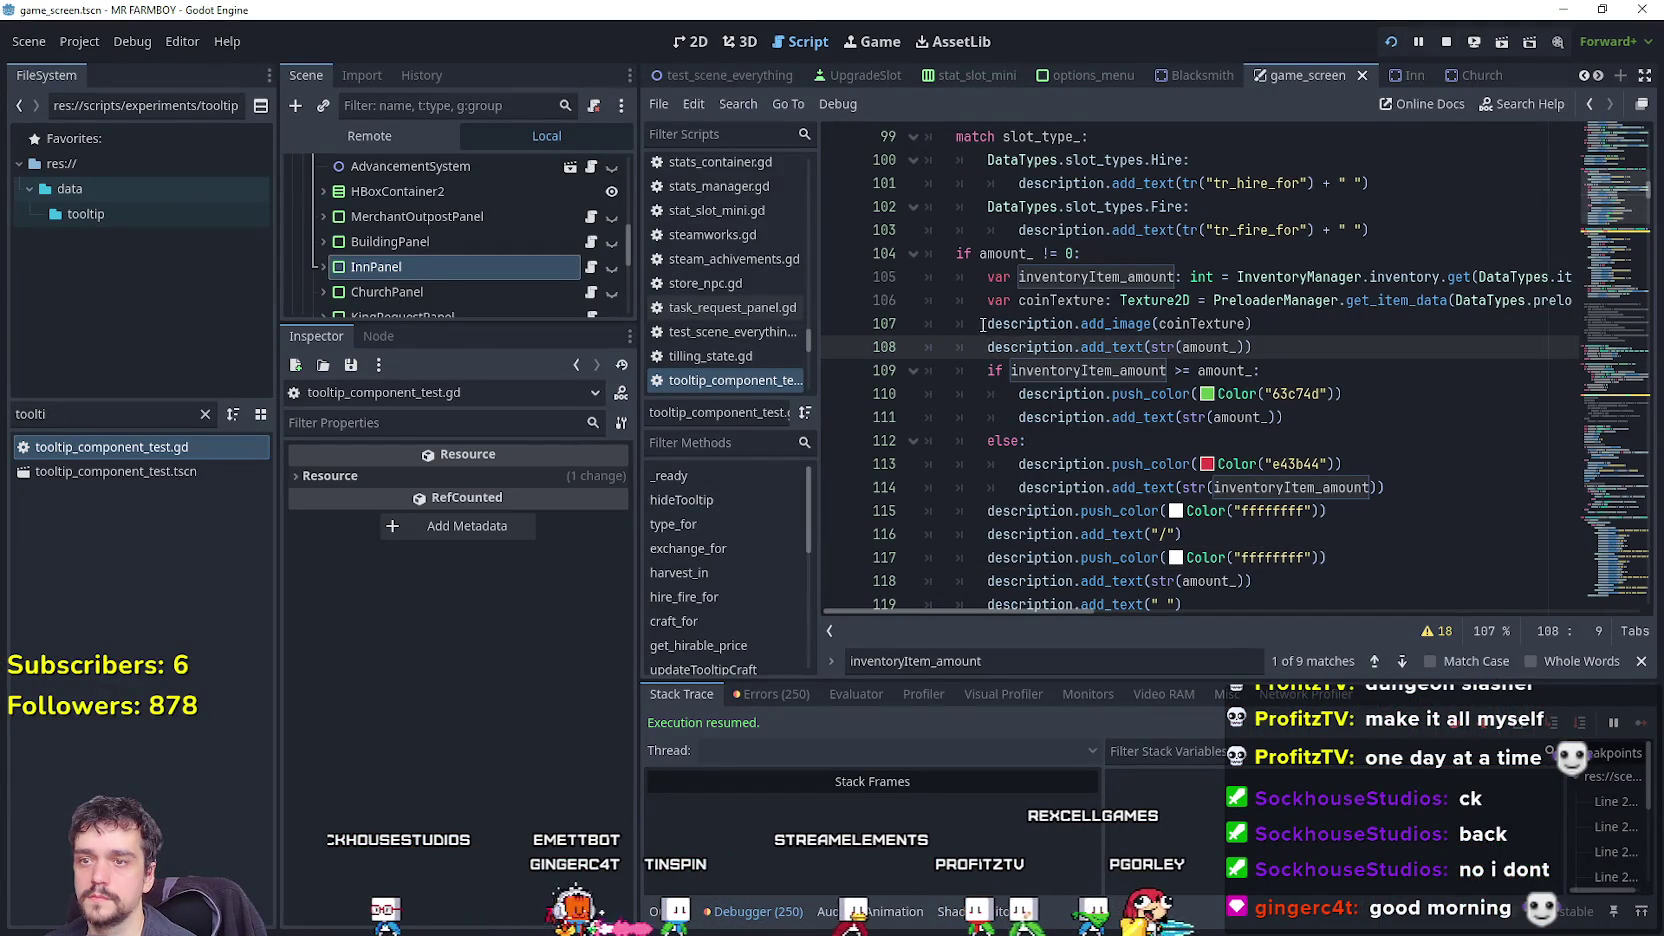
key("ctrl+k")
key("Down")
key("End")
key("ctrl+s")
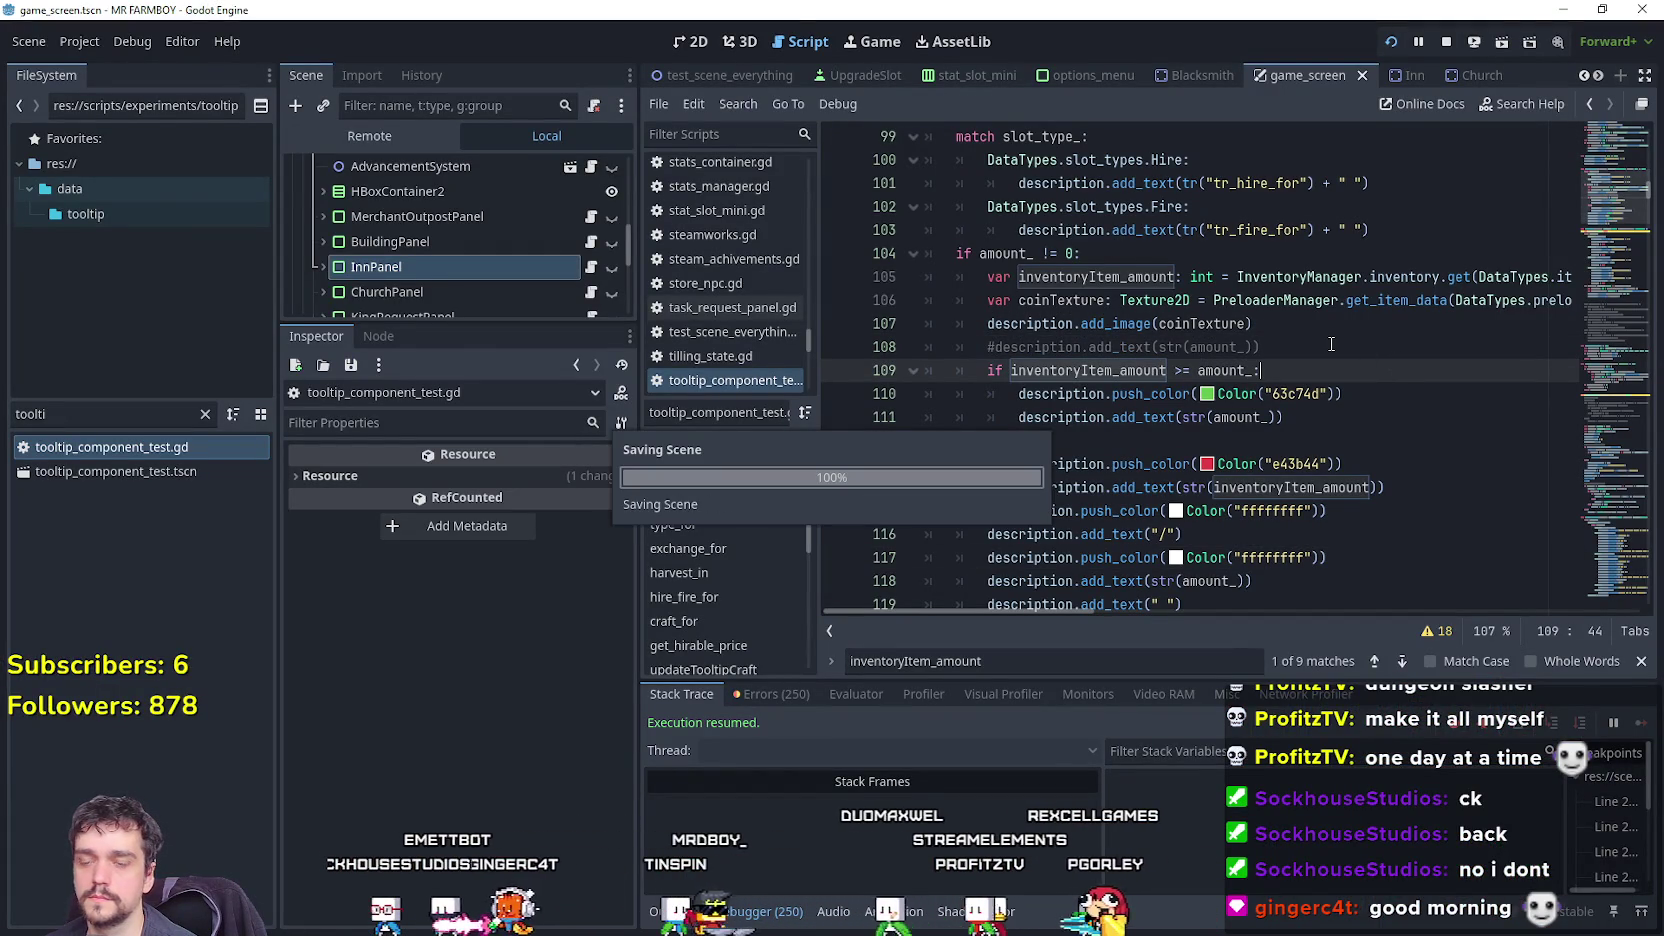
Back in the game, review the workers' hire tooltips, now reading 'Hire for 2000/2000'.
key("alt+Tab")
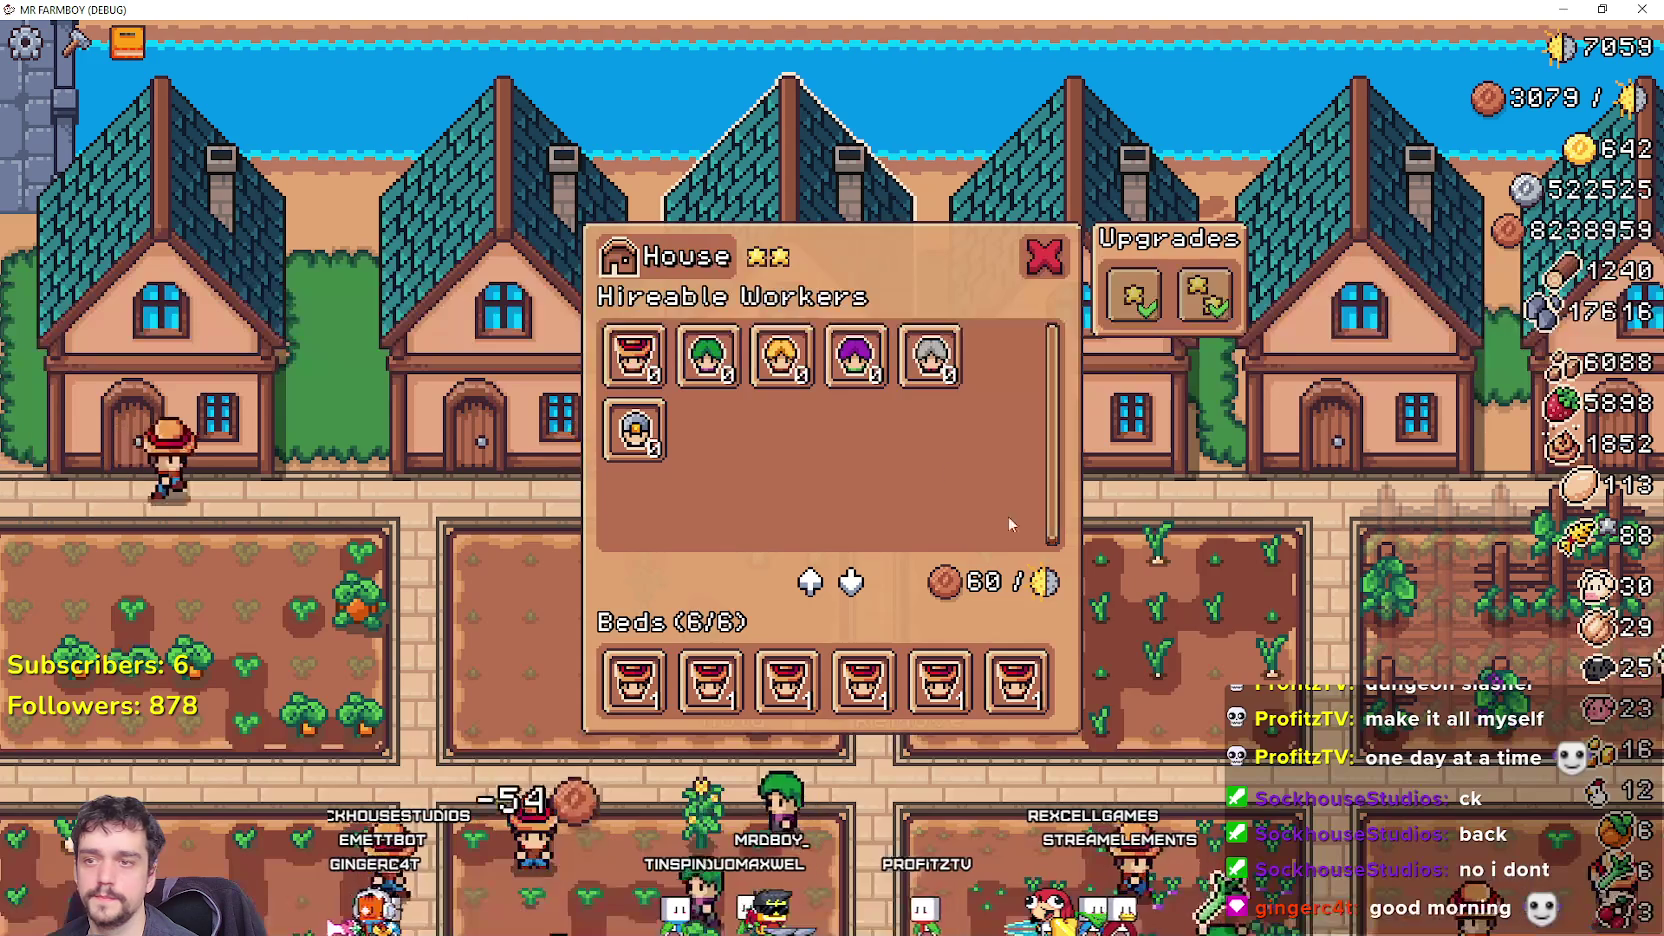
mouse_move(872, 372)
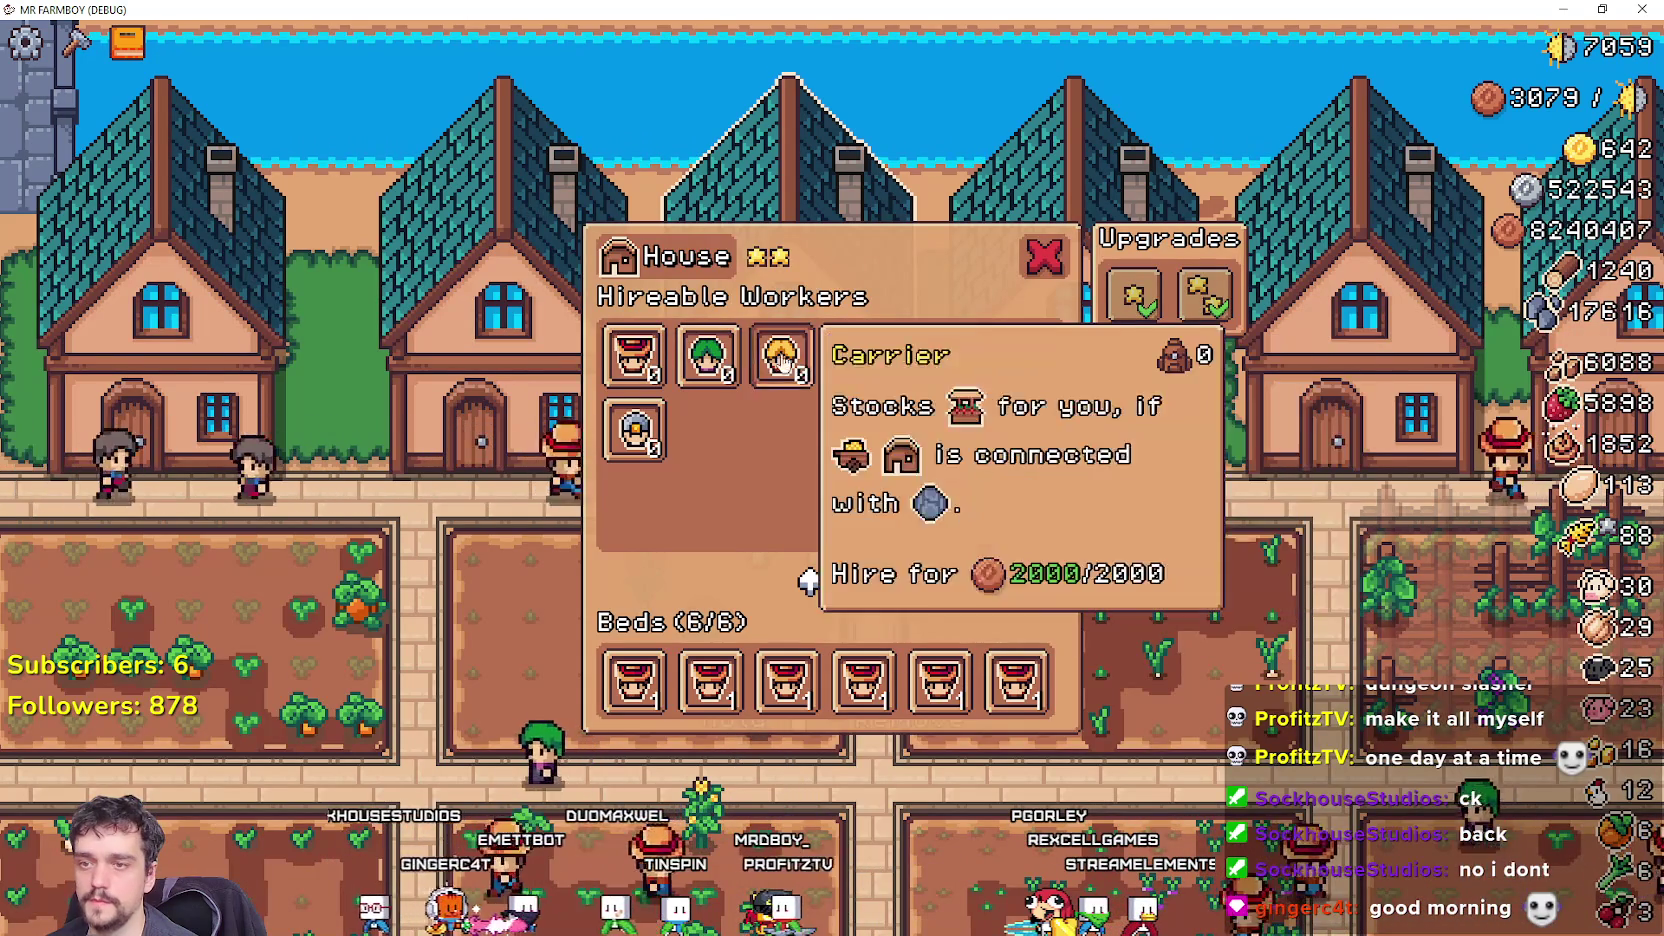
mouse_move(648, 368)
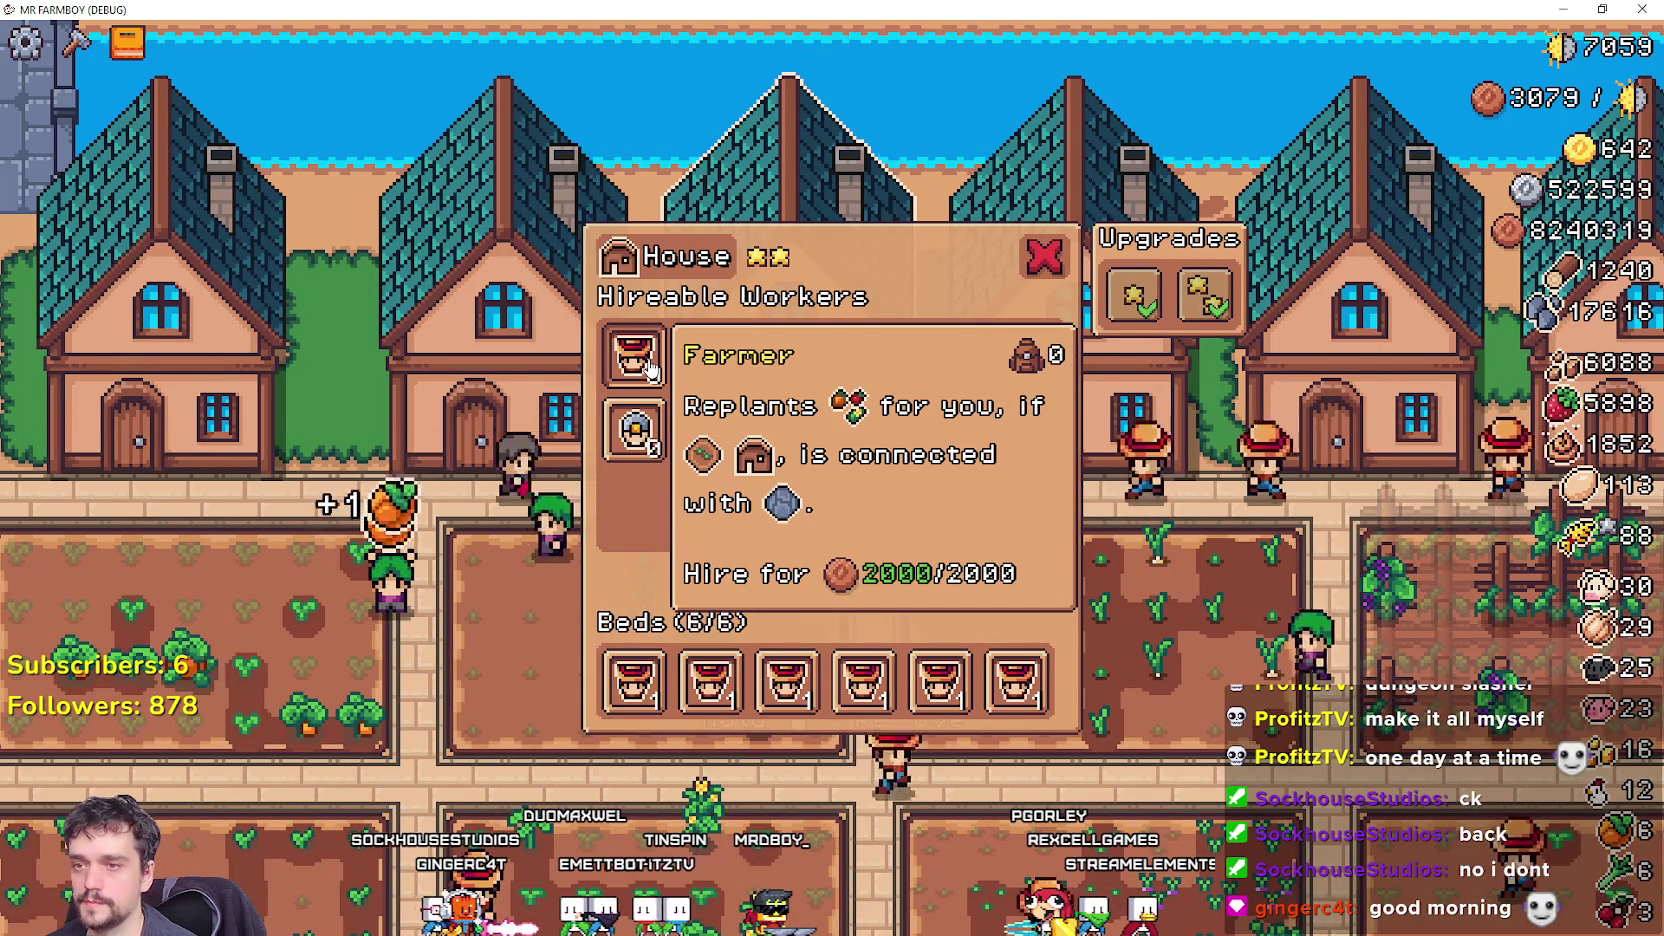
Finish reading the hire tooltips, then return to the script and review lines 114-119.
mouse_move(634, 432)
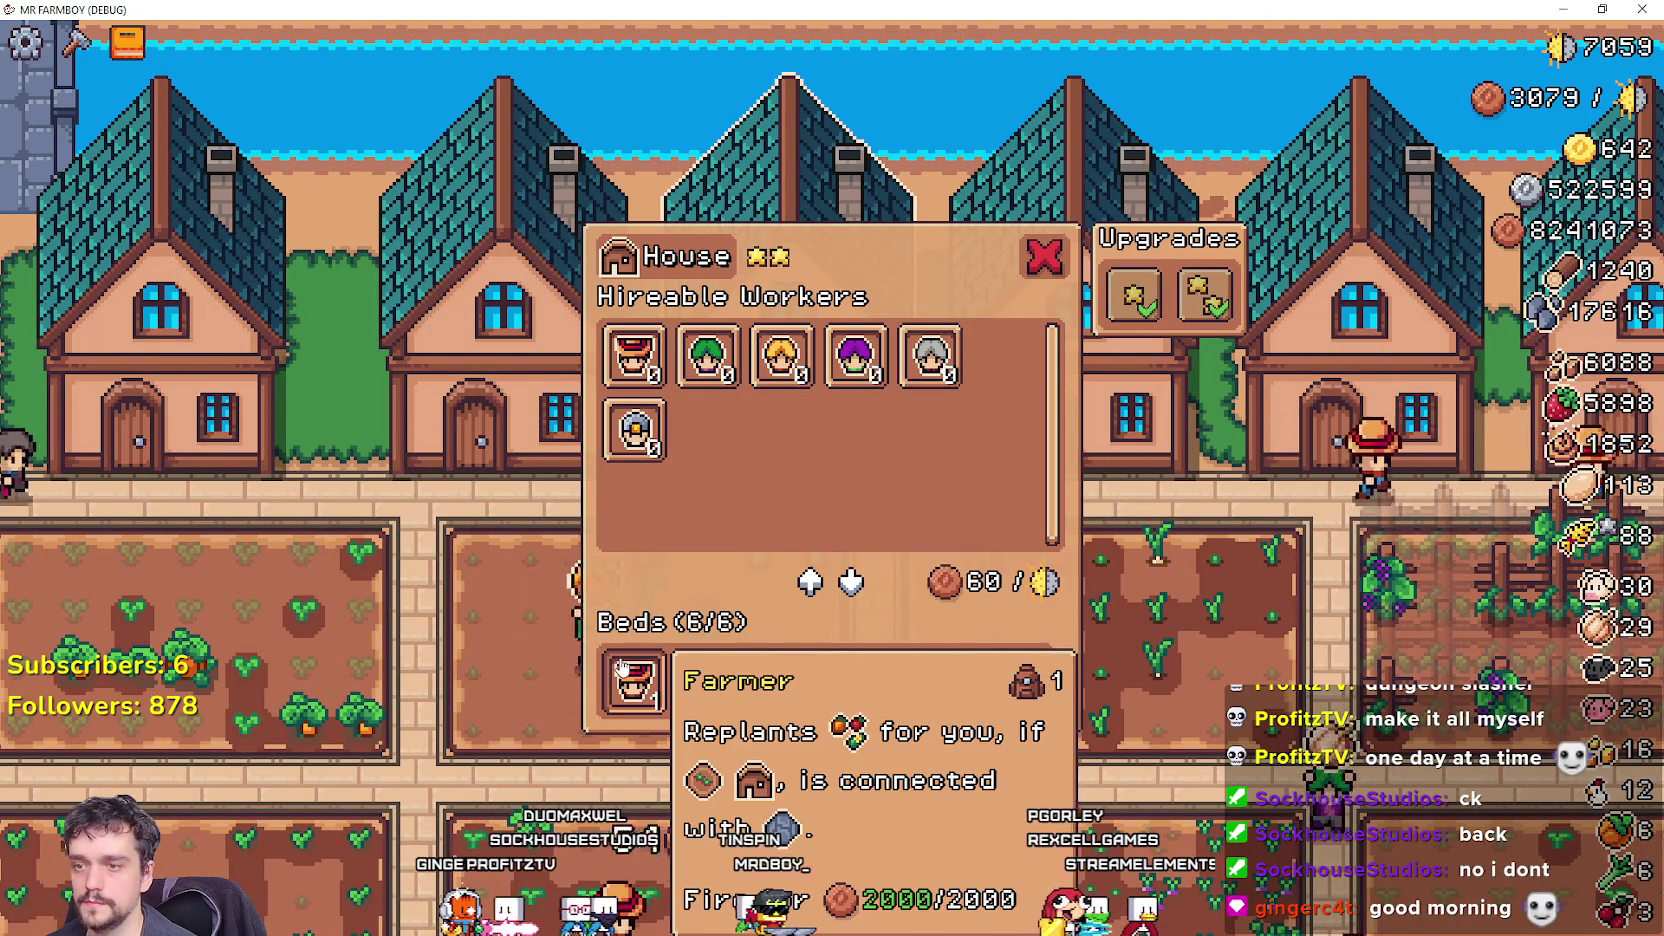
mouse_move(713, 700)
key("alt+Tab")
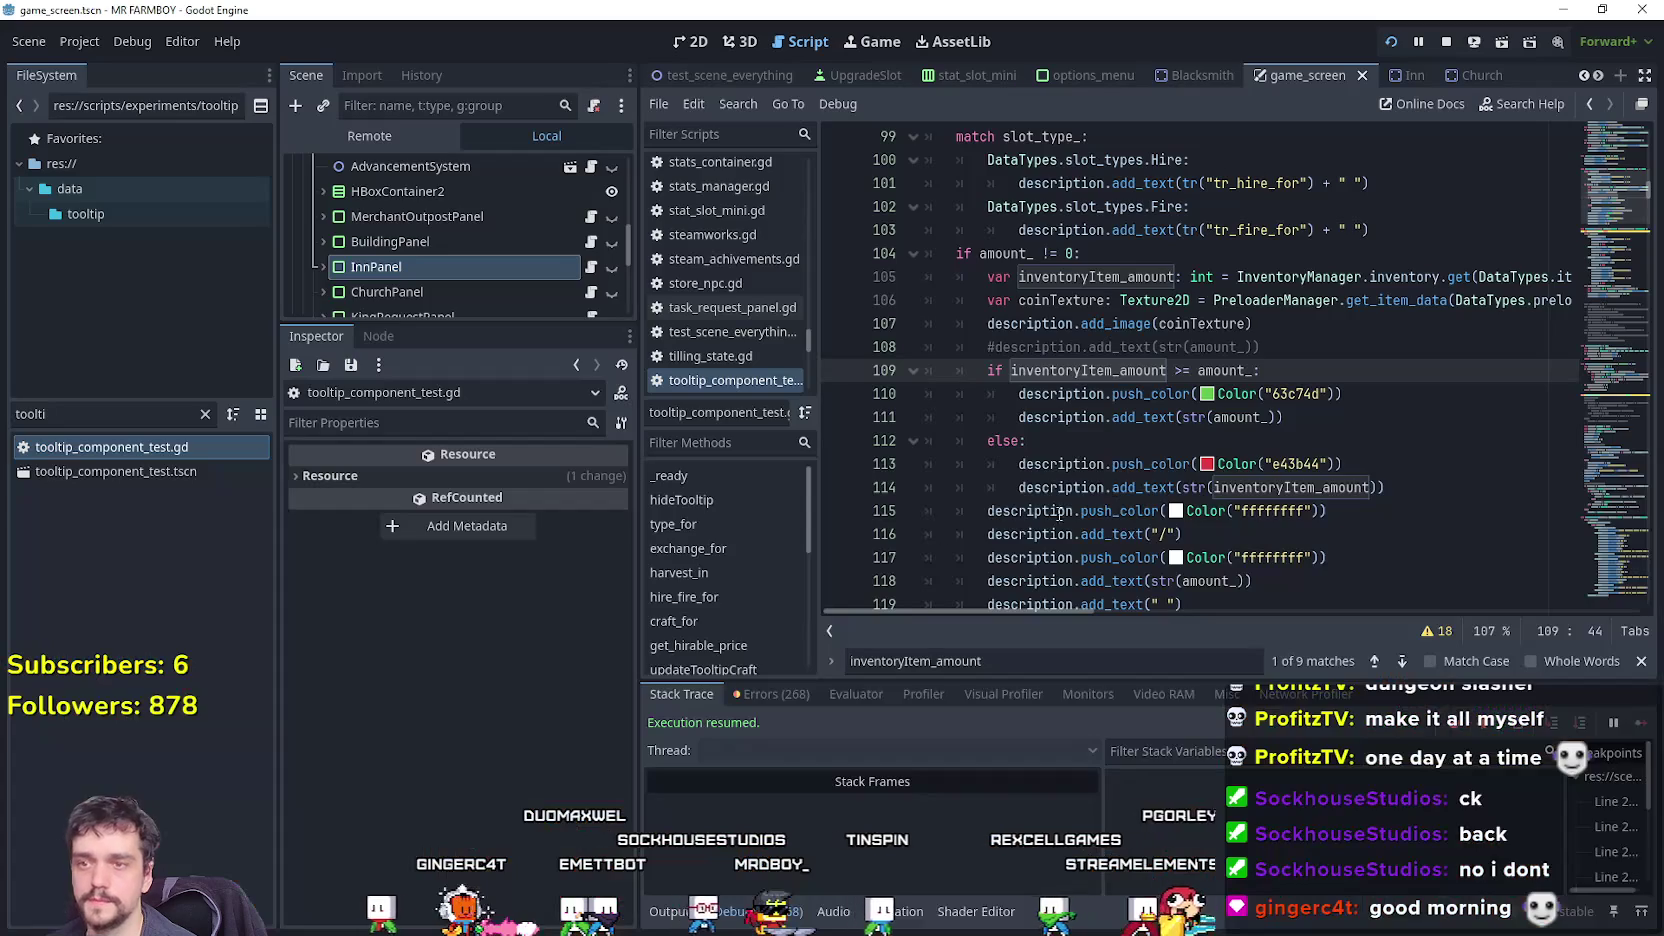
scroll(1243, 437, "up", 3)
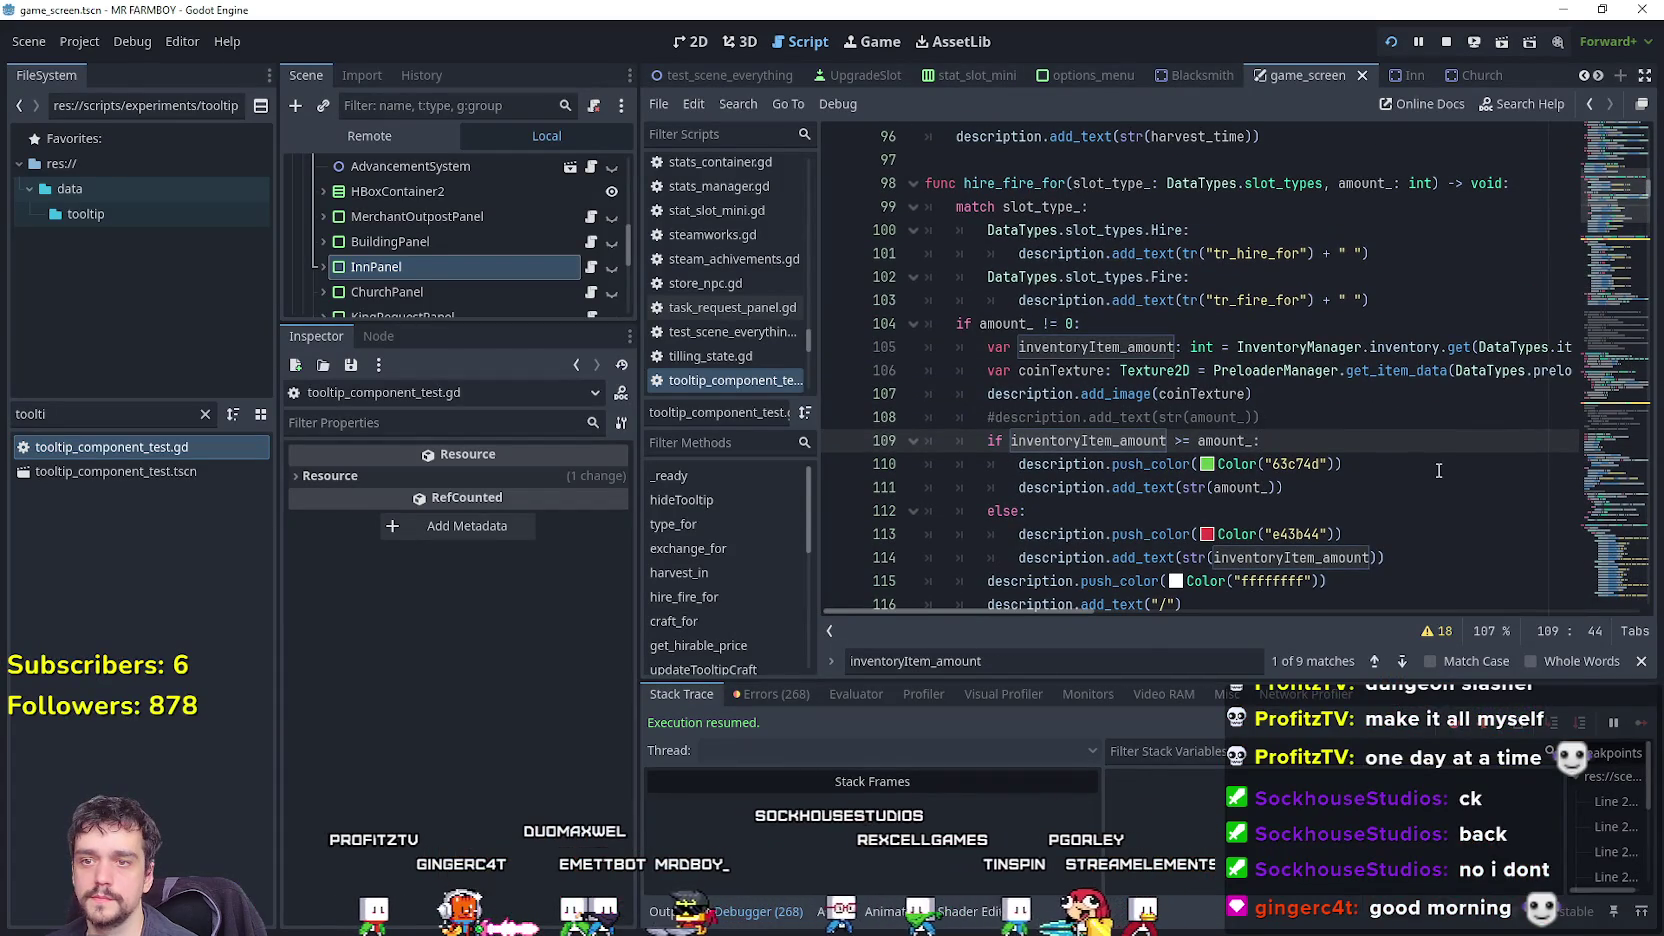
scroll(1336, 438, "down", 3)
left_click(1316, 432)
scroll(1320, 440, "down", 6)
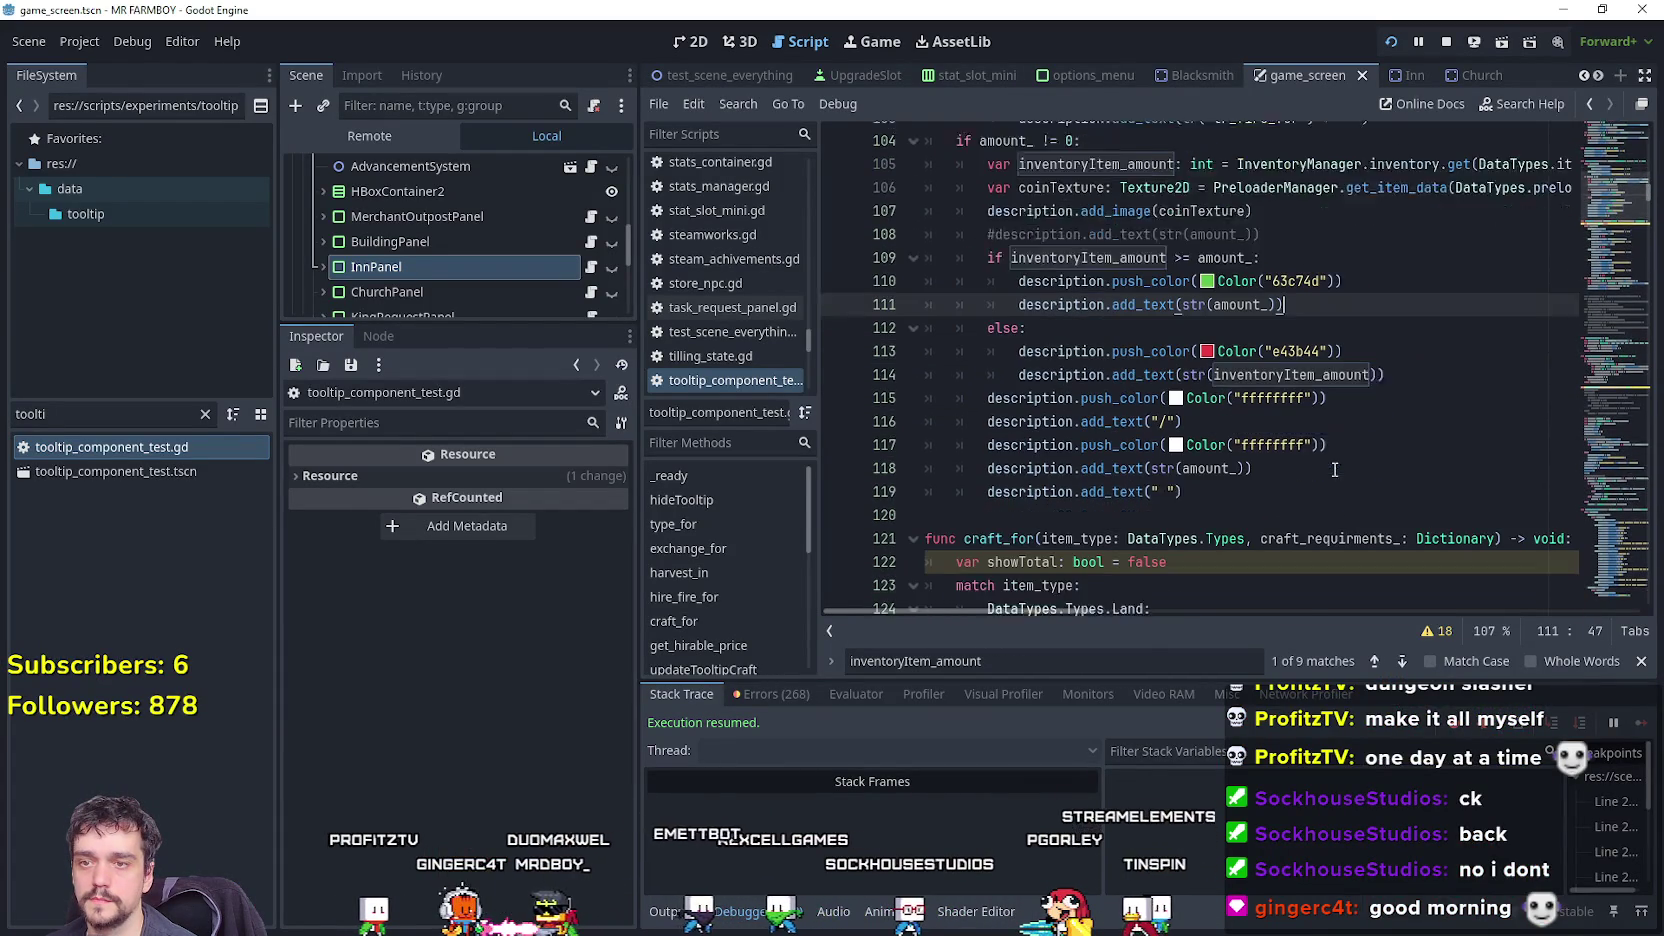
left_click(1325, 449)
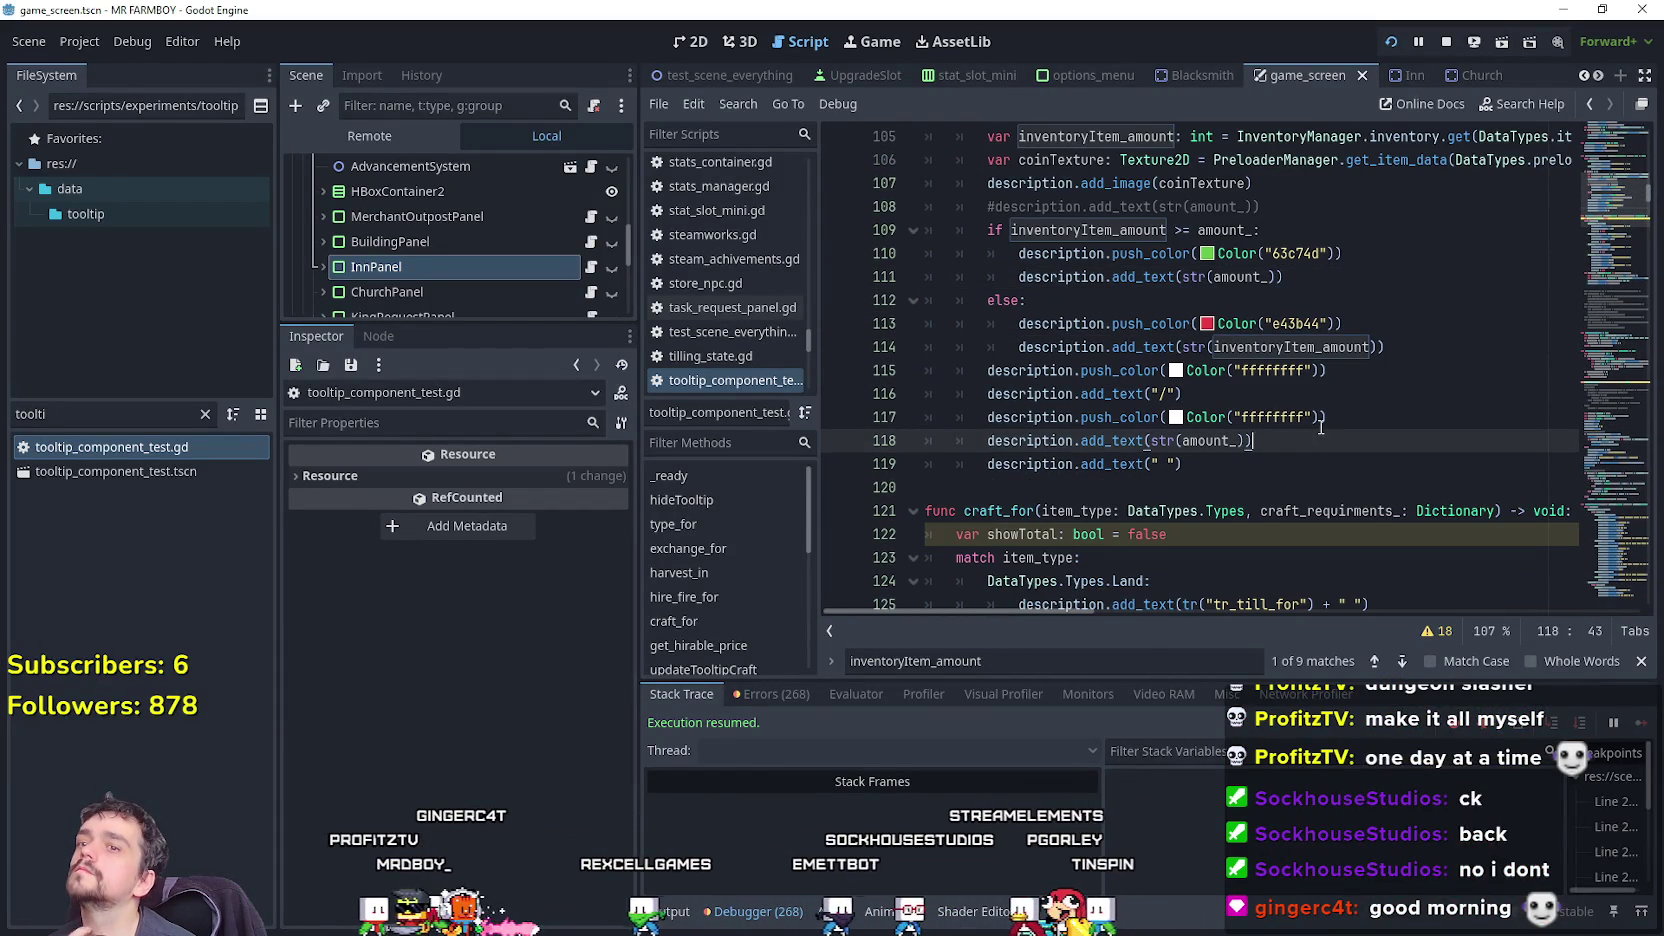
left_click(1421, 356)
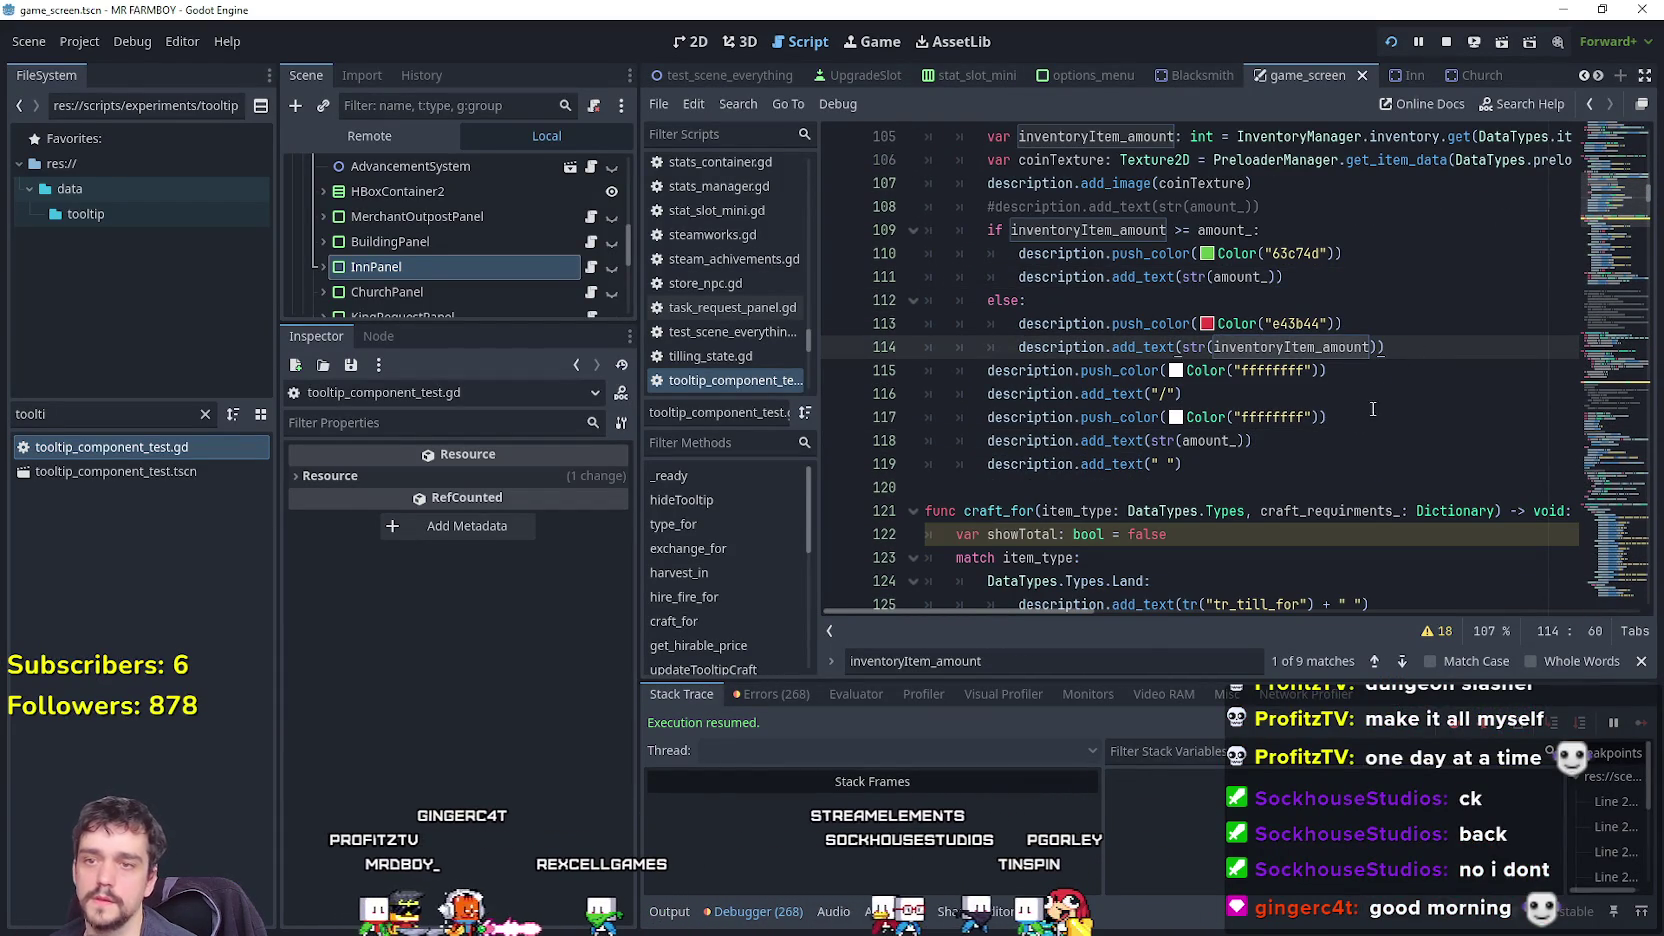
left_click(1227, 464)
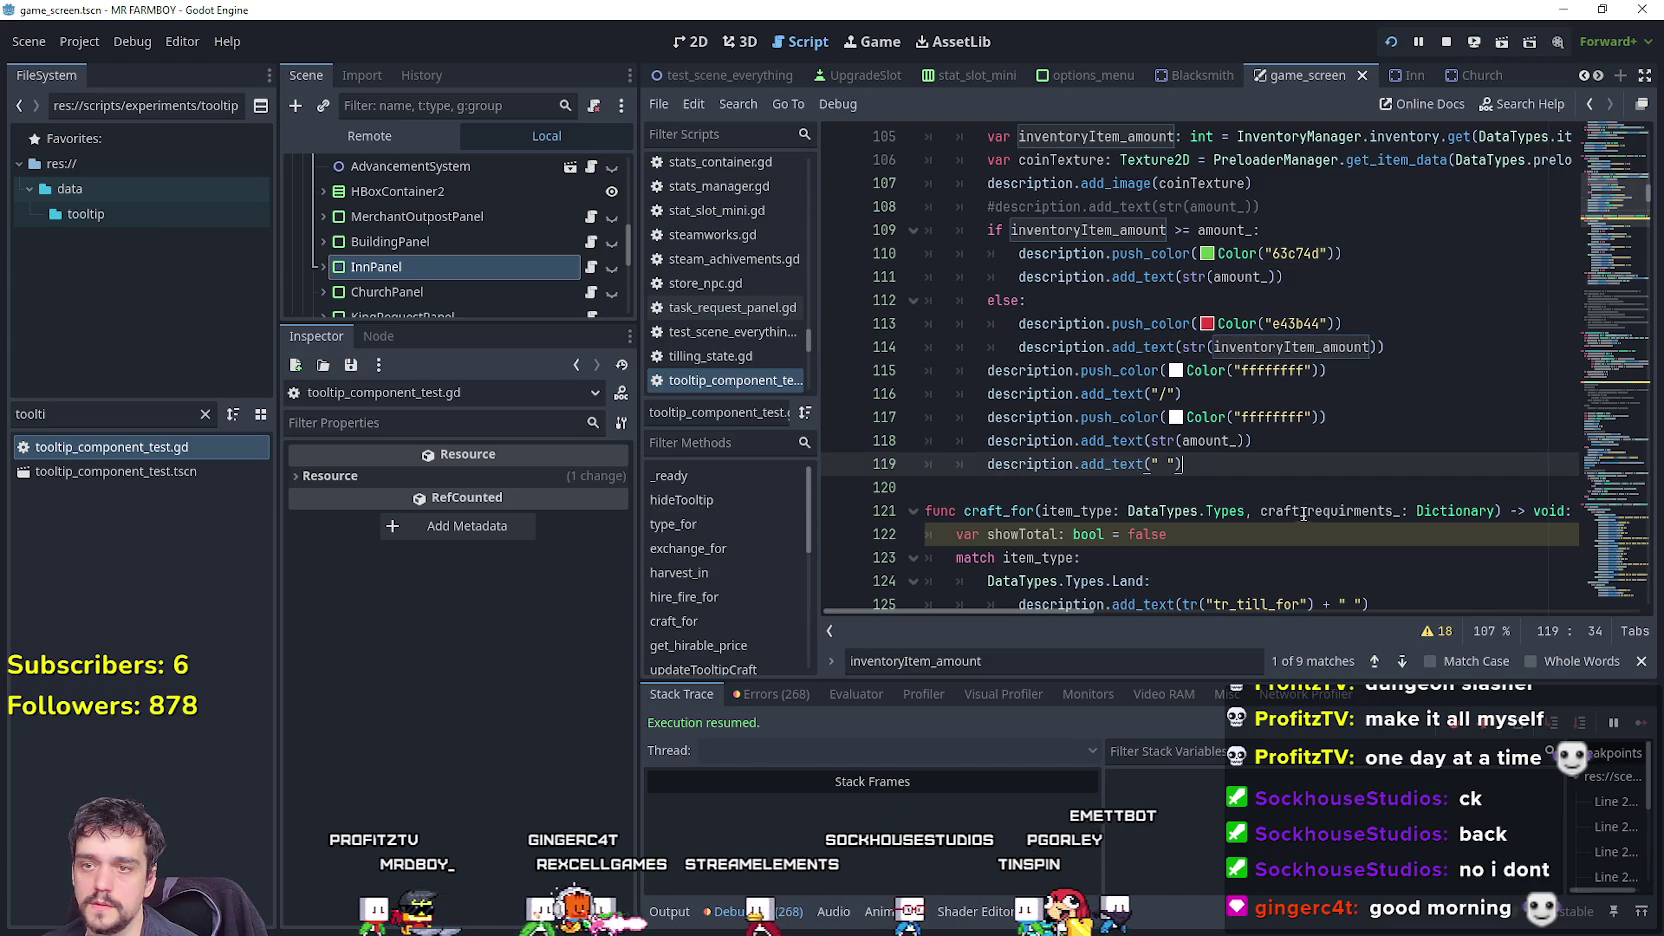
Inspect amount_ uses and the affordability block, leaving the caret at line 108's end.
double_click(1196, 440)
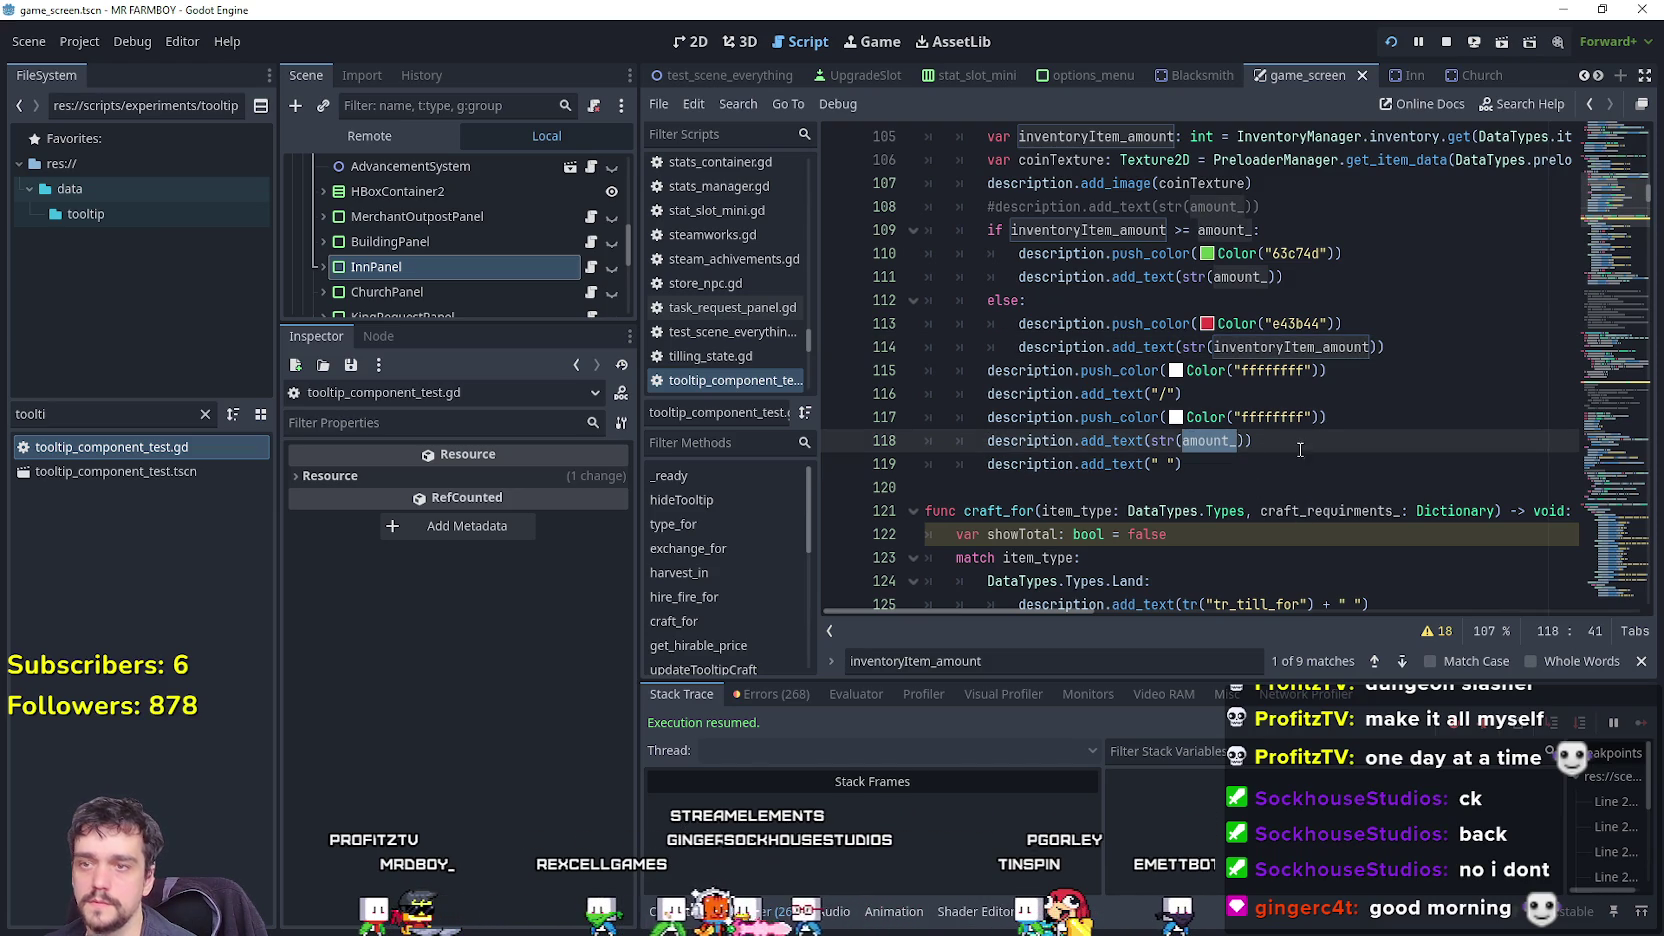
left_click(1398, 339)
left_click_drag(1400, 334, 914, 235)
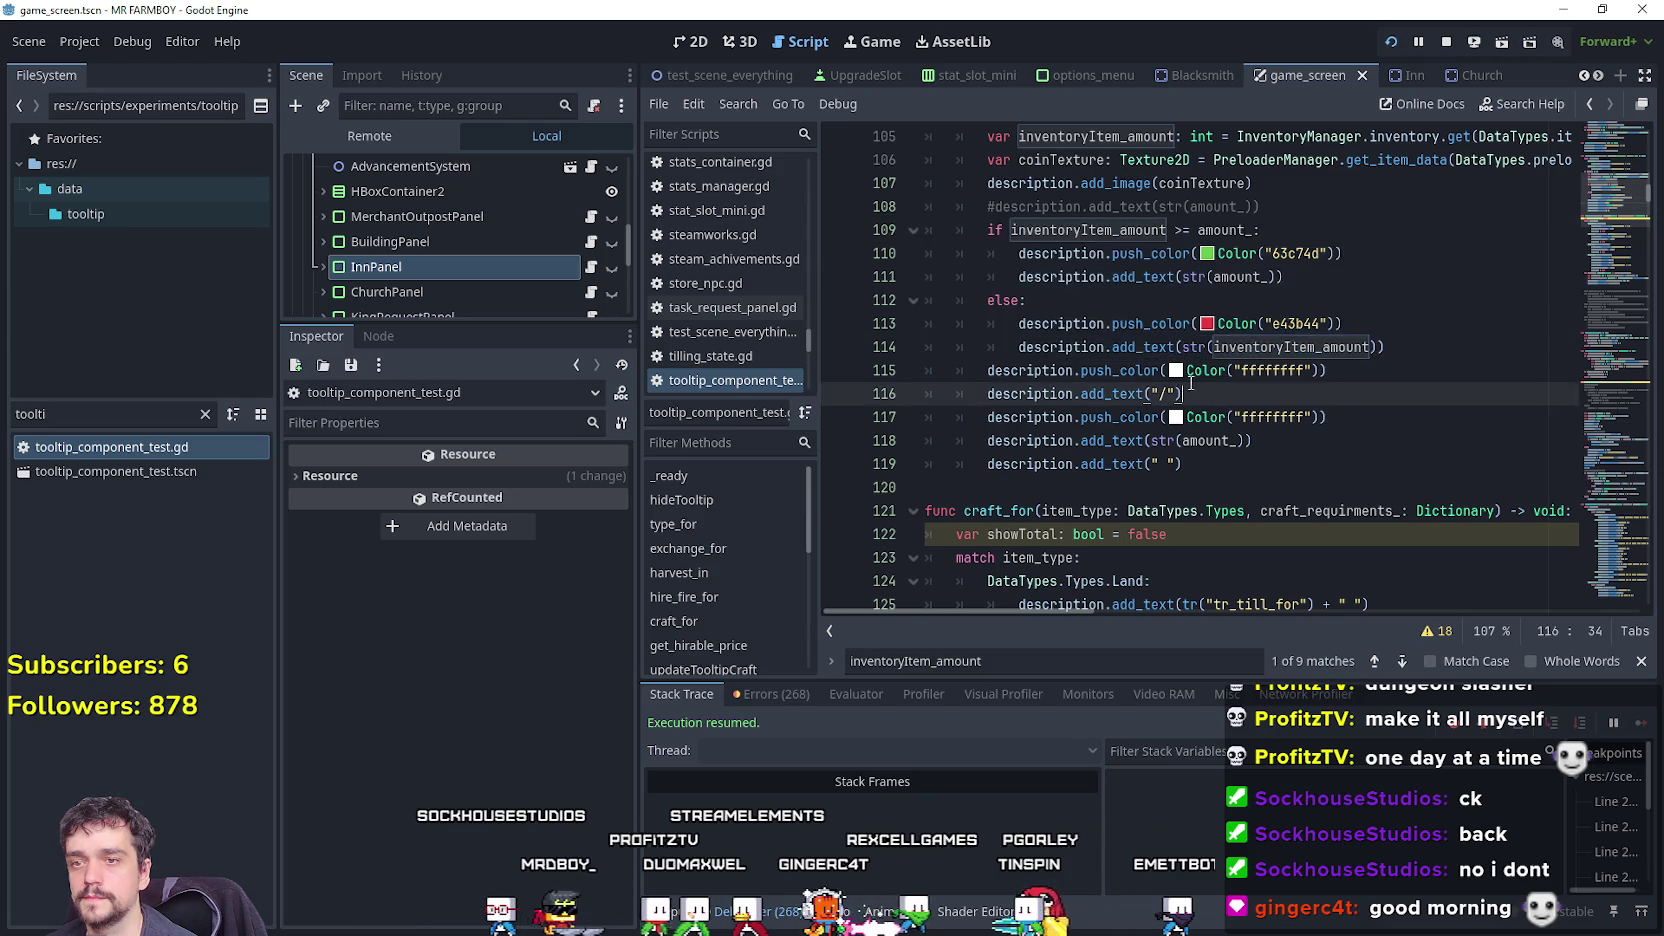
left_click_drag(1188, 464, 825, 231)
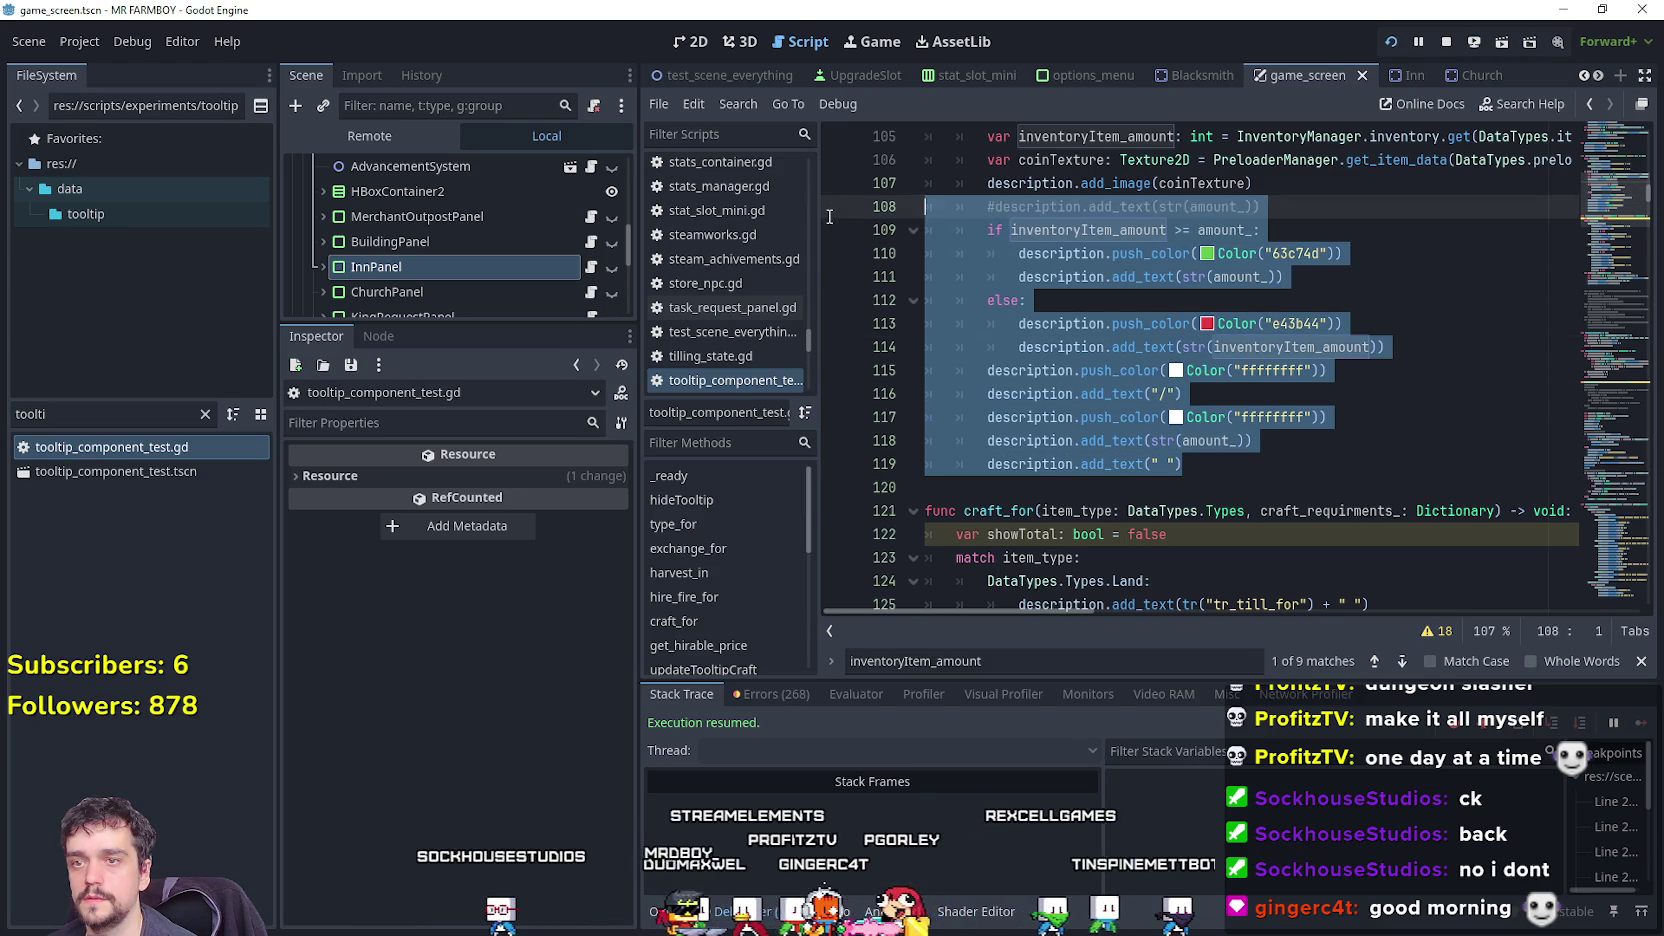
scroll(1100, 300, "up", 1)
left_click(1297, 272)
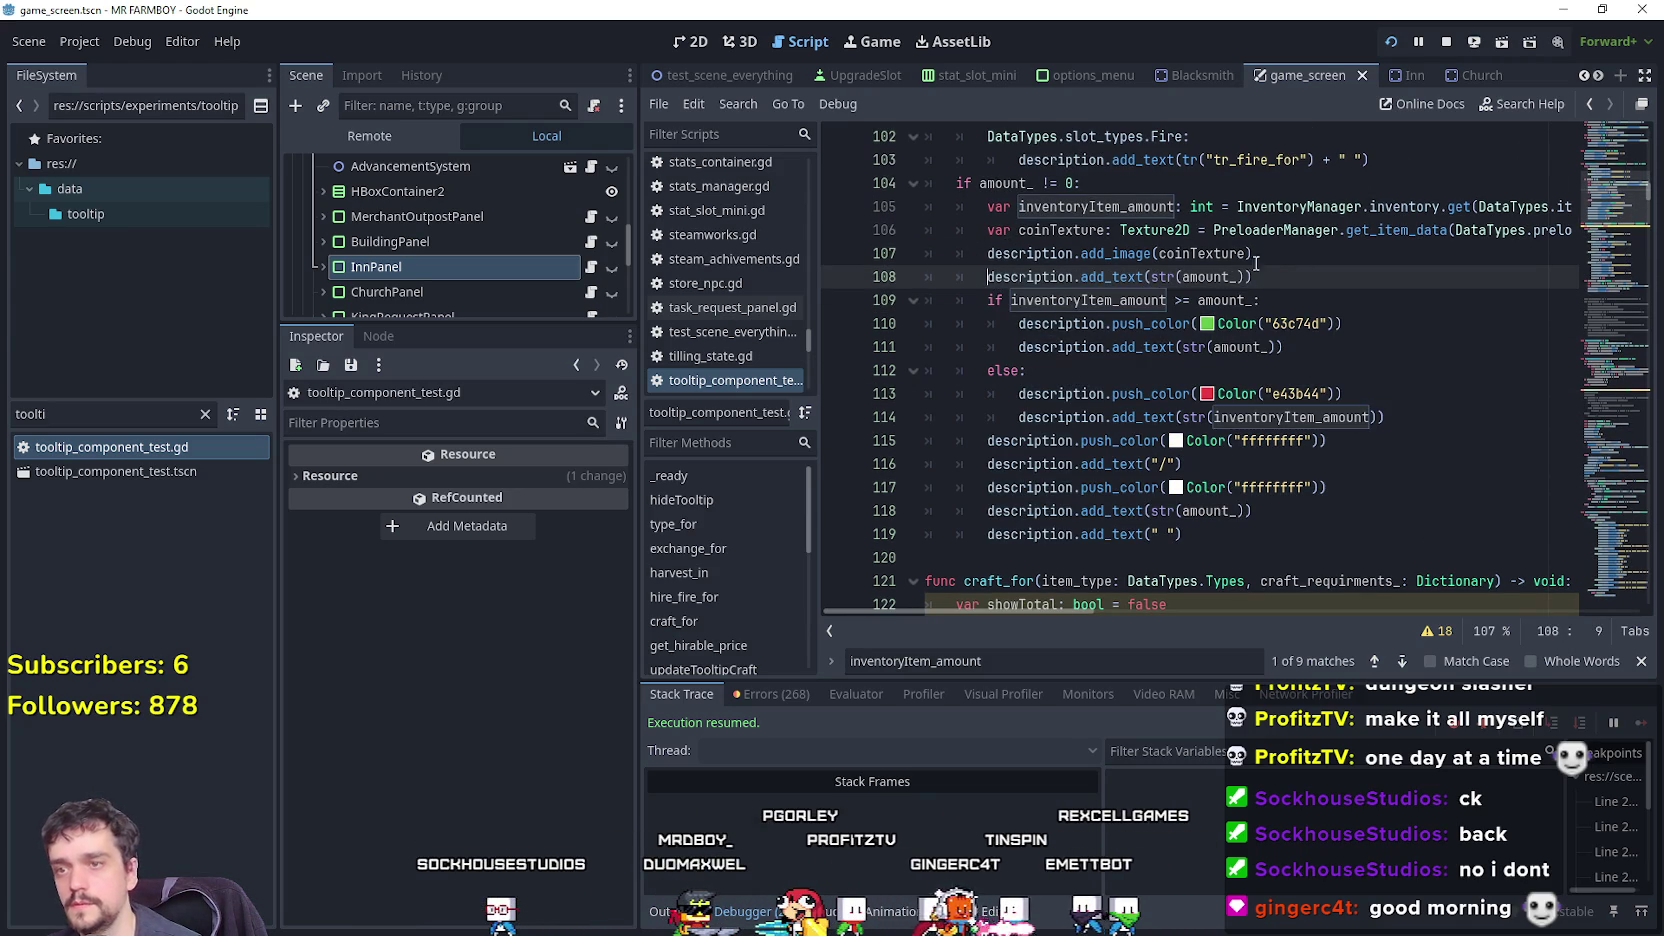
Put the plain amount line under 'if slot_type_ == DataTypes.slot_types.Fire:'.
left_click(1256, 262)
key("Return")
type("if")
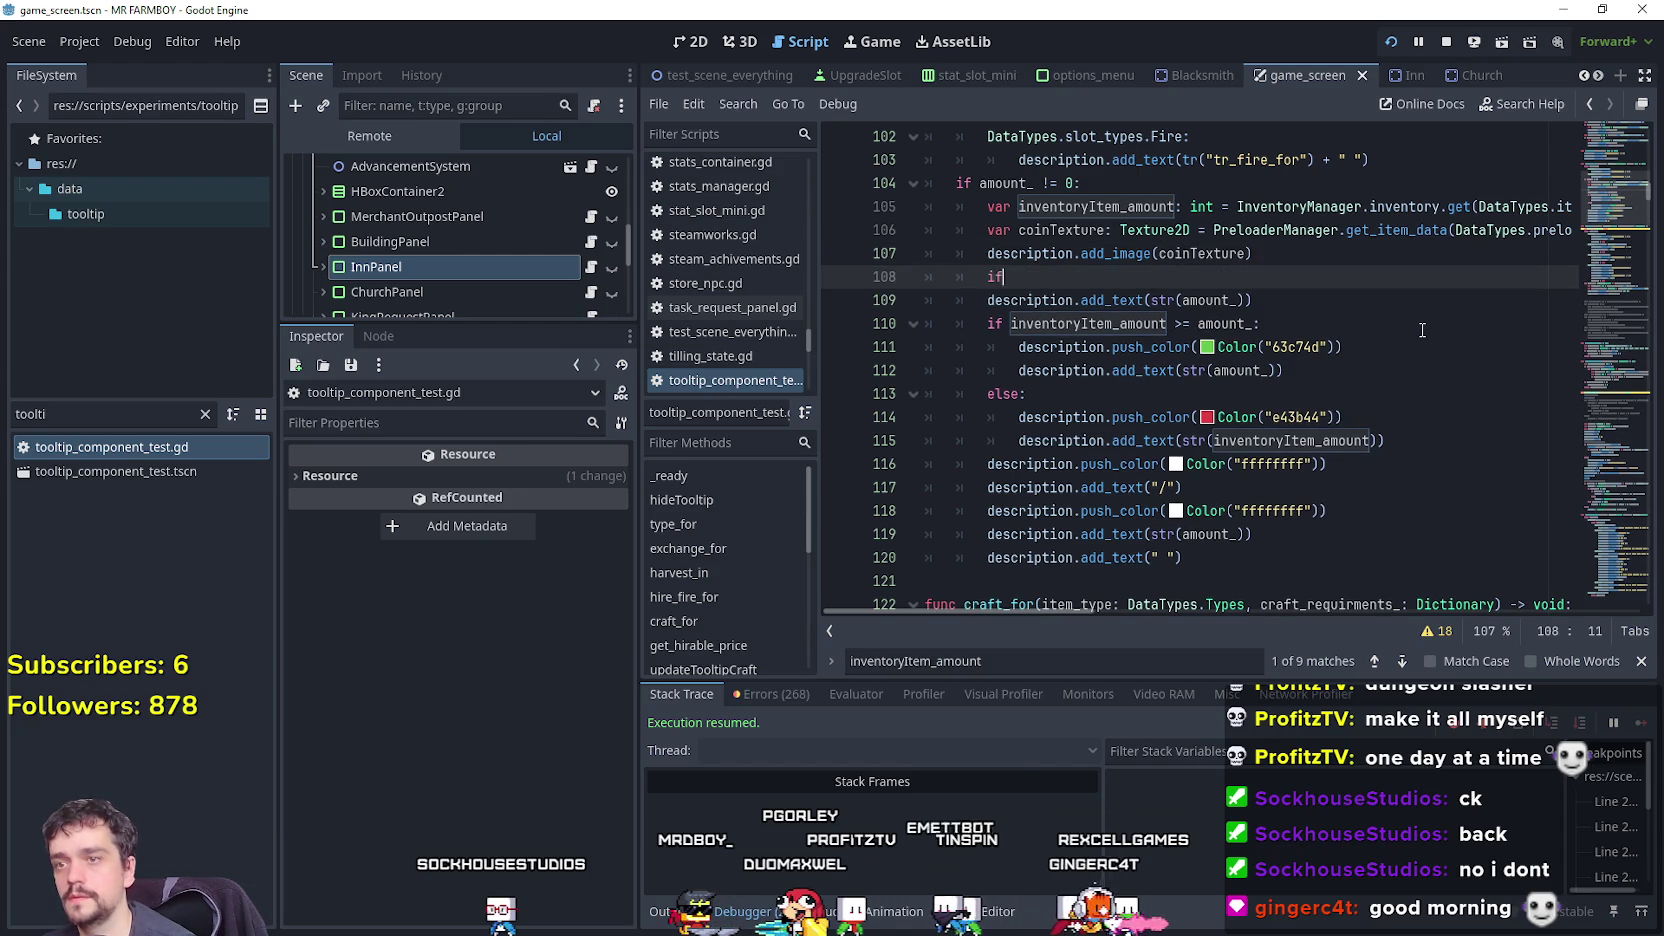
scroll(1183, 198, "up", 2)
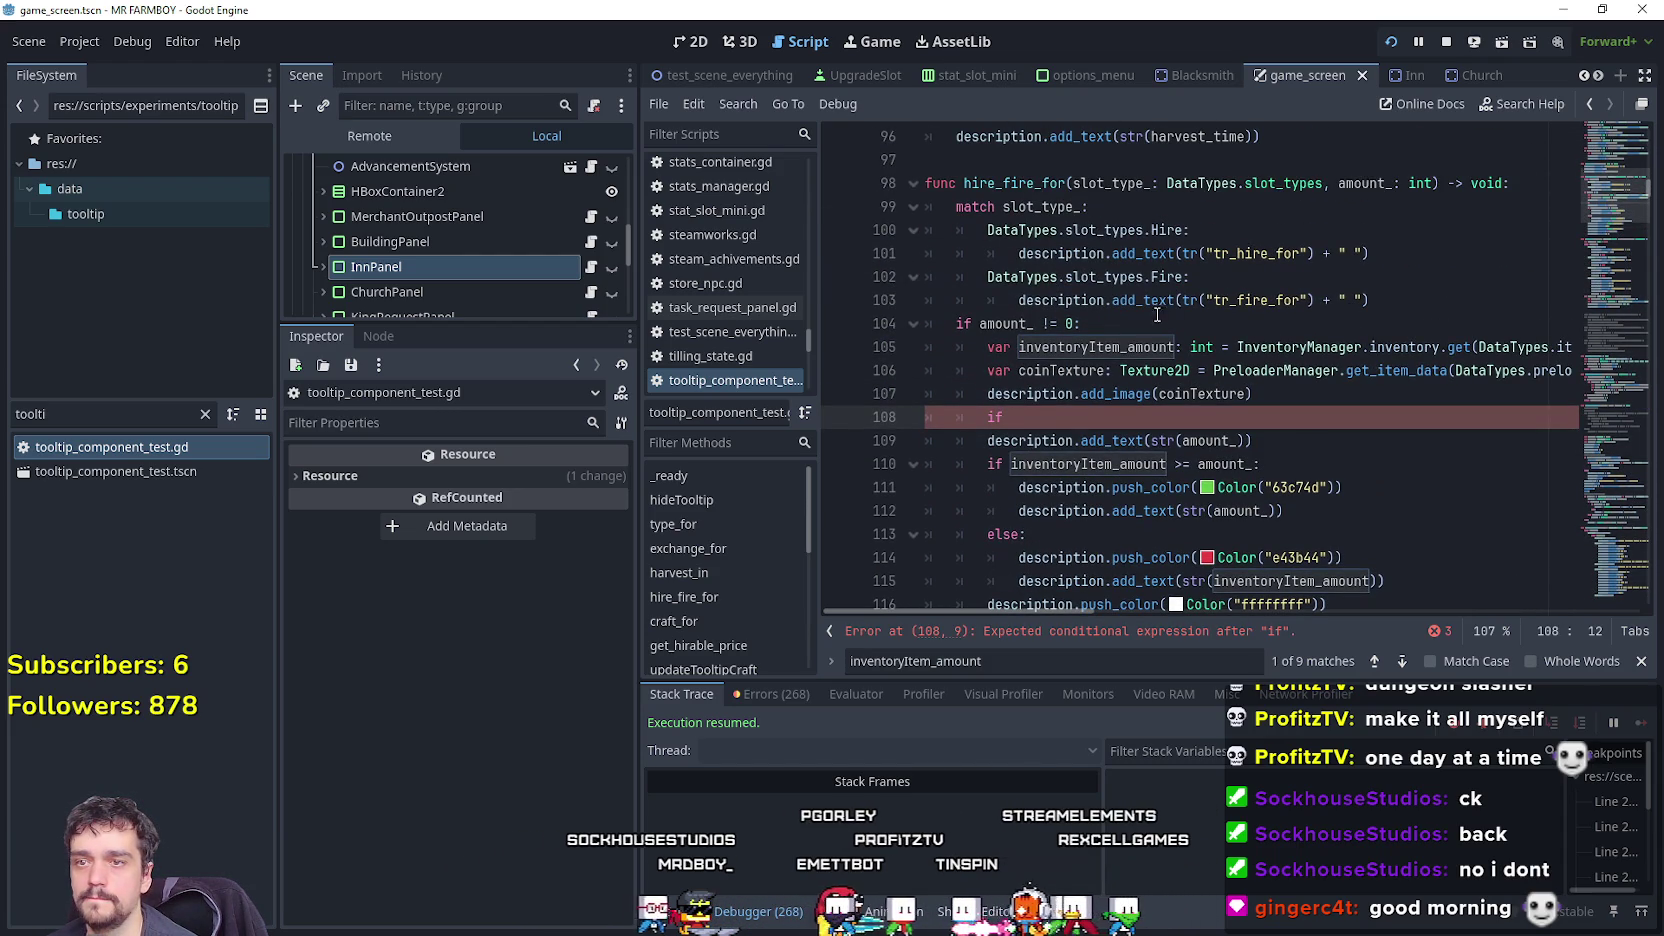
mouse_move(1133, 262)
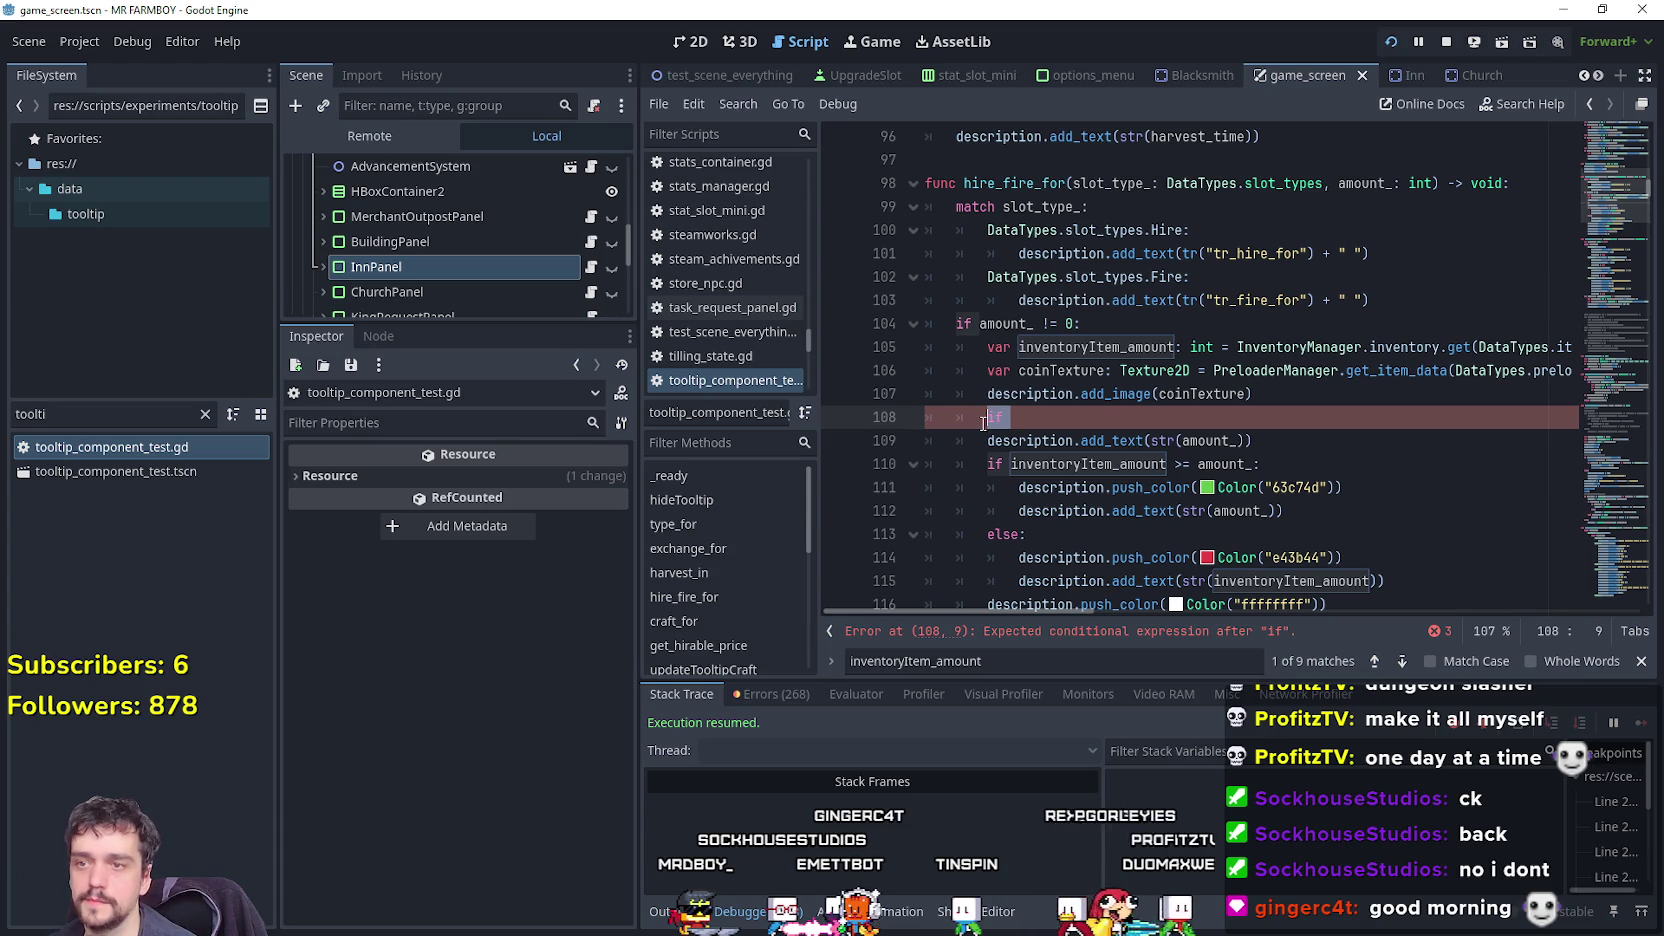
left_click_drag(1183, 278, 1064, 278)
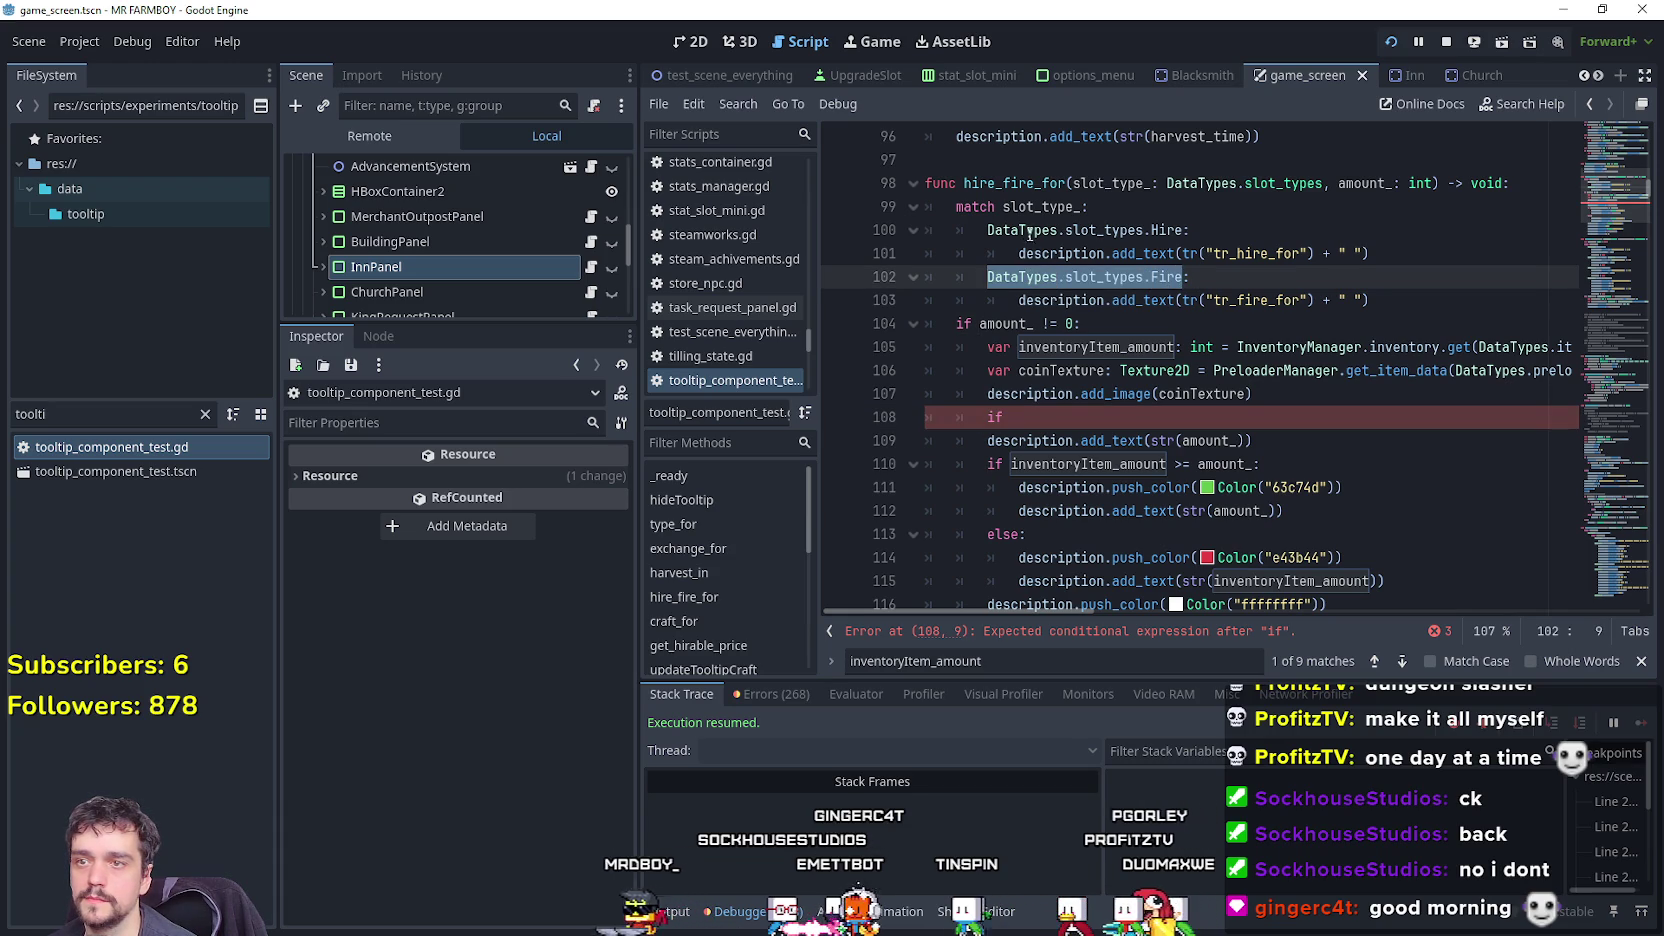
double_click(1033, 208)
double_click(990, 416)
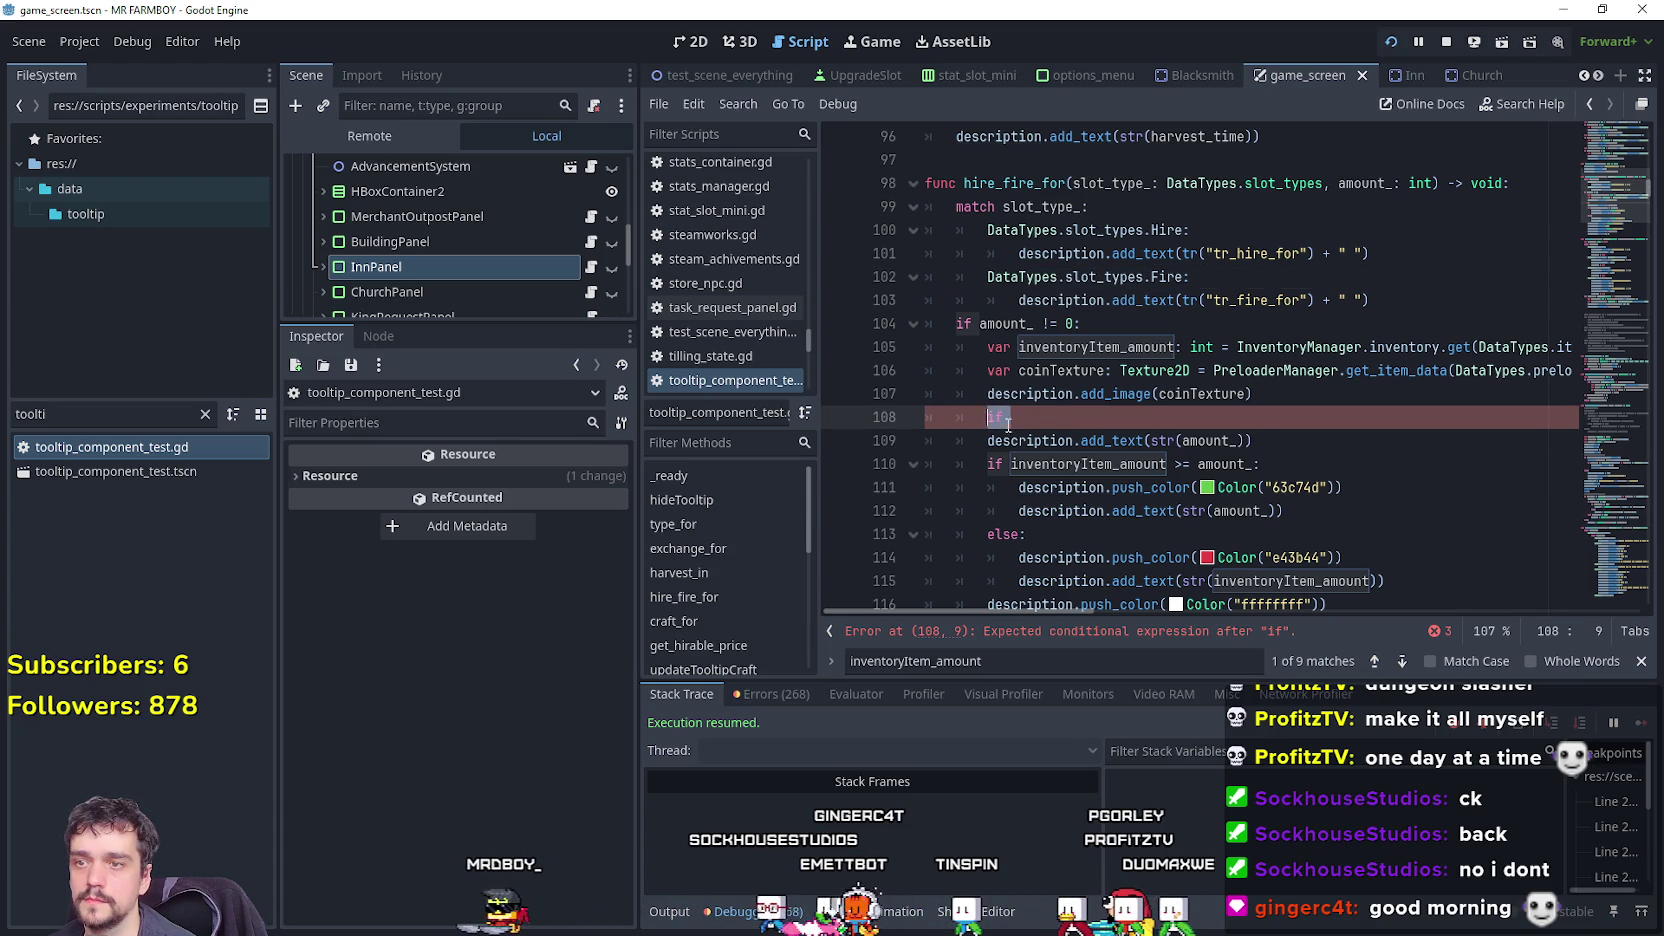
type("if slot_type_")
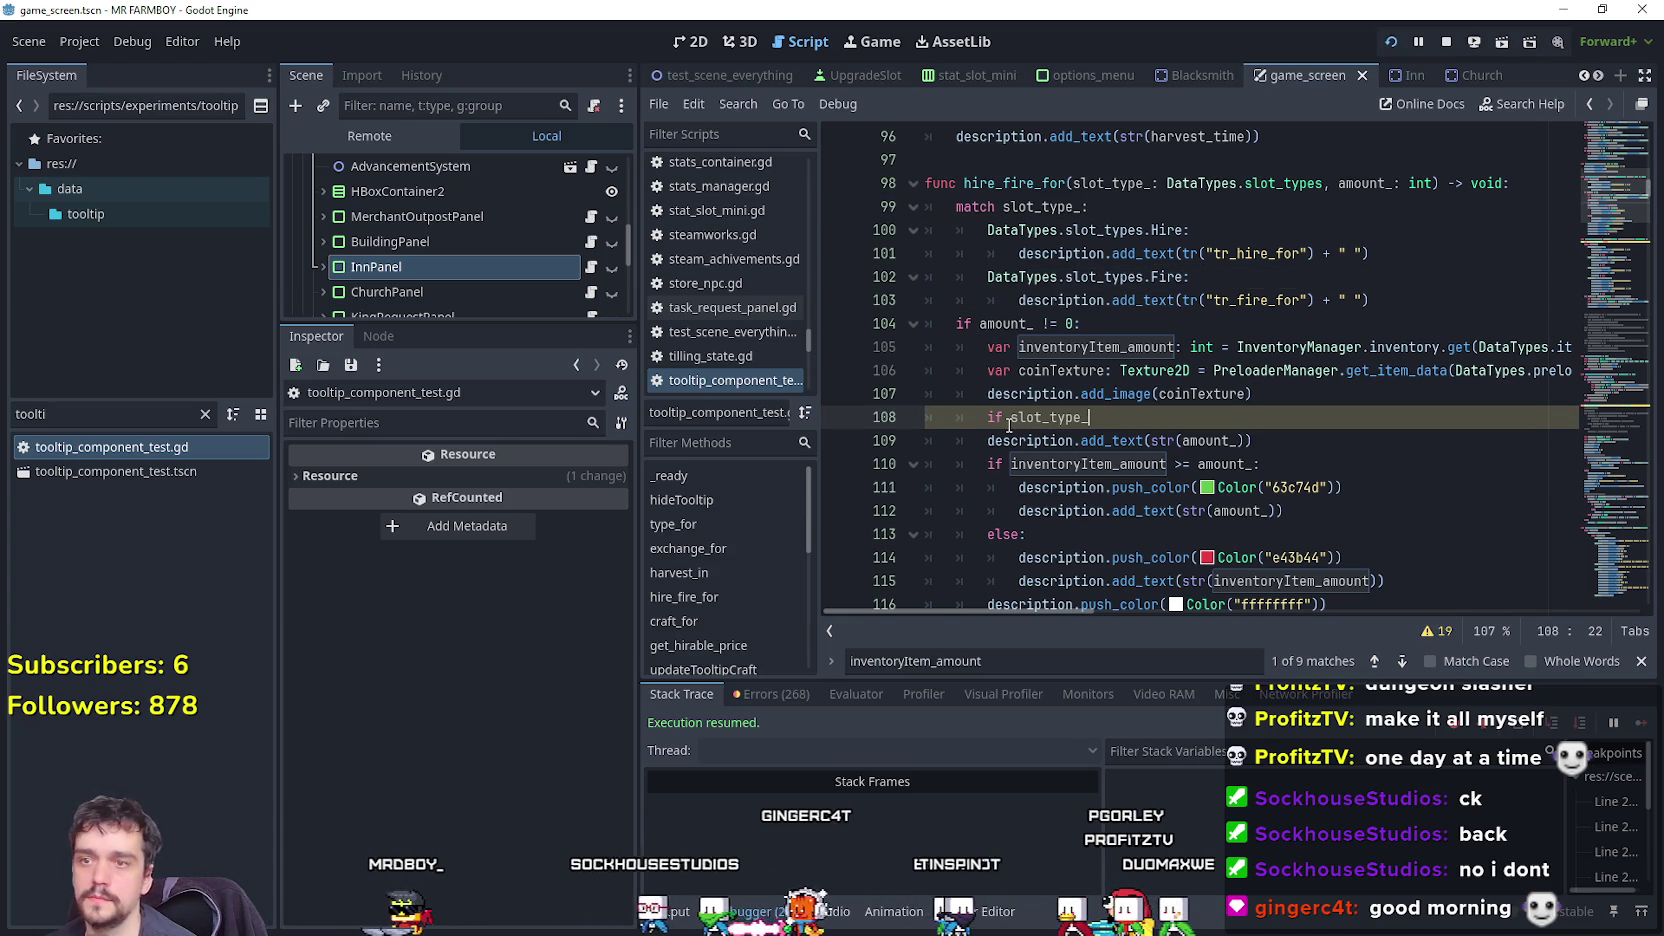
type(" ==")
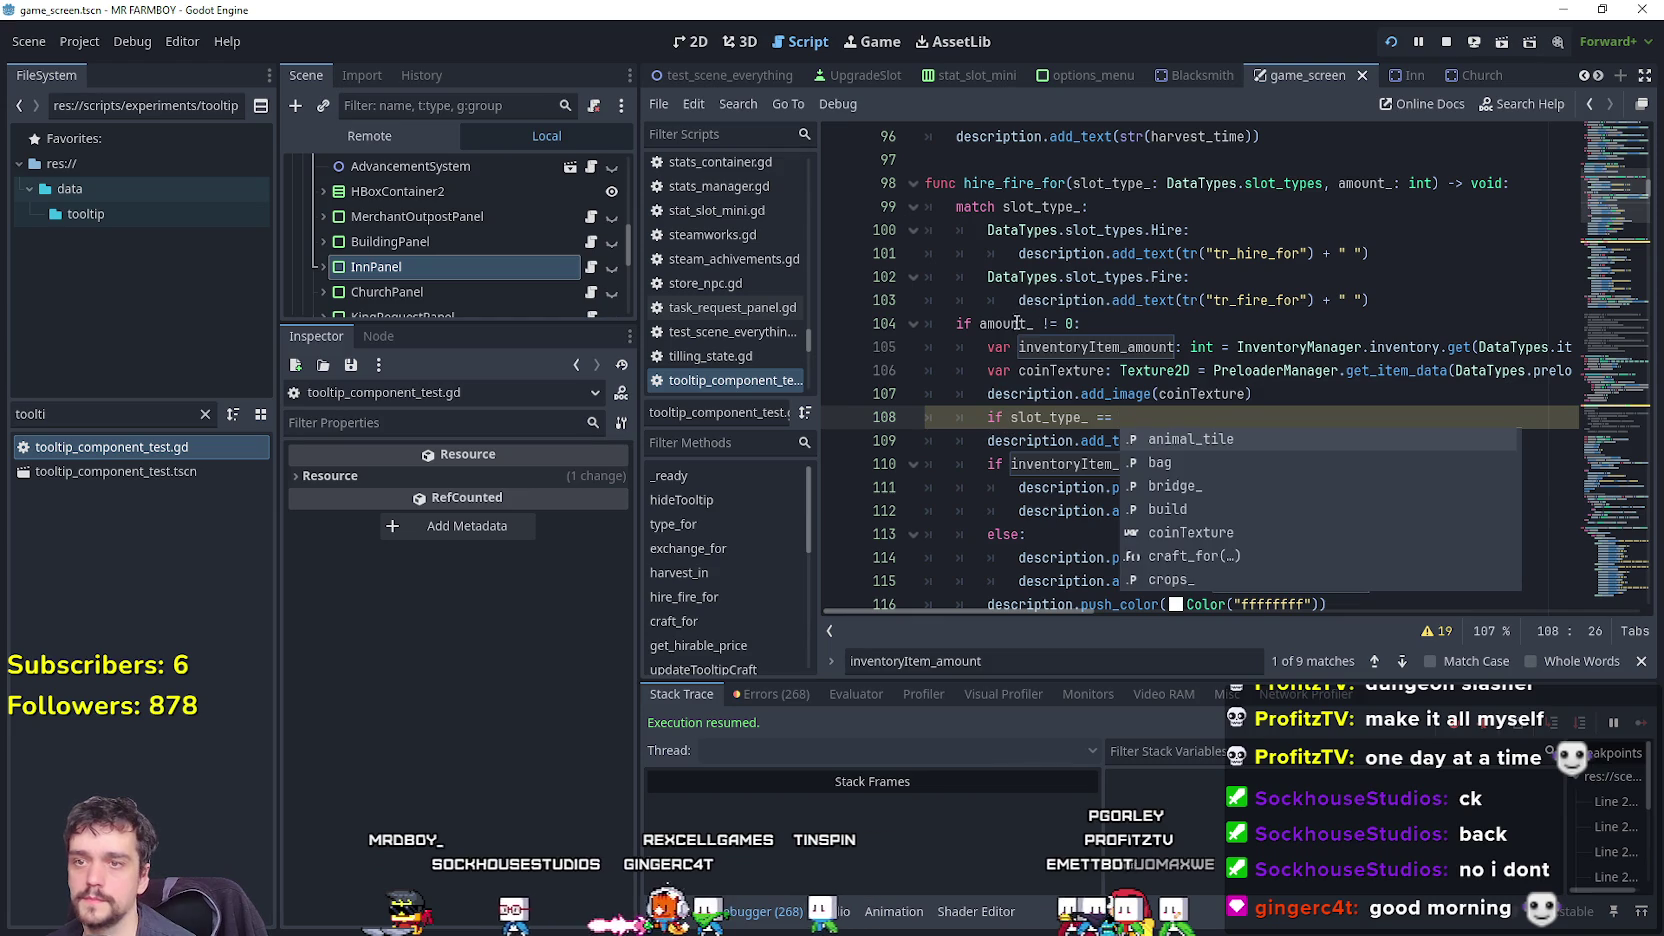
left_click_drag(1013, 275, 1133, 275)
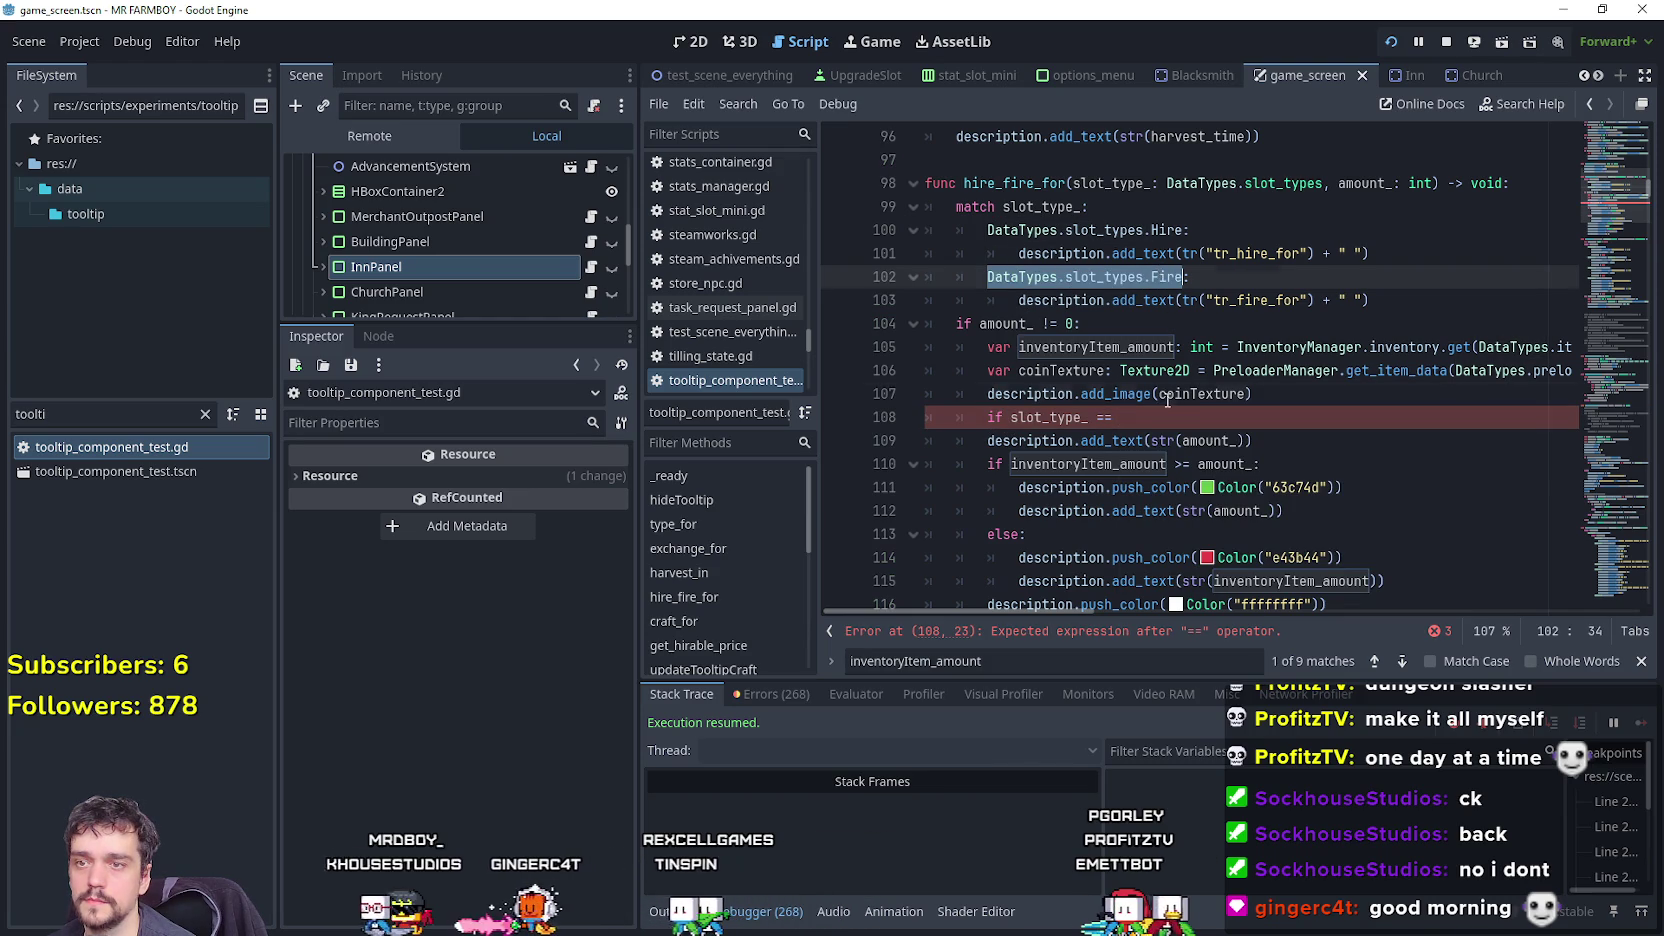
left_click(1188, 416)
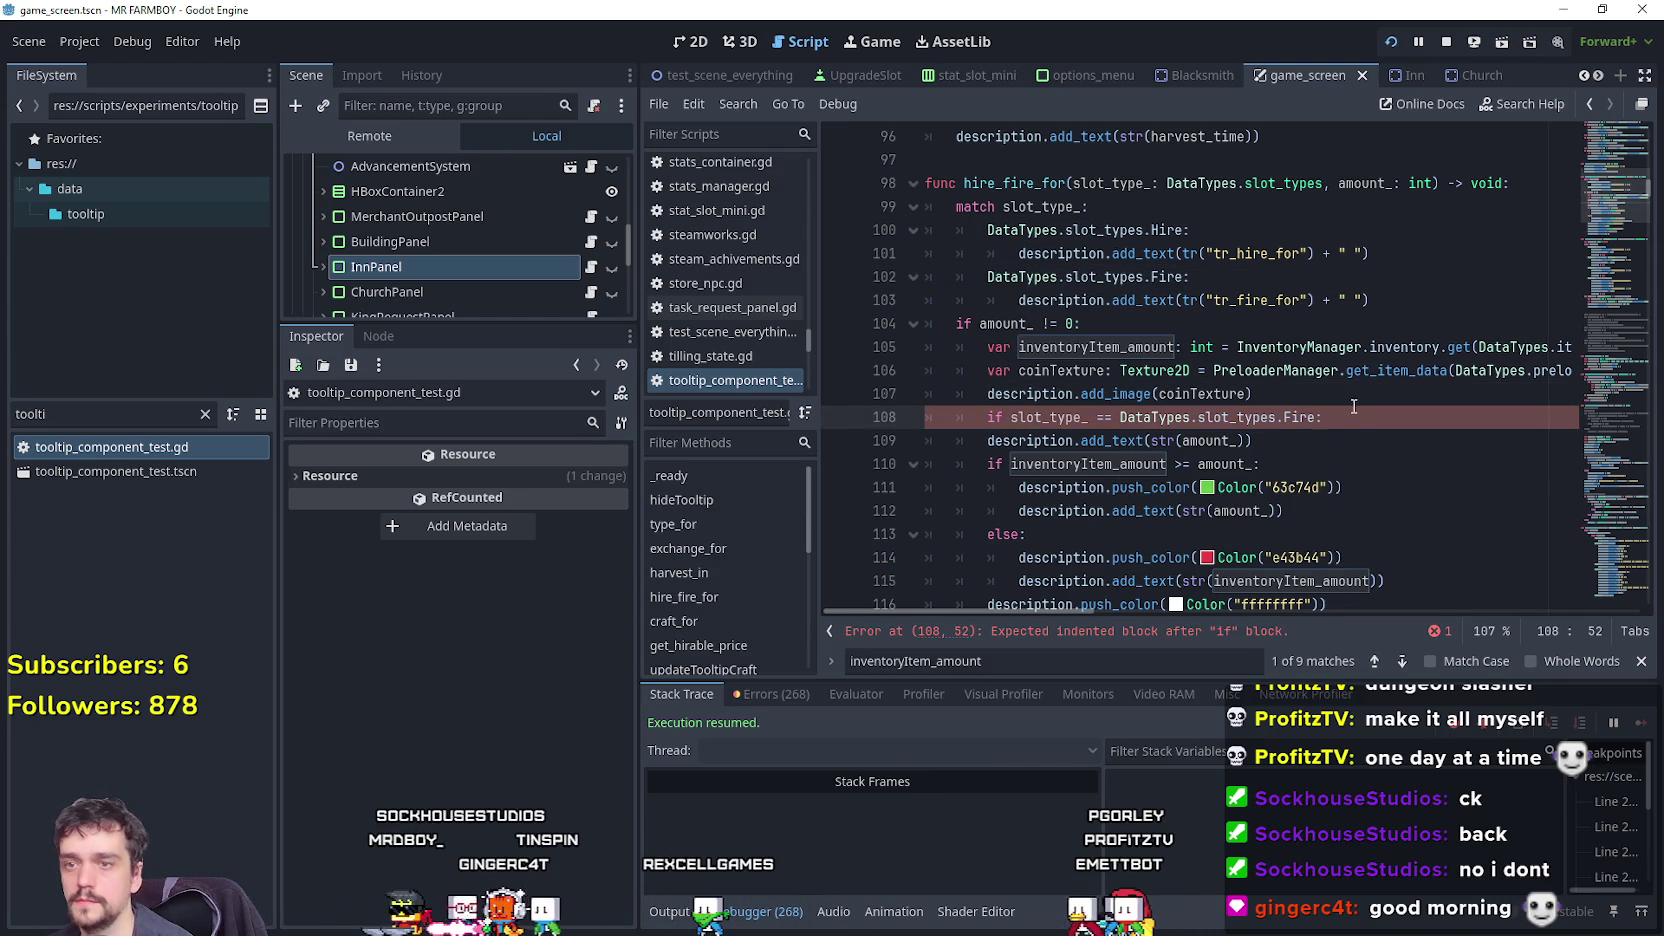
Add an else branch, indent the affordability colour block under it, and save.
left_click(1322, 441)
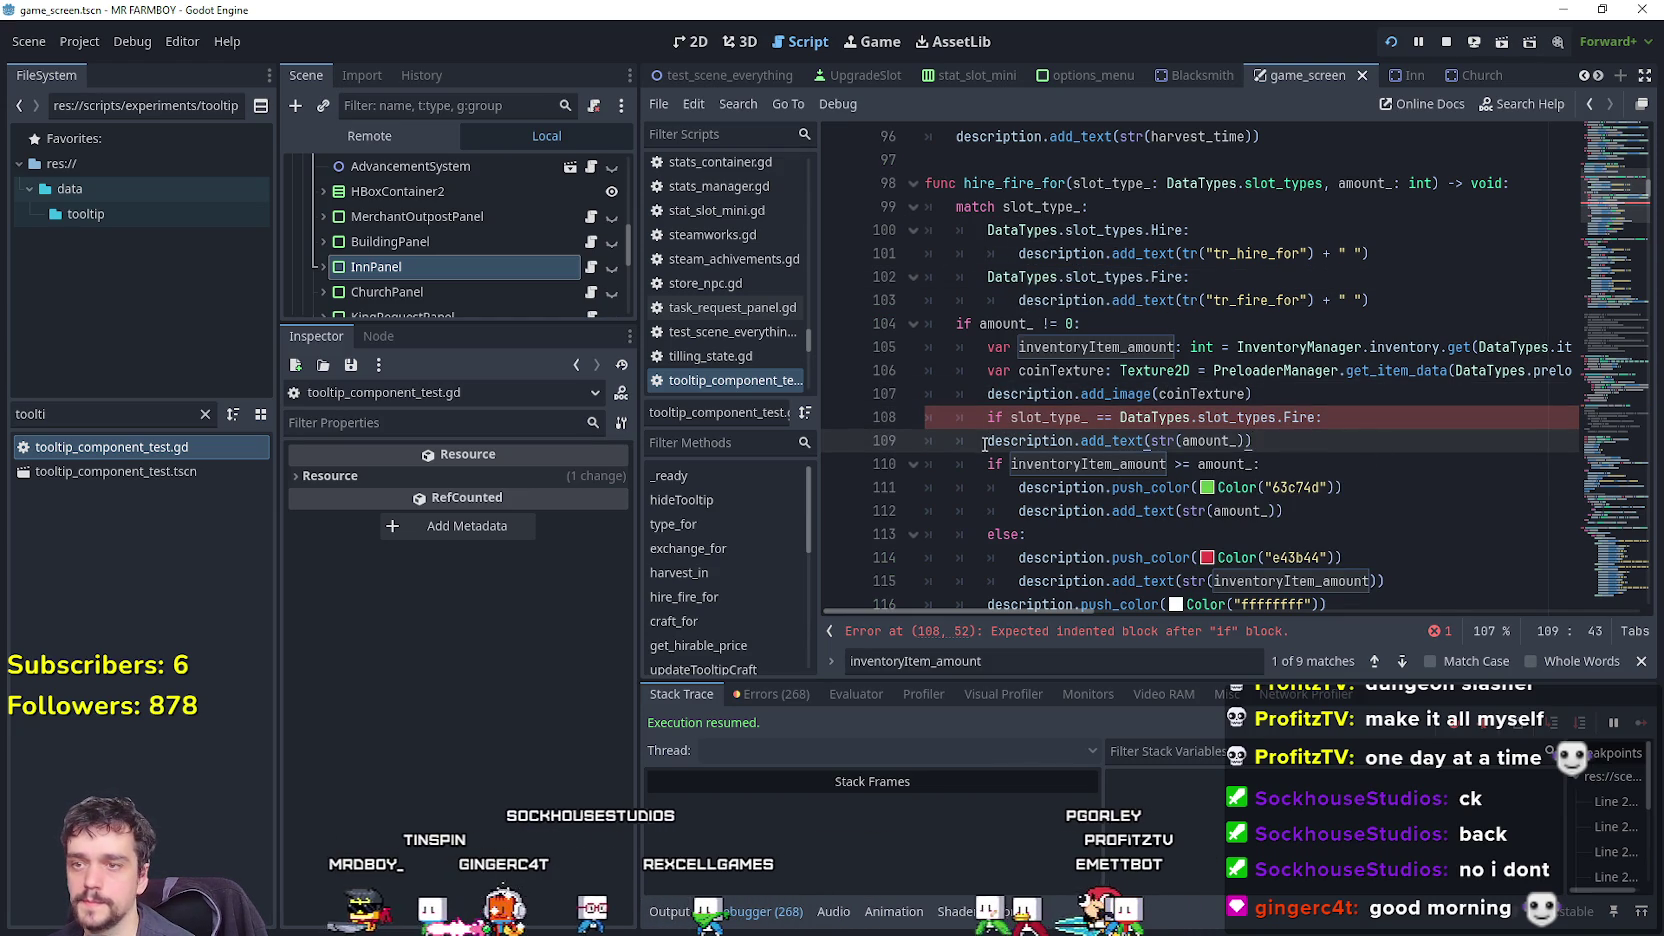
key("Return")
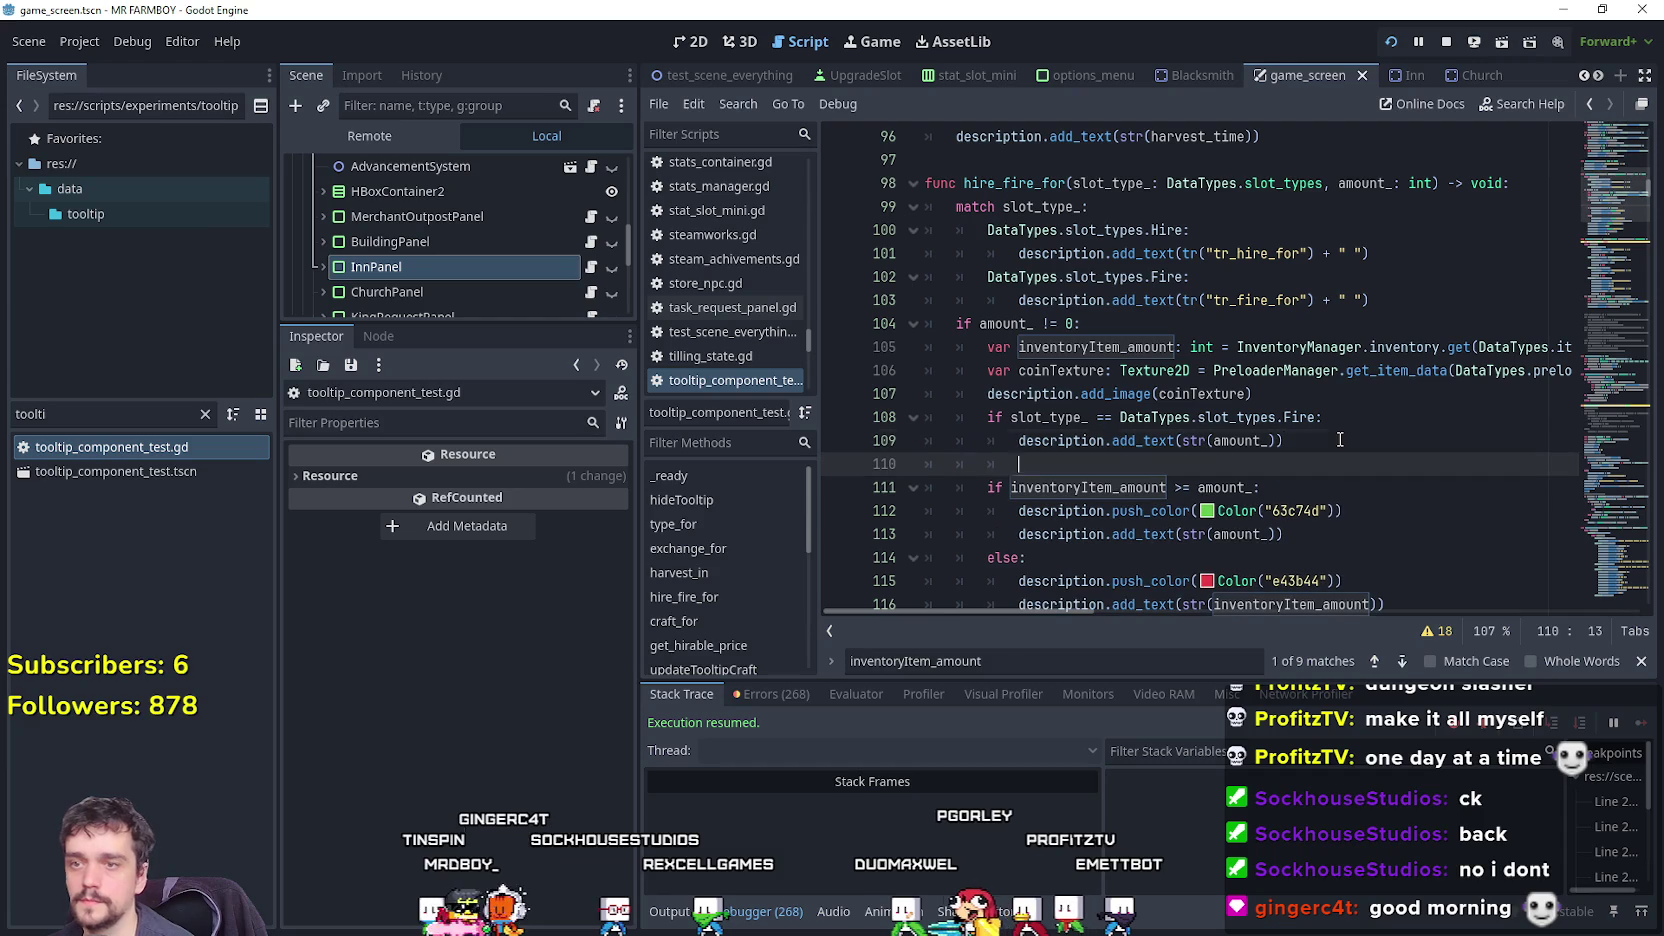
type("else:")
scroll(1300, 450, "down", 3)
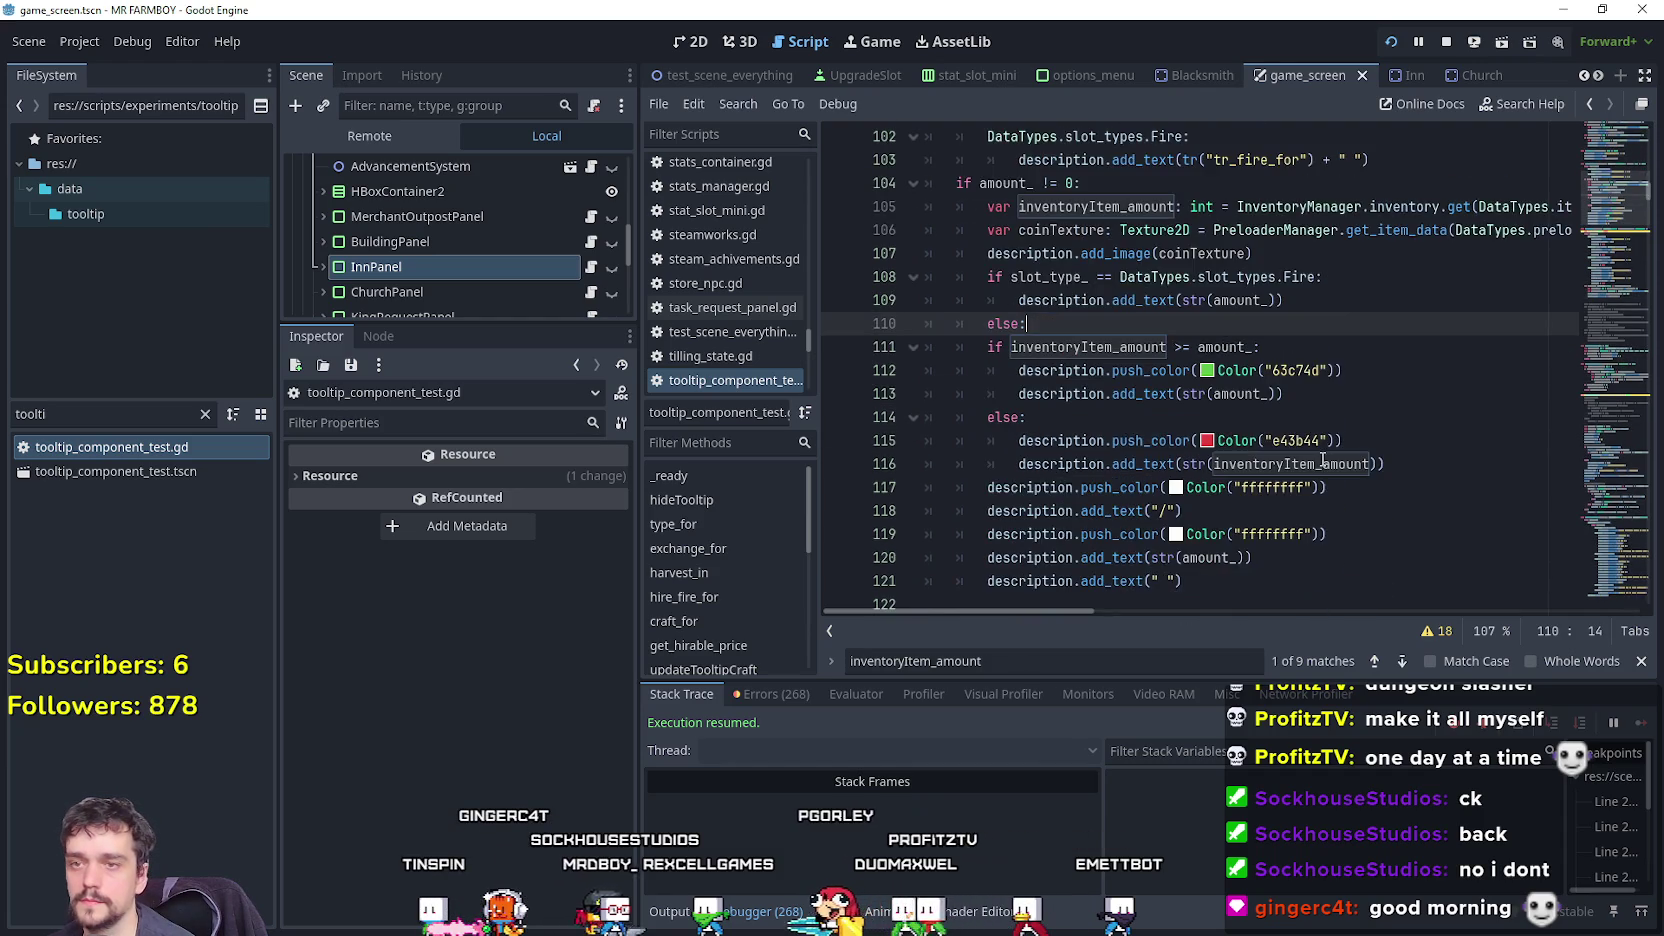
mouse_move(1238, 572)
left_mouse_down()
mouse_move(1100, 365)
mouse_move(990, 312)
left_mouse_up()
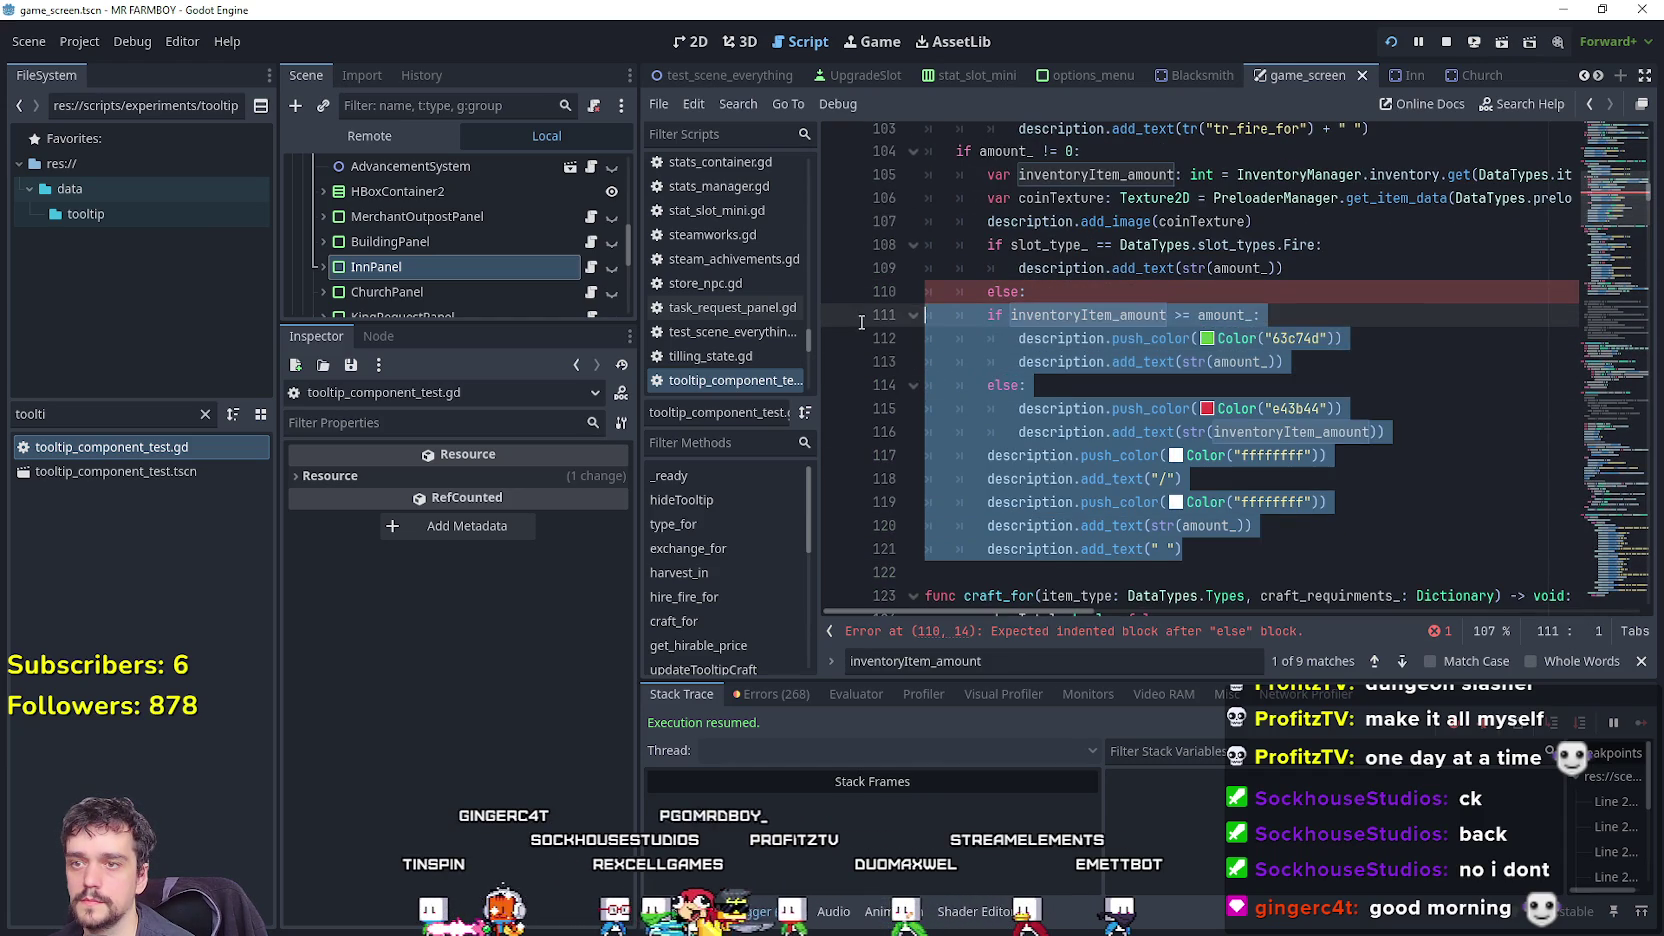
key("Tab")
left_click(1212, 288)
key("ctrl+s")
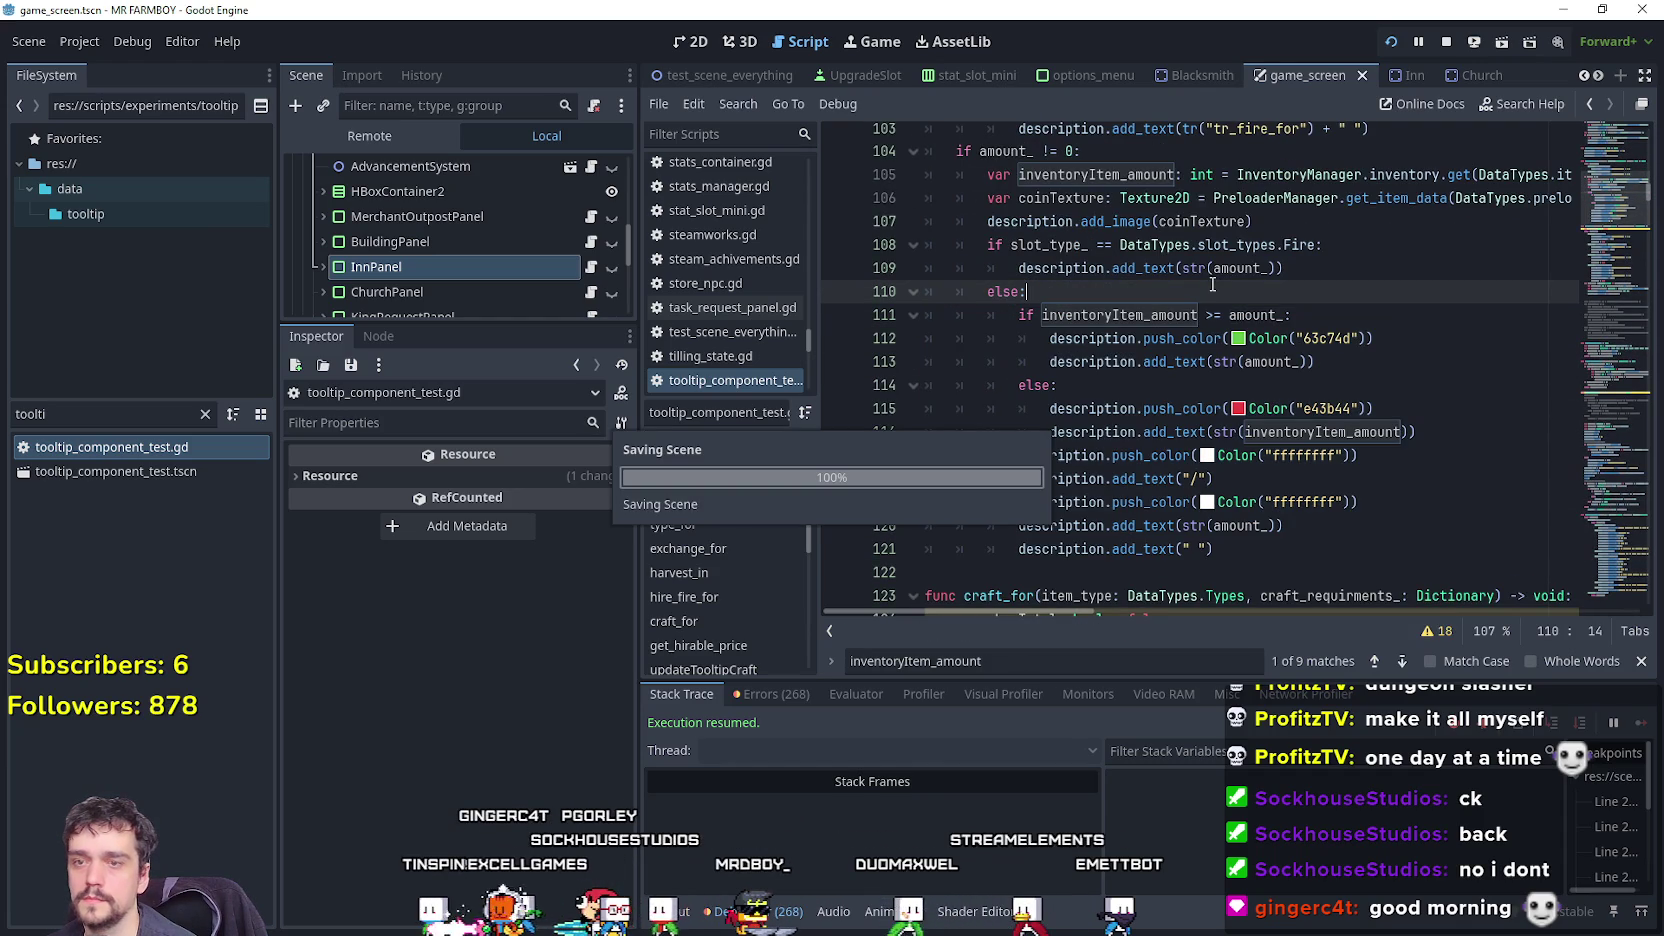
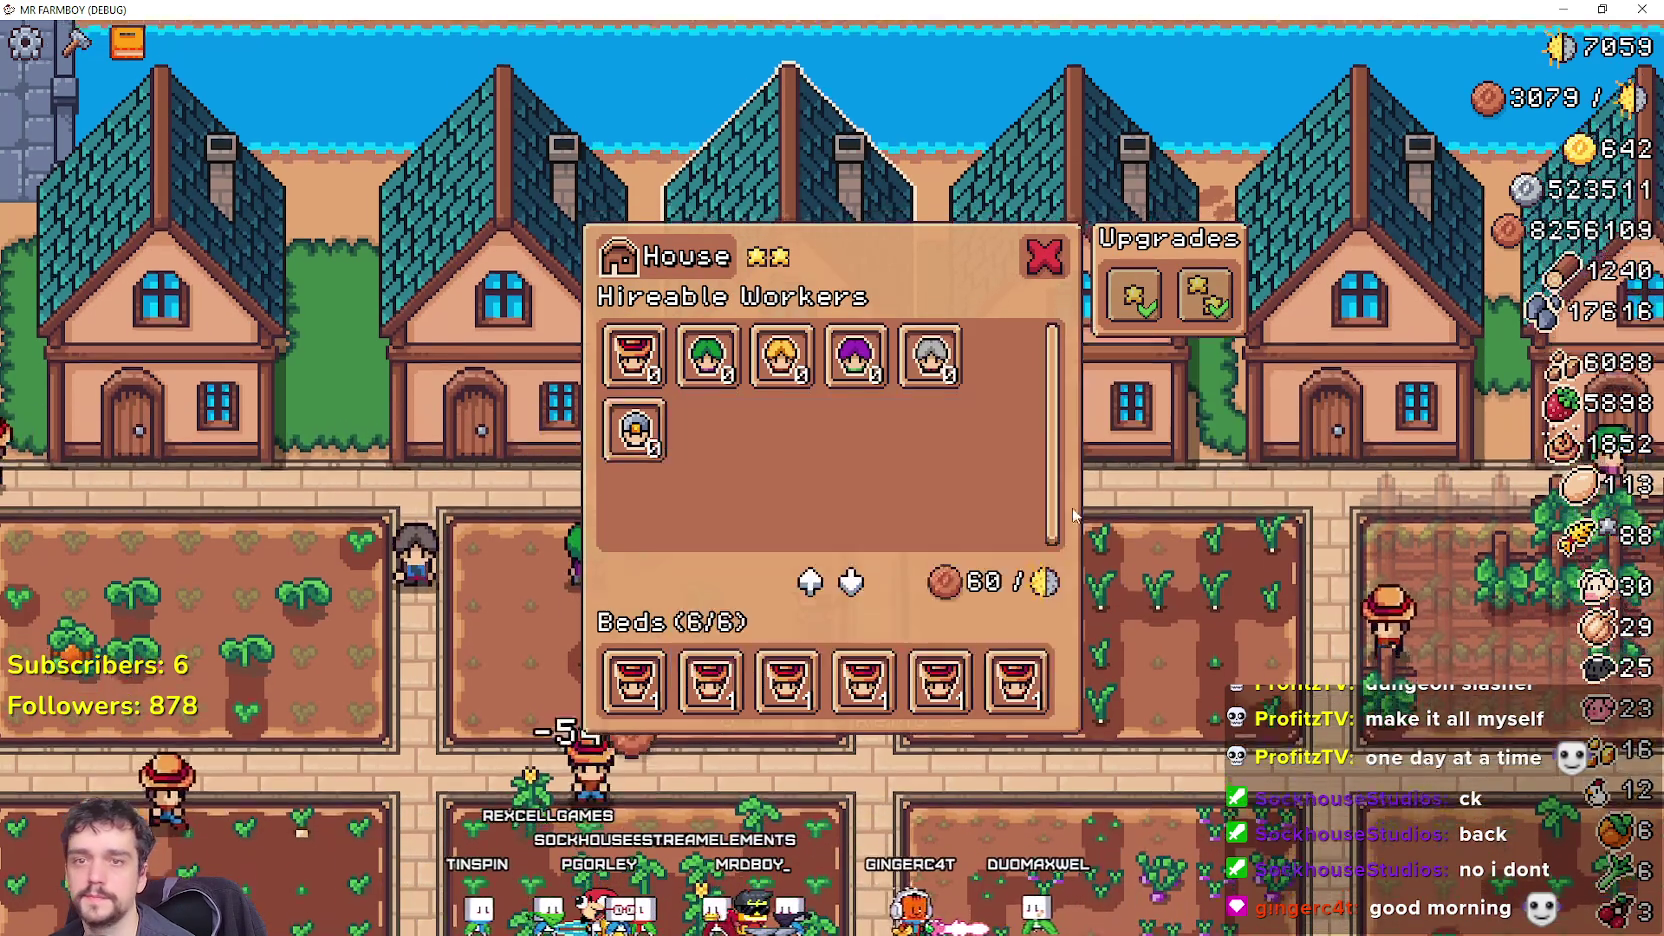
Close the House workers panel, walk right to the market and check its inventory.
left_click(1044, 257)
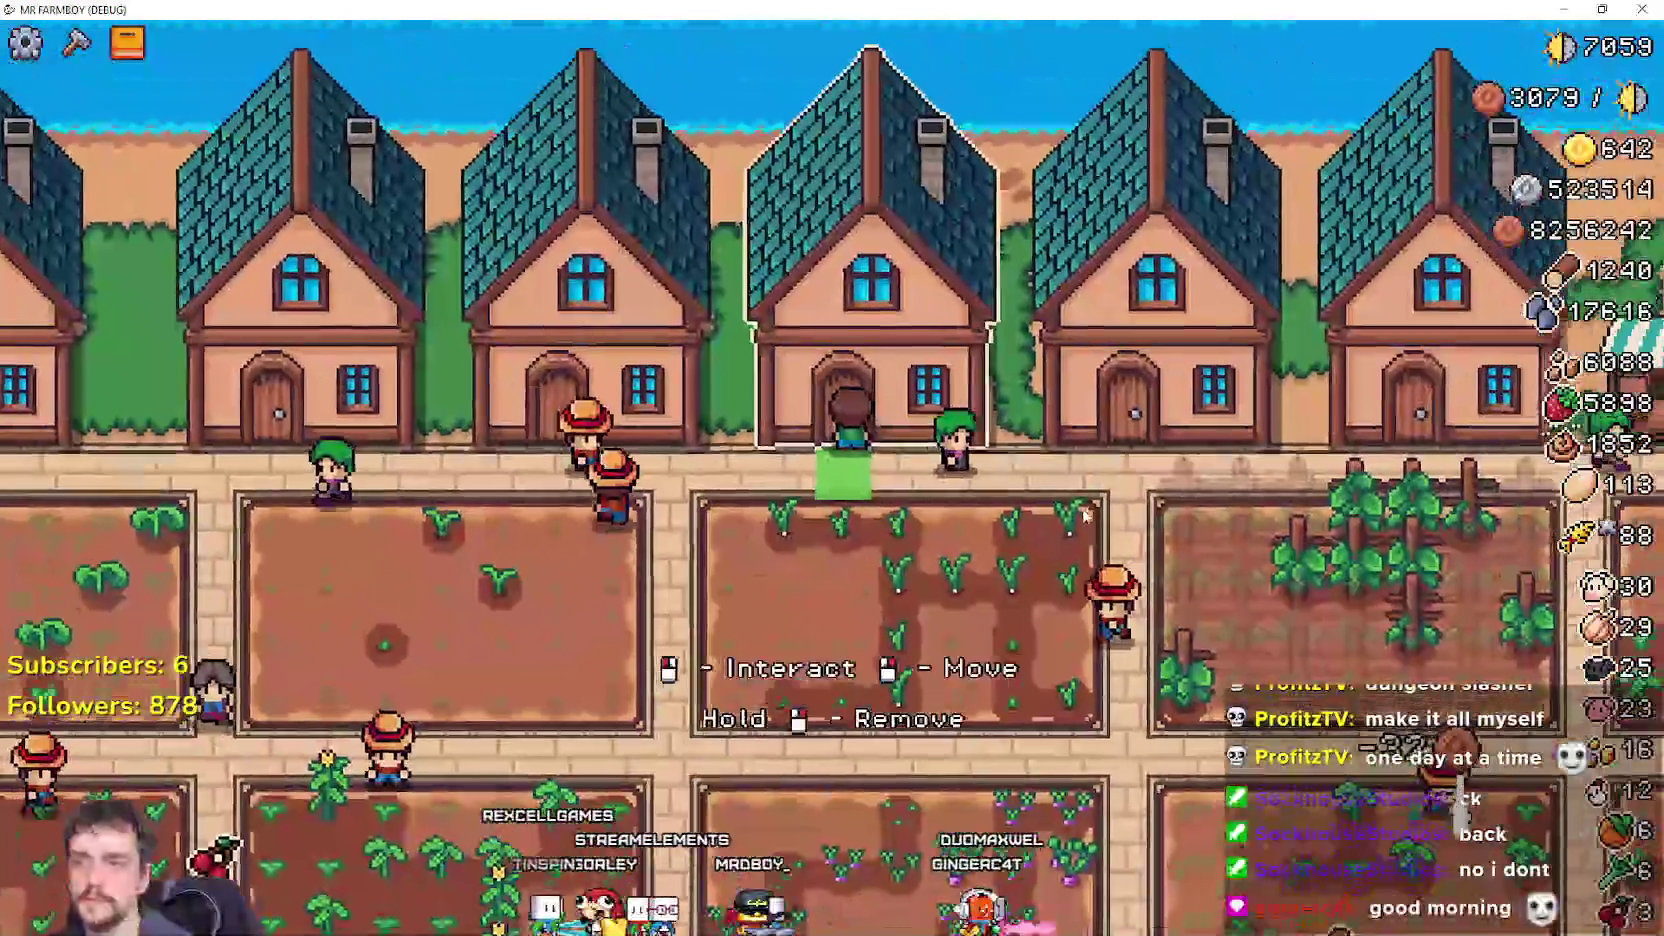
key("d")
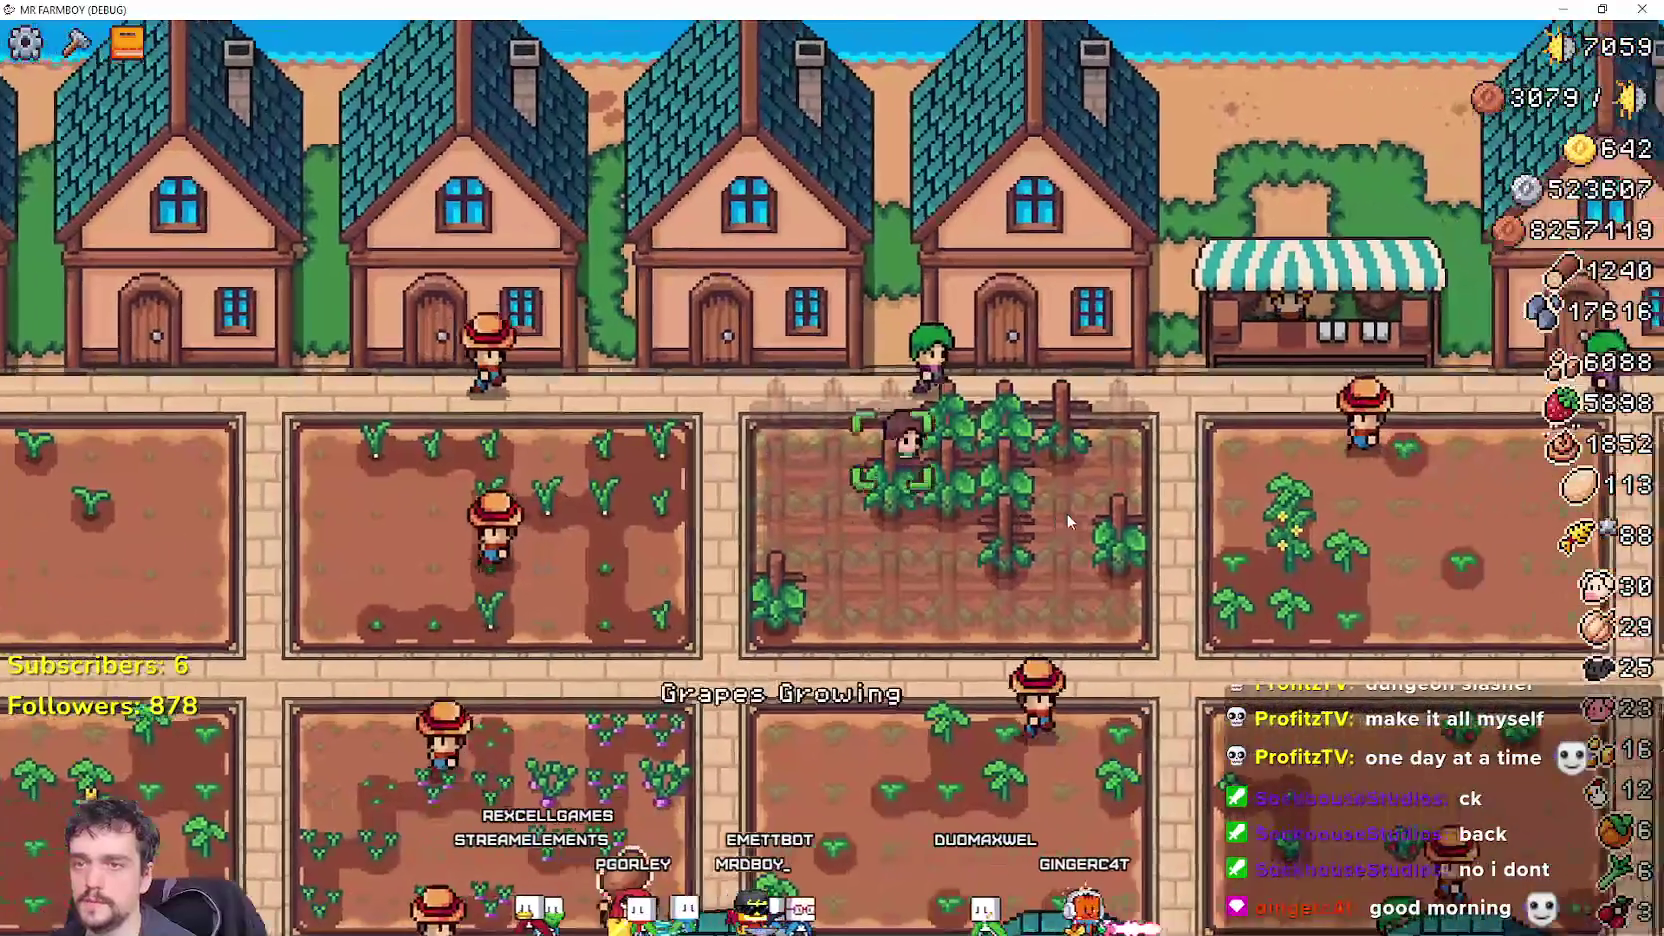
key("d")
key("e")
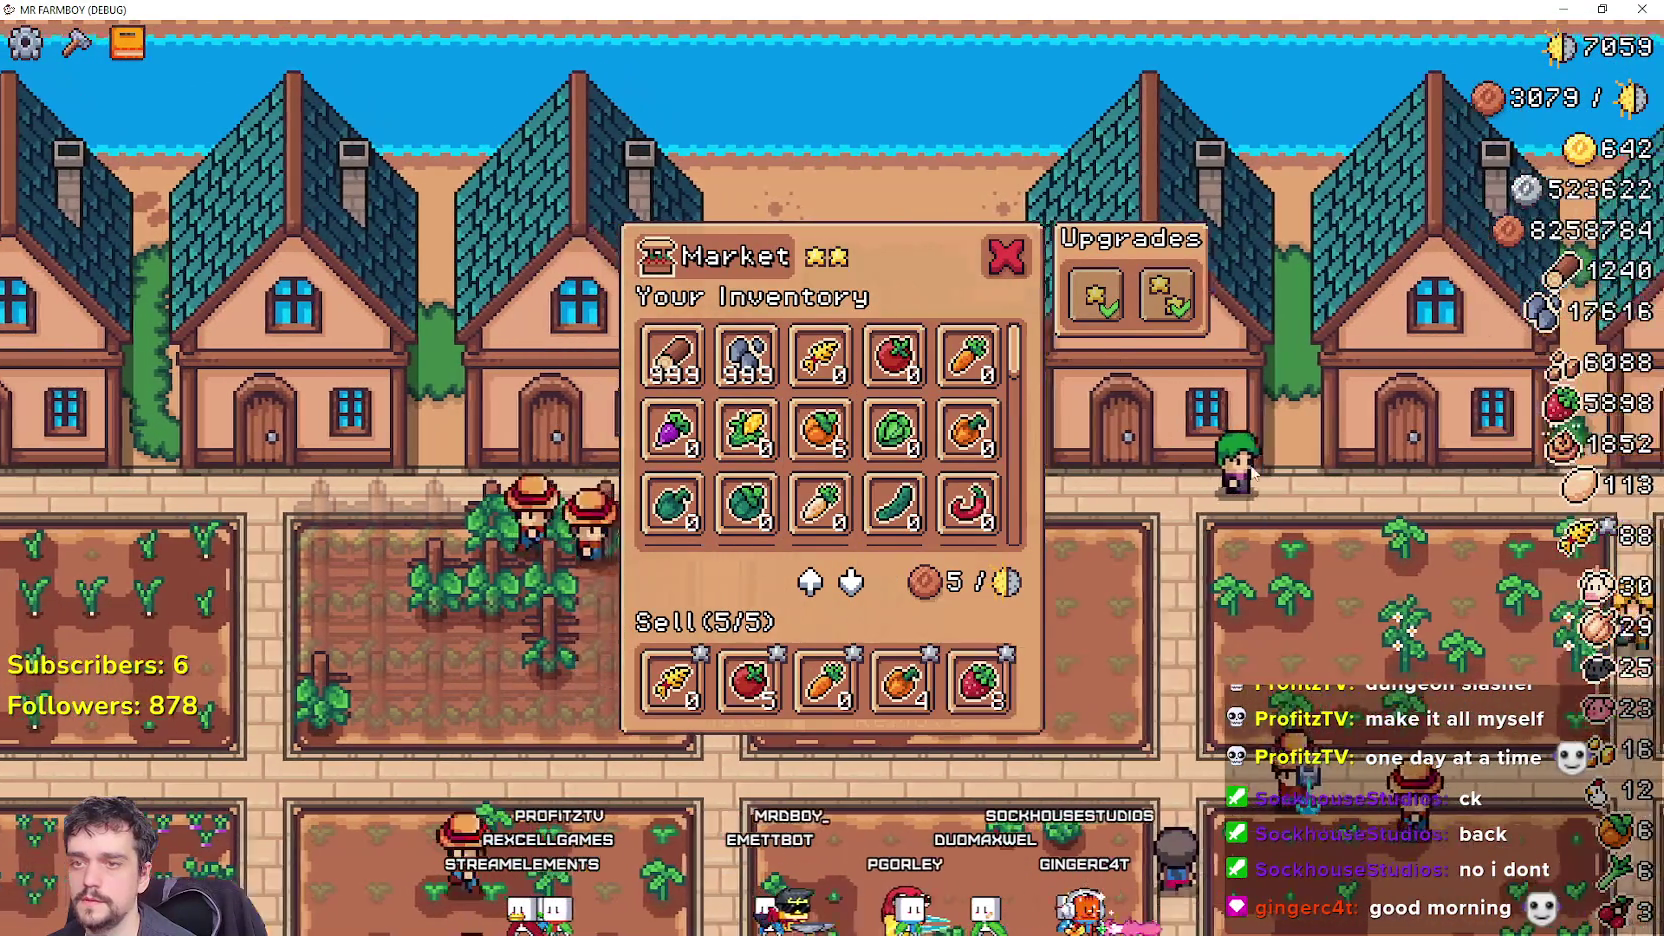
left_click(1167, 511)
Walk down through the fields and across the village, glancing at the seed crafting list.
scroll(1167, 511, "down", 3)
key("s")
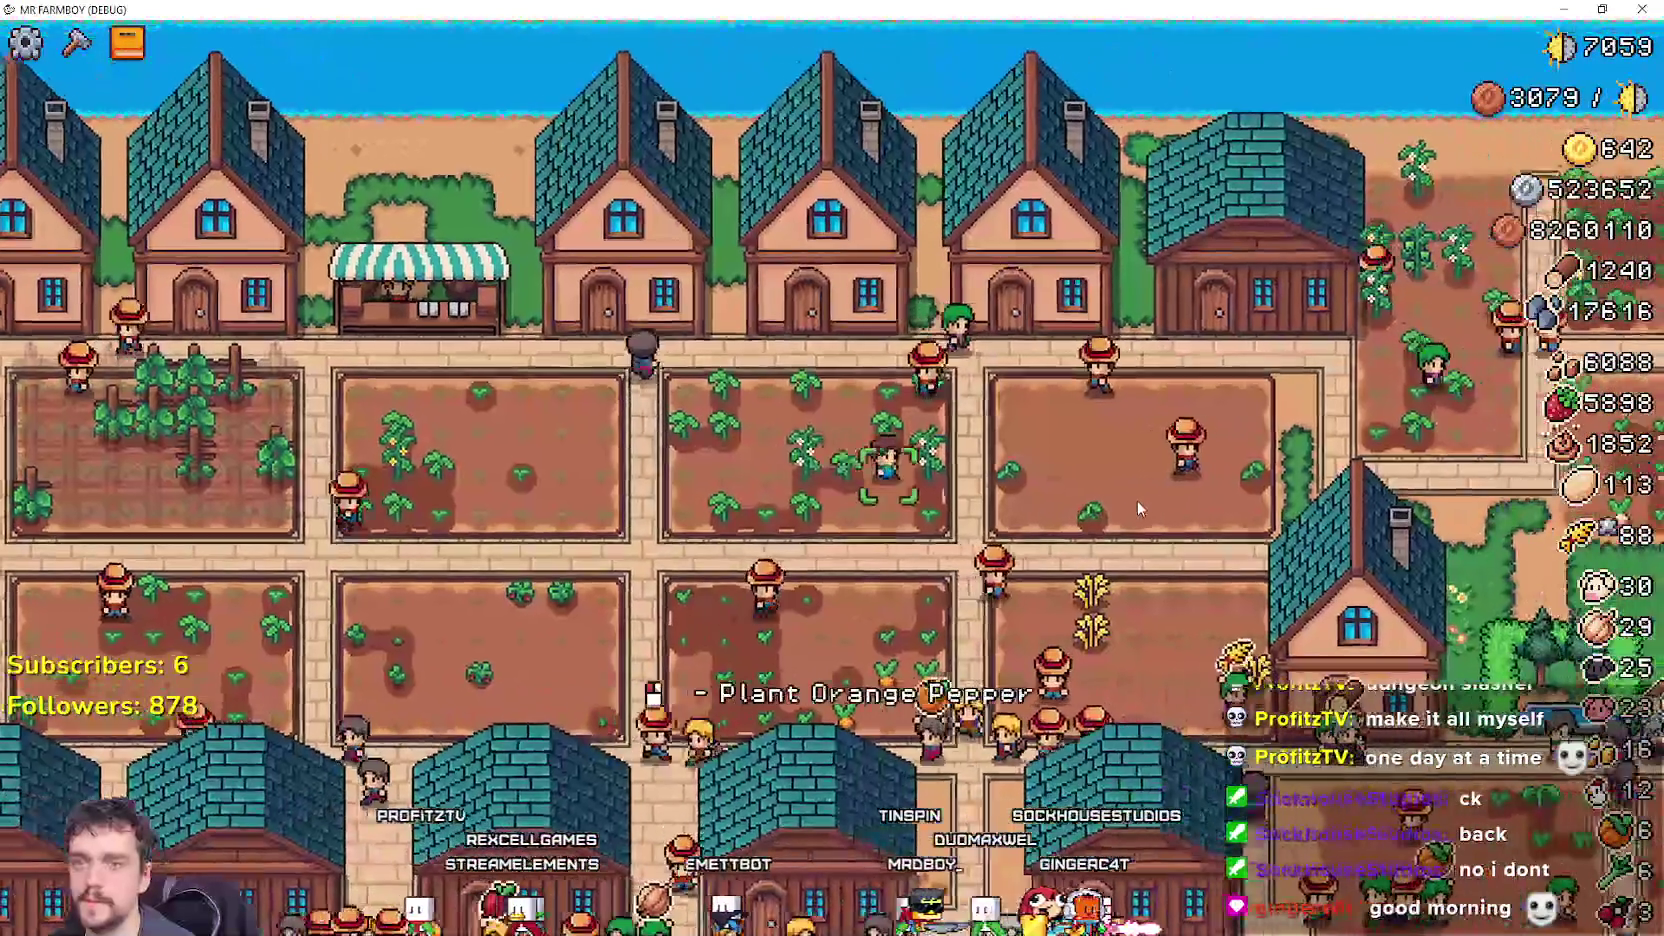
scroll(1134, 494, "down", 5)
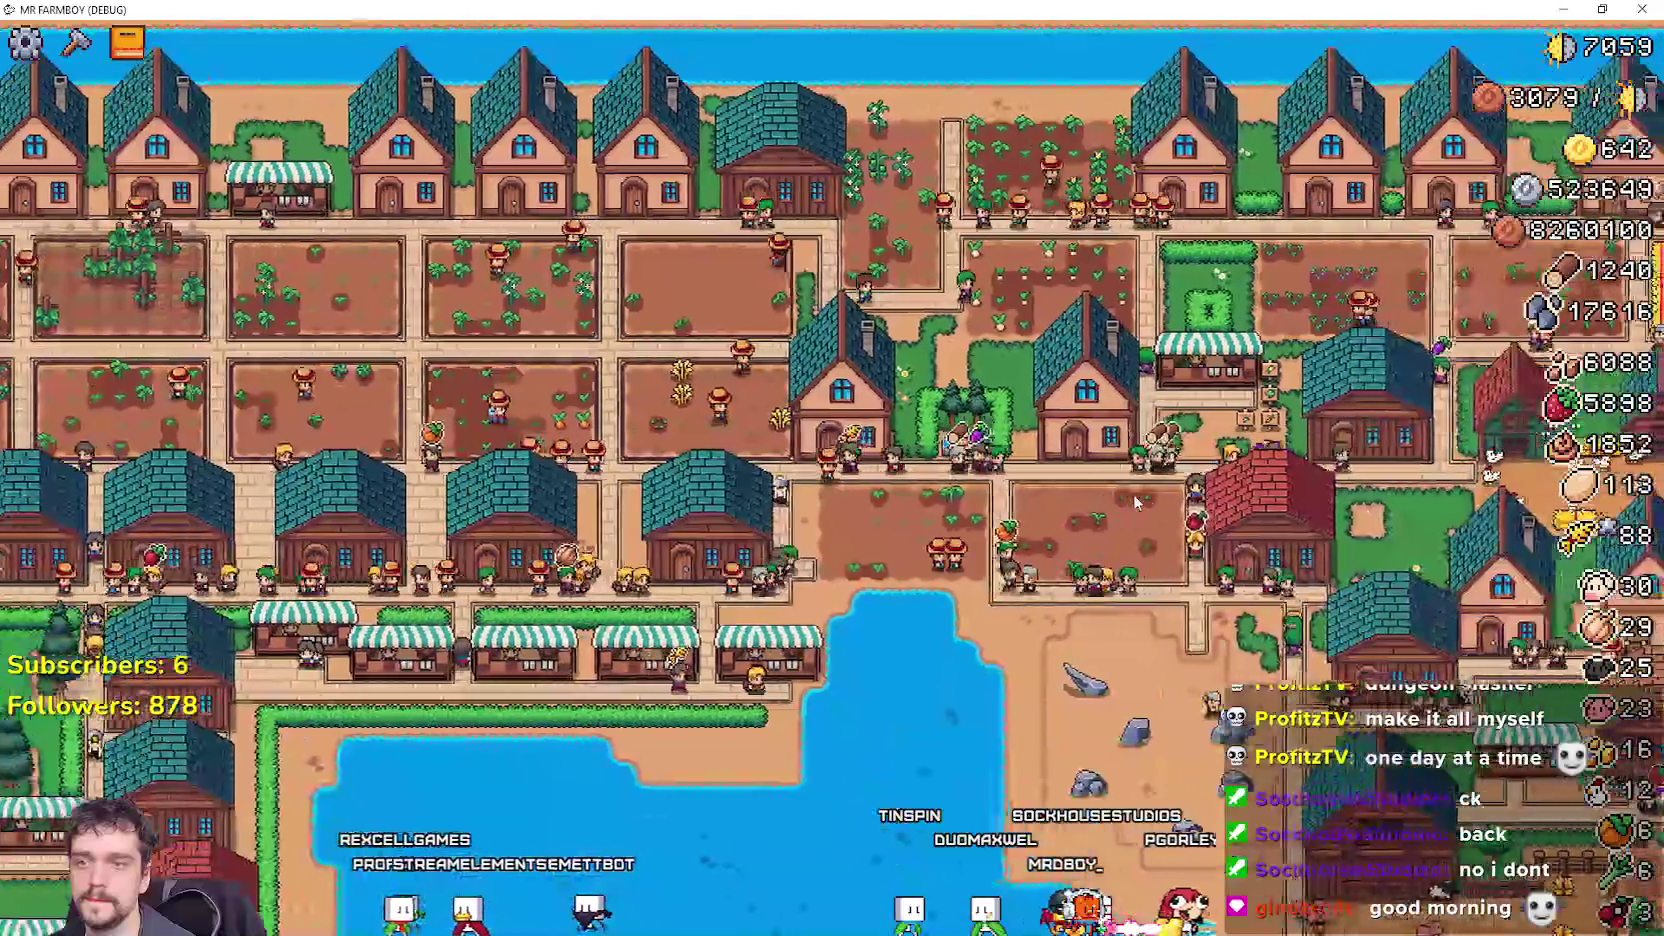
scroll(1134, 500, "up", 5)
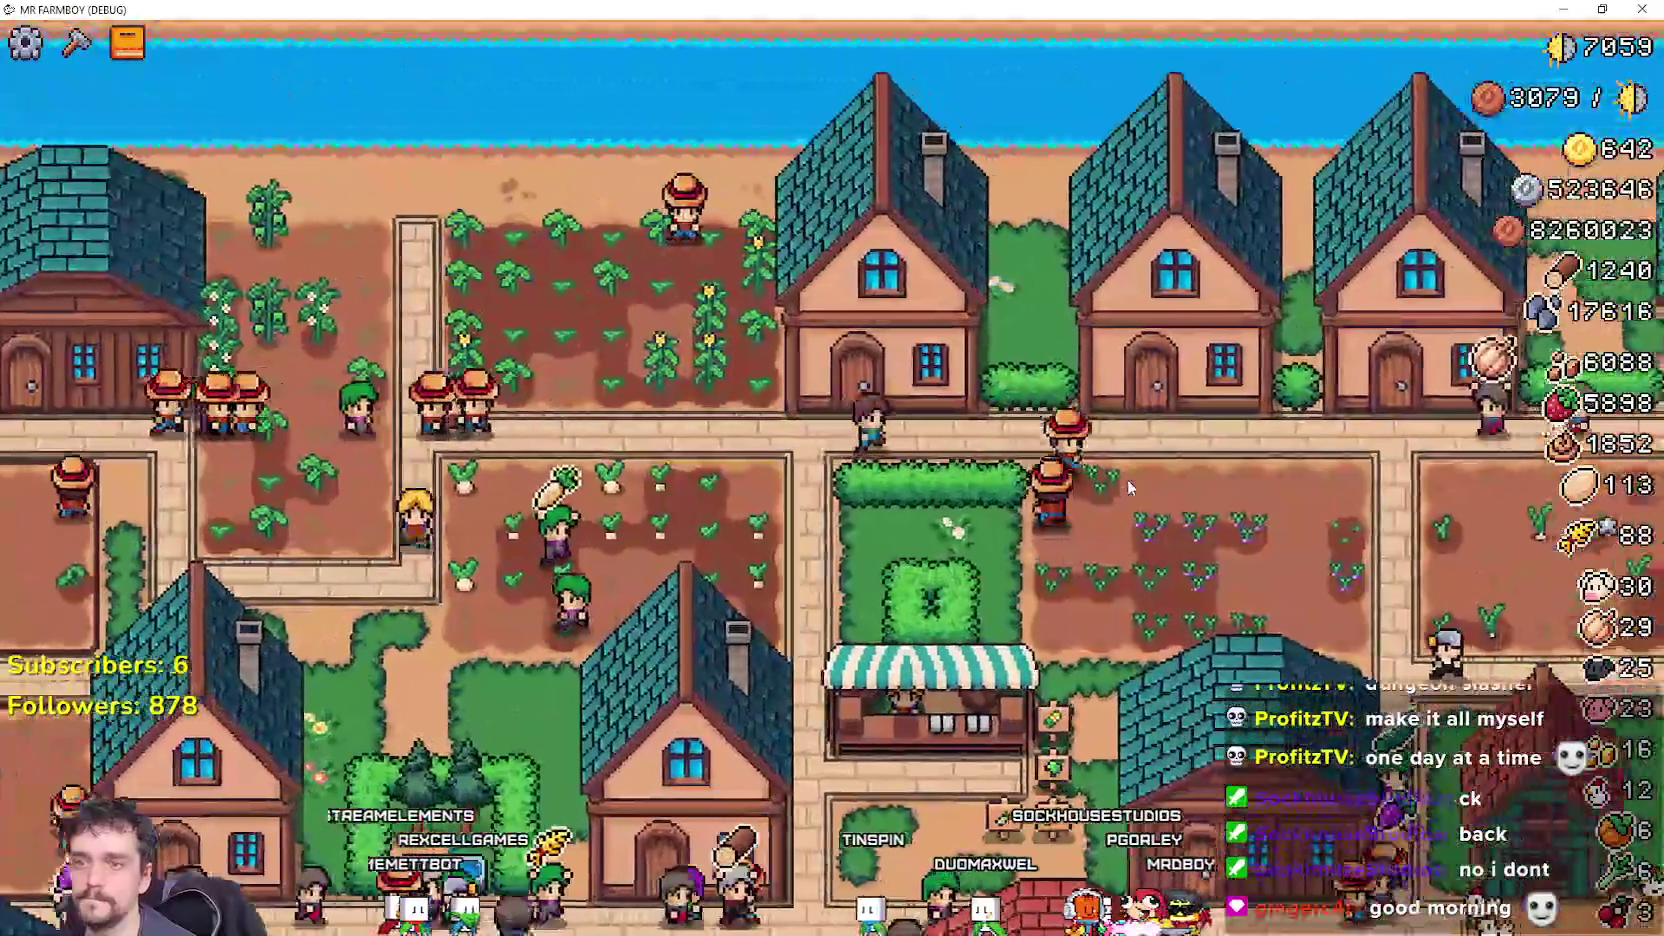
key("d")
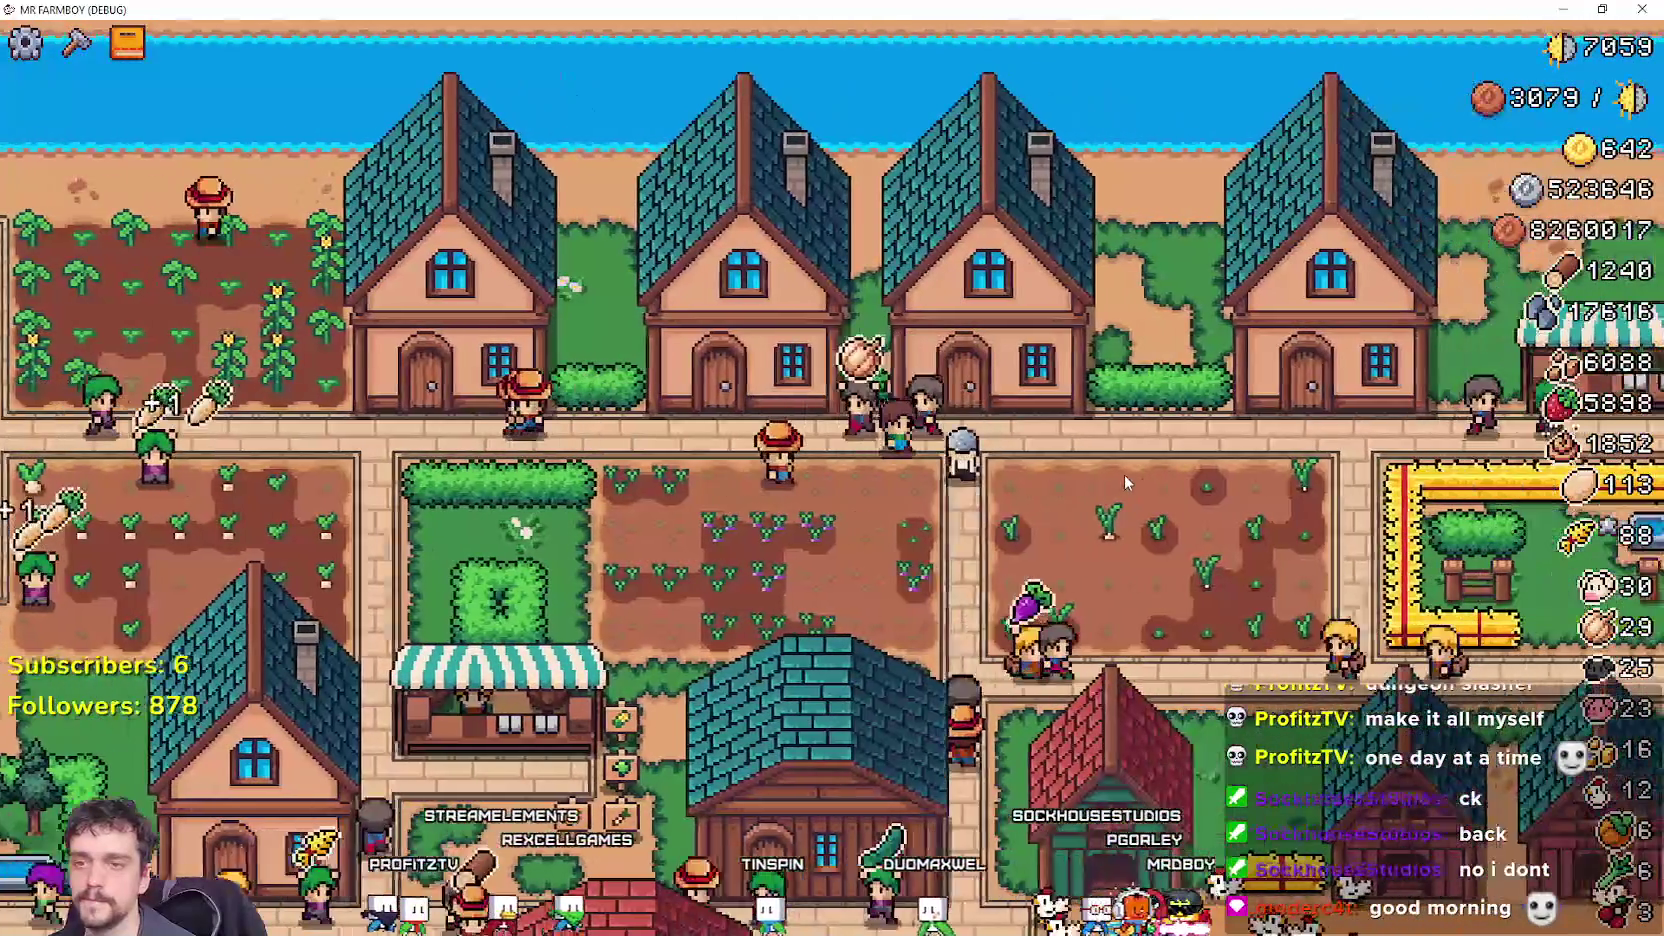
key("c")
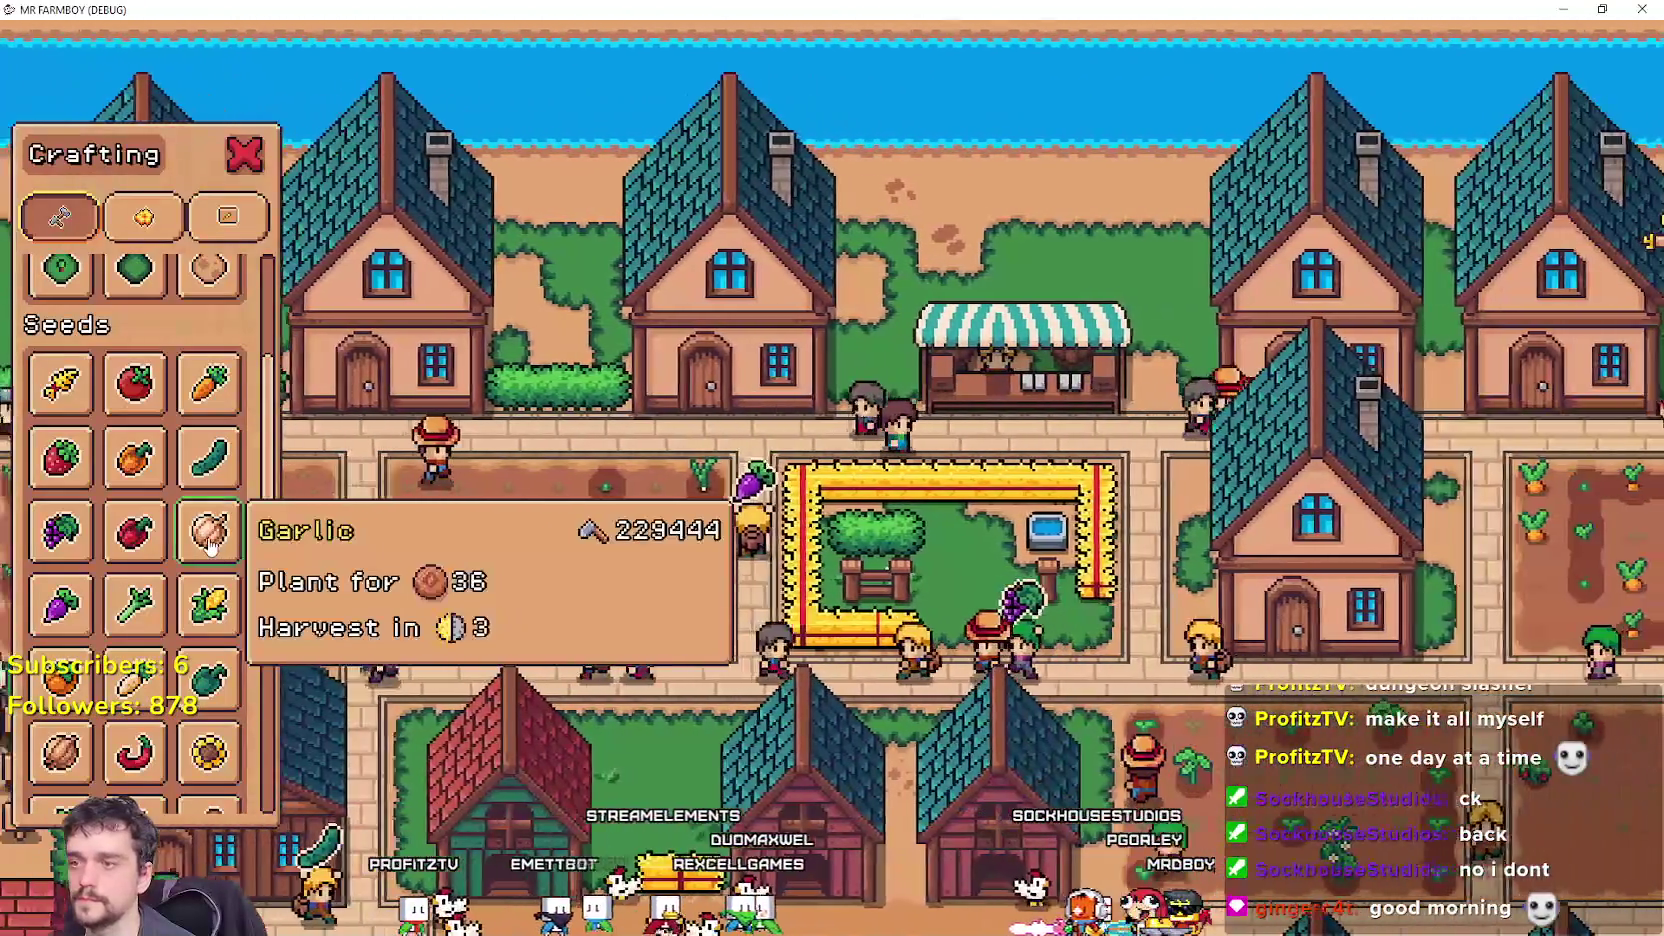
left_click(210, 540)
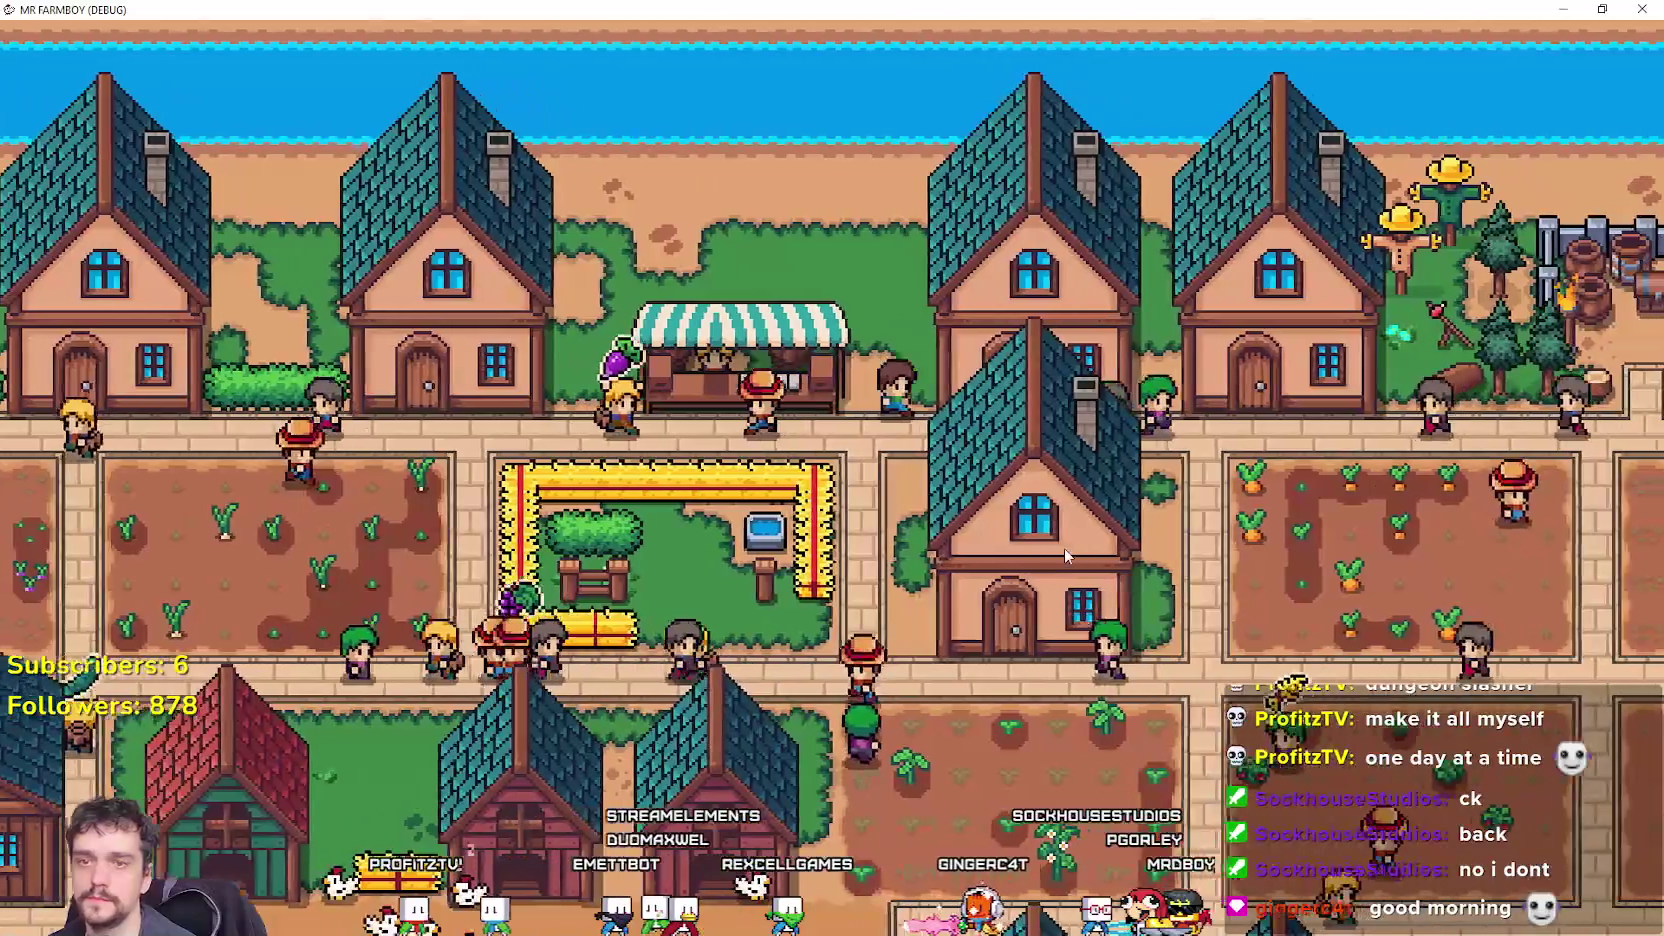
Walk over to the merchant and open the Merchant Seller shop.
key("d")
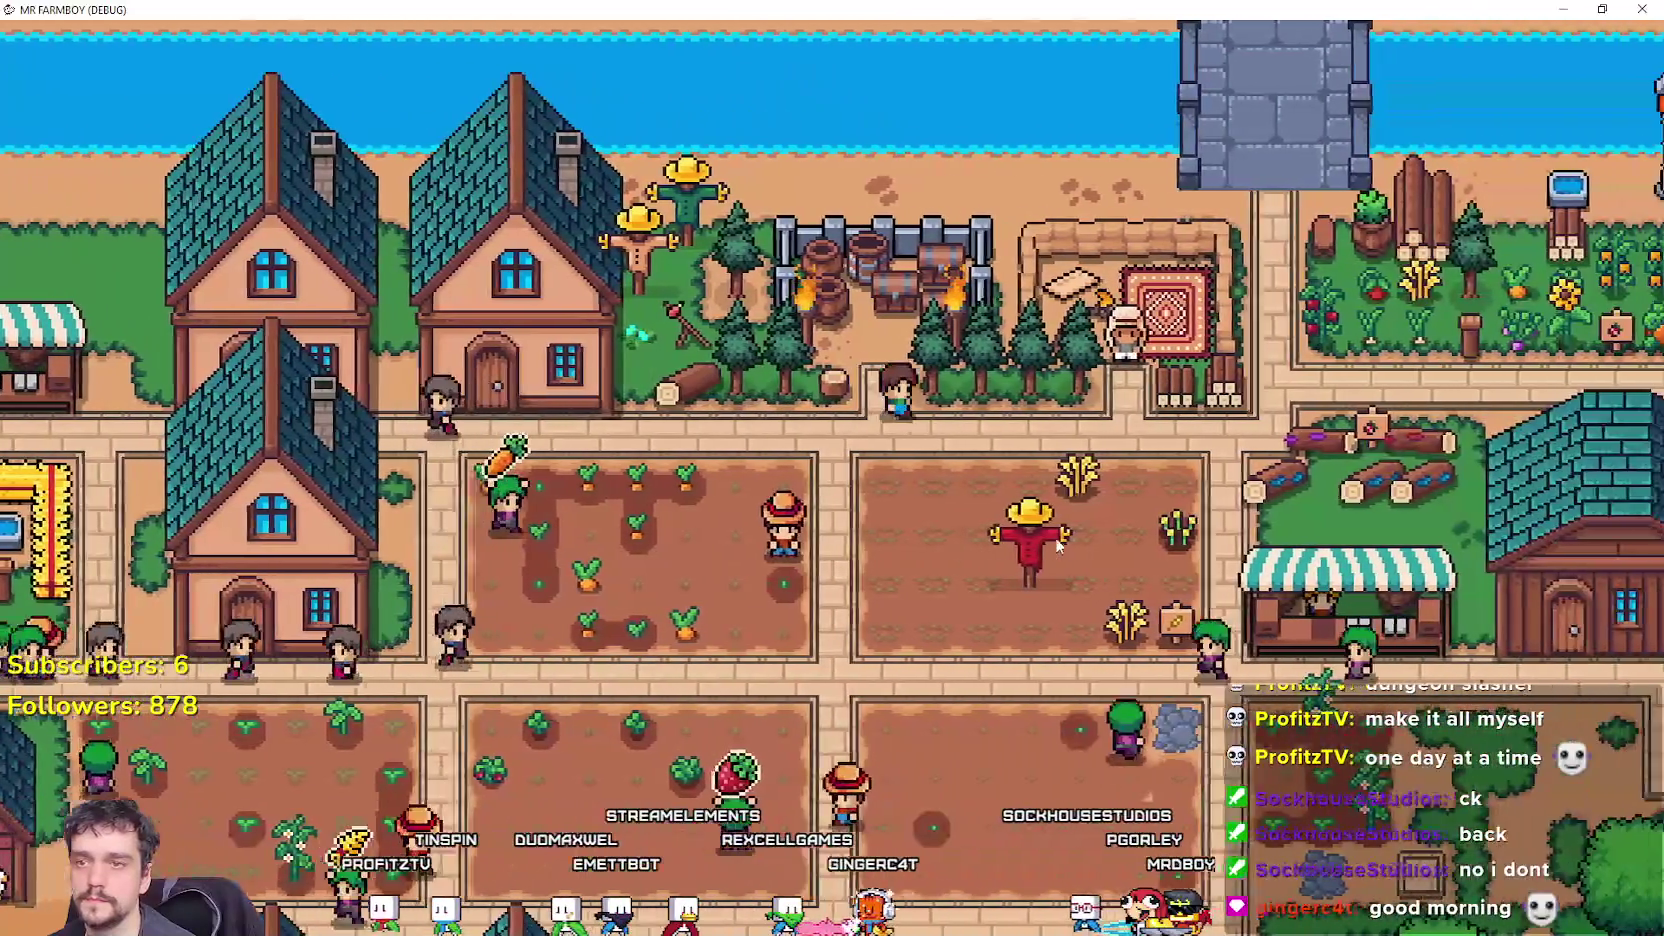
key("a")
key("e")
mouse_move(765, 415)
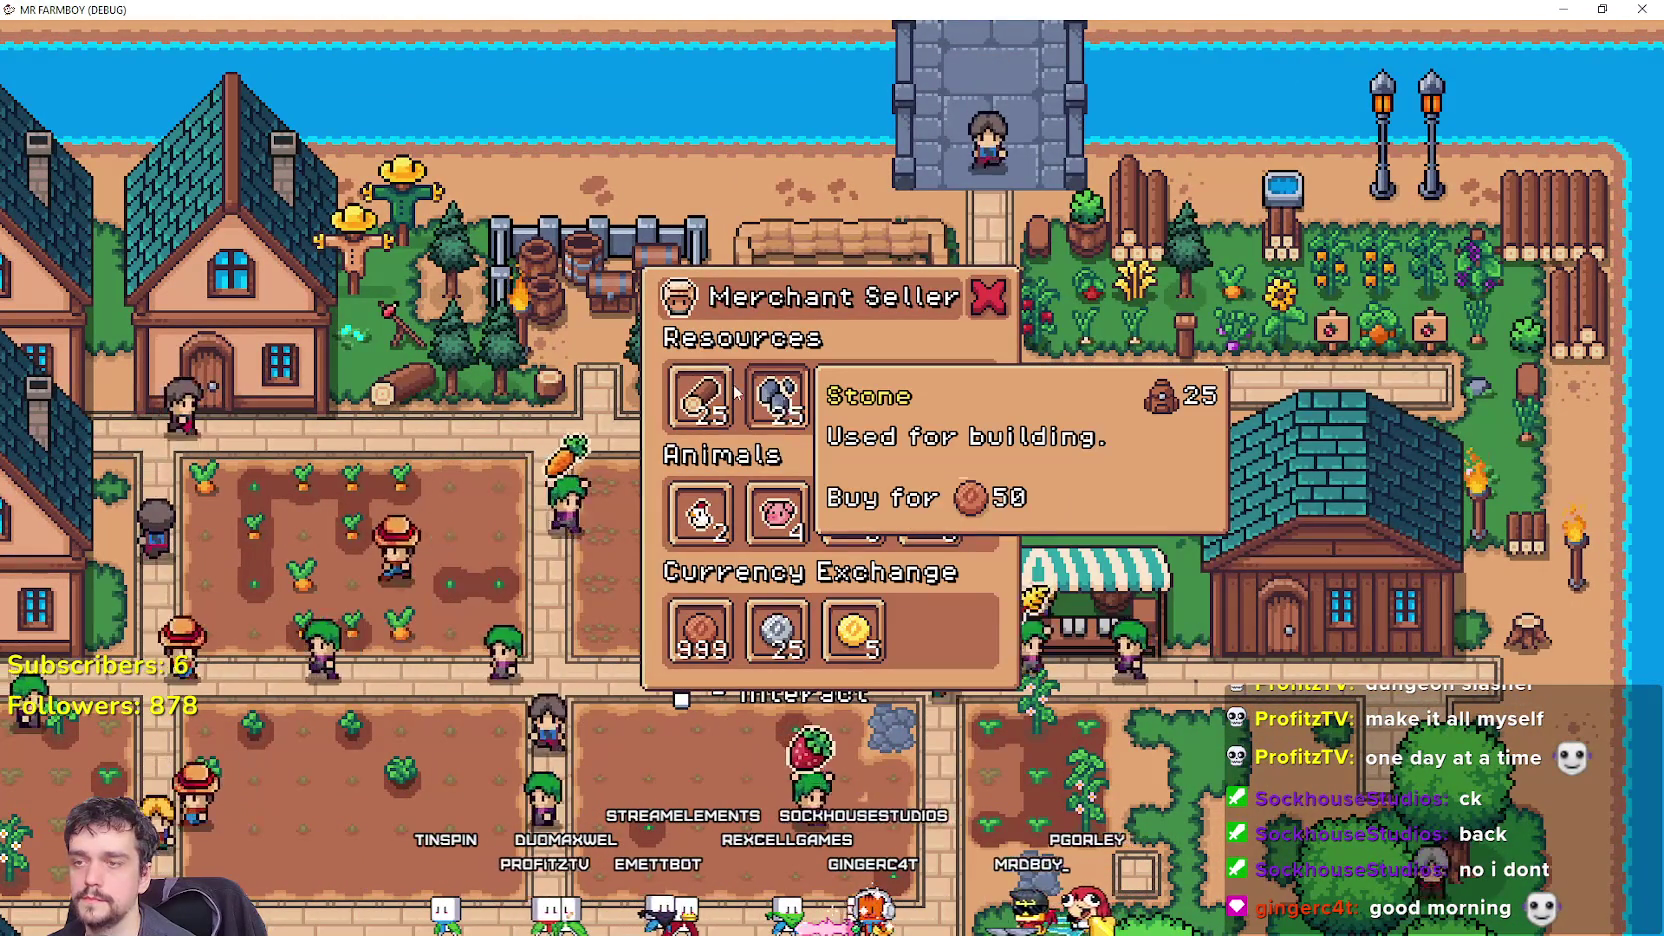
mouse_move(716, 634)
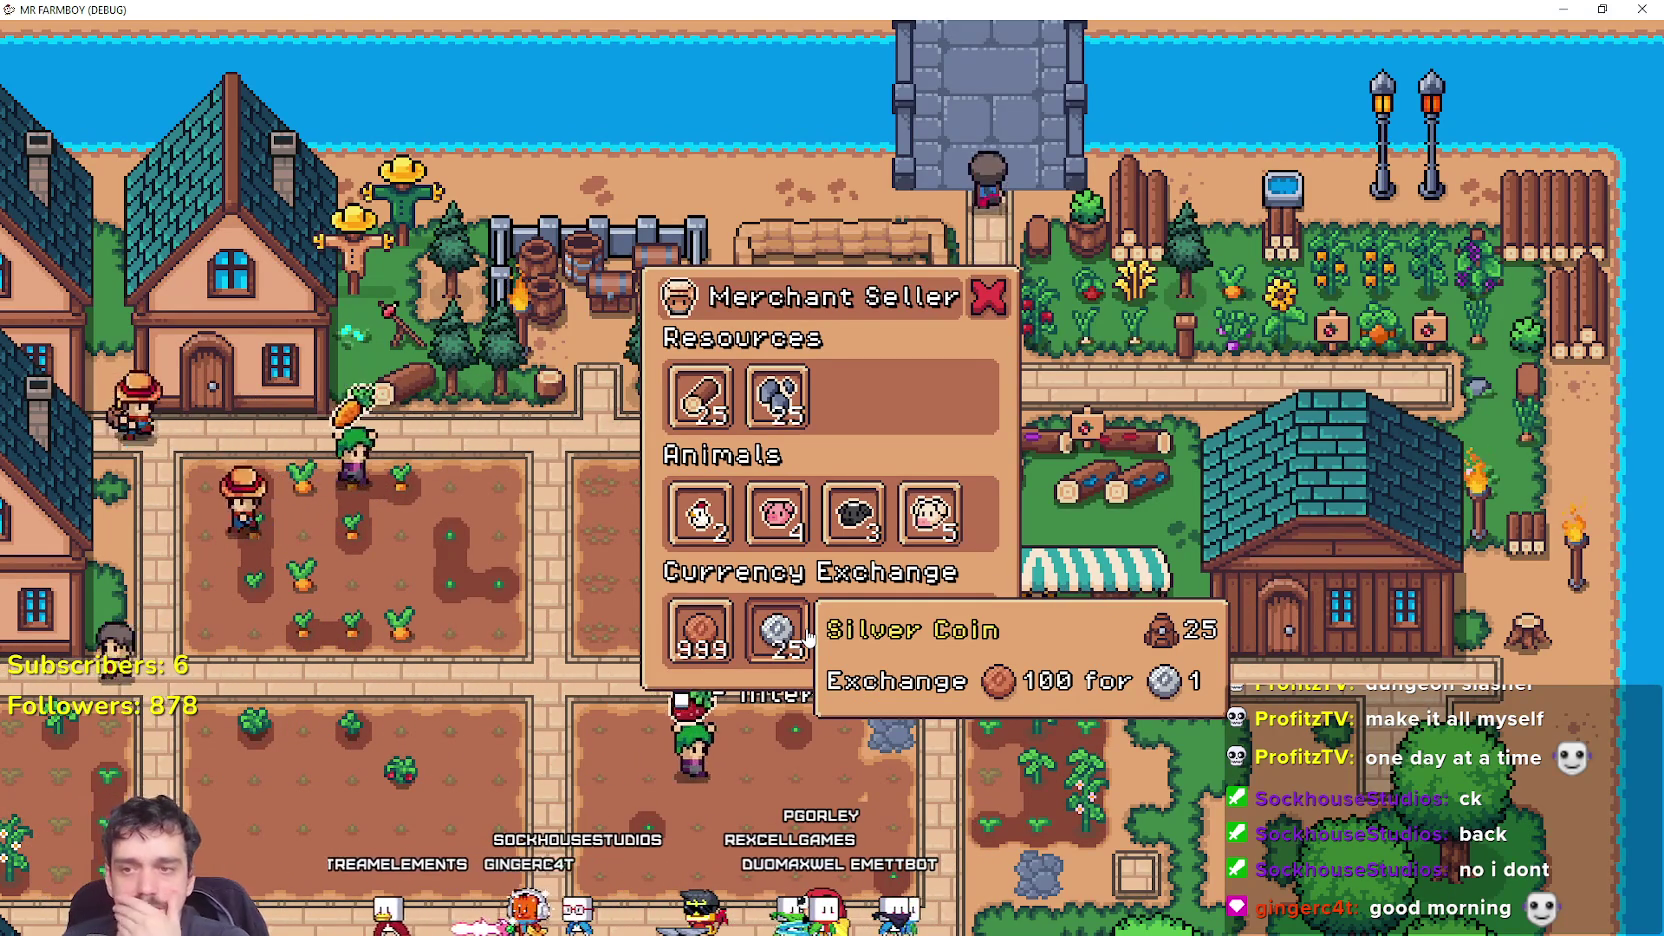
mouse_move(712, 518)
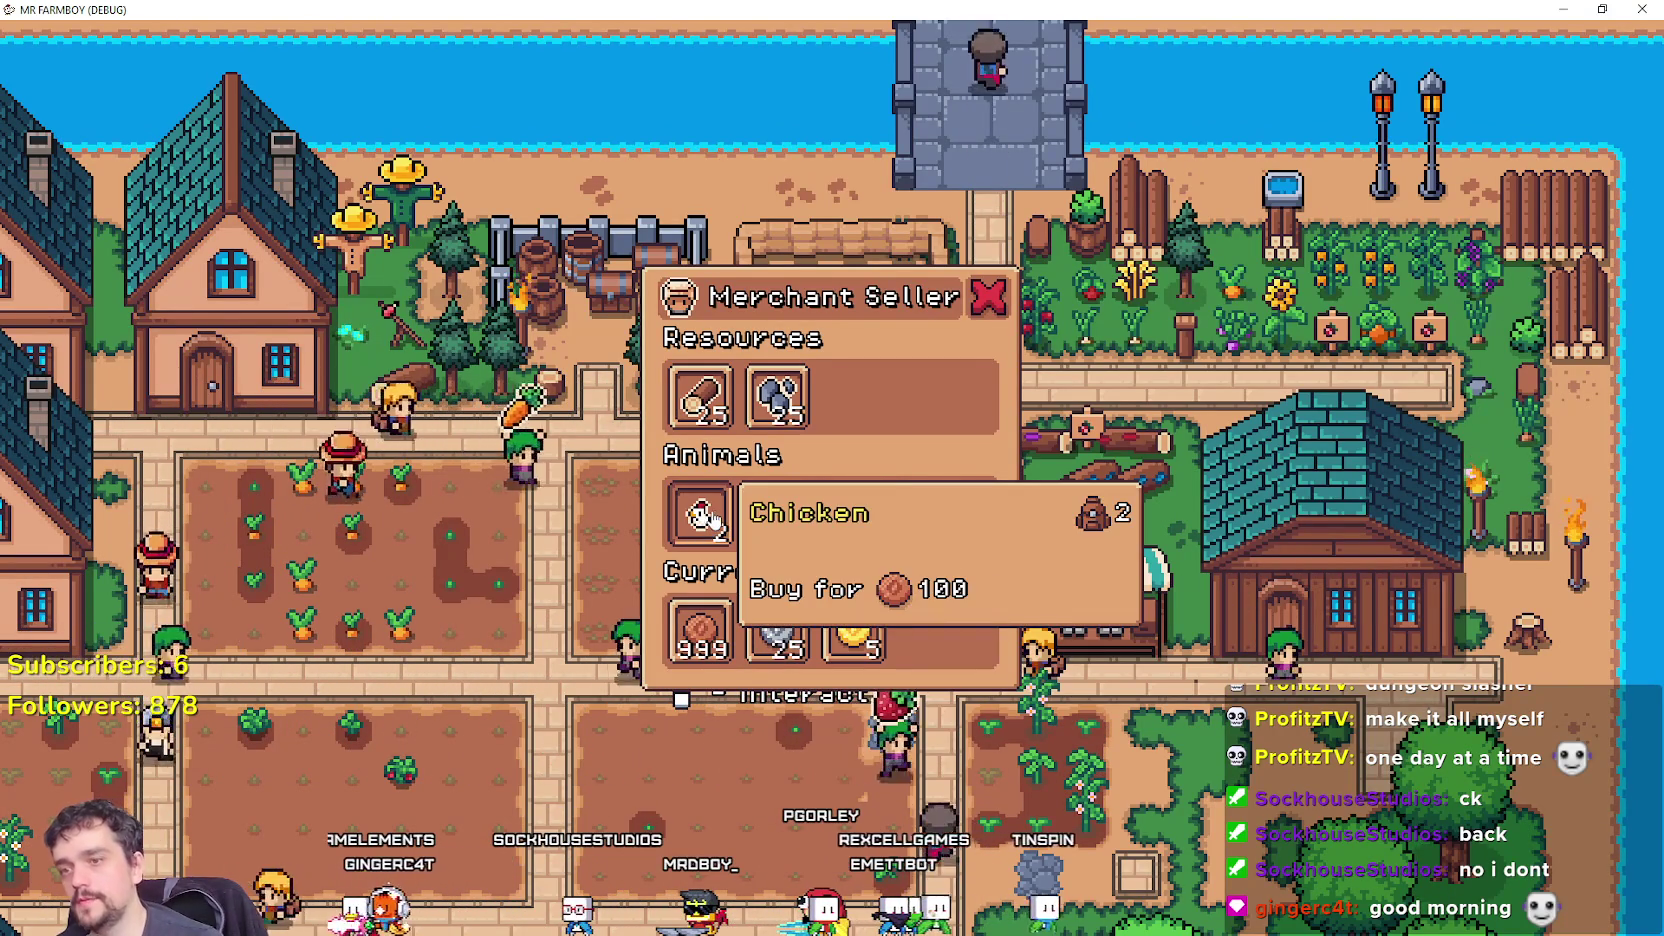
left_click(690, 640)
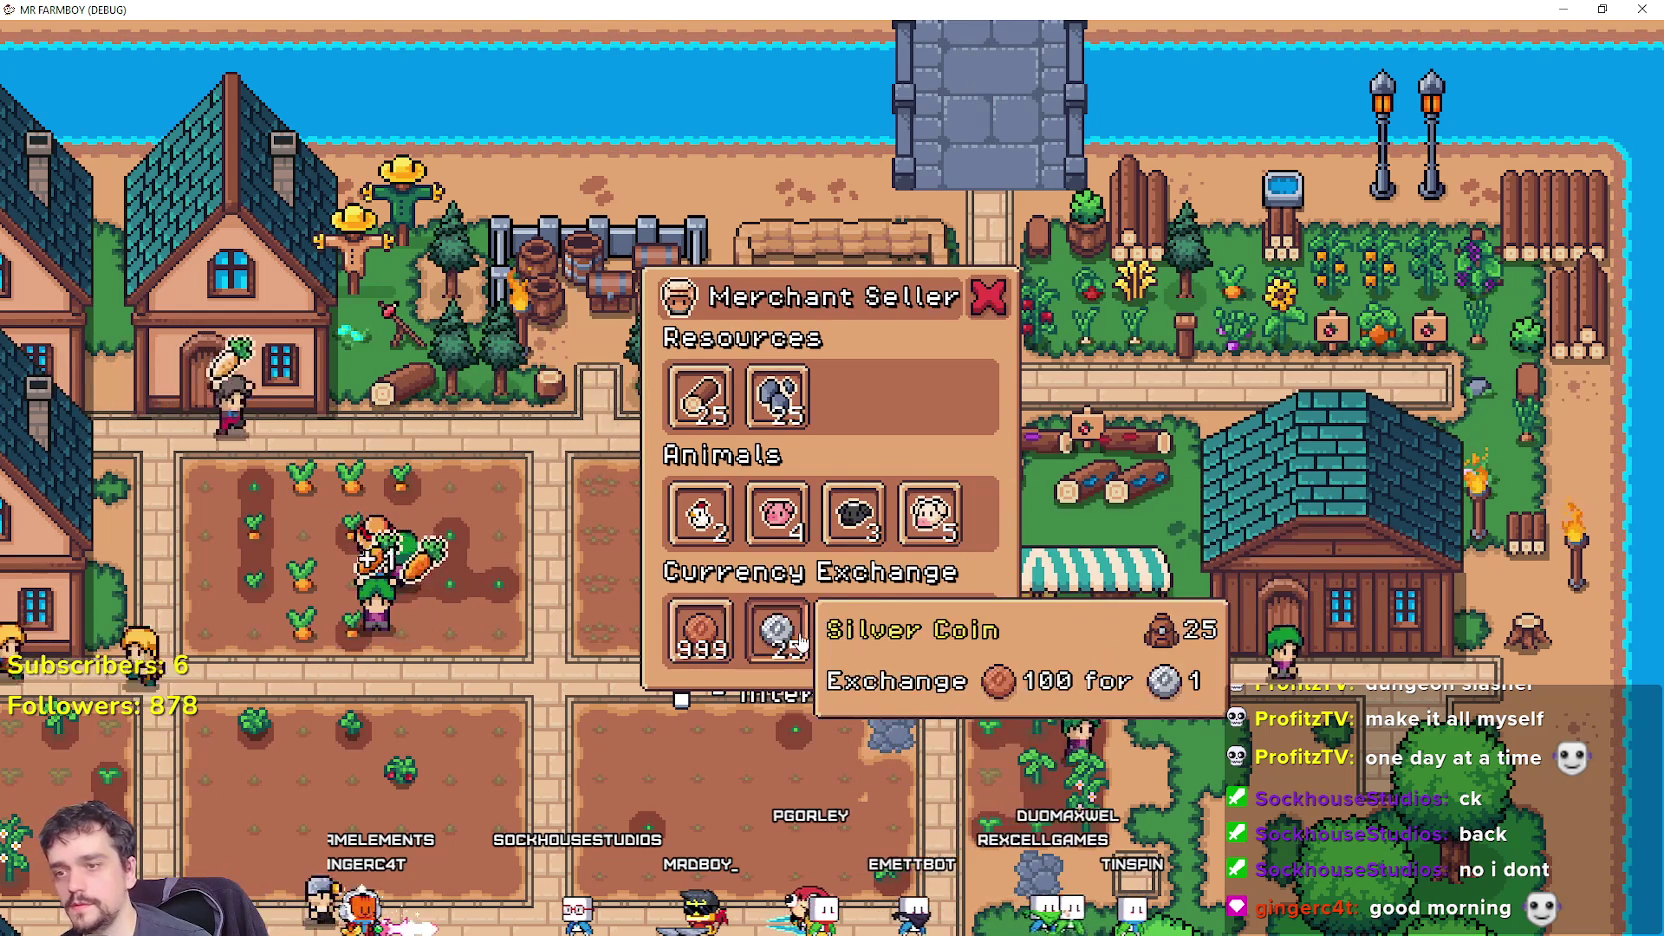
left_click(777, 628)
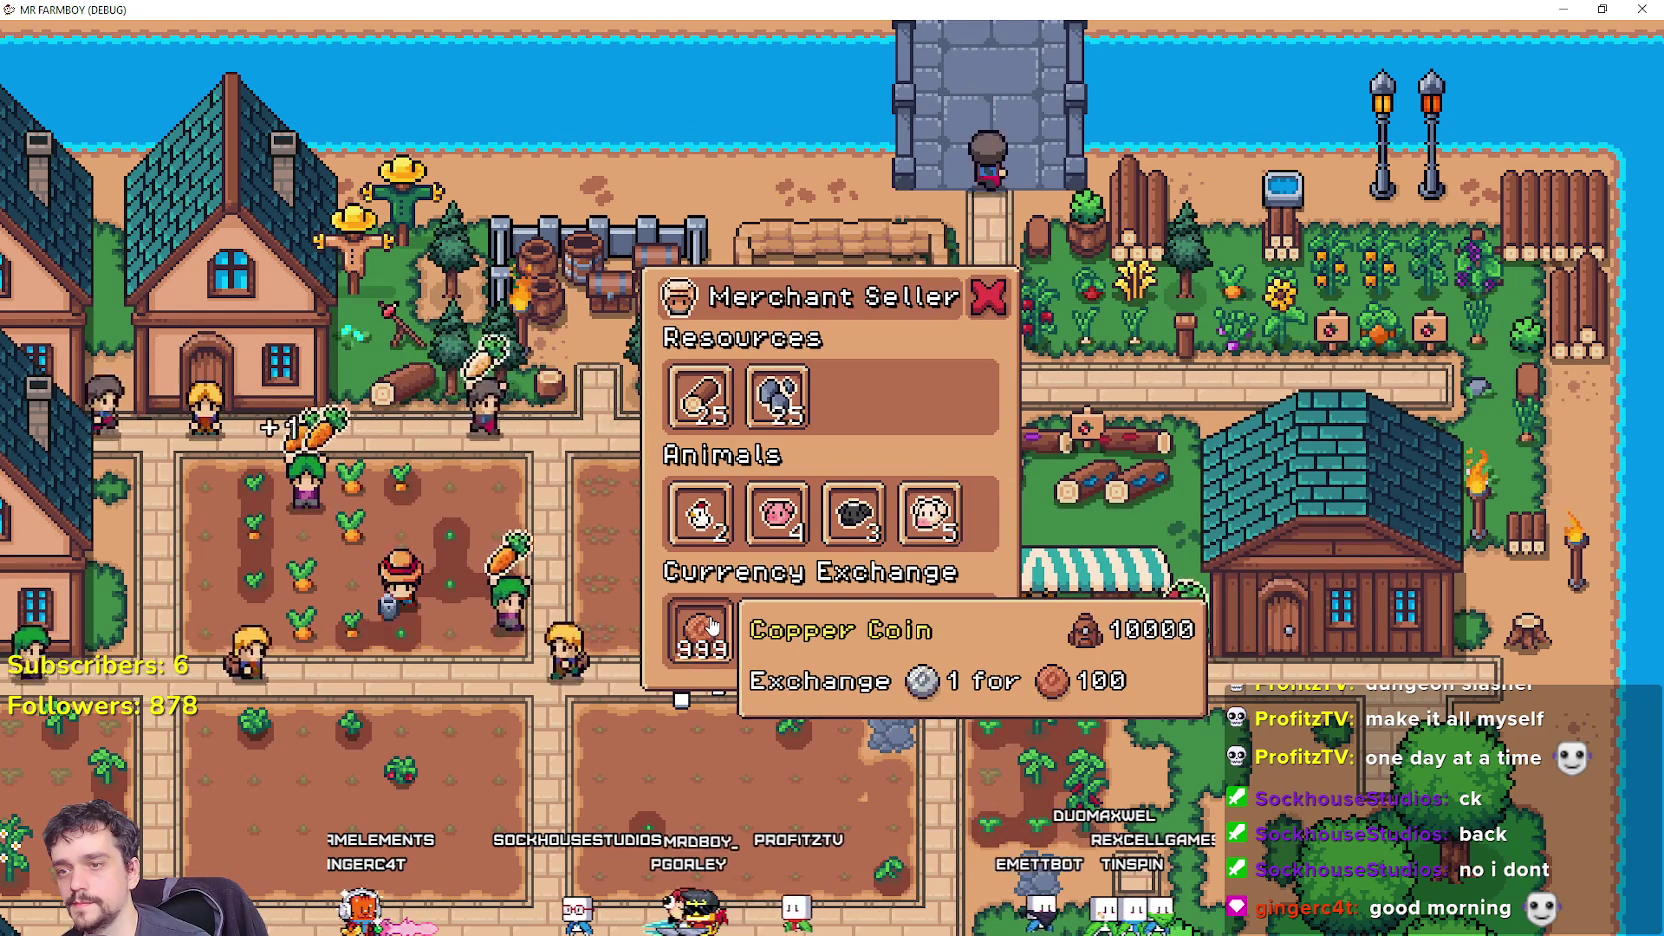
left_click(705, 628)
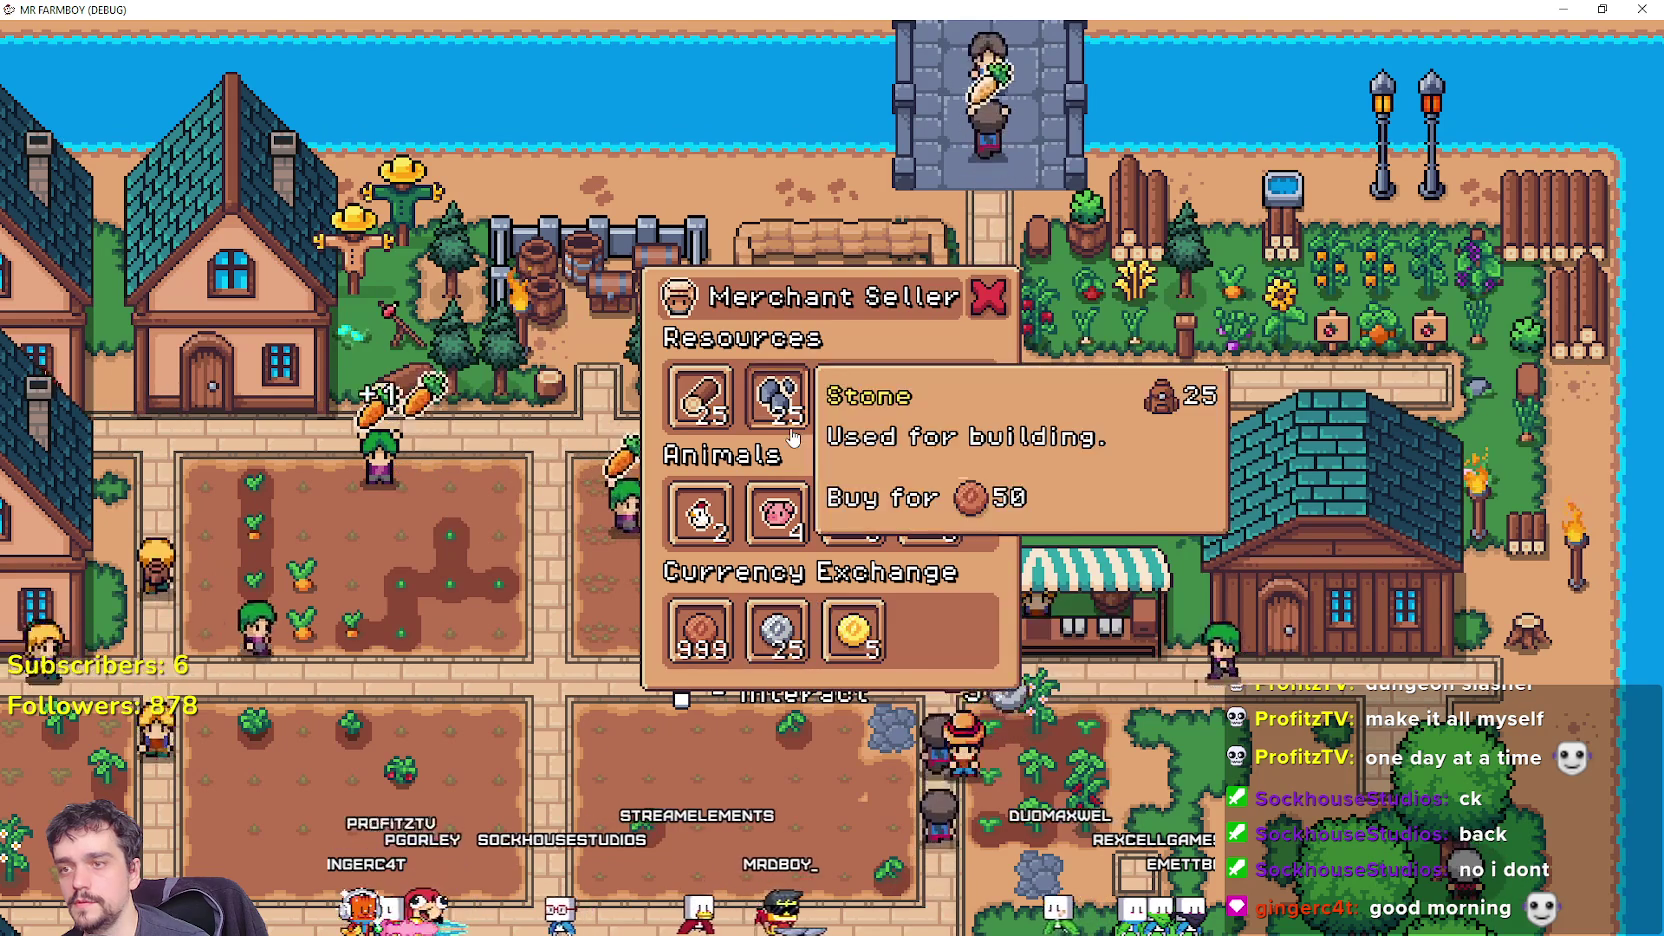
left_click(779, 640)
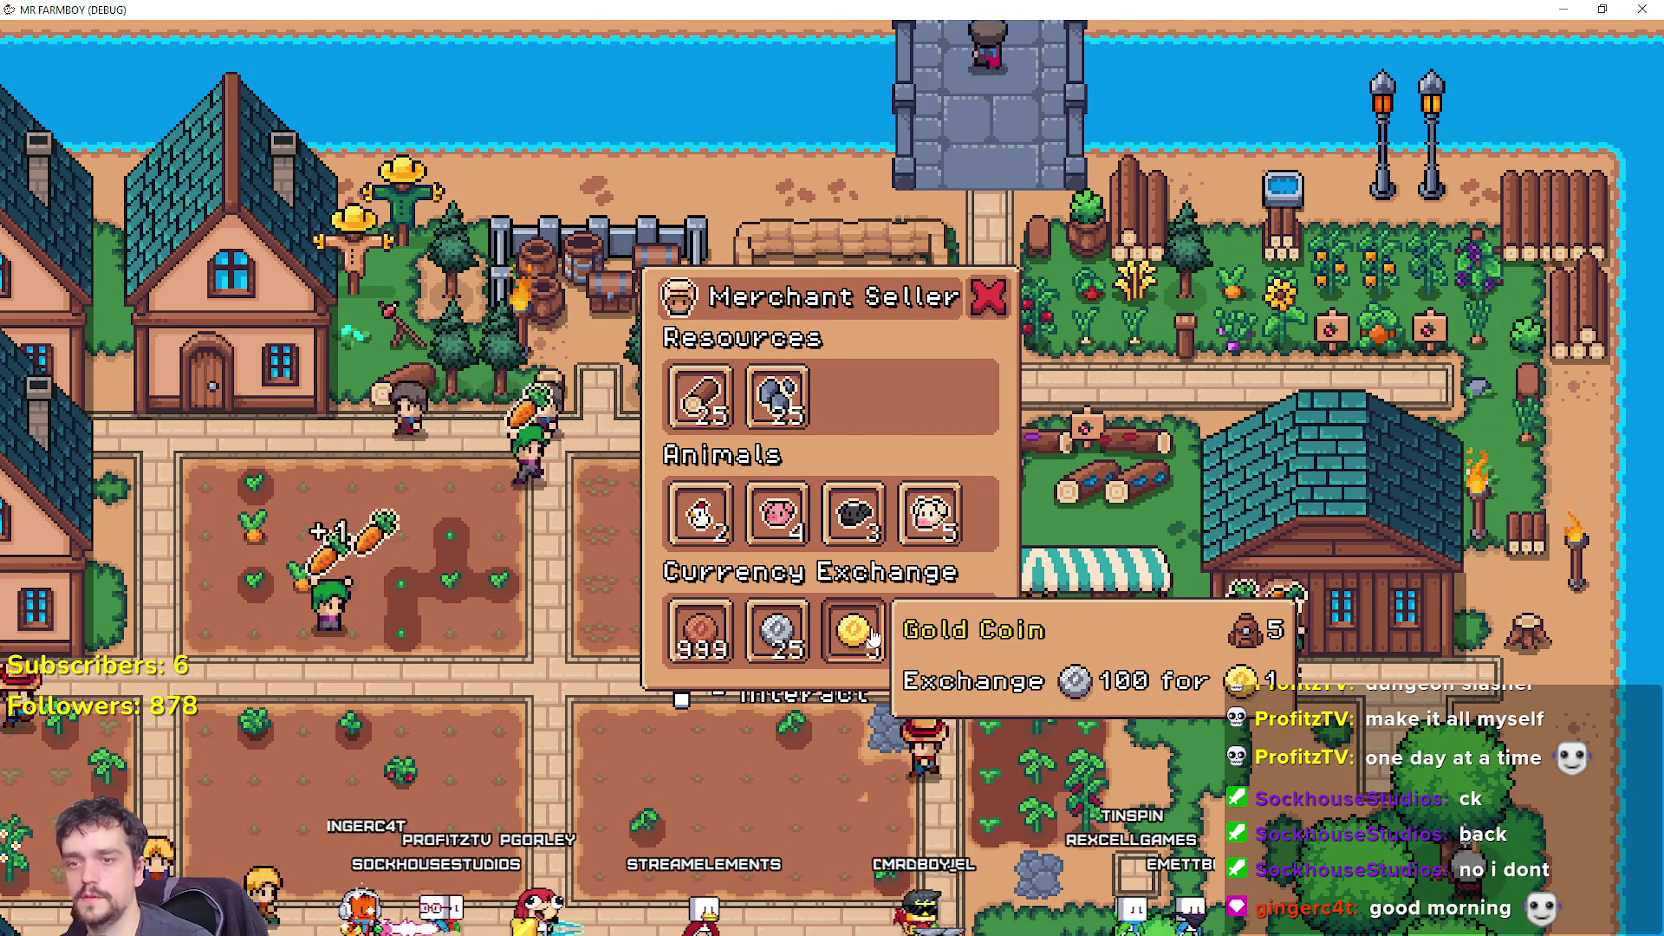
Review the hire_fire_for tooltip code around line 113 in tooltip_component_test.gd.
key("alt+Tab")
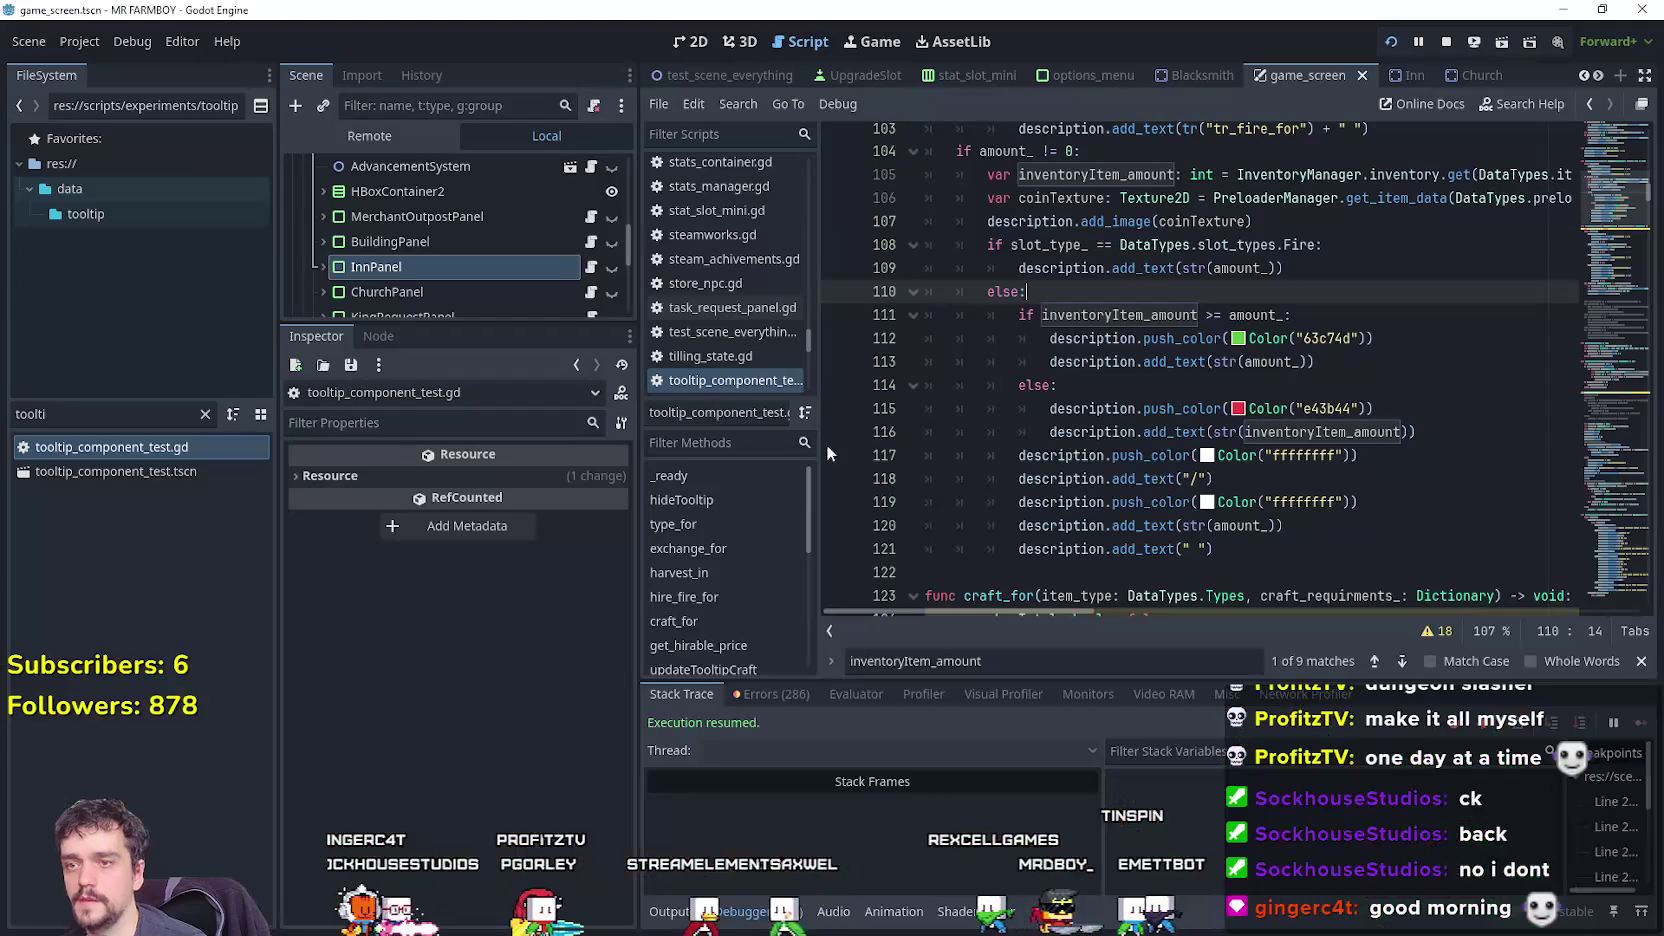
left_click(1187, 355)
scroll(1187, 370, "up", 5)
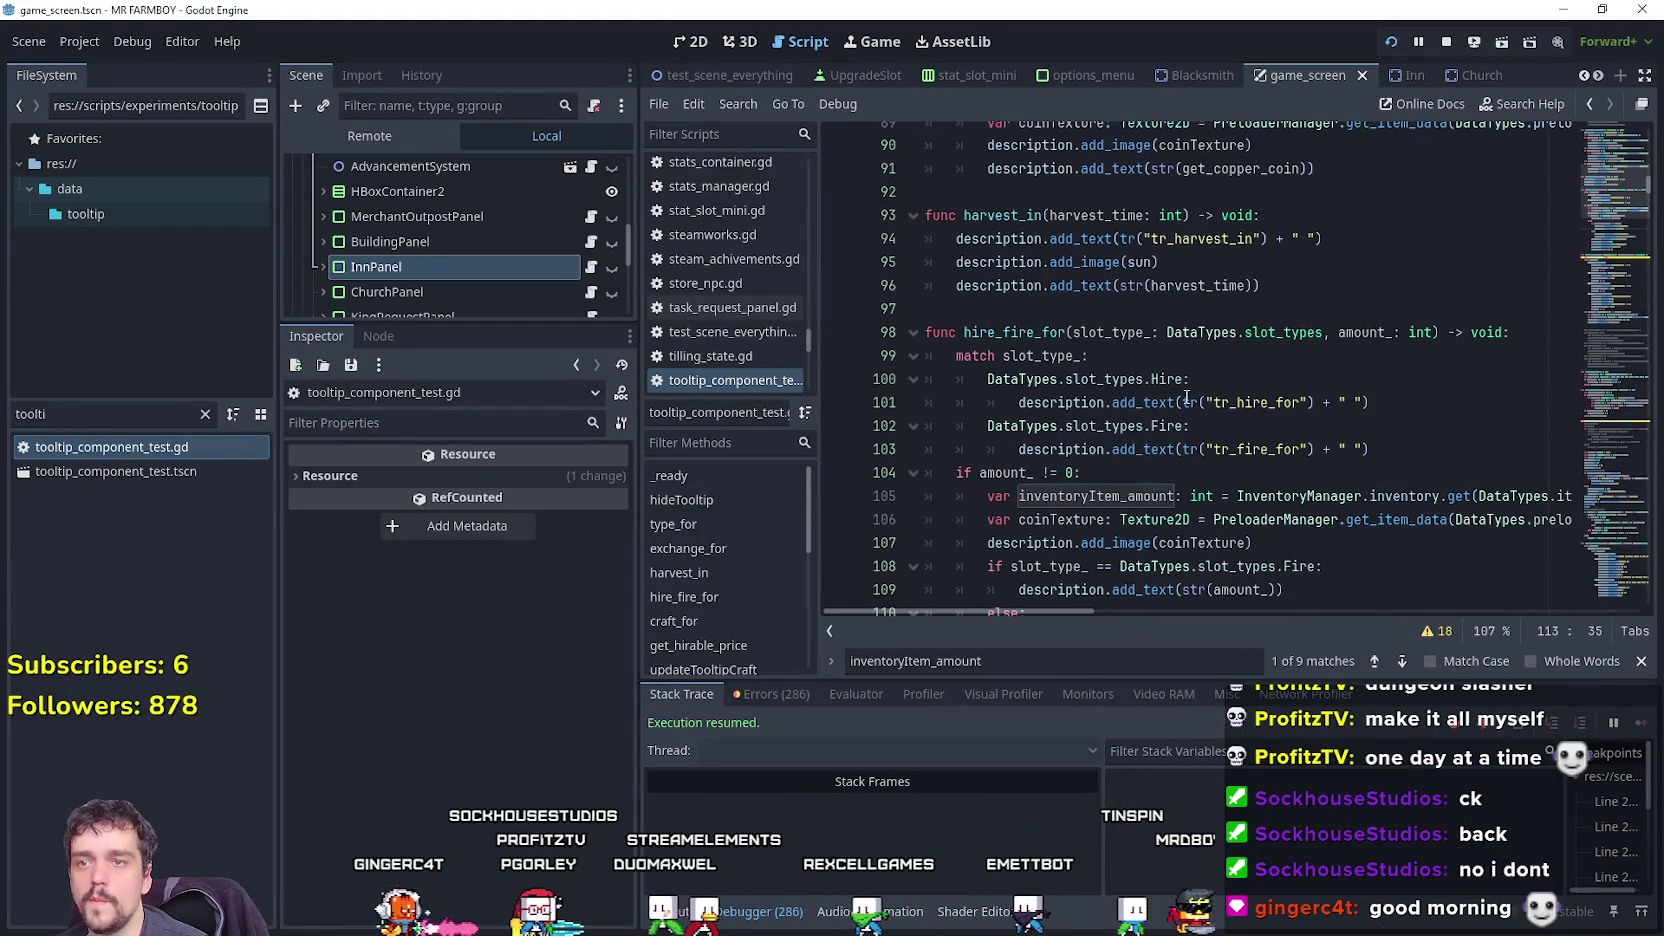
scroll(1605, 205, "down", 6)
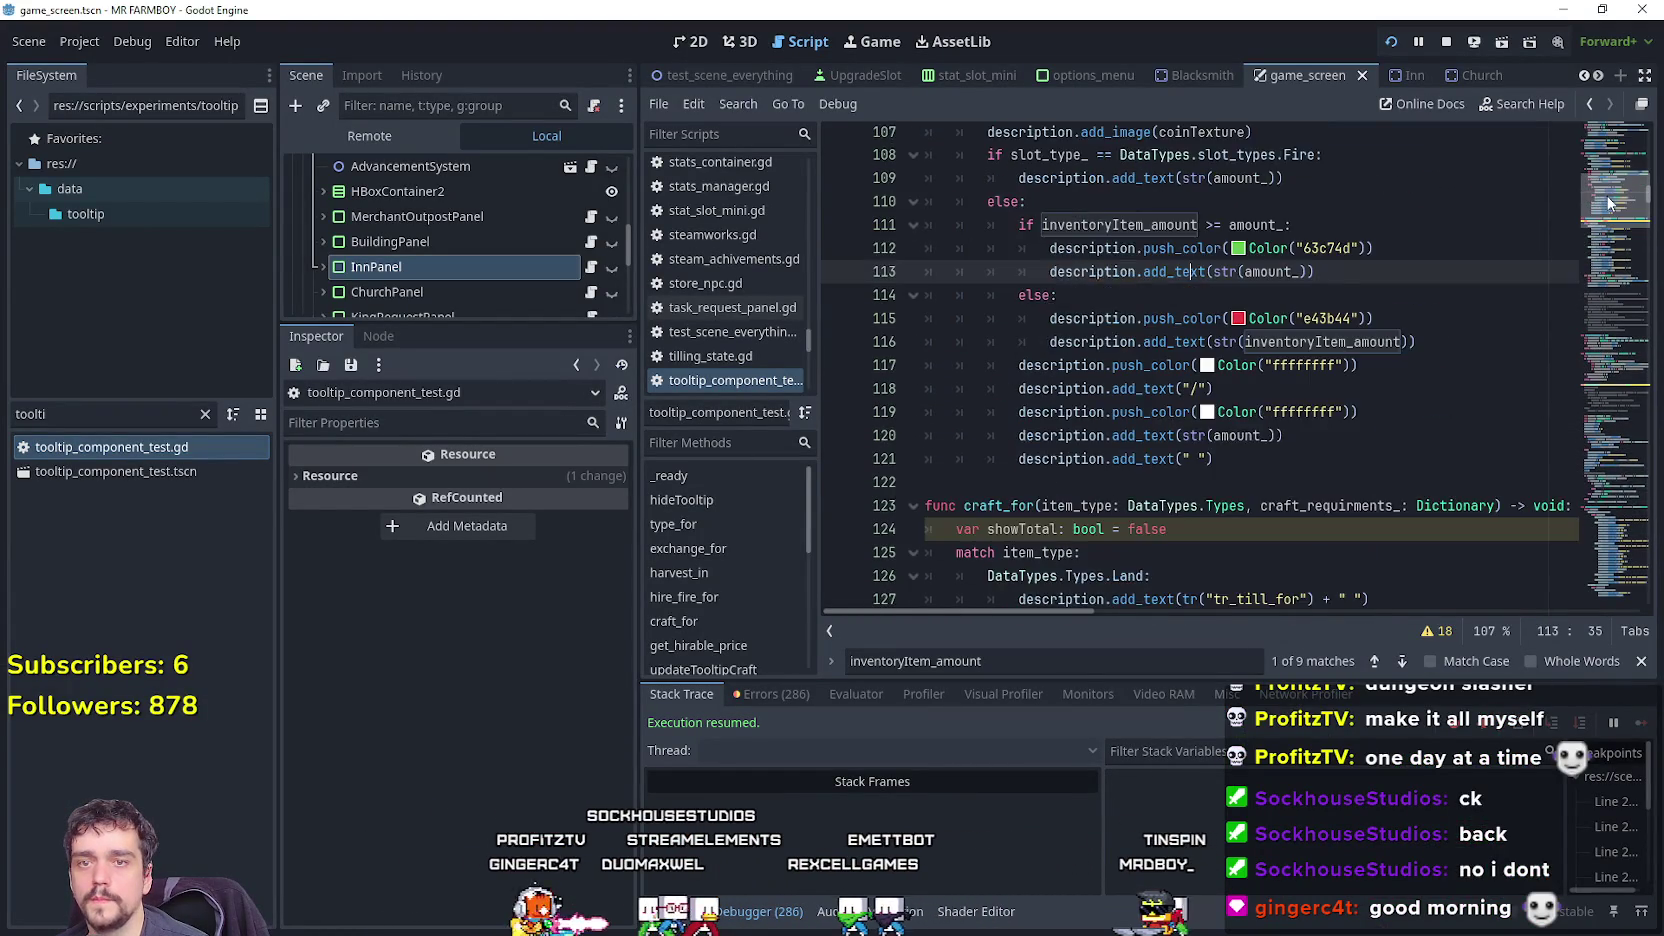
scroll(1605, 205, "up", 3)
scroll(1605, 205, "down", 7)
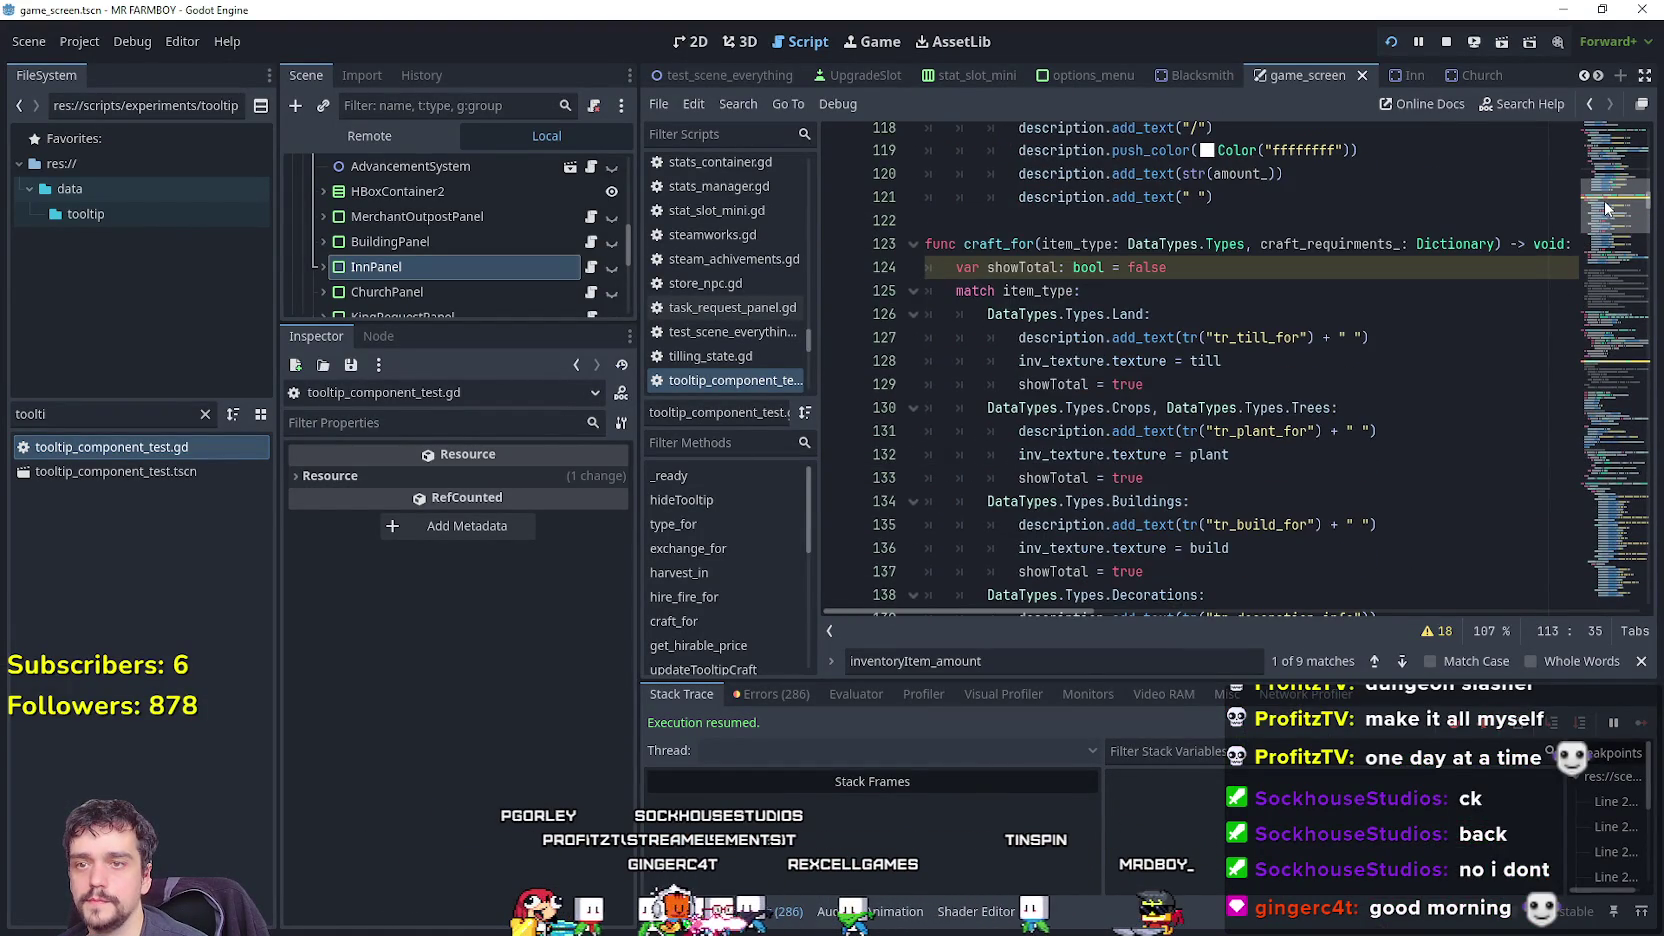
scroll(1605, 205, "down", 5)
Review the craft_for code around line 149, then return to the running game.
left_click(1333, 490)
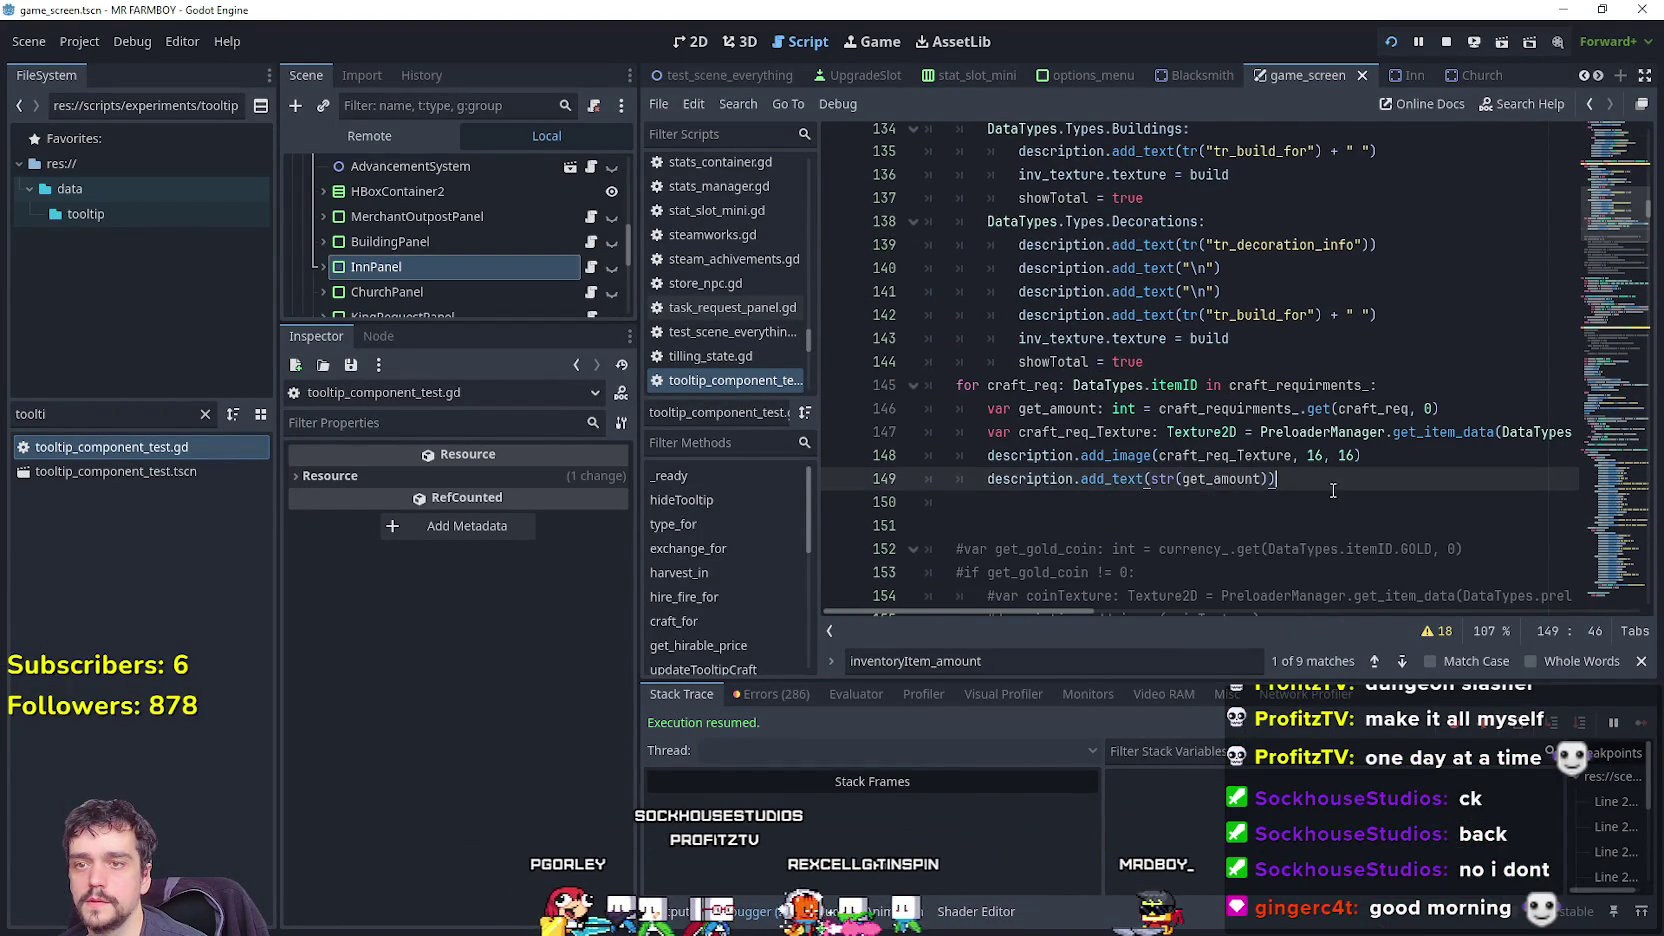
scroll(1333, 490, "down", 3)
scroll(1250, 485, "up", 6)
scroll(1140, 476, "down", 3)
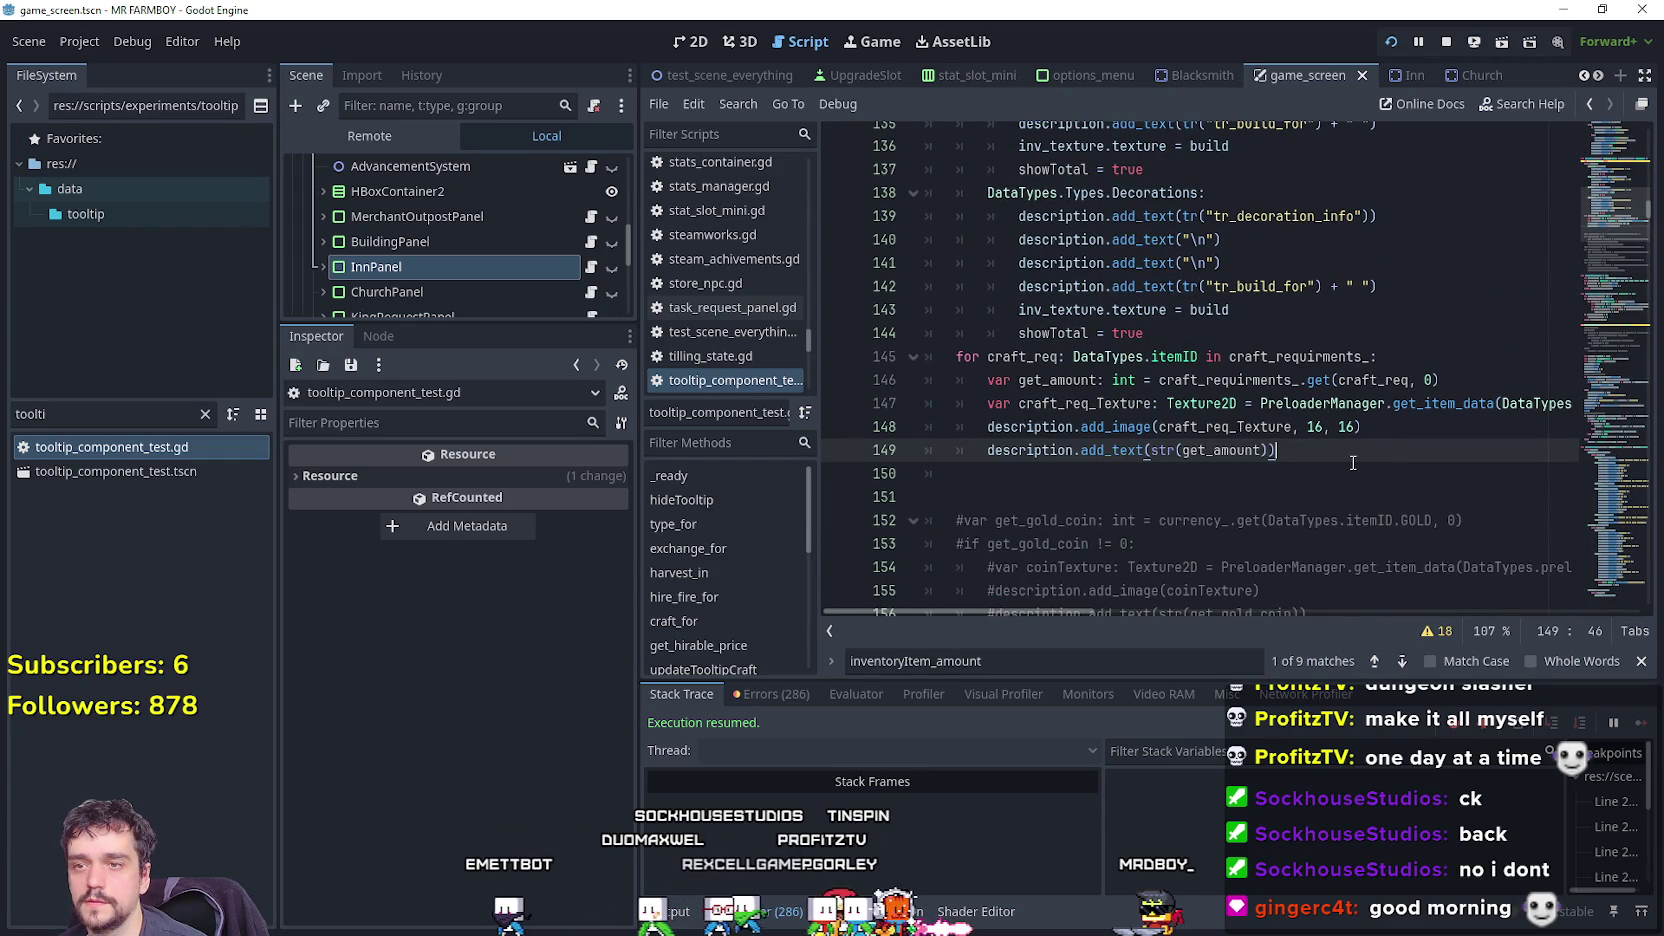
scroll(1352, 462, "up", 3)
scroll(1349, 459, "down", 3)
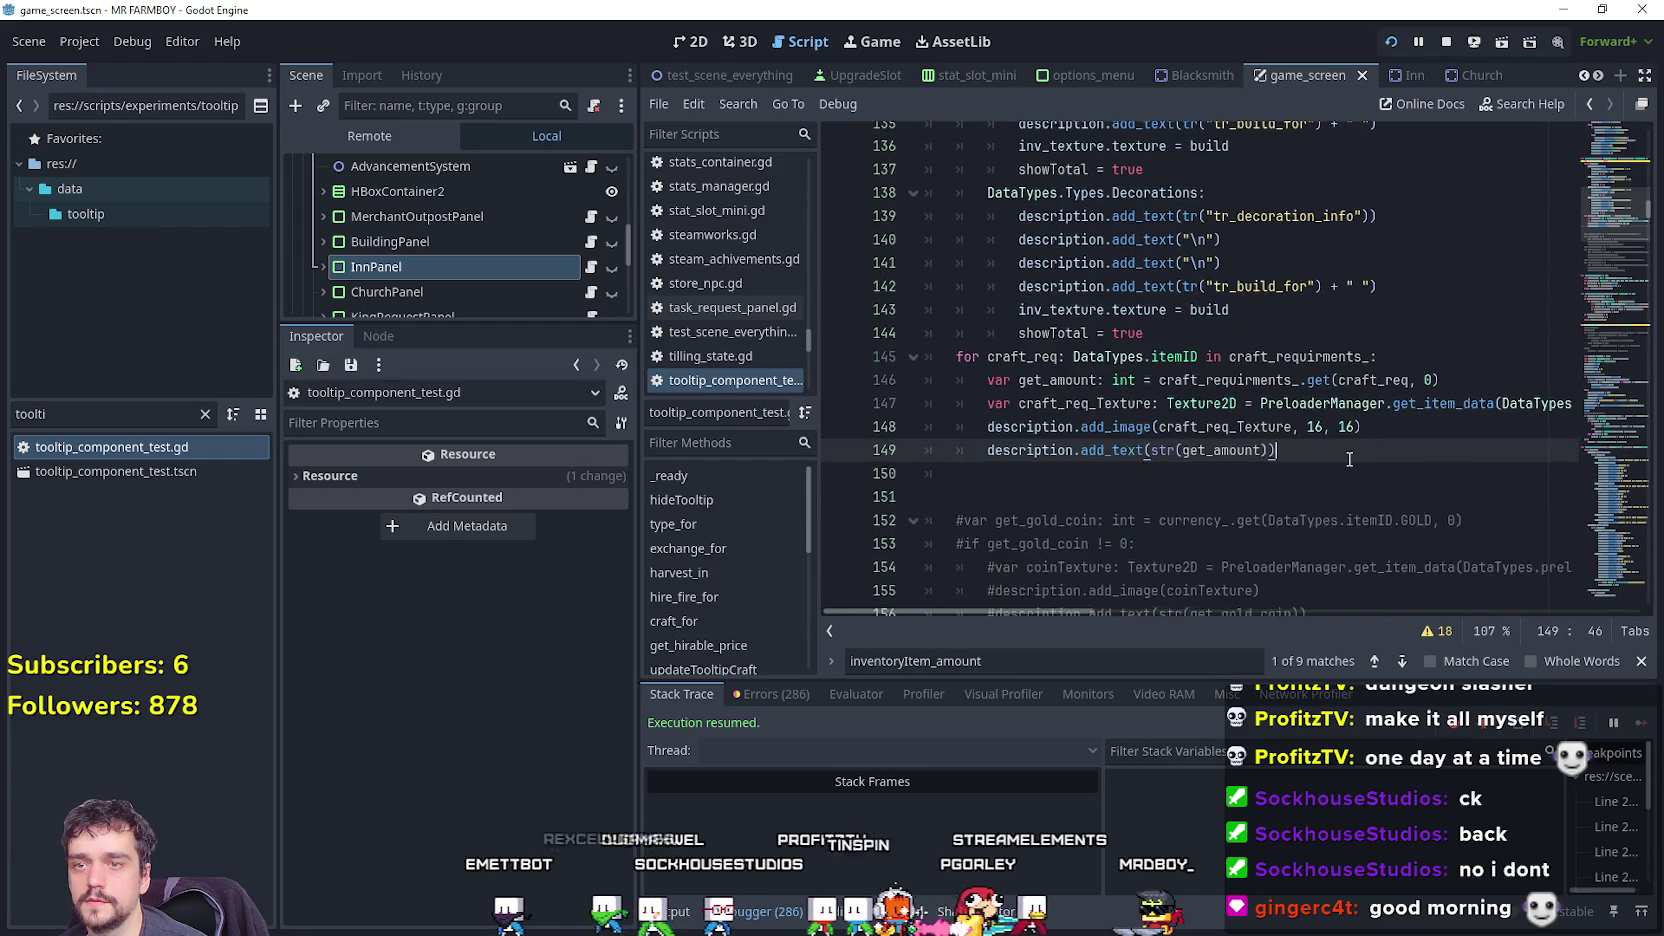
key("alt+Tab")
Close the Merchant shop and inspect Seeds, Land and Decorations crafting tooltips before returning to Godot.
key("Escape")
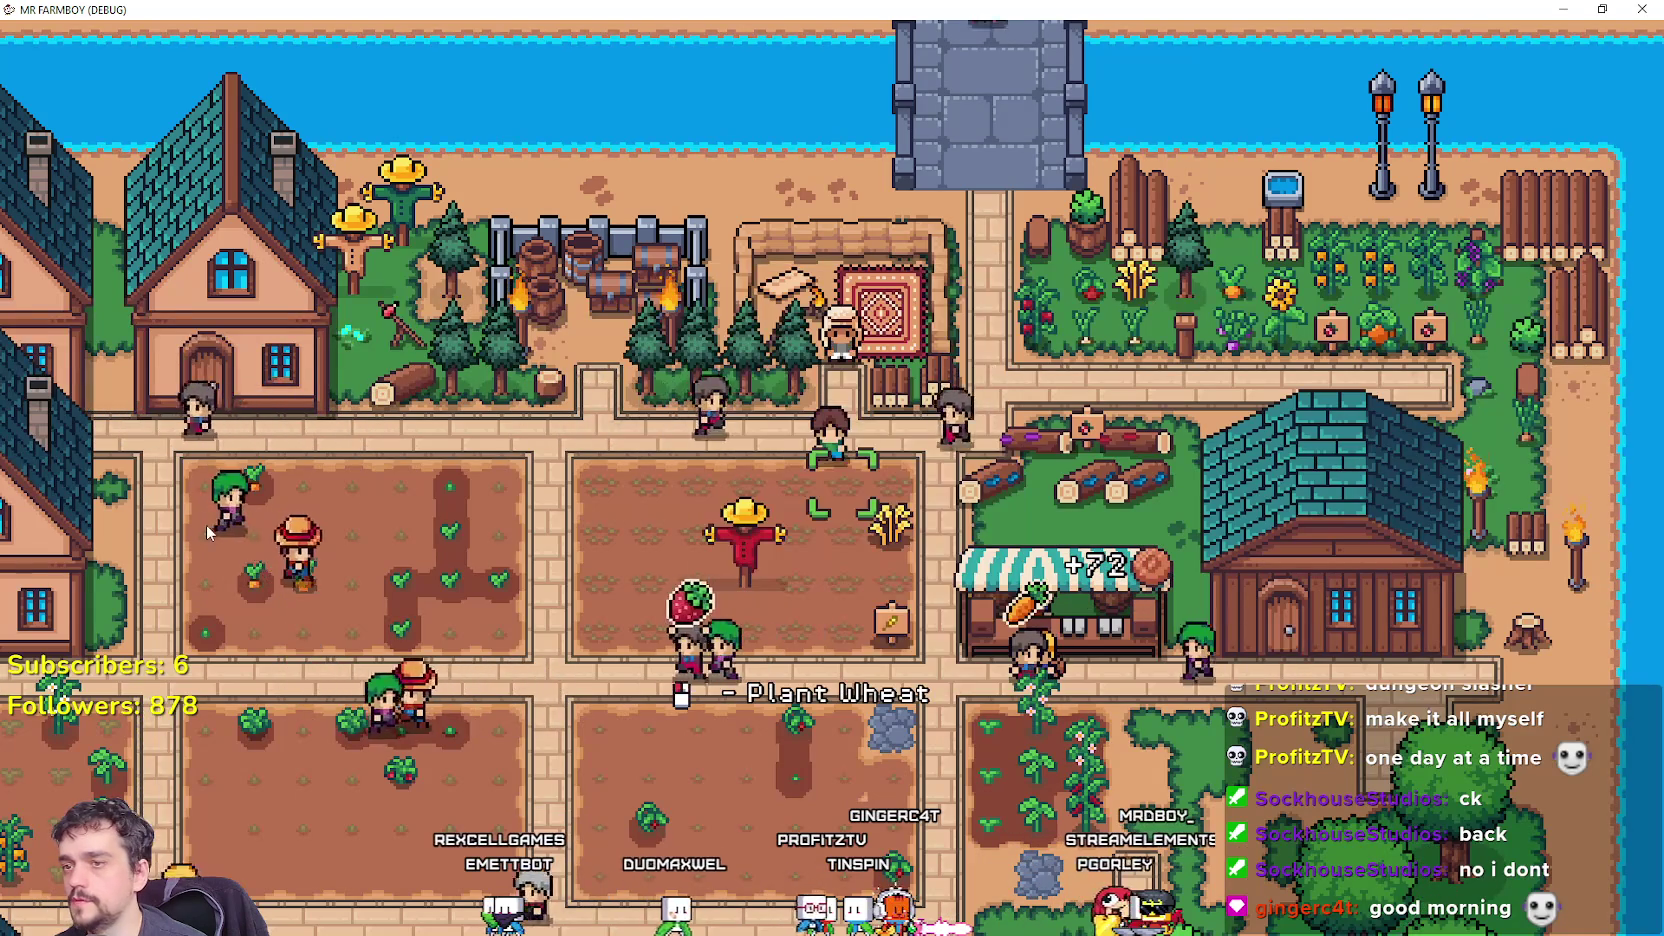
key("c")
scroll(60, 600, "down", 5)
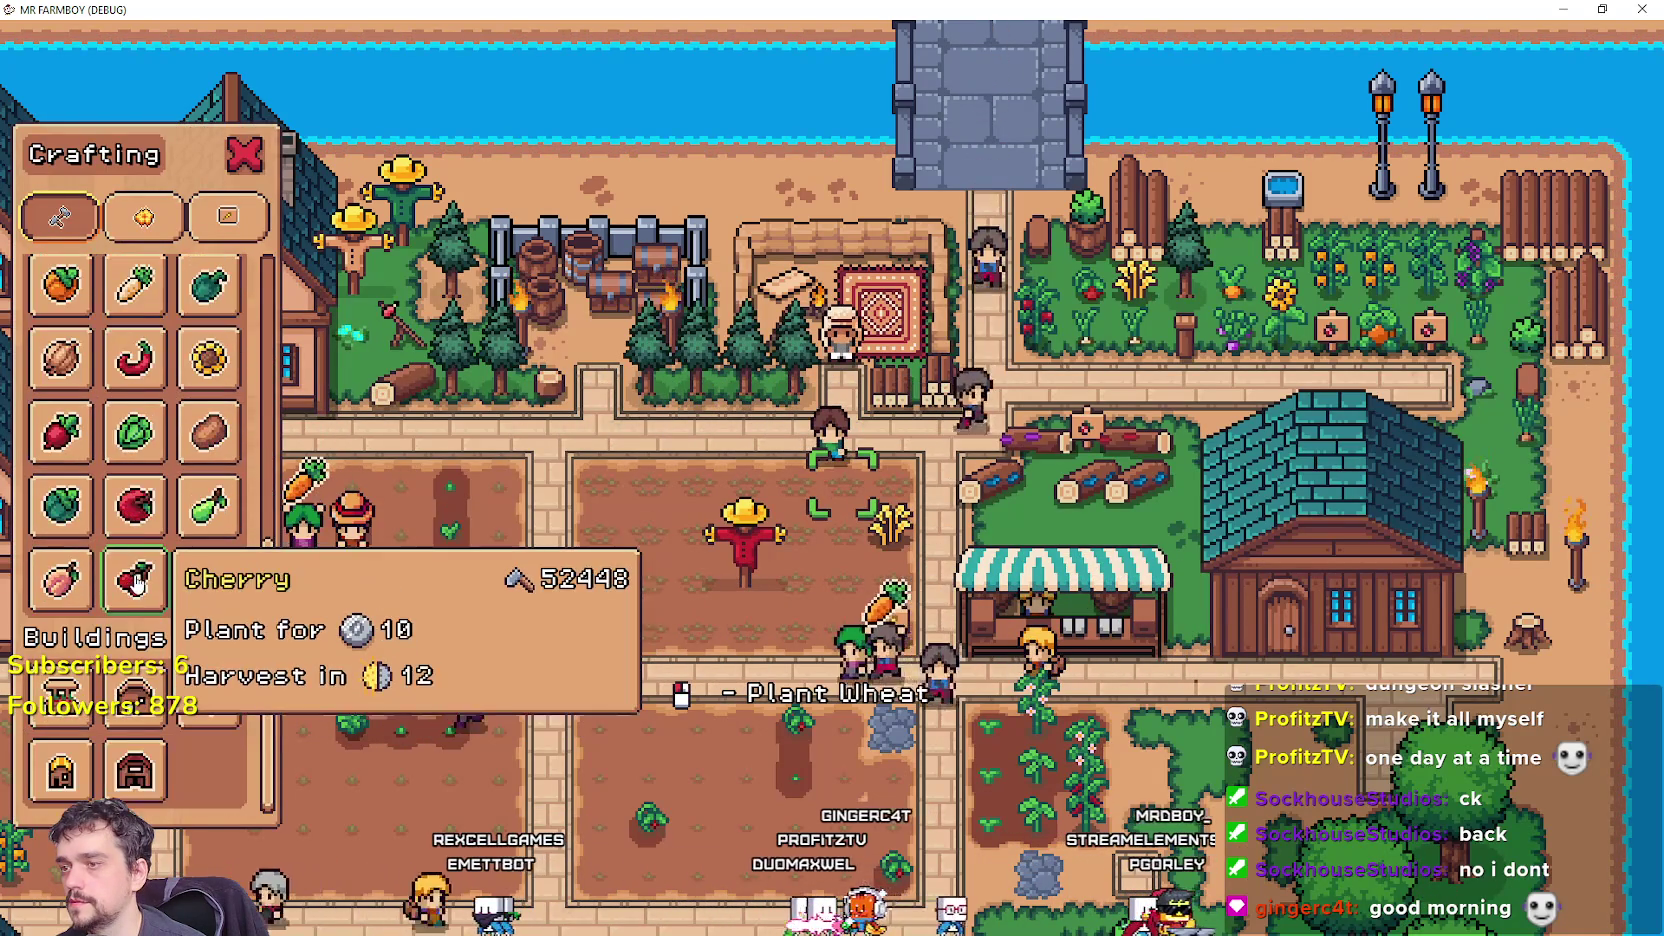
scroll(205, 560, "up", 5)
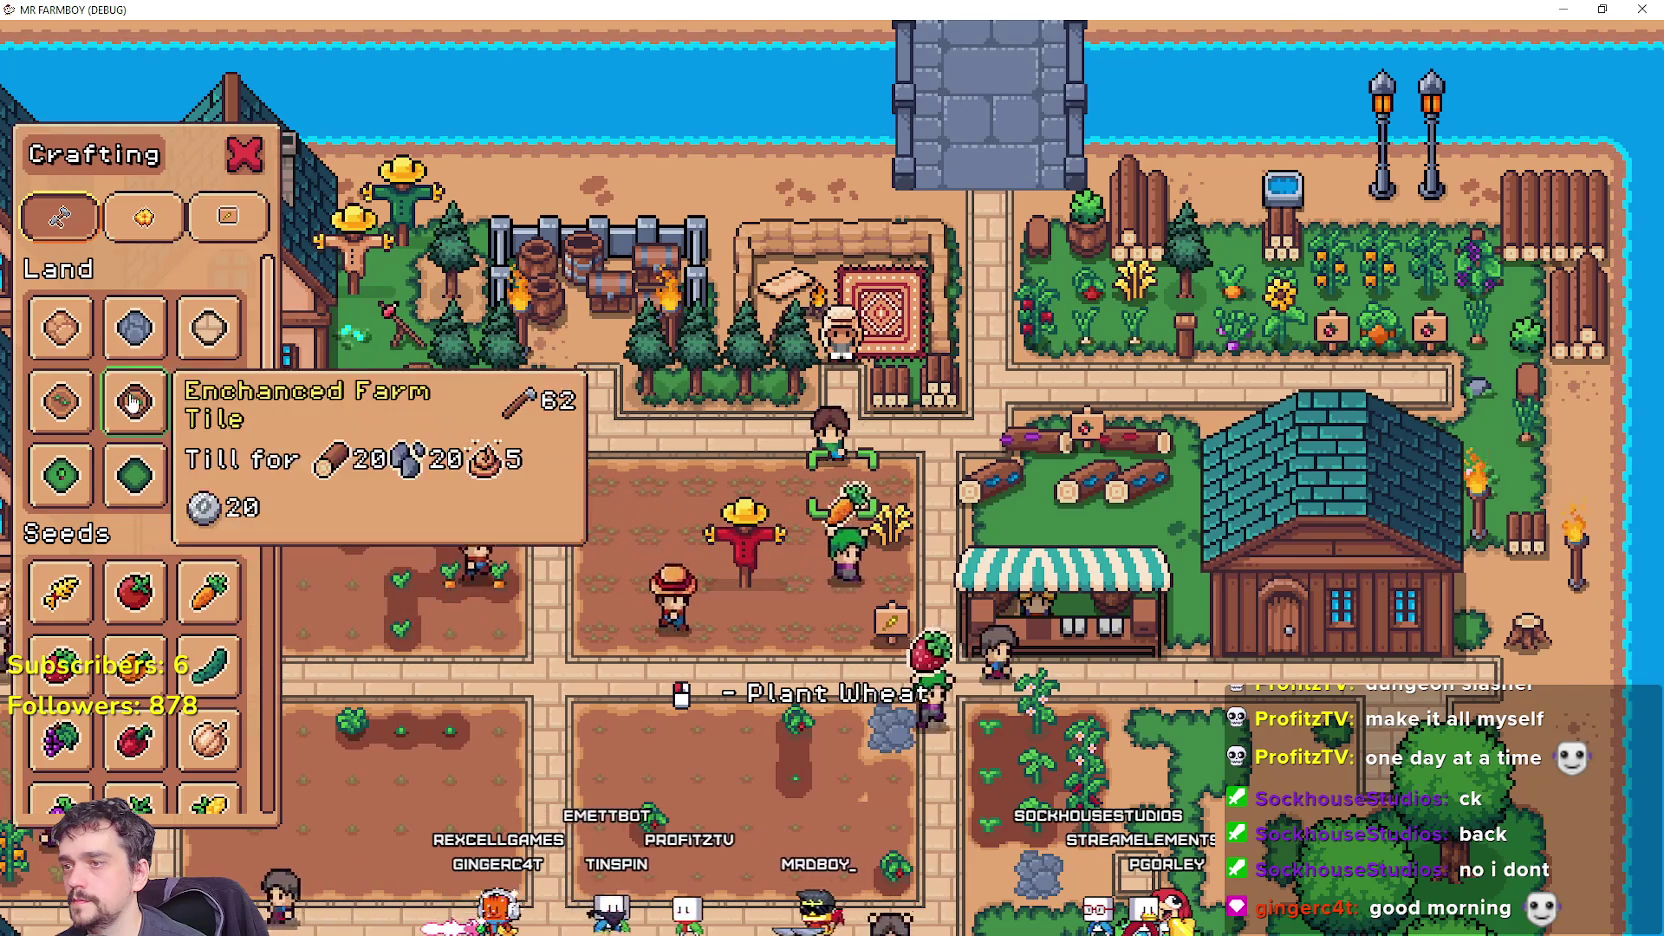
left_click(144, 216)
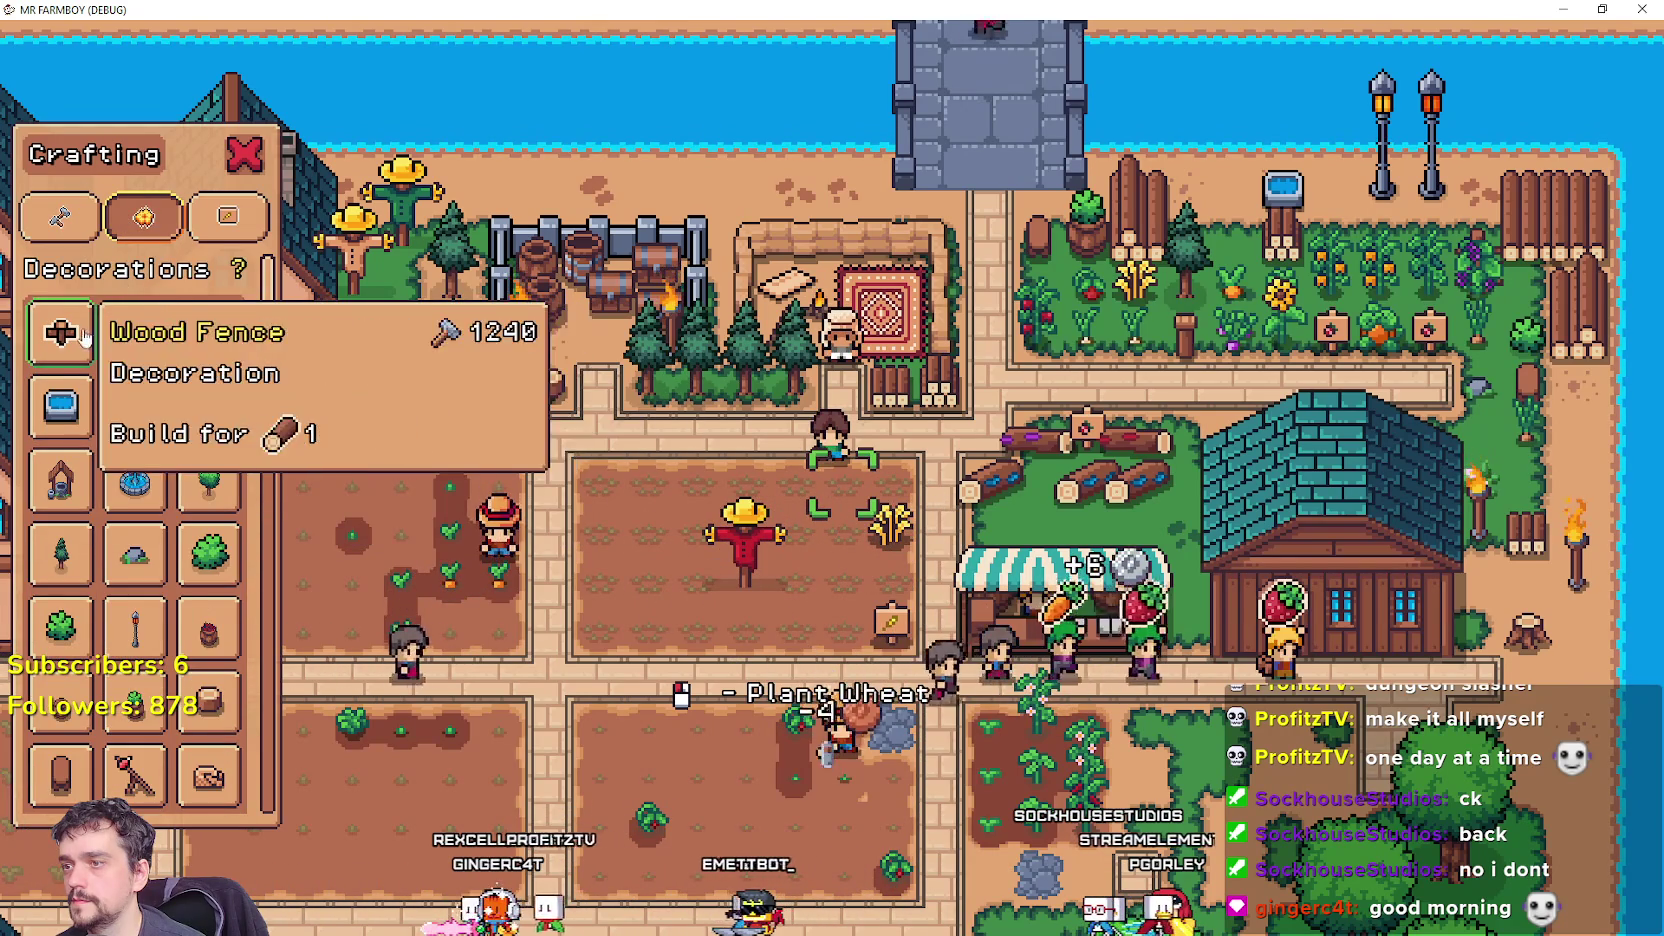
scroll(180, 470, "down", 4)
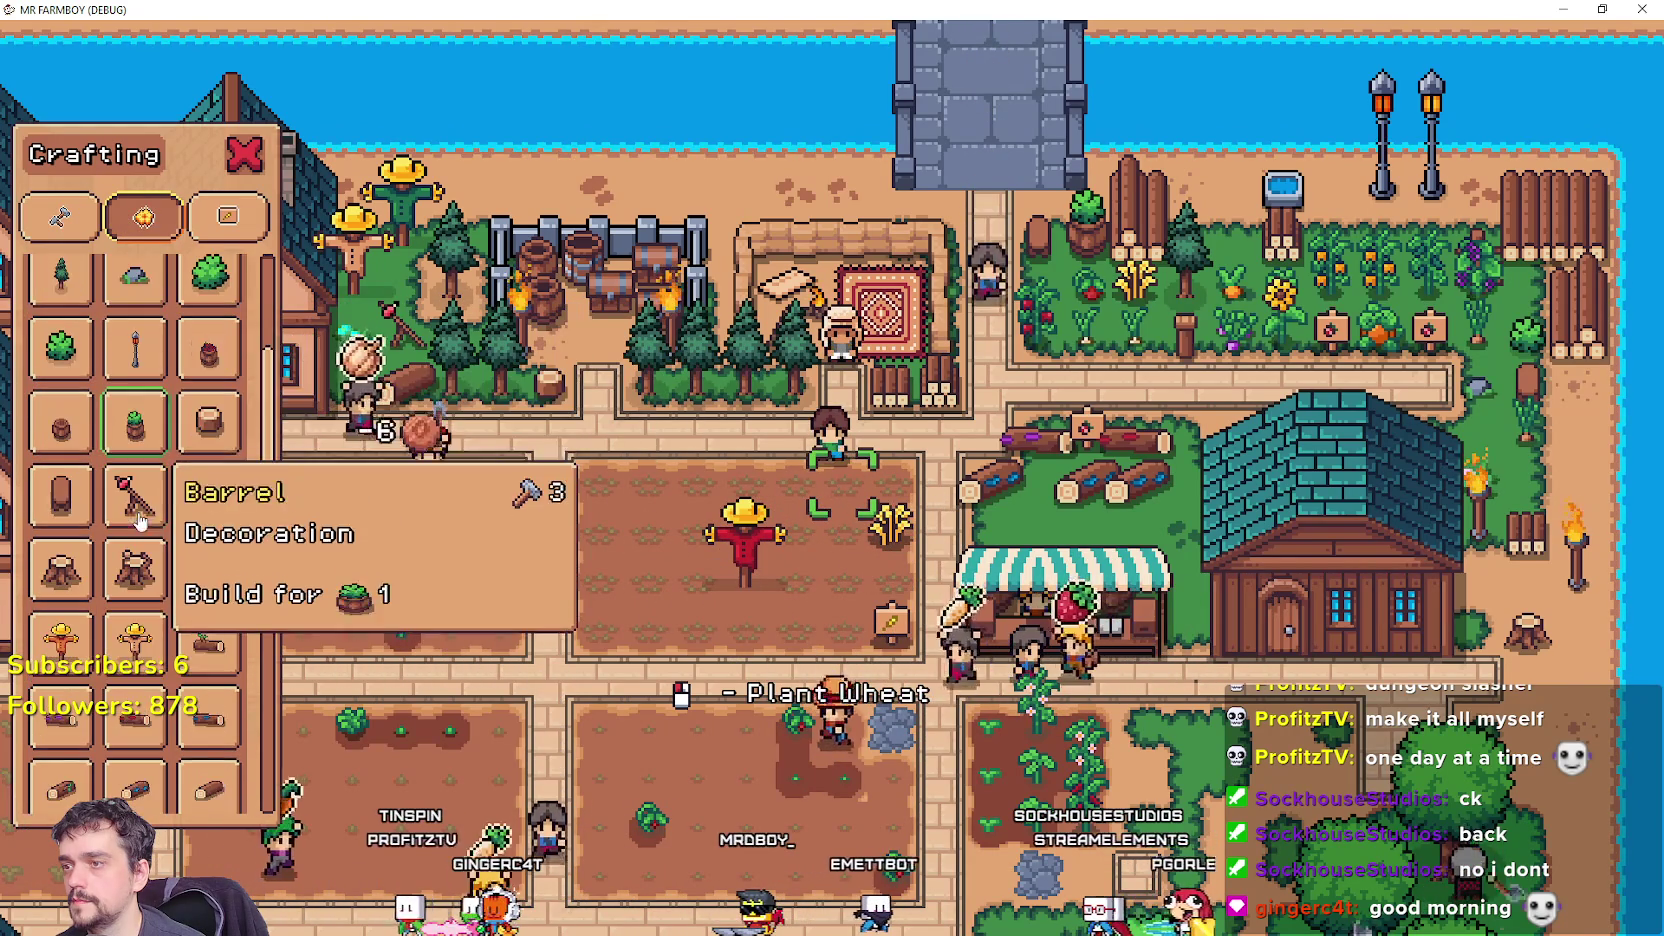
scroll(186, 580, "down", 5)
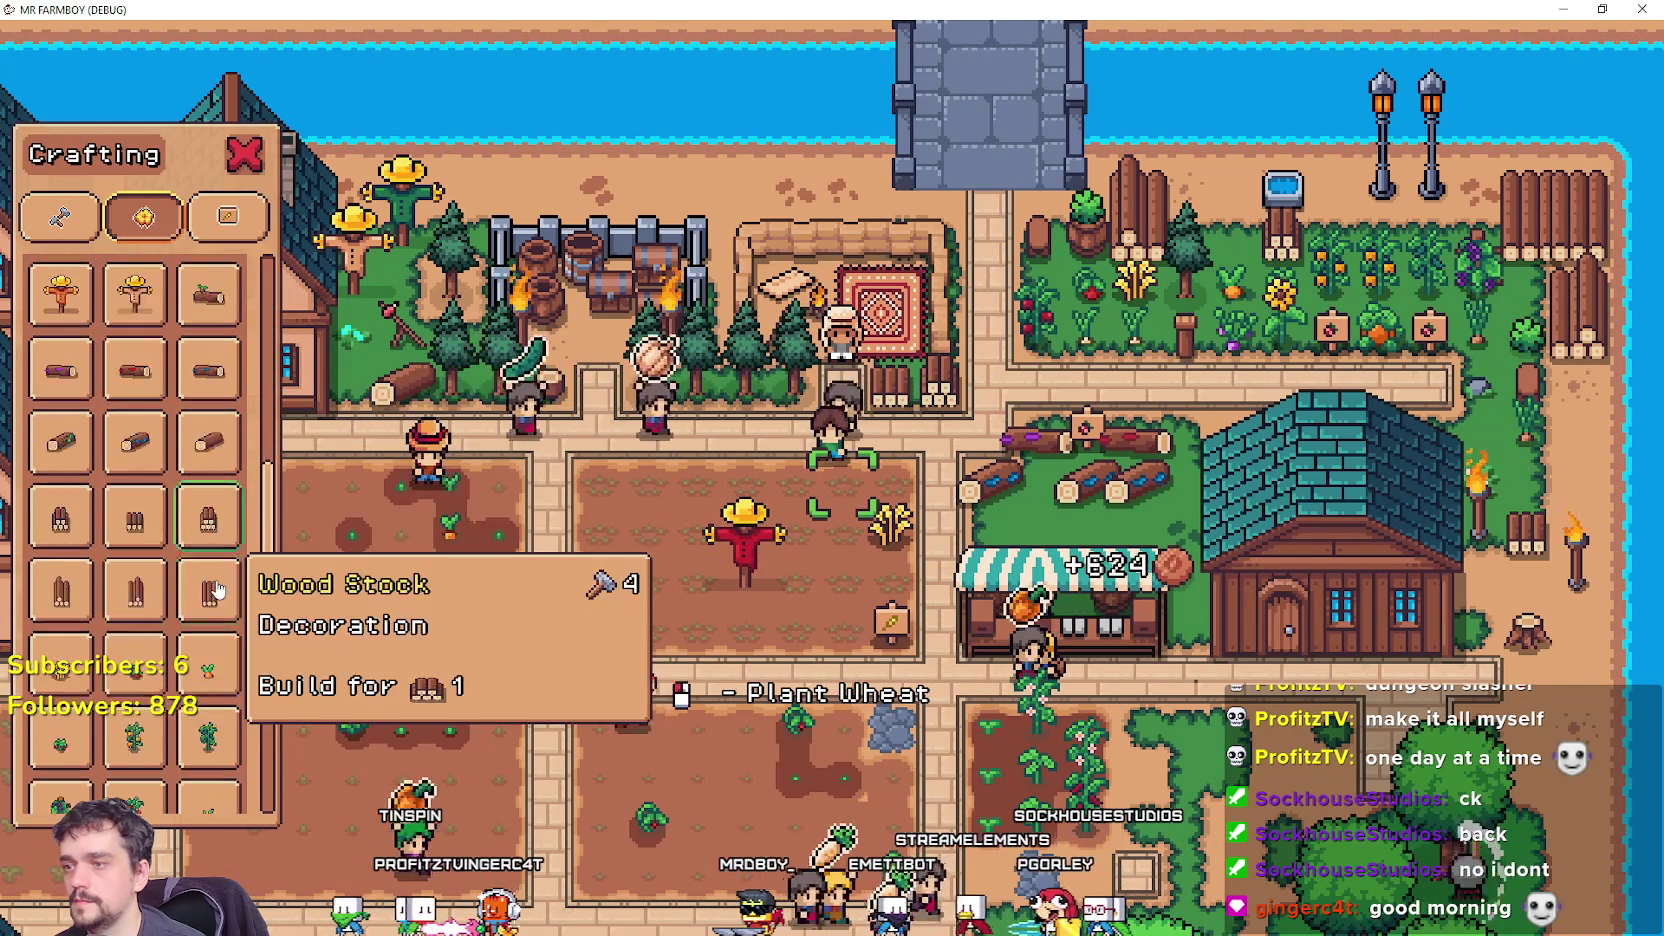
key("alt+Tab")
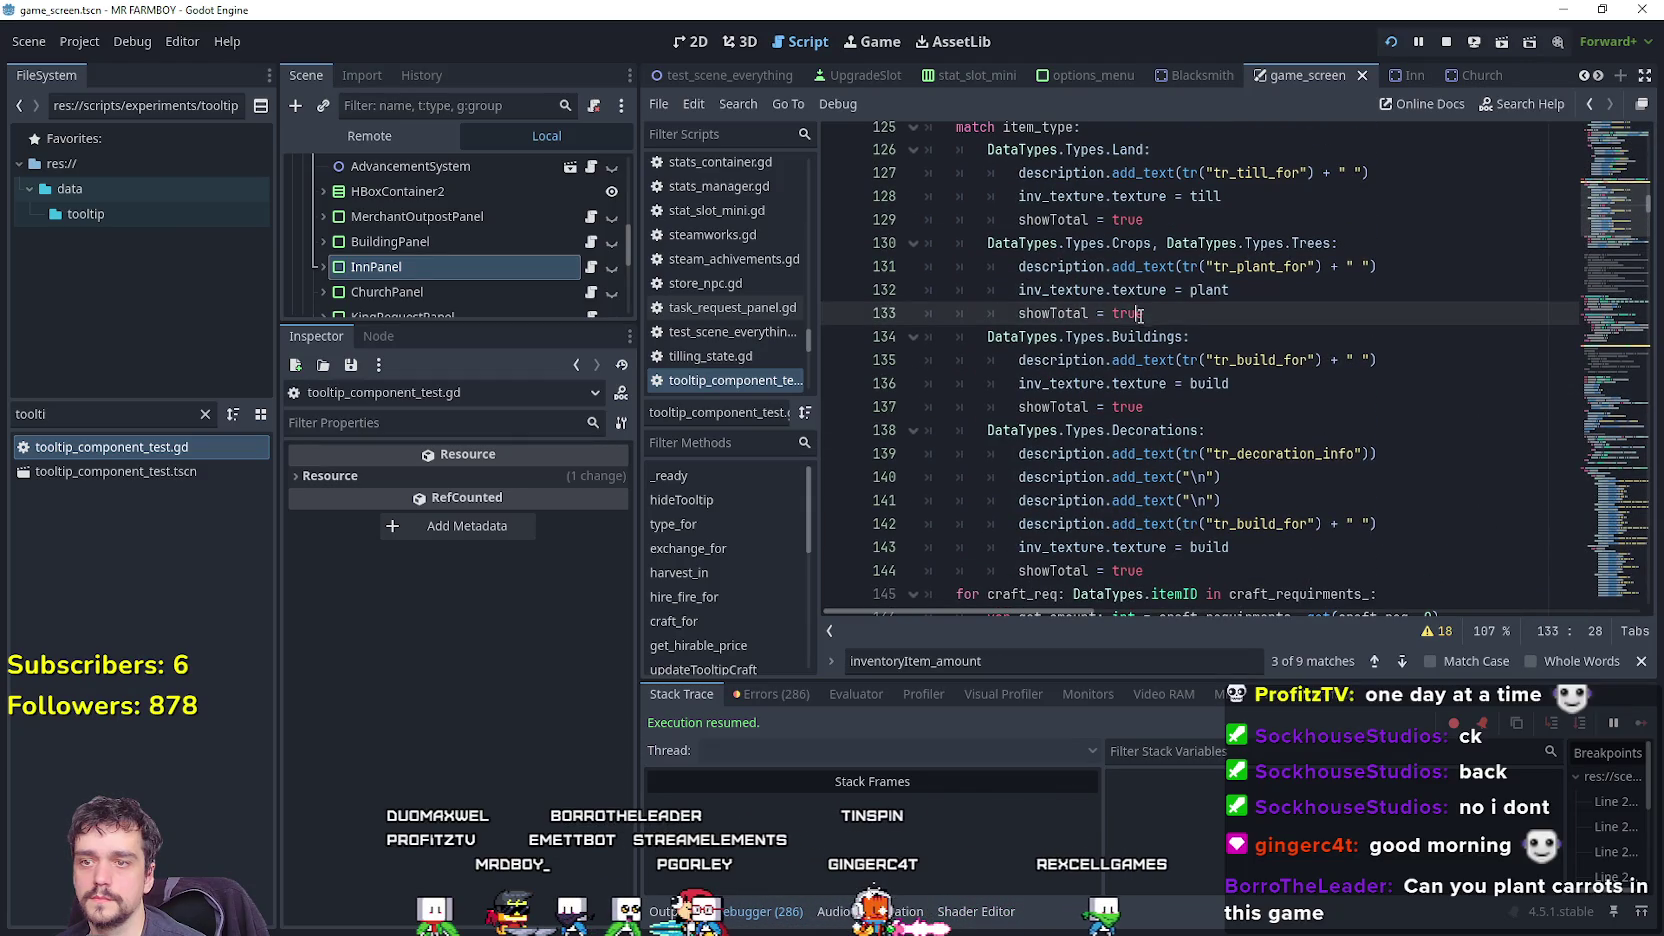
Insert blank lines after line 149 and line 144 in the craft loop, then launch the game with F5.
scroll(1230, 400, "down", 3)
left_click(1324, 490)
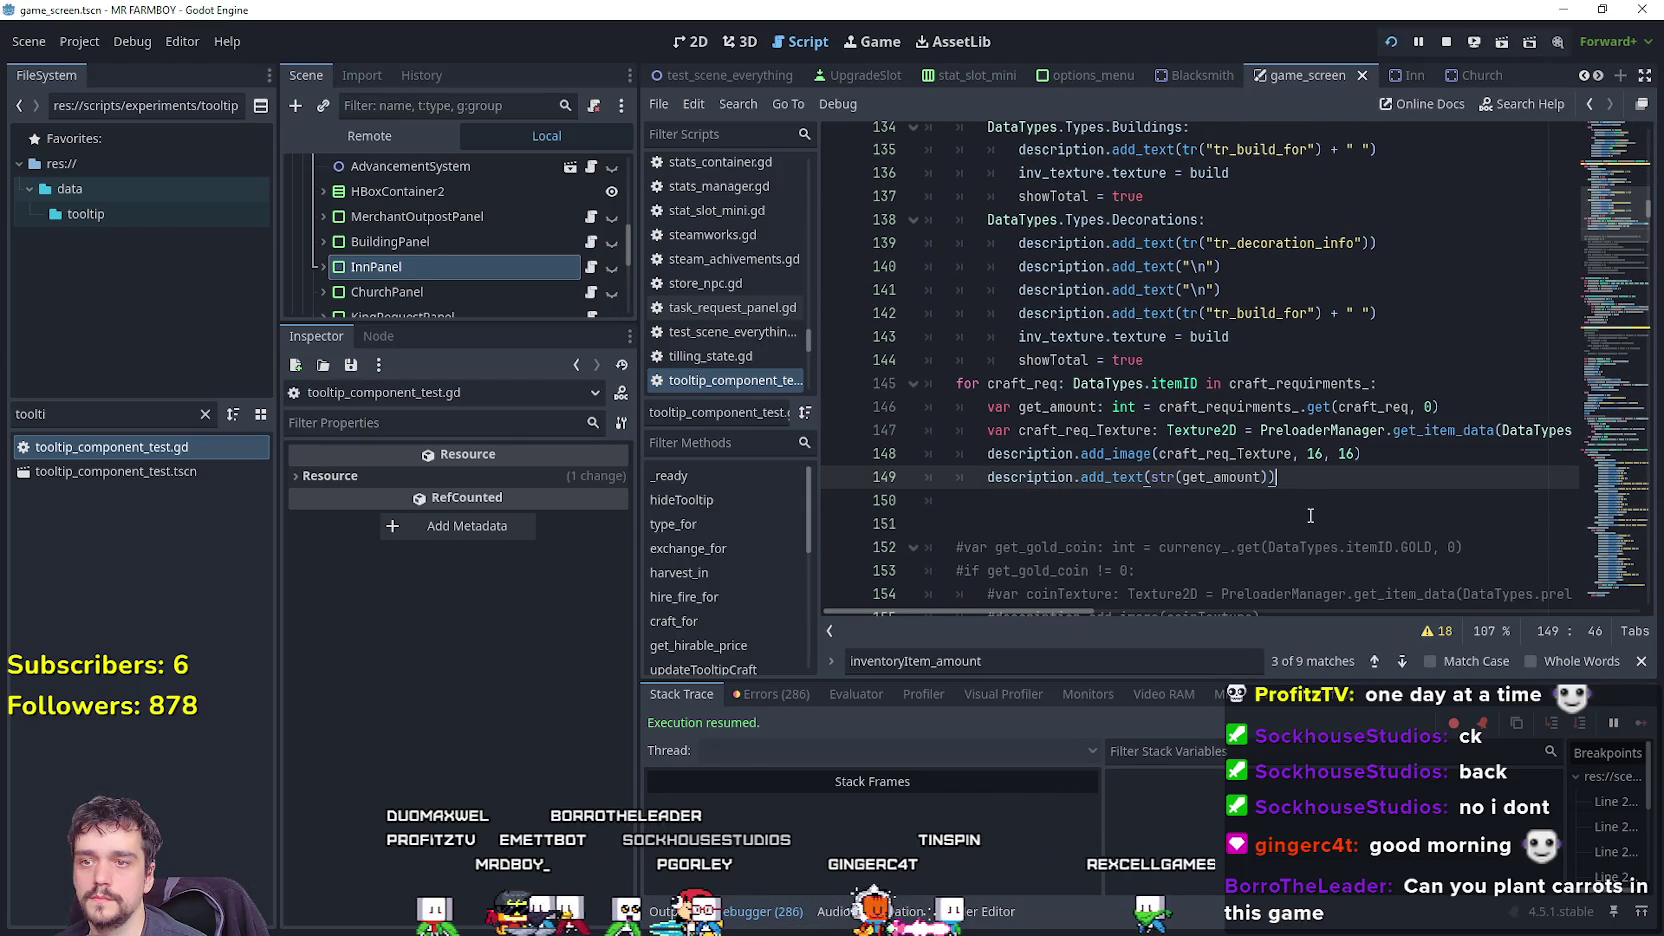
key("Return")
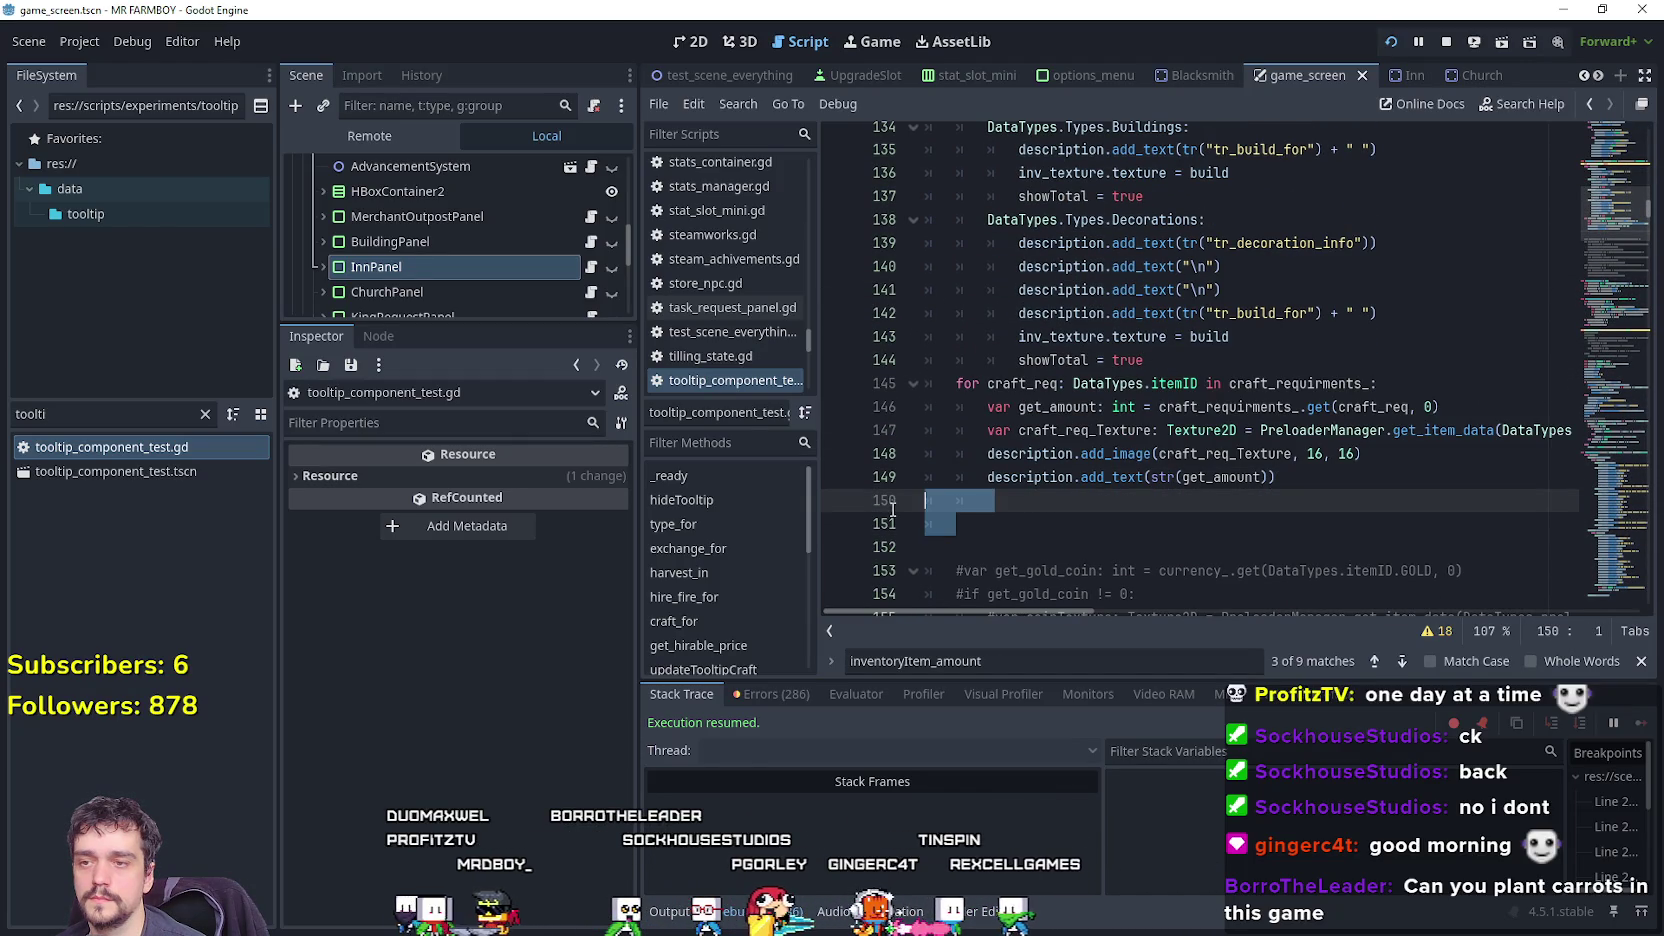
left_click(1187, 362)
key("Return")
key("Return")
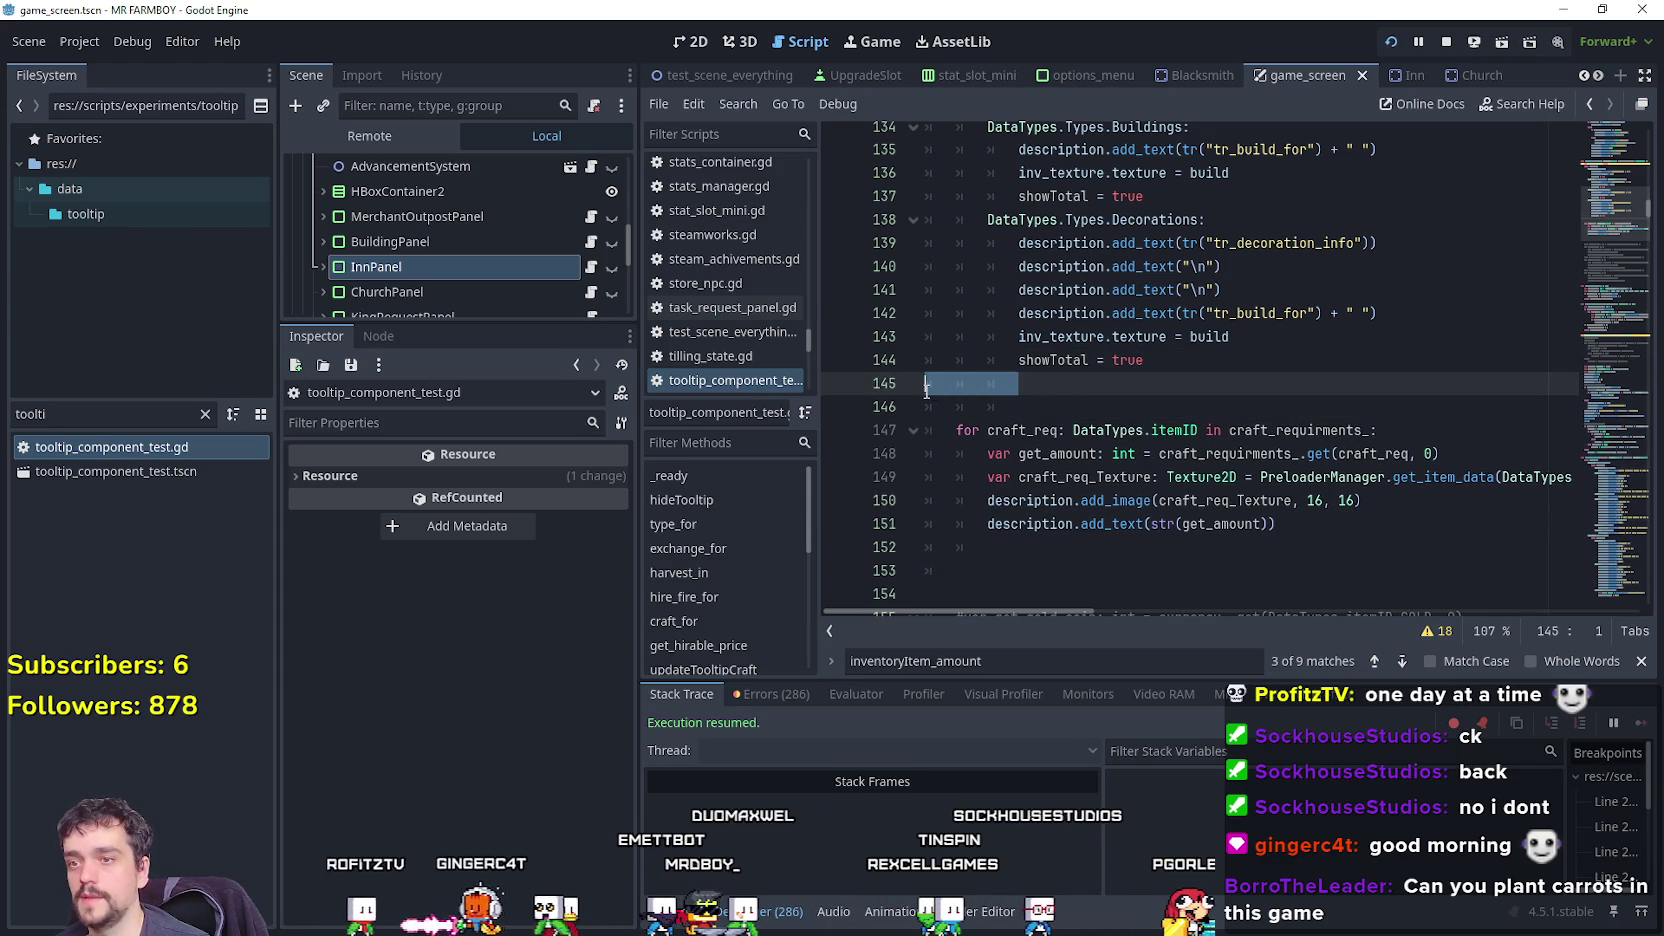
key("F5")
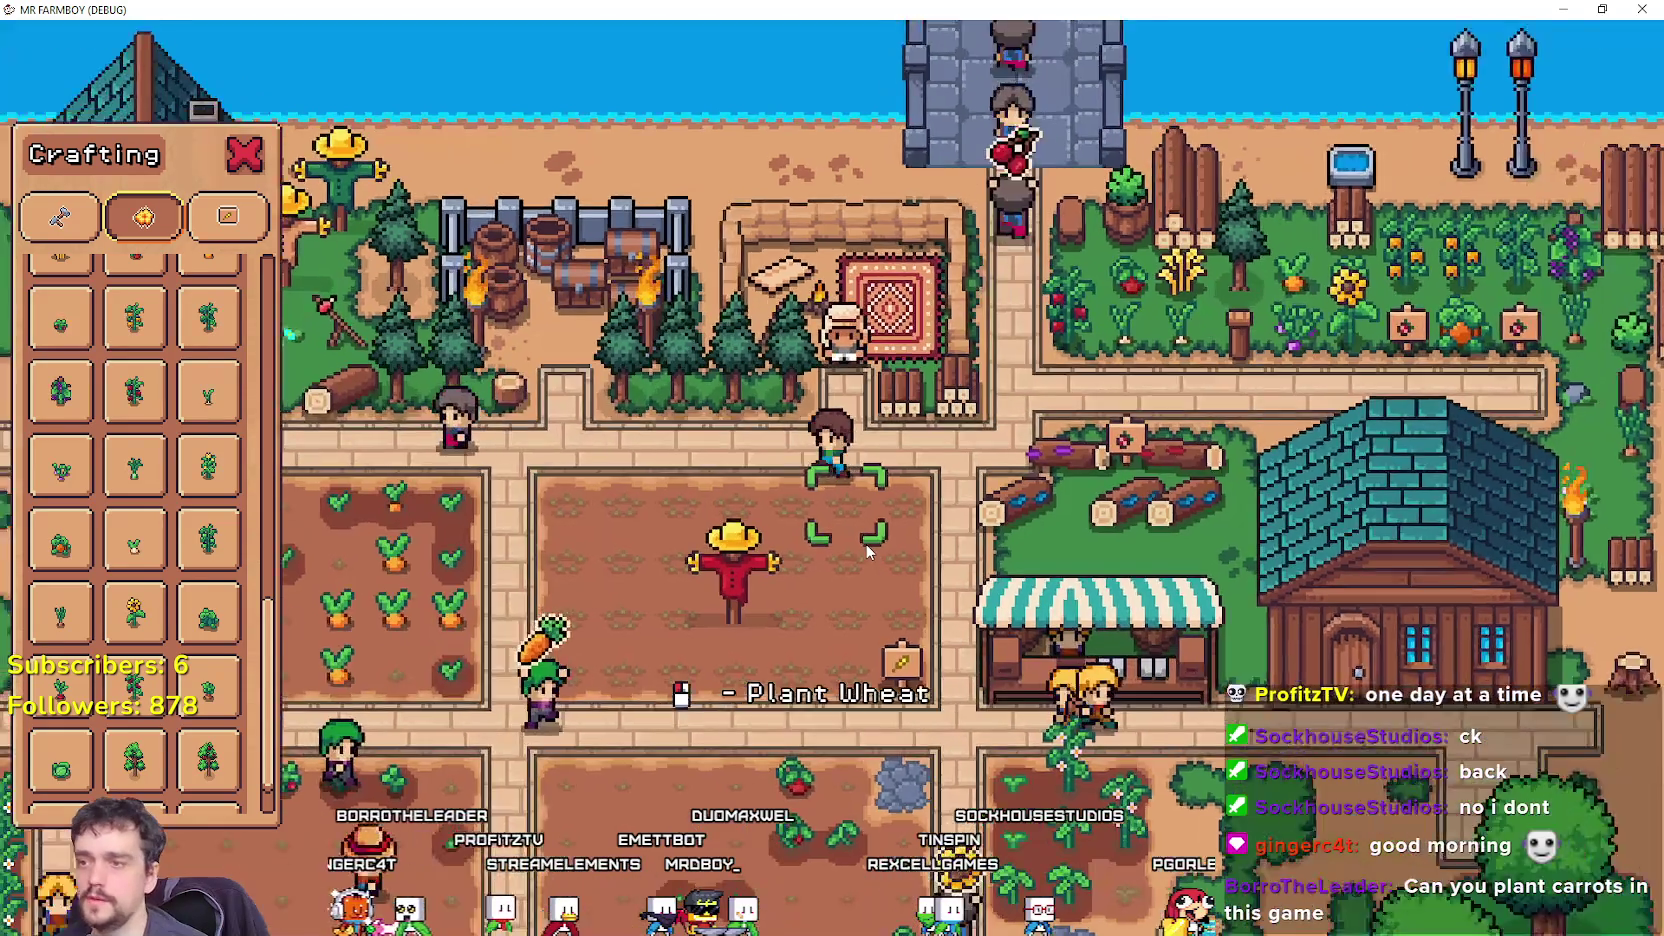
Walk to the carrot plot and inspect crop tooltips in the Advancements Crops tree.
key("a")
key("Escape")
key("s")
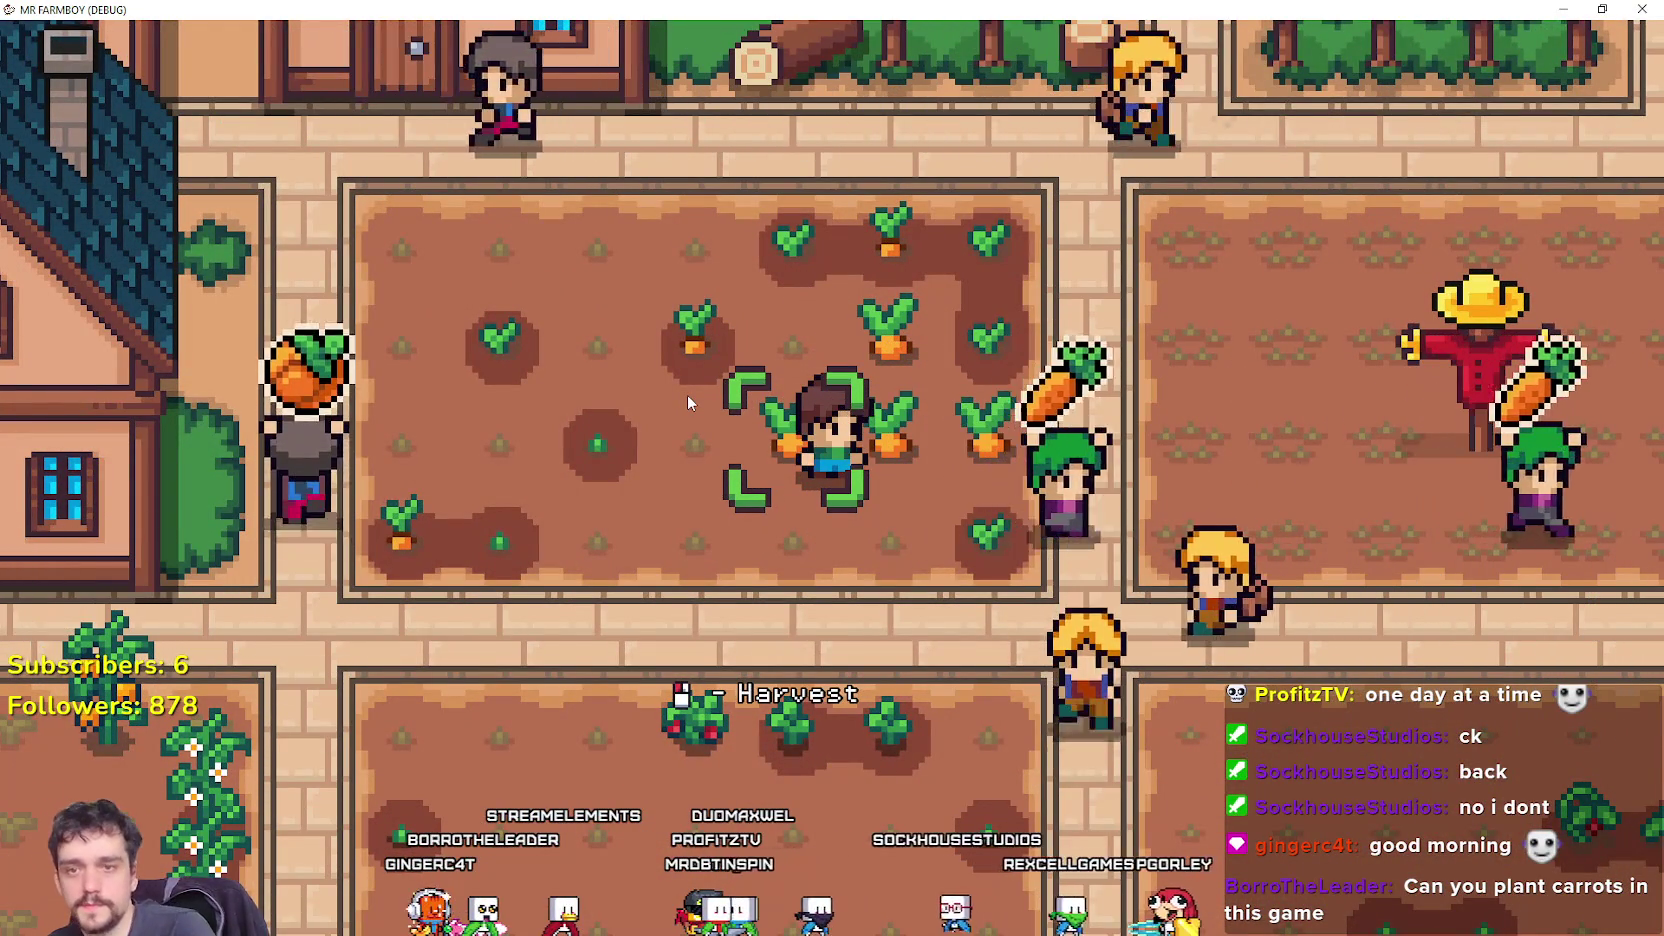
key("Tab")
left_click(490, 205)
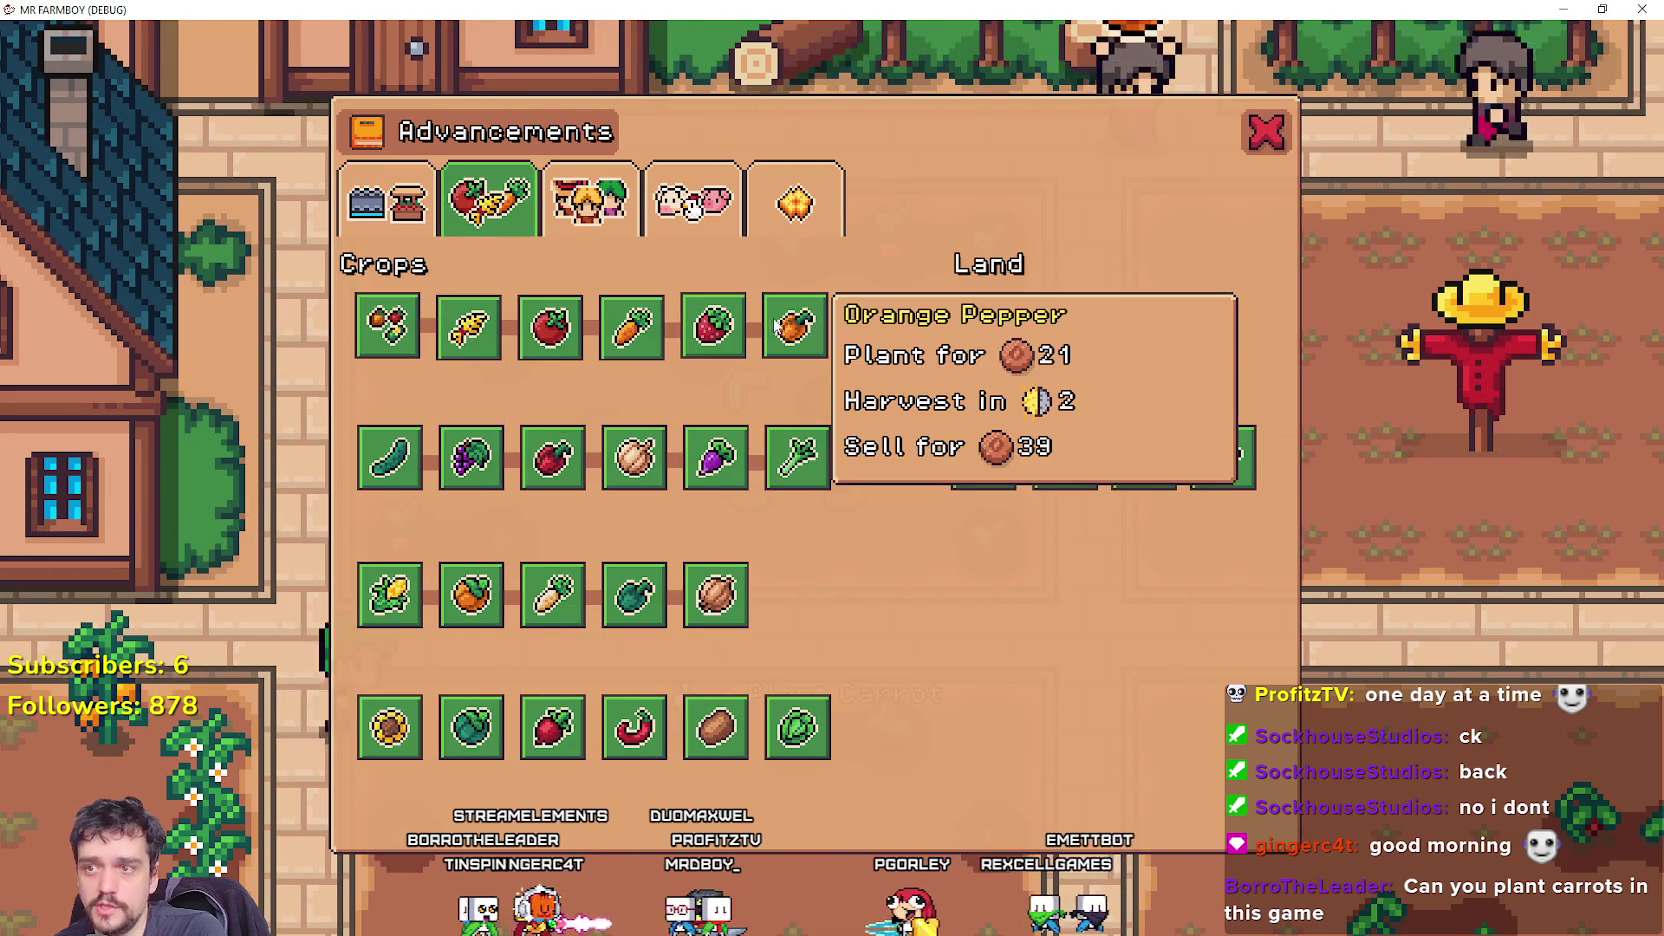
key("Tab")
Paste the coin and colour block at line 146, then undo the misplaced paste.
key("alt+Tab")
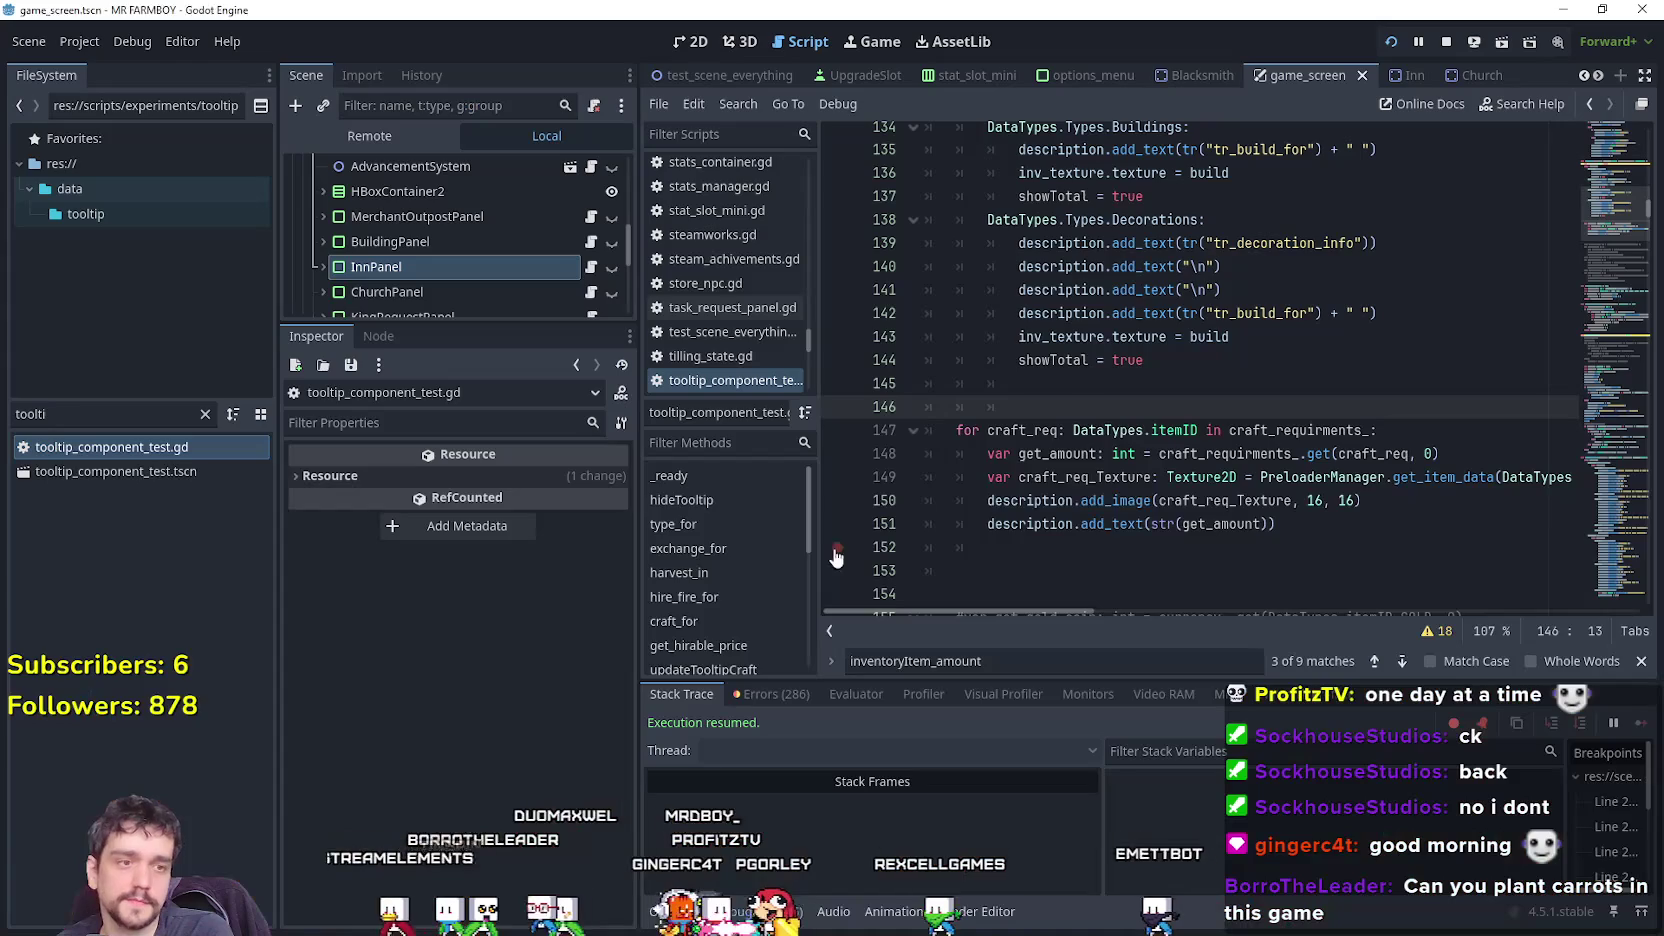
type("description.add_image(coinTexture) \t\tif slot_type_ == DataTypes.slot_types.Fire: \t\t\tdescription.add_text(str(amount_)) \t\telse: \t\t\tif inventoryItem_amount >= amount_: \t\t\t\tdescription.push_color(Color(\"63c74d\")) \t\t\t\tdescription.add_text(str(amount_)) \t\t\telse: \t\t\t\tdescription.push_color(Color(\"e43b44\")) \t\t\t\tdescription.add_text(str(inventoryItem_amount)) \t\t\tdescription.push_color(Color(\"ffffff\")) \t\t\tdescription.add_text(\"/\") \t\t\tdescription.push_color(Color(\"ffffff\")) \t\t\tdescription.add_text(str(amount_)) \t\t\tdescription.add_text(\" \")")
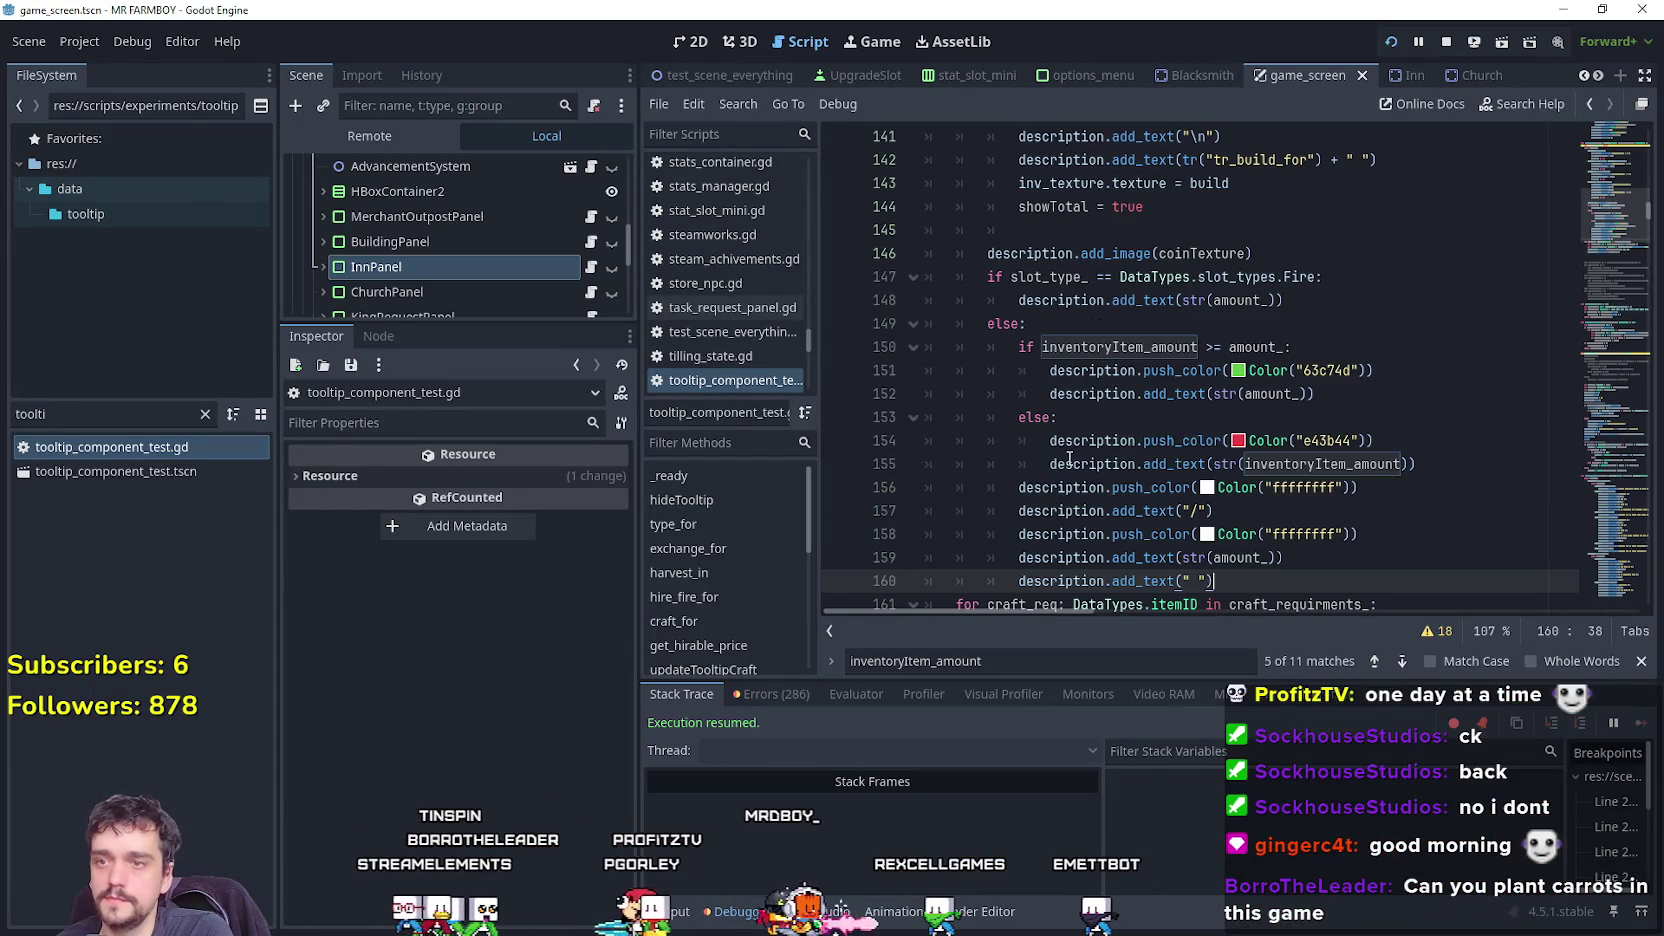
key("Return")
scroll(1080, 430, "up", 4)
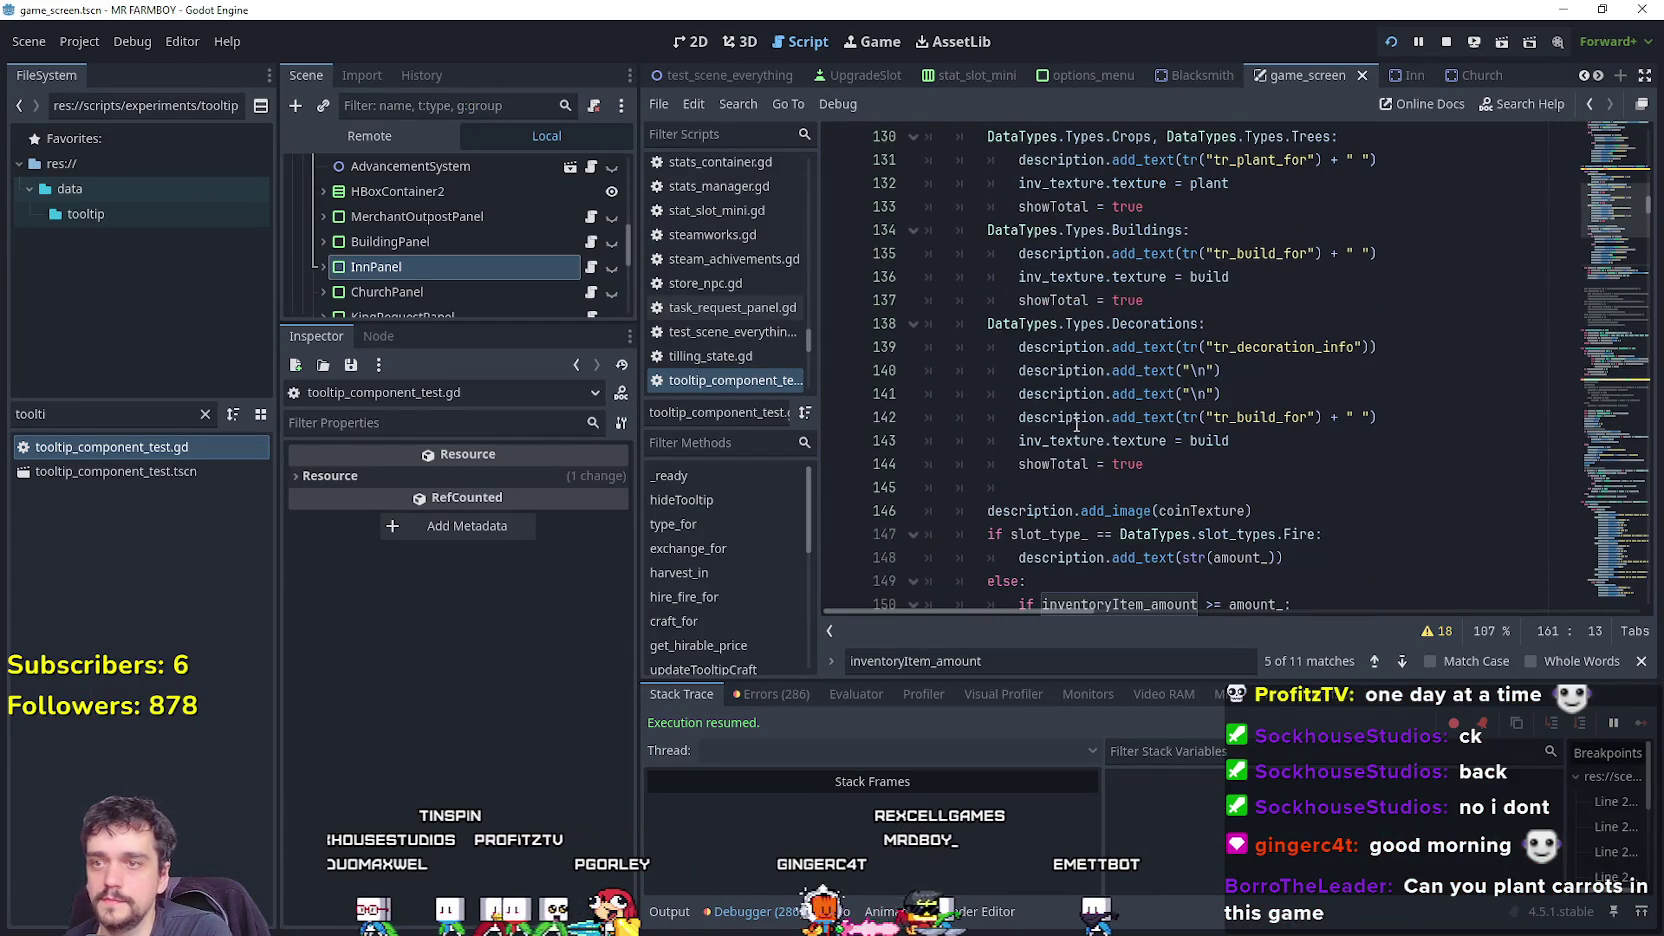
scroll(1070, 418, "down", 6)
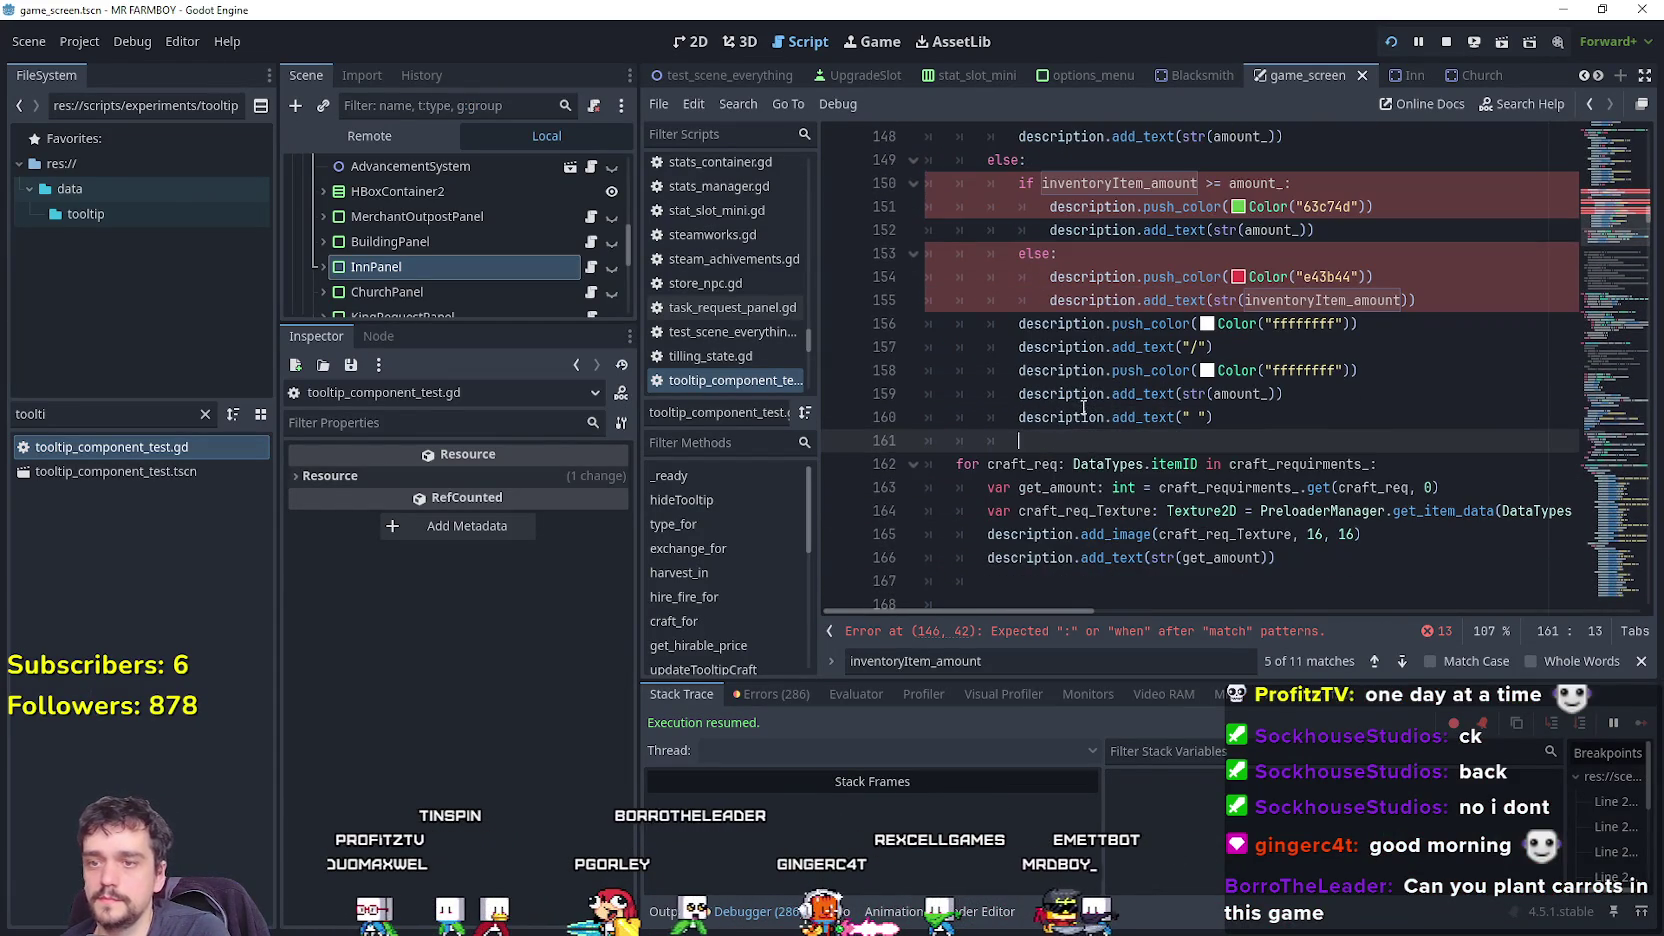
scroll(990, 400, "up", 4)
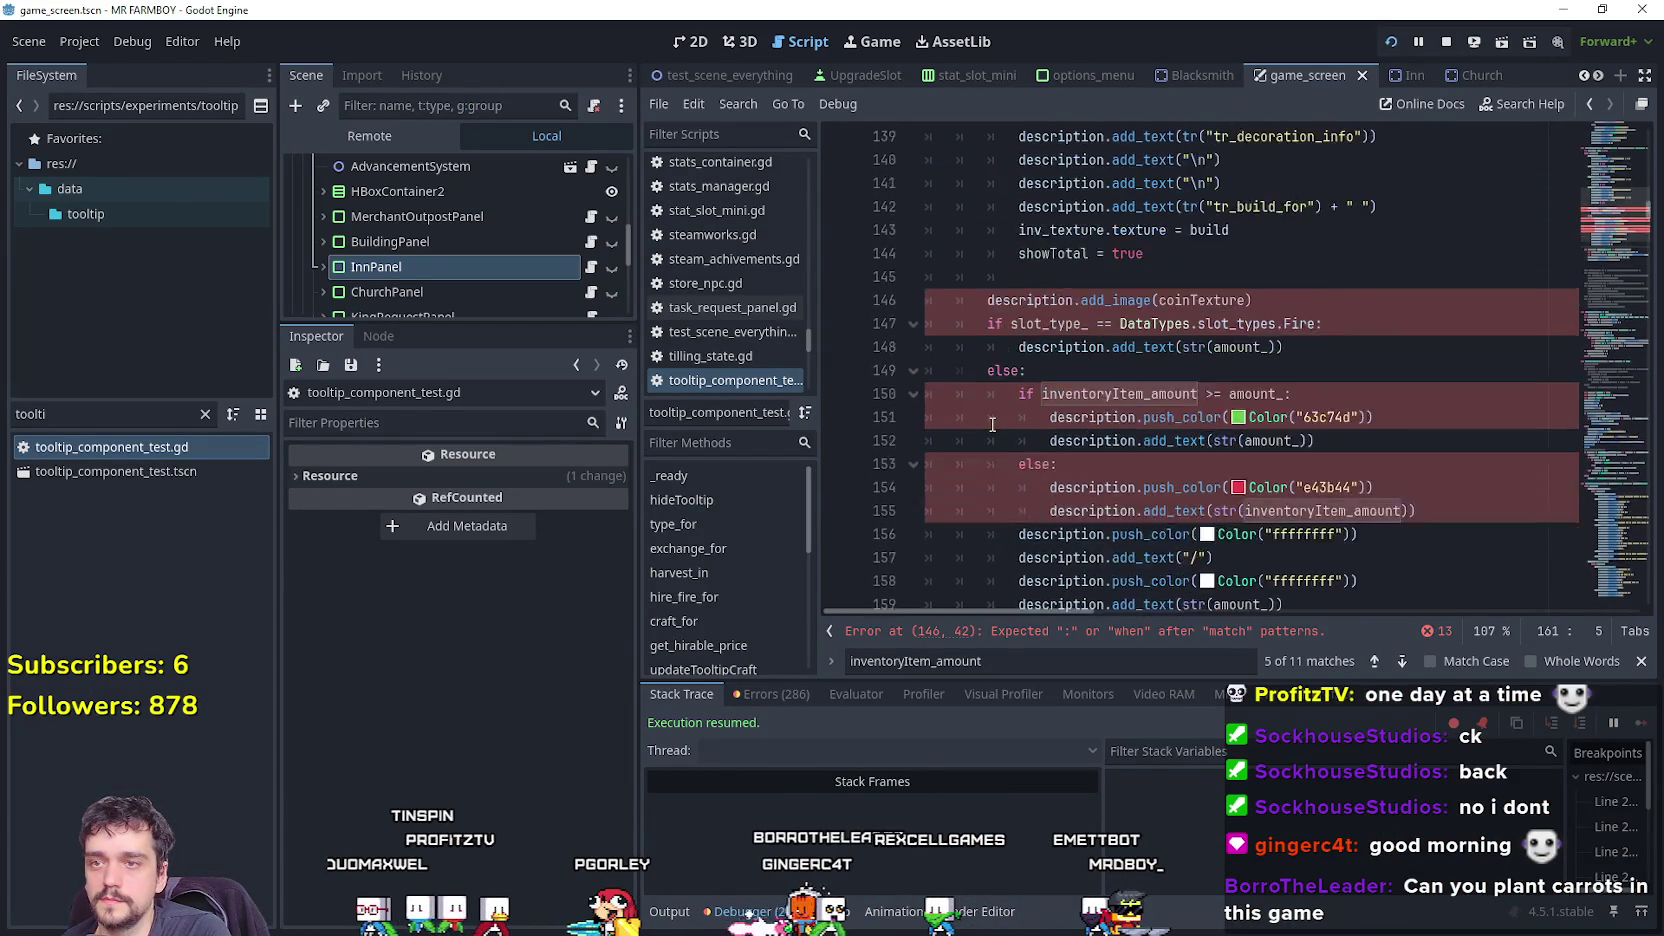
left_click(1021, 346)
scroll(1021, 346, "down", 2)
scroll(1021, 346, "down", 2)
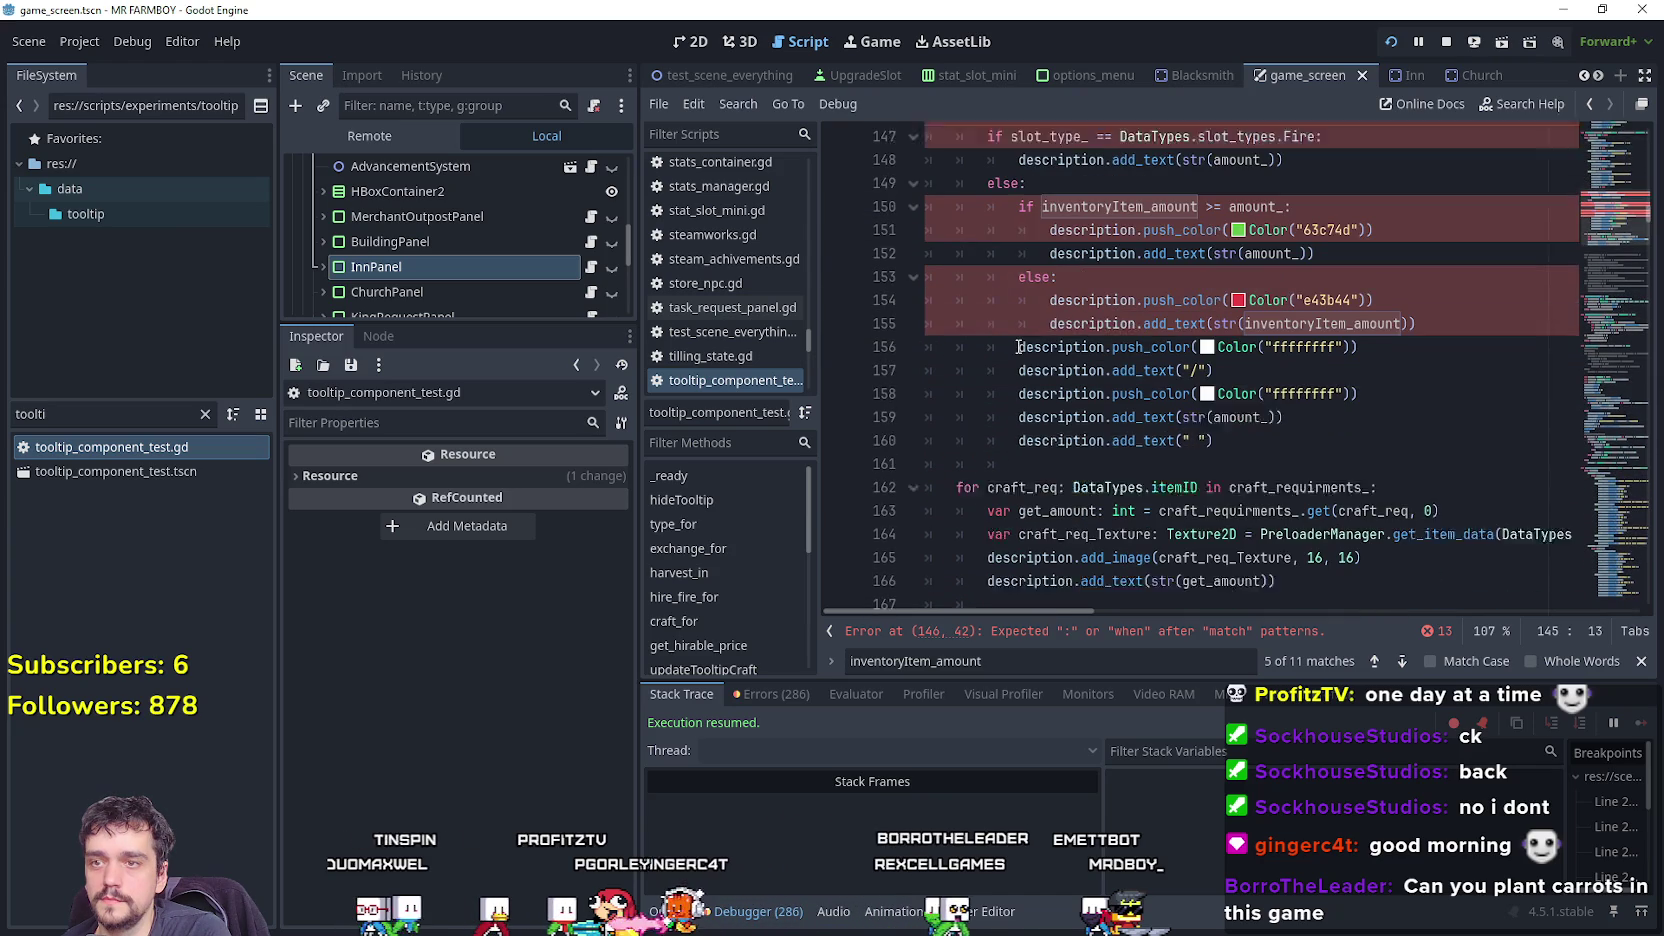
left_click(1350, 431)
key("ctrl+z")
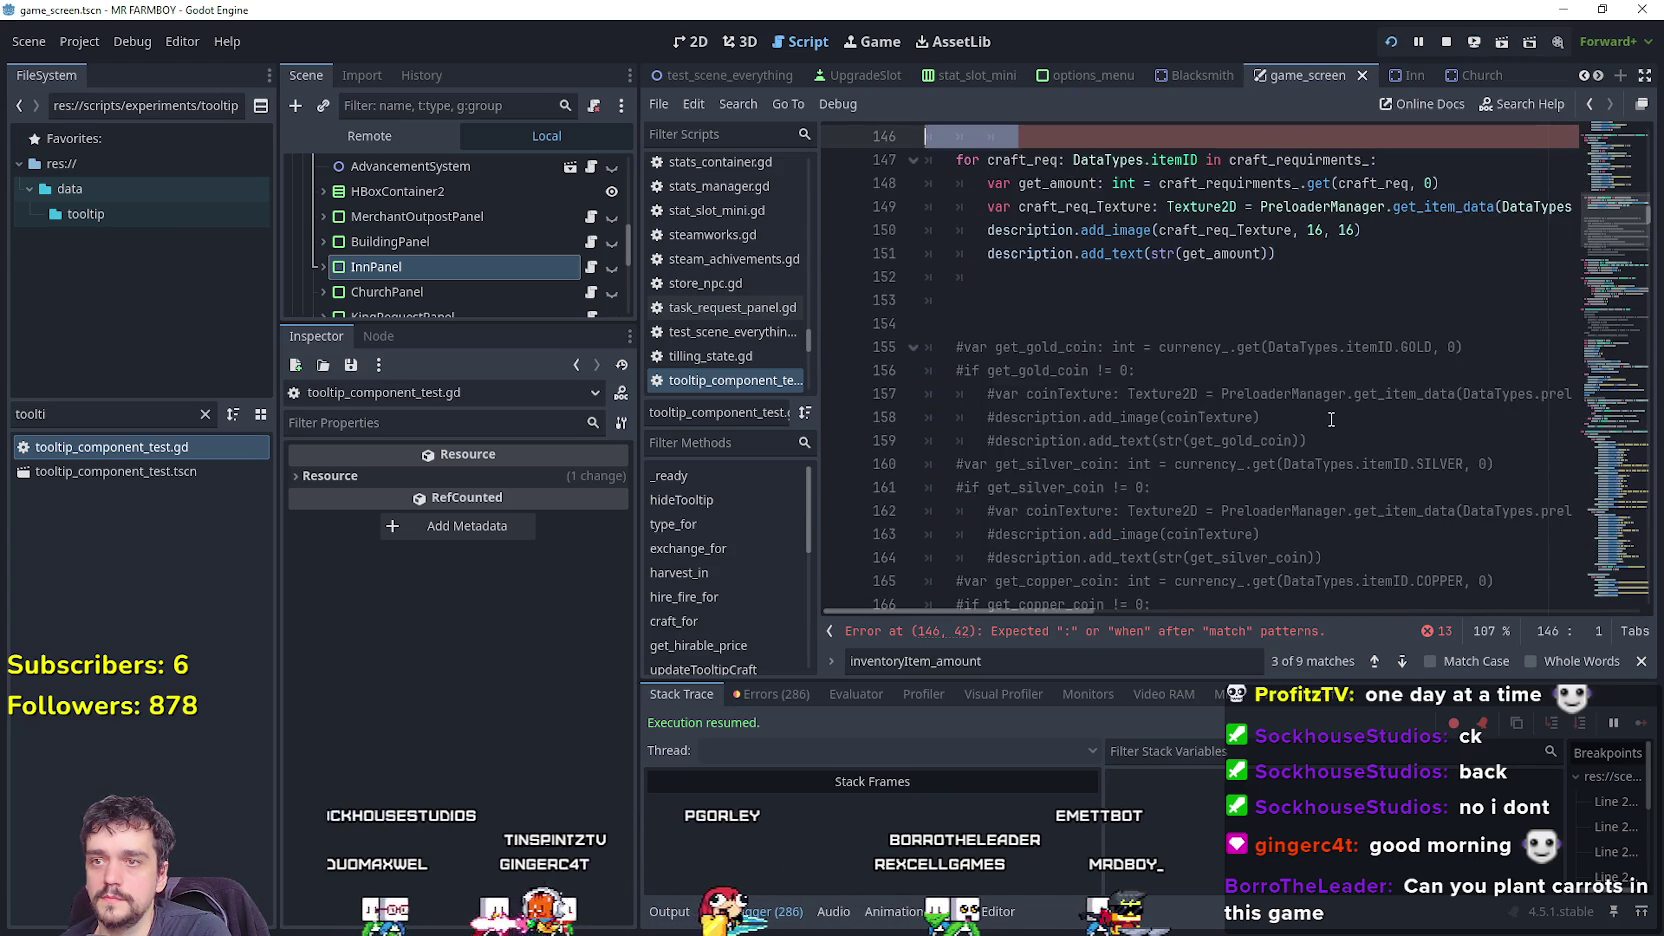
Try pasting the colour block at the top of the craft_req loop, then undo it.
scroll(1398, 302, "up", 2)
left_click(1398, 302)
key("Return")
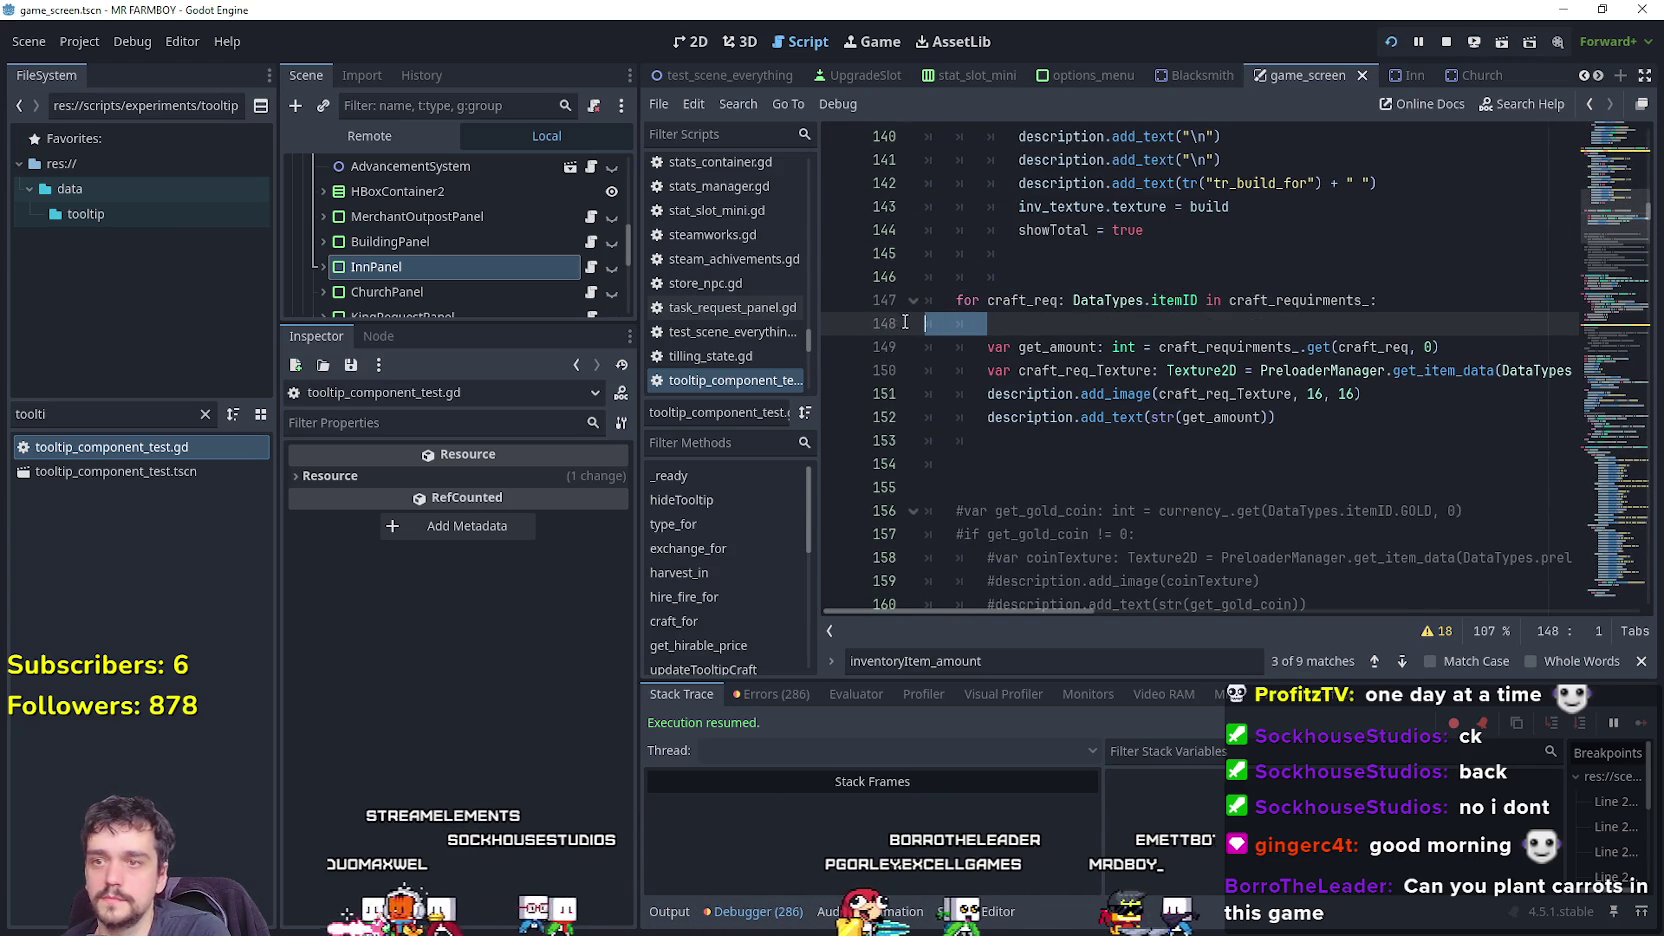
type("description.add_image(coinTexture) \t\tif slot_type_ == DataTypes.slot_types.Fire: \t\t\tdescription.add_text(str(amount_)) \t\telse: \t\t\tif inventoryItem_amount >= amount_: \t\t\t\tdescription.push_color(Color(\"63c74d\")) \t\t\t\tdescription.add_text(str(amount_)) \t\t\telse: \t\t\t\tdescription.push_color(Color(\"e43b44\")) \t\t\t\tdescription.add_text(str(inventoryItem_amount)) \t\t\tdescription.push_color(Color(\"ffffff\")) \t\t\tdescription.add_text(\"/\") \t\t\tdescription.push_color(Color(\"ffffff\")) \t\t\tdescription.add_text(str(amount_)) \t\t\tdescription.add_text(\" \")")
scroll(1117, 420, "down", 2)
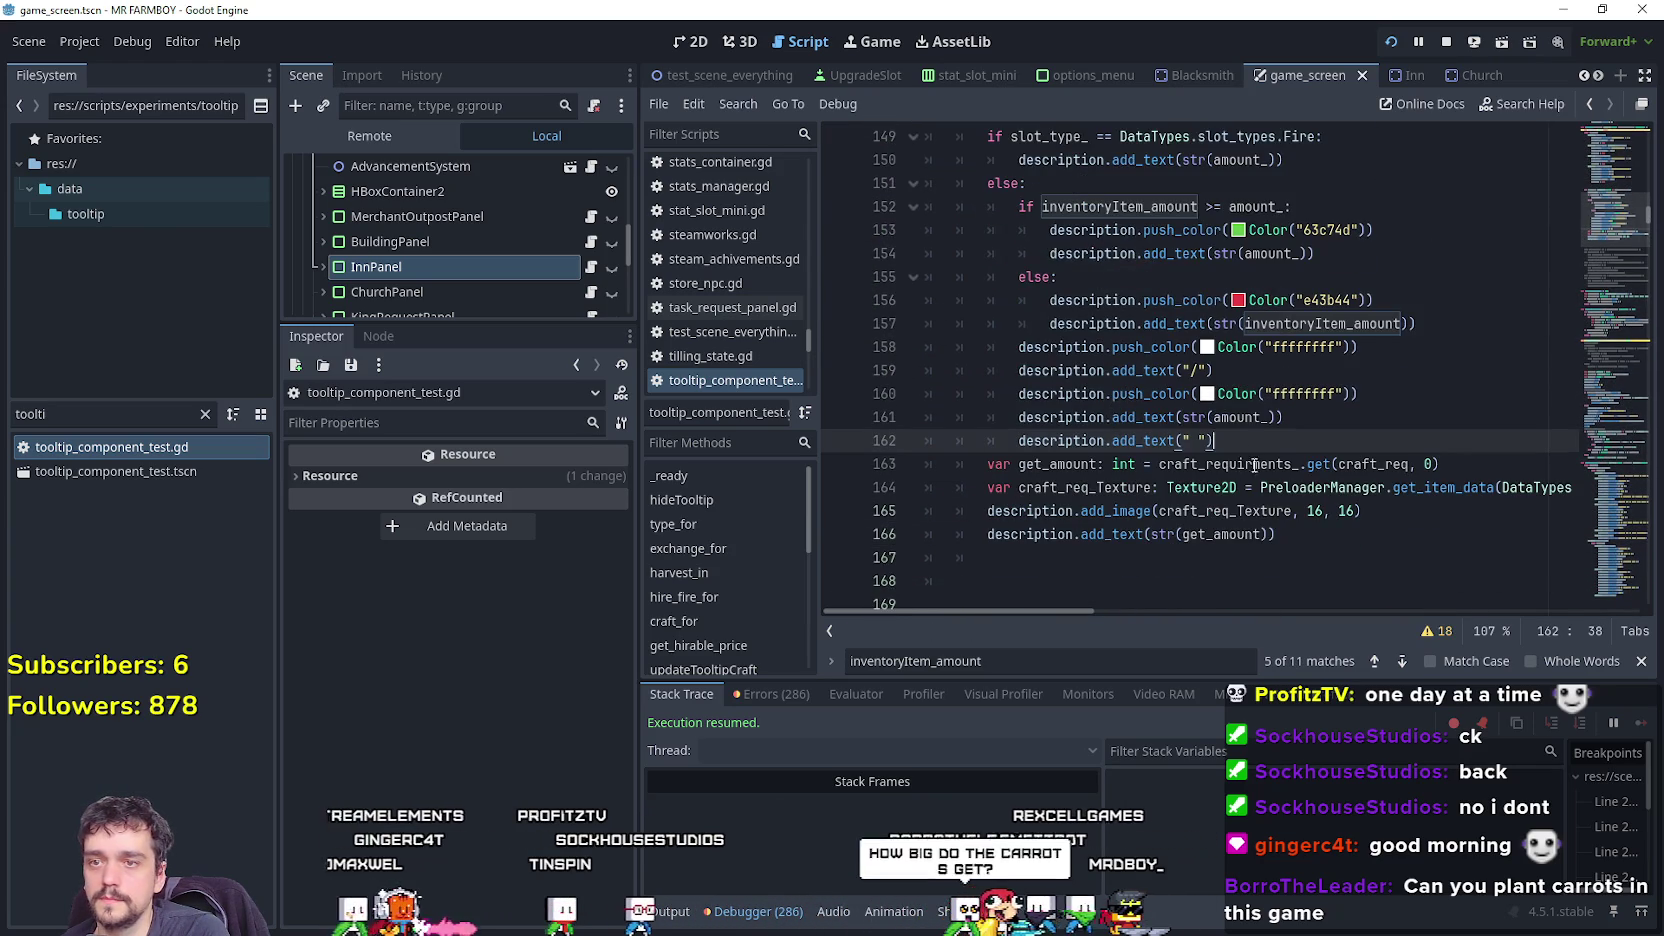
key("Return")
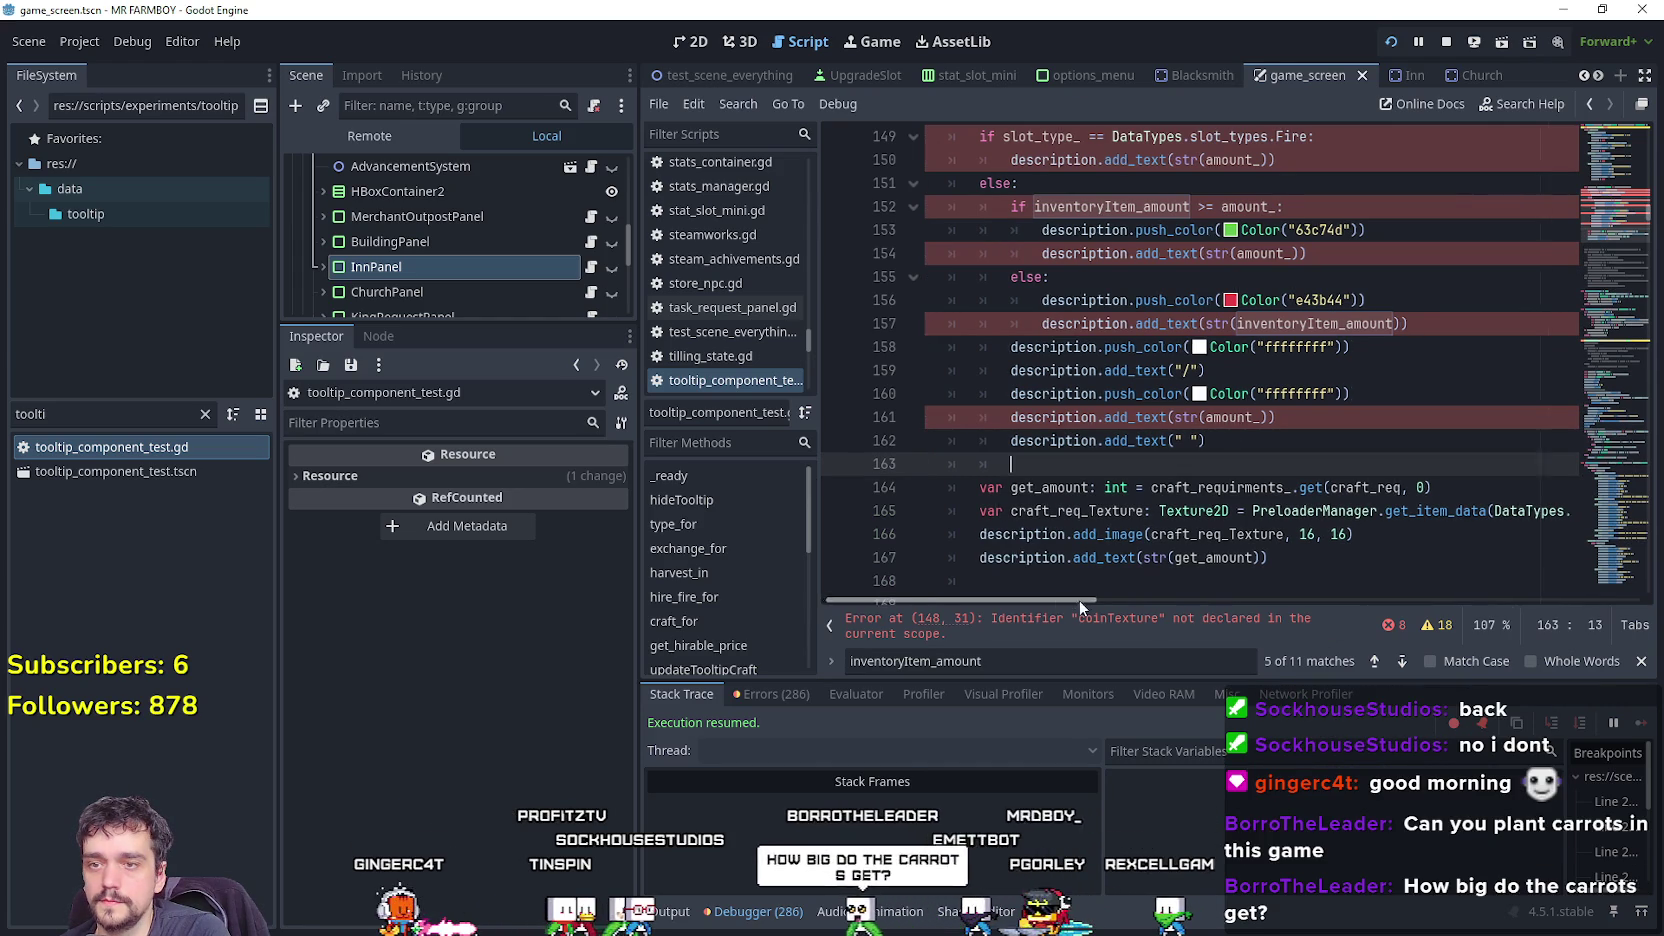
mouse_move(1079, 601)
left_mouse_down()
mouse_move(1176, 603)
mouse_move(1060, 601)
left_mouse_up()
scroll(1128, 471, "up", 4)
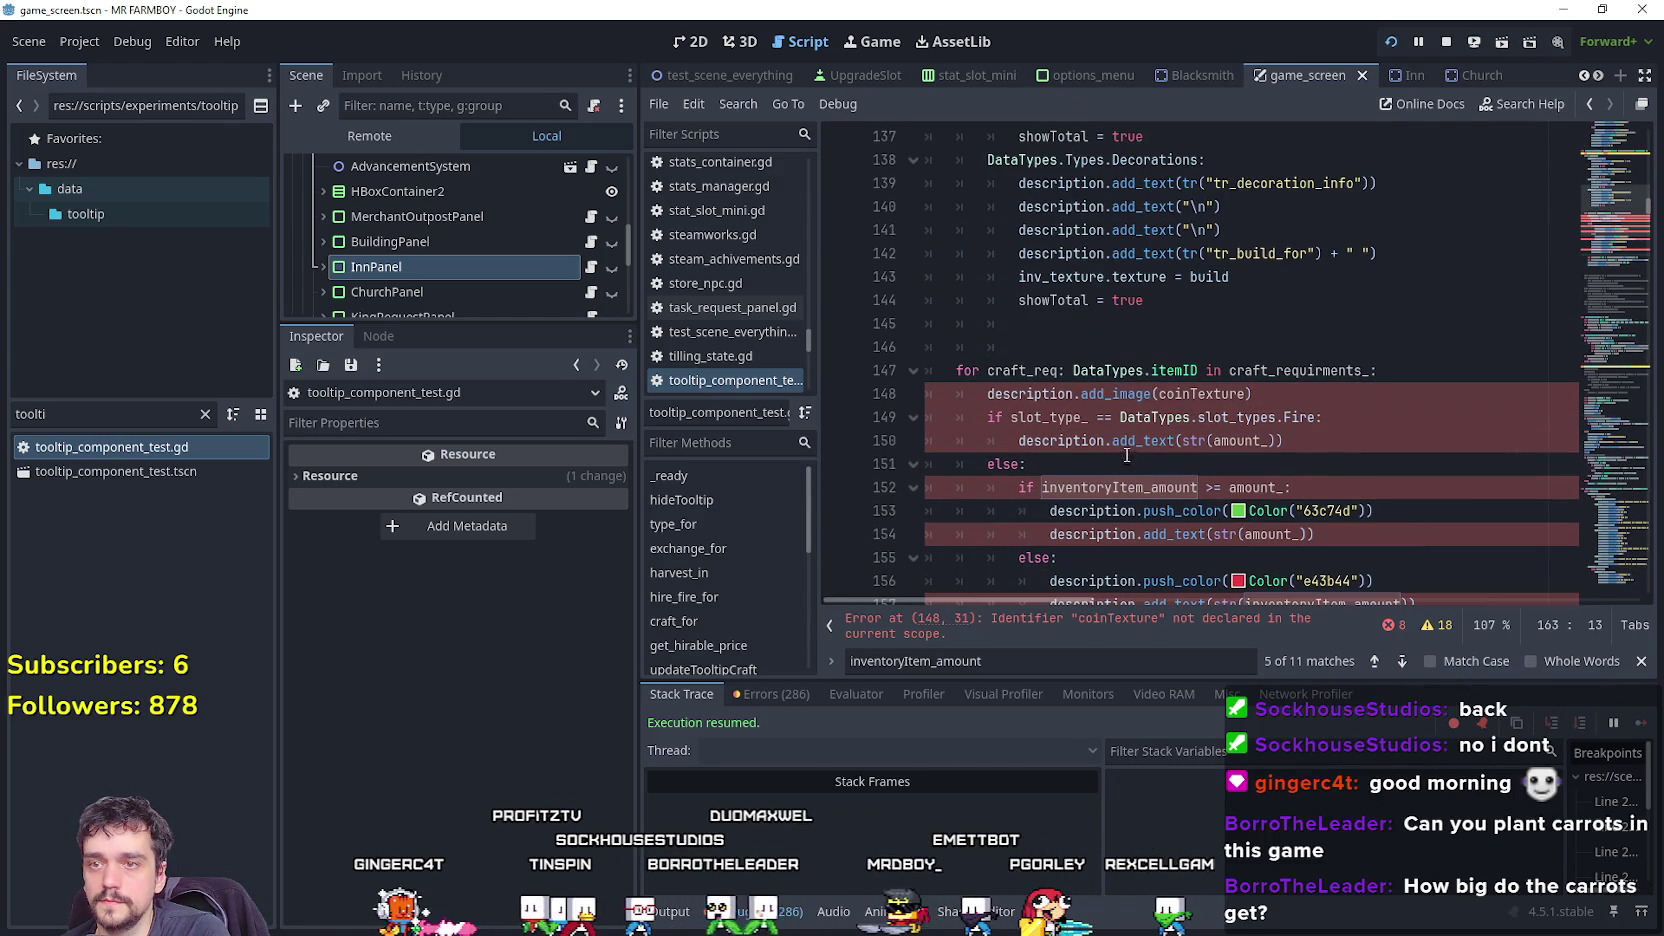
scroll(1127, 455, "down", 5)
key("ctrl+z")
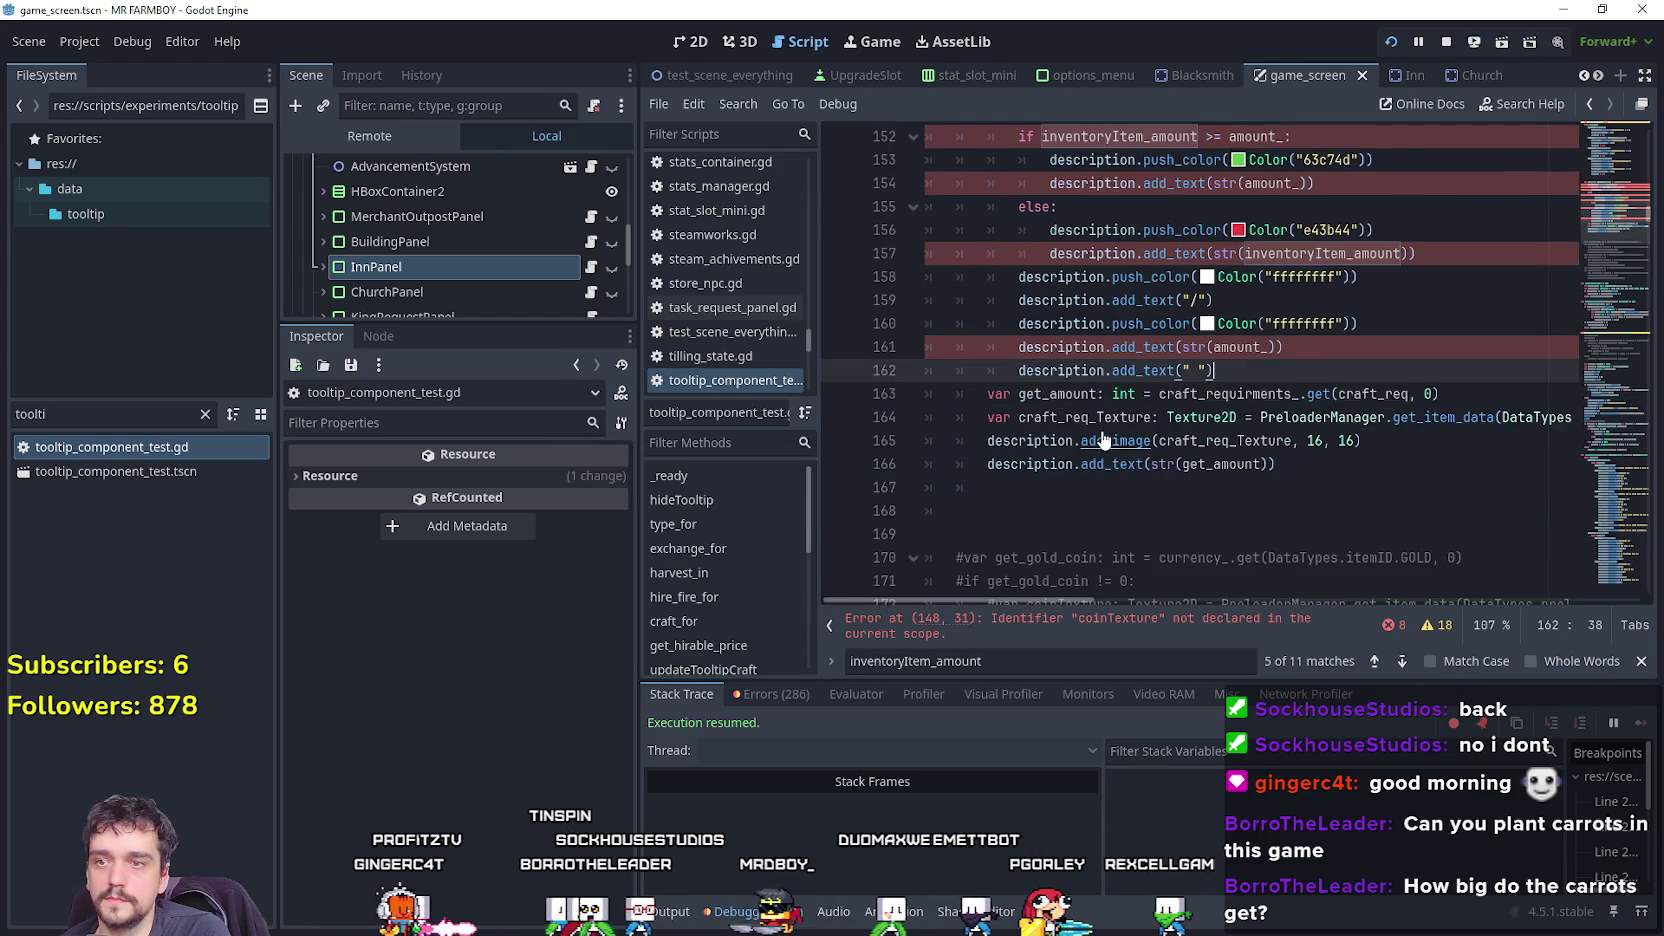
key("ctrl+z")
Paste the colour block on a new line after line 152's amount text.
left_click(1306, 386)
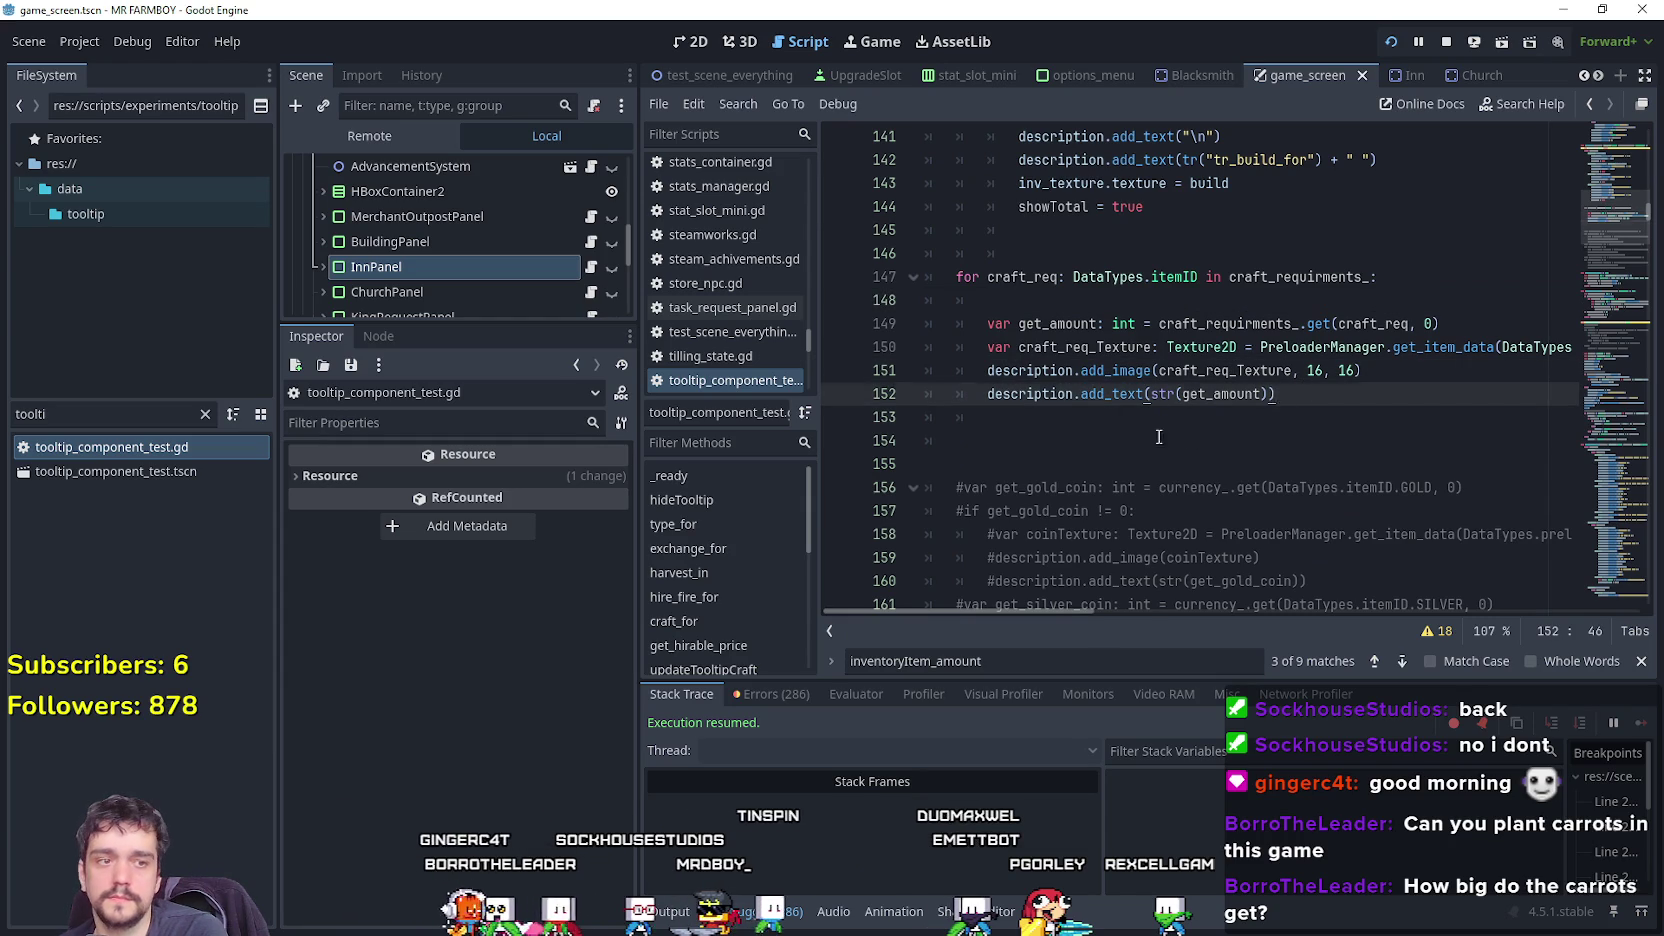
key("Return")
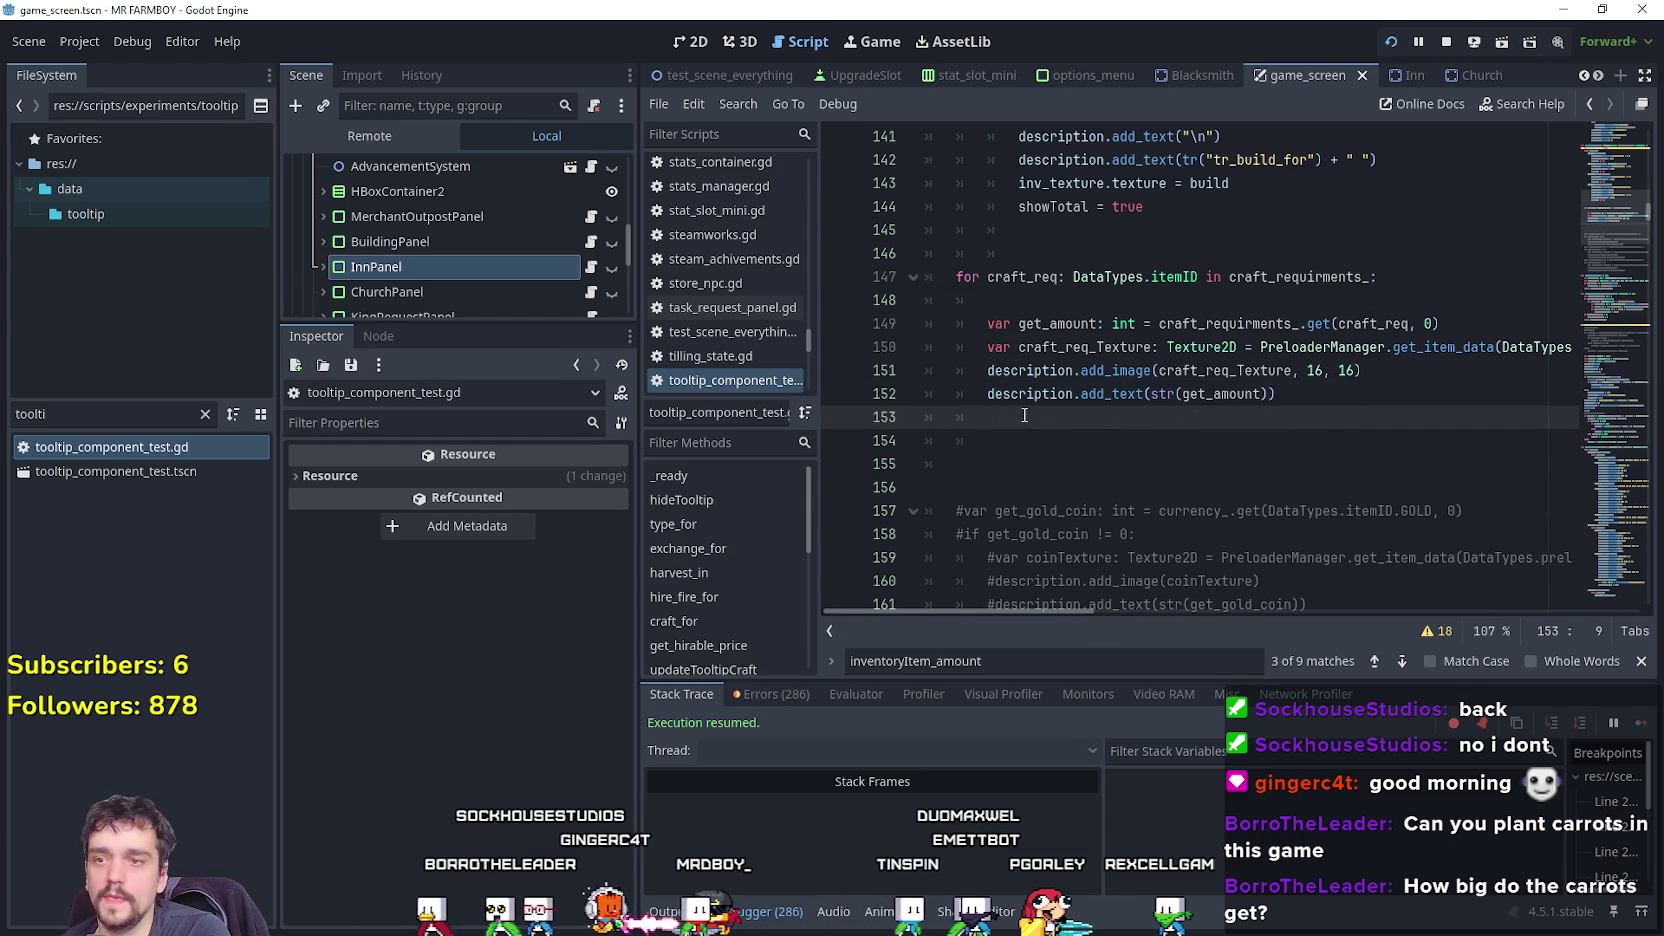
type("description.add_image(coinTexture) \t\tif slot_type_ == DataTypes.slot_types.Fire: \t\t\tdescription.add_text(str(amount_)) \t\telse: \t\t\tif inventoryItem_amount >= amount_: \t\t\t\tdescription.push_color(Color(\"63c74d\")) \t\t\t\tdescription.add_text(str(amount_)) \t\t\telse: \t\t\t\tdescription.push_color(Color(\"e43b44\")) \t\t\t\tdescription.add_text(str(inventoryItem_amount)) \t\t\tdescription.push_color(Color(\"ffffff\")) \t\t\tdescription.add_text(\"/\") \t\t\tdescription.push_color(Color(\"ffffff\")) \t\t\tdescription.add_text(str(amount_)) \t\t\tdescription.add_text(\" \")")
scroll(1448, 300, "up", 1)
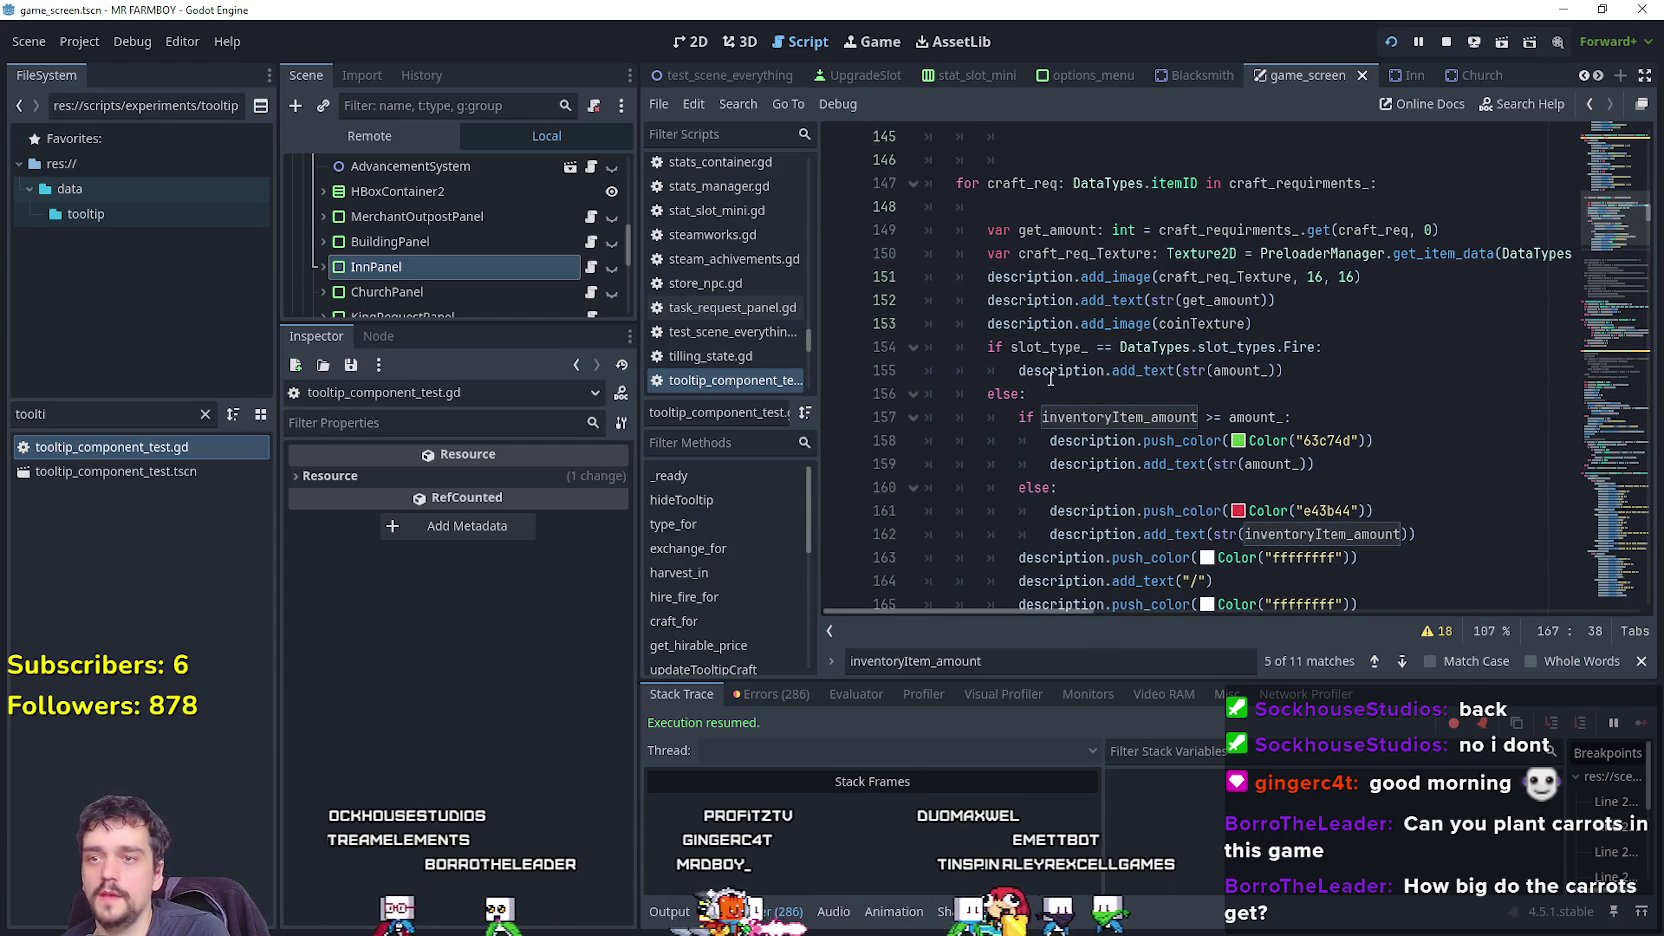
left_click(1383, 291)
scroll(1273, 333, "up", 1)
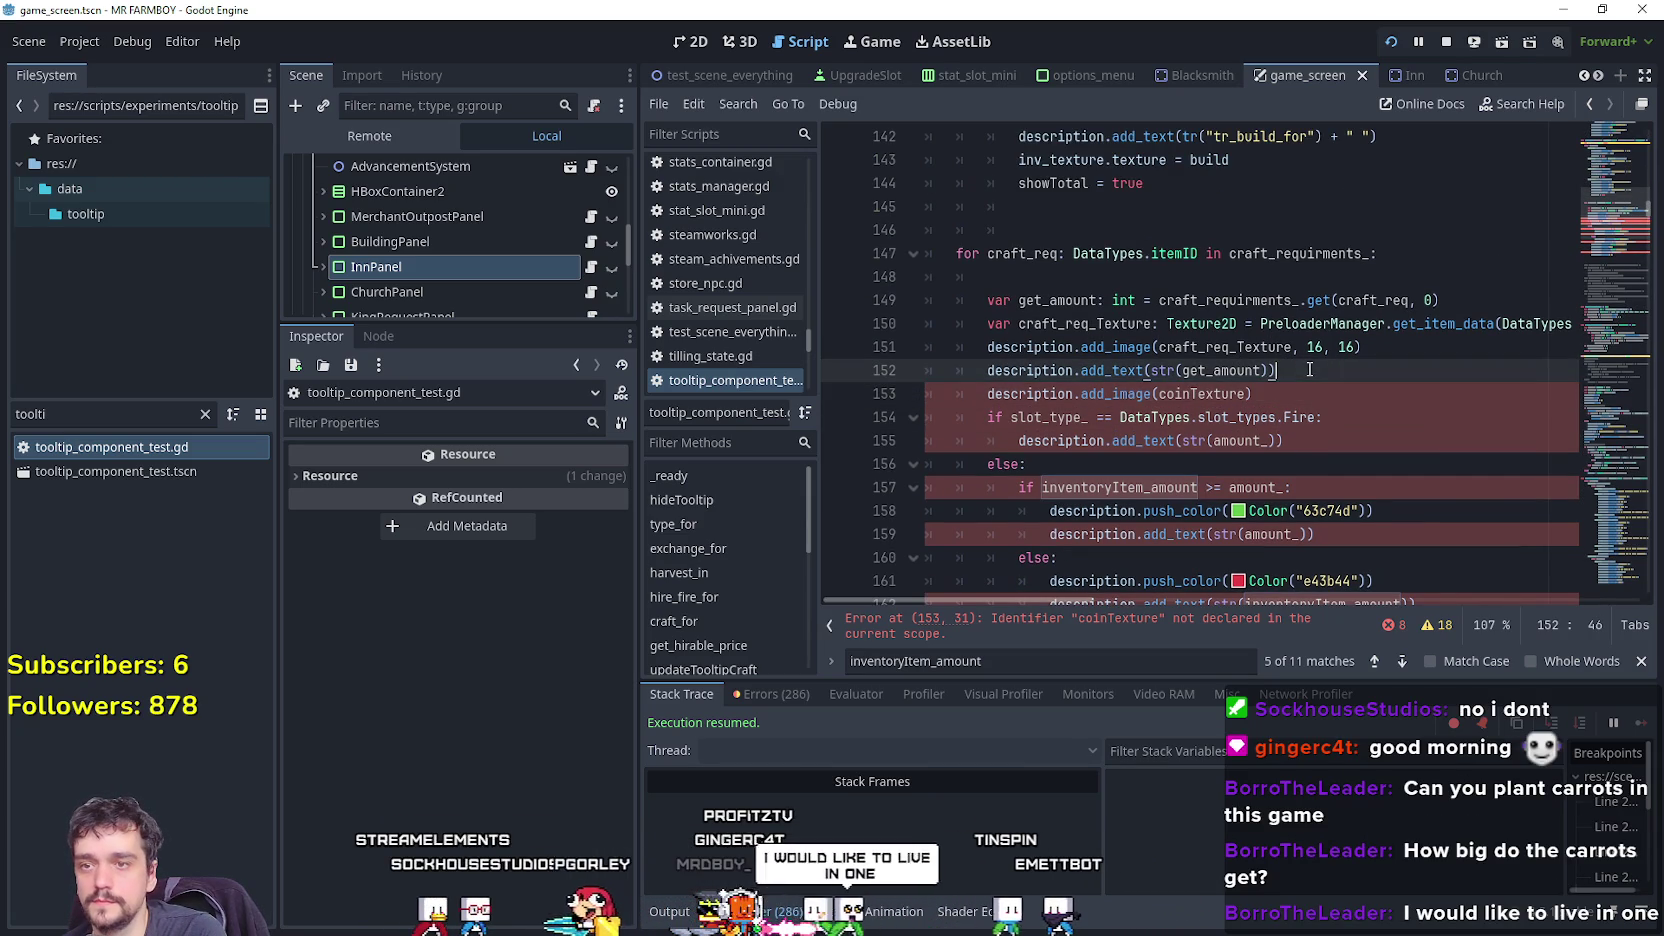
Delete the coinTexture image line and the slot_type Fire if/else lines.
left_click_drag(1252, 394, 963, 395)
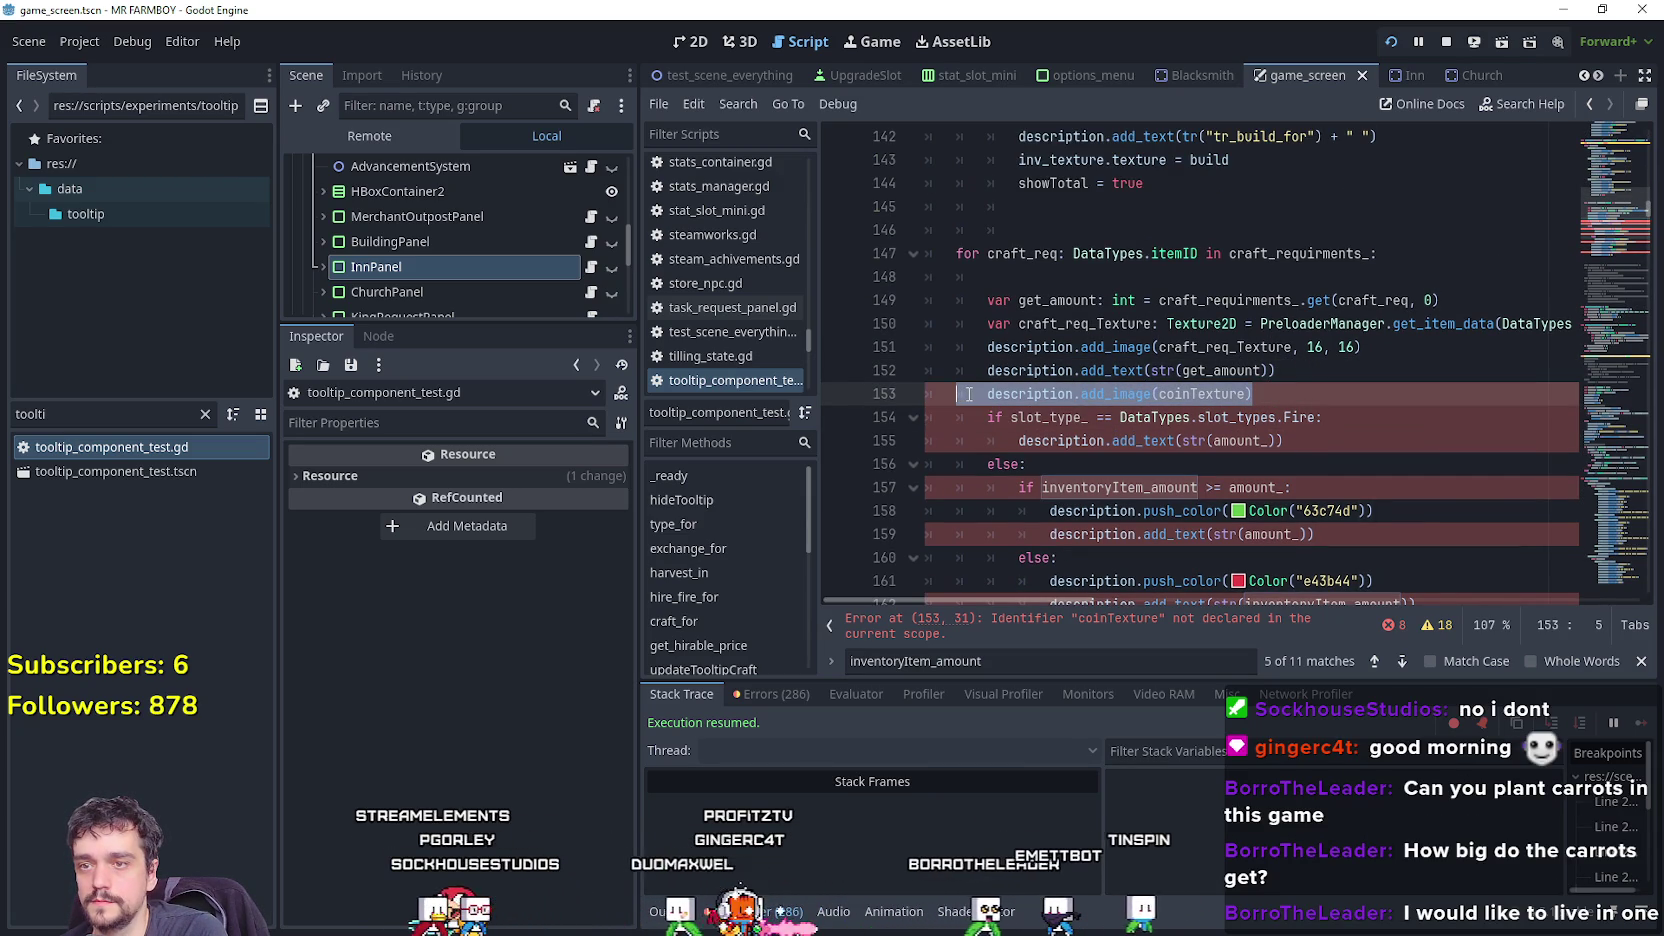
key("BackSpace")
left_click(1311, 423)
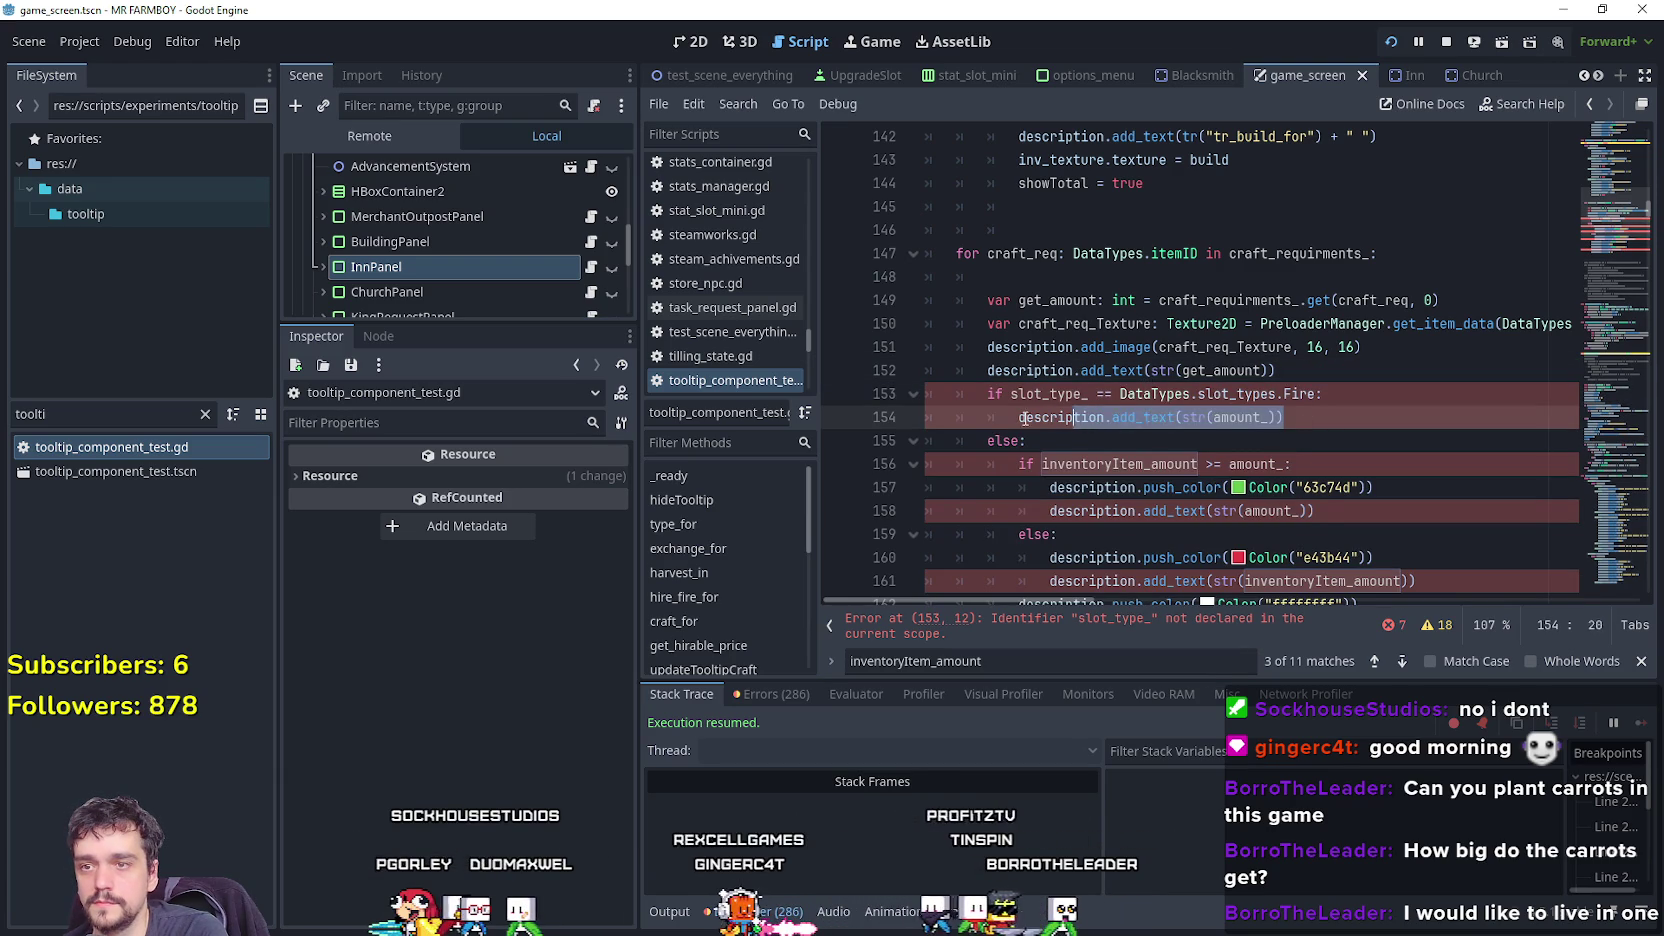
mouse_move(1024, 418)
left_mouse_down()
mouse_move(1000, 430)
mouse_move(926, 394)
left_mouse_up()
key("BackSpace")
key("Delete")
Unindent the pasted colour block by one level.
scroll(1100, 420, "down", 2)
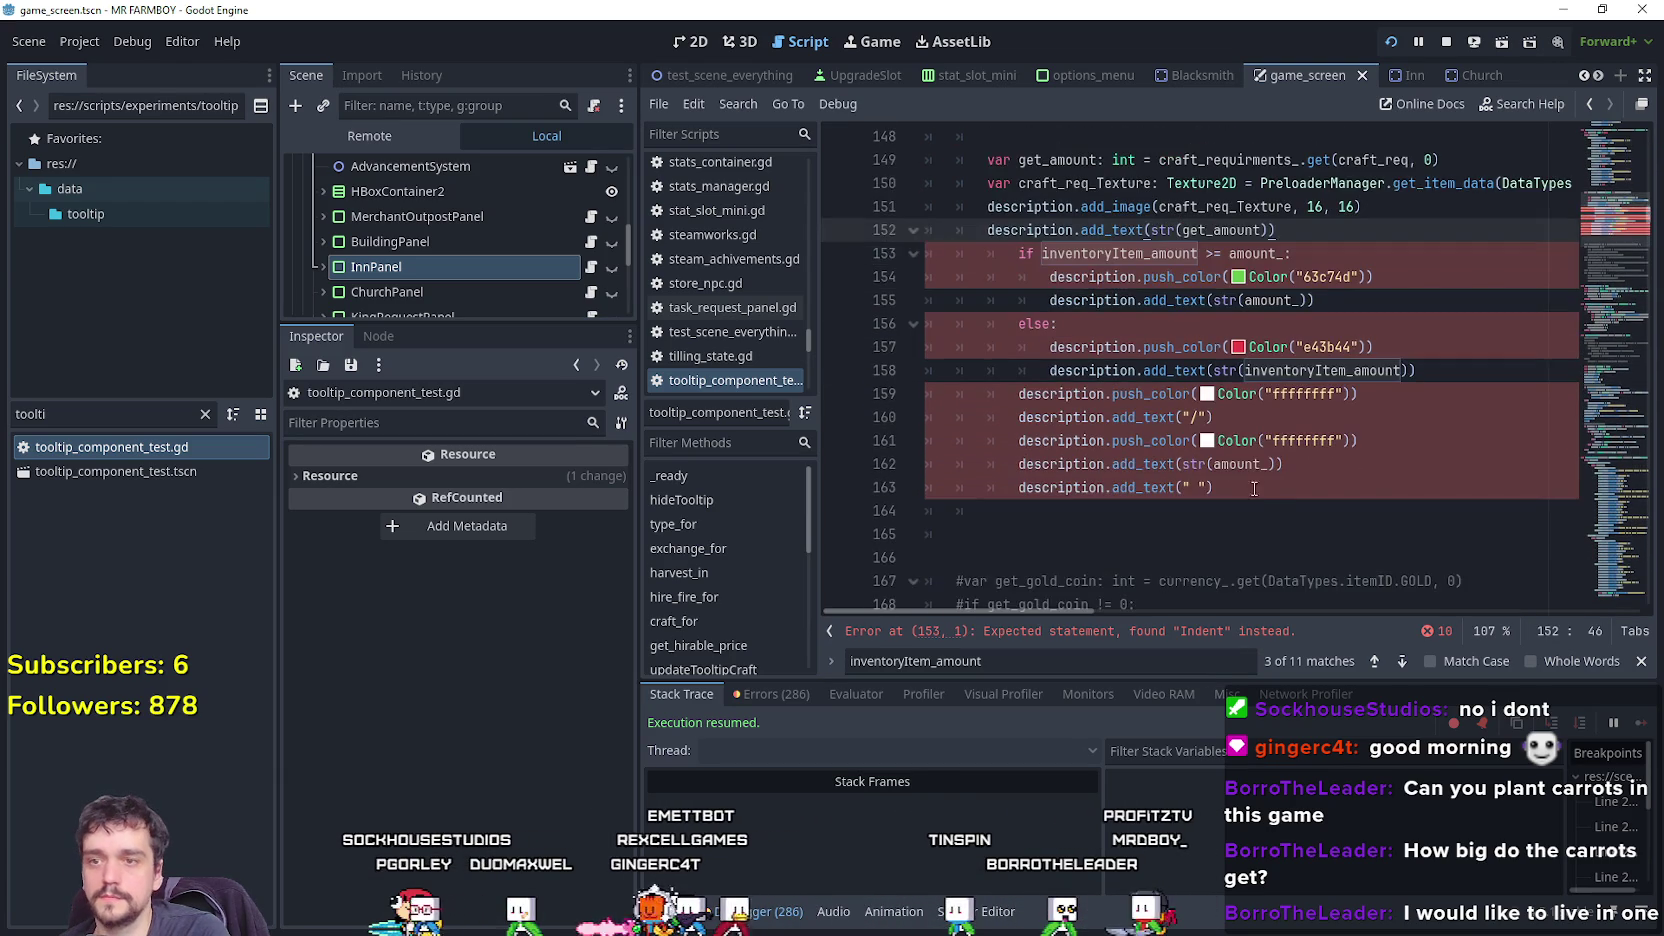
left_click_drag(1214, 488, 934, 247)
key("shift+Tab")
left_click(1262, 370)
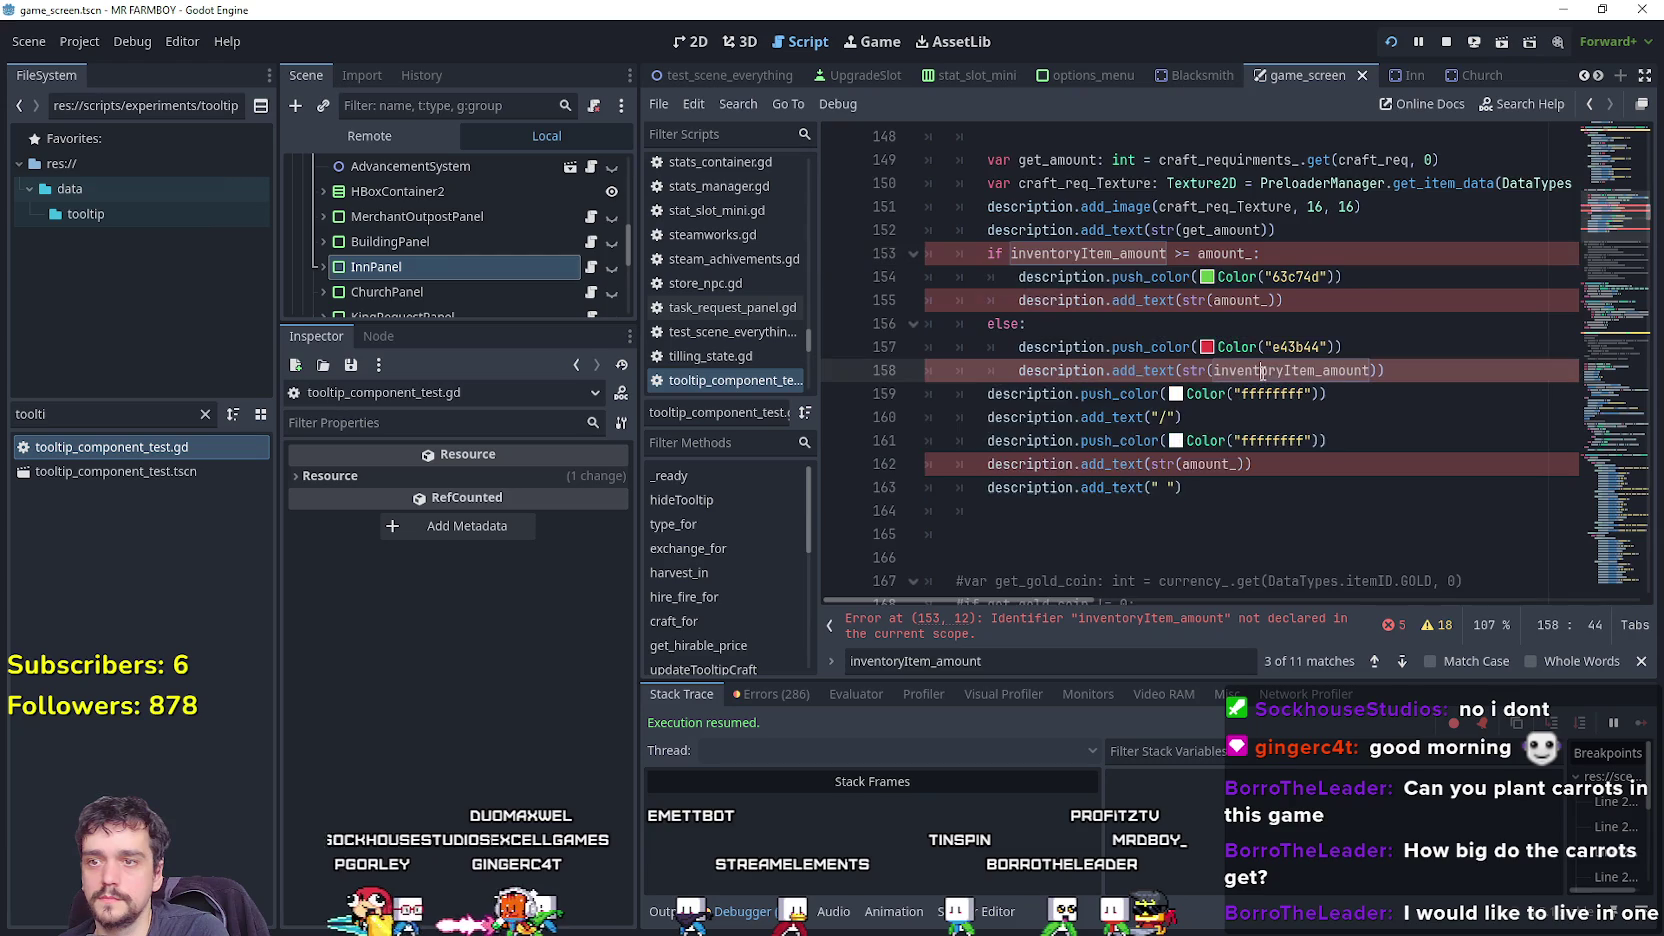
scroll(1262, 371, "up", 1)
left_click(1091, 232)
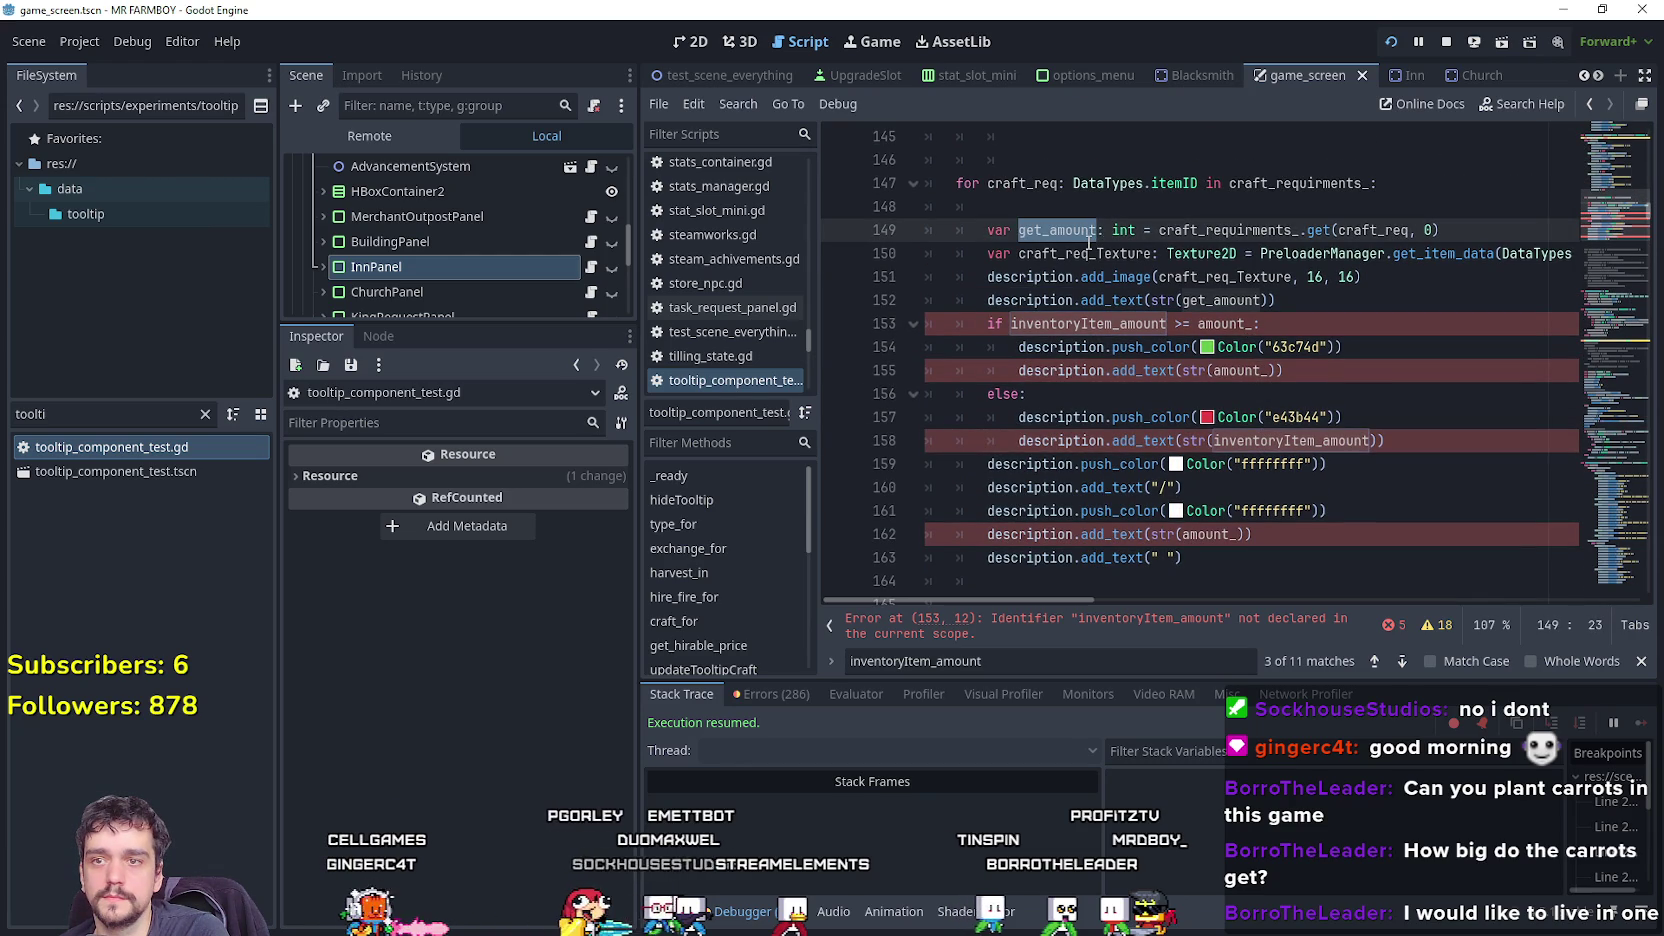
scroll(1062, 598, "right", 3)
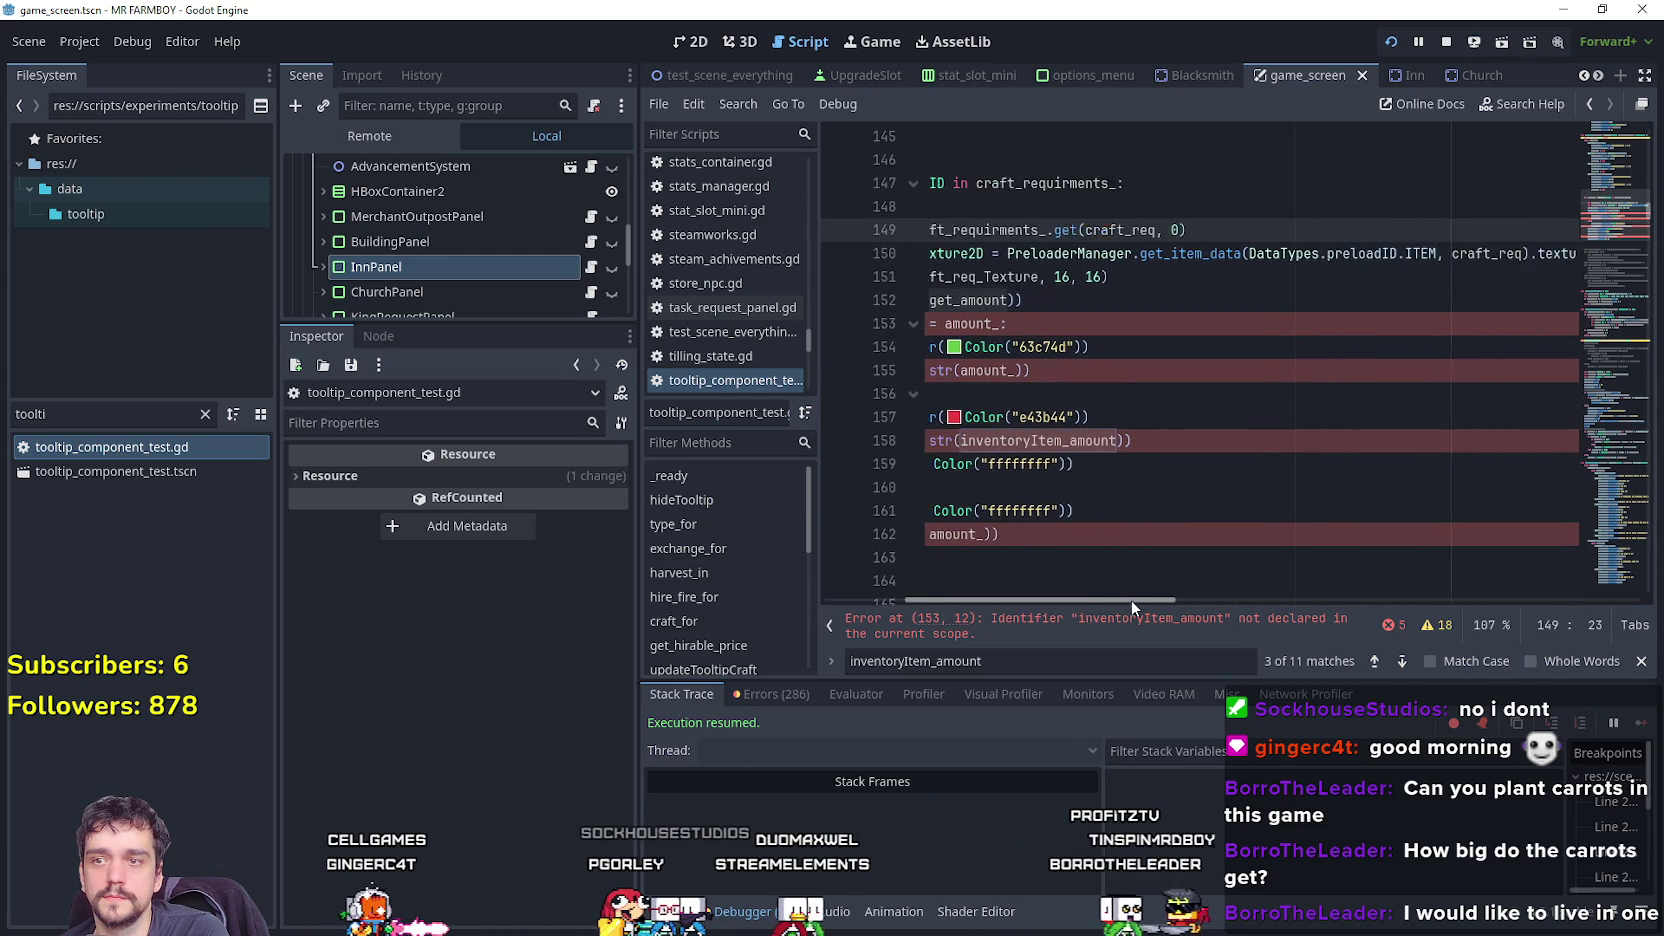
scroll(1131, 601, "left", 3)
Copy the inventoryItem_amount lookup from line 105 and paste it into the craft loop.
double_click(1138, 322)
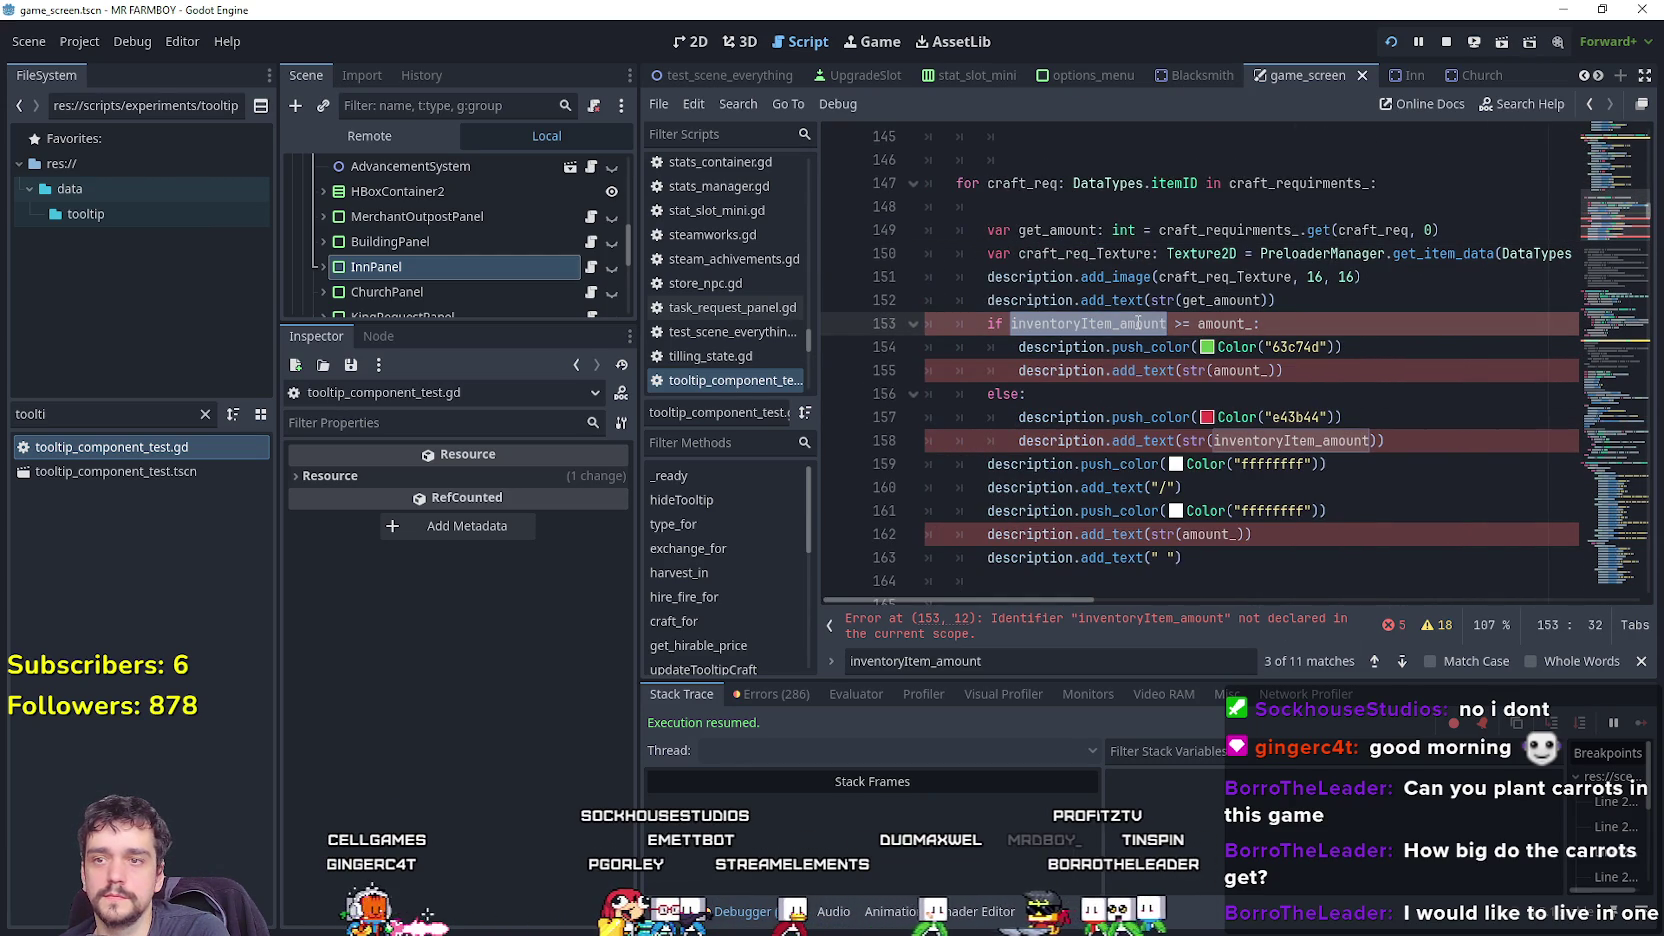
key("ctrl+f")
left_click(1376, 661)
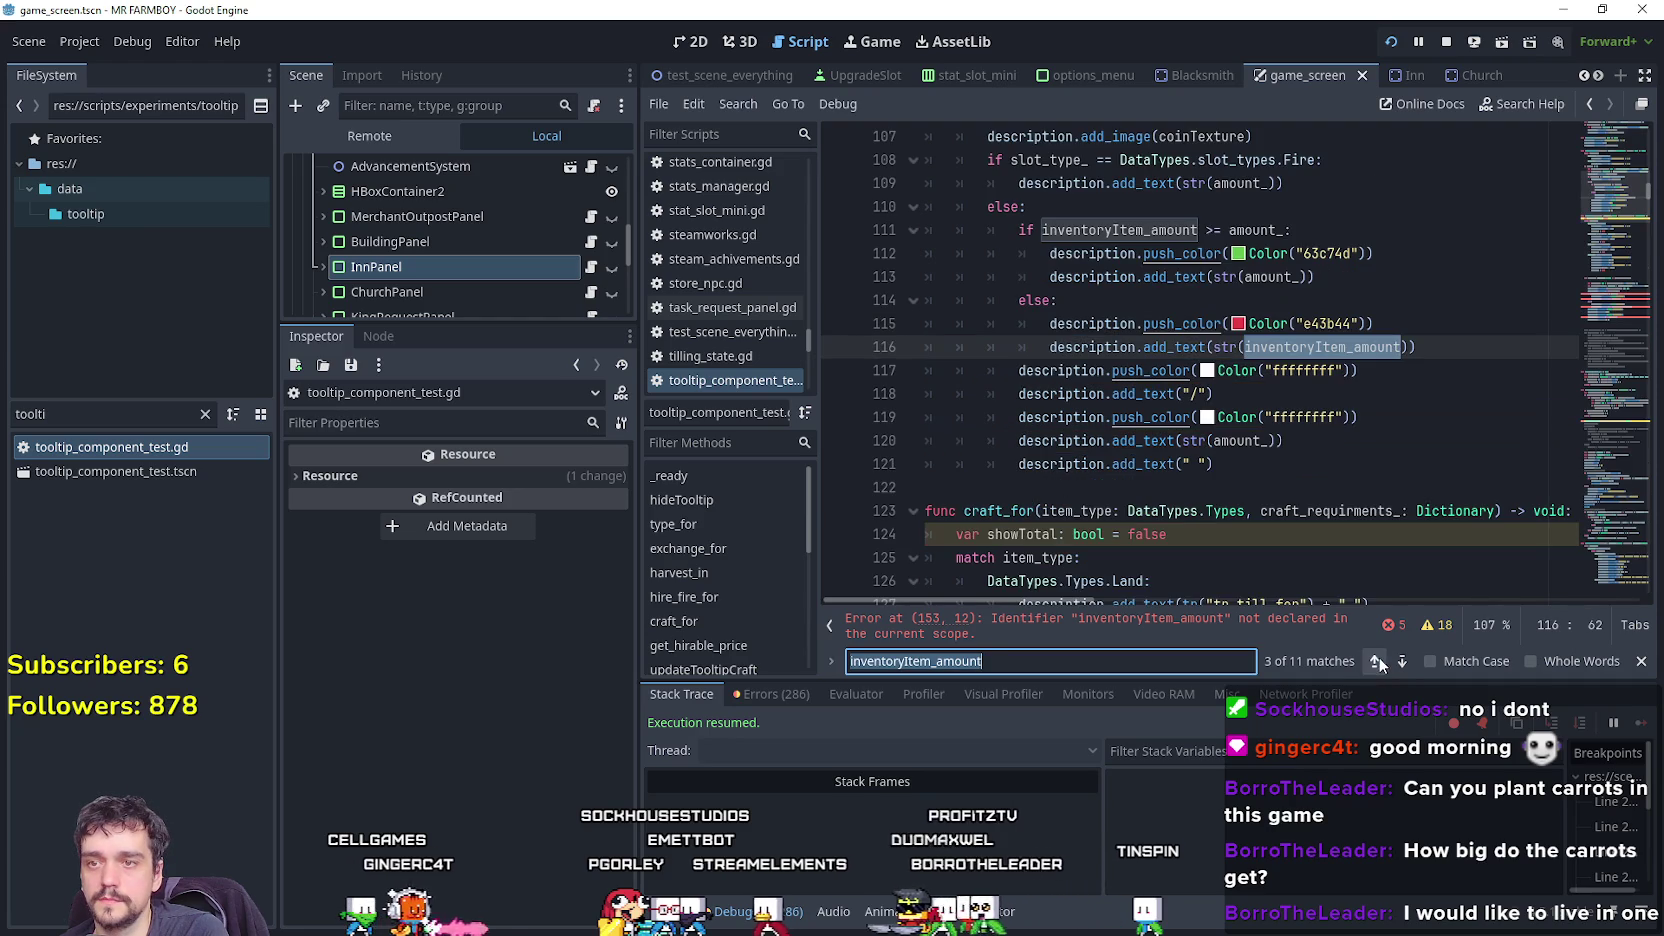
triple_click(994, 302)
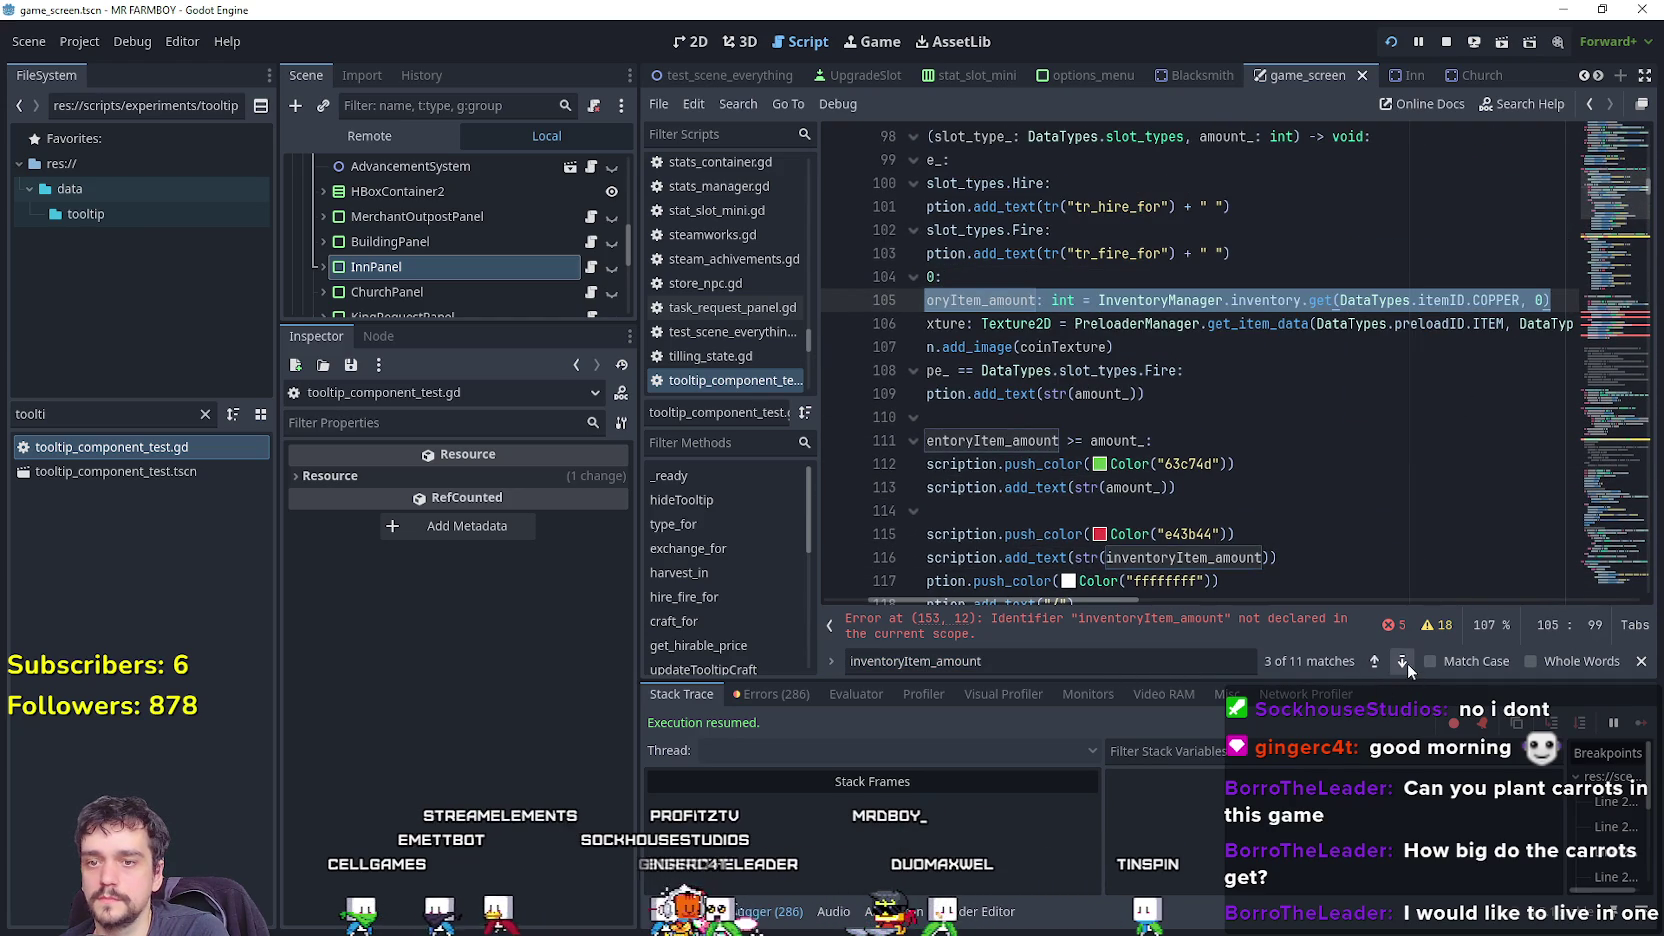
scroll(1115, 420, "down", 10)
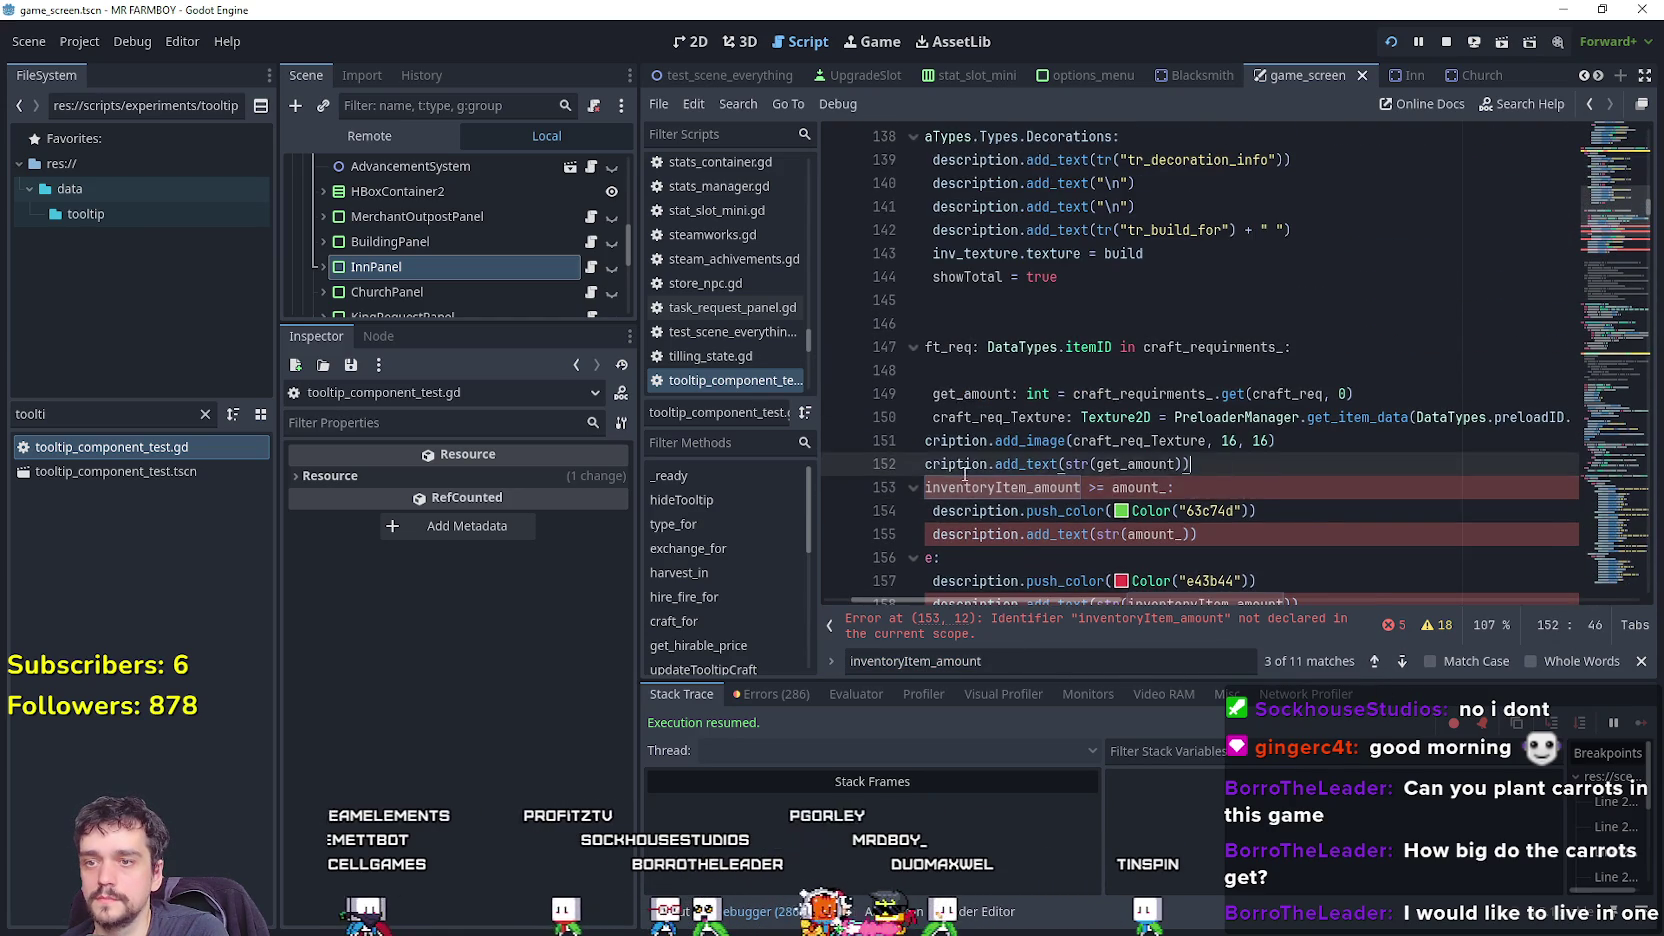
left_click_drag(1277, 464, 926, 464)
left_click(1115, 440)
left_click(1150, 371)
type("var inventoryItem_amount: int = InventoryManager.inventory.get(DataTypes.itemID.COPPER, 0)")
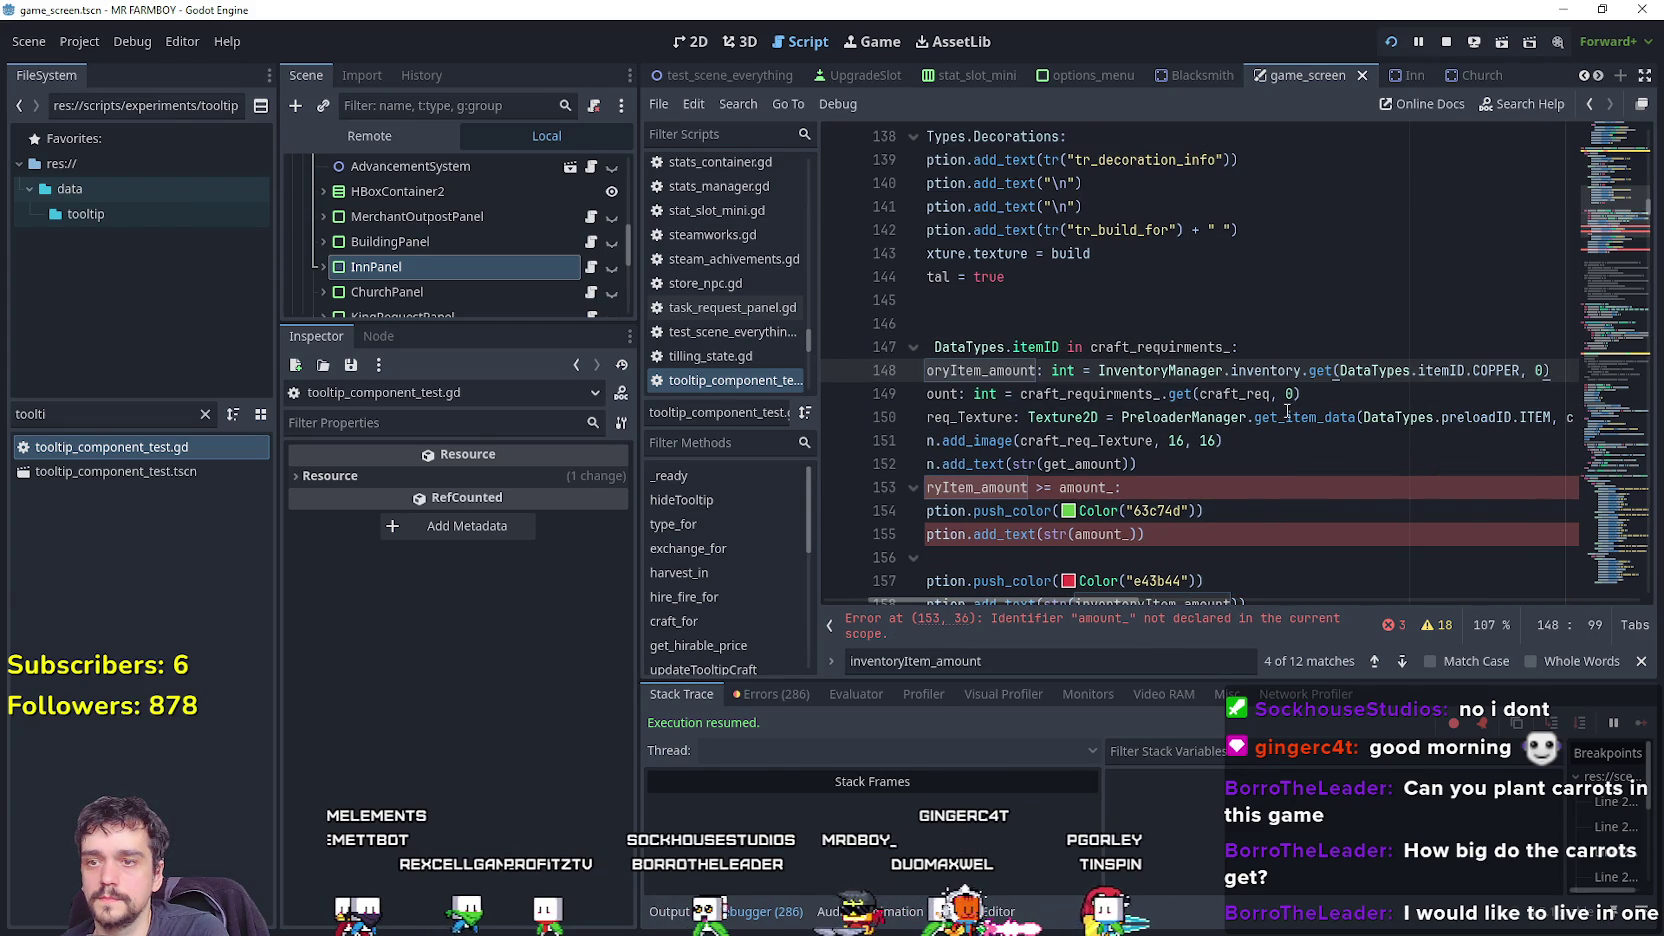
Replace COPPER with craft_req in the pasted inventory lookup.
left_click_drag(1061, 347, 902, 347)
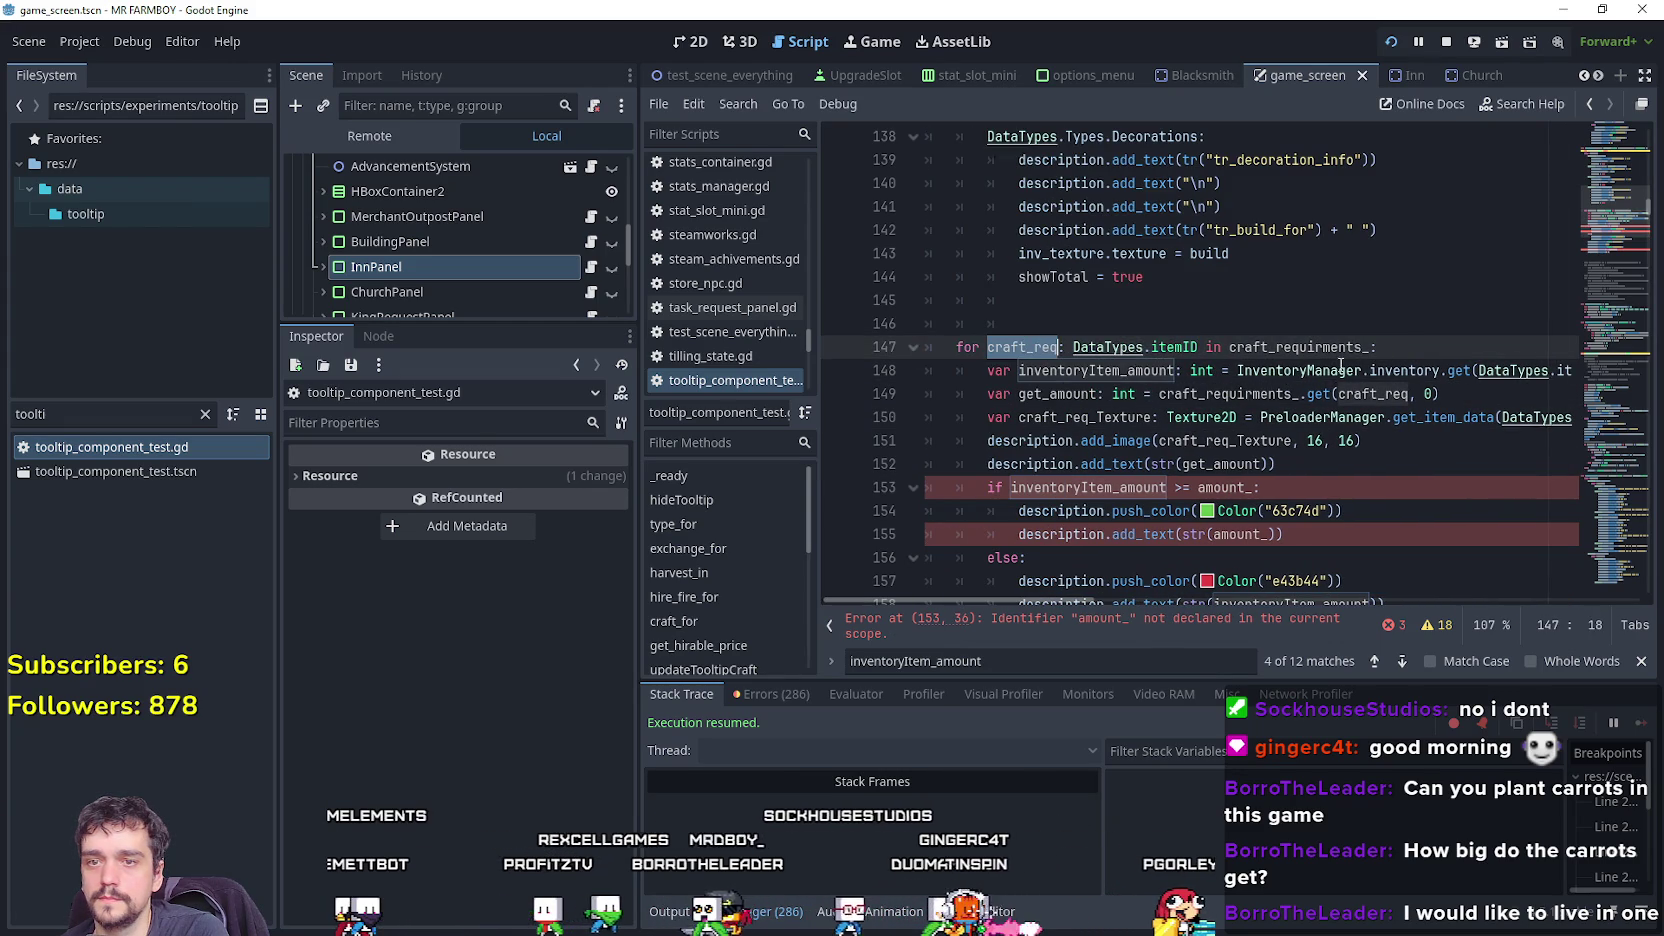
left_click_drag(1420, 371, 1566, 370)
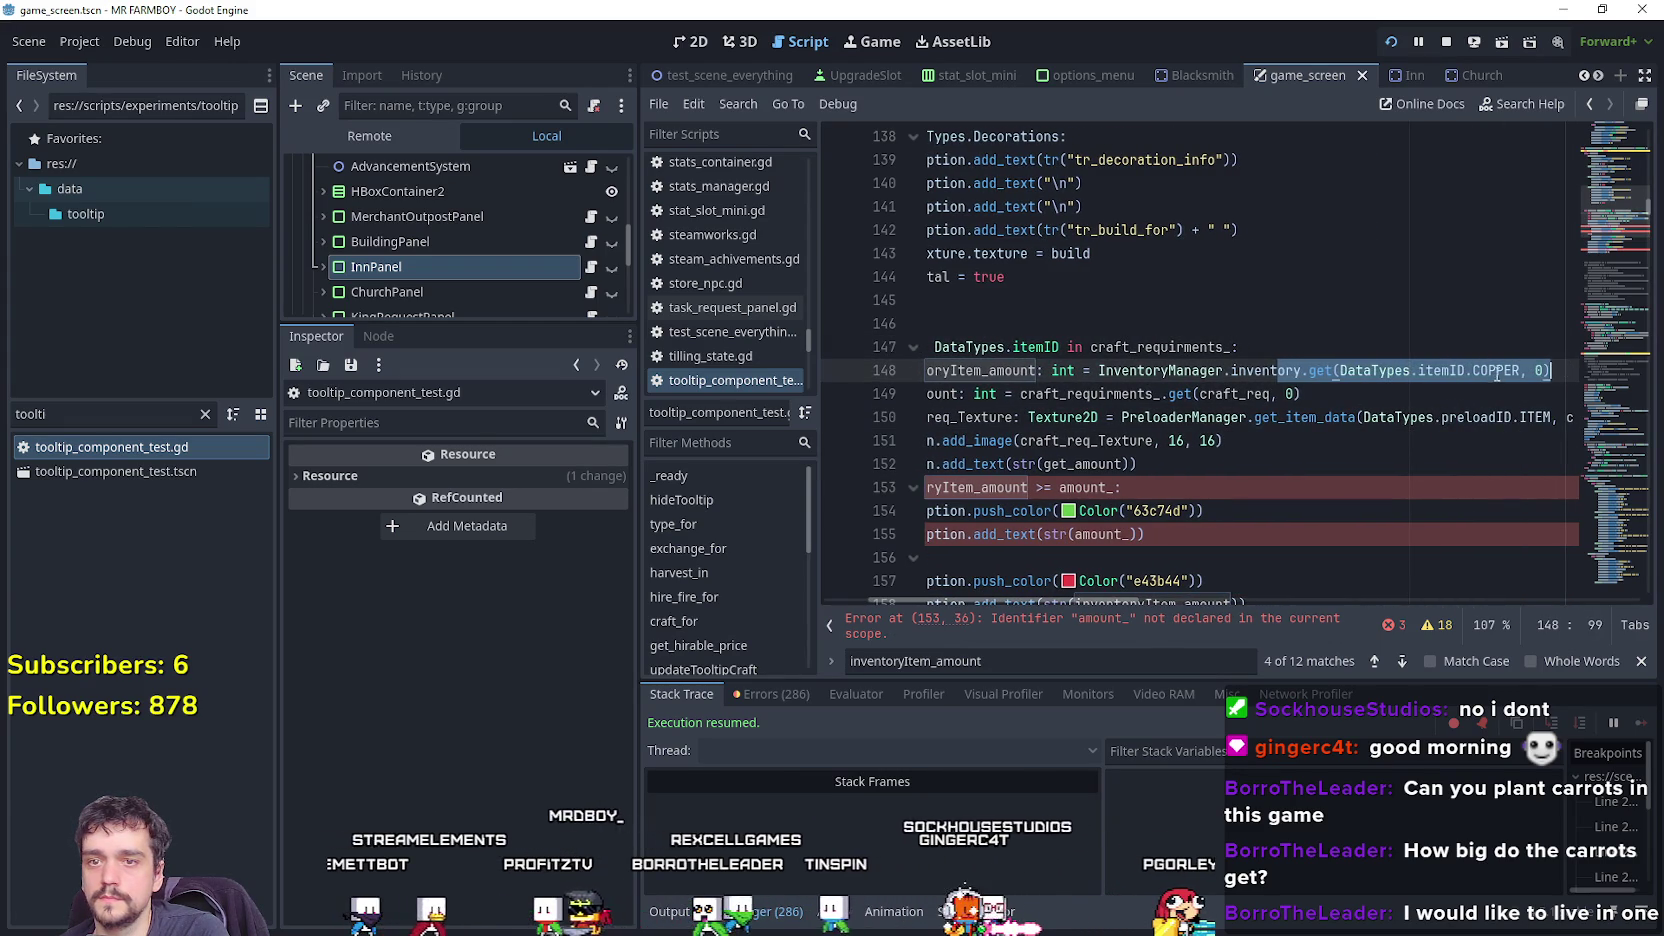
type("craft_req")
left_click(1350, 439)
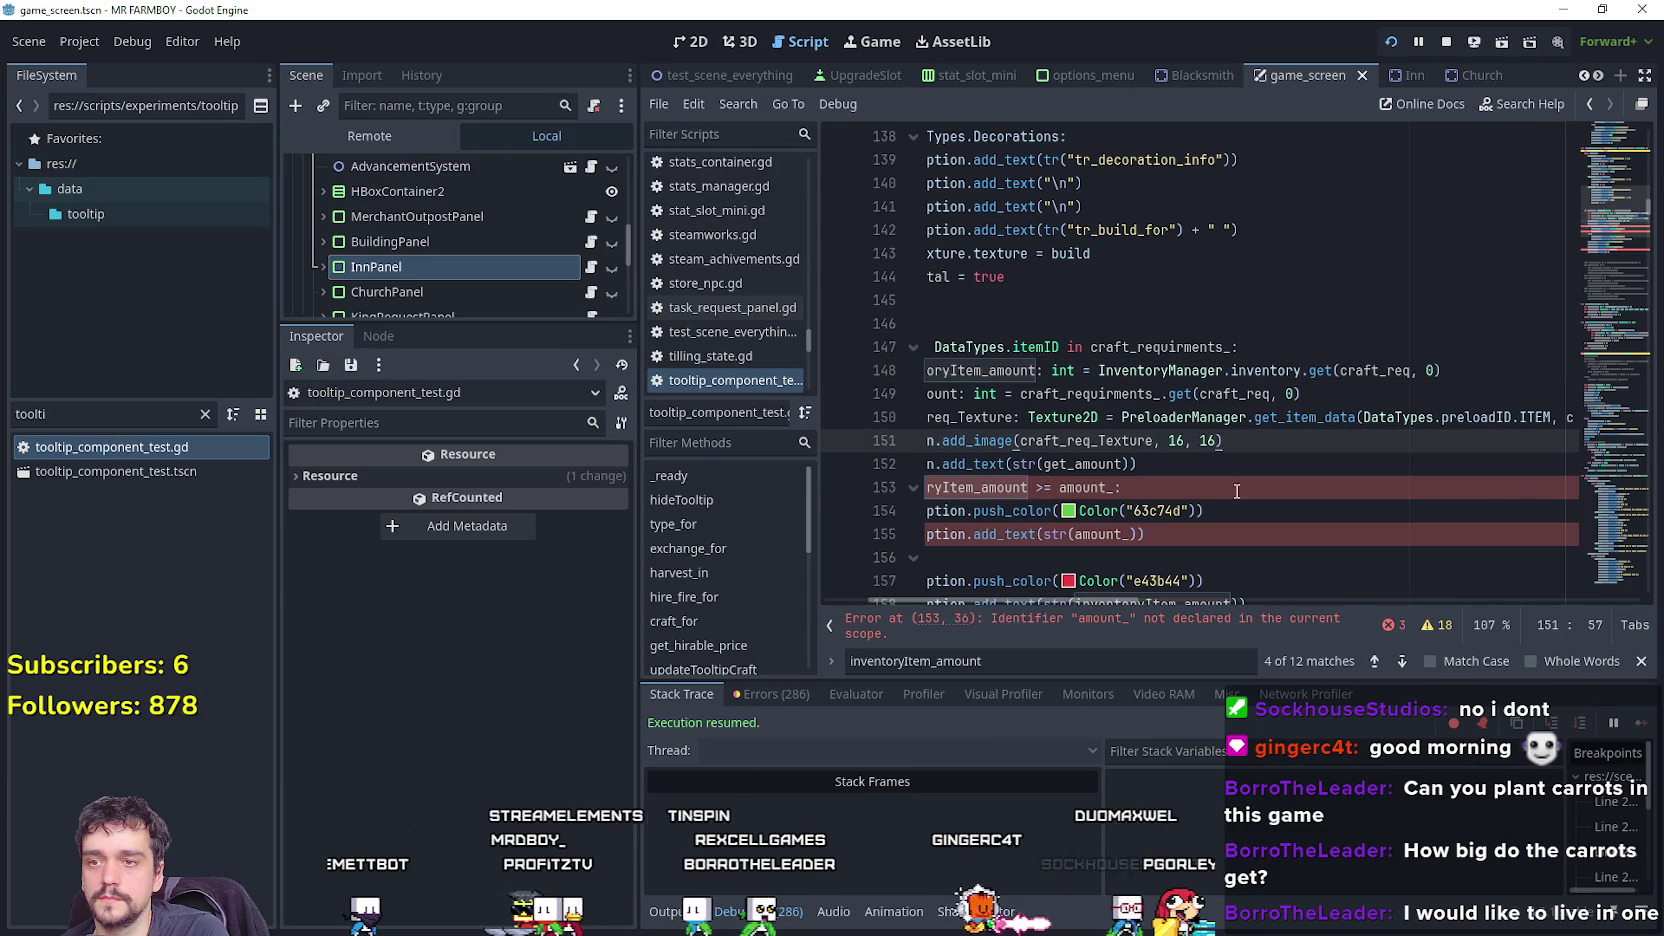
left_click(1249, 485)
key("shift+Up")
key("shift+Up")
key("shift+Home")
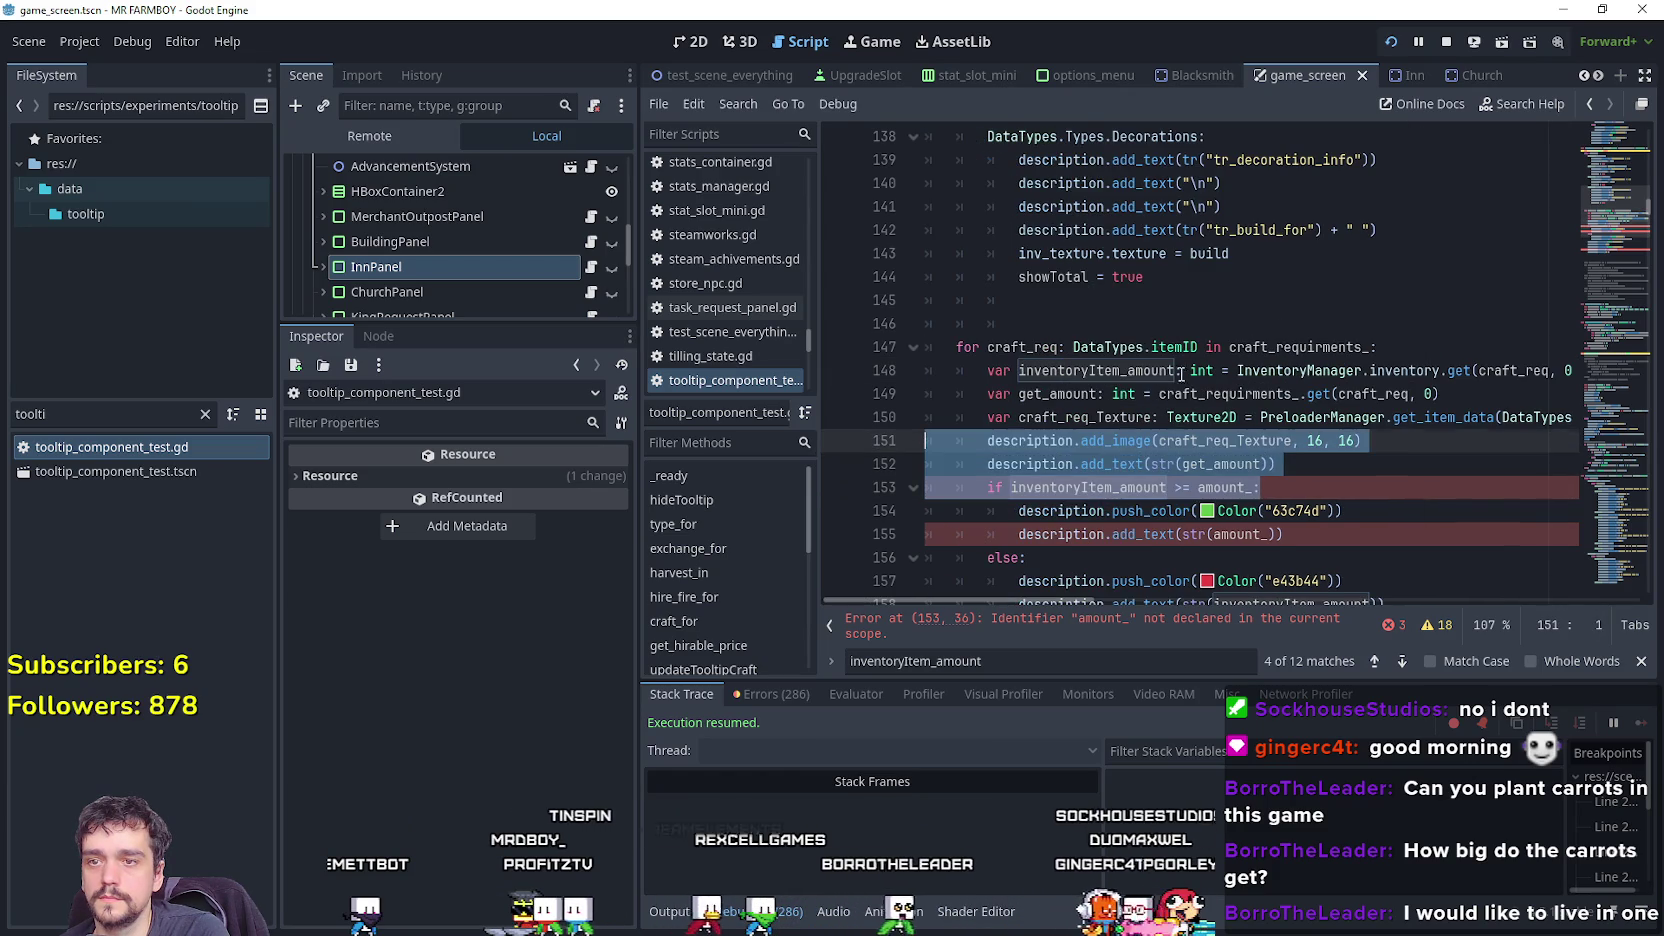
Replace each amount_ reference with get_amount in the comparison and coloured amount text.
double_click(1288, 347)
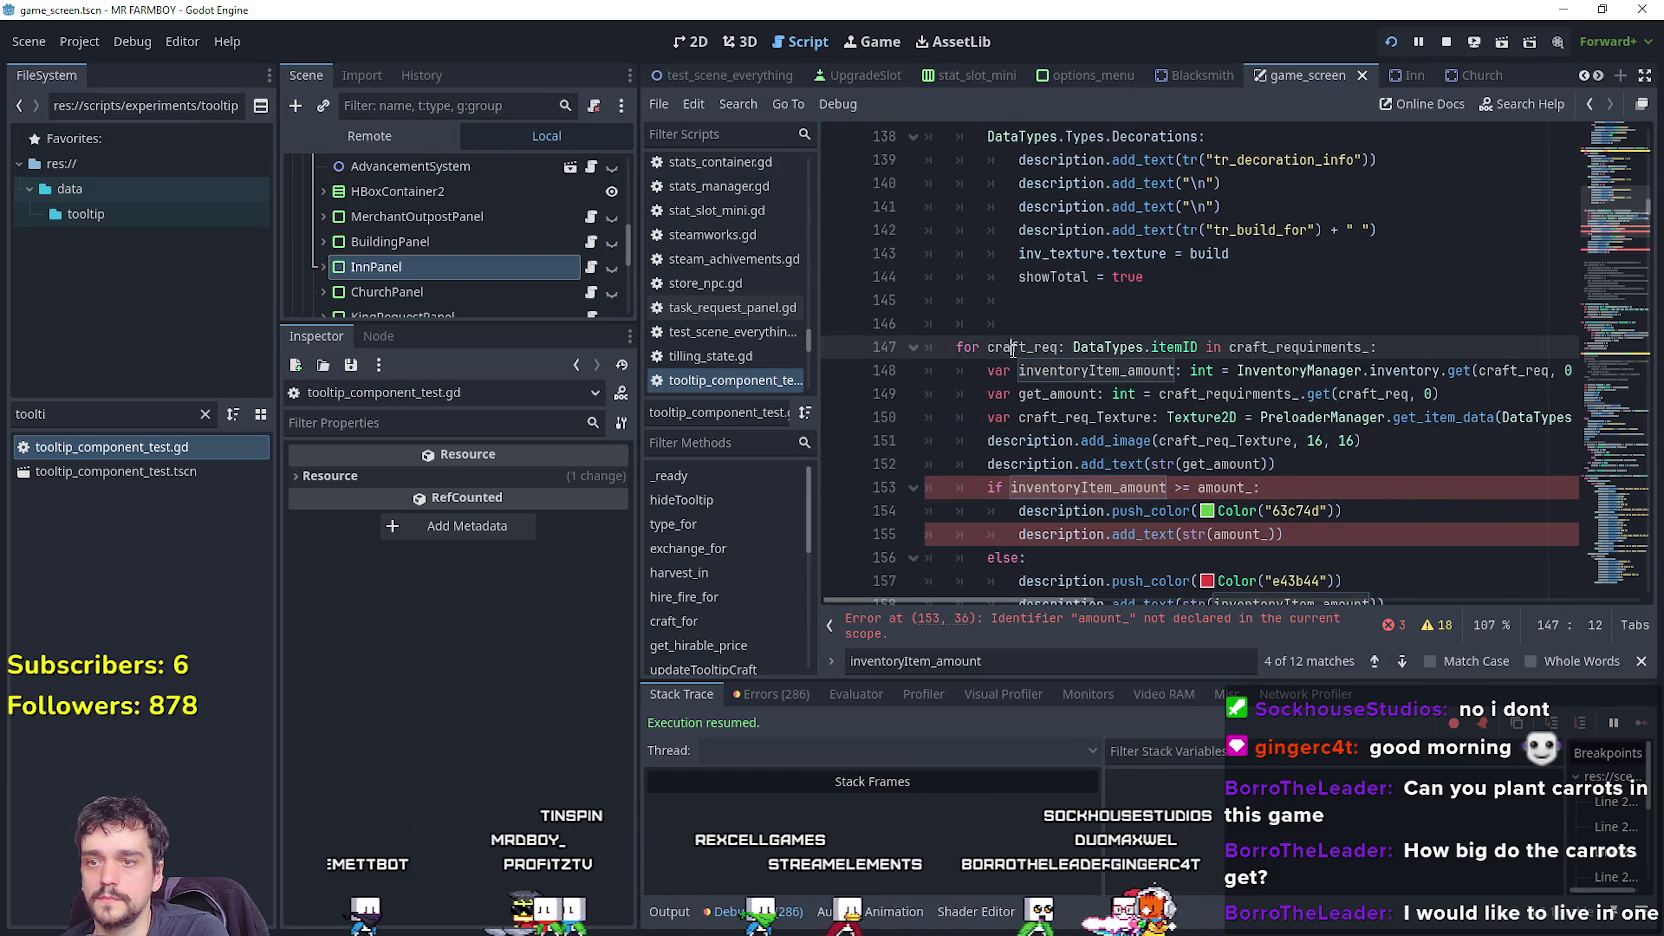
scroll(1336, 502, "down", 2)
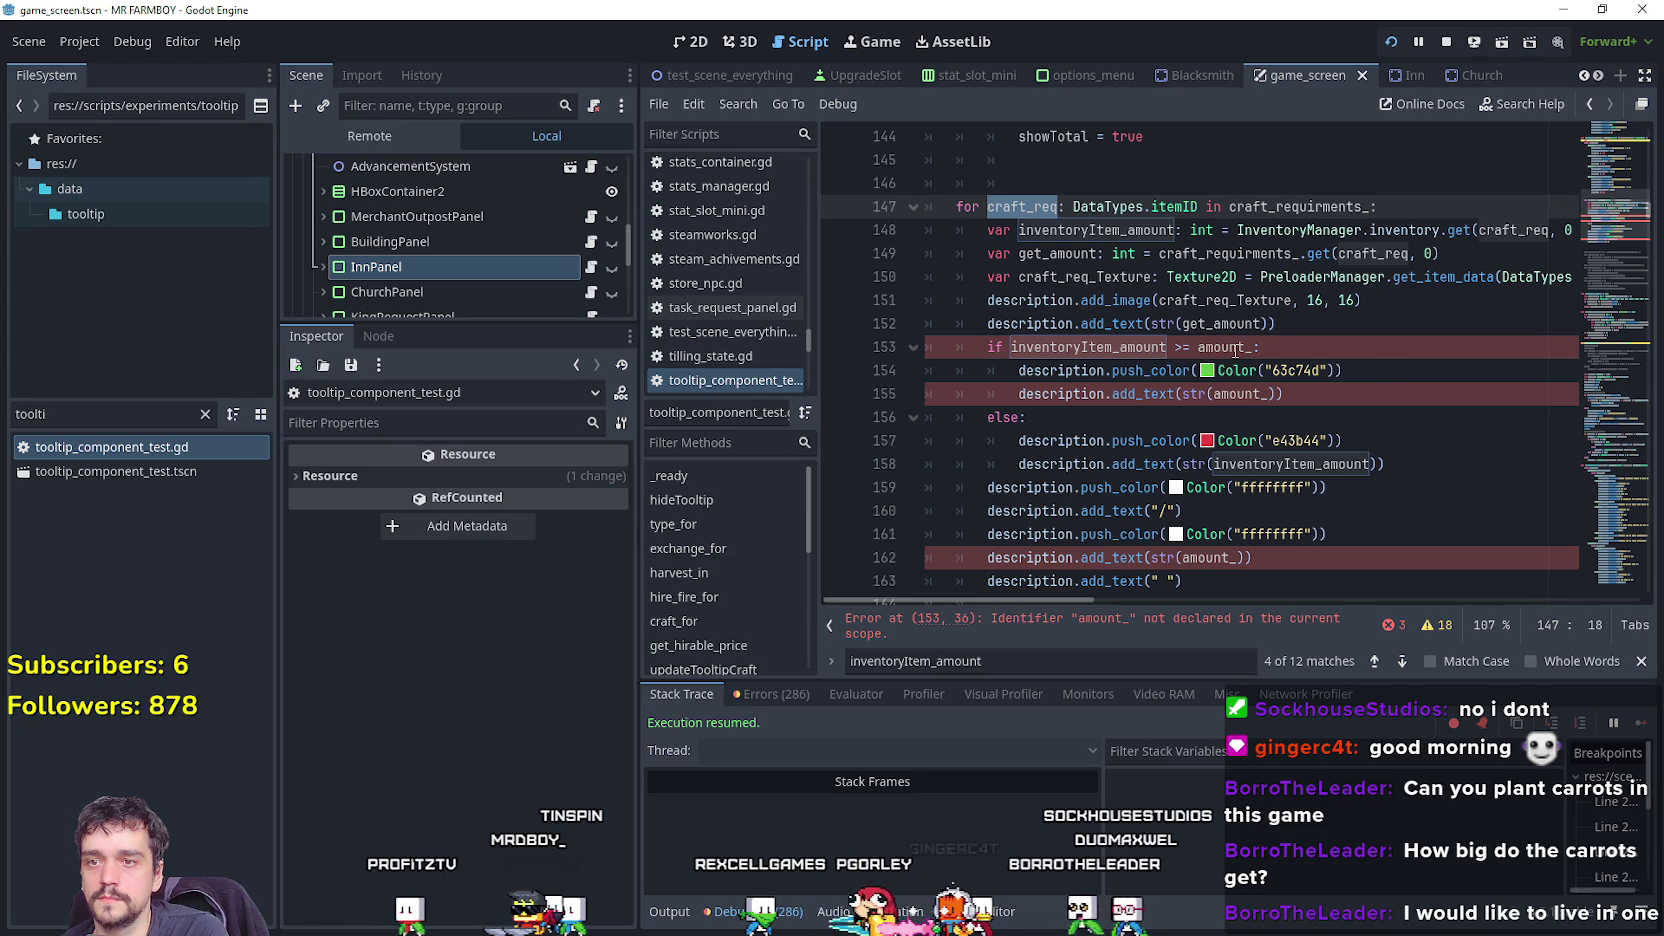
left_click(1216, 325)
double_click(1066, 256)
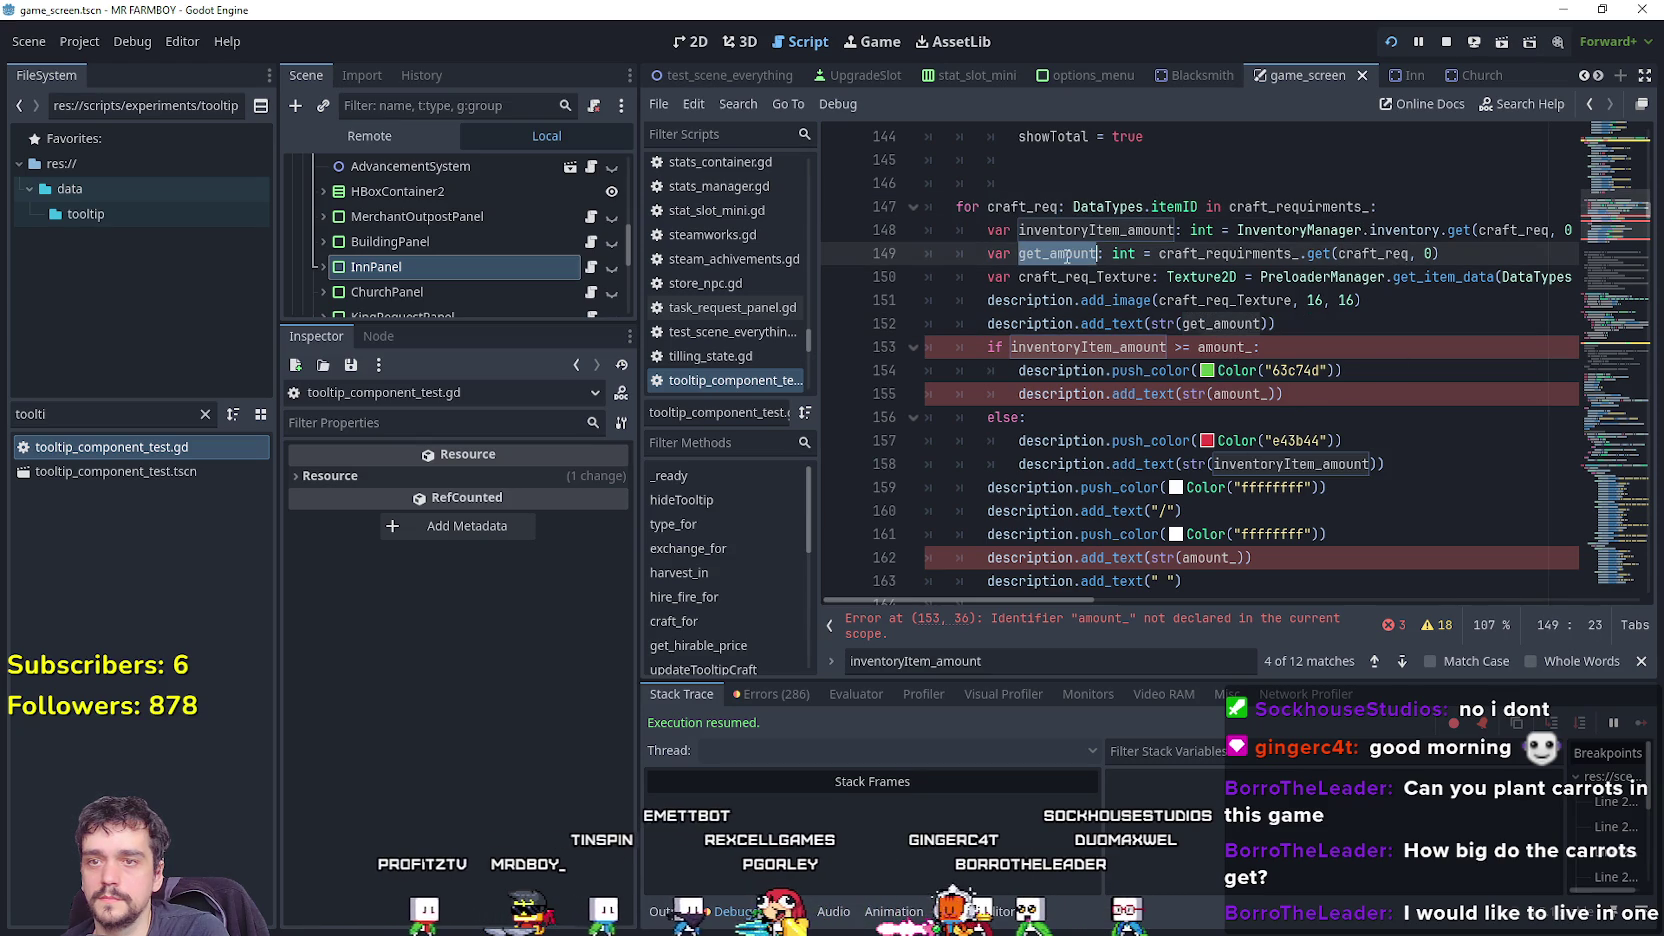
double_click(1231, 349)
double_click(1244, 395)
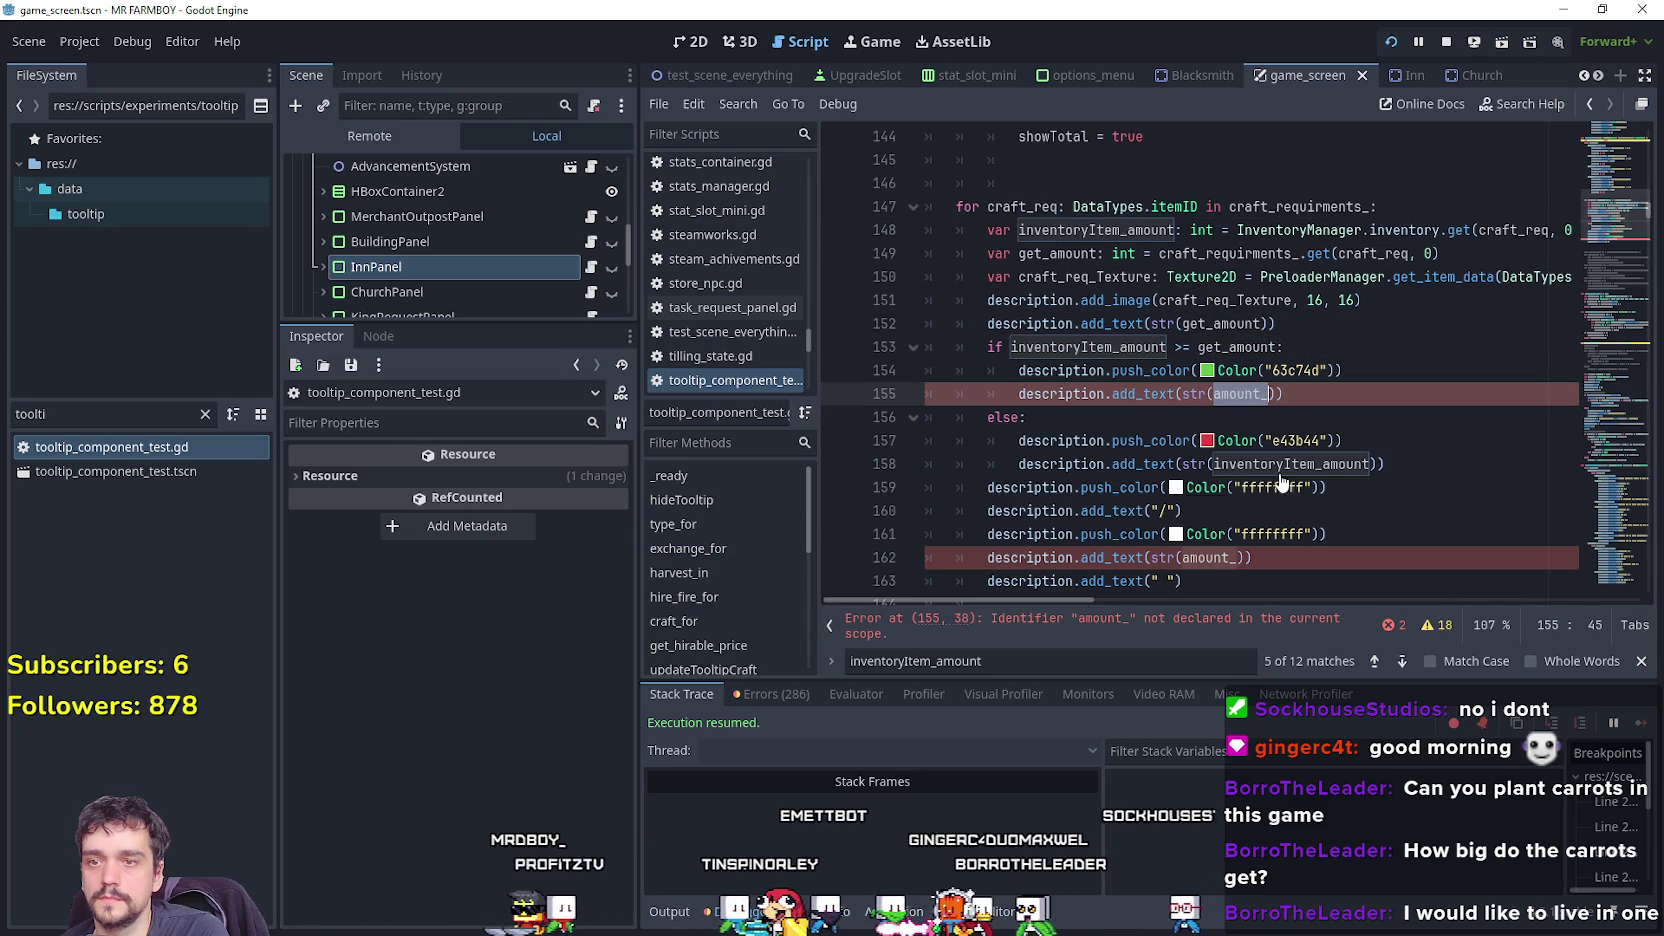
left_click(1210, 557)
scroll(1220, 550, "down", 2)
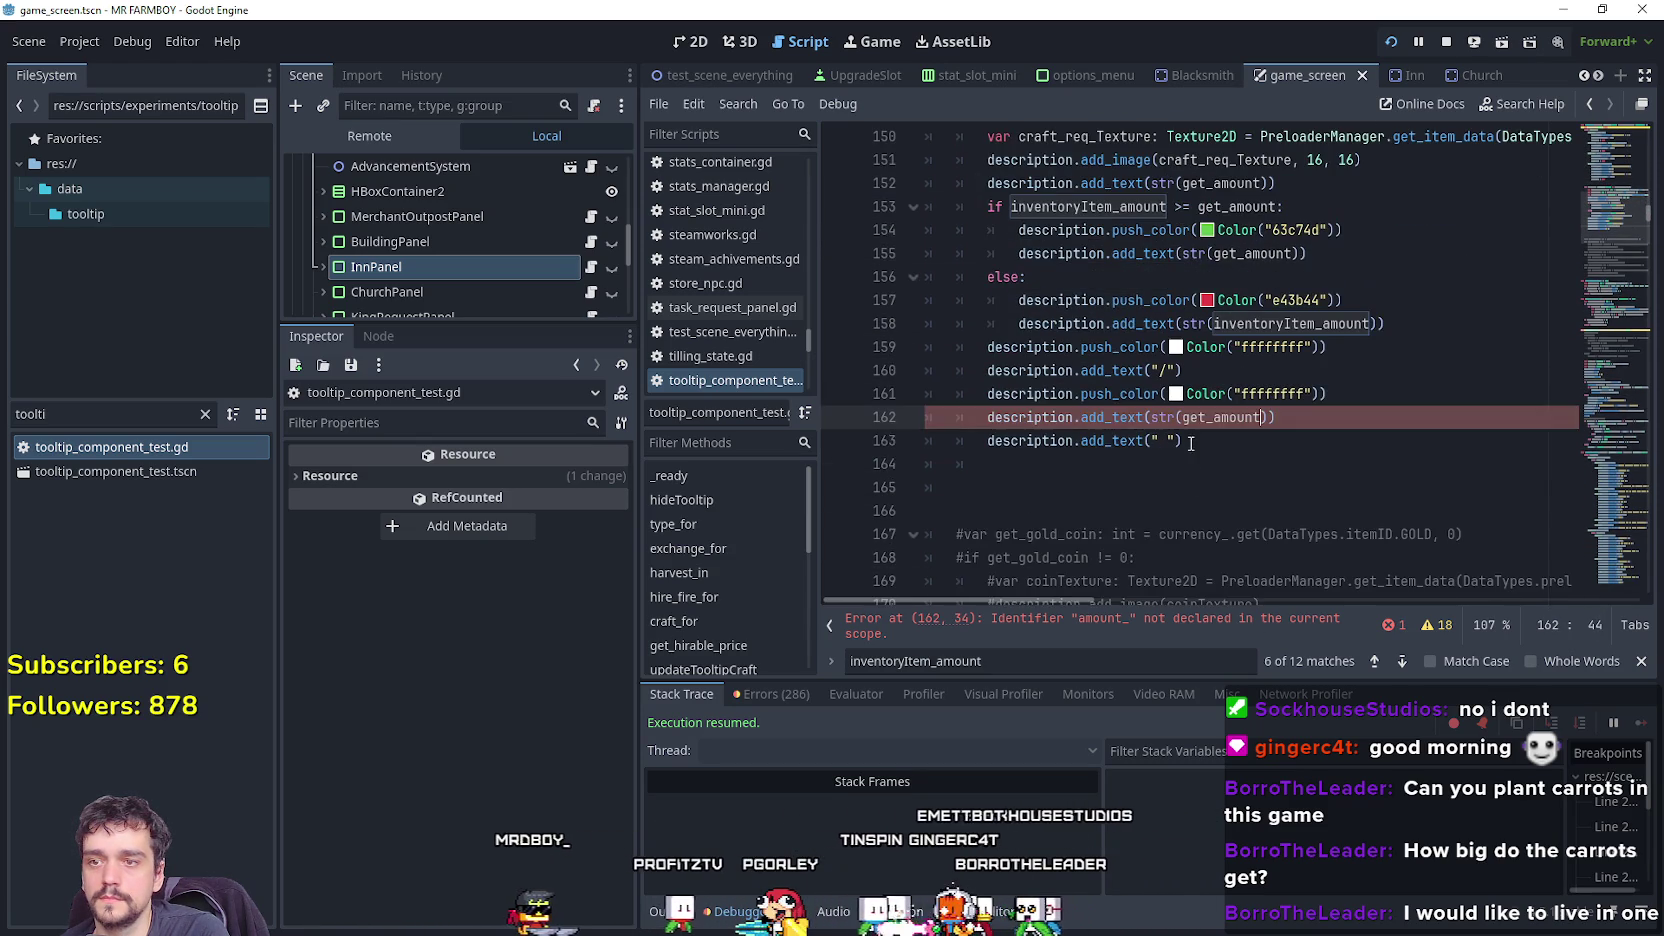
scroll(1225, 500, "up", 7)
scroll(1220, 445, "down", 3)
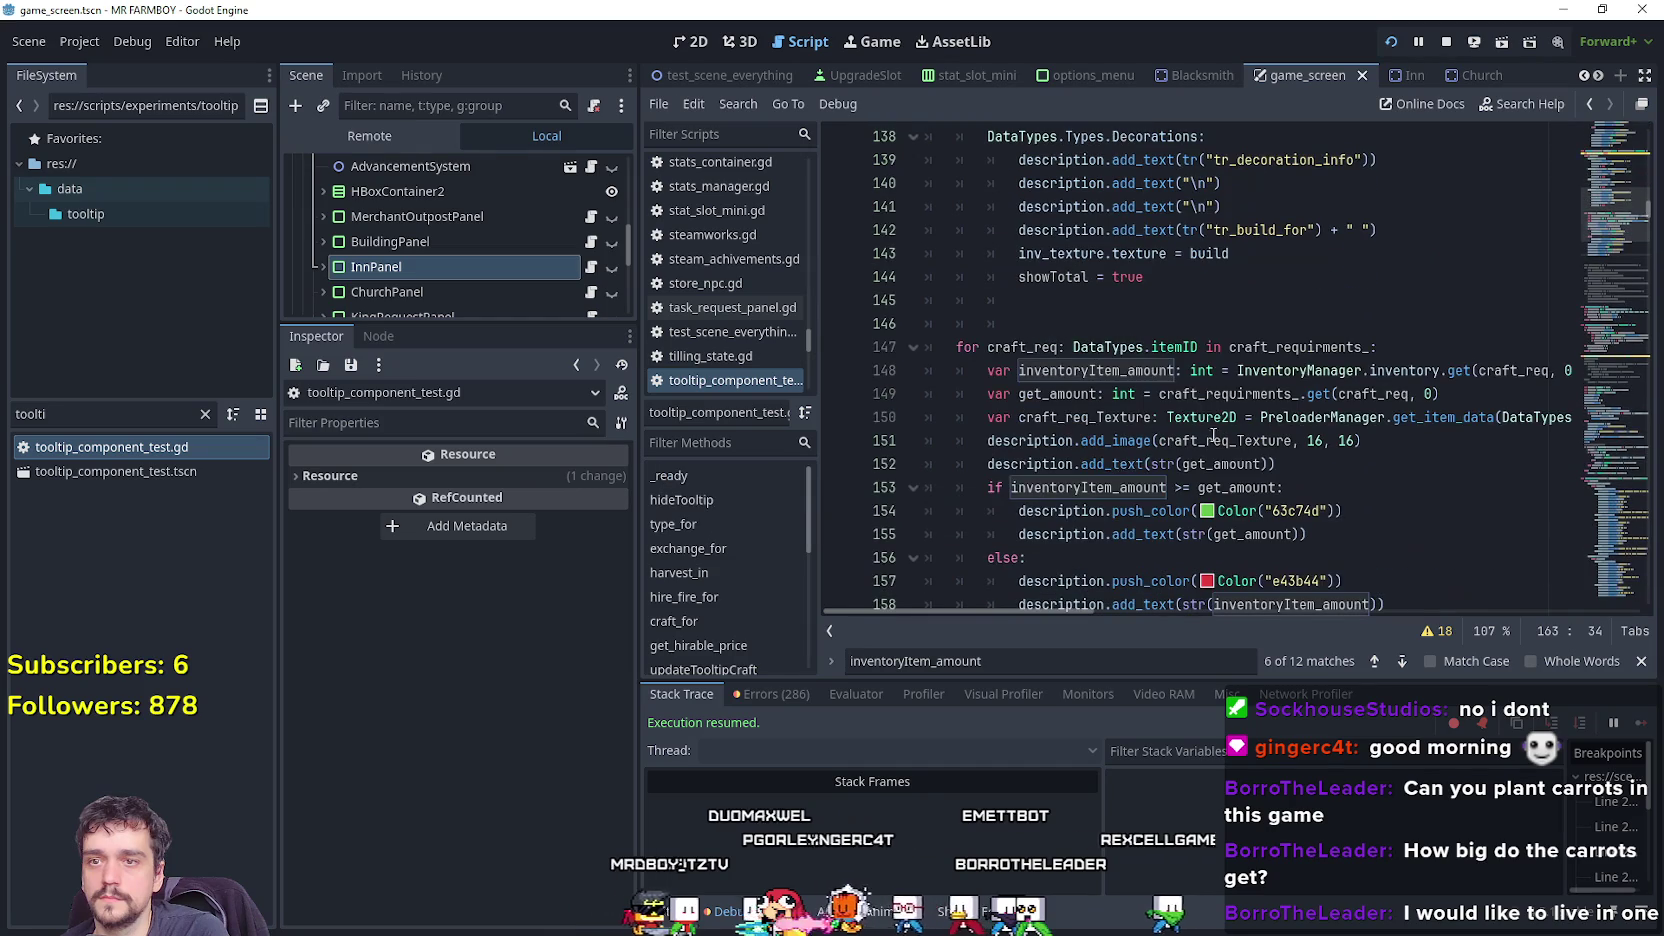
left_click(1108, 322)
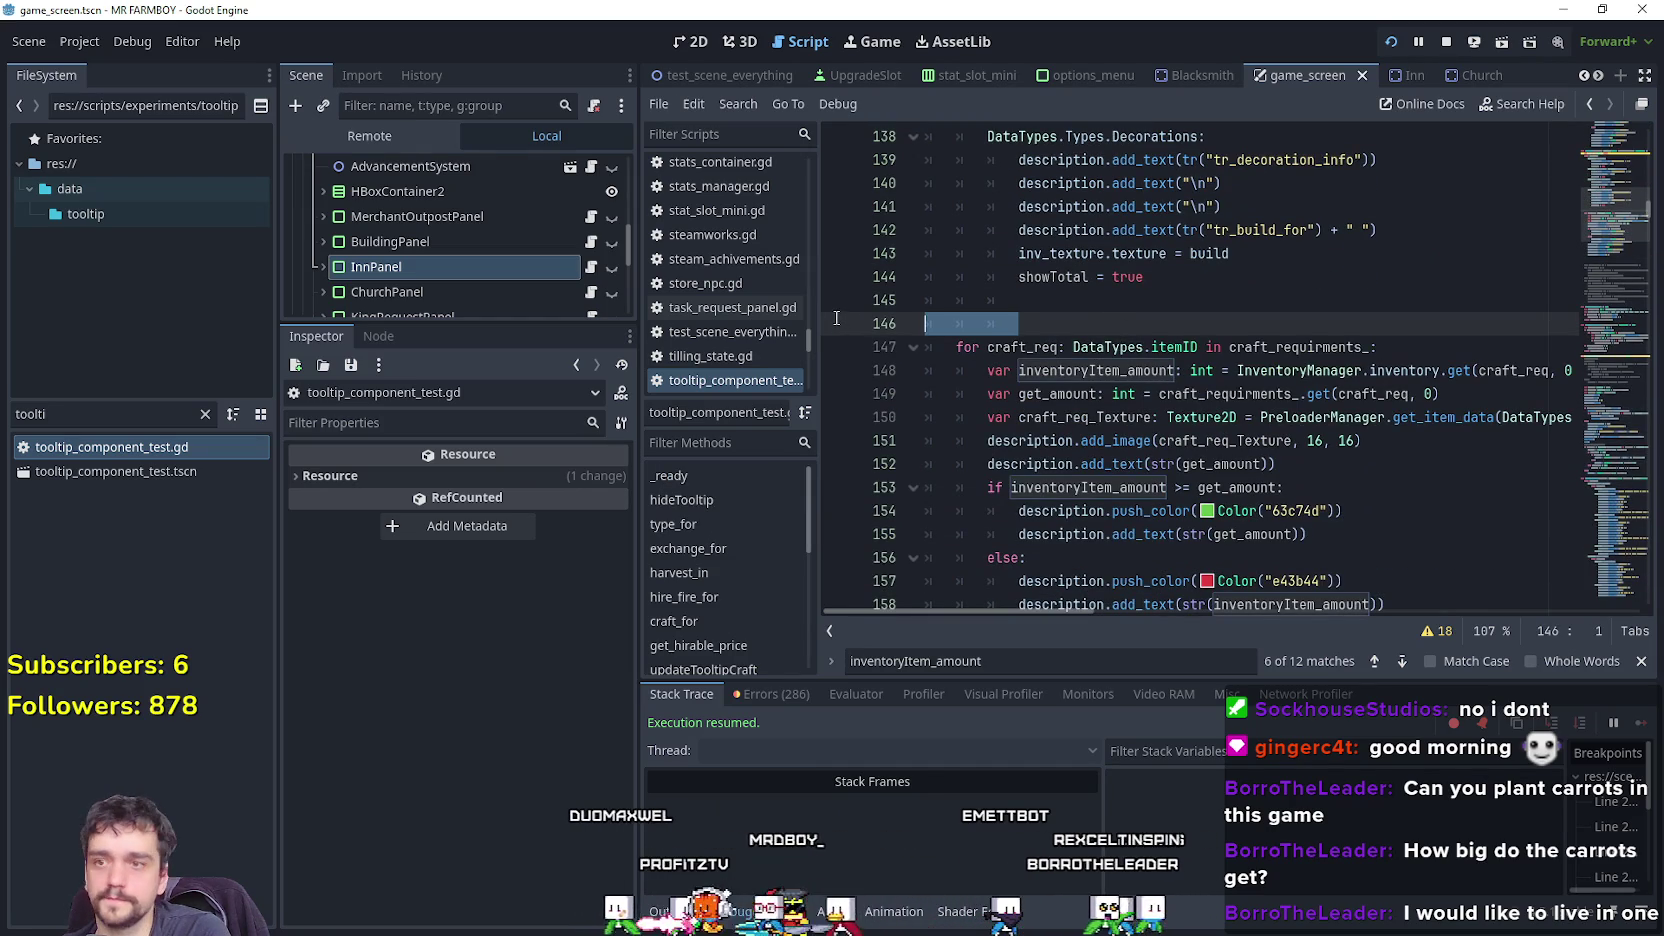
Delete the blank line 146 before the craft loop and save the script.
key("BackSpace")
key("BackSpace")
scroll(1043, 342, "down", 2)
key("ctrl+s")
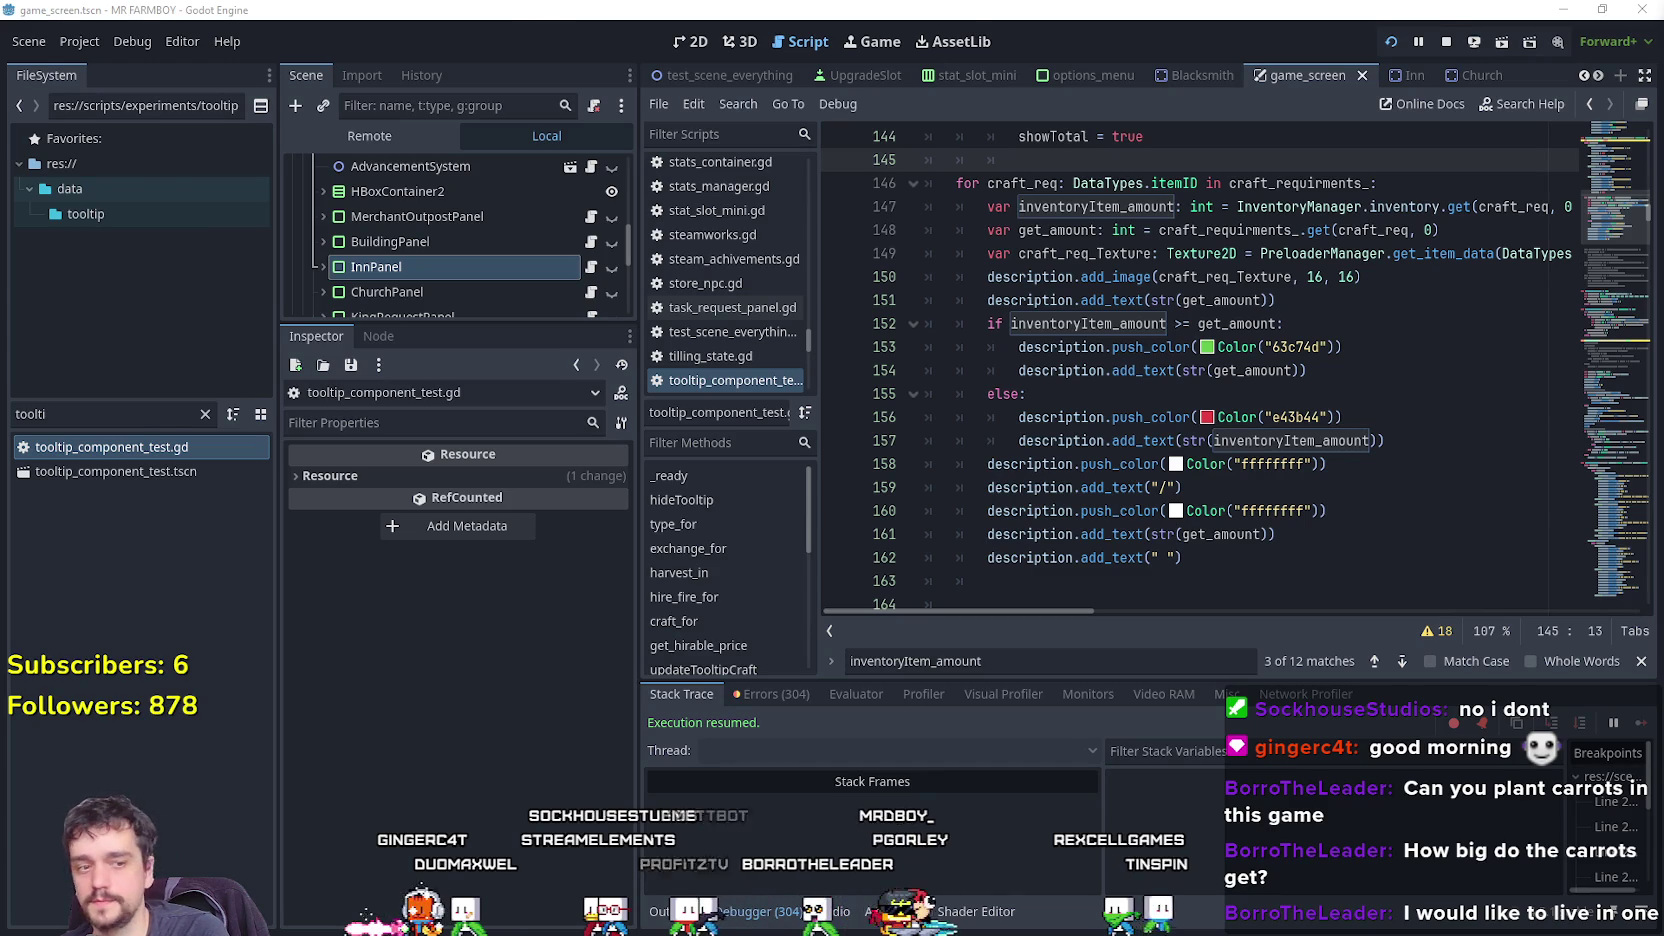
Check the Land and Seeds crafting tooltips in the running game, then return to the editor.
key("alt+Tab")
key("s")
key("c")
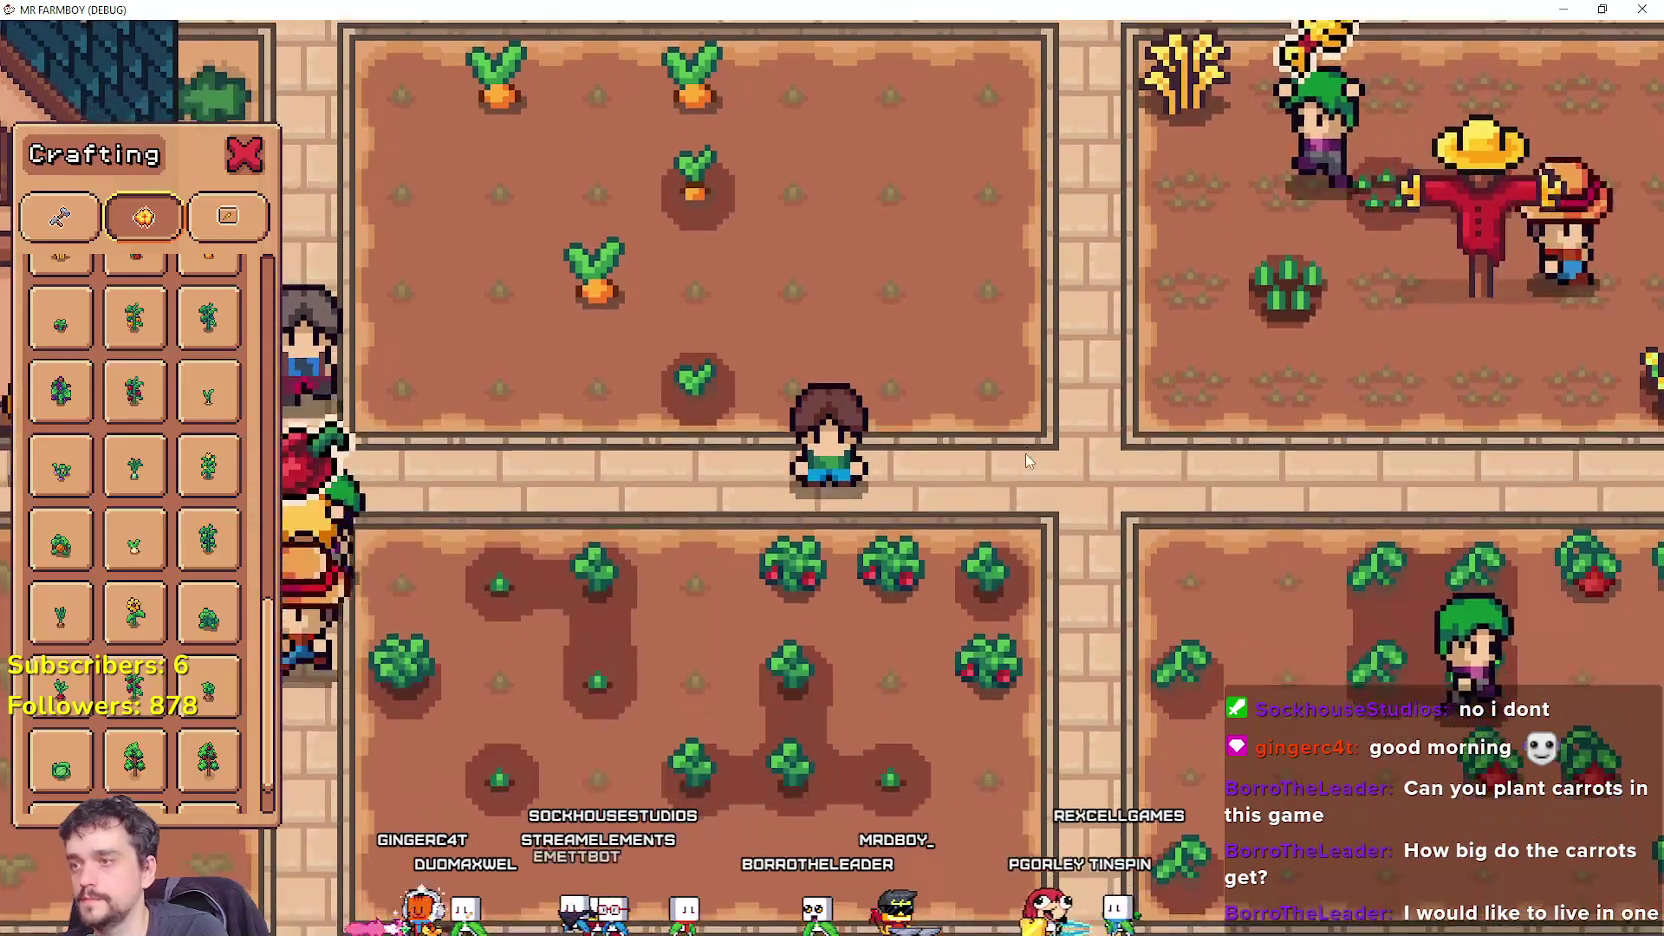
scroll(1024, 452, "down", 2)
scroll(135, 470, "down", 1)
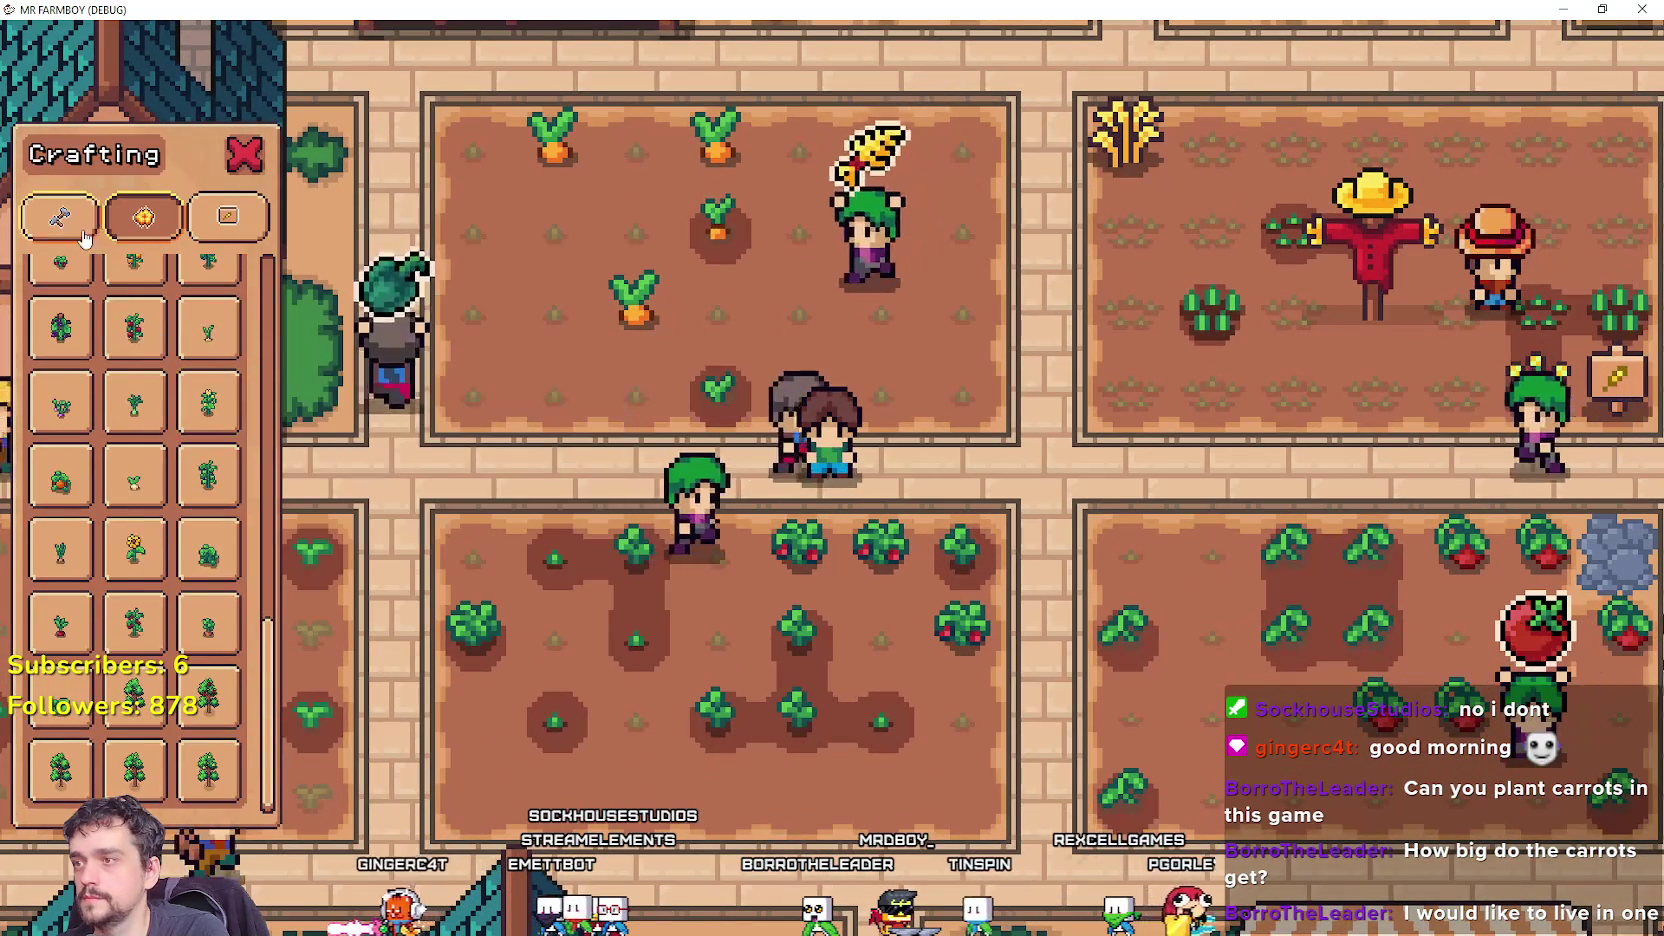
left_click(84, 234)
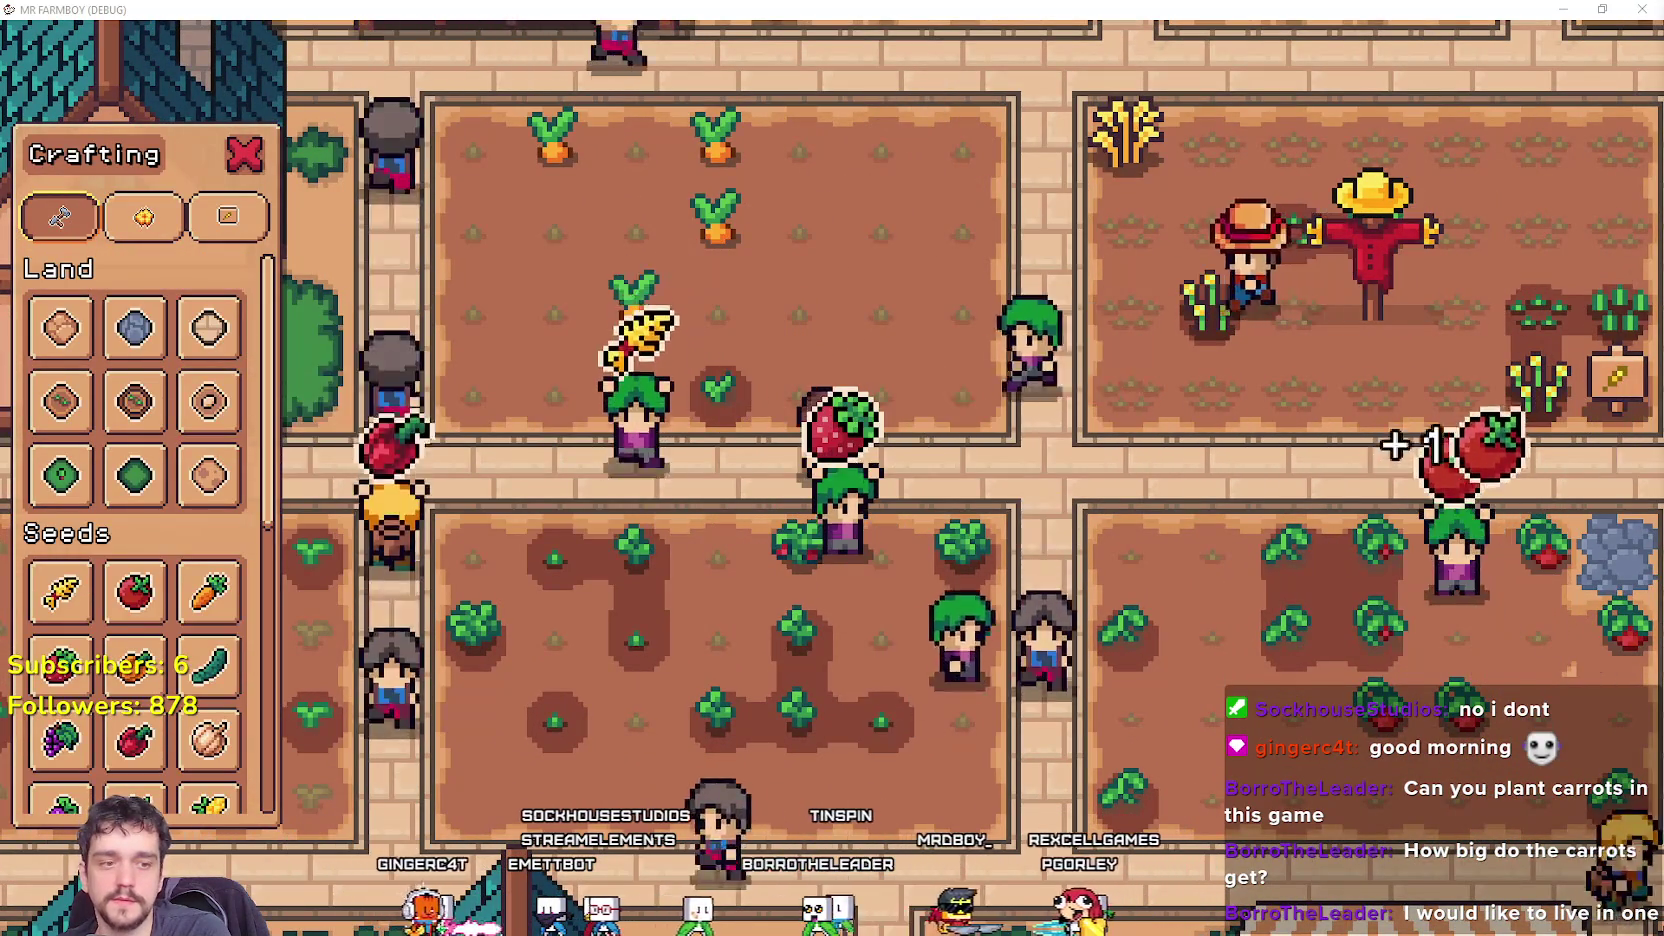
key("alt+Tab")
scroll(1101, 424, "up", 2)
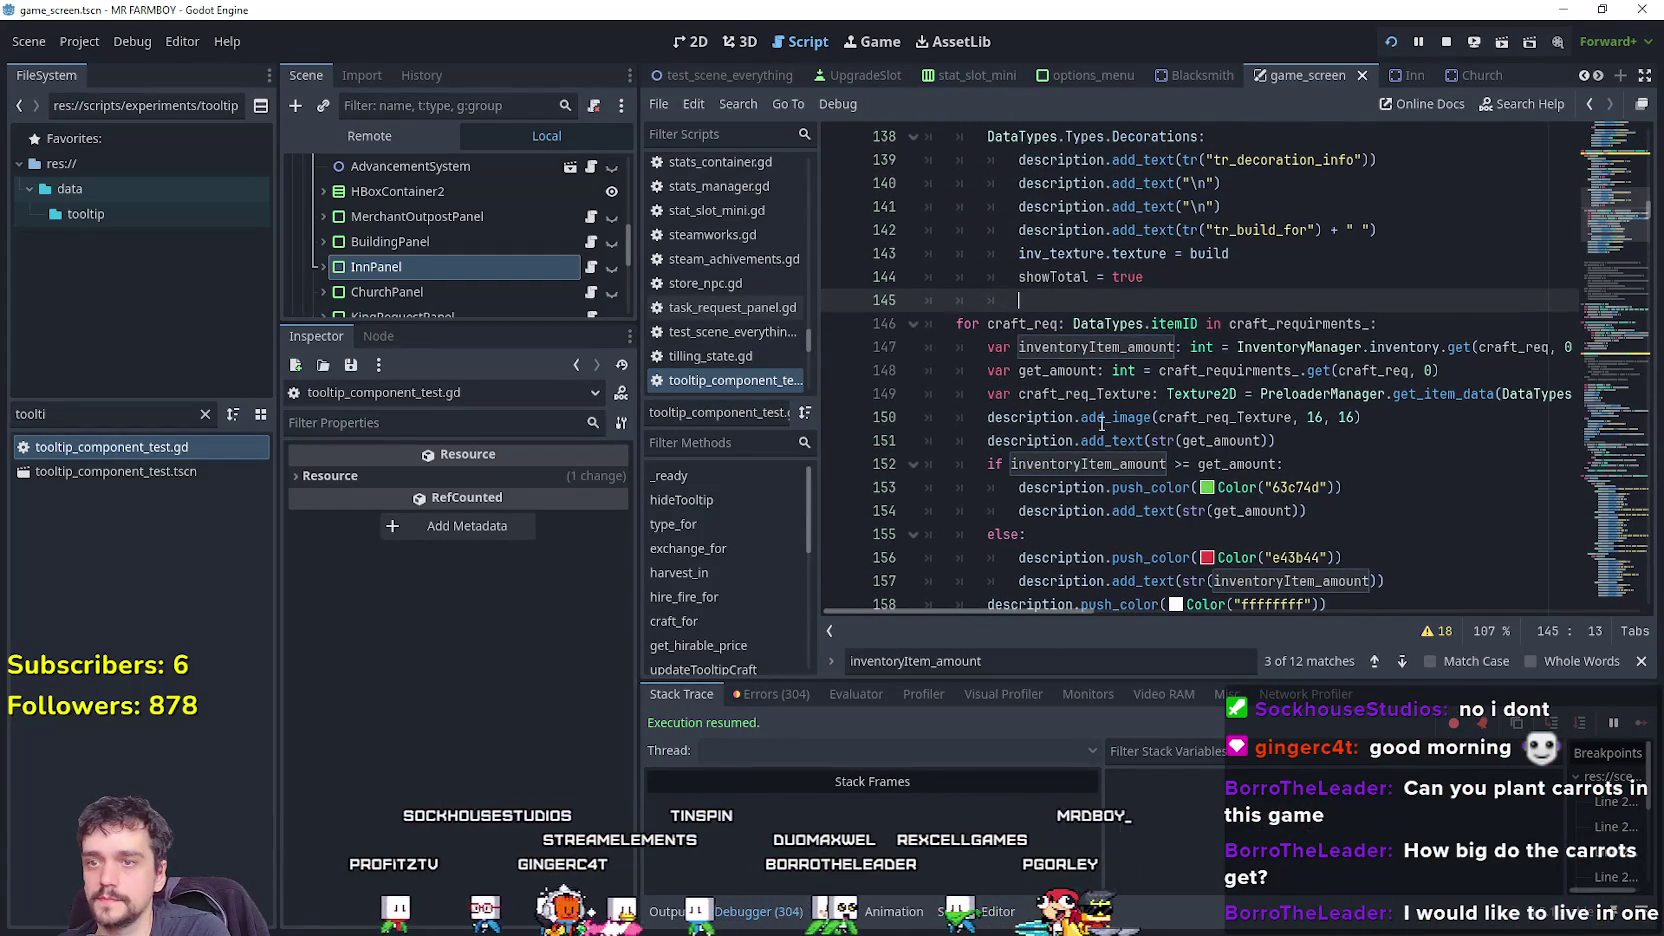
Comment out line 151's description.add_text(str(get_amount)) with # and save.
scroll(1101, 424, "up", 3)
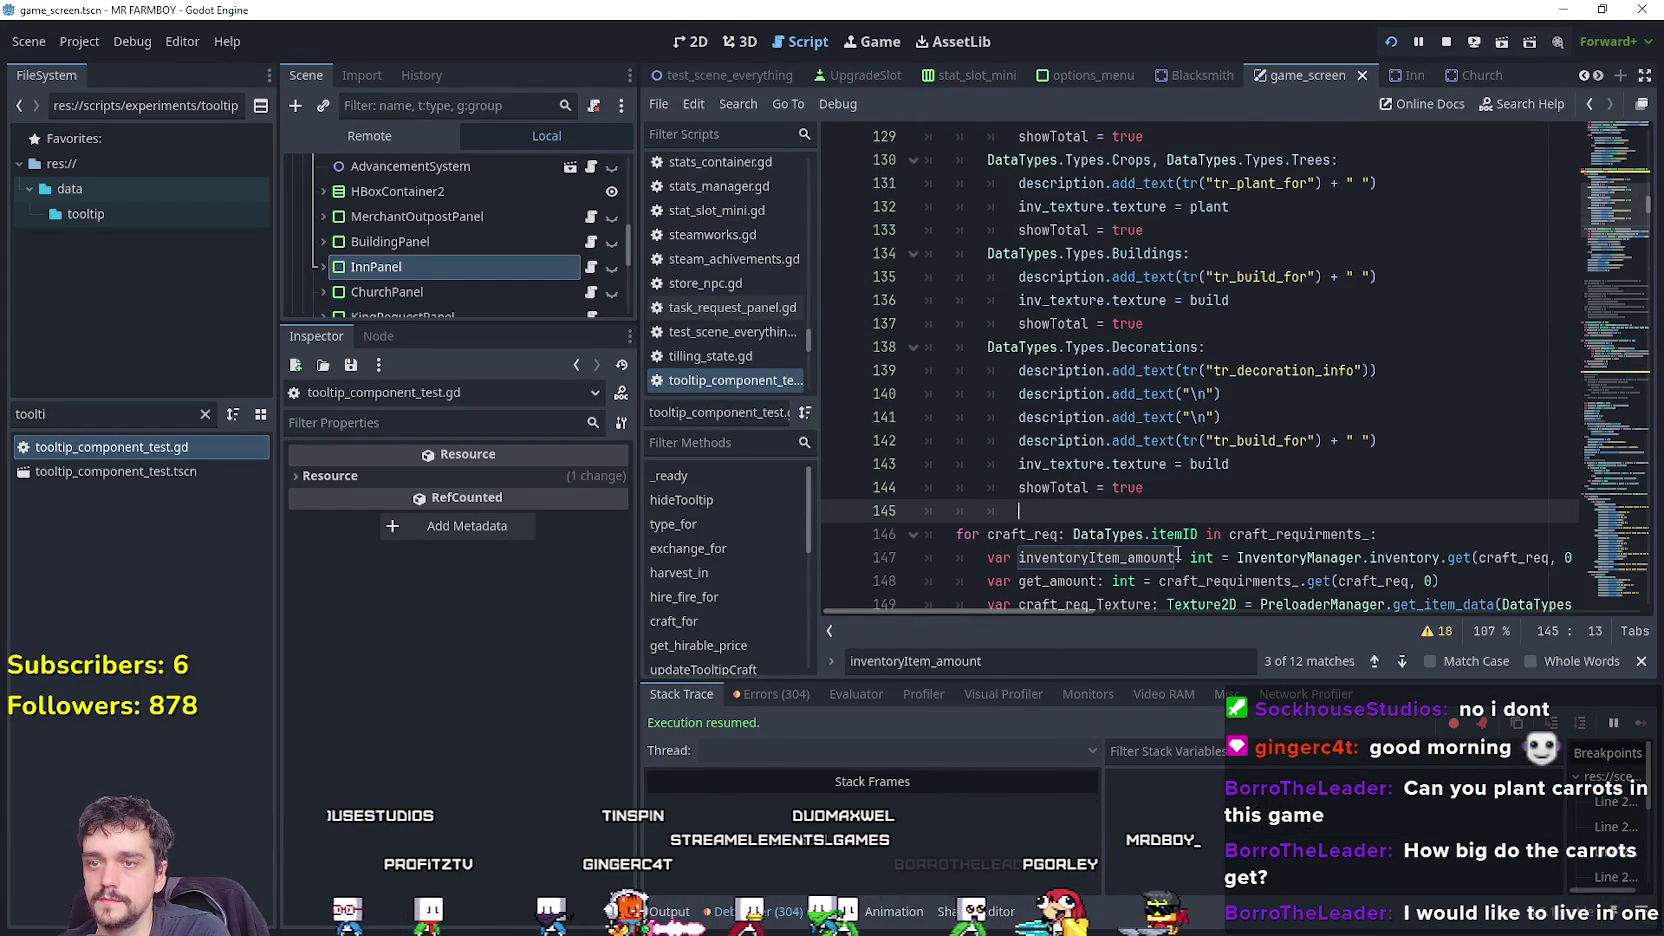
scroll(1169, 520, "down", 3)
left_click(1076, 440)
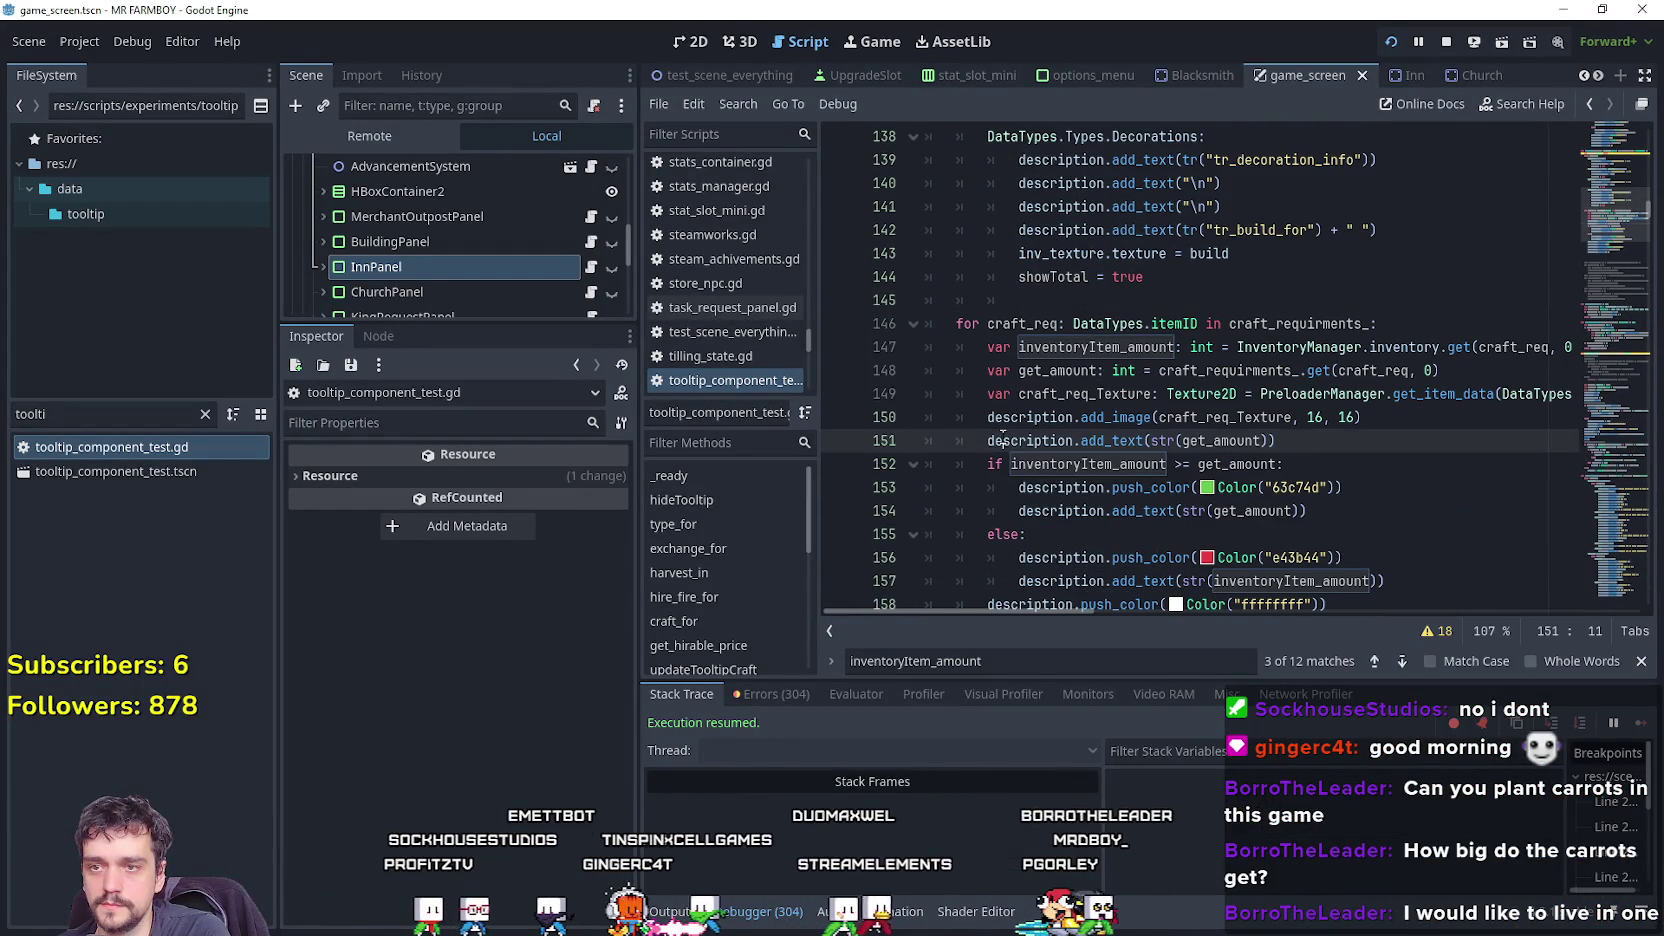
scroll(1052, 394, "down", 1)
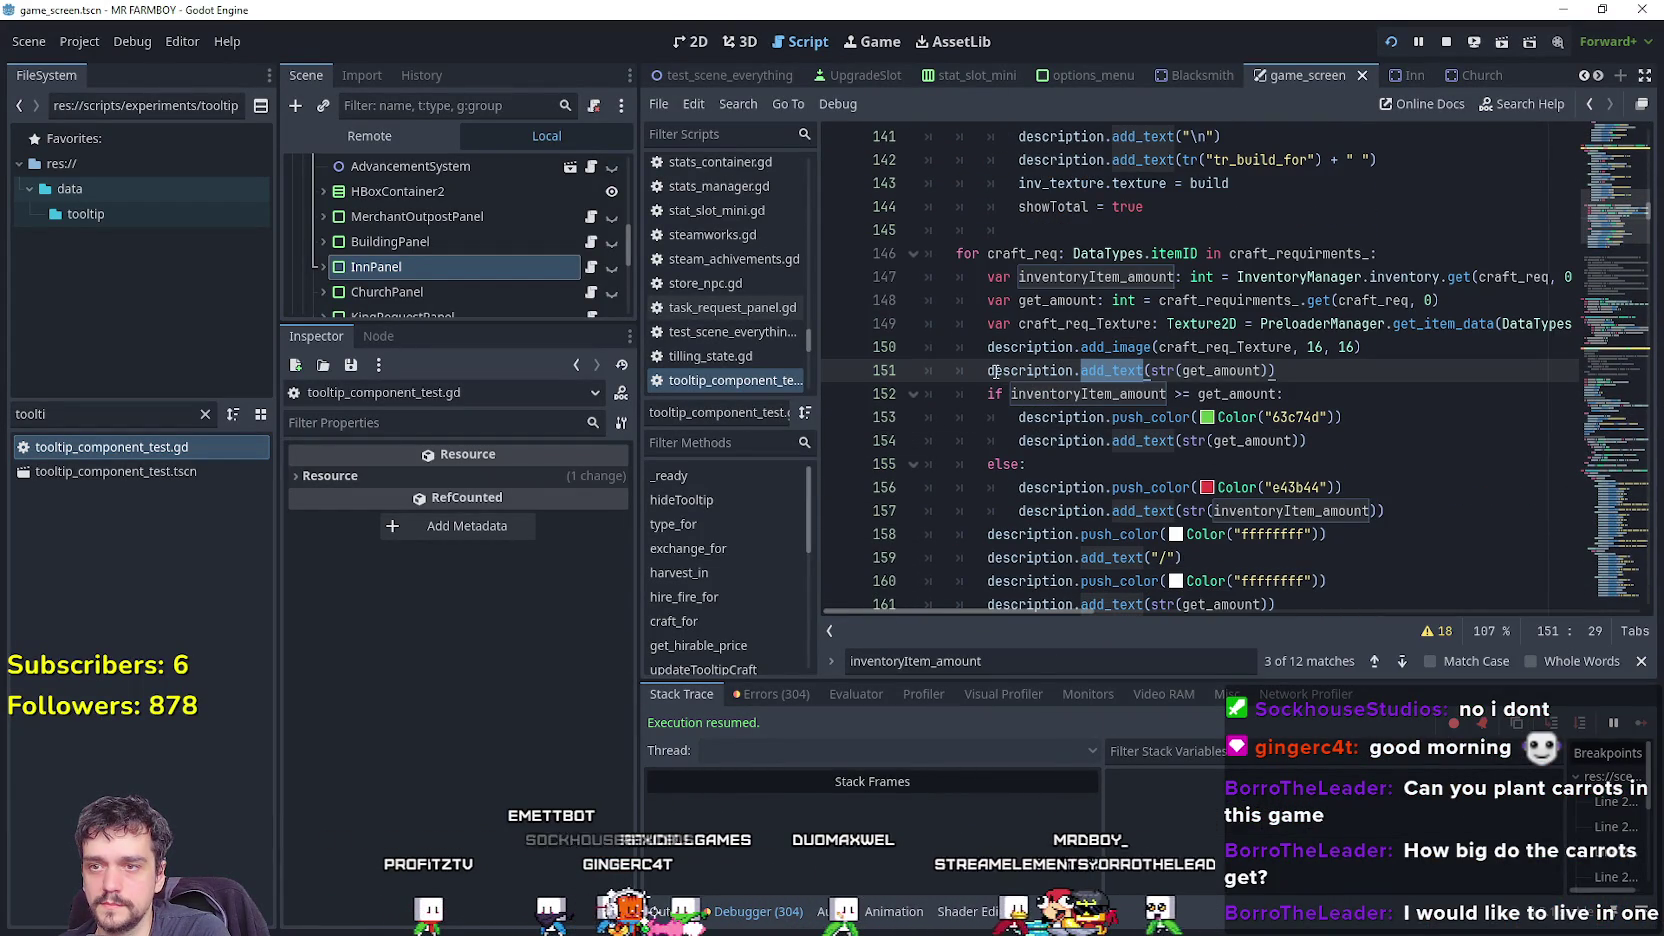
left_click(1115, 346)
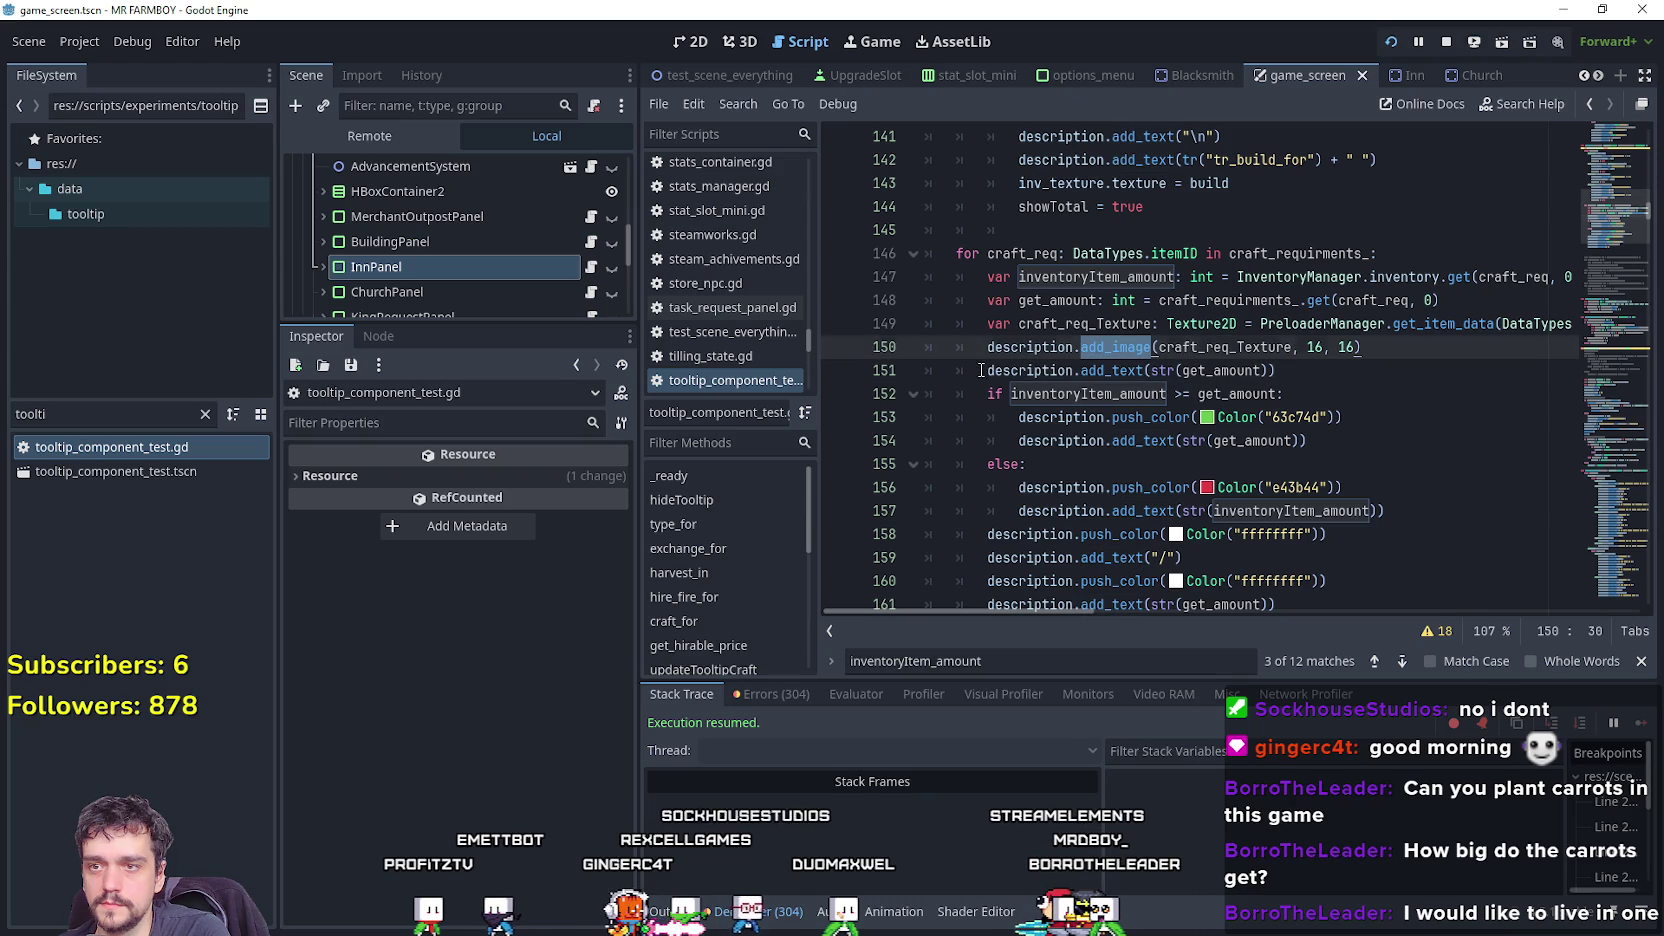
left_click(981, 370)
type("#")
key("ctrl+s")
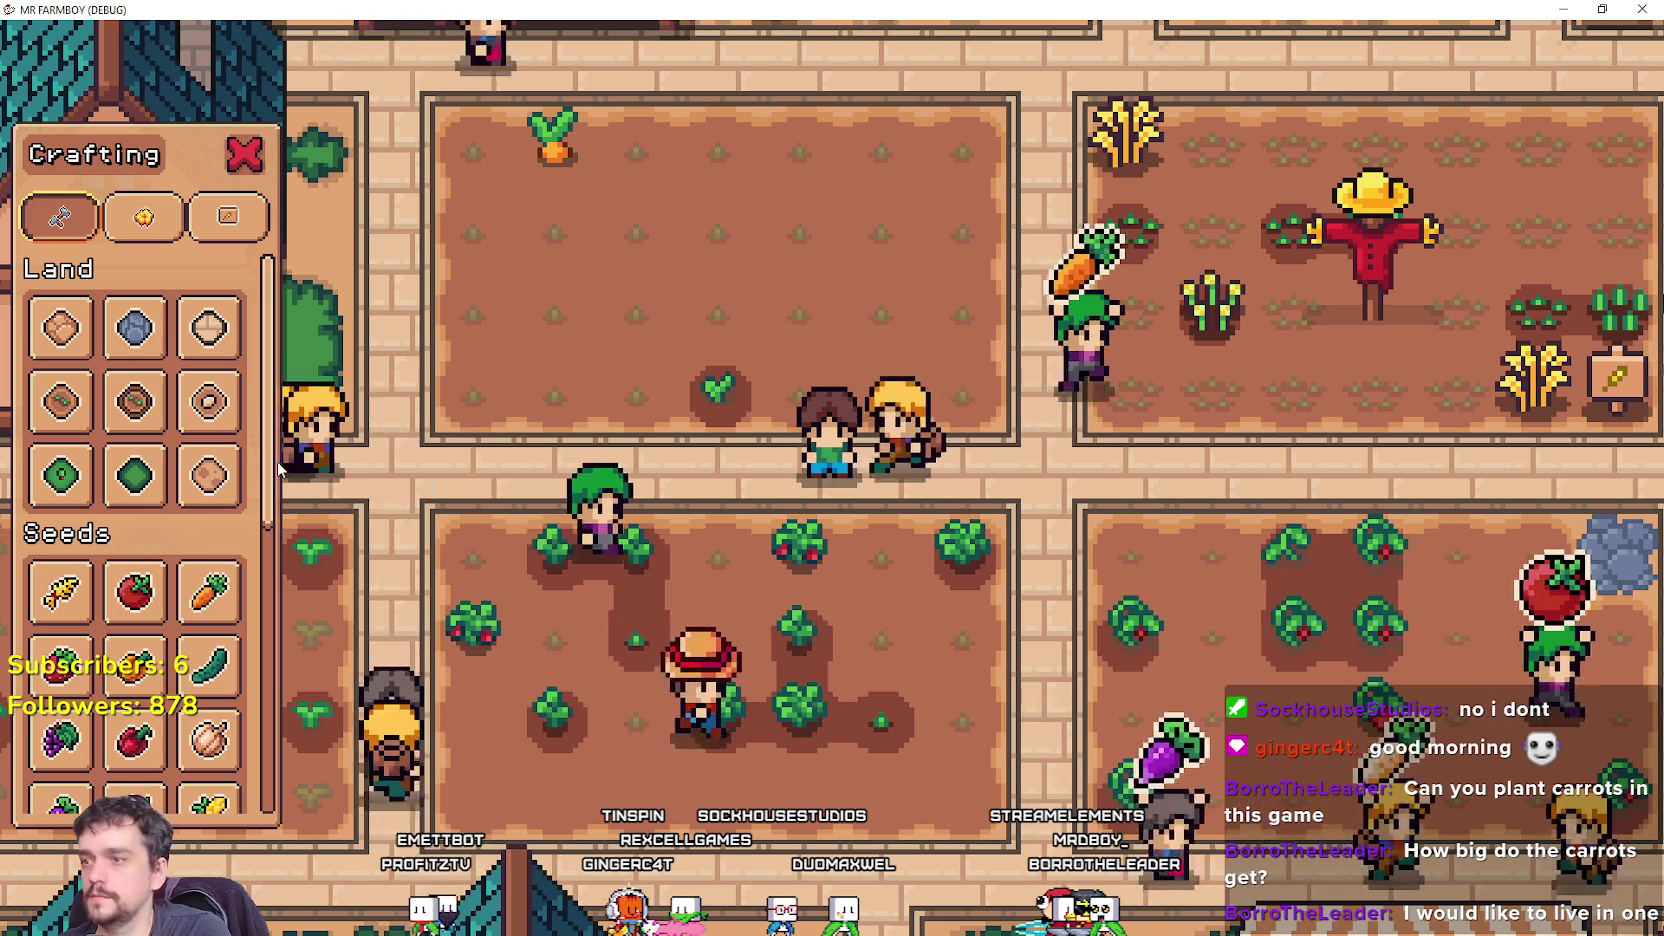
Review the plant crafting tooltips, briefly selecting Garlic seeds and cancelling the planting.
mouse_move(216, 456)
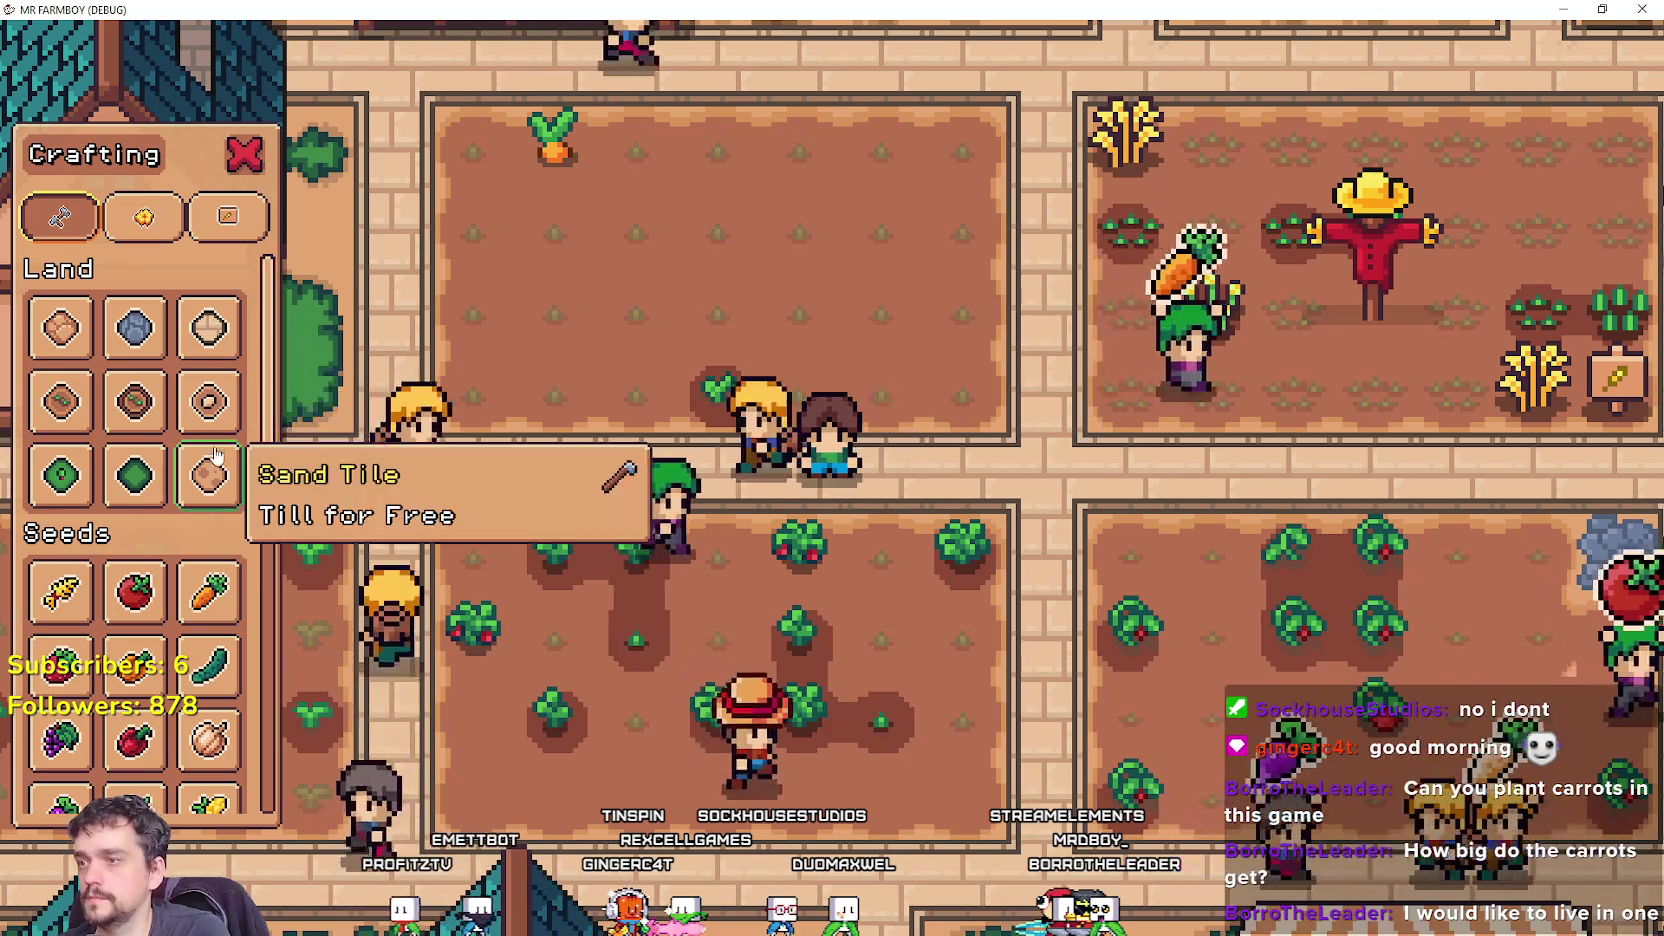
mouse_move(155, 420)
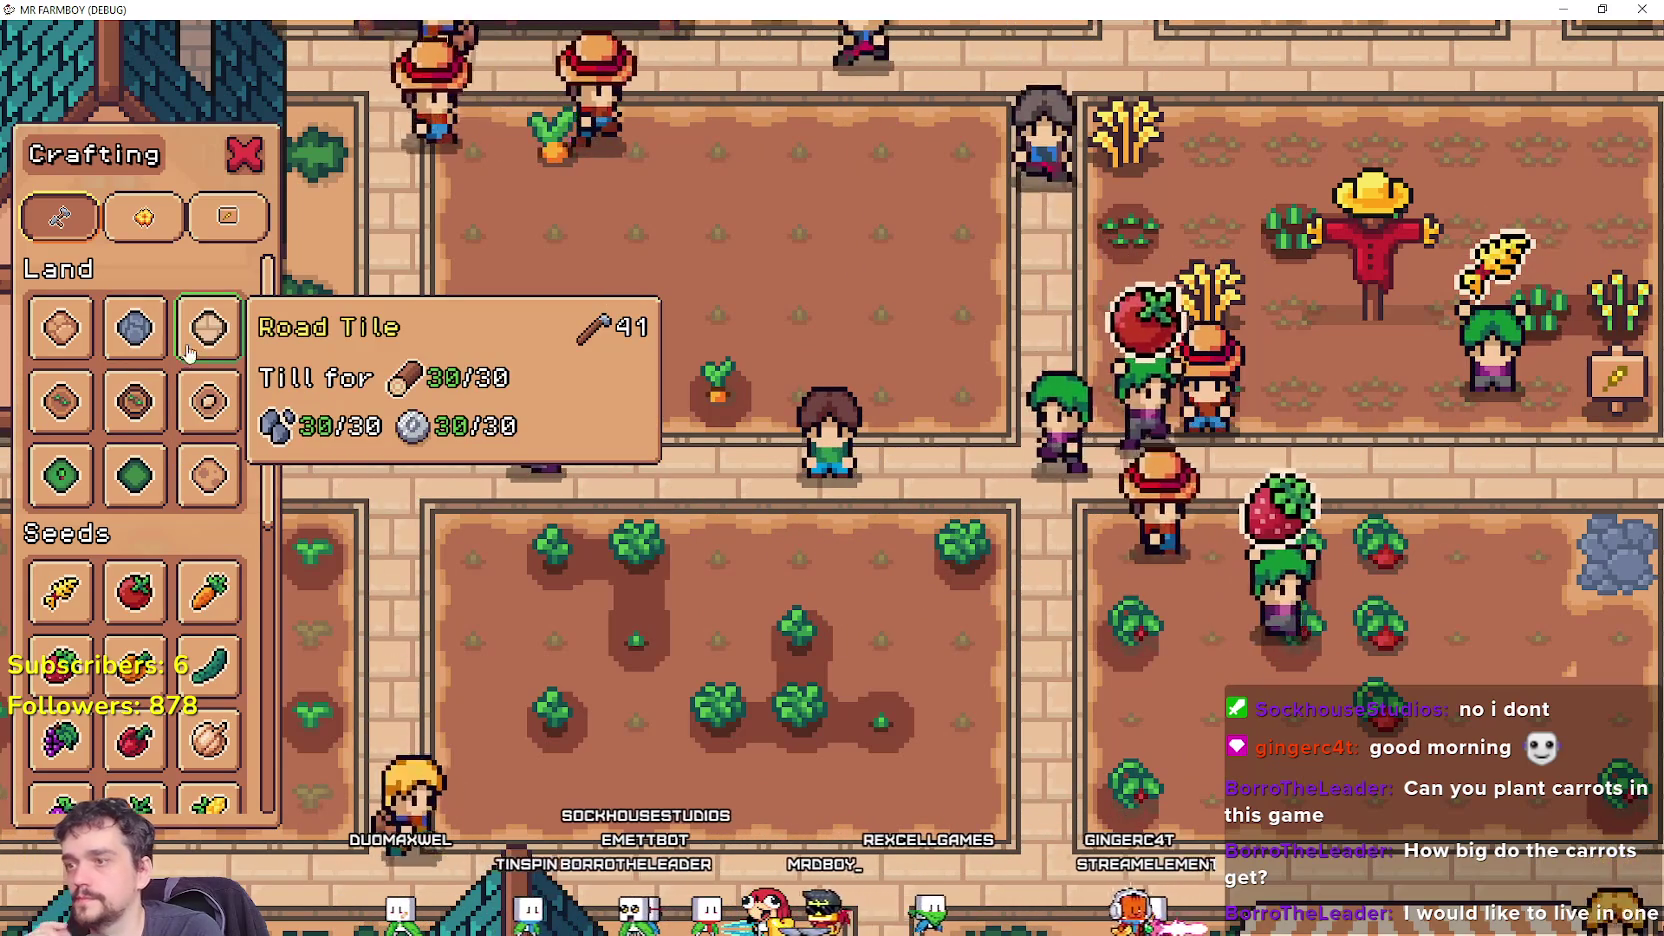
scroll(190, 590, "down", 3)
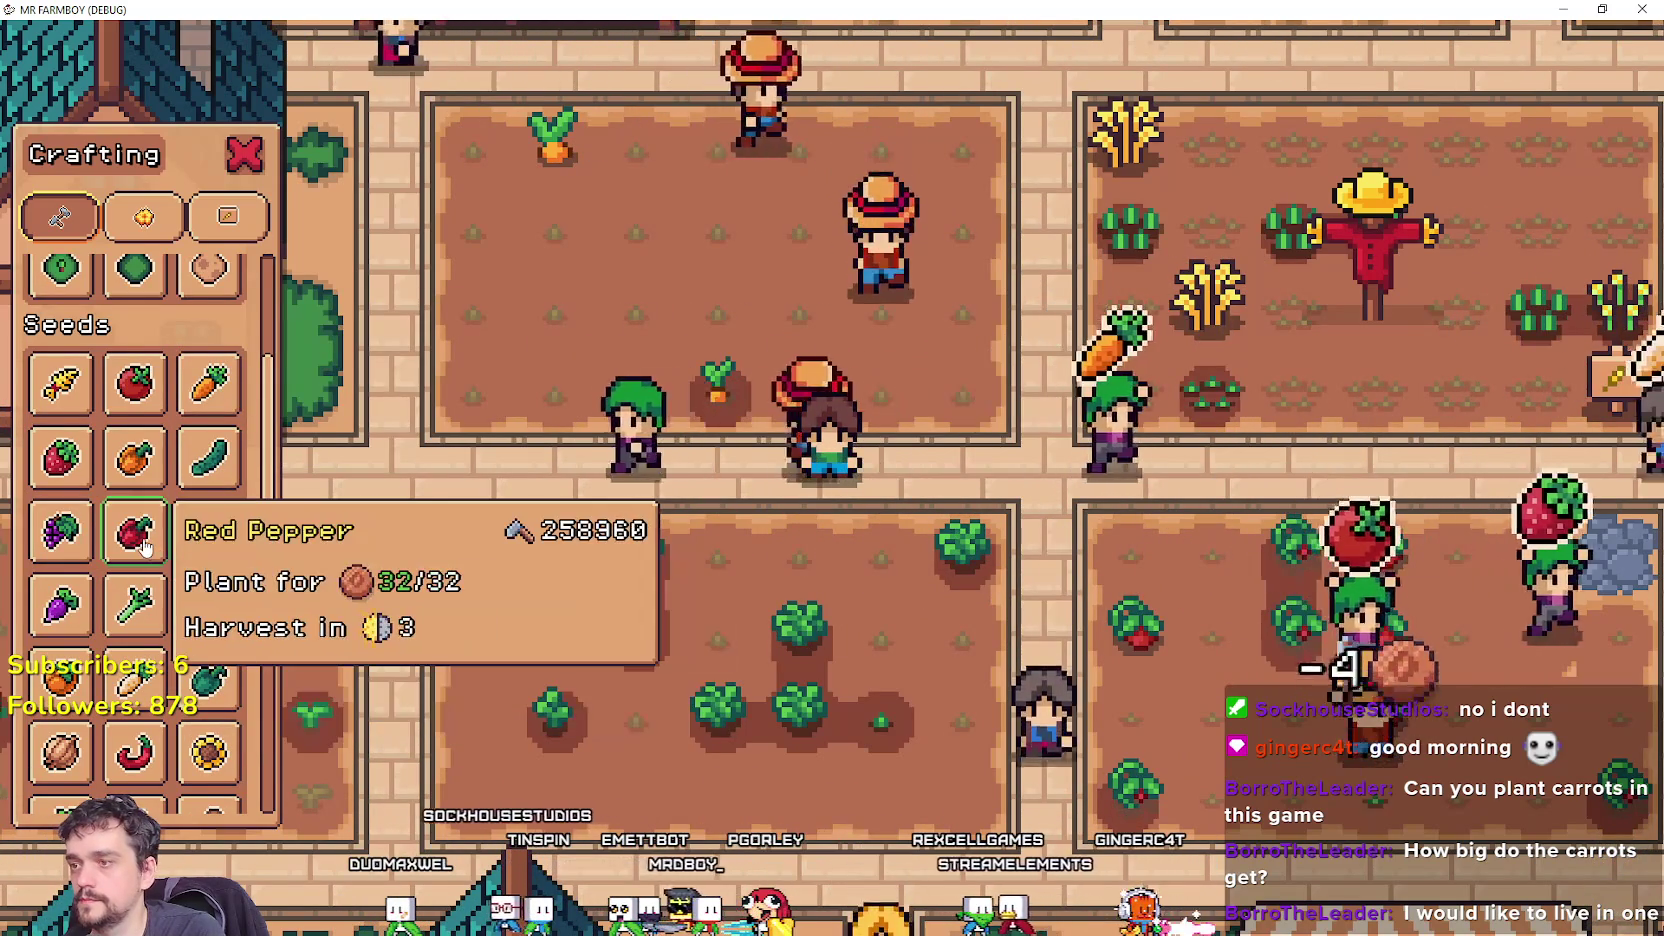
scroll(205, 530, "down", 1)
left_click(196, 445)
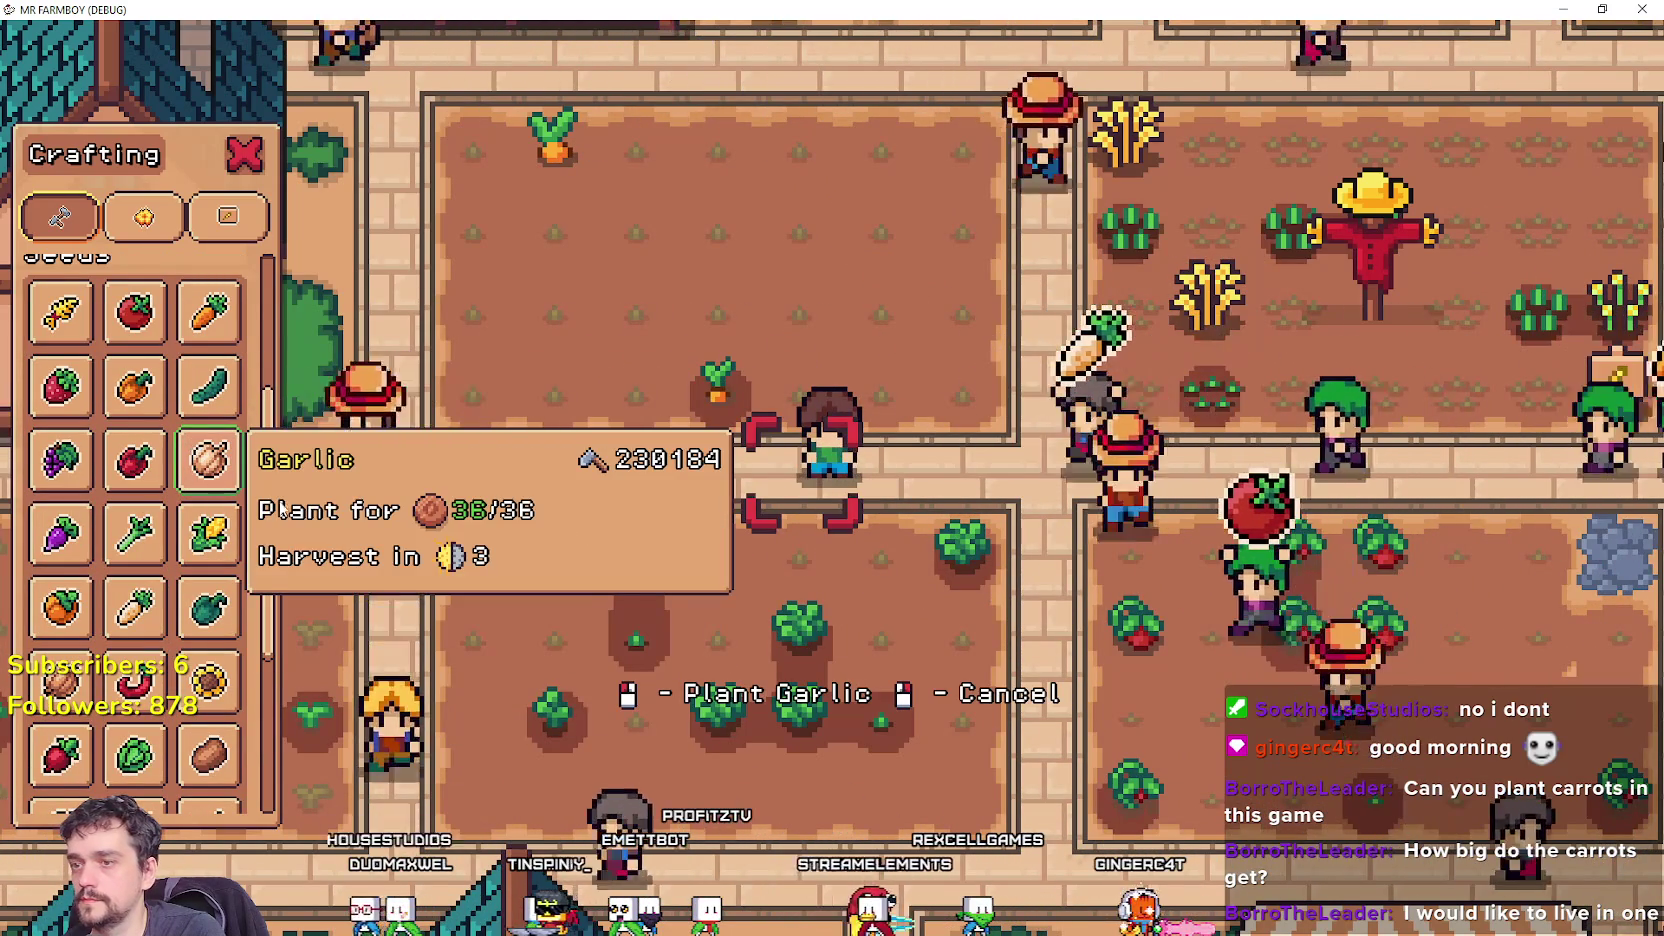
right_click(196, 445)
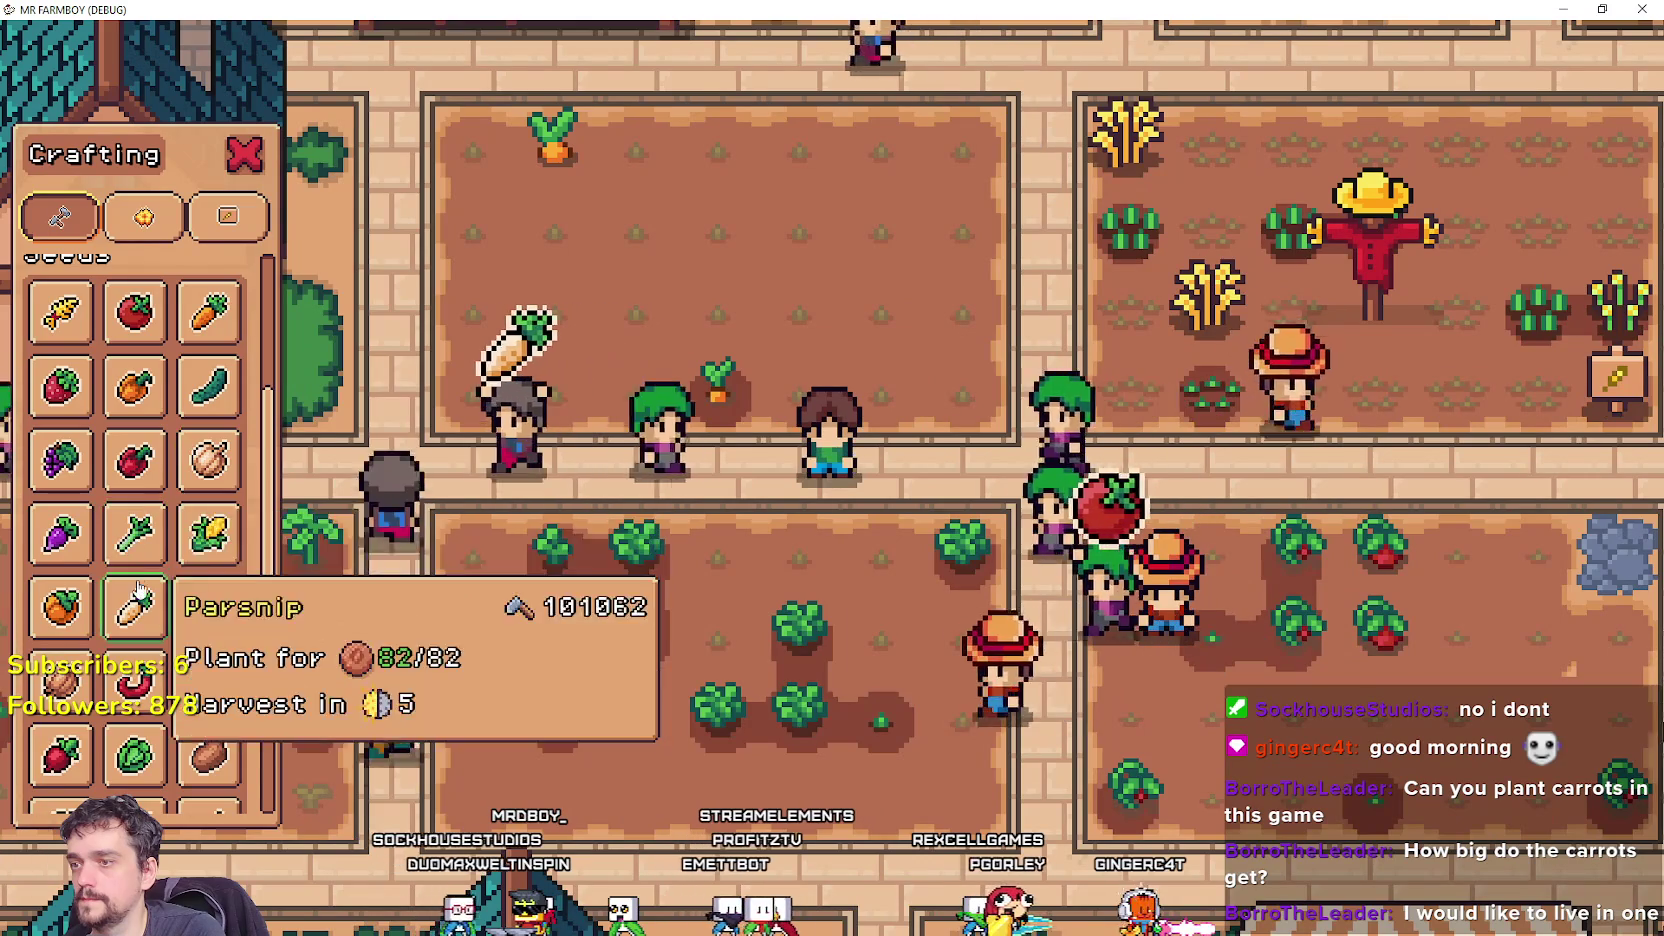
Check the Decorations and Signs tooltips, then close the Crafting panel and zoom out.
scroll(135, 575, "down", 3)
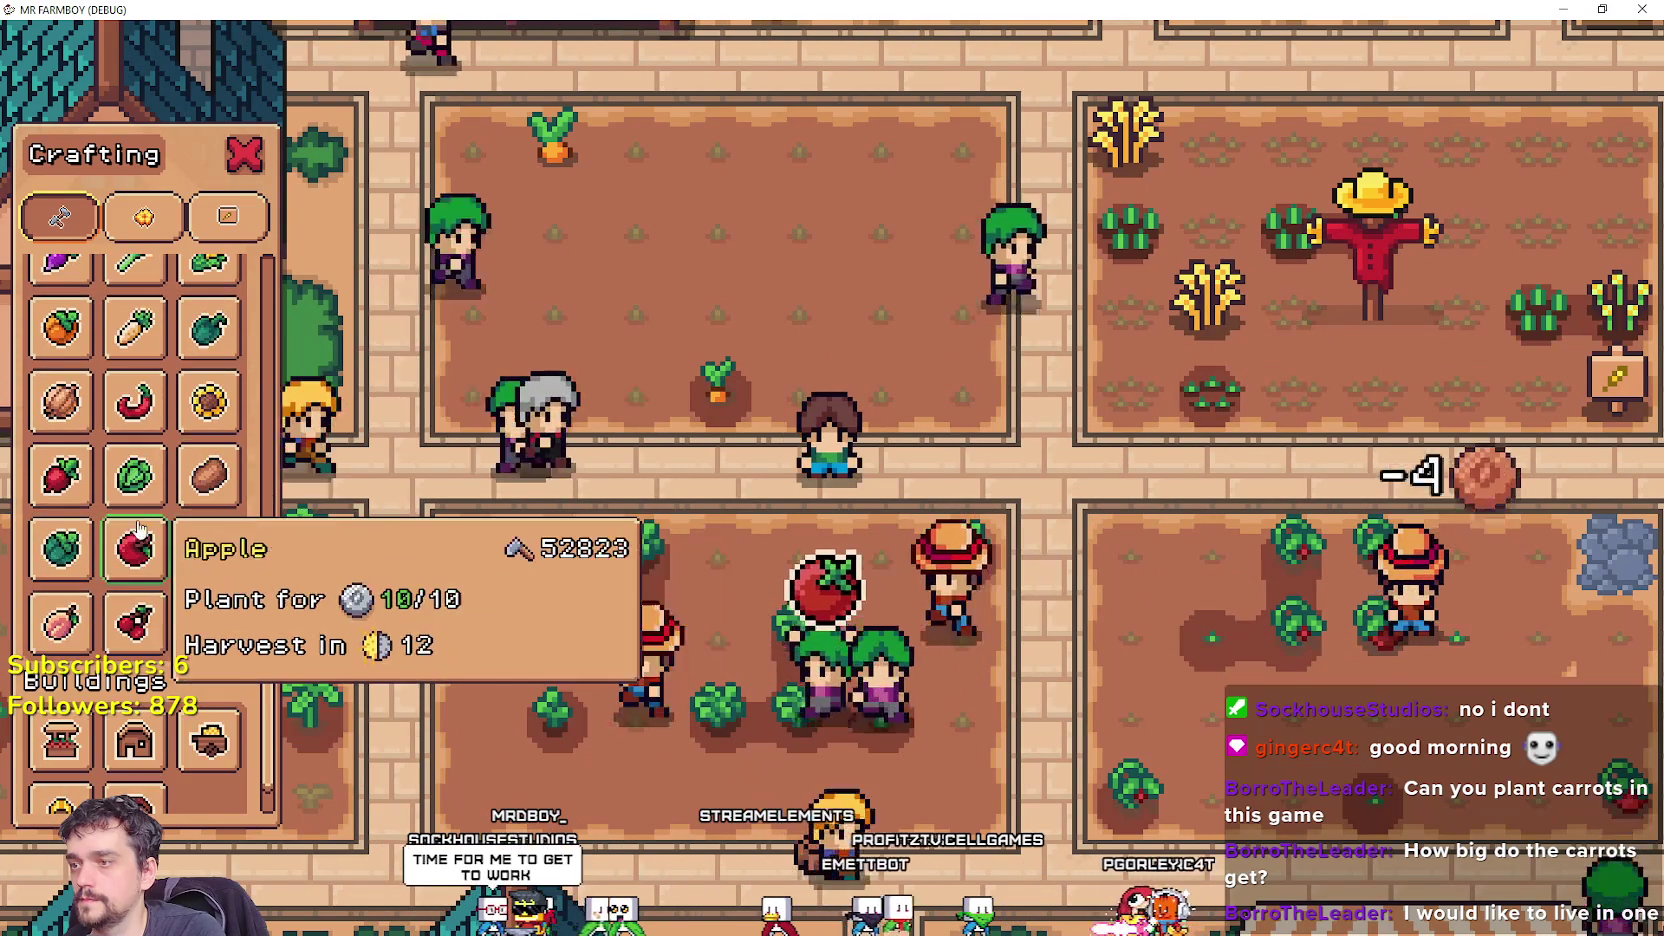
scroll(148, 610, "down", 2)
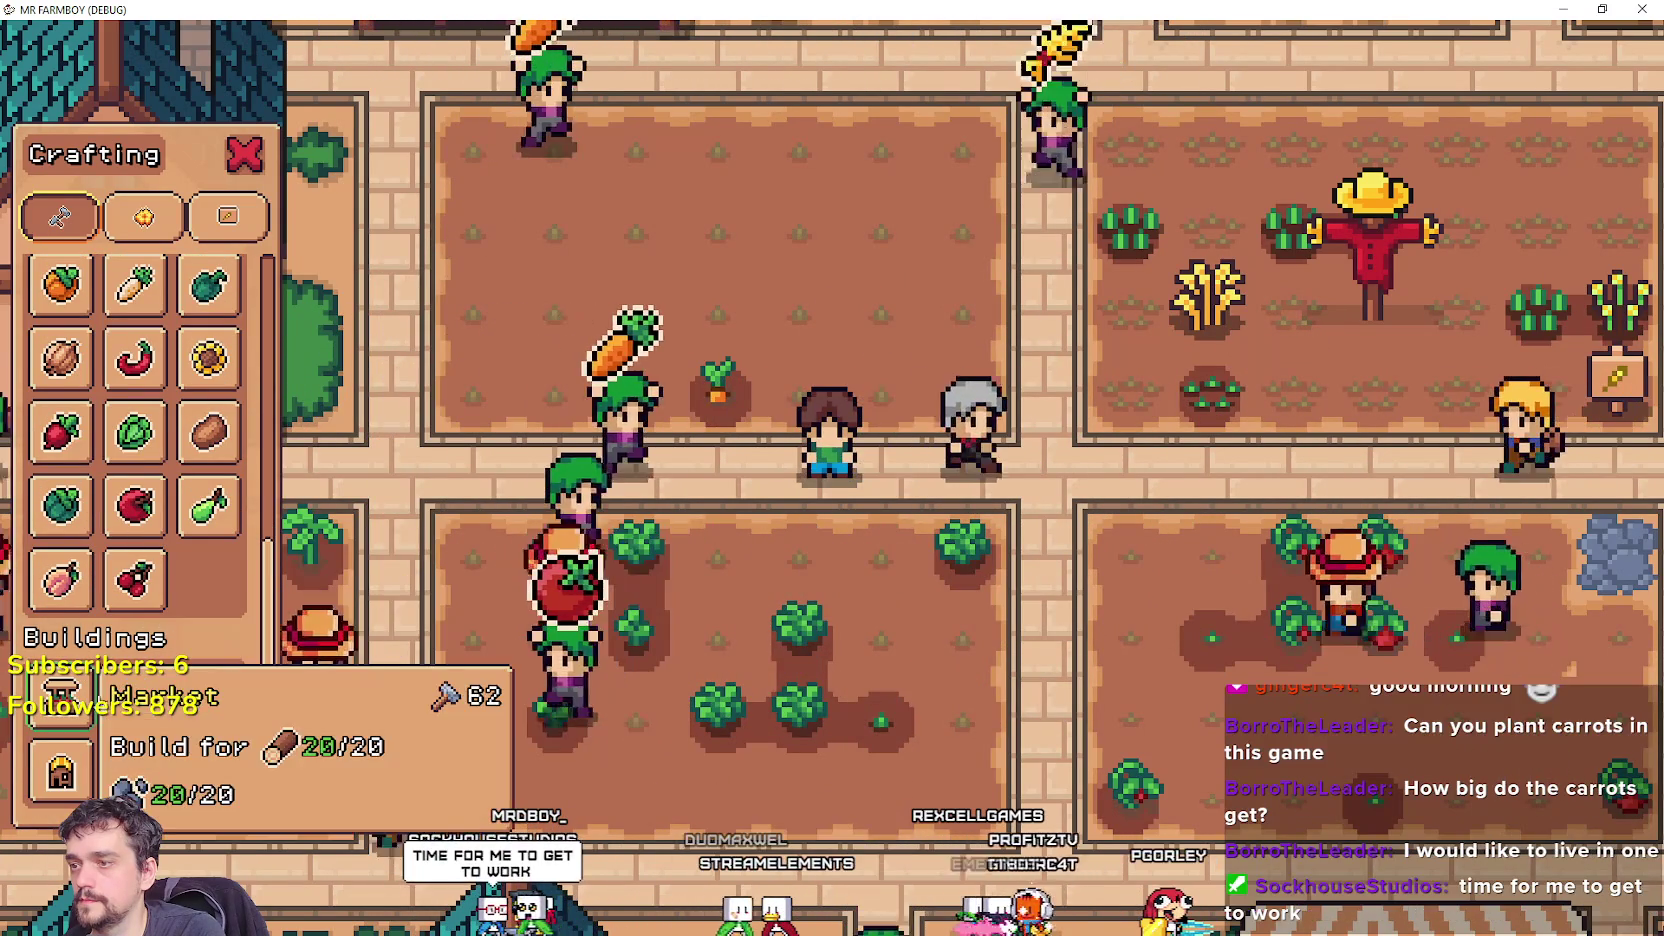
left_click(140, 205)
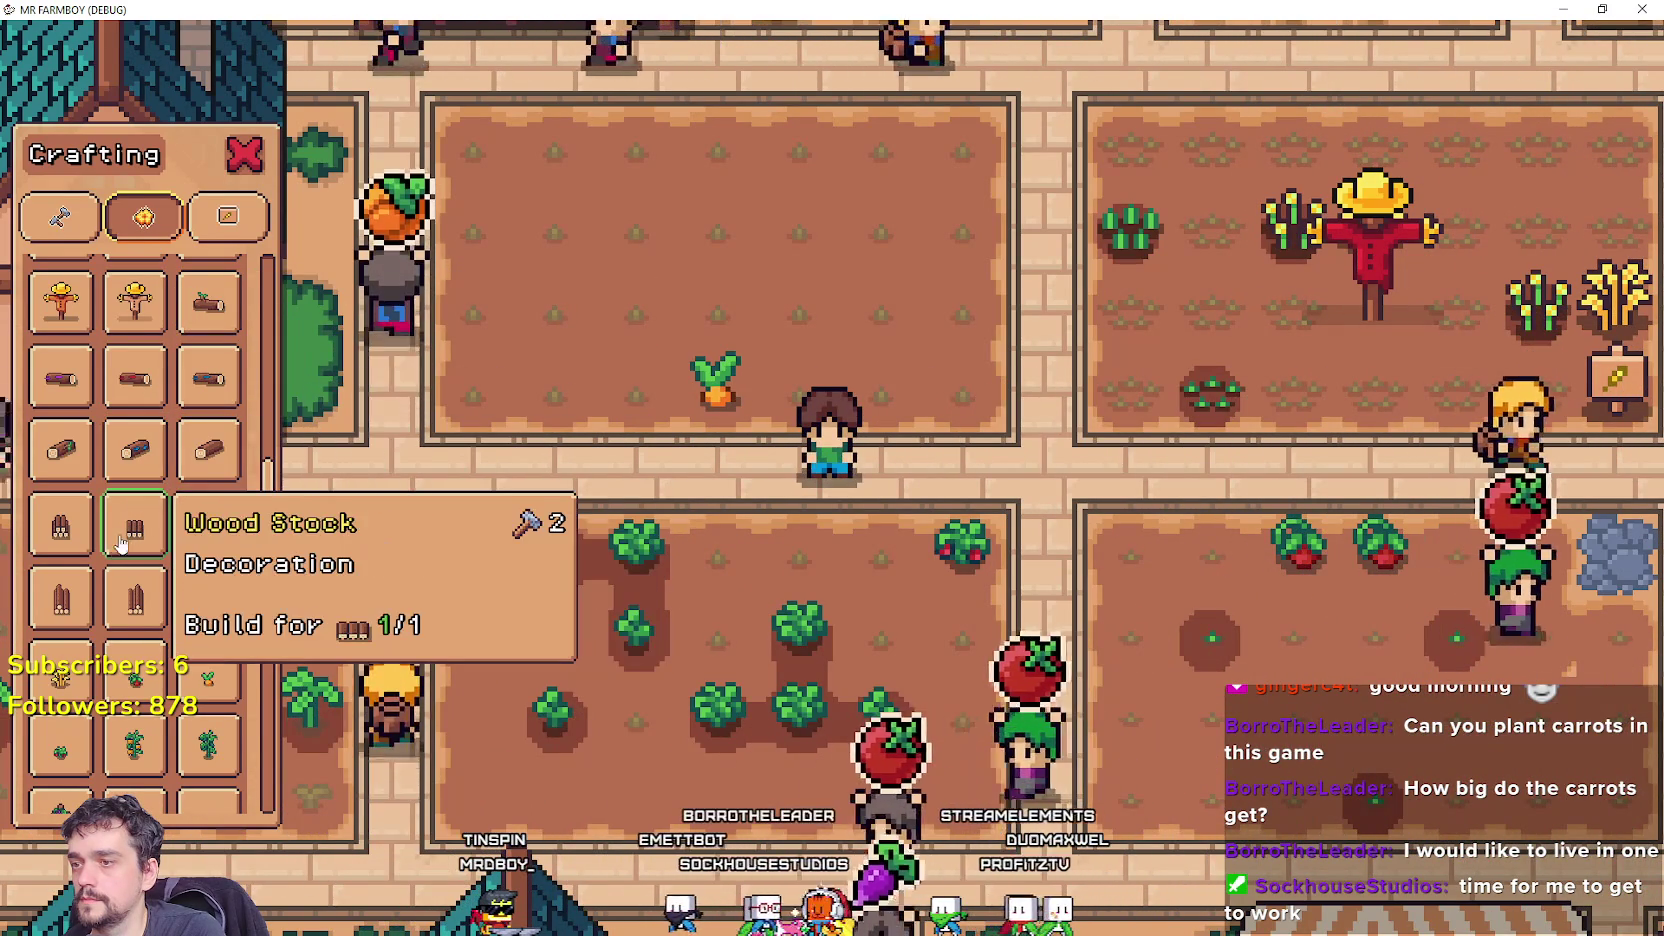
scroll(205, 535, "down", 5)
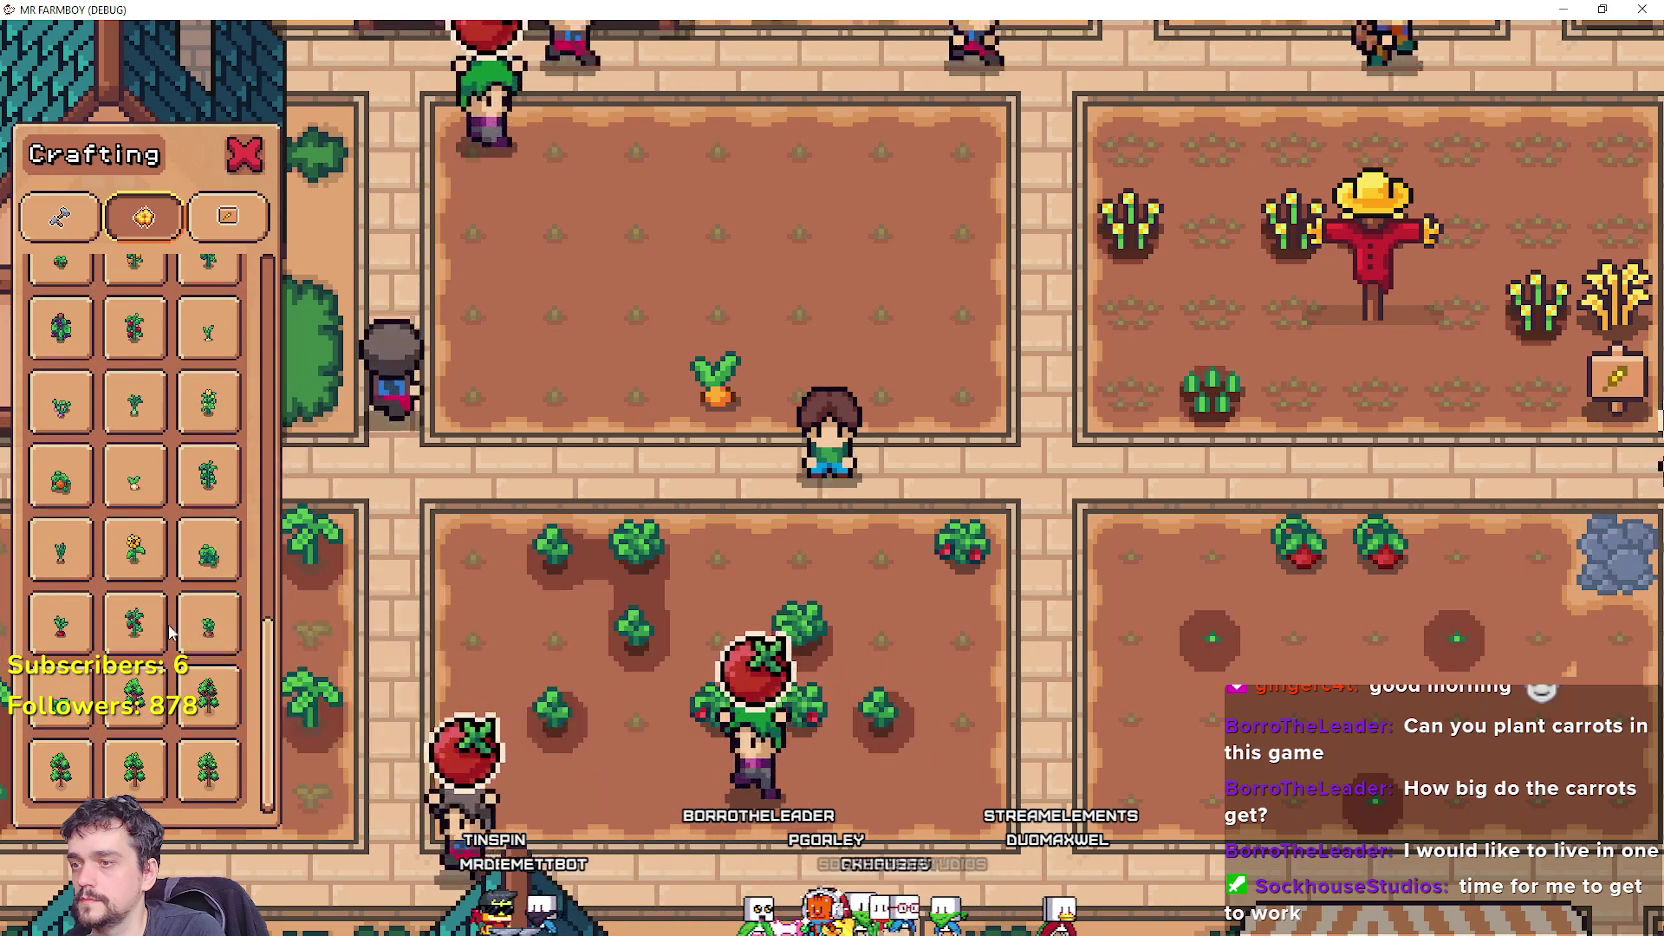
left_click(205, 228)
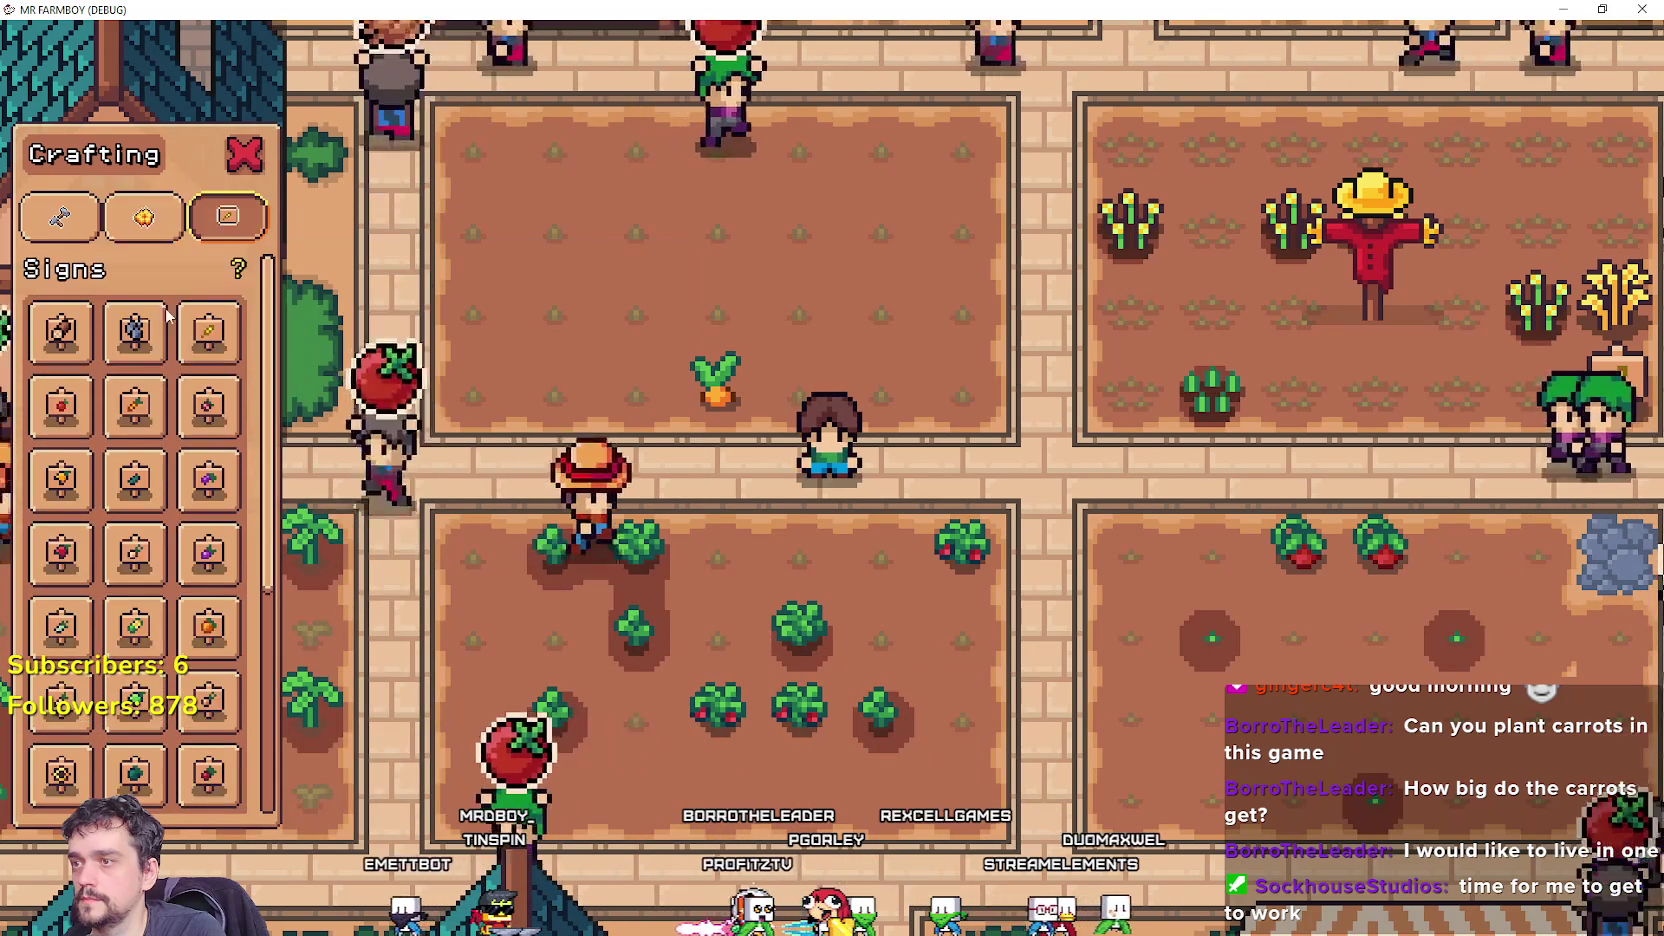
scroll(155, 598, "down", 3)
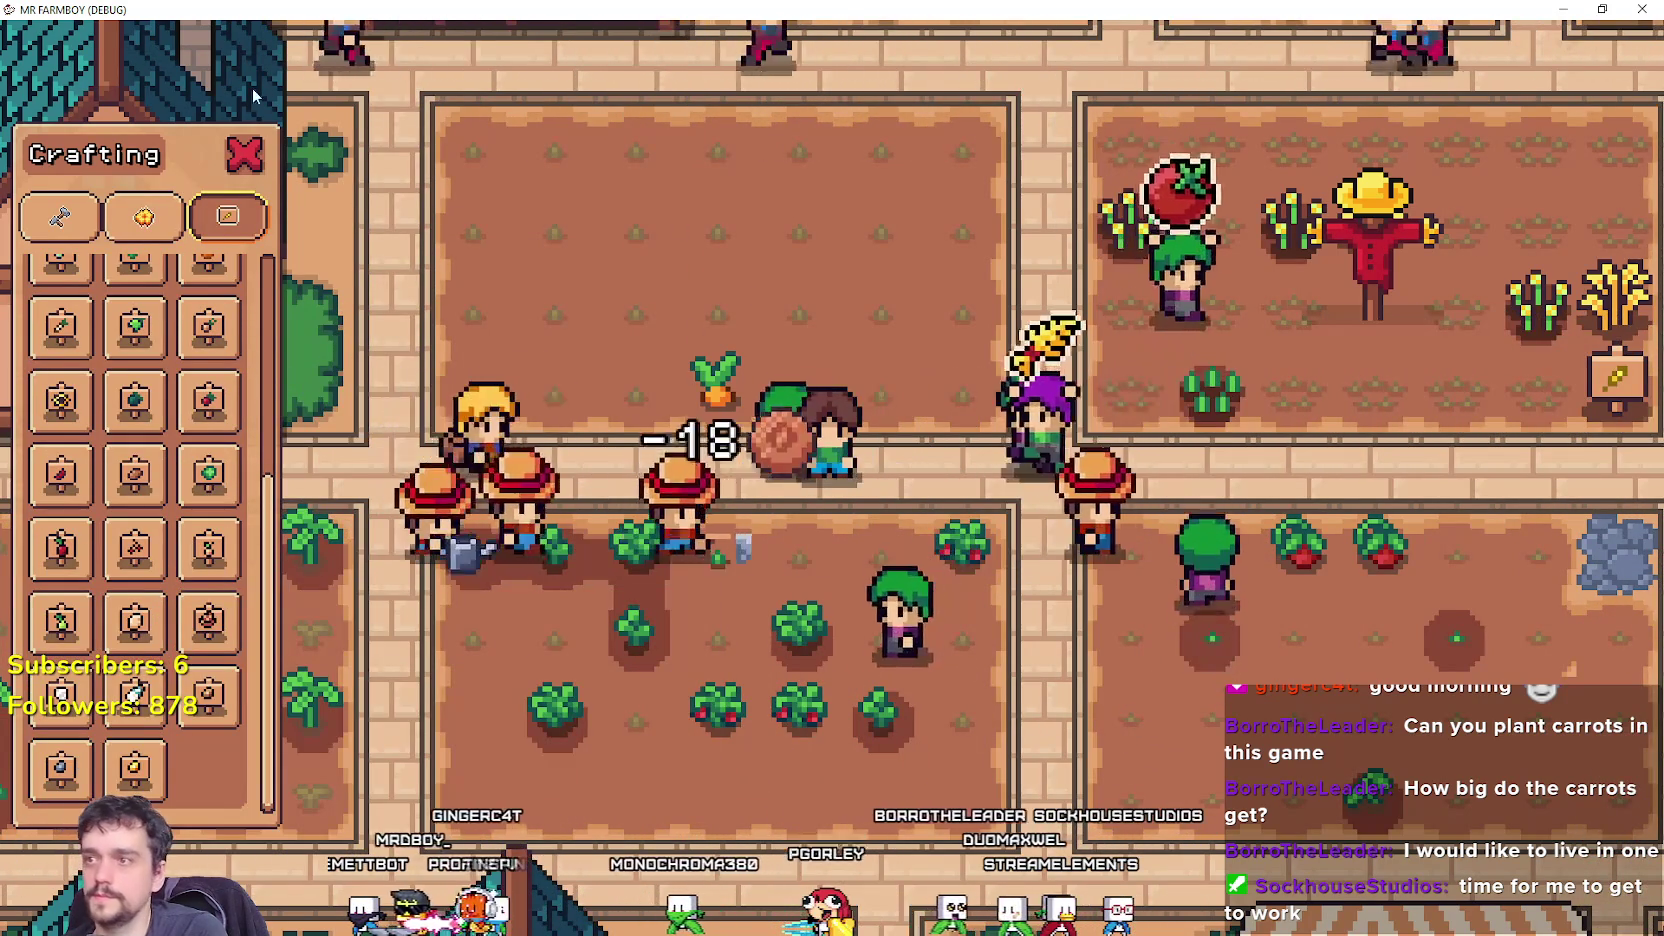
key("Escape")
scroll(840, 420, "down", 3)
Walk the farmer to the merchant, open the shop, and return to tooltip_component_test.gd.
key("d")
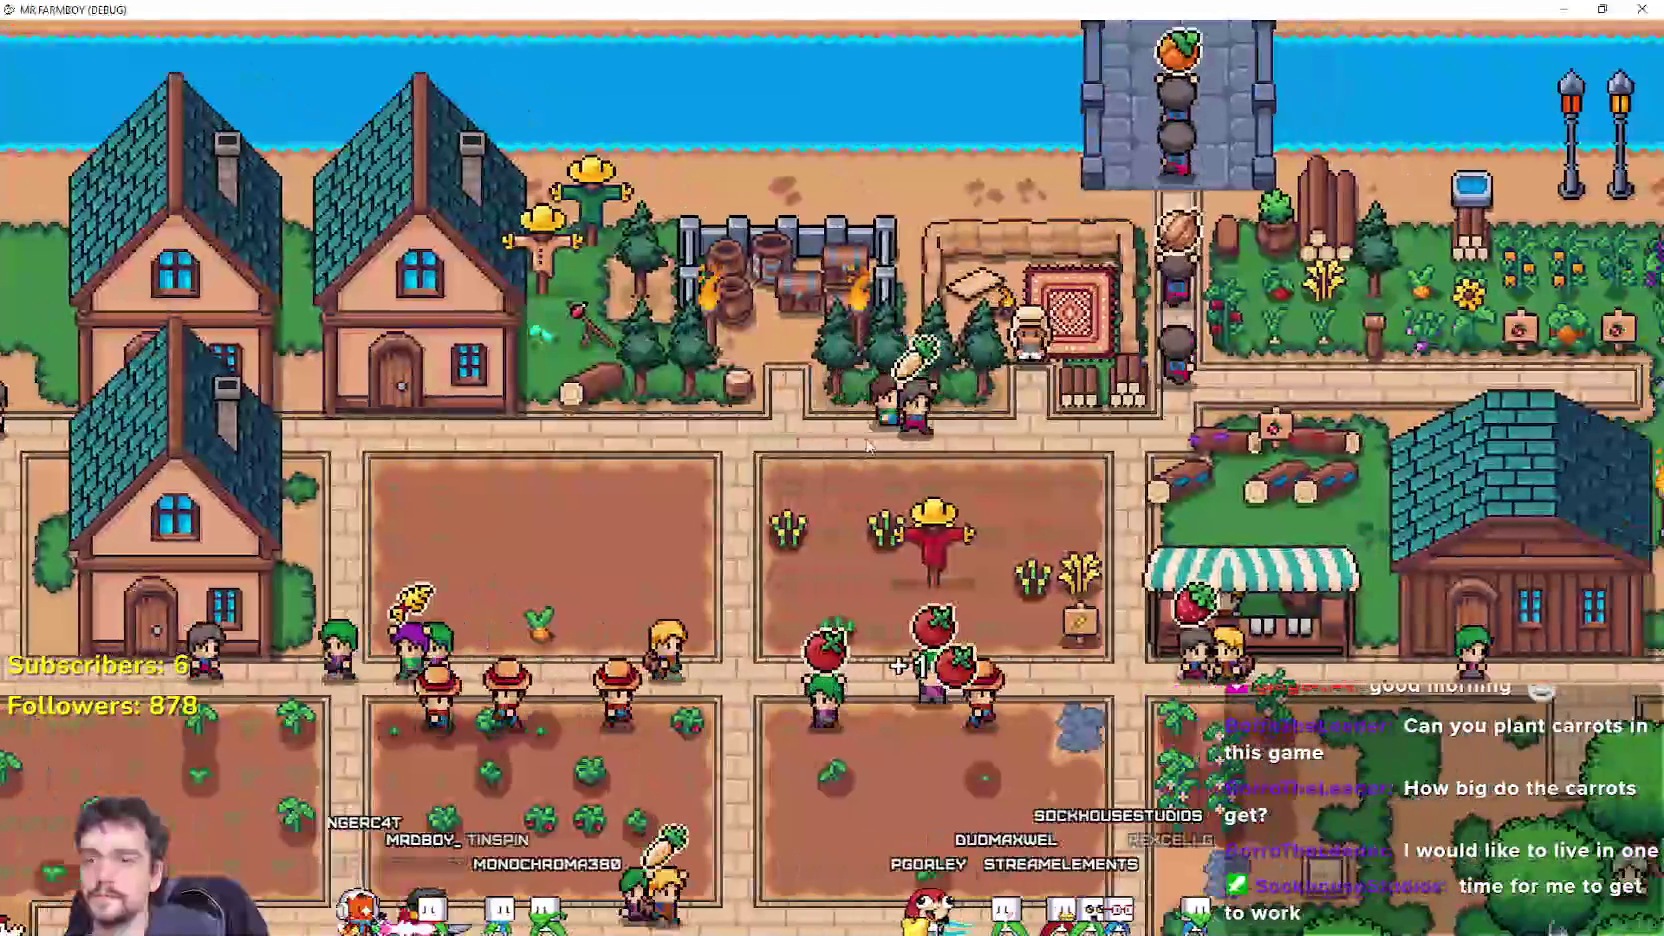
key("e")
key("alt+Tab")
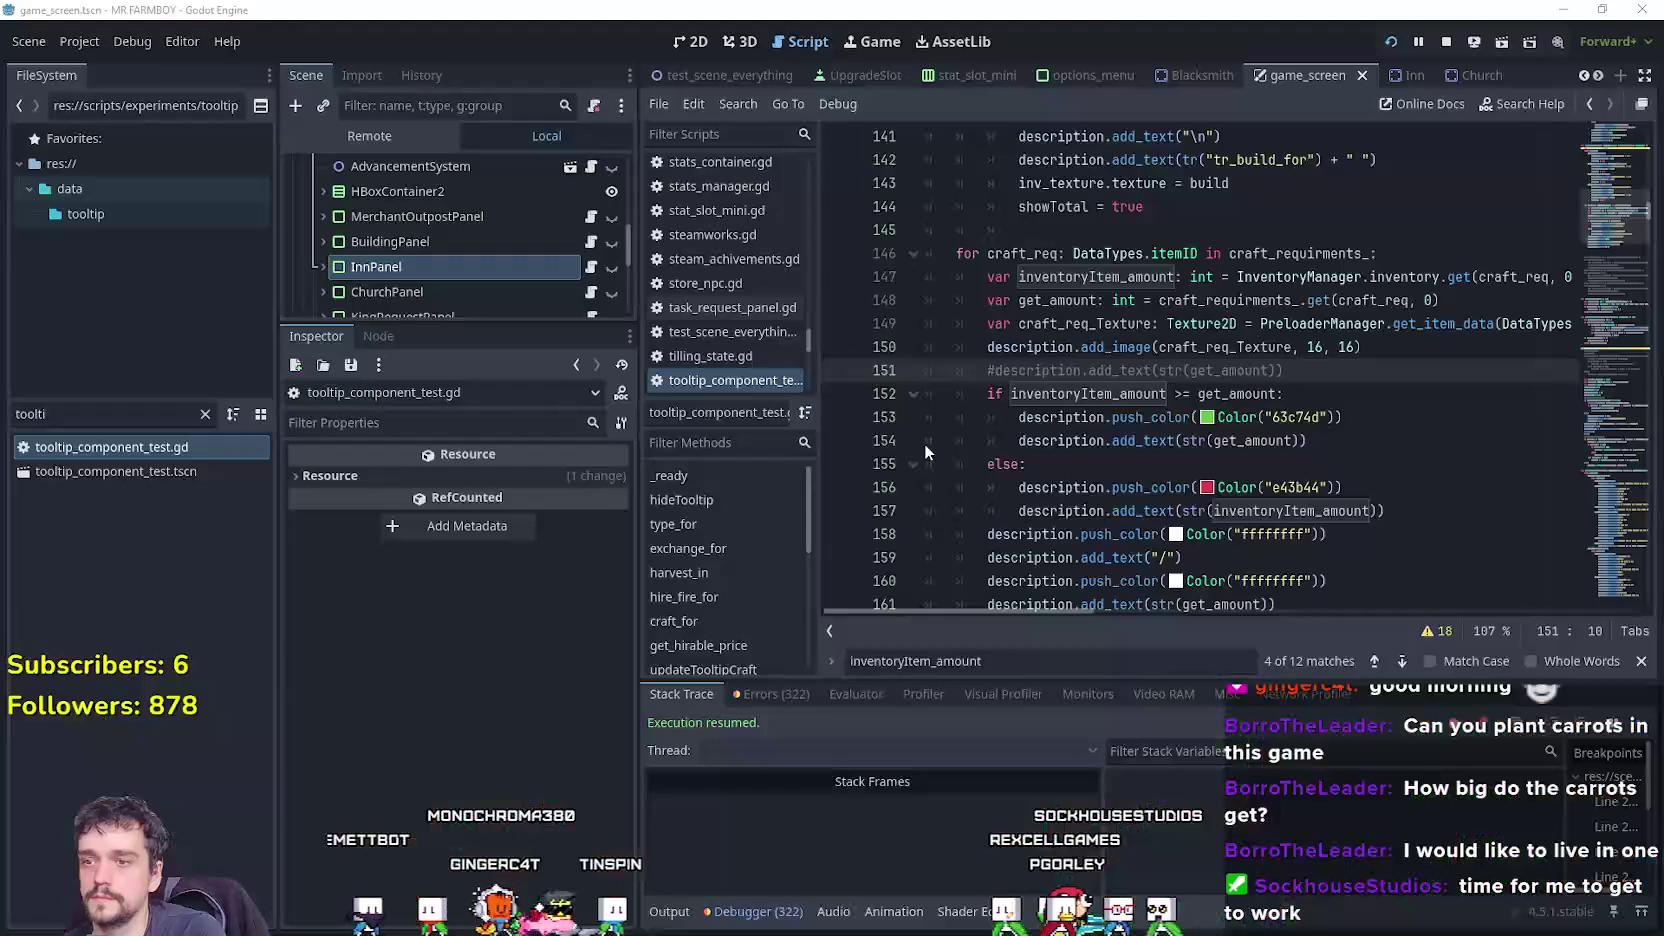
scroll(1119, 488, "down", 3)
mouse_move(1265, 458)
left_mouse_down()
mouse_move(990, 372)
mouse_move(886, 303)
left_mouse_up()
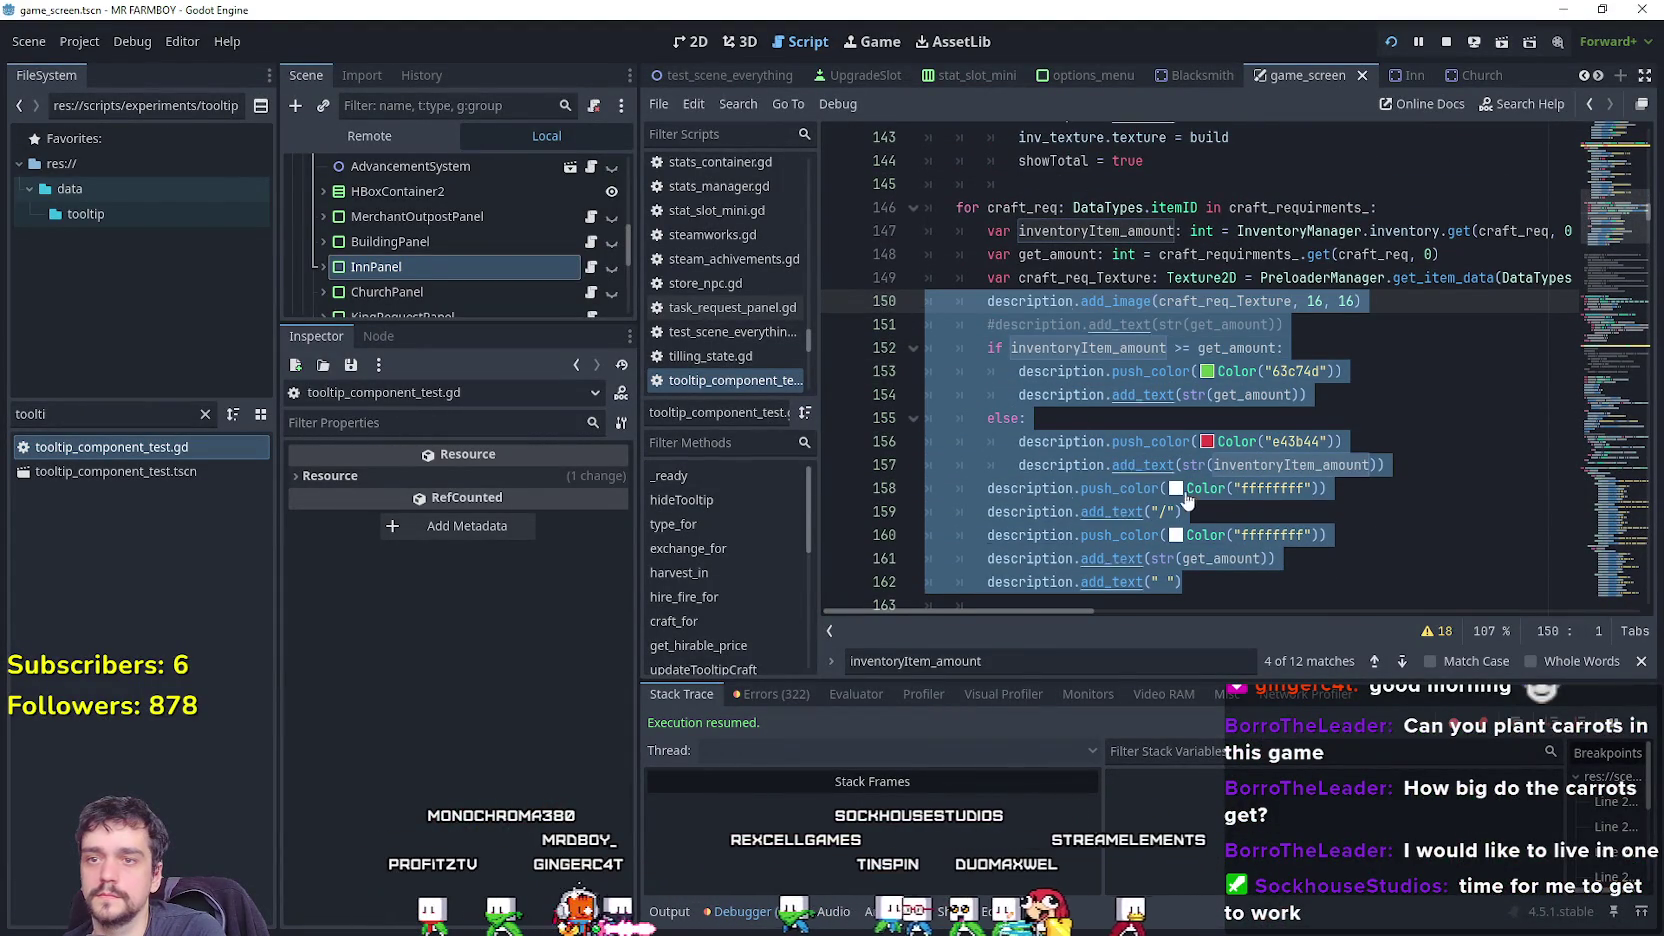
left_click(1326, 533)
scroll(1326, 500, "up", 9)
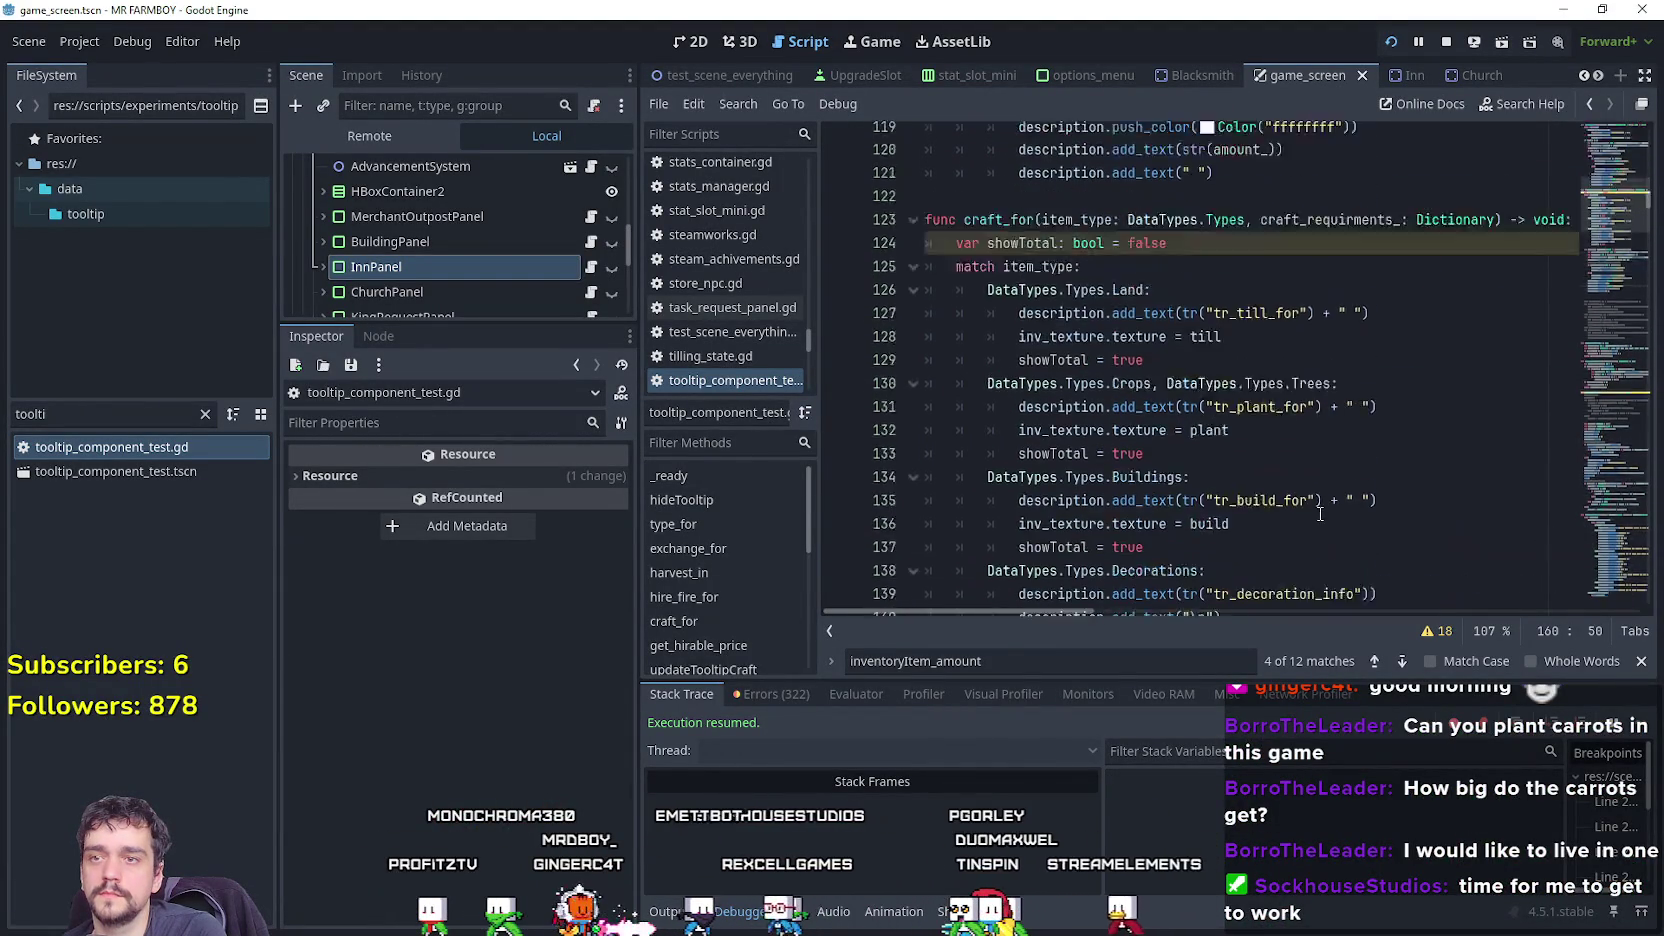
scroll(1328, 472, "up", 6)
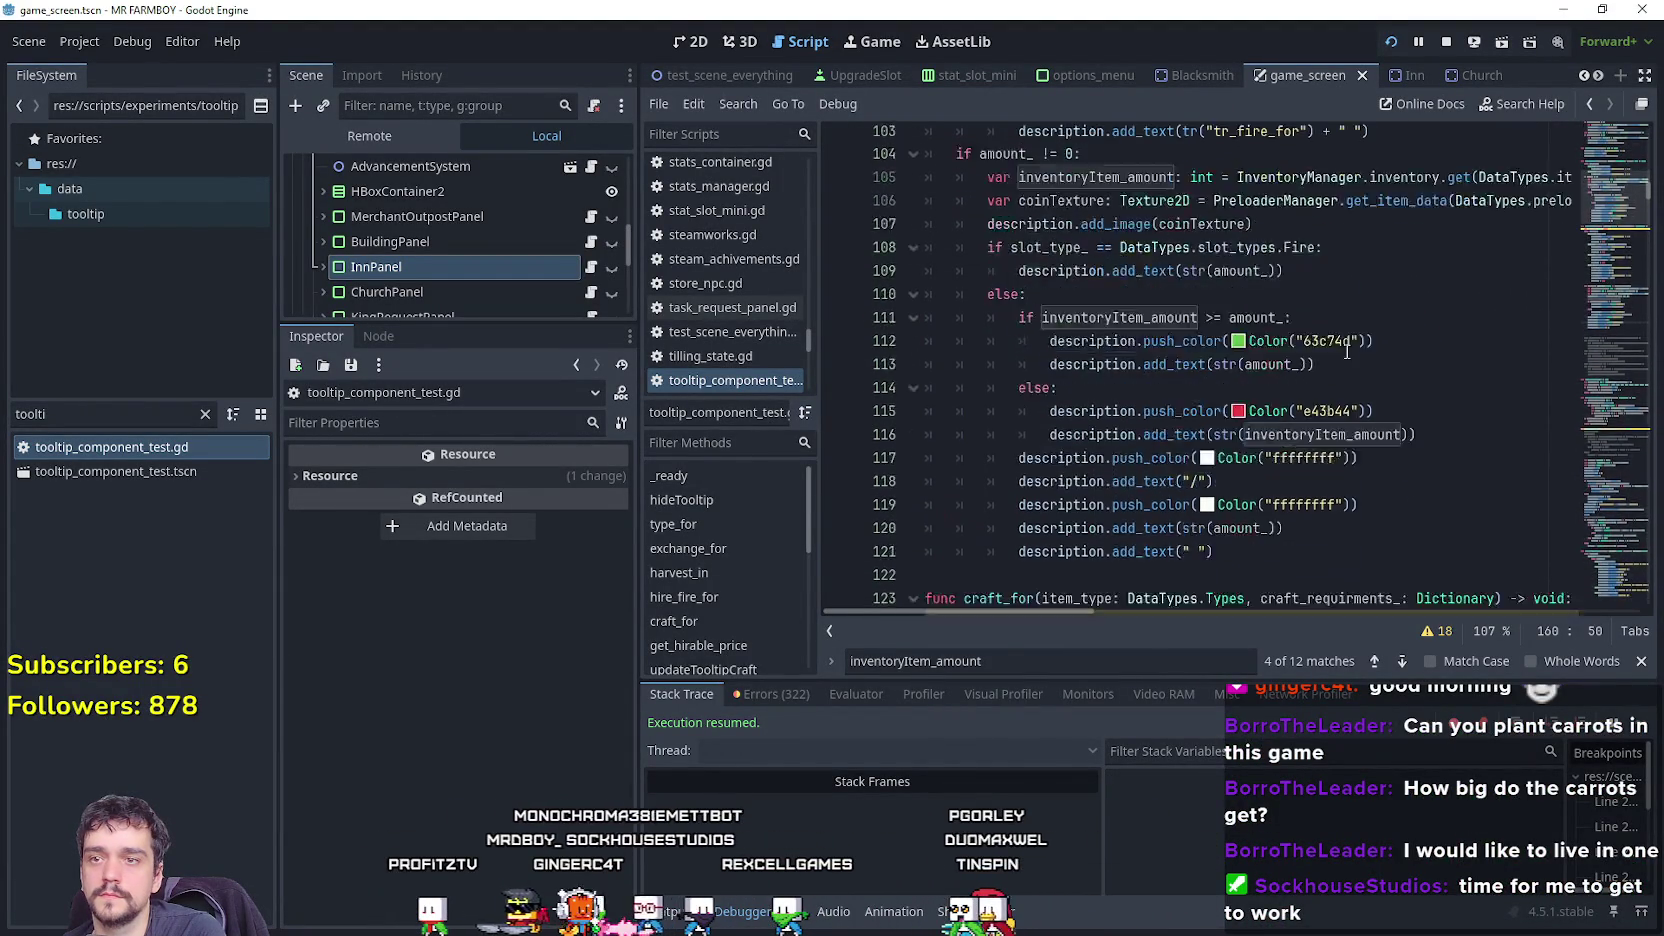
scroll(1340, 351, "up", 8)
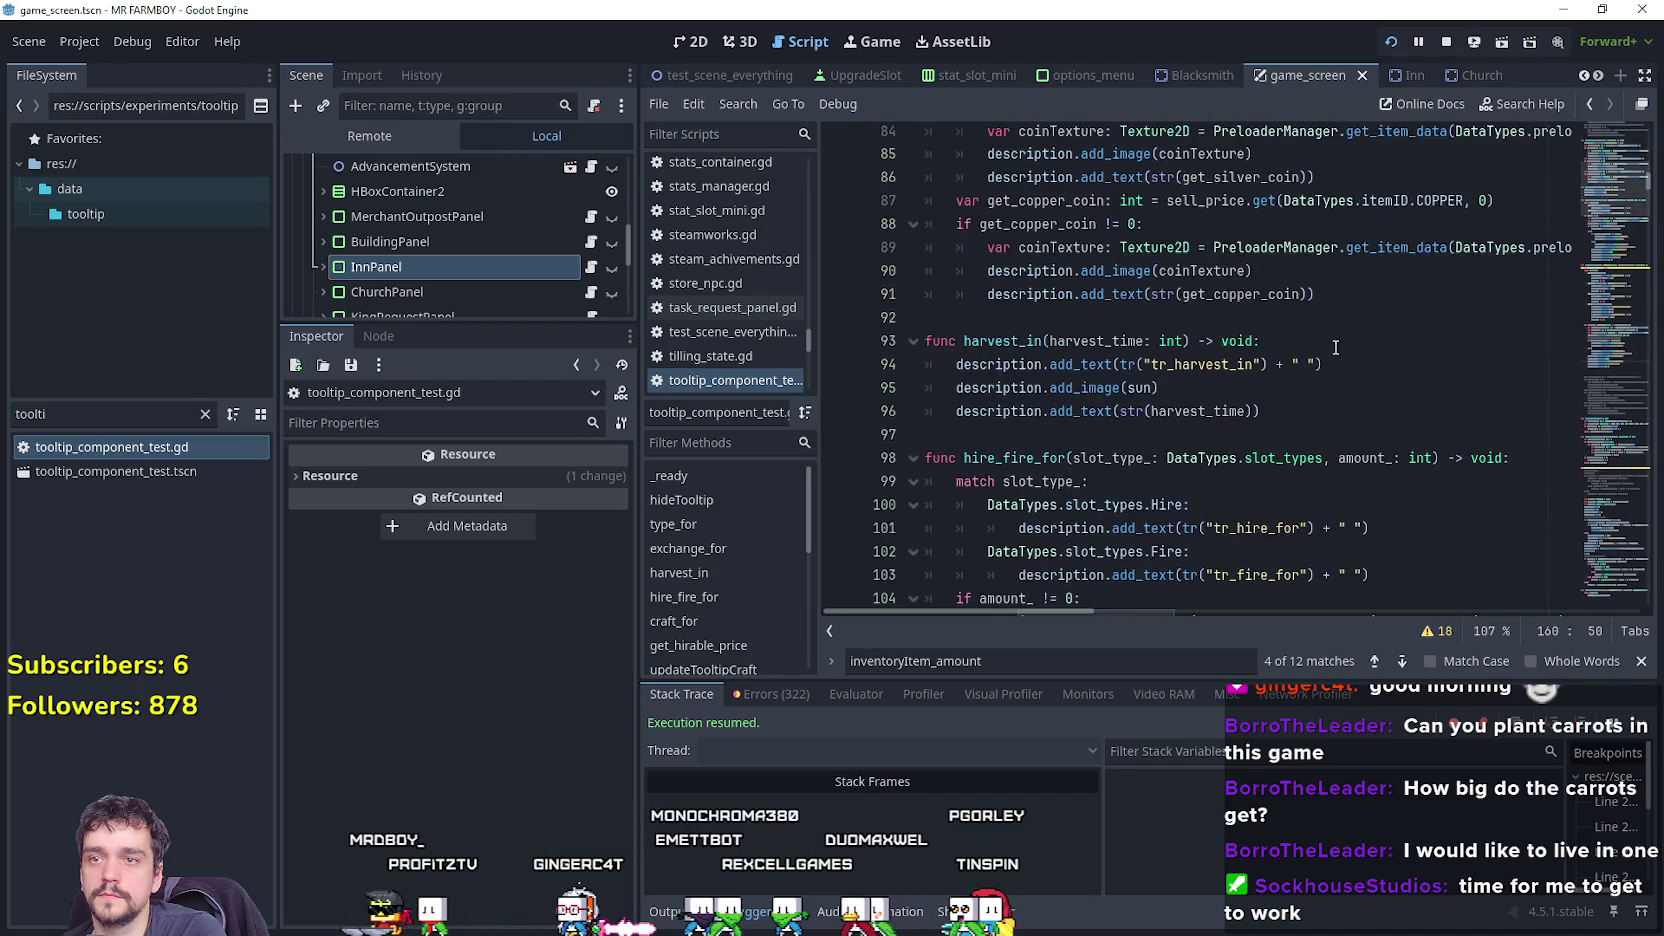
scroll(1331, 351, "up", 3)
scroll(1327, 357, "up", 7)
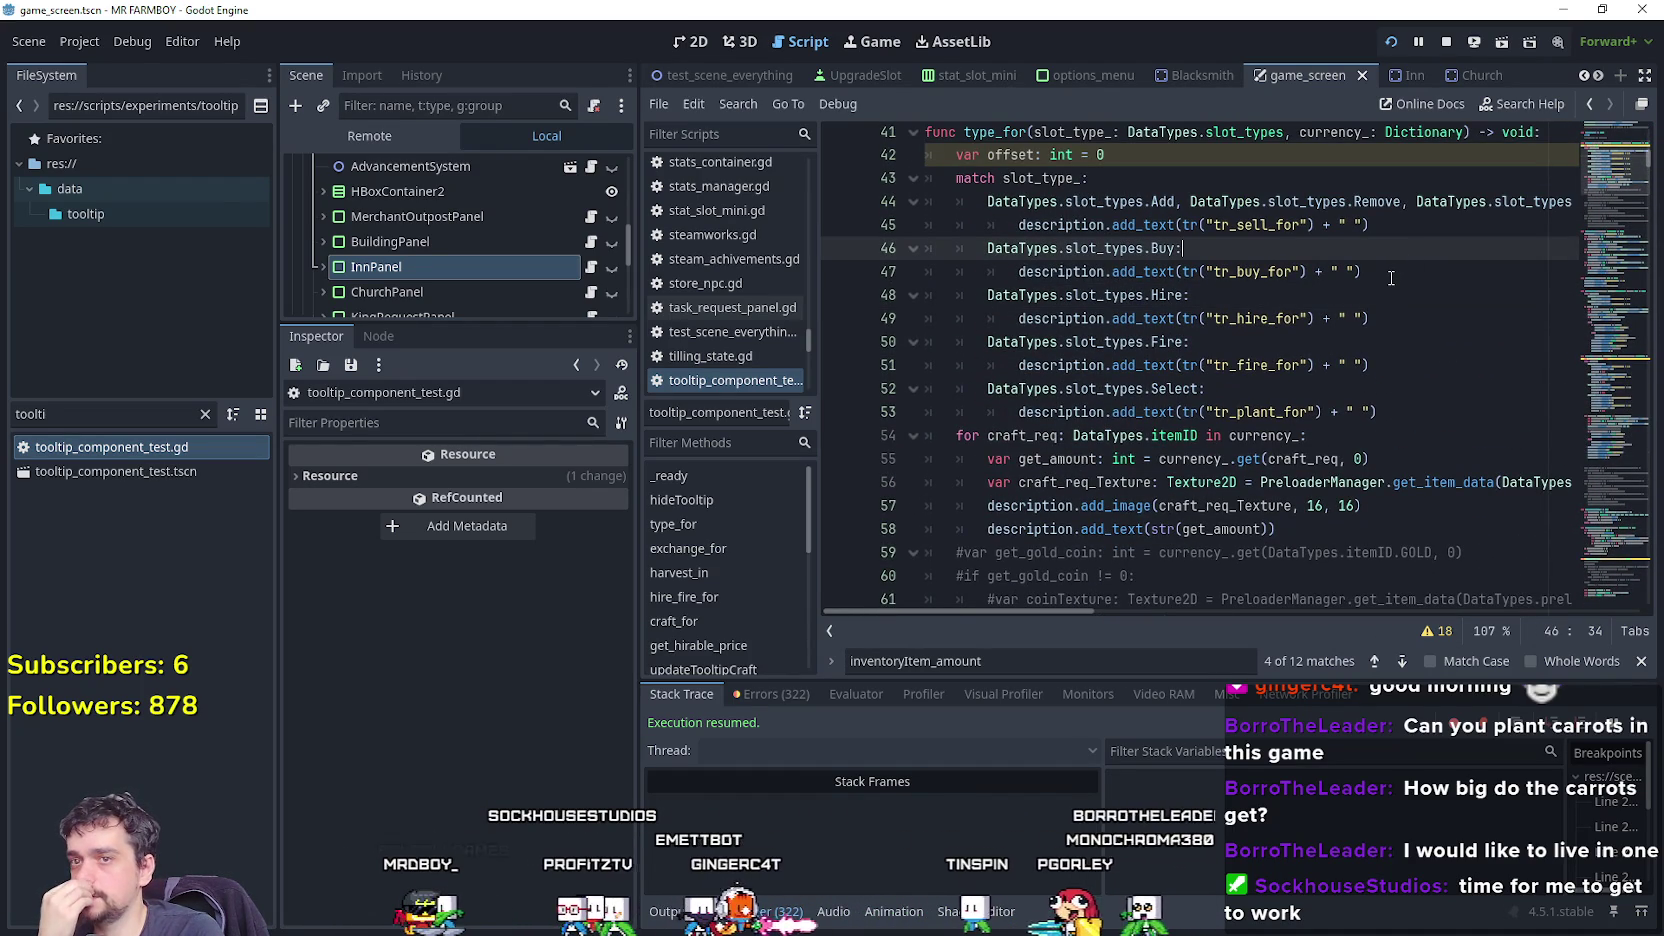
Read through type_for around the tr_buy_for line and highlight every use of currency_.
left_click(1390, 278)
scroll(1296, 441, "down", 2)
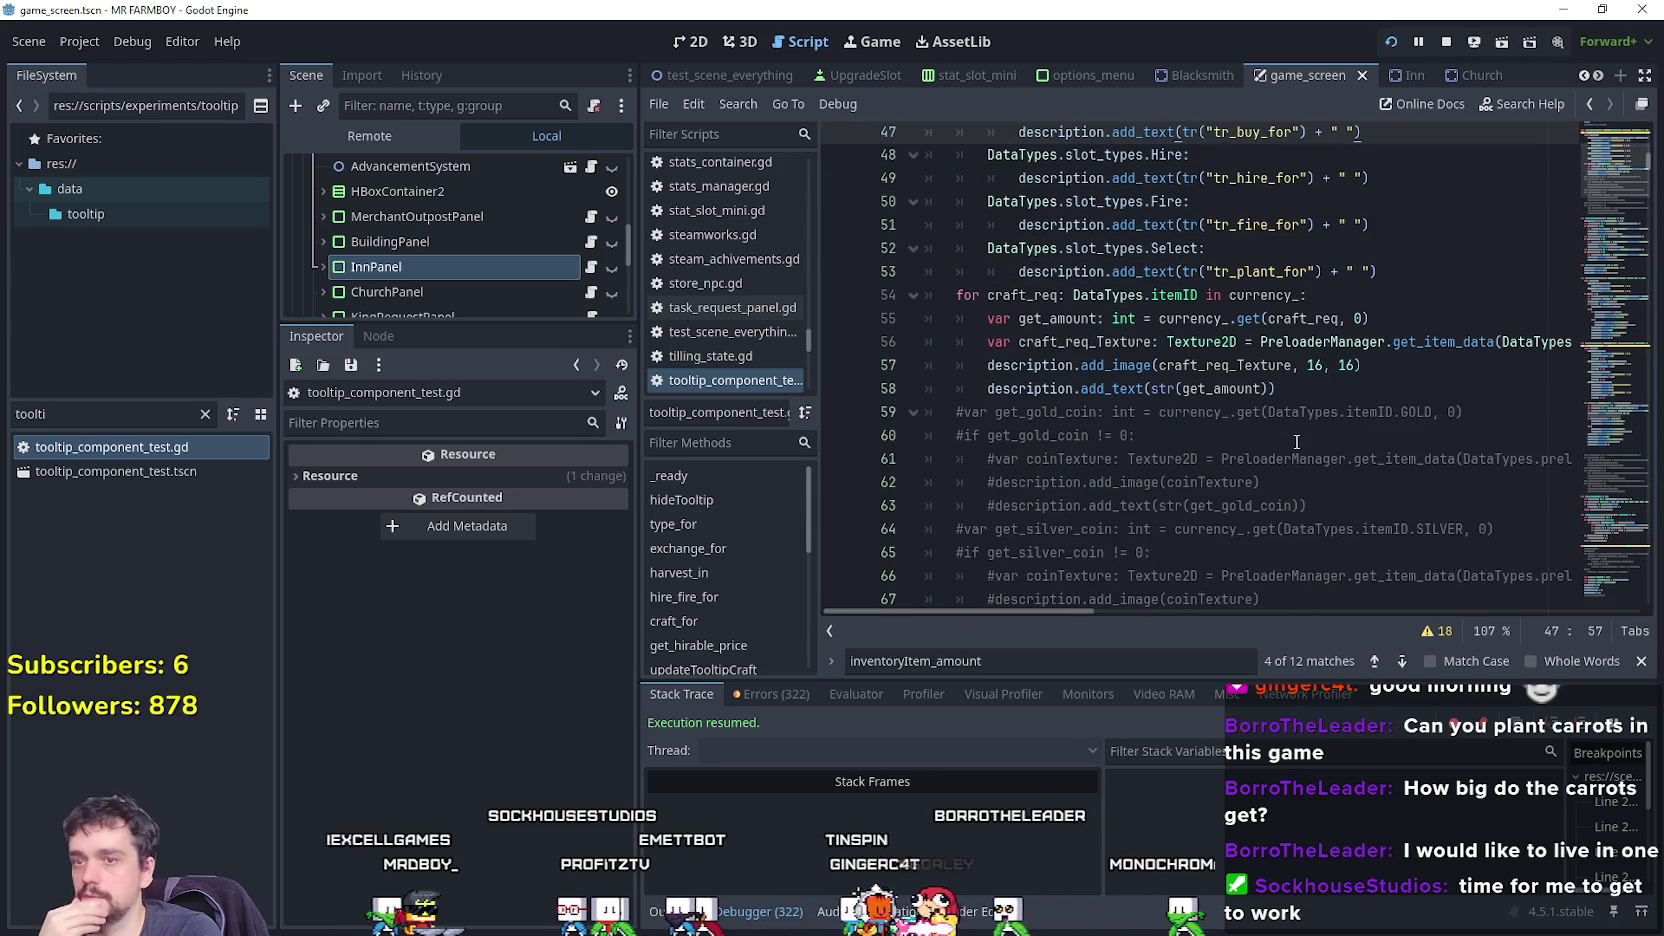
scroll(1291, 435, "down", 3)
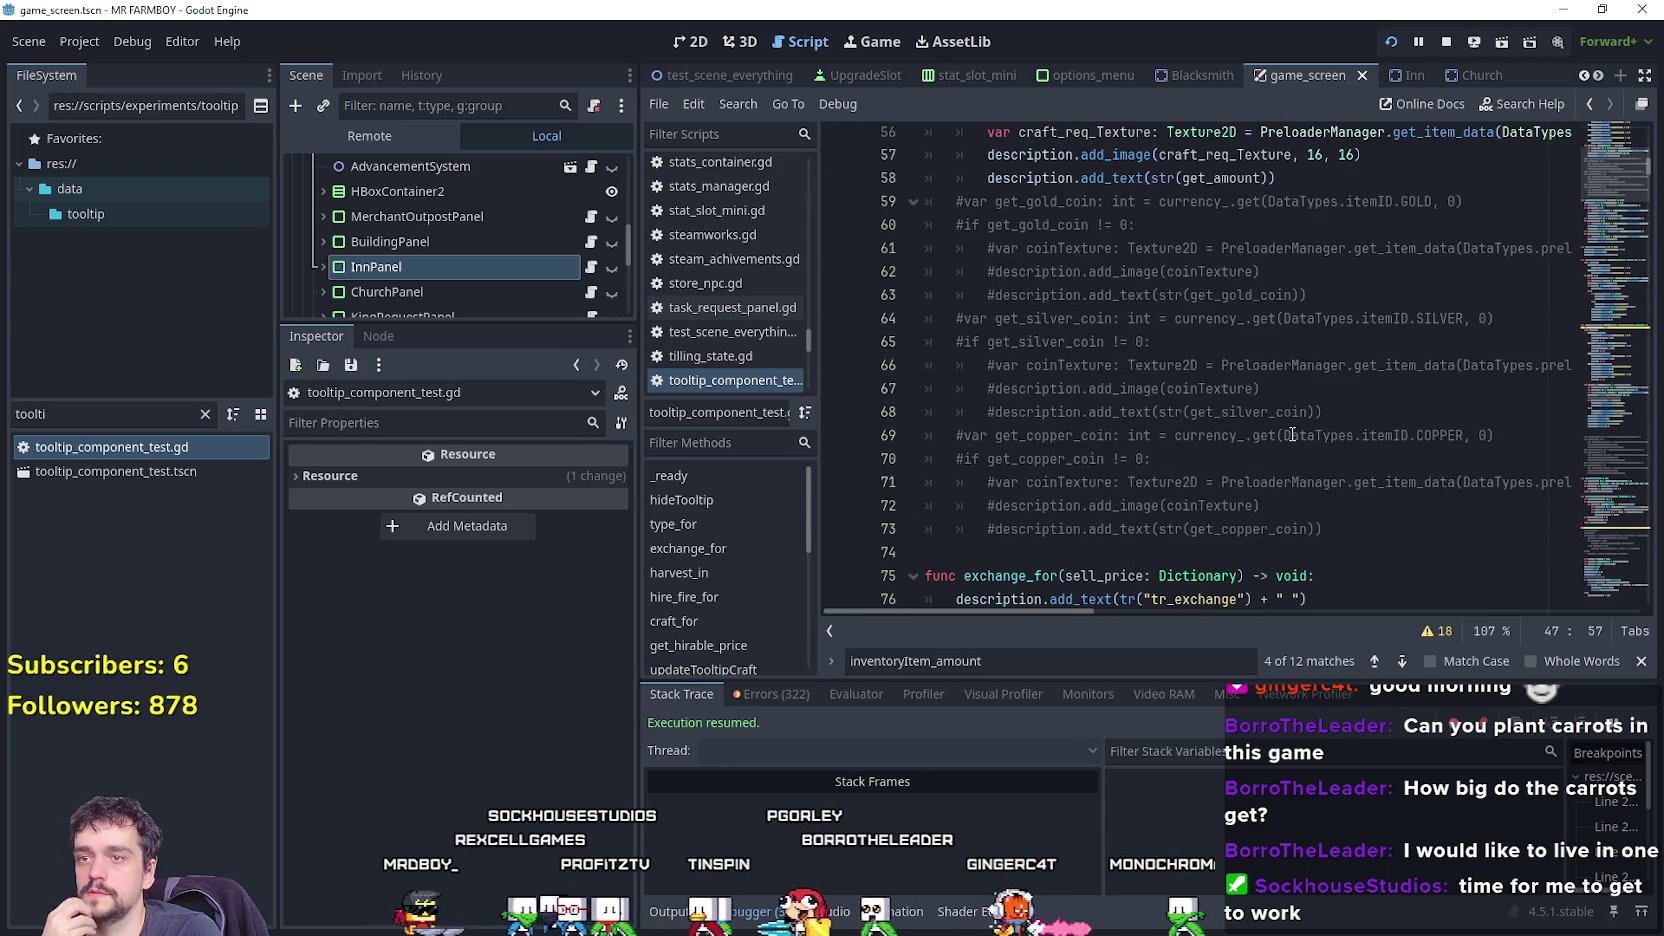
scroll(1292, 432, "up", 5)
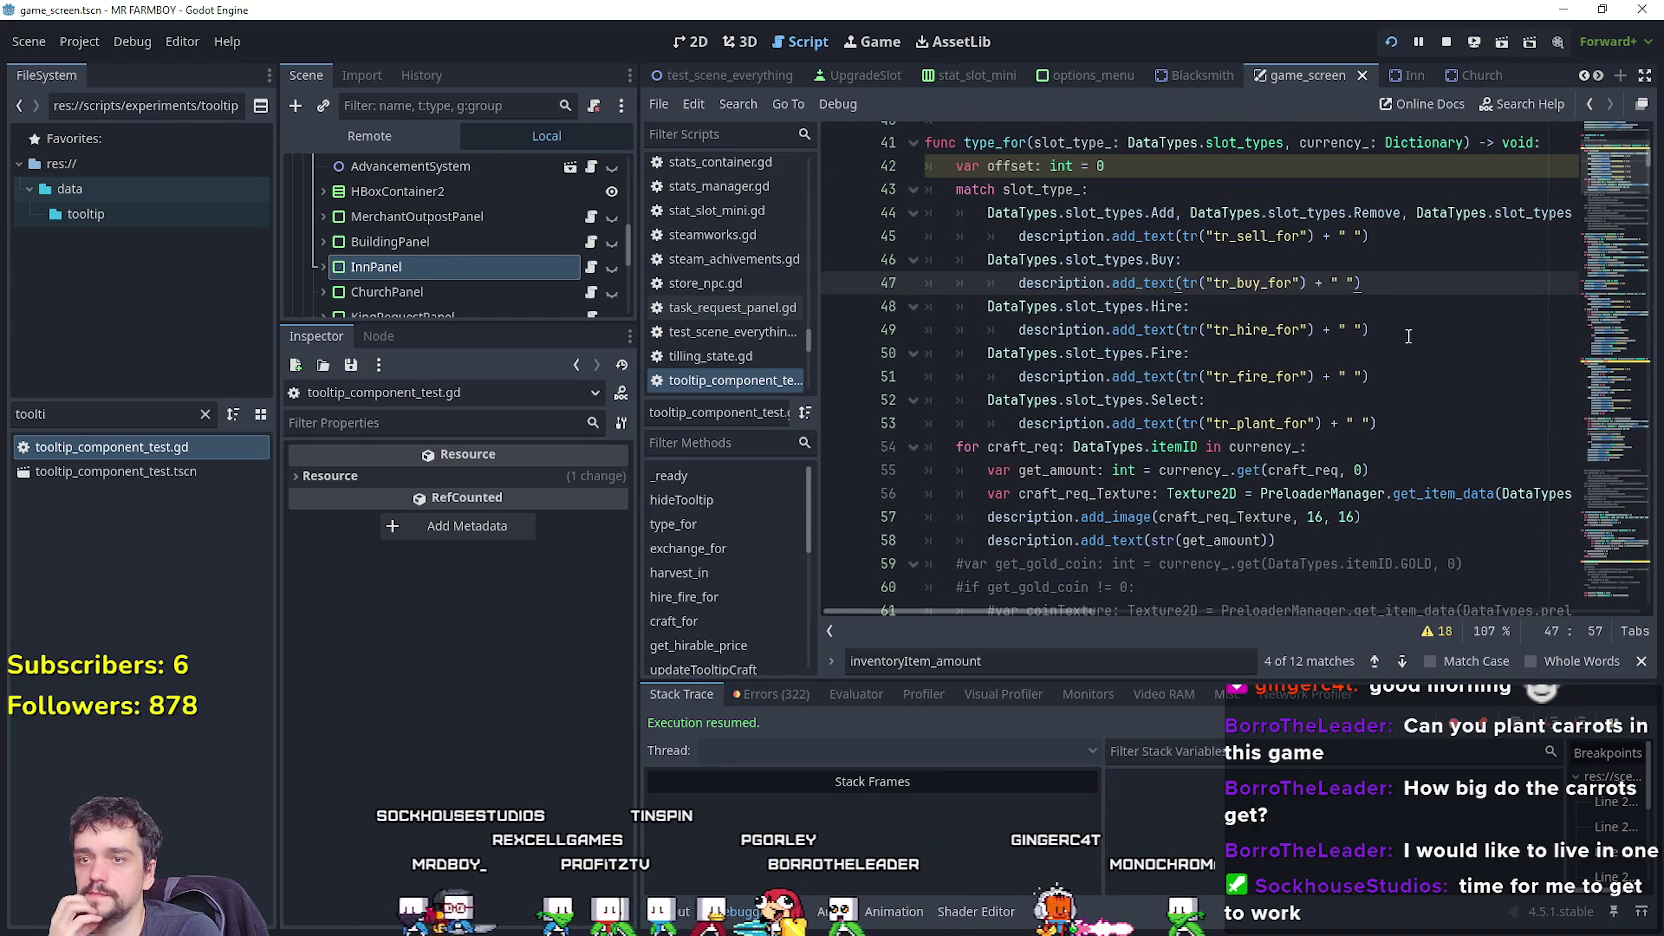
scroll(945, 433, "down", 3)
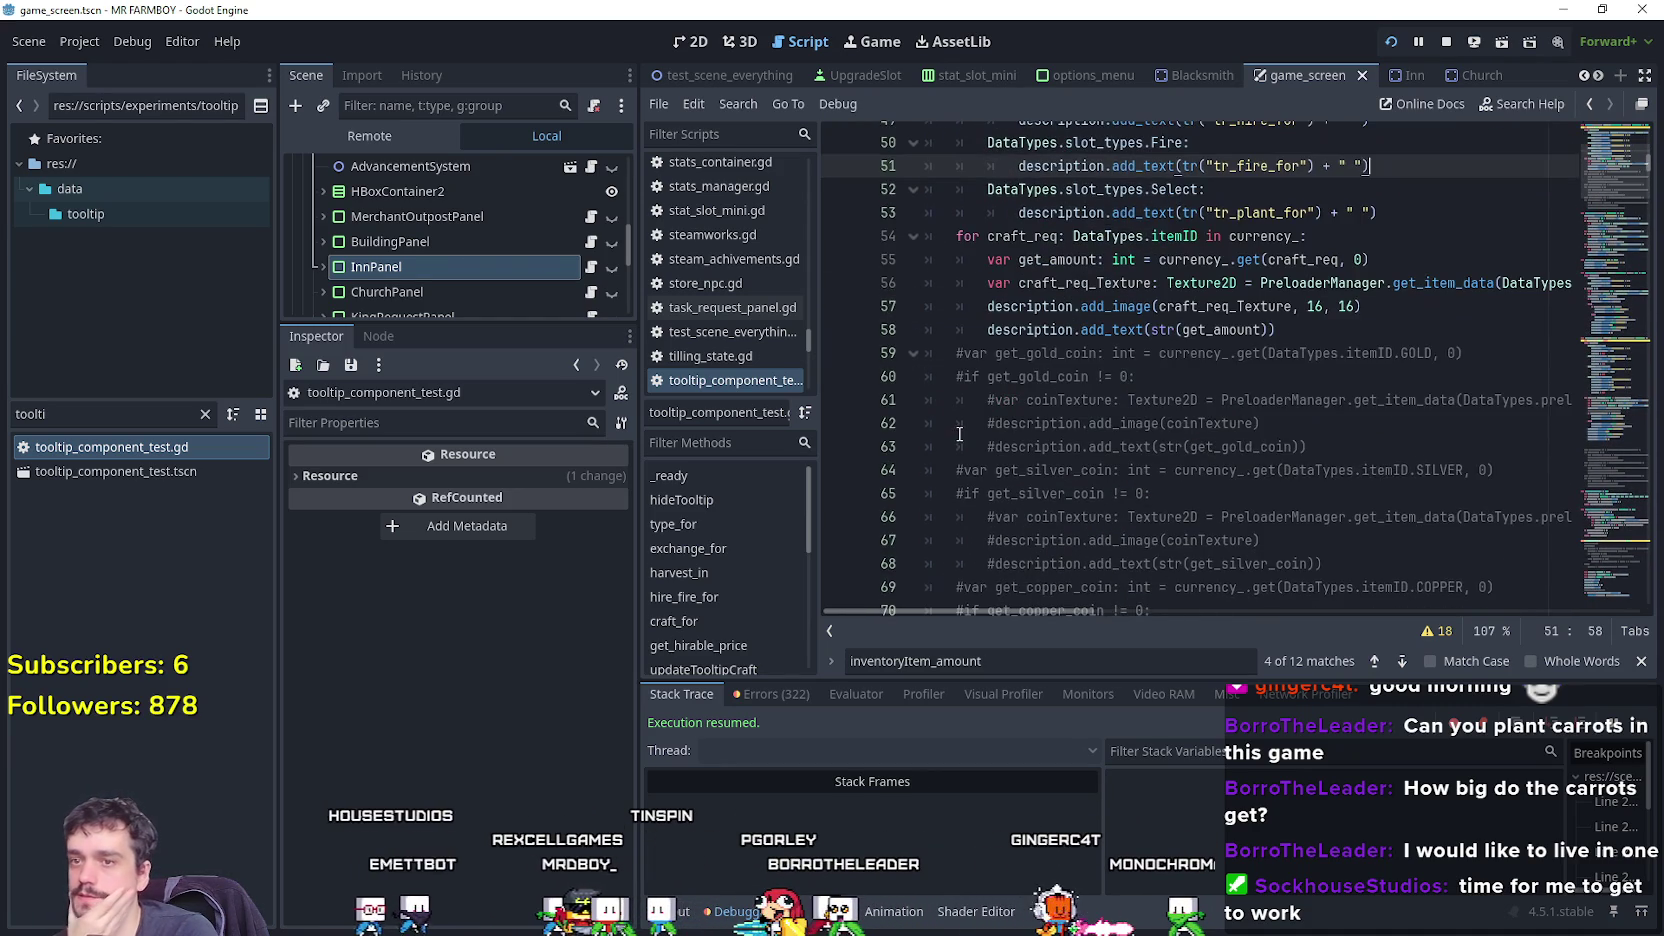
scroll(956, 415, "up", 2)
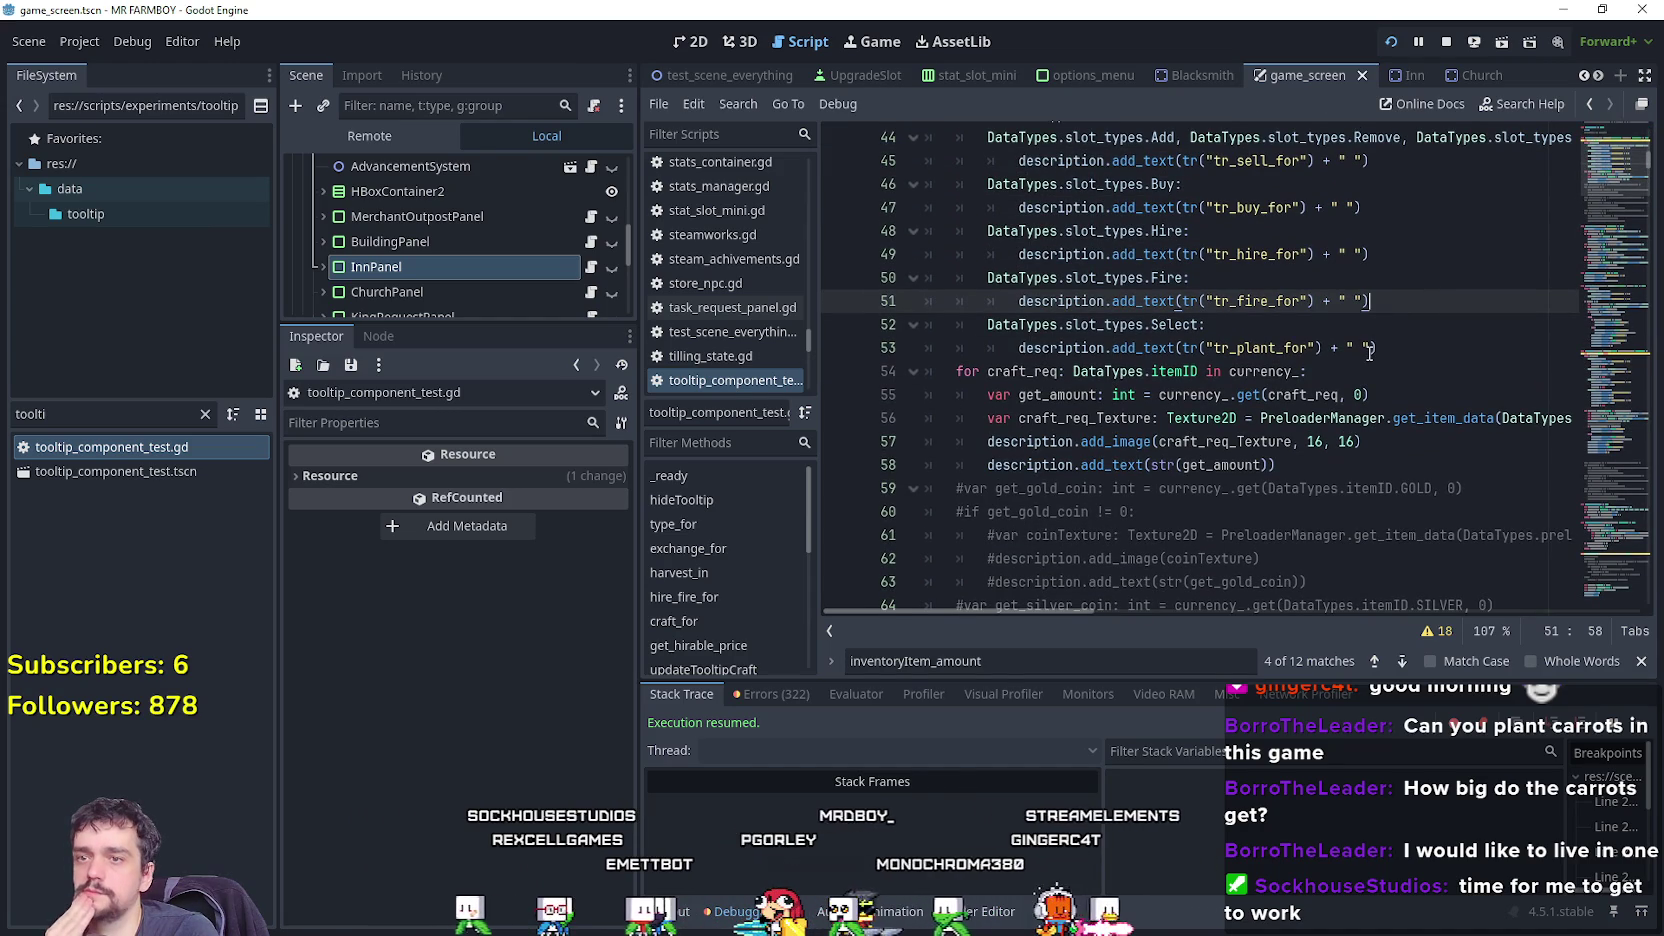
scroll(1370, 352, "up", 1)
scroll(1362, 348, "up", 2)
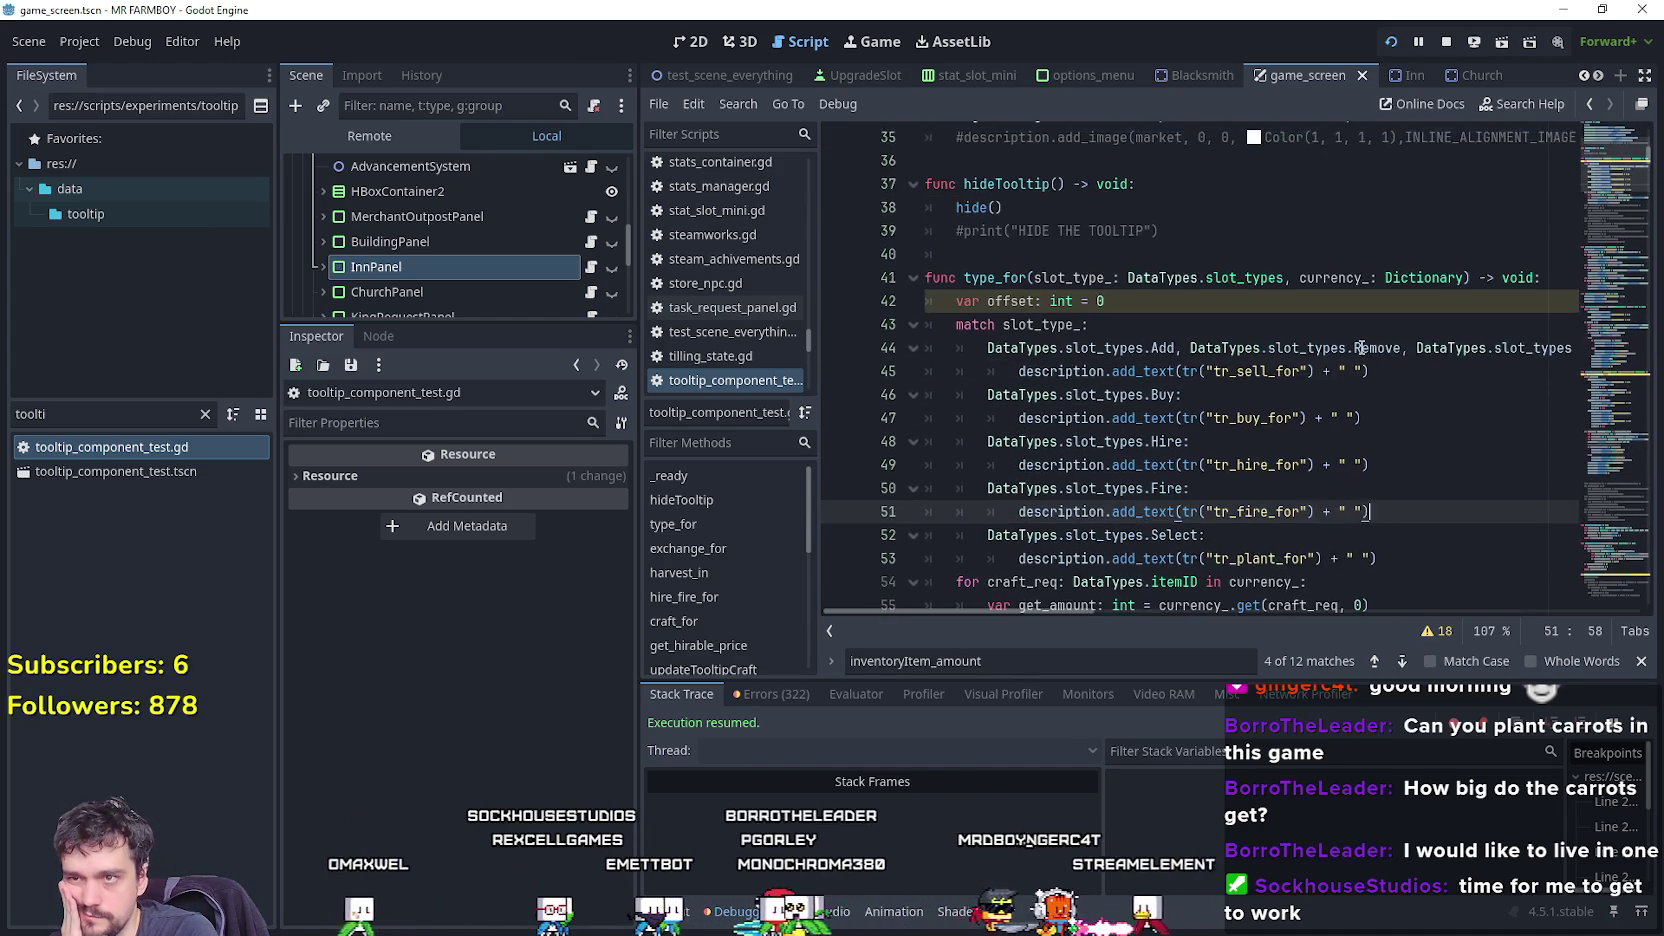
scroll(1360, 345, "down", 10)
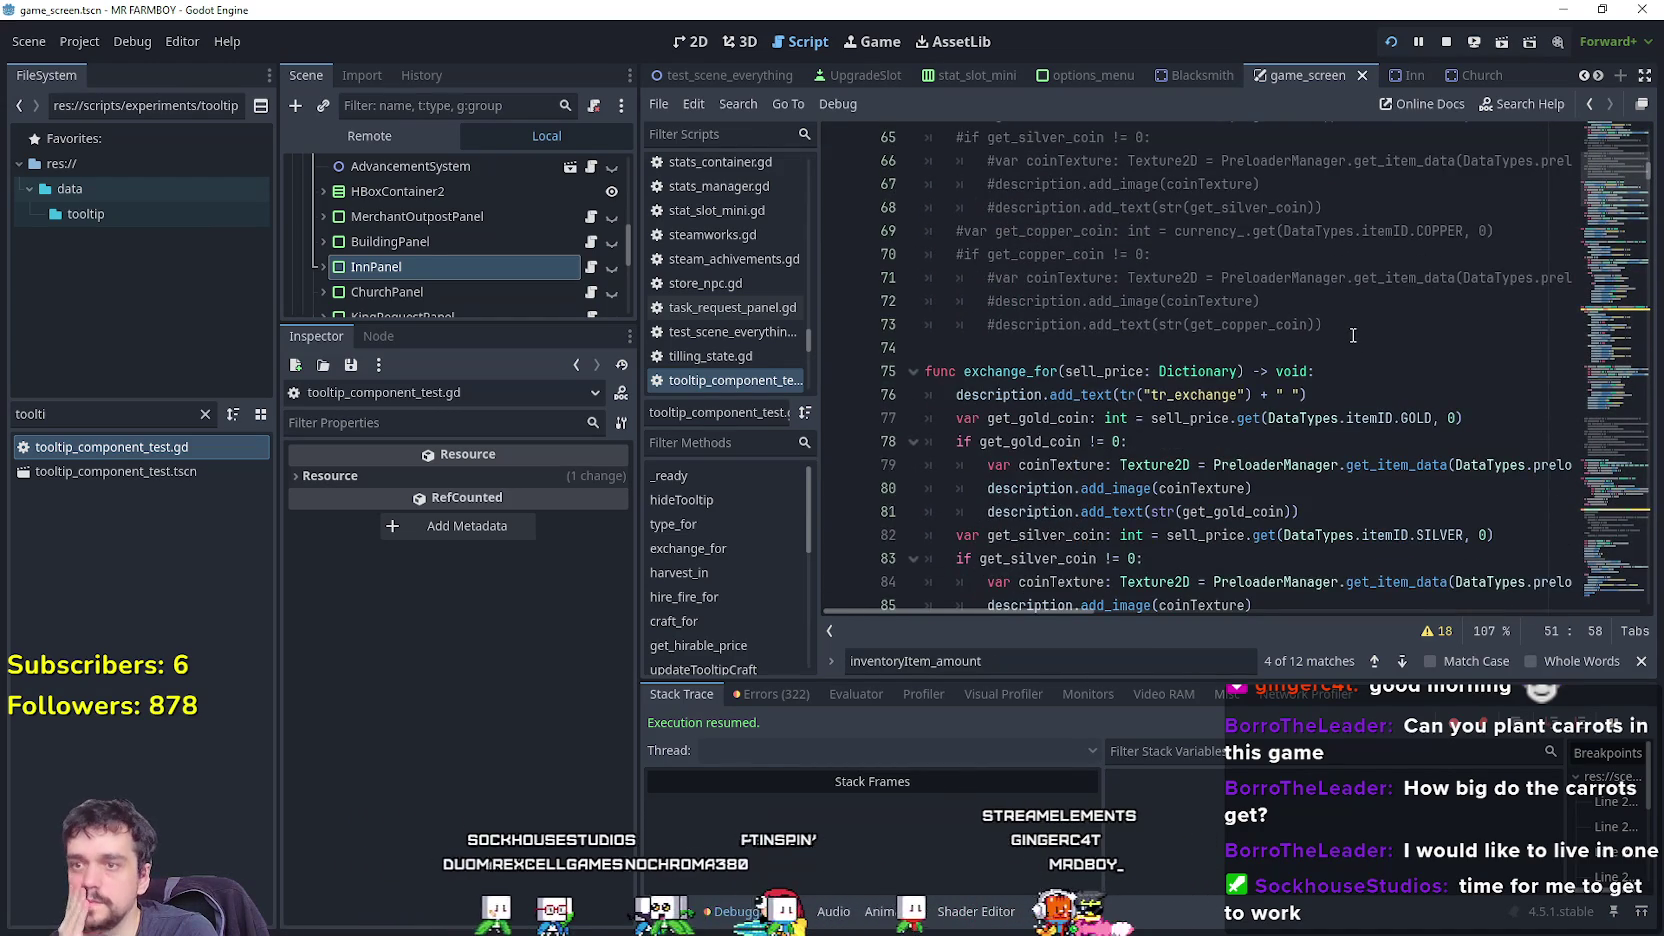
scroll(1352, 336, "down", 3)
scroll(1347, 338, "up", 9)
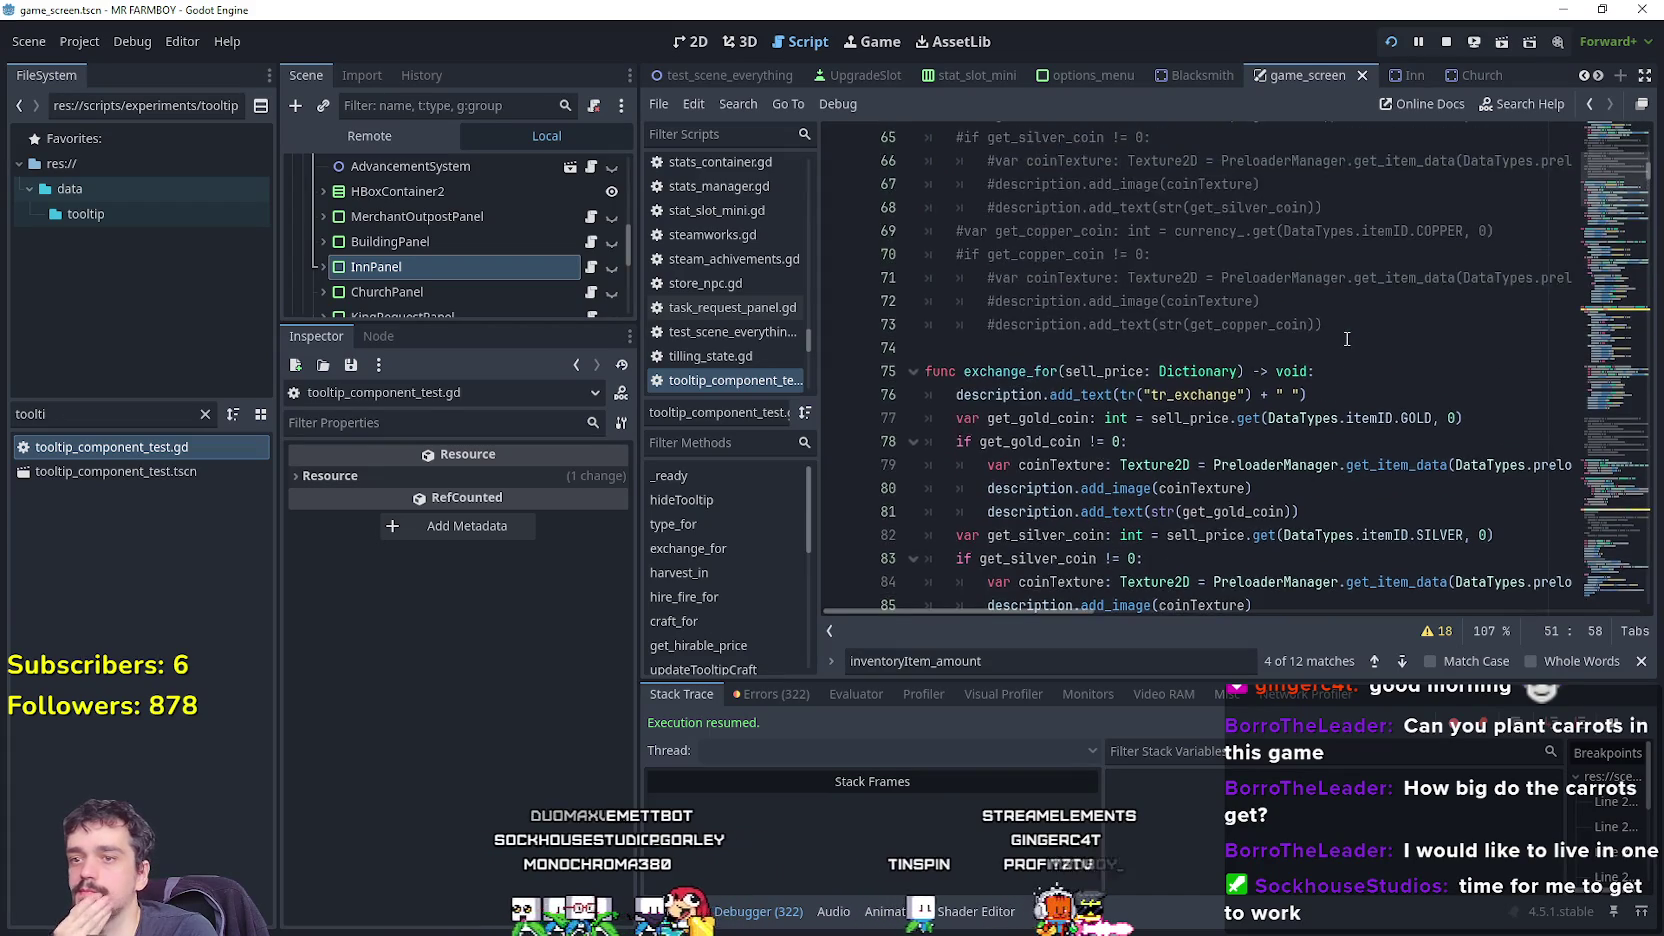
scroll(1343, 340, "up", 2)
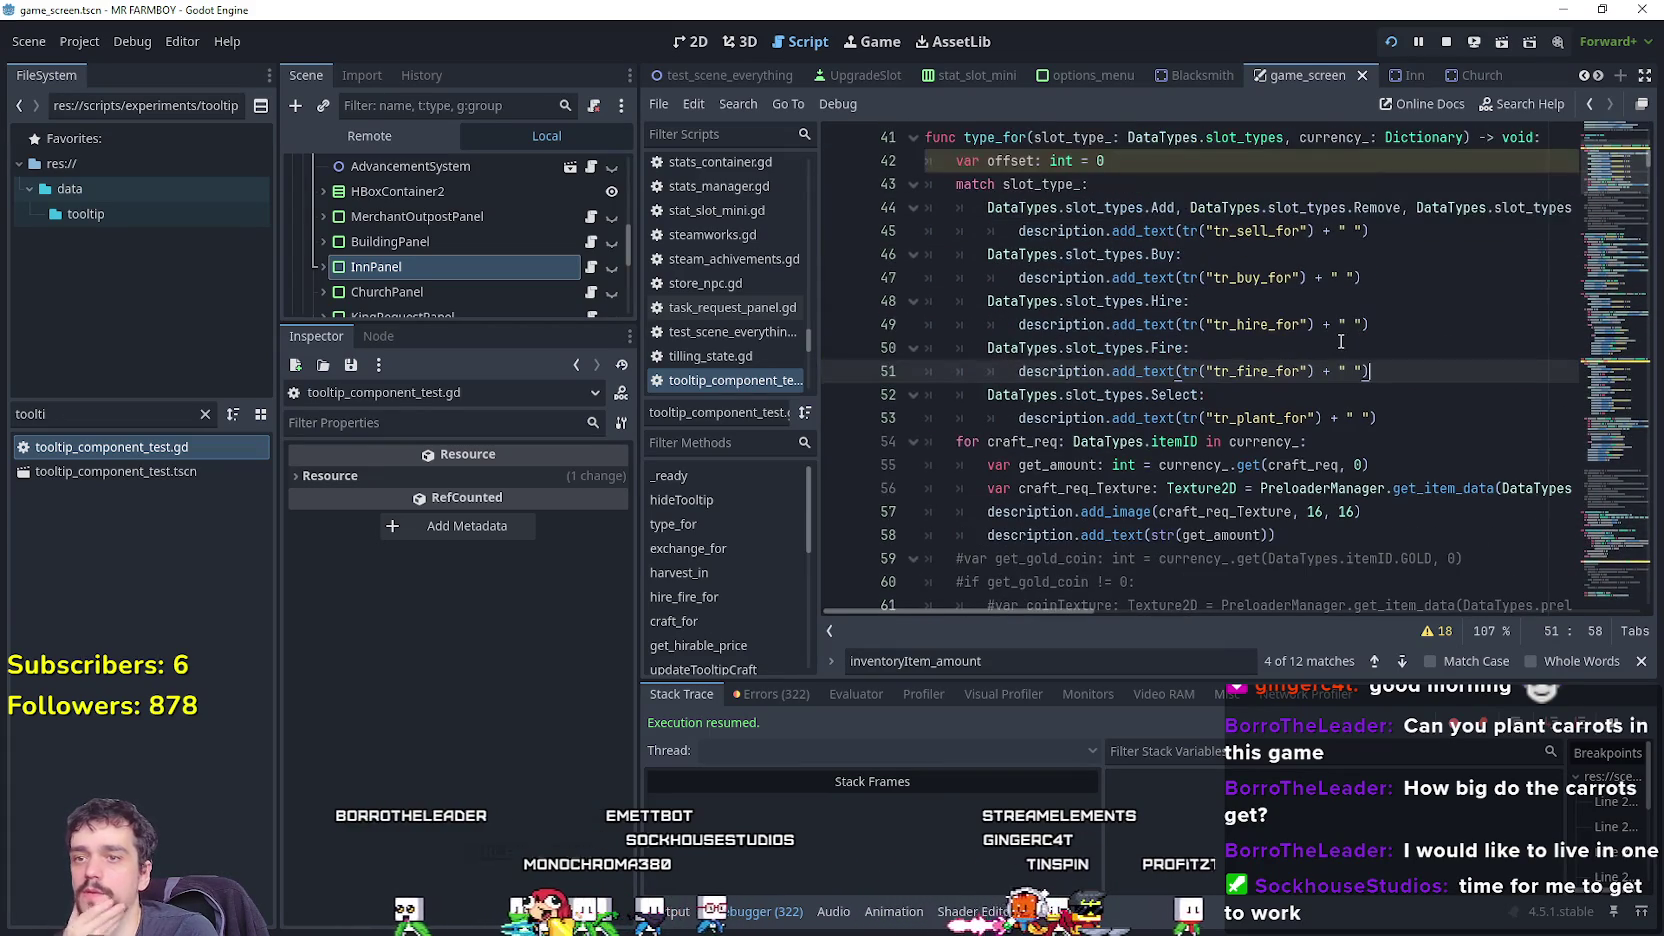
double_click(1277, 440)
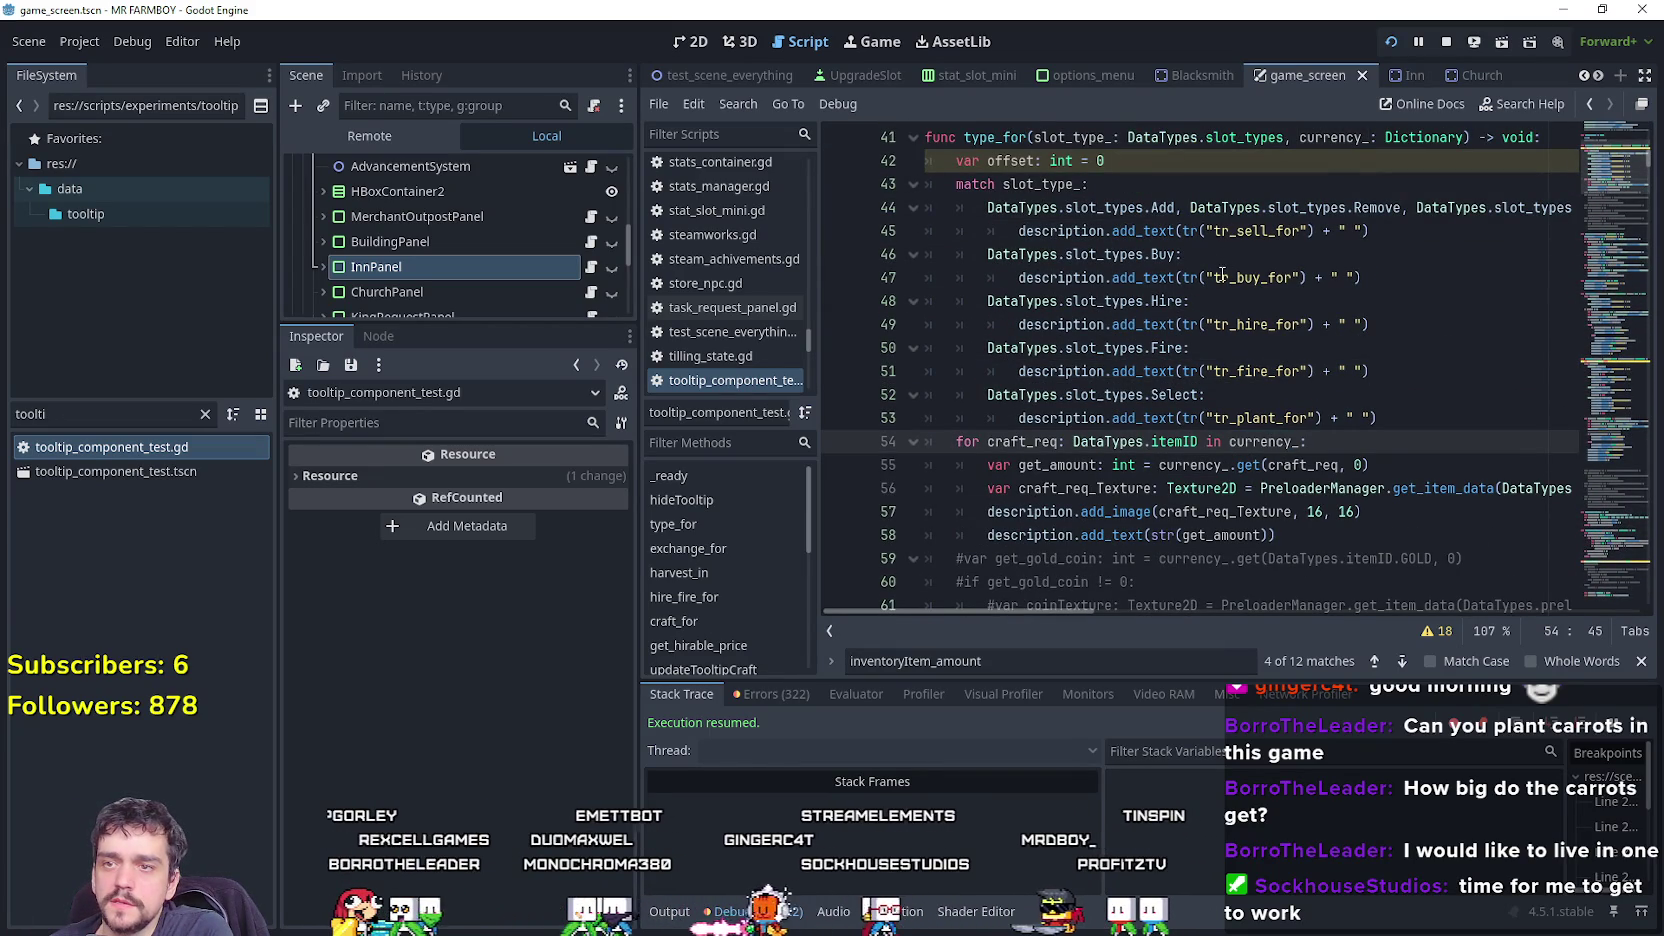
Compare the Merchant Seller slot tooltips in the running game, then return to the script.
key("alt+Tab")
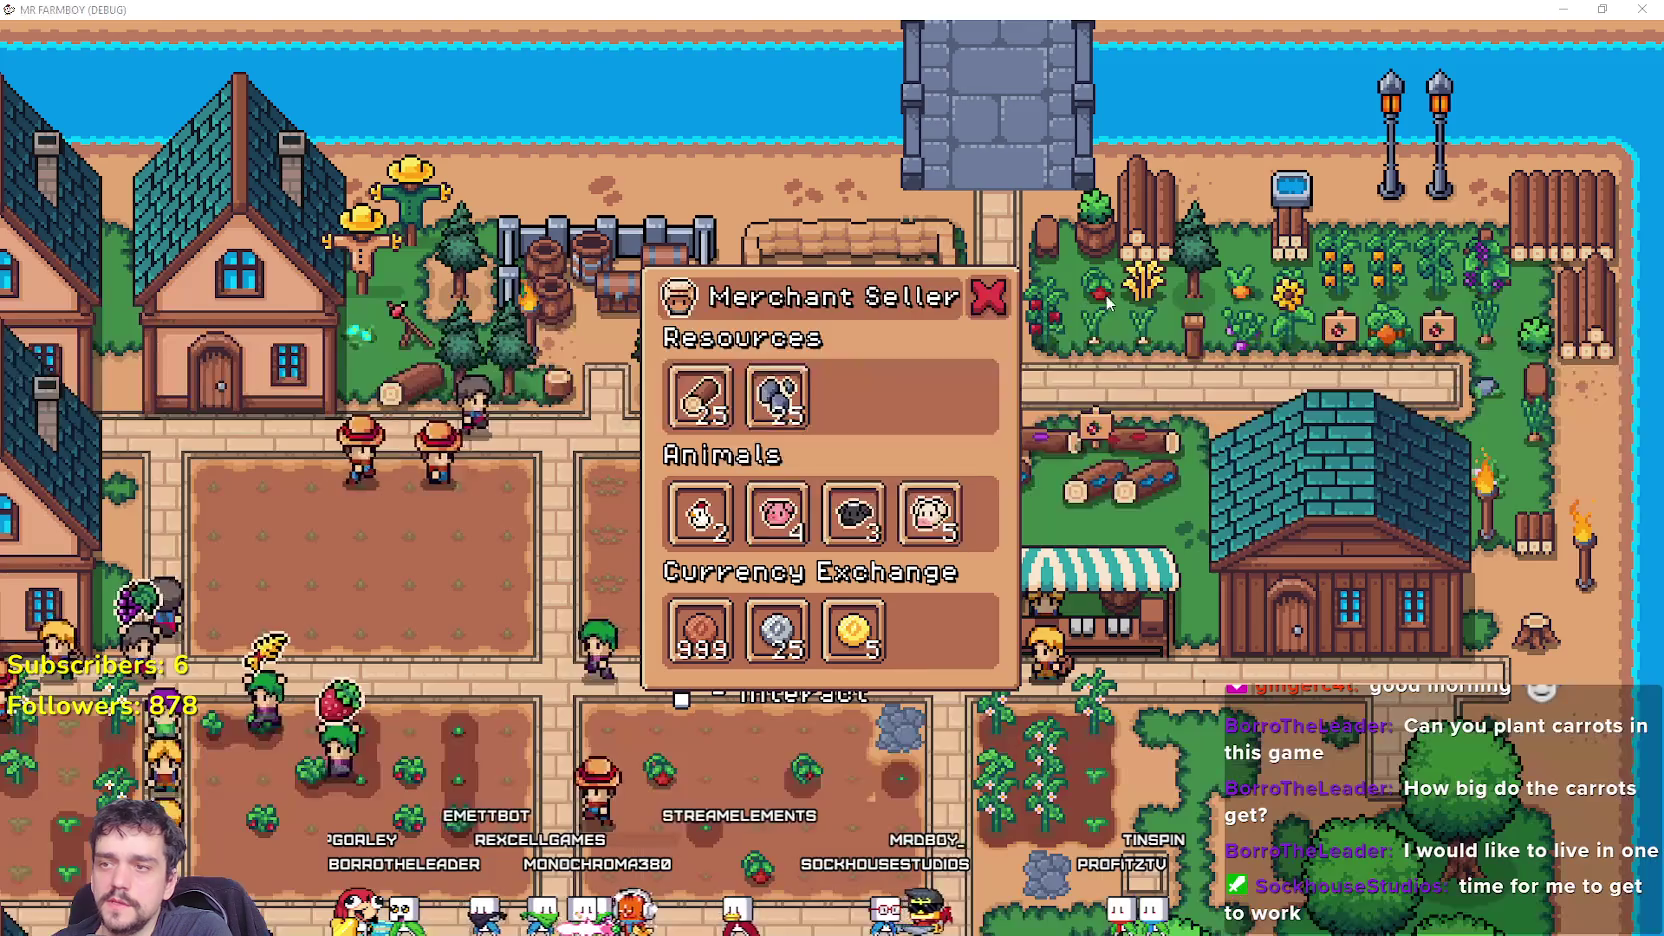
mouse_move(813, 537)
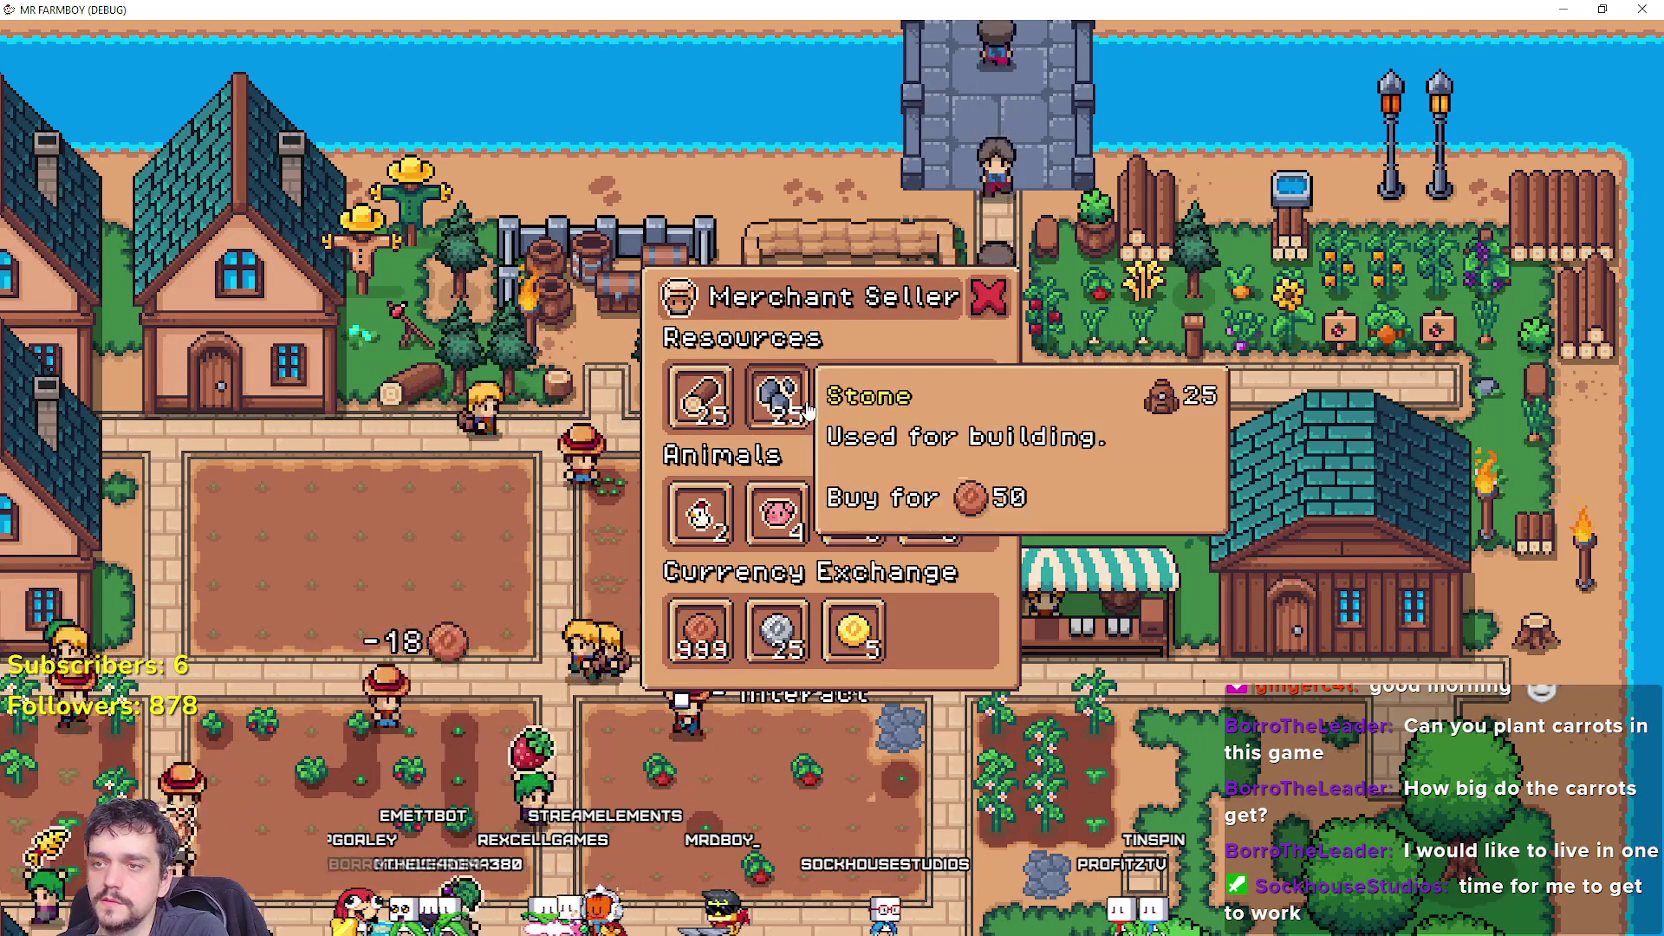
key("alt+Tab")
Copy the have/need colour block, lines 105–121, from hire_fire_for.
scroll(1417, 367, "up", 2)
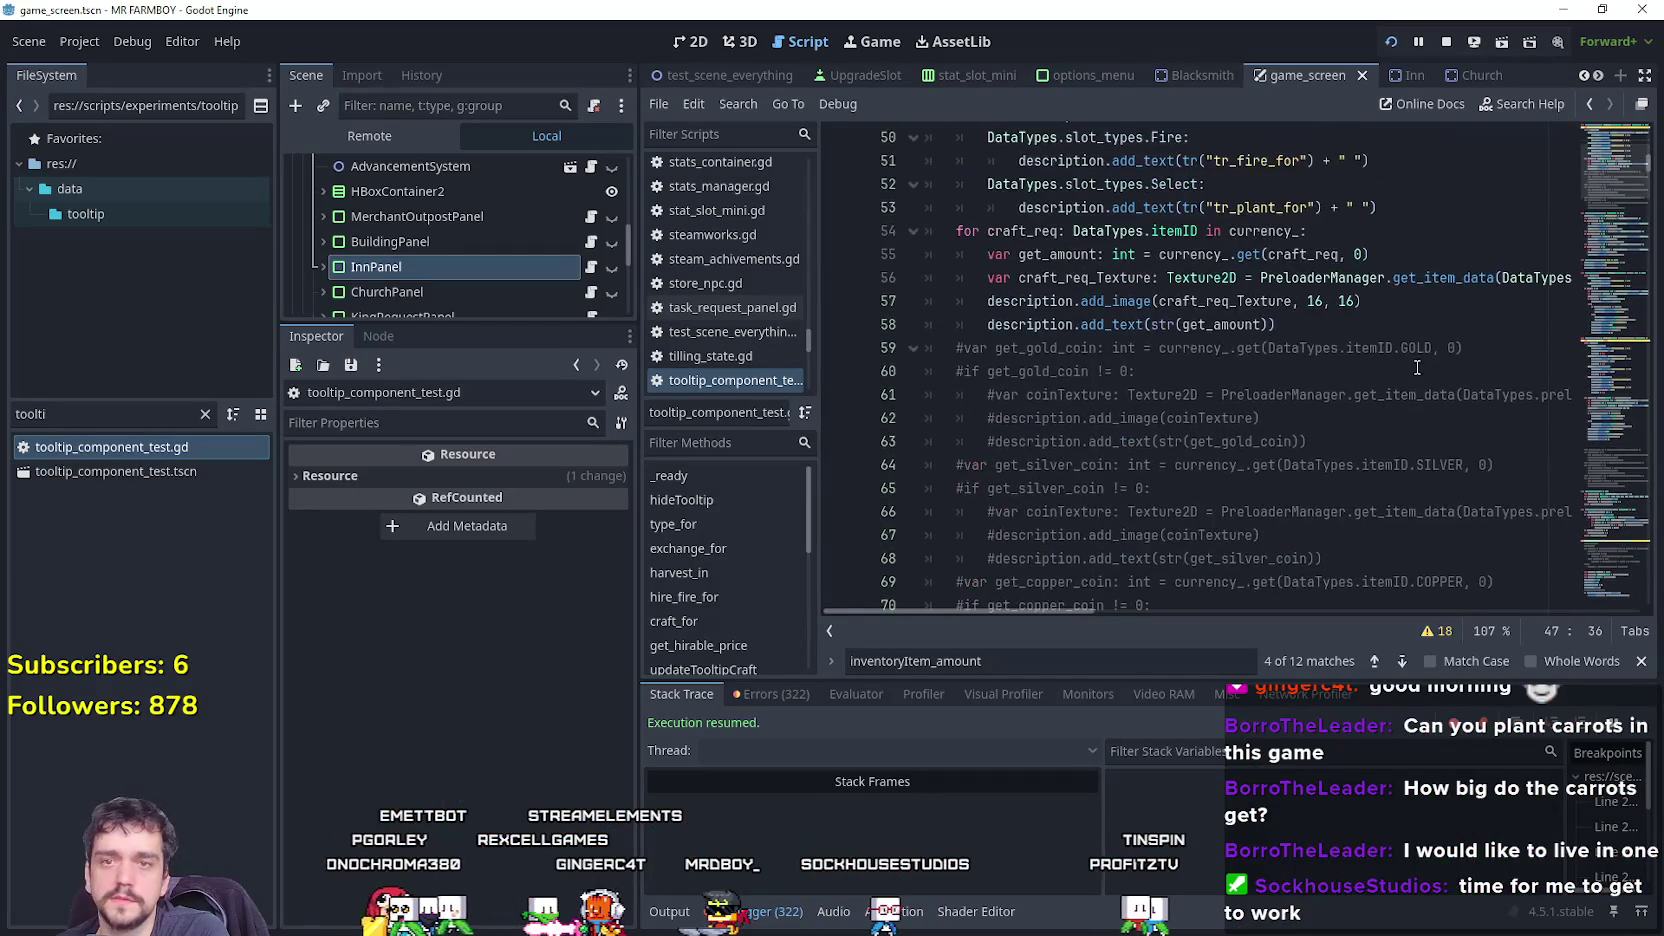
scroll(1592, 205, "down", 15)
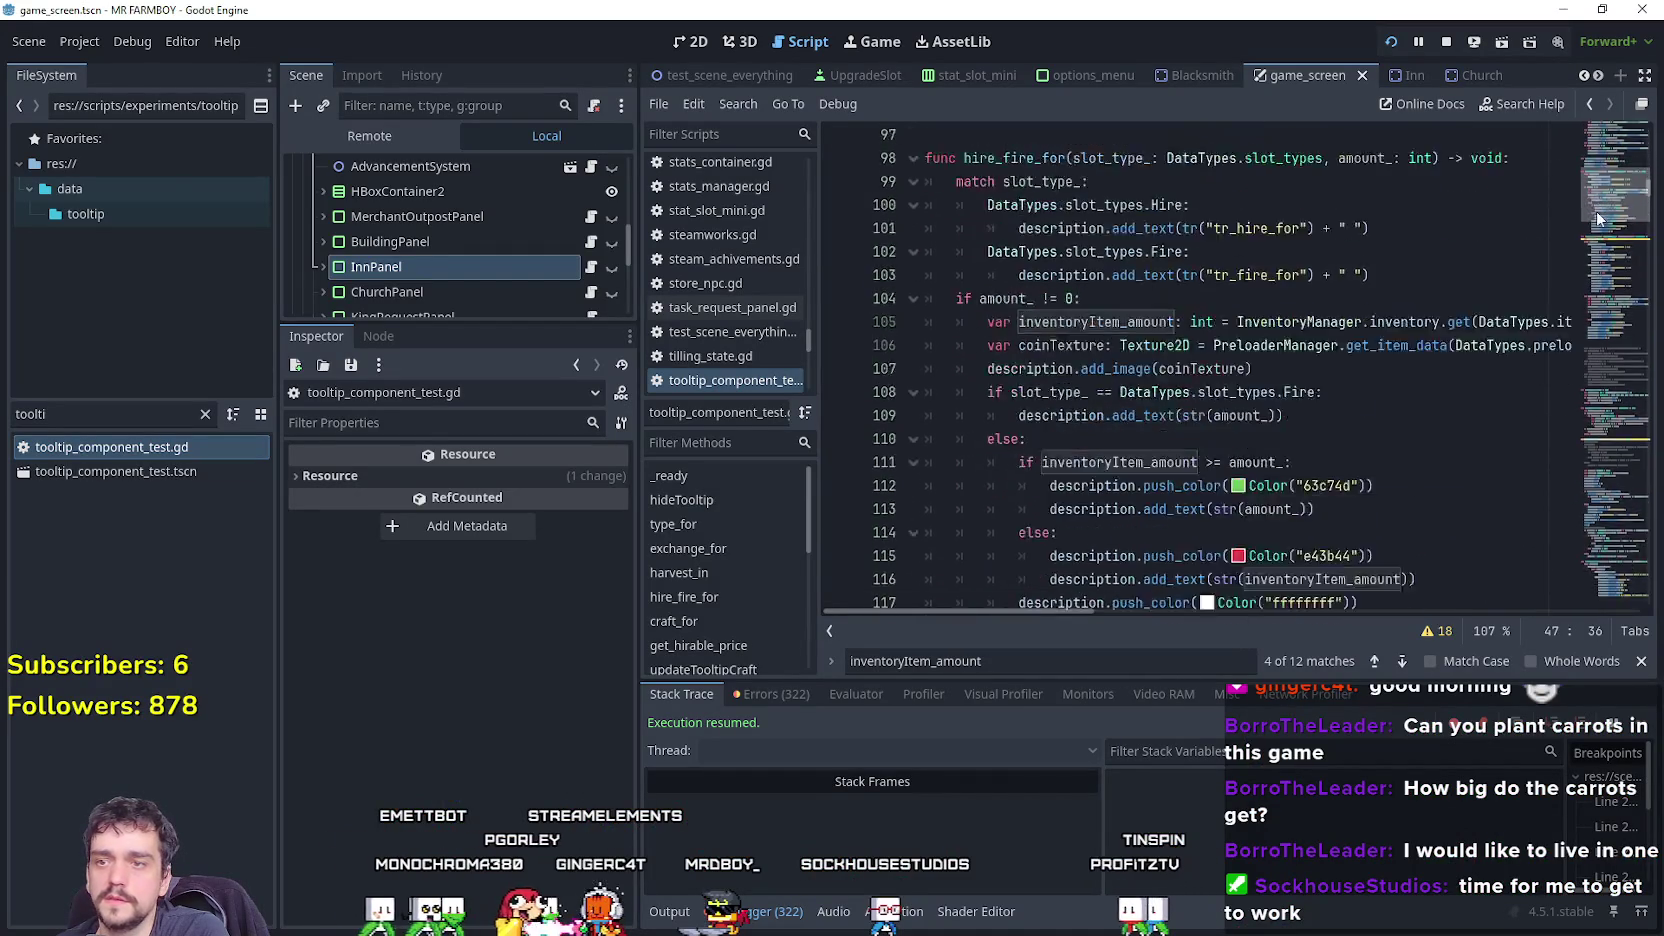
scroll(1597, 217, "up", 5)
scroll(1187, 383, "down", 8)
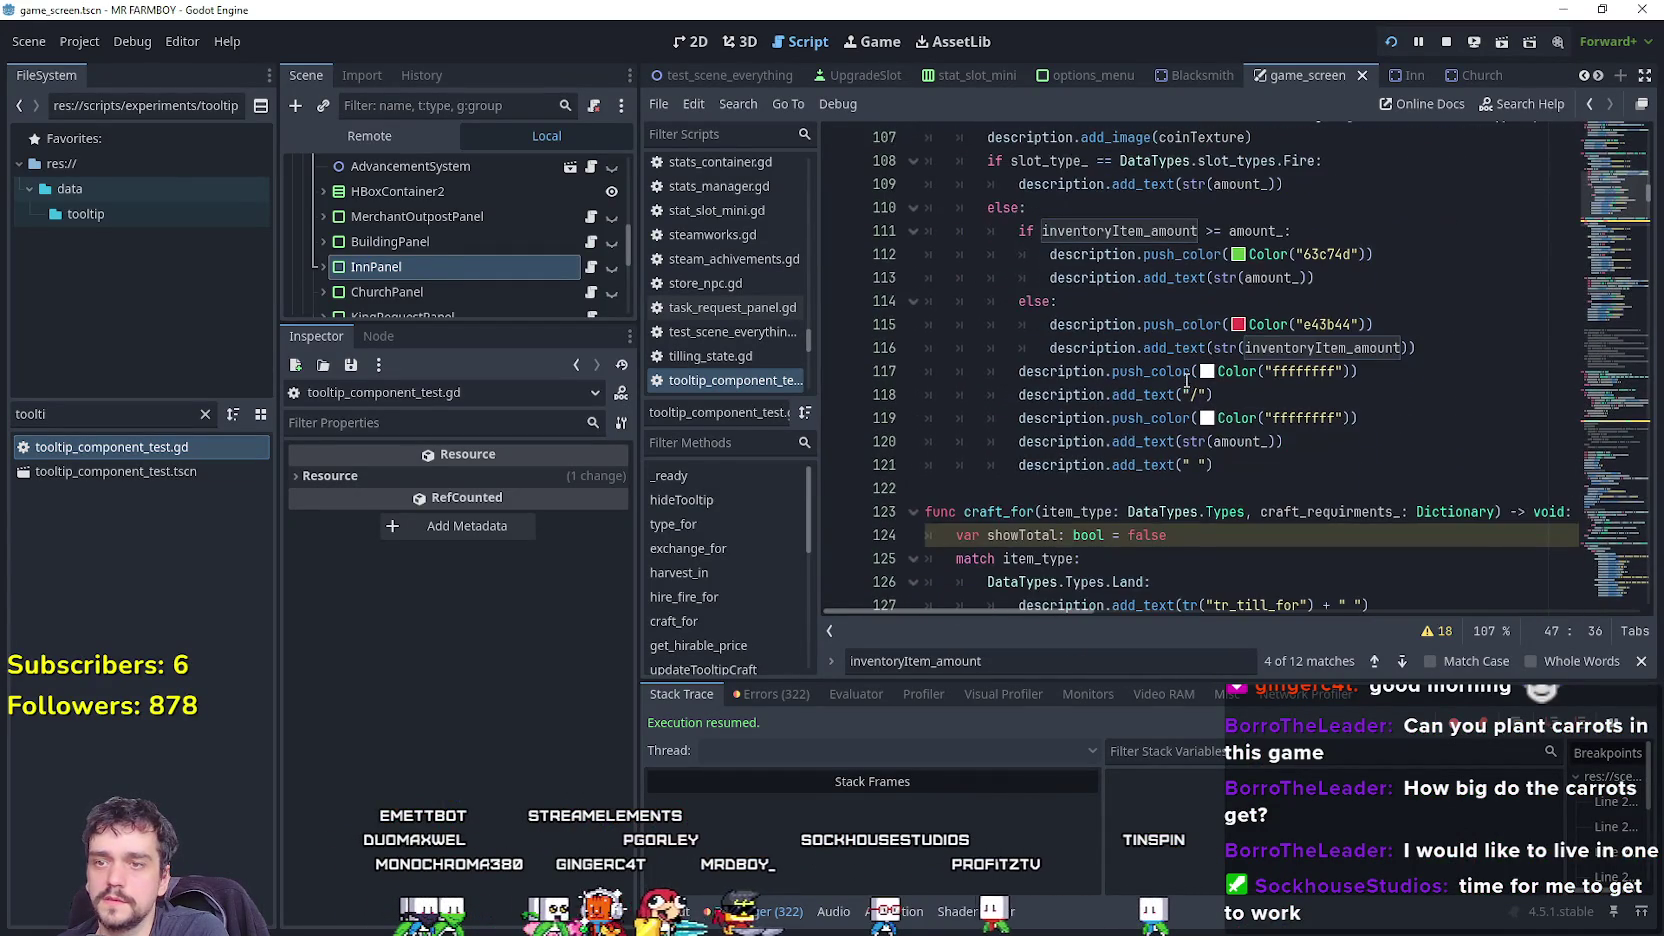
mouse_move(1220, 465)
left_mouse_down()
mouse_move(1100, 440)
mouse_move(1000, 392)
mouse_move(925, 284)
mouse_move(925, 370)
mouse_move(895, 235)
left_mouse_up()
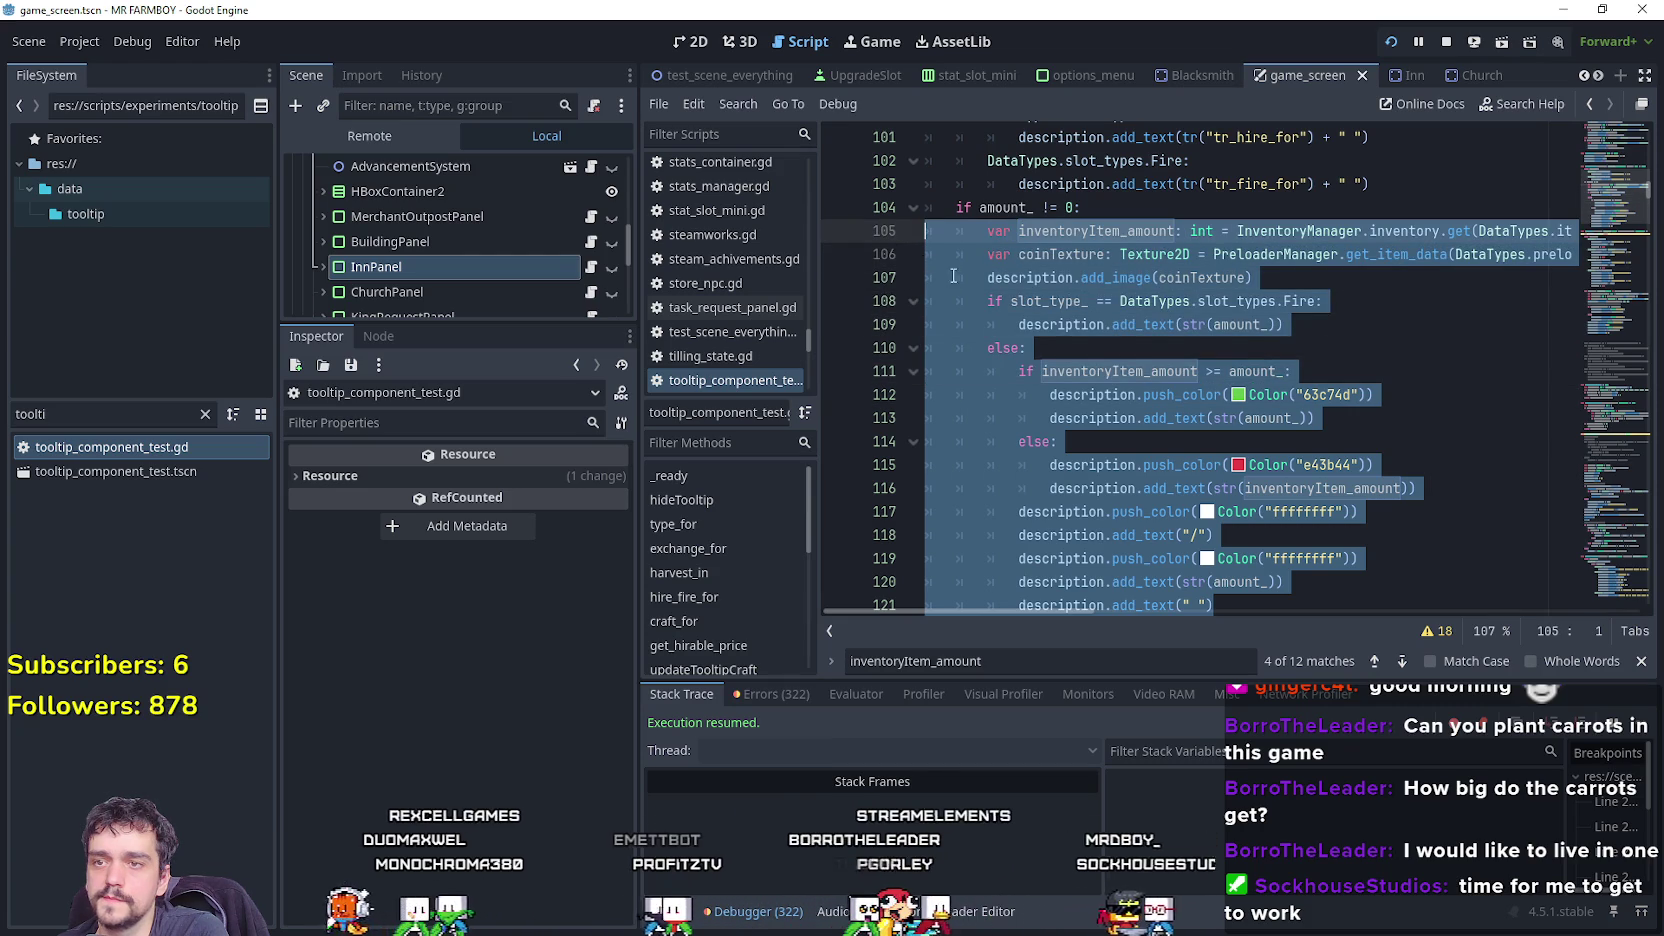
Paste the block into type_for's currency loop on a new line after line 58.
scroll(953, 275, "up", 15)
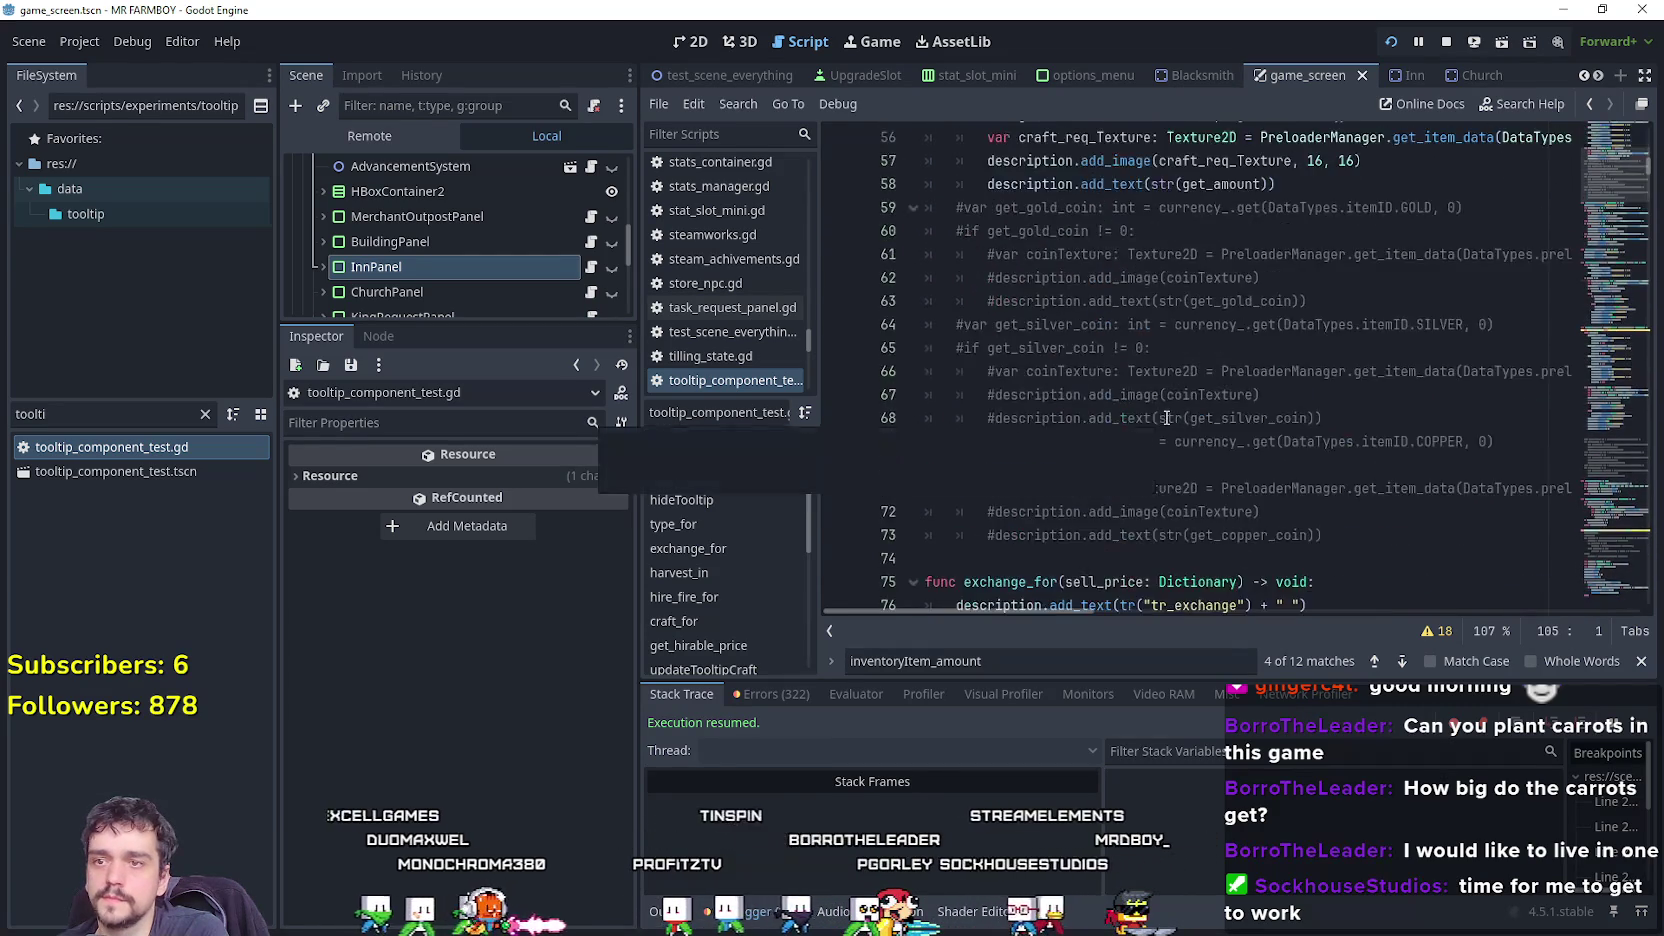
scroll(1167, 417, "up", 6)
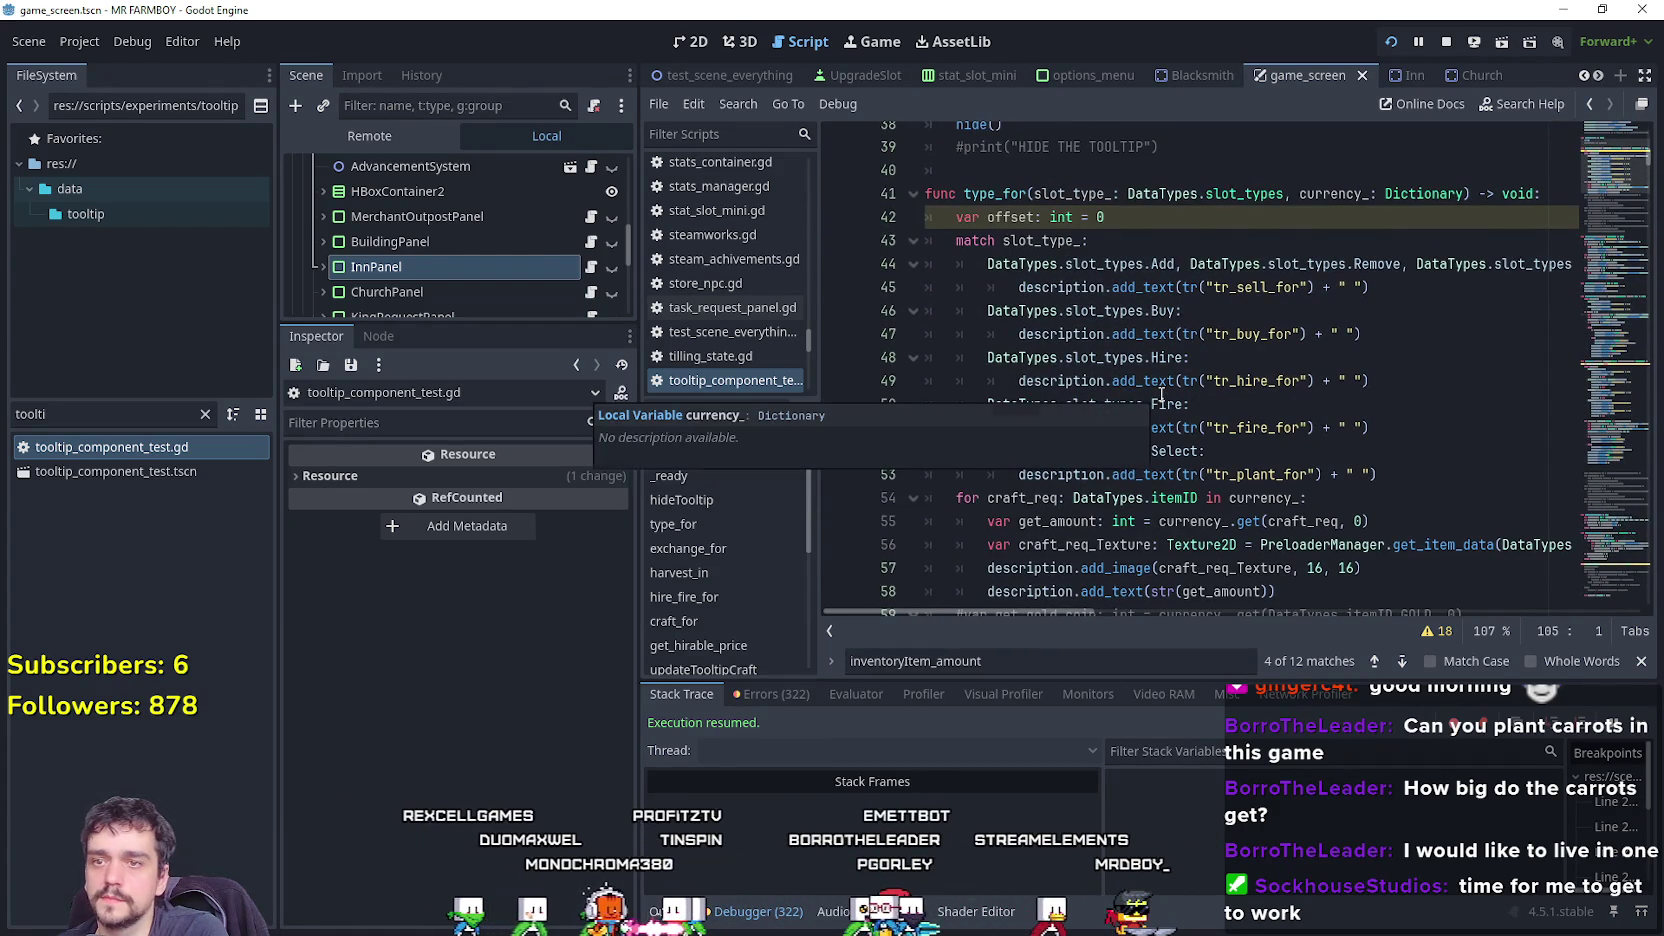
scroll(1305, 398, "down", 3)
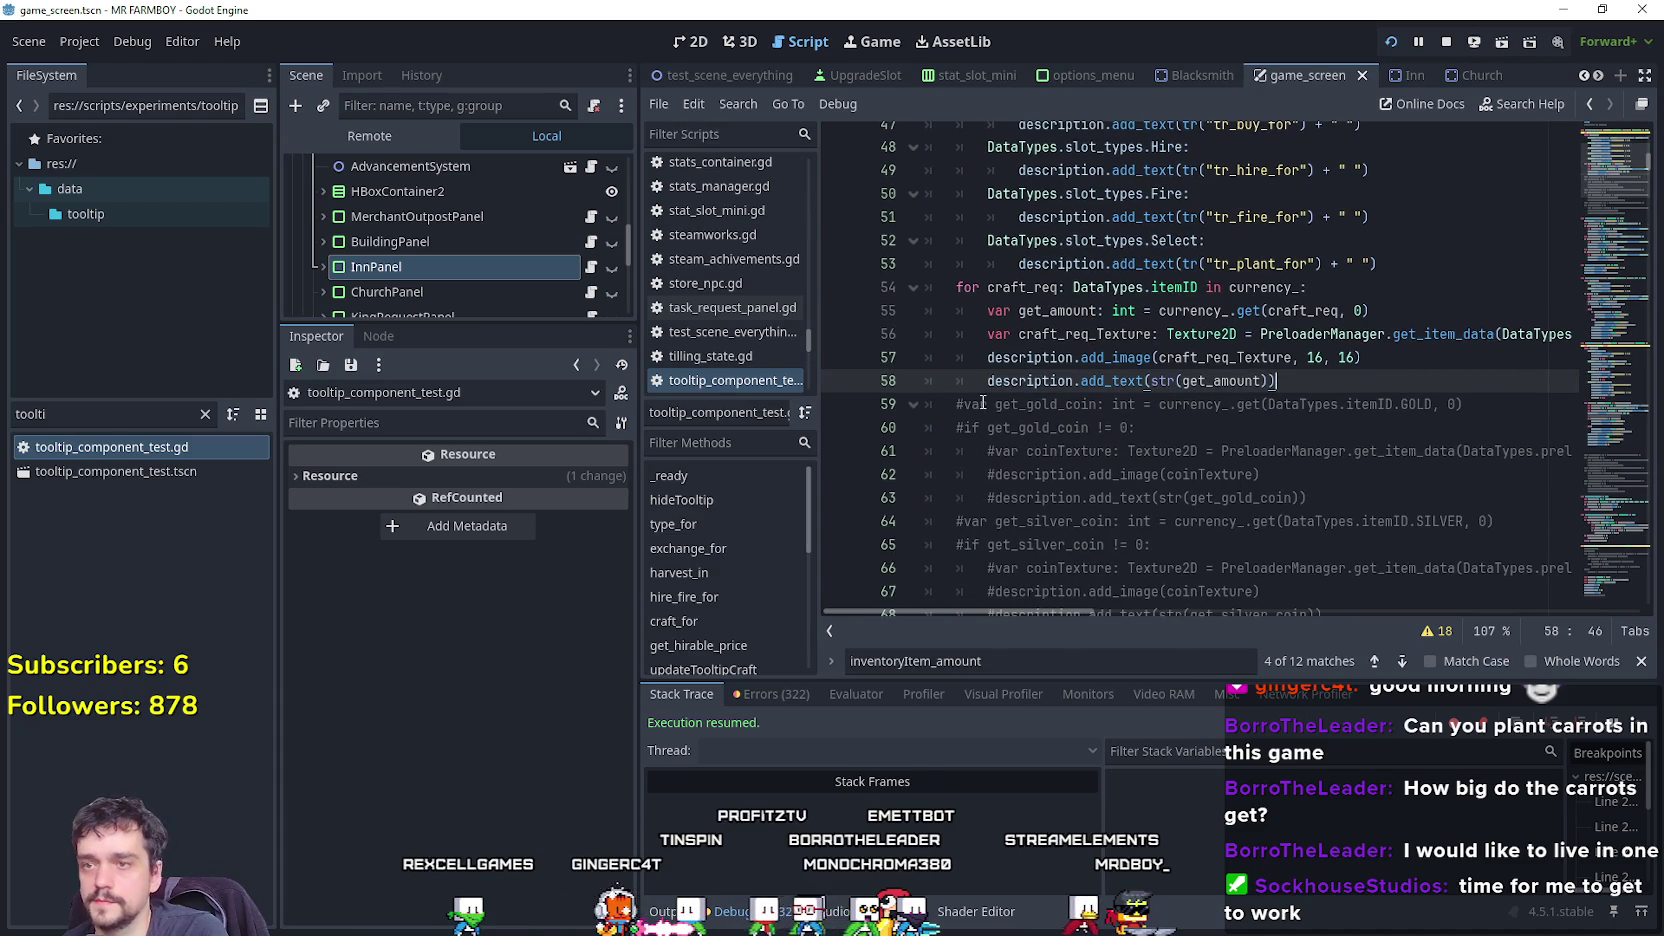
key("Return")
left_click_drag(1080, 401, 874, 401)
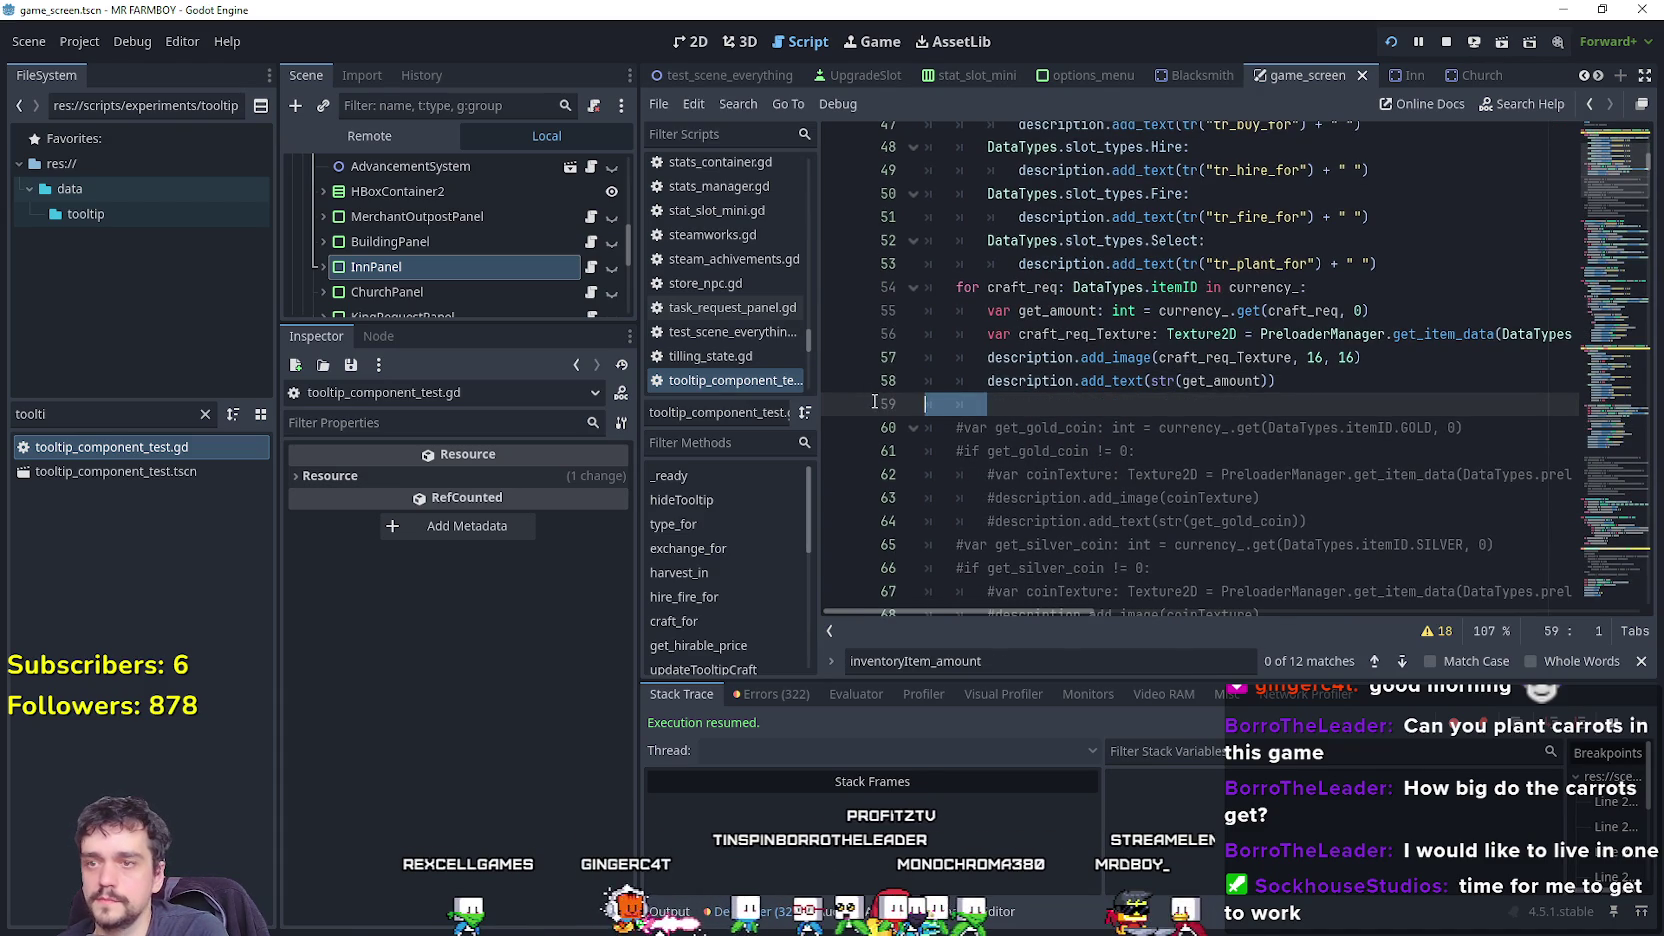
key("ctrl+v")
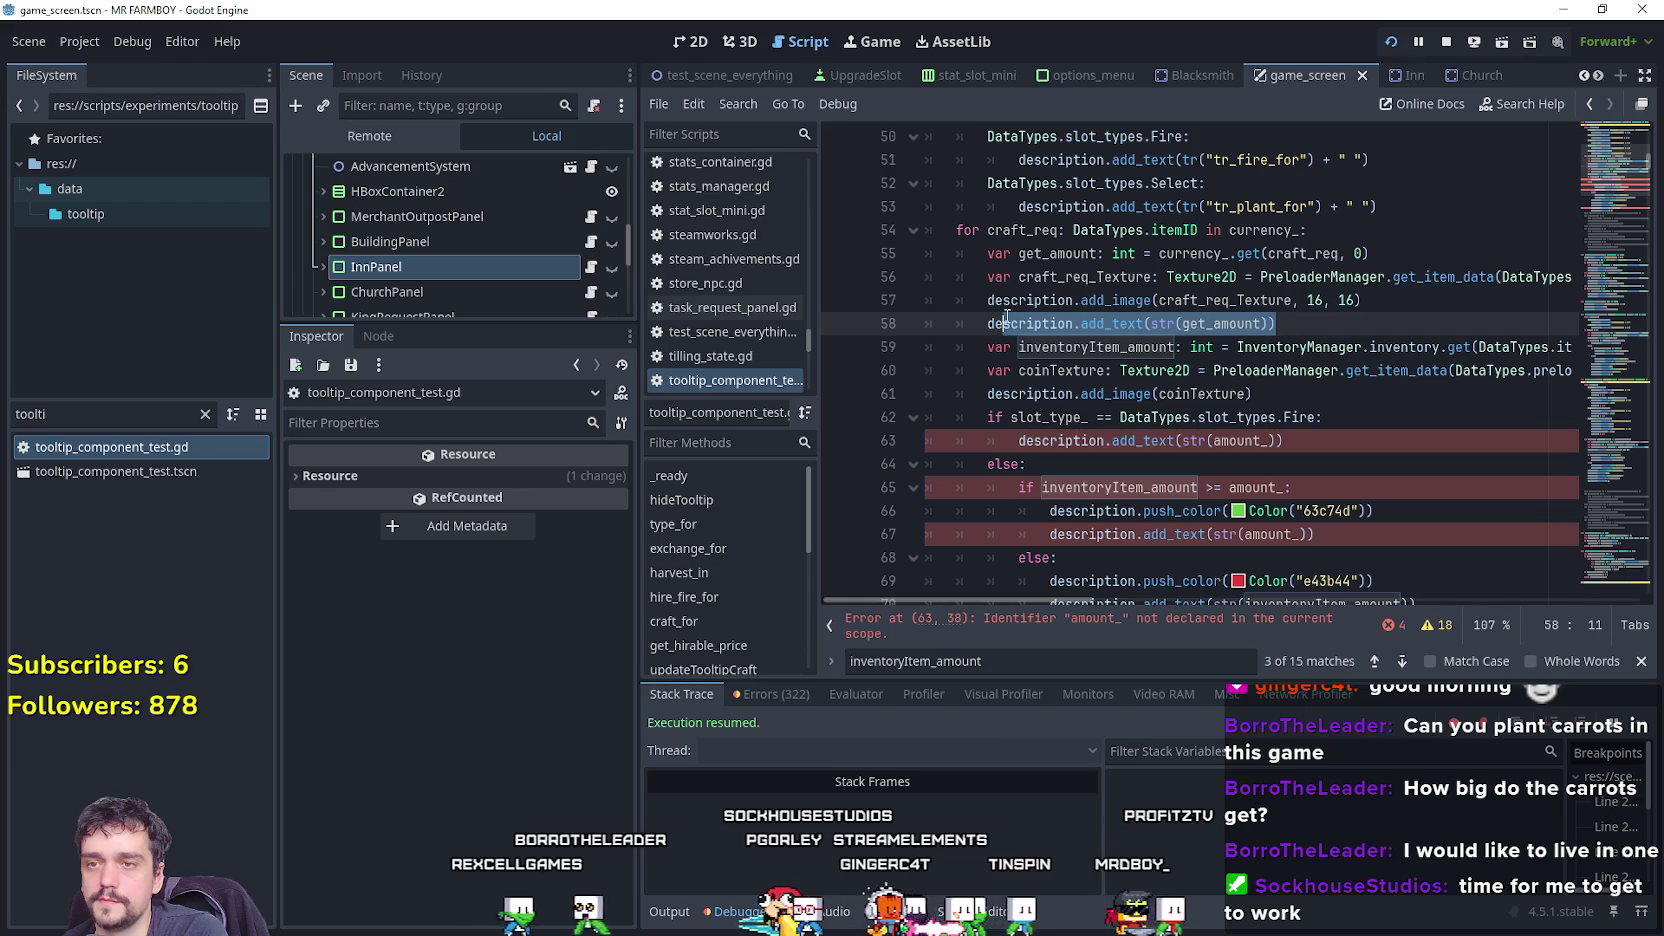
Comment out the standalone amount line 58 in type_for.
double_click(1222, 300)
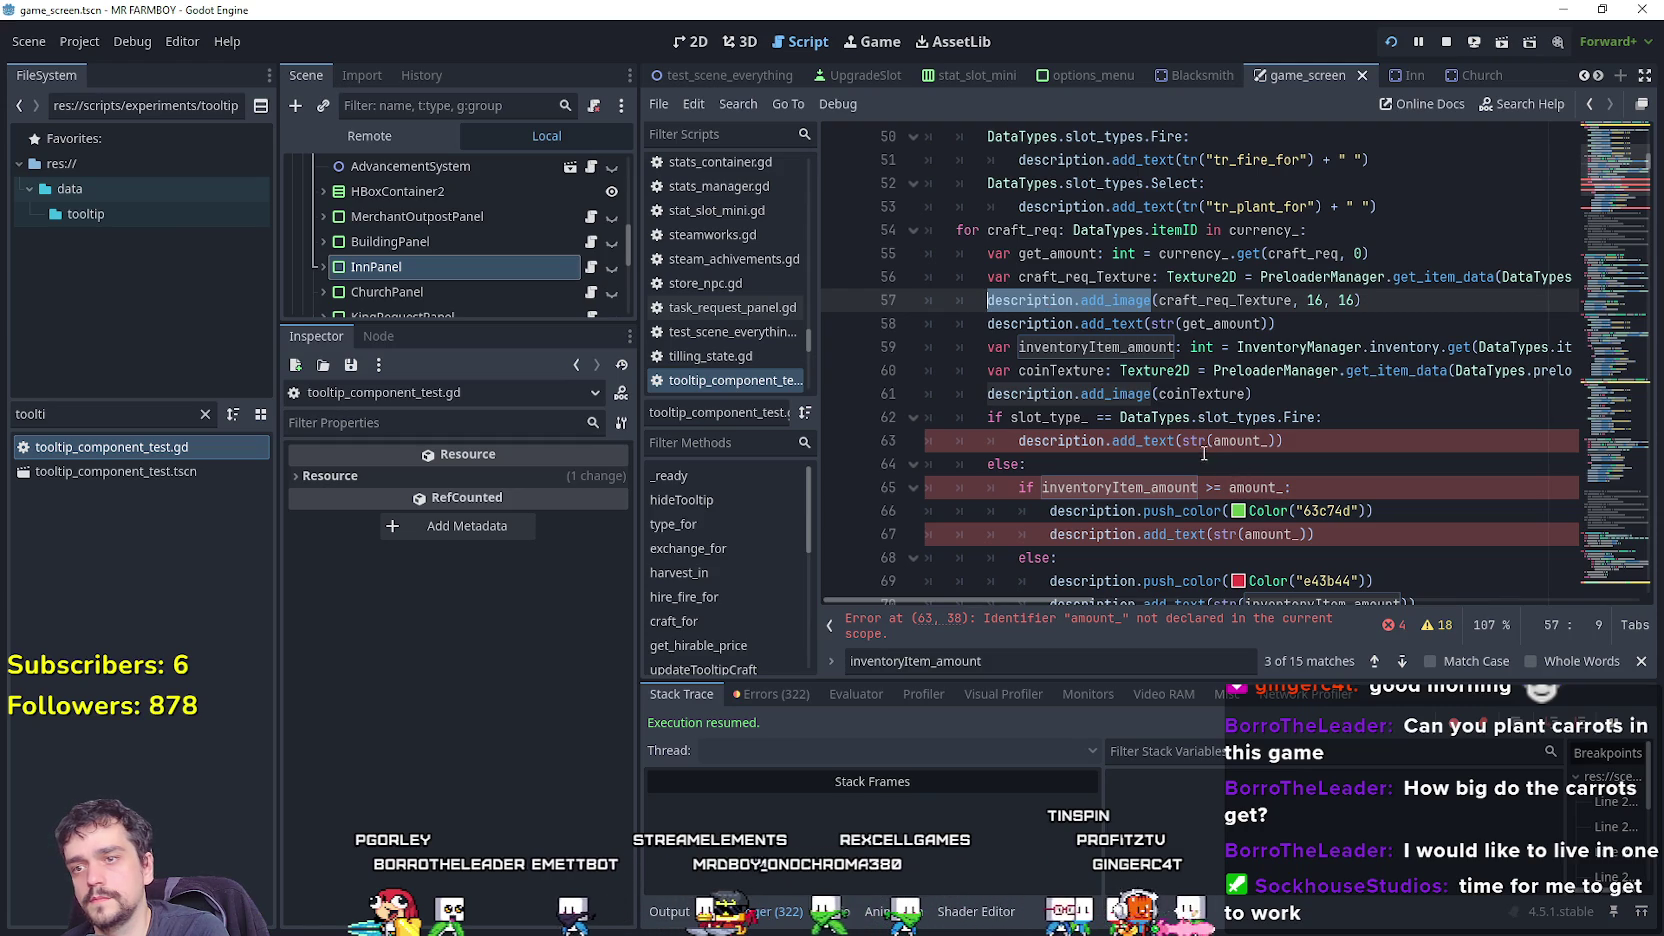
left_click(1321, 333)
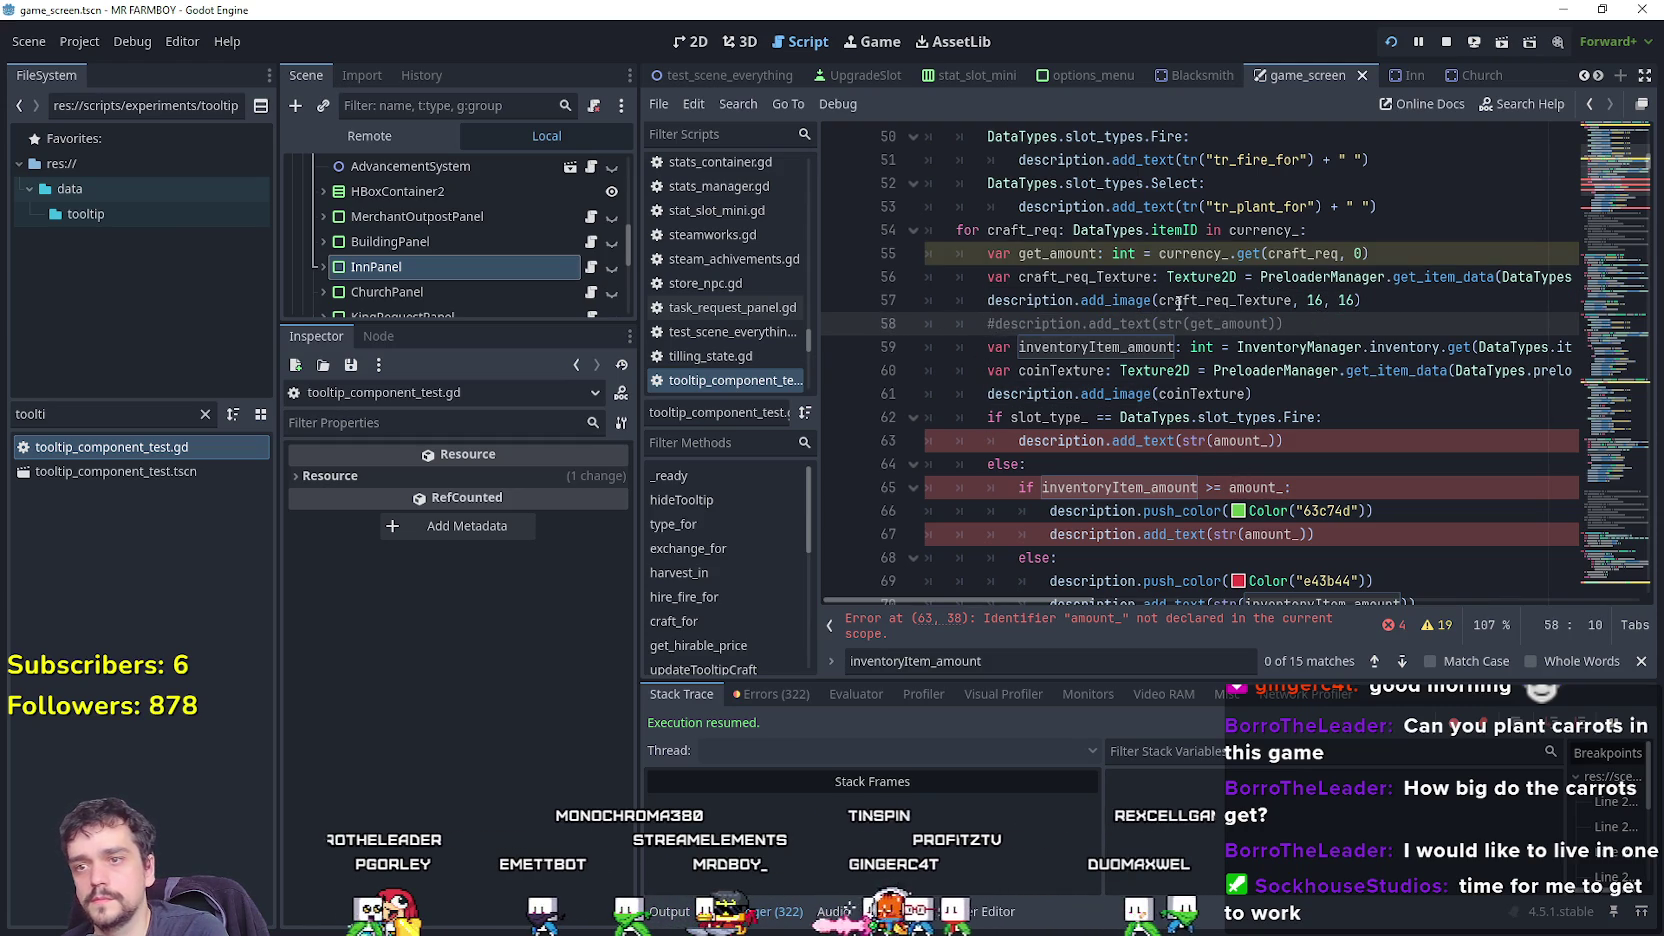
left_click(1385, 301)
left_click(1000, 324)
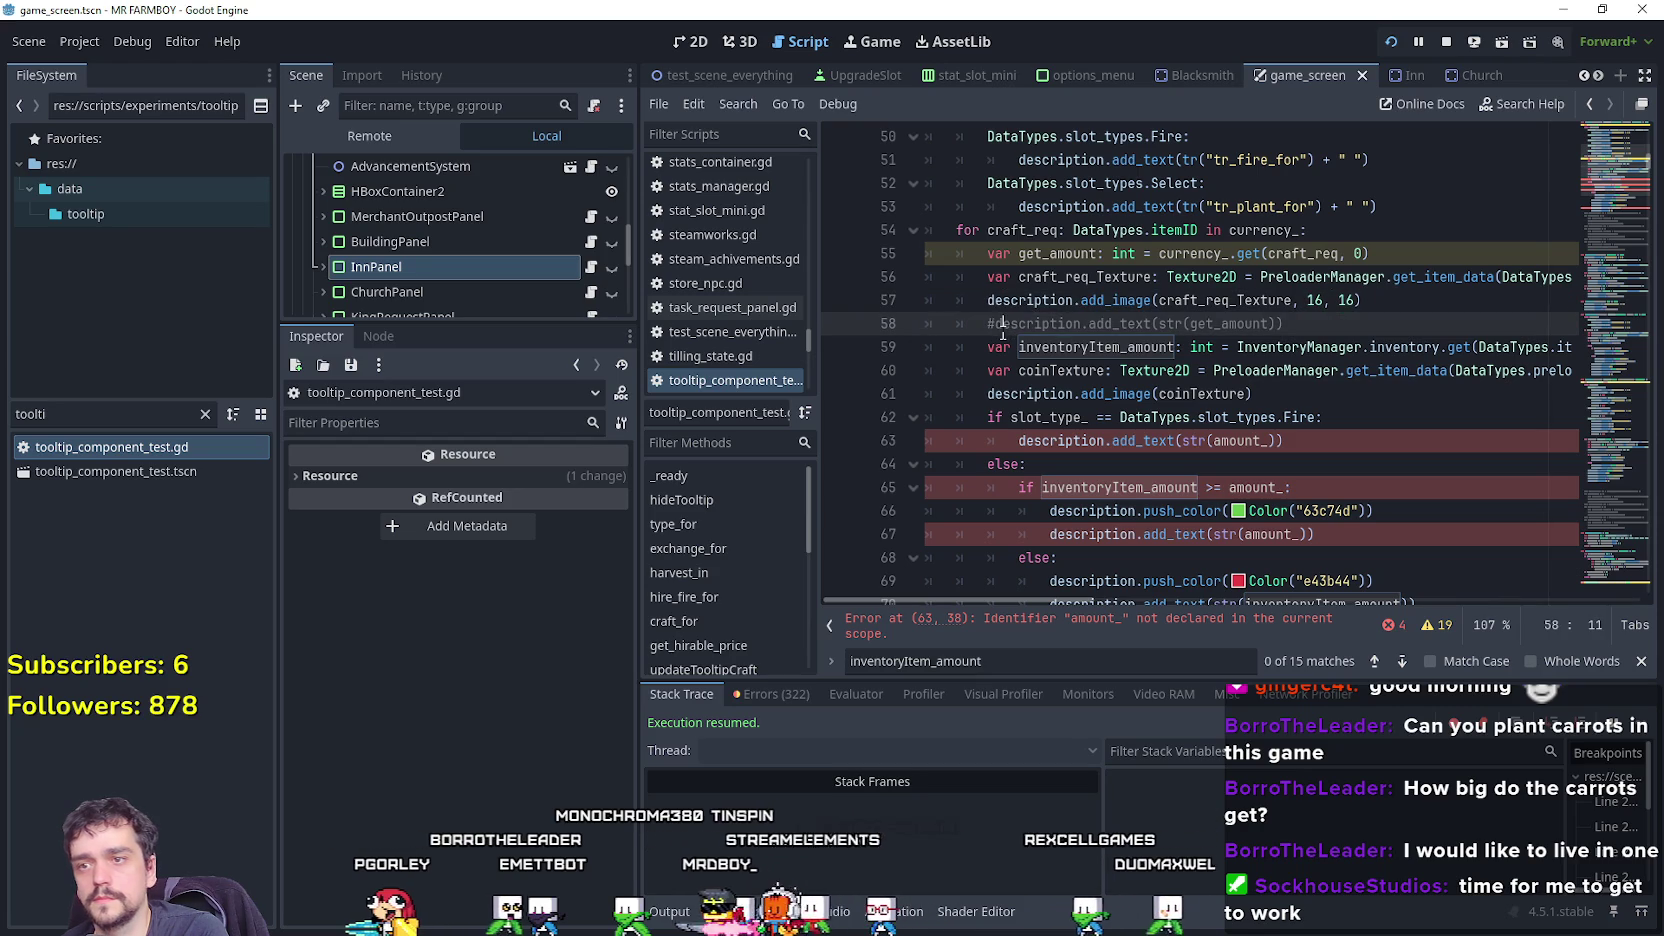
left_click(1042, 254)
Replace the undeclared amount_ with get_amount on lines 63, 65, 67 and 74, then save.
left_click(1246, 441)
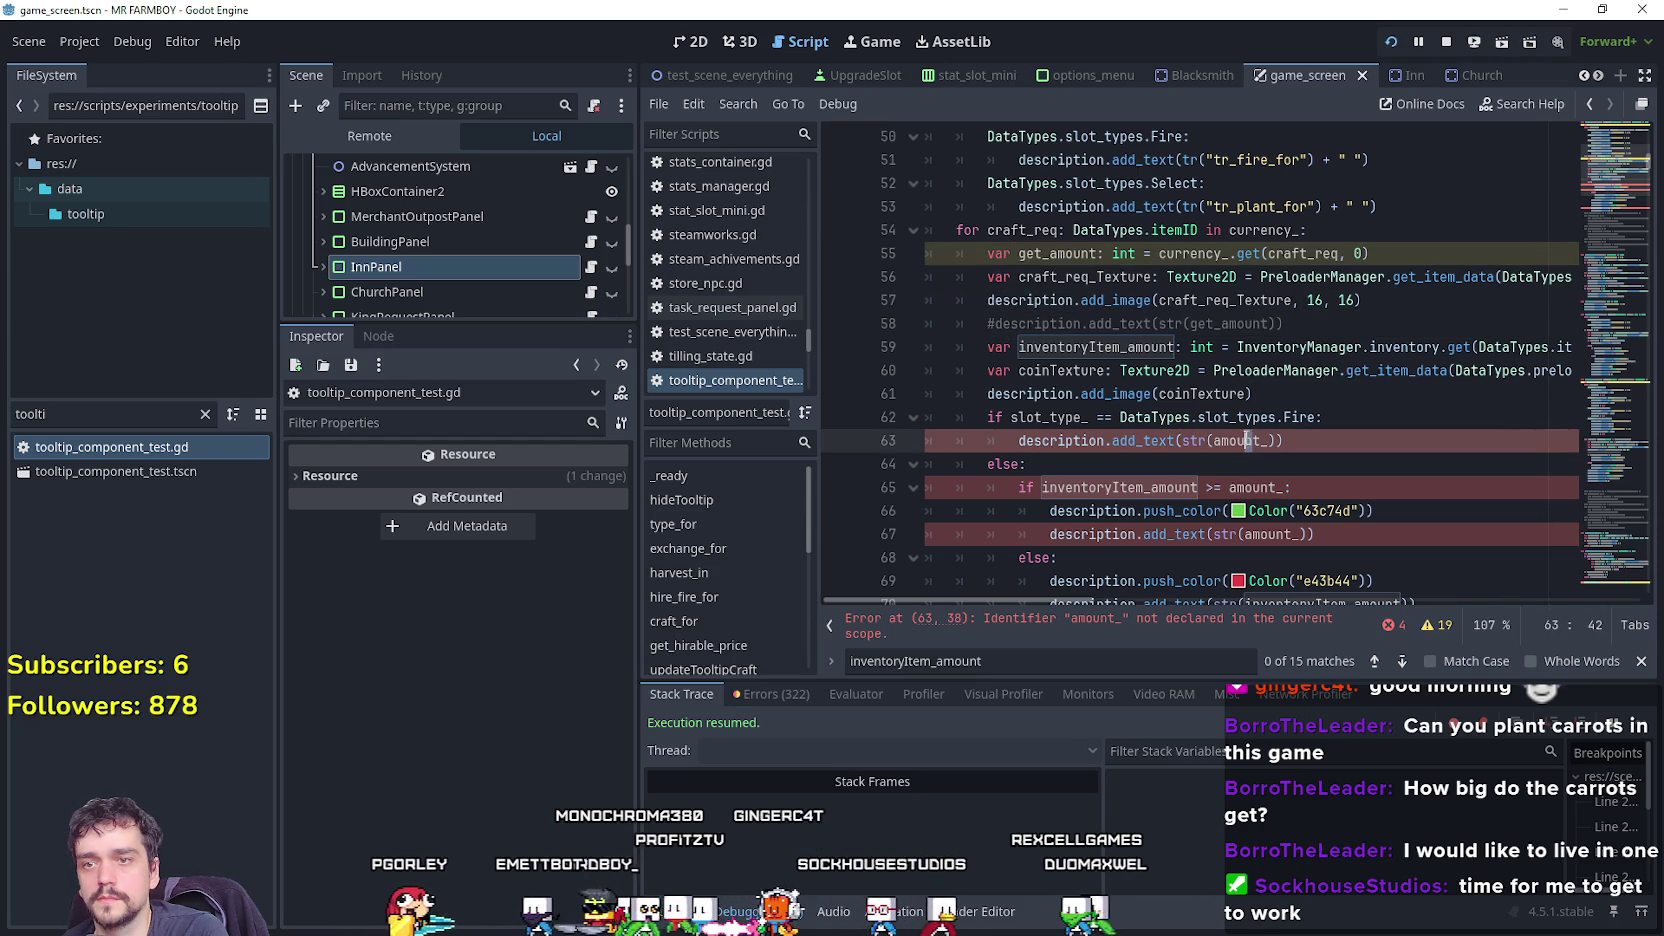
type("get_amount")
double_click(1255, 487)
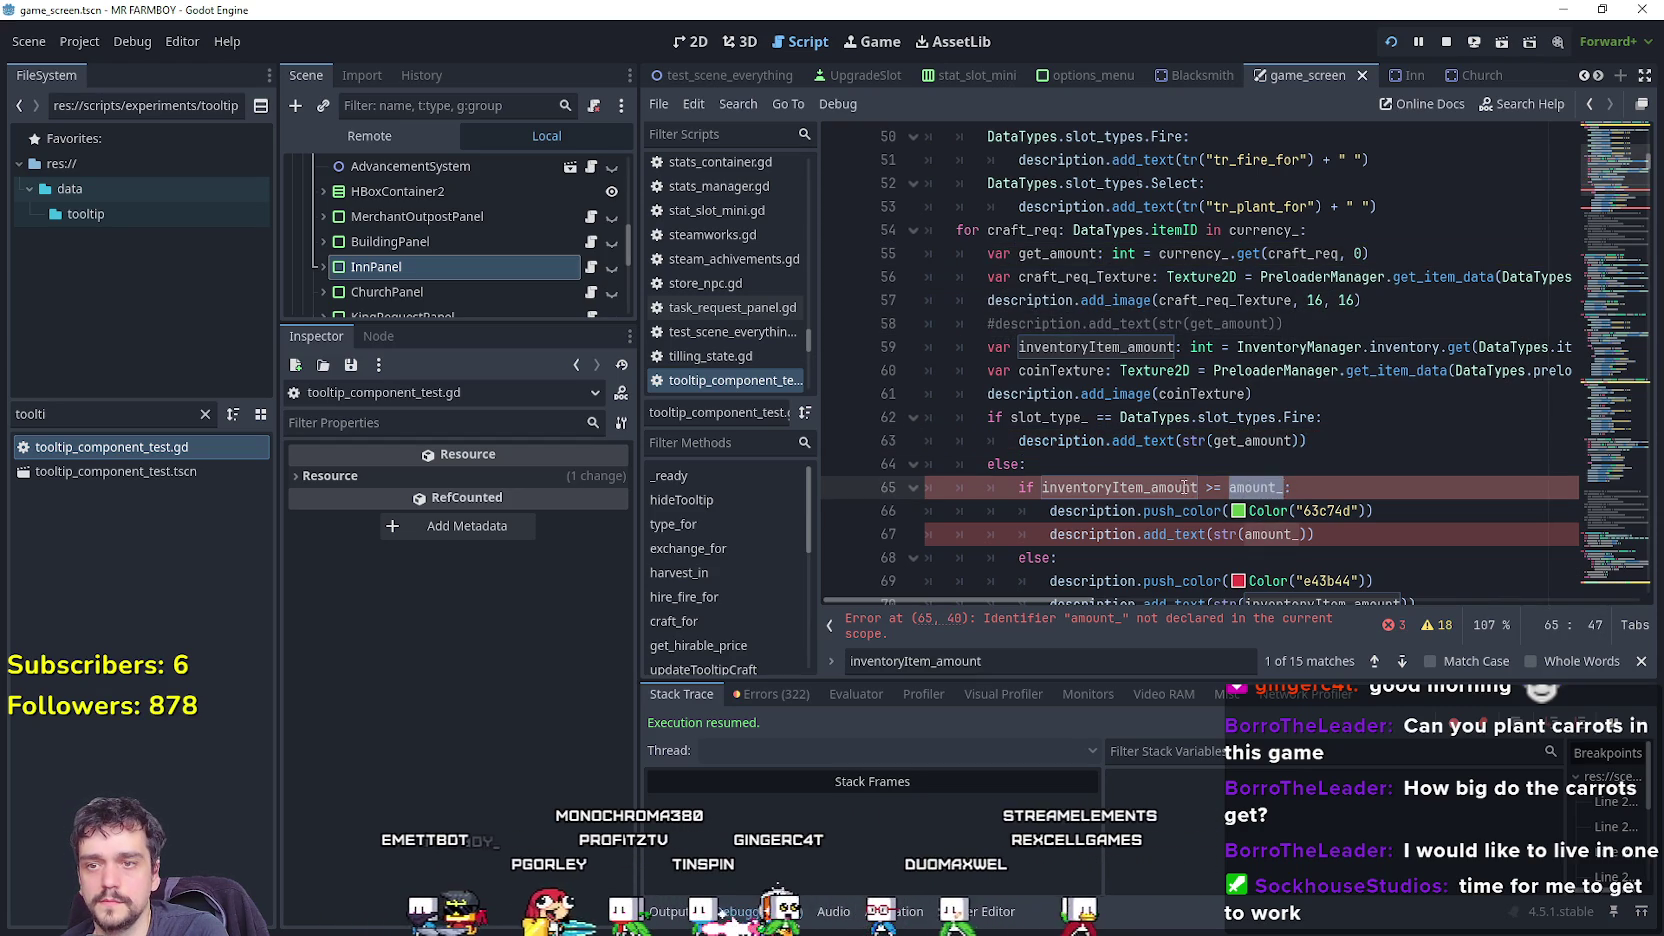
double_click(1275, 534)
type("get_amount")
scroll(1260, 540, "down", 2)
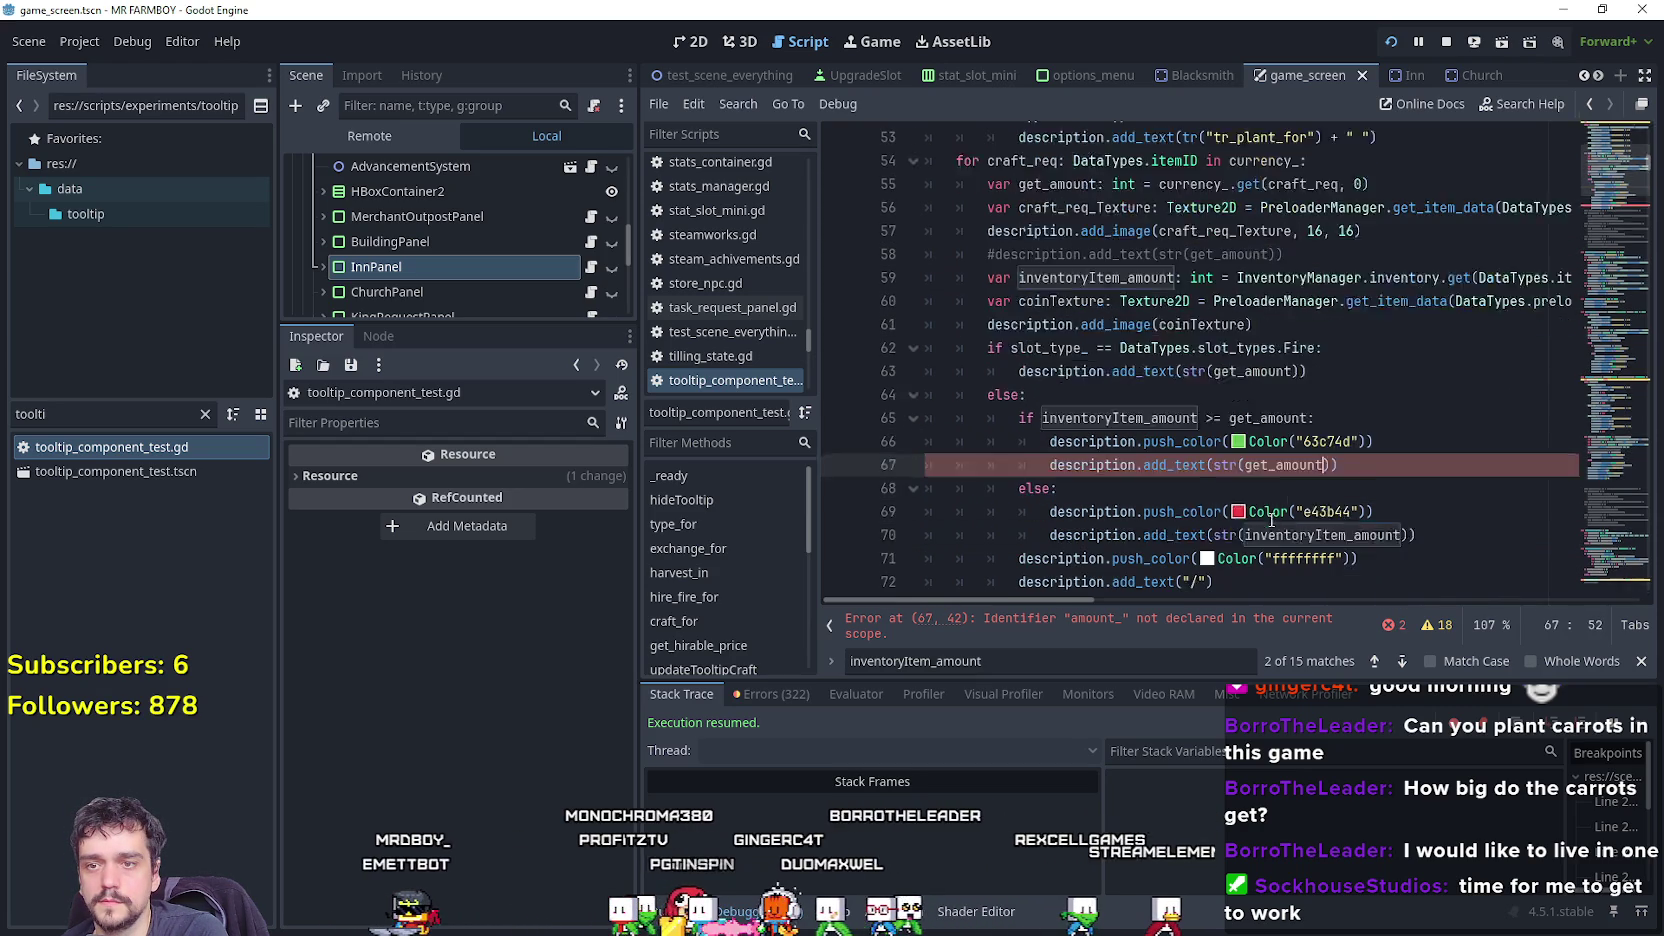
double_click(1243, 557)
type("get_amount")
scroll(1243, 553, "down", 2)
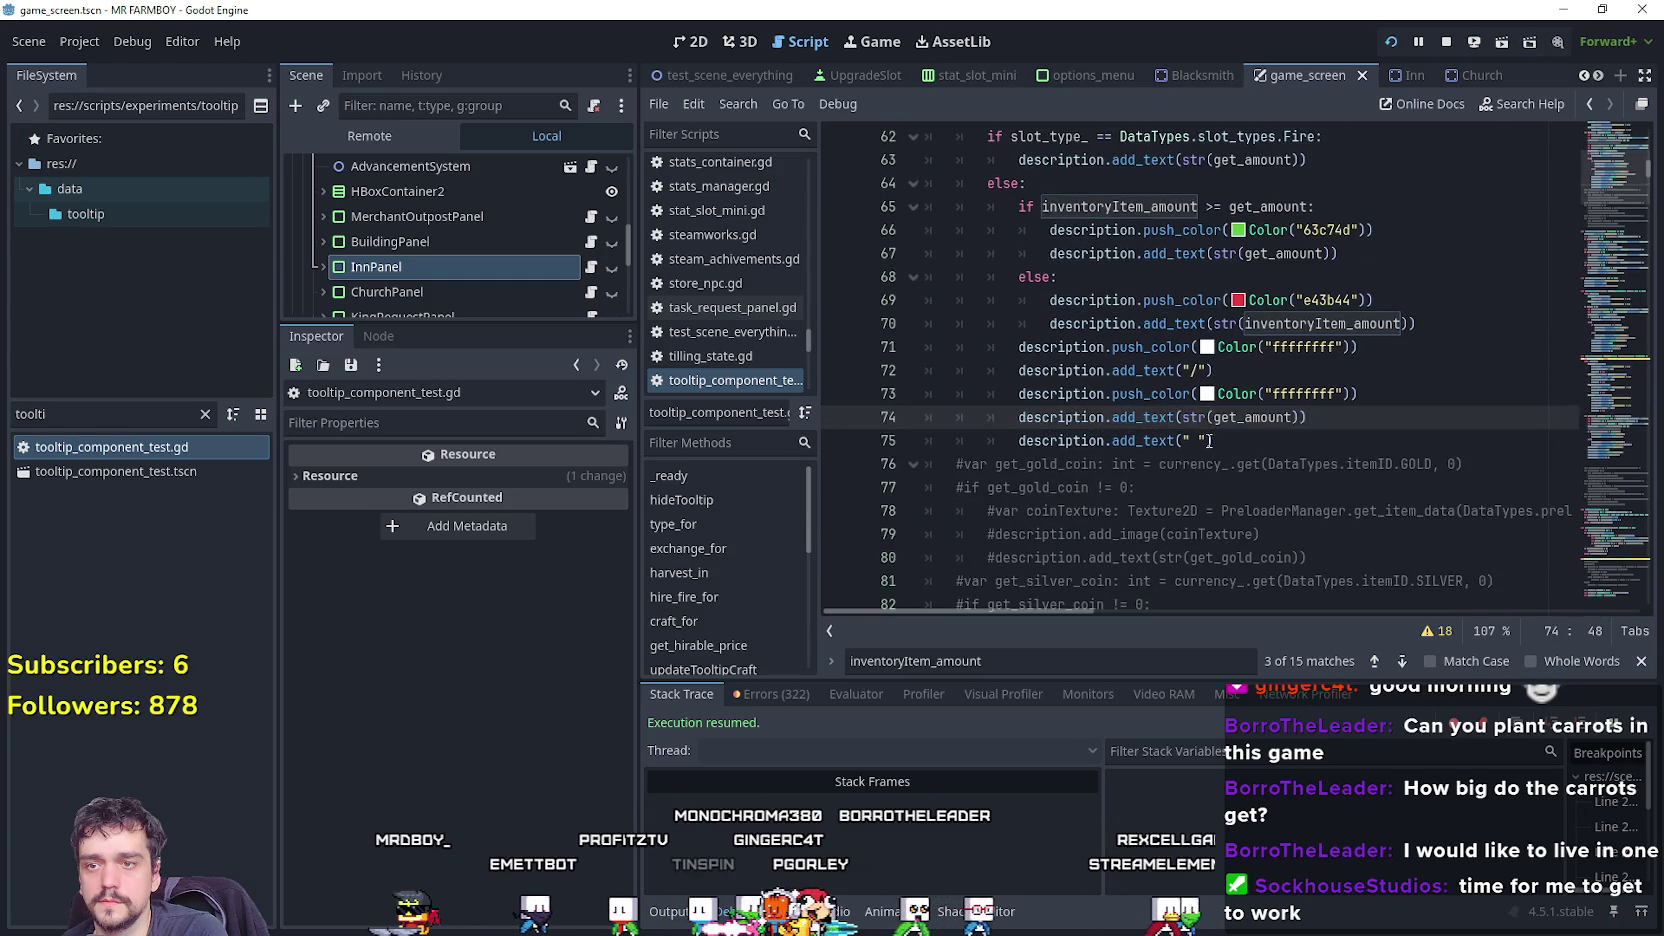
scroll(1210, 500, "up", 4)
left_click(1201, 465)
key("ctrl+s")
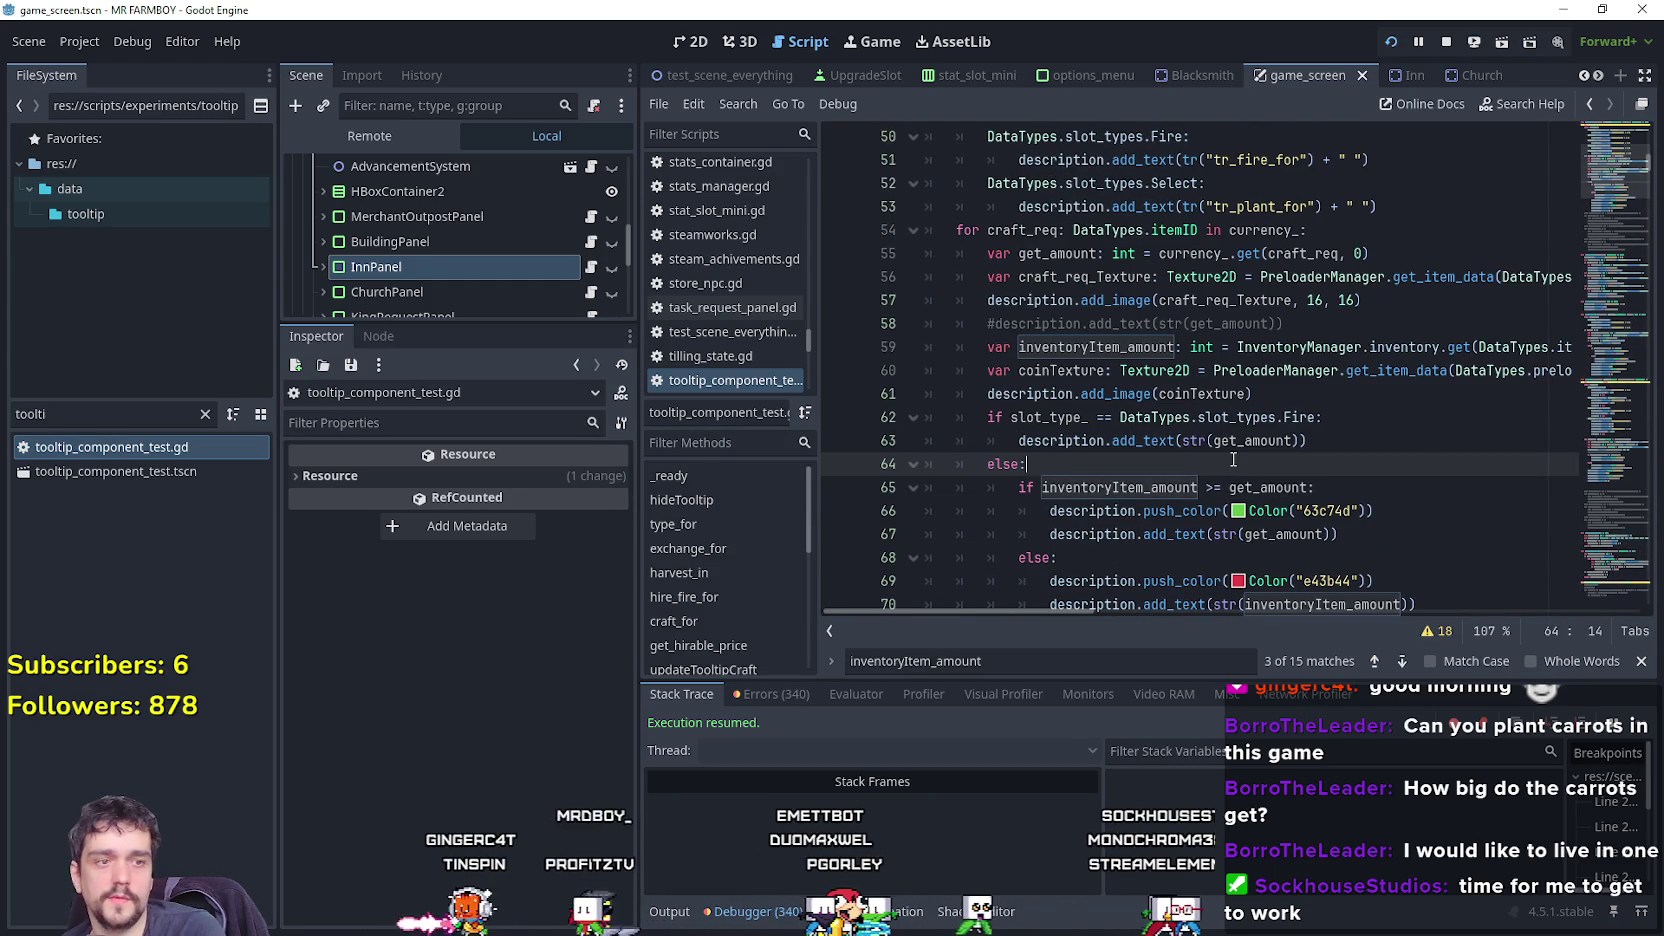
Test the tooltips in game, then inspect the inventoryItem_amount and coinTexture lines 59–61.
key("alt+Tab")
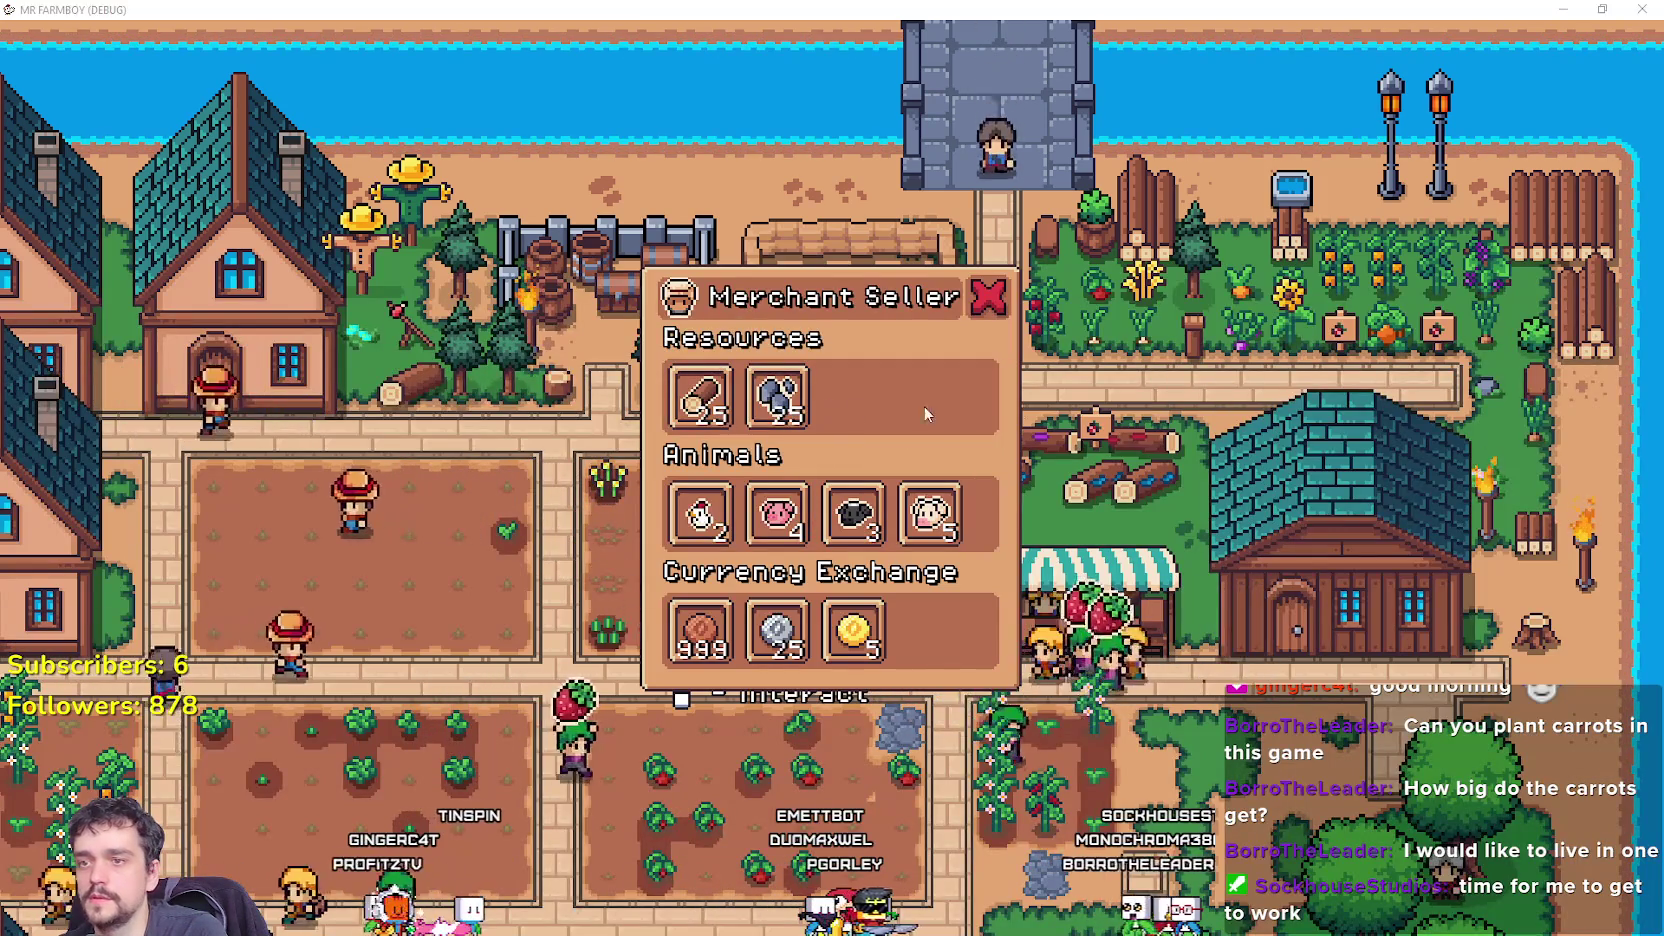
key("alt+Tab")
left_click(1050, 370)
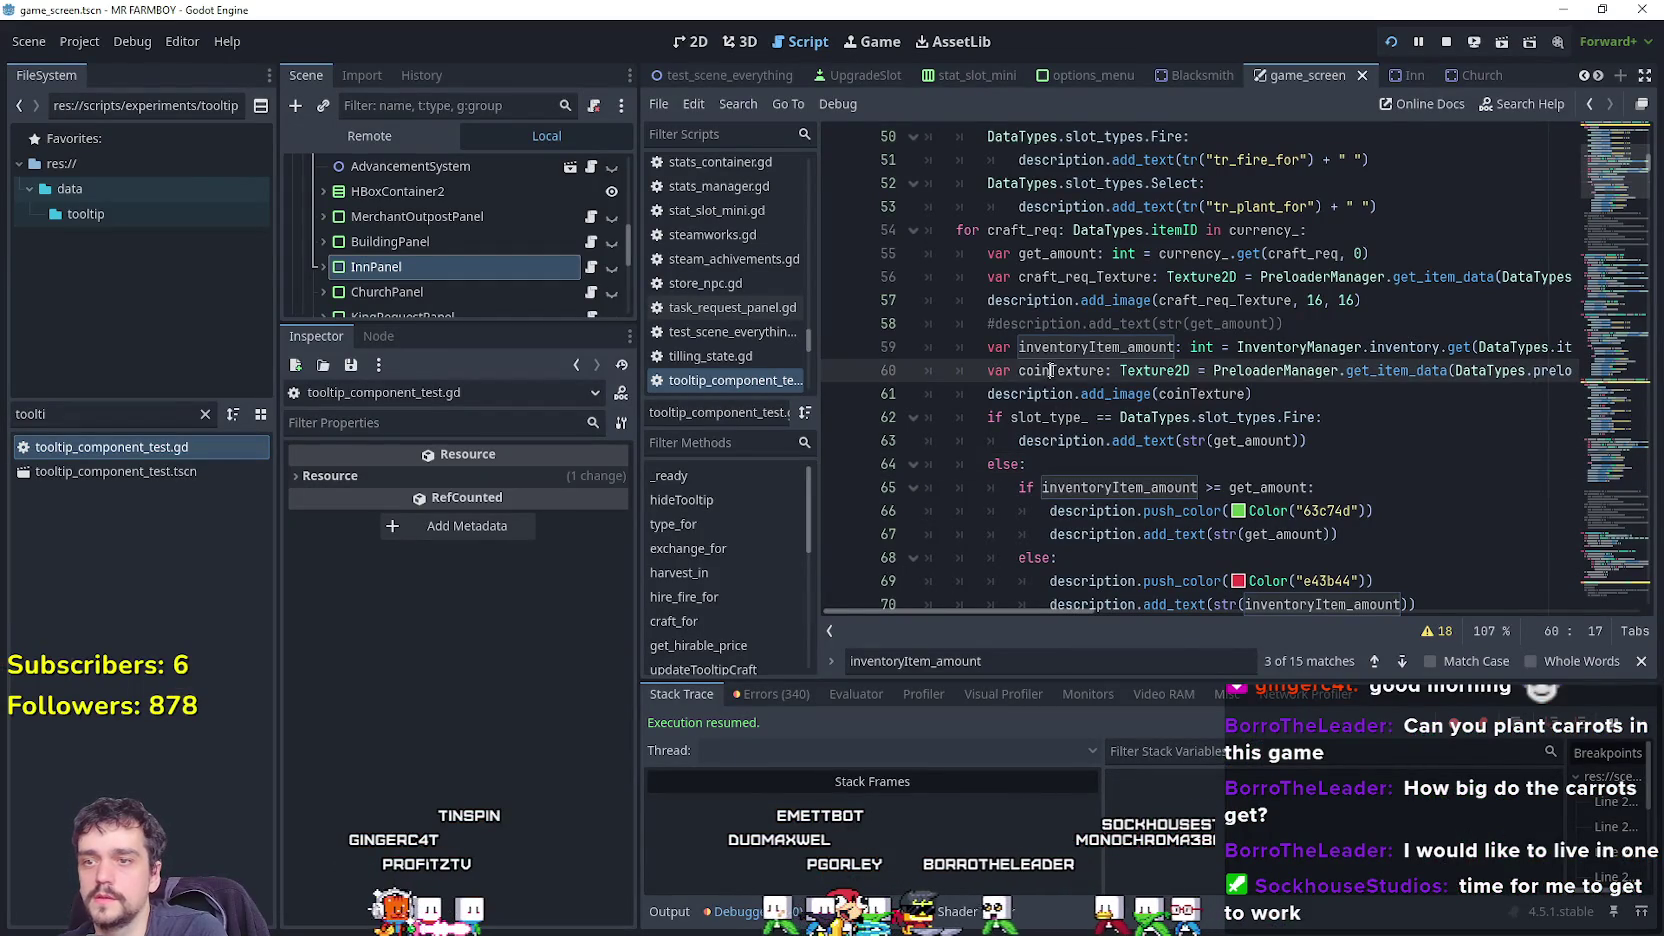
scroll(1363, 390, "down", 1)
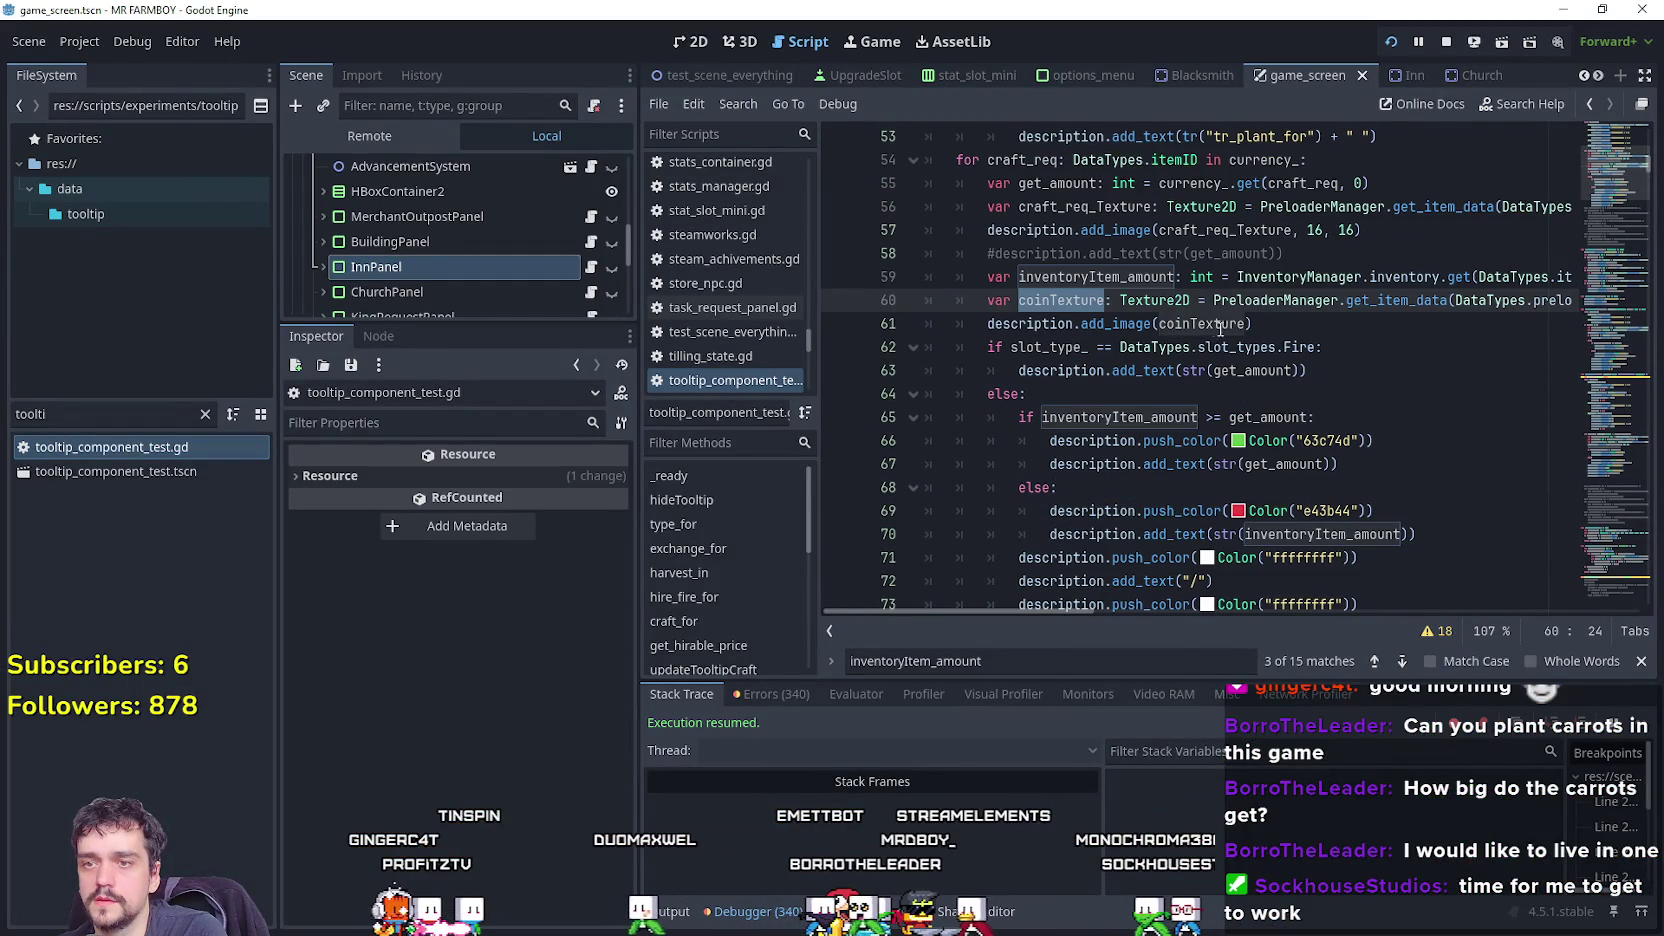
double_click(1107, 323)
scroll(1107, 325, "down", 3)
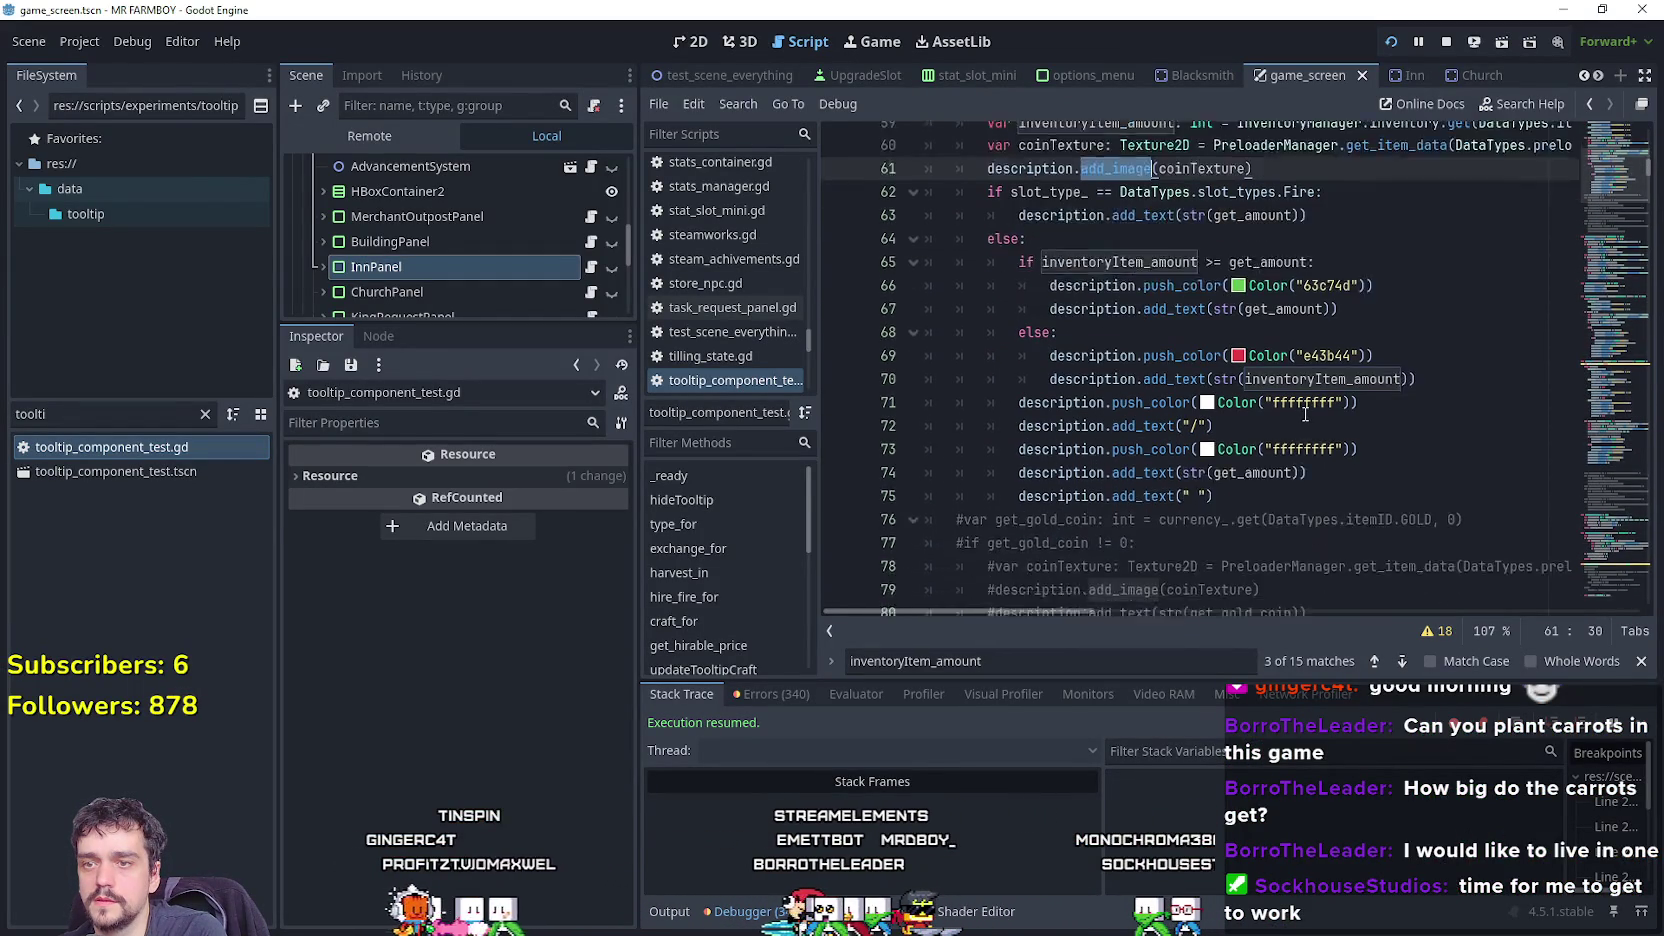
scroll(1378, 420, "up", 1)
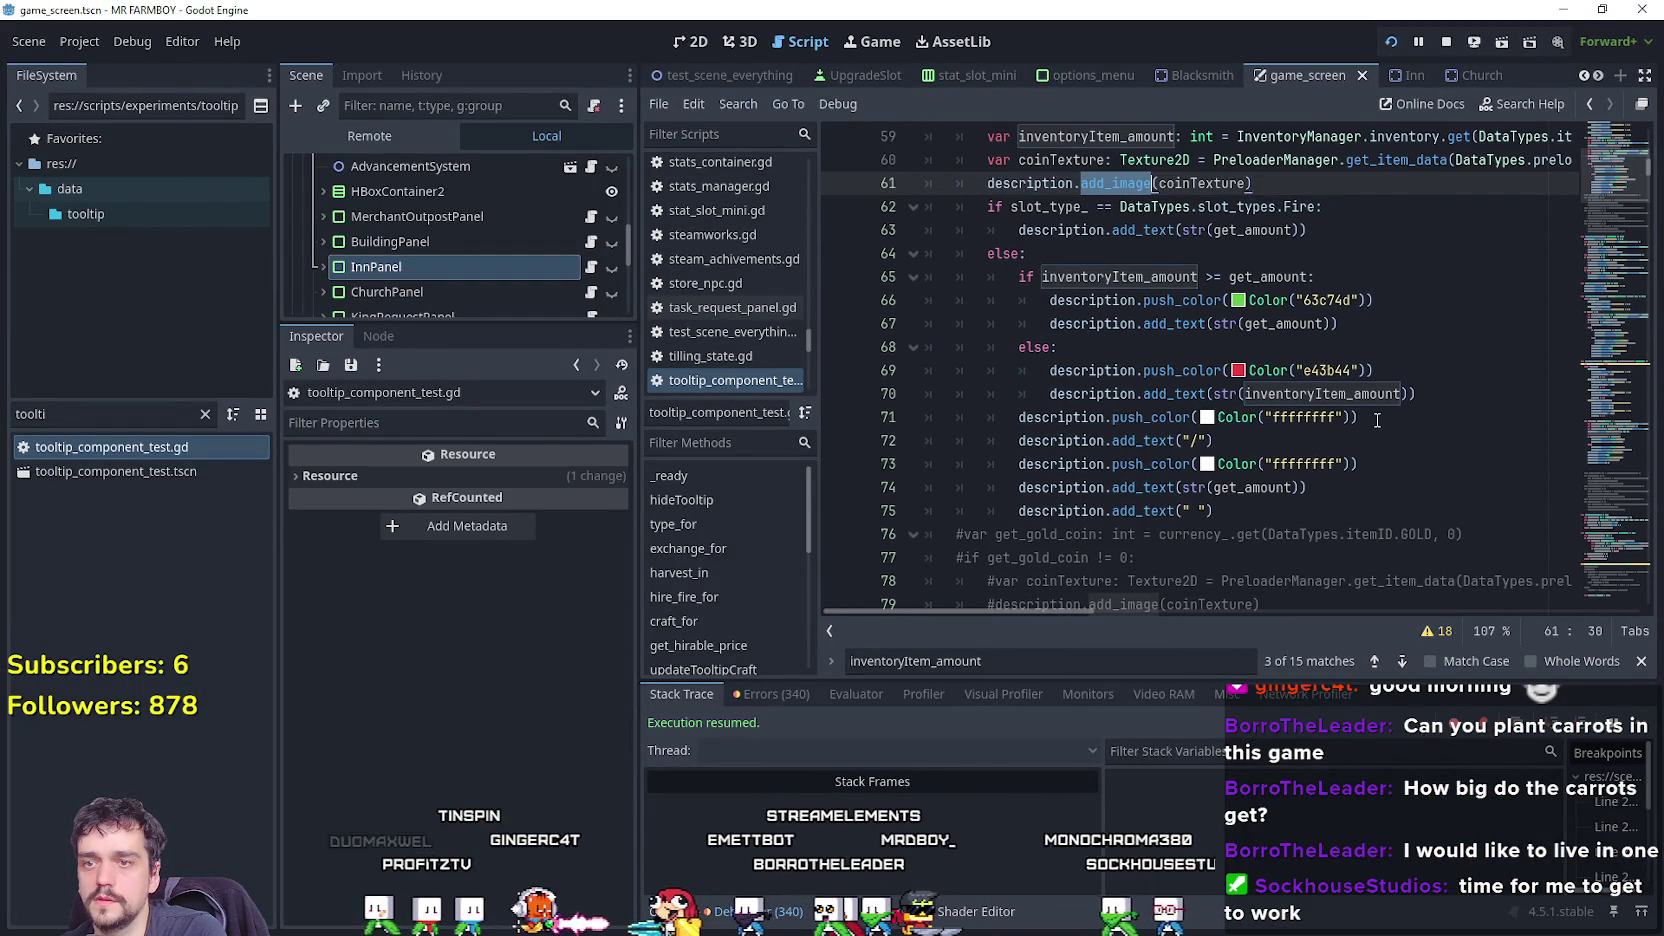
scroll(1051, 324, "up", 2)
double_click(1068, 279)
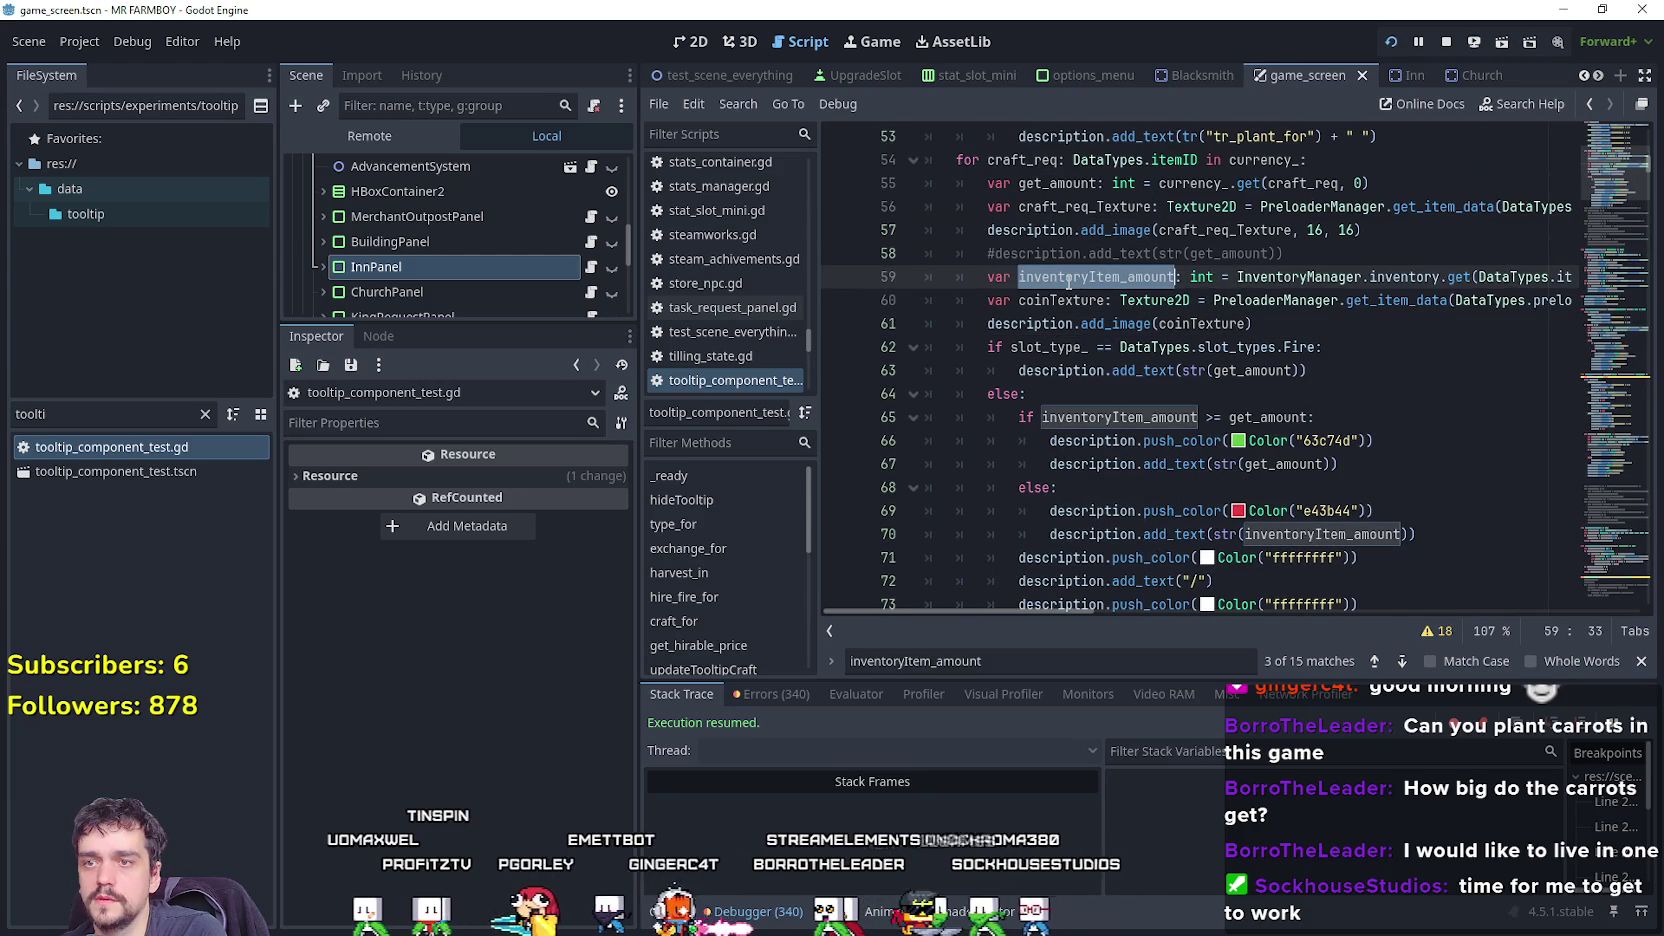
double_click(1067, 302)
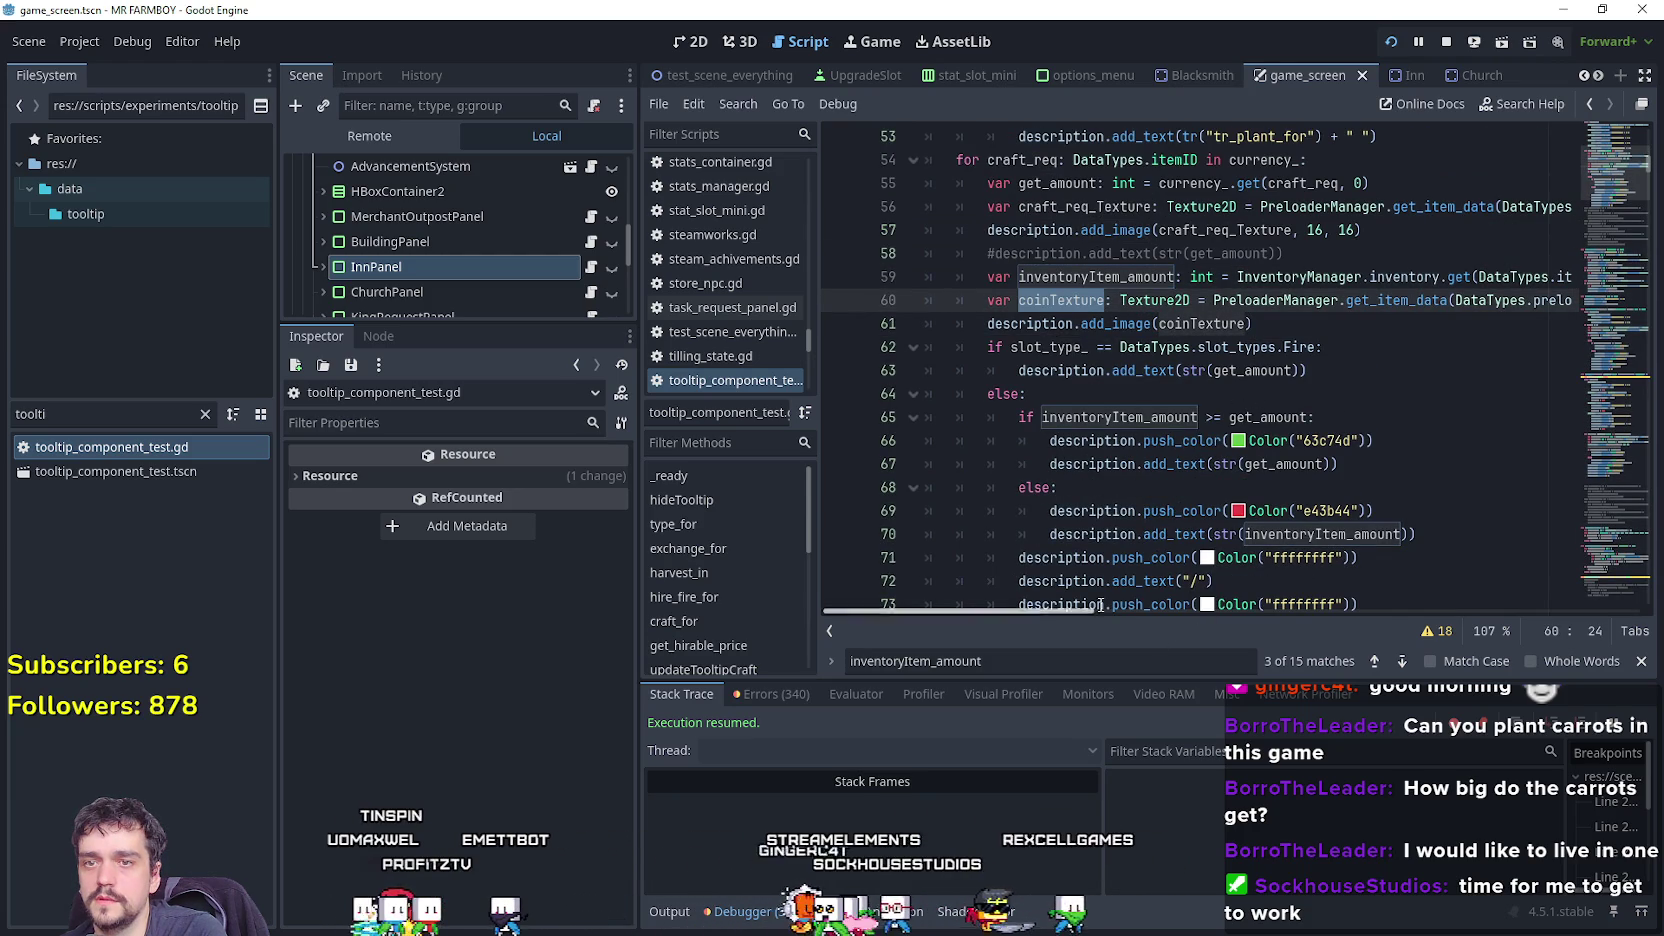
Recheck the merchant tooltips in the running game, which show have/need prices like 10/10.
mouse_move(1086, 611)
left_mouse_down()
mouse_move(1288, 608)
mouse_move(962, 582)
left_mouse_up()
scroll(1065, 503, "up", 2)
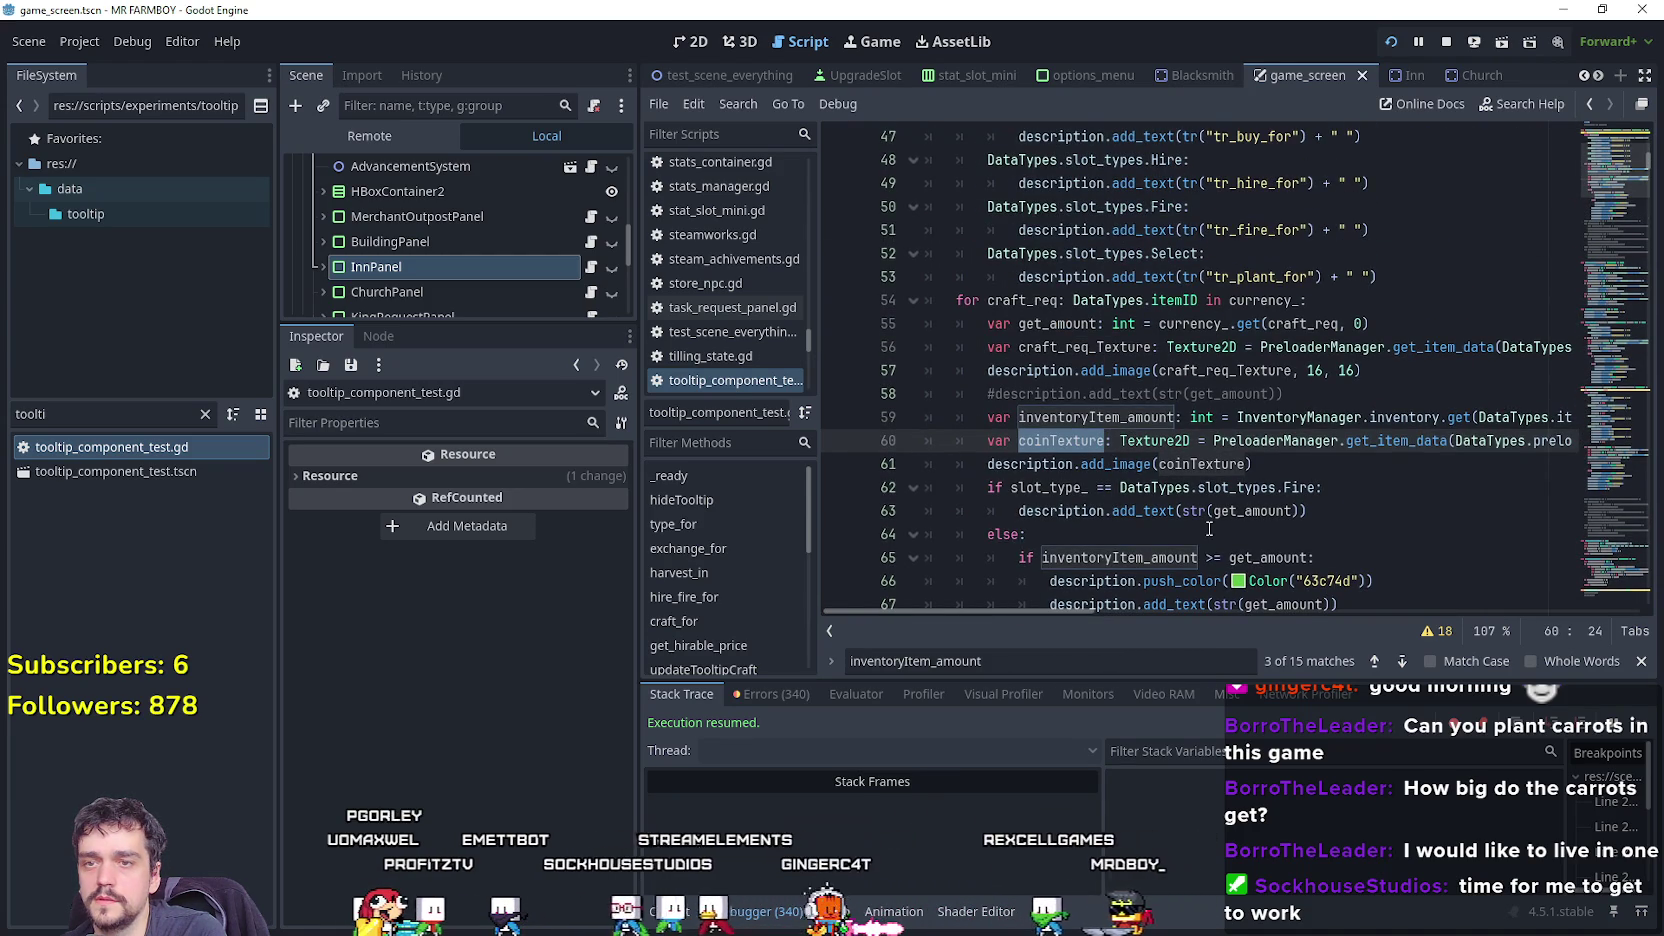
scroll(1208, 527, "up", 3)
scroll(1192, 486, "down", 4)
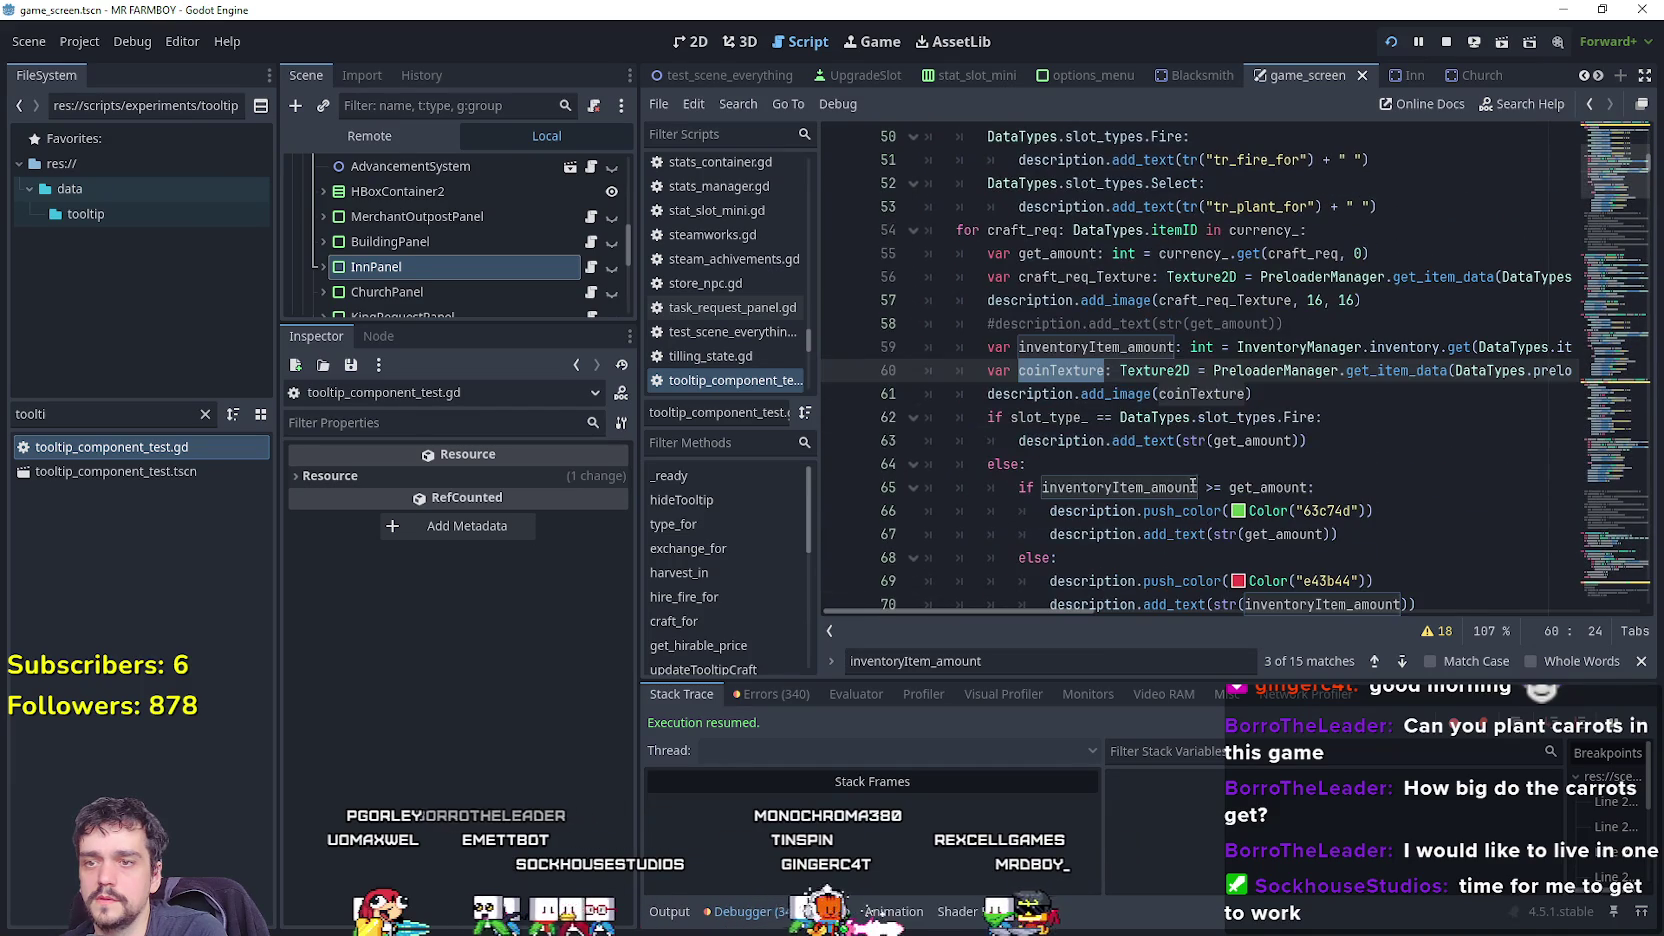
key("alt+Tab")
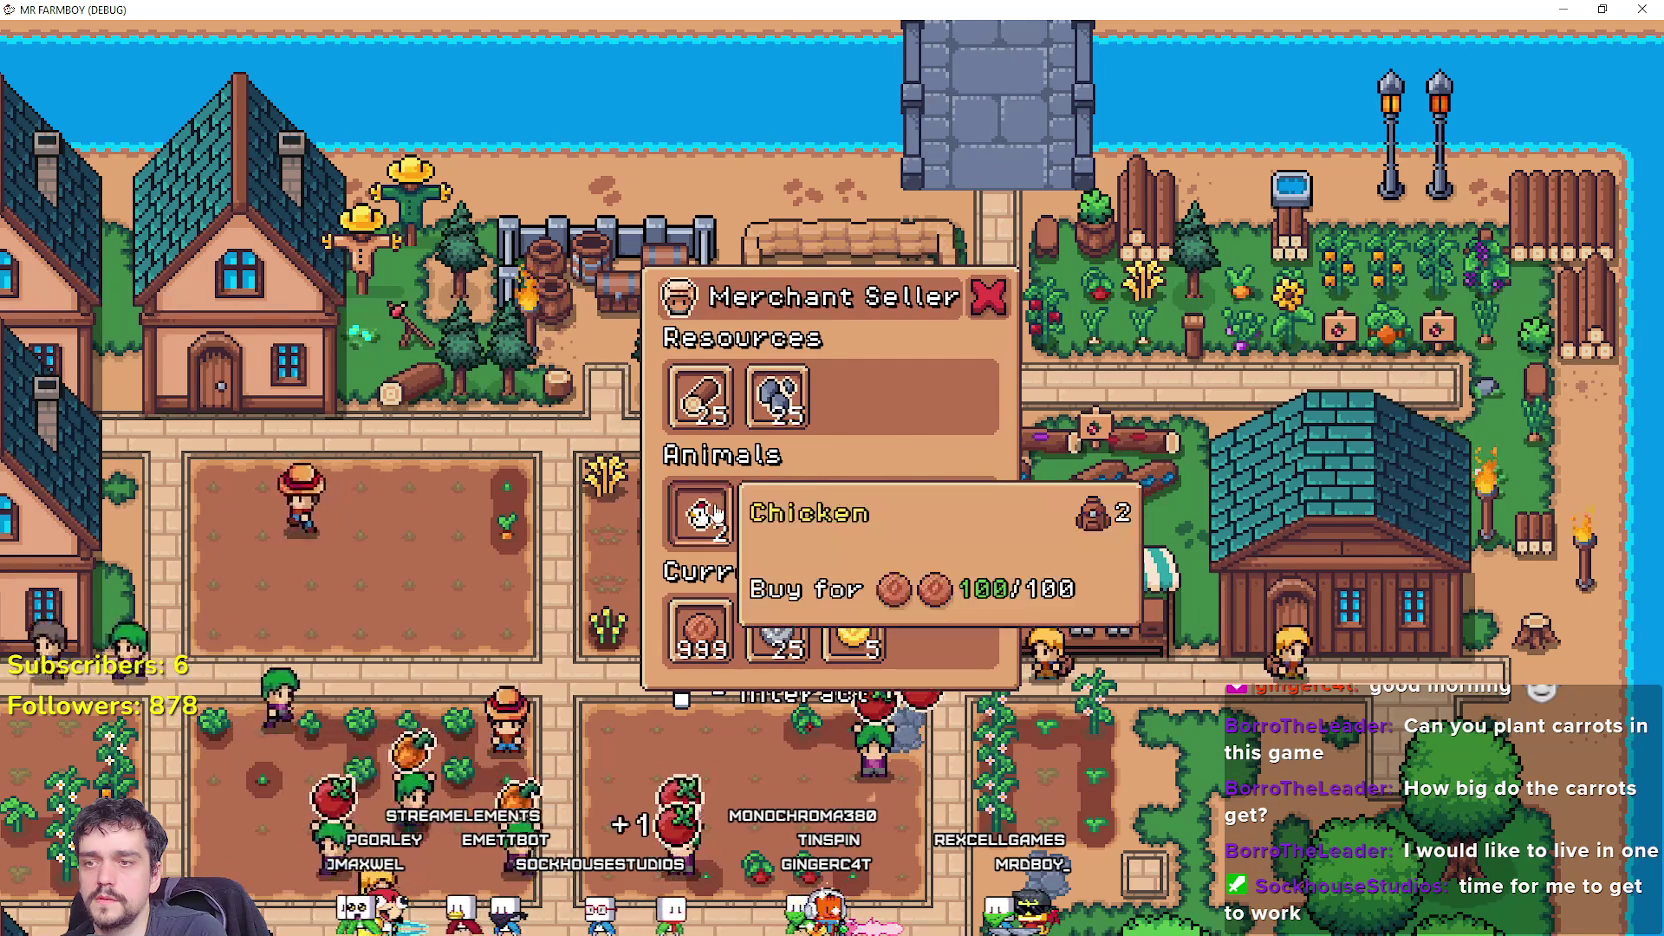
mouse_move(946, 517)
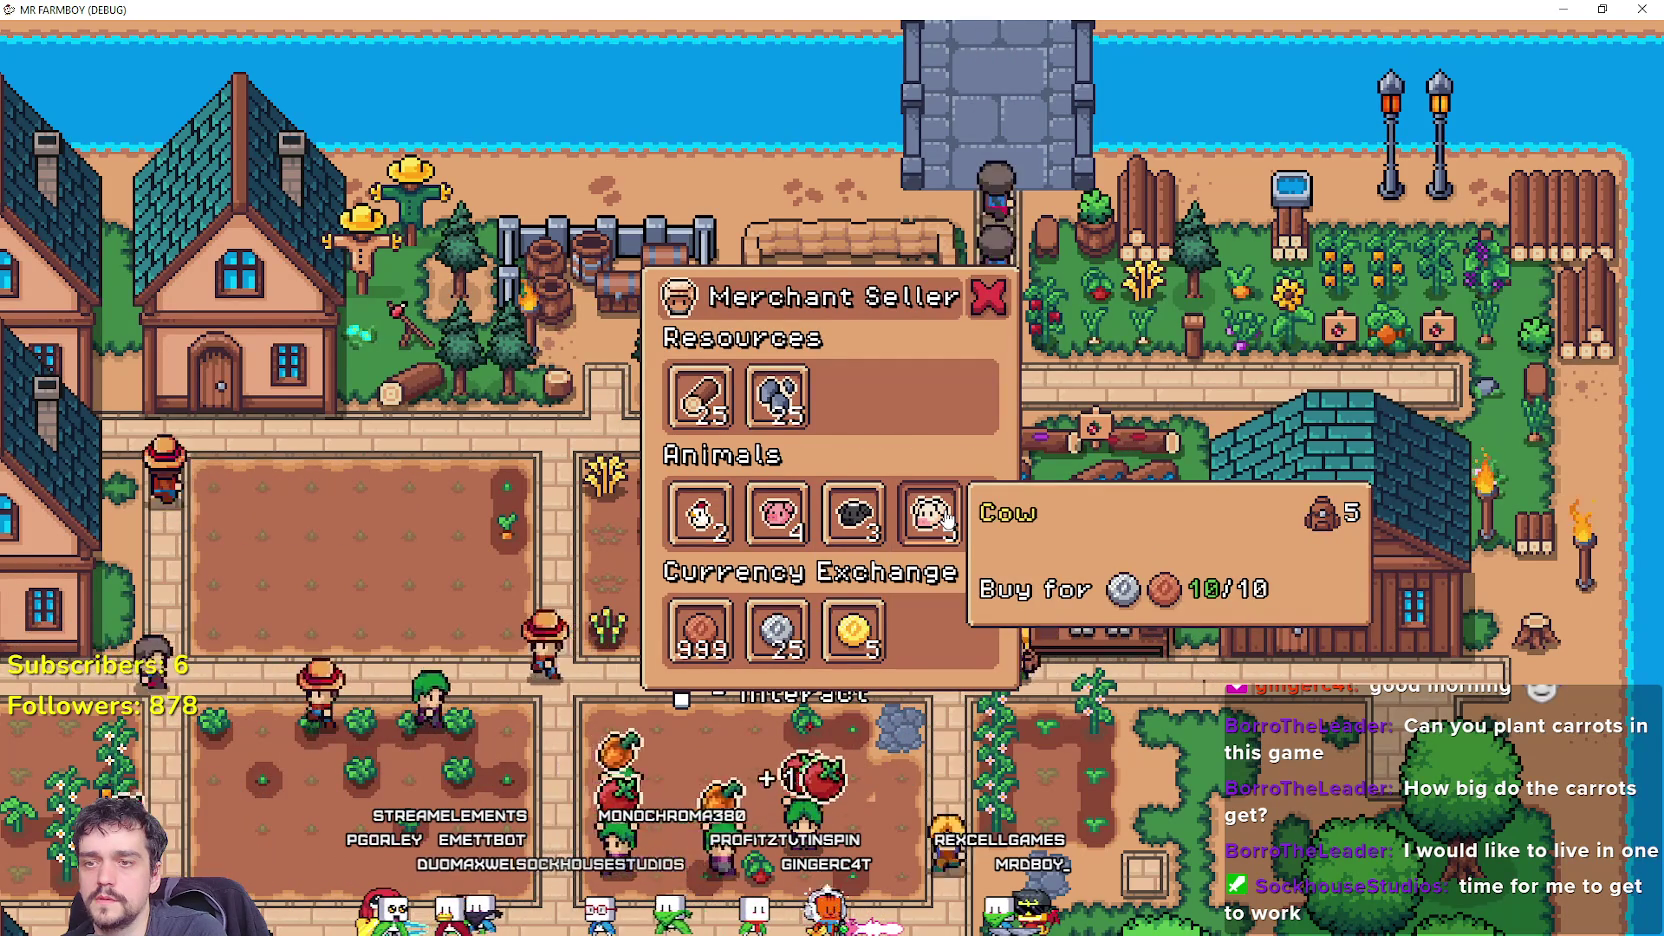
key("alt+Tab")
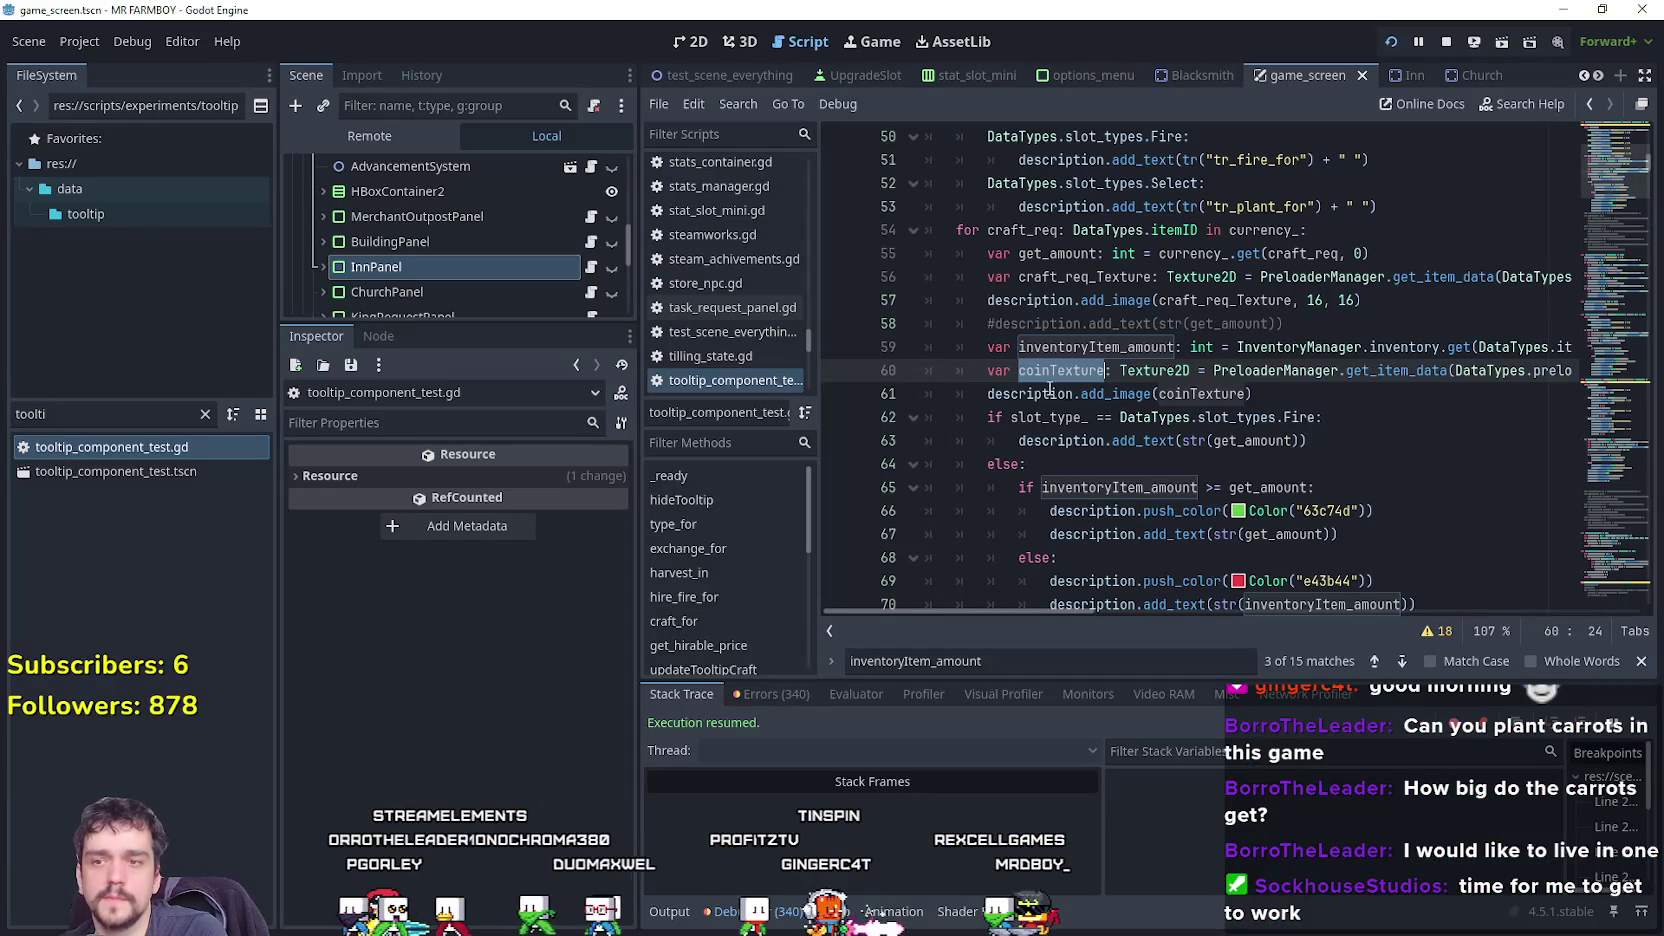
Comment out the coinTexture lines 60–61 with Ctrl+K and save the script.
scroll(1058, 380, "down", 1)
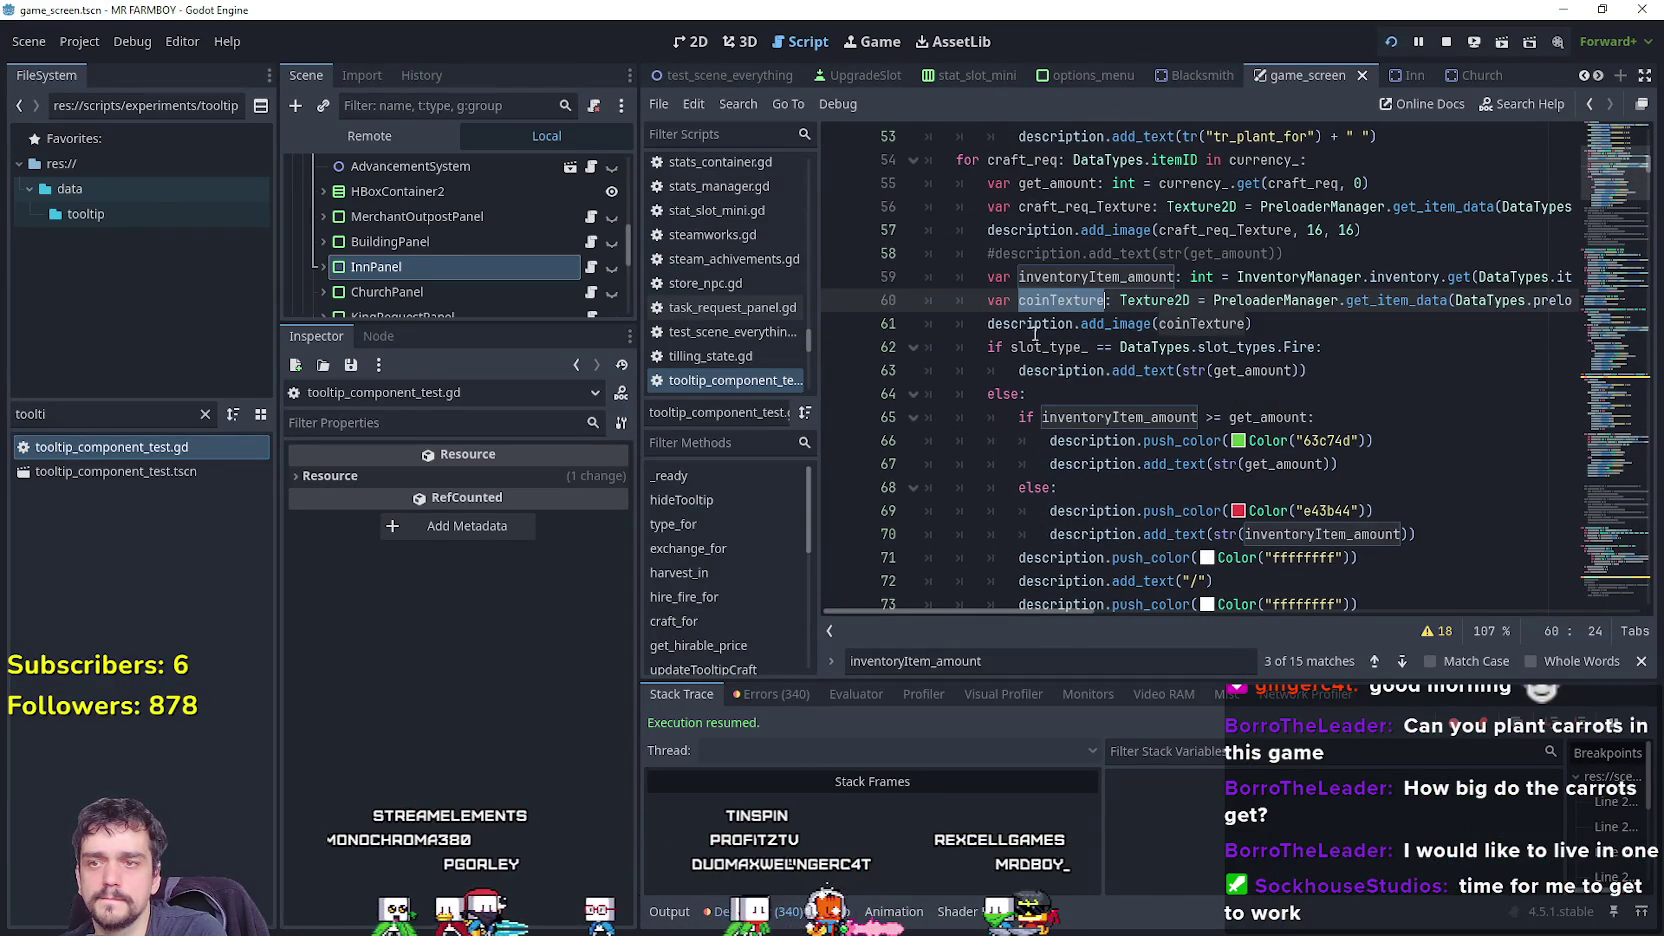
key("ctrl+k")
left_click(1248, 322)
key("ctrl+s")
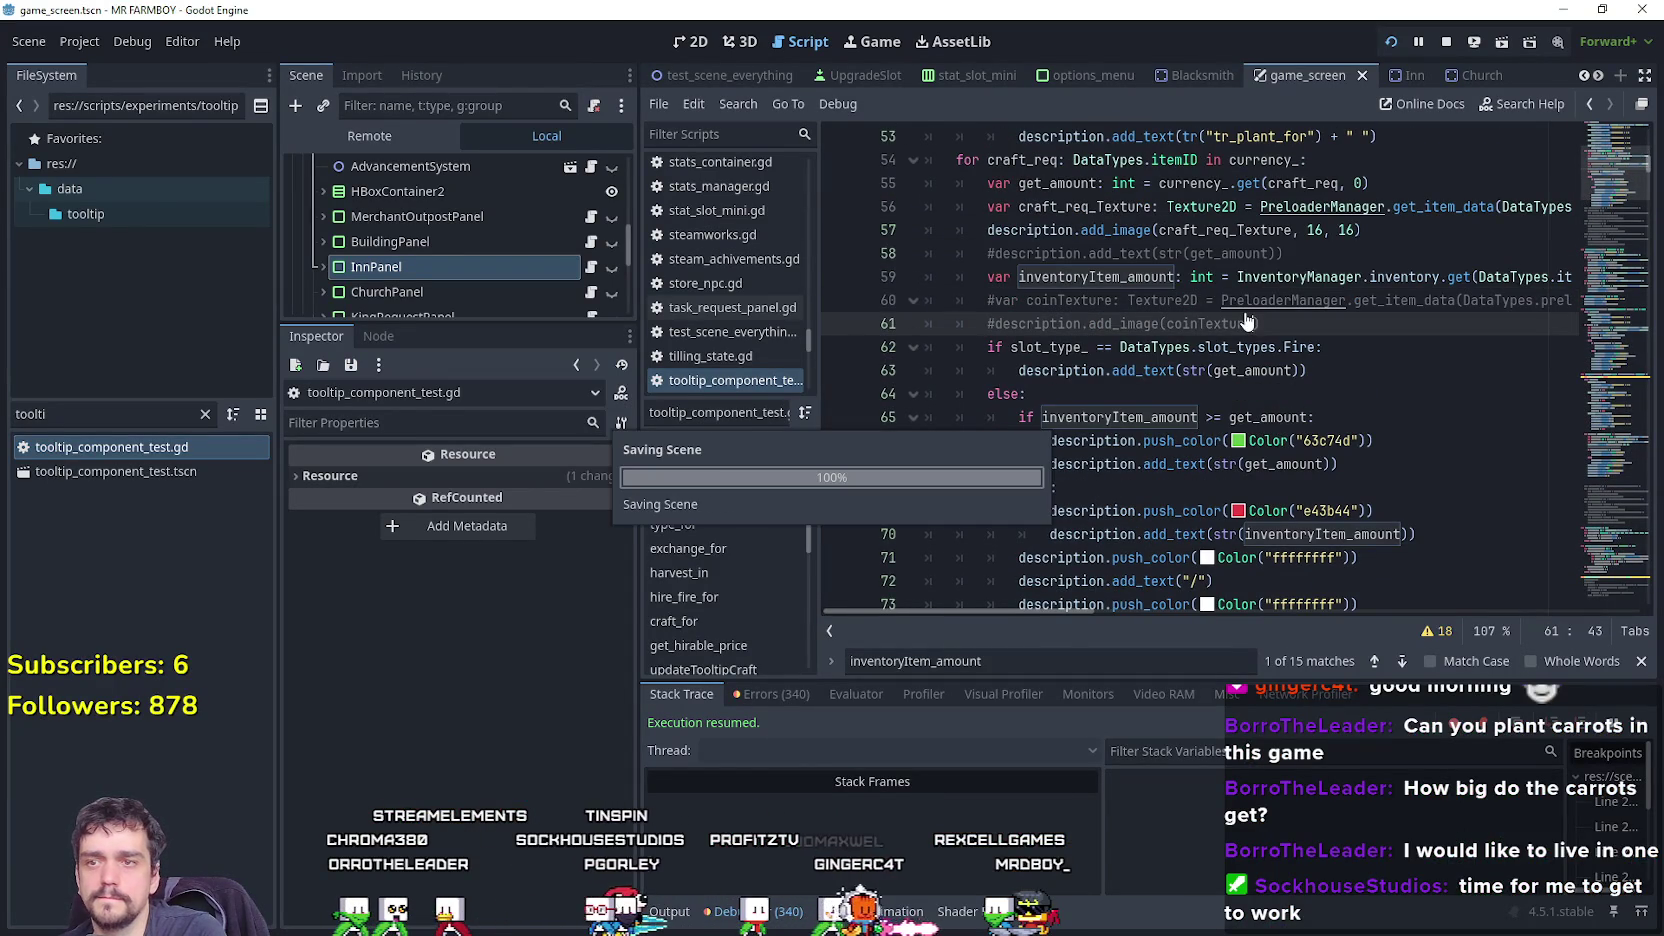
key("alt+Tab")
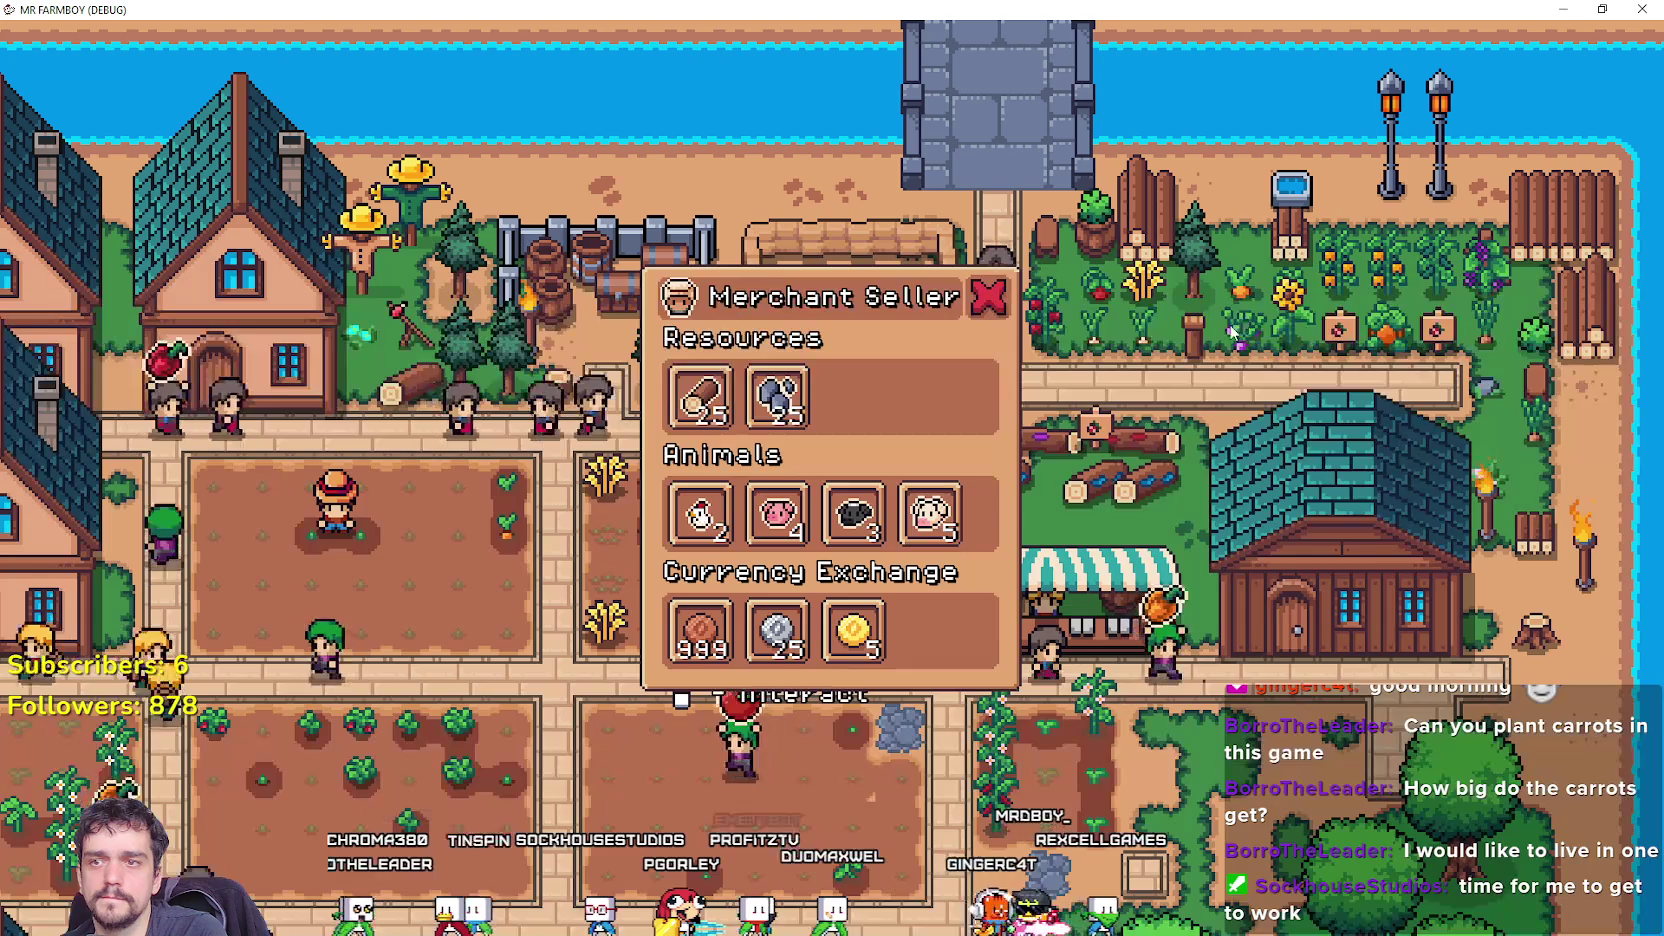
mouse_move(888, 518)
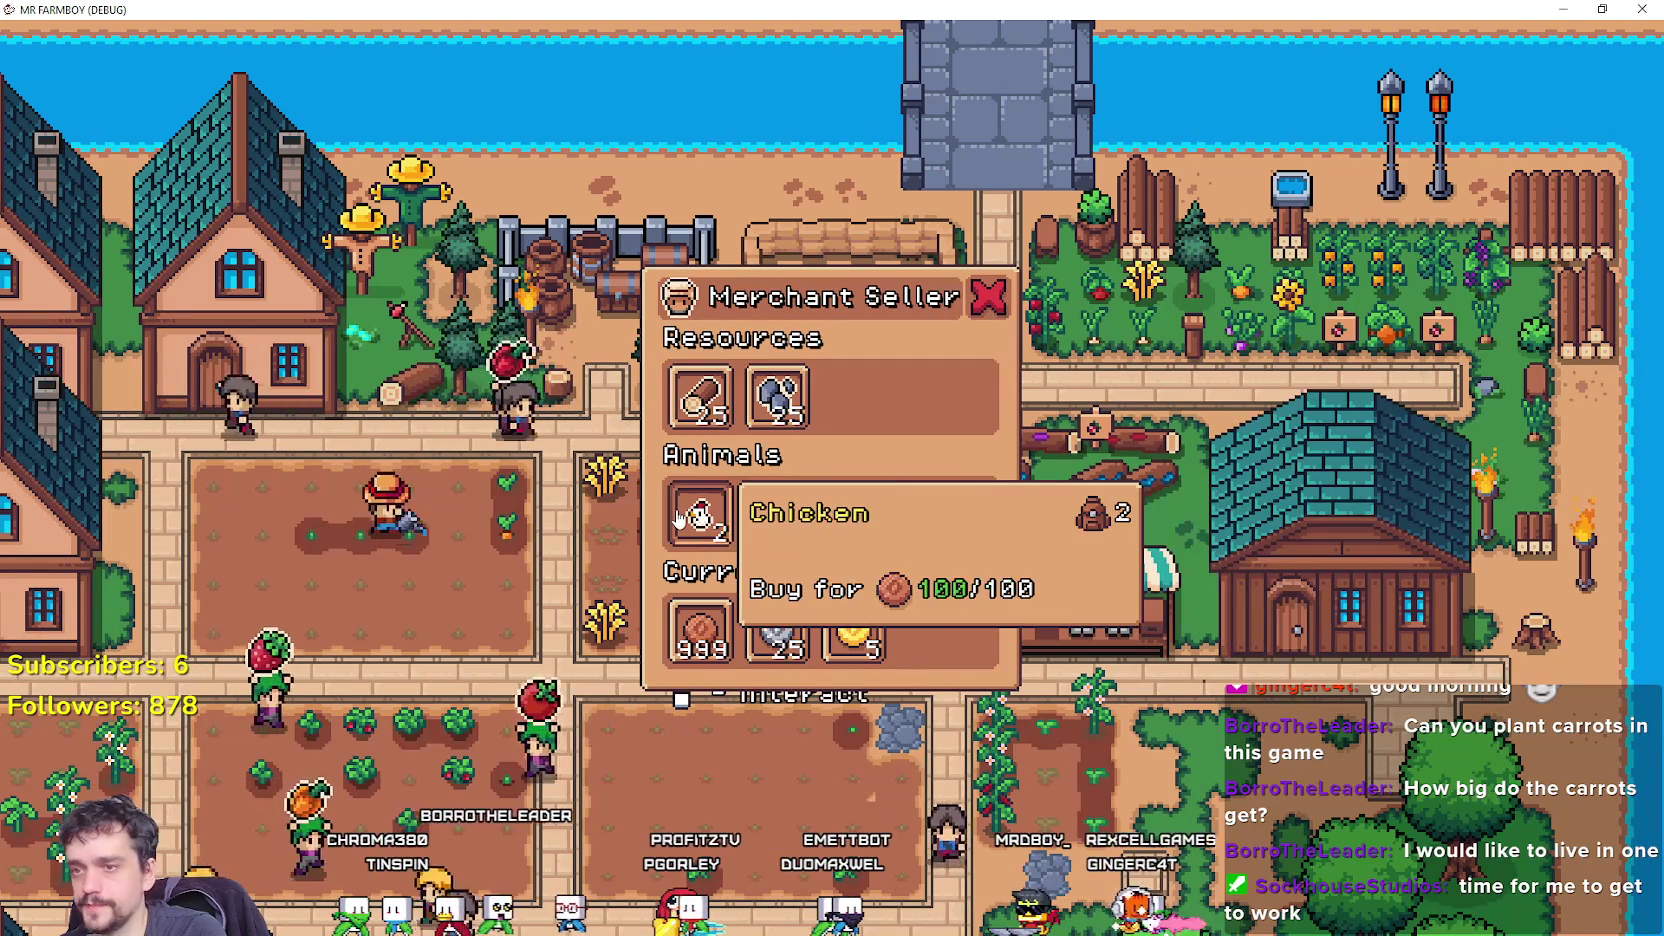
mouse_move(697, 410)
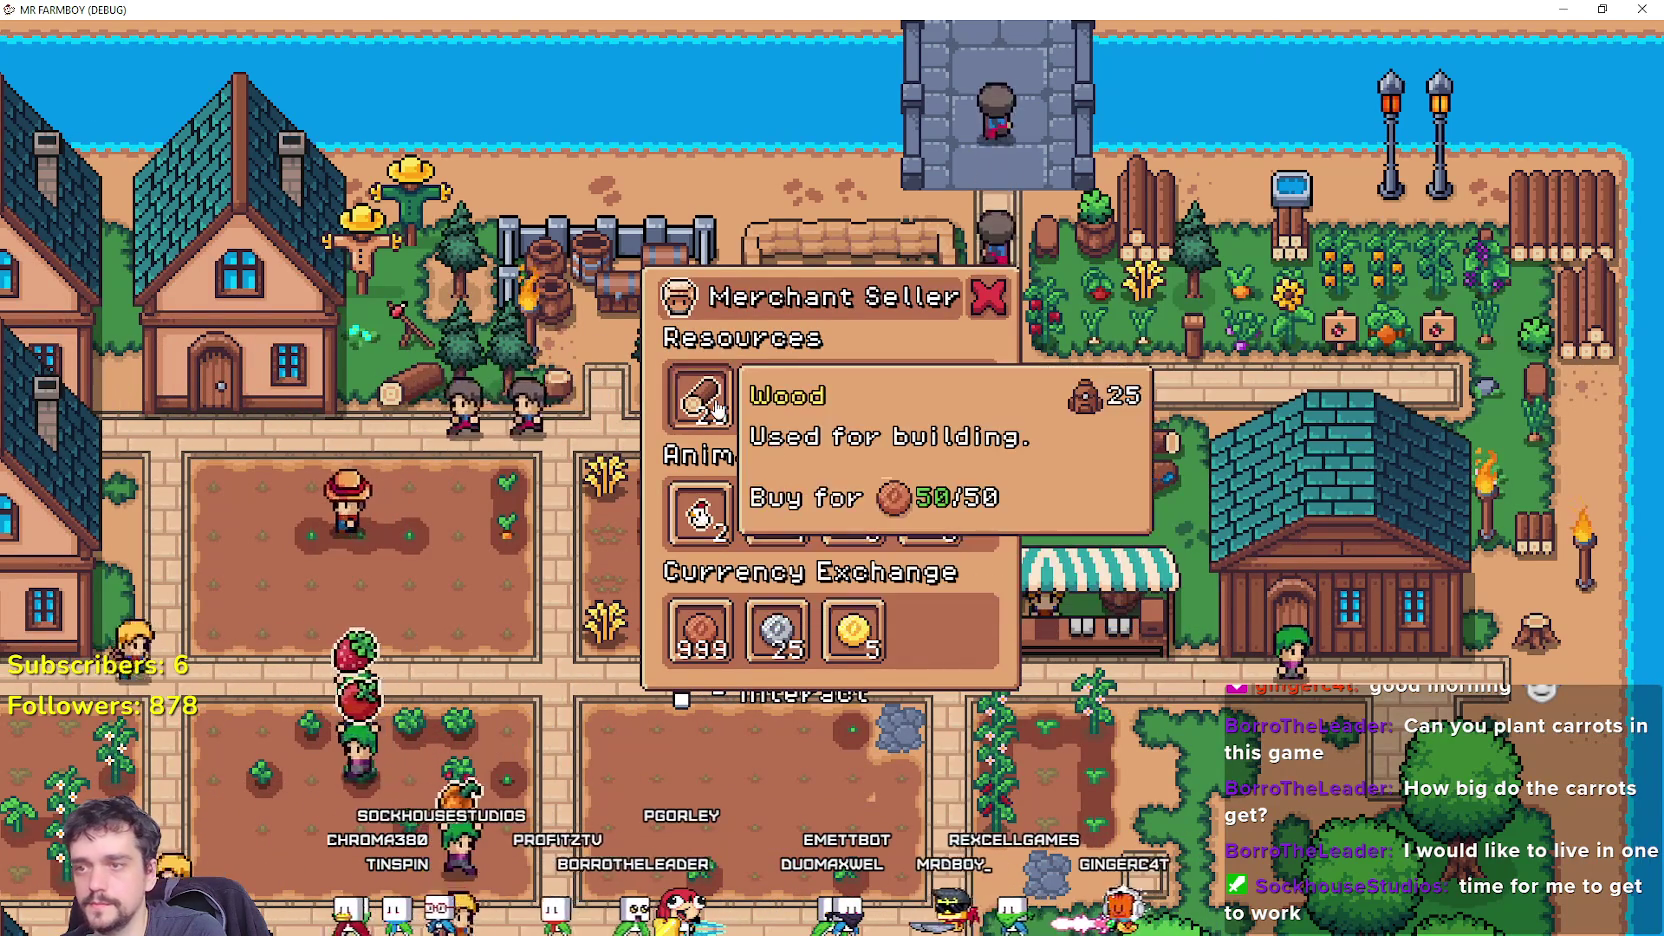
mouse_move(762, 404)
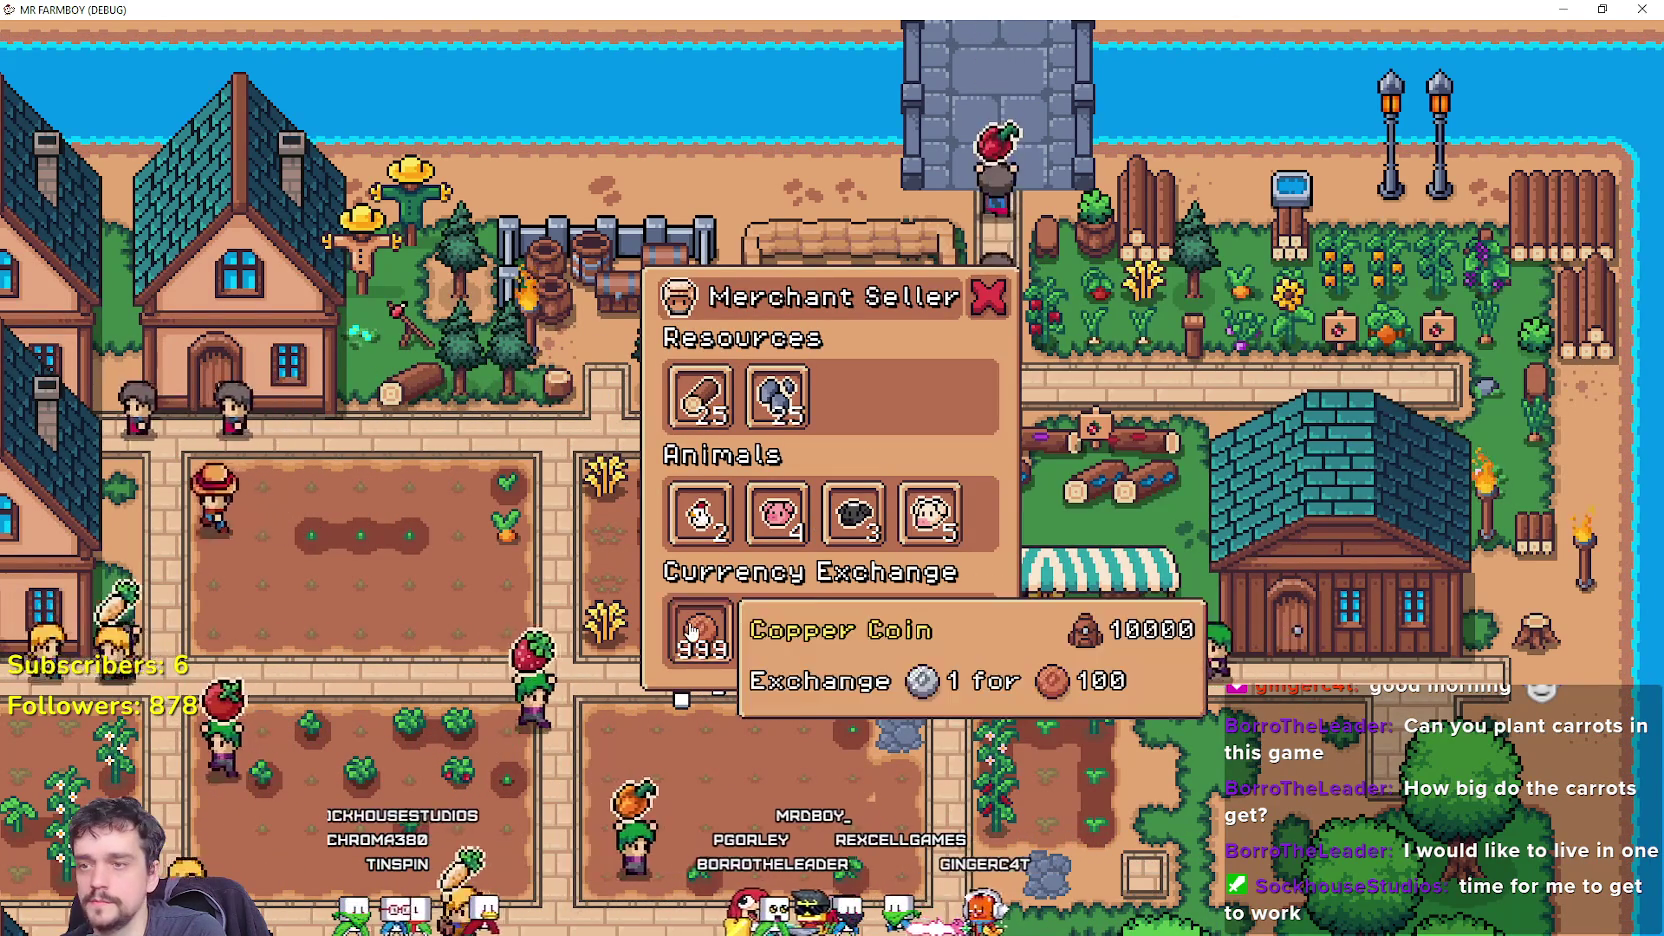
key("alt+Tab")
scroll(1200, 400, "down", 5)
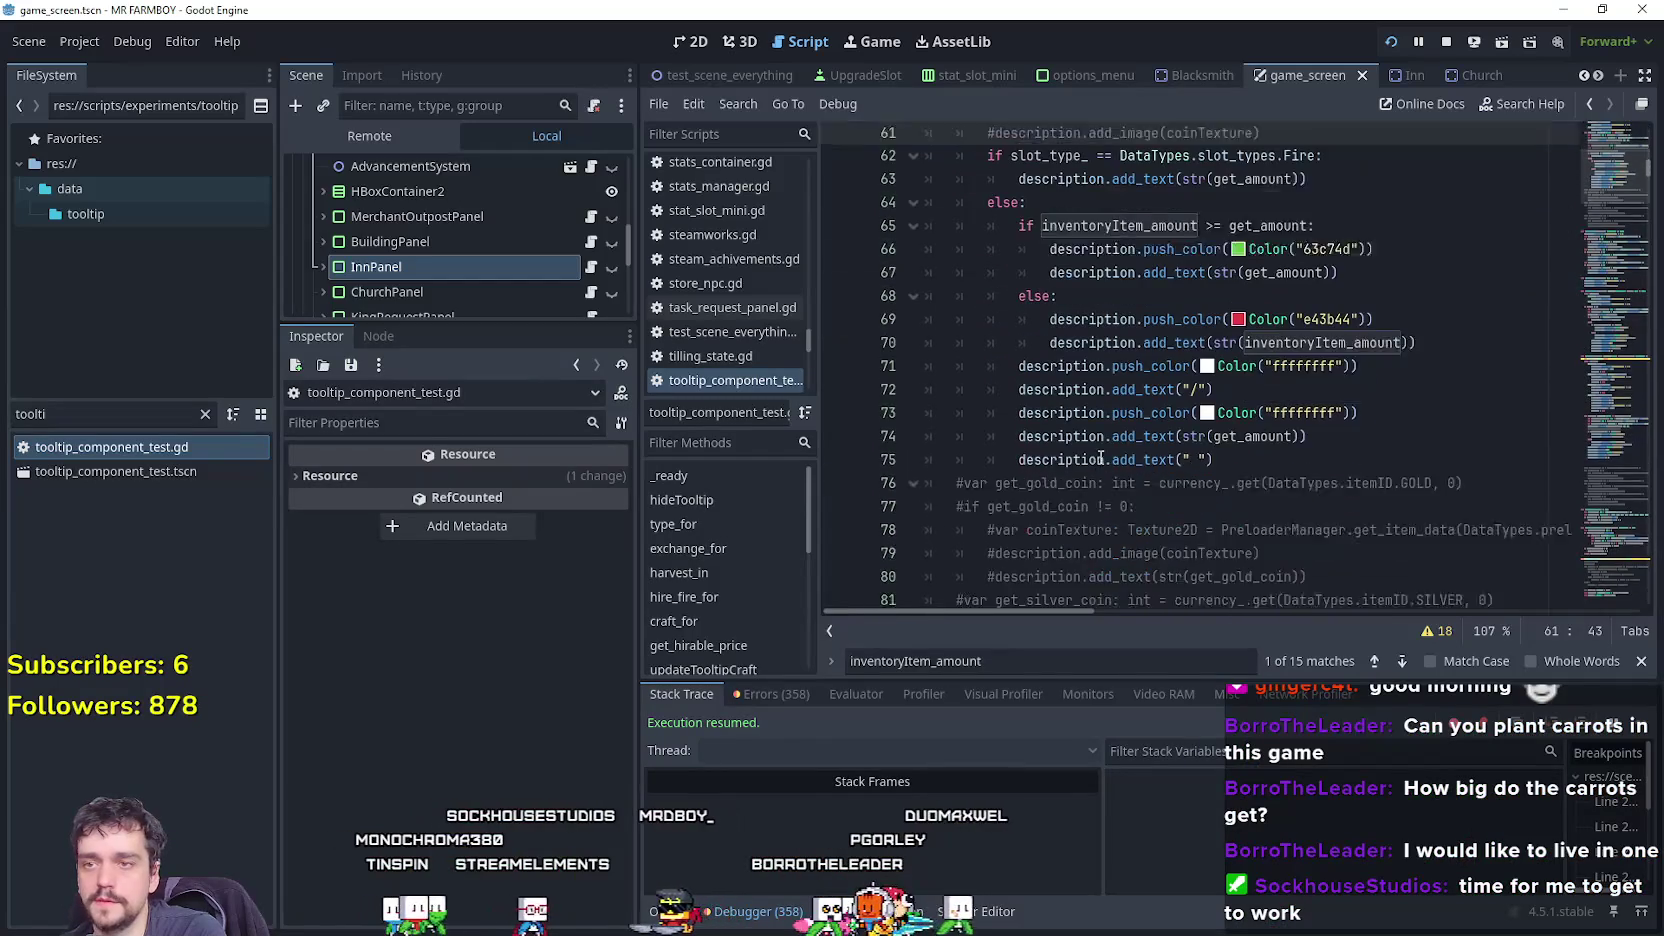
left_click_drag(1213, 440, 1163, 352)
scroll(1163, 352, "up", 3)
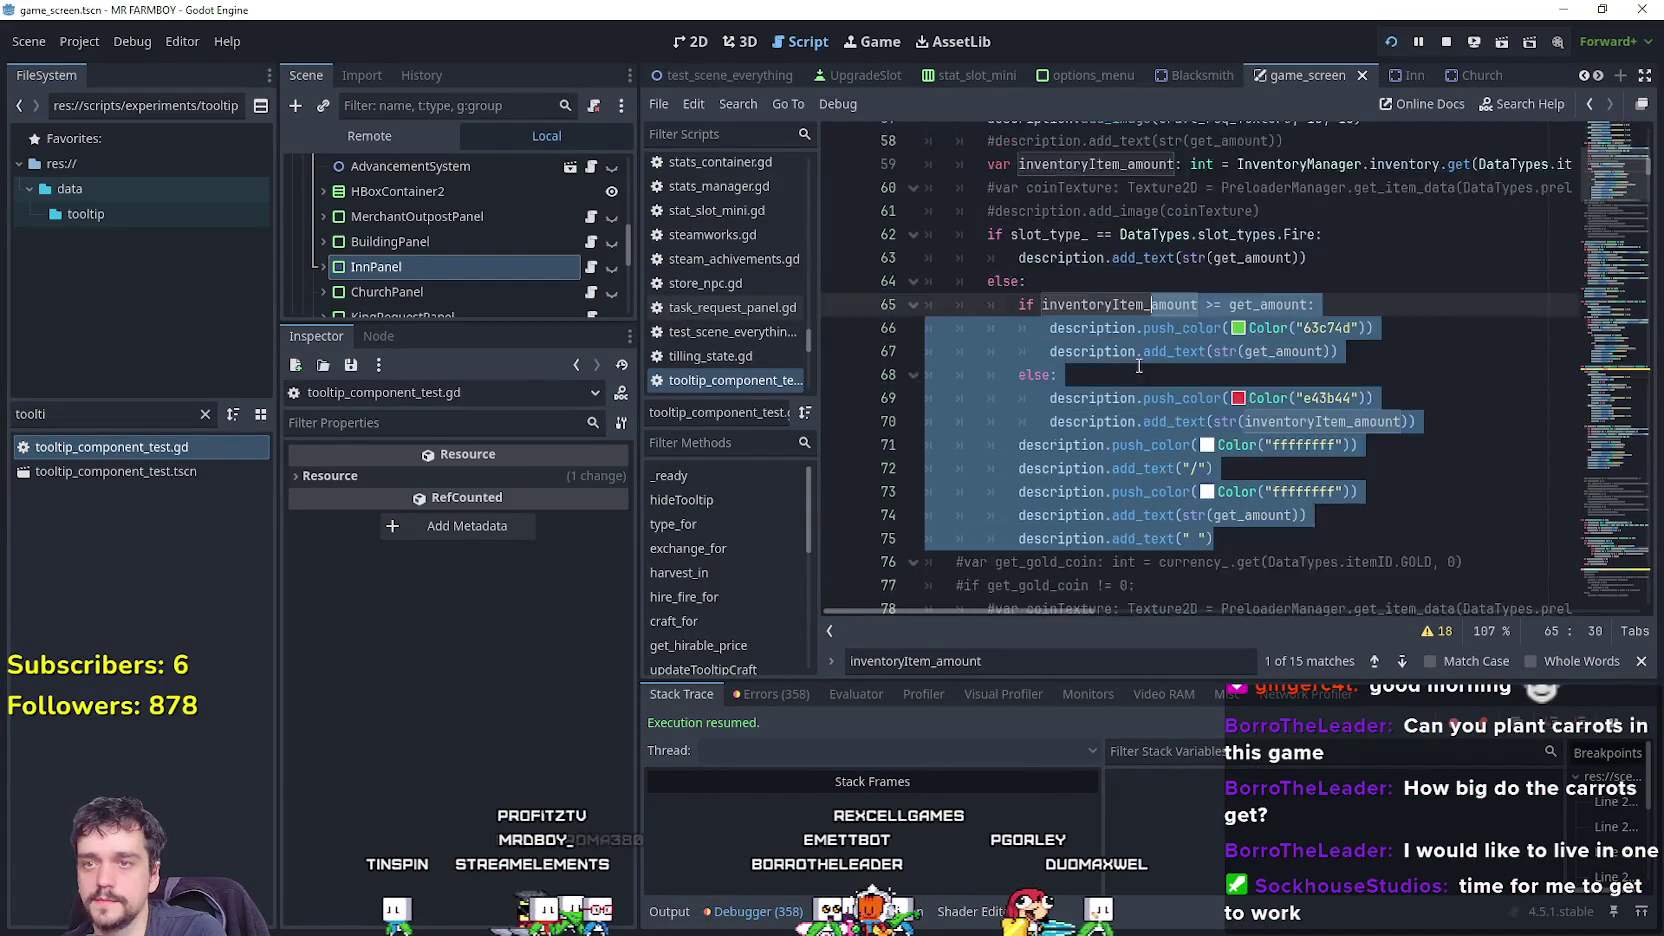
scroll(1200, 360, "down", 5)
left_click(1263, 370)
mouse_move(1263, 370)
left_mouse_down()
mouse_move(1050, 135)
mouse_move(1030, 330)
mouse_move(897, 167)
mouse_move(975, 372)
mouse_move(942, 200)
left_mouse_up()
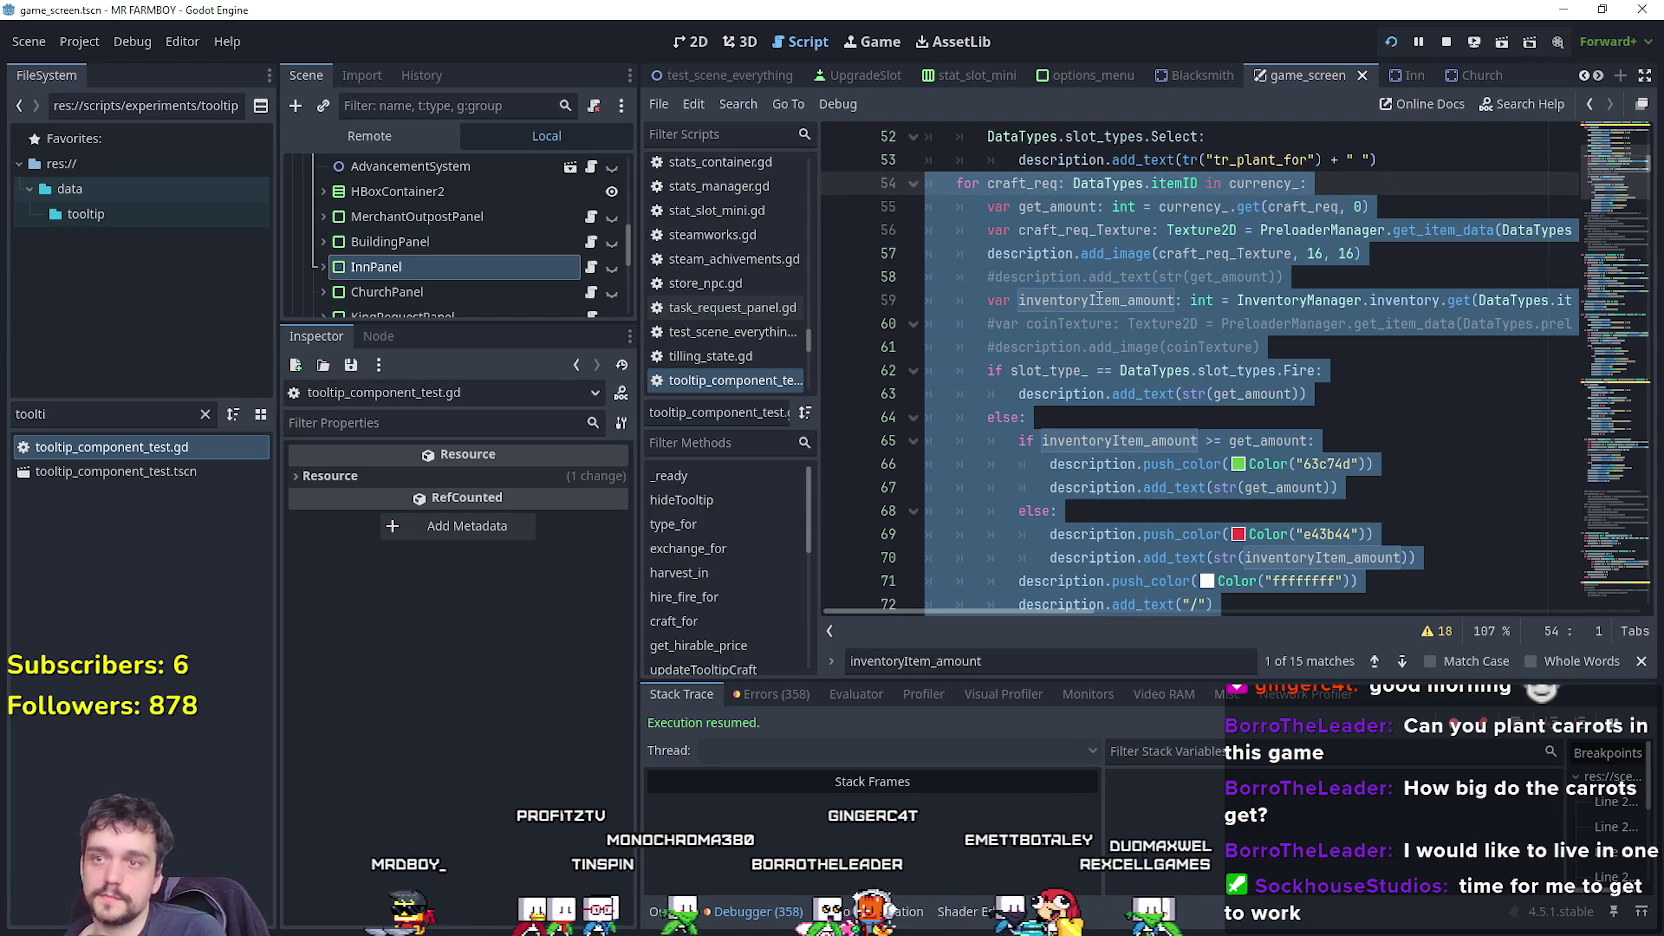
Relaunch the game and check the plant and crops/buildings crafting tooltips.
key("alt+Tab")
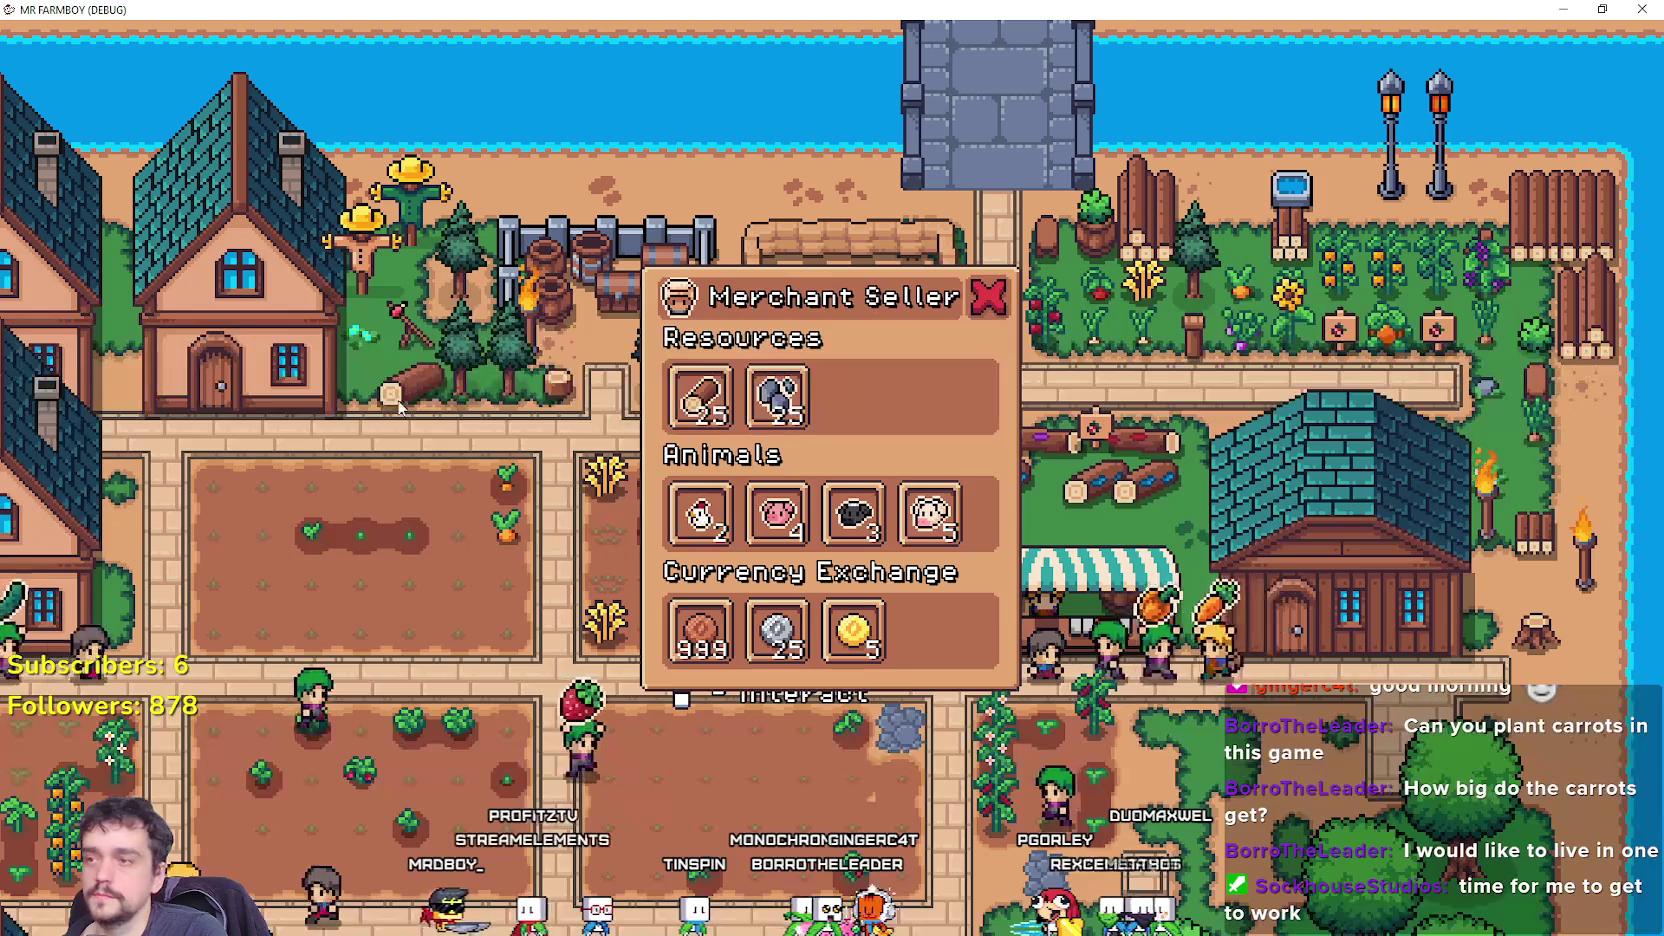
mouse_move(762, 615)
key("c")
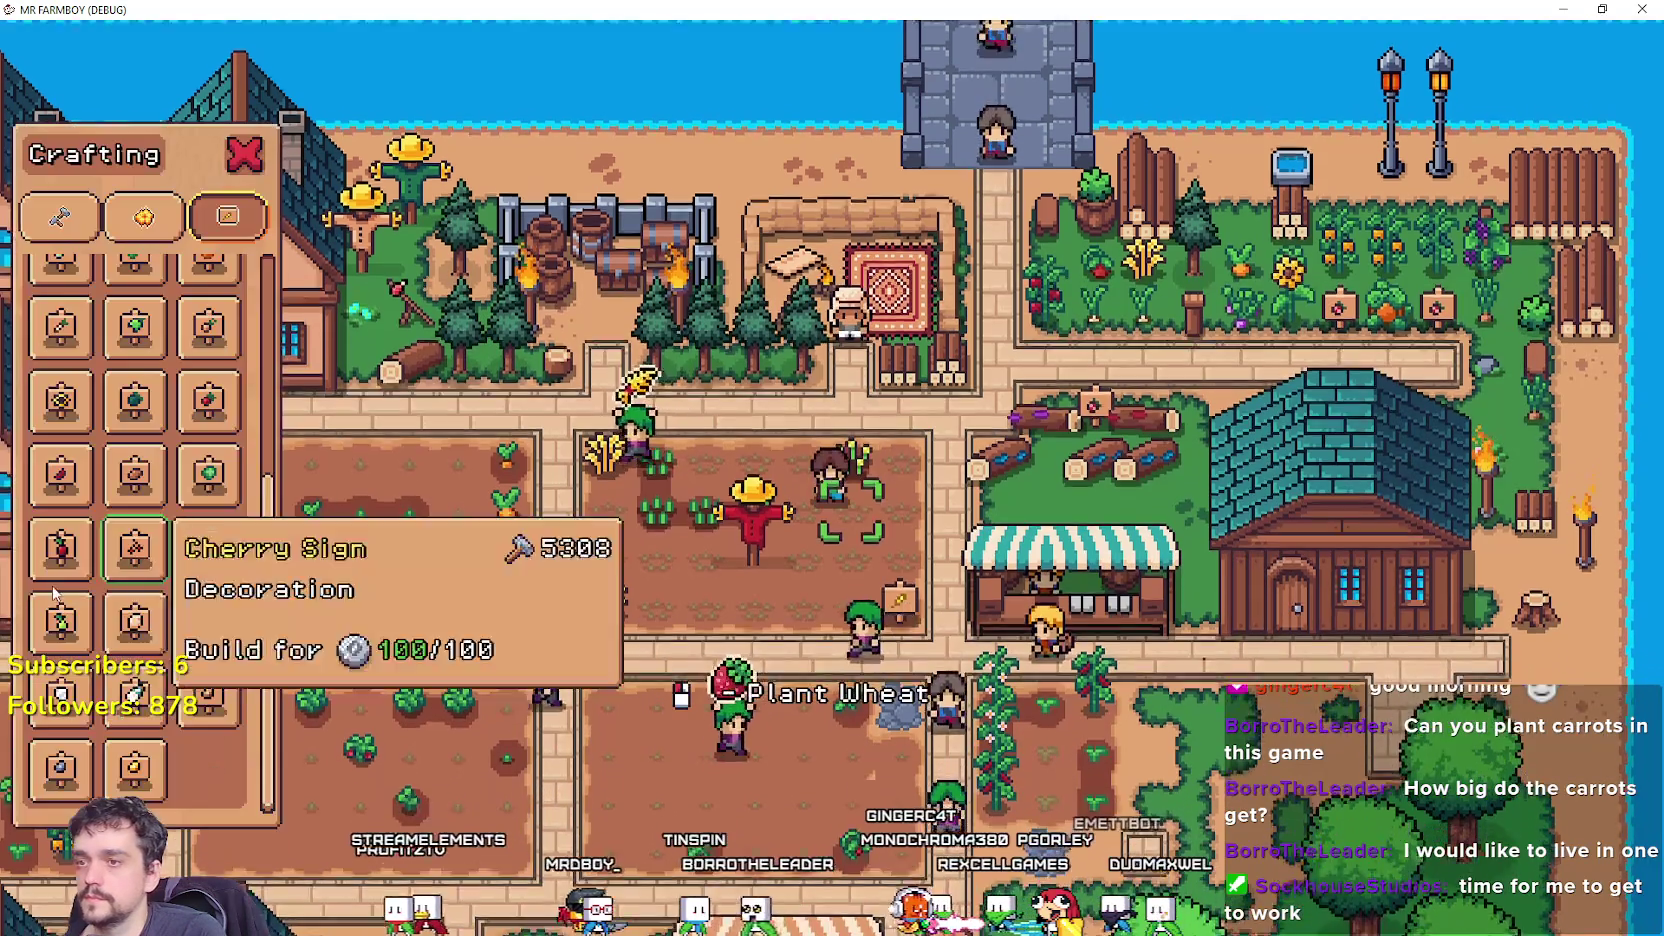
left_click(144, 216)
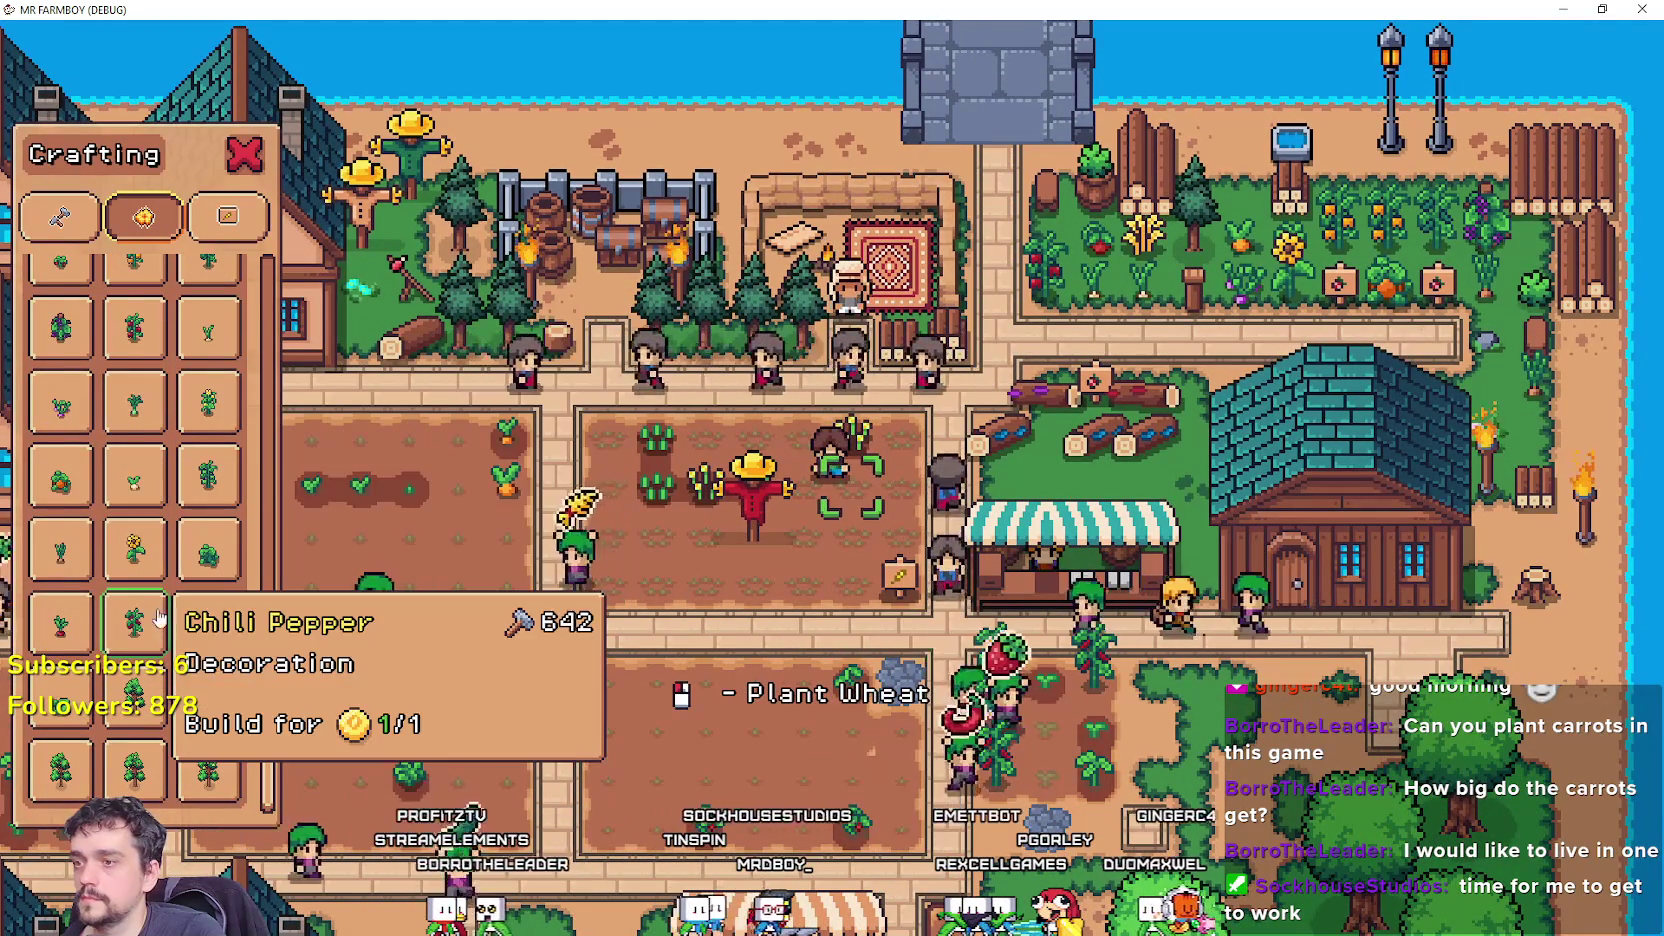
scroll(150, 640, "up", 5)
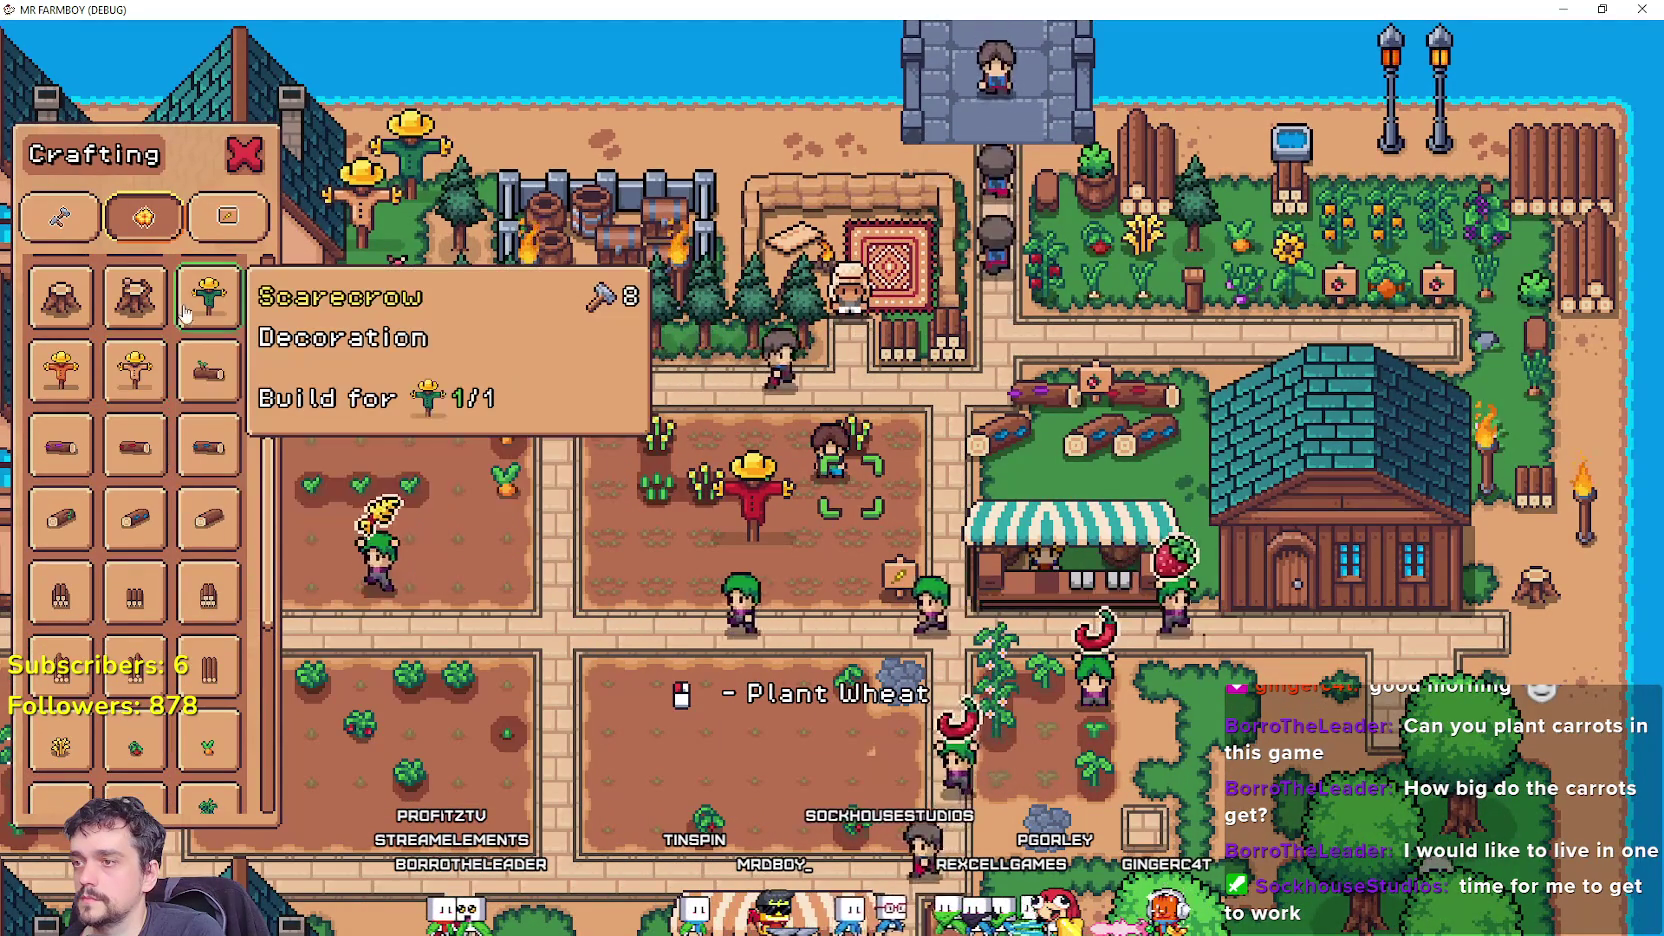
left_click(60, 216)
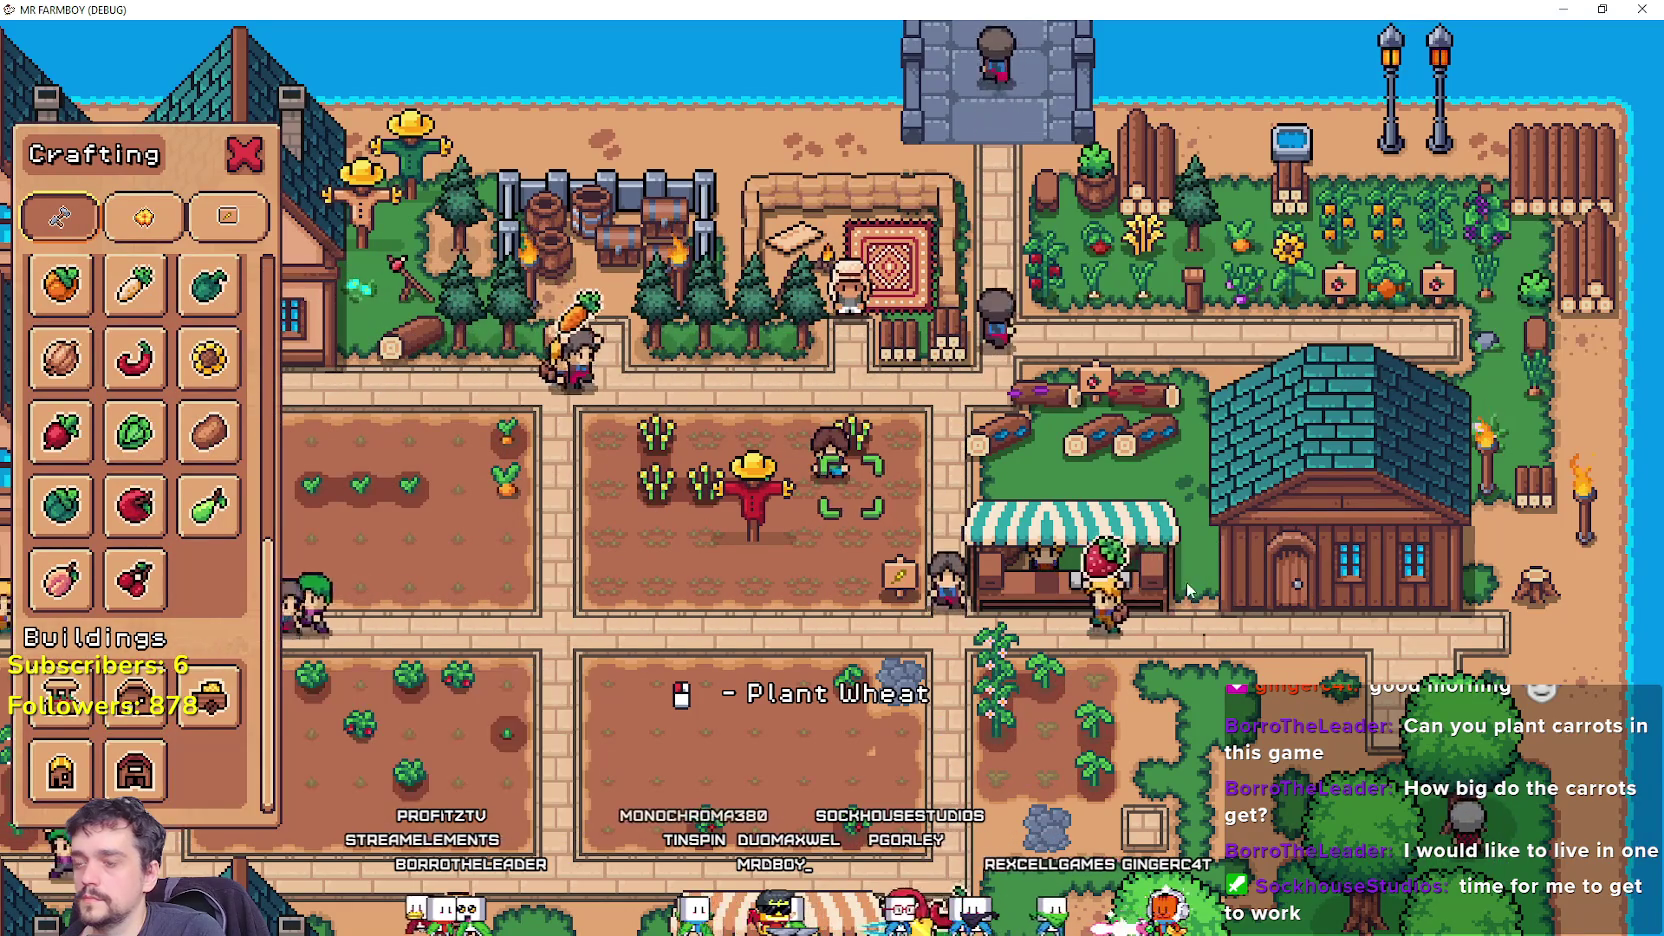
Walk up to the merchant, open the Merchant Seller shop, and close it.
key("w")
key("Escape")
key("e")
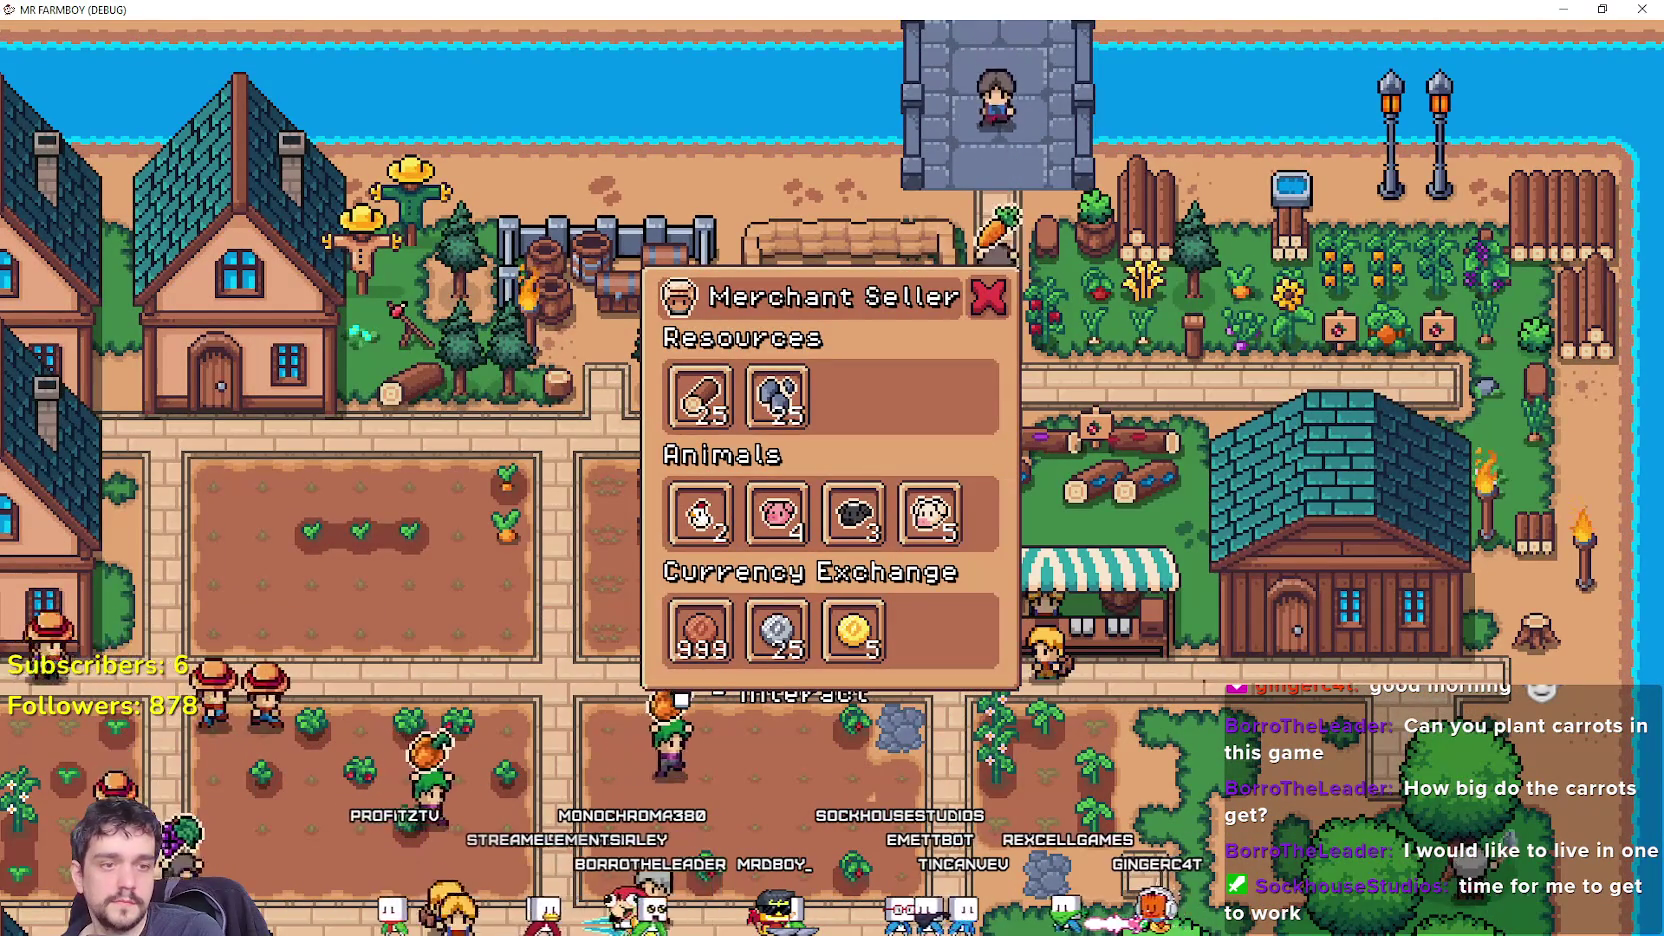
key("Escape")
Copy the have/need loop from craft_for in the script.
key("alt+Tab")
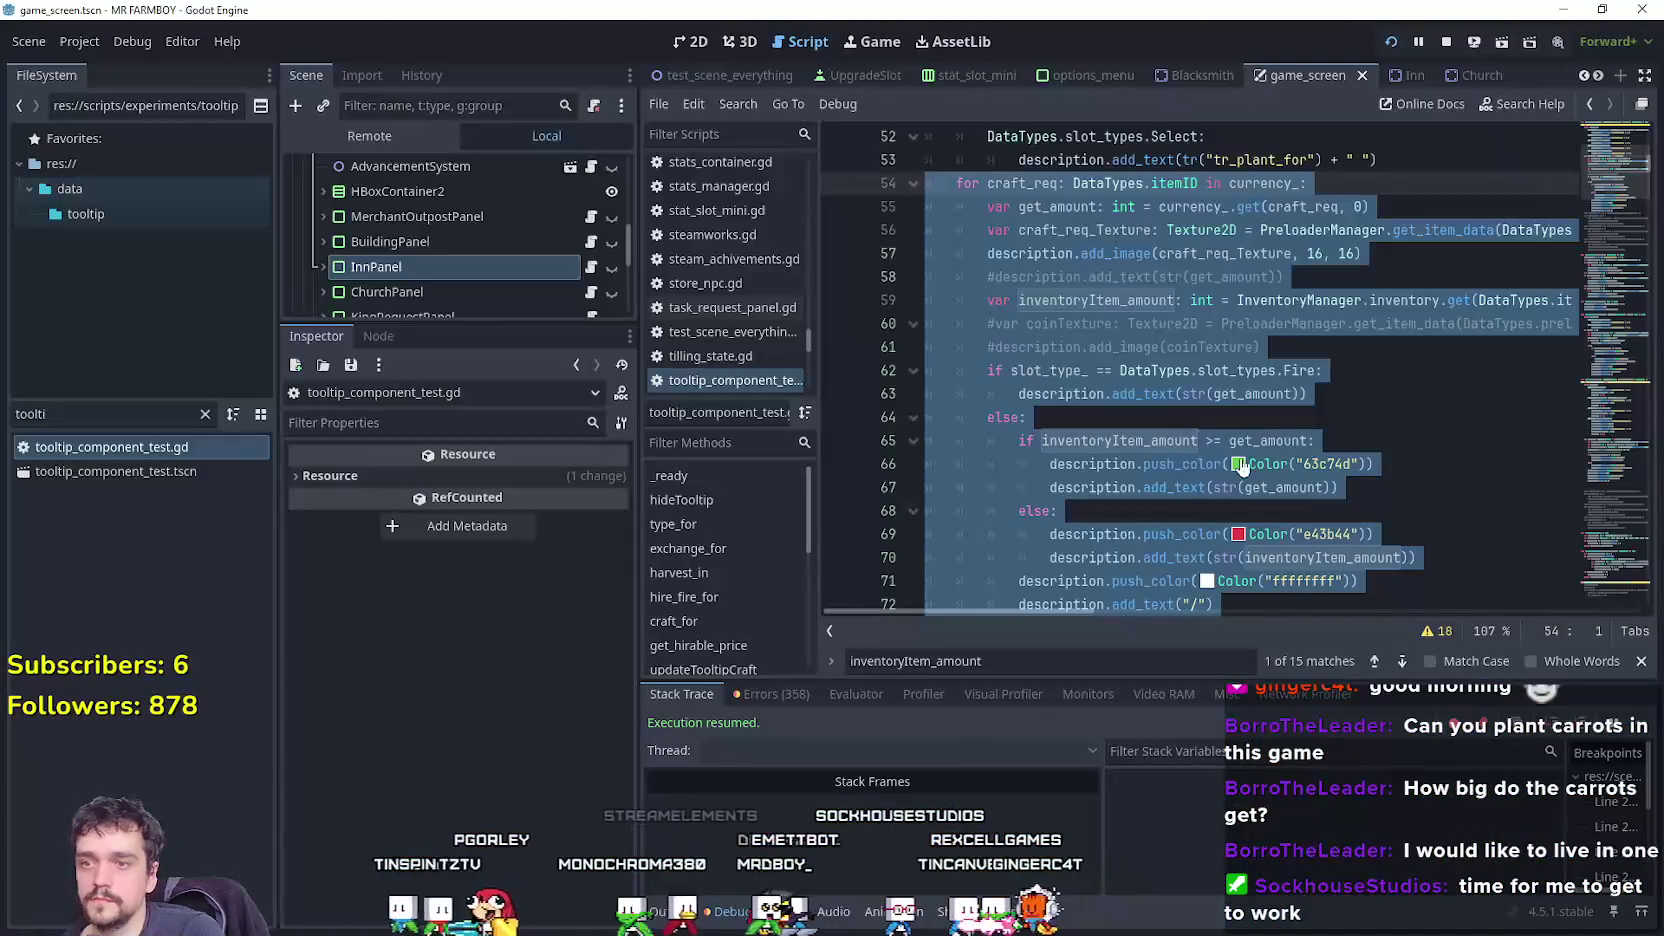
scroll(1195, 369, "down", 3)
right_click(1195, 369)
left_click(1235, 493)
Comment out the gold/silver/copper coin lines 94–108 in exchange_for.
scroll(1368, 440, "down", 10)
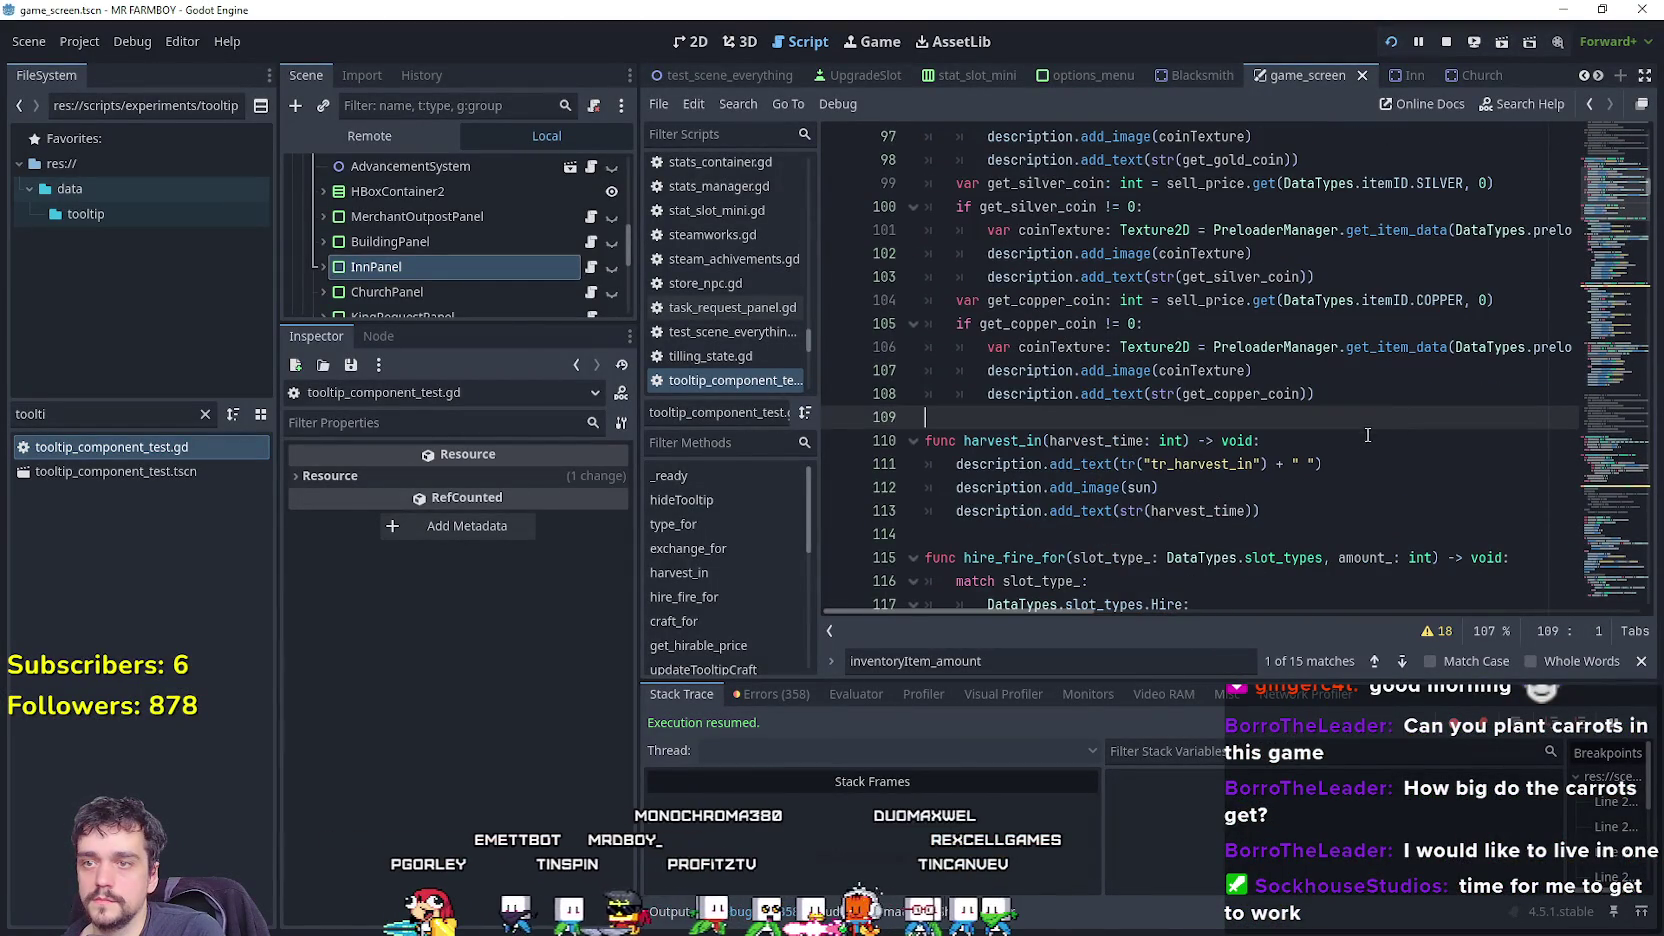
scroll(1367, 435, "up", 2)
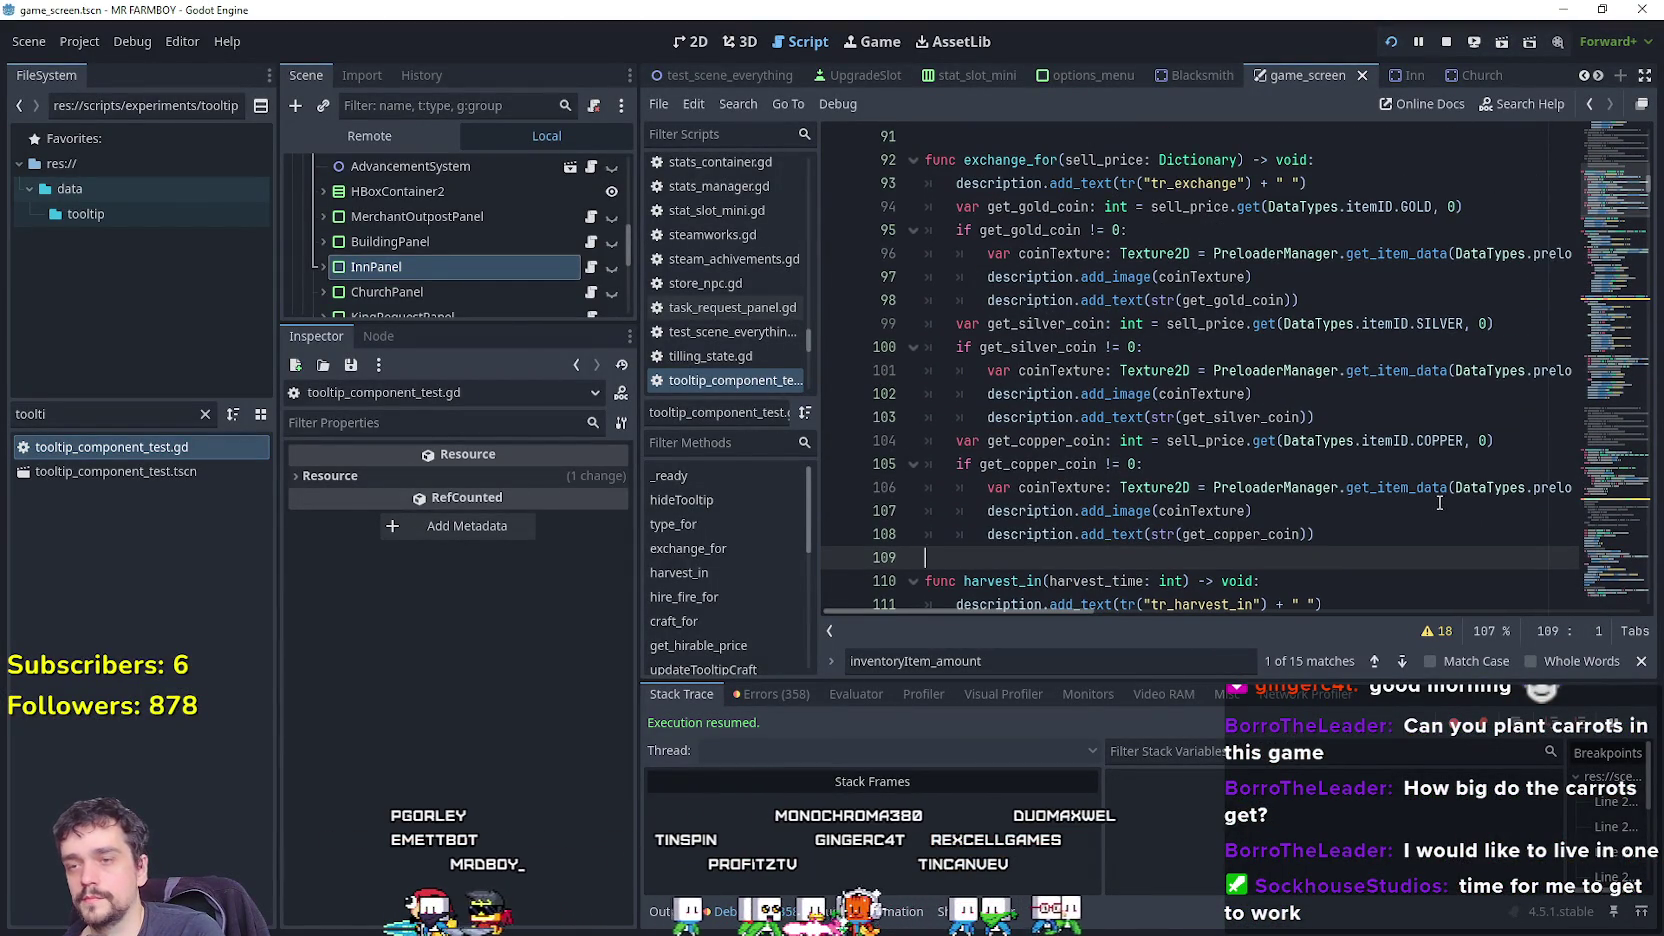
scroll(1277, 211, "up", 1)
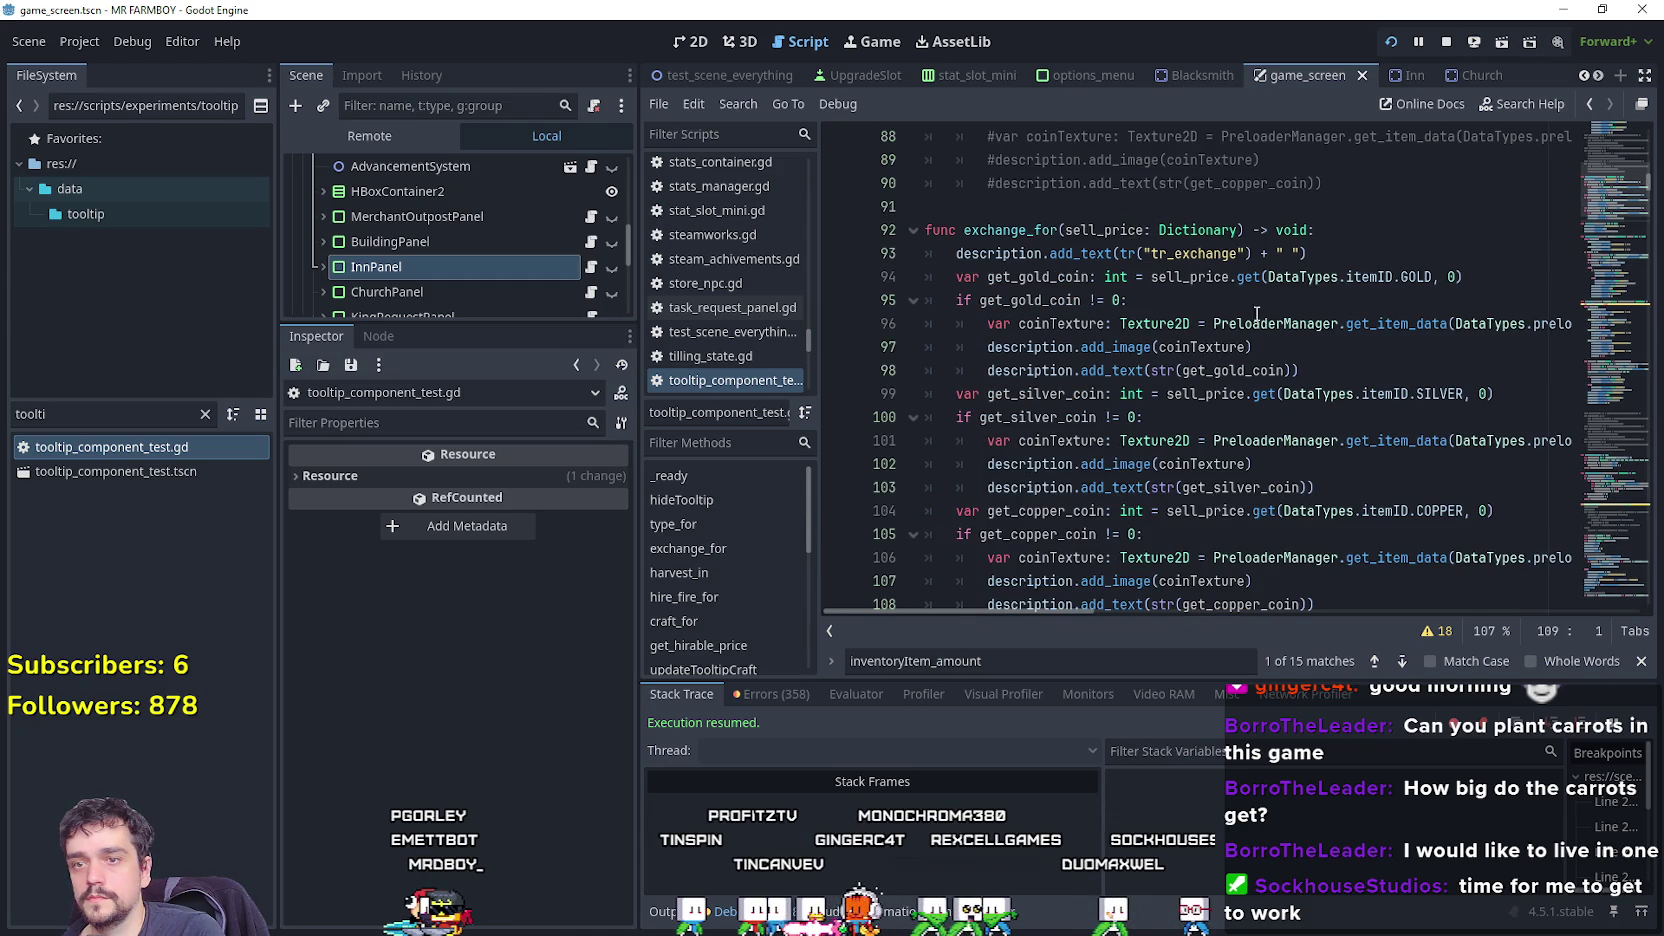
scroll(1331, 522, "down", 2)
mouse_move(1365, 487)
left_mouse_down()
mouse_move(1200, 430)
mouse_move(938, 257)
mouse_move(930, 153)
left_mouse_up()
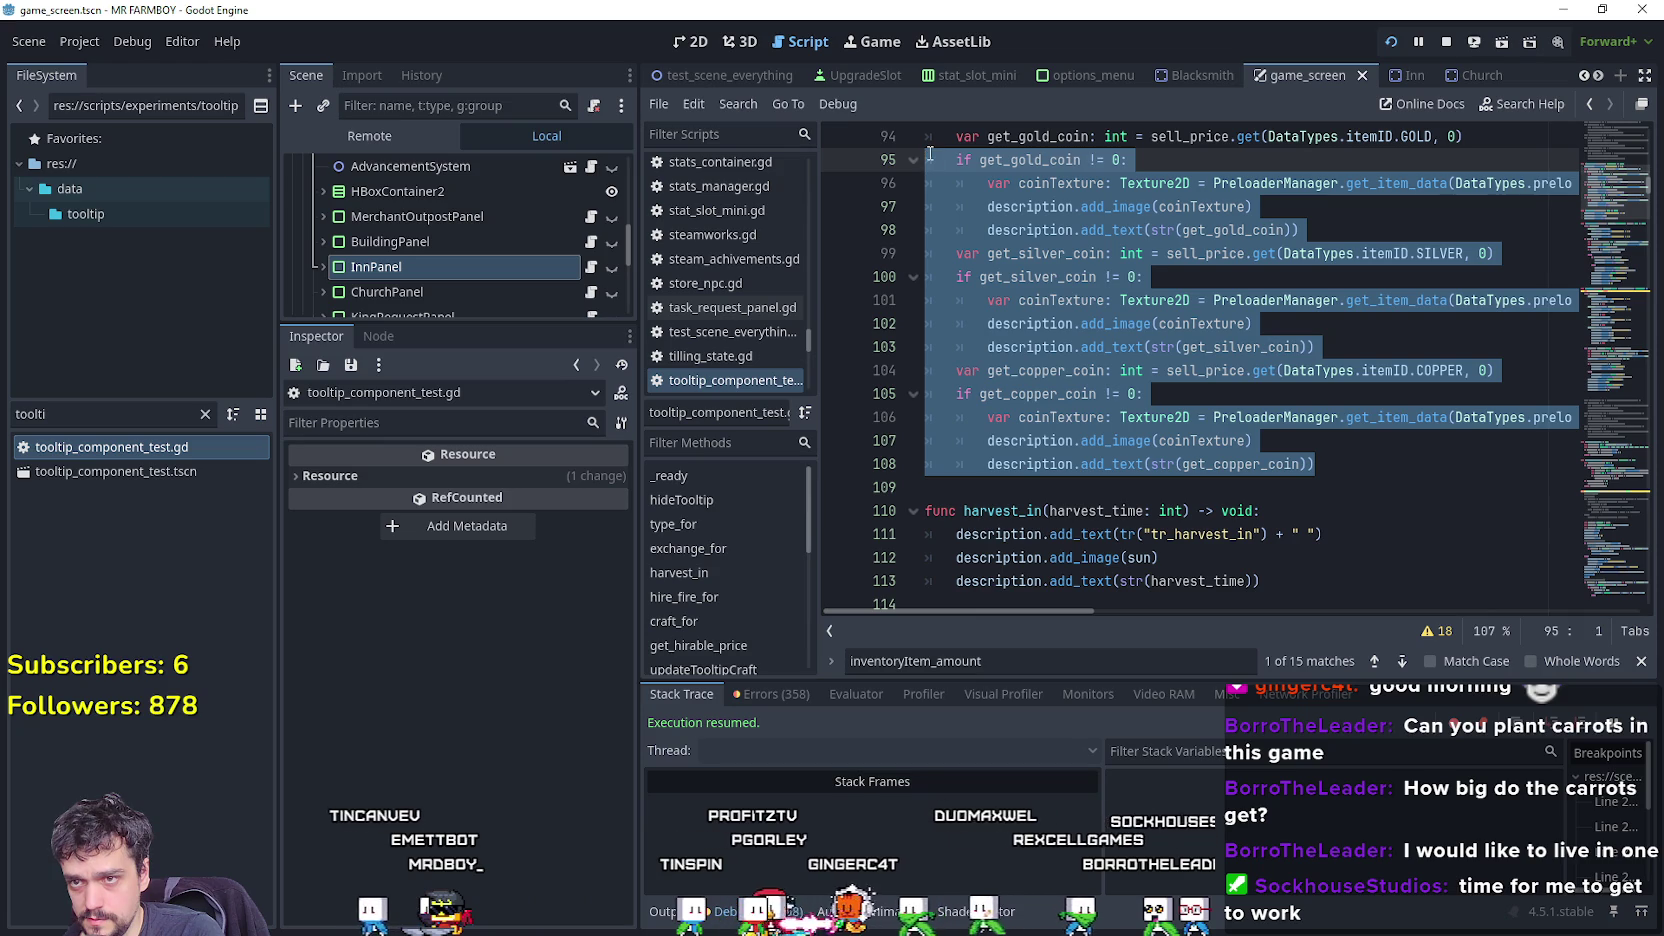
left_click(1052, 489)
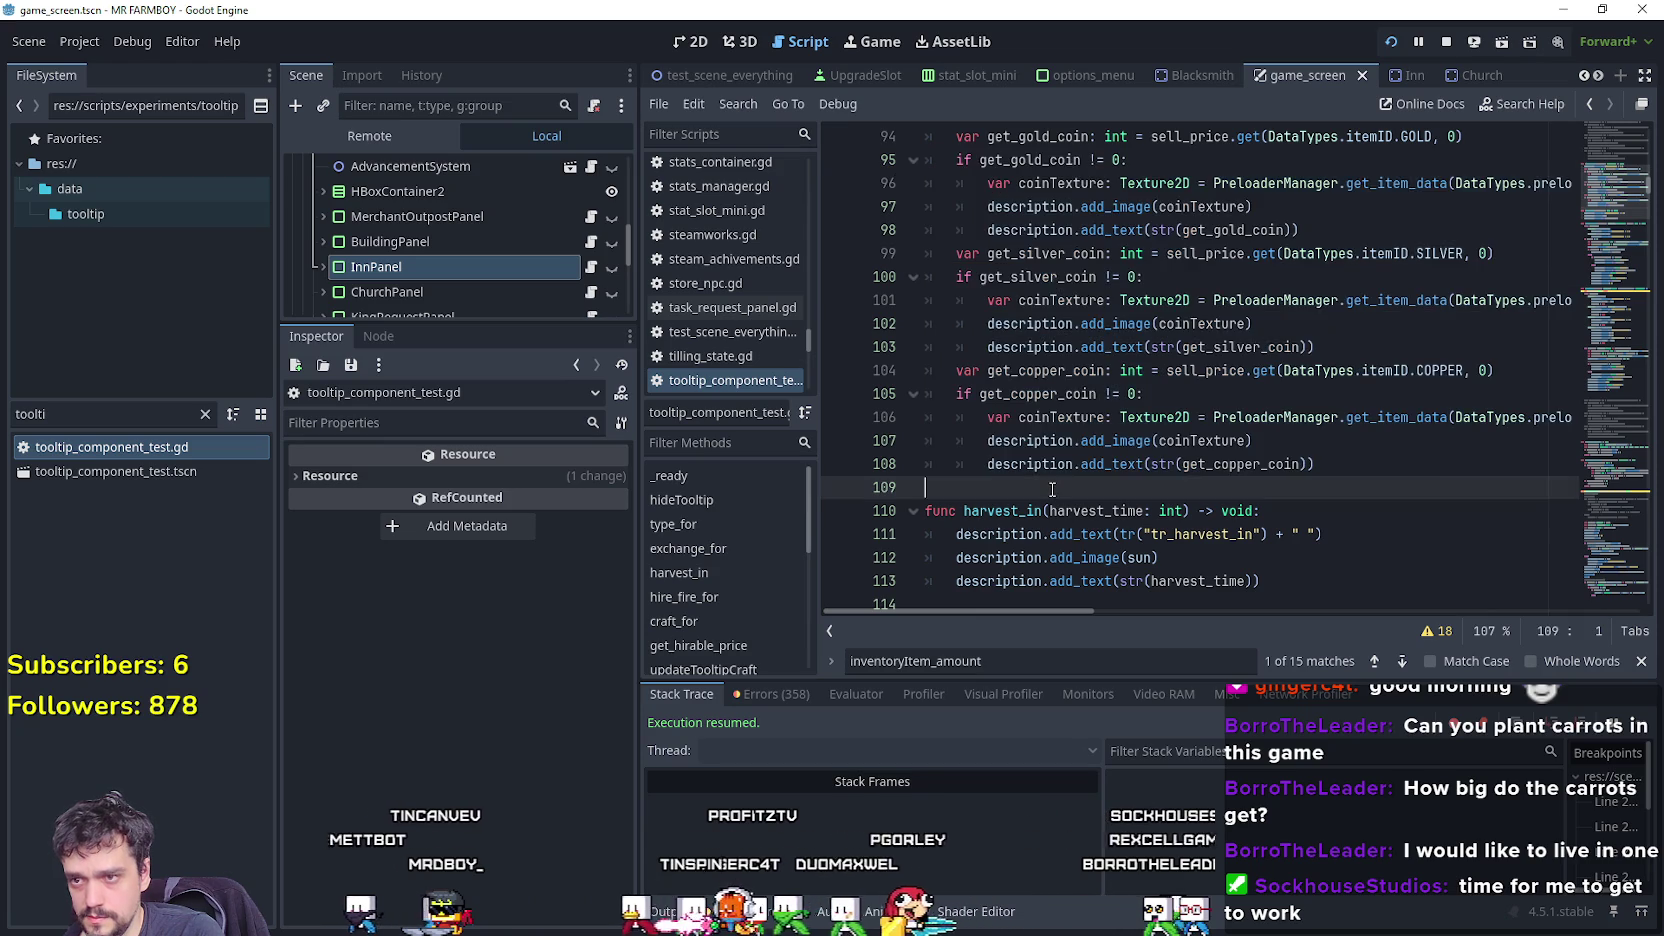
scroll(1049, 473, "up", 1)
mouse_move(1320, 536)
left_mouse_down()
mouse_move(1150, 510)
mouse_move(936, 195)
mouse_move(889, 212)
left_mouse_up()
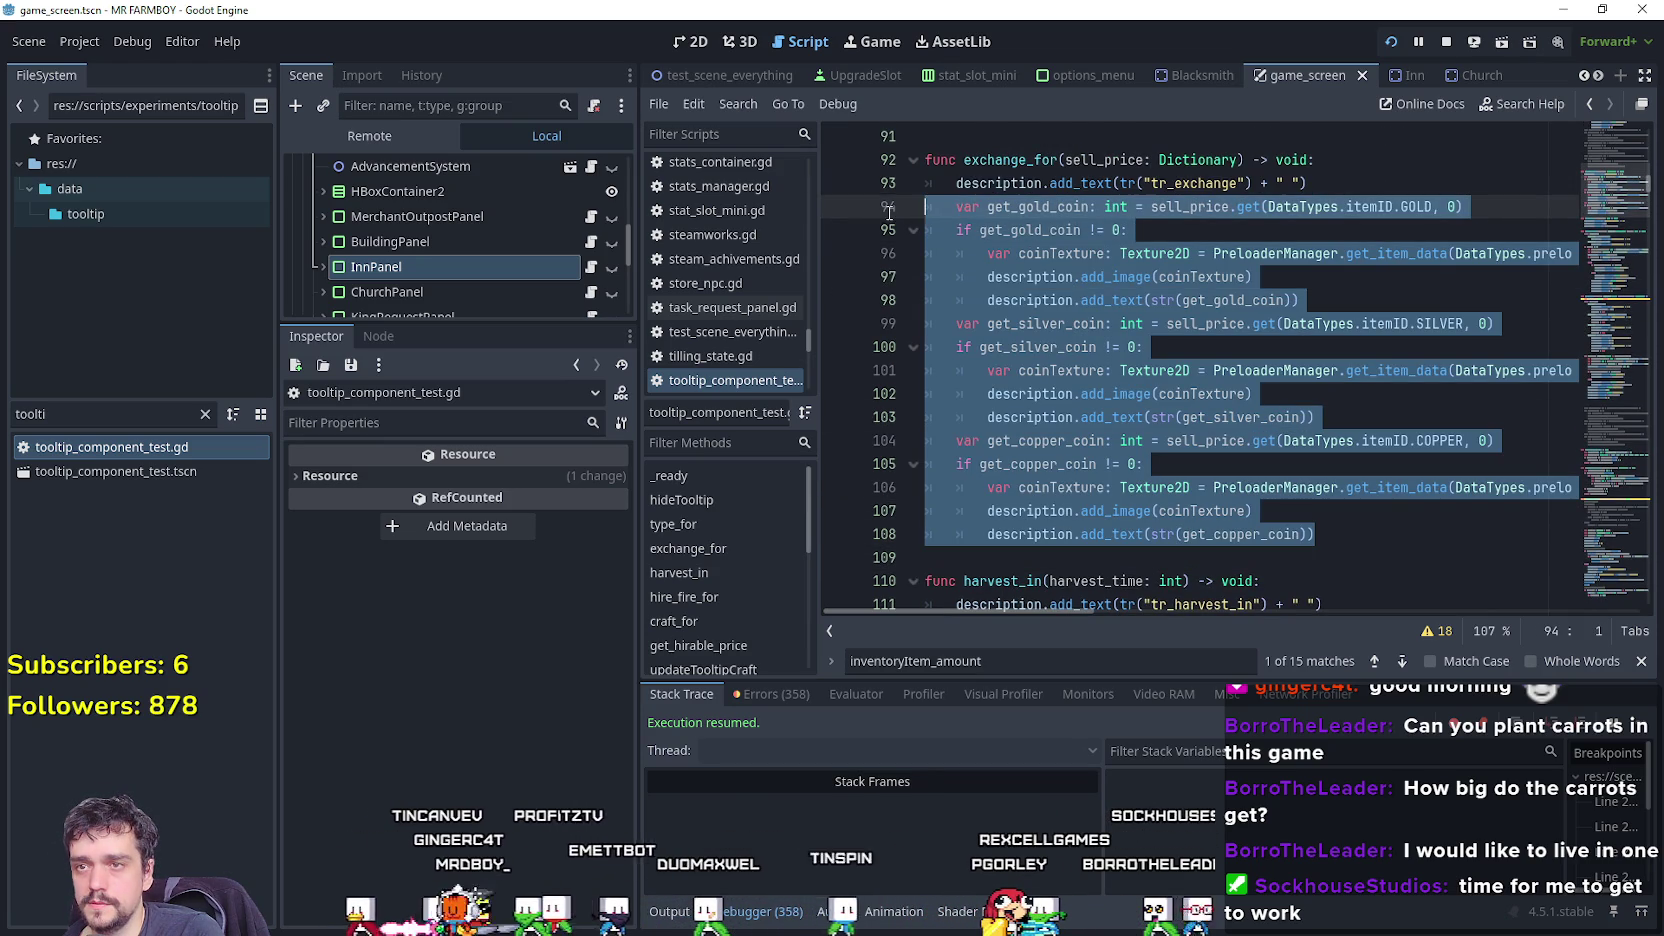
key("ctrl+k")
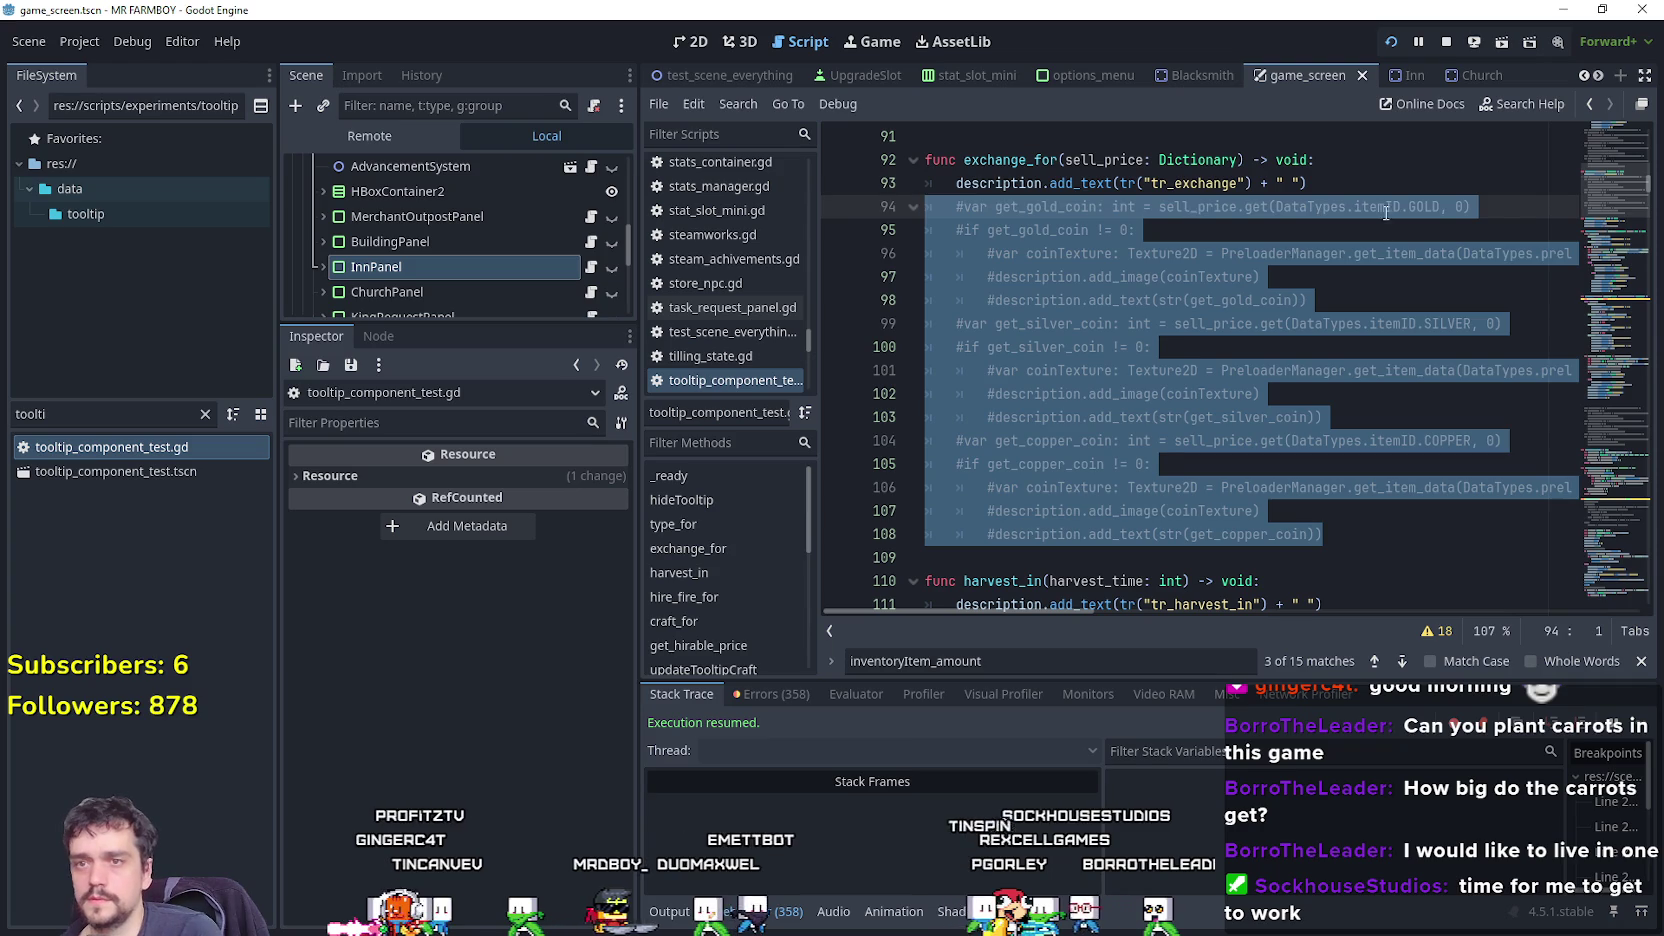
Paste the copied loop into exchange_for on a new line after line 93.
left_click(1320, 190)
key("Return")
key("ctrl+v")
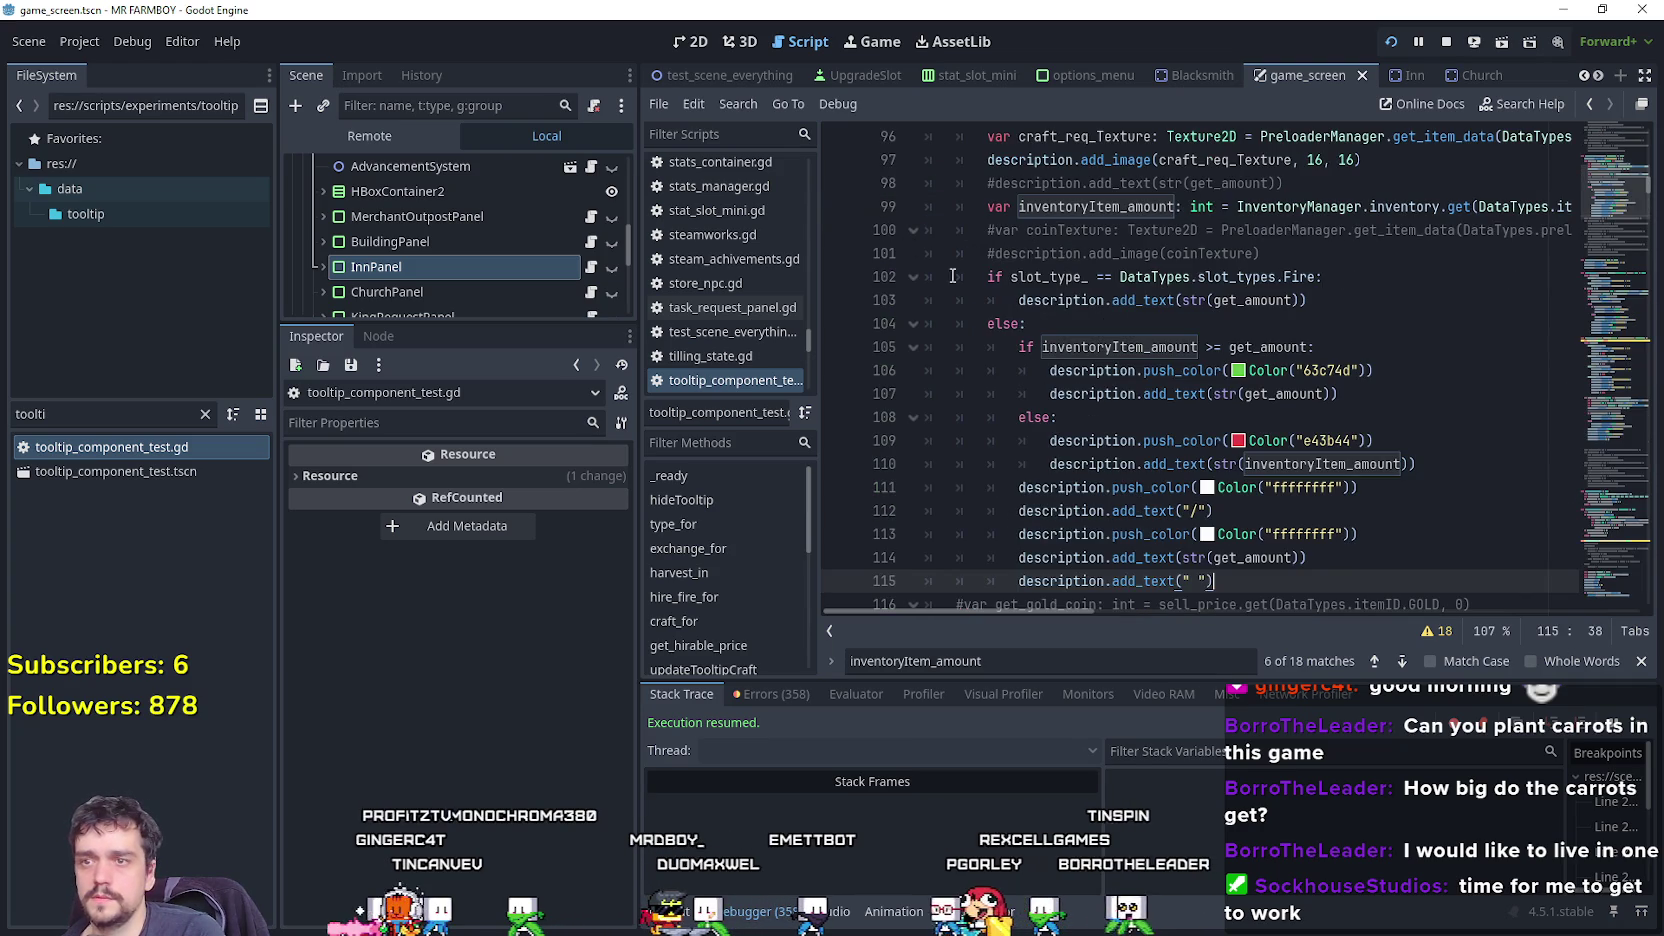
mouse_move(1221, 577)
left_mouse_down()
mouse_move(935, 285)
mouse_move(928, 300)
left_mouse_up()
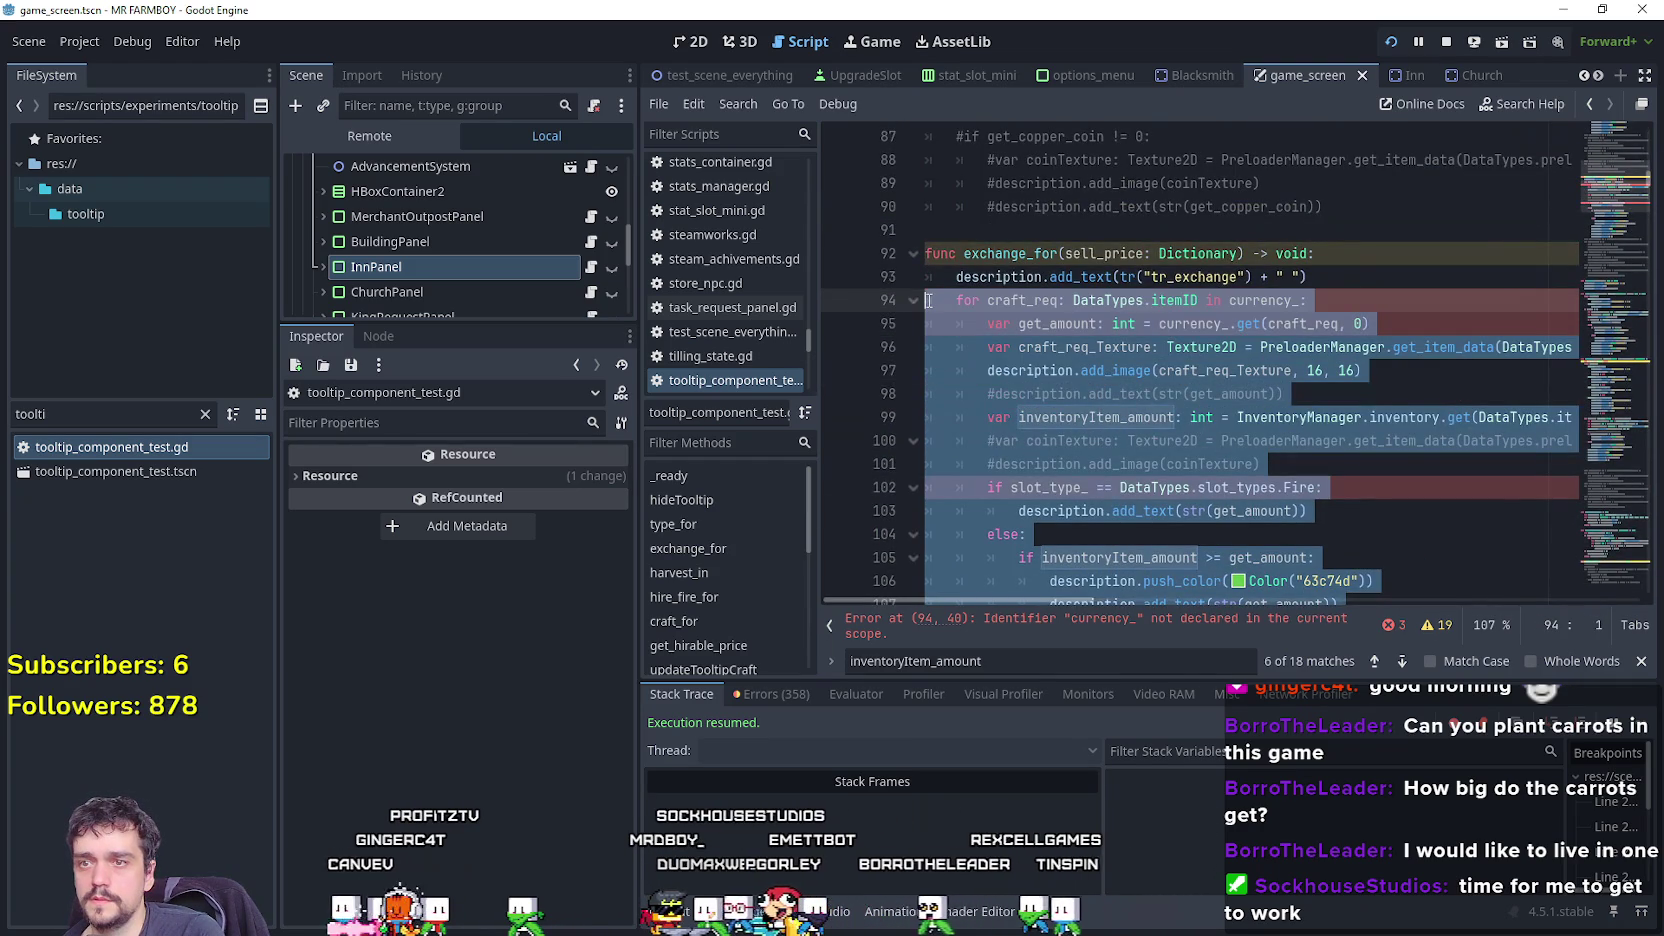
Make the pasted loop iterate sell_price instead of currency_, including the get_amount line.
left_click(1190, 323)
double_click(1120, 254)
double_click(1275, 300)
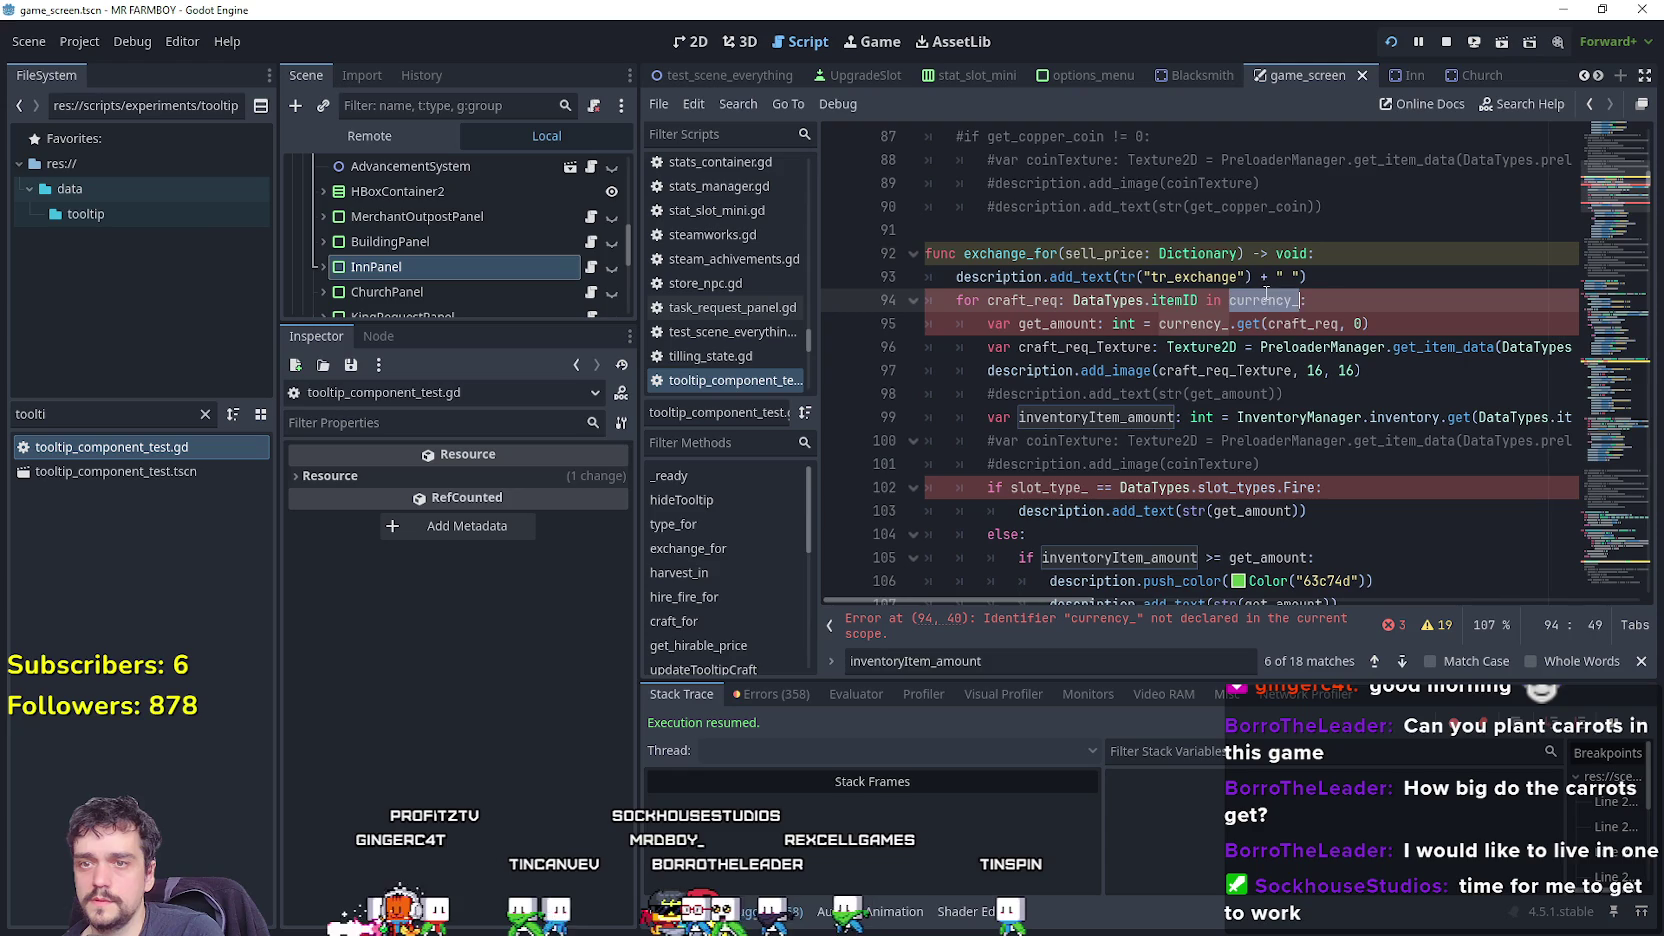
type(":")
left_click(1290, 323)
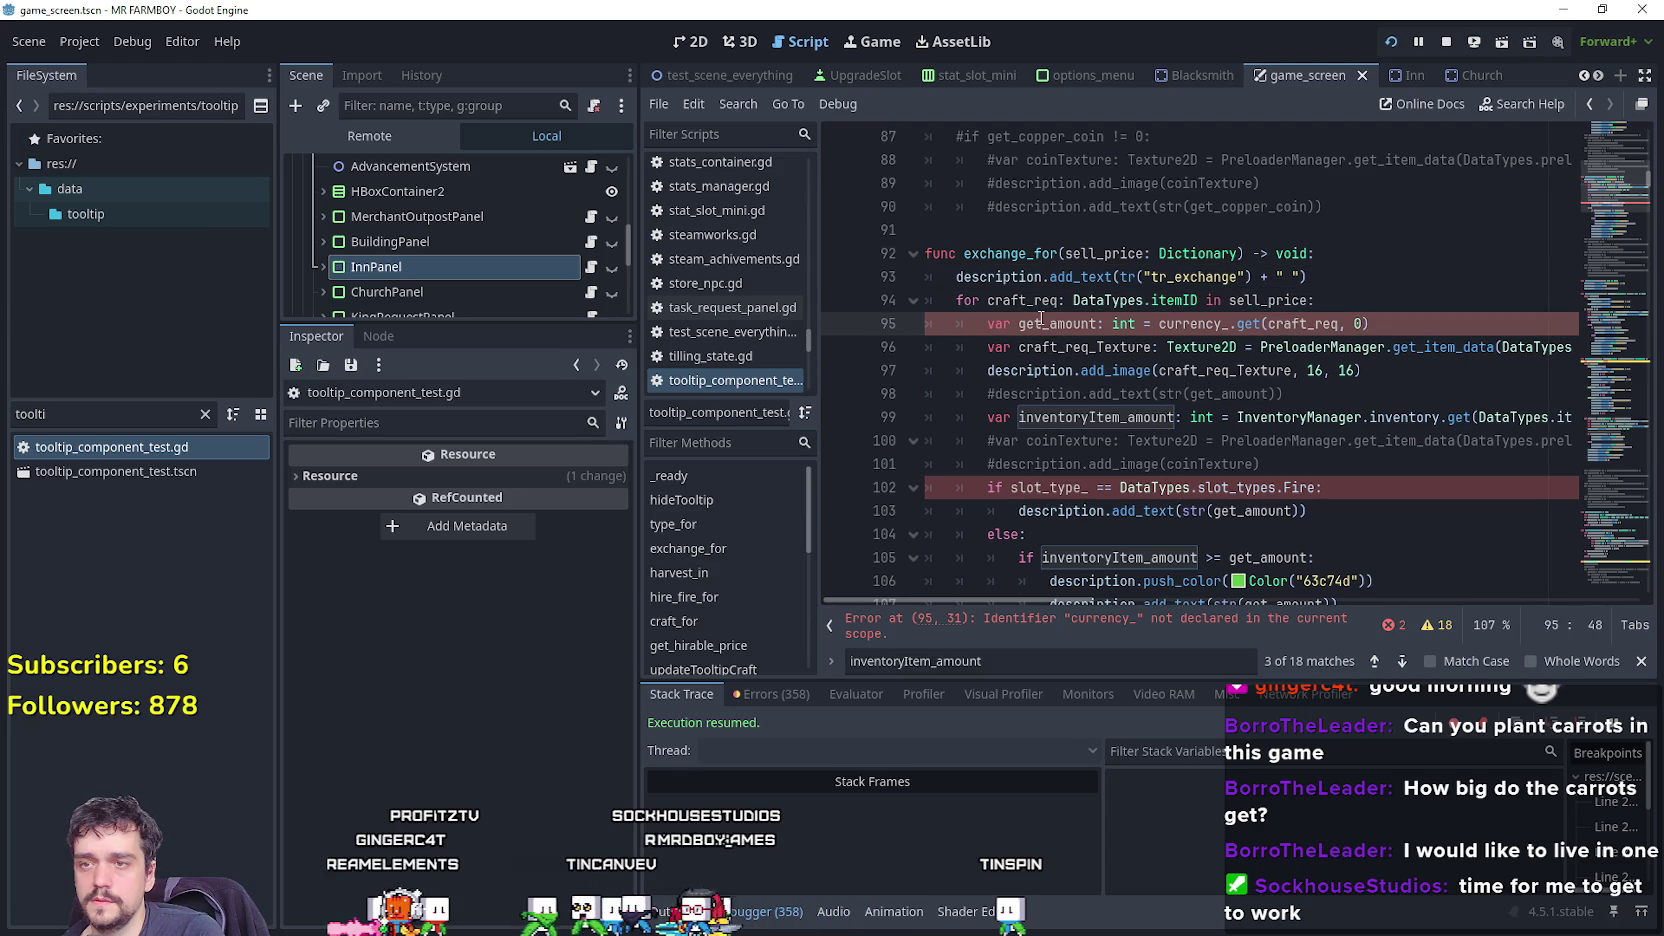
double_click(1110, 254)
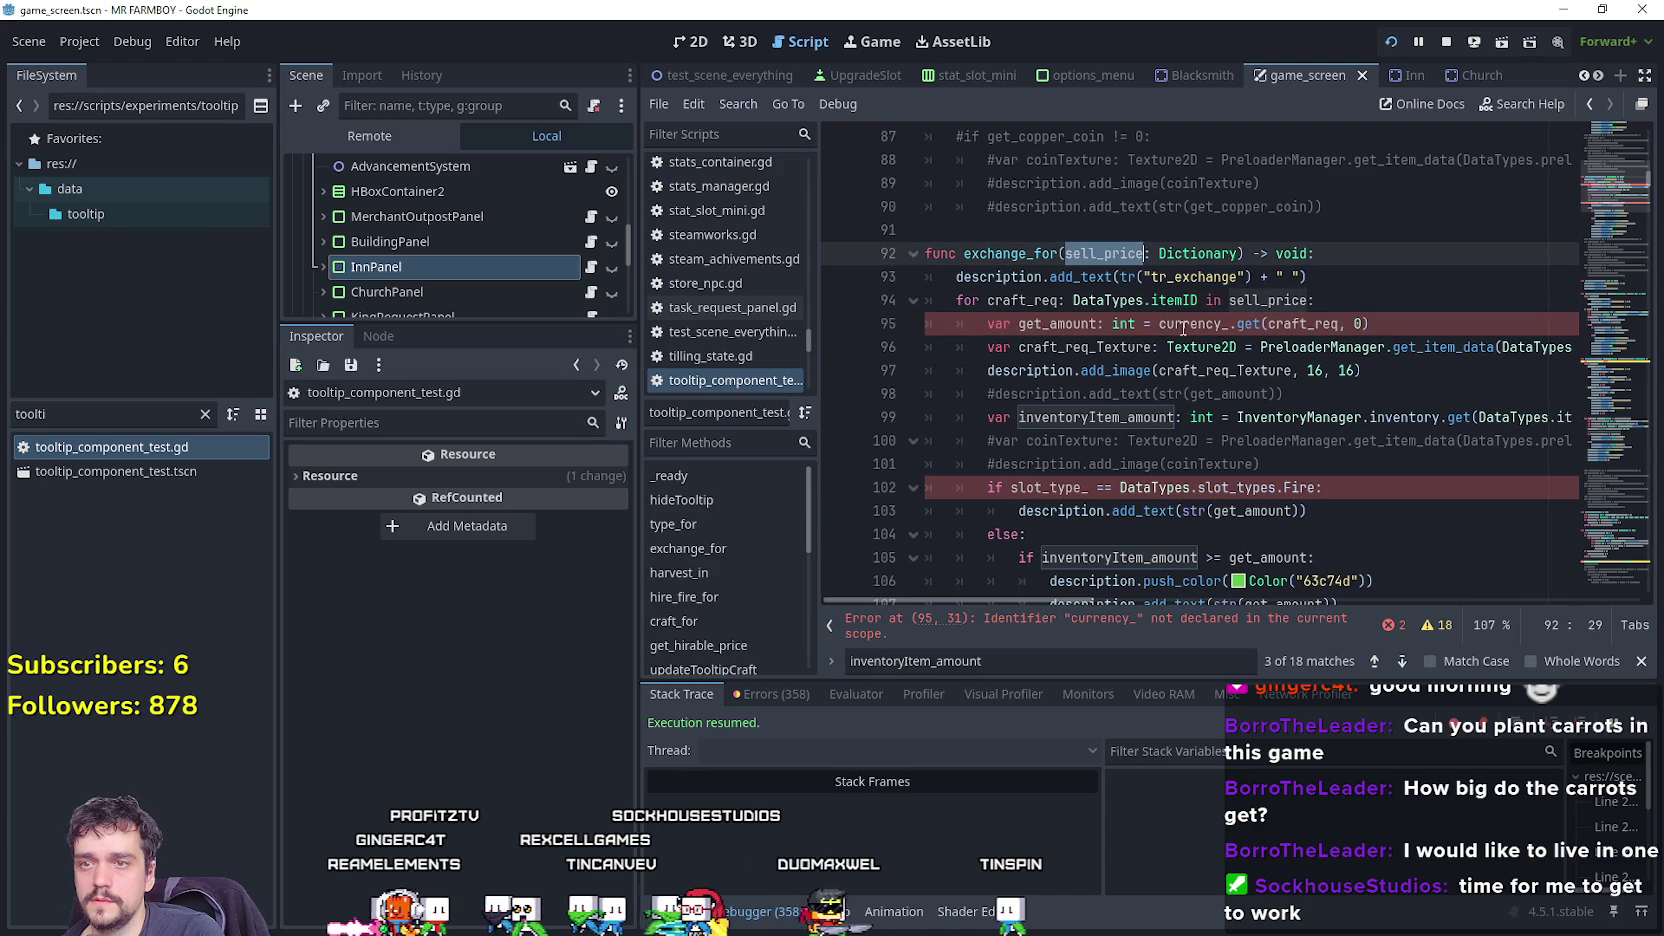
double_click(1188, 323)
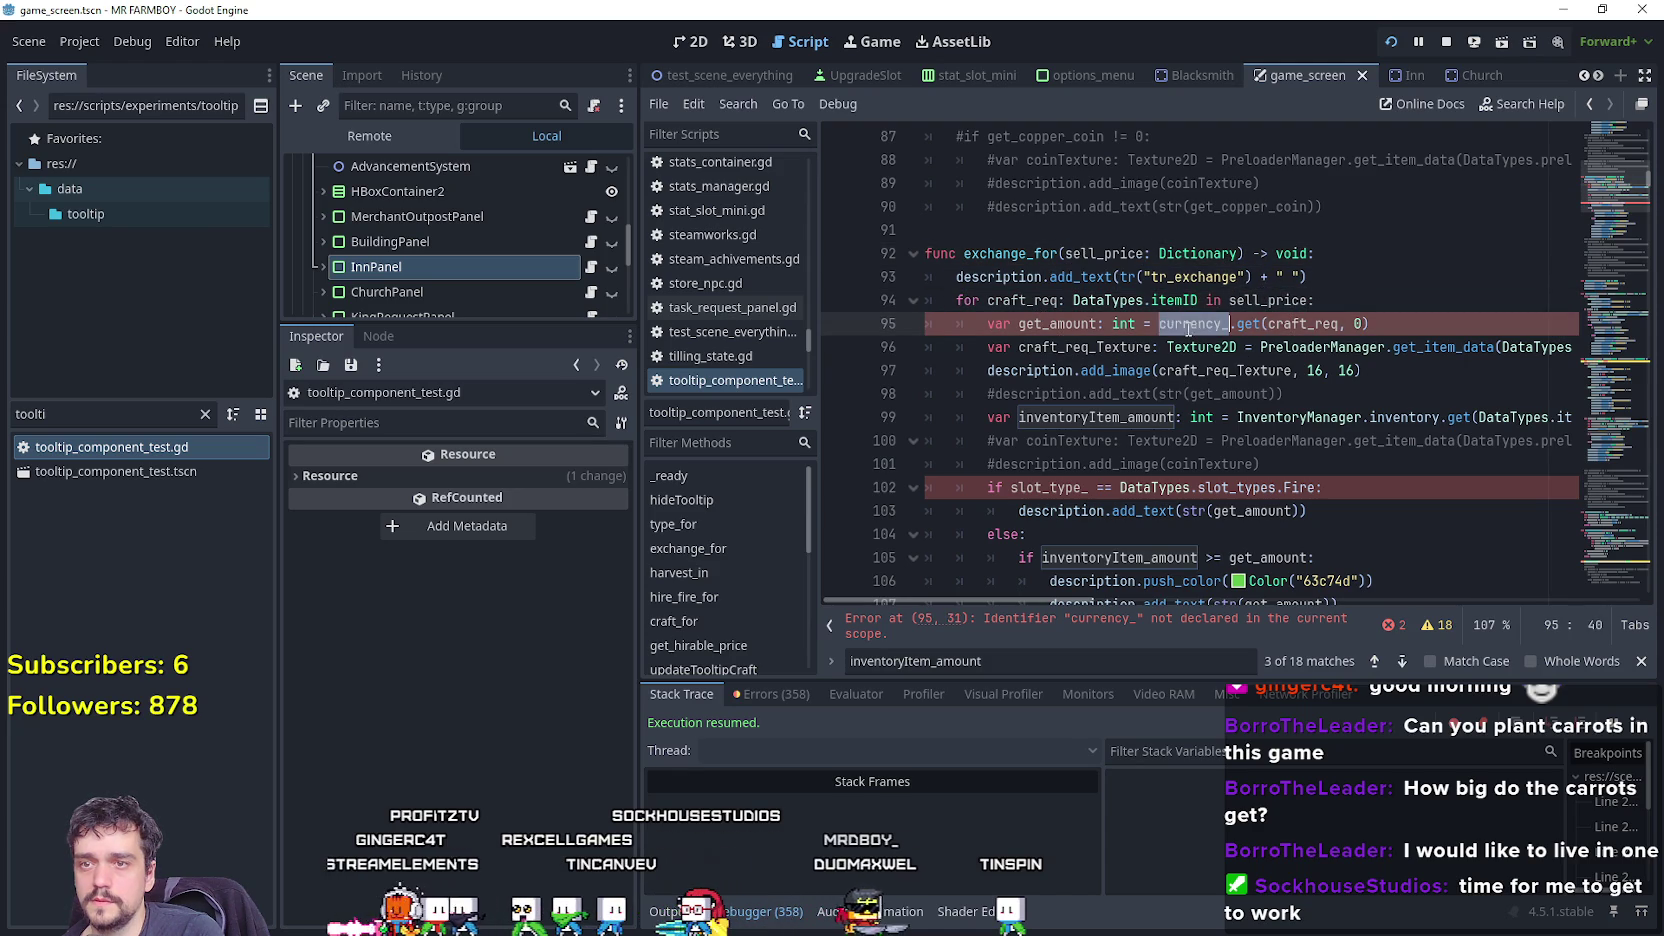
Delete the leftover commented coin lines and the Fire slot-type branch.
left_click(1386, 395)
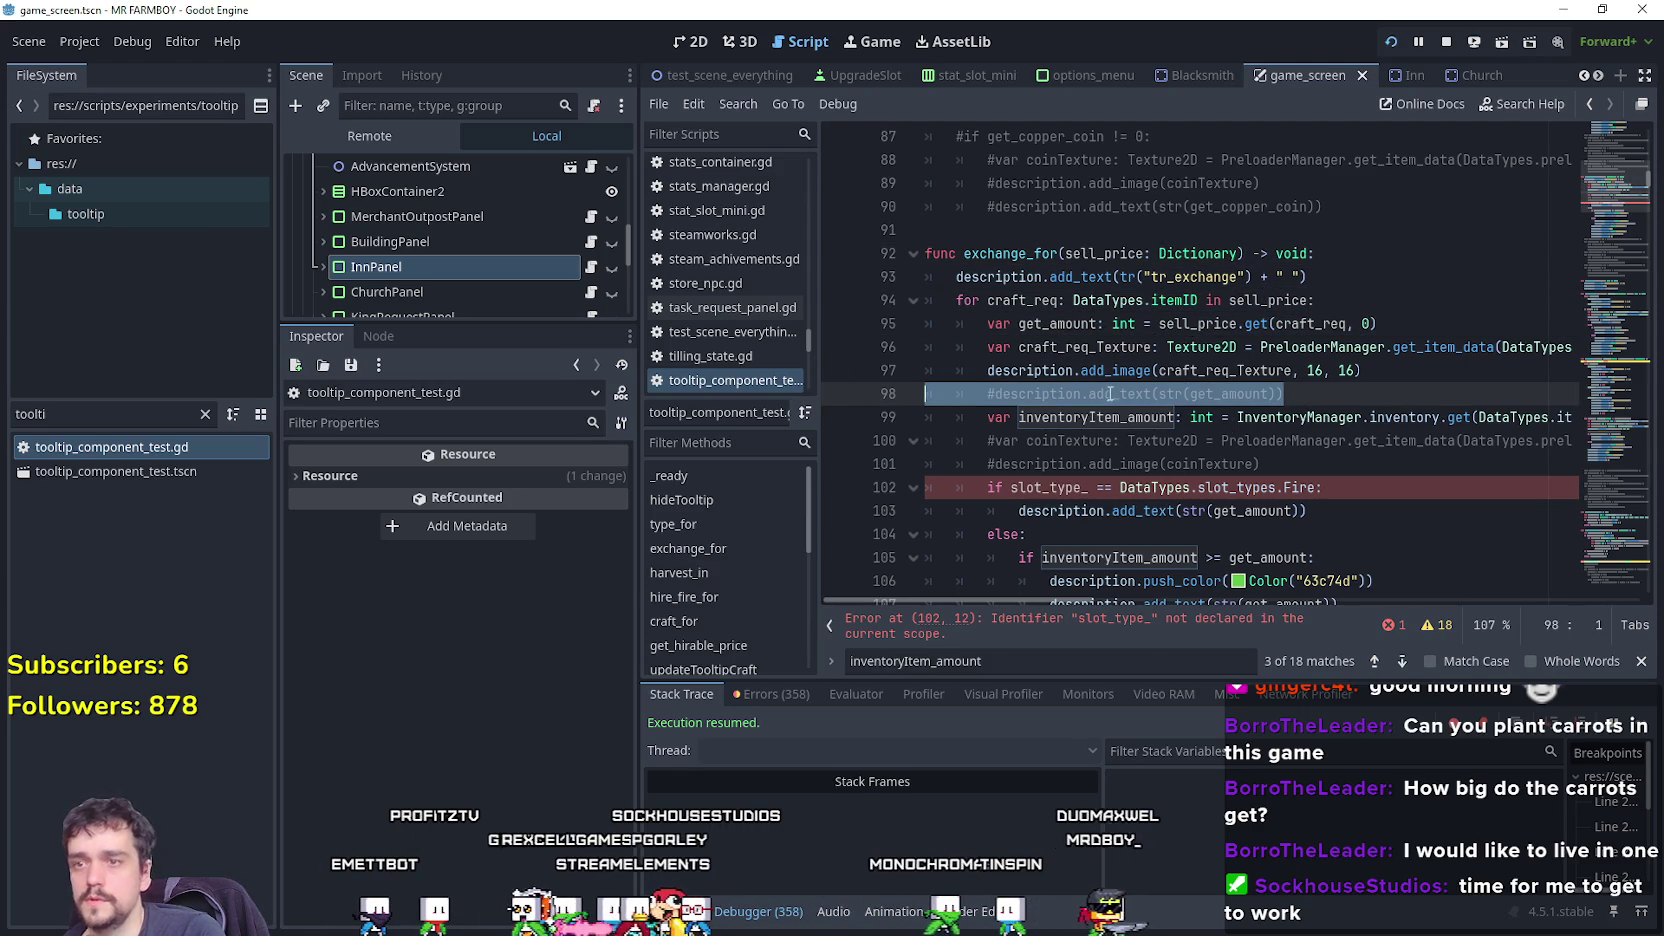
key("Delete")
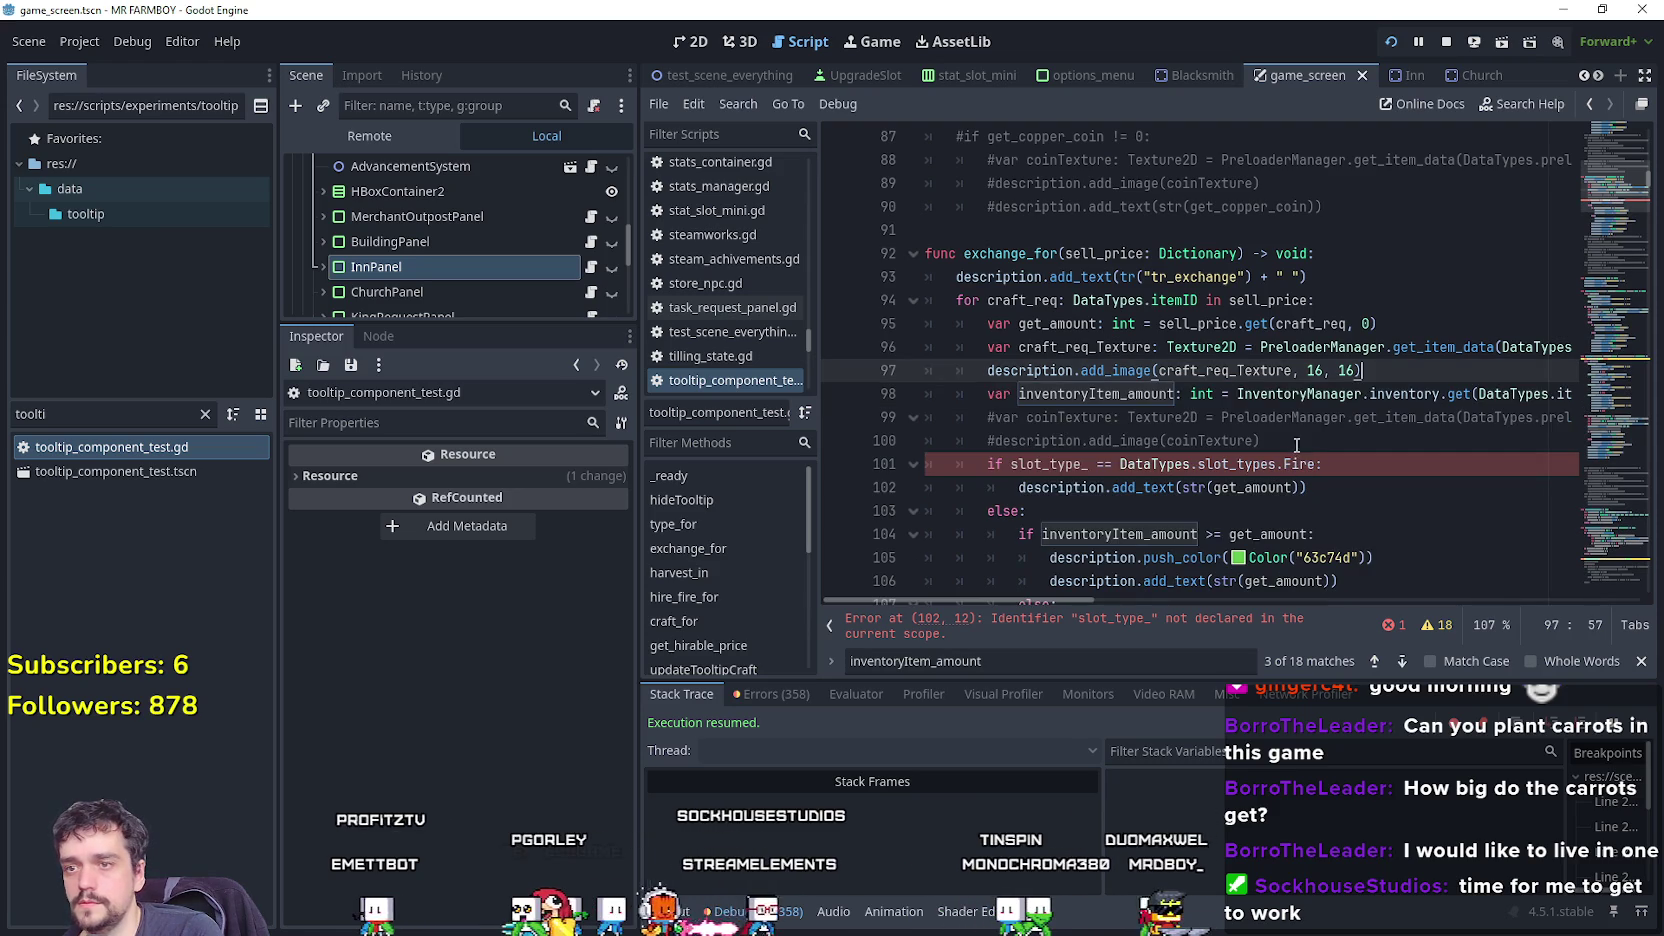
left_click_drag(1340, 455, 925, 420)
key("BackSpace")
key("BackSpace")
mouse_move(1163, 464)
left_mouse_down()
mouse_move(930, 425)
mouse_move(920, 445)
mouse_move(916, 413)
left_mouse_up()
scroll(1196, 434, "down", 2)
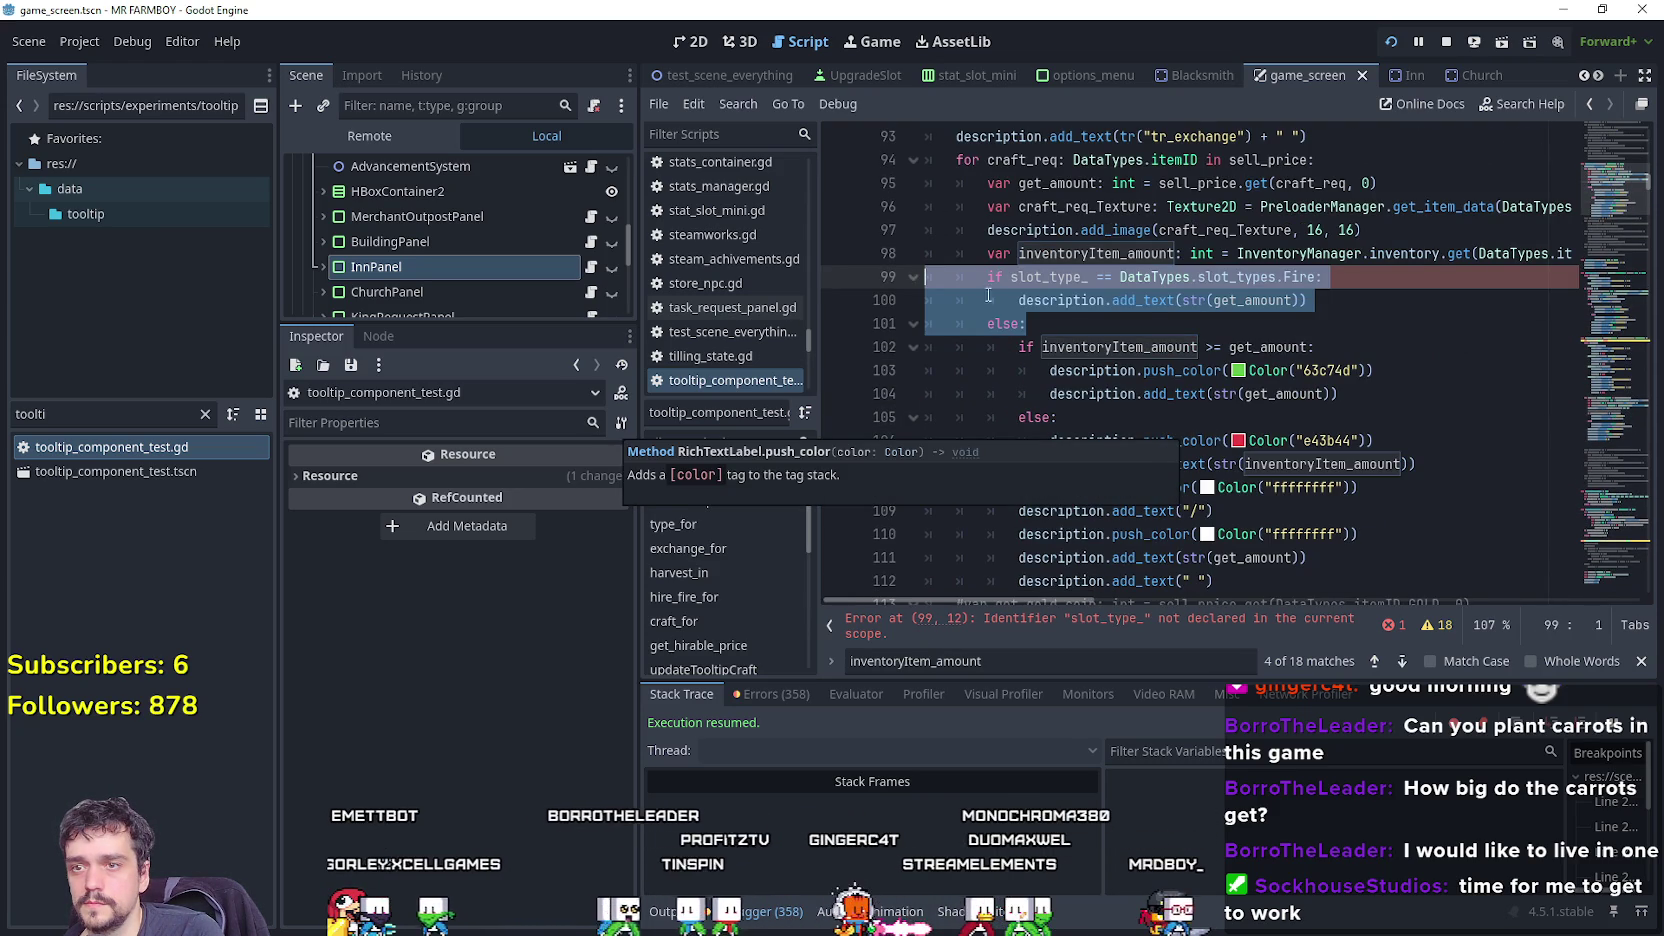
key("Delete")
Fix the have/need code's indentation and save the script.
scroll(1100, 450, "right", 3)
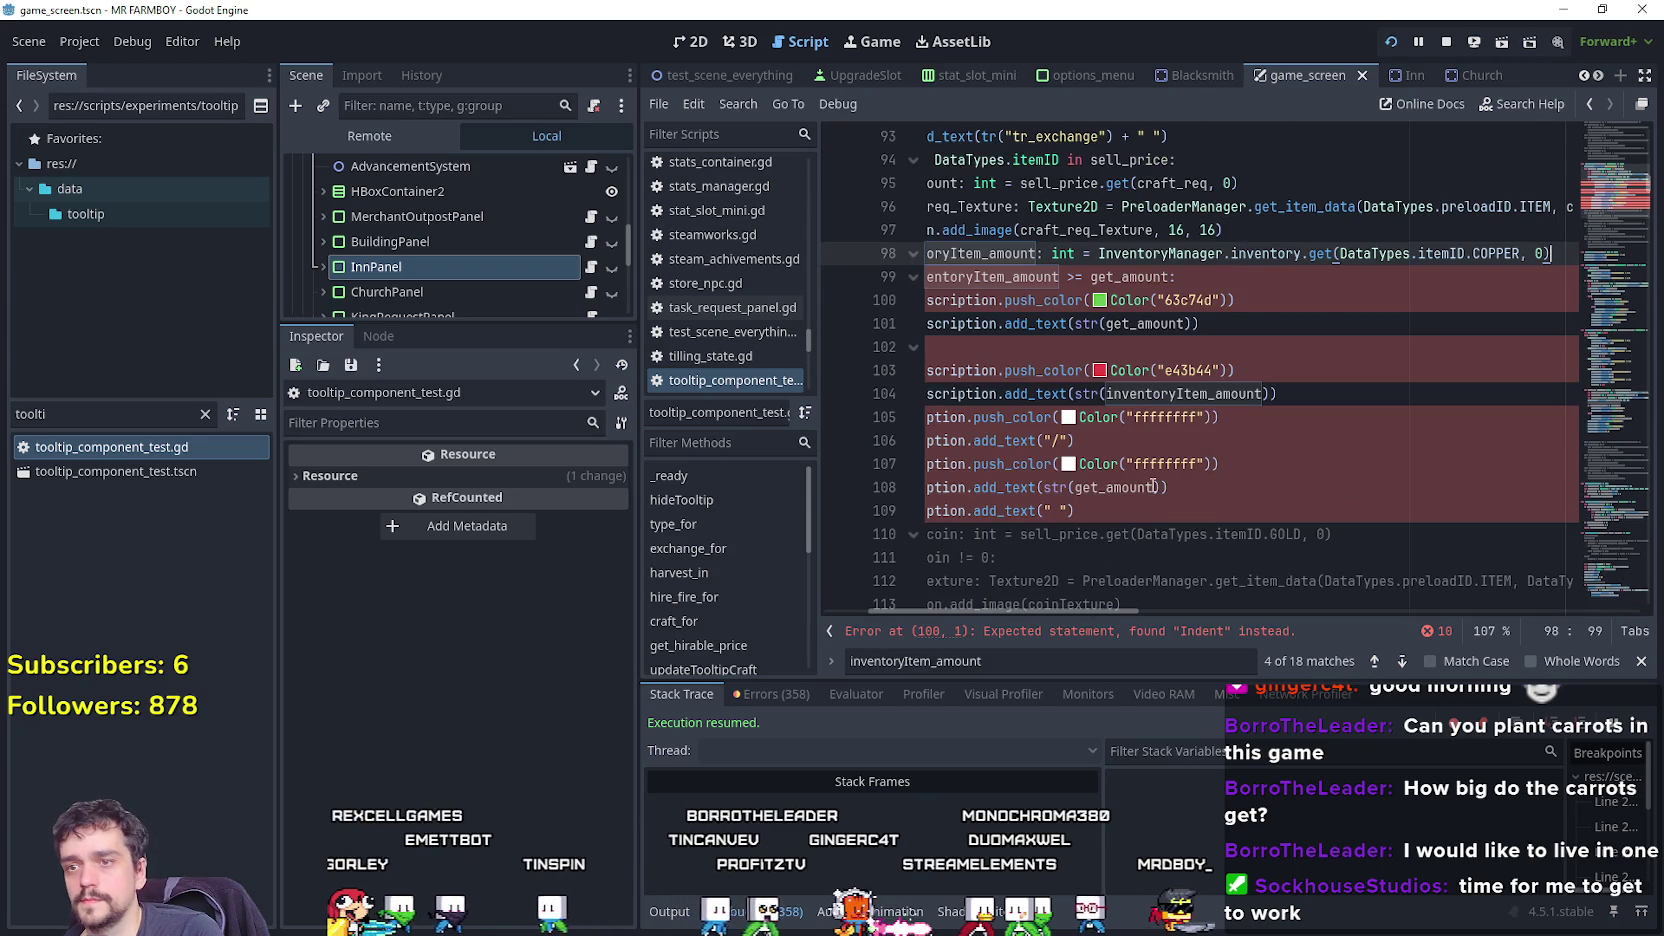
left_click_drag(1073, 510, 1098, 487)
key("ctrl+z")
key("ctrl+z")
key("ctrl+z")
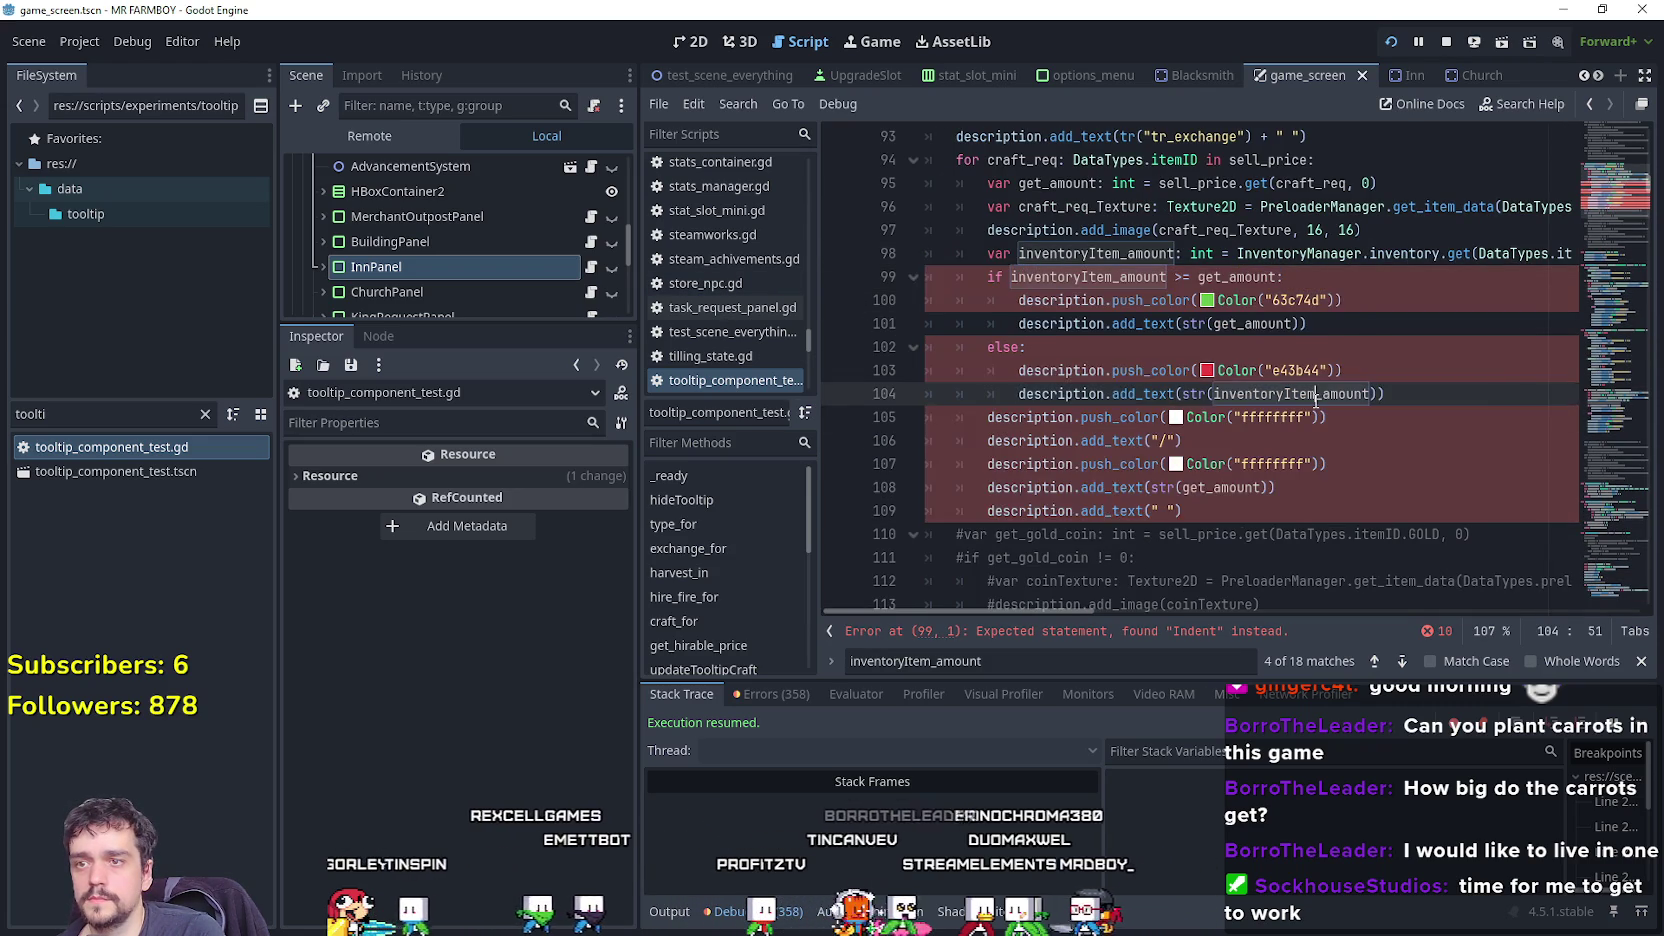
left_click(1254, 346)
key("ctrl+s")
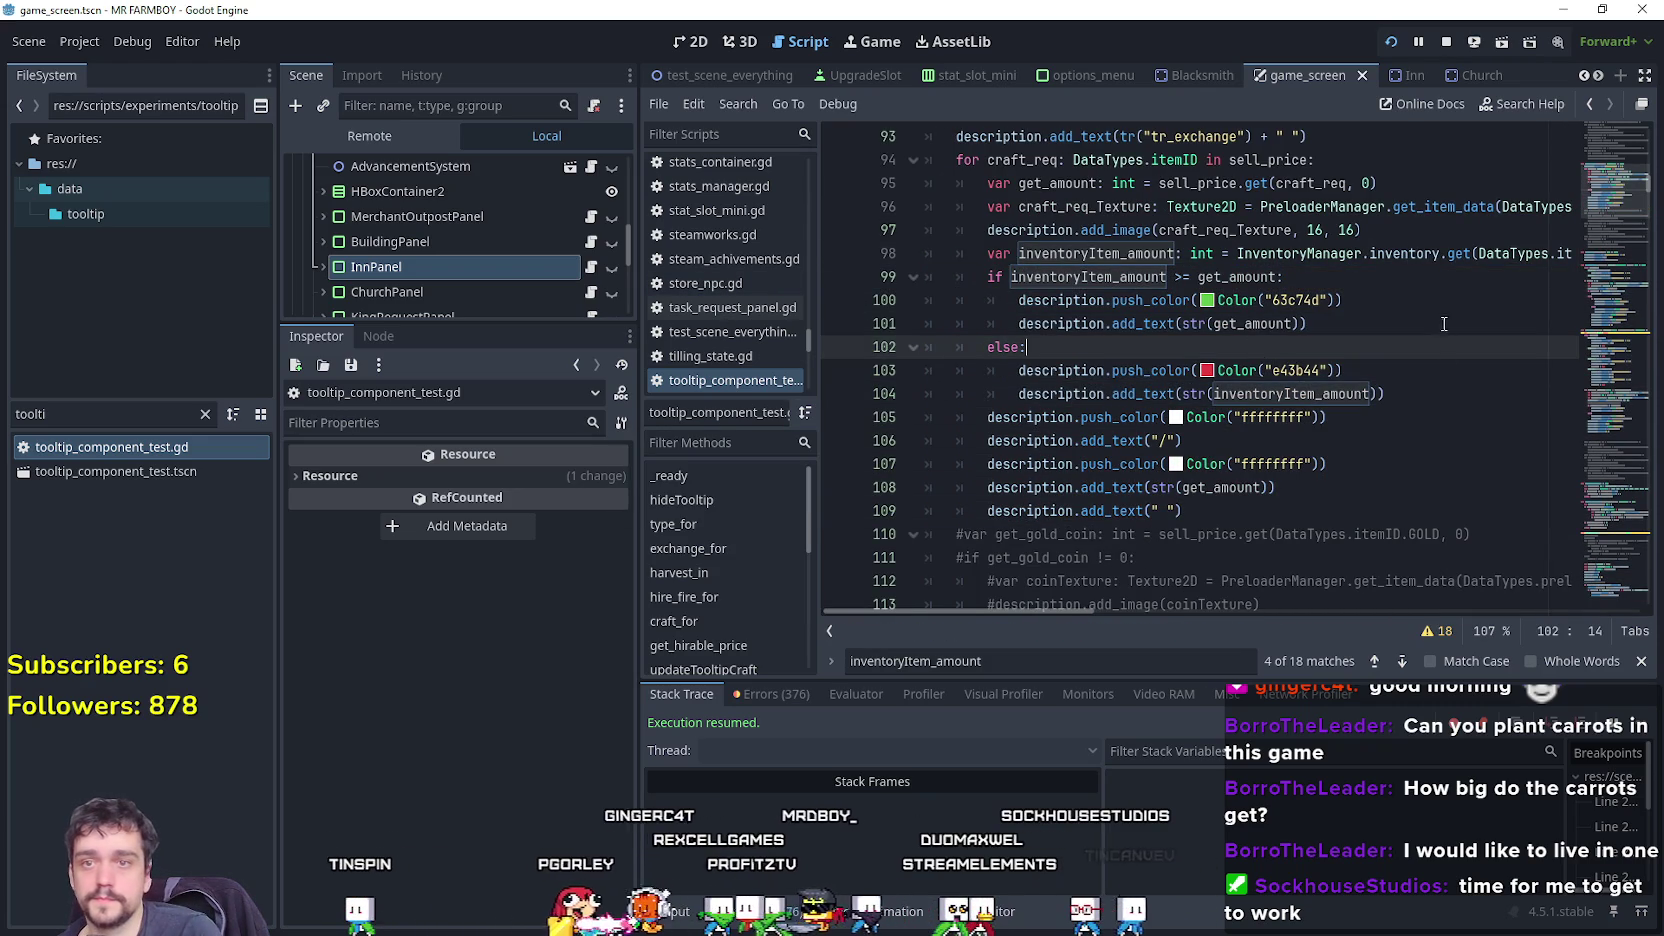
mouse_move(1085, 614)
left_mouse_down()
mouse_move(1150, 616)
mouse_move(1085, 612)
left_mouse_up()
Run the game and confirm the Merchant Seller's Copper Coin tooltip reads Exchange 1/1 for 100.
key("F5")
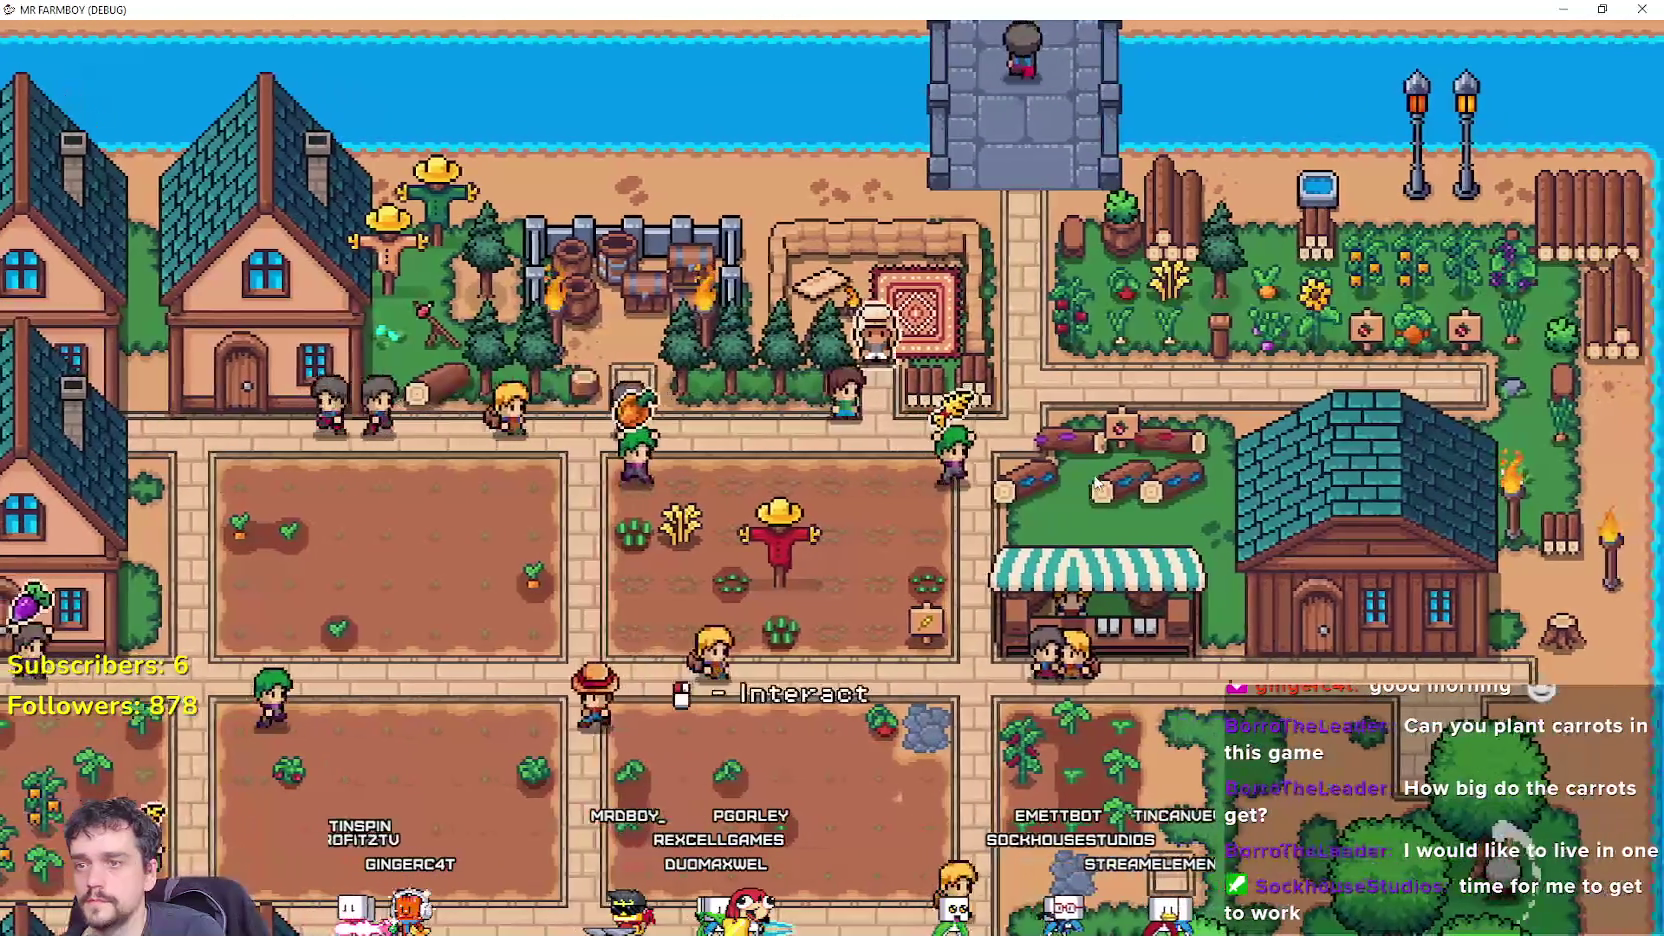
left_click(1052, 500)
key("Escape")
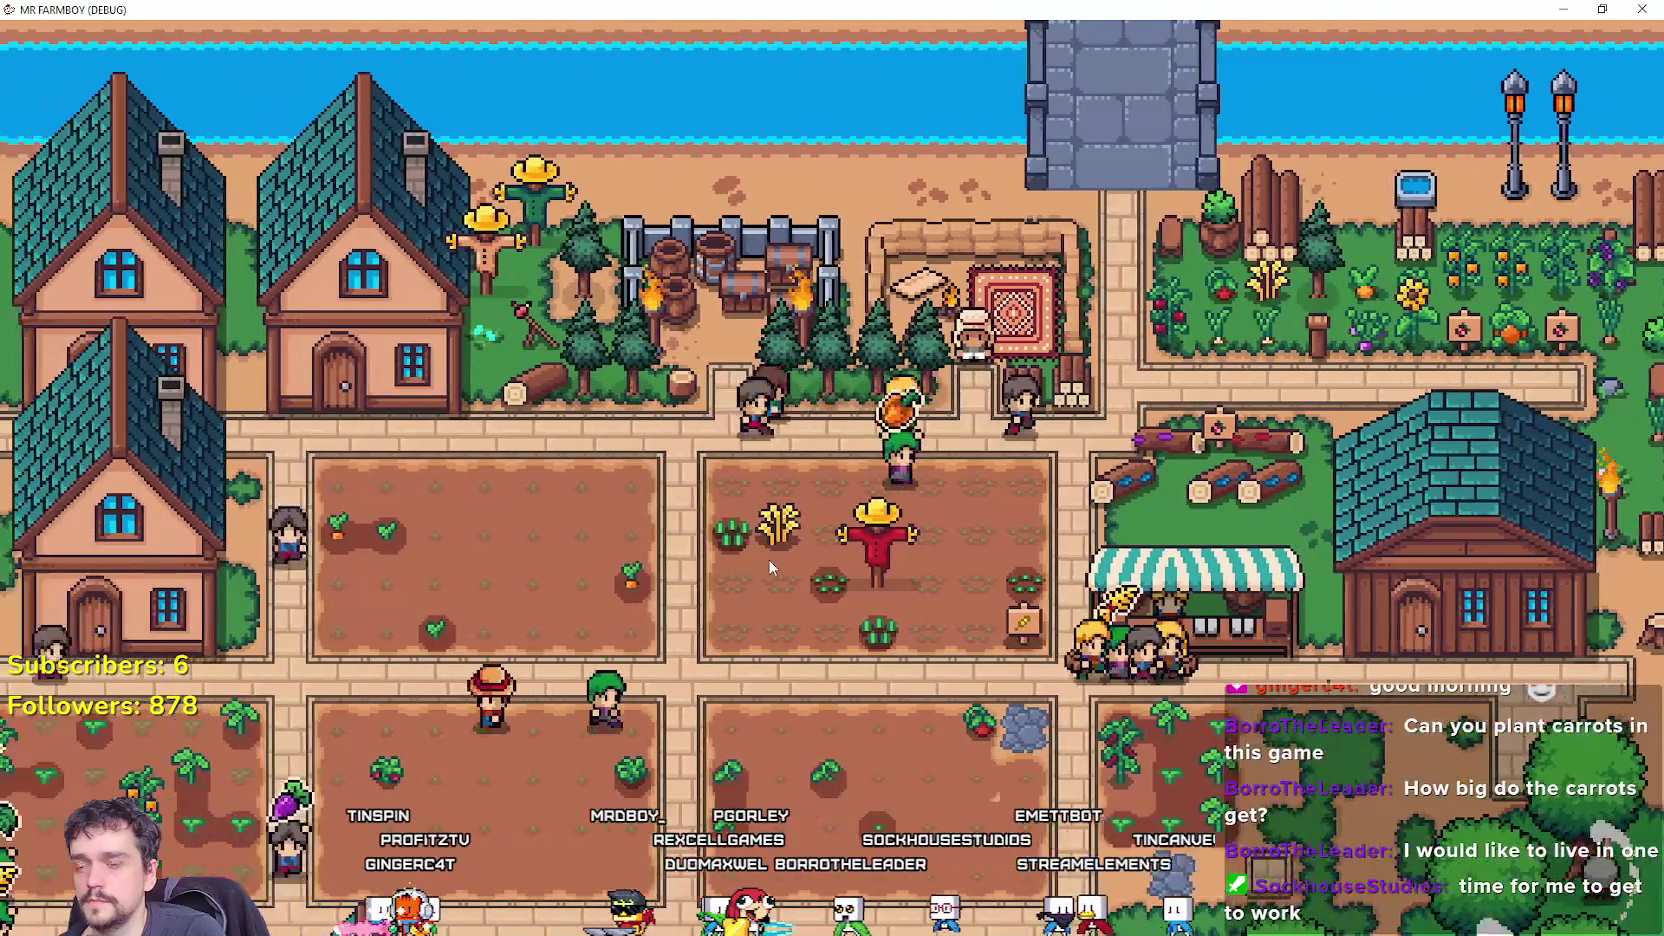
left_click(1184, 504)
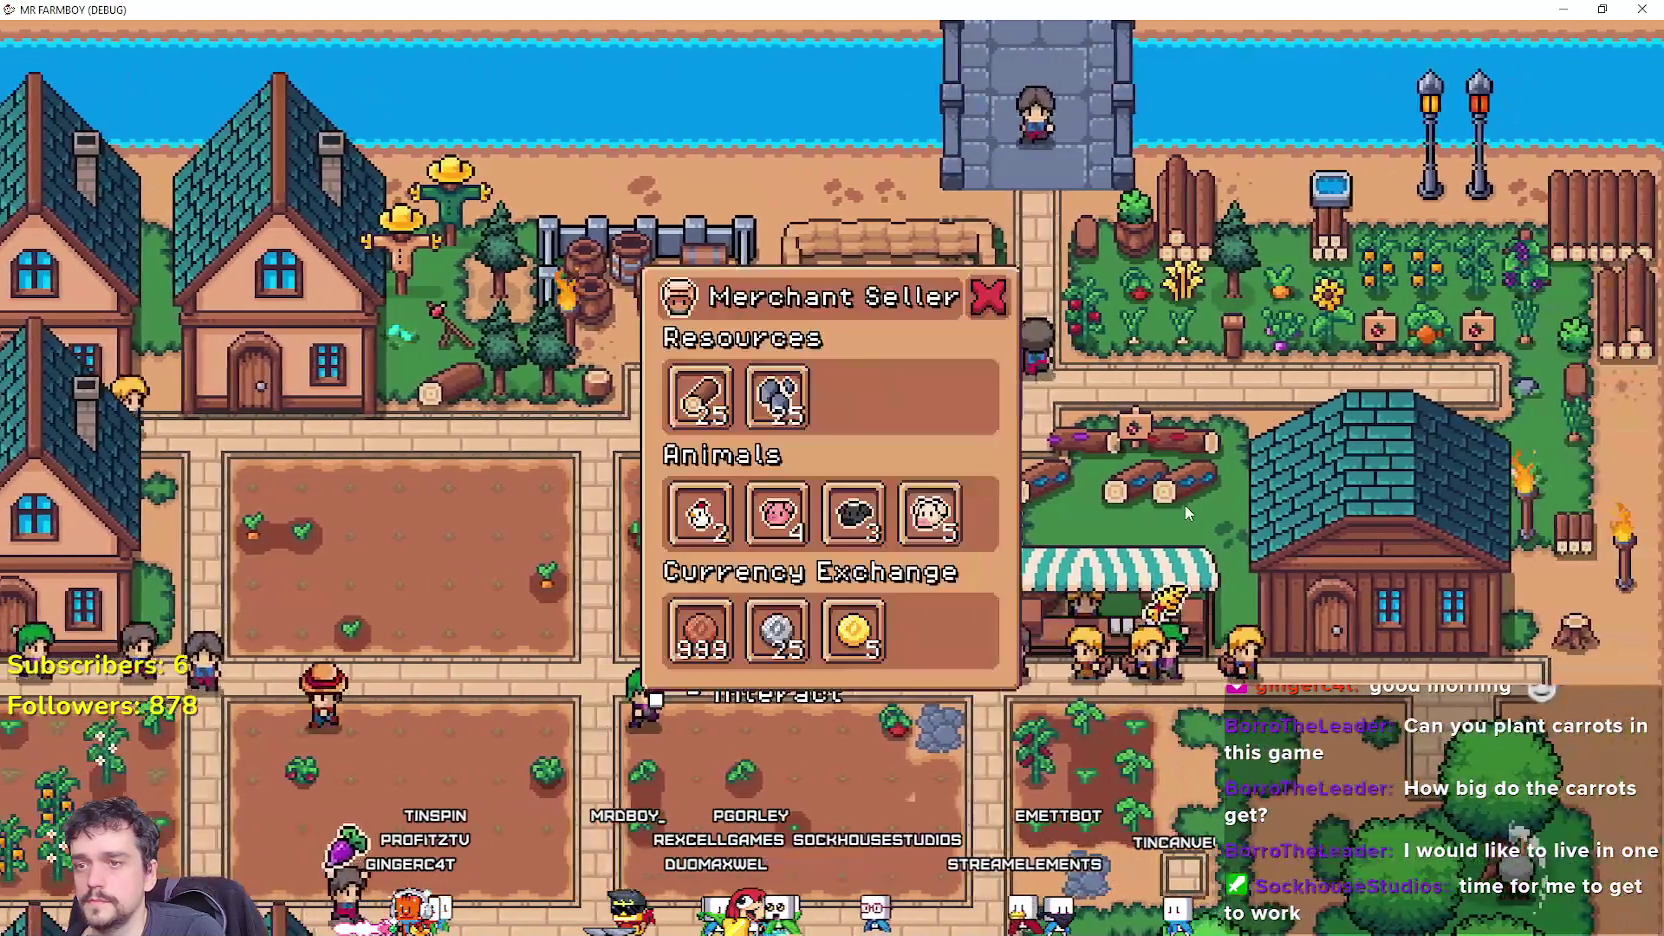
key("Escape")
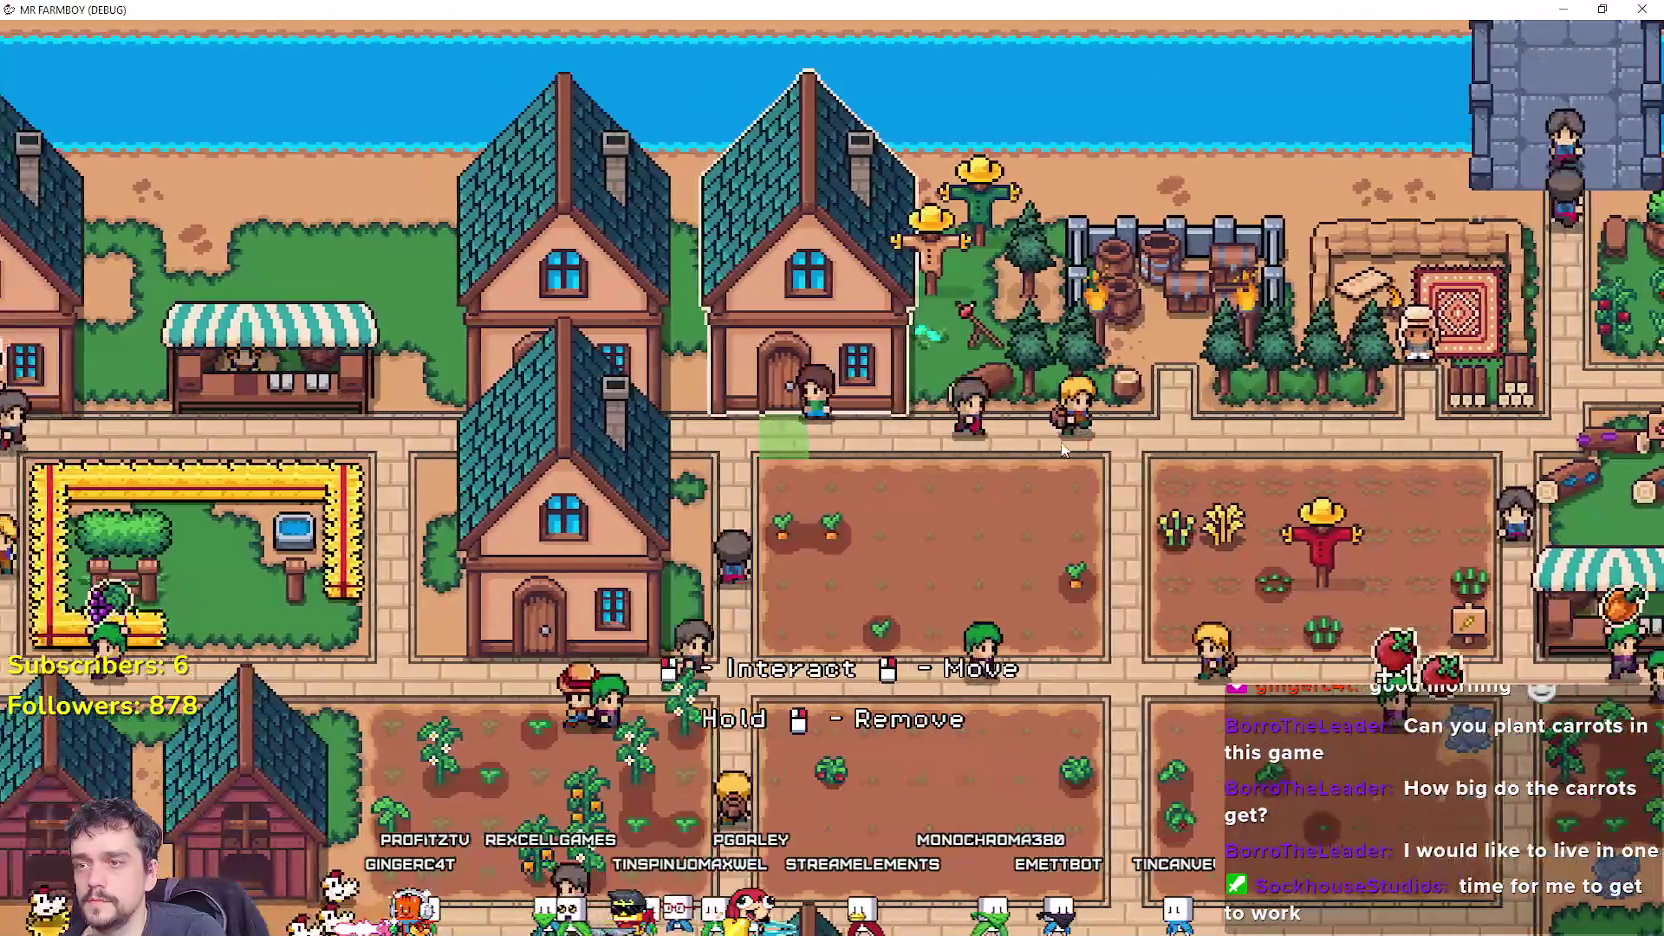
left_click(1062, 449)
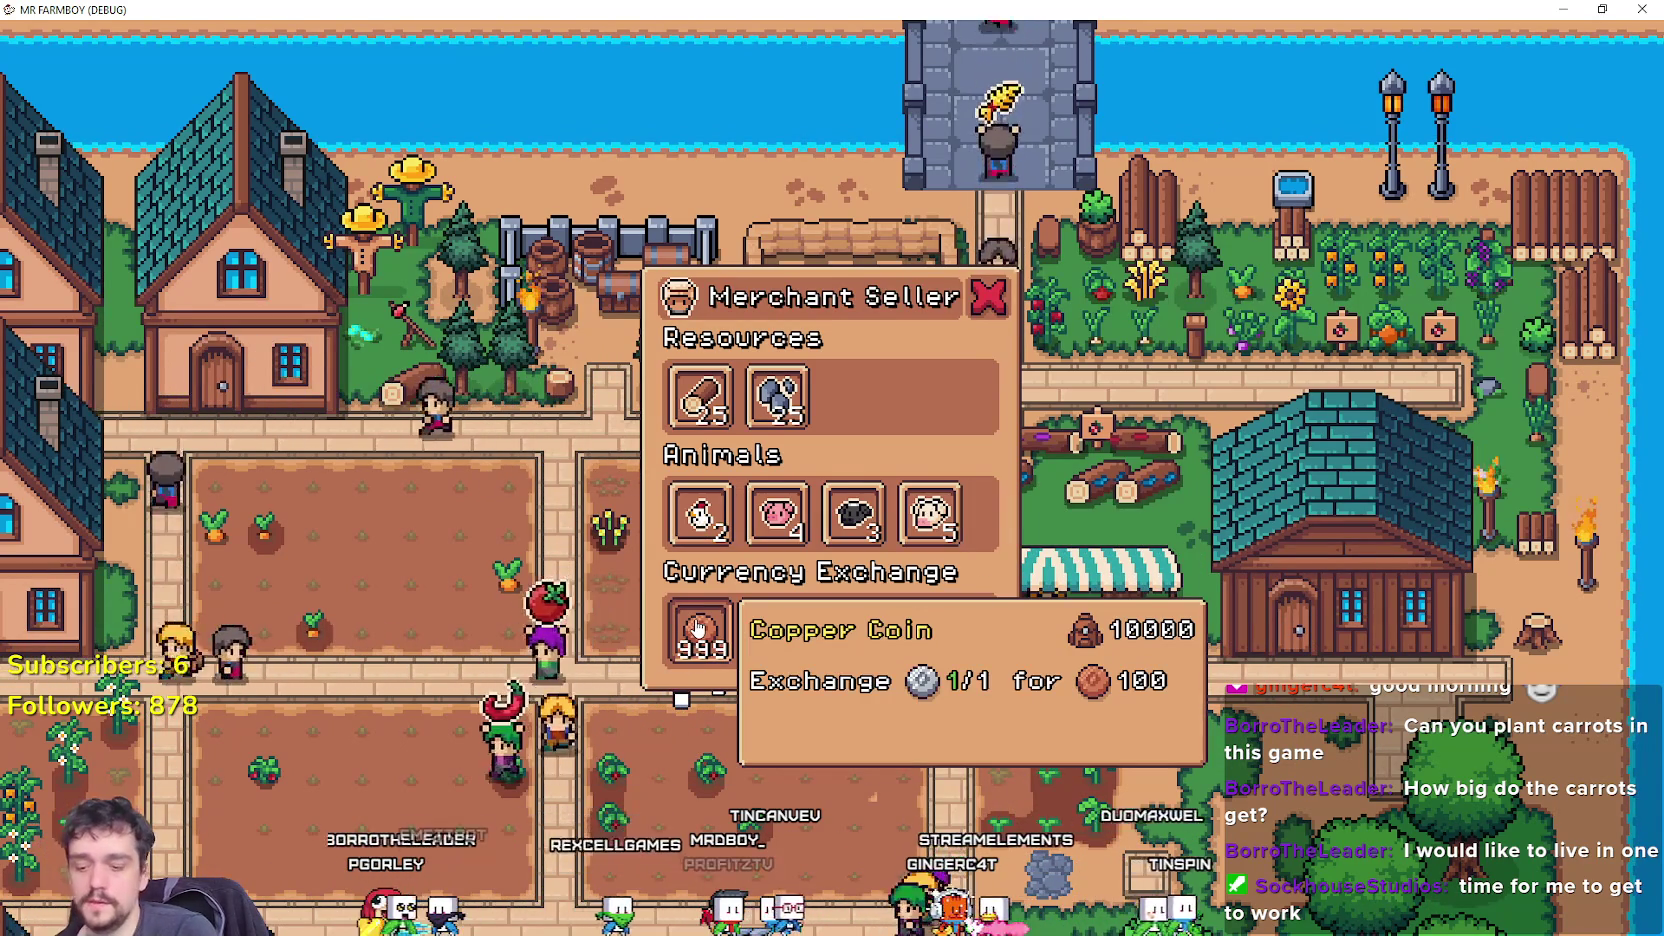
key("alt+Tab")
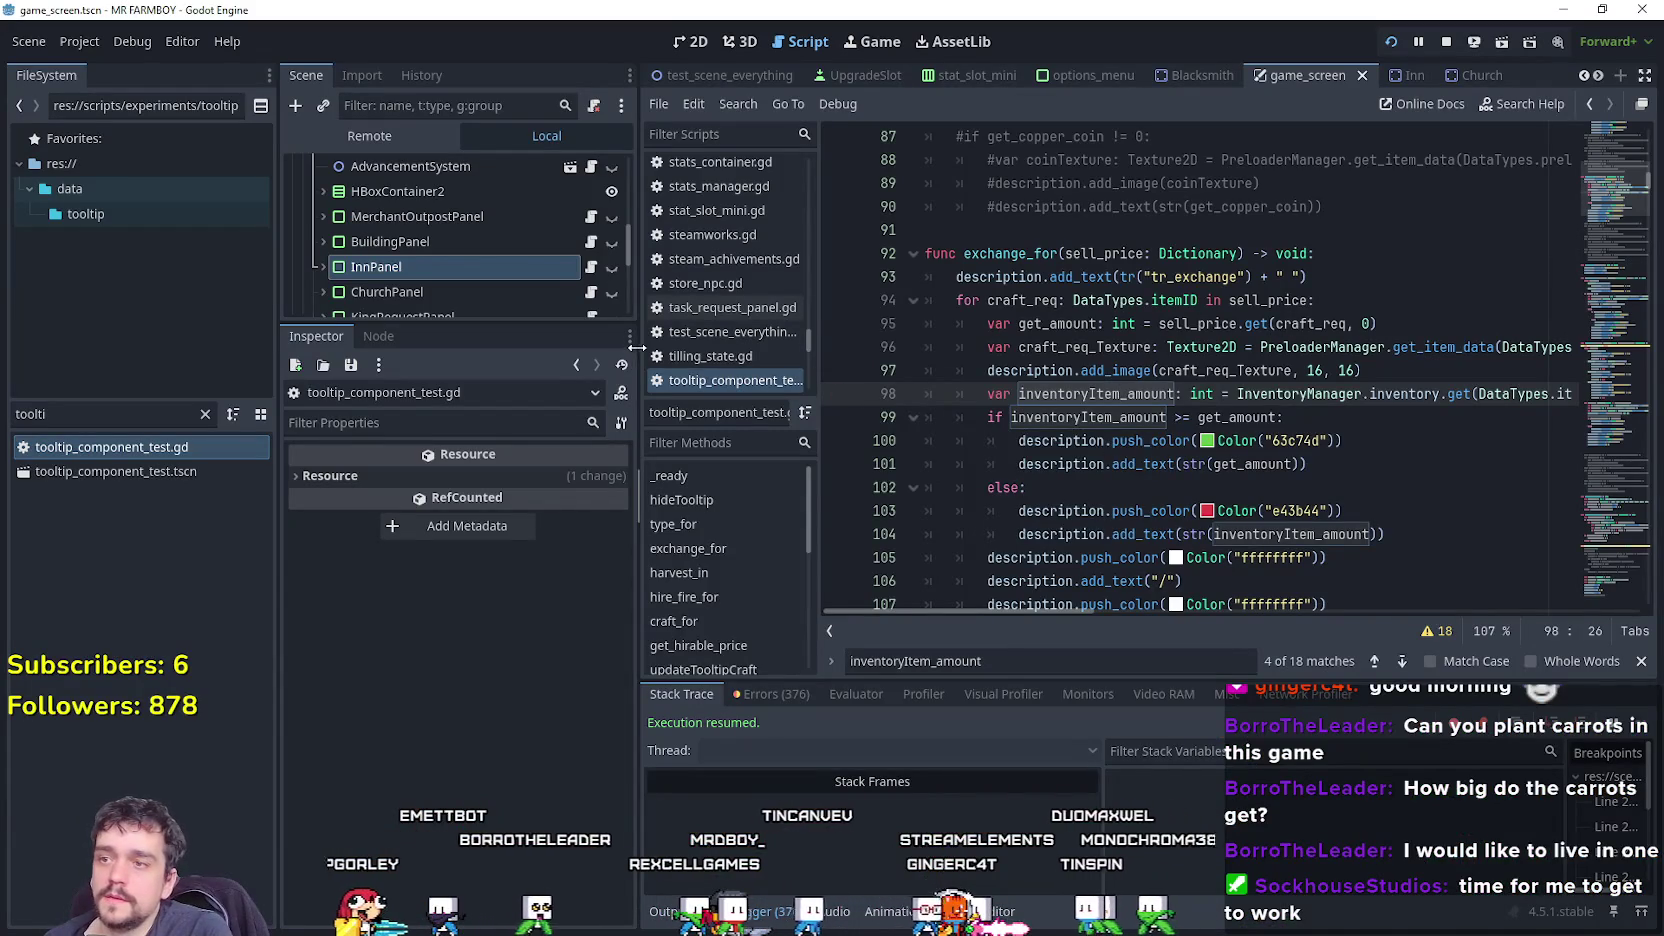
Replace DataTypes.itemID.COPPER with craft_req in exchange_for's line 98 inventory lookup.
left_click_drag(636, 347, 466, 347)
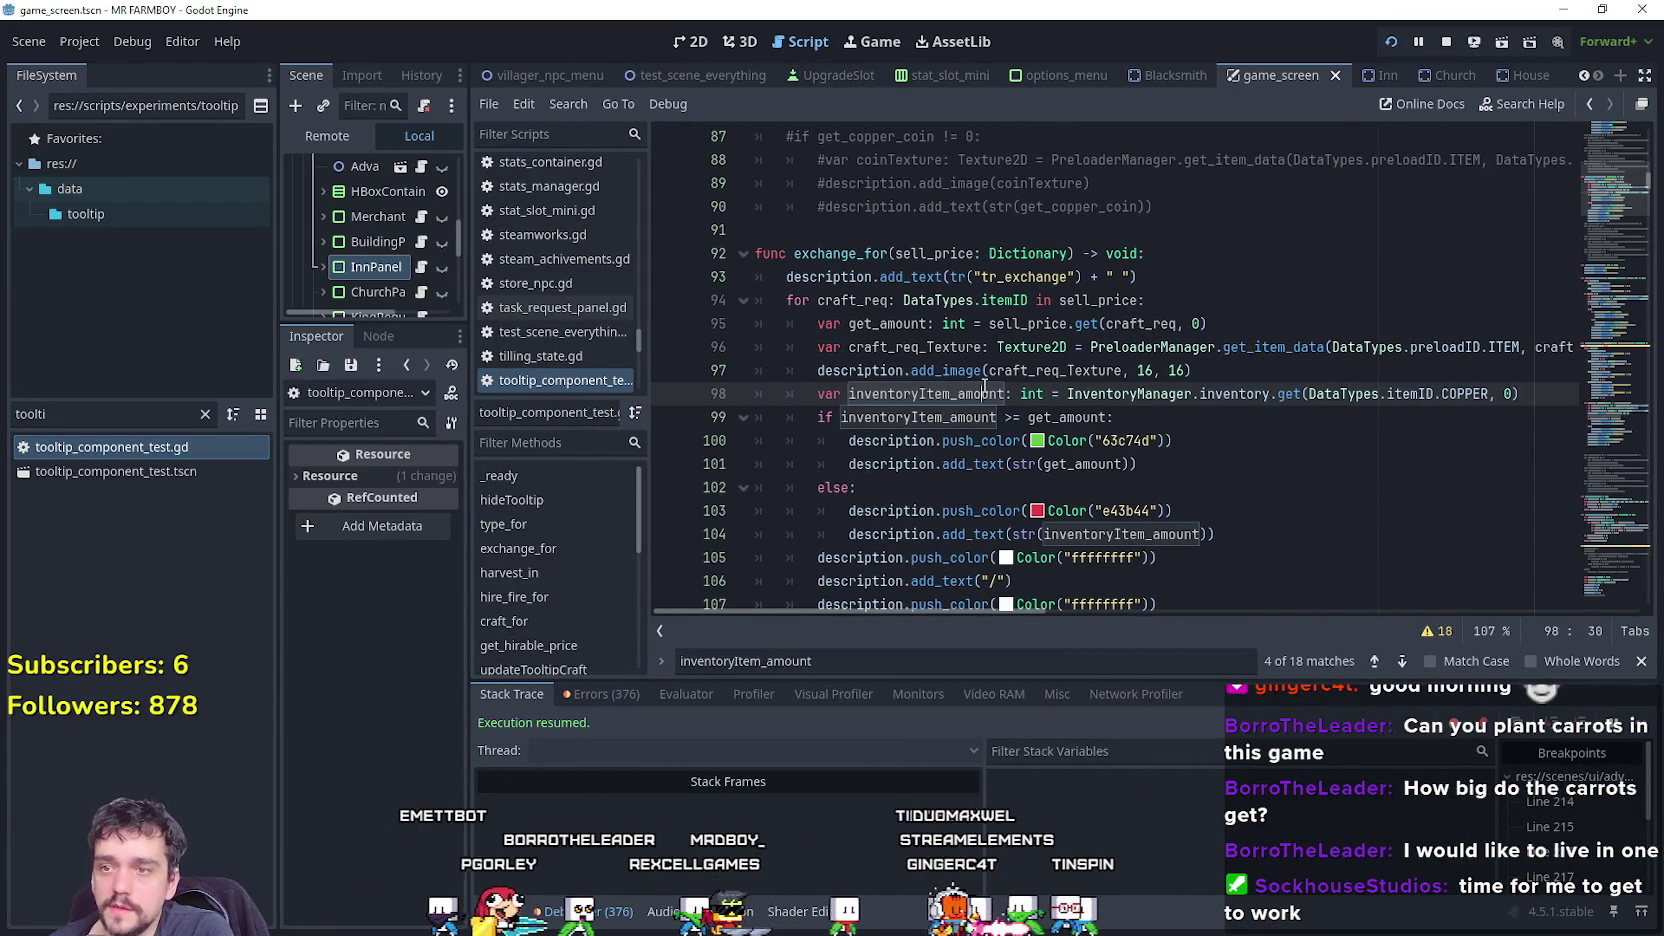
double_click(1463, 394)
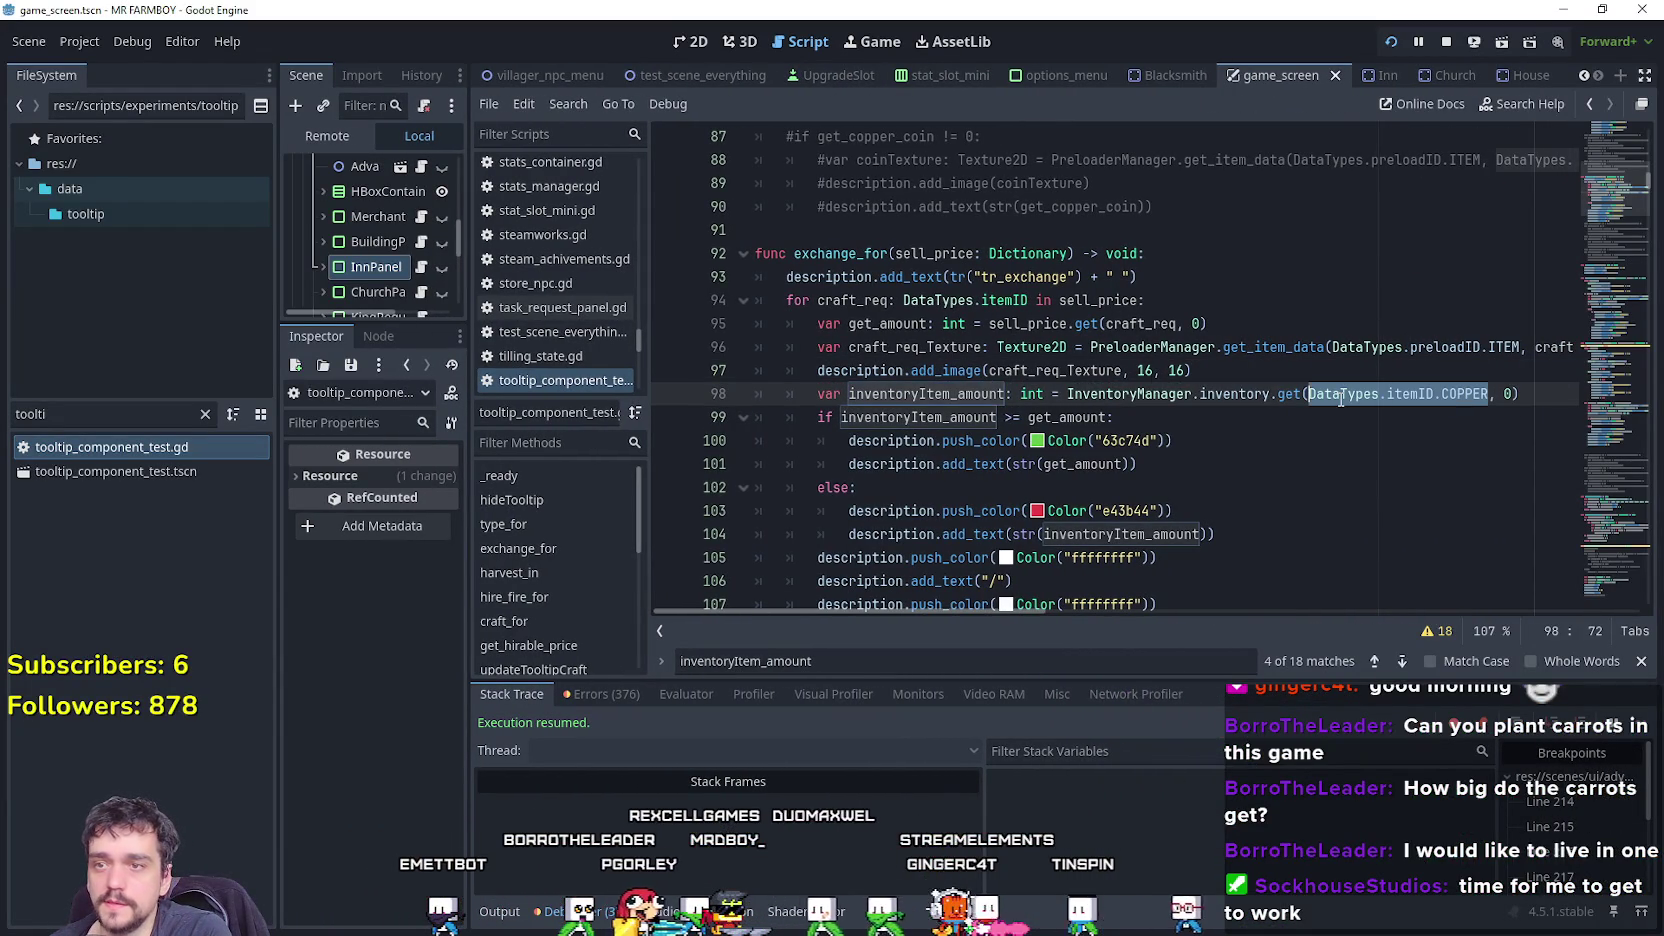
left_click(880, 298)
left_click(1465, 394)
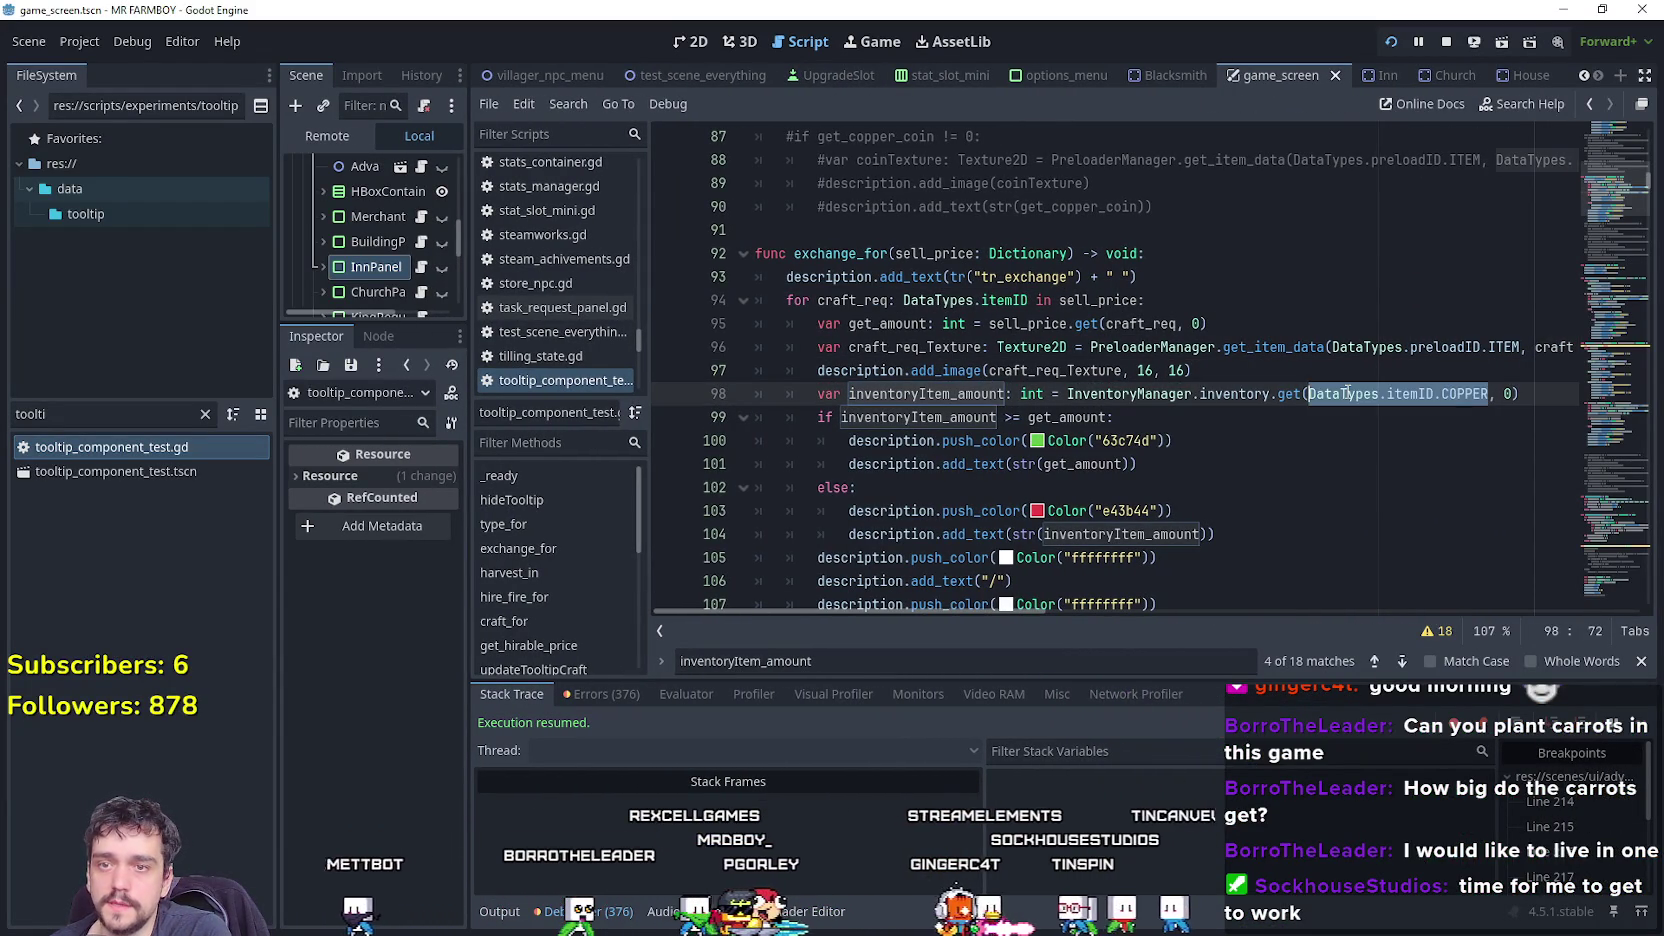
type("craft_req")
left_click(1168, 440)
Save and test-run the game, where Gold Coin reads exchange 100/100 for 1, then stop it.
key("ctrl+s")
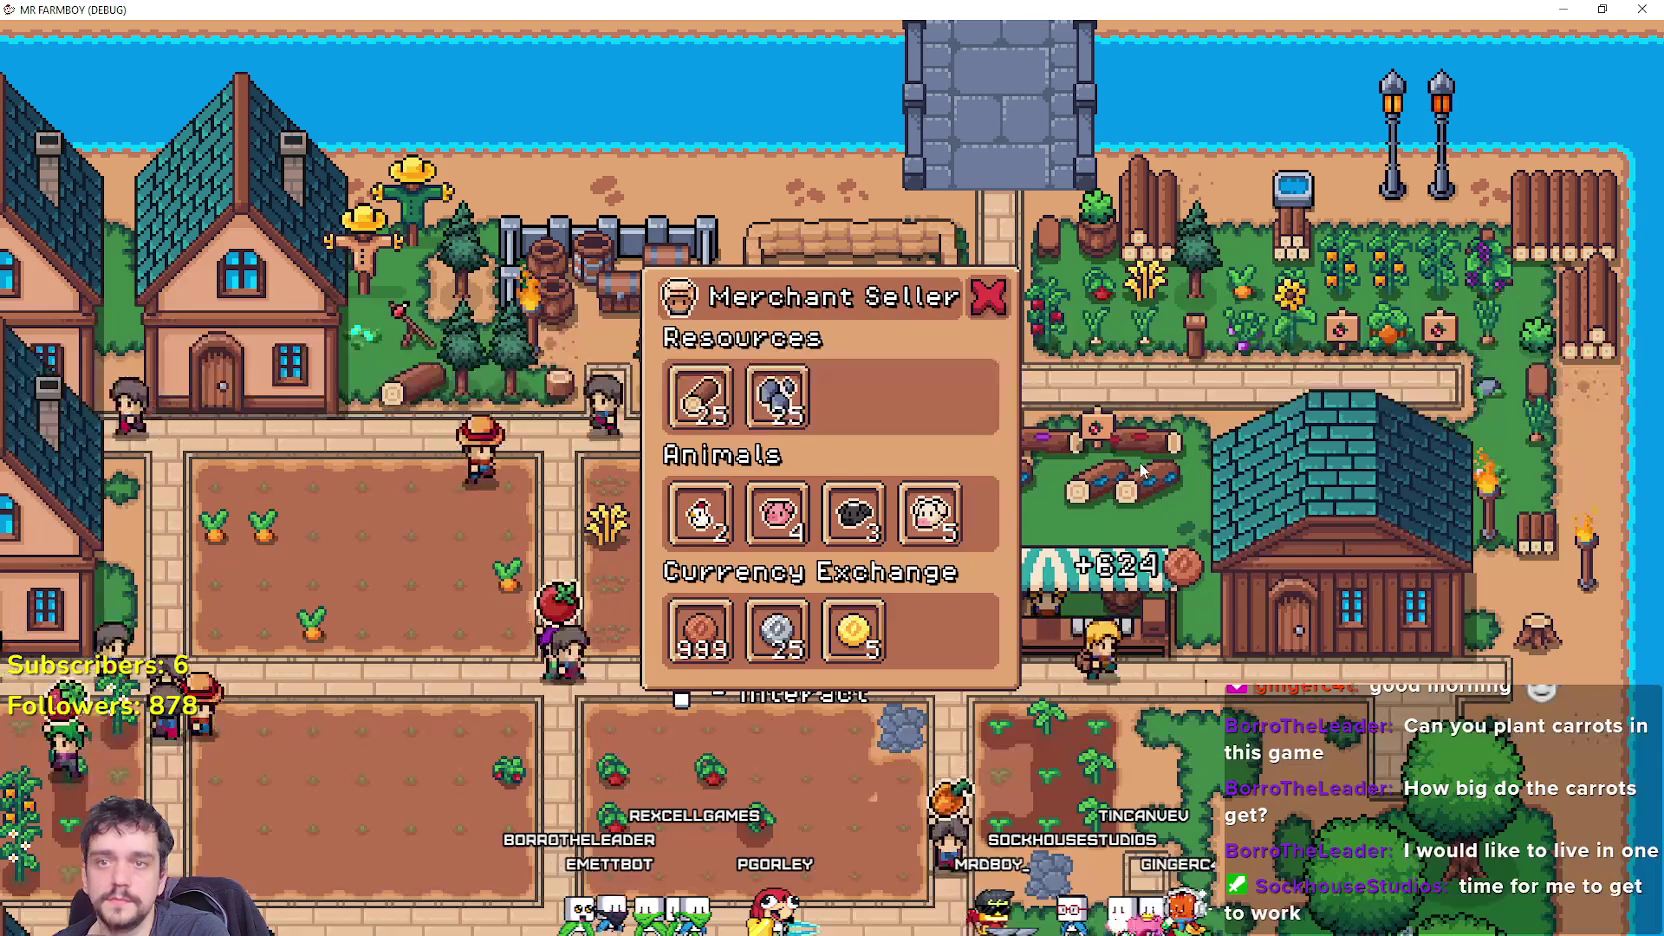
mouse_move(705, 645)
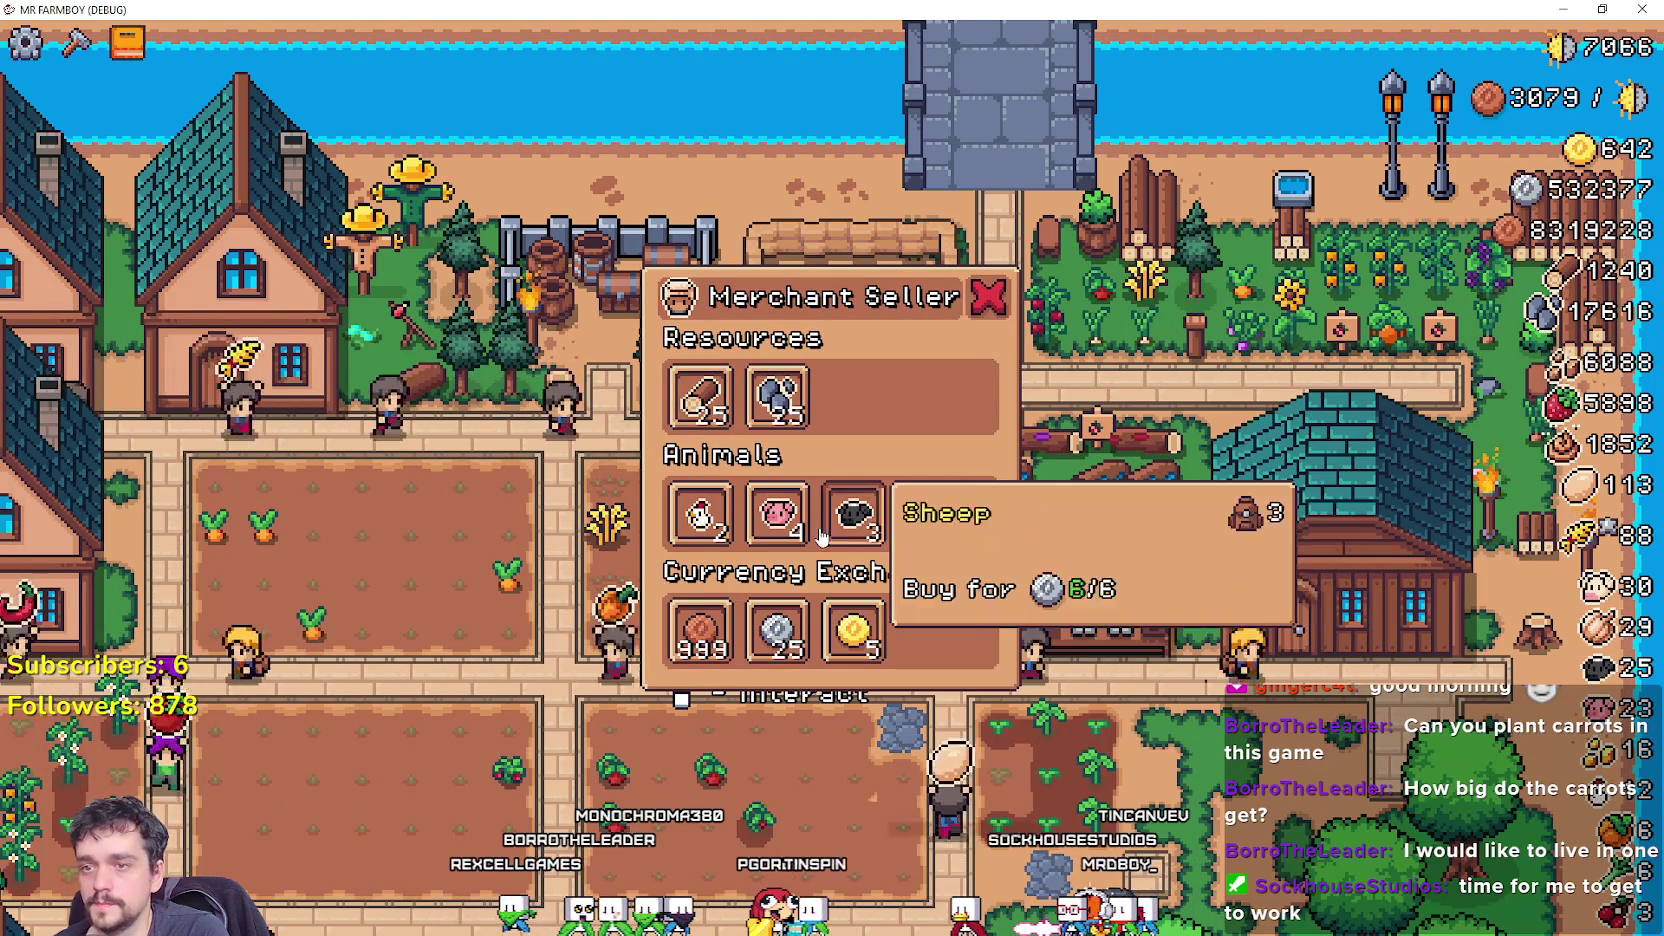
key("F8")
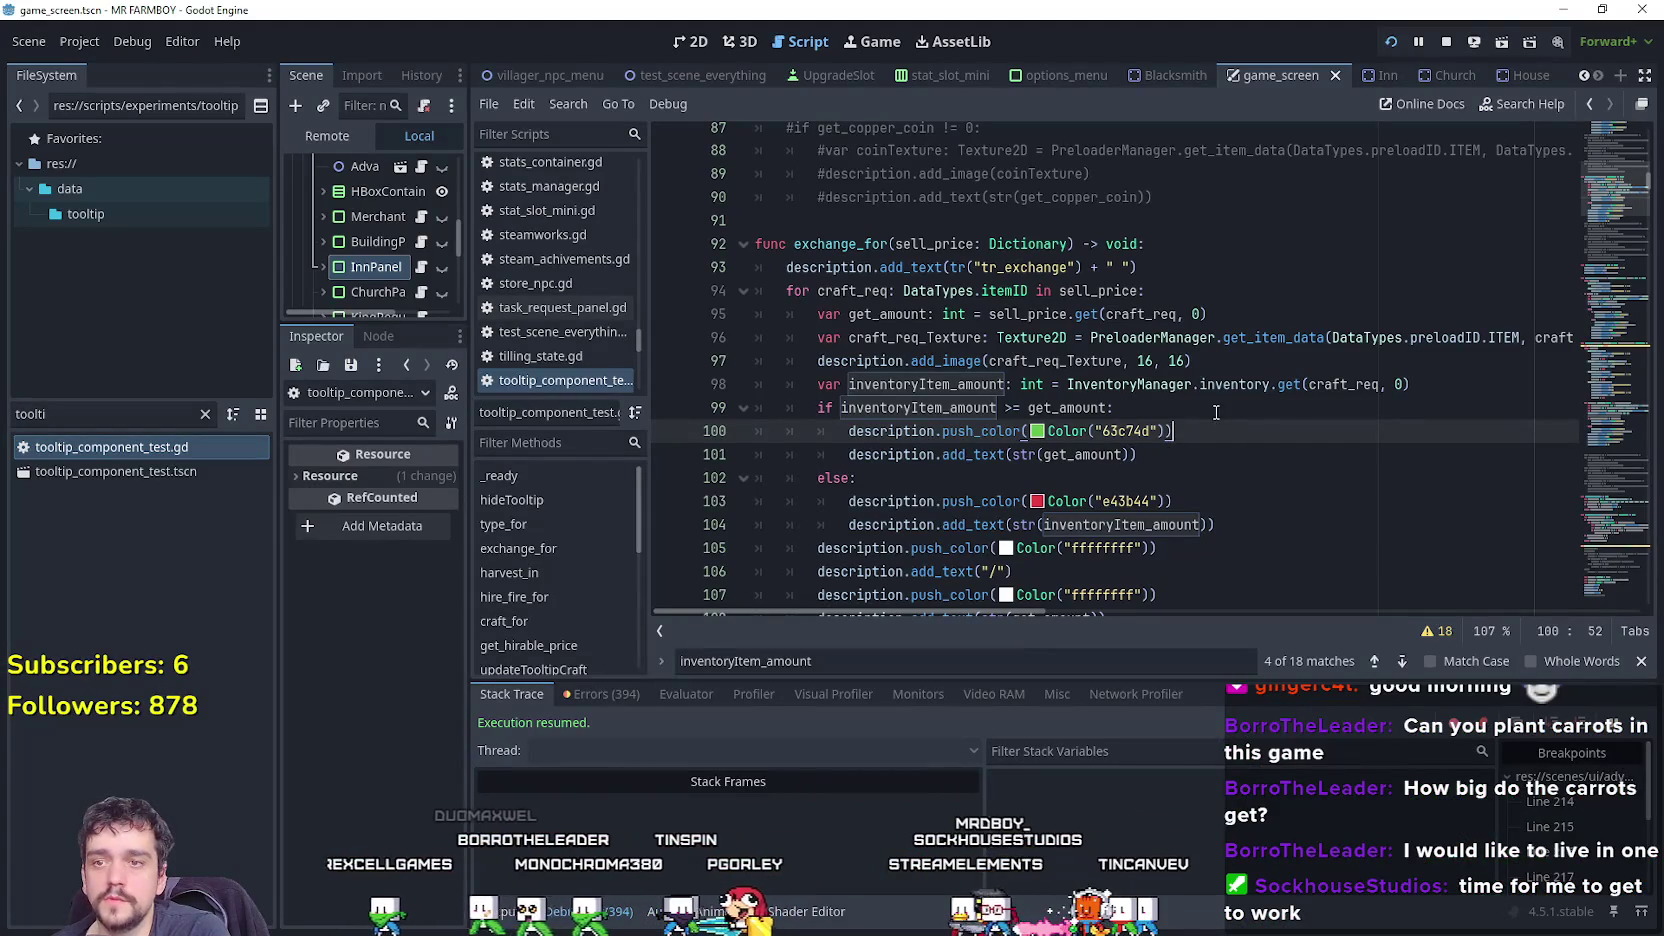
Replace the hard-coded COPPER id with craft_req in type_for's line 59 inventory lookup.
left_click(920, 388)
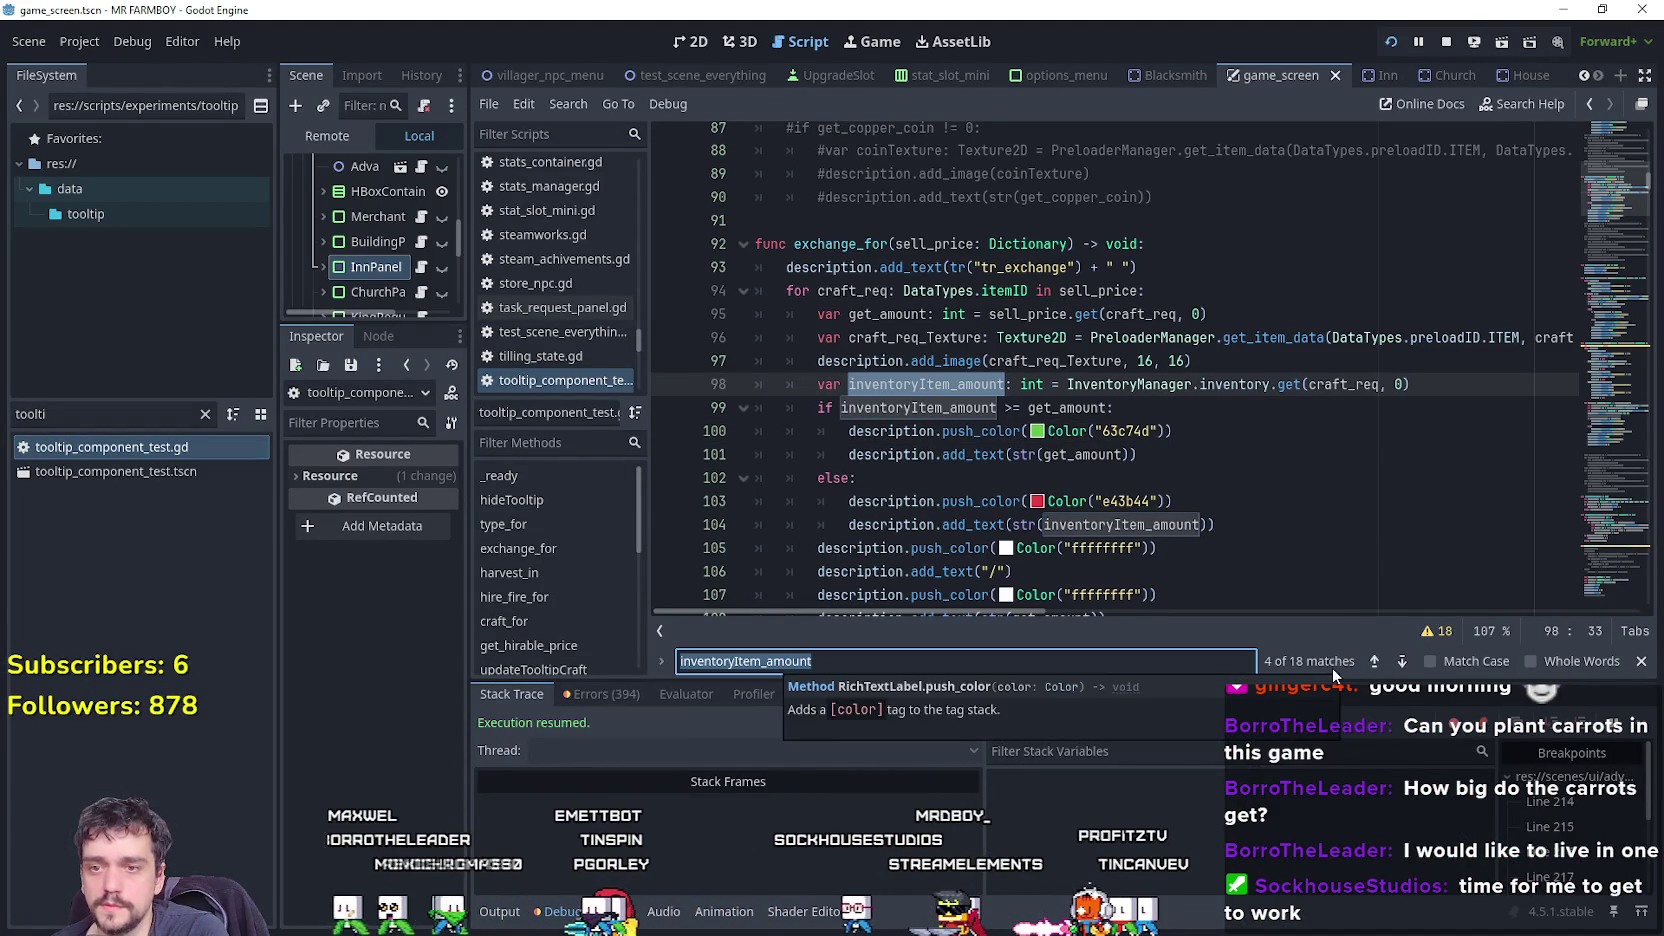
left_click(1376, 662)
scroll(1290, 549, "up", 3)
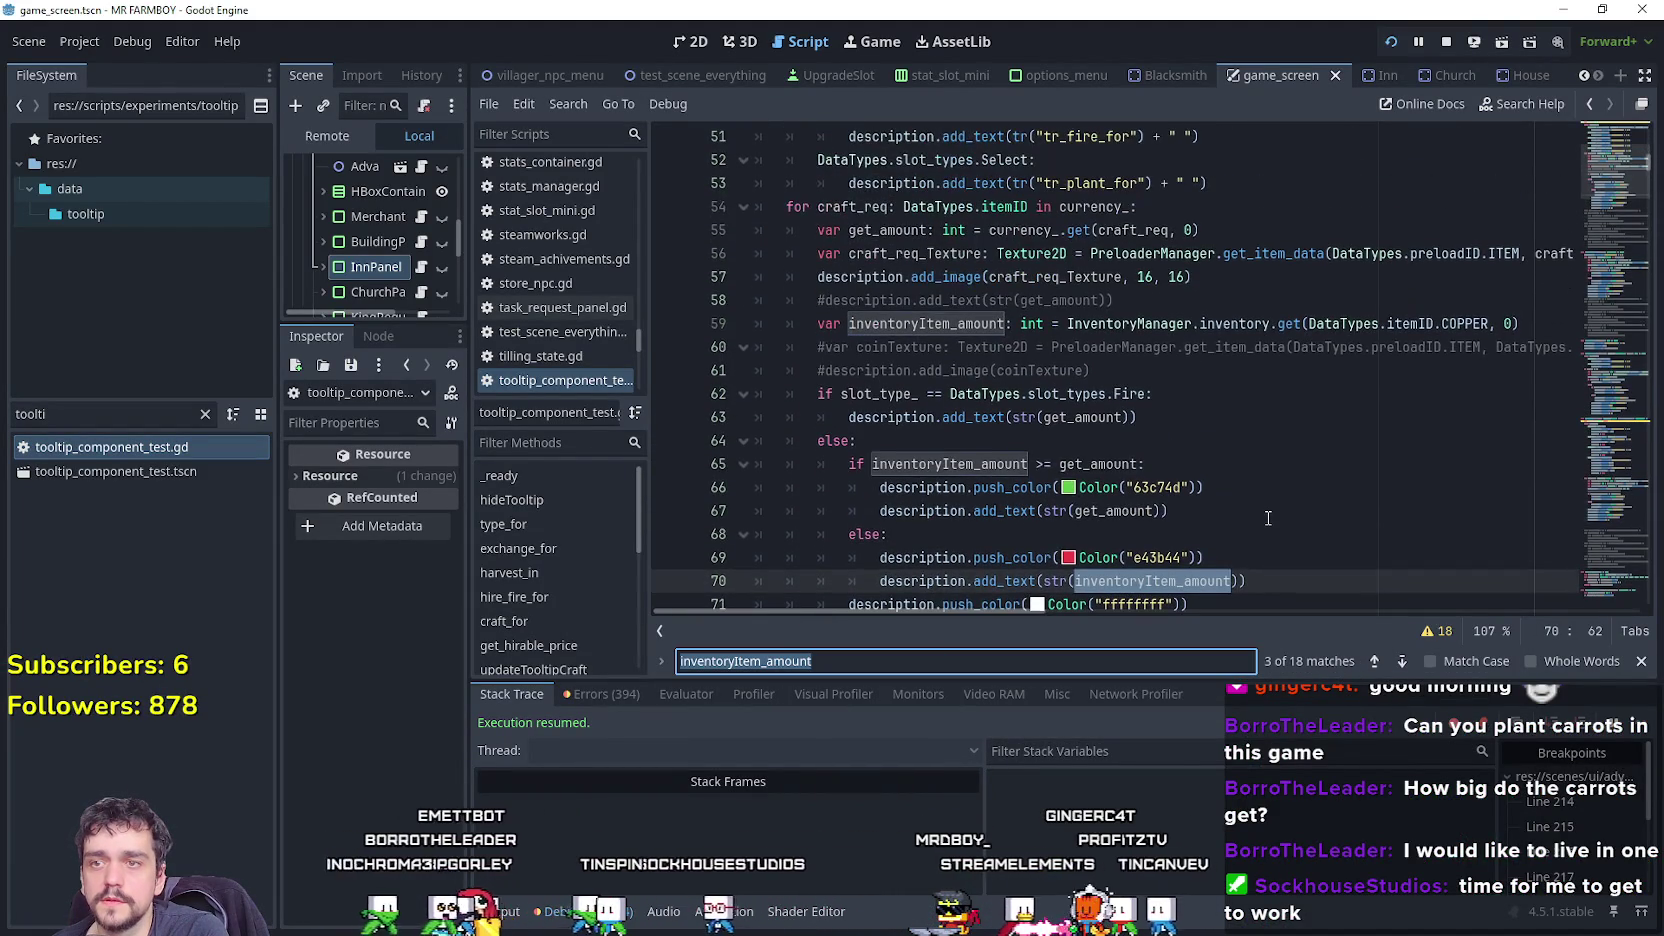
double_click(889, 206)
left_click_drag(1490, 323, 1330, 325)
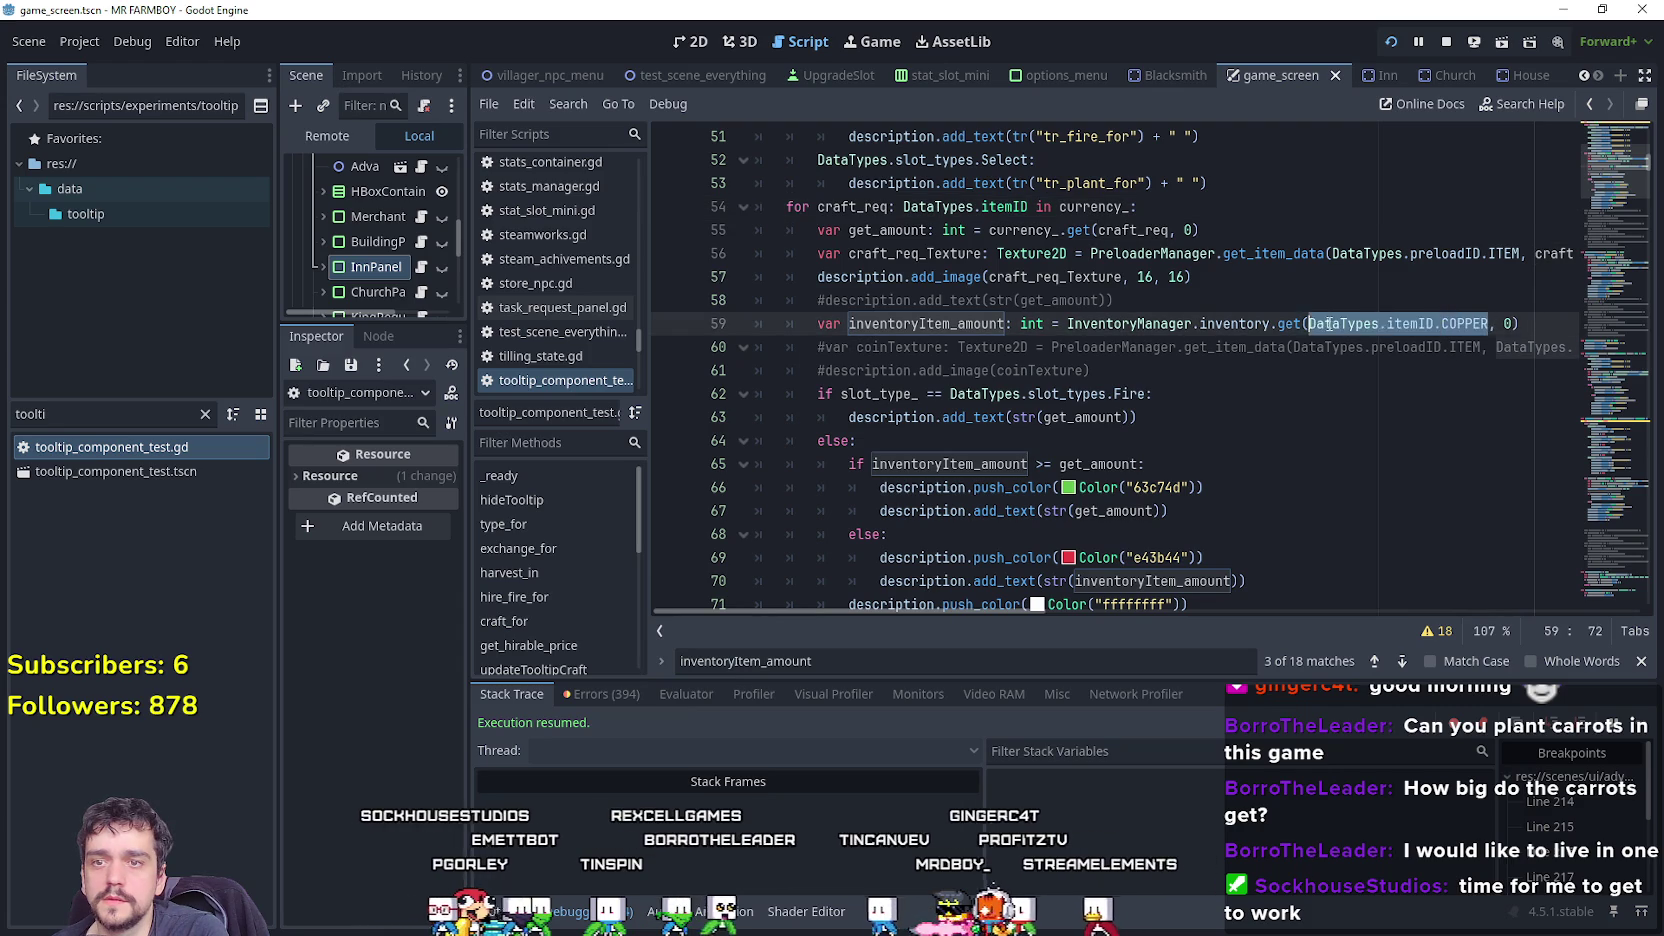
Save, run the game to check the Merchant Seller tooltips, and return to the script.
key("ctrl+s")
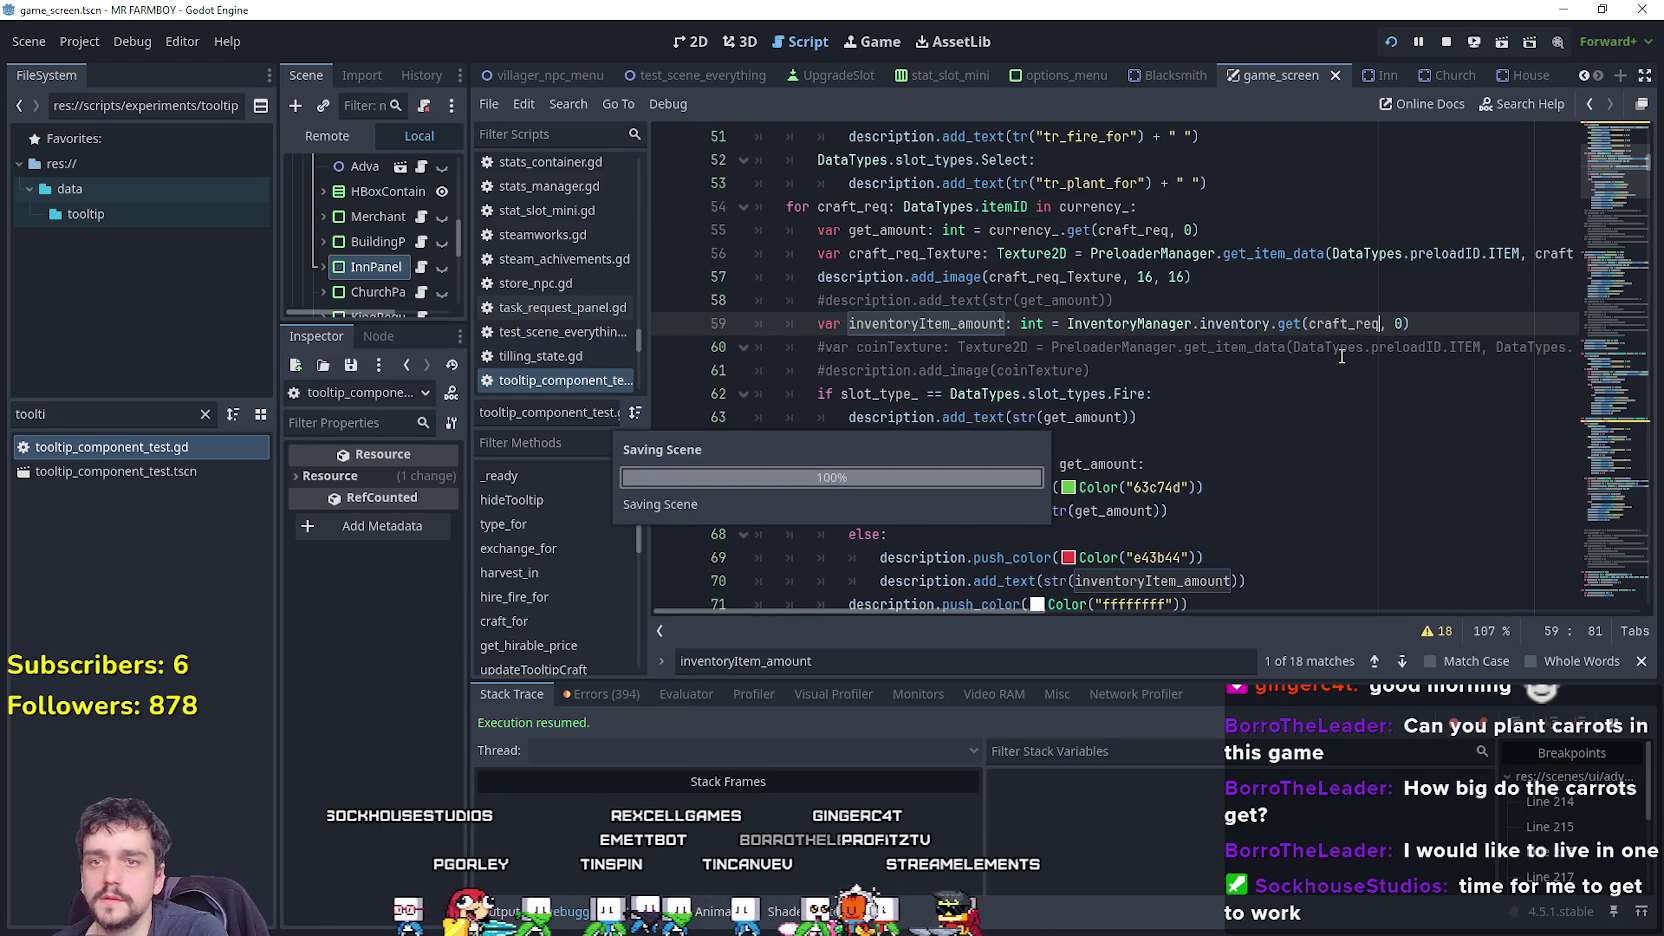
key("F5")
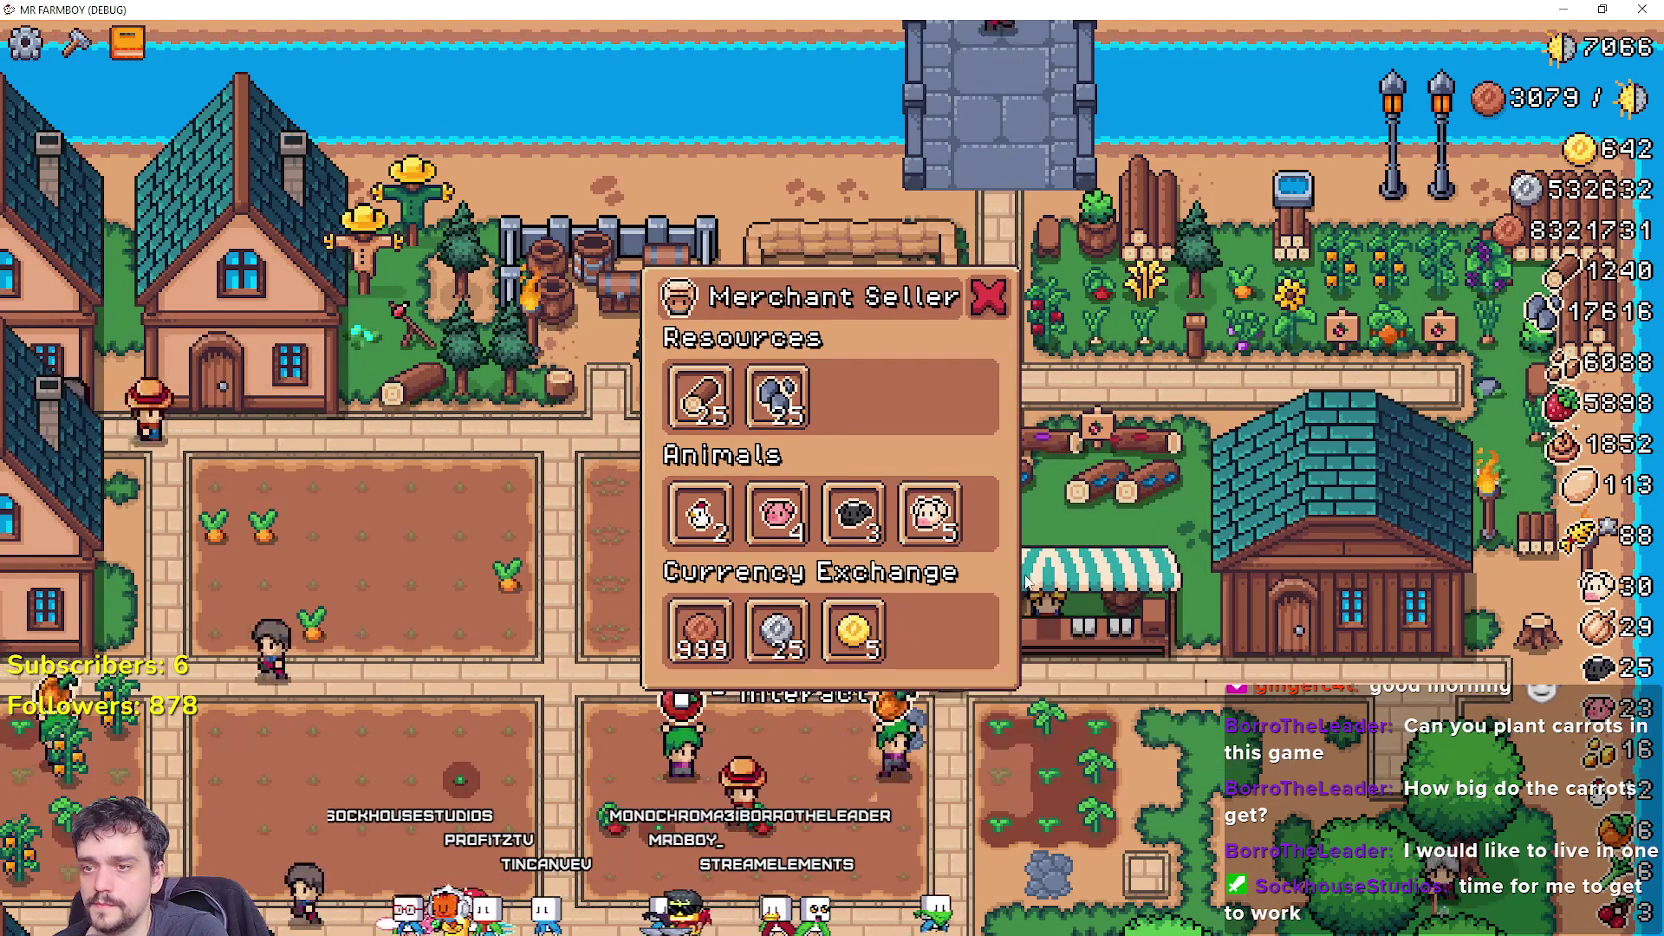
key("alt+Tab")
scroll(1183, 408, "up", 5)
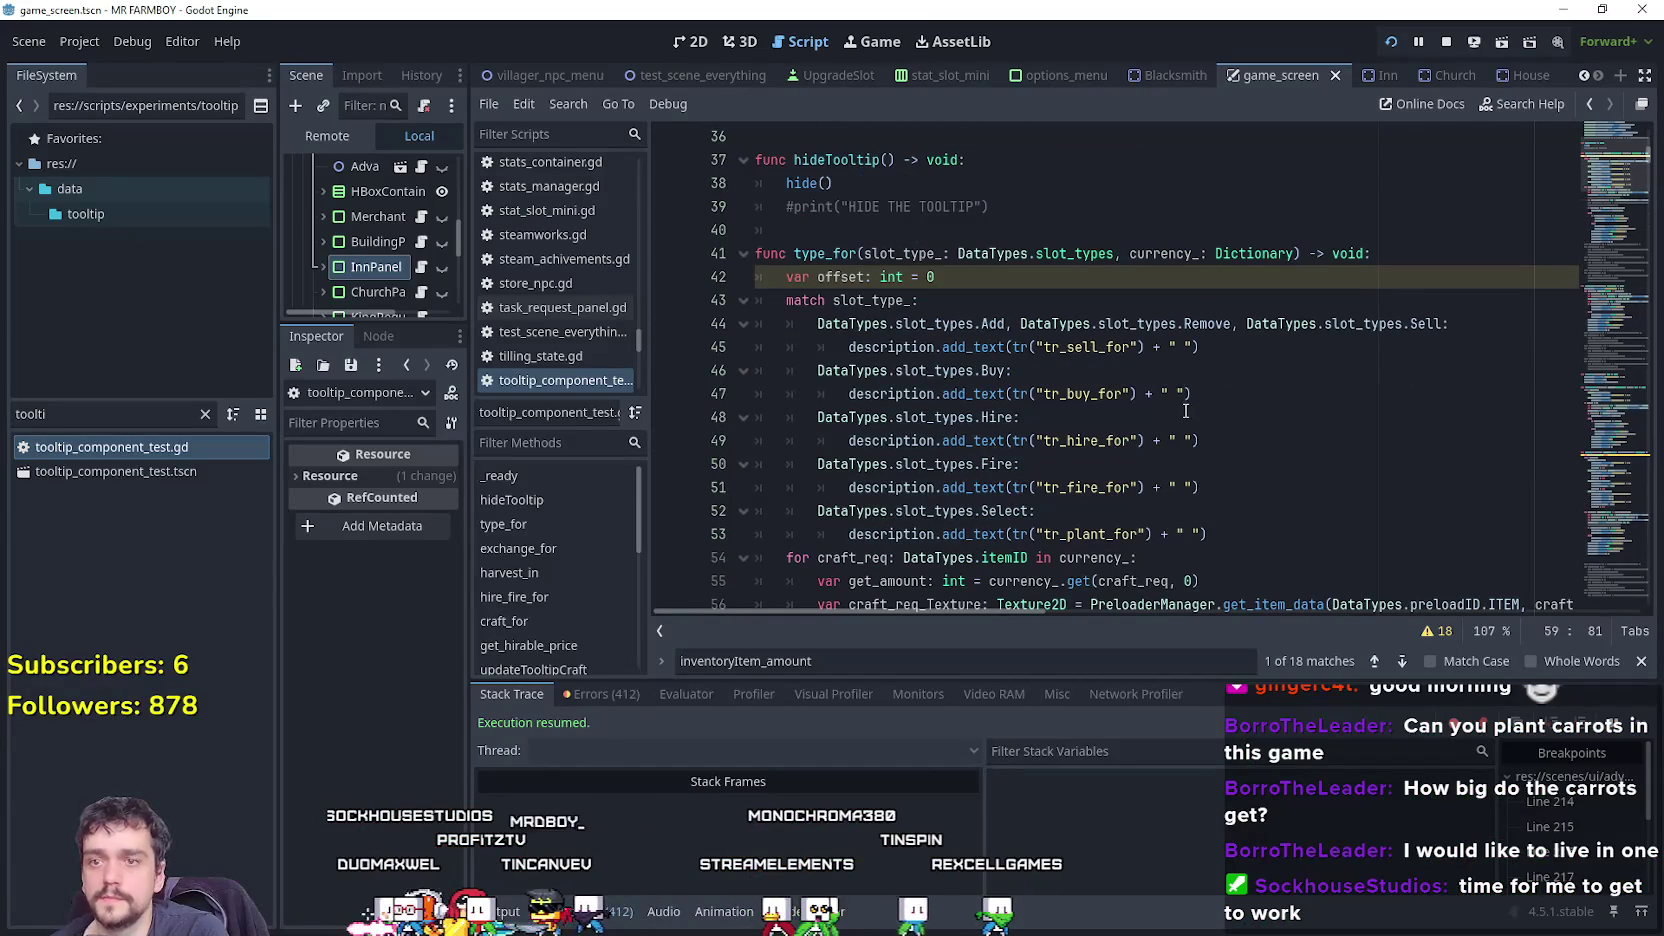
Step through the inventoryItem_amount matches up to the hire_fire_for lookup.
scroll(1185, 414, "down", 6)
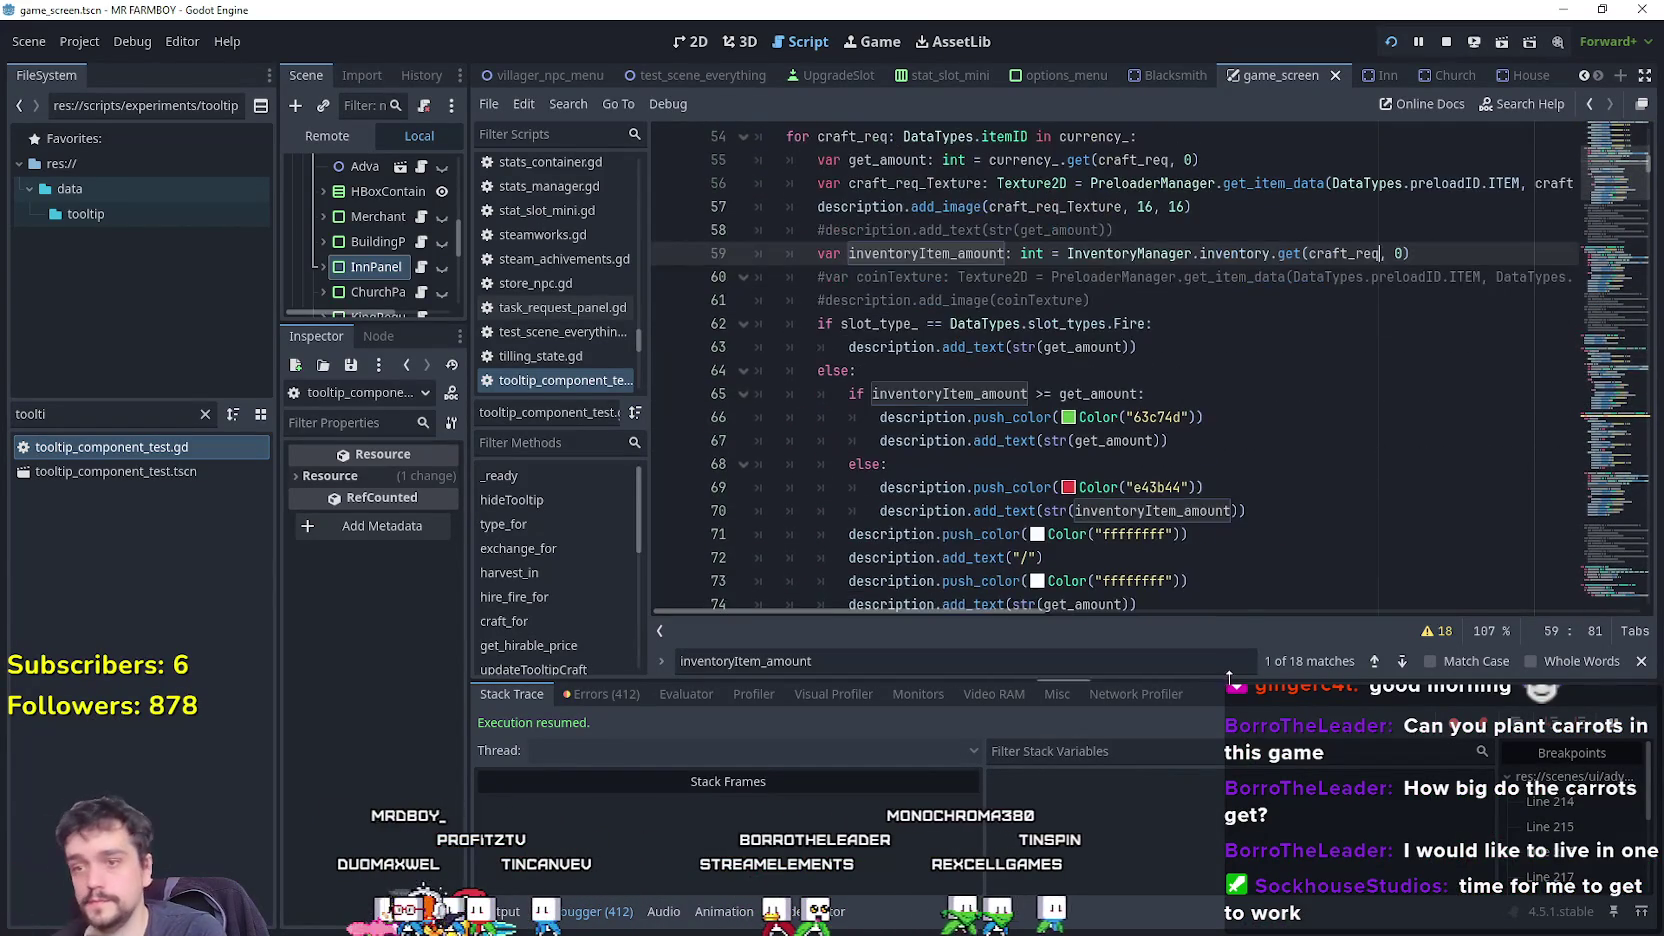
left_click(1401, 661)
left_click(1401, 661)
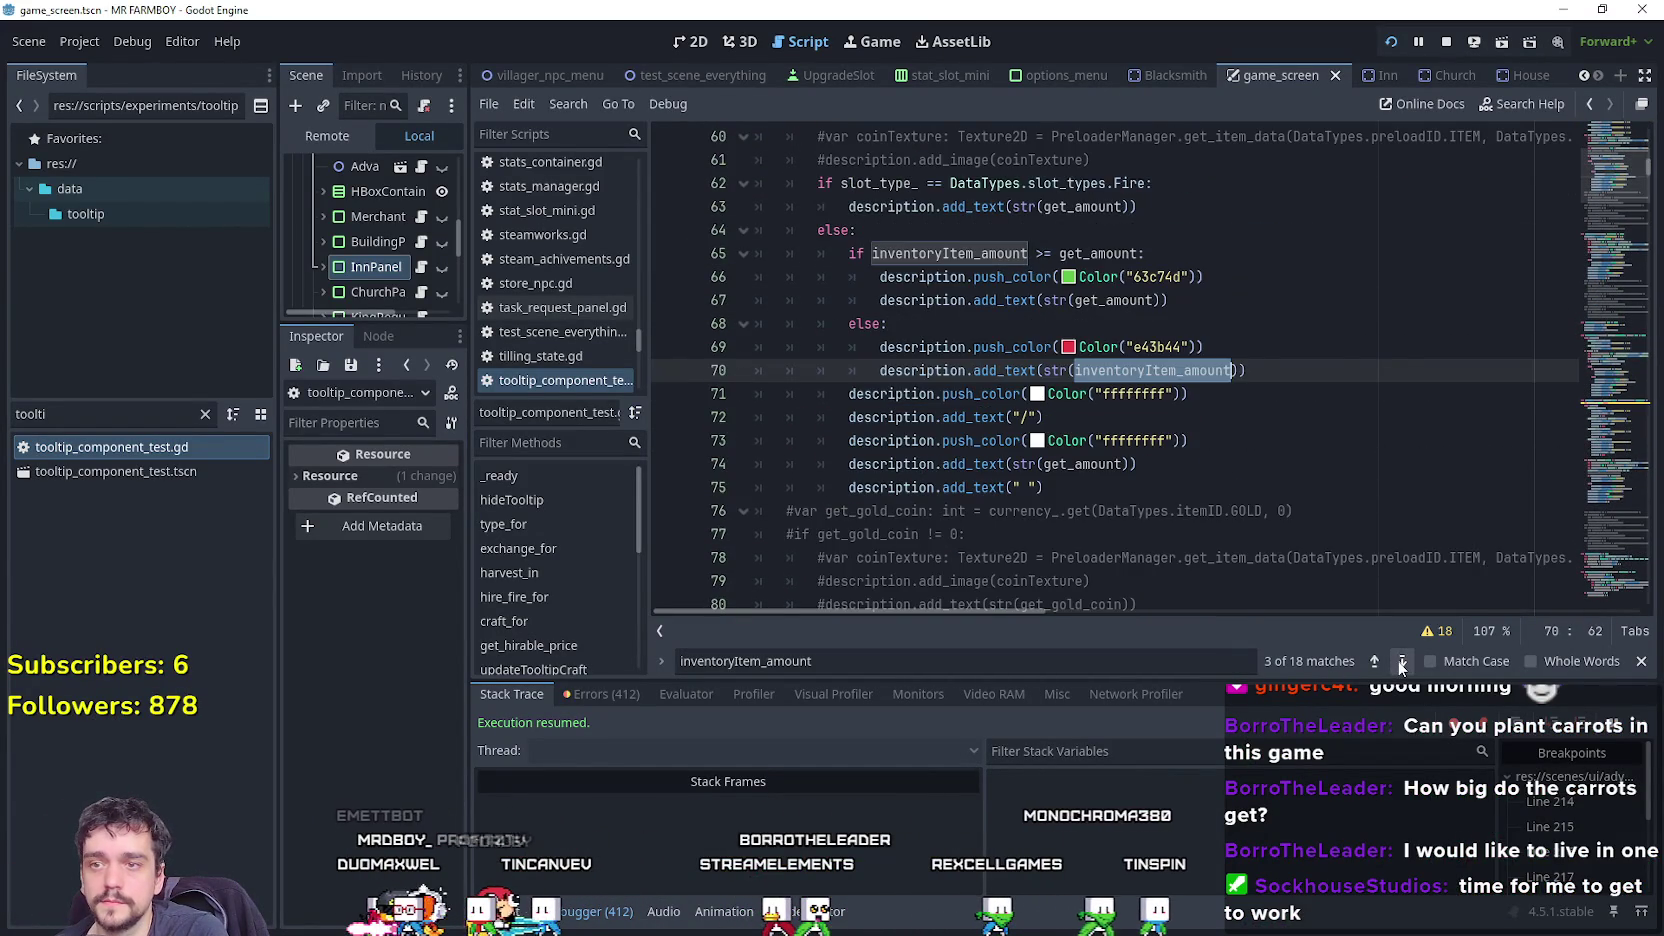
left_click(1401, 661)
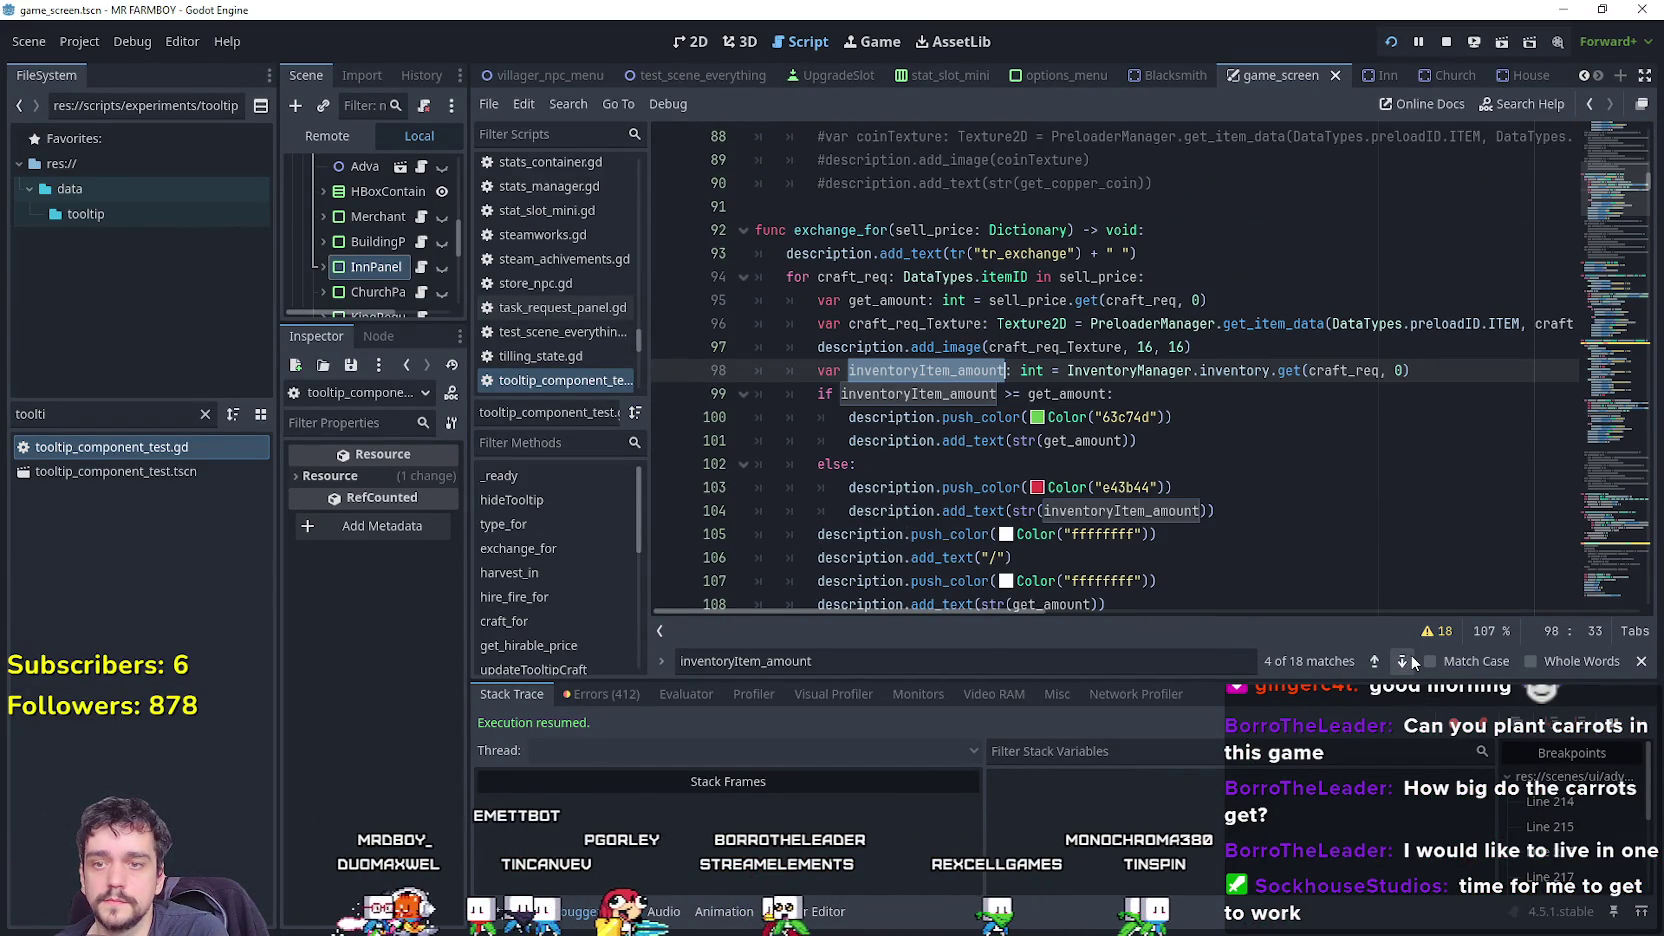
left_click(1405, 661)
left_click(1405, 661)
left_click(1405, 661)
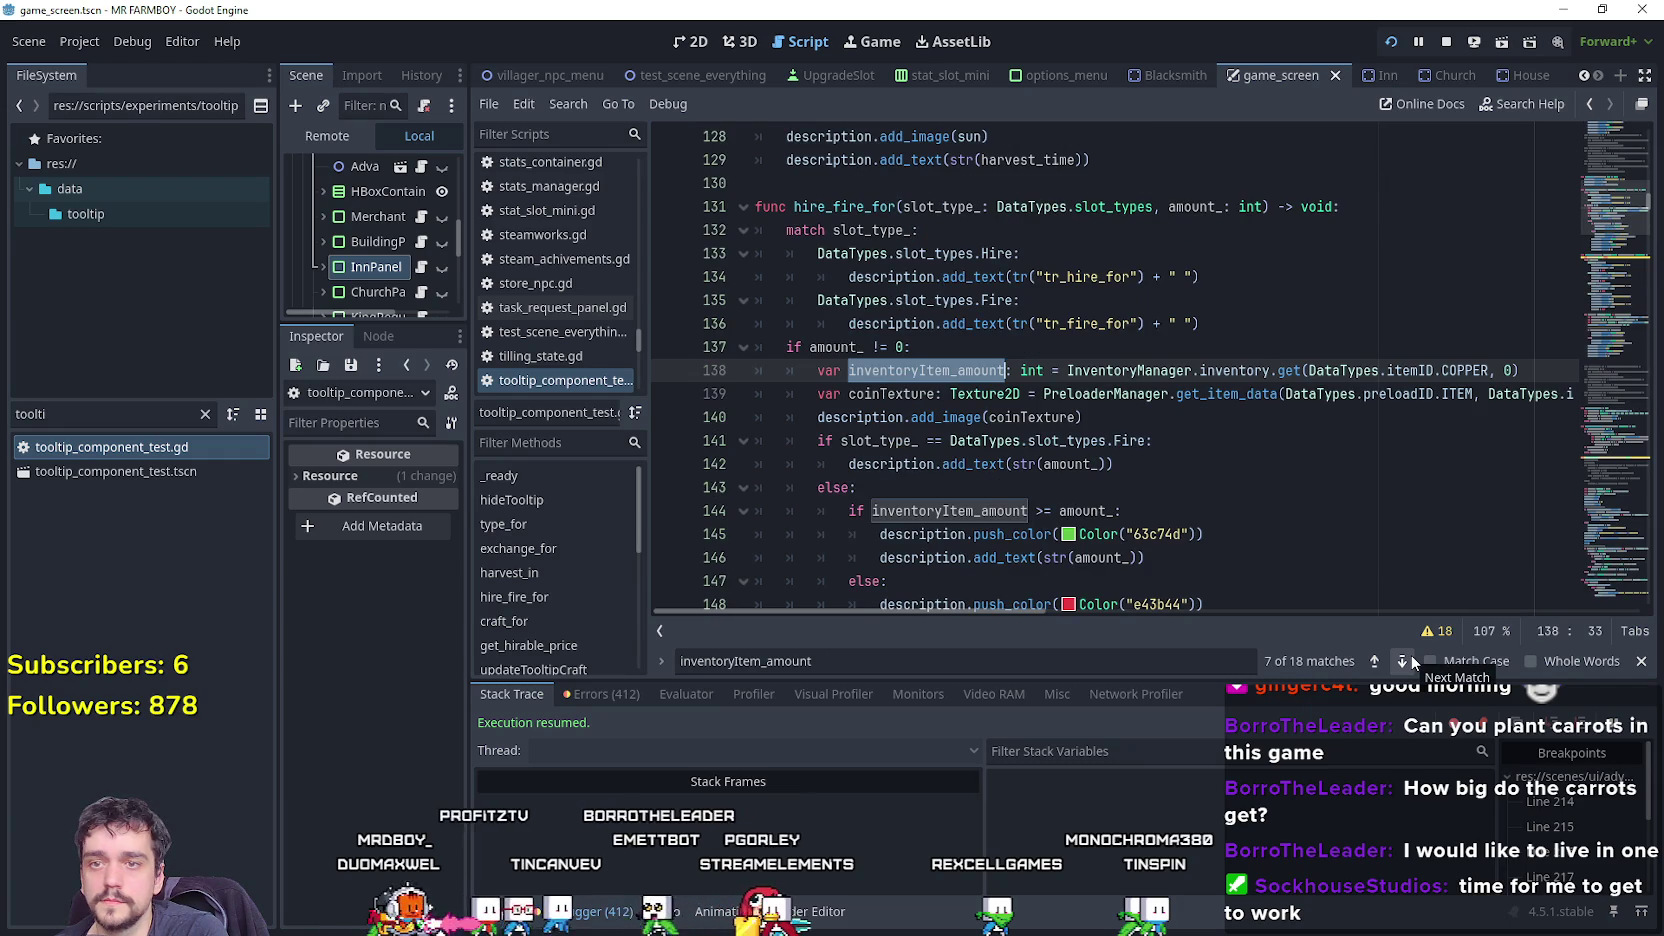
Continue past the craft_for lookup to the advancement requirements check on line 443.
scroll(1030, 404, "up", 1)
scroll(1283, 498, "down", 3)
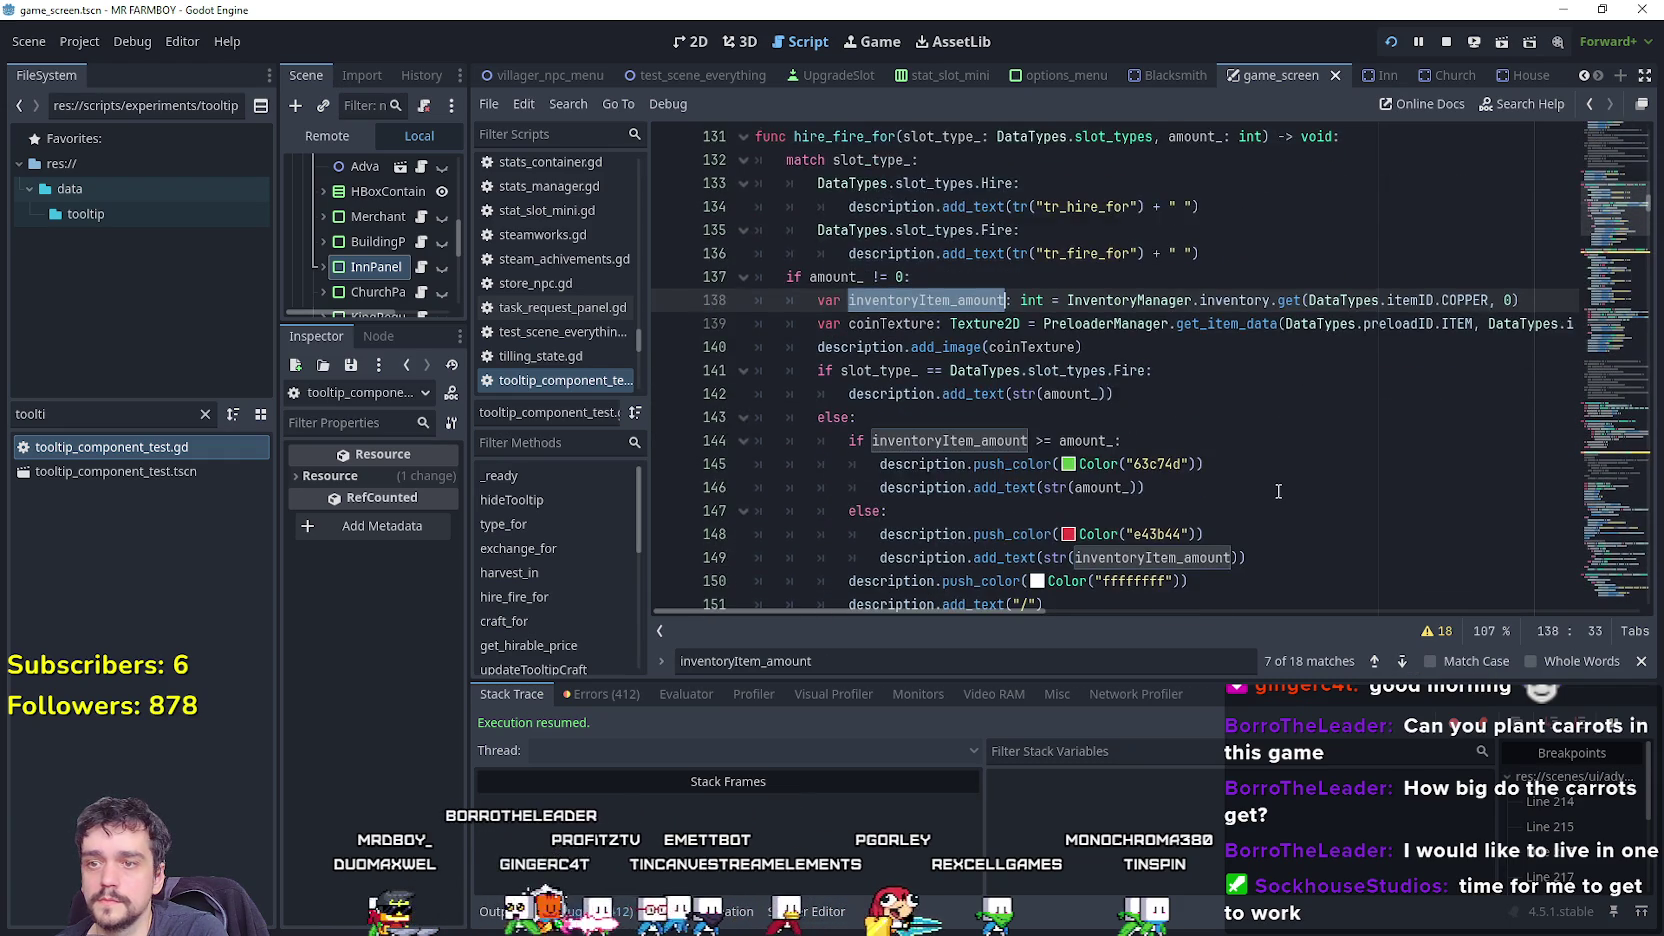
left_click(1403, 668)
left_click(1403, 668)
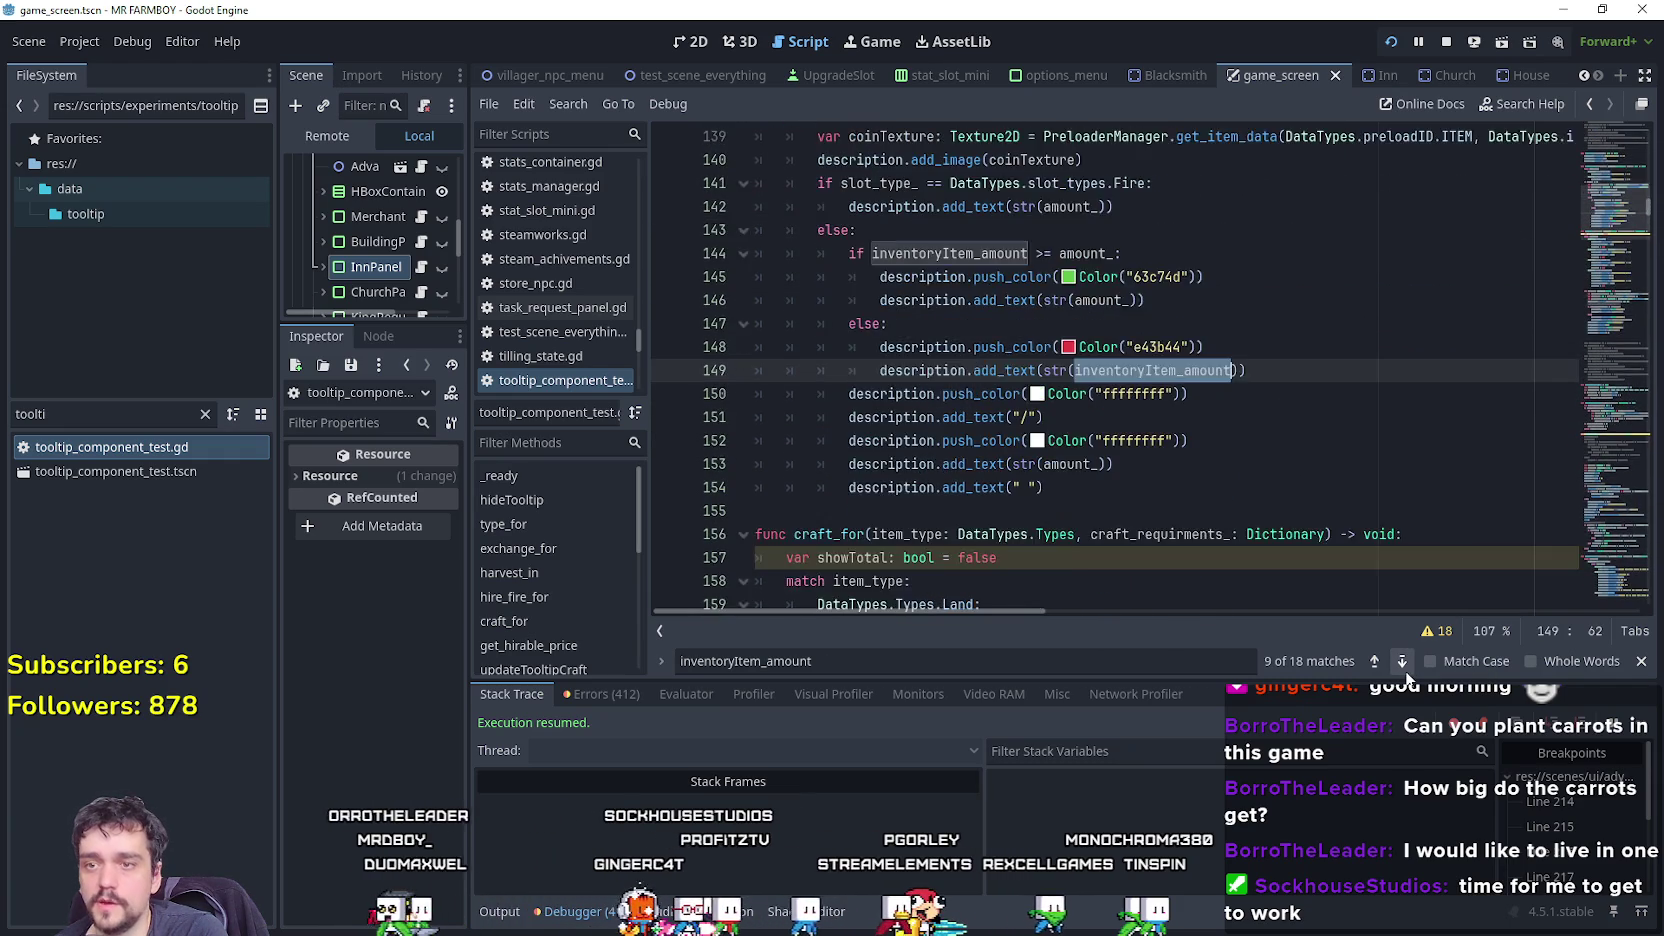
left_click(1403, 668)
scroll(1318, 599, "down", 1)
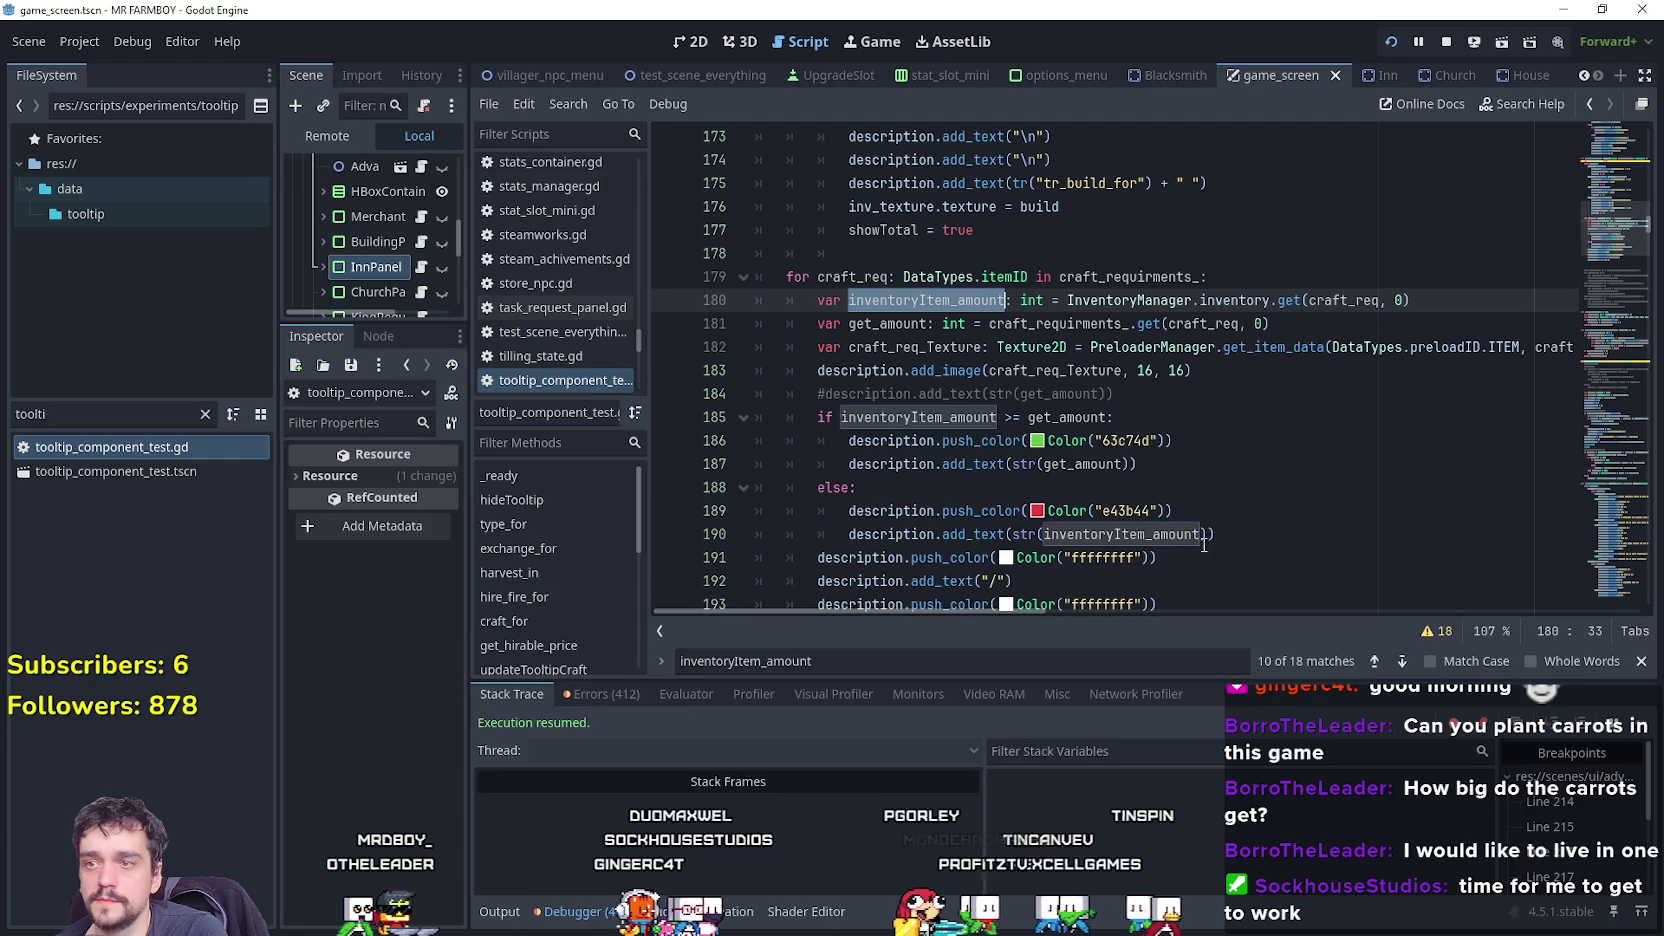
left_click(1403, 662)
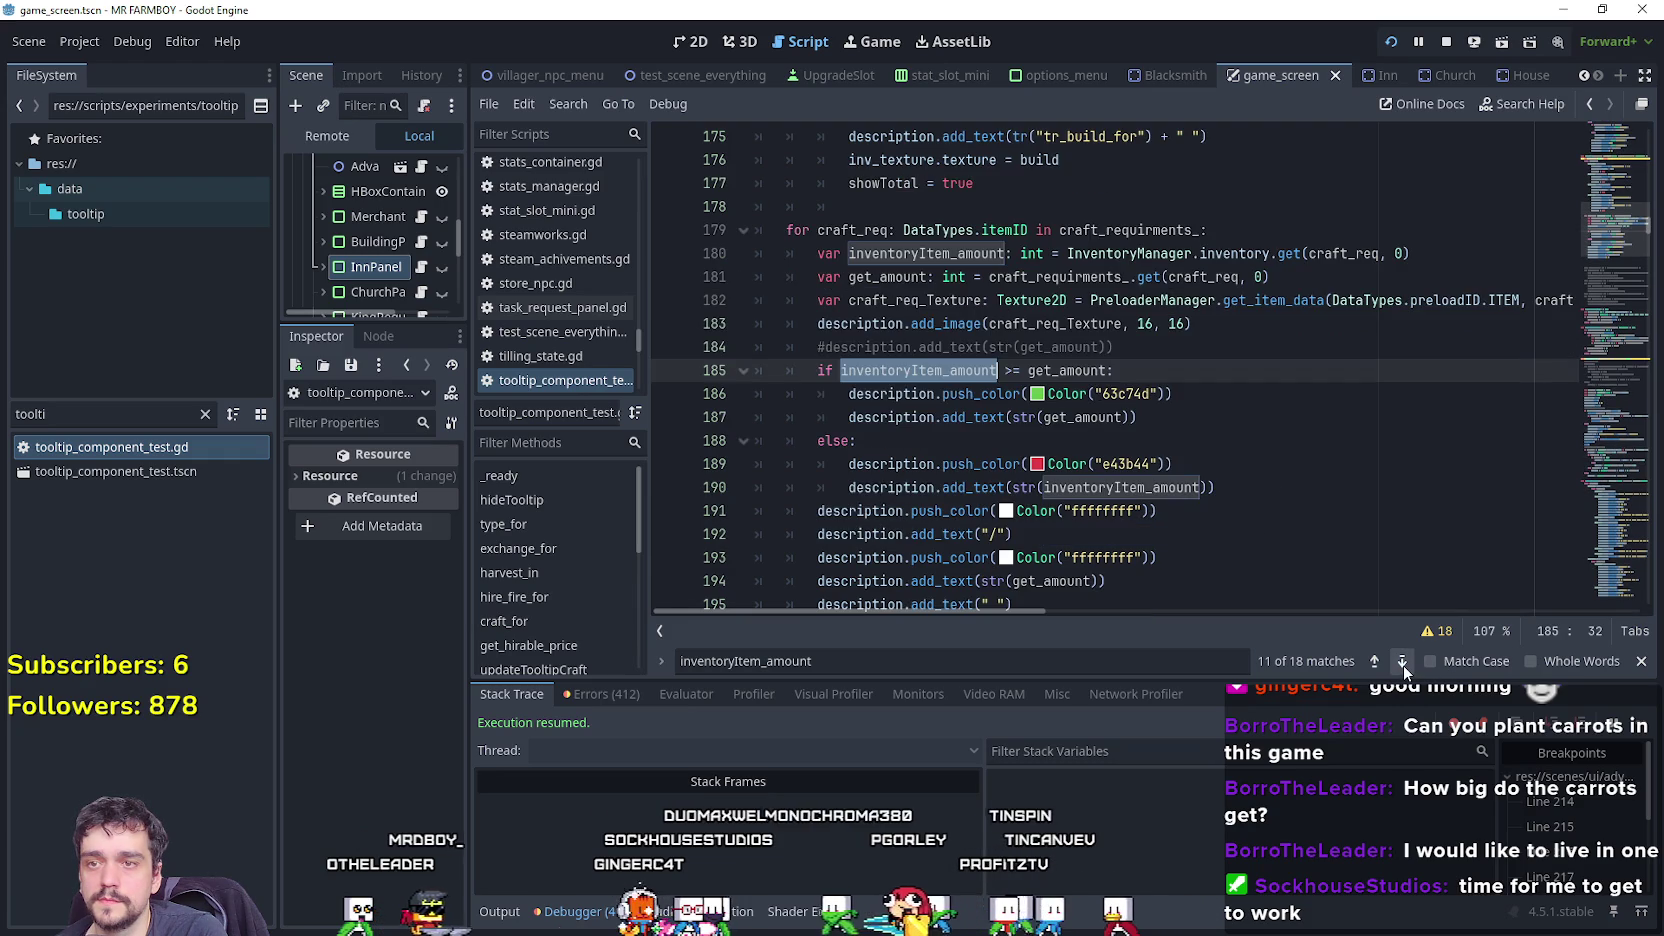
left_click(1403, 662)
left_click(1403, 662)
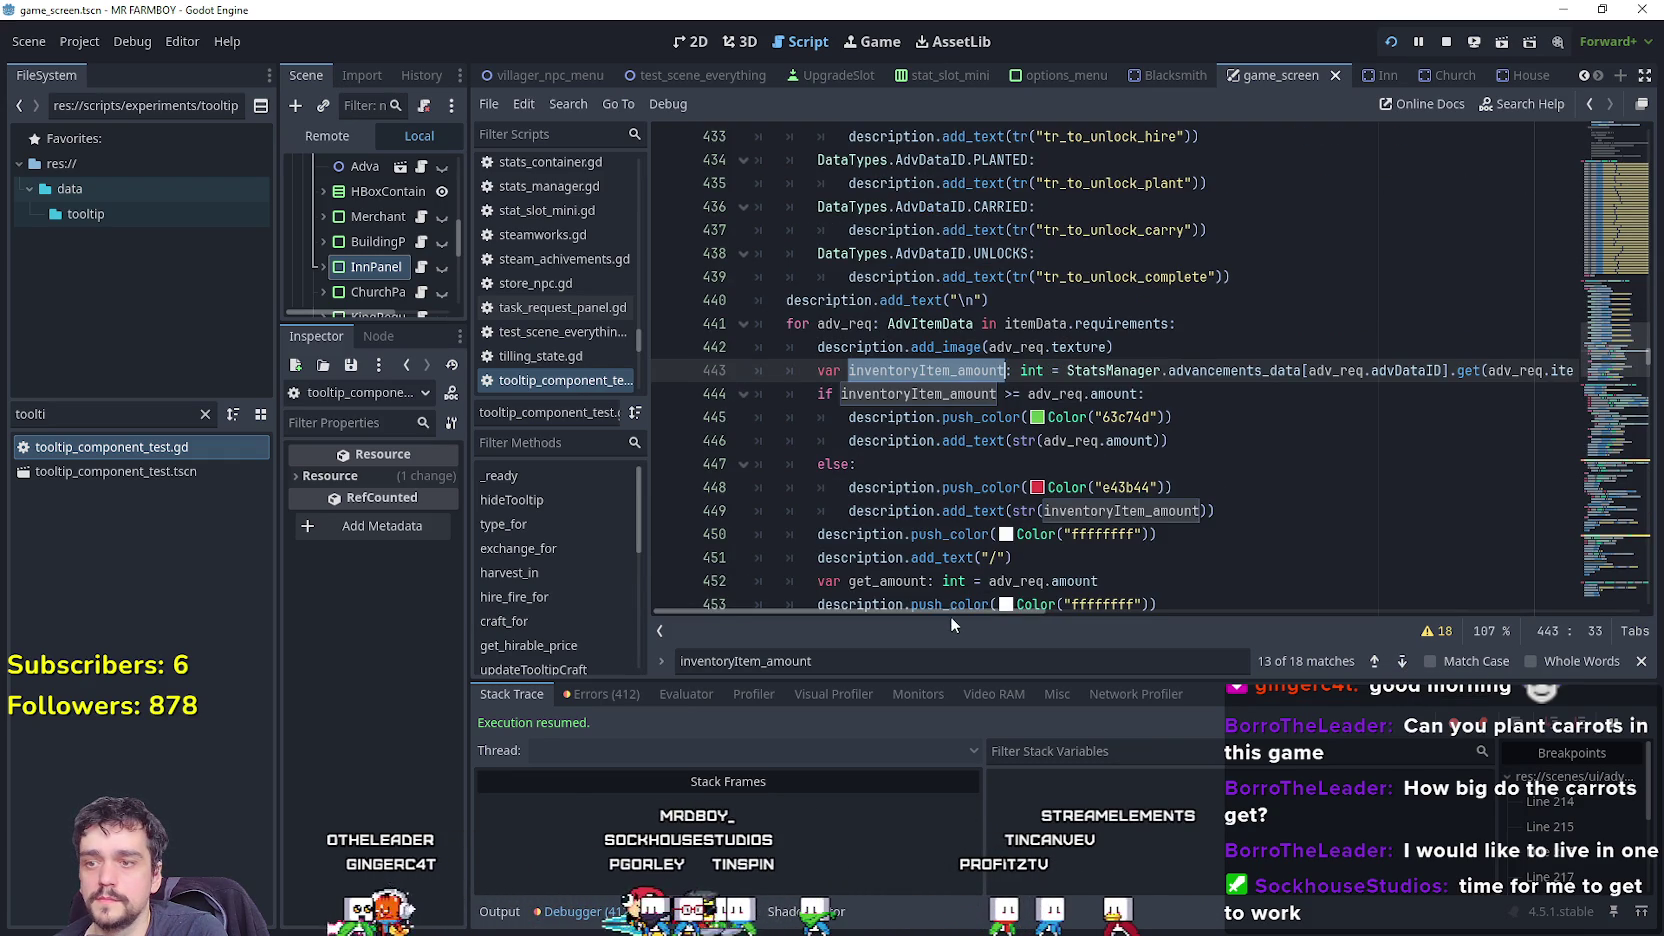
In the running game, buy a sheep from the Merchant Seller.
key("alt+Tab")
mouse_move(757, 423)
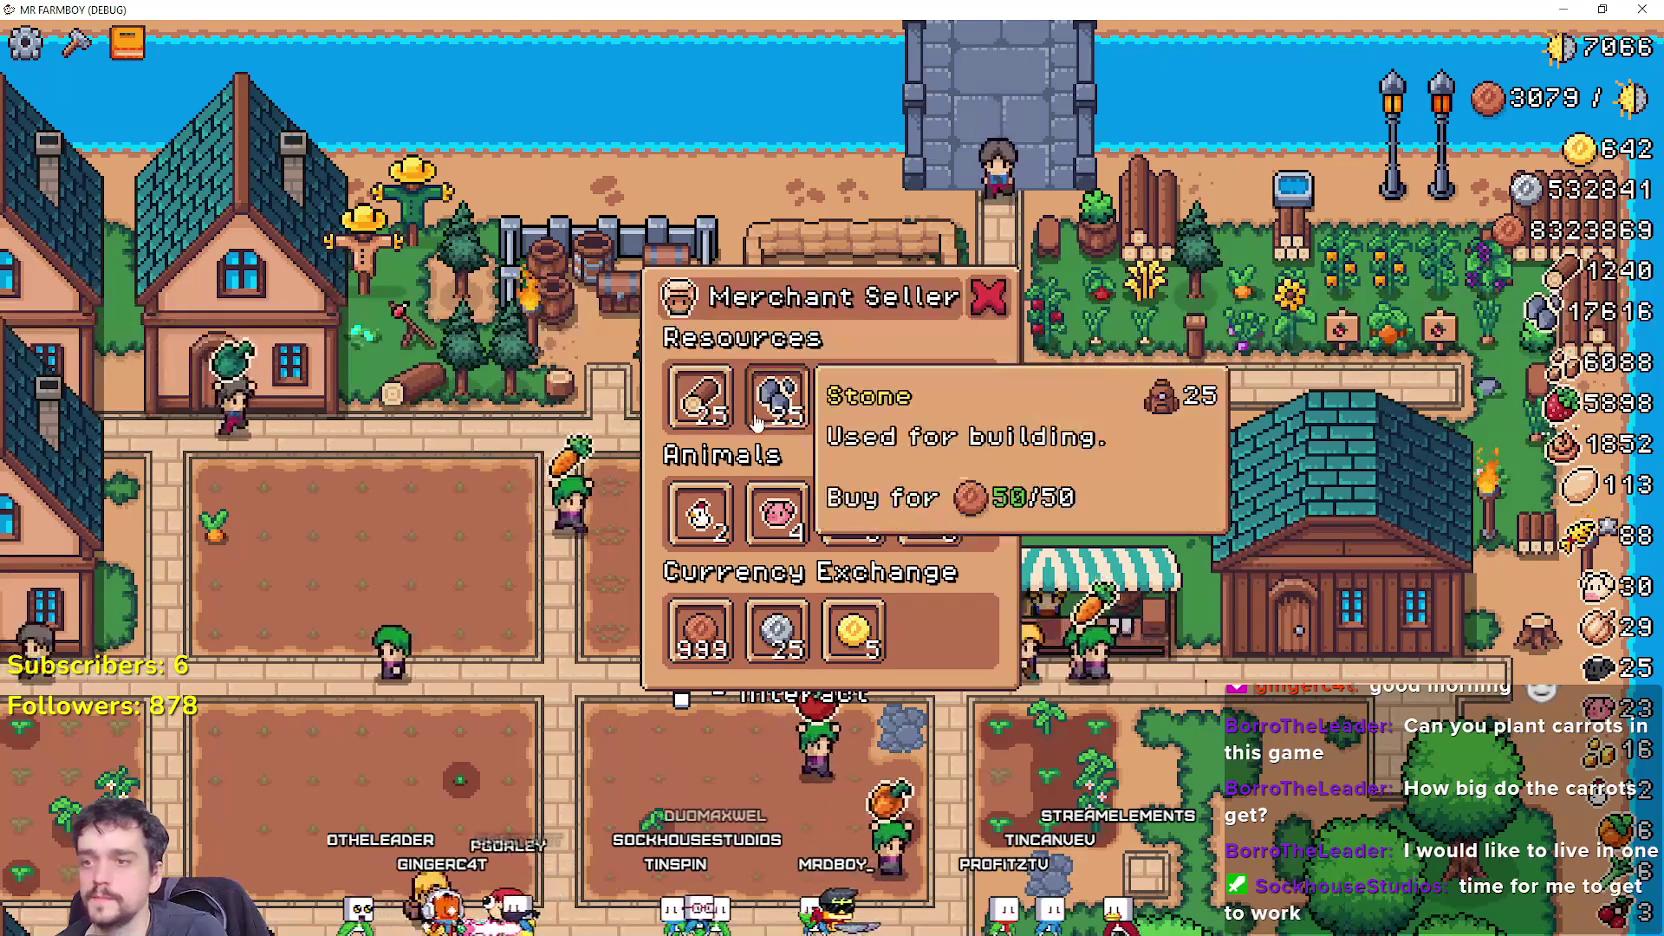
left_click(930, 515)
left_click(1088, 548)
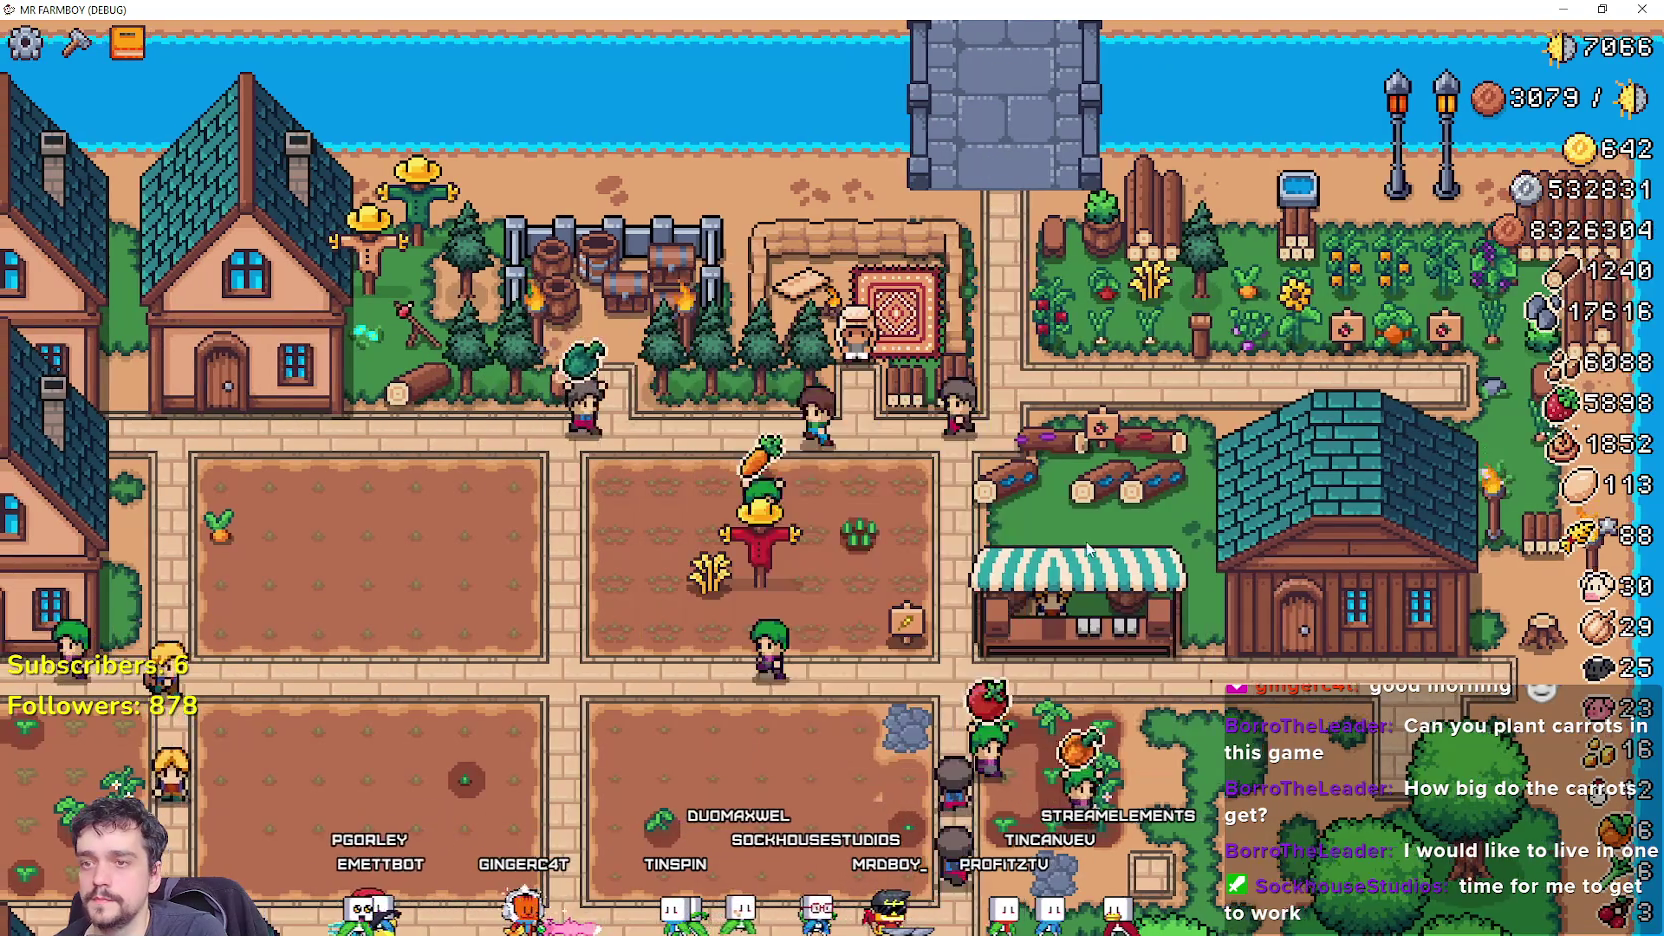
Check the Road Tile crafting and Market tooltips (Carrot 12/12, Strawberry 34/34), then return to Godot.
left_click(76, 43)
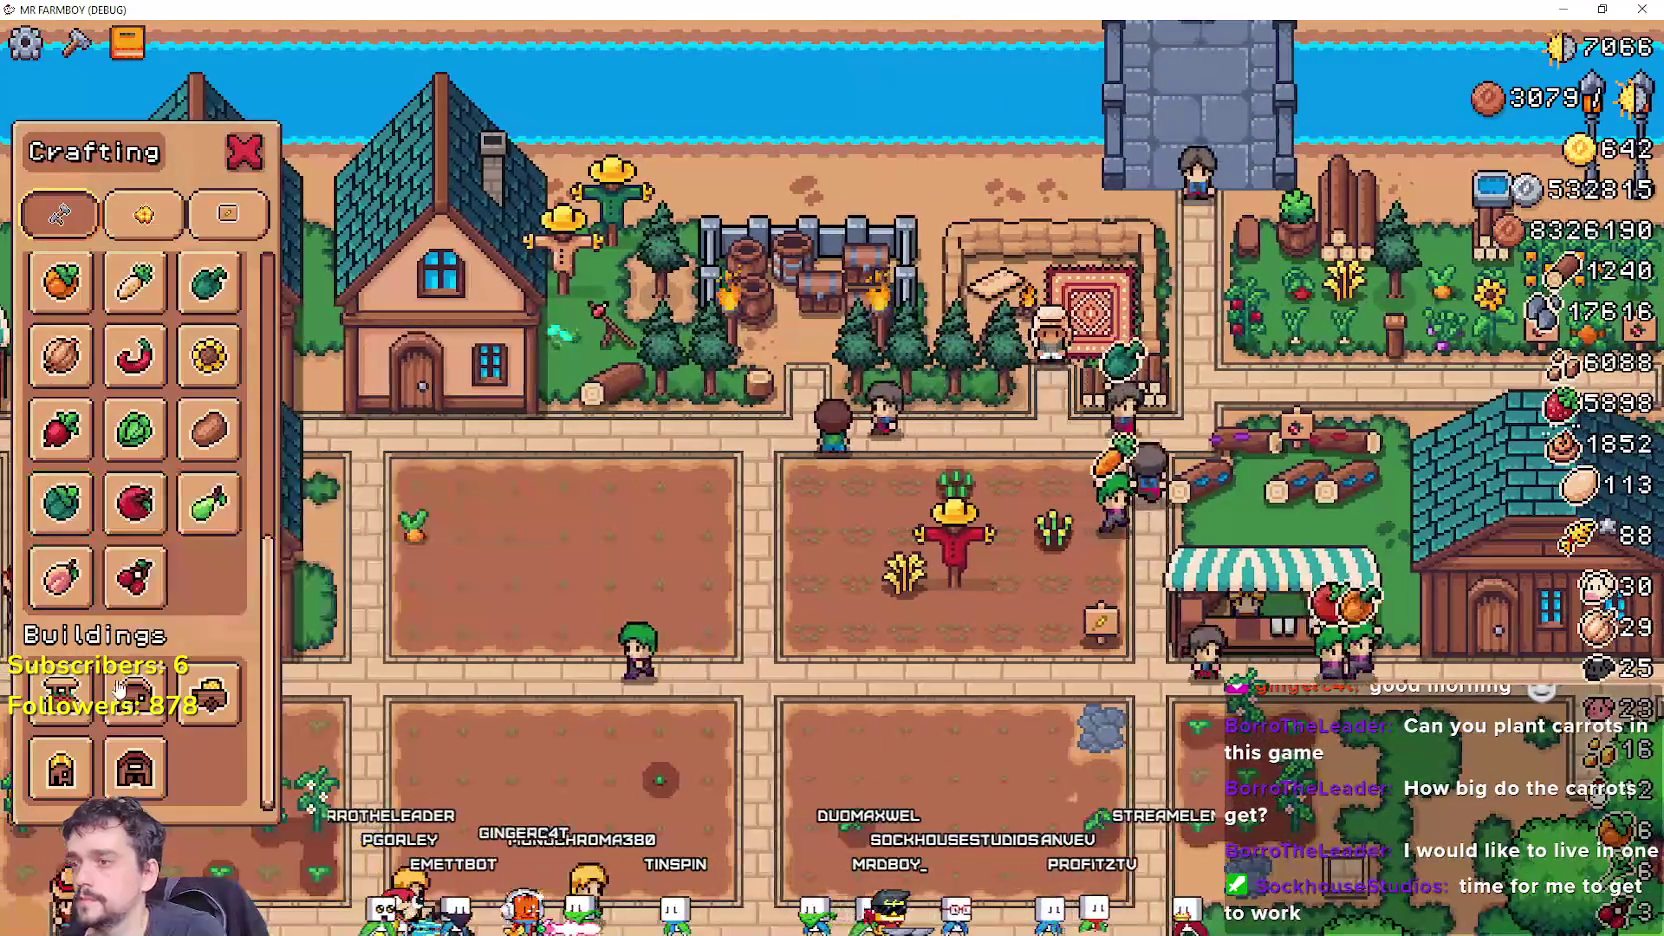
scroll(202, 734, "up", 5)
mouse_move(150, 316)
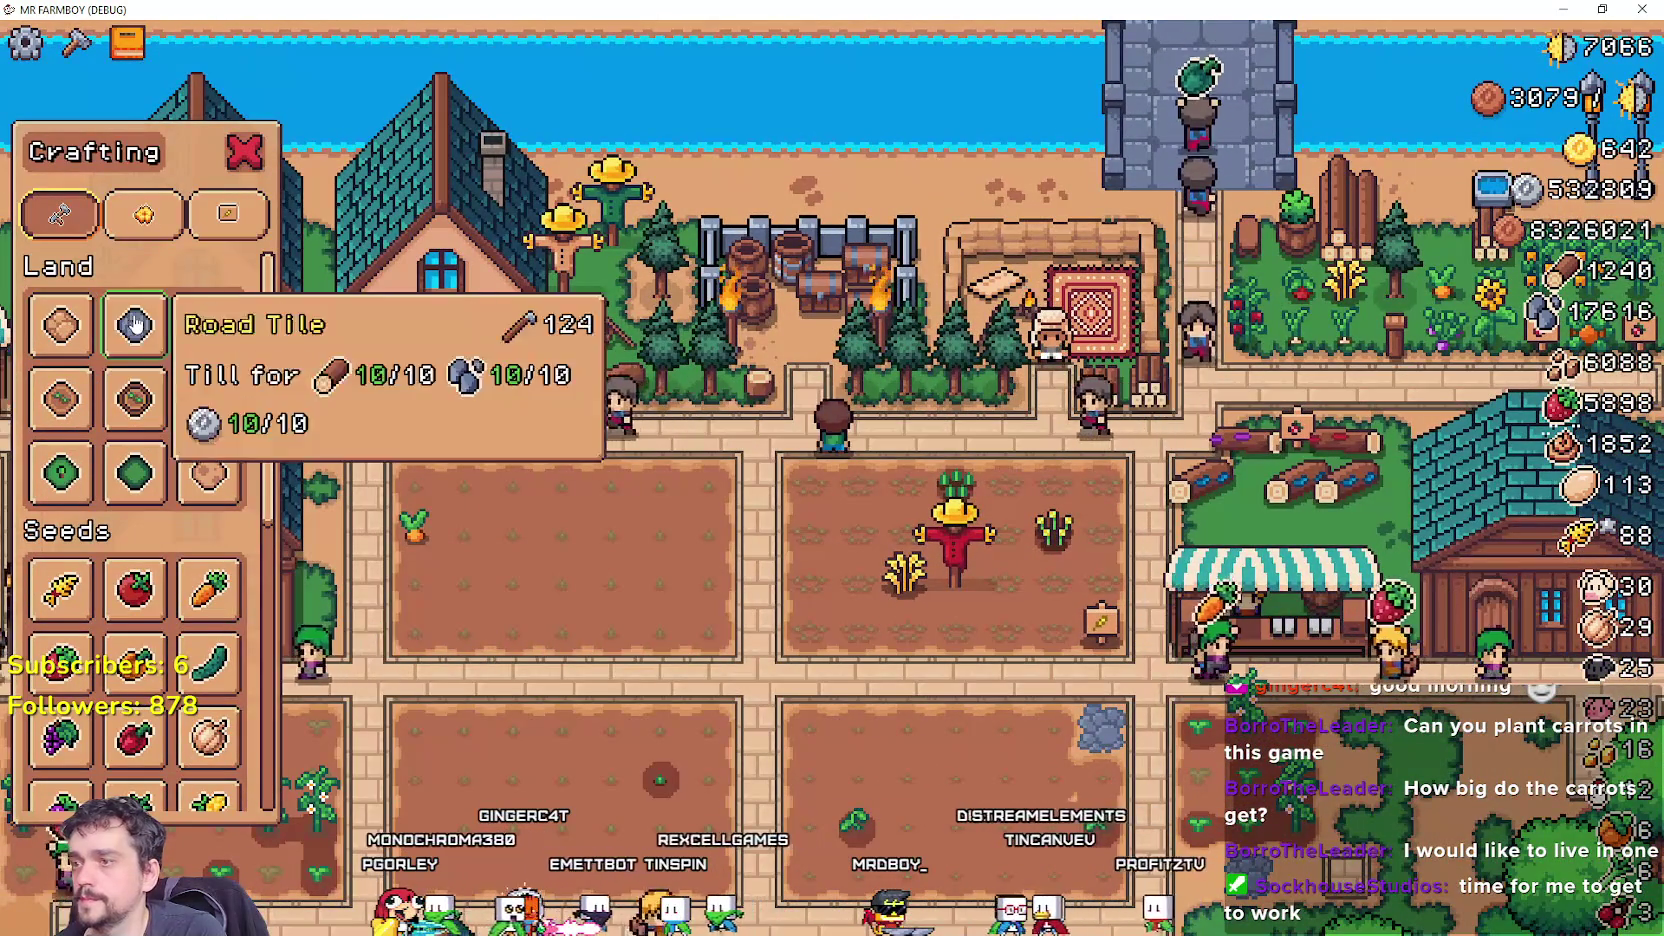
key("s")
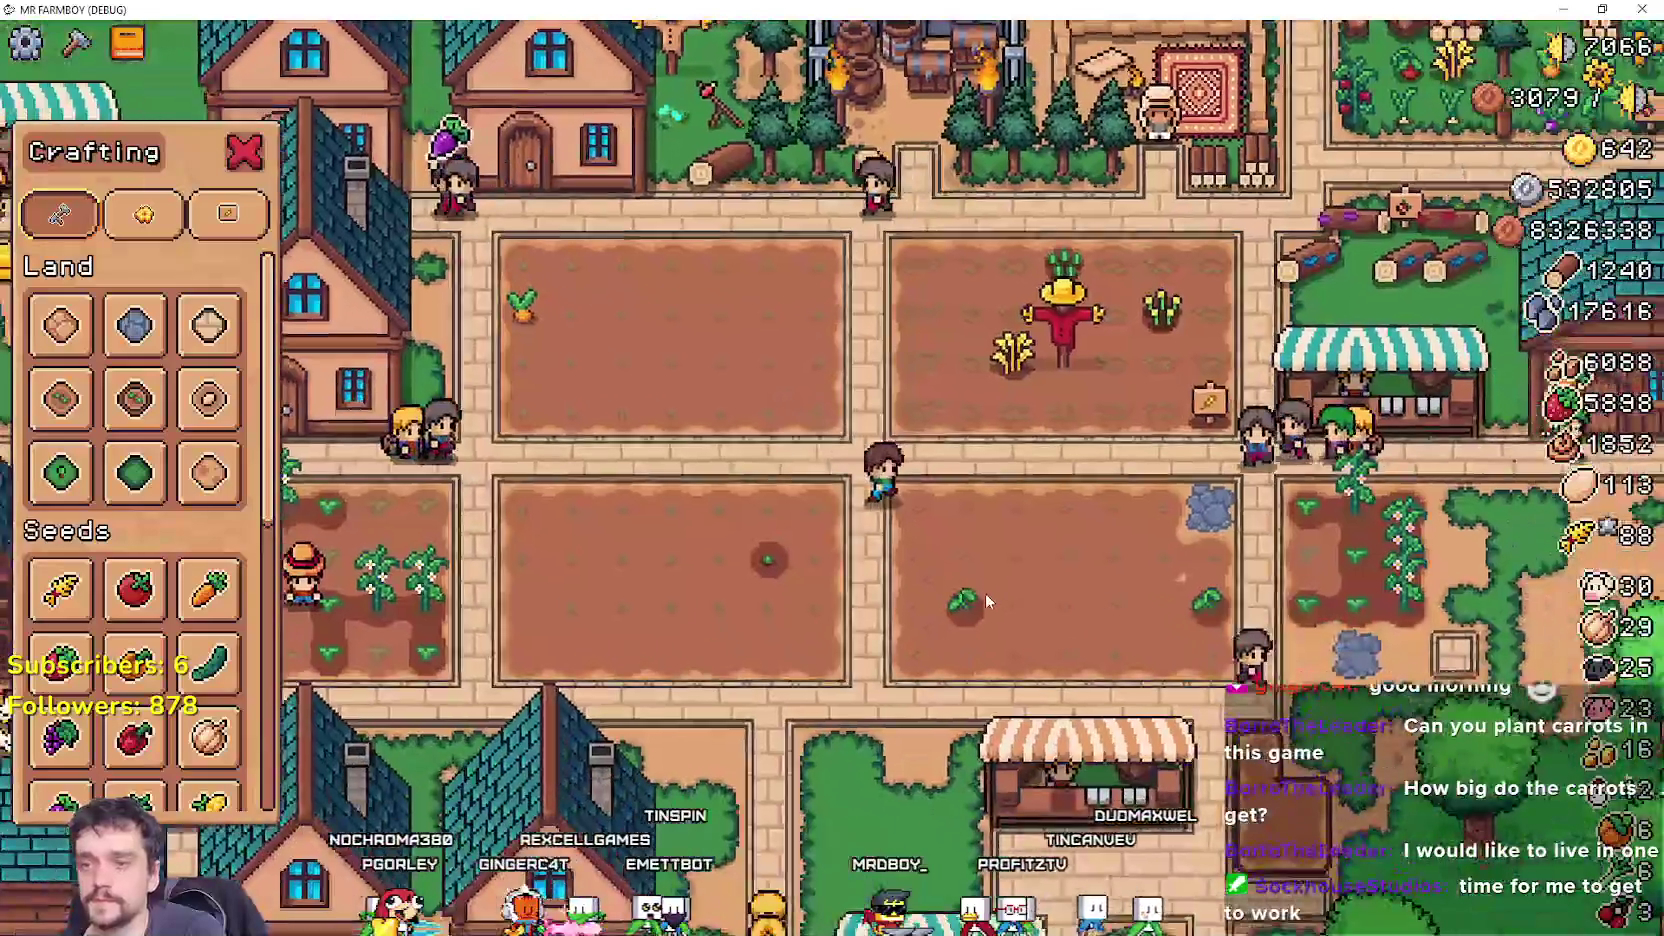
scroll(985, 593, "down", 5)
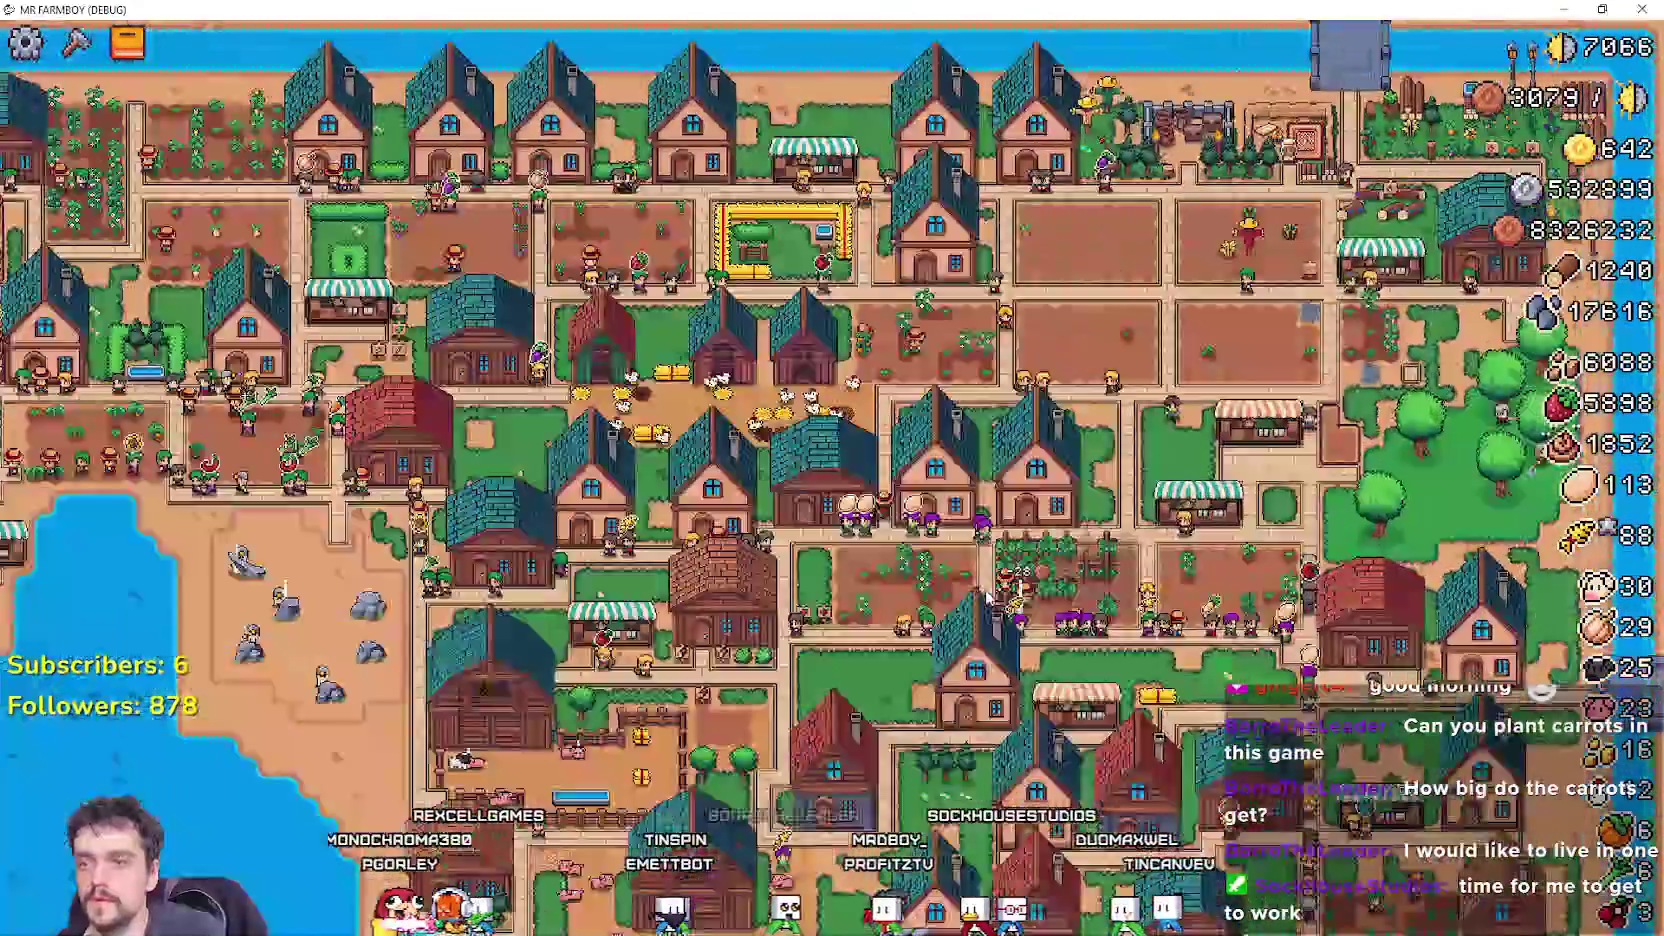
scroll(986, 597, "up", 6)
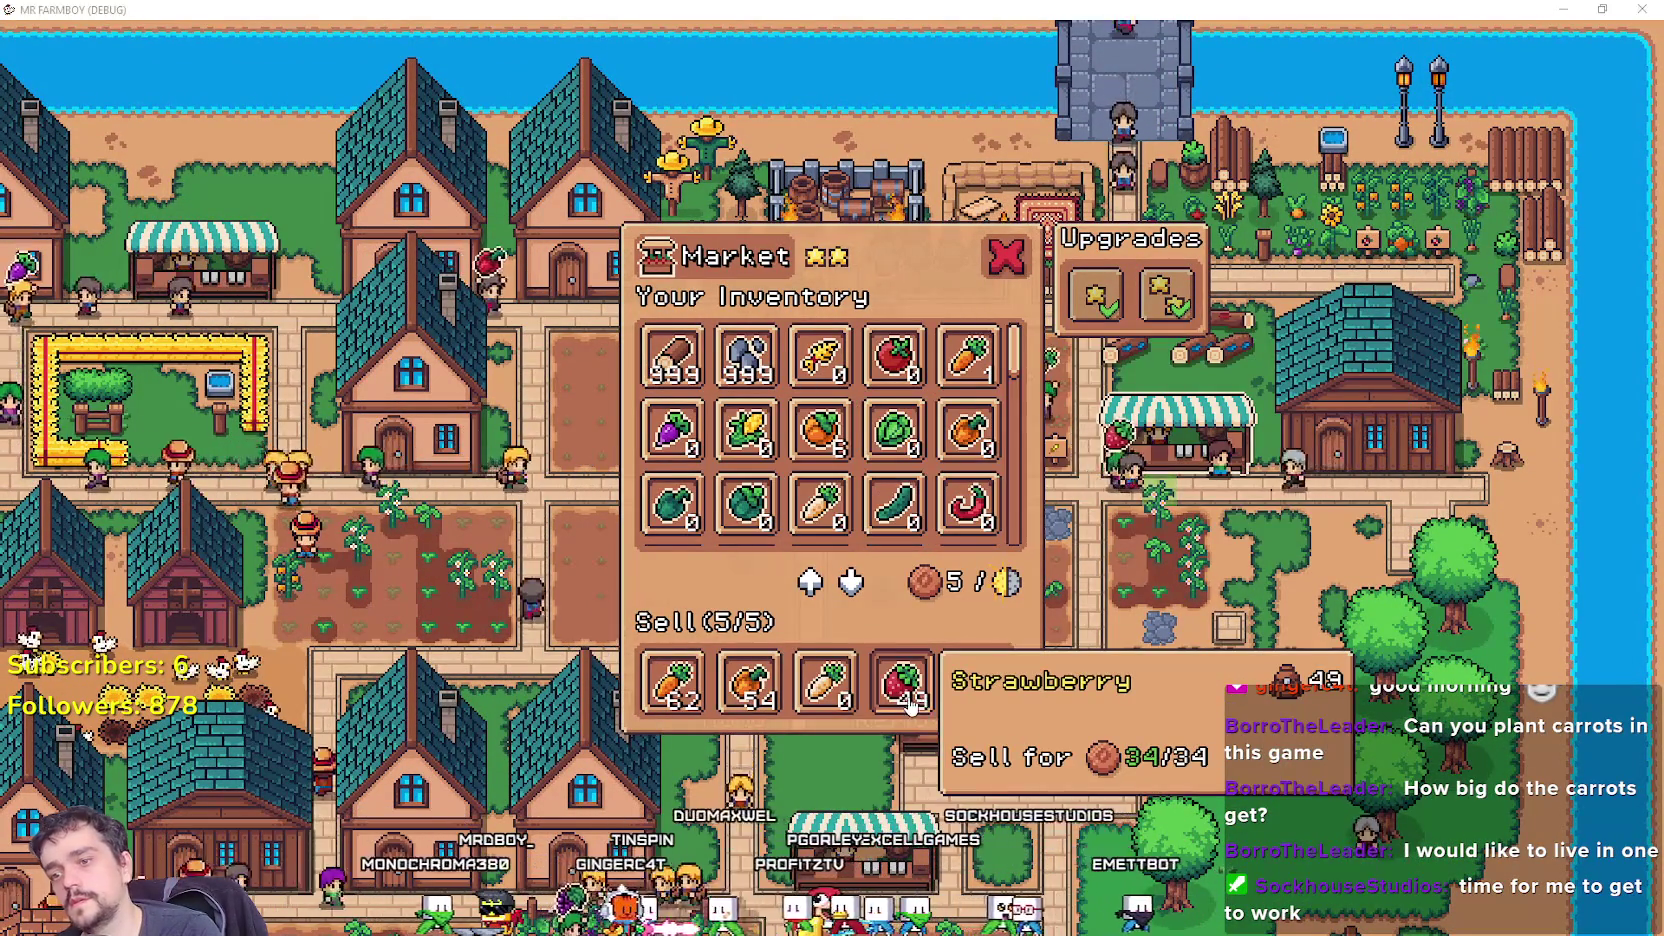
key("alt+Tab")
Review type_for's match branch handling the Add, Remove and Sell slot types.
scroll(1045, 447, "up", 9)
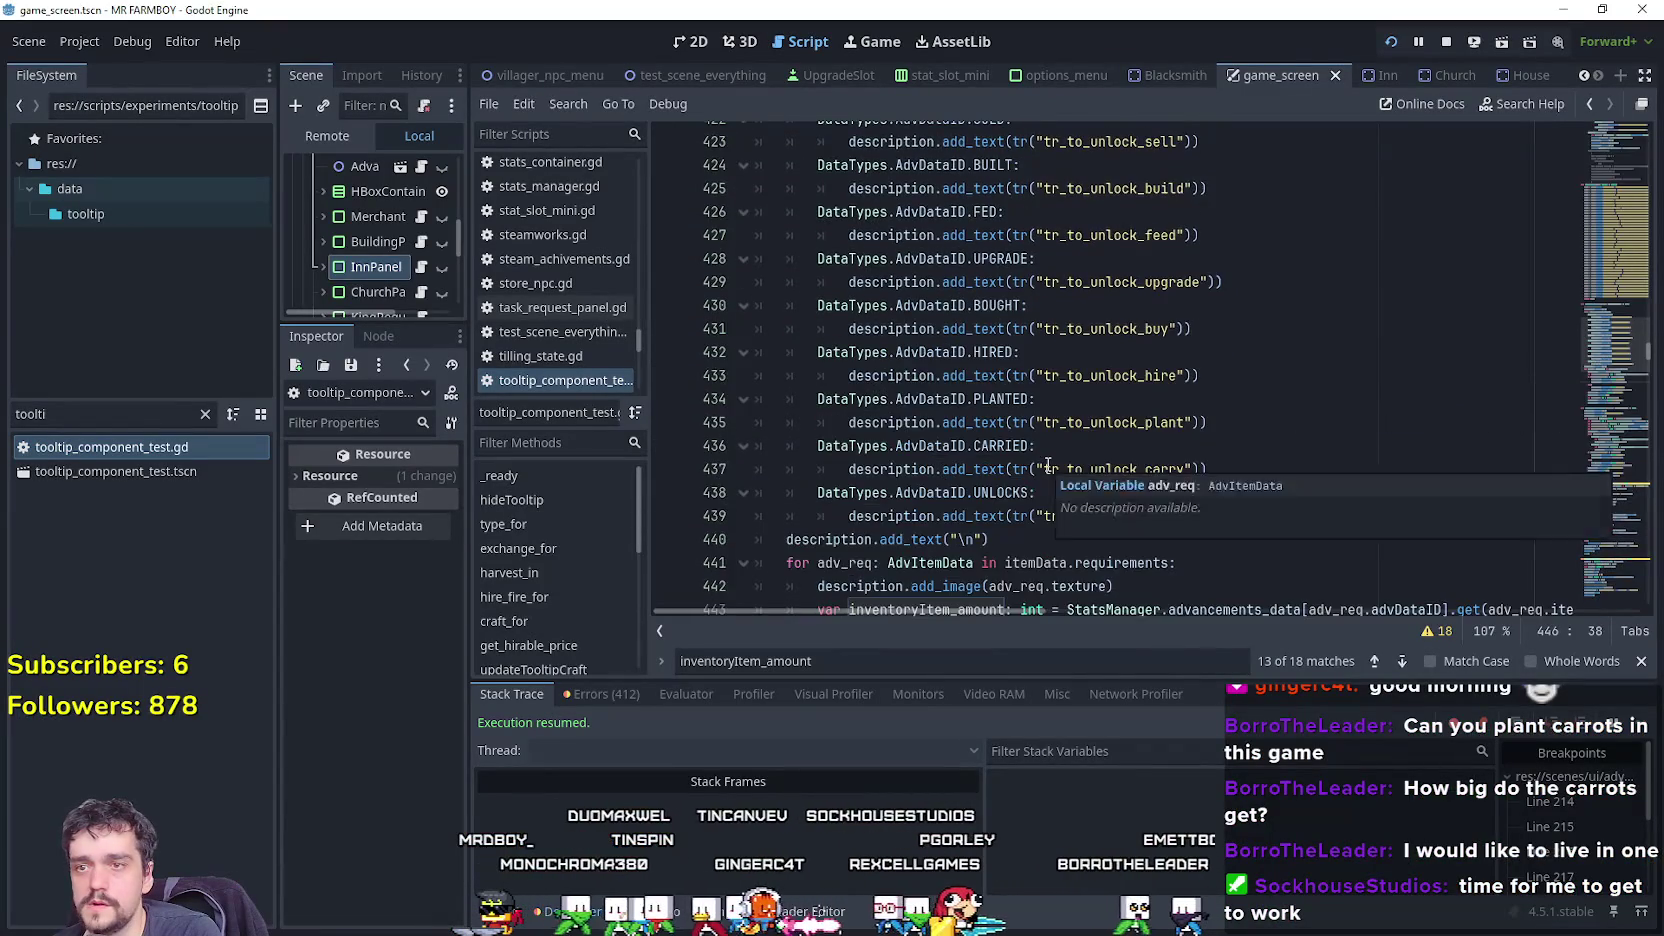
scroll(1617, 308, "up", 20)
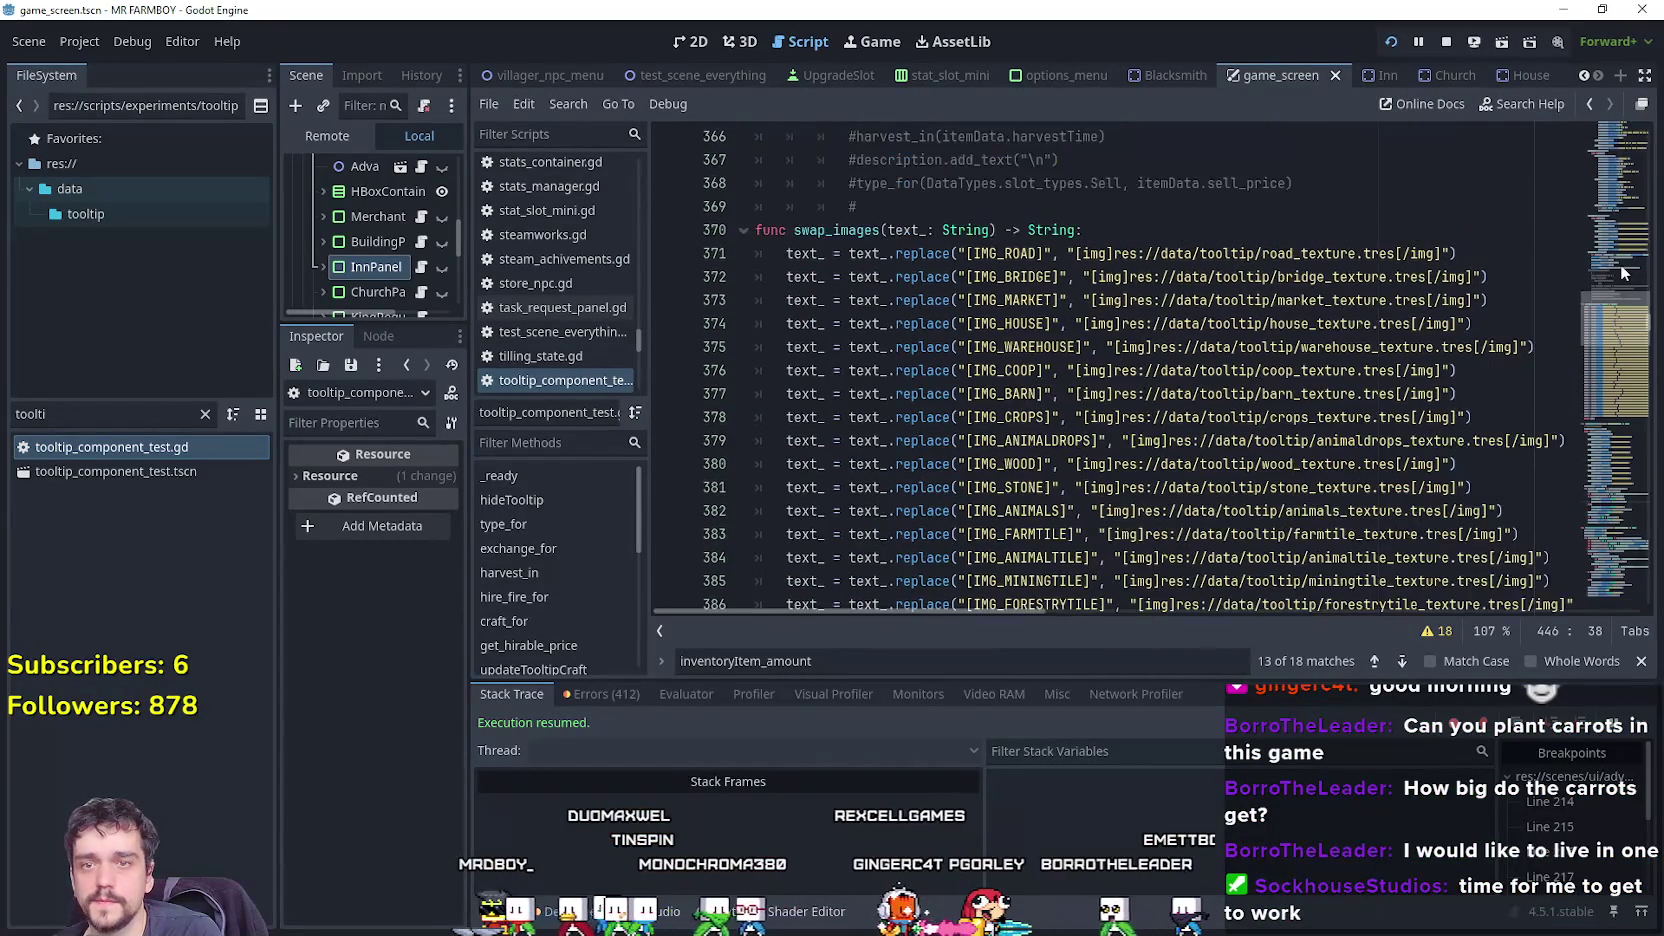
left_click_drag(1608, 259, 1589, 143)
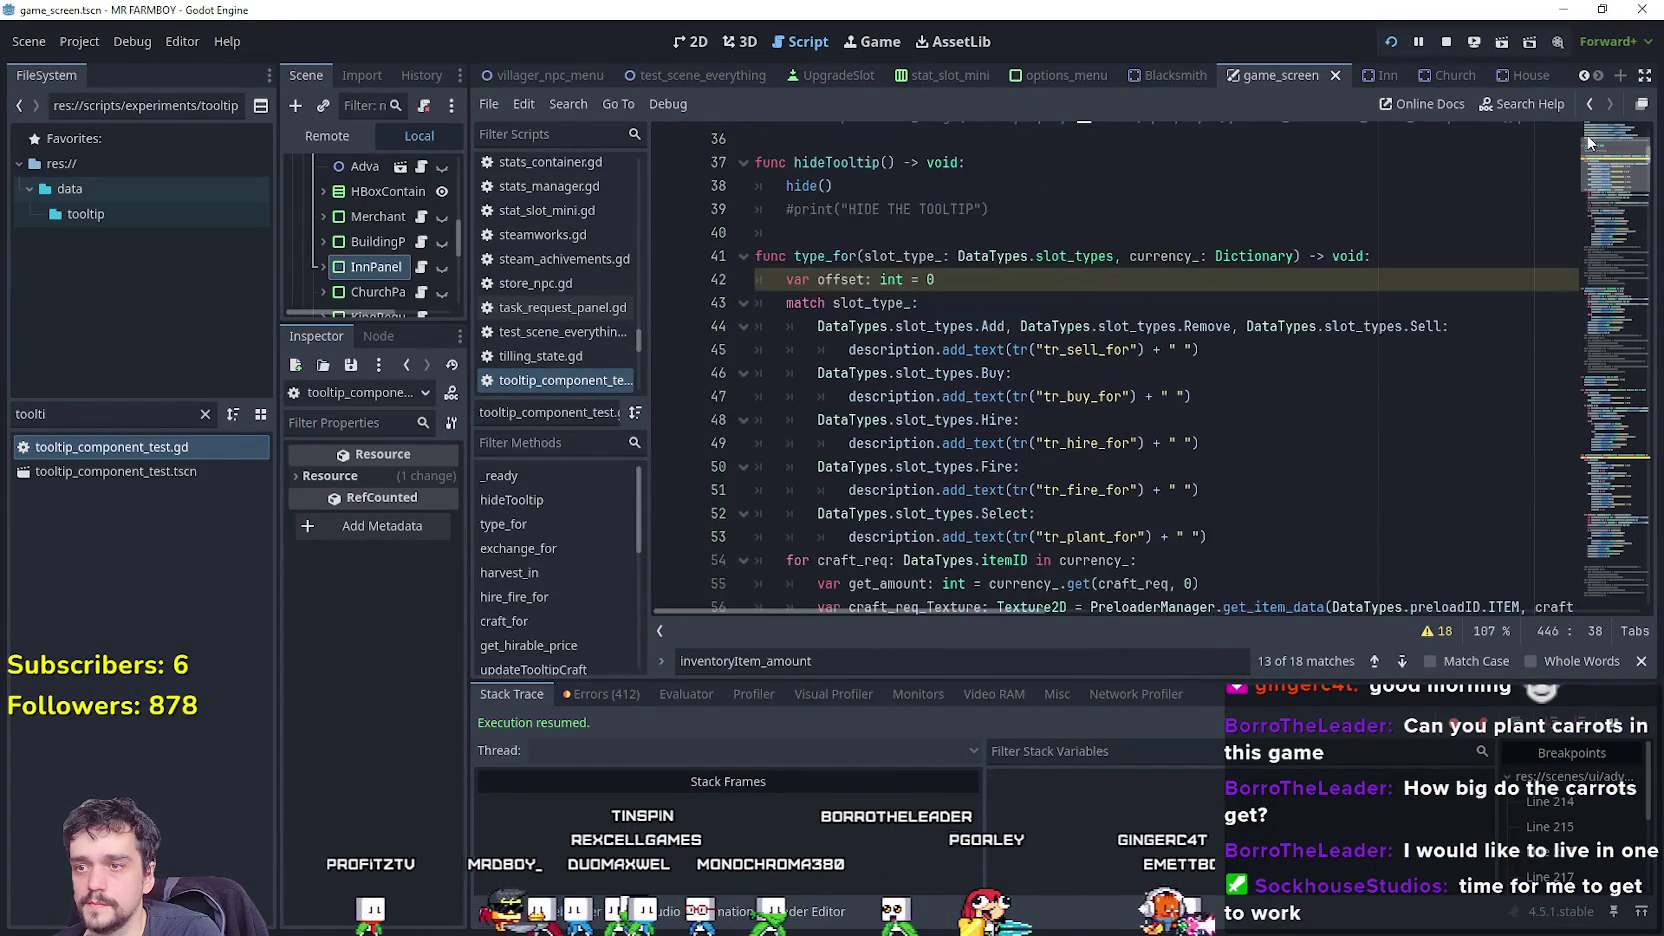
scroll(1065, 232, "down", 2)
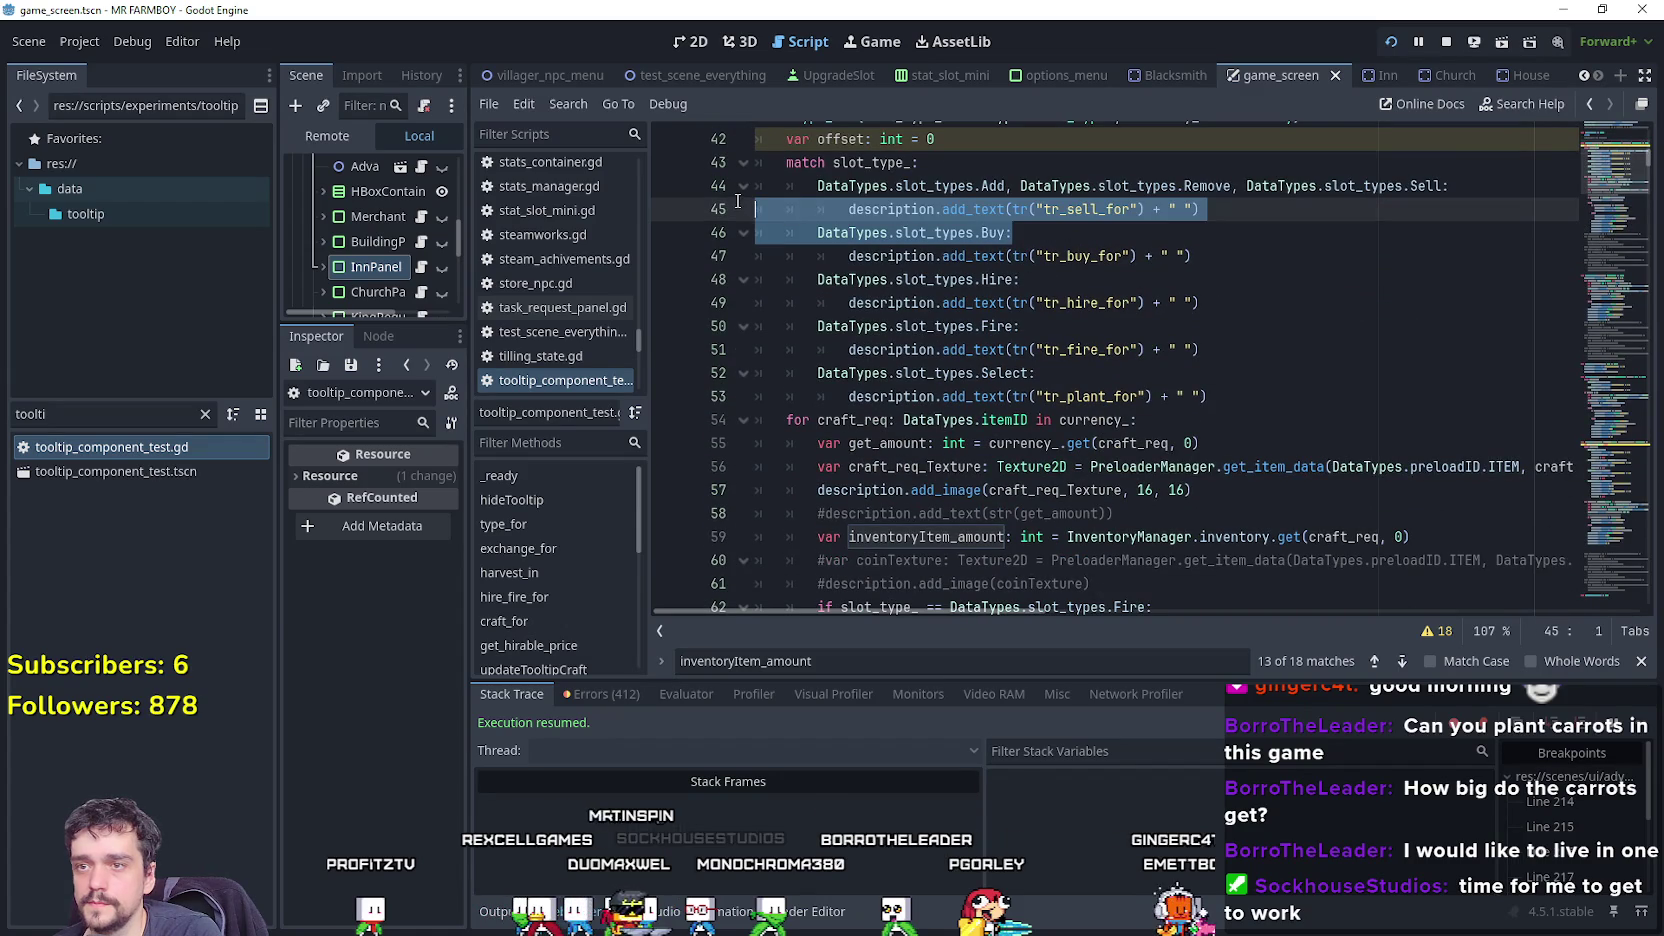
left_click_drag(1200, 209, 819, 196)
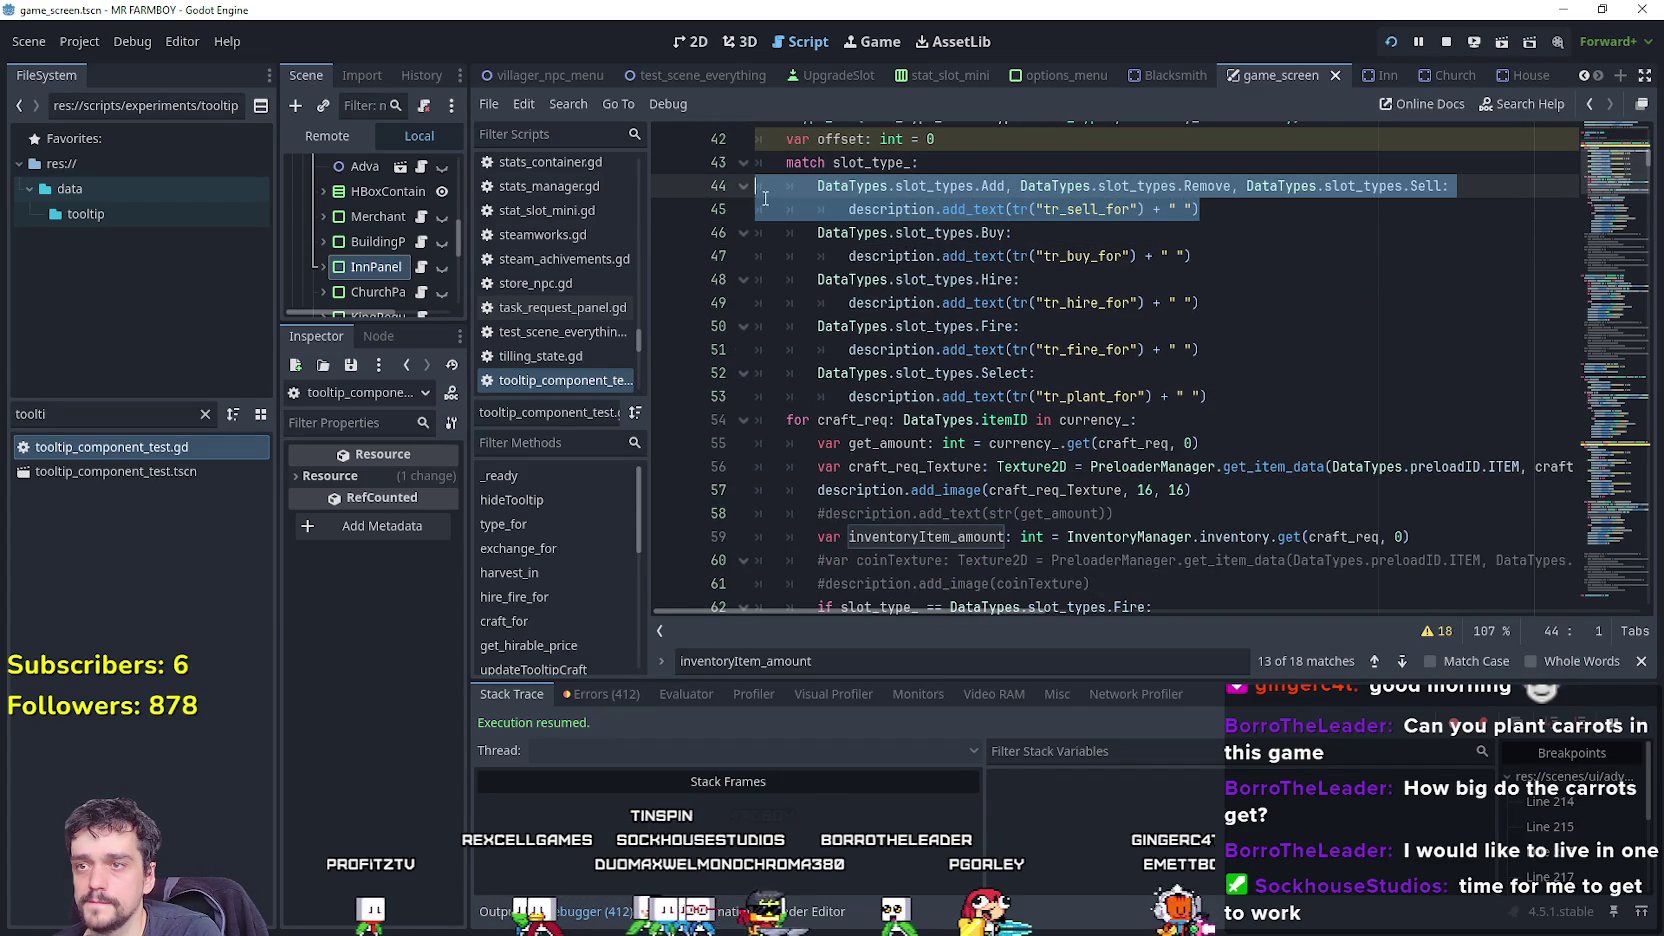
scroll(1001, 490, "down", 3)
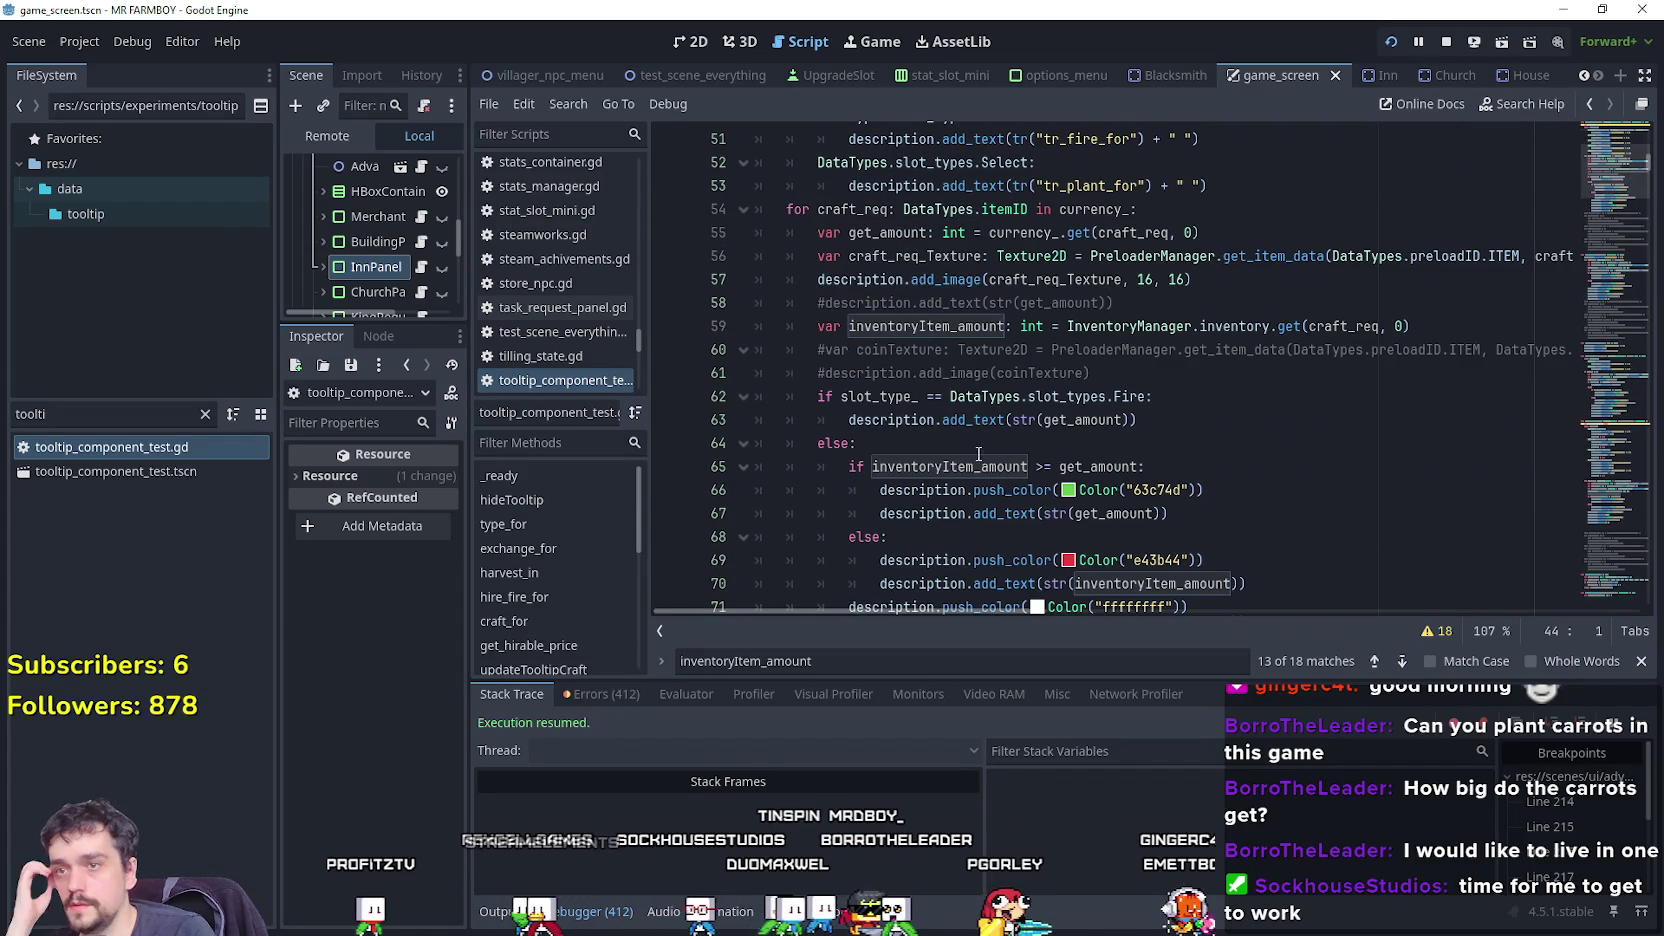
scroll(932, 398, "down", 2)
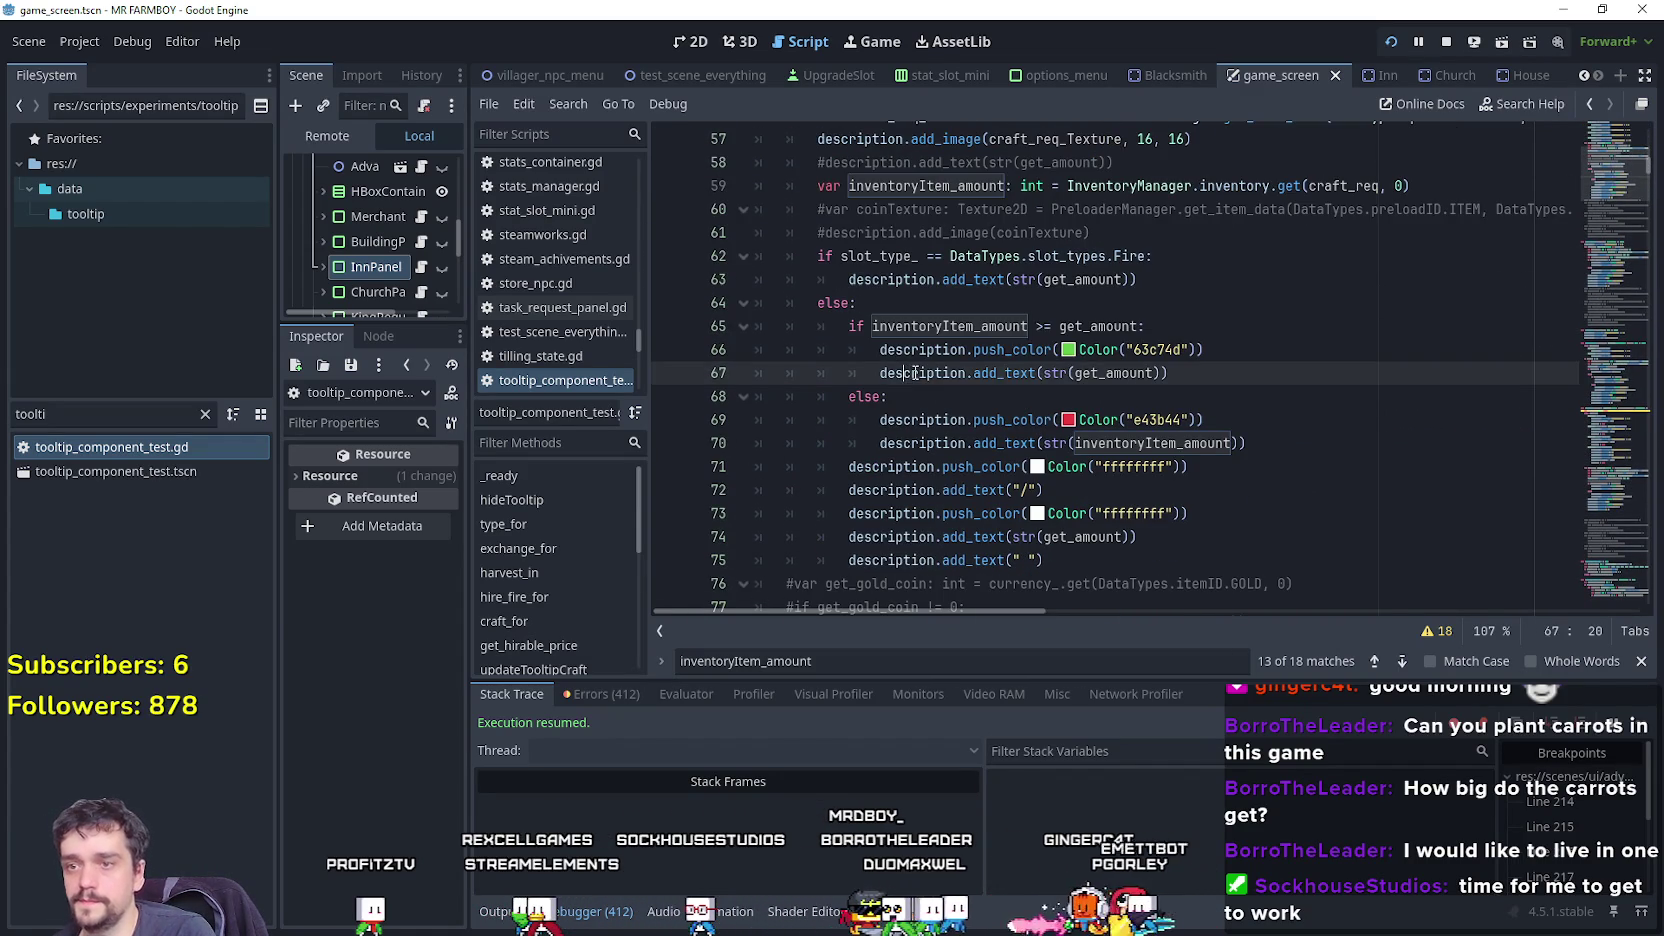
scroll(914, 373, "up", 1)
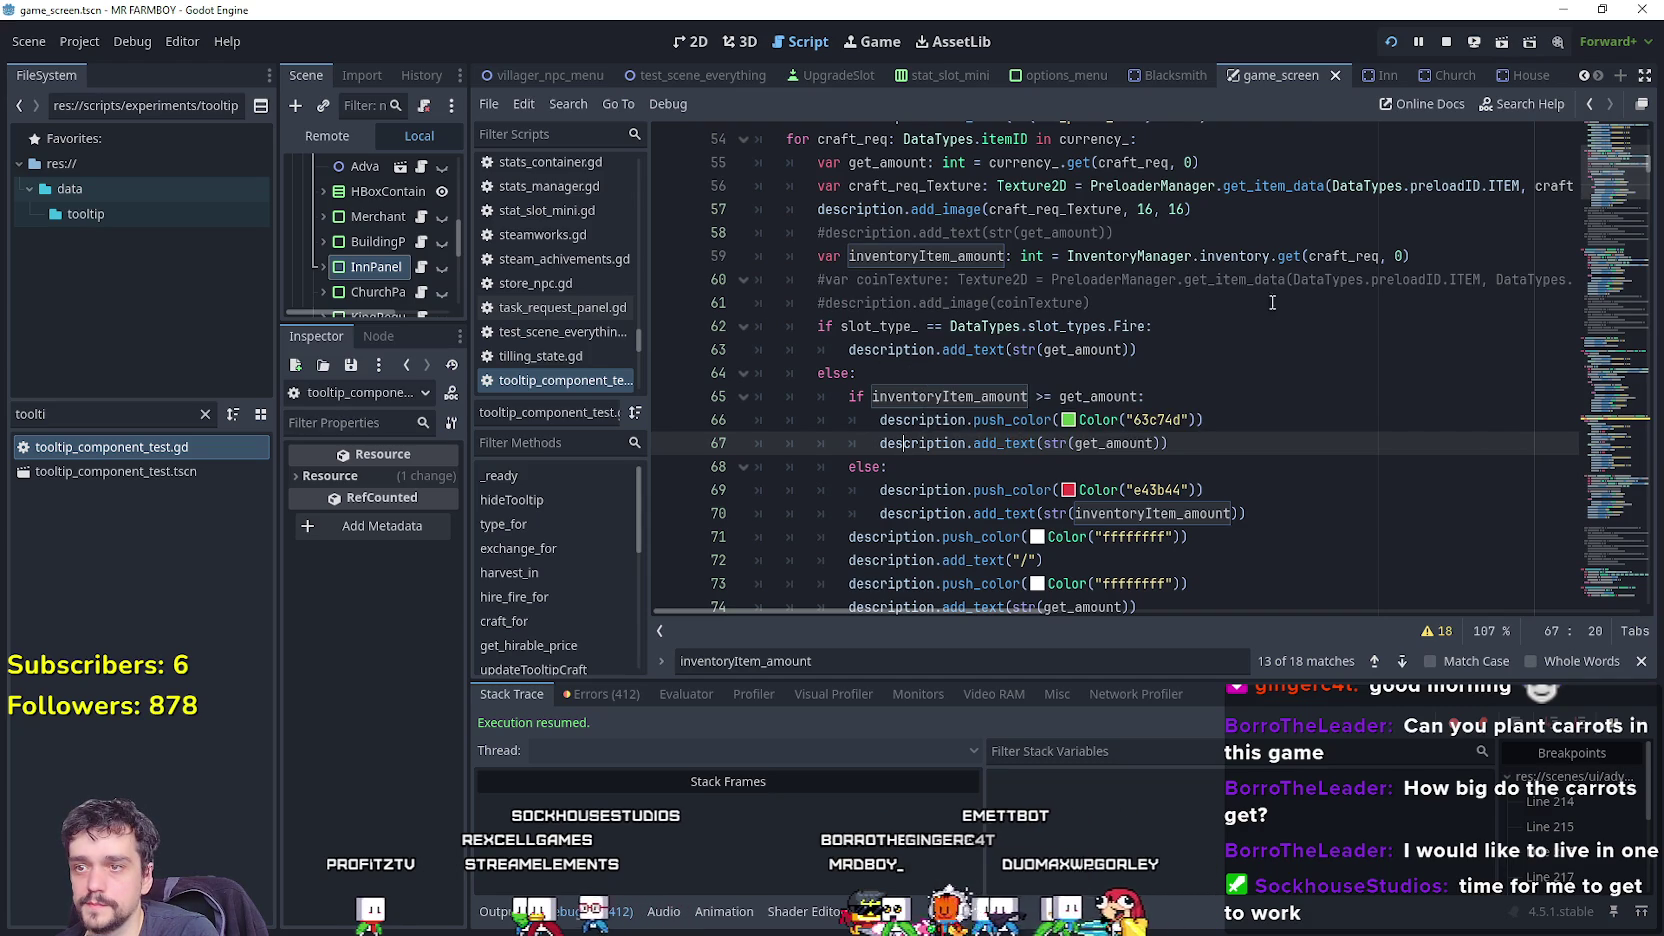
Change Fire to Sell in line 62's slot-type check, then save and run the game.
left_click(1175, 288)
double_click(1142, 326)
type("s")
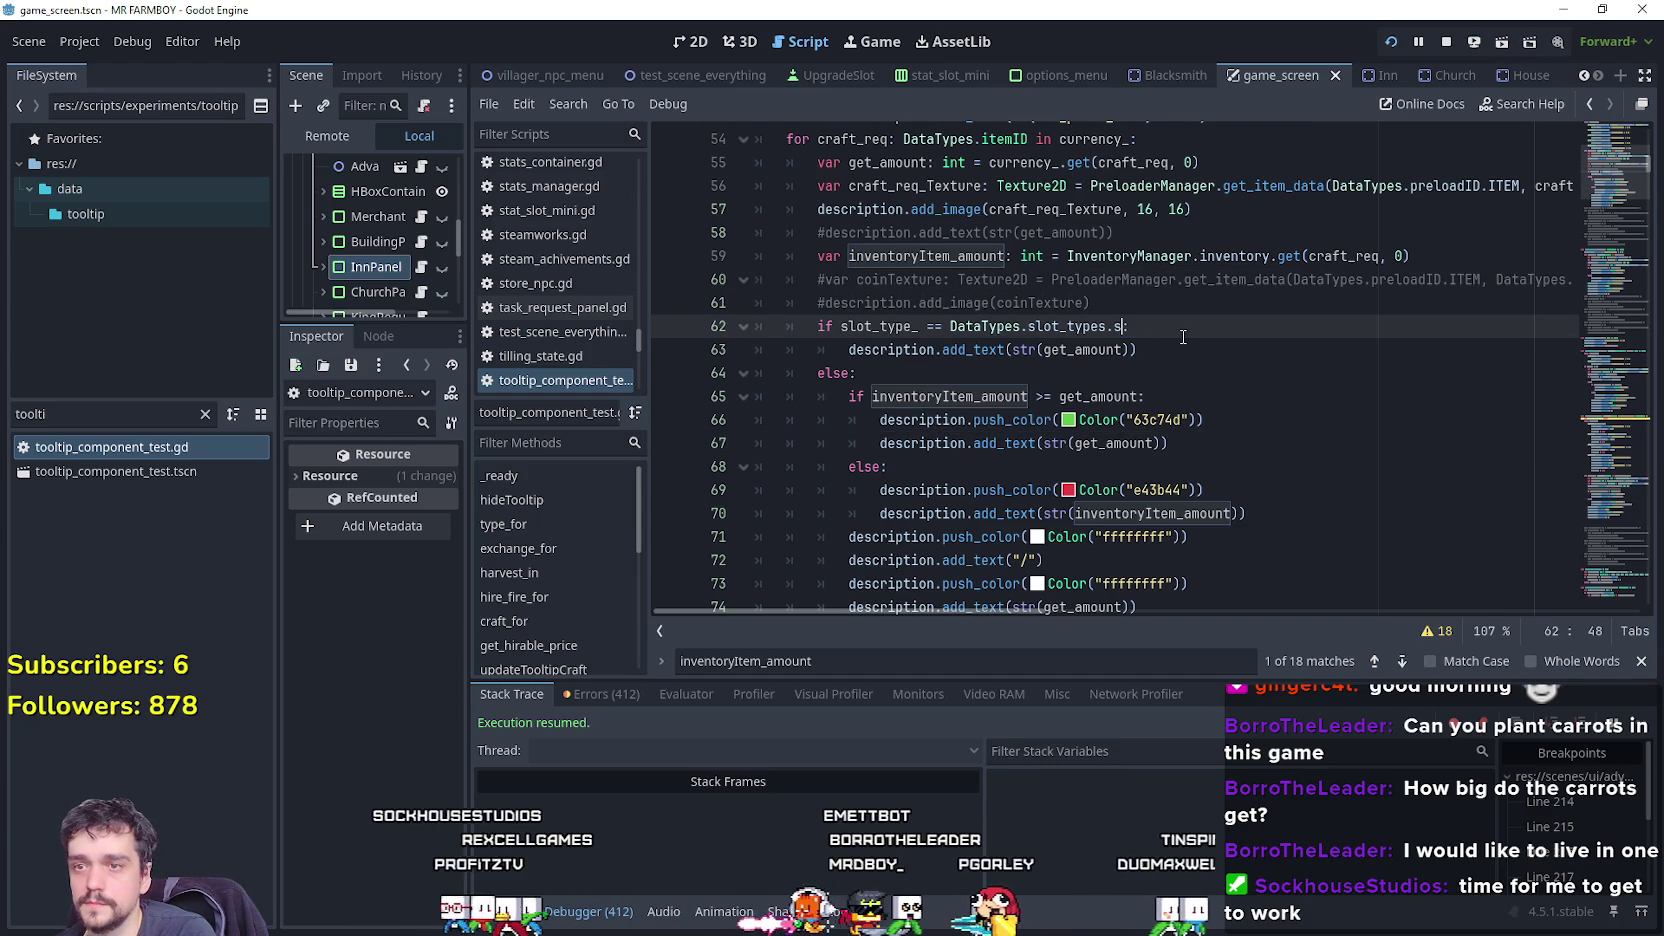
type("ell:")
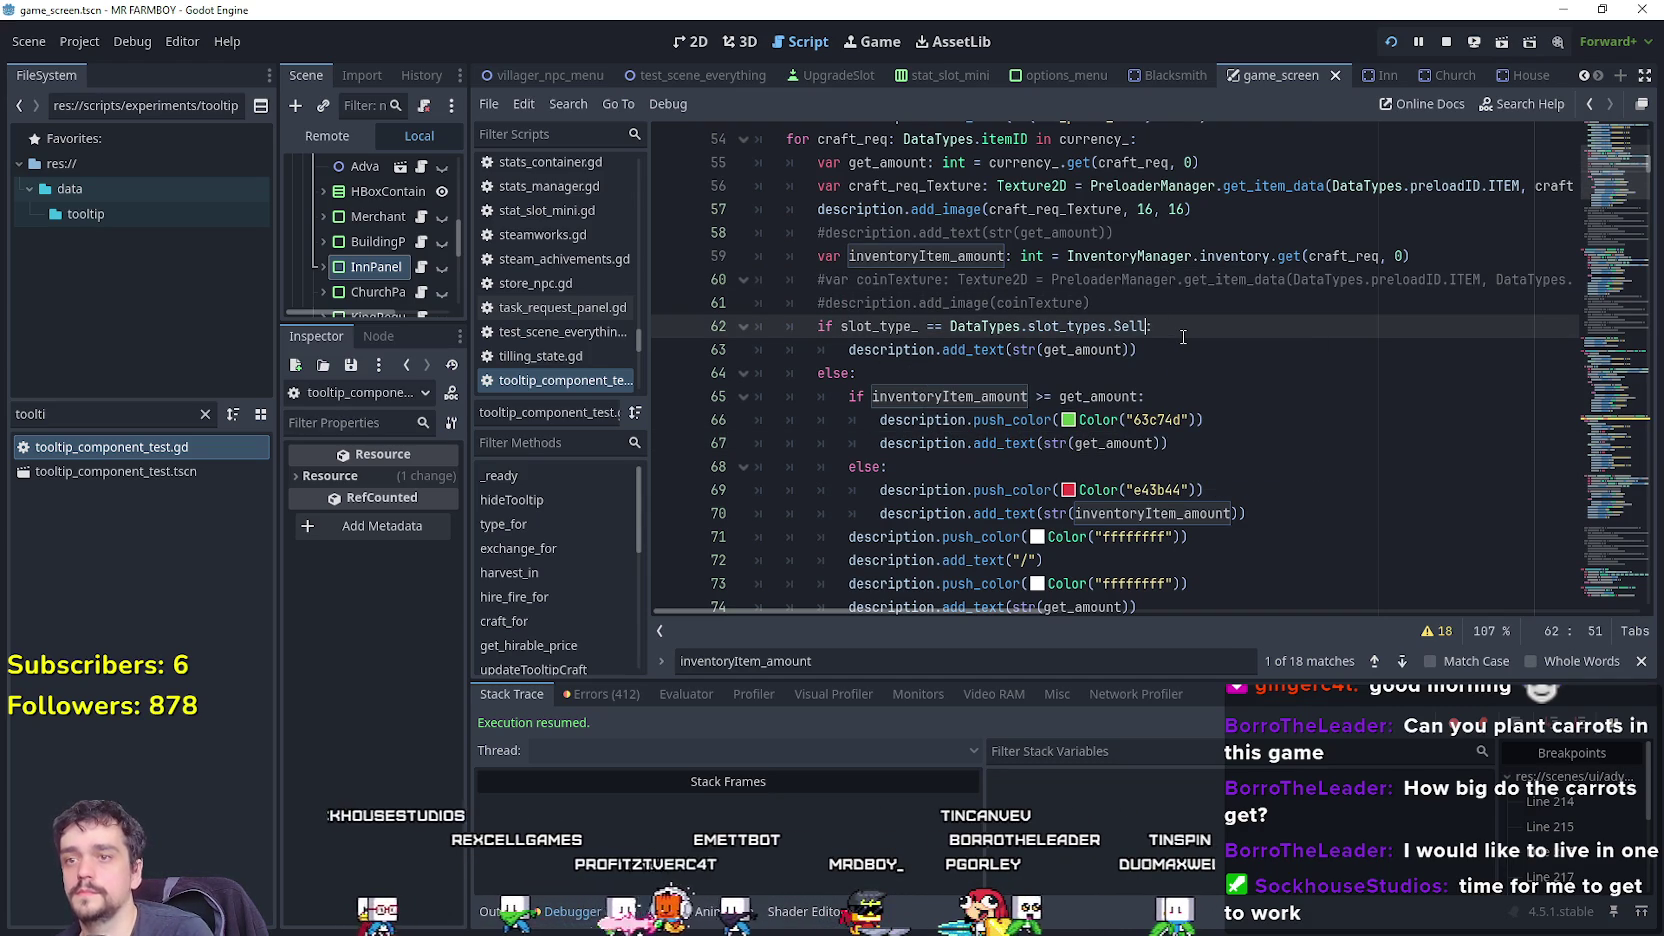
key("ctrl+s")
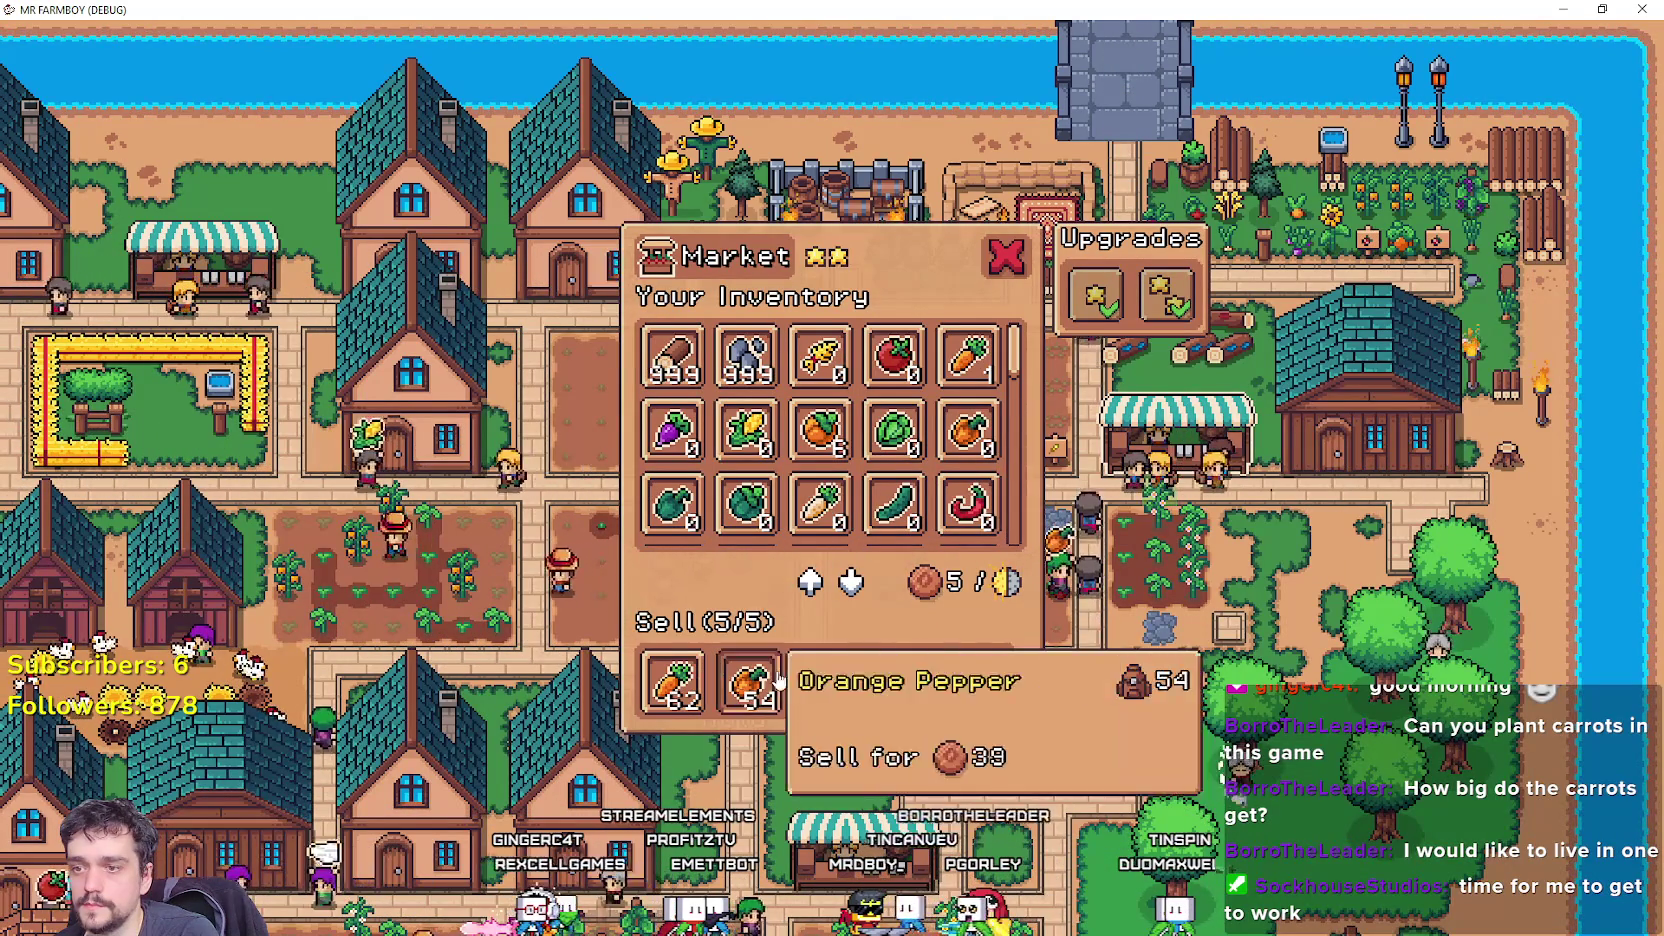
Close the Market, check Warehouse tooltips like Stone 50/50, then return to type_for in the script.
key("Escape")
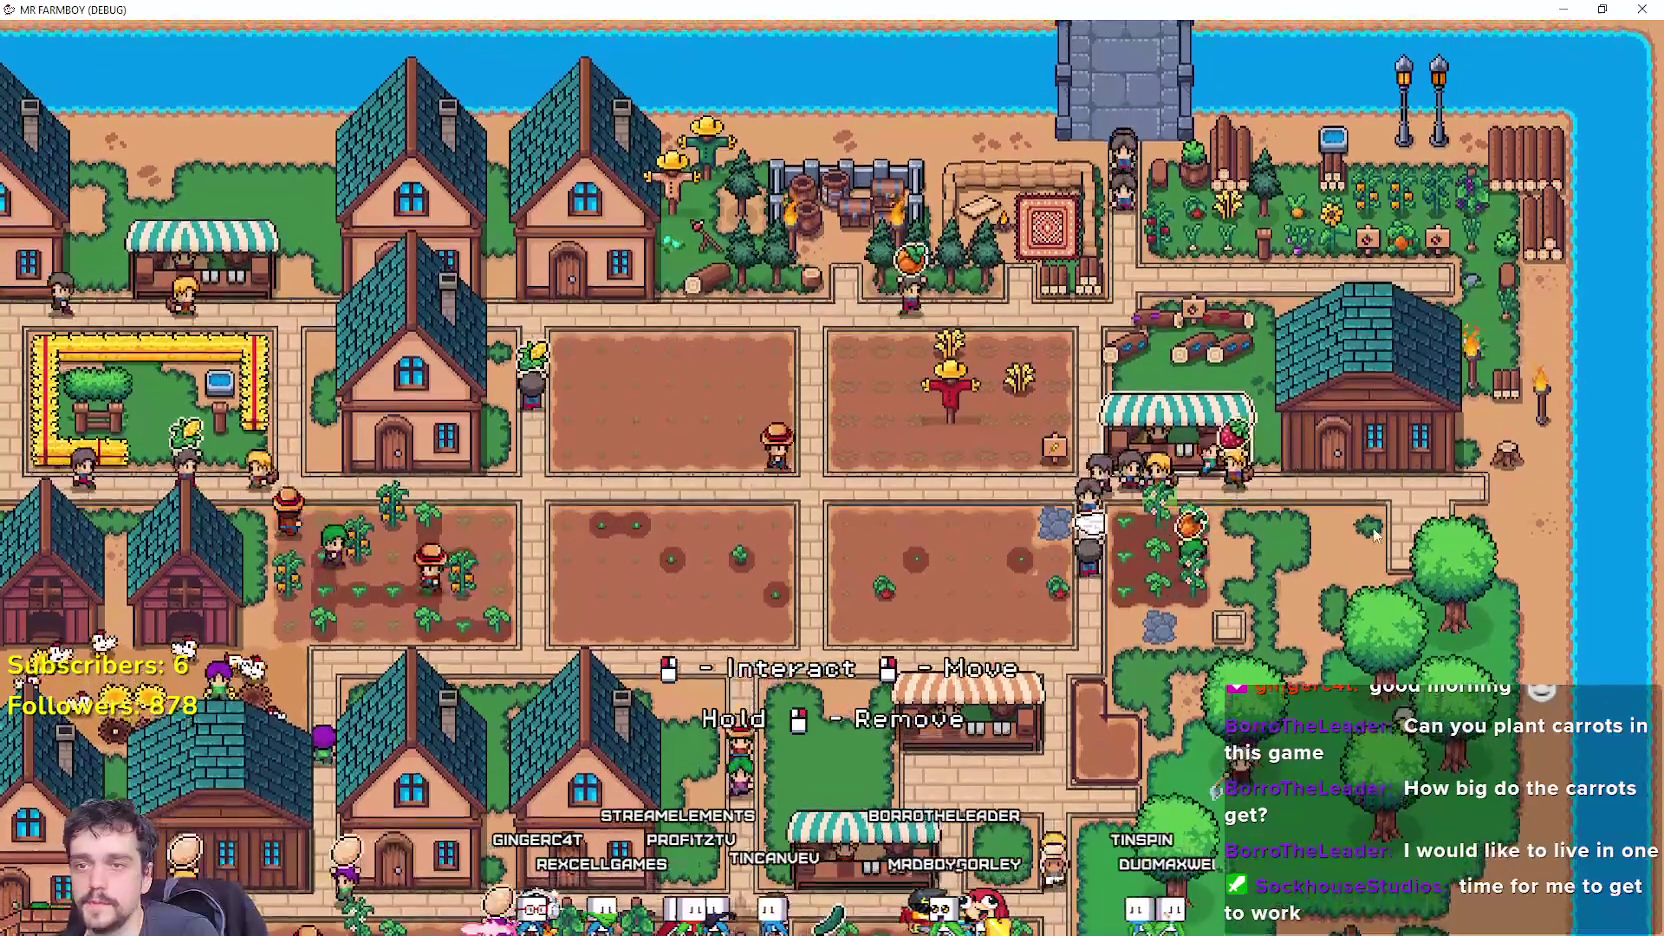
left_click(845, 190)
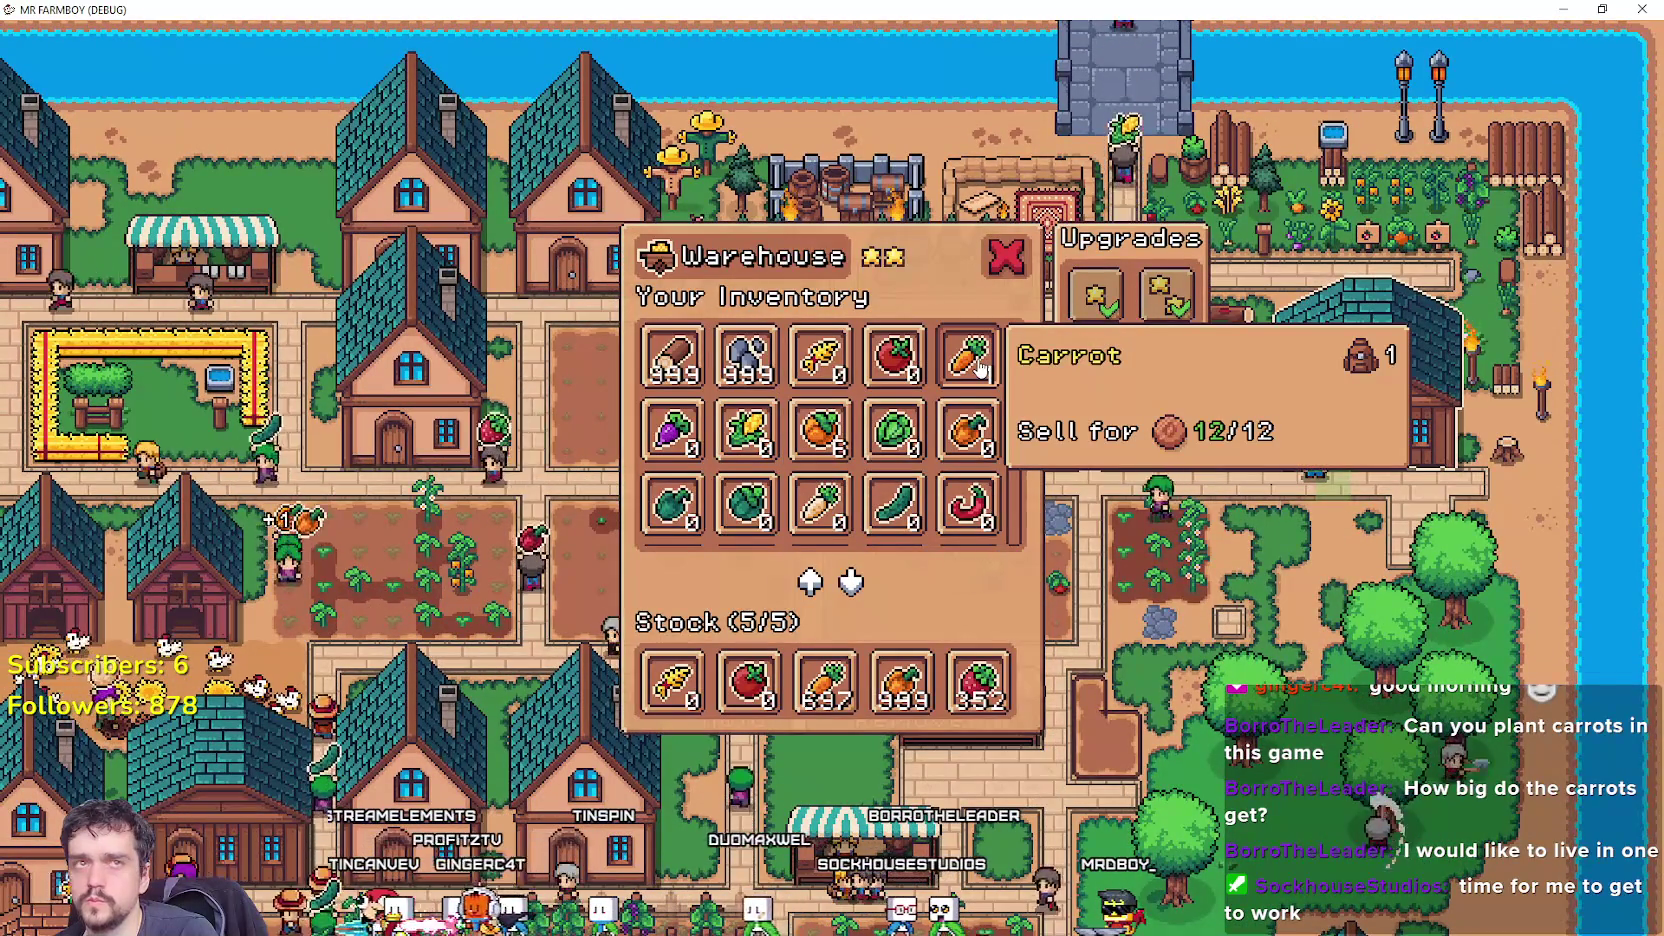
key("alt+Tab")
scroll(1131, 342, "up", 6)
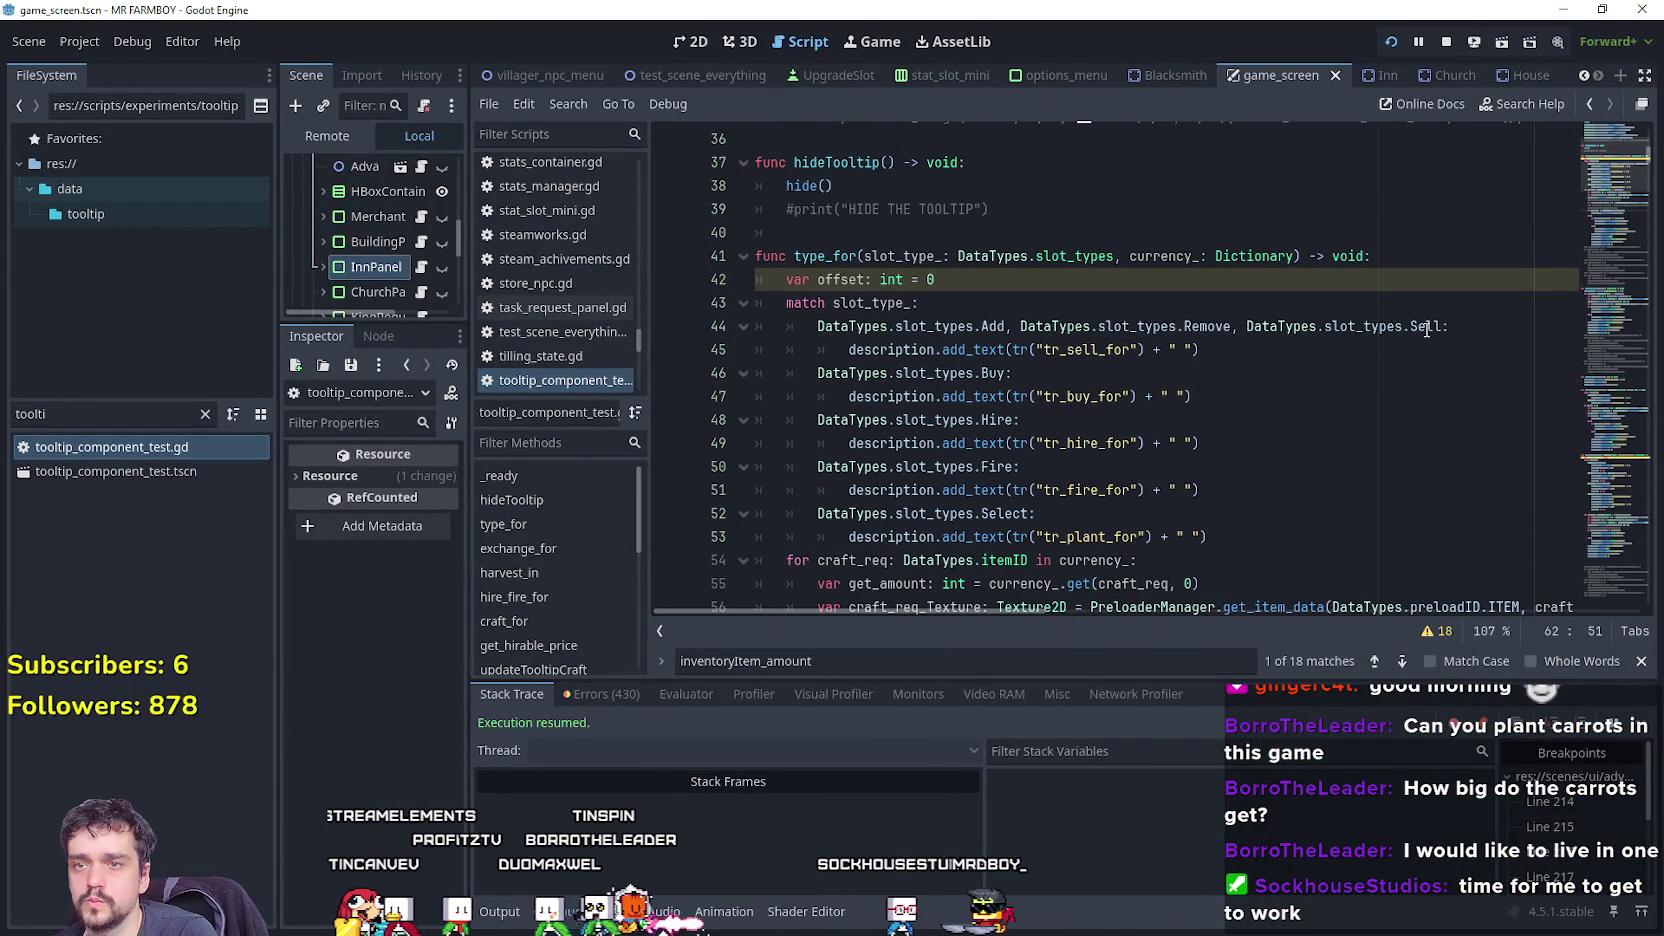
Select the Sell slot-type comparison in line 62's condition.
scroll(996, 335, "down", 4)
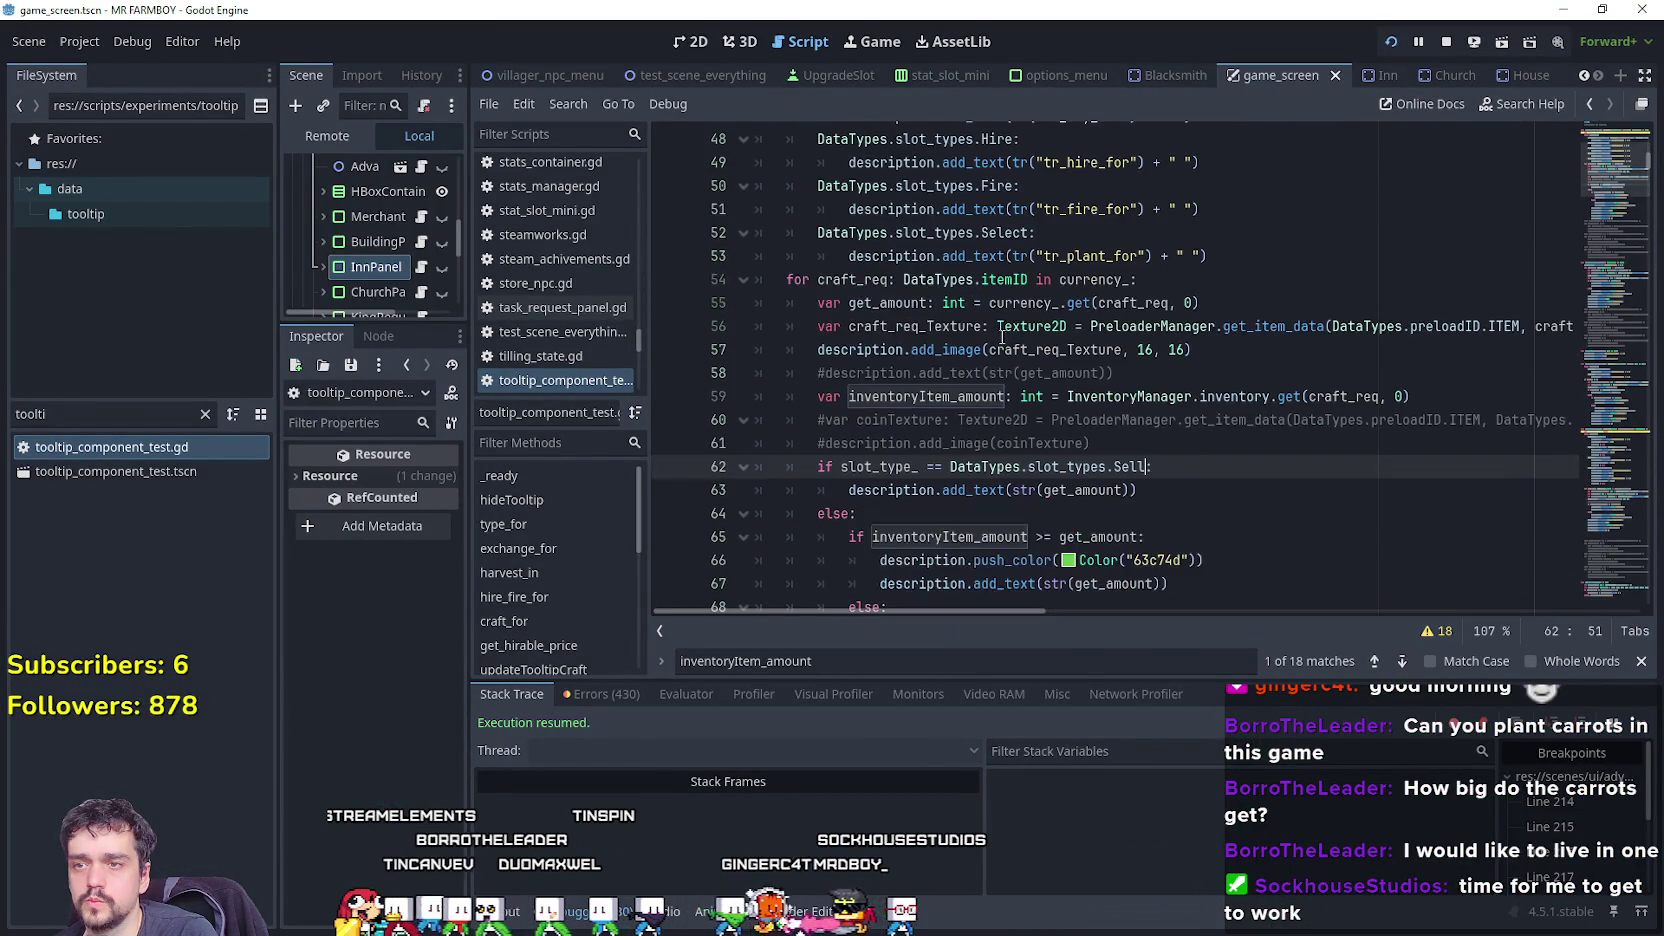
scroll(1099, 441, "up", 4)
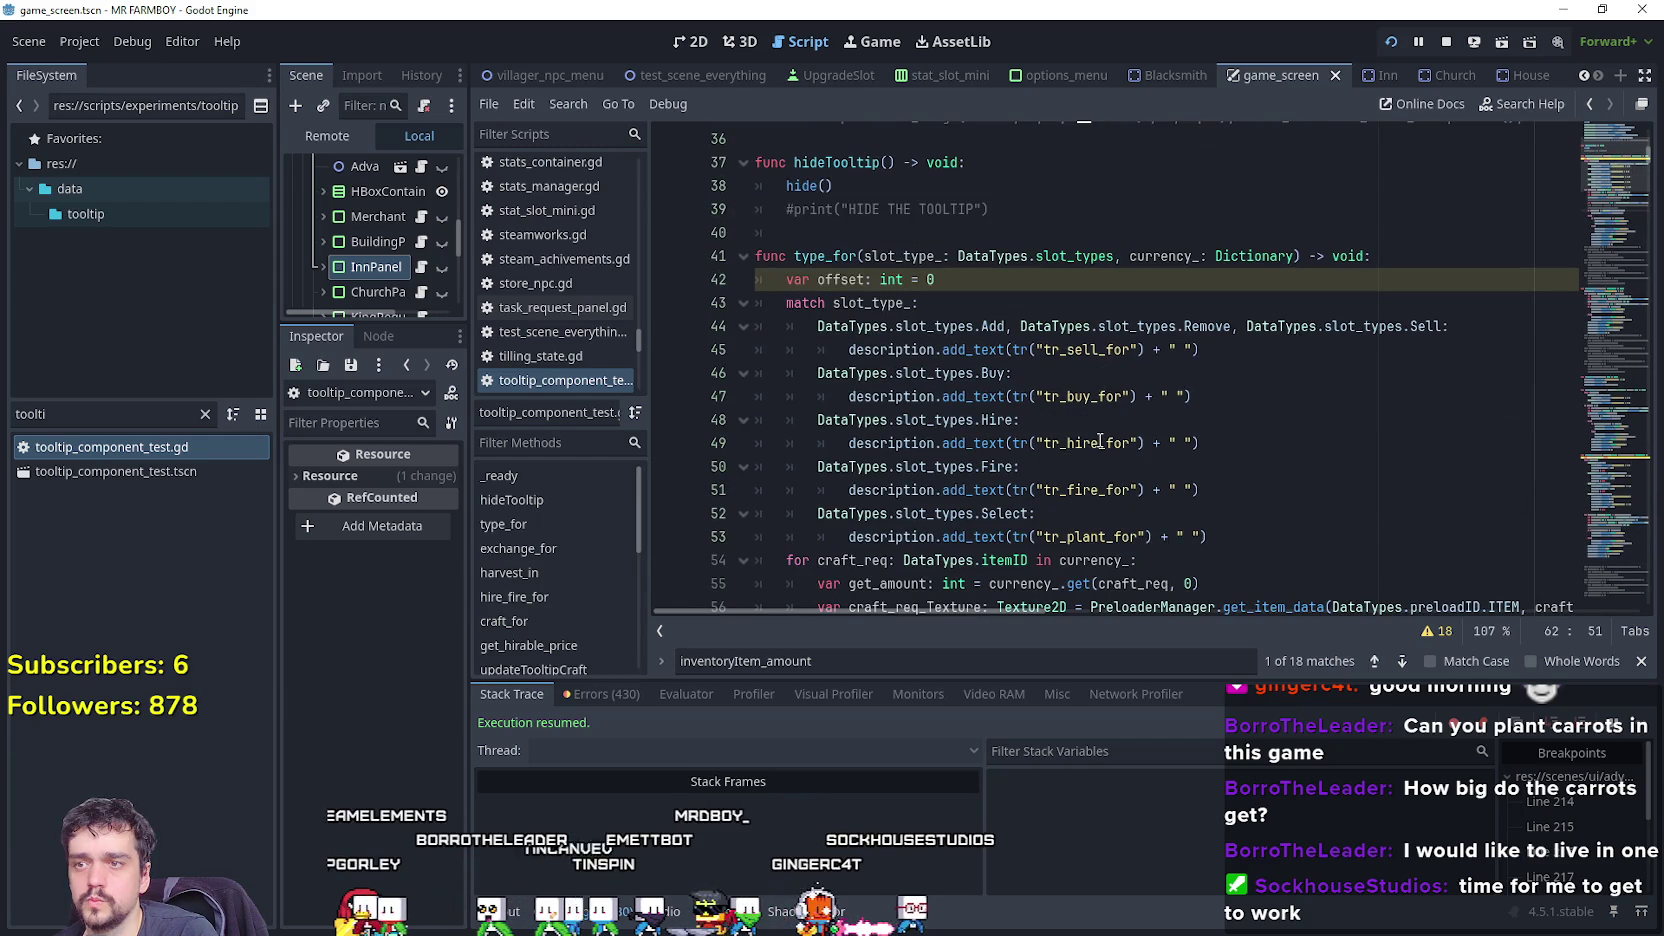
scroll(1099, 441, "down", 4)
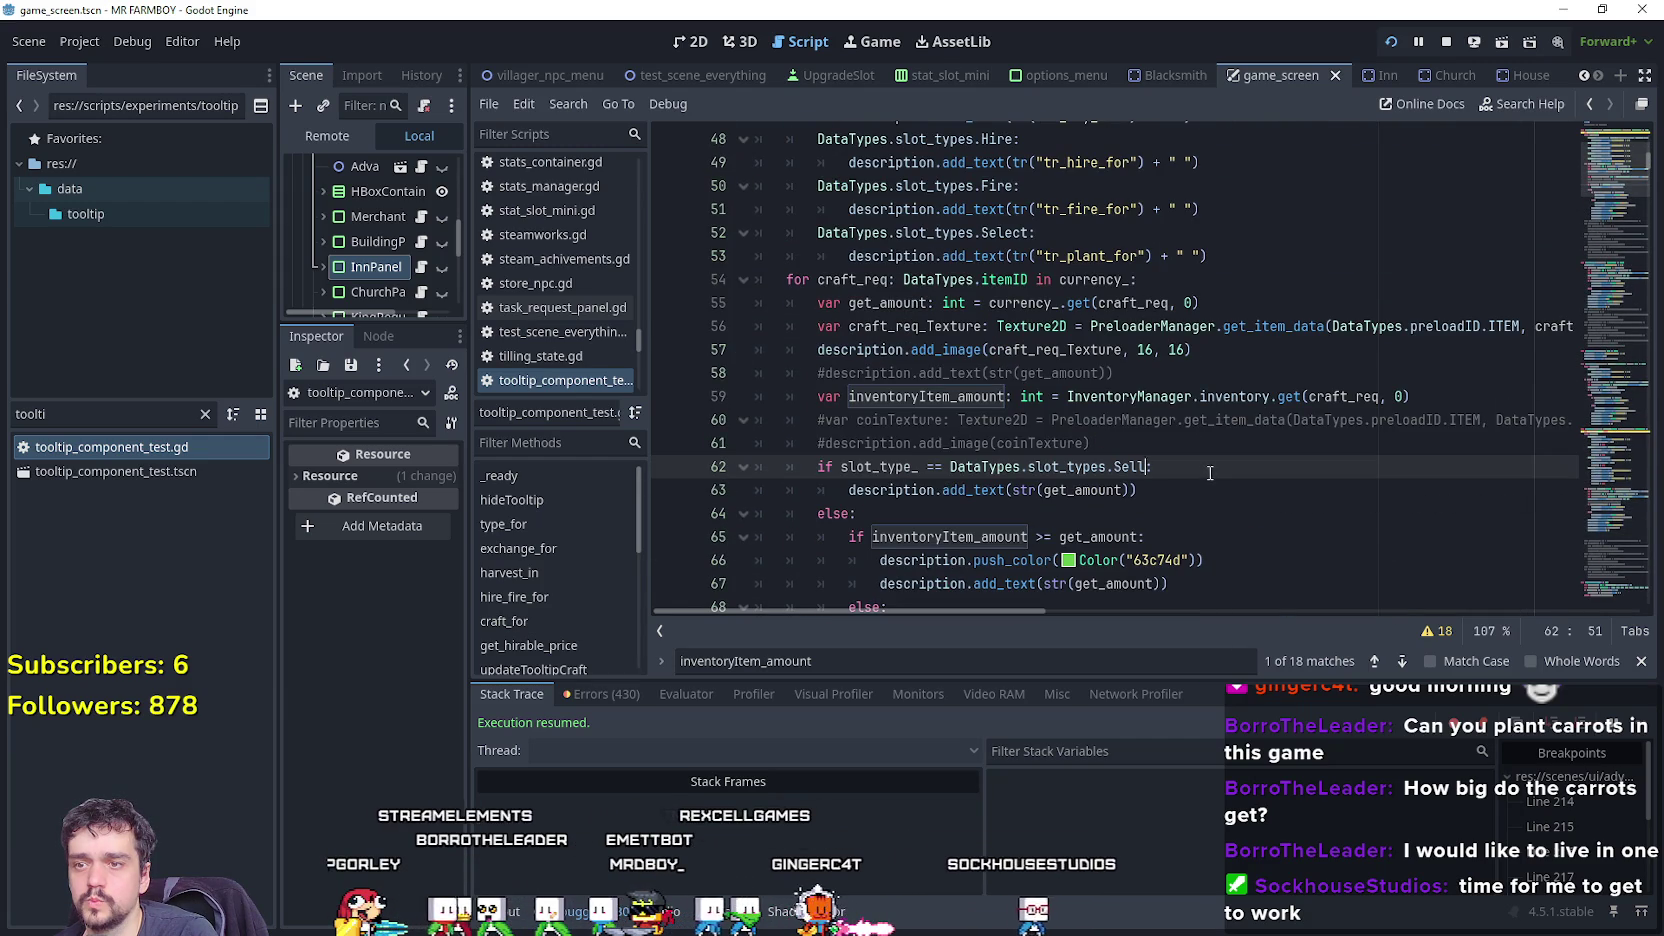
left_click(822, 466, "shift")
scroll(890, 461, "up", 4)
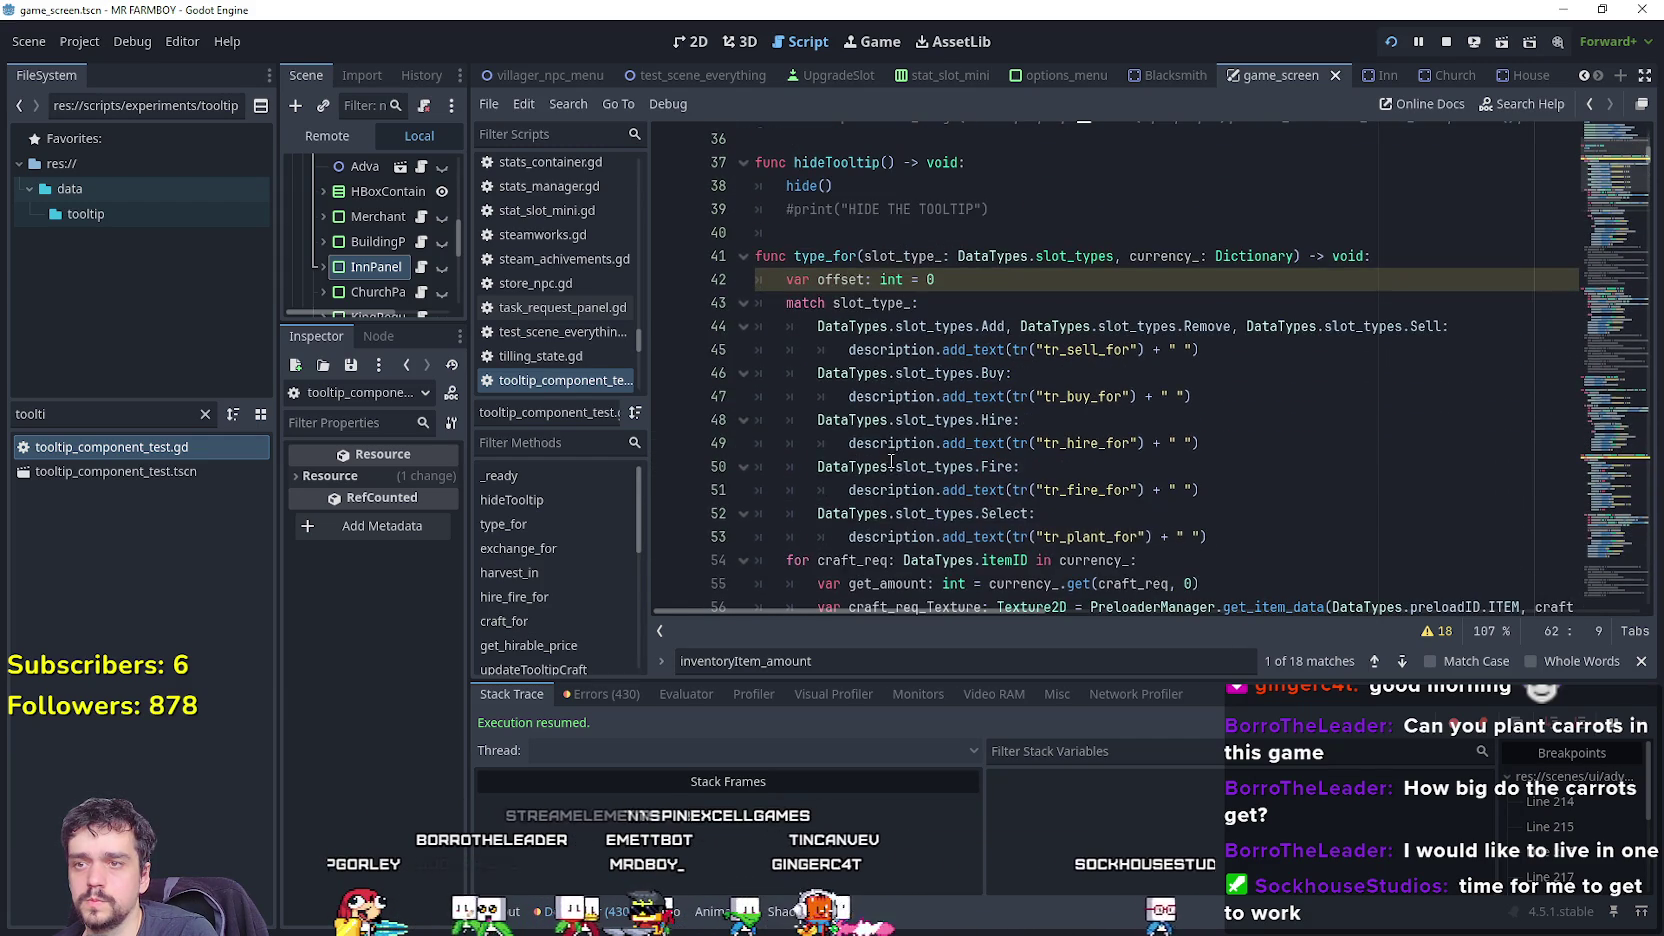
scroll(1104, 362, "down", 2)
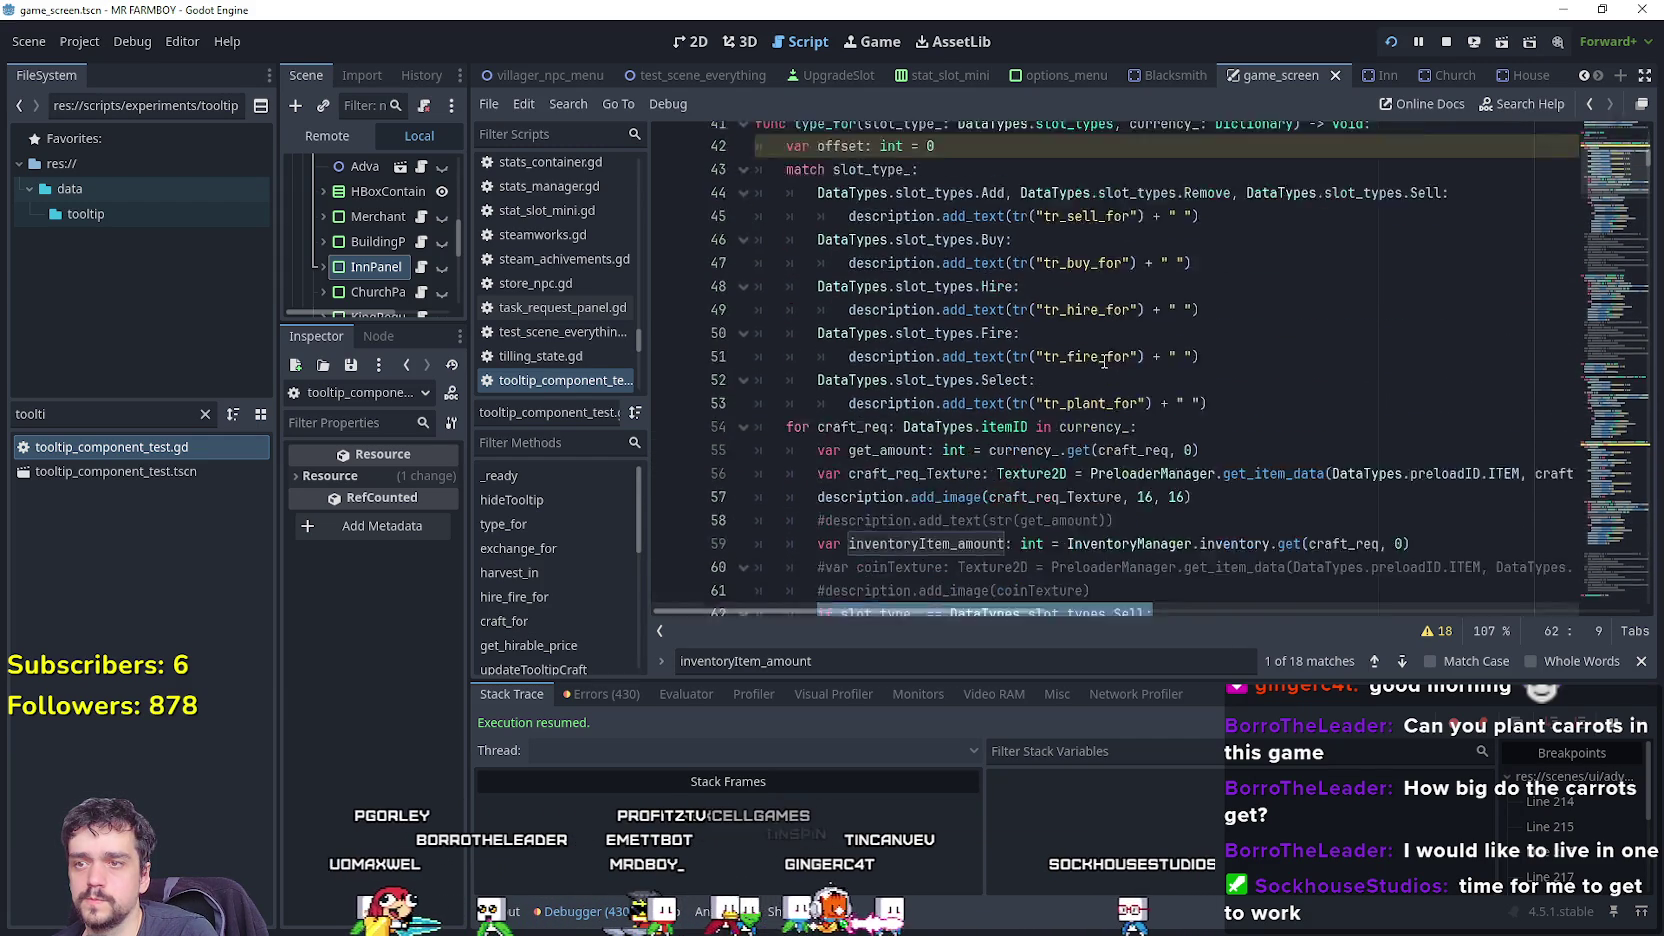
scroll(1104, 362, "down", 2)
left_click(1051, 466)
type("or")
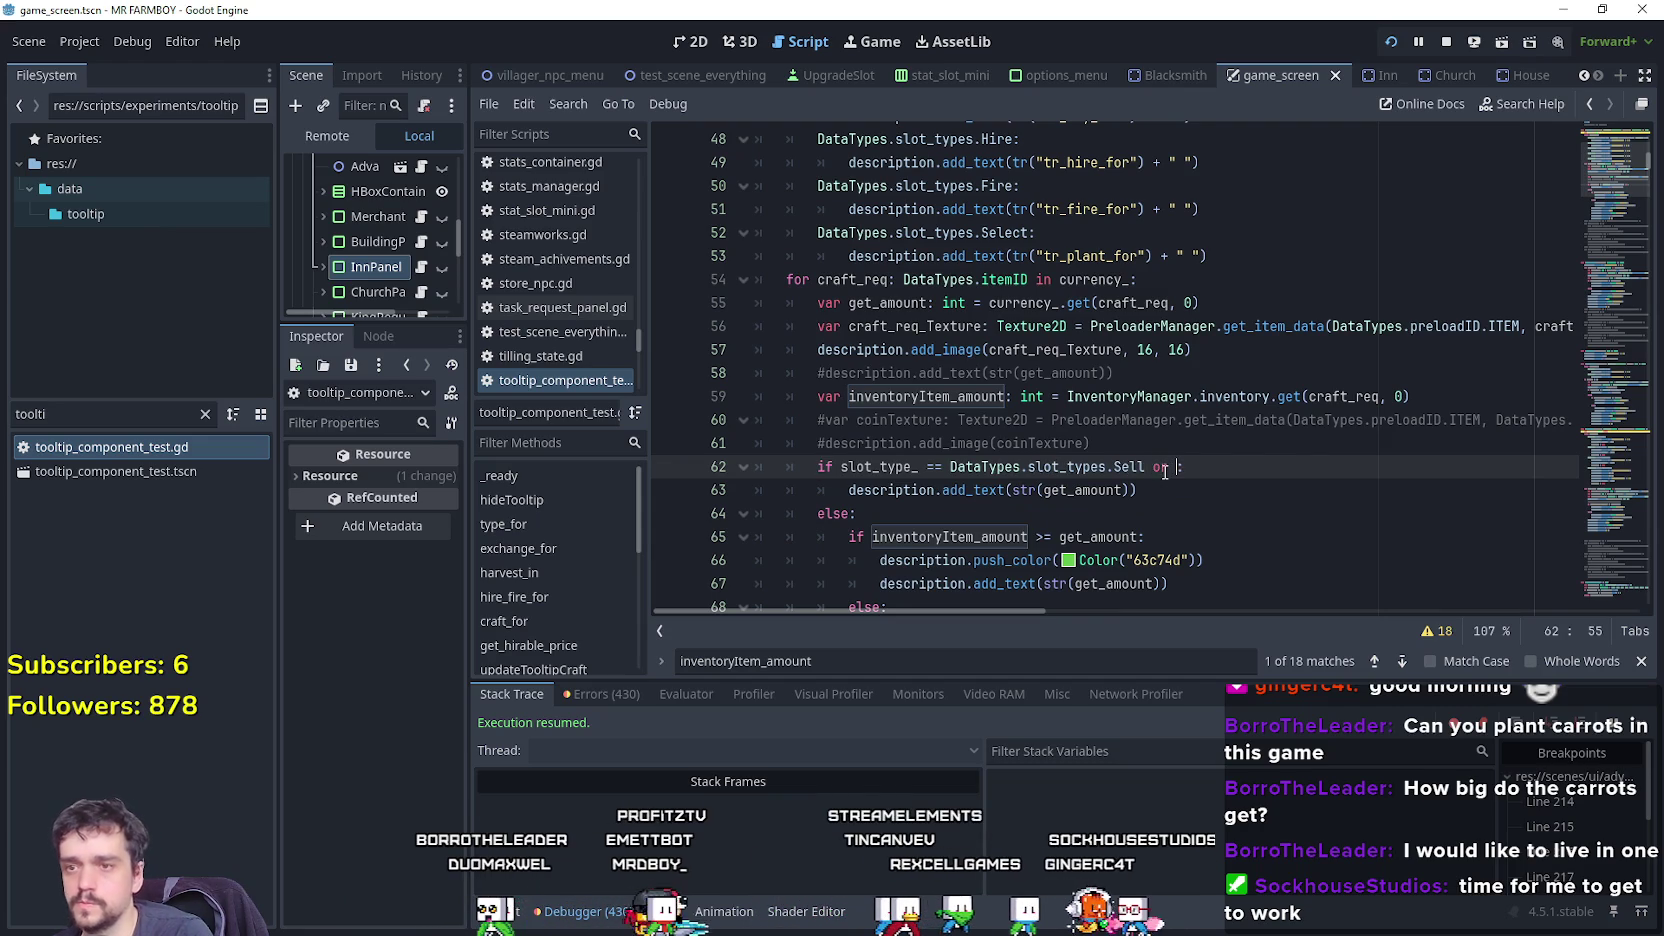
left_click(842, 467)
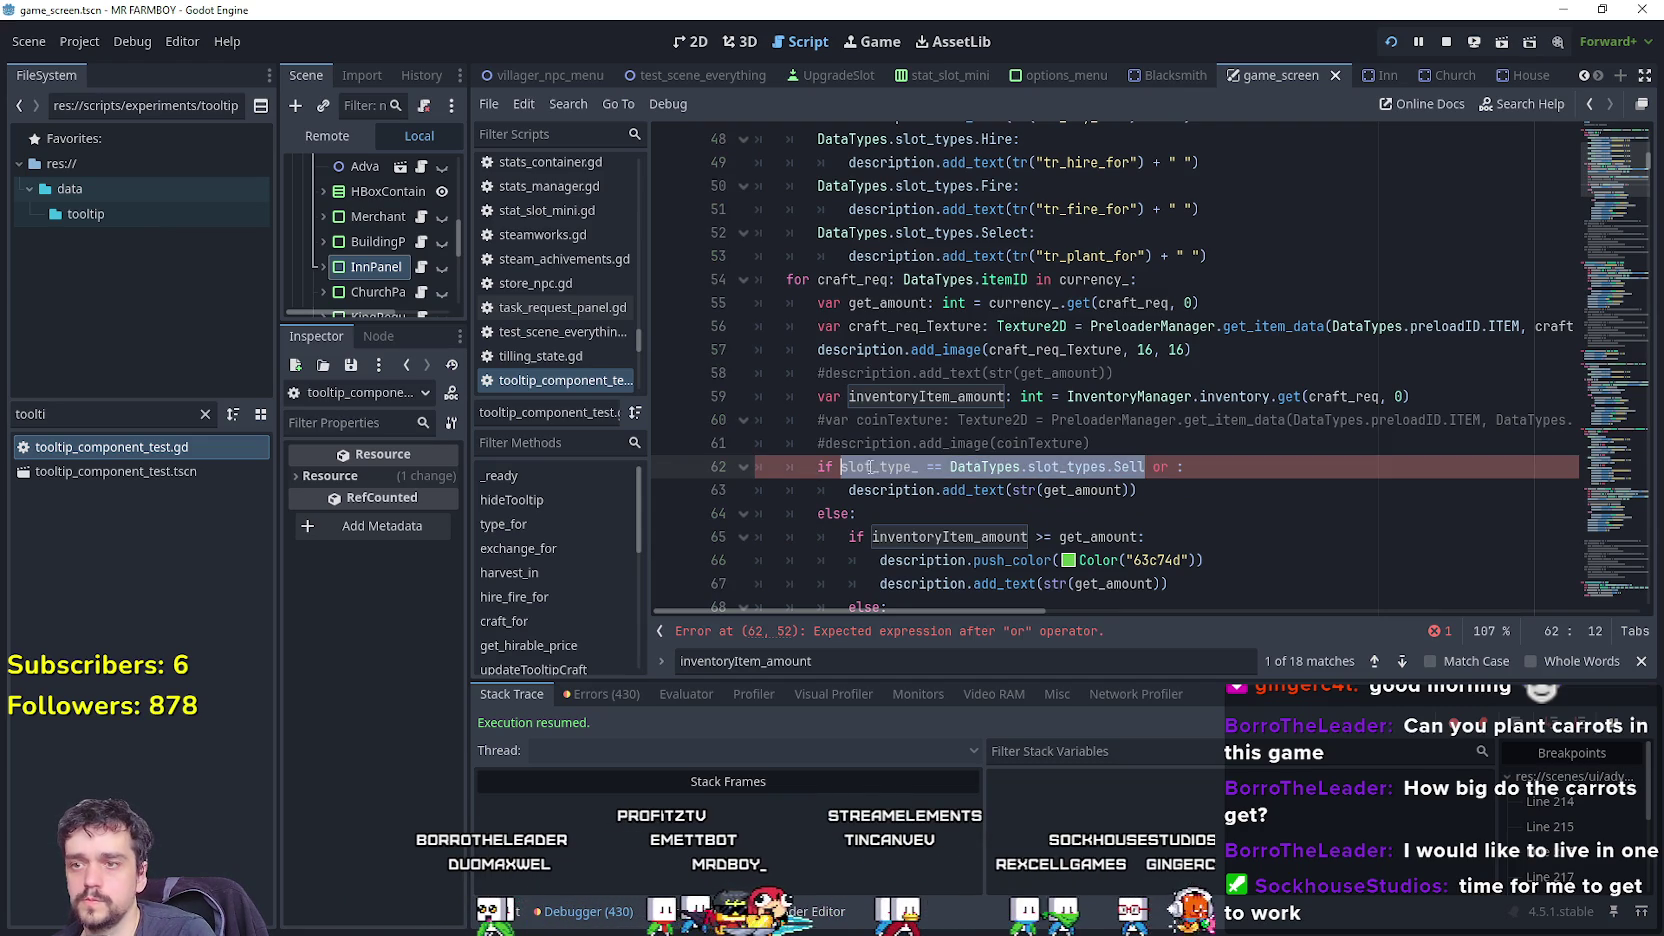
left_click(1178, 467)
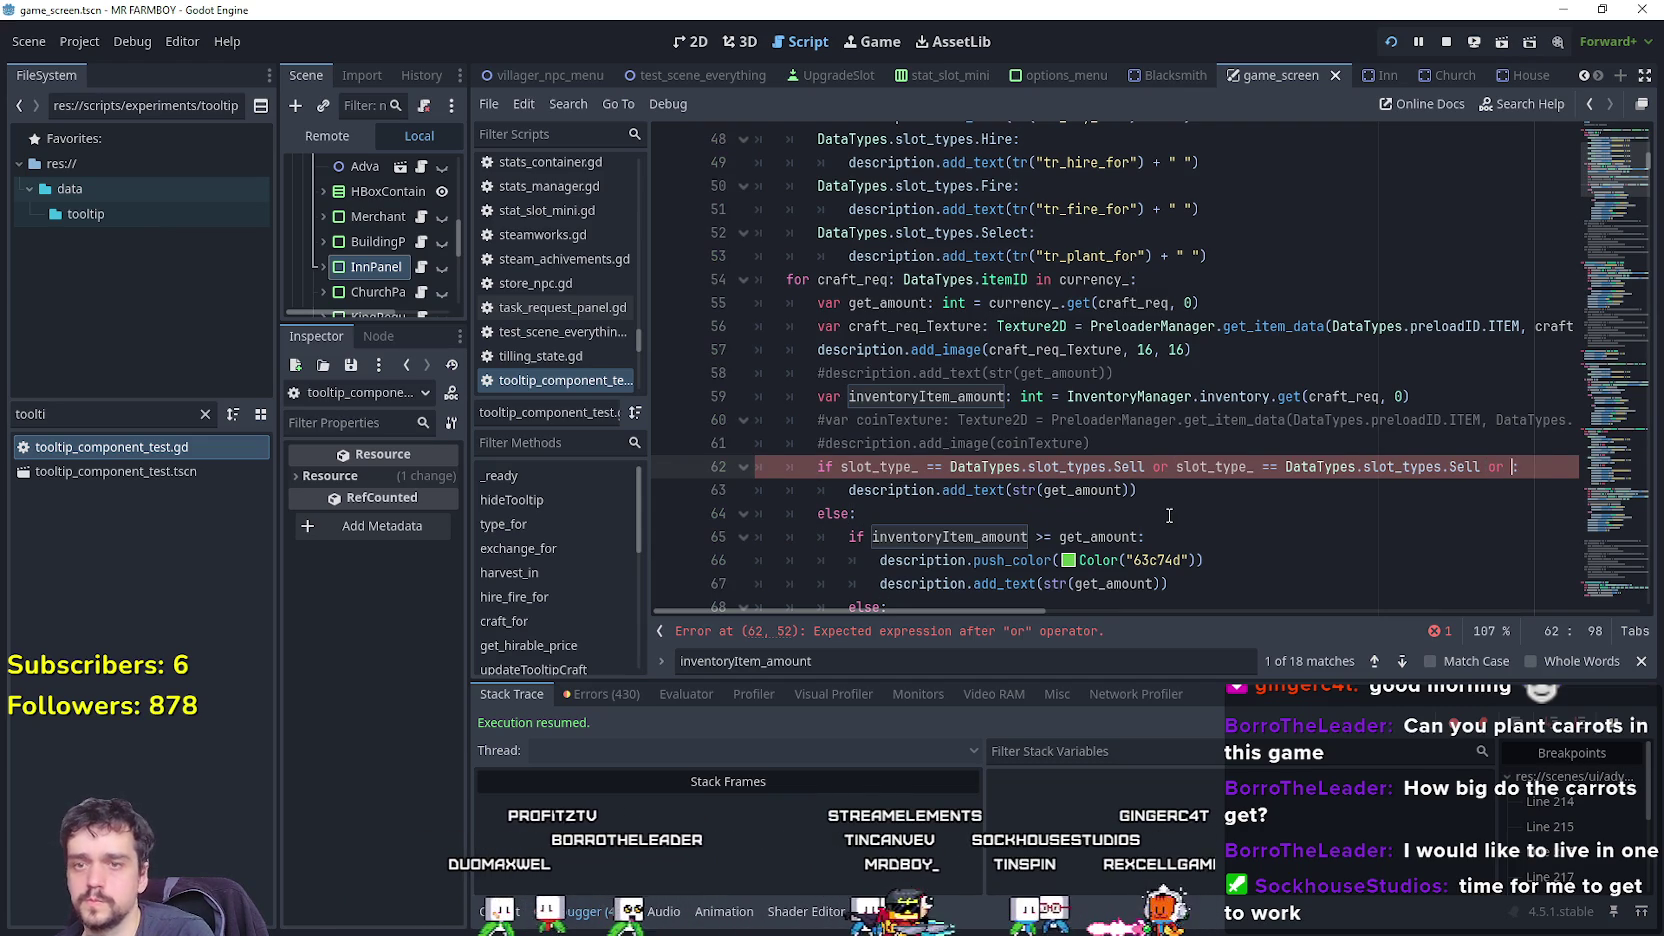
Add Add and Remove comparisons after 'or' on line 62, then save and run.
key("ctrl+v")
type("d")
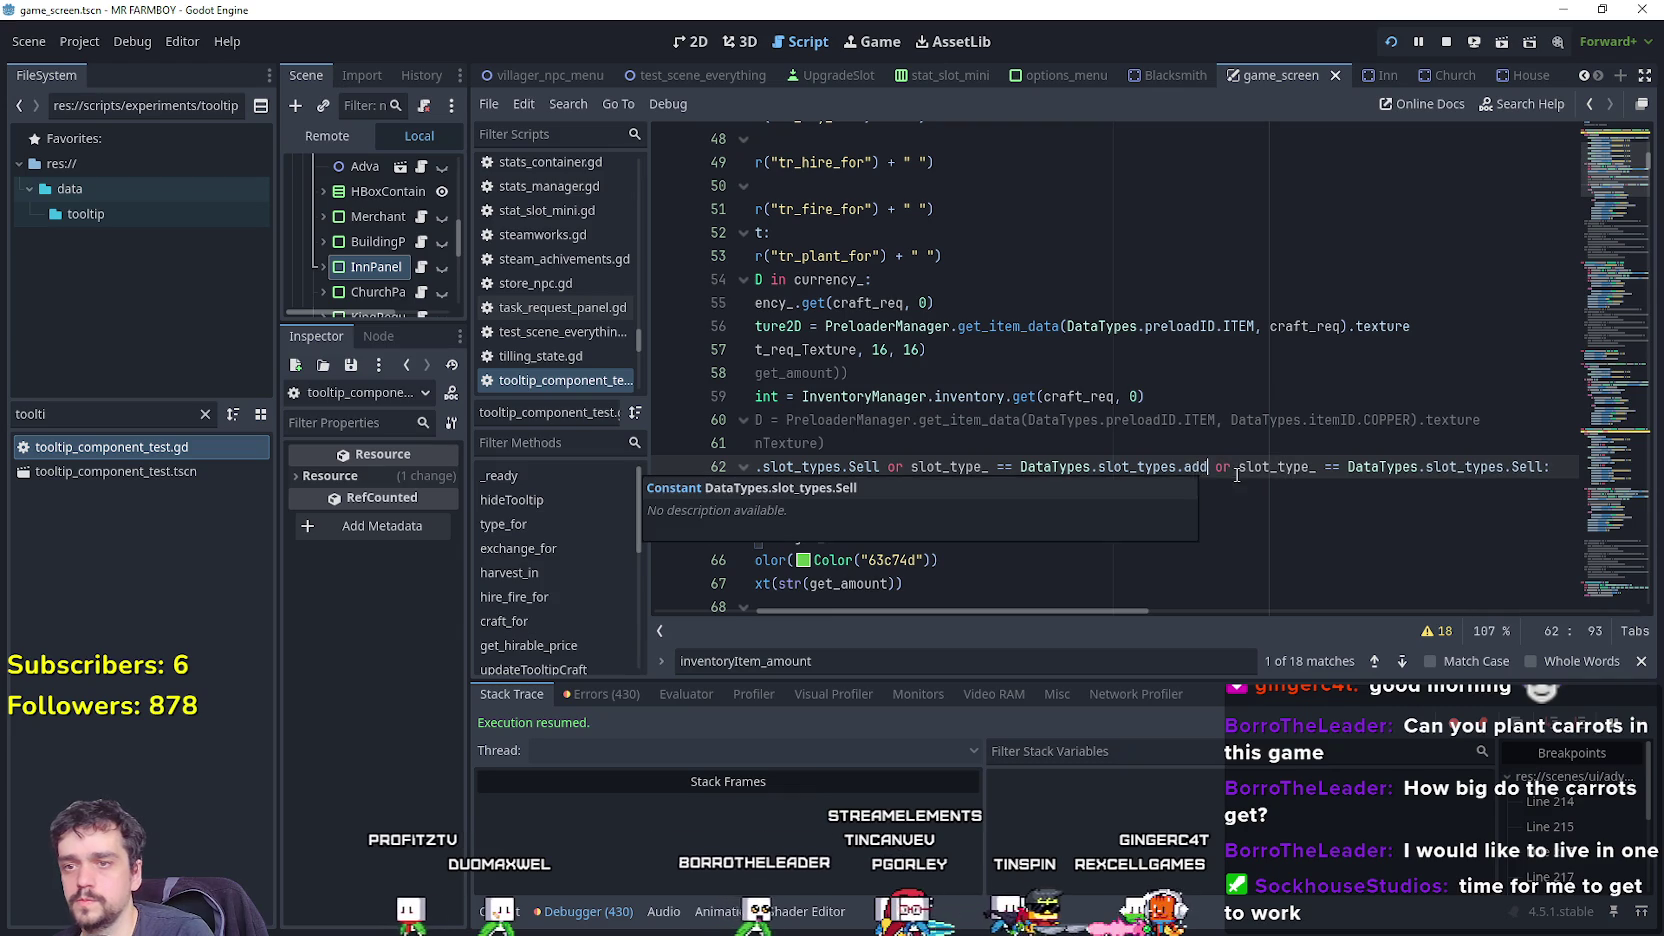
key("Return")
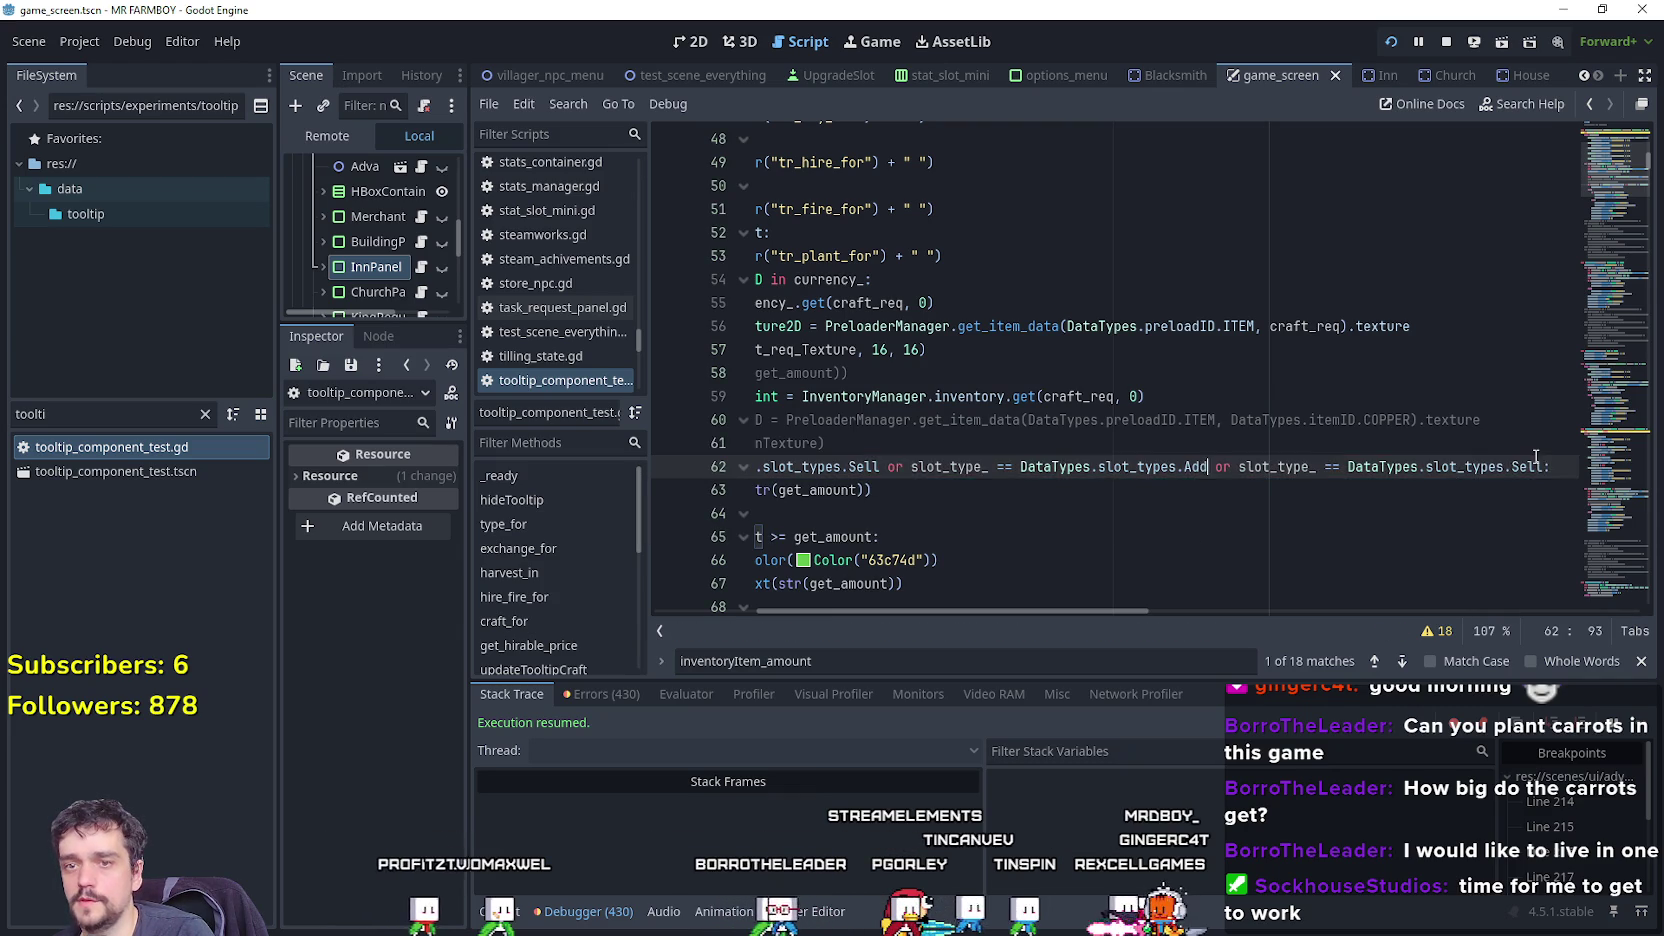
key("Up")
double_click(1529, 467)
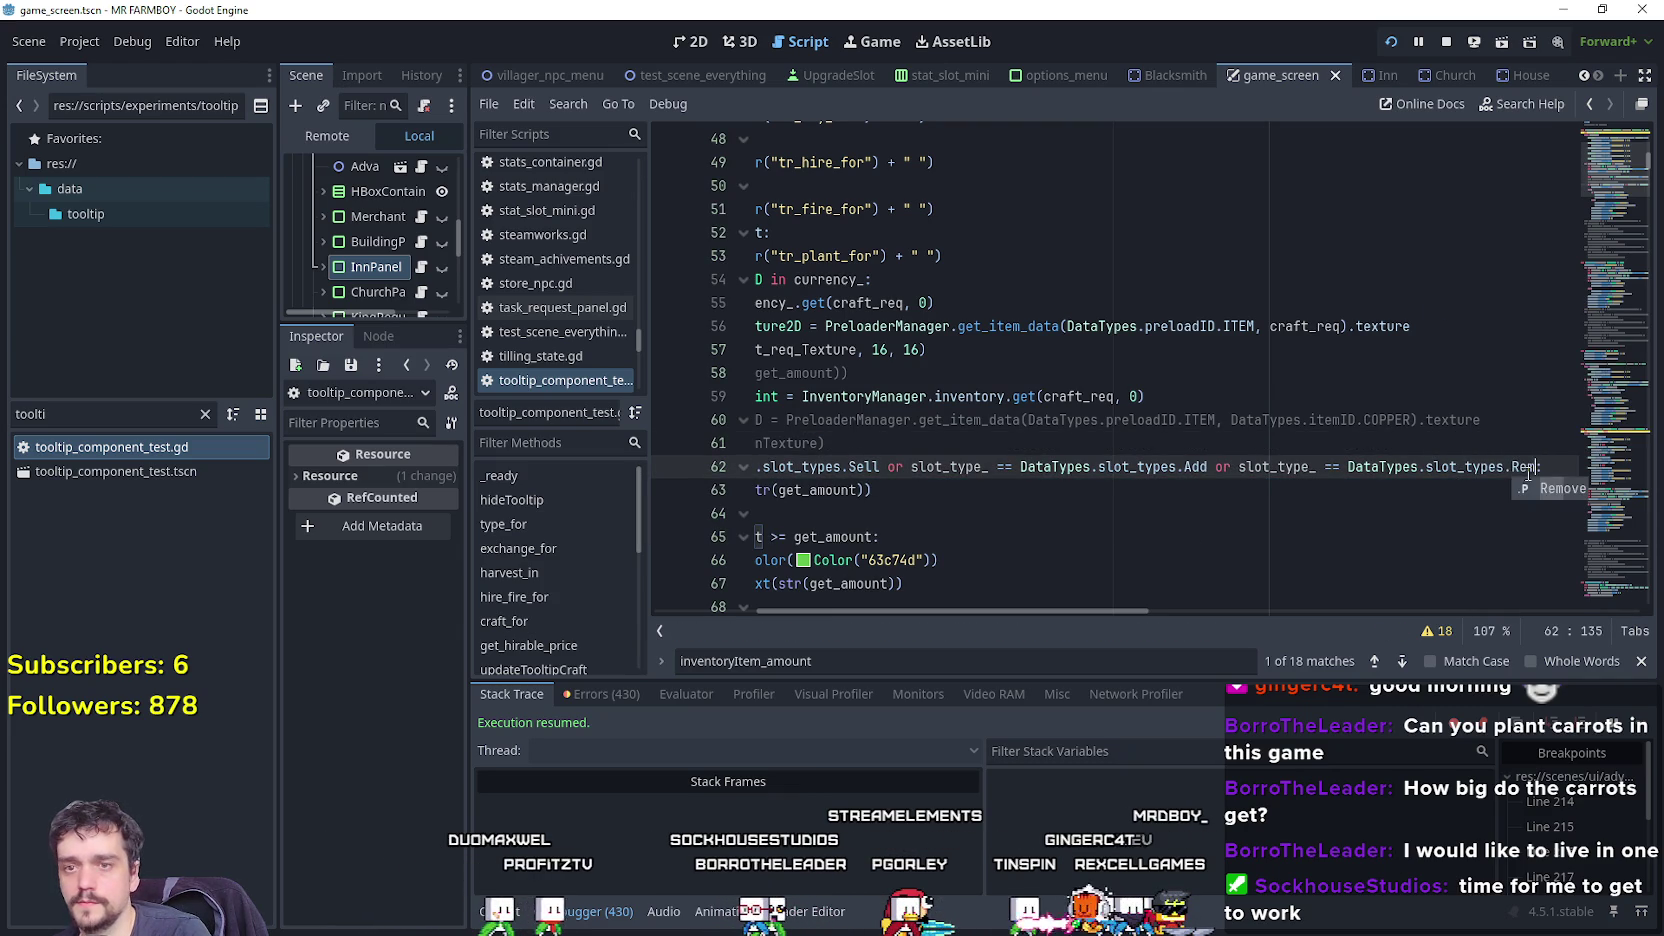
key("Return")
key("ctrl+s")
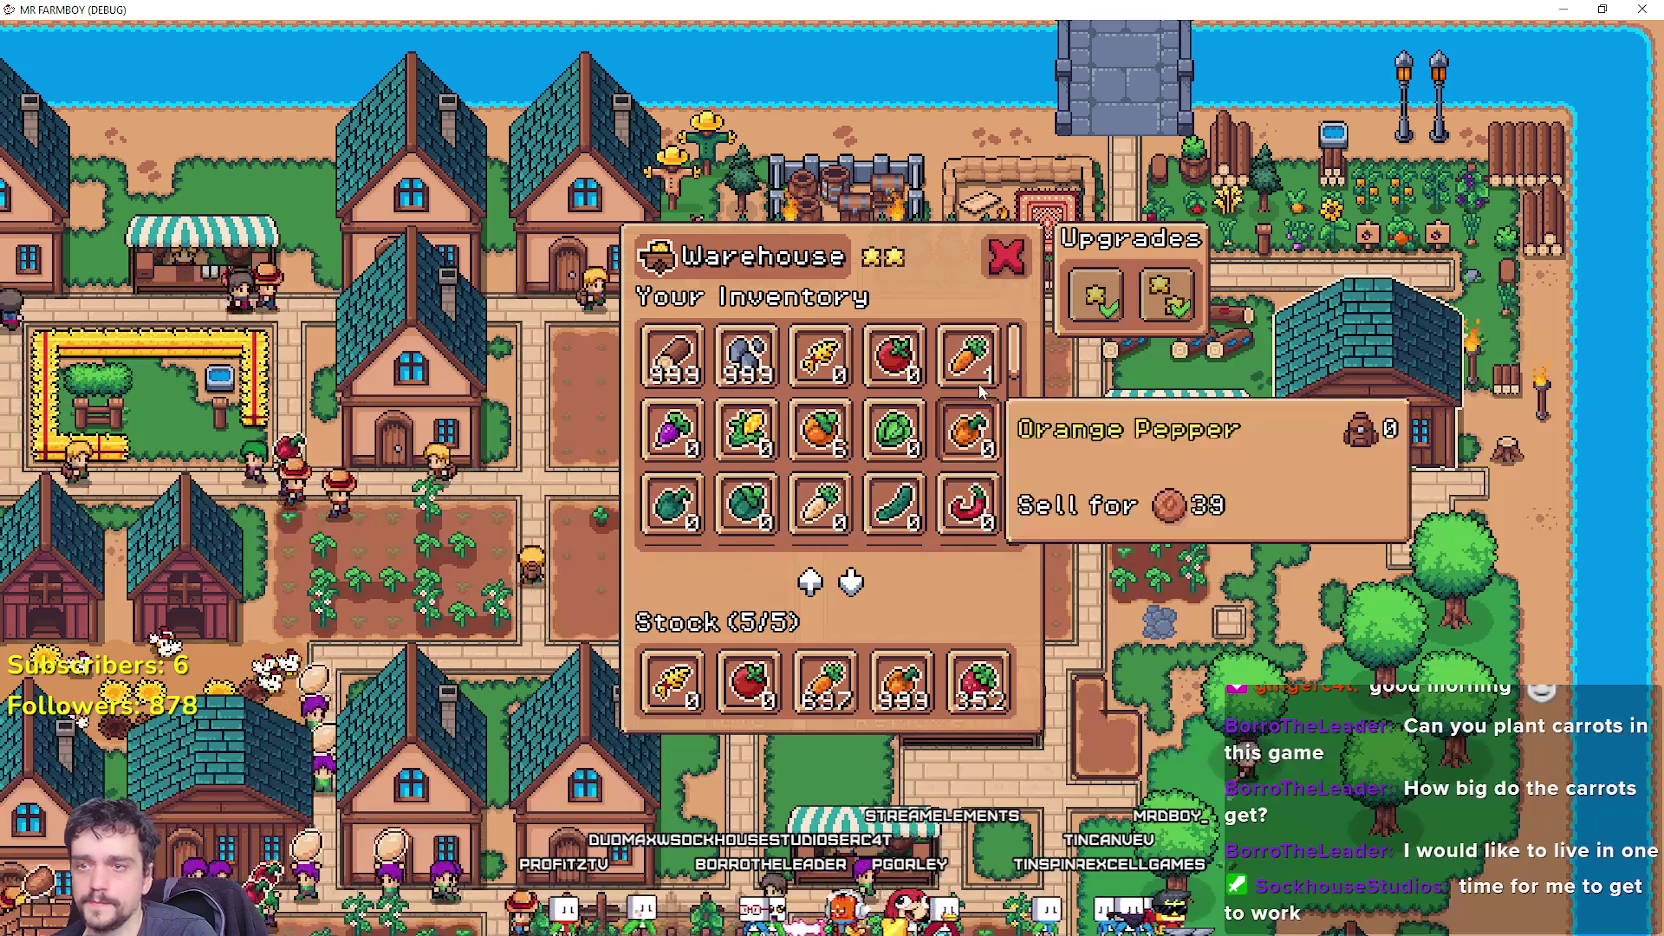
Check tooltips in the Warehouse, Merchant's Outpost and House panels.
mouse_move(740, 467)
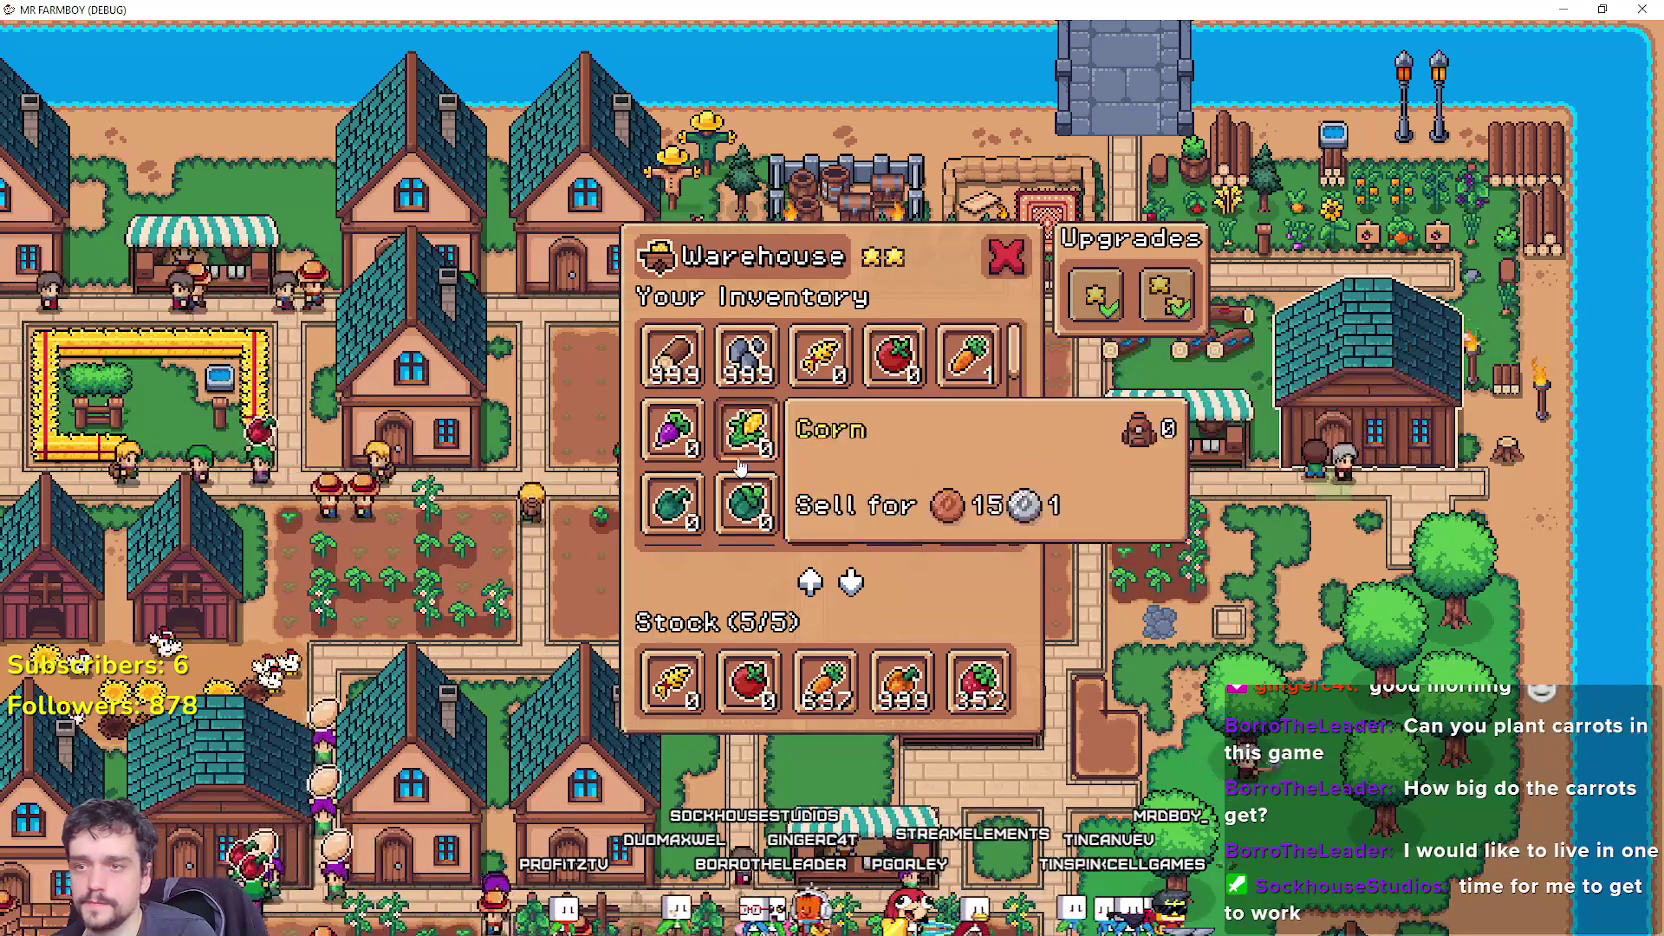
left_click(1150, 640)
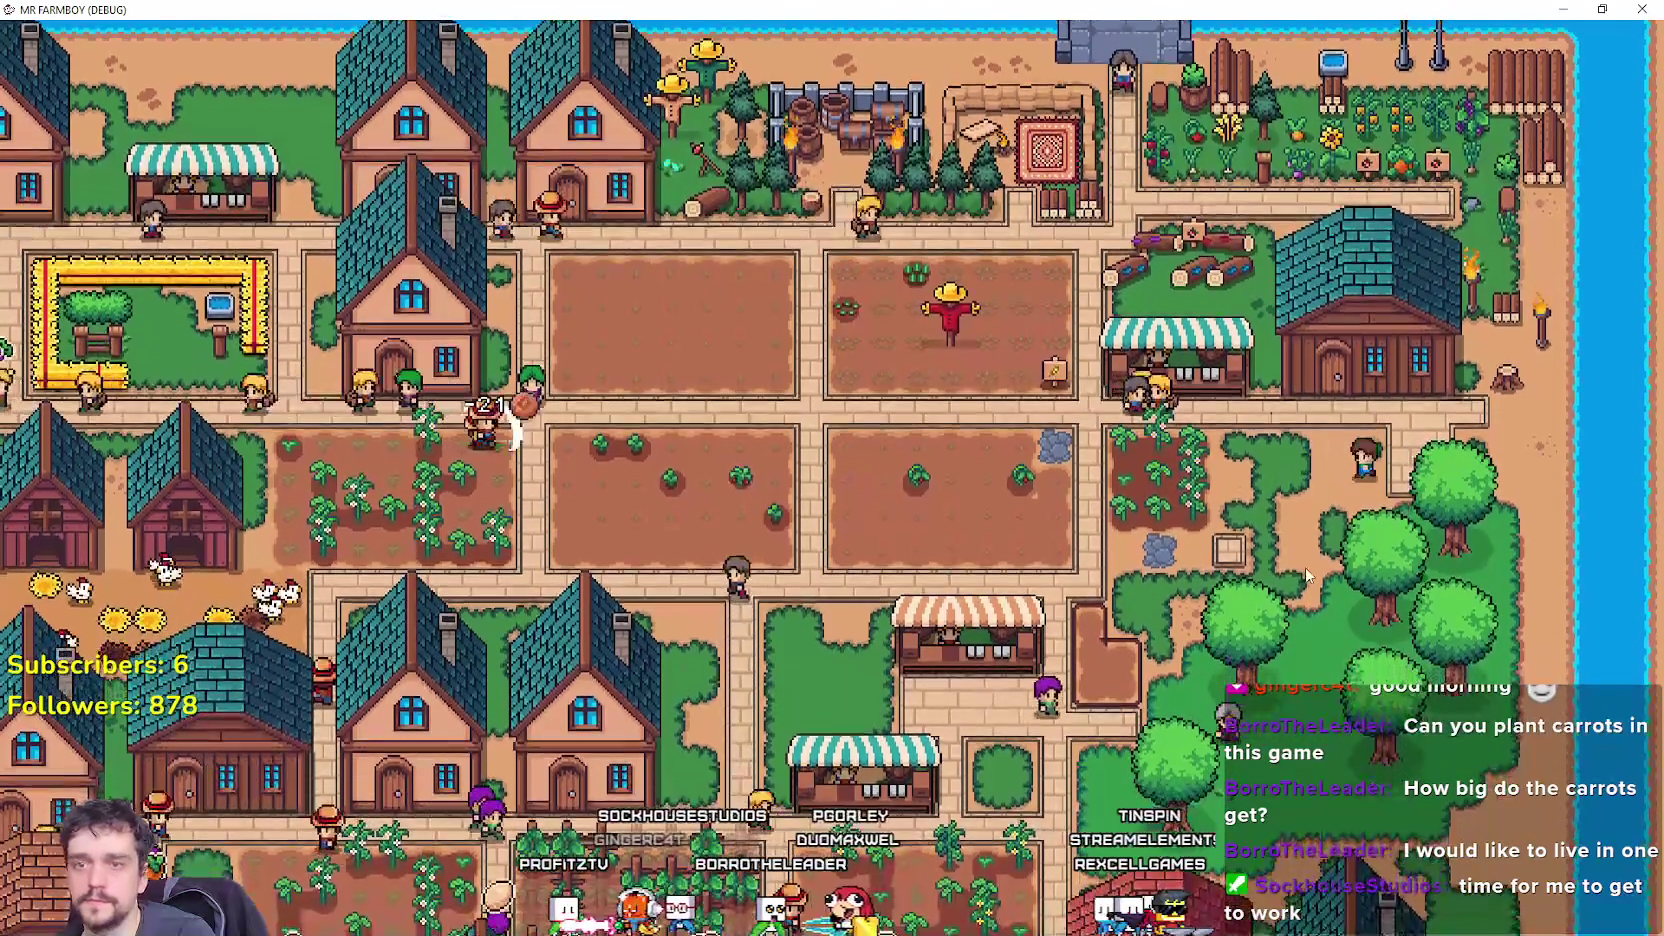
left_click(845, 125)
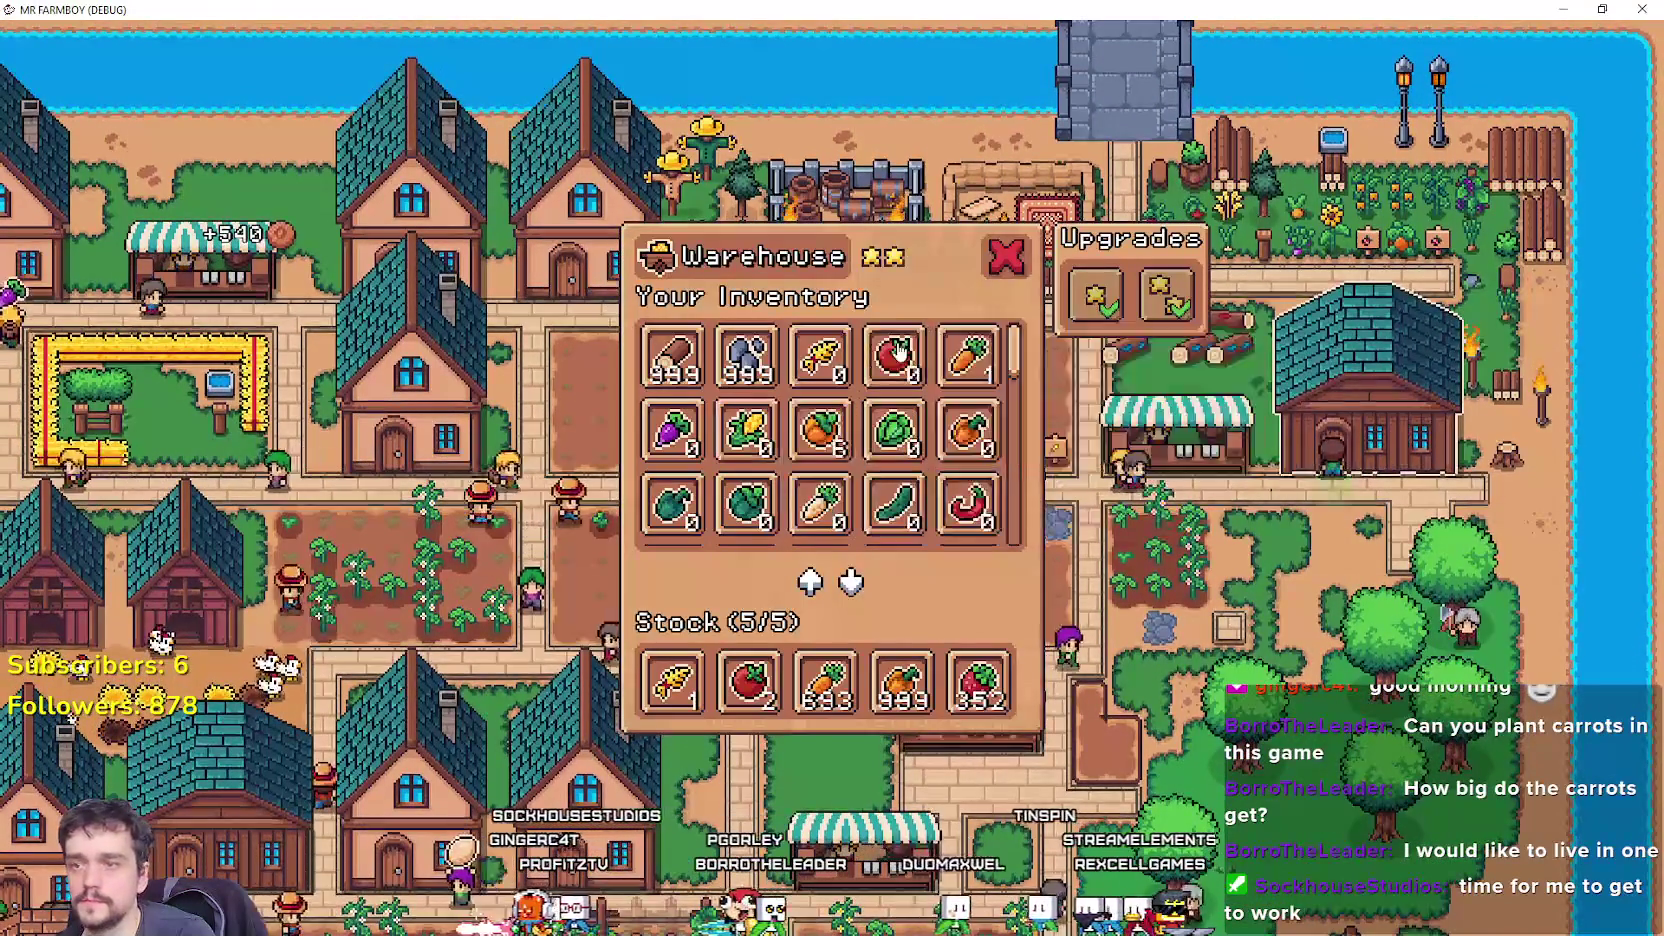
left_click(1224, 310)
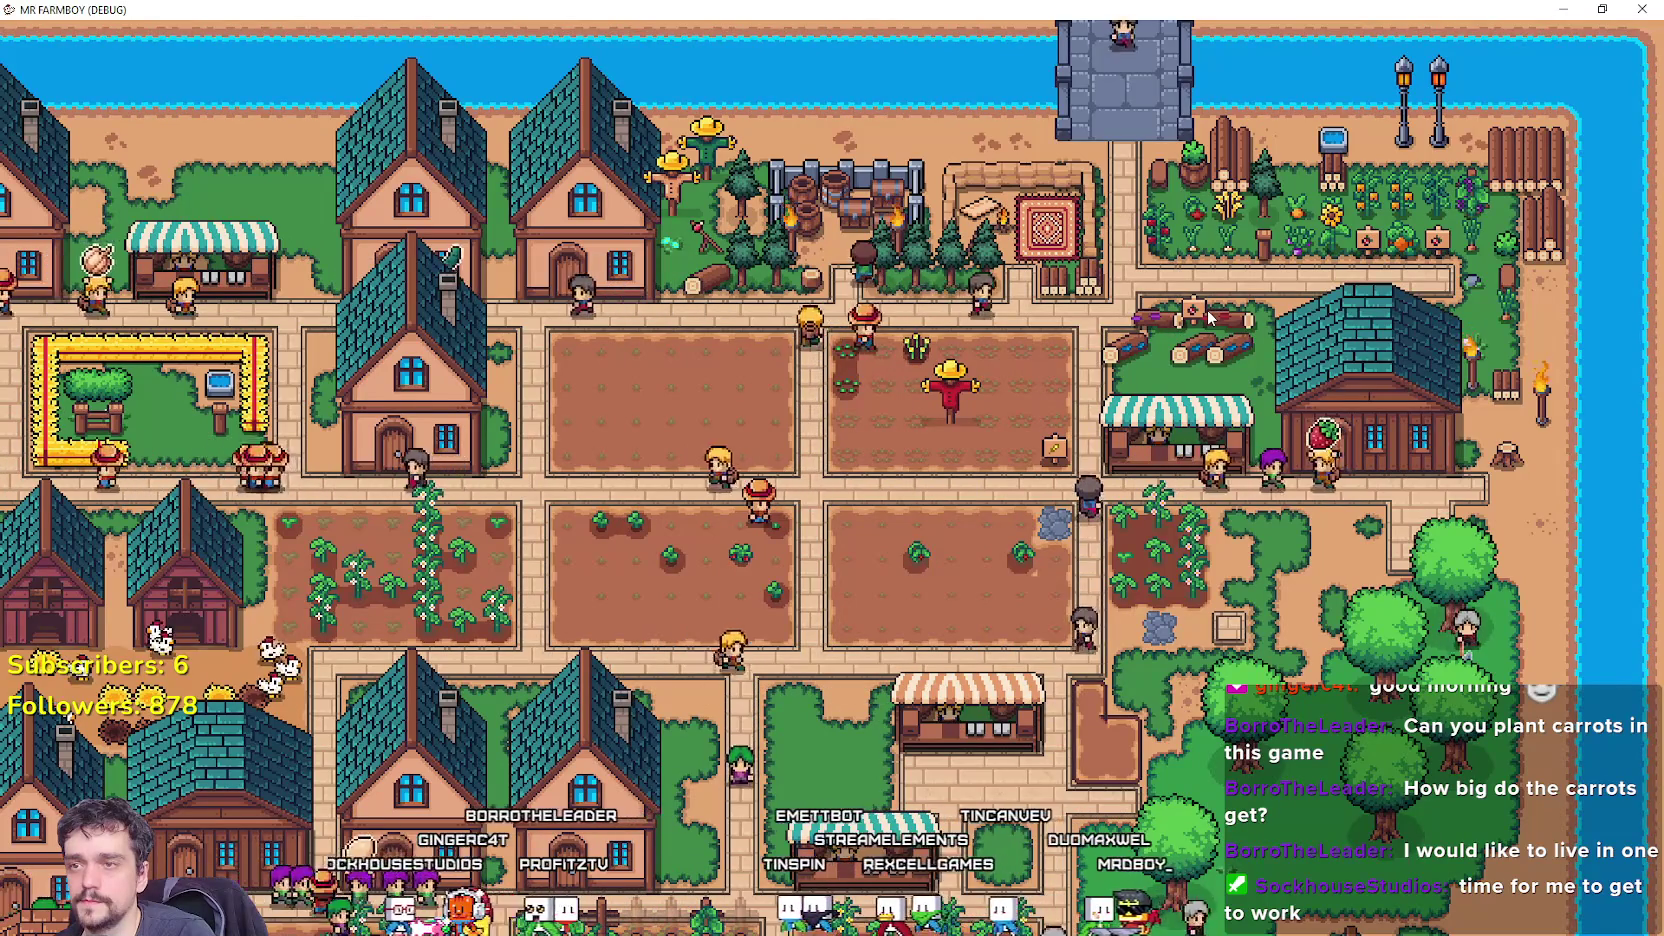
left_click(1192, 327)
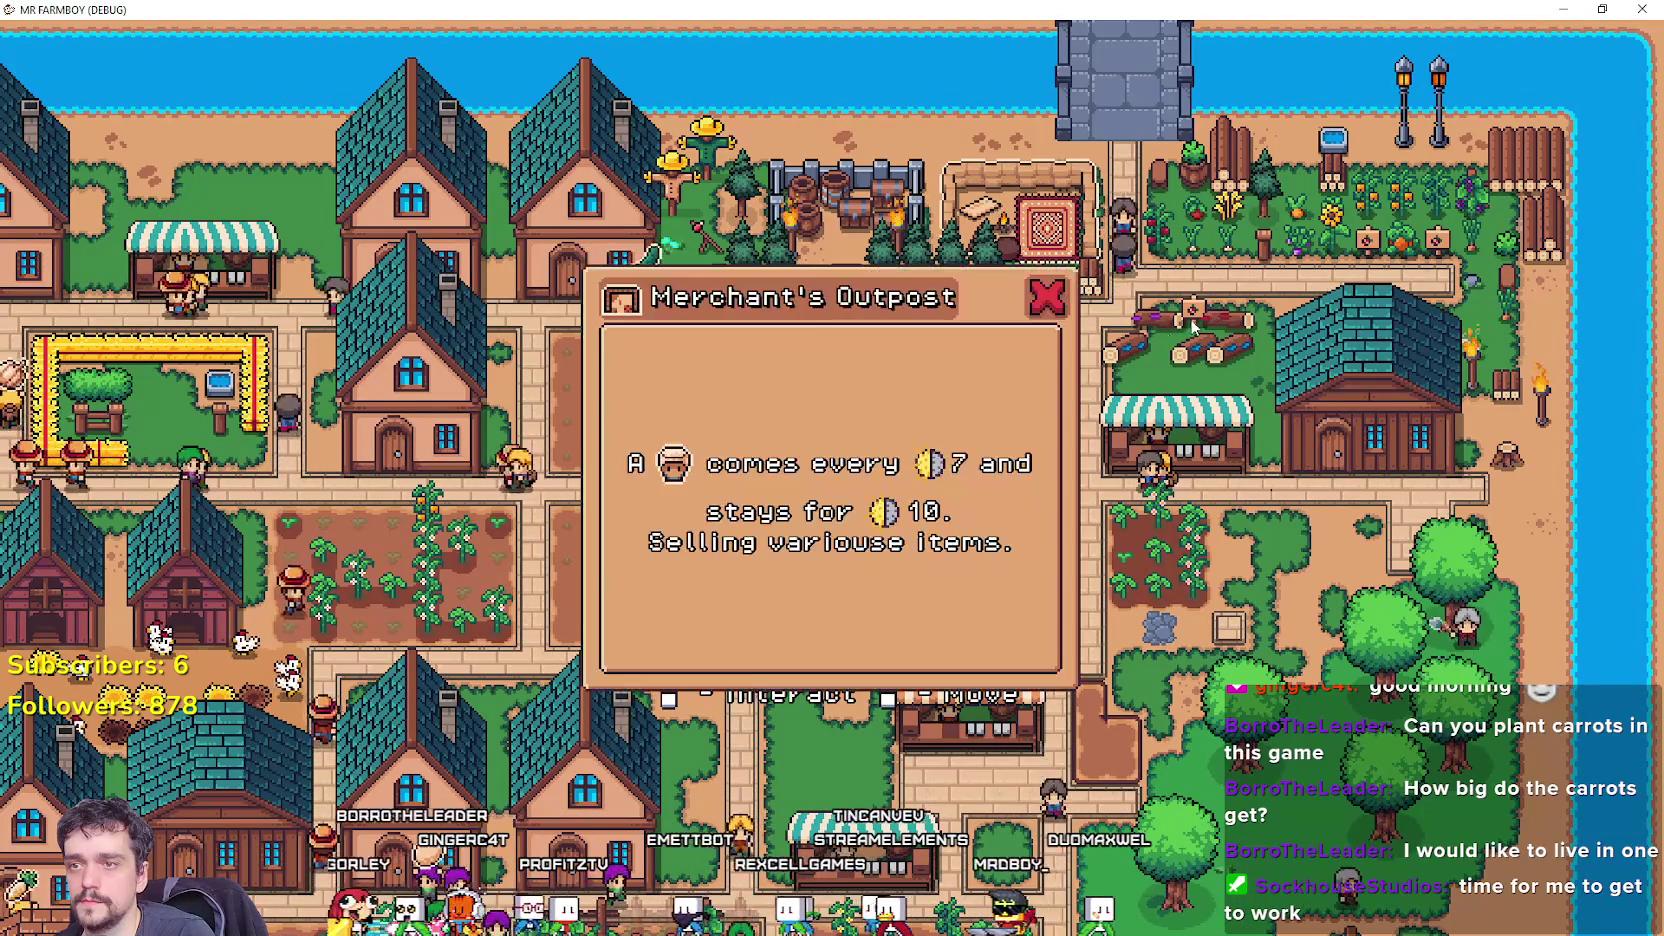
key("Escape")
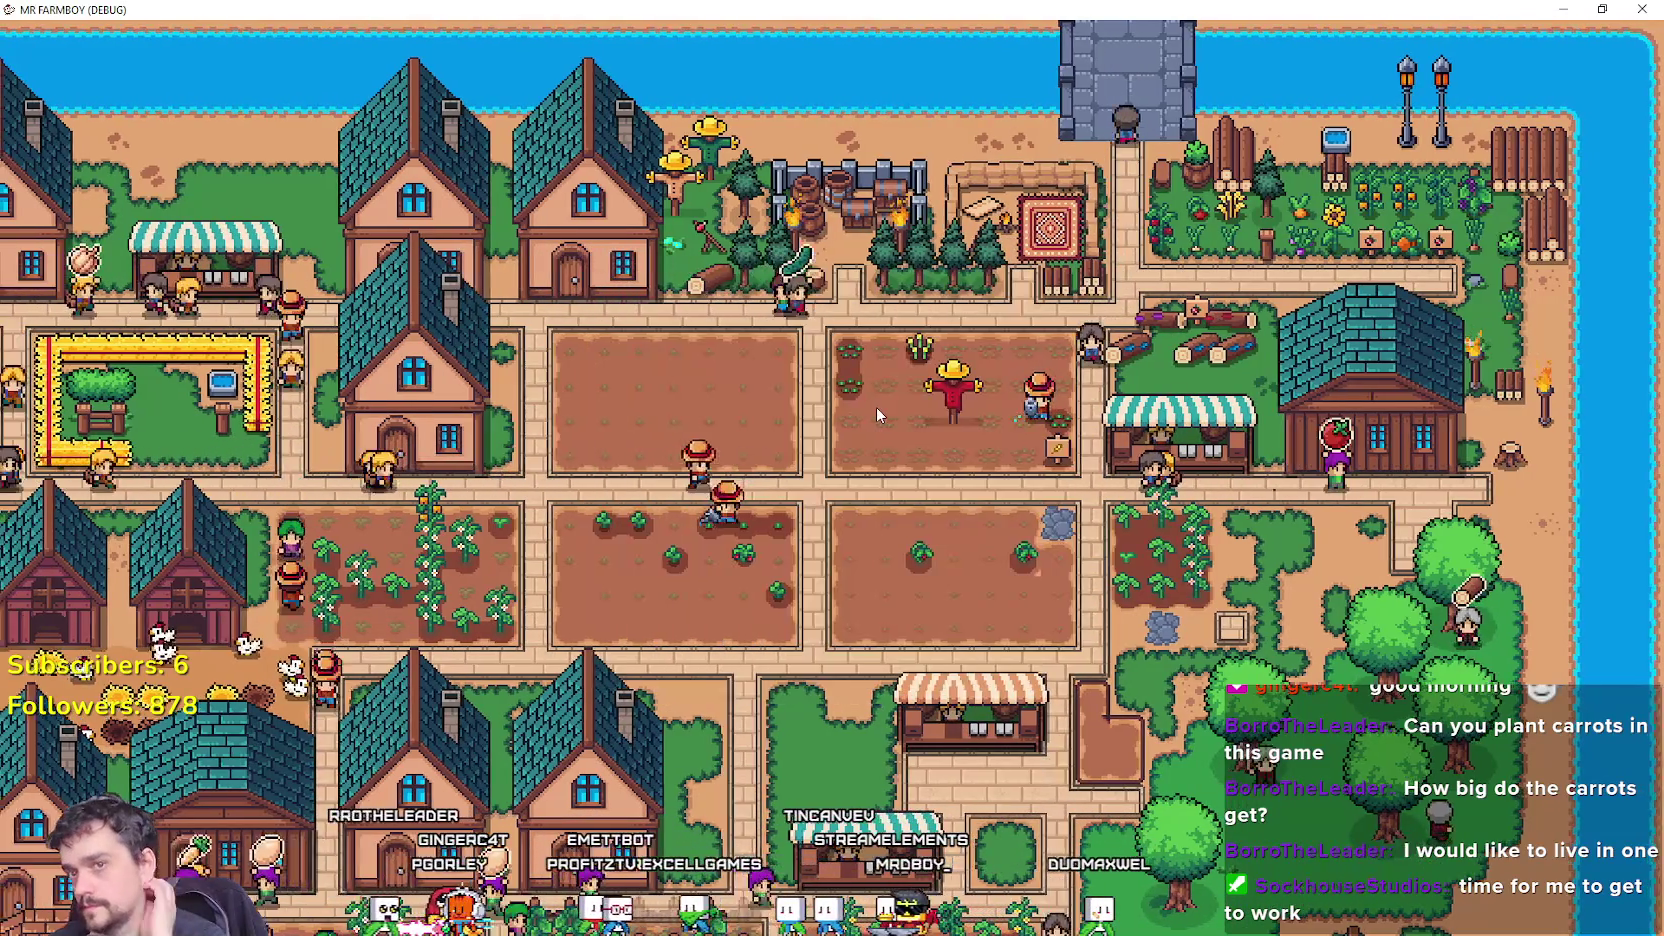
key("a")
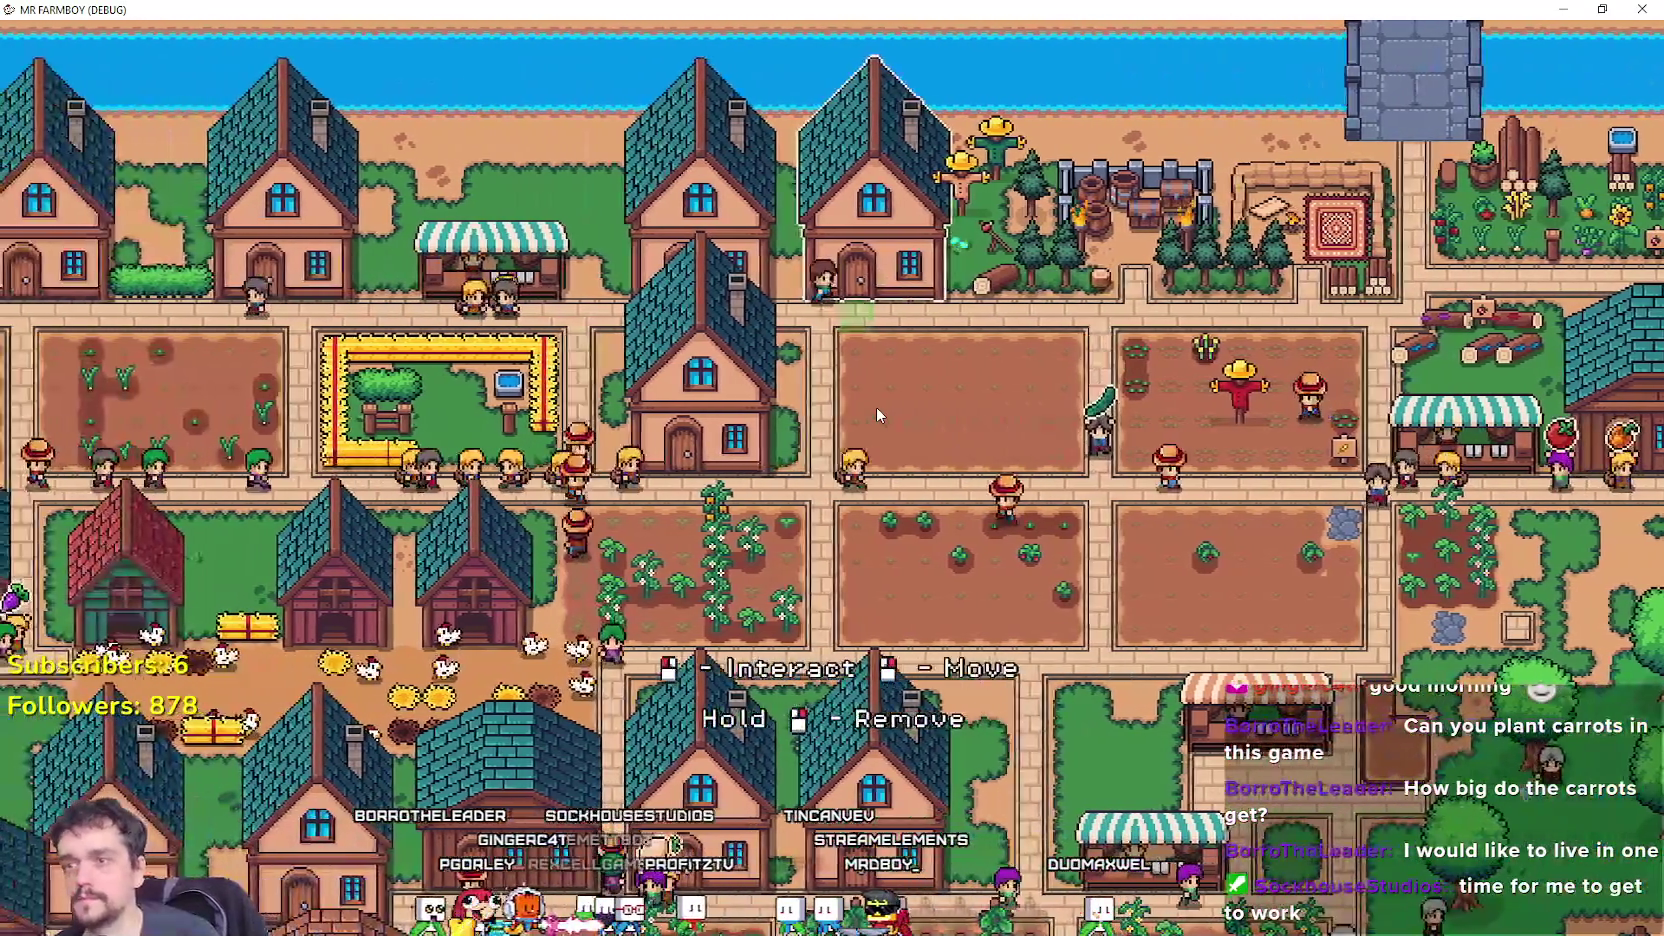
left_click(880, 400)
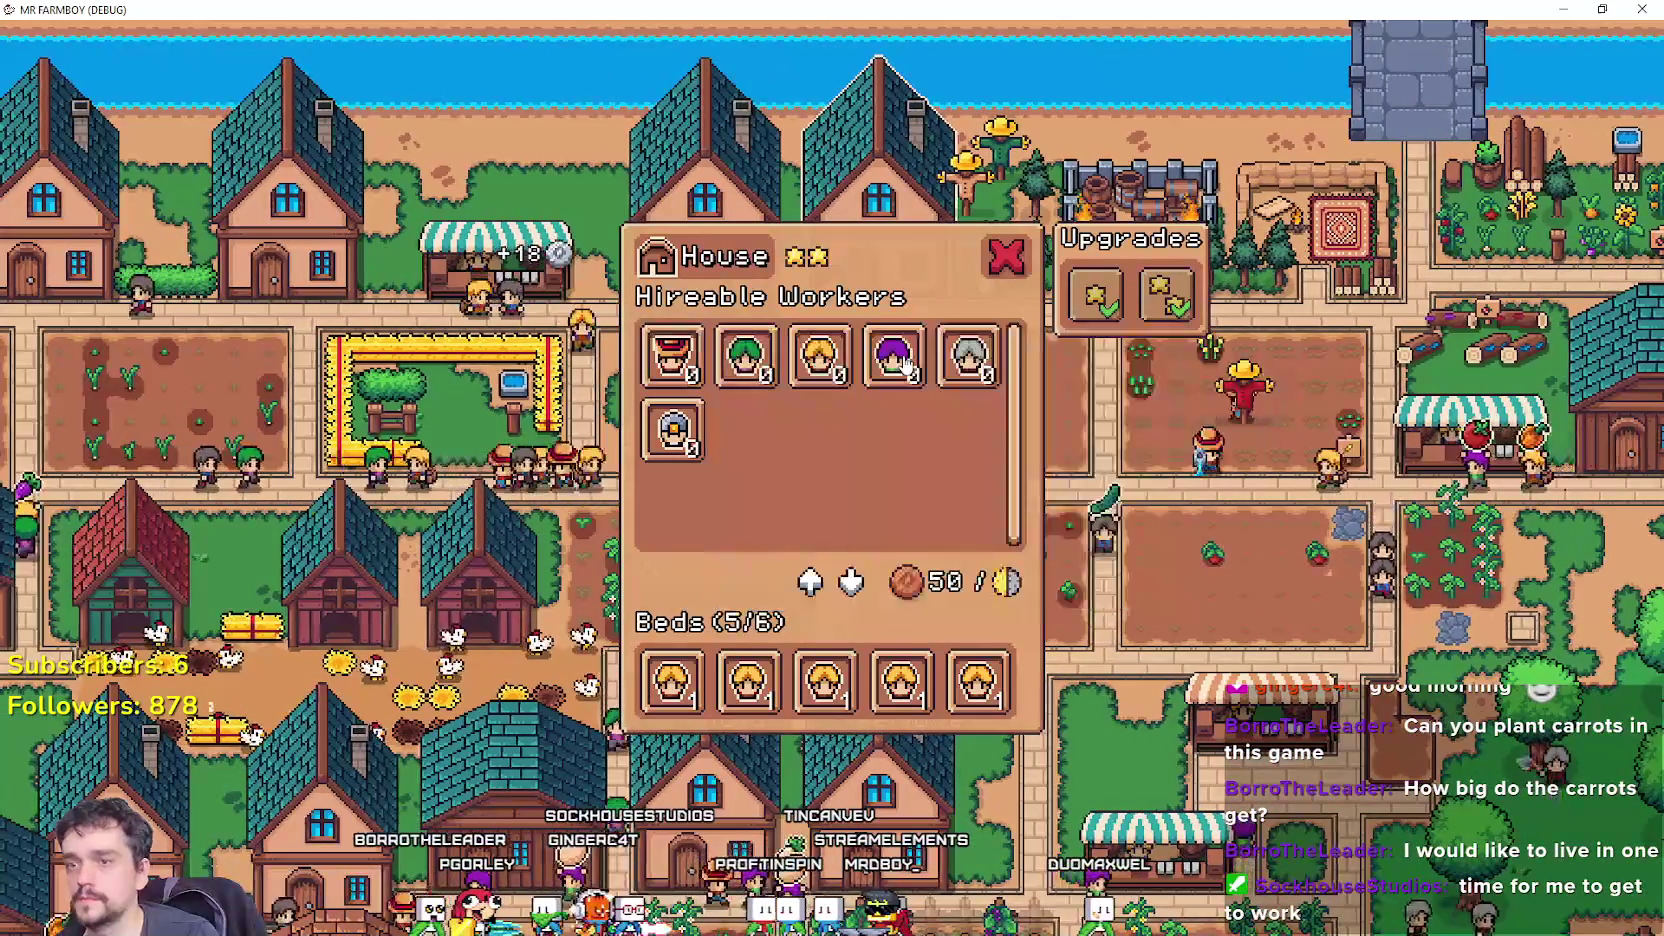
left_click(741, 766)
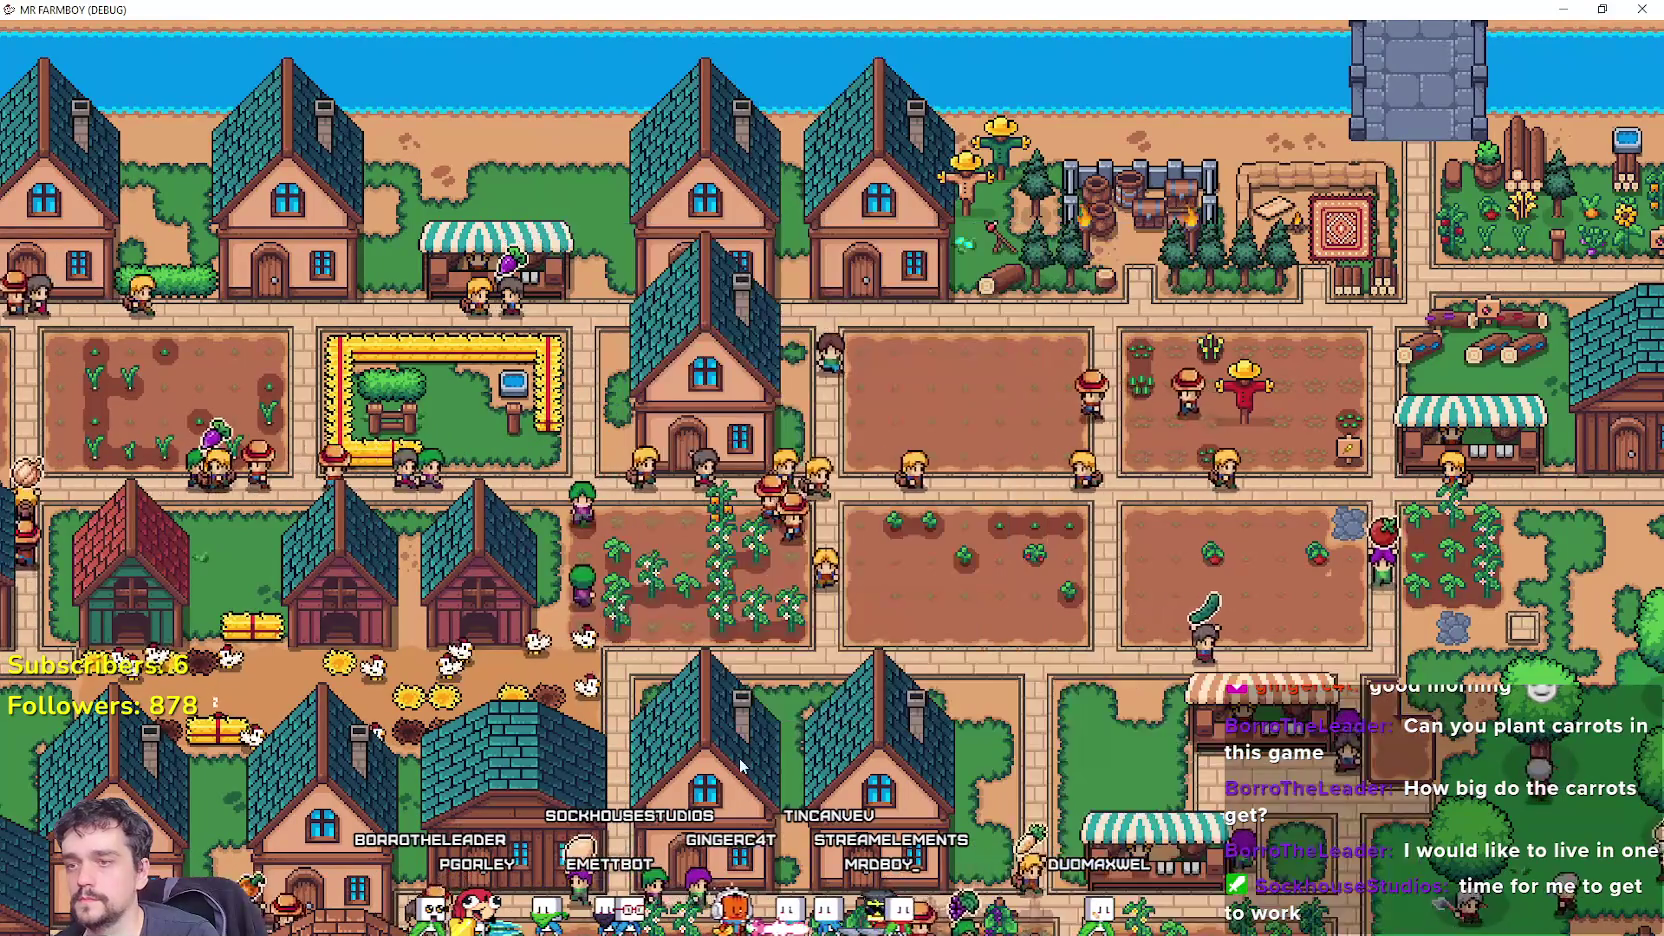
Check Market tooltips, then compare Crafting decoration and seeds/buildings costs, like Log Build for 0/1.
key("c")
key("a")
key("Escape")
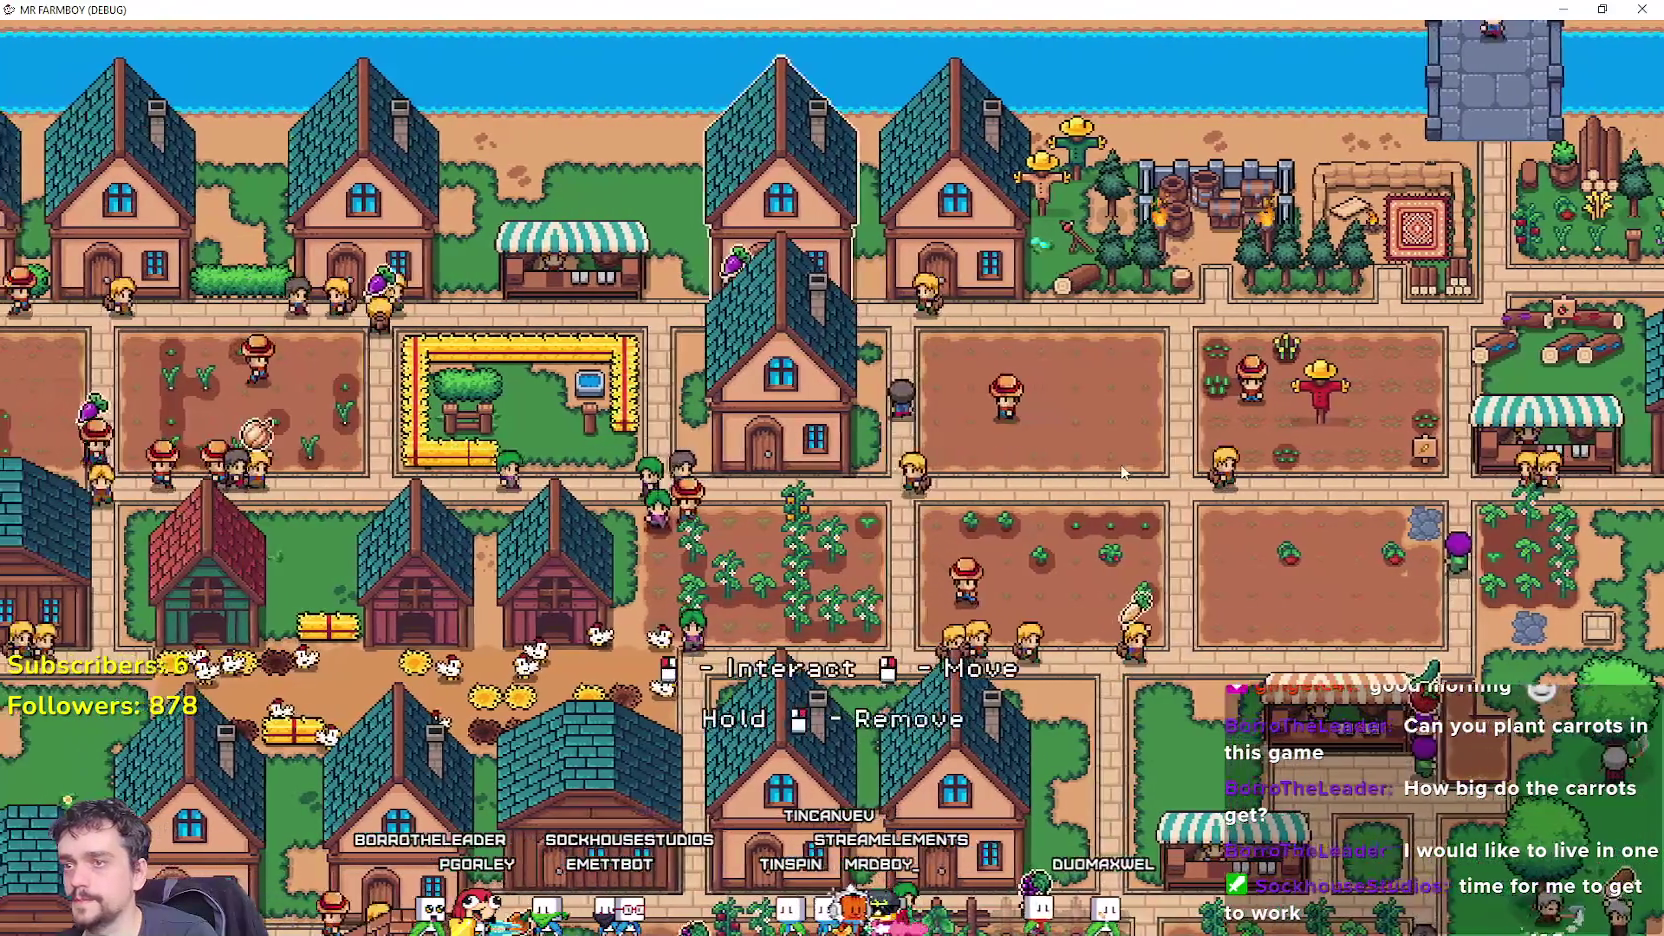
key("a")
left_click(848, 268)
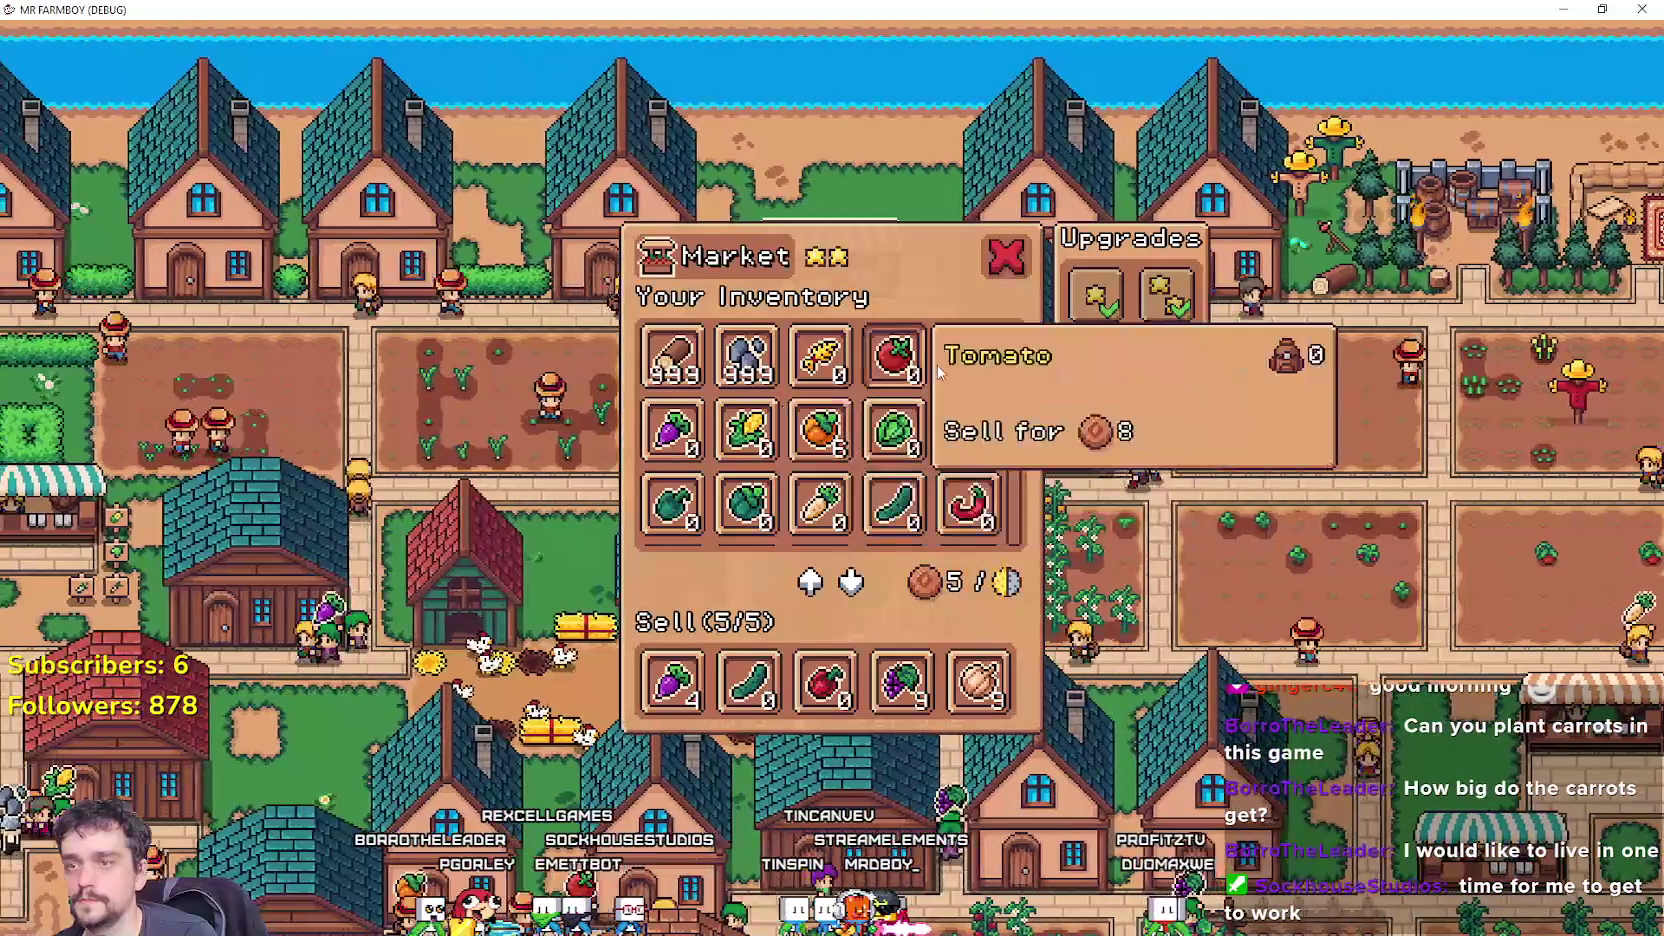
key("Escape")
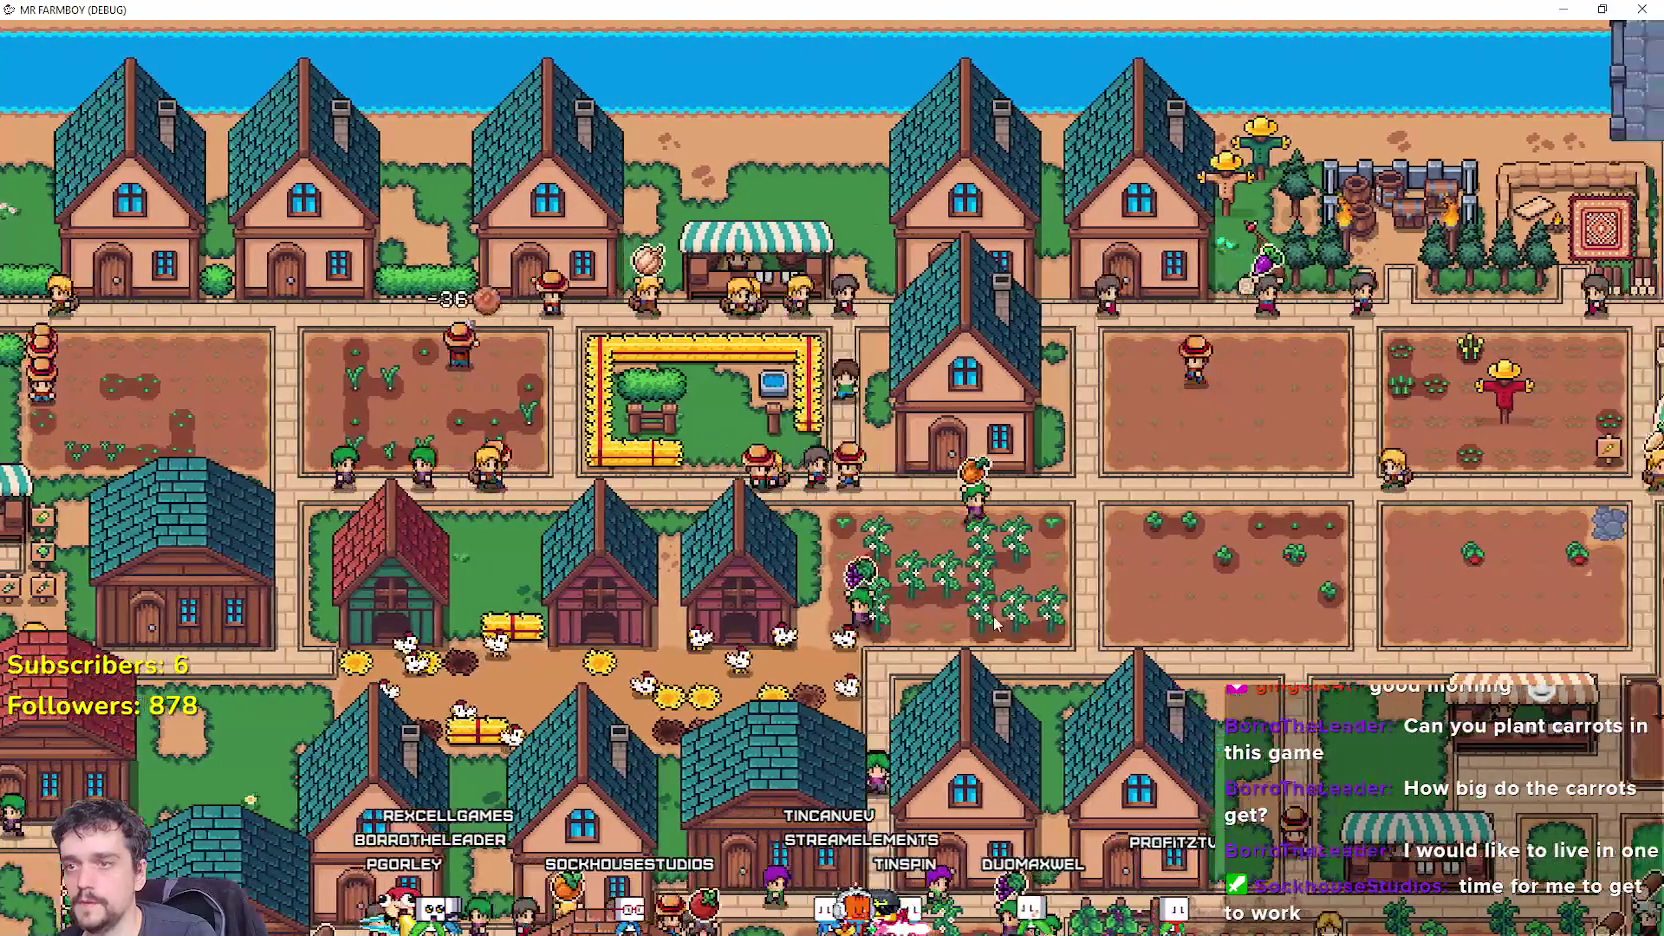
key("c")
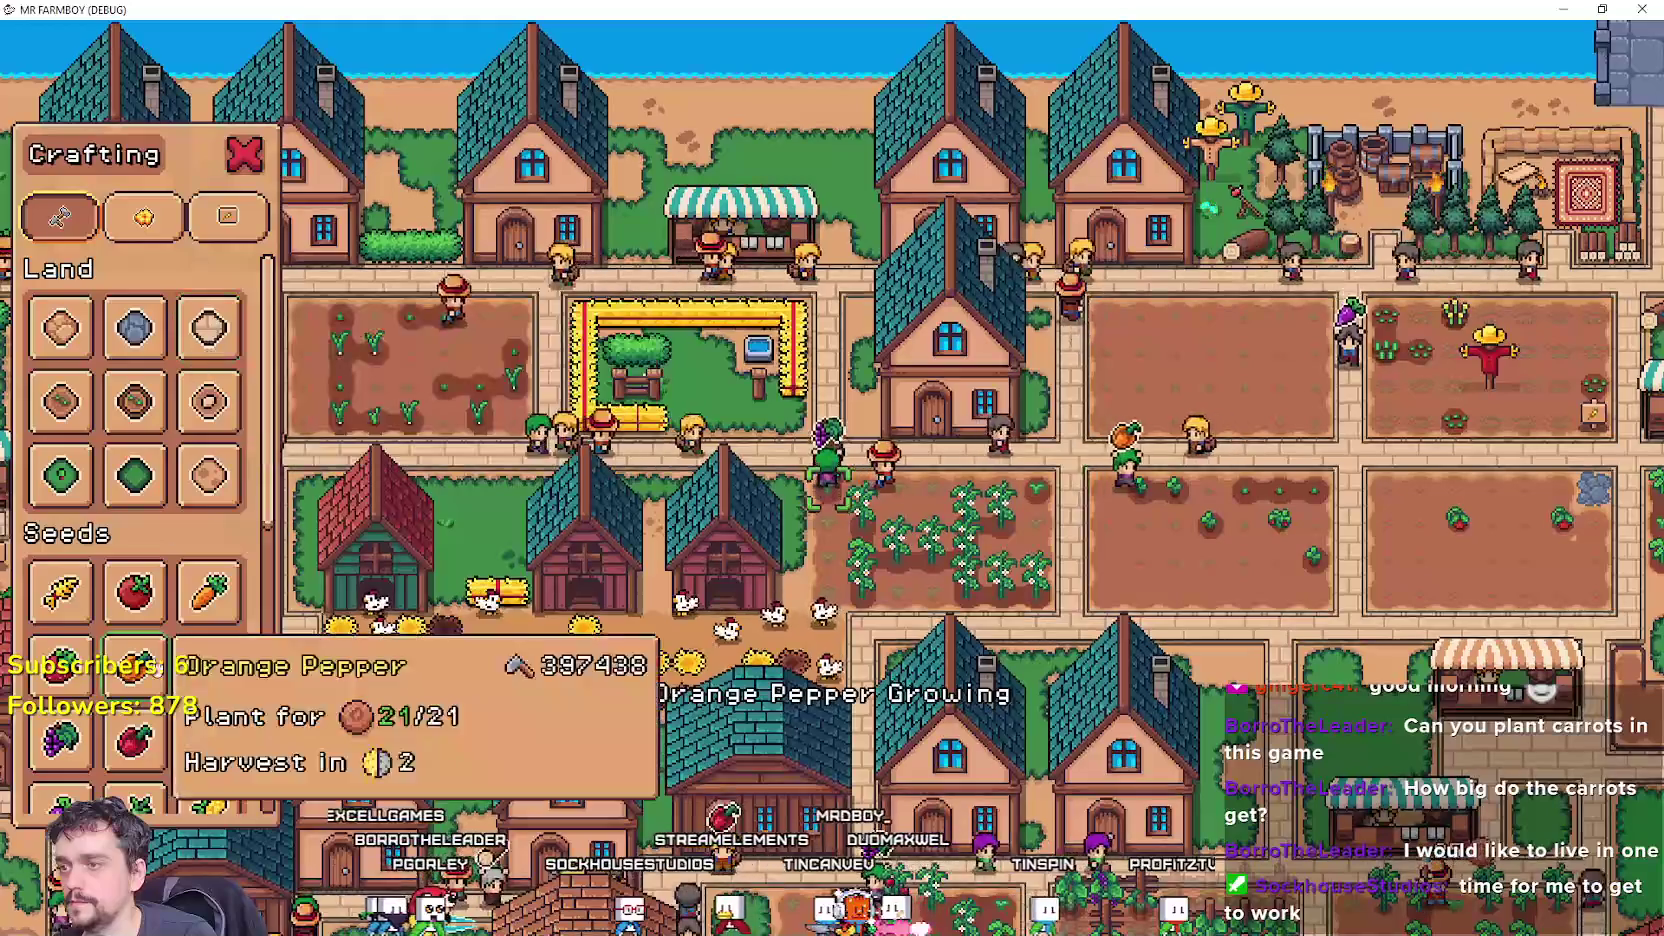
scroll(134, 668, "down", 5)
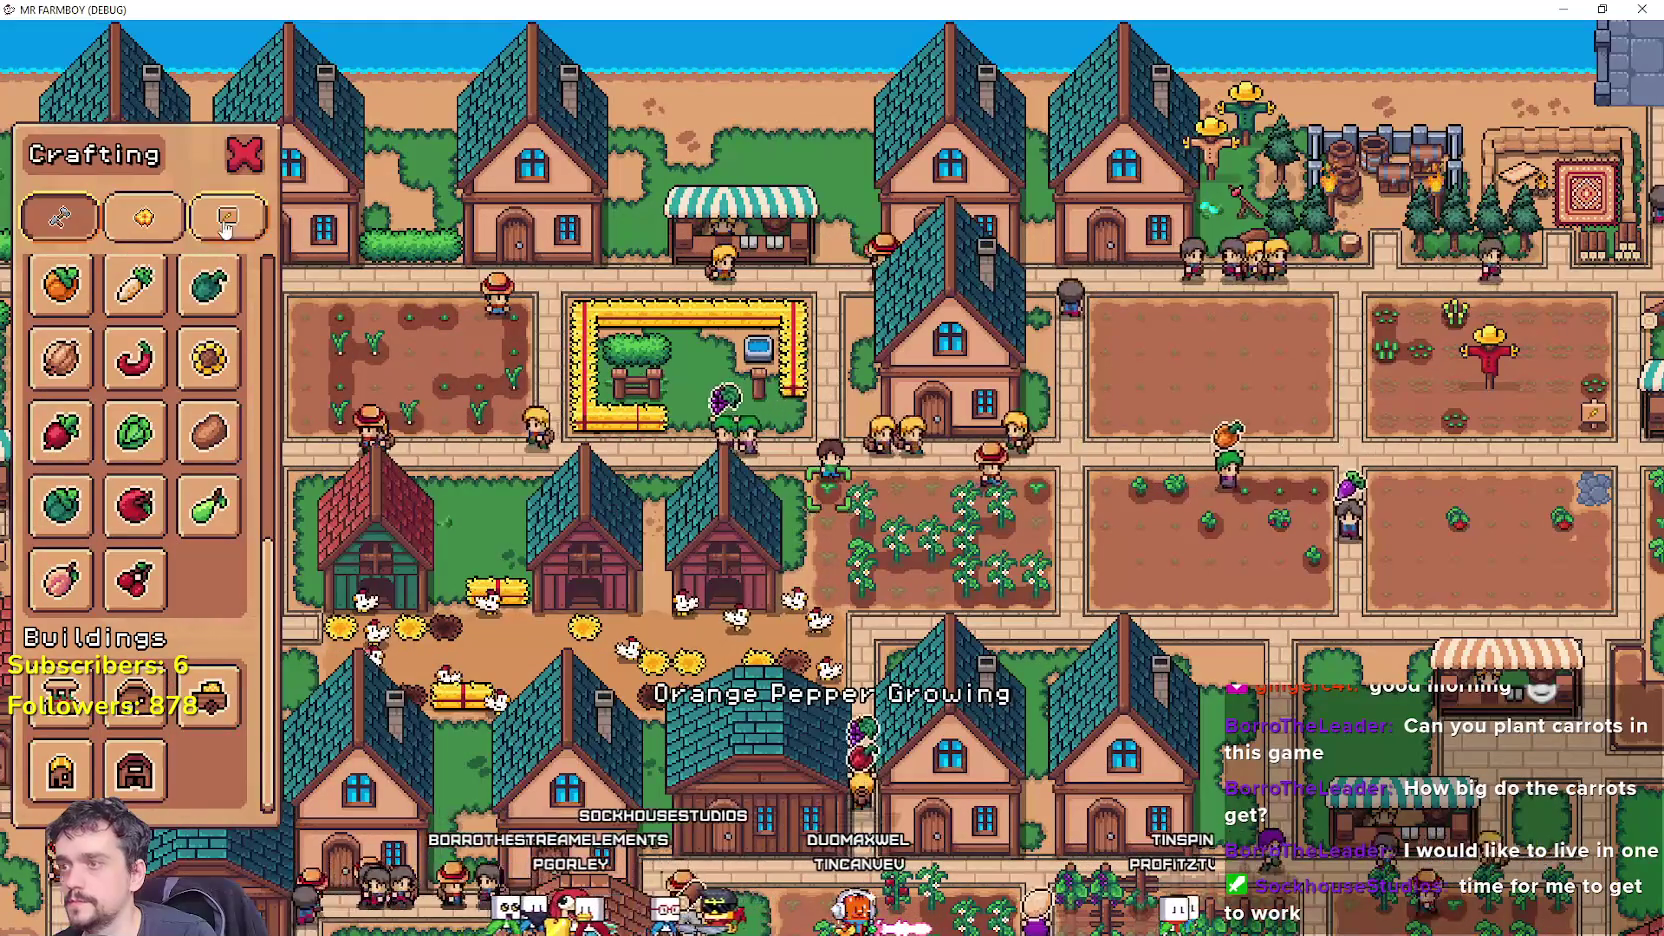
left_click(145, 218)
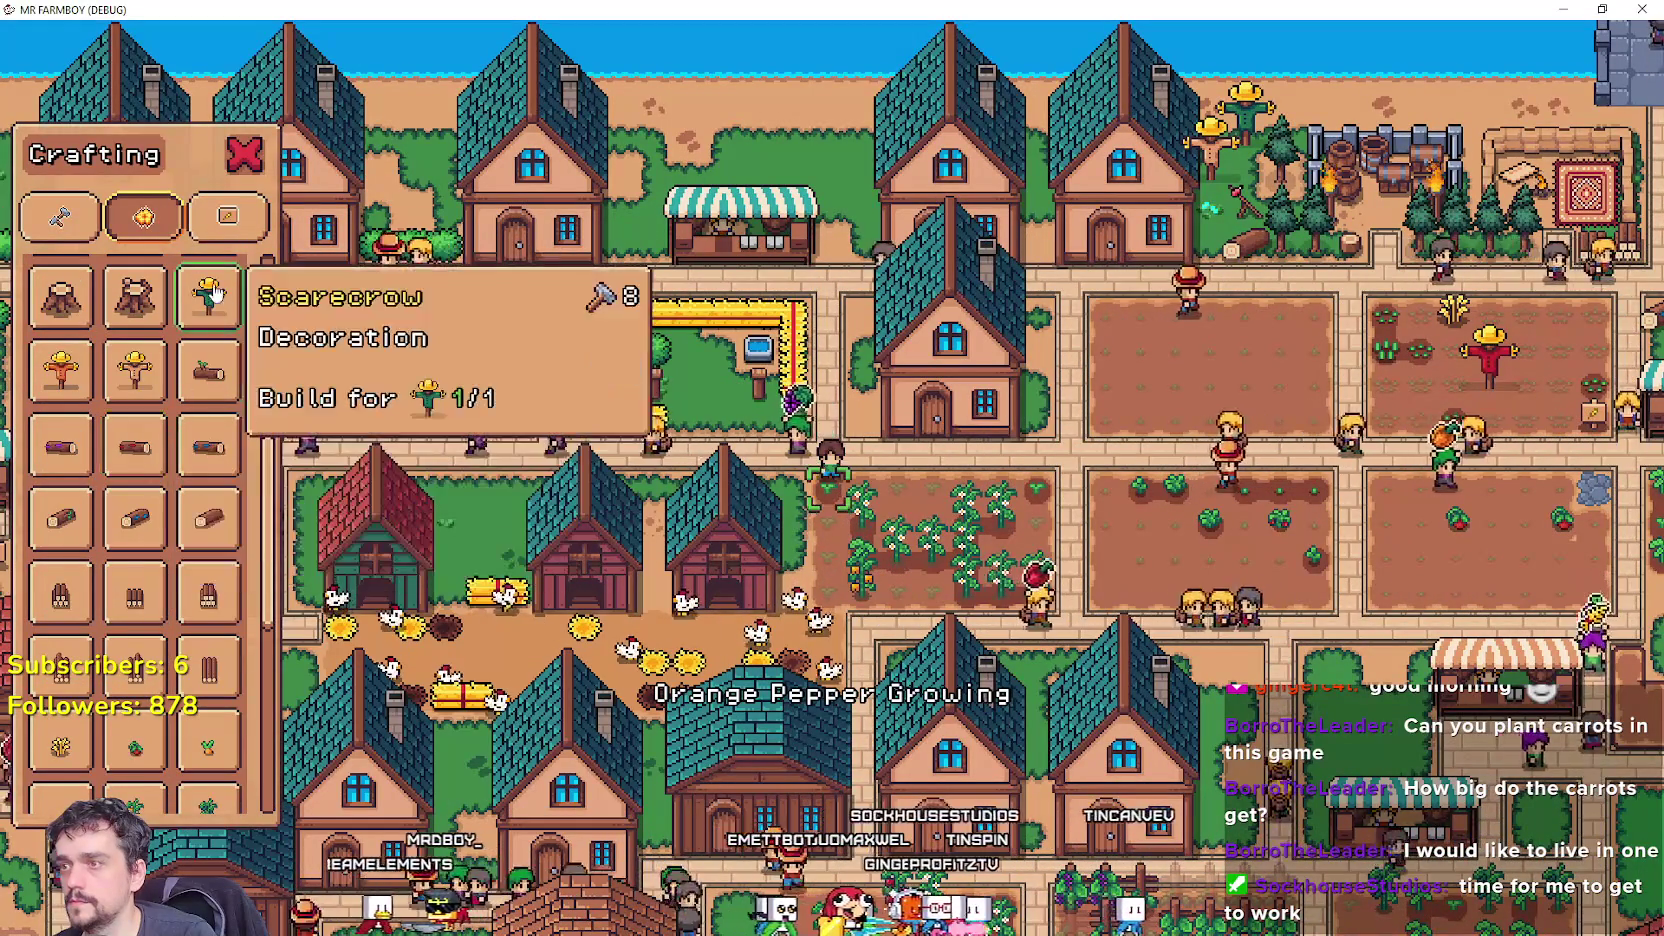
left_click(60, 217)
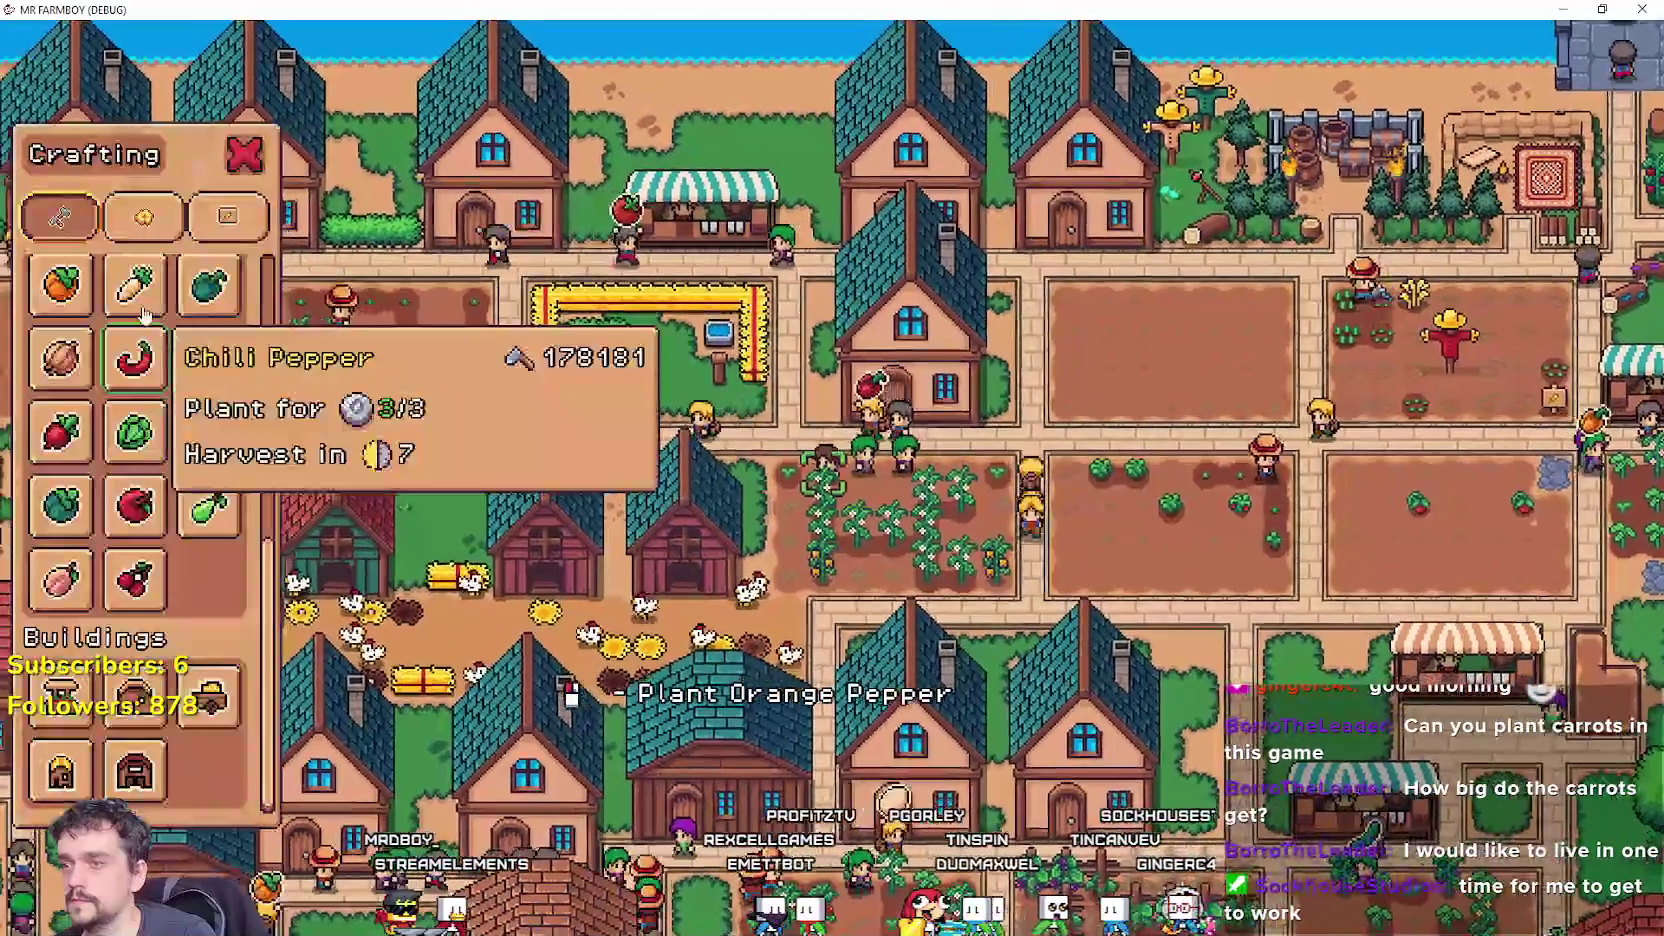
left_click(144, 217)
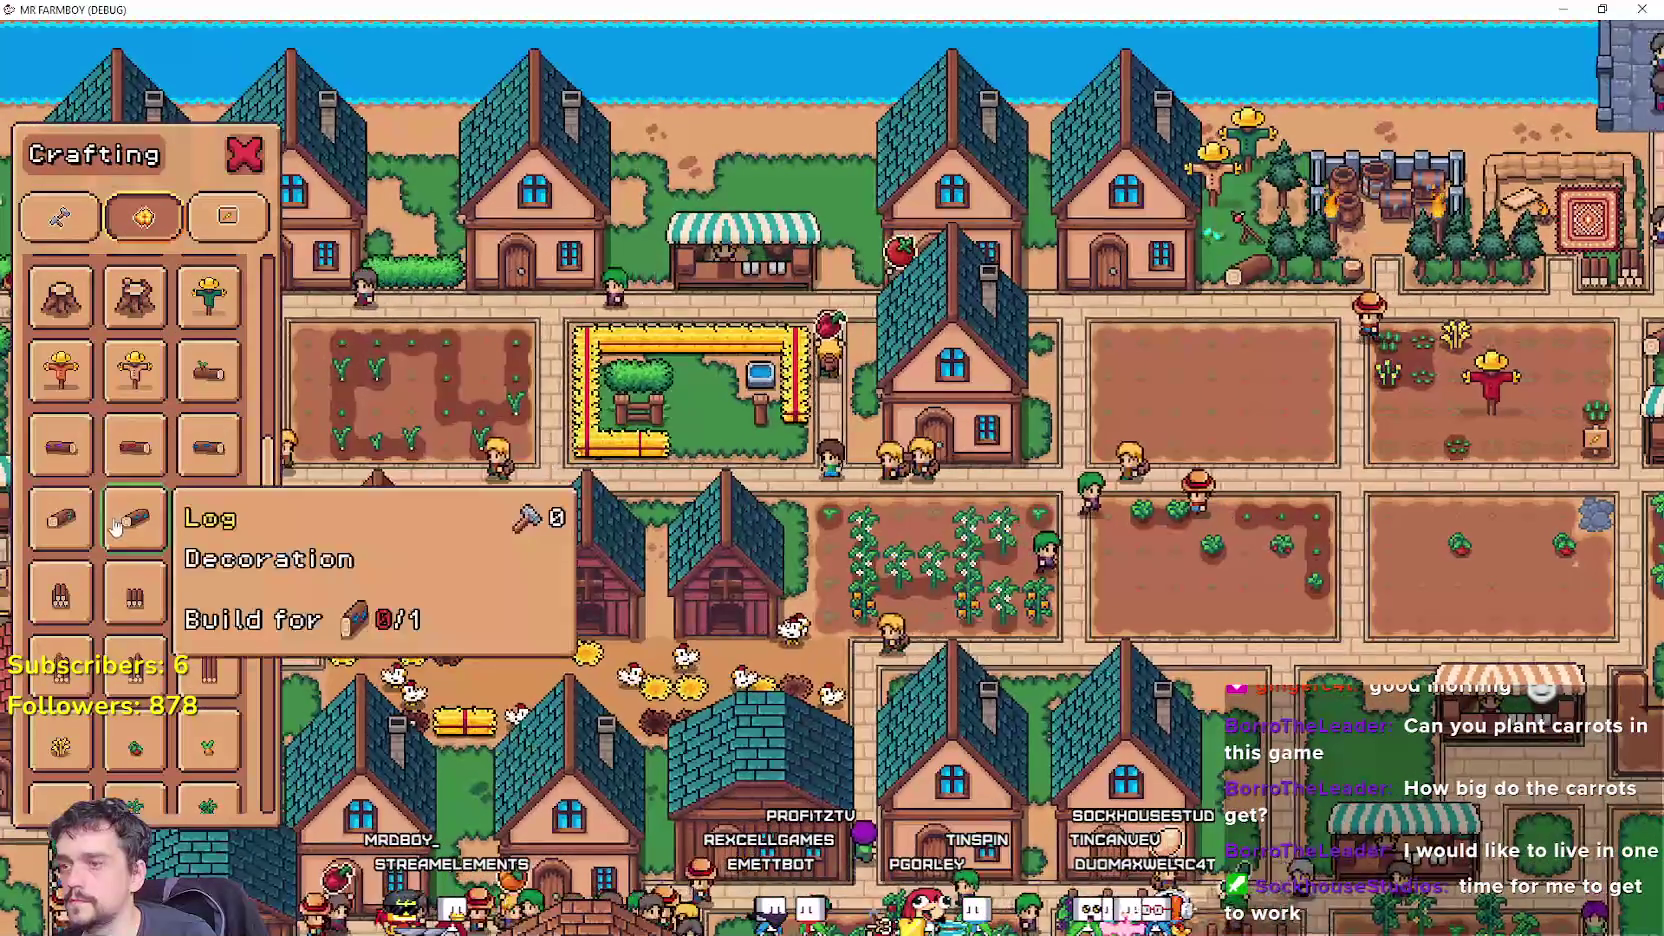
Review craft_for's green/red have/need loop around lines 179–195, then bring the game back.
key("alt+Tab")
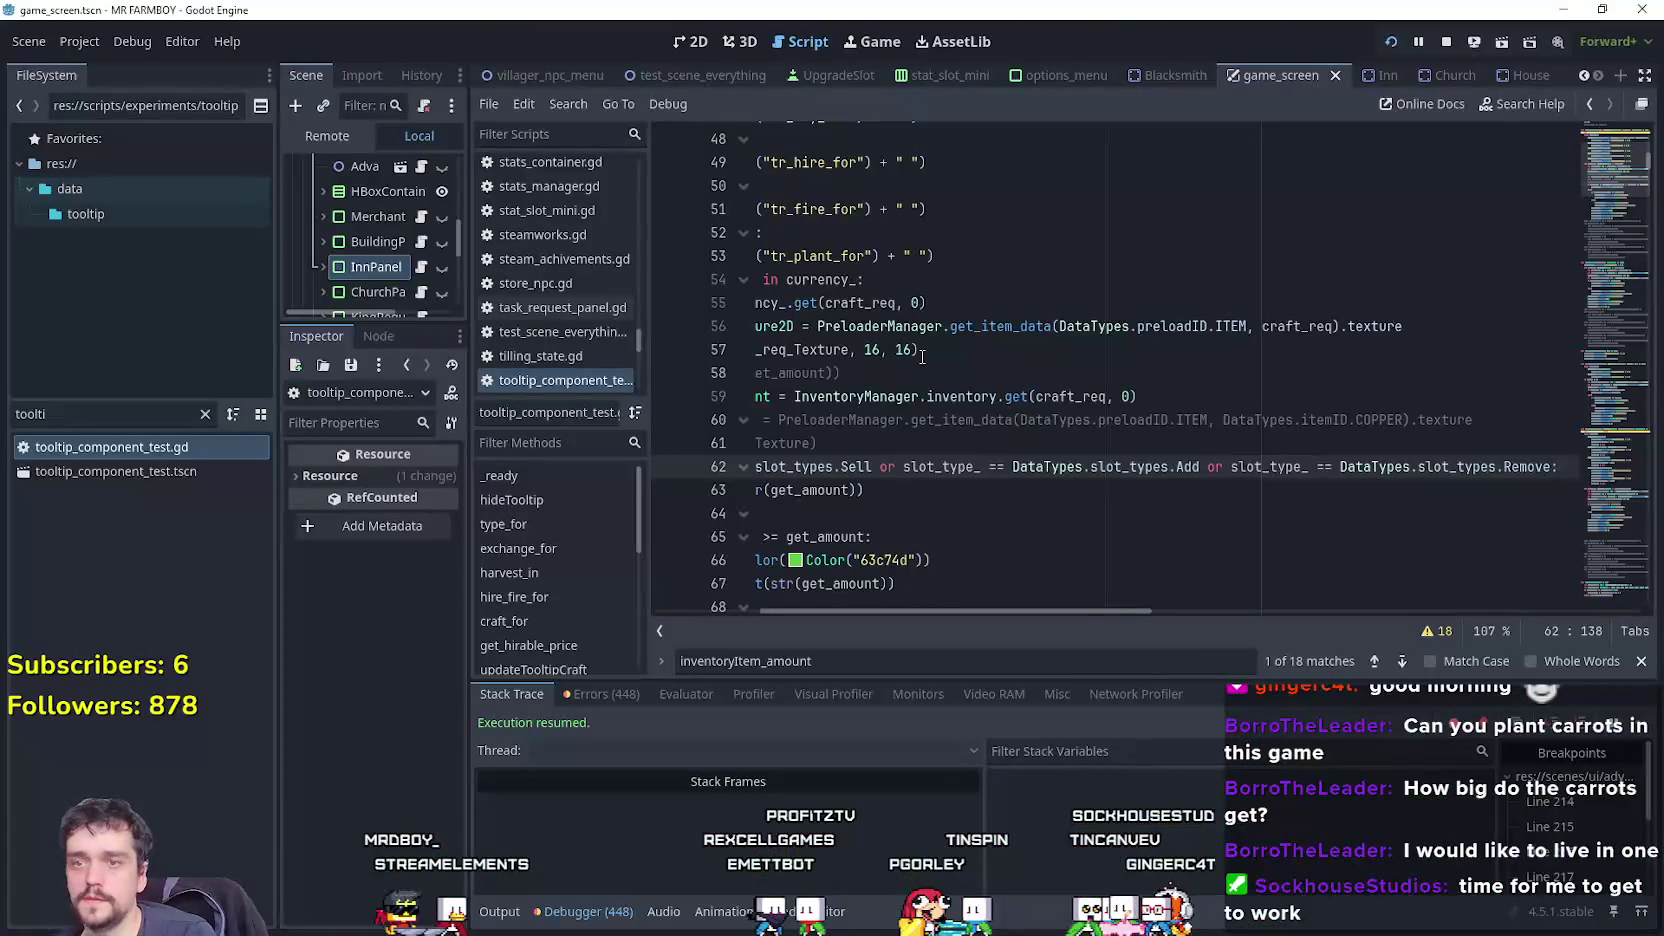
scroll(1628, 163, "up", 4)
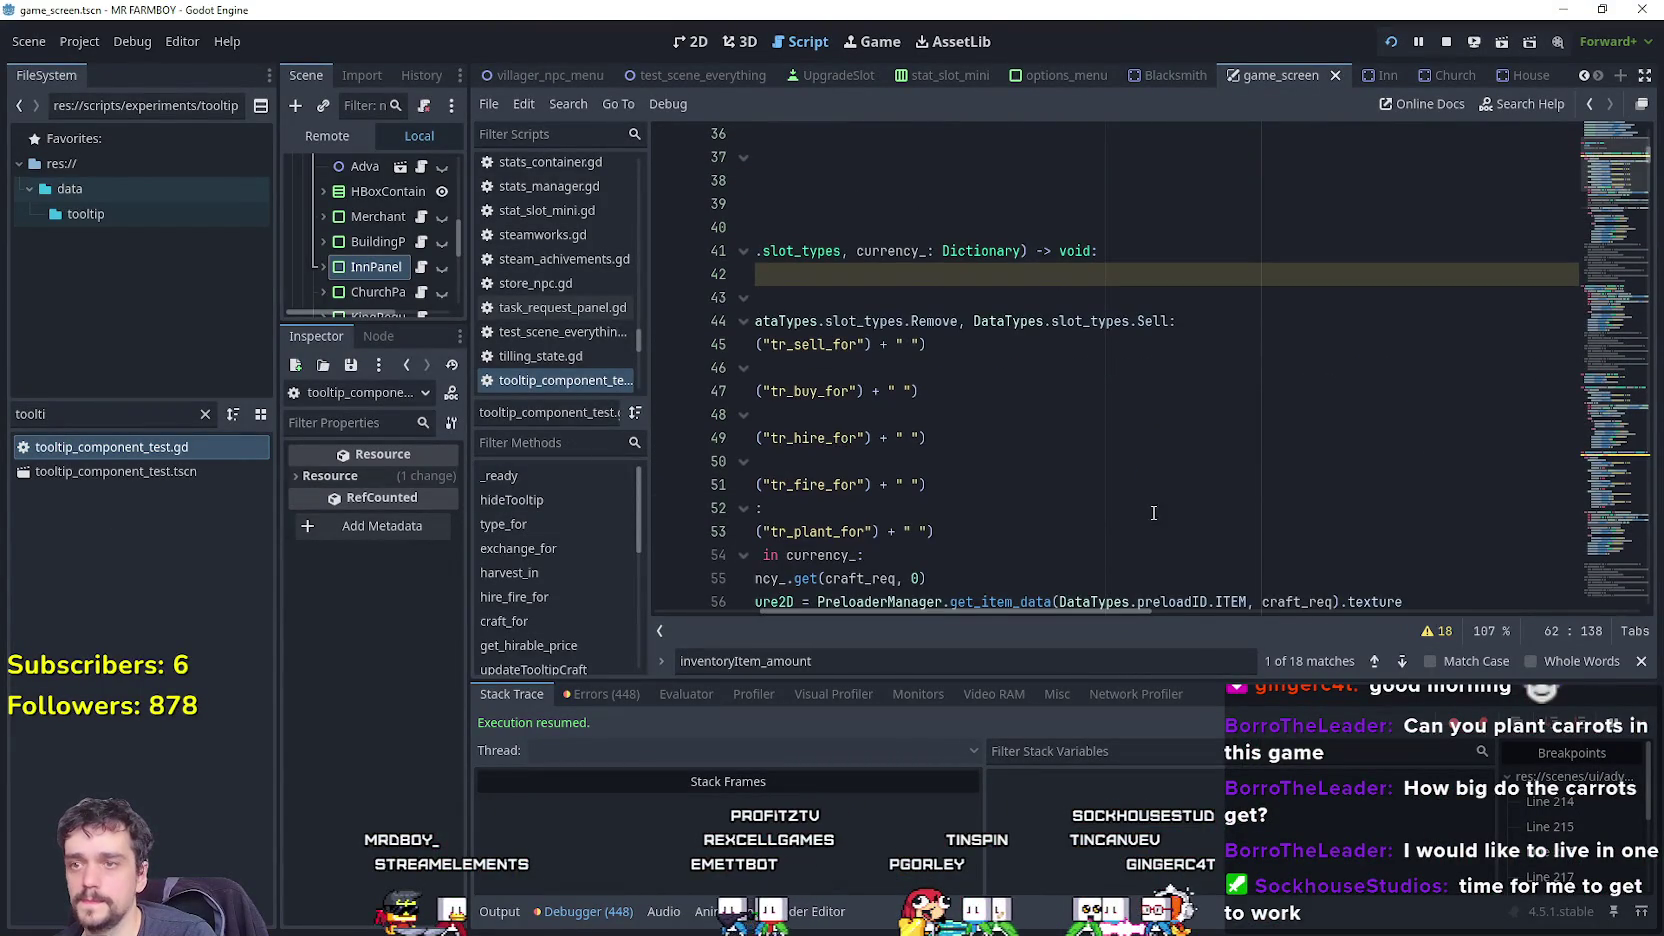
left_click_drag(1063, 612, 960, 612)
scroll(1167, 289, "down", 12)
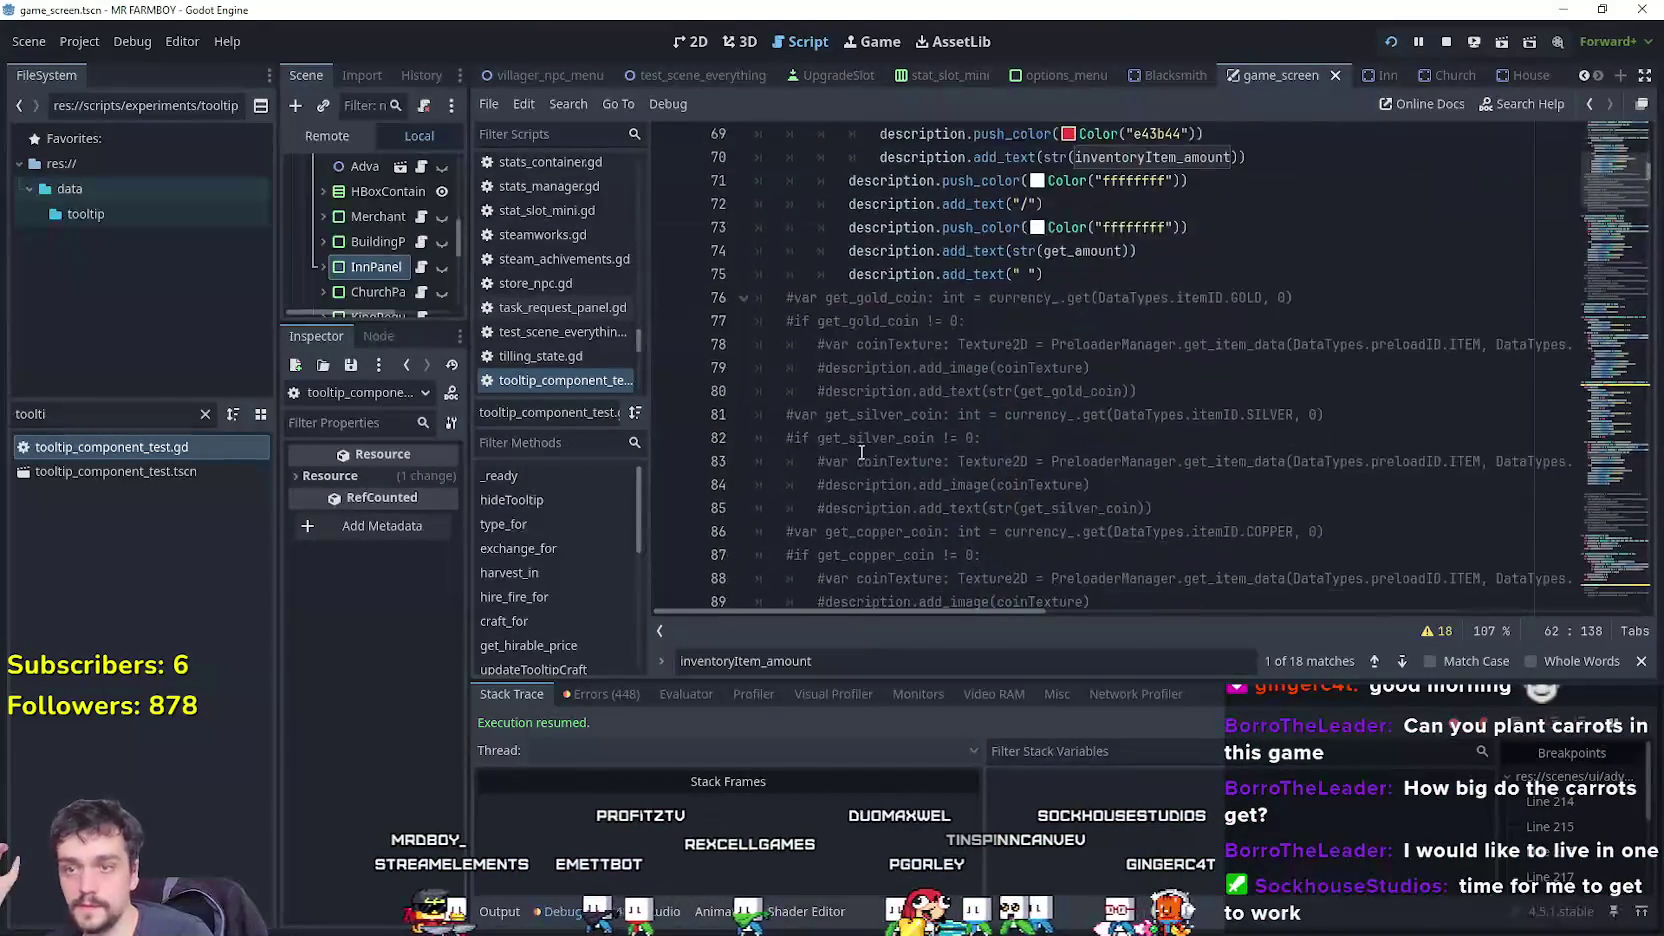
mouse_move(1594, 165)
left_mouse_down()
mouse_move(1594, 270)
mouse_move(1594, 181)
mouse_move(1583, 207)
left_mouse_up()
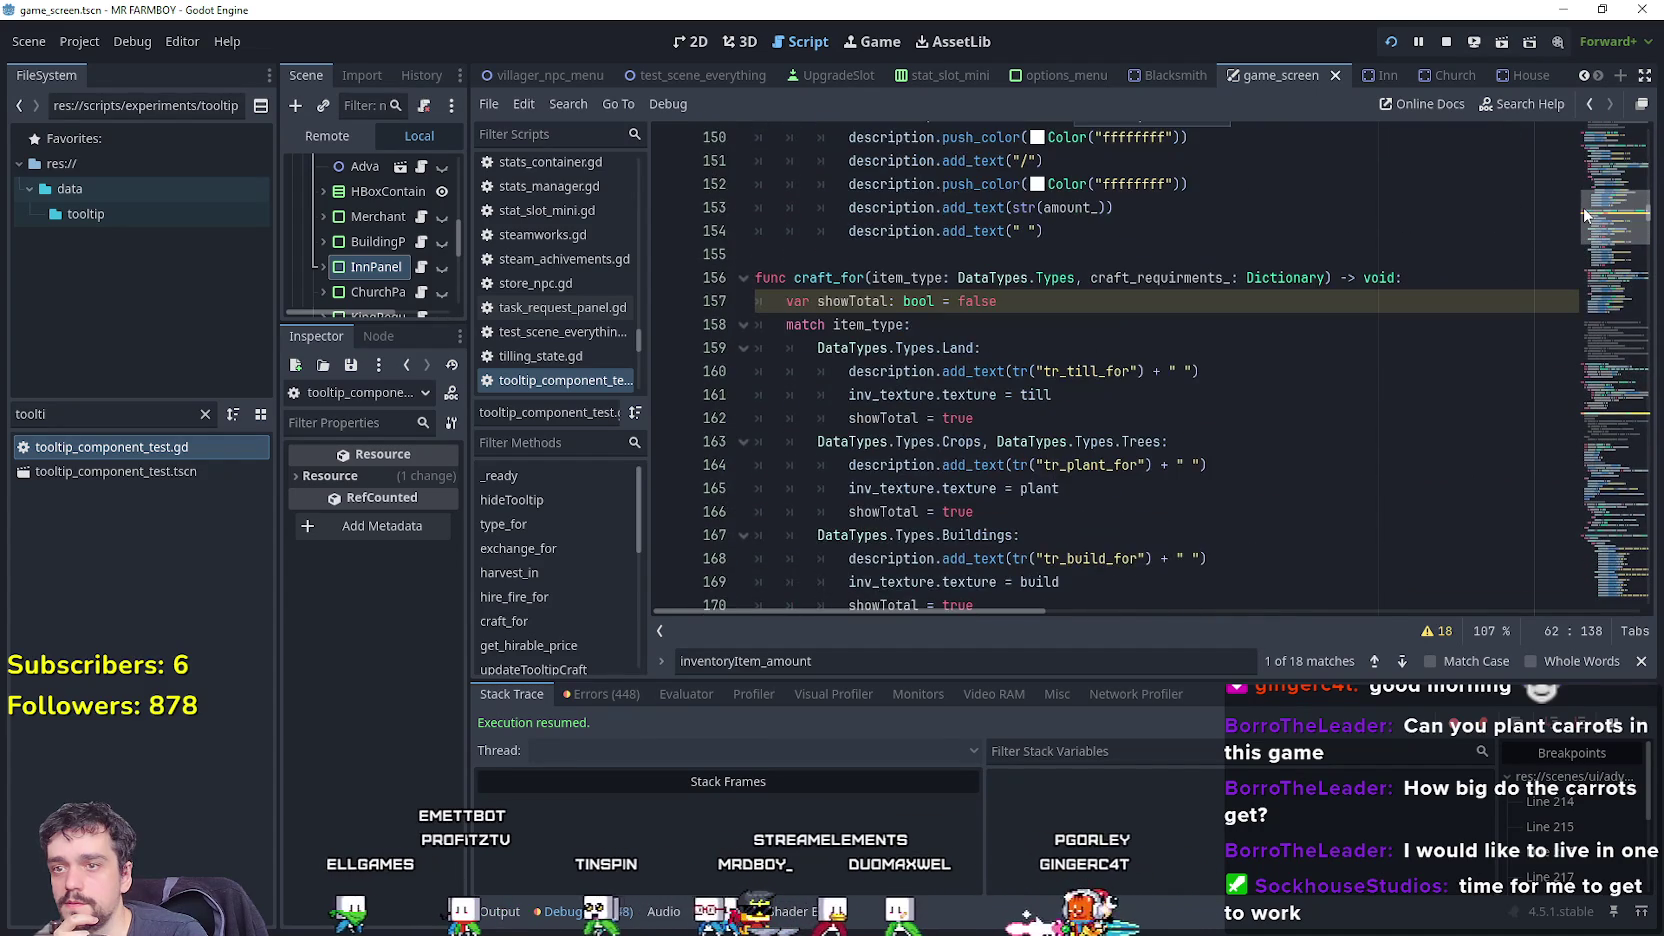
scroll(1252, 350, "down", 4)
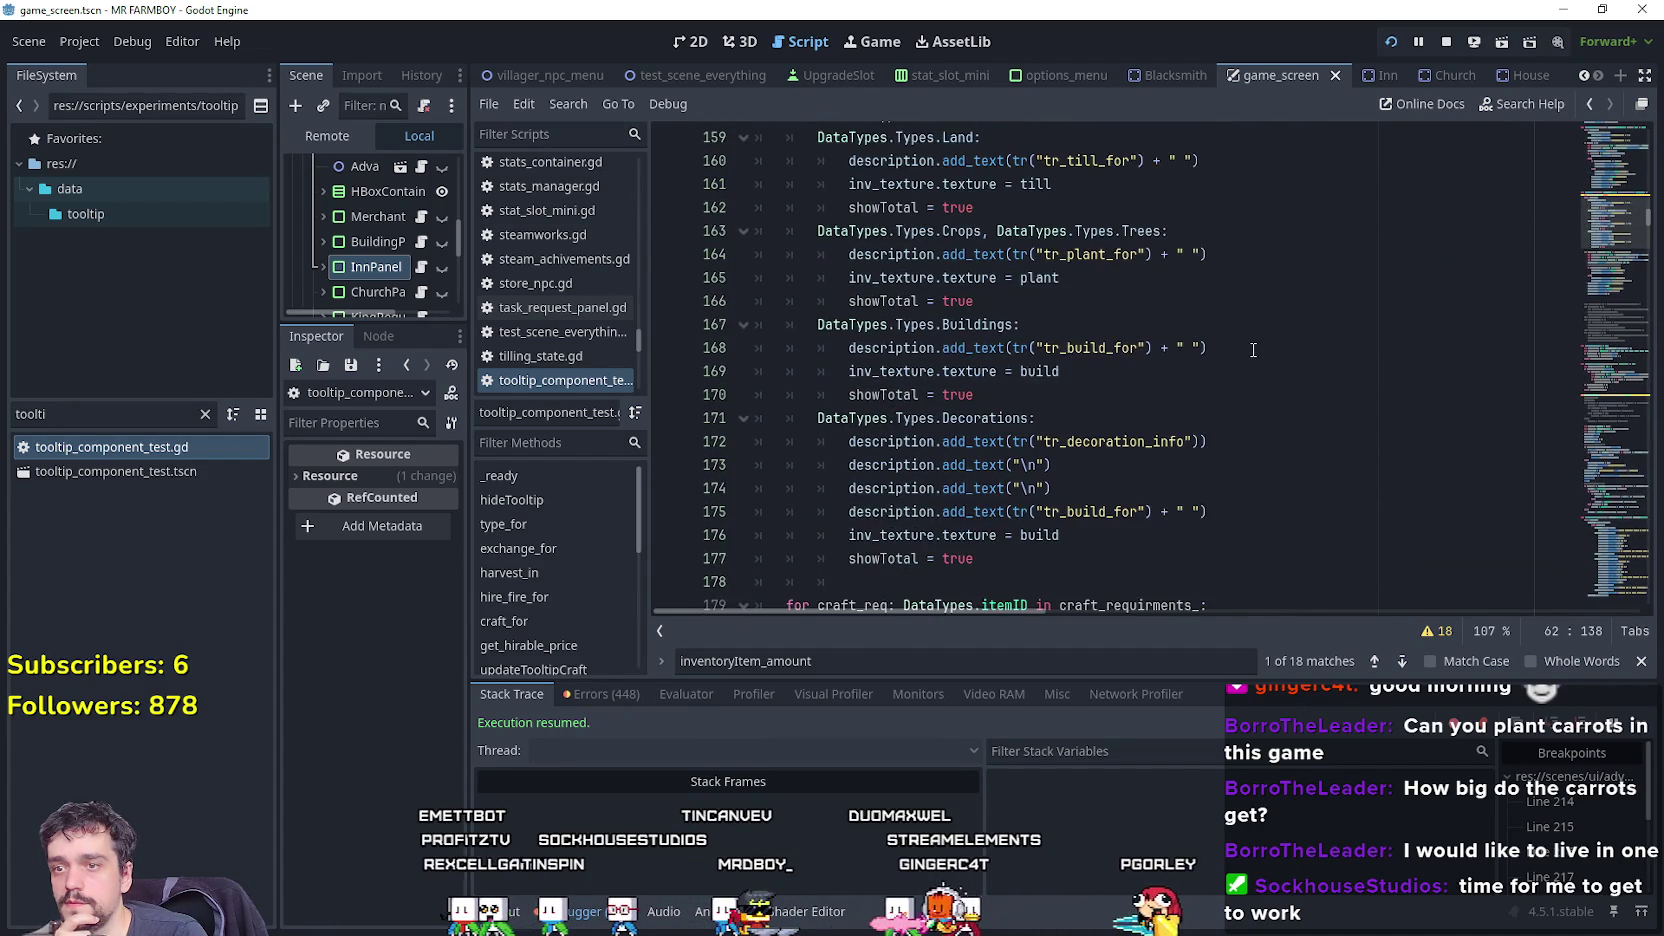
scroll(1252, 350, "down", 4)
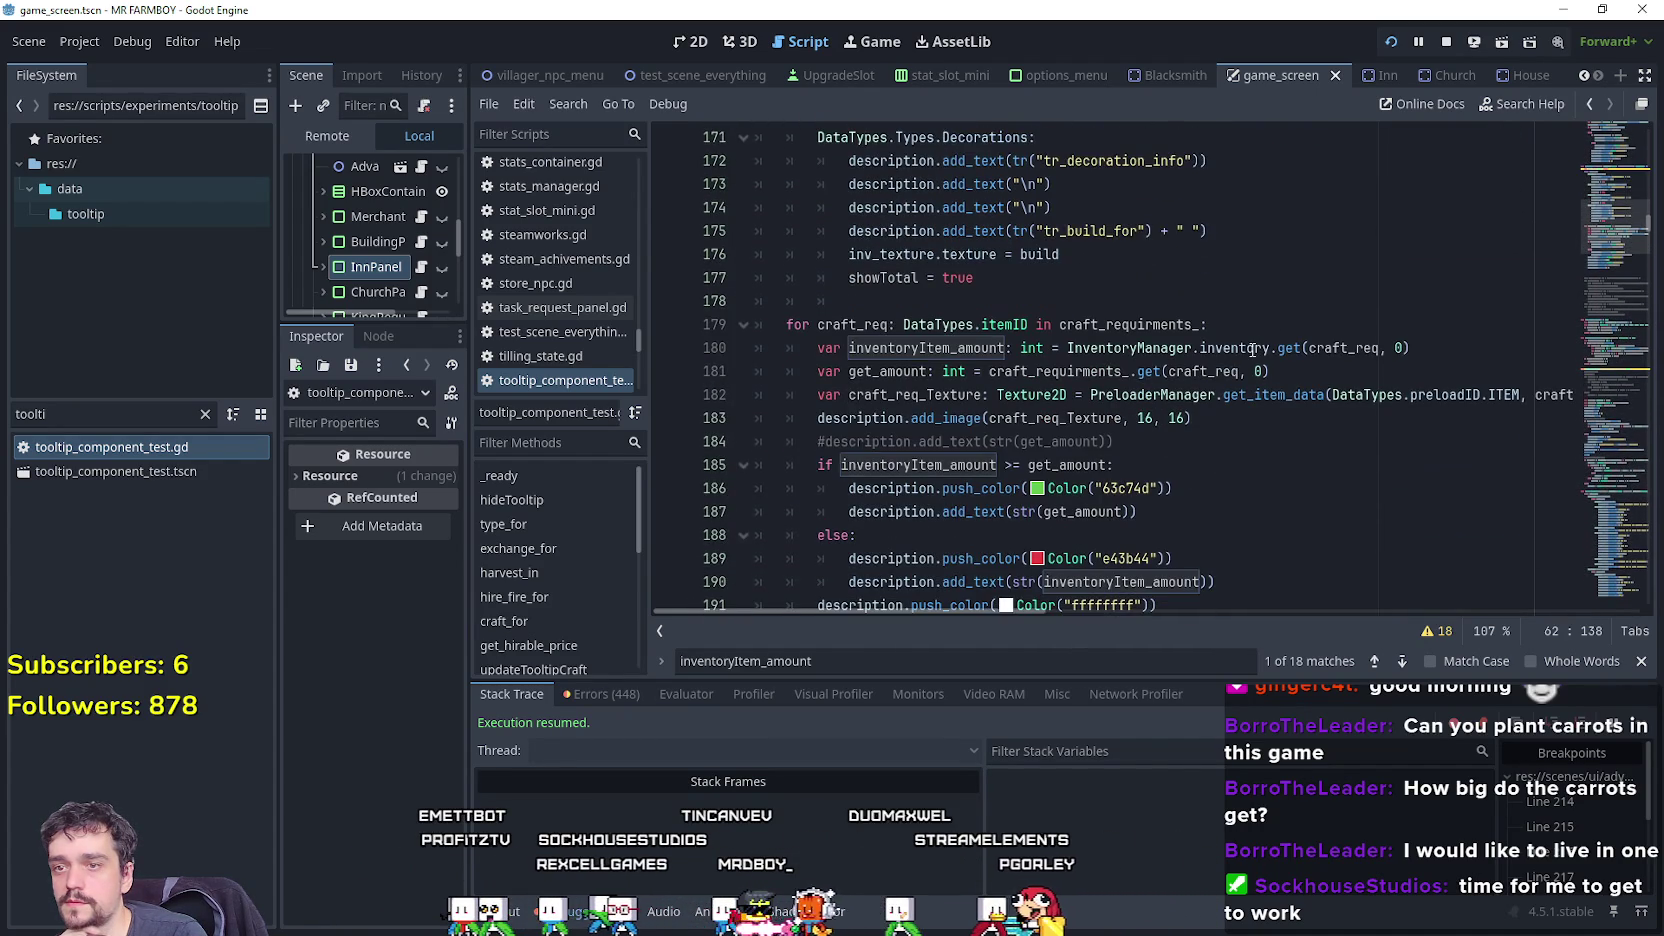
left_click_drag(1223, 343, 836, 347)
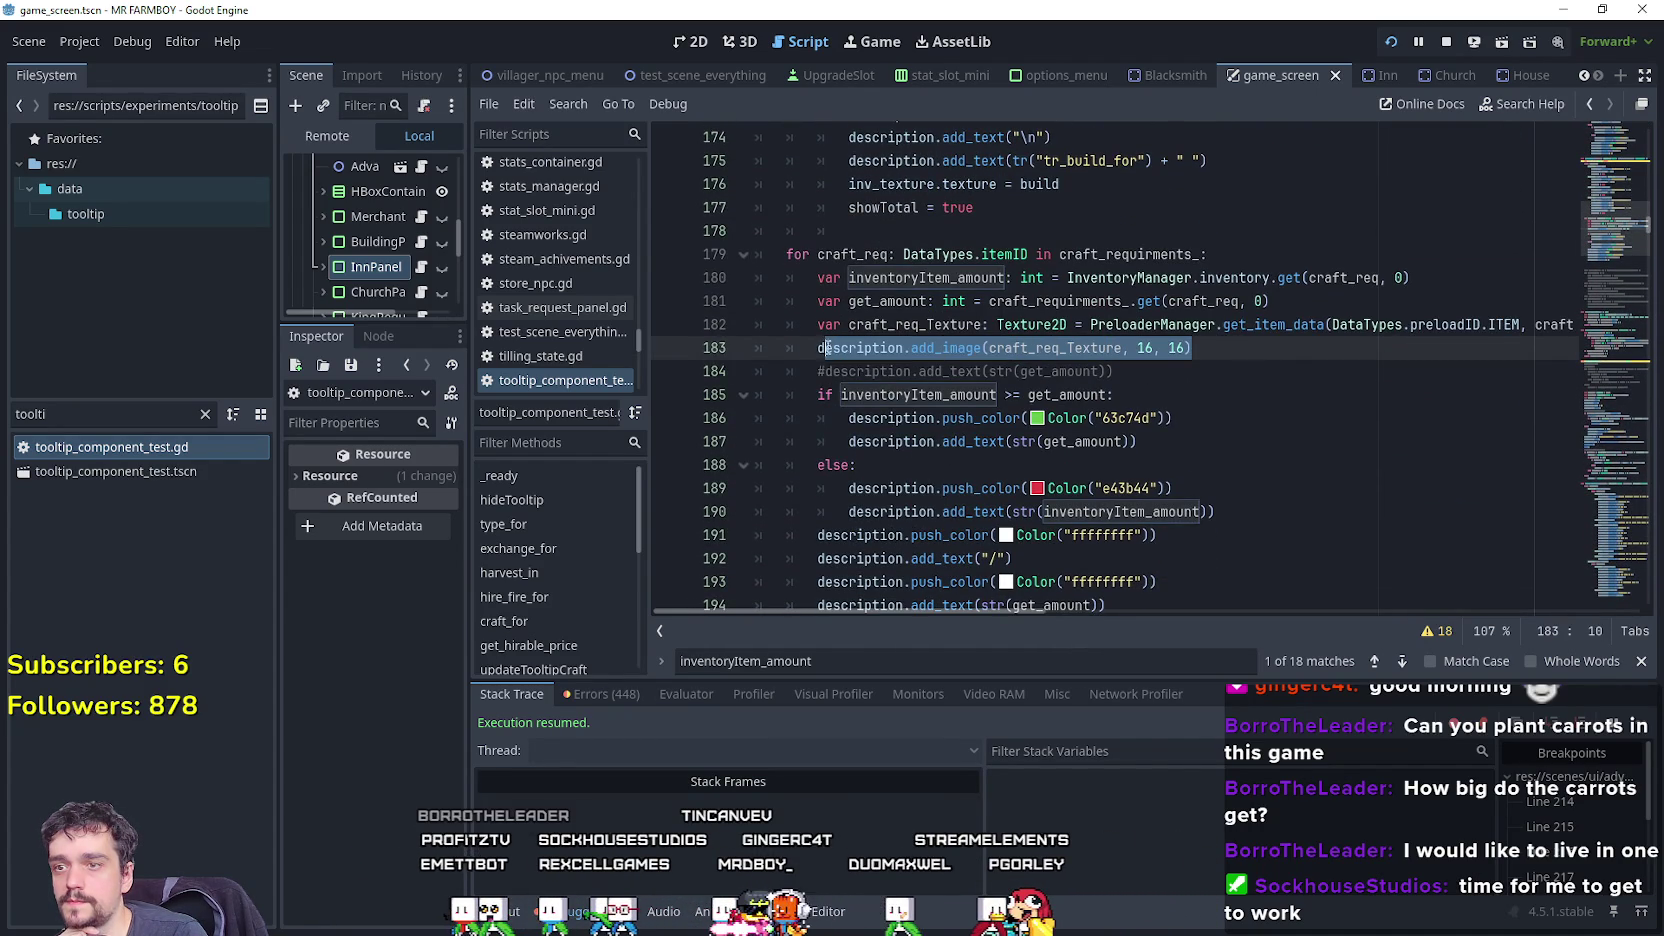
scroll(826, 347, "down", 3)
left_click(918, 394)
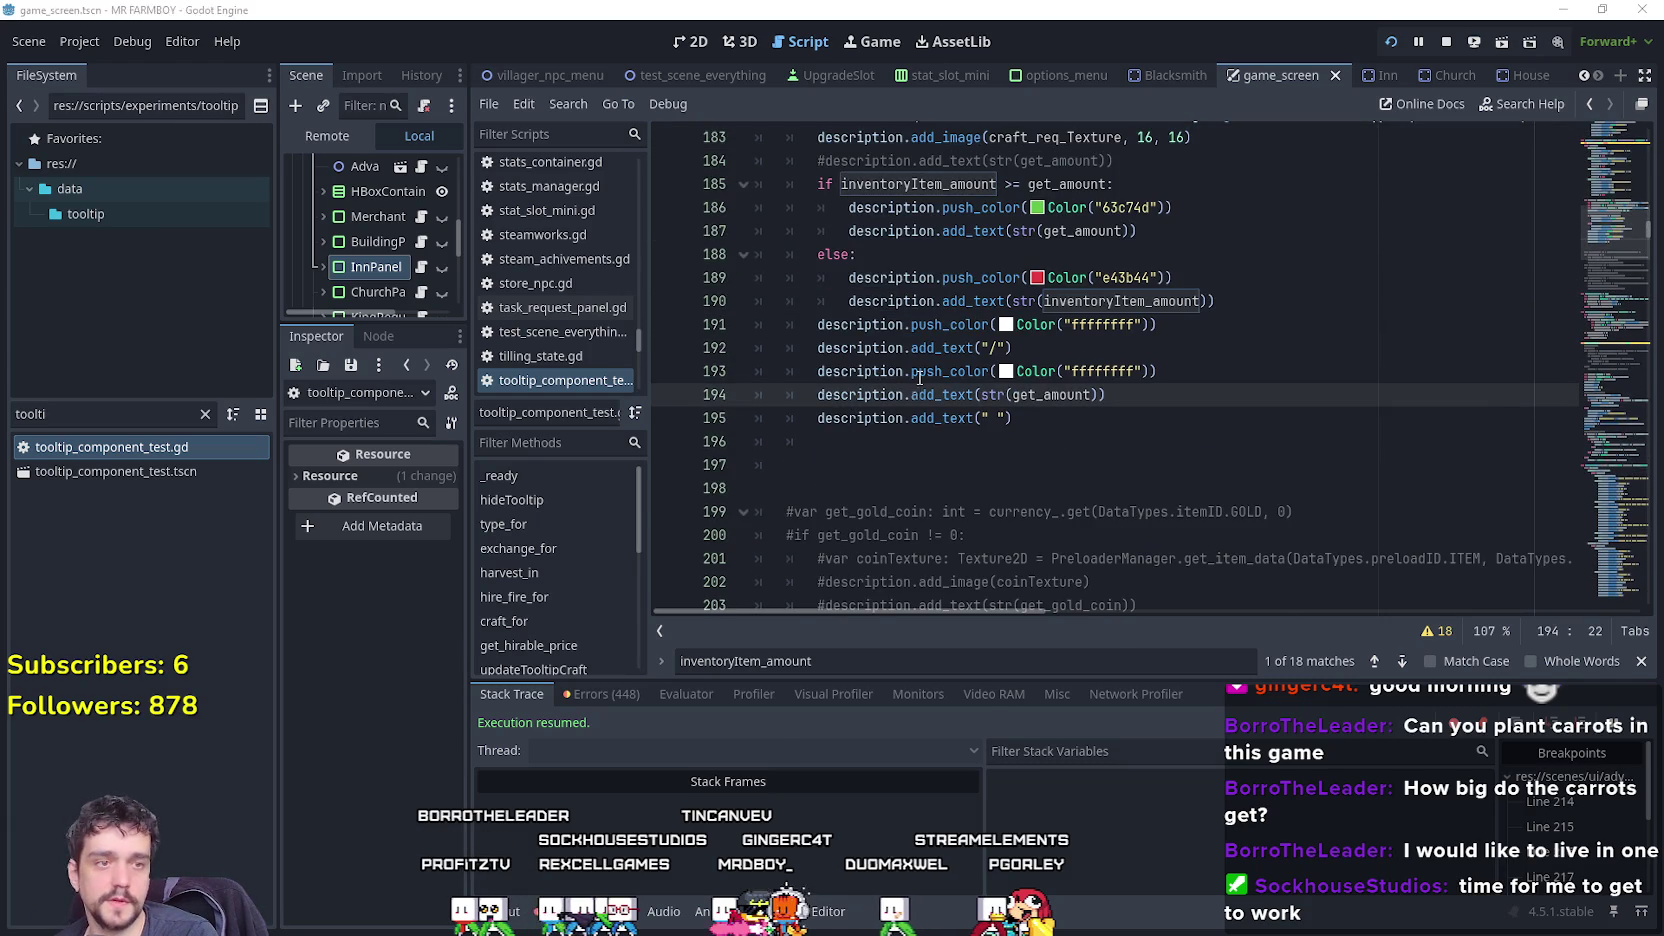
key("alt+Tab")
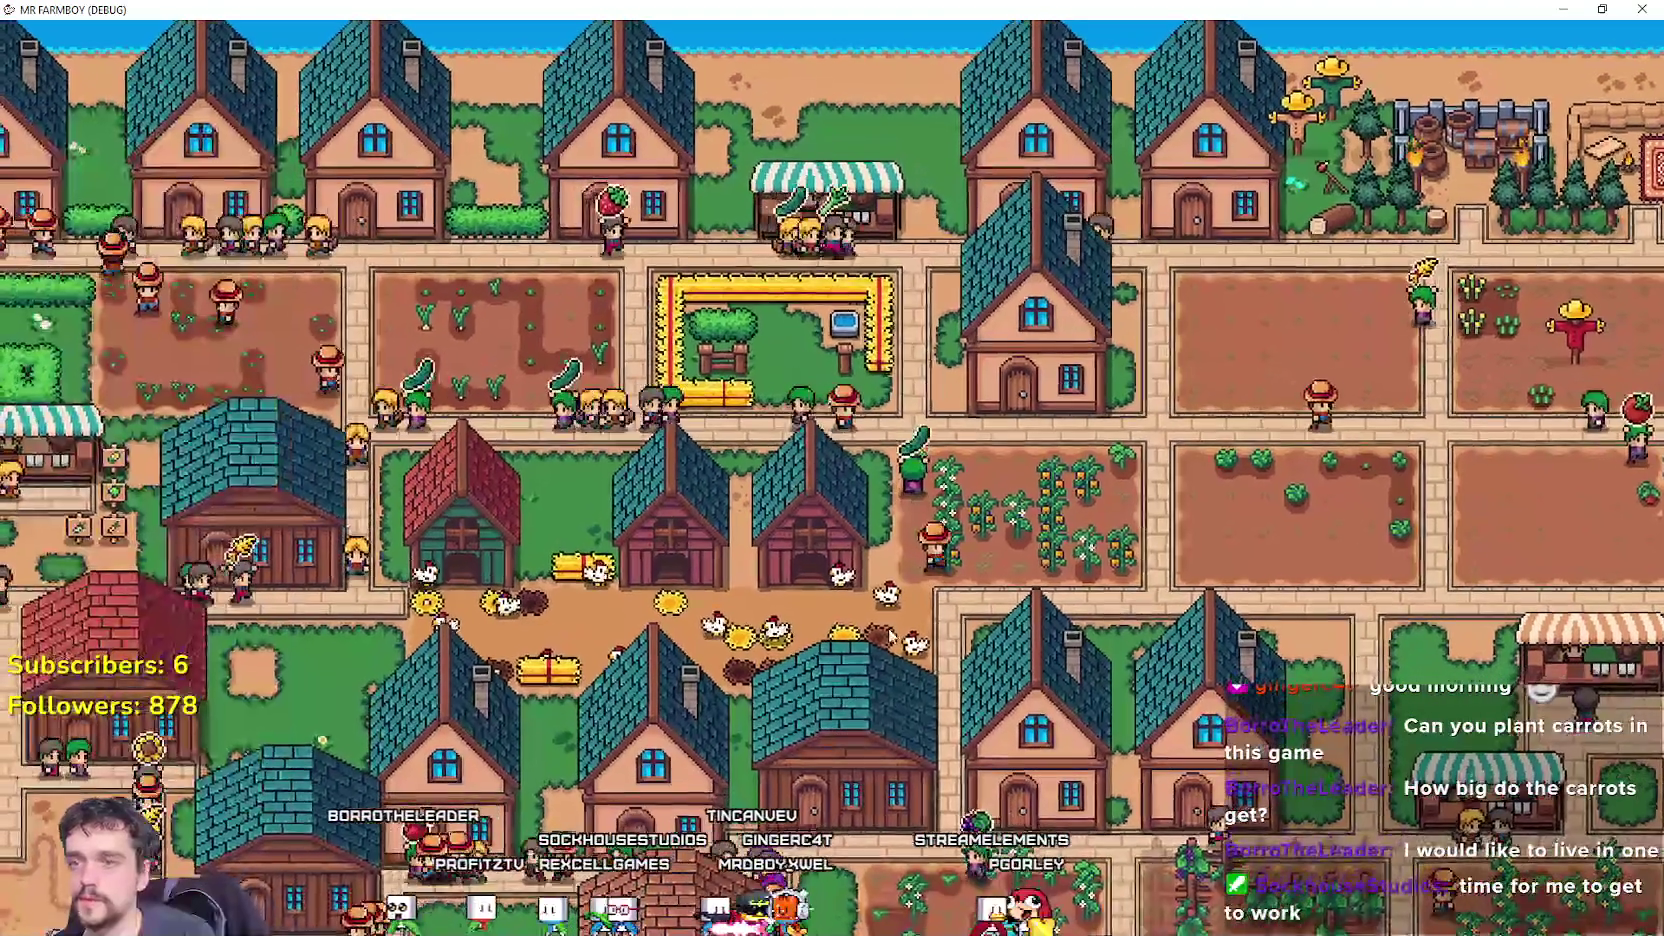
Go back to the title screen, delete save slot 3 and start a new game in it.
key("Escape")
scroll(480, 430, "down", 5)
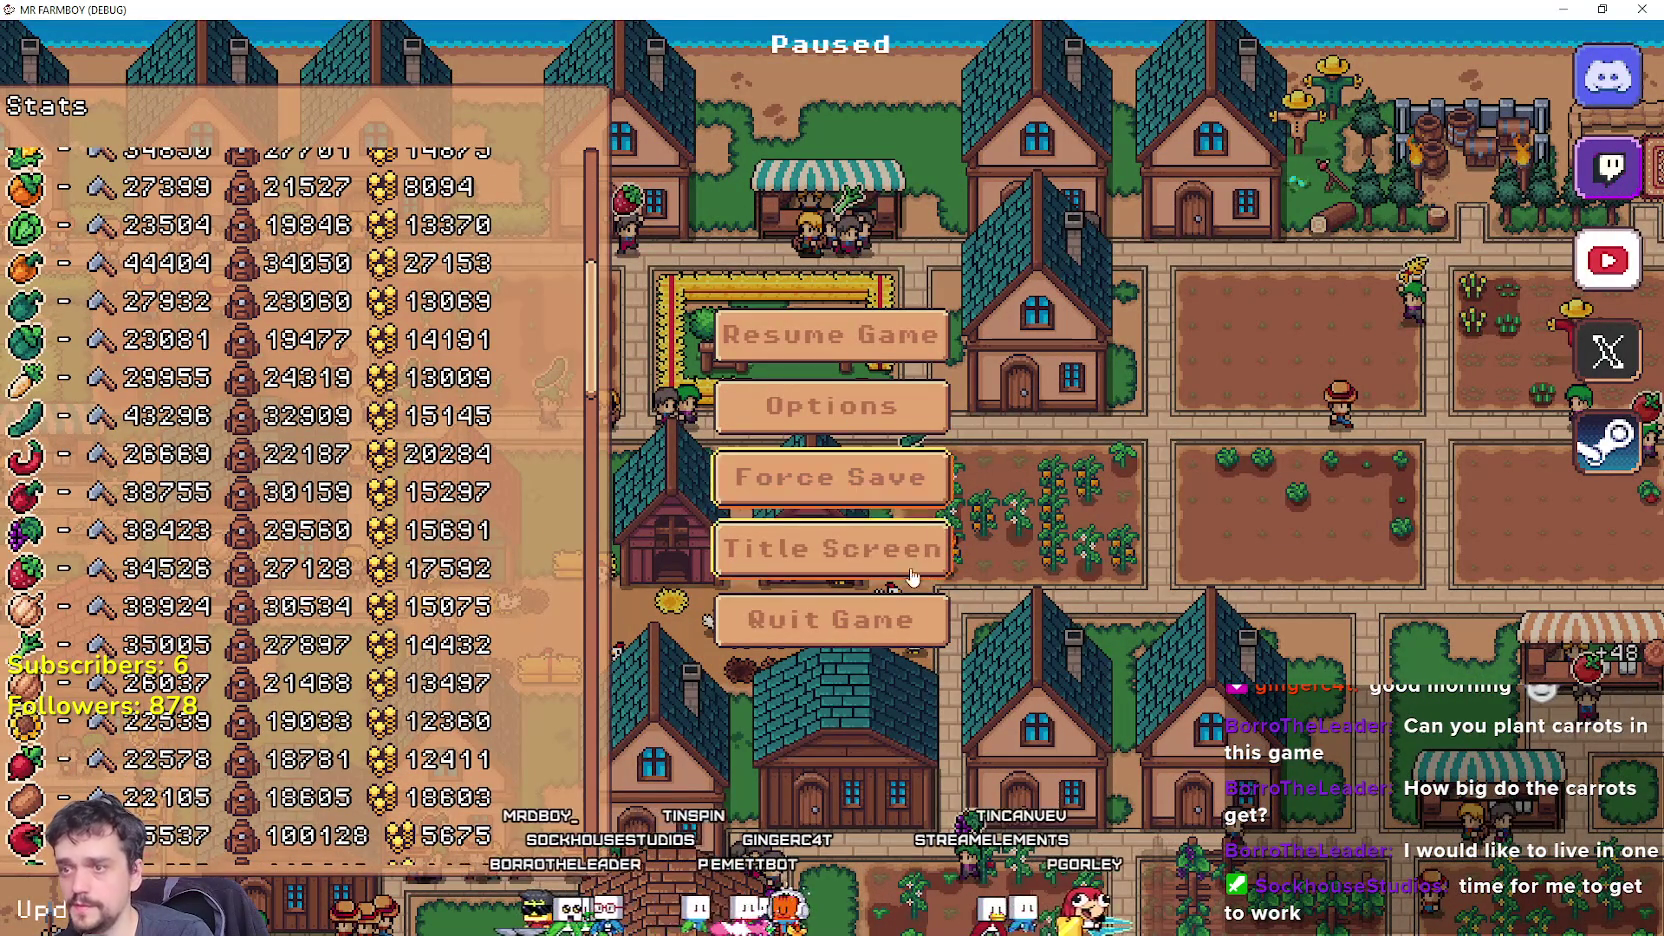
left_click(930, 505)
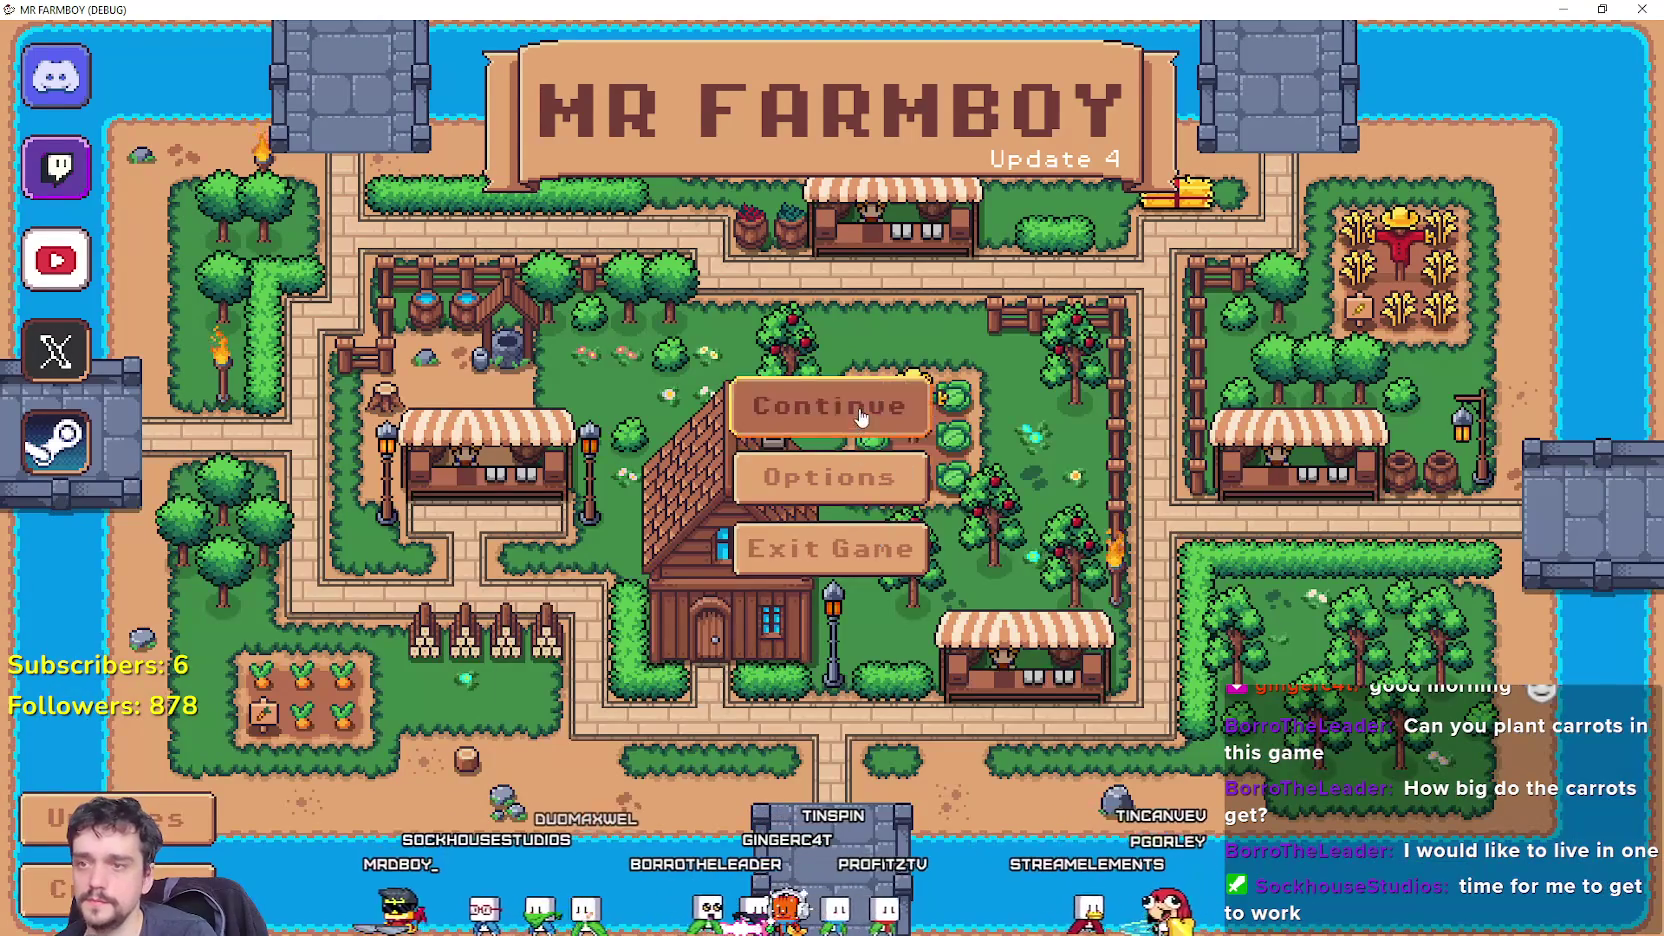
left_click(860, 415)
left_click(832, 548)
left_click(940, 570)
left_click(805, 575)
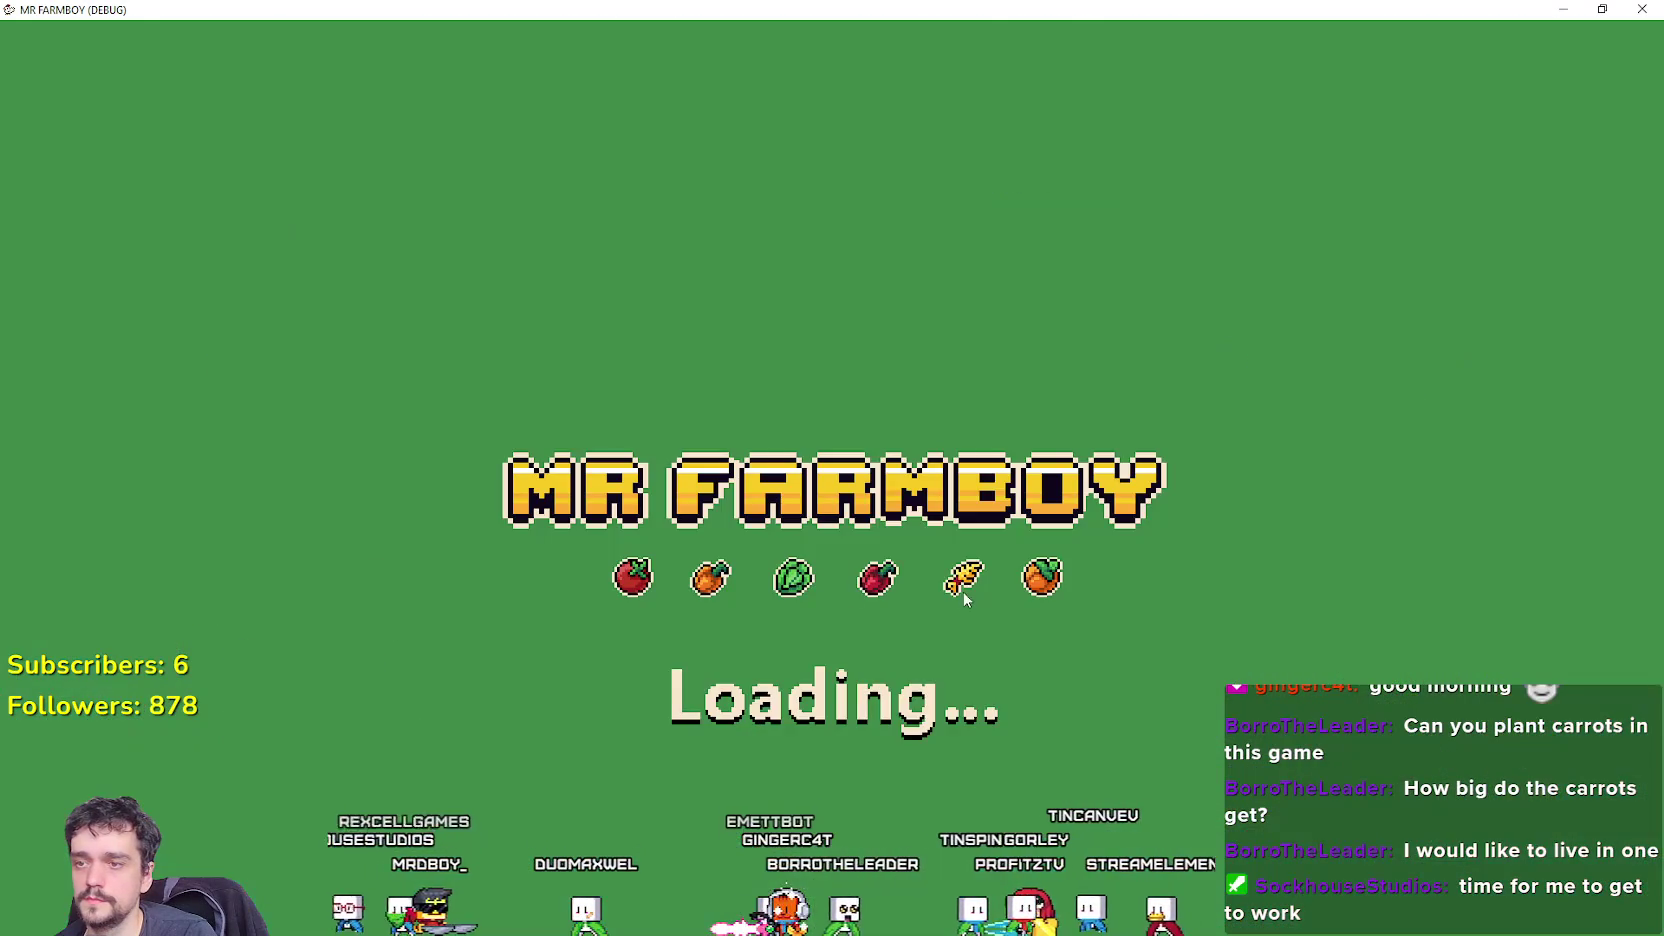
Dismiss the King's intro and check the Church's prayers and upgrade slots.
left_click(955, 544)
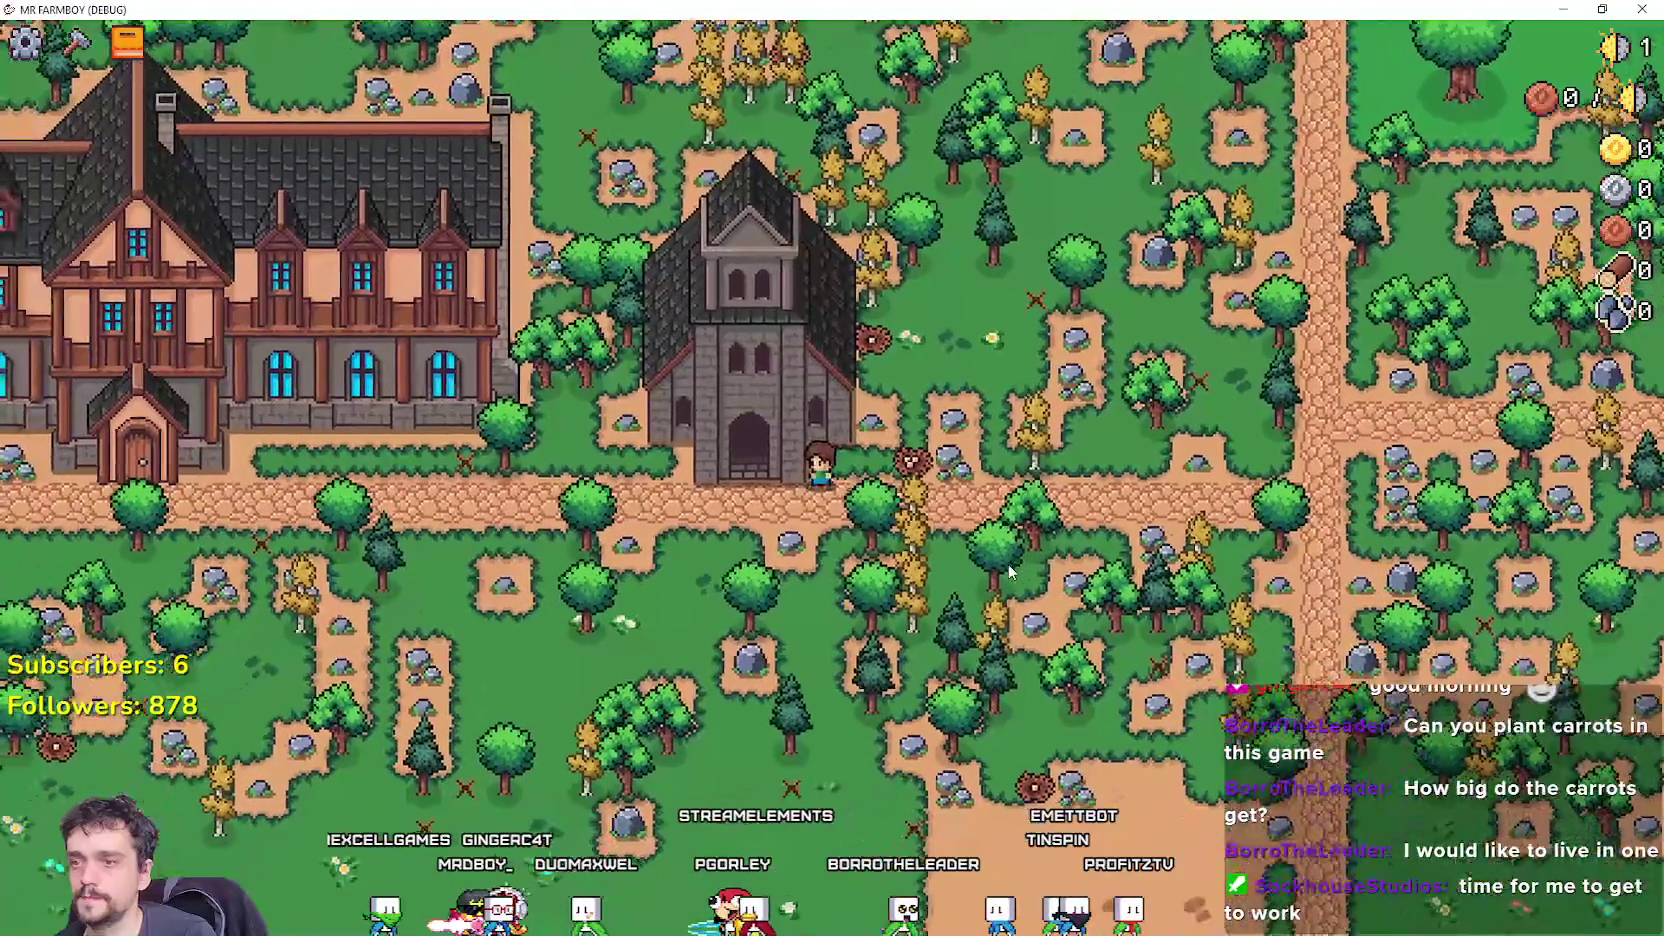
key("e")
key("Escape")
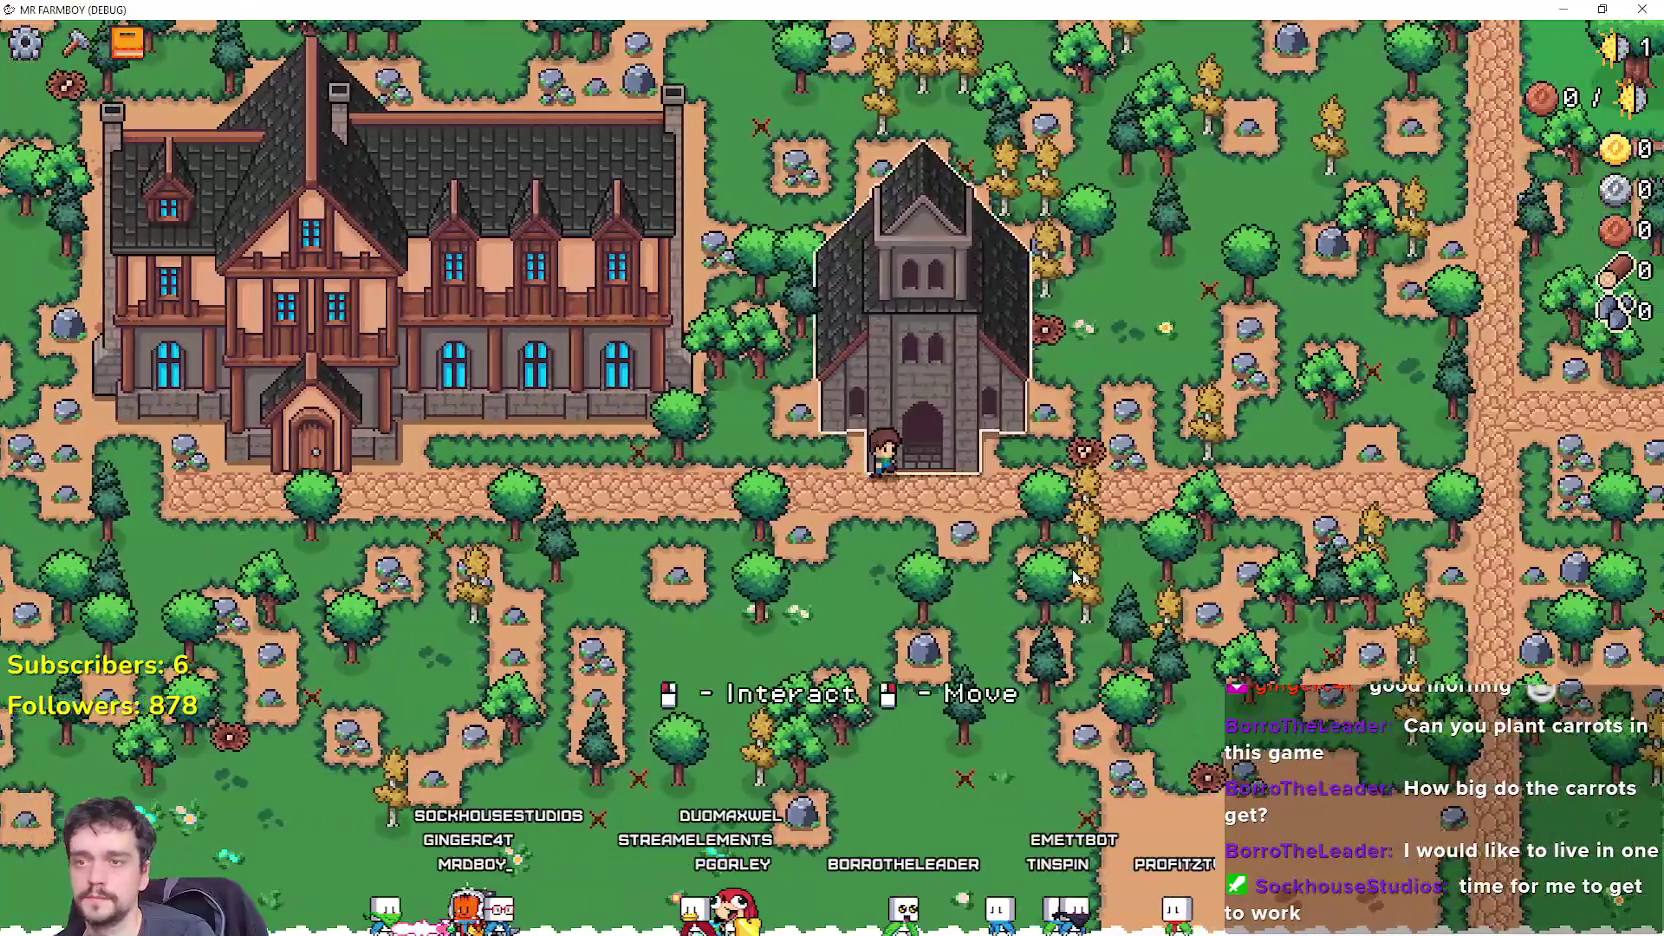
left_click(1072, 577)
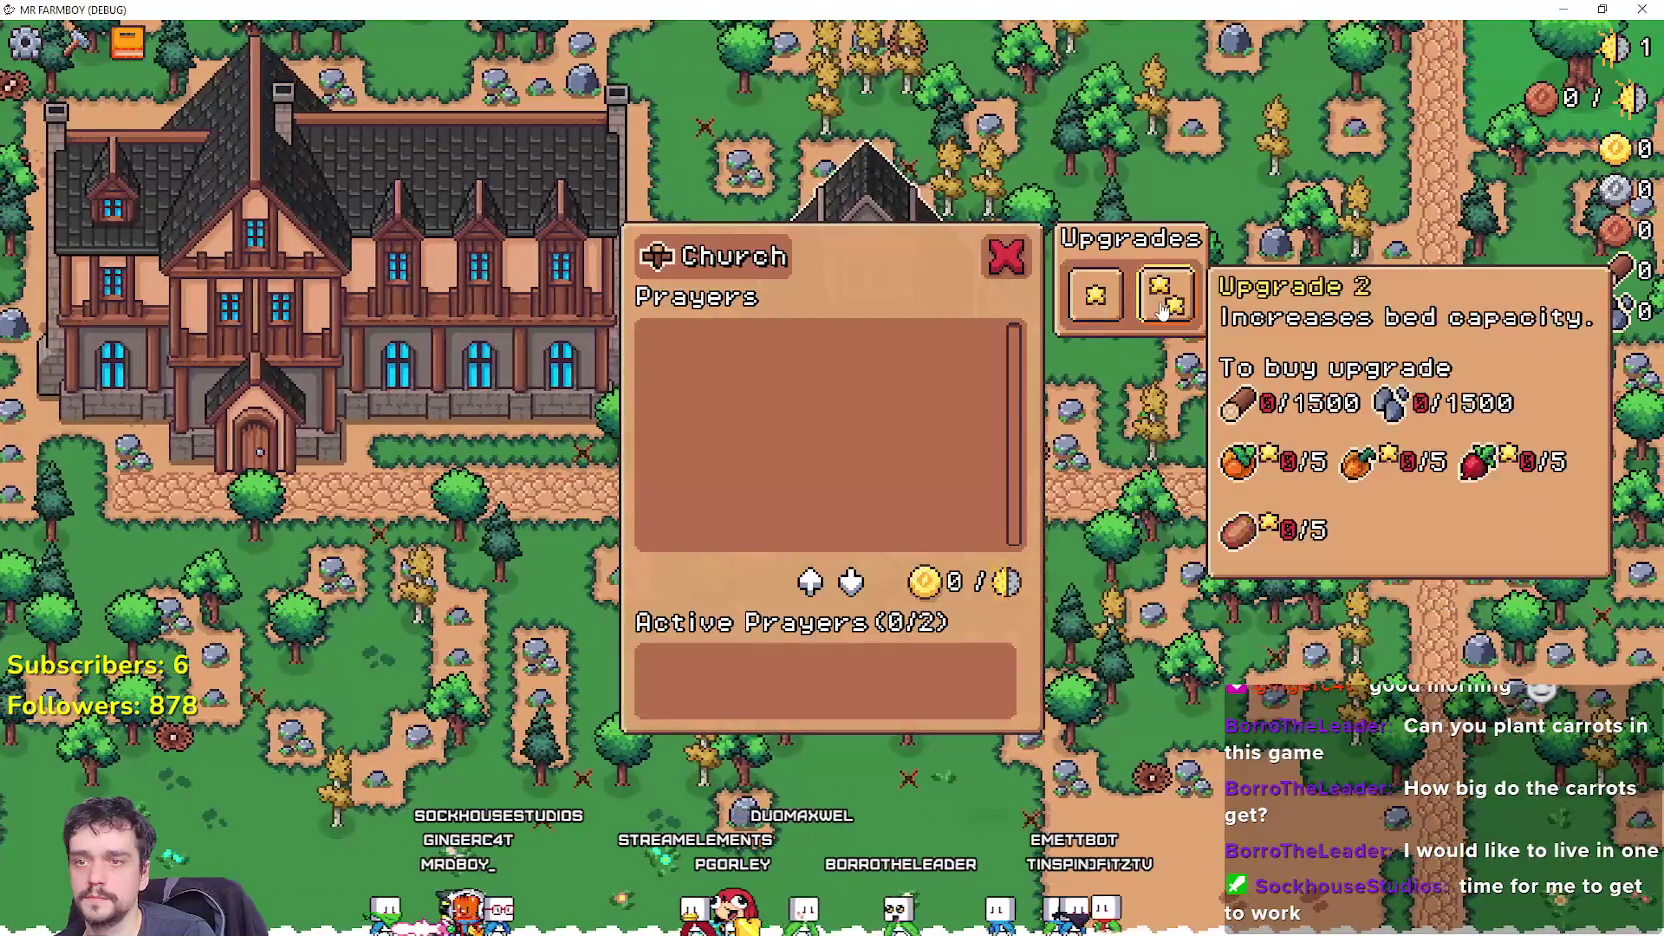
key("Escape")
Walk to the Inn and check the farmer dish tooltip's 'Sell for 5' ingredient prices.
key("a")
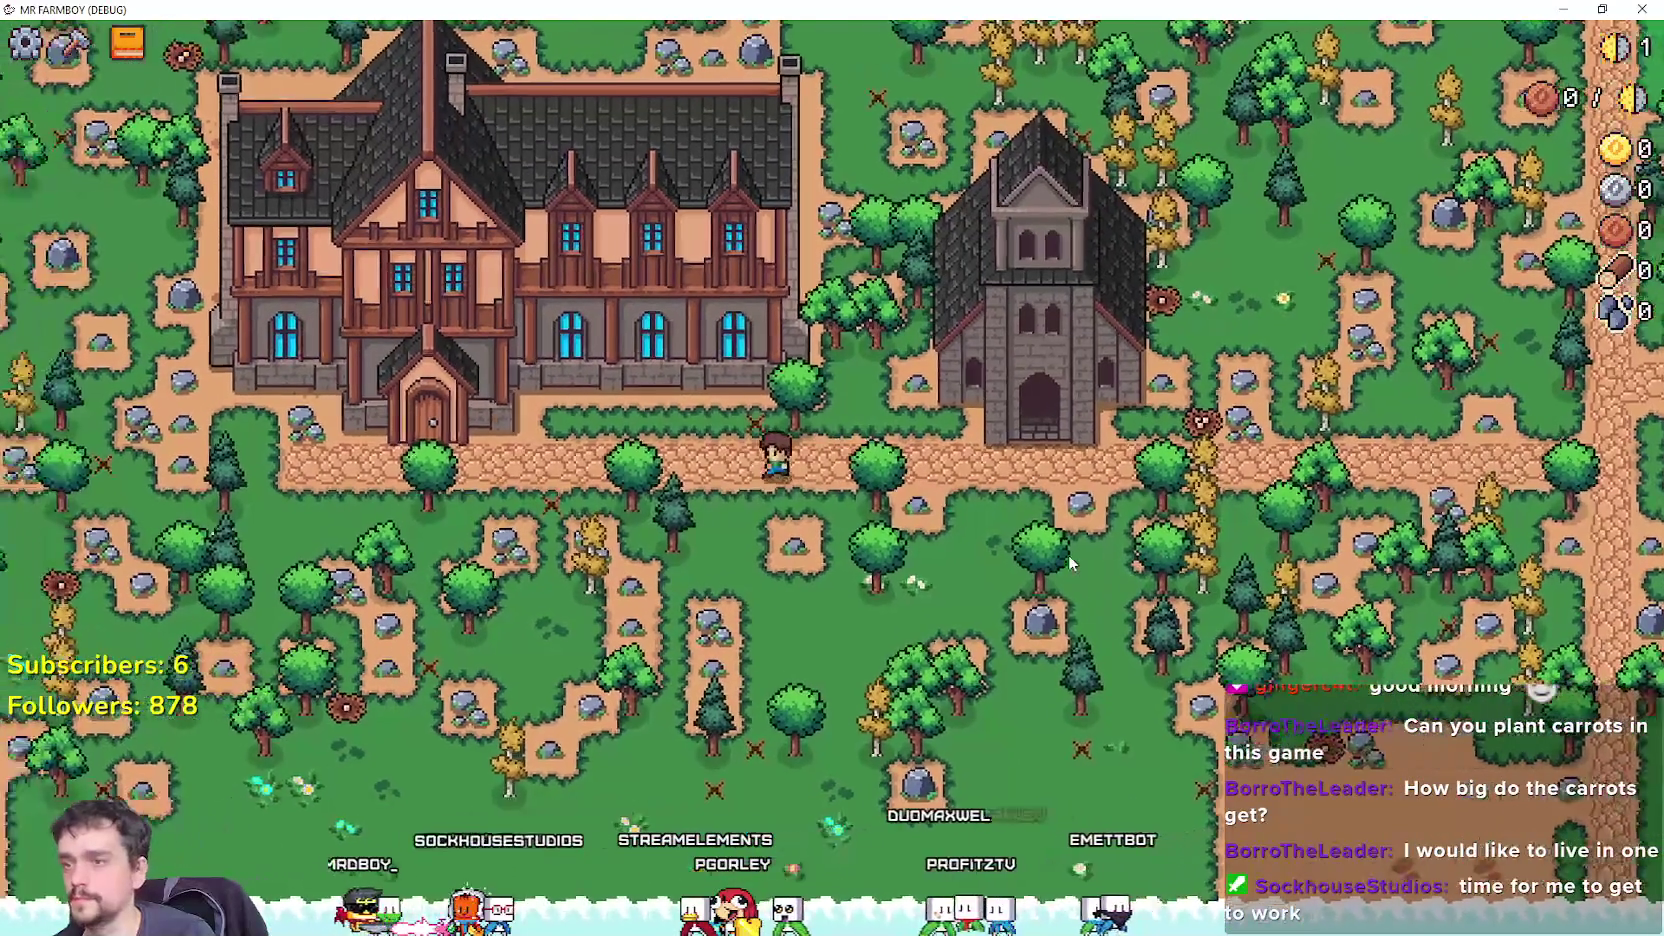
key("e")
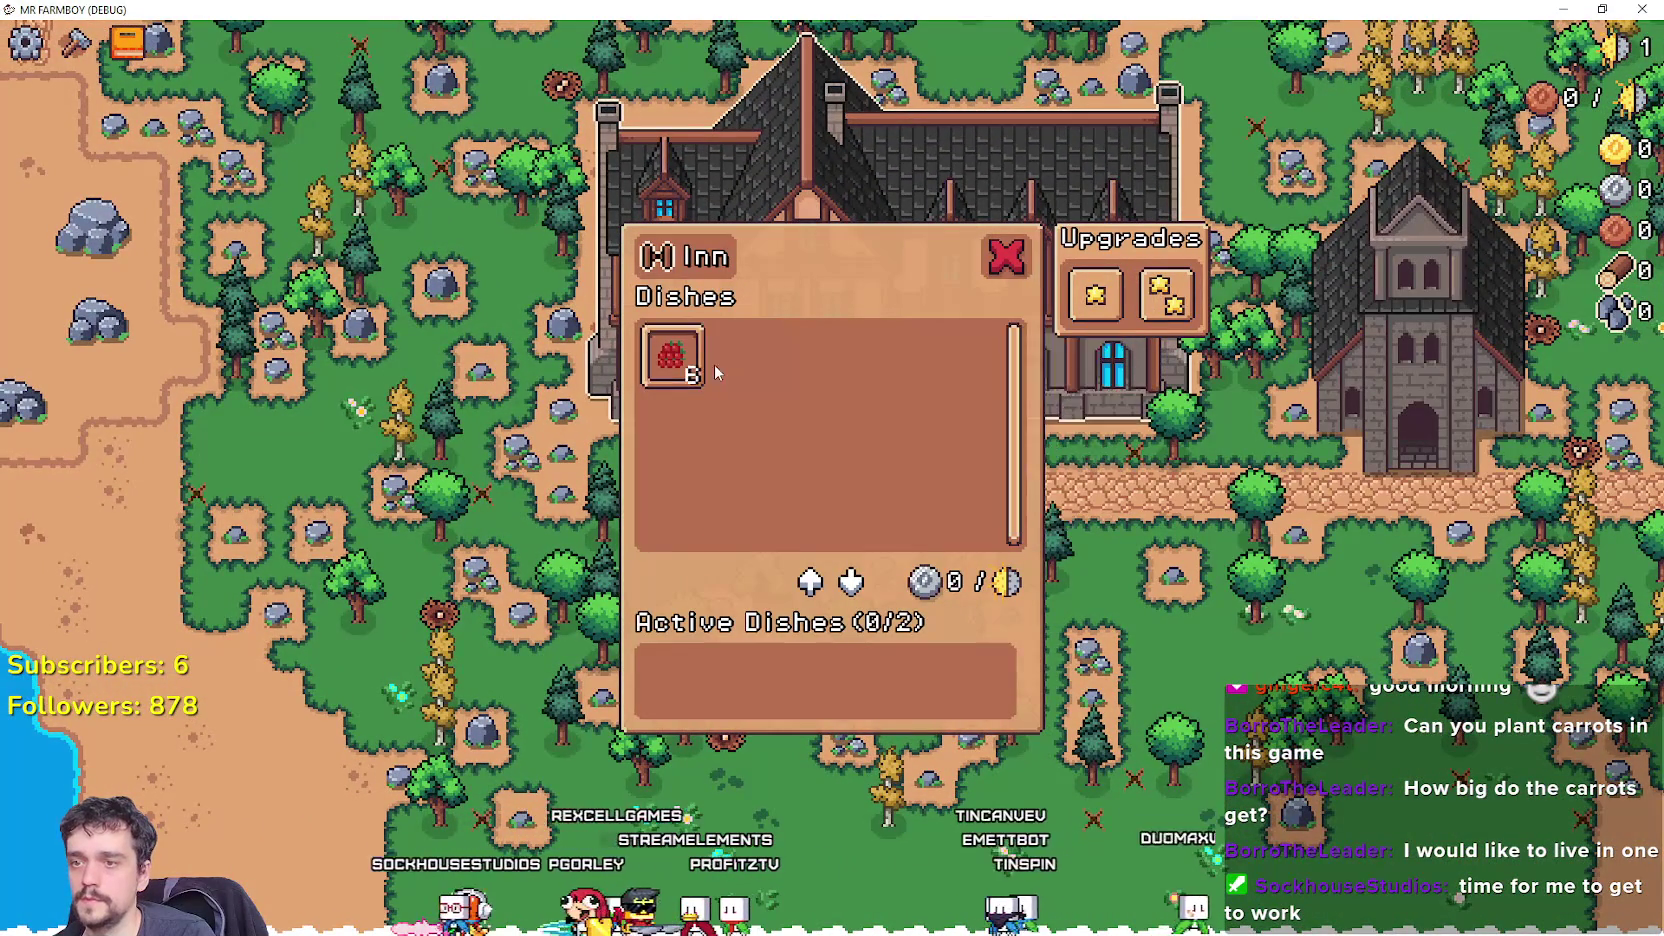
mouse_move(685, 366)
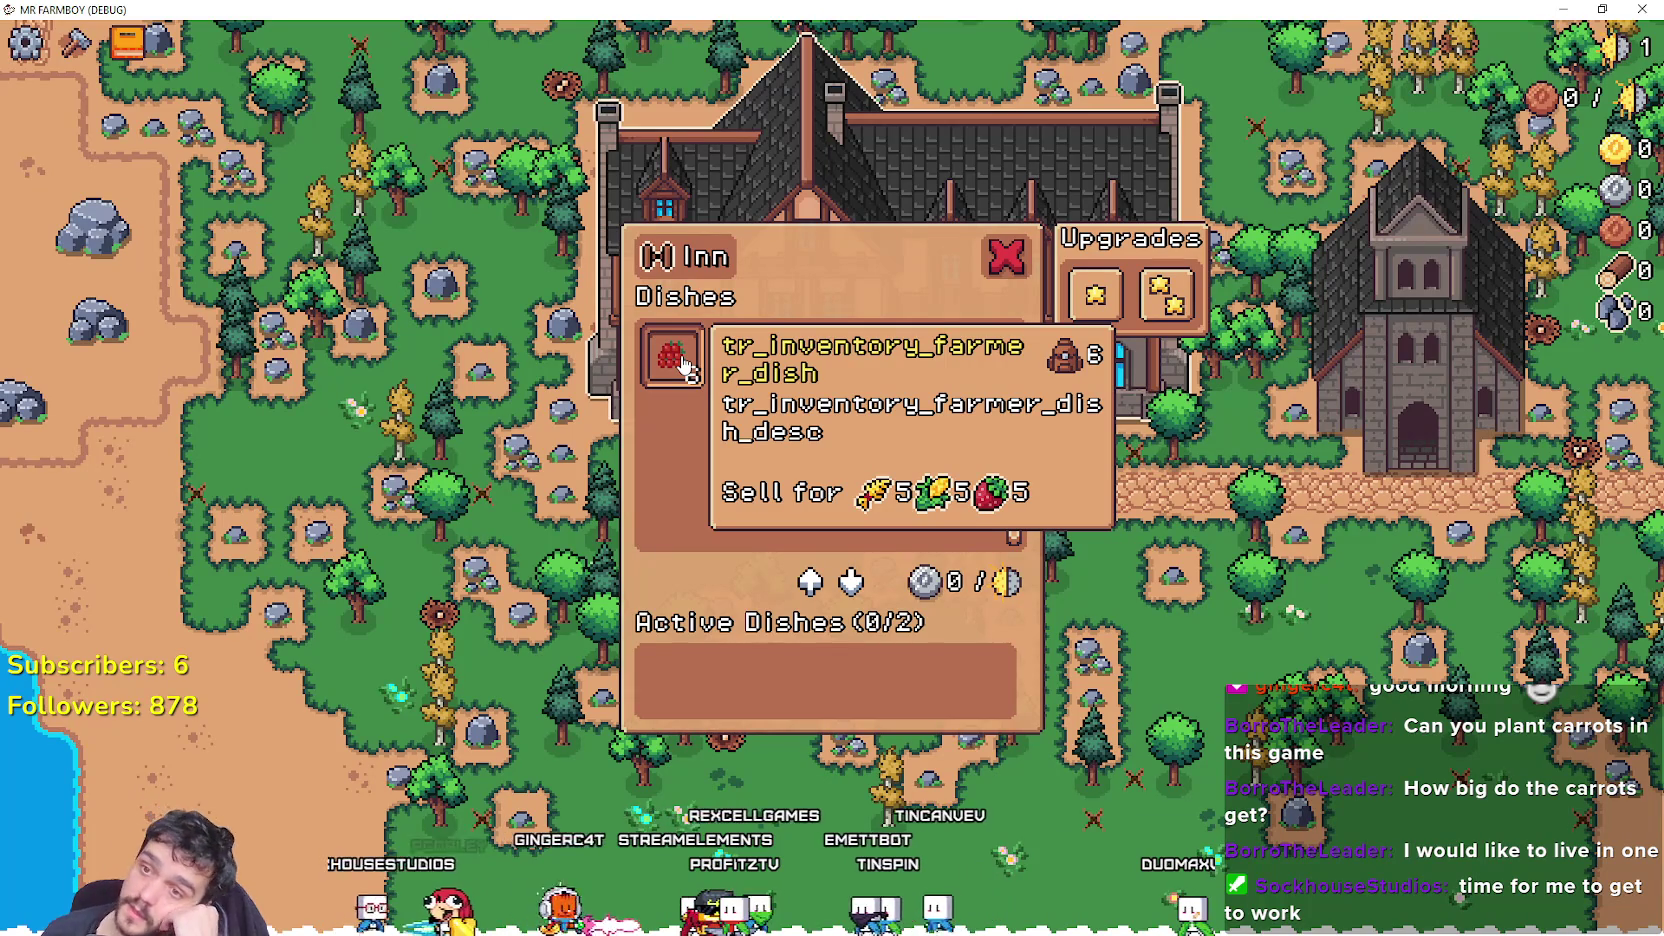
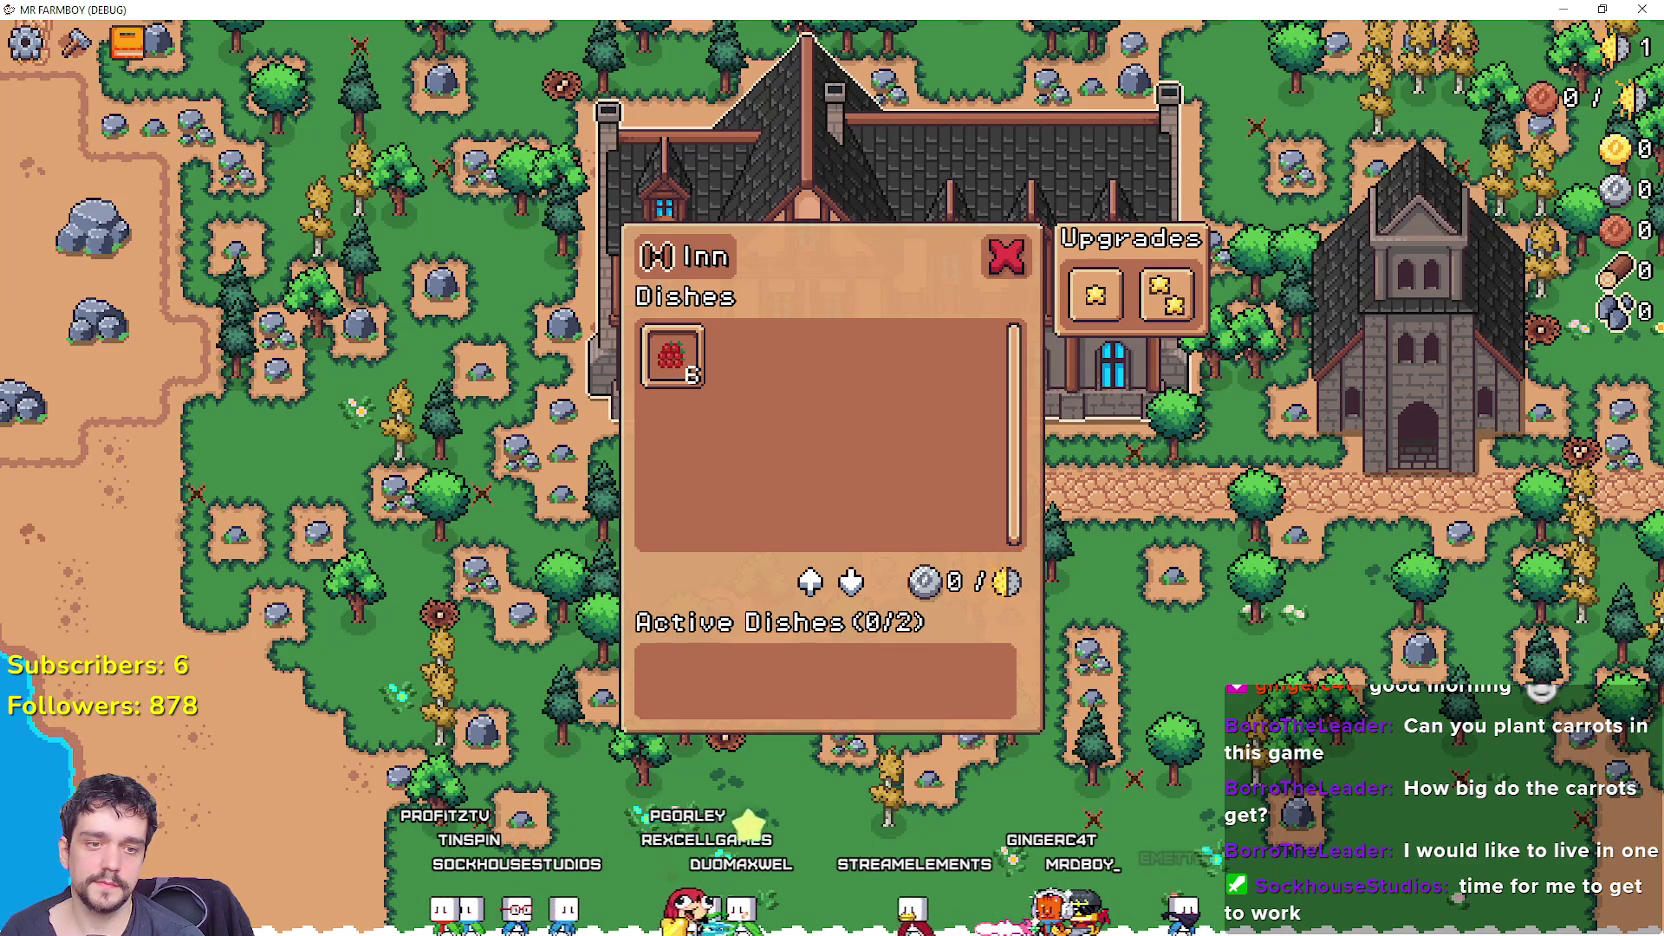
Switch from the running game to the MR FARMBOY Localization spreadsheet in the browser.
key("alt+Tab")
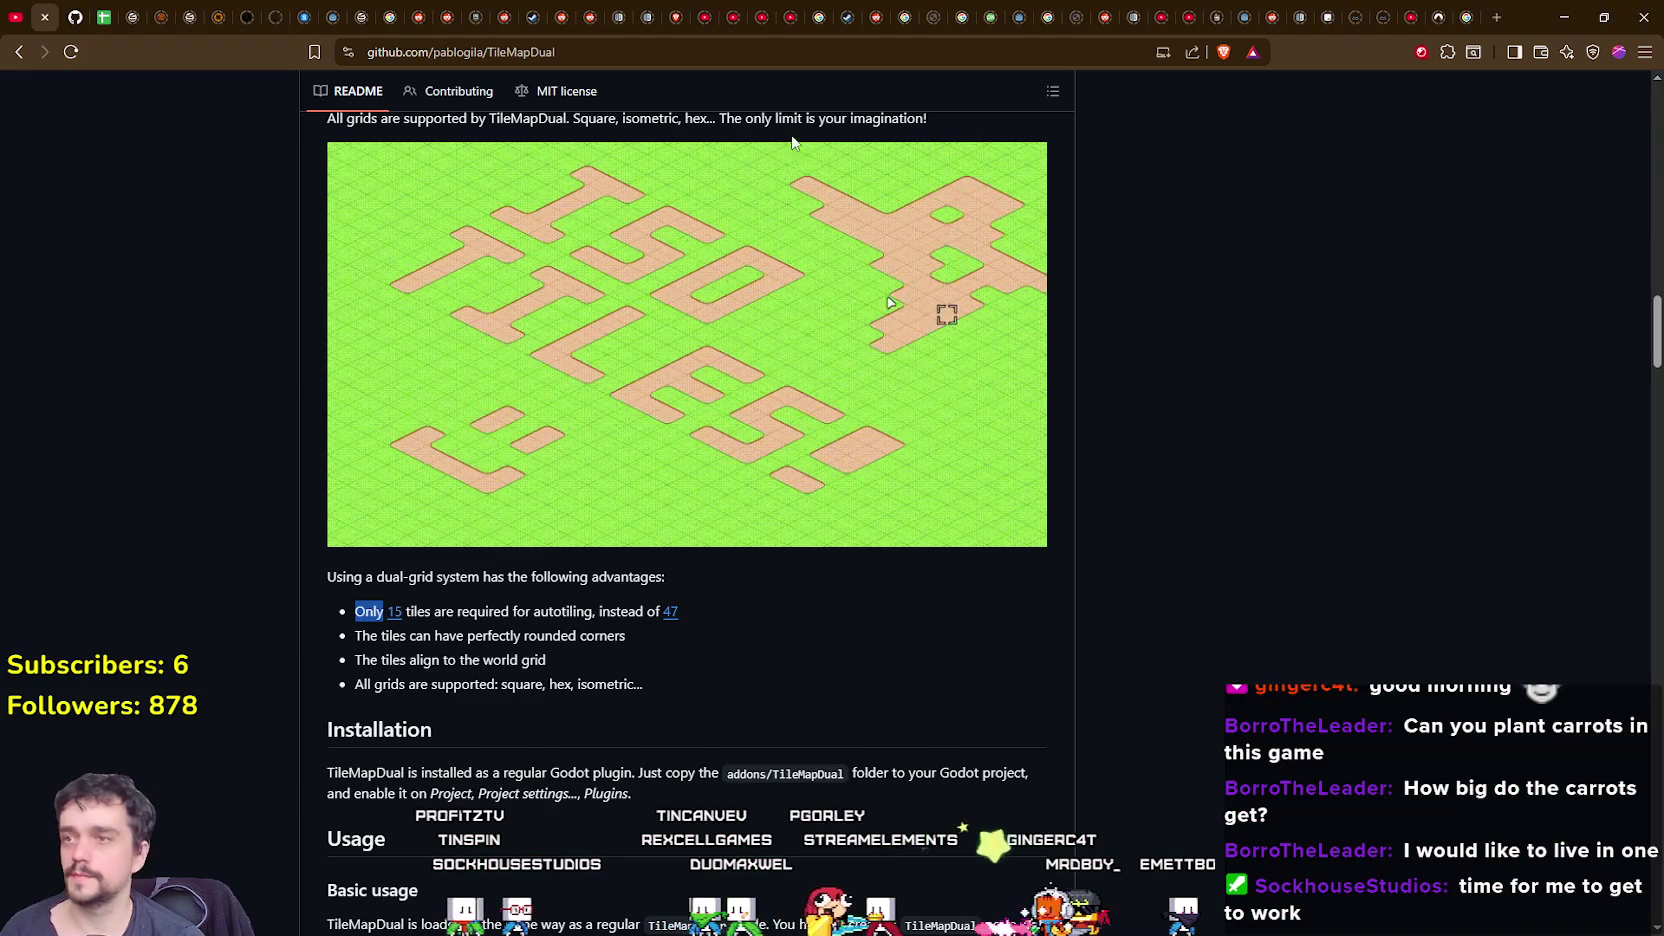
left_click(104, 12)
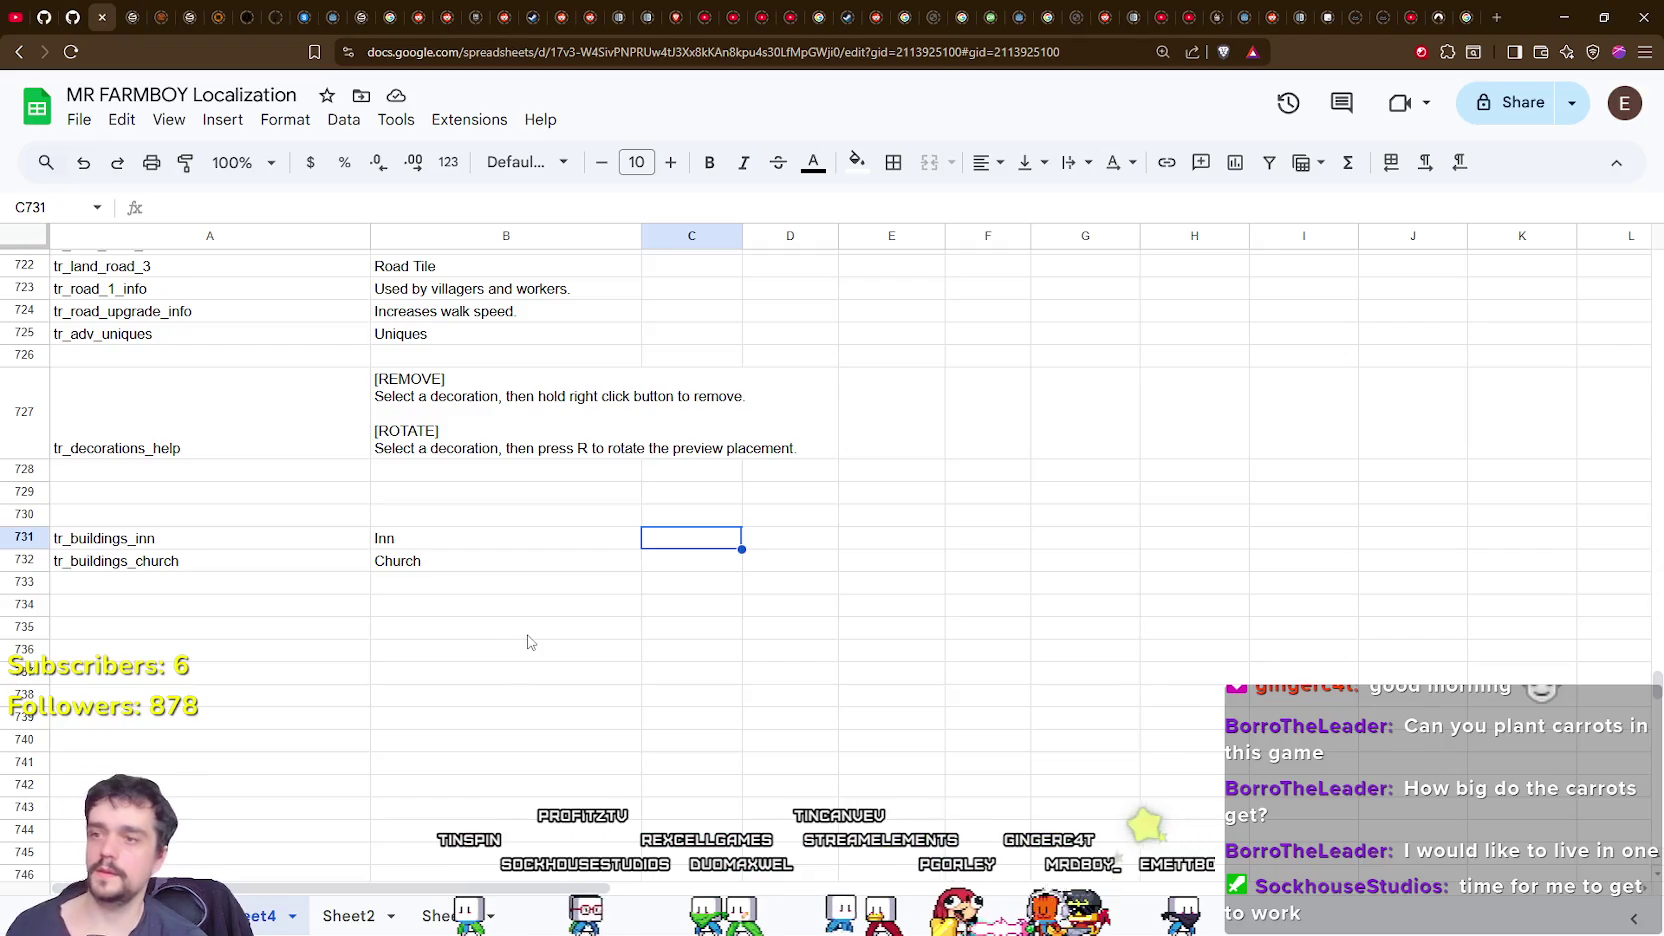
Find the empty row 572 above tr_plant_for and enter the key tr_activate_for in A572.
left_click(138, 586)
scroll(162, 616, "down", 8)
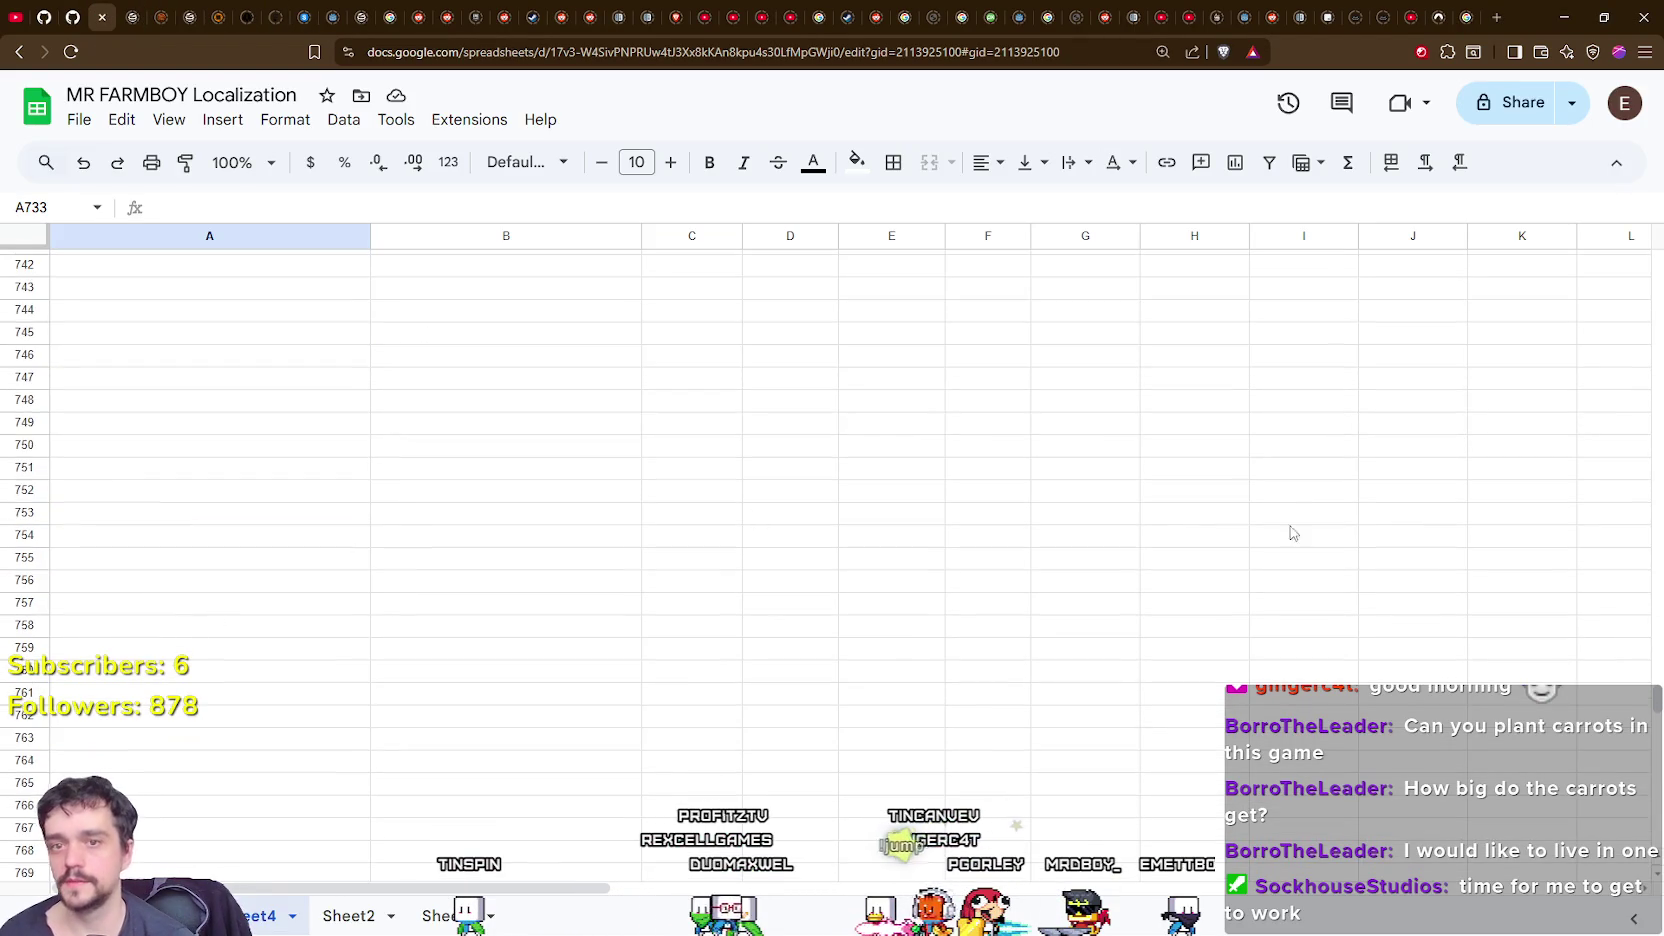
scroll(1329, 512, "down", 9)
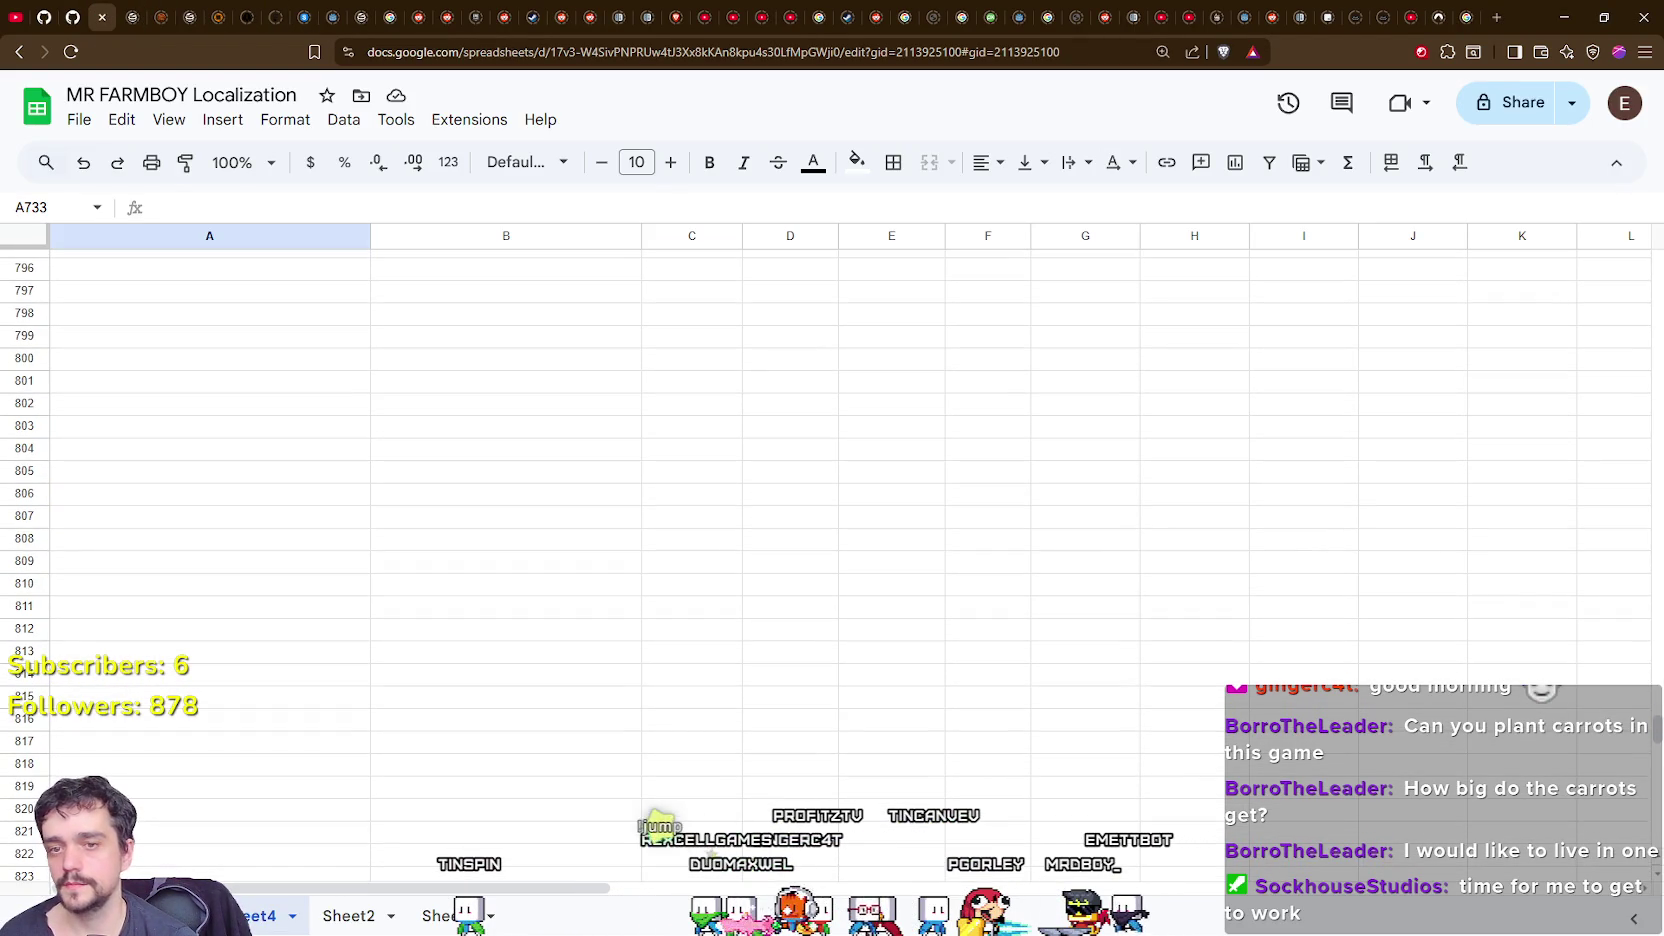
mouse_move(1657, 745)
left_mouse_down()
mouse_move(1657, 875)
mouse_move(1657, 592)
left_mouse_up()
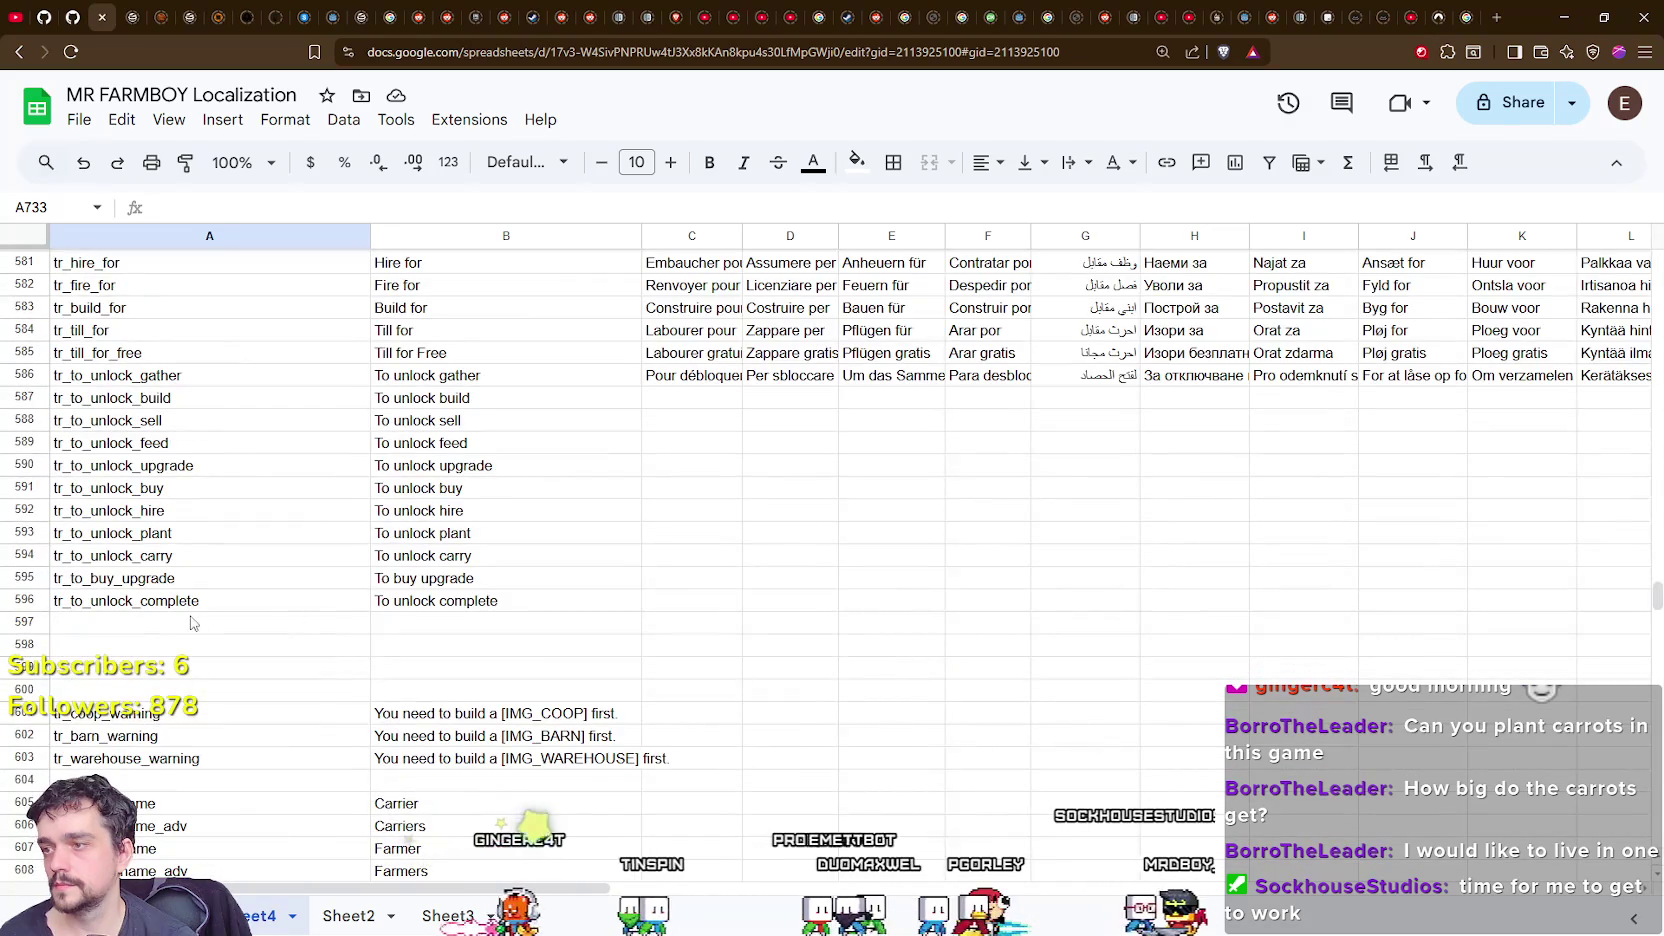
scroll(254, 660, "down", 9)
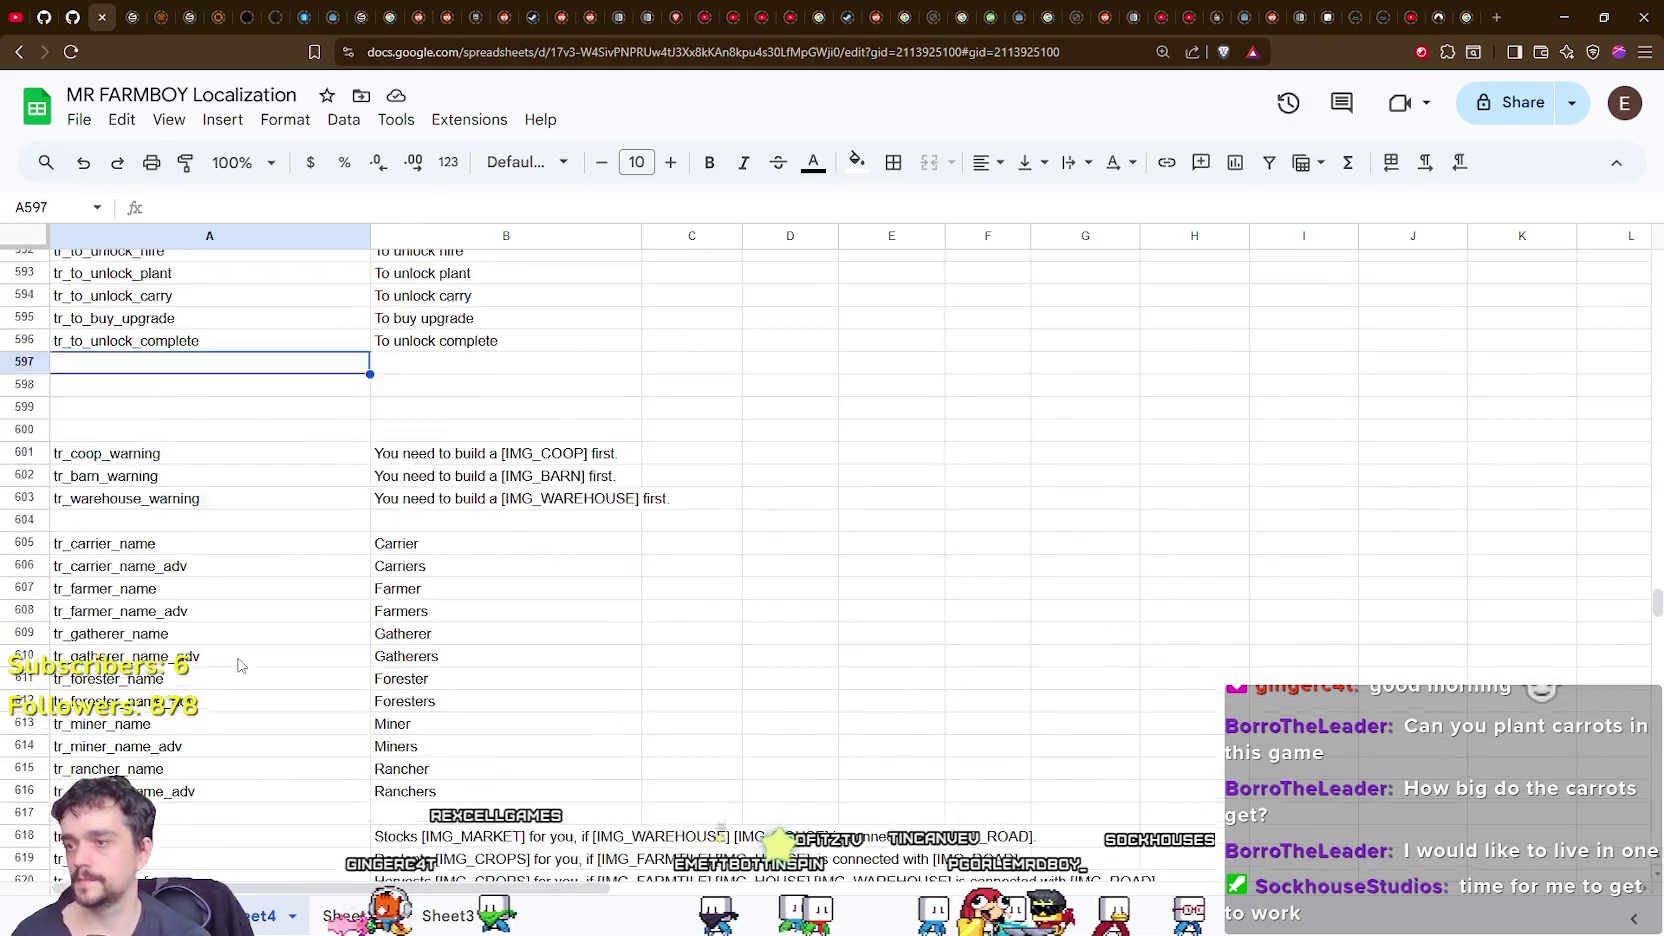
scroll(240, 658, "up", 8)
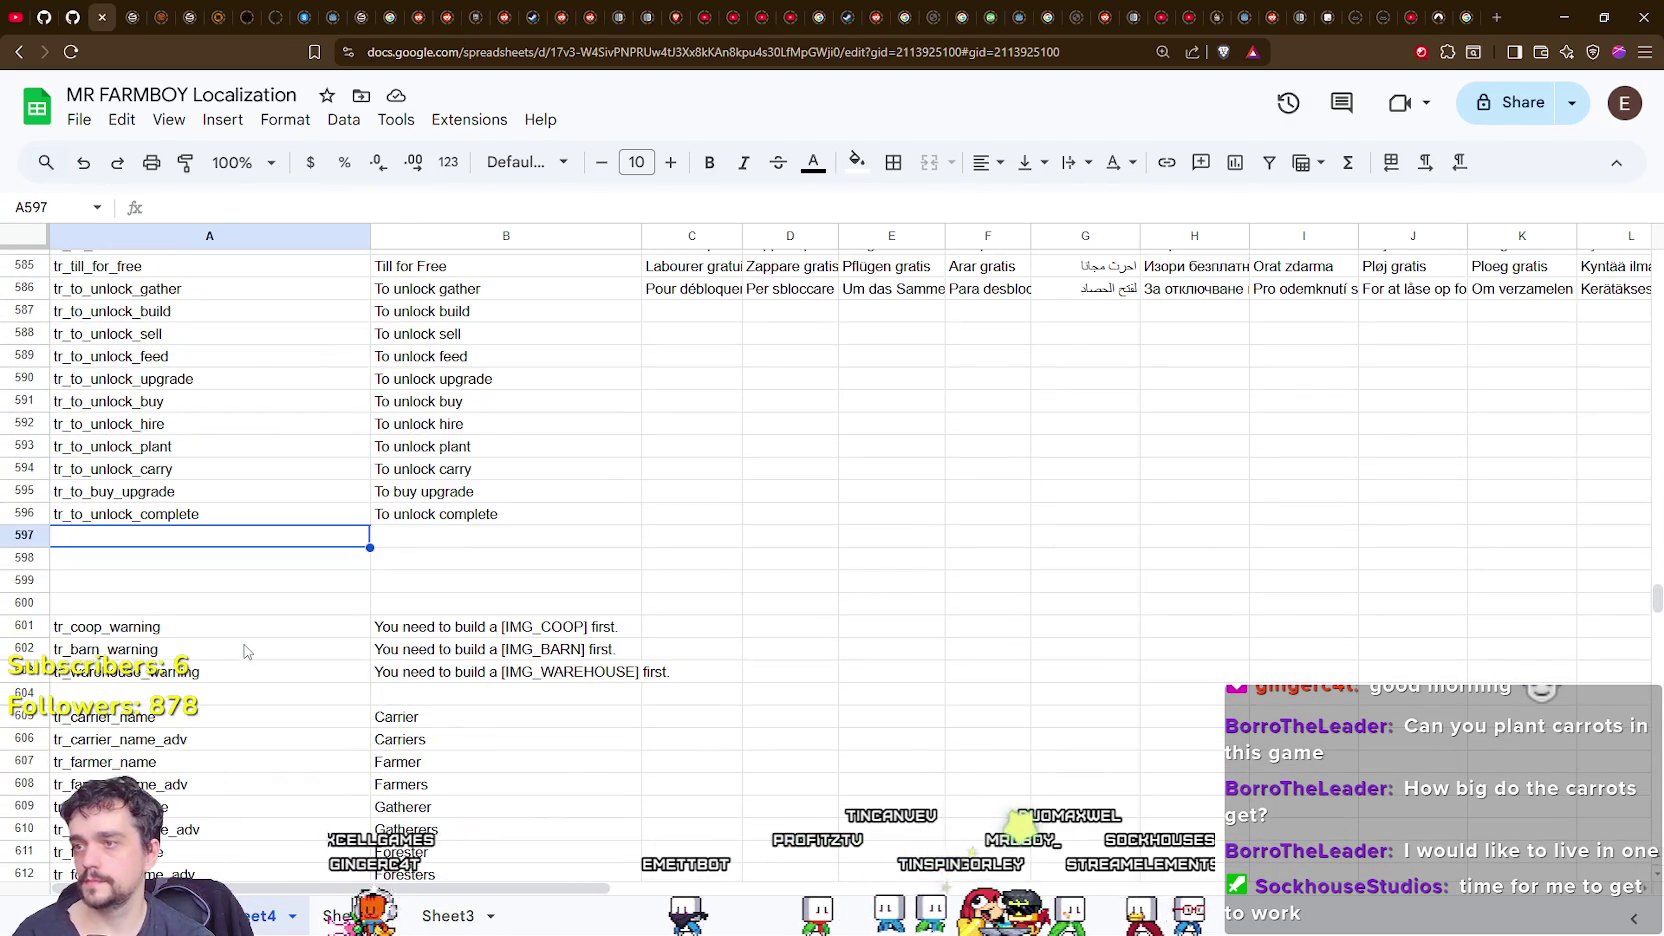
scroll(247, 652, "down", 5)
scroll(250, 652, "up", 14)
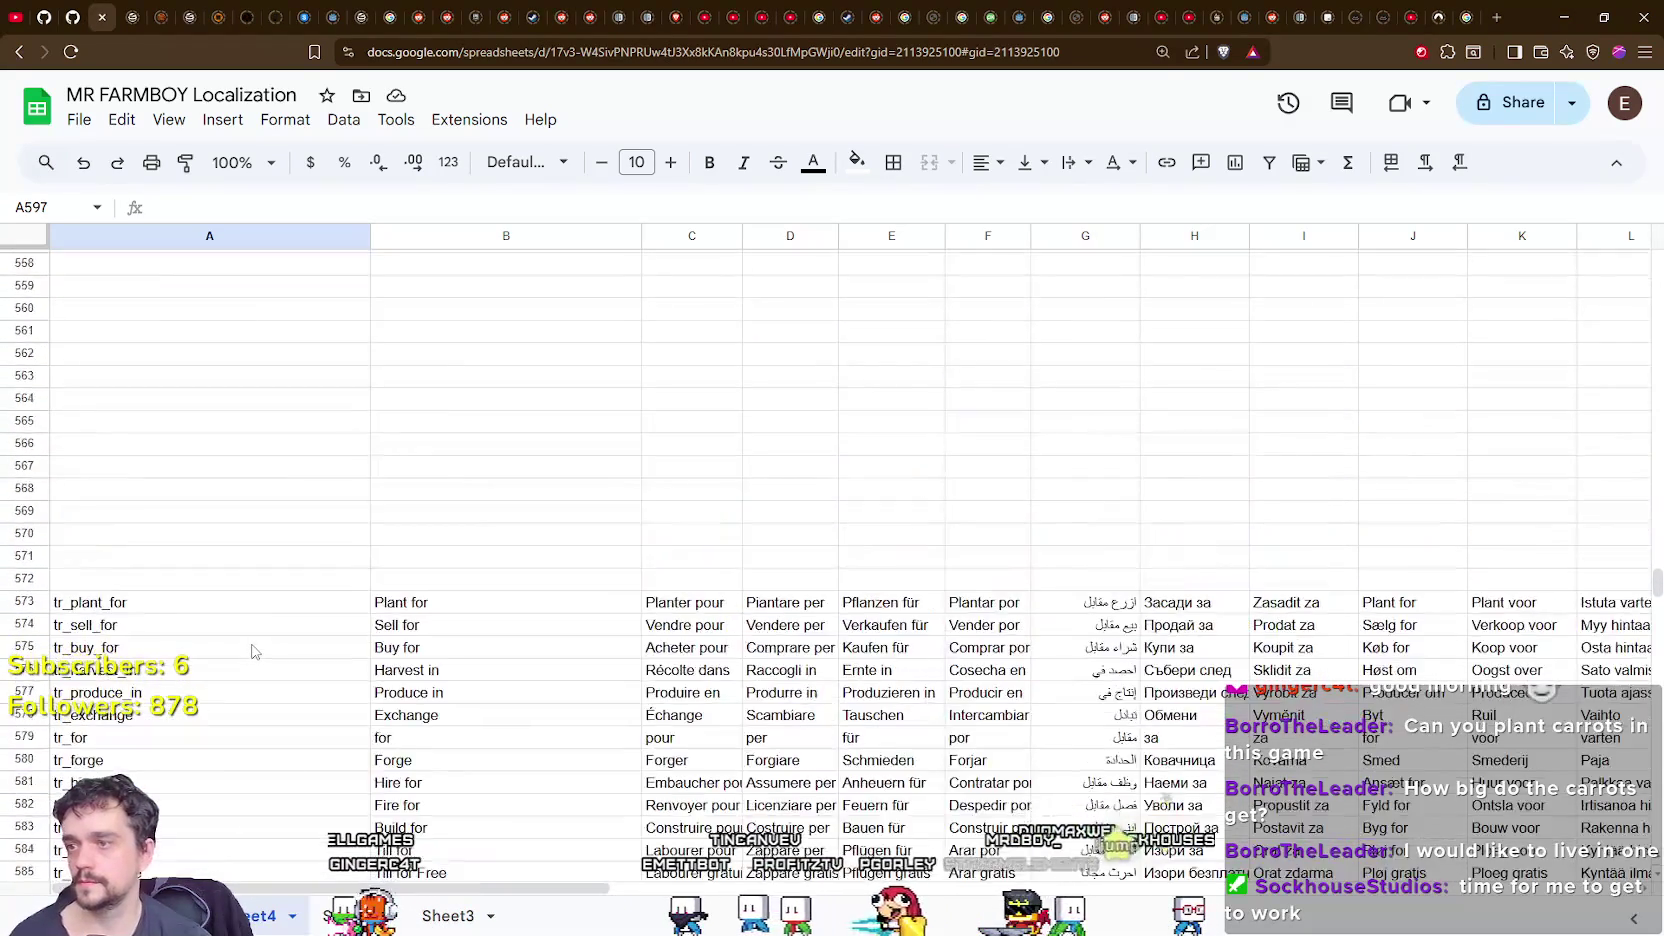
scroll(254, 652, "down", 5)
scroll(264, 545, "up", 4)
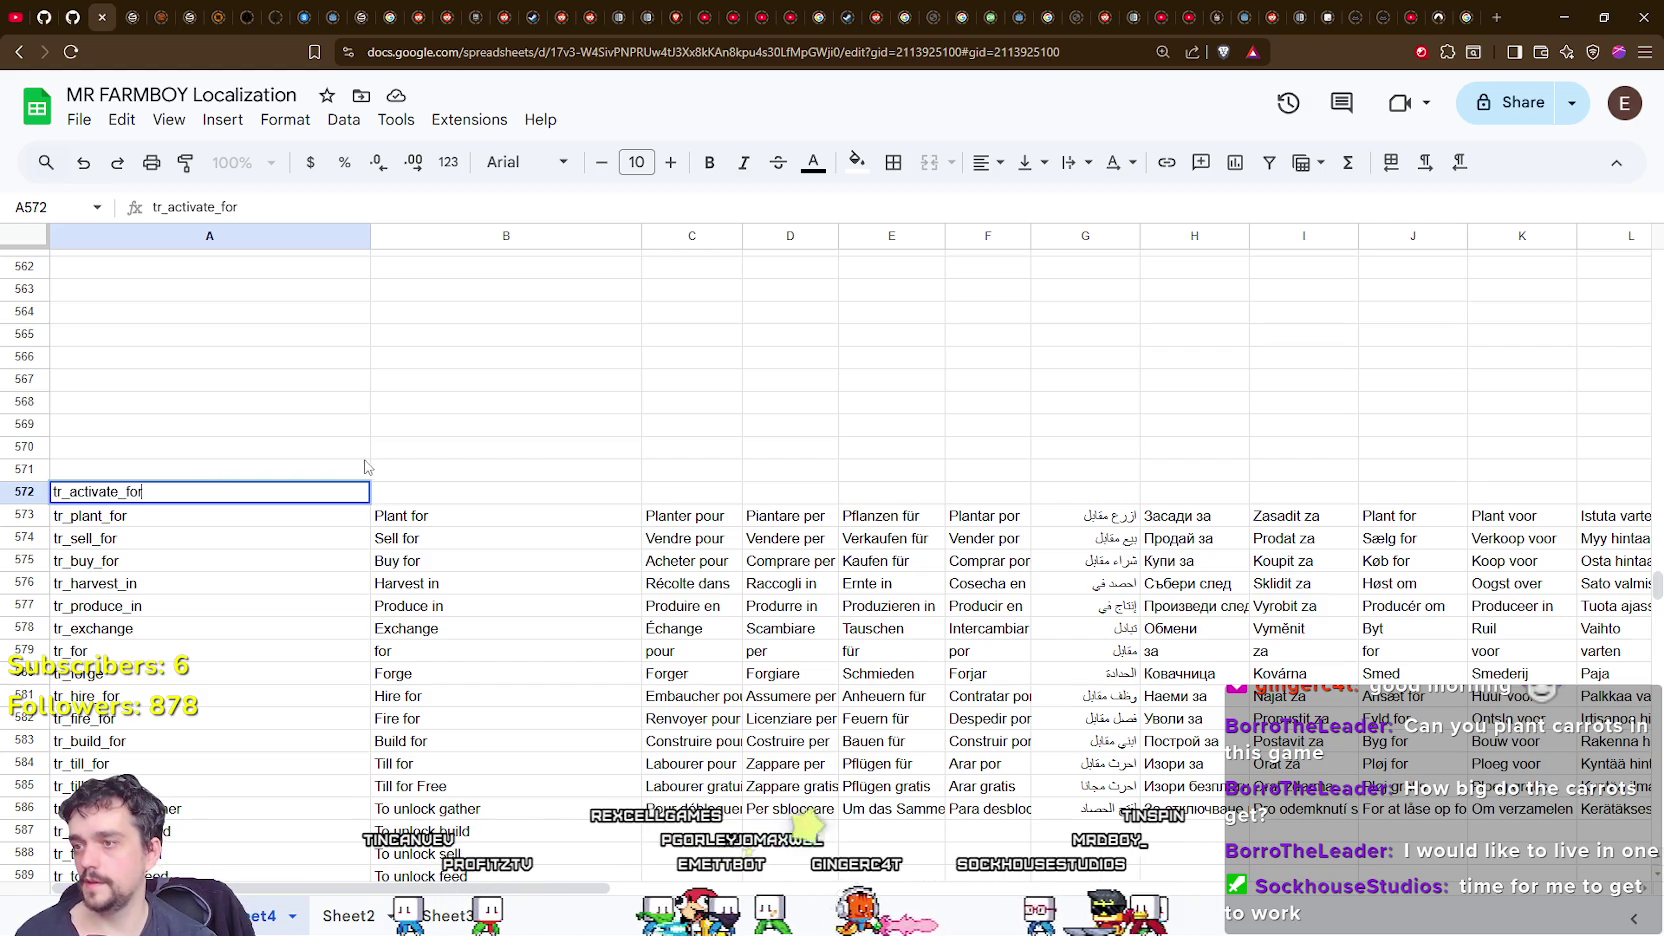
Give tr_activate_for the English text 'Activate for' in B572.
left_click(402, 497)
type("Activate for")
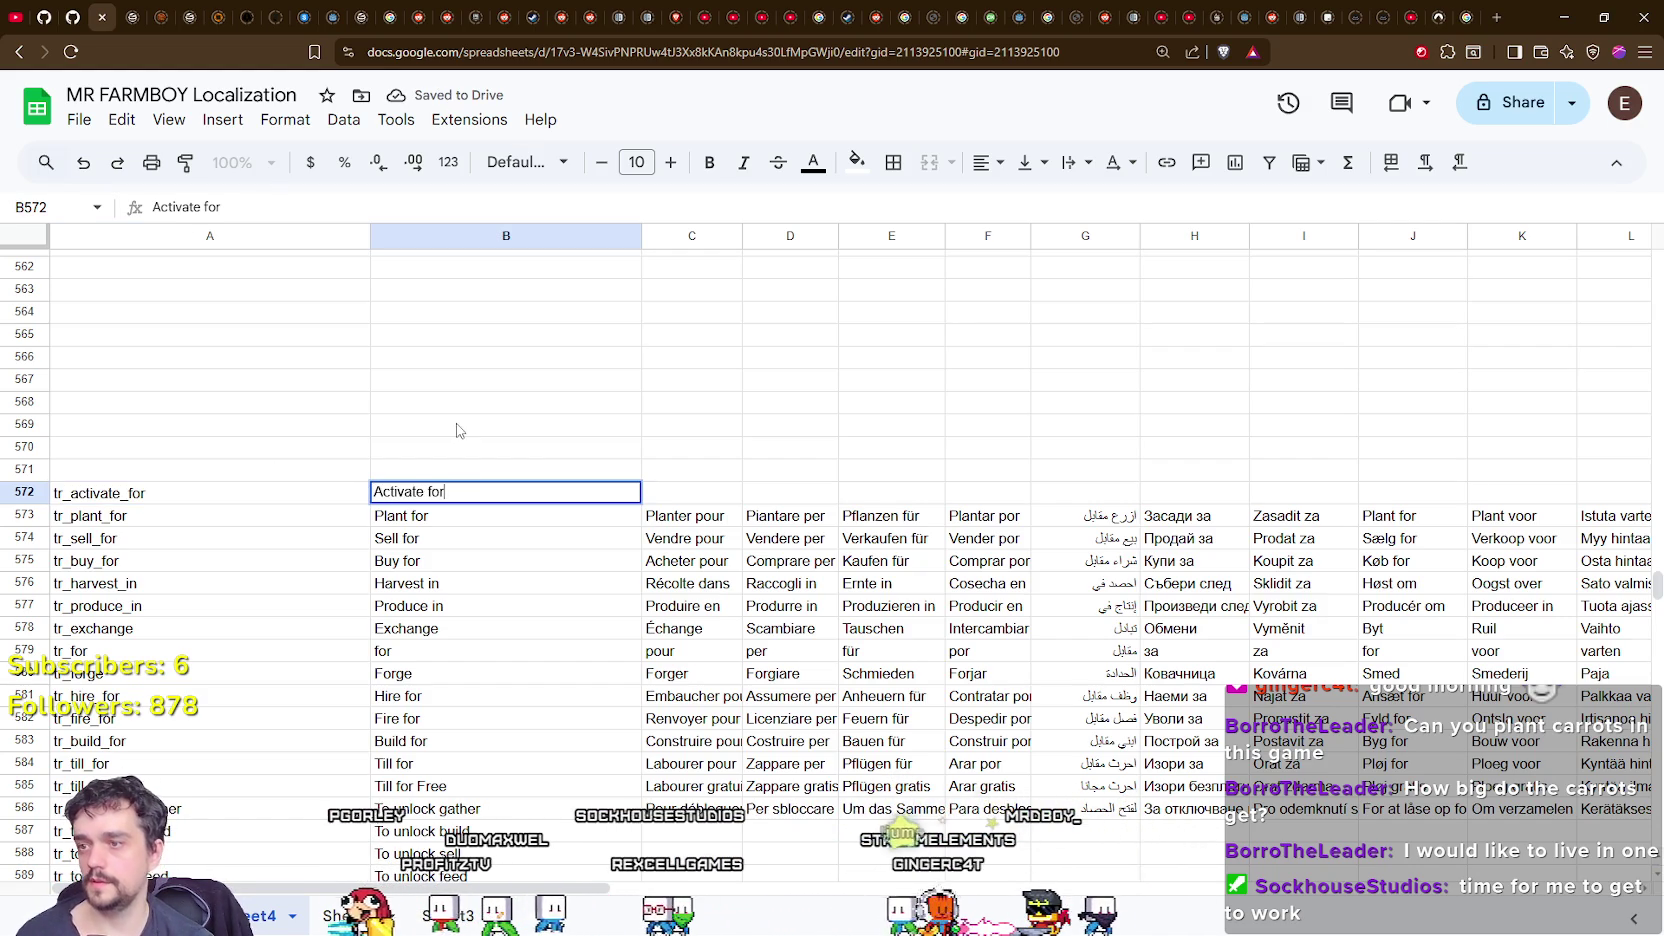
left_click(457, 430)
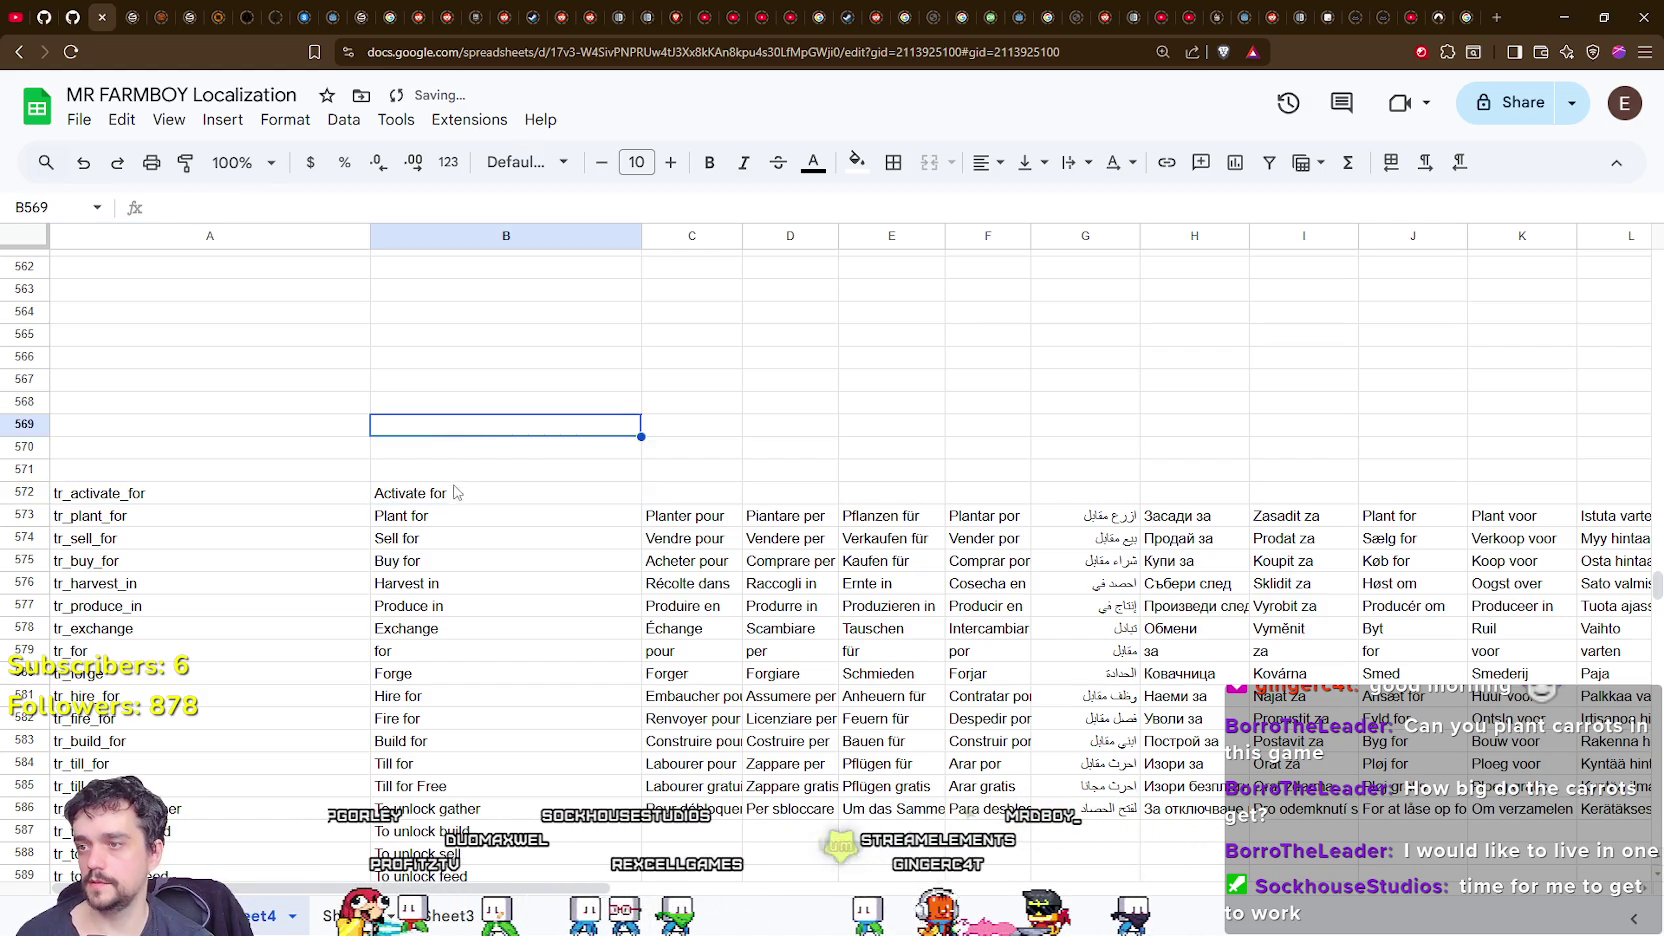
left_click(133, 513)
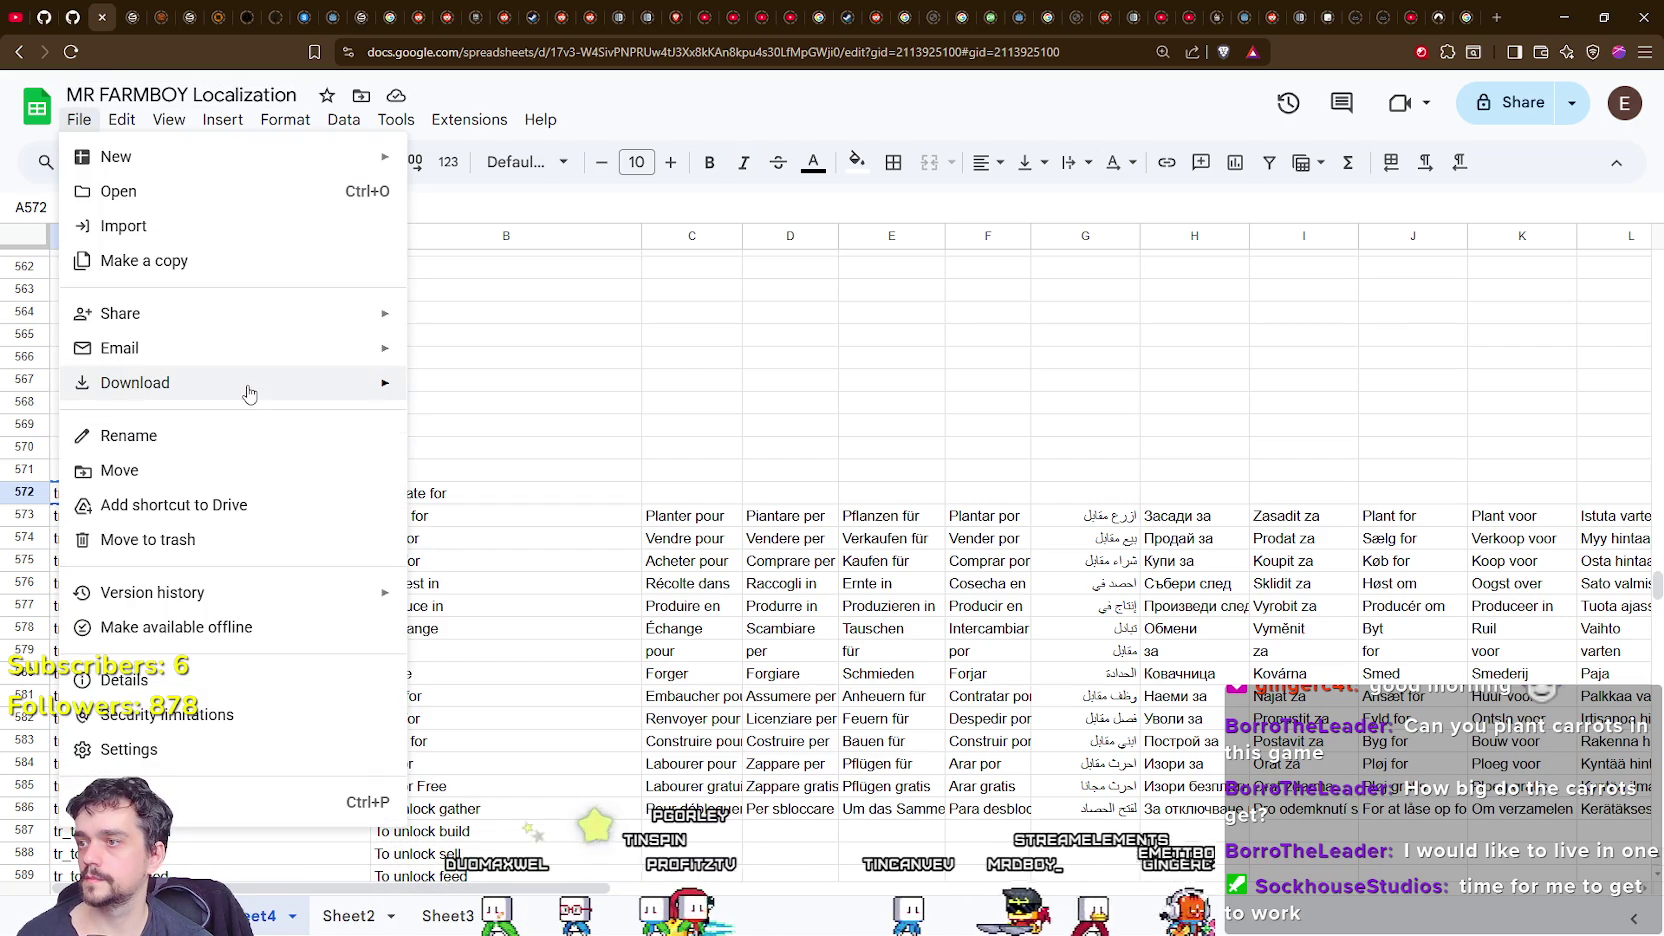
Download the sheet as CSV, replacing translations.csv, and return to the game.
mouse_move(249, 385)
left_click(573, 531)
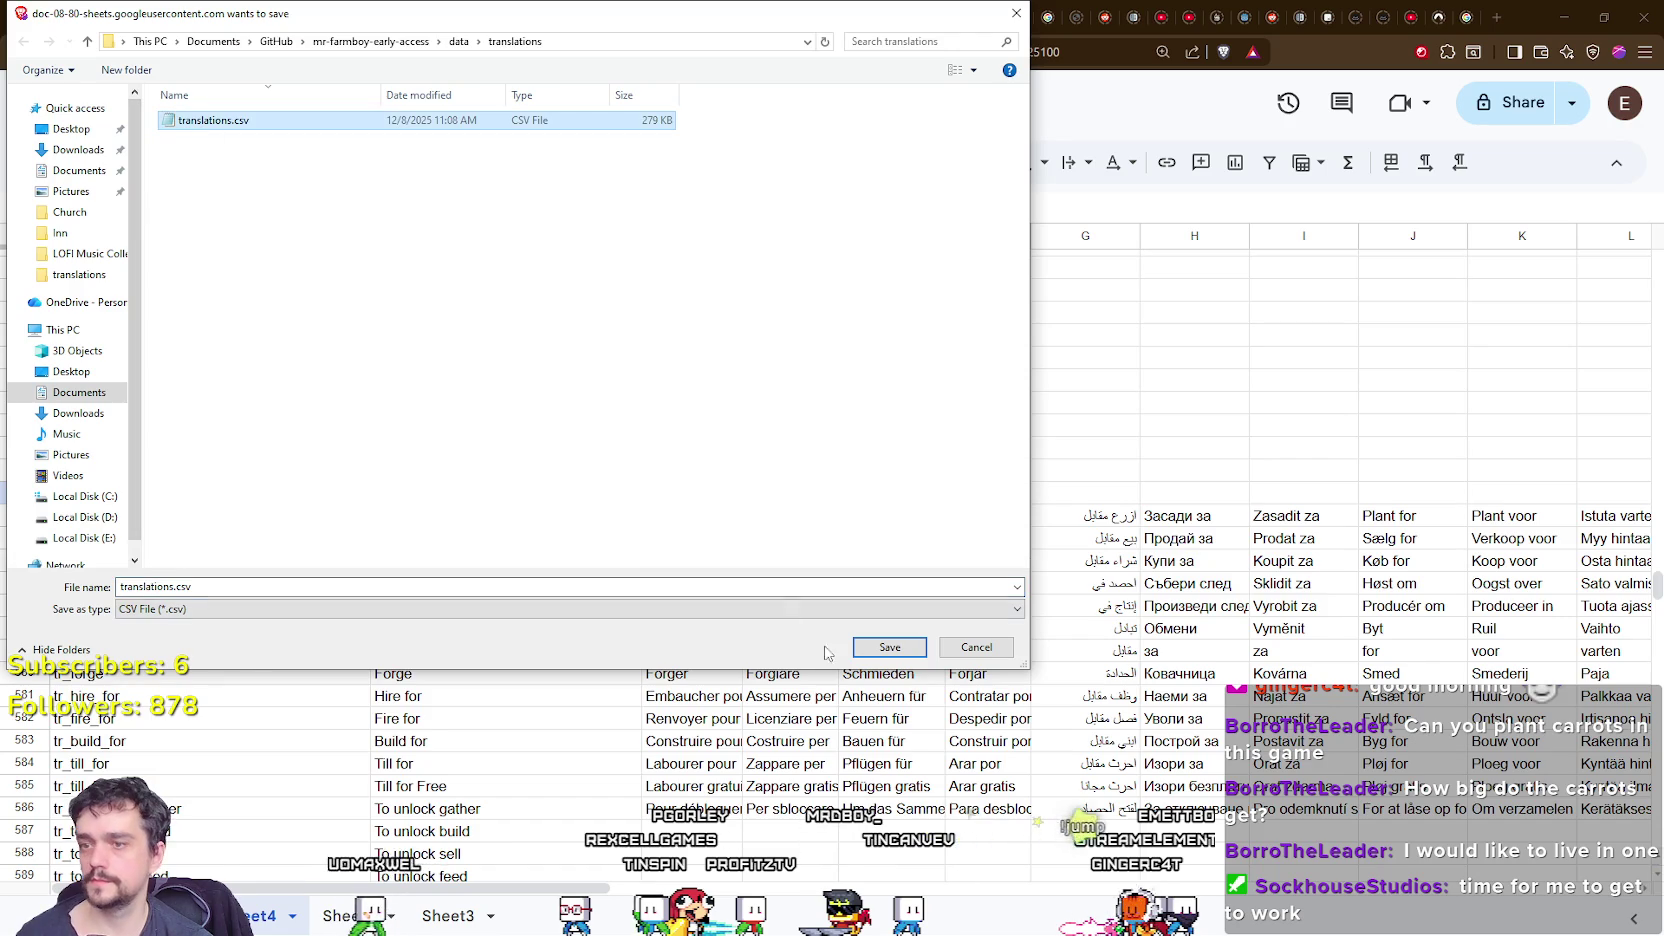
left_click(889, 647)
left_click(870, 478)
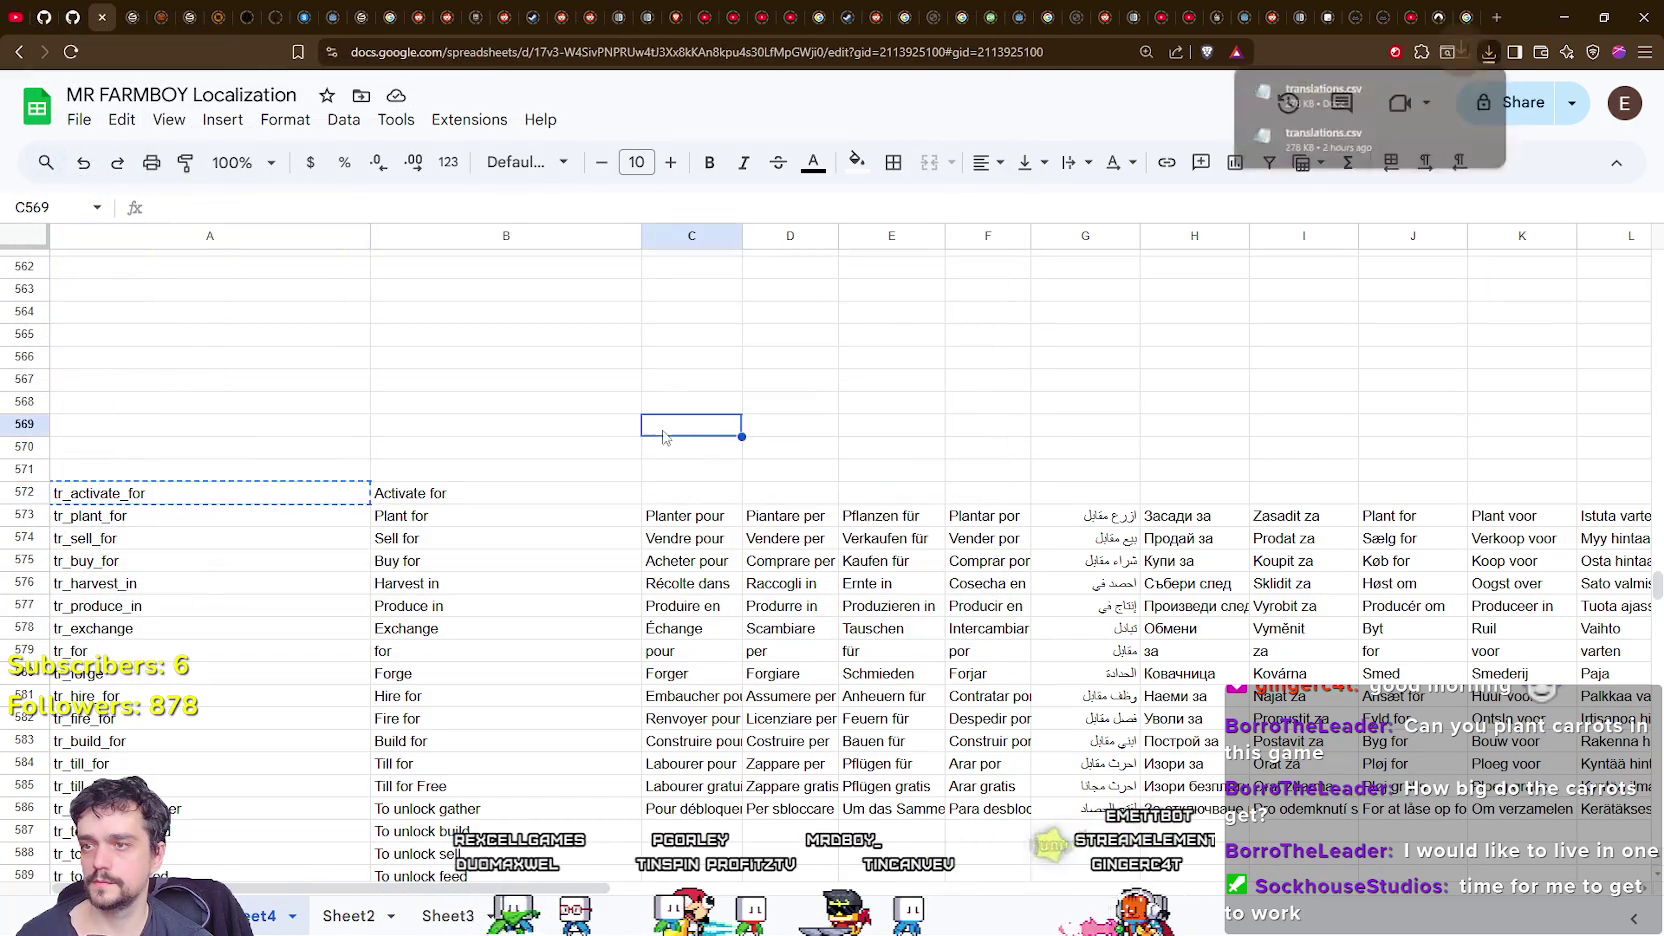
key("alt+Tab")
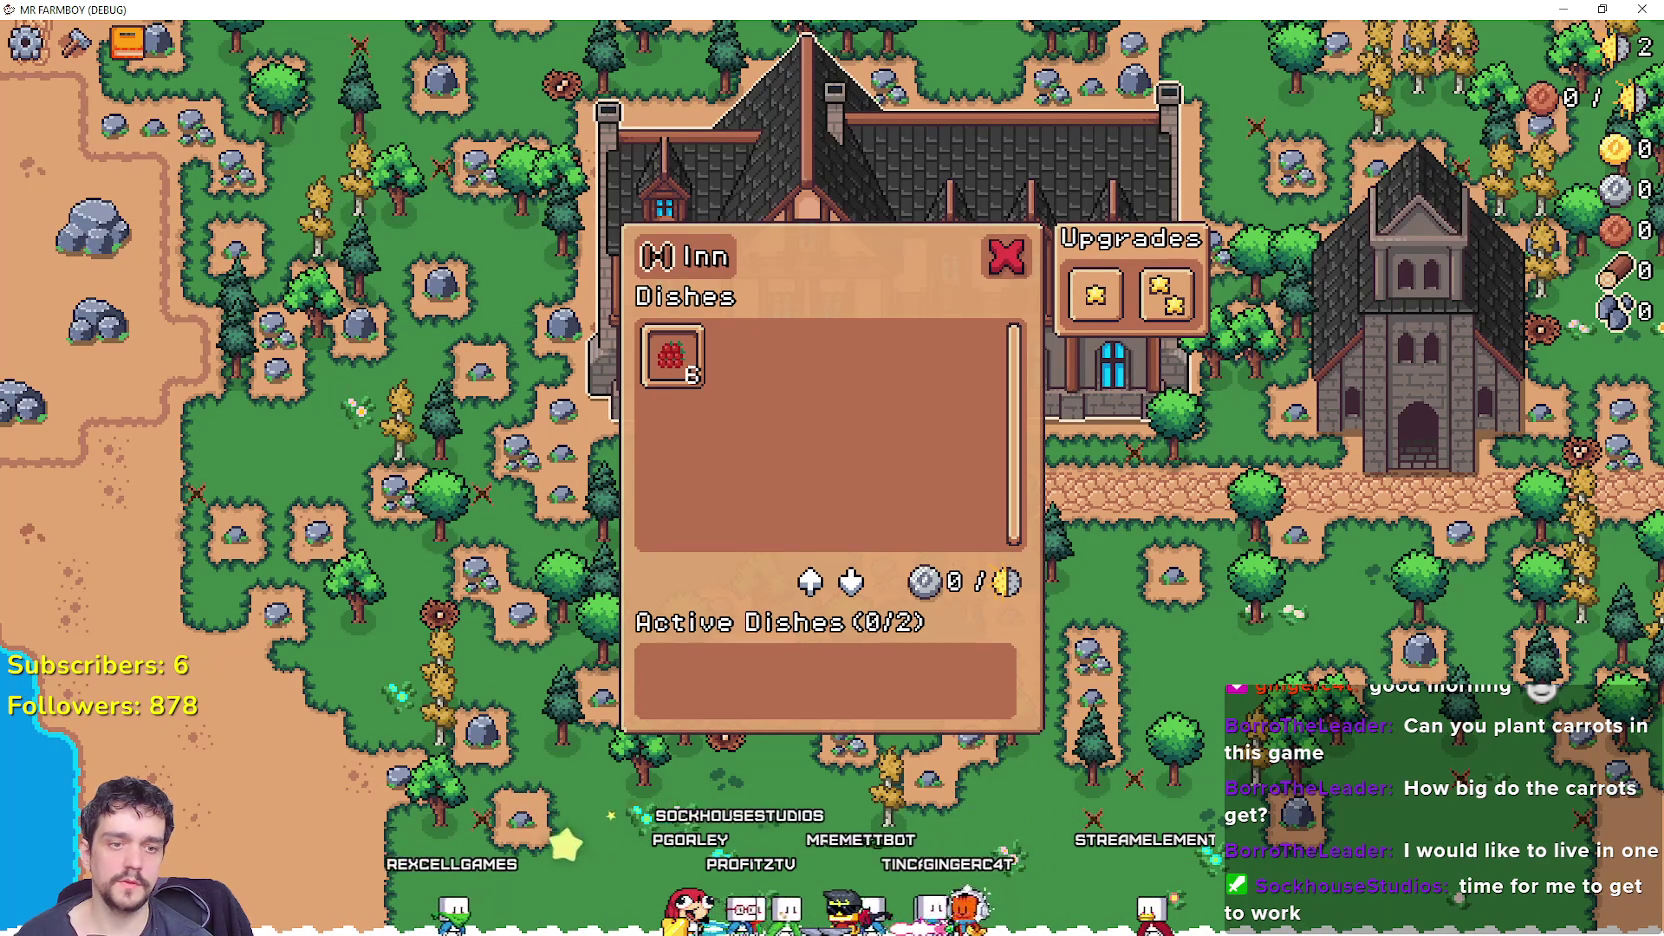
Return to the Godot editor and scroll tooltip_component_test.gd to the type_for function.
key("alt+Tab")
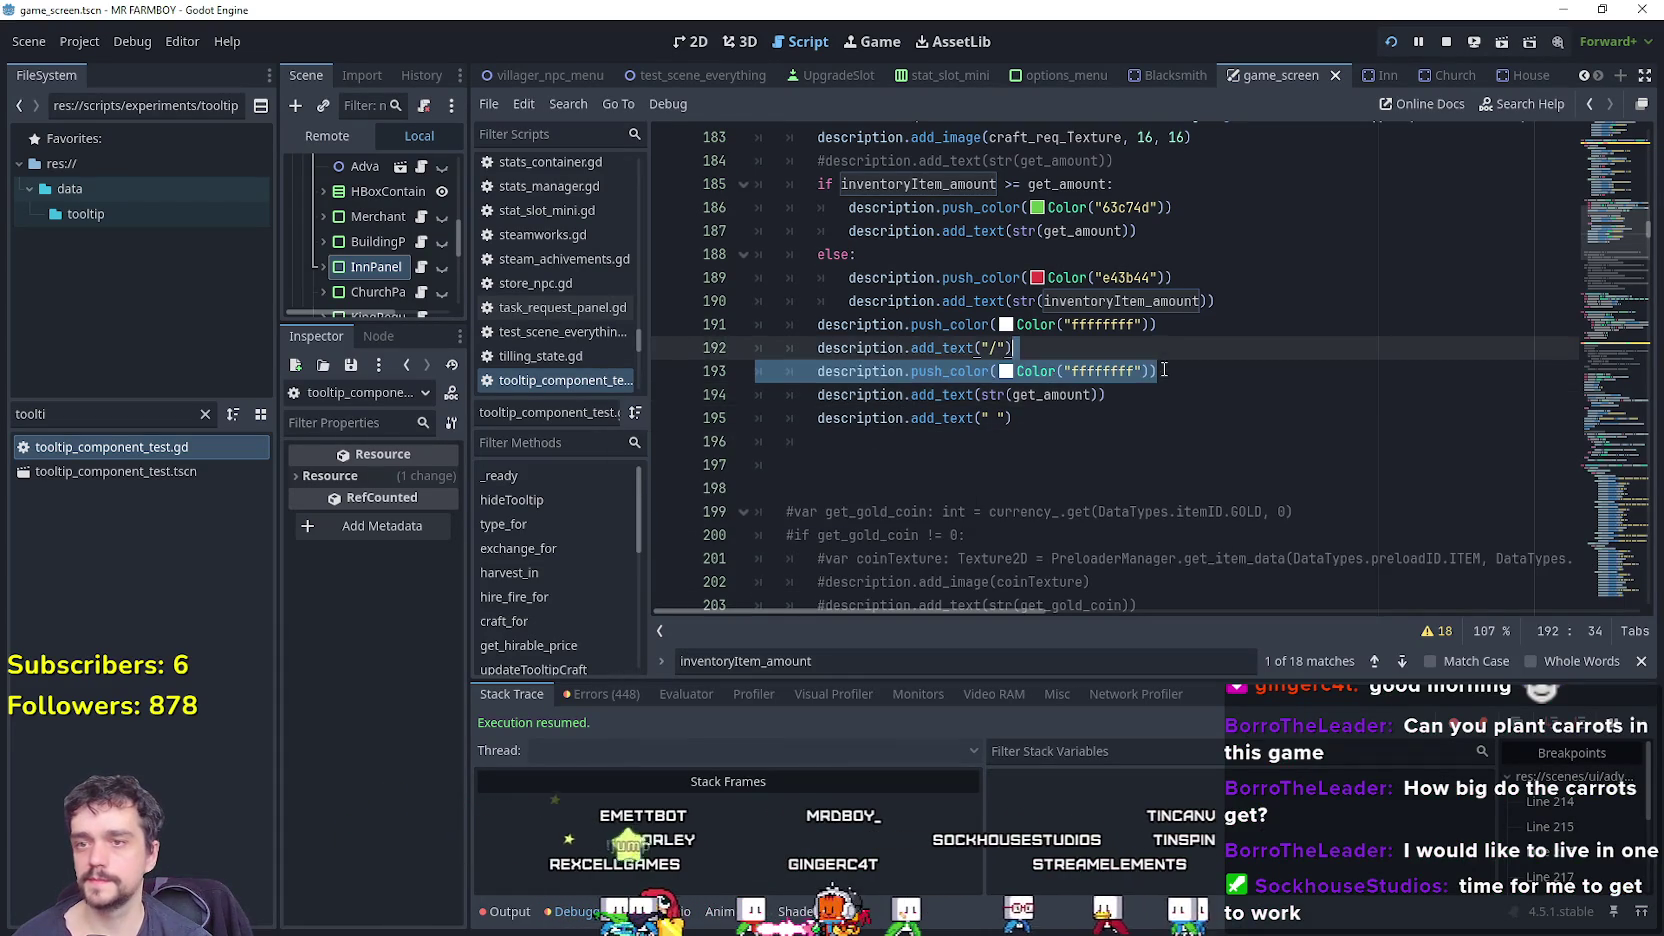
scroll(1163, 390, "up", 8)
scroll(1158, 393, "down", 5)
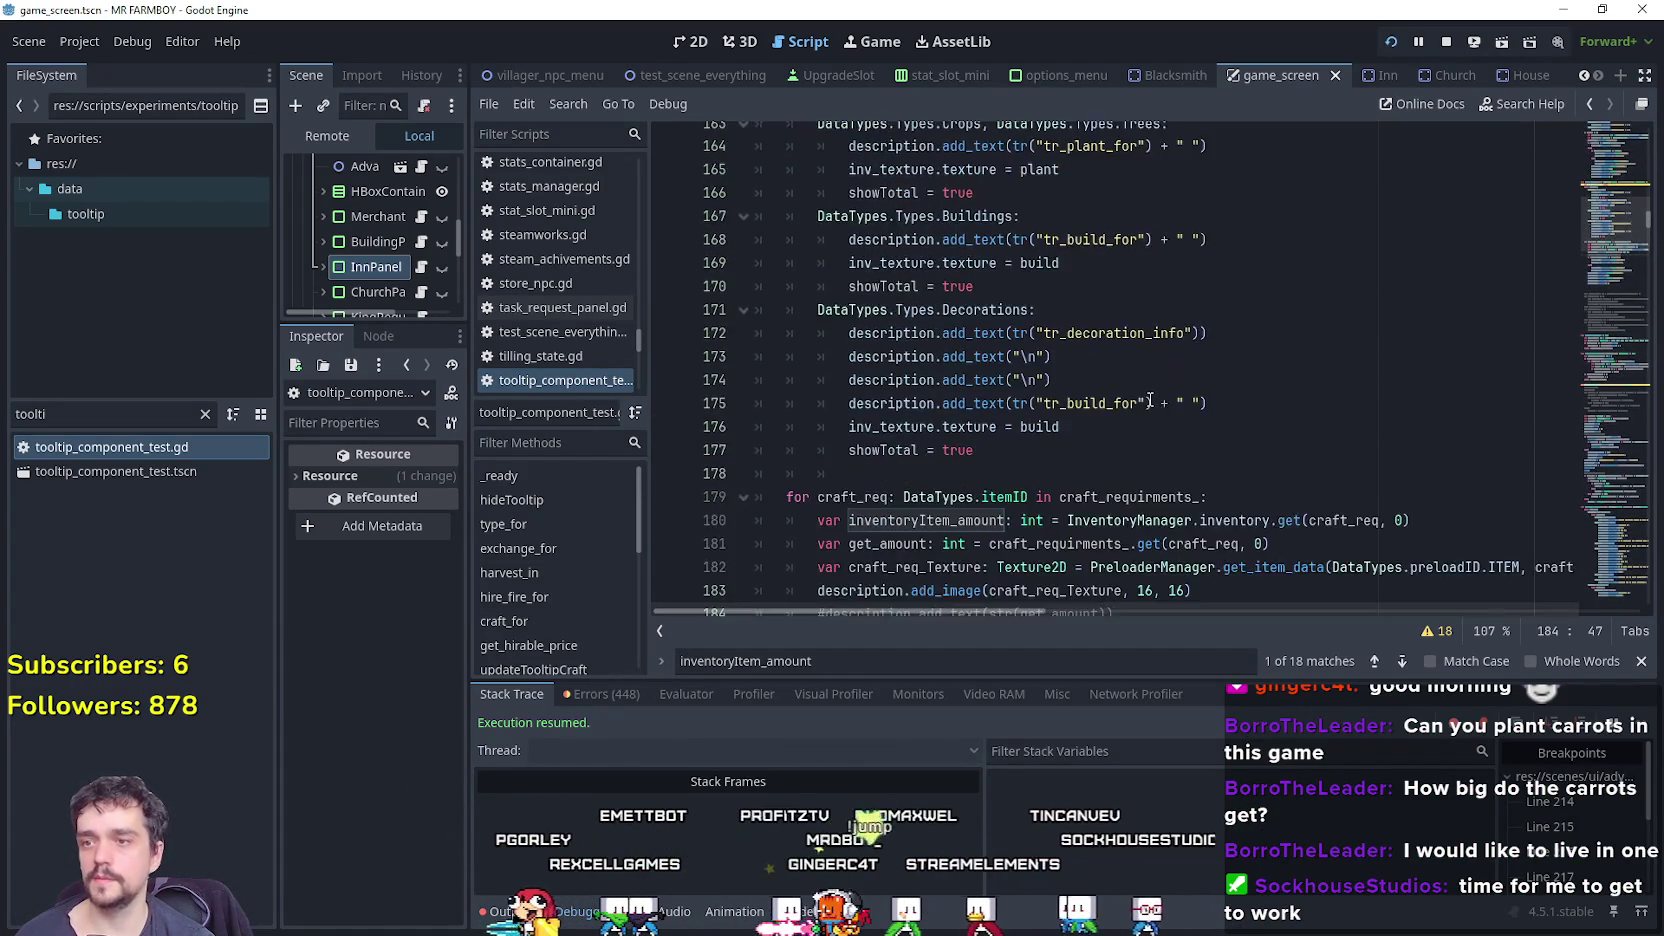
scroll(1146, 403, "up", 10)
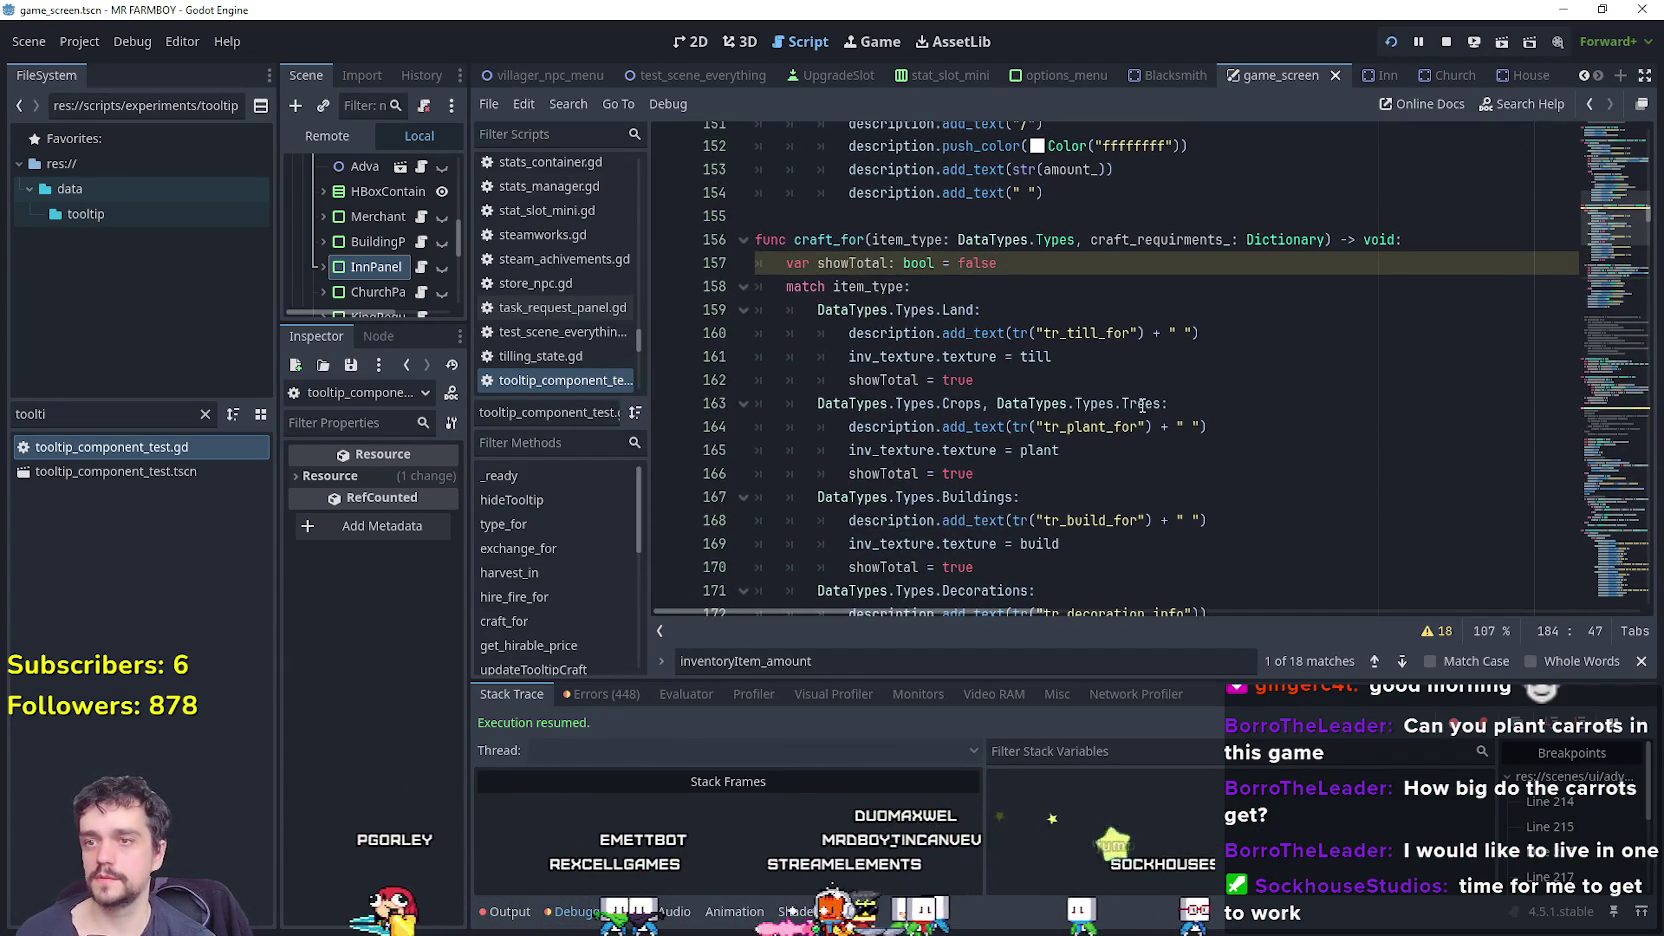
scroll(1141, 401, "down", 7)
scroll(1139, 398, "up", 3)
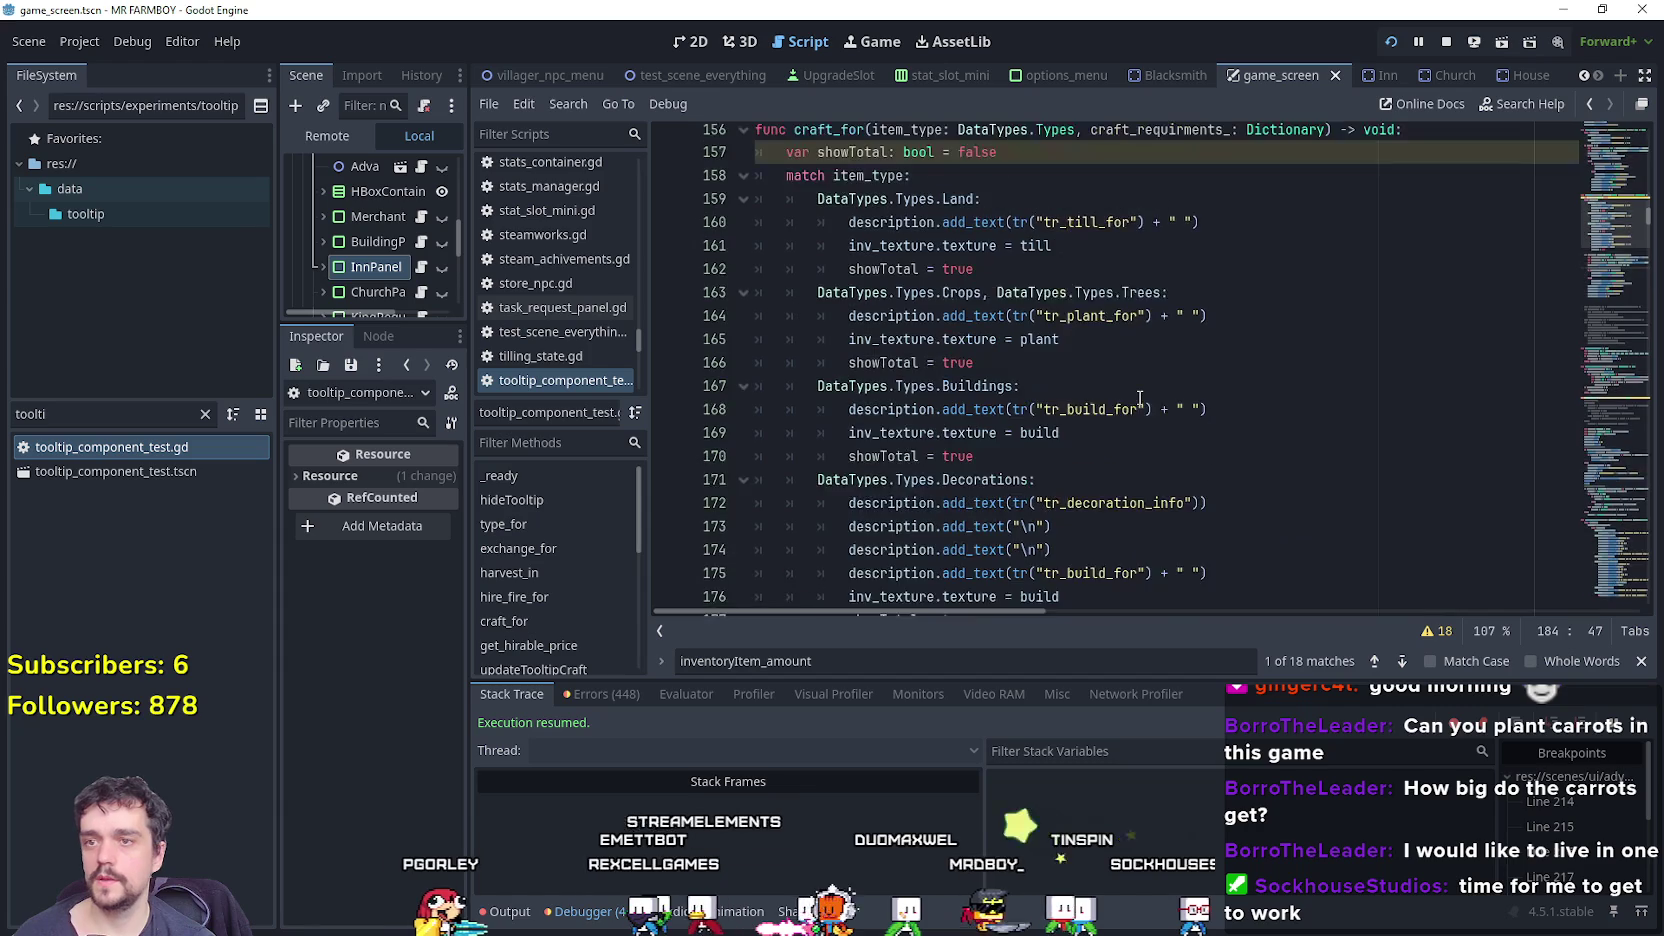
scroll(1139, 398, "down", 5)
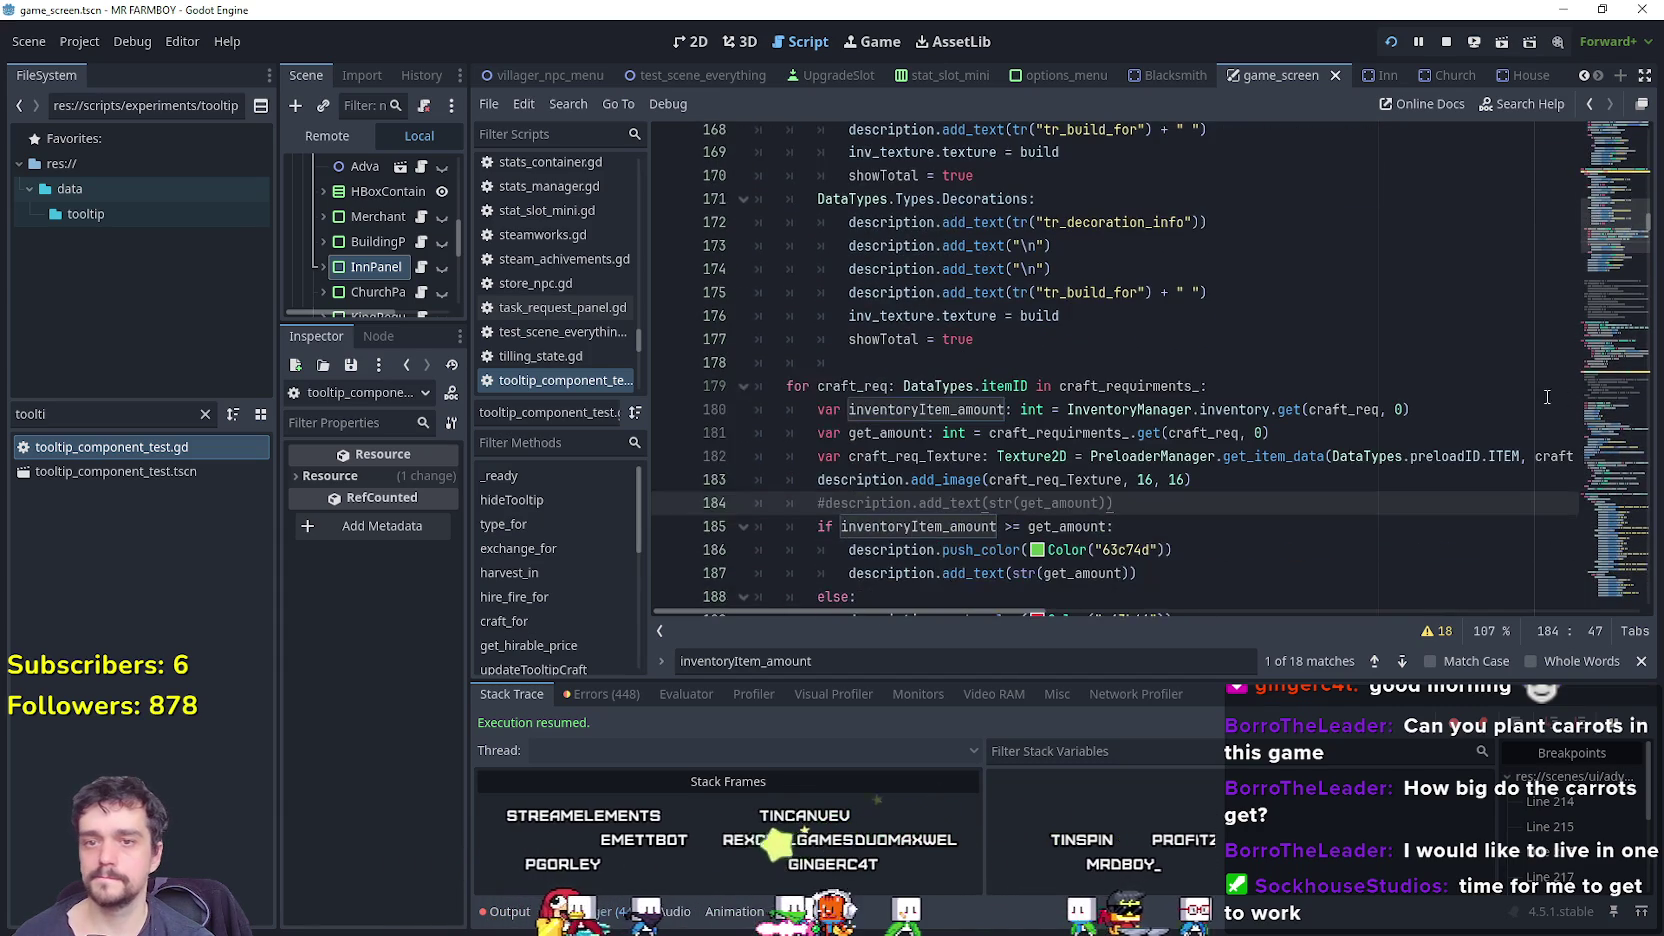
scroll(1606, 264, "up", 14)
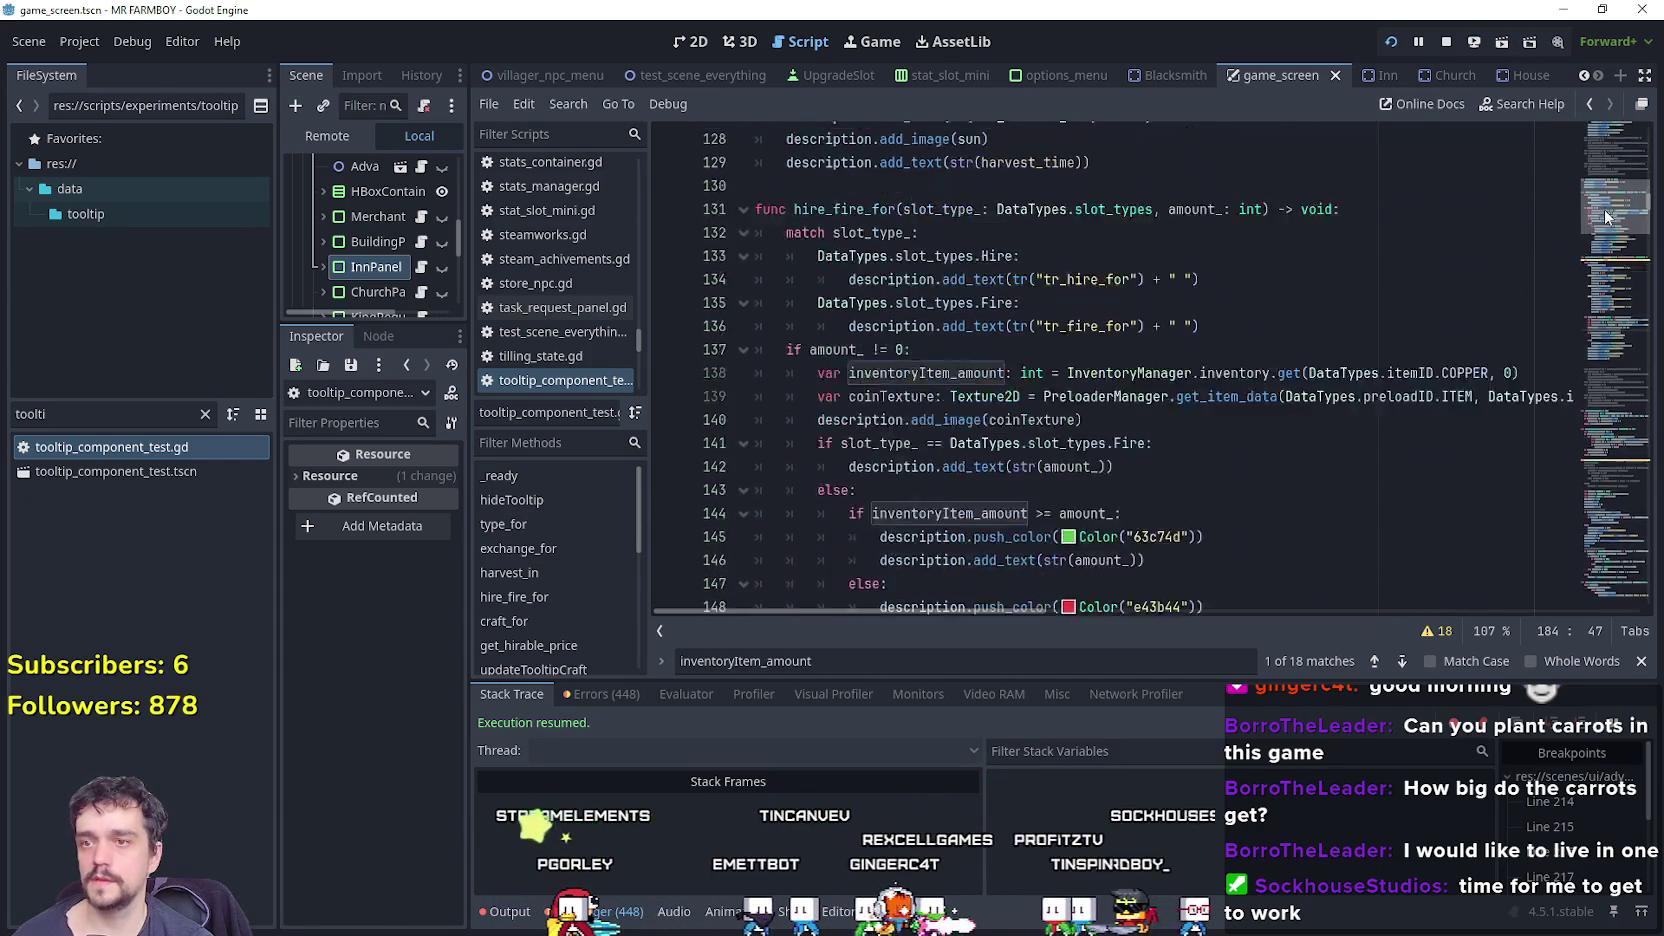
scroll(1606, 215, "up", 20)
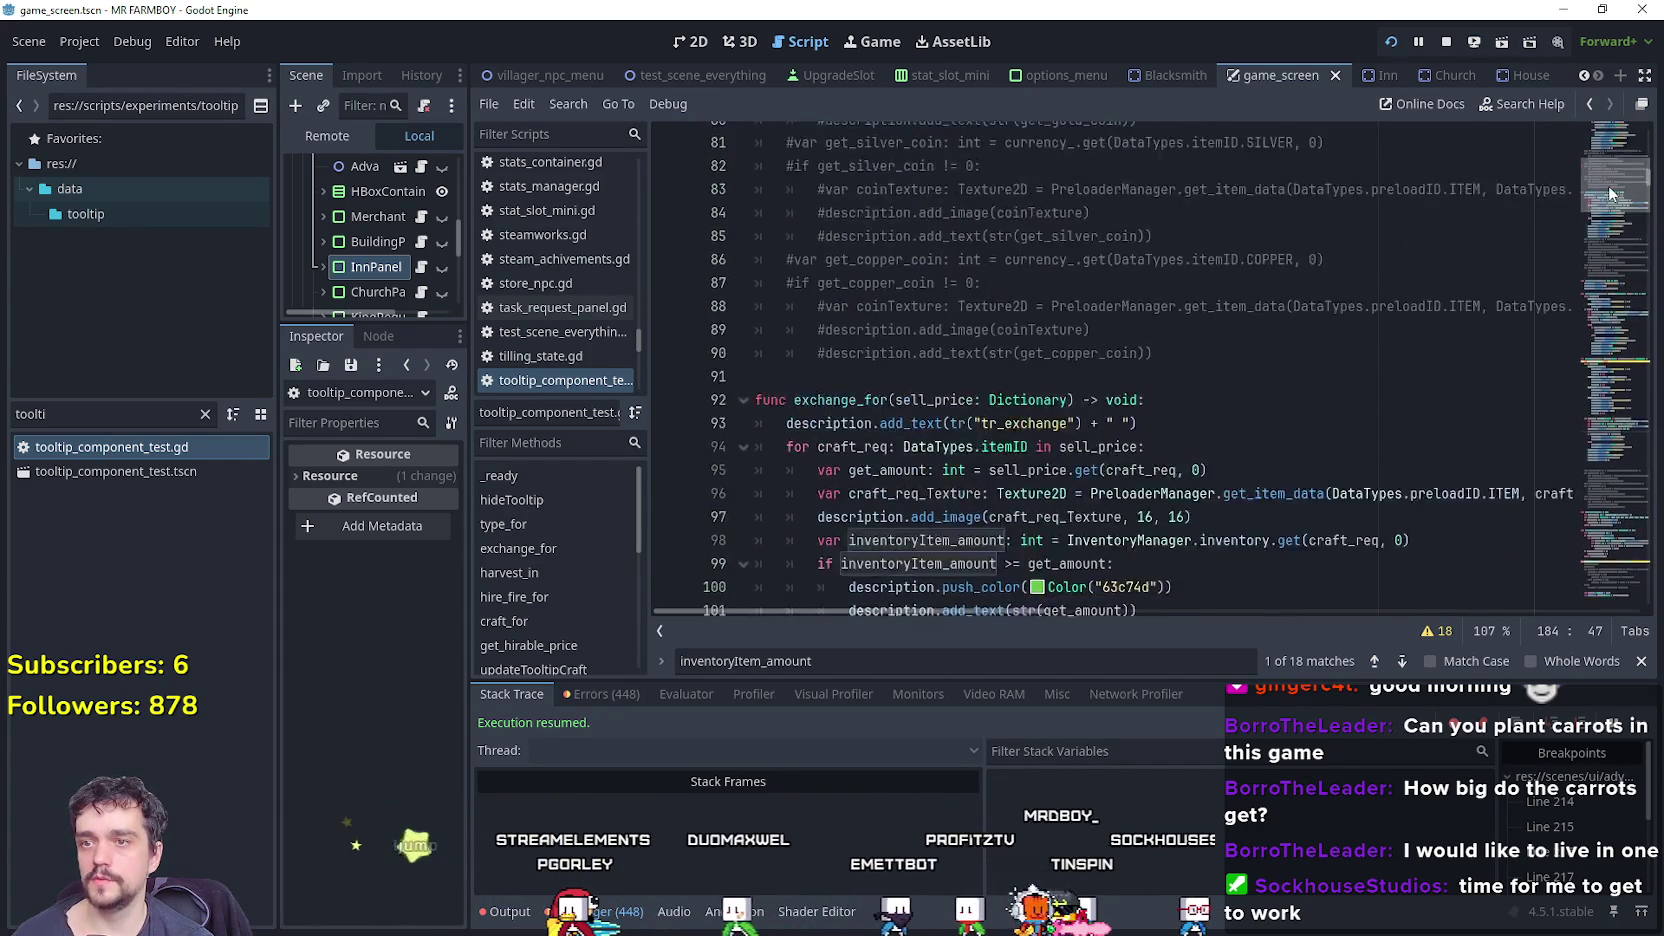
scroll(1616, 178, "up", 6)
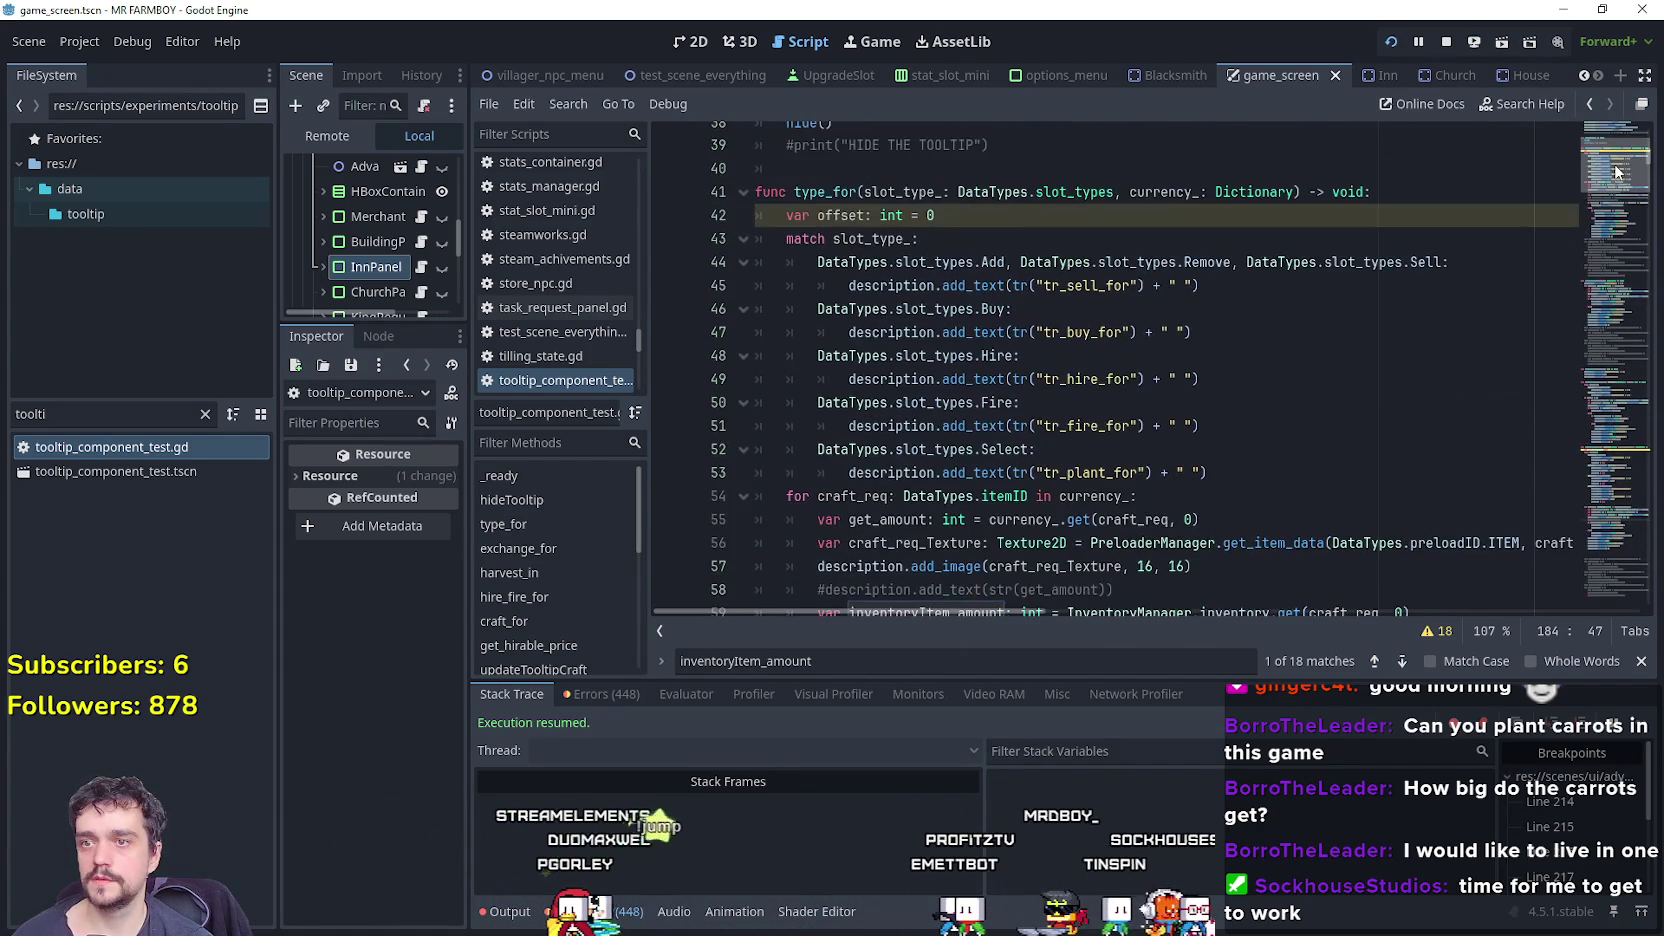
left_click(1113, 285)
scroll(1130, 332, "down", 4)
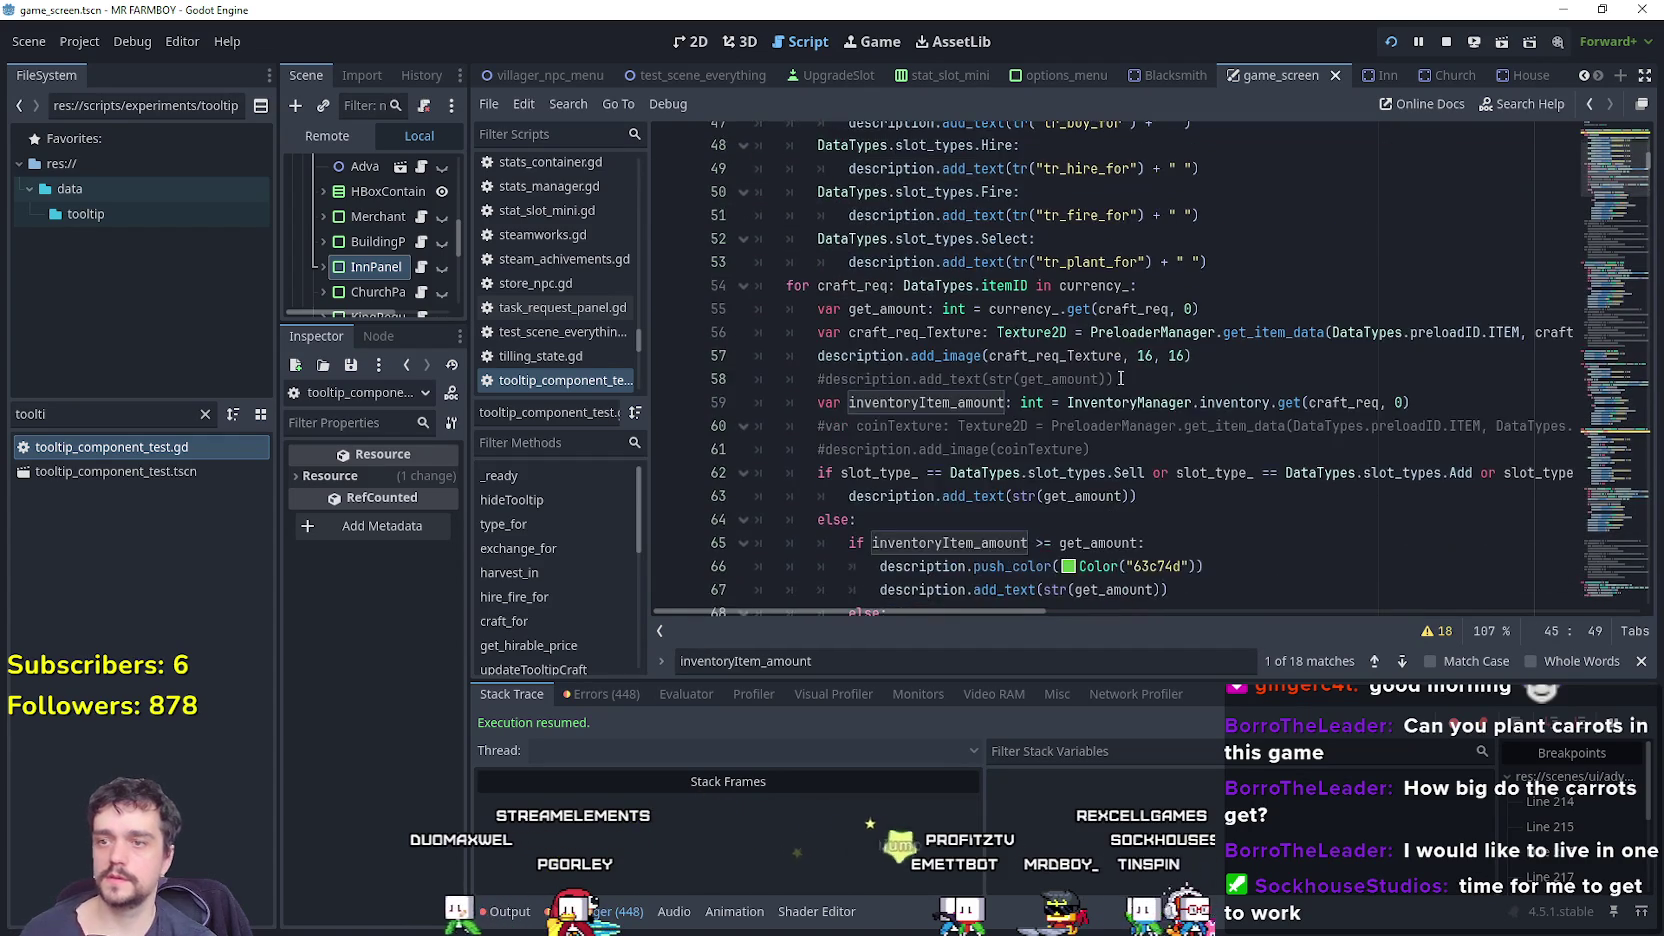
left_click(1210, 426)
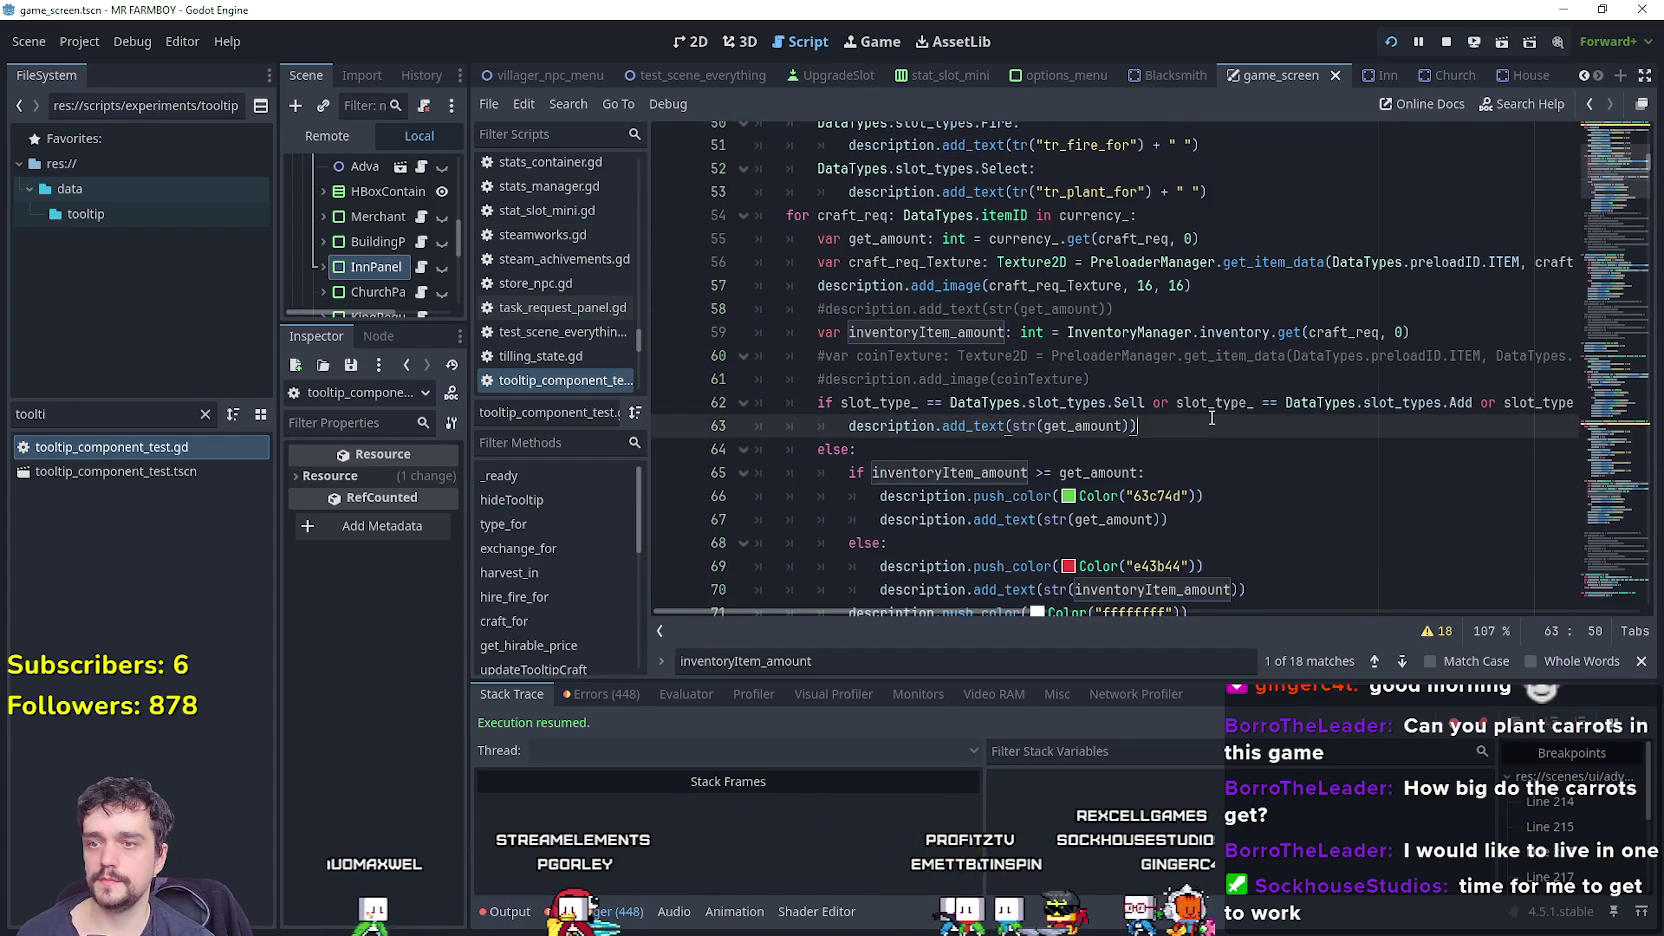
scroll(1212, 437, "up", 4)
scroll(1200, 345, "down", 4)
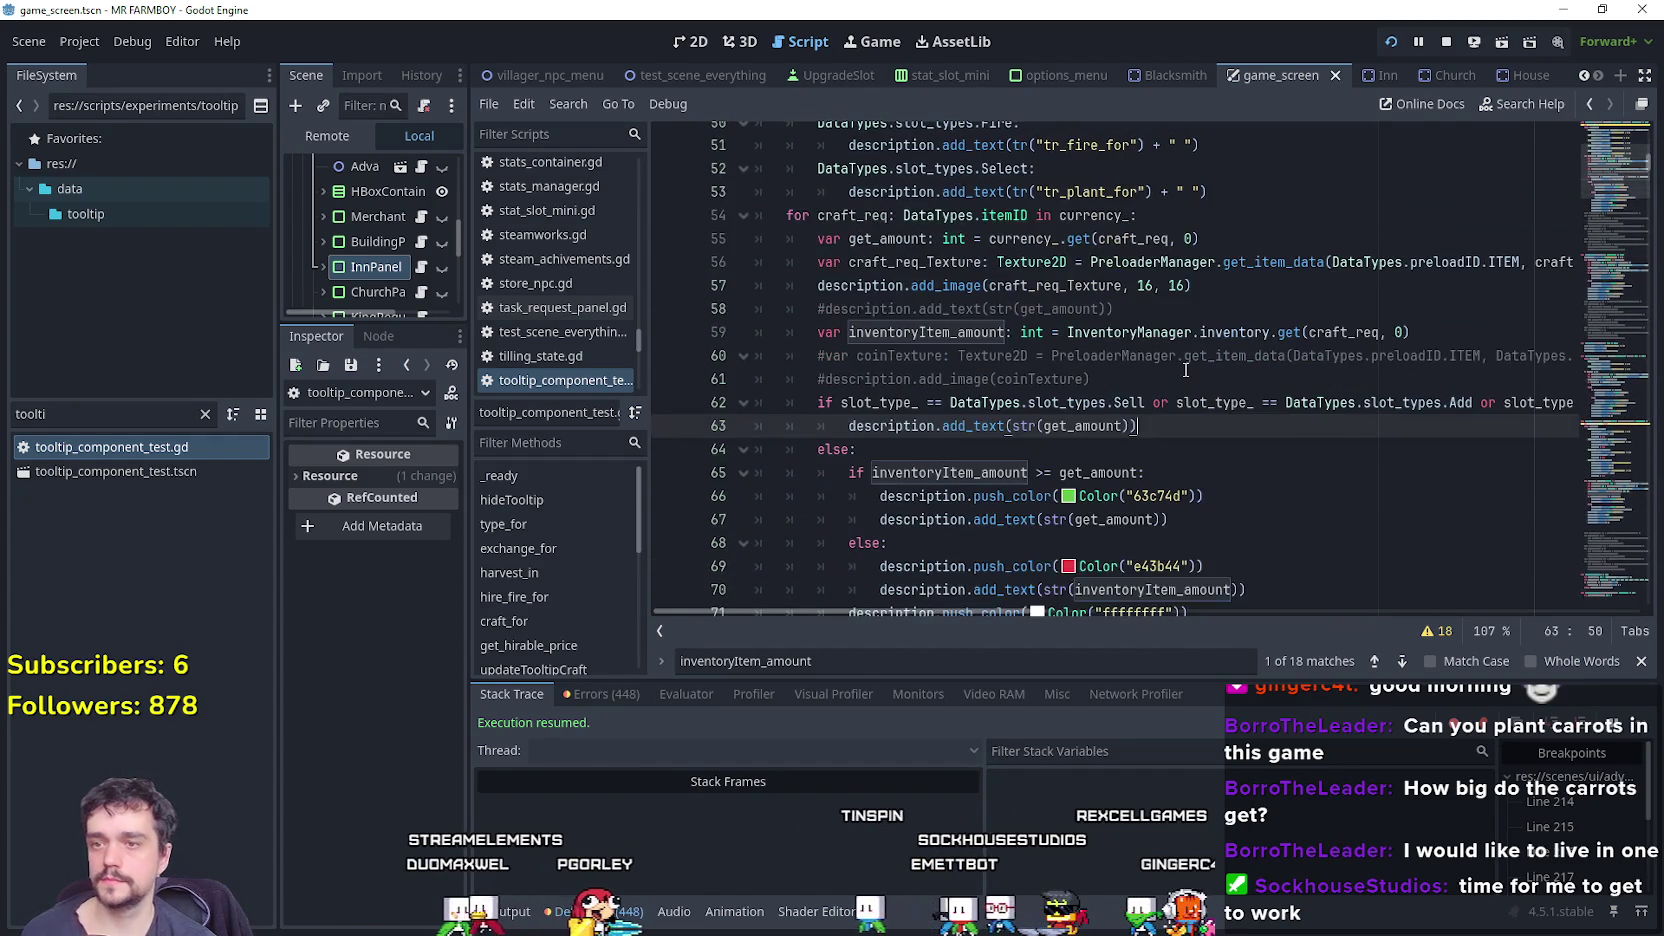
scroll(1180, 418, "up", 3)
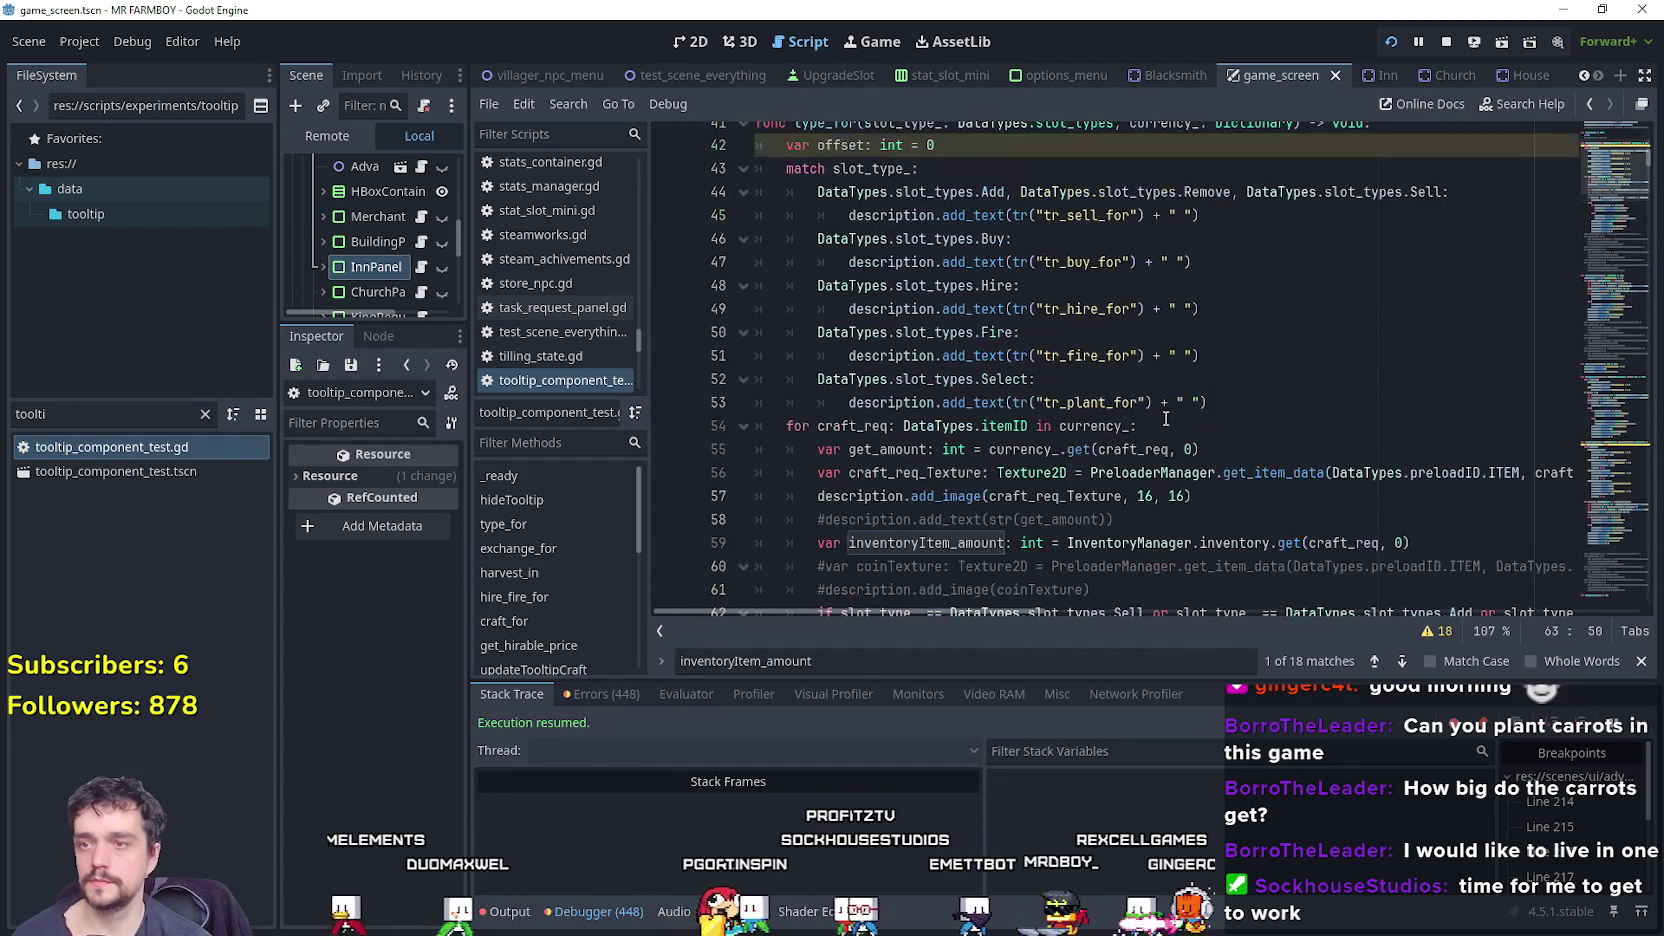
Add a 'DataTypes.slot_types.Activate:' case below the Select case in type_for.
left_click(1237, 382)
left_click(1245, 405)
key("Return")
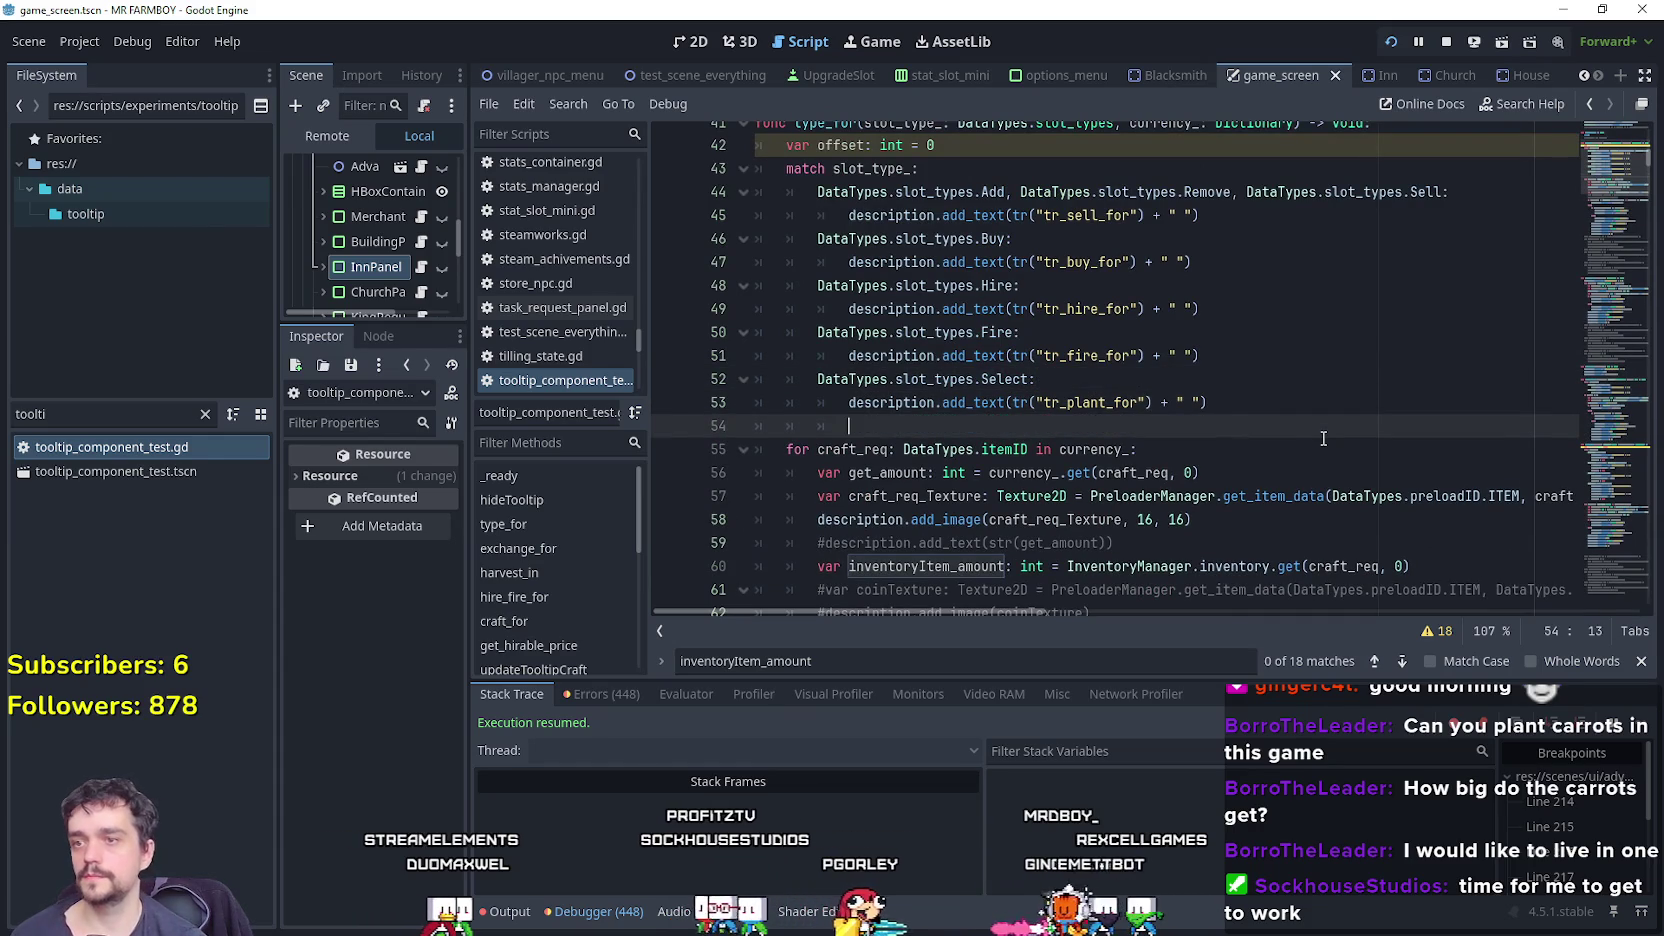
type("Data")
key("Return")
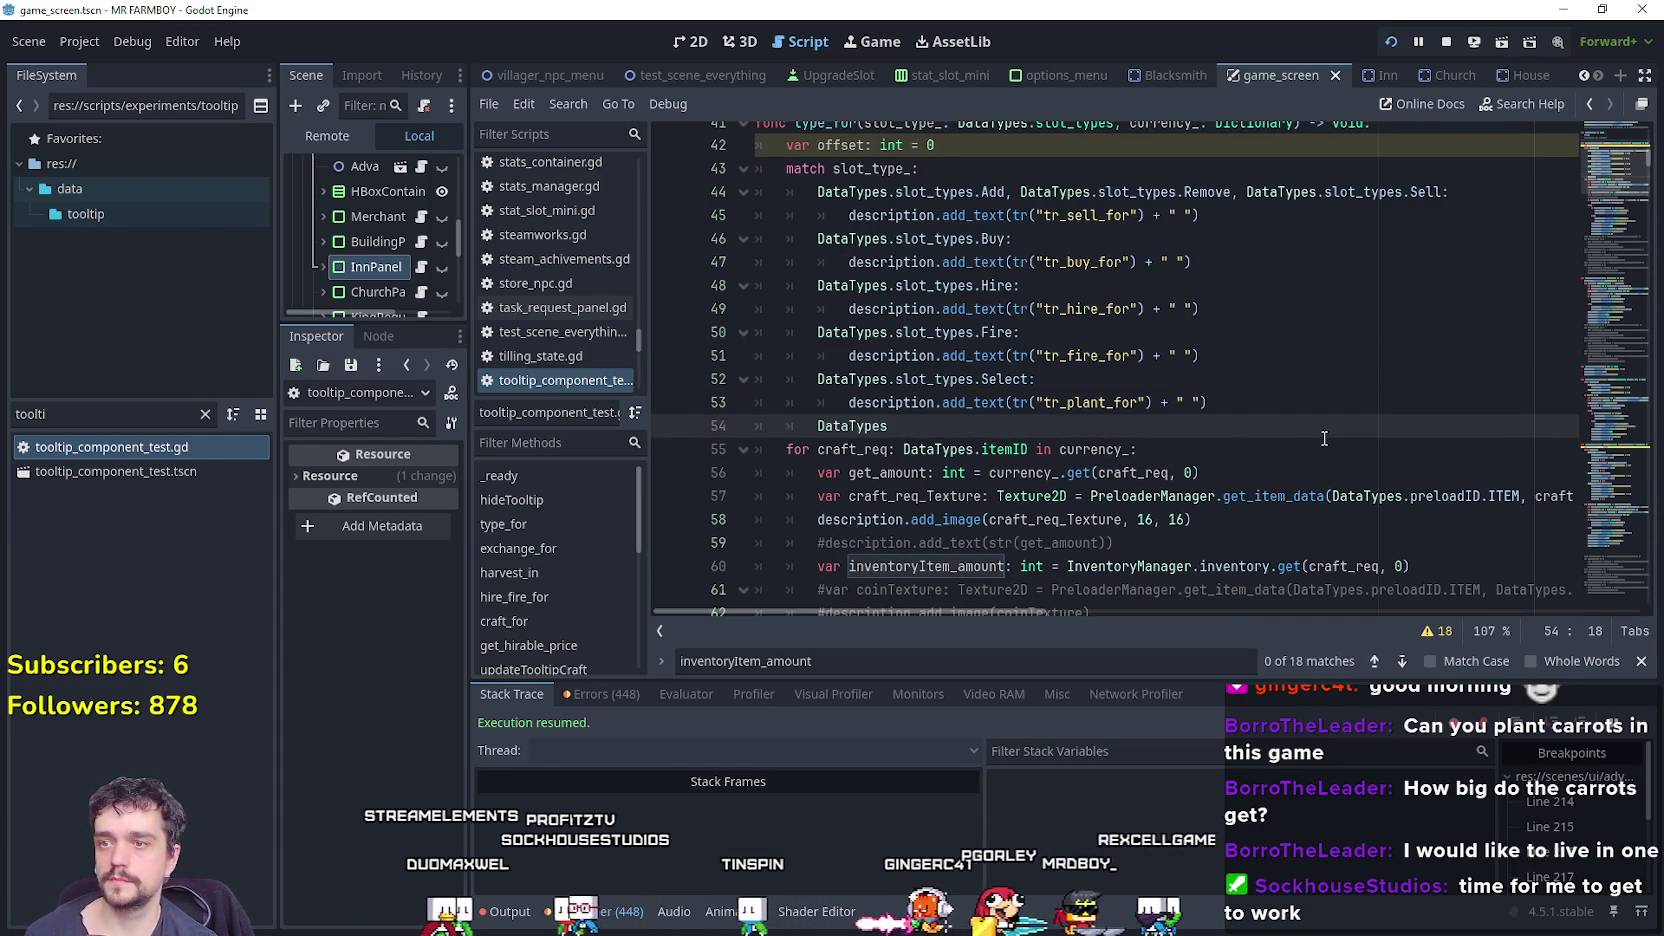
type(".slot_types")
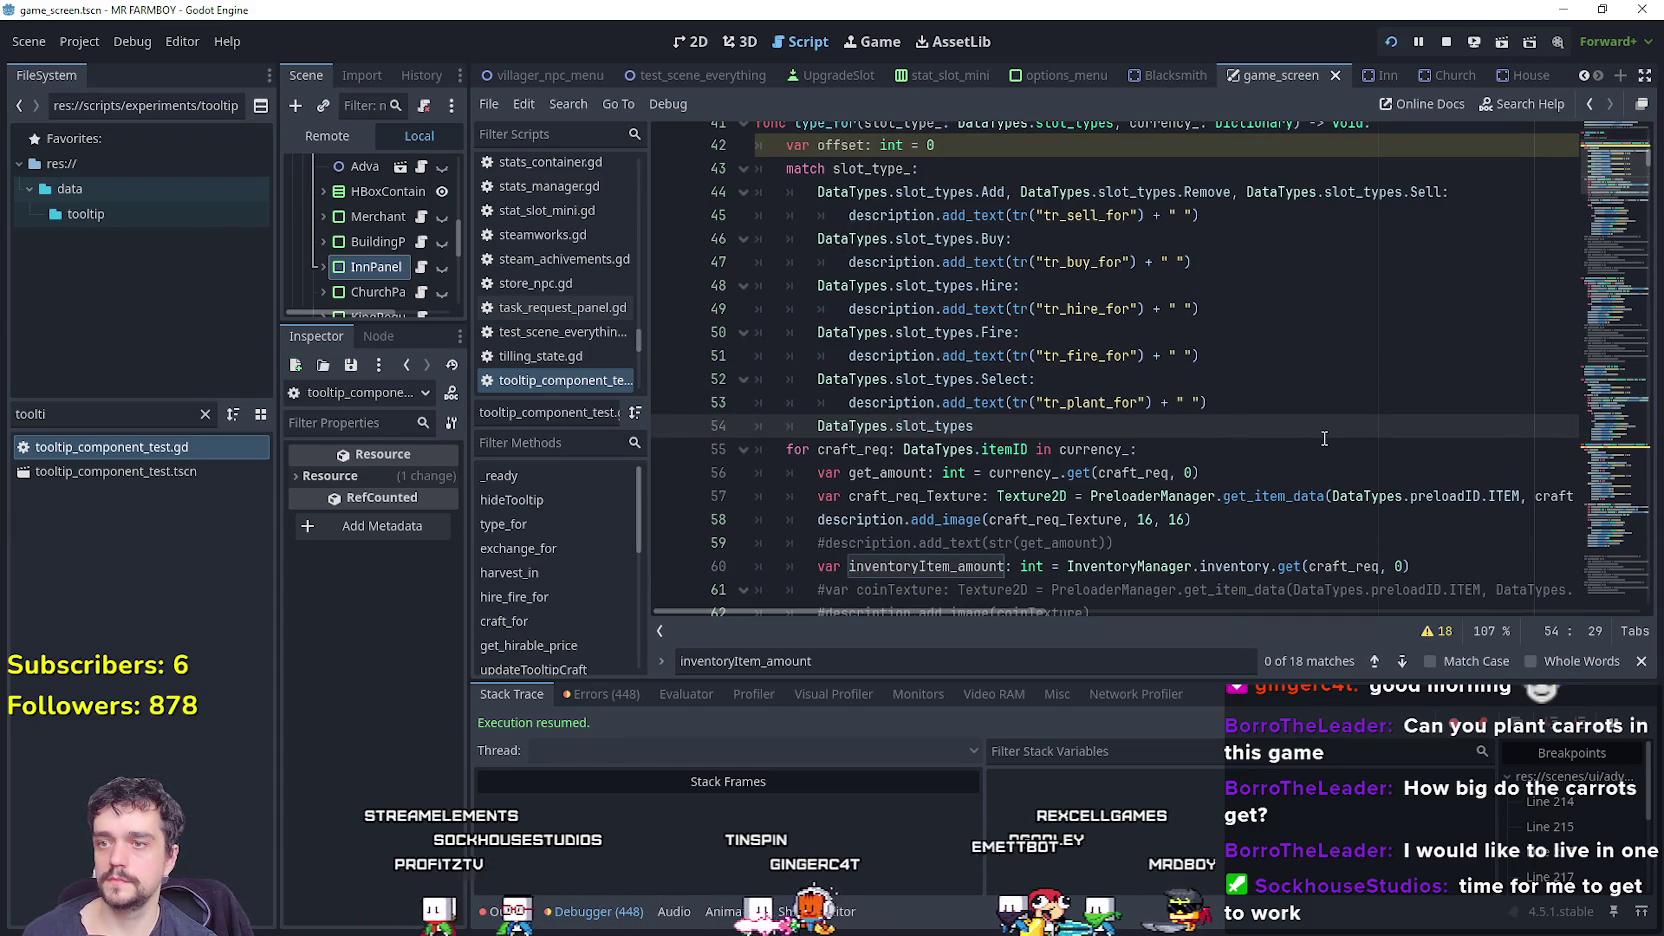
type(".")
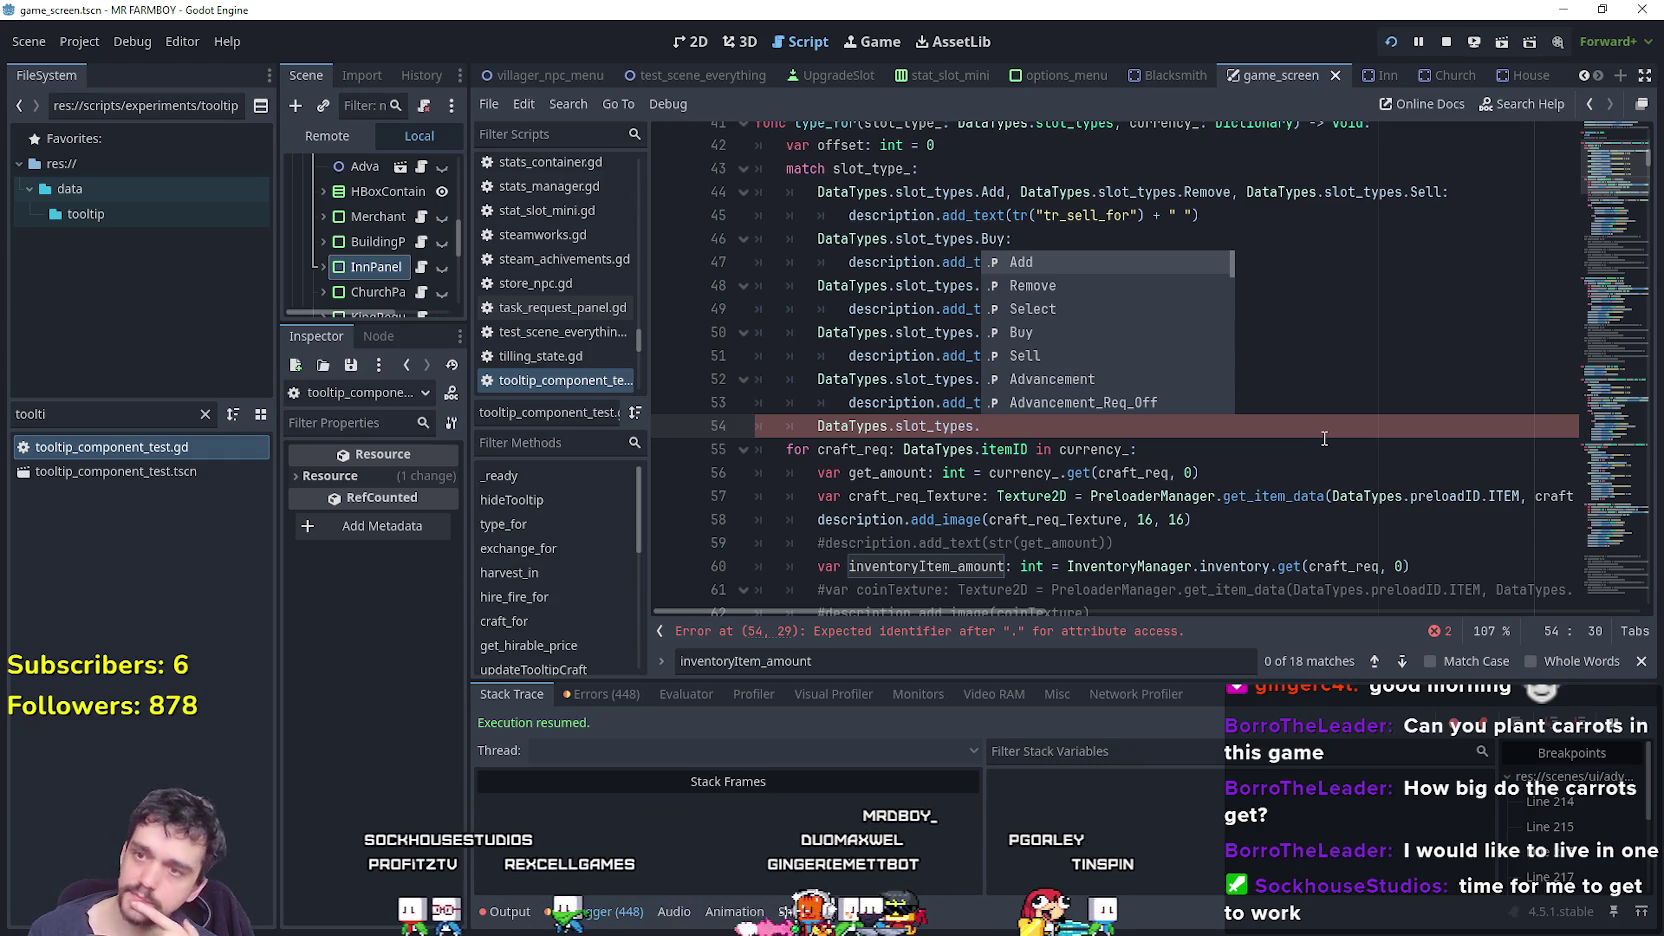
type("A")
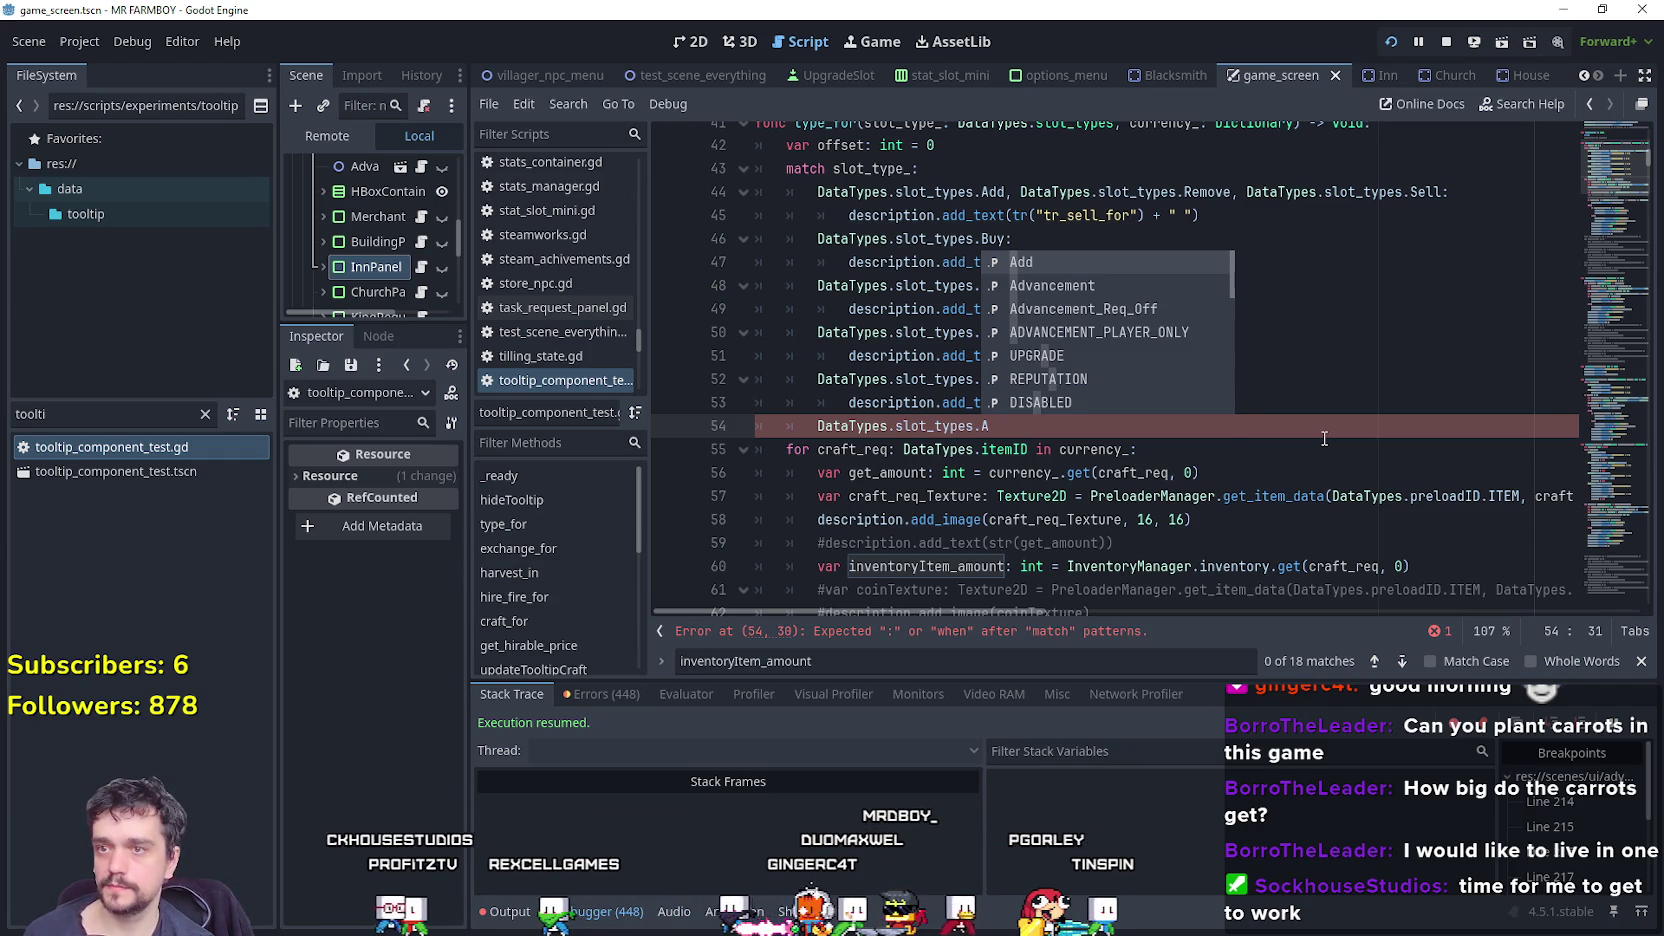
type("ctivate")
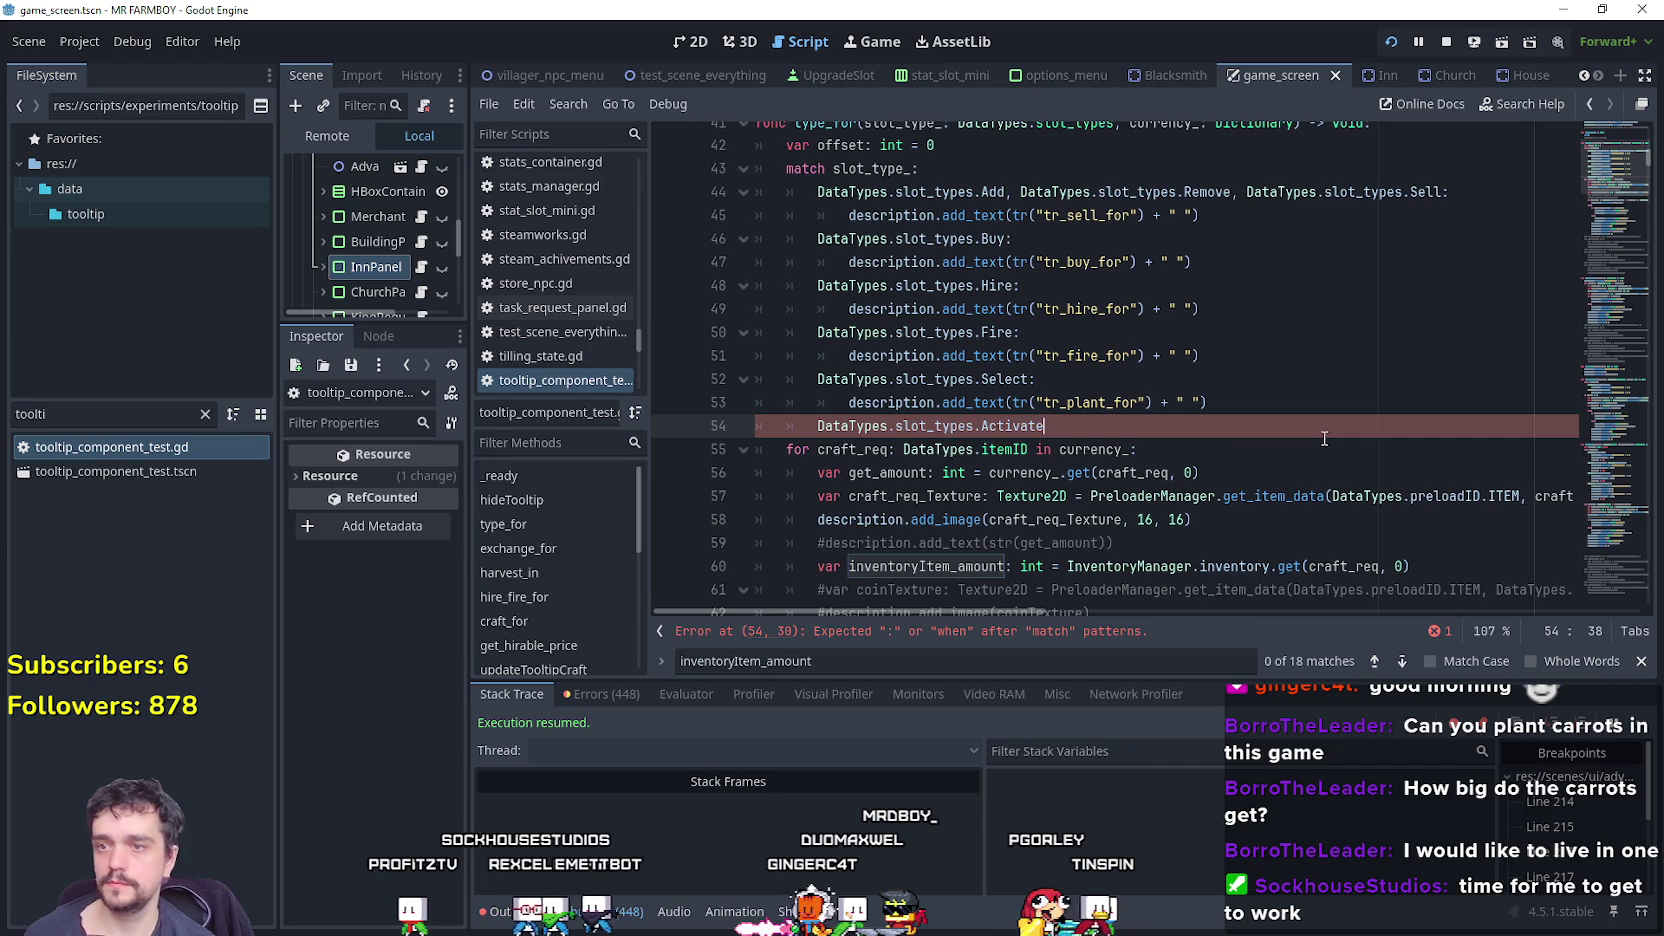
type(":")
key("Return")
type("tr_activate_for")
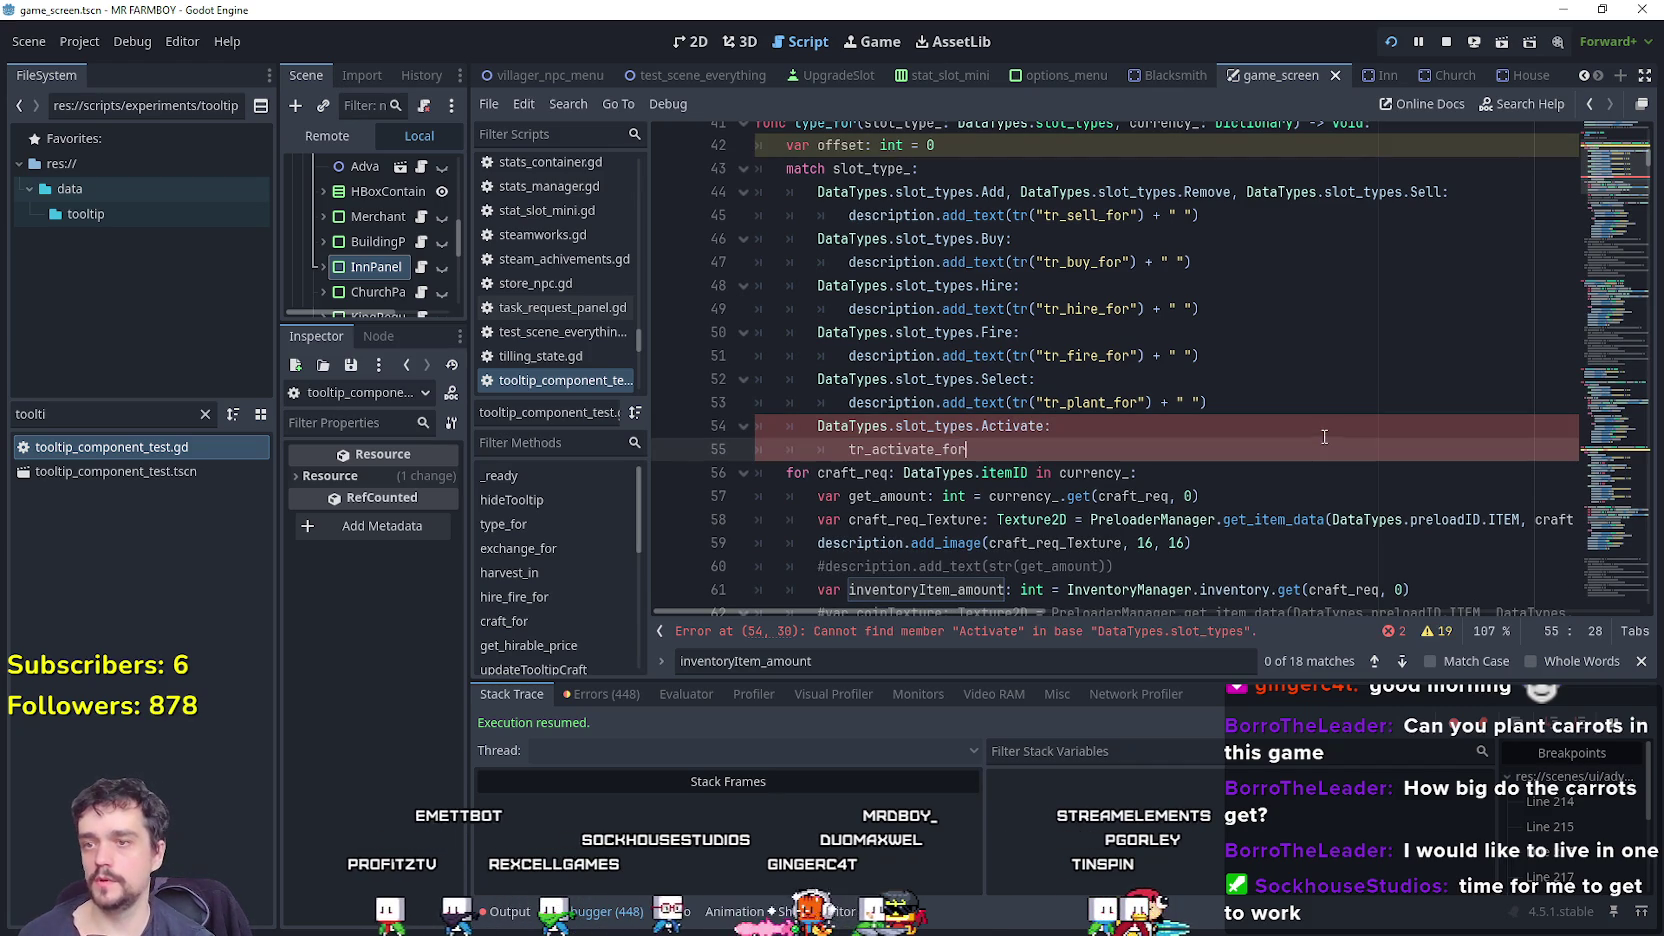
Copy the Select case's add_text line into the Activate case and change it to tr_activate_for.
key("ctrl+BackSpace")
left_click_drag(850, 402, 1282, 403)
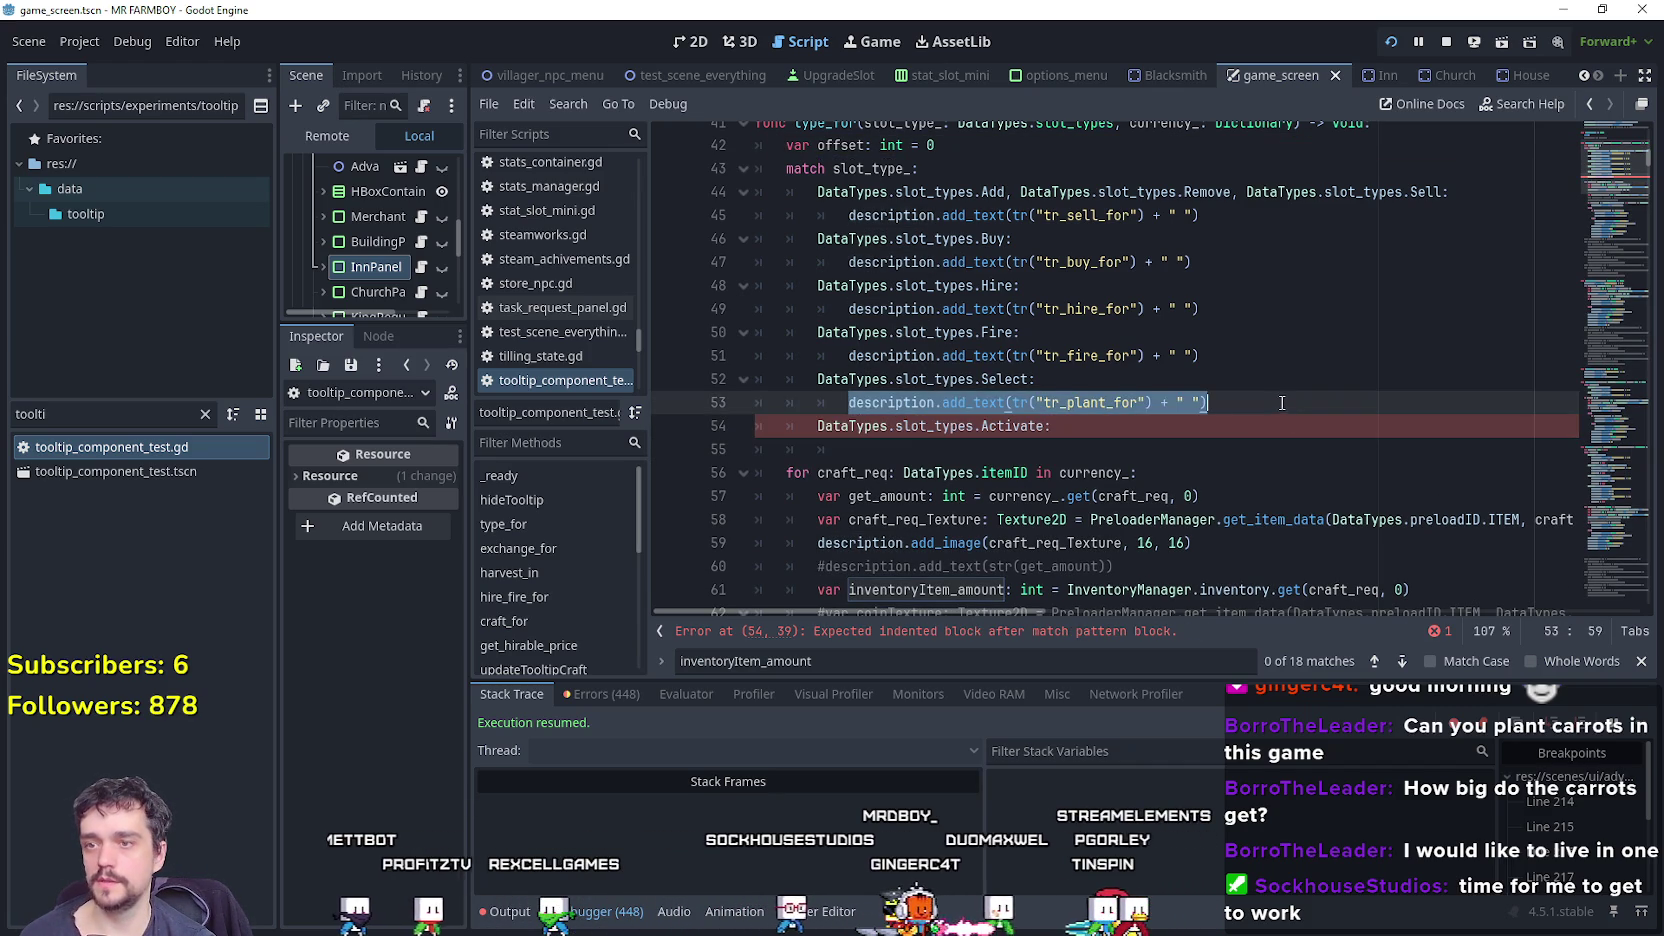
key("ctrl+c")
left_click(1122, 449)
key("ctrl+v")
double_click(1122, 449)
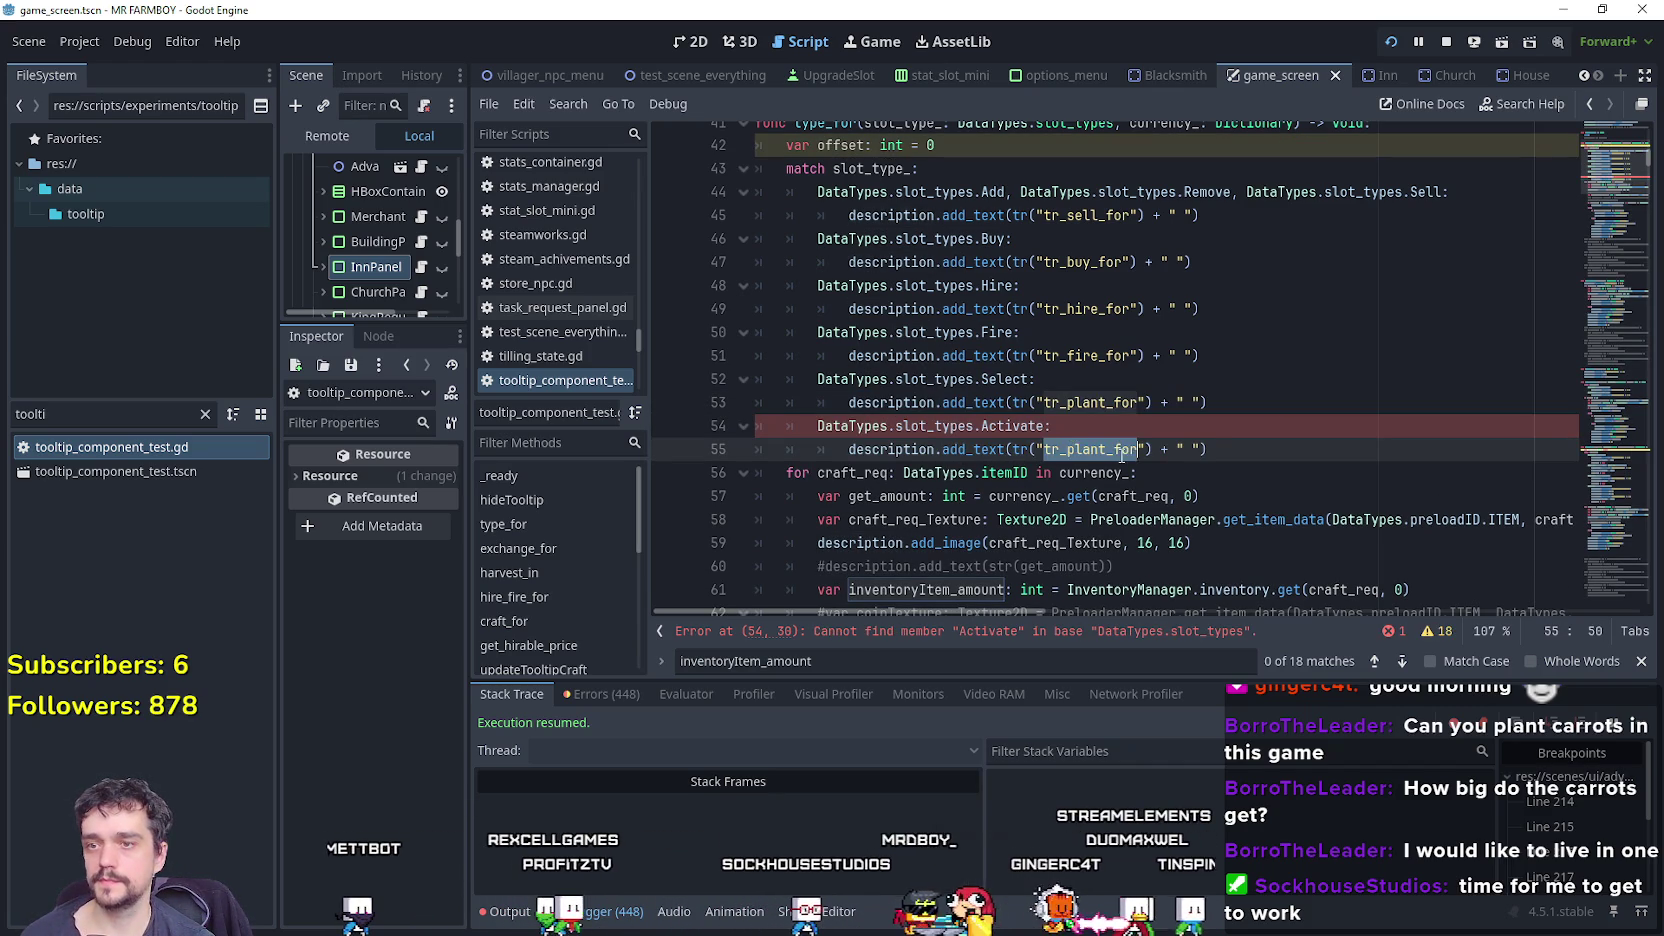
left_click_drag(1106, 449, 1067, 450)
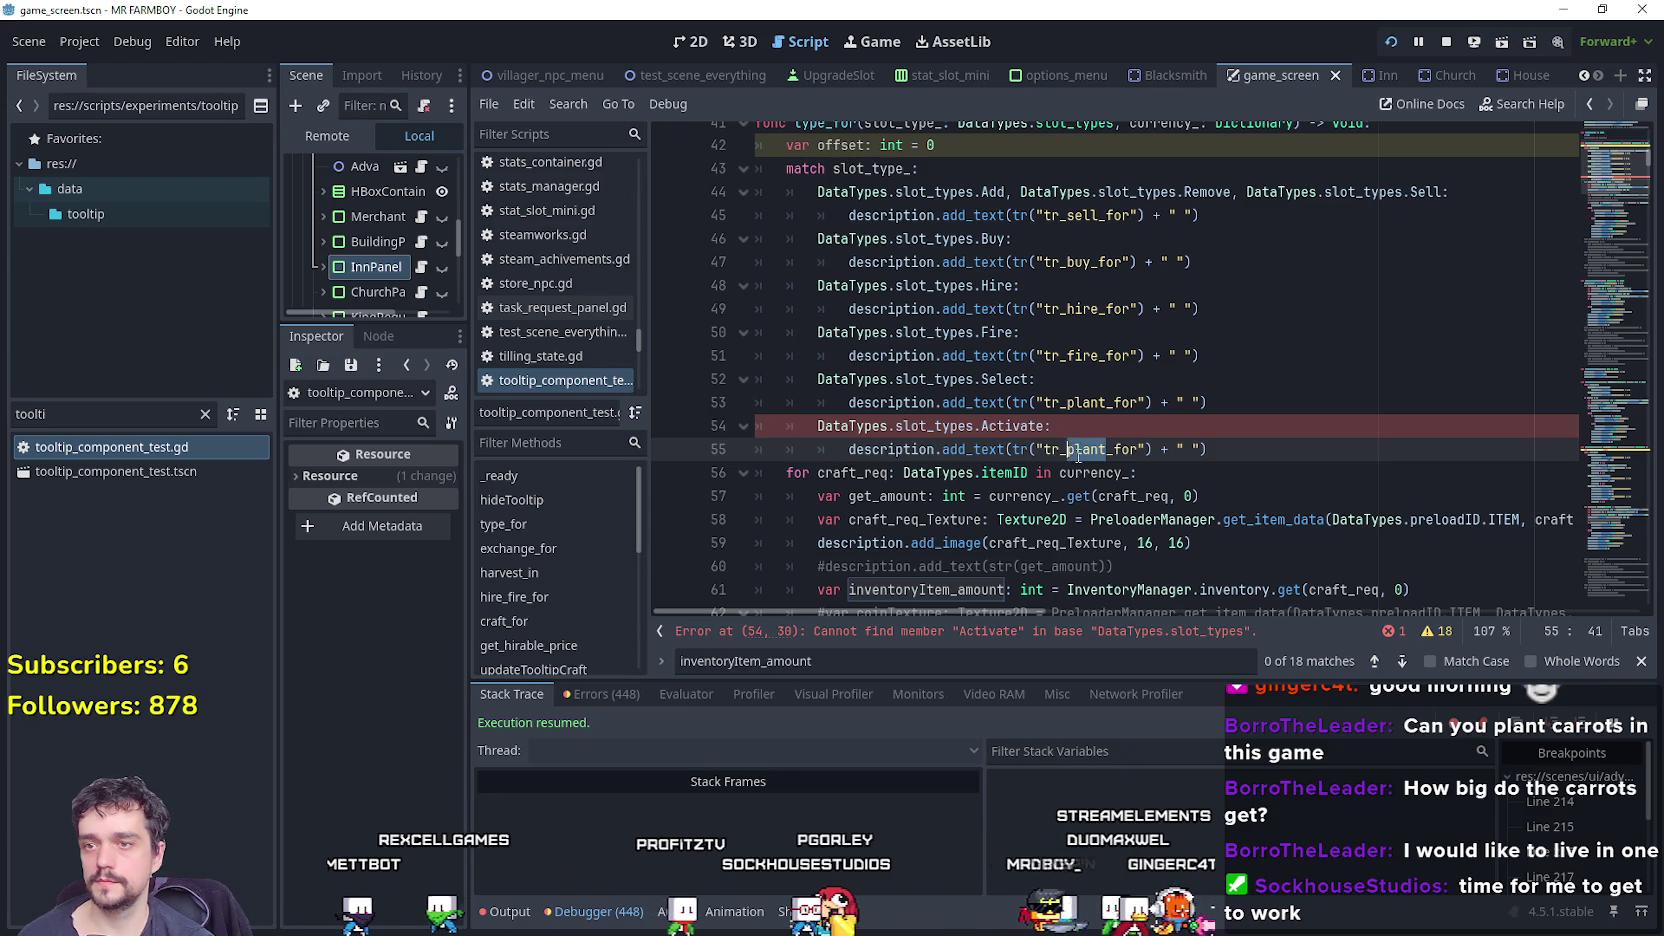
type("activate")
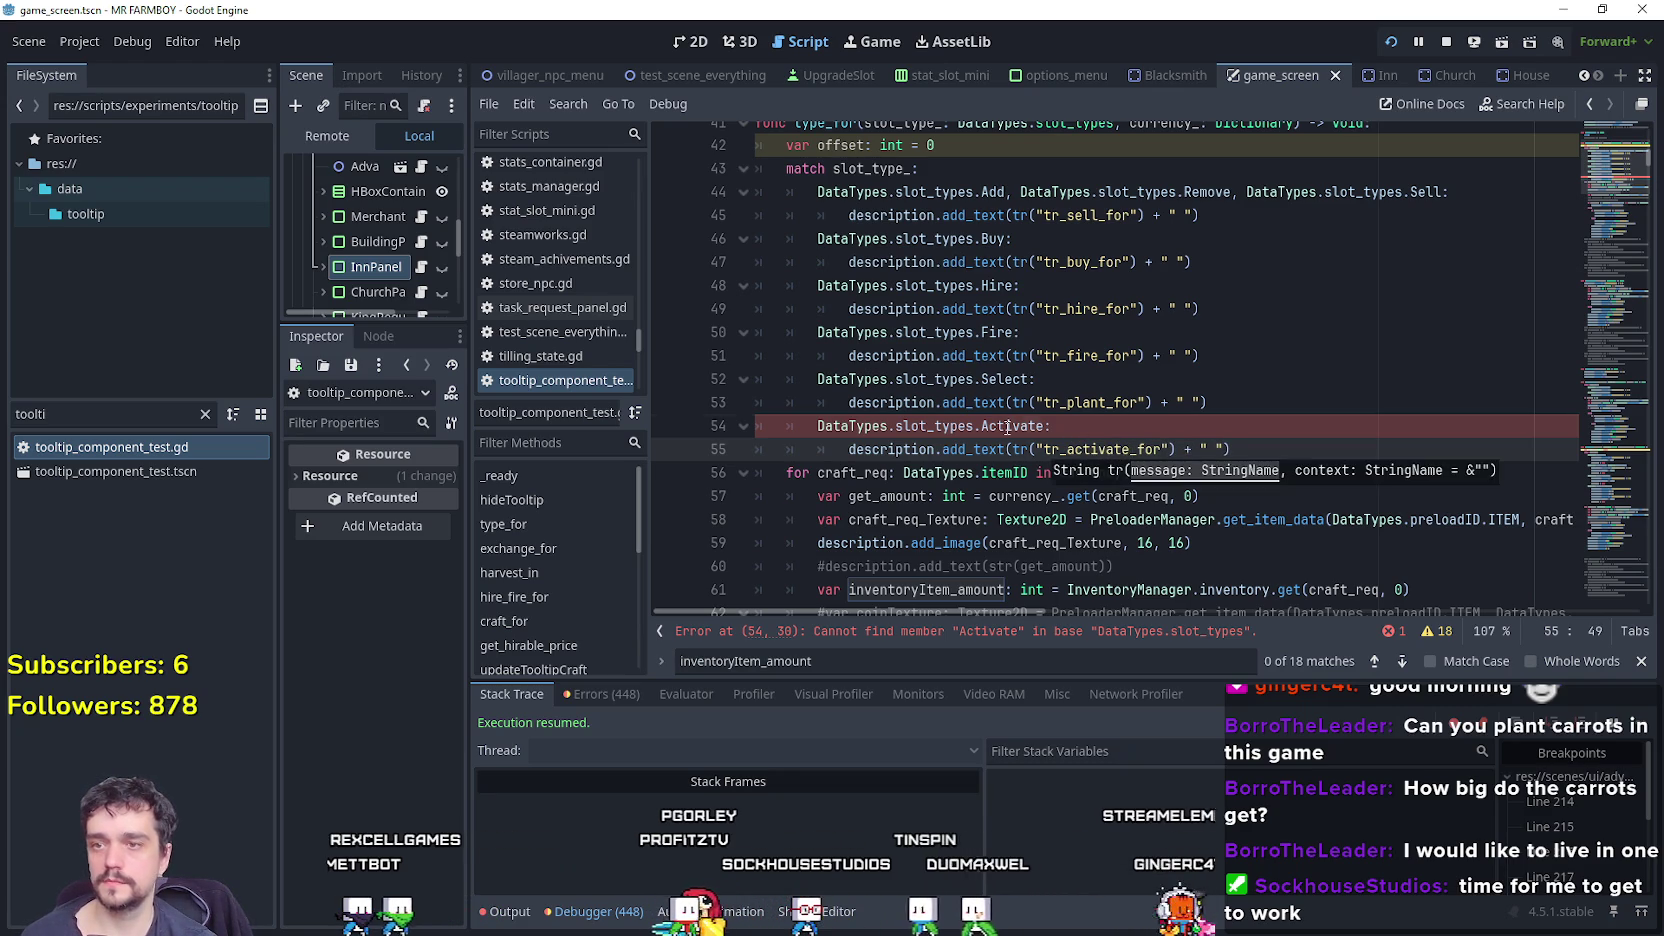
Look up the Activate symbol to jump to the slot_types enum definition.
right_click(944, 410)
right_click(911, 433)
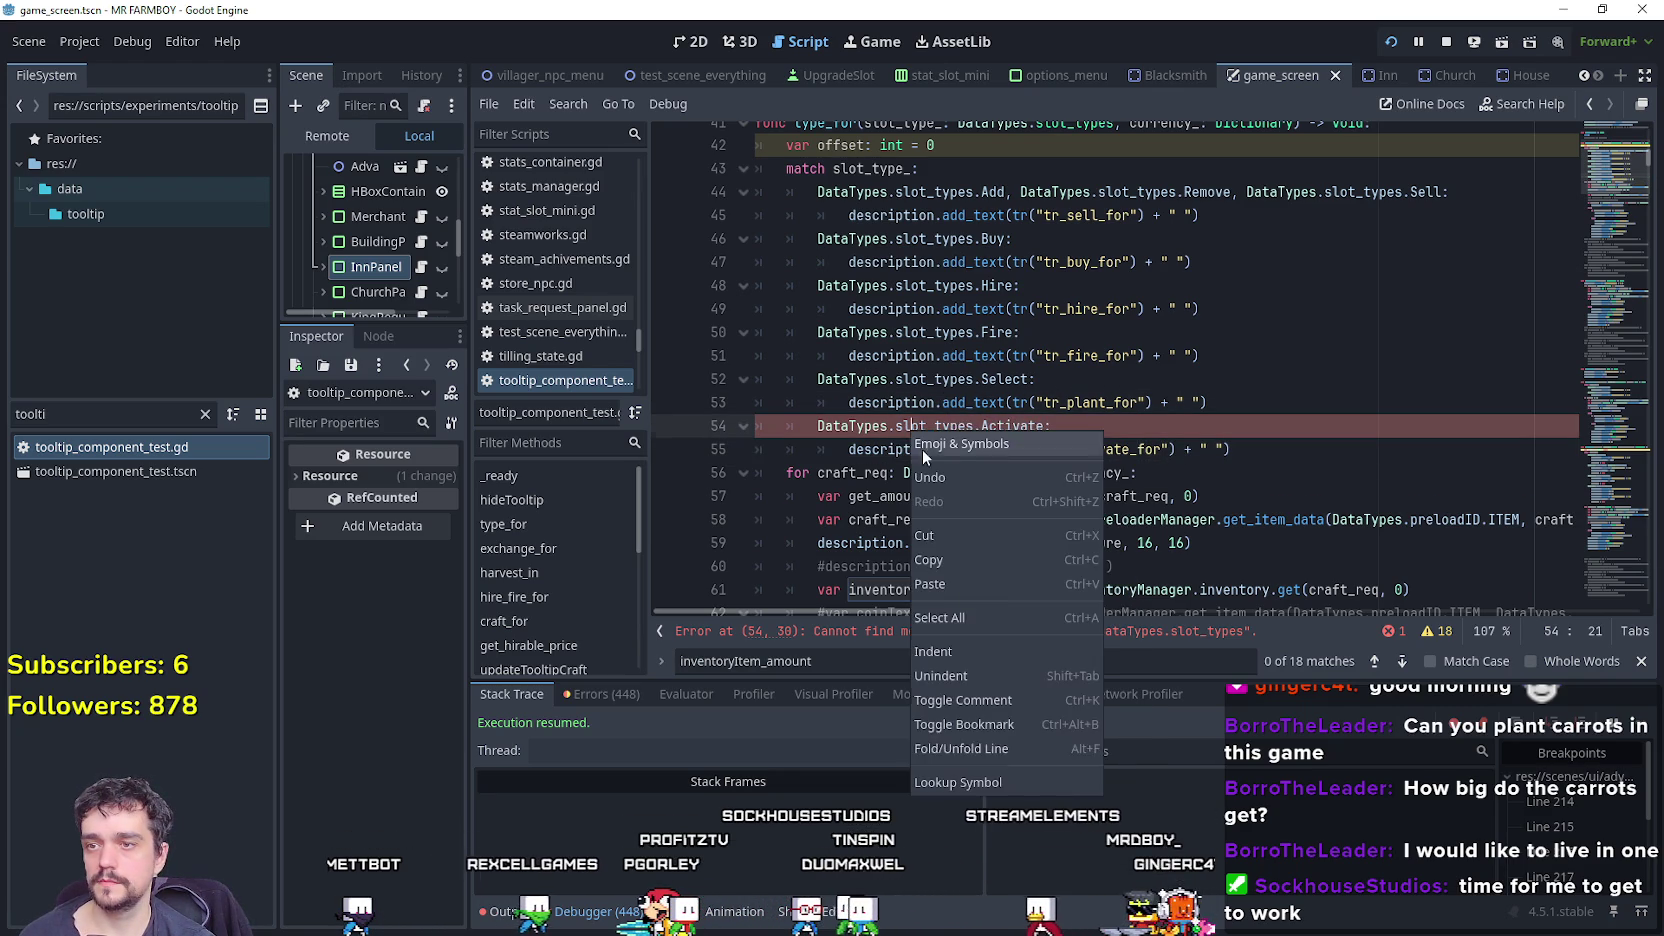
left_click(1041, 783)
Append an Activate entry after Exchange in the slot_types enum and save data_types.gd.
scroll(879, 450, "down", 3)
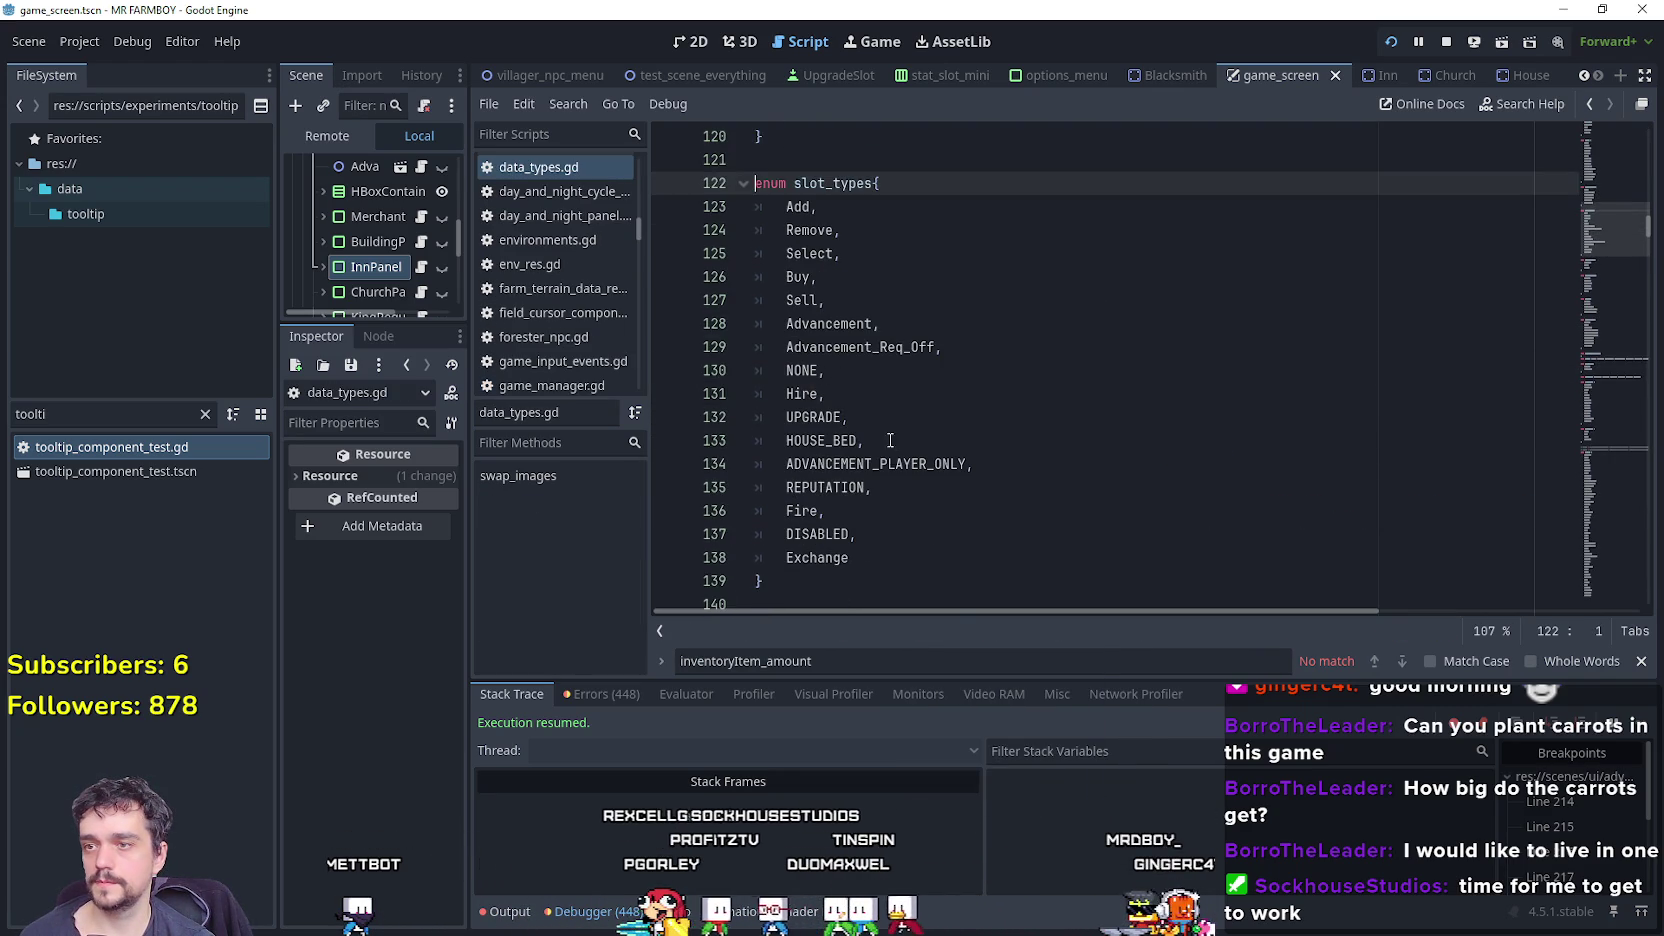
left_click(879, 563)
type(",")
key("Return")
type("Activate")
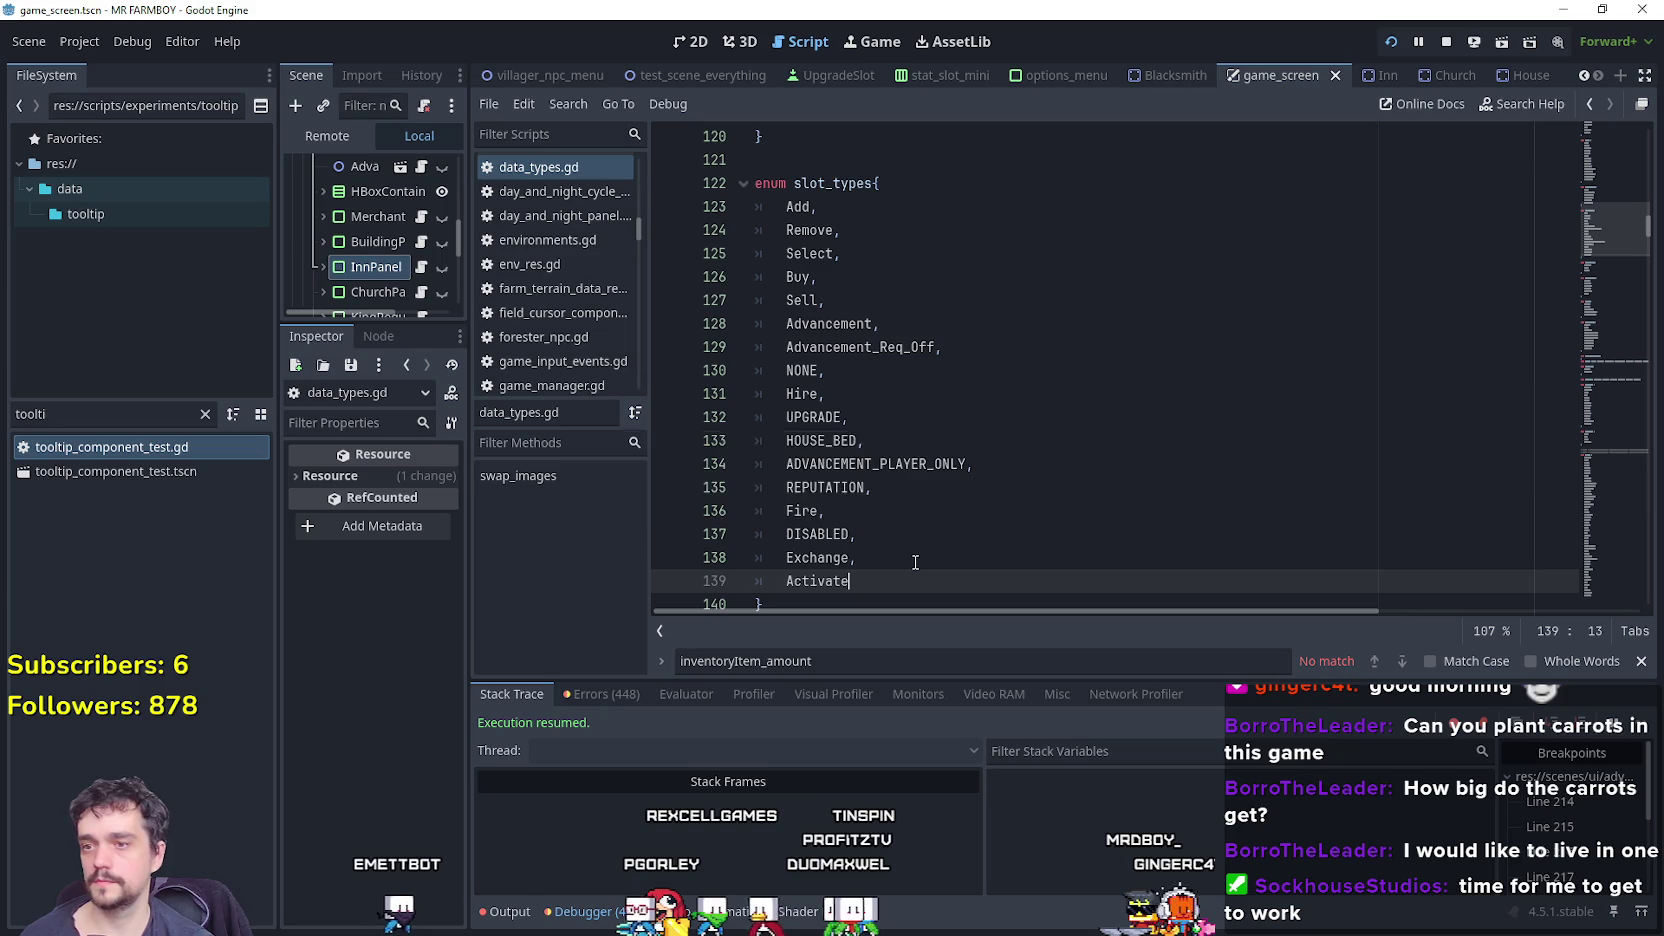
key("ctrl+s")
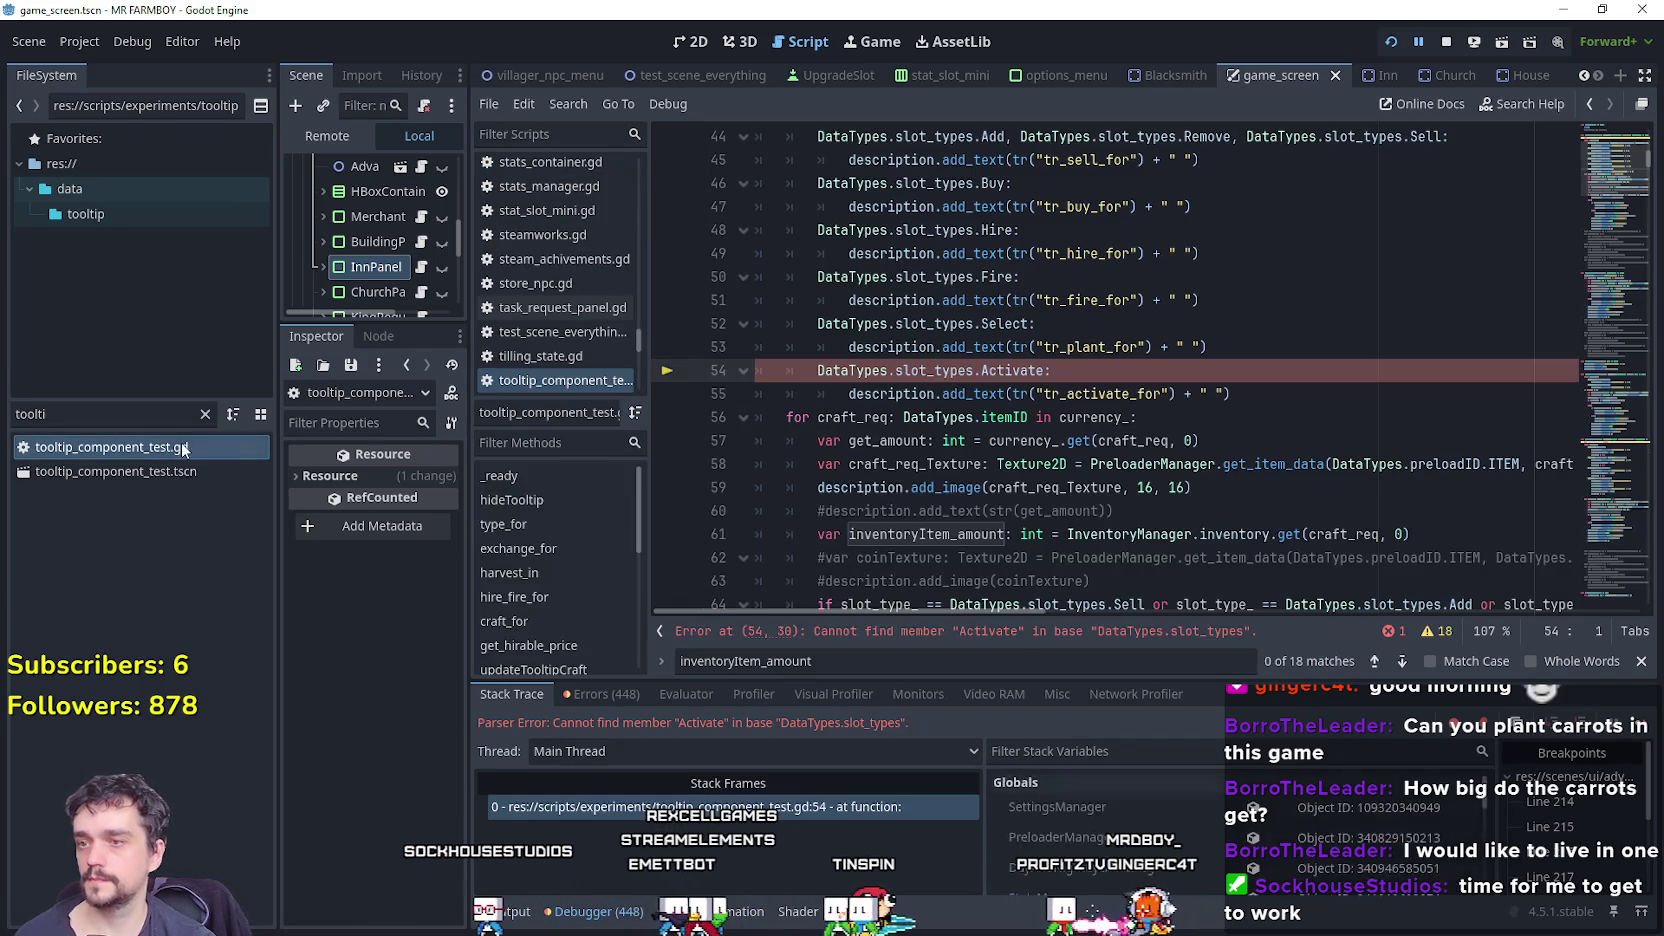
Go back to tooltip_component_test.gd, save it, and check the Activate case on line 54.
left_click(1280, 389)
key("ctrl+s")
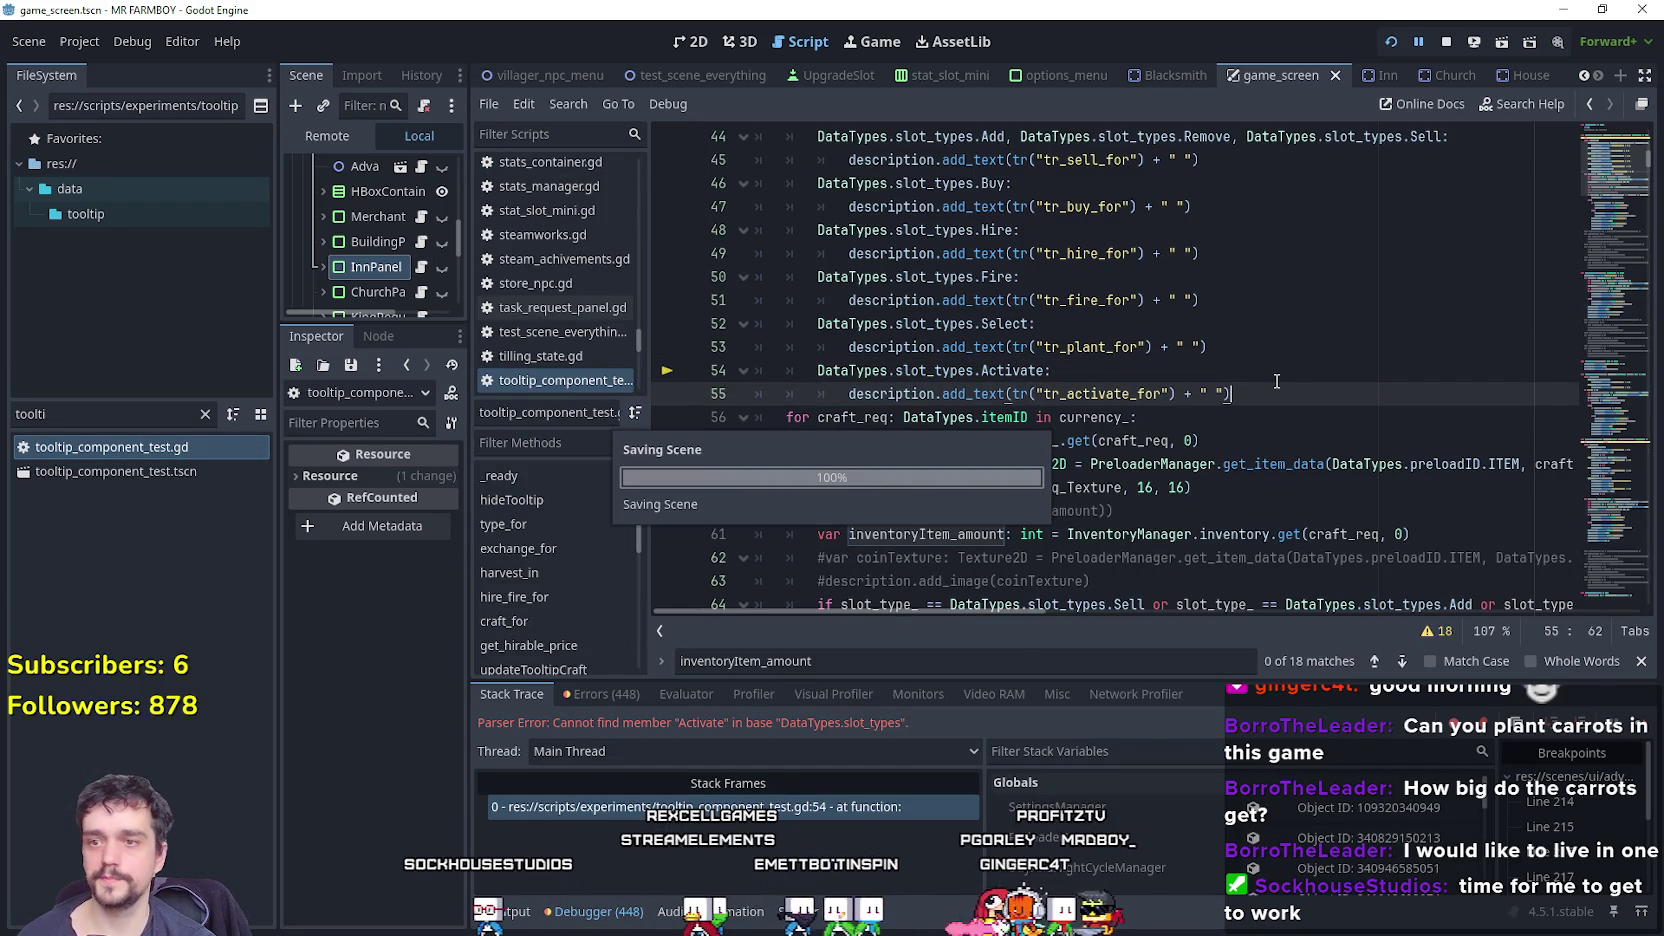
double_click(1012, 370)
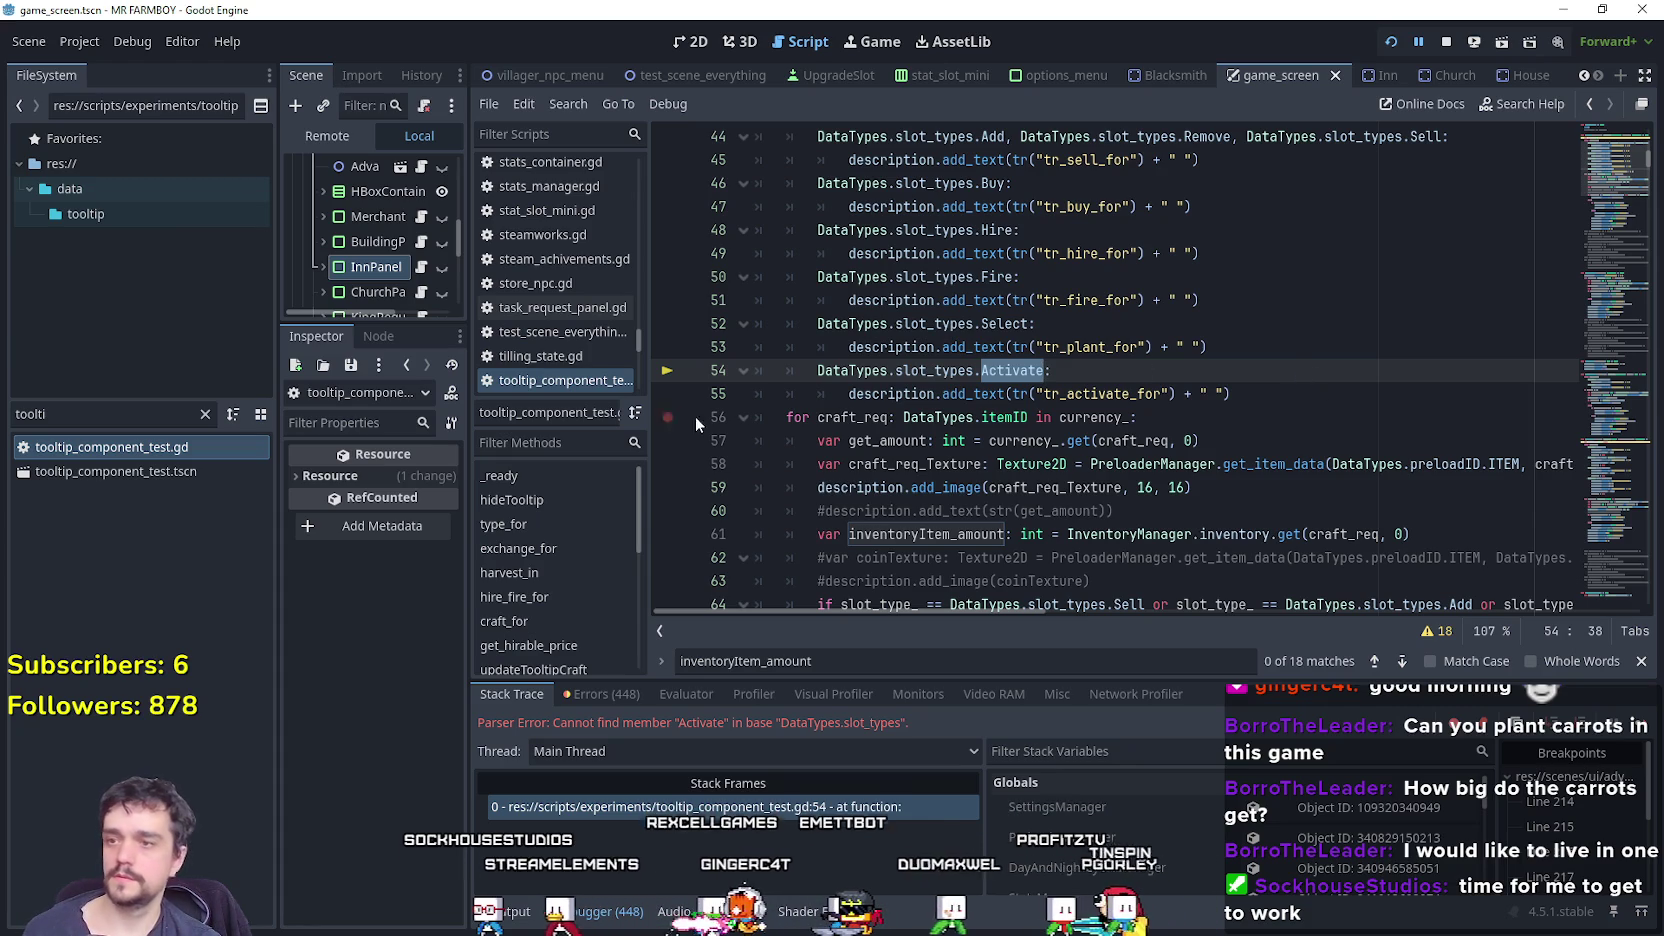
scroll(432, 242, "down", 2)
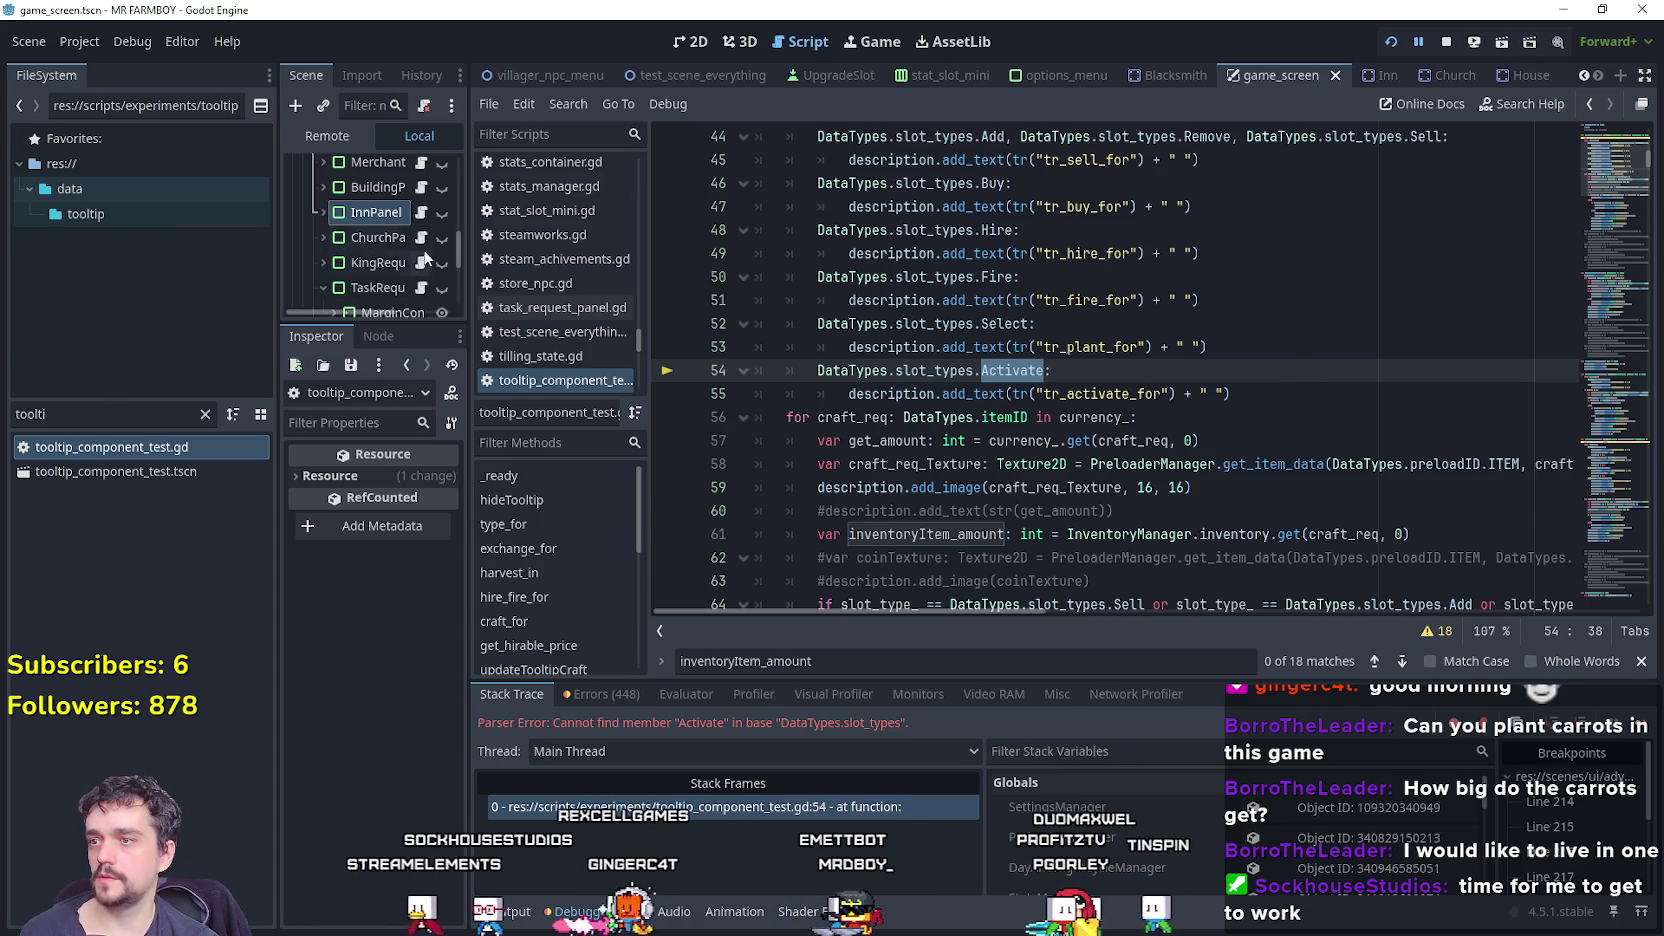
In inn_panel.gd, change line 51's buff slot type from Add to Activate and save.
left_click(421, 214)
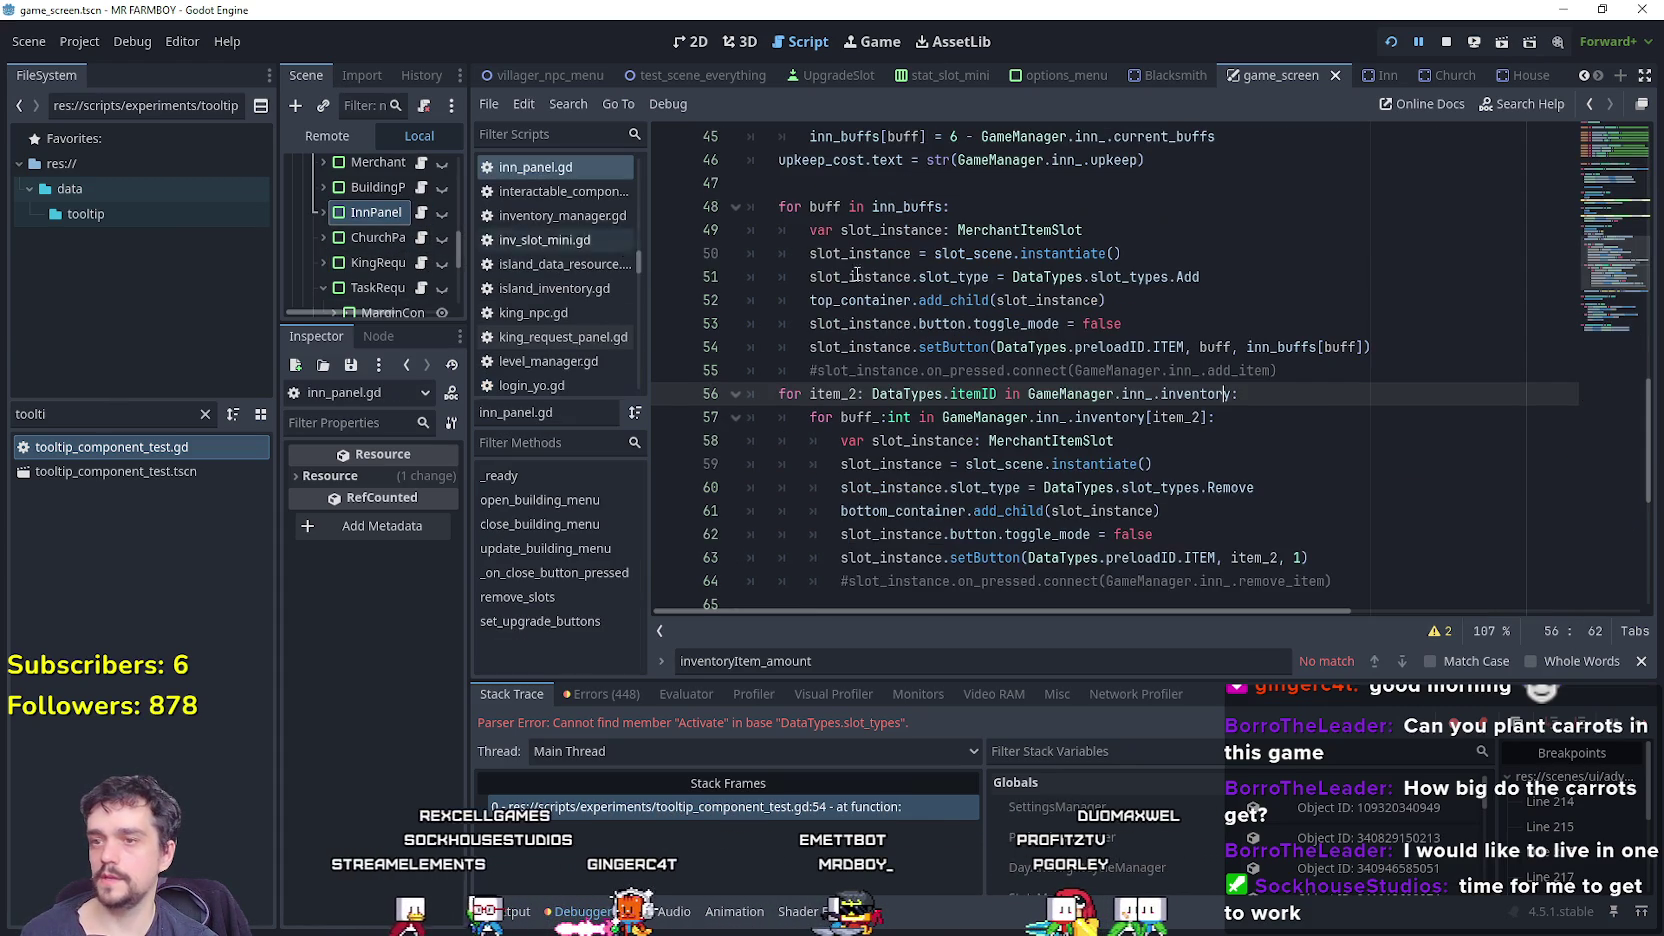
left_click(1224, 487)
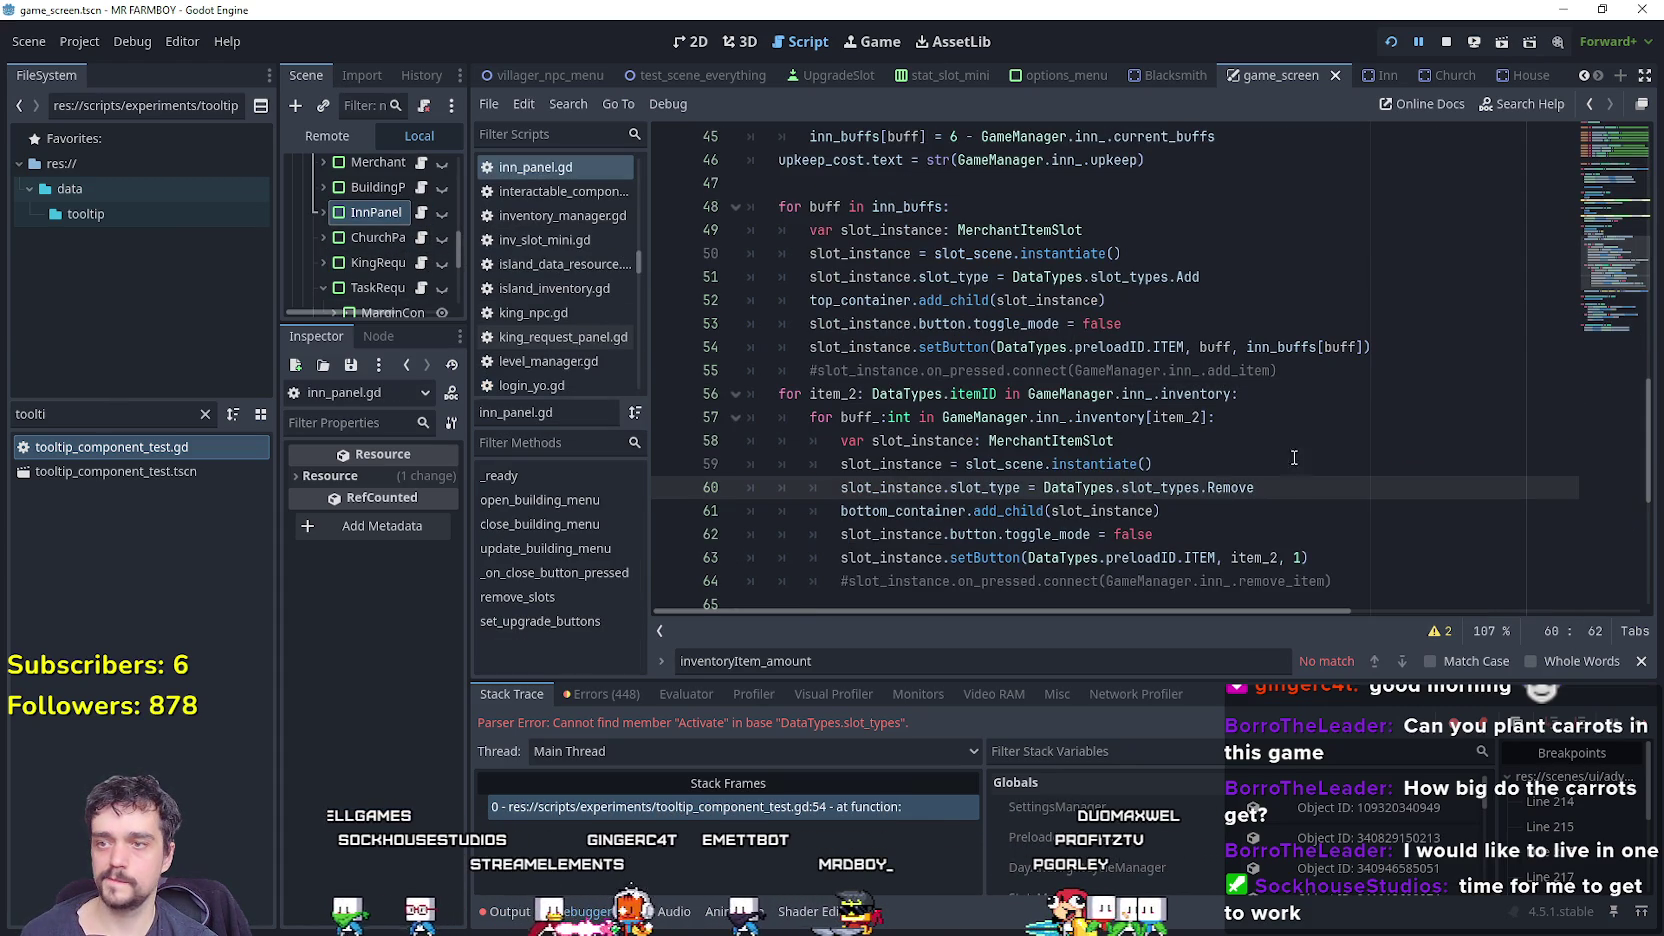
left_click(1218, 276)
type("ctivate")
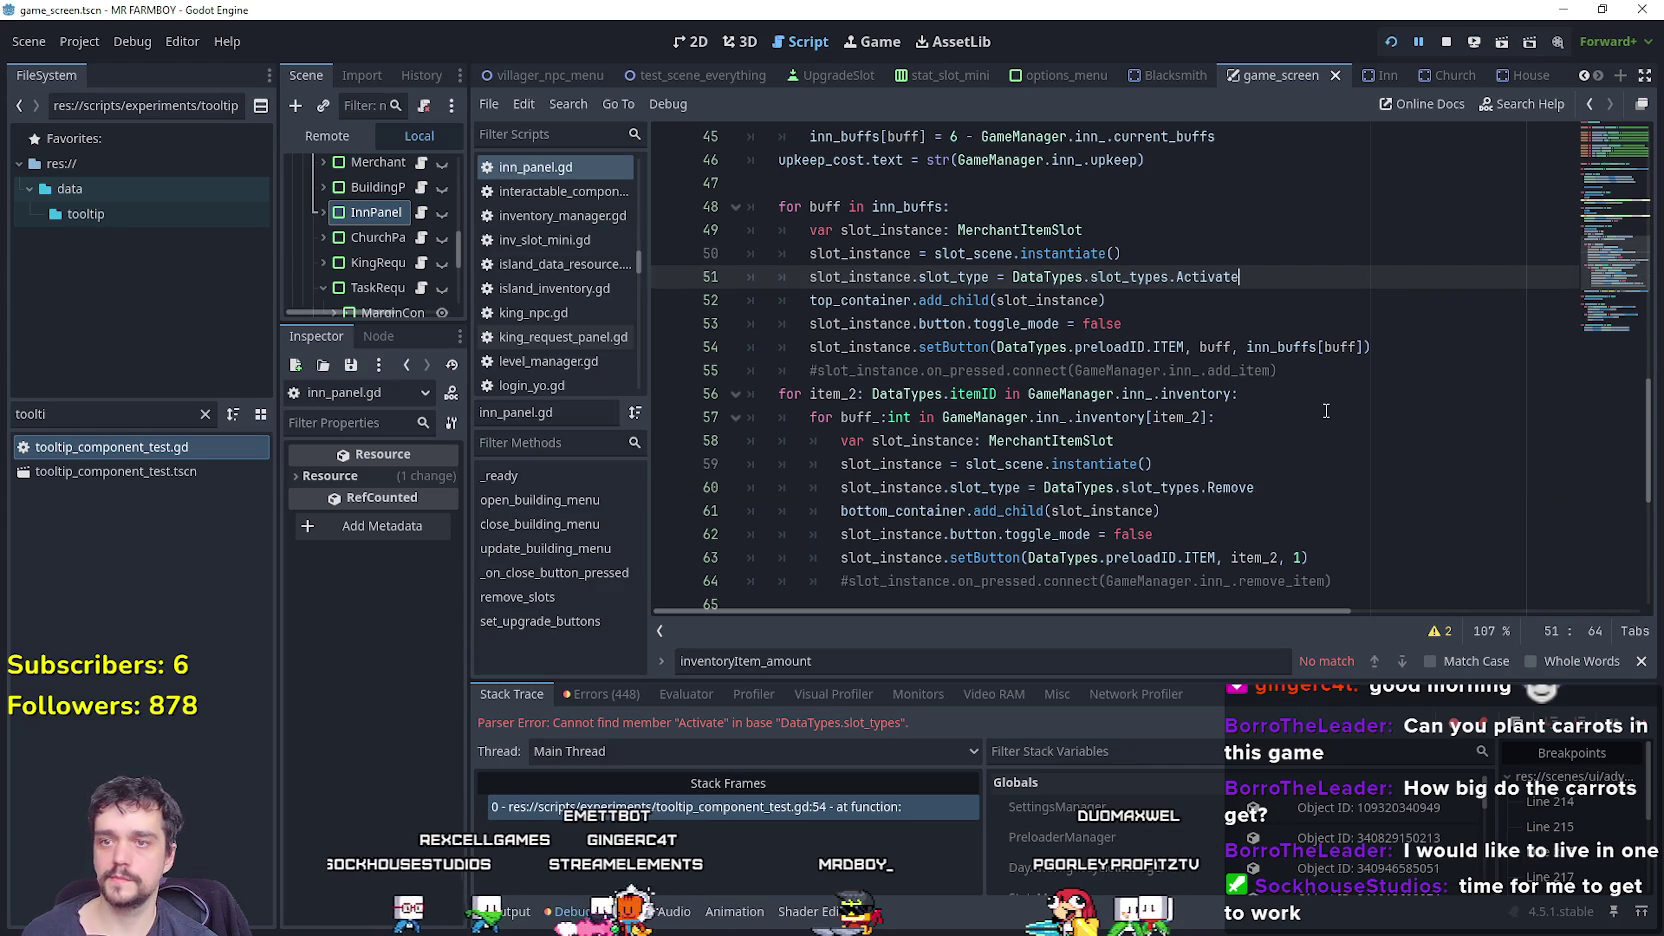
left_click(1313, 464)
key("ctrl+s")
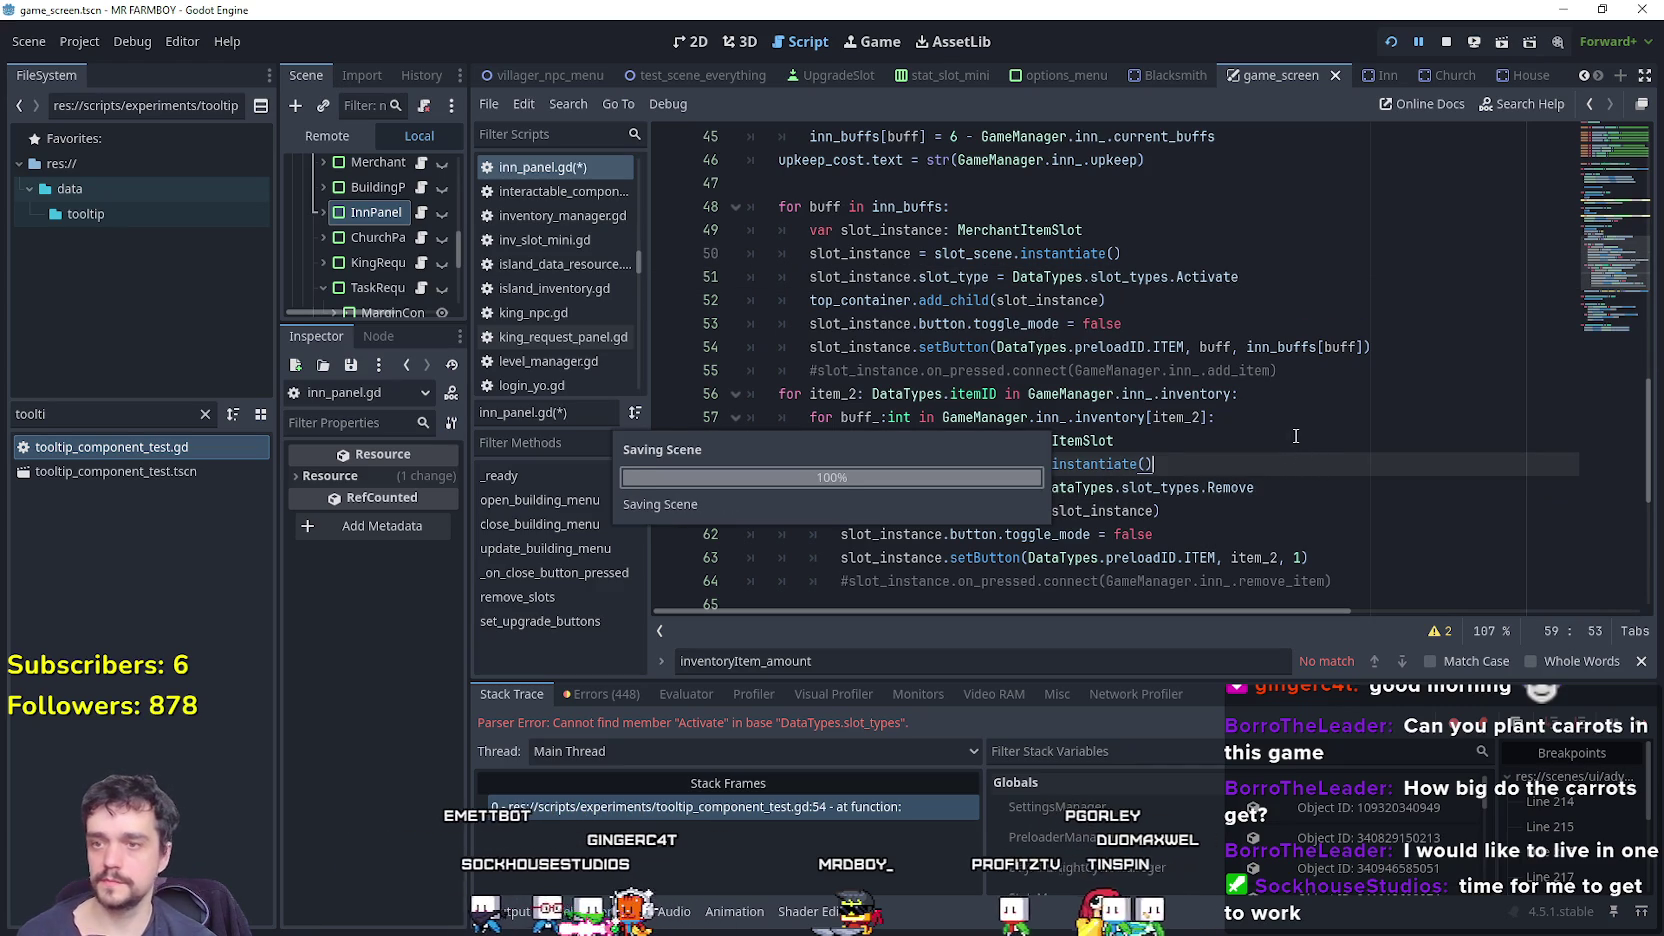
double_click(1240, 488)
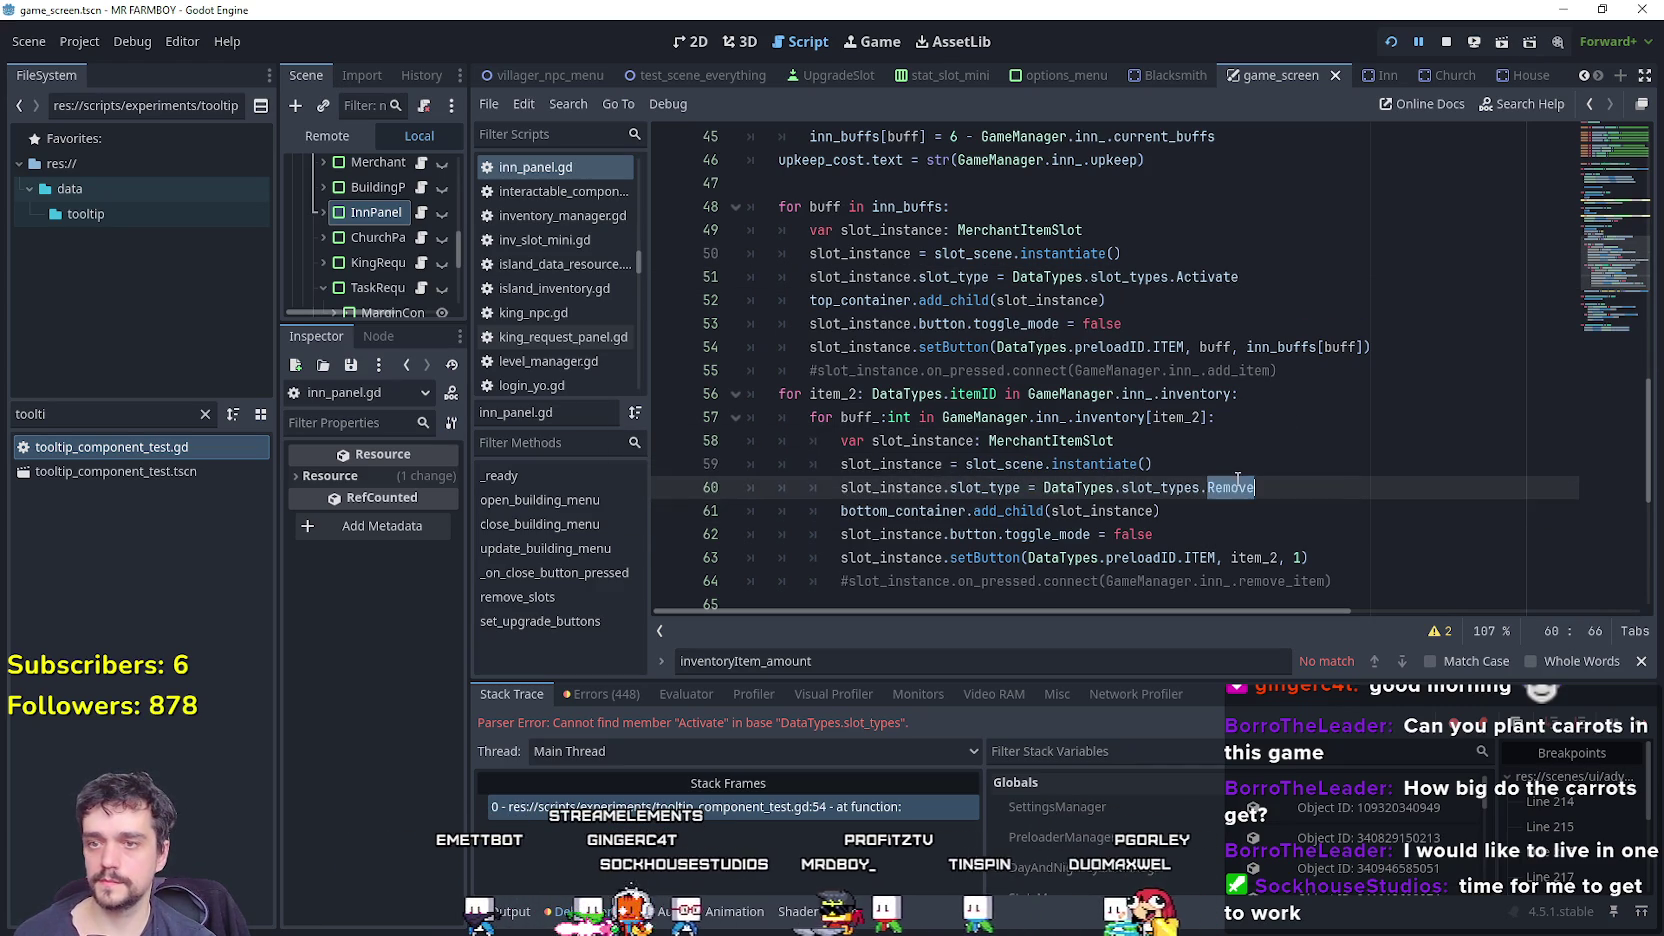
left_click(1229, 440)
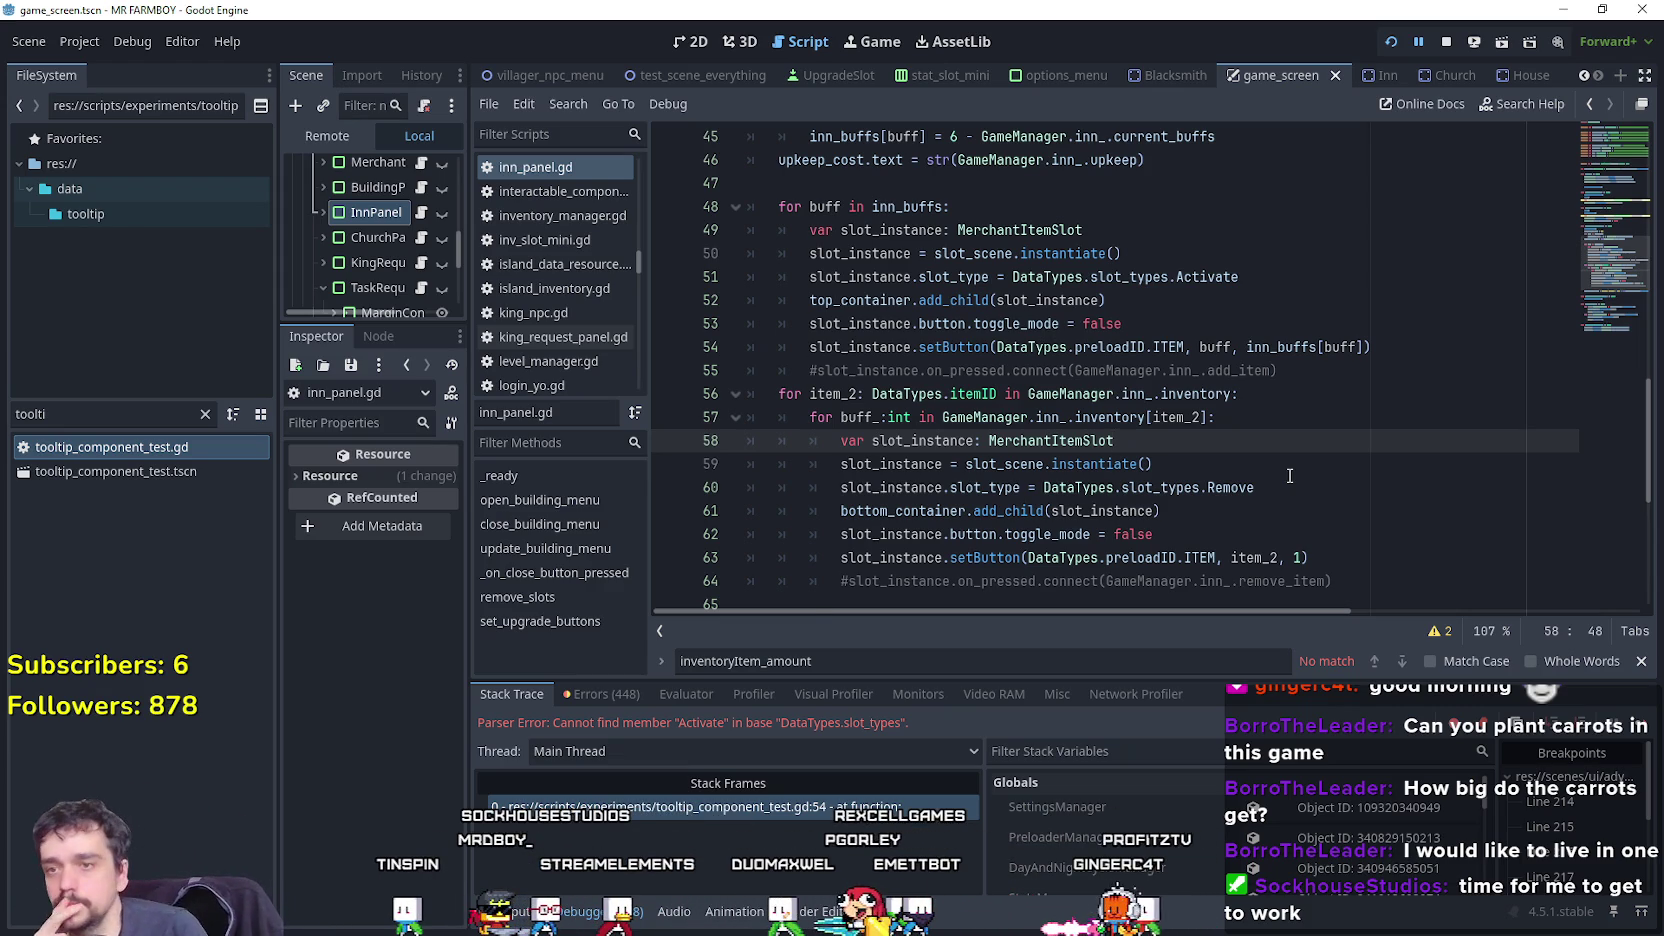
double_click(1221, 486)
mouse_move(1221, 483)
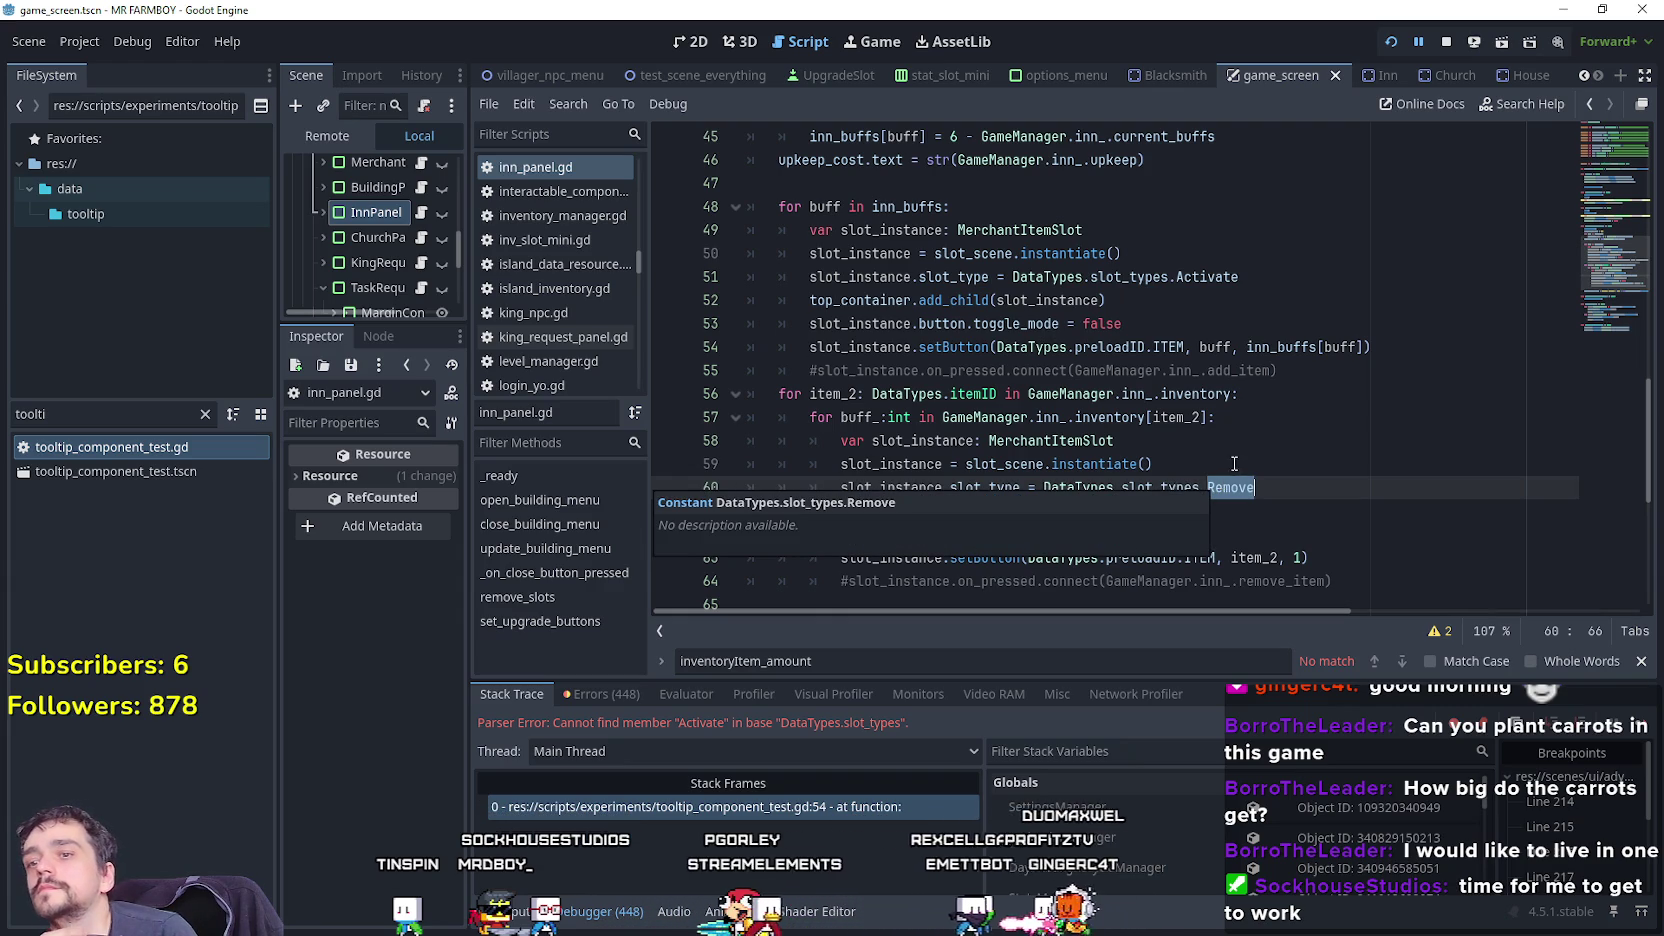
left_click(1234, 463)
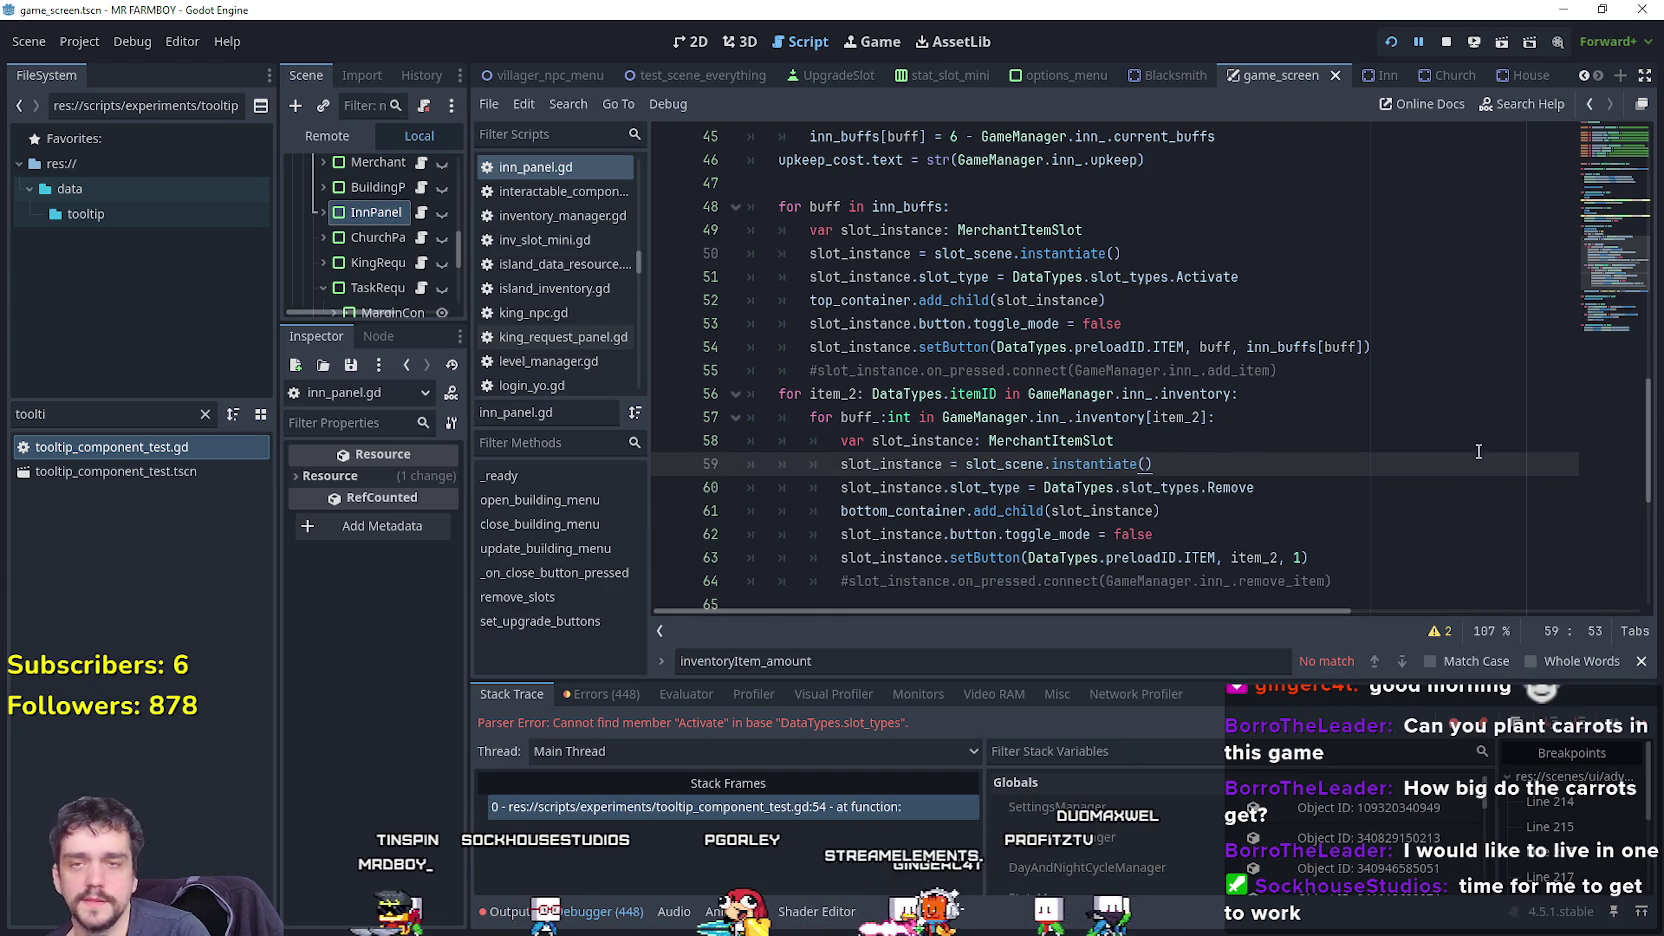
Restart the game in debug mode and load Save 2.
left_click(1446, 42)
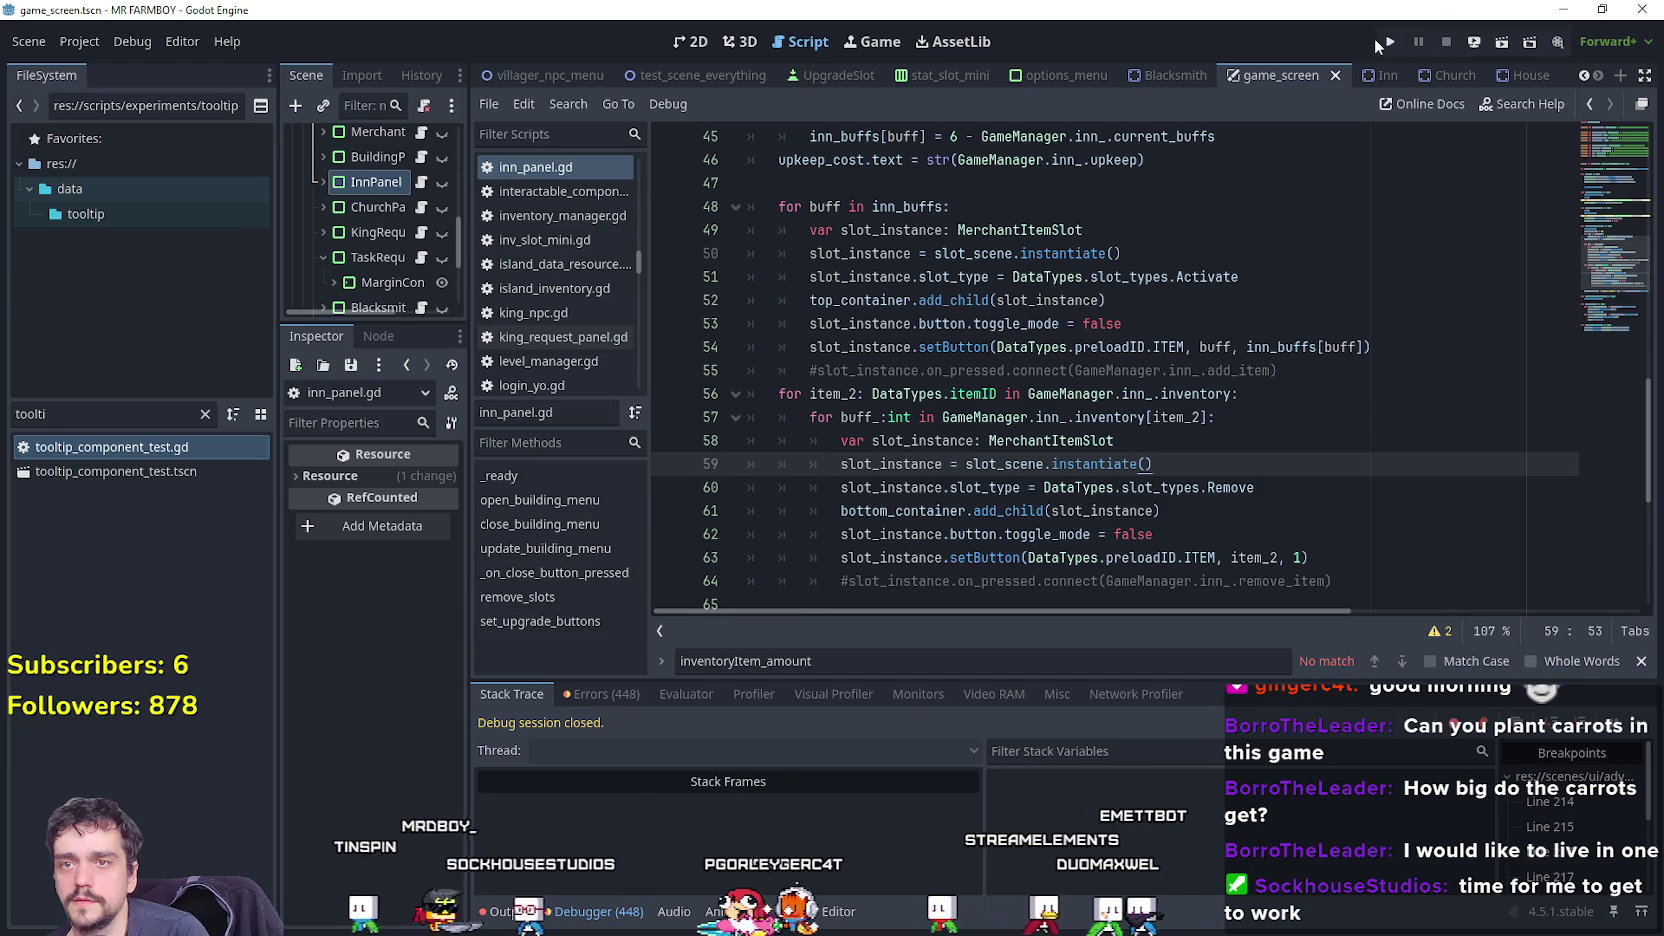
left_click(1392, 42)
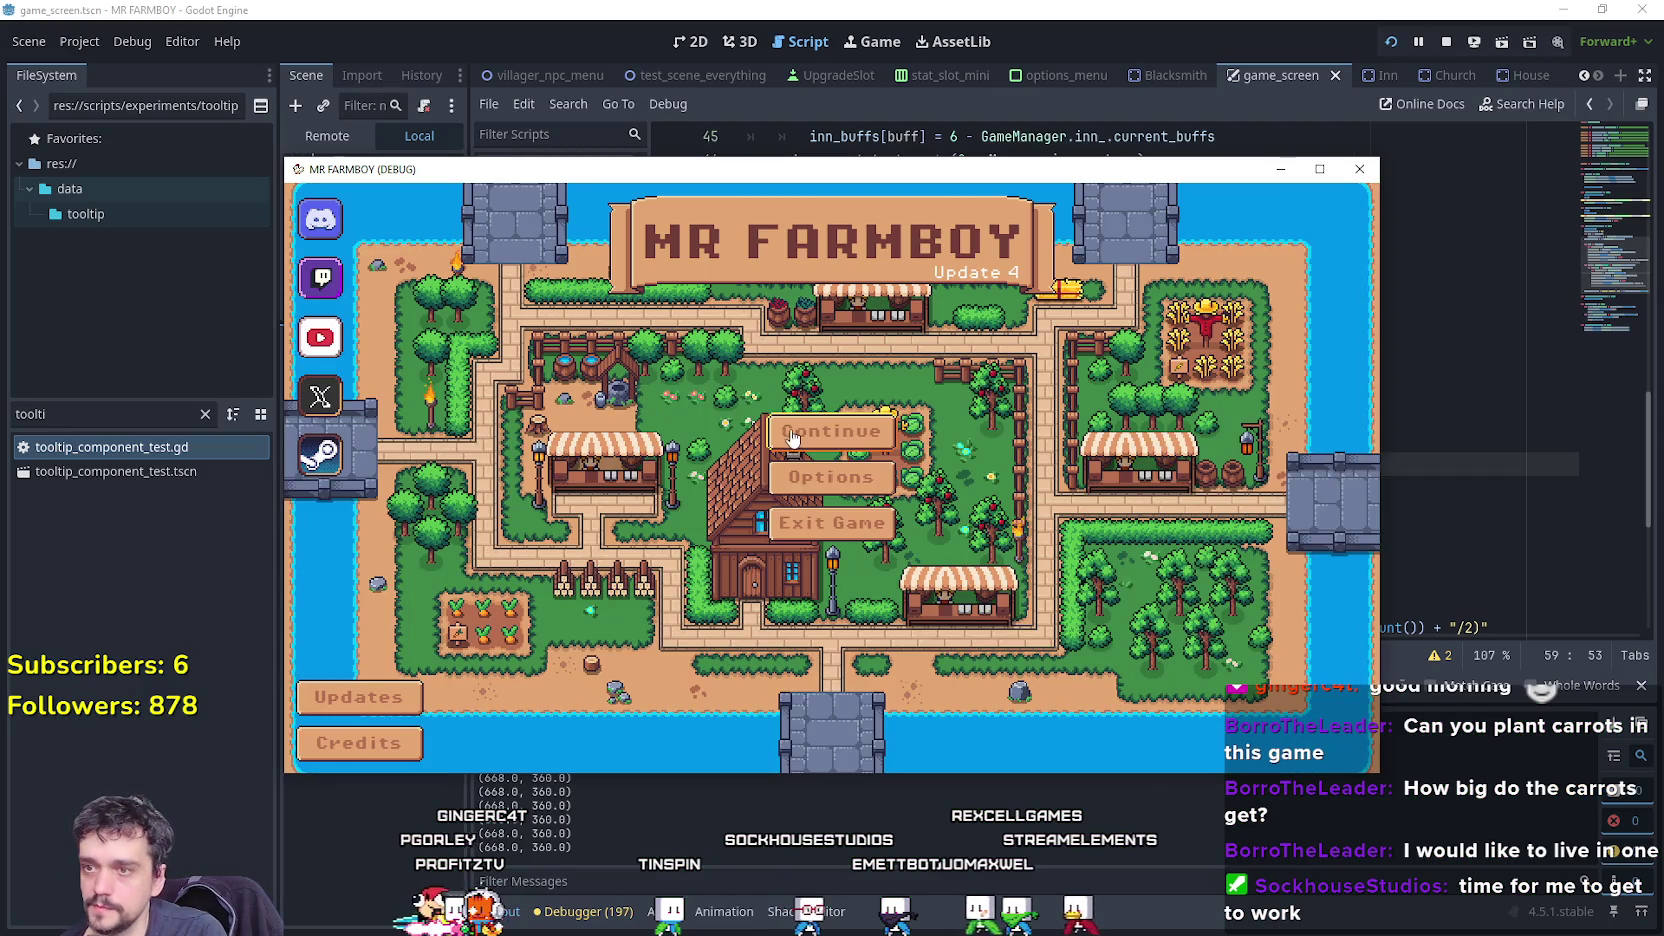
left_click(800, 432)
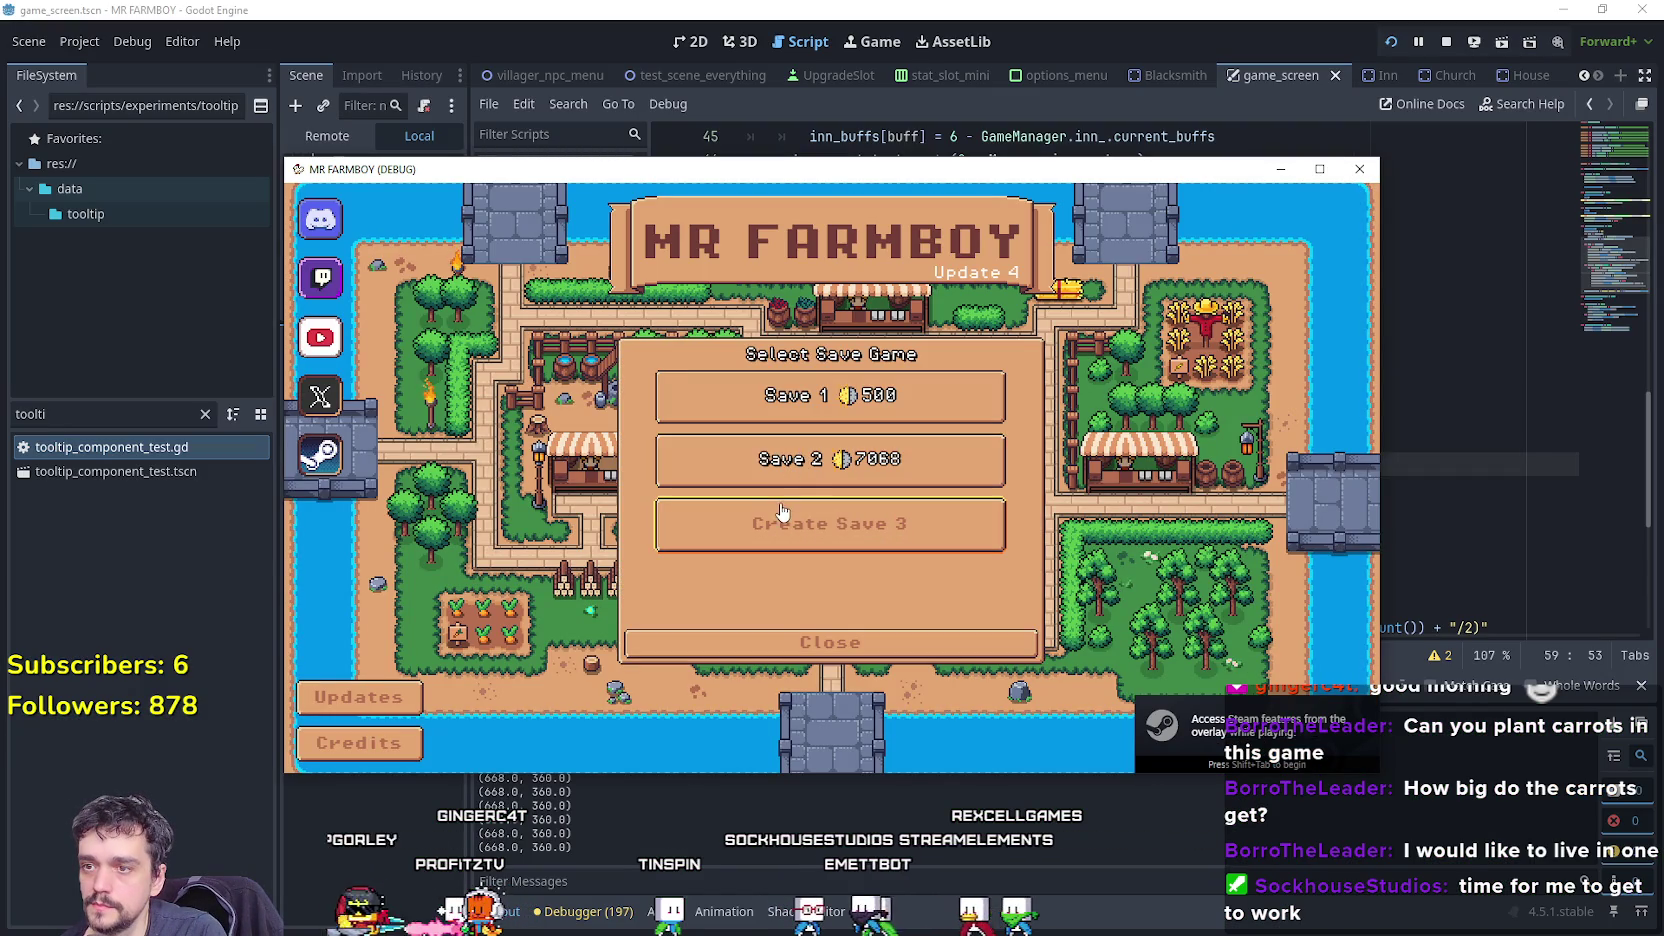
left_click(830, 460)
left_click(895, 515)
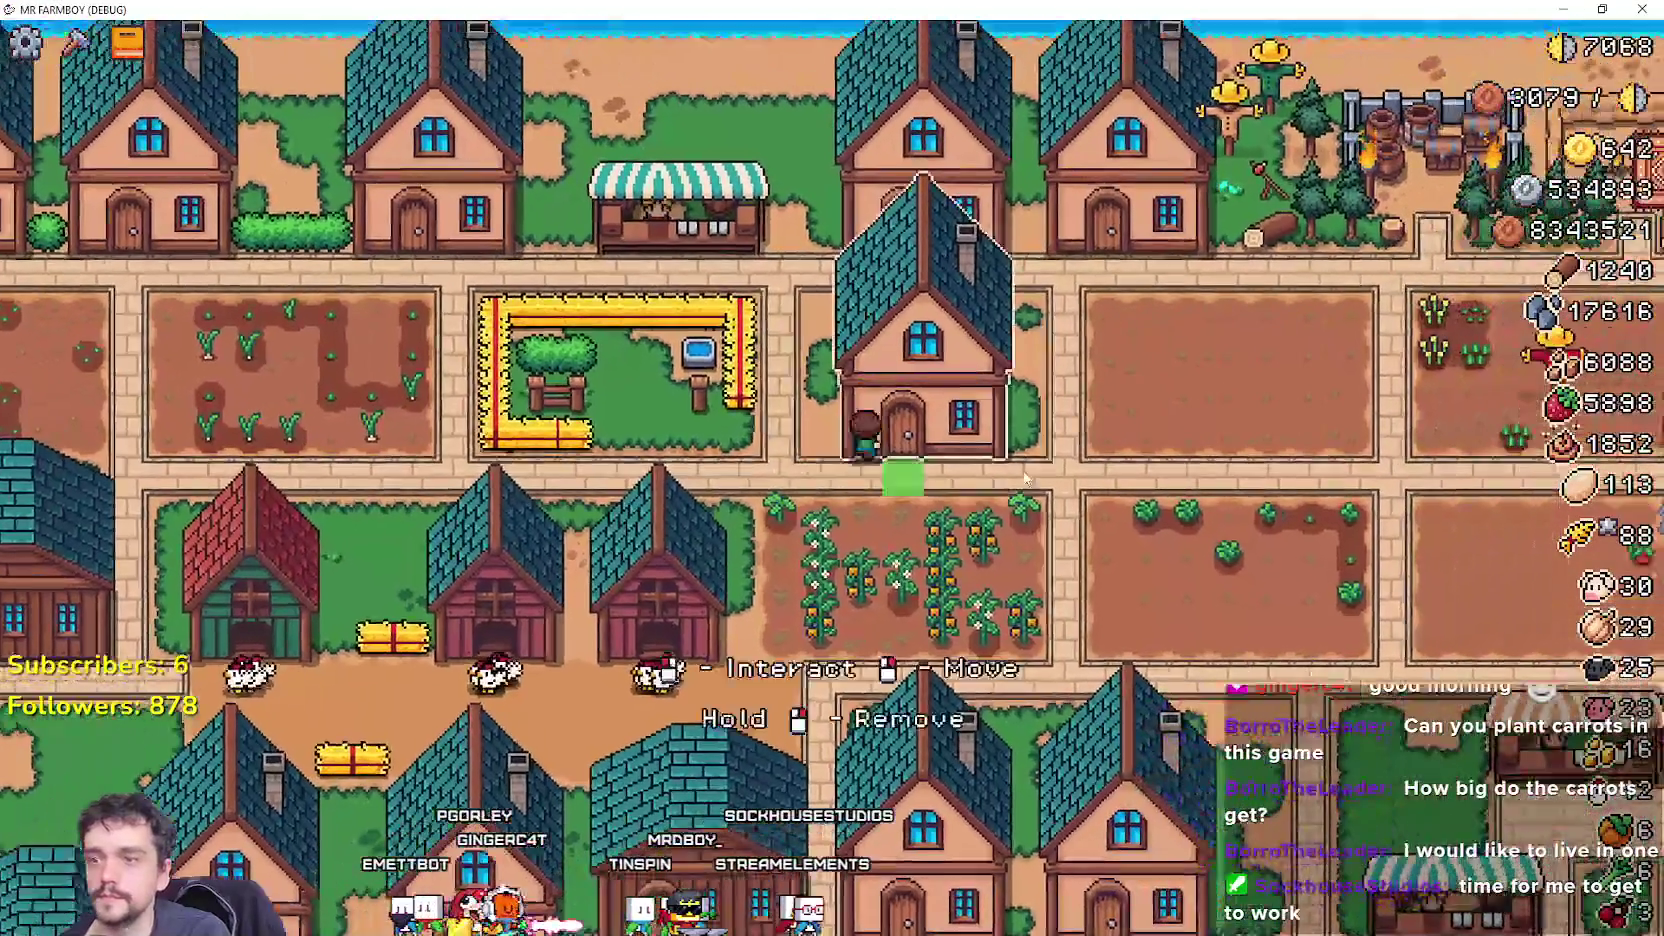
Open and close the House and Coop panels to check their tooltips.
left_click(905, 440)
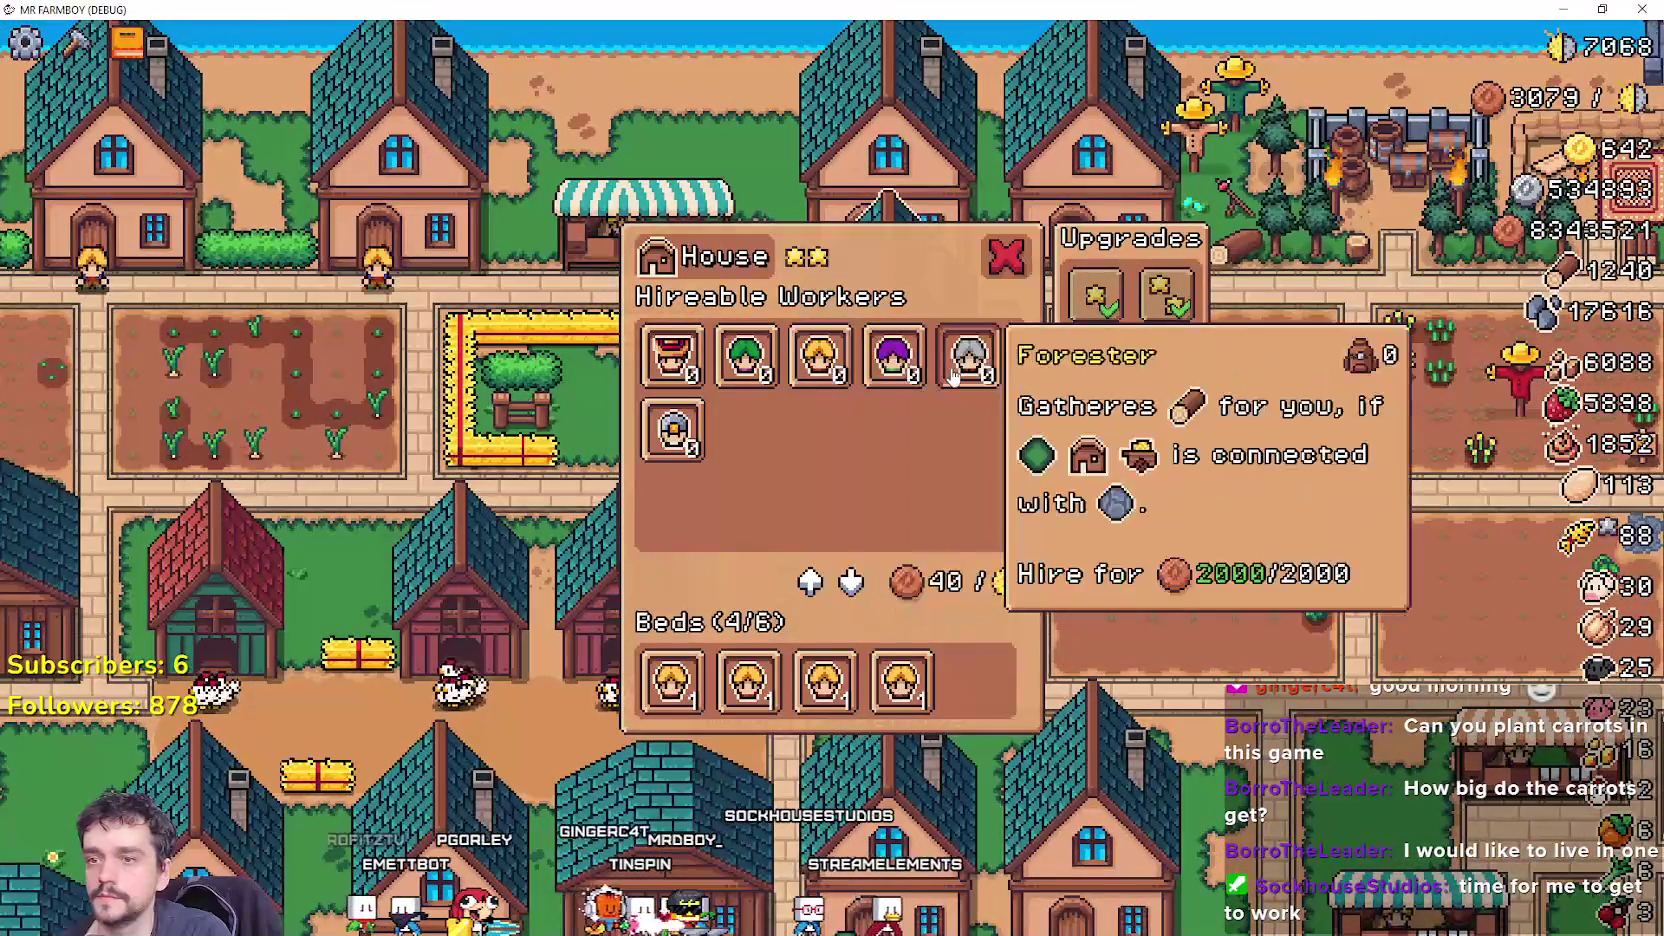
key("Escape")
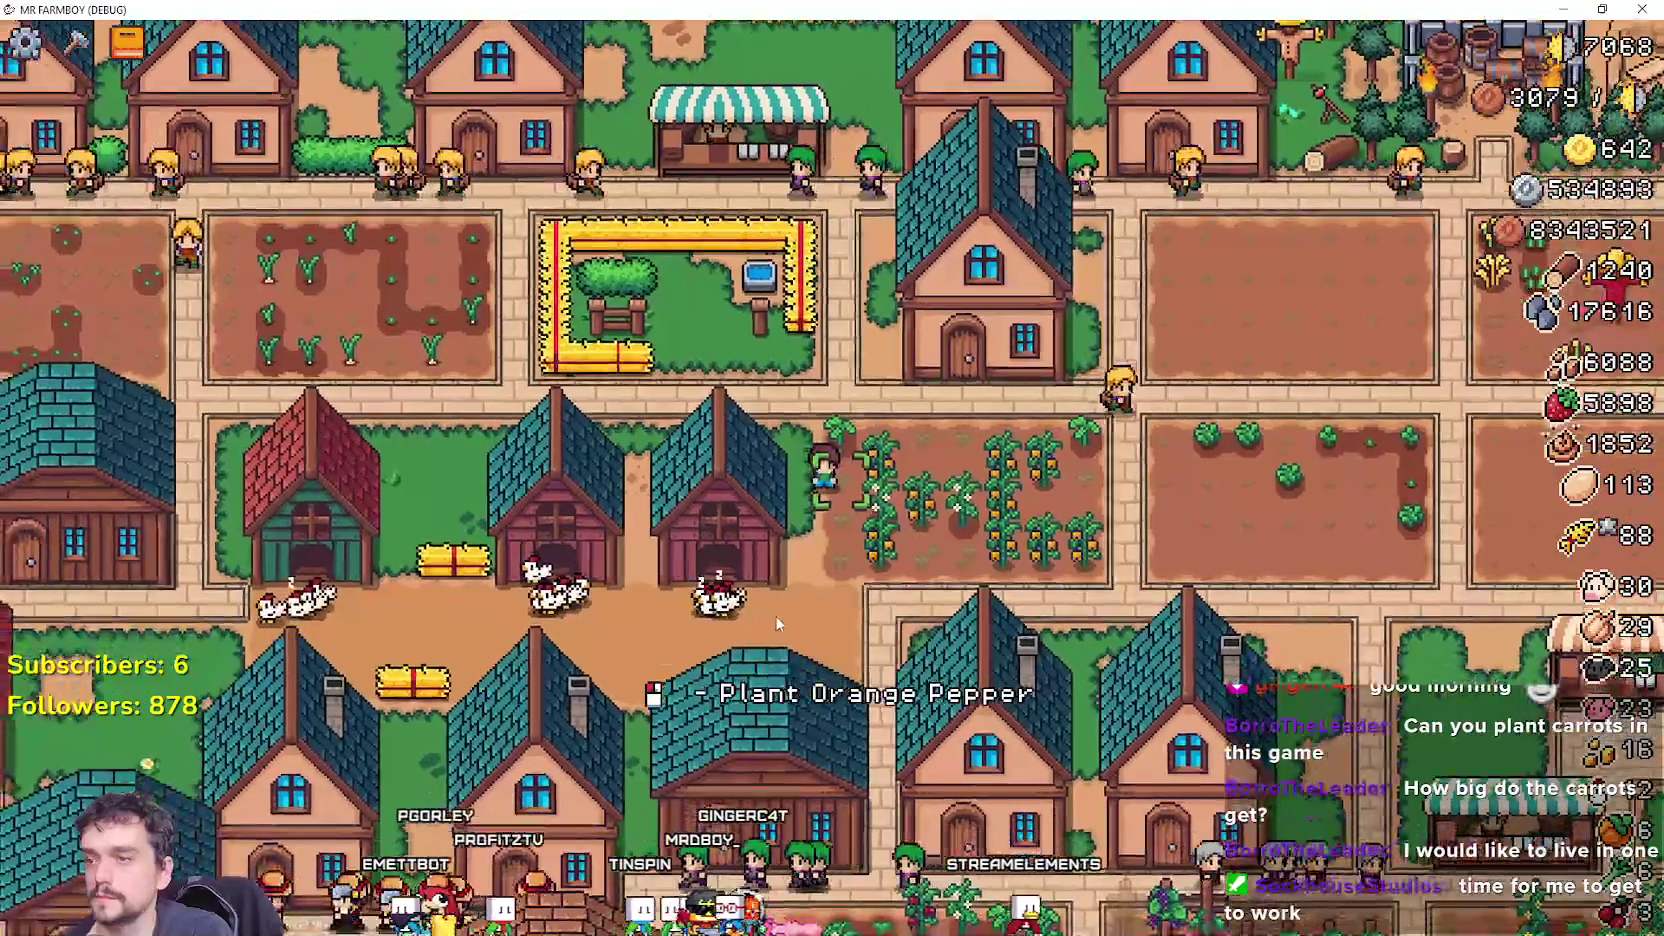
key("Escape")
key("Escape")
left_click(740, 545)
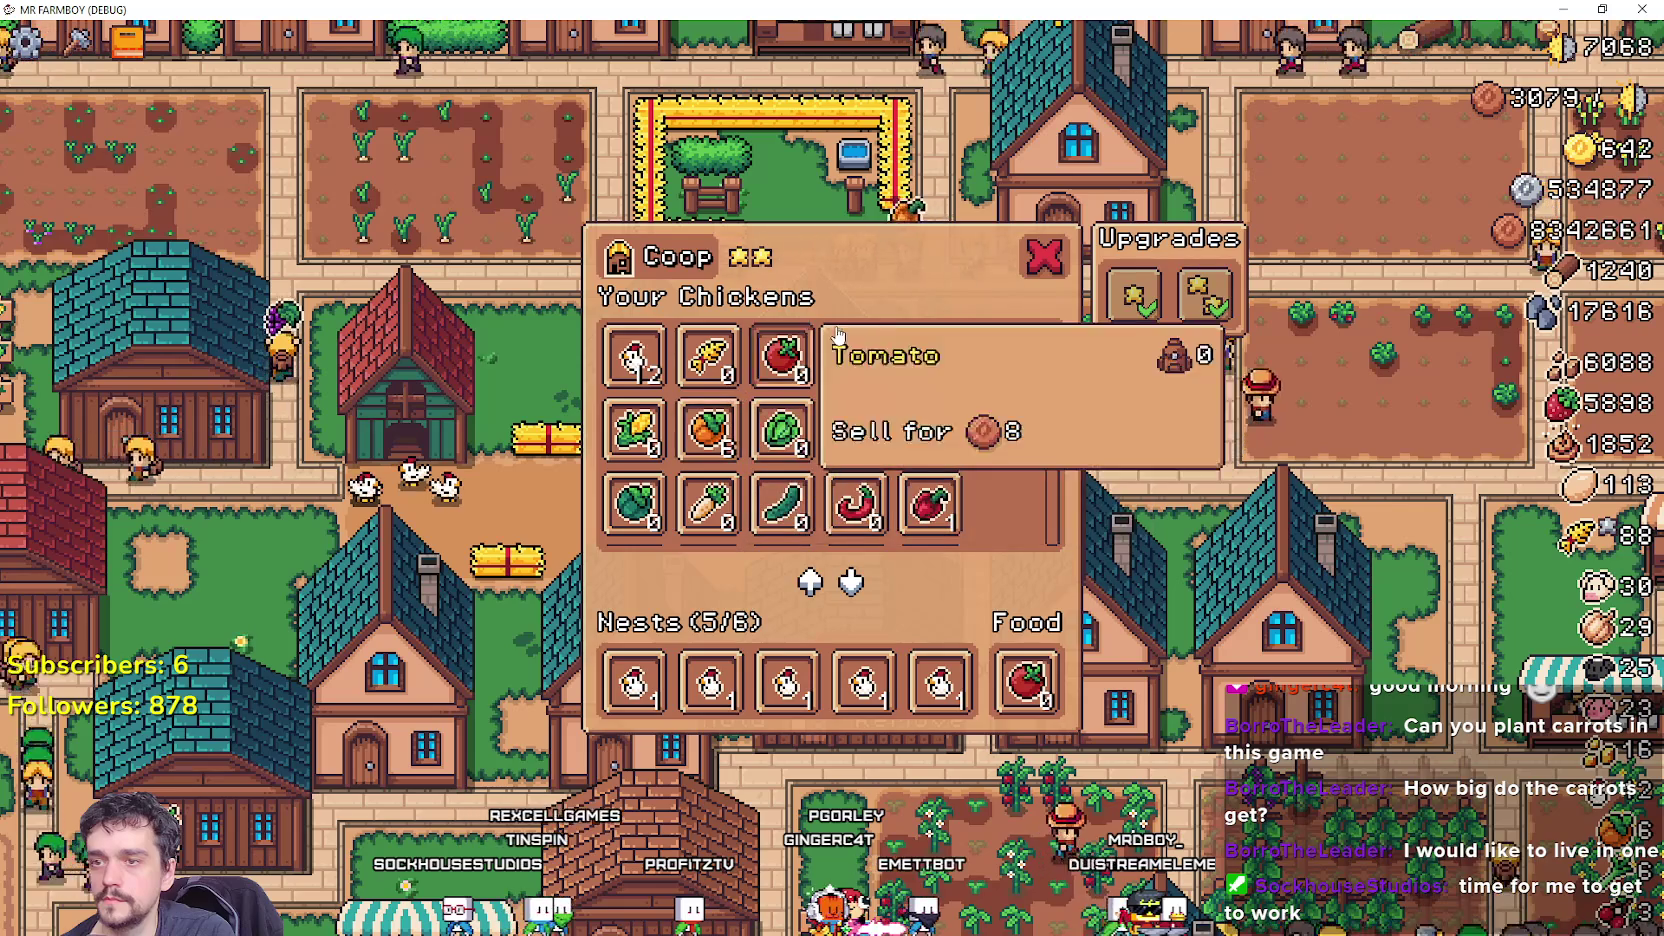
scroll(900, 430, "down", 2)
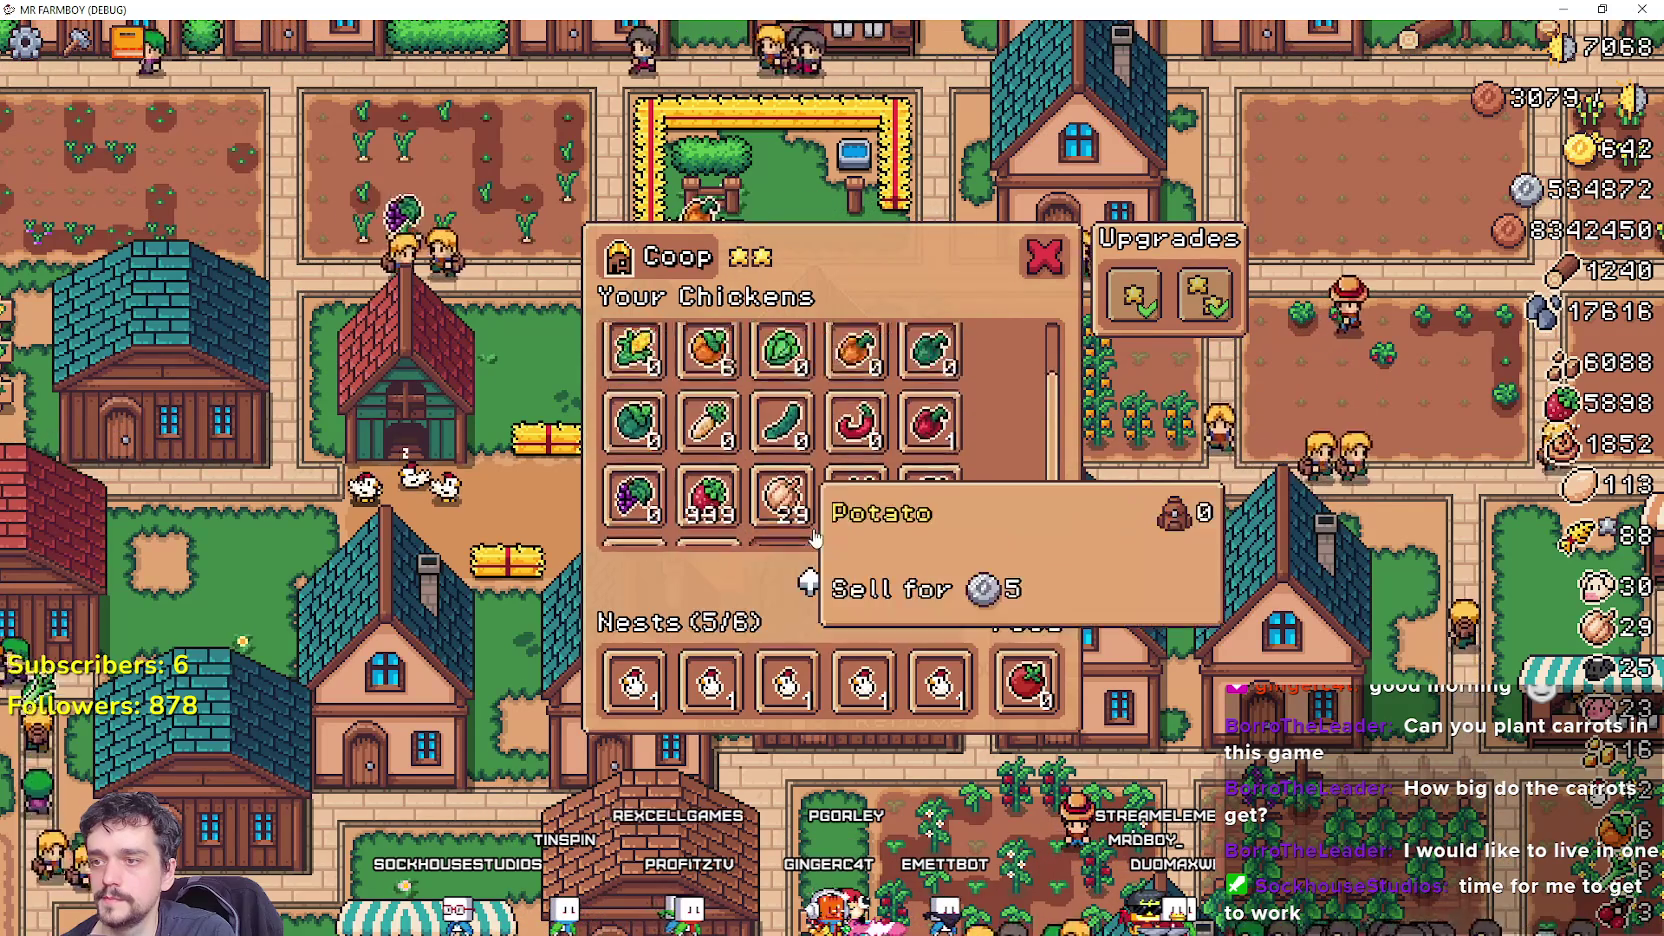
key("Escape")
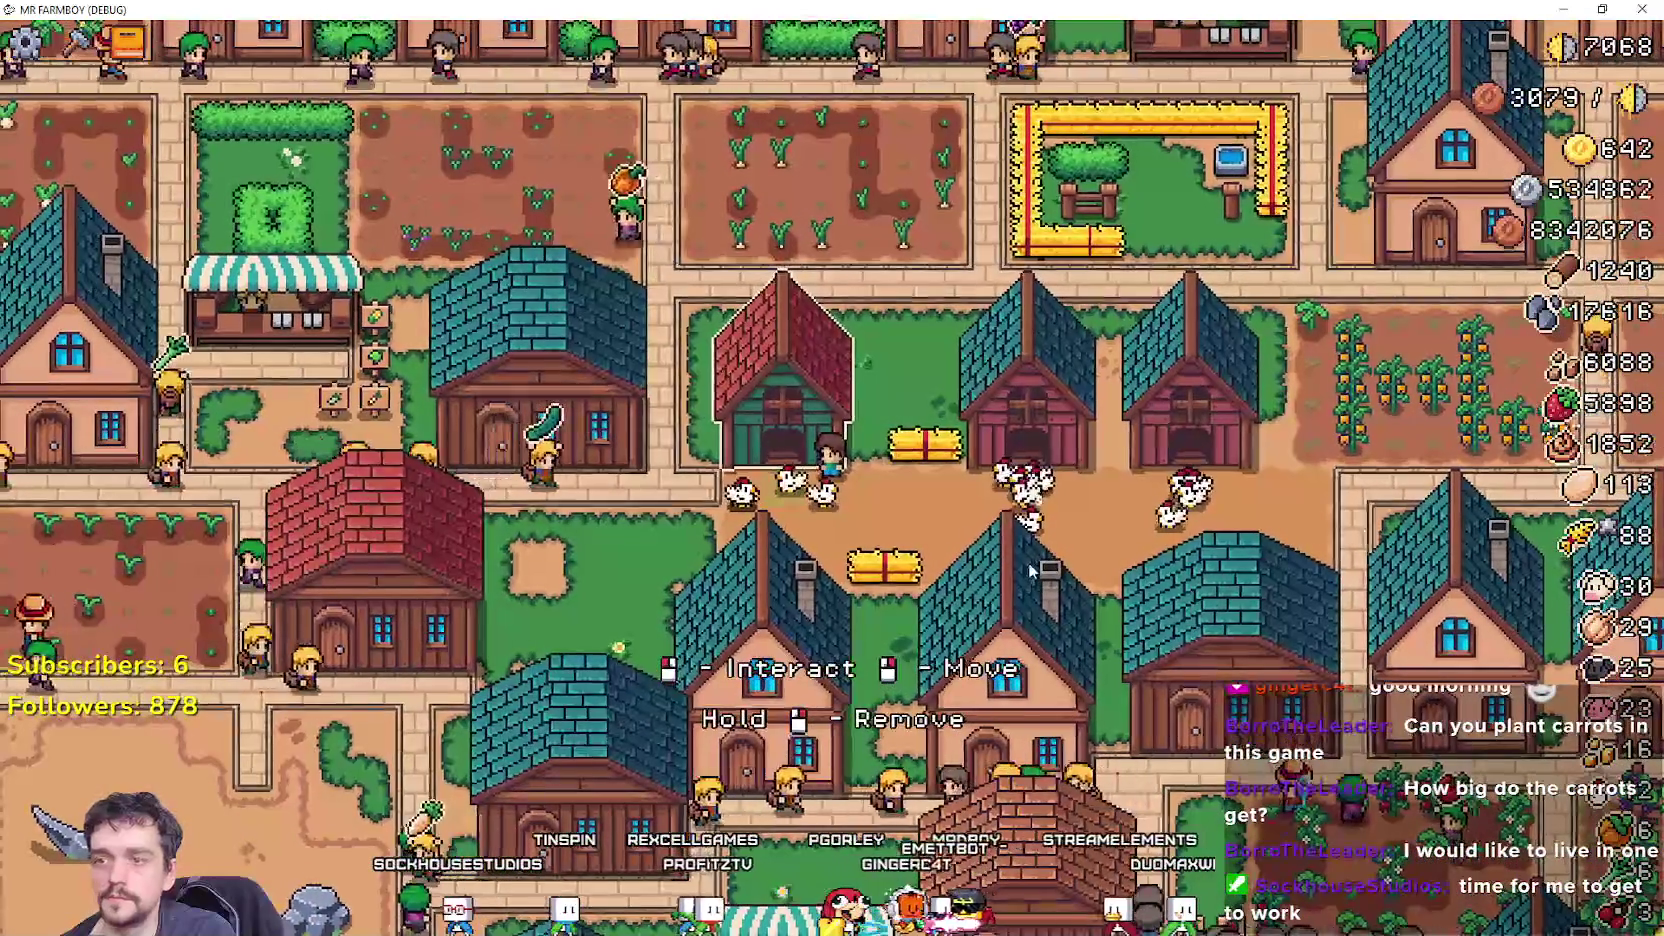
left_click(1031, 568)
key("Escape")
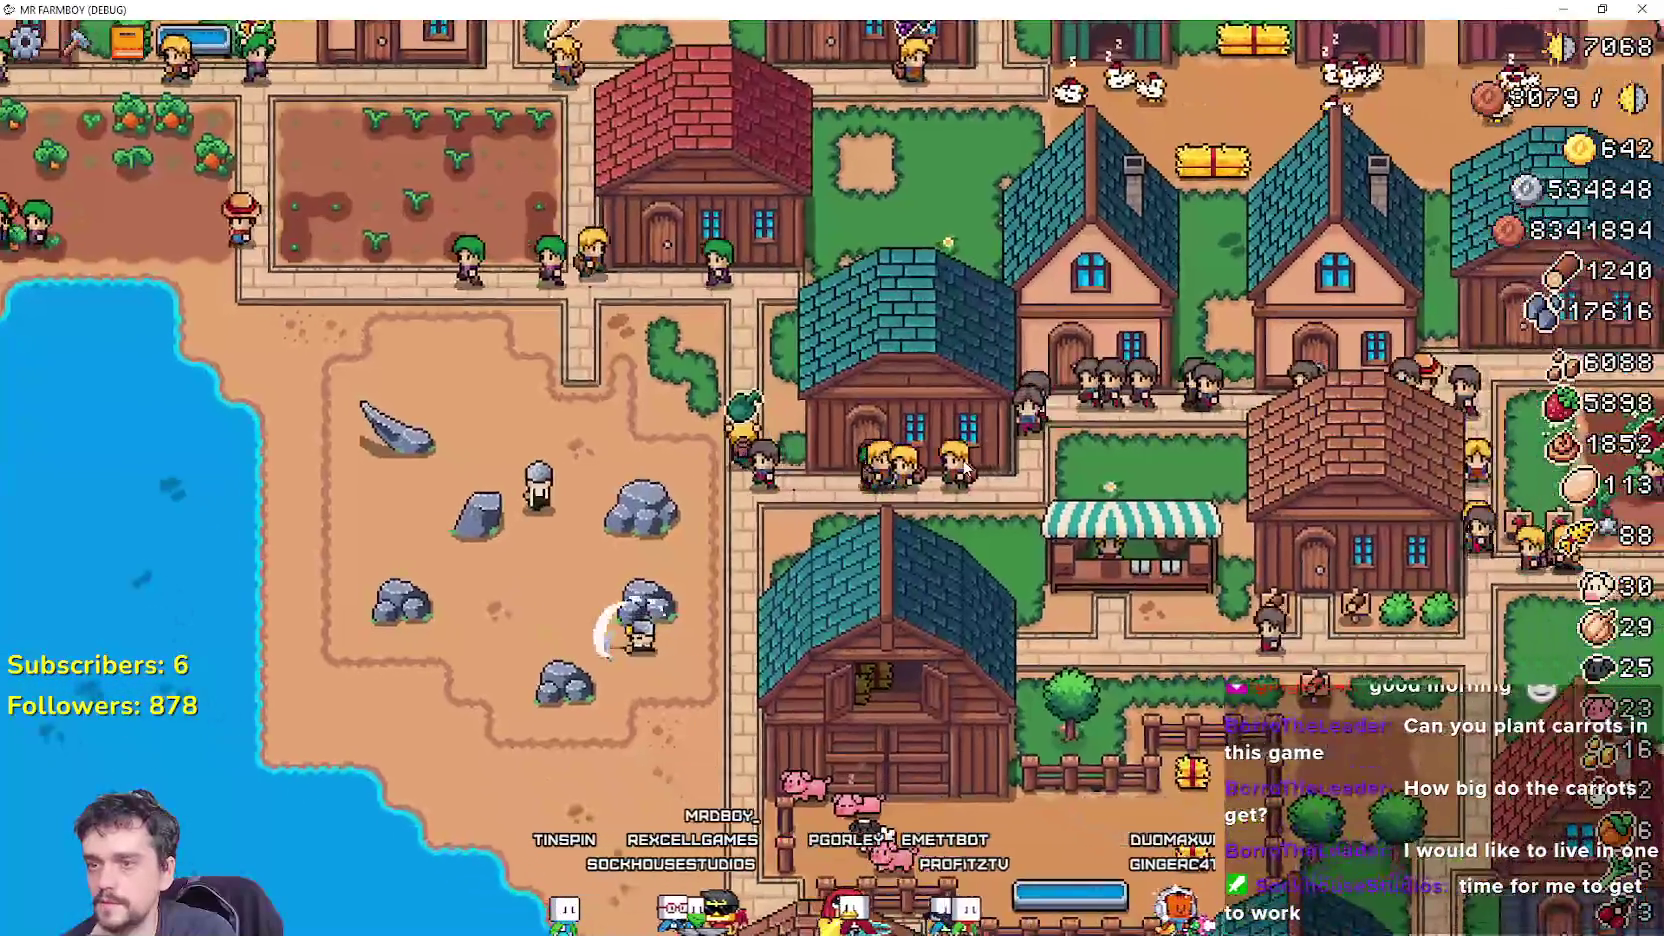
Check the Warehouse and Barn panels, then return to the title screen.
left_click(966, 470)
key("Escape")
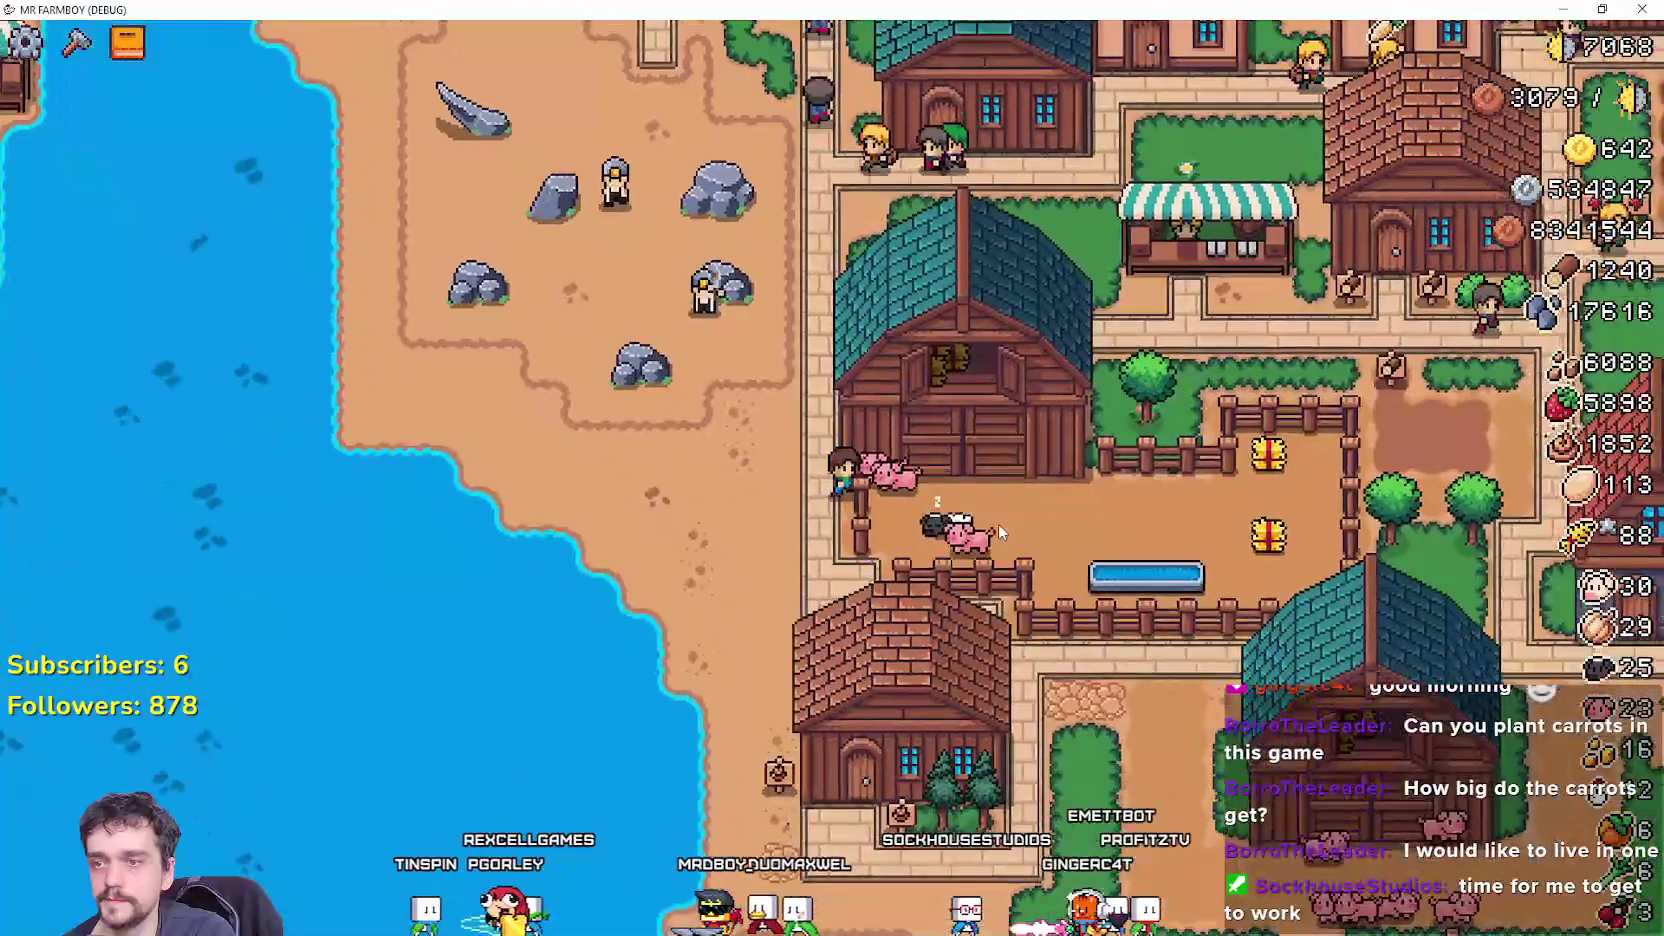
left_click(998, 523)
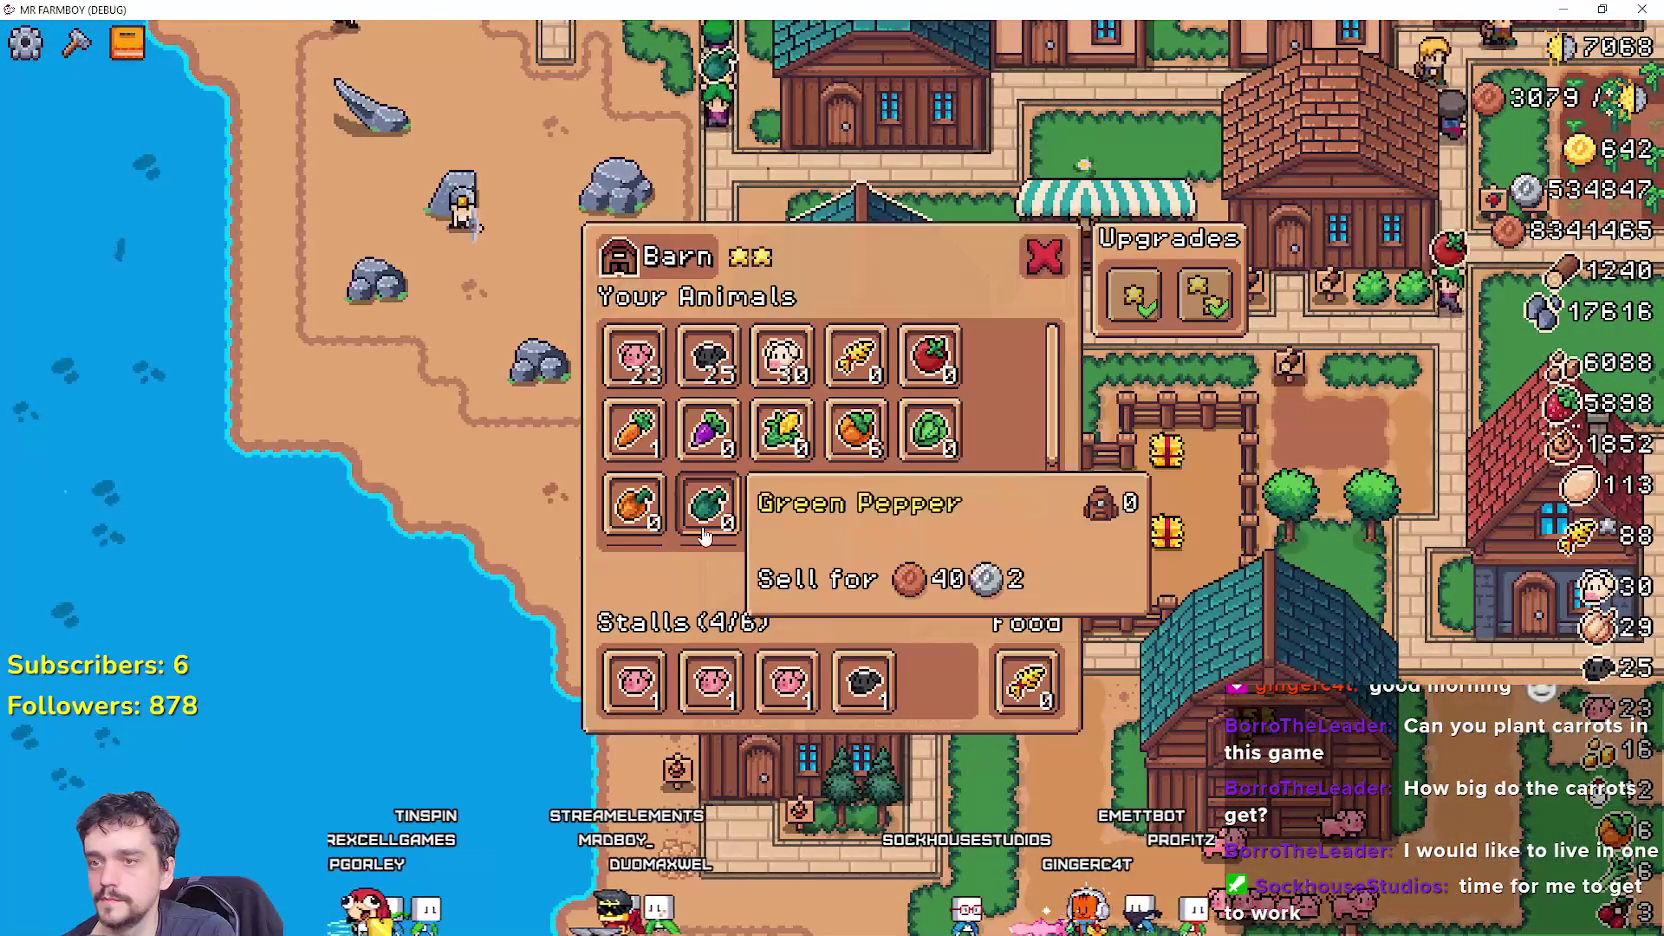
left_click(1098, 530)
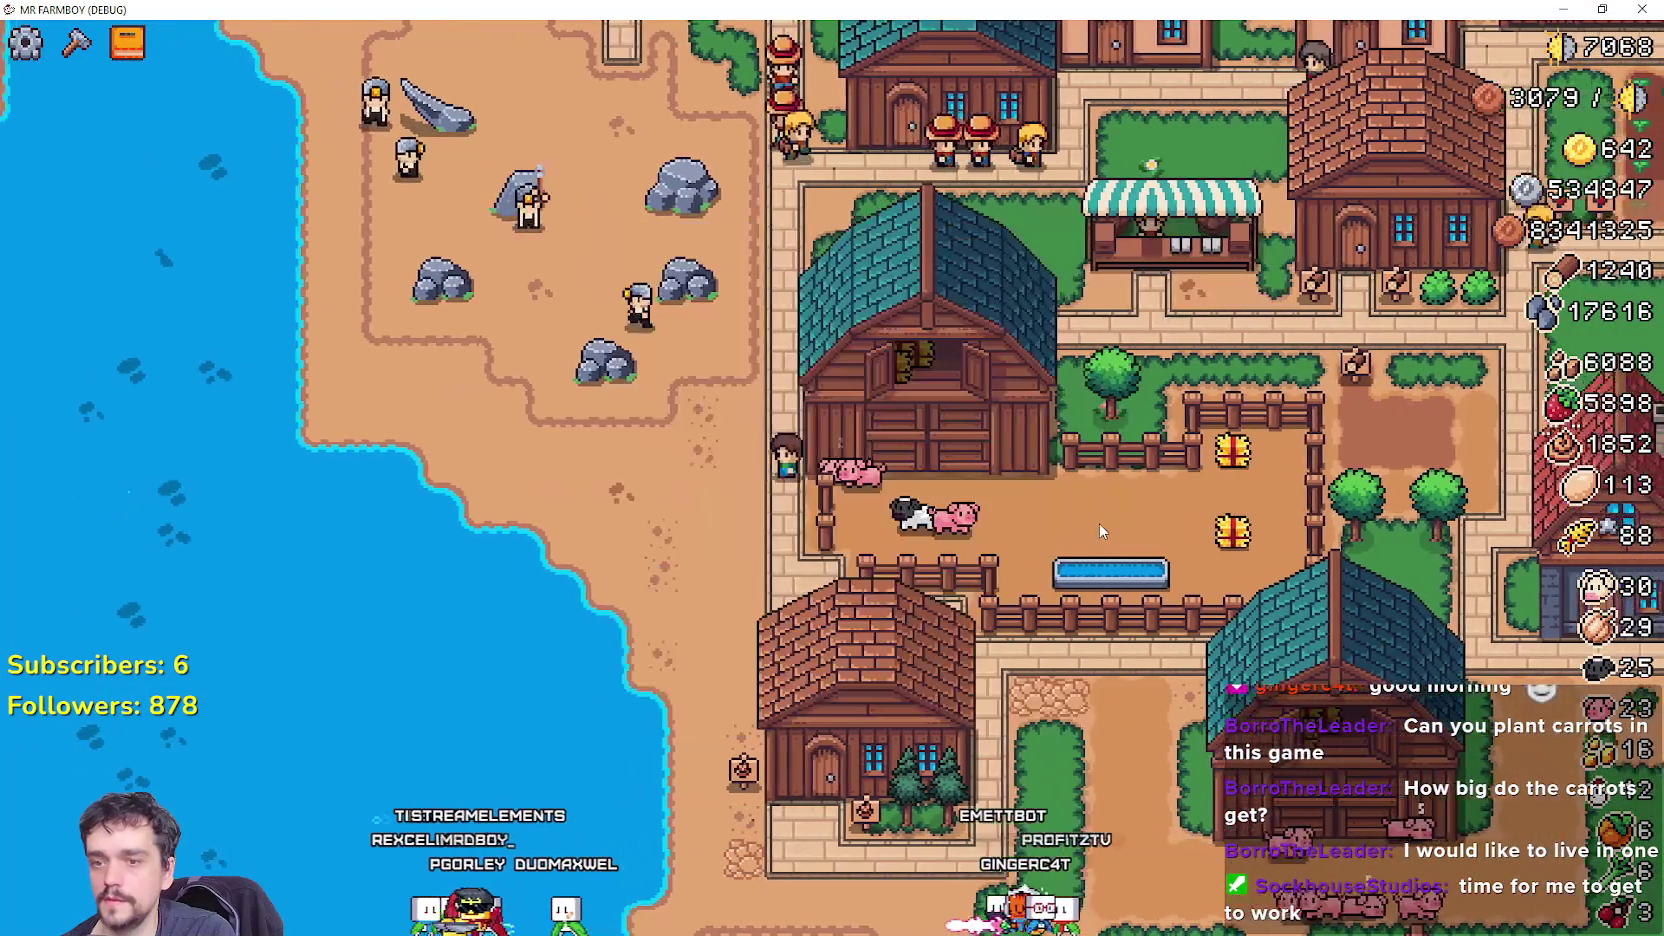
key("Escape")
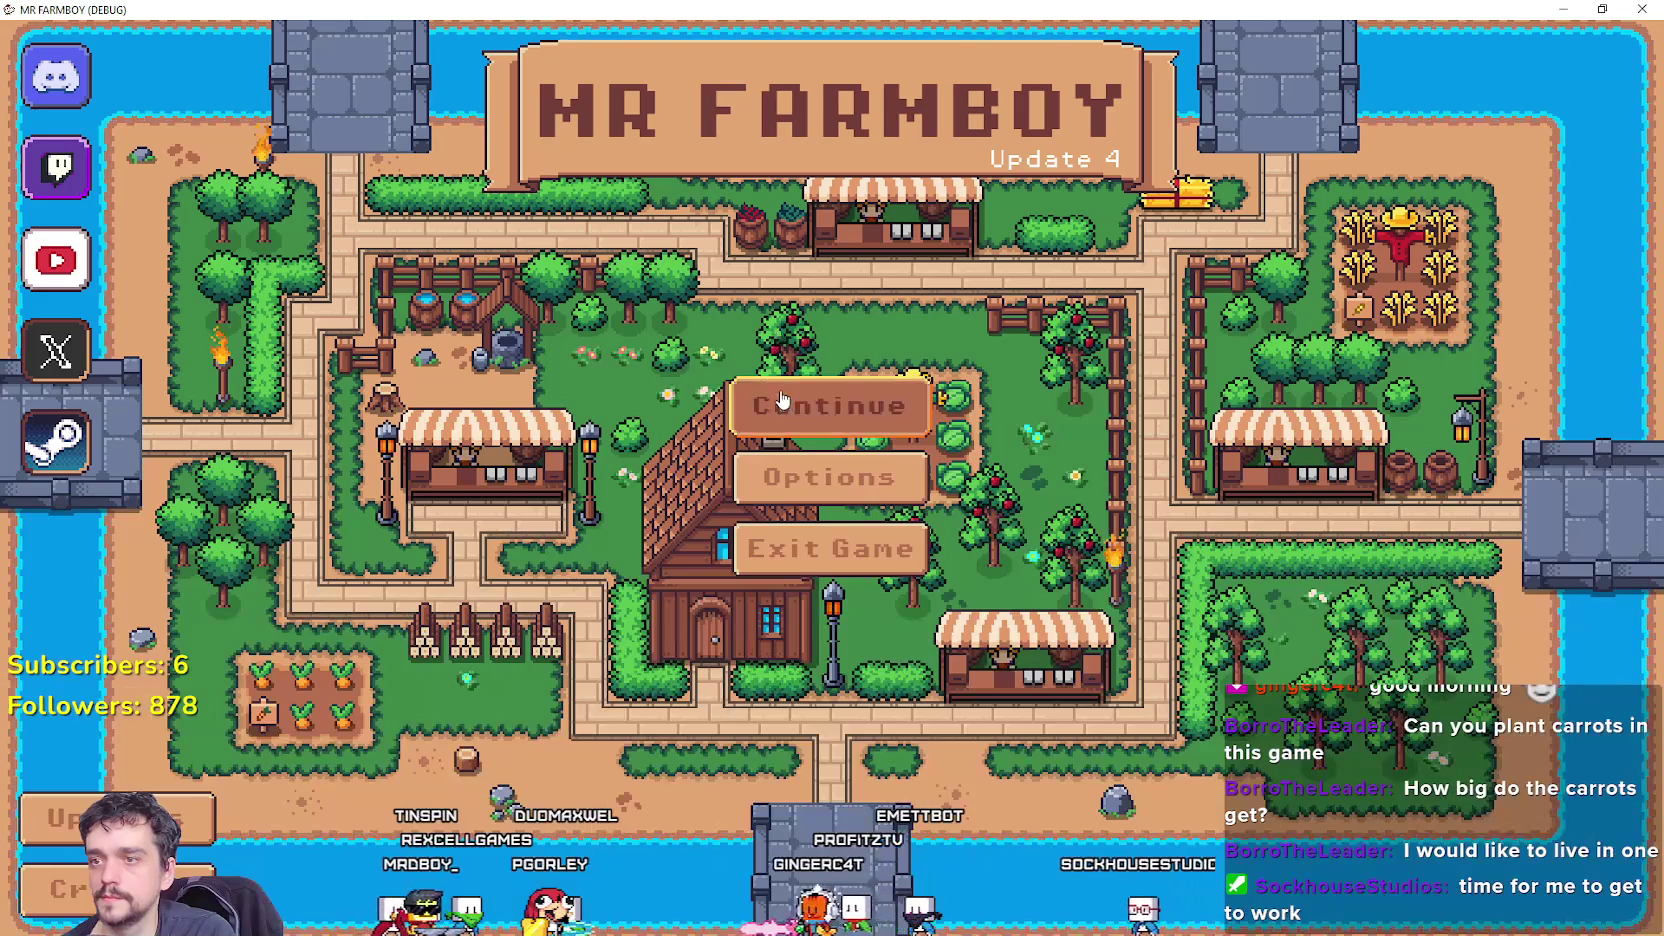
left_click(832, 402)
Load Save 2, view the Inn's dishes panel, then stop the game with F8.
left_click(835, 450)
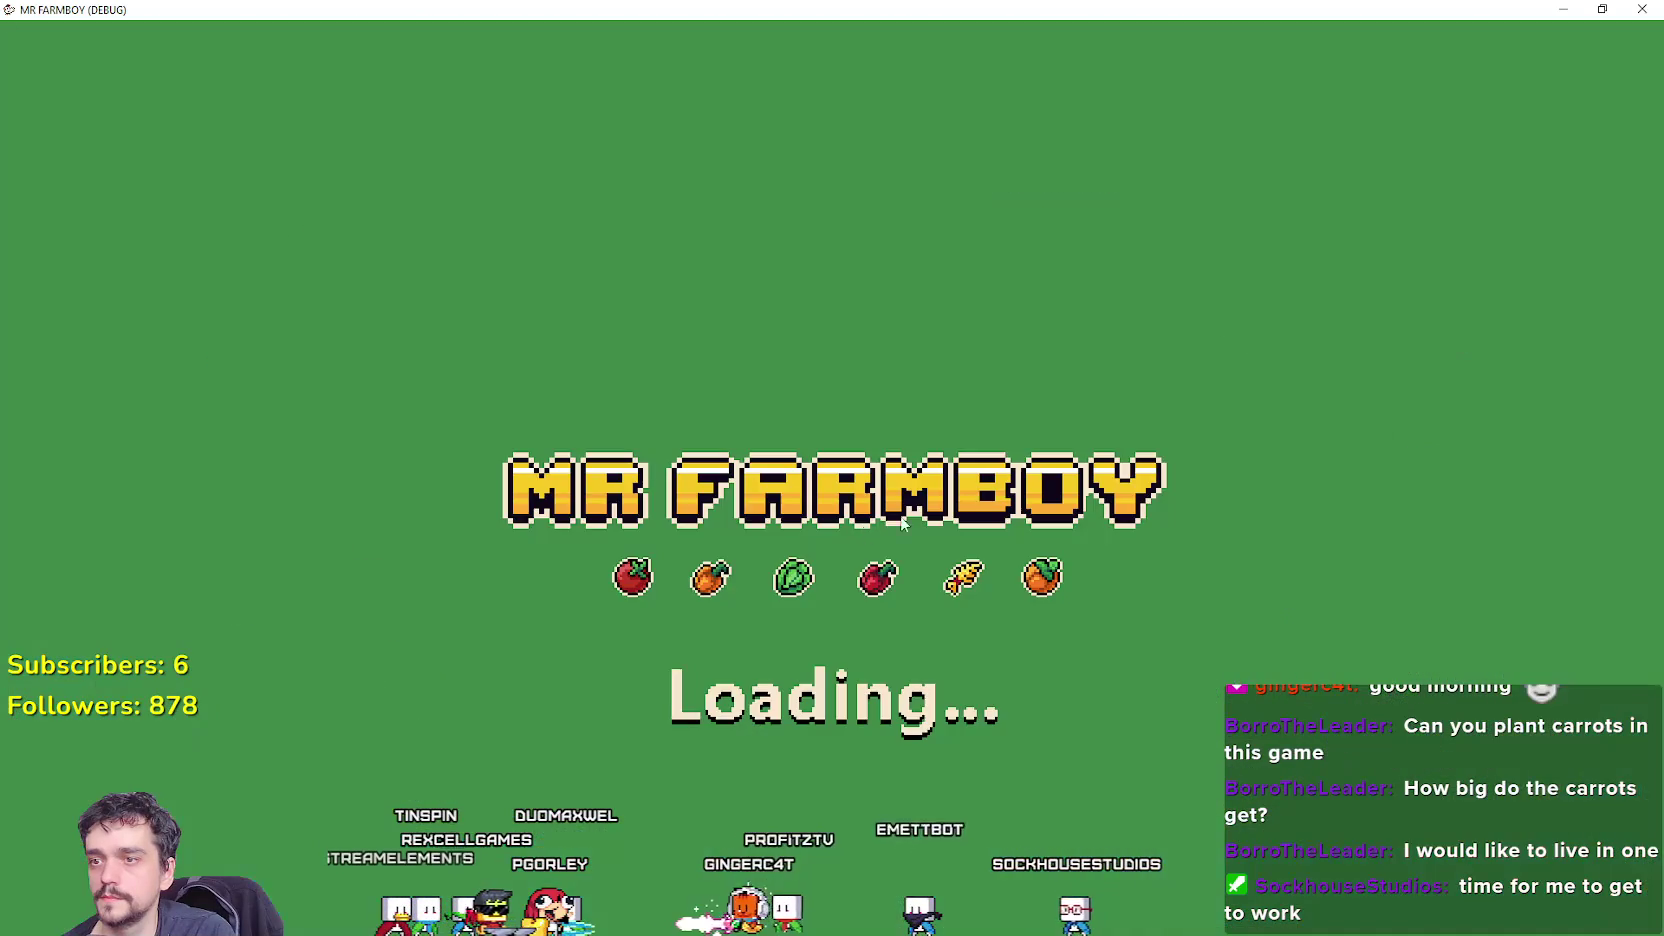
left_click(1067, 533)
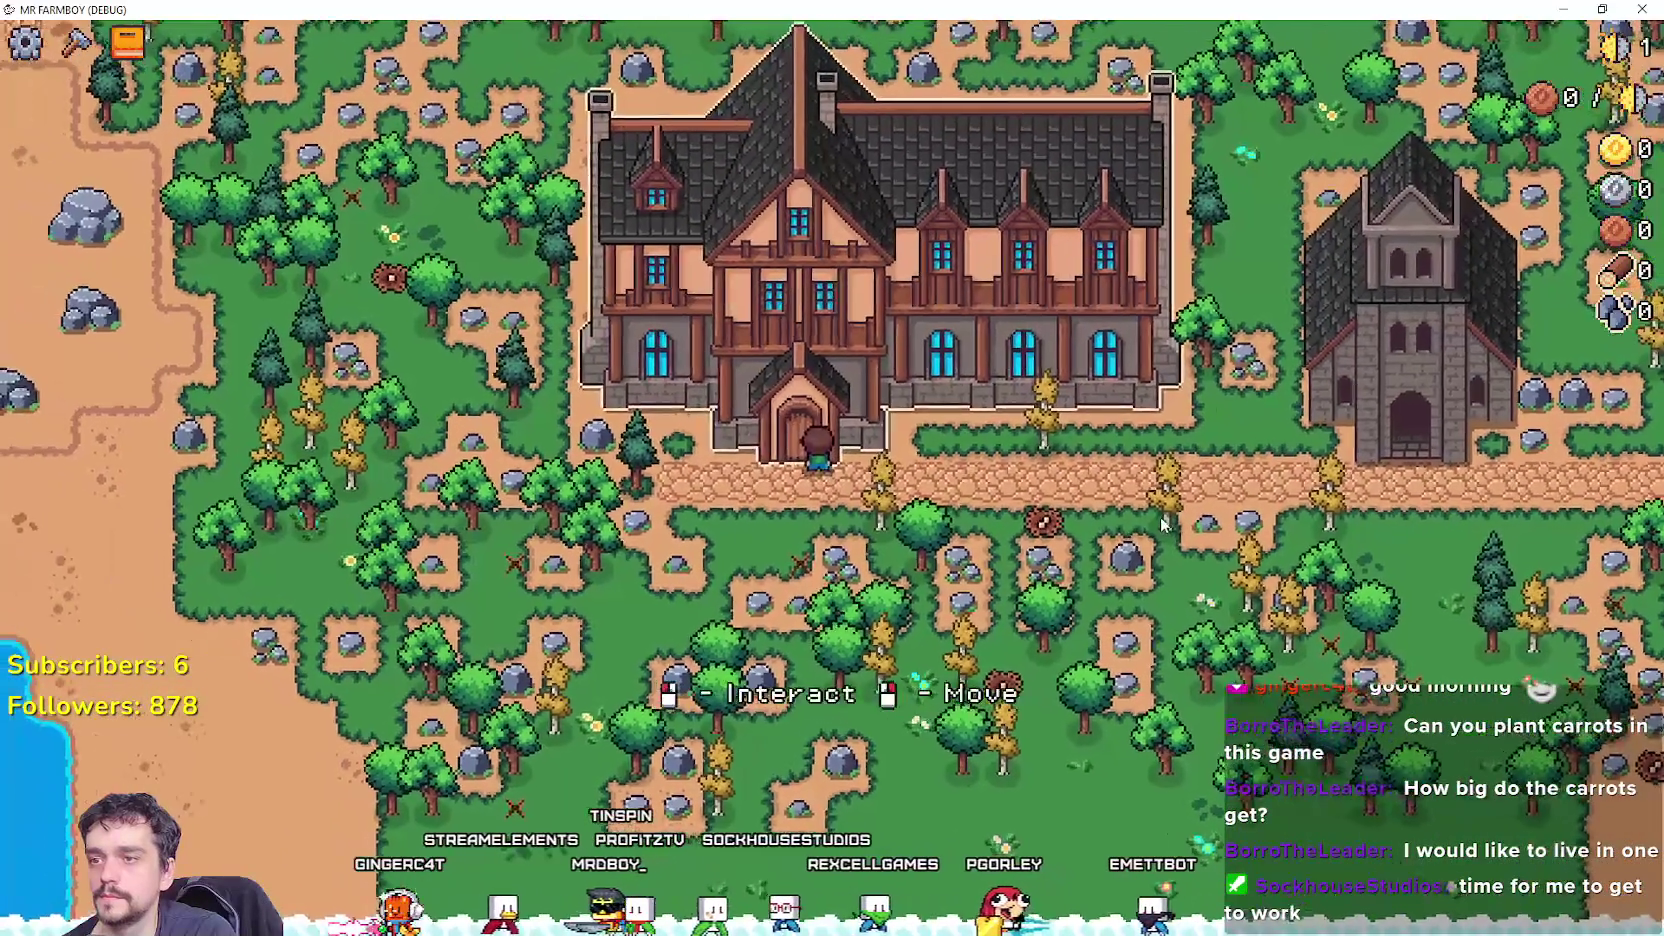
key("e")
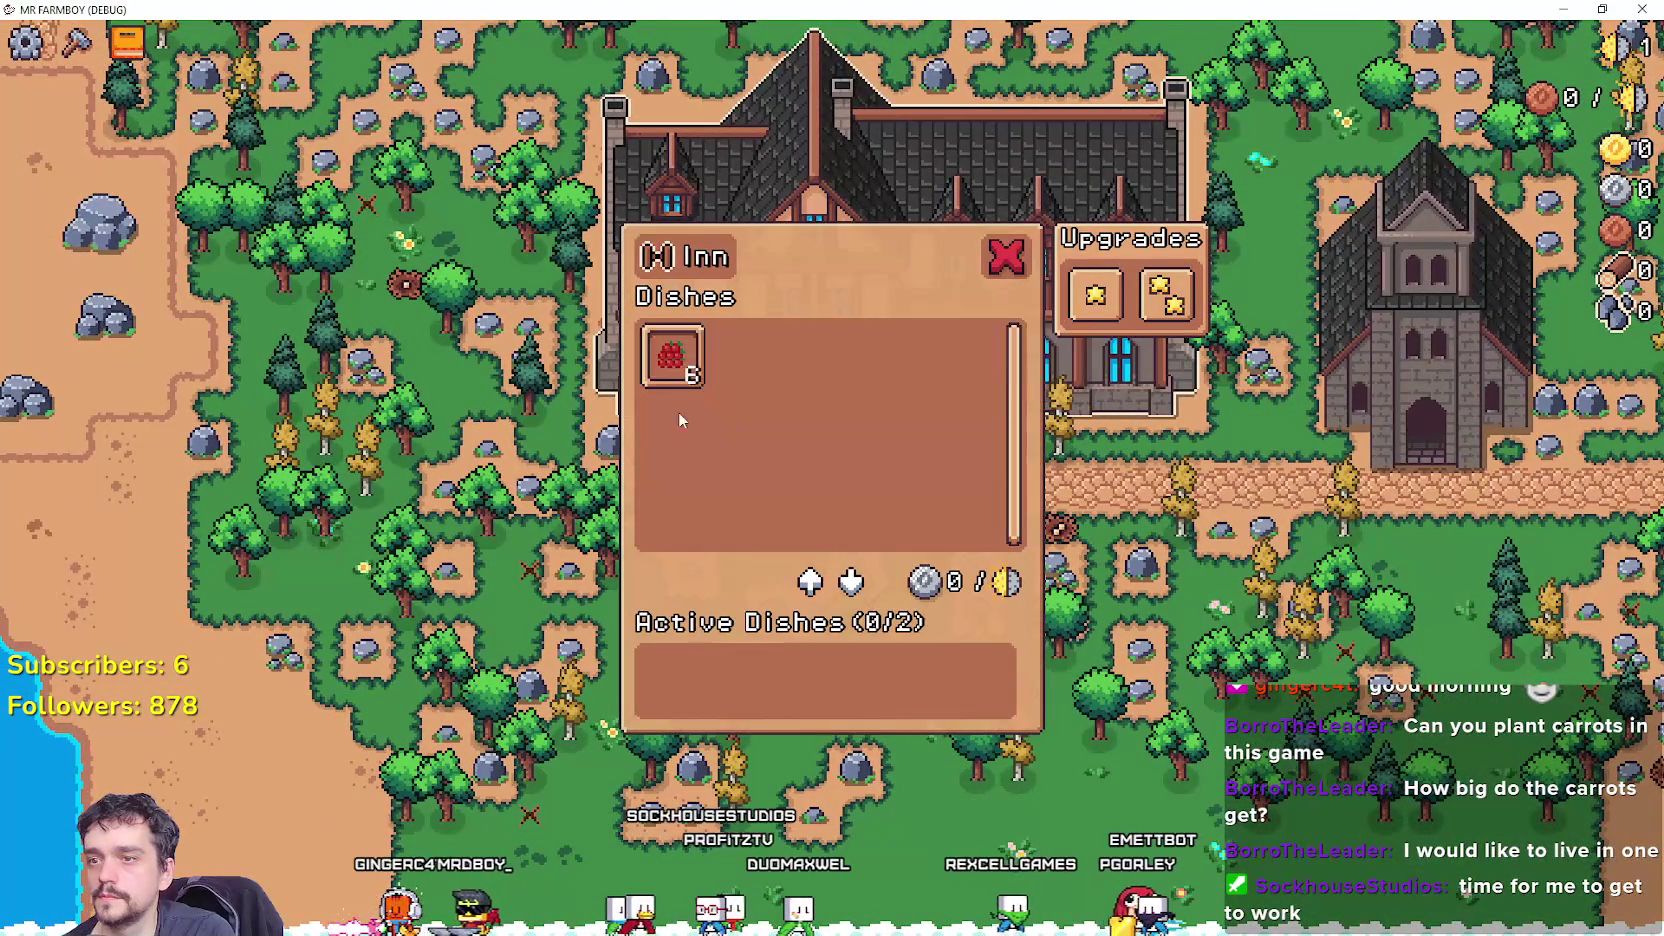
key("F8")
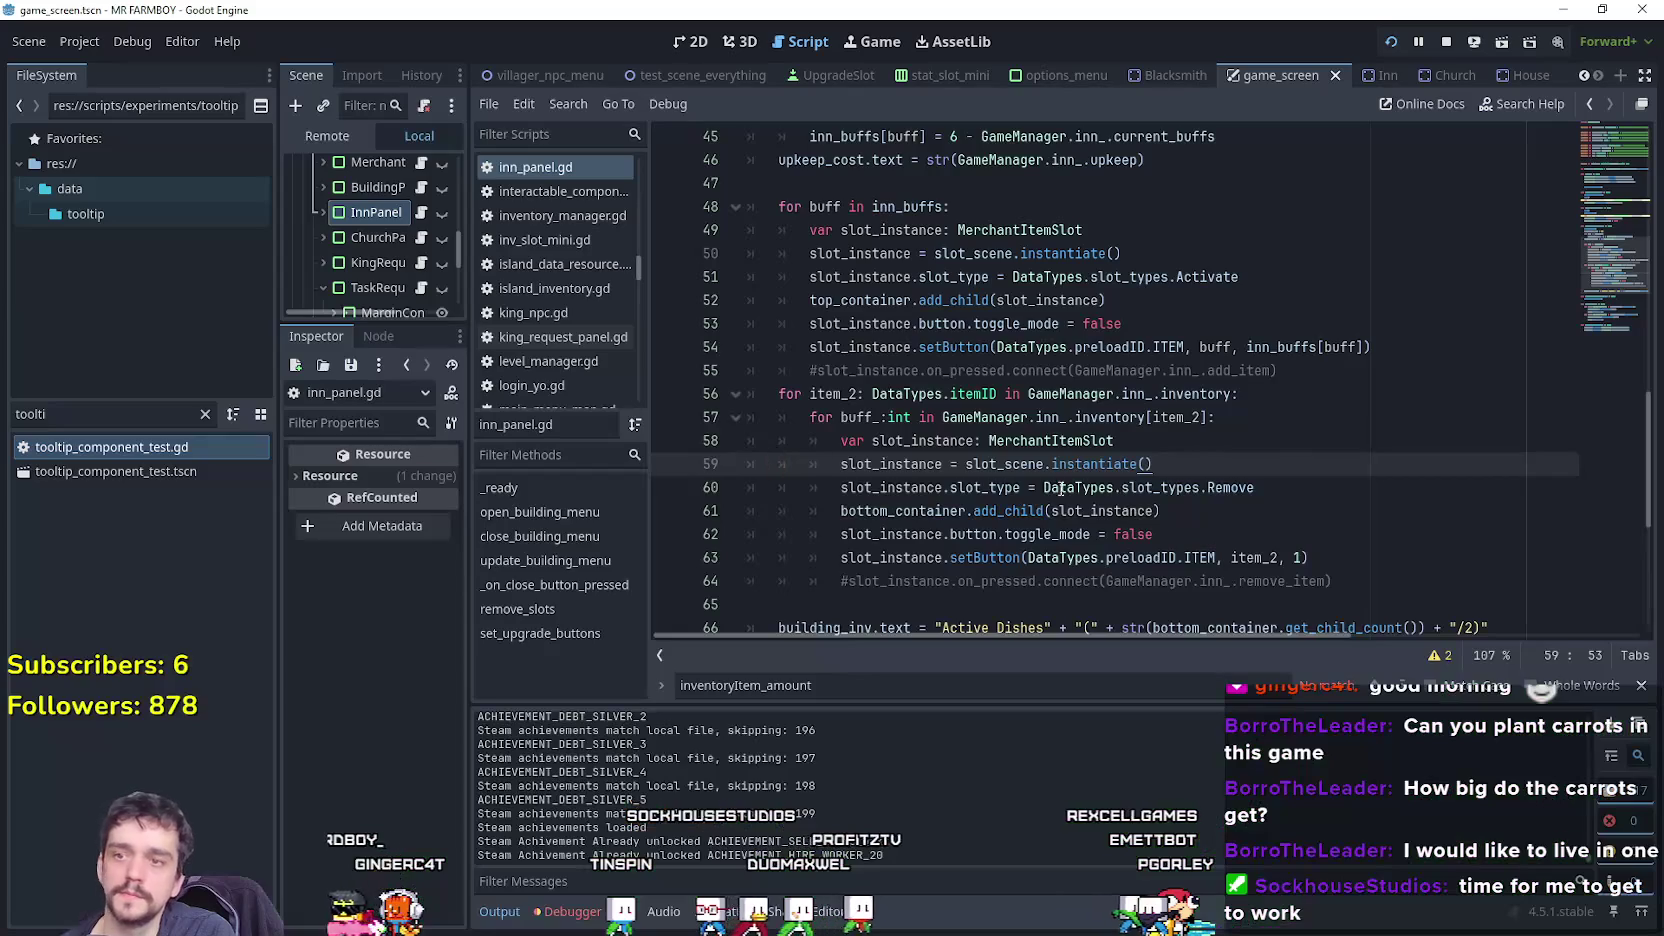
left_click(1101, 487)
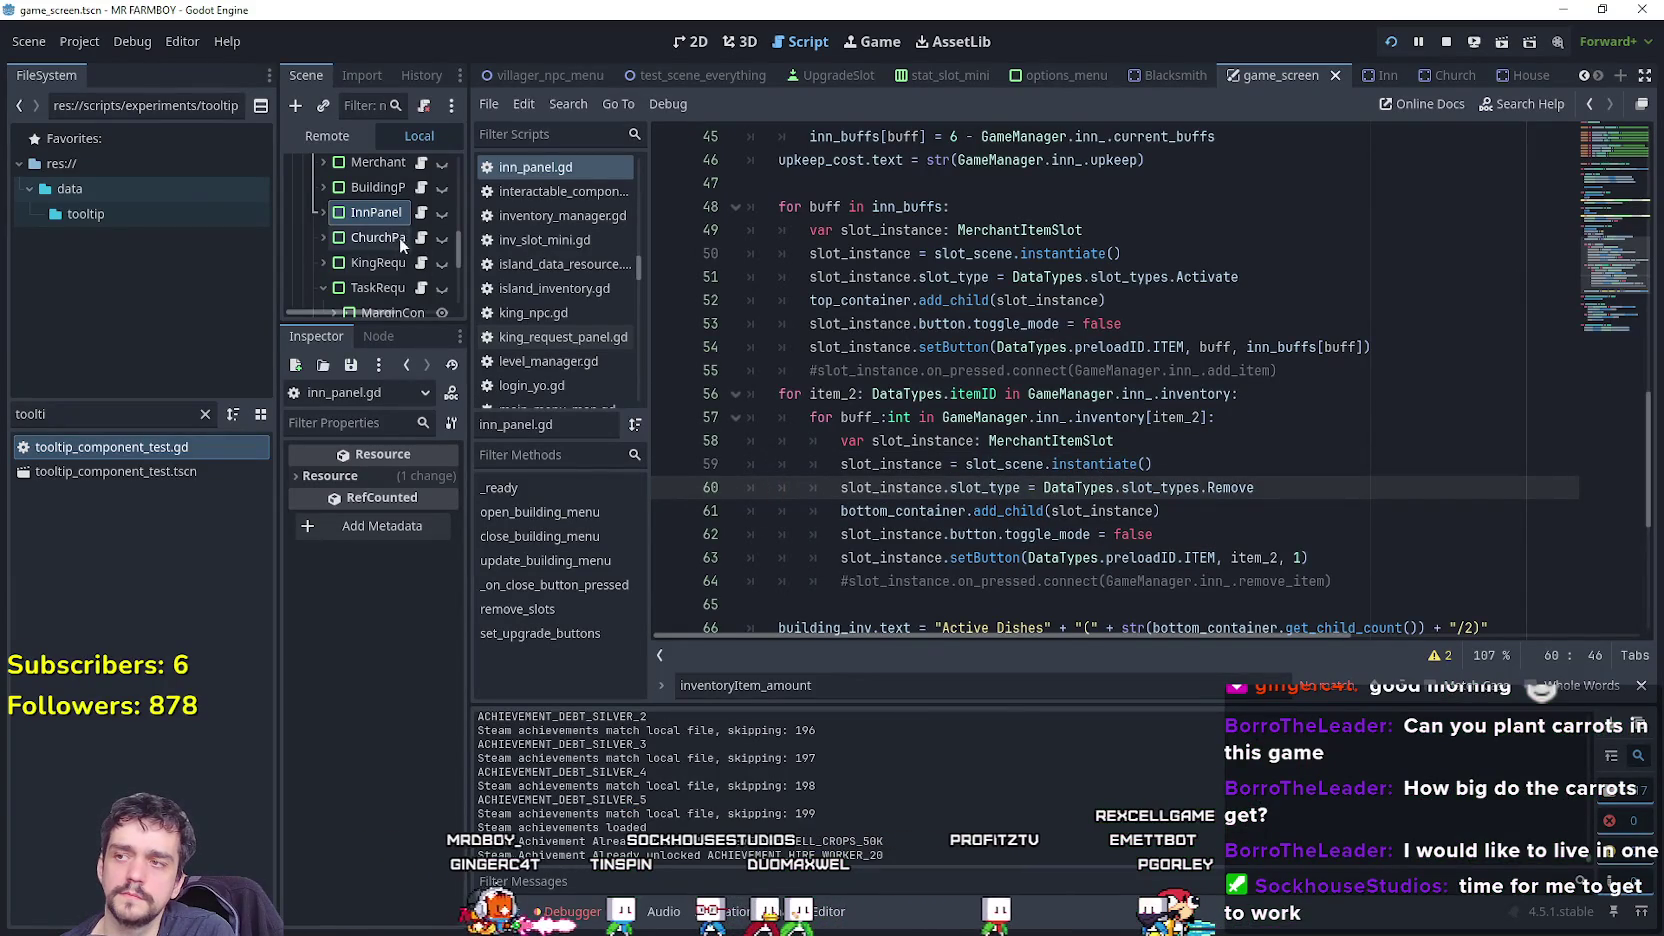
Review the Activate case on lines 54-55 of tooltip_component_test.gd.
double_click(126, 452)
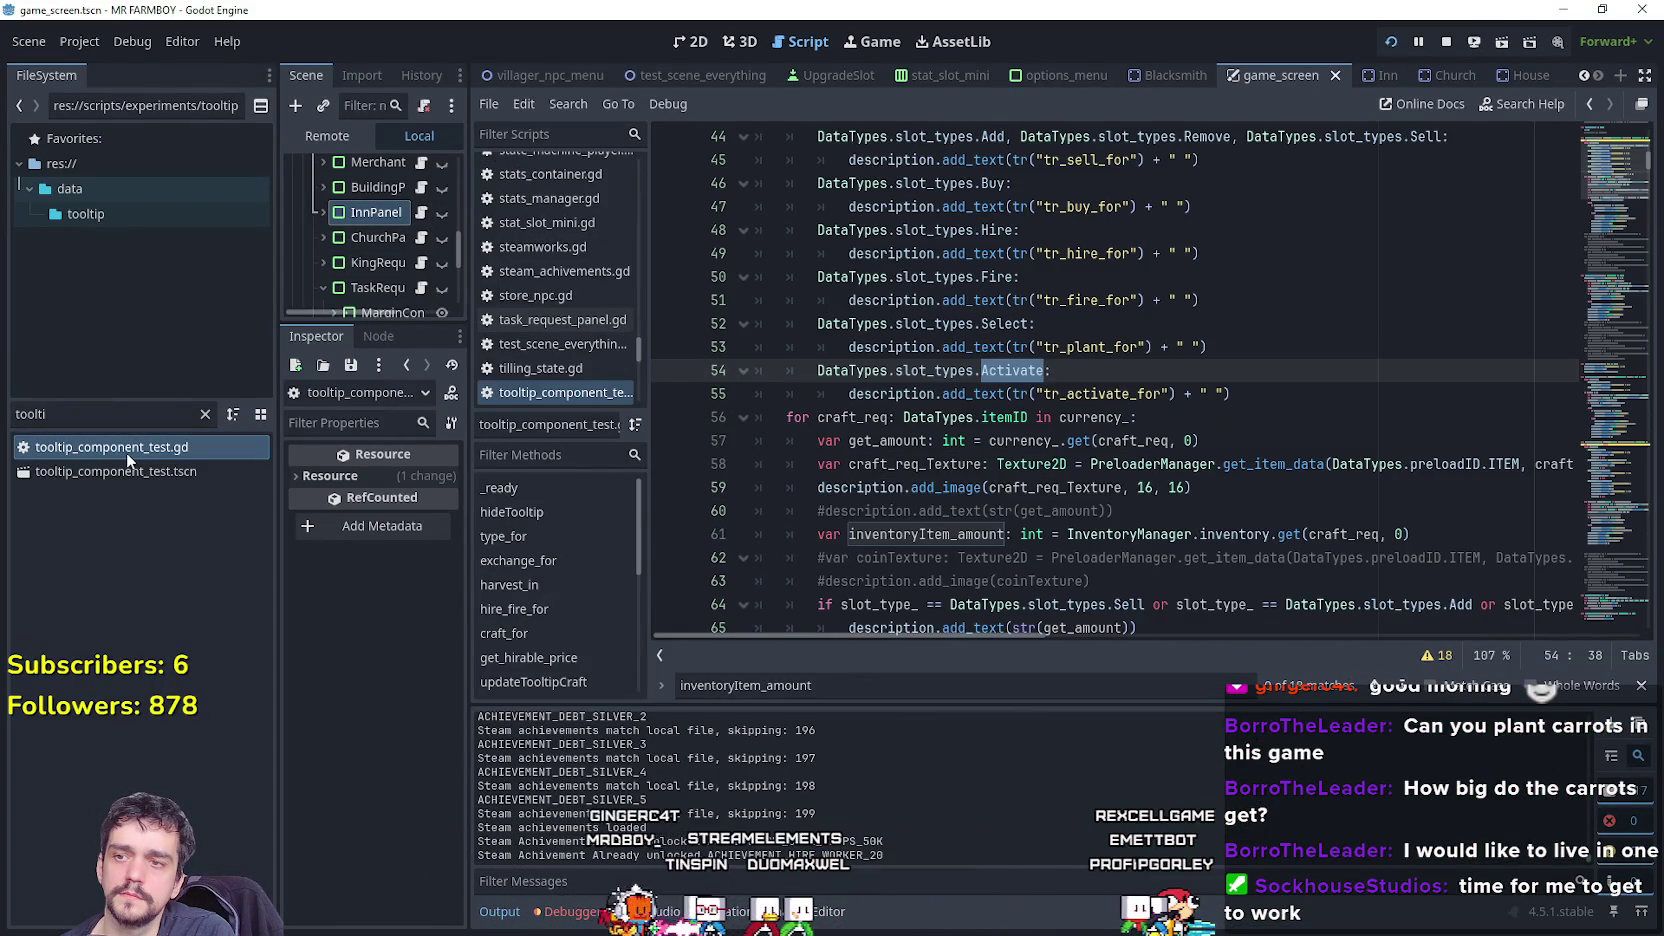
left_click(1093, 371)
left_click(843, 395)
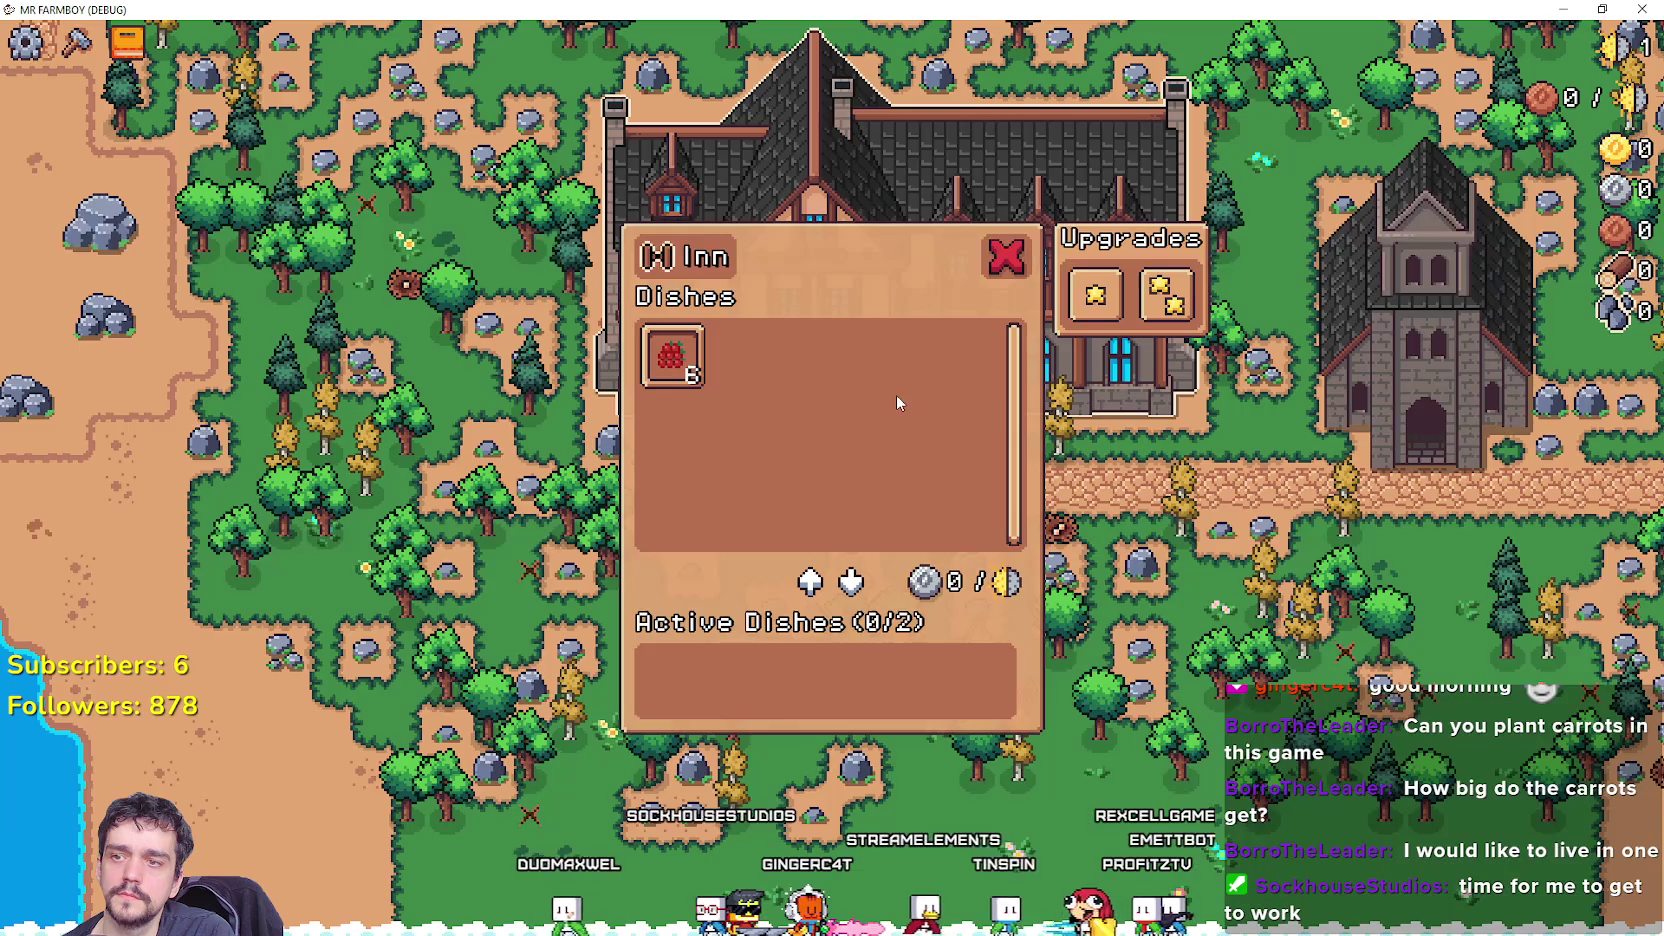
mouse_move(668, 403)
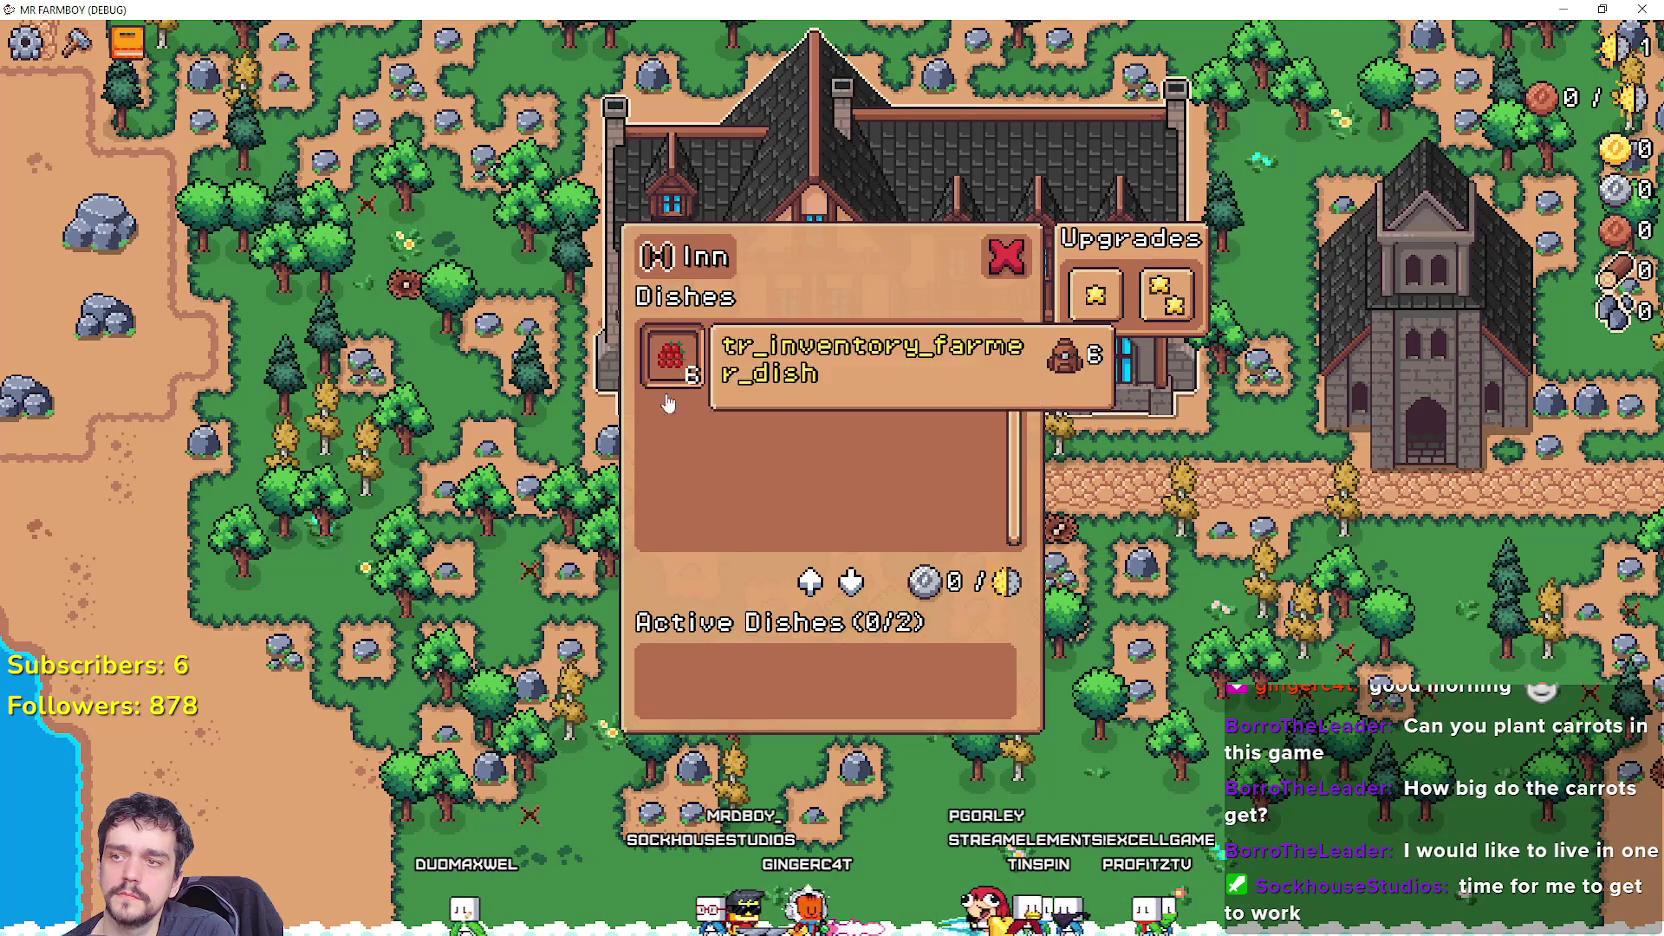
key("alt+Tab")
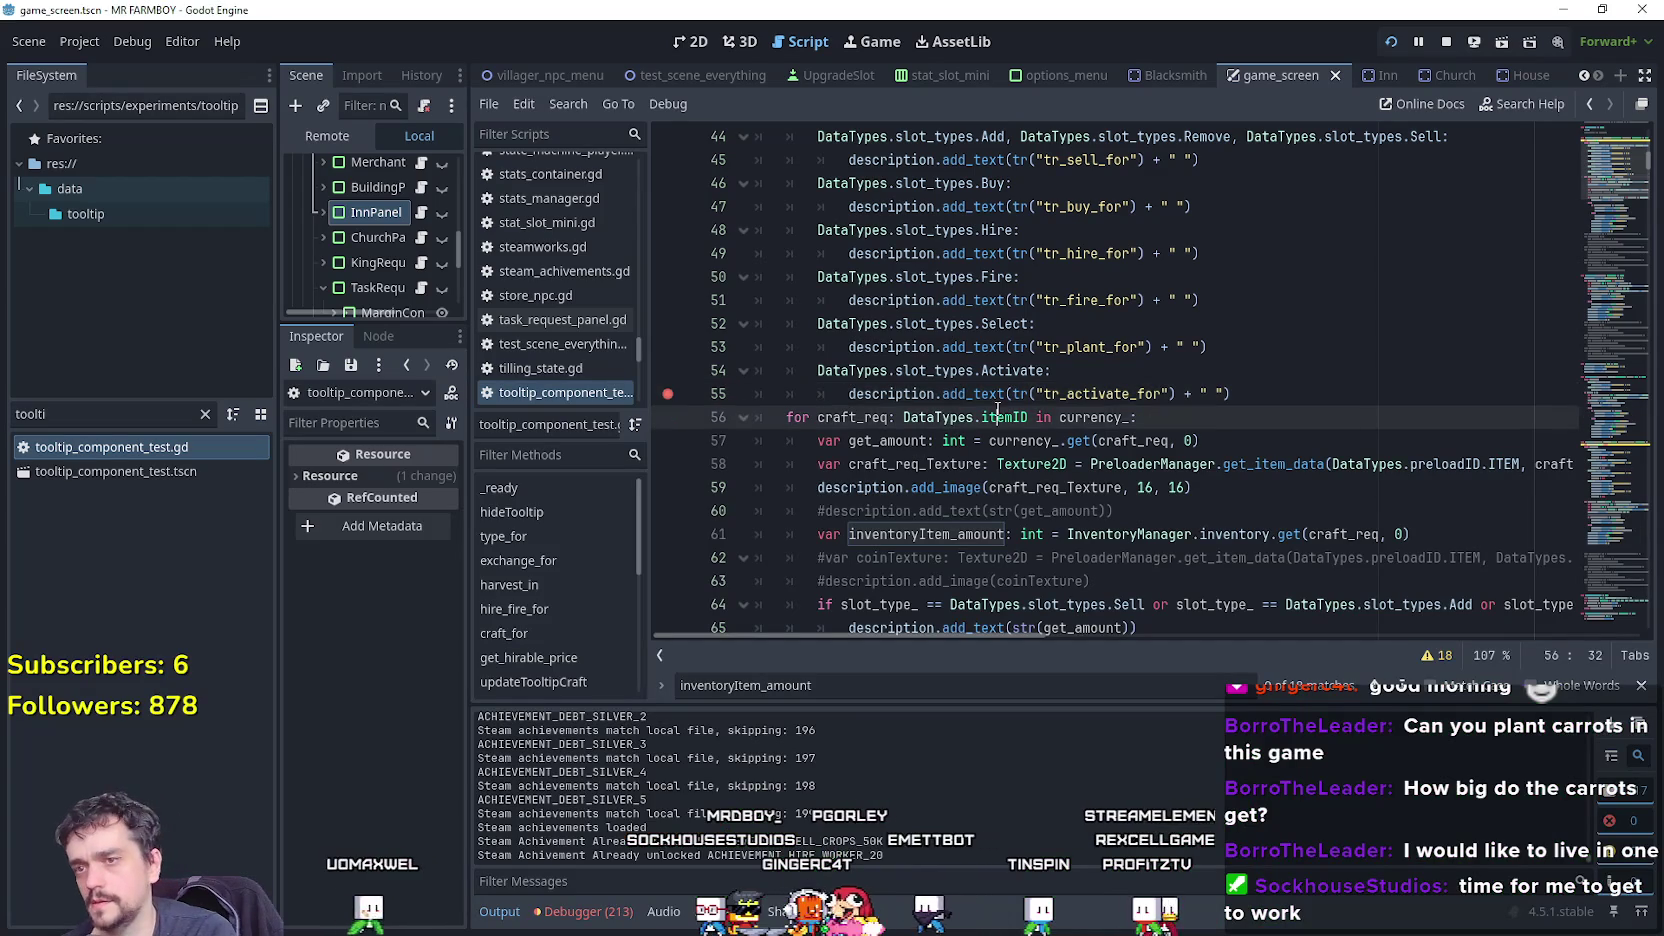
double_click(1008, 370)
scroll(1010, 395, "up", 3)
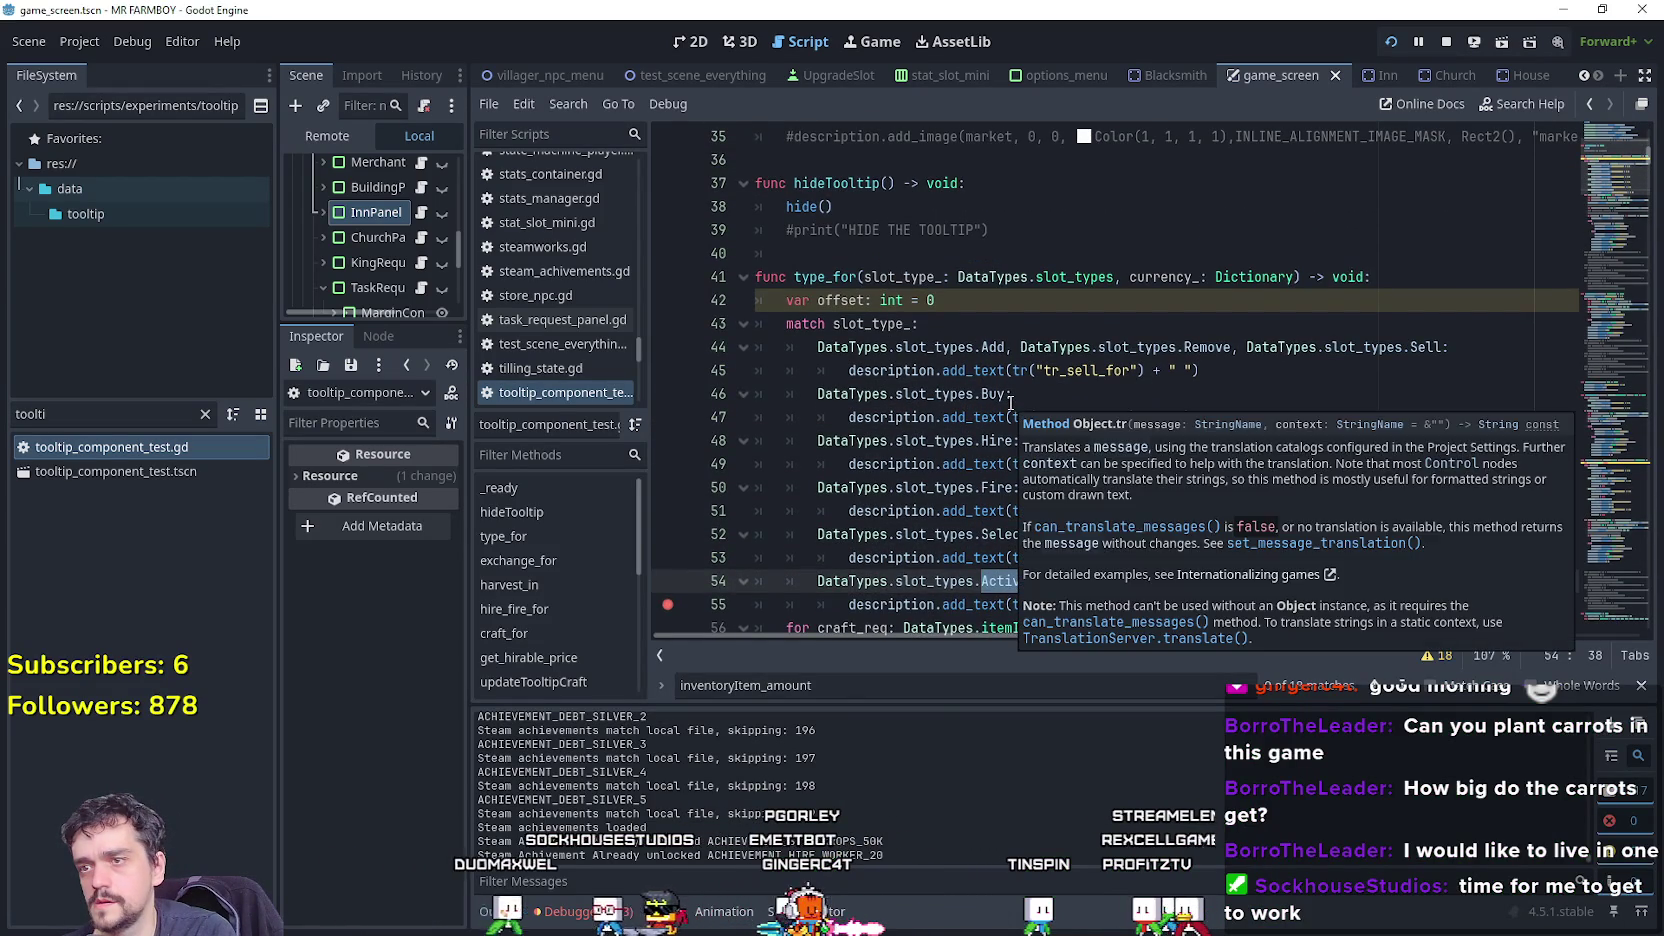
scroll(1010, 402, "down", 3)
left_click(1235, 370)
scroll(1235, 395, "up", 3)
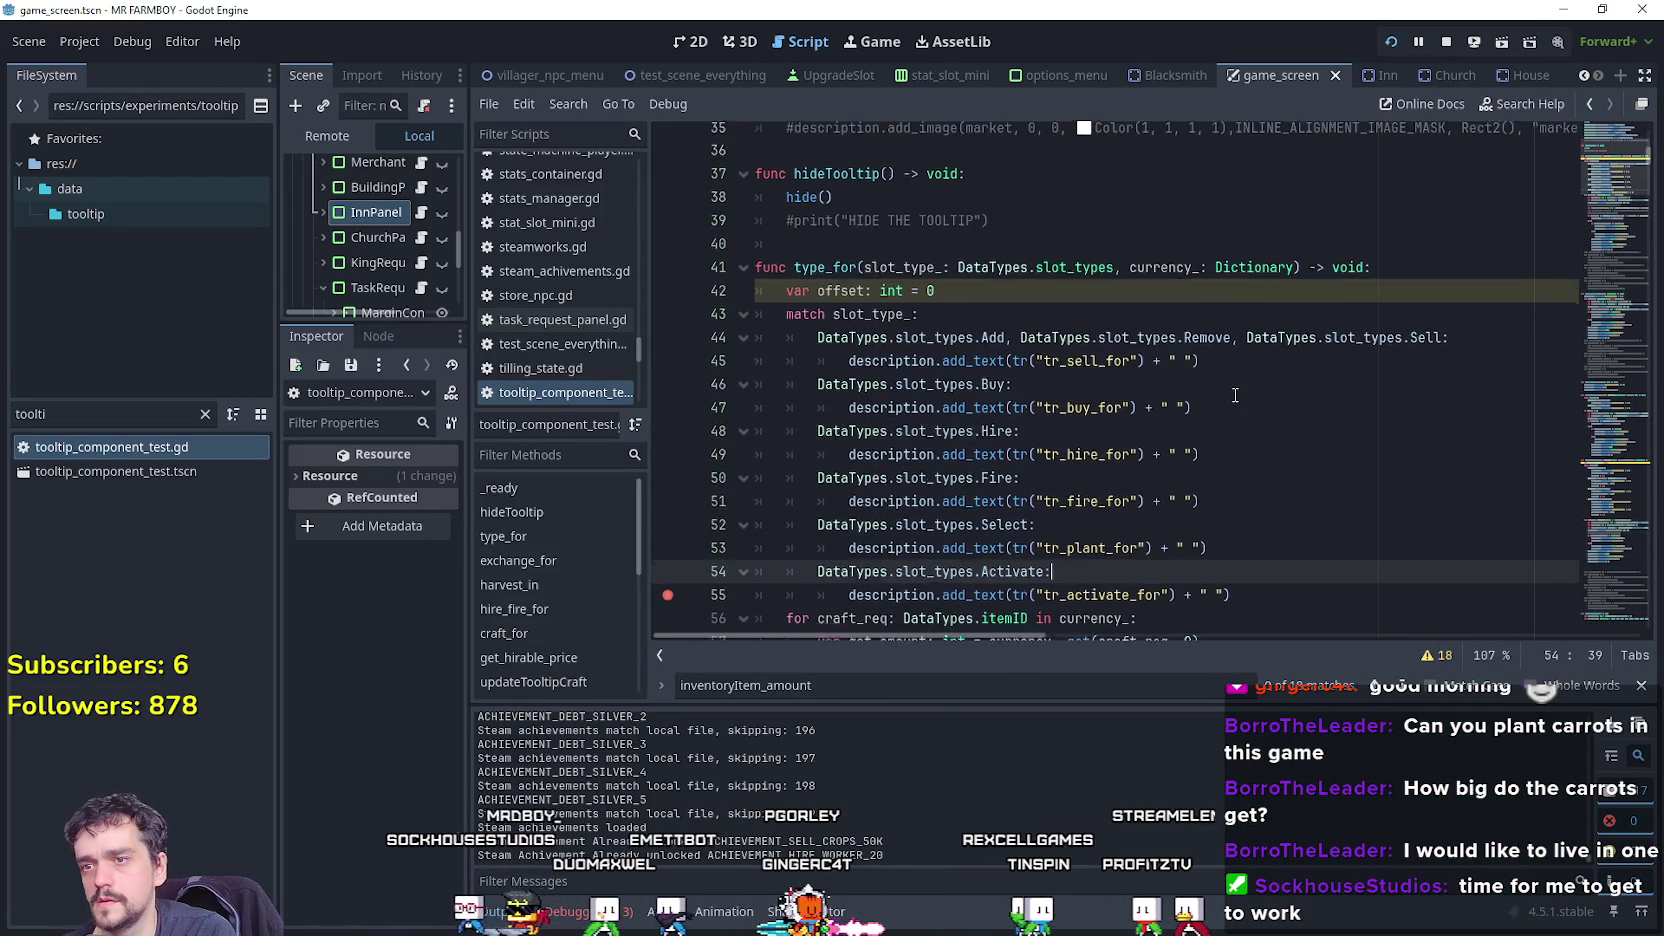
scroll(1232, 390, "down", 5)
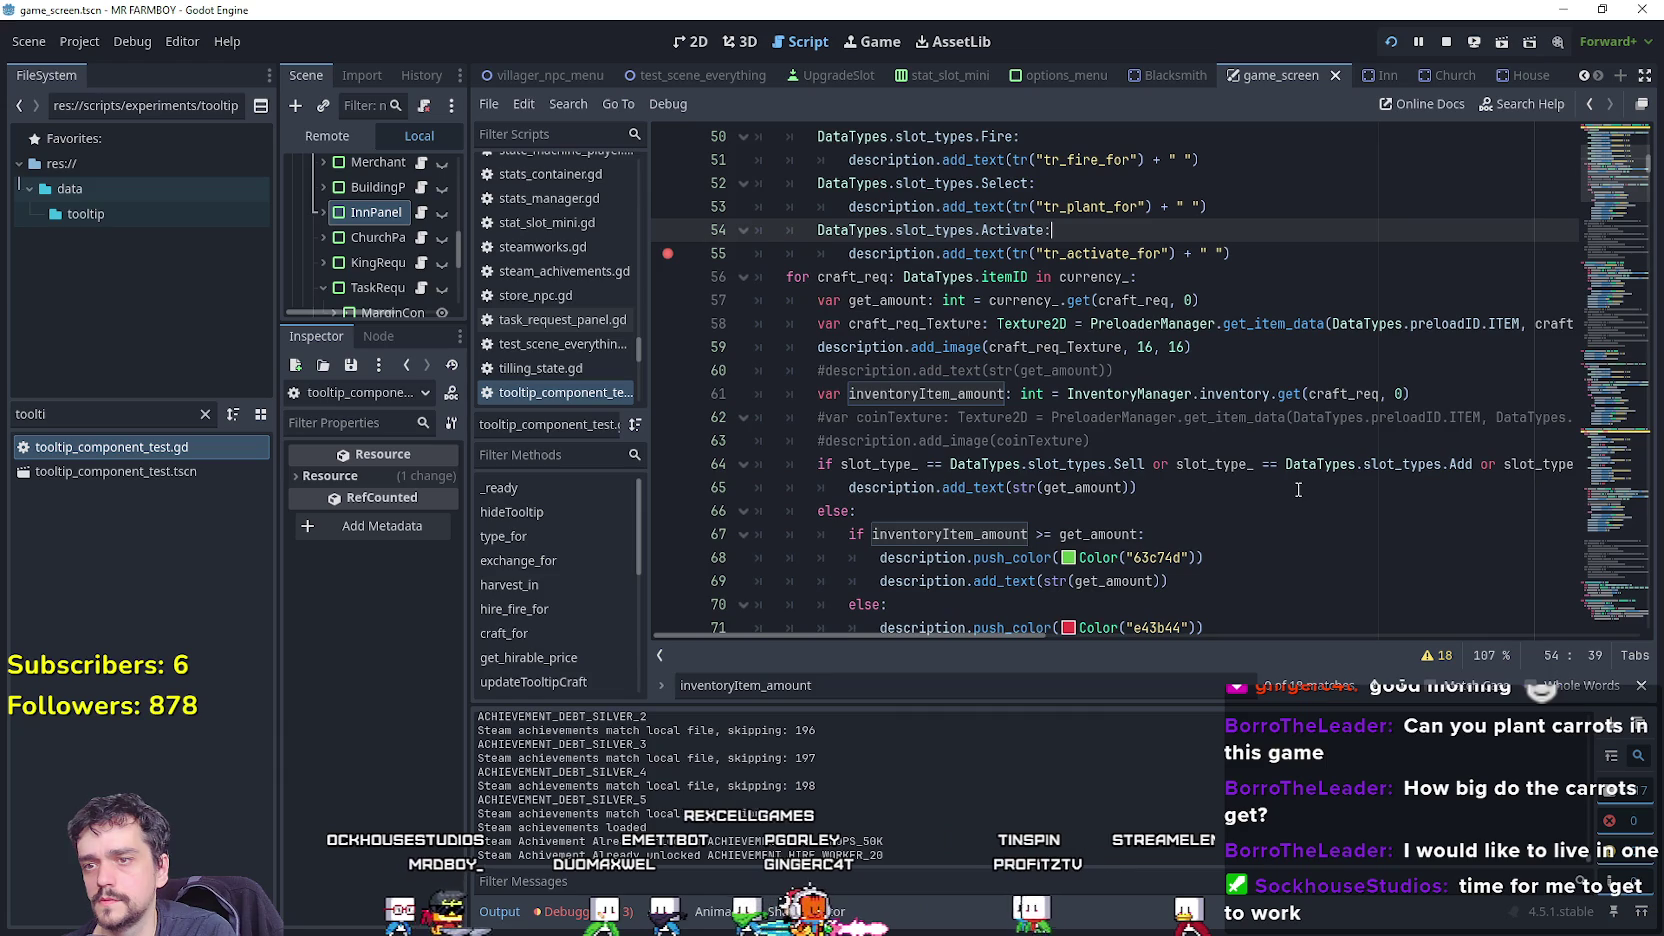
scroll(1298, 489, "down", 2)
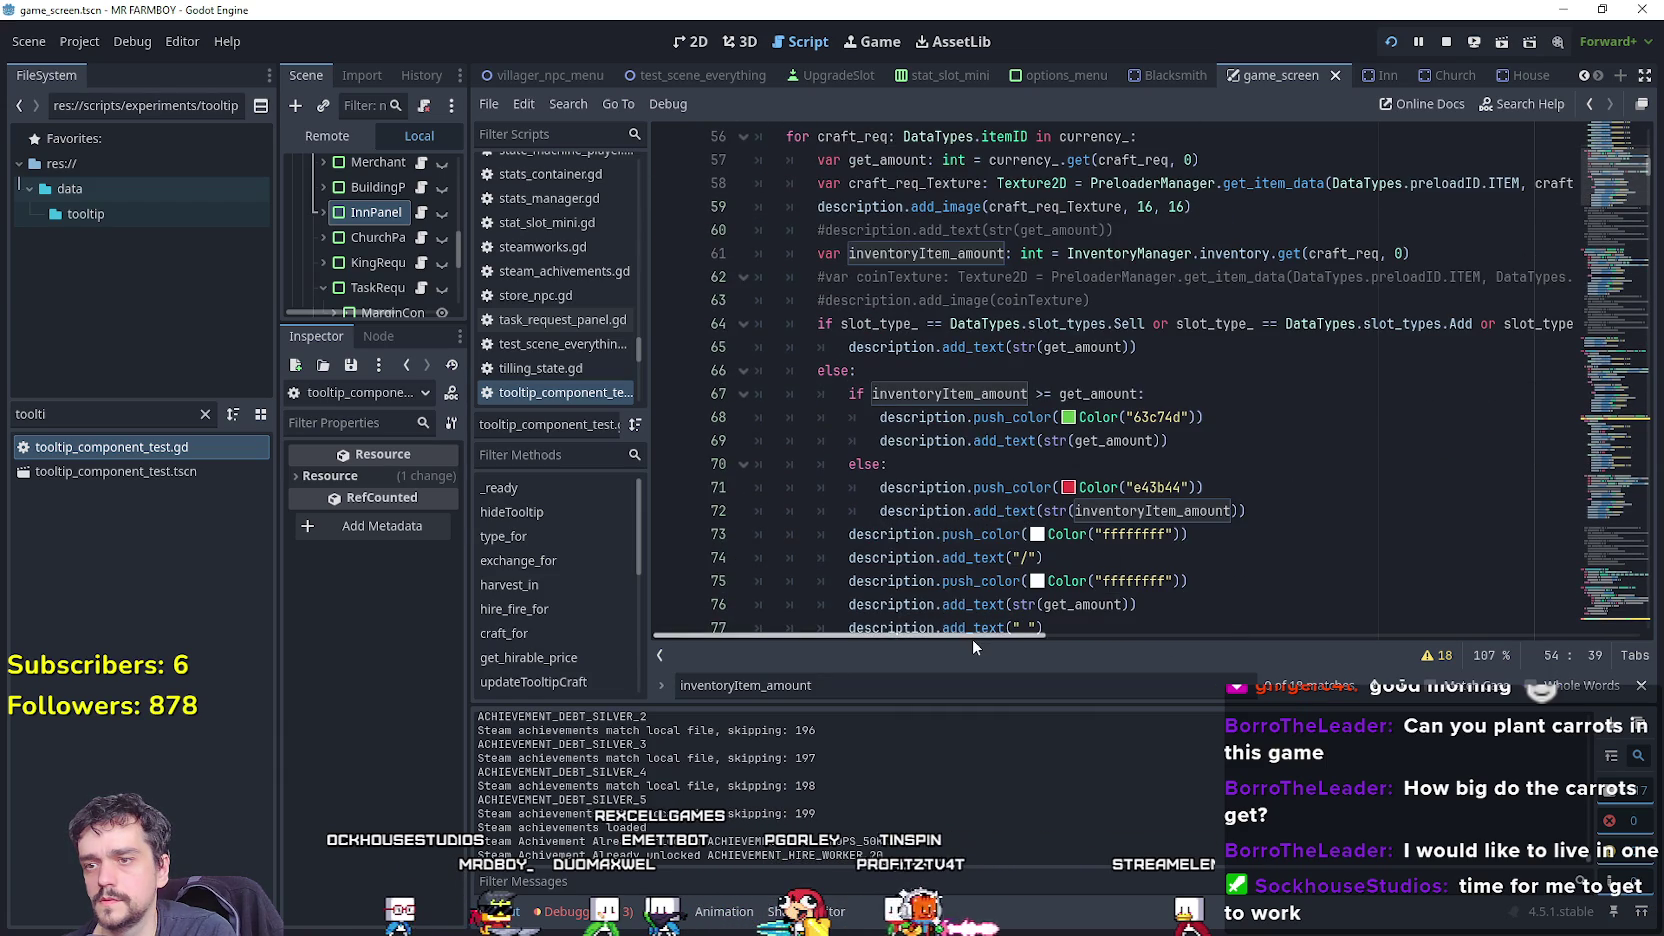
scroll(950, 580, "up", 4)
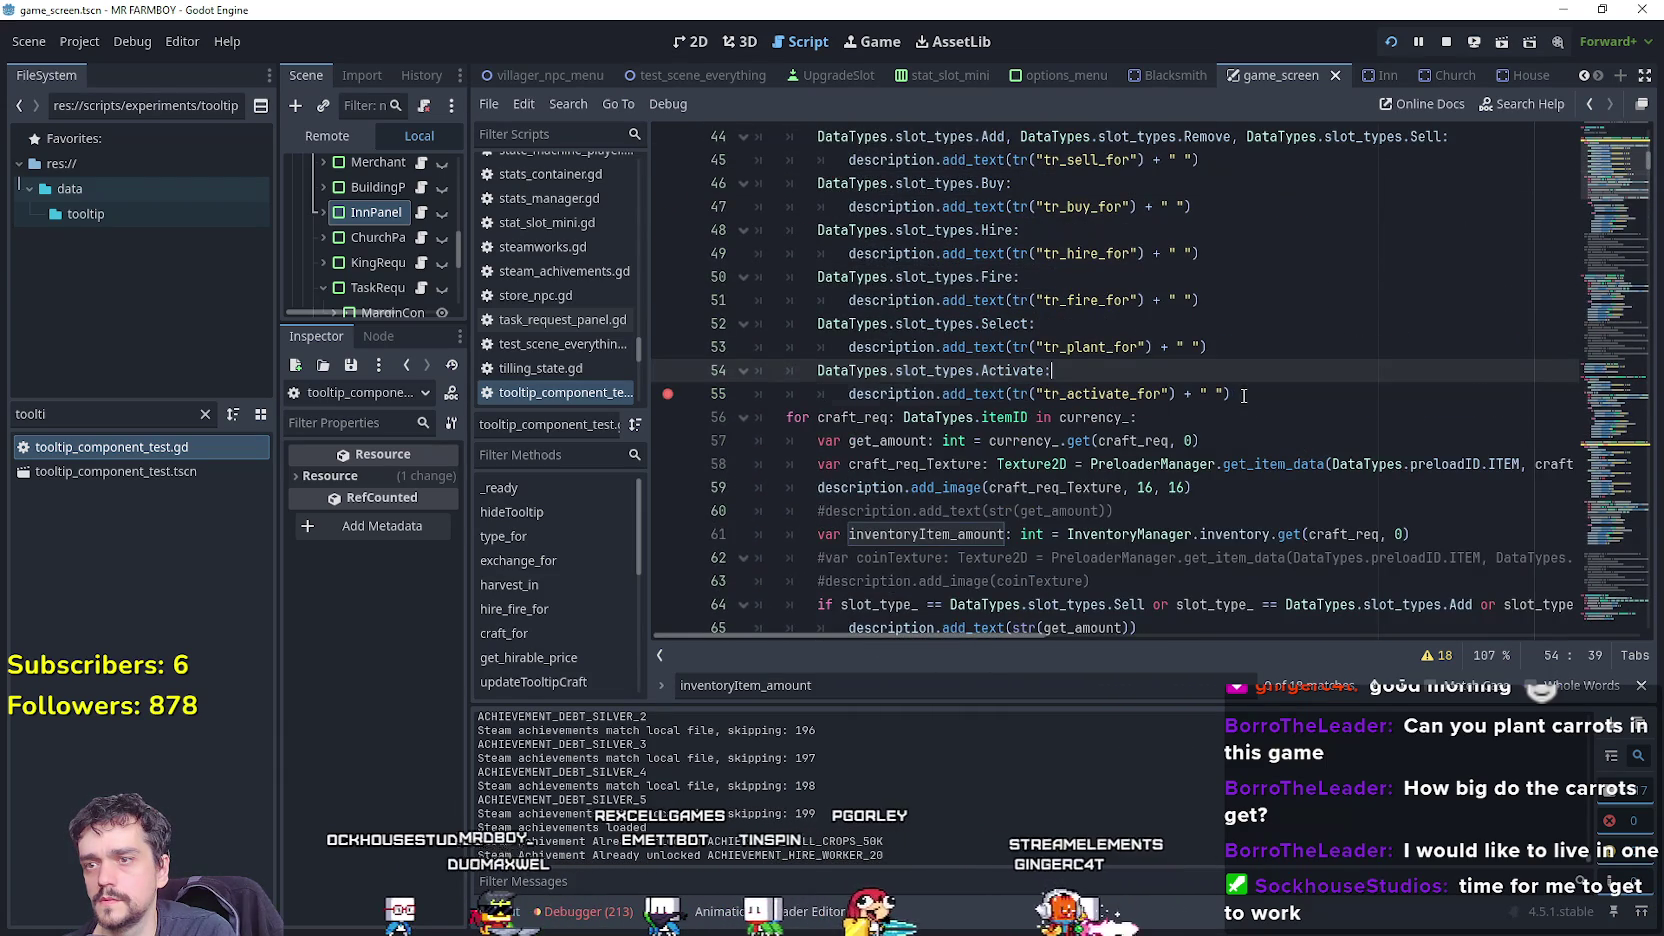
scroll(1243, 396, "up", 1)
double_click(1000, 442)
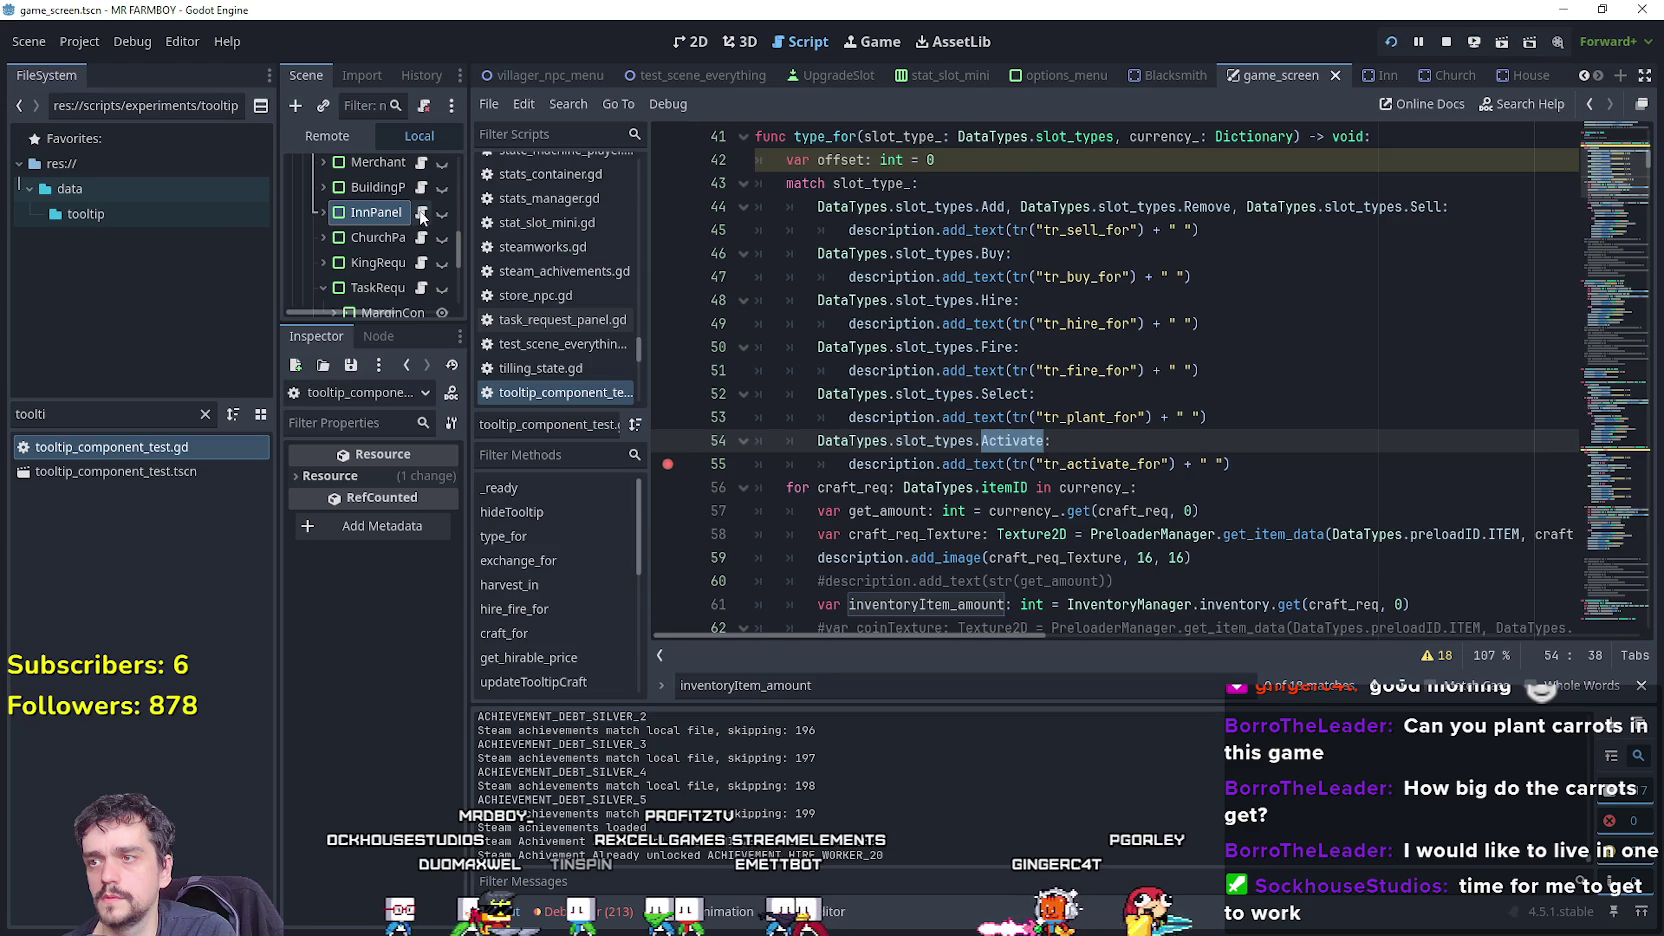
Open inn_panel.gd and select the Activate slot type on line 51.
left_click(421, 214)
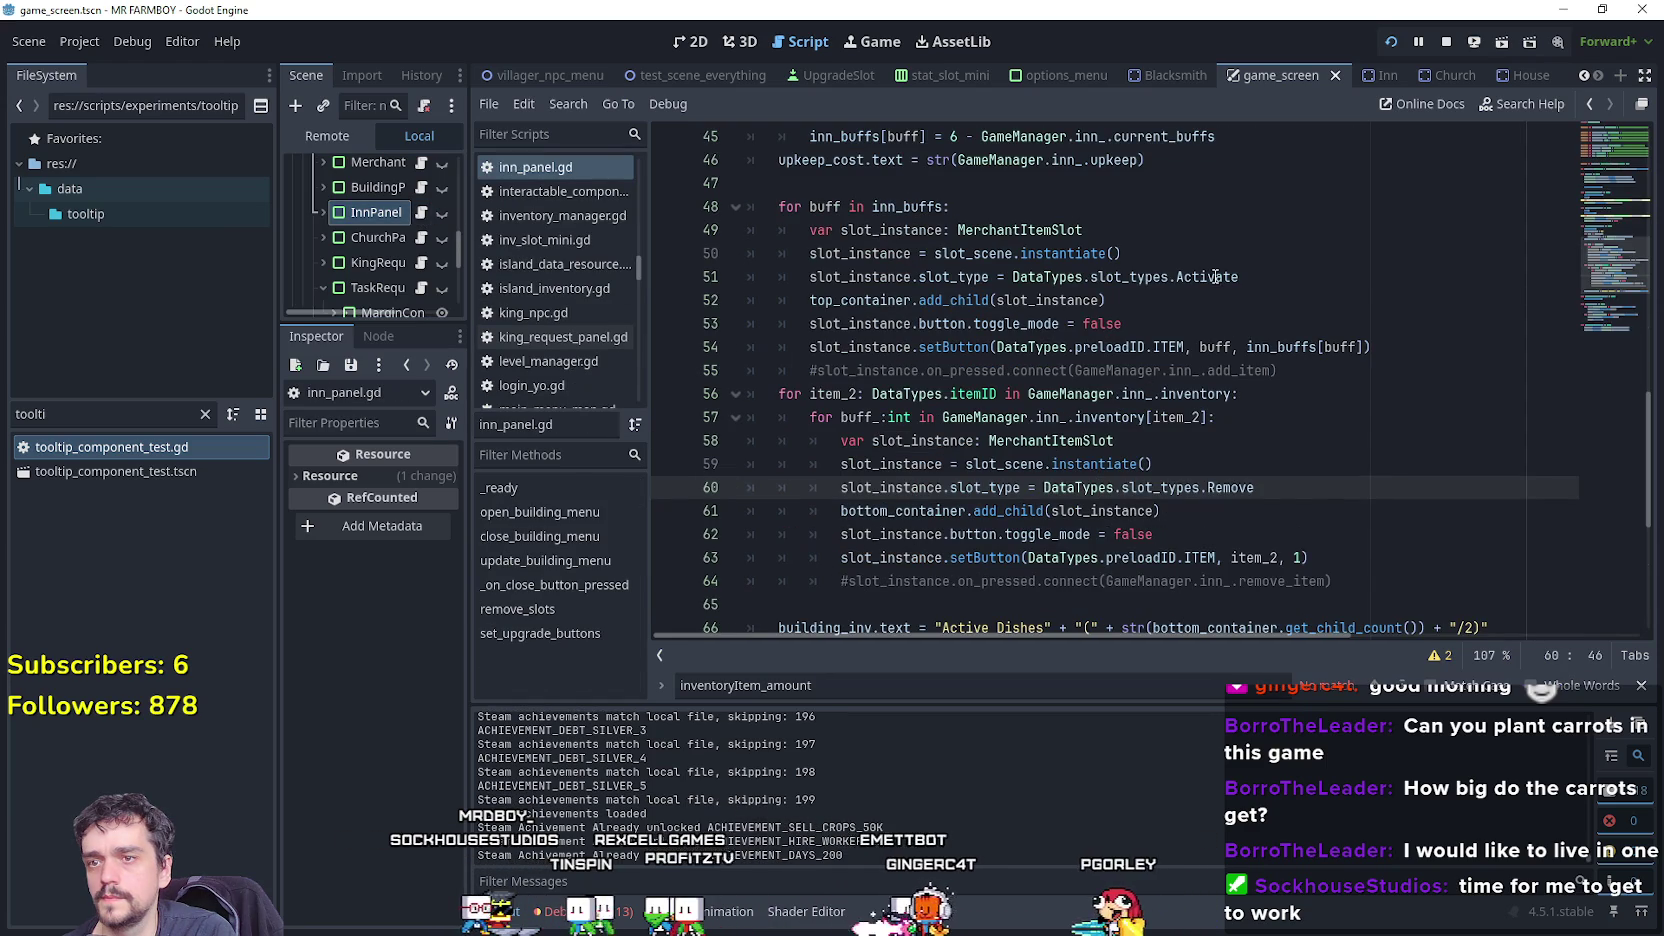
double_click(1215, 276)
scroll(1288, 485, "up", 3)
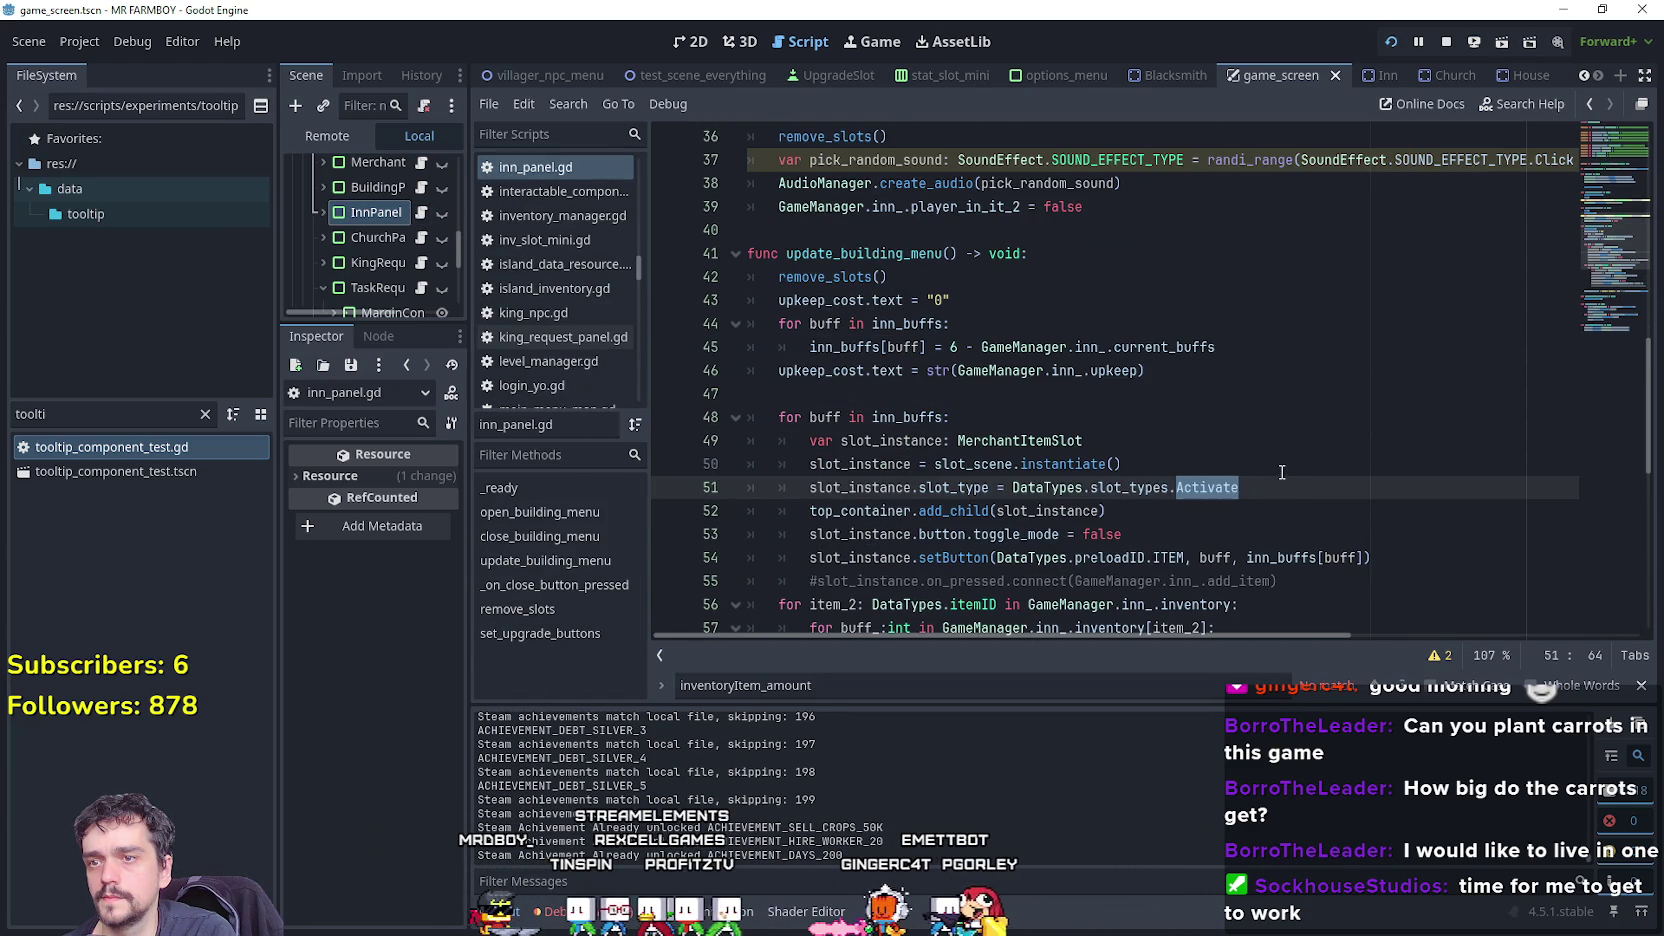
scroll(1280, 470, "down", 2)
Clear all logged errors from the debugger's Errors list.
mouse_move(1221, 341)
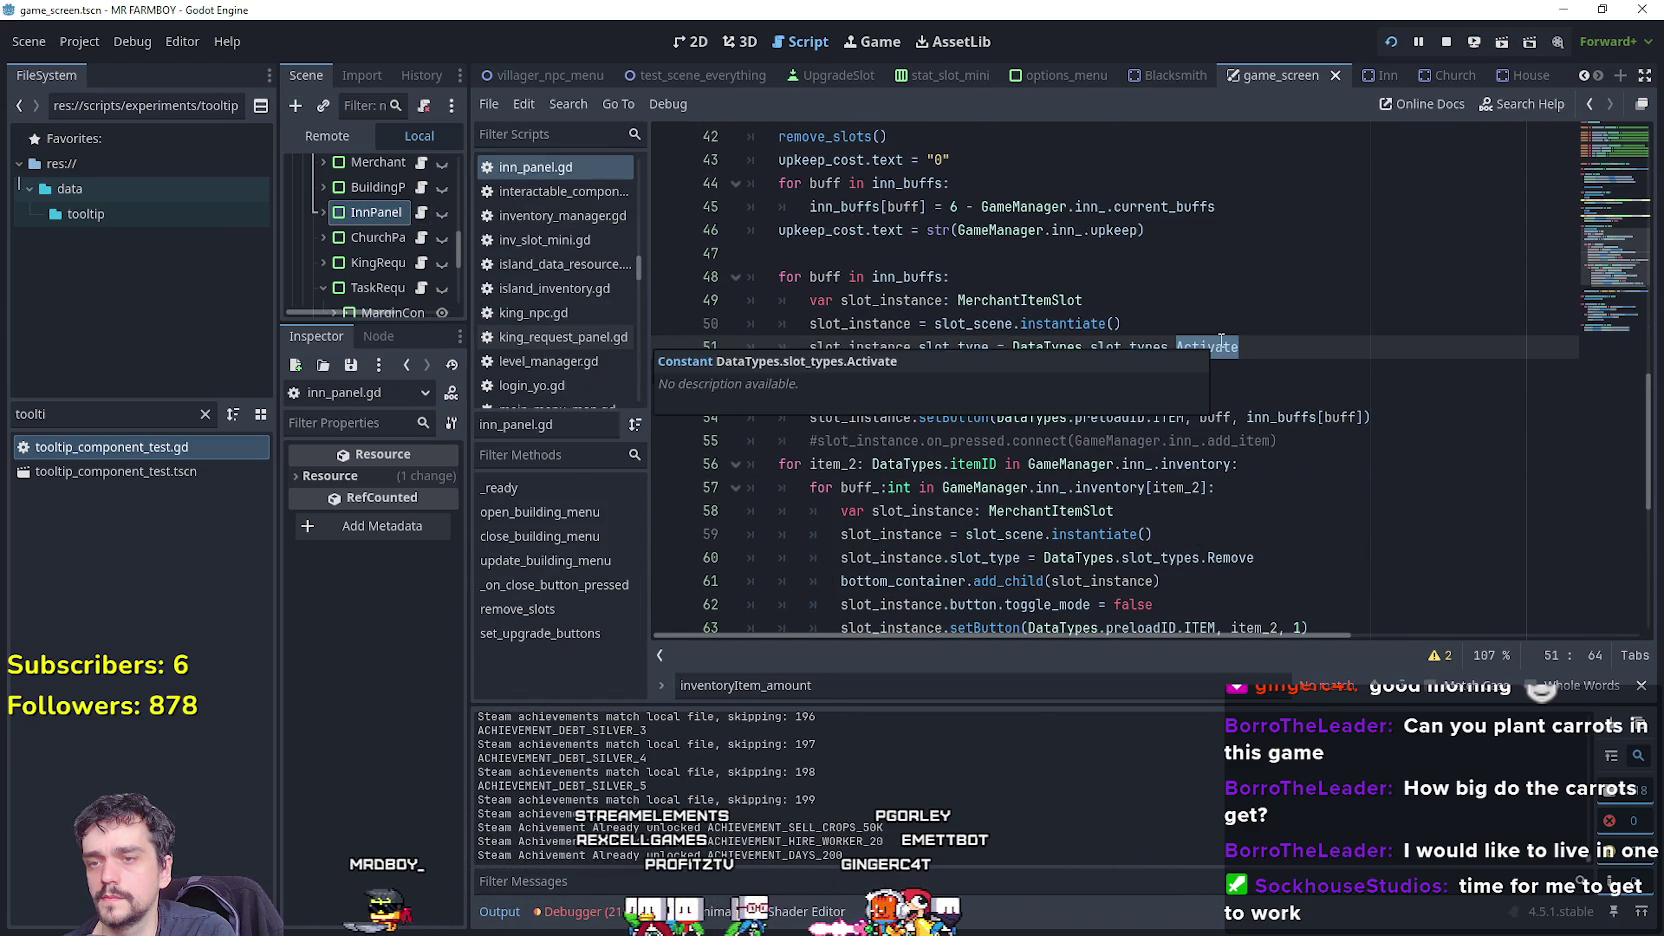
left_click(575, 911)
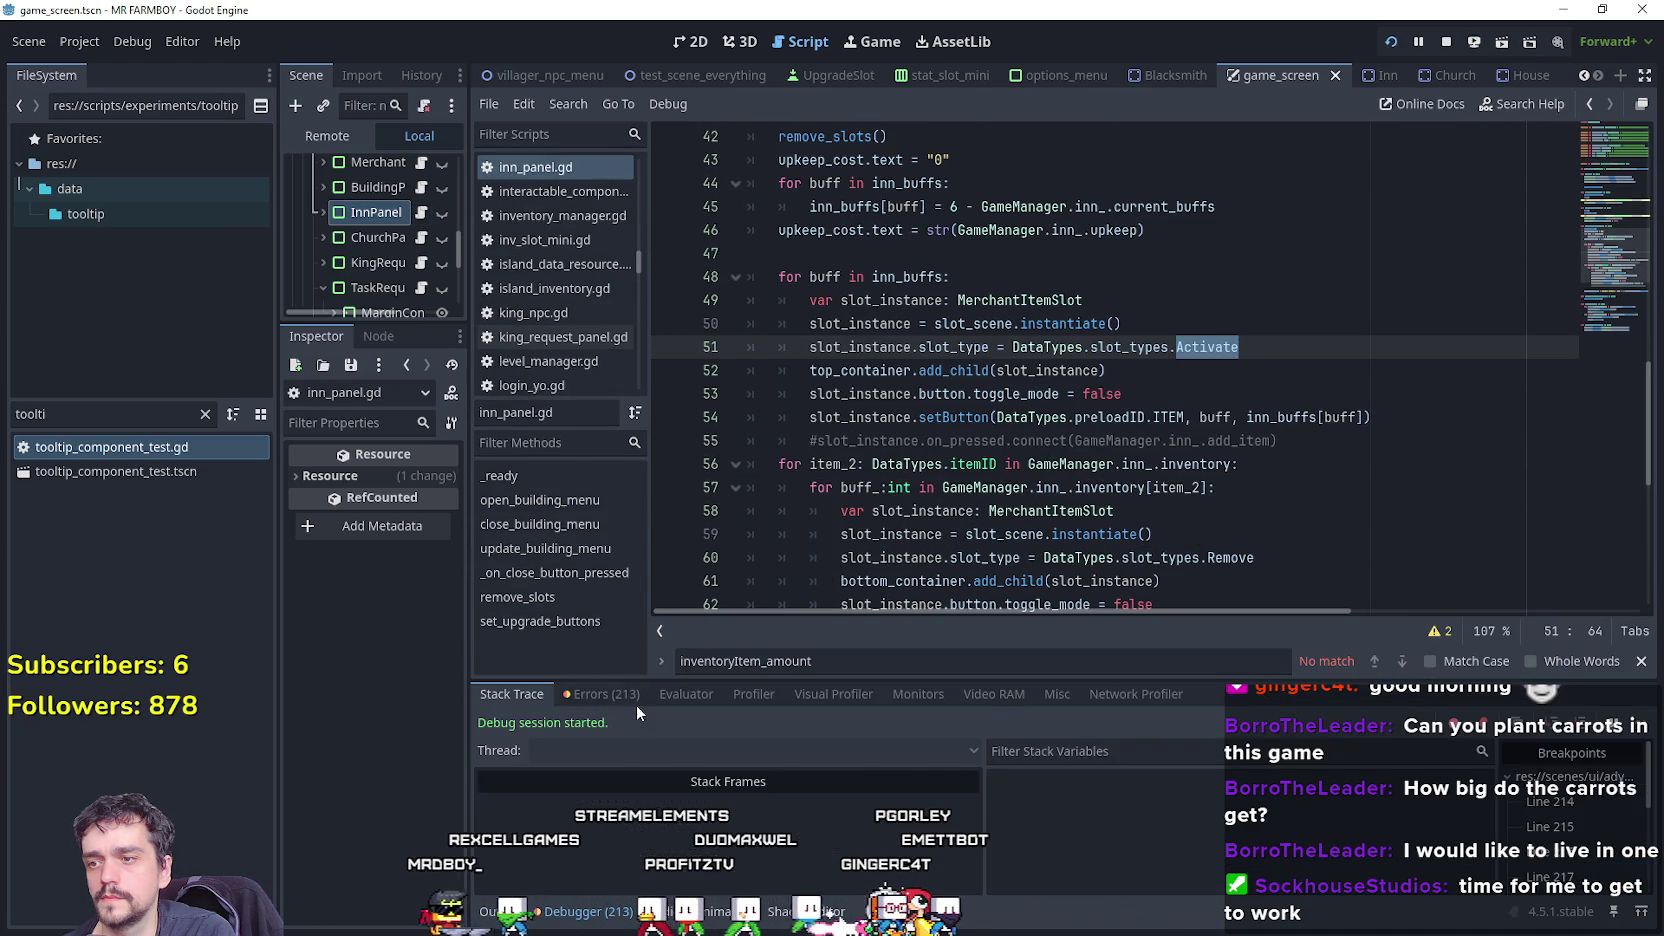
left_click(603, 694)
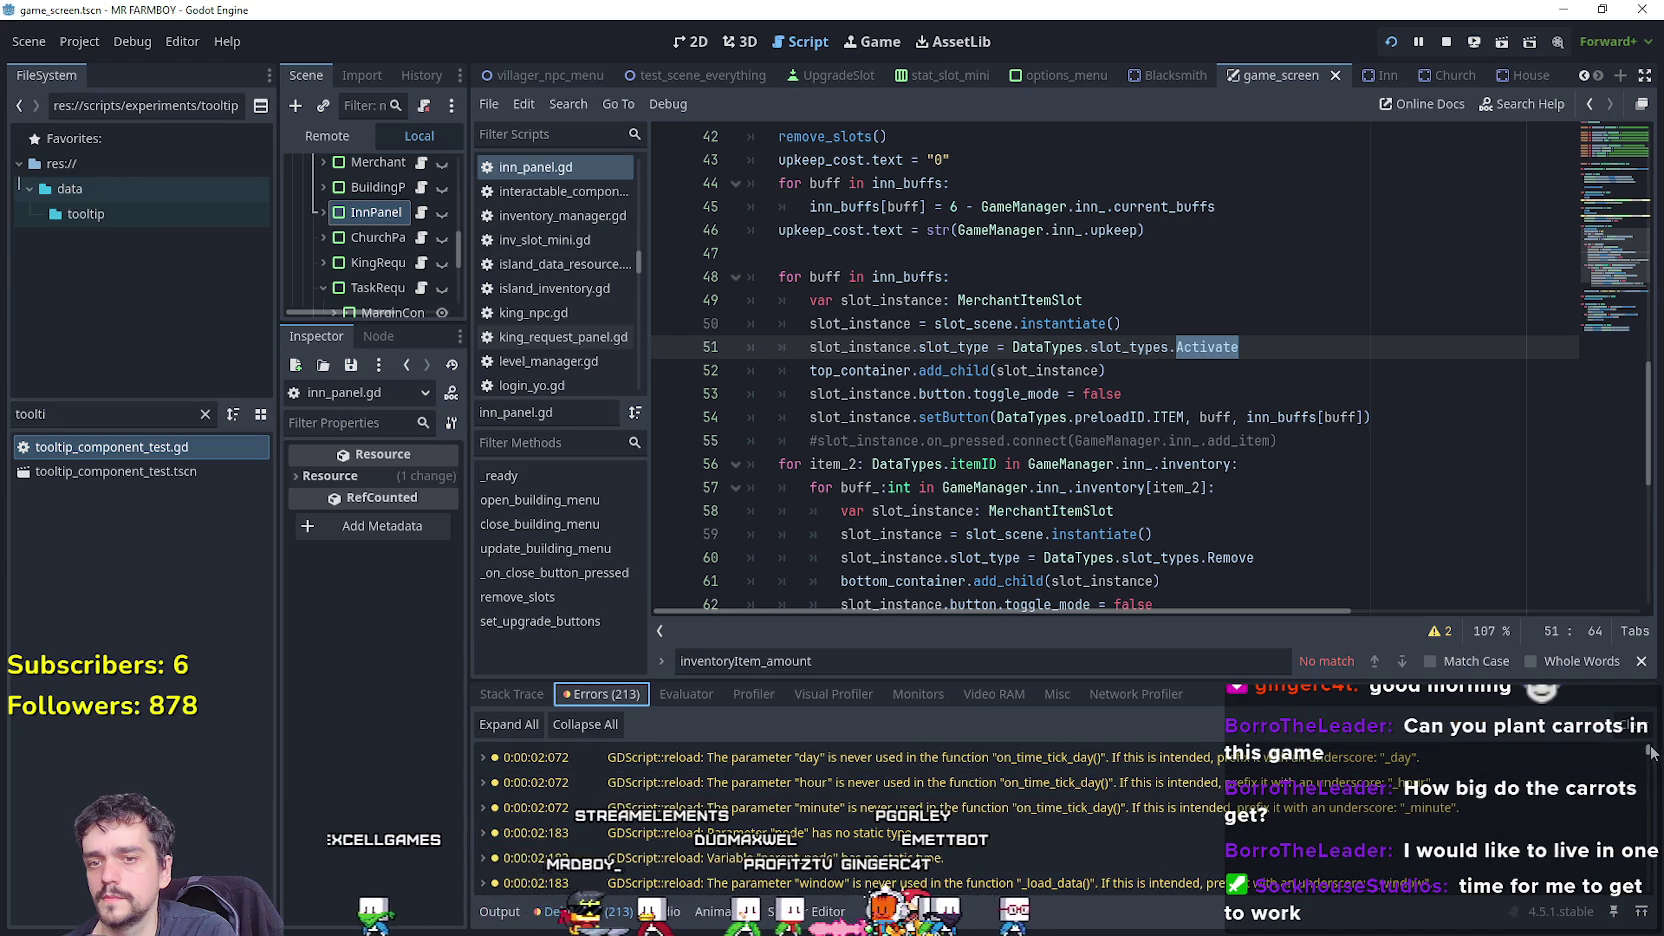
left_click_drag(1651, 752, 1658, 908)
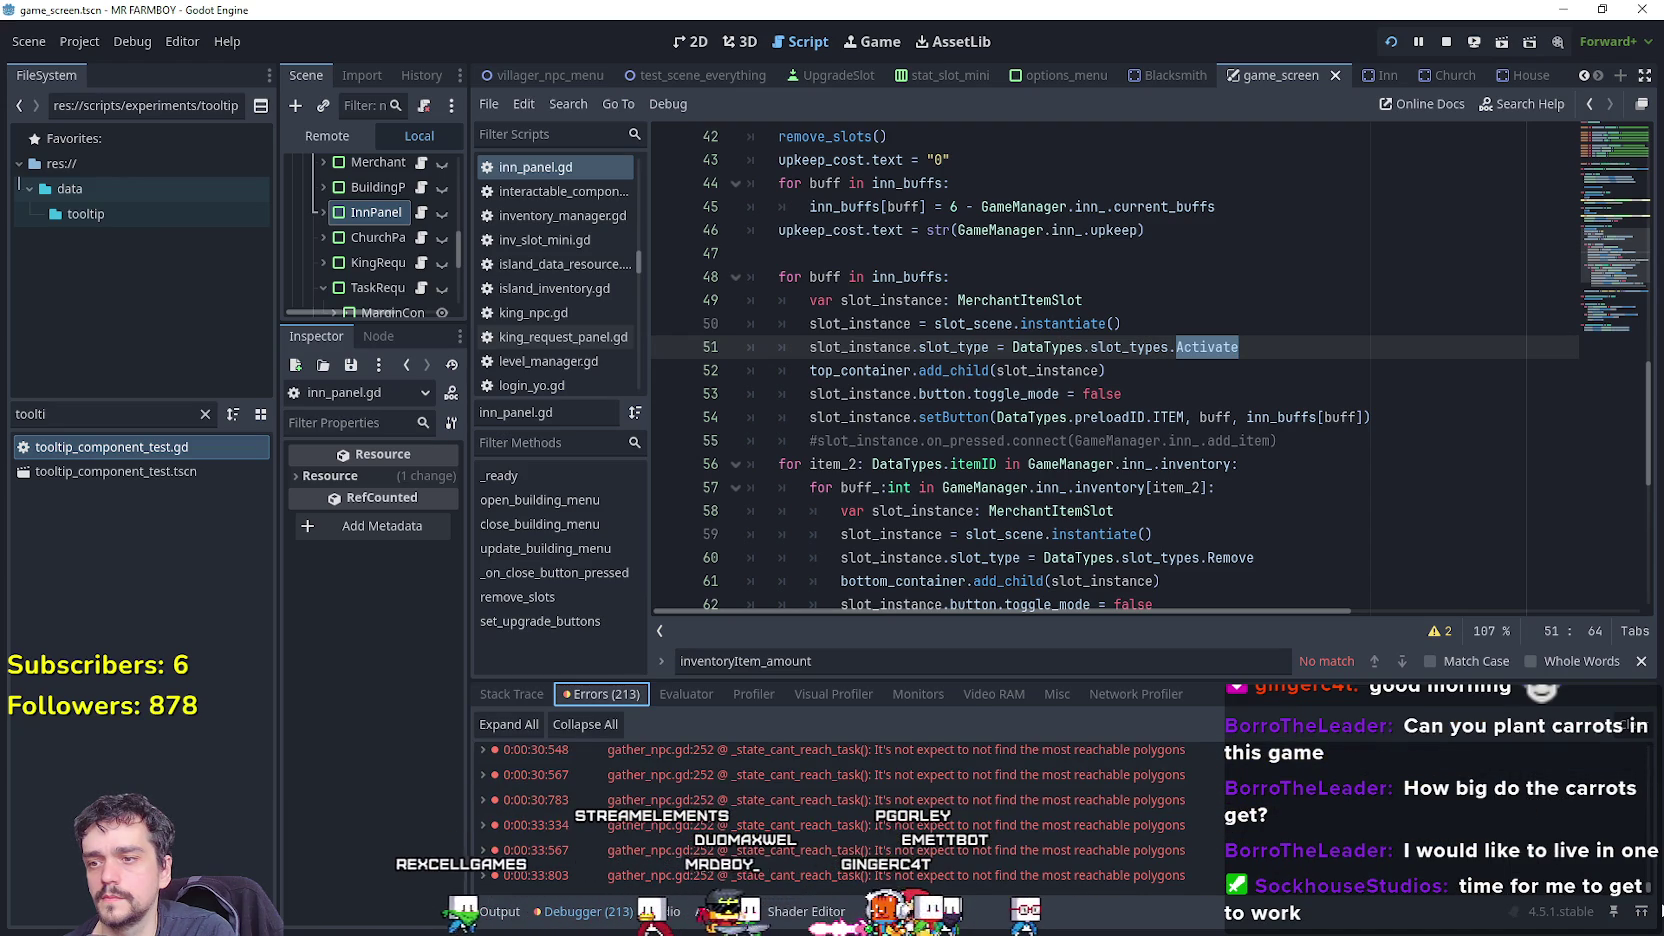
left_click(1628, 724)
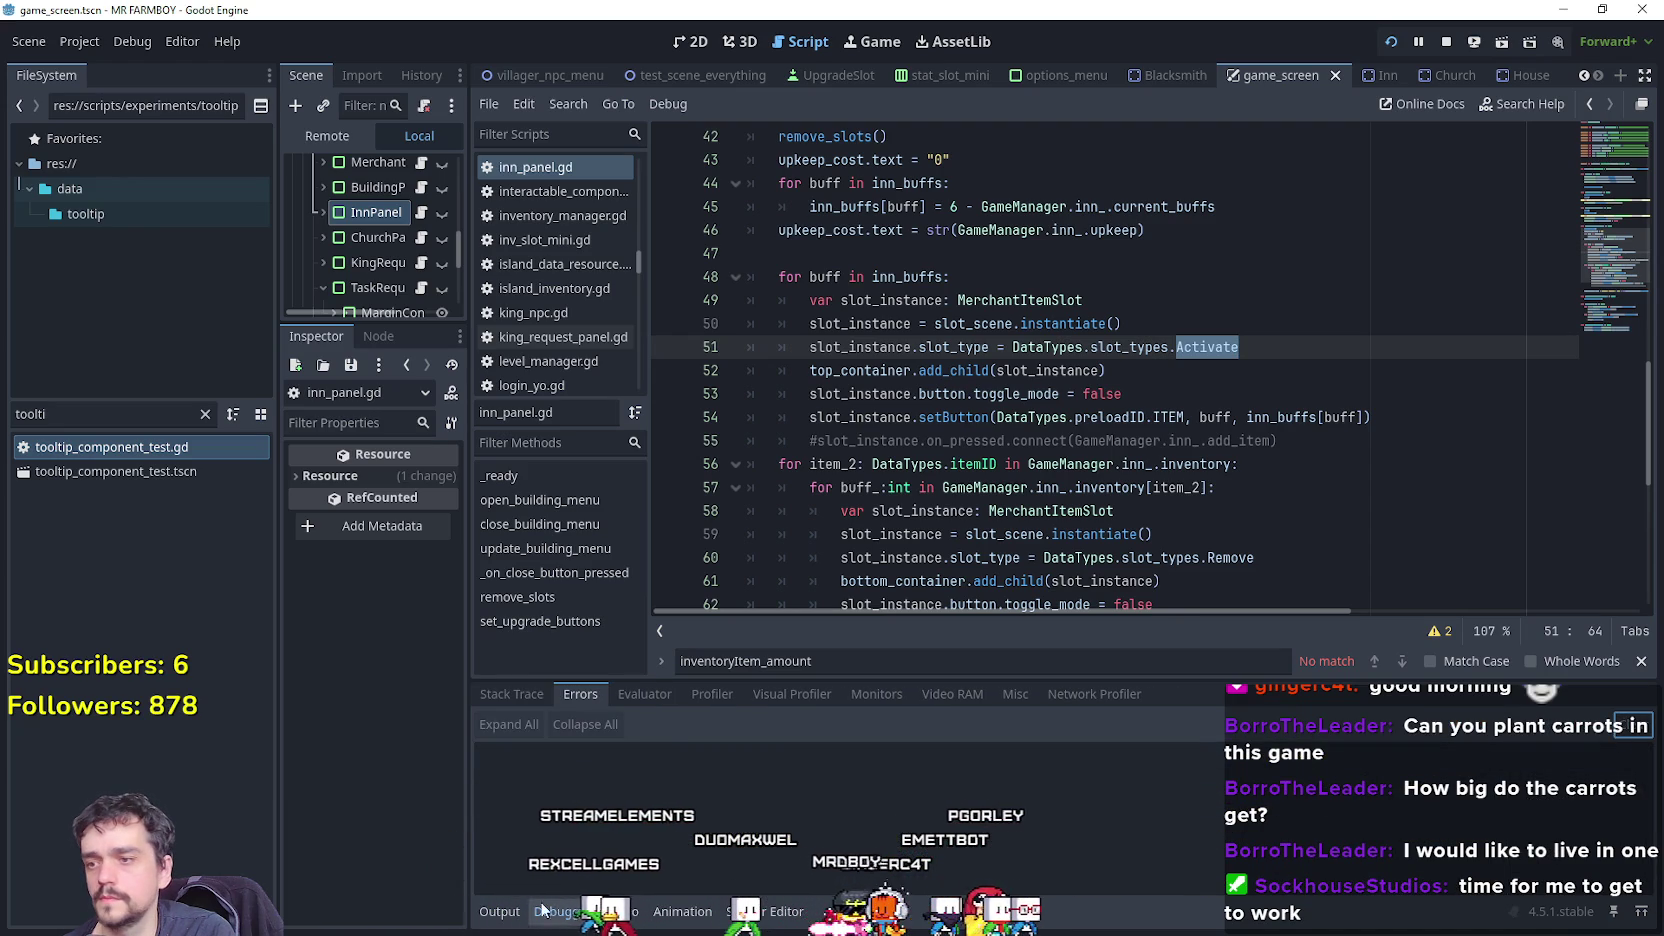
Test-run the game, then set a breakpoint on line 52's add_child call in inn_panel.gd.
key("F5")
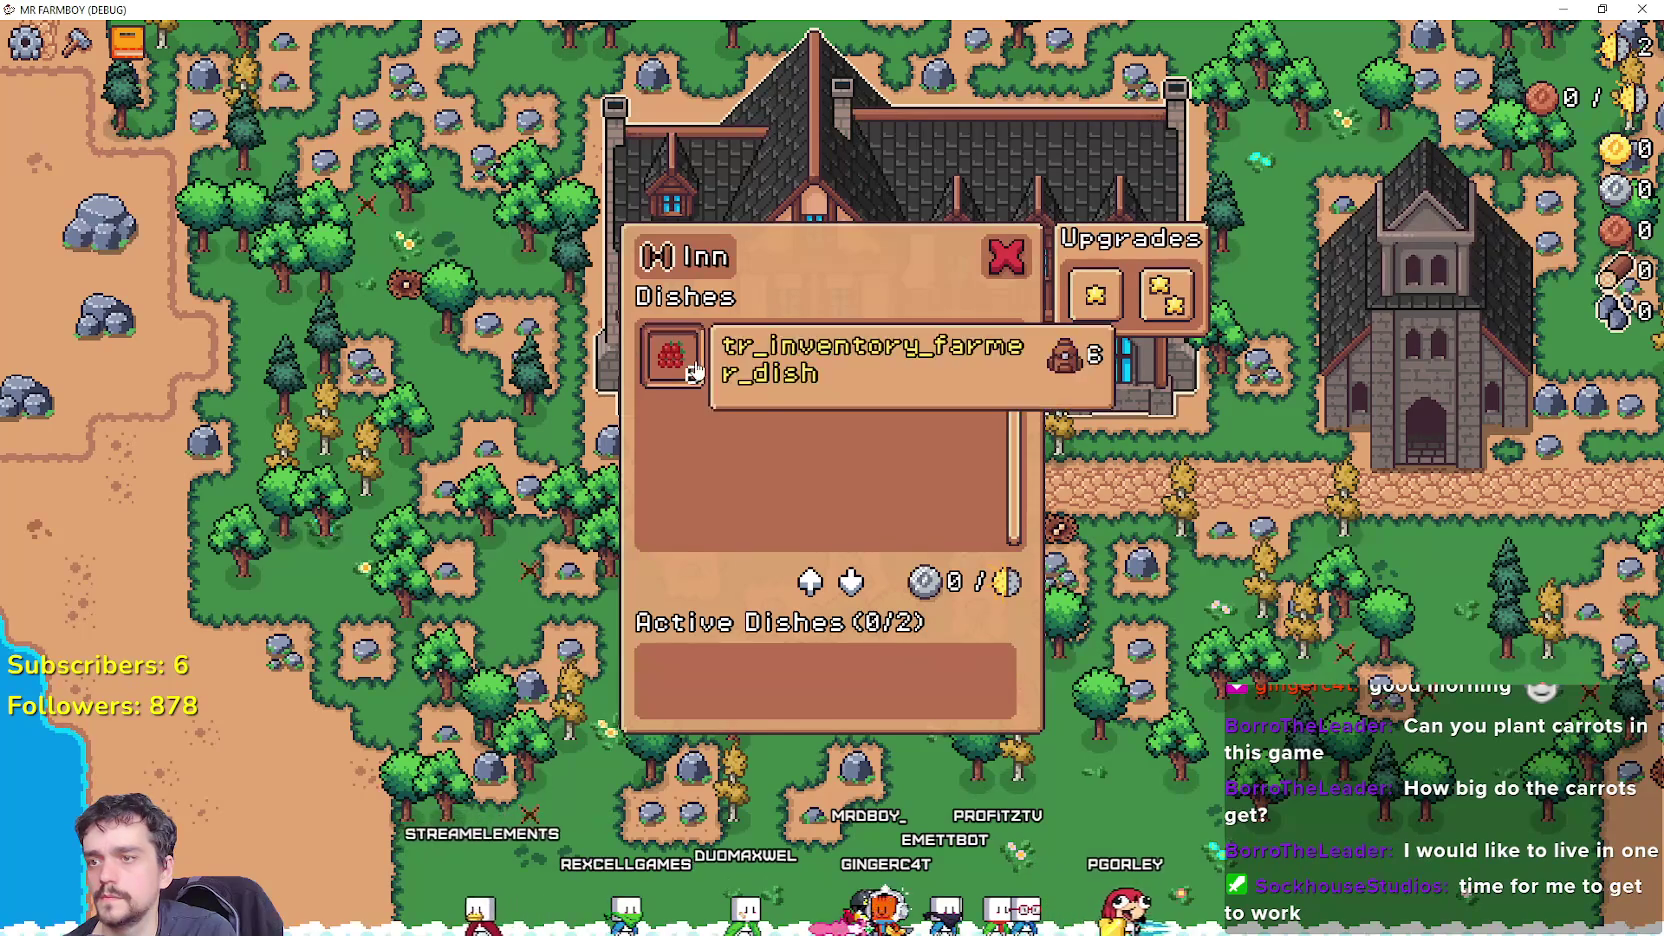
key("F8")
left_click(1143, 370)
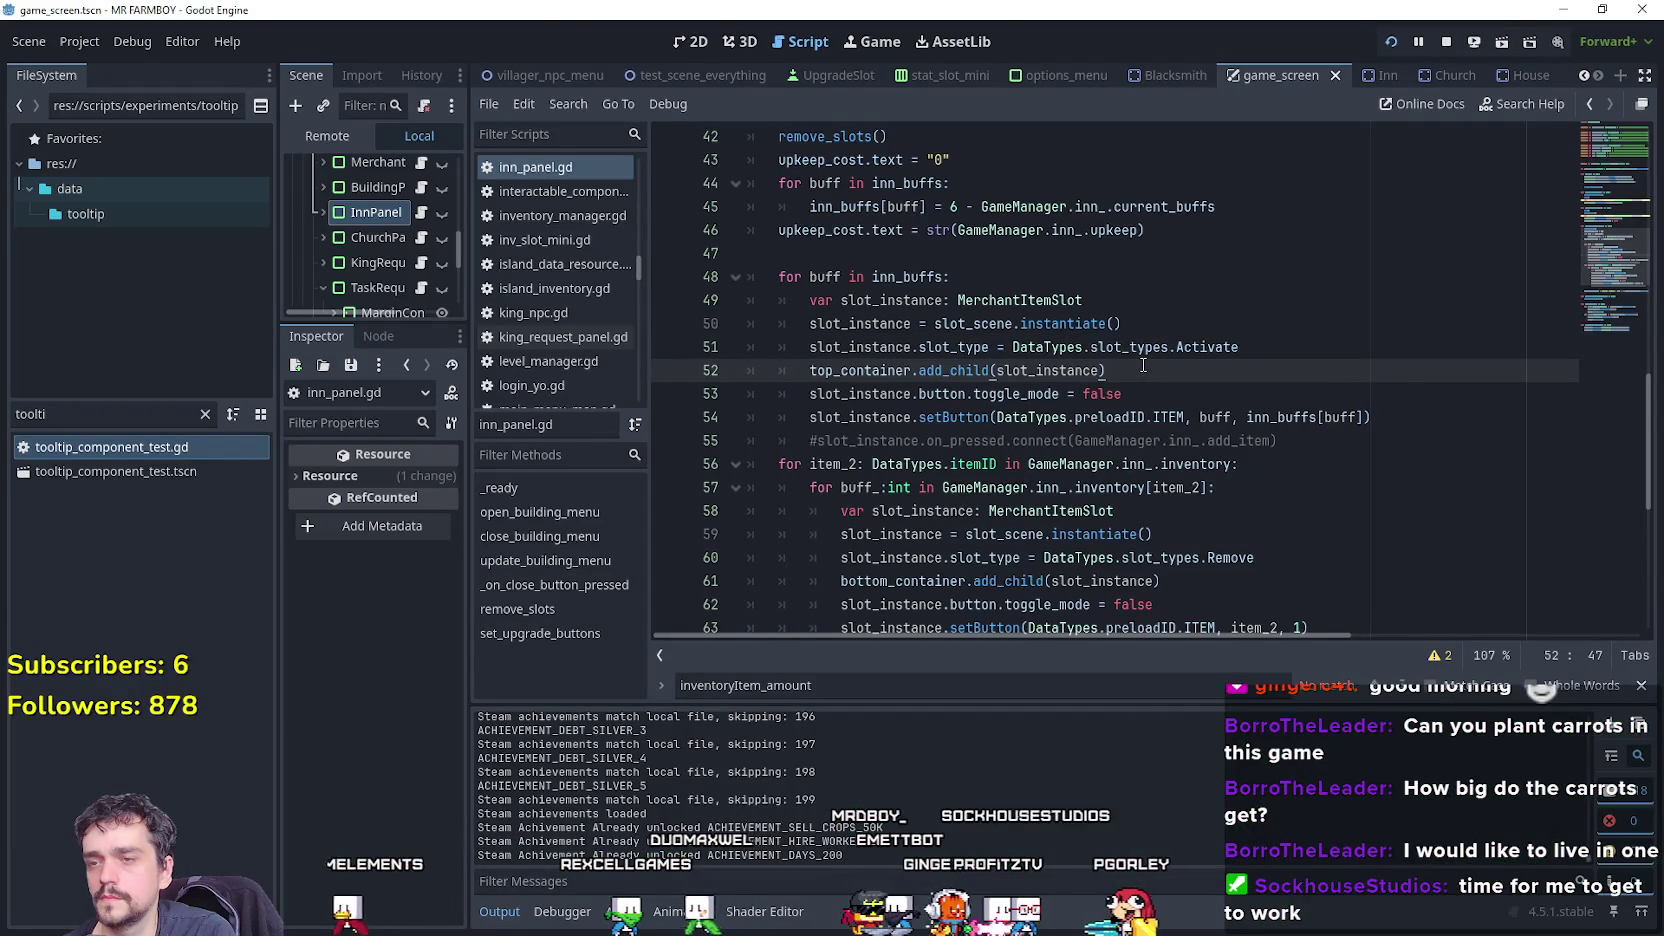
key("F5")
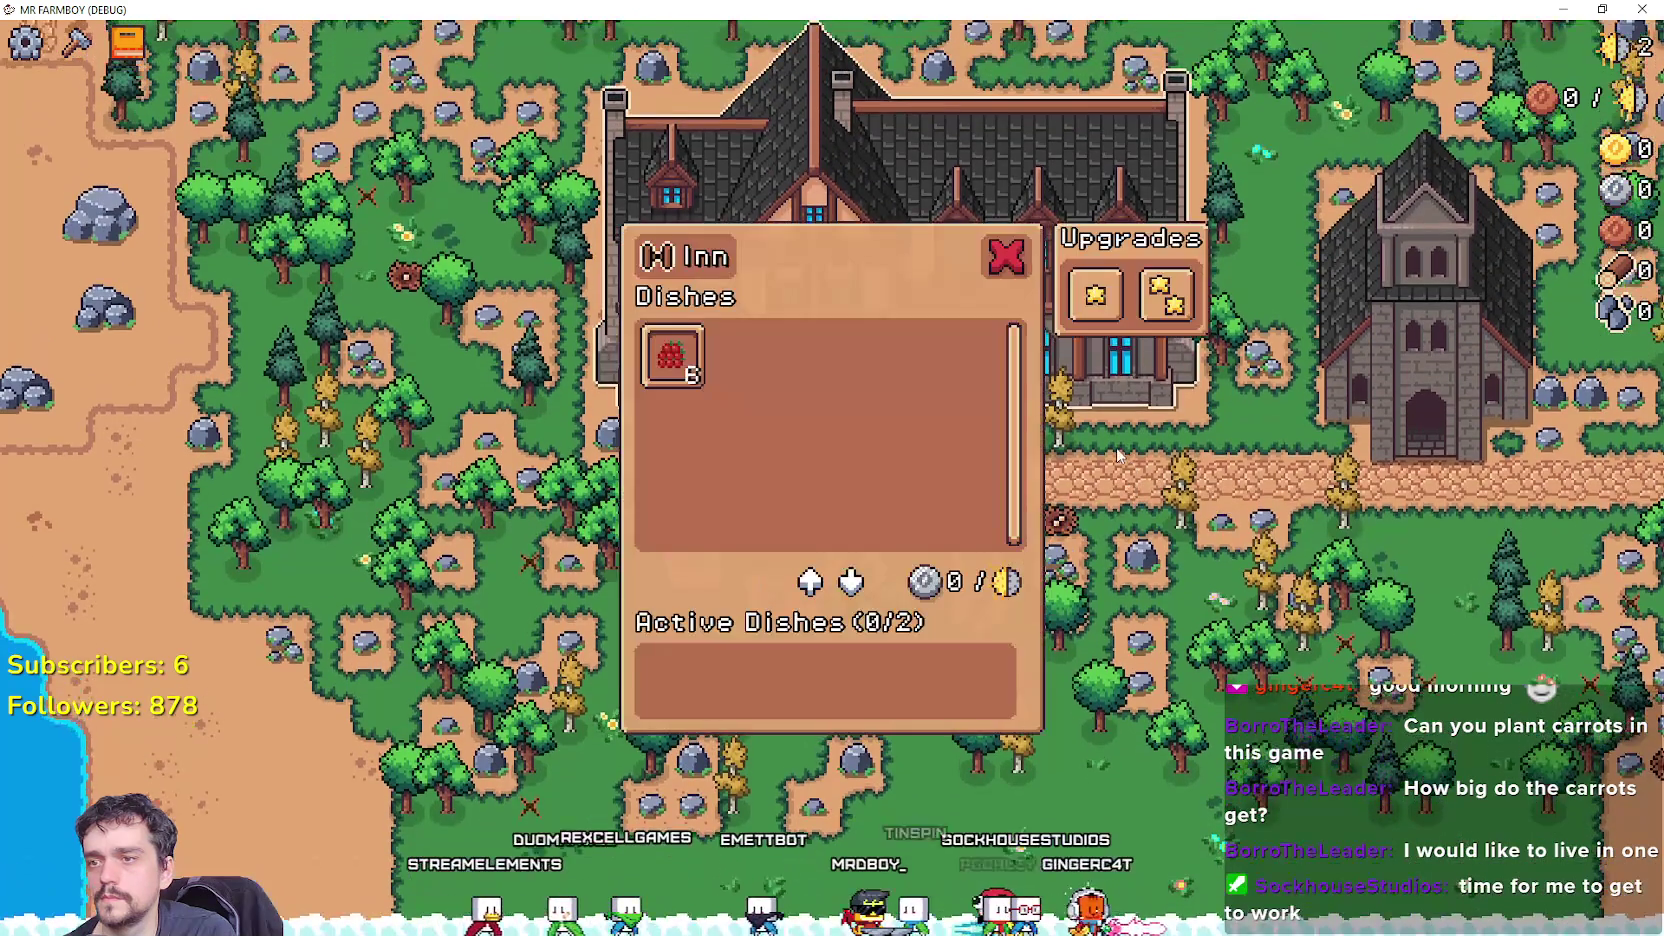
key("F8")
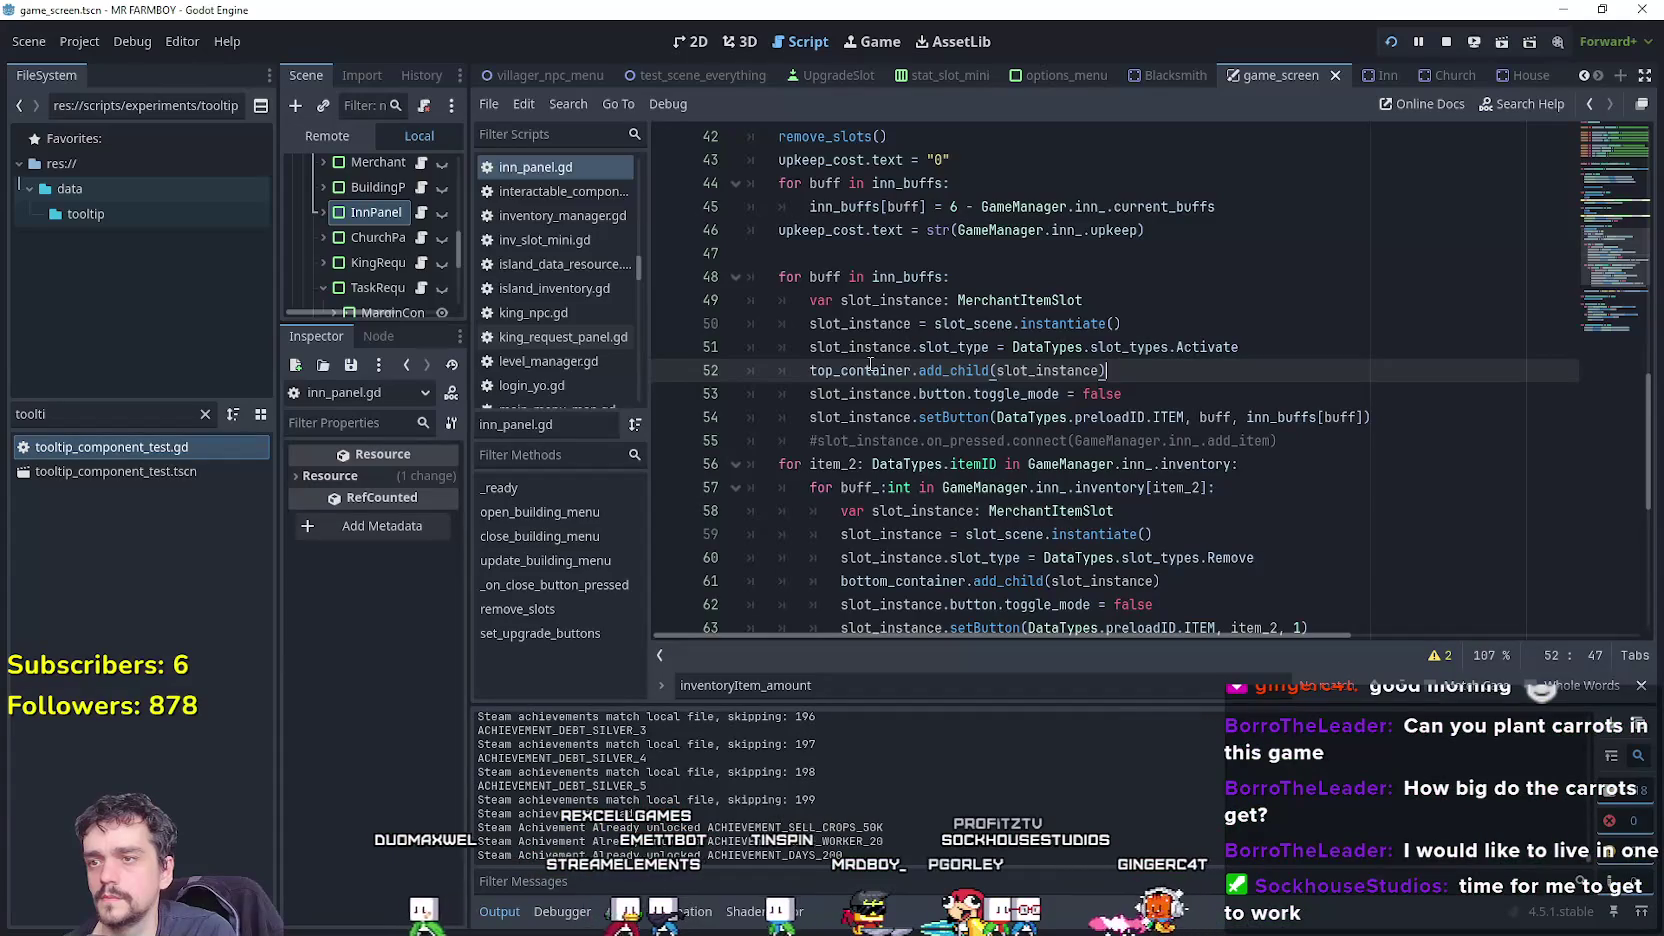
left_click(664, 370)
Run the game, open the Inn to hit the line 52 breakpoint, and resume execution.
key("F5")
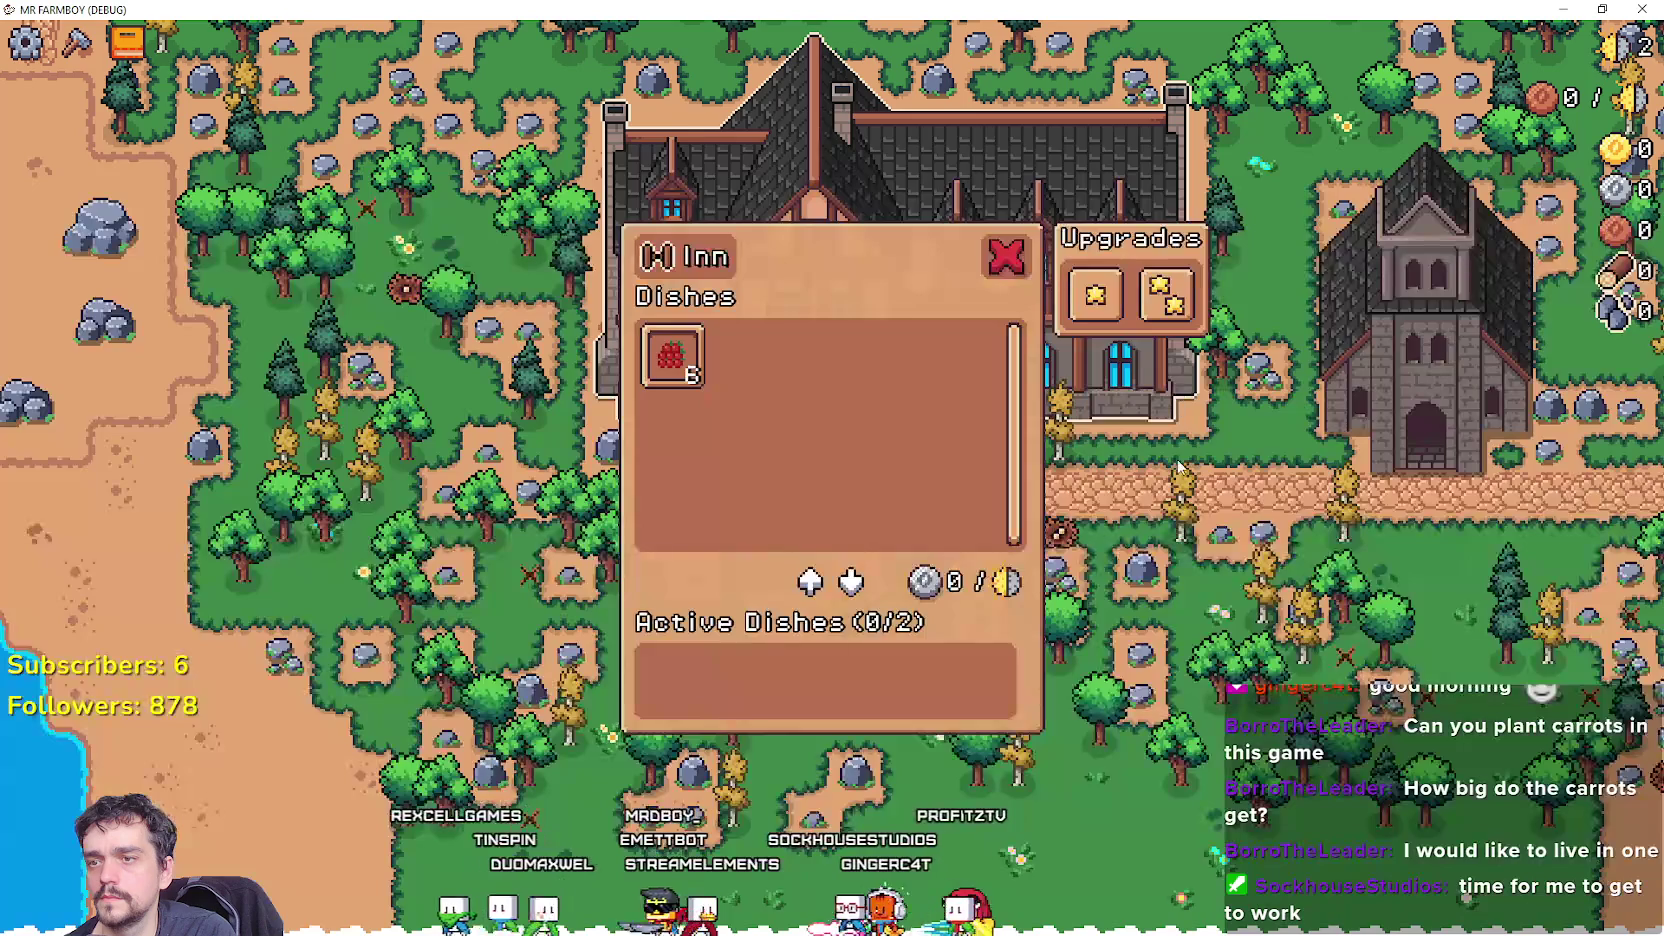
left_click(1178, 467)
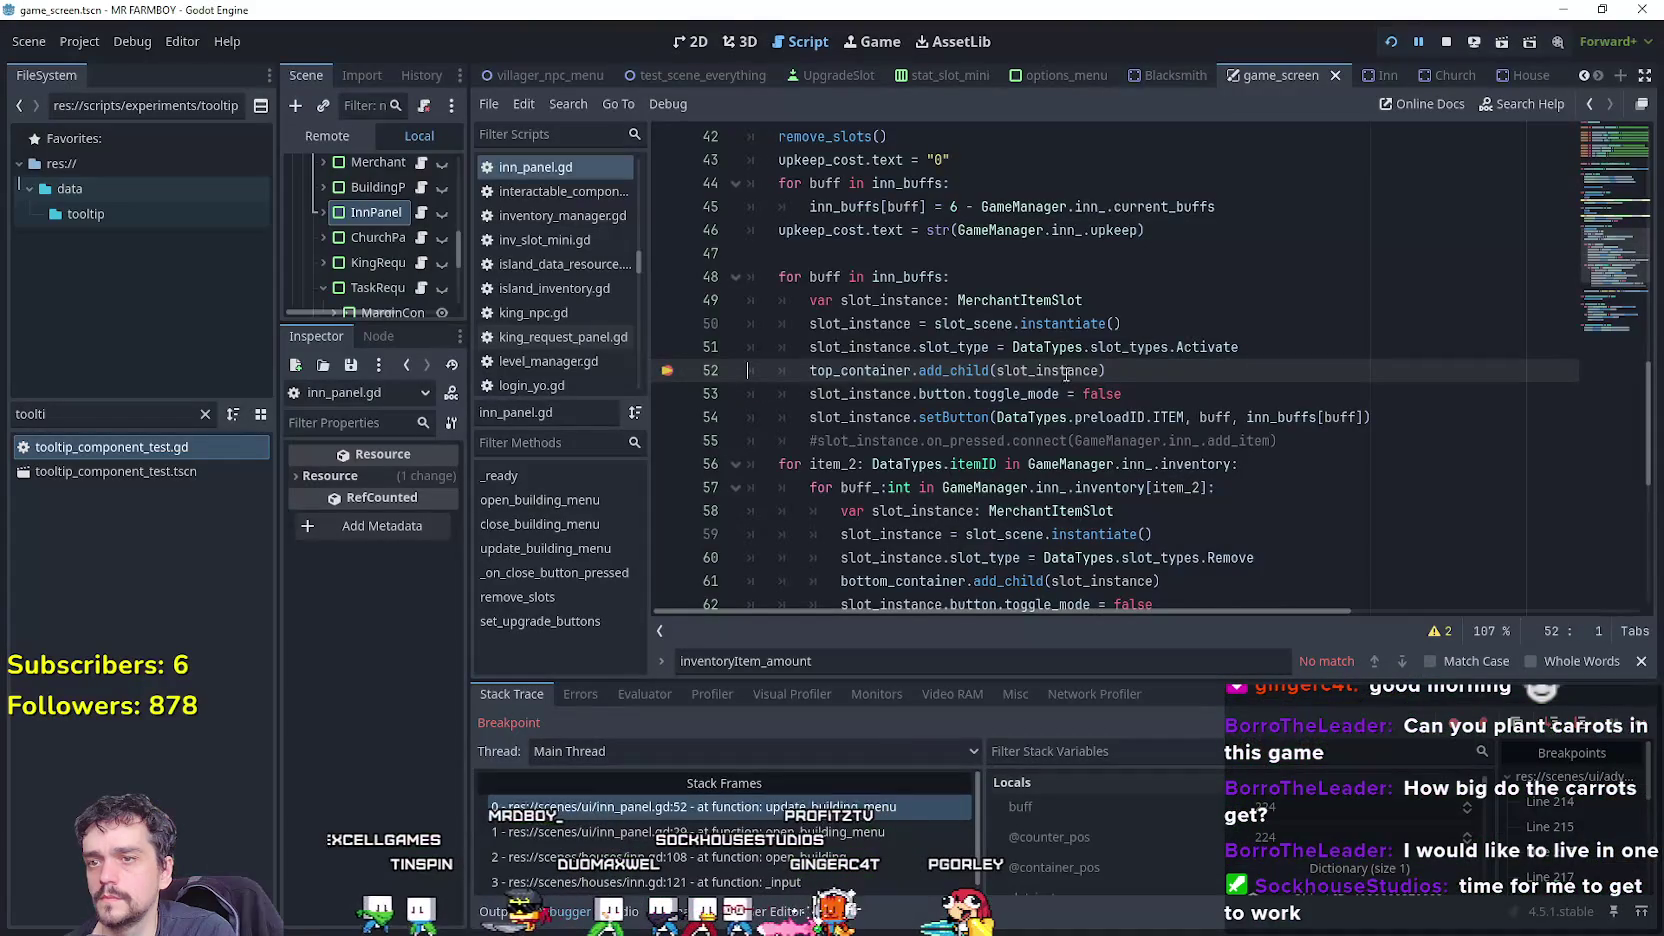
left_click(1178, 347)
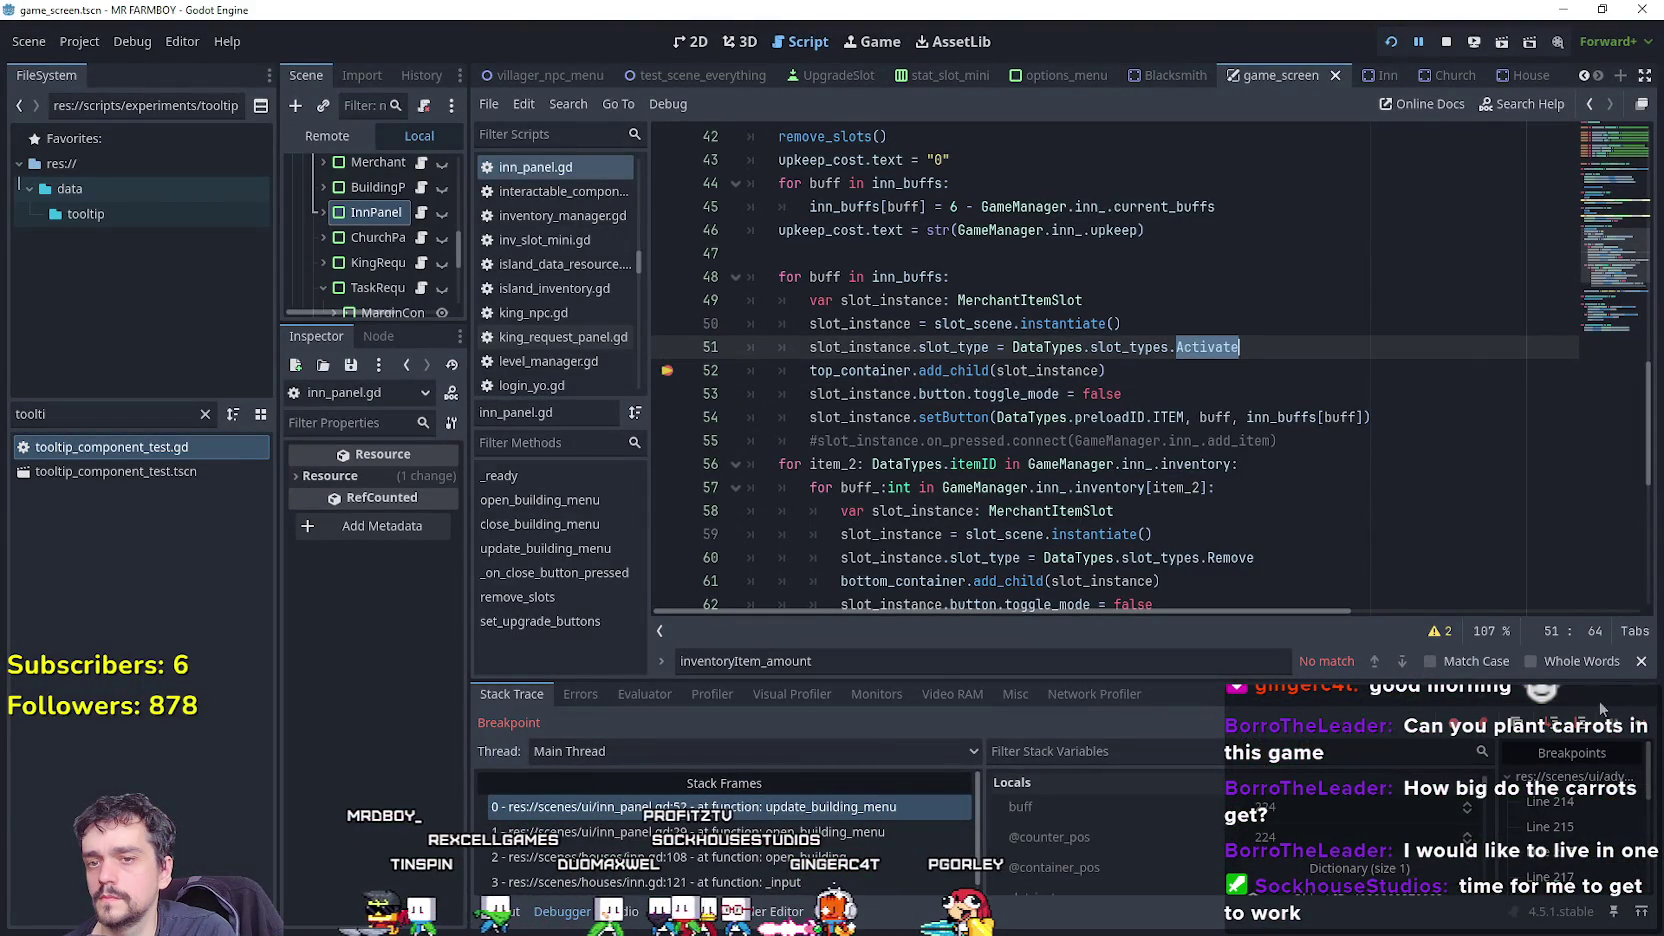
left_click(1645, 724)
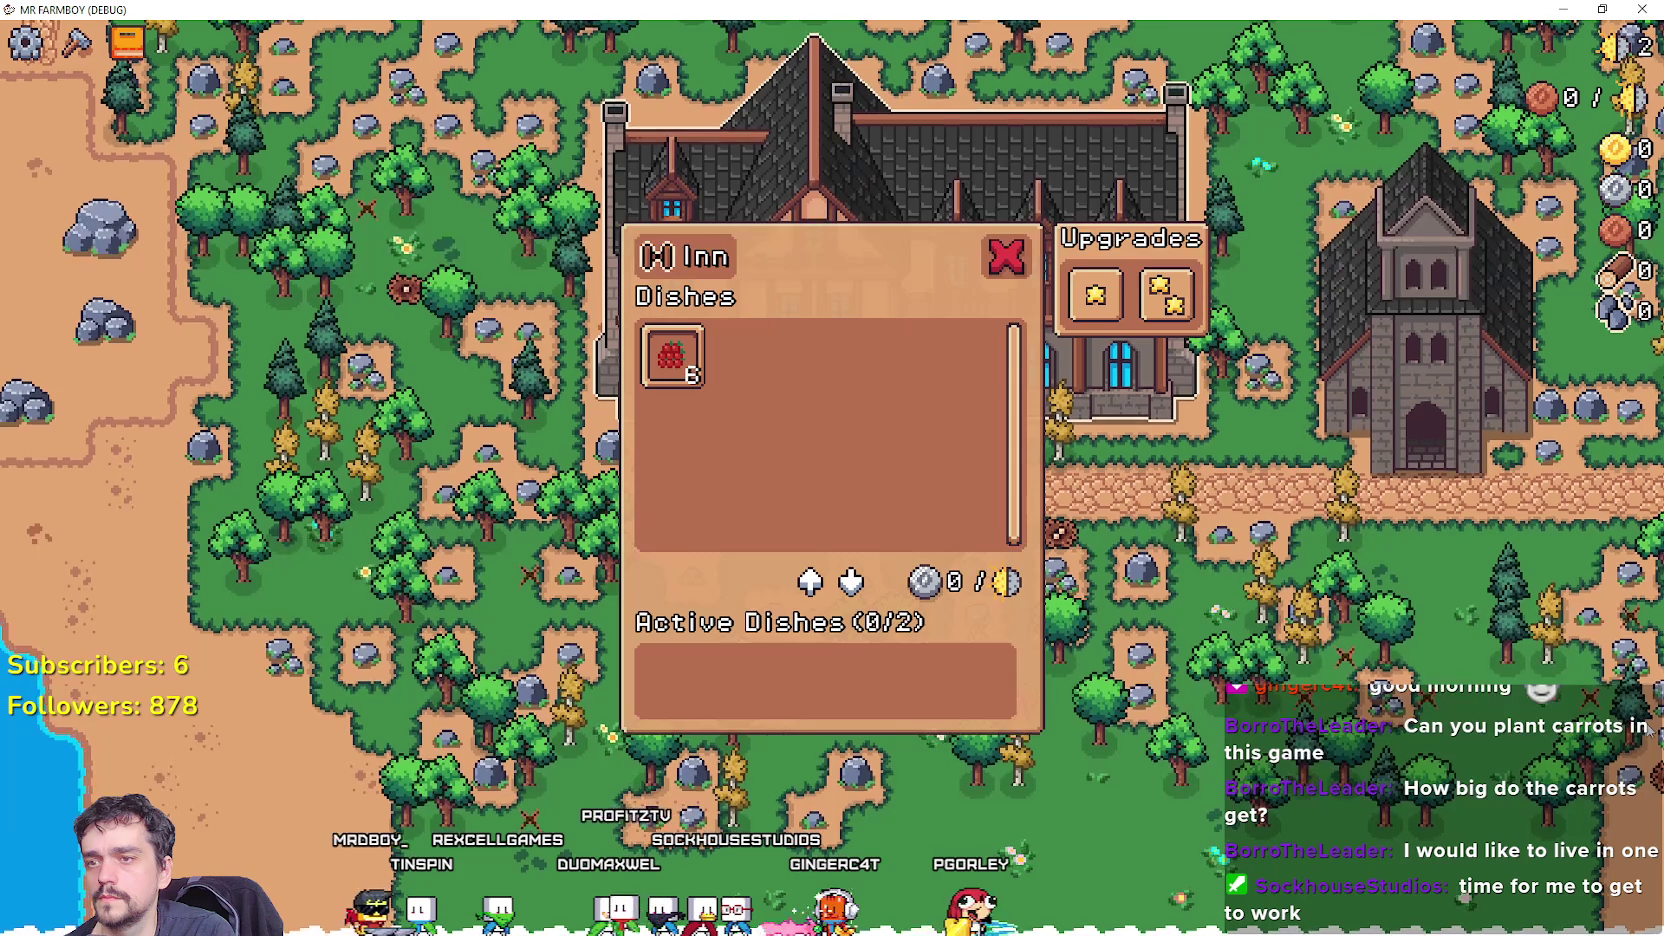
left_click(683, 370)
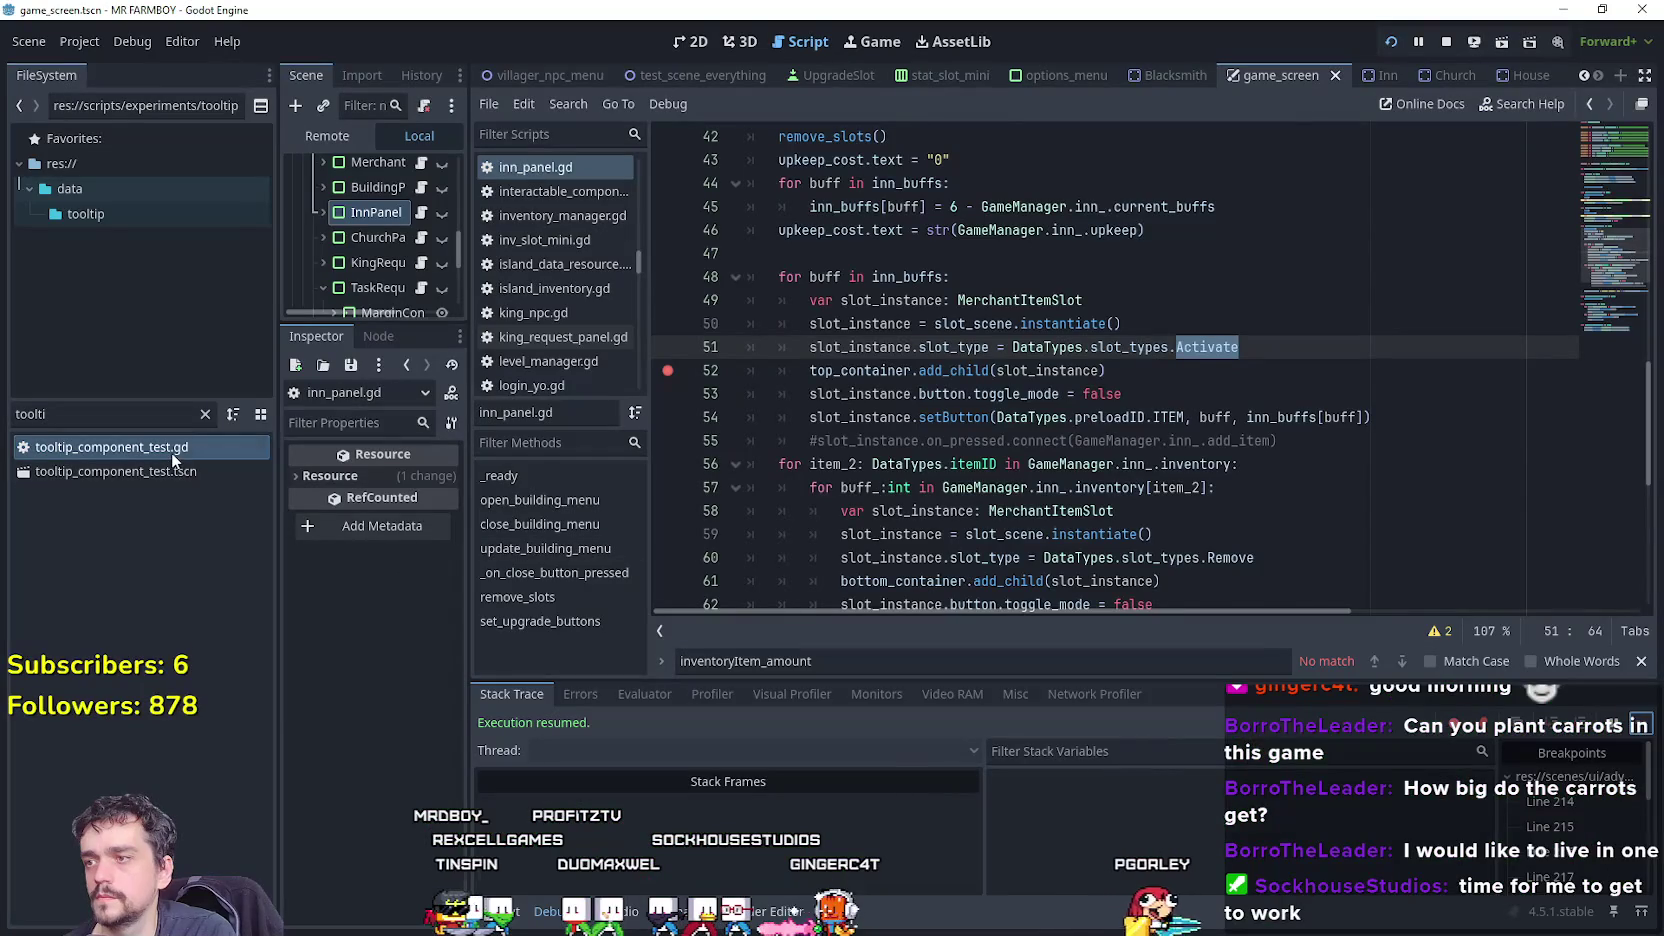
Open tooltip_component_test.gd alongside inn_panel.gd and save the project.
double_click(172, 452)
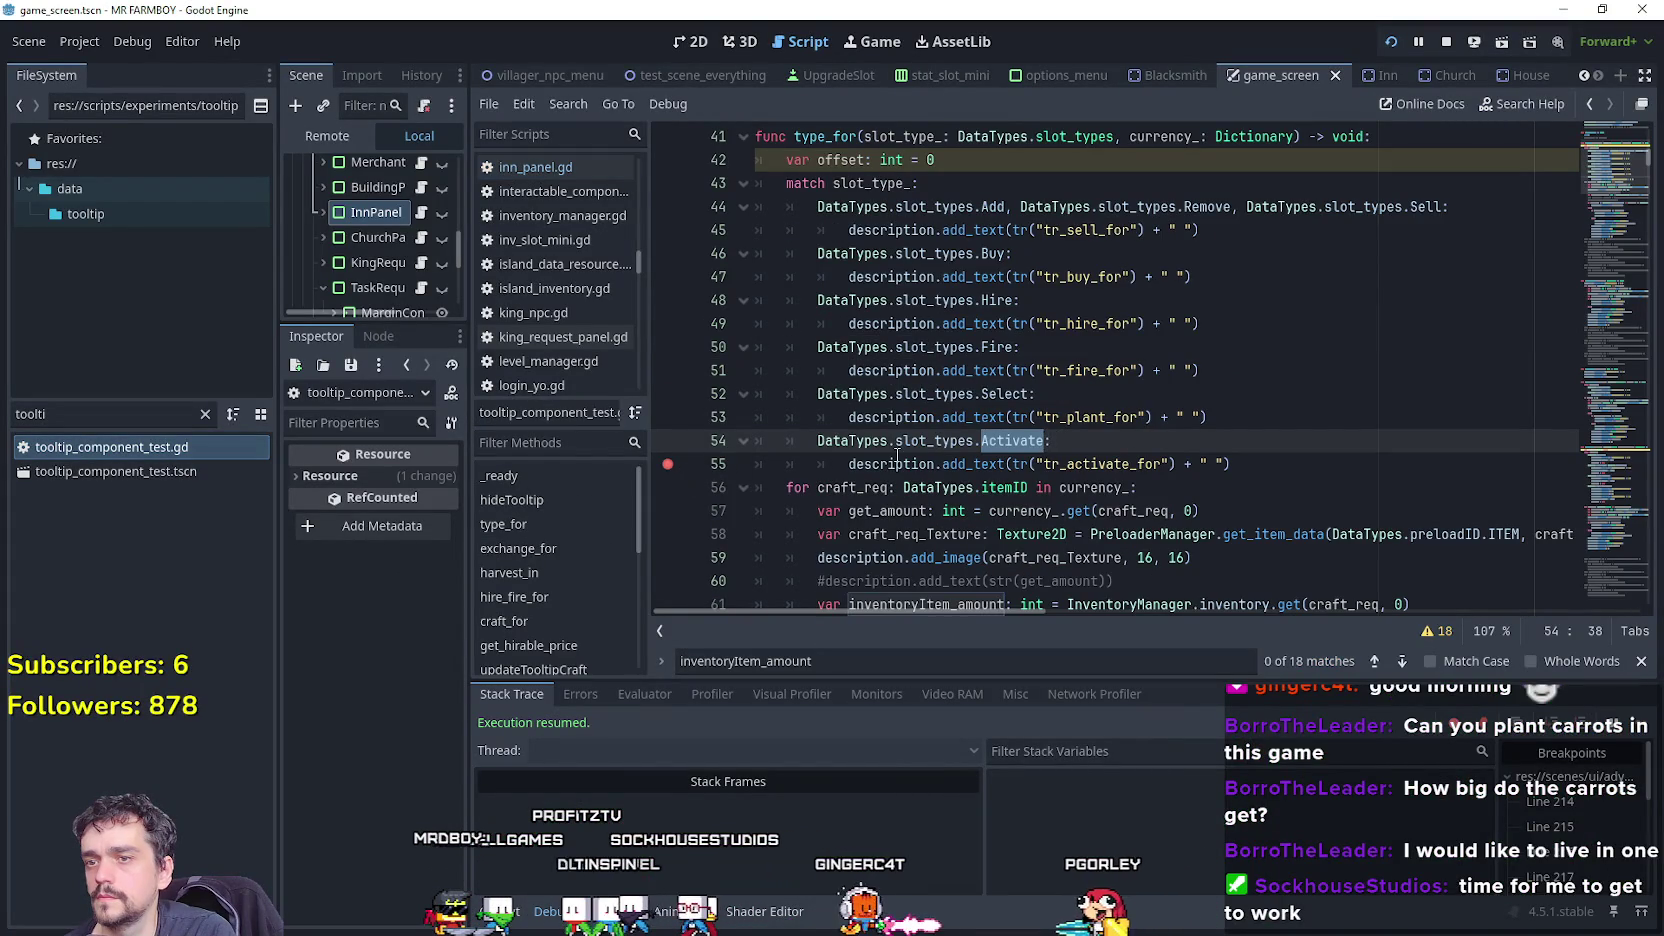
left_click(424, 214)
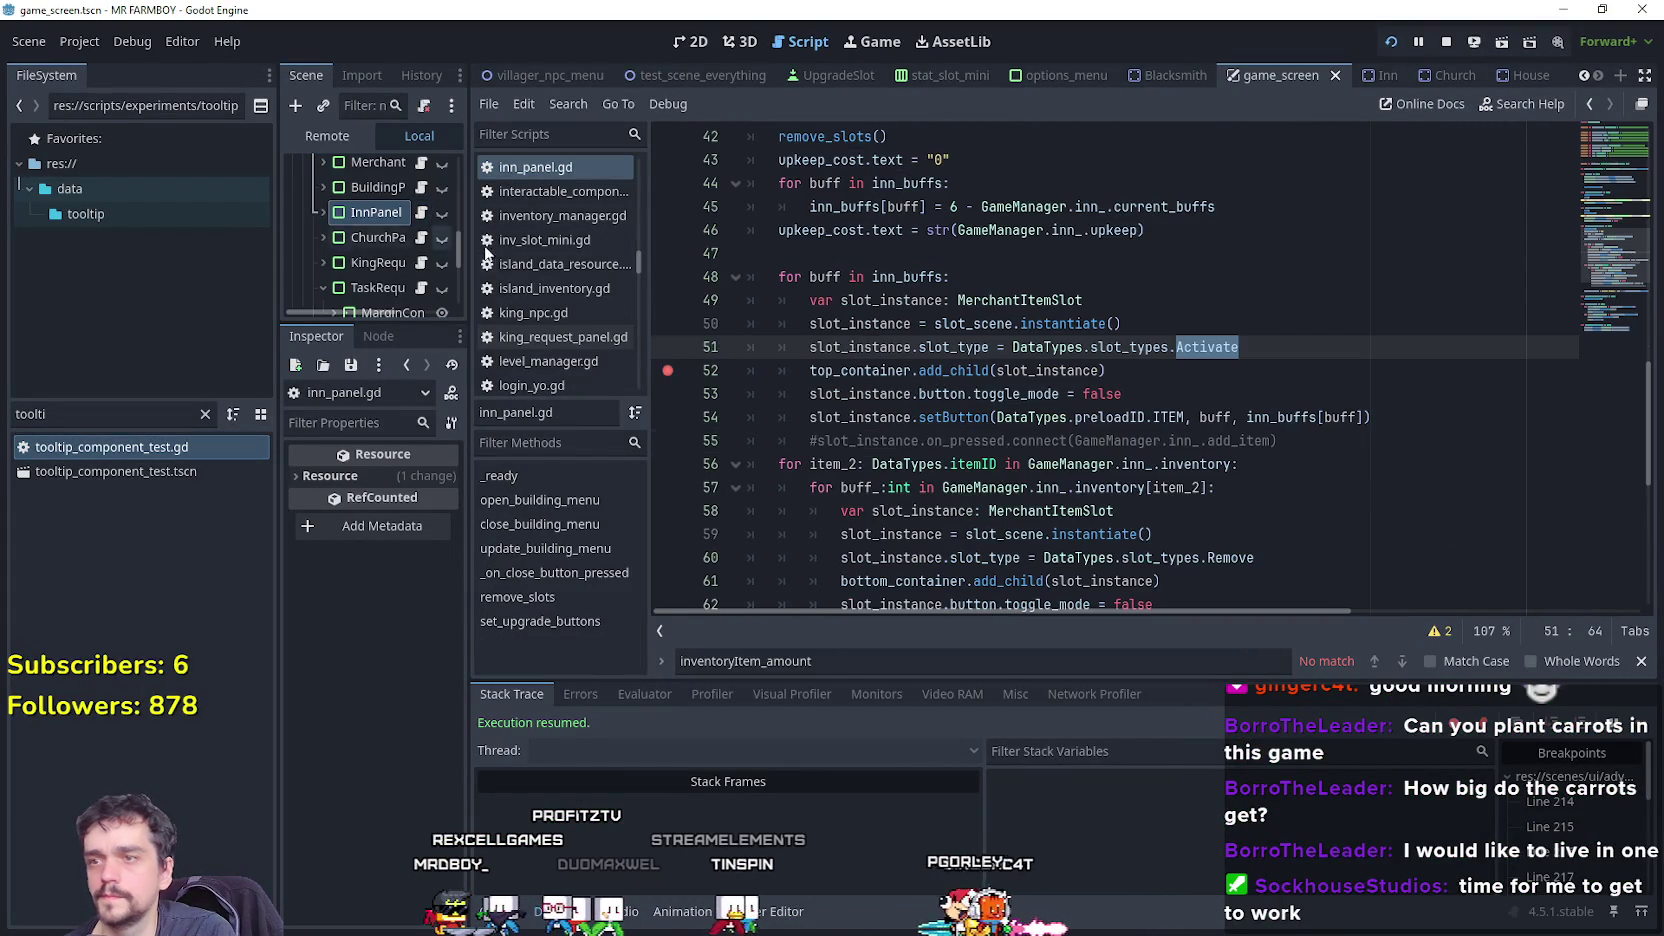
left_click(1154, 380)
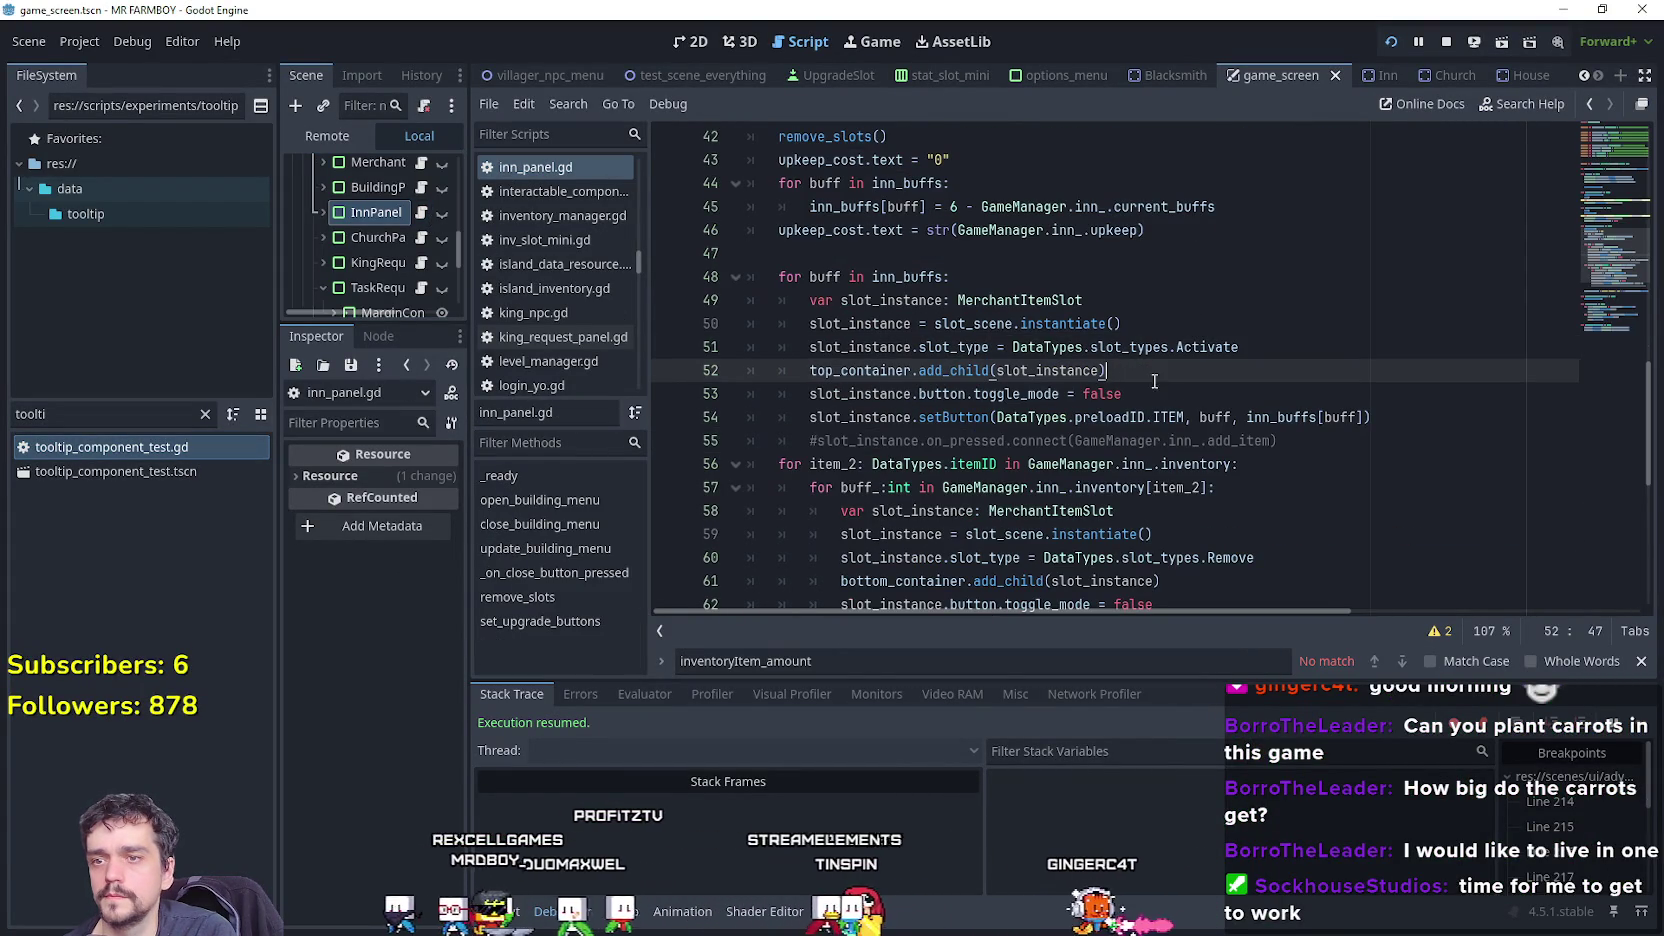
double_click(96, 452)
left_click(1106, 455)
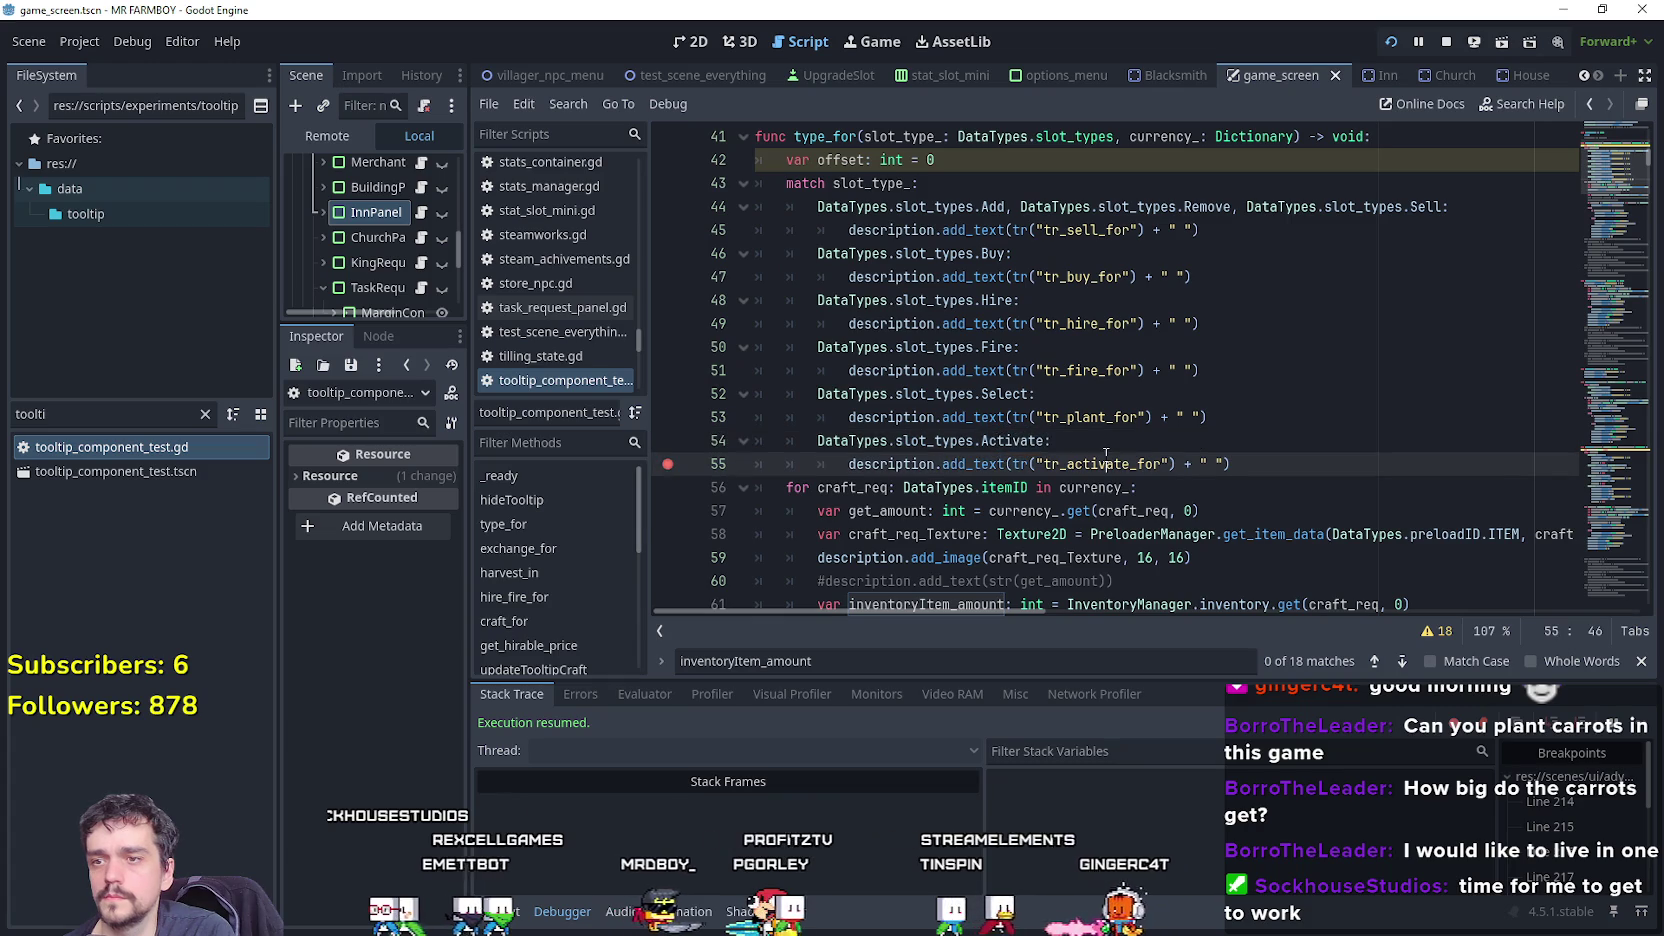
key("ctrl+s")
Move the breakpoint from line 55 to the Activate case on line 54, then enter the inn in-game.
key("Up")
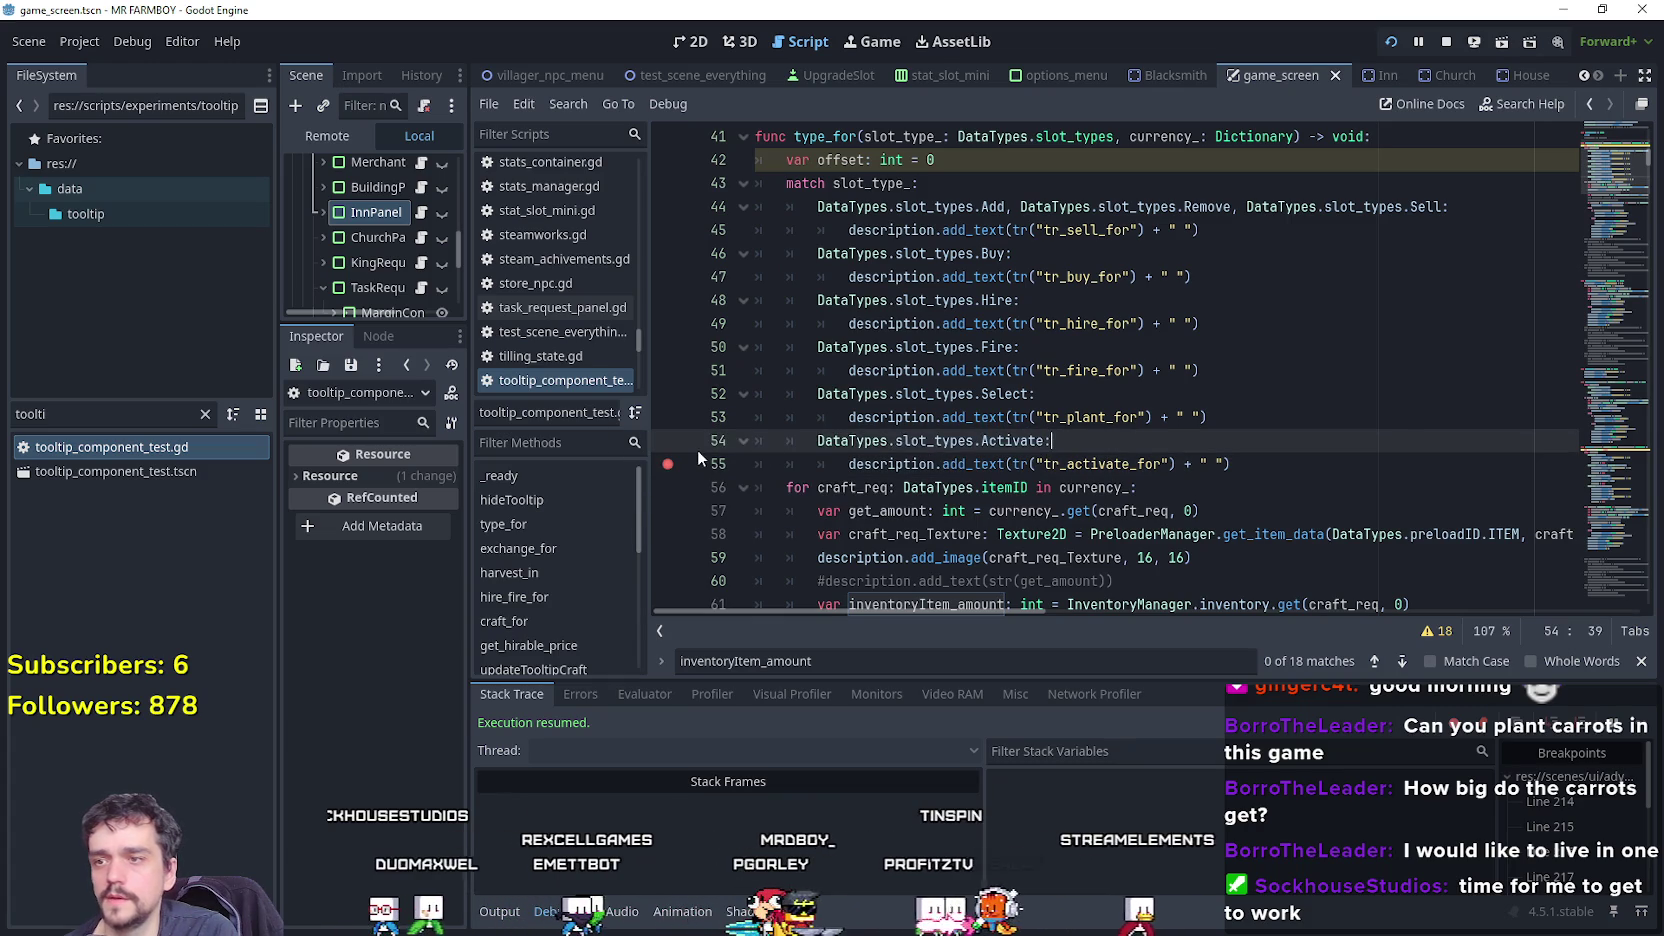
left_click(1106, 455)
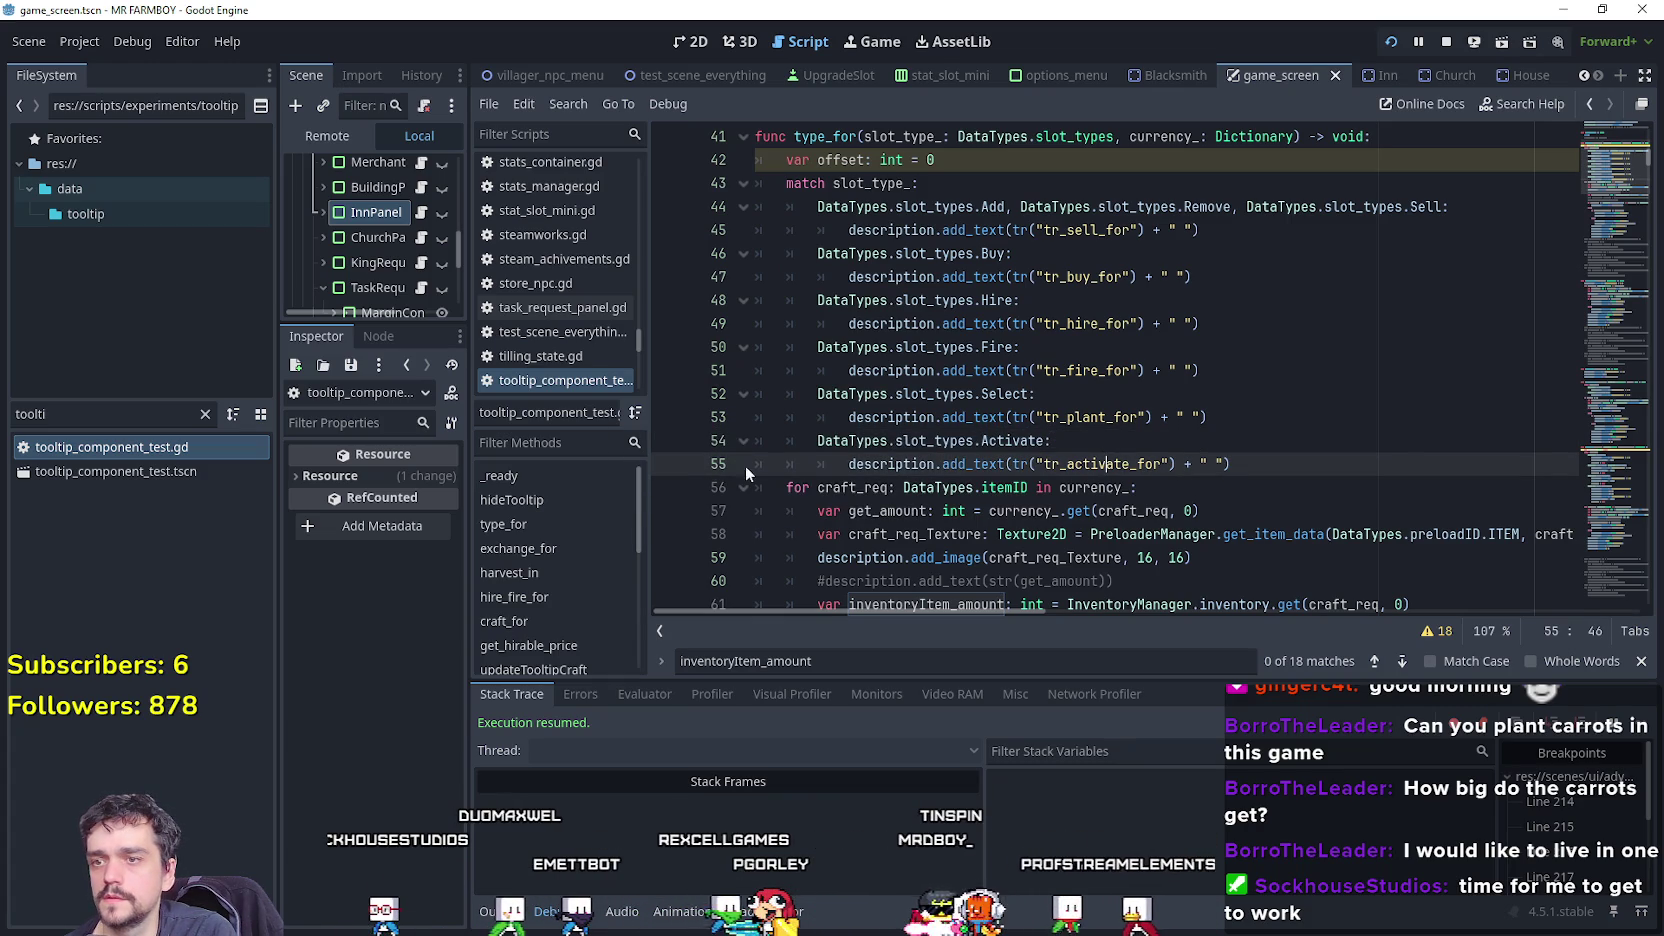
left_click(1105, 441)
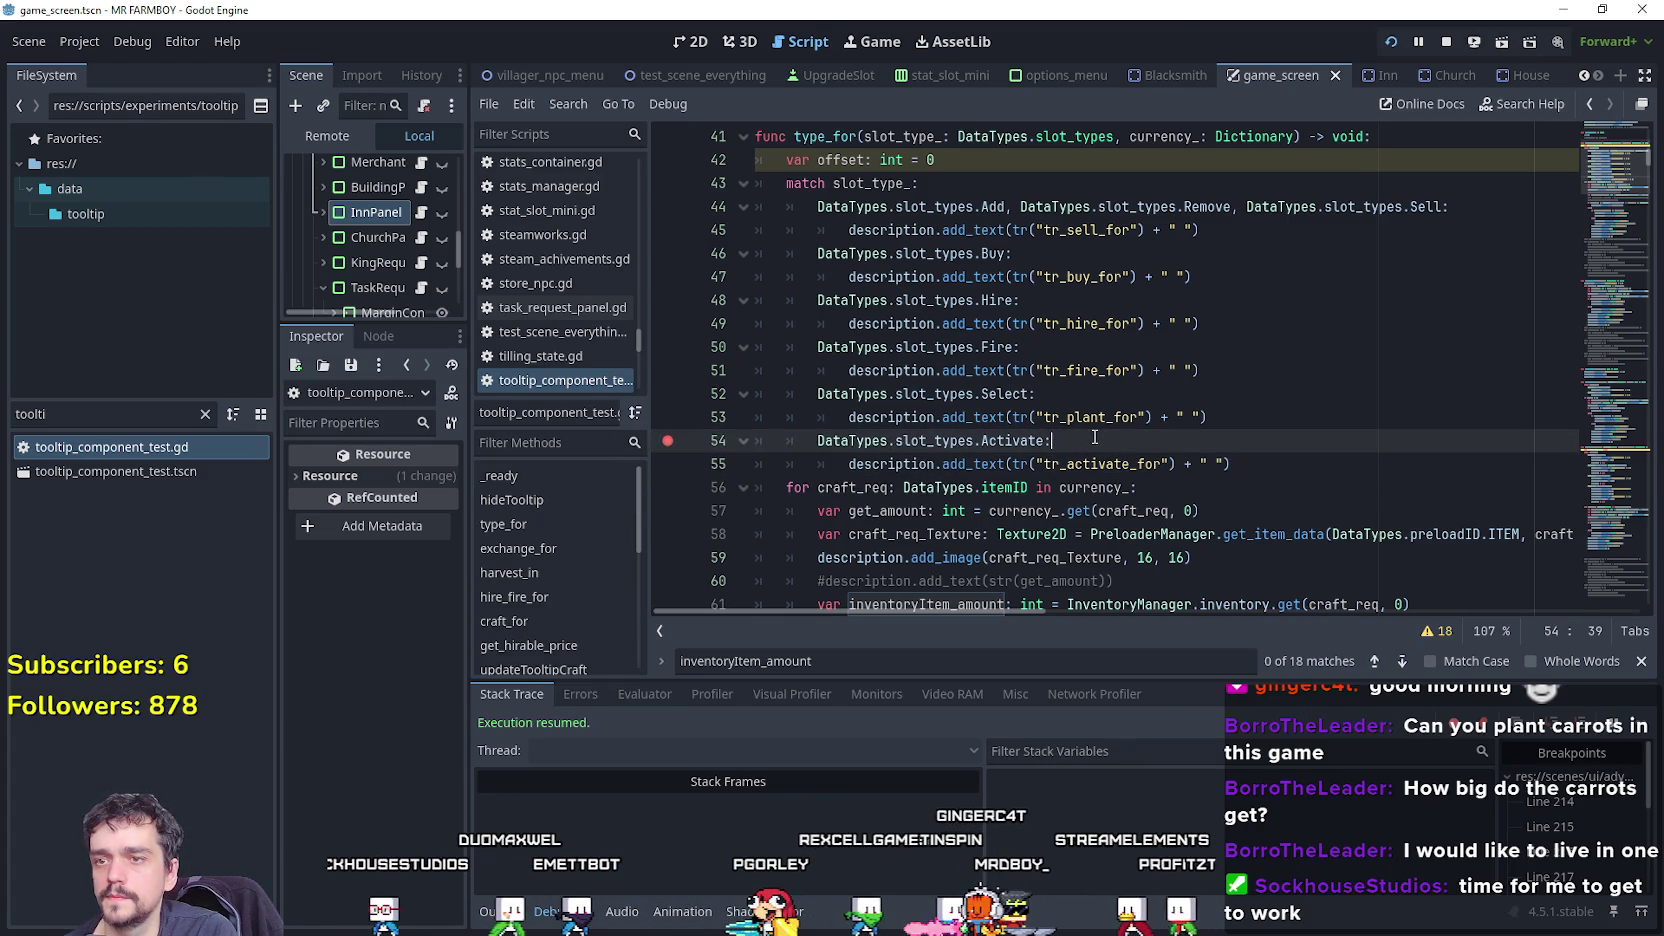
key("w")
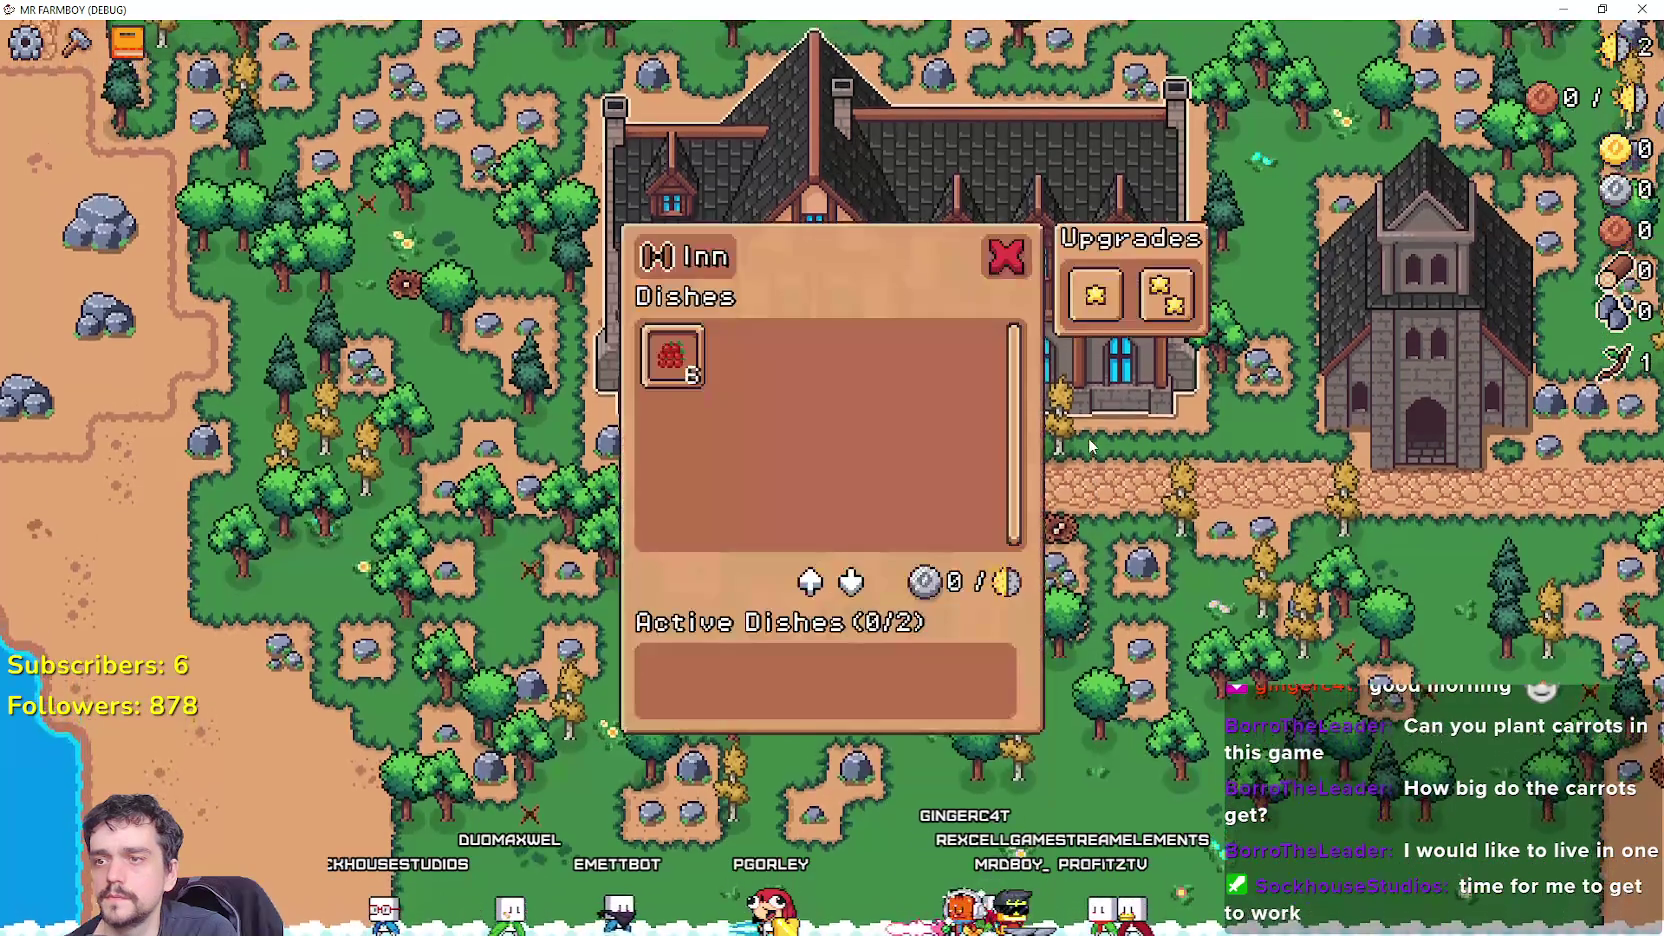